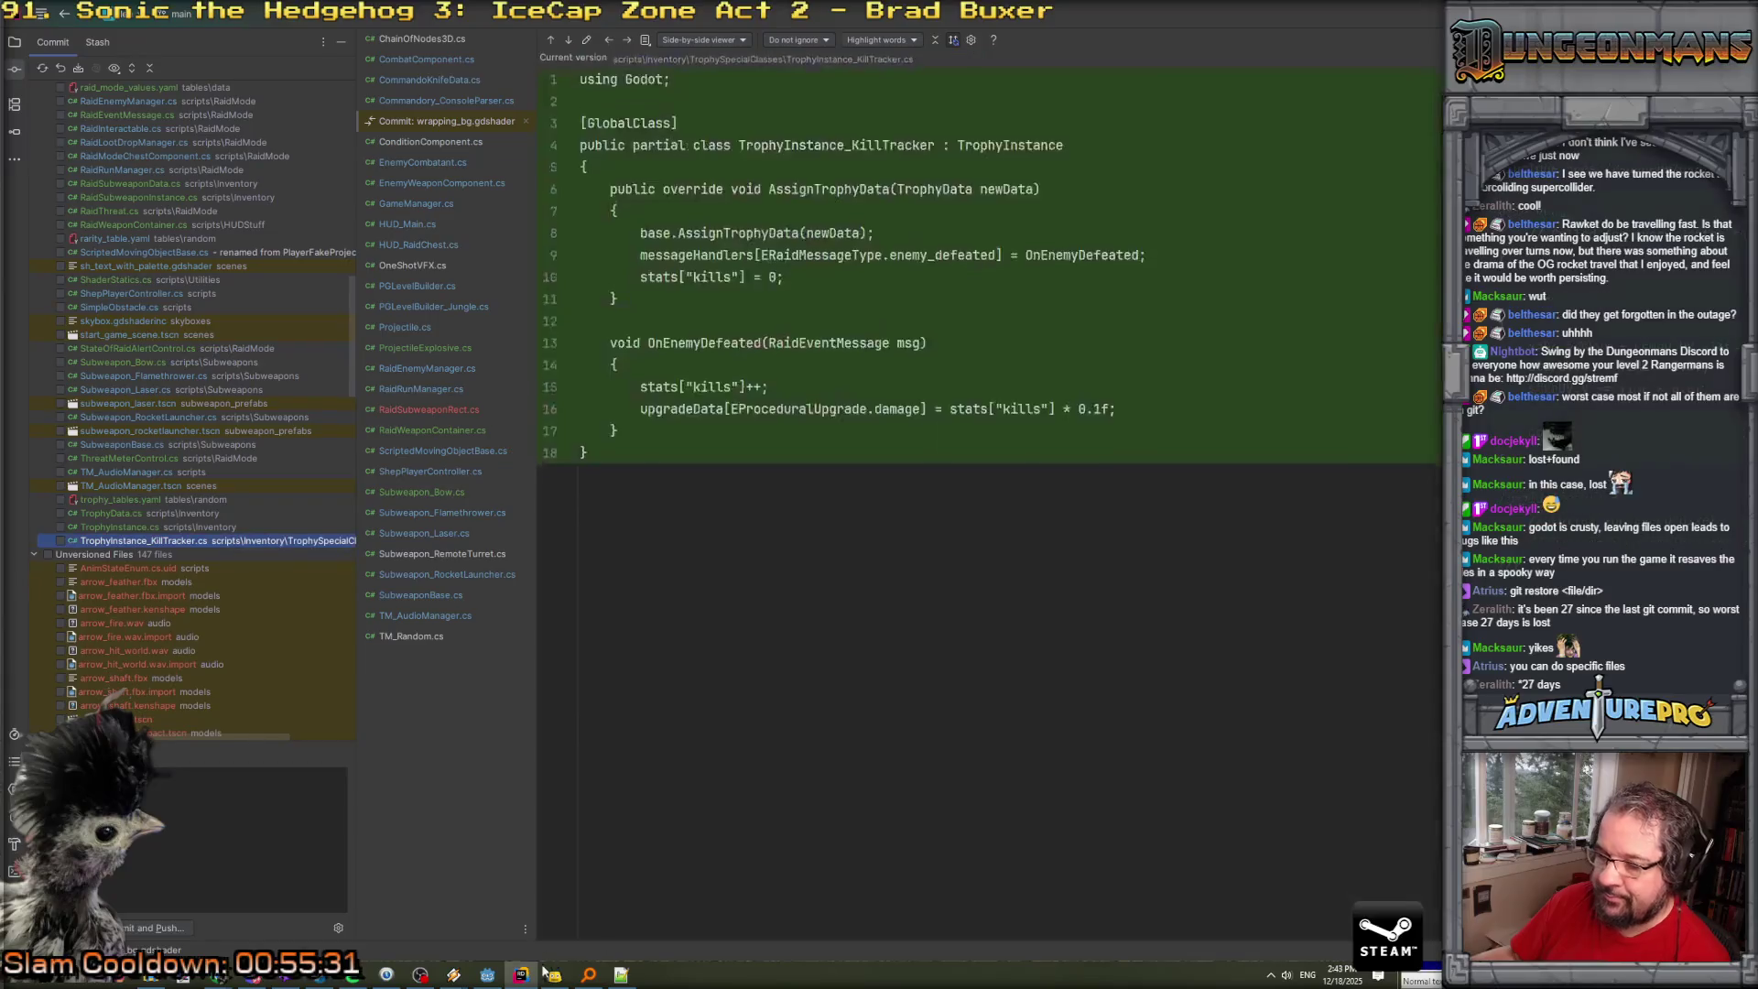
Reload the disk-modified shader in Godot, find image_grayscale.gdshader empty, and return to Rider.
key(alt+Tab)
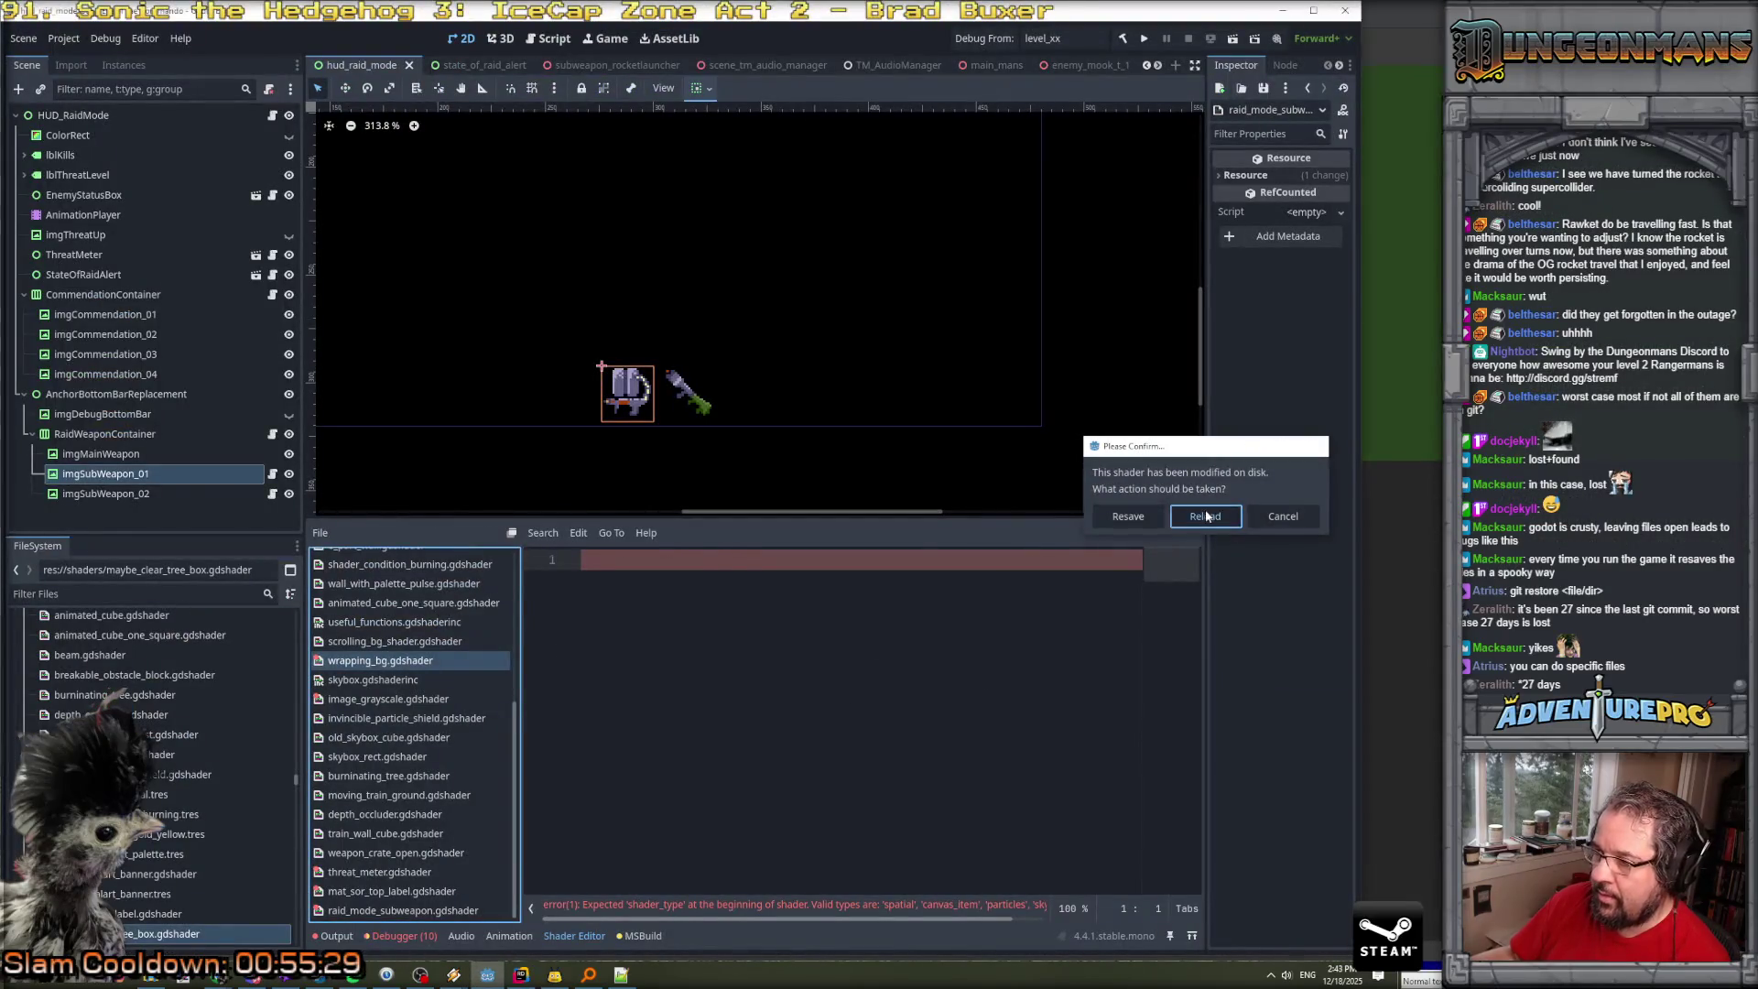
click(1198, 512)
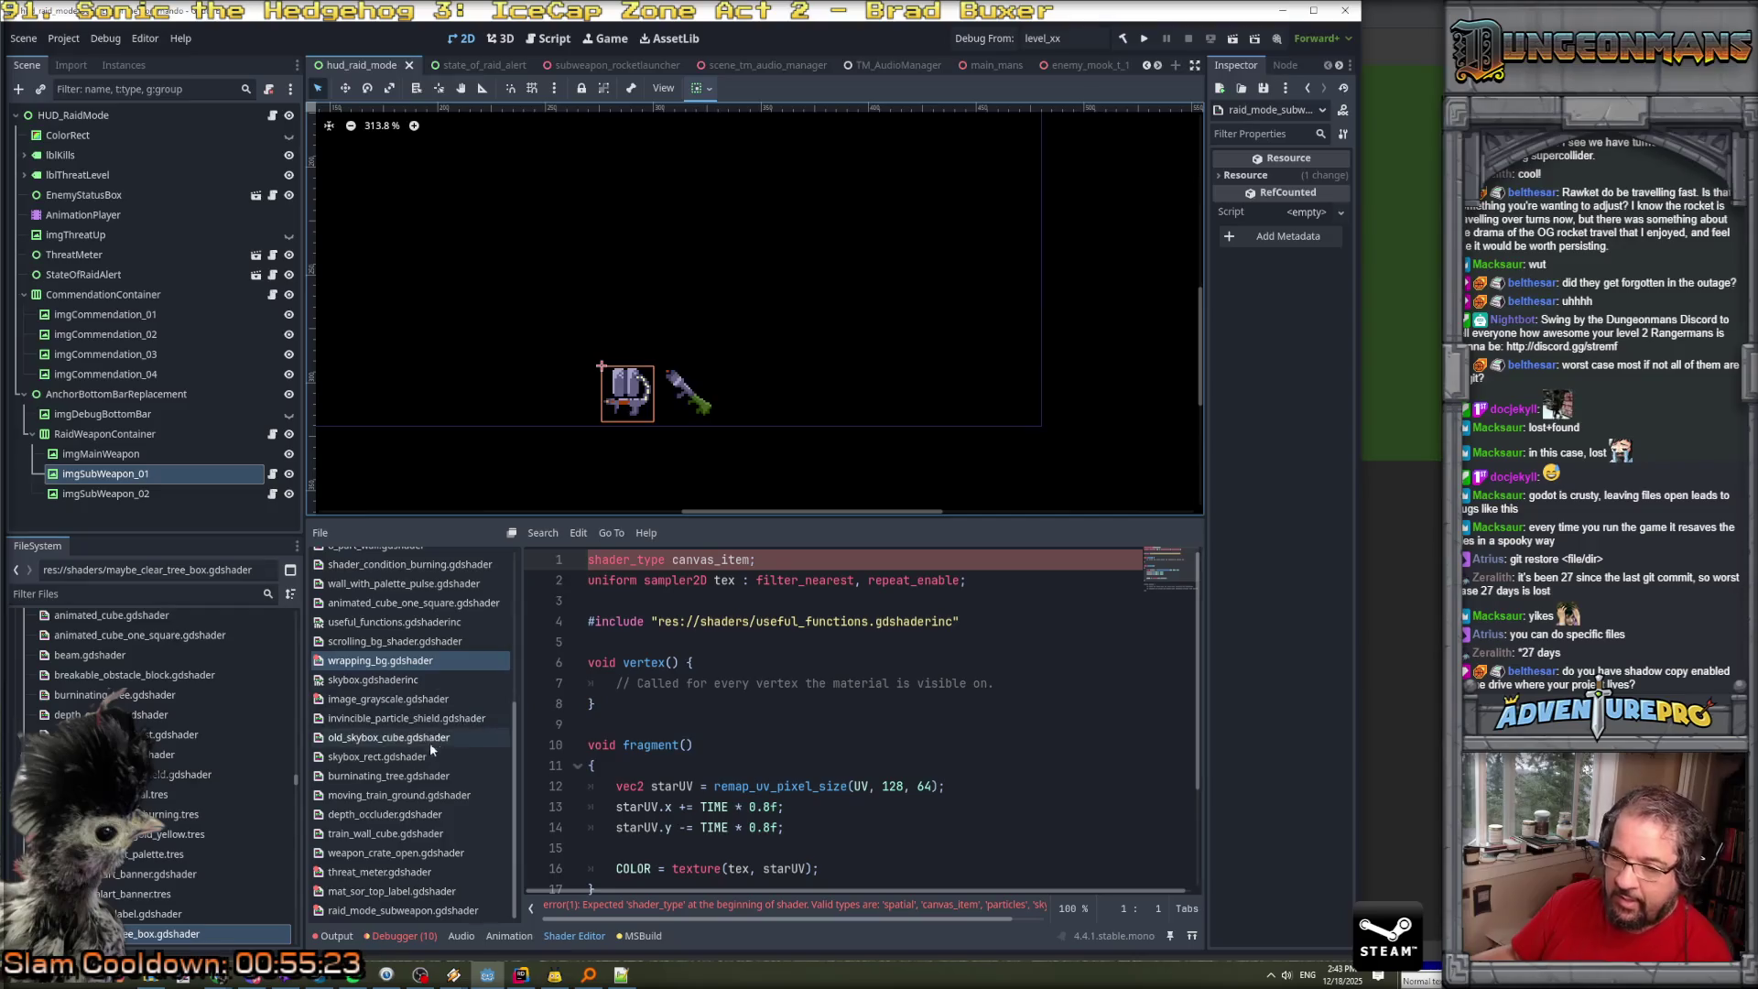
click(403, 701)
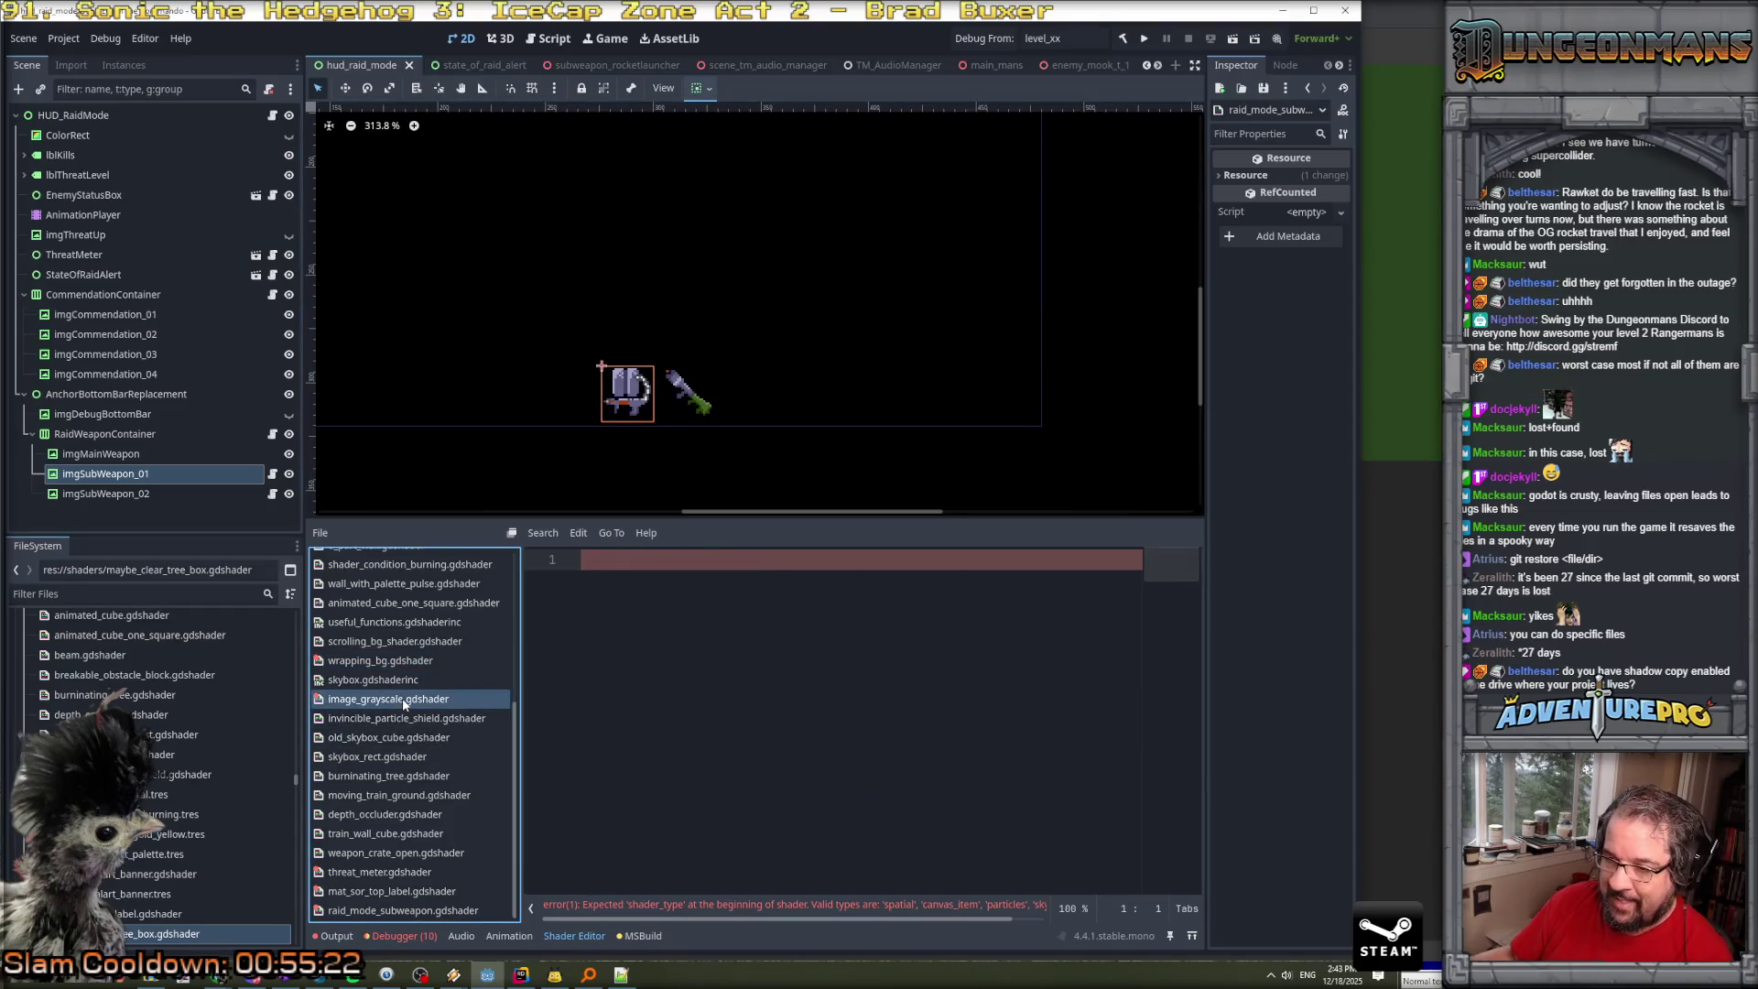
click(521, 974)
scroll(212, 491, up, 15)
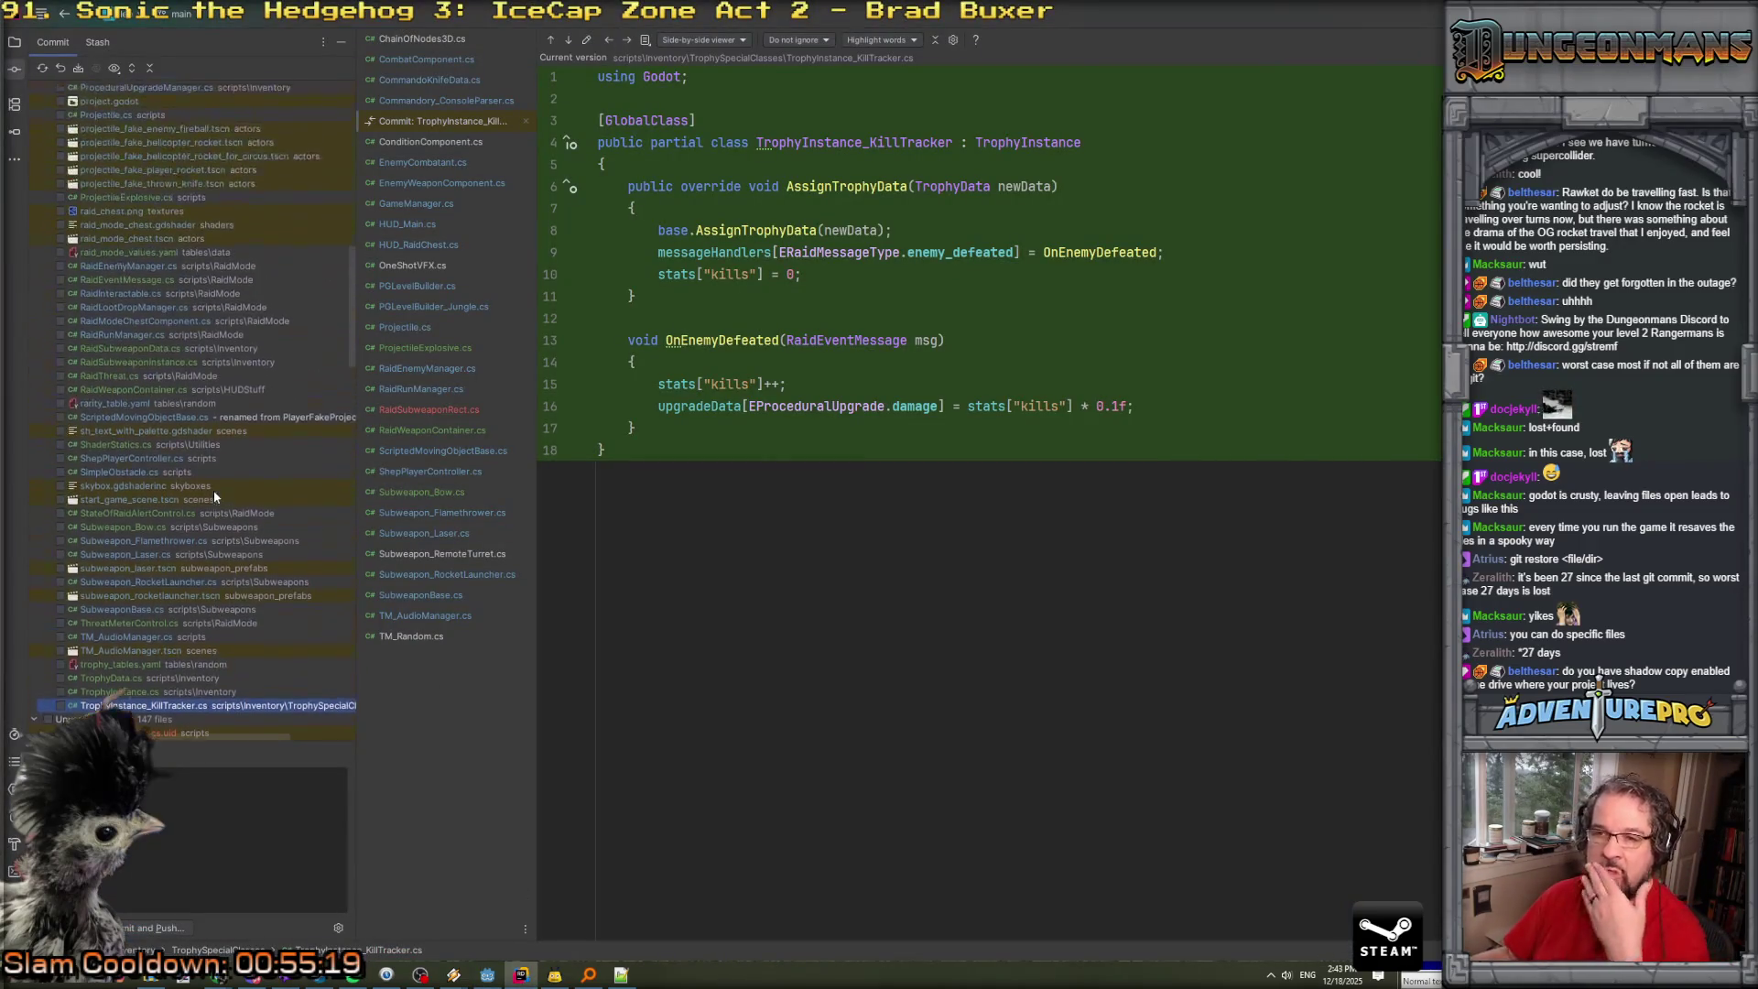
Roll back image_grayscale.gdshader from Rider's Commit panel and reload it in Godot.
scroll(213, 495, up, 1)
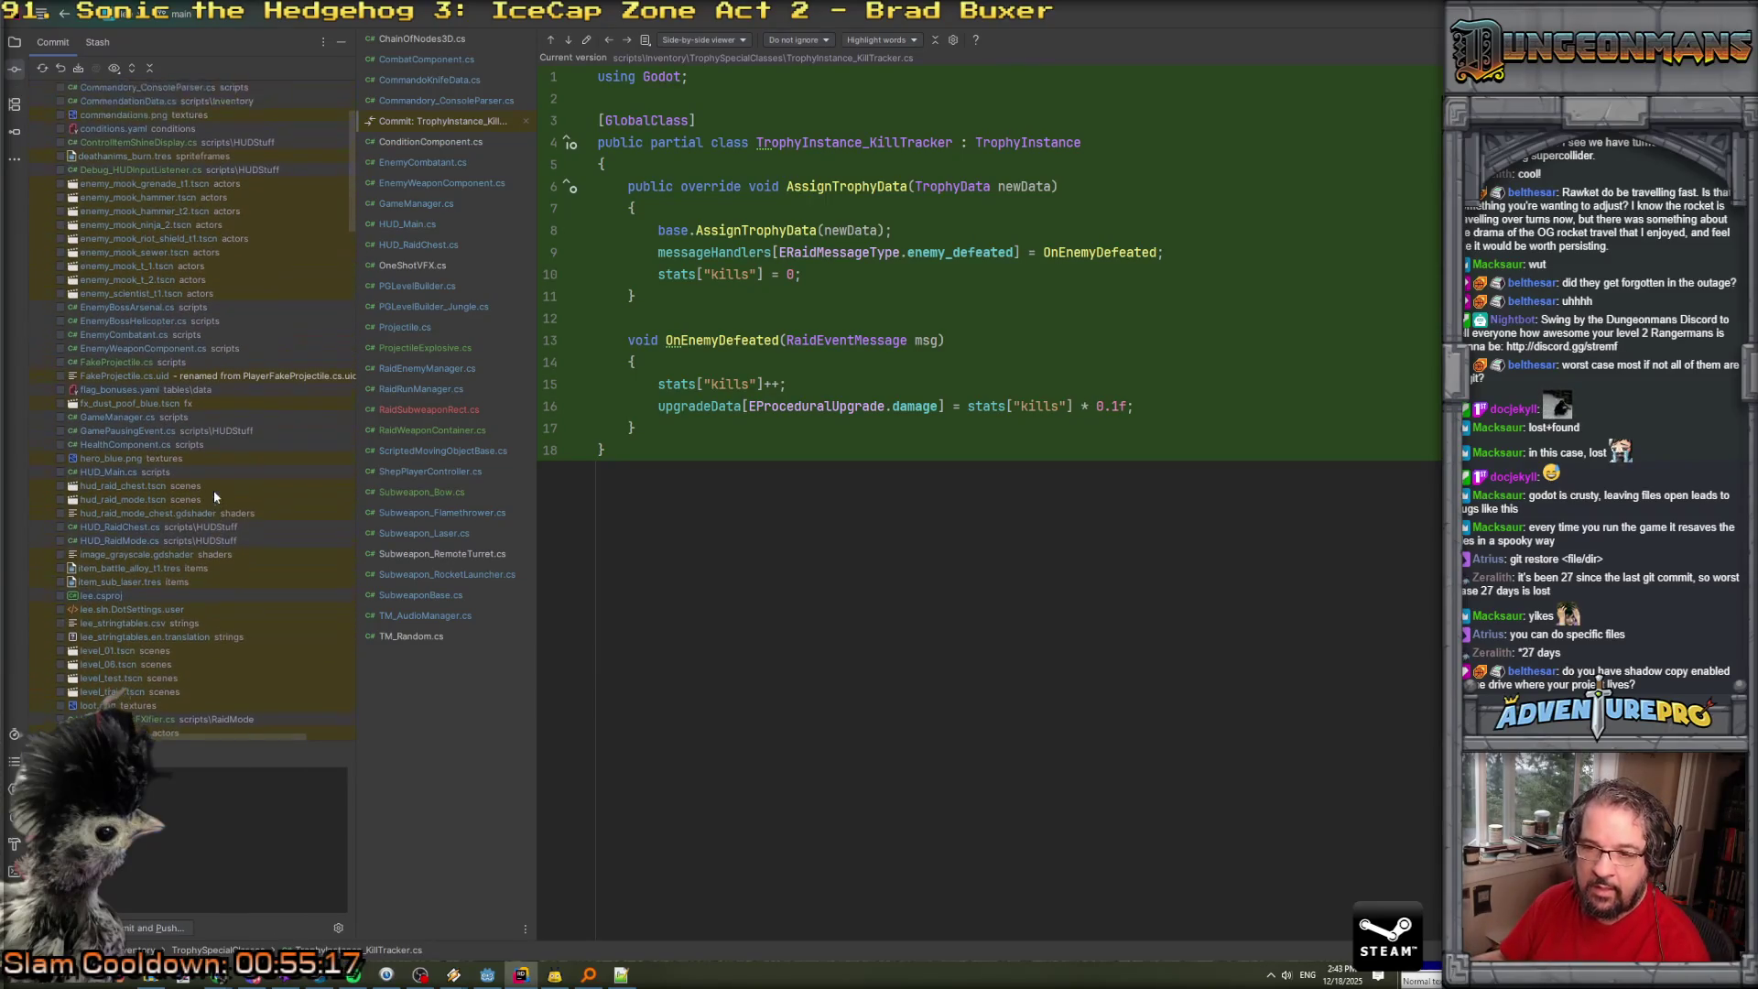
click(140, 553)
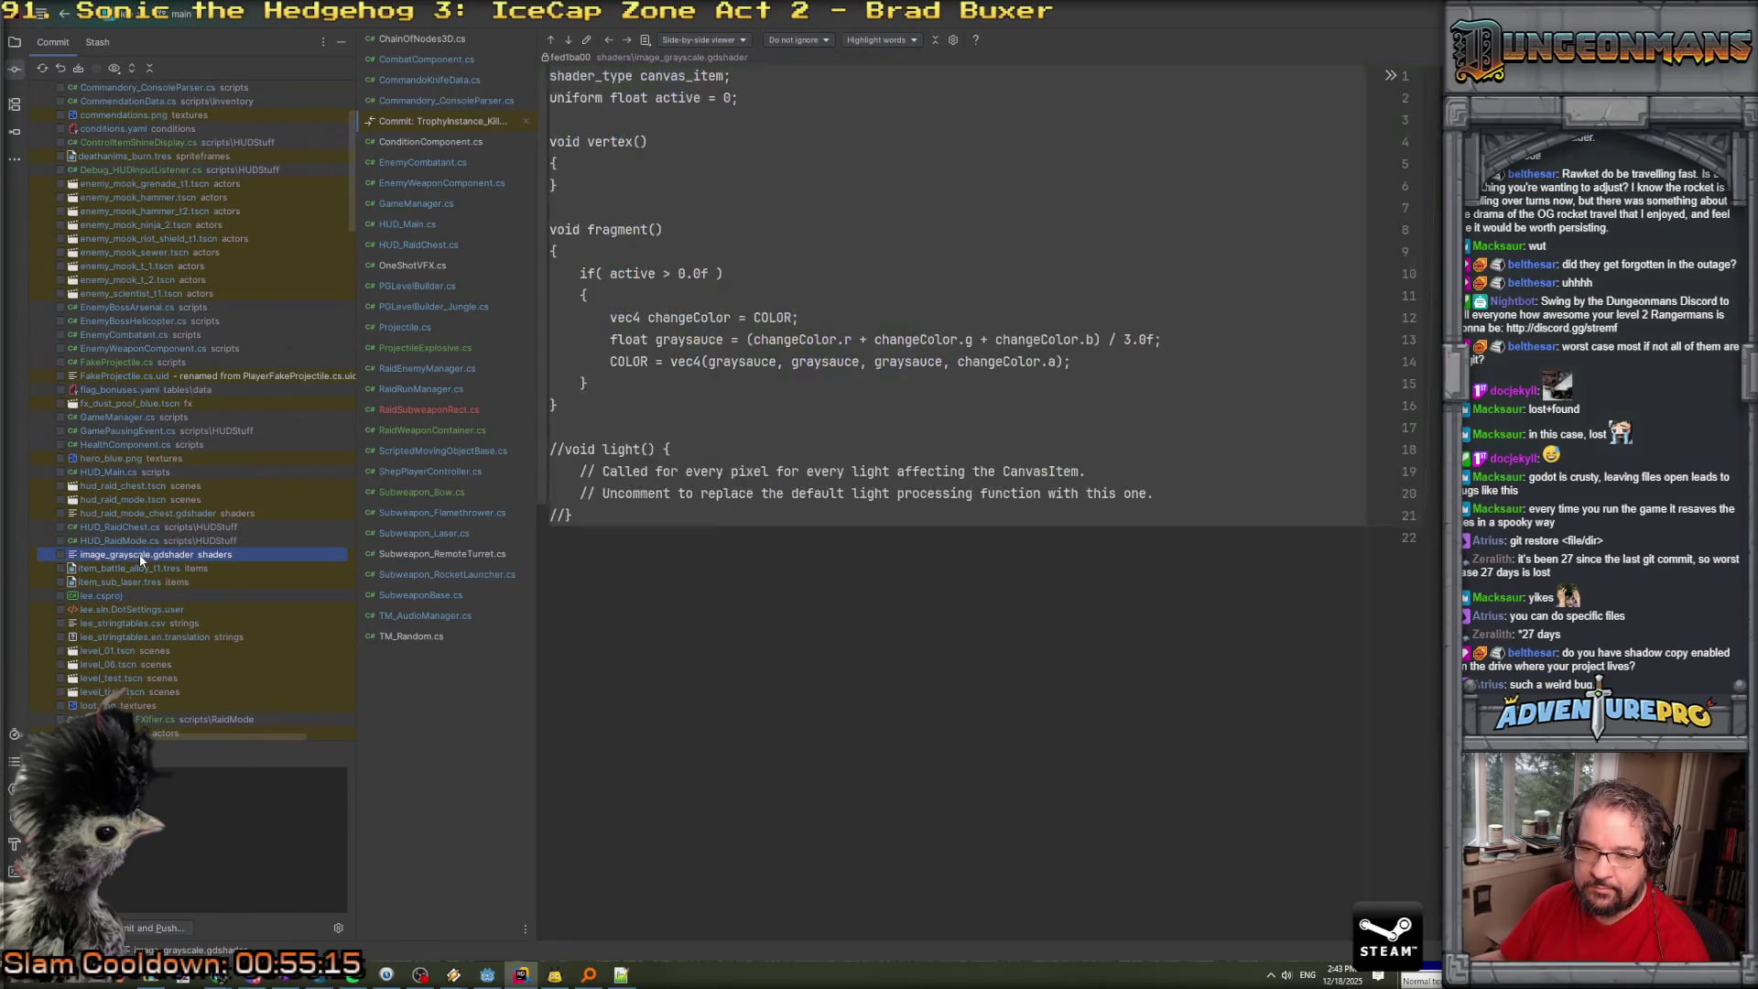
right_click(139, 553)
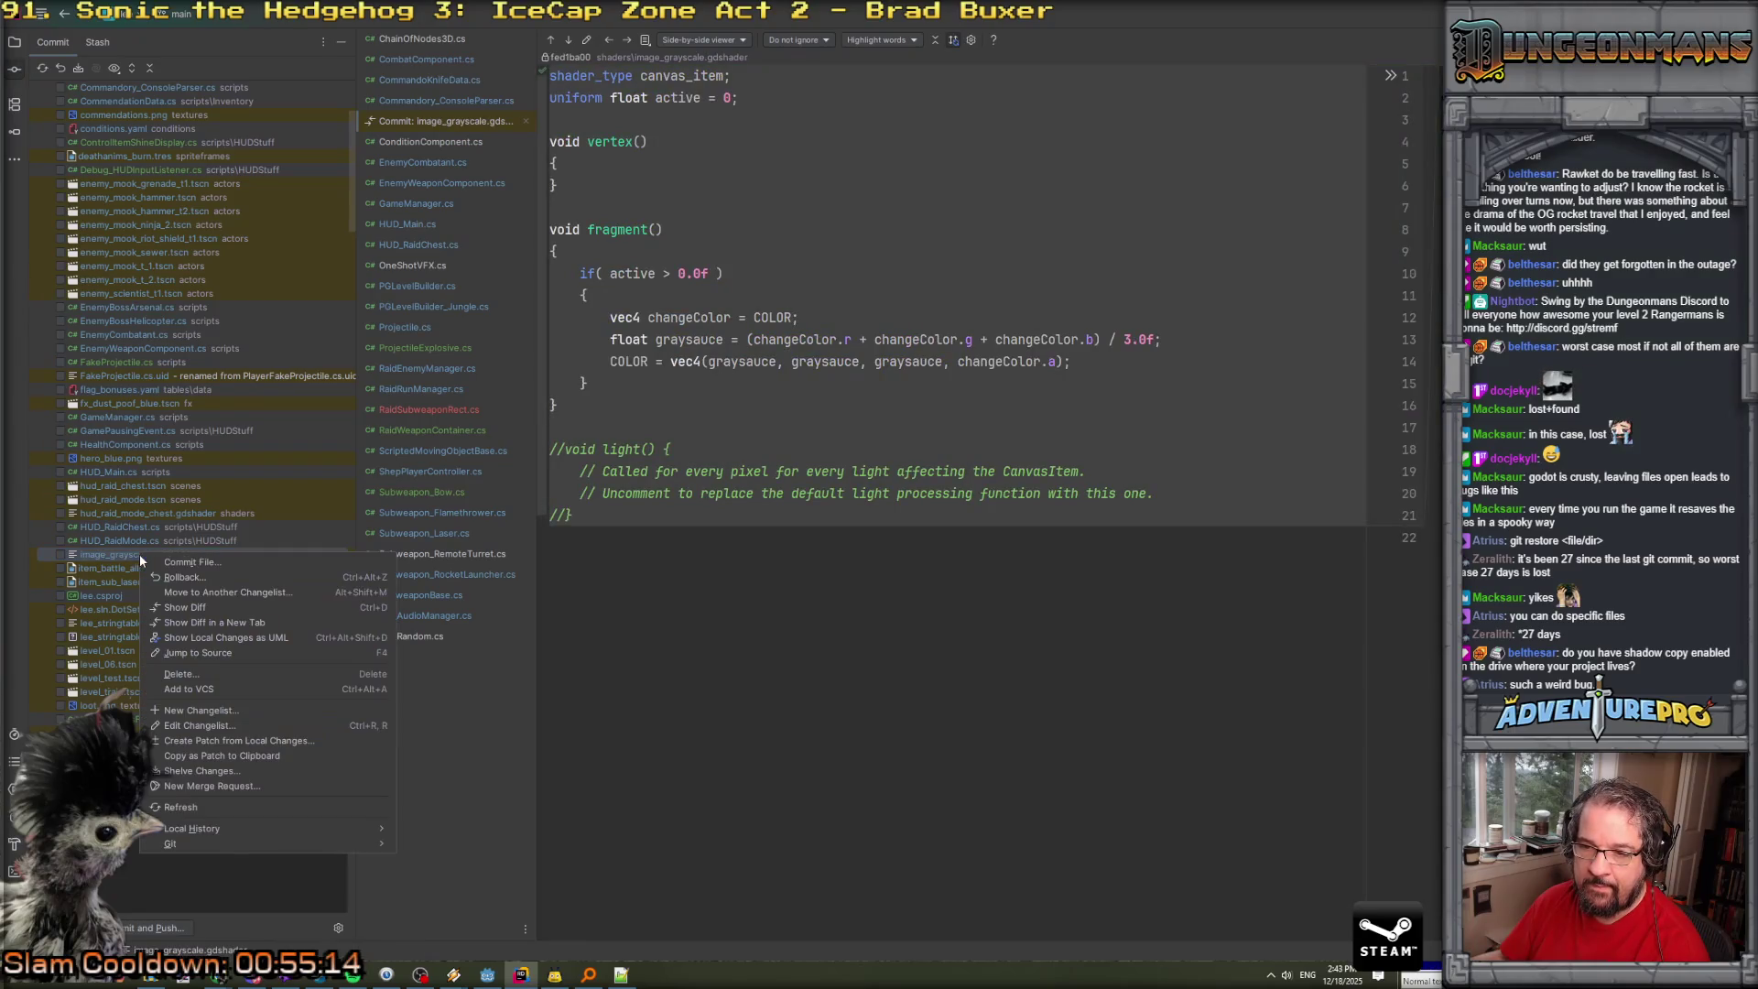
click(207, 577)
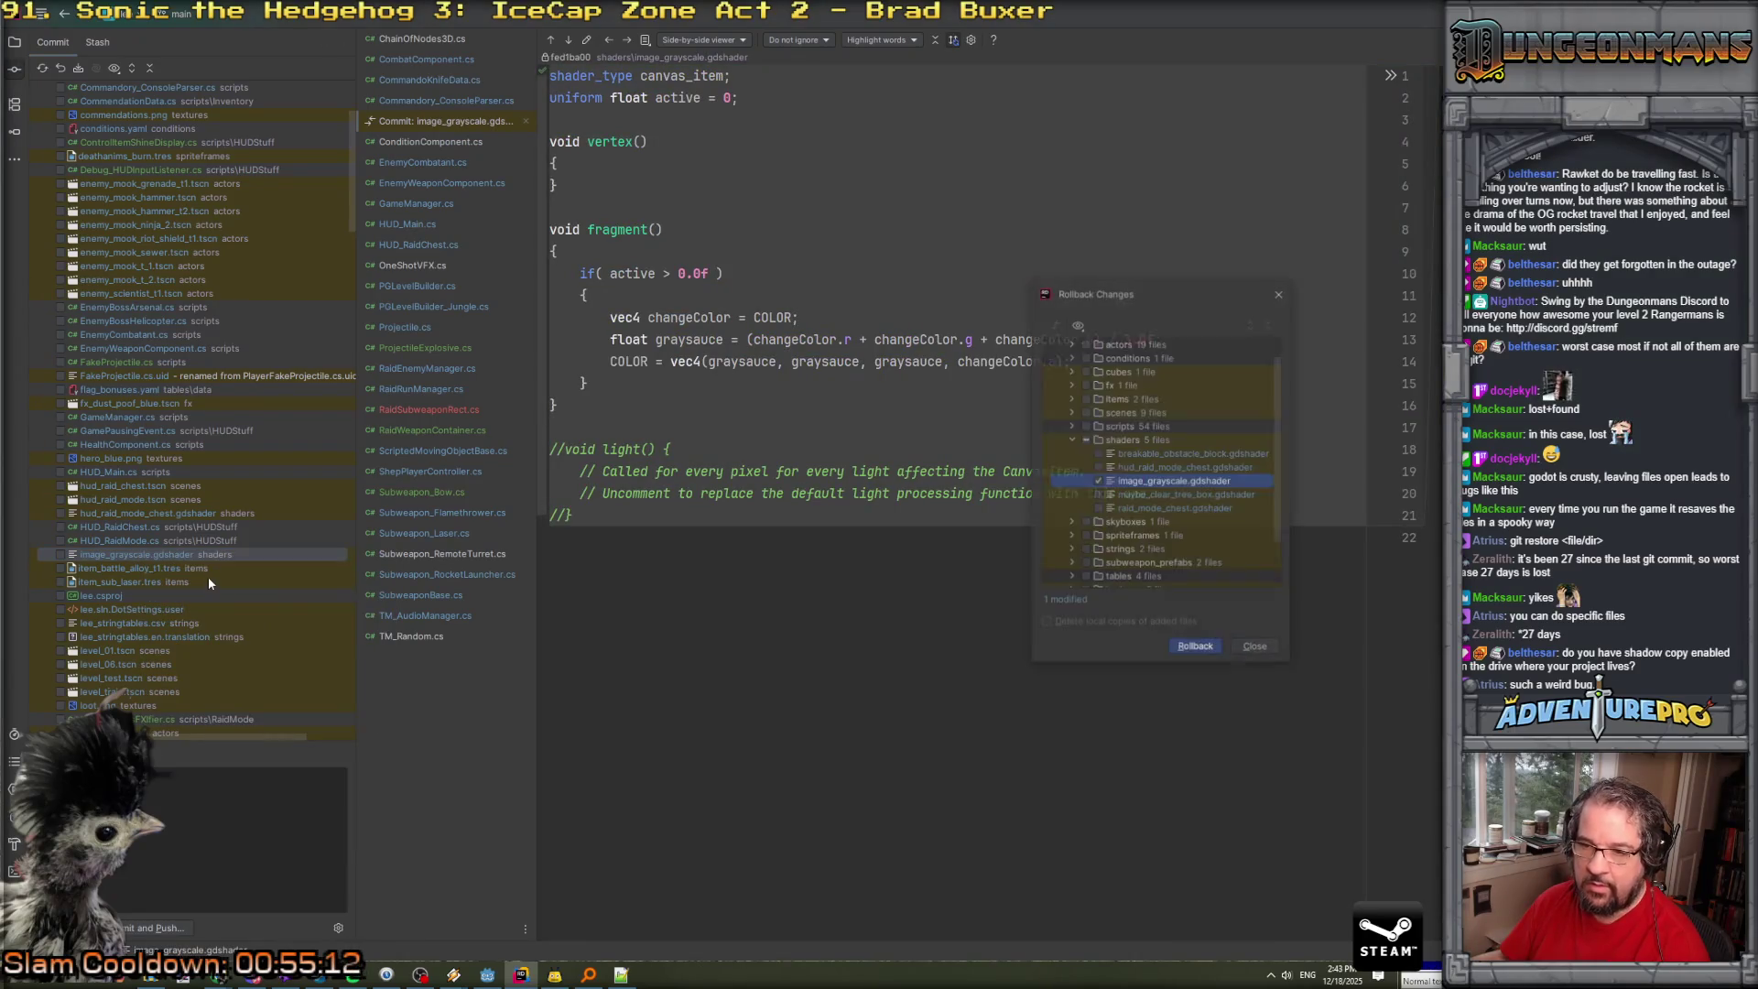
click(1191, 646)
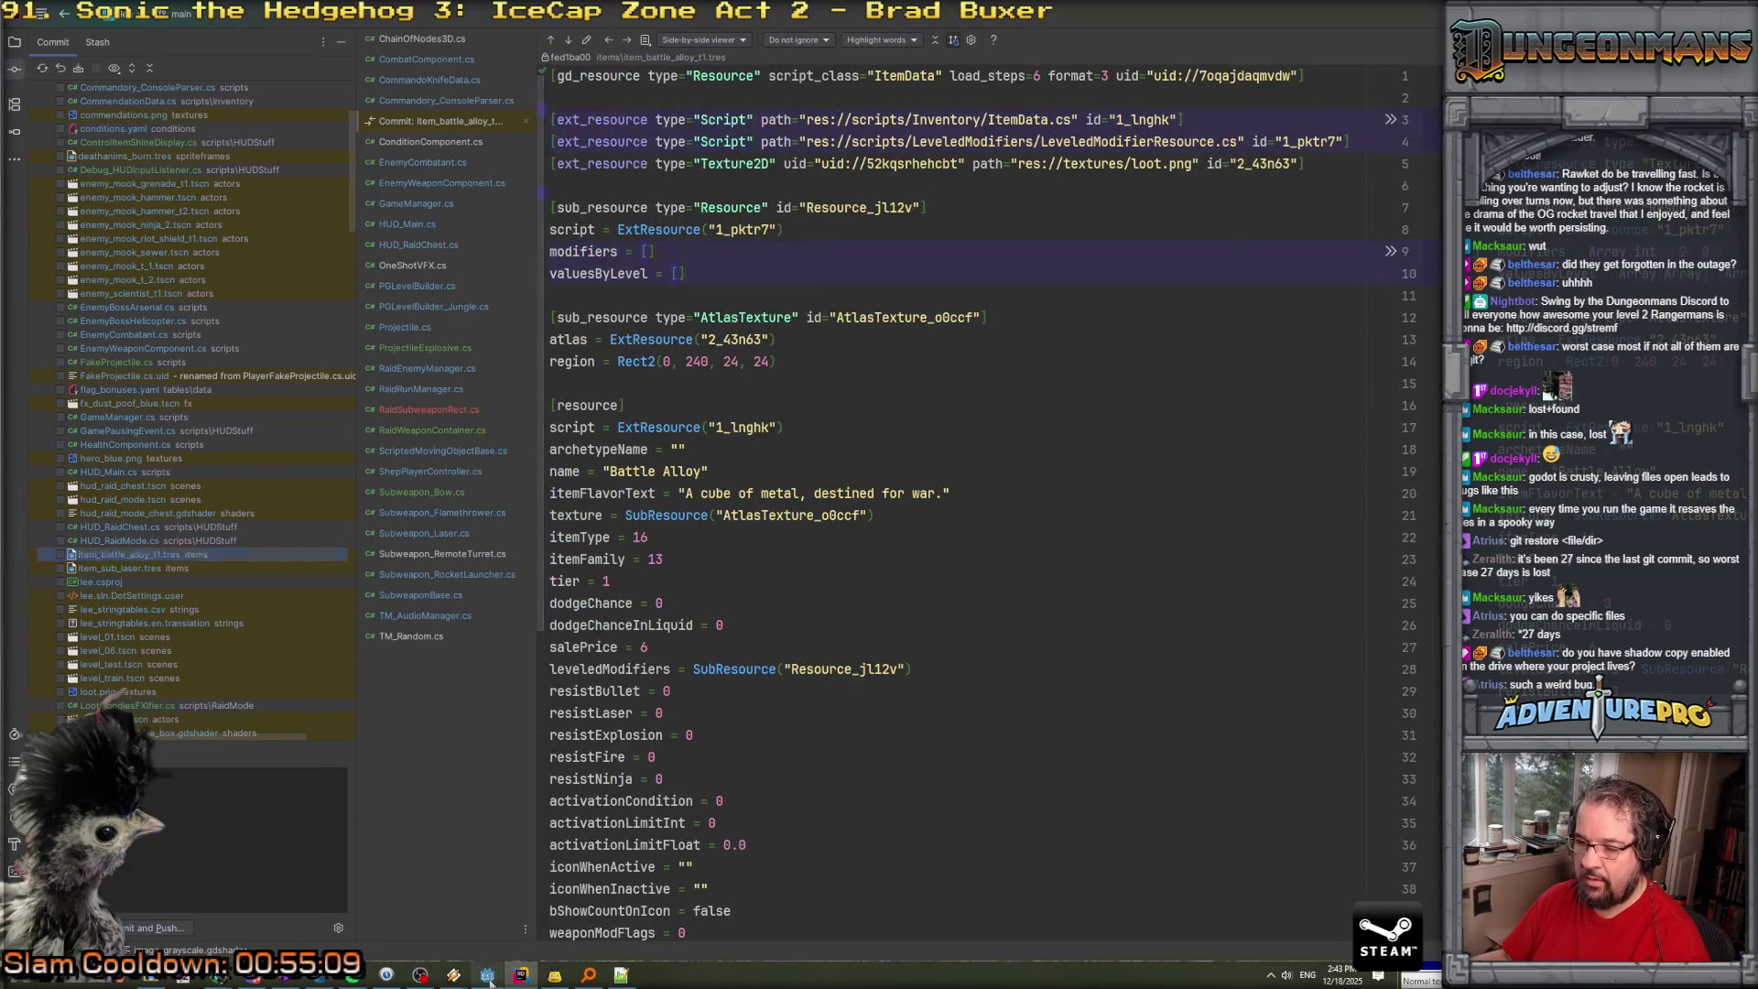
key(alt+Tab)
key(Return)
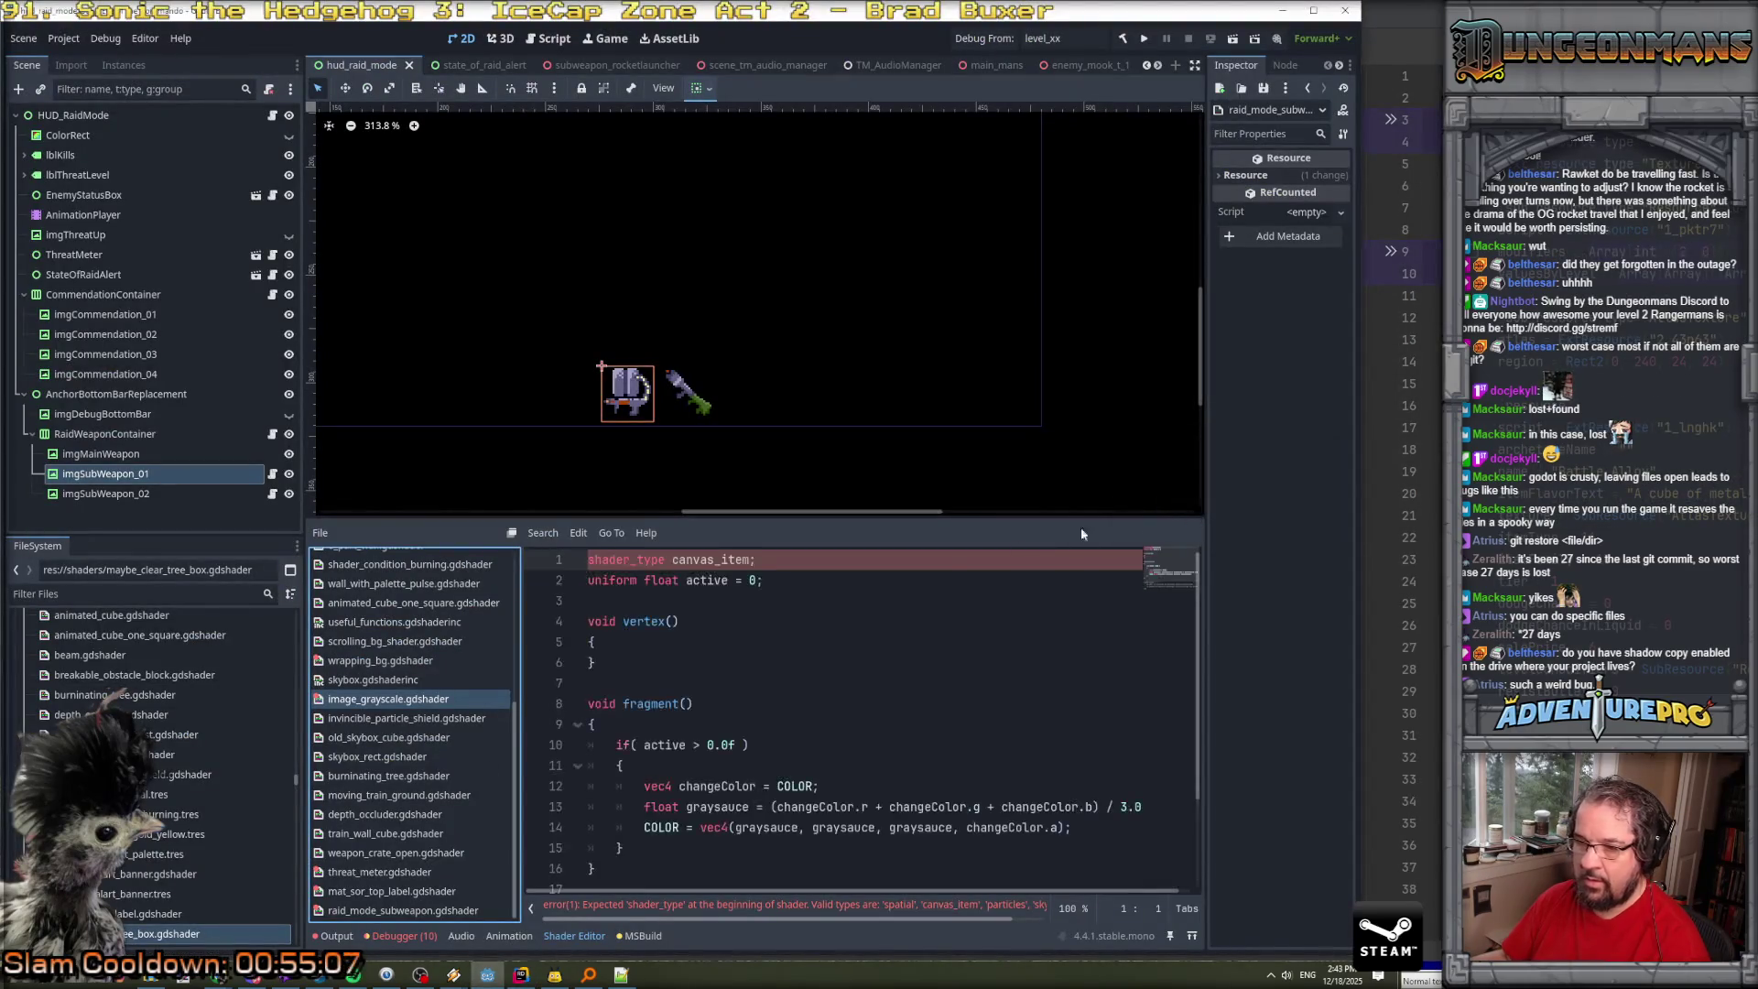
Verify image_grayscale.gdshader reloaded, find maybe_clear_tree_box.gdshader empty, and go back to Rider.
click(362, 662)
click(369, 702)
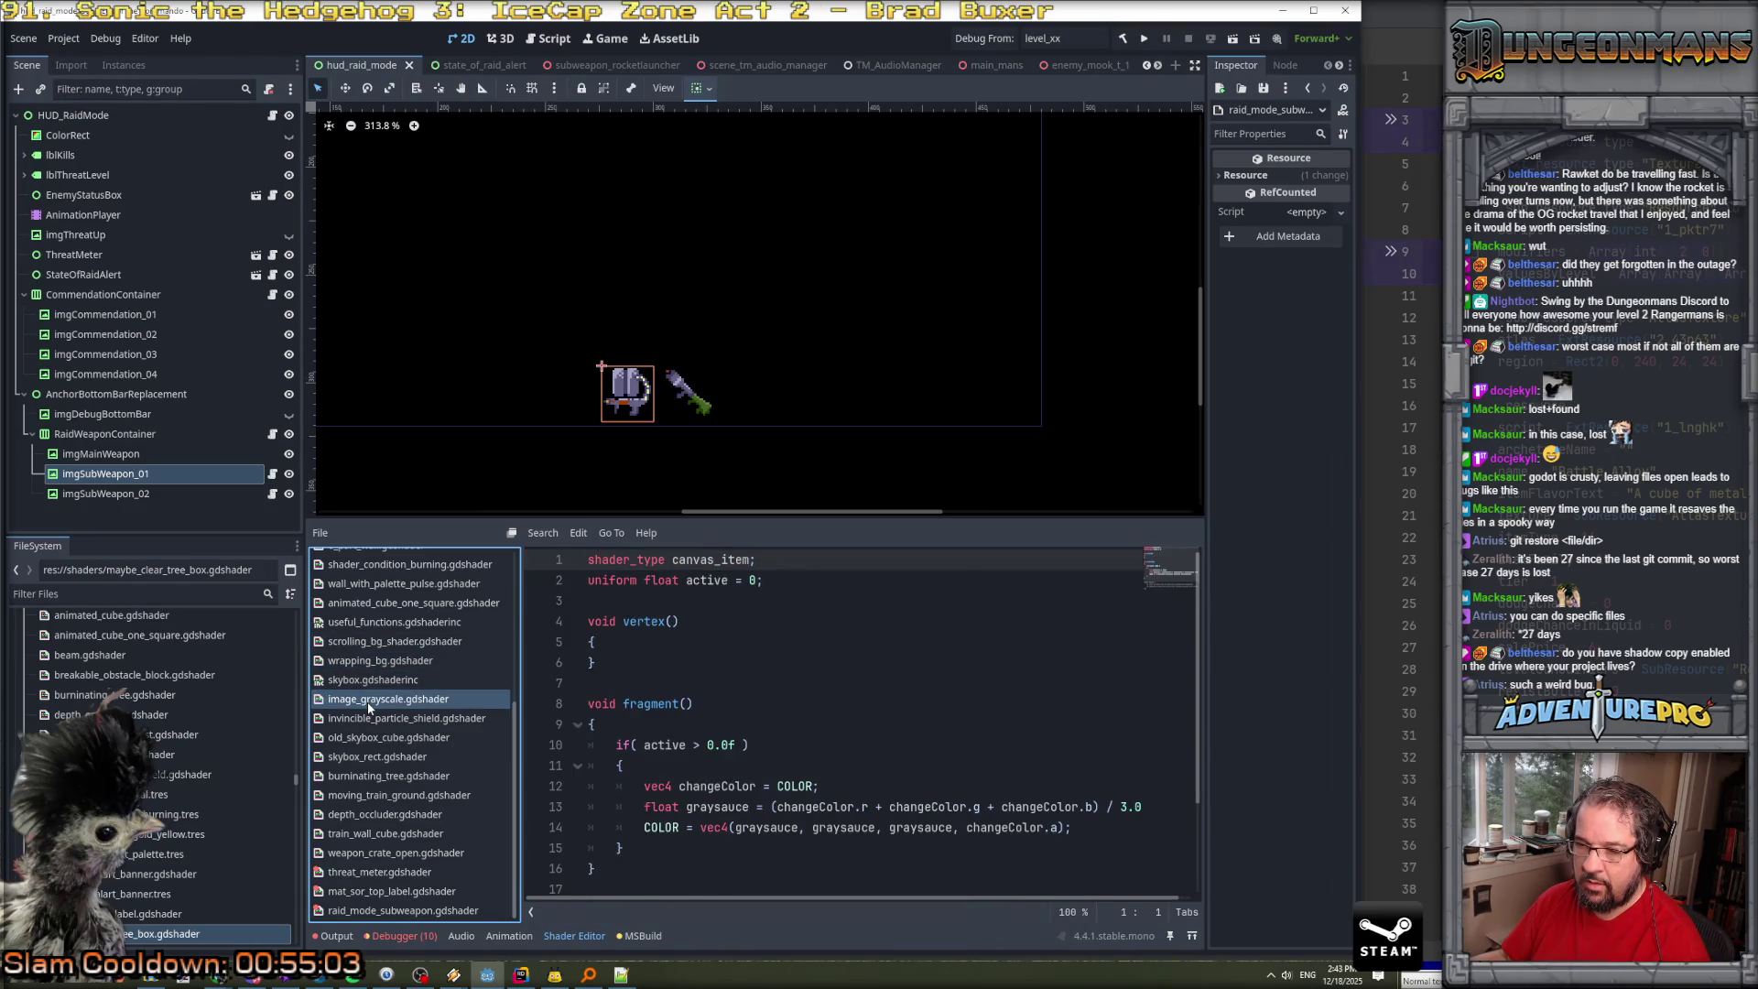
scroll(369, 705, up, 5)
click(392, 620)
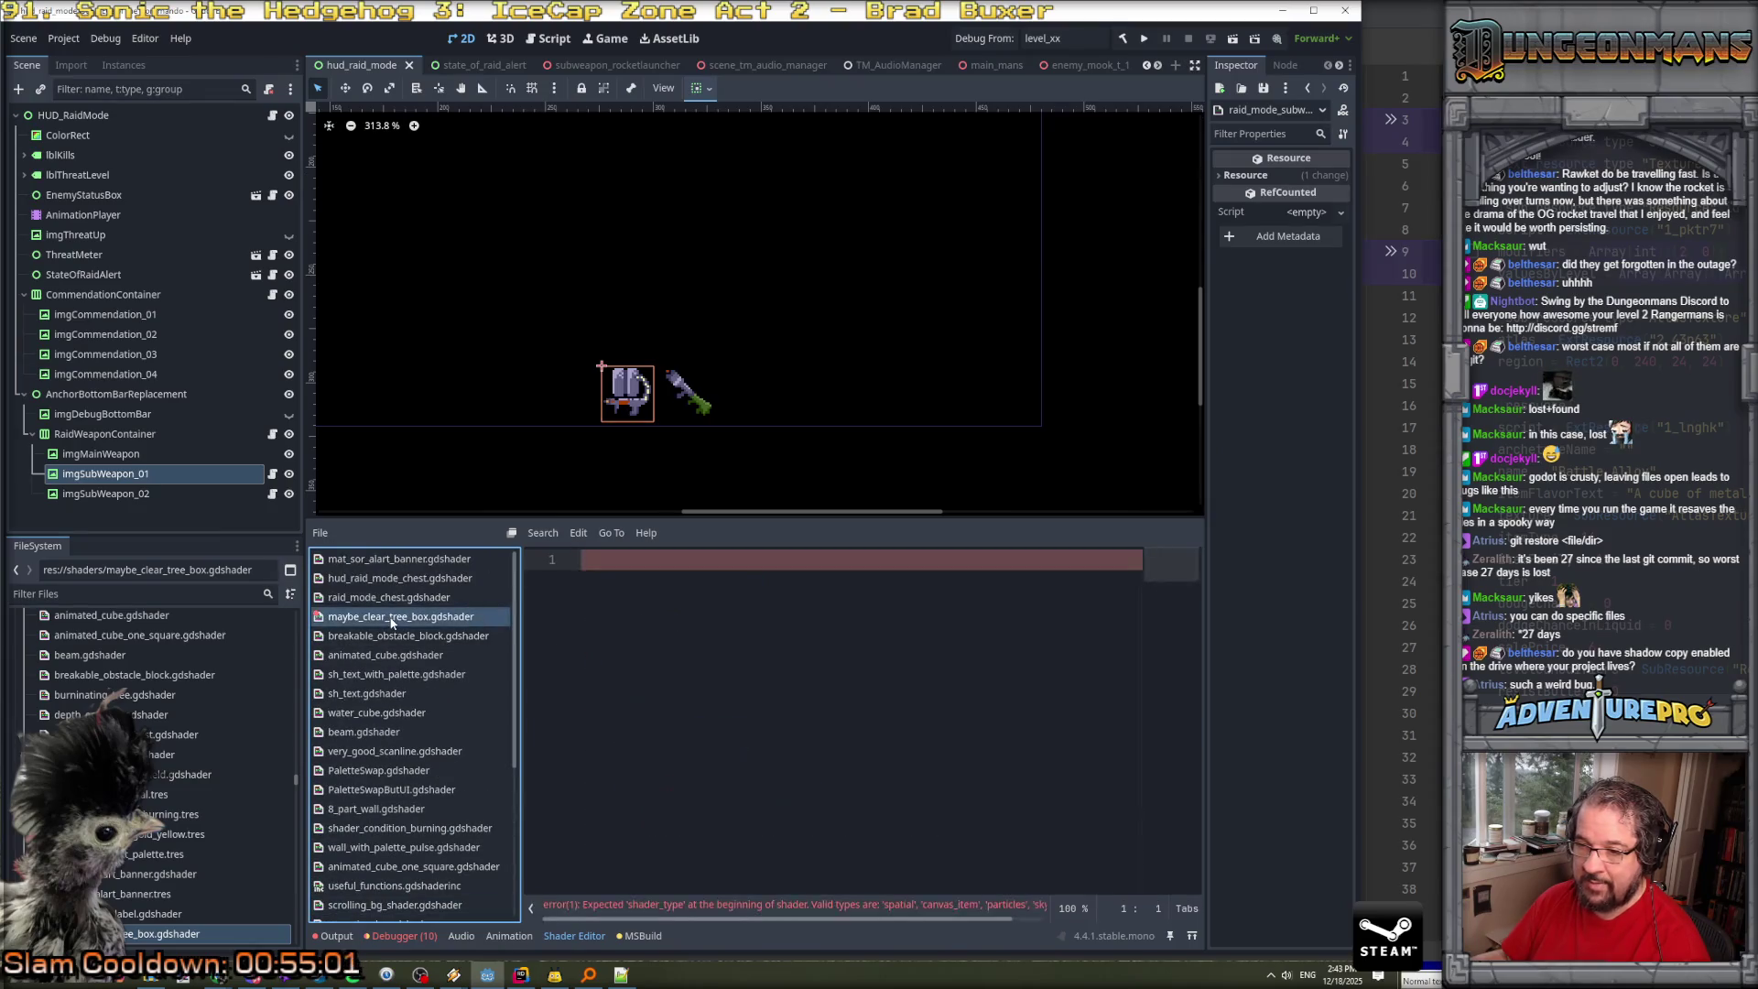
key(alt+Tab)
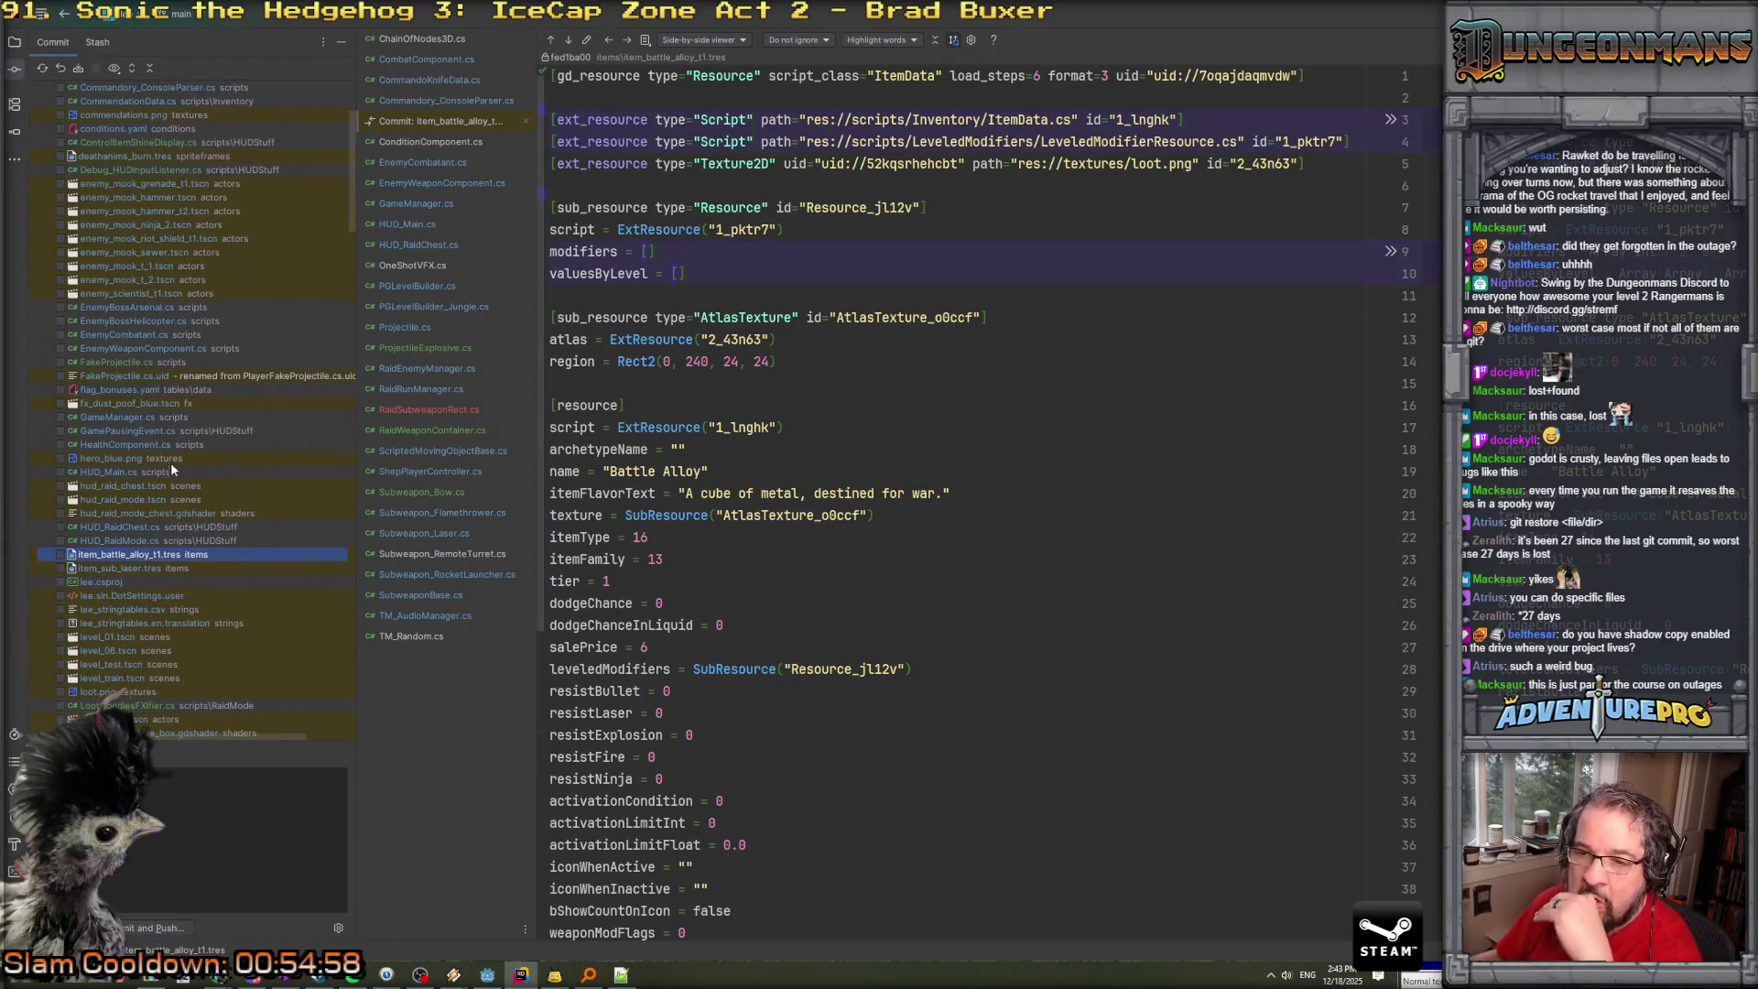
Roll back maybe_clear_tree_box.gdshader to its committed contents via the Commit panel's Rollback.
scroll(156, 498, down, 5)
click(150, 528)
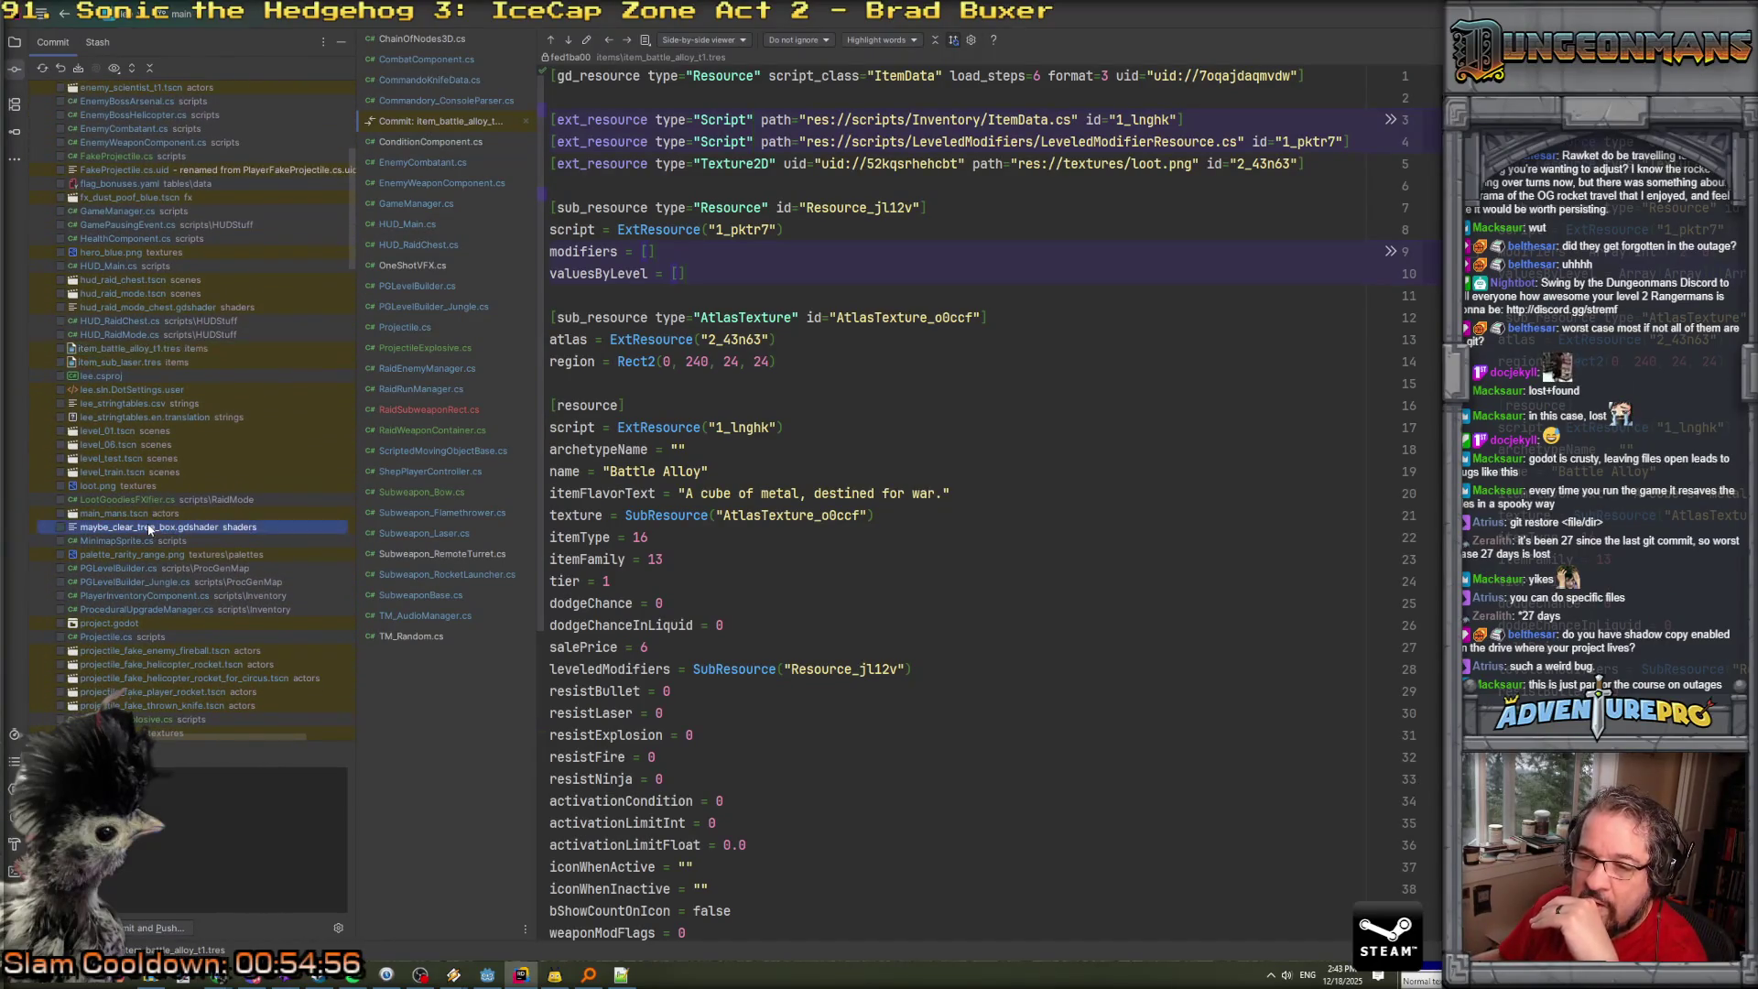
right_click(149, 529)
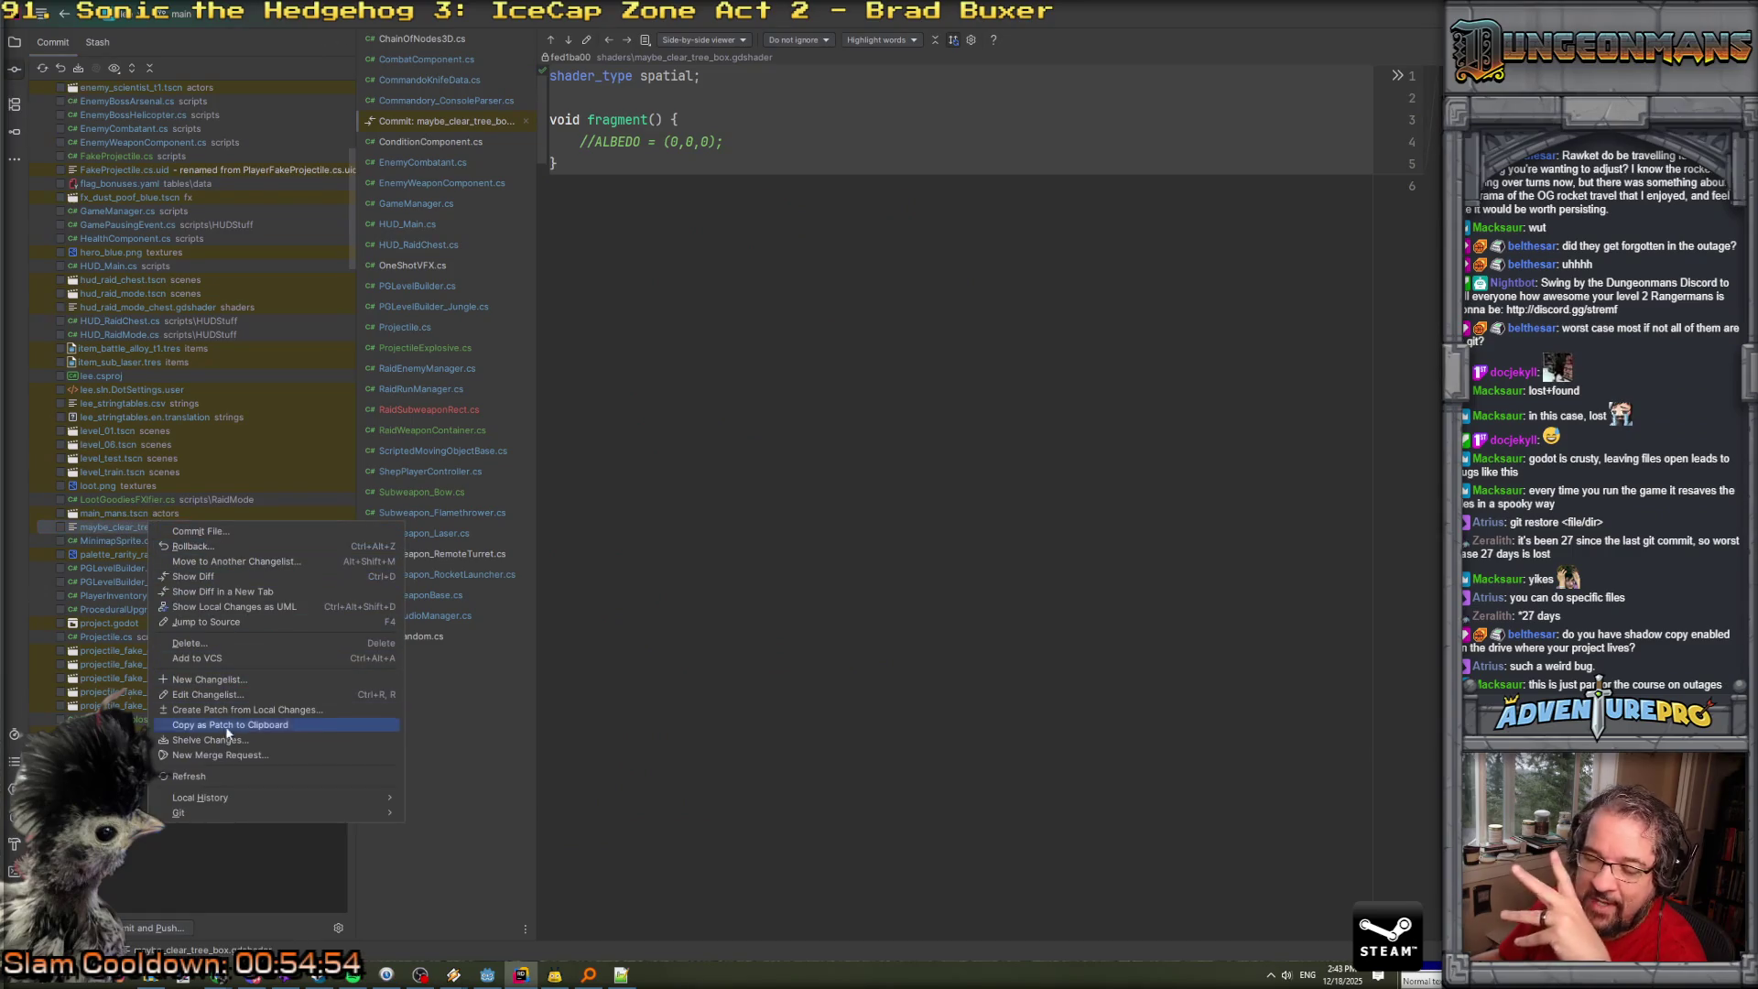
click(212, 548)
click(1196, 647)
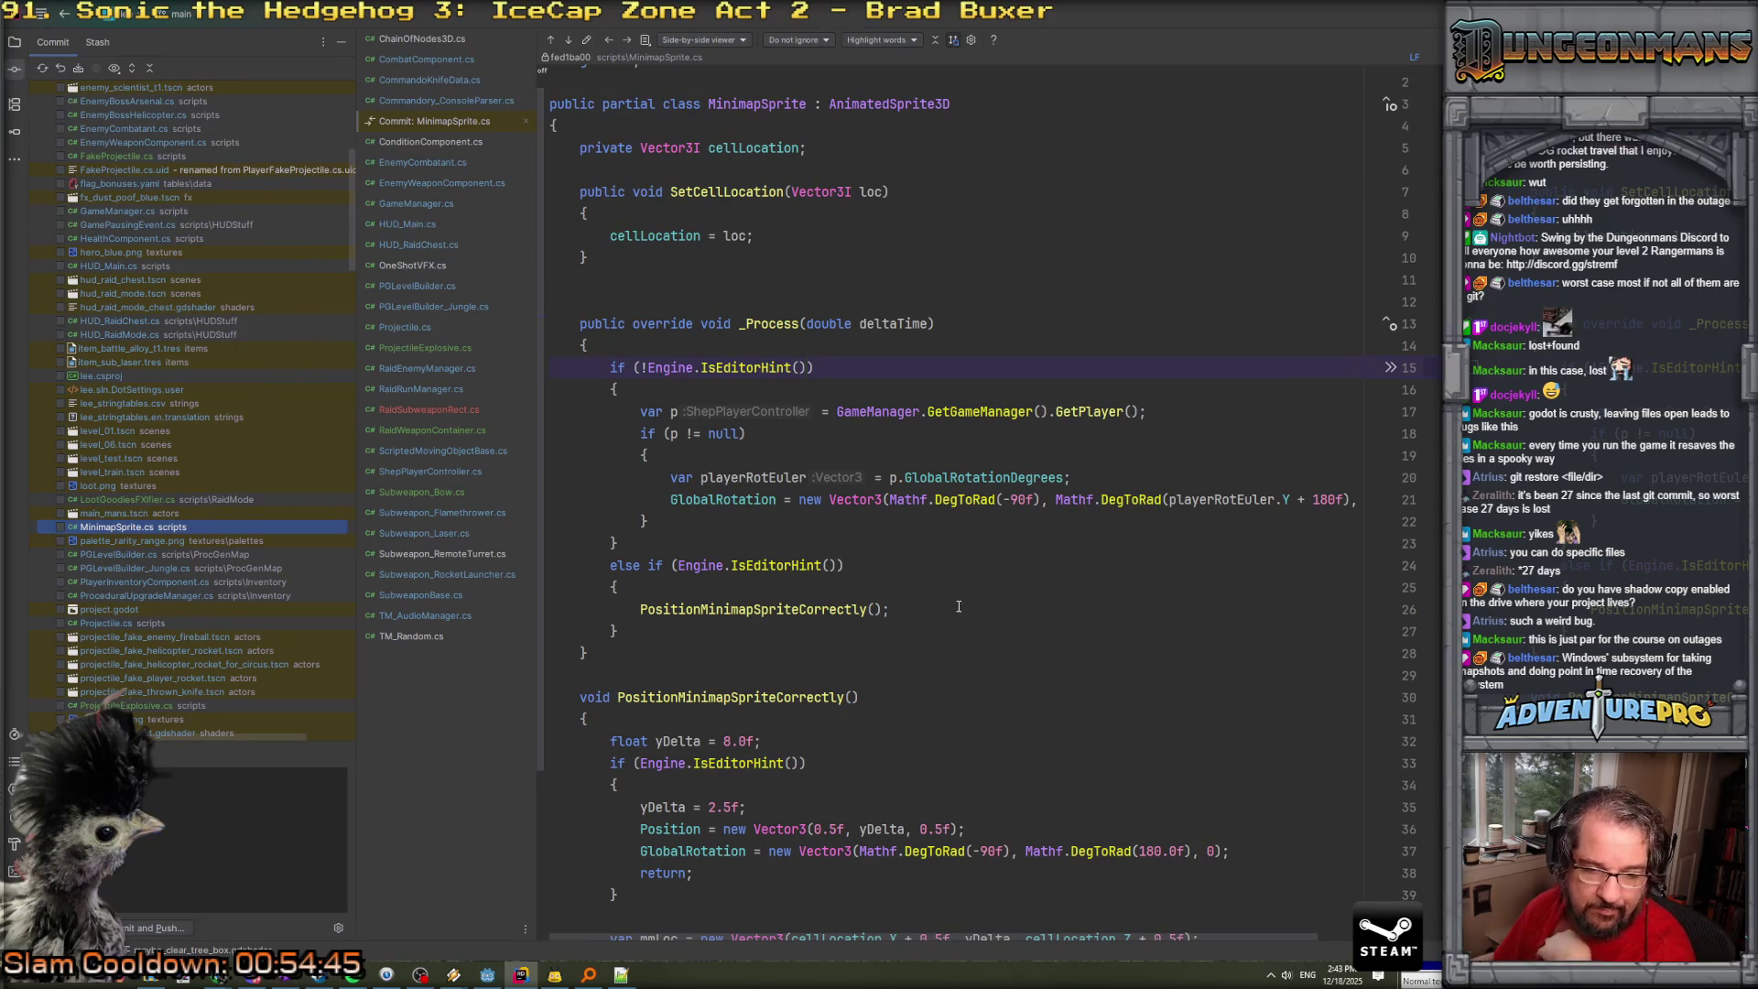
scroll(85, 546, down, 9)
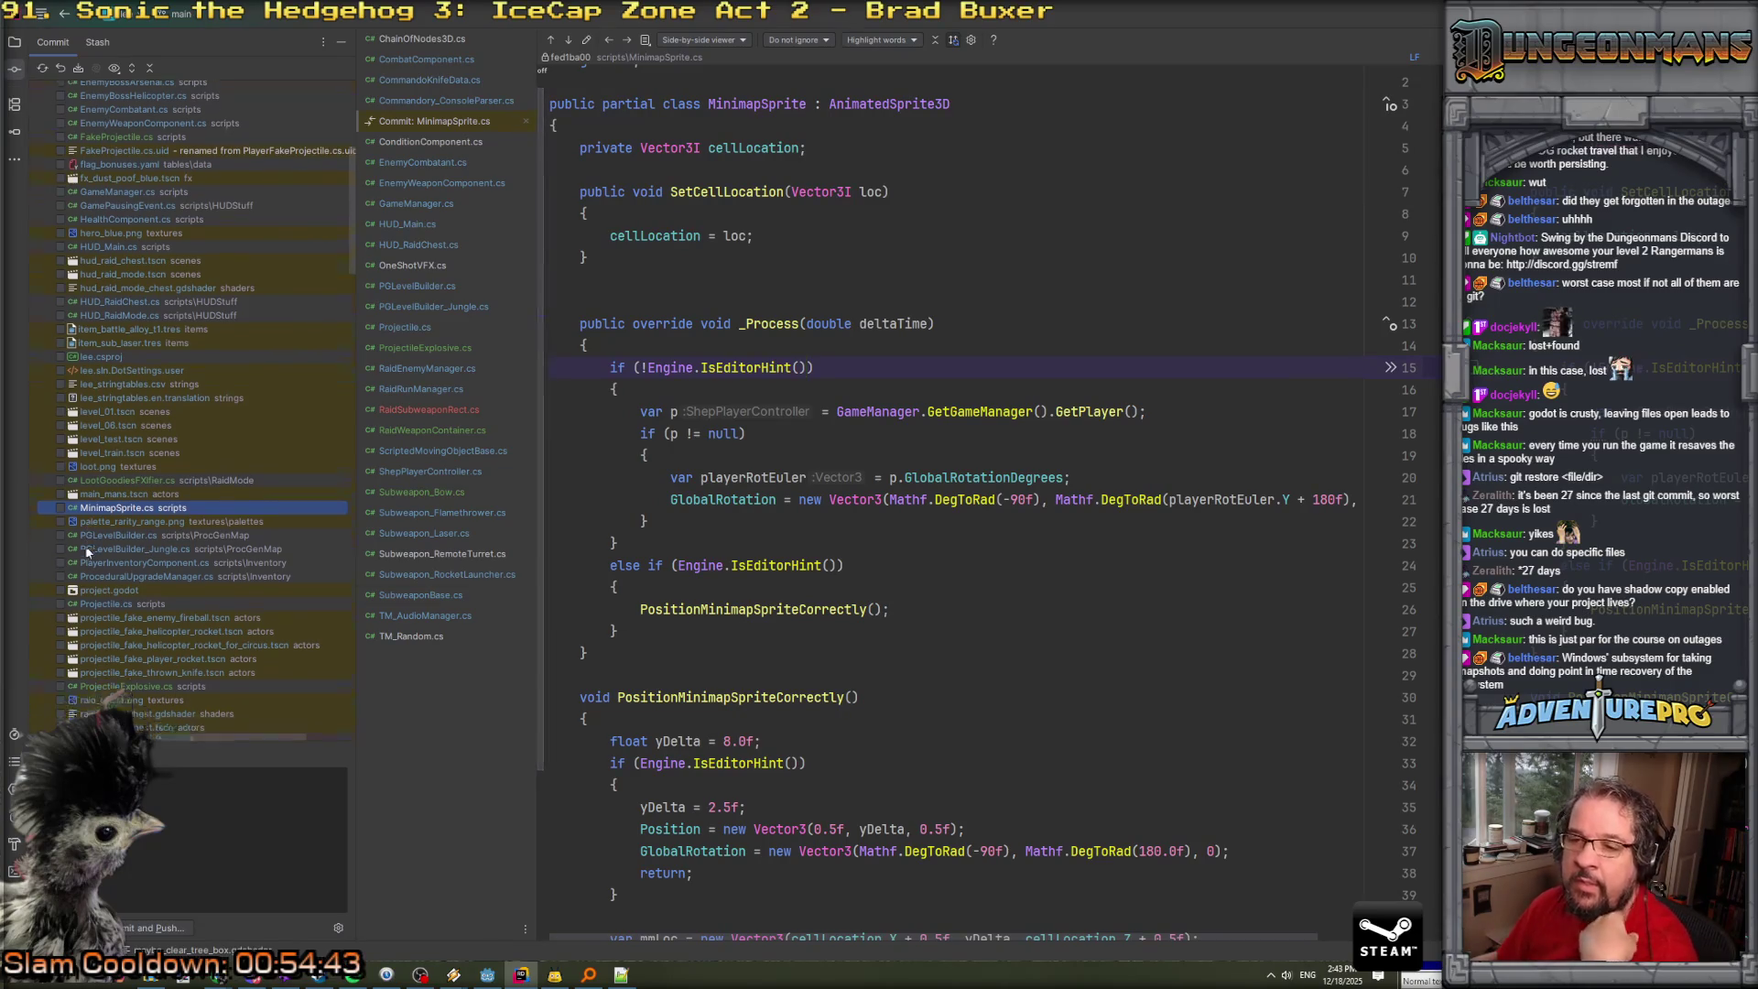
scroll(85, 546, up, 3)
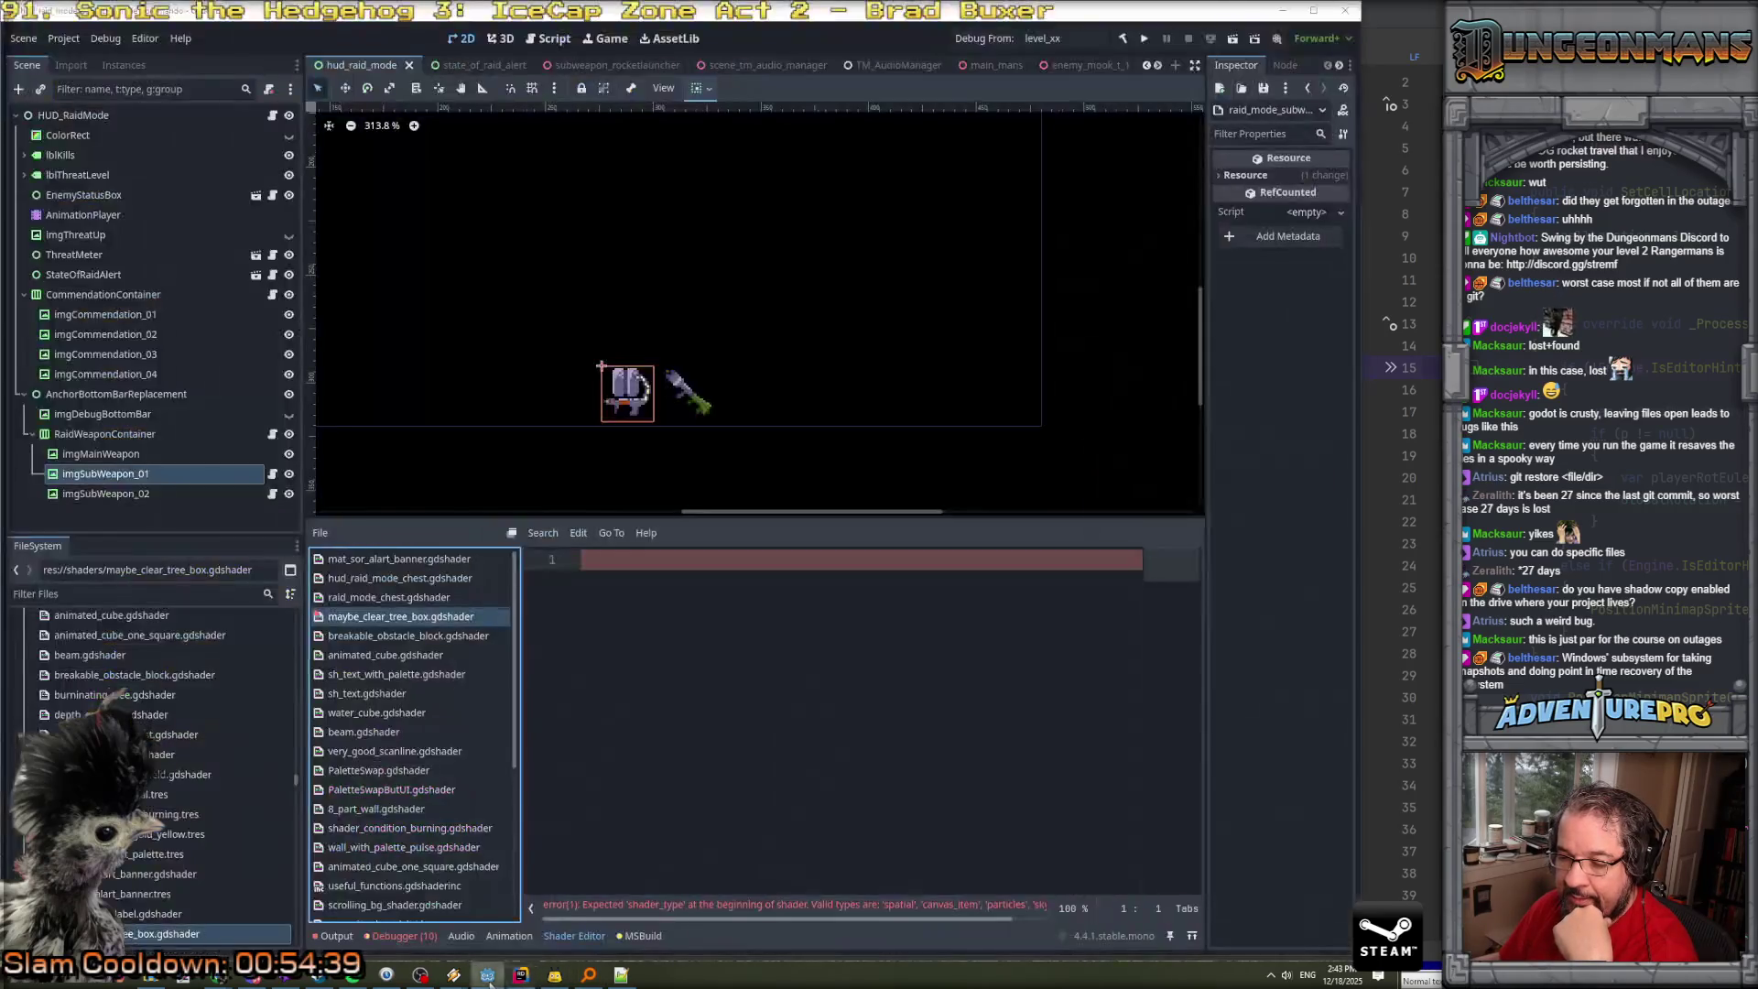
Reload maybe_clear_tree_box.gdshader in Godot and reselect it to confirm its code loaded.
click(487, 974)
click(1205, 516)
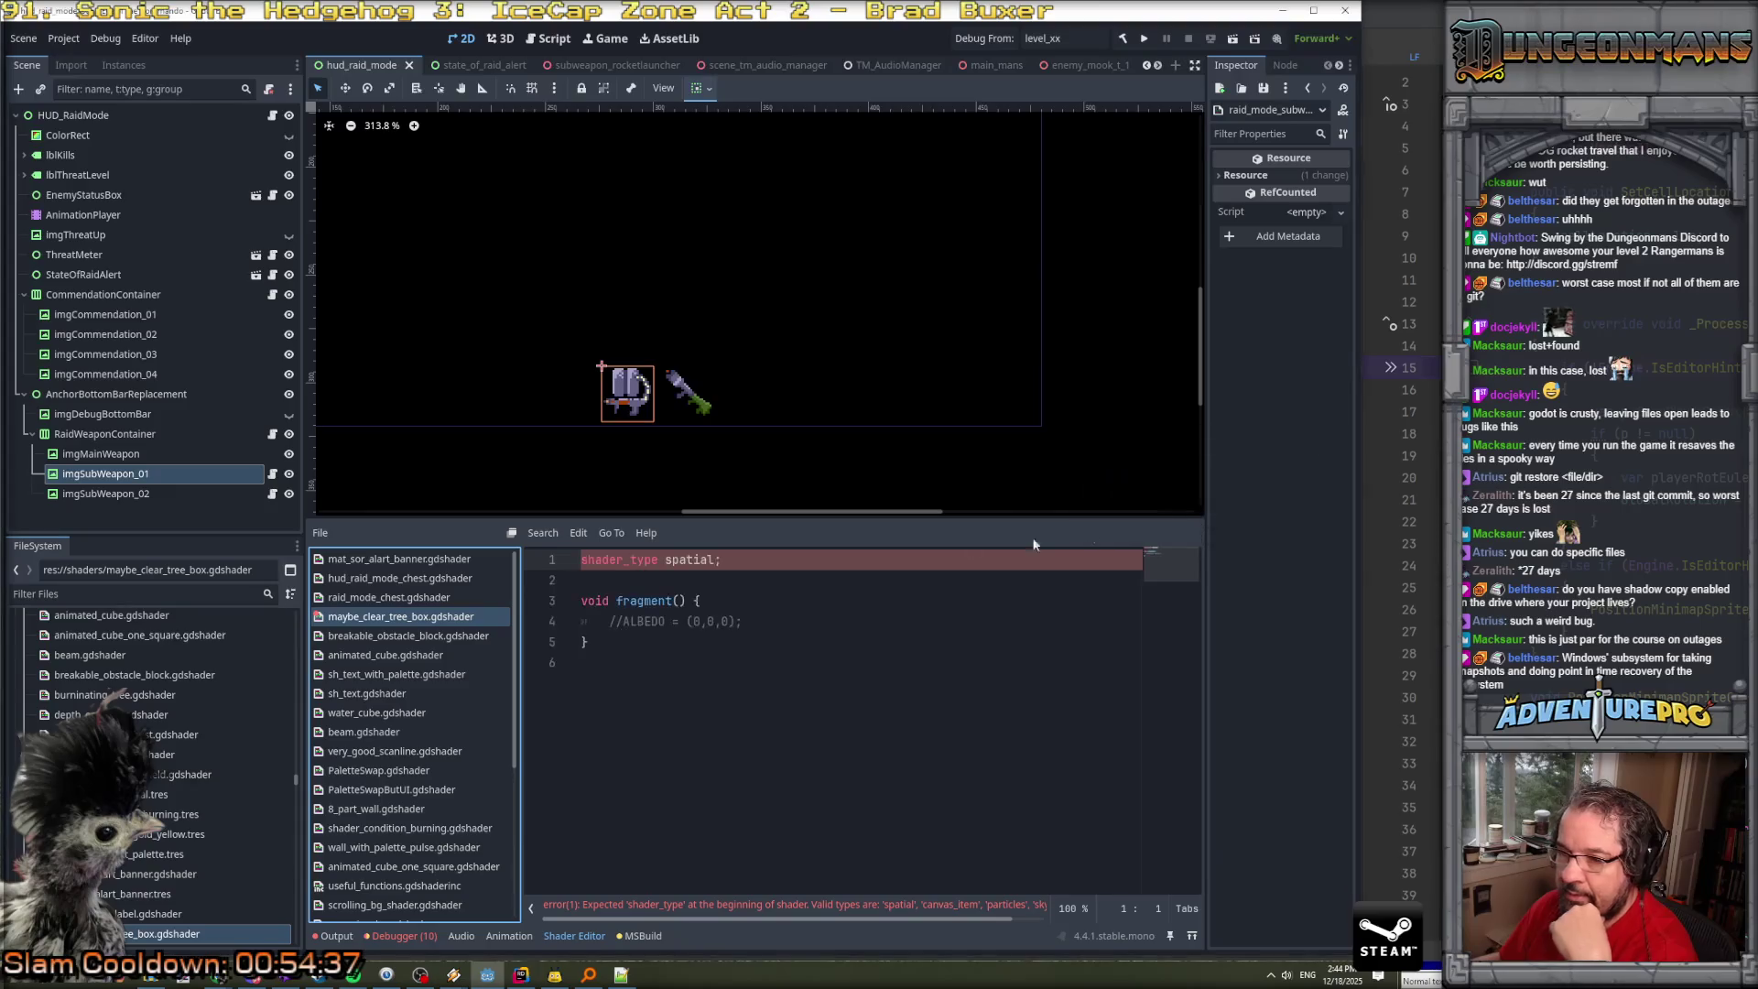
click(424, 597)
click(416, 616)
scroll(424, 698, down, 5)
scroll(423, 699, down, 2)
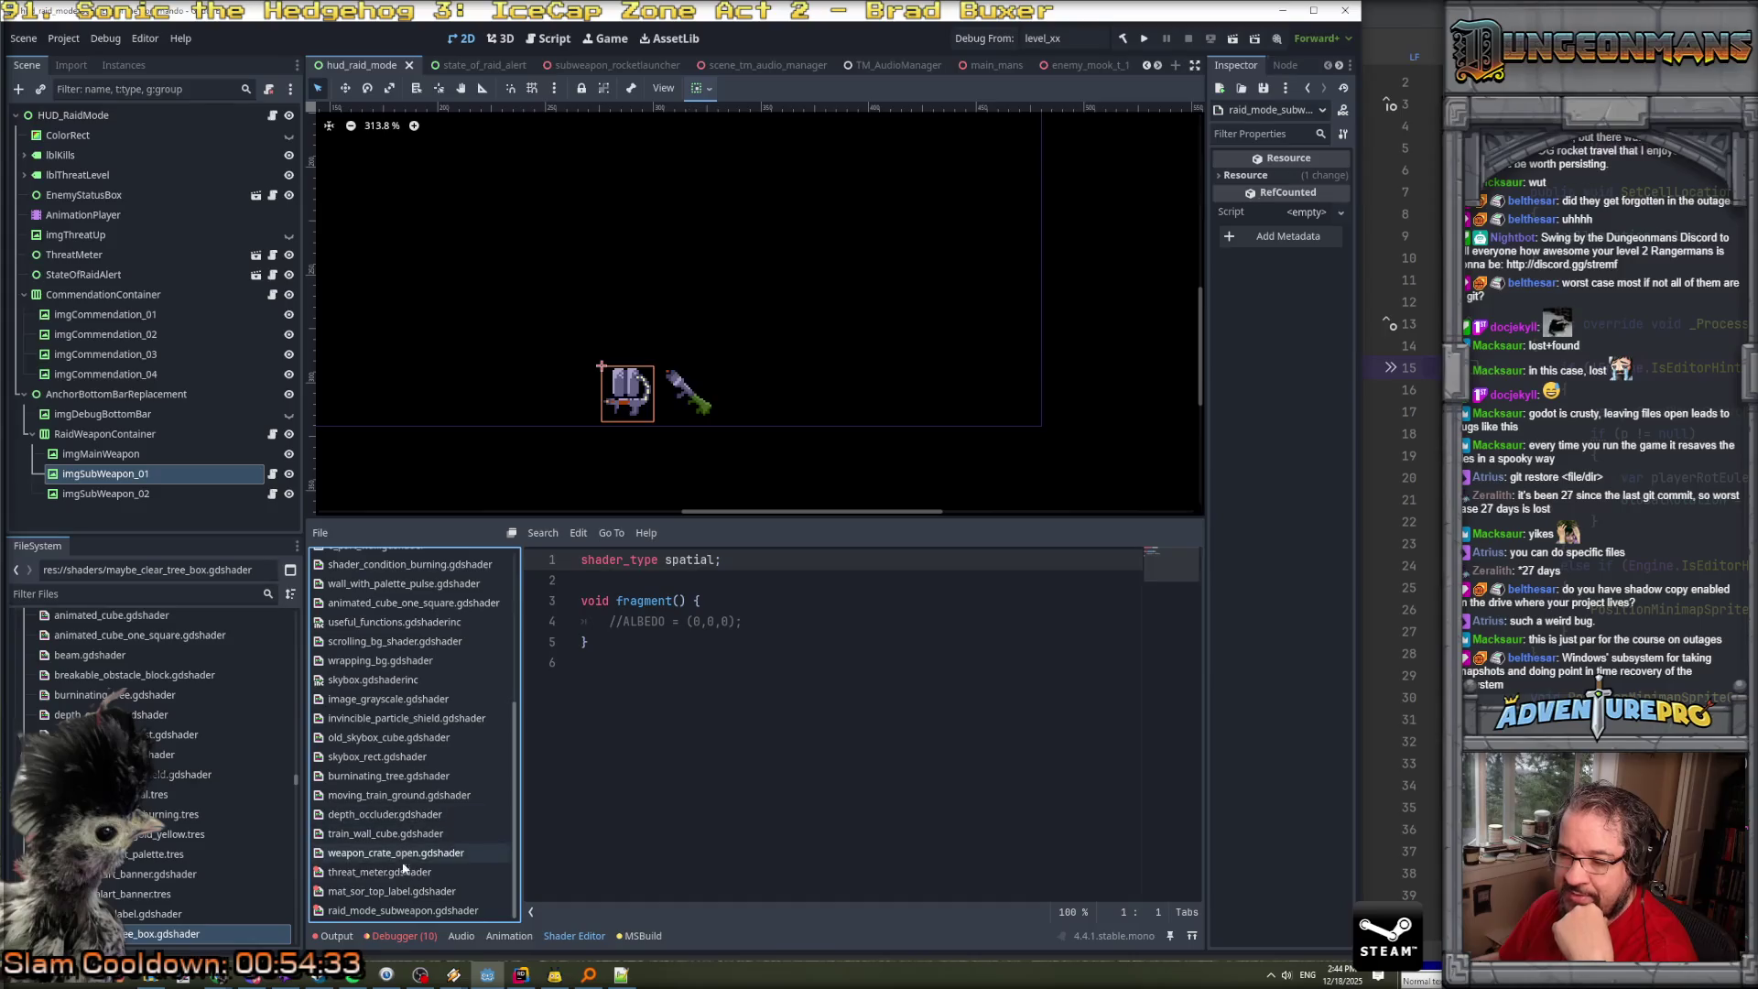
Check mat_sor_top_label.gdshader and raid_mode_subweapon.gdshader contents, then return to Rider.
click(383, 891)
click(394, 910)
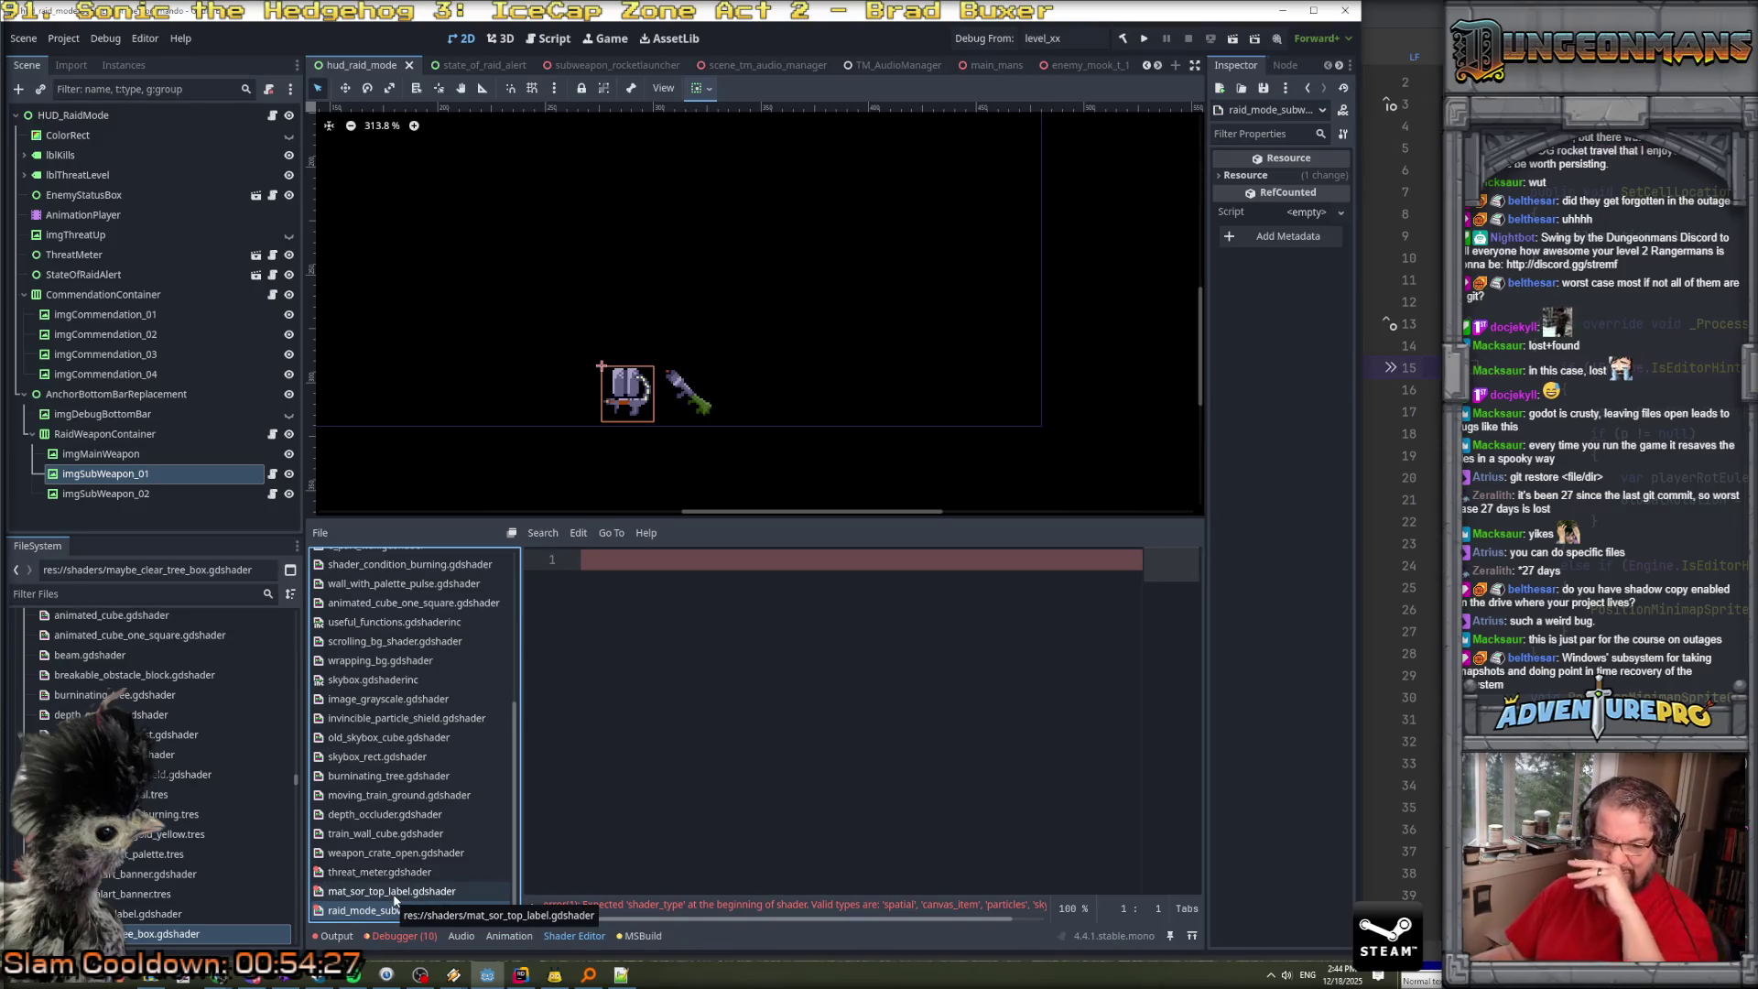
click(388, 893)
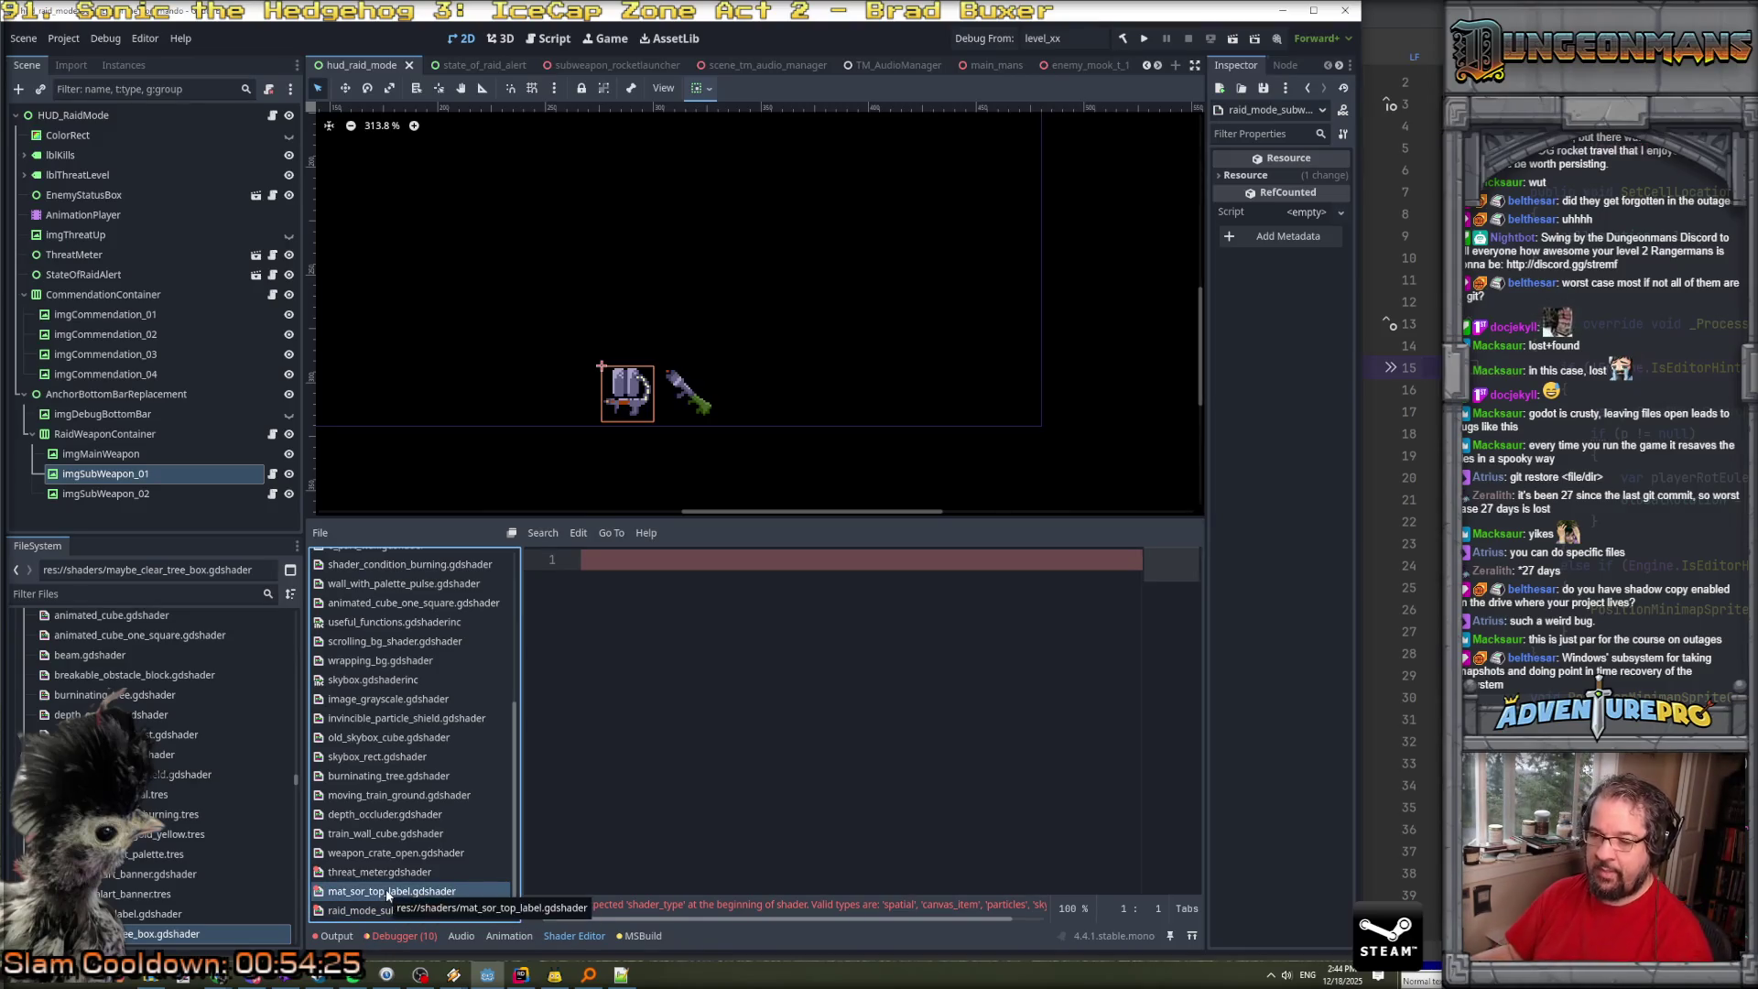
click(521, 974)
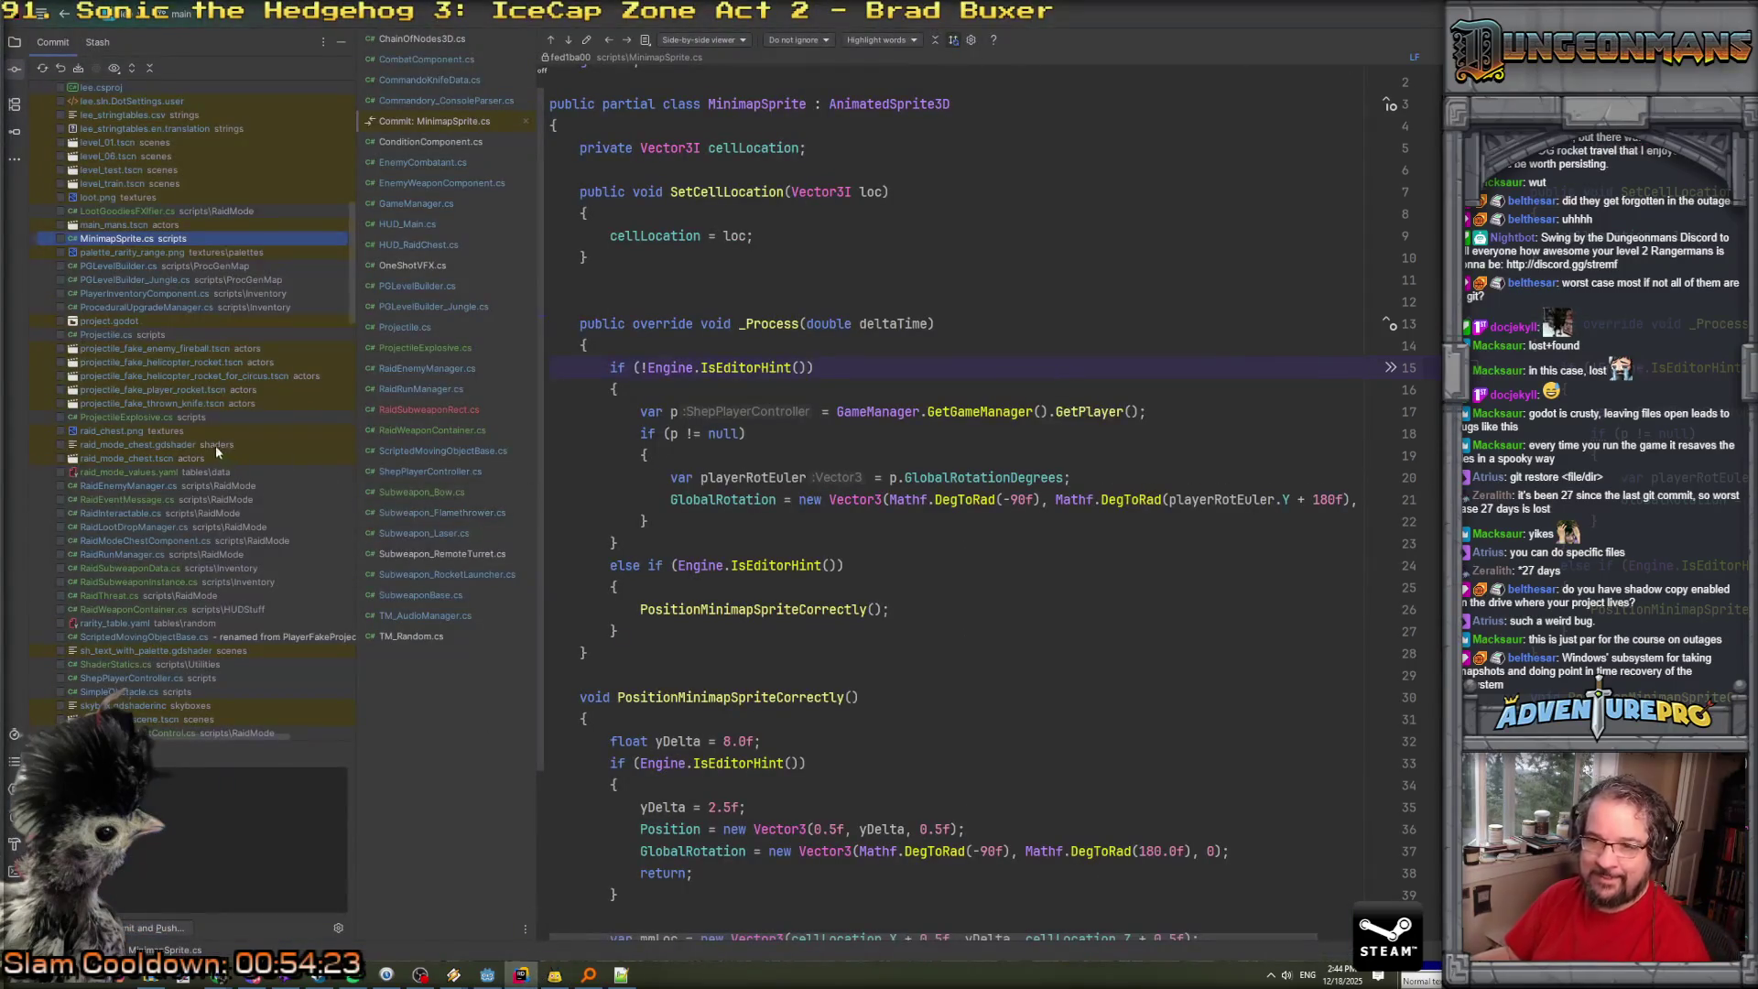
View mat_sor_top_label.gdshader's diff showing an empty file, then search Windows for 'shadow co'.
scroll(126, 293, up, 2)
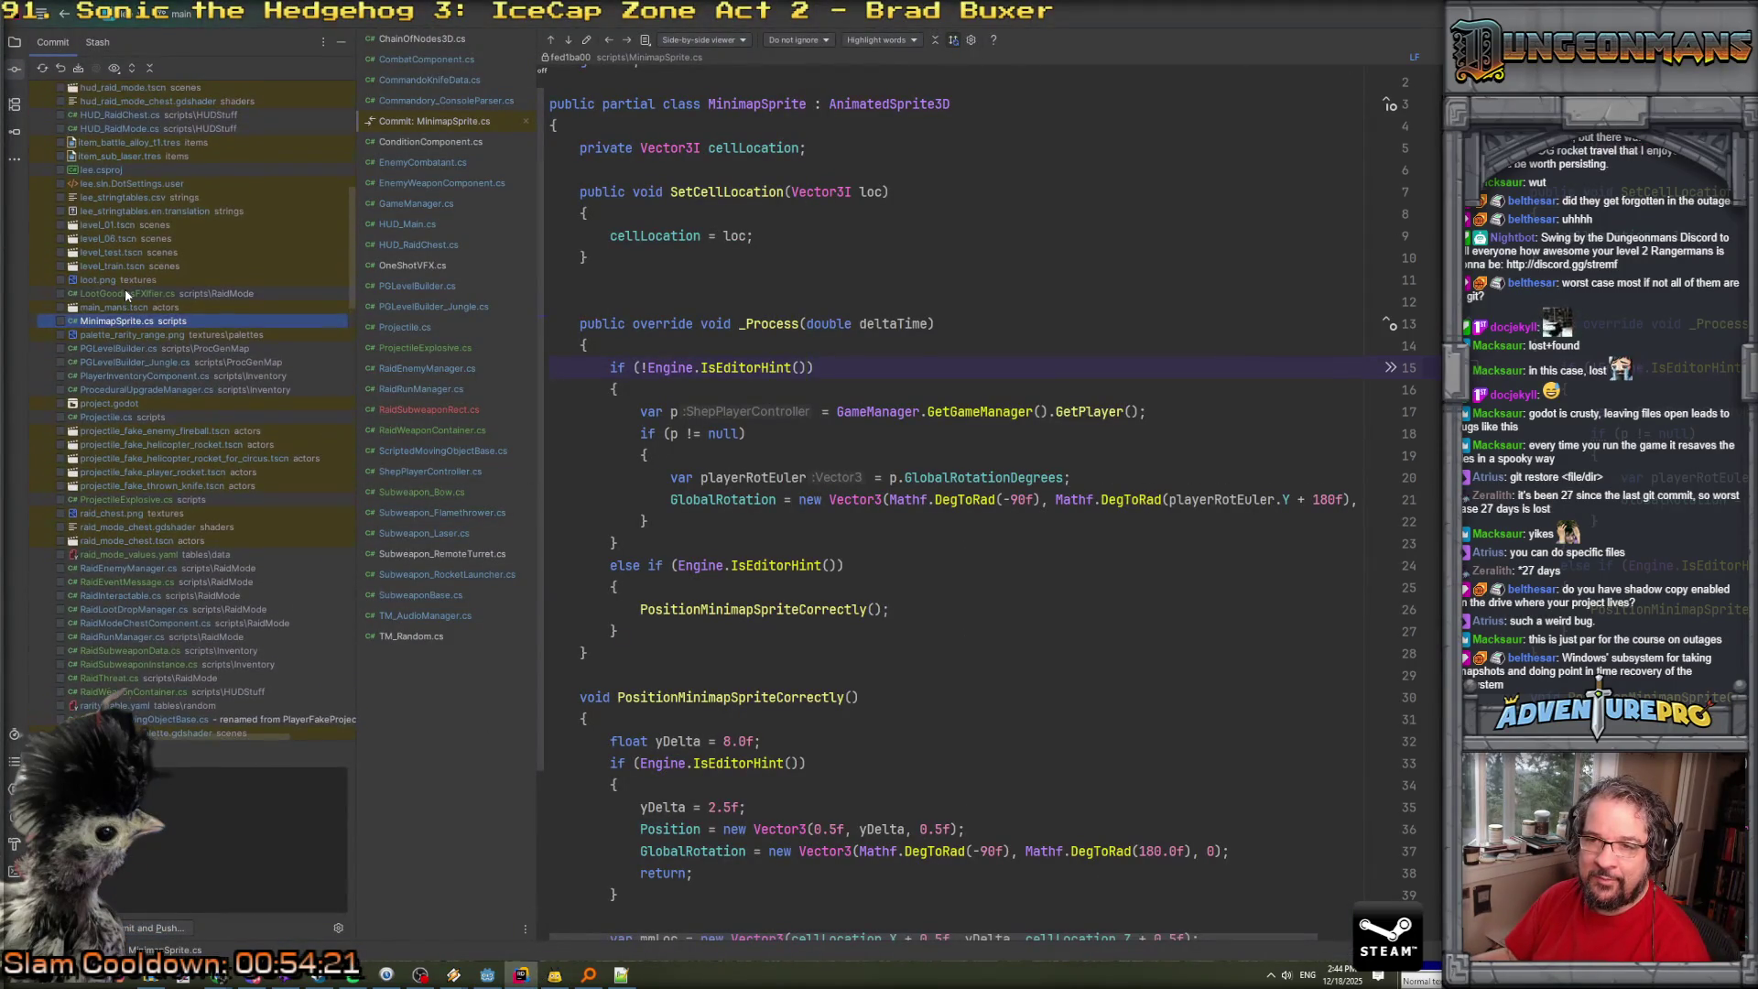
scroll(124, 293, up, 7)
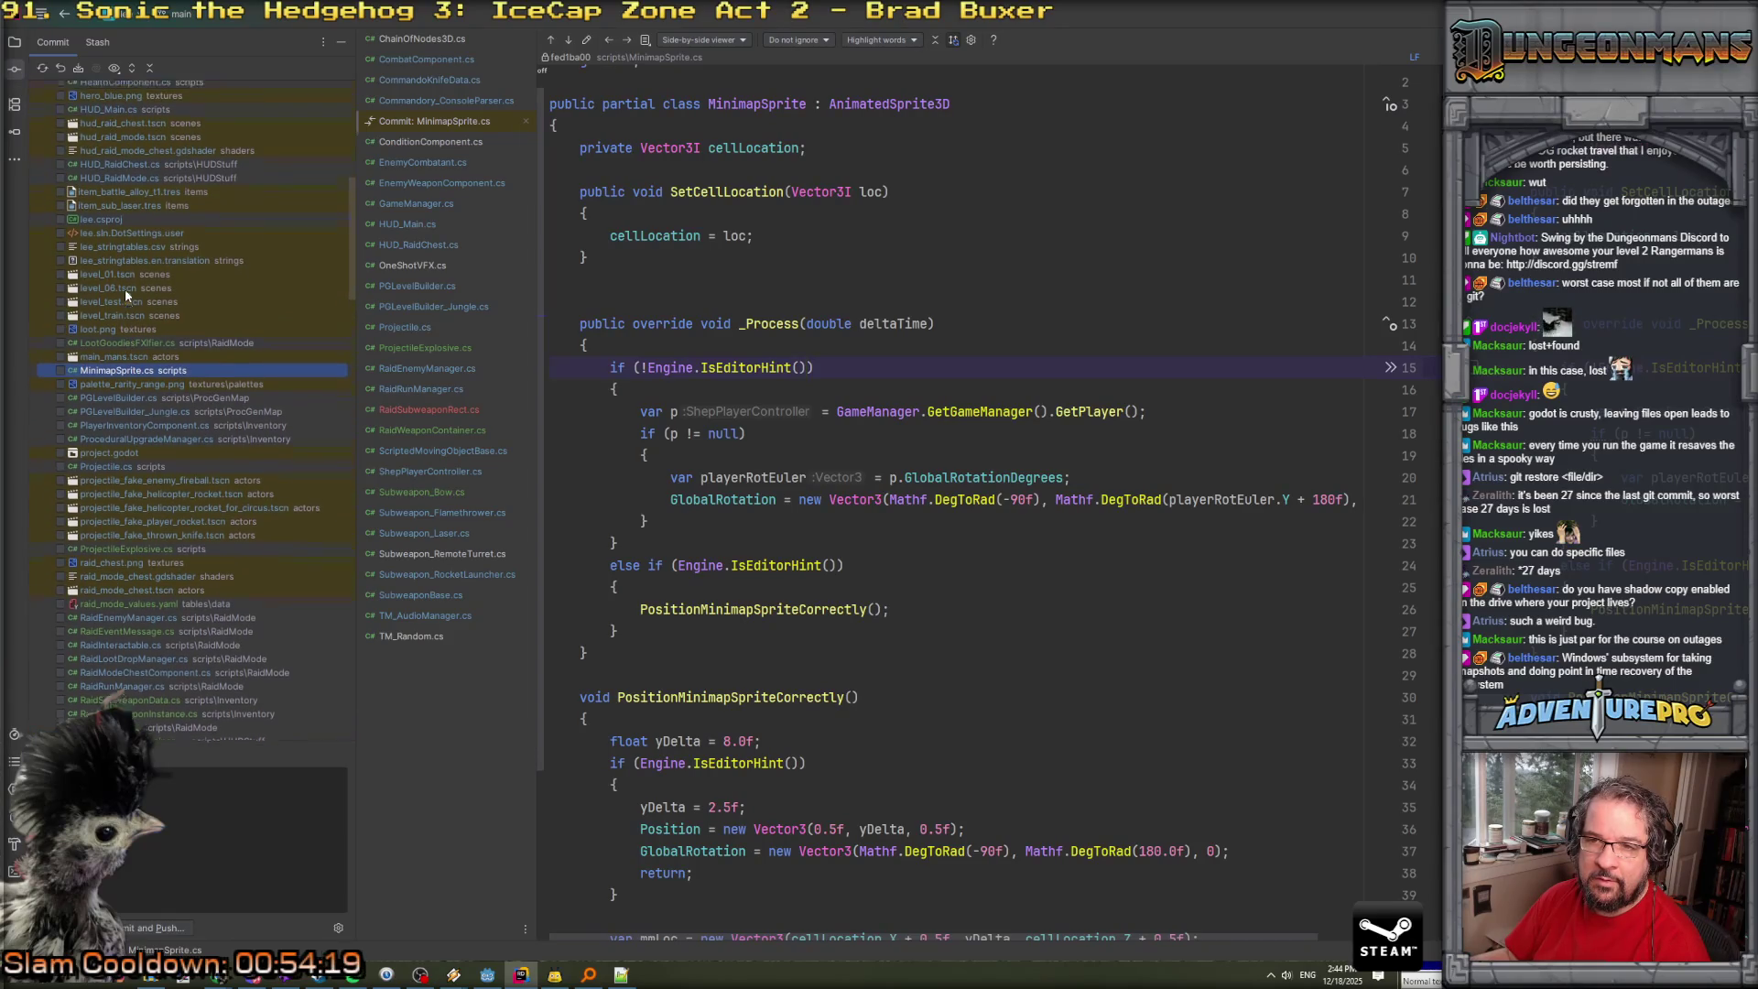
scroll(125, 288, down, 14)
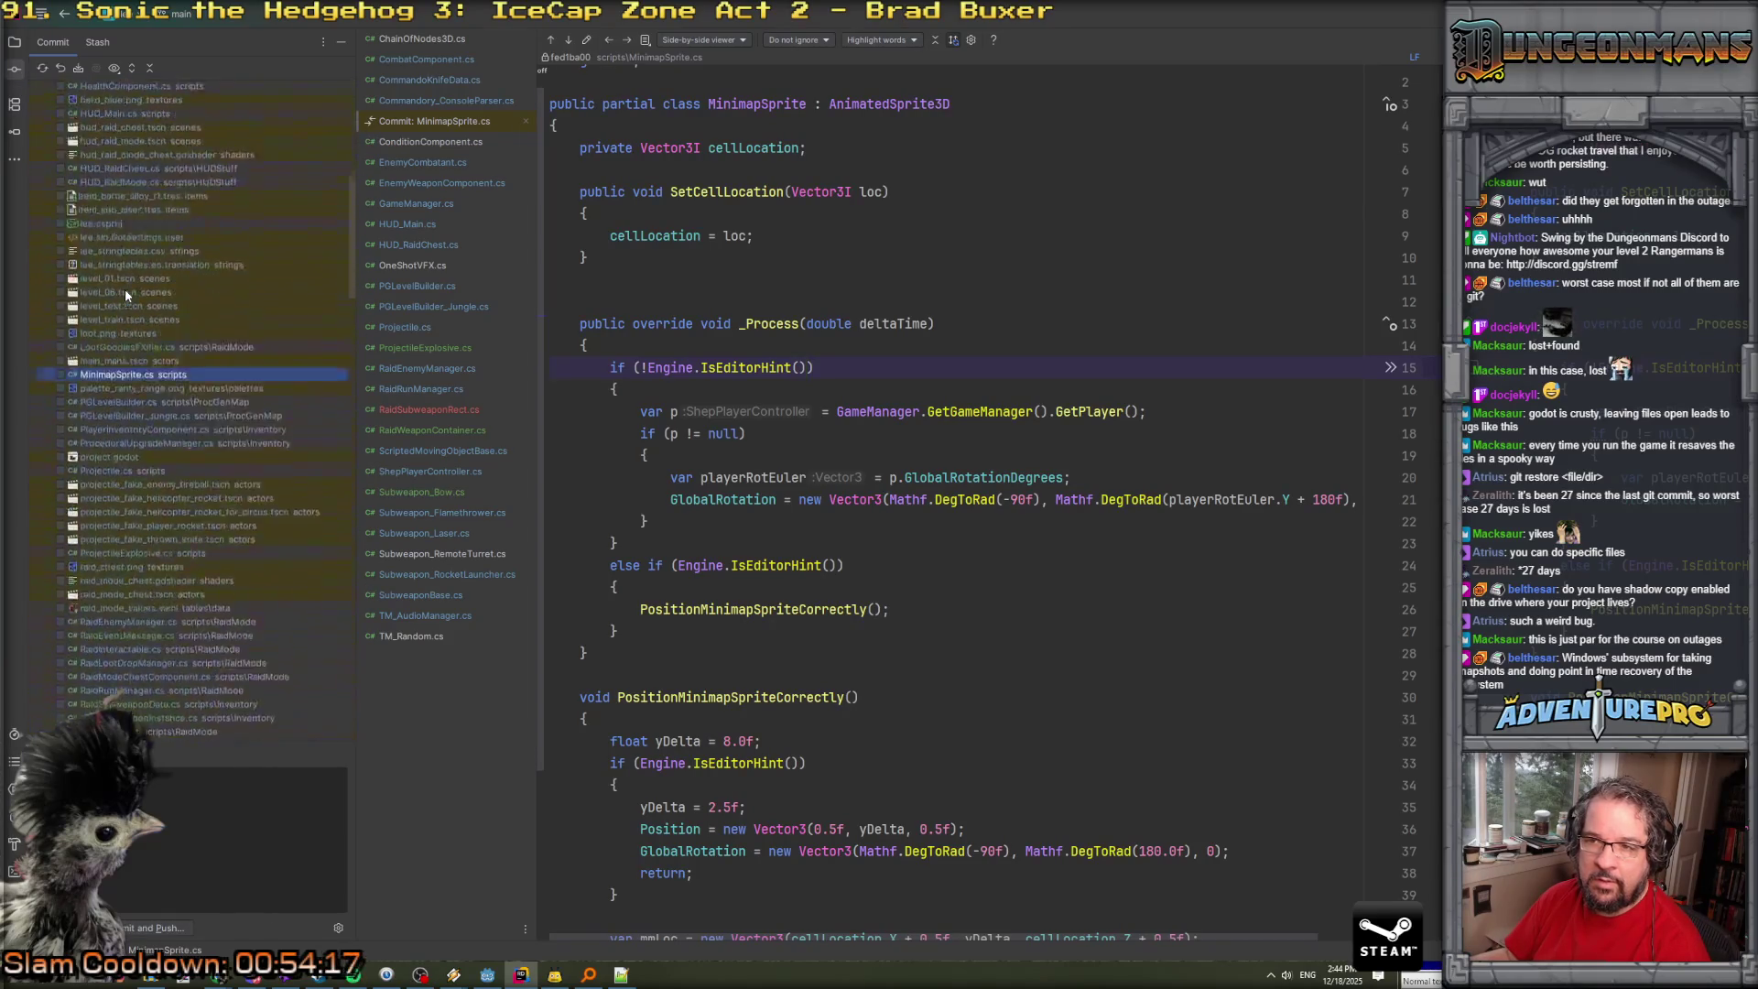
scroll(124, 289, up, 15)
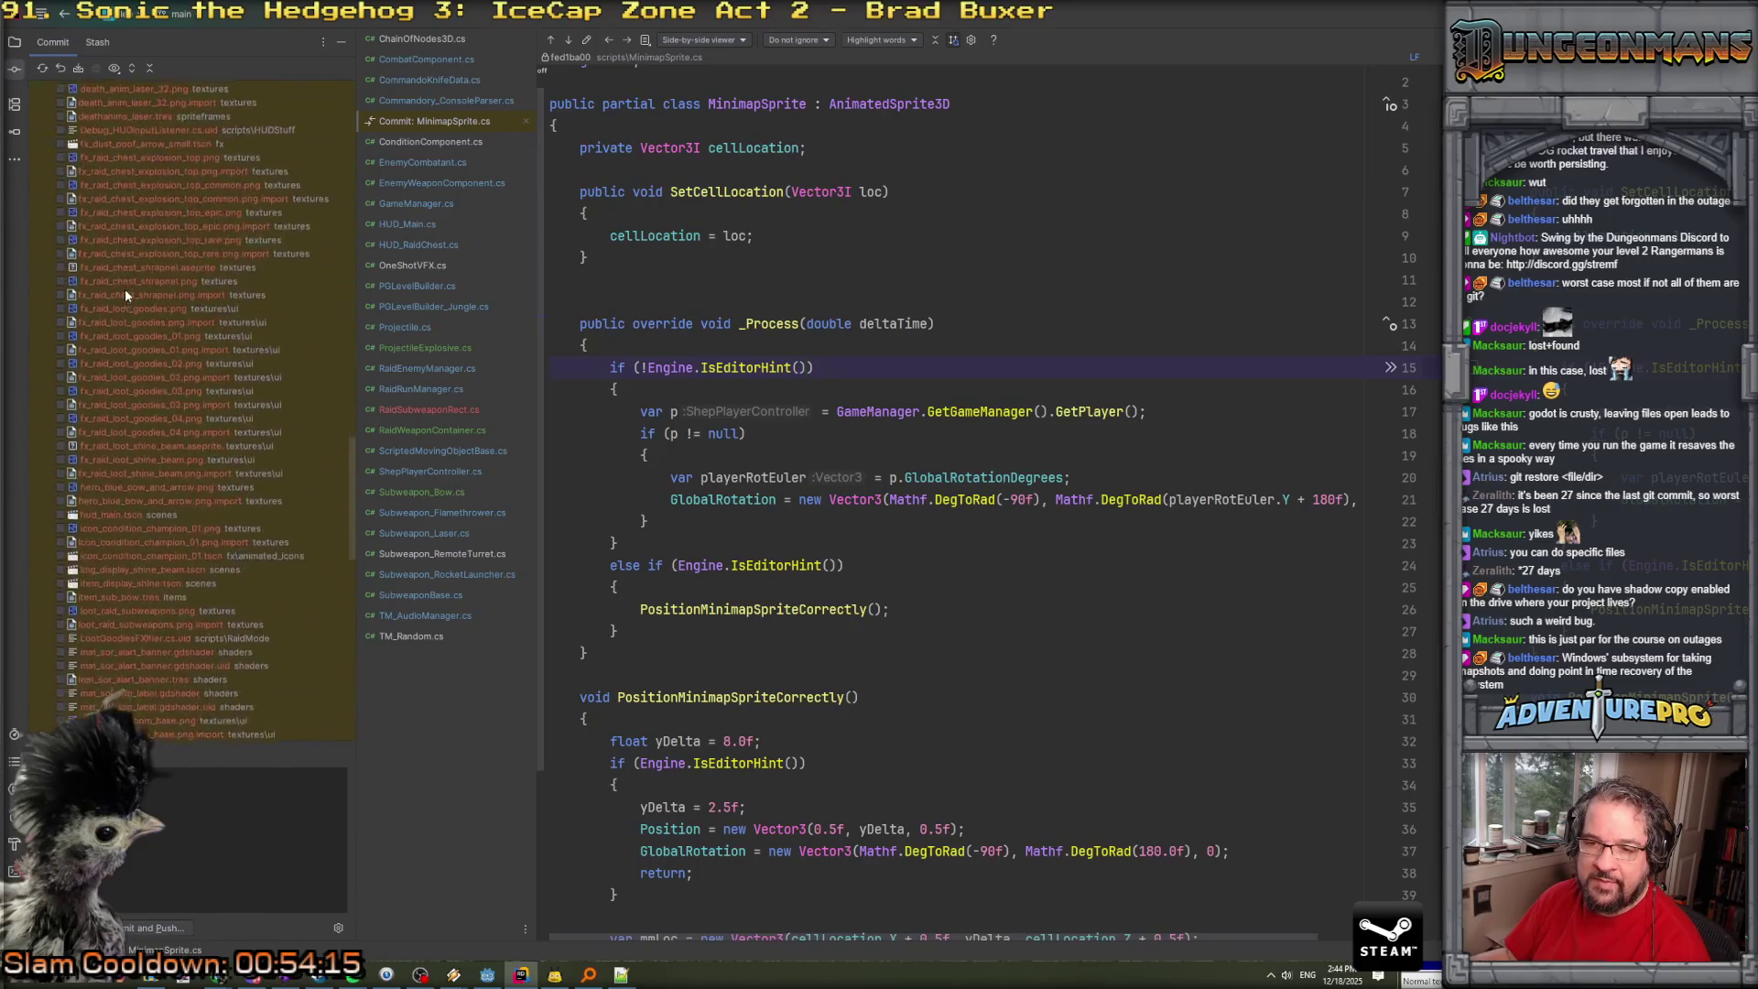
scroll(125, 289, down, 1)
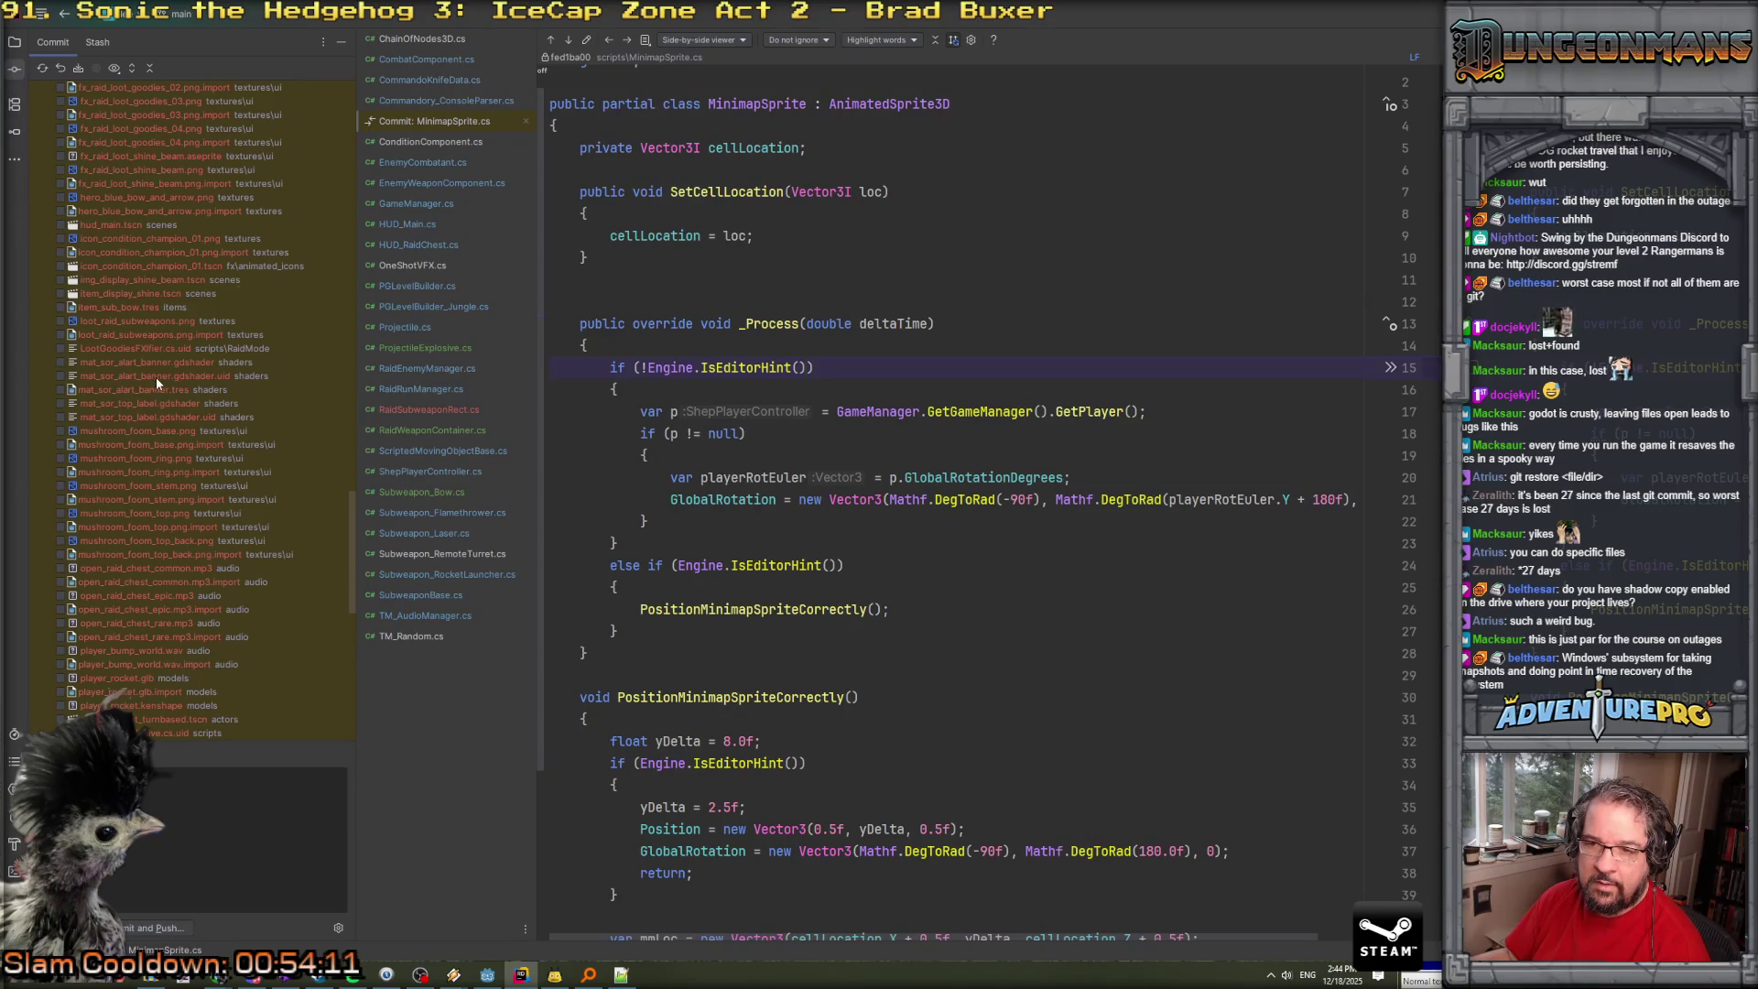
click(140, 403)
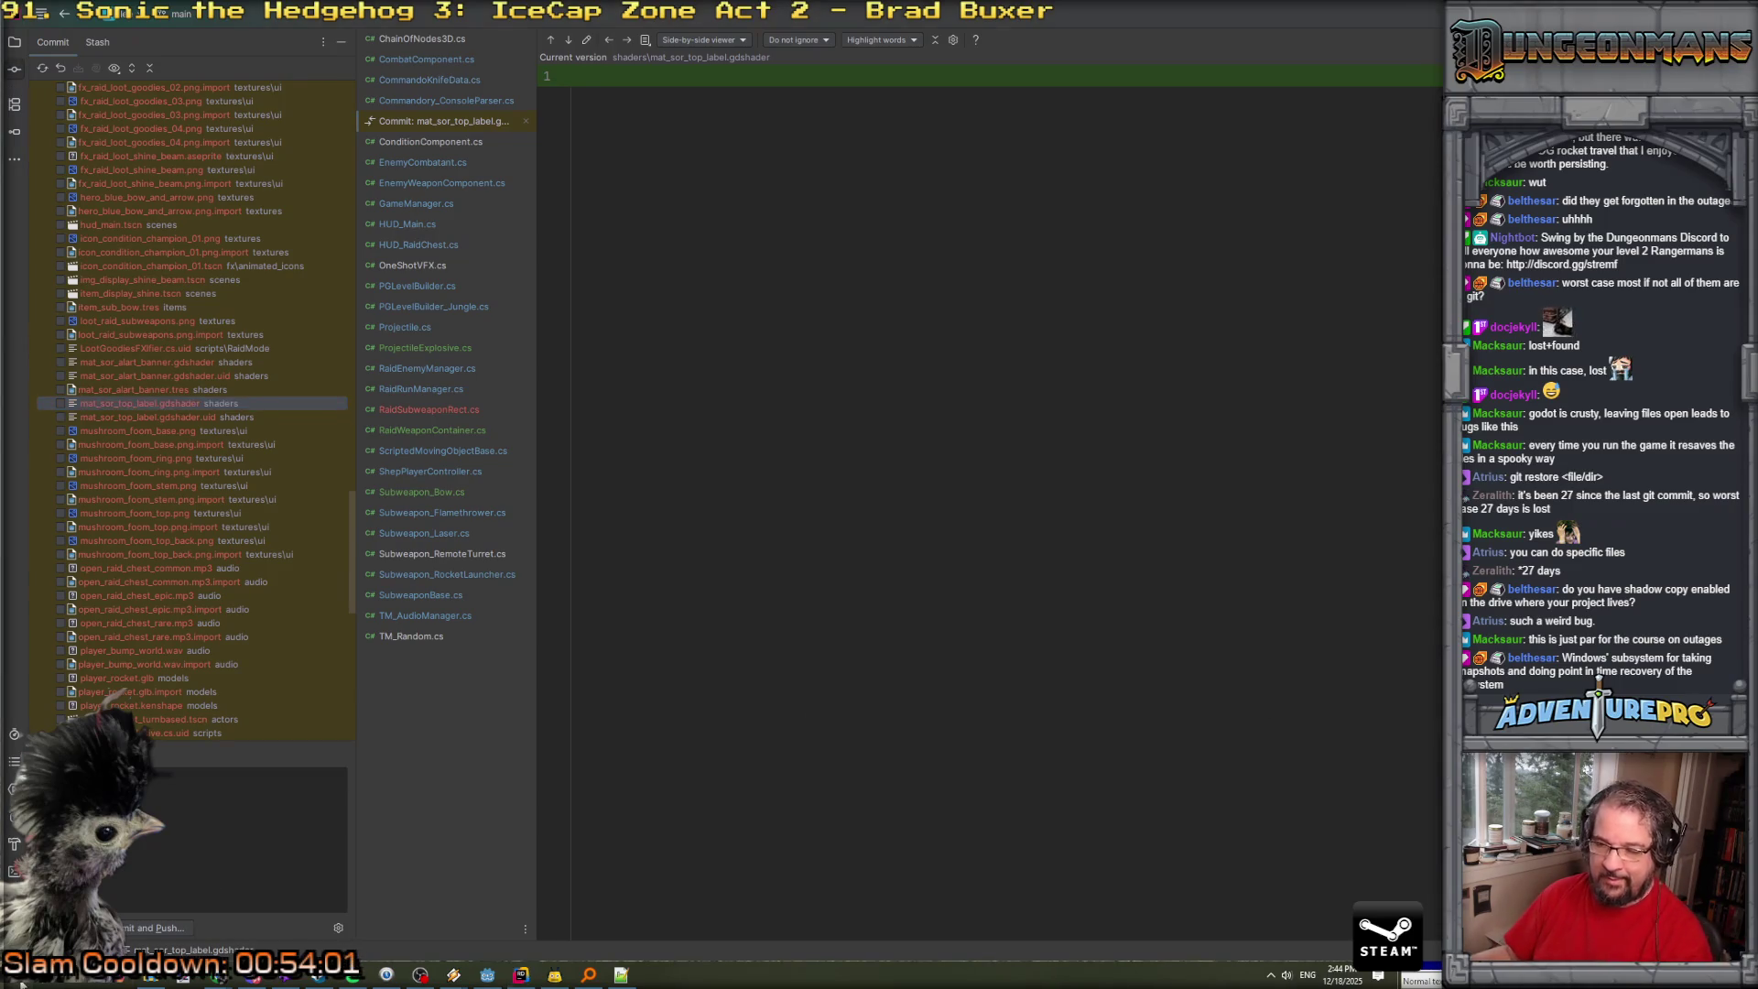
key(super)
text(shadow)
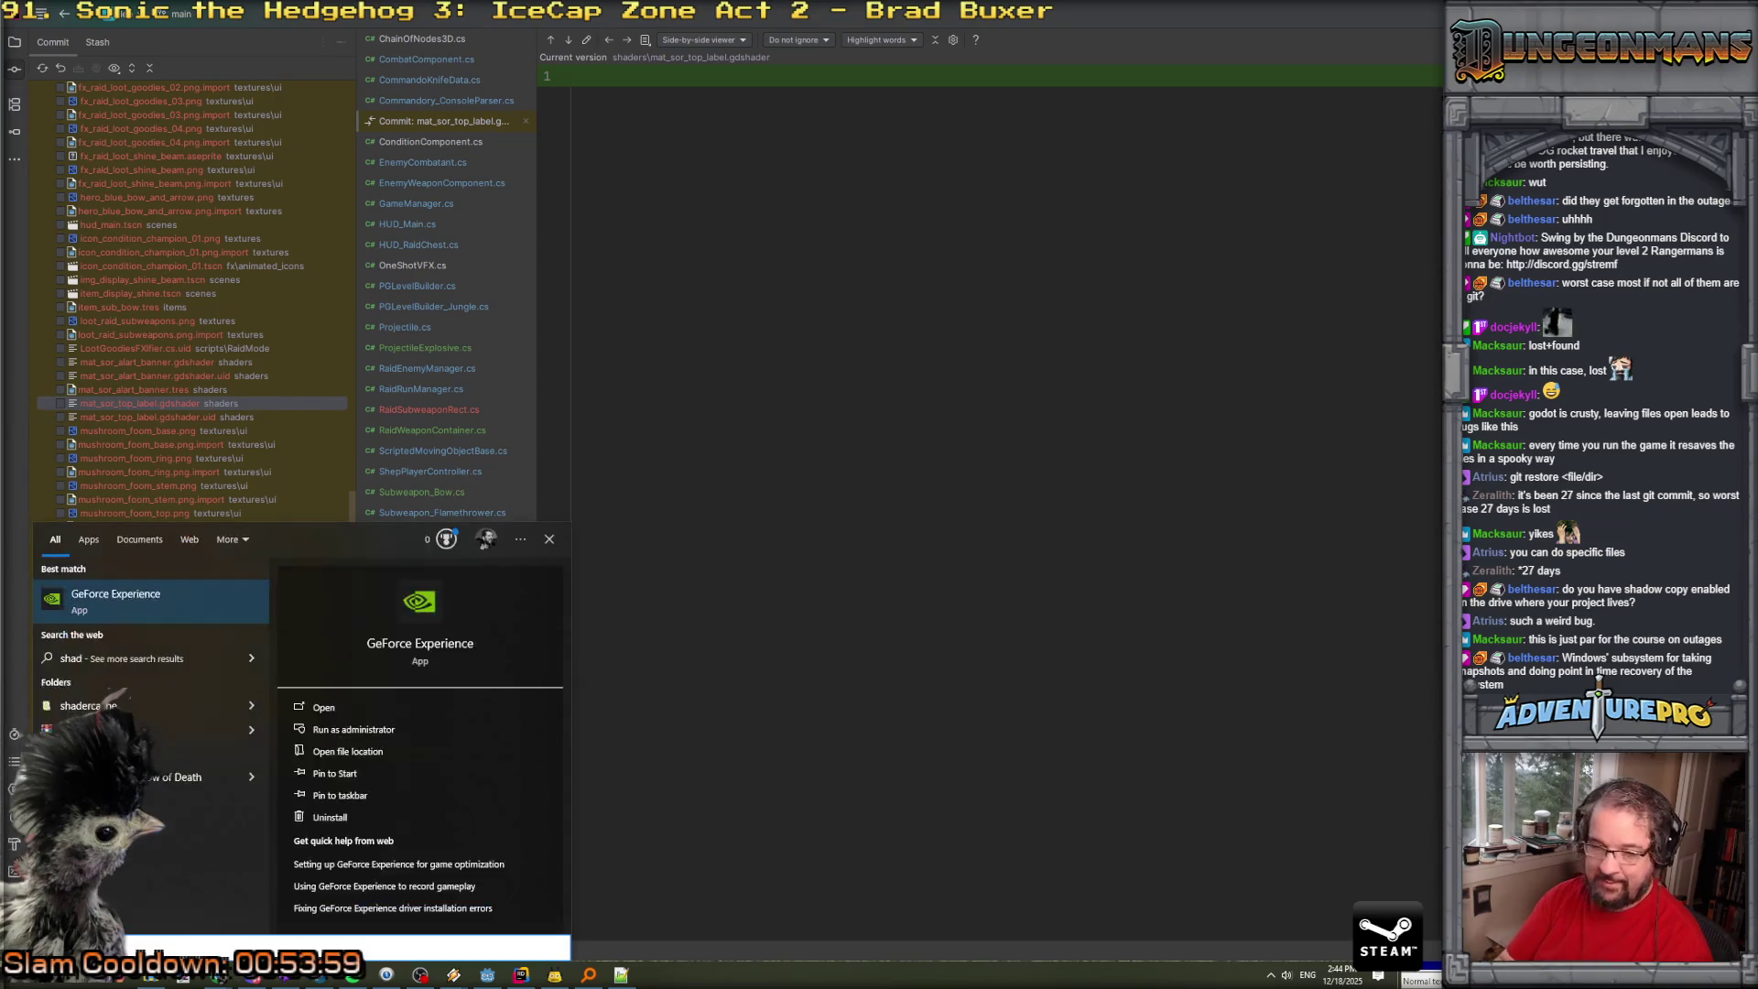
text( cop)
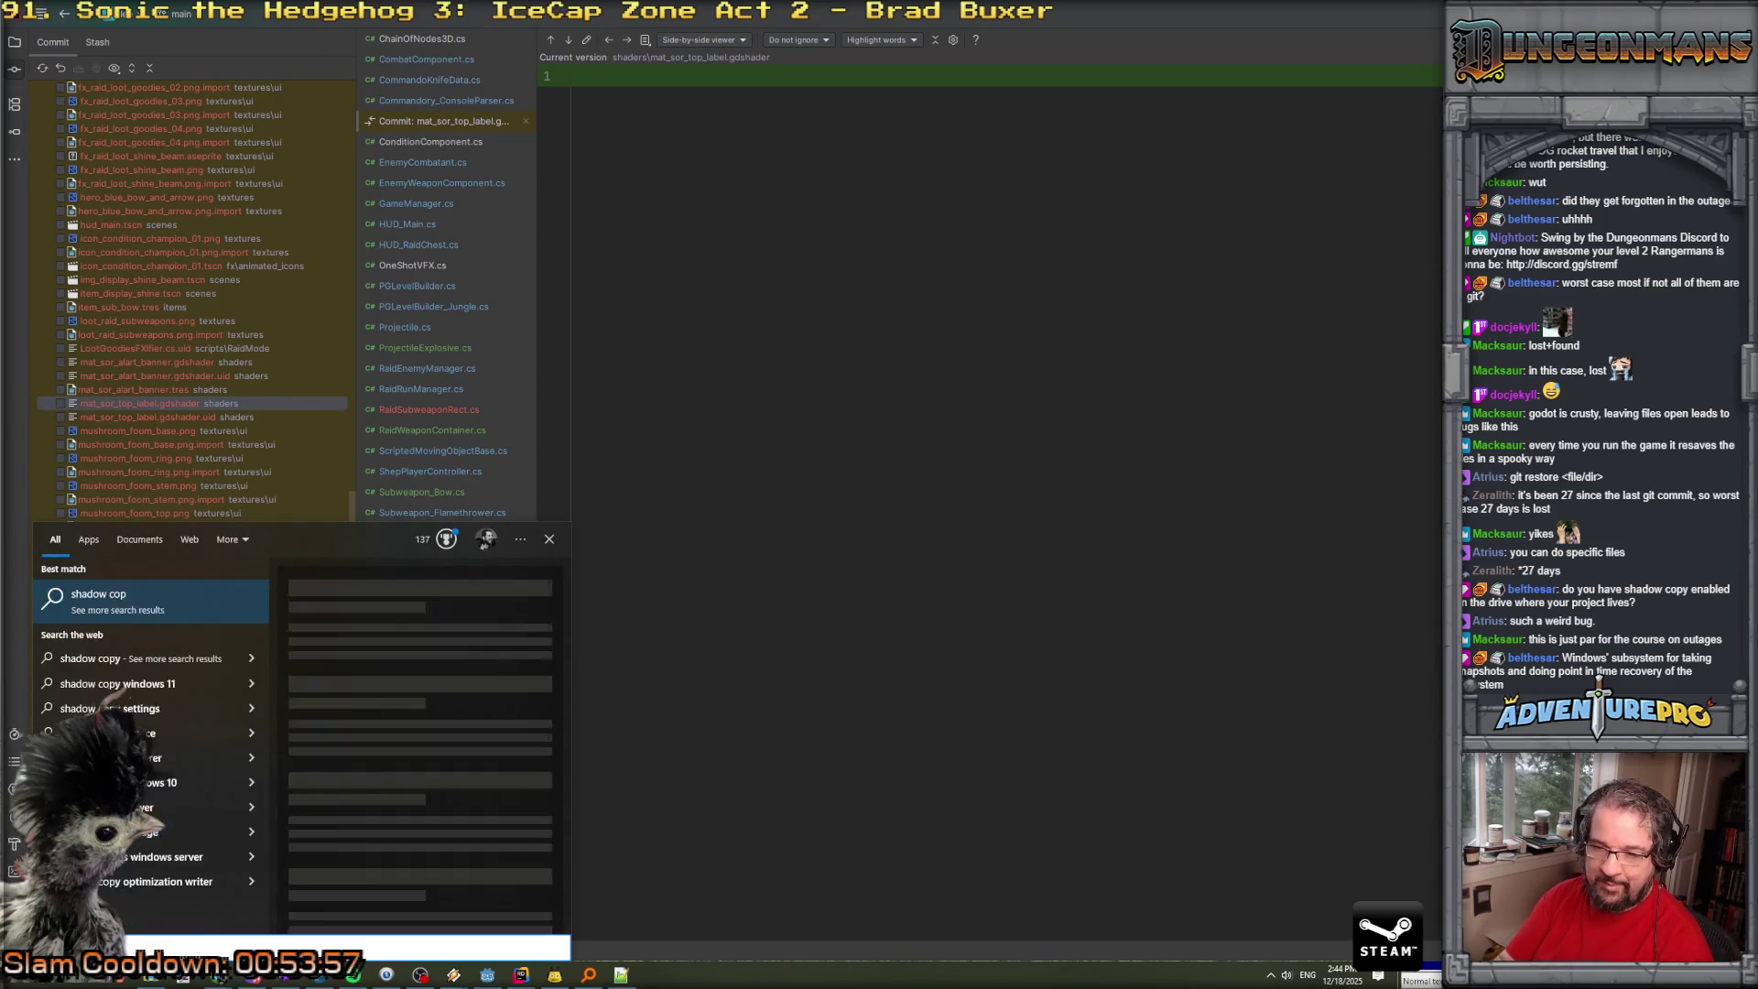
key(BackSpace)
key(BackSpace)
key(BackSpace)
text(cop)
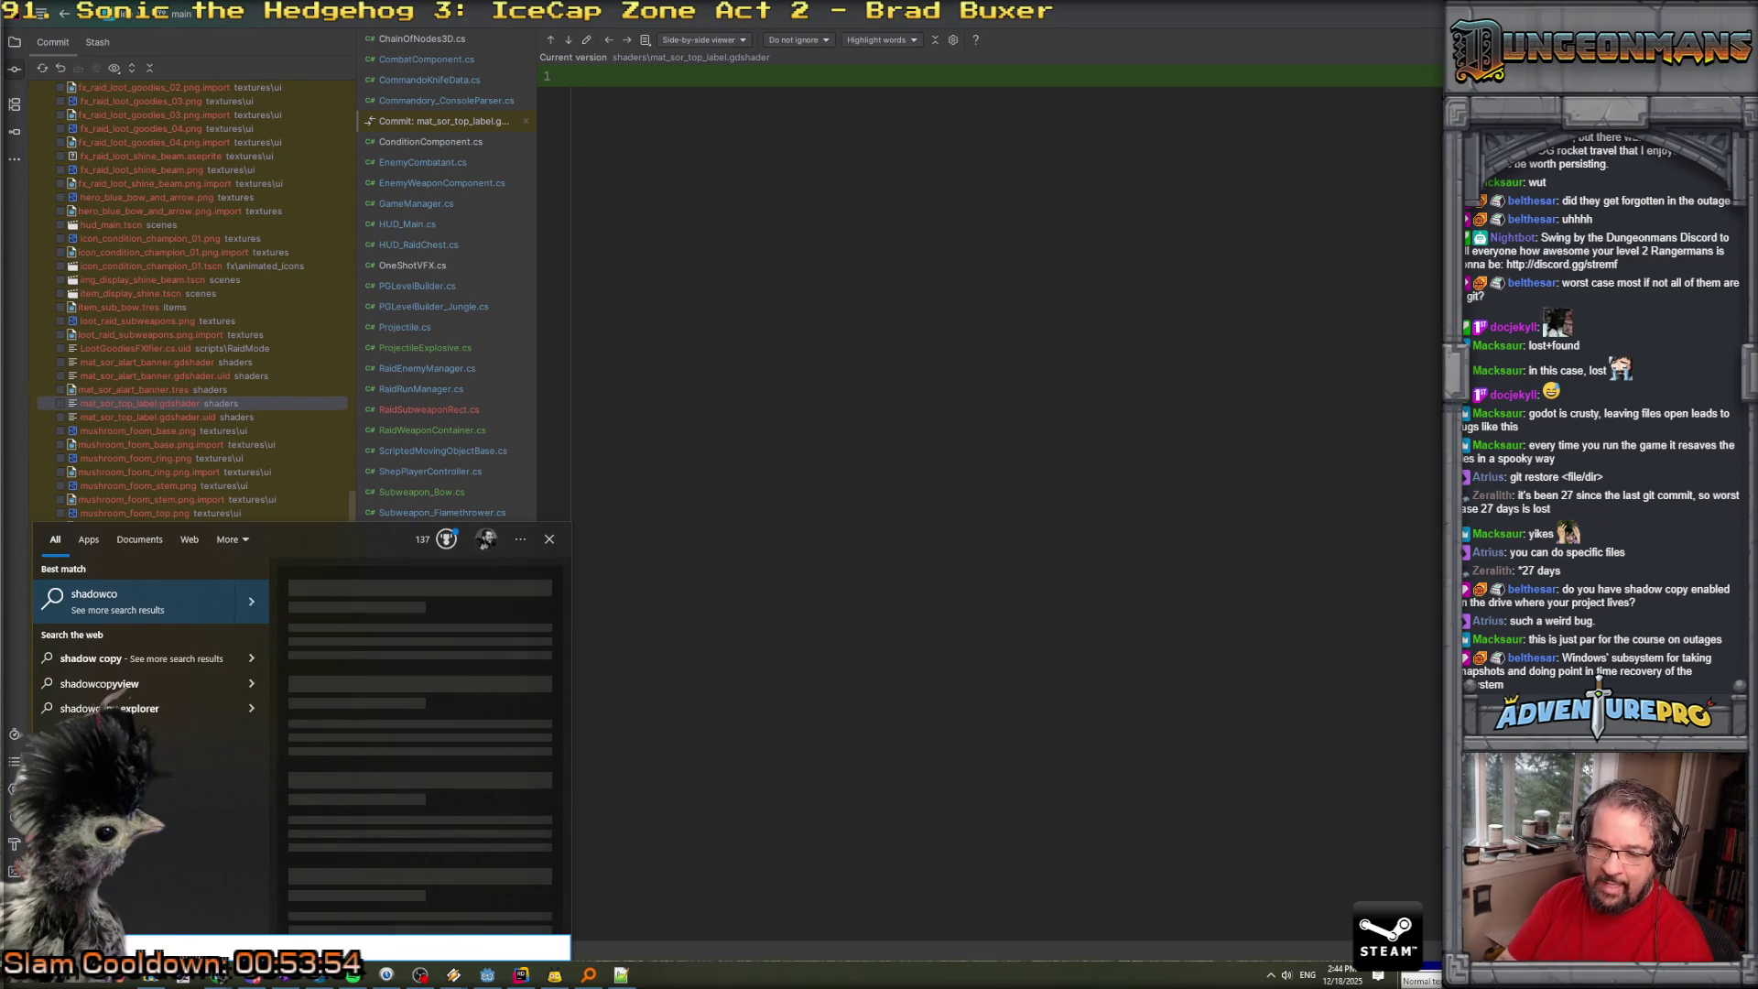
key(Escape)
key(Escape)
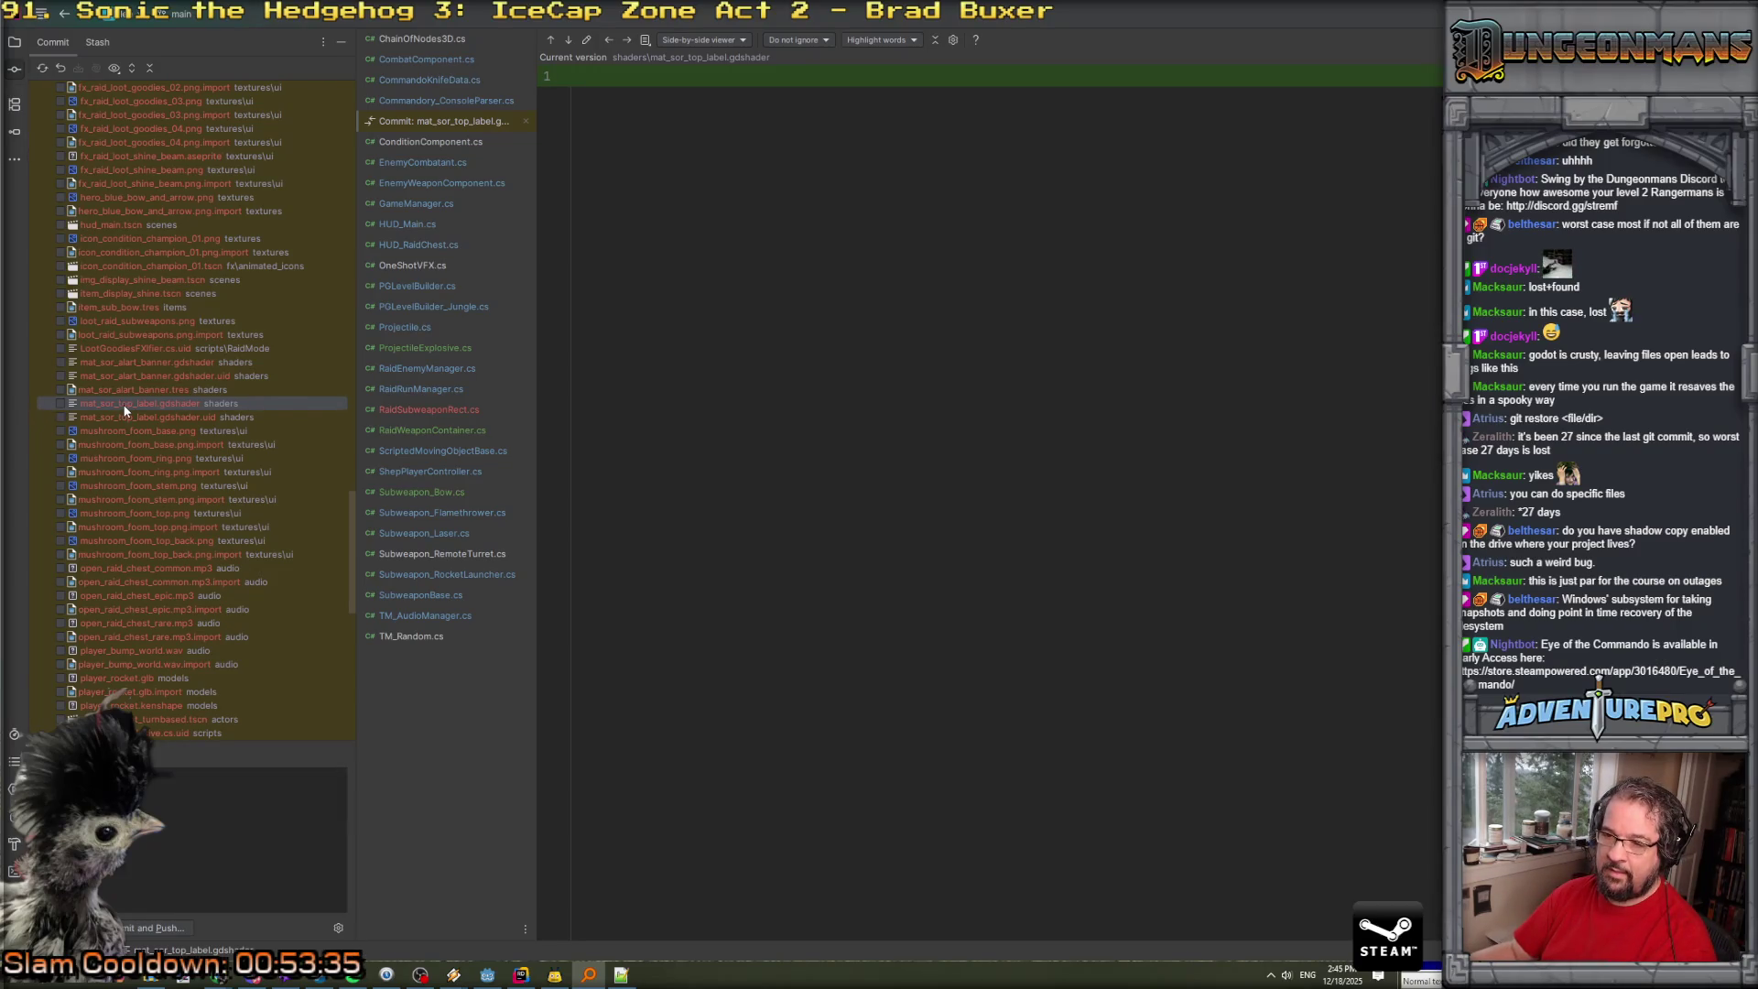
key(alt+1)
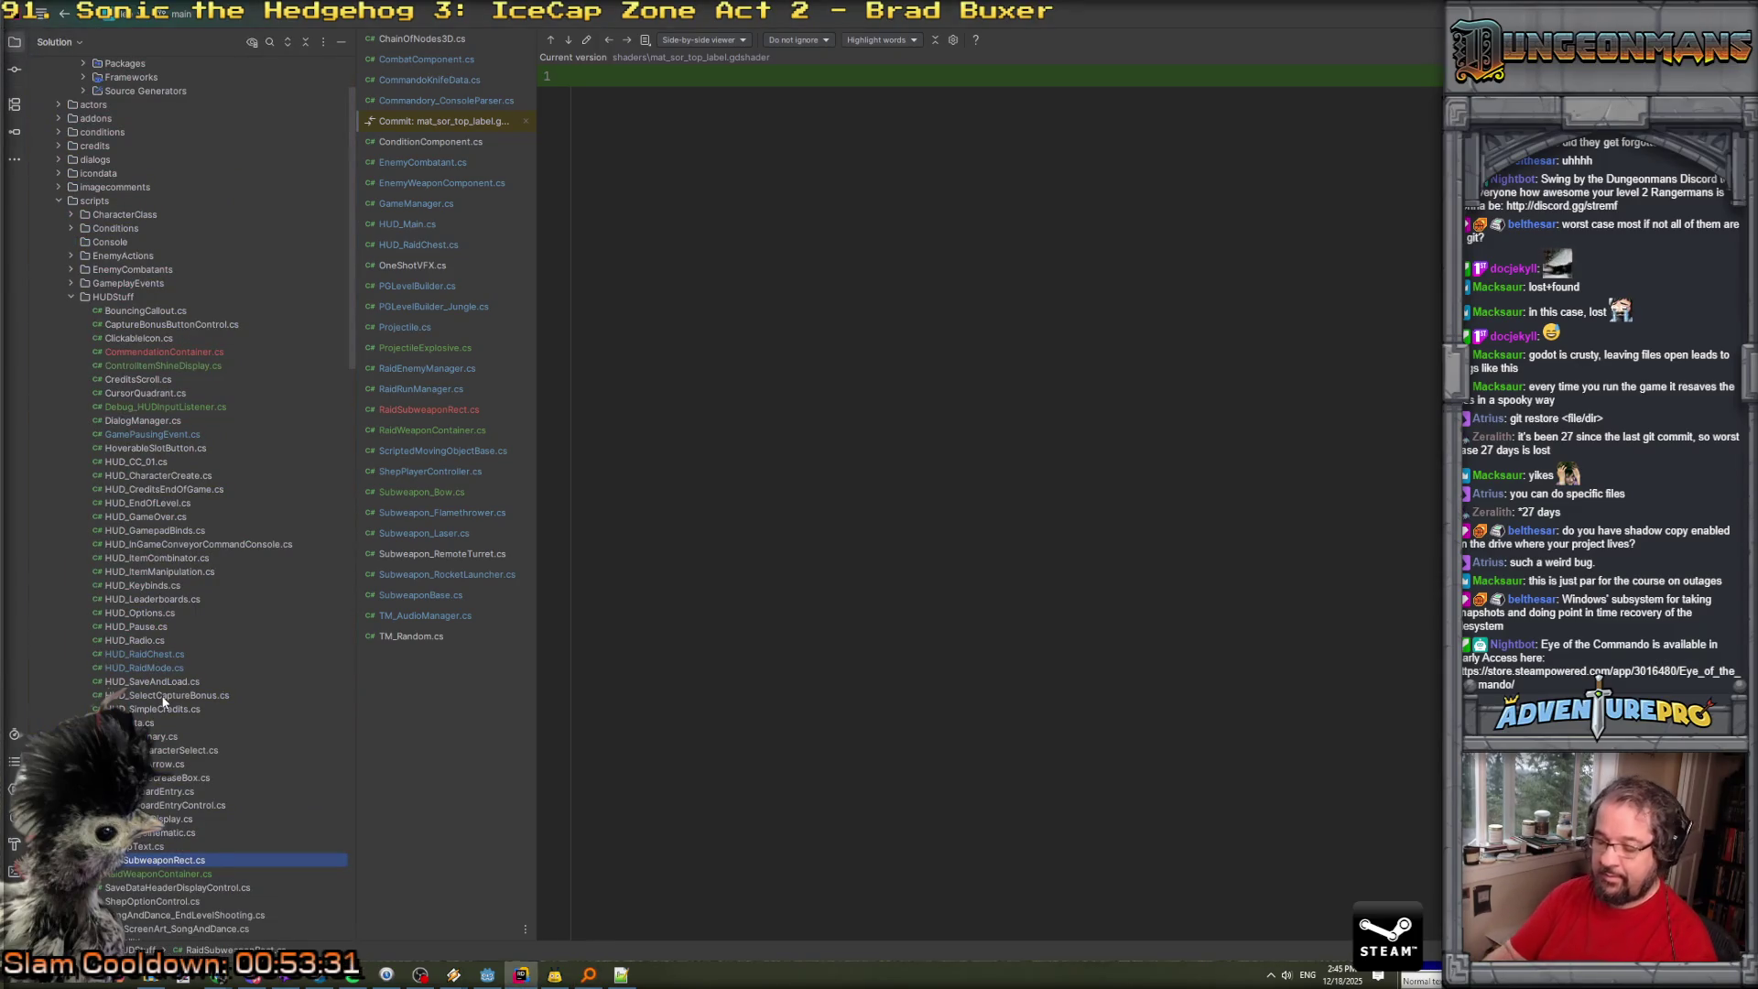
Search the project for the mat_sor top_label shader file, then close the search.
key(ctrl+t)
text(mat_sor)
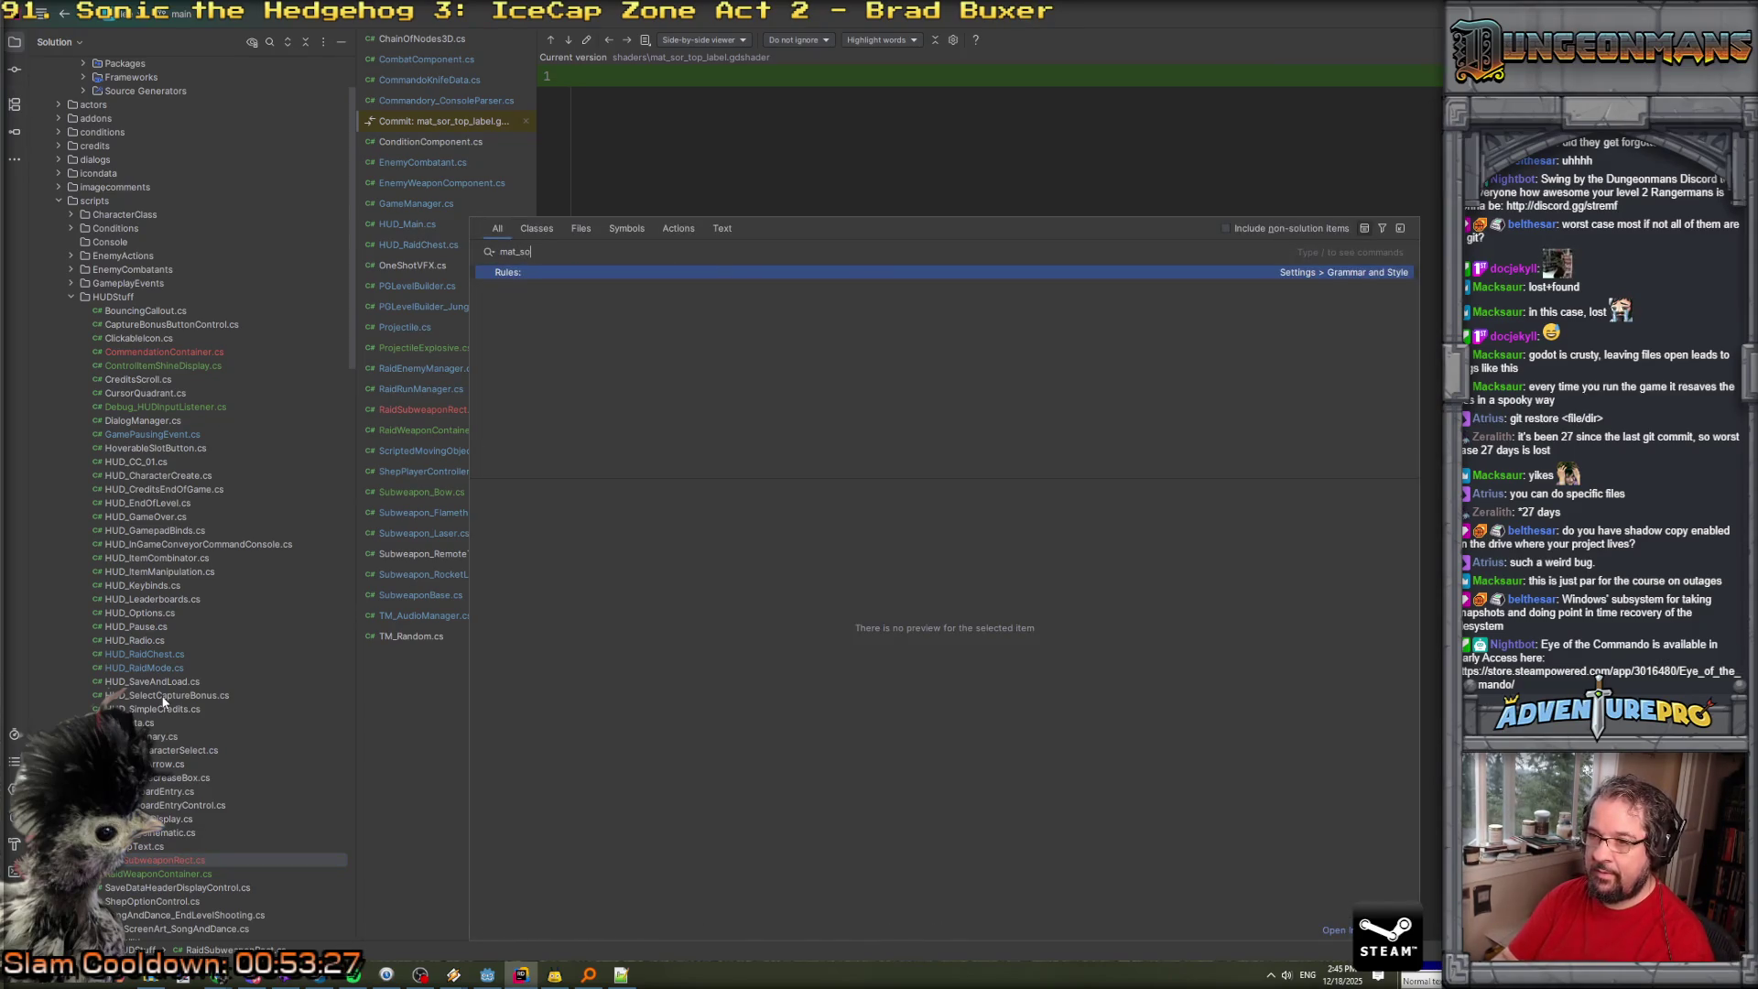
key(BackSpace)
key(BackSpace)
key(BackSpace)
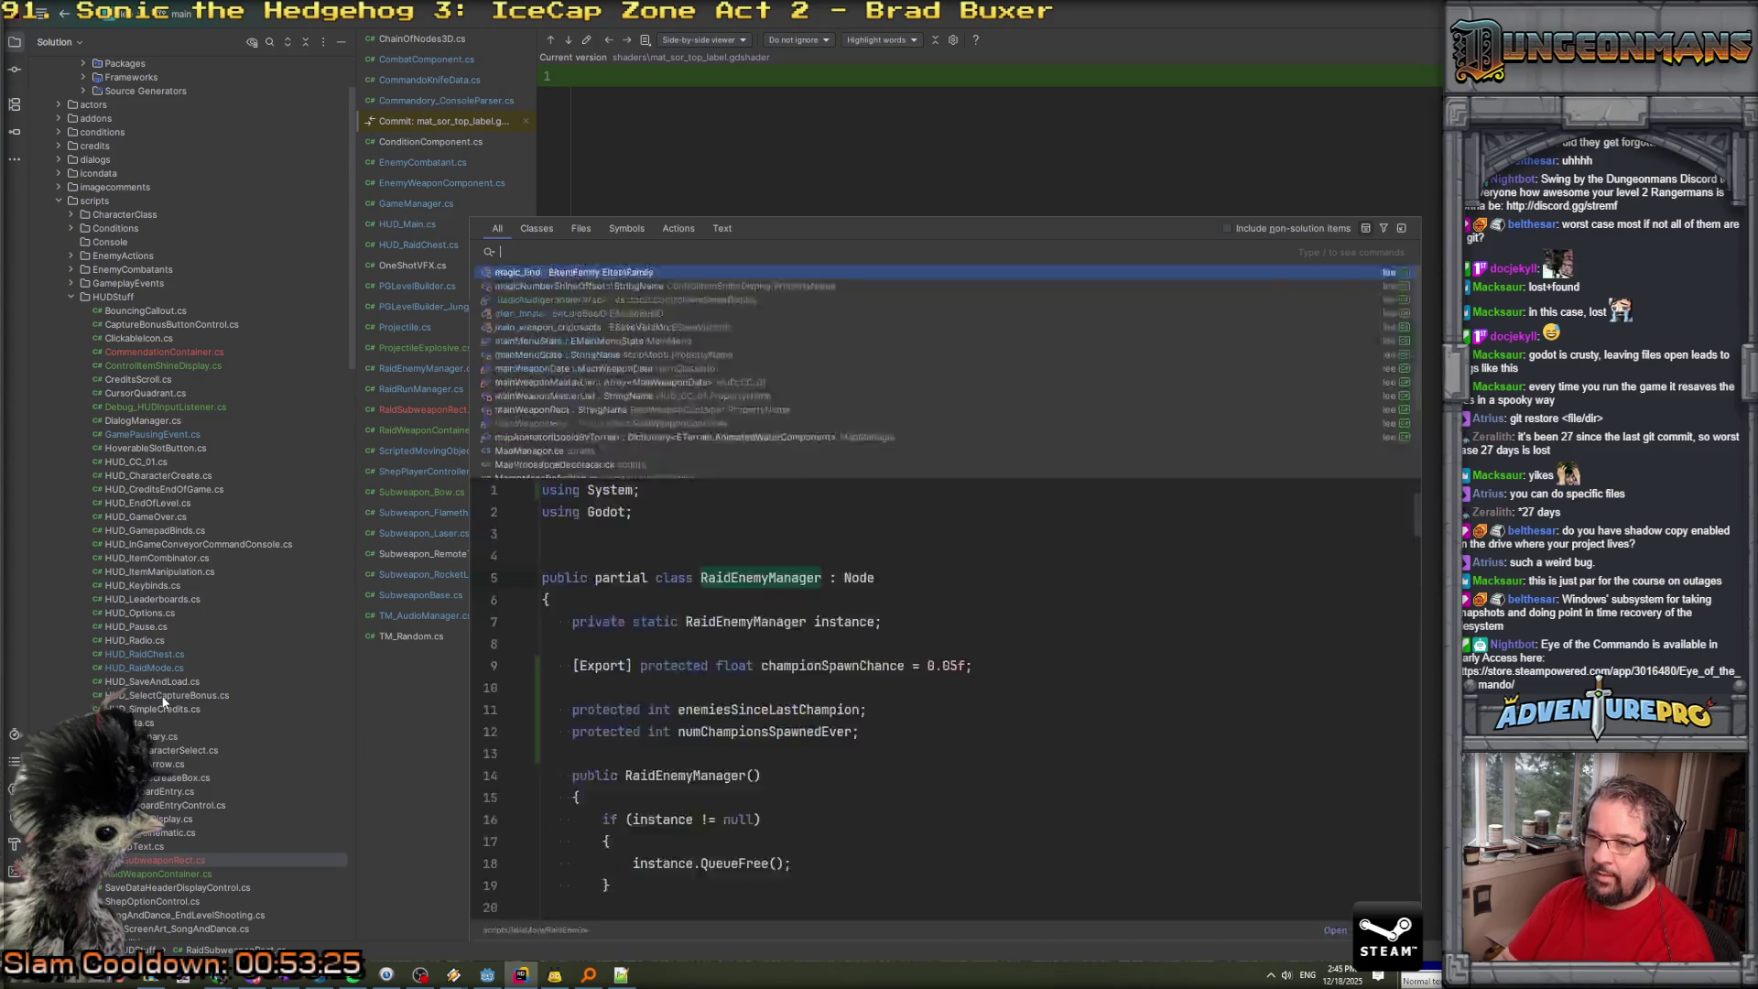
text(mat)
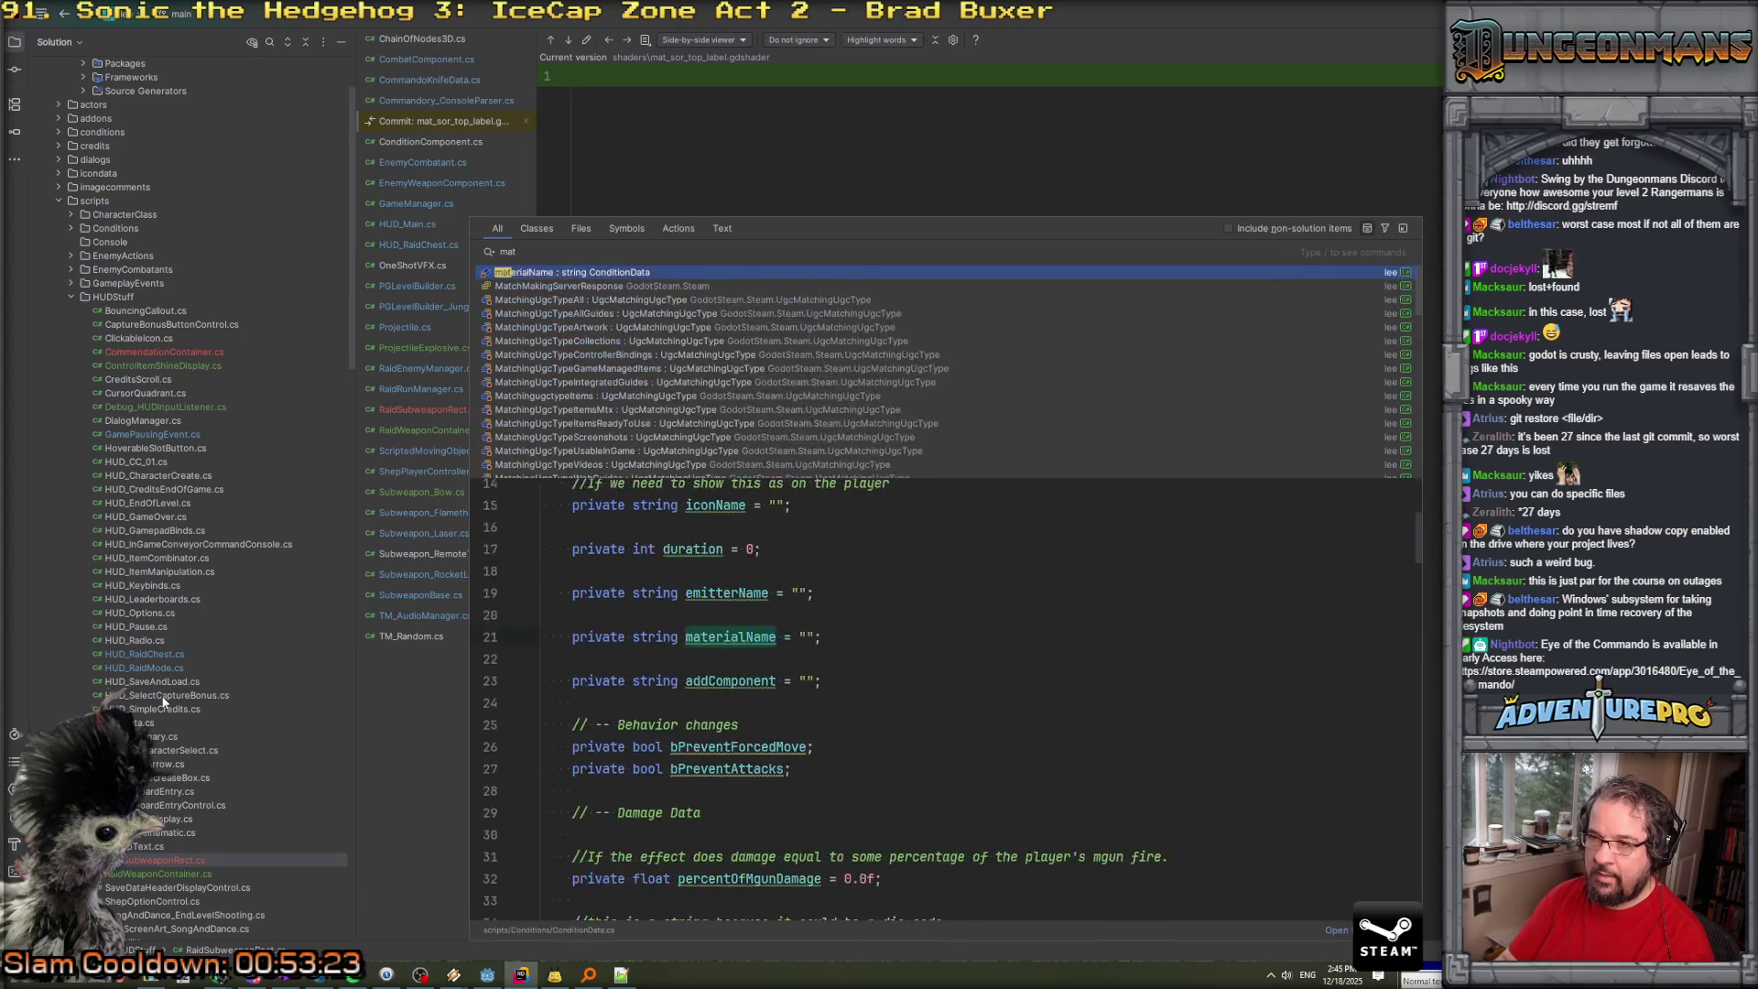
key(BackSpace)
key(BackSpace)
key(BackSpace)
text(to)
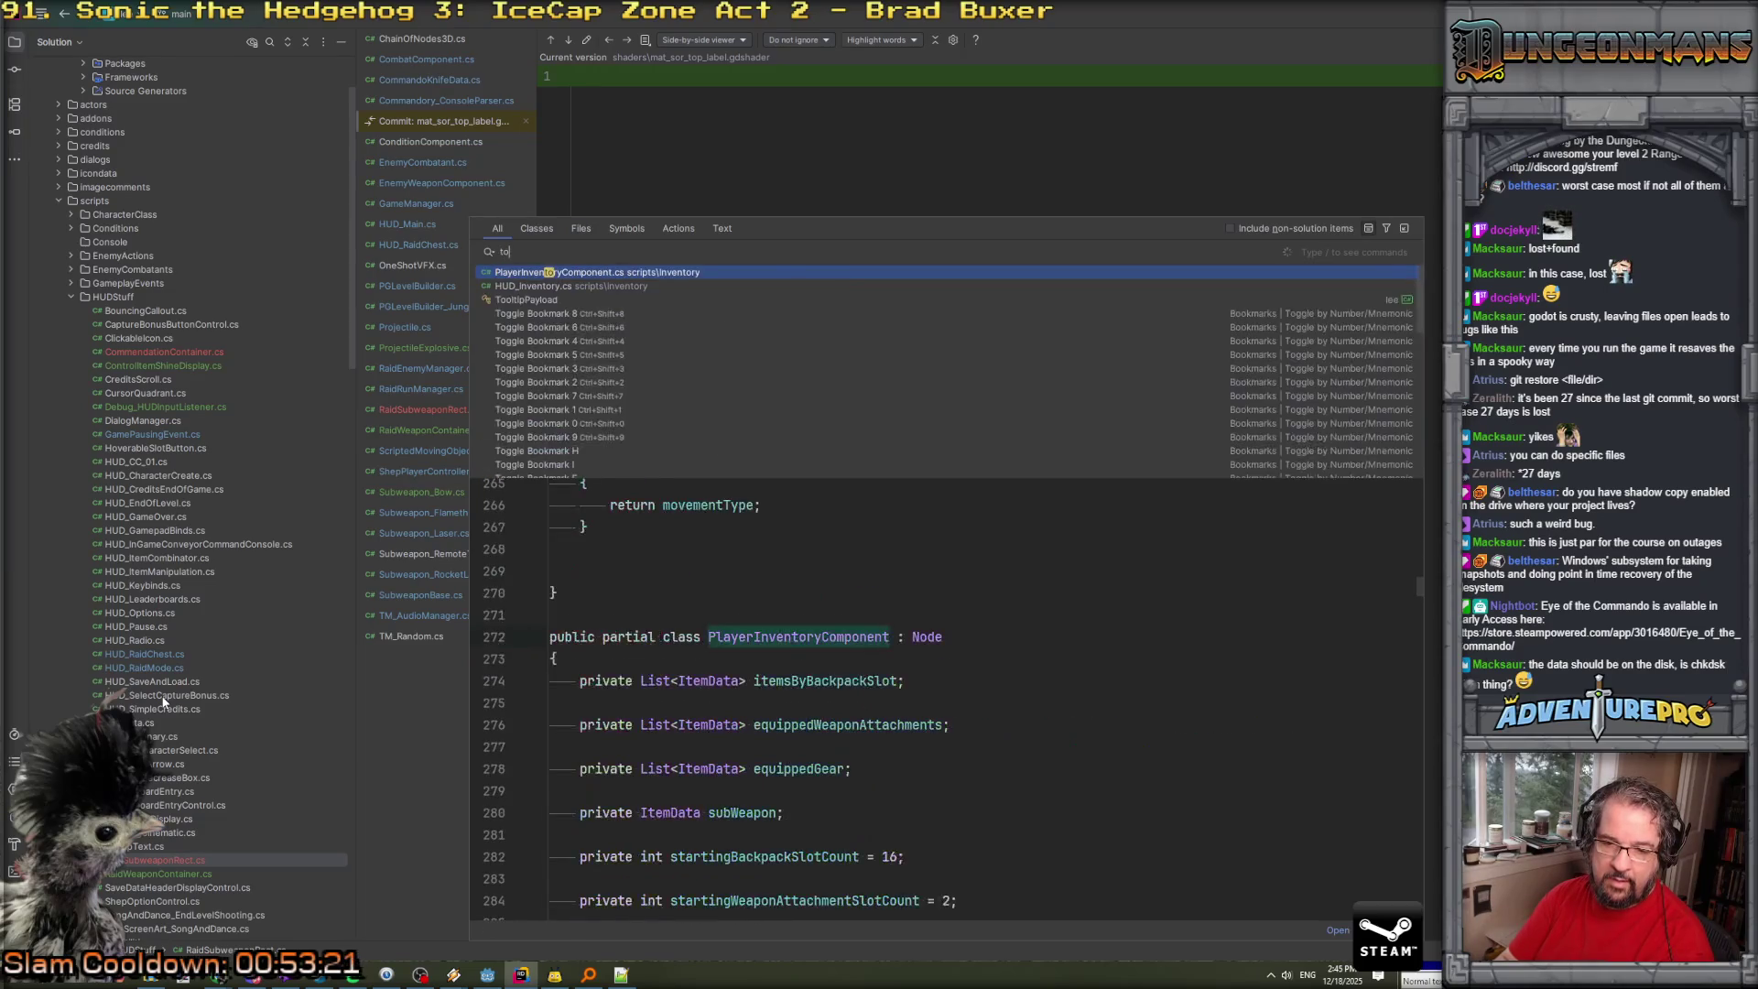
text(blam)
key(BackSpace)
key(BackSpace)
key(BackSpace)
text(p)
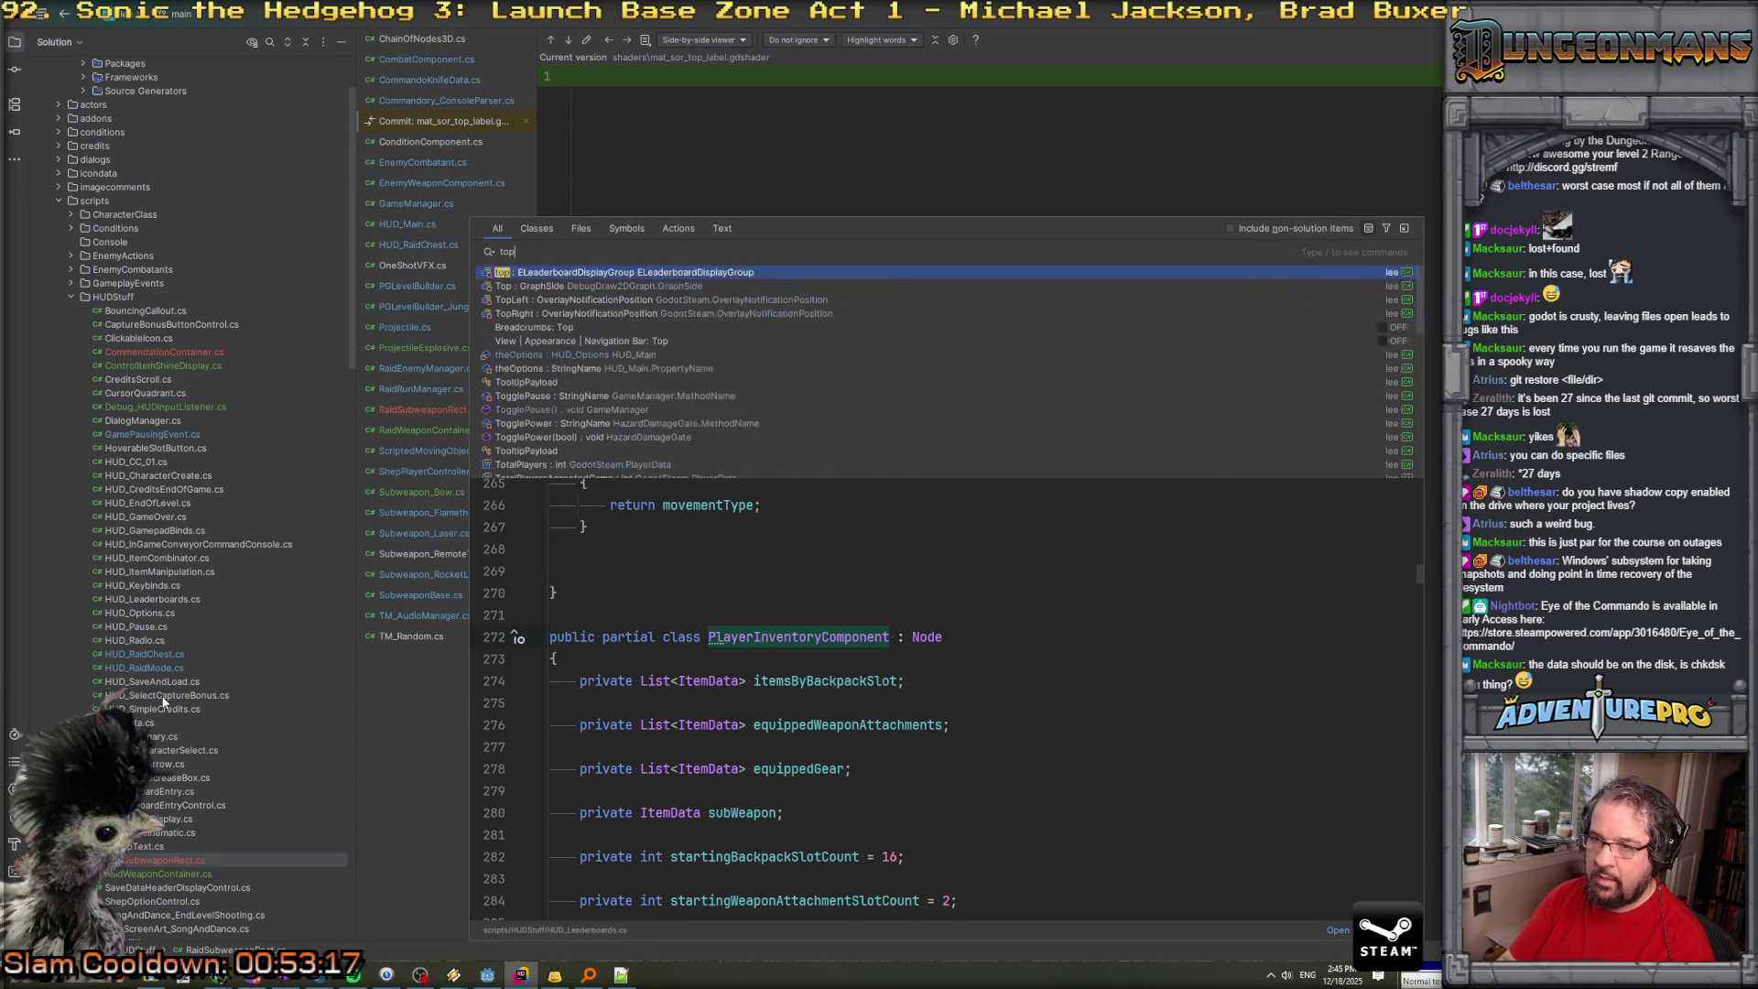
text(_la)
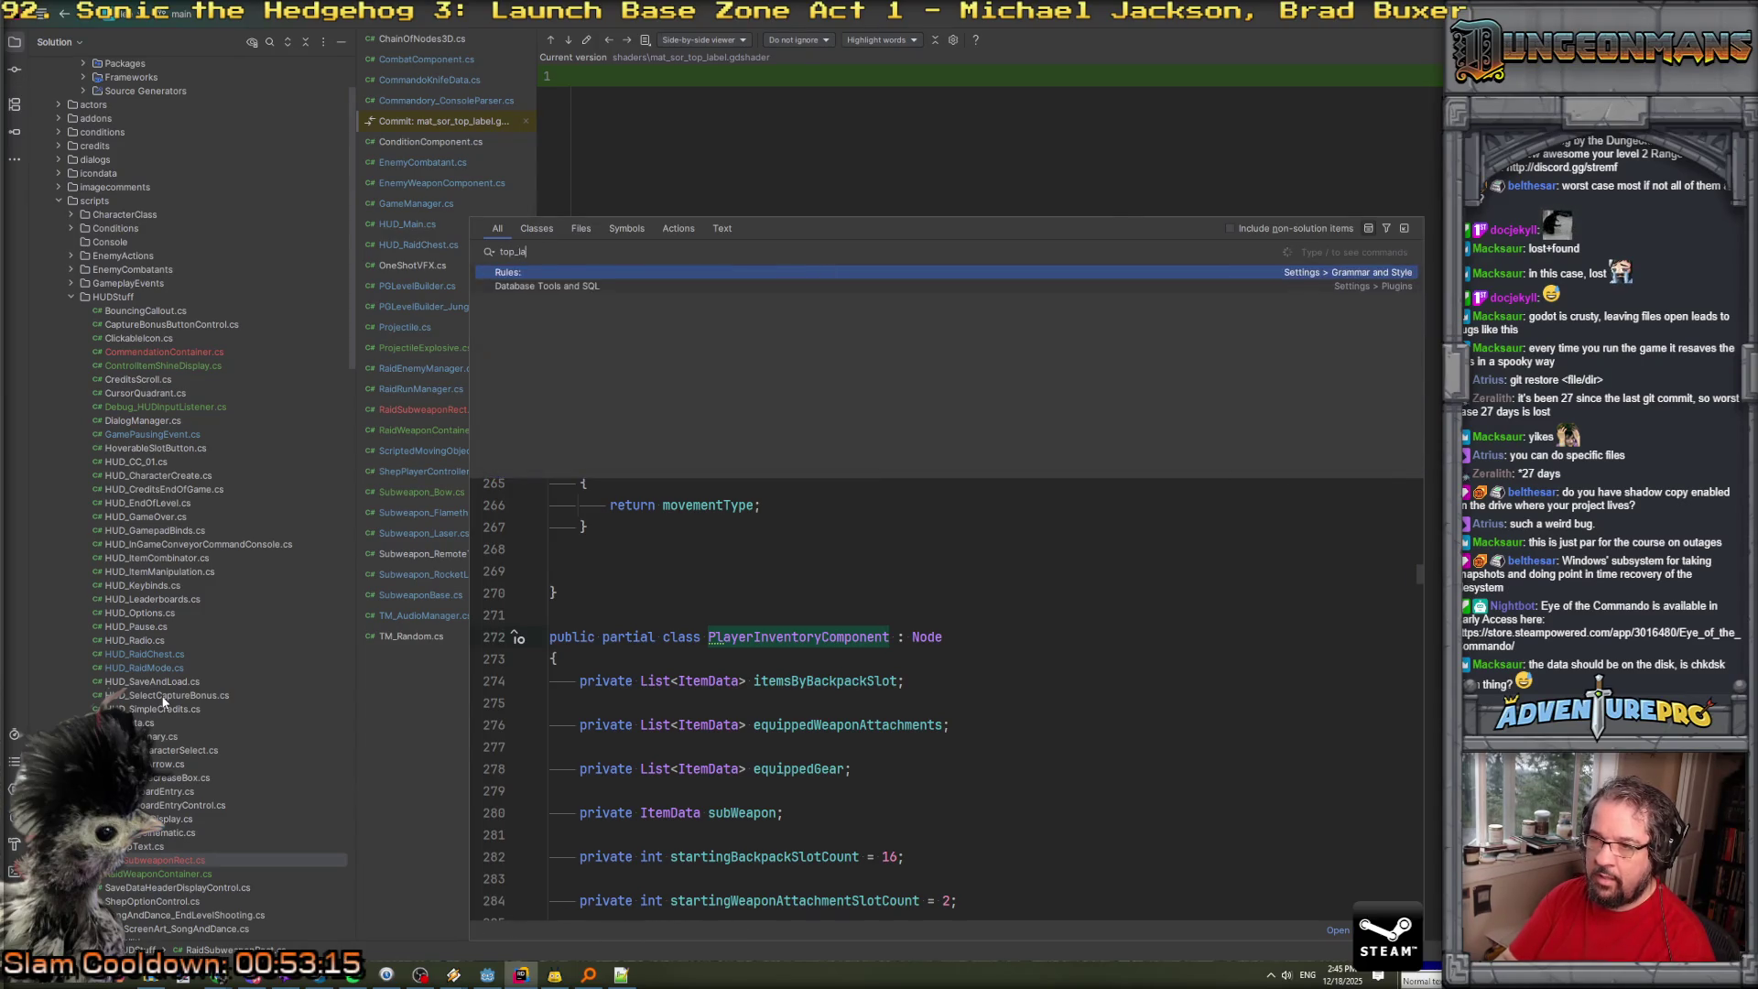
key(Escape)
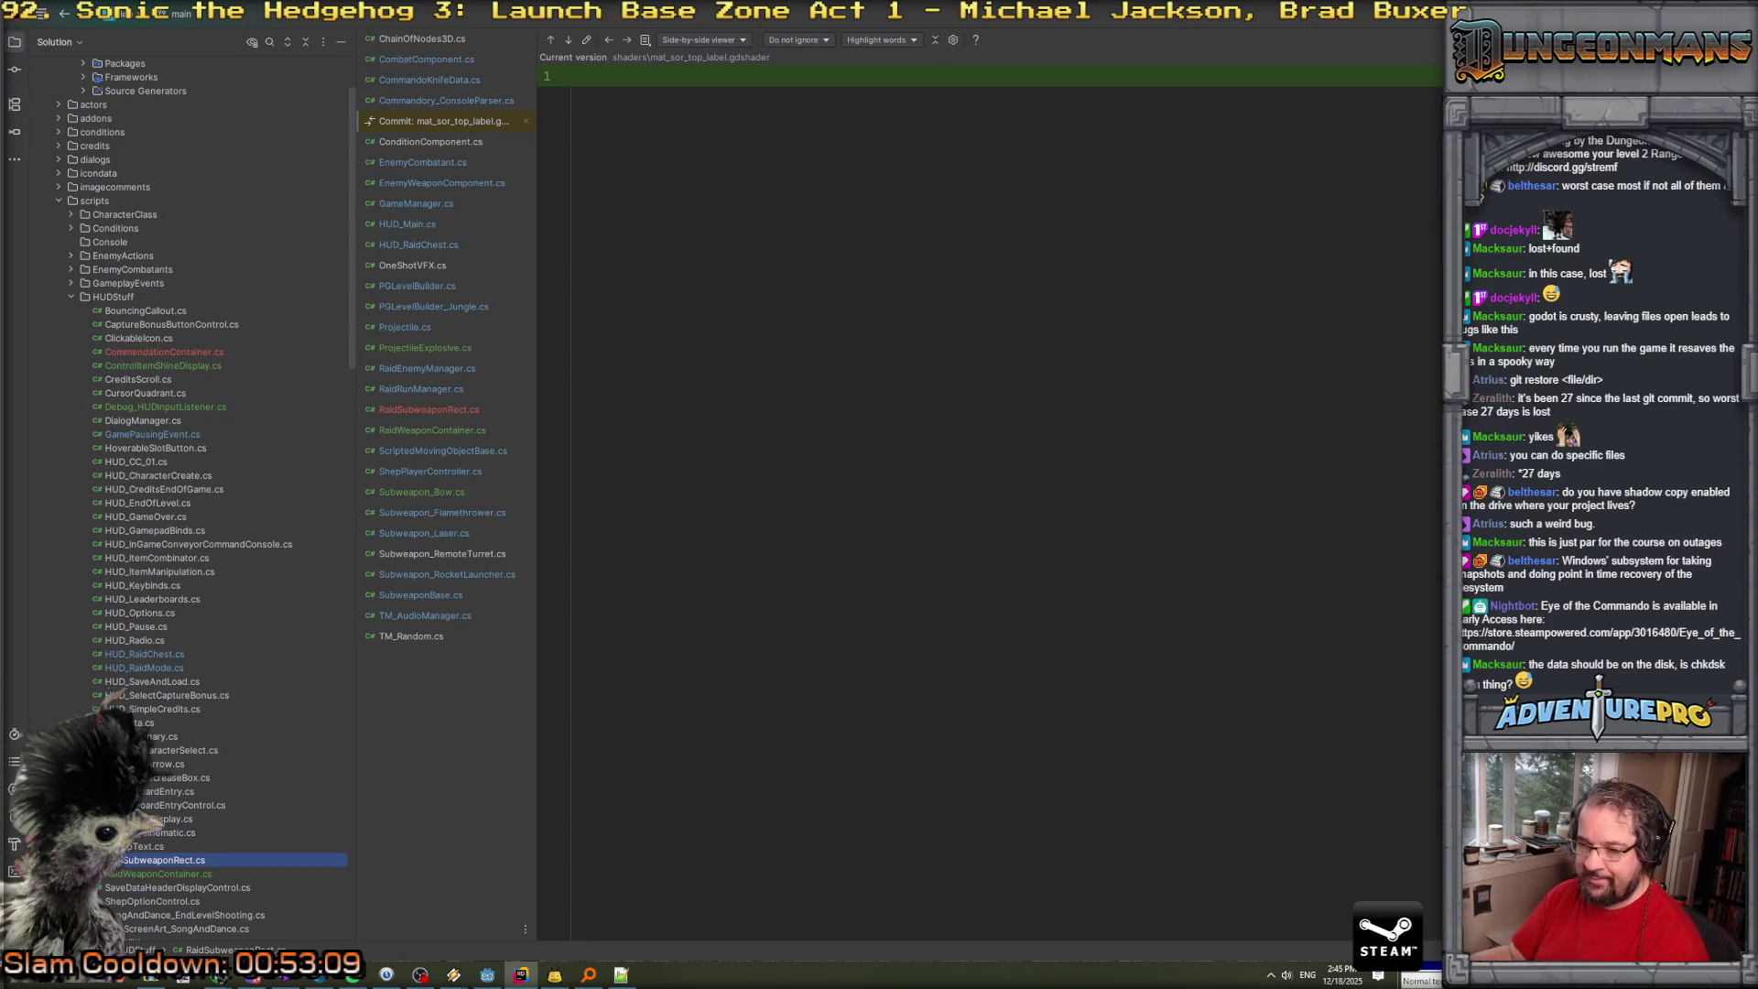
click(17, 978)
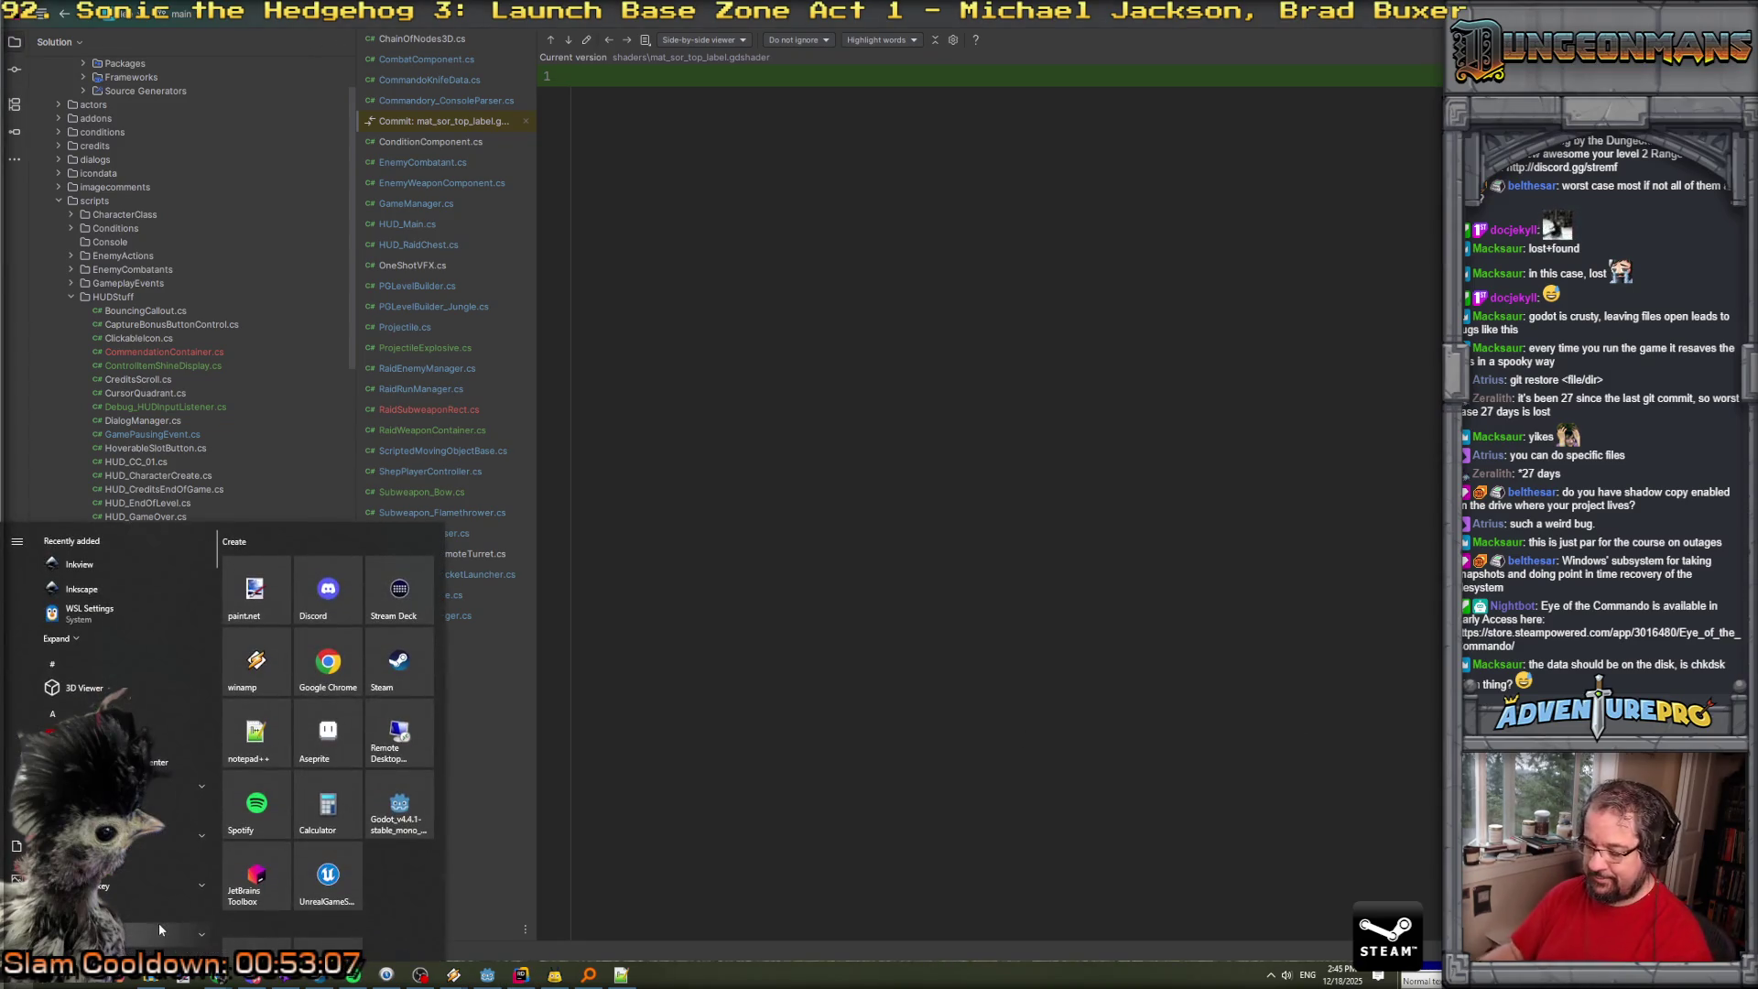
text(chkd)
key(BackSpace)
key(BackSpace)
text(eckdis)
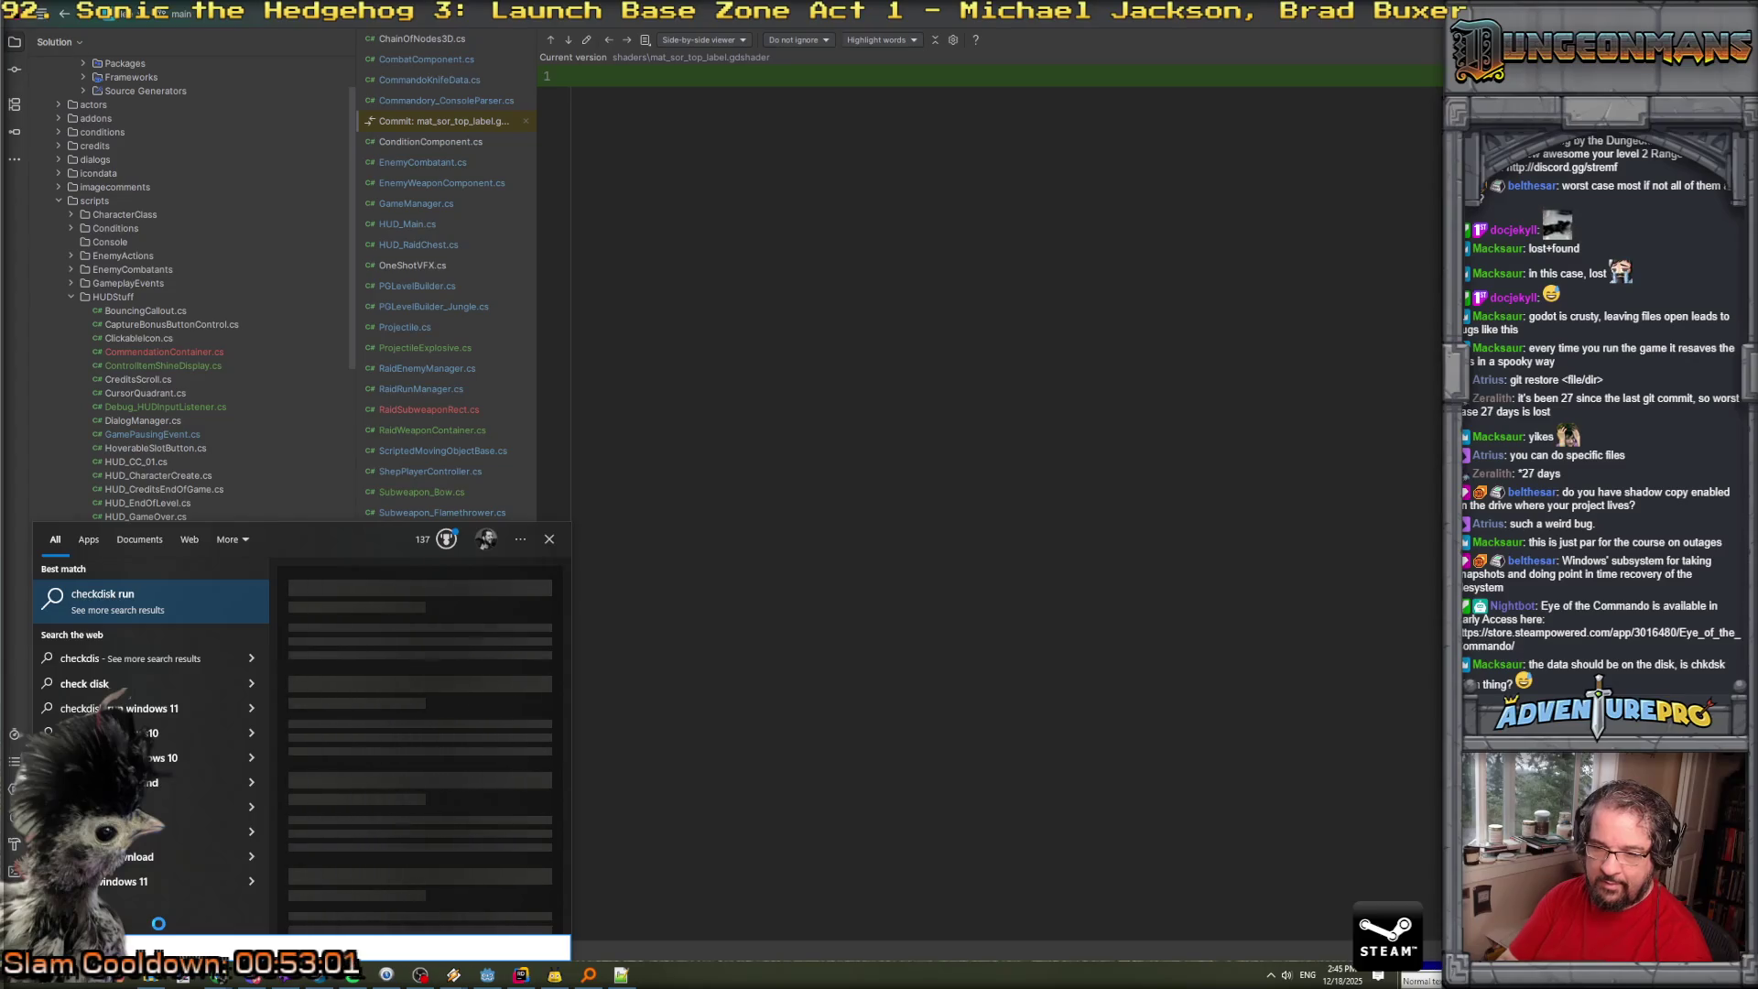
key(Escape)
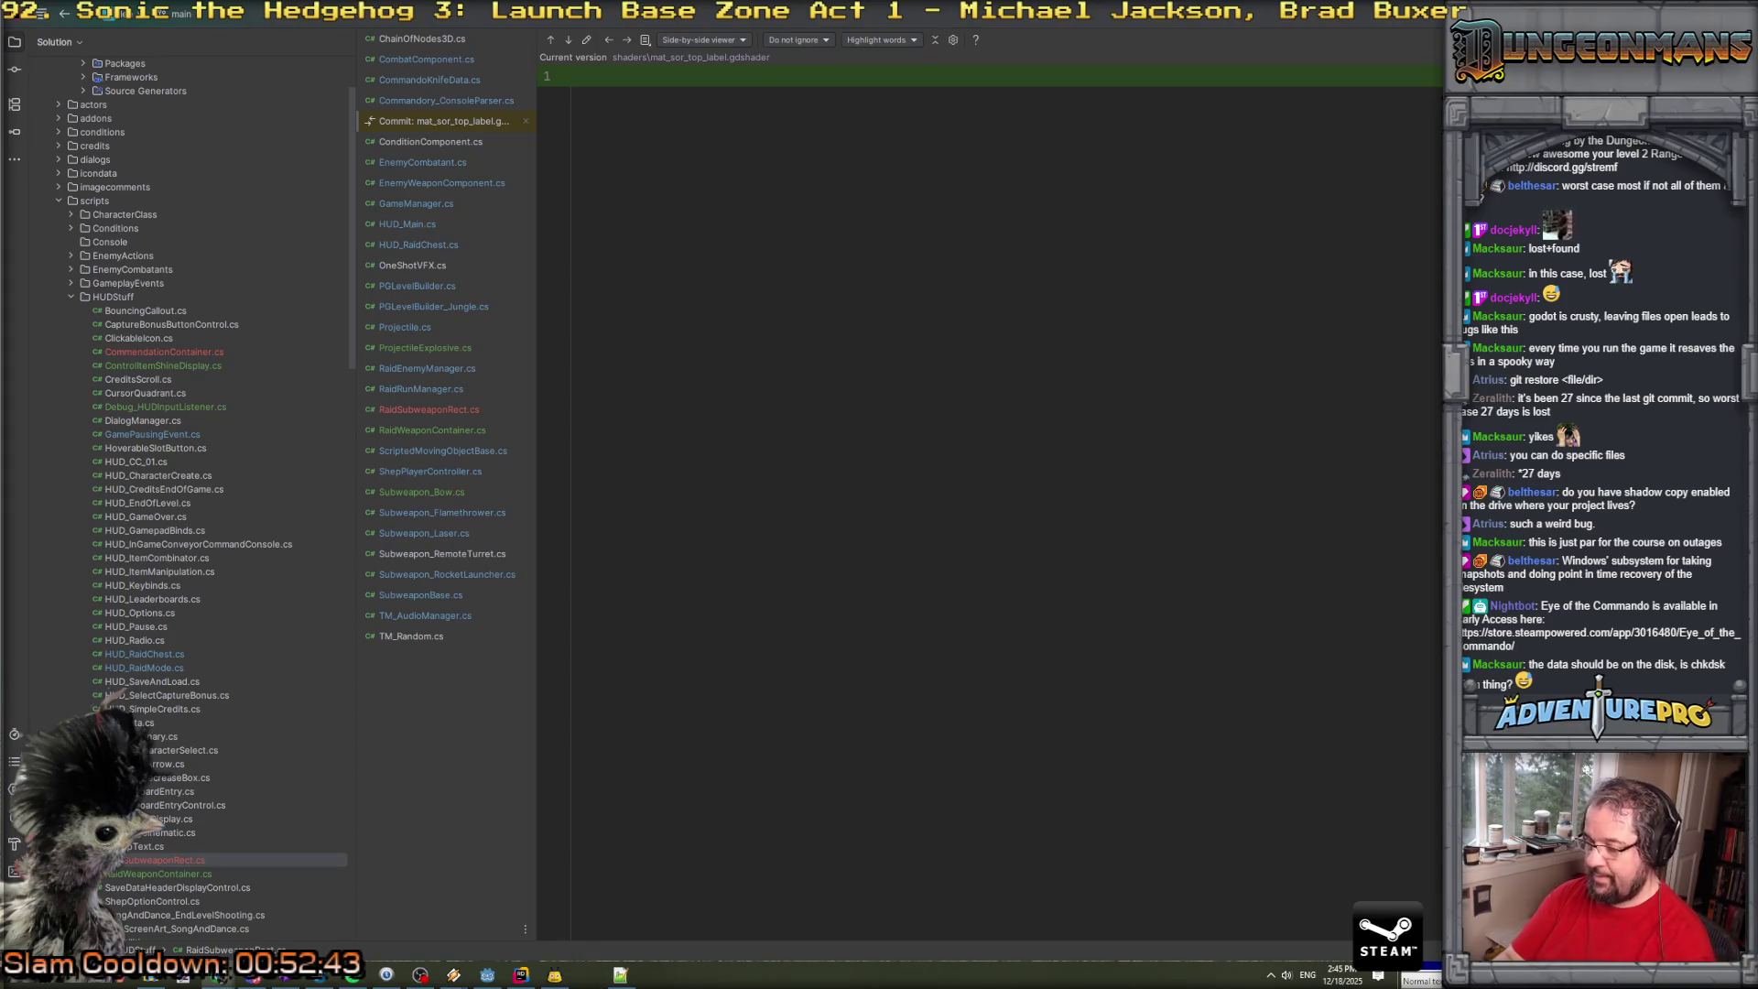
click(27, 980)
text(file hi)
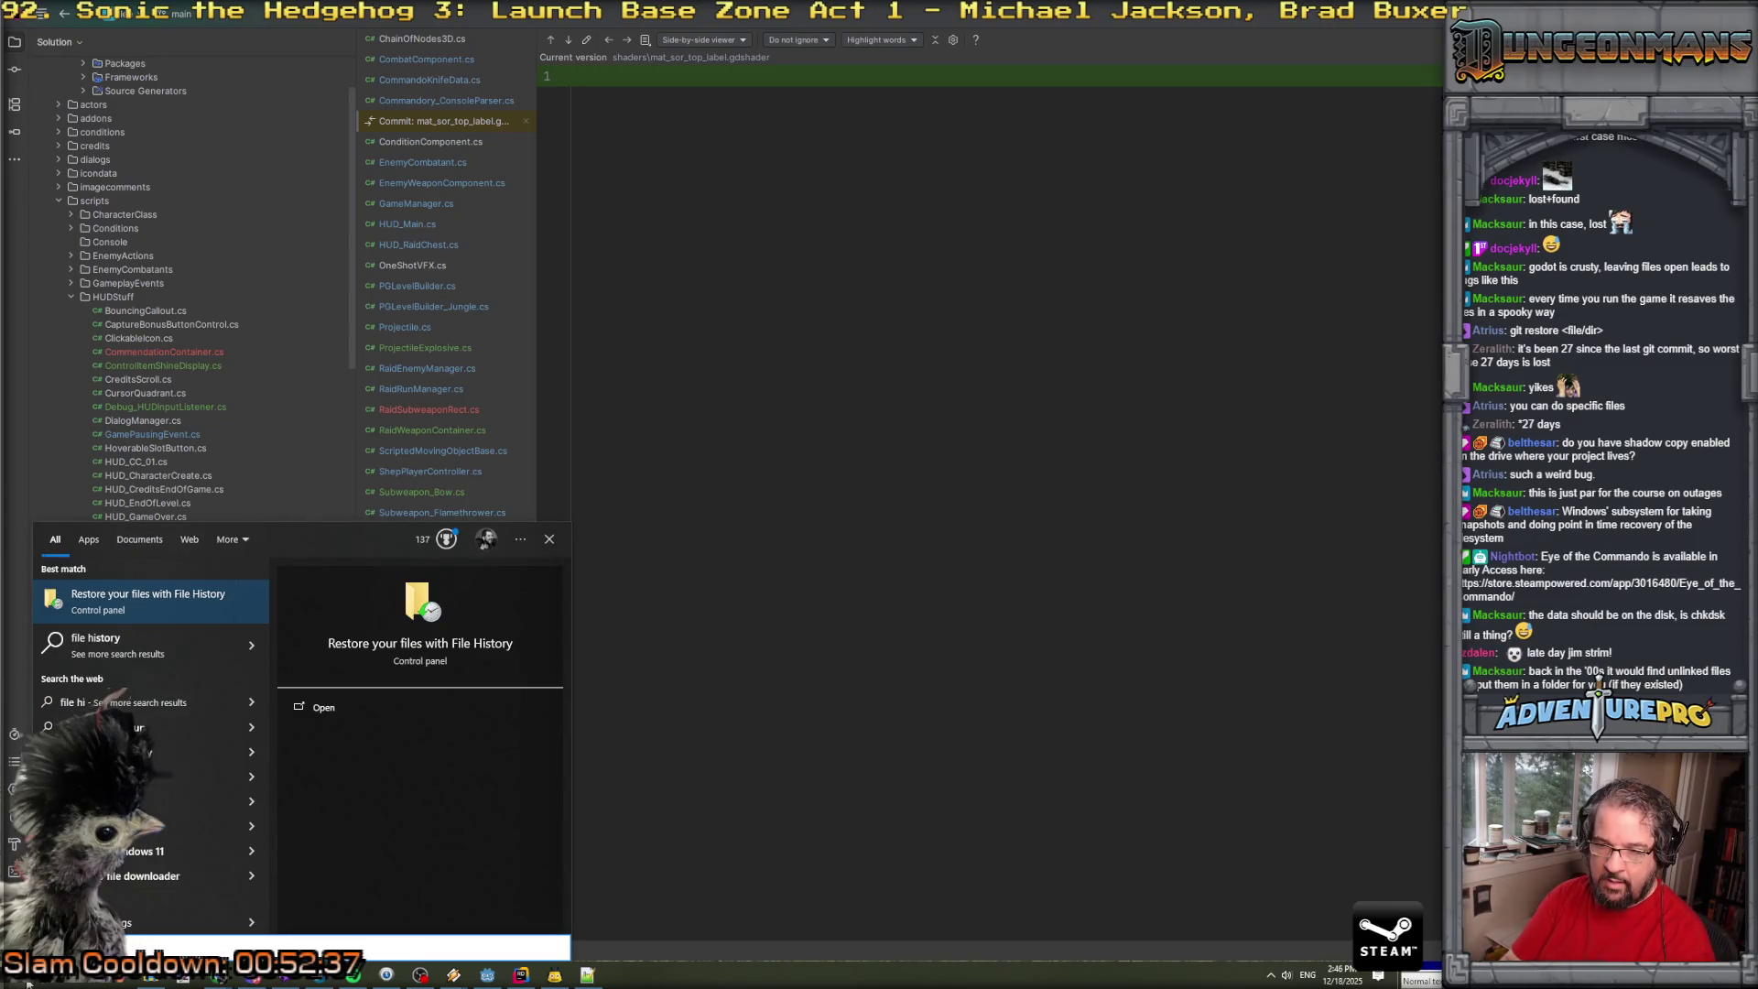
text(s)
click(137, 608)
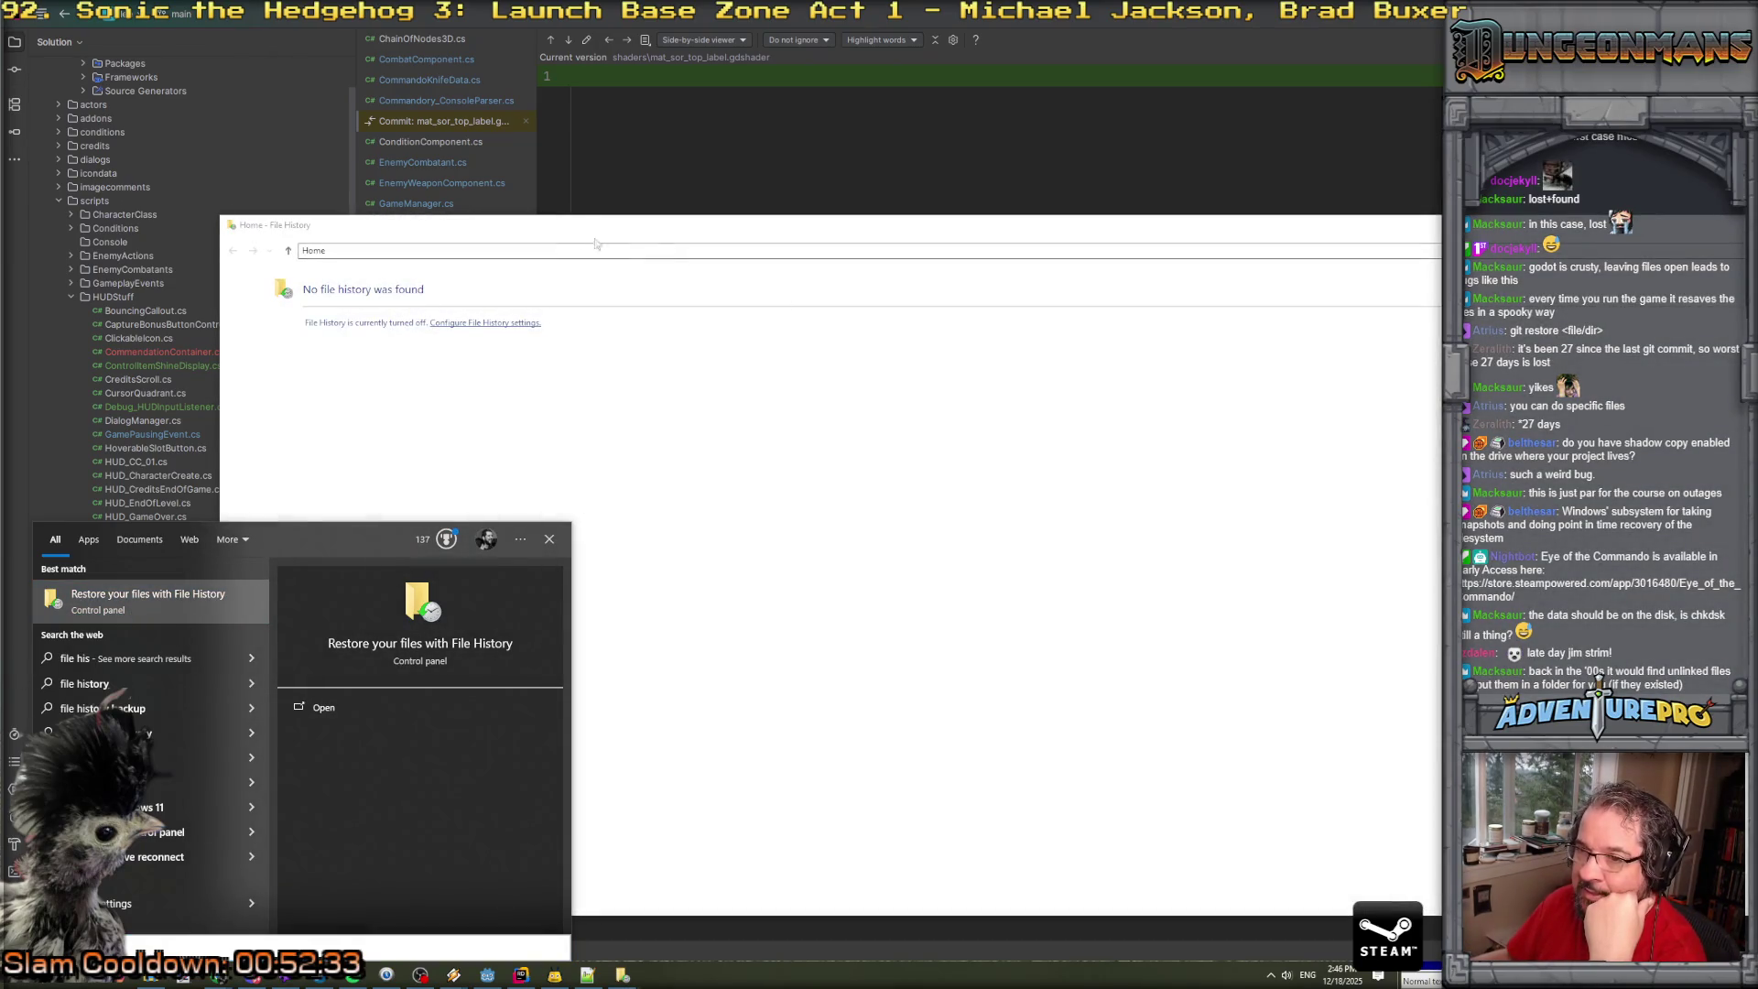
drag(485, 234, 683, 223)
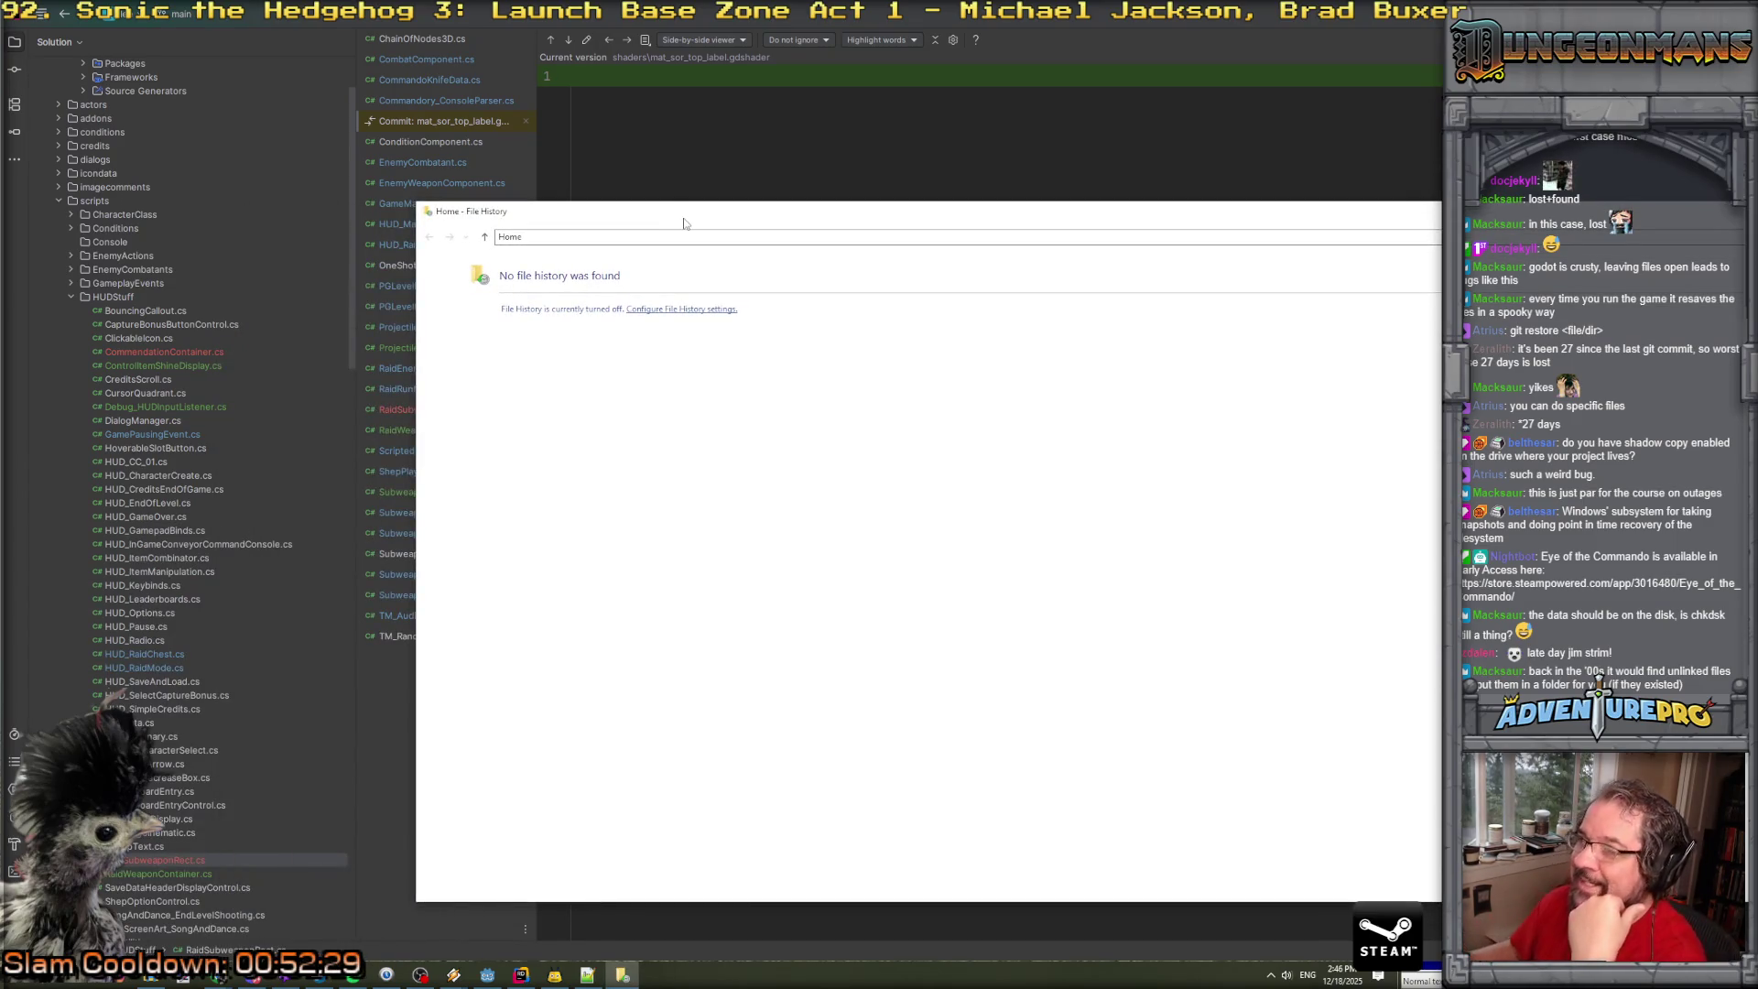
key(alt+F4)
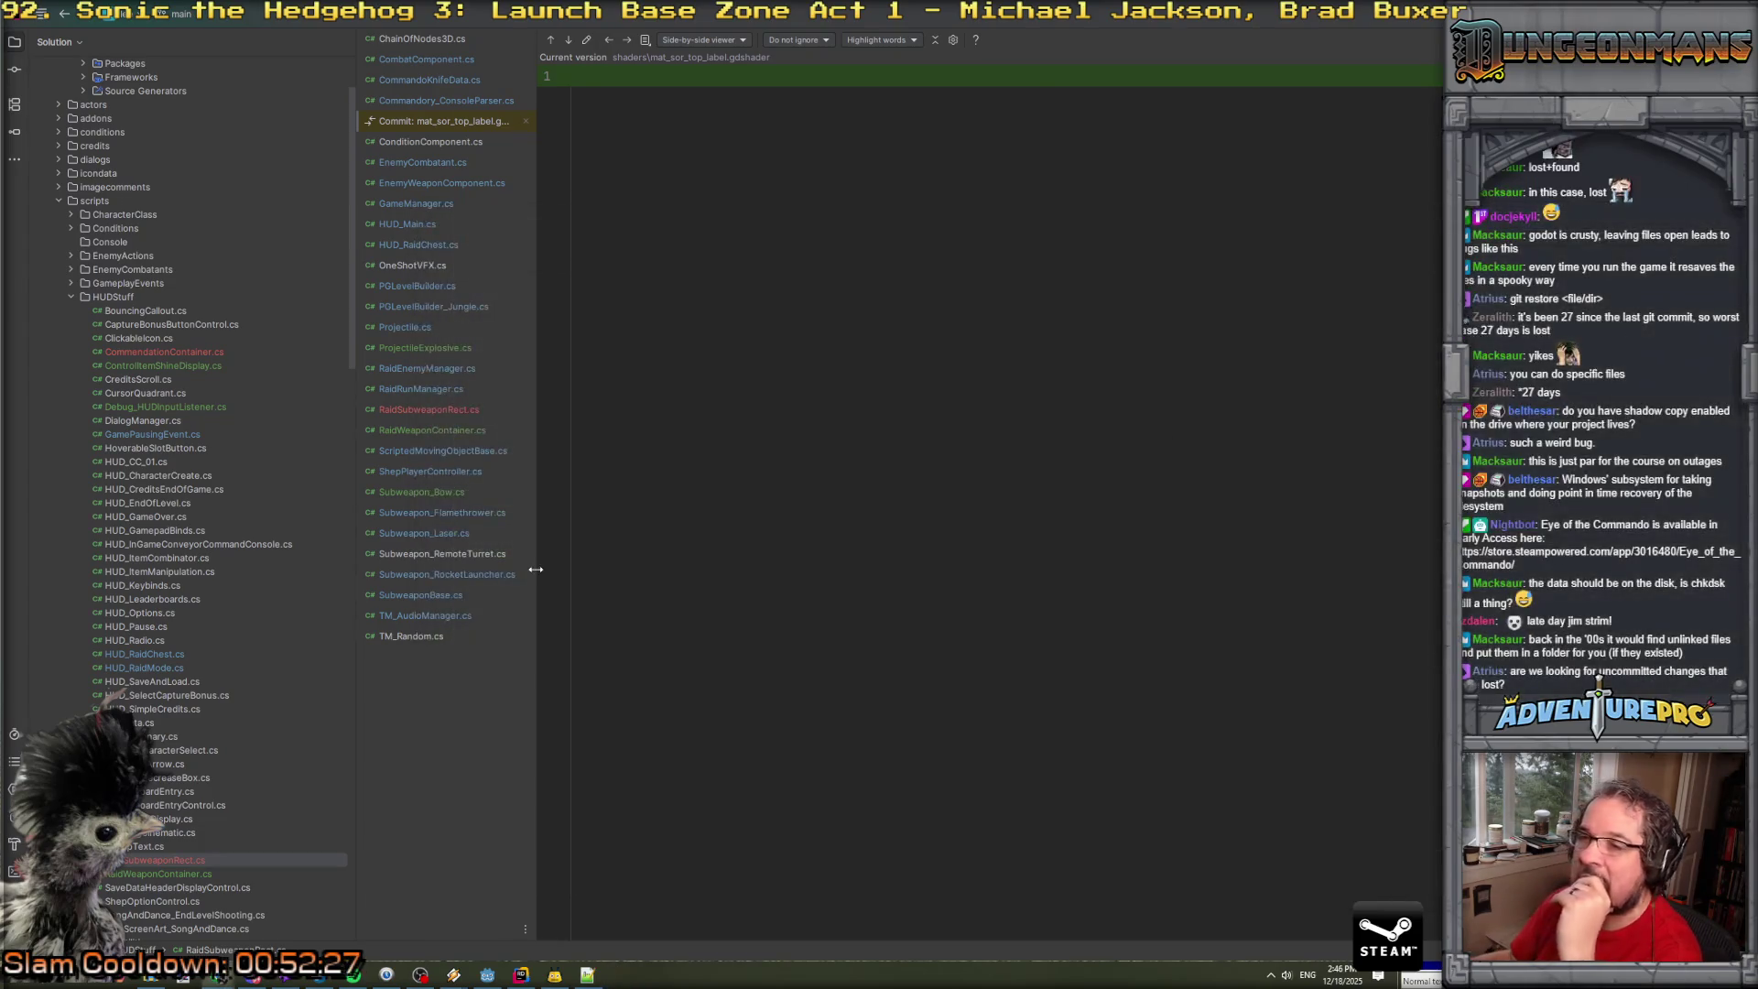
scroll(206, 504, down, 8)
scroll(201, 506, up, 15)
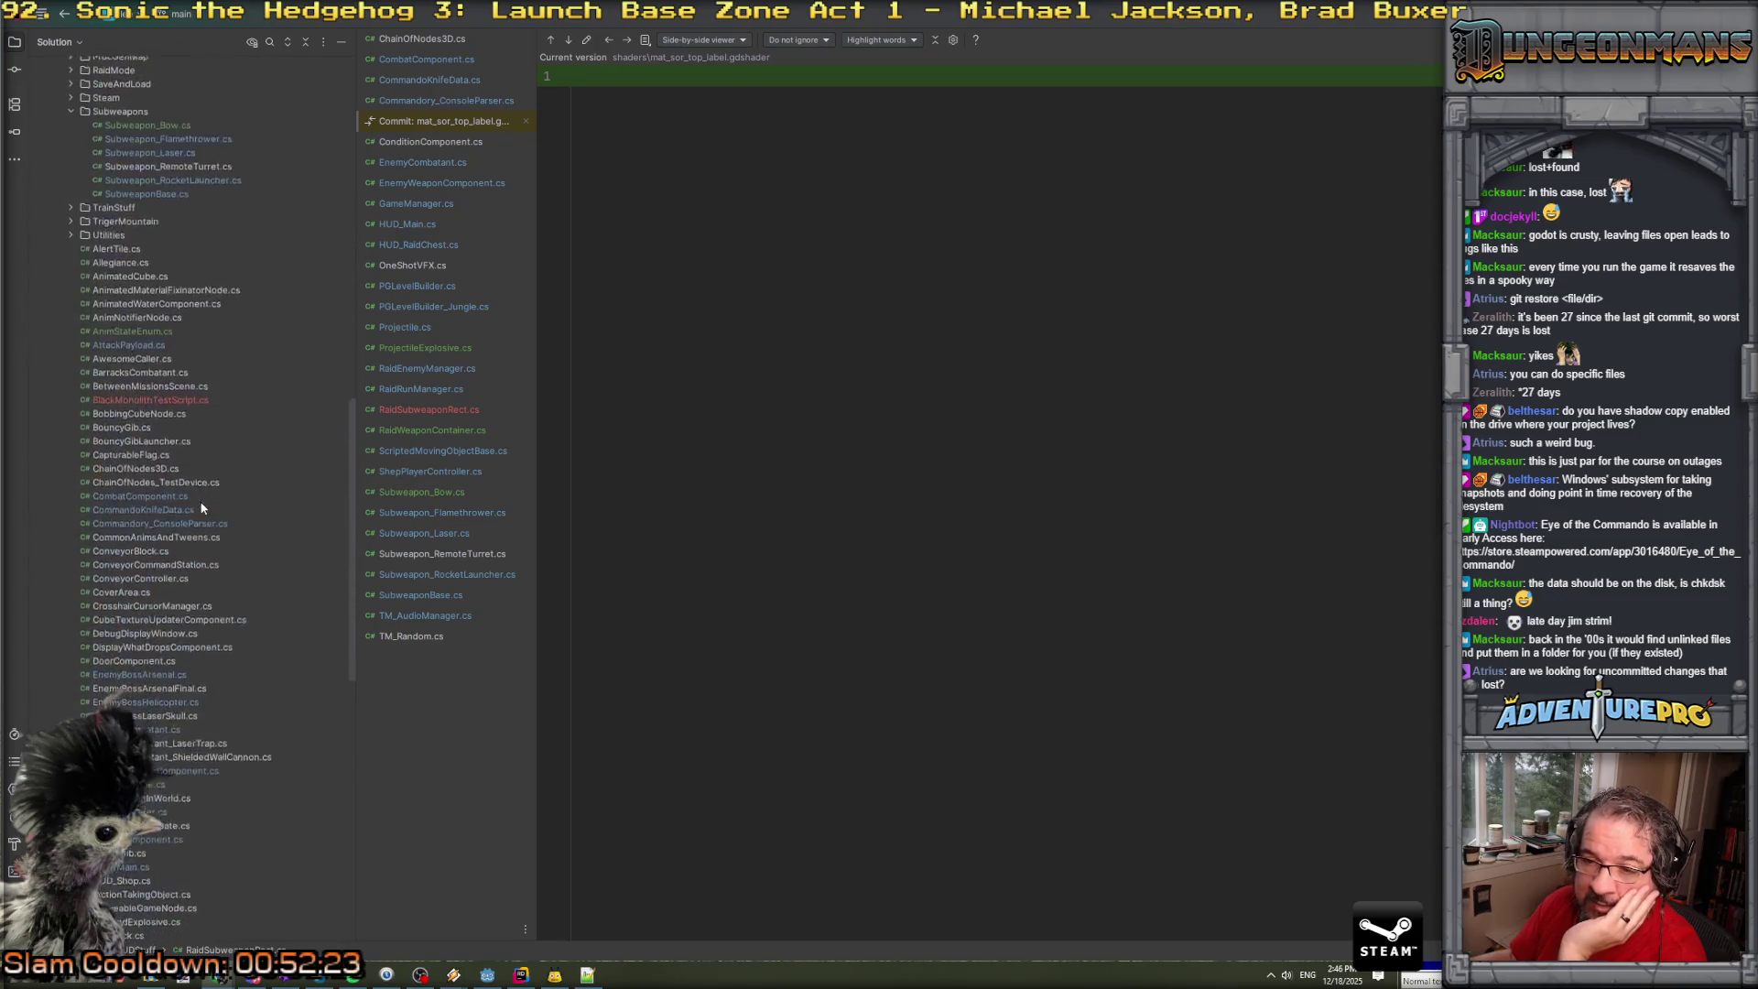
click(487, 974)
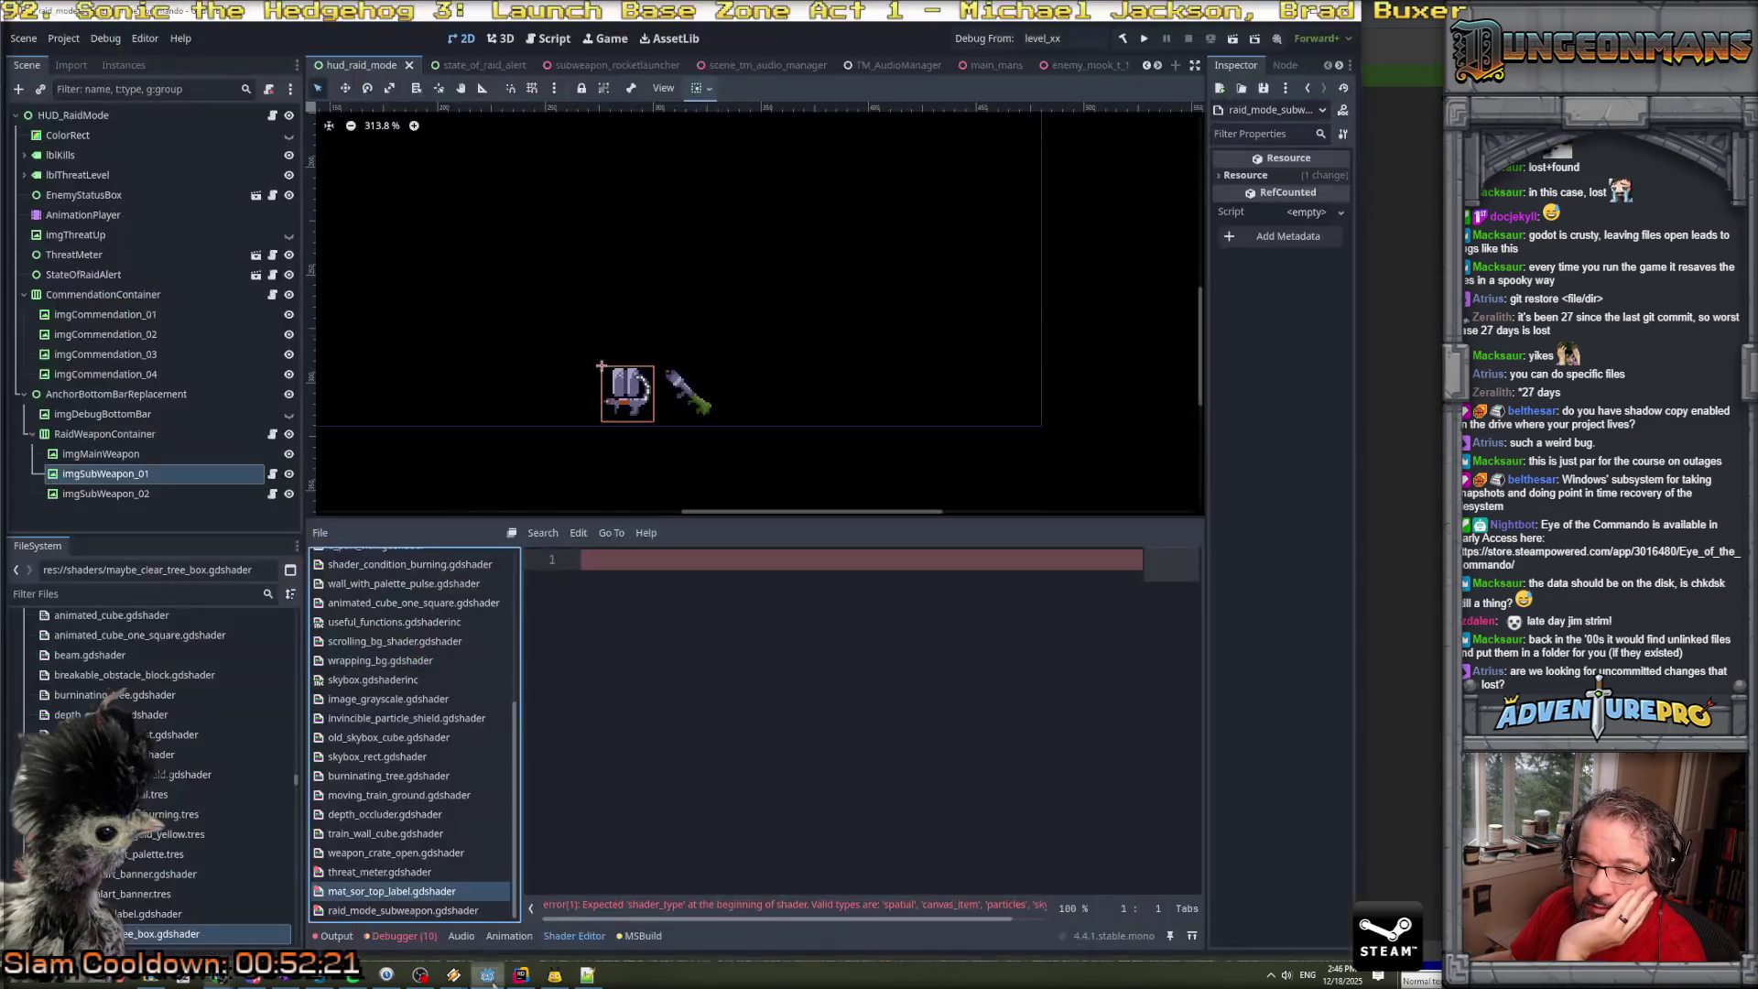
Open threat_meter.gdshader, compare with raid_mode_subweapon.gdshader, and return to the empty threat_meter file.
click(384, 875)
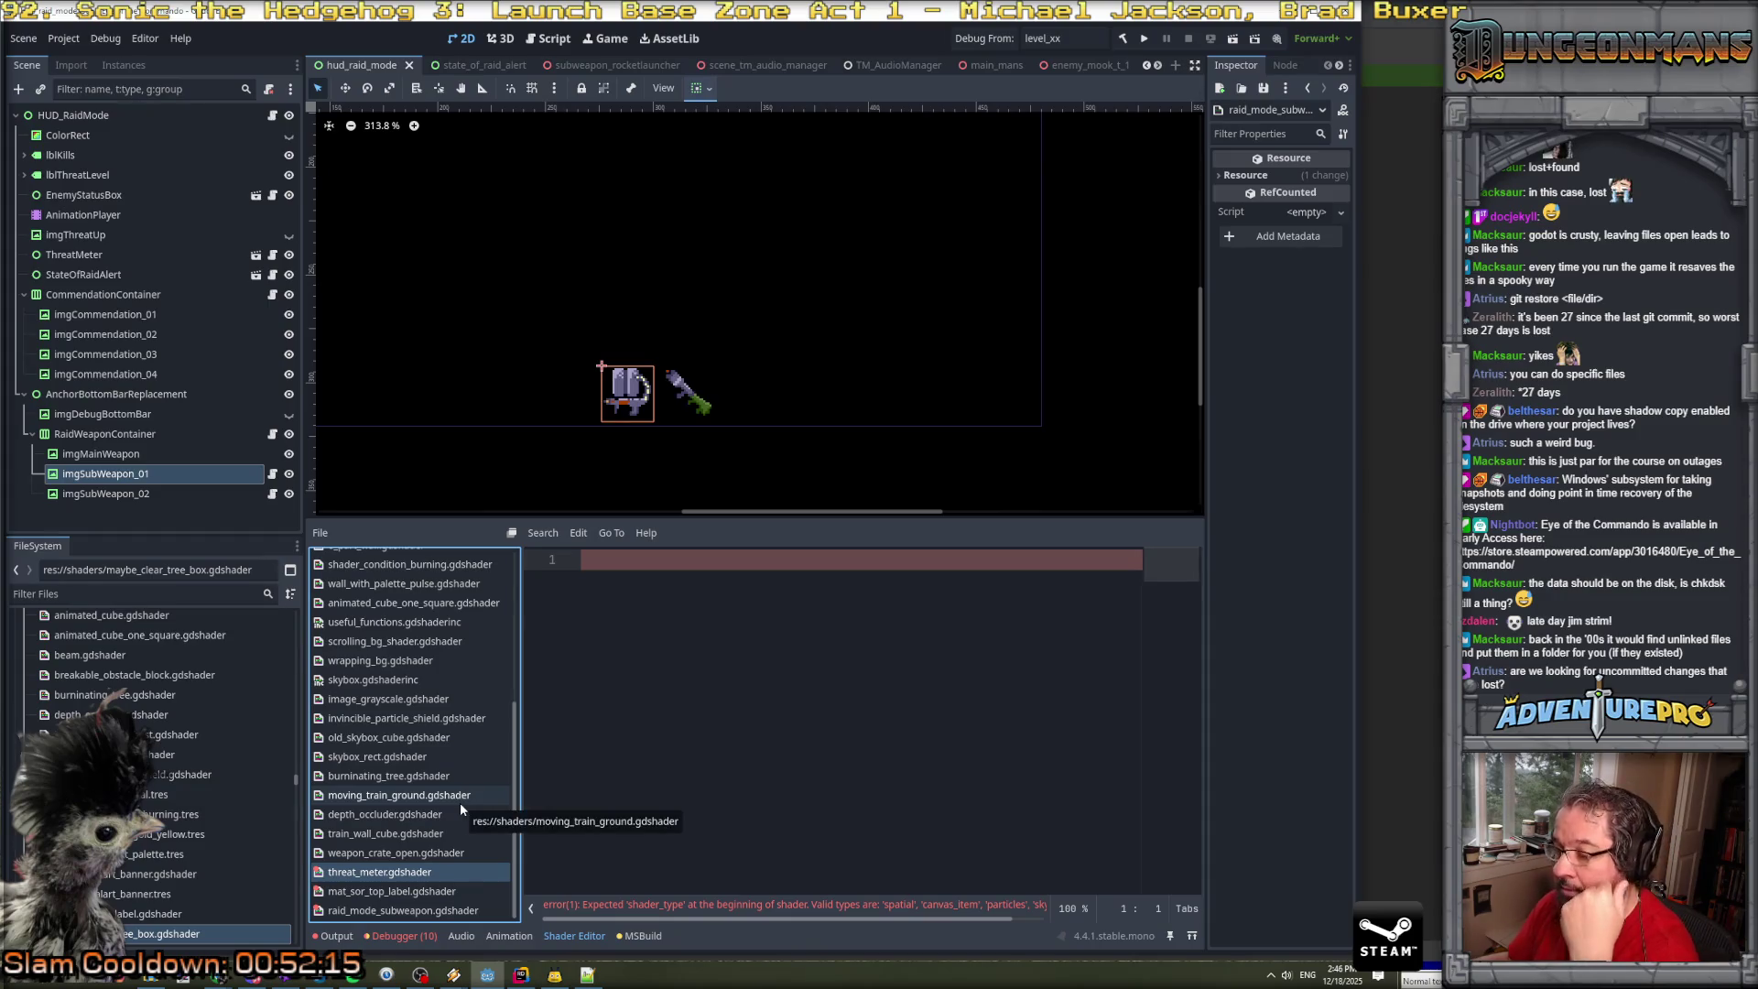
click(395, 911)
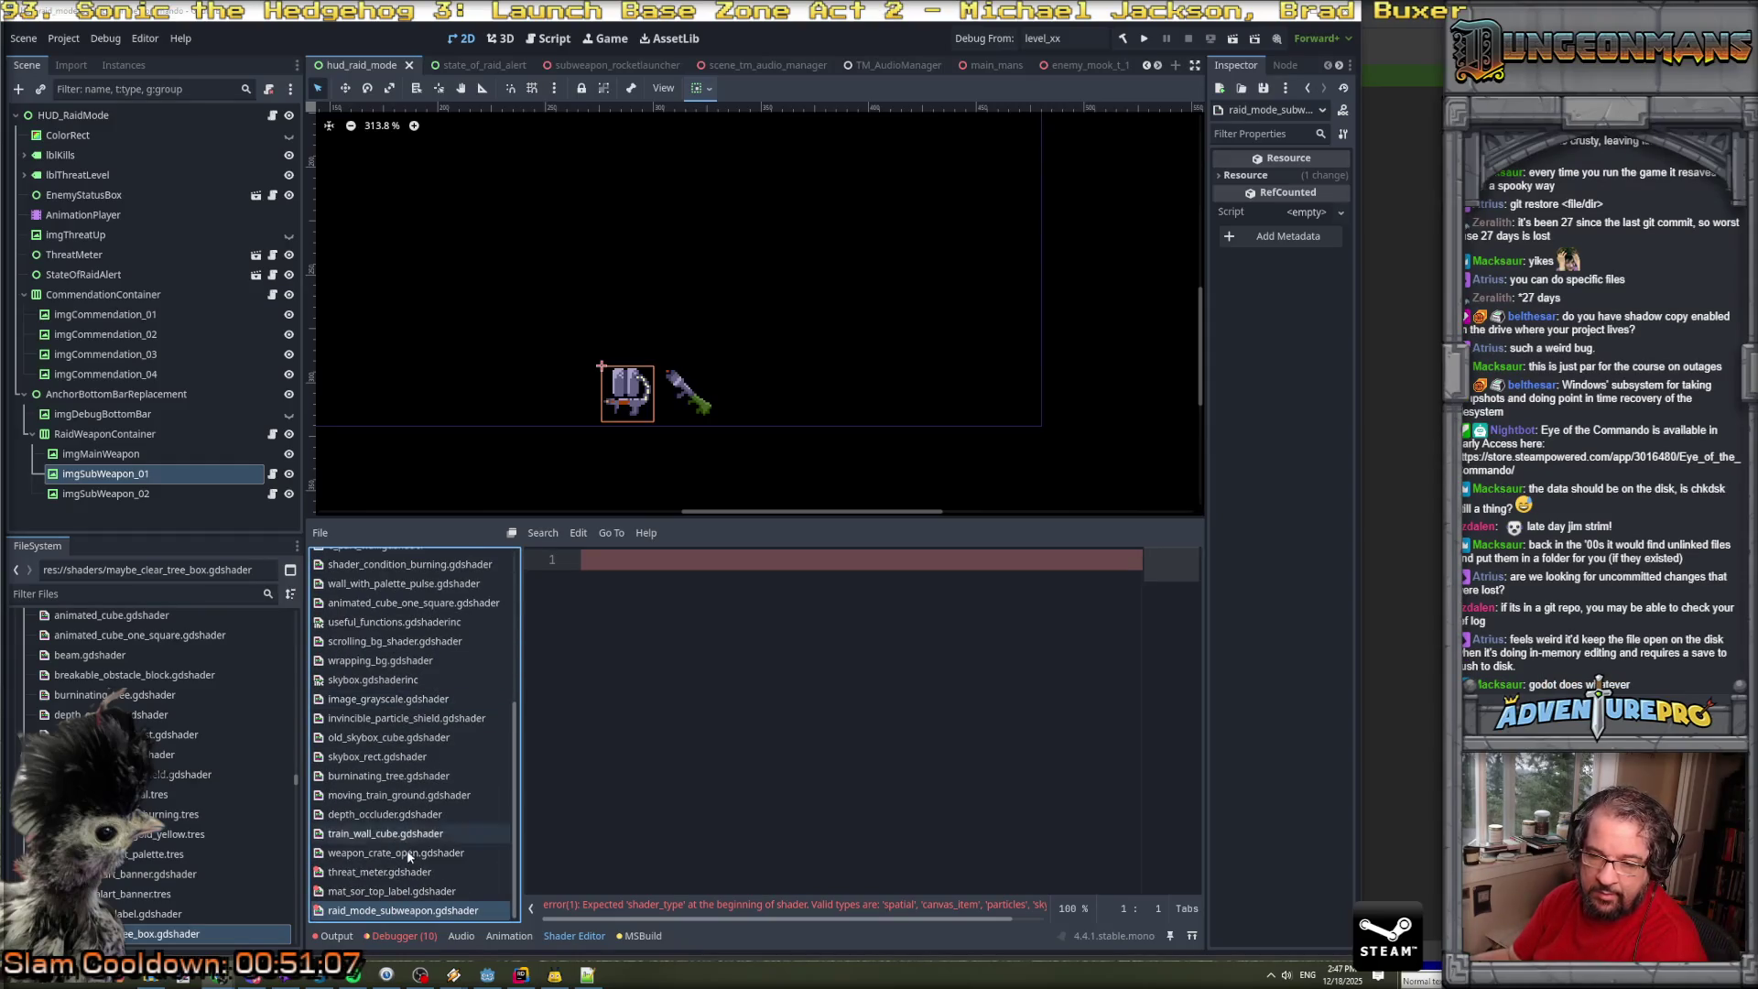
click(373, 873)
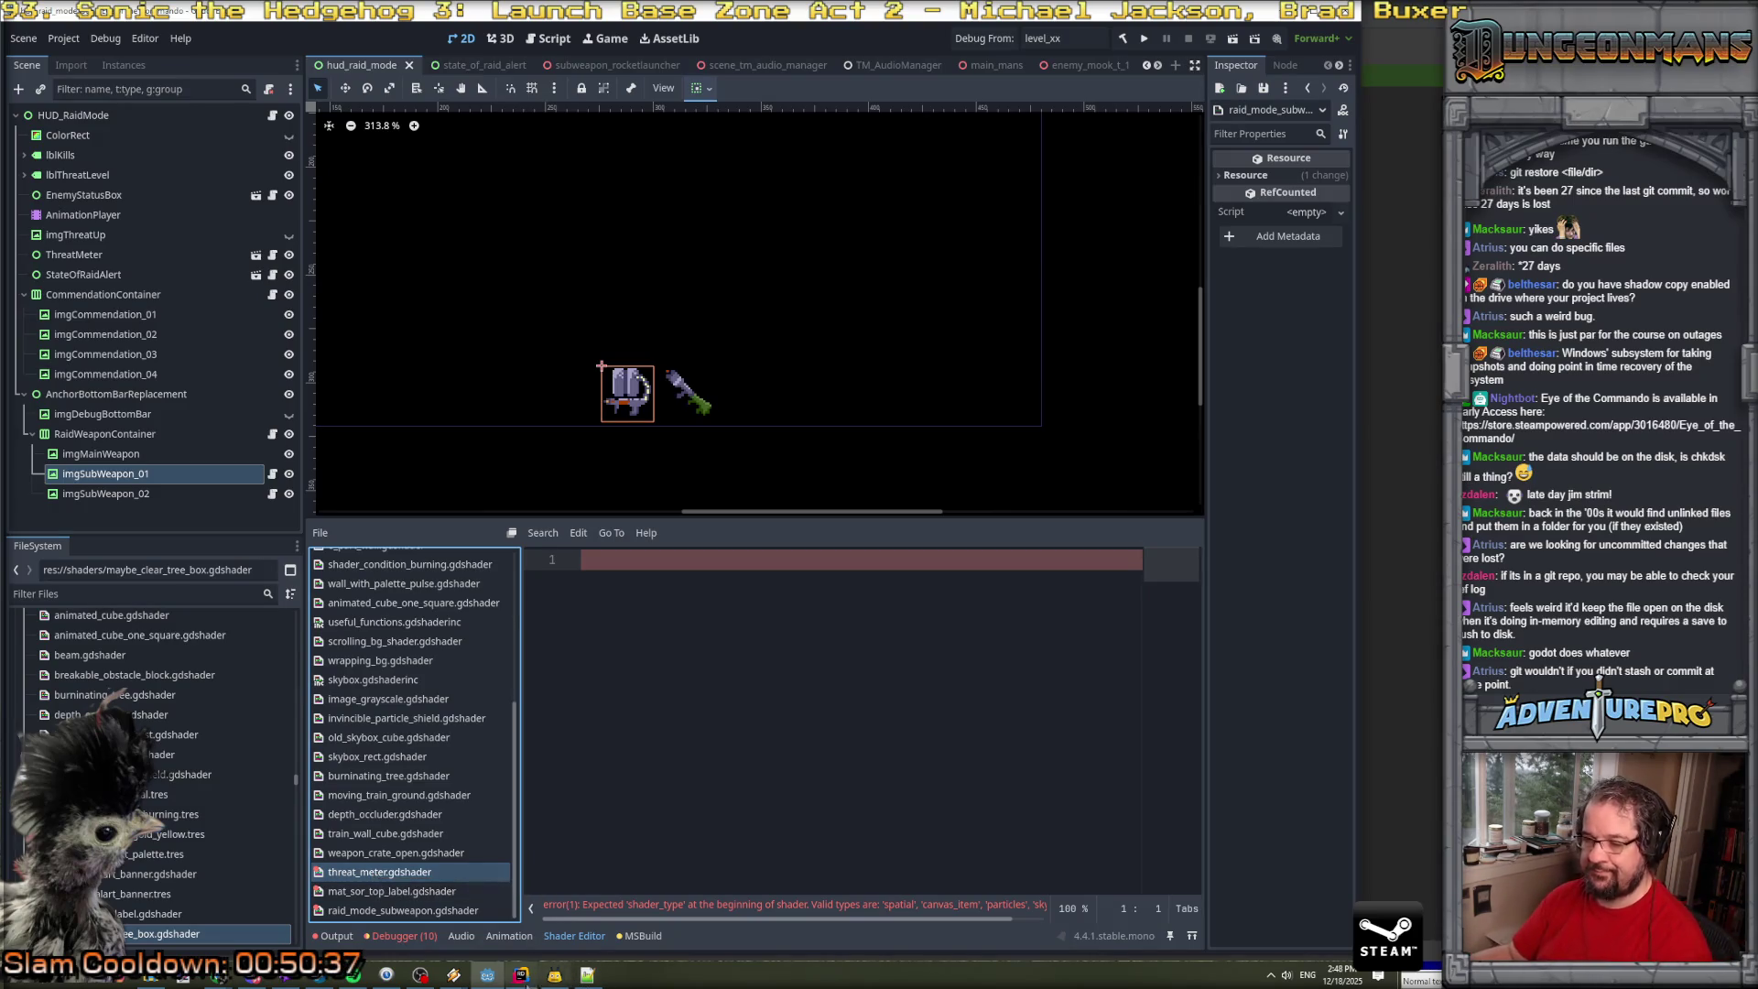
Back in Rider, run Find in Files for 'threat', then close it.
click(521, 974)
key(ctrl+shift+f)
text(threat)
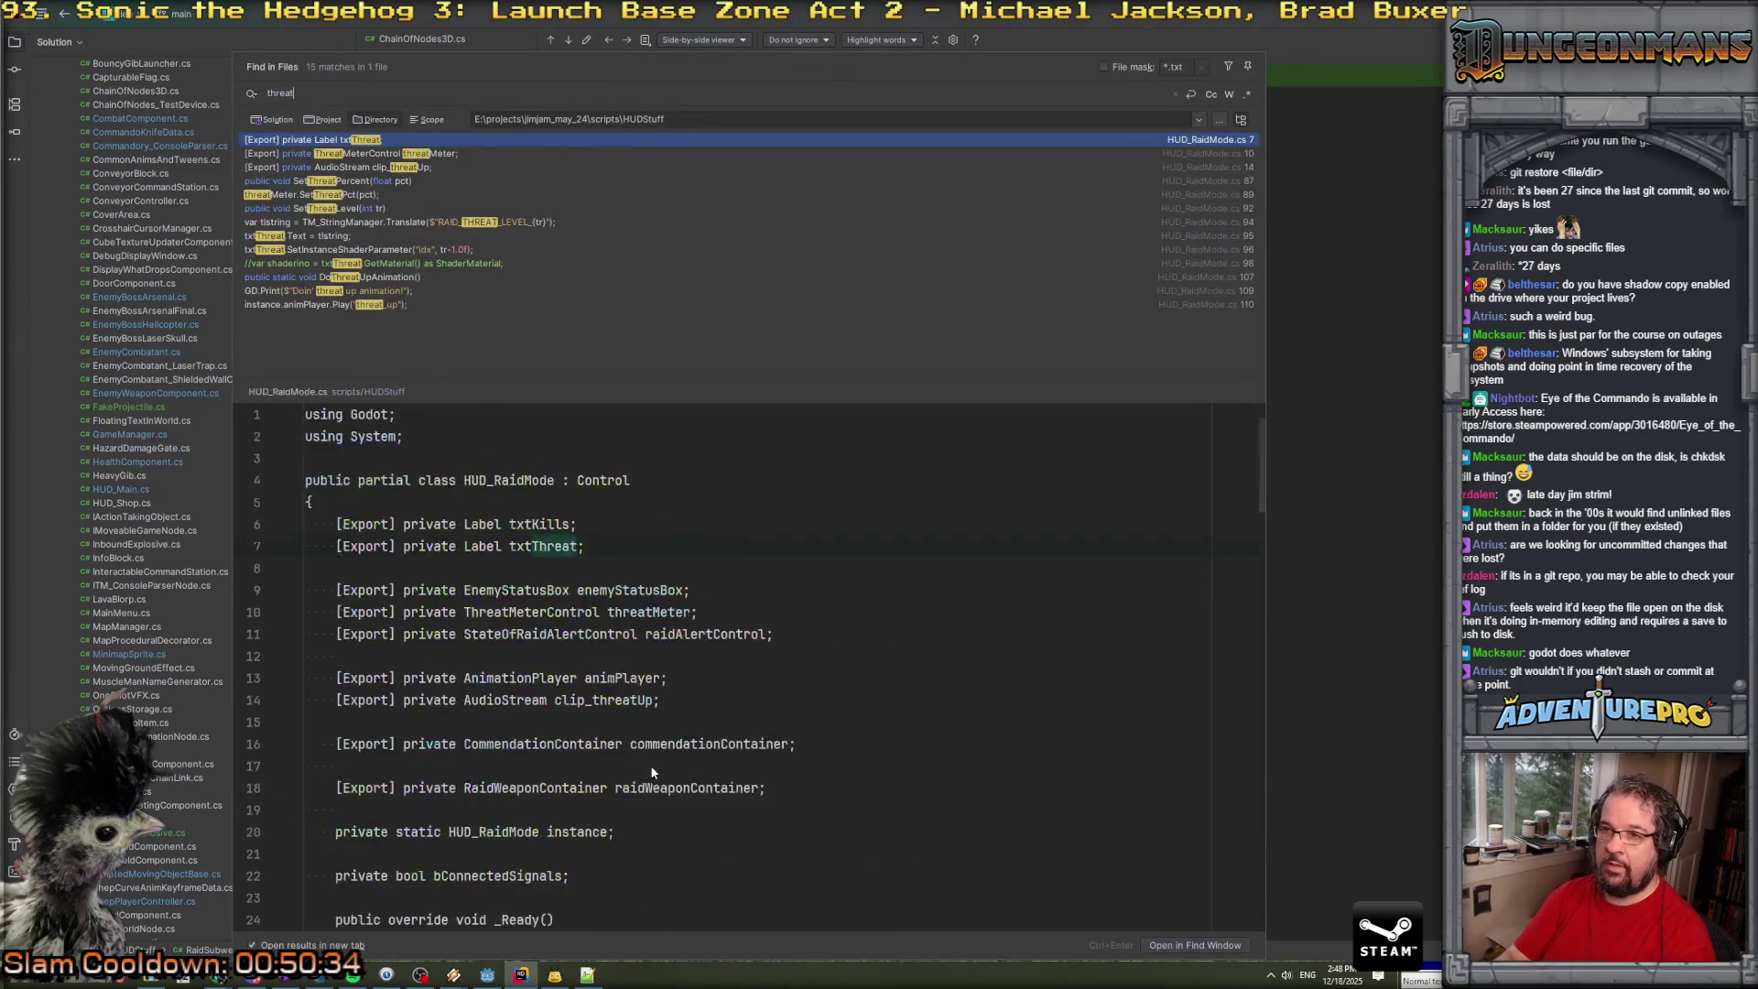
text(_)
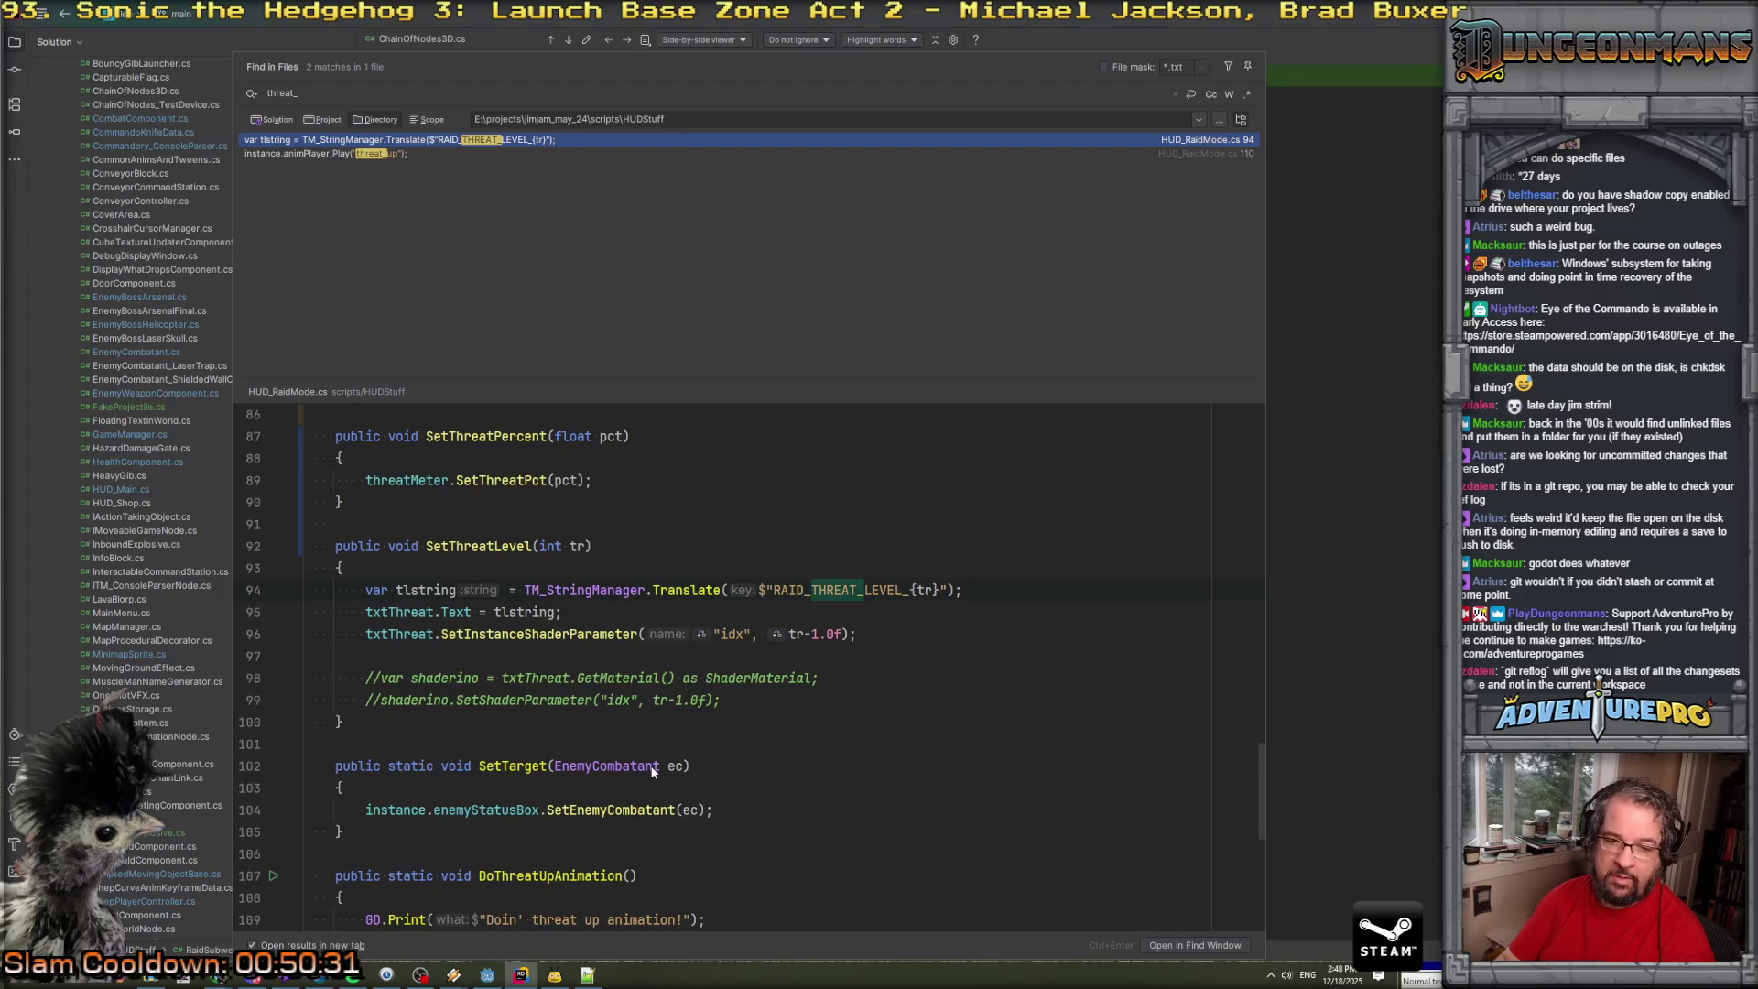
key(BackSpace)
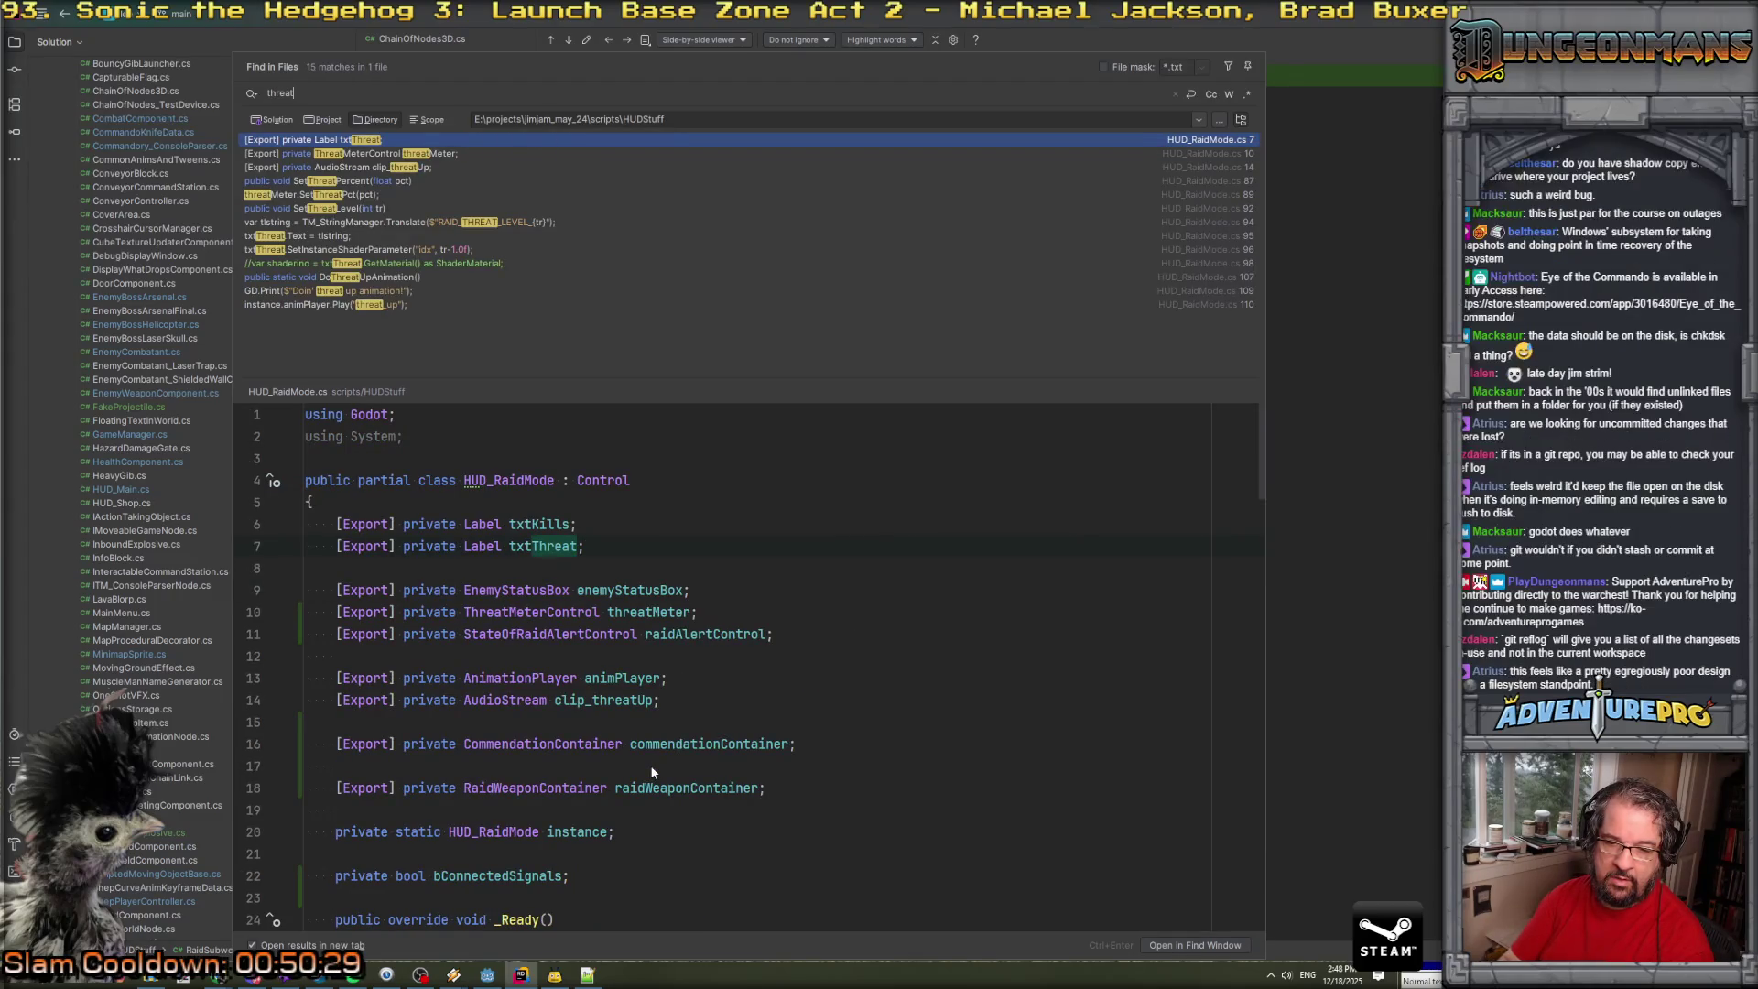
key(Escape)
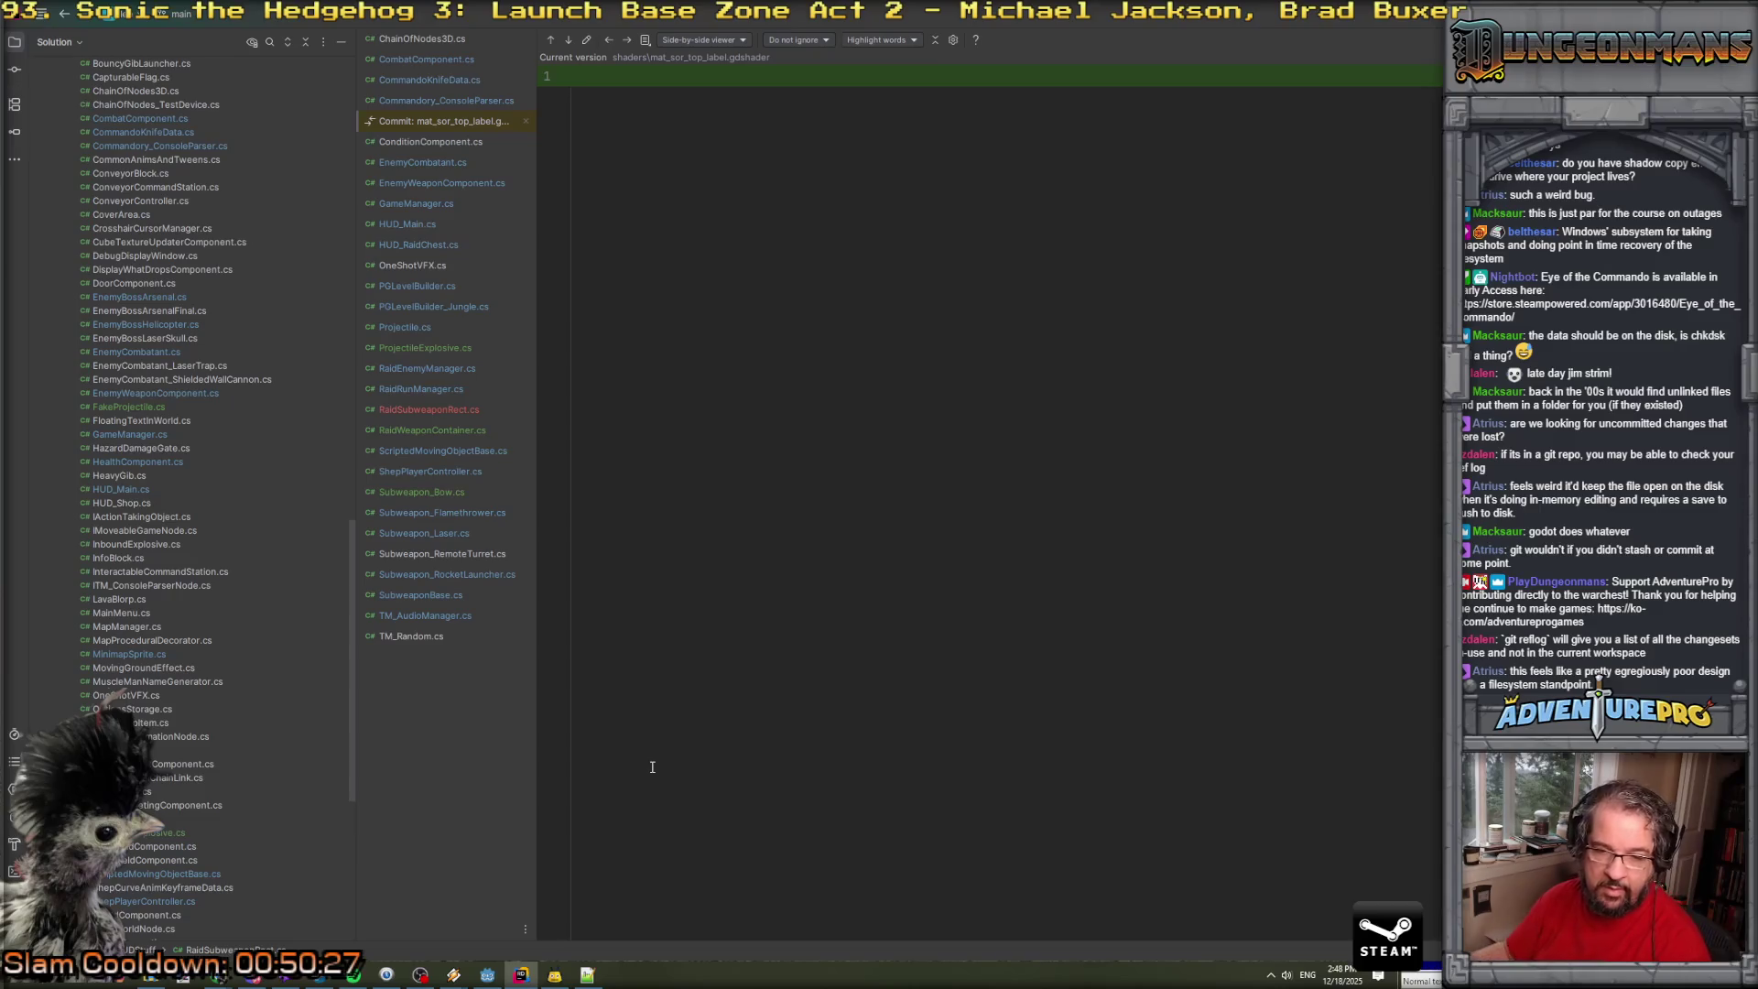
Open and dismiss the Start menu, then show the list of uncommitted changes.
mouse_move(146, 982)
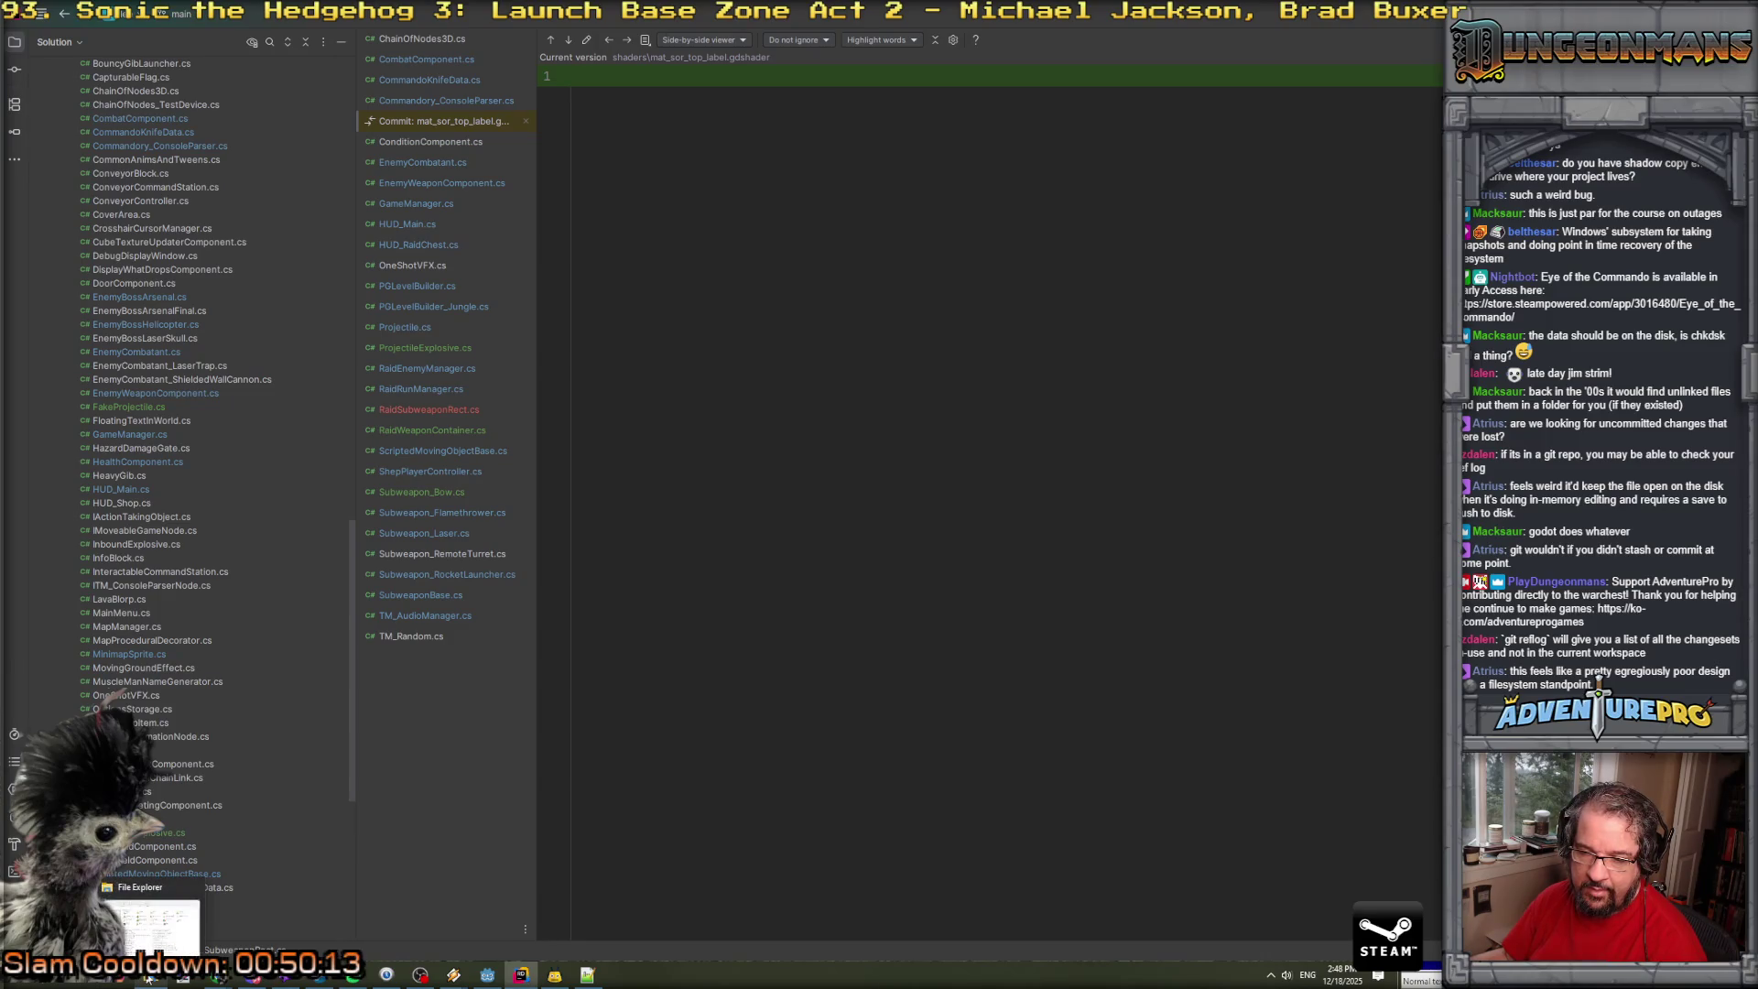
click(23, 982)
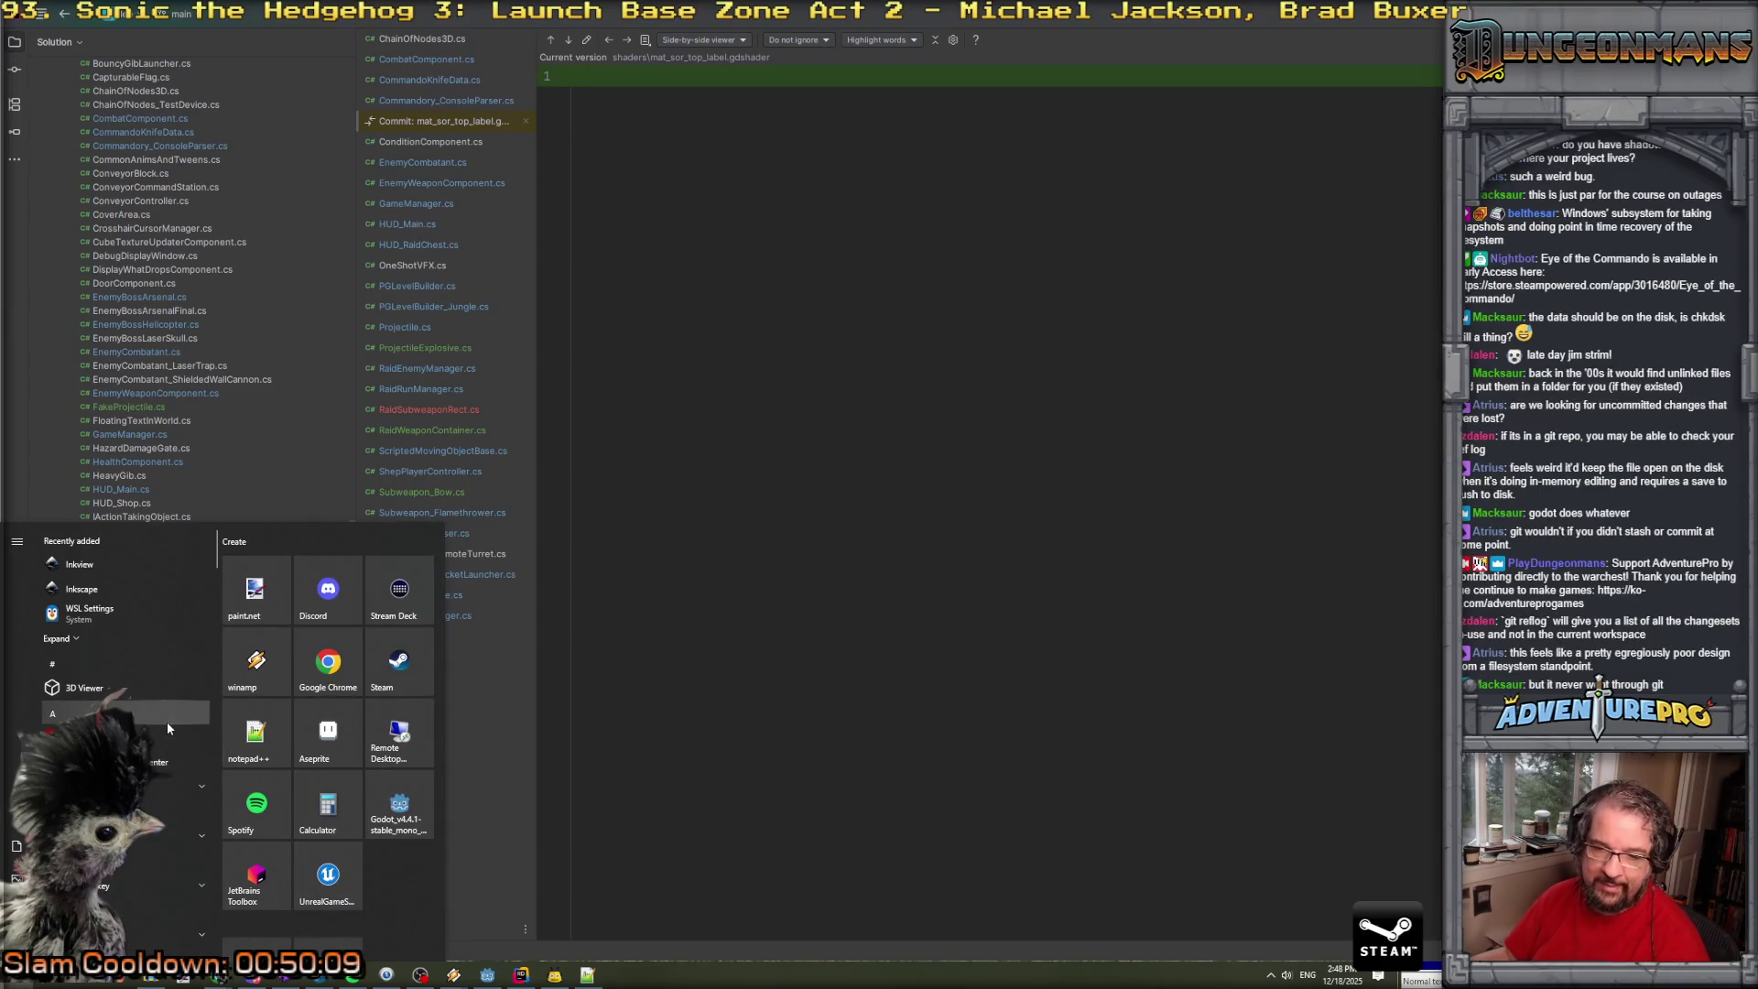
key(Escape)
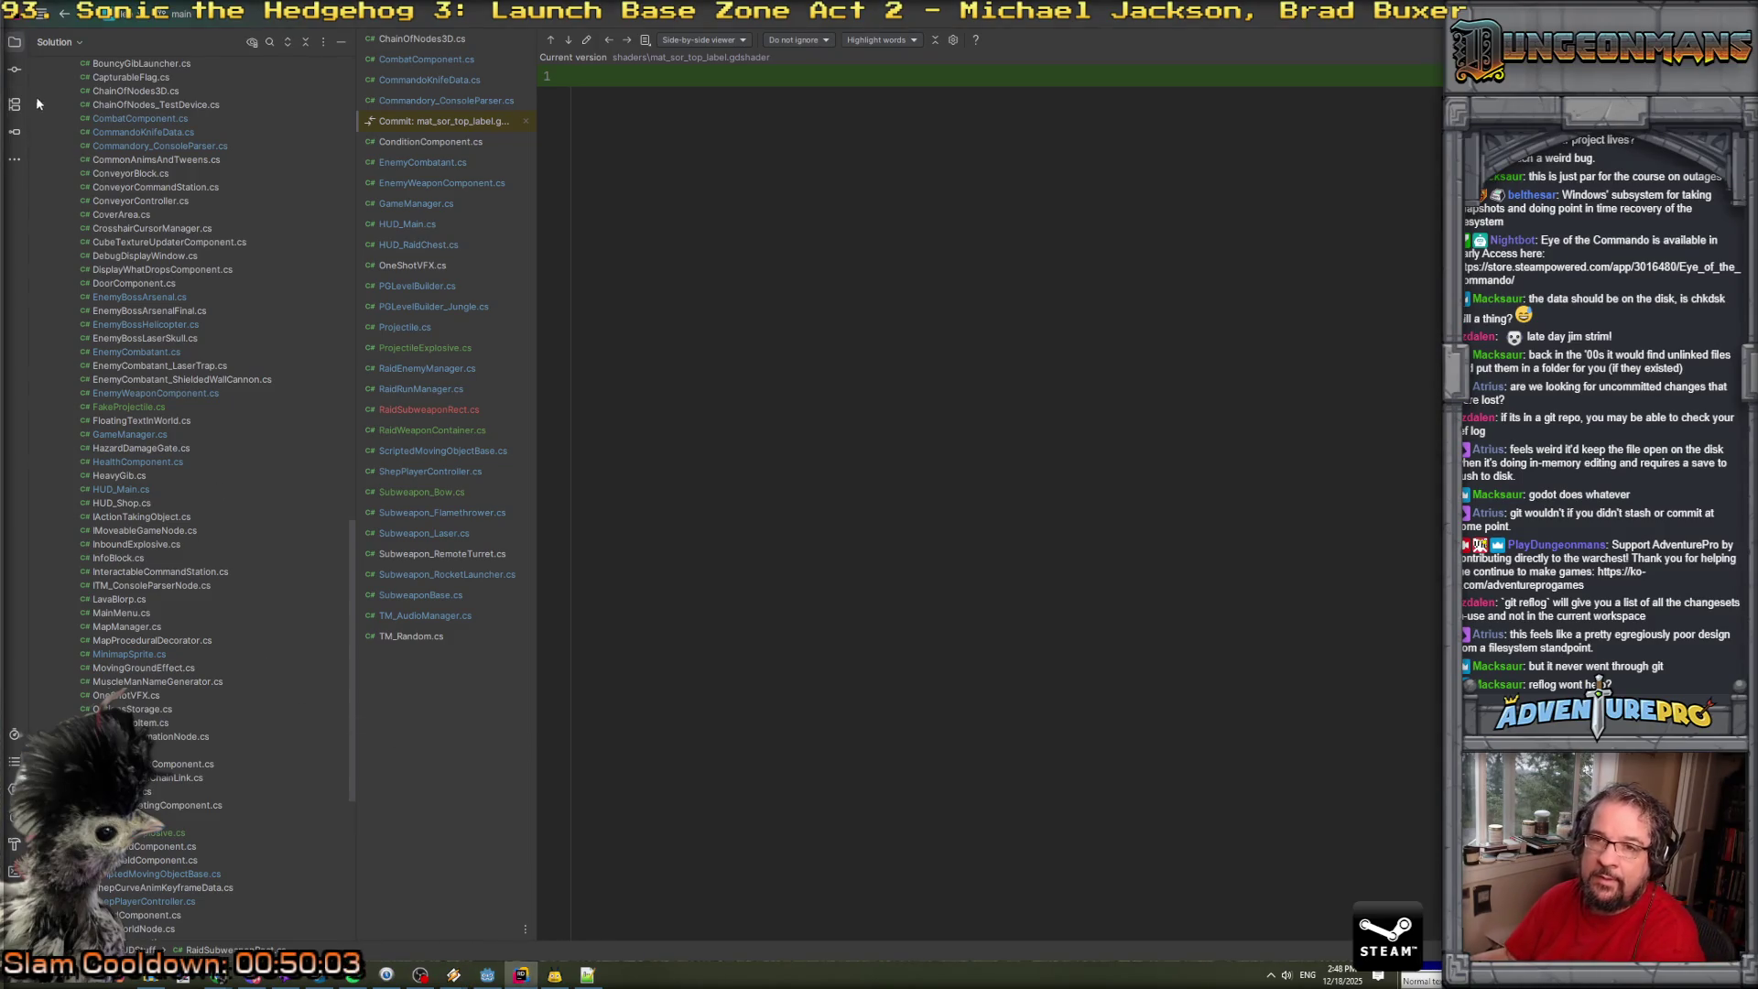
click(13, 68)
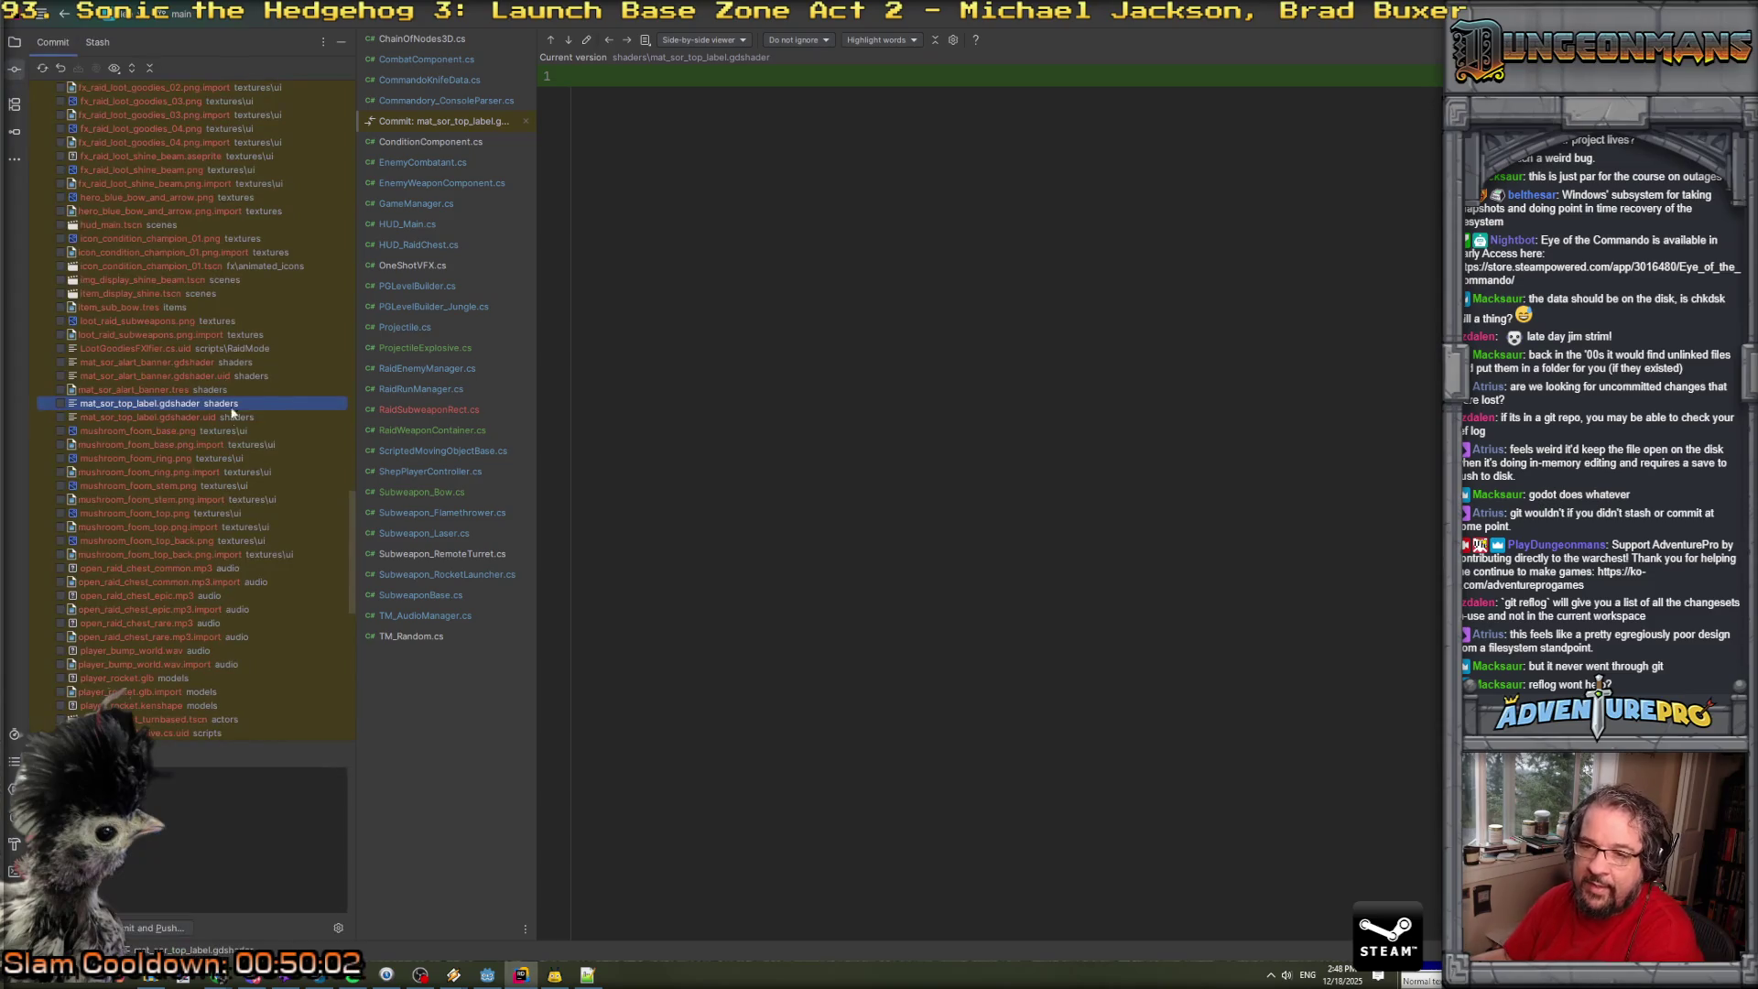
click(151, 415)
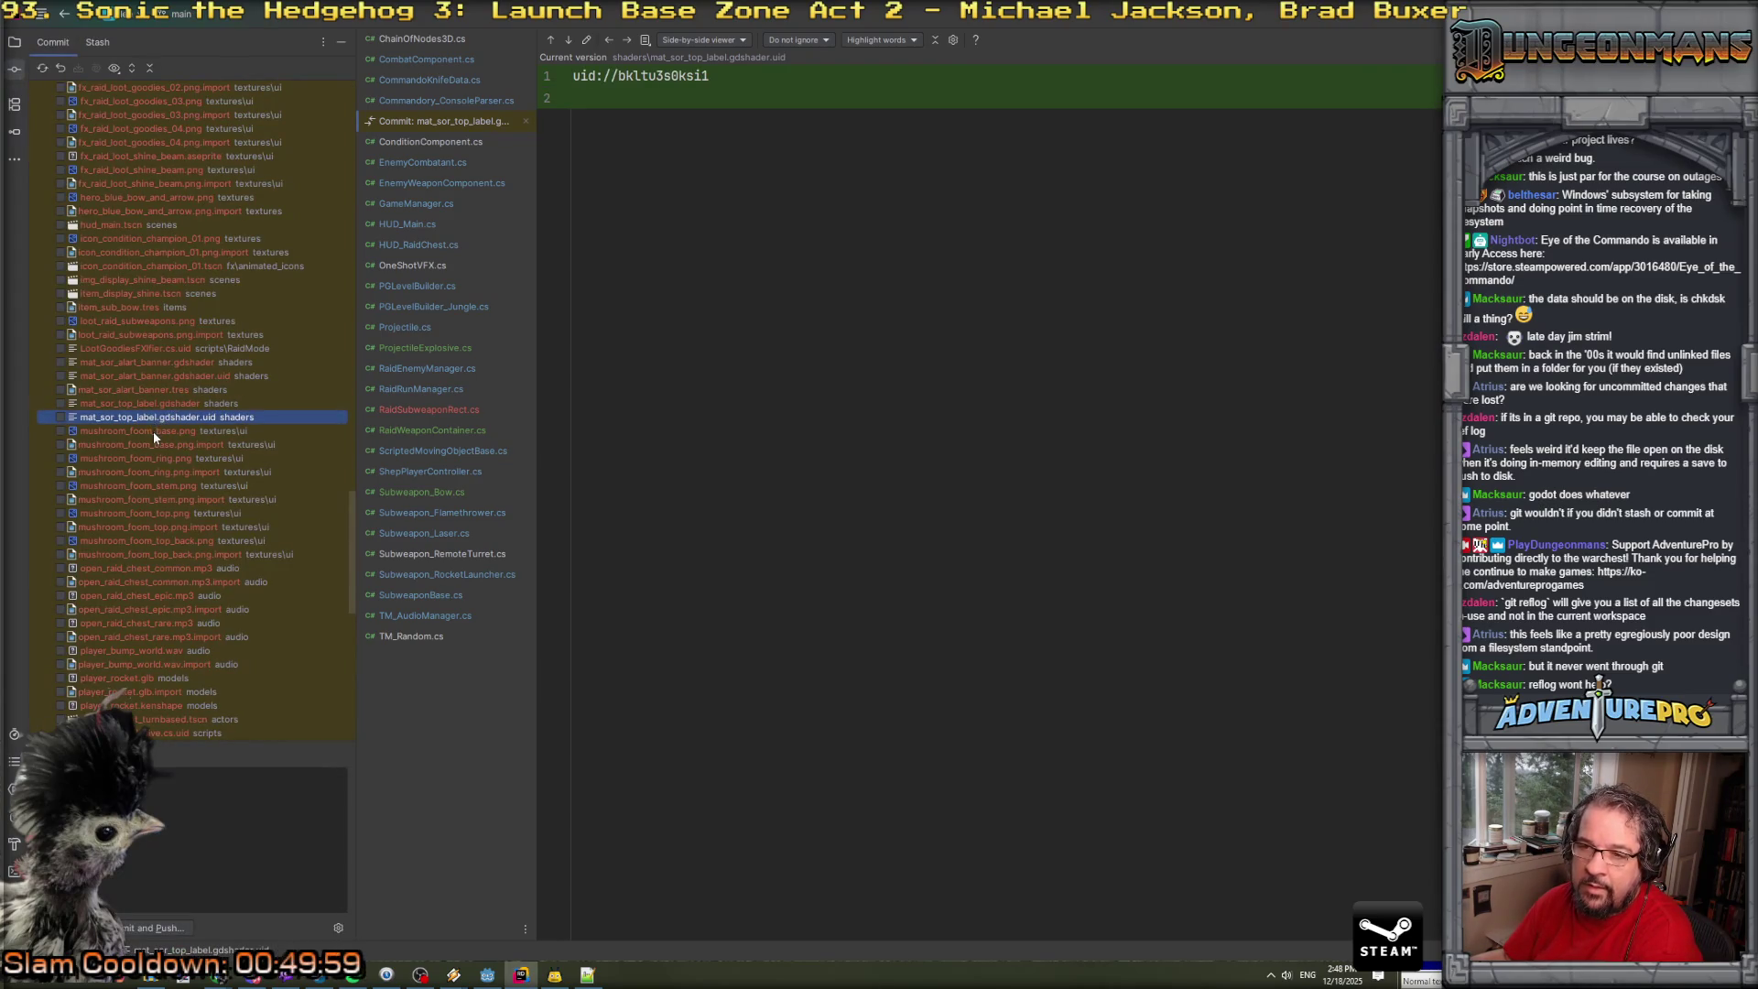
click(152, 430)
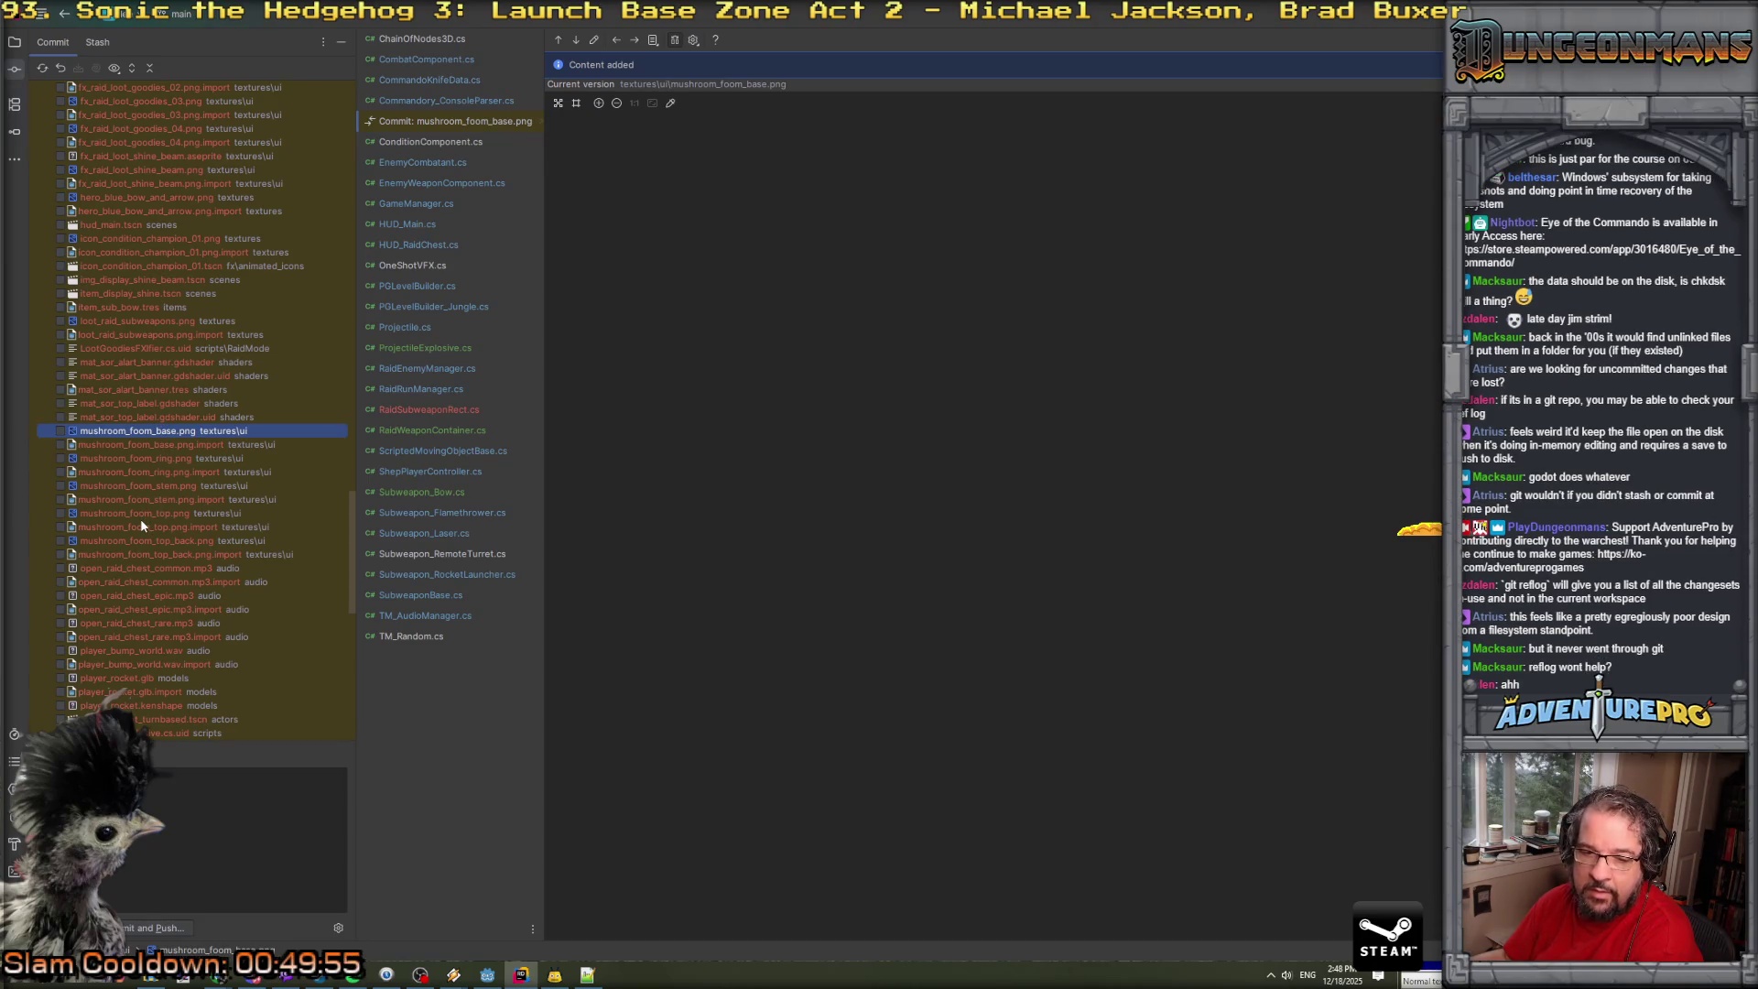
click(142, 409)
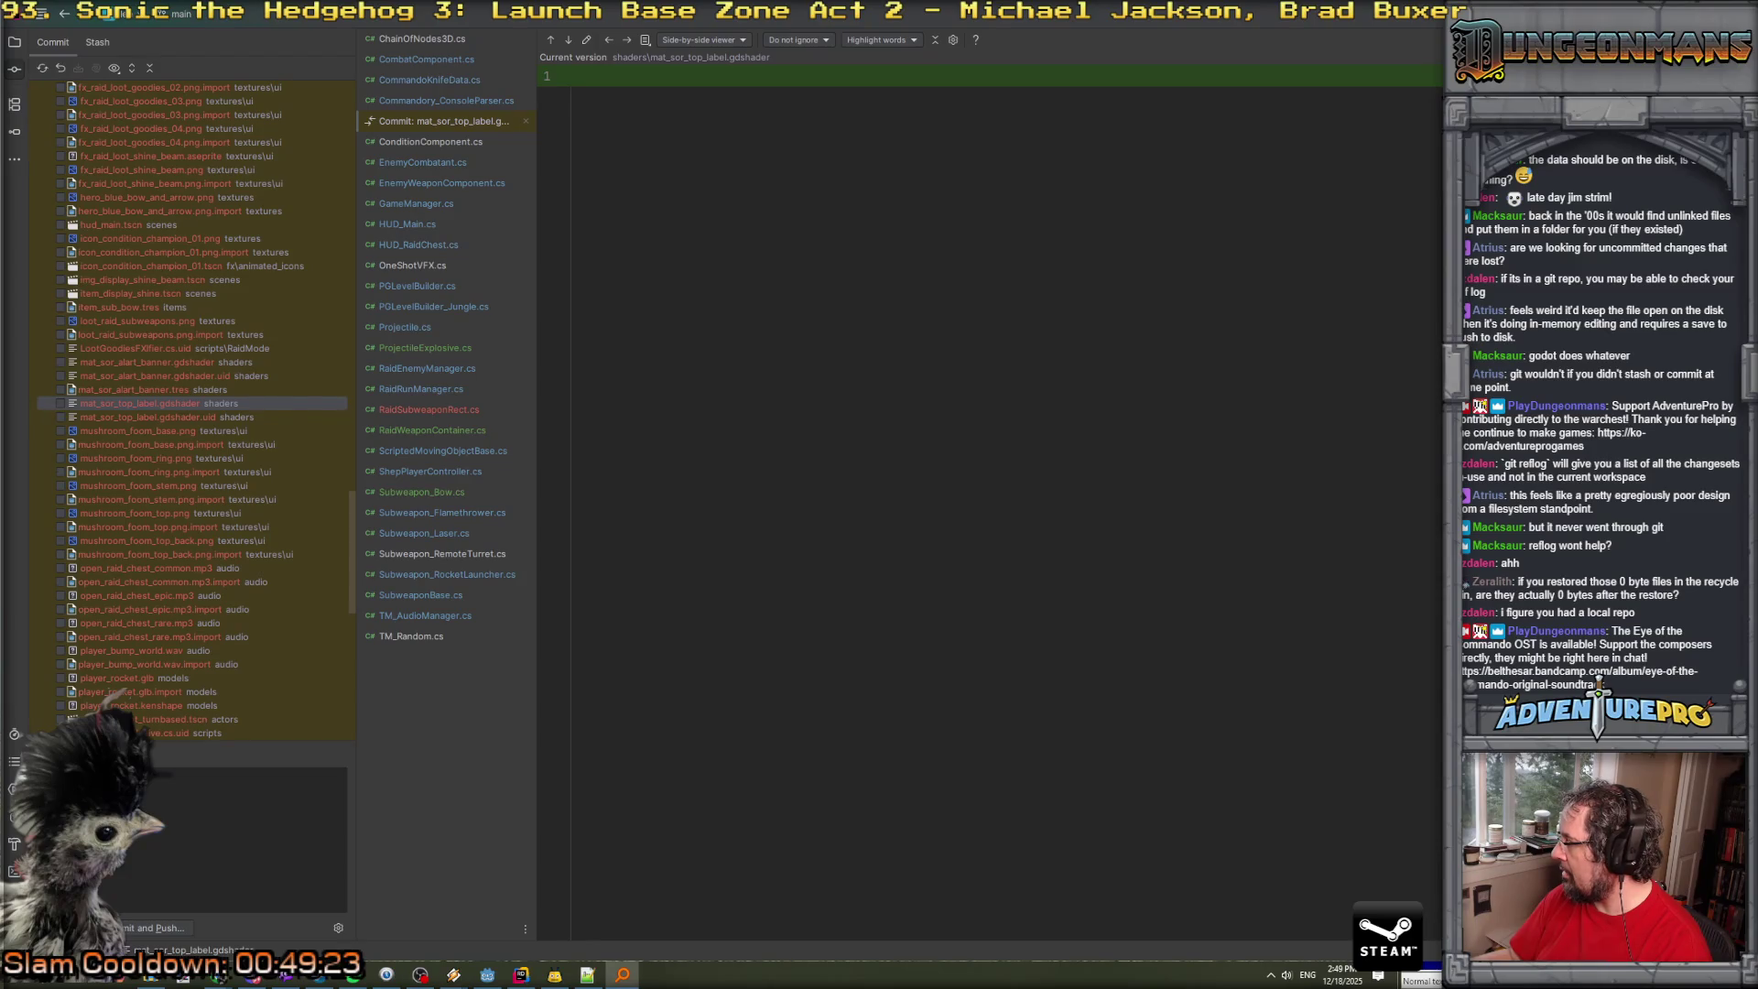
key(alt+Tab)
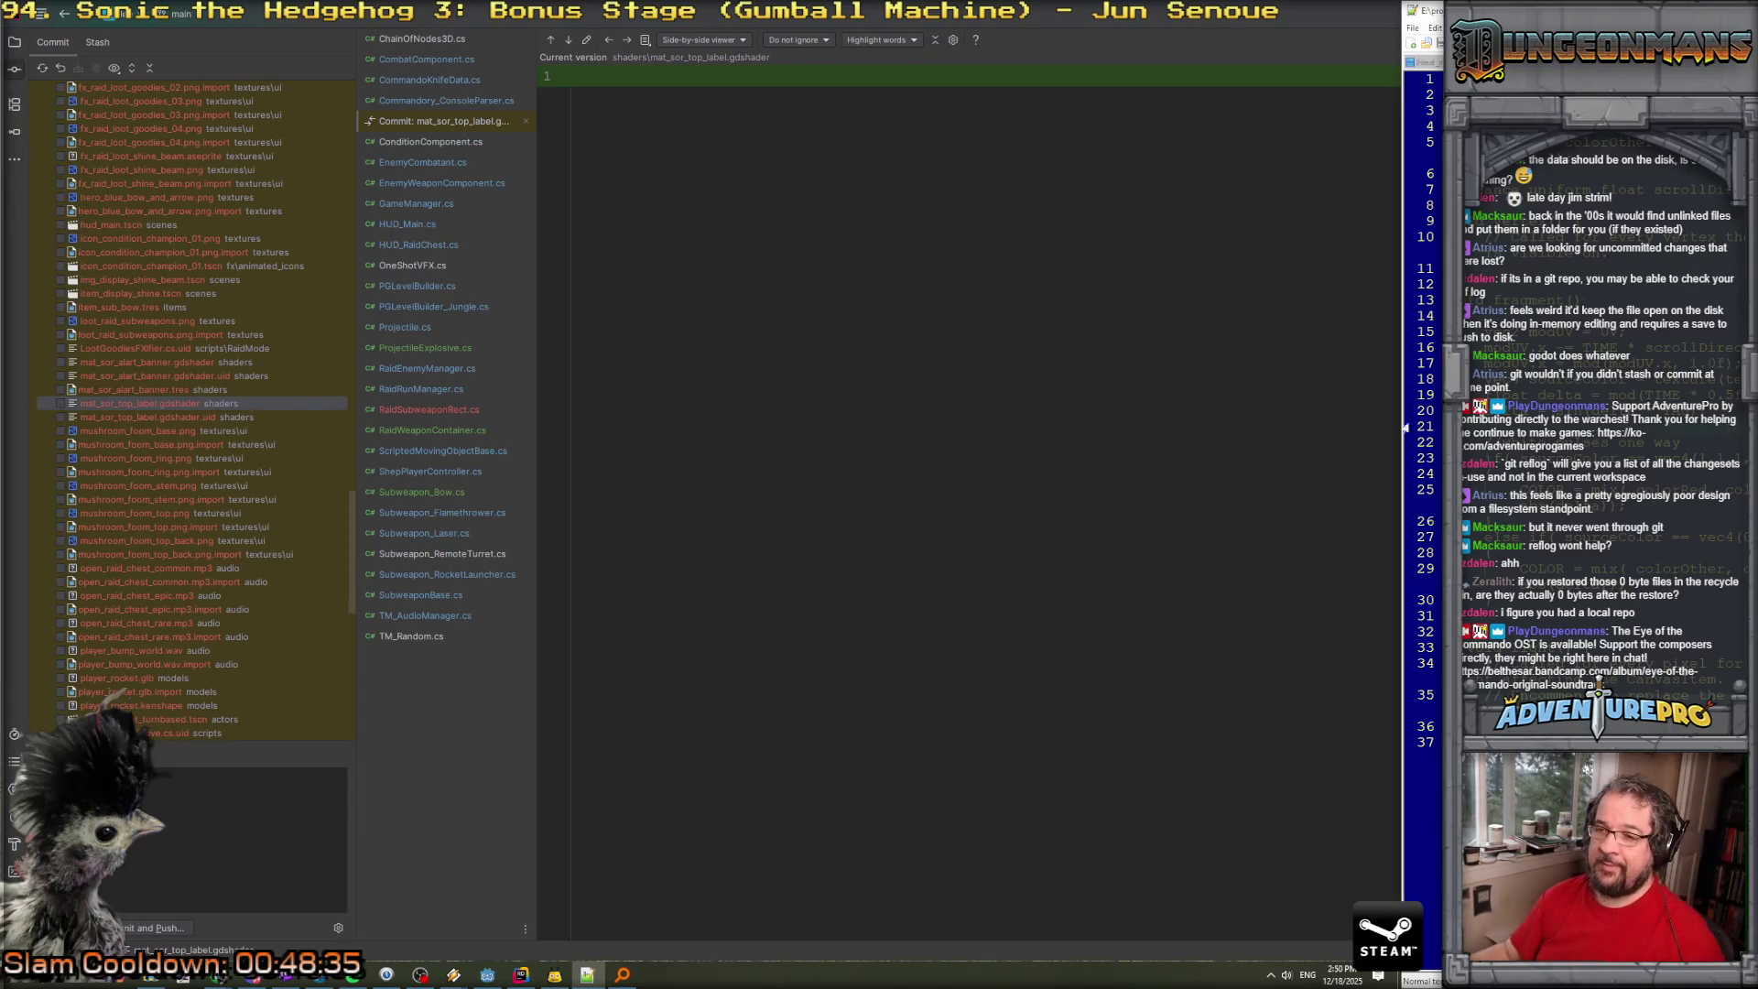
scroll(228, 481, down, 9)
scroll(220, 639, down, 8)
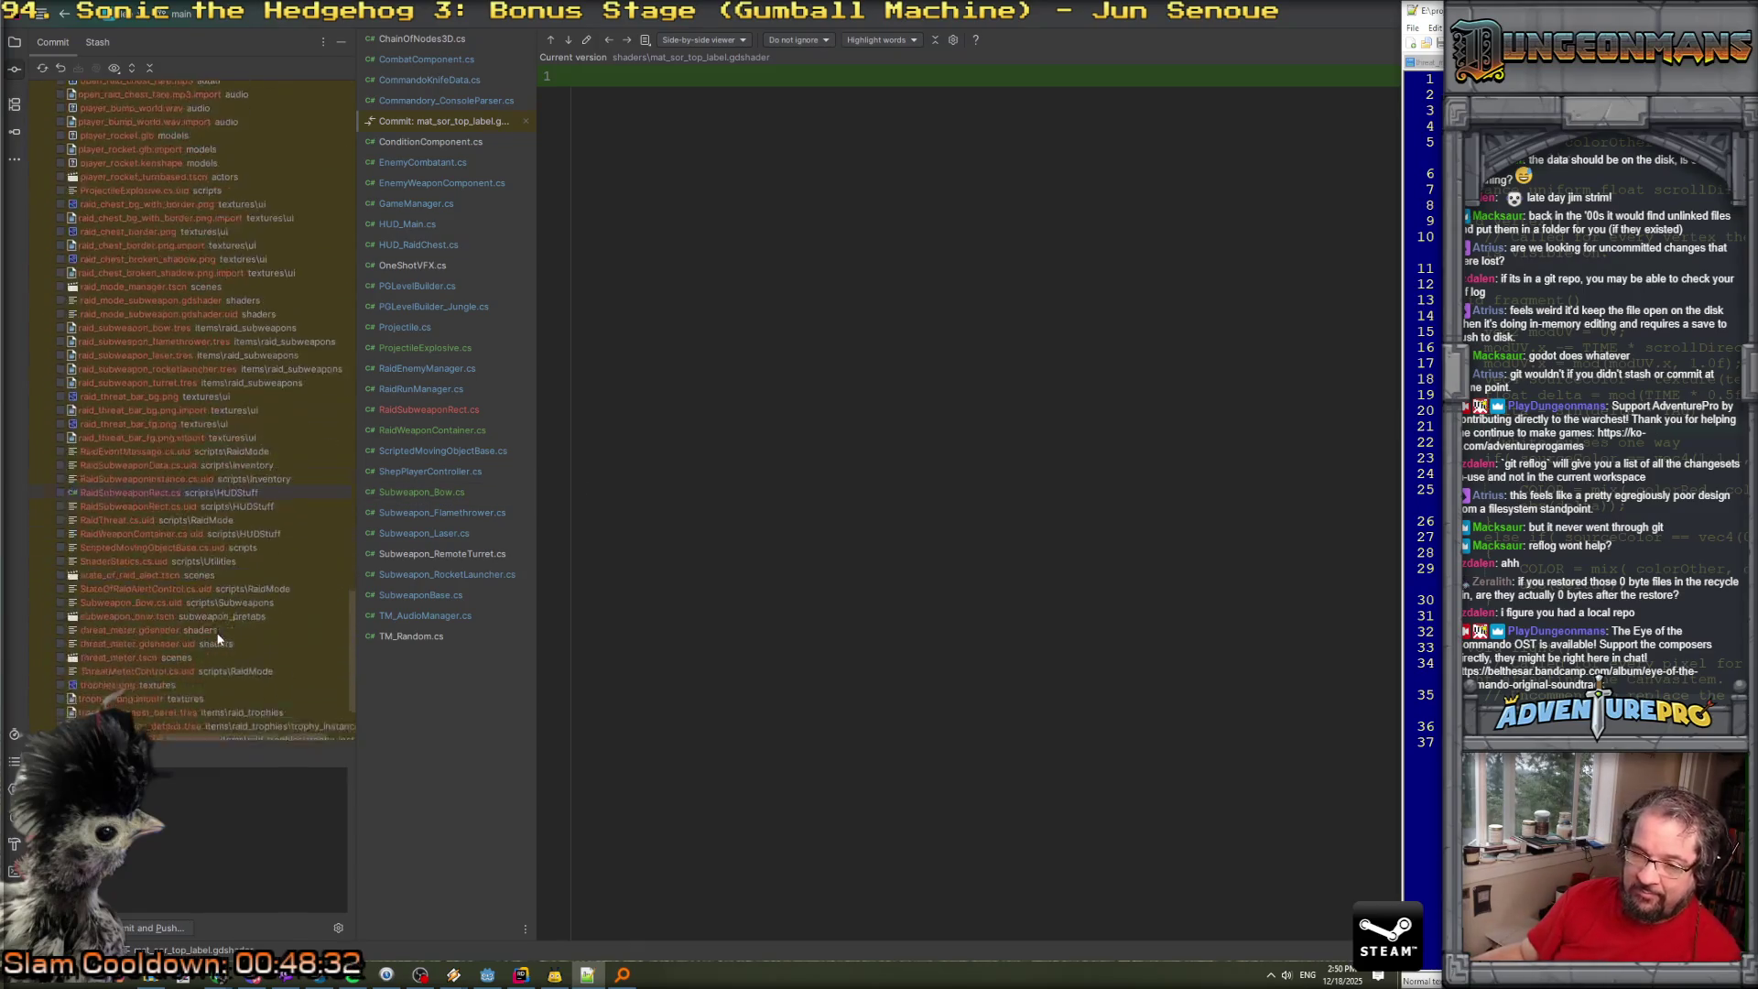
click(523, 978)
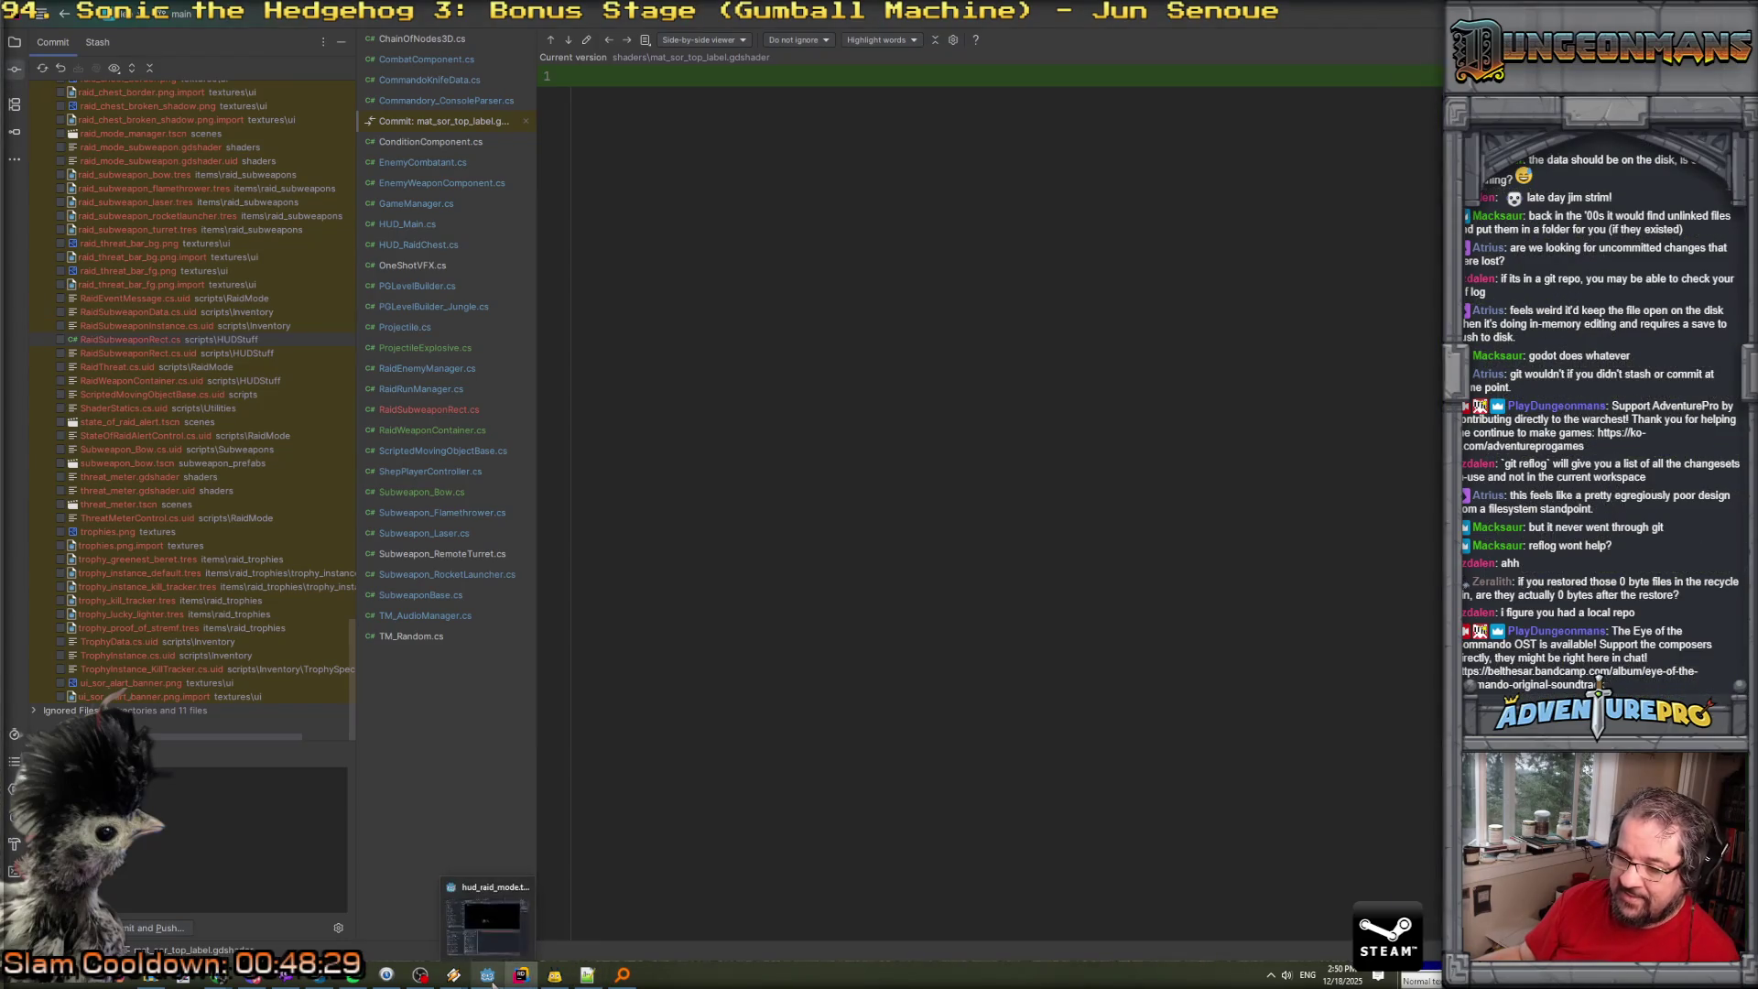
Filter Godot's FileSystem by 'raid' and open the state_of_raid_alert.tscn scene.
click(488, 974)
click(51, 594)
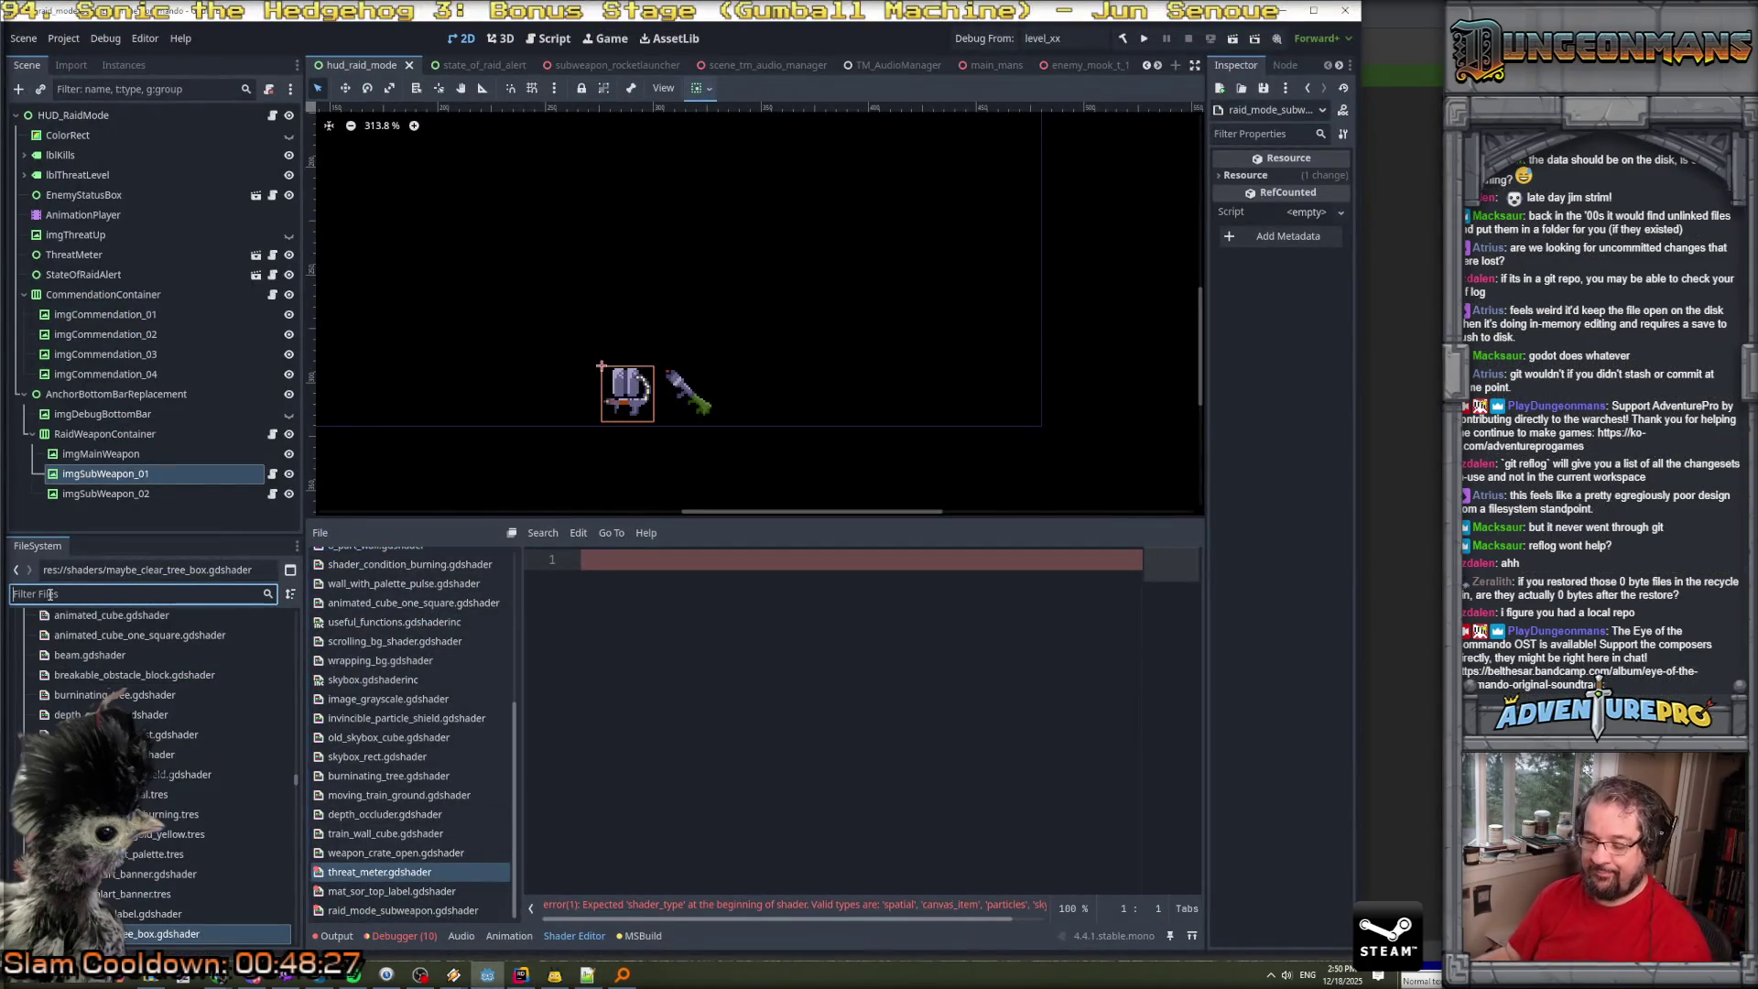
text(raid)
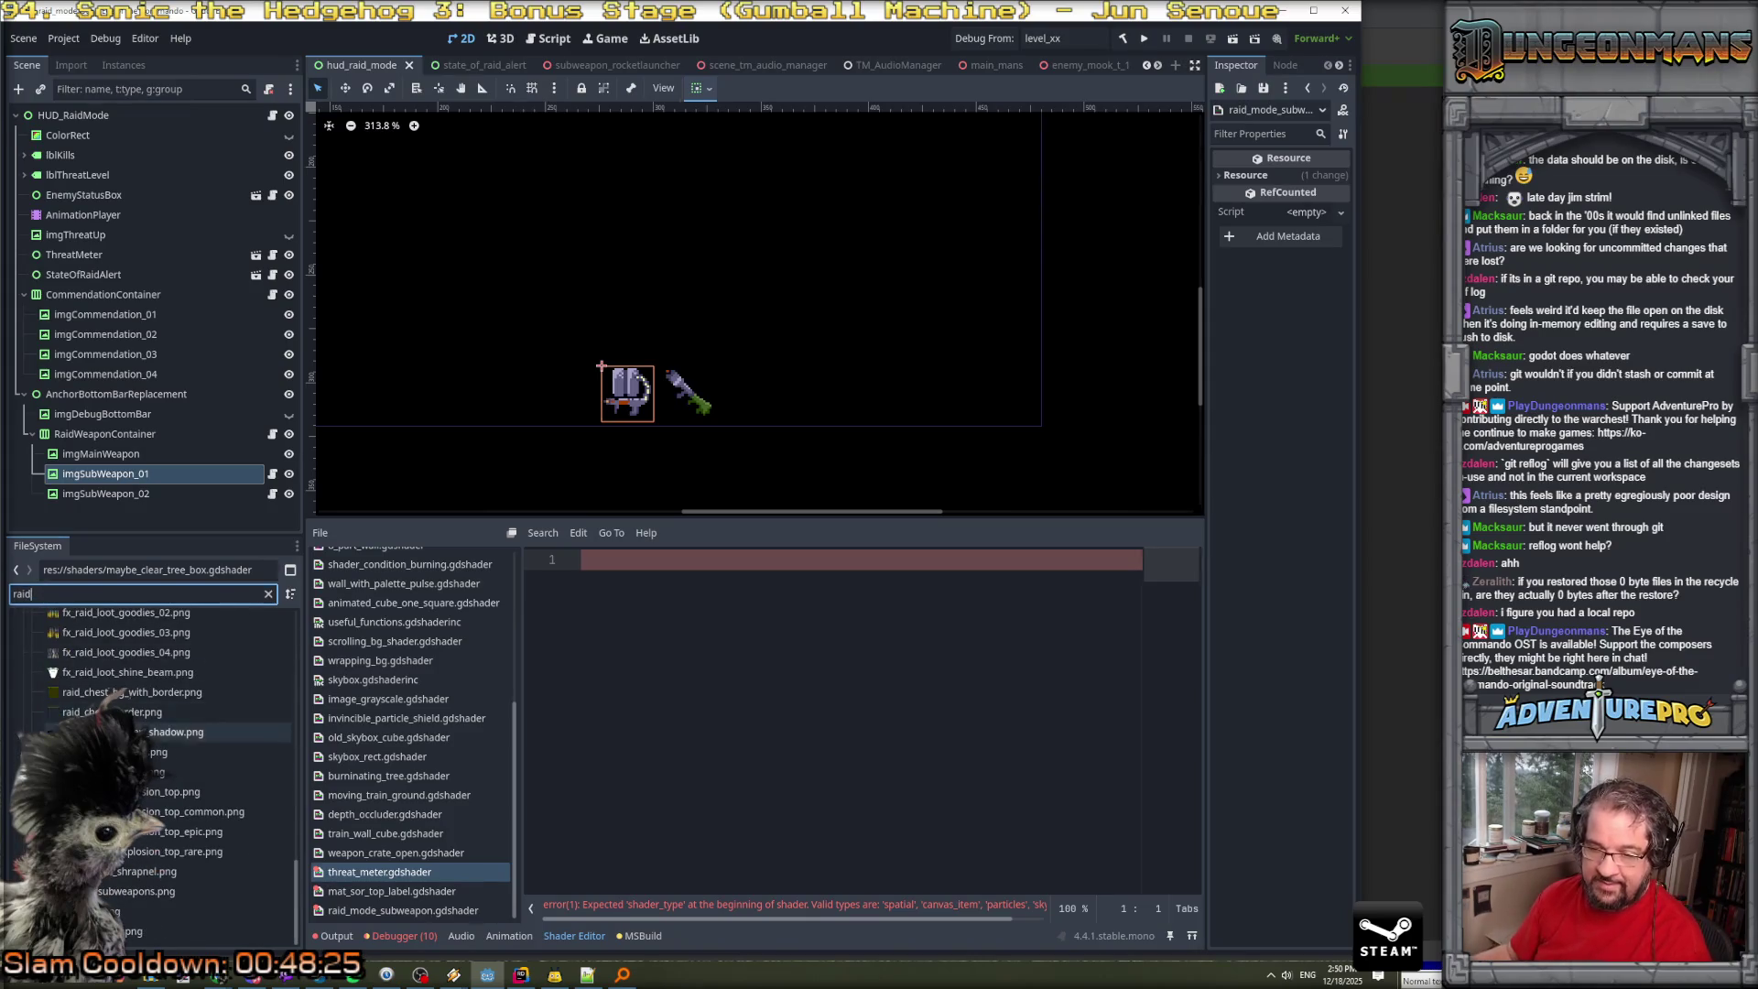
scroll(146, 732, up, 5)
scroll(147, 732, up, 5)
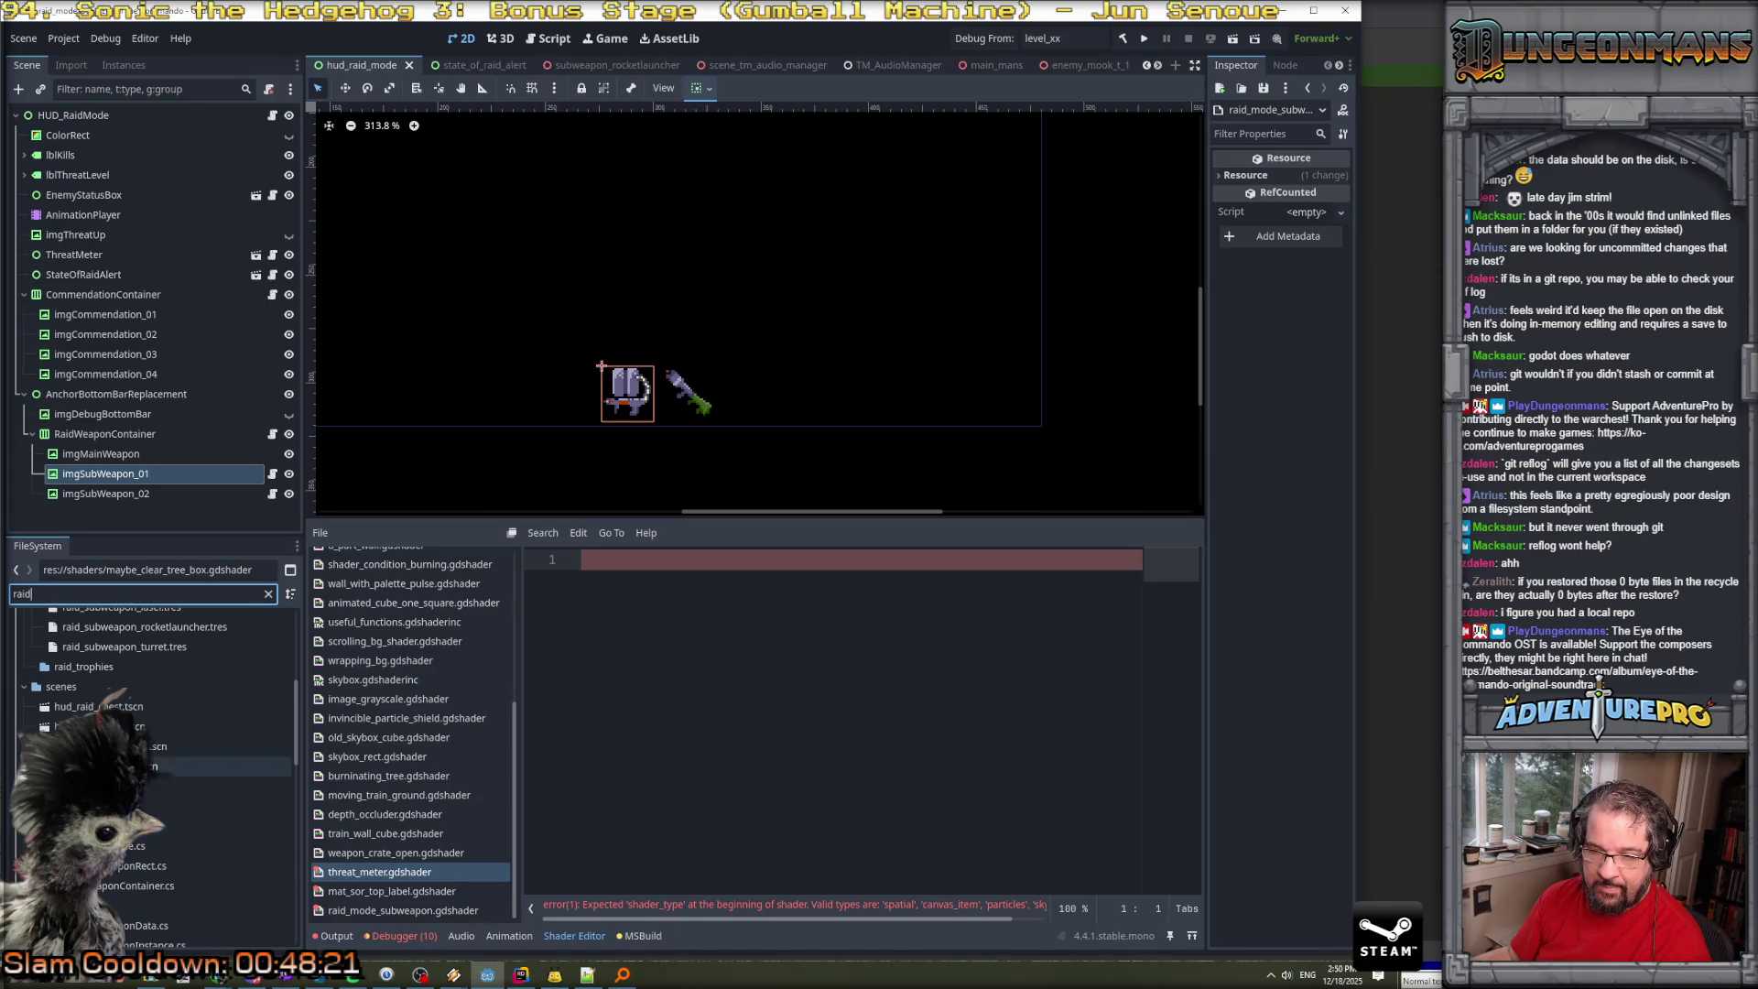
double_click(151, 766)
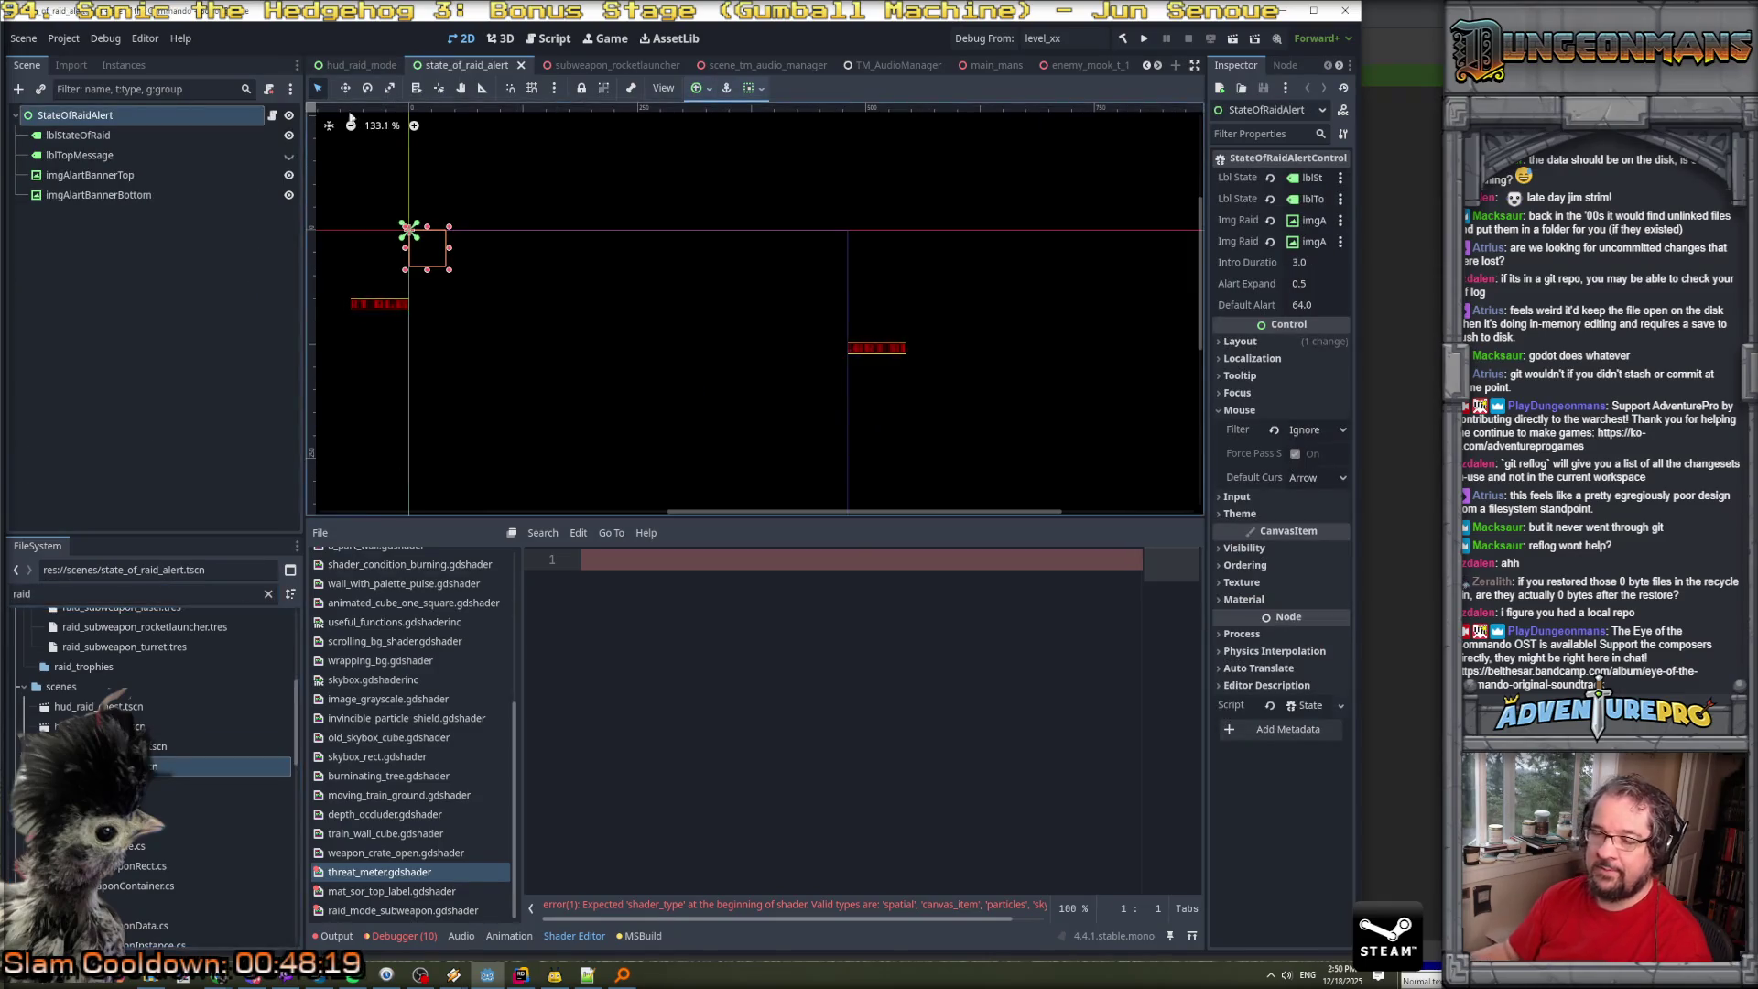
Select imgAlartBannerTop, widen the Inspector to its Material, then select the bottom banner.
click(113, 176)
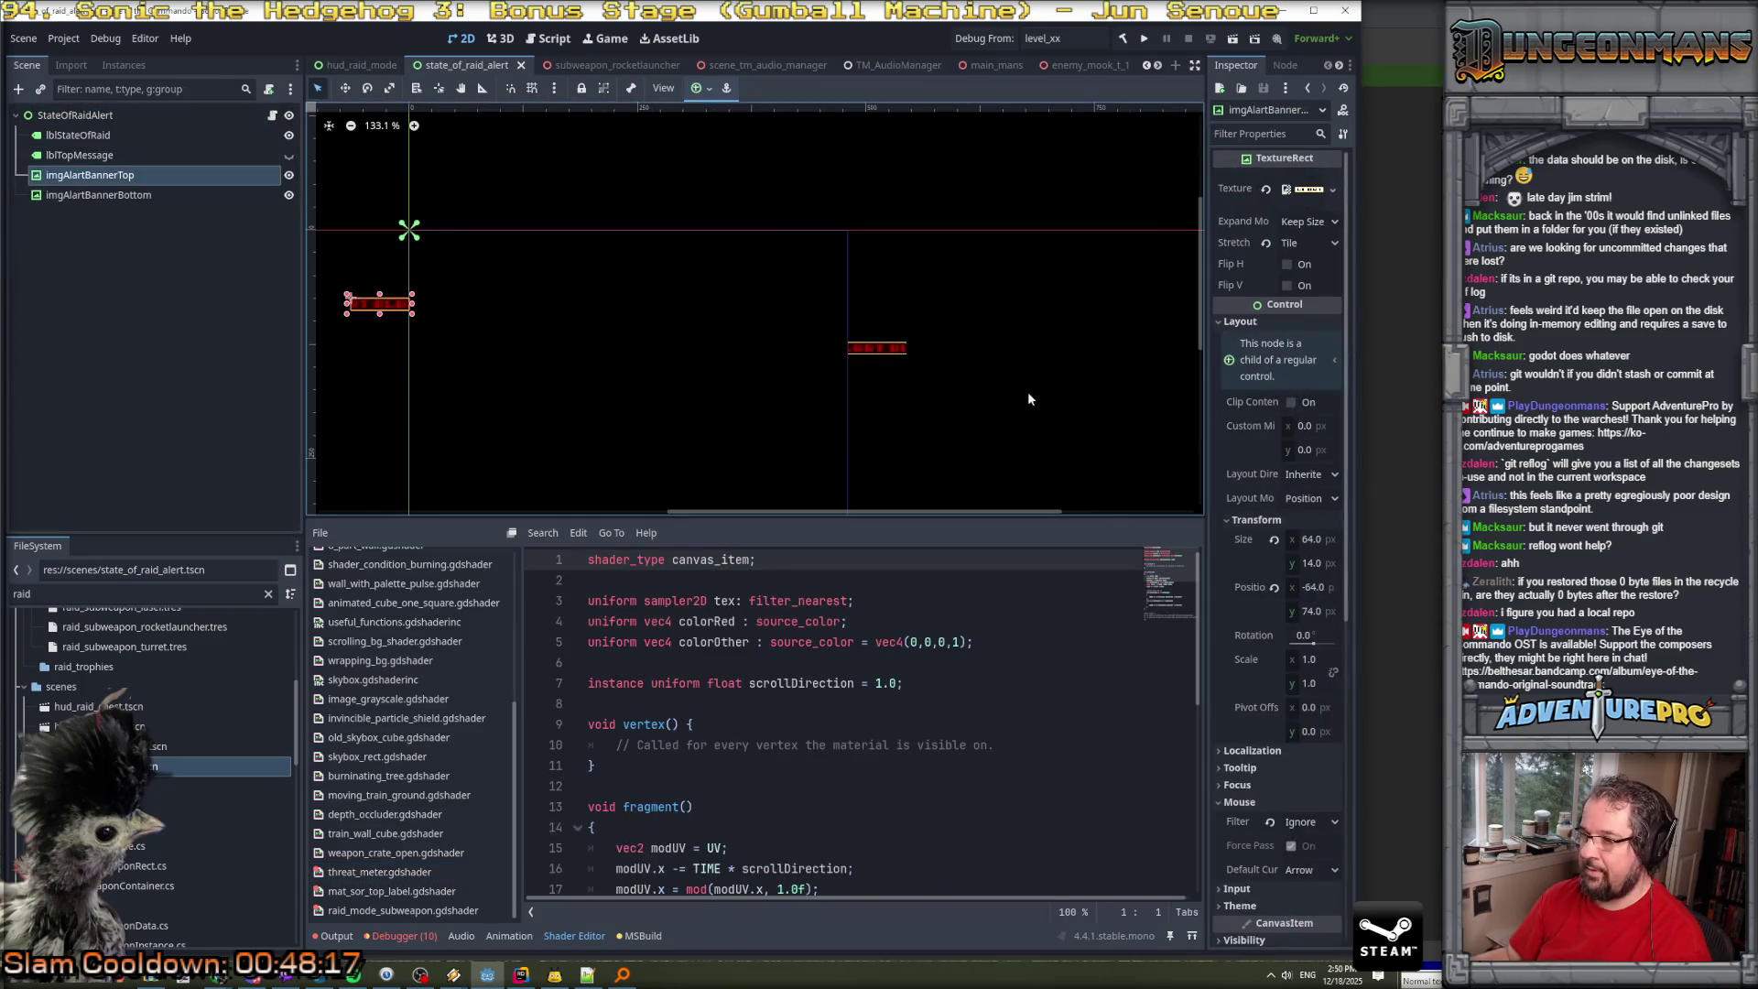
drag(1204, 414, 1025, 434)
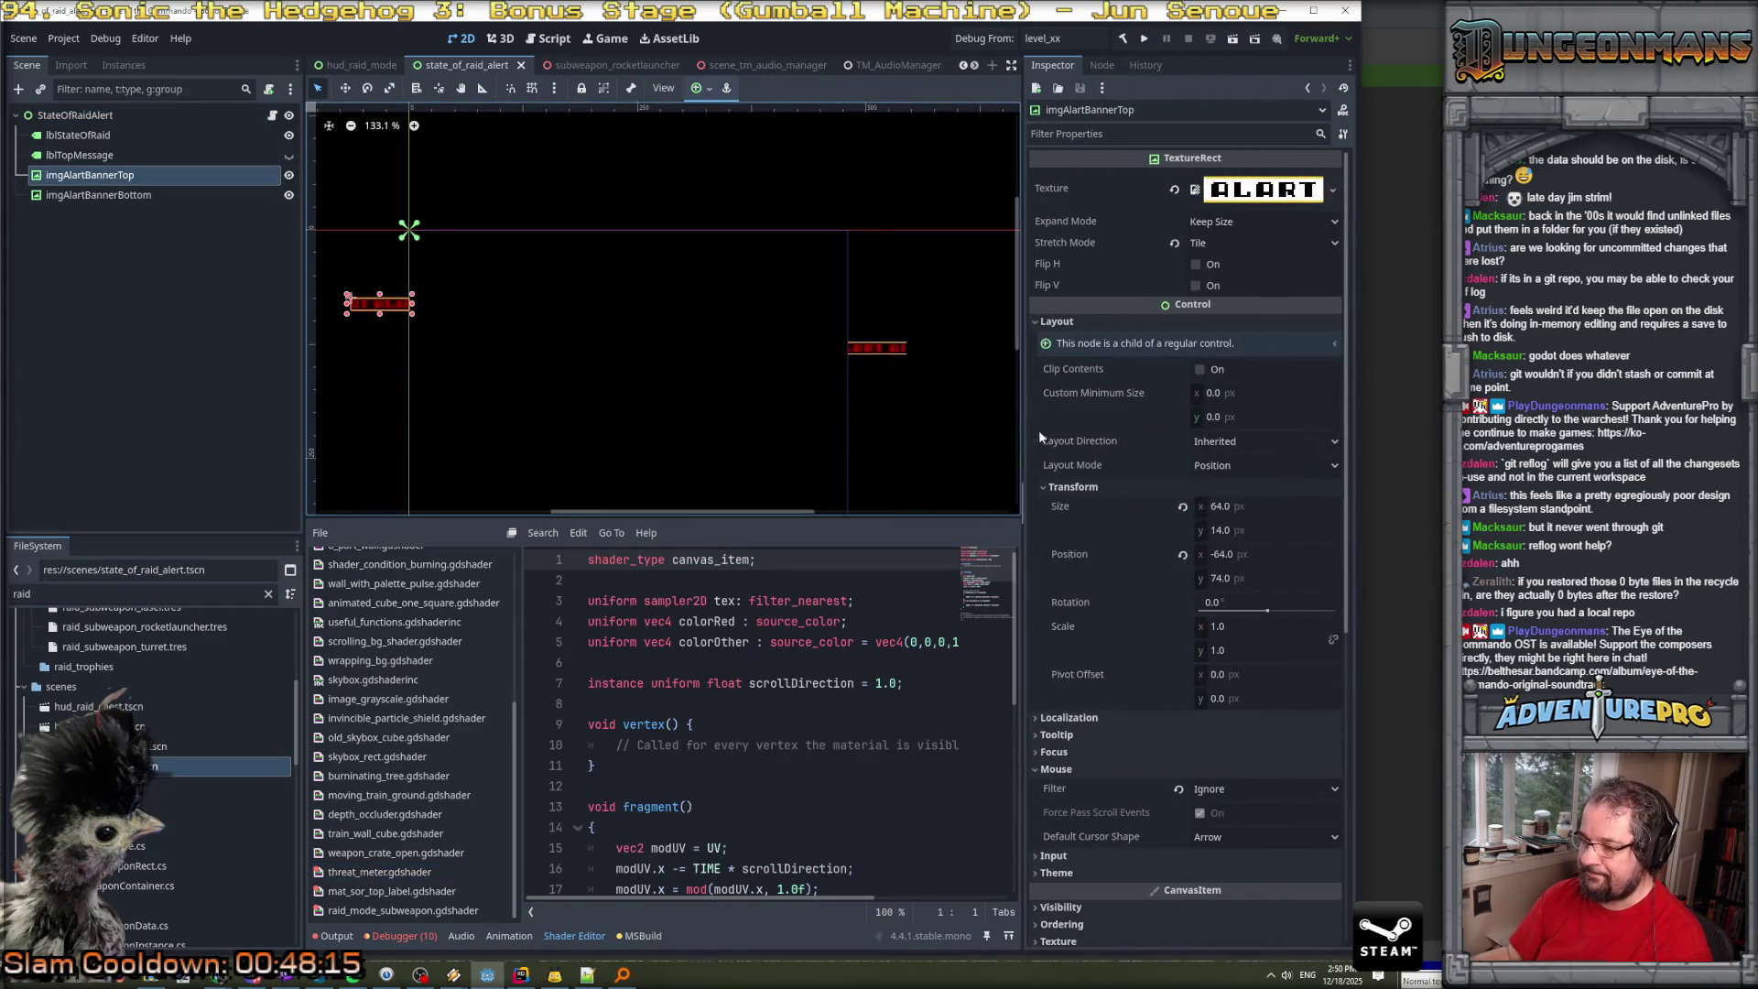
scroll(1162, 486, down, 10)
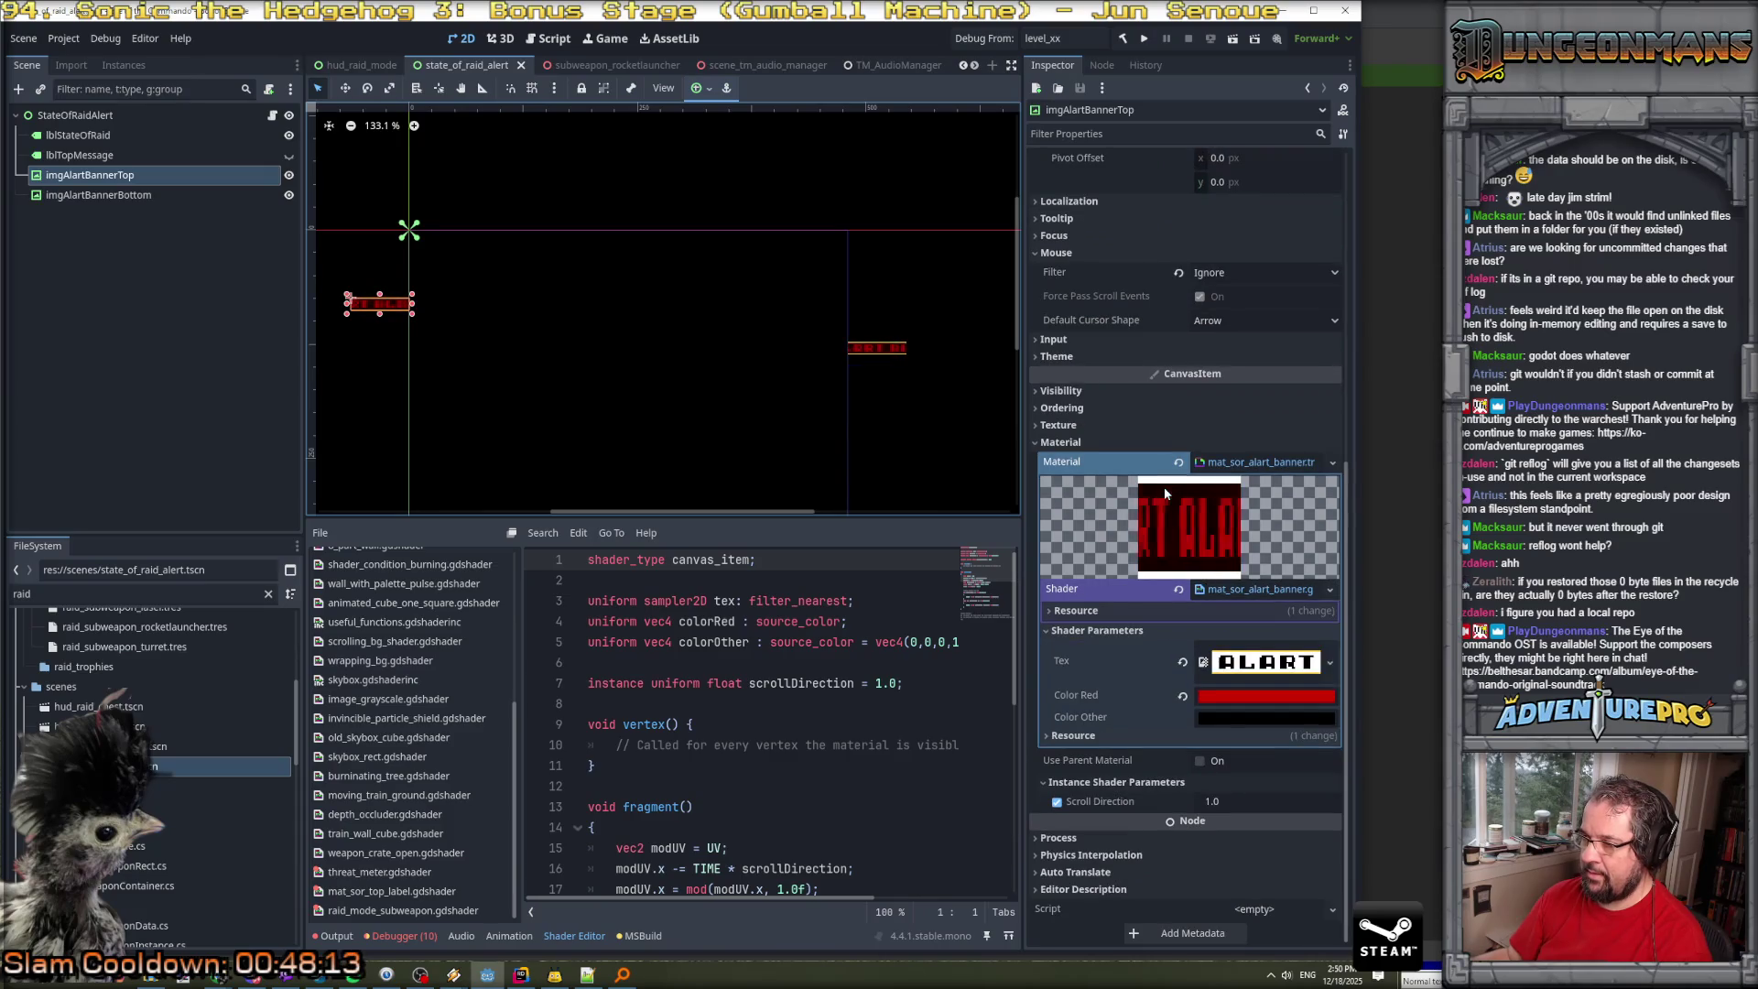
click(112, 196)
Select lblStateOfRaid and review its WARNING_STATE_OF_RAID Label Settings: 32 px red font, 4 px shadow.
key(Up)
key(Up)
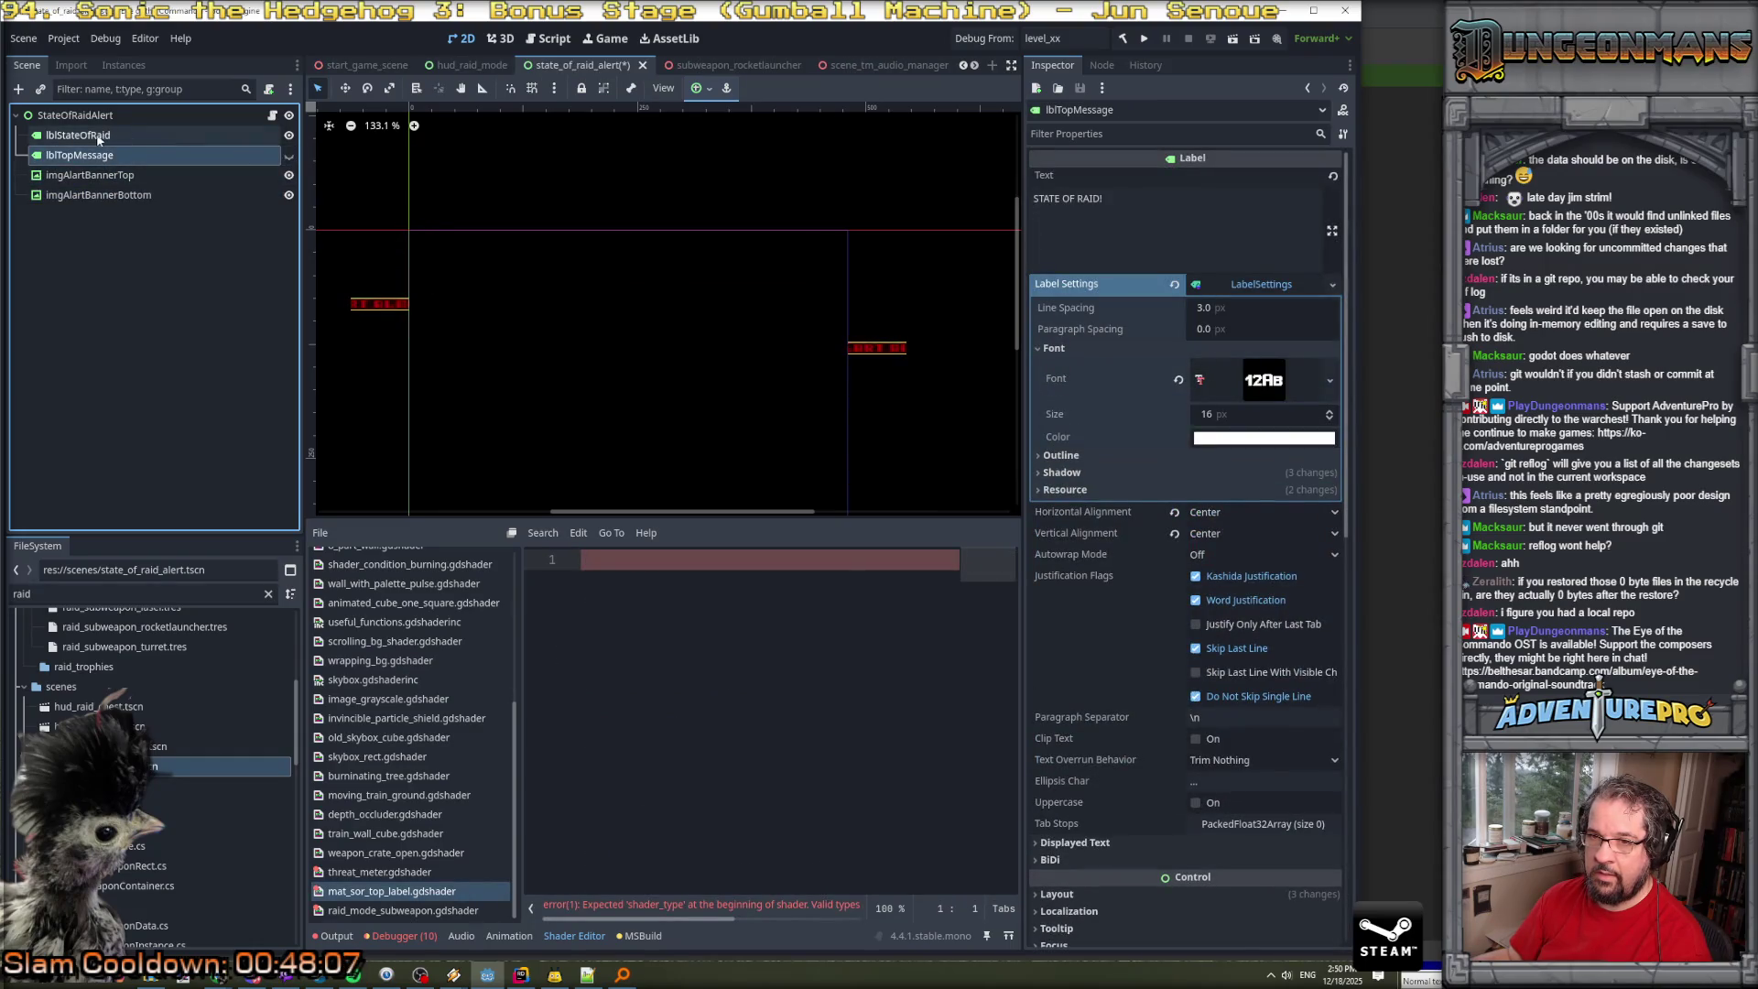
click(97, 137)
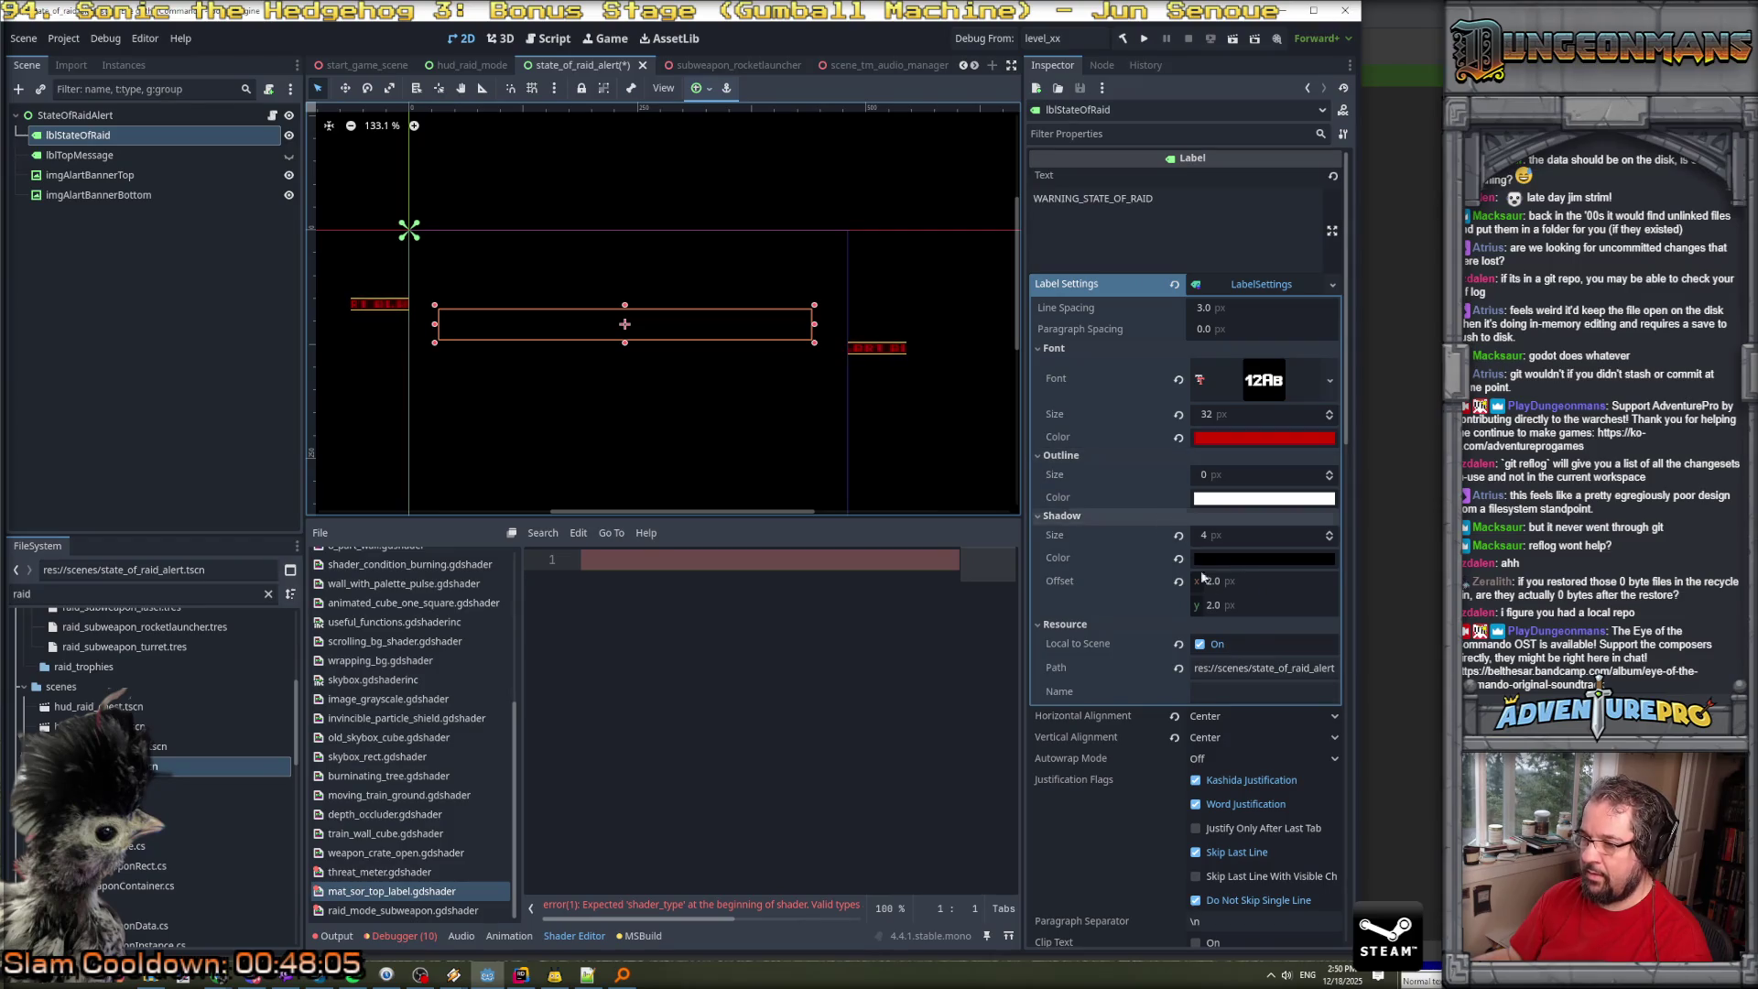
scroll(1244, 643, down, 3)
scroll(1244, 642, down, 15)
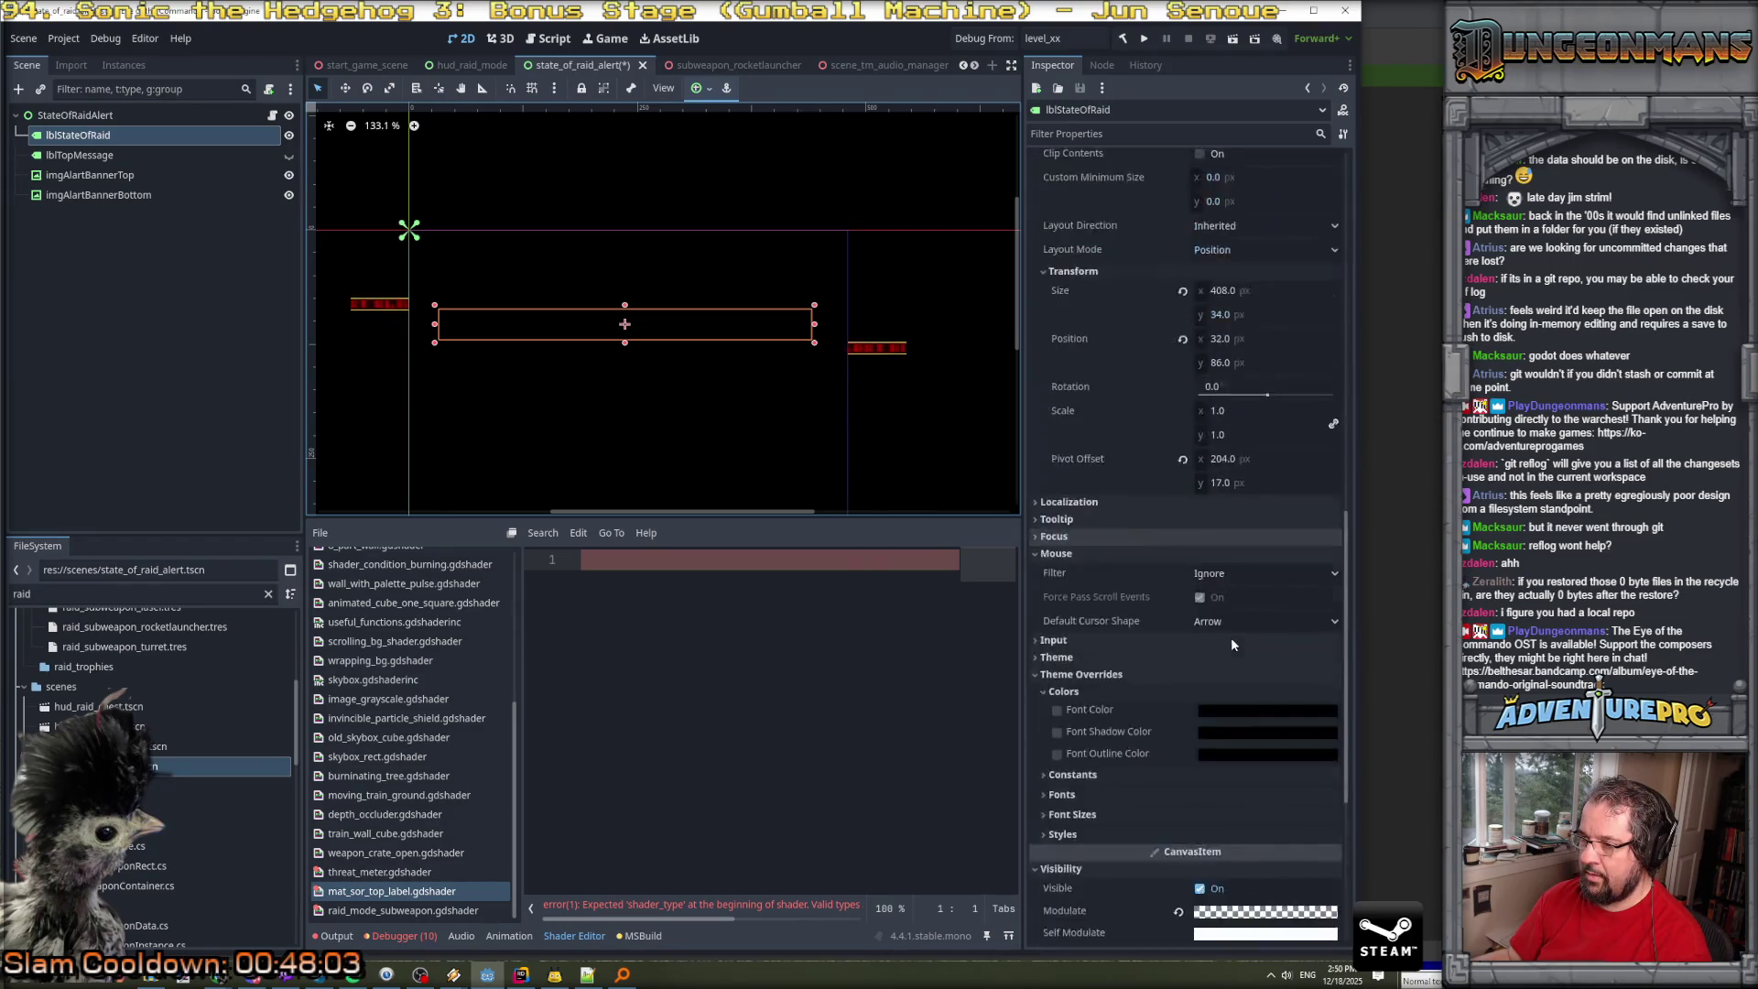
scroll(1230, 643, down, 2)
scroll(1231, 644, up, 10)
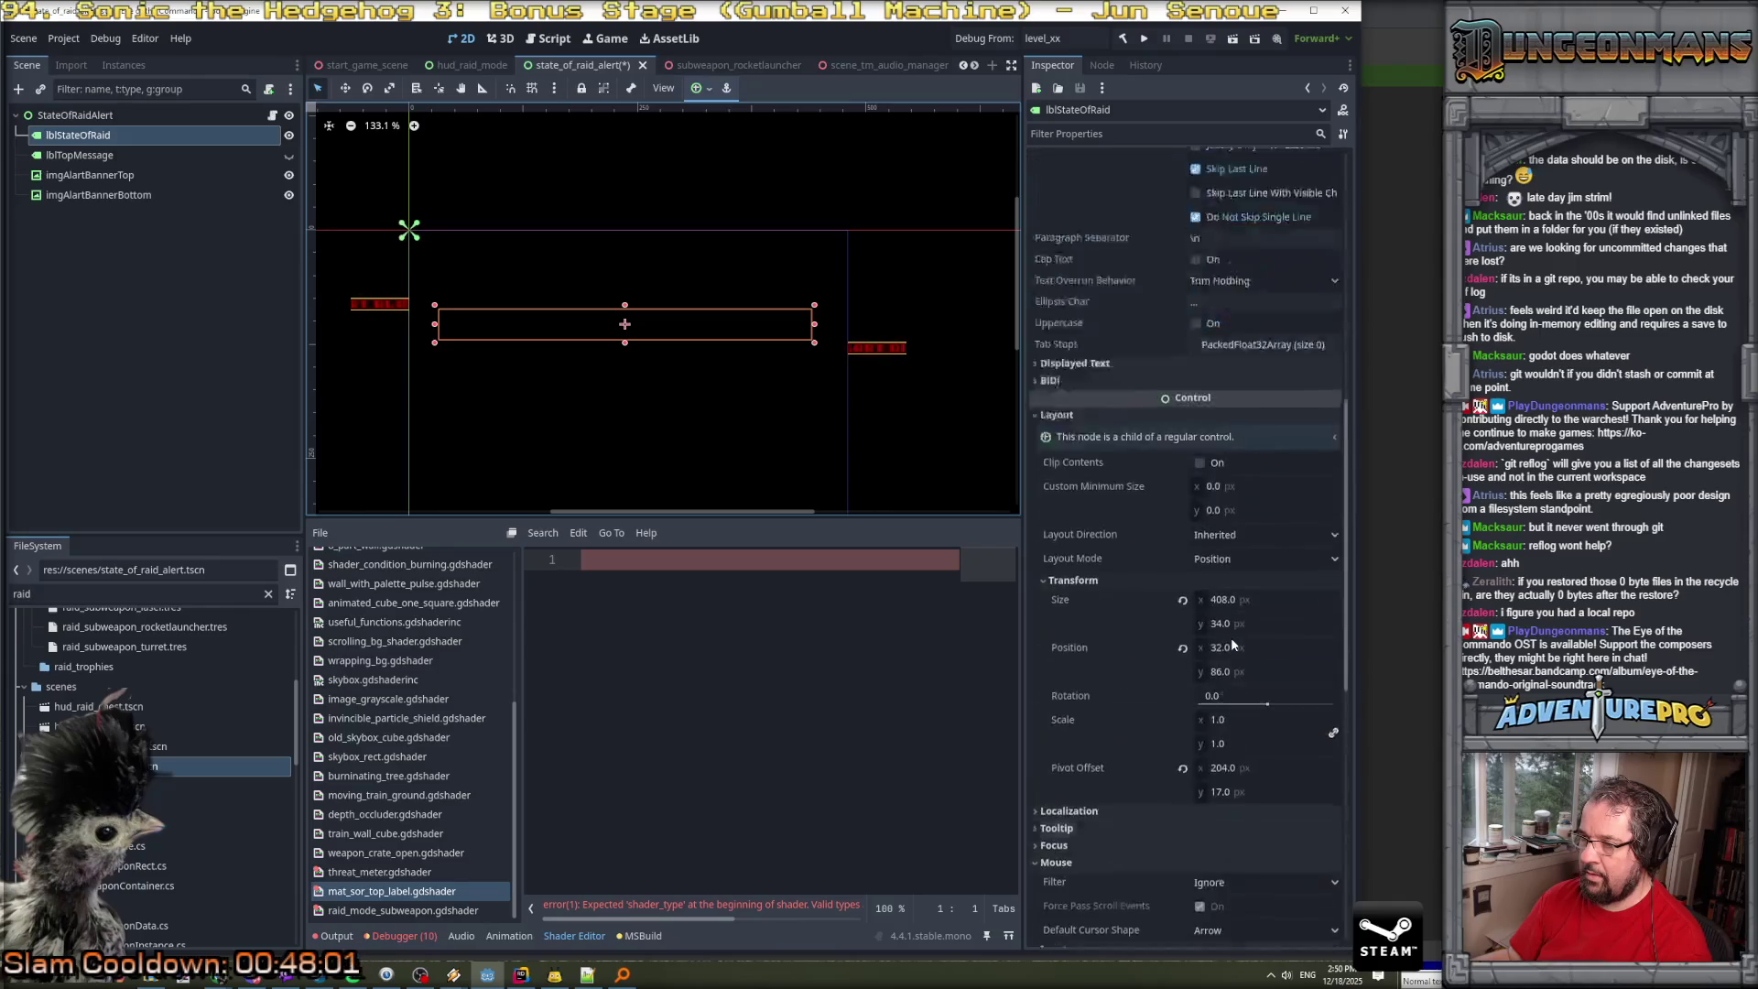
scroll(1230, 643, down, 3)
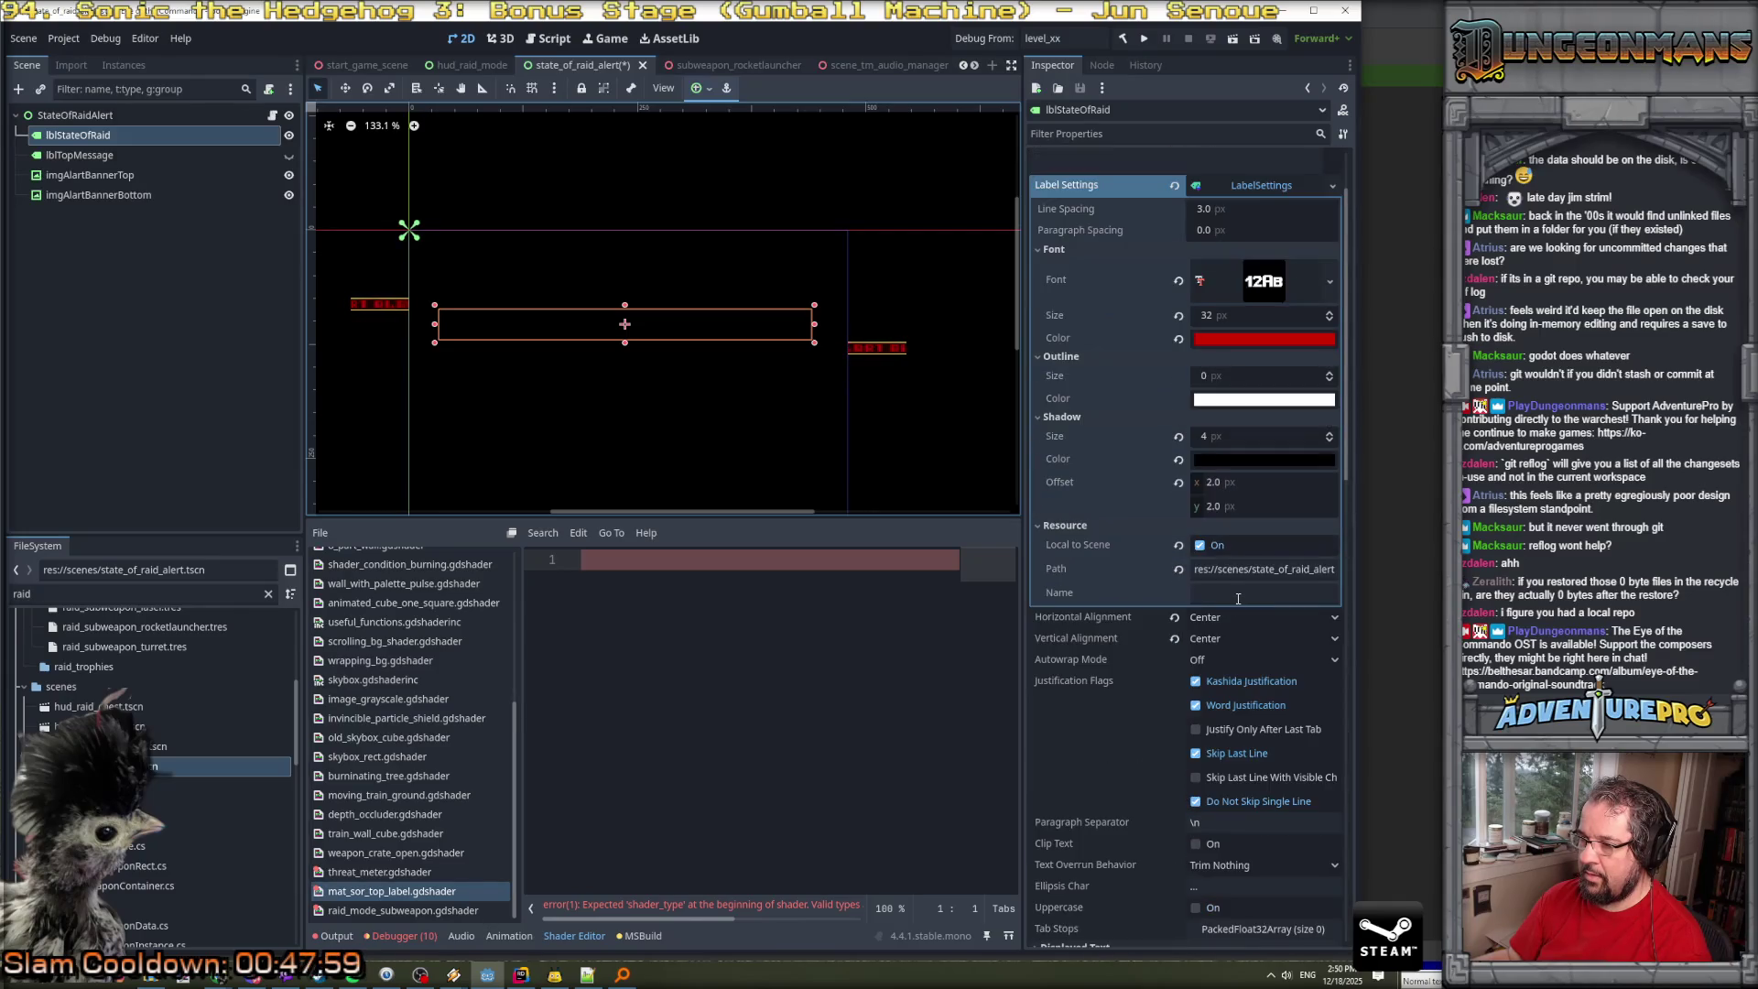
scroll(1236, 613, down, 6)
scroll(1238, 600, up, 8)
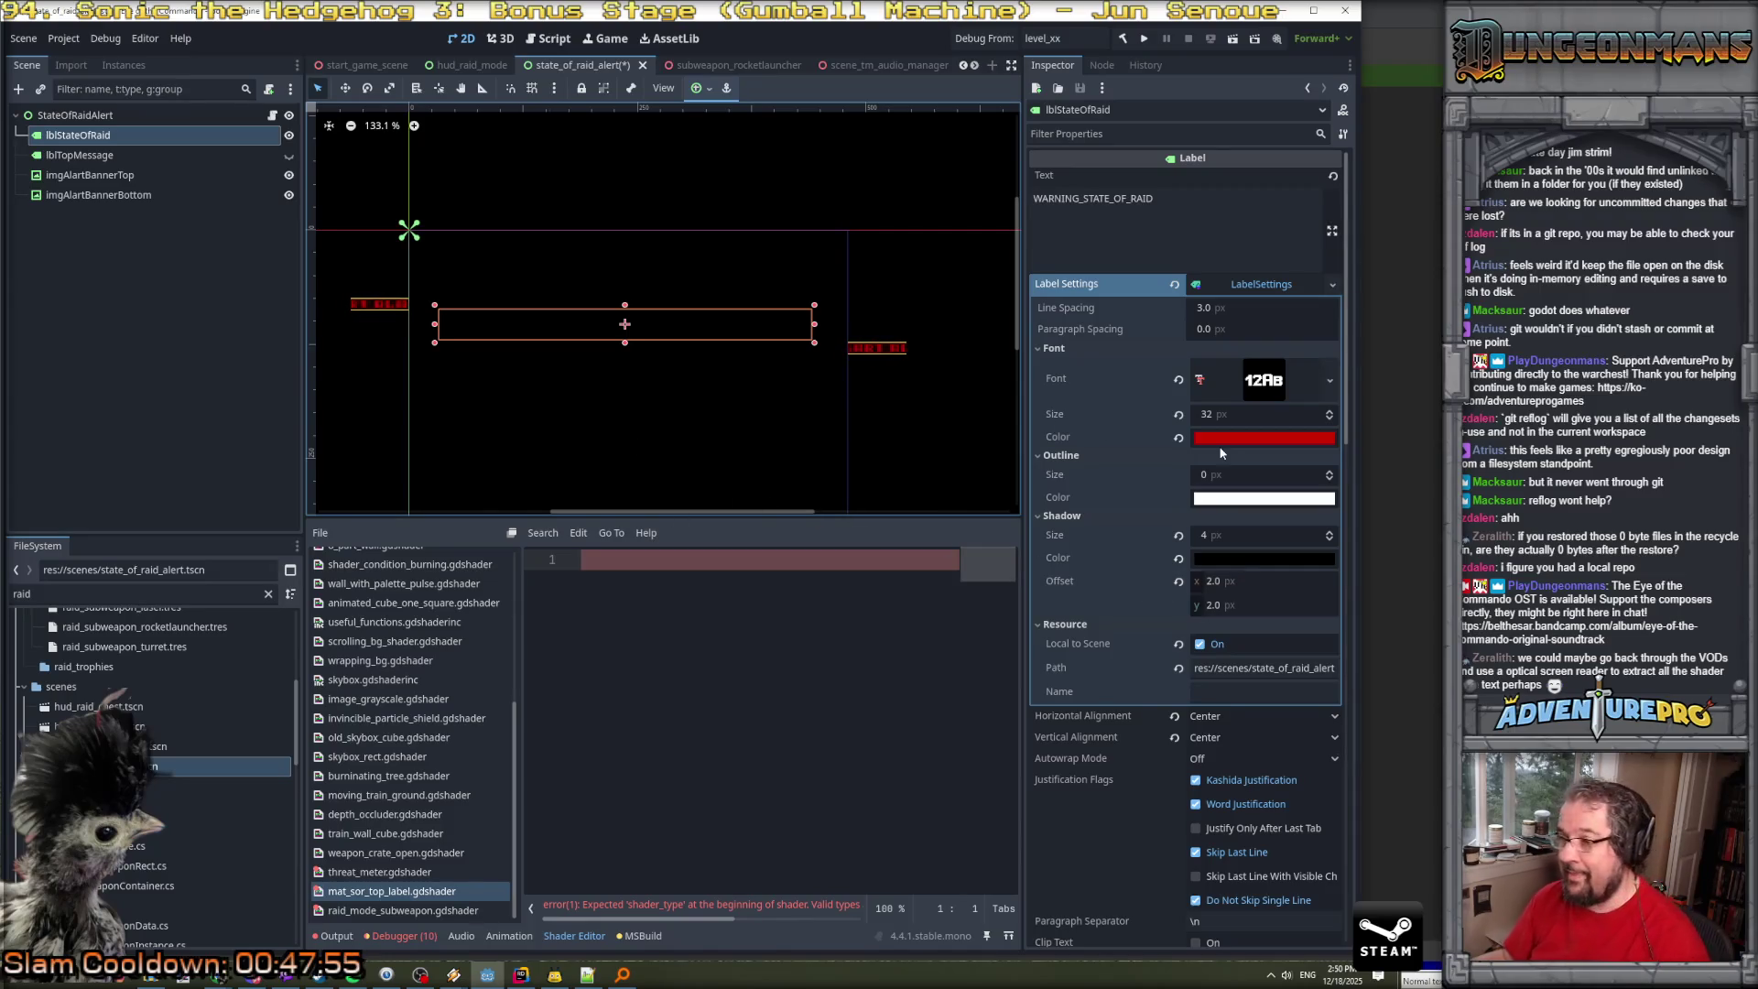
click(91, 593)
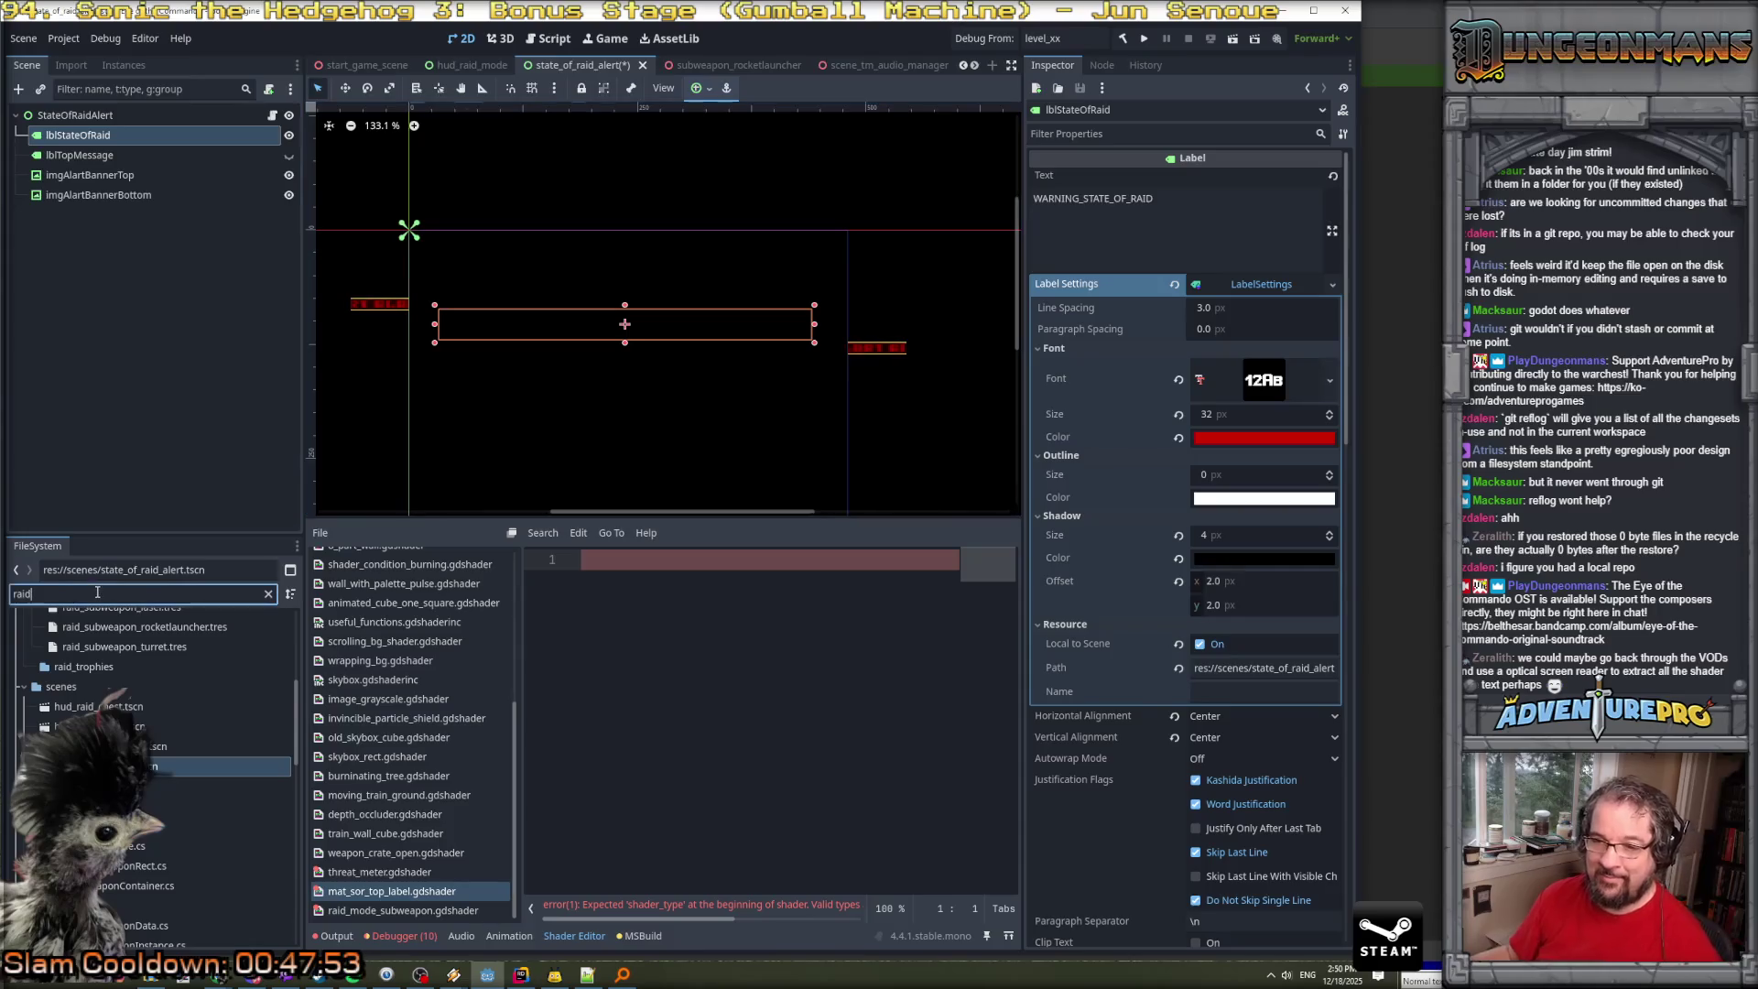
Filter the FileSystem by 'threat' and open threat_meter.tscn.
text(thrat)
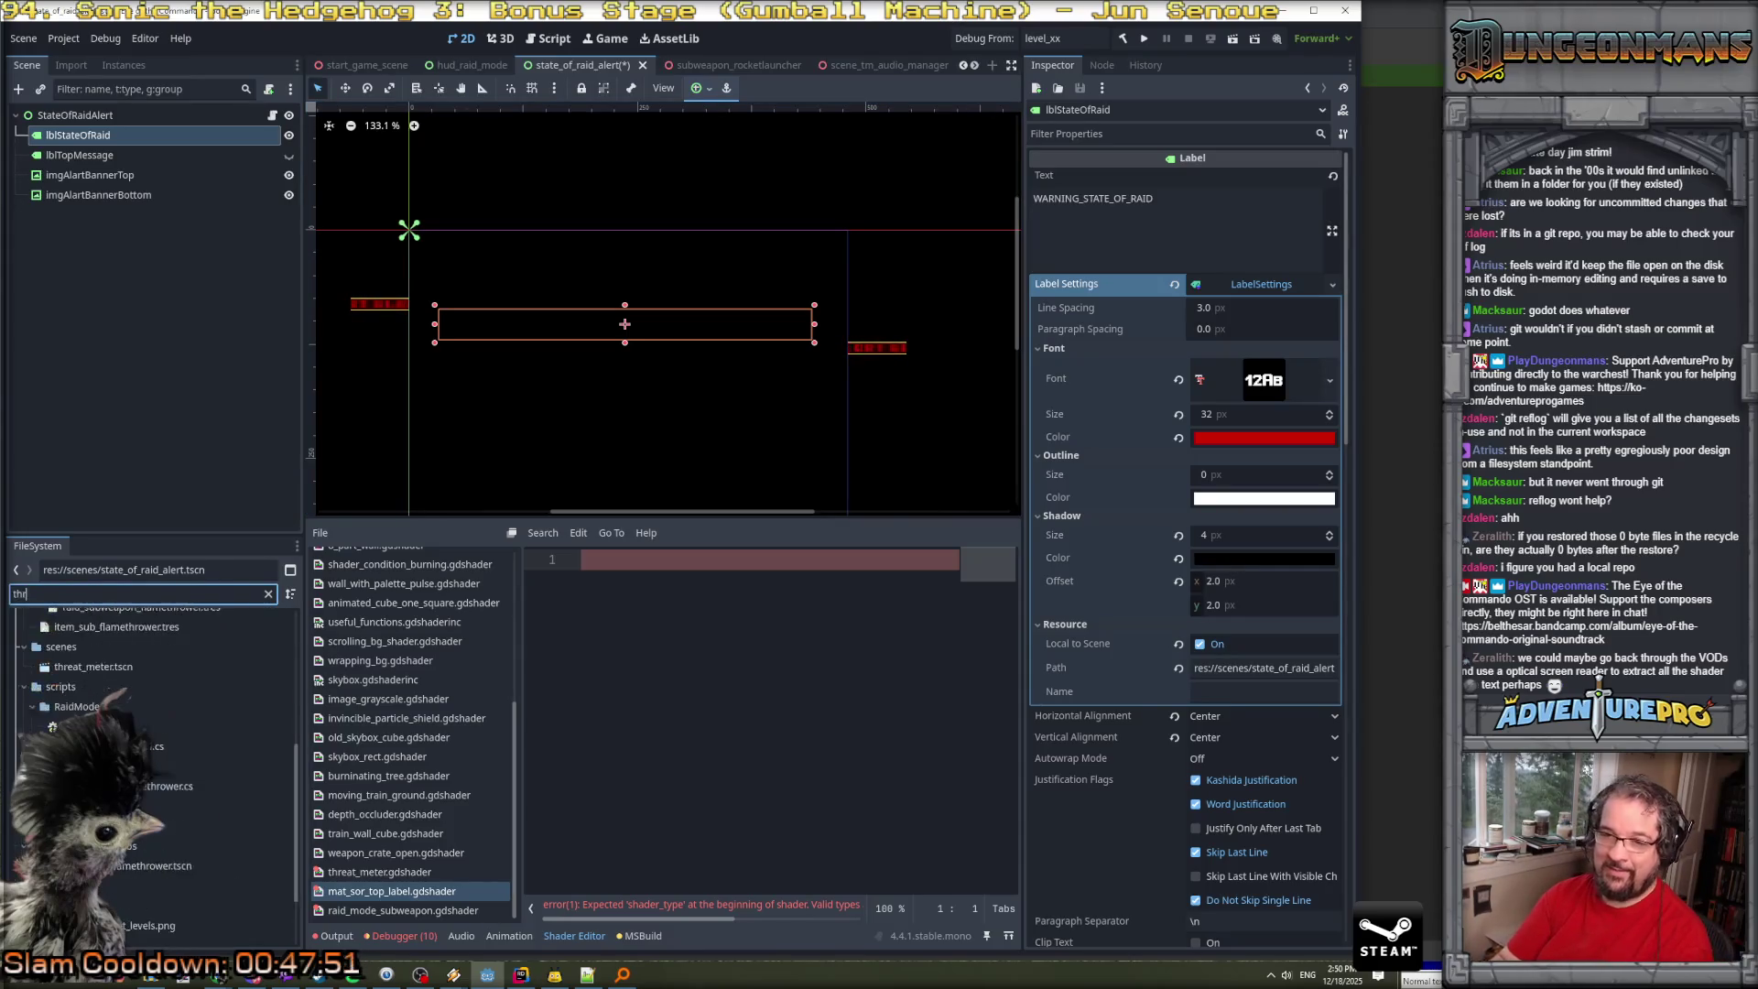
key(BackSpace)
key(BackSpace)
text(eat)
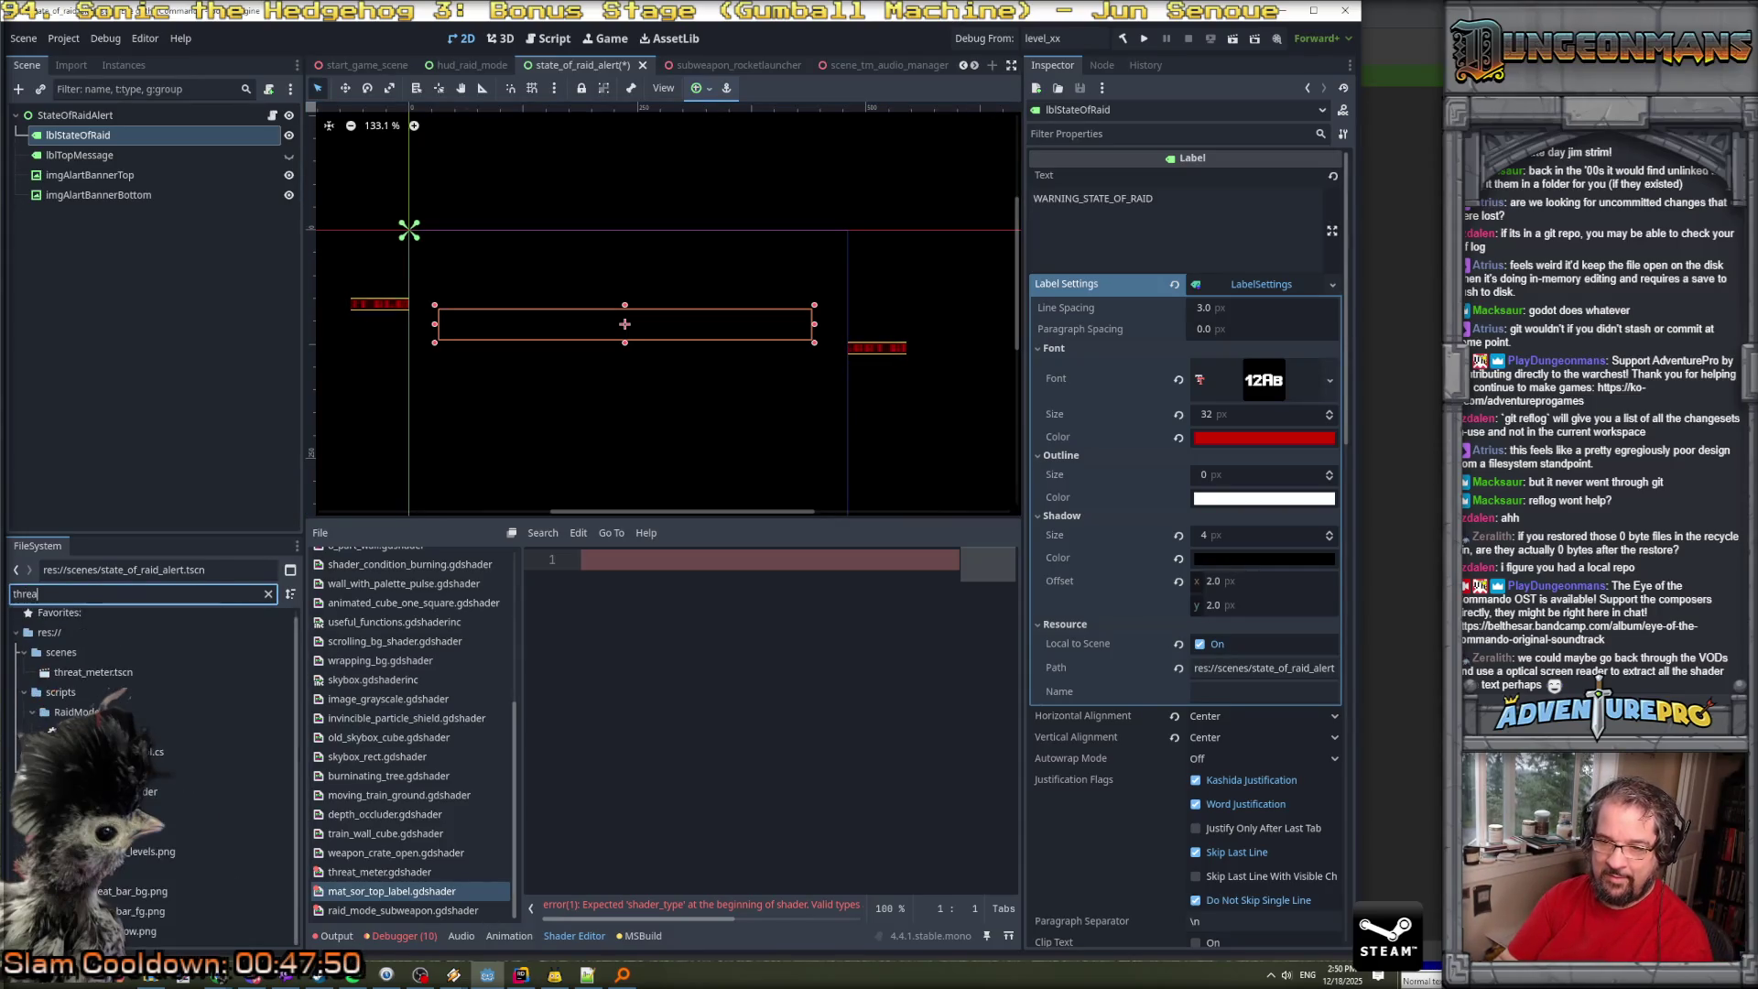
double_click(87, 674)
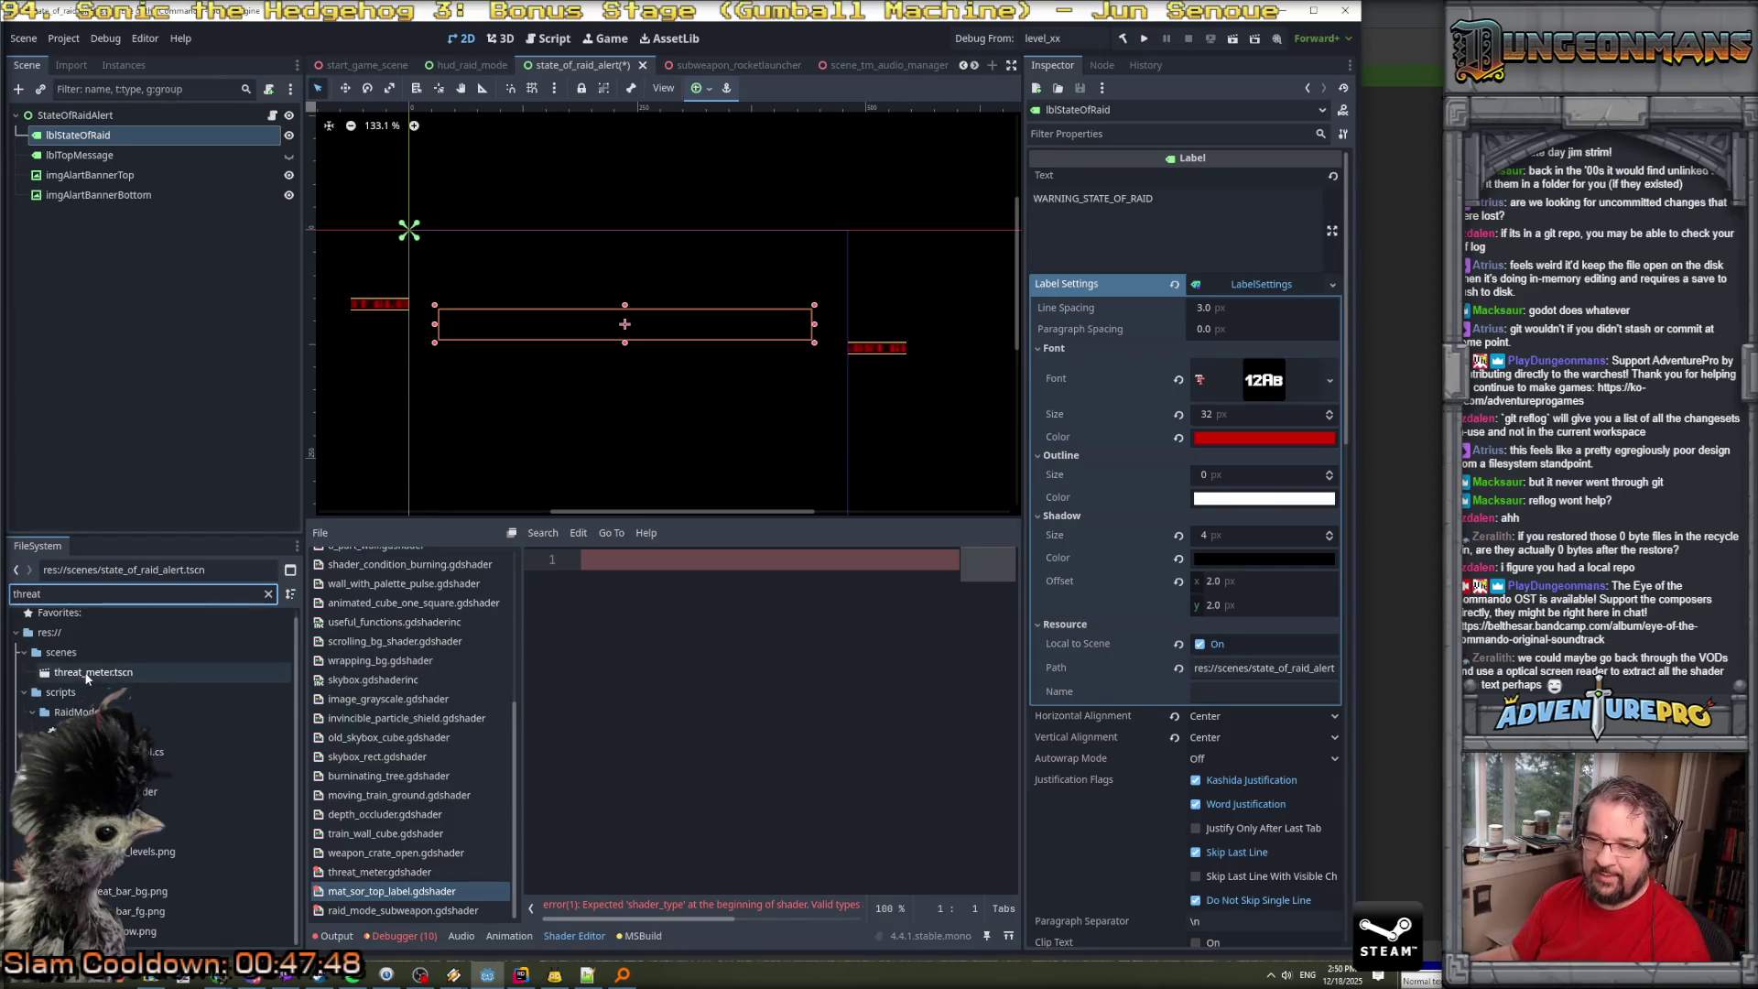
Inspect the imgThreatBG and ThreatMeter root nodes, expanding the root's material settings.
click(79, 134)
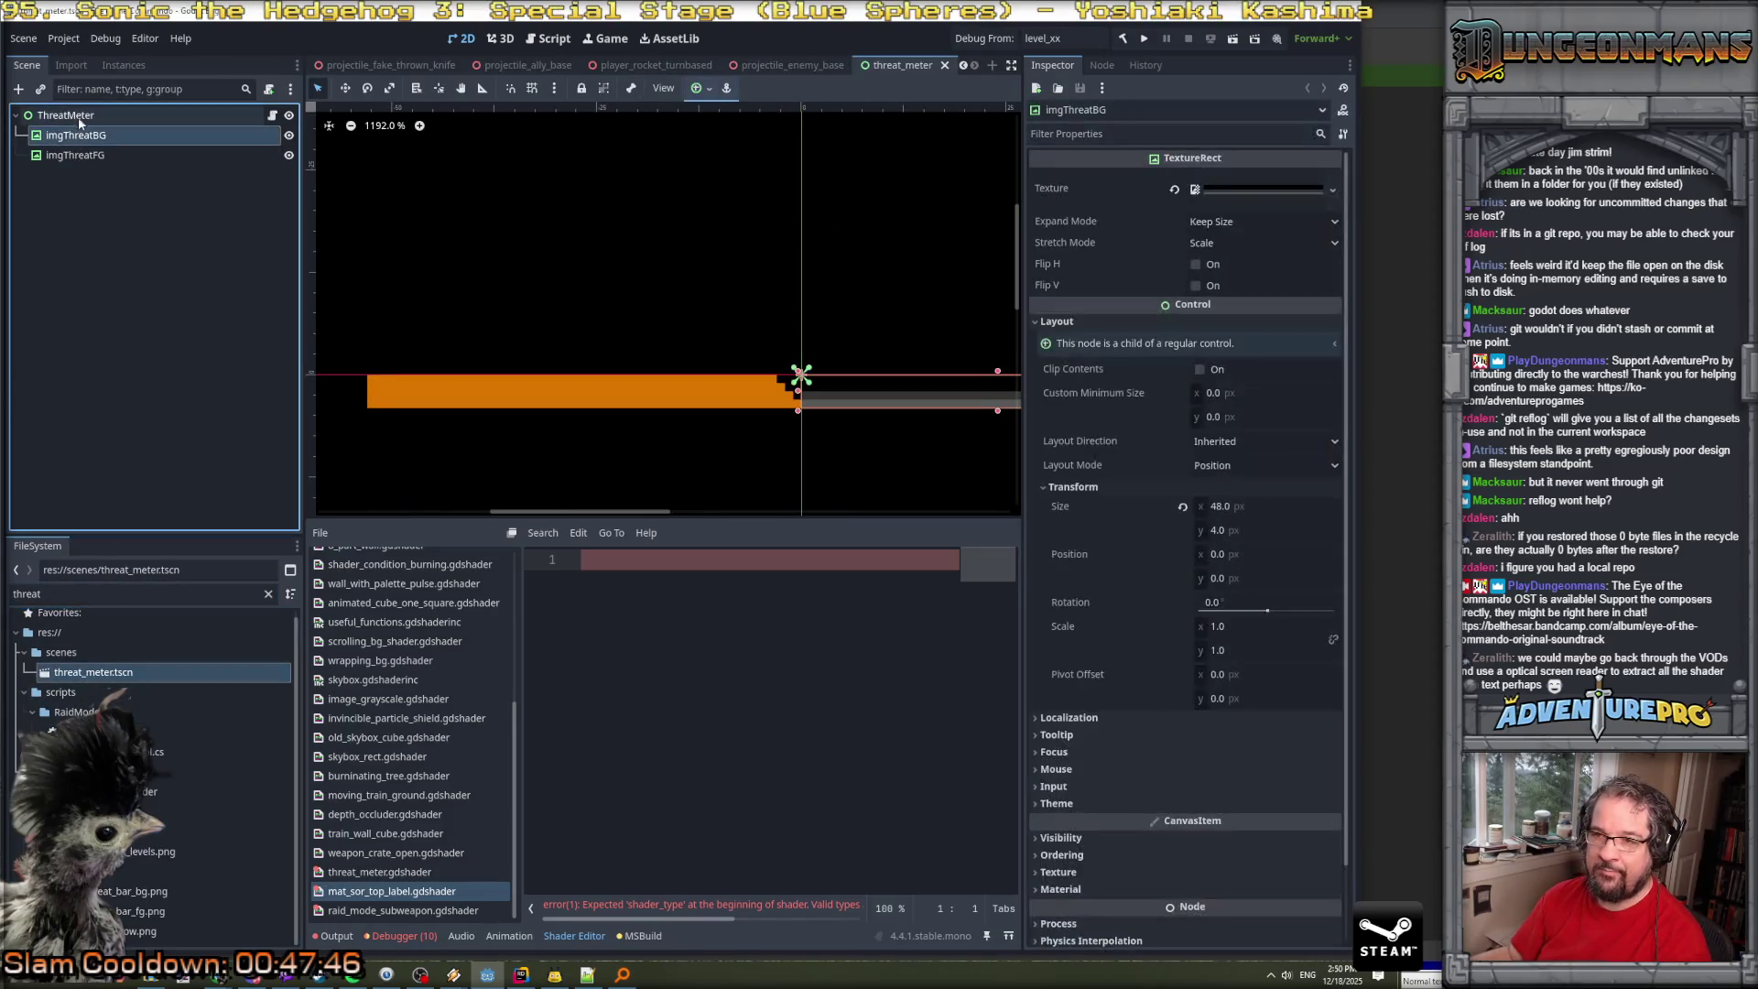
click(82, 117)
click(87, 130)
click(87, 119)
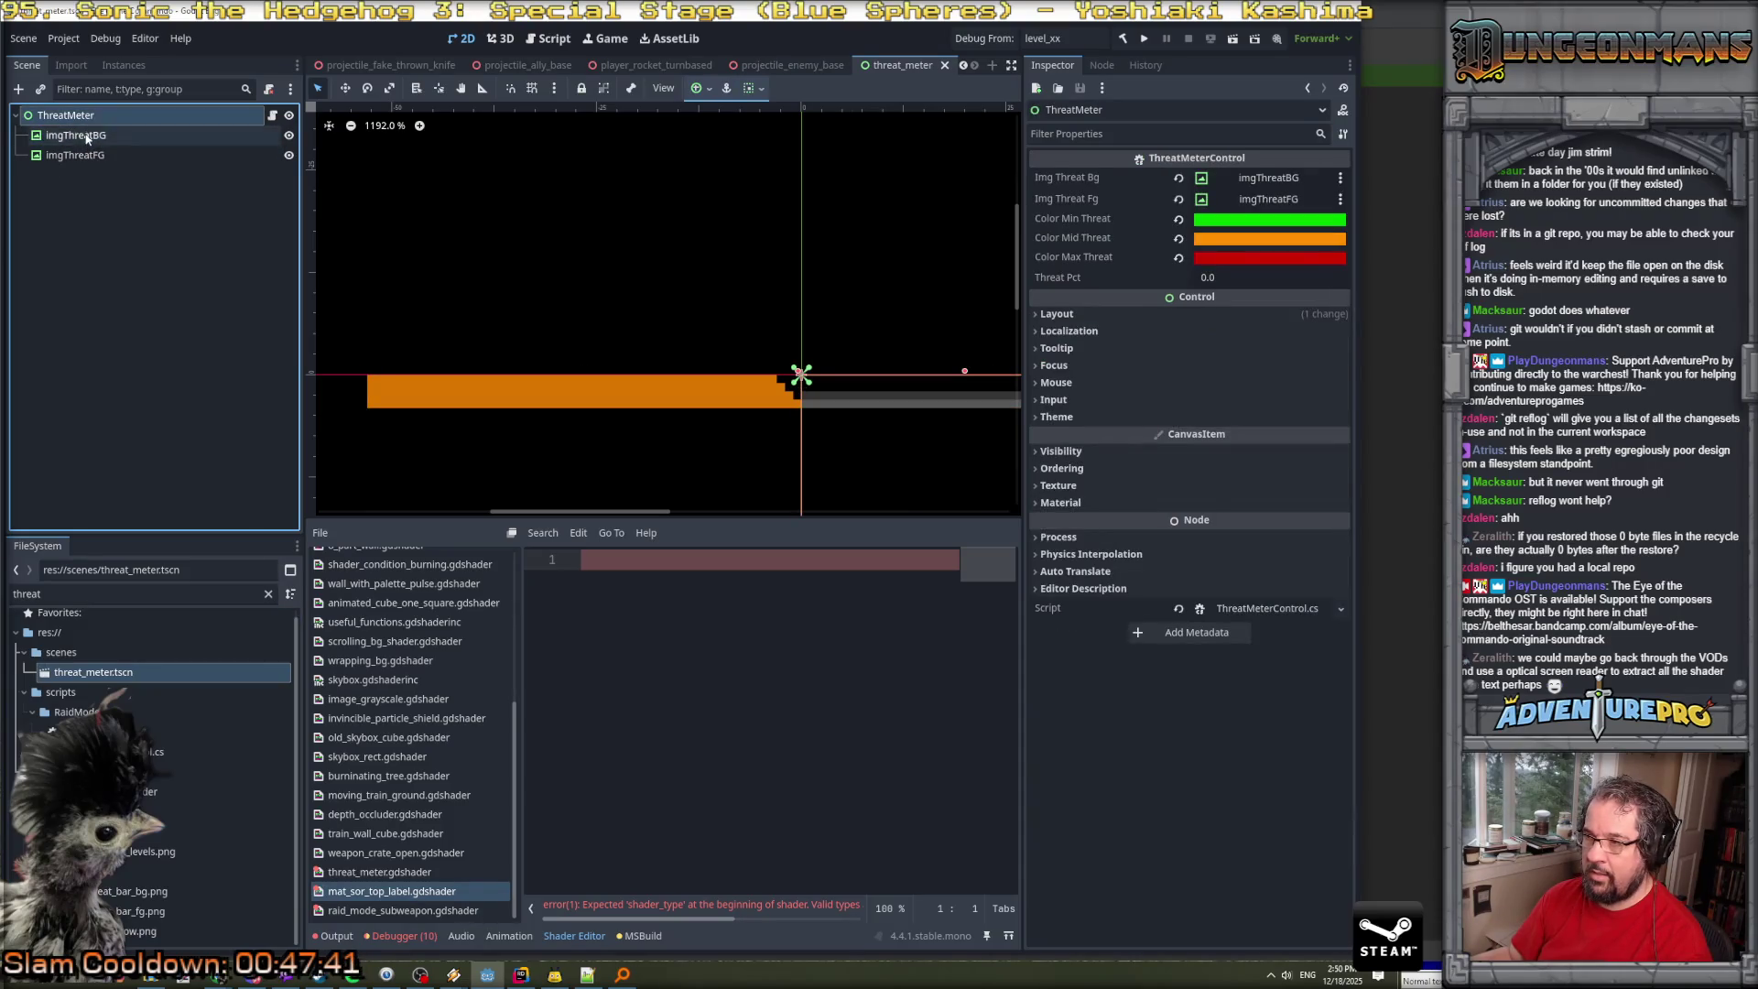
click(88, 135)
click(81, 117)
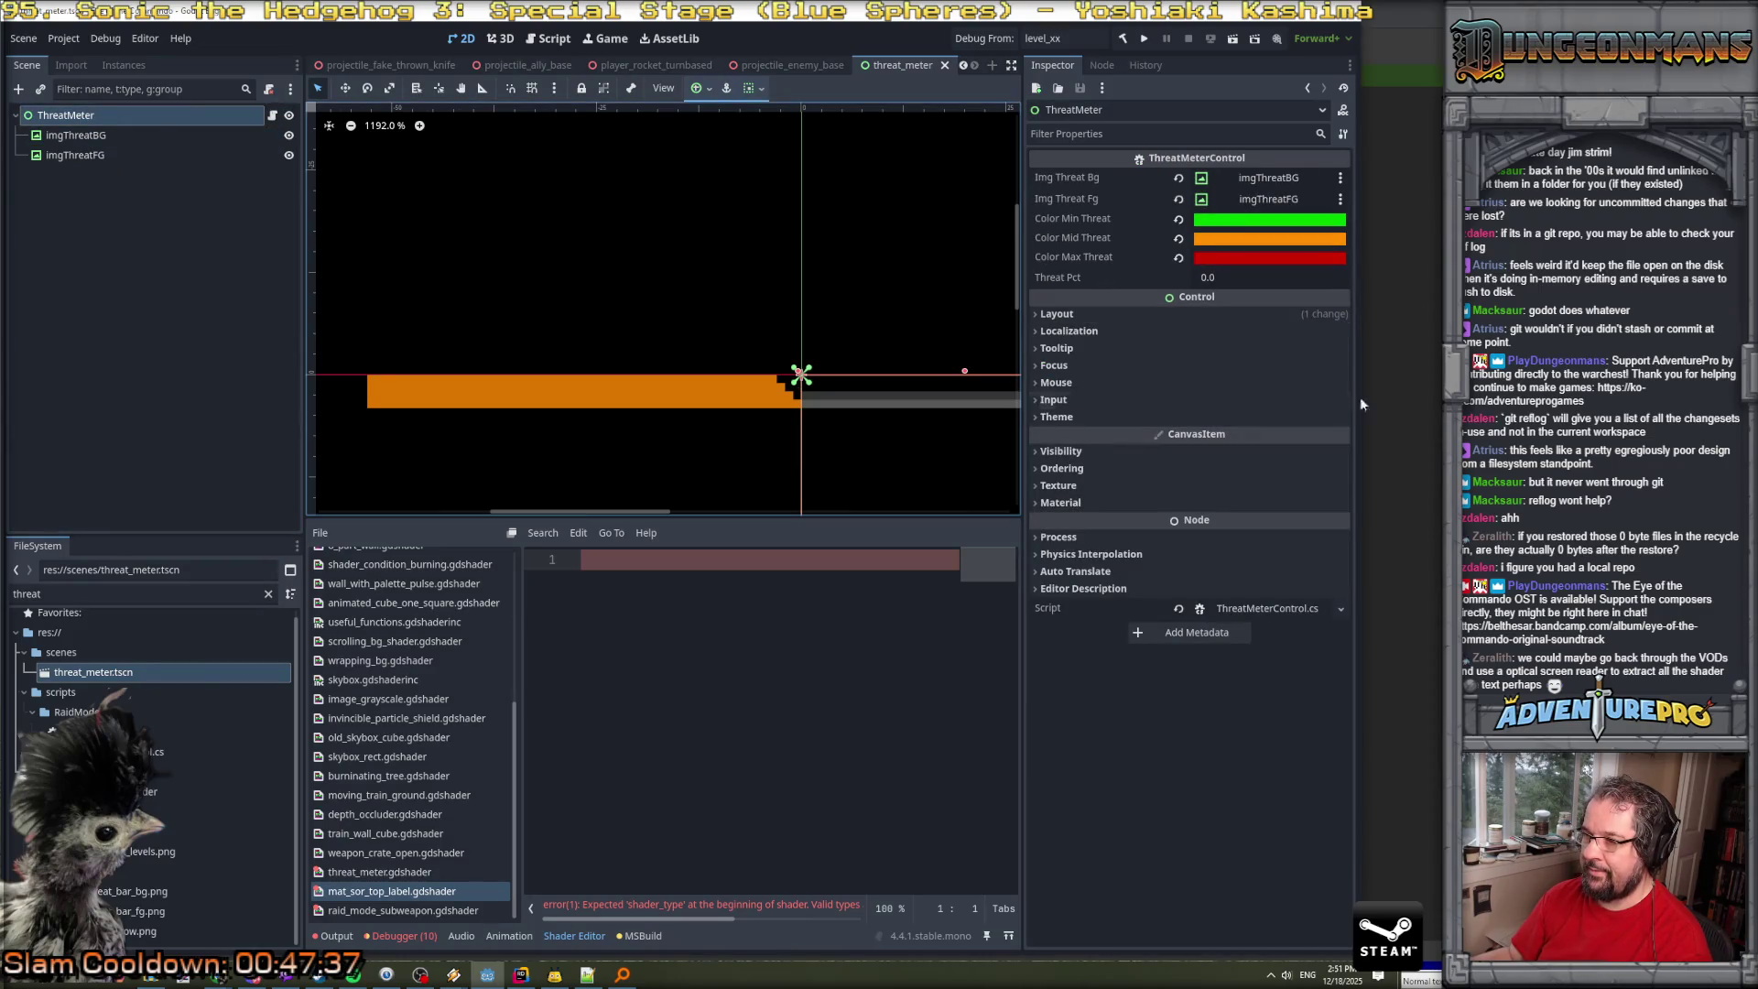
click(1079, 502)
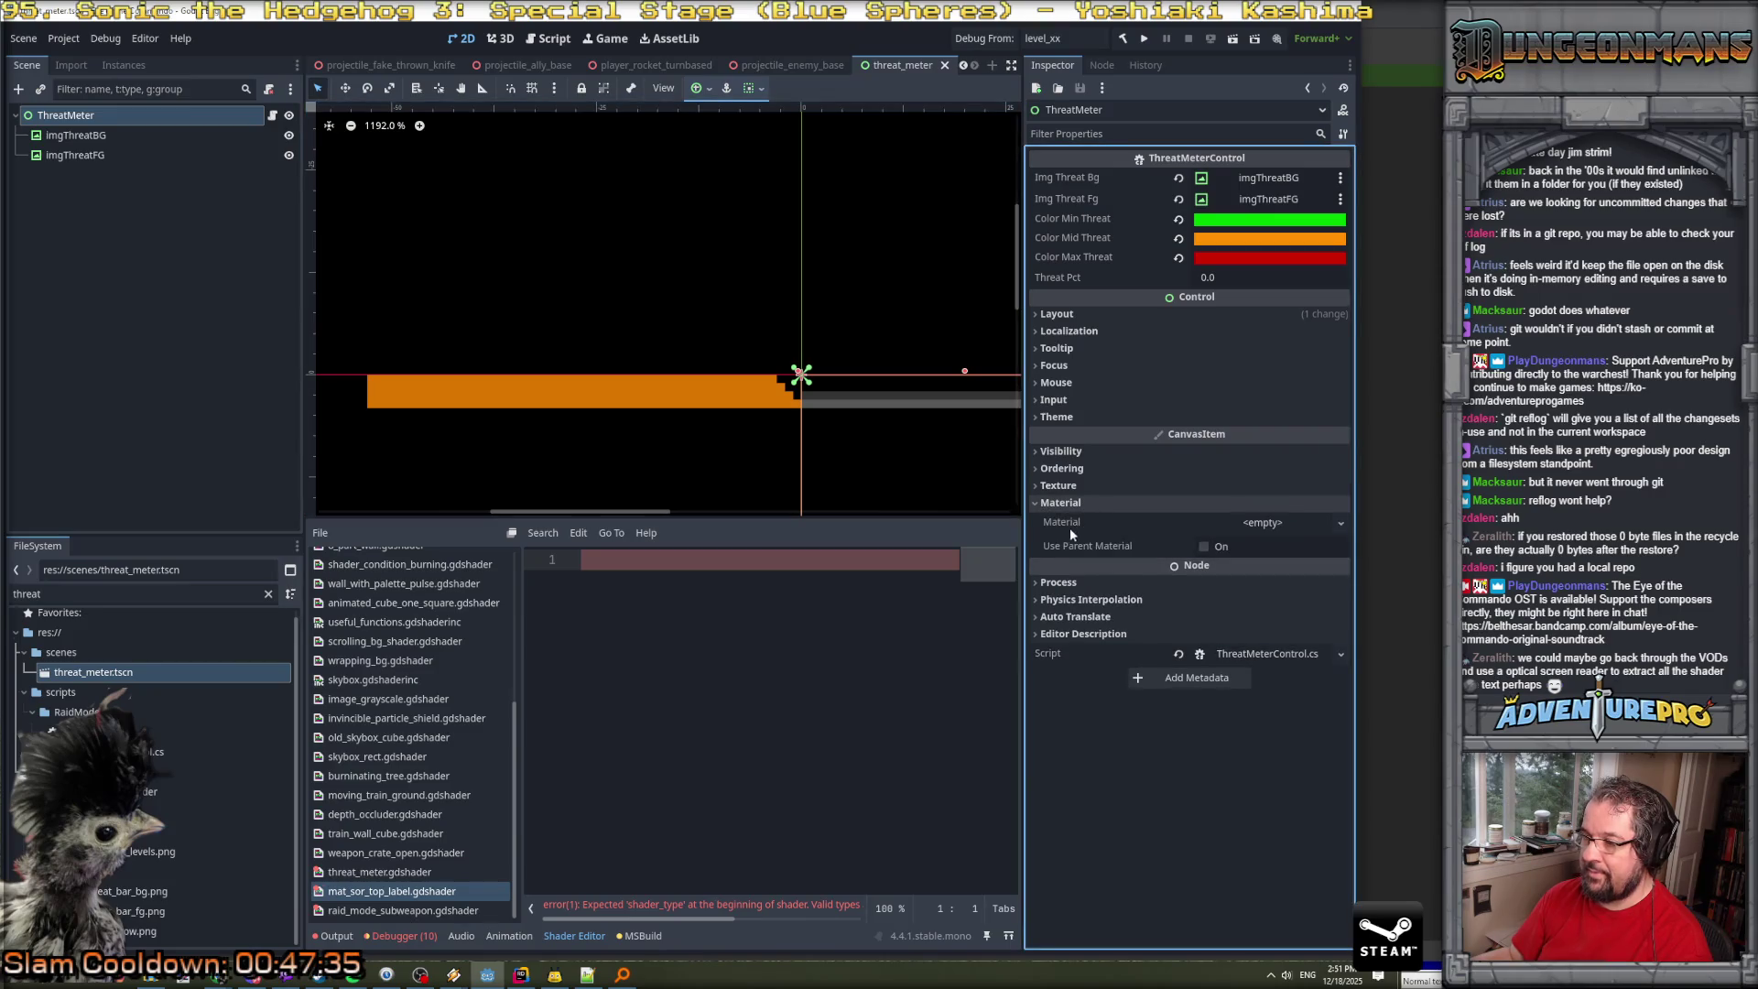
Select the orange imgThreatFG bar and bring up its threat_meter.gdshader material.
click(66, 135)
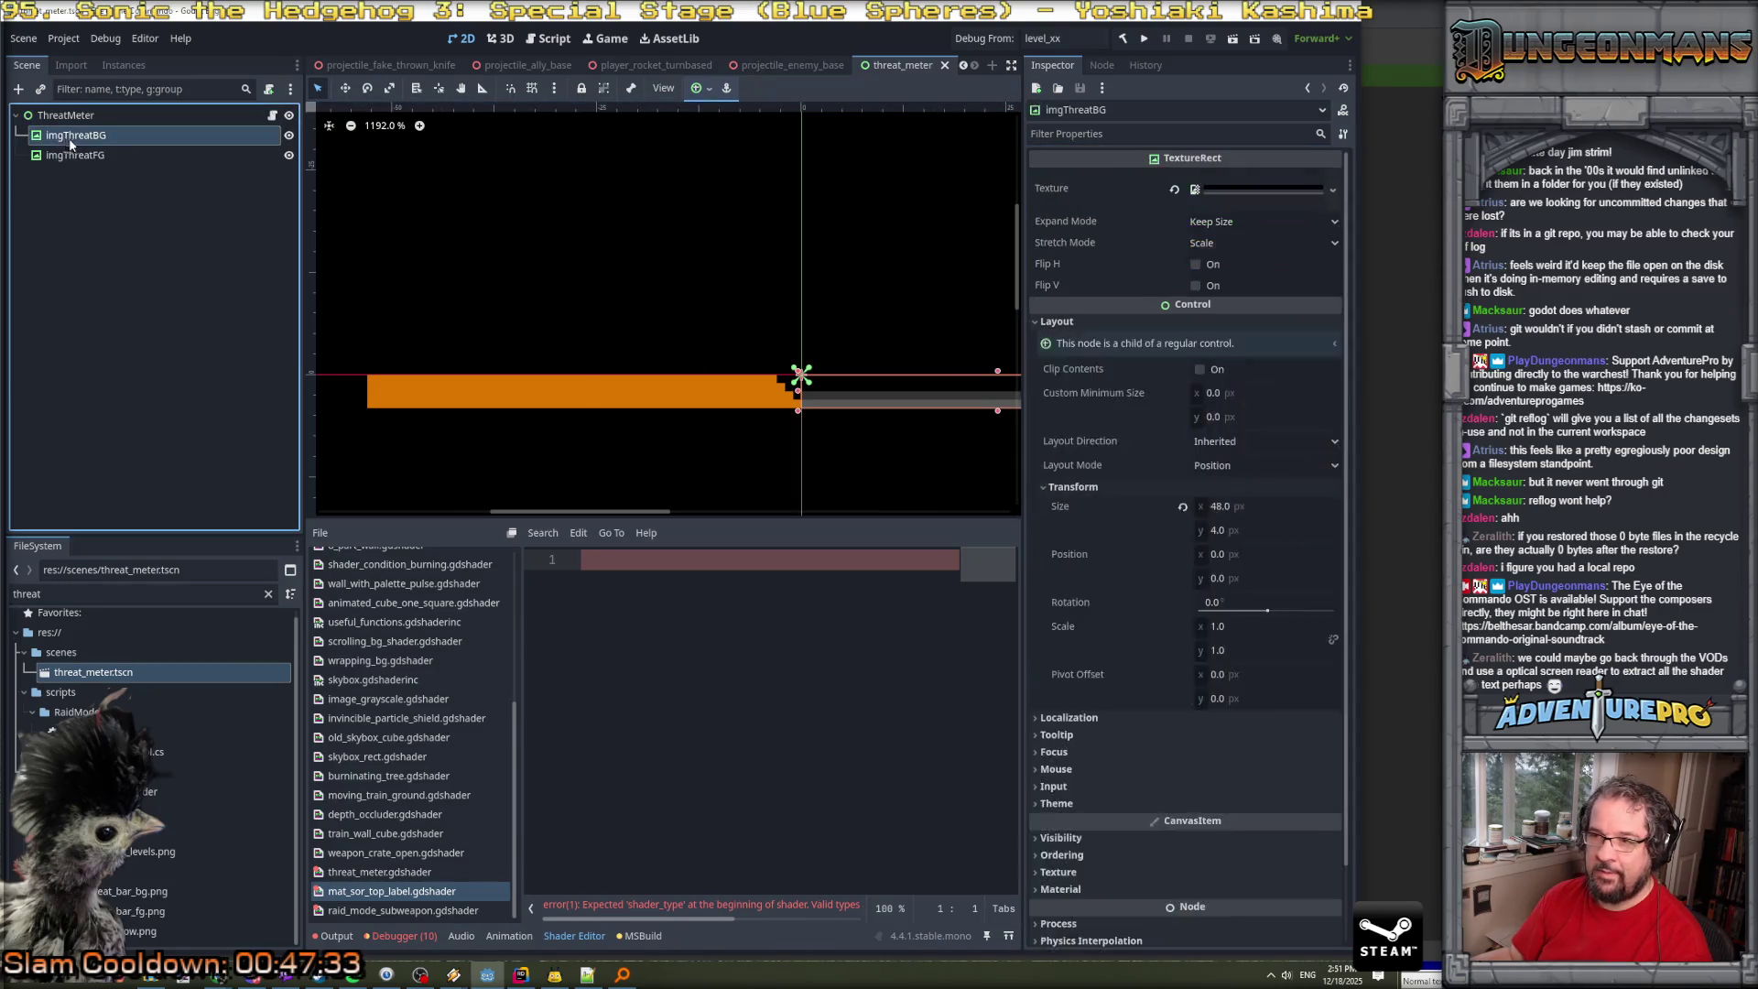
click(76, 155)
scroll(1115, 646, down, 5)
scroll(1114, 645, down, 5)
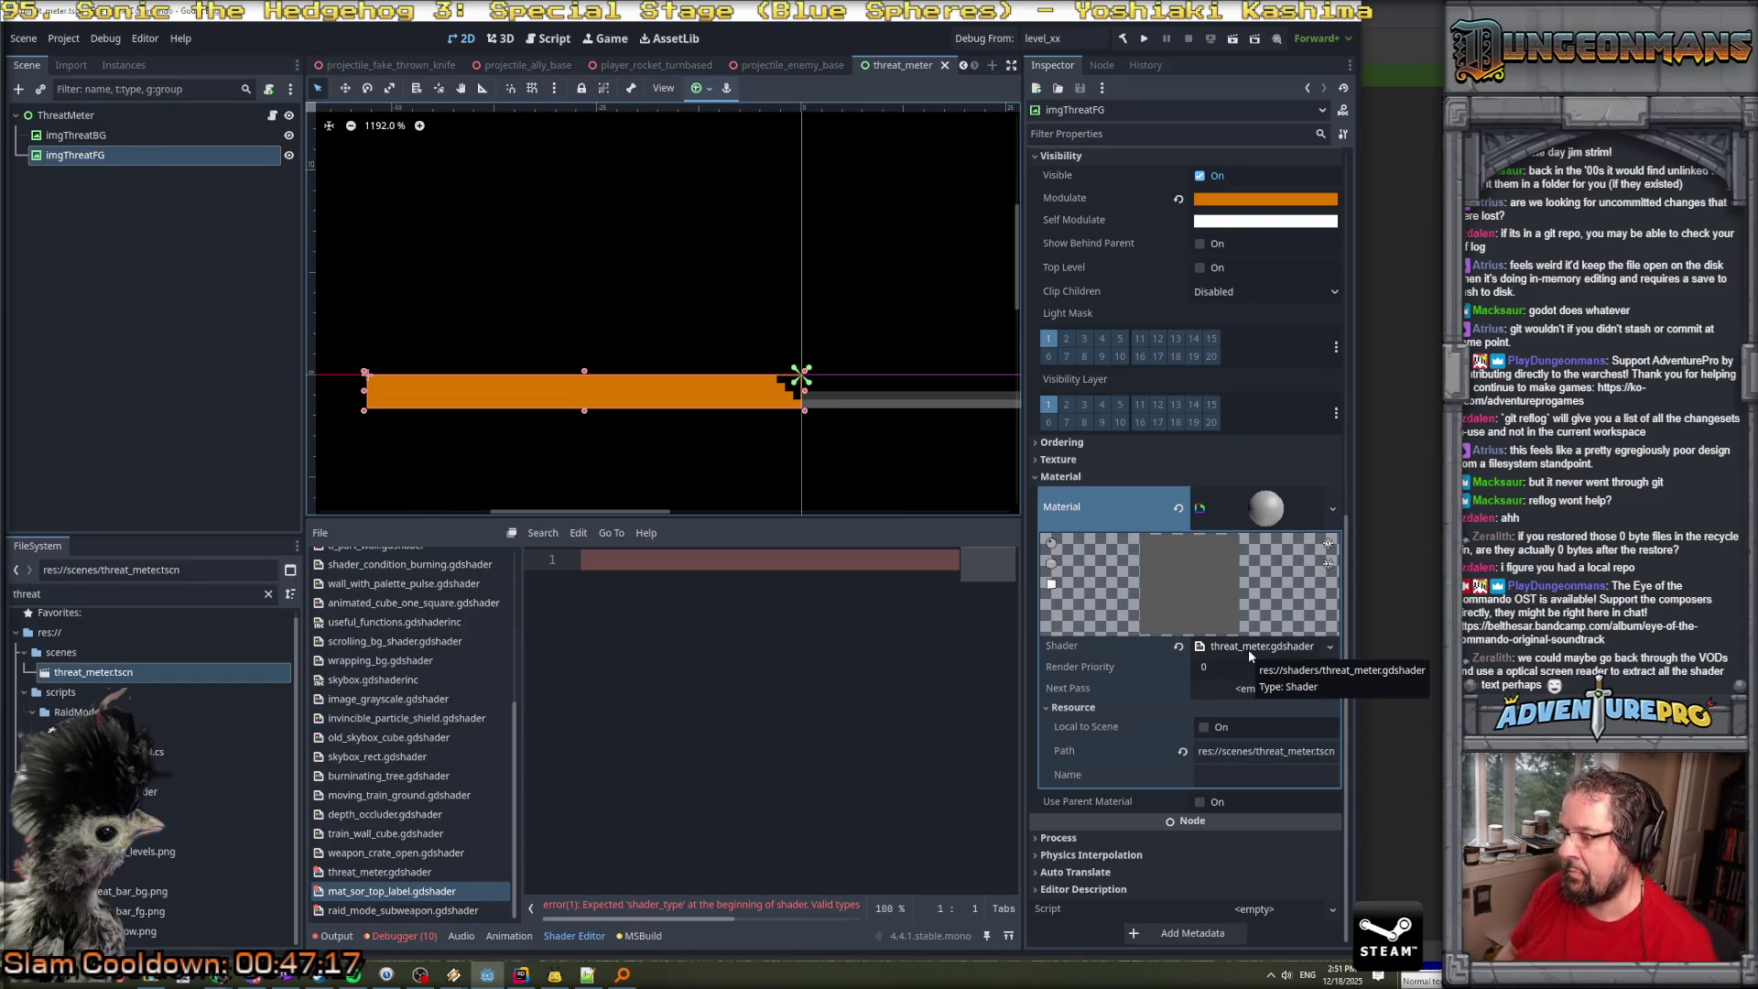
click(1249, 650)
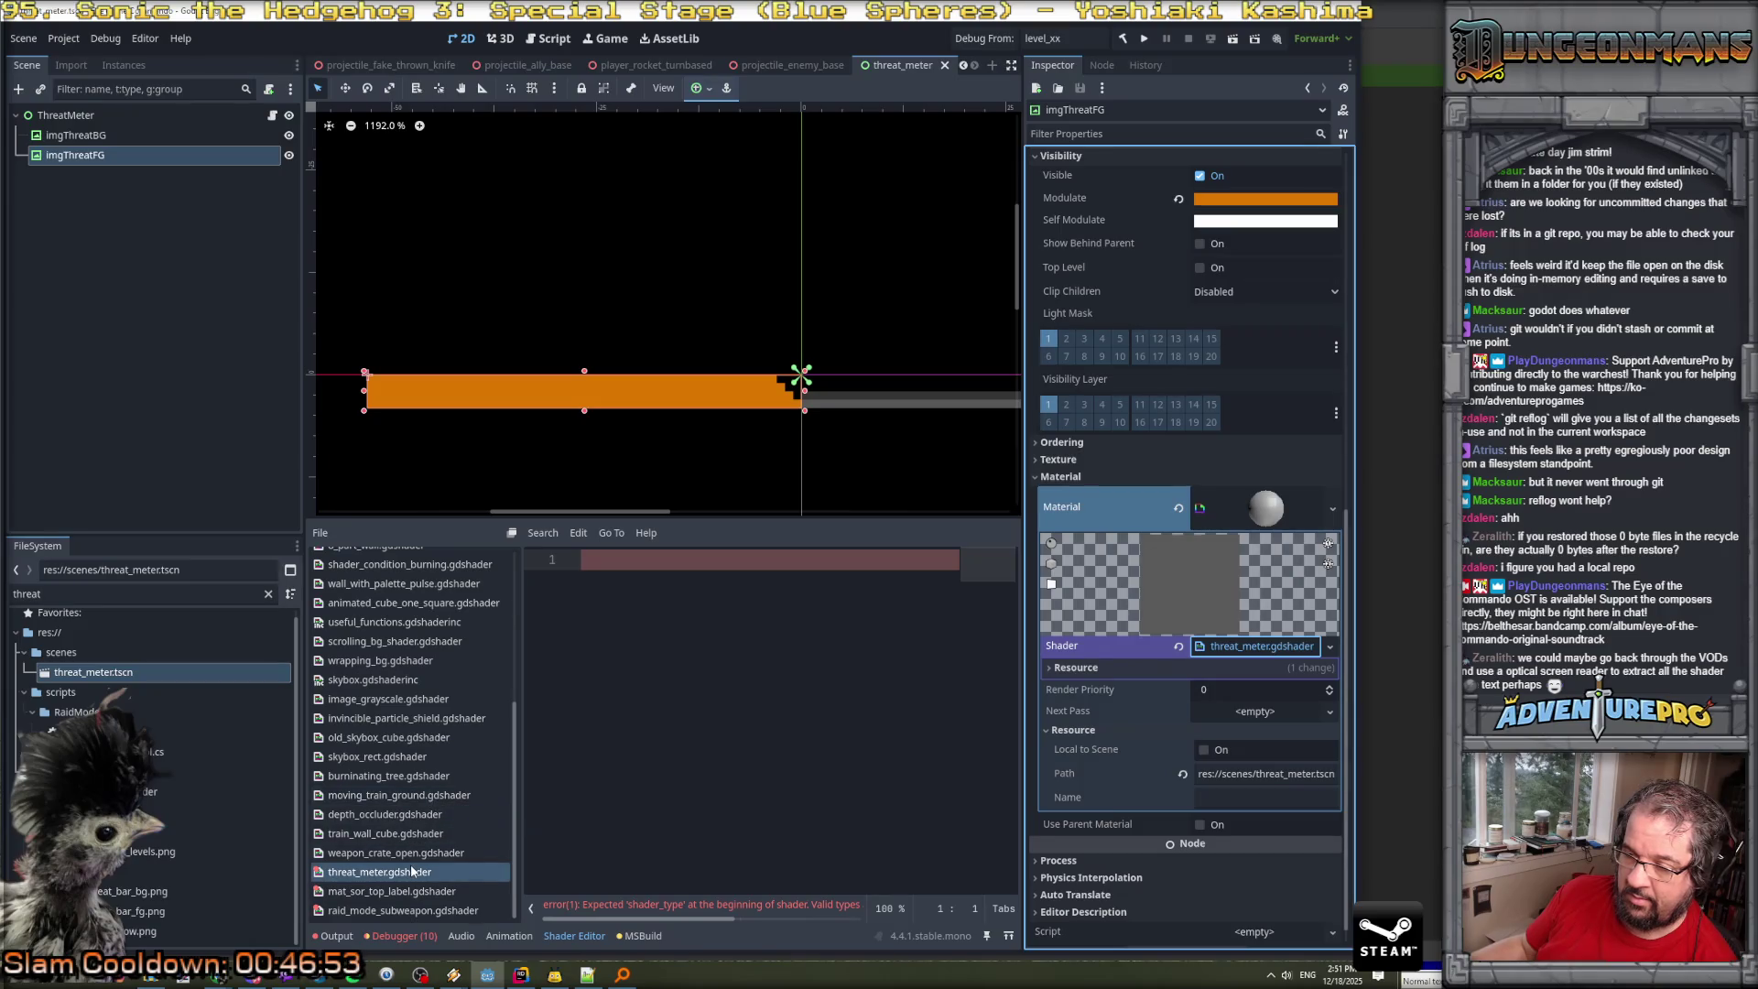
scroll(411, 871, up, 5)
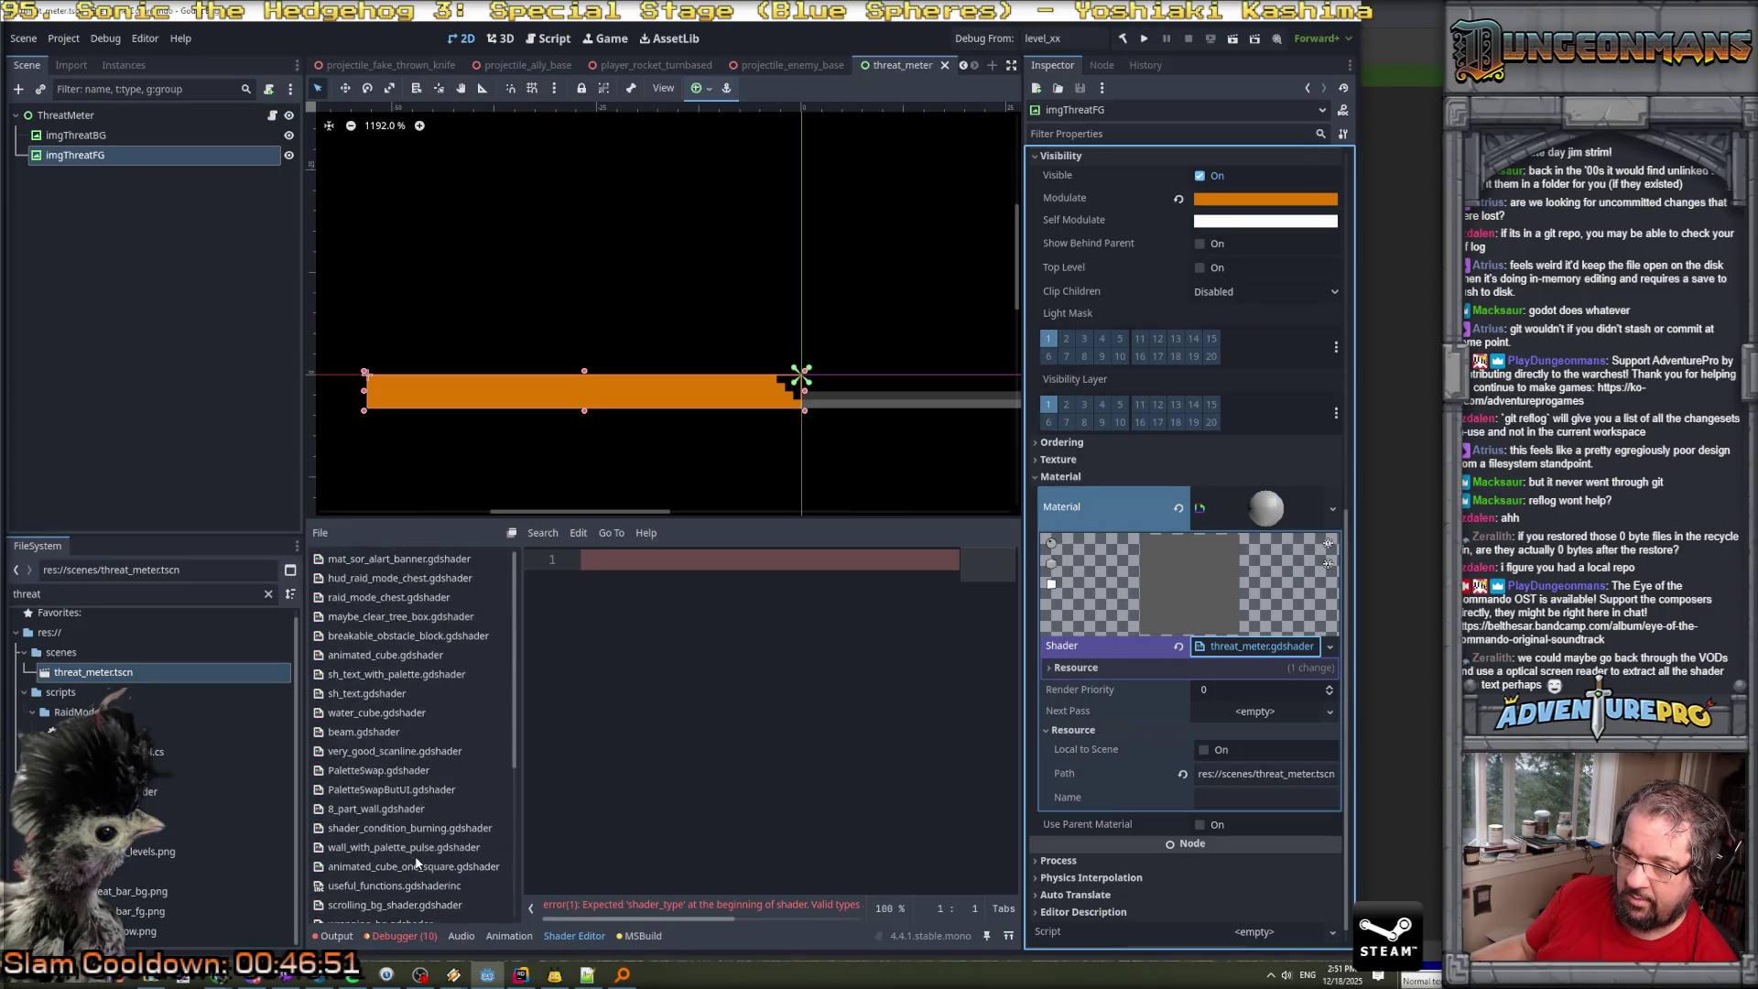
scroll(417, 862, down, 5)
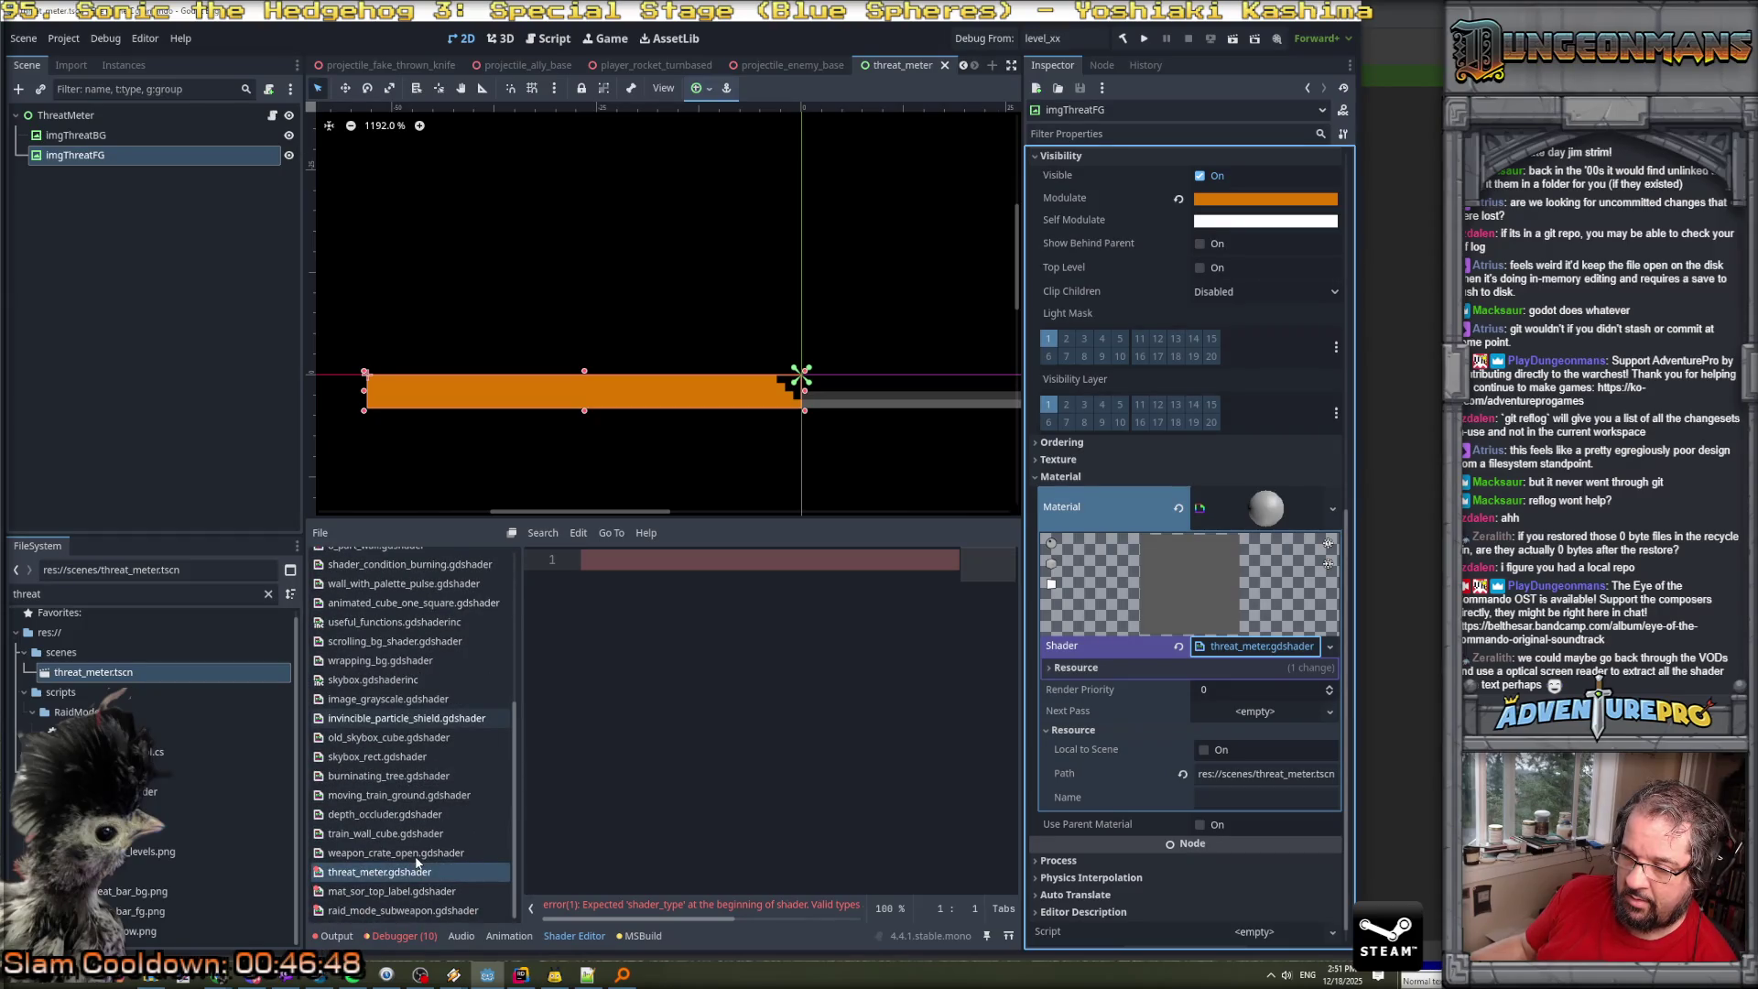
click(398, 889)
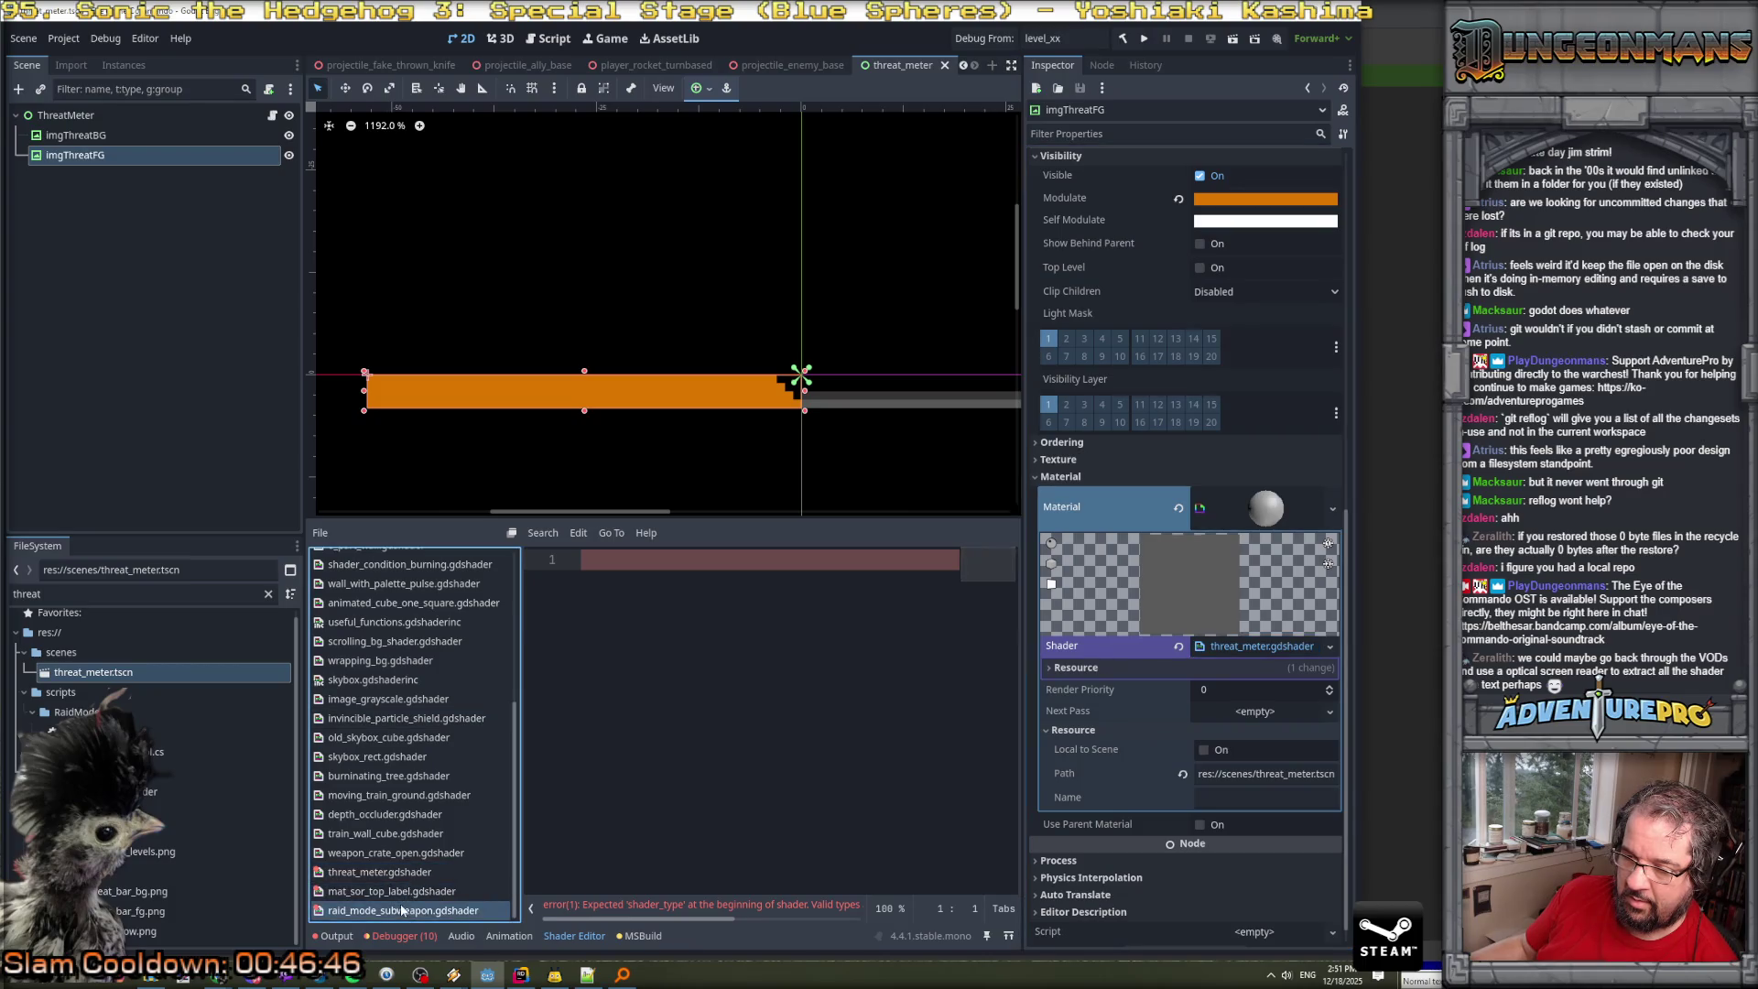
click(398, 880)
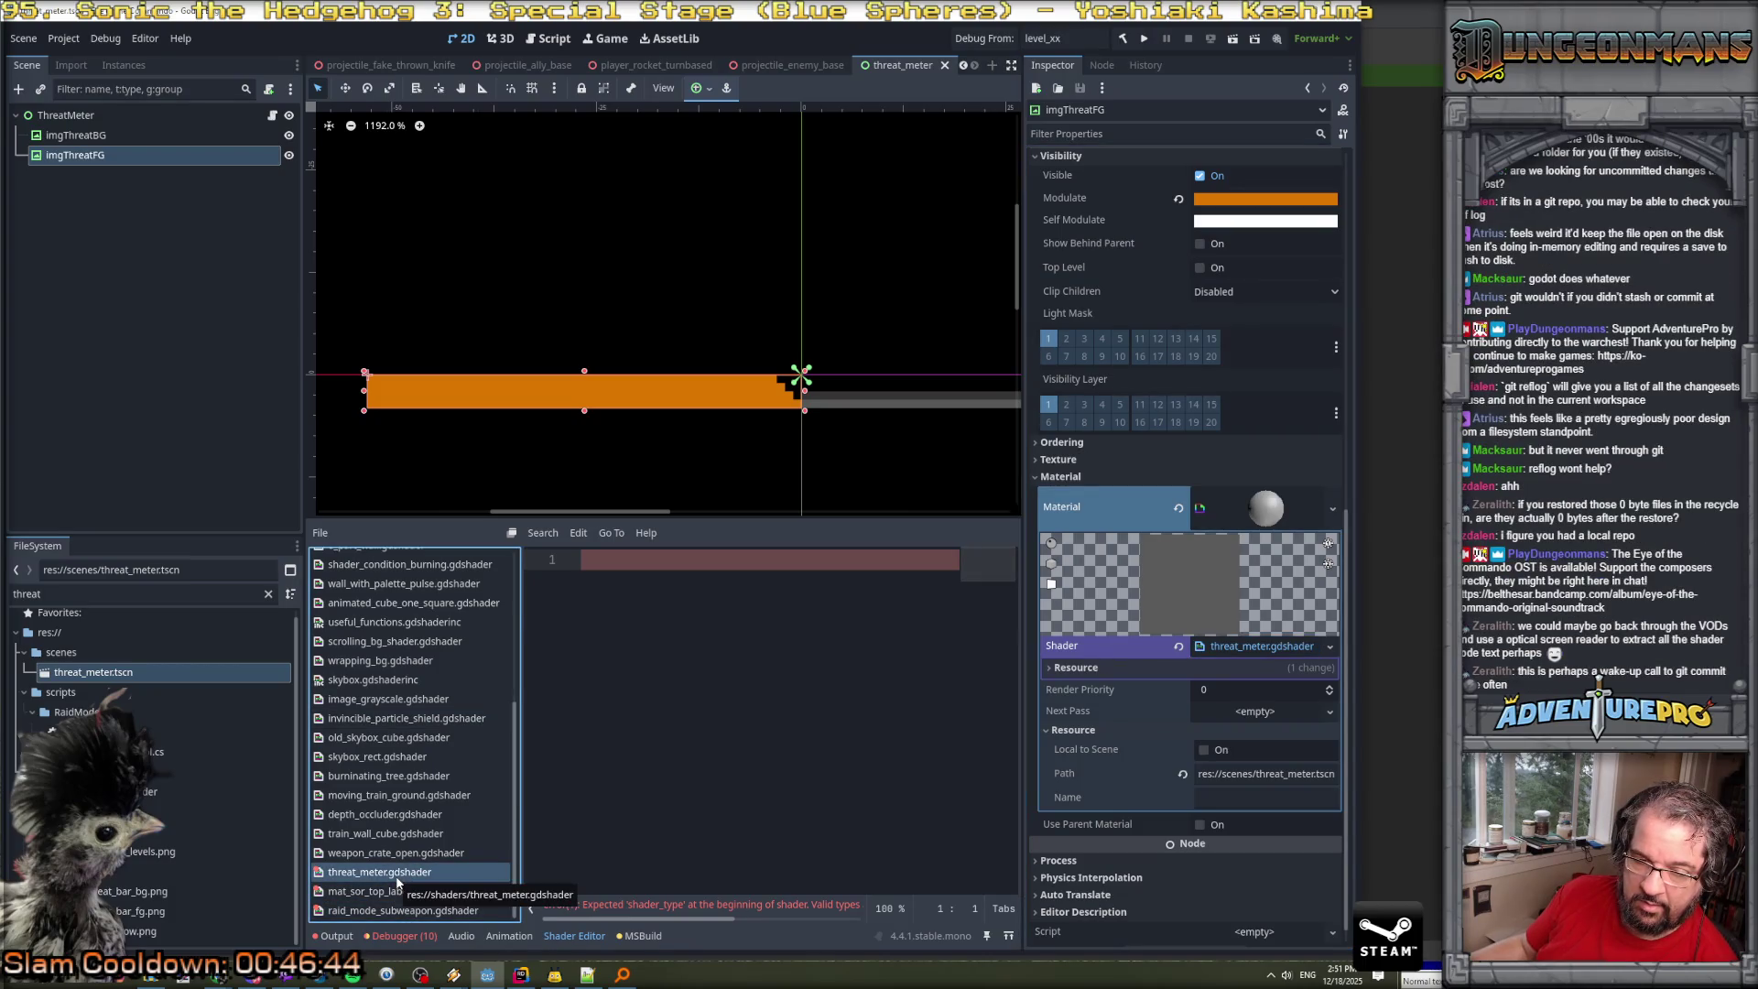
scroll(421, 848, up, 5)
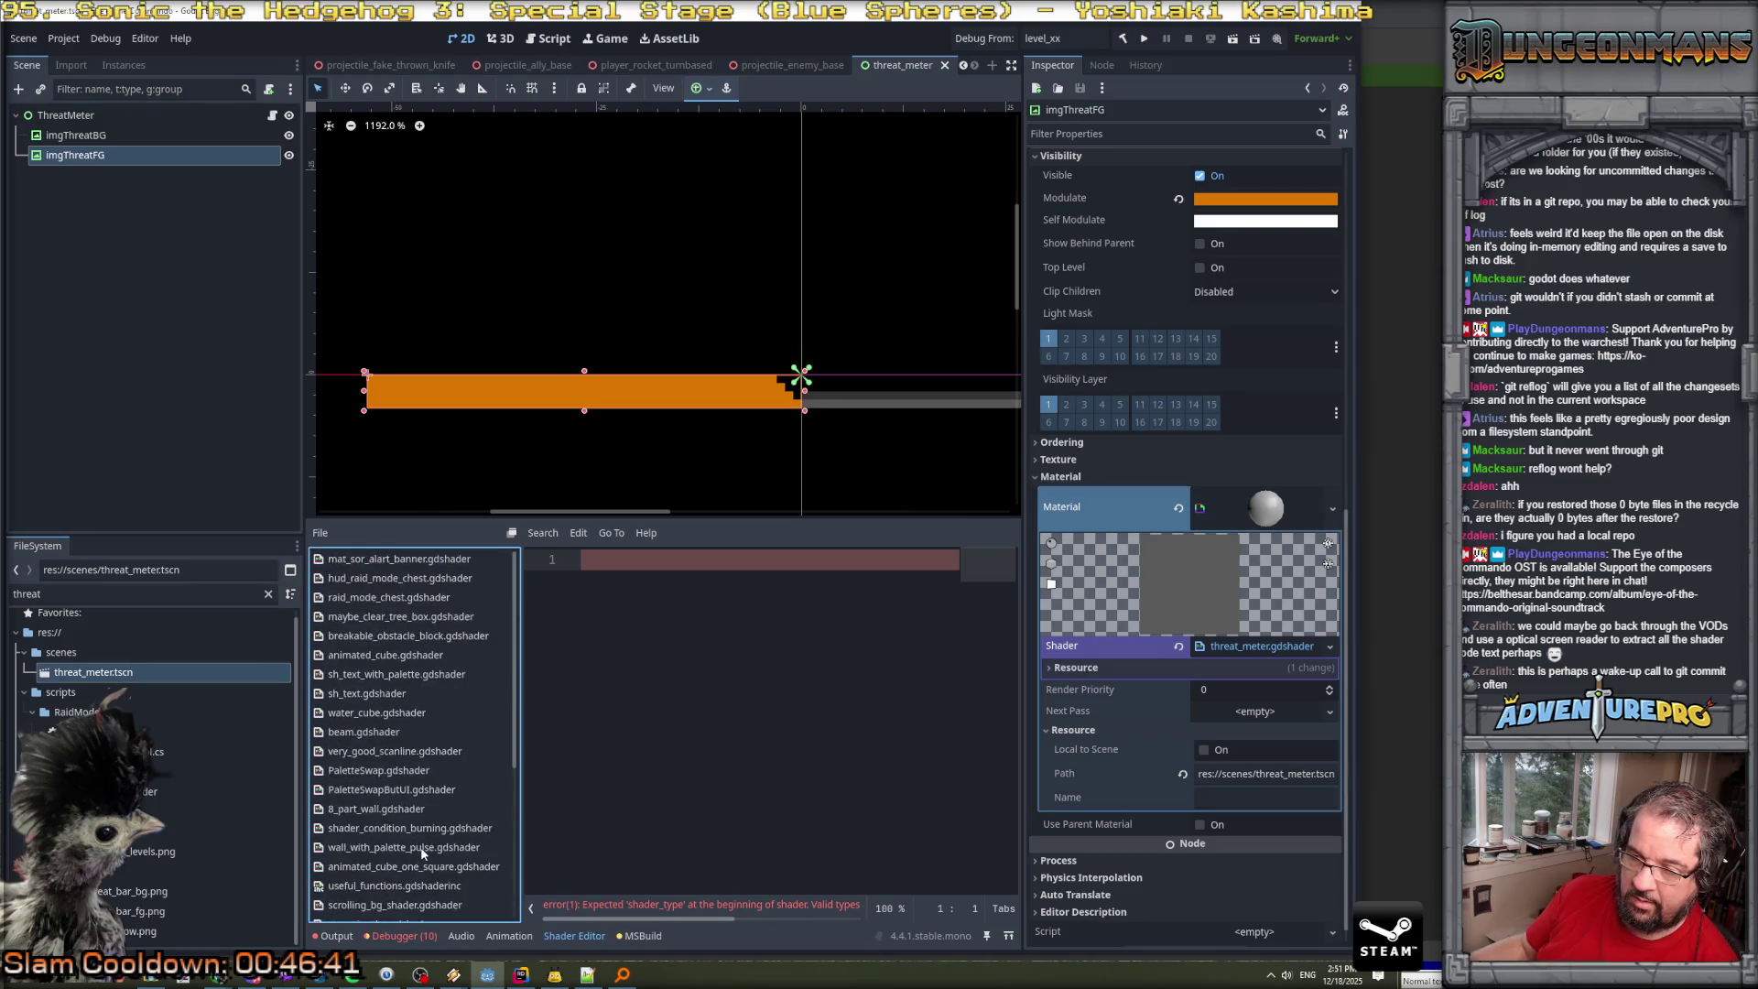
scroll(423, 853, down, 5)
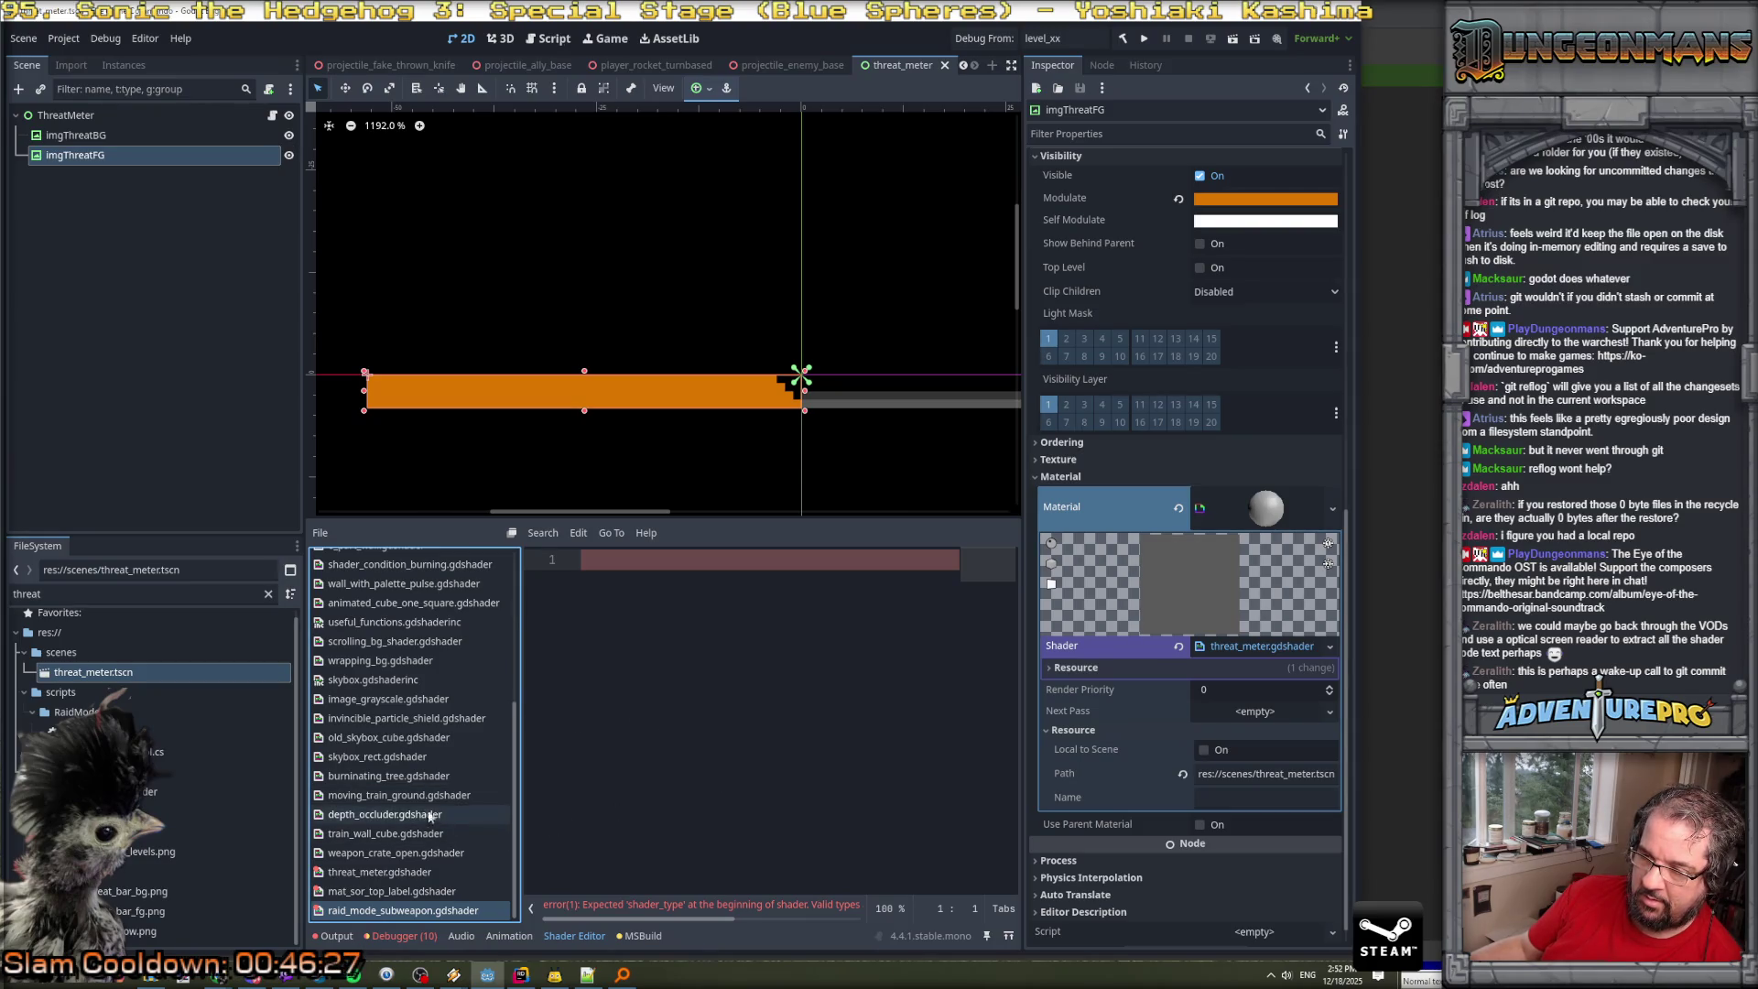
click(412, 777)
Open the mat_sor_alart_banner shader code and select all of it.
scroll(408, 735, up, 3)
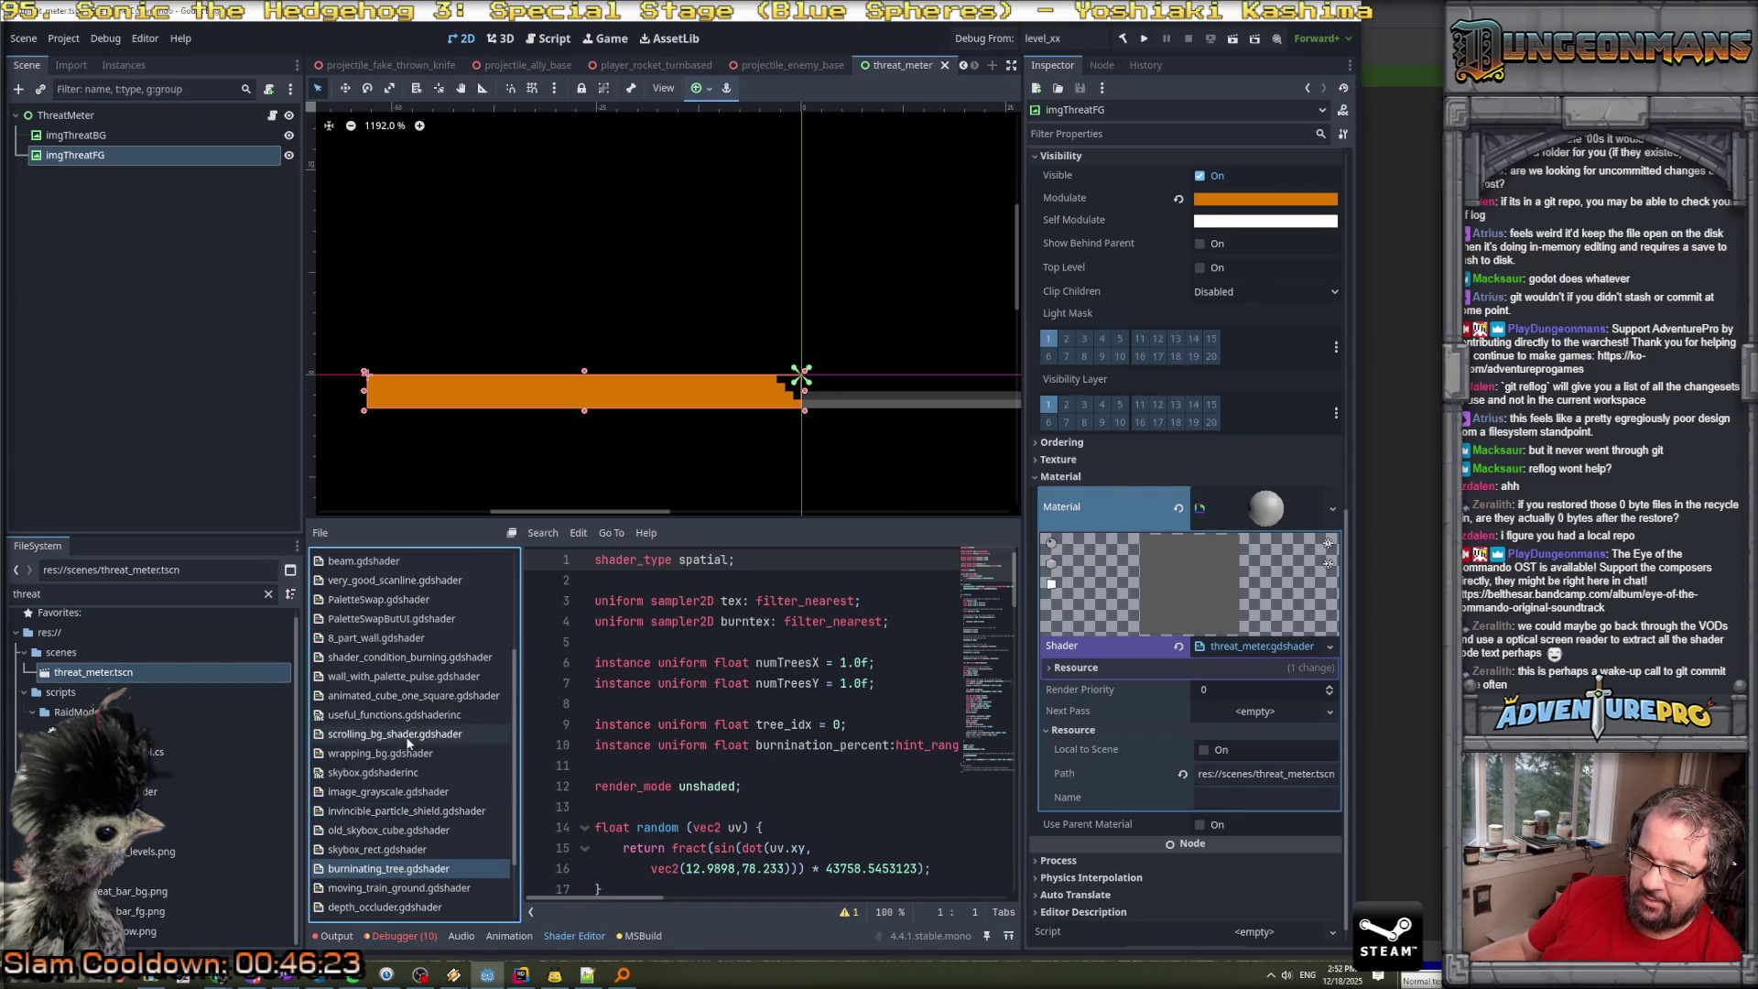
scroll(407, 742, up, 5)
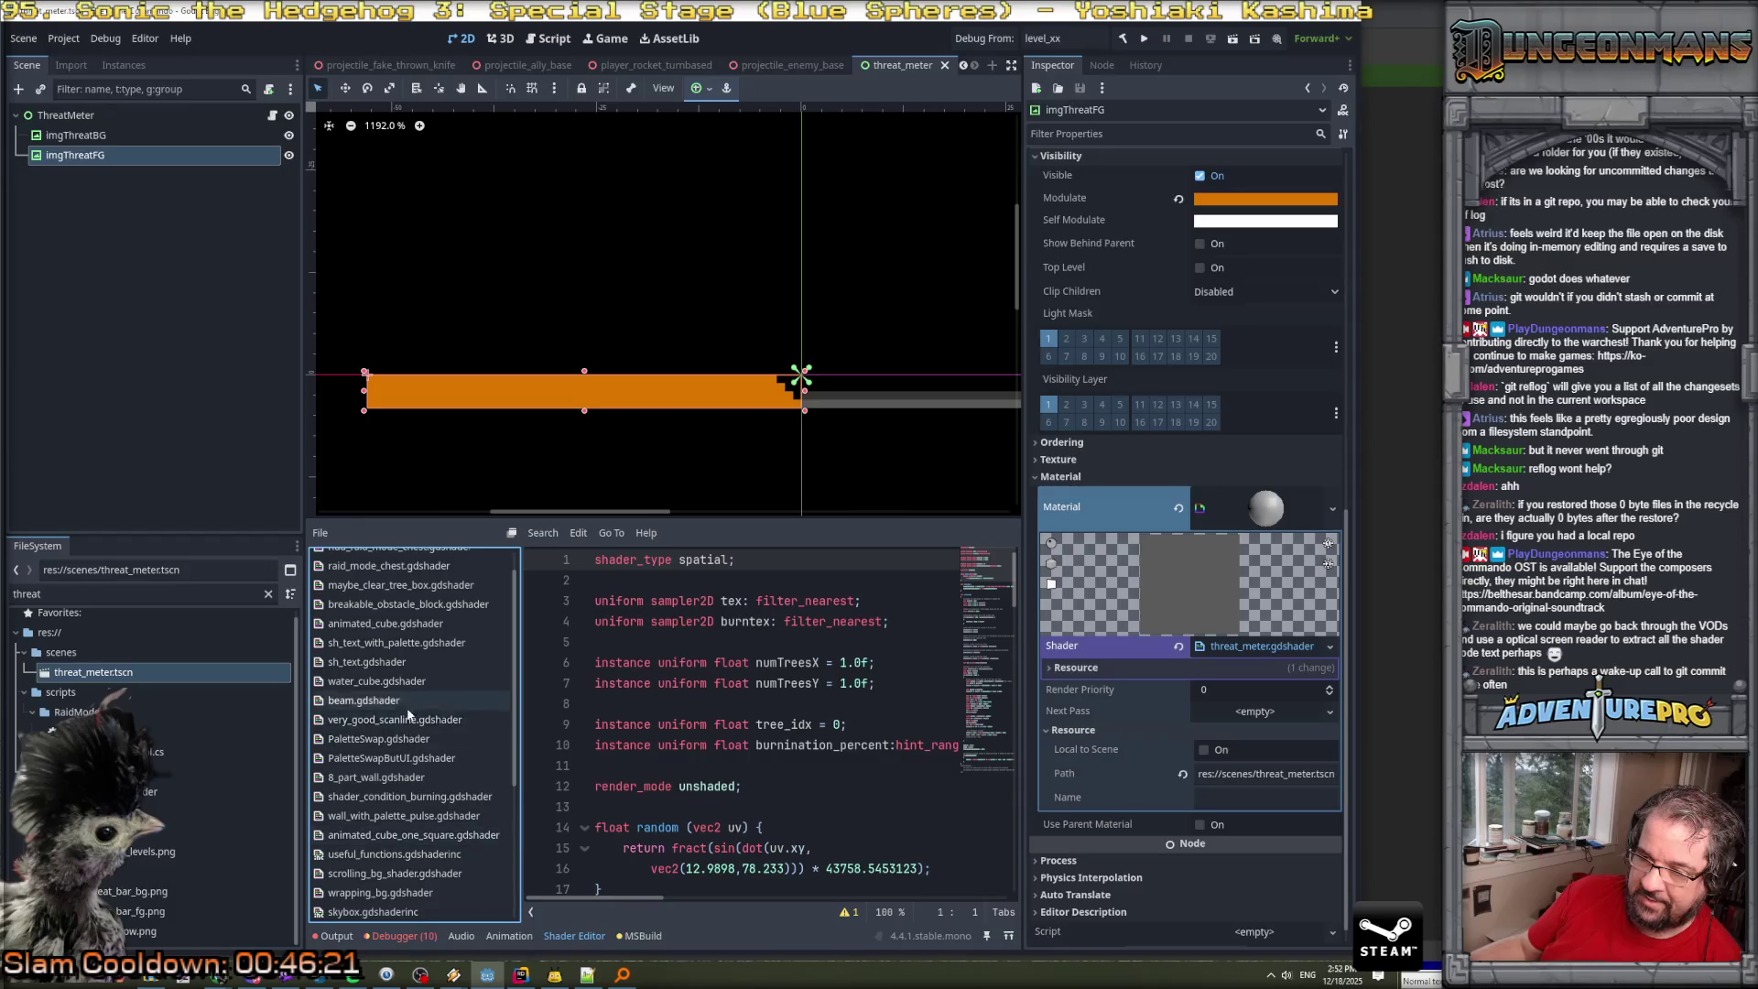
scroll(408, 714, up, 1)
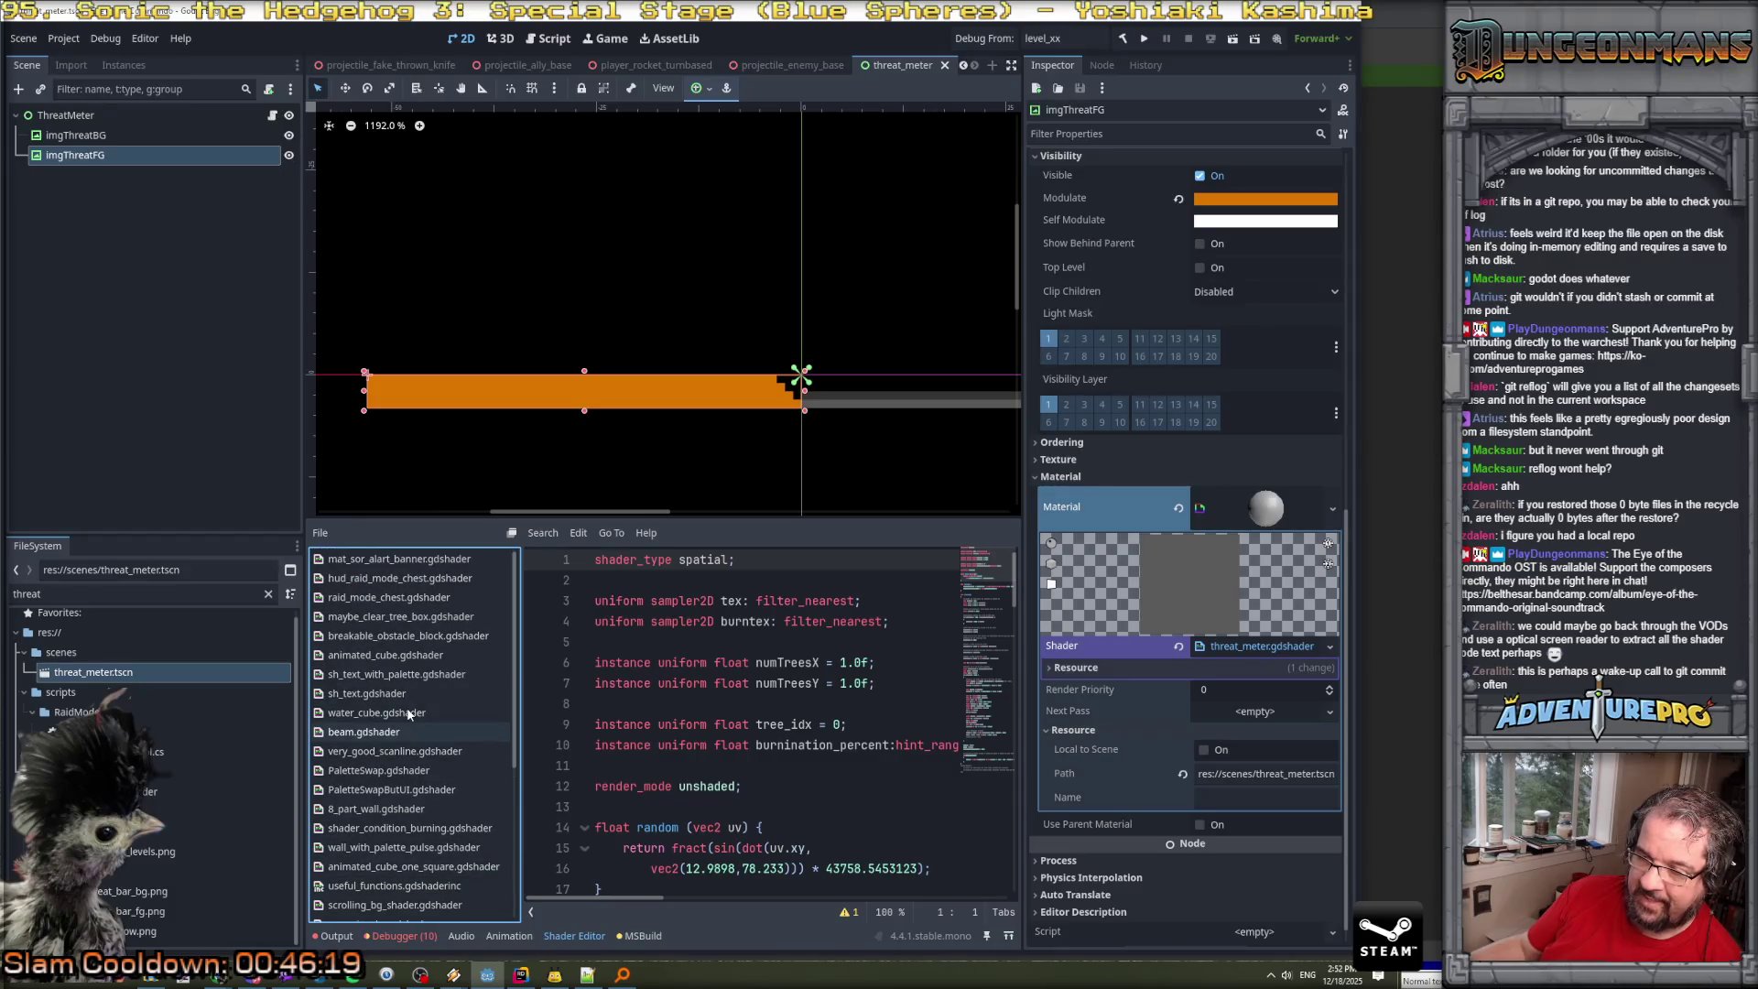
click(421, 562)
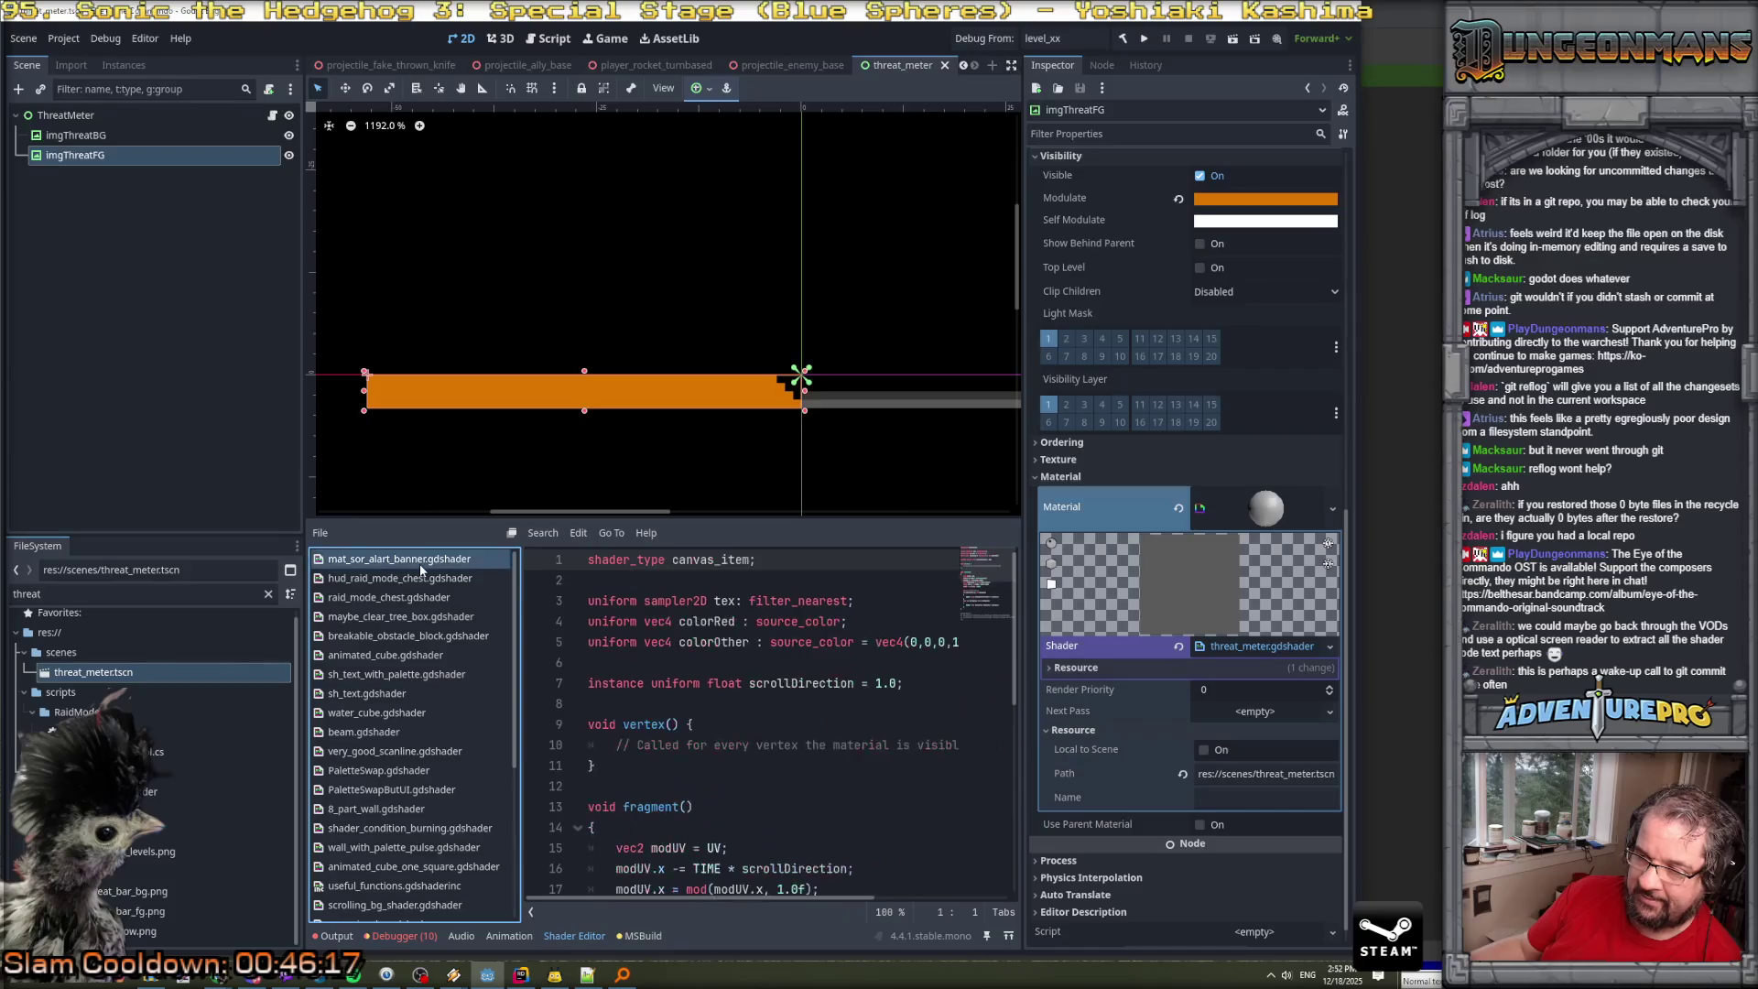
scroll(718, 751, down, 2)
scroll(718, 751, up, 2)
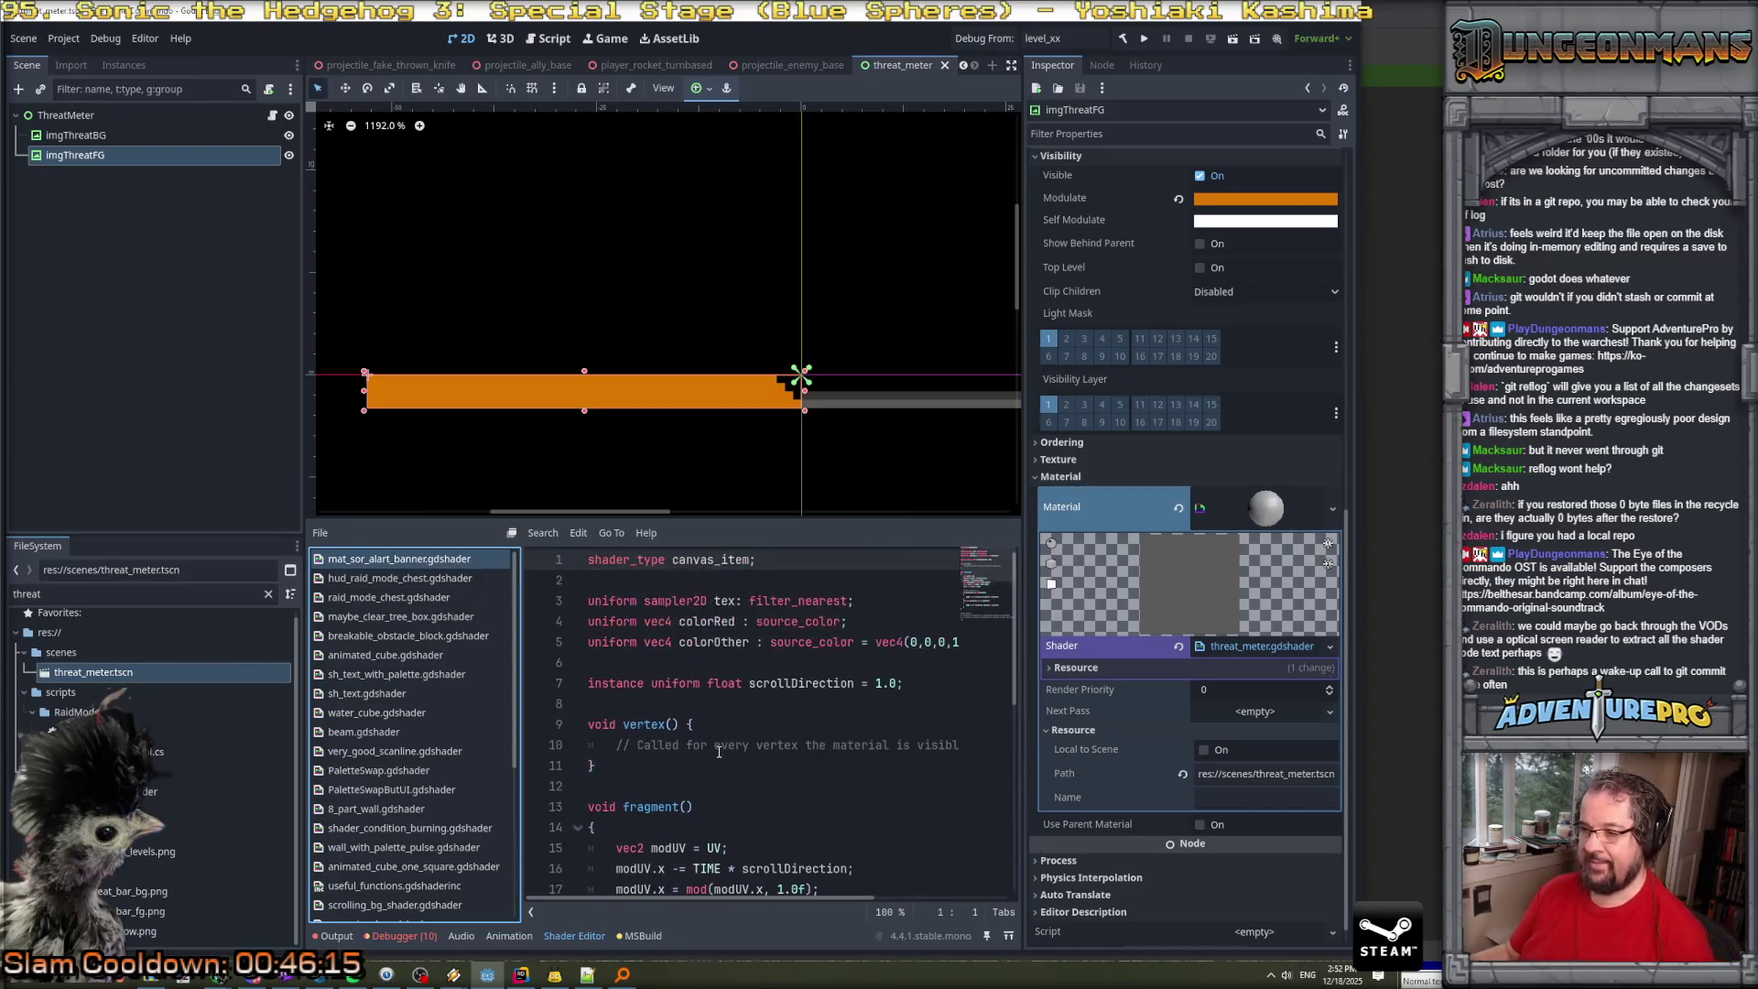
scroll(732, 815, down, 7)
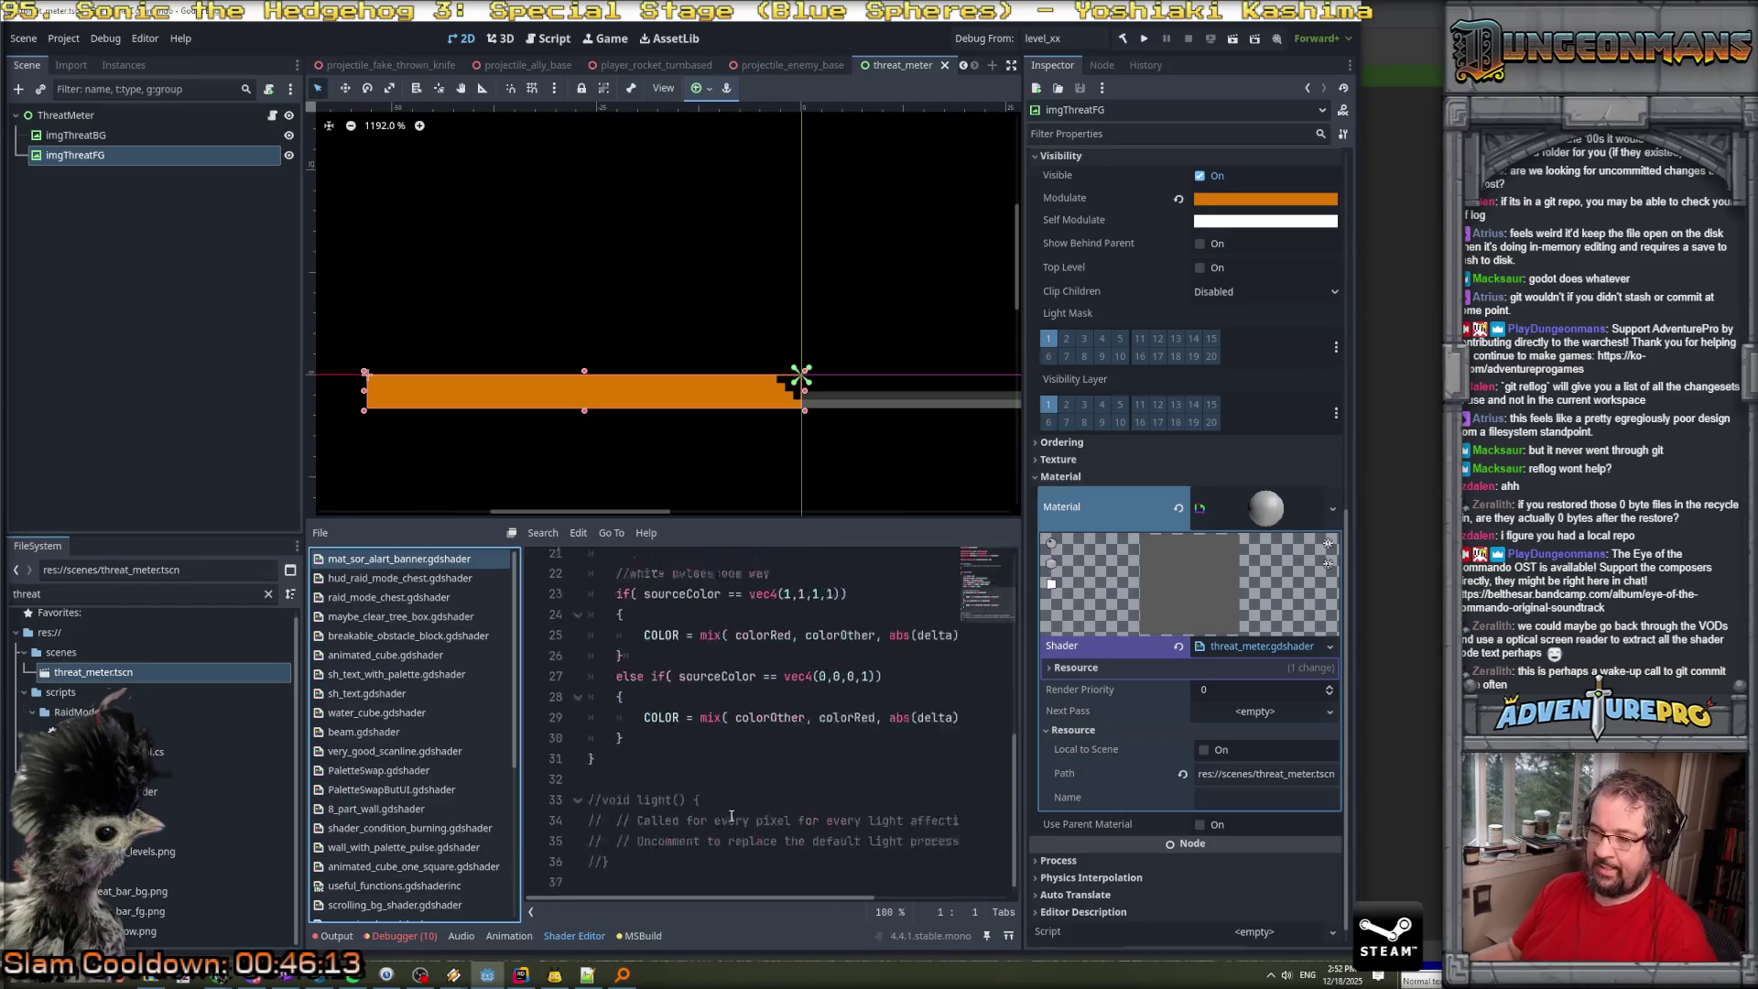
key(ctrl+a)
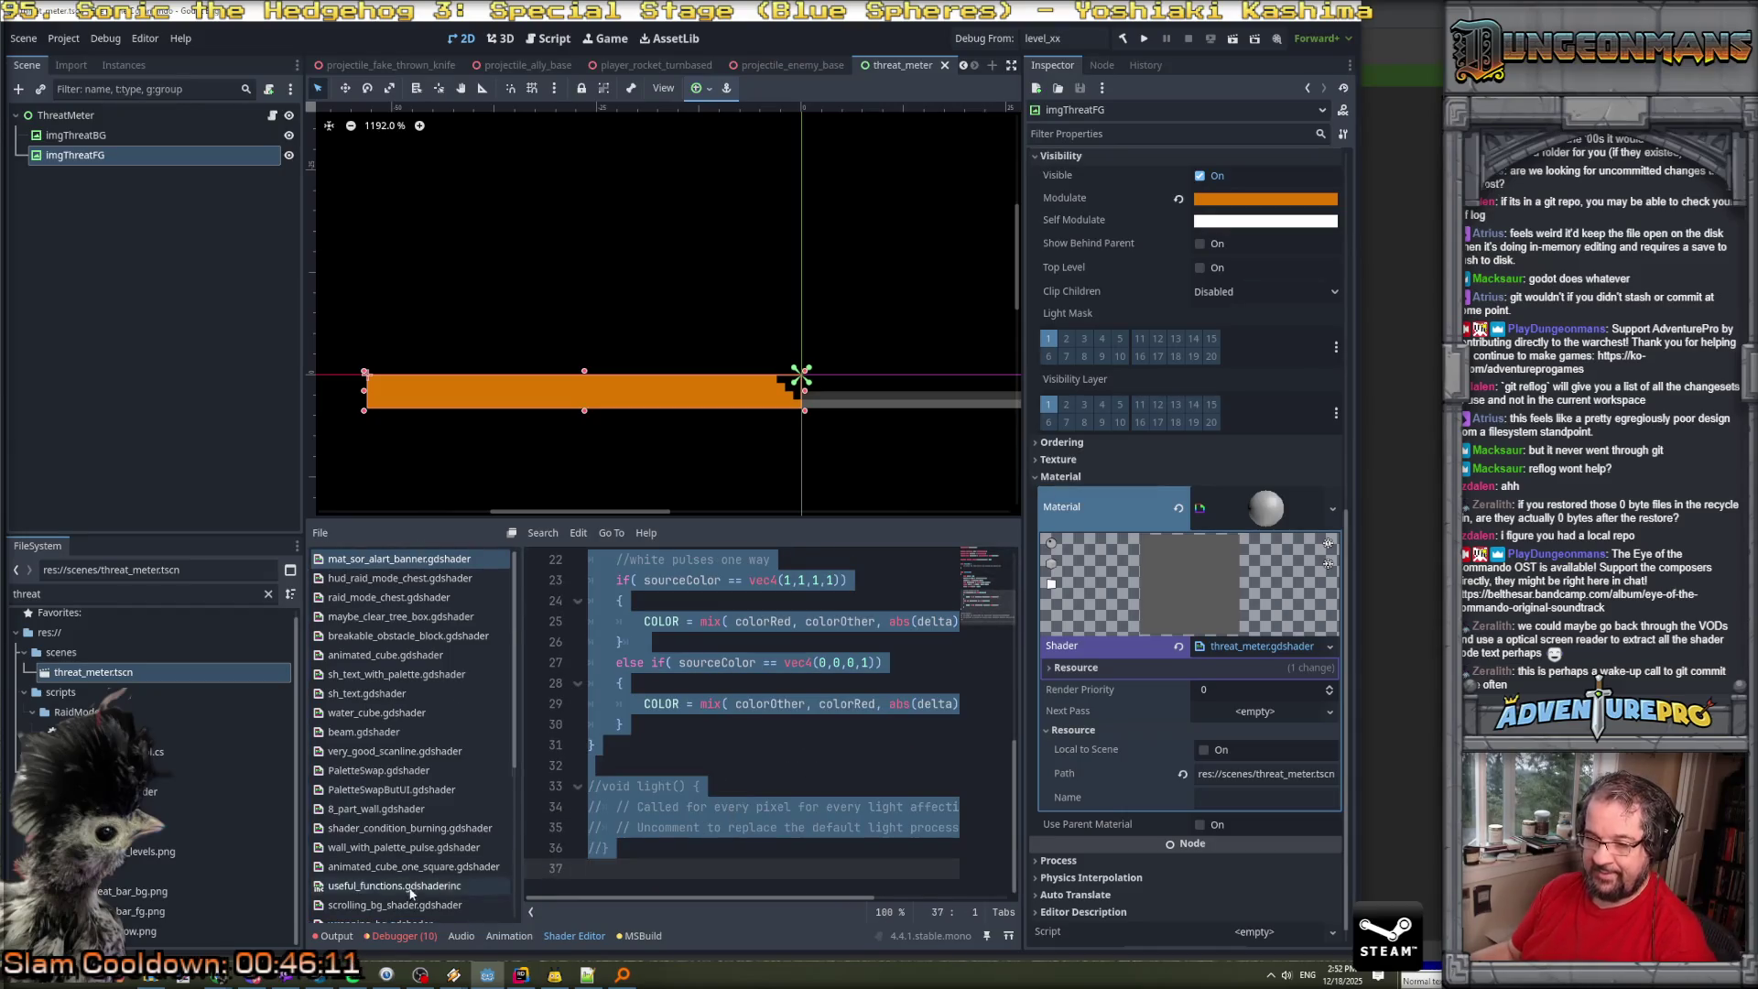
Paste the banner code into the empty threat_meter.gdshader.
scroll(371, 881, down, 5)
double_click(371, 881)
click(754, 753)
key(ctrl+v)
Widen the shader code area and 2D threat bar view, then place the caret at fragment() start.
scroll(756, 756, up, 2)
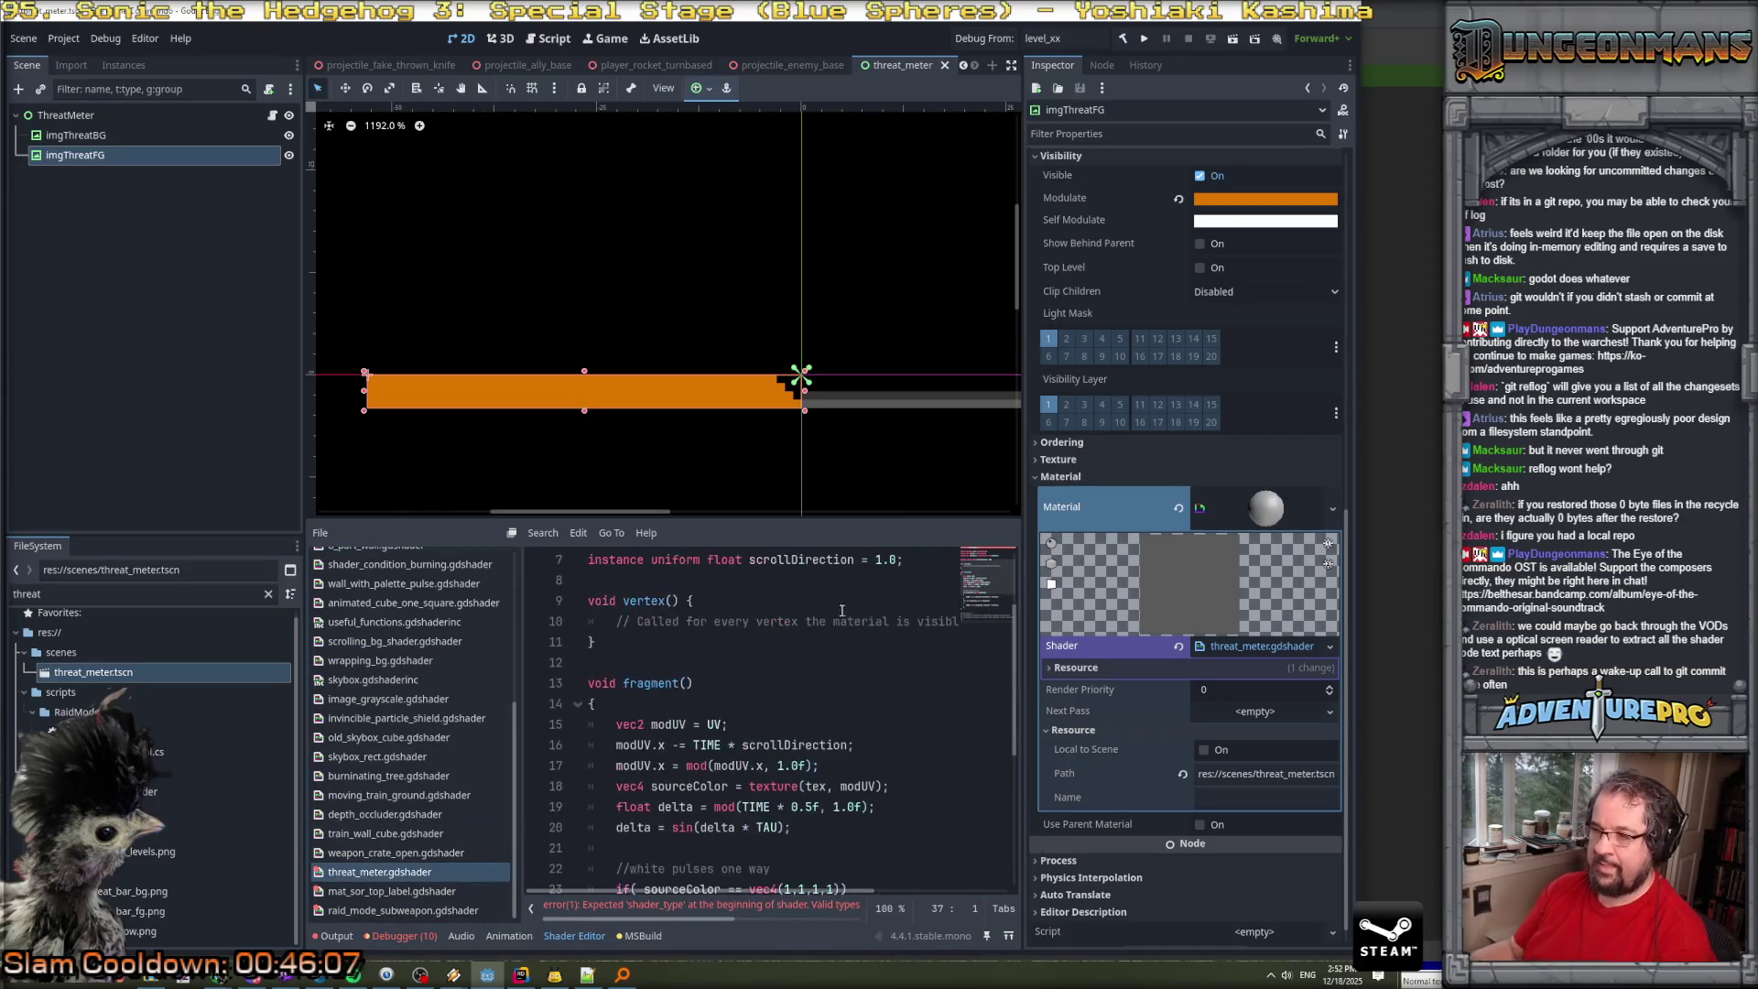
drag(850, 516, 850, 391)
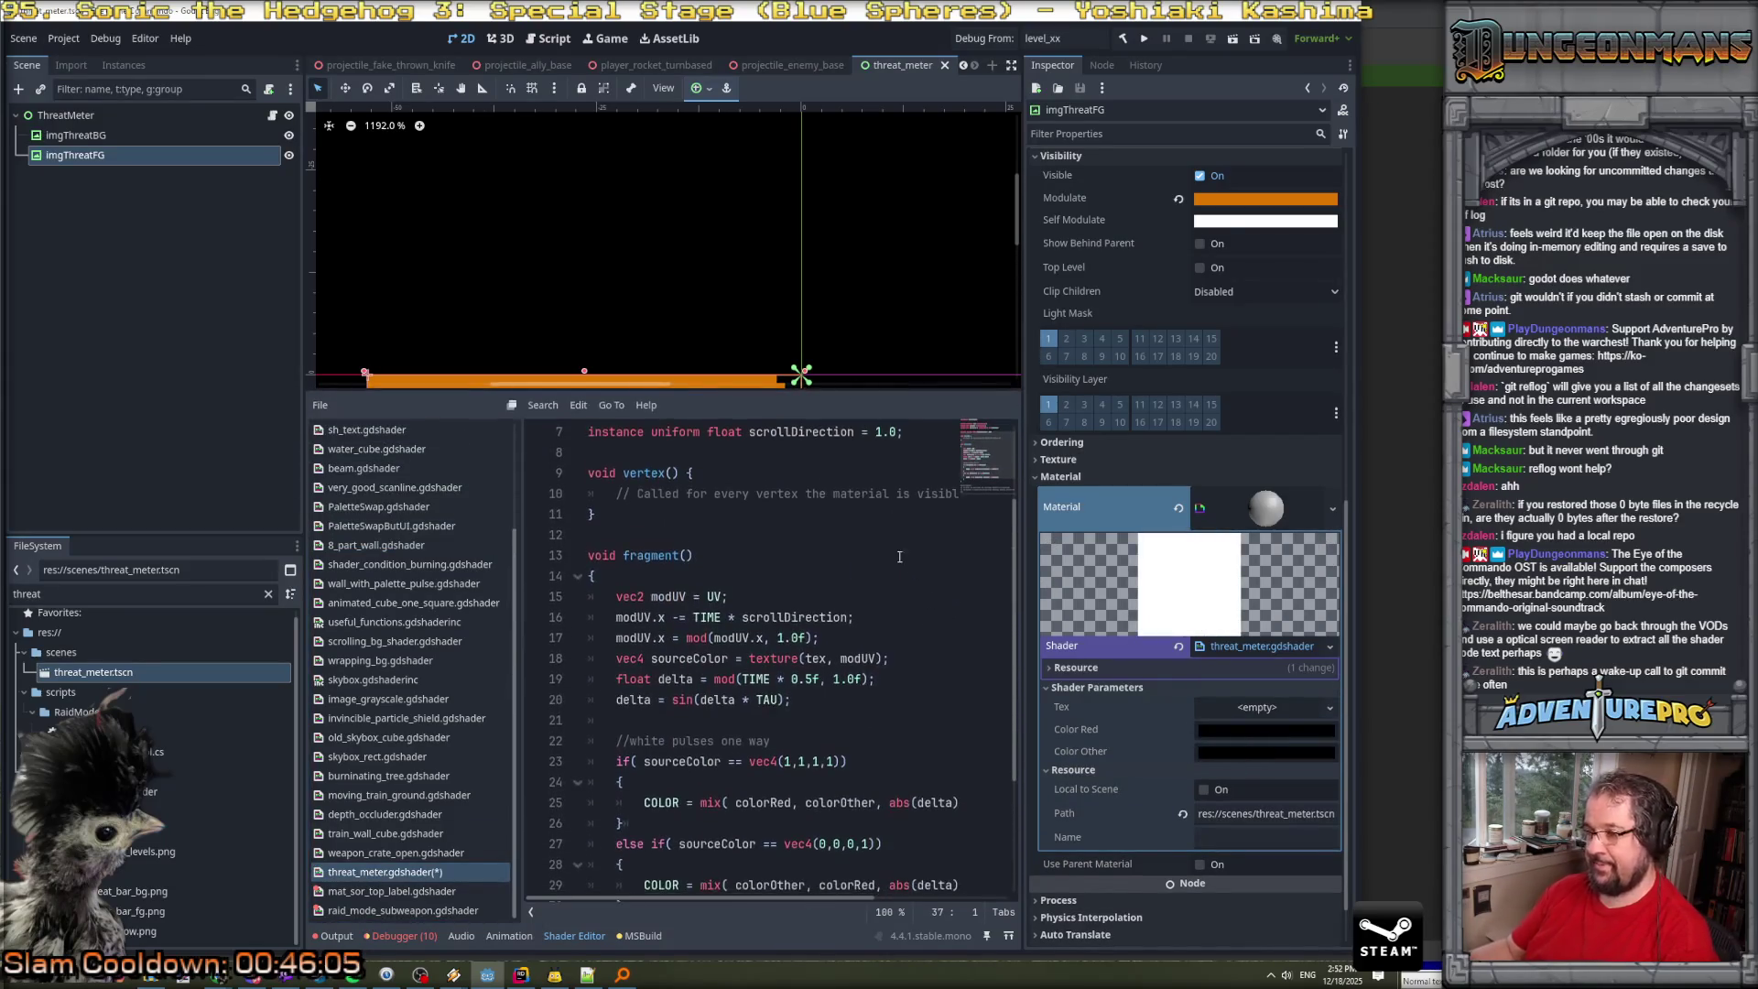
drag(303, 638, 210, 638)
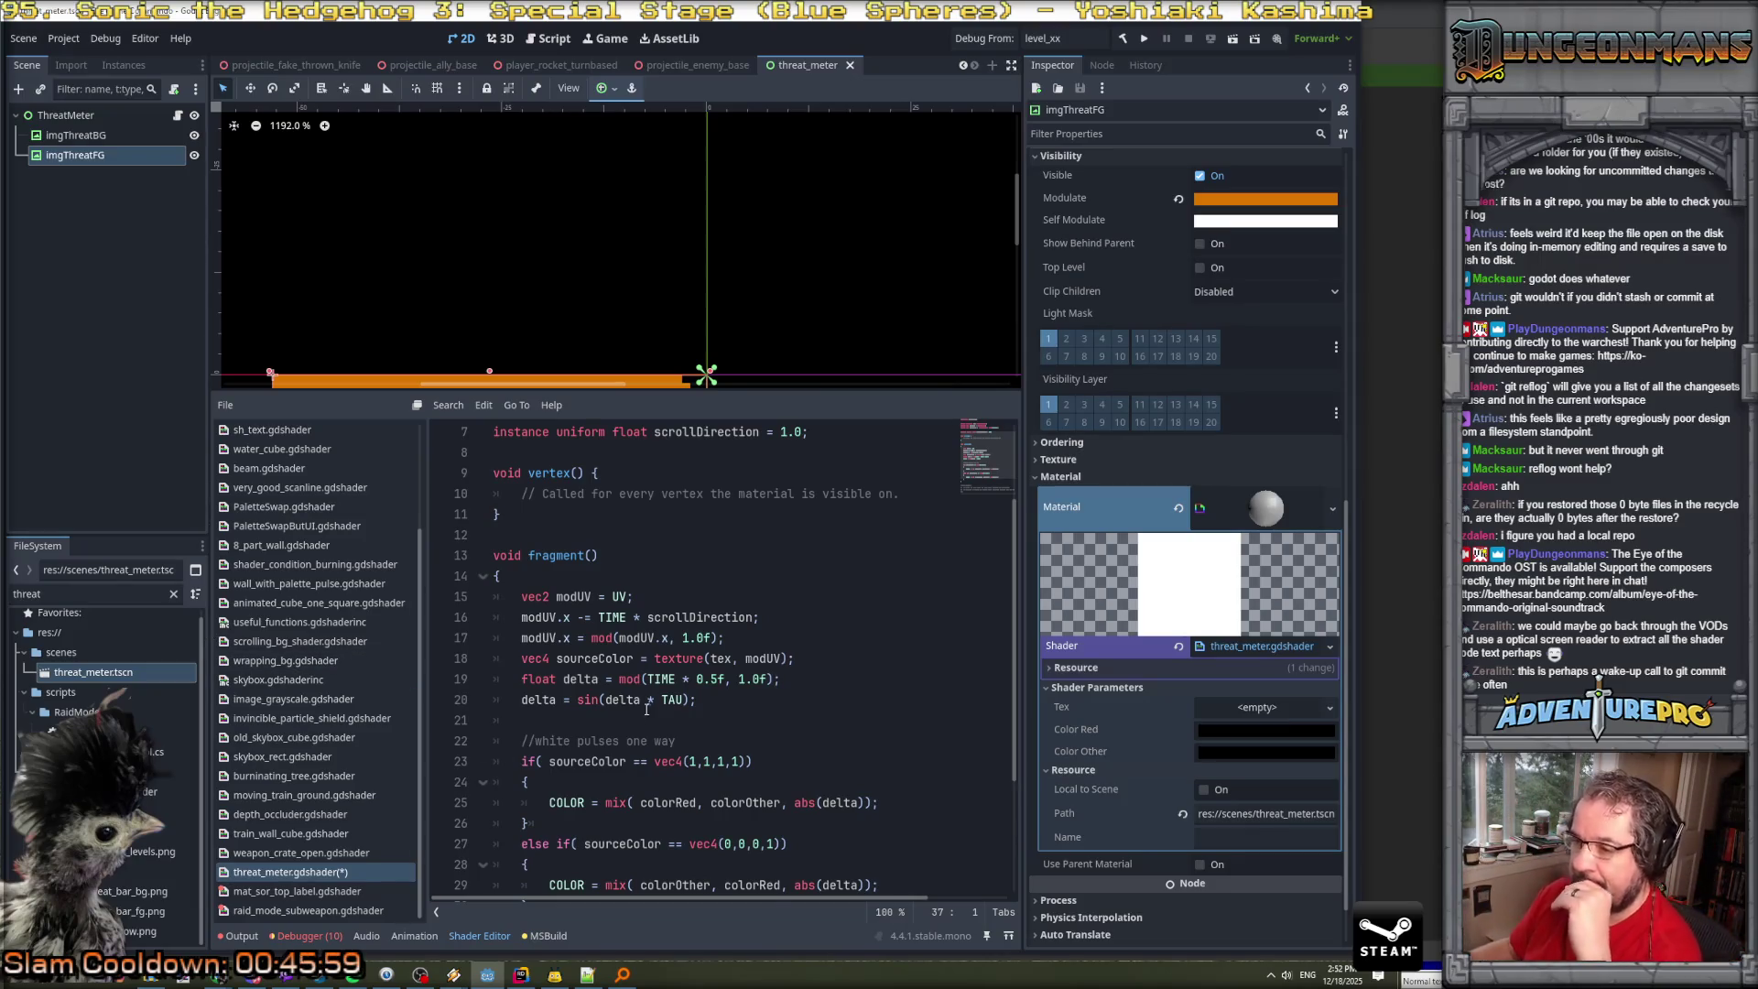
scroll(649, 706, up, 2)
scroll(649, 706, down, 4)
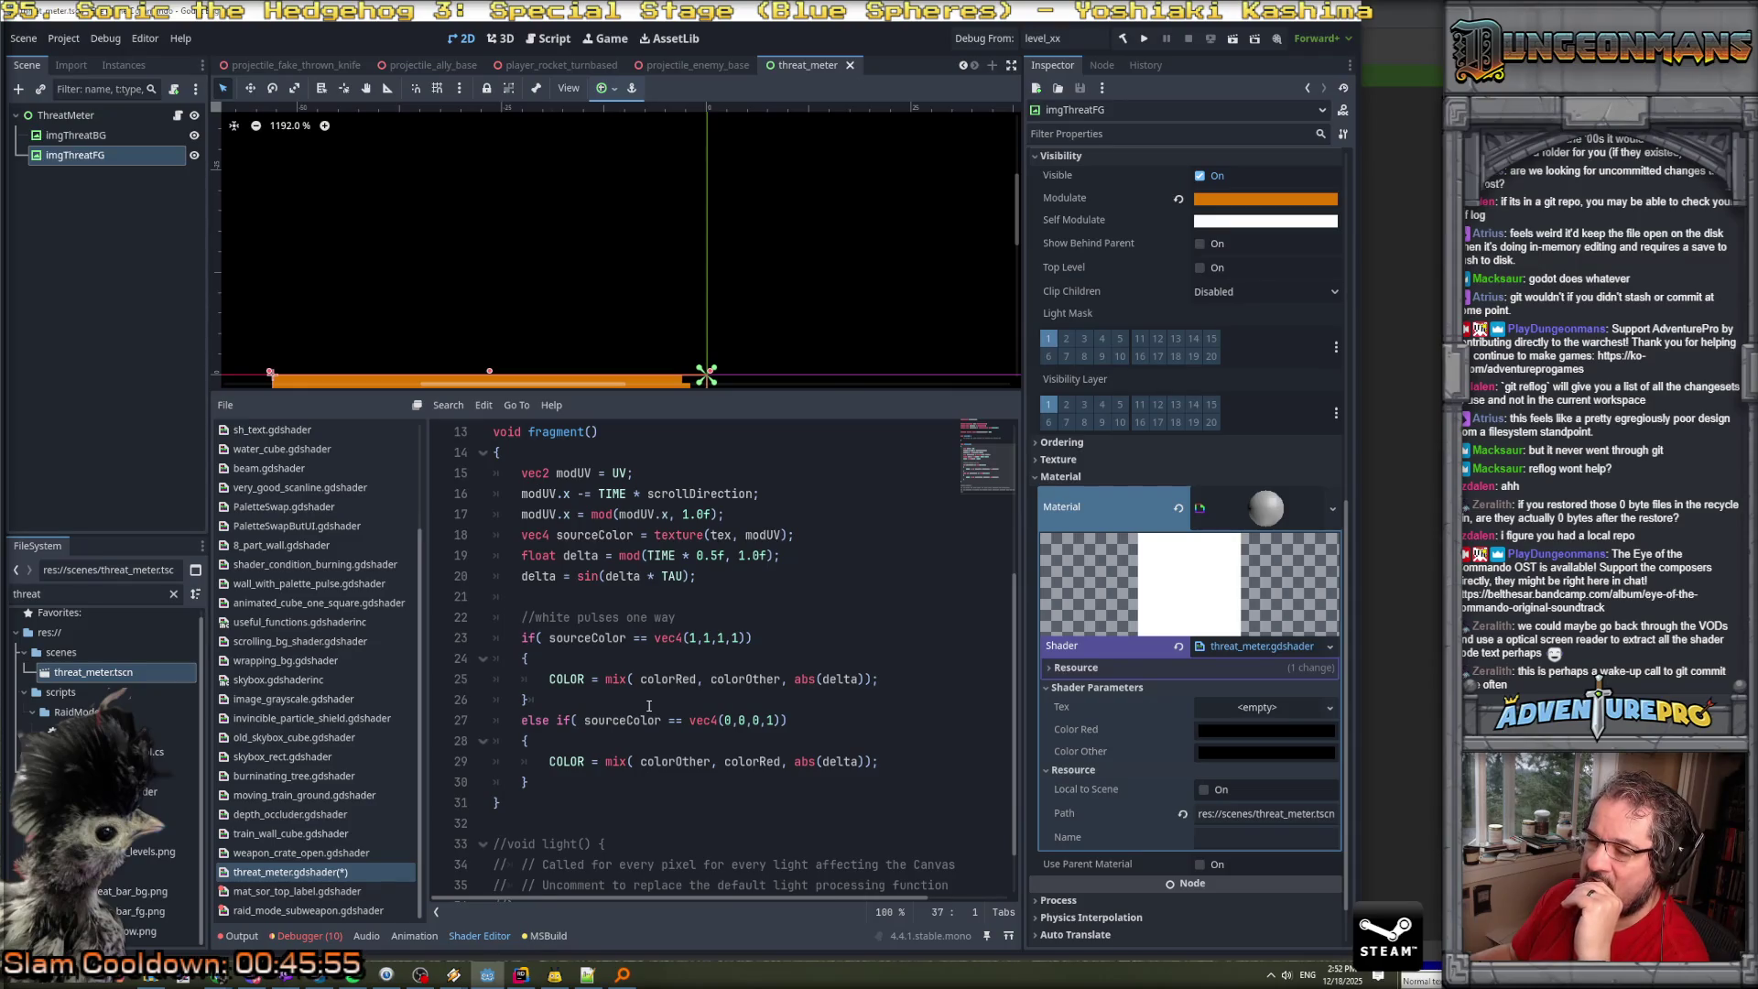
scroll(649, 706, up, 3)
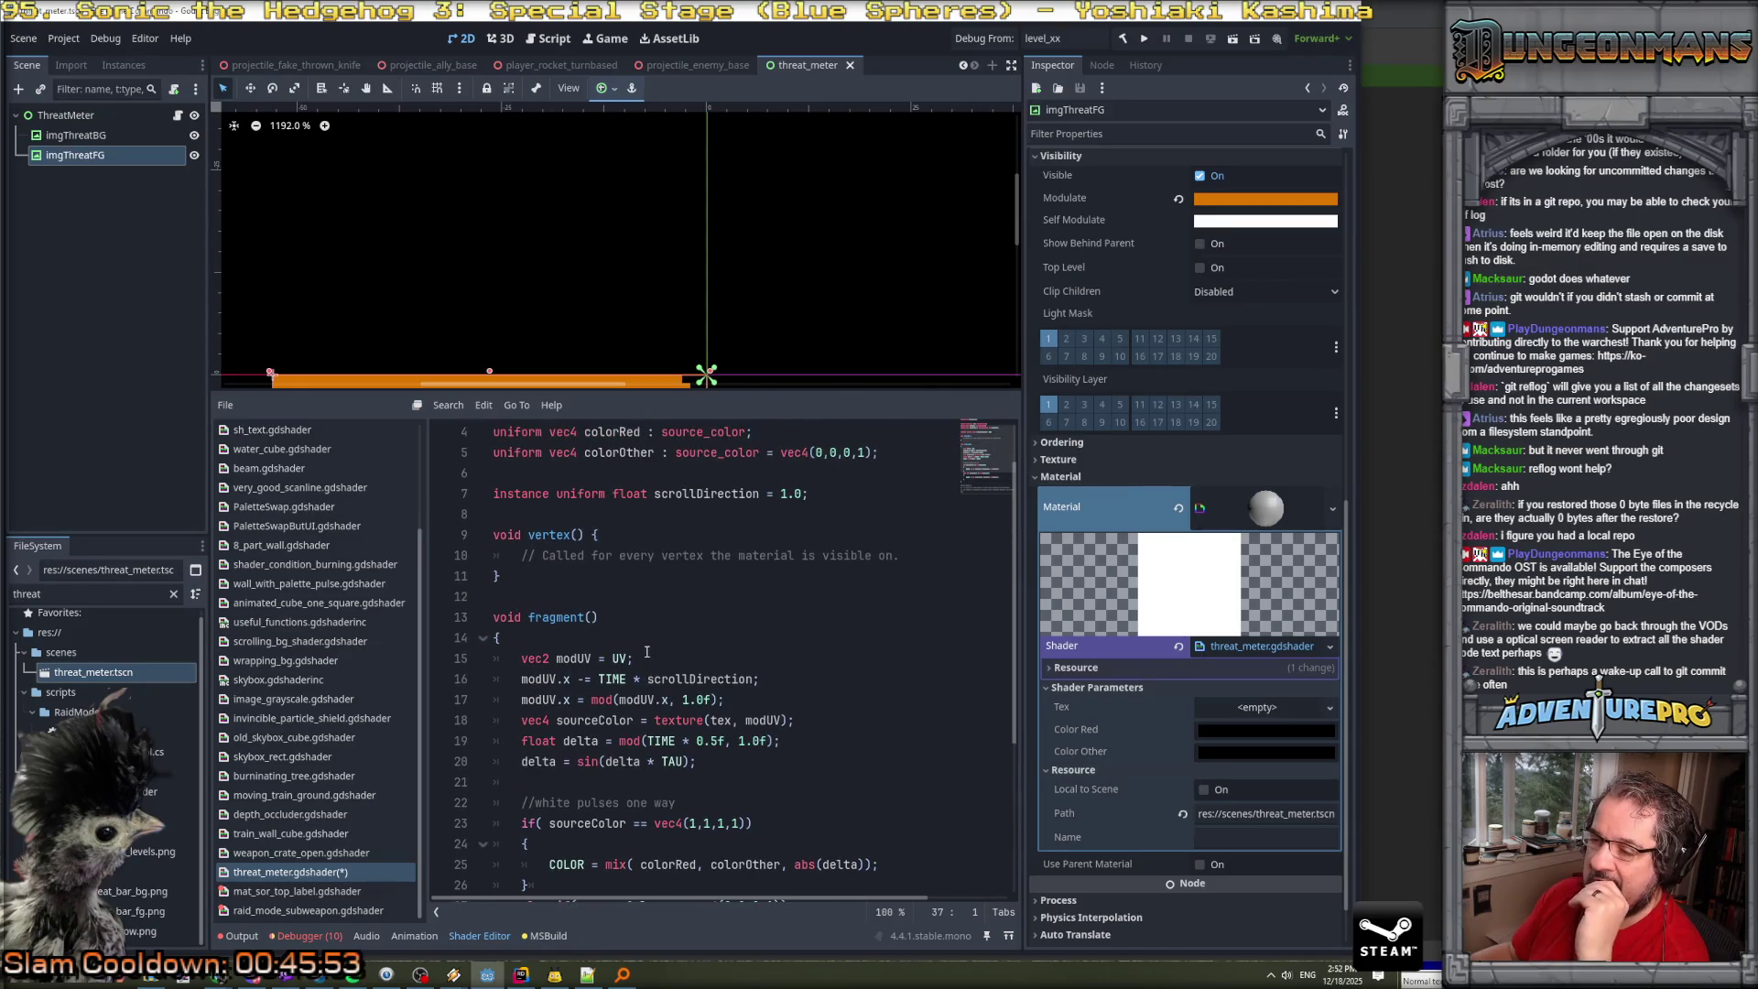
scroll(647, 651, down, 1)
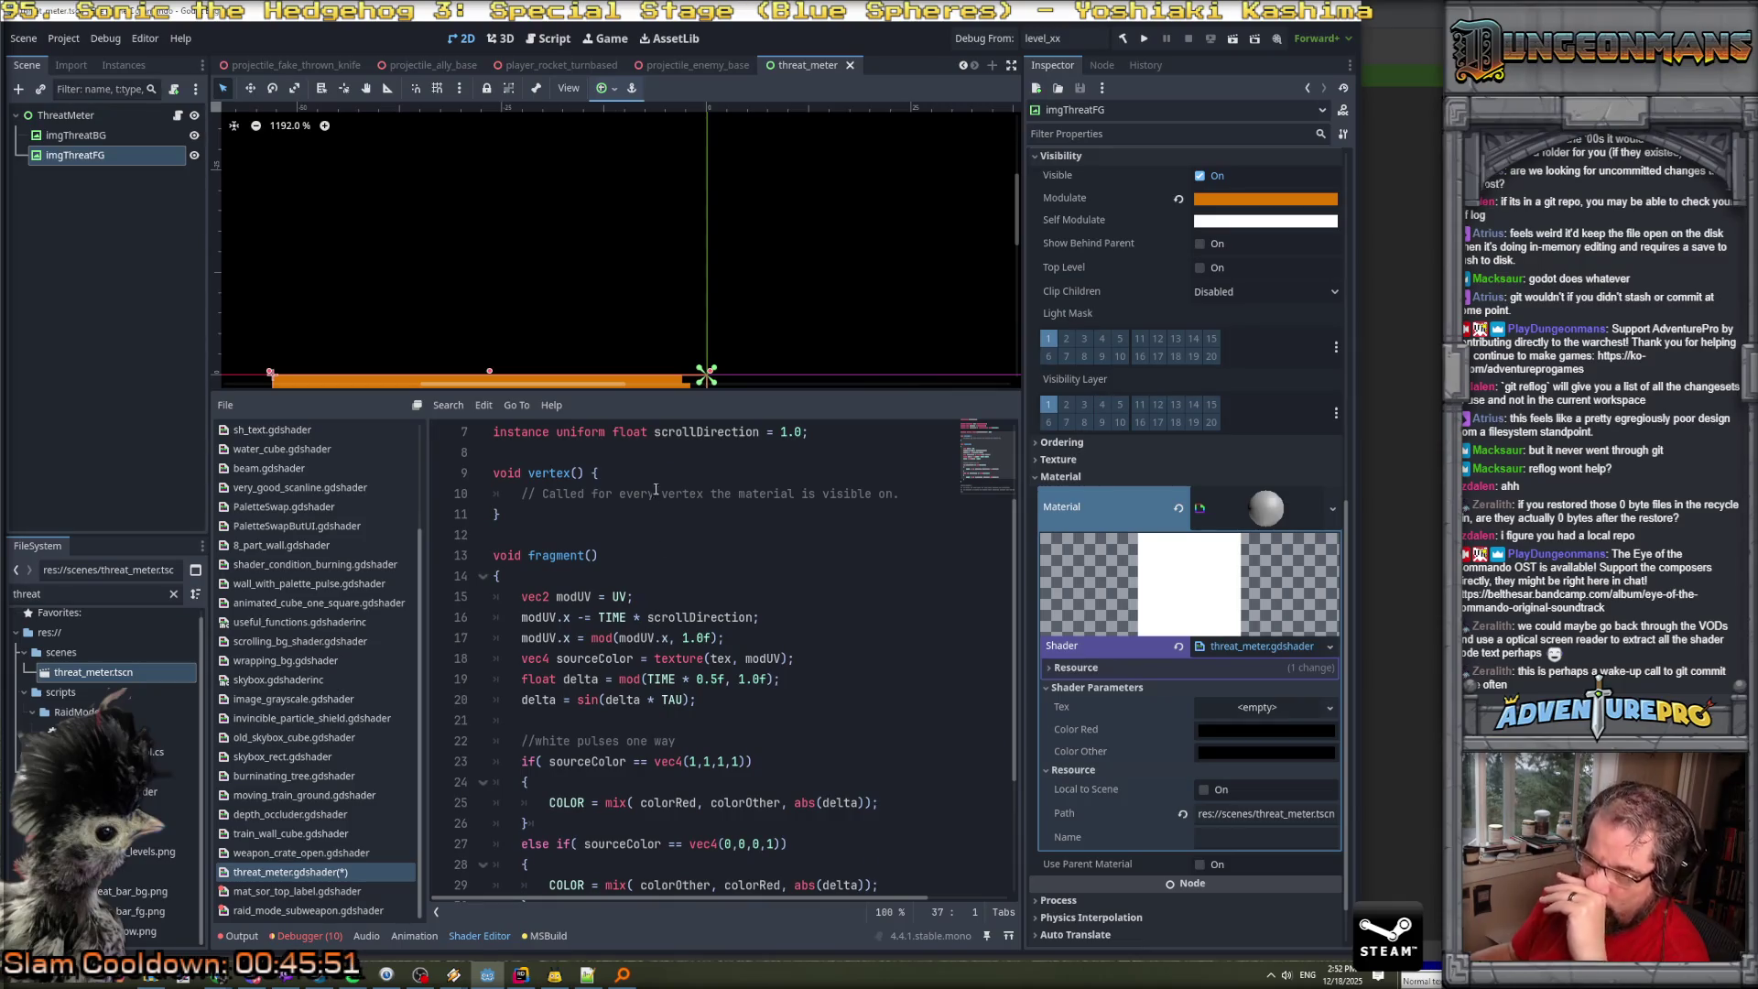
mouse_move(649, 392)
mouse_down()
mouse_move(660, 482)
mouse_move(674, 447)
mouse_up()
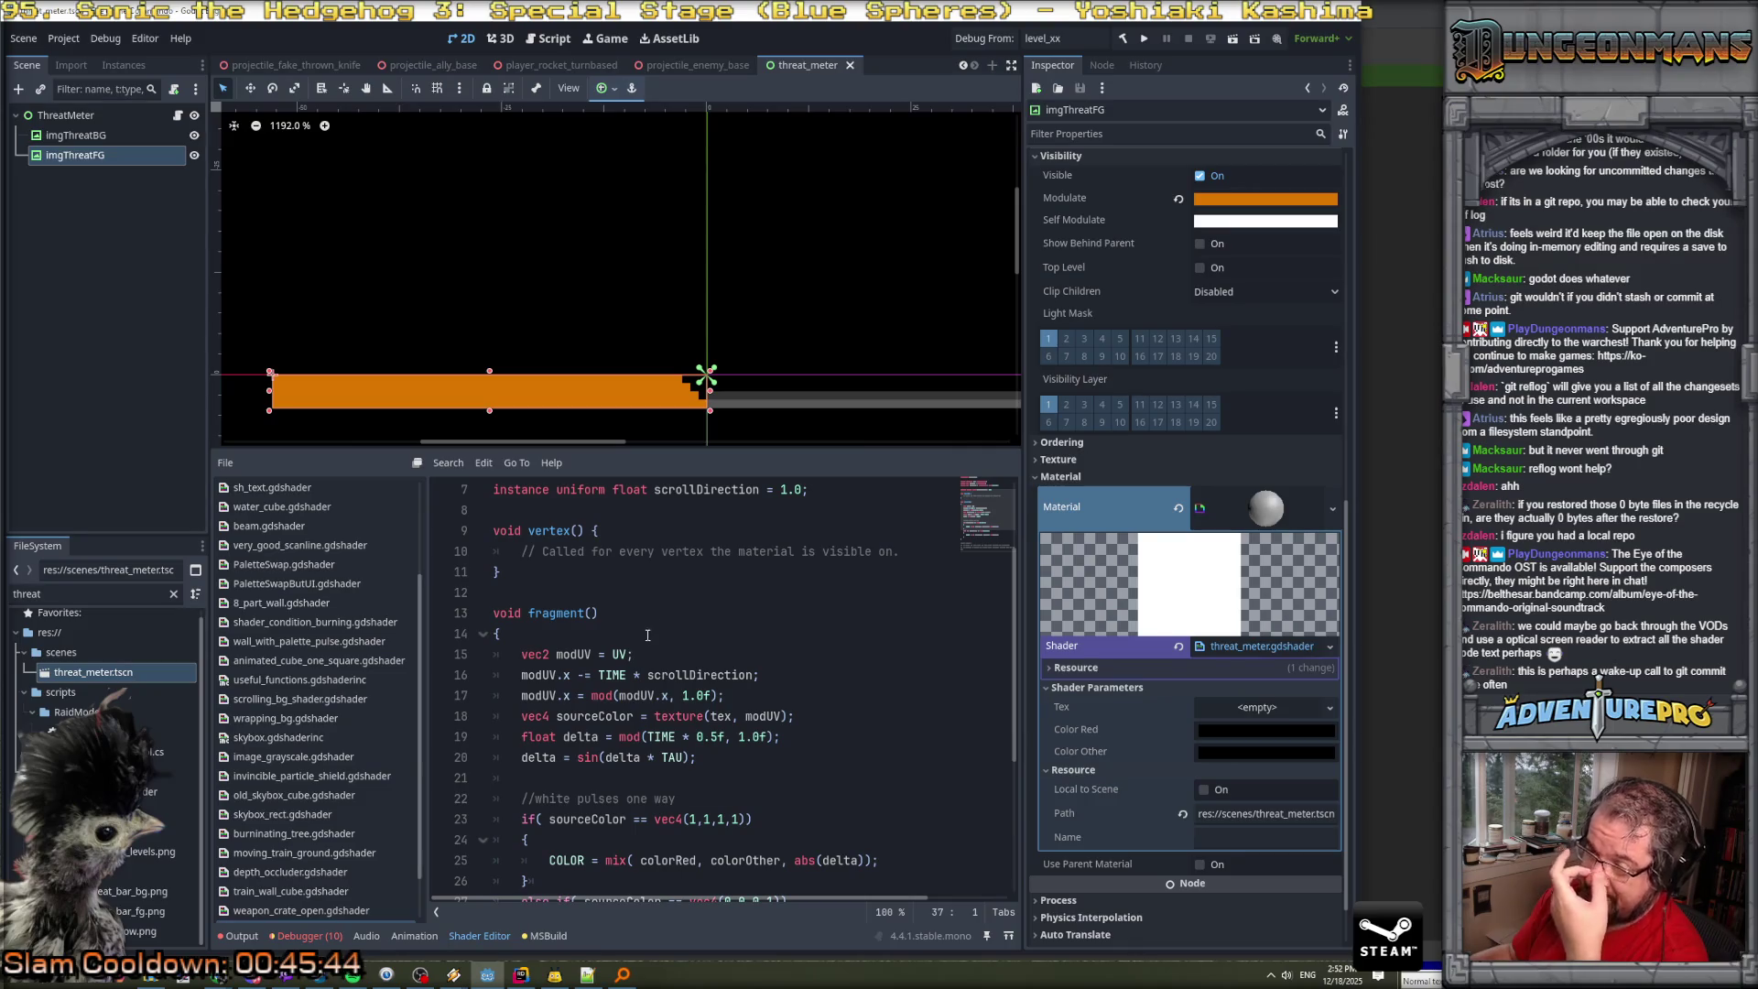
click(583, 638)
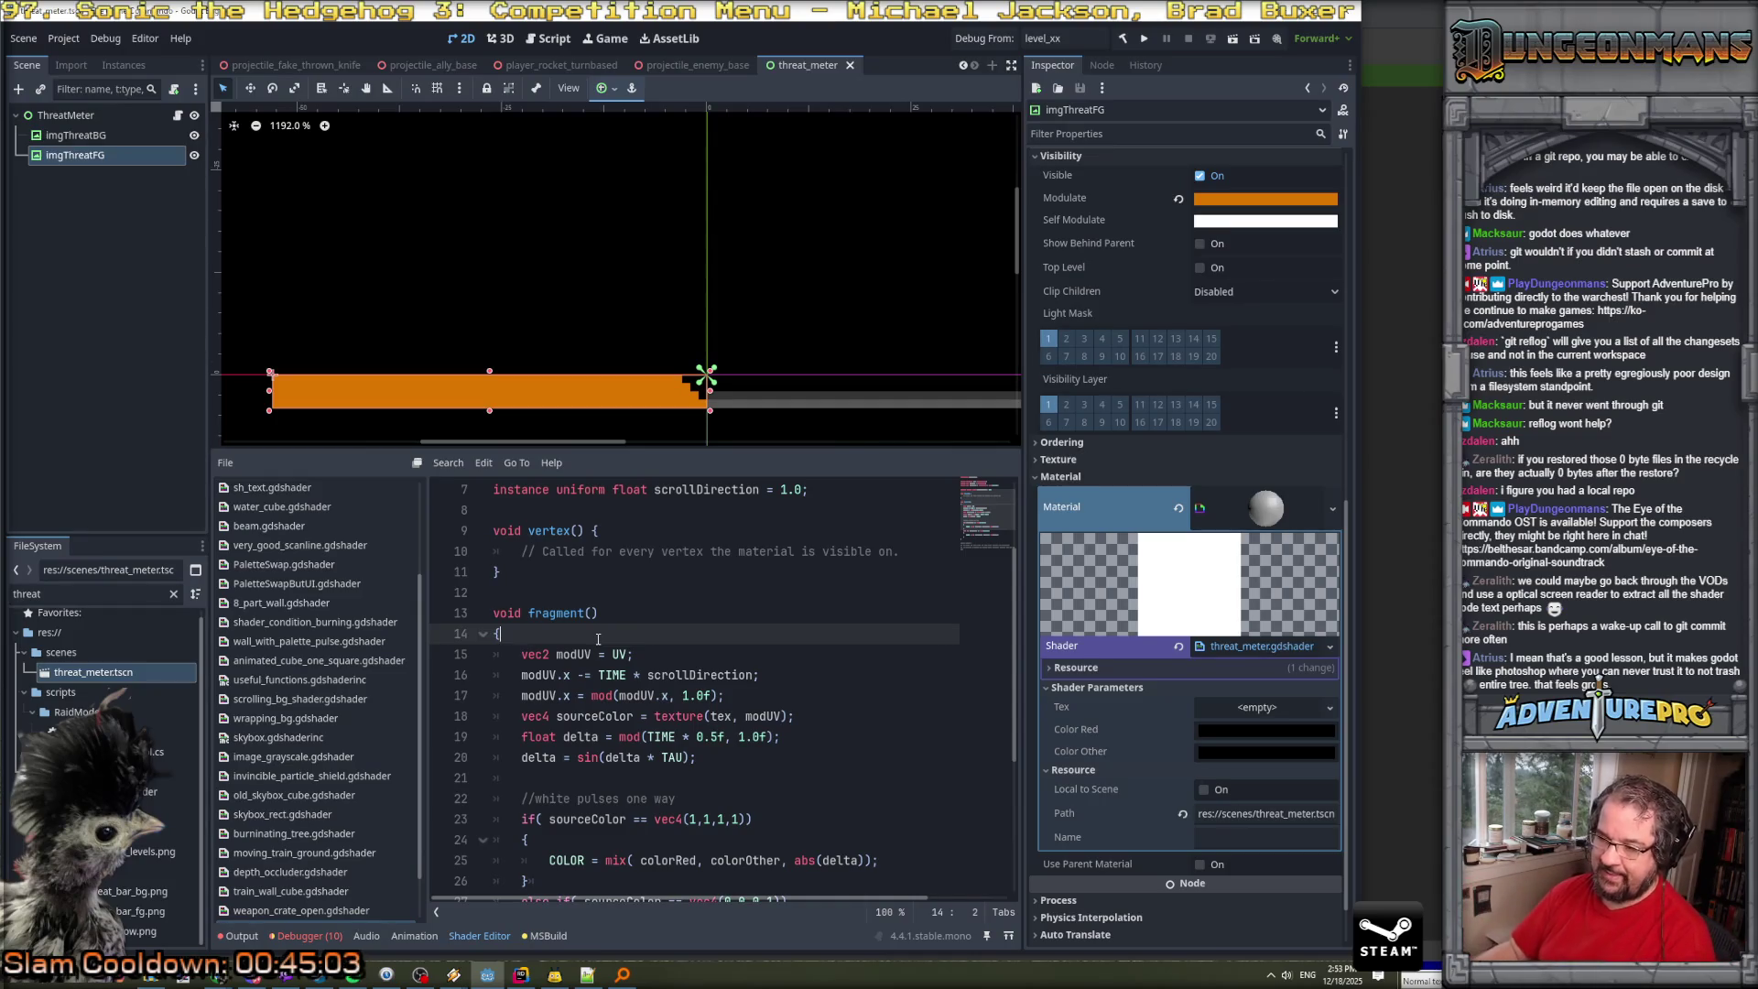
Declare float timeCenter = mod(TIME * 0.5f, 1.0f); at the top of fragment().
key(Return)
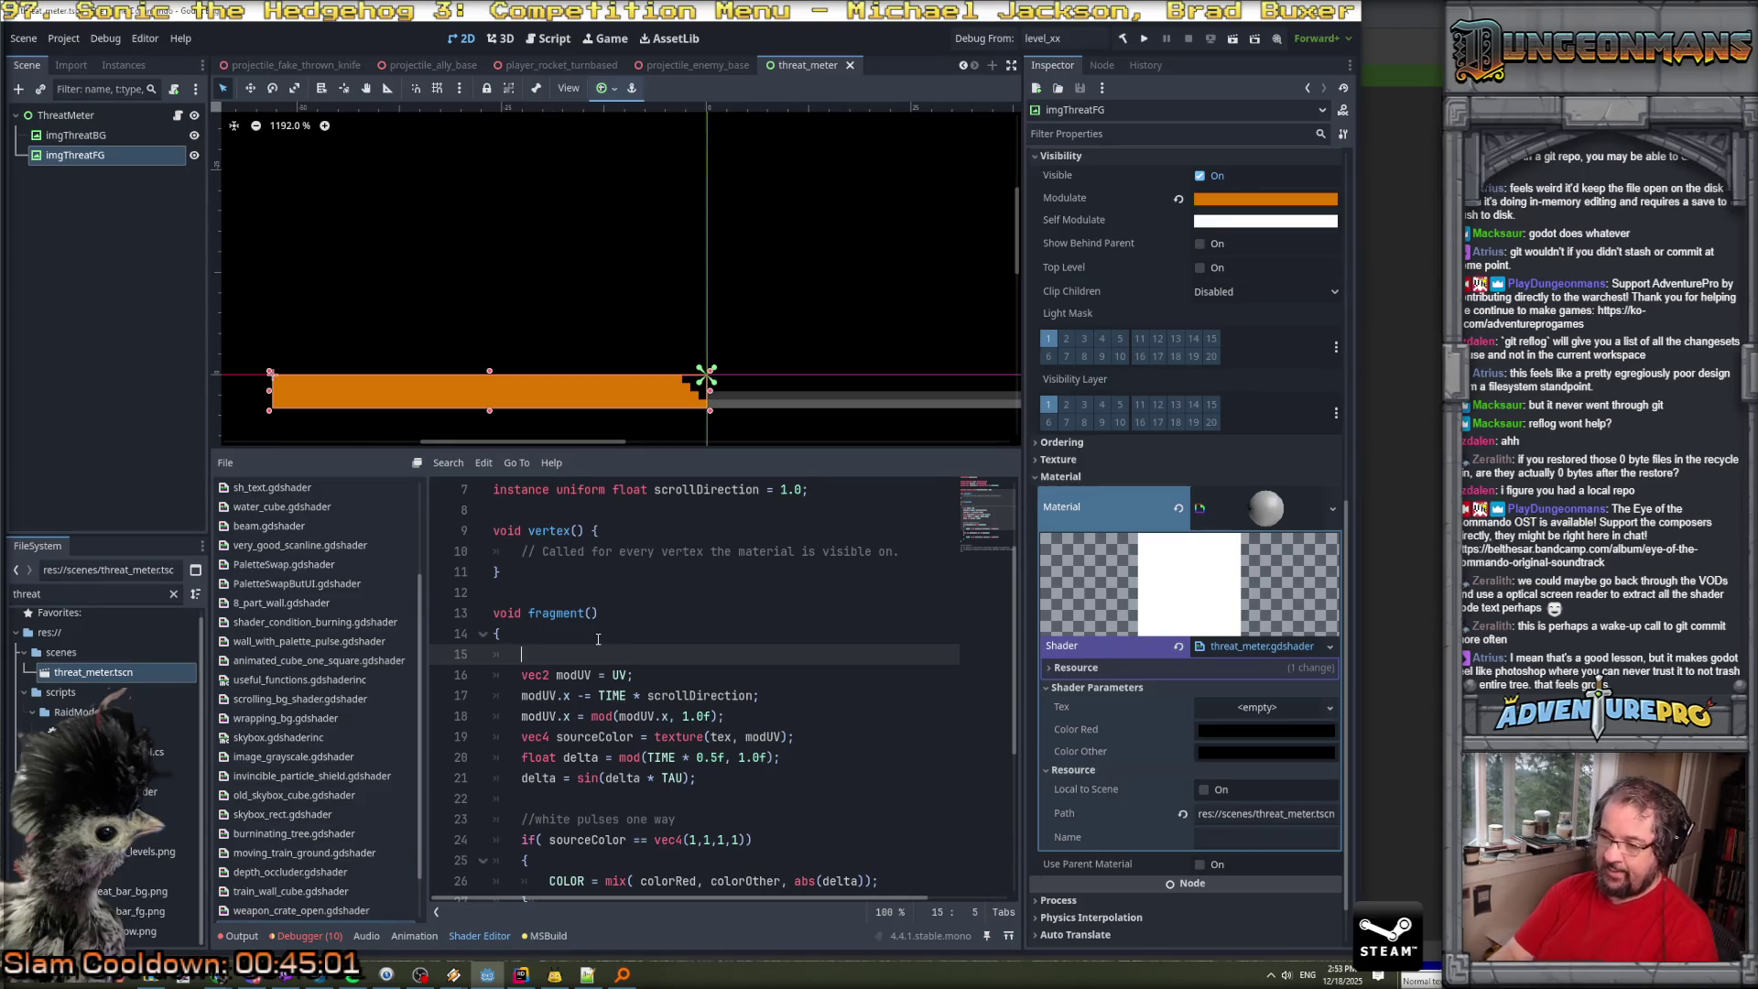
key(Return)
key(Up)
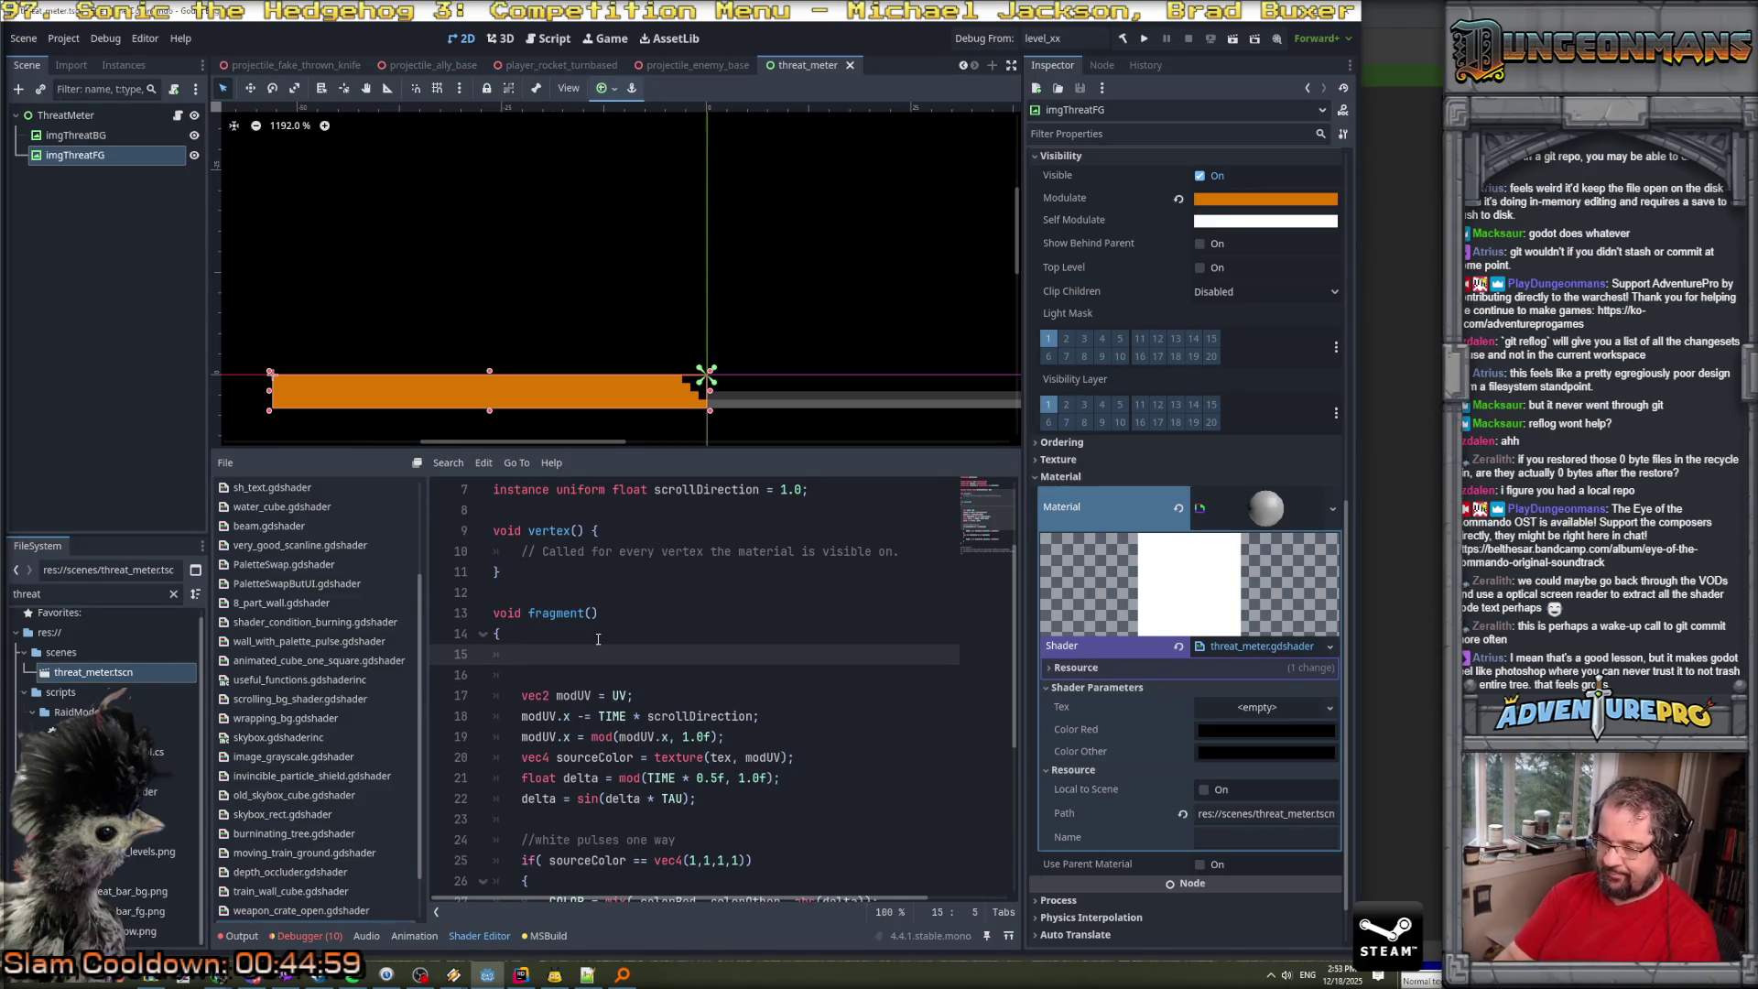
text(float)
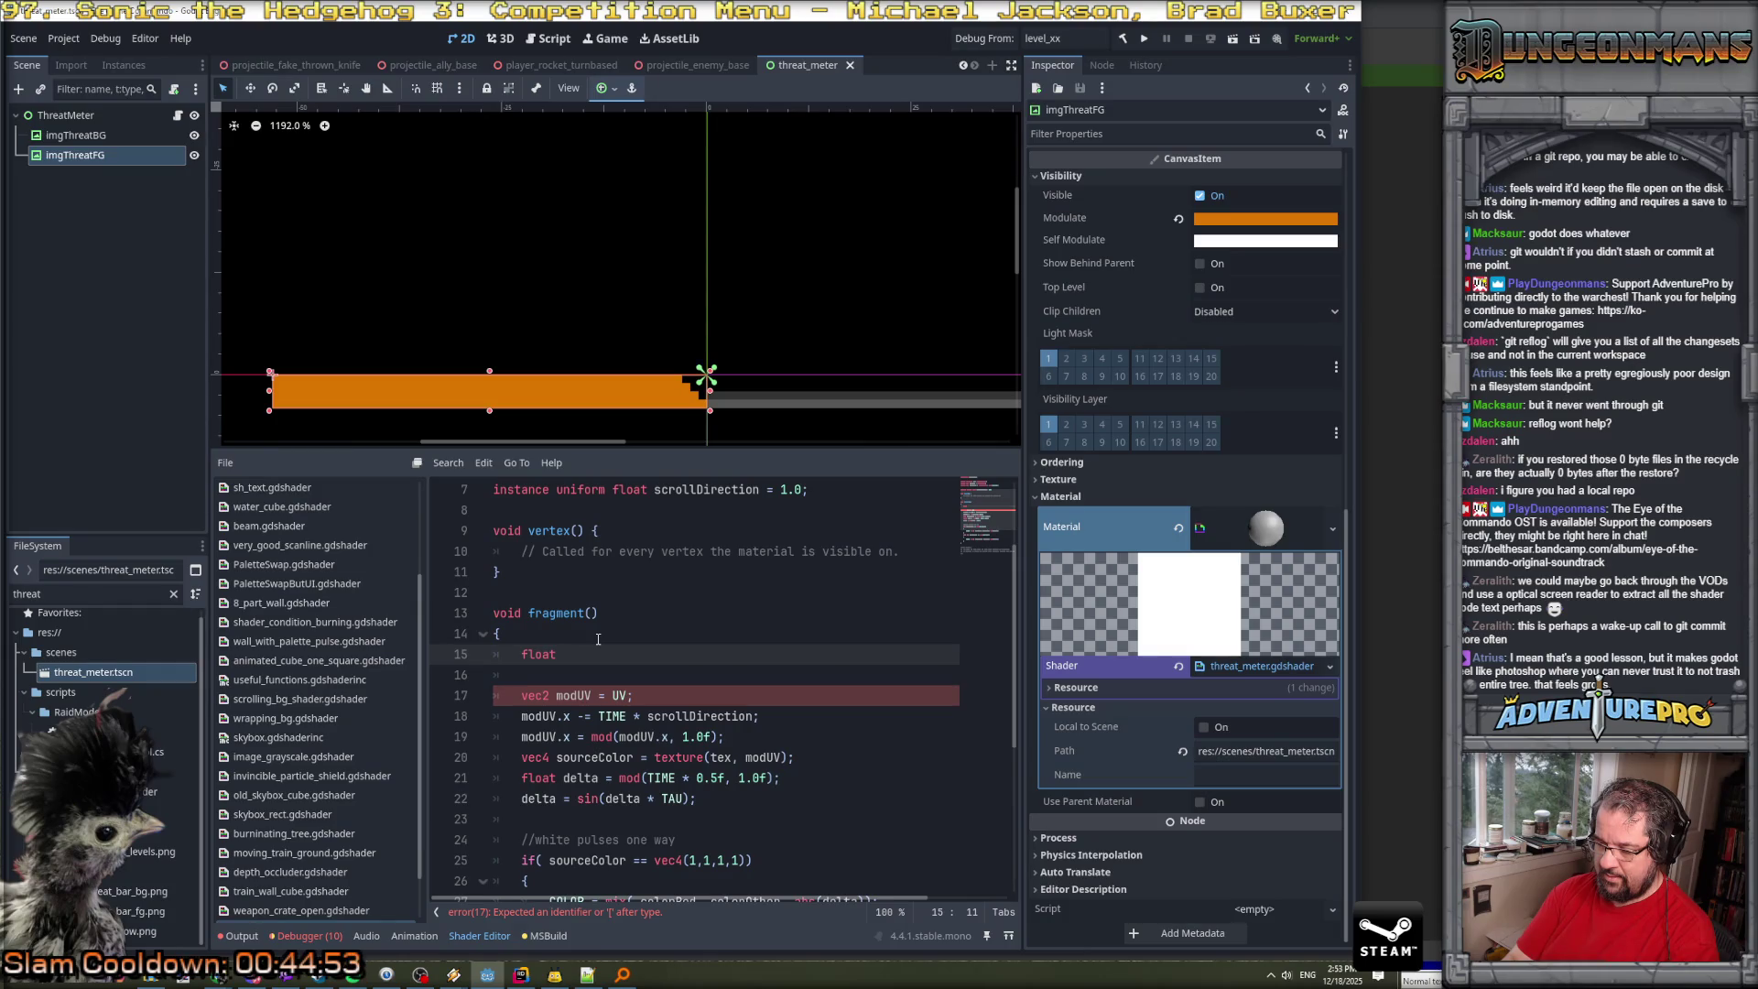
text(time)
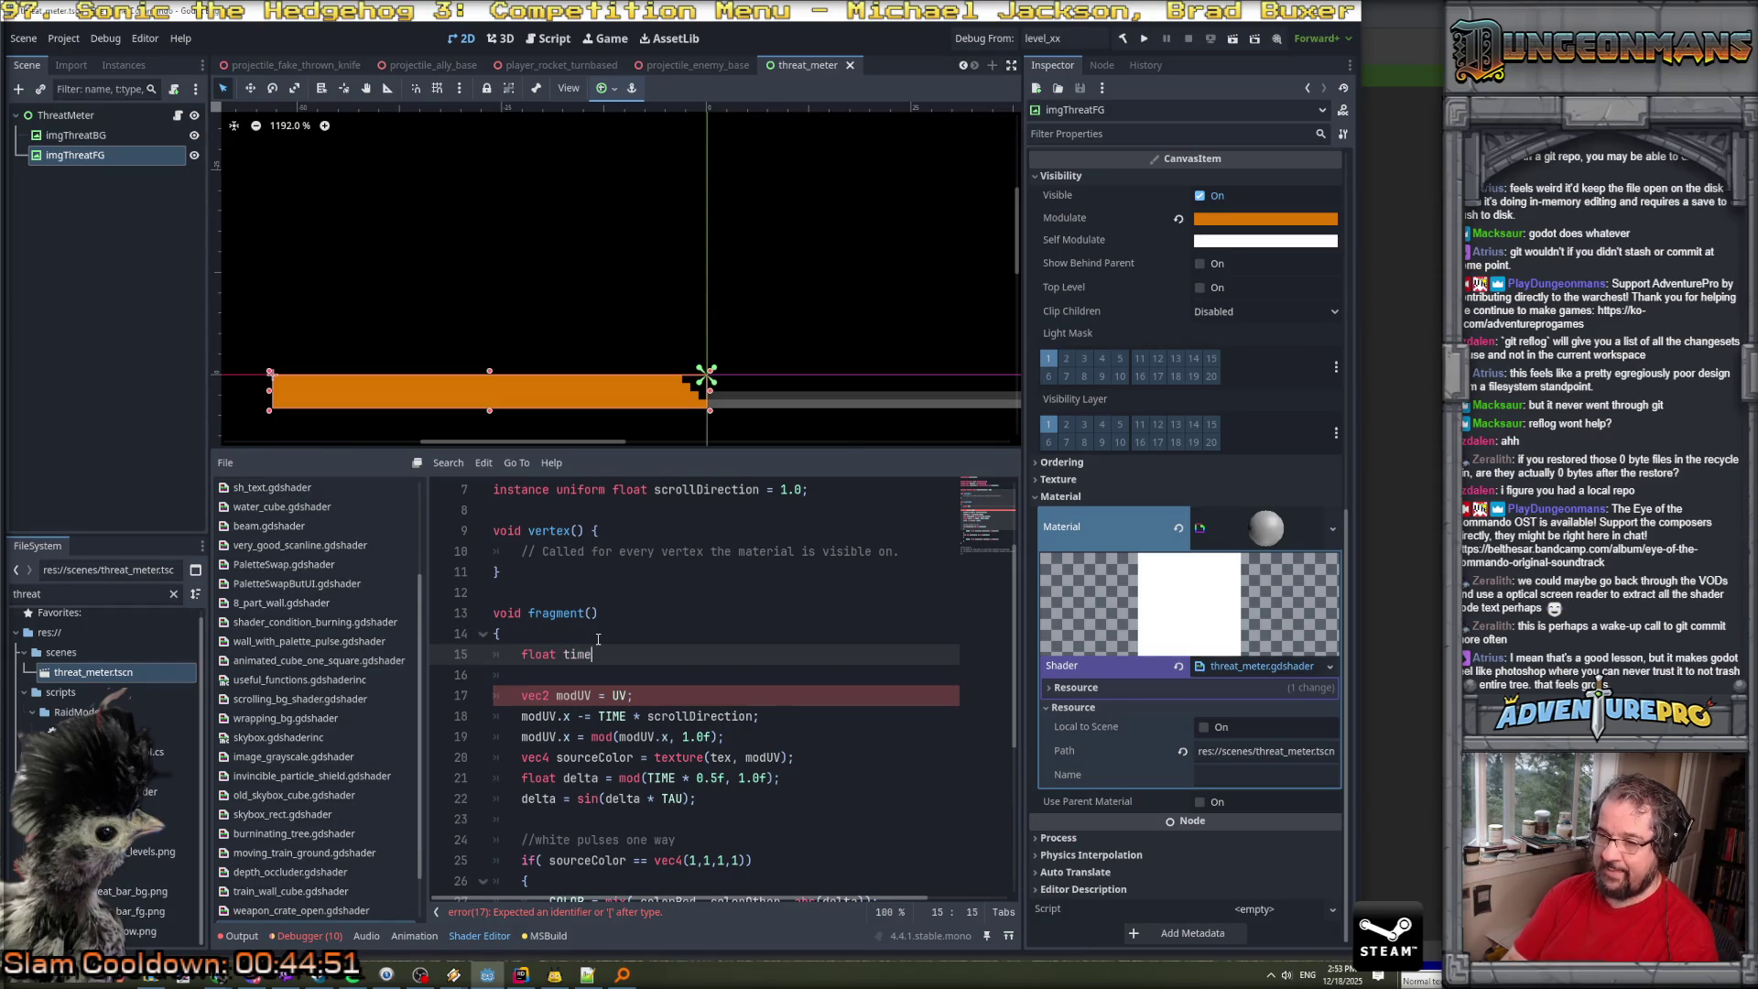
text(Center = )
text(TIME)
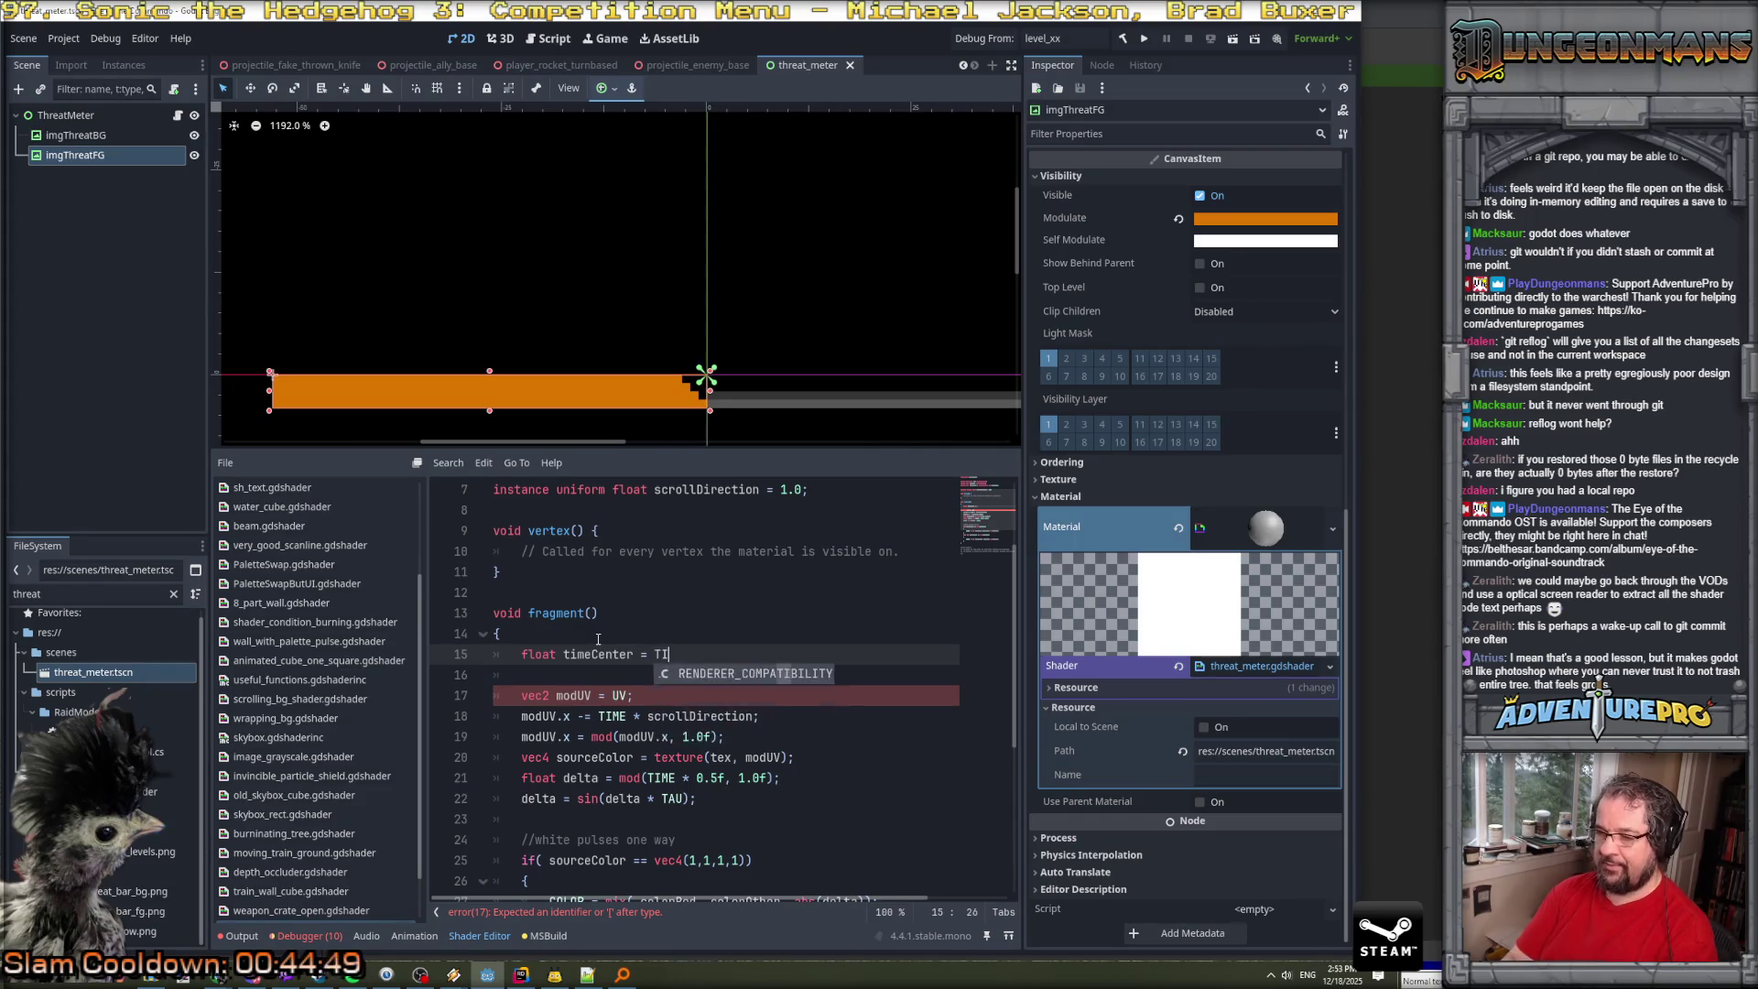
key(BackSpace)
key(BackSpace)
key(BackSpace)
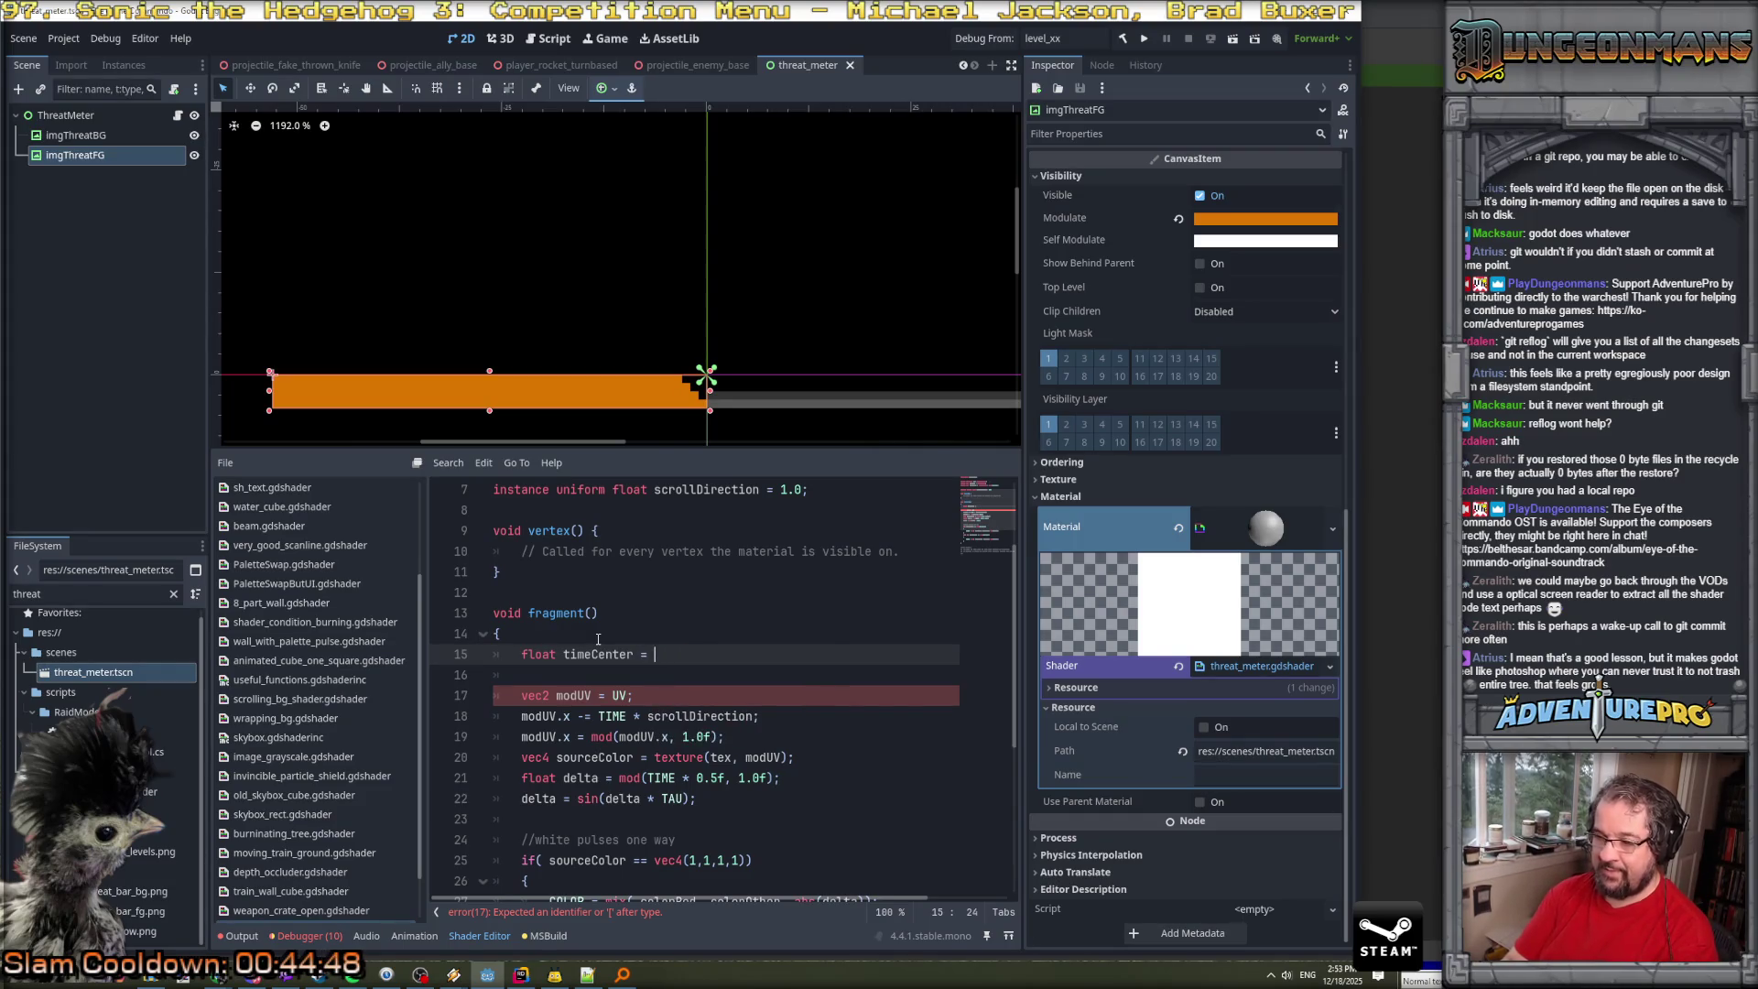
drag(618, 779, 780, 778)
key(ctrl+c)
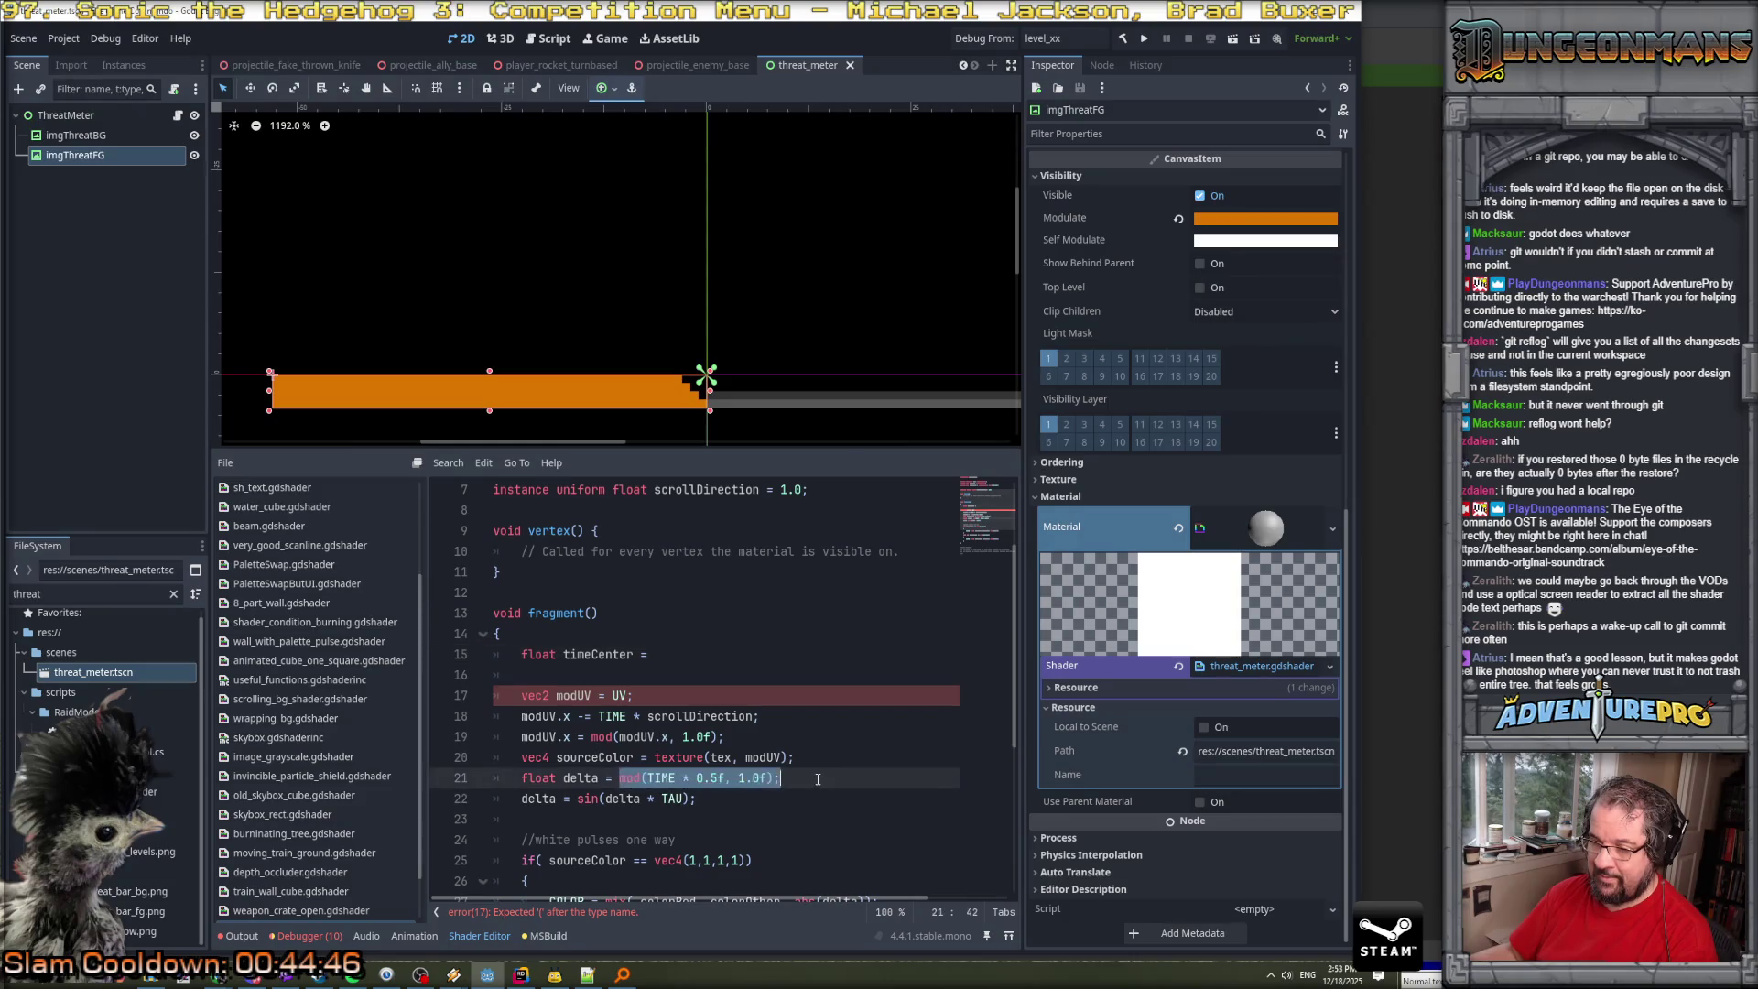
click(713, 655)
key(ctrl+v)
text(;)
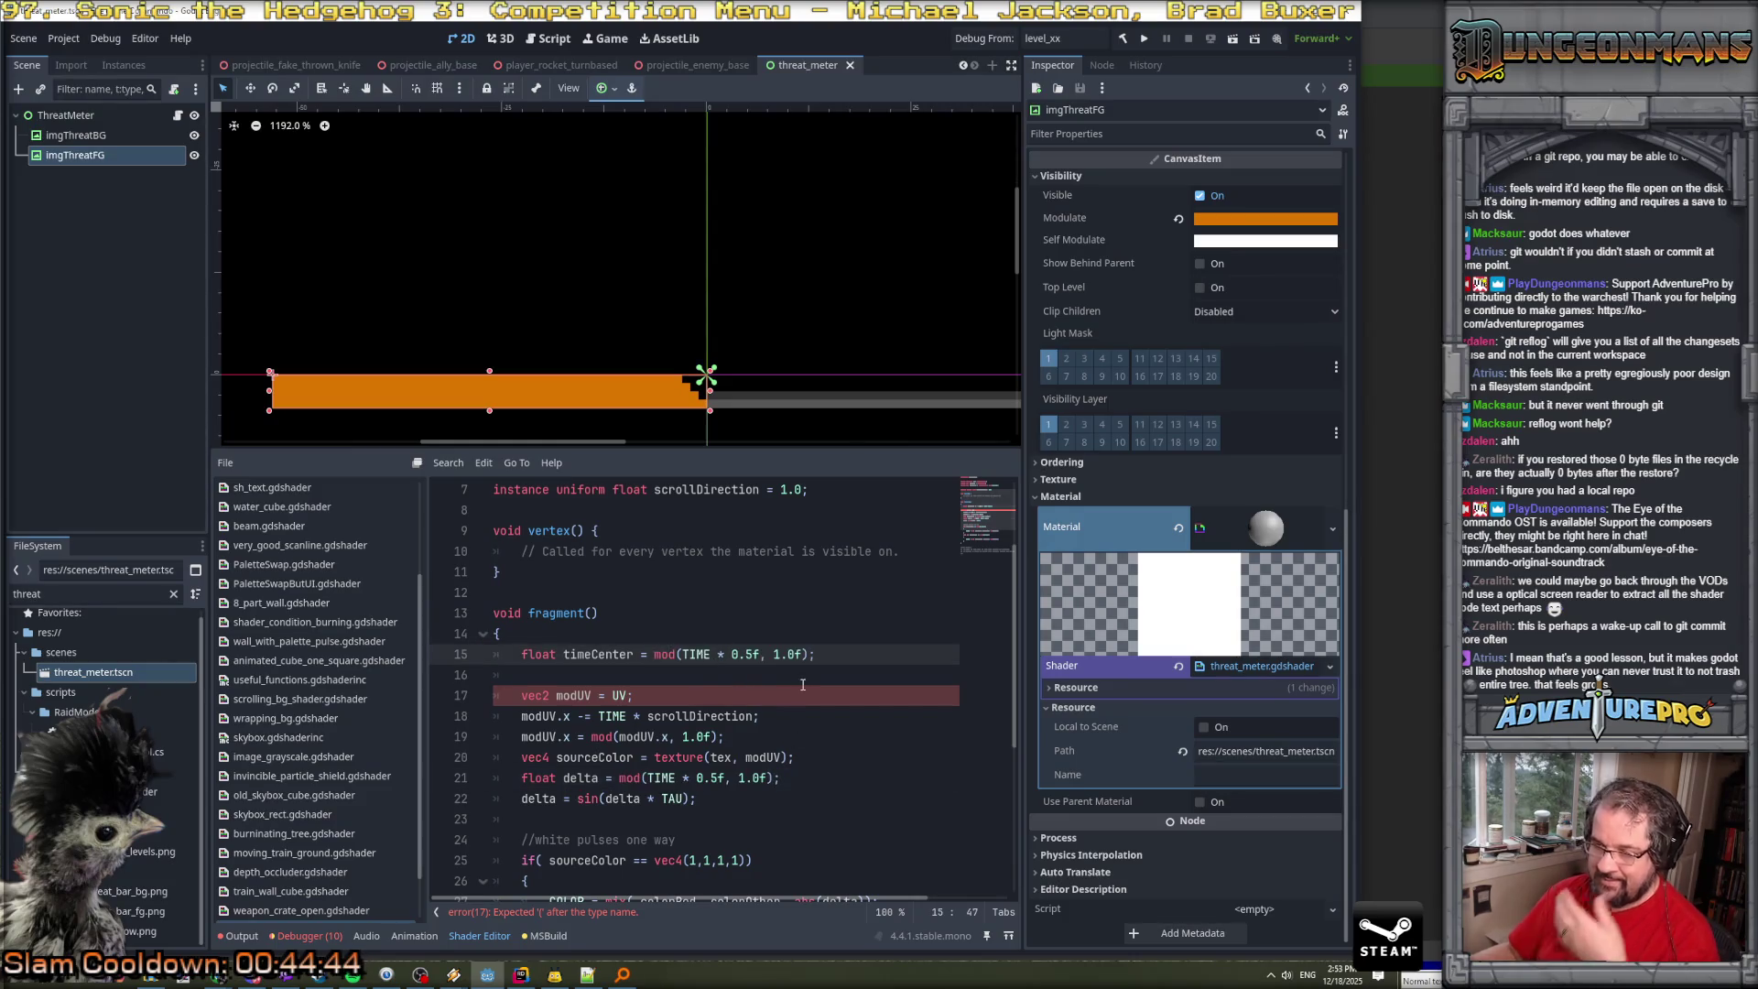
key(BackSpace)
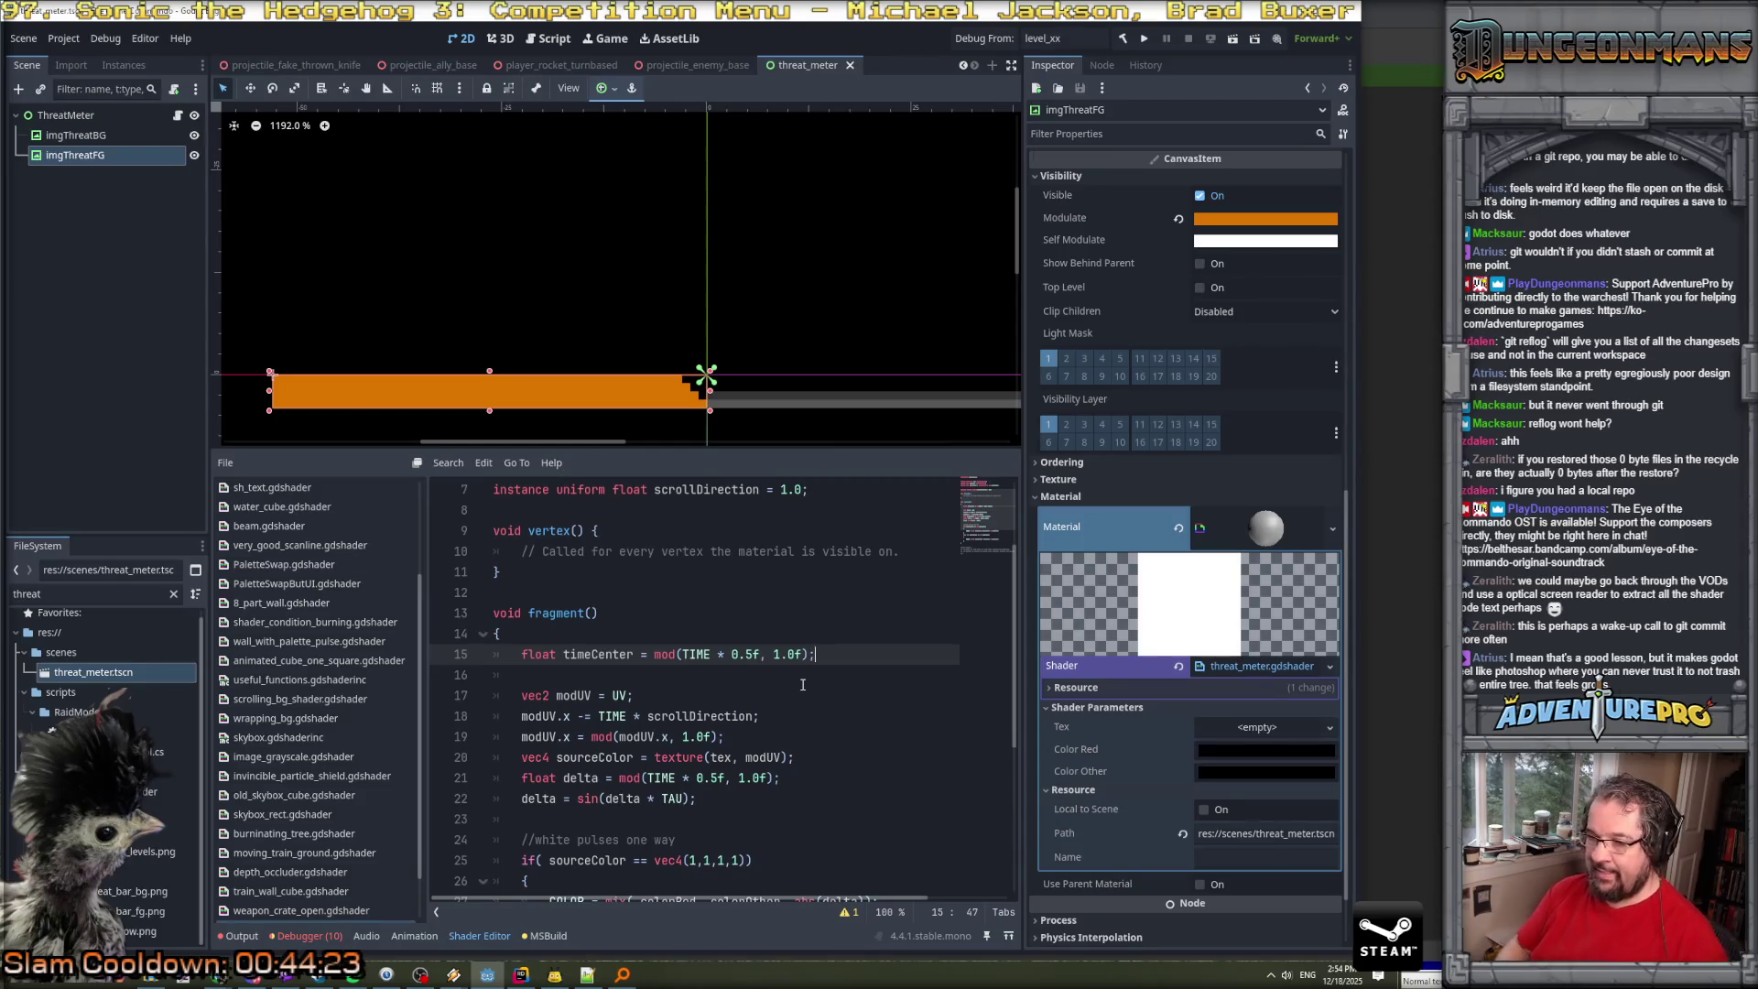
Cut the vec2 modUV = UV line below timeCenter.
key(Return)
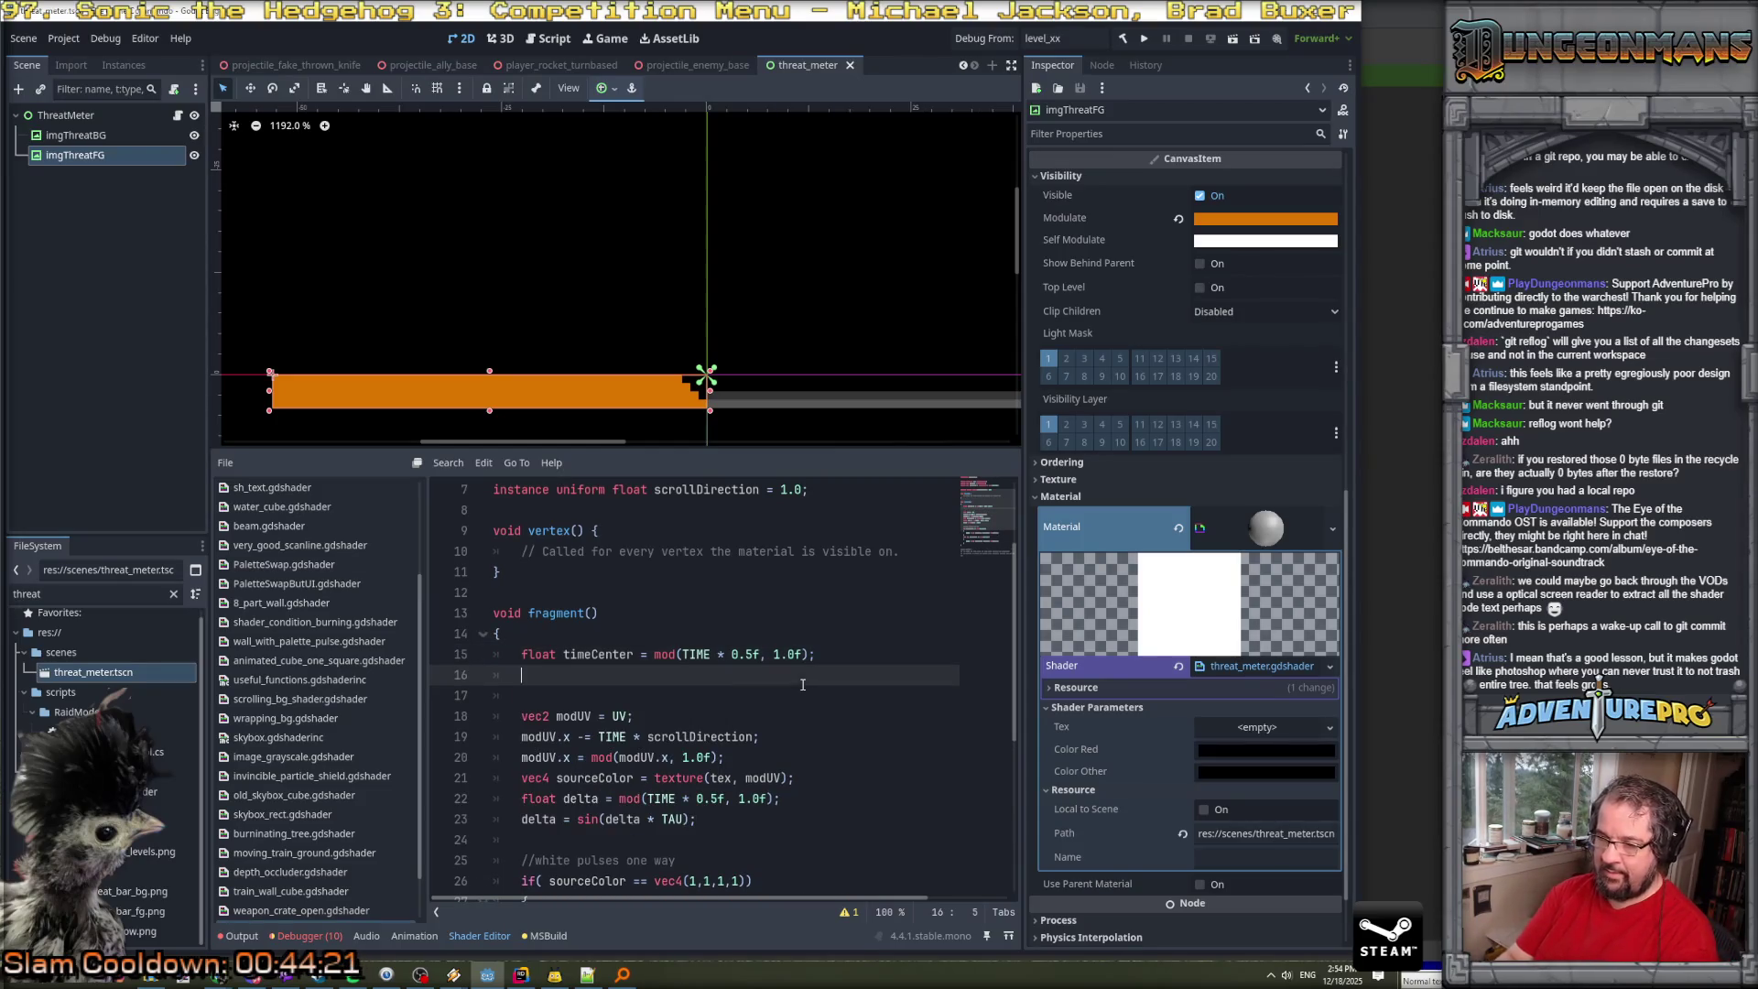
key(Down)
key(Down)
key(ctrl+x)
key(Up)
key(Up)
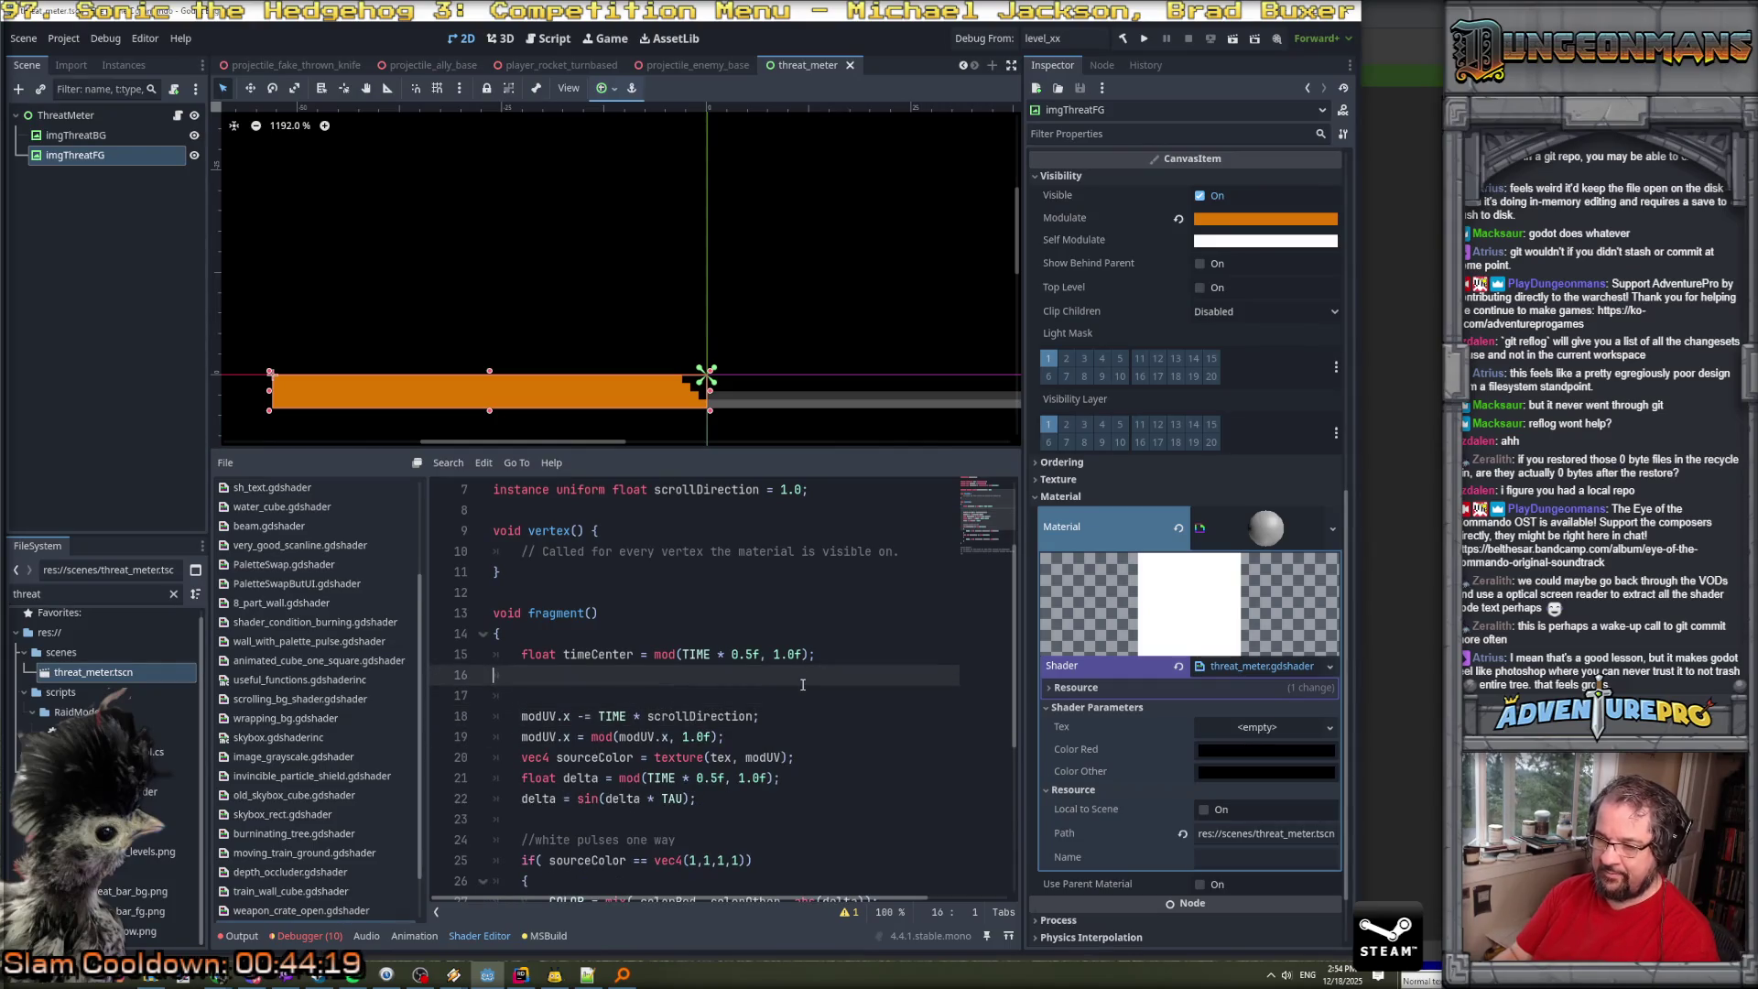
key(Left)
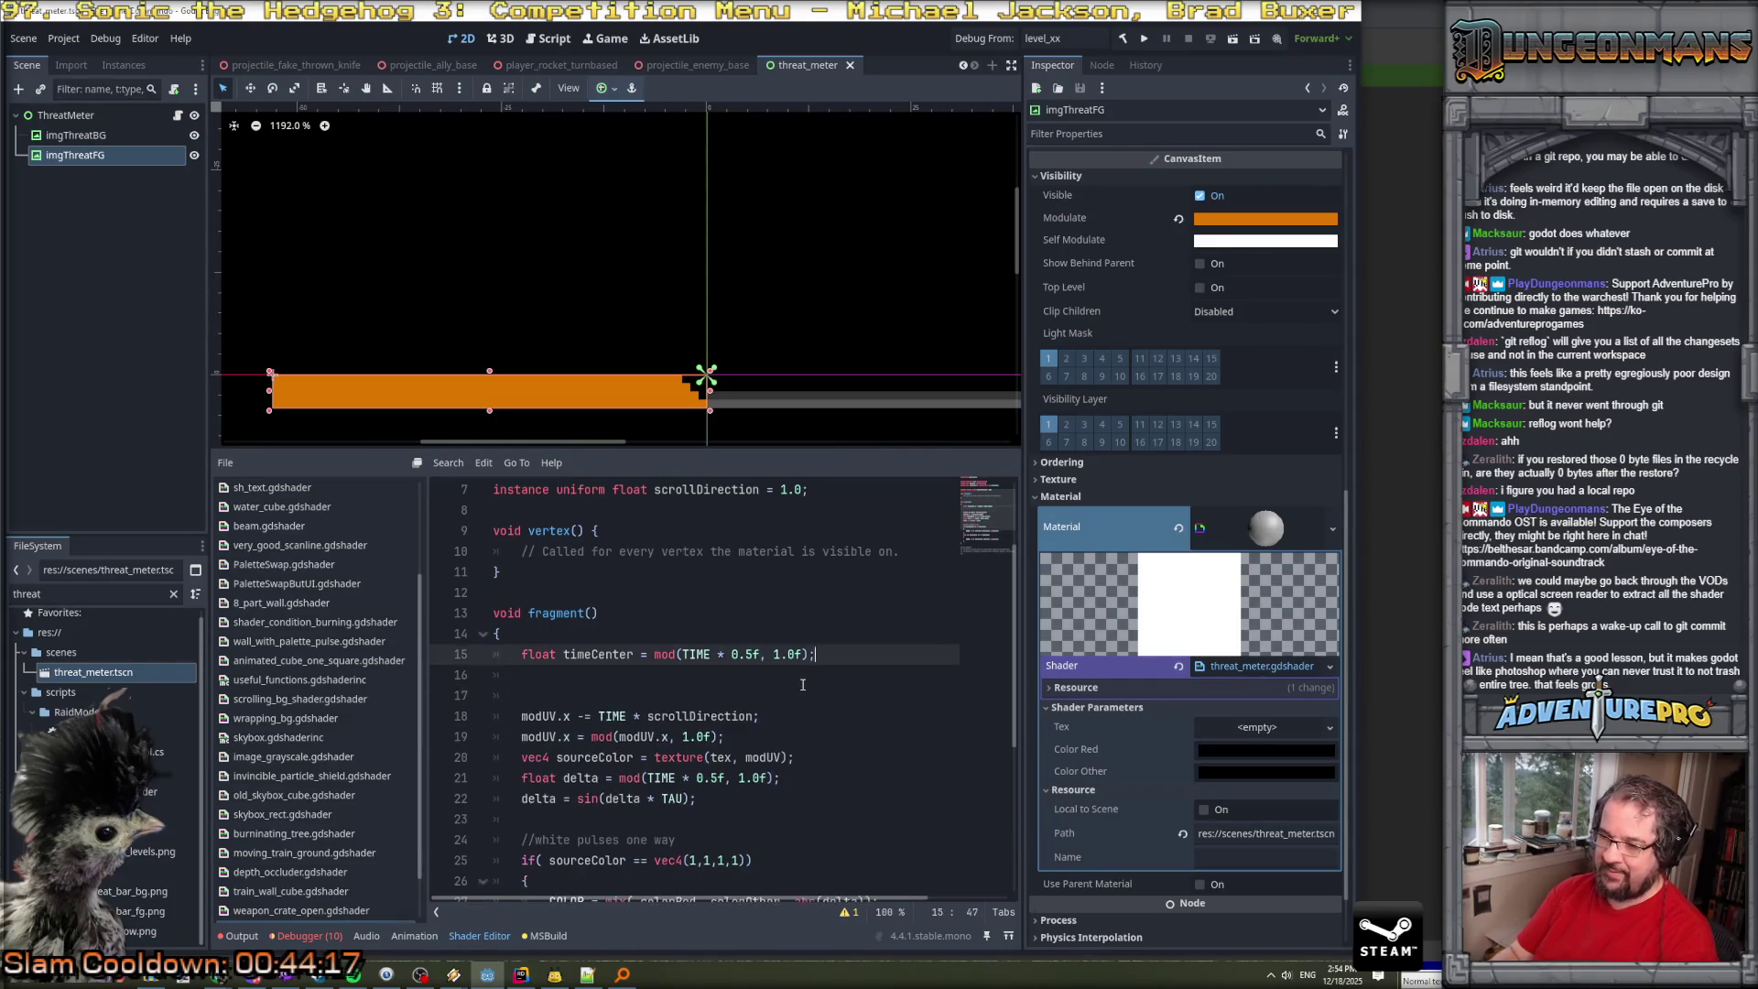
Add an if block testing abs(UV.x - timeCenter) < 0.1.
key(Return)
text(if( )
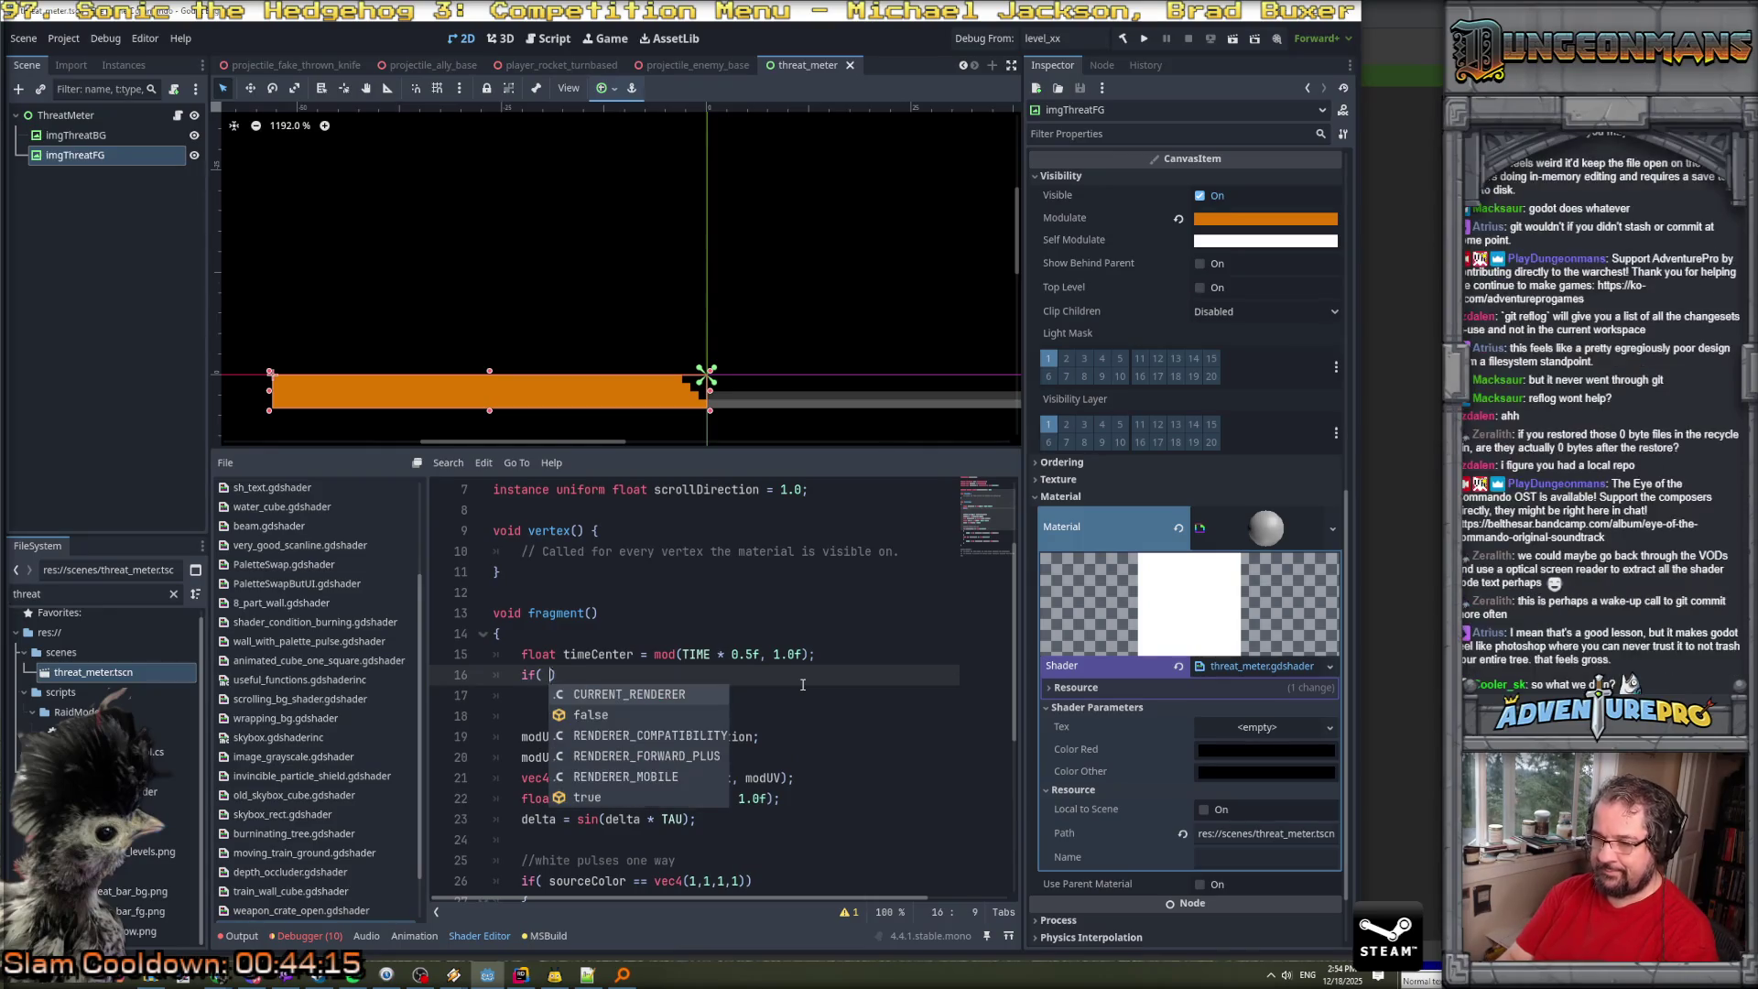
text(UV.x - )
text(timeCent)
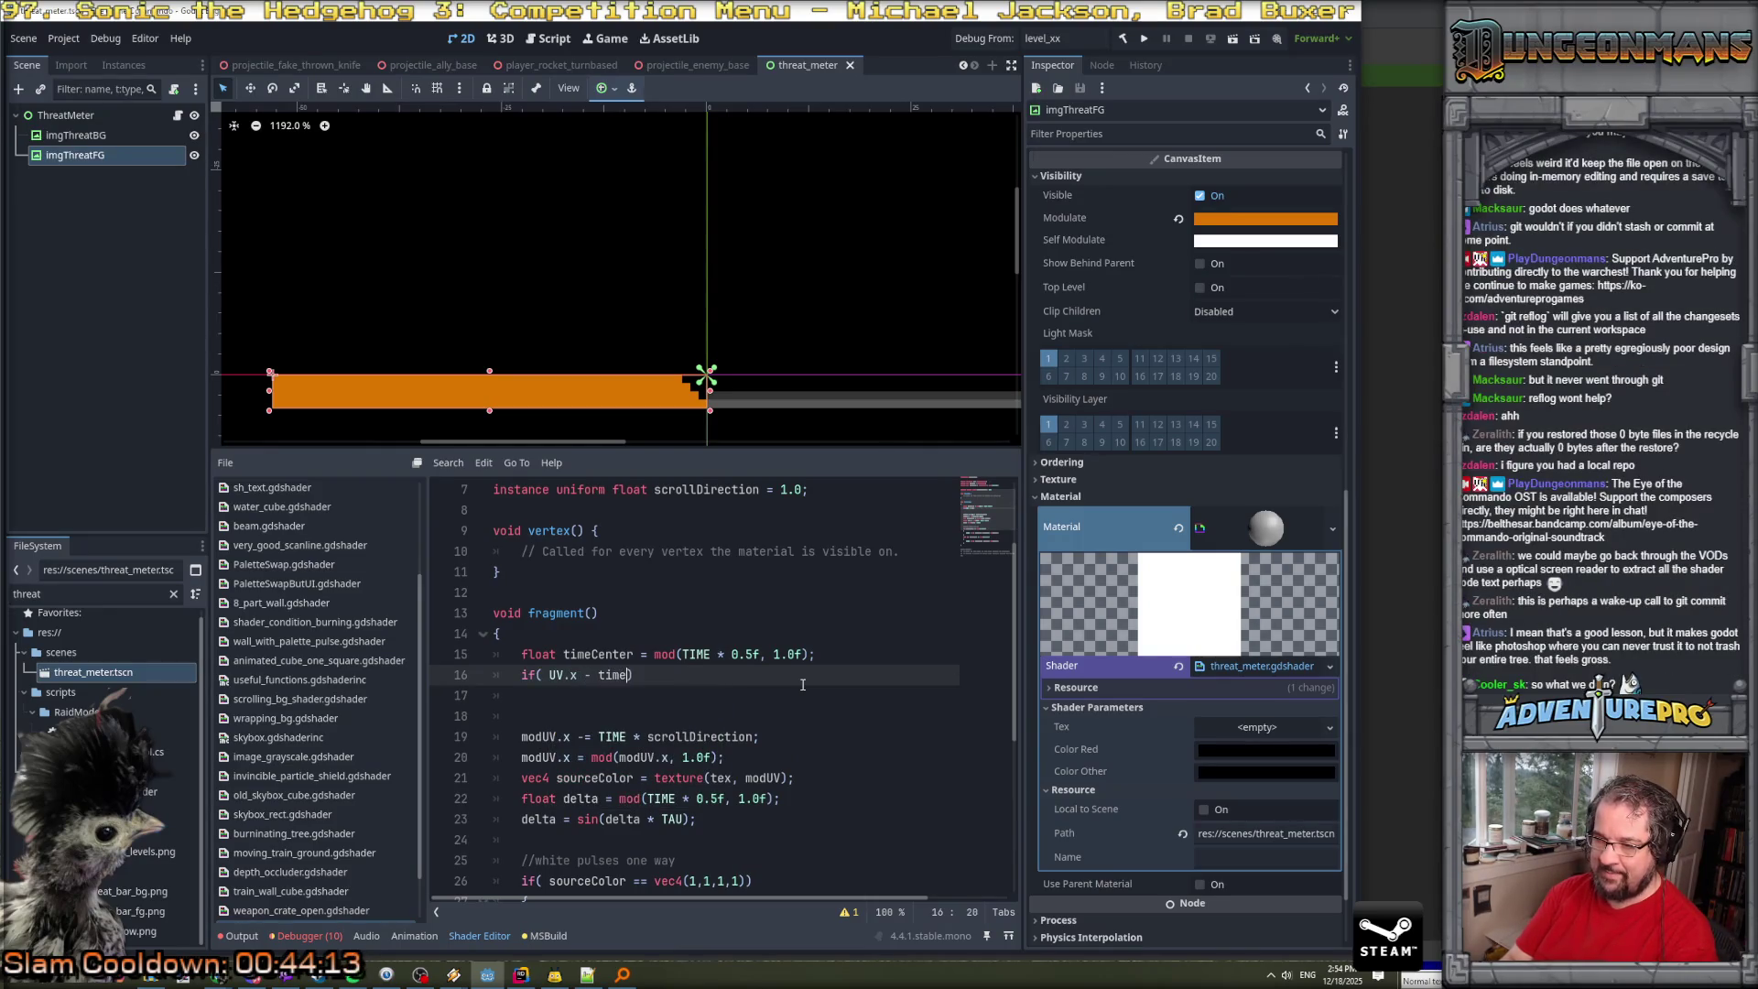
text(er)
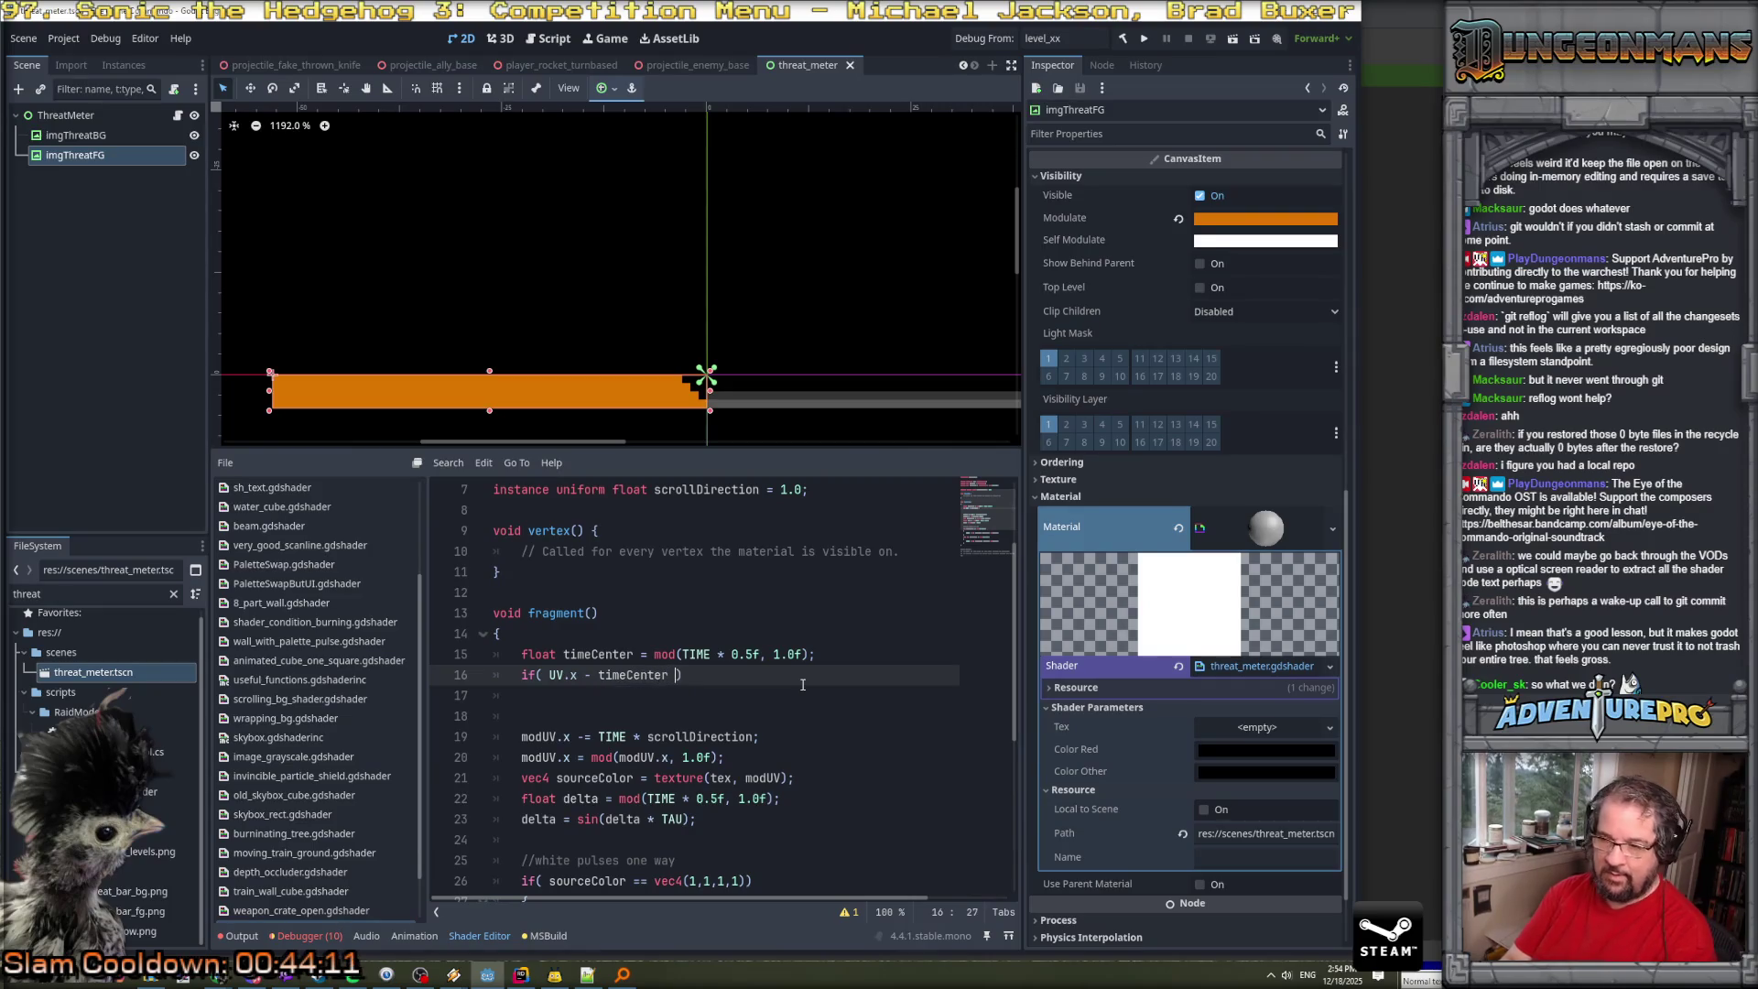
click(550, 674)
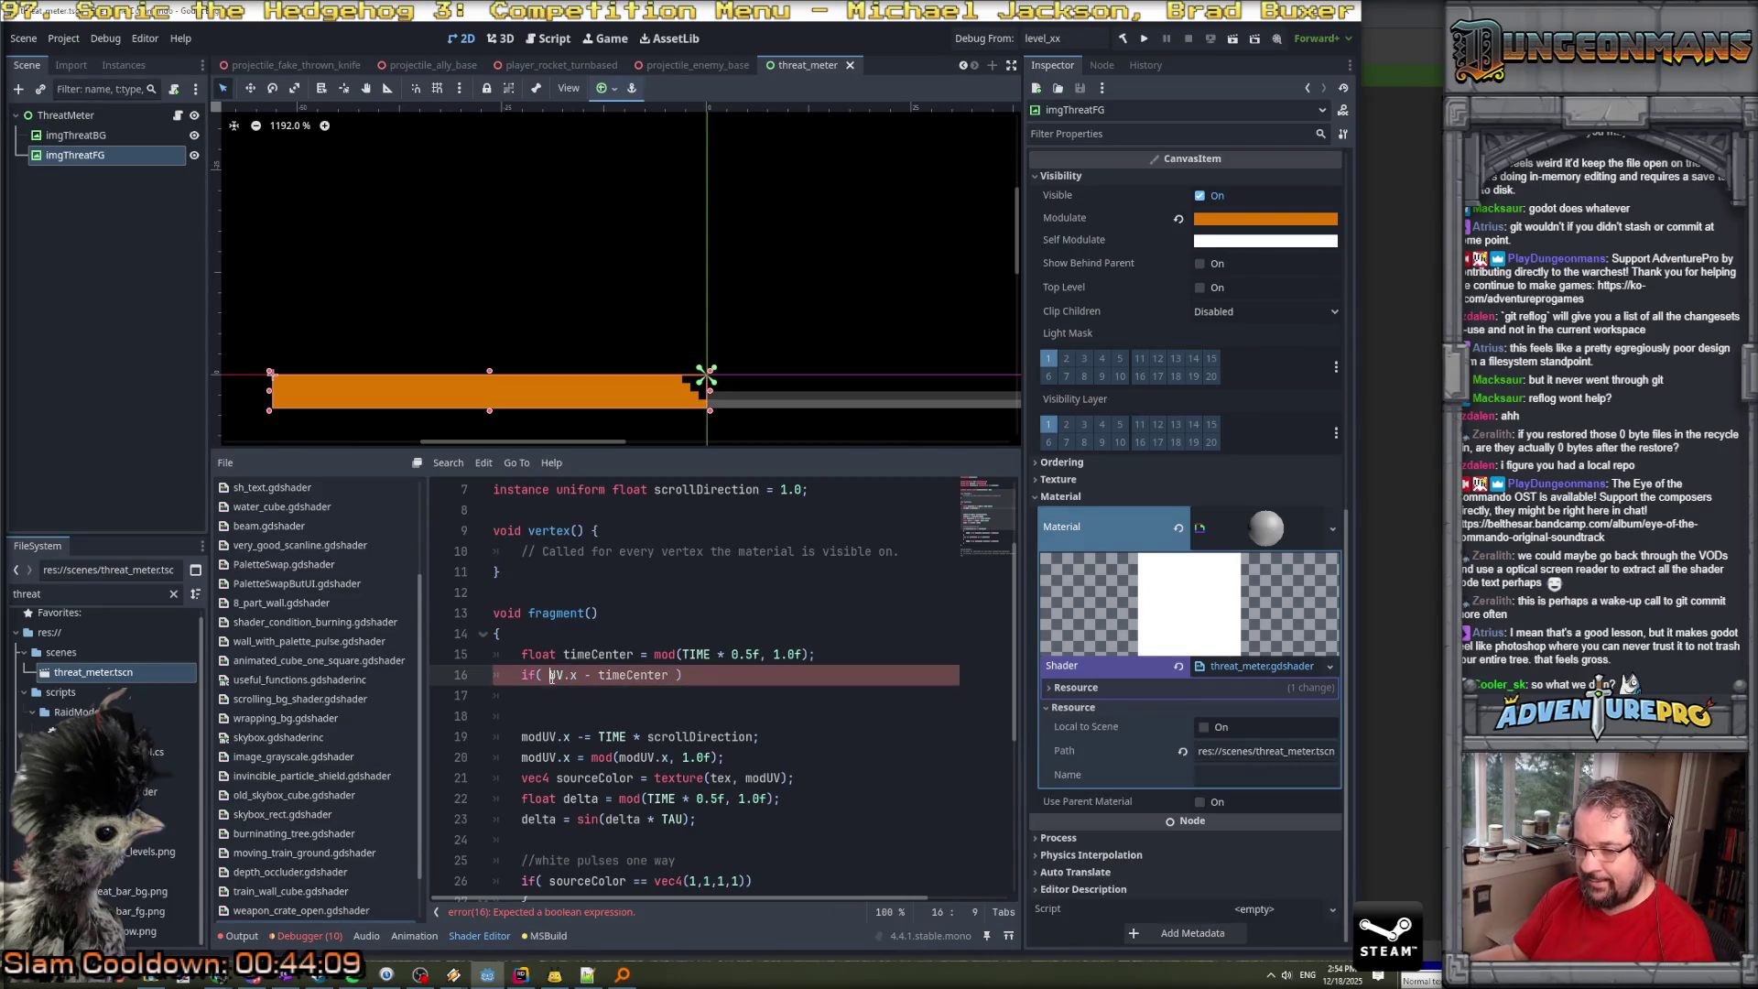
text(abs()
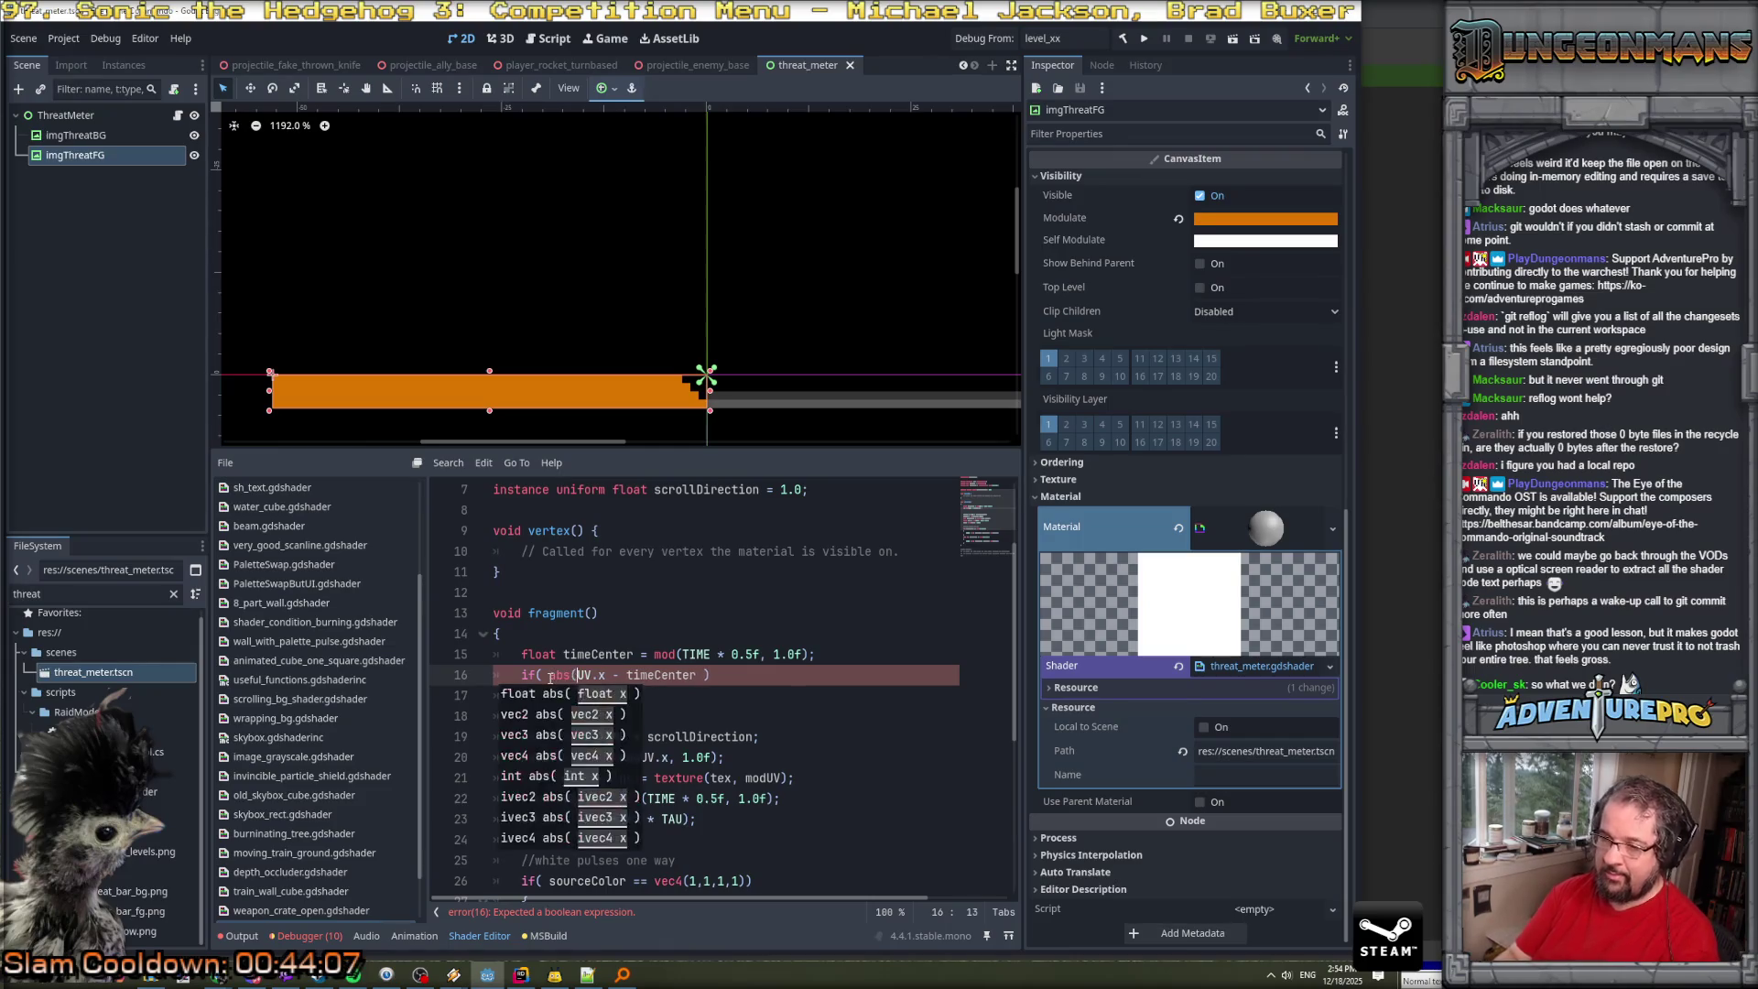
key(Right)
key(Right)
key(Right)
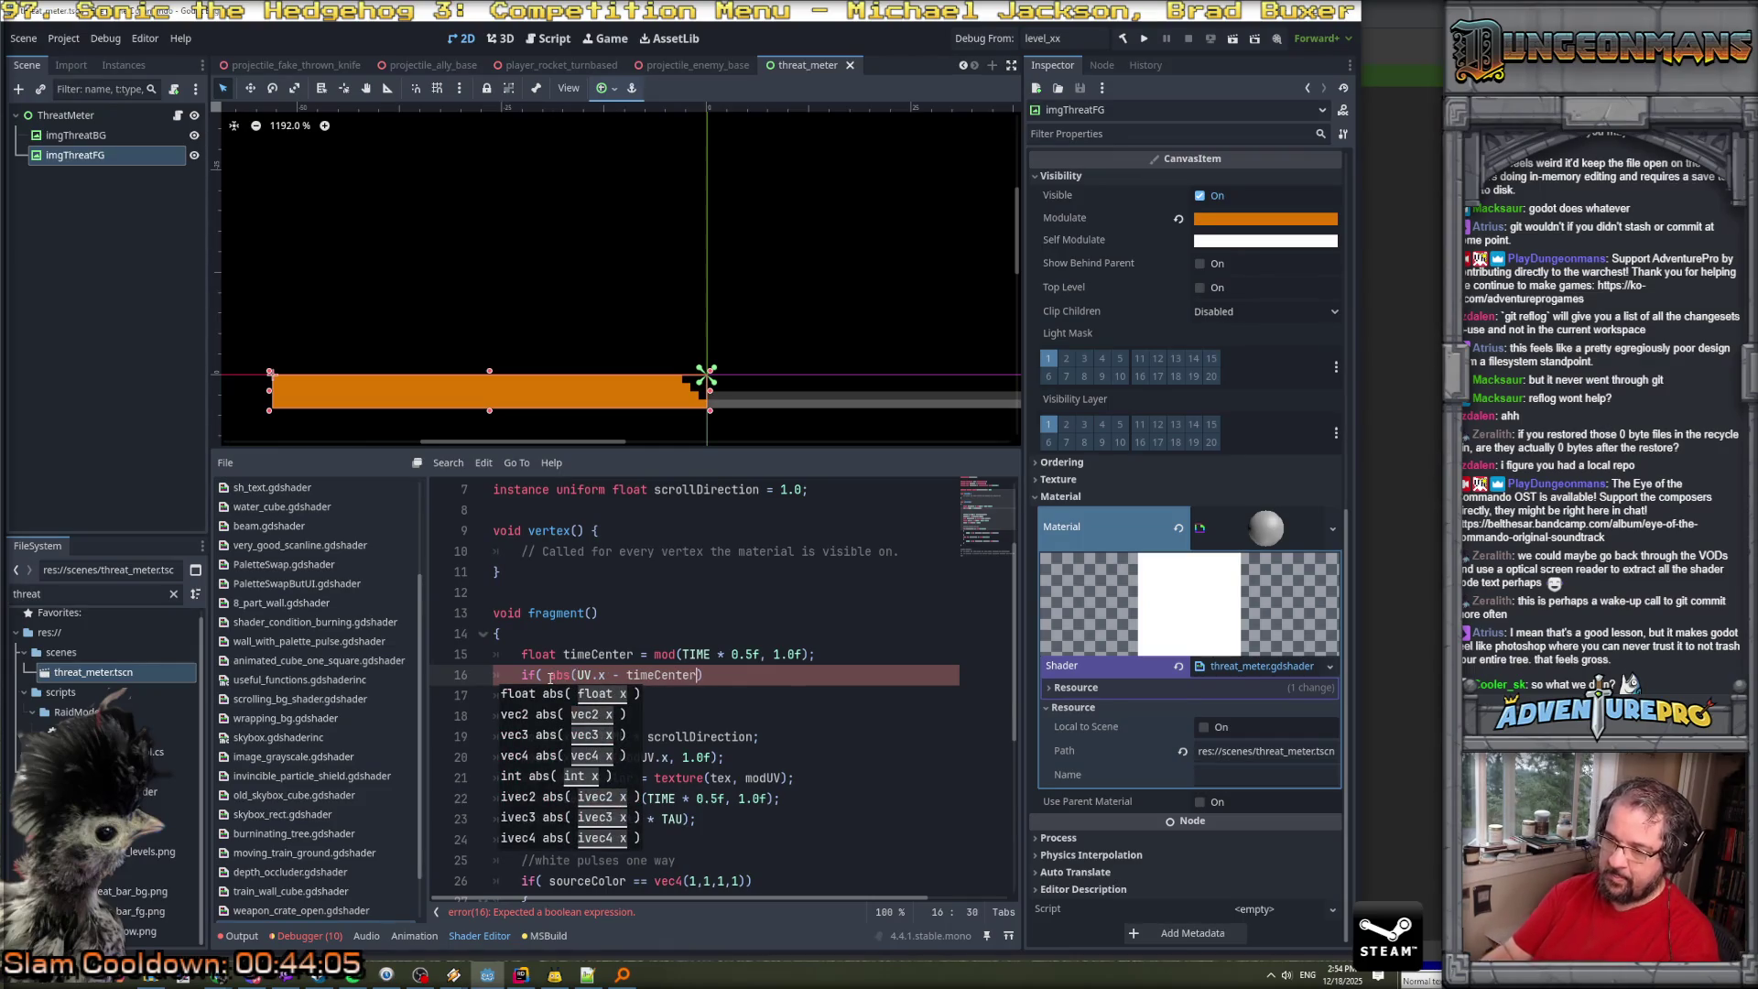
text())
key(Return)
text({)
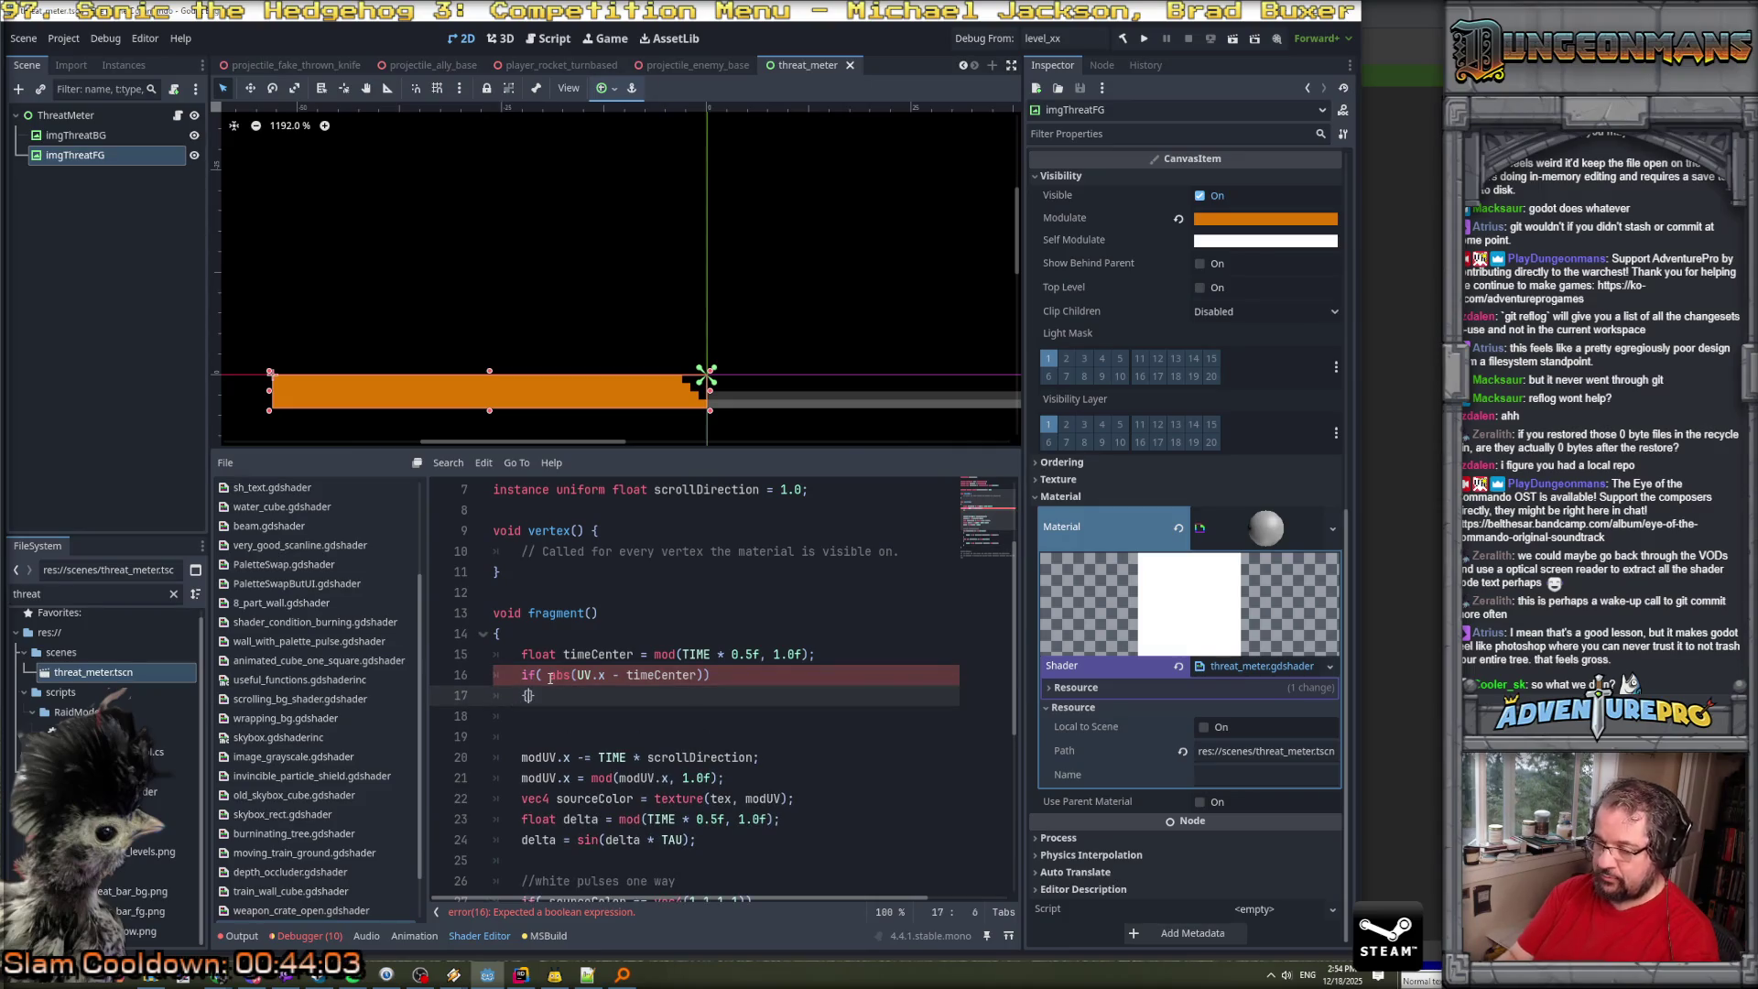
key(Return)
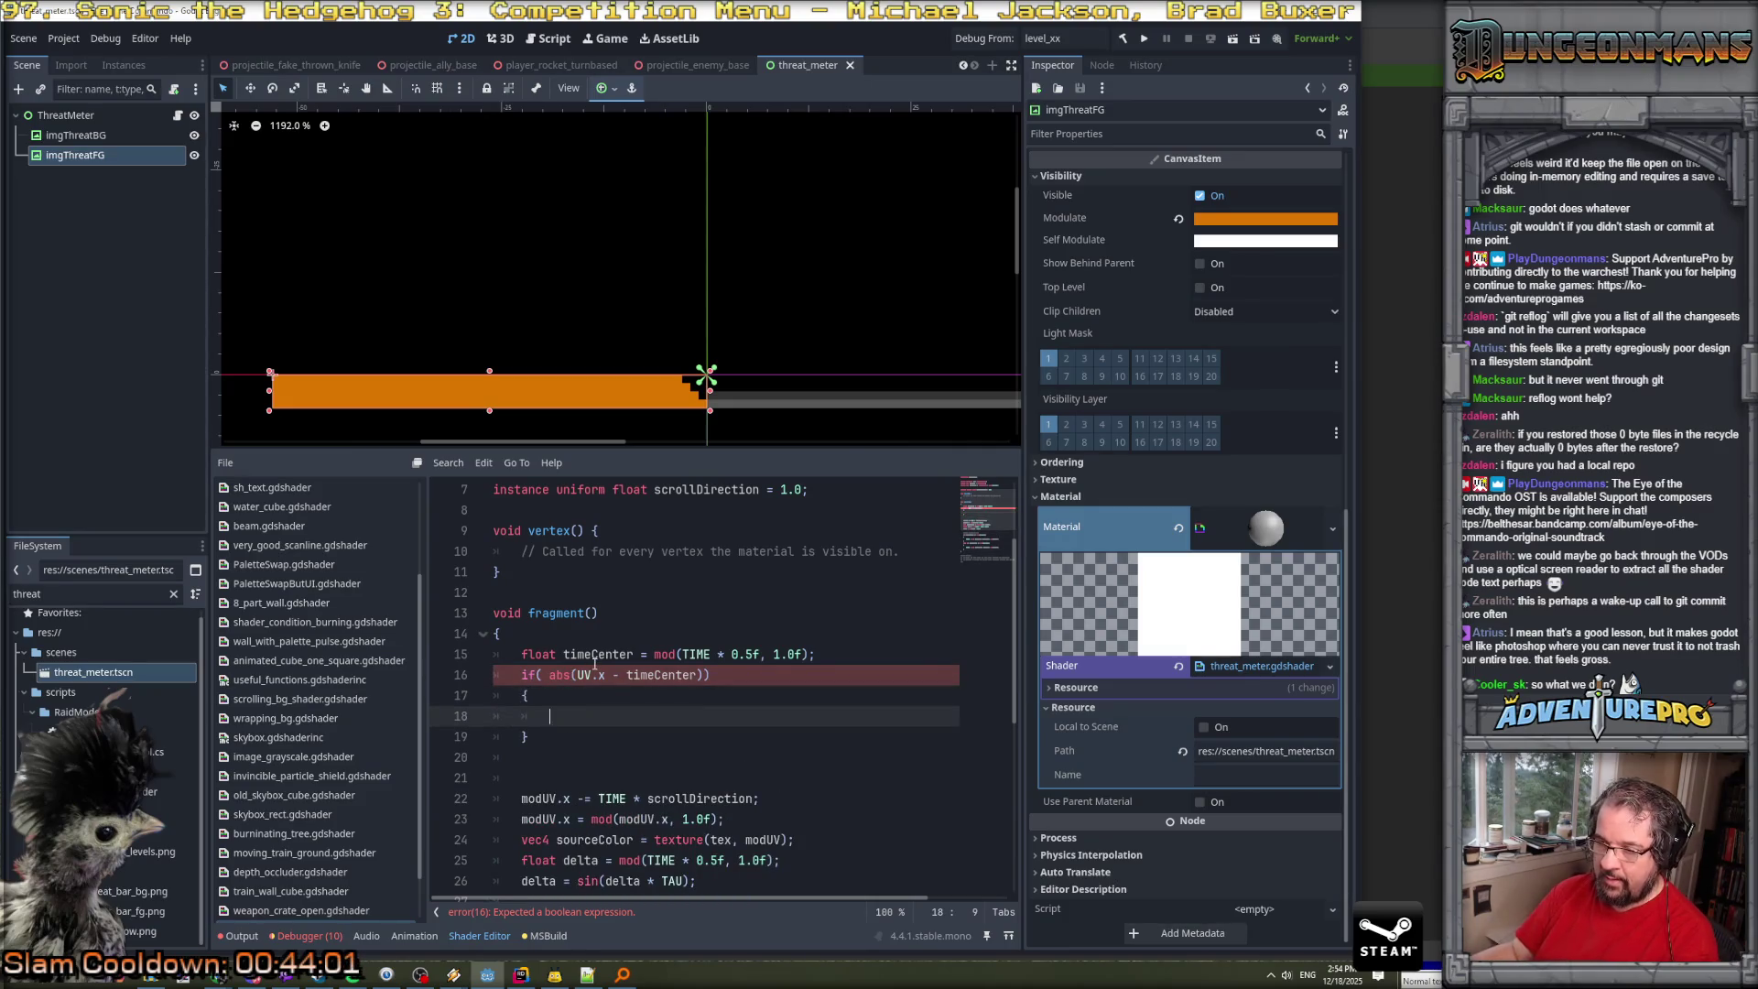
click(702, 674)
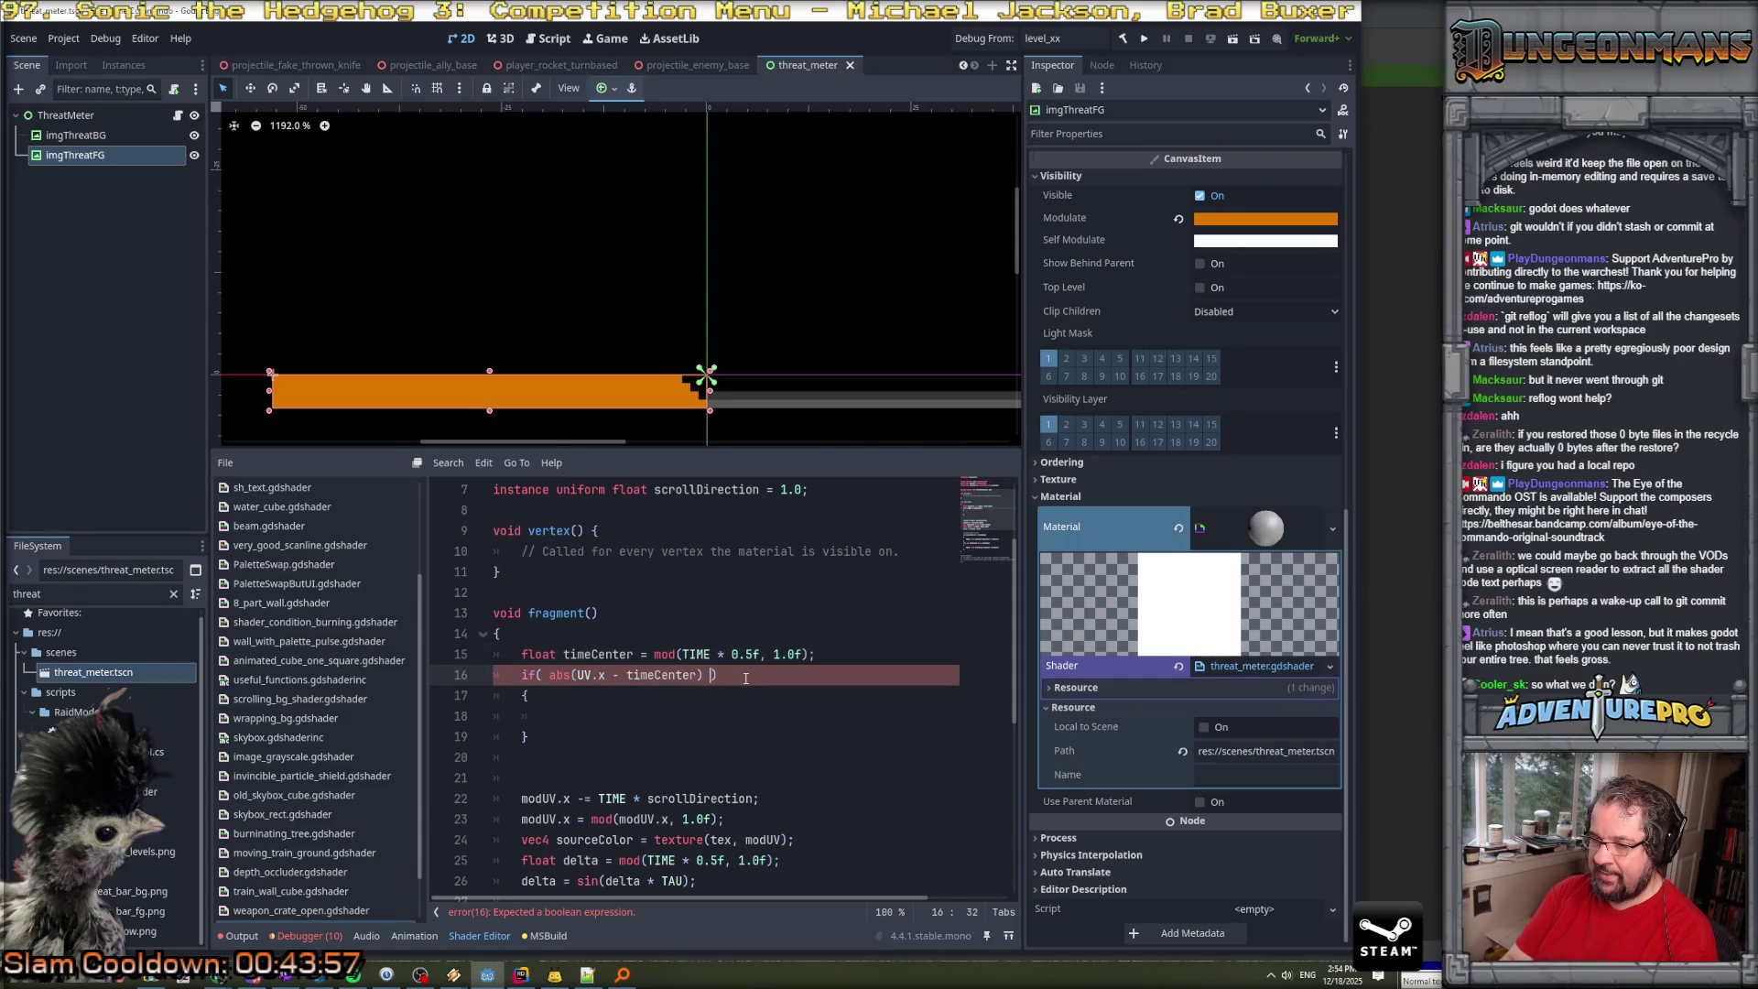
text(< 0.1)
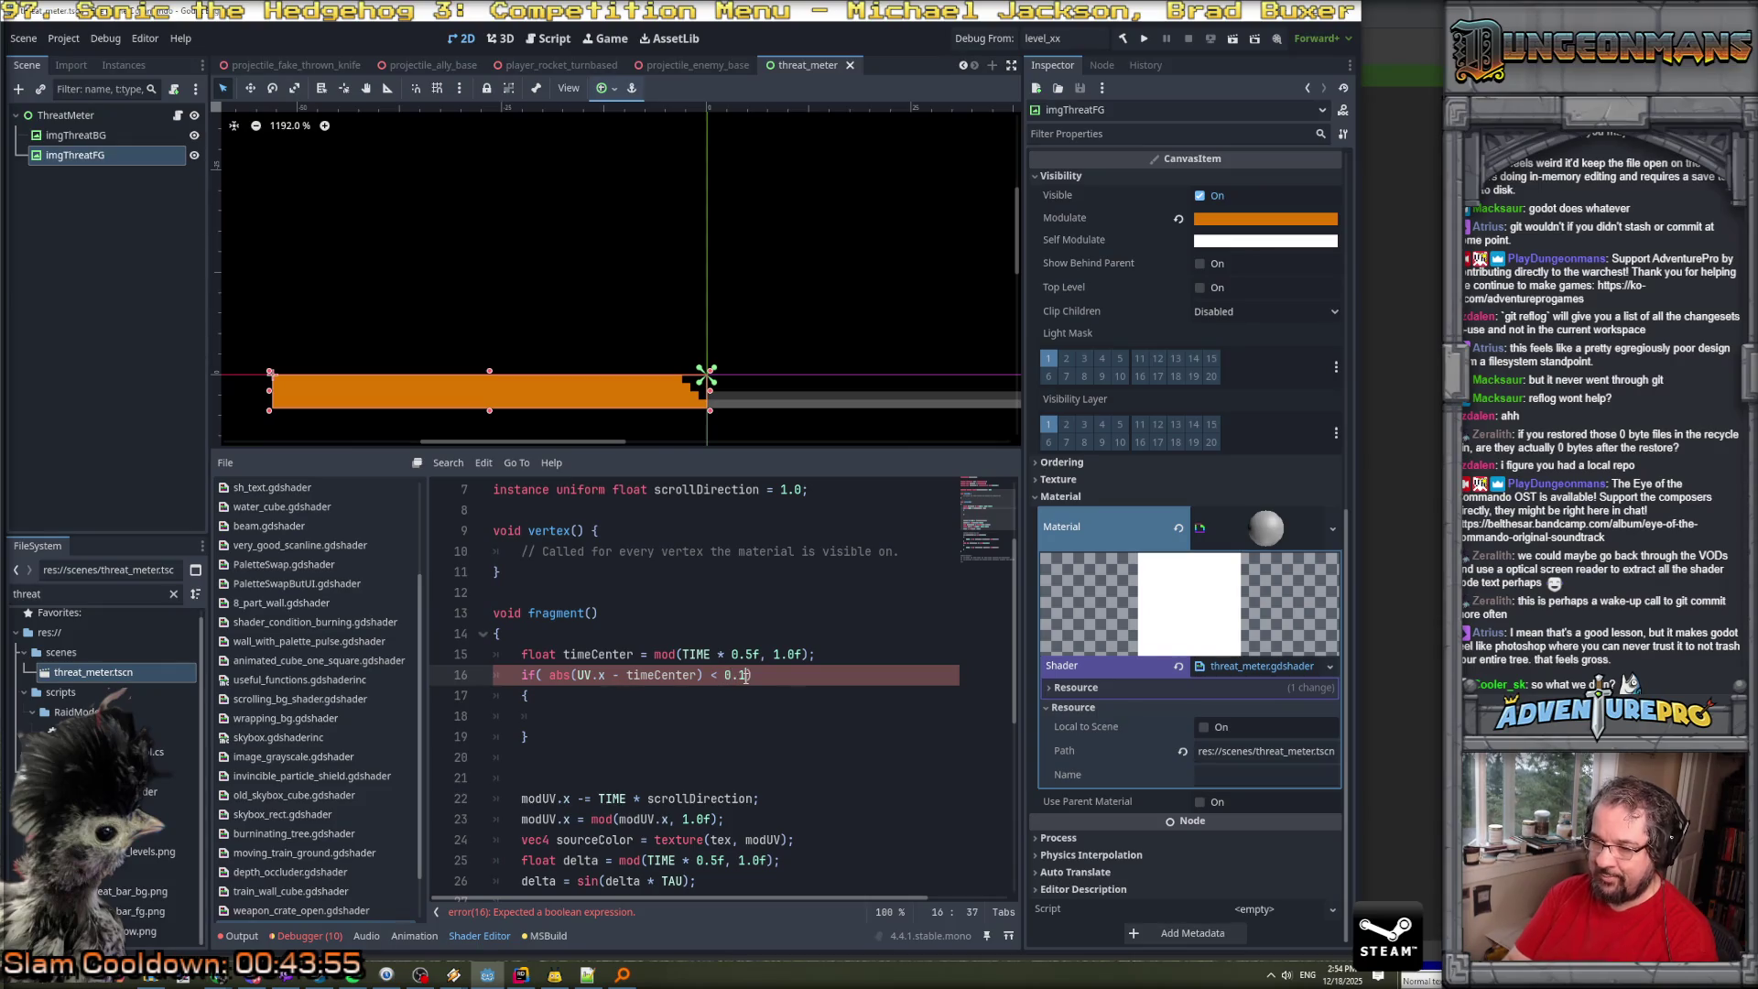
Inside the if block, set COLOR = vec4(1,1,1,1);.
scroll(662, 717, down, 4)
key(Down)
key(Down)
scroll(662, 717, down, 3)
scroll(662, 717, up, 4)
text(COLOR = )
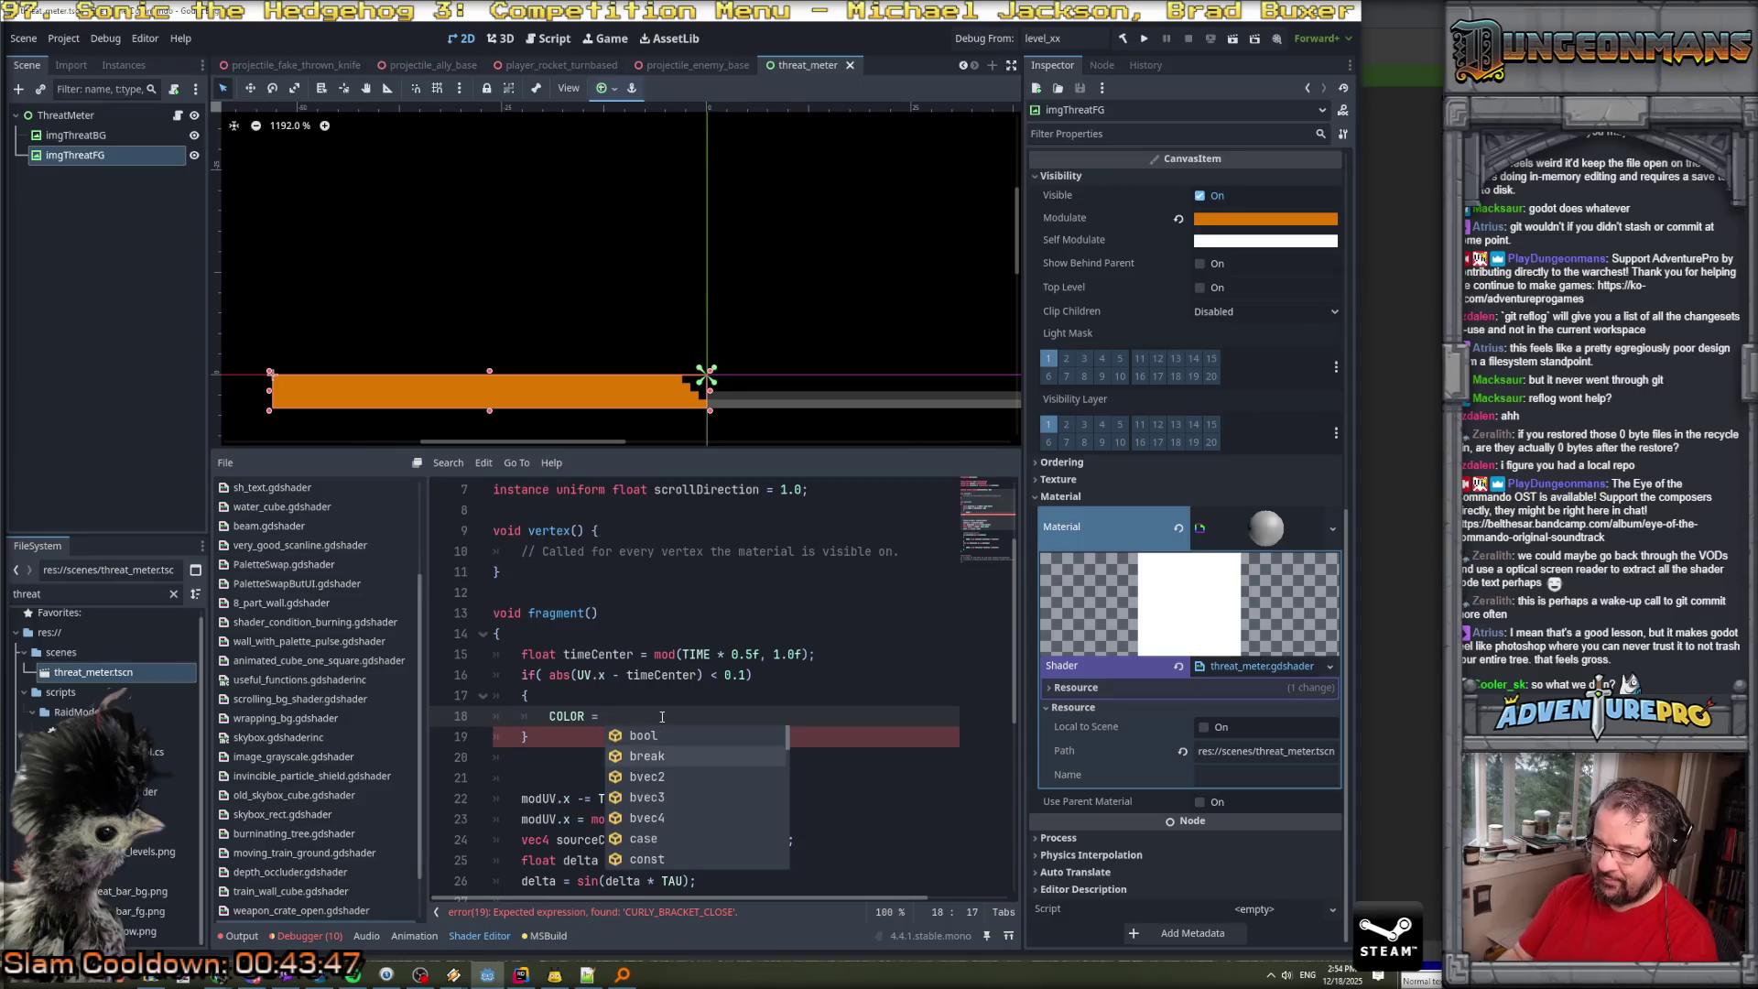
text(vec4)
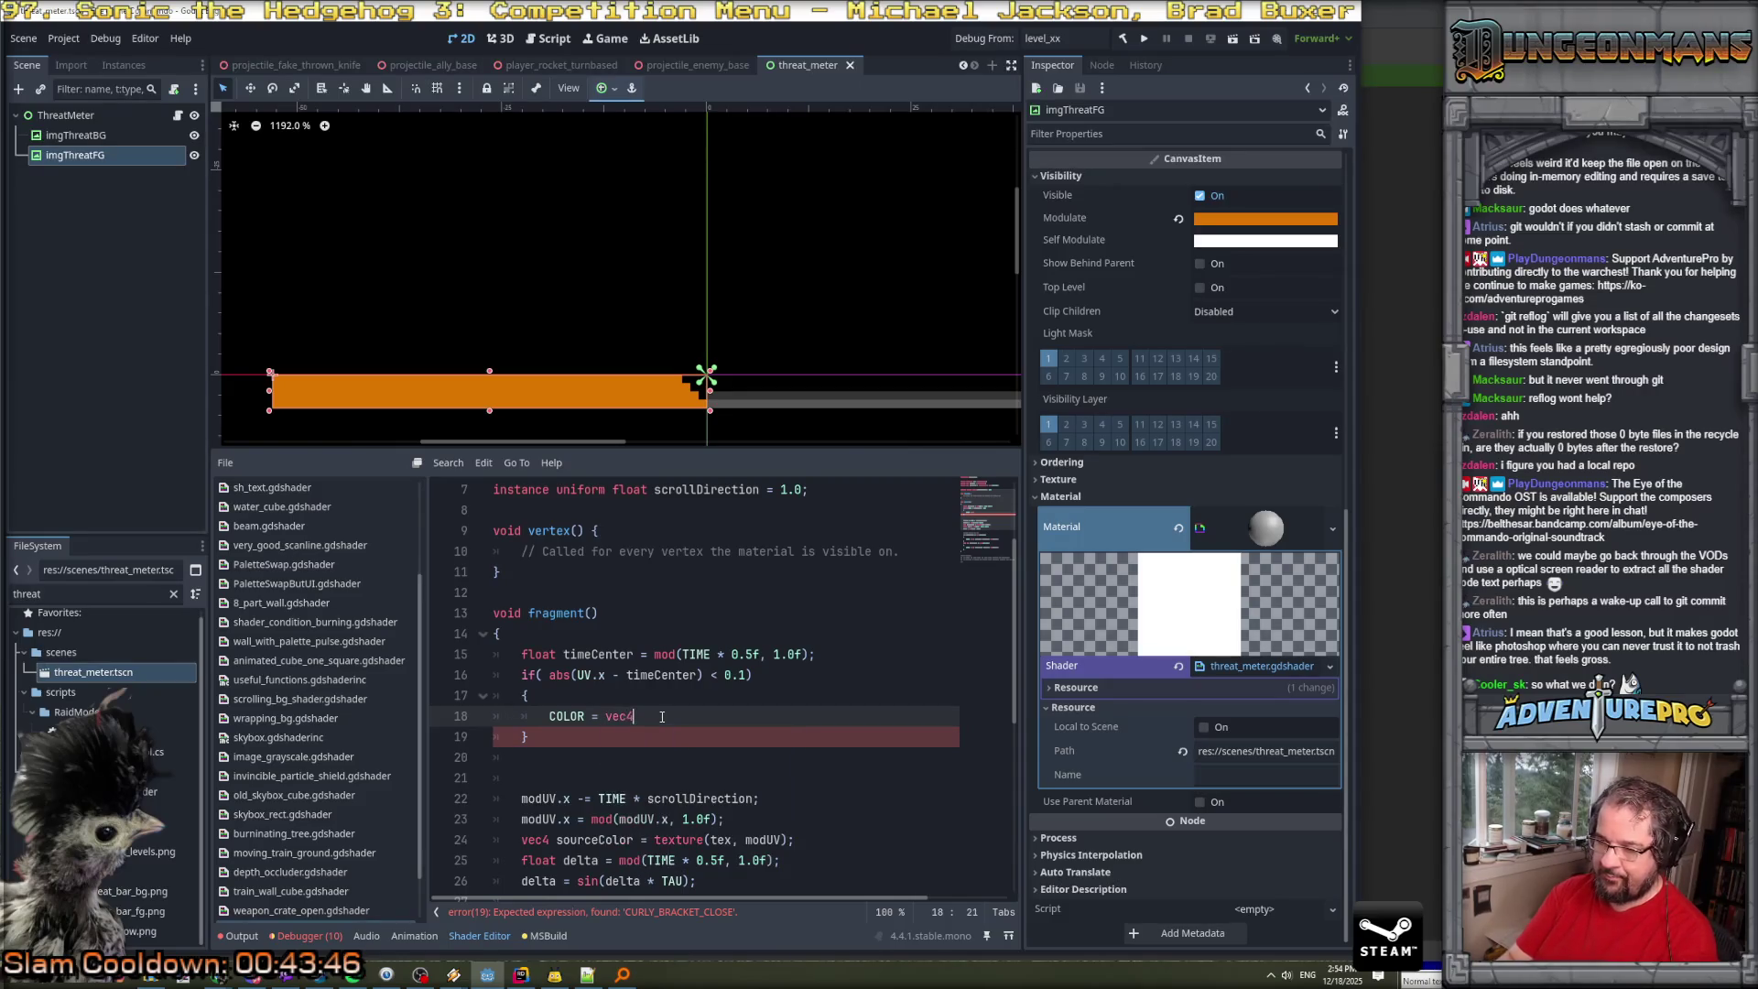
text((1,1,1,1);)
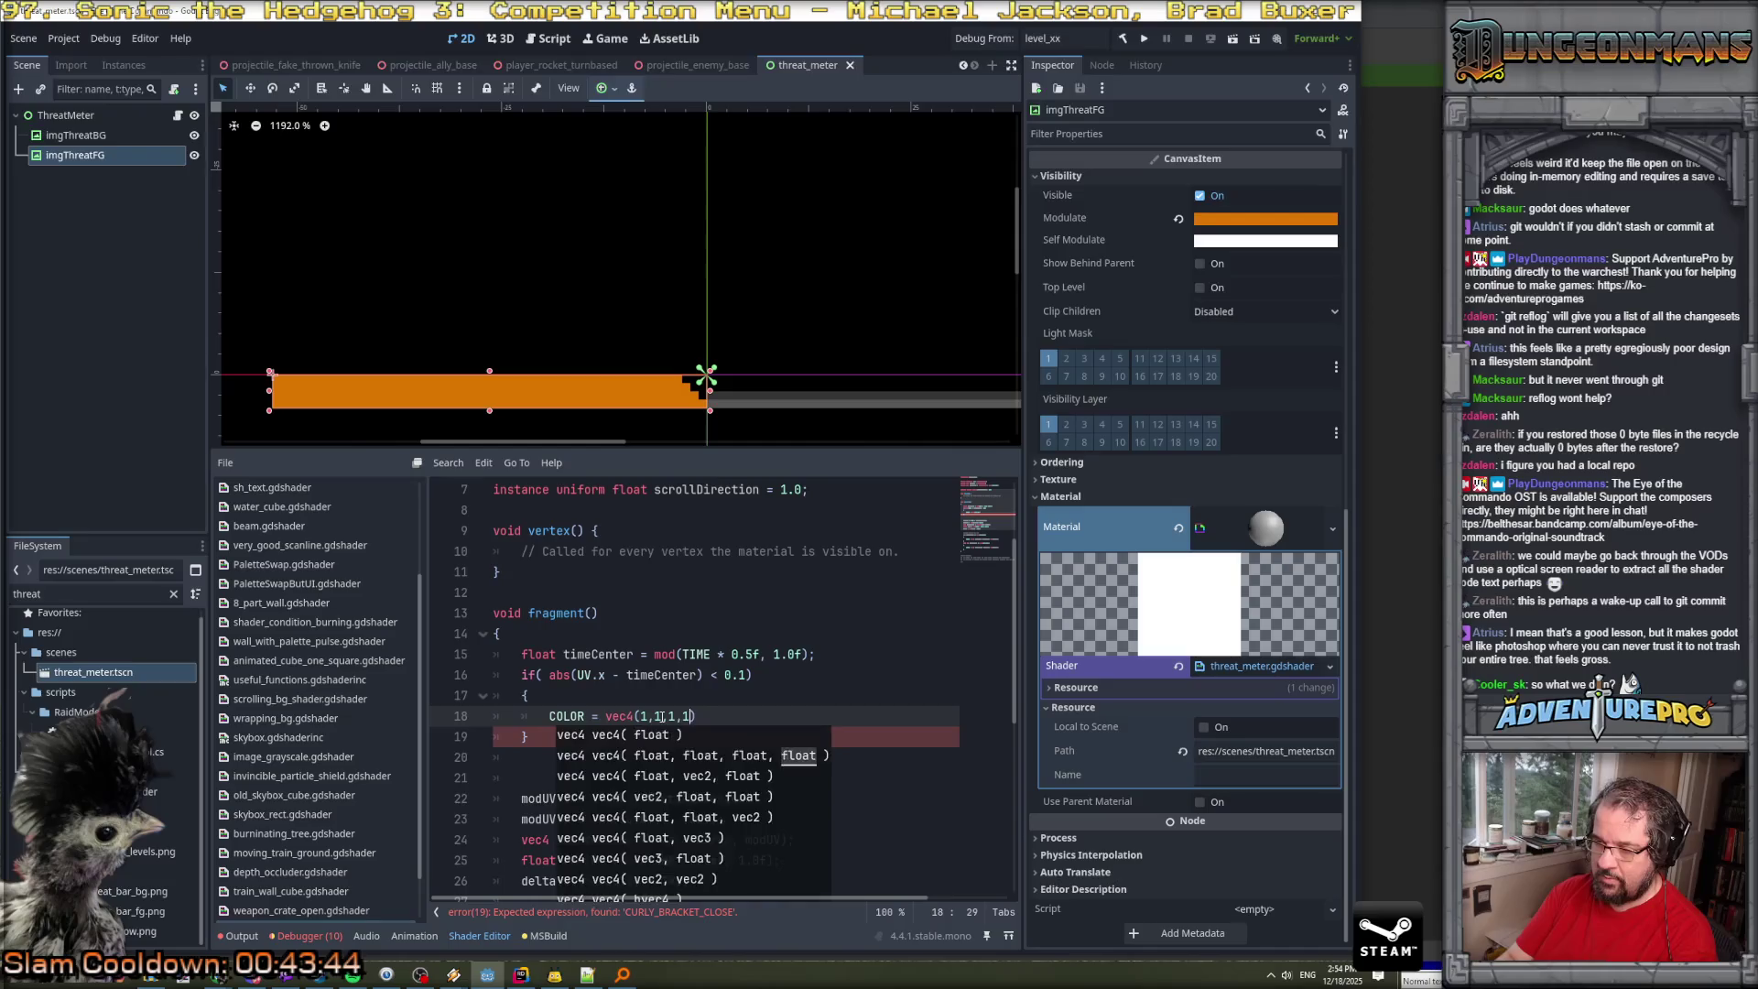
key(Down)
Select the old modUV scrolling code below the new if block.
scroll(661, 716, down, 3)
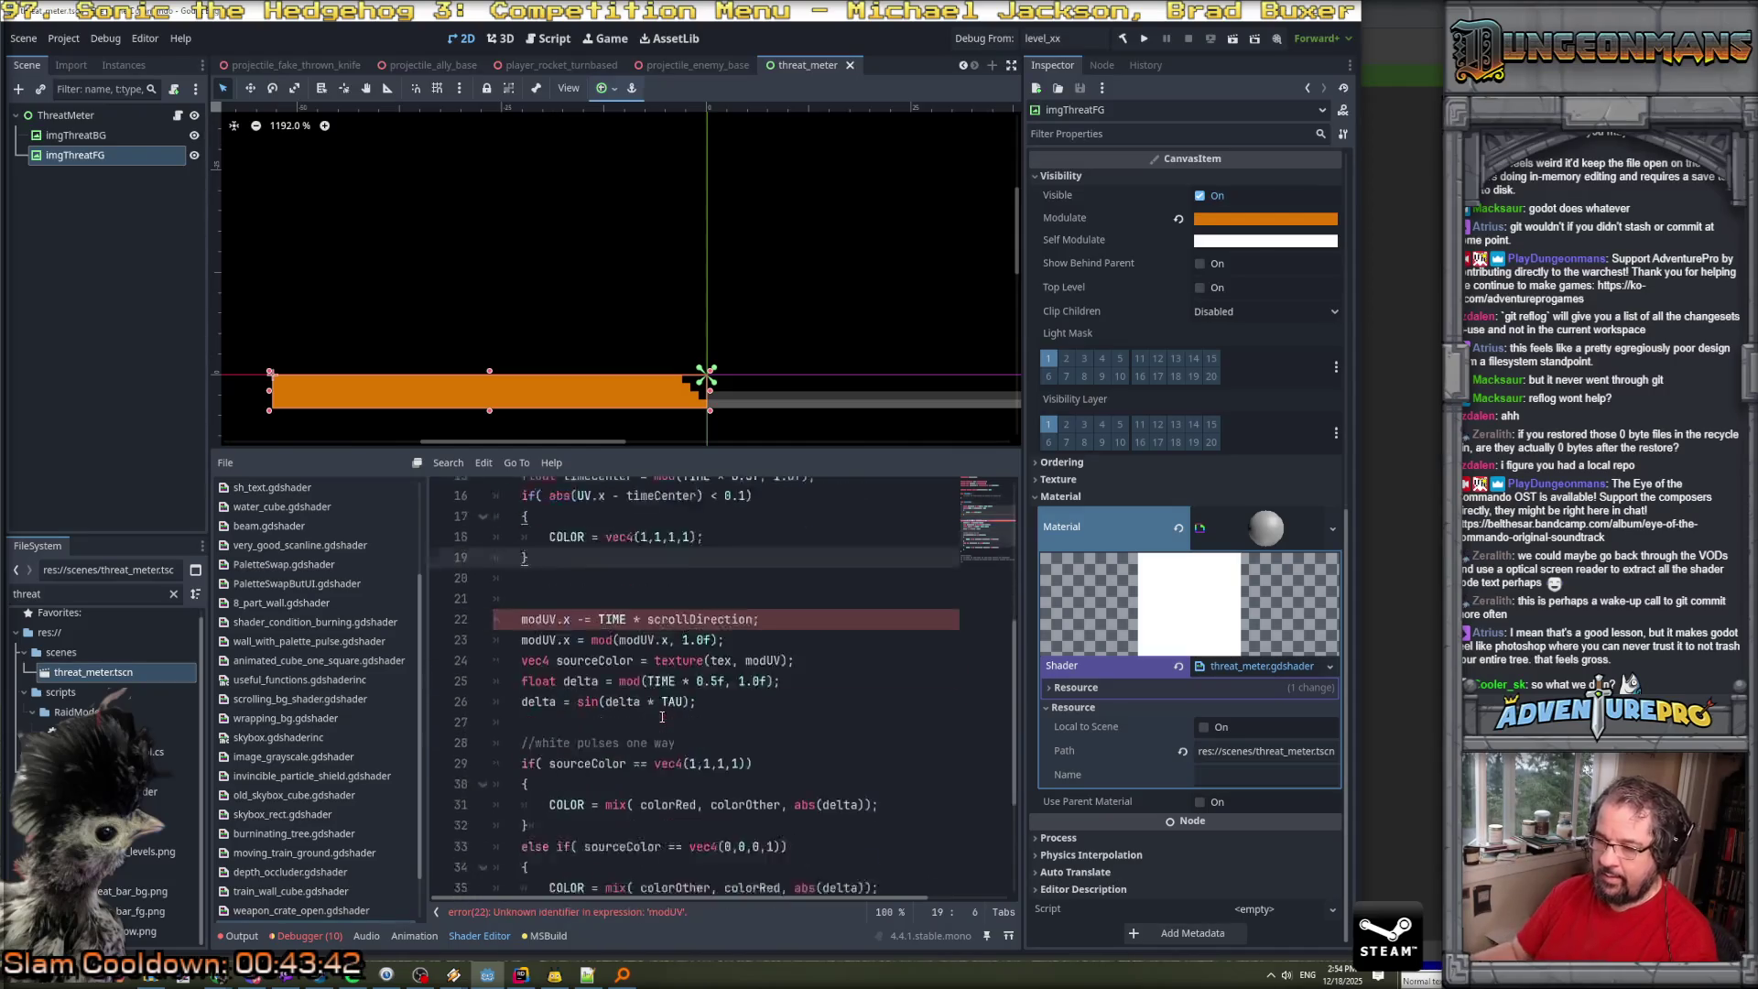
click(546, 640)
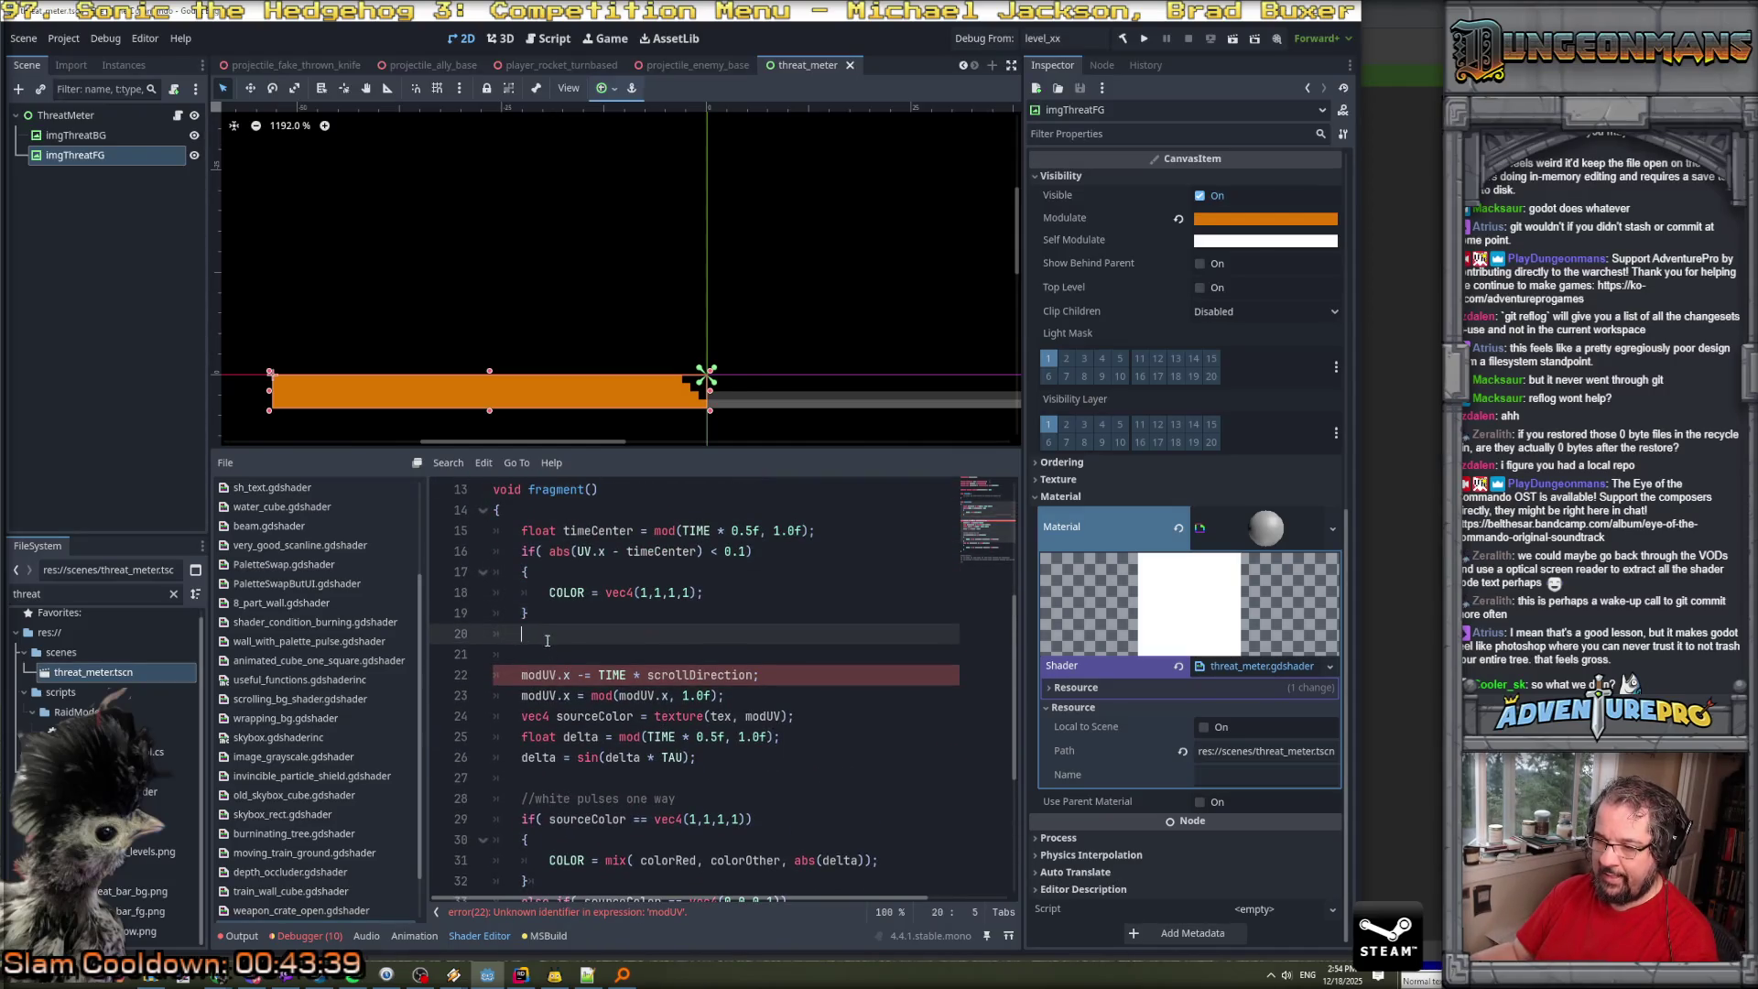
click(525, 653)
click(519, 673)
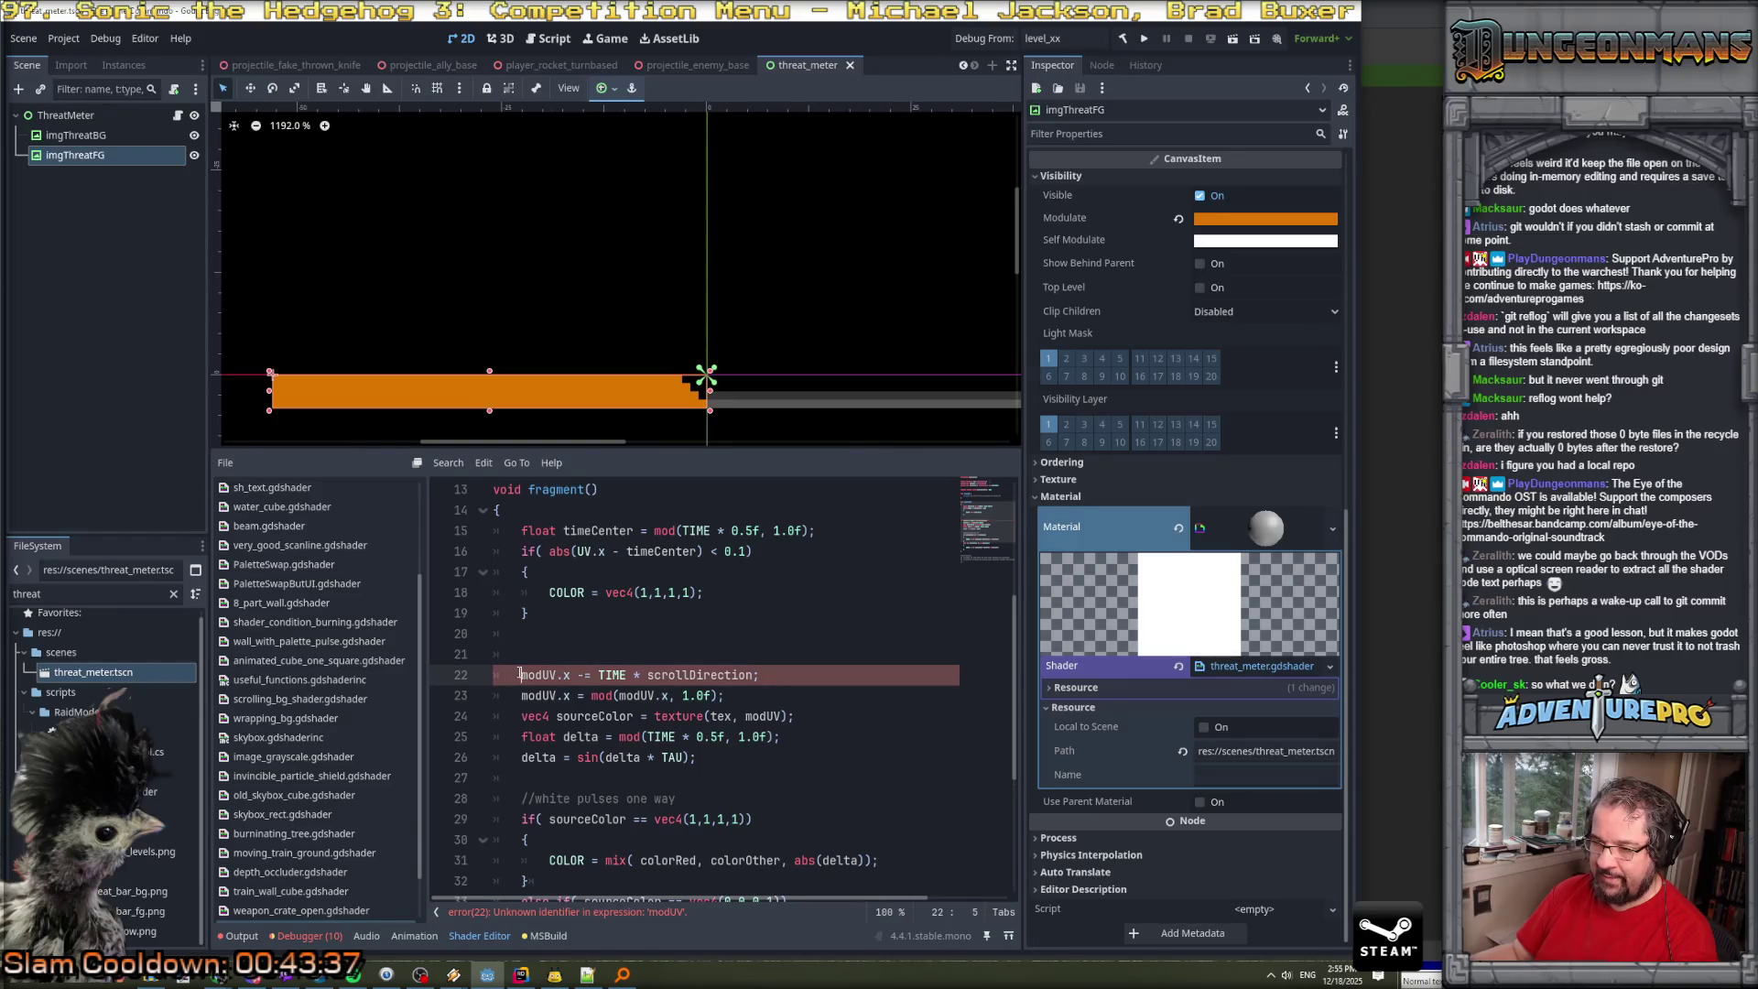
scroll(519, 673, down, 3)
drag(541, 776, 518, 510)
Extend the selection up to line 20 and delete the old scrolling and pulse code.
scroll(562, 593, up, 2)
key(shift+Up)
key(shift+Up)
key(shift+Up)
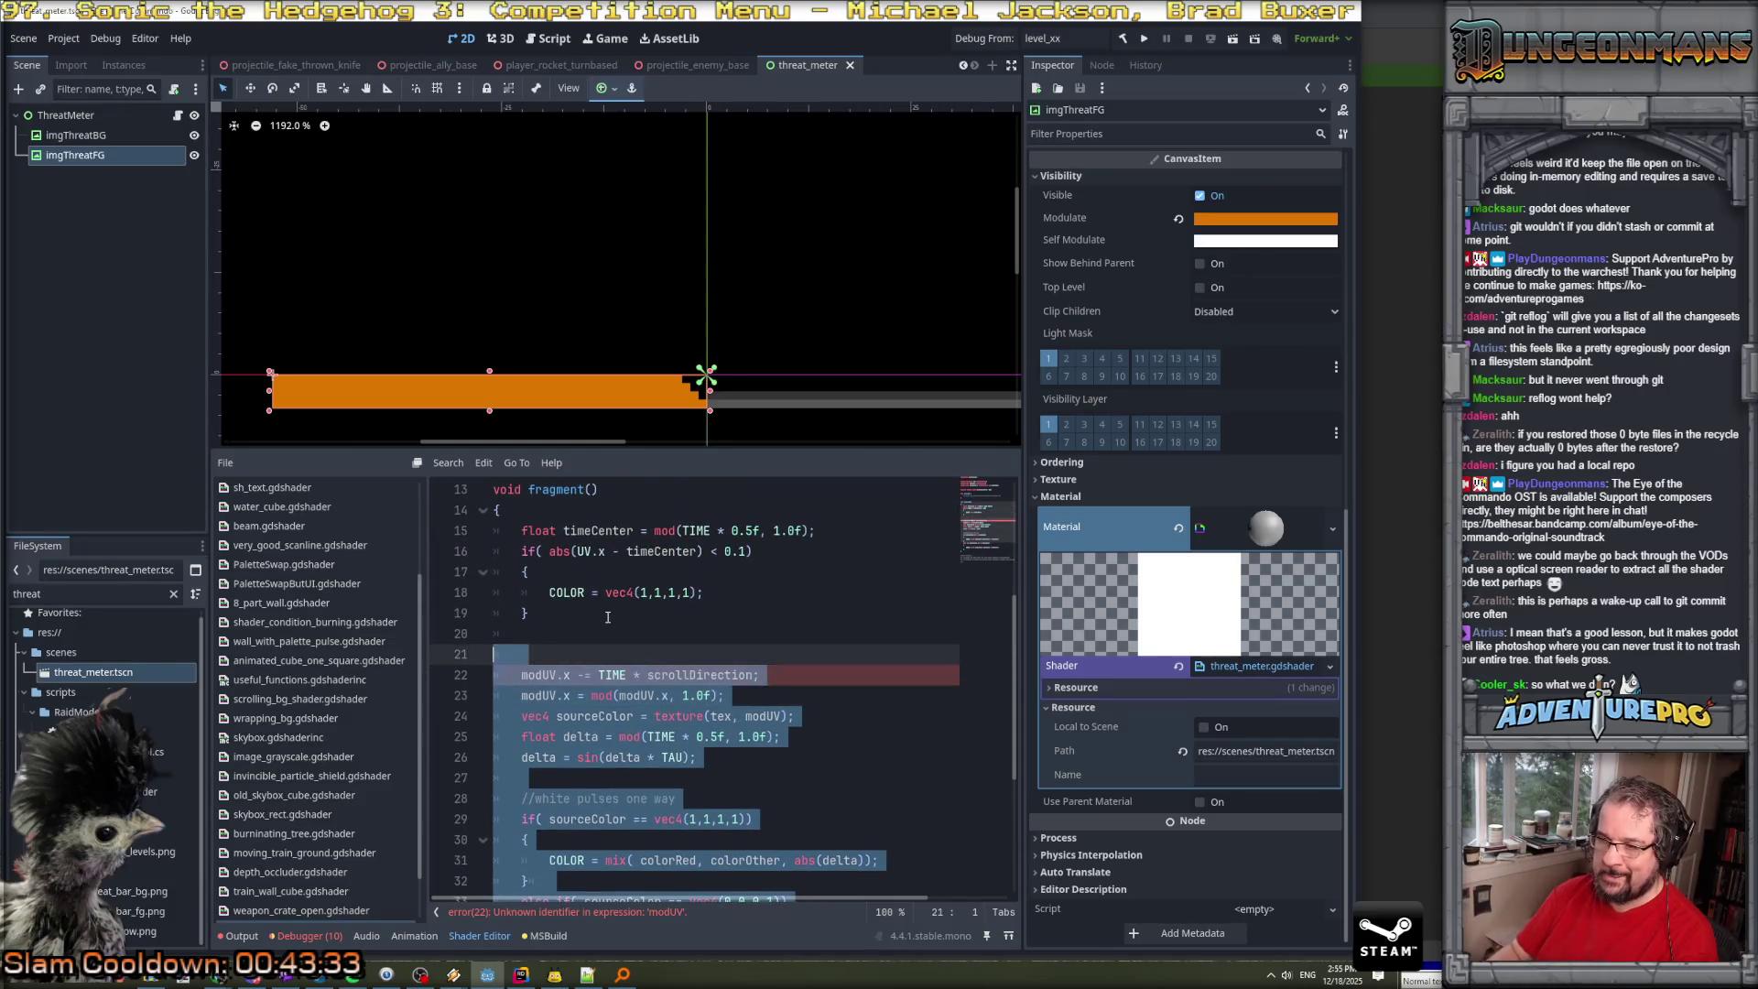
key(Delete)
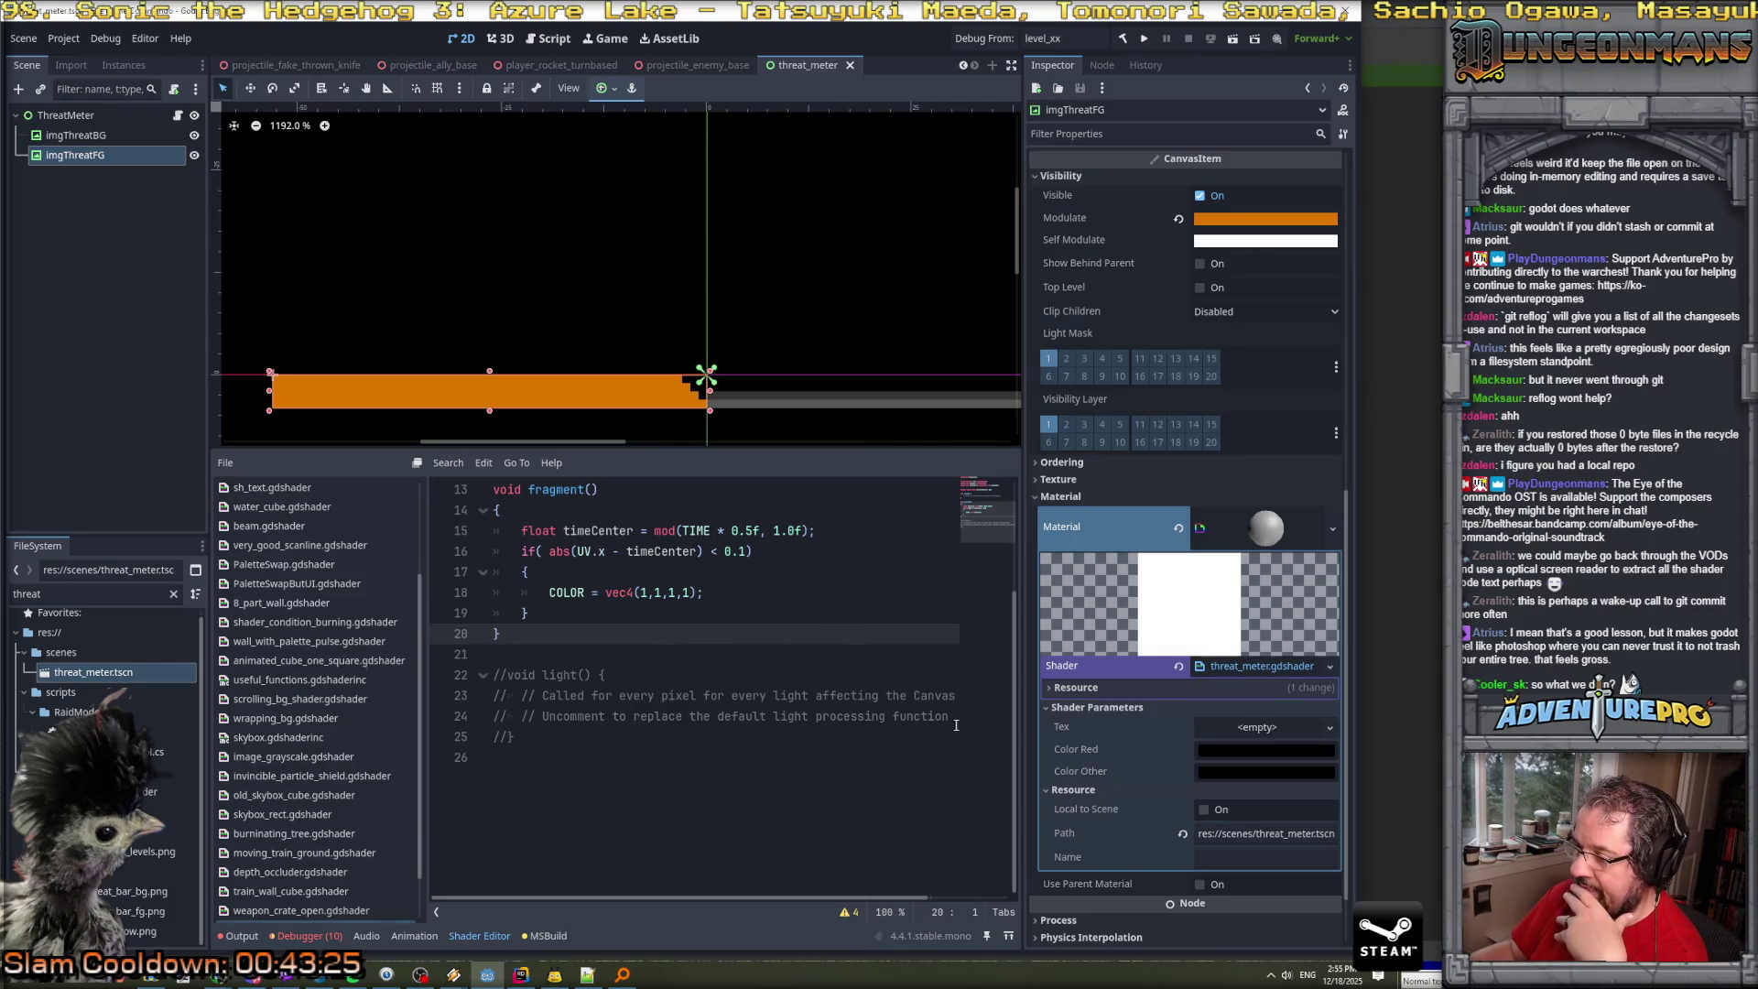
click(824, 633)
scroll(726, 592, up, 4)
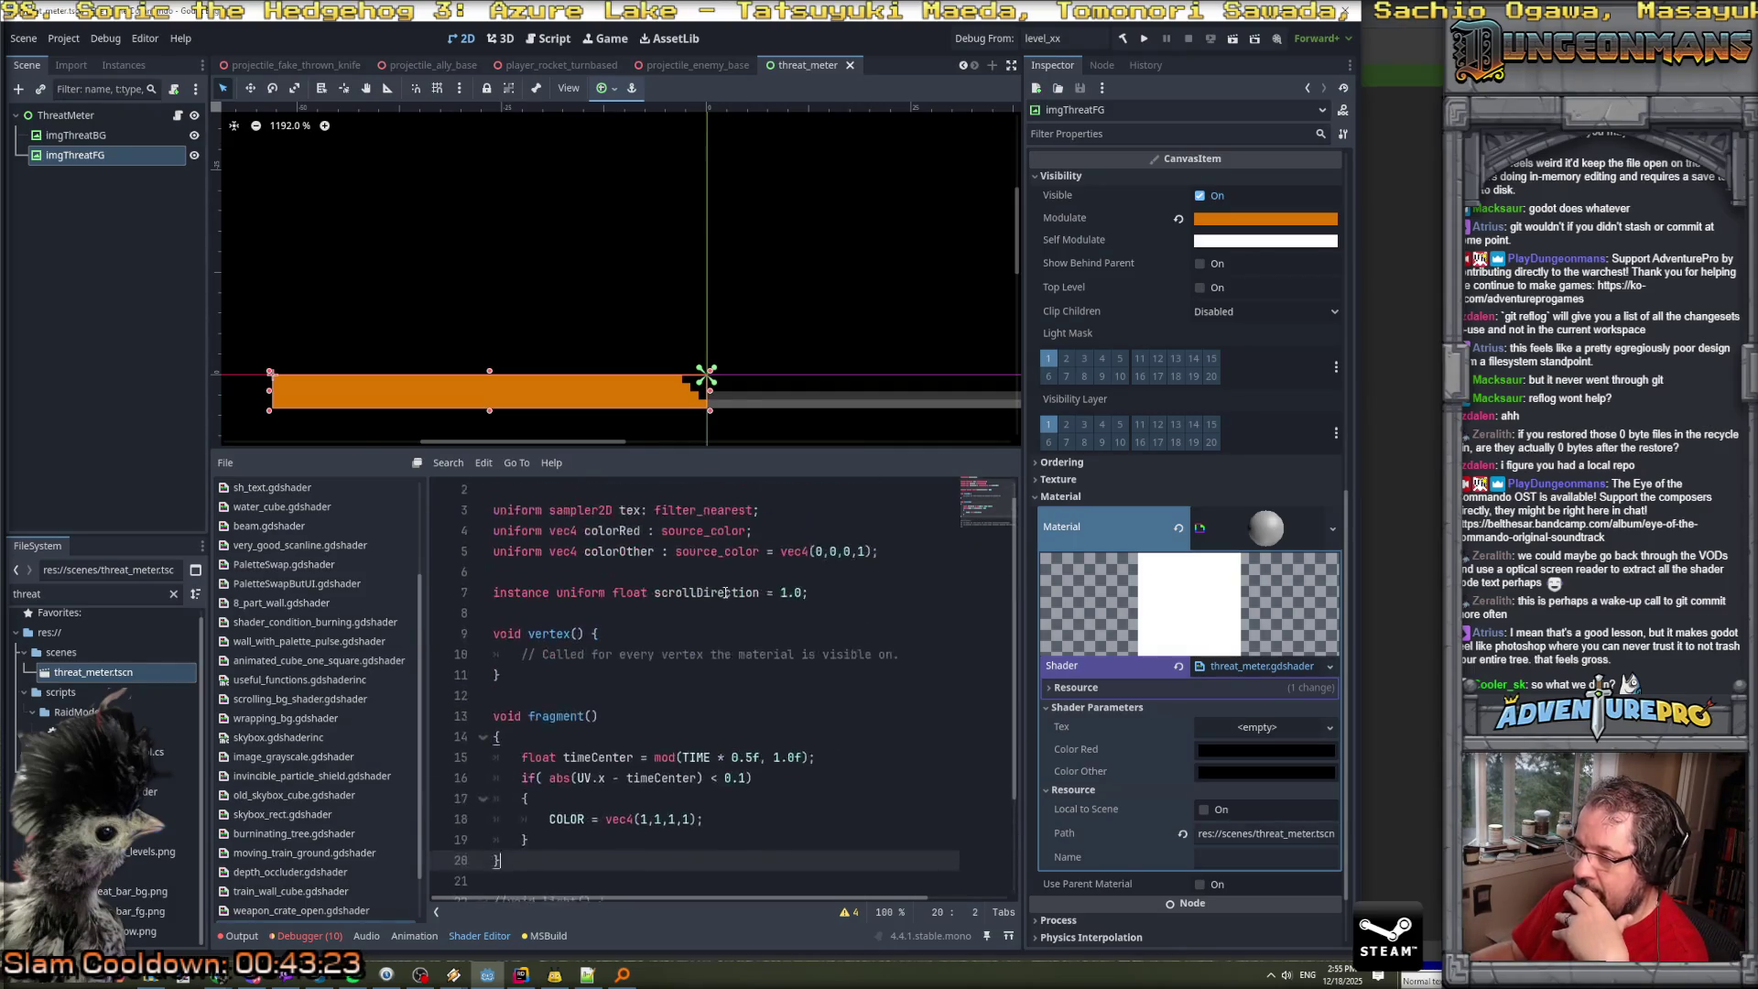
scroll(726, 592, up, 1)
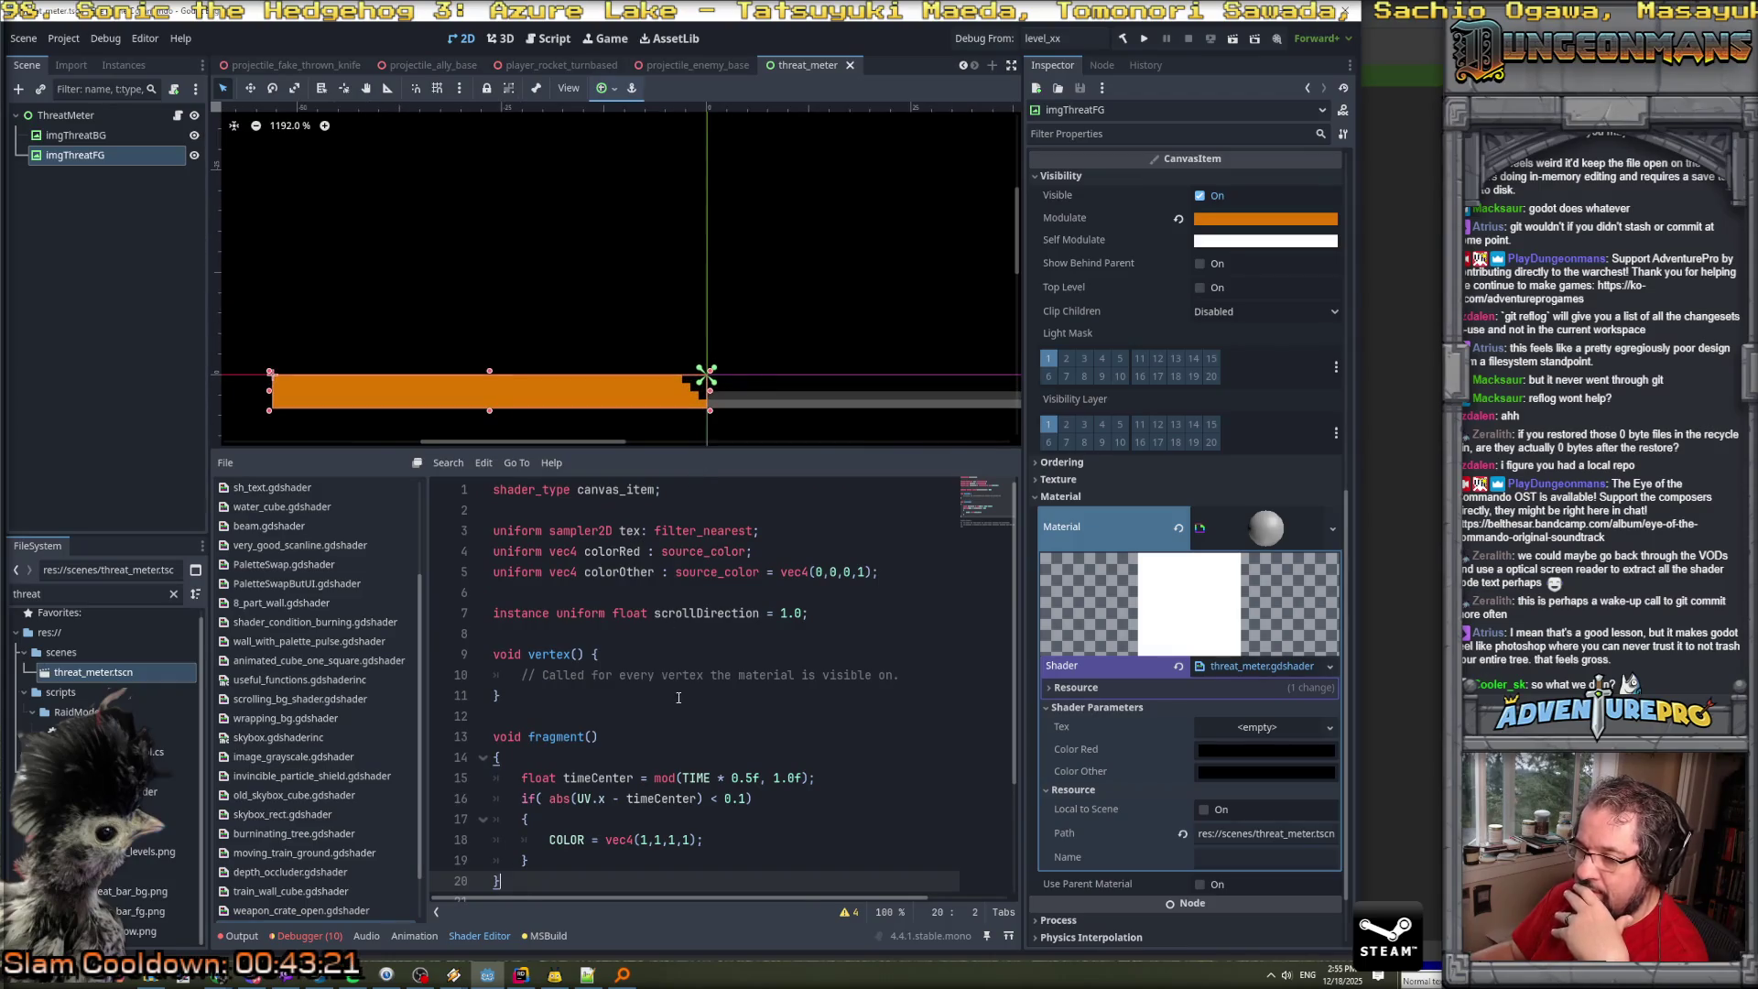
scroll(679, 697, down, 3)
Review the timeCenter and if lines, then insert a new line at the top of fragment().
click(694, 654)
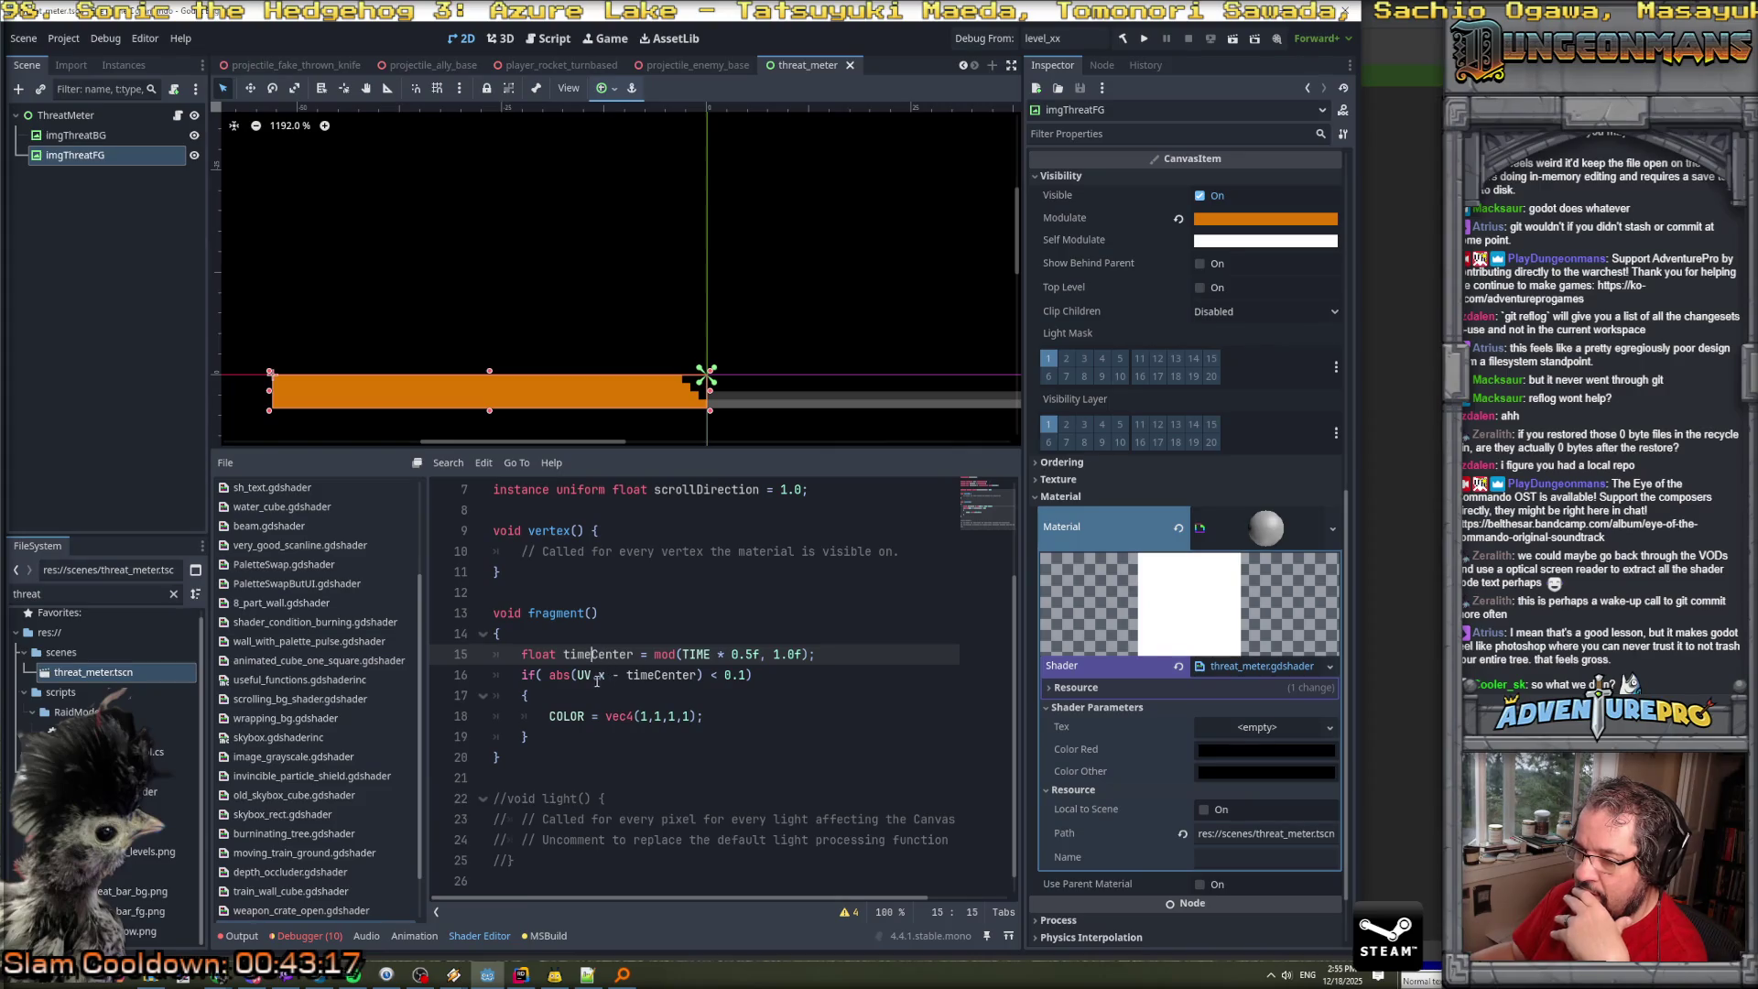
click(669, 677)
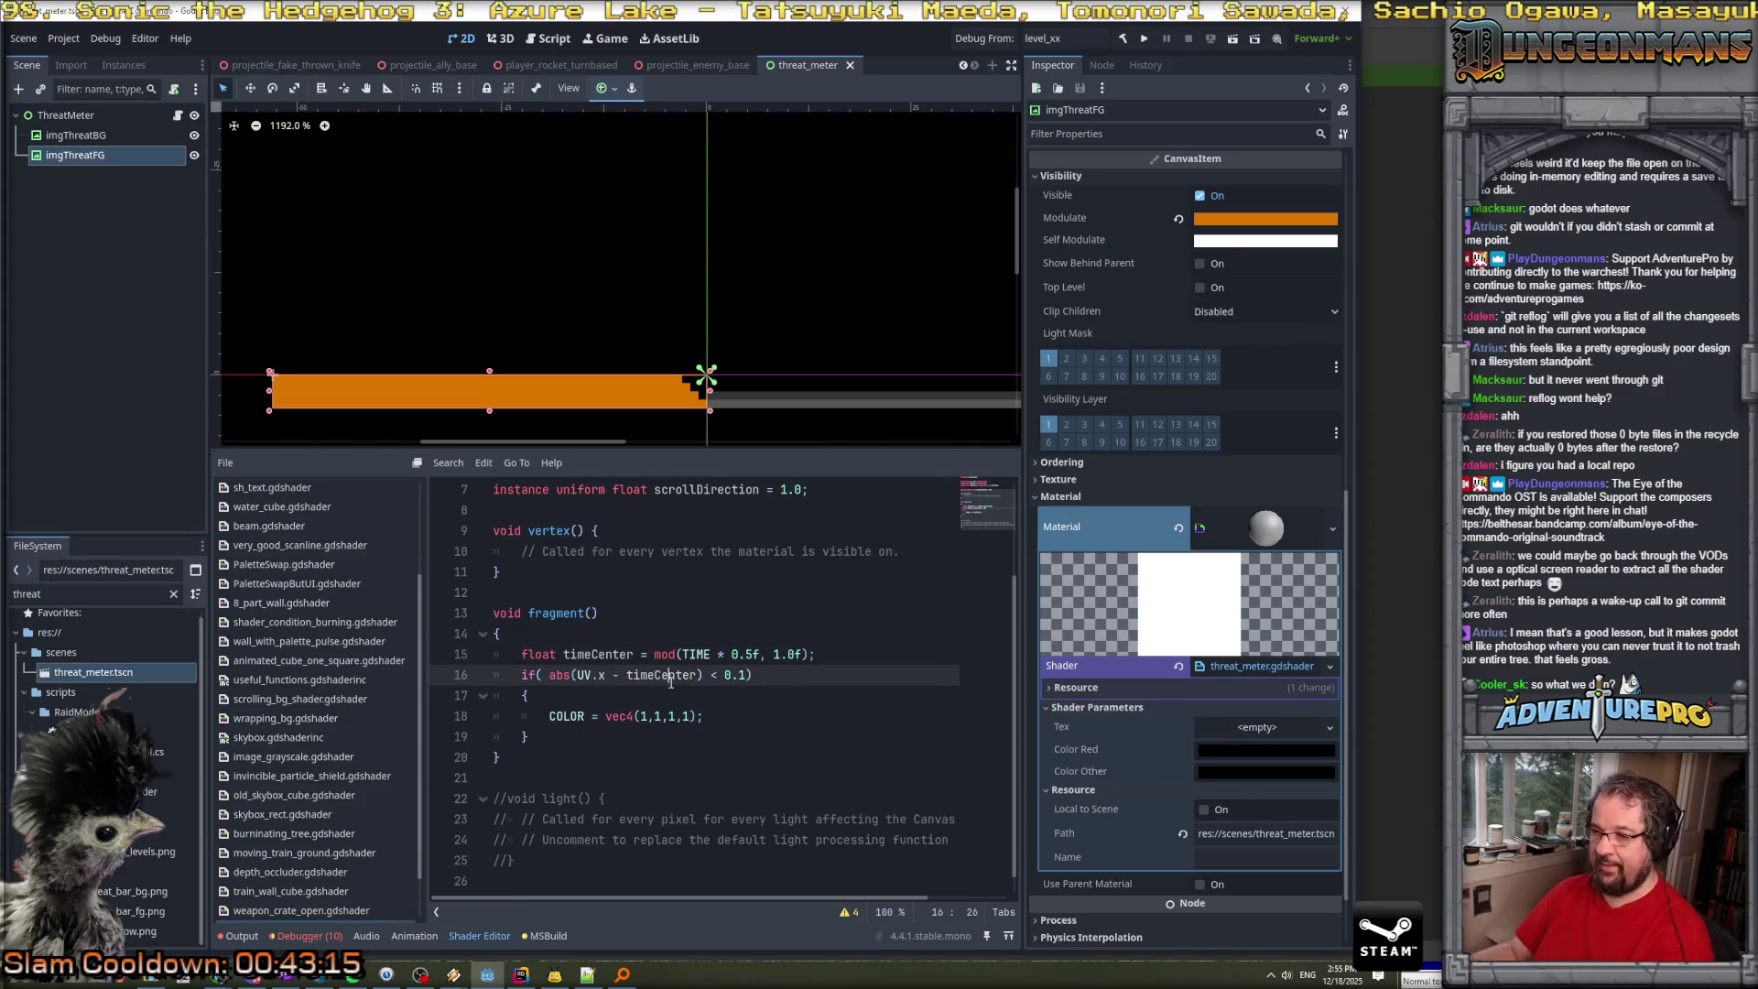
click(628, 653)
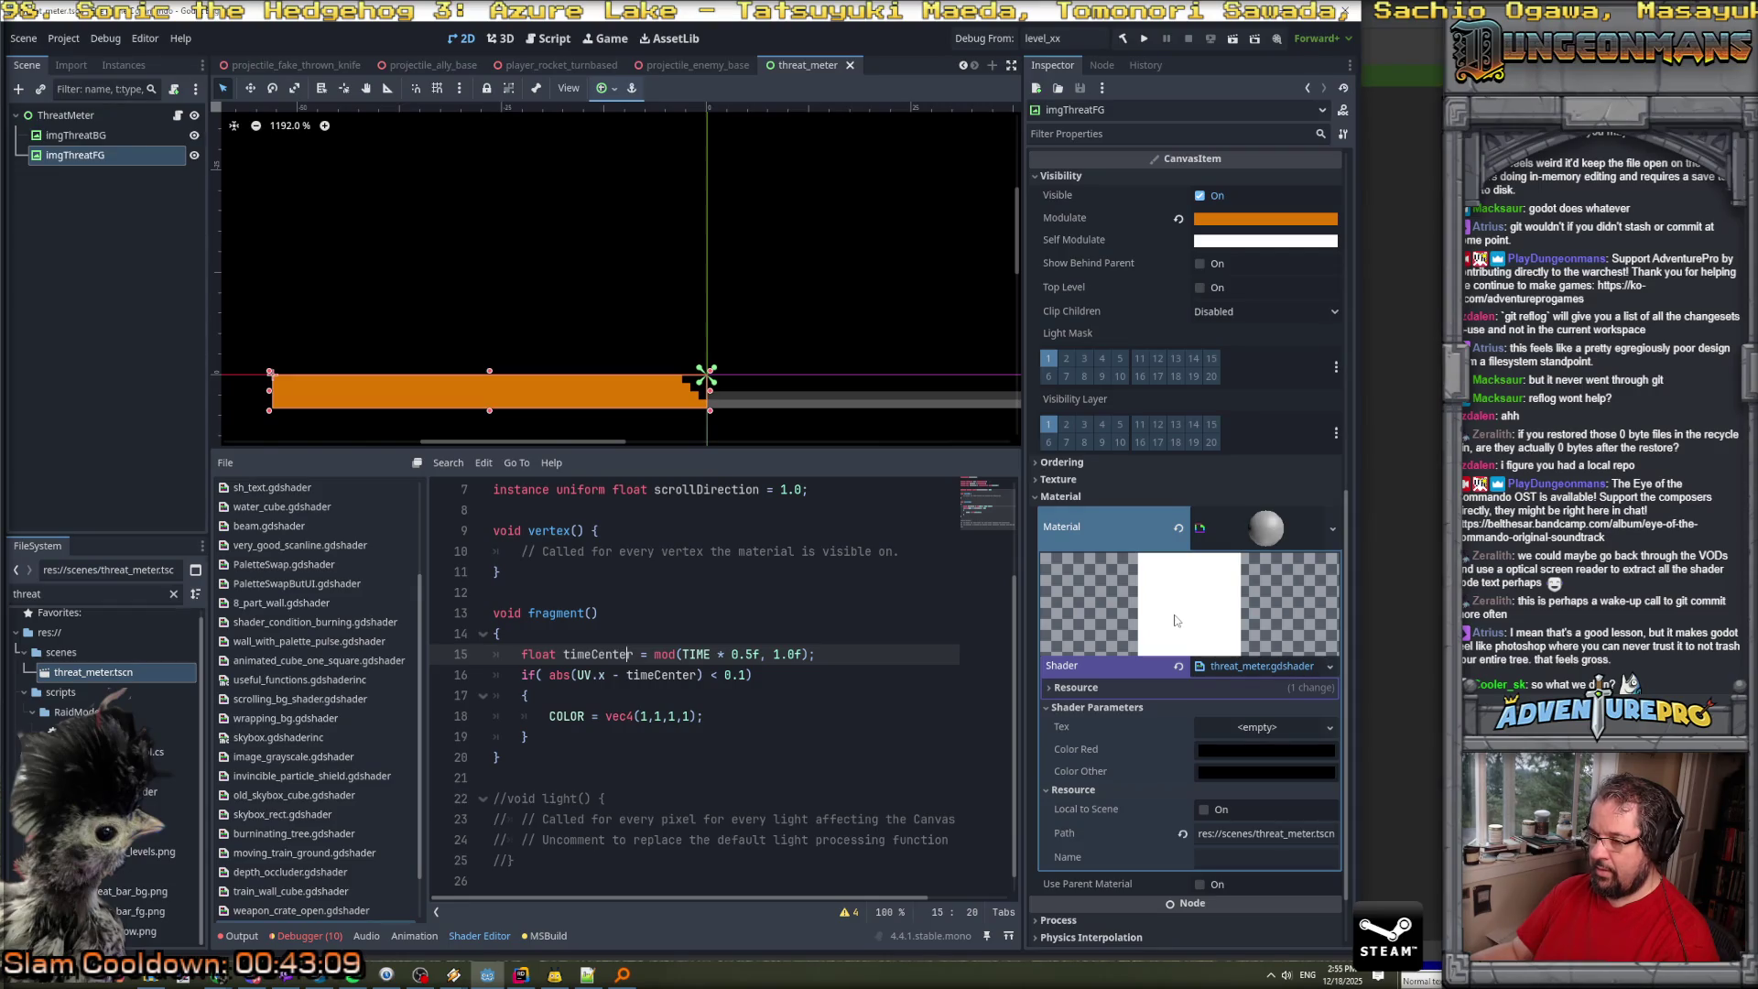
scroll(1175, 621, down, 2)
scroll(1175, 614, up, 2)
click(579, 635)
key(Return)
Write COLOR = vec4(1,0,0,0); as fragment()'s first line, followed by a blank line.
text(COLOR )
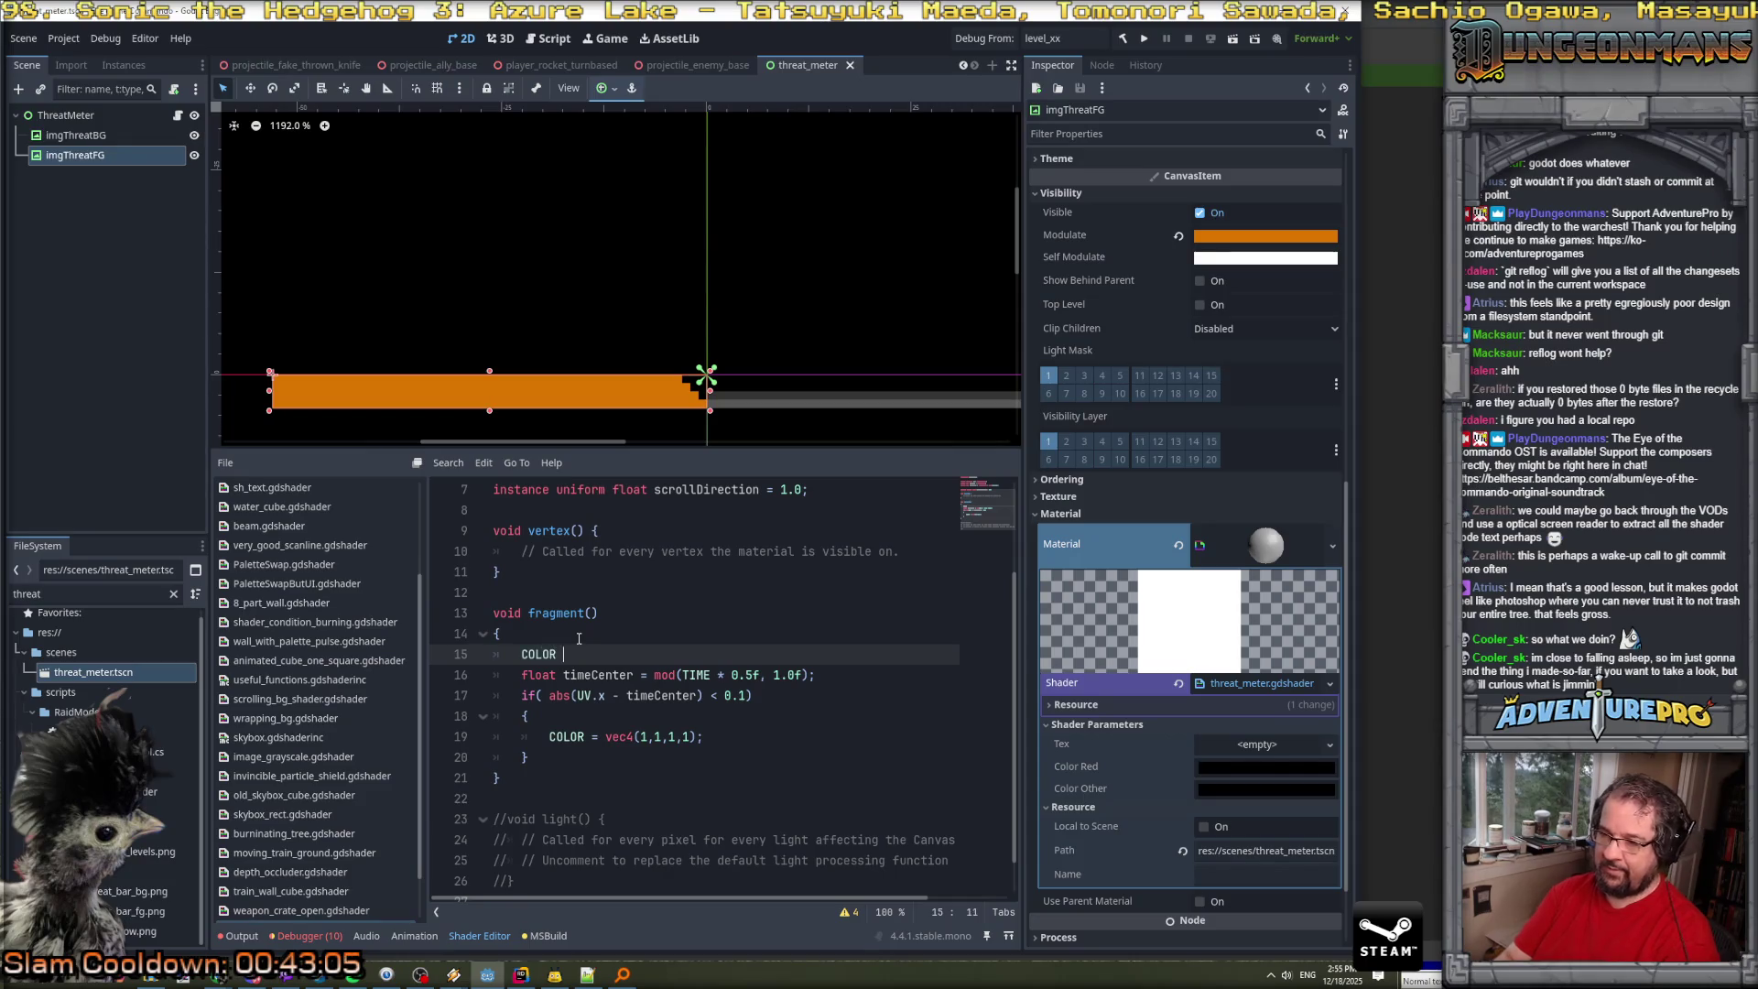
text(= vec4(1,0,0,0))
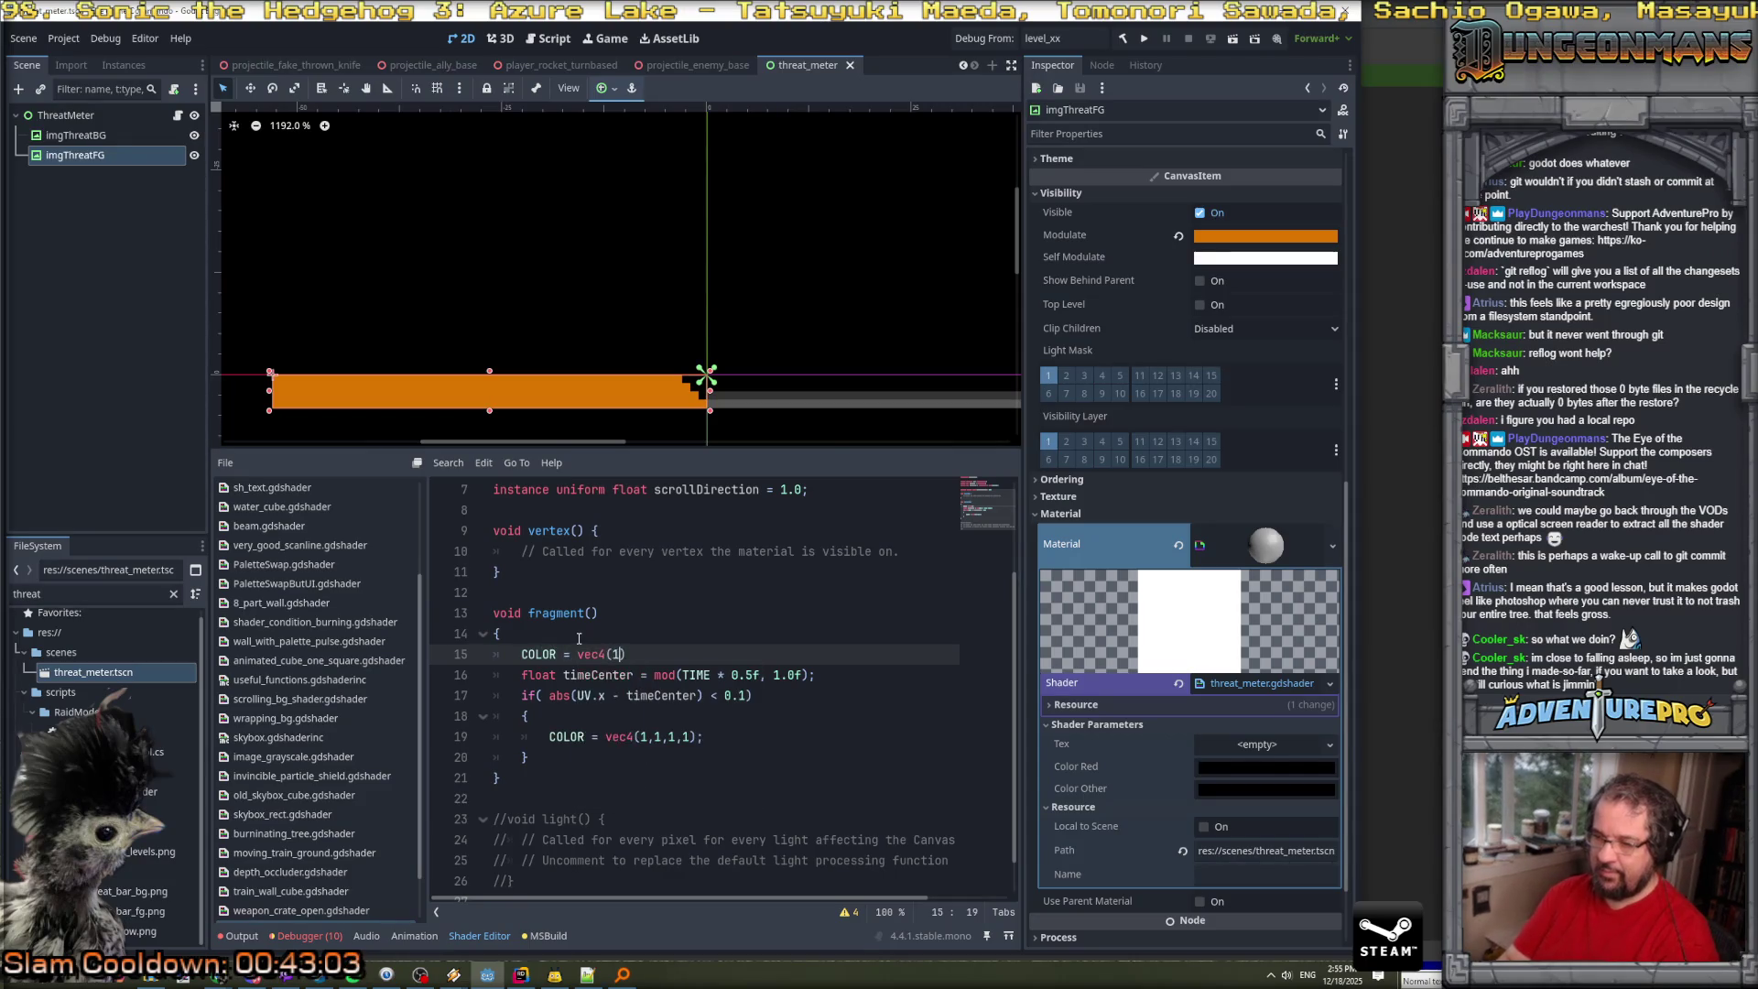
text(;)
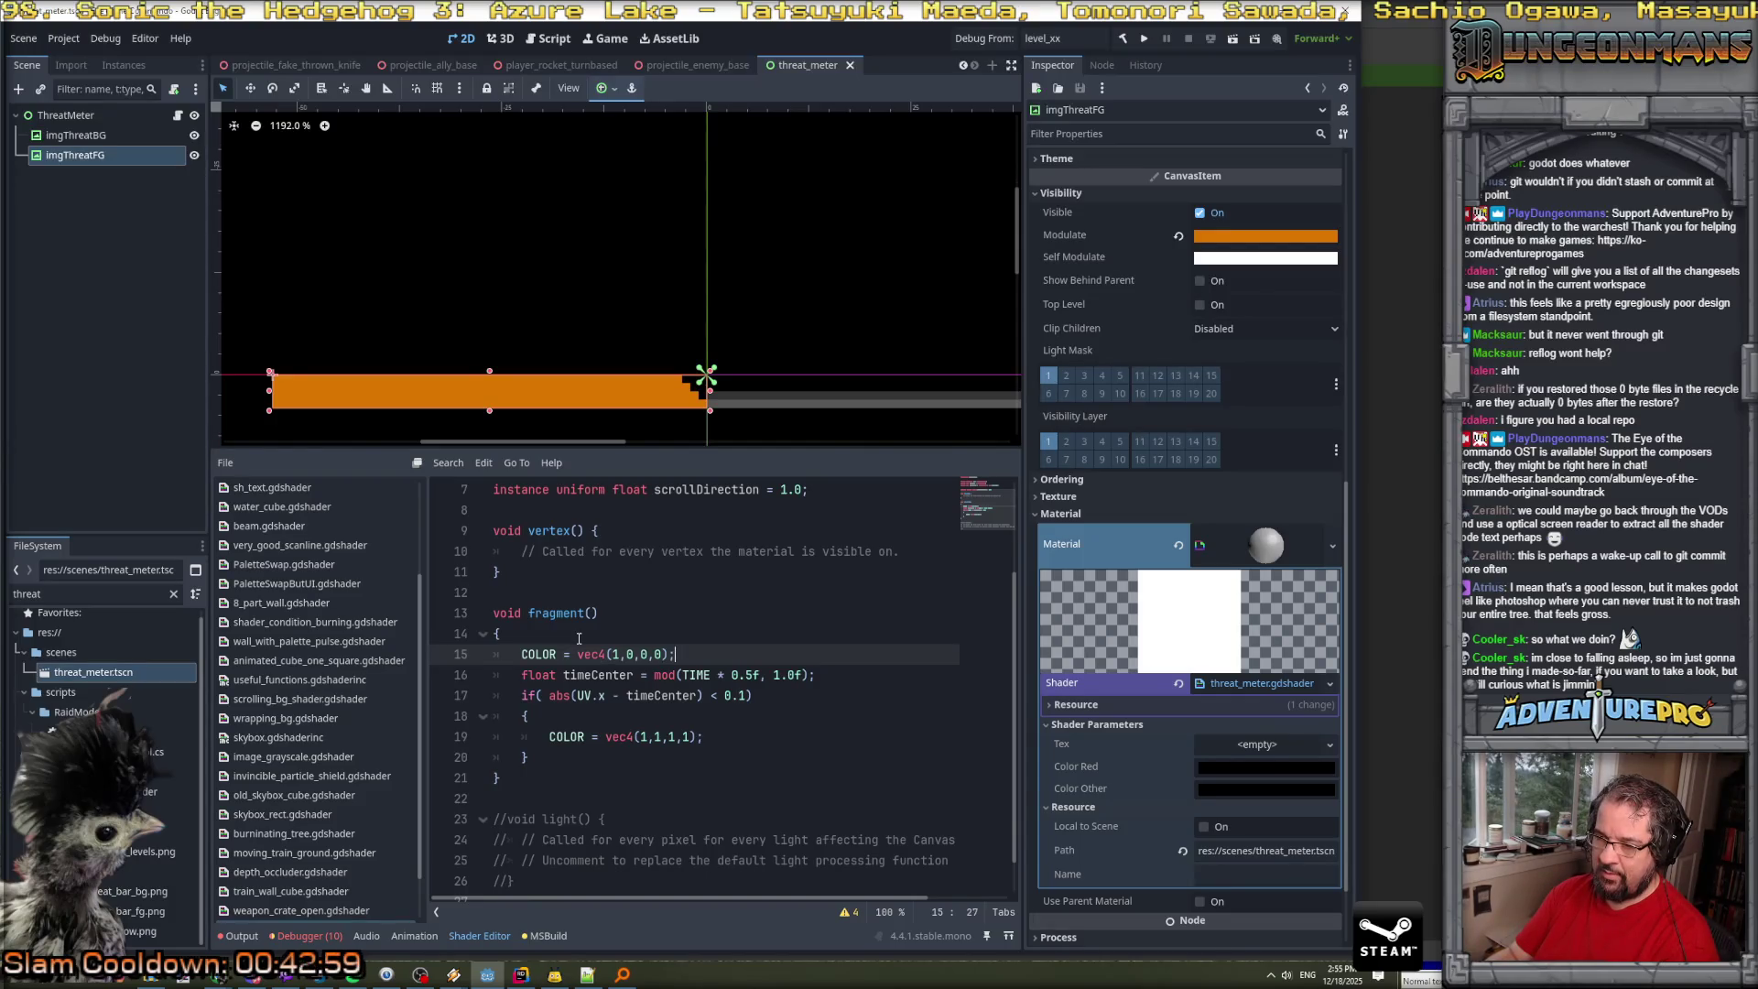
key(Return)
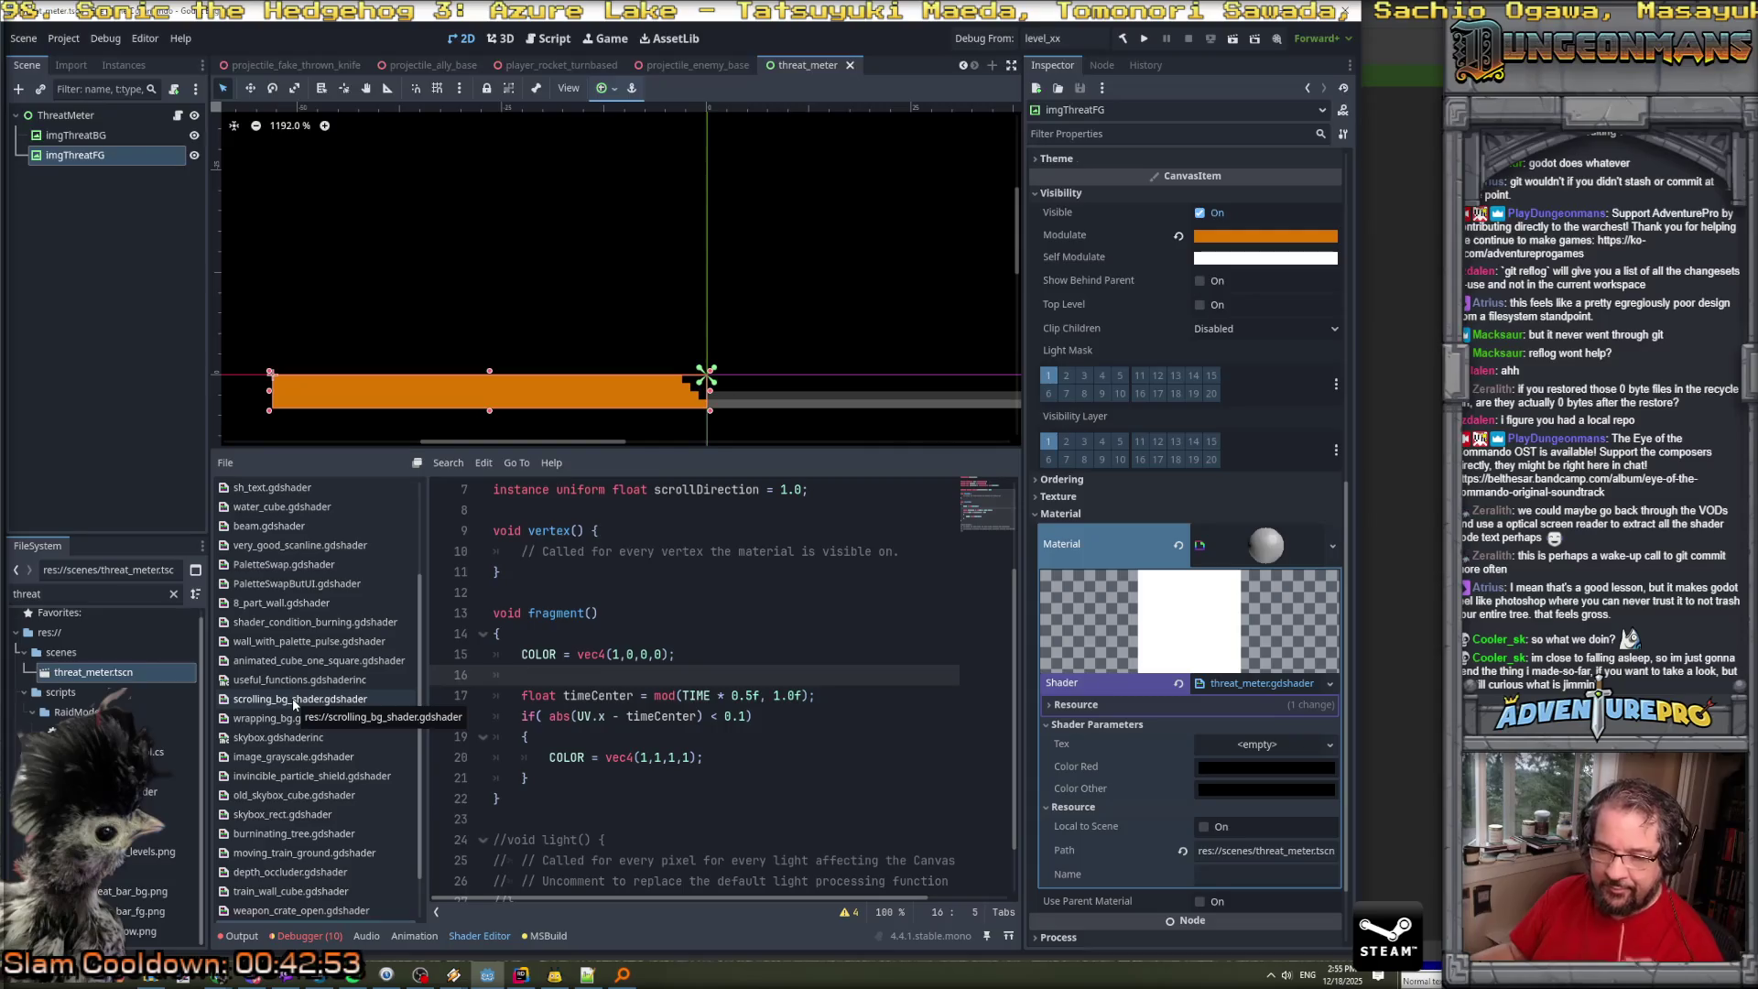
scroll(295, 703, down, 1)
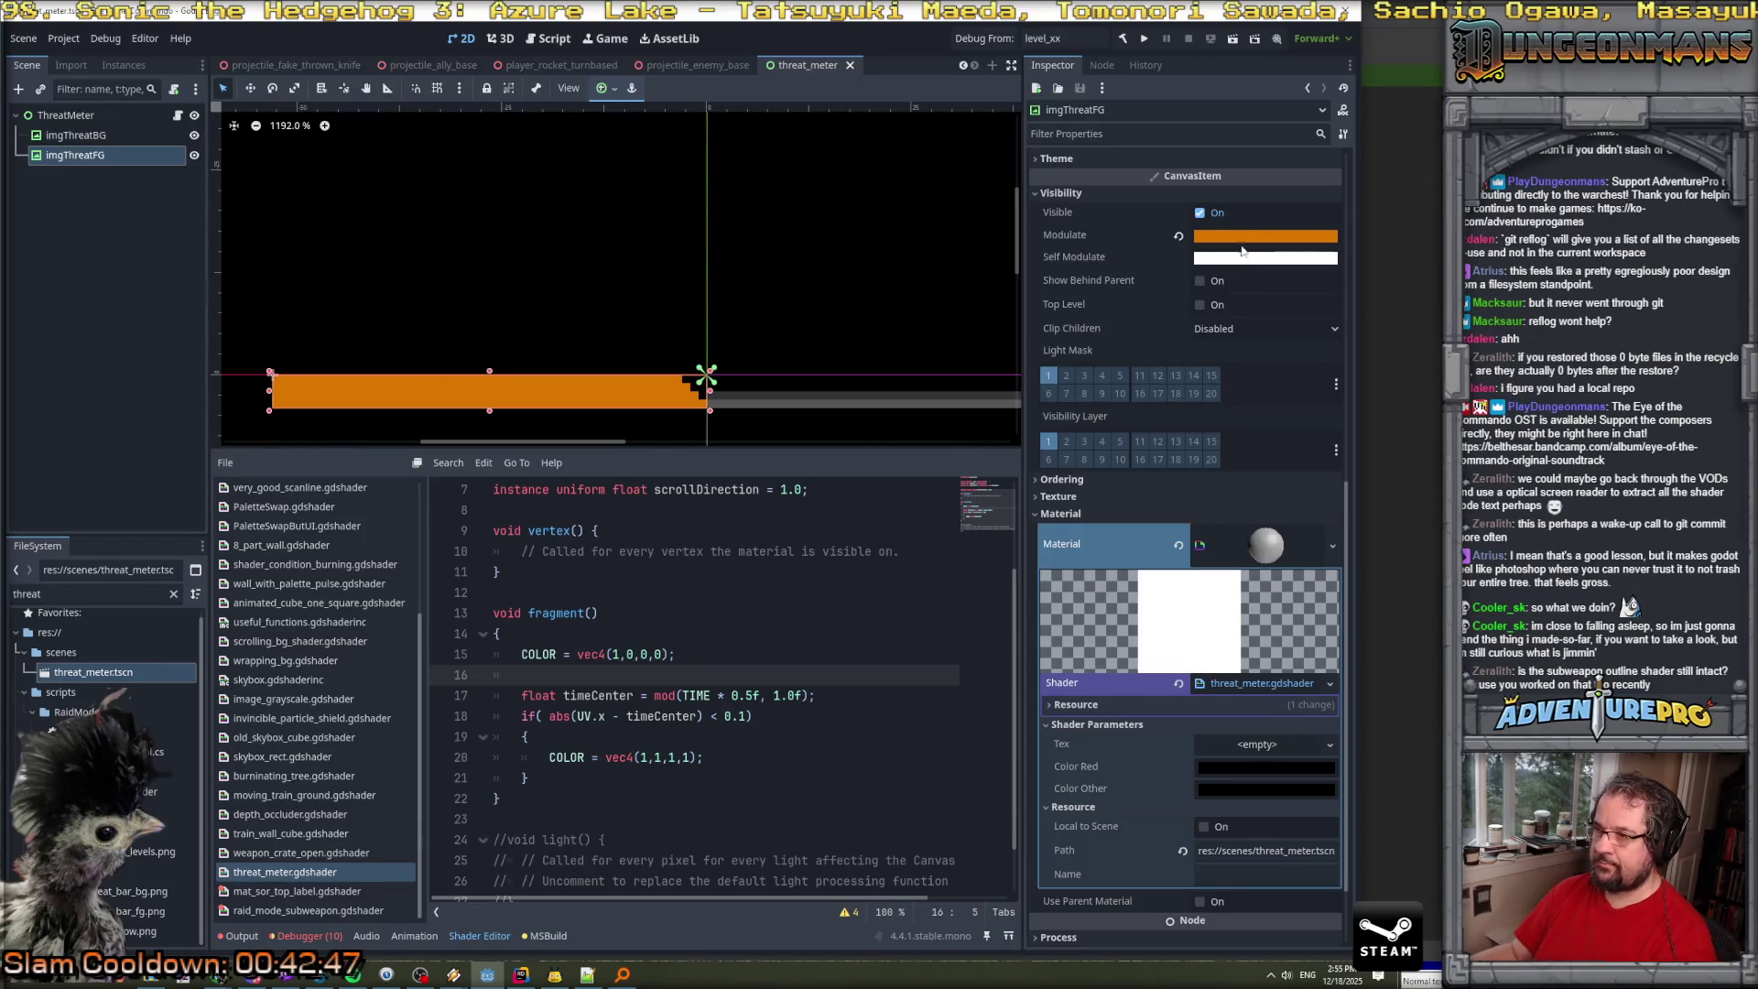
click(712, 655)
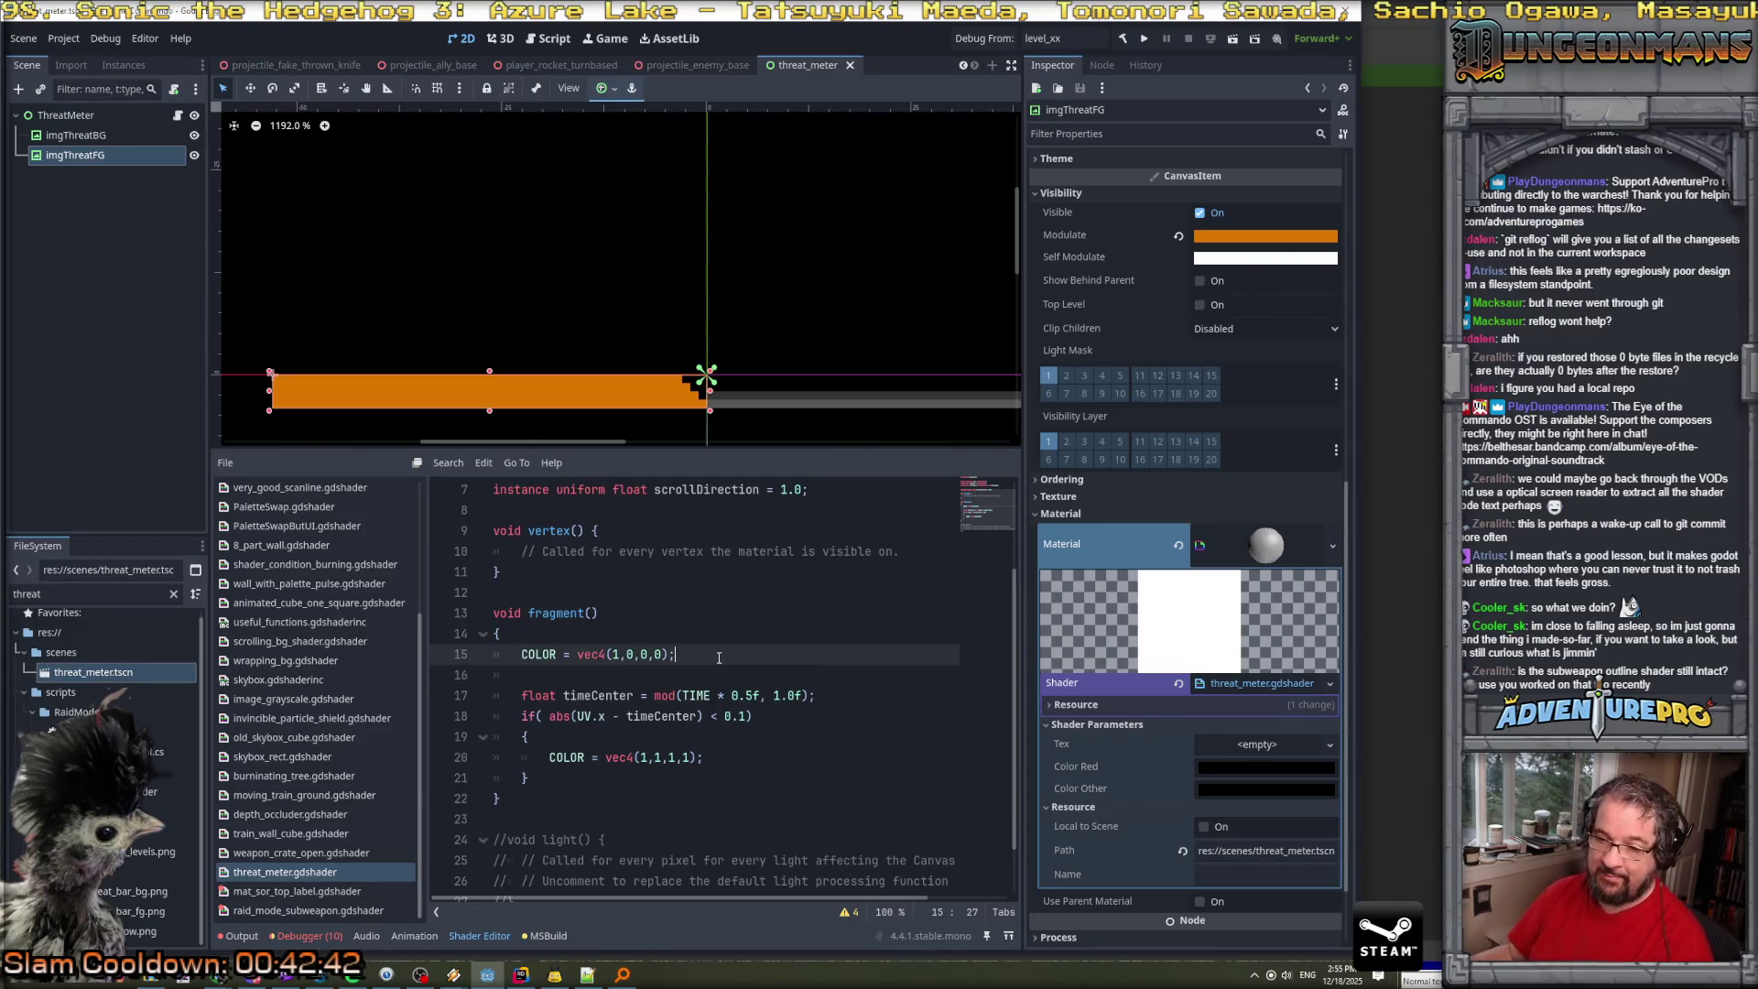
Check the colorRed uniform declaration and review the four unused-uniform warnings.
scroll(714, 657, down, 2)
scroll(719, 657, up, 2)
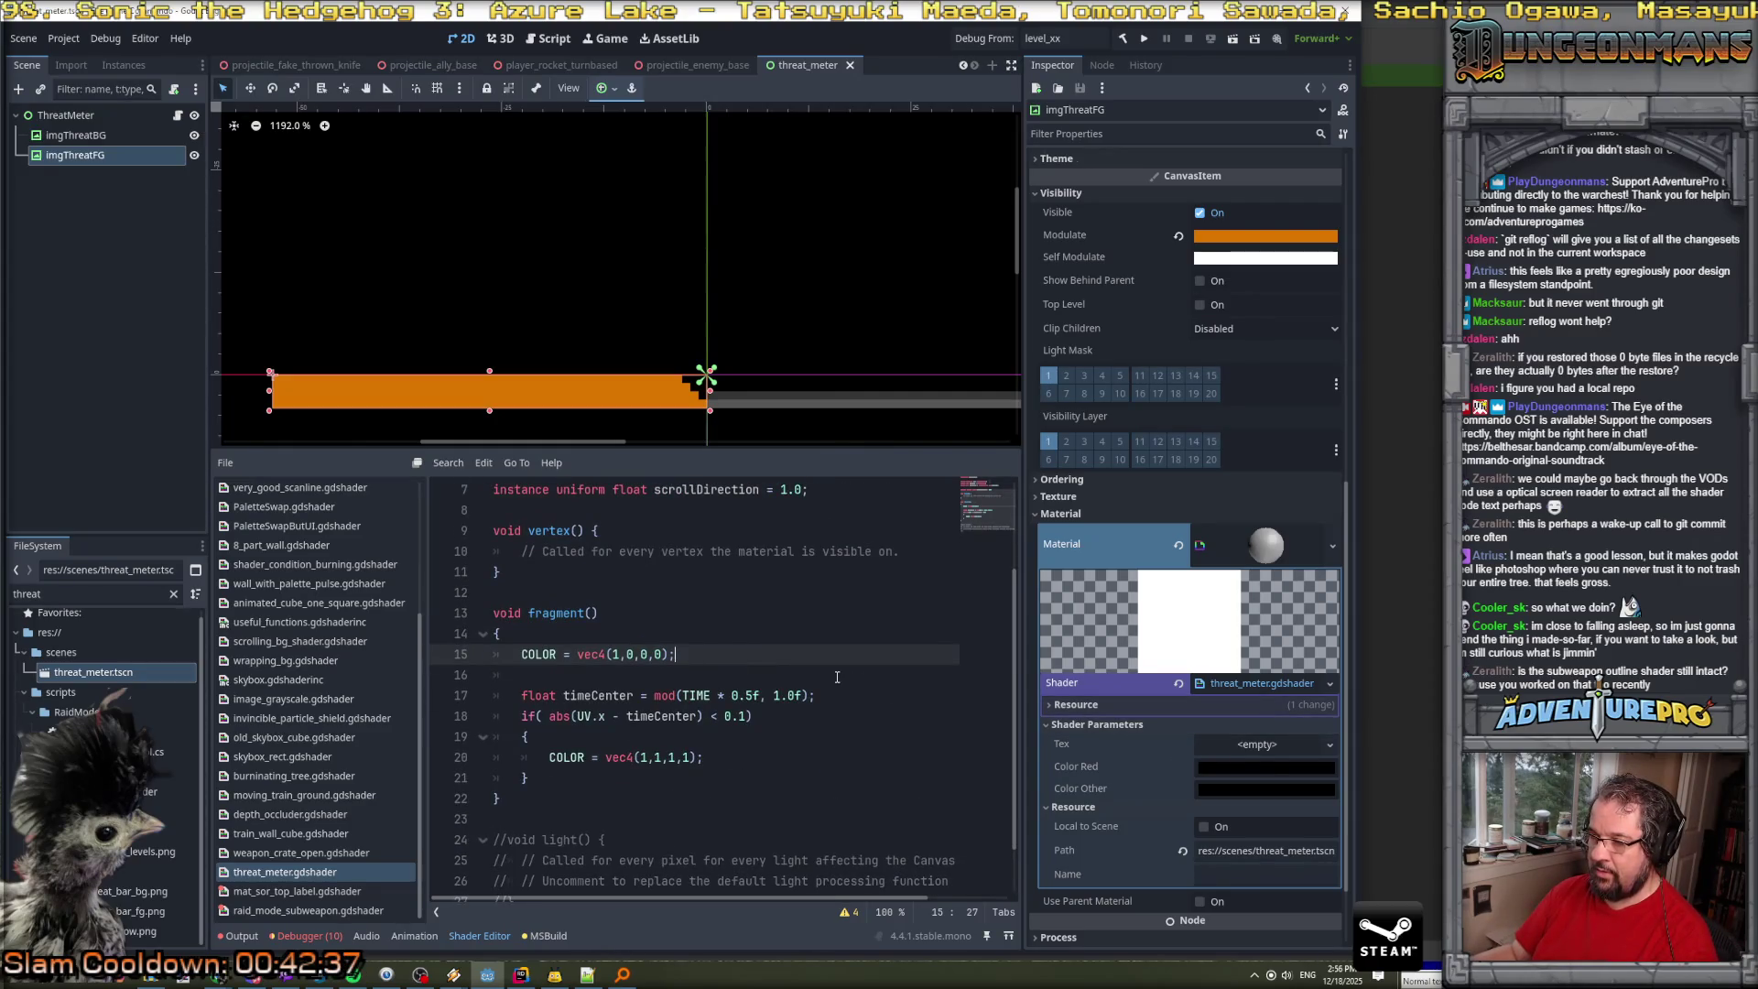
scroll(832, 663, up, 3)
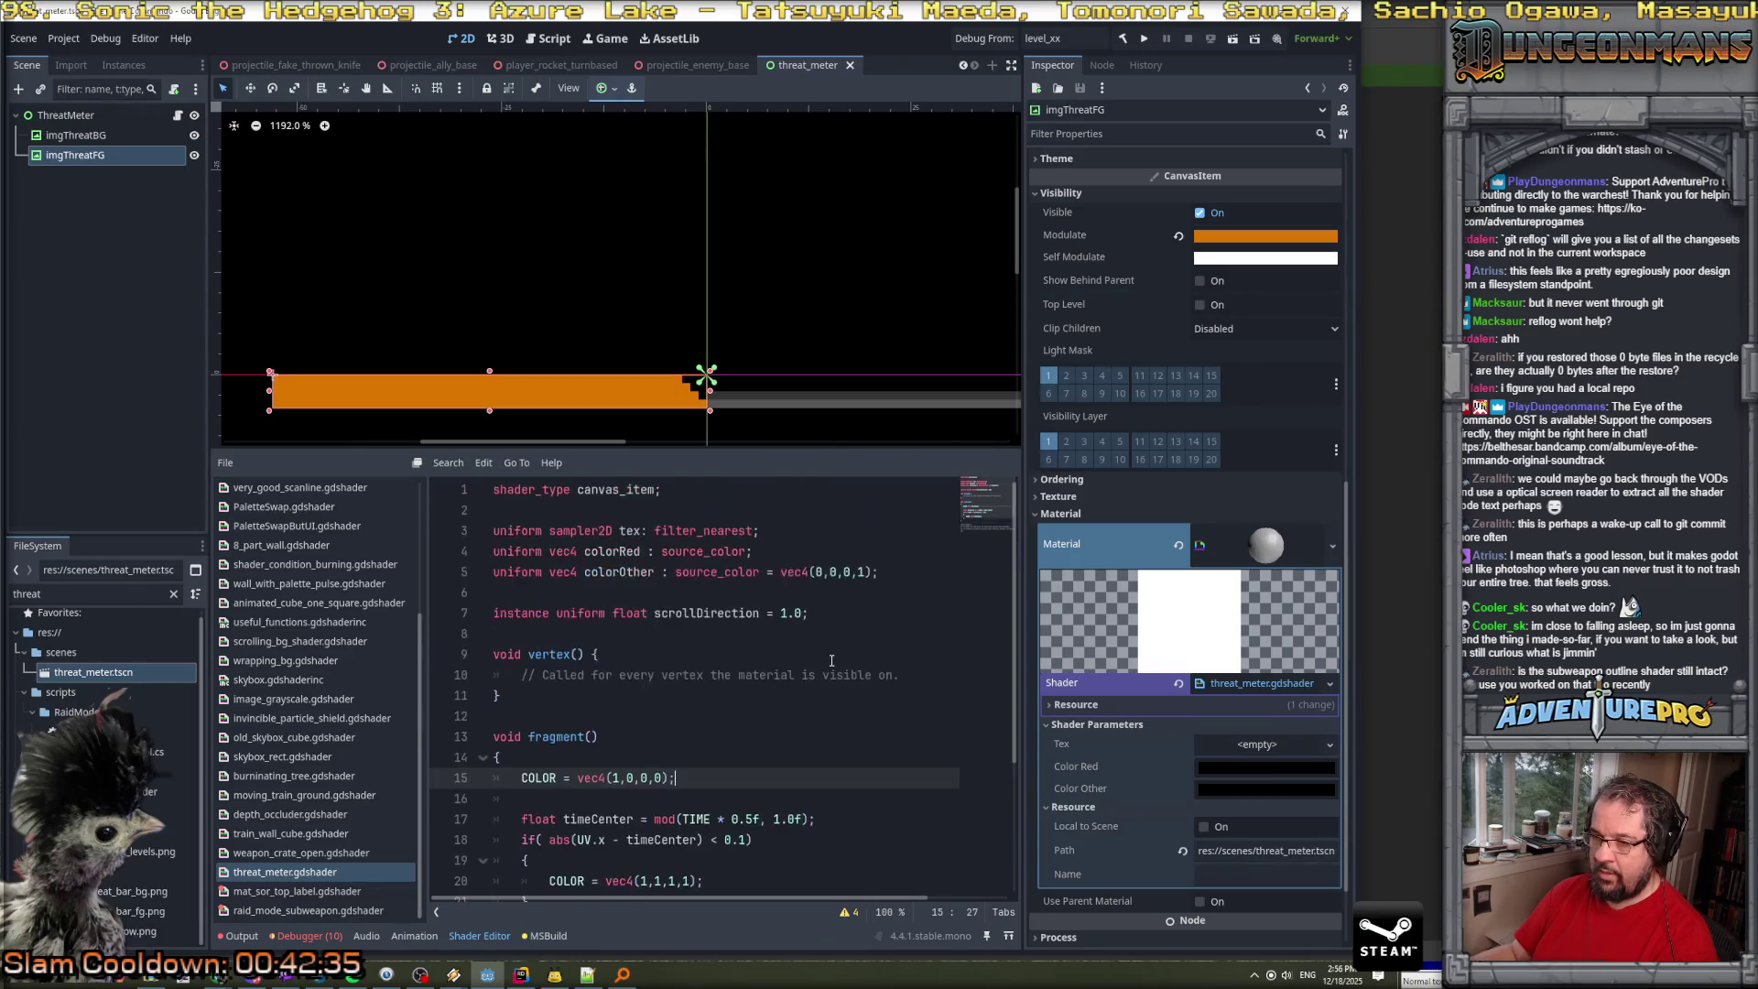
click(810, 547)
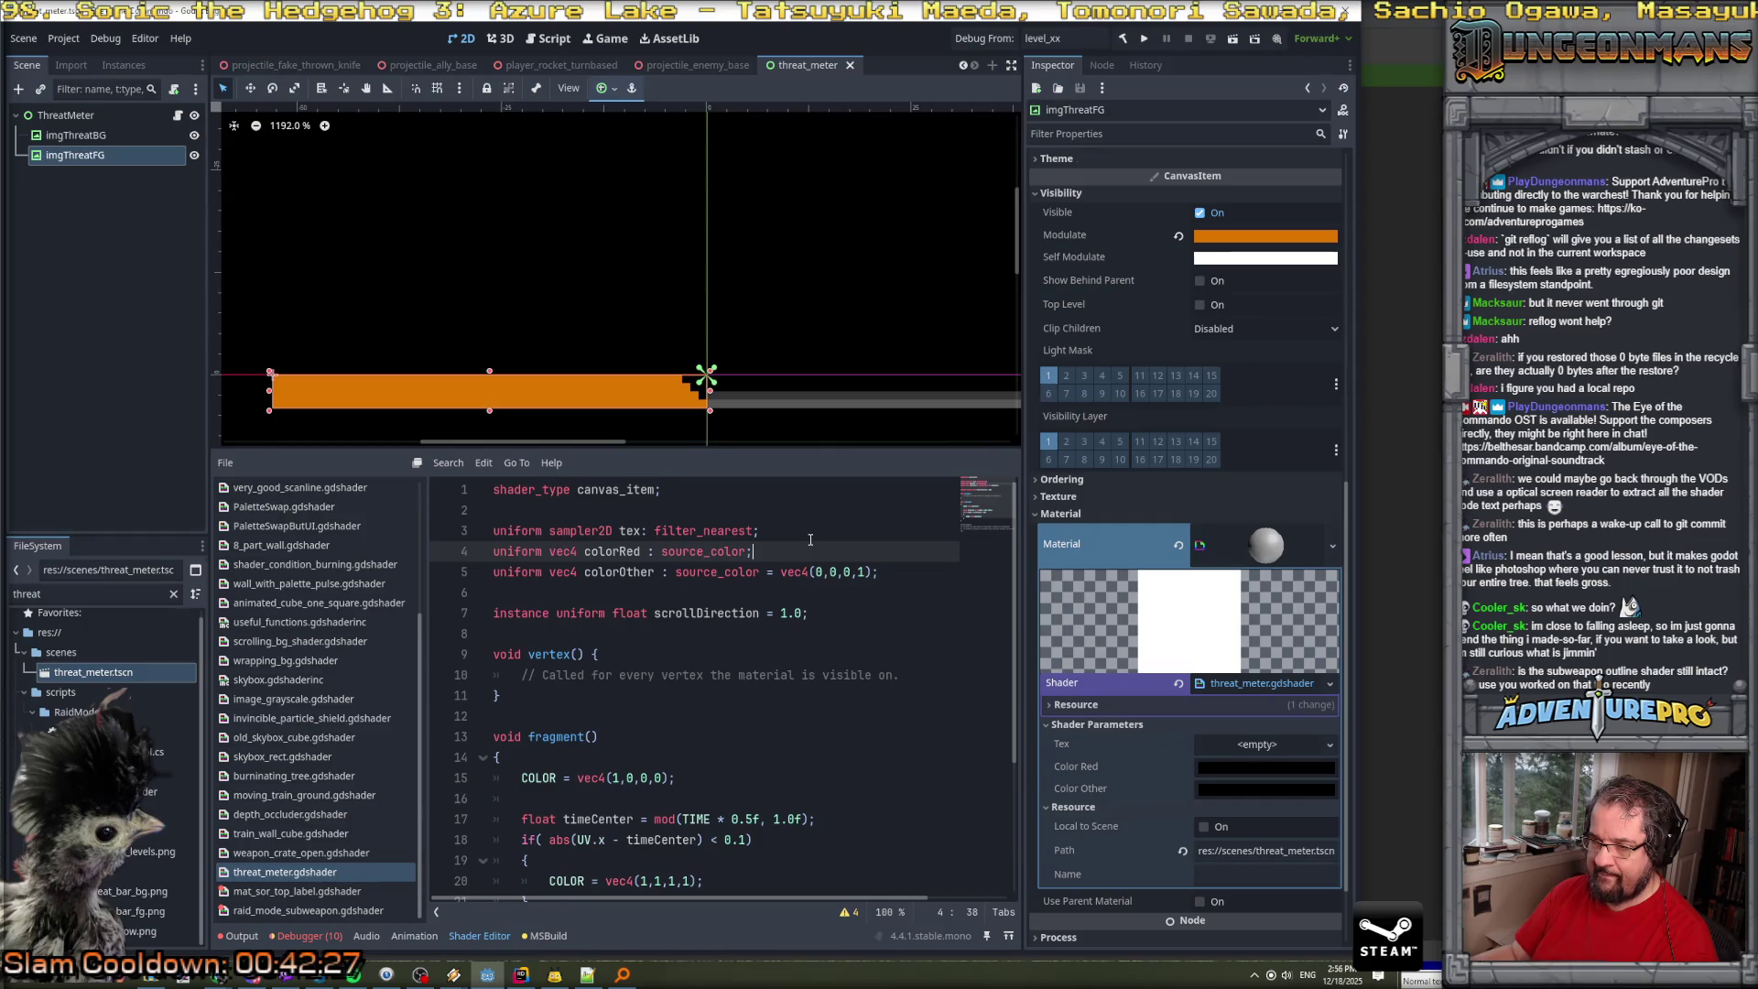
scroll(810, 540, down, 2)
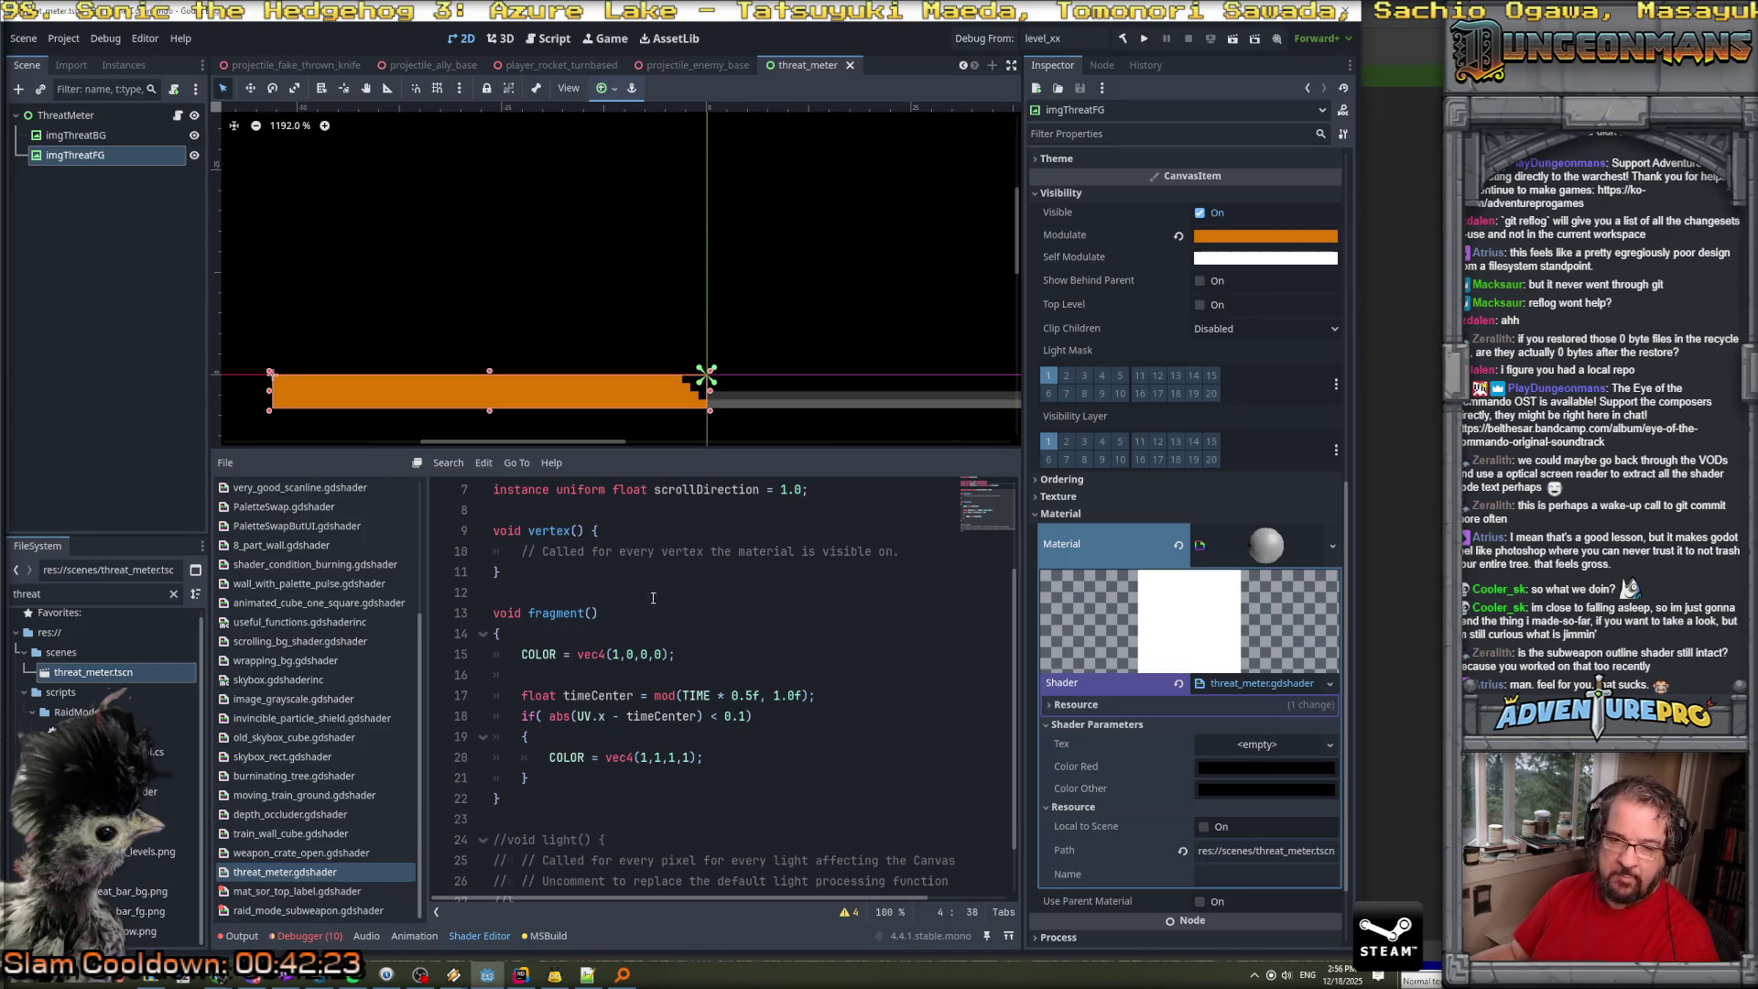
click(682, 653)
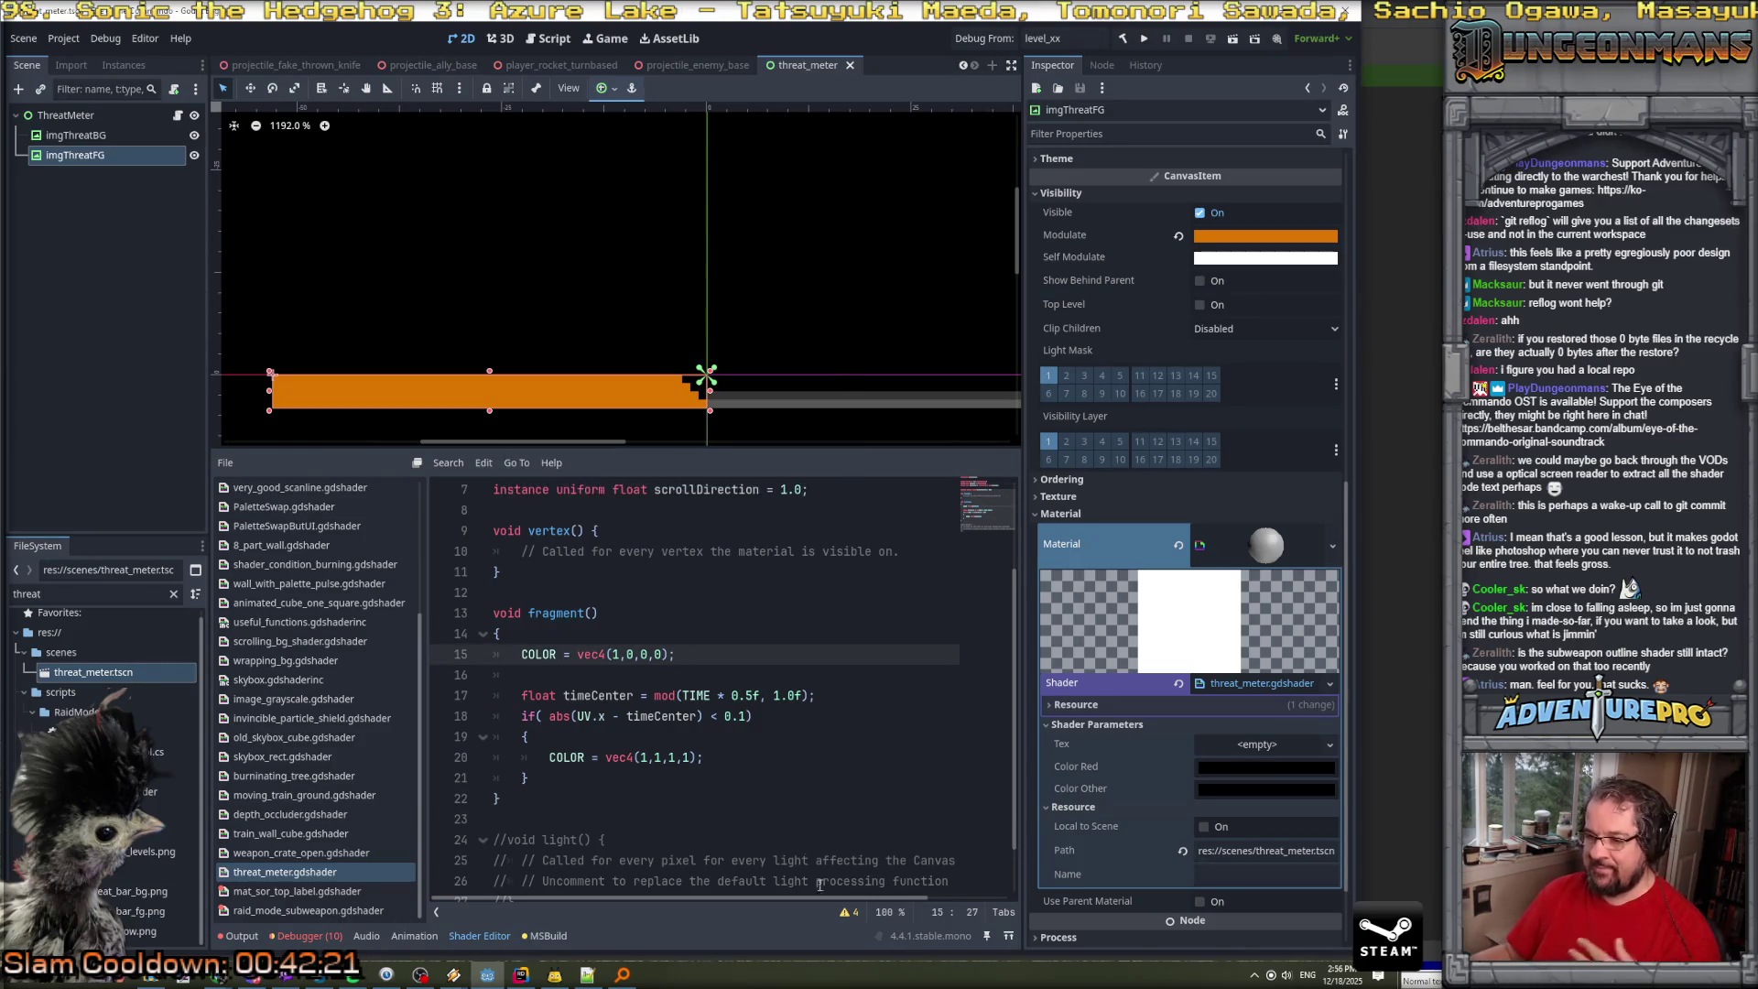
click(848, 886)
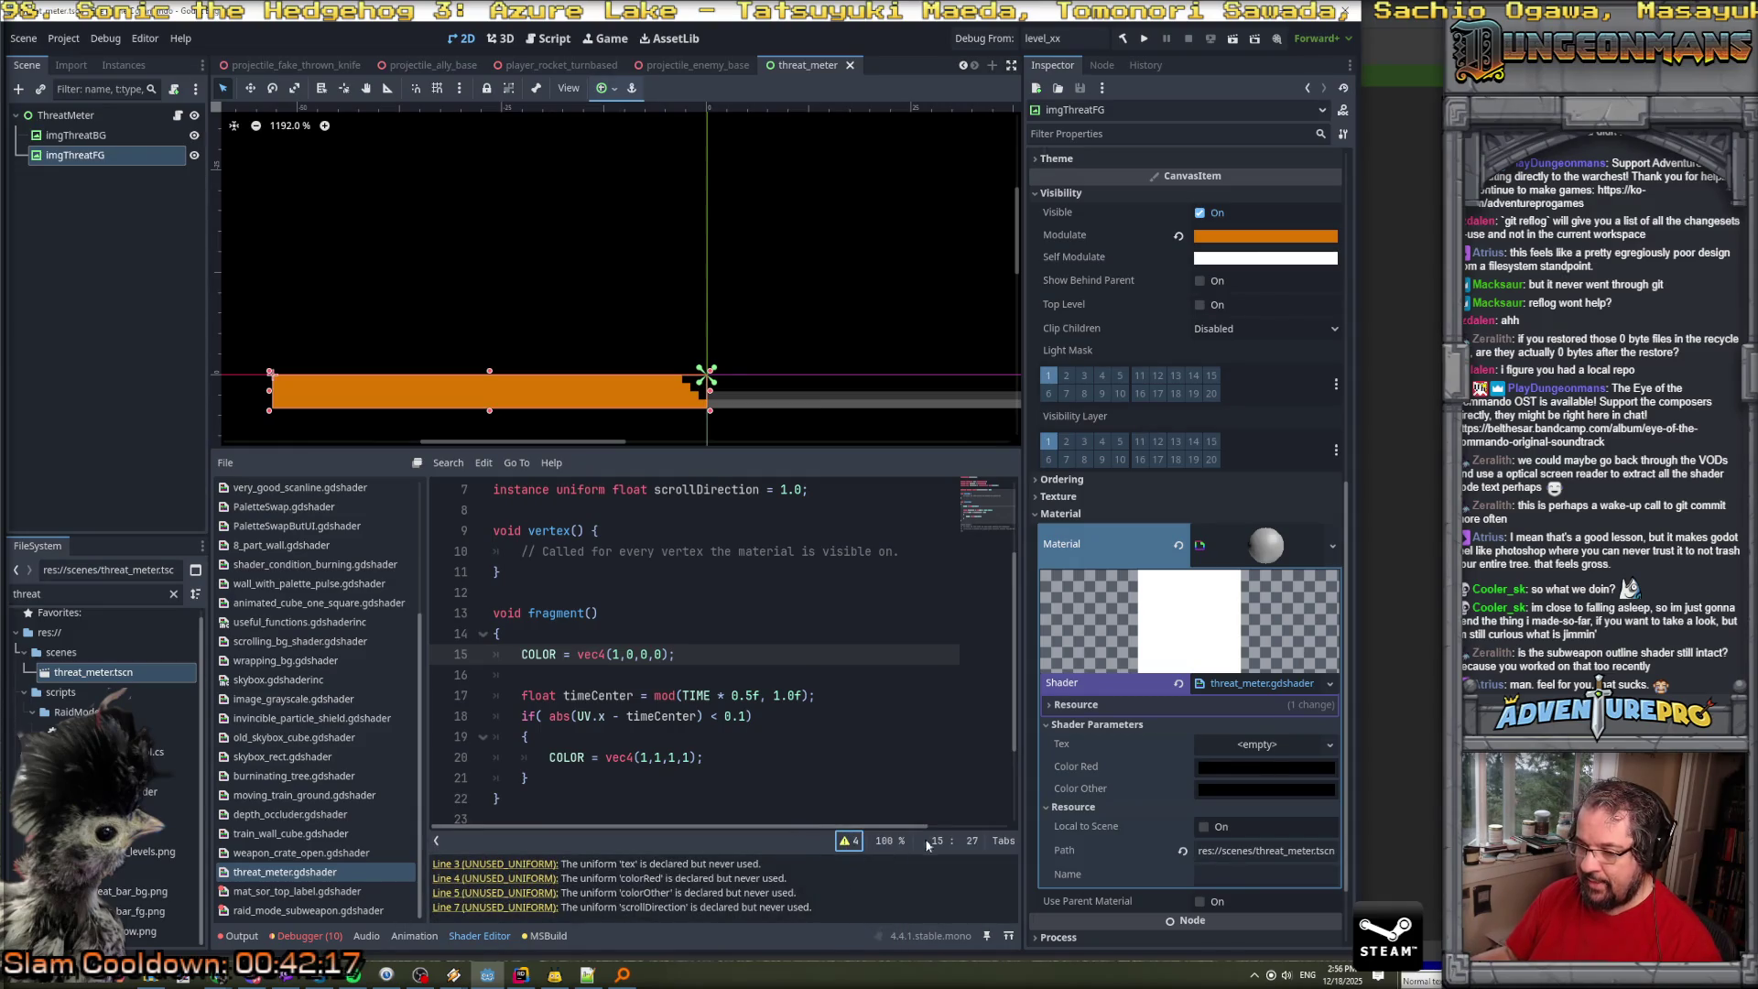
click(849, 841)
Delete the tex, colorRed and colorOther uniform lines and leftover blanks, then reopen threat_meter.gdshader.
scroll(747, 600, up, 2)
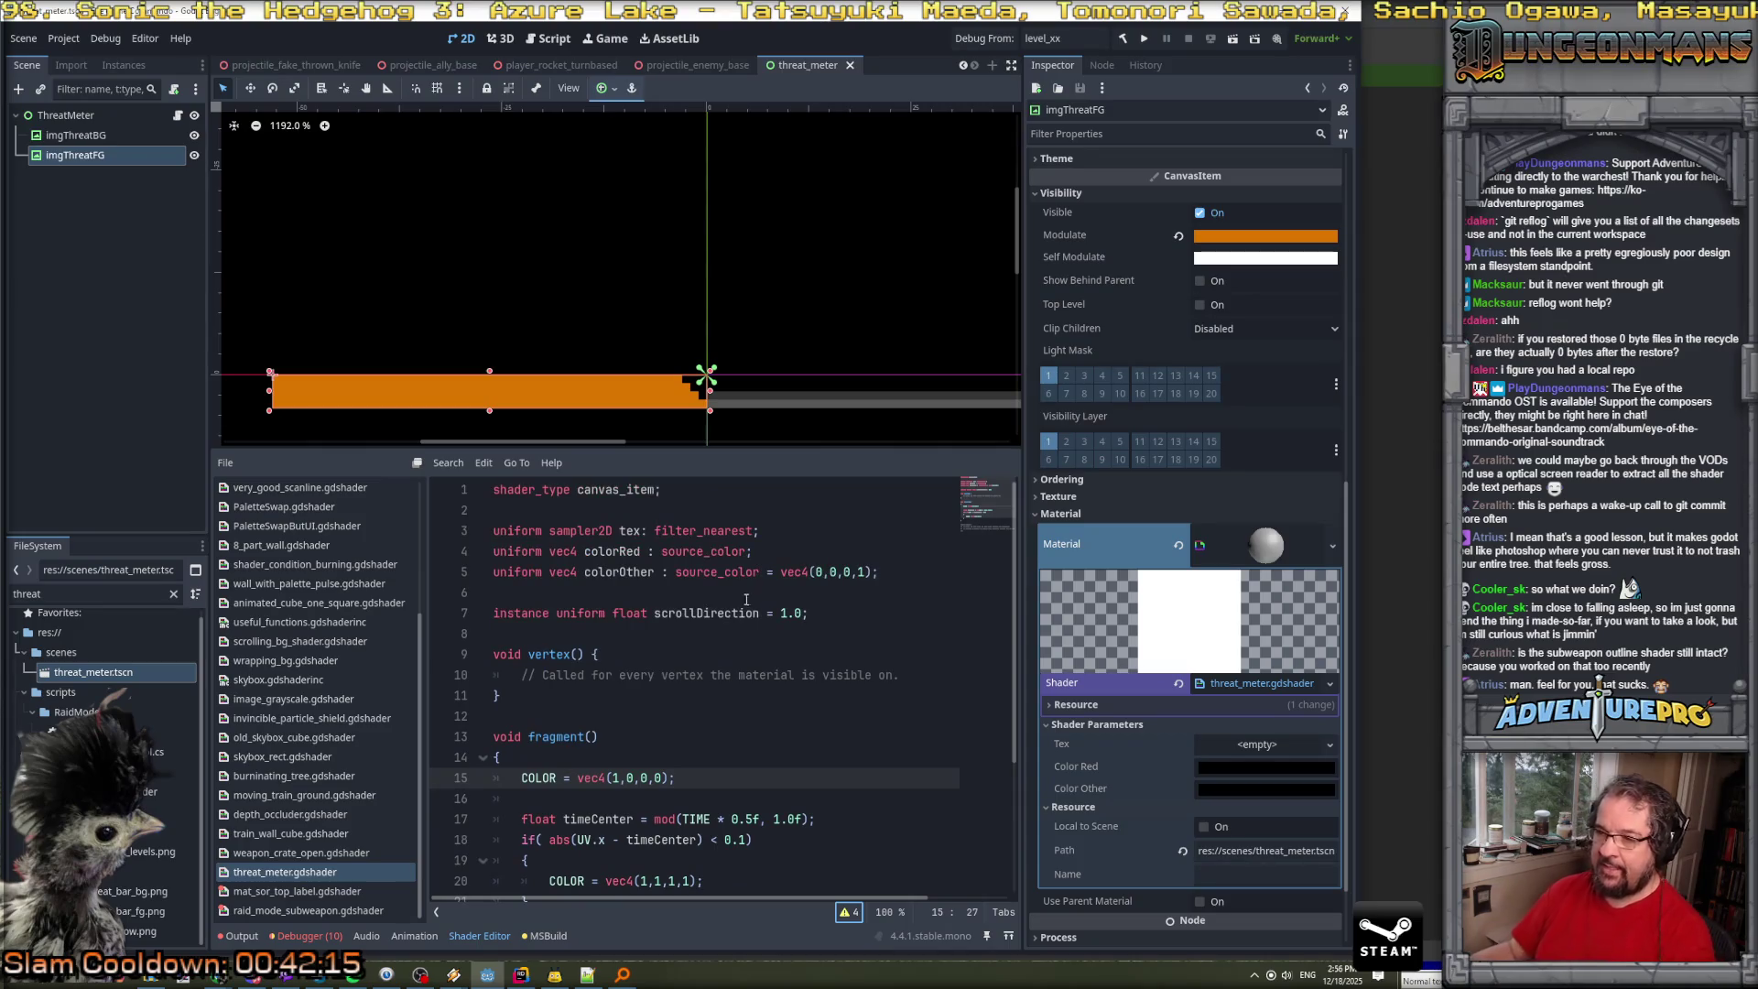
drag(879, 571, 494, 513)
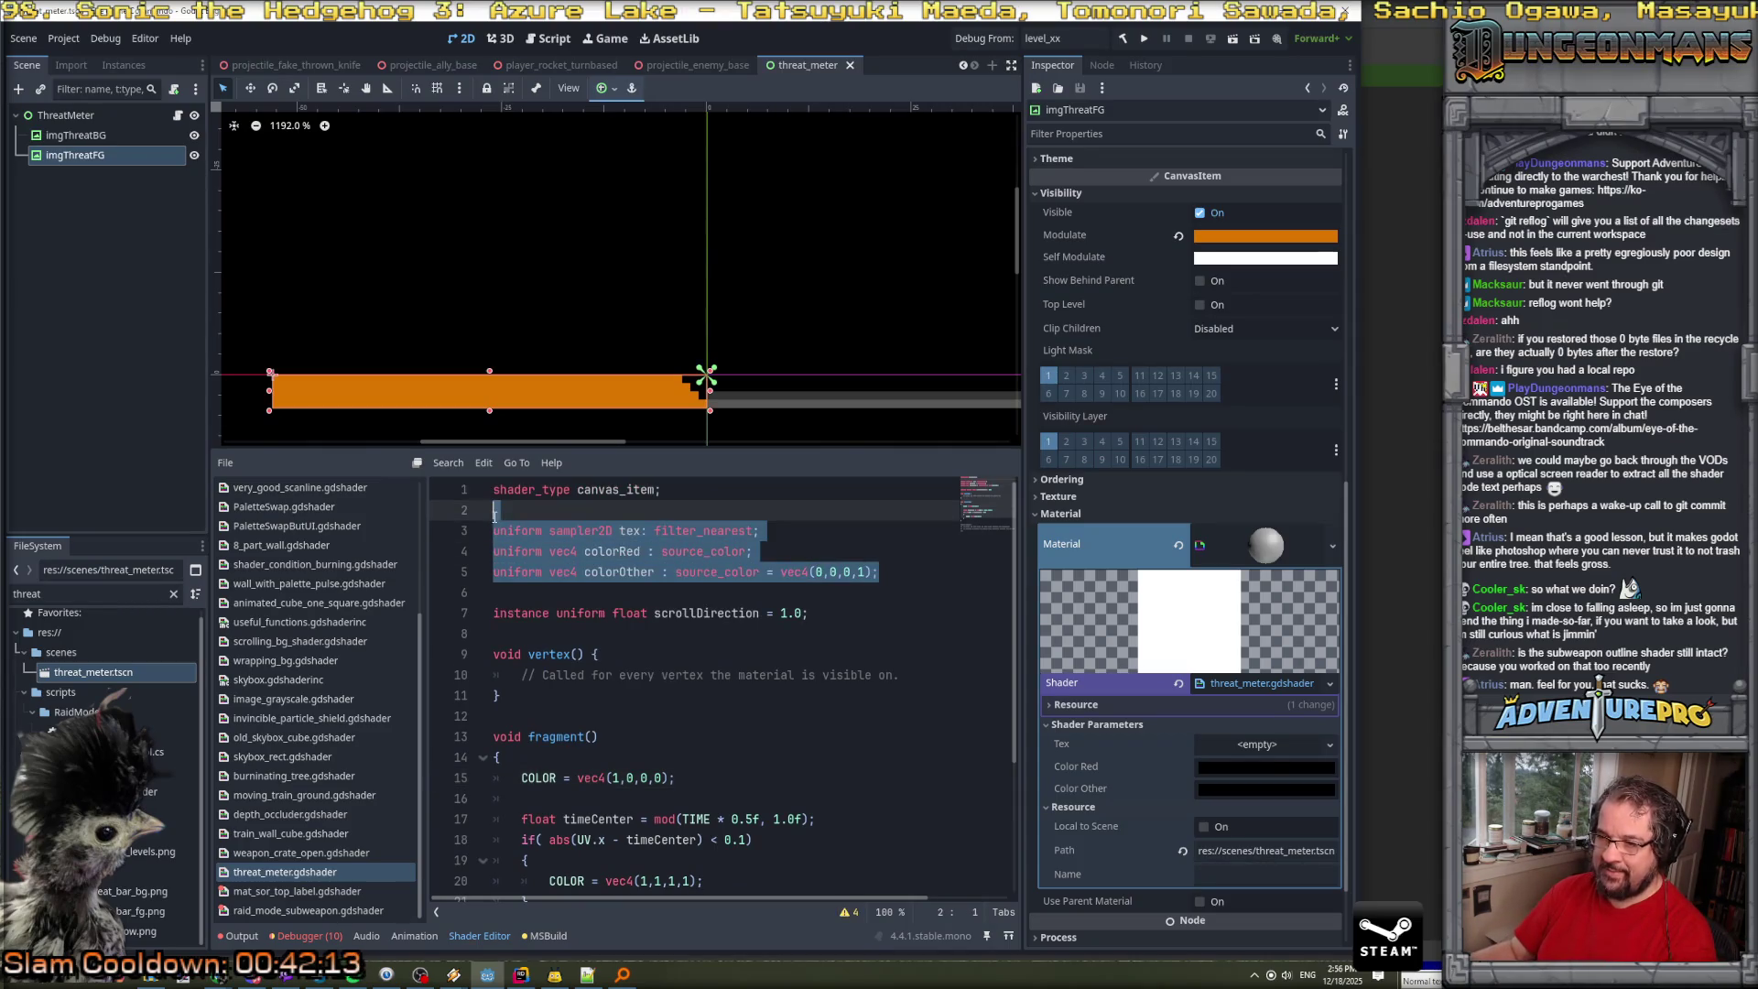
key(BackSpace)
key(Delete)
key(Delete)
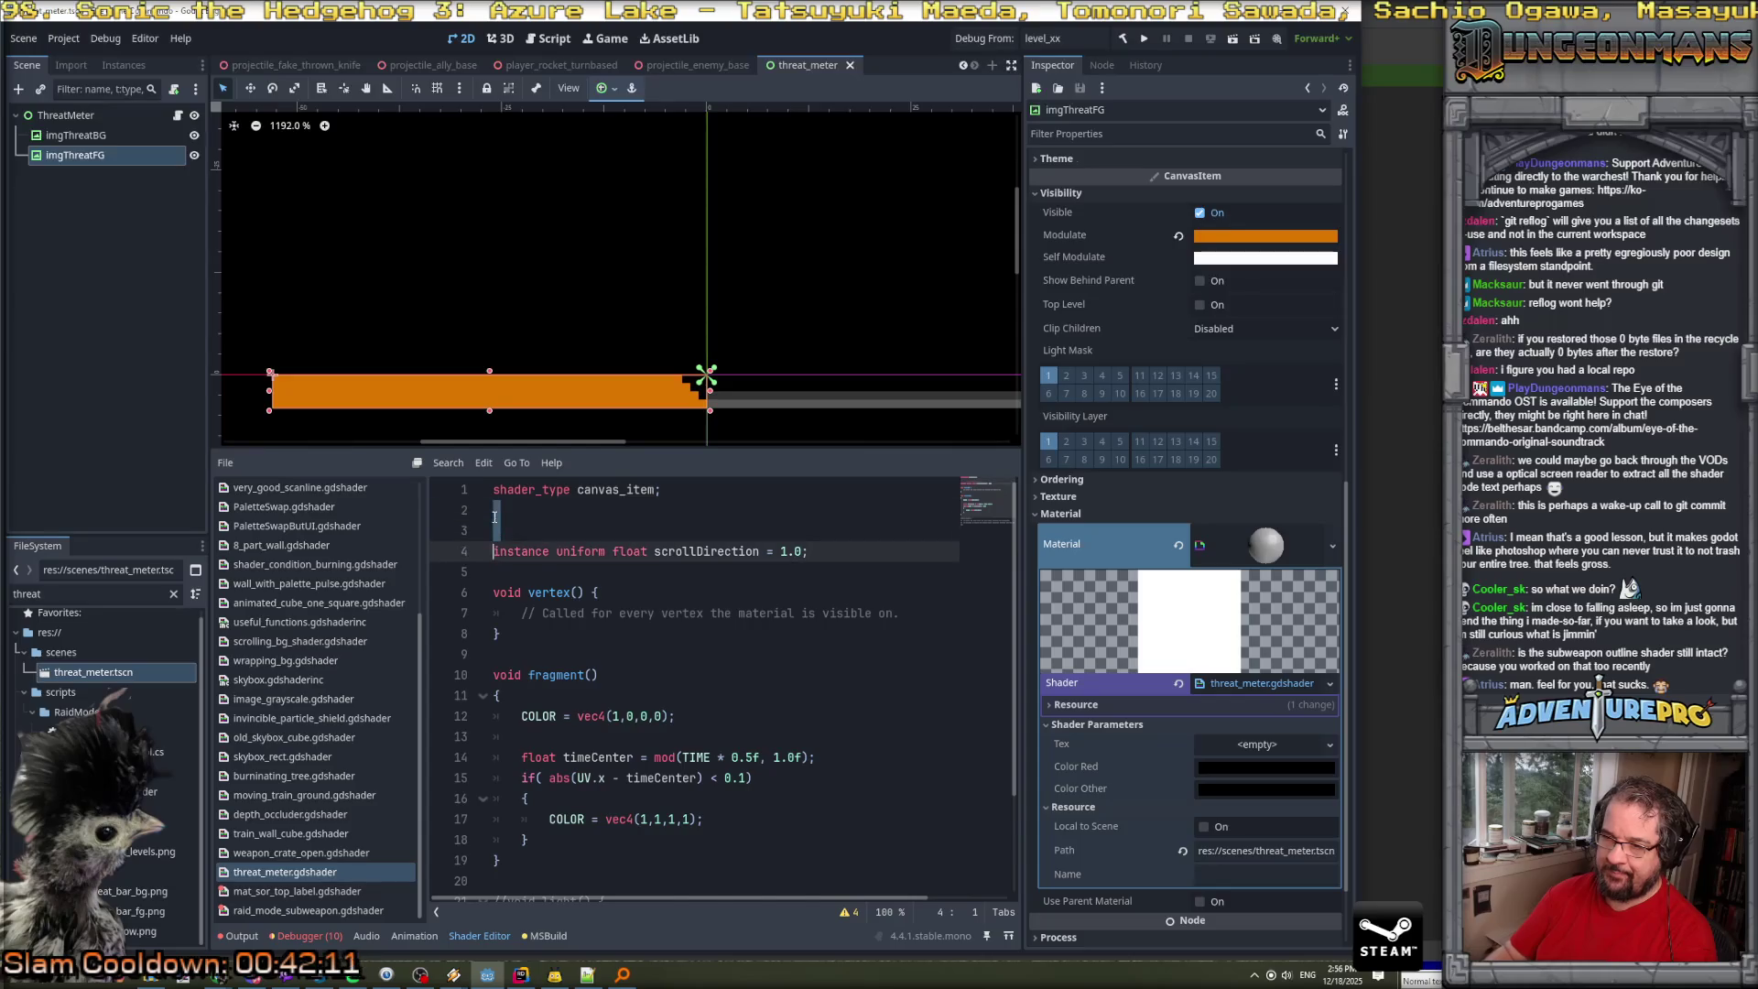
click(766, 660)
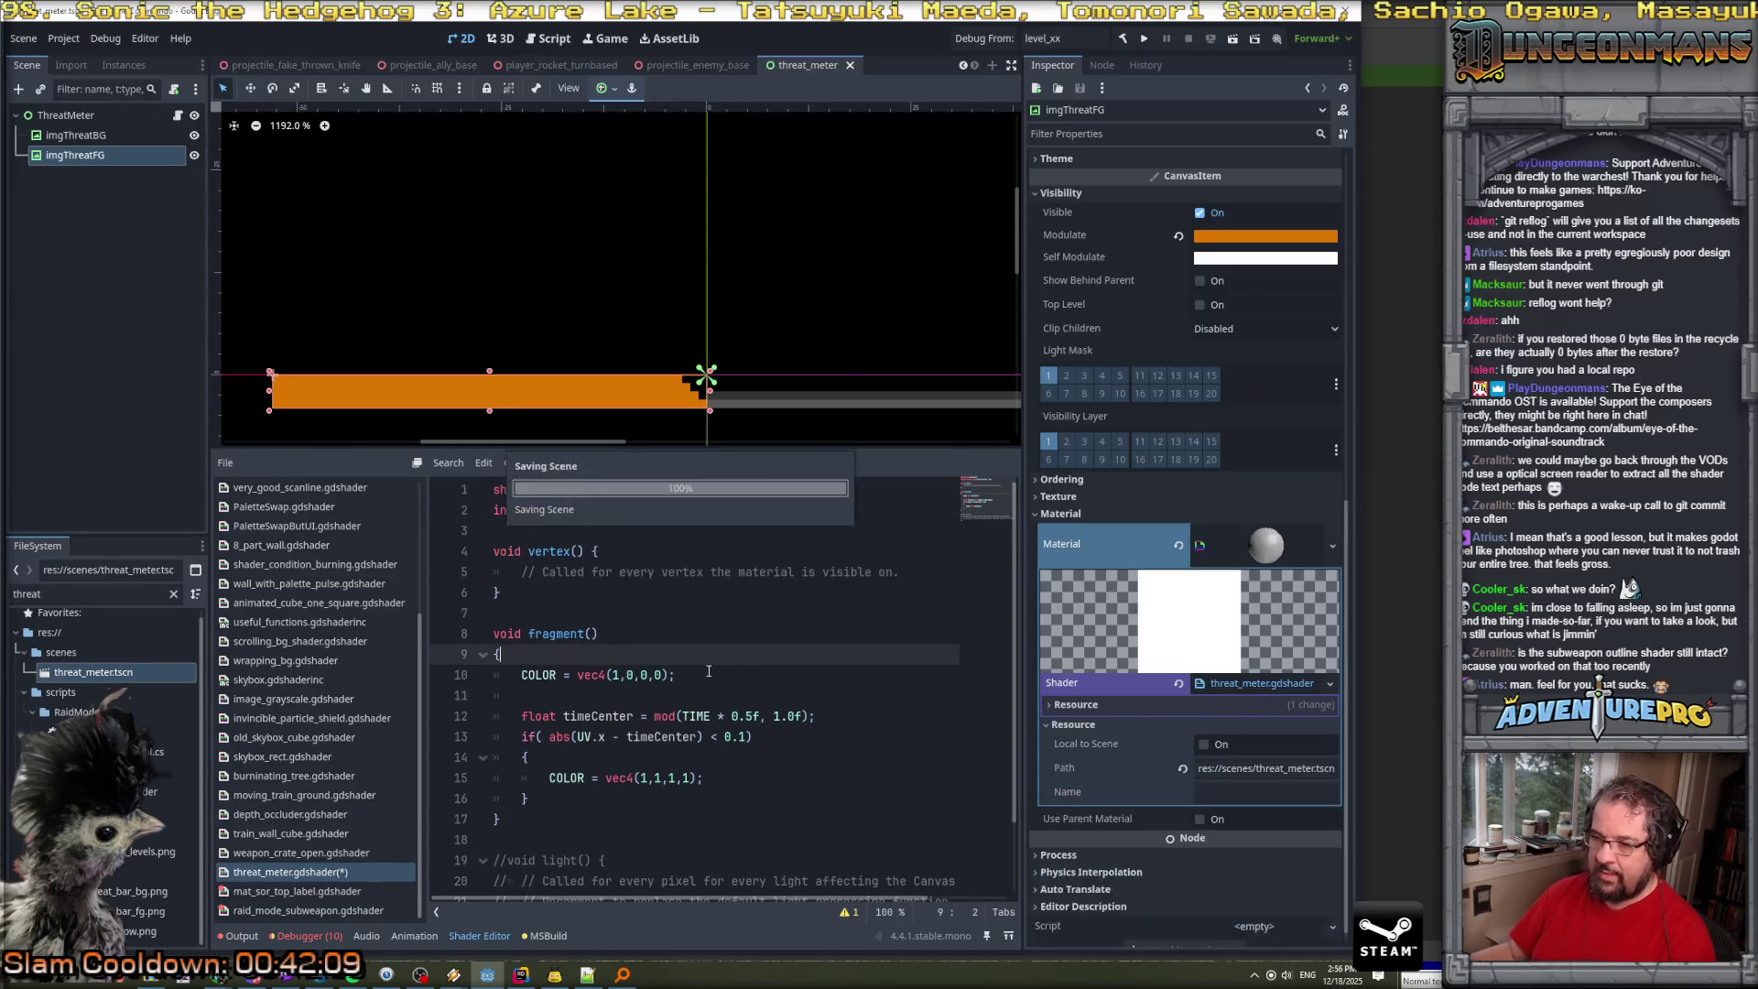
click(304, 872)
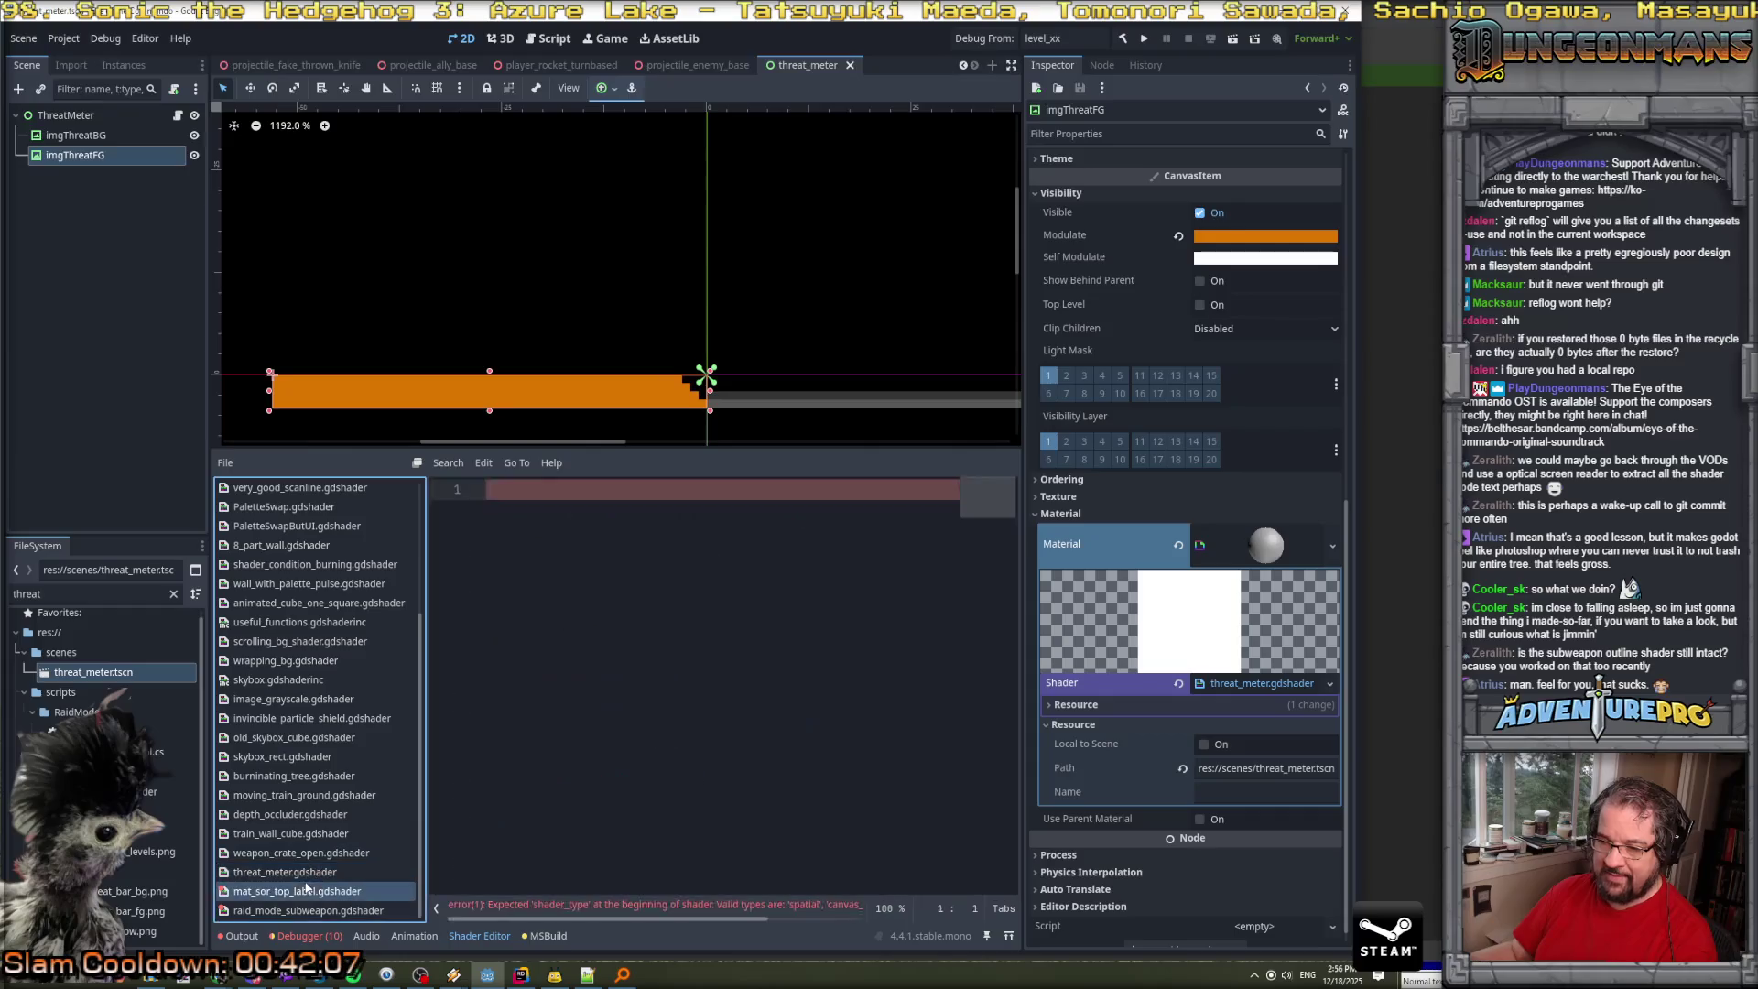
click(1227, 683)
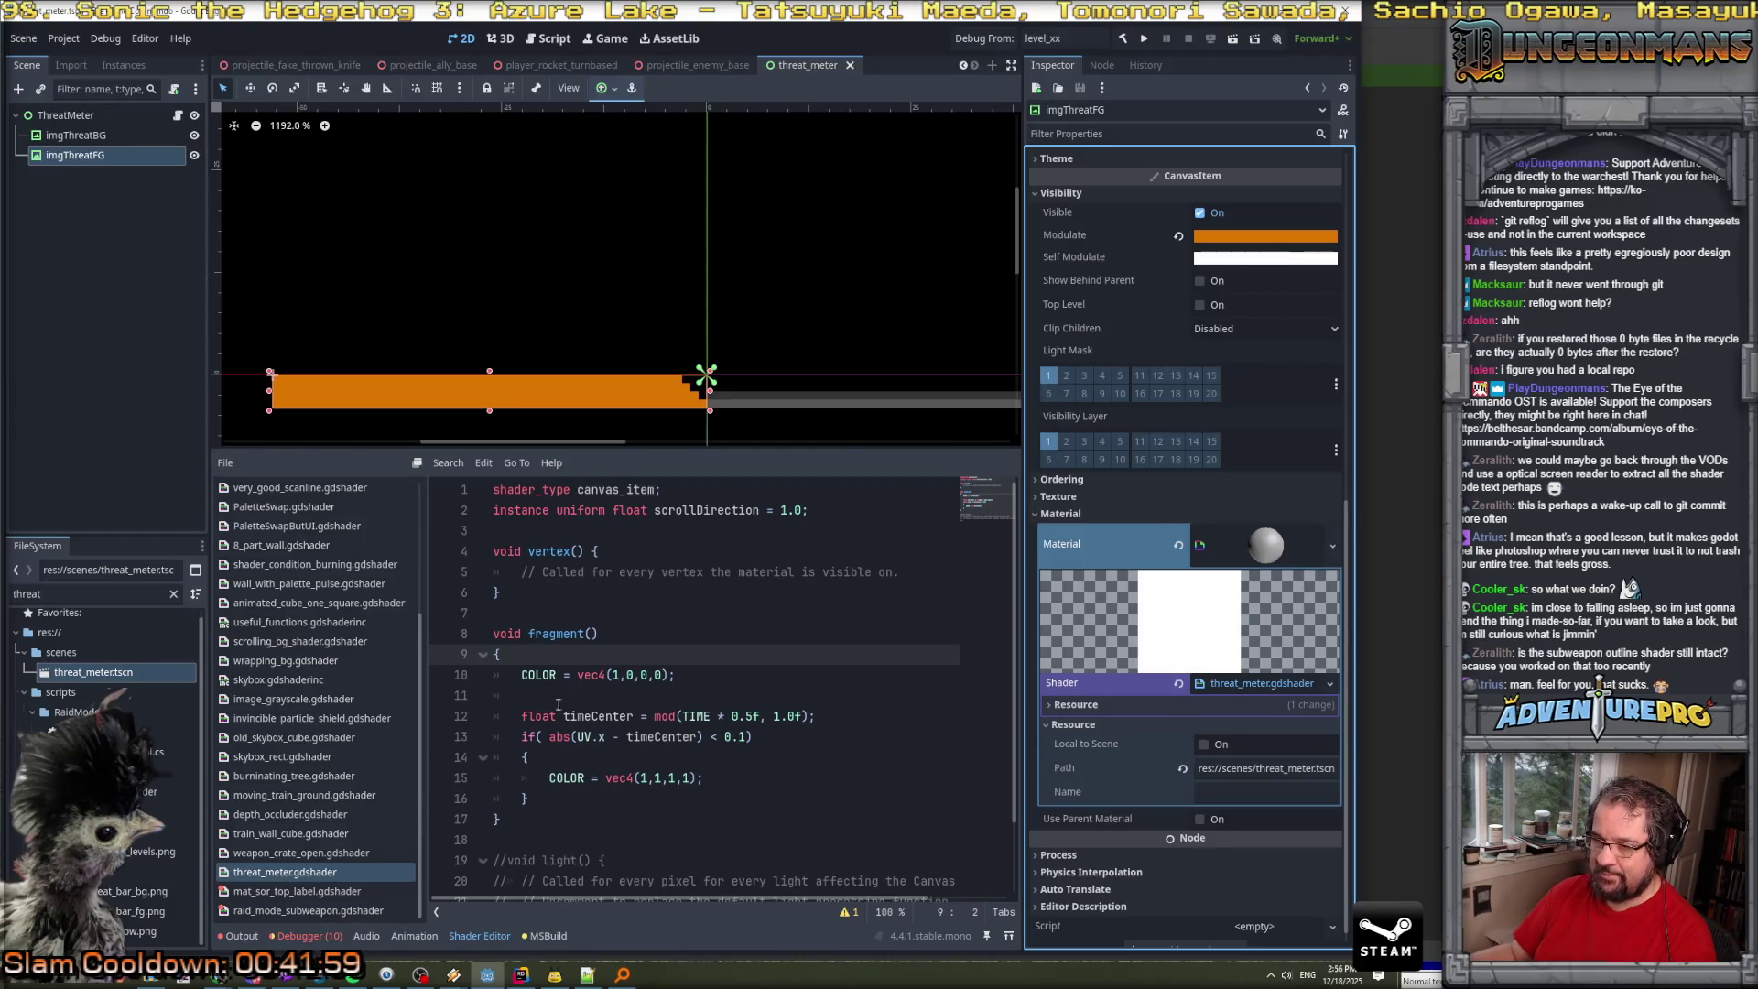
Change the fragment's red output to vec4(1,0,0,1) so it is opaque.
double_click(661, 673)
text(1)
click(724, 674)
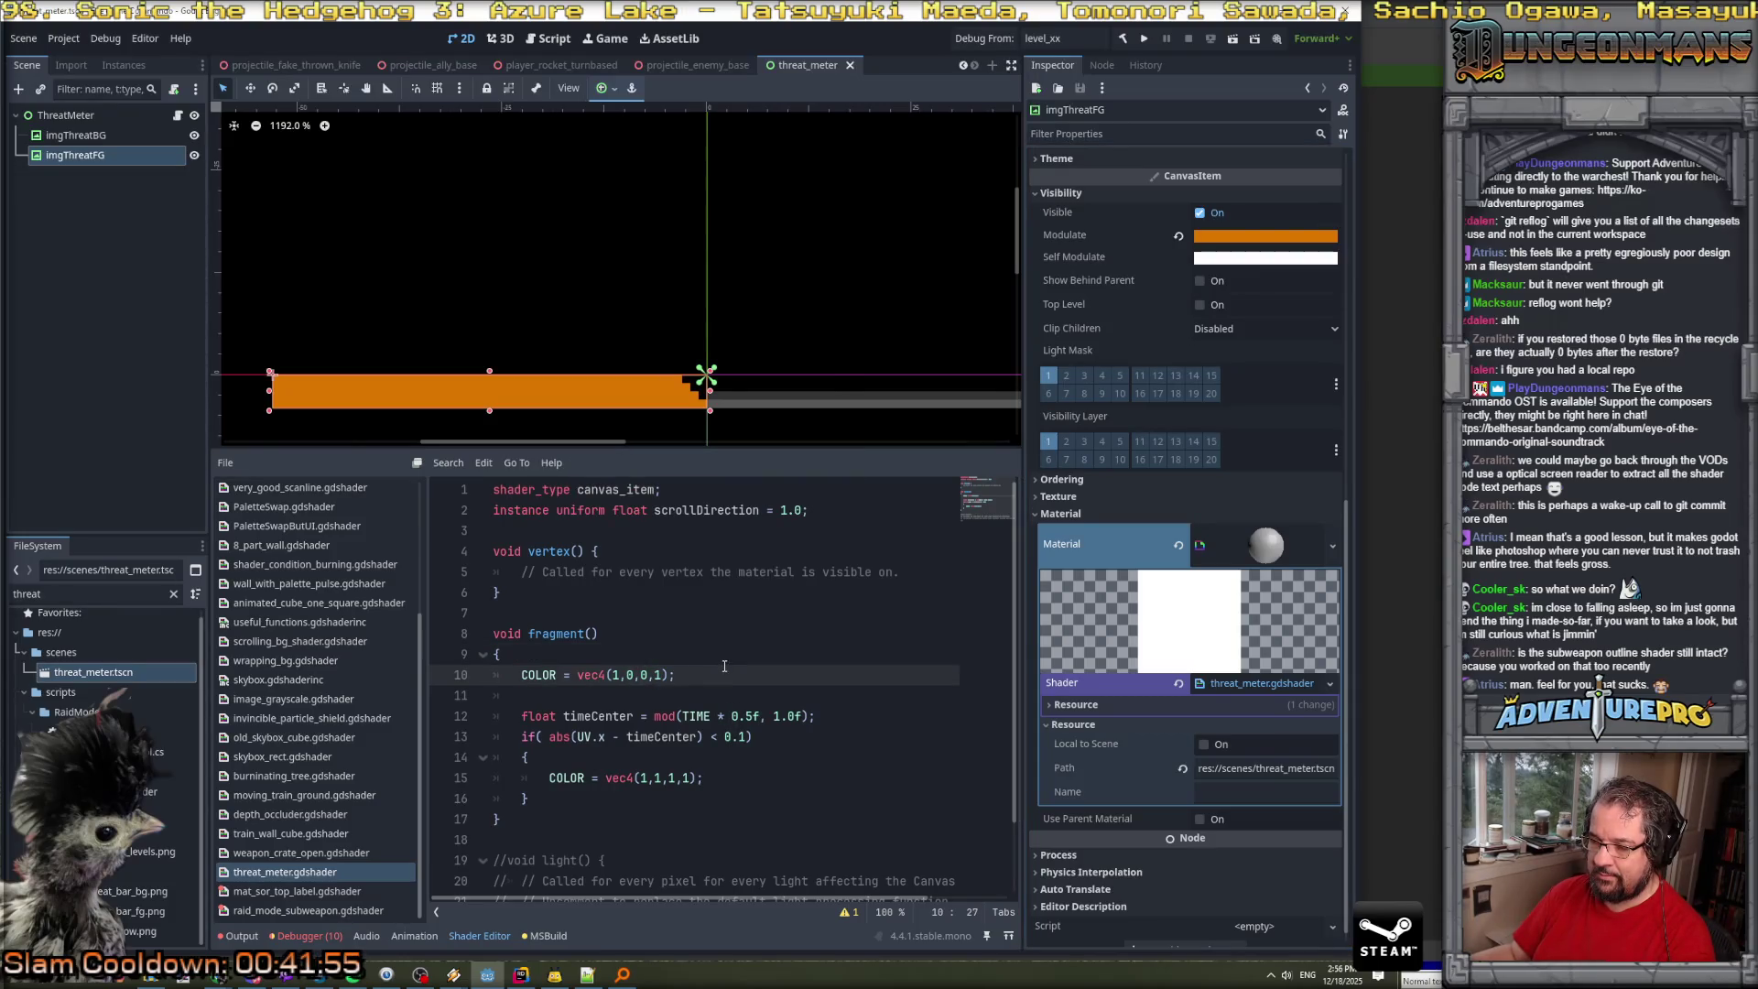
Comment out the white-band code on lines 12–16 with // and save the shader.
click(527, 719)
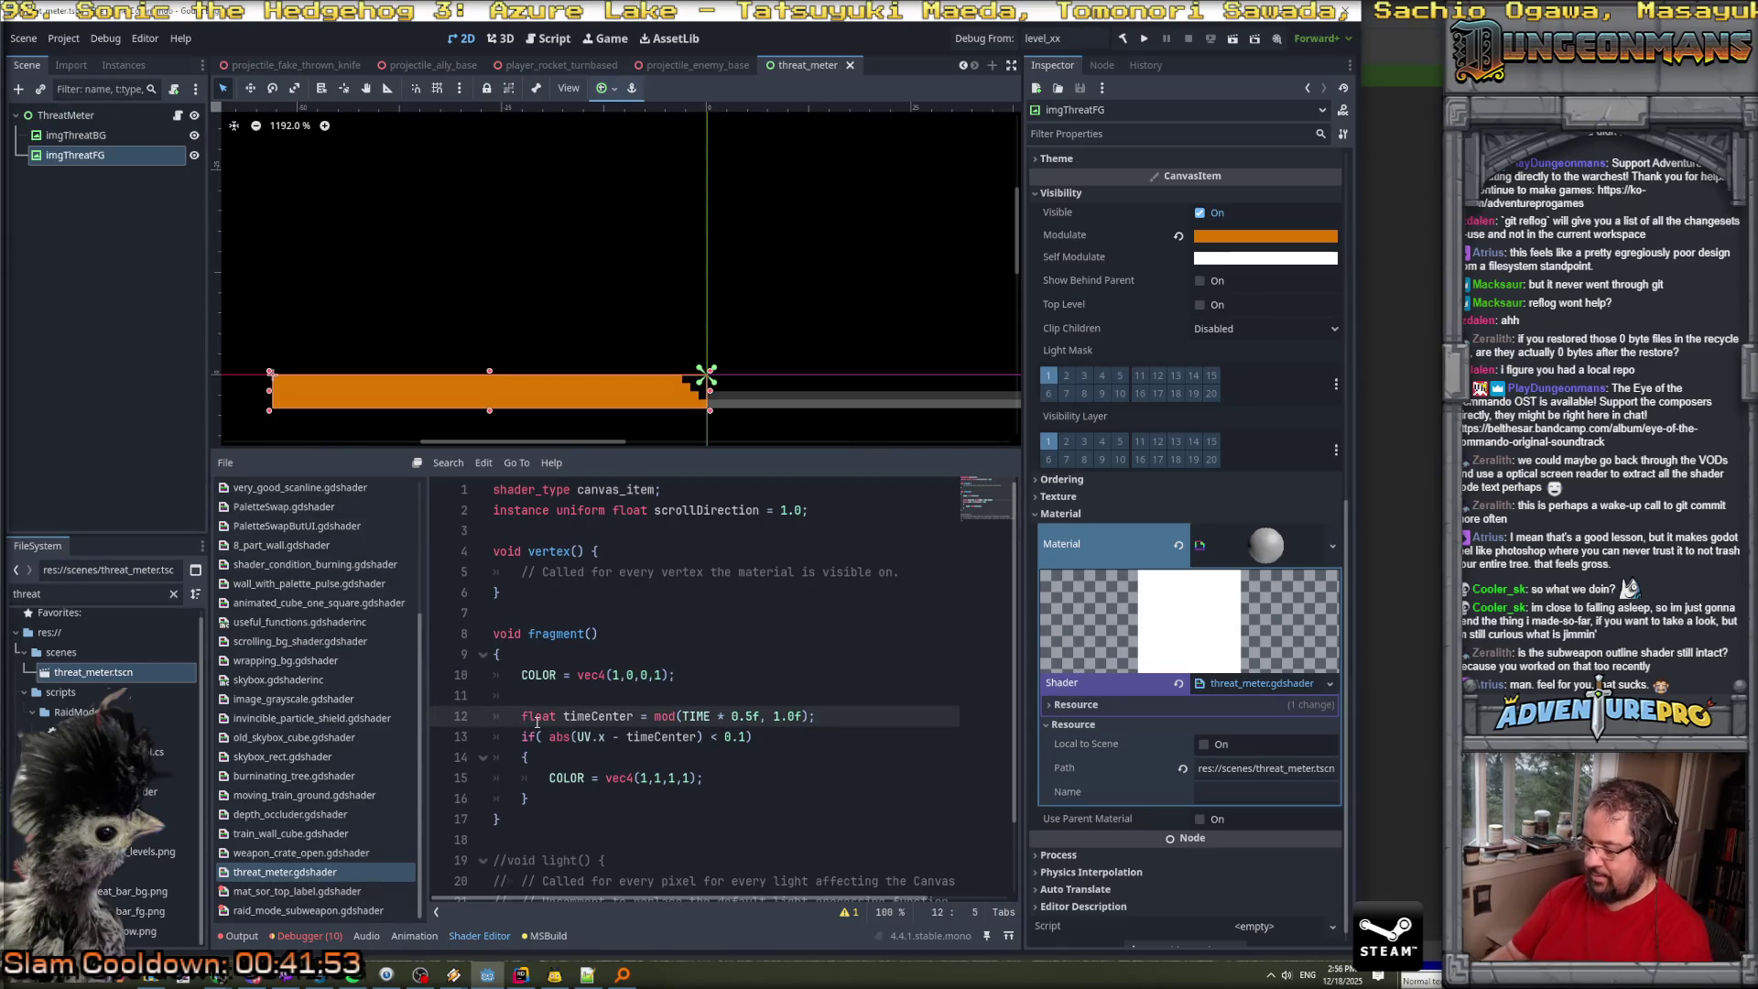
key(ctrl+k)
key(Down)
key(ctrl+k)
key(Down)
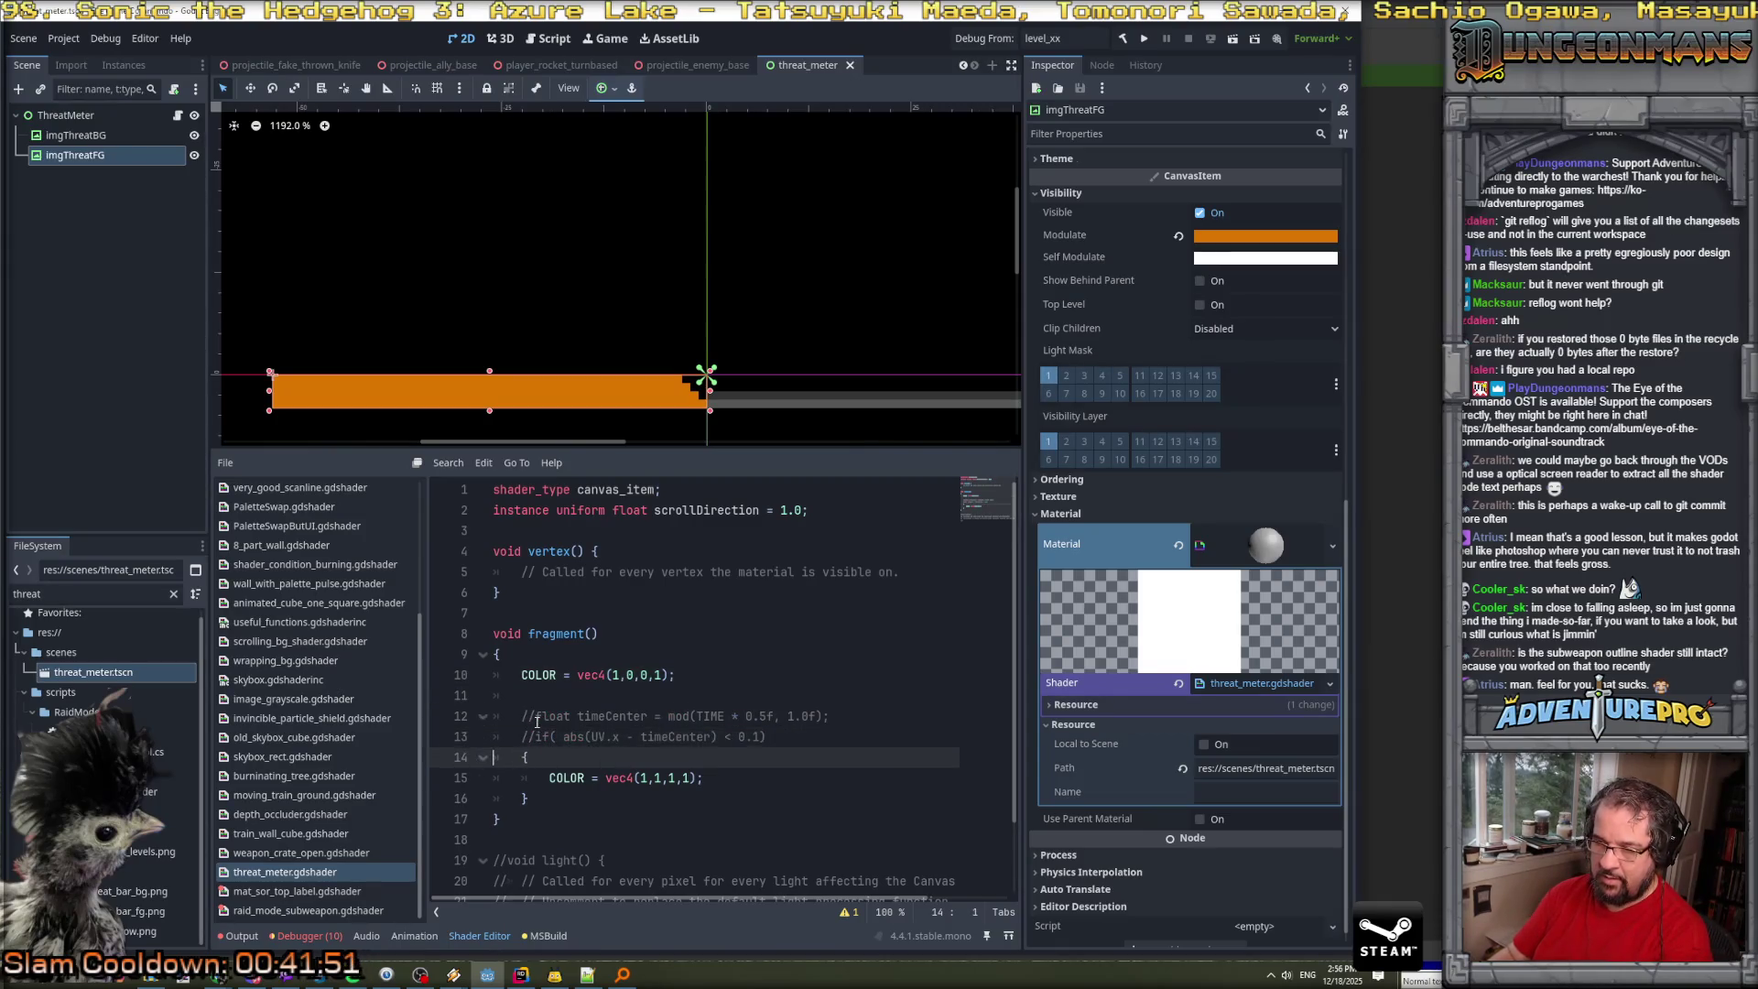
key(Right)
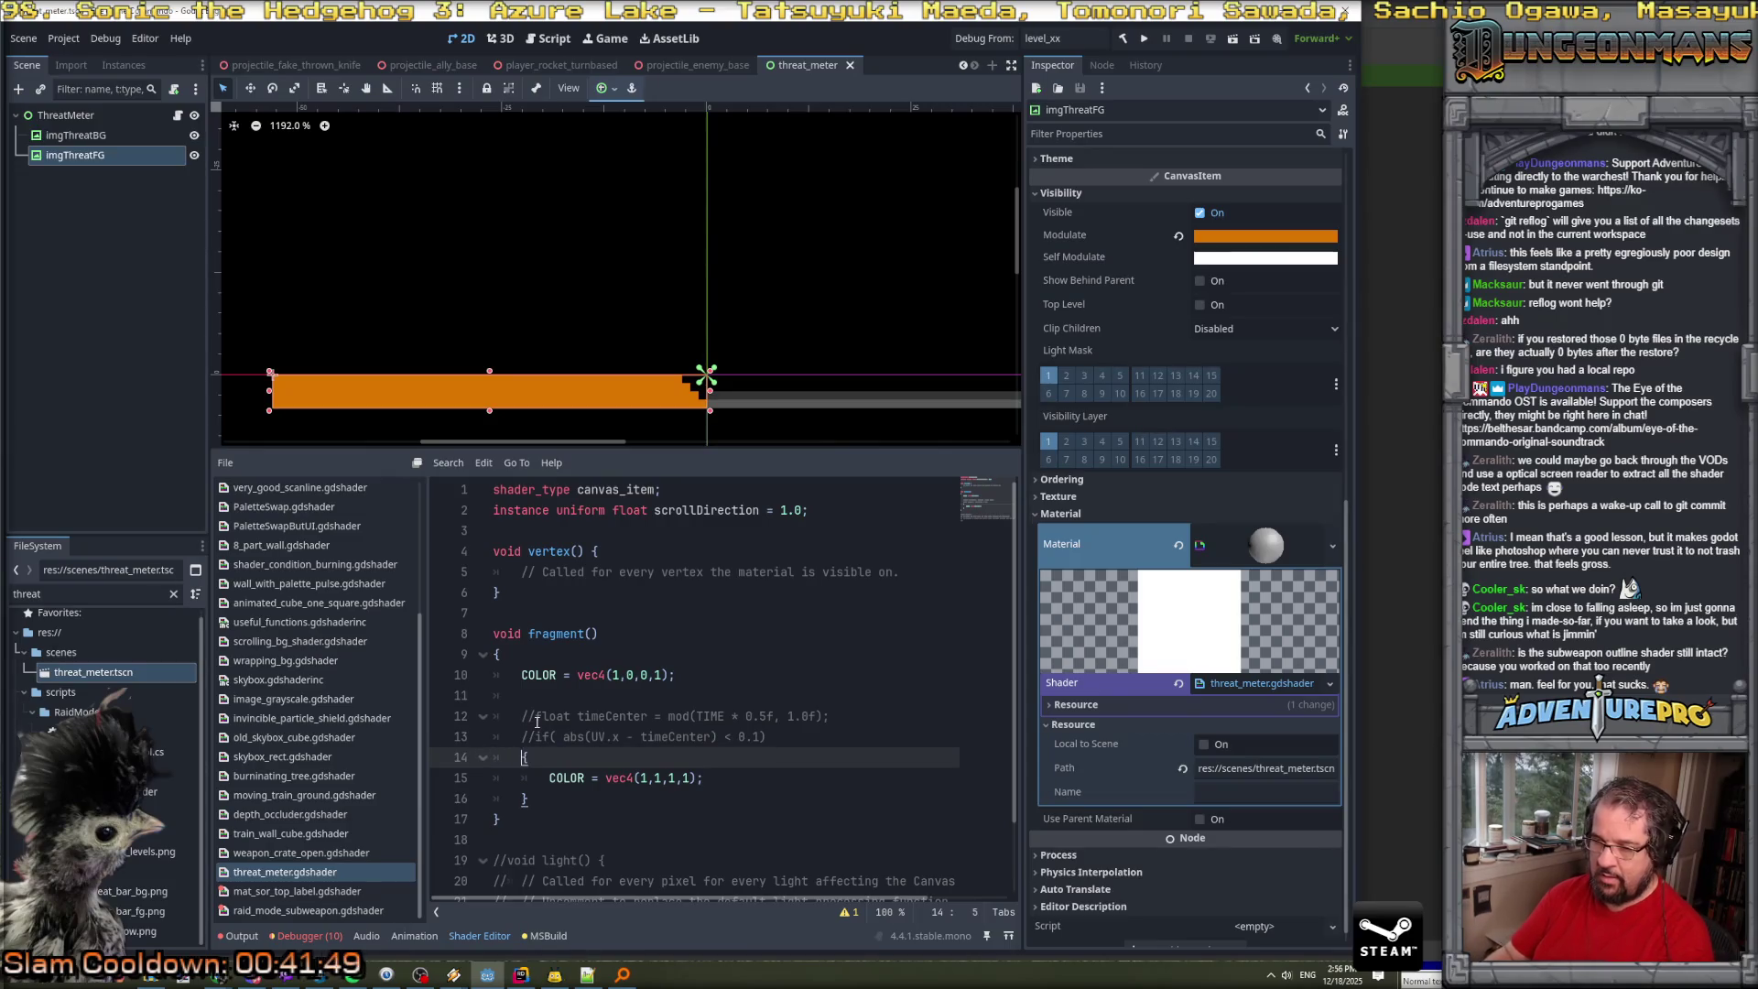
key(ctrl+k)
key(Down)
text(/)
key(Down)
key(Left)
text(//)
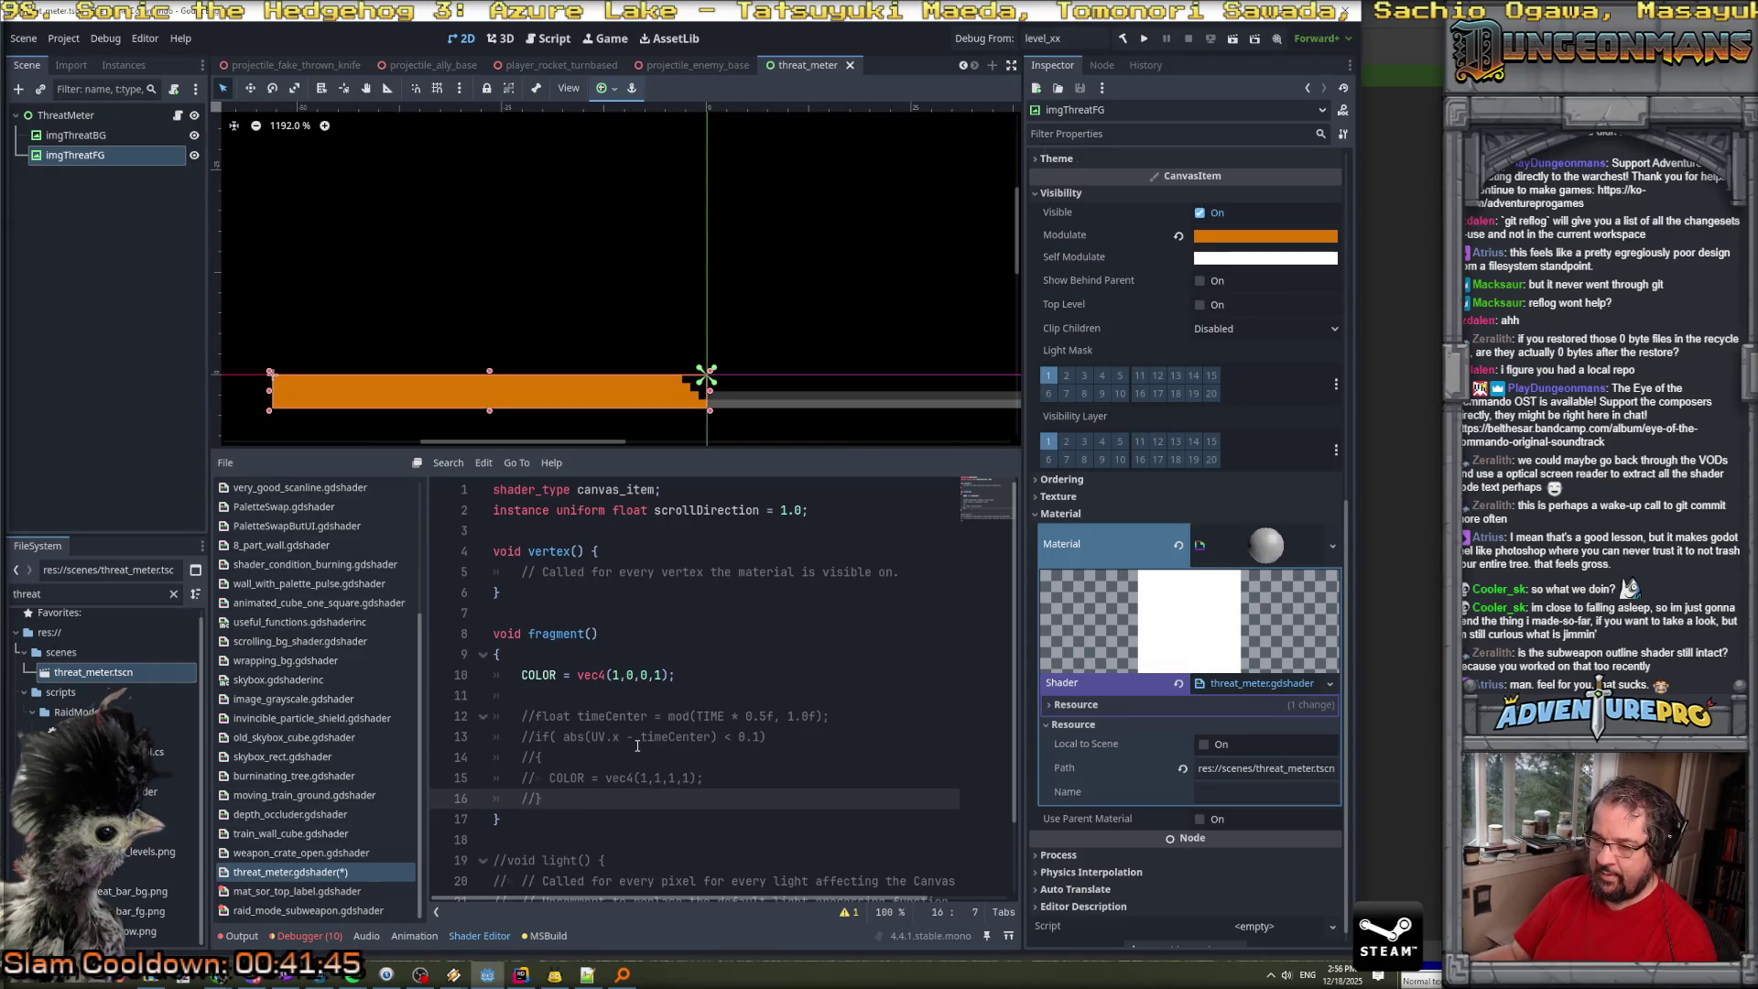
key(ctrl+s)
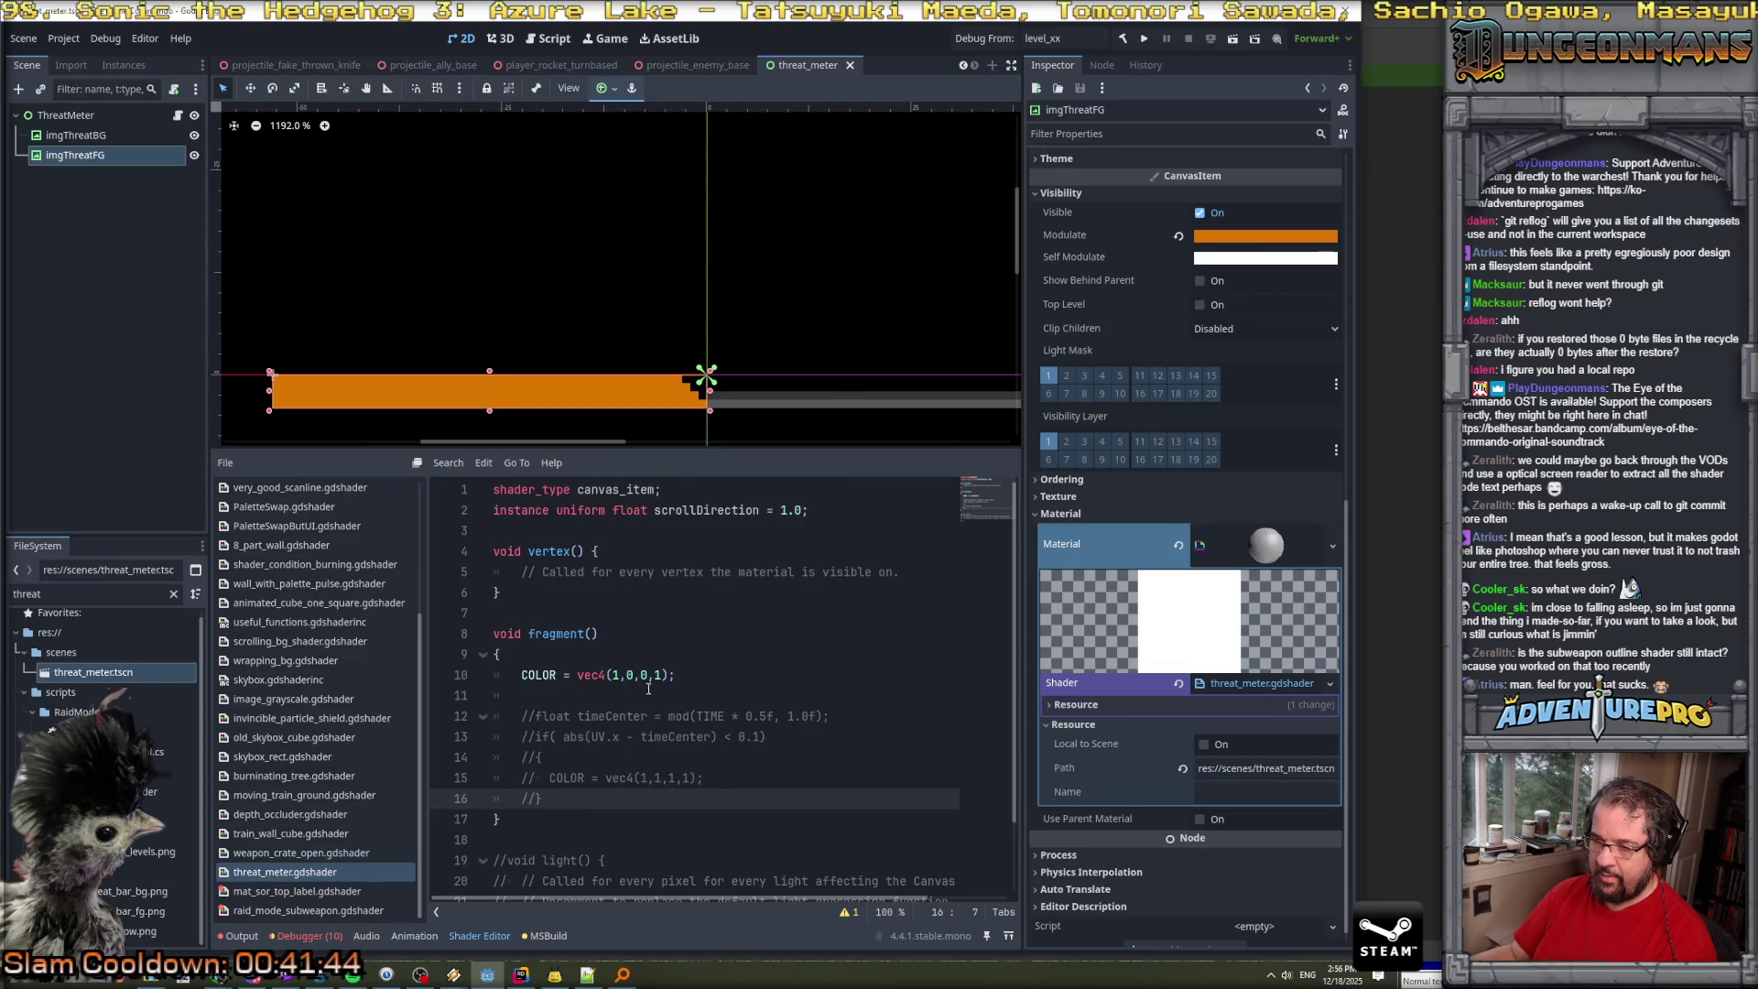
Inspect the foreground bar's material and shader resource, then view a file's Previous Versions properties.
click(650, 661)
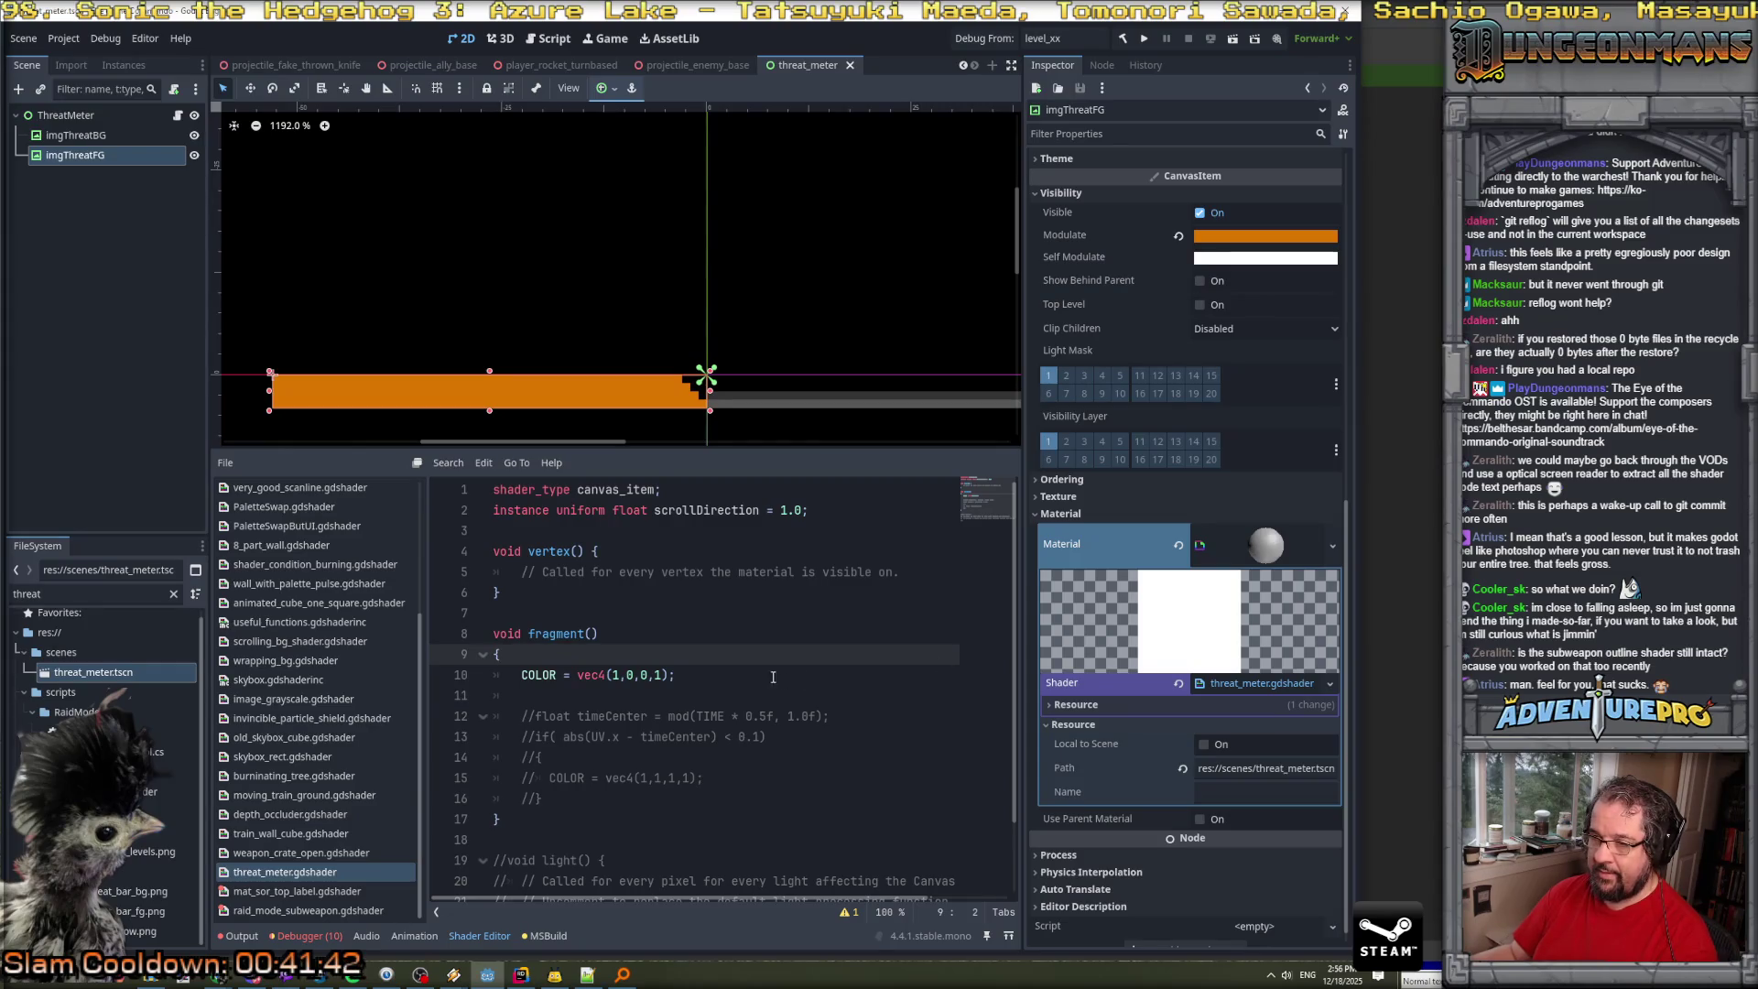
scroll(770, 598, down, 1)
scroll(770, 597, up, 1)
scroll(770, 598, down, 1)
scroll(770, 598, up, 1)
scroll(770, 665, down, 1)
scroll(769, 665, up, 1)
click(1213, 629)
click(1069, 706)
click(1069, 706)
click(640, 674)
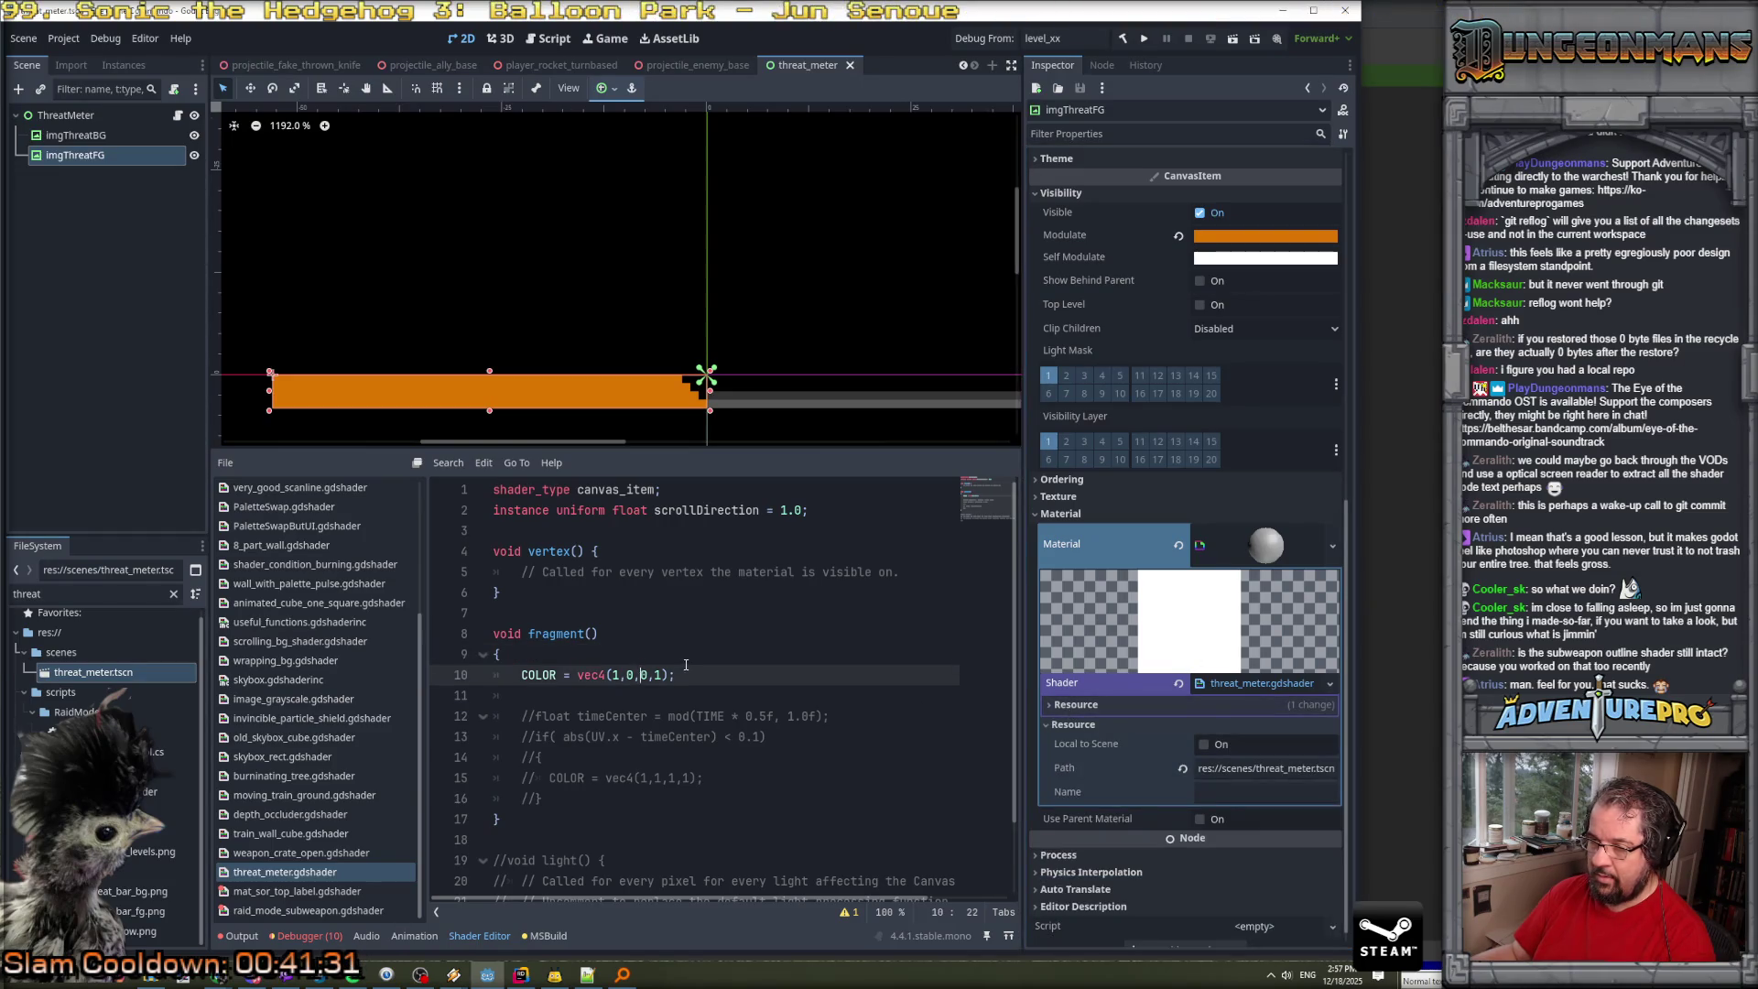
scroll(671, 644, down, 1)
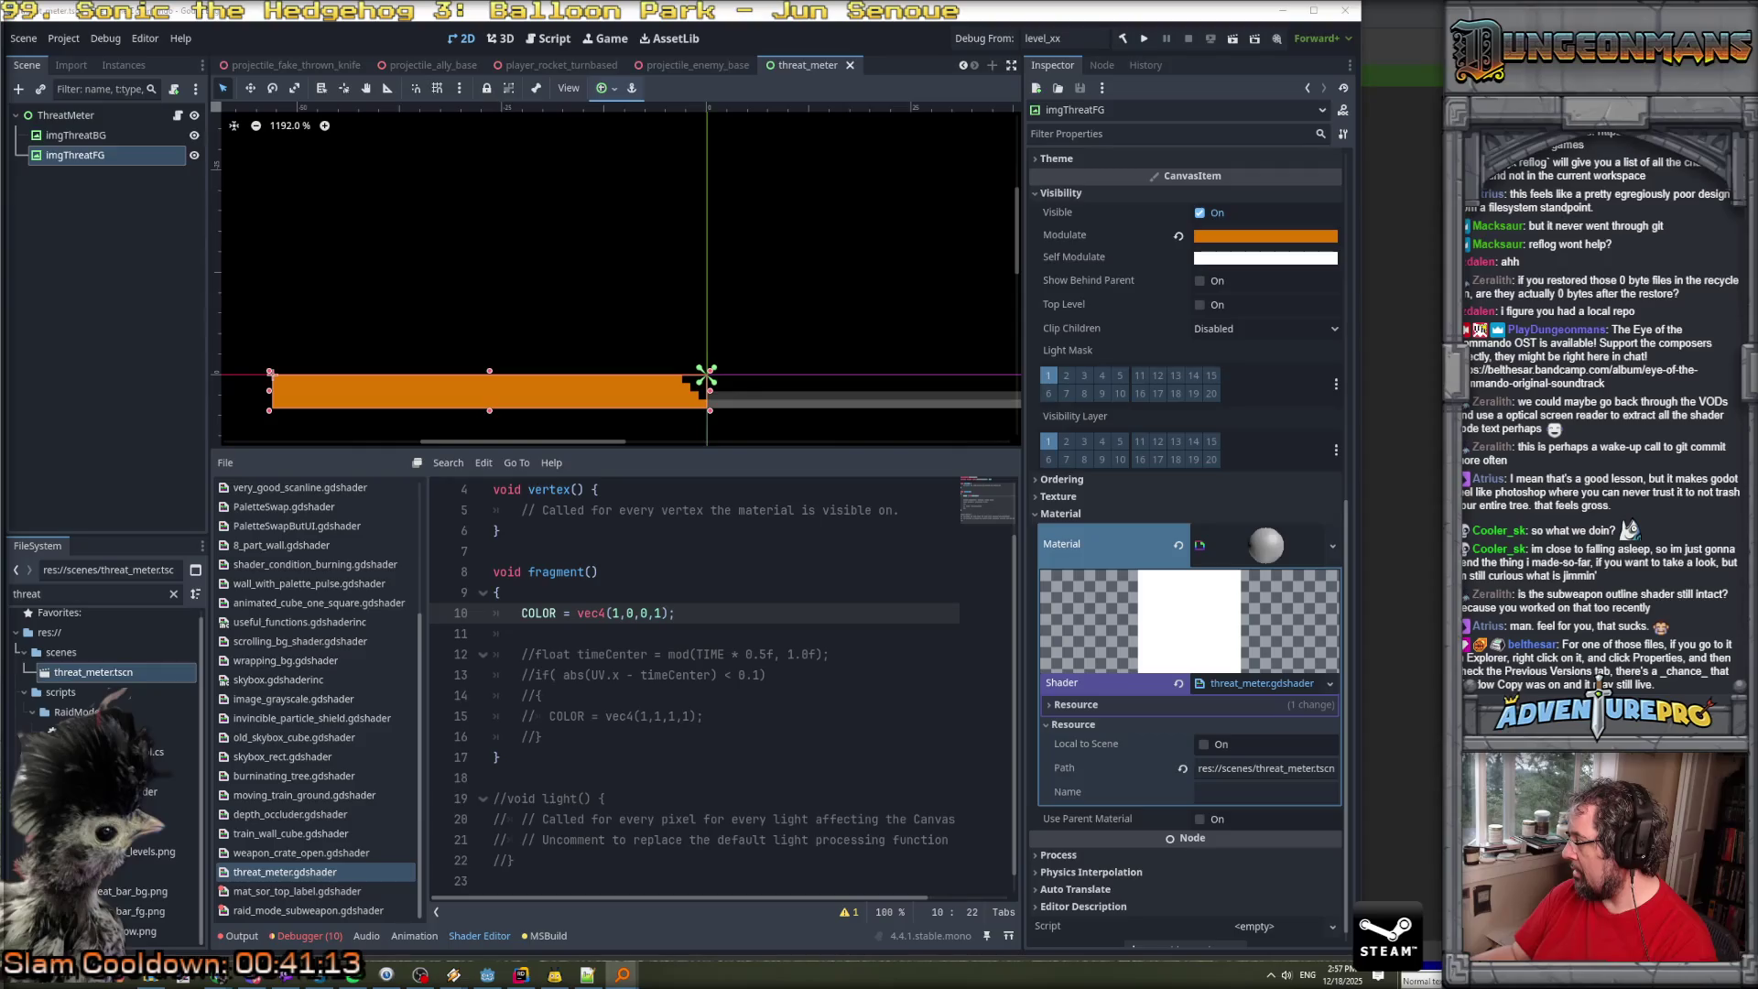
drag(927, 295, 779, 293)
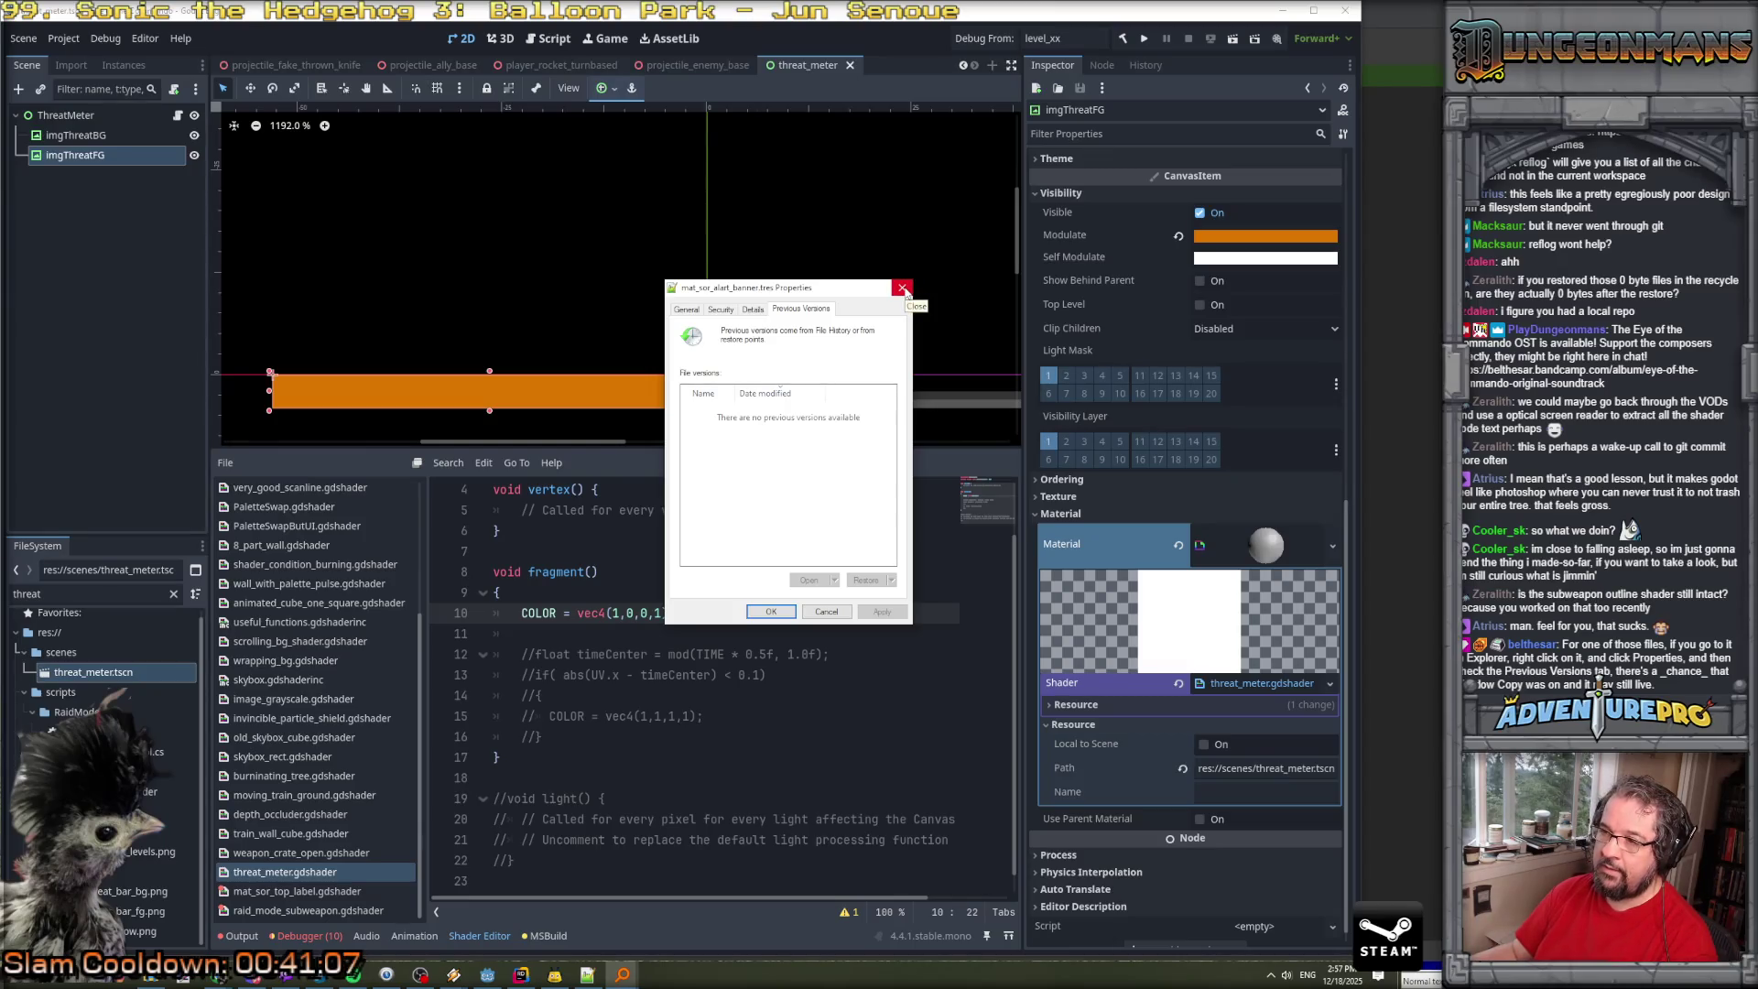
Close the file Properties window and expand Material > Shader > Resource in the Inspector.
click(903, 288)
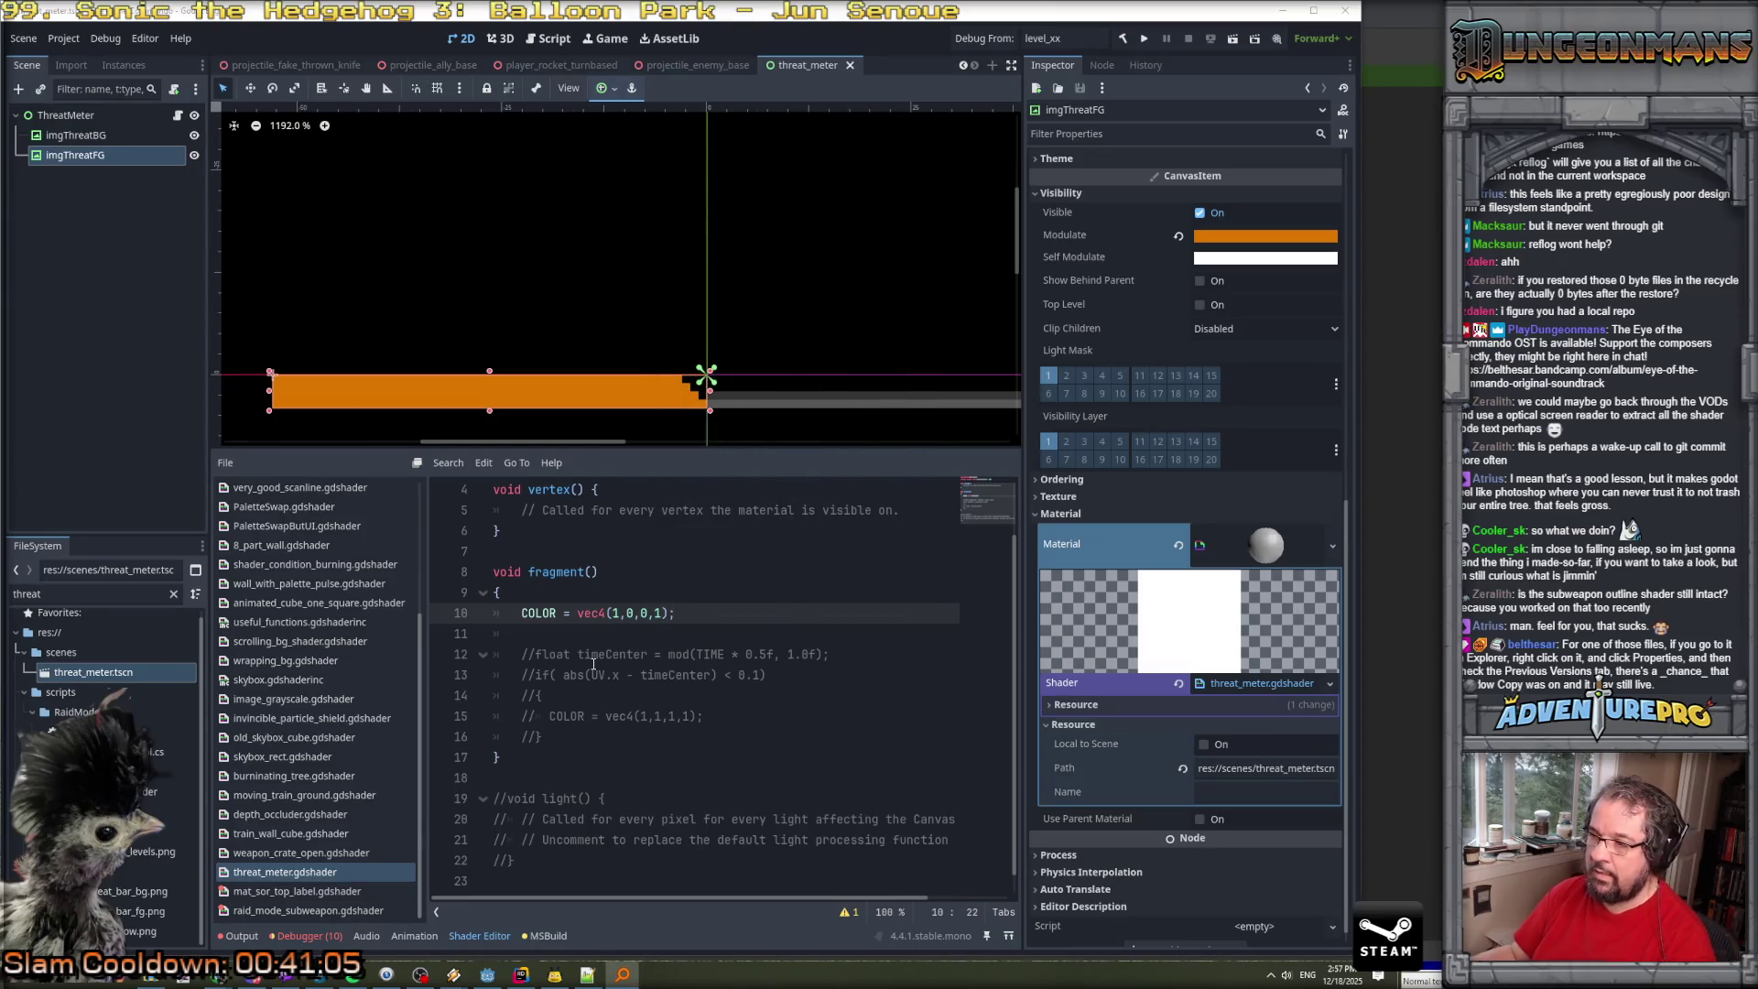
click(1250, 542)
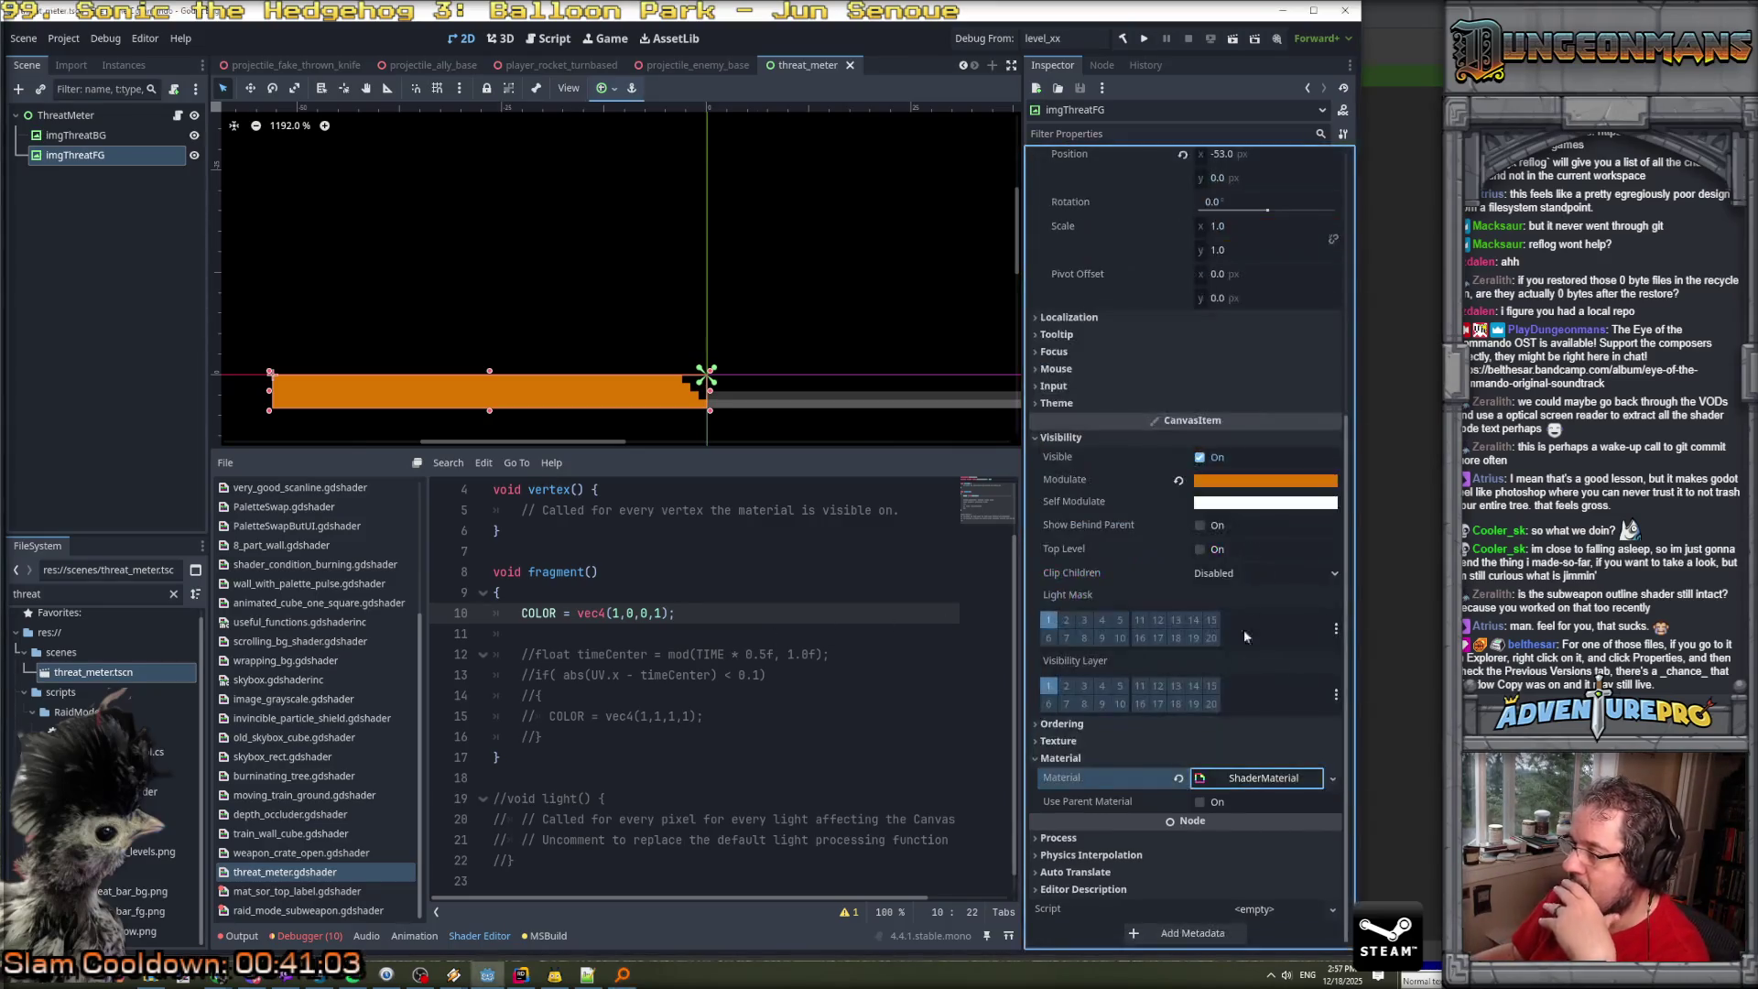
click(1226, 666)
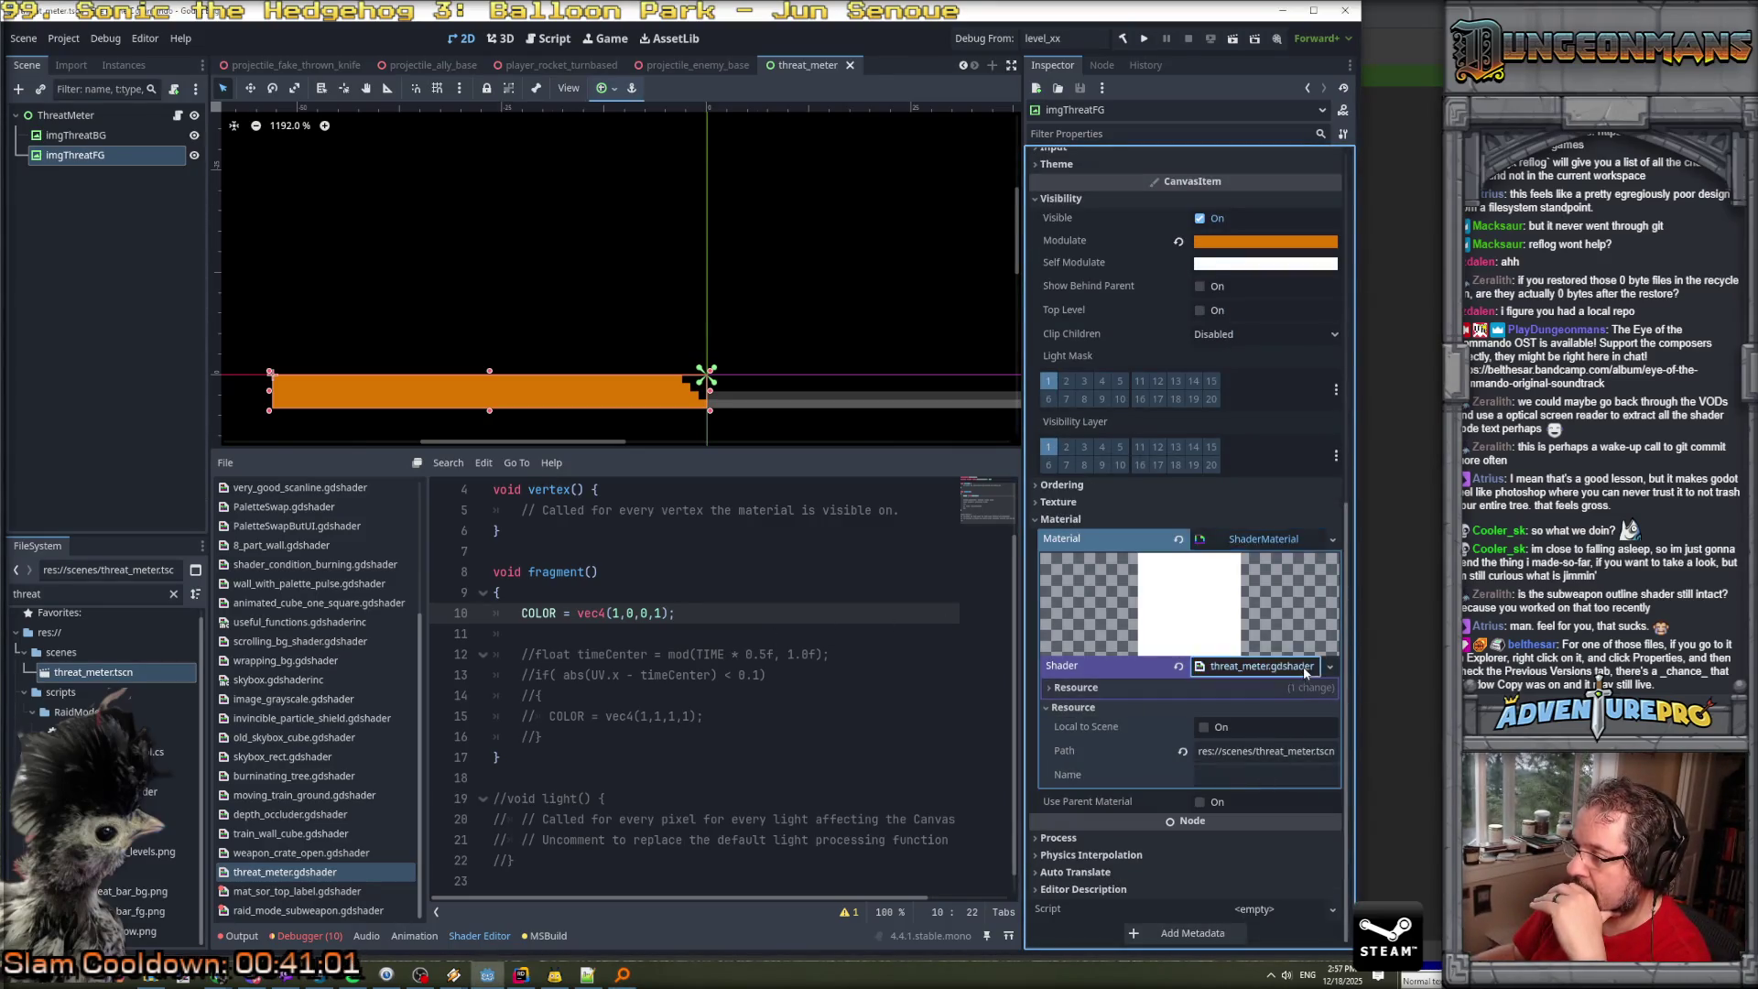
scroll(1200, 700, up, 1)
click(1181, 711)
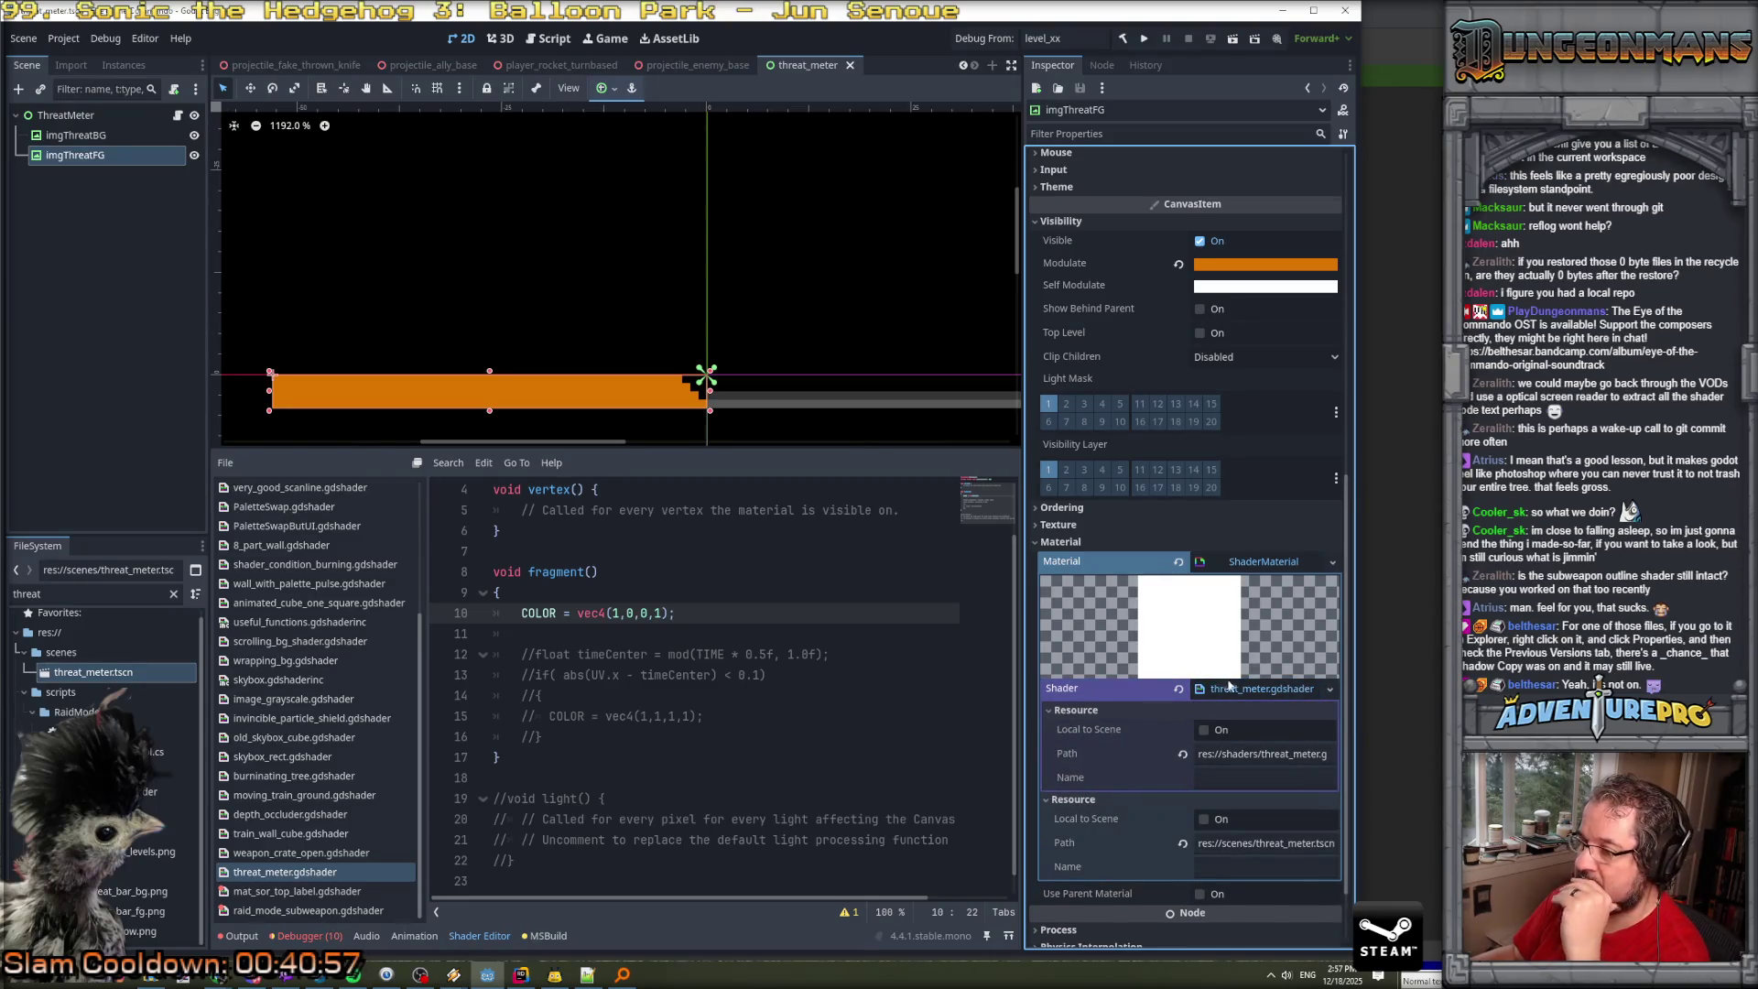
scroll(630, 596, up, 3)
scroll(630, 596, down, 4)
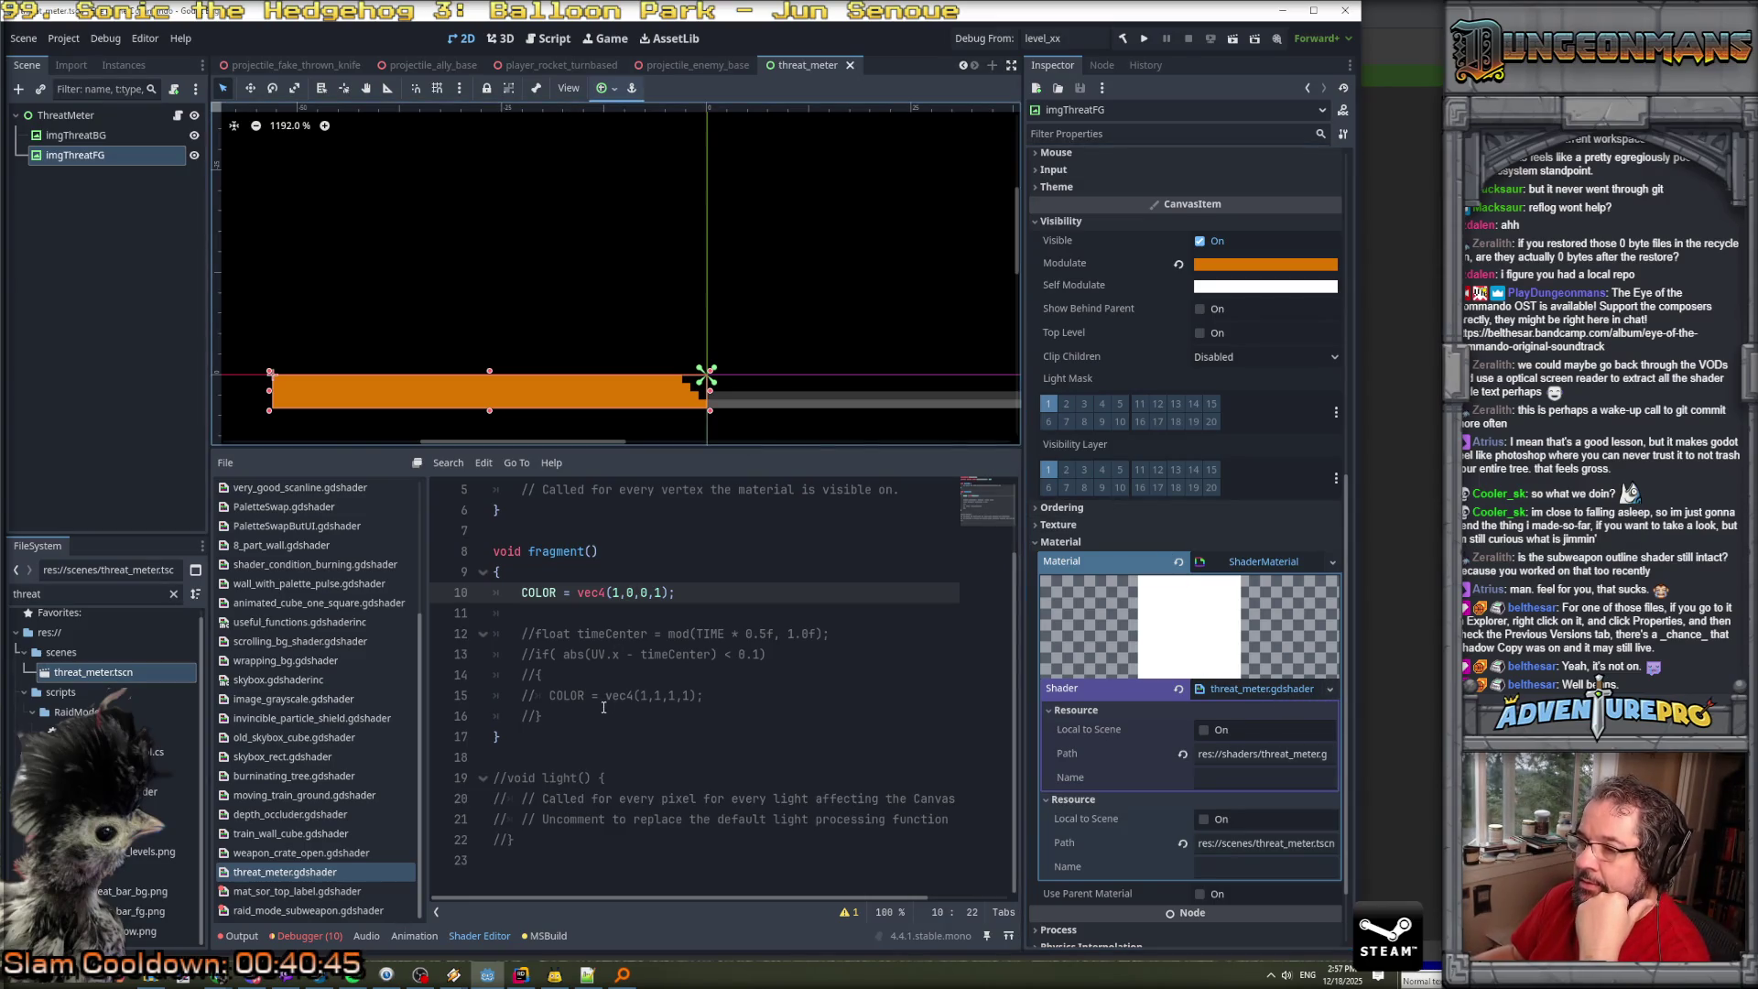
Try a different Modulate tint on the bar, then cancel to keep orange.
click(1266, 264)
mouse_move(1253, 366)
mouse_down()
mouse_move(1207, 302)
mouse_move(1262, 375)
mouse_move(1198, 362)
mouse_move(1250, 385)
mouse_up()
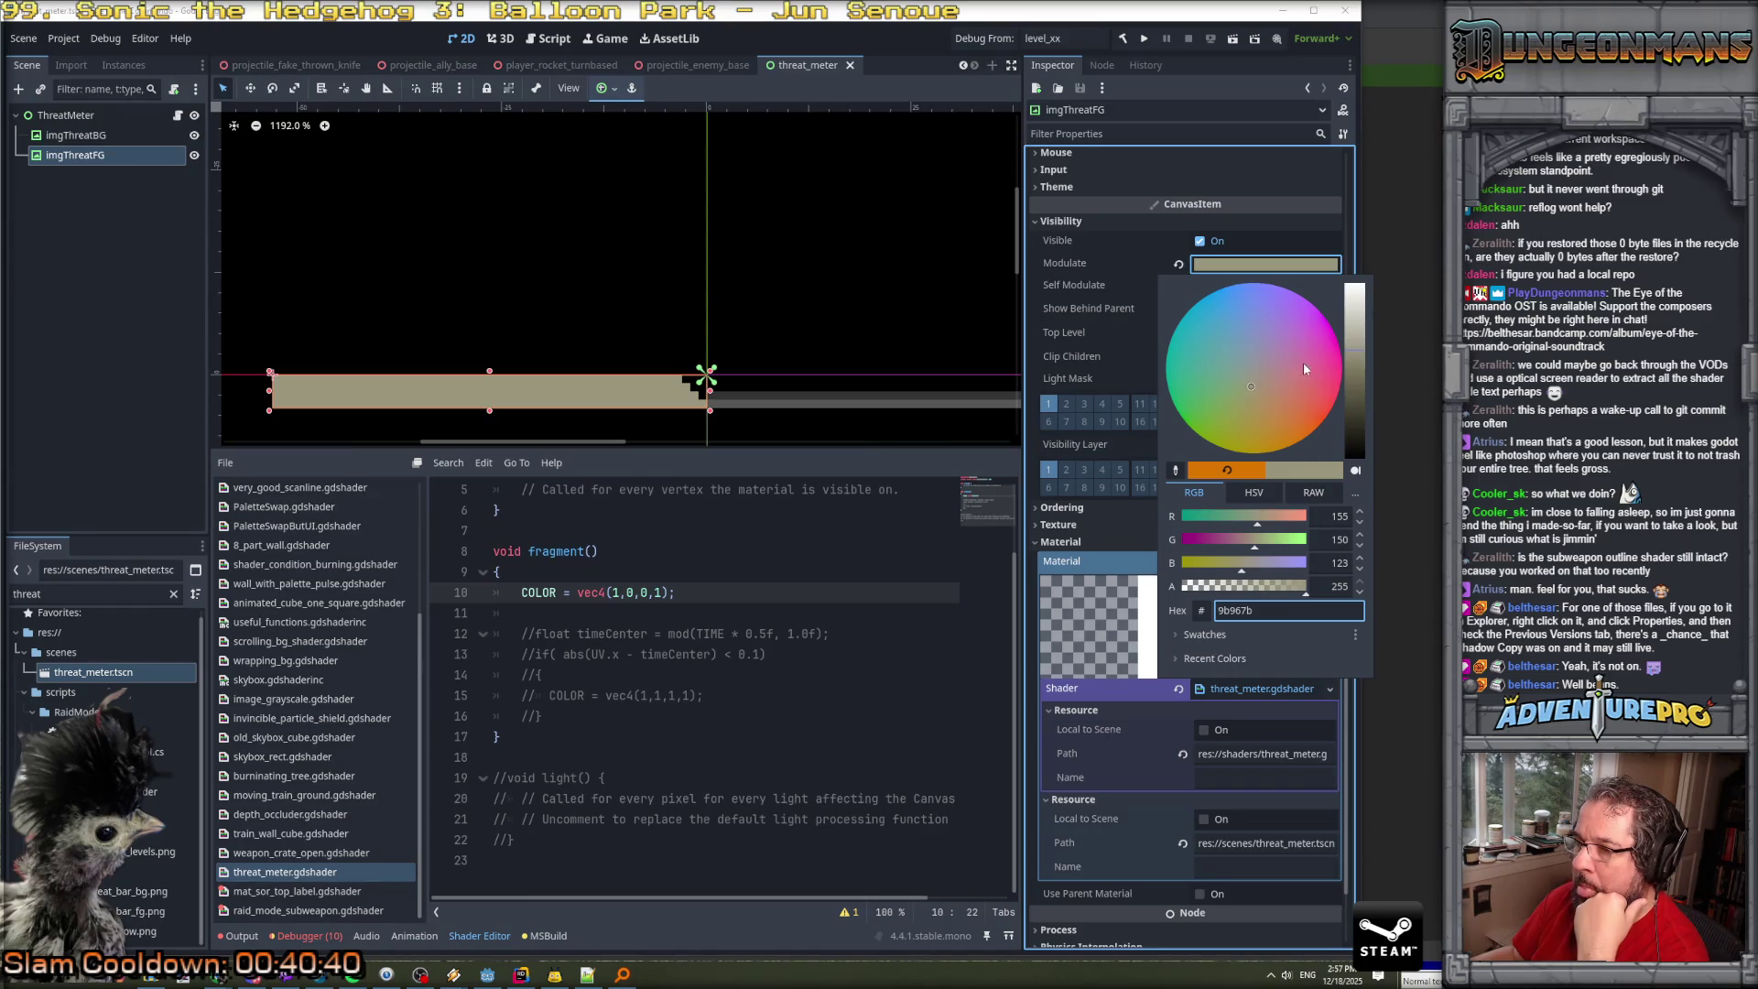
key(Escape)
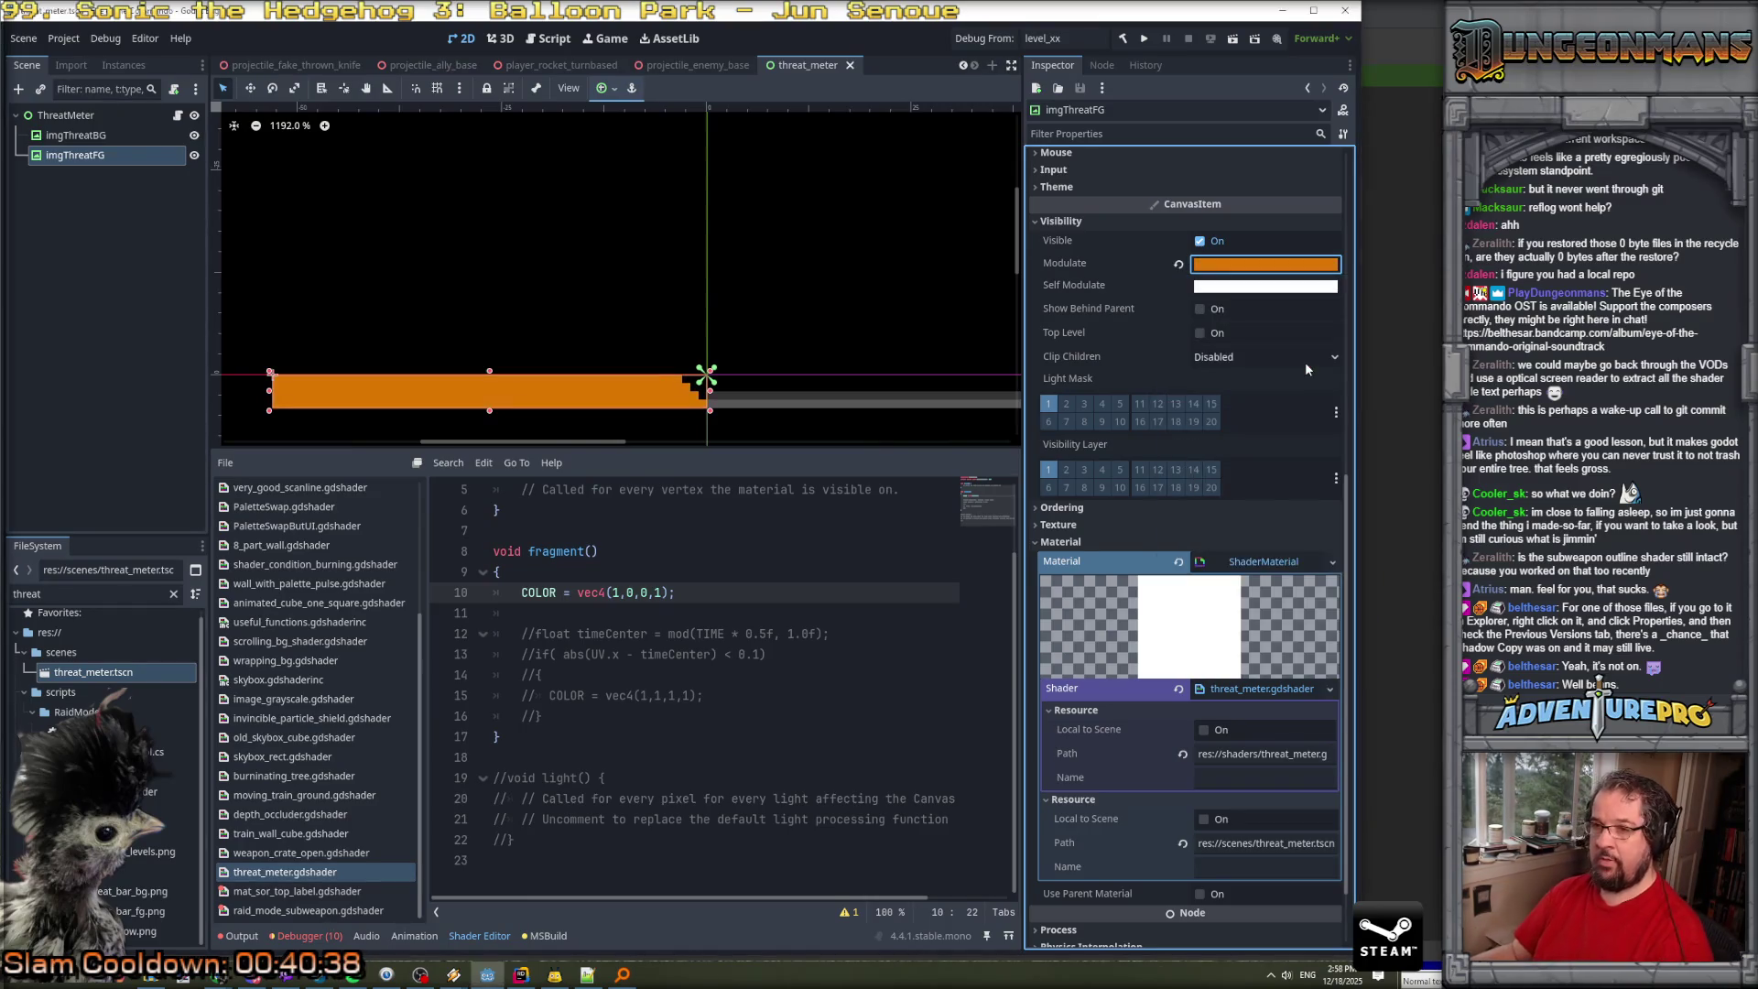
Briefly open another shader, then return to threat_meter.gdshader's commented band code.
click(293, 853)
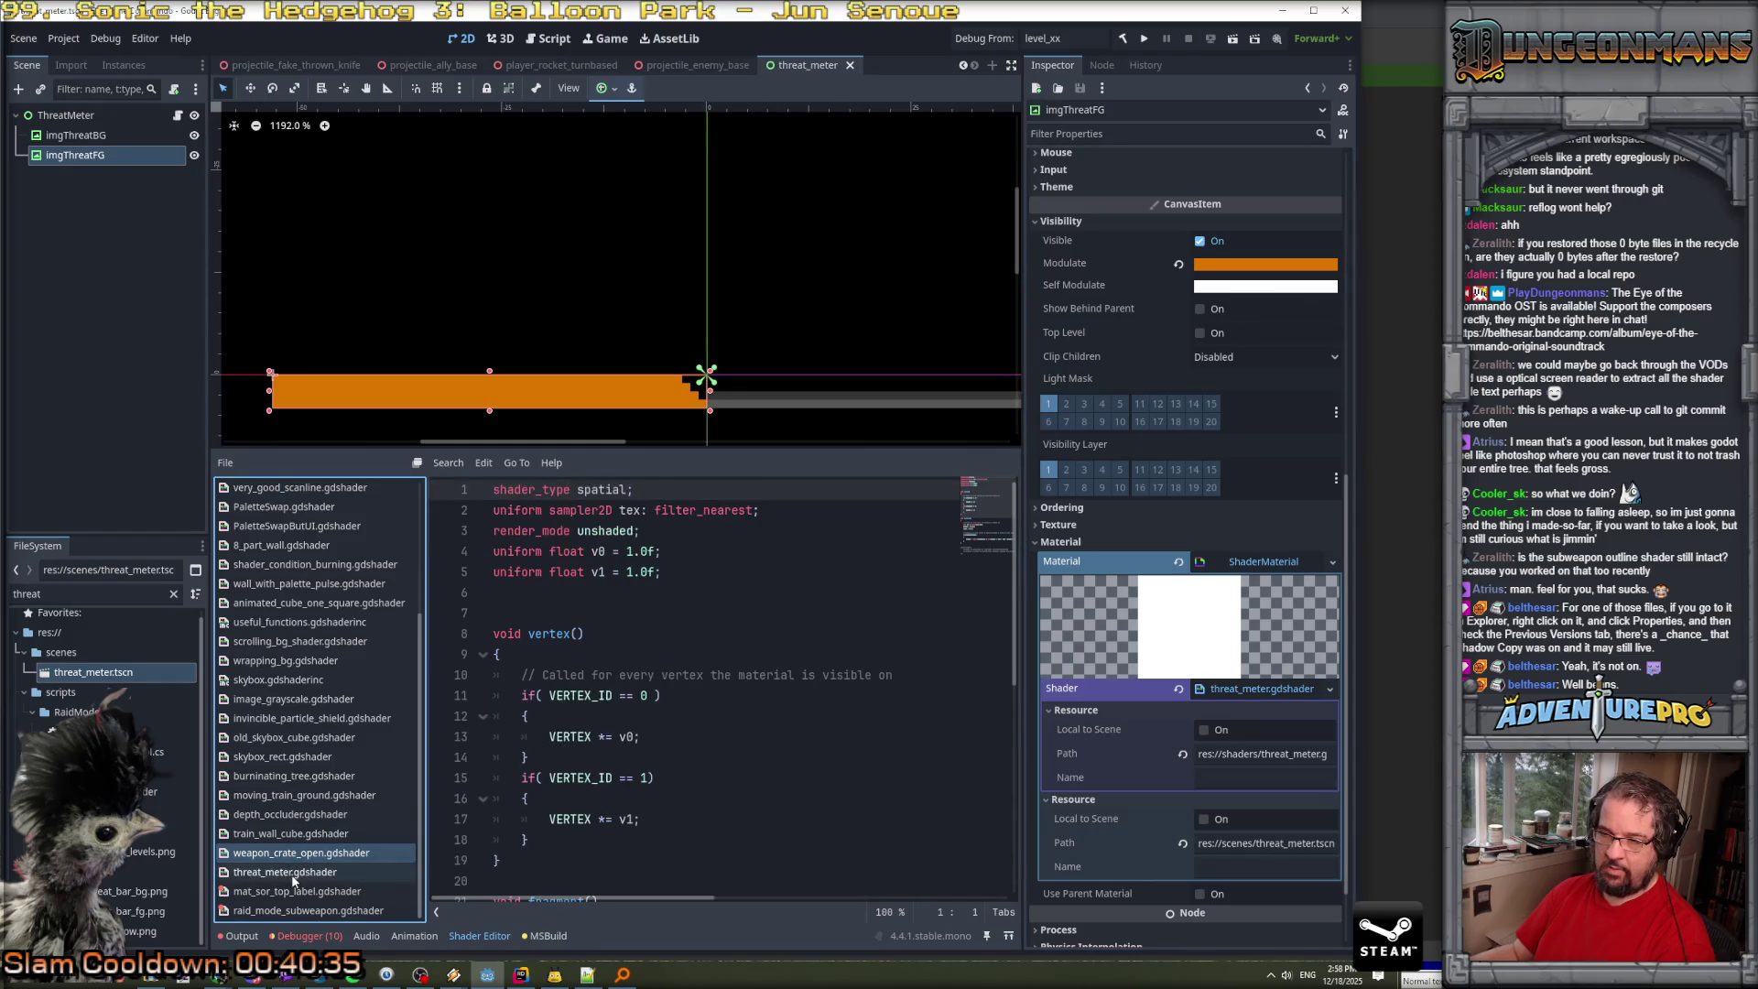
click(294, 874)
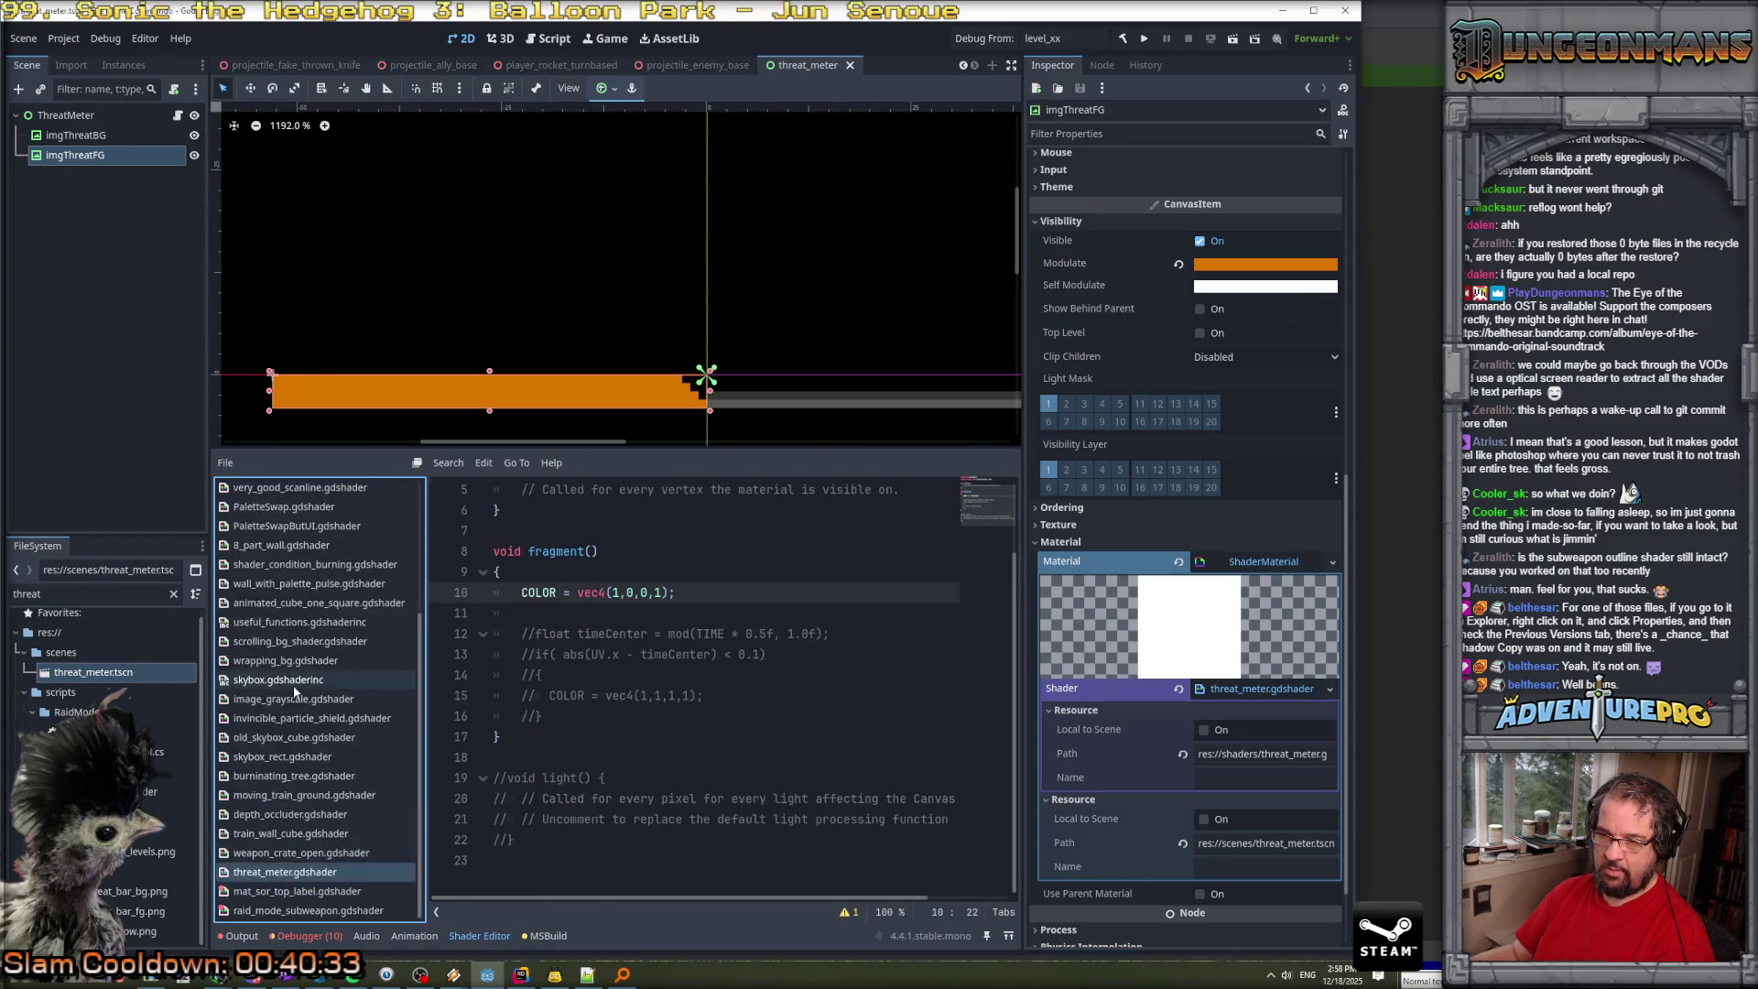
click(685, 654)
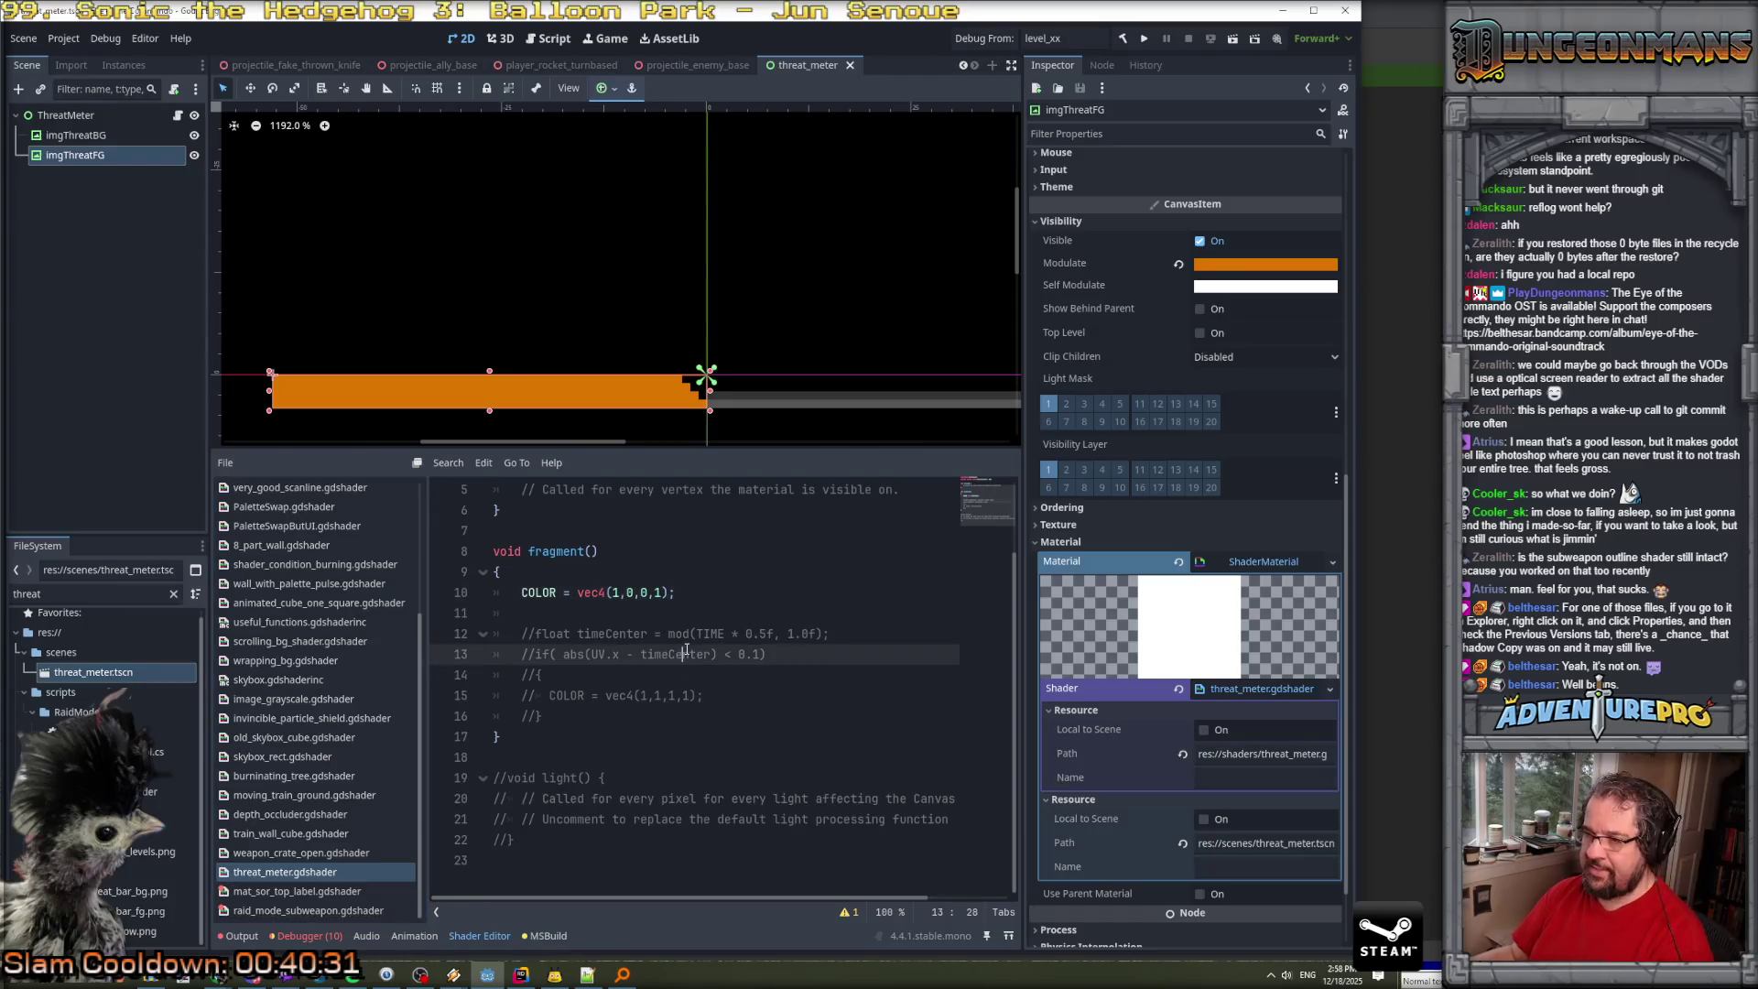
click(568, 674)
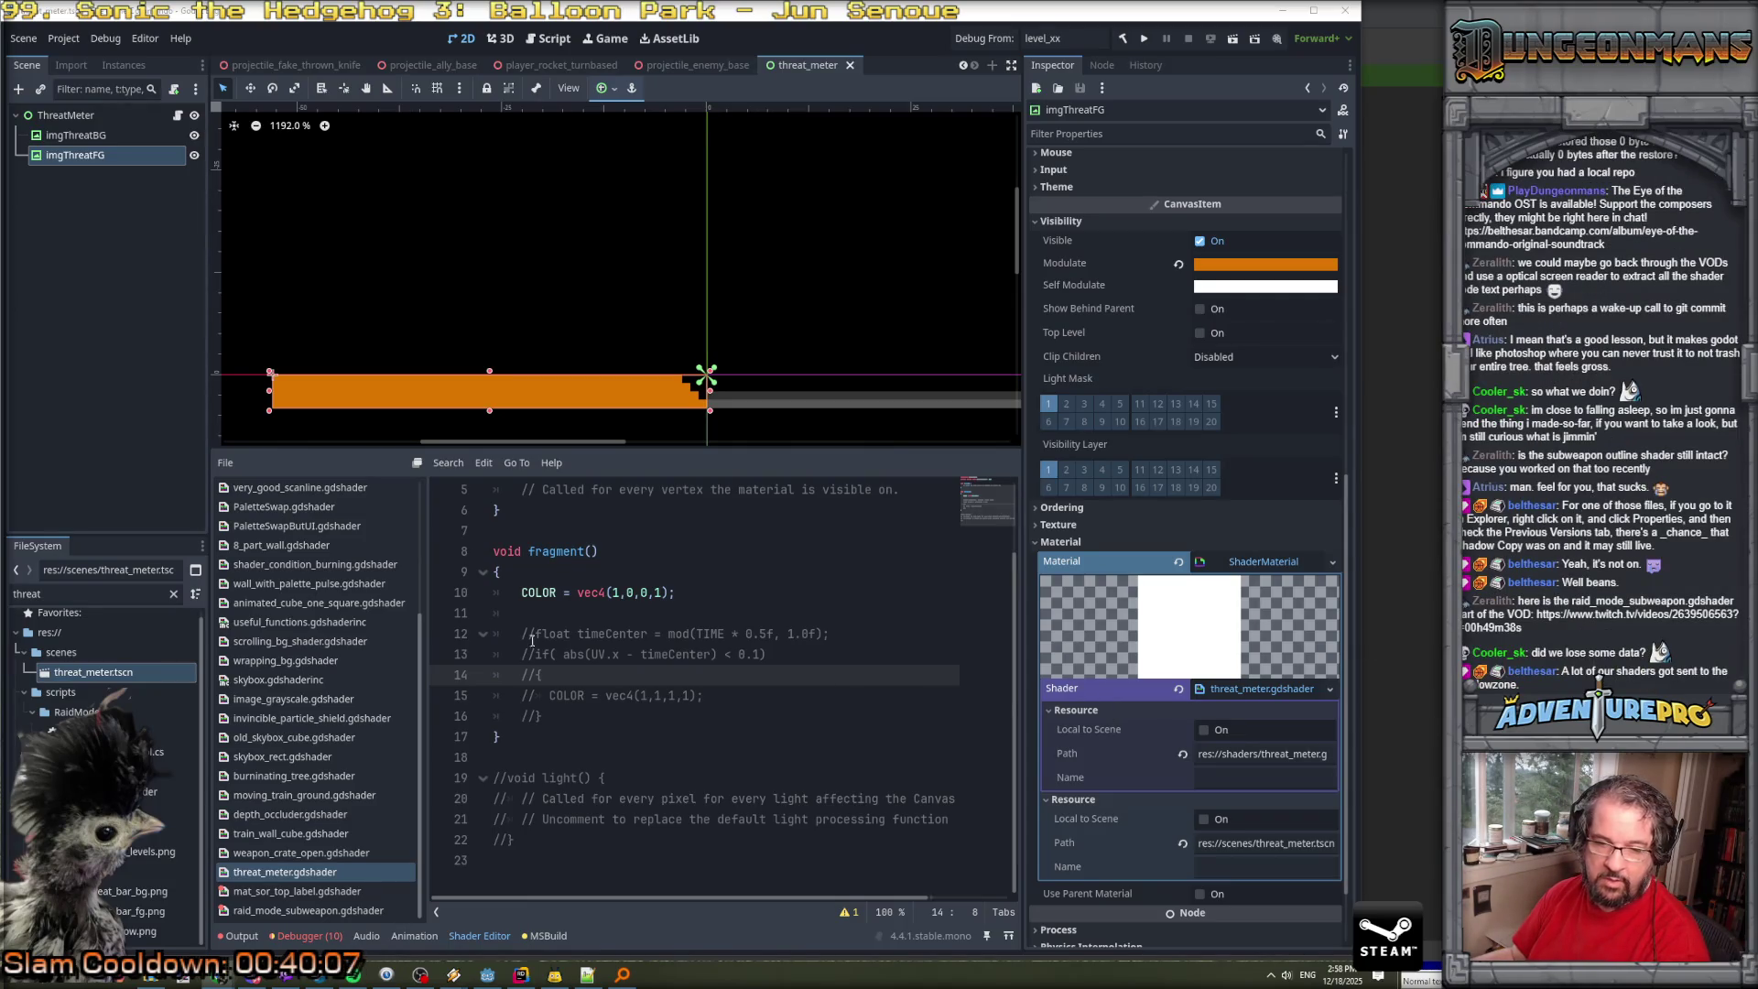
click(574, 610)
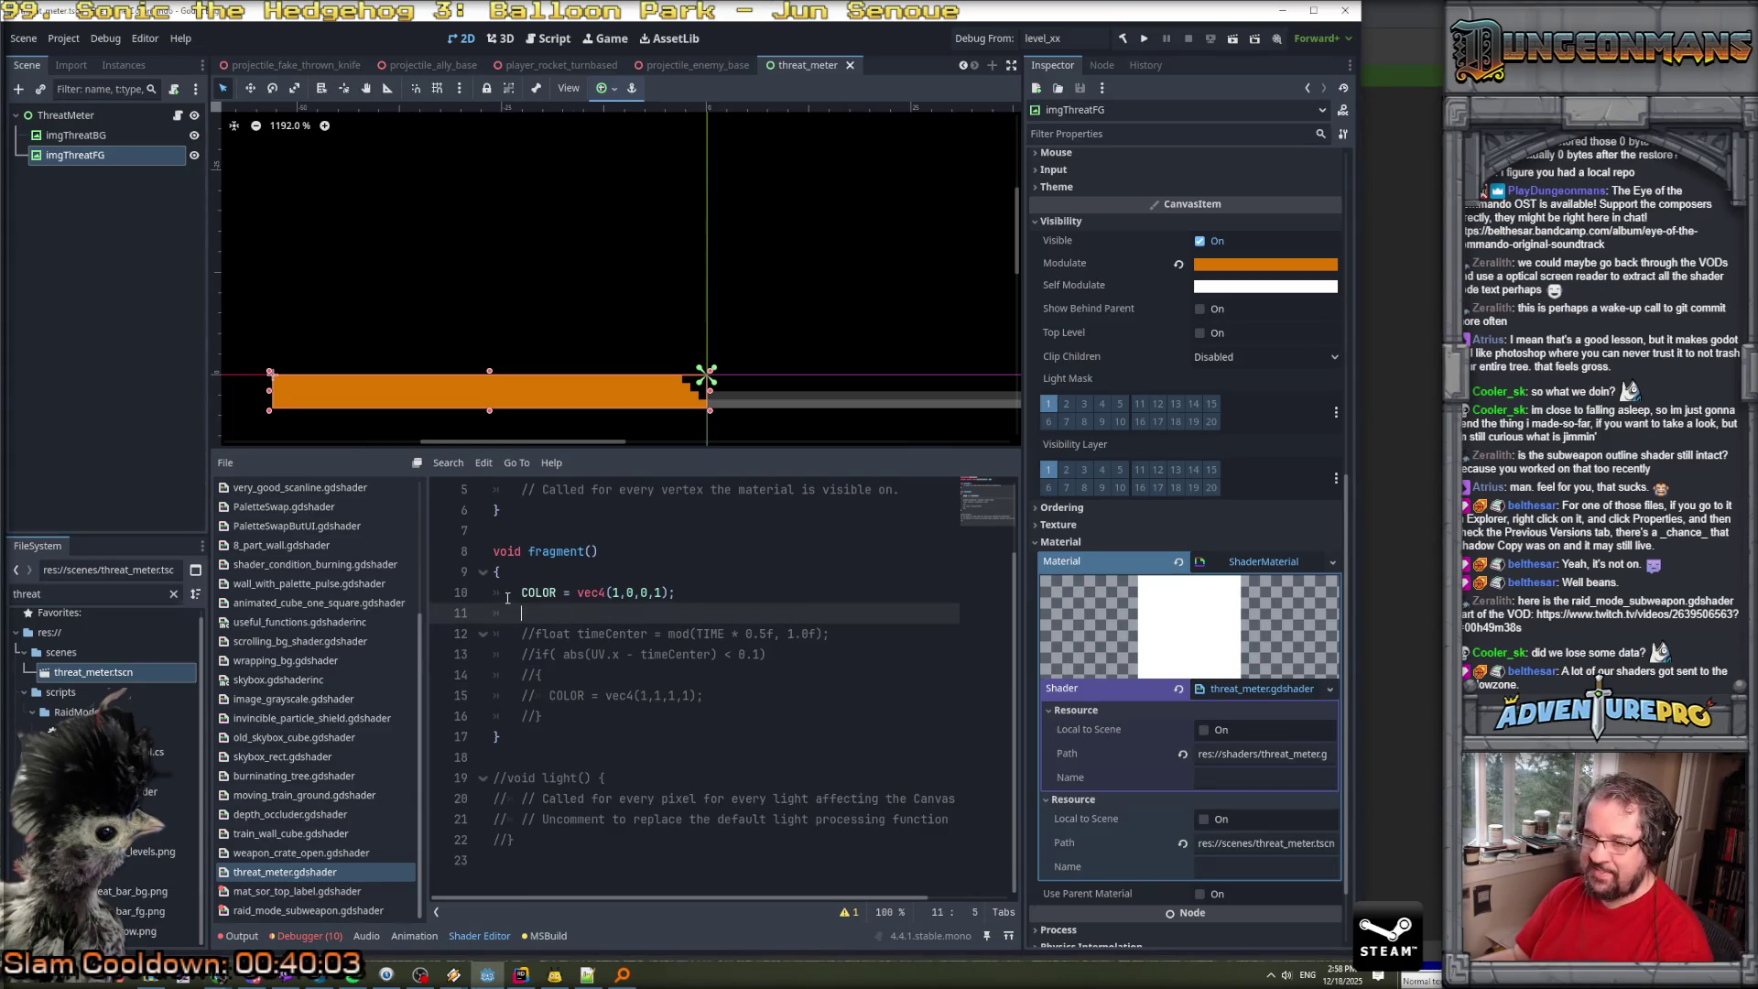
Review the red COLOR line and commented band block, collapsing the shader's resource details.
key(Up)
key(shift+End)
key(Down)
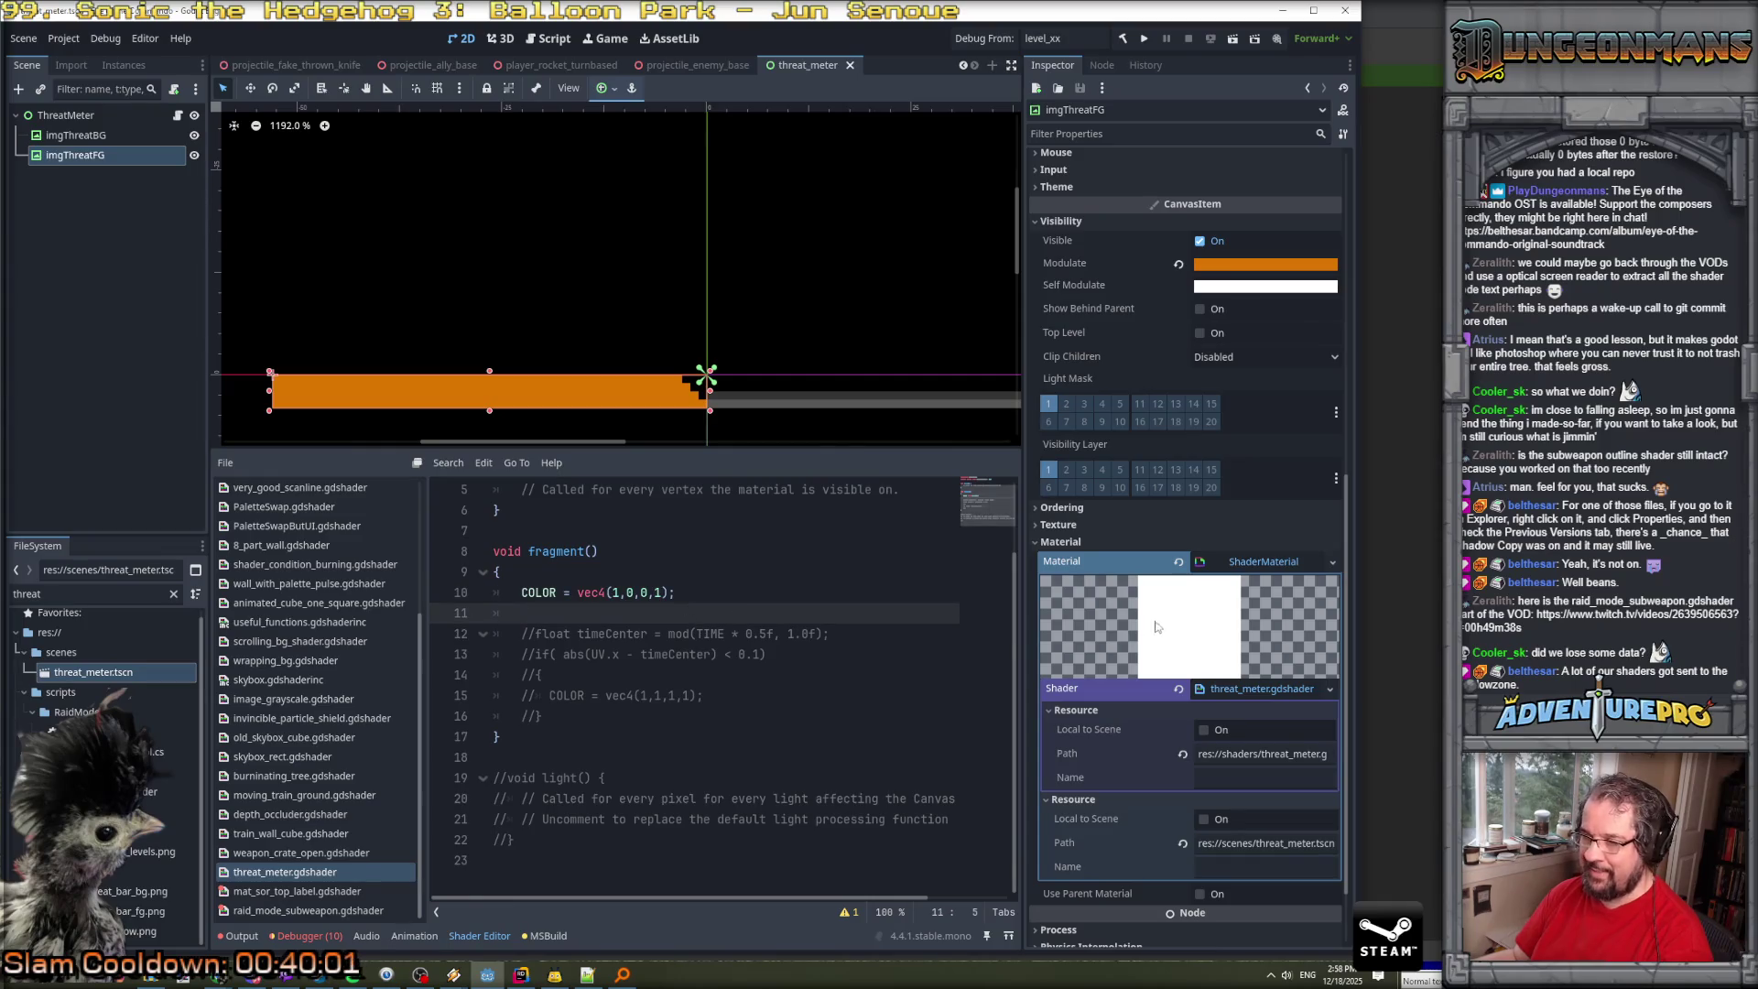
click(1270, 689)
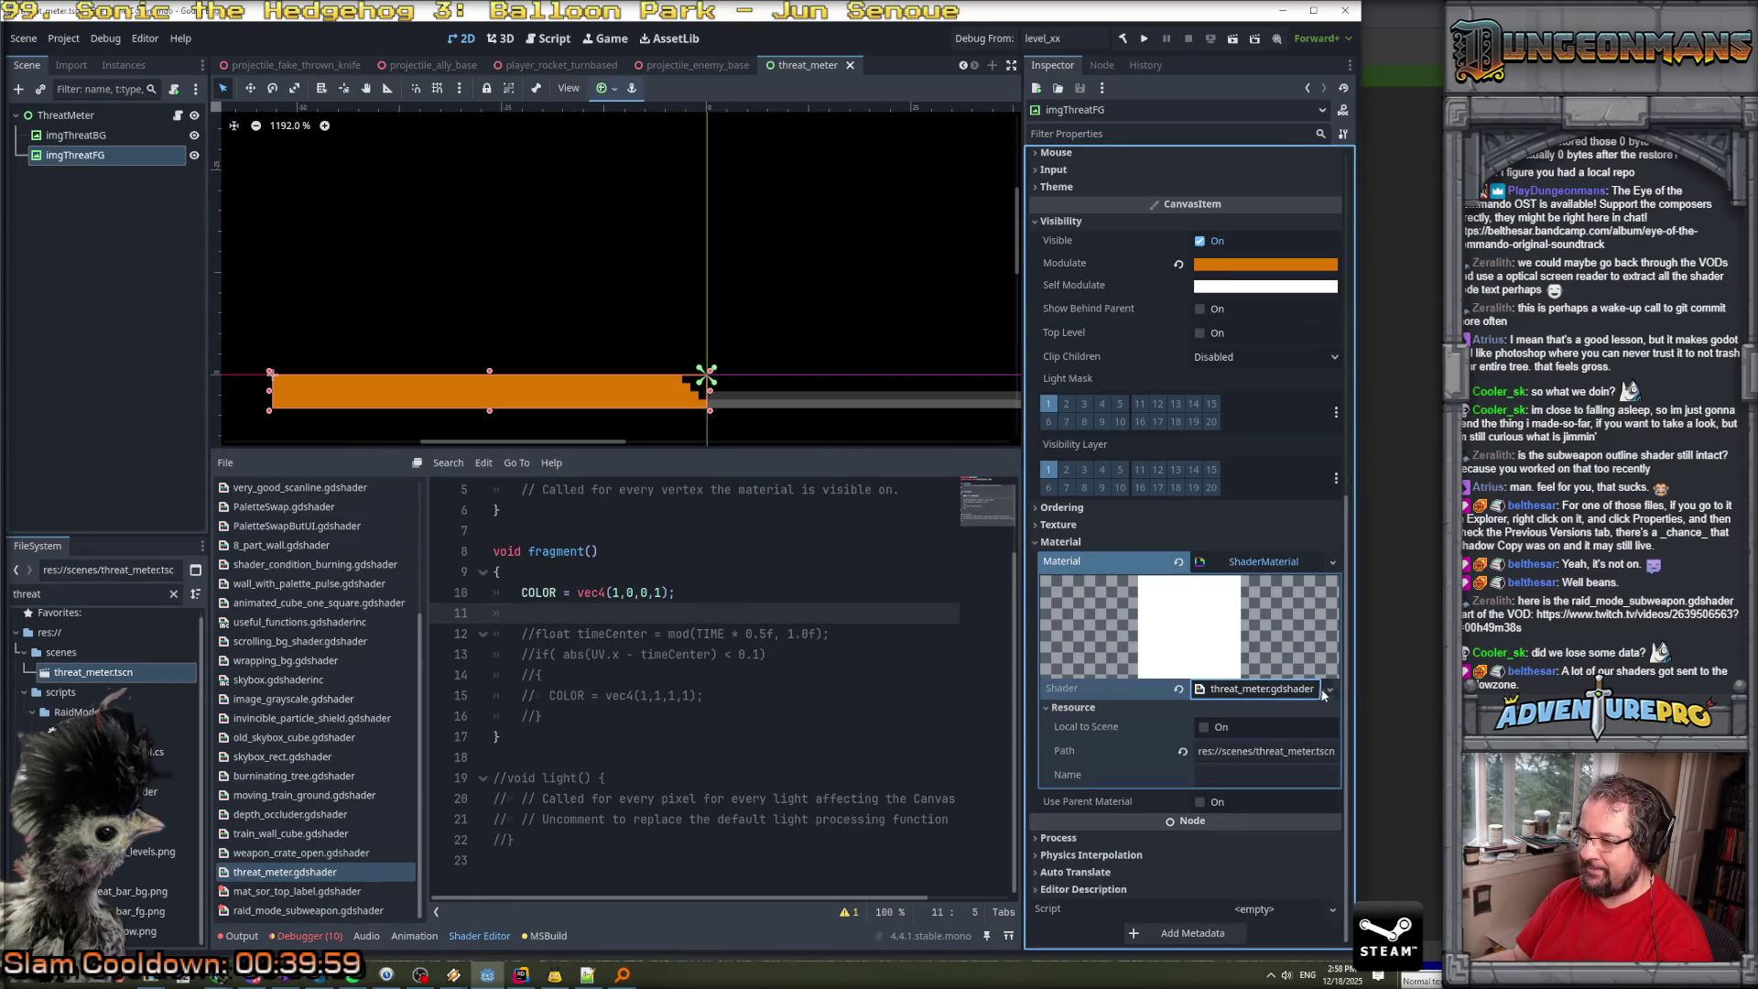
click(555, 712)
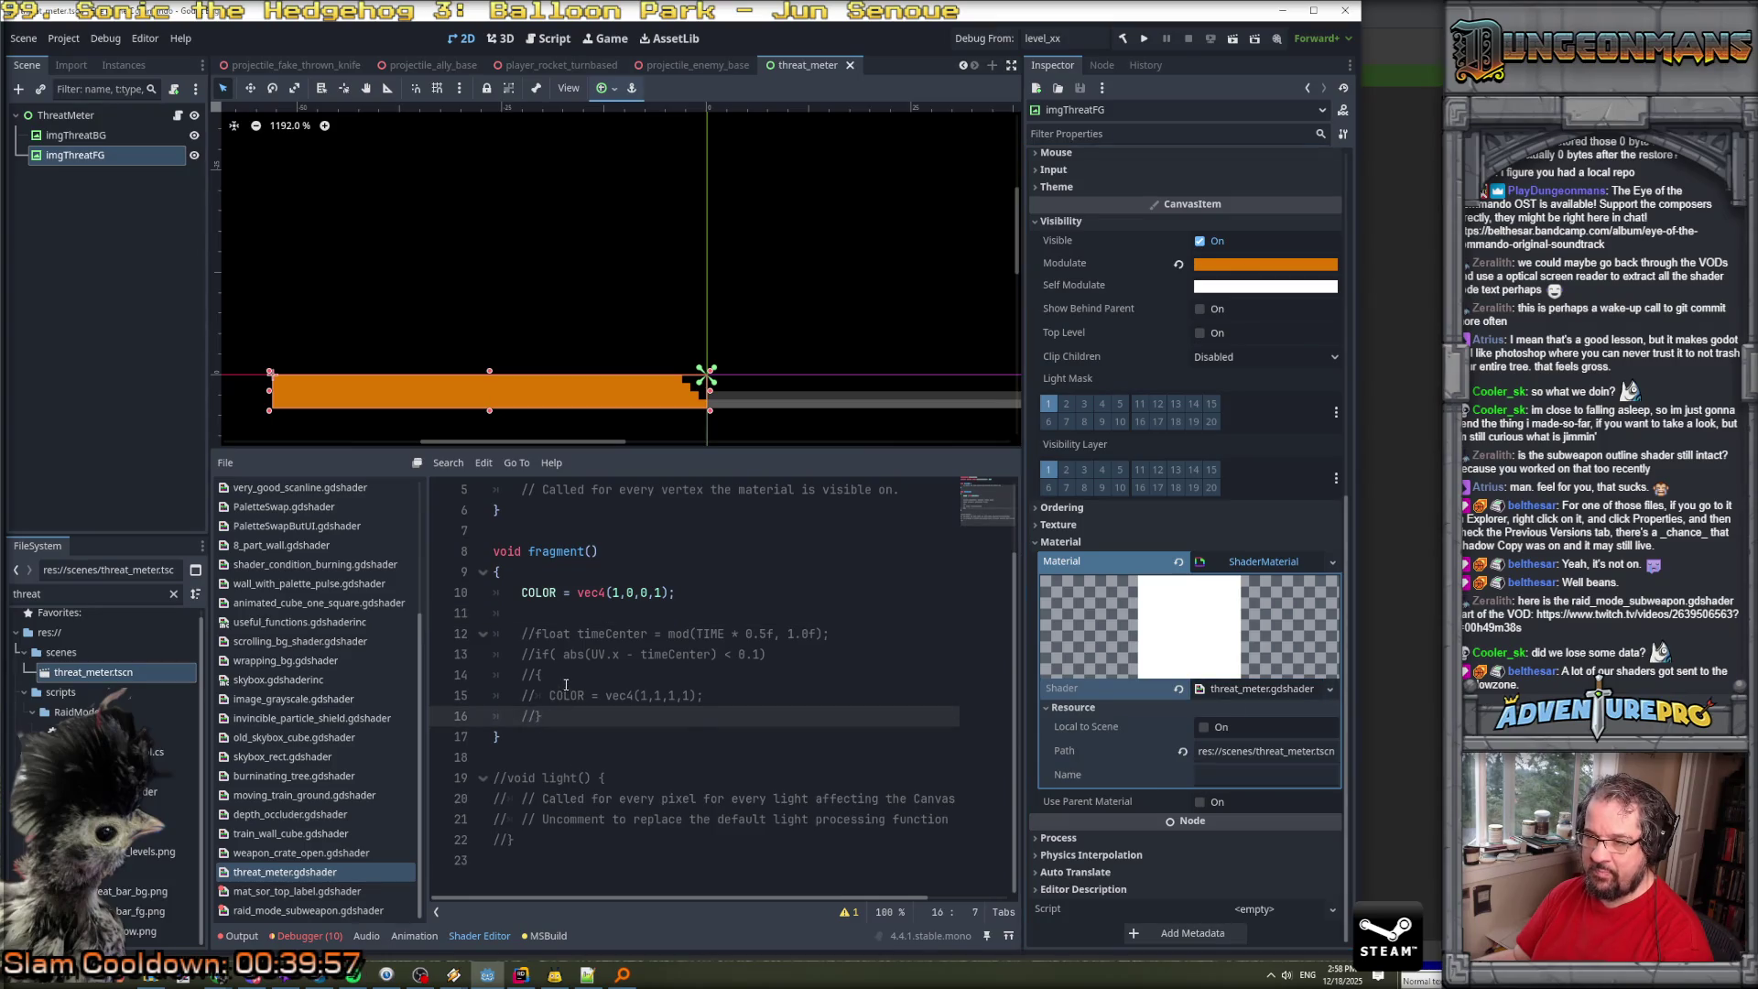
scroll(559, 701, up, 2)
scroll(566, 683, down, 2)
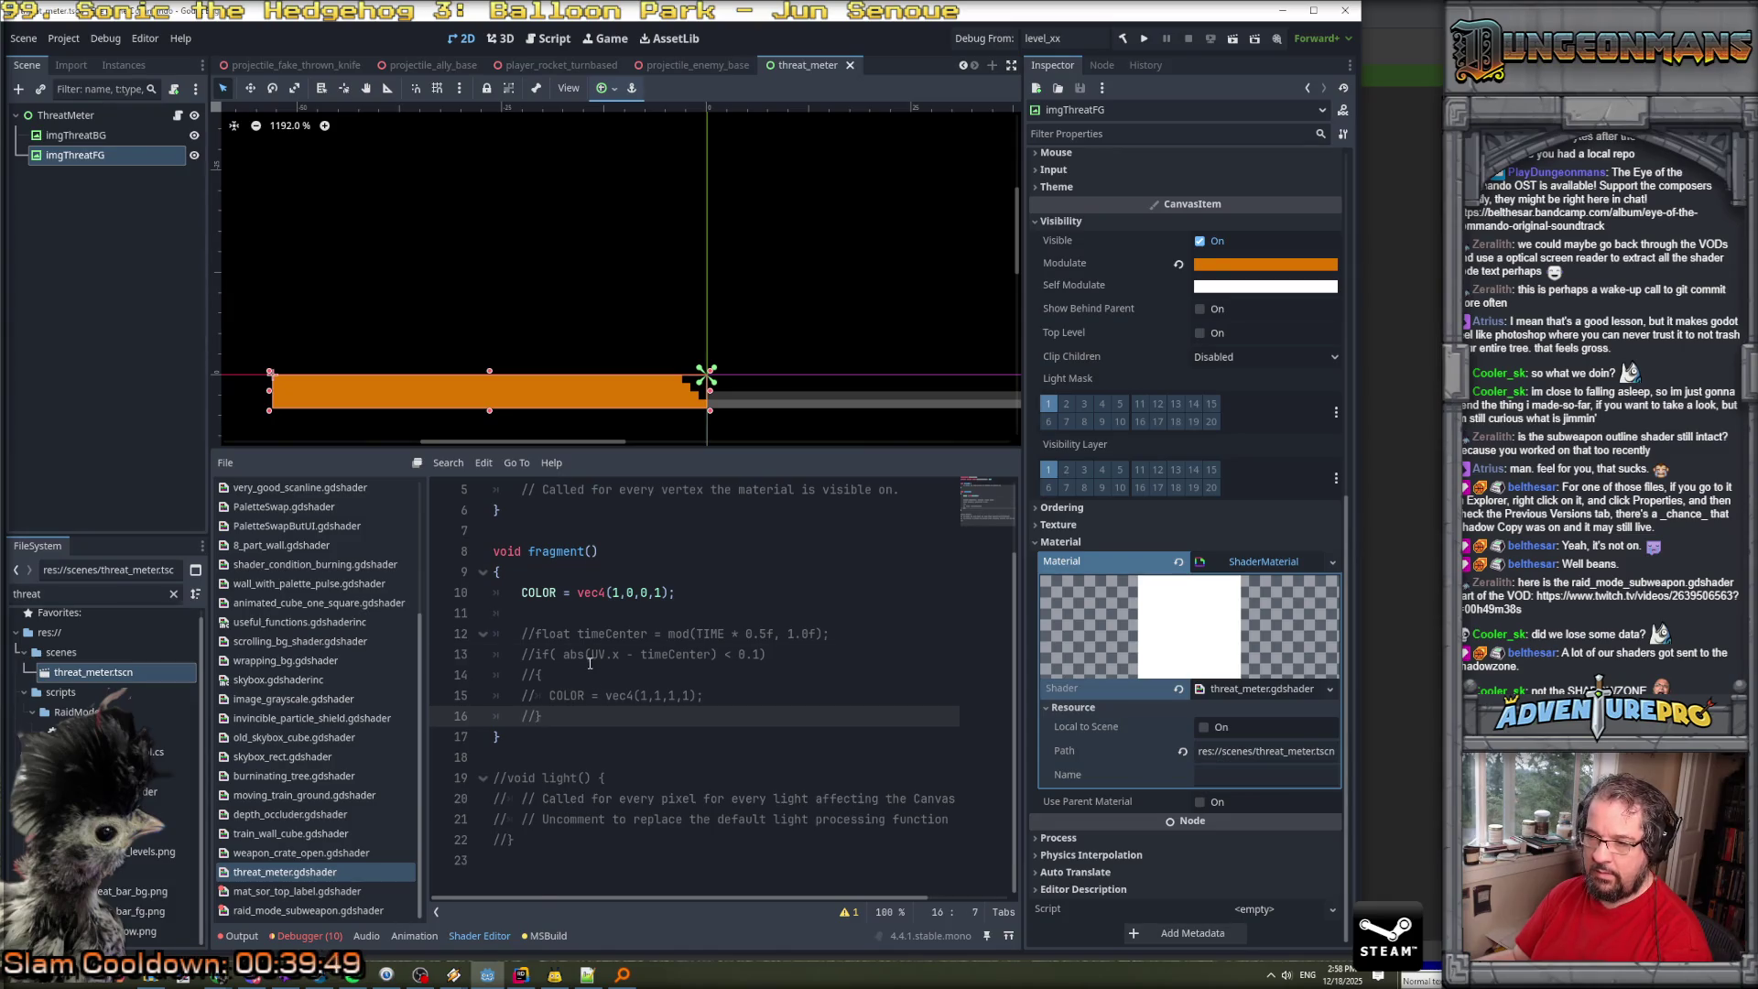
click(605, 596)
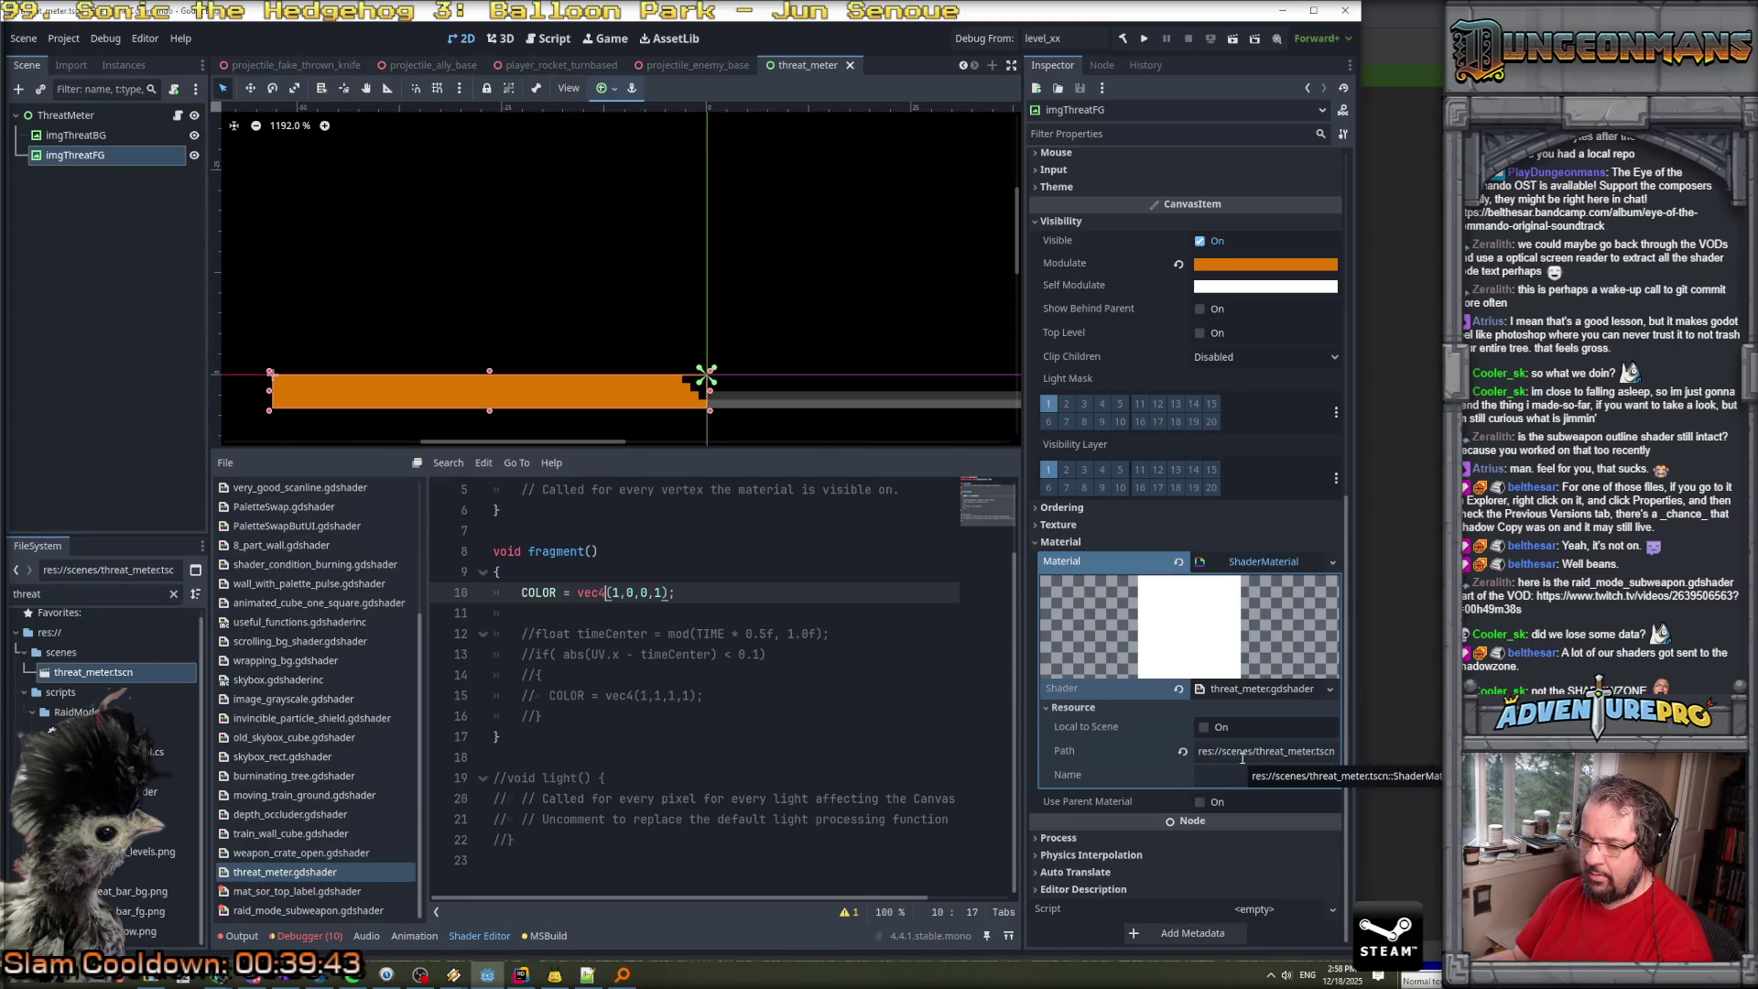
Show the shader's resource path, then open the bar's orange Modulate colour (db7800).
click(1230, 693)
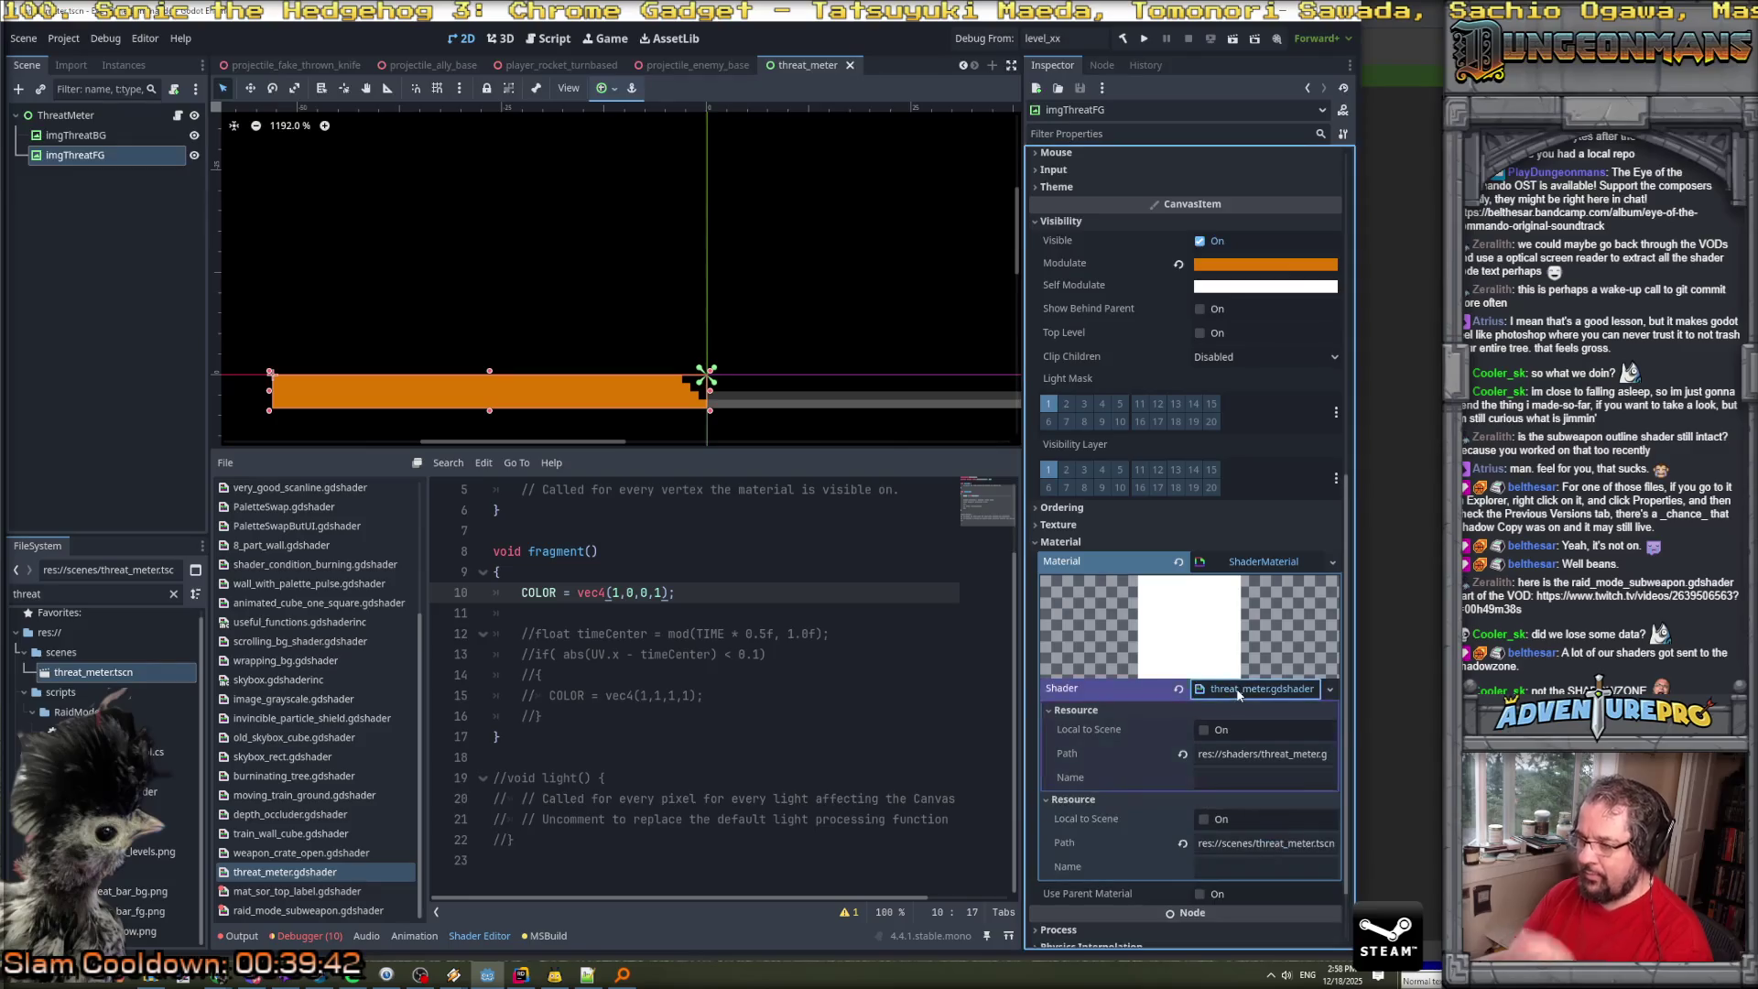
scroll(1141, 692, up, 7)
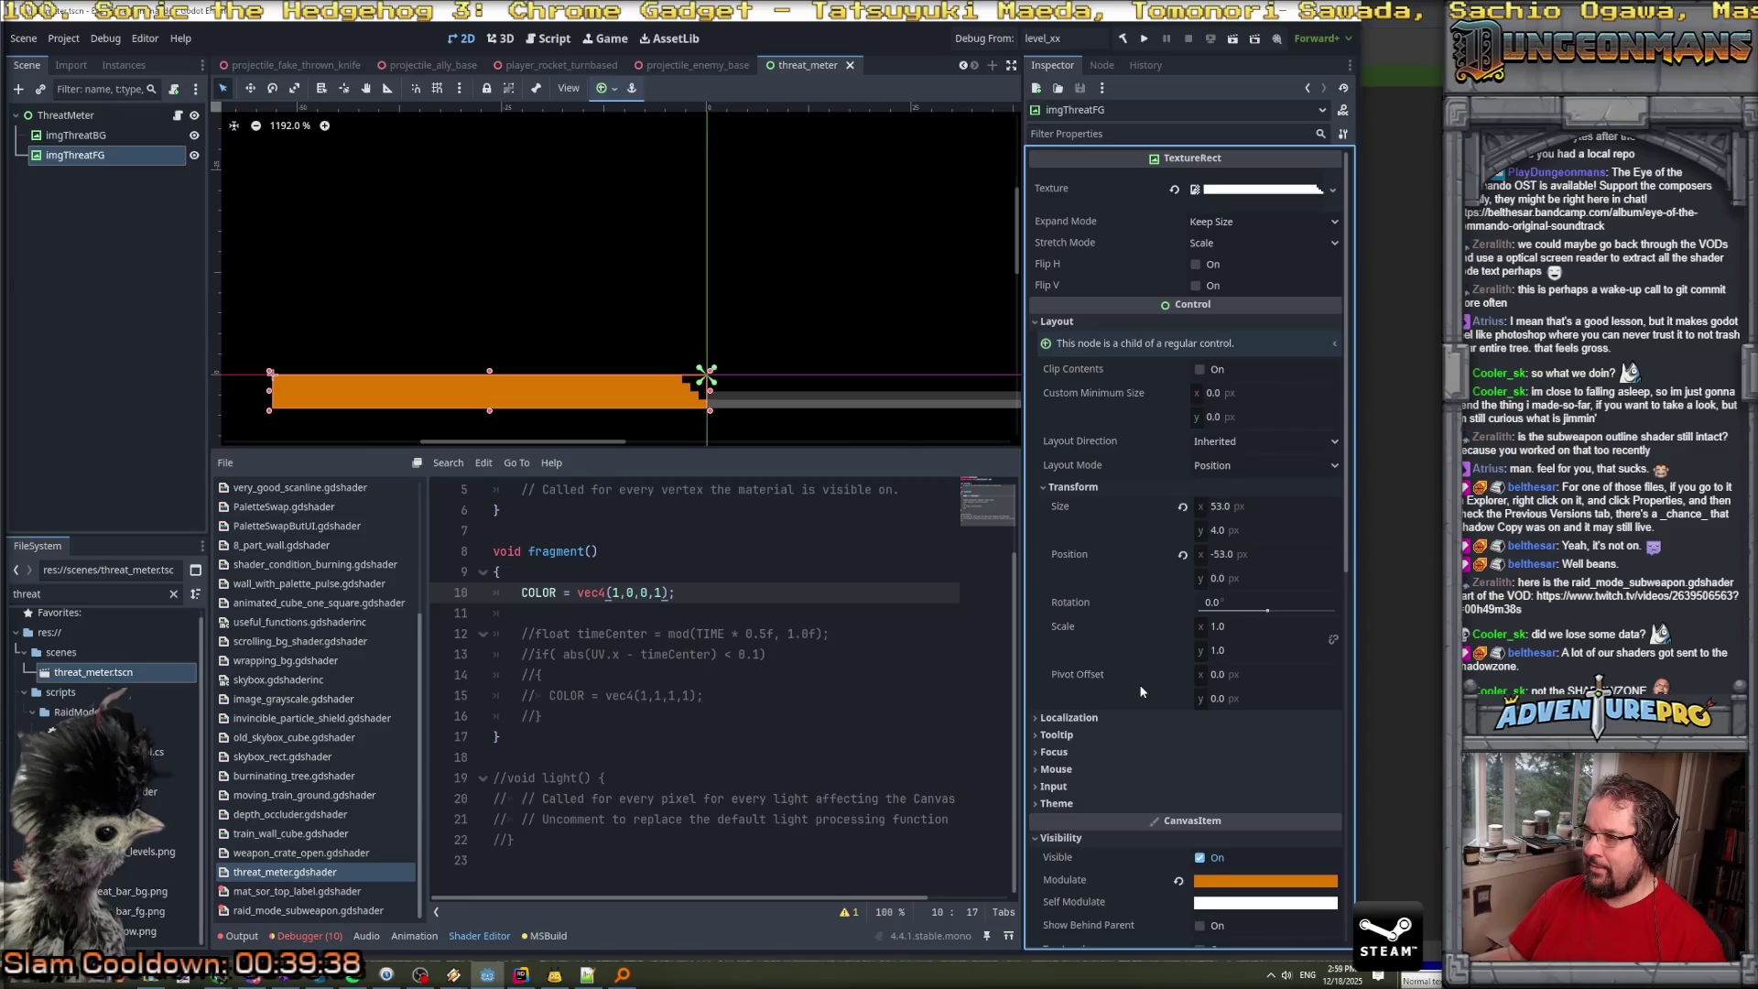
scroll(1141, 691, down, 7)
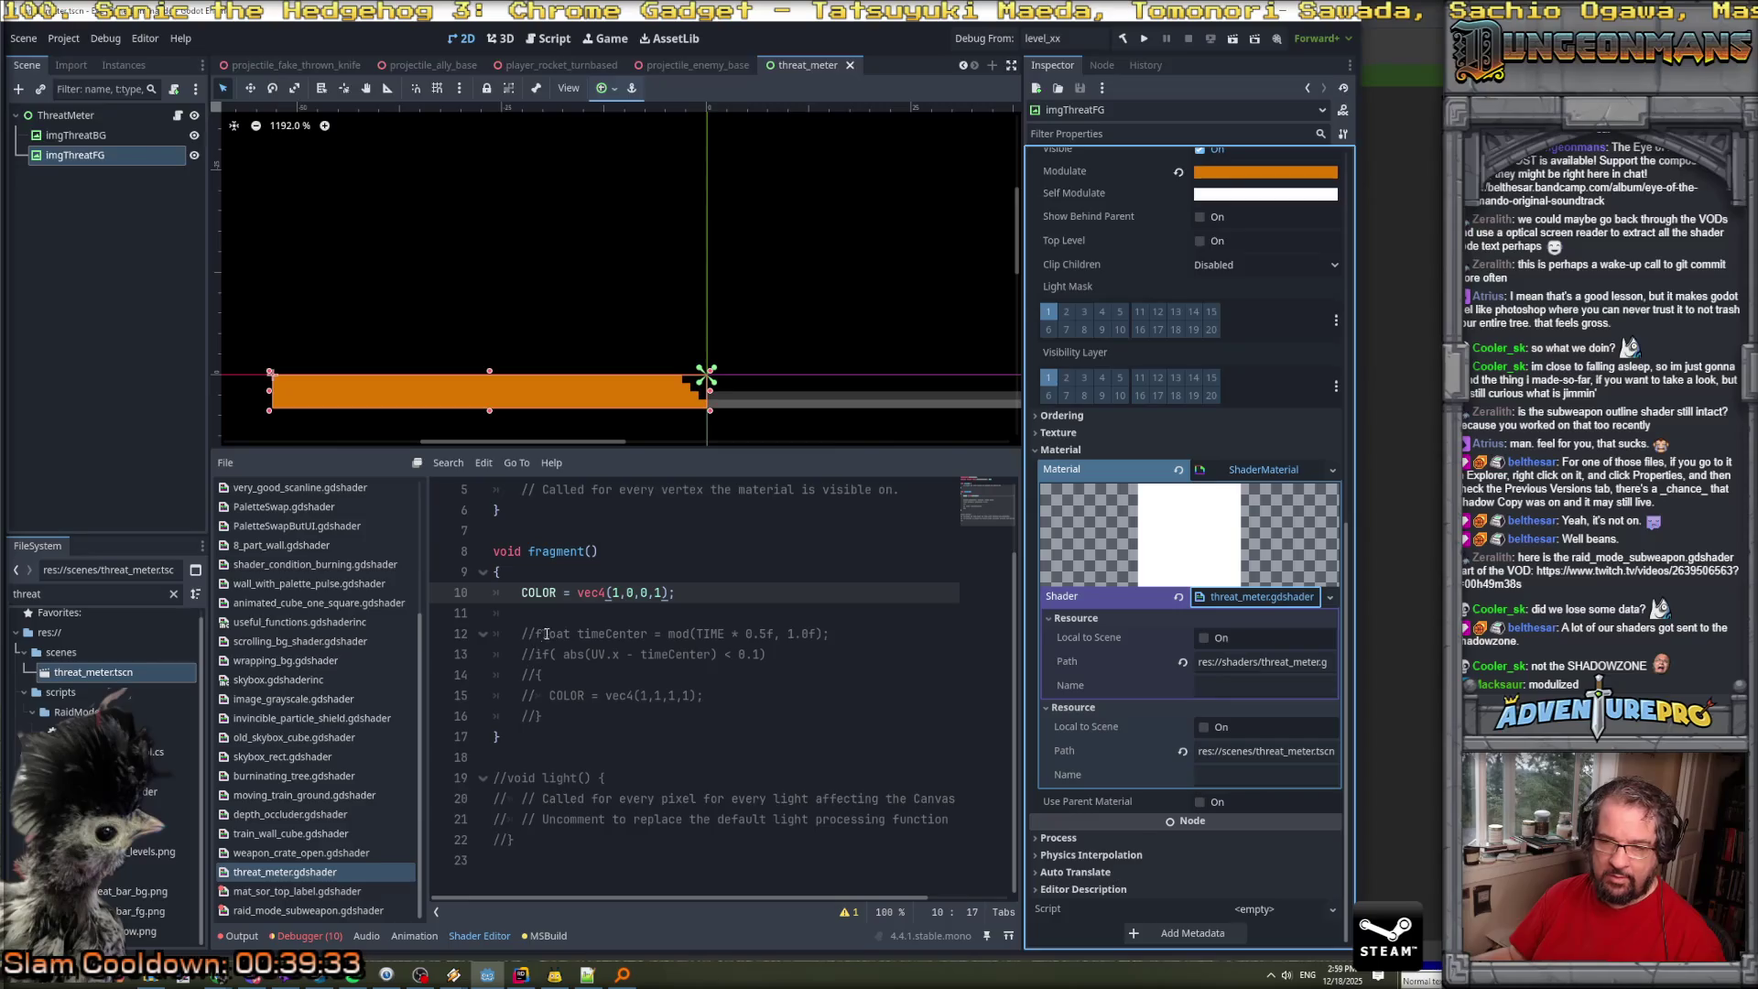
click(641, 618)
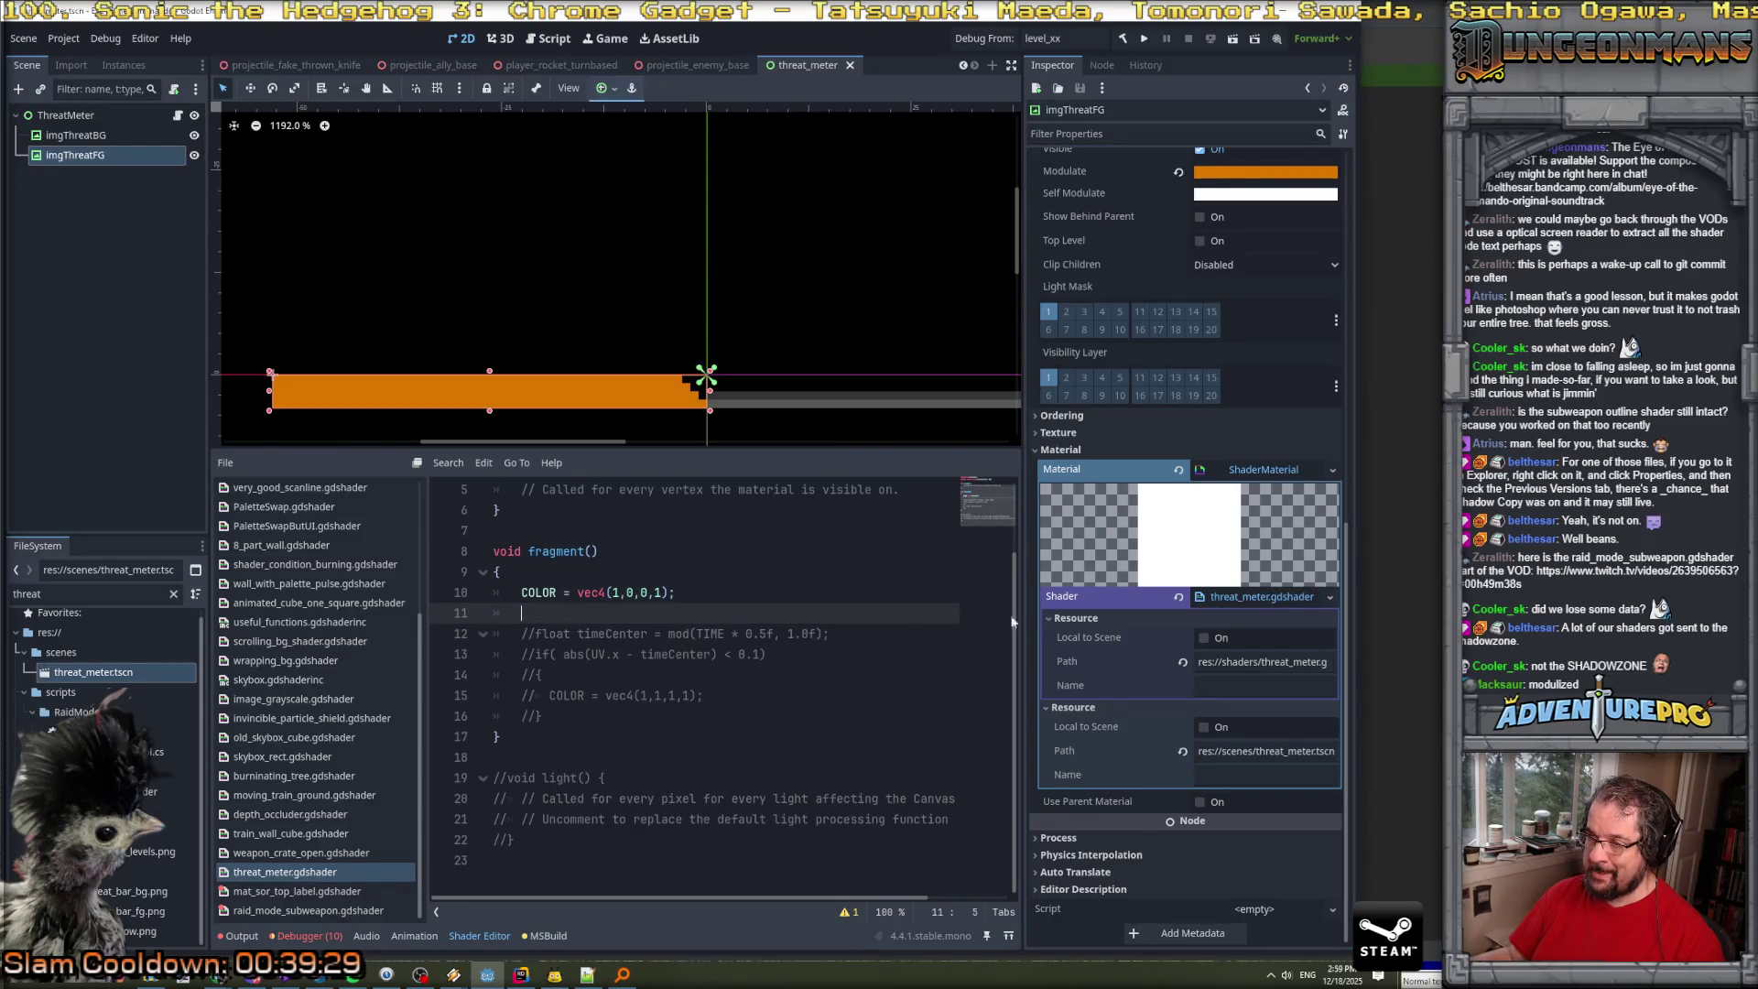
scroll(1237, 488, up, 5)
click(1238, 471)
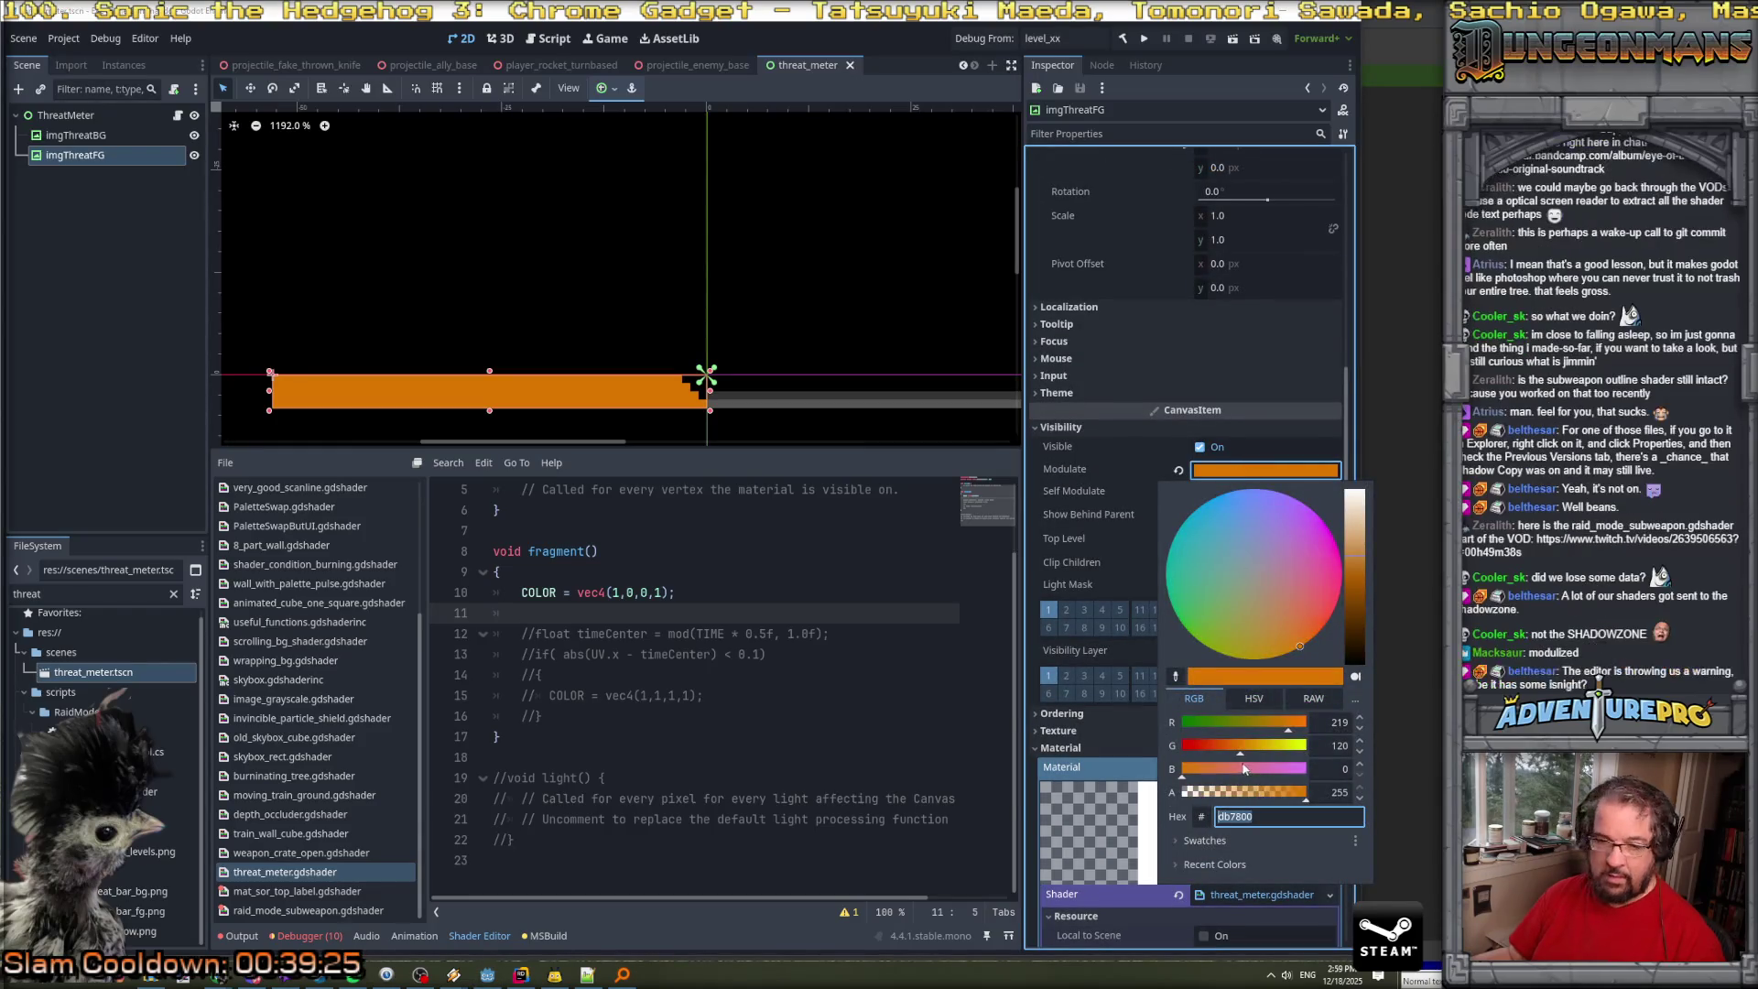
Check the unused-uniform warning and the orange Modulate tint (219, 120, 0), then return to the COLOR line.
click(844, 918)
click(842, 919)
click(849, 840)
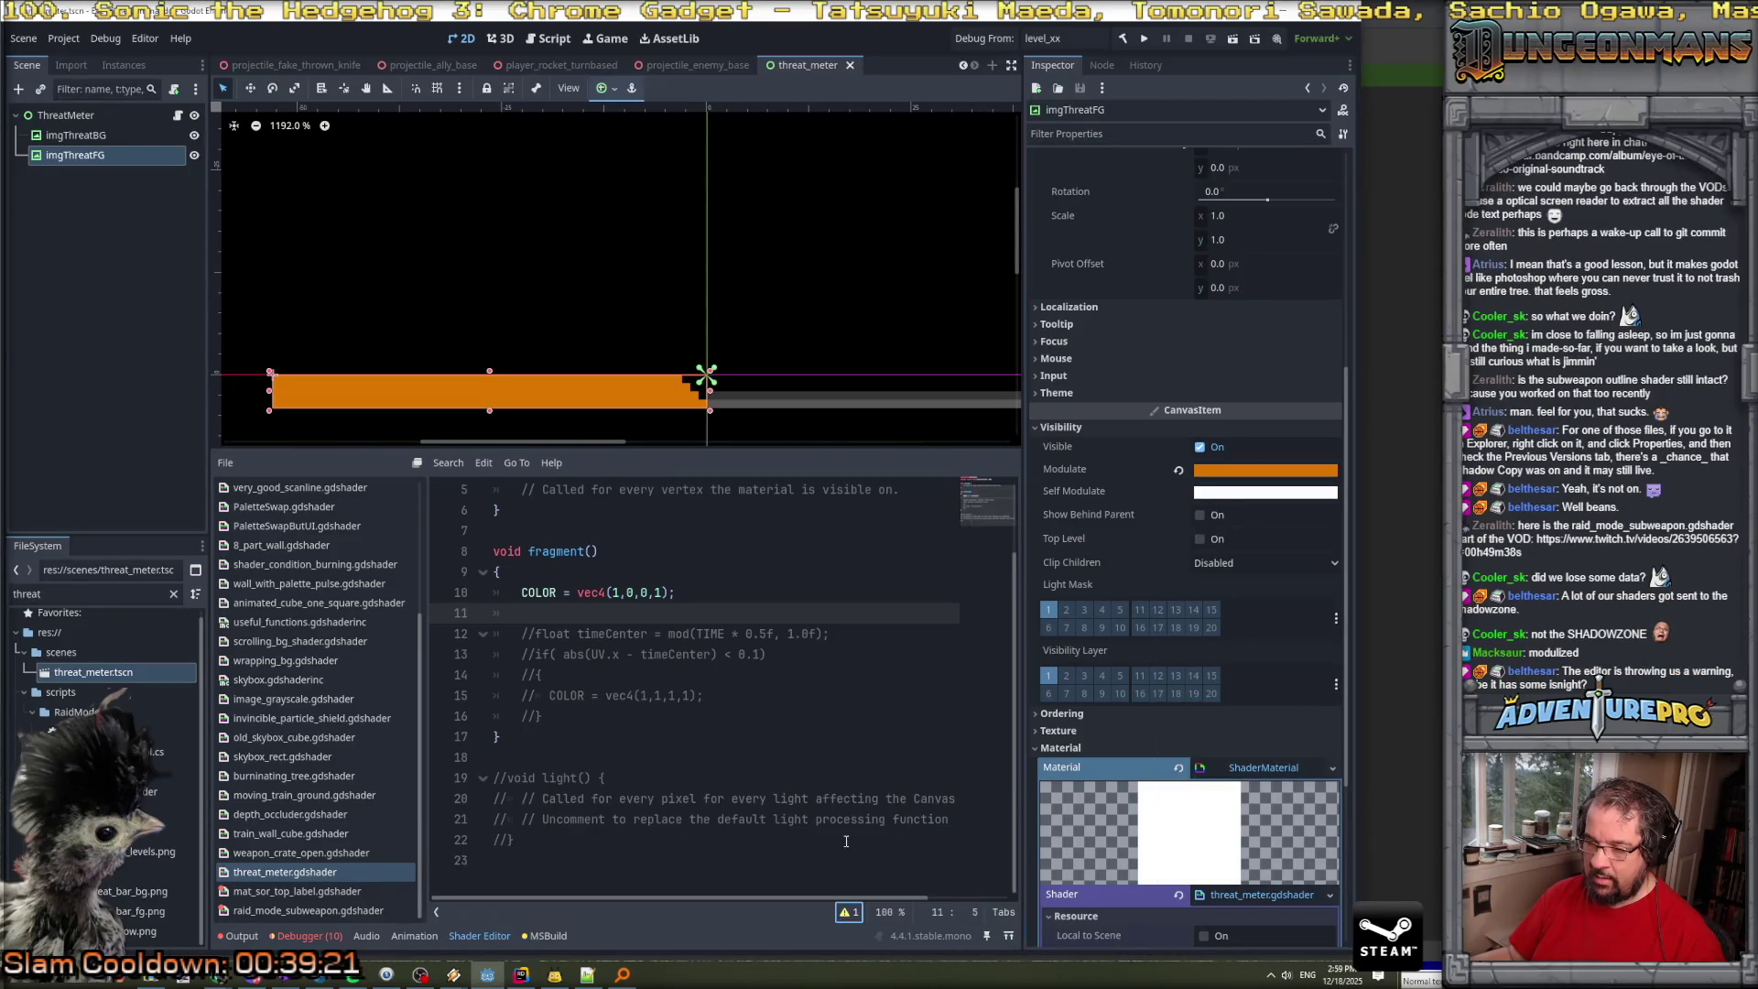
click(1207, 474)
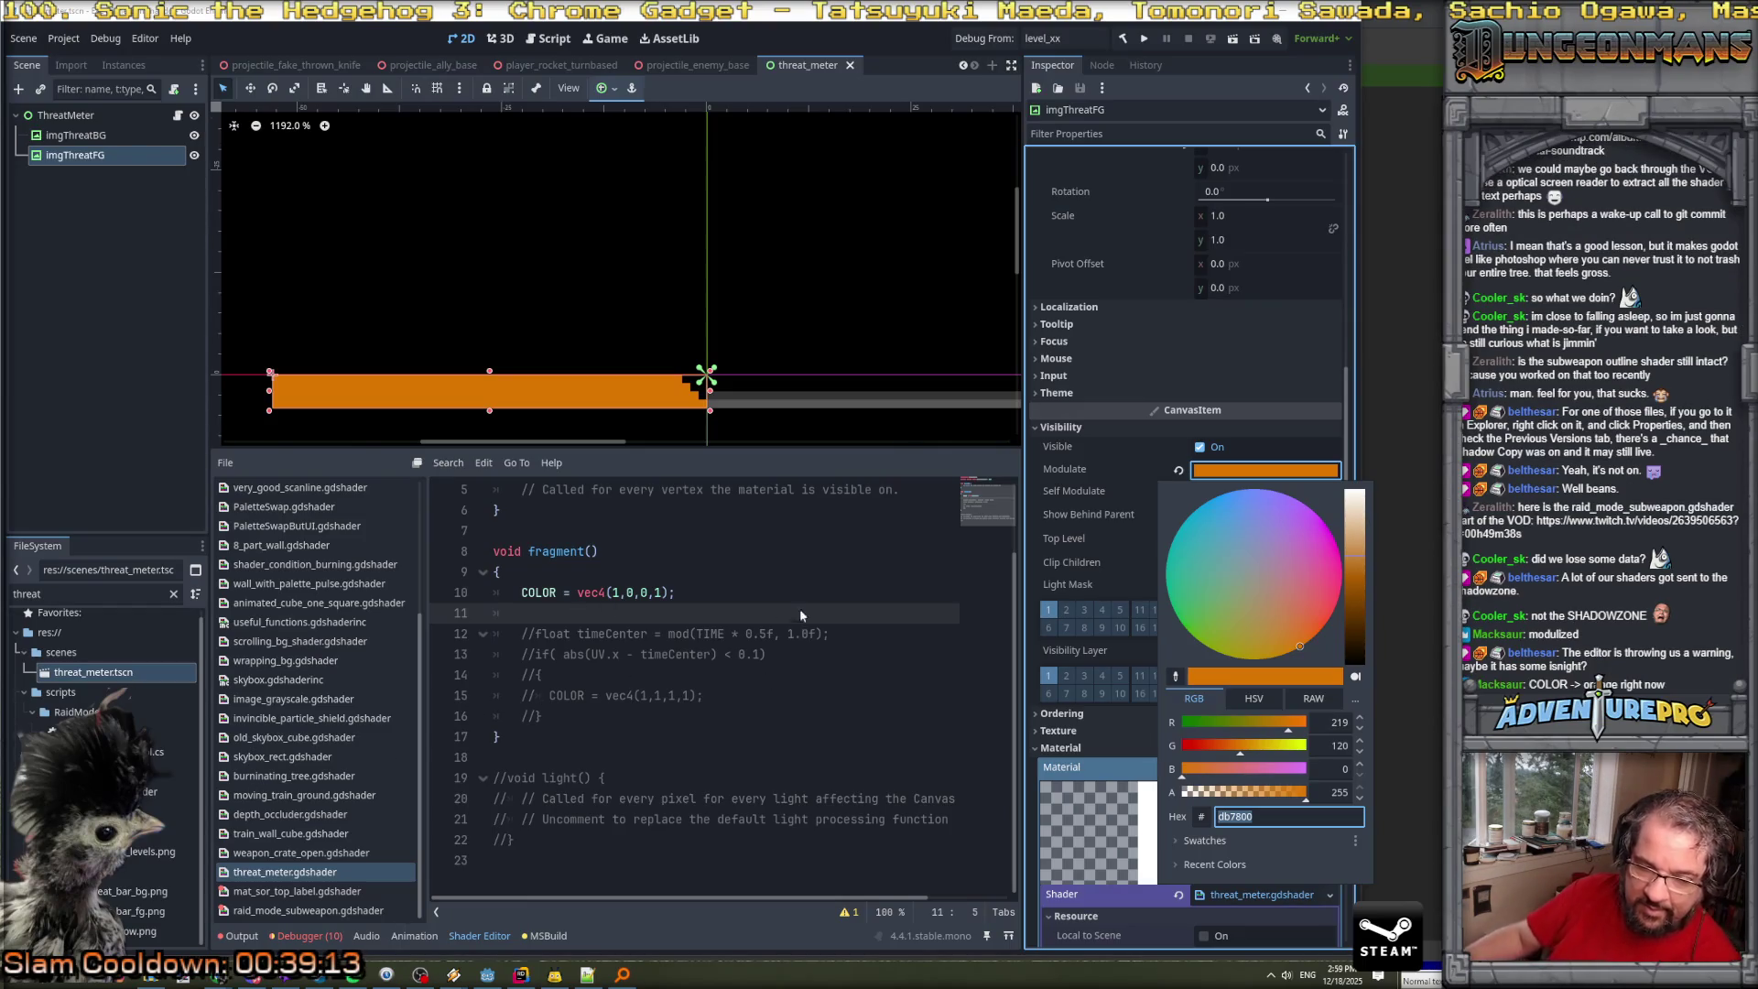
click(557, 595)
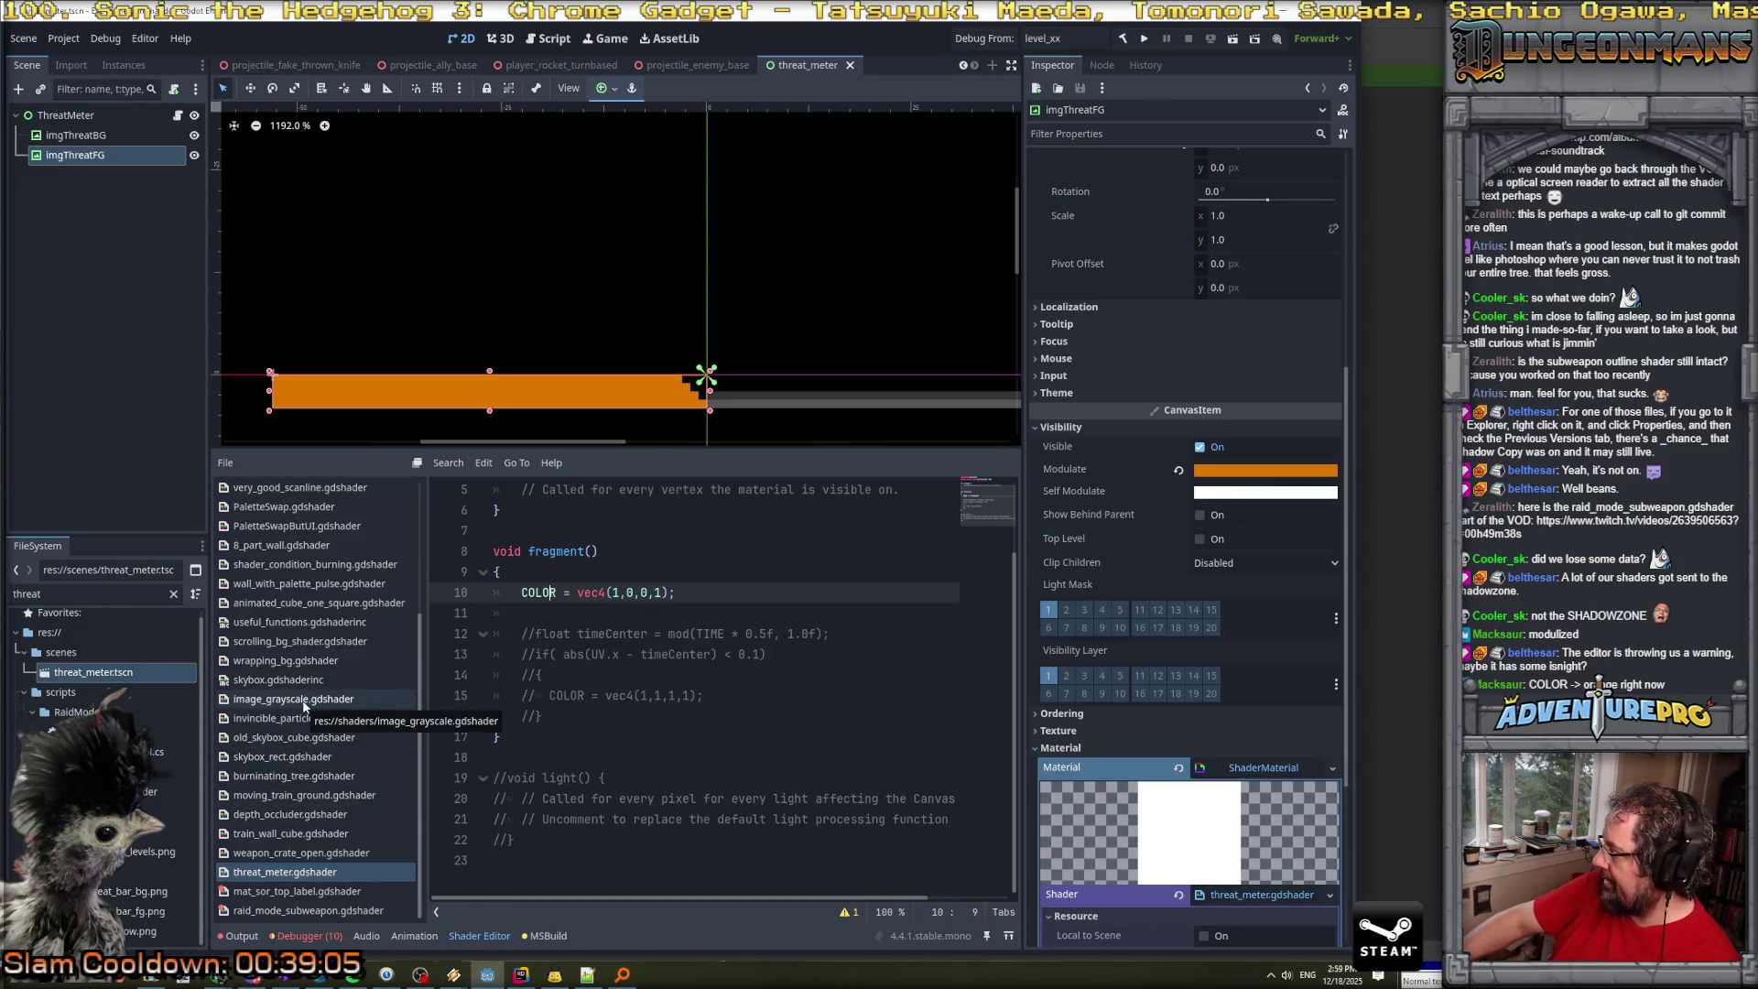
scroll(265, 708, up, 5)
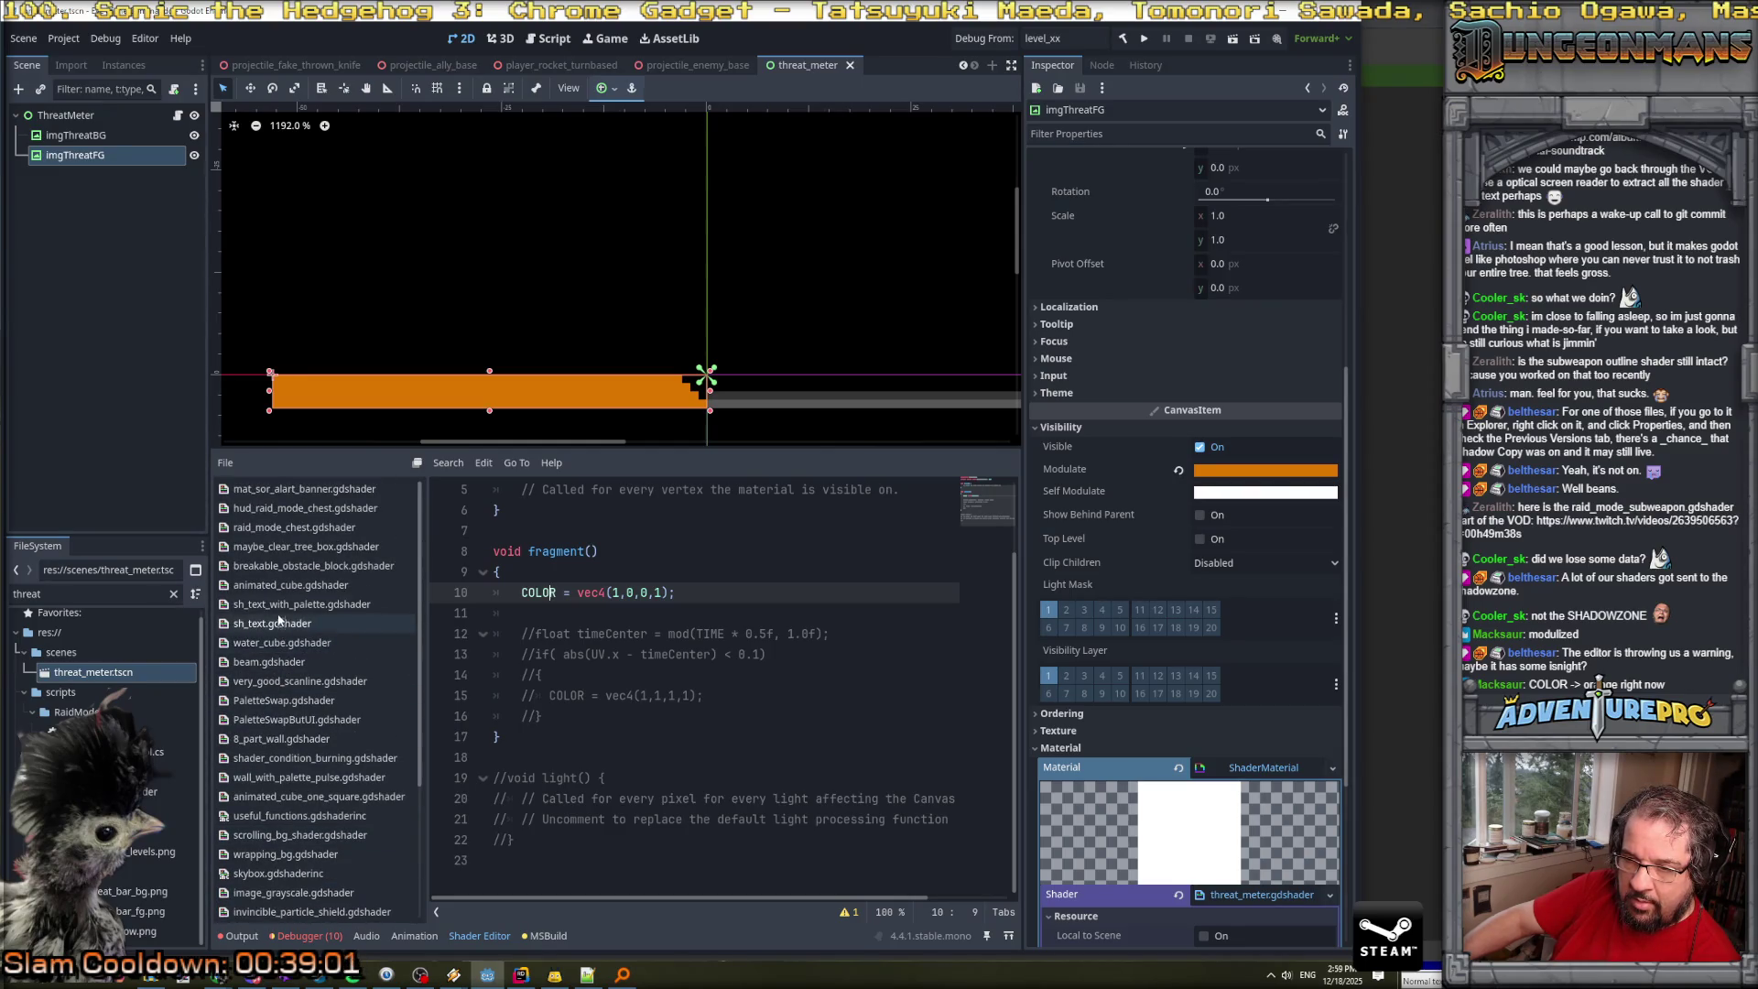
double_click(279, 626)
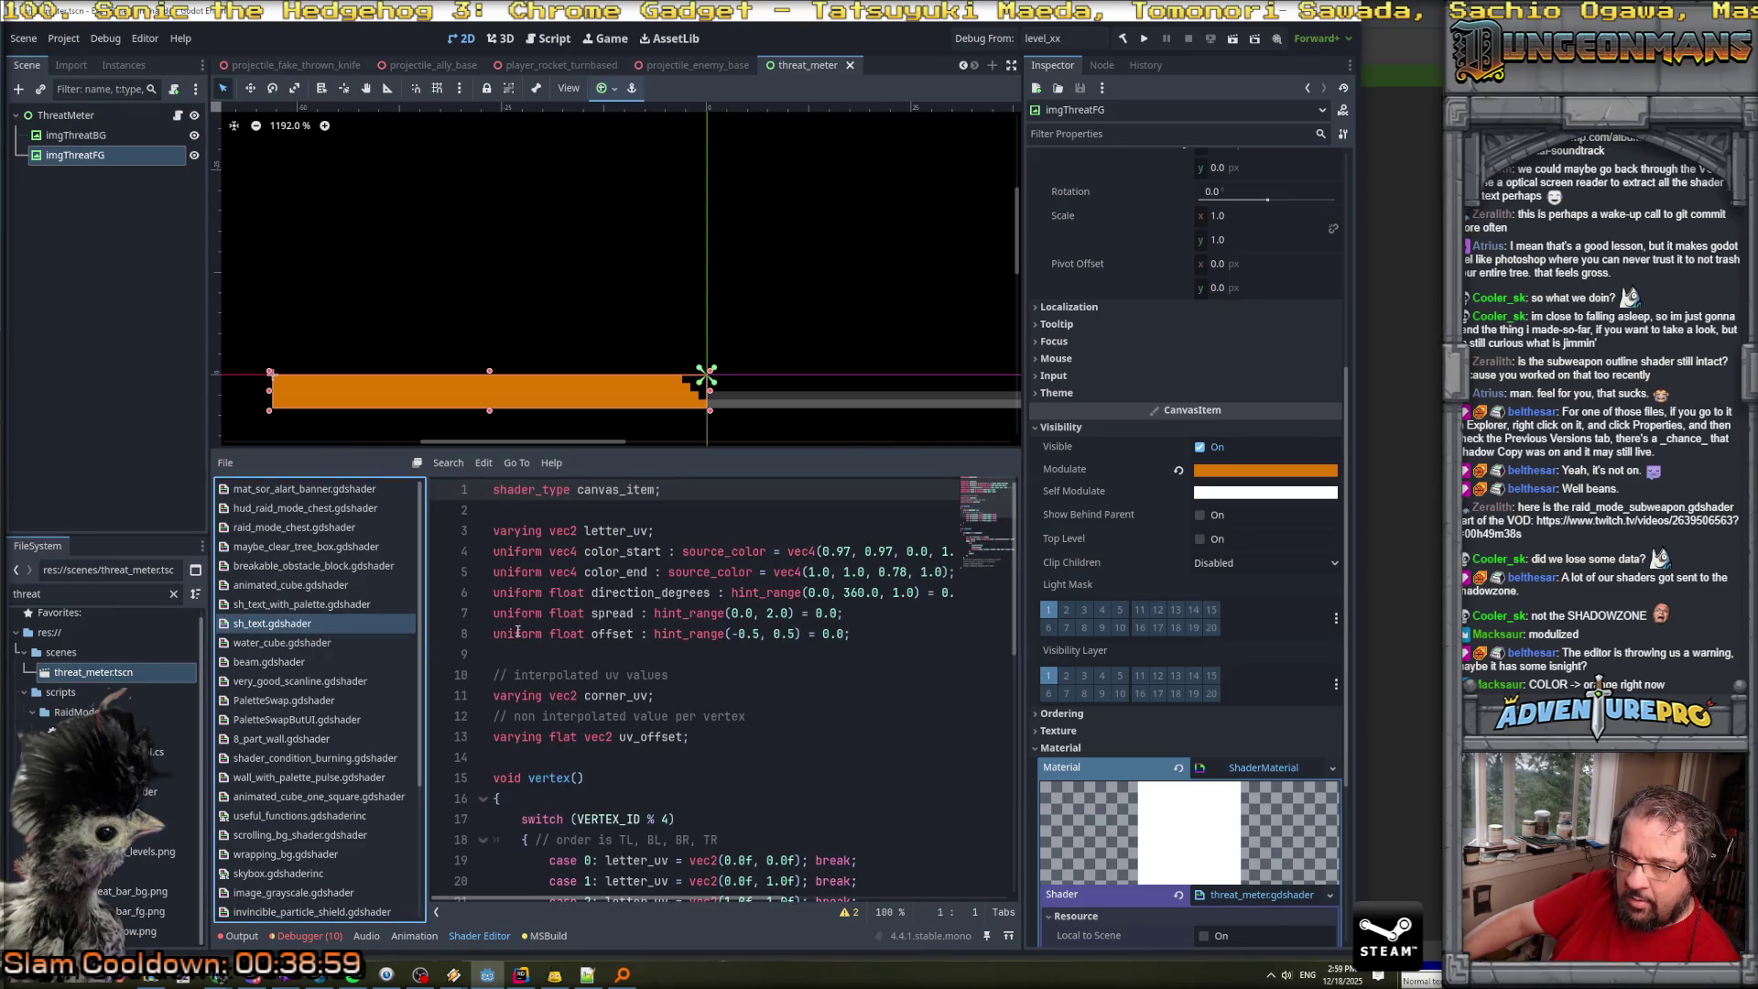
scroll(518, 632, down, 4)
scroll(517, 632, down, 4)
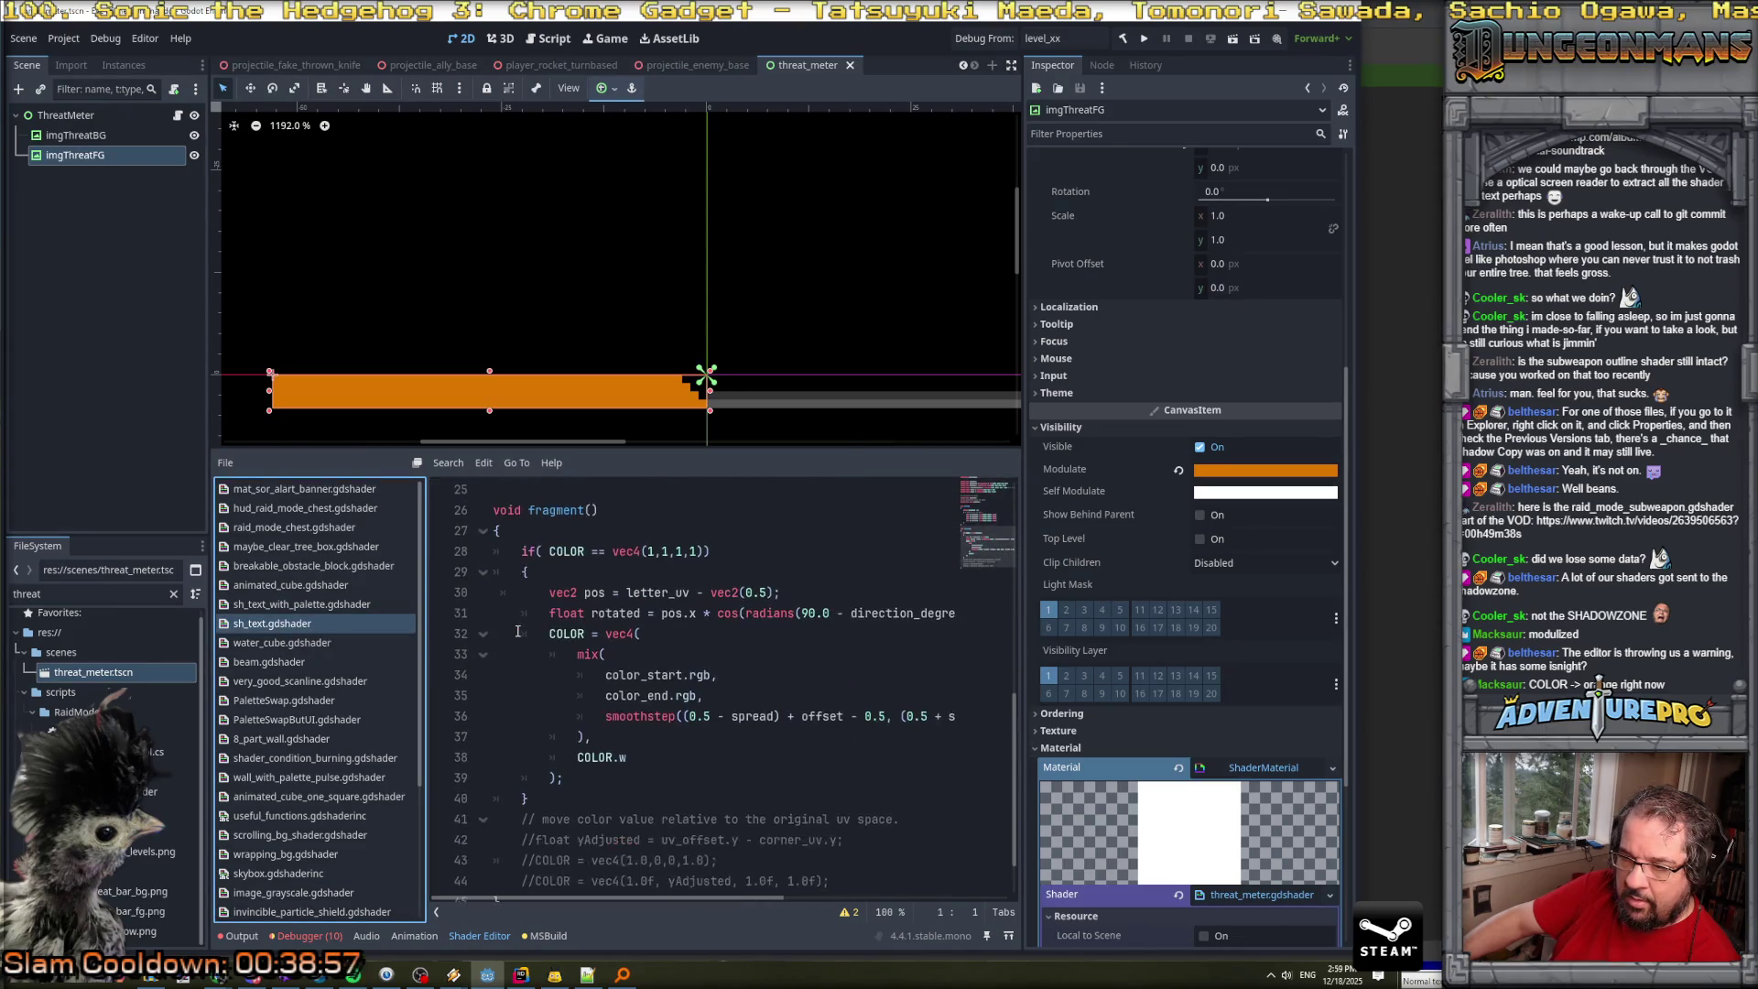
scroll(537, 644, down, 1)
scroll(550, 638, up, 2)
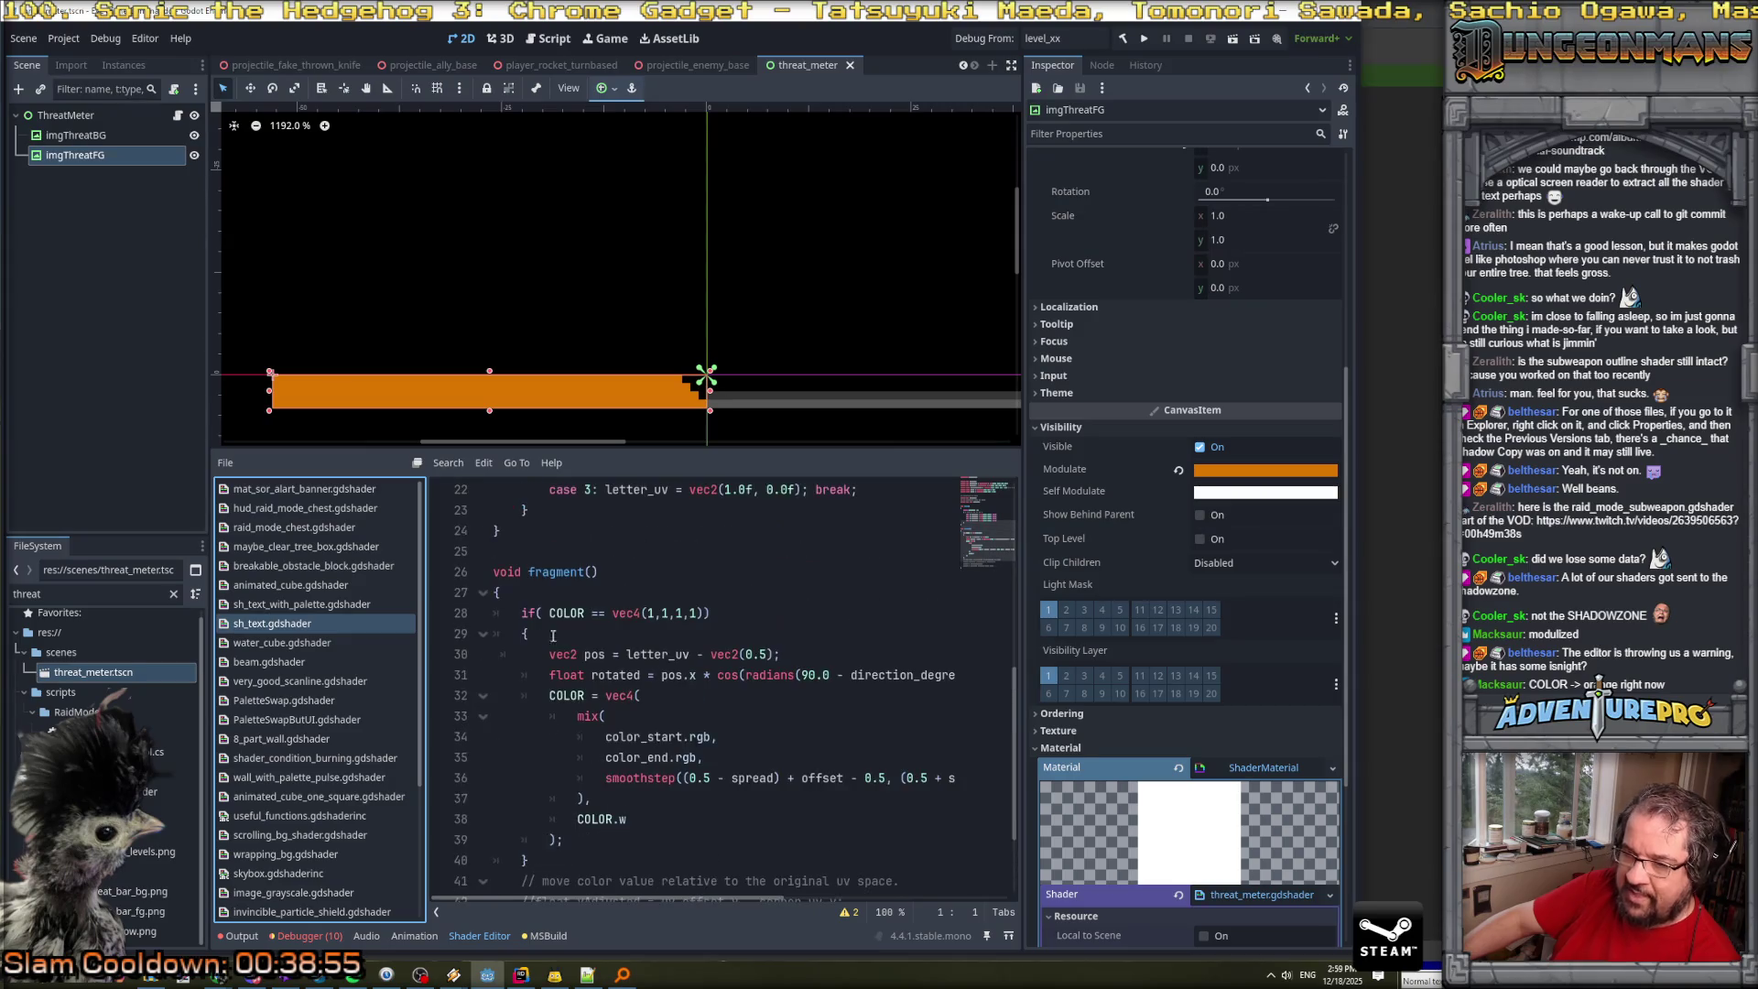
scroll(586, 678, down, 1)
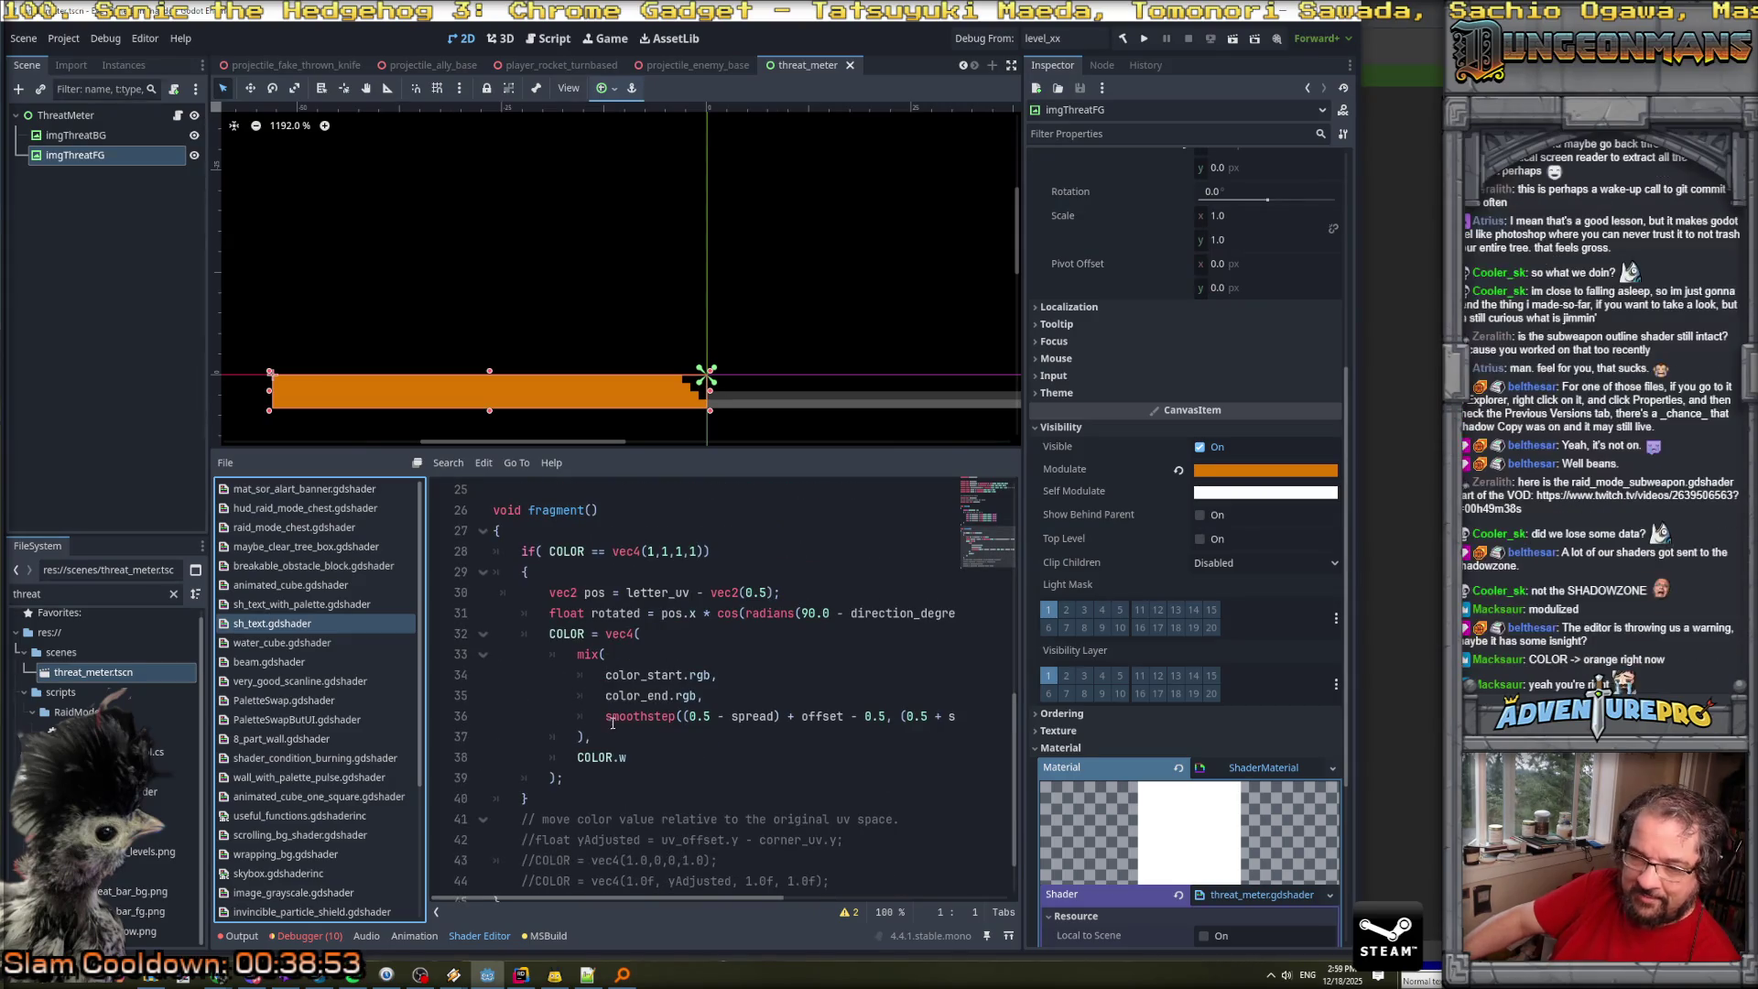
scroll(334, 725, down, 1)
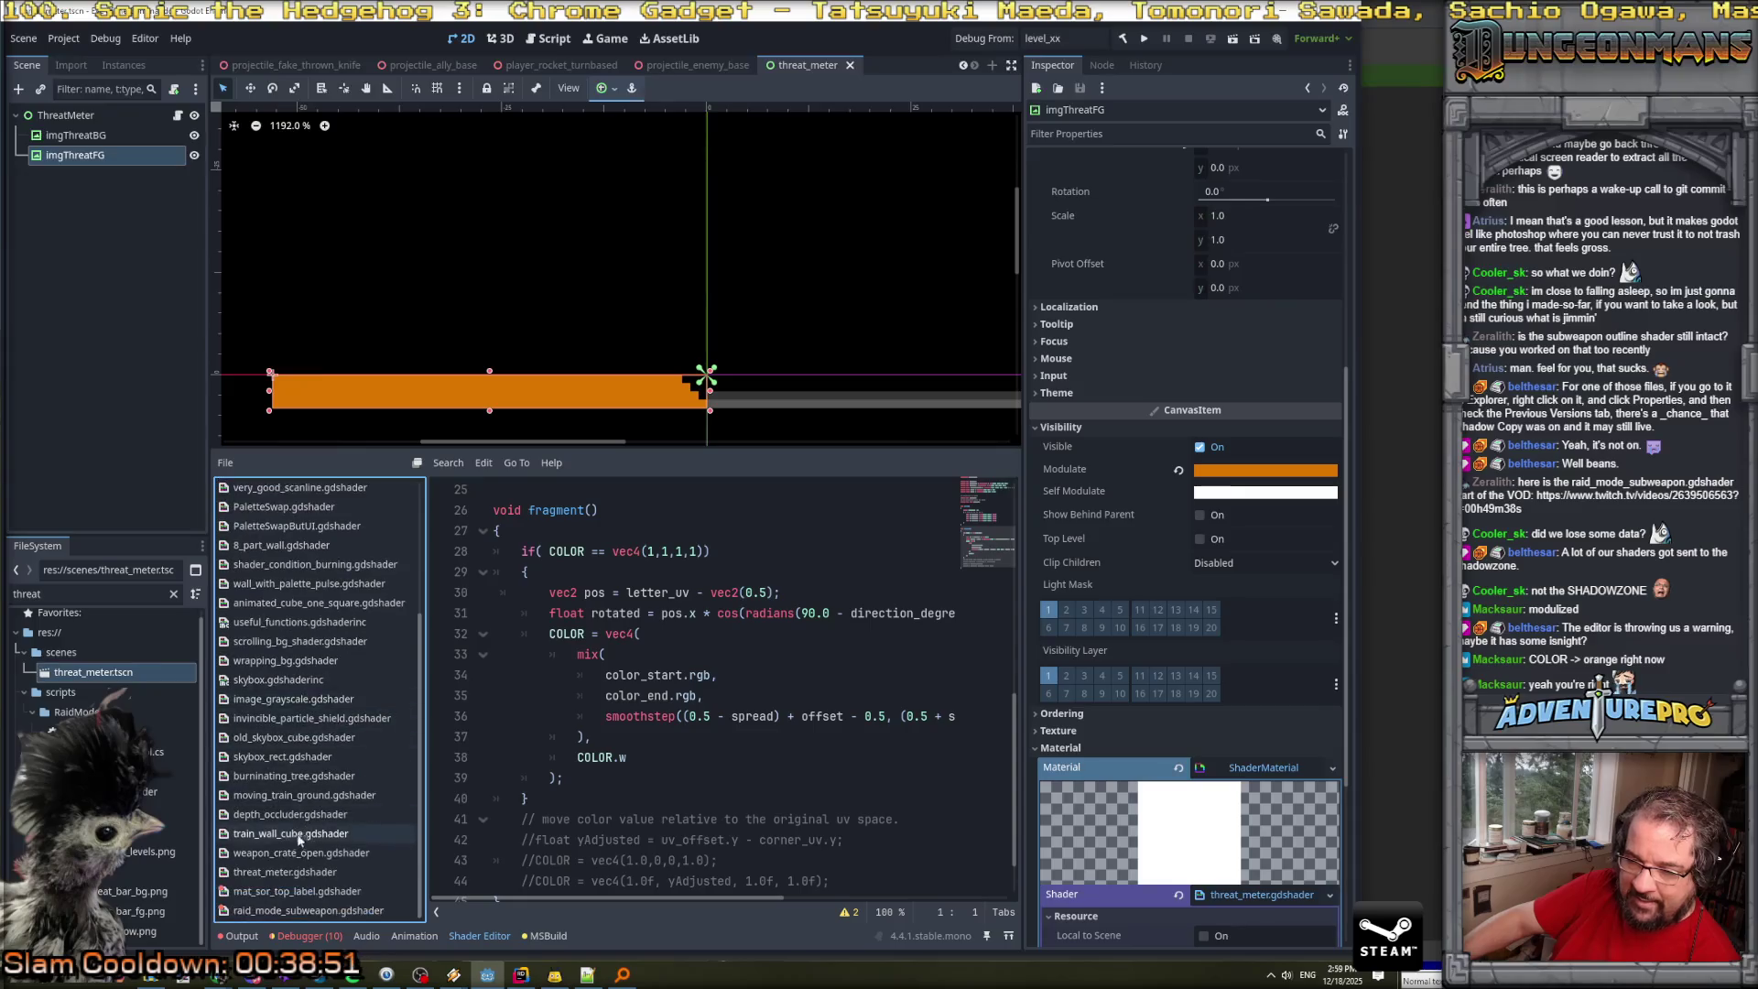
click(312, 870)
click(603, 595)
click(682, 551)
scroll(682, 551, up, 1)
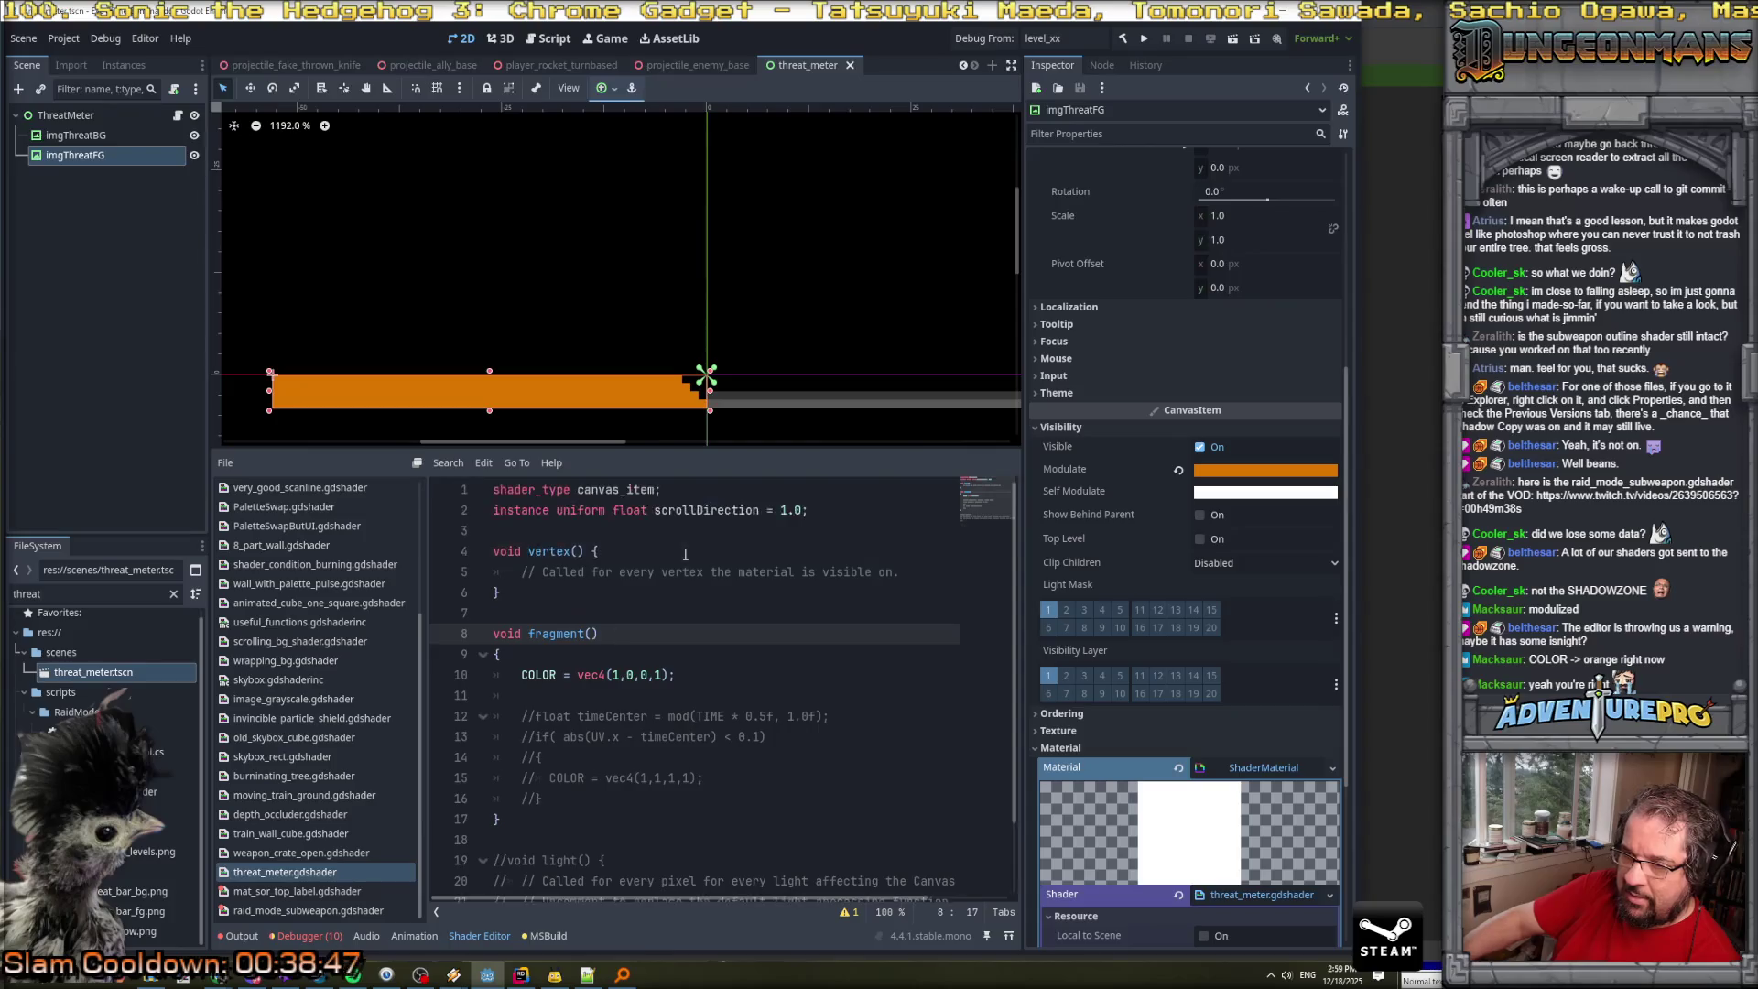
scroll(682, 551, down, 1)
scroll(1270, 532, down, 3)
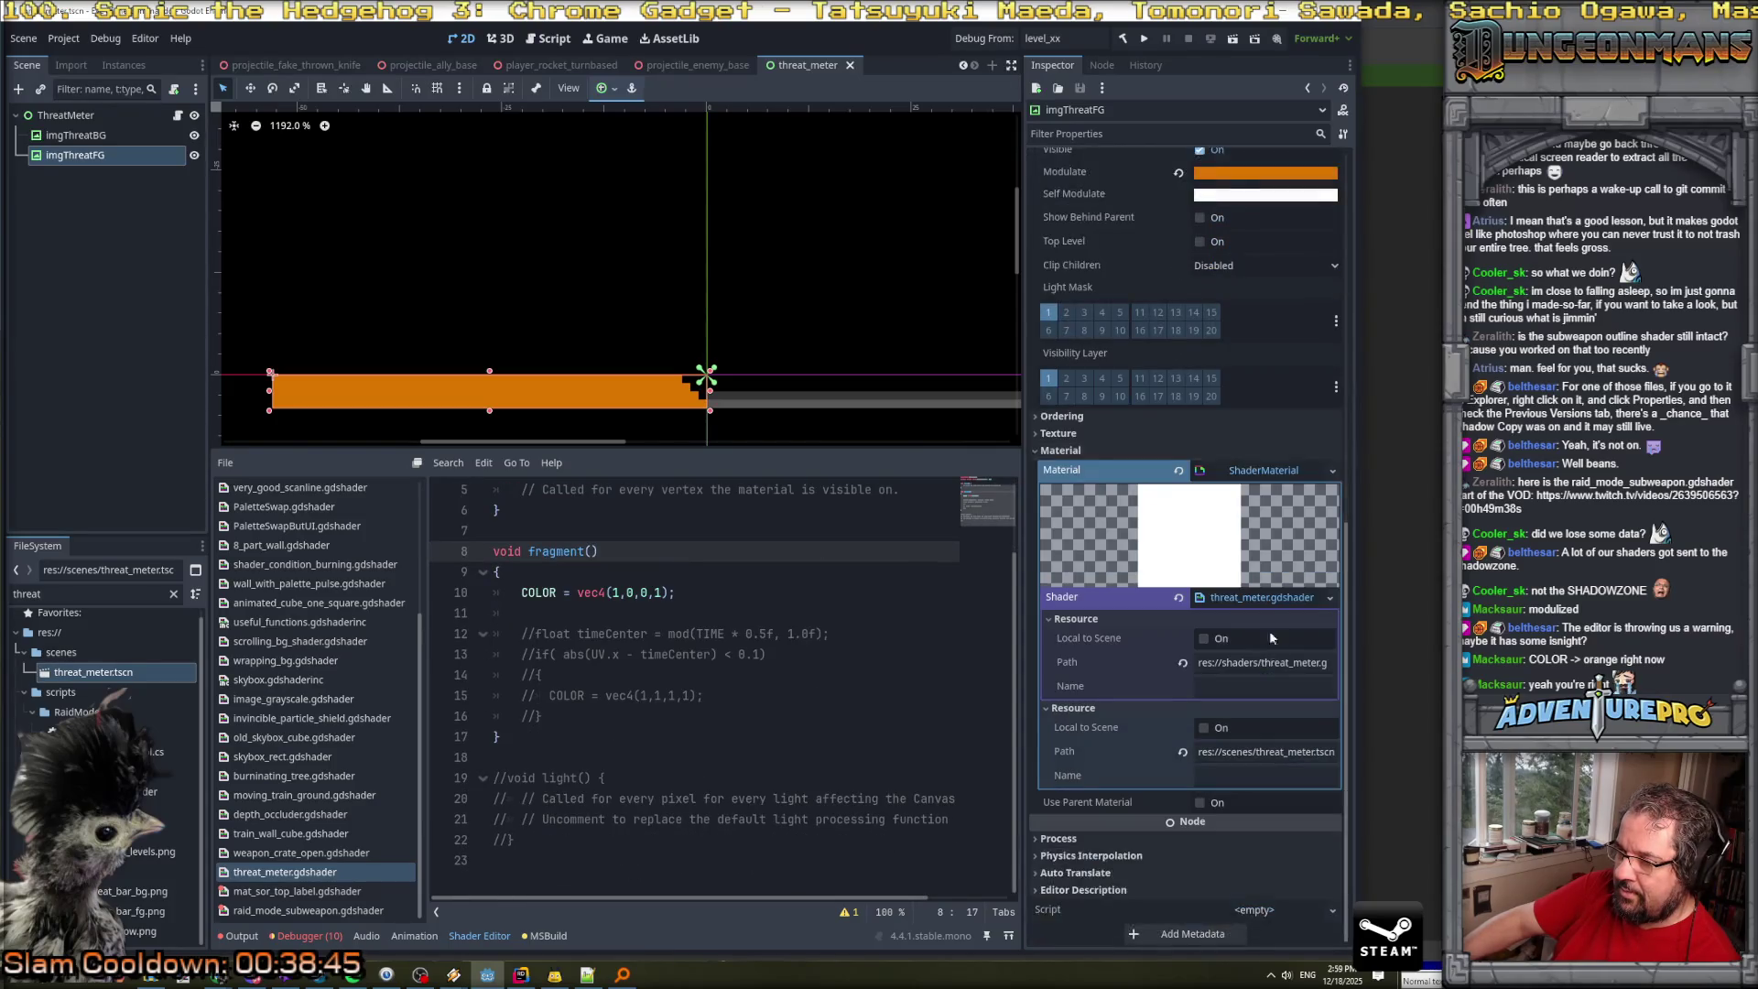
click(1331, 597)
Create a new red_red_red.gdshader in the shaders folder and assign it to the material.
click(1272, 620)
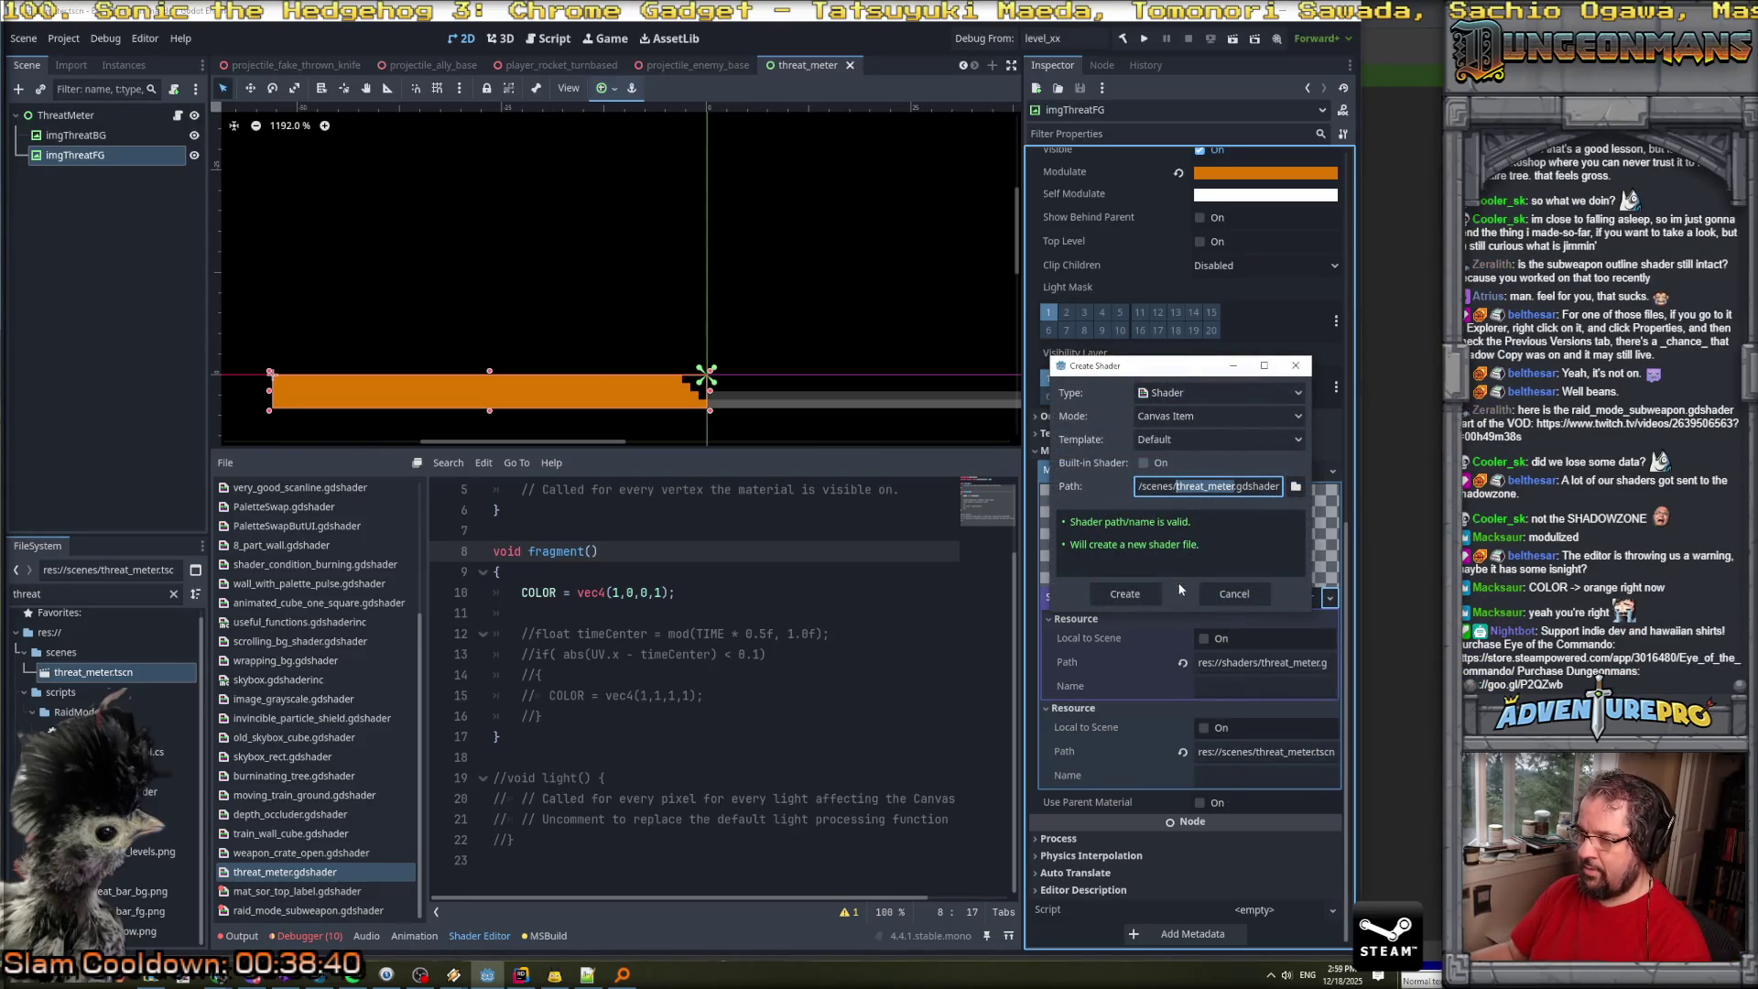
click(1295, 486)
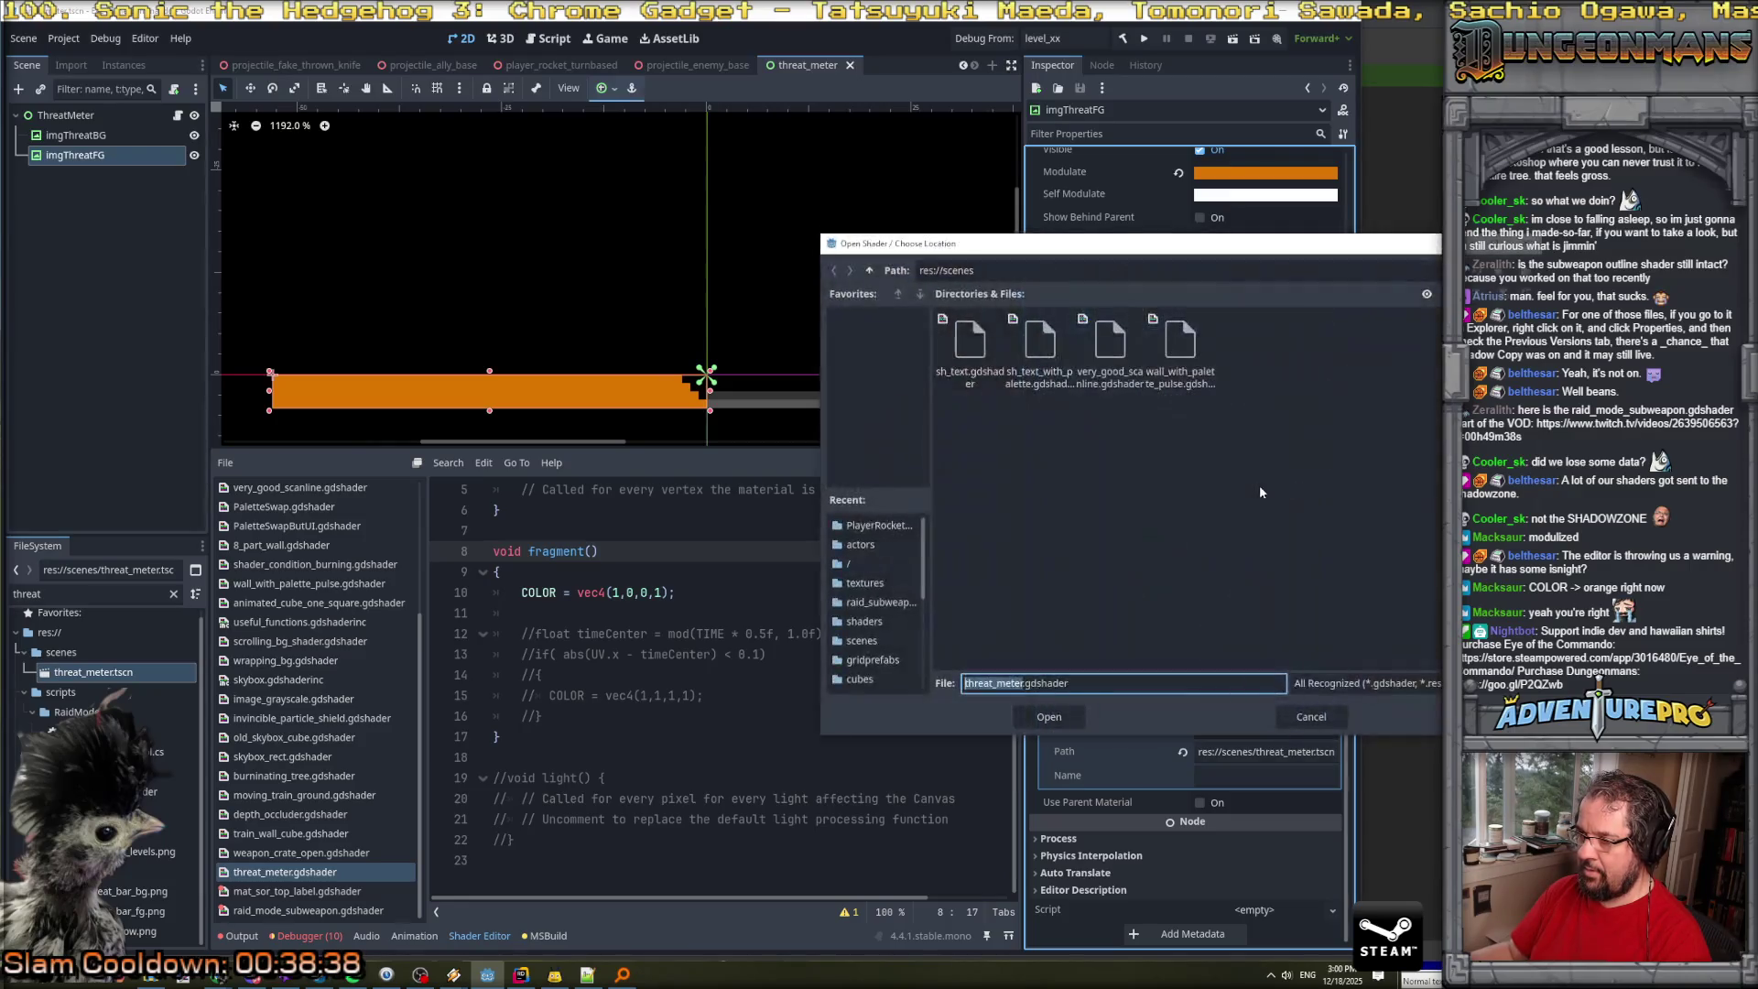
click(1170, 281)
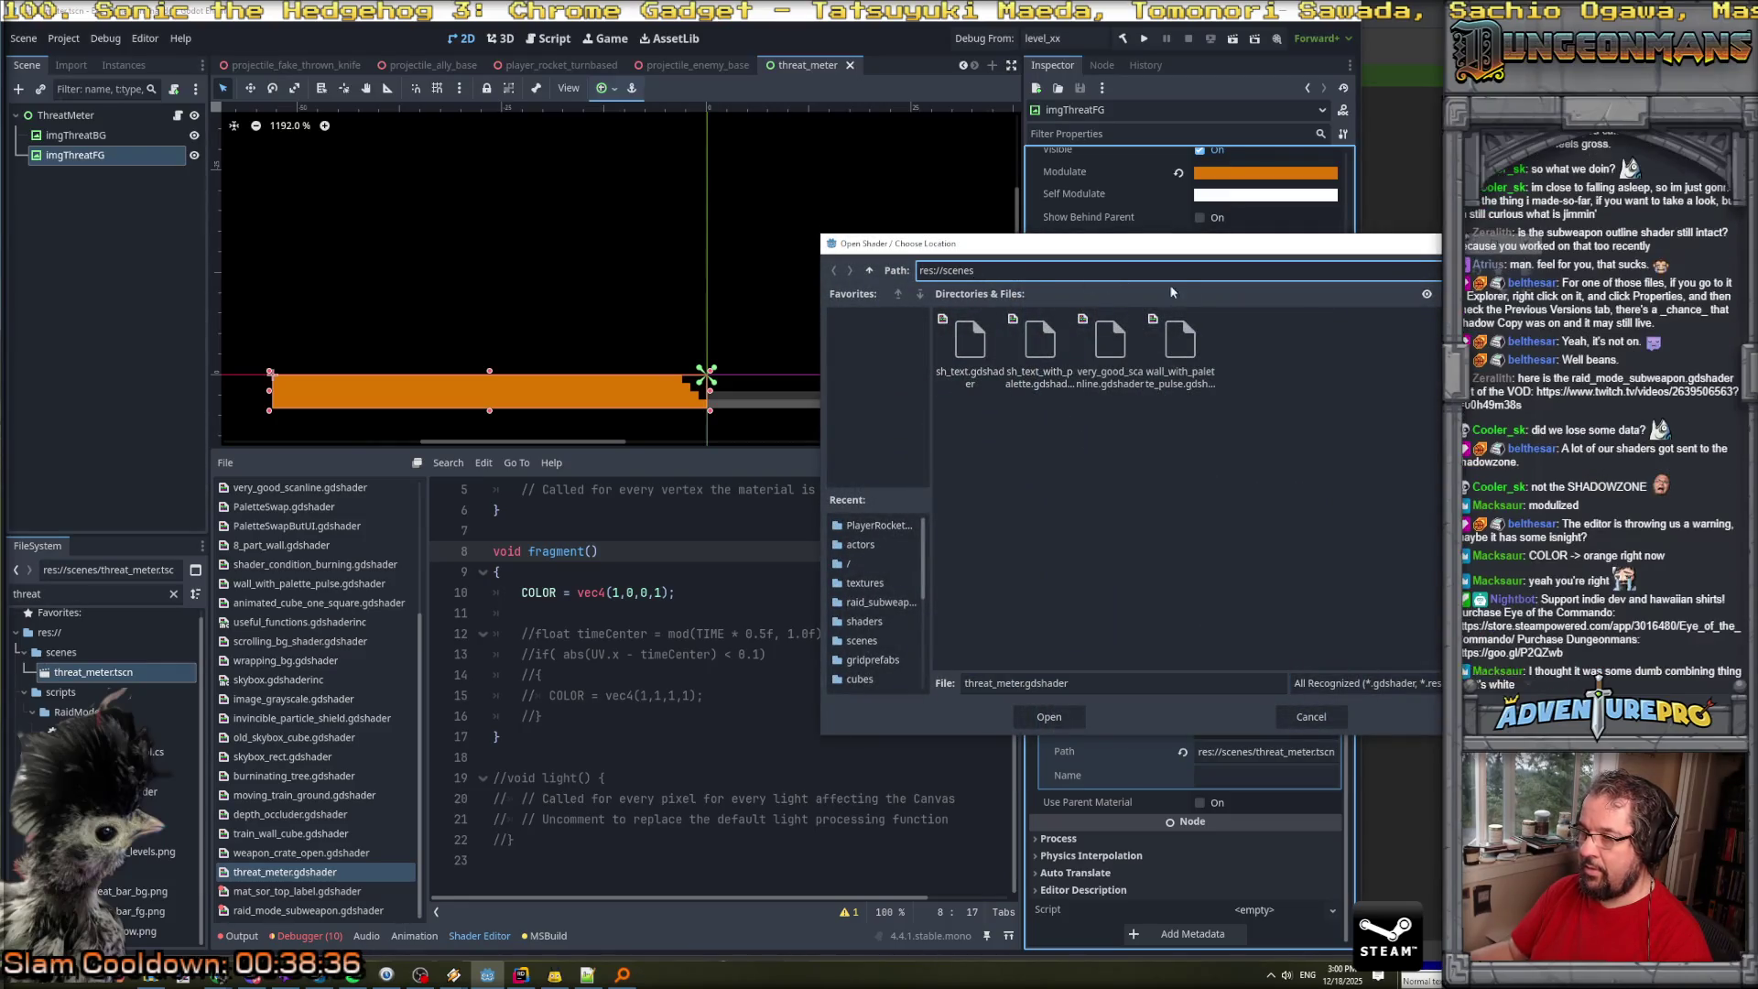
click(869, 270)
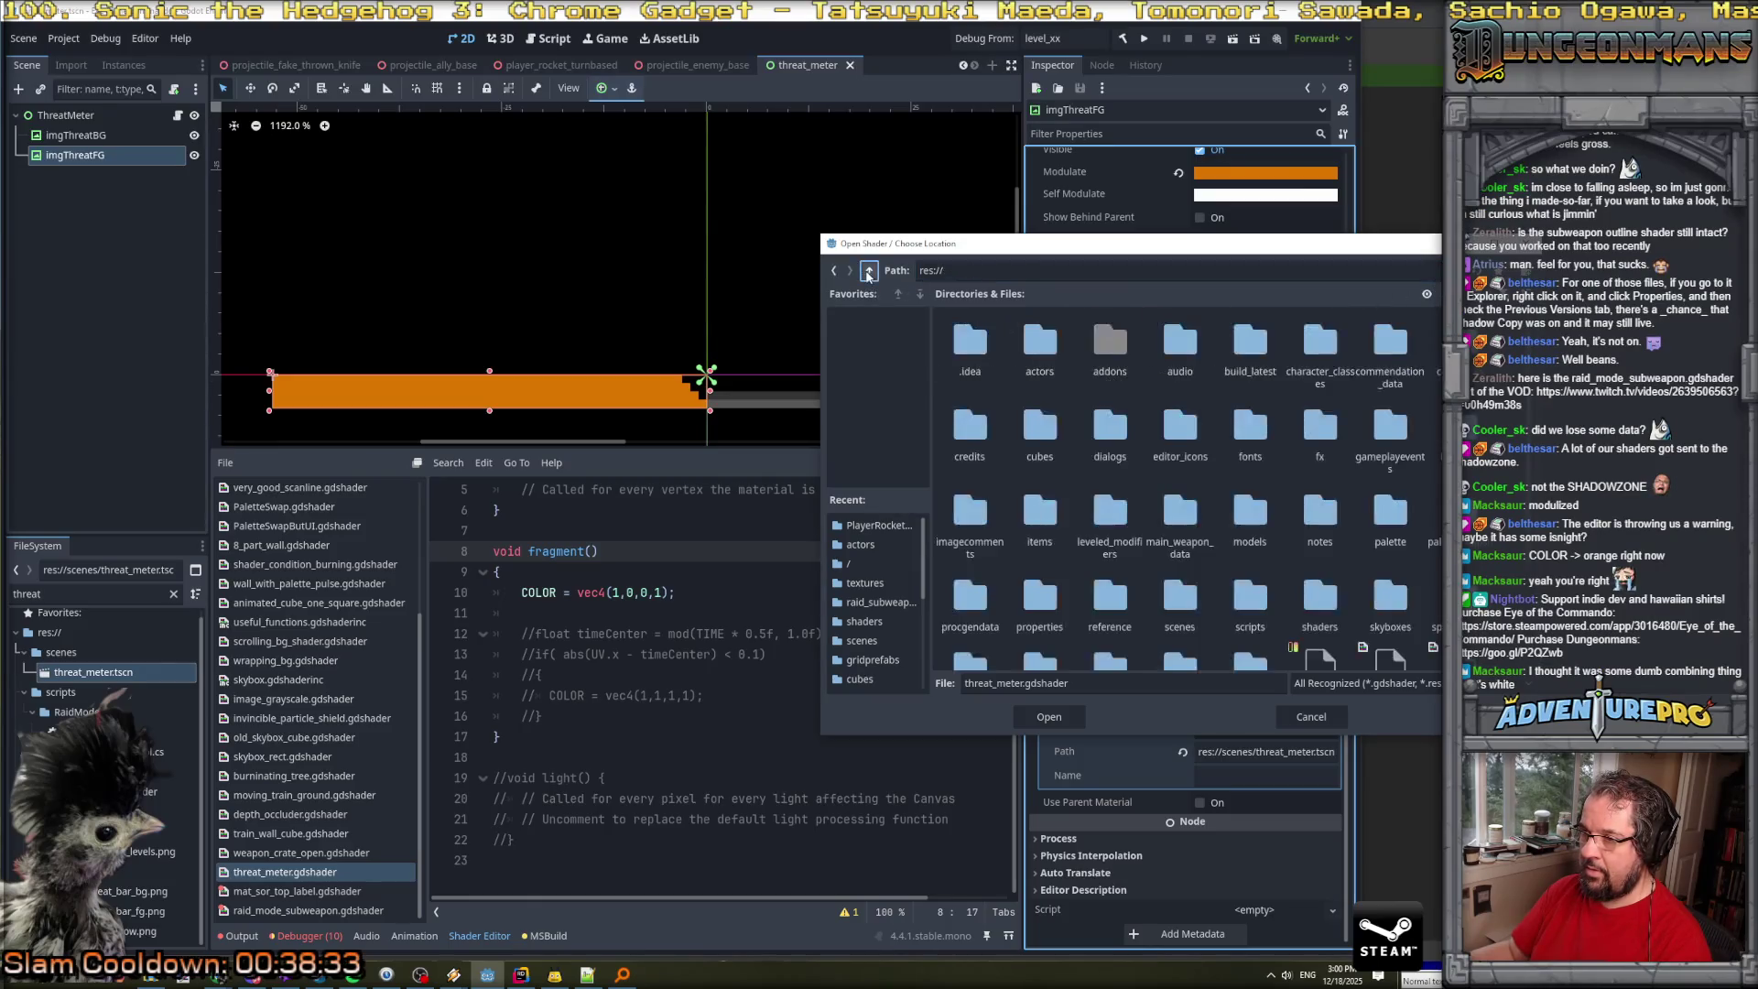
scroll(1058, 502, down, 2)
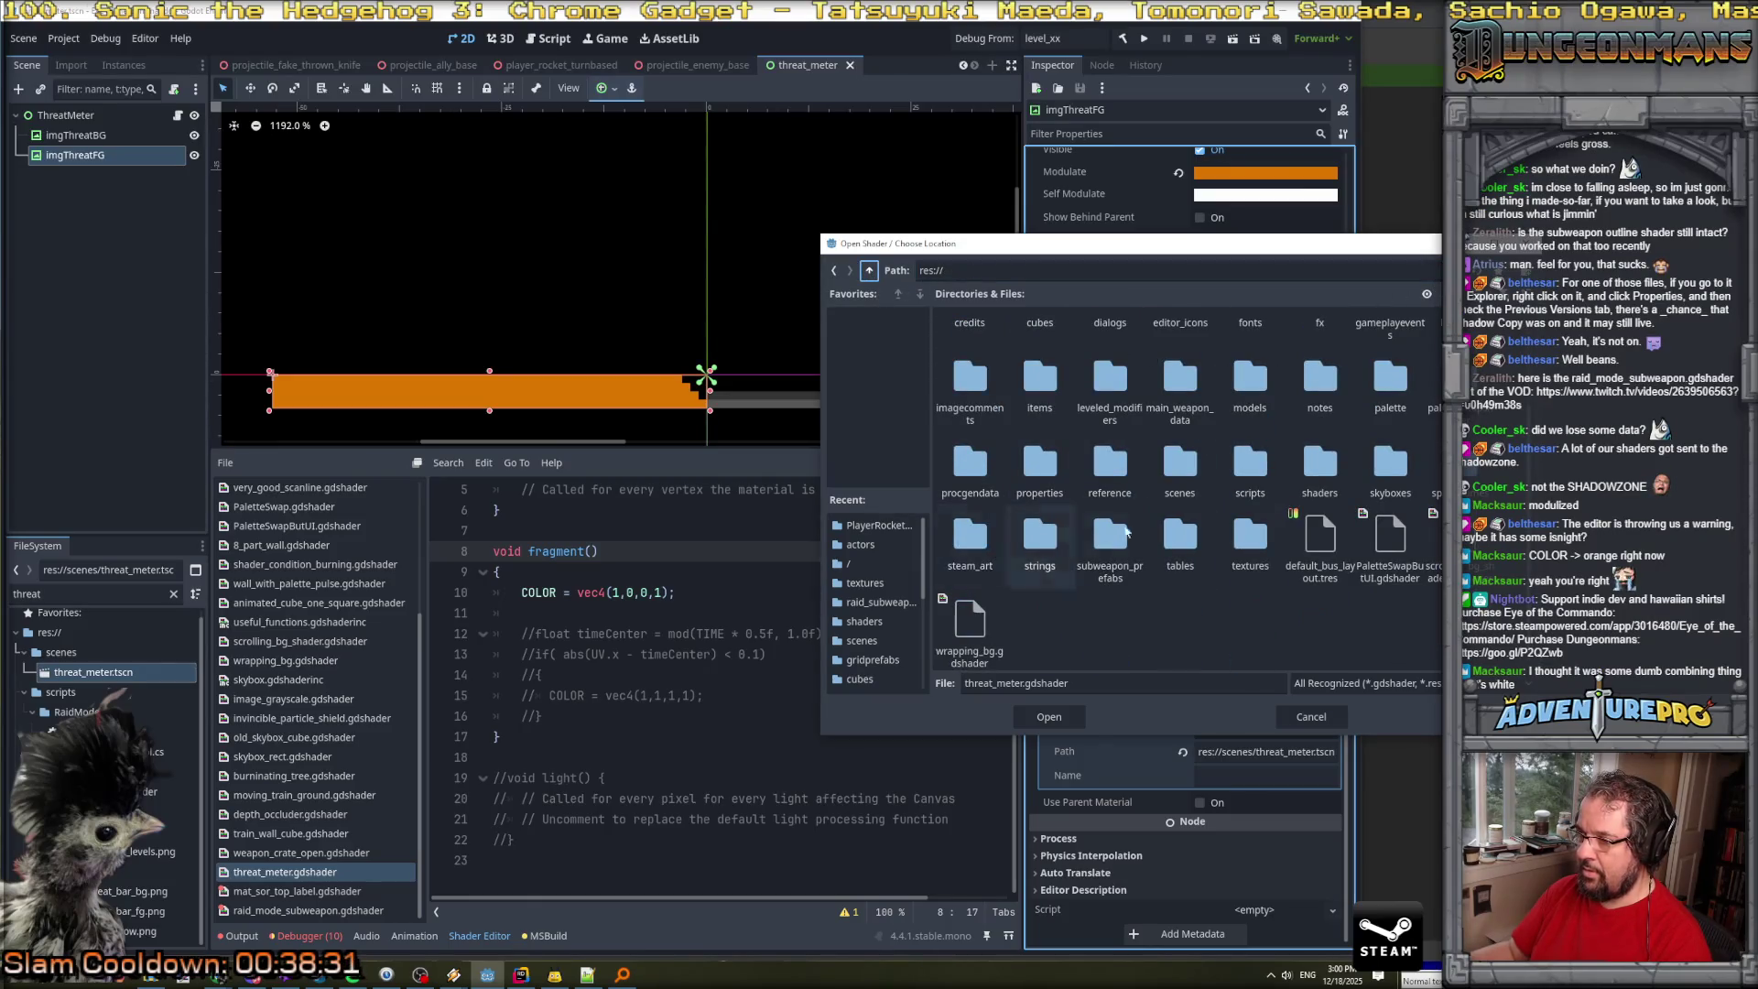
double_click(1319, 463)
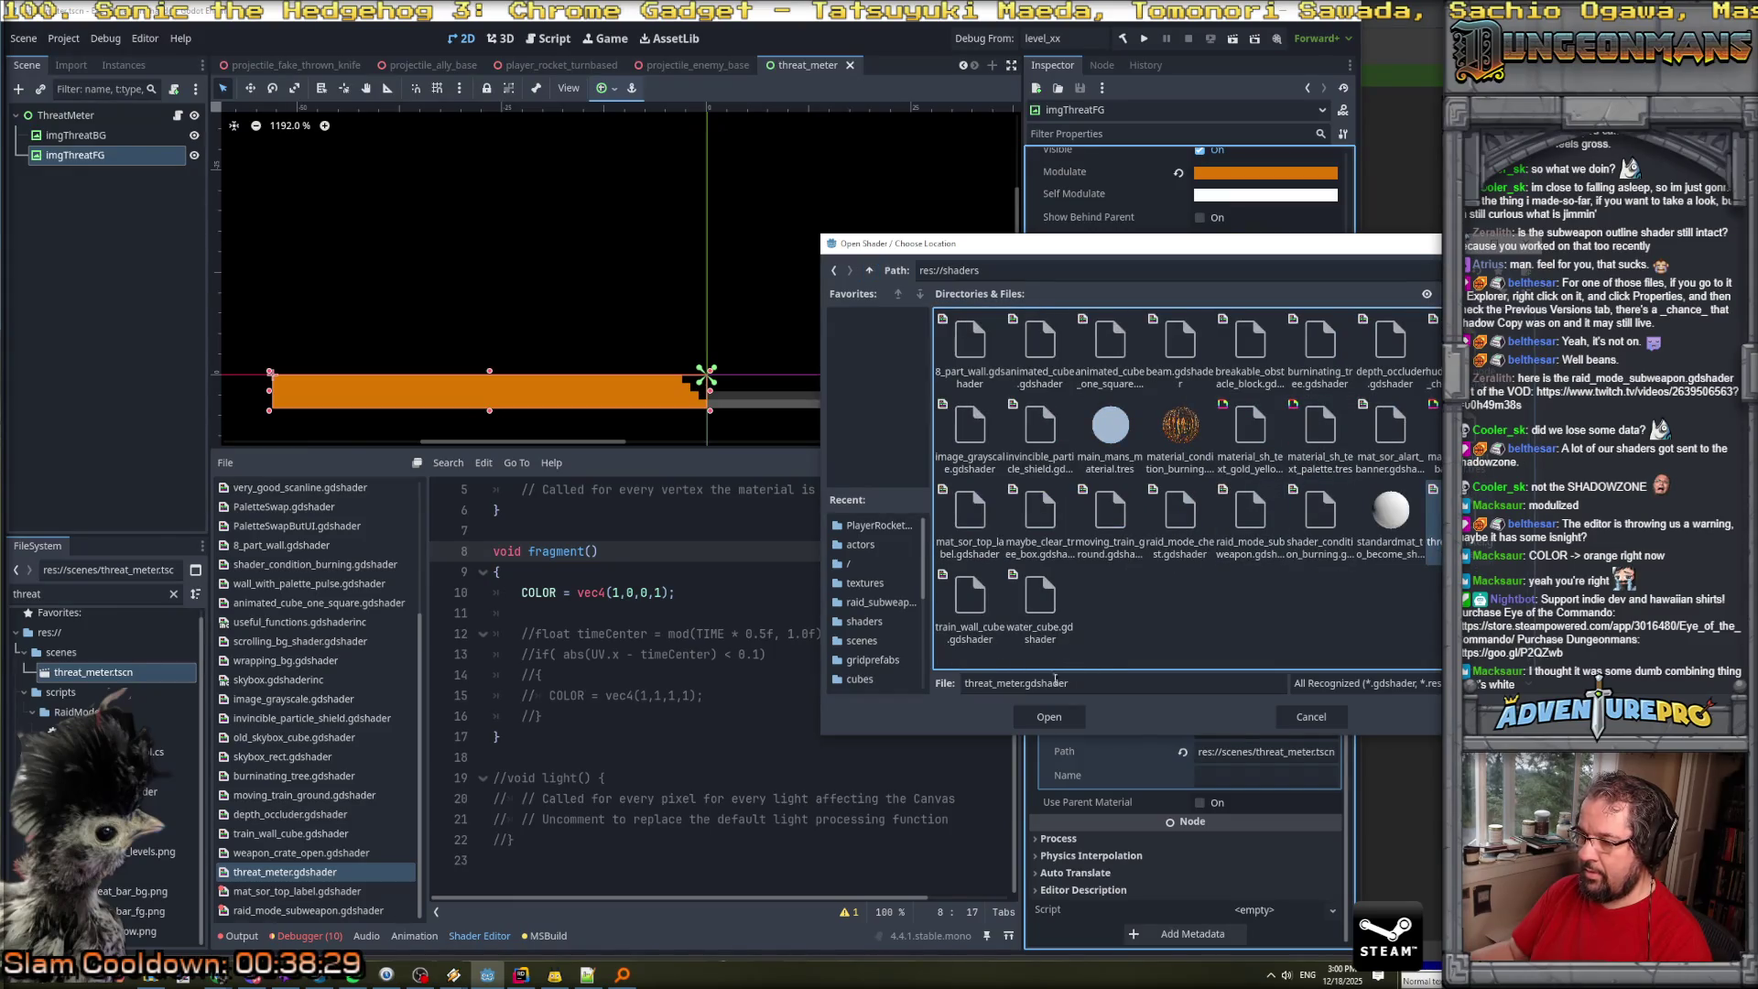
double_click(1024, 691)
text(red)
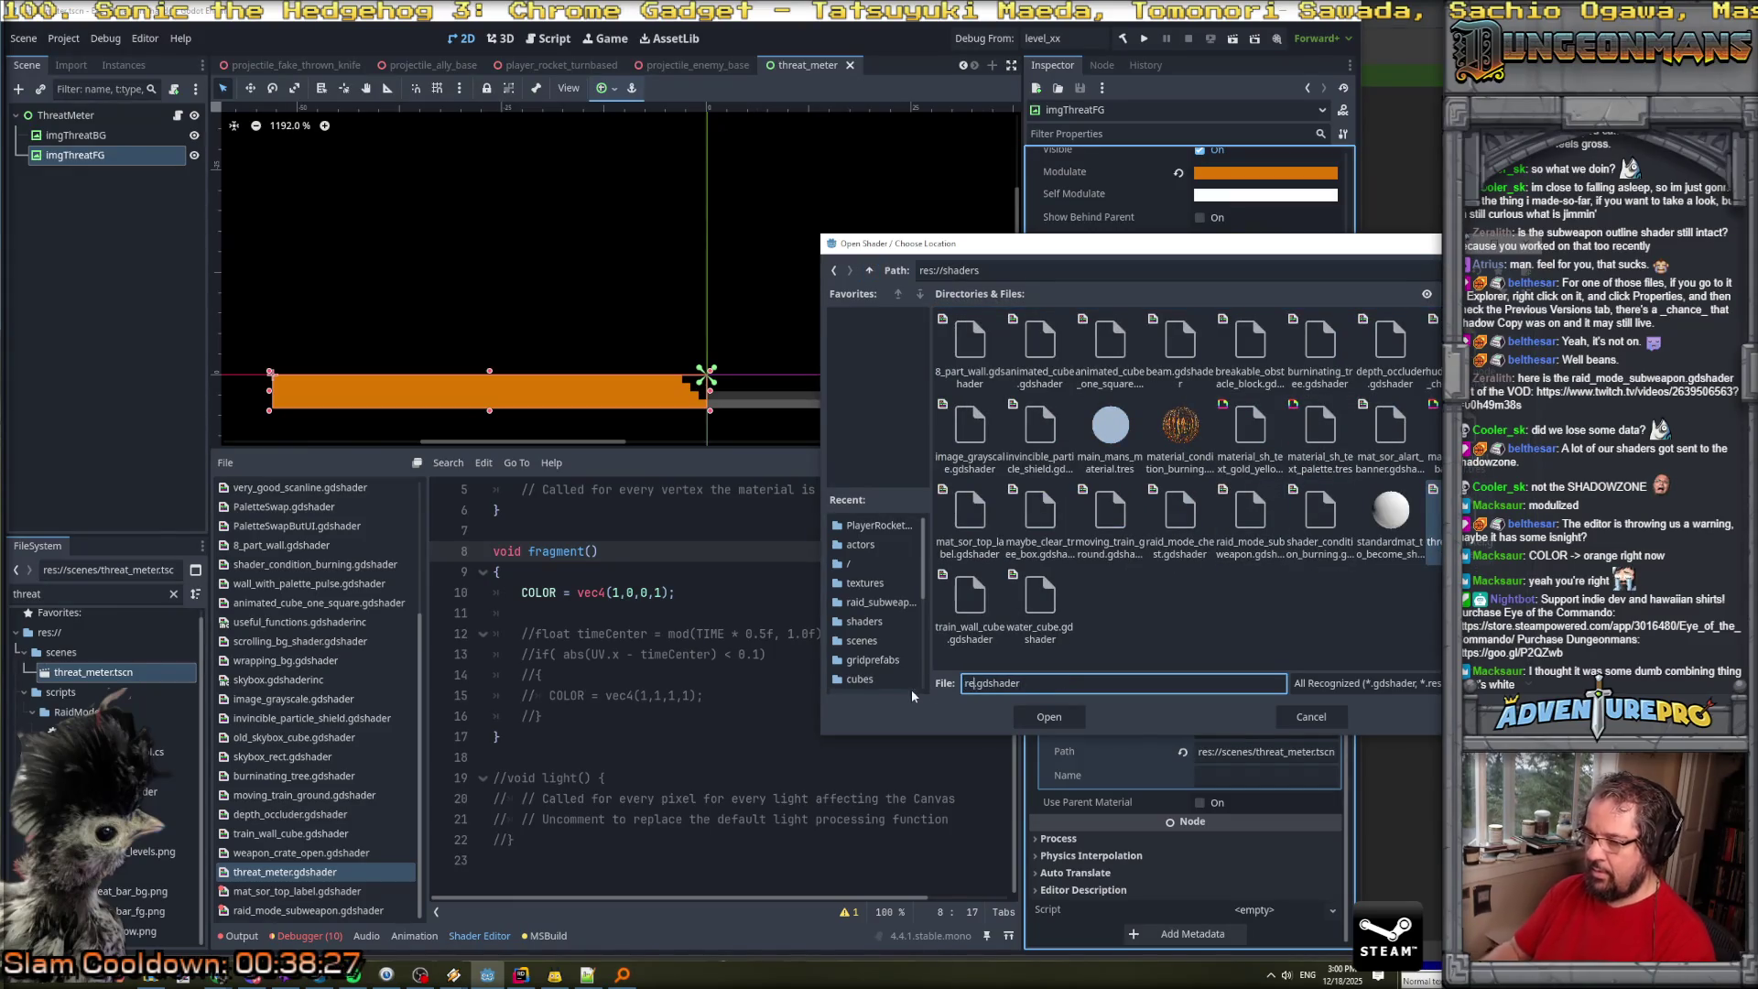
text(_red_red)
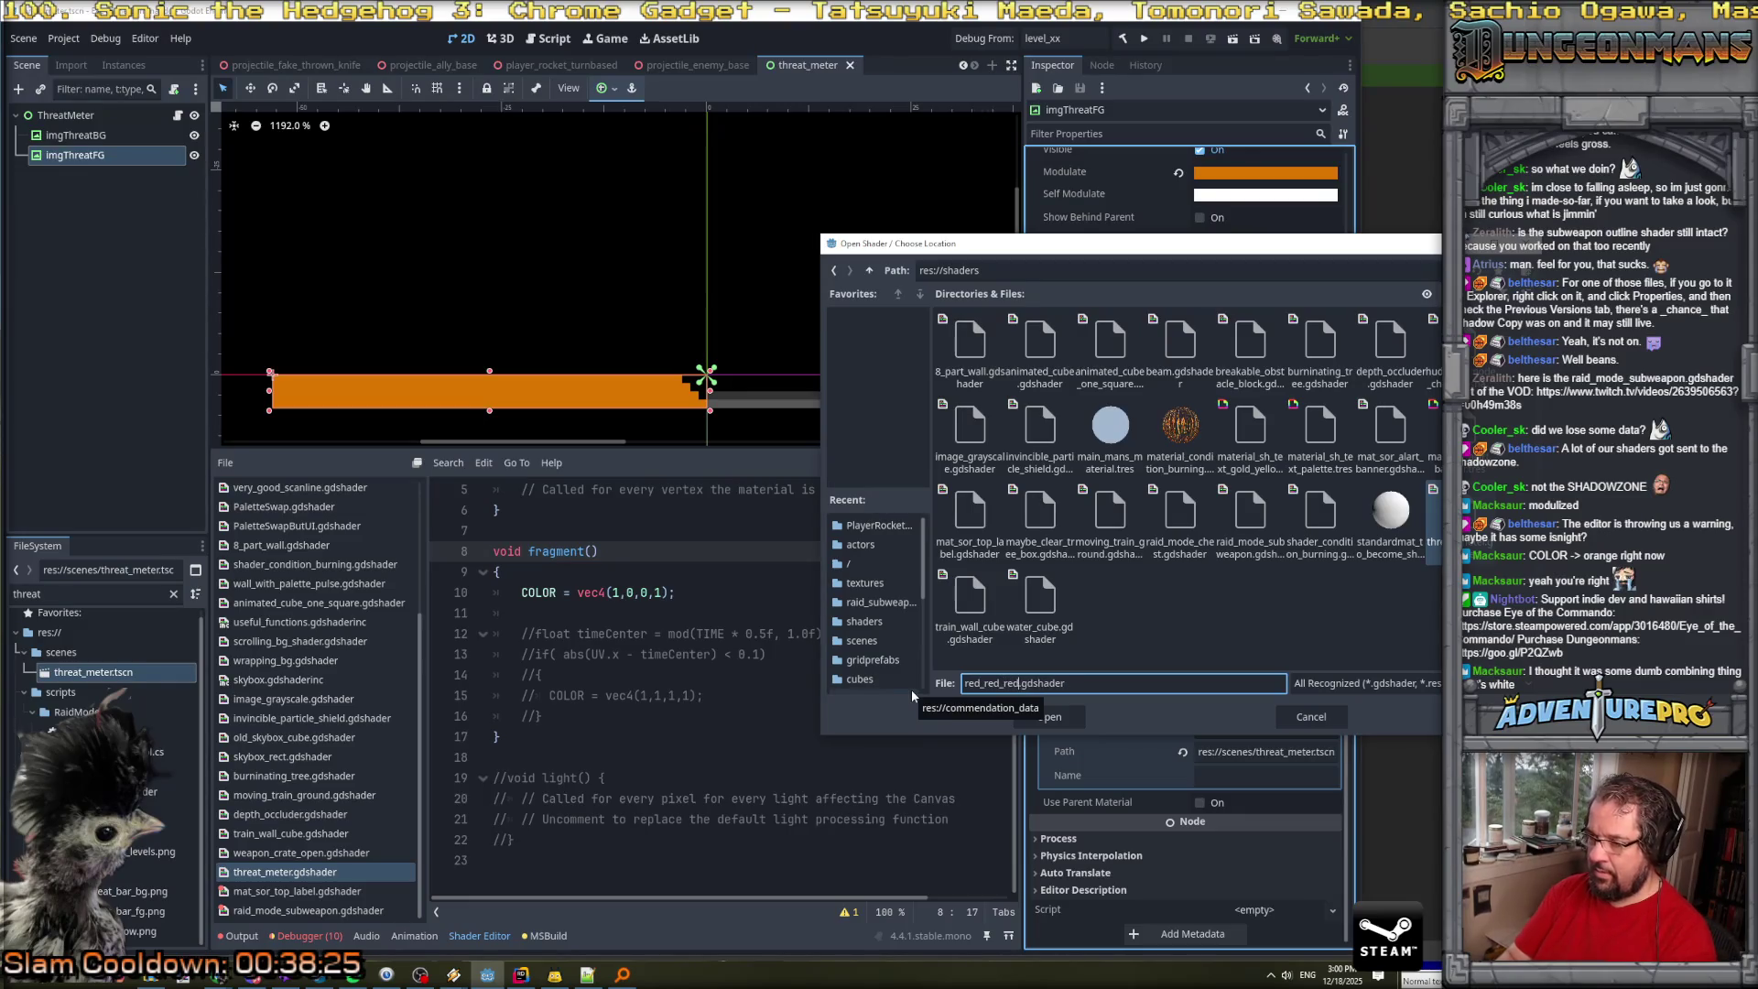
key(Return)
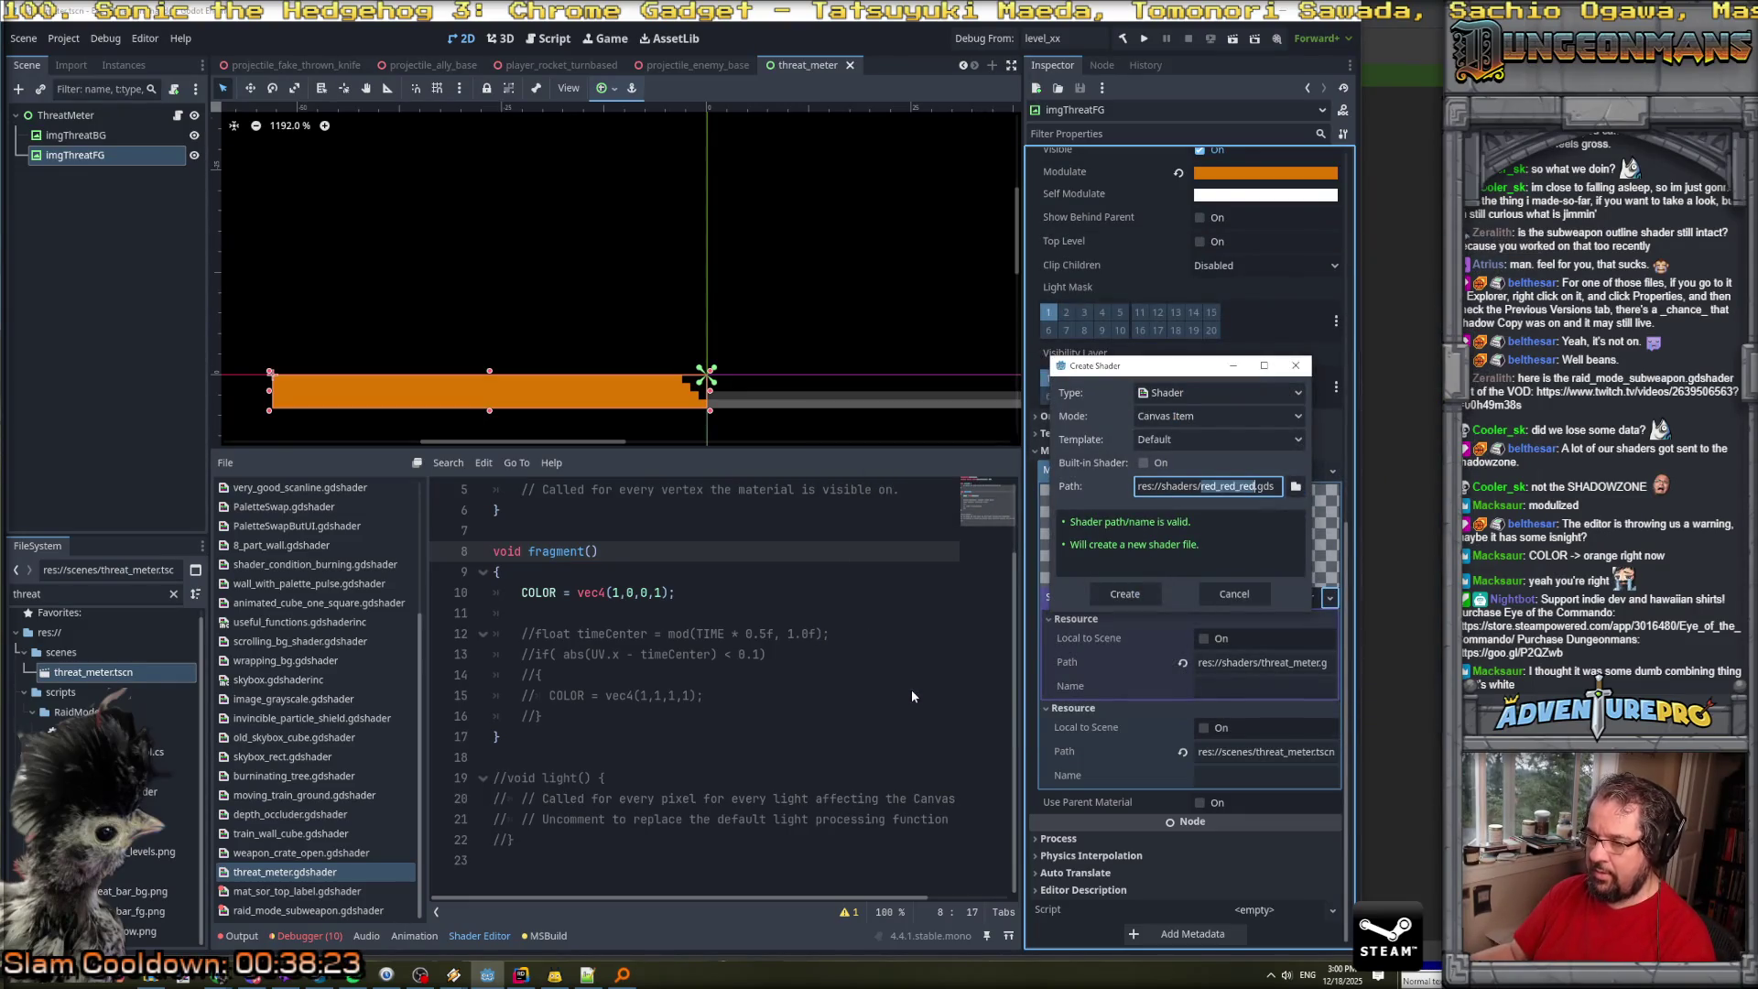
click(1098, 595)
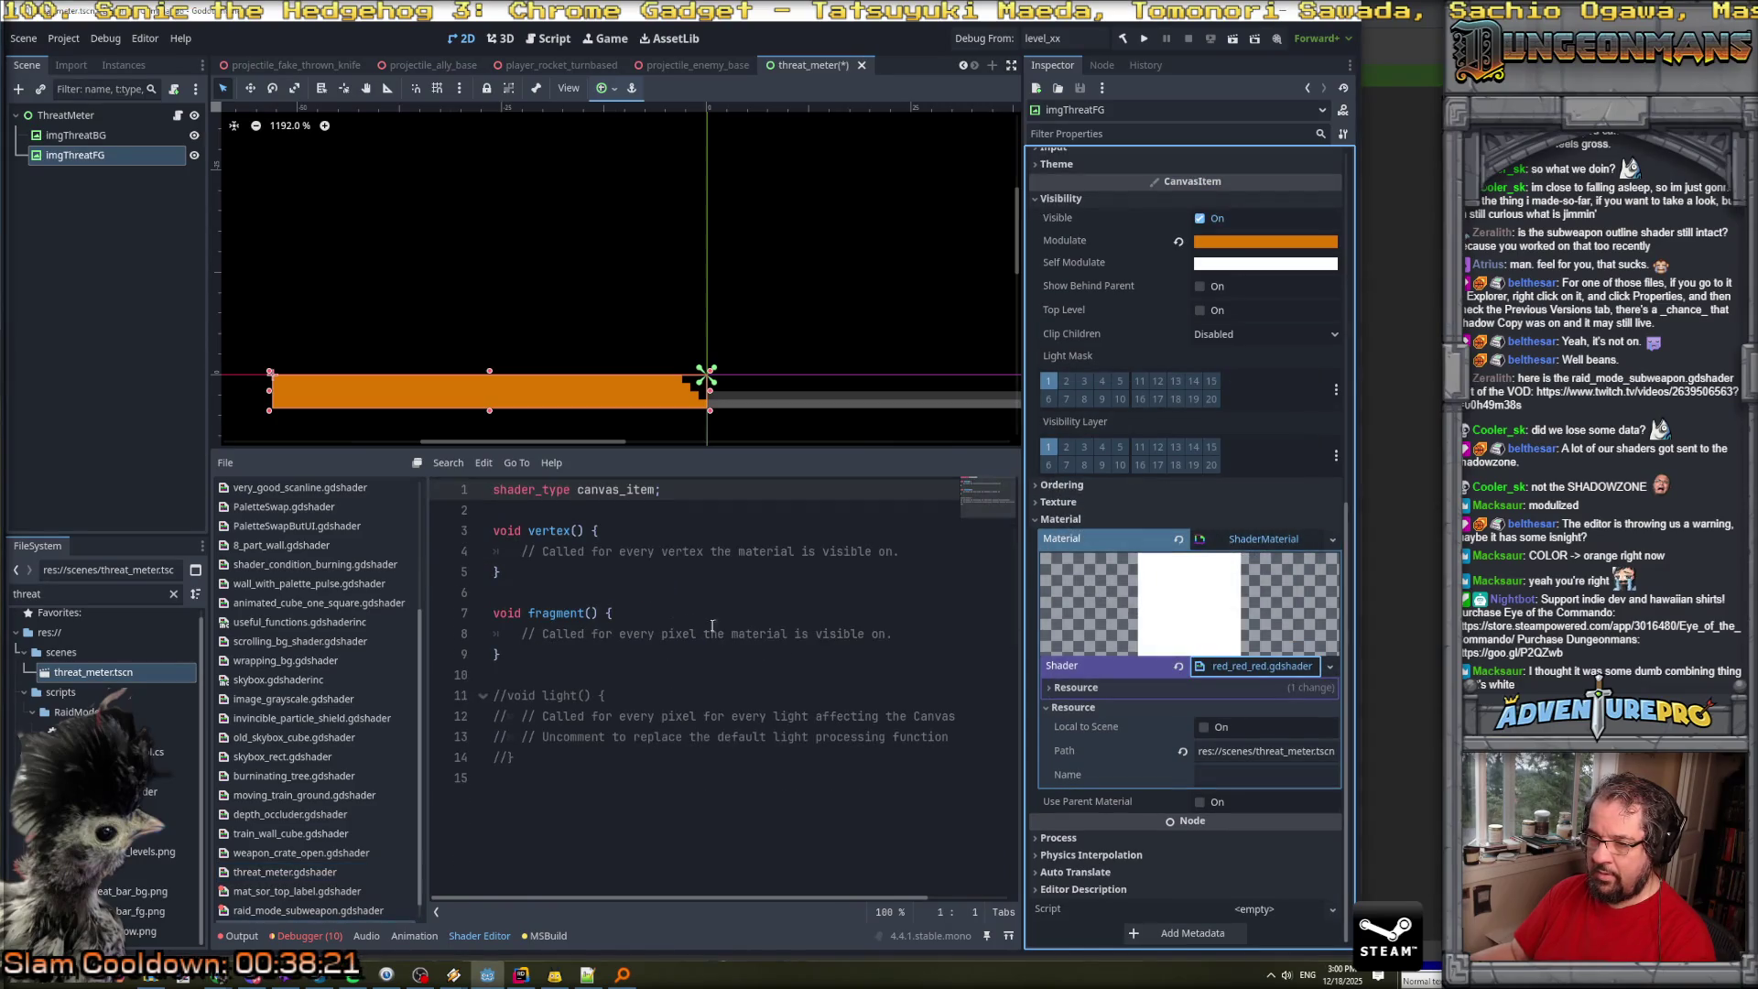
Write COLOR = vec4(1,0,0,1) in fragment, save so the bar turns red, and open the shader options.
click(627, 614)
key(Return)
text(COLOR)
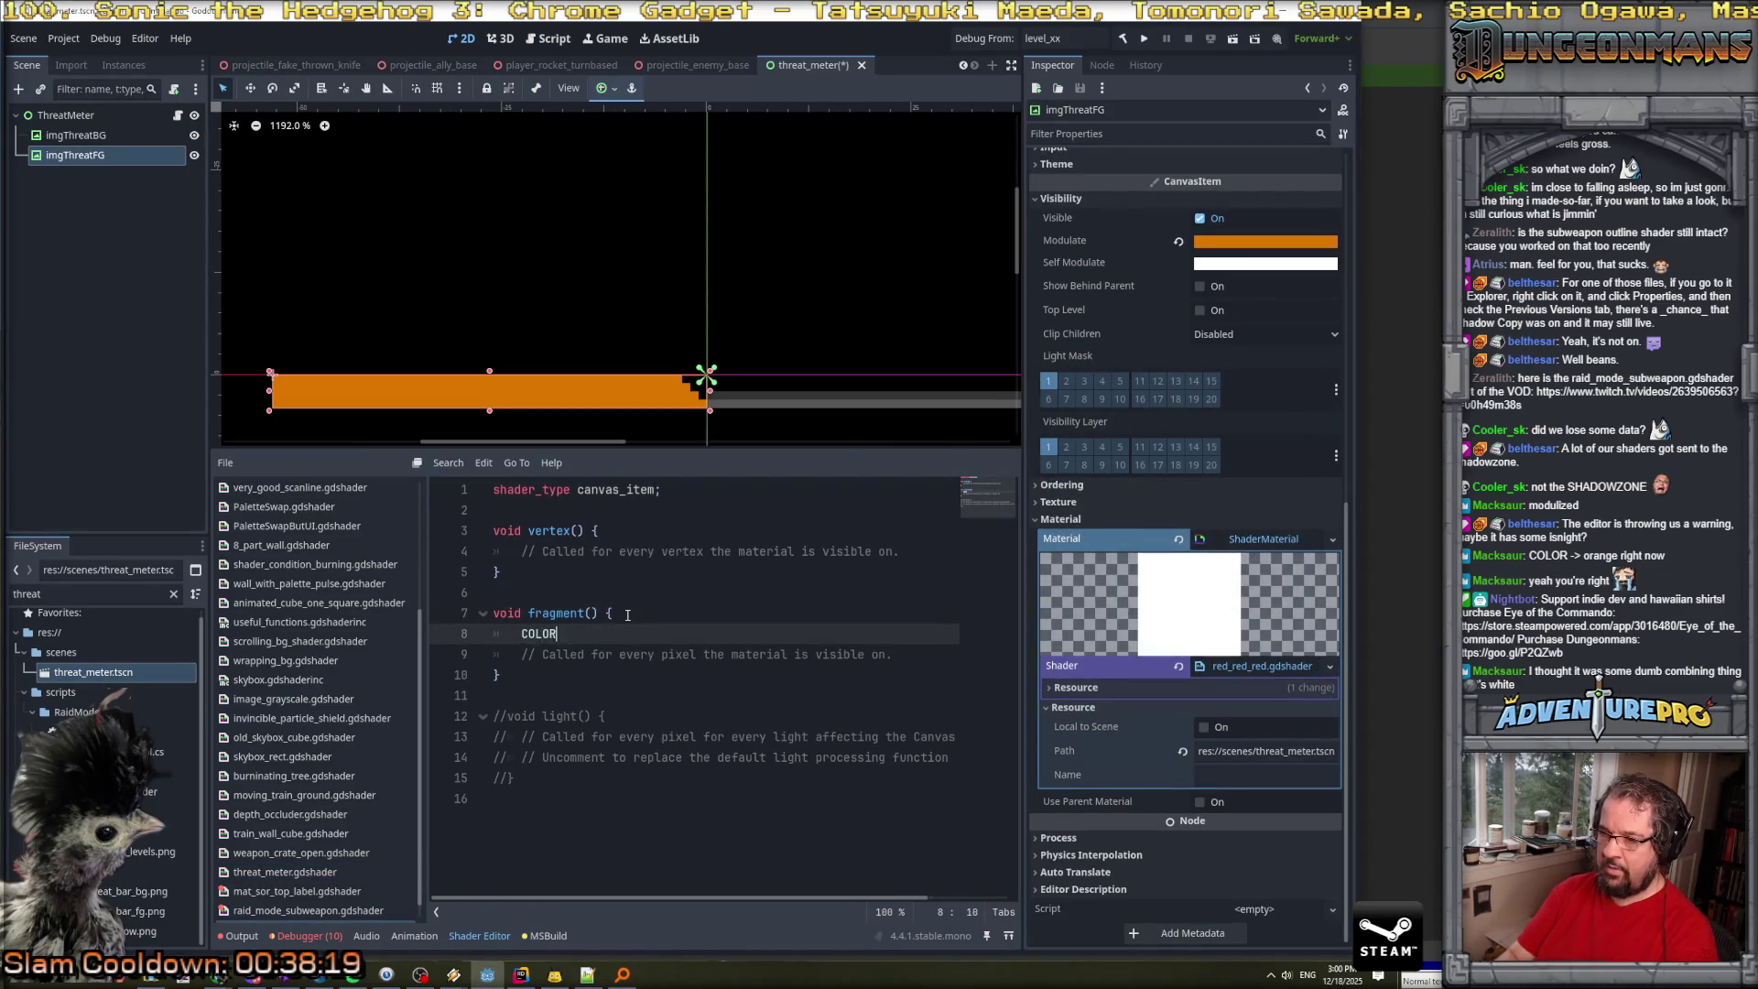
text( = n)
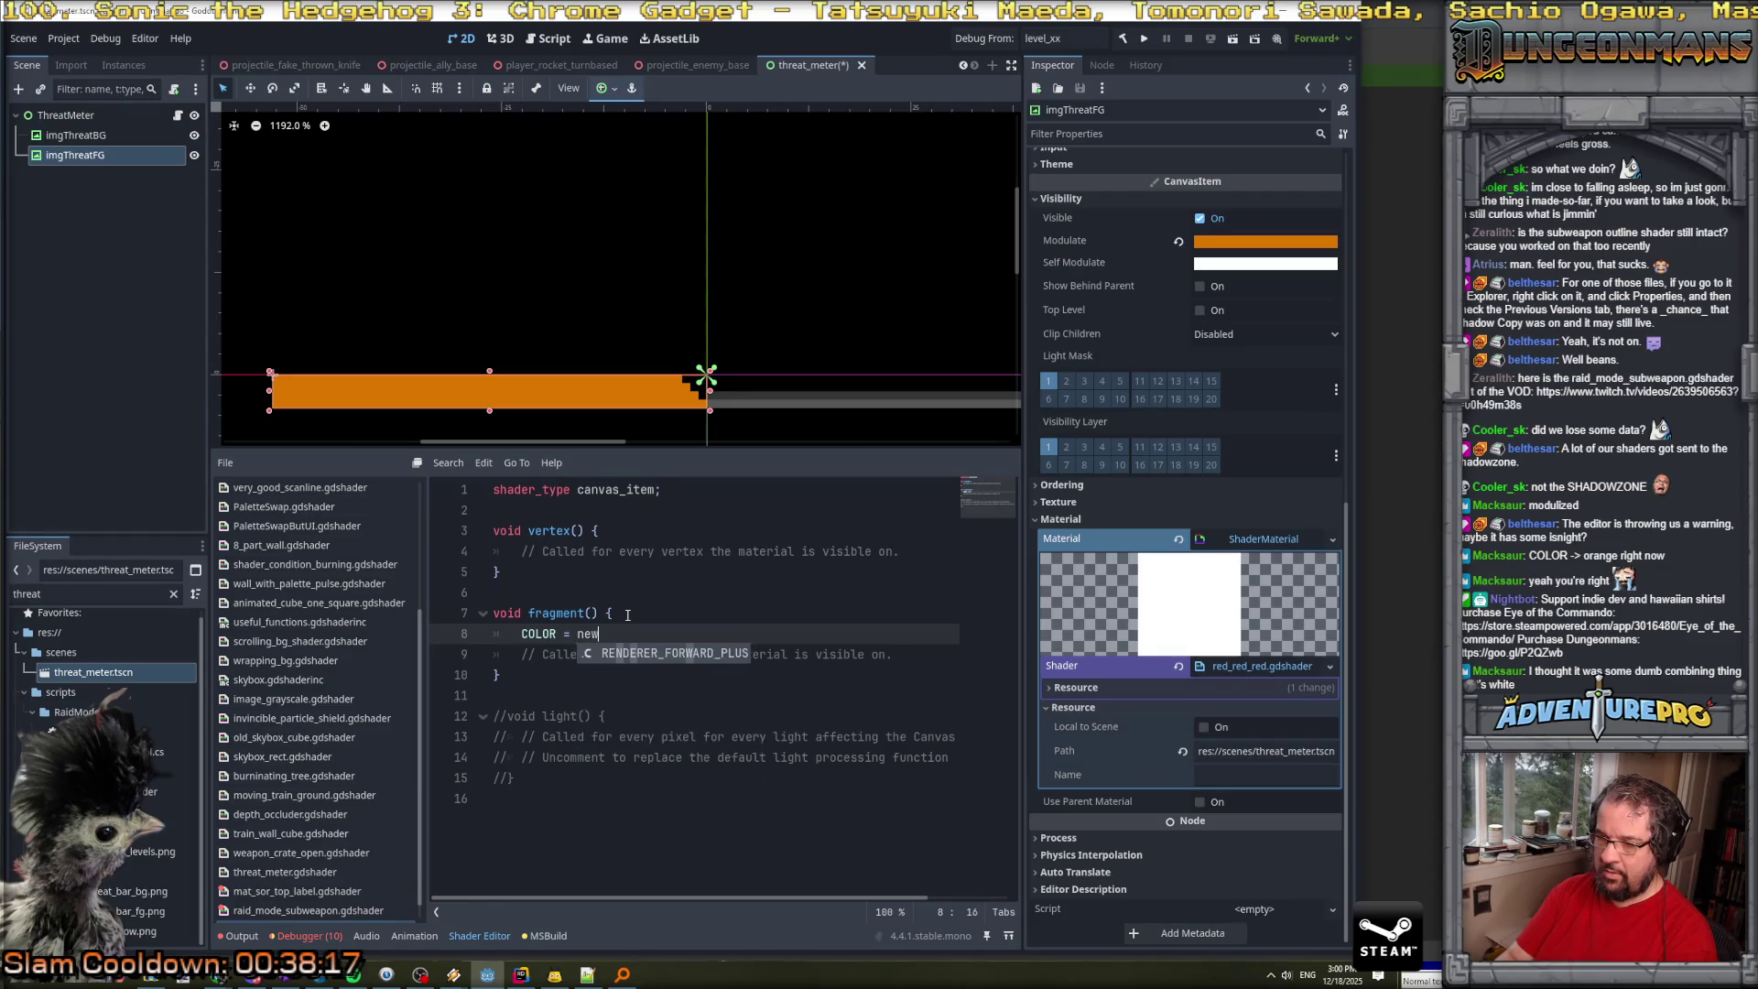
key(BackSpace)
text(vec4(1,)
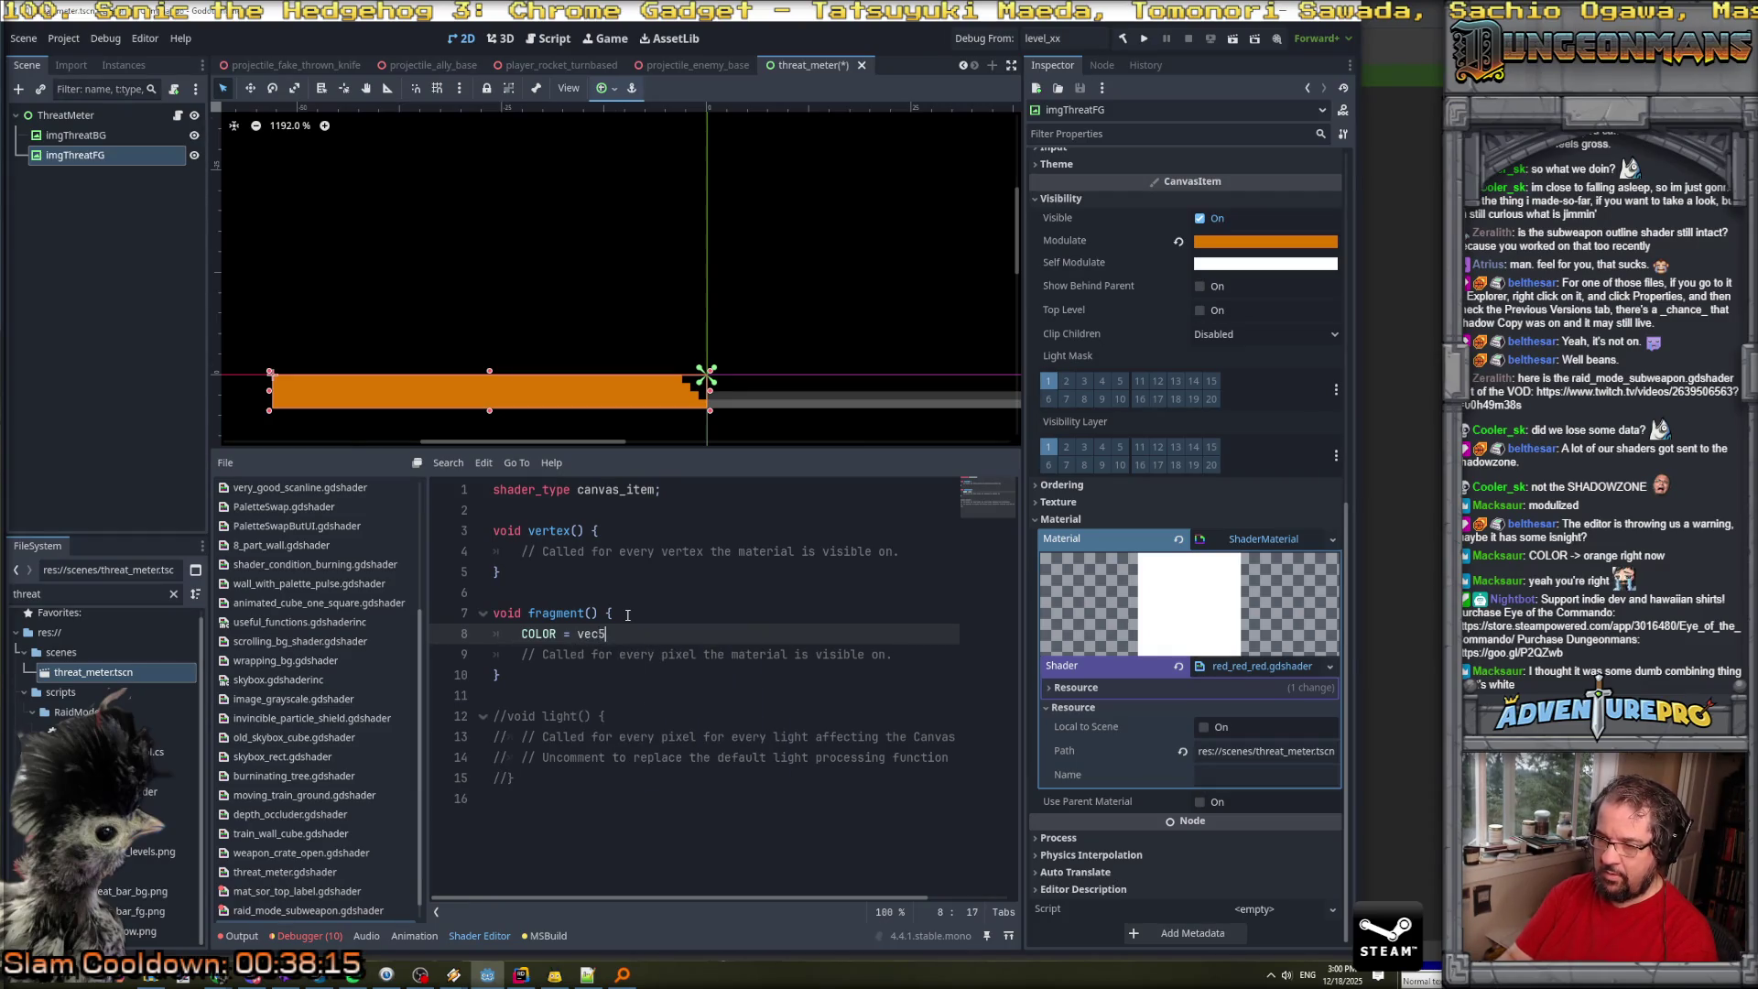
text(0,0,1)
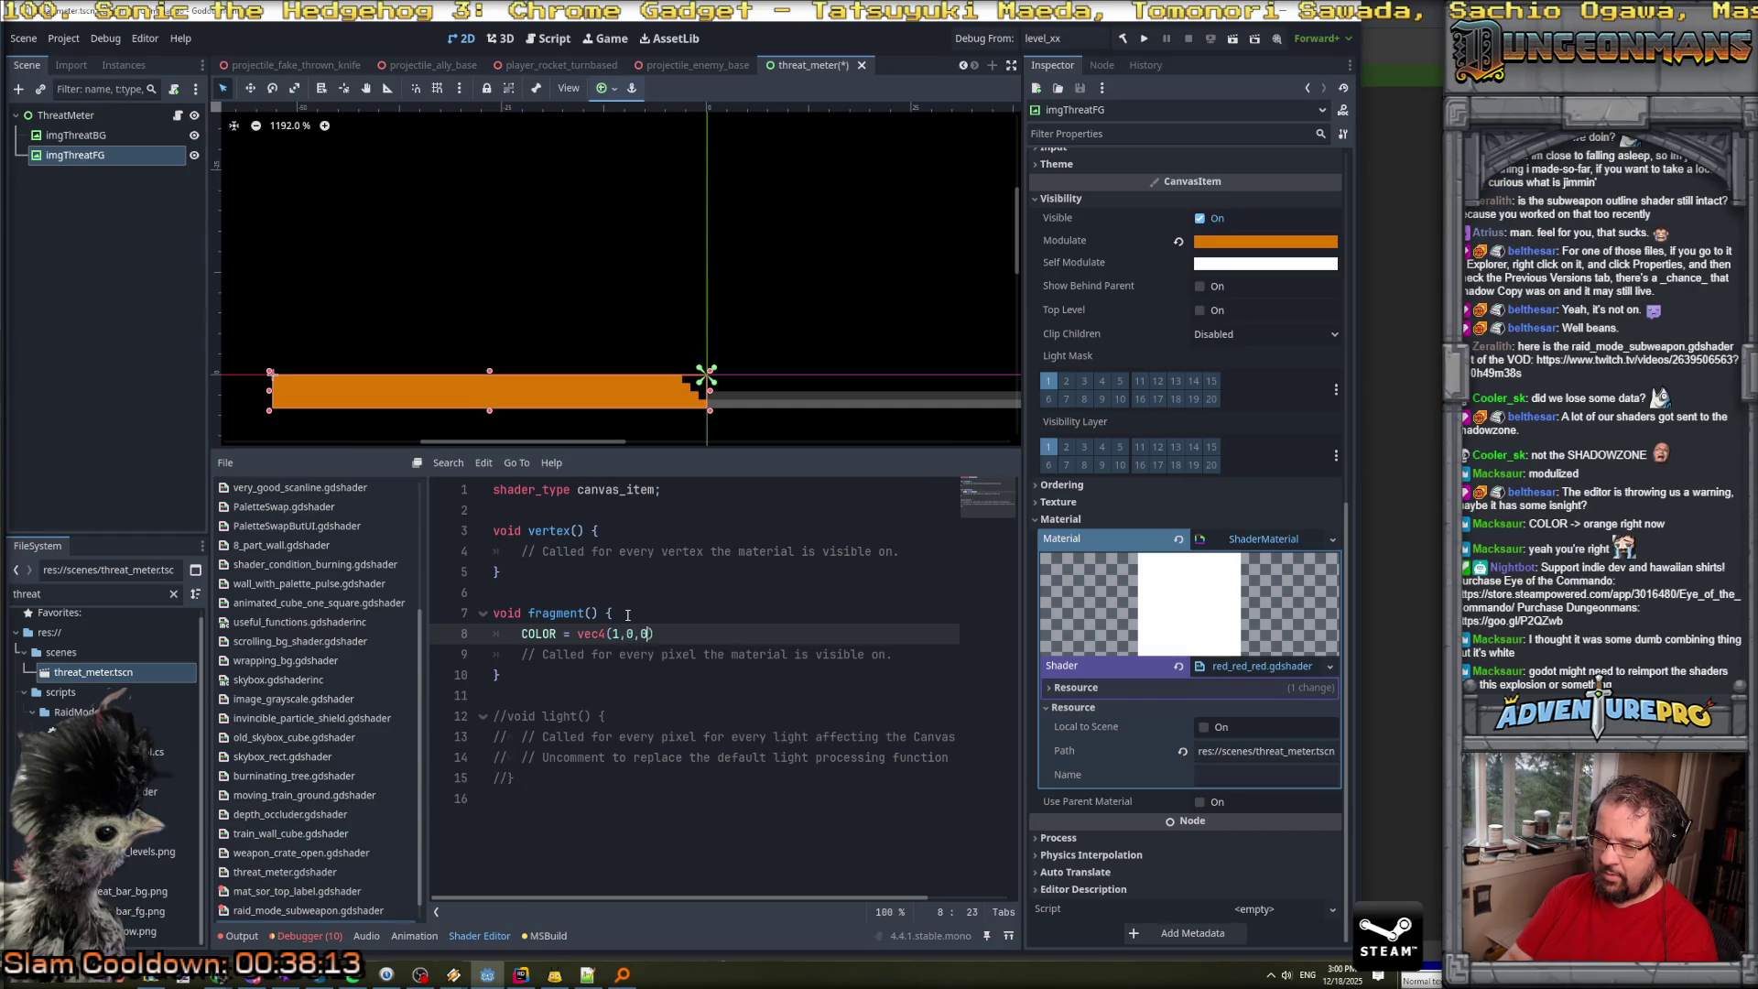
text();)
key(Return)
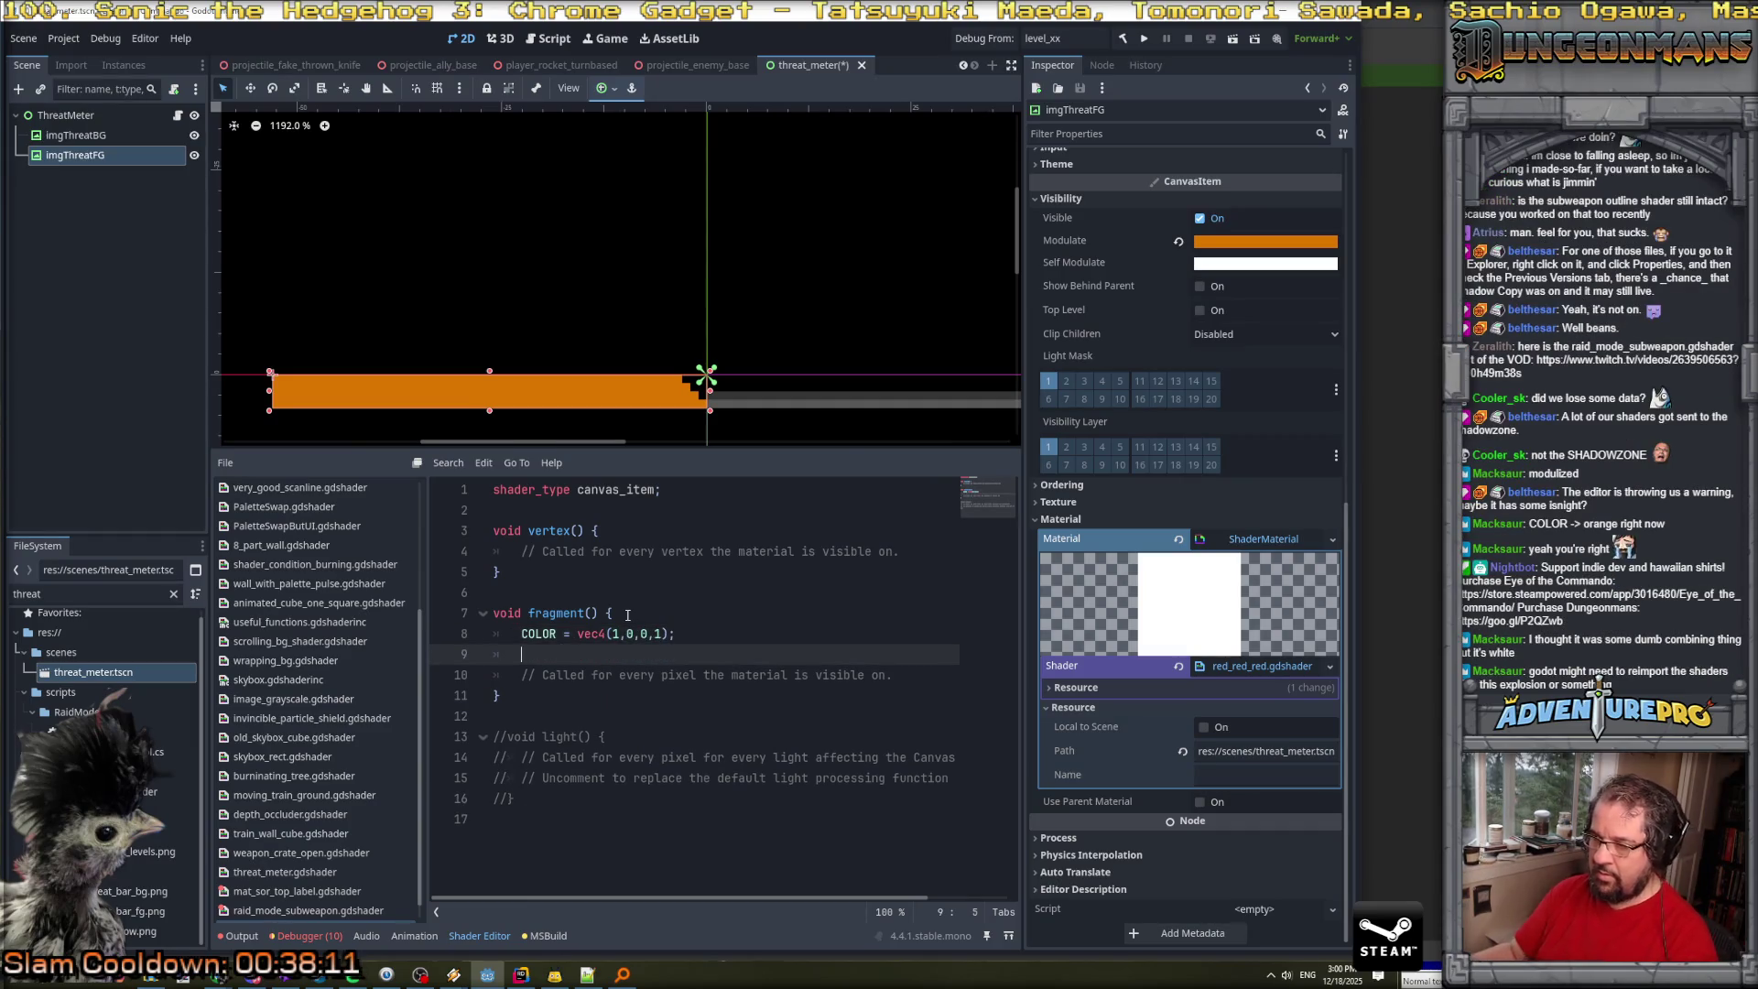
key(ctrl+s)
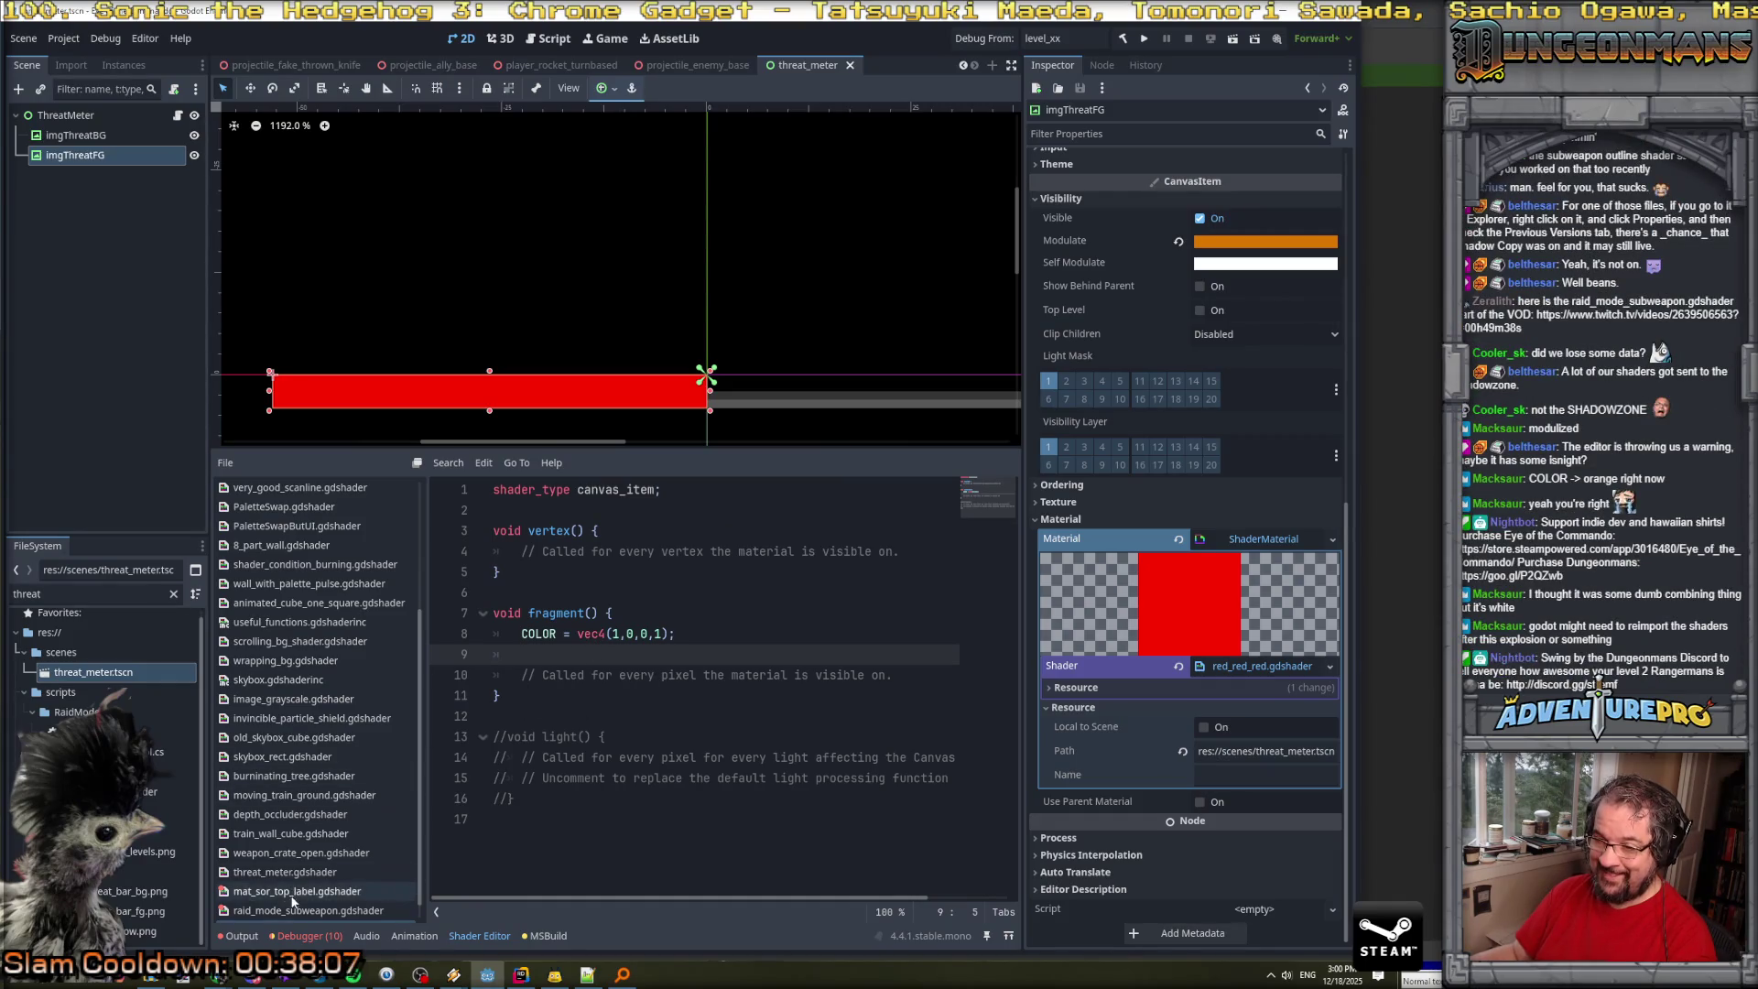
click(1331, 668)
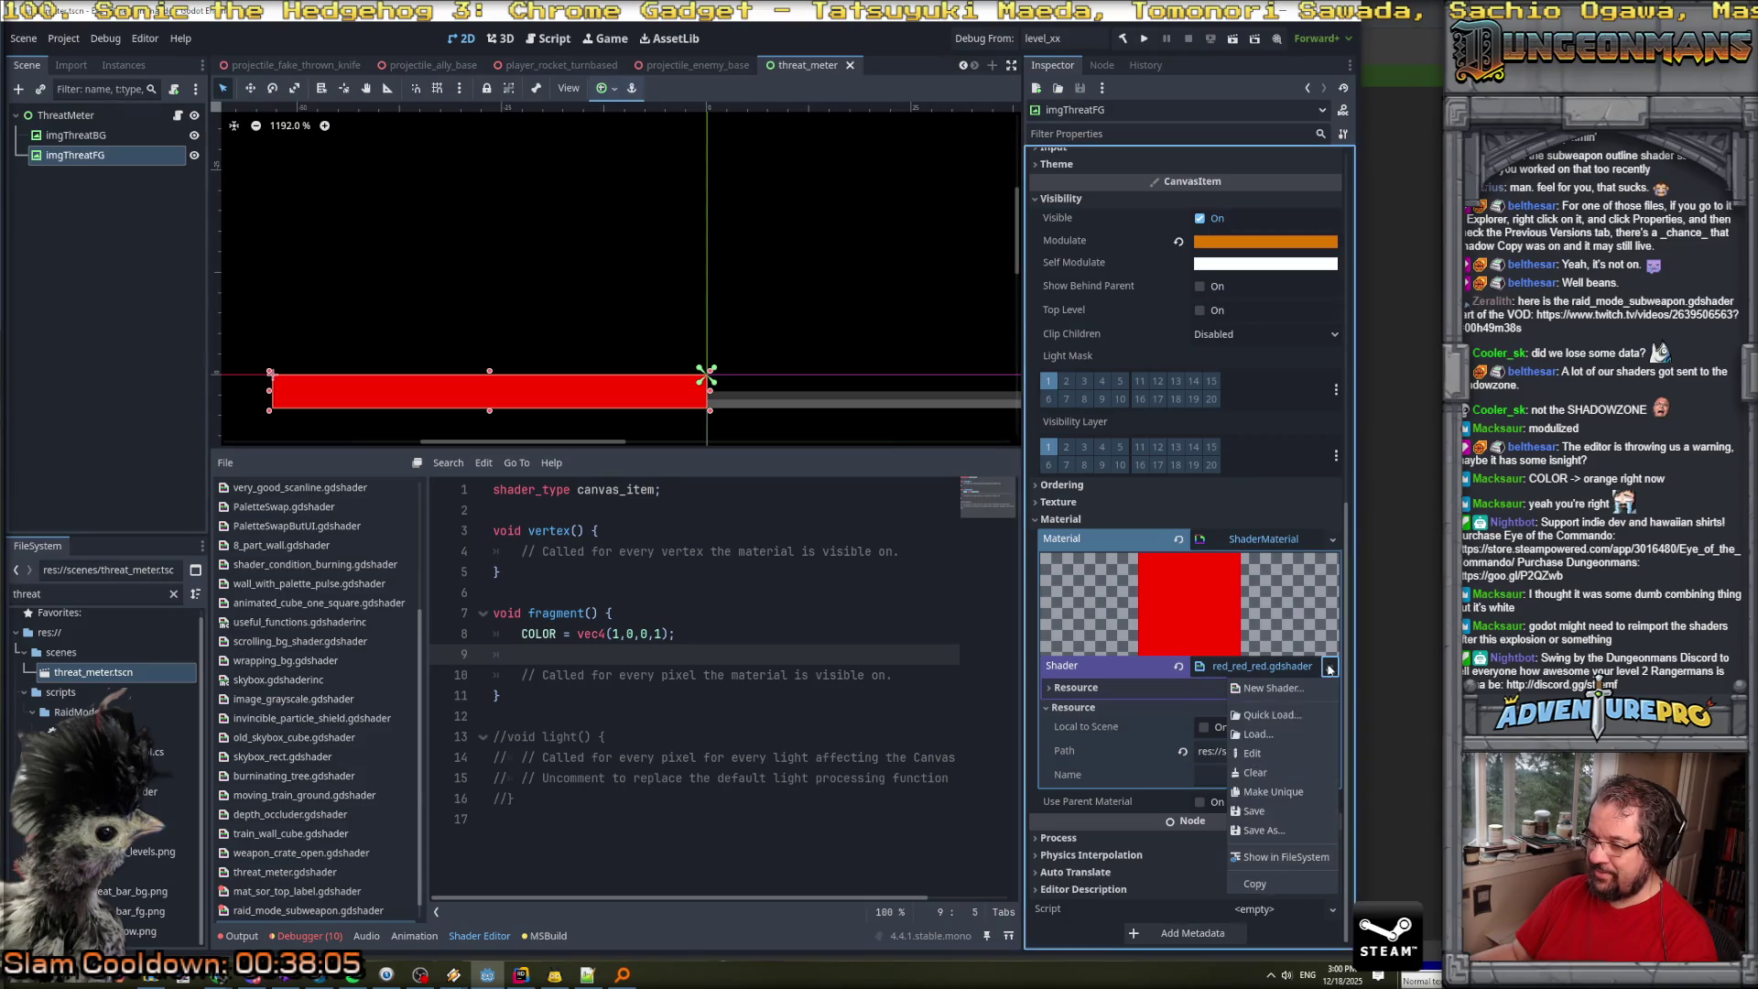
Quick Load threat_meter.gdshader back onto the threat bar's material.
click(1276, 714)
text(threa)
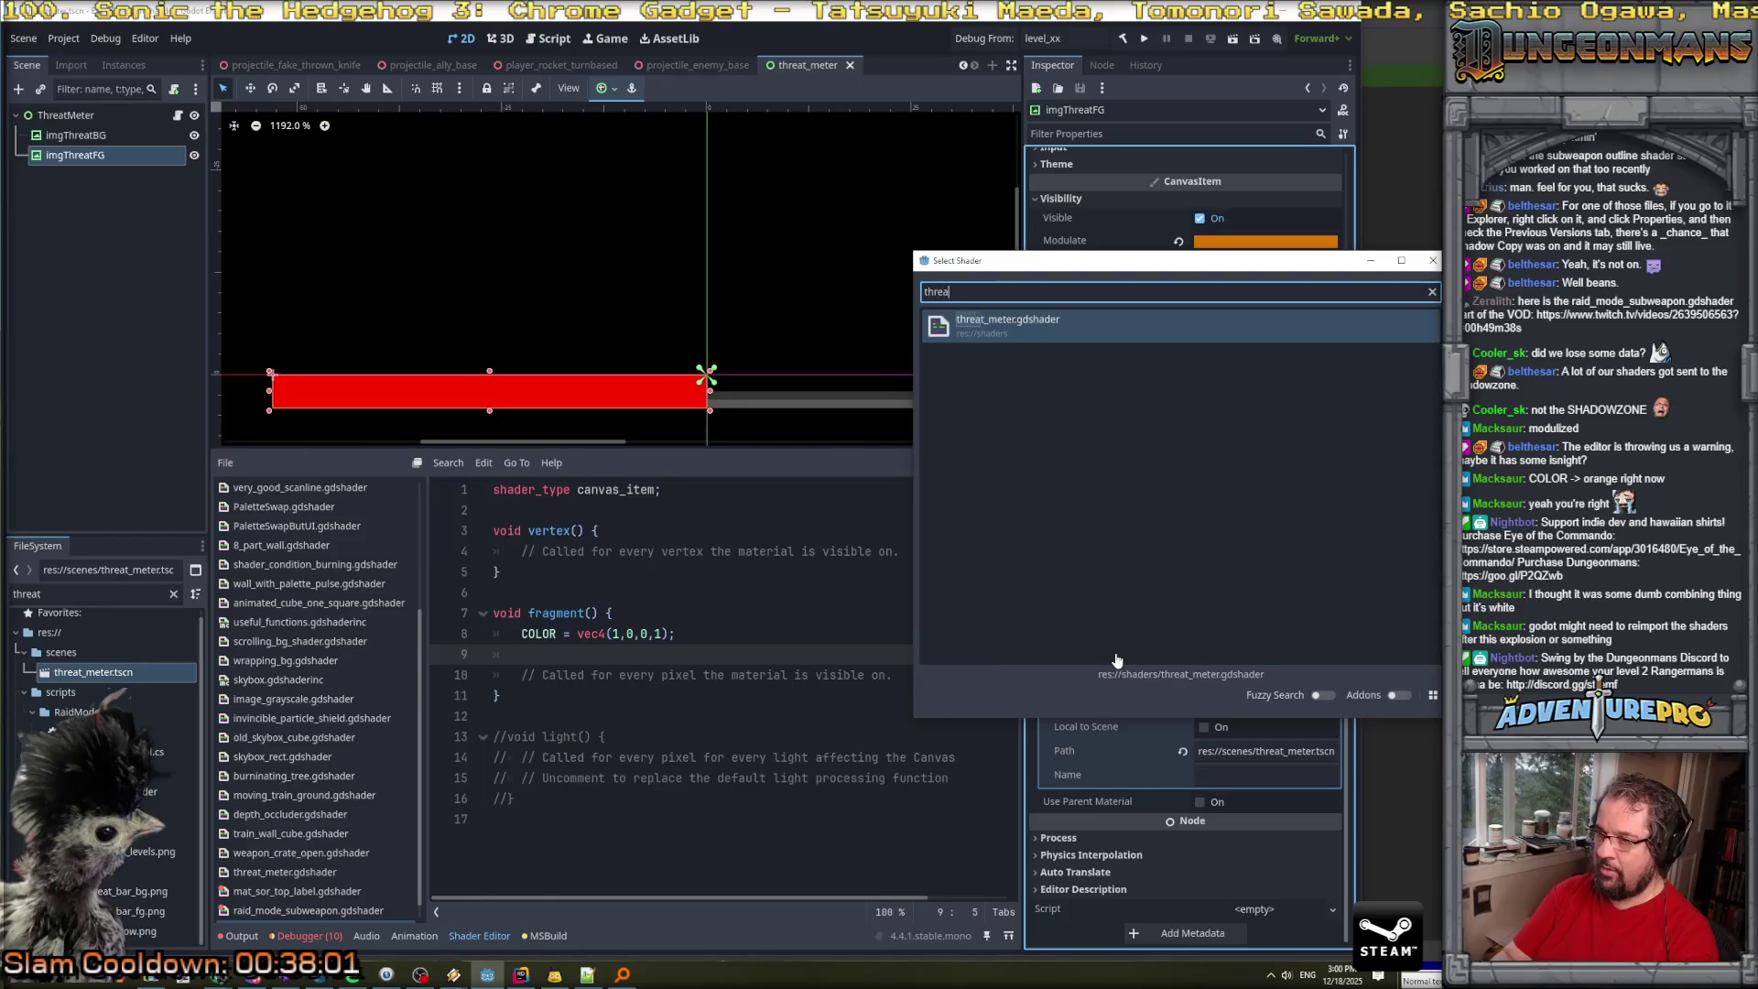
key(Return)
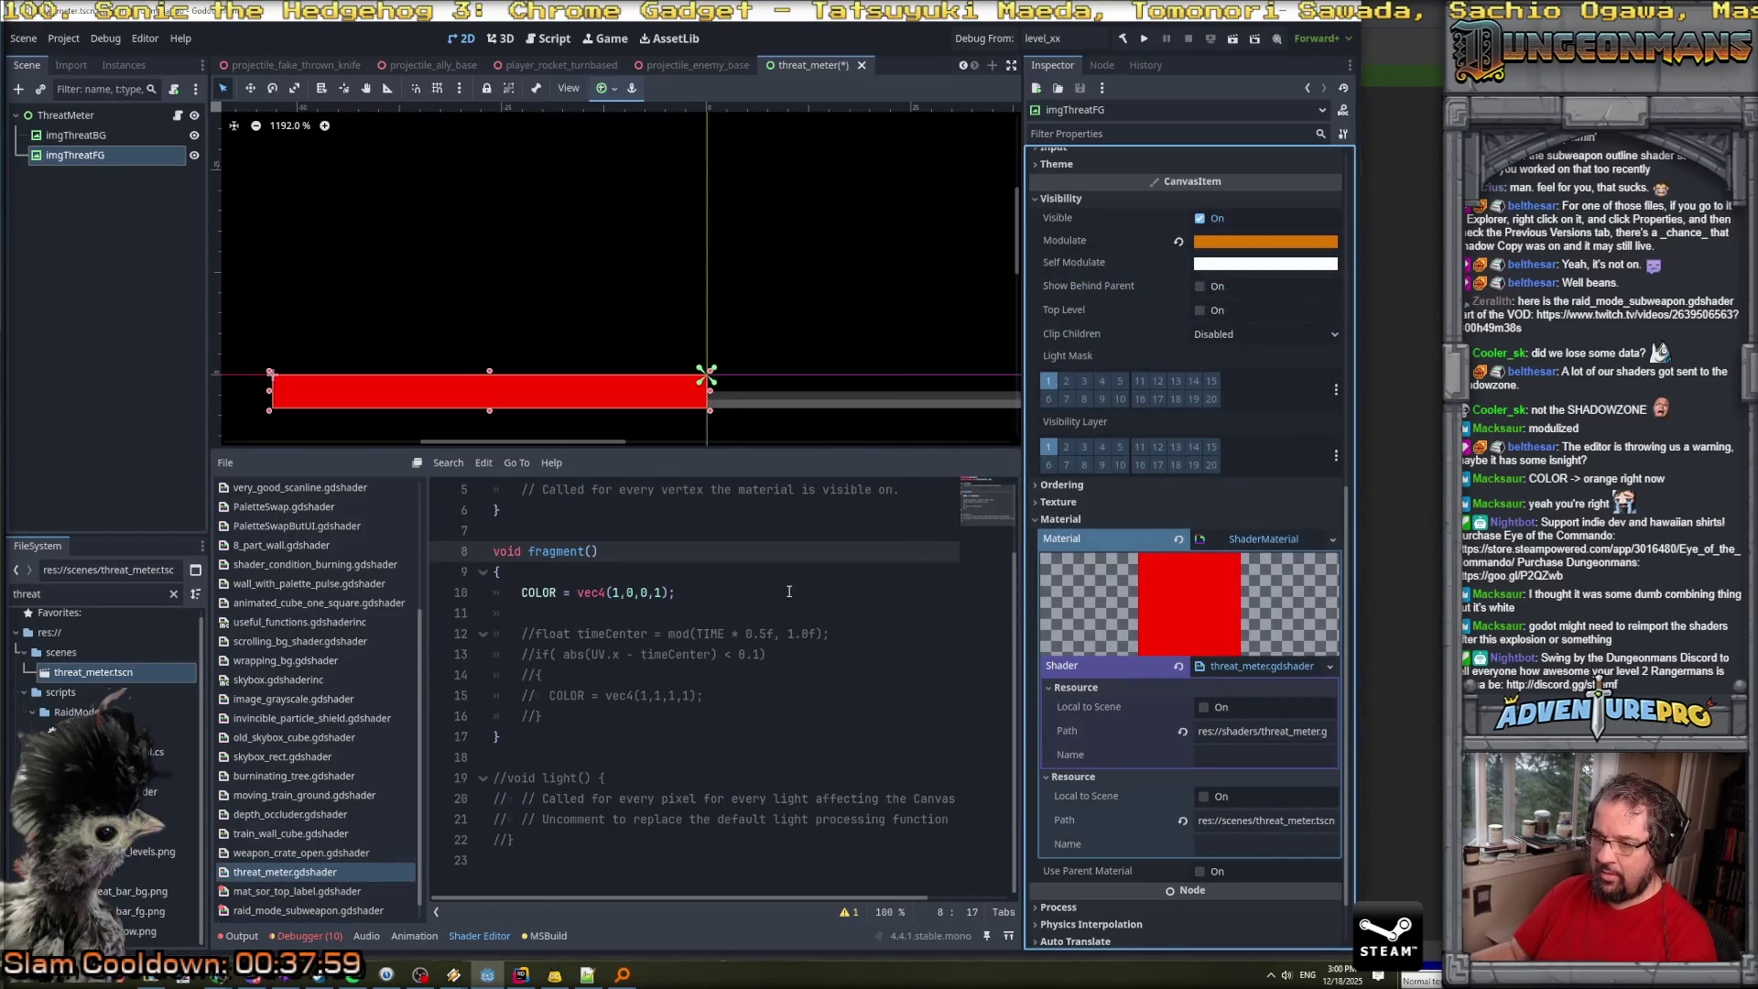
Delete the solid red COLOR line and uncomment the timeCenter white-band code.
click(764, 593)
key(ctrl+x)
key(ctrl+x)
drag(521, 592, 581, 671)
key(ctrl+k)
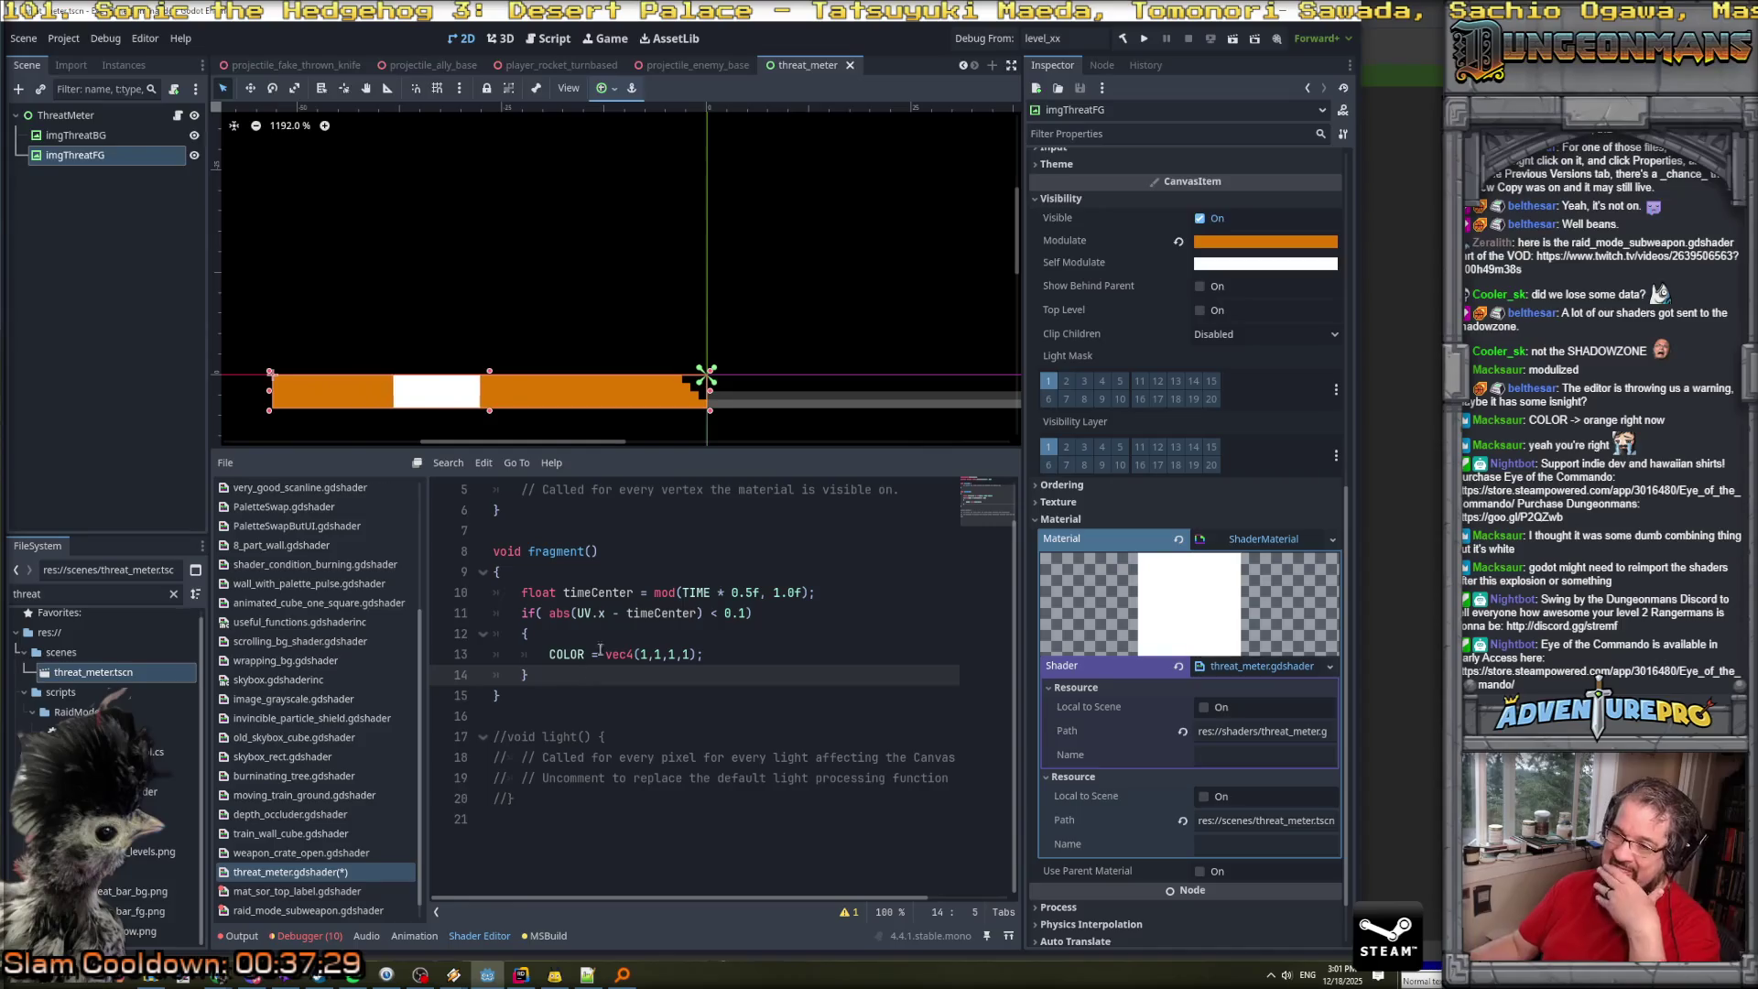
Add 'uniform float timeScale = 0.5f;' below the scrollDirection declaration.
scroll(650, 528, up, 2)
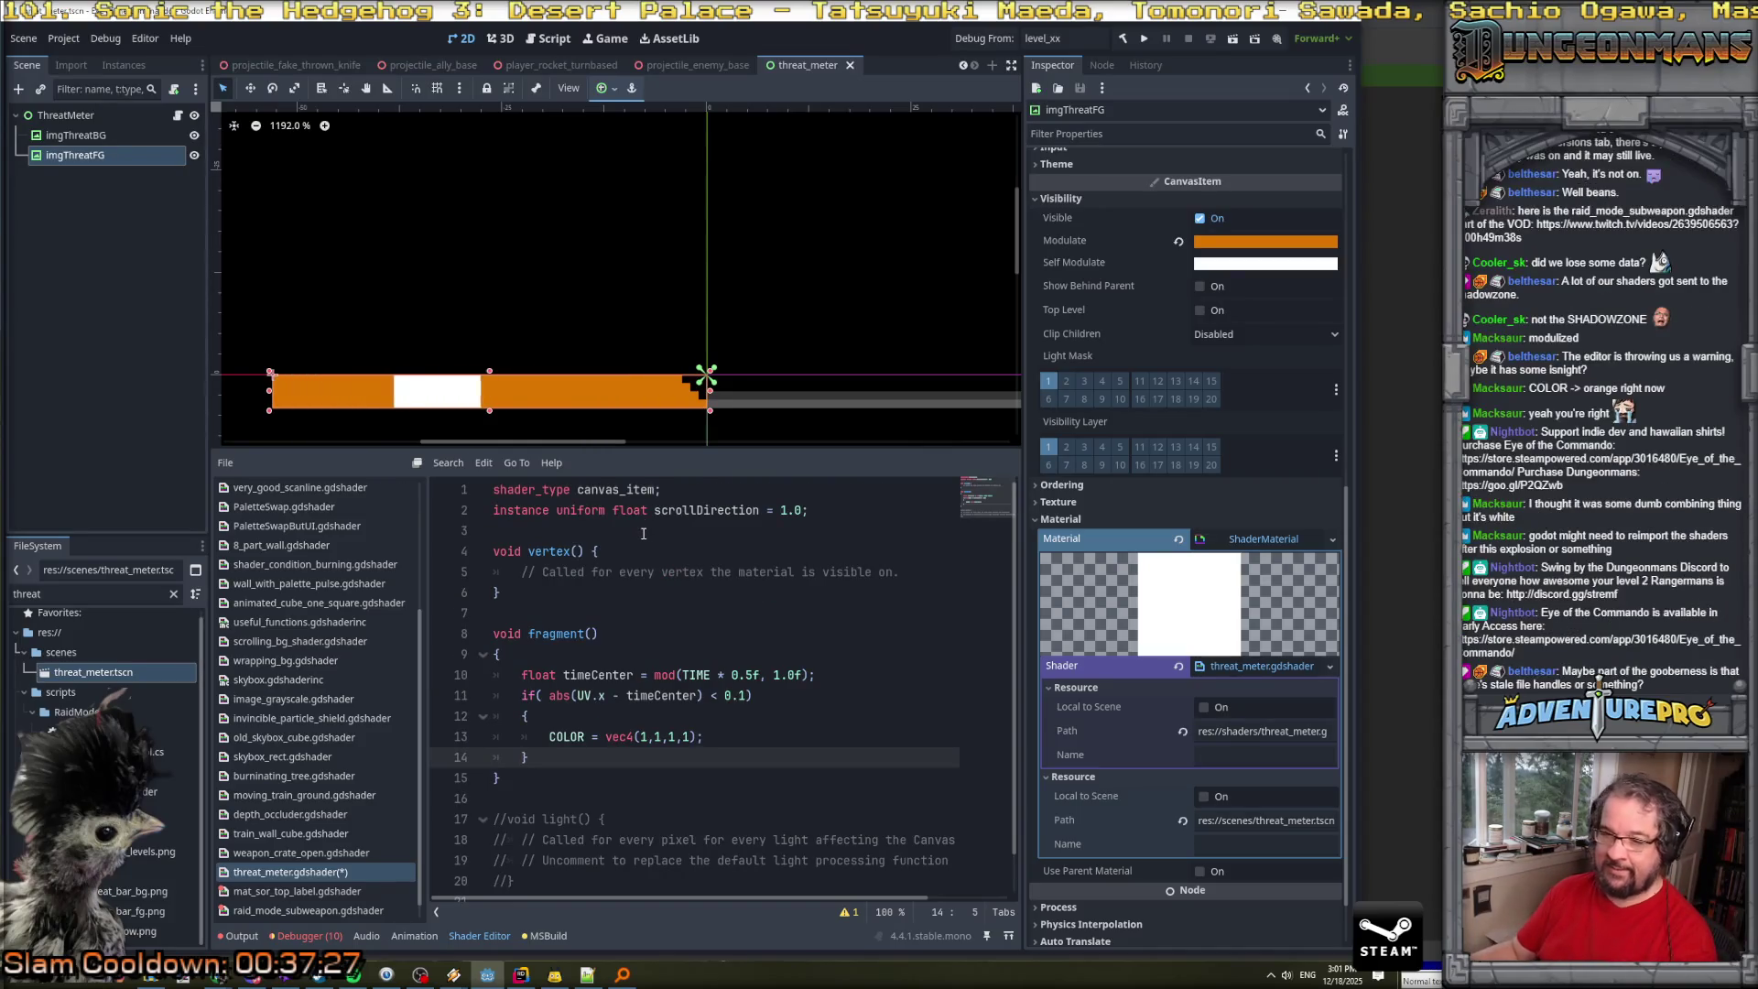
click(824, 513)
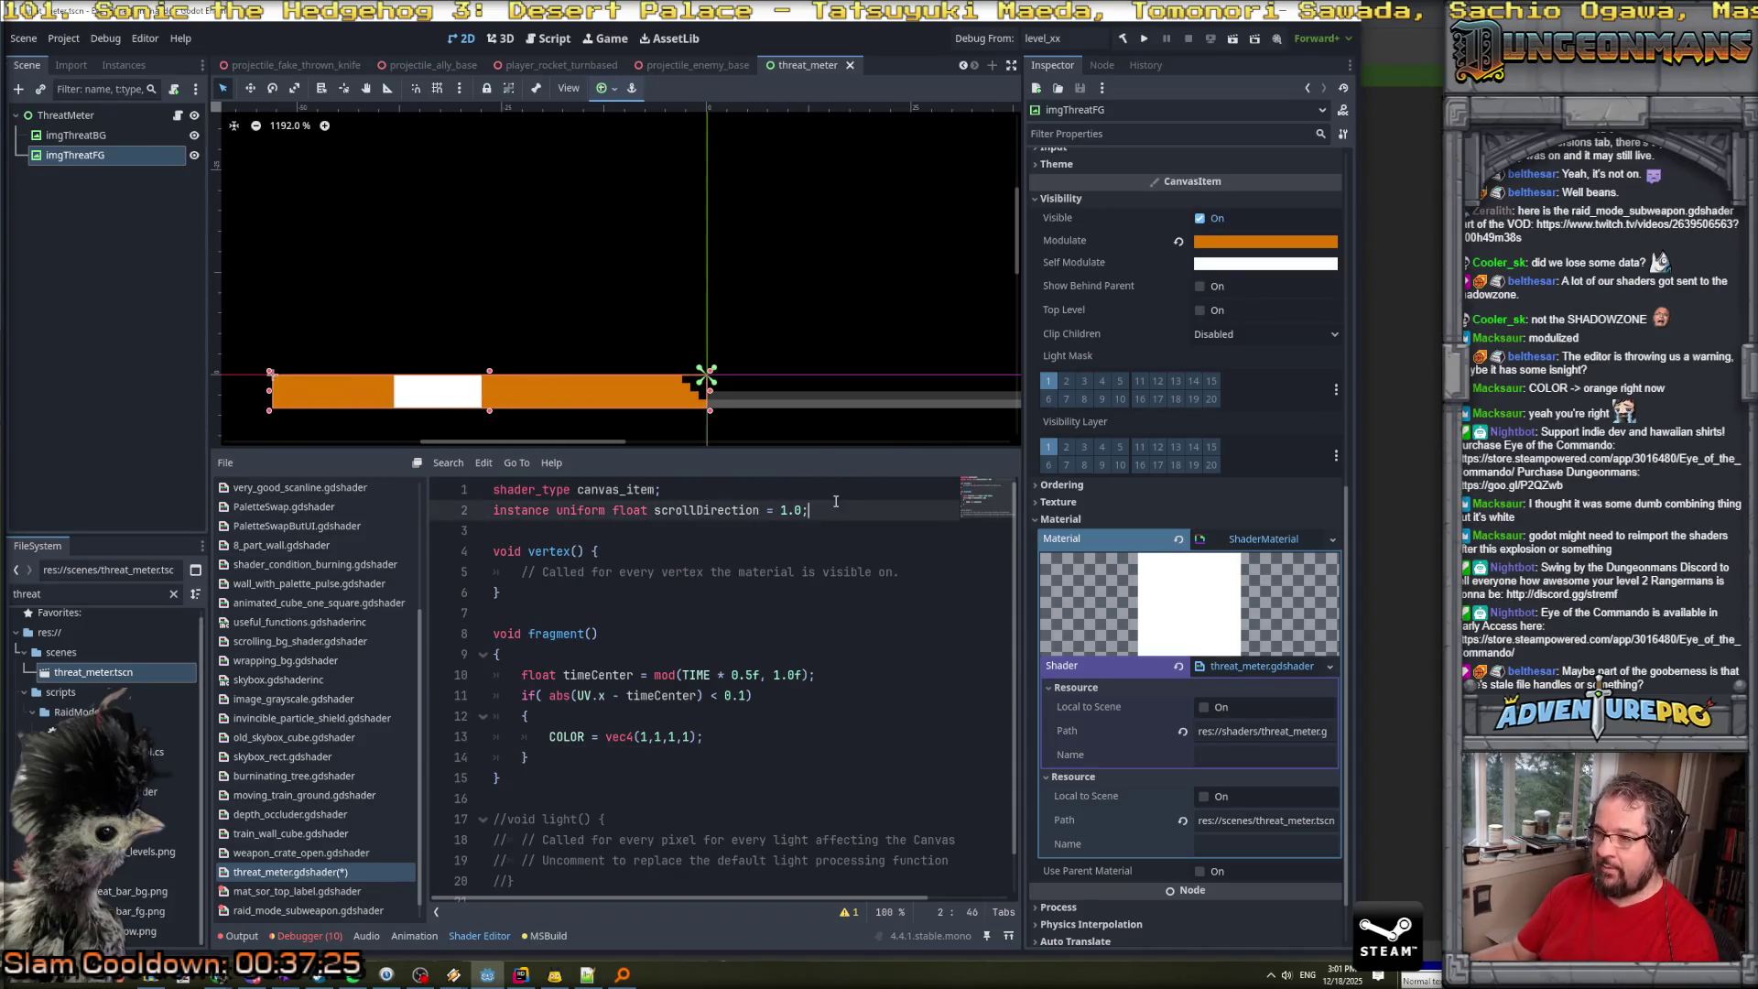
key(Return)
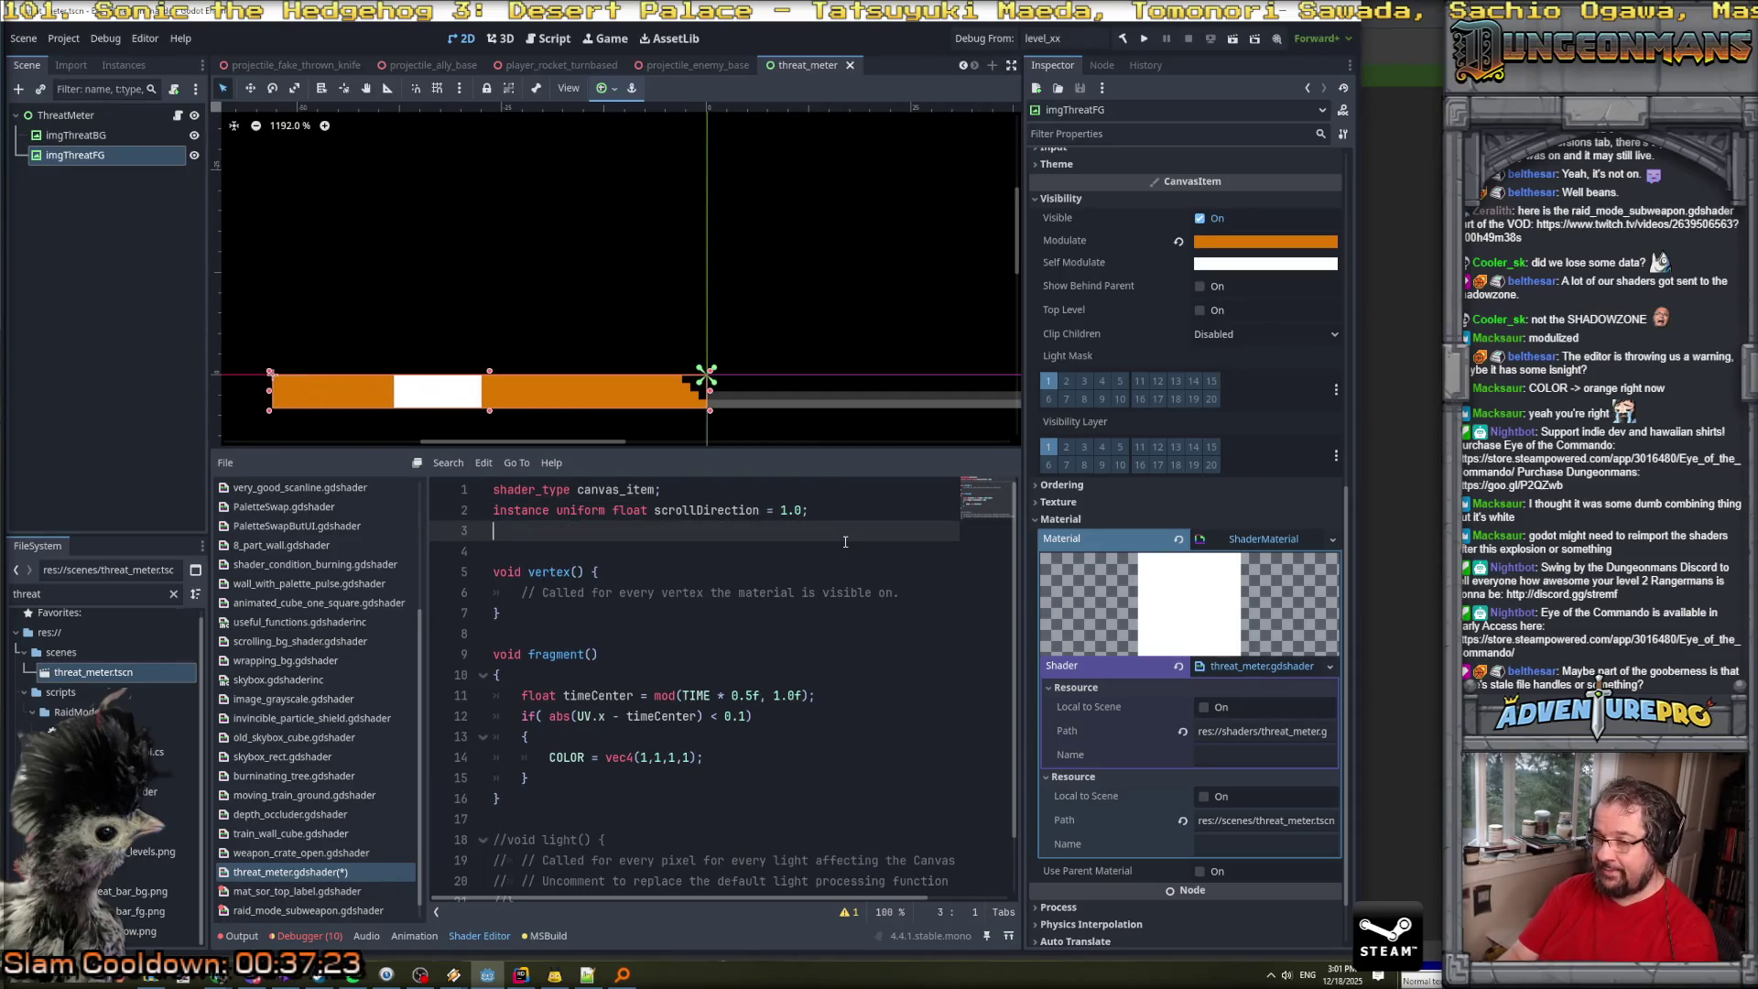
text(uniform float )
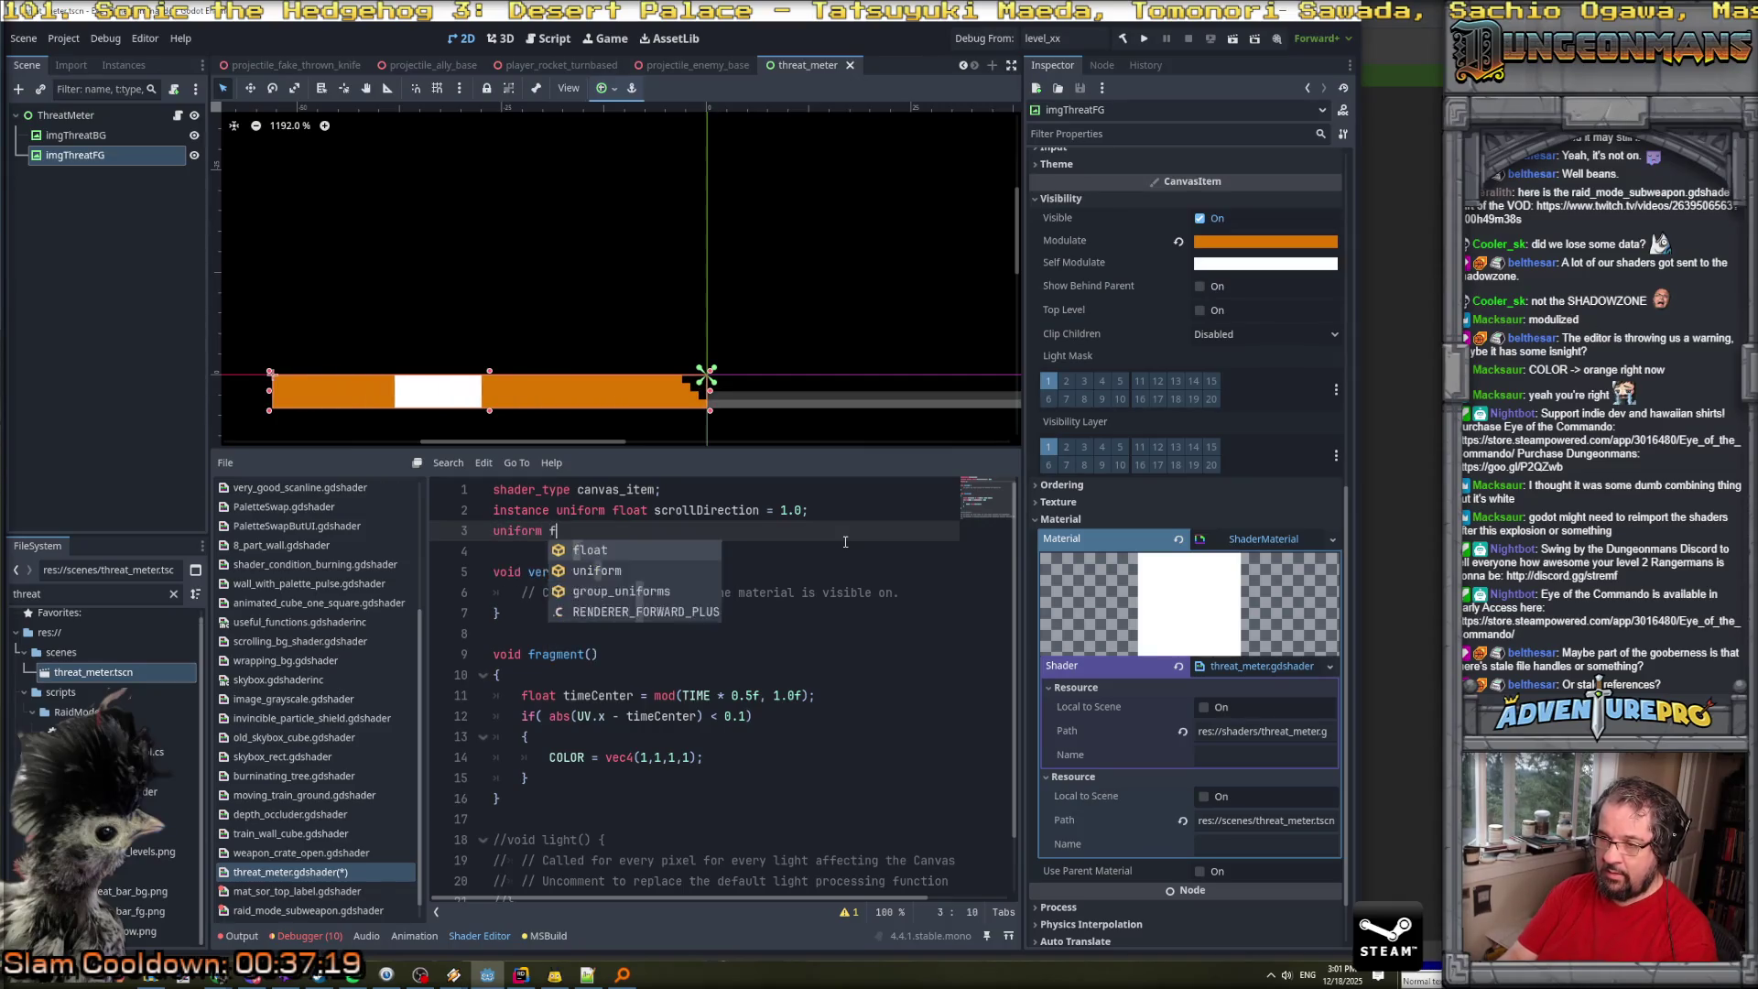
text(time)
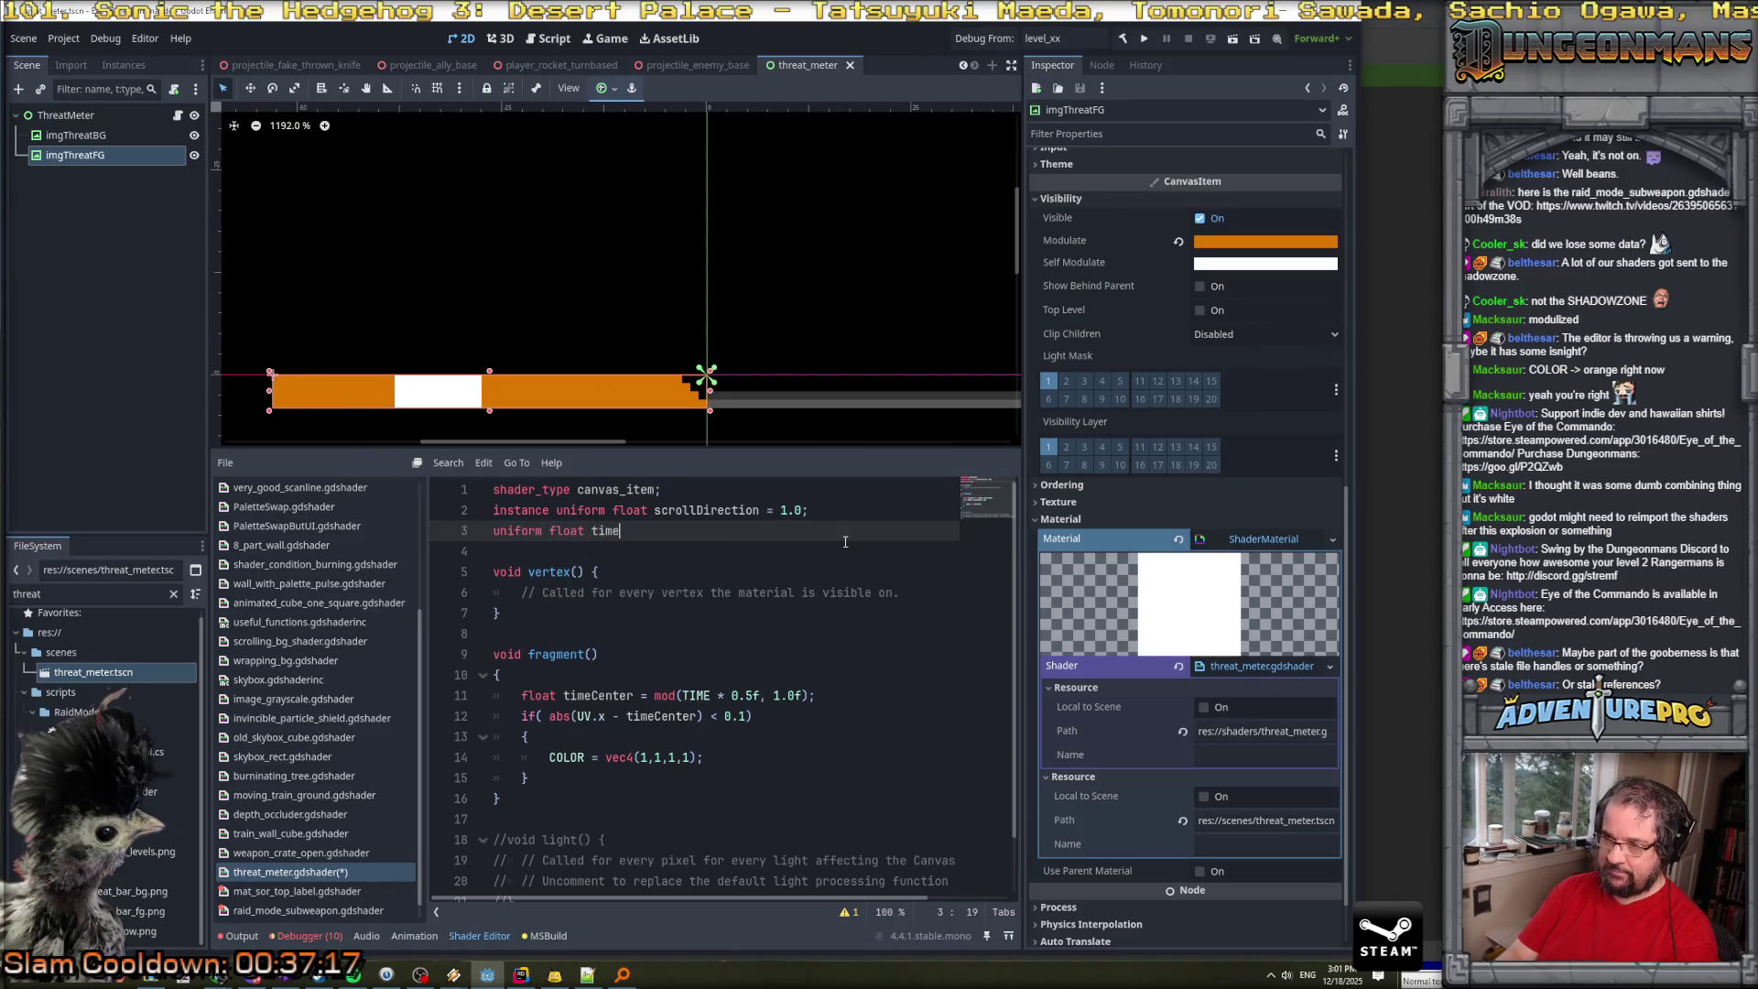
text(Scale = 0.5f;)
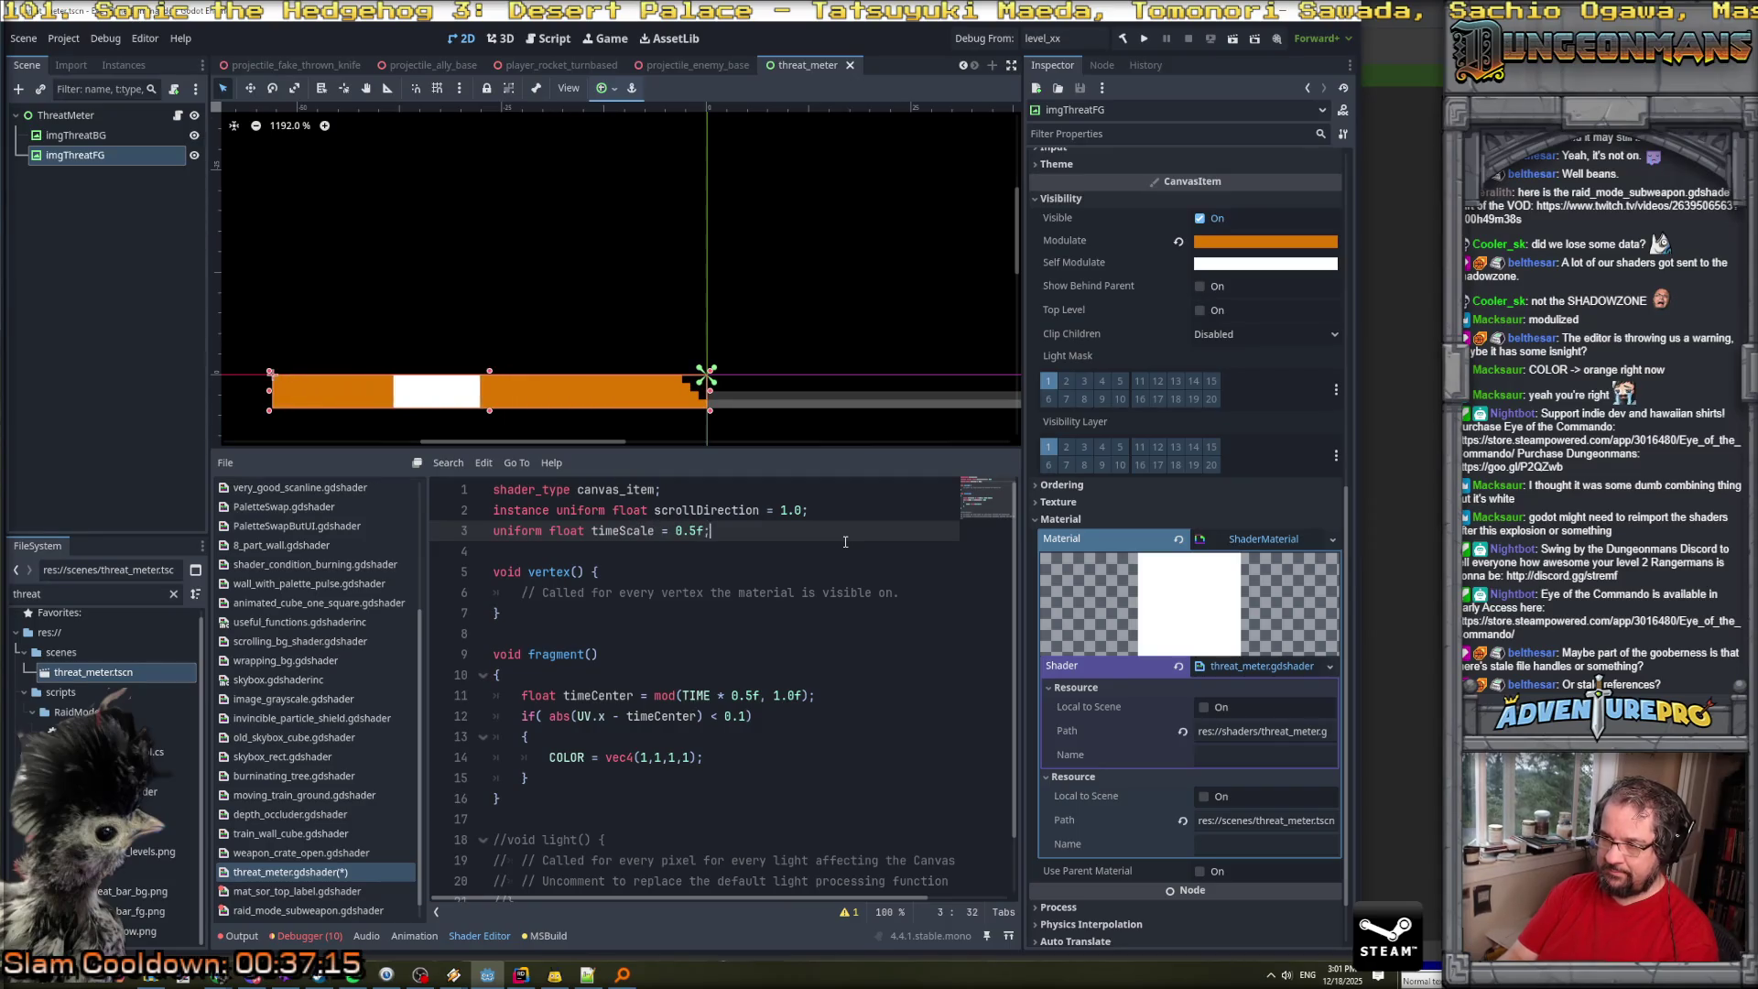
Replace the band's hard-coded 0.5f speed with timeScale, make it an instance uniform, and switch to Rider.
double_click(623, 531)
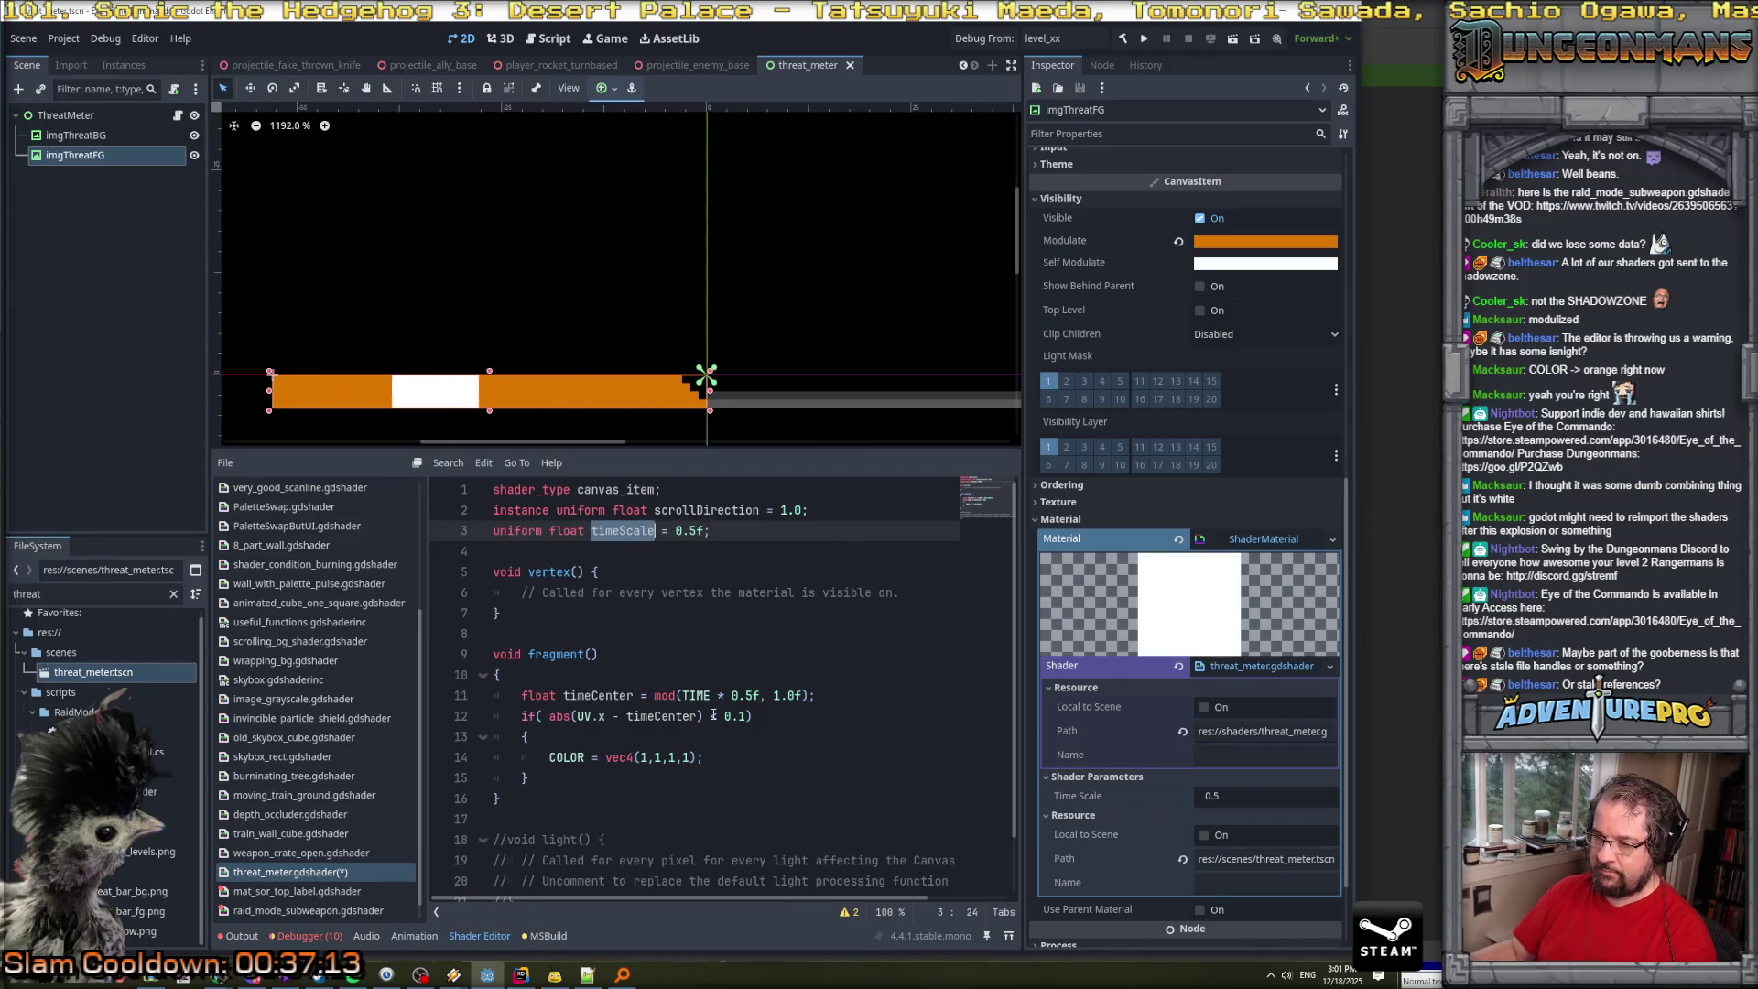
drag(725, 694, 760, 695)
key(ctrl+v)
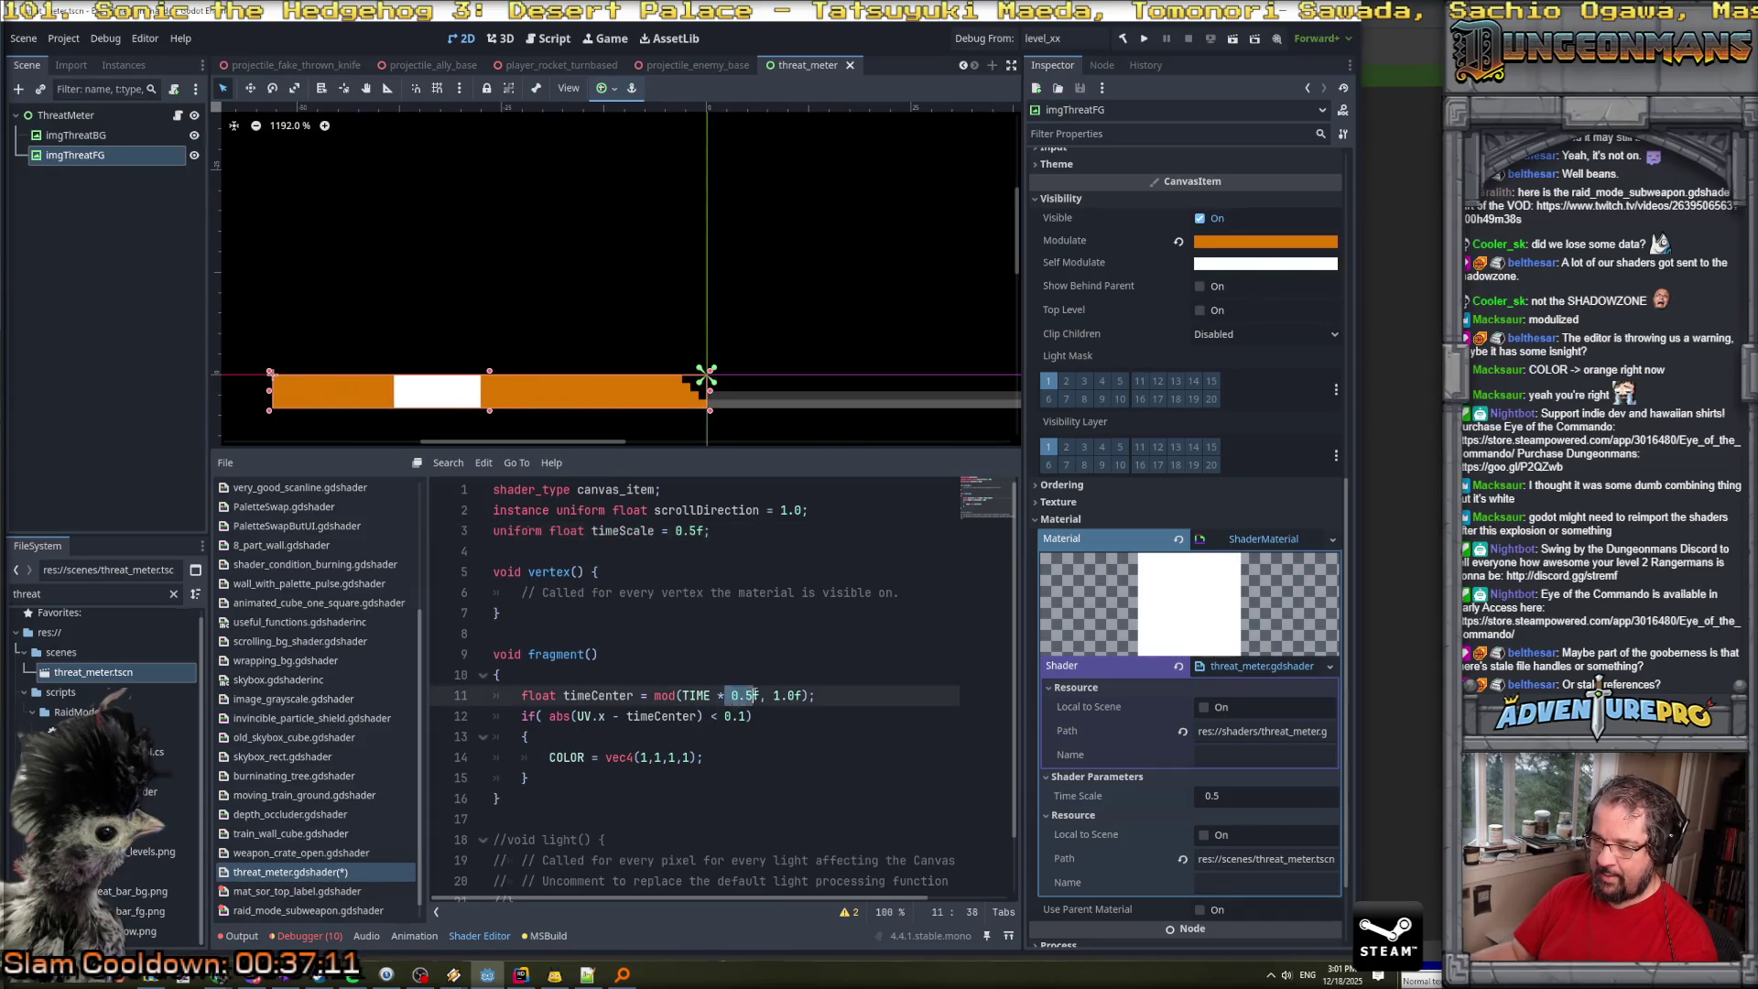
key(ctrl+Left)
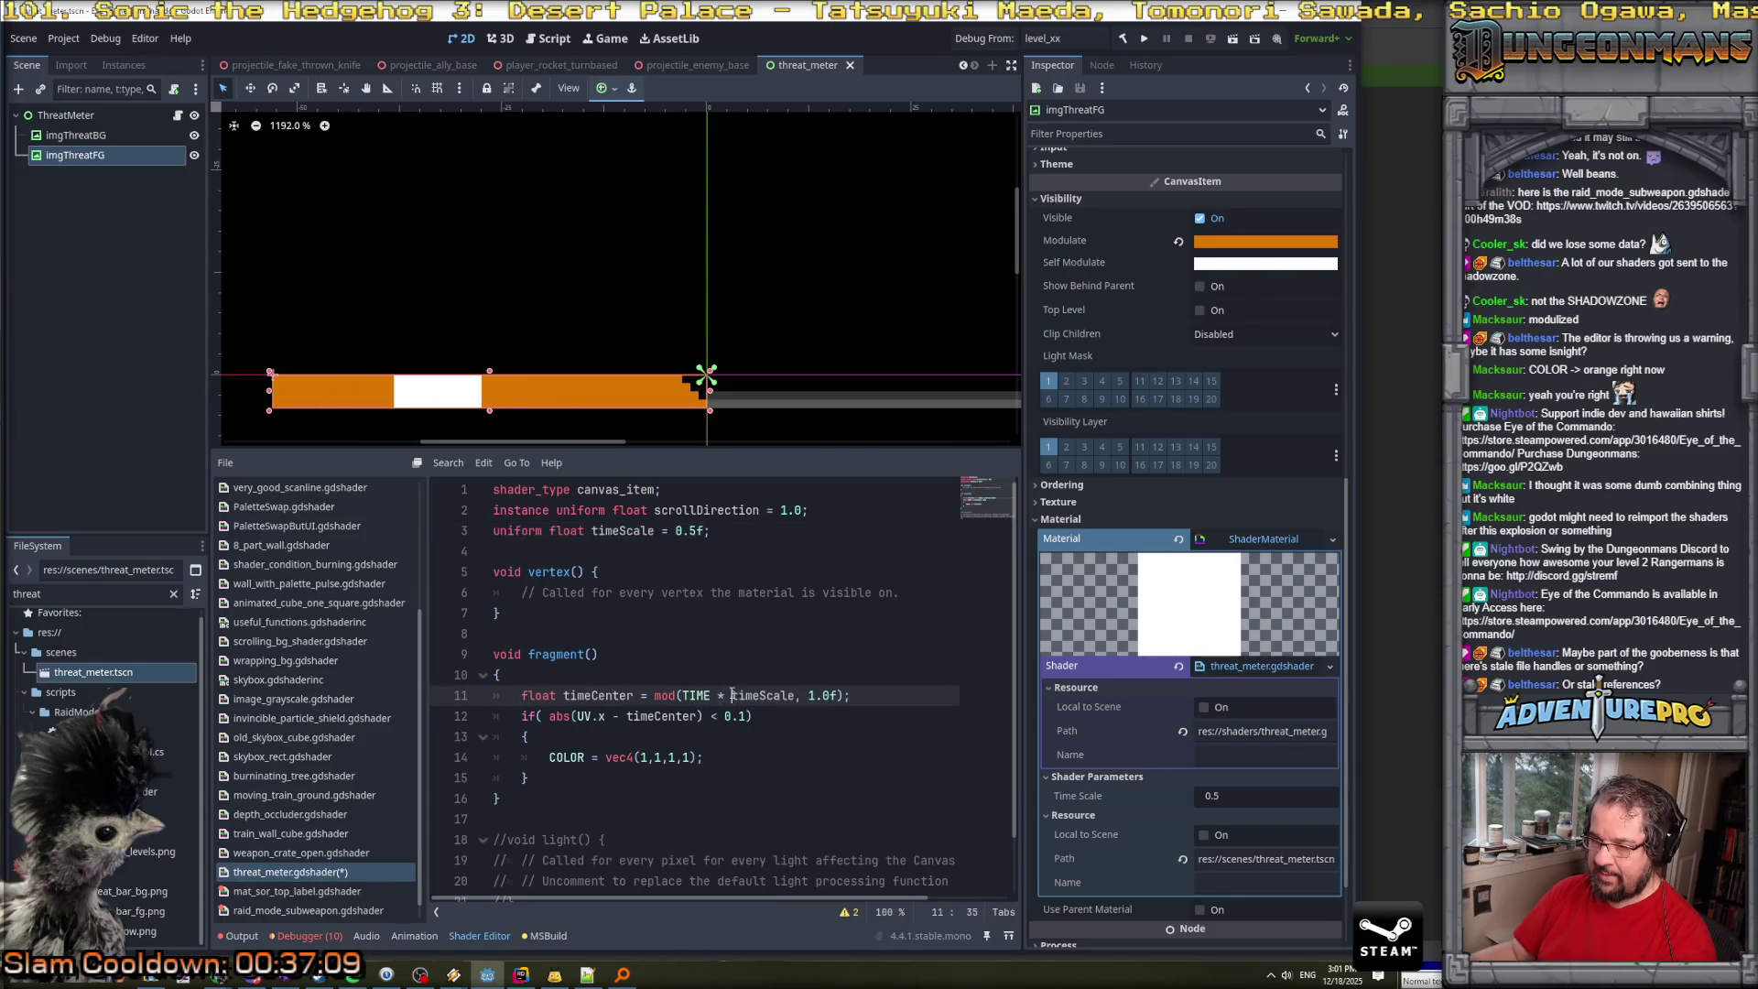
click(495, 531)
text(instan)
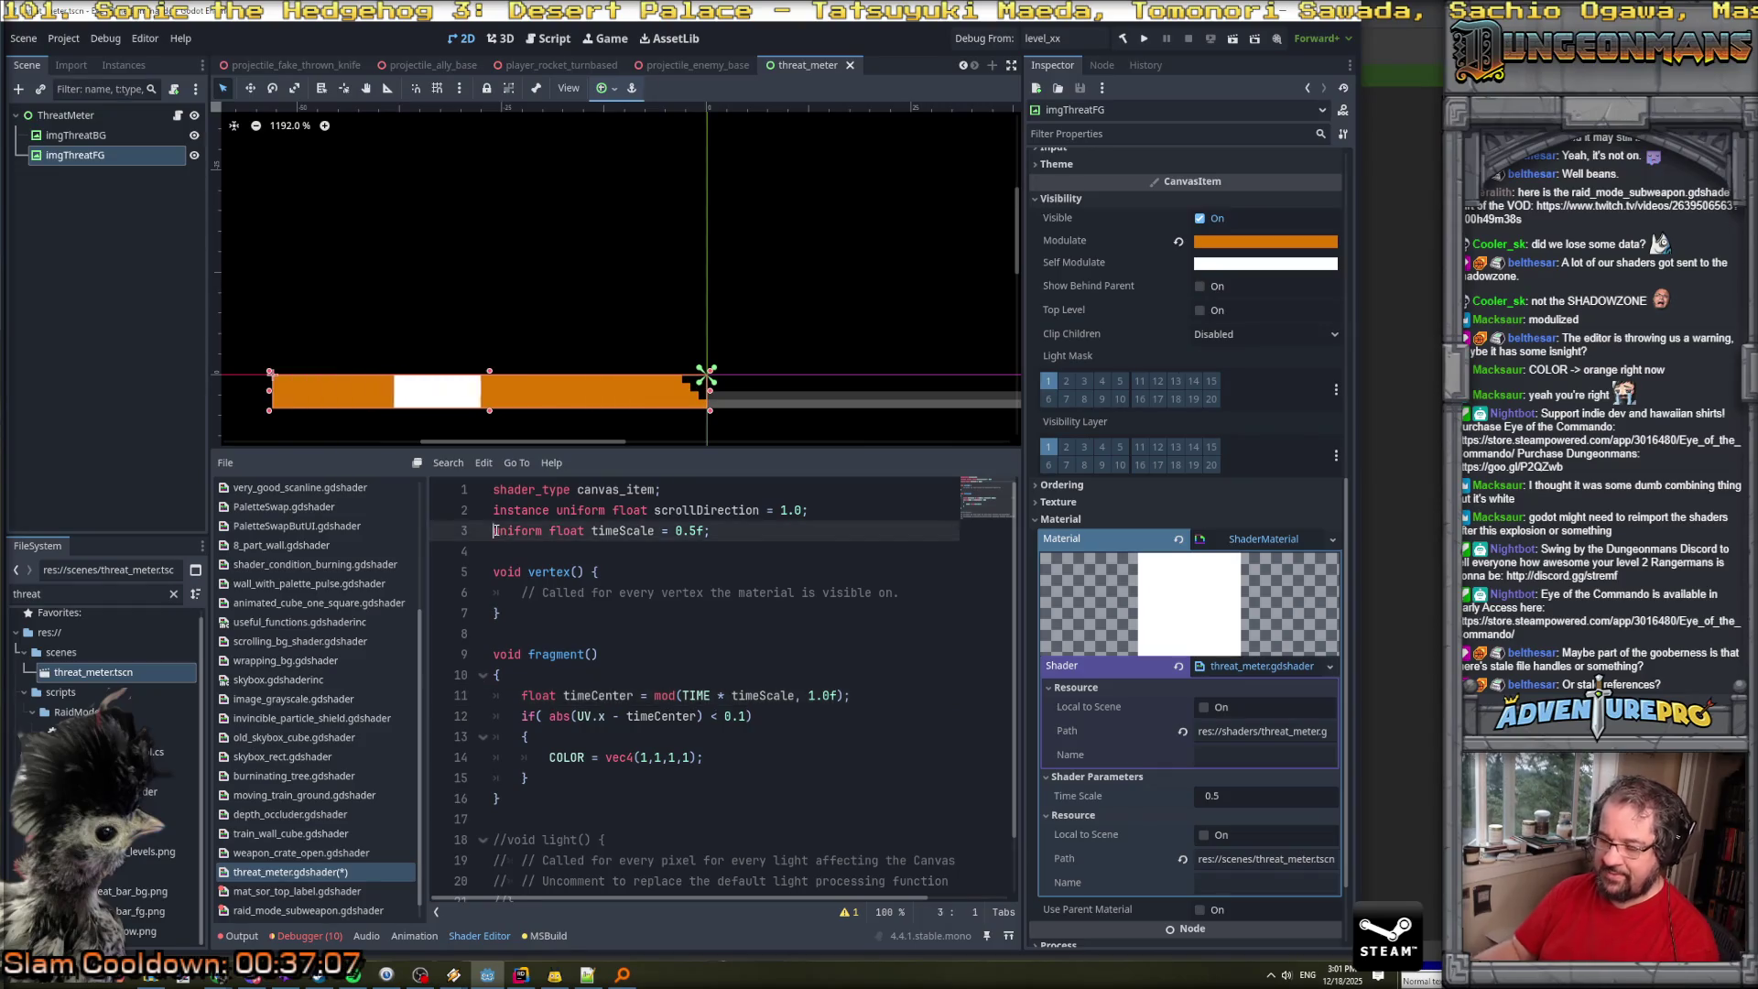
text(ce)
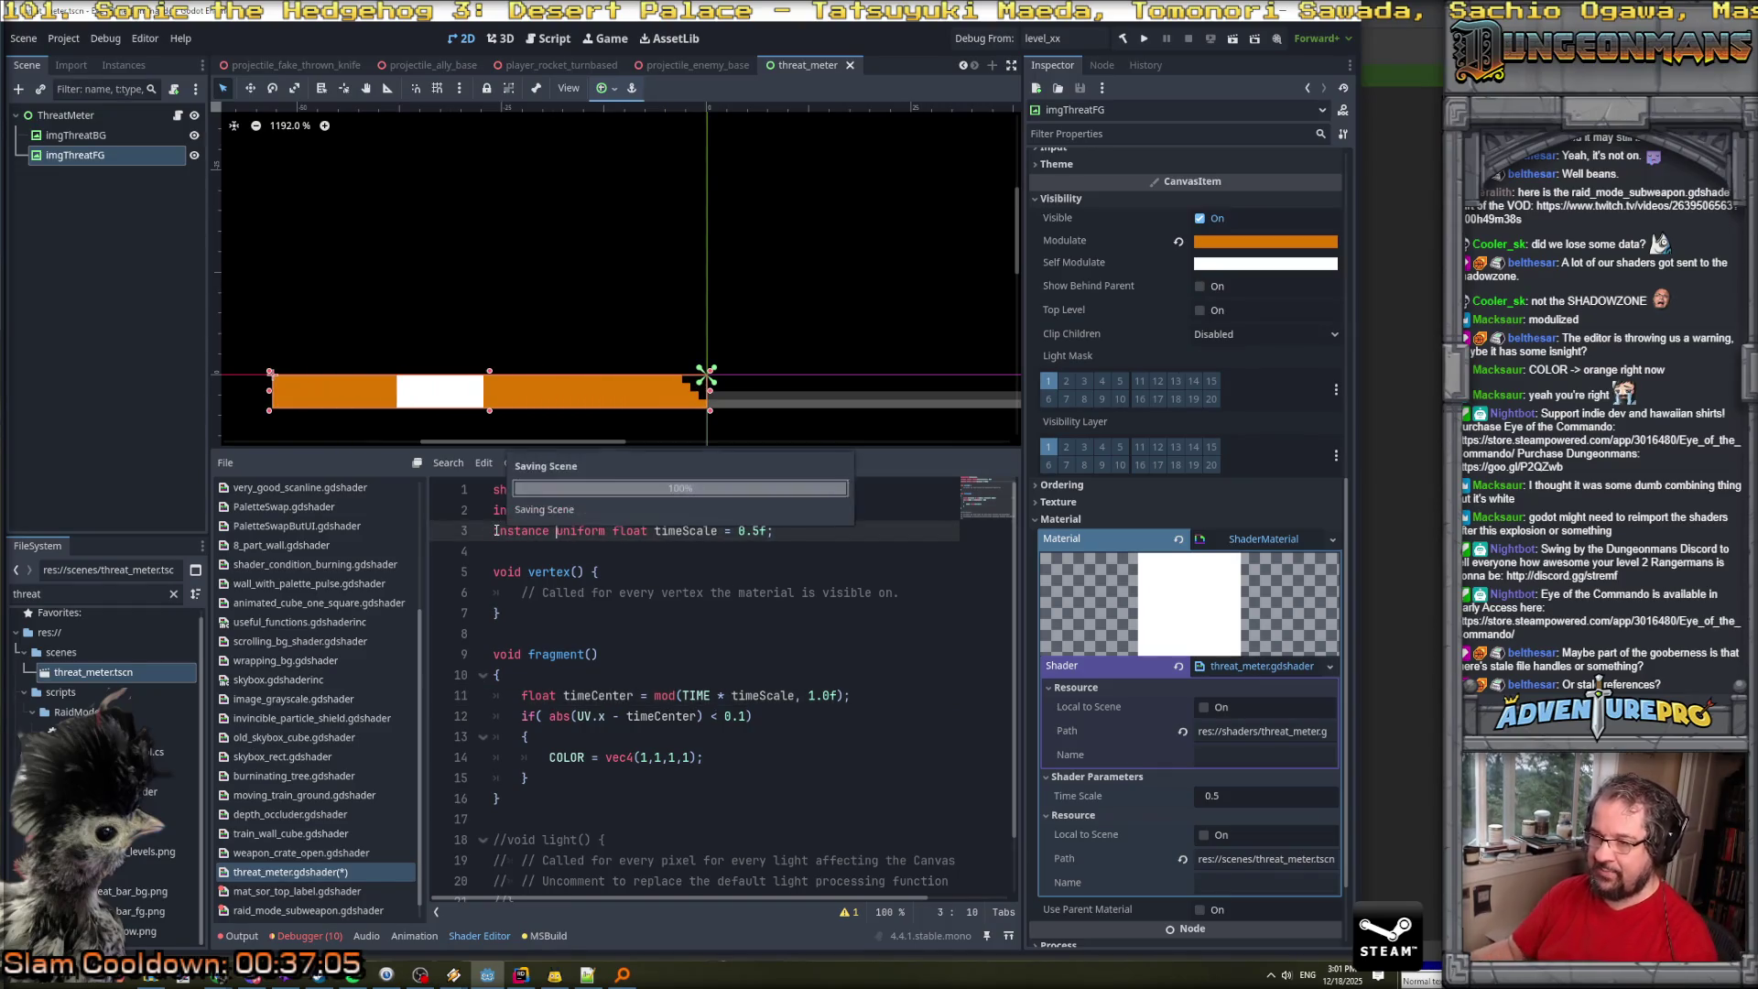
key(alt+Tab)
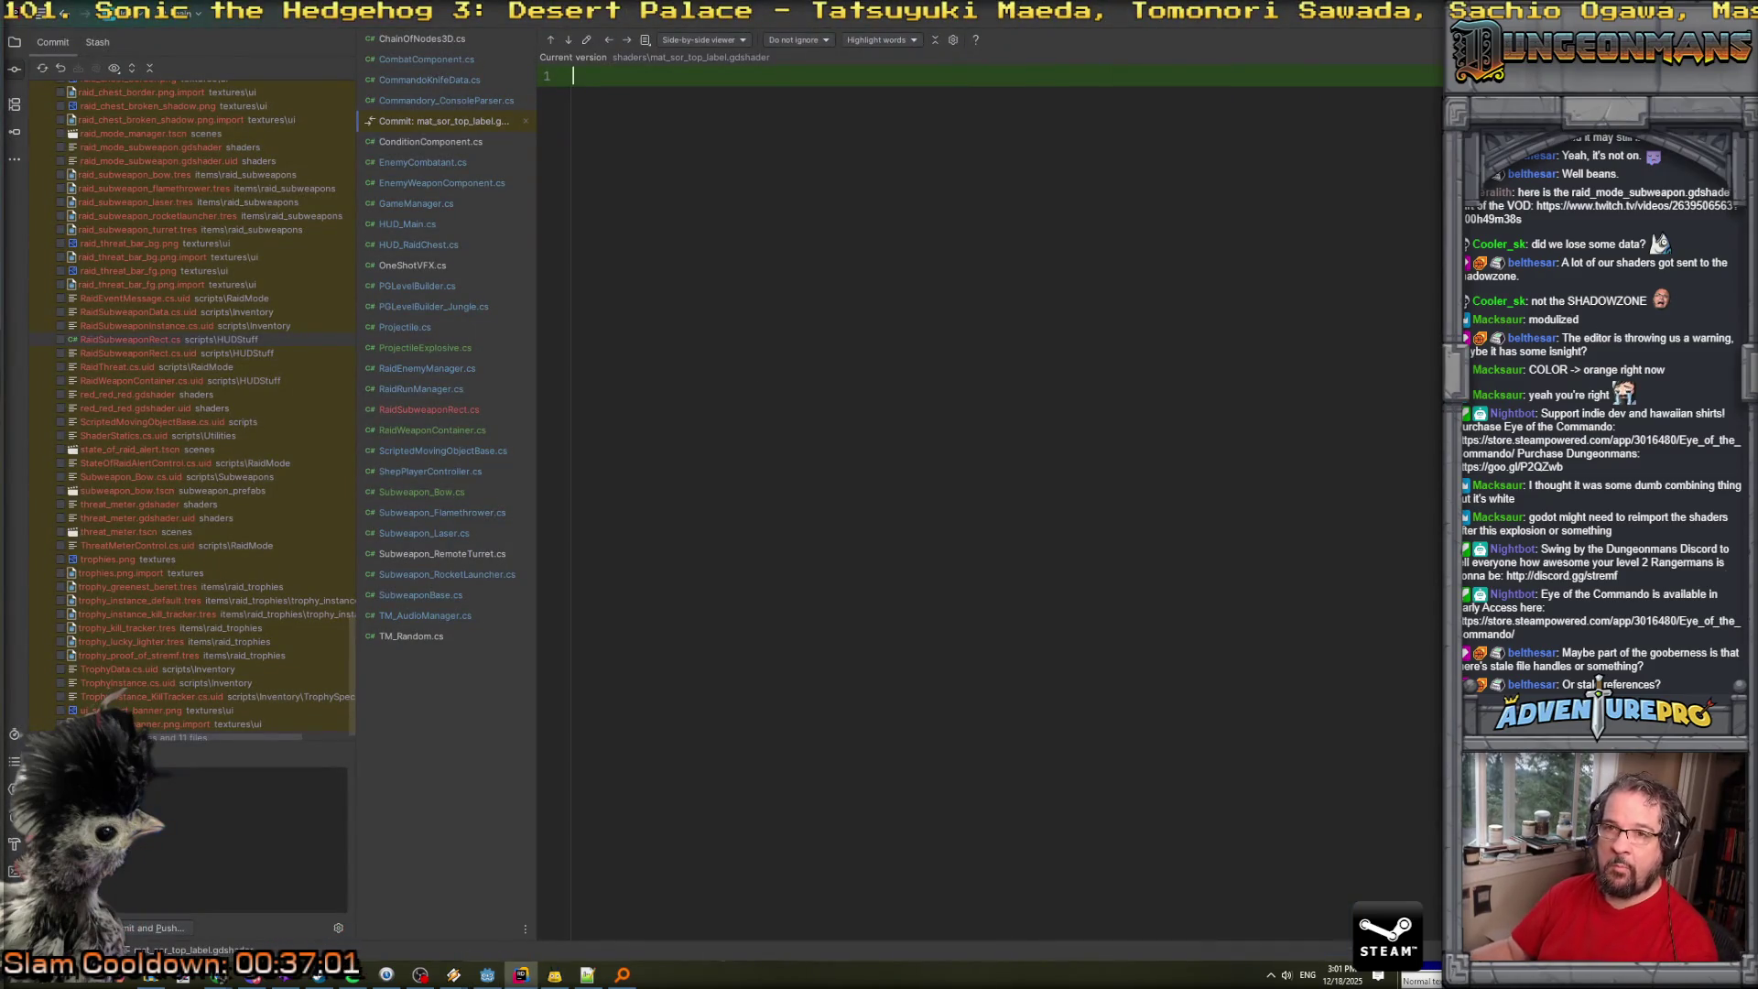
Search Everywhere for 'threat' and open HUD_RaidMode.cs at the threatMeter field.
click(14, 42)
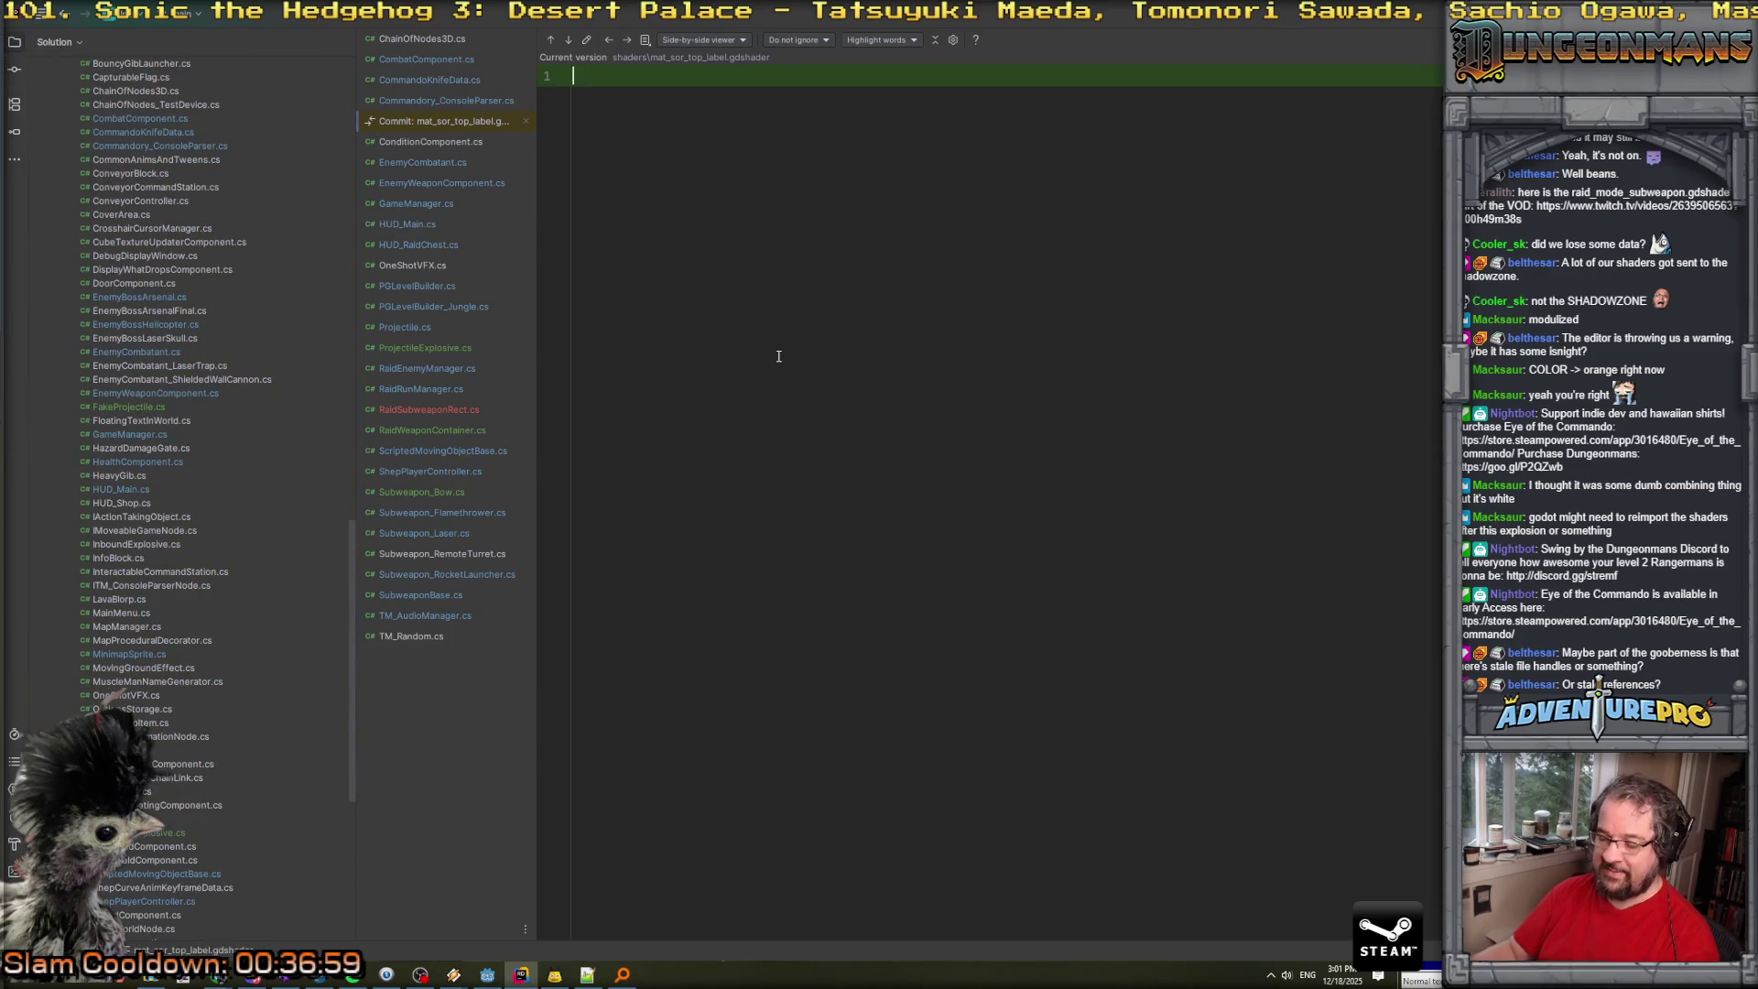
key(shift)
key(shift)
text(threat)
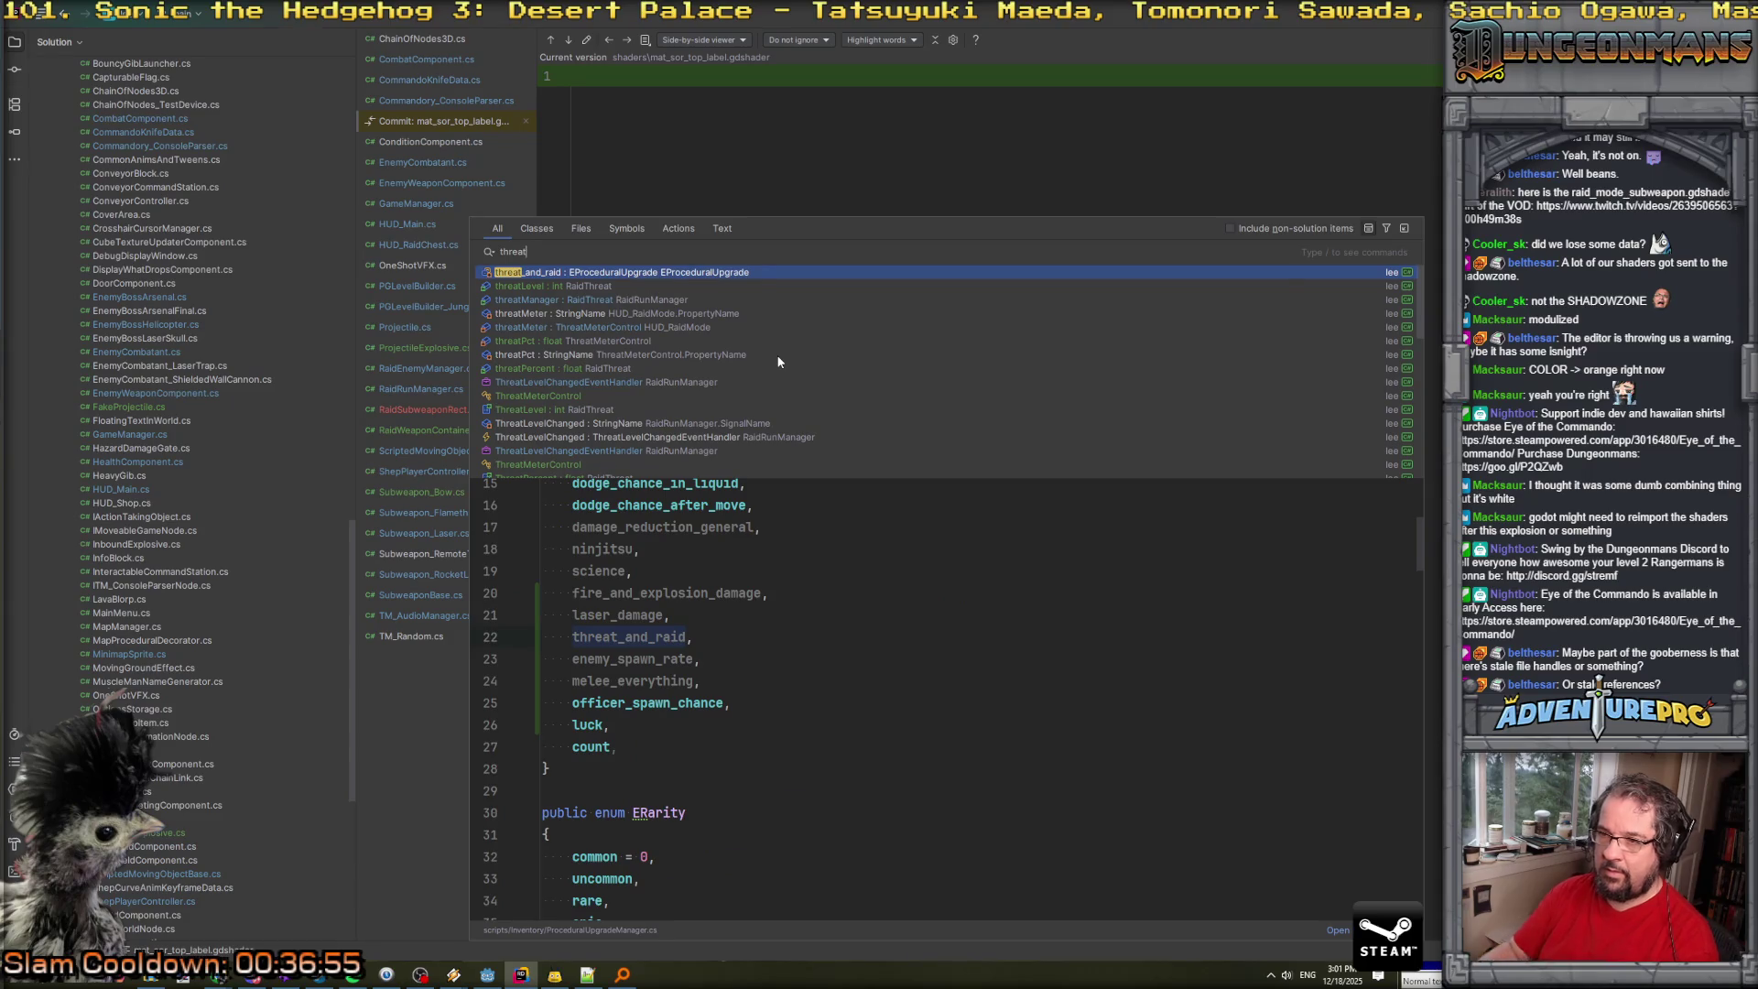
key(Down)
key(Down)
key(Down)
key(Return)
scroll(778, 362, down, 20)
scroll(824, 448, down, 7)
scroll(844, 475, up, 9)
scroll(941, 499, up, 5)
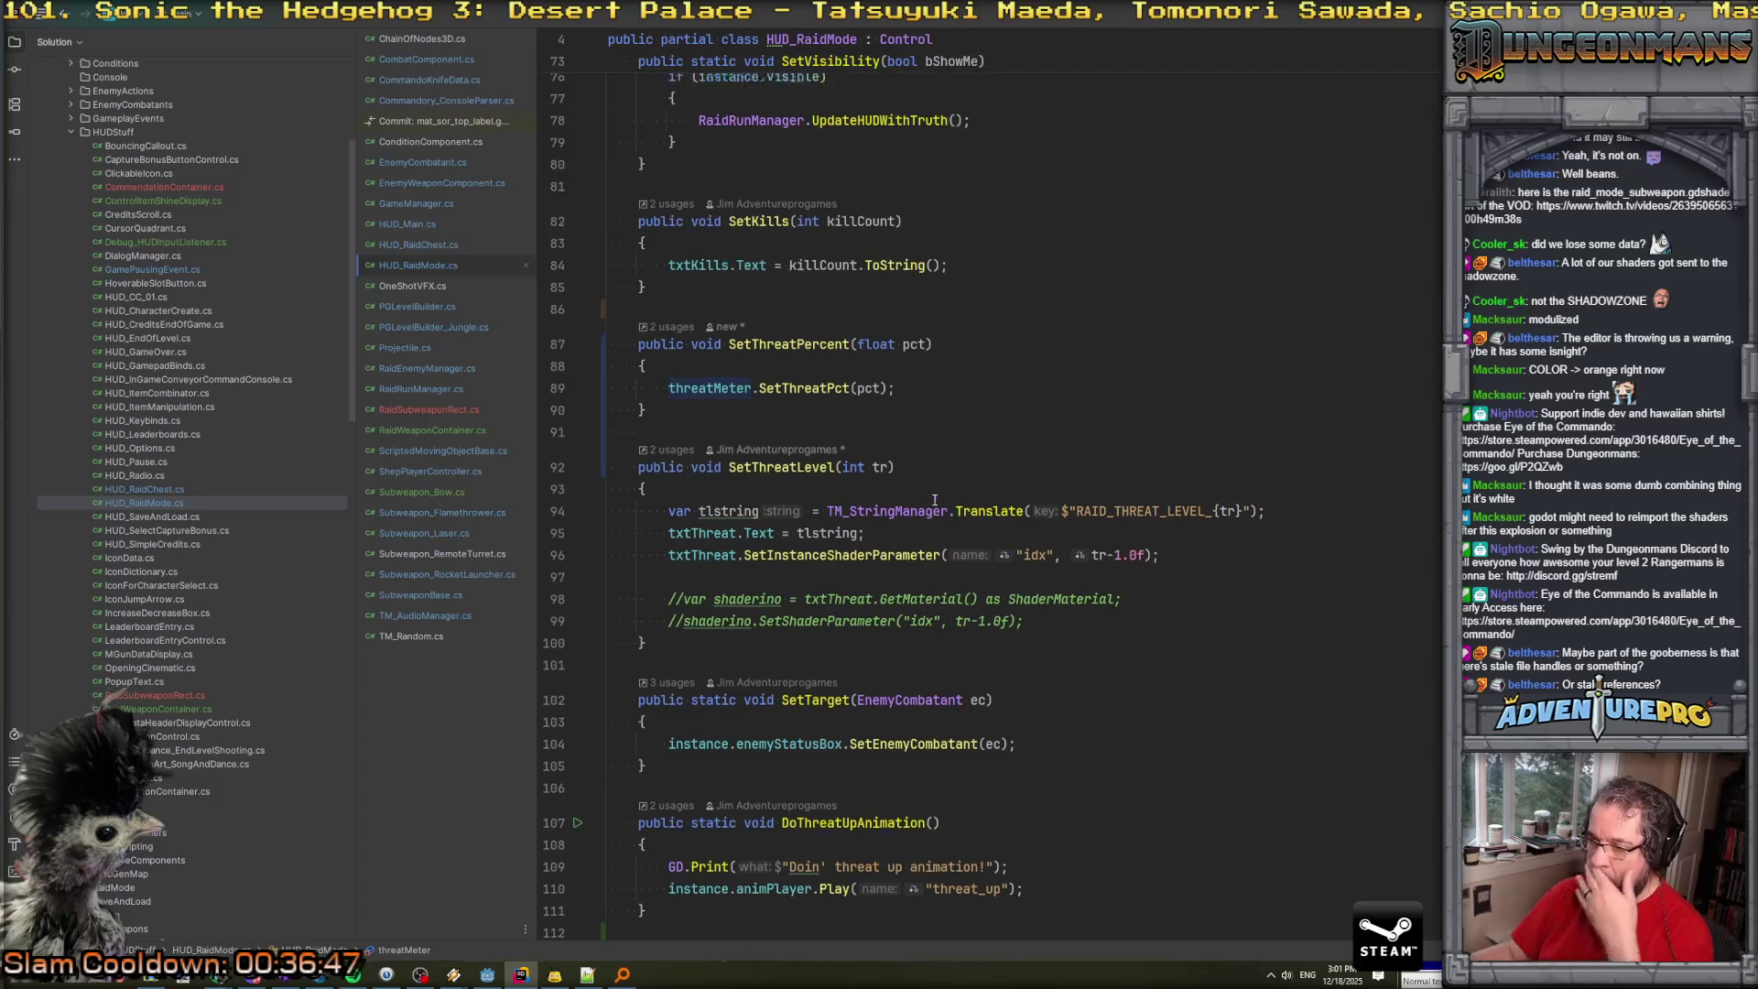
scroll(935, 499, down, 13)
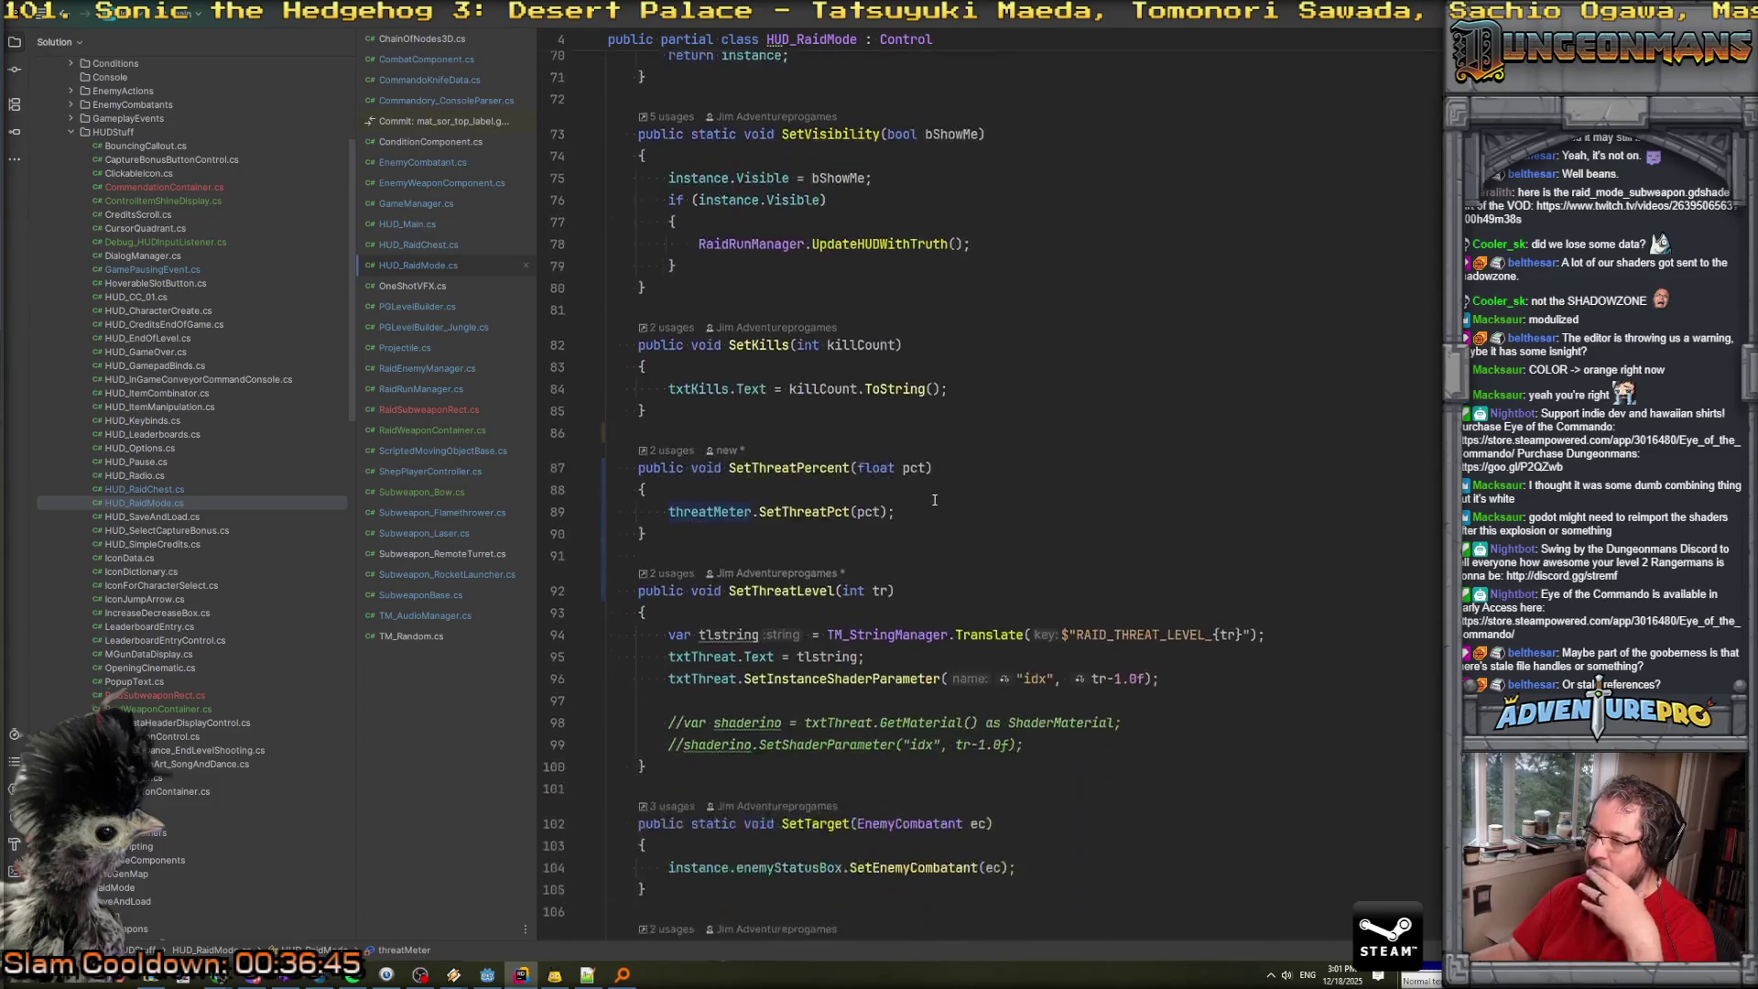
scroll(934, 499, up, 9)
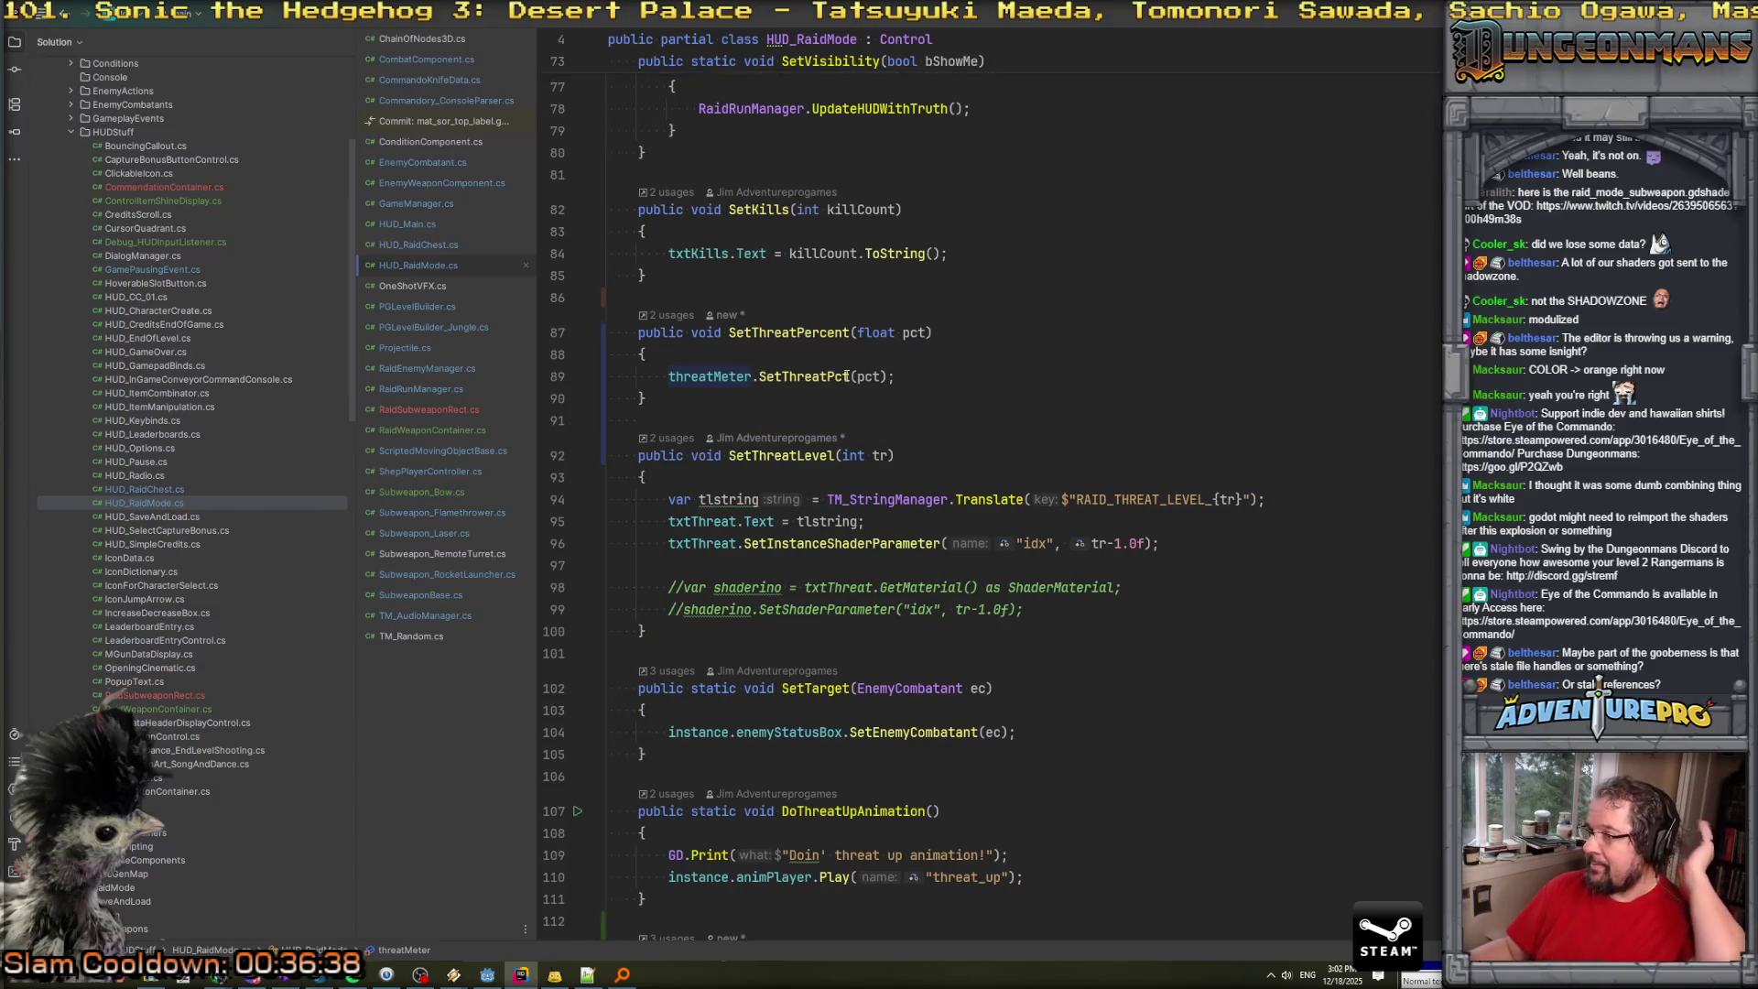
scroll(802, 448, up, 1)
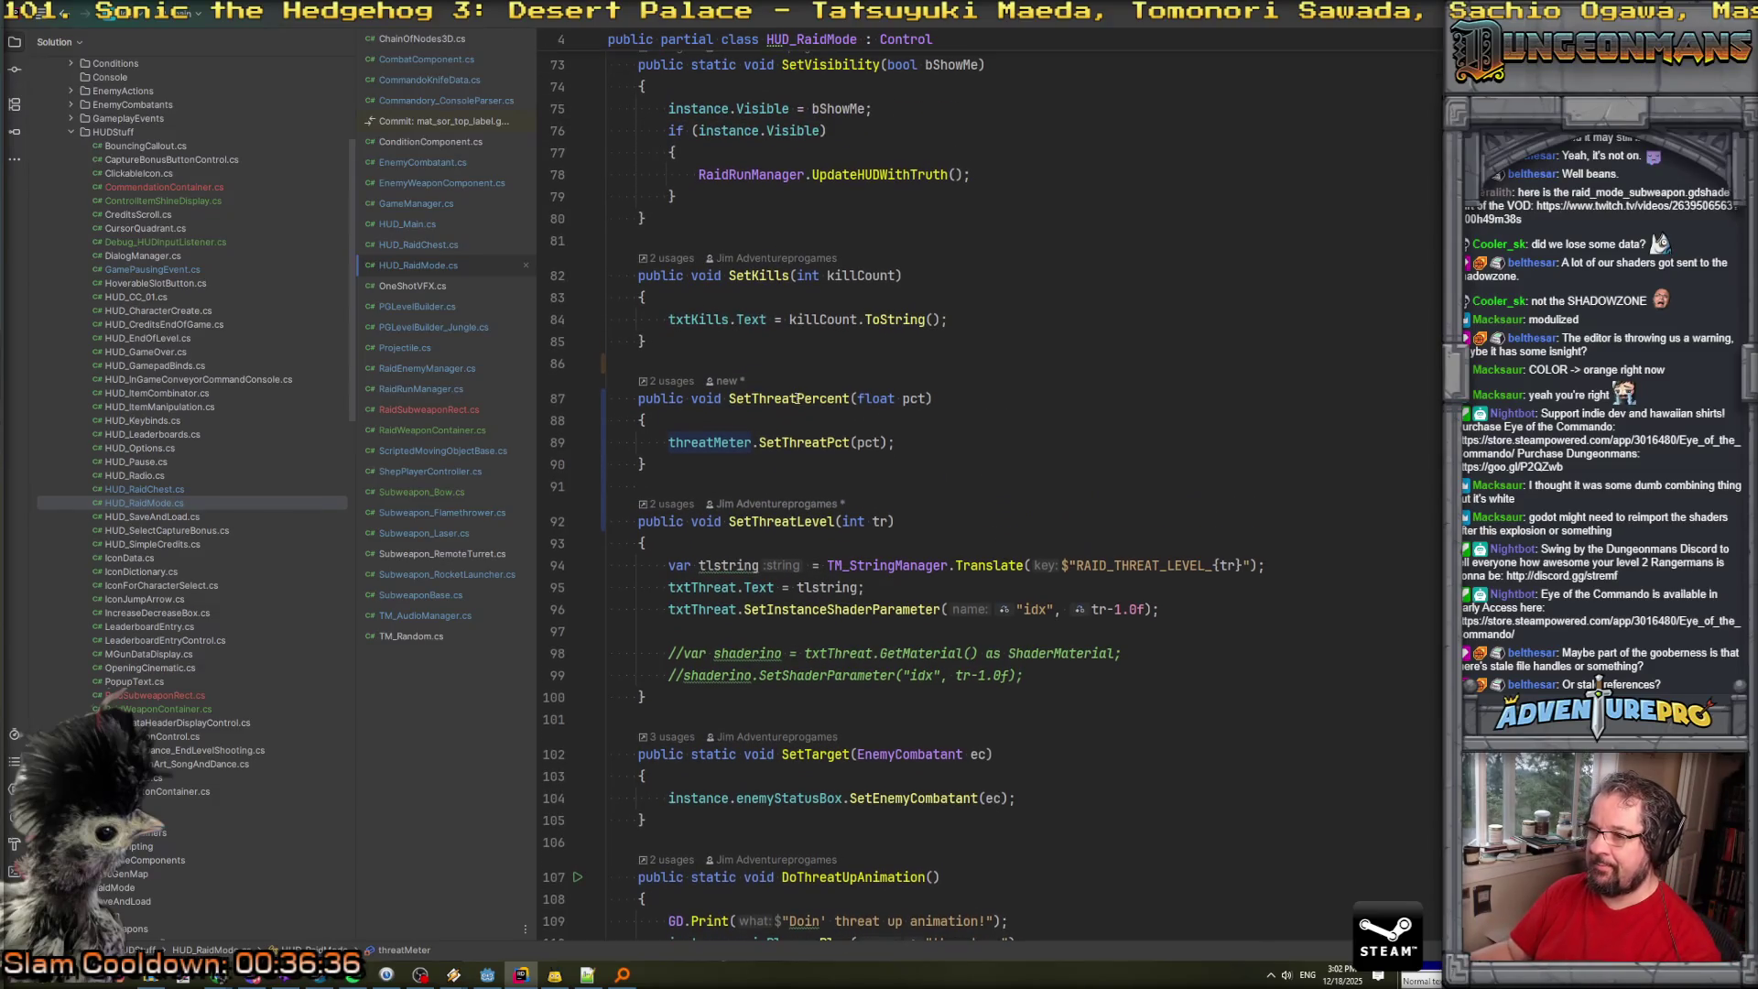
Follow SetThreatPct to line 42 sending threatPct as the 'threat' shader parameter, then return to Godot.
ctrl+click(802, 449)
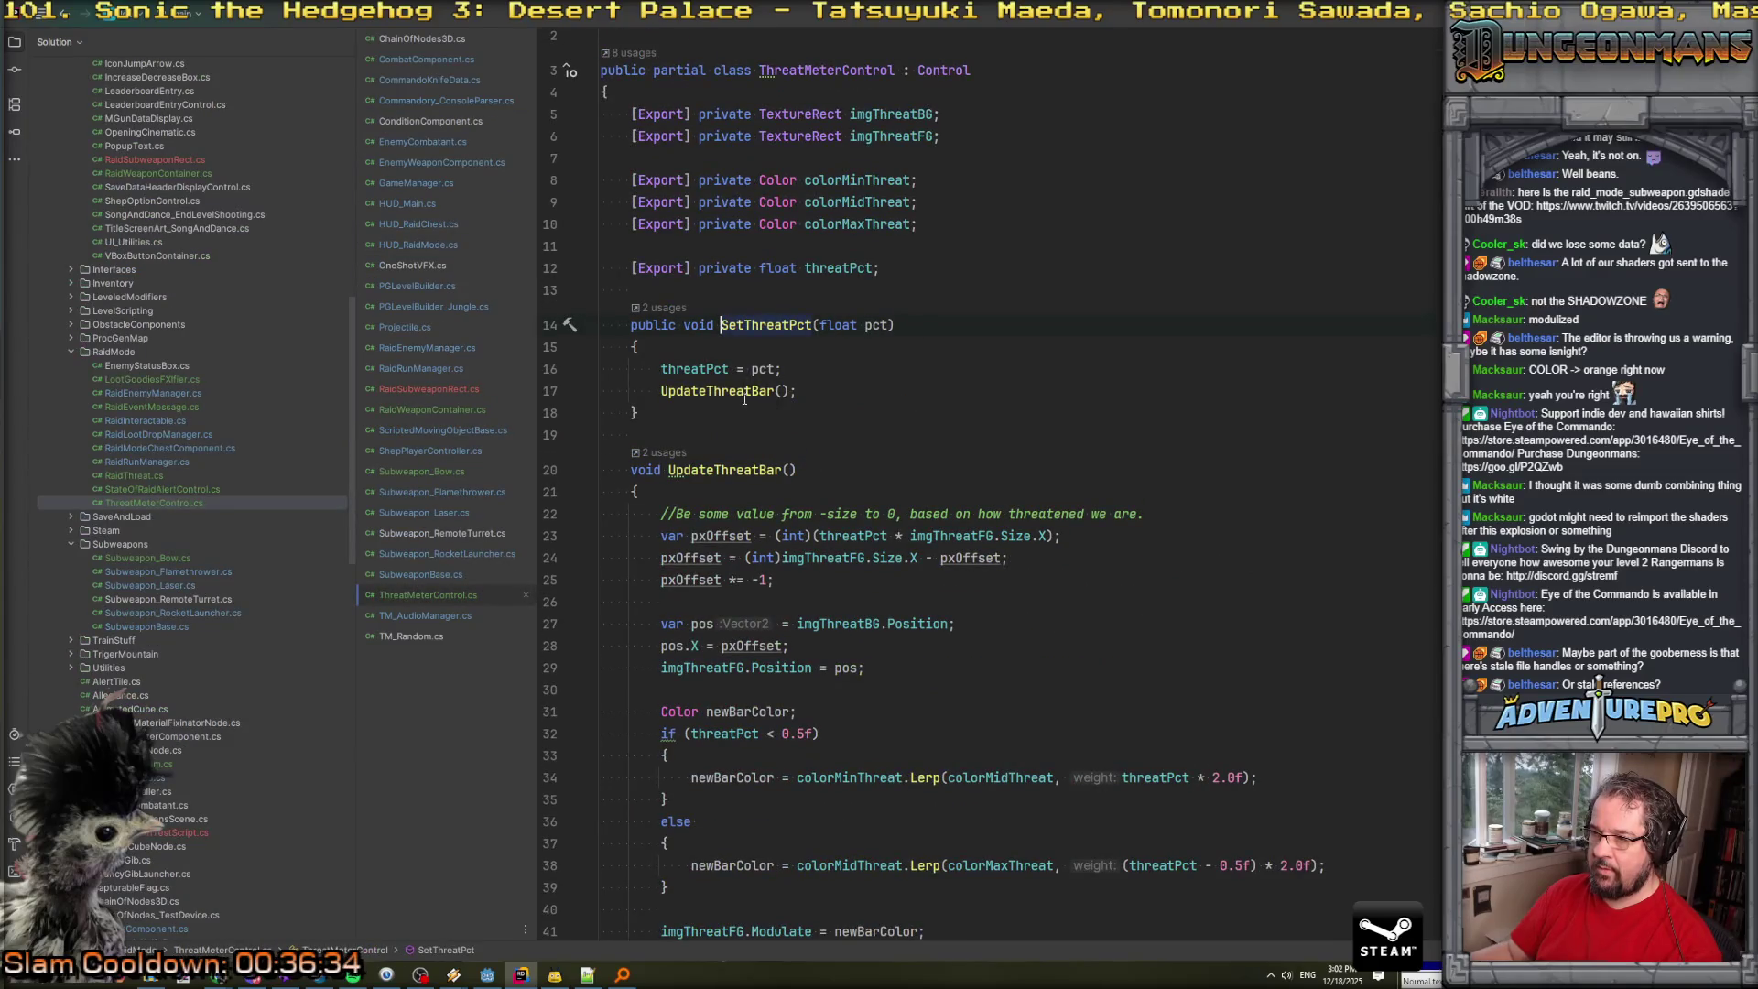
scroll(744, 399, down, 3)
double_click(1053, 776)
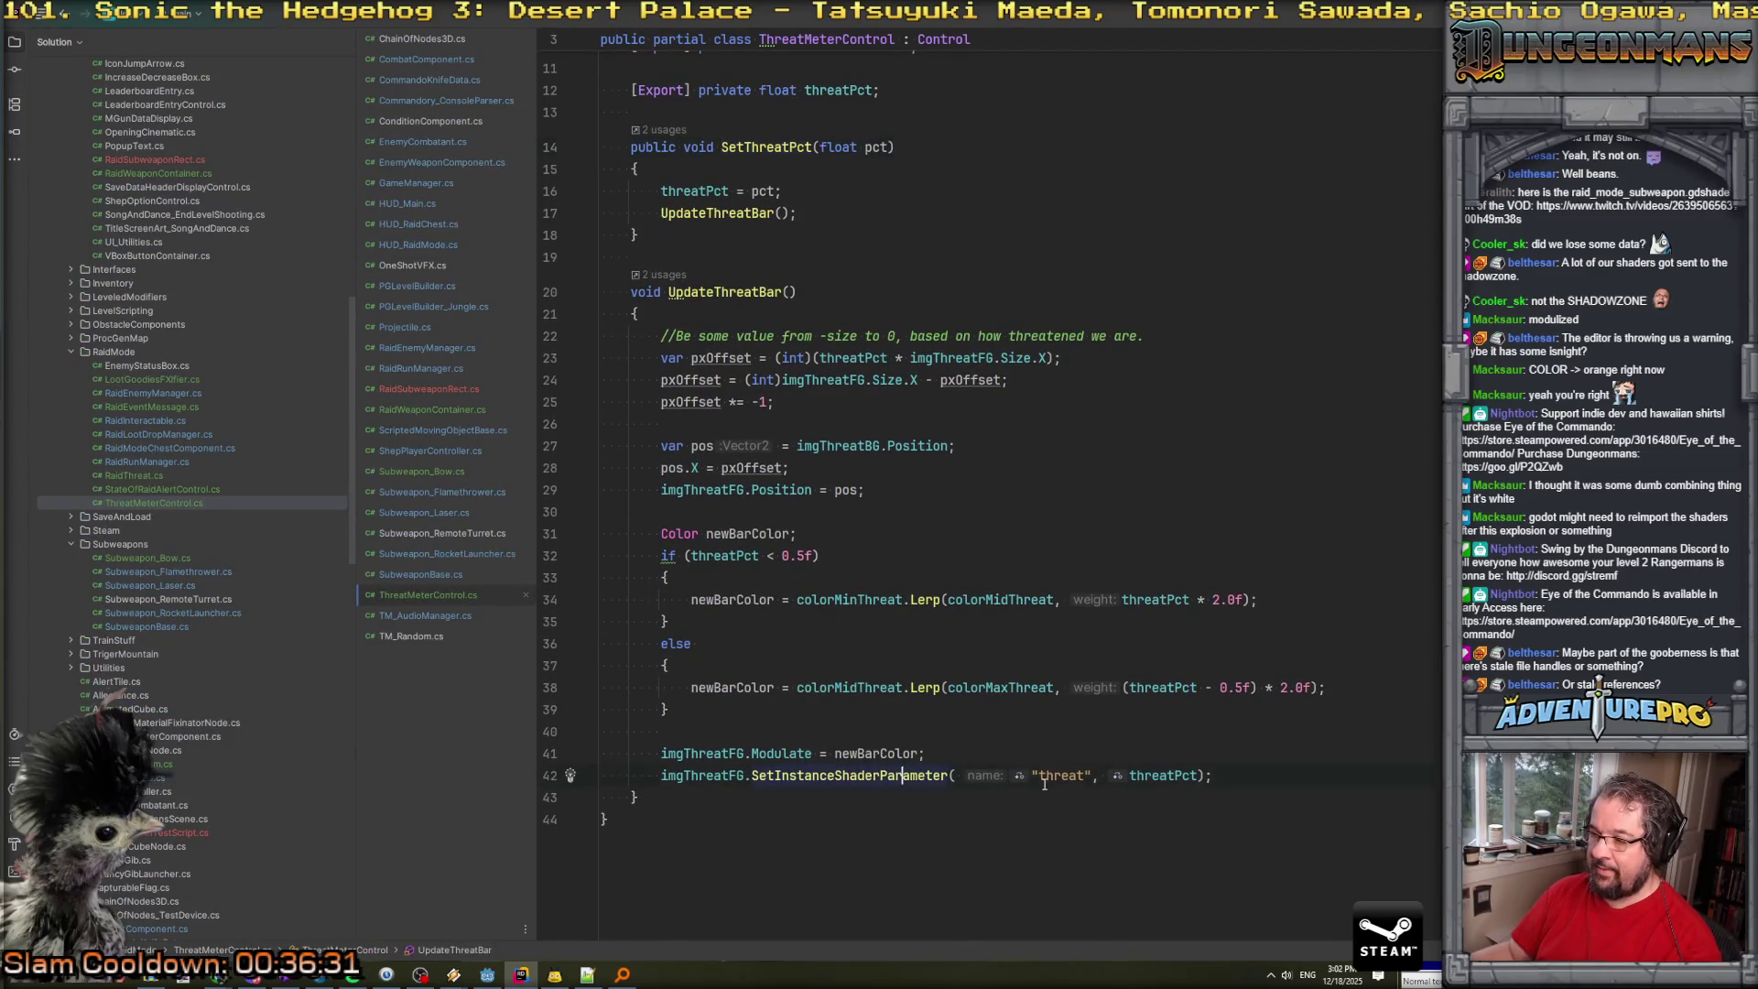
click(864, 775)
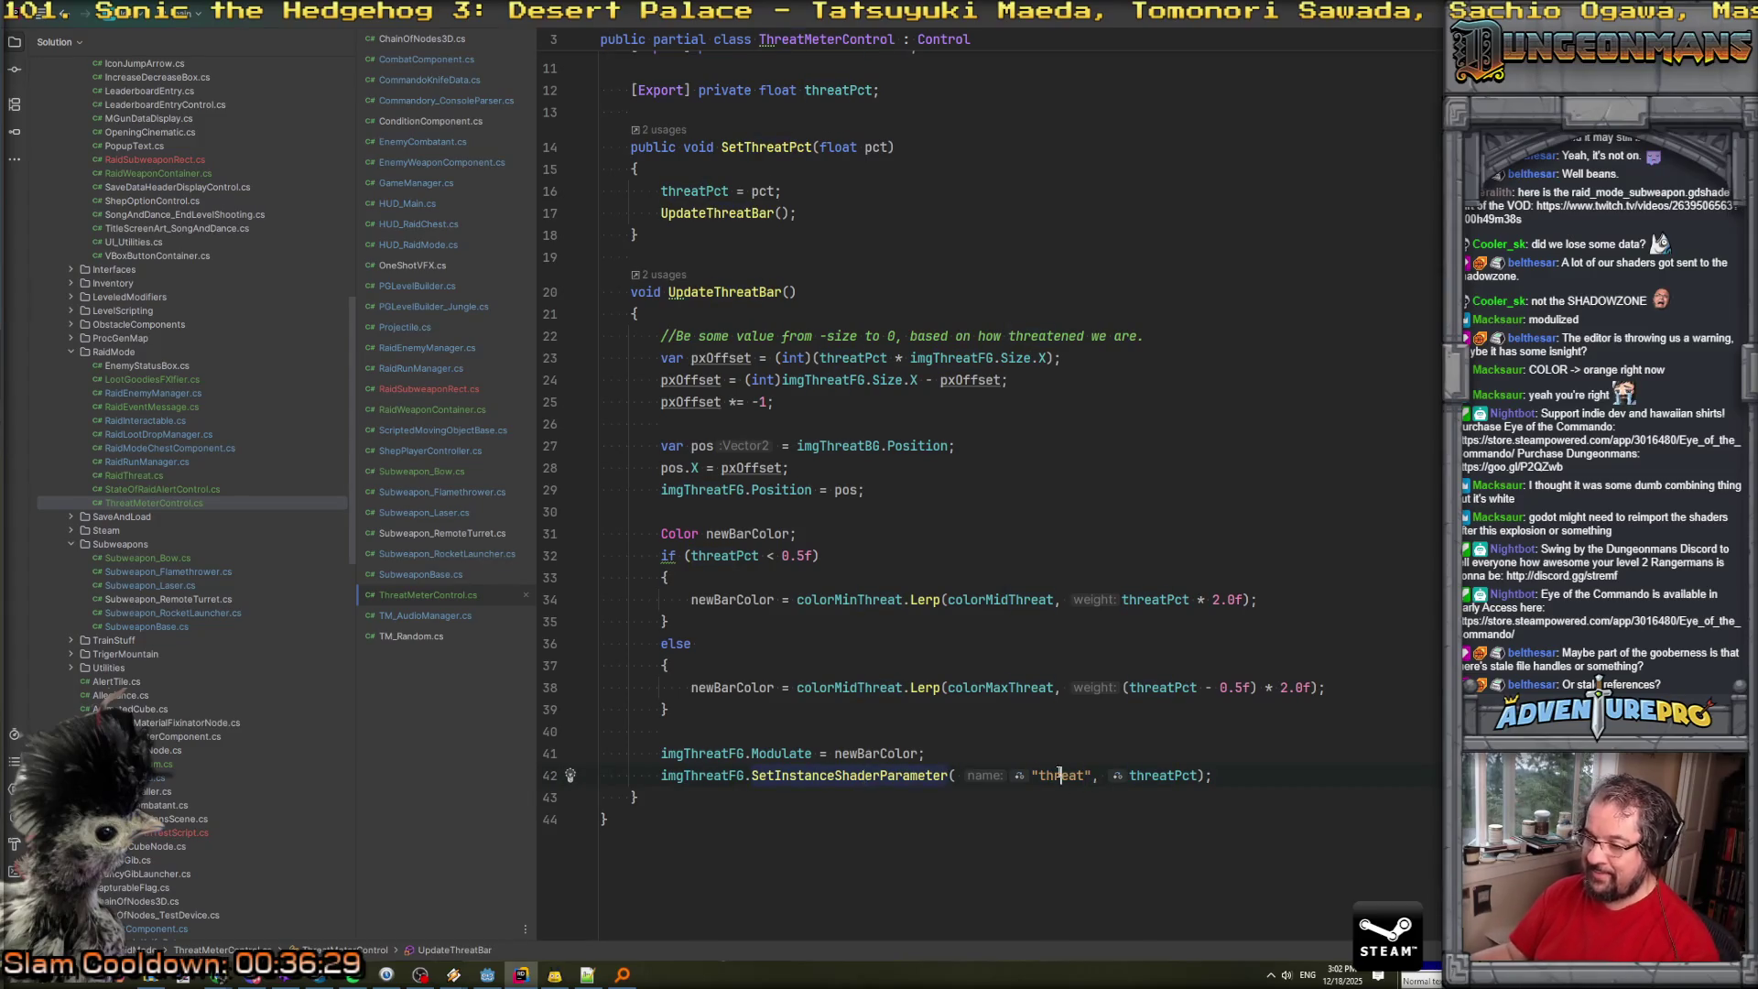
click(1164, 763)
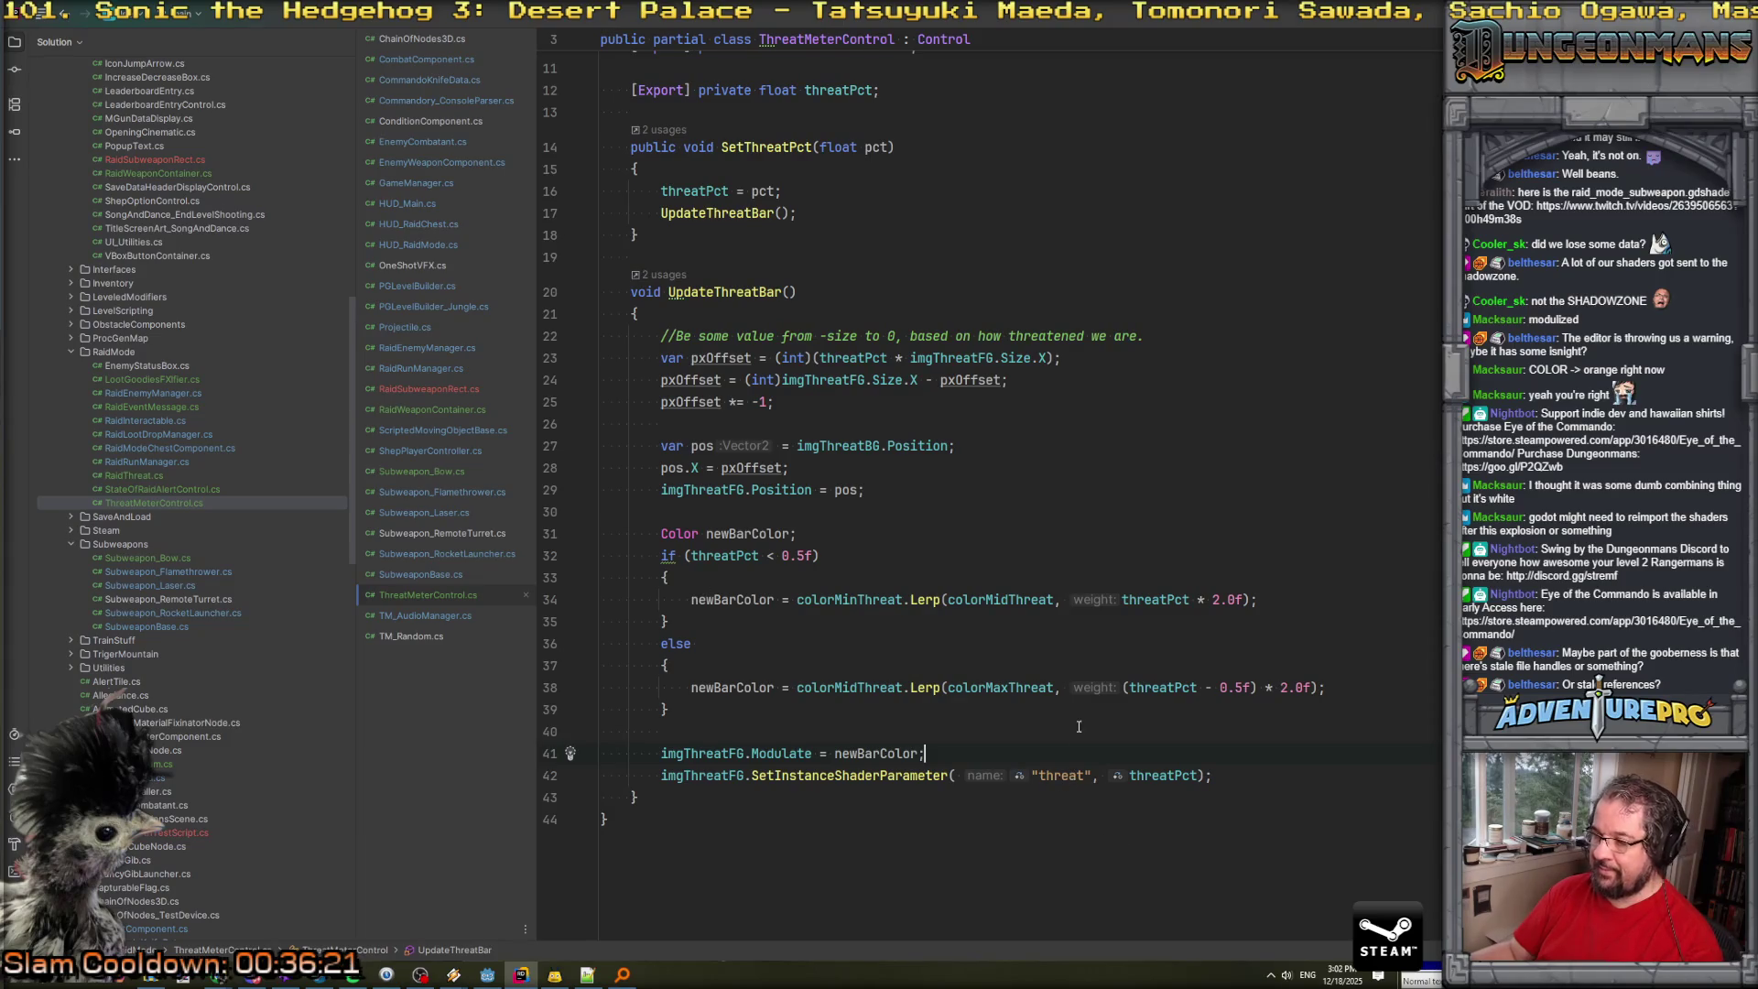
key(alt+Tab)
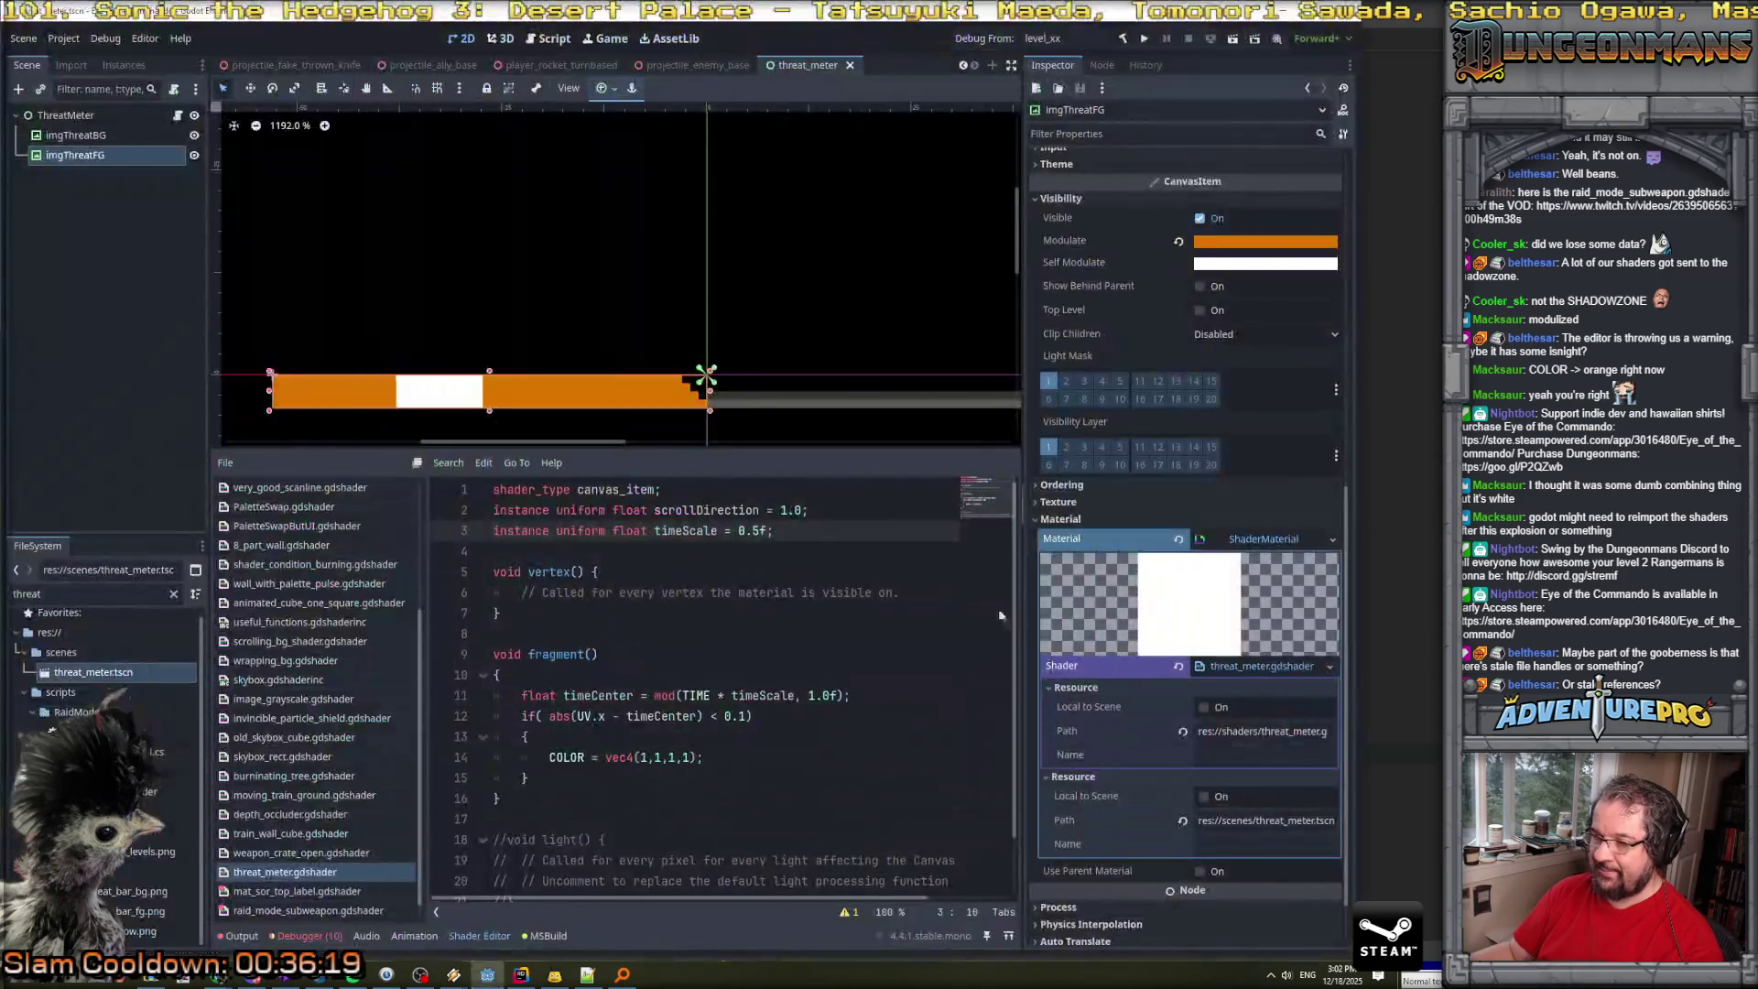
Rename the timeScale instance uniform on line 3 to 'threat'.
key(alt+Tab)
key(alt+Tab)
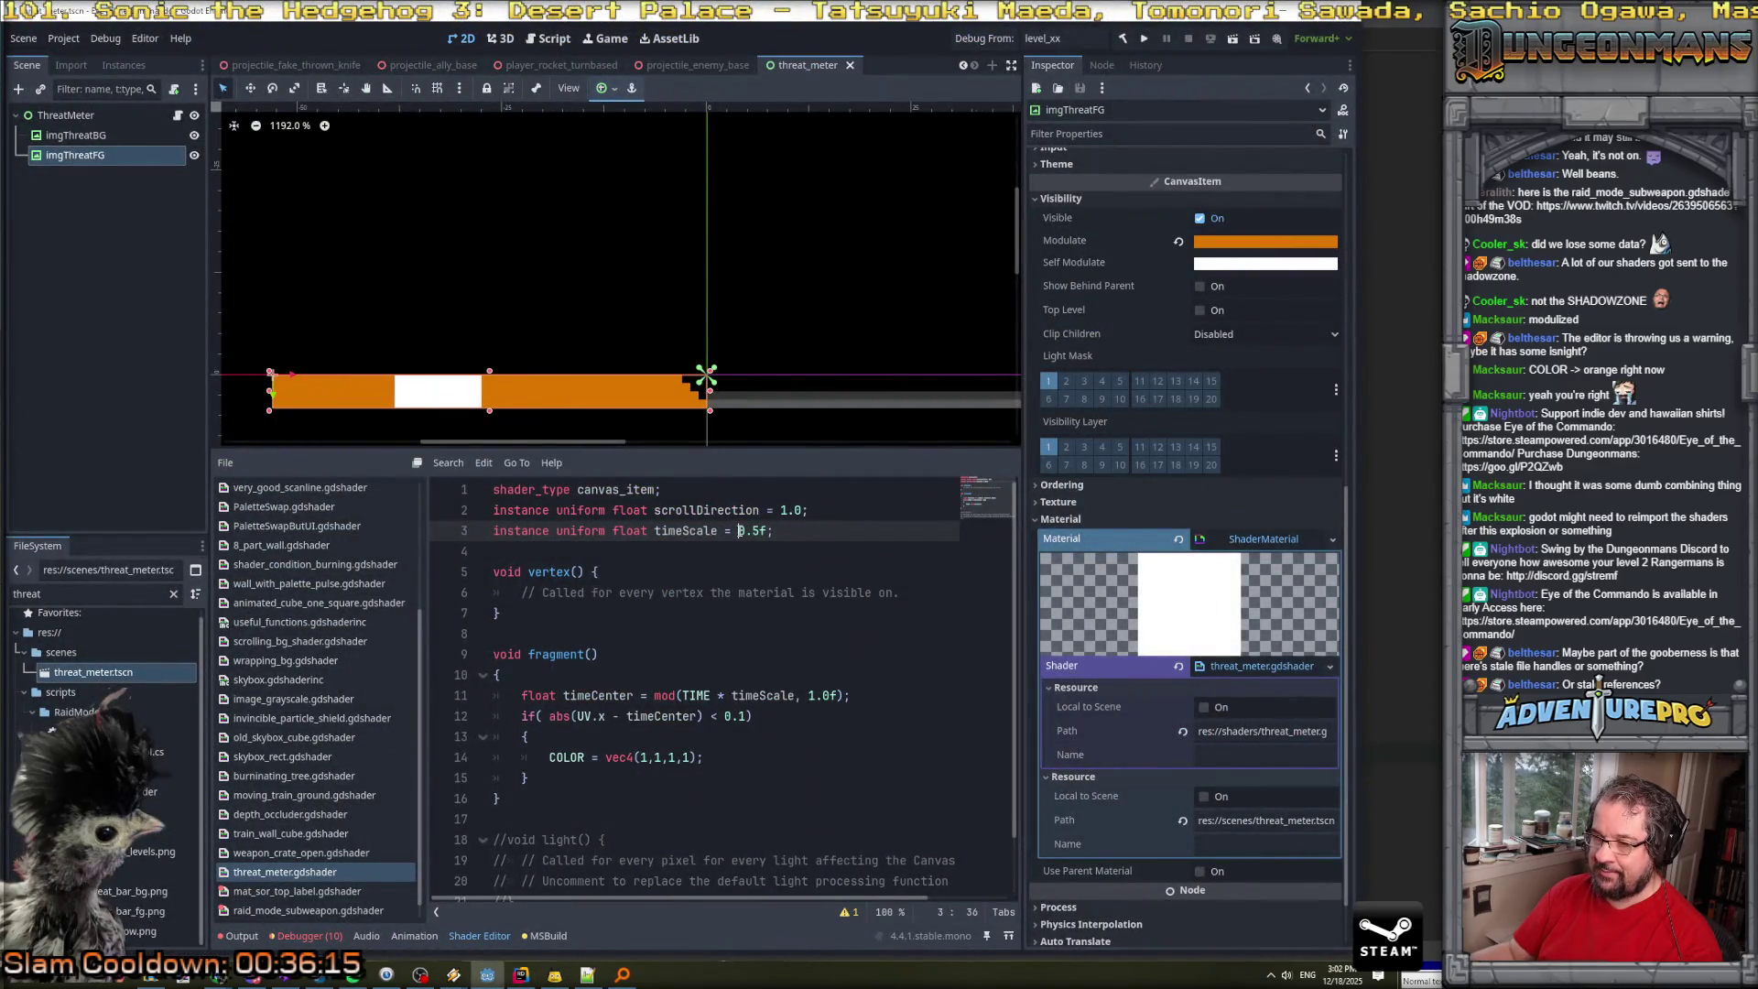
drag(740, 531, 767, 533)
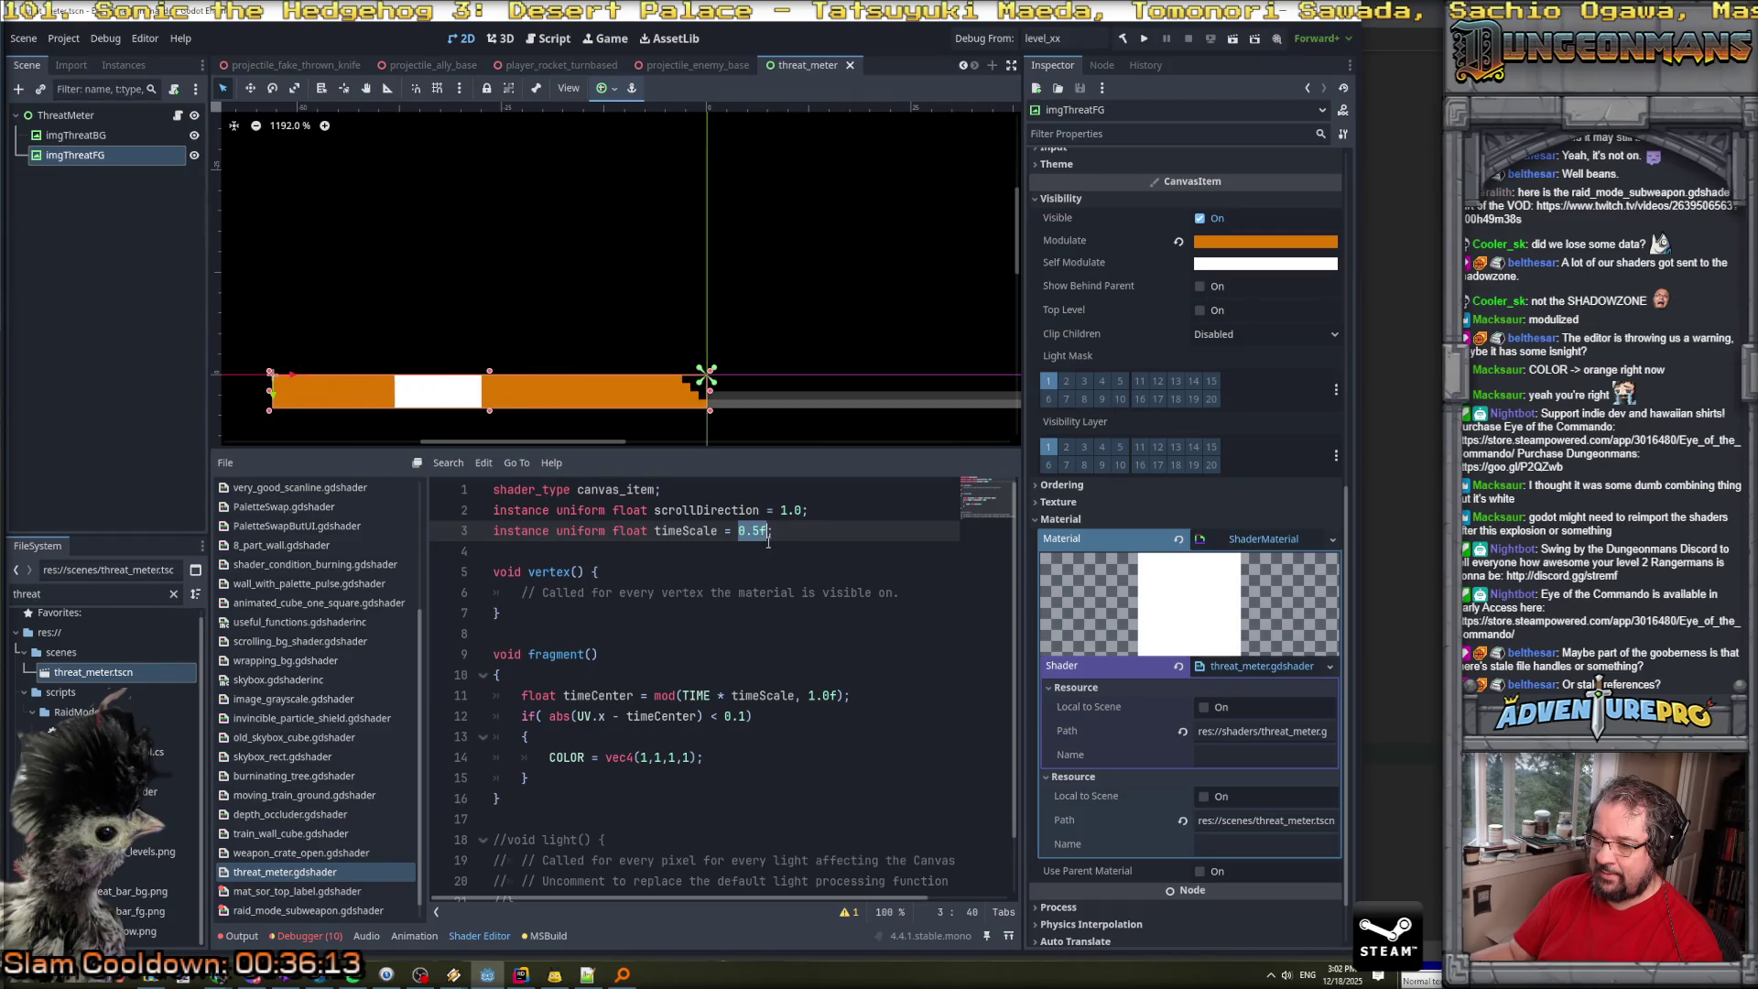
double_click(685, 531)
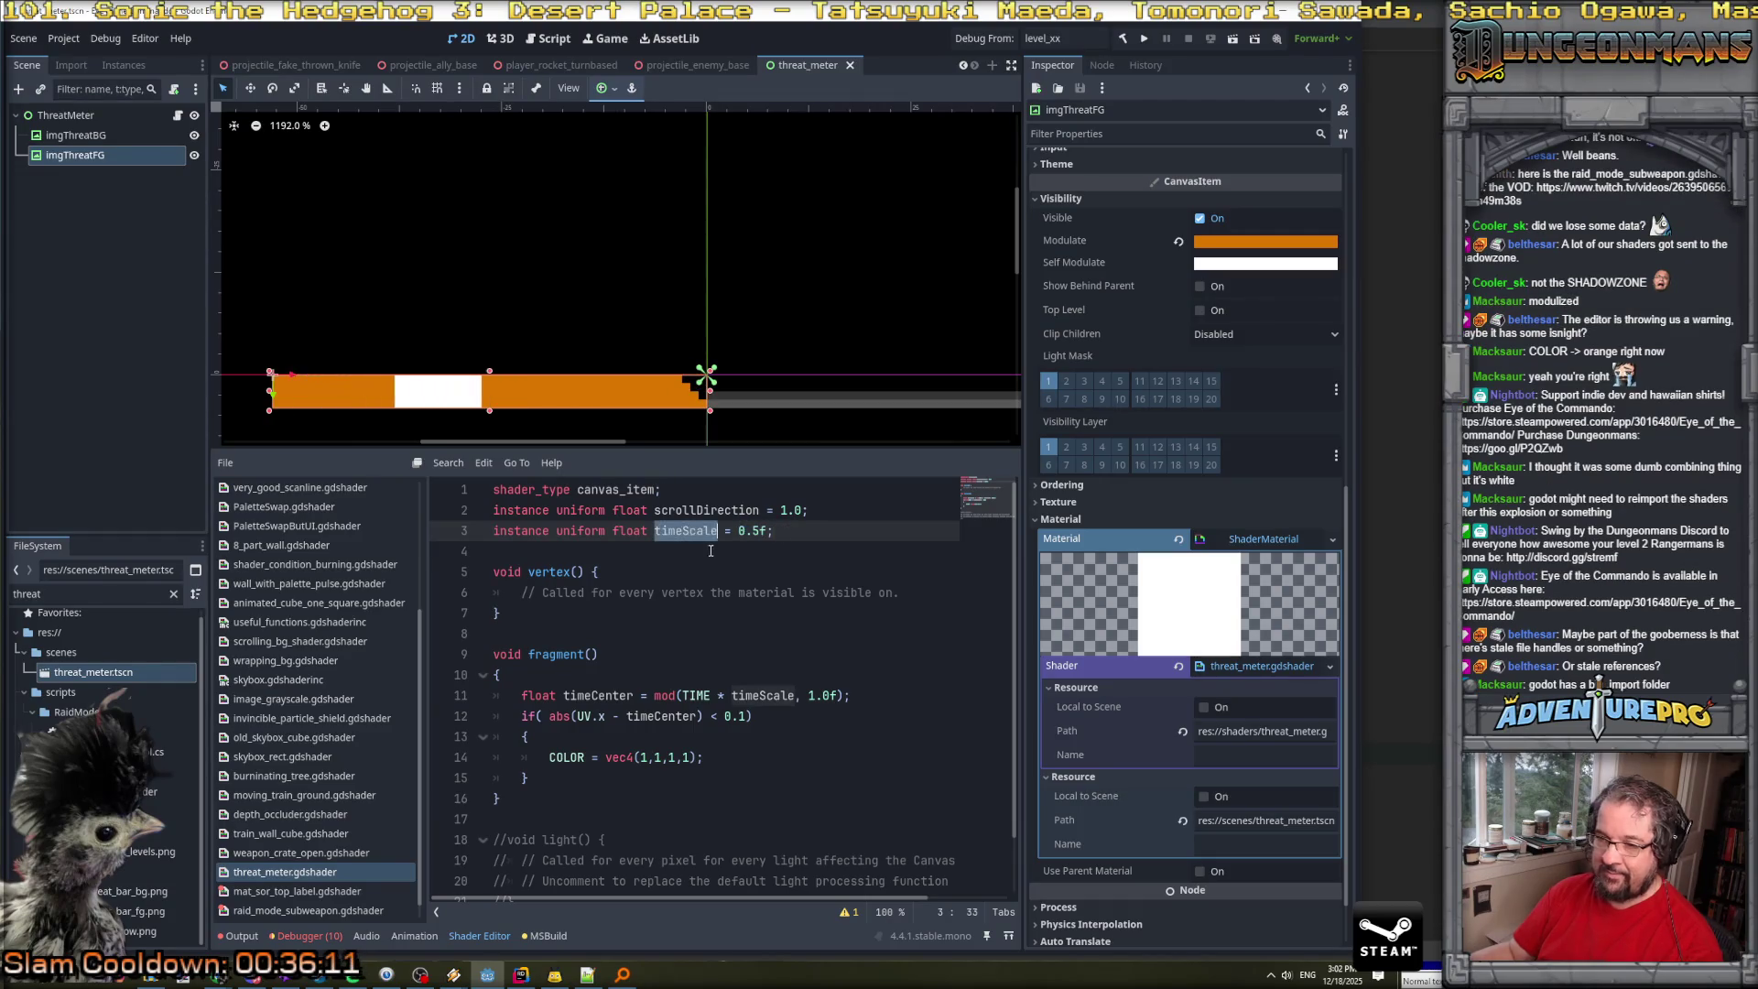
text(th)
text(reat)
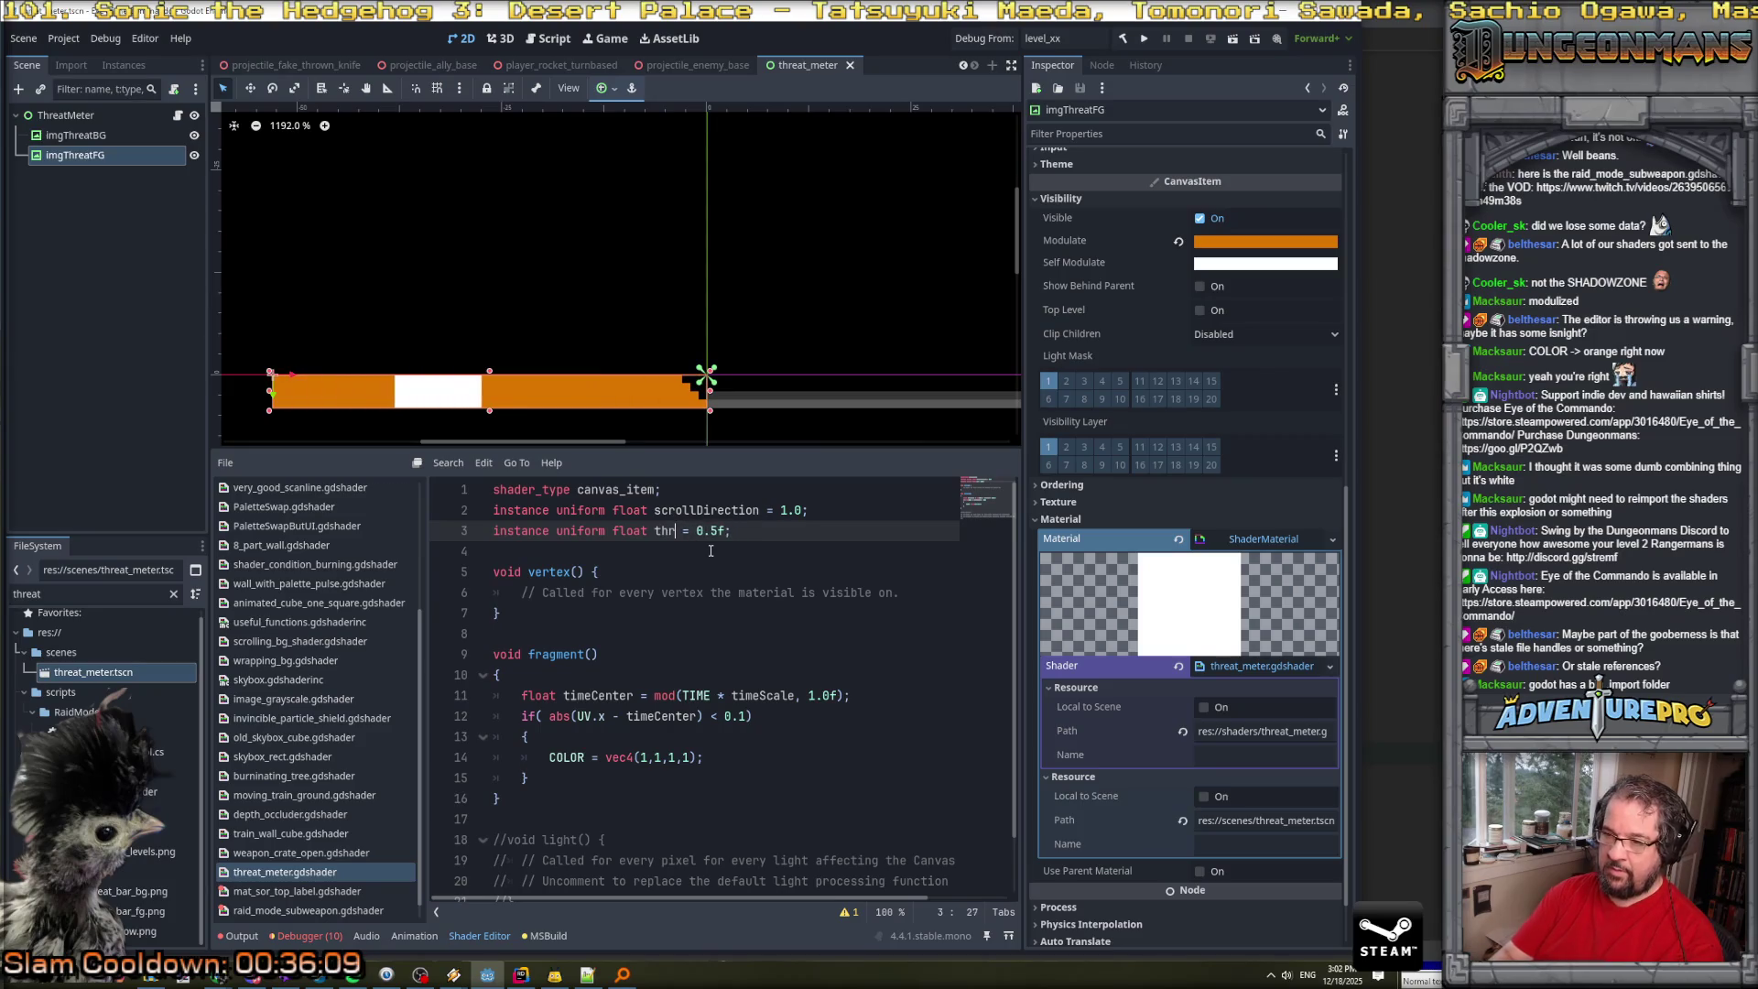
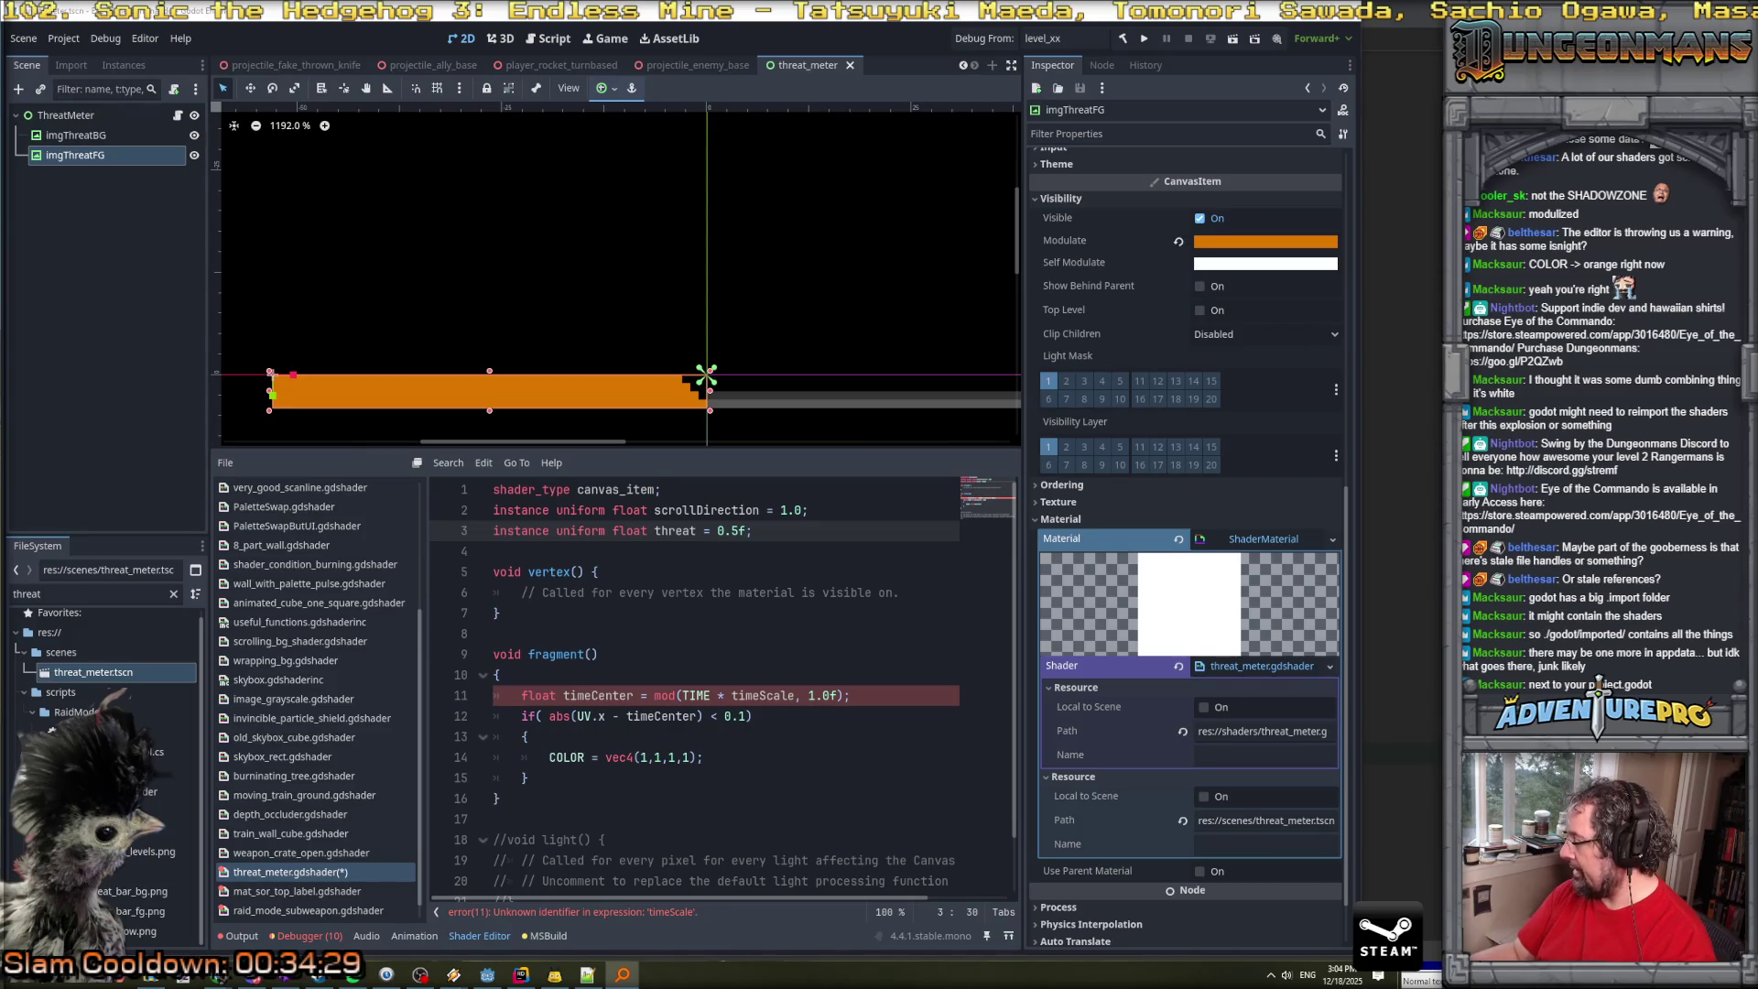
Browse E:\projects\jimjam_may_24_backup\.godot\imported in File Explorer, scrolling through its 464 imported files.
key(super+e)
click(1338, 310)
text(E:\projects\jimjam_may_24_backup\.godot\imported)
key(Return)
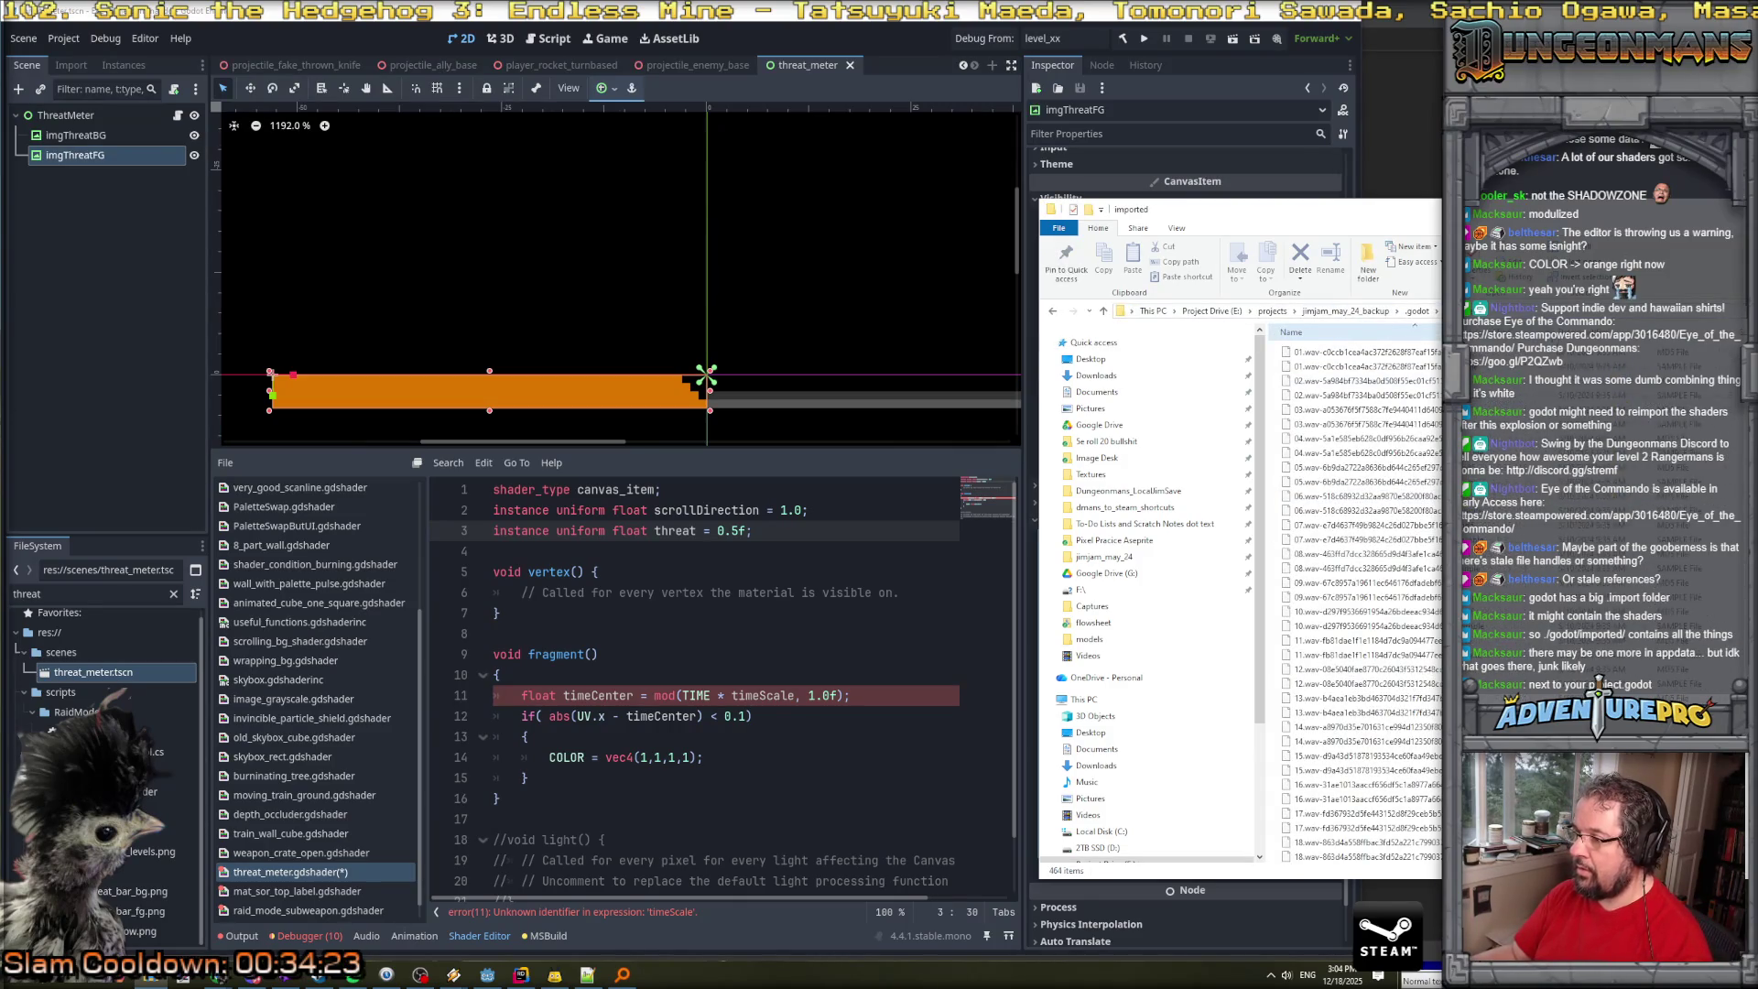
scroll(1359, 550, down, 10)
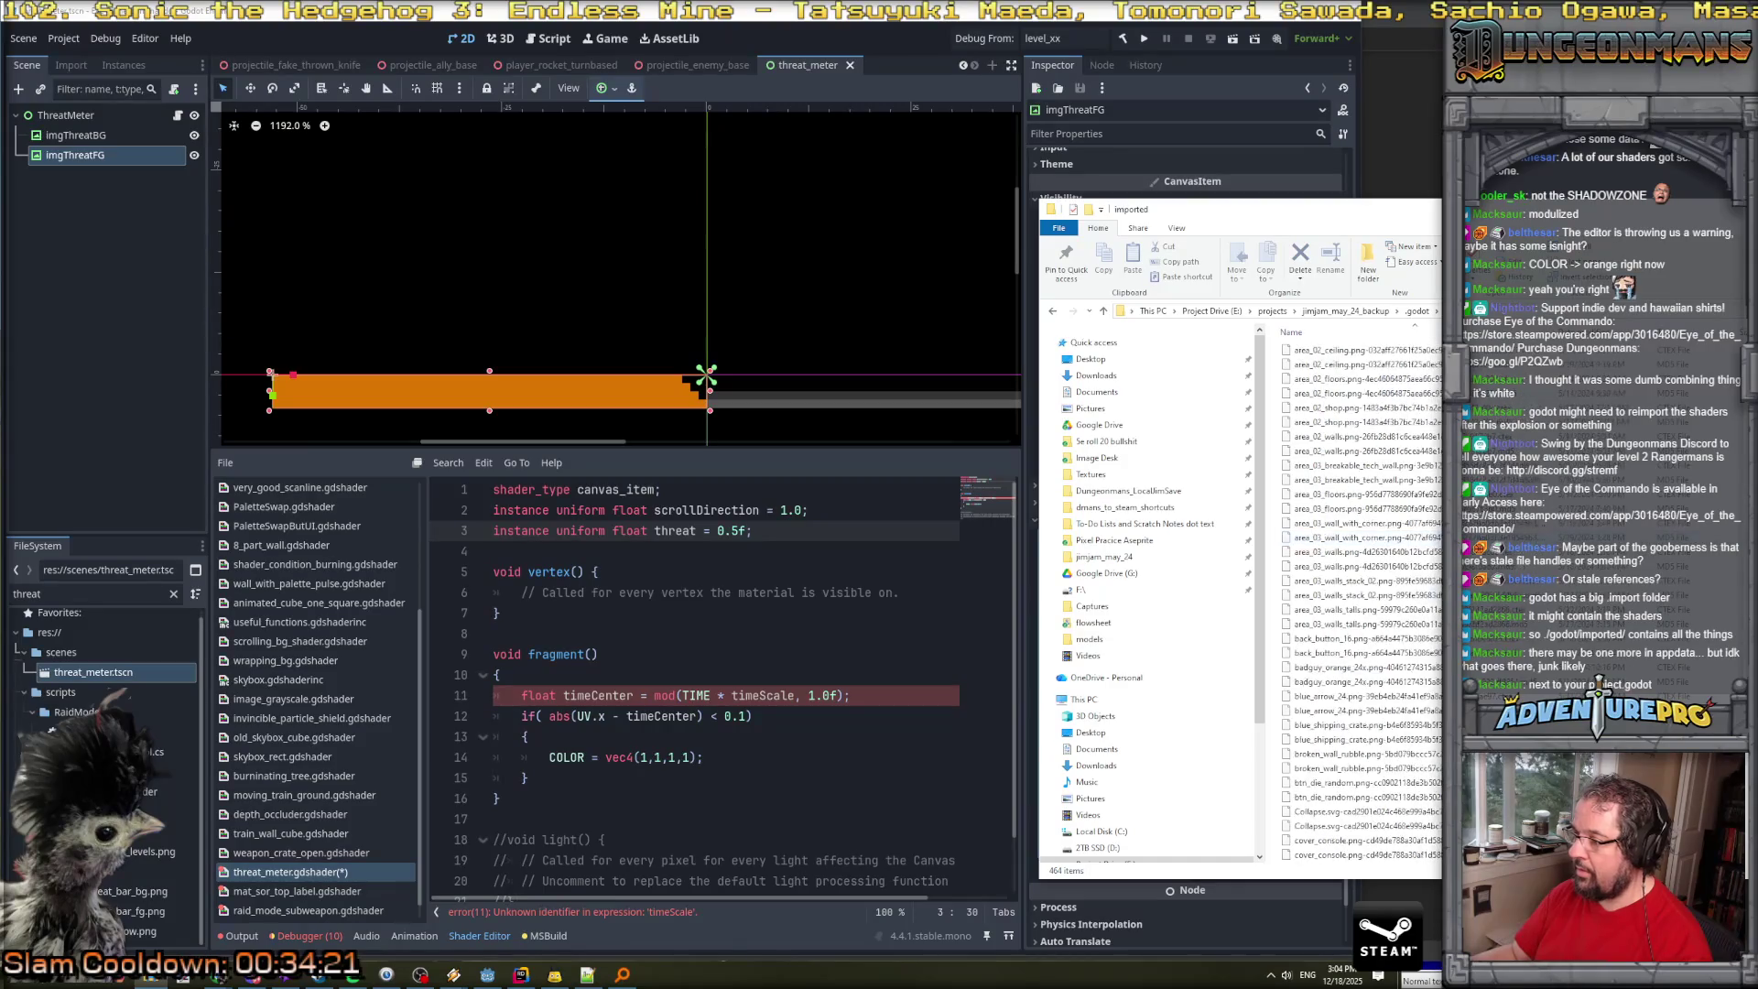
scroll(1359, 595, down, 10)
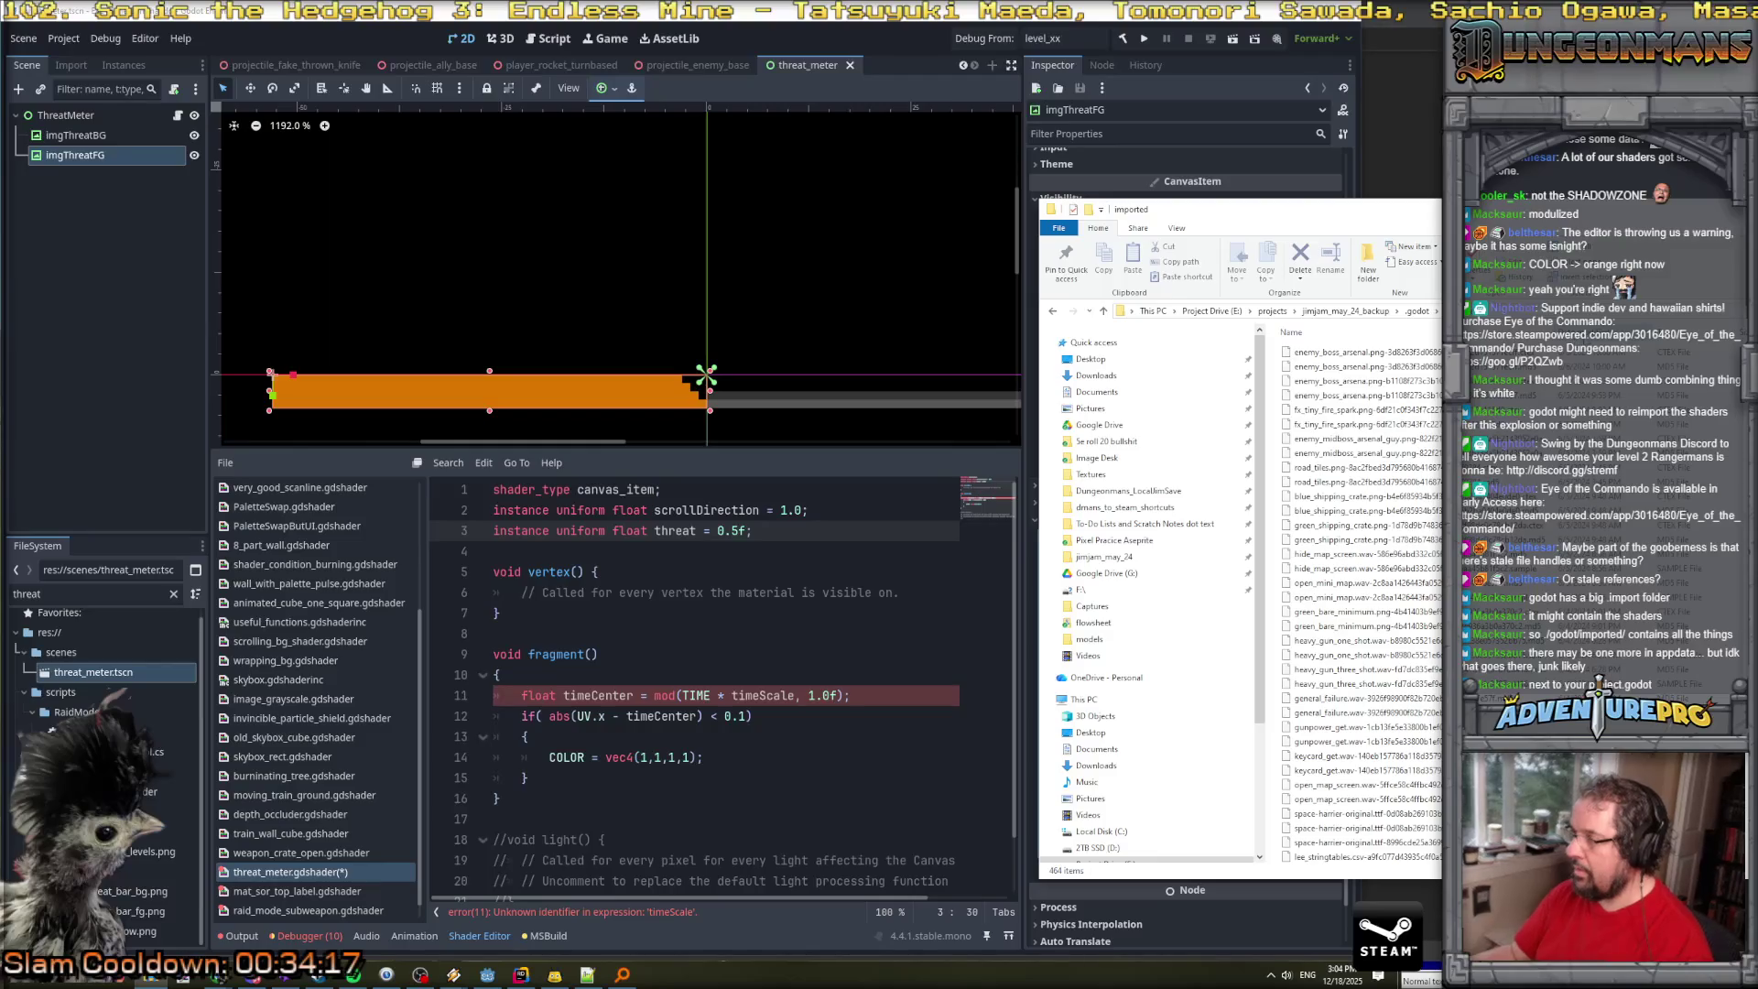
scroll(1359, 595, down, 5)
scroll(1360, 595, up, 5)
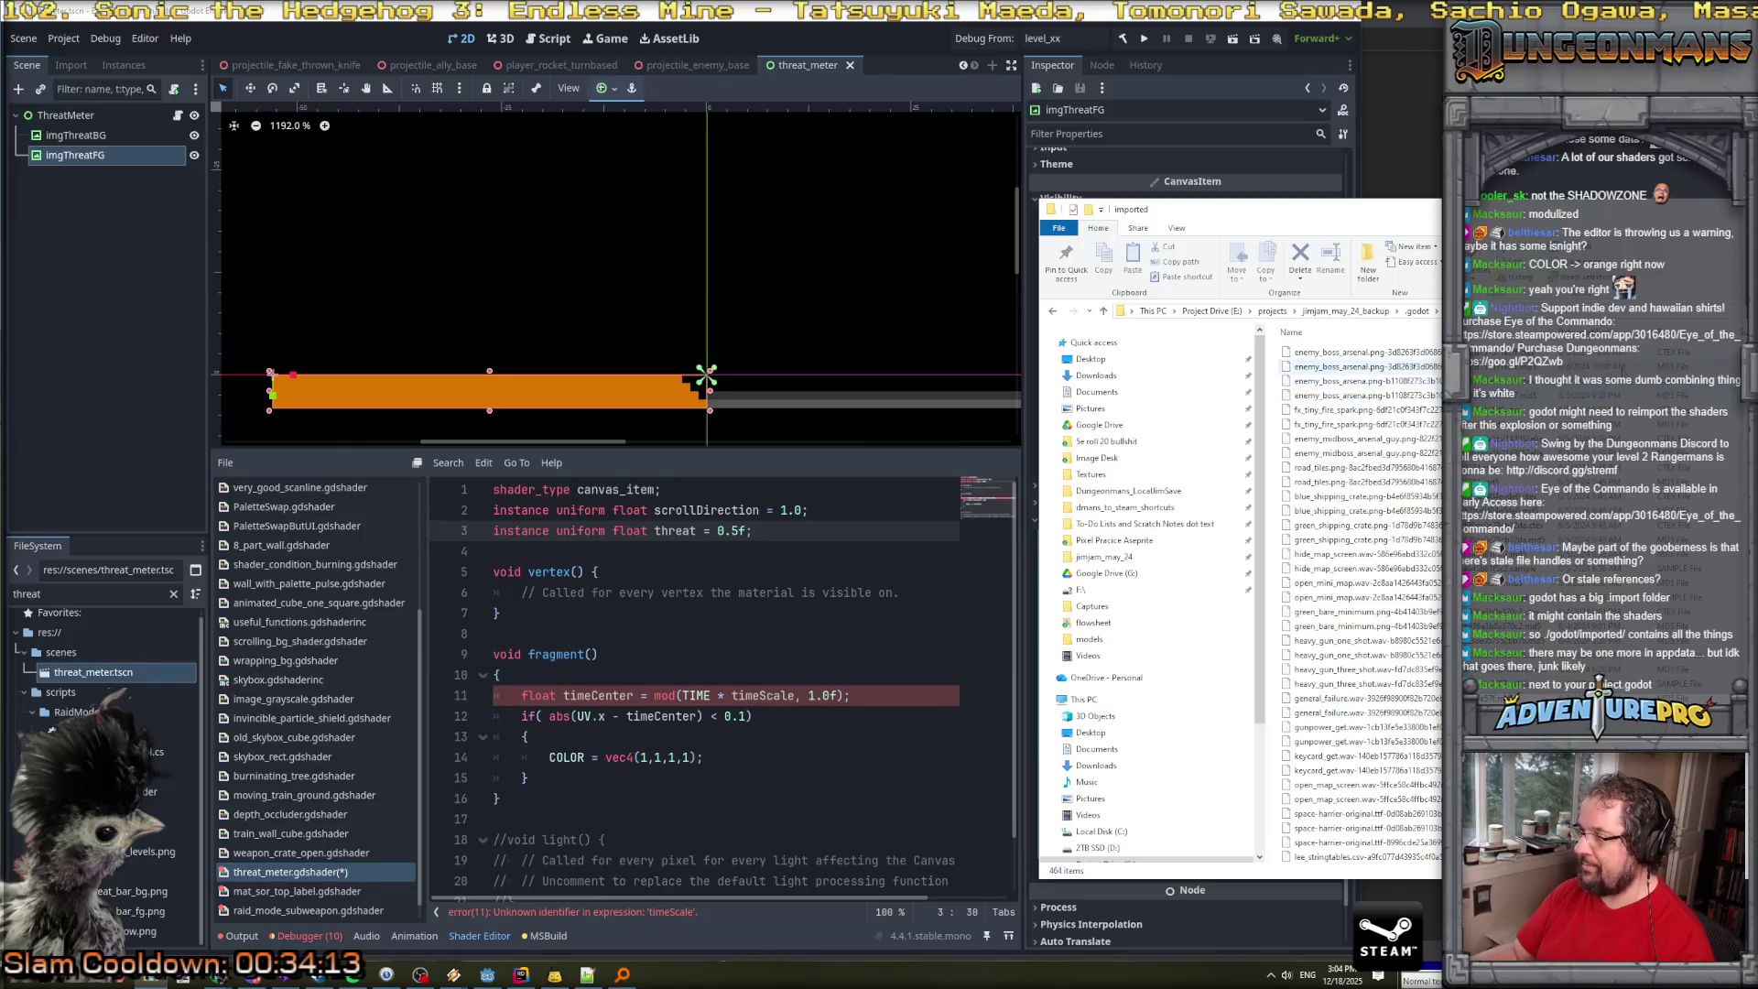
scroll(1336, 366, up, 10)
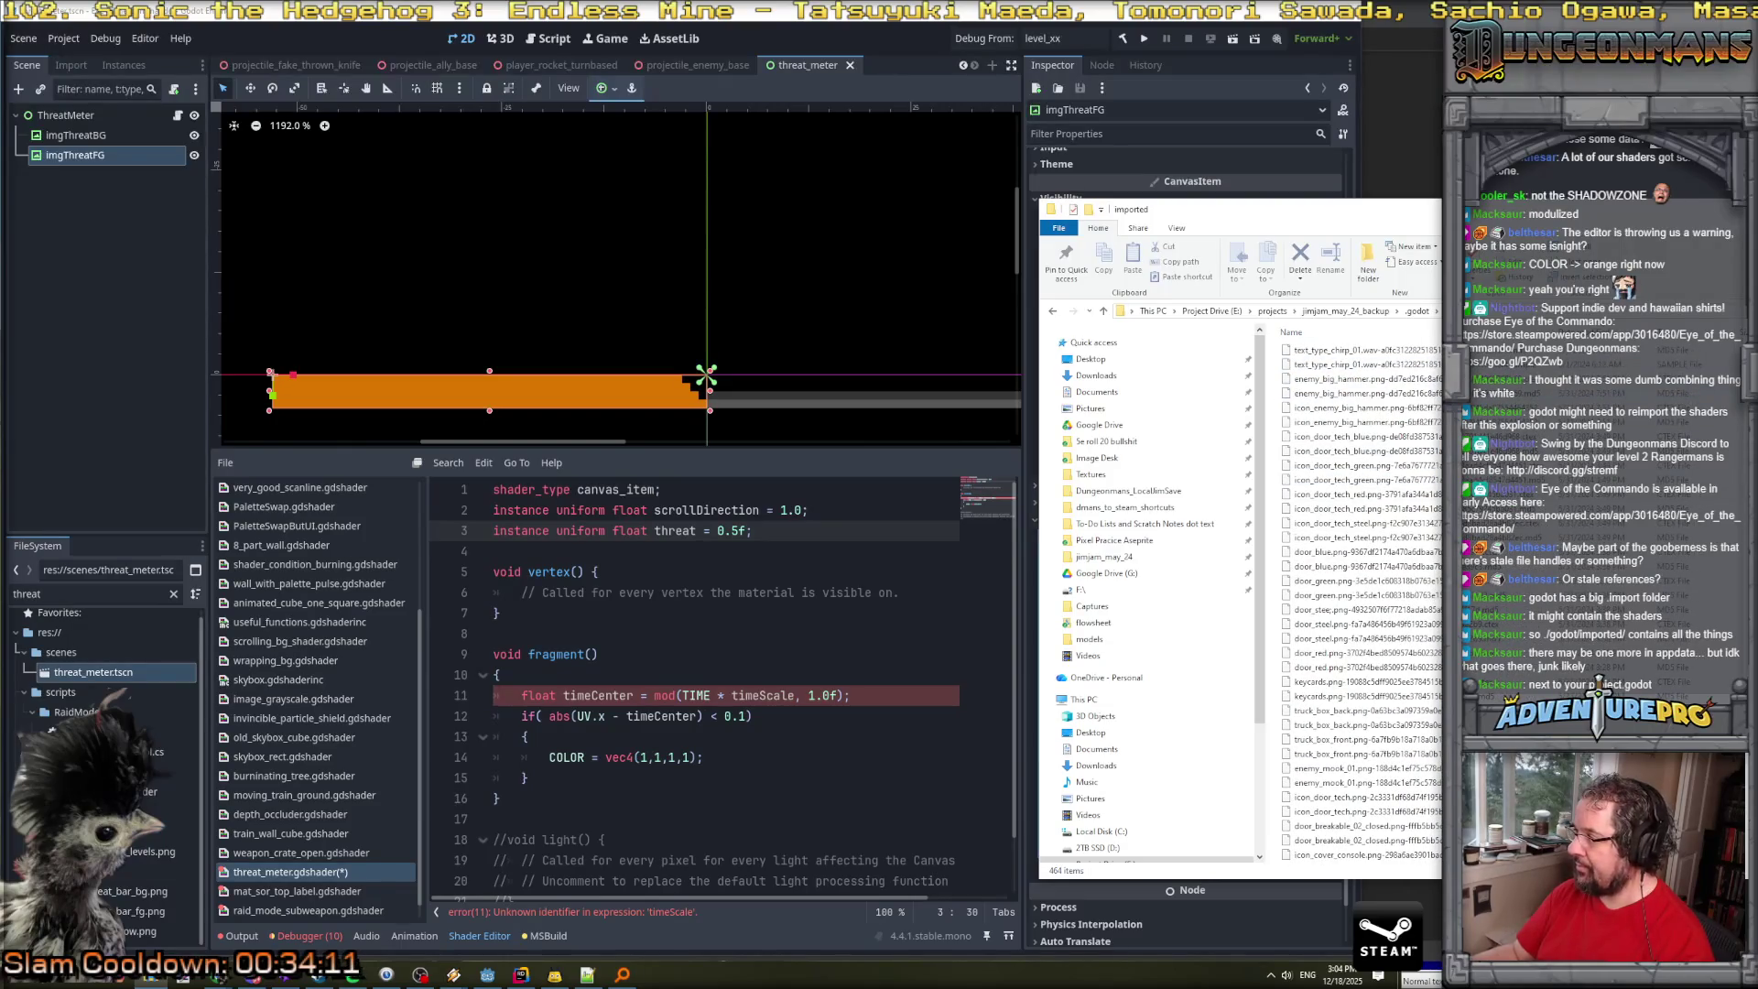
scroll(1364, 596, down, 10)
scroll(1364, 595, down, 10)
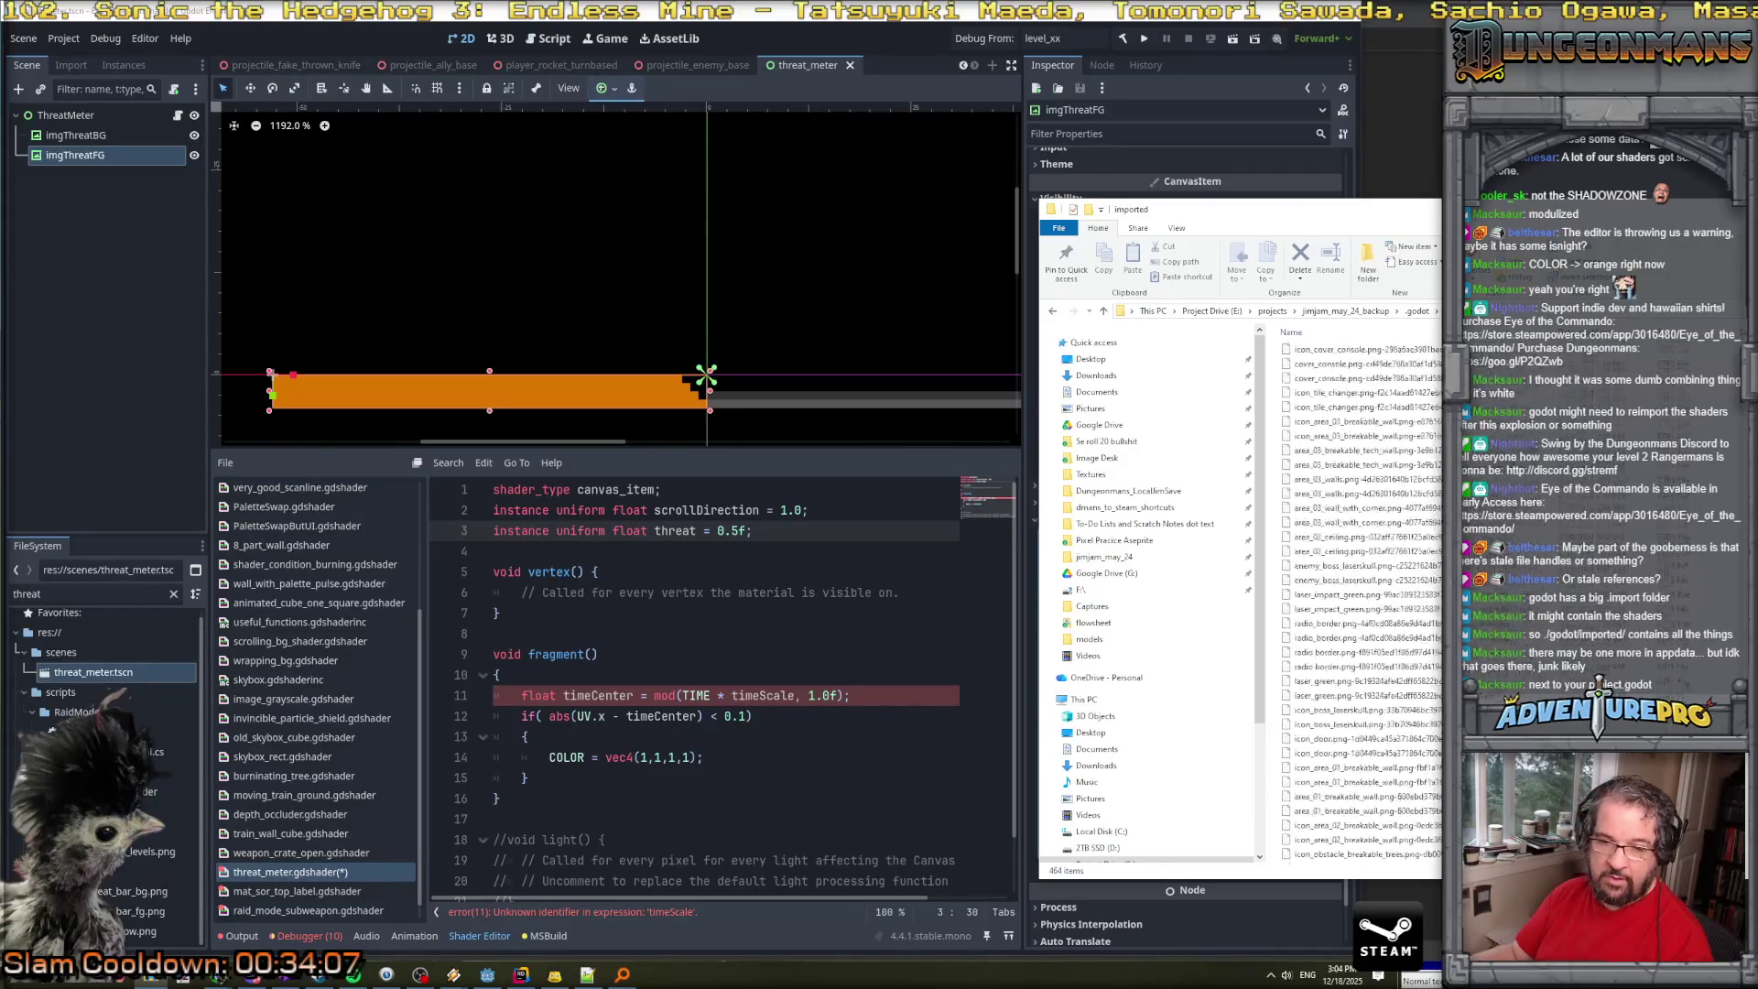
scroll(1364, 595, down, 10)
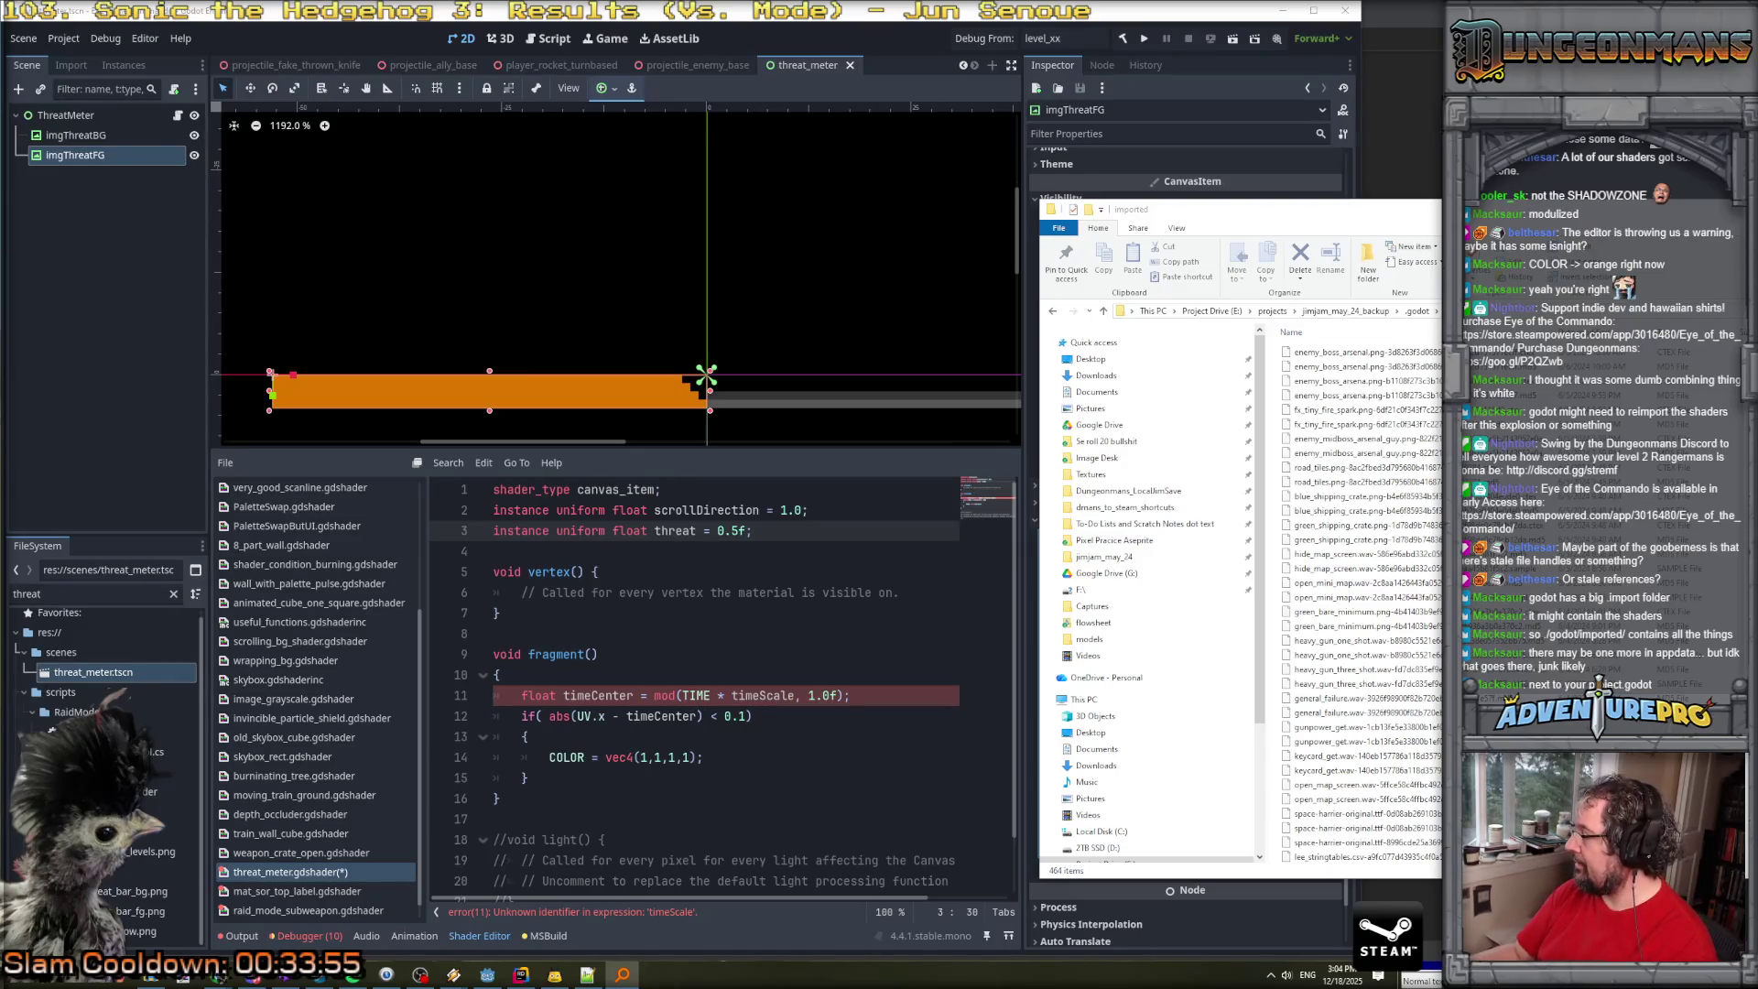
Check the Everything search results for mat_sor_, minimize that window, and return to Godot.
key(alt+Tab)
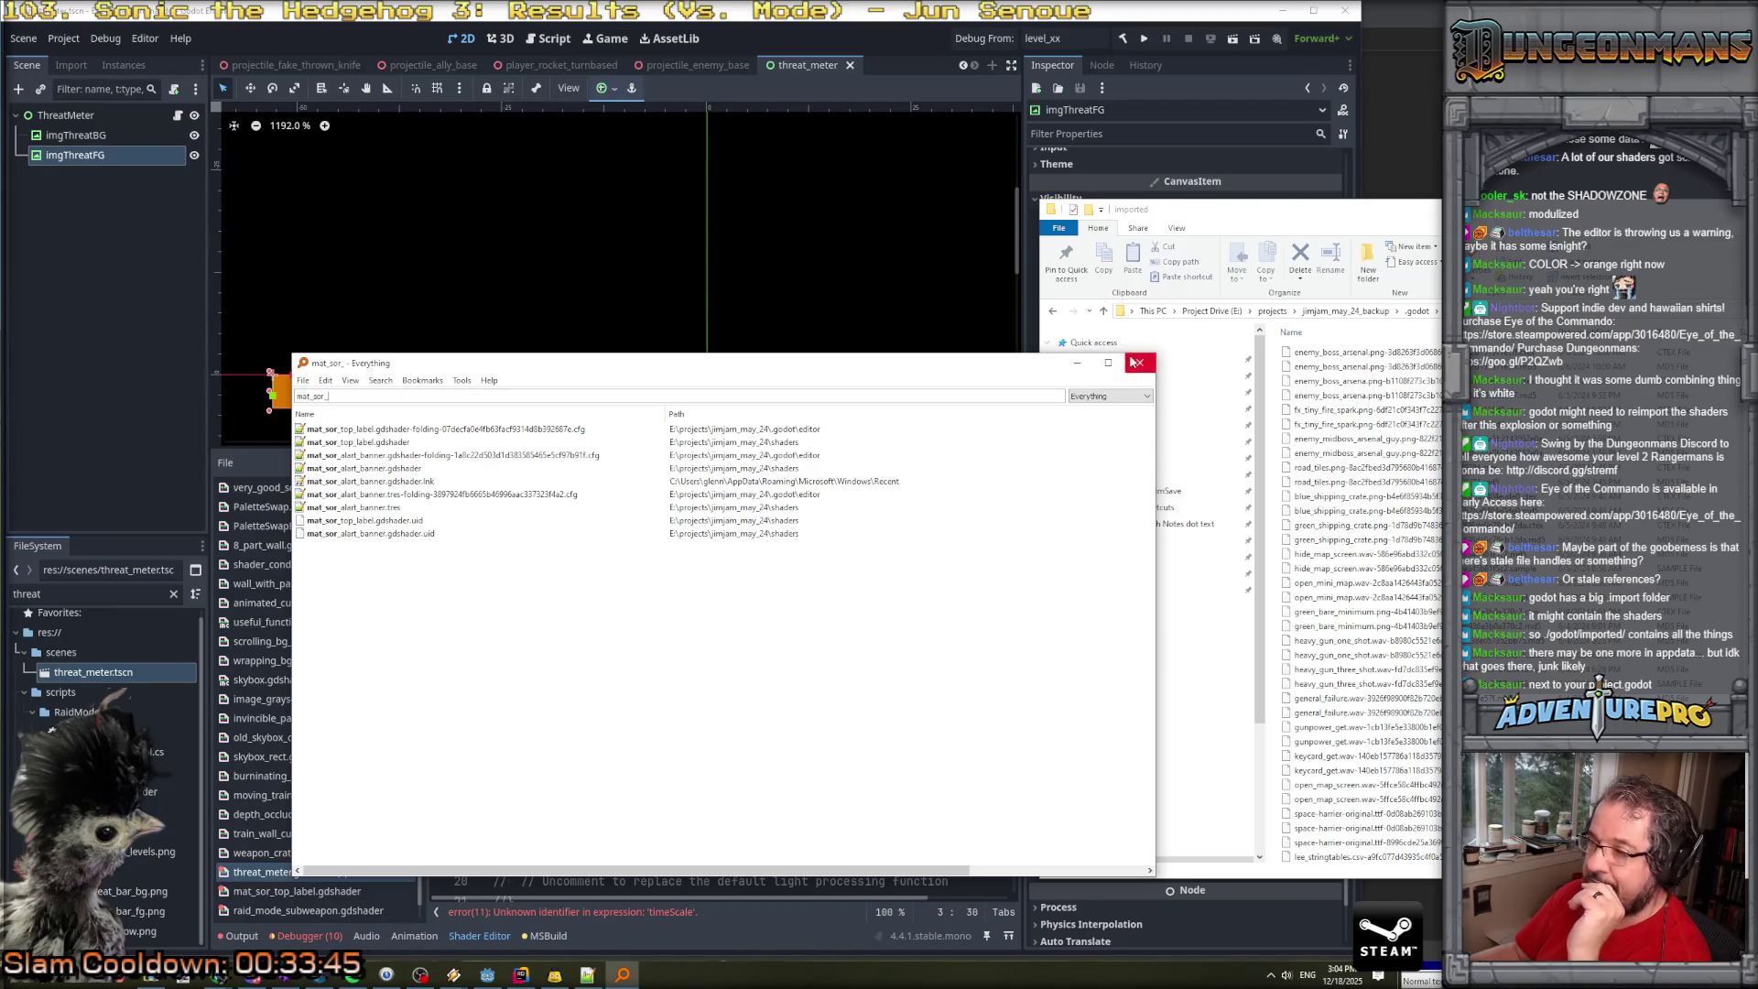
click(1079, 365)
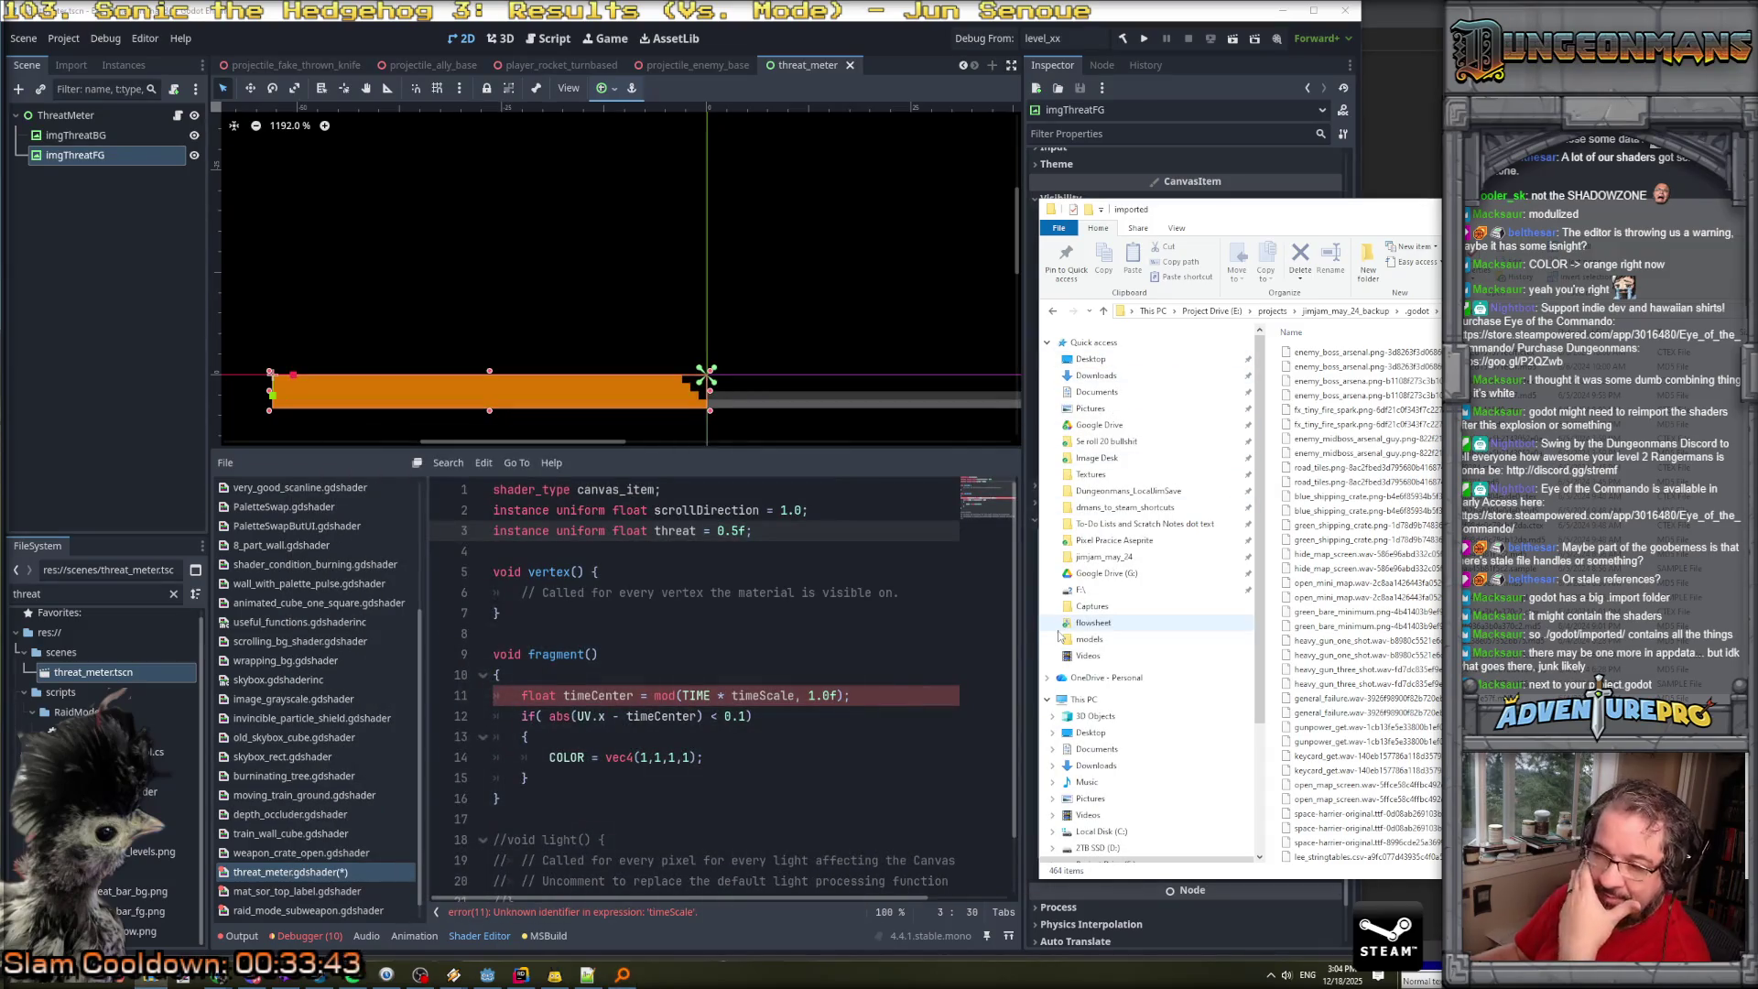
click(830, 720)
Rewrite line 11 as timeCenter = mod(TIME * (0.5f + threat), 1.0f).
key(Down)
key(Down)
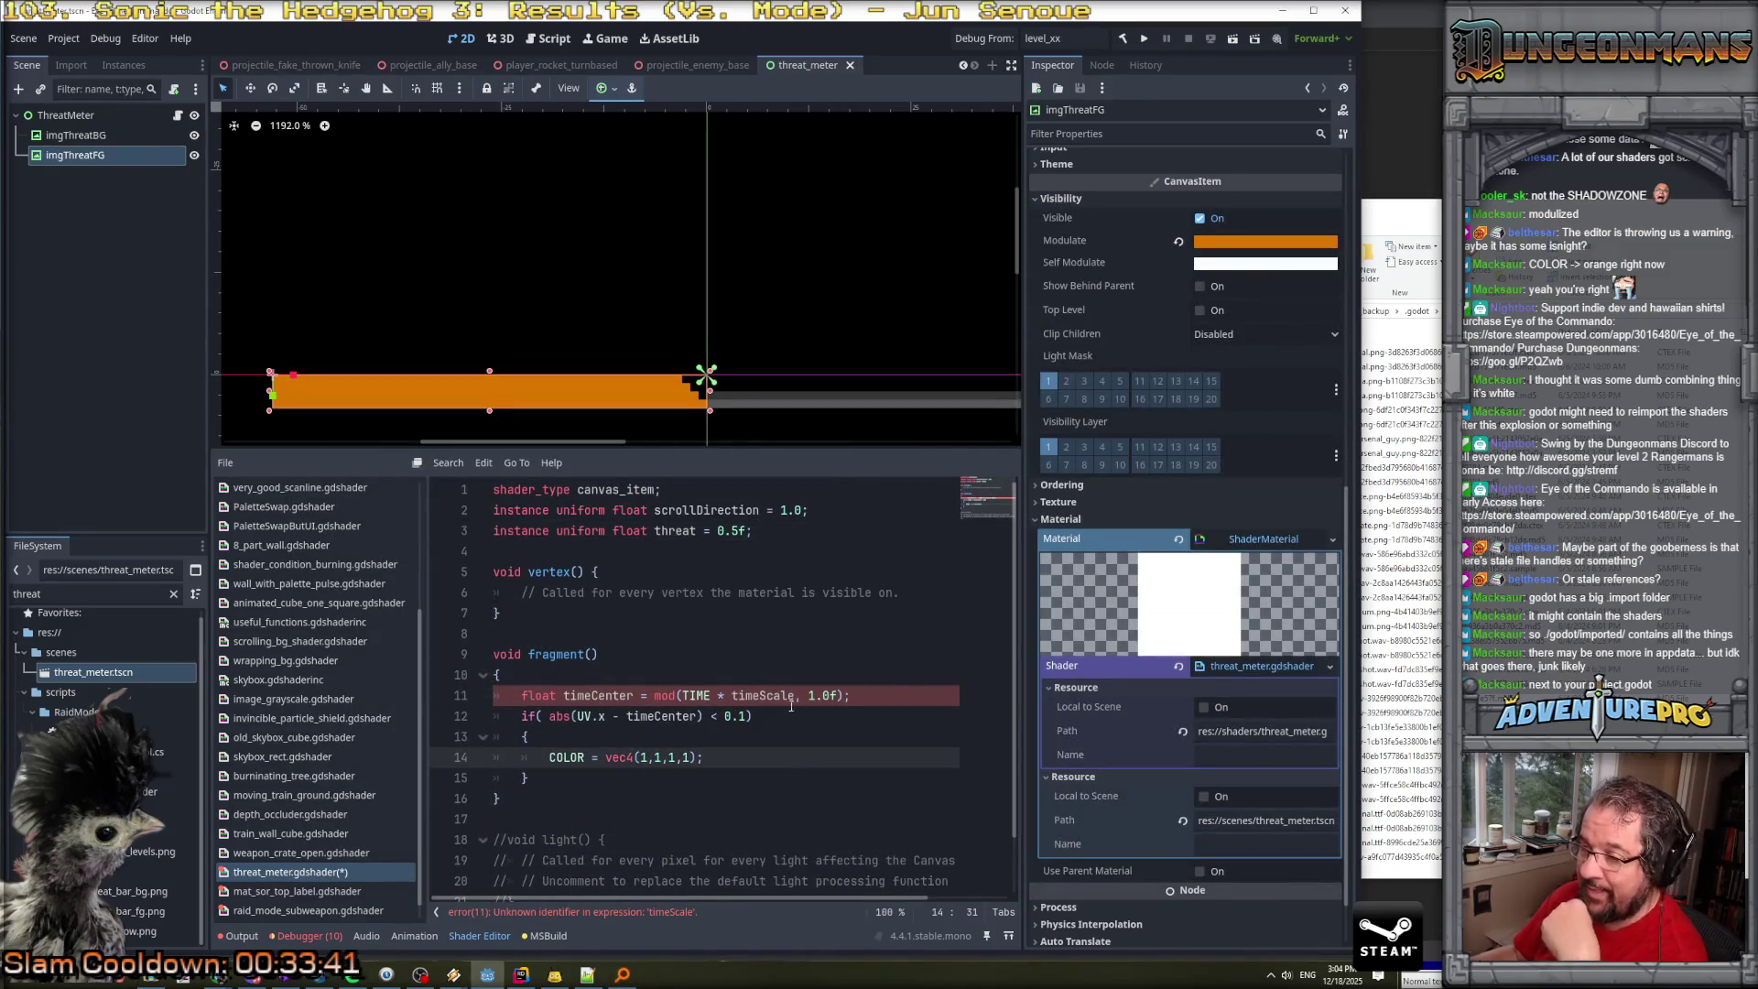
double_click(689, 531)
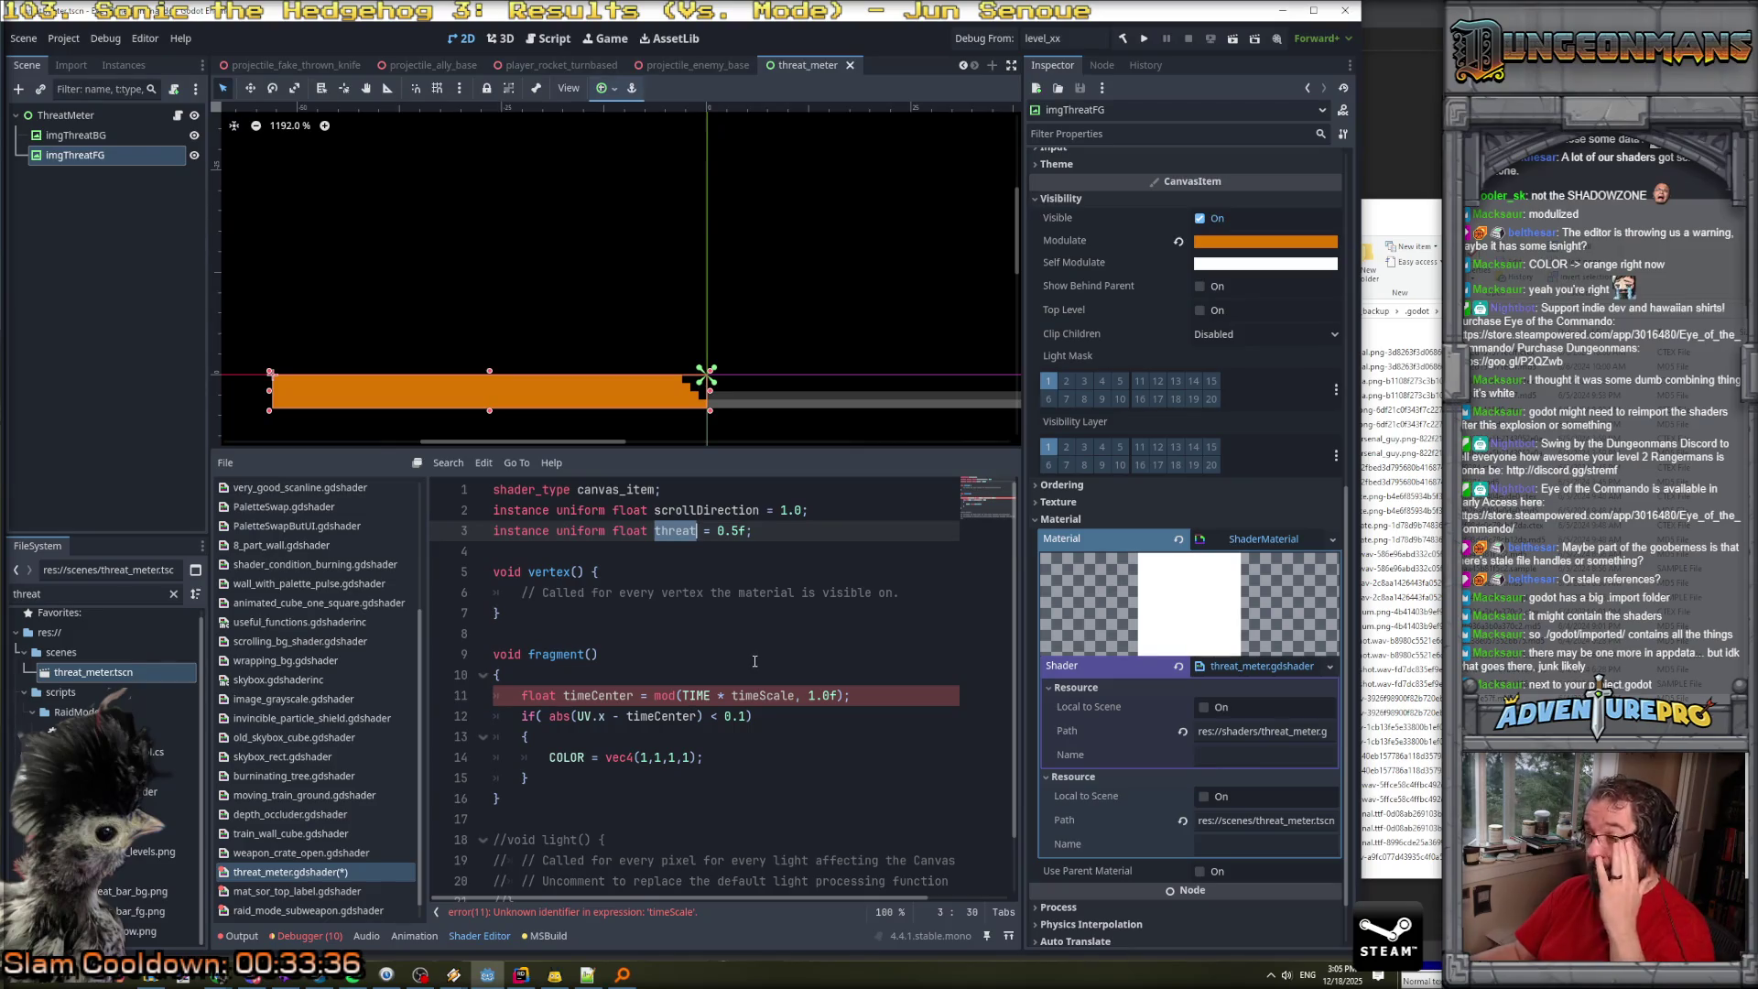
double_click(778, 698)
key(BackSpace)
key(BackSpace)
key(BackSpace)
text(* 2.)
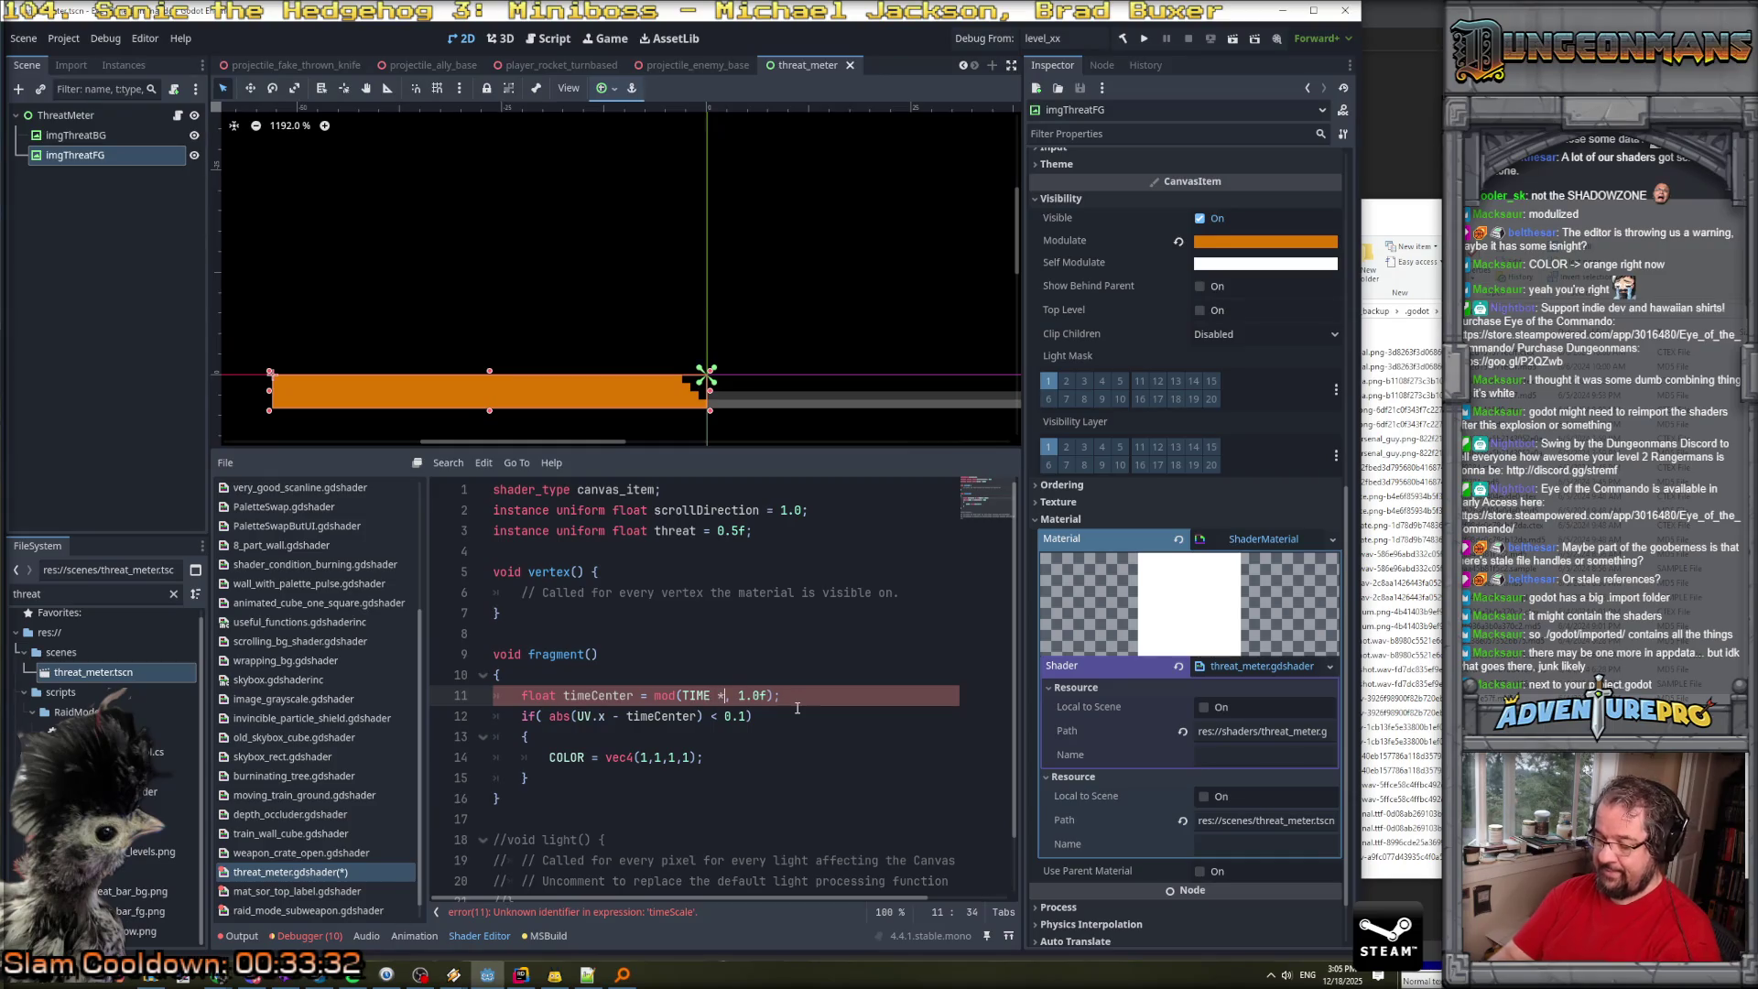
text(0f &)
key(BackSpace)
key(BackSpace)
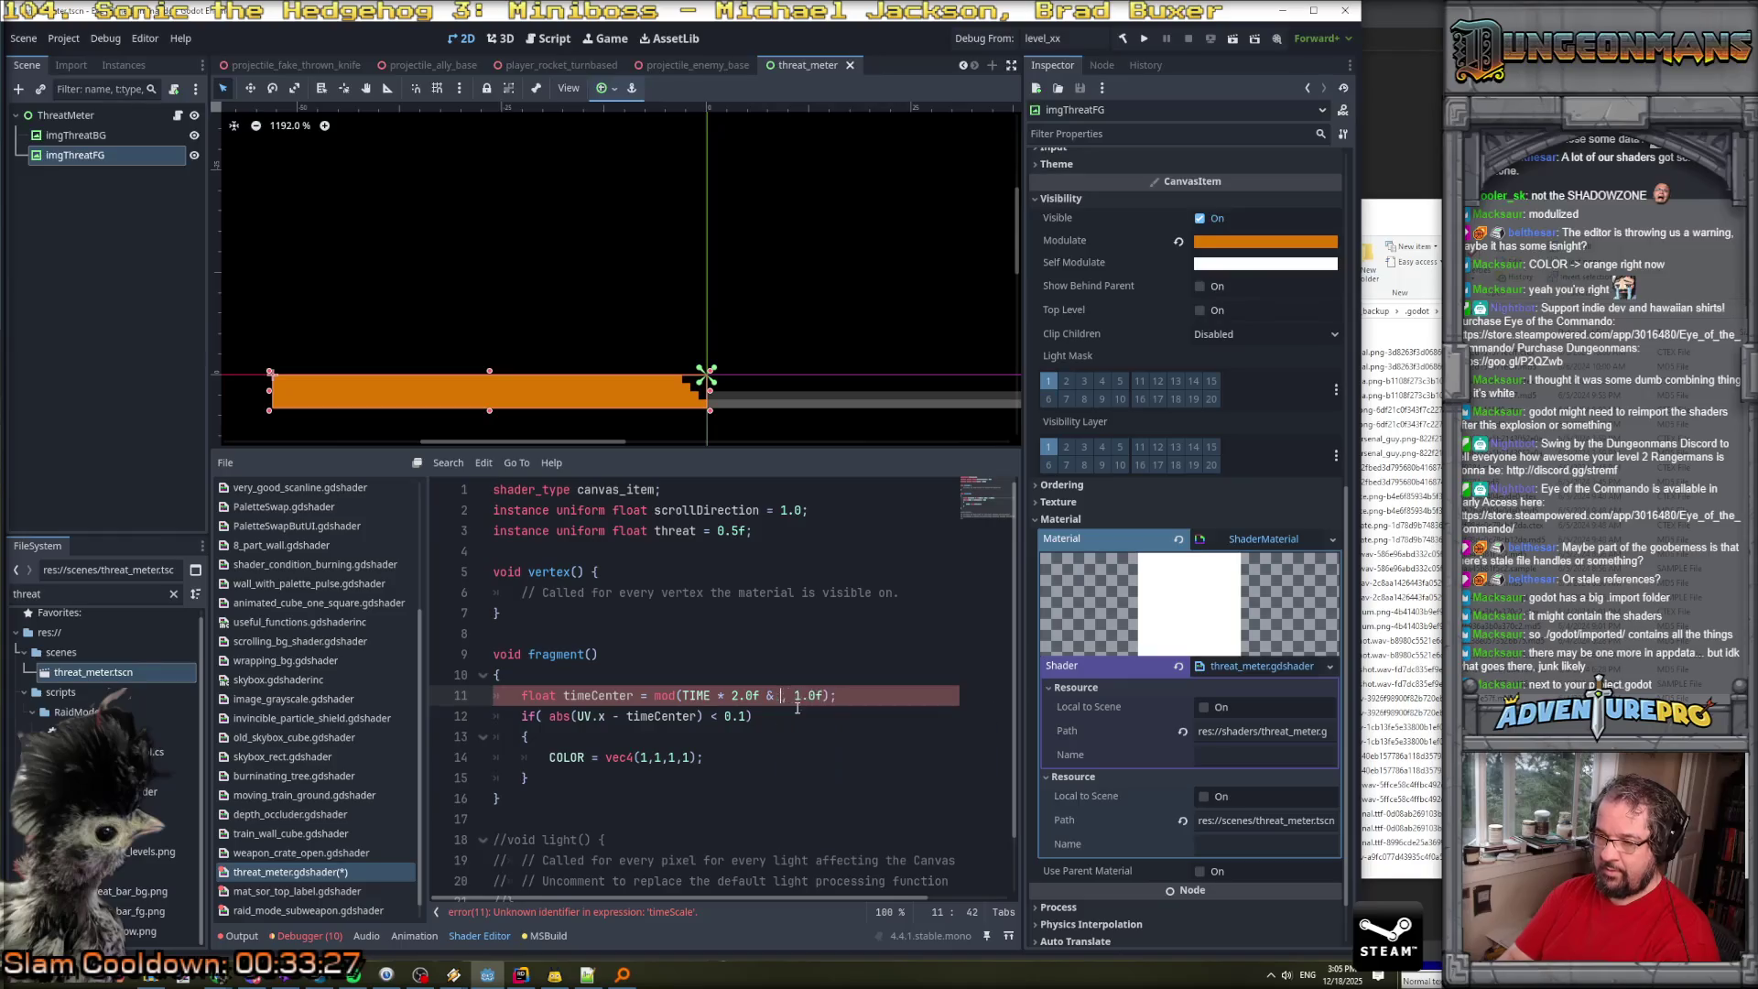
key(BackSpace)
key(BackSpace)
key(BackSpace)
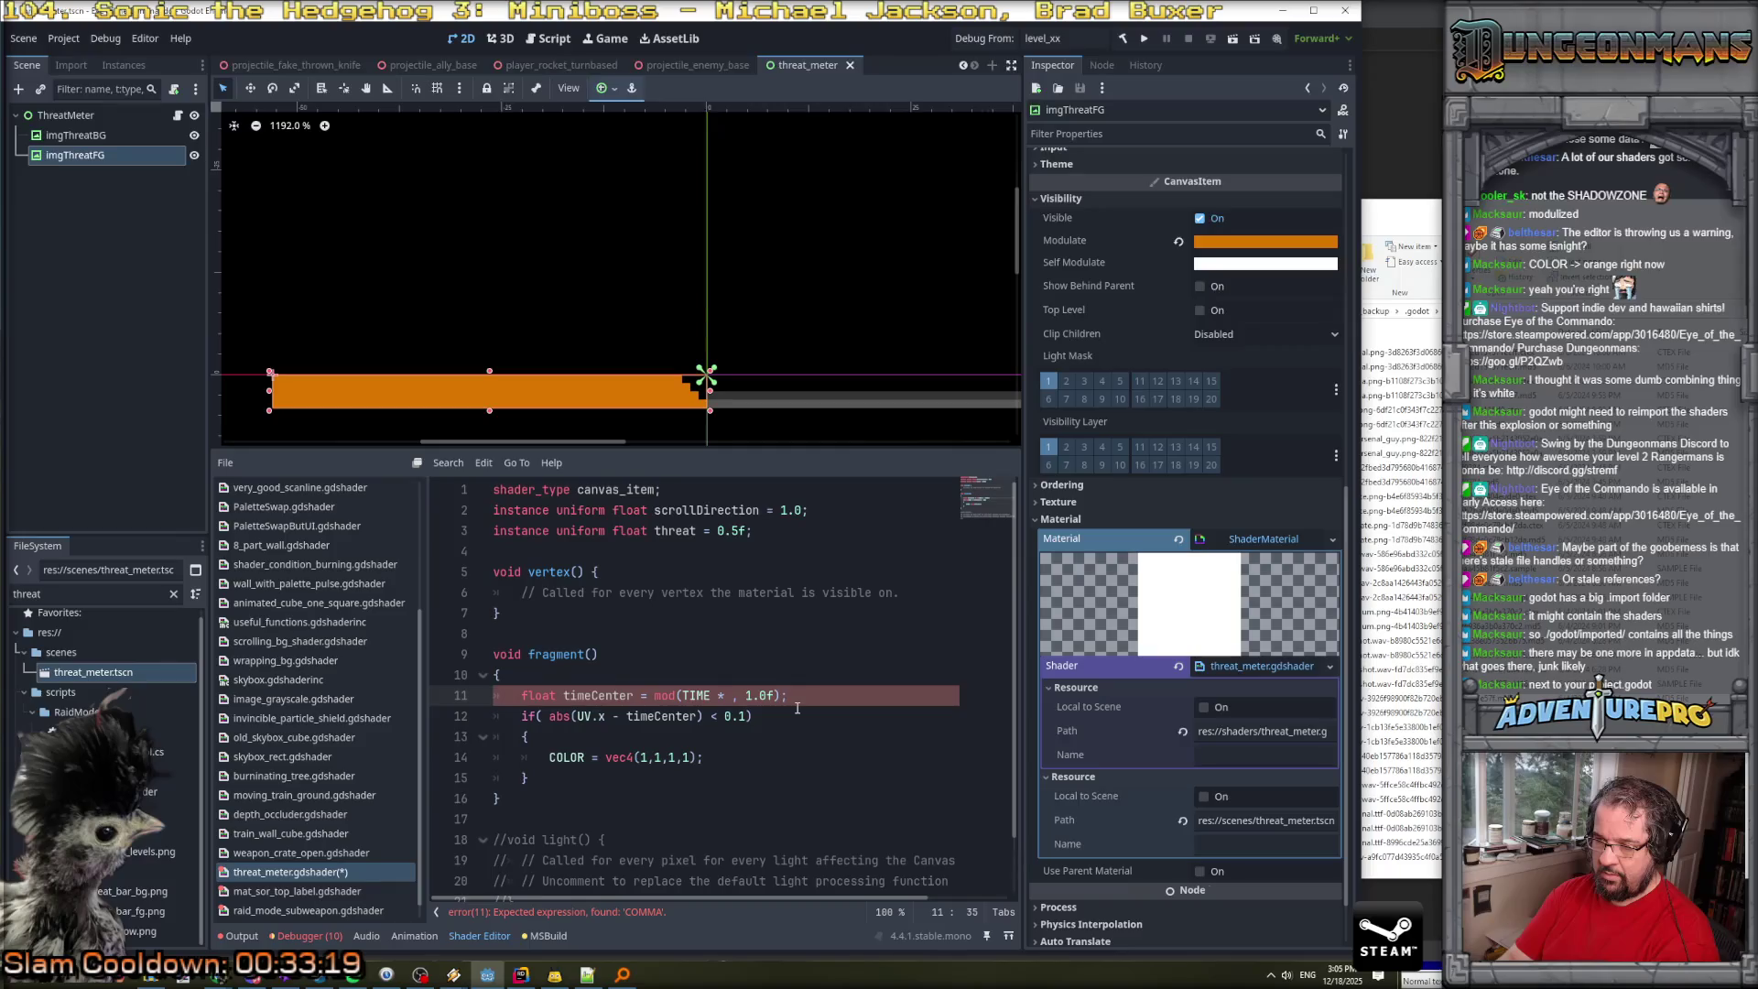
text(0.5f + threat))
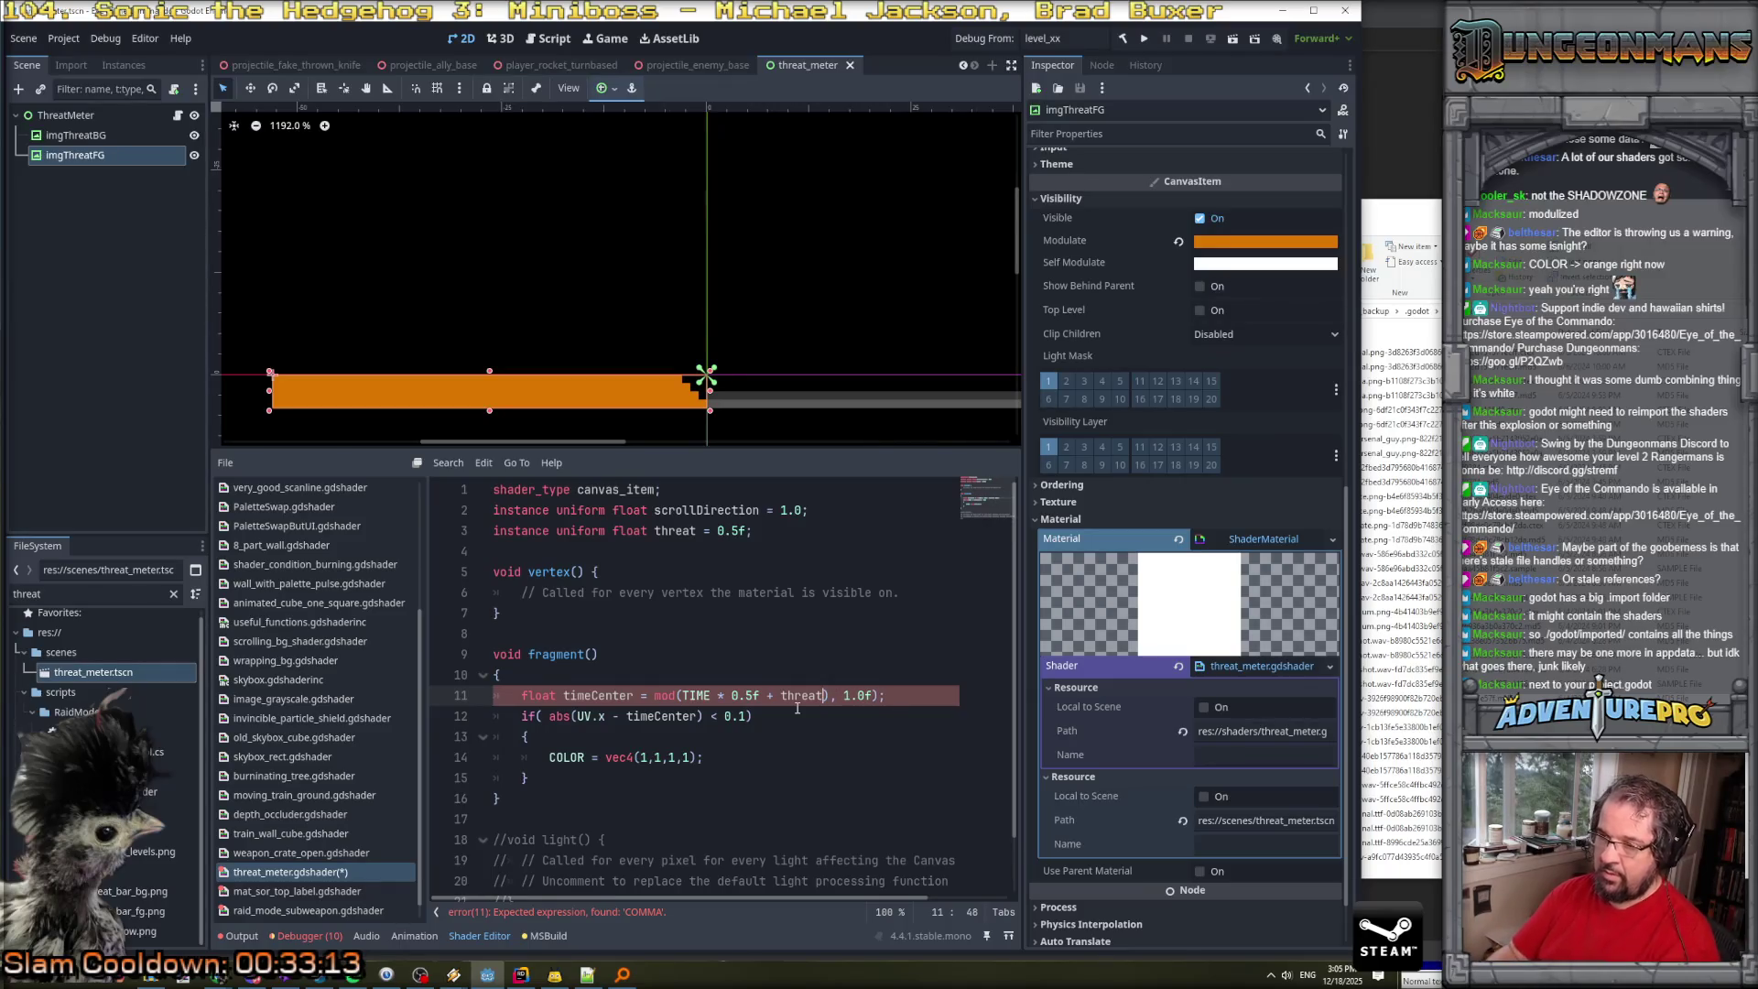
key(Left)
key(Left)
key(Left)
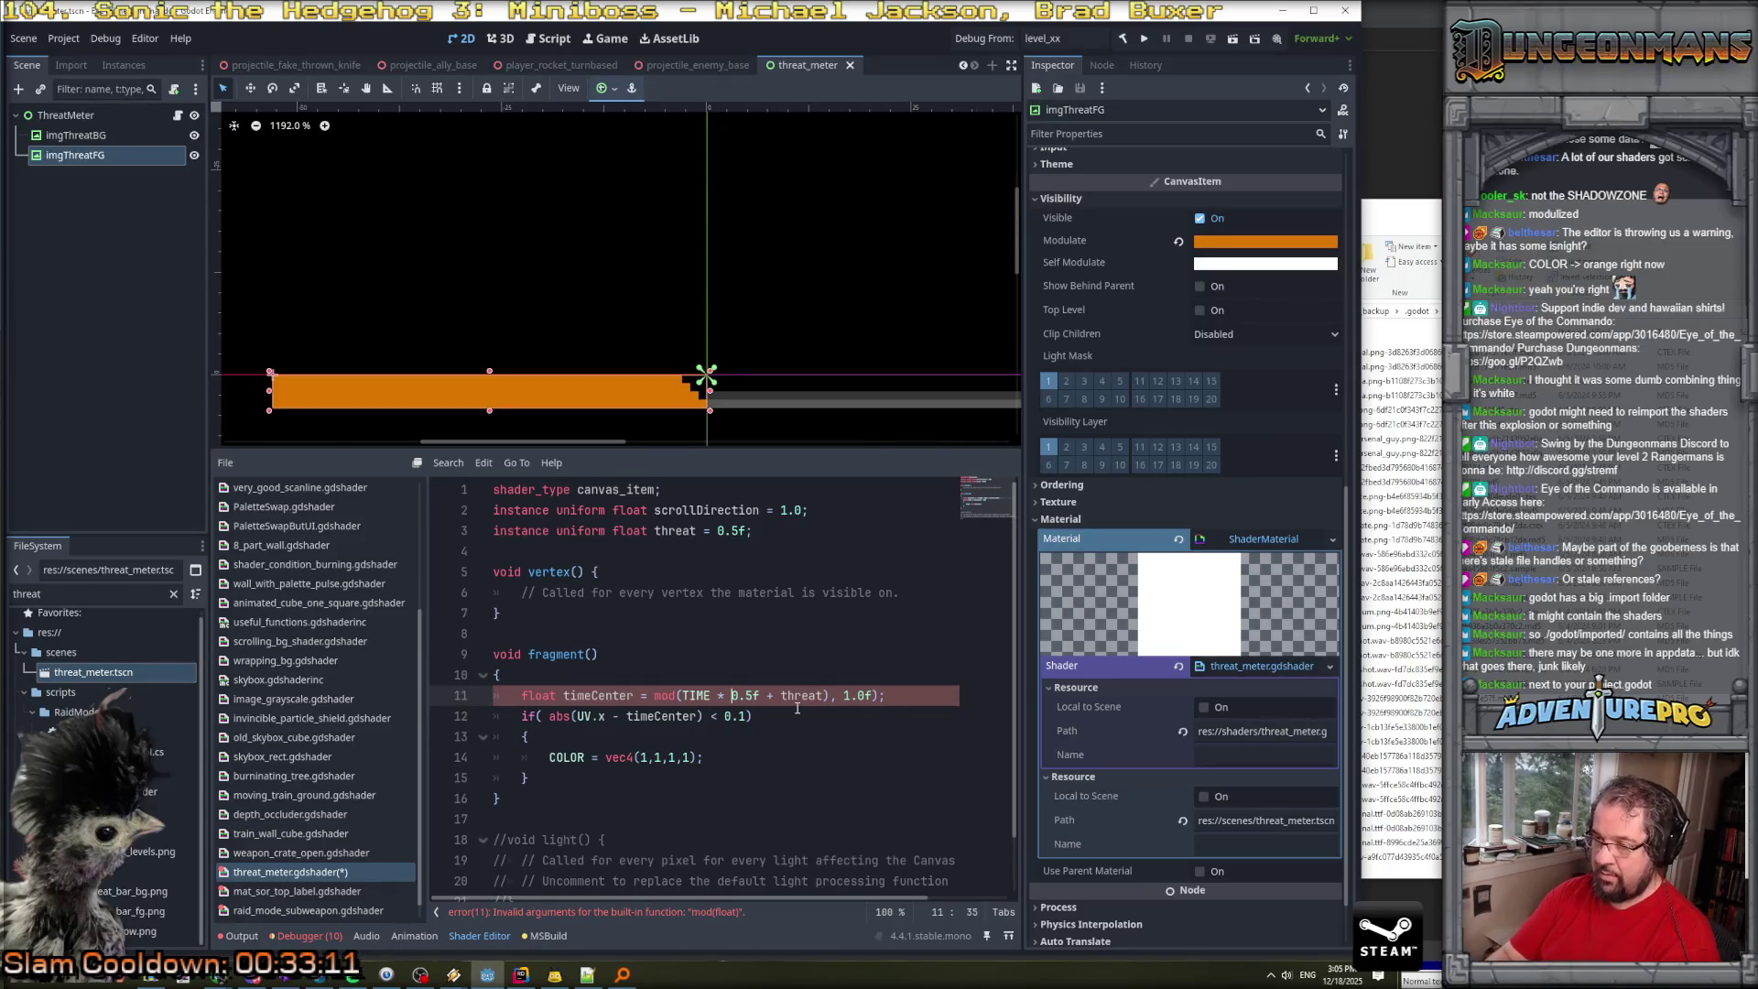
text(()
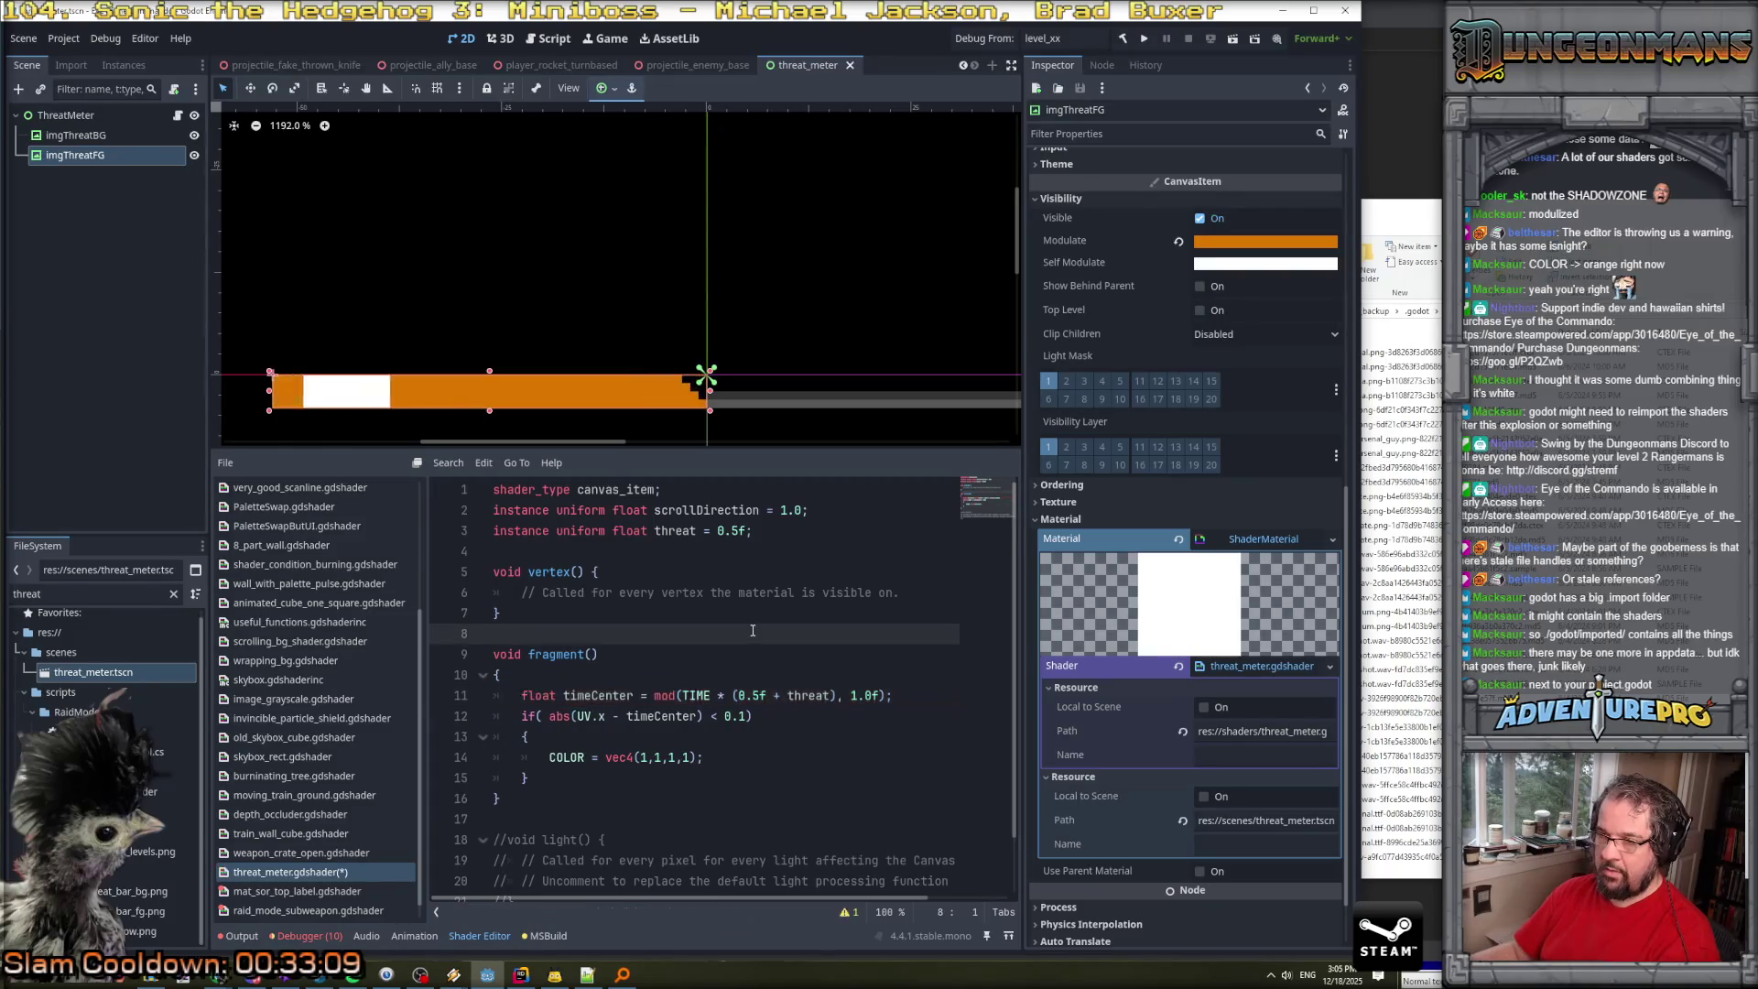
click(719, 530)
Change the threat uniform's default to 0.0f on line 3 and save the shader.
key(Delete)
key(Delete)
key(Delete)
text(2.)
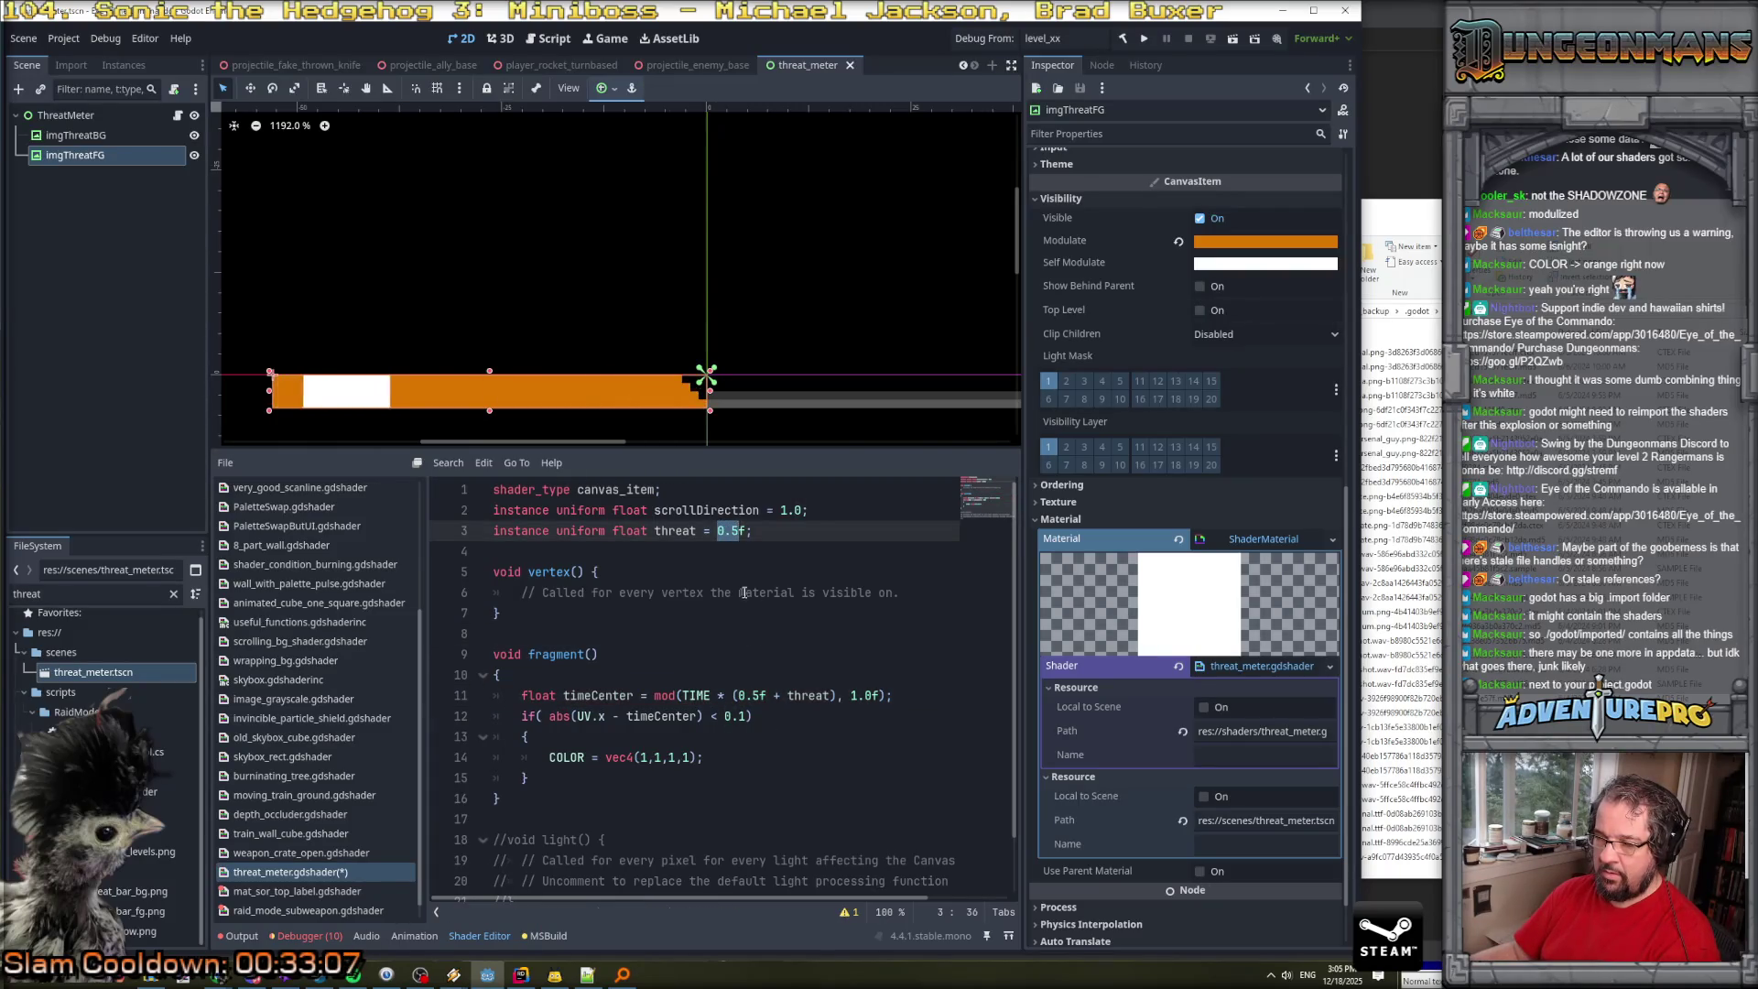
text(0)
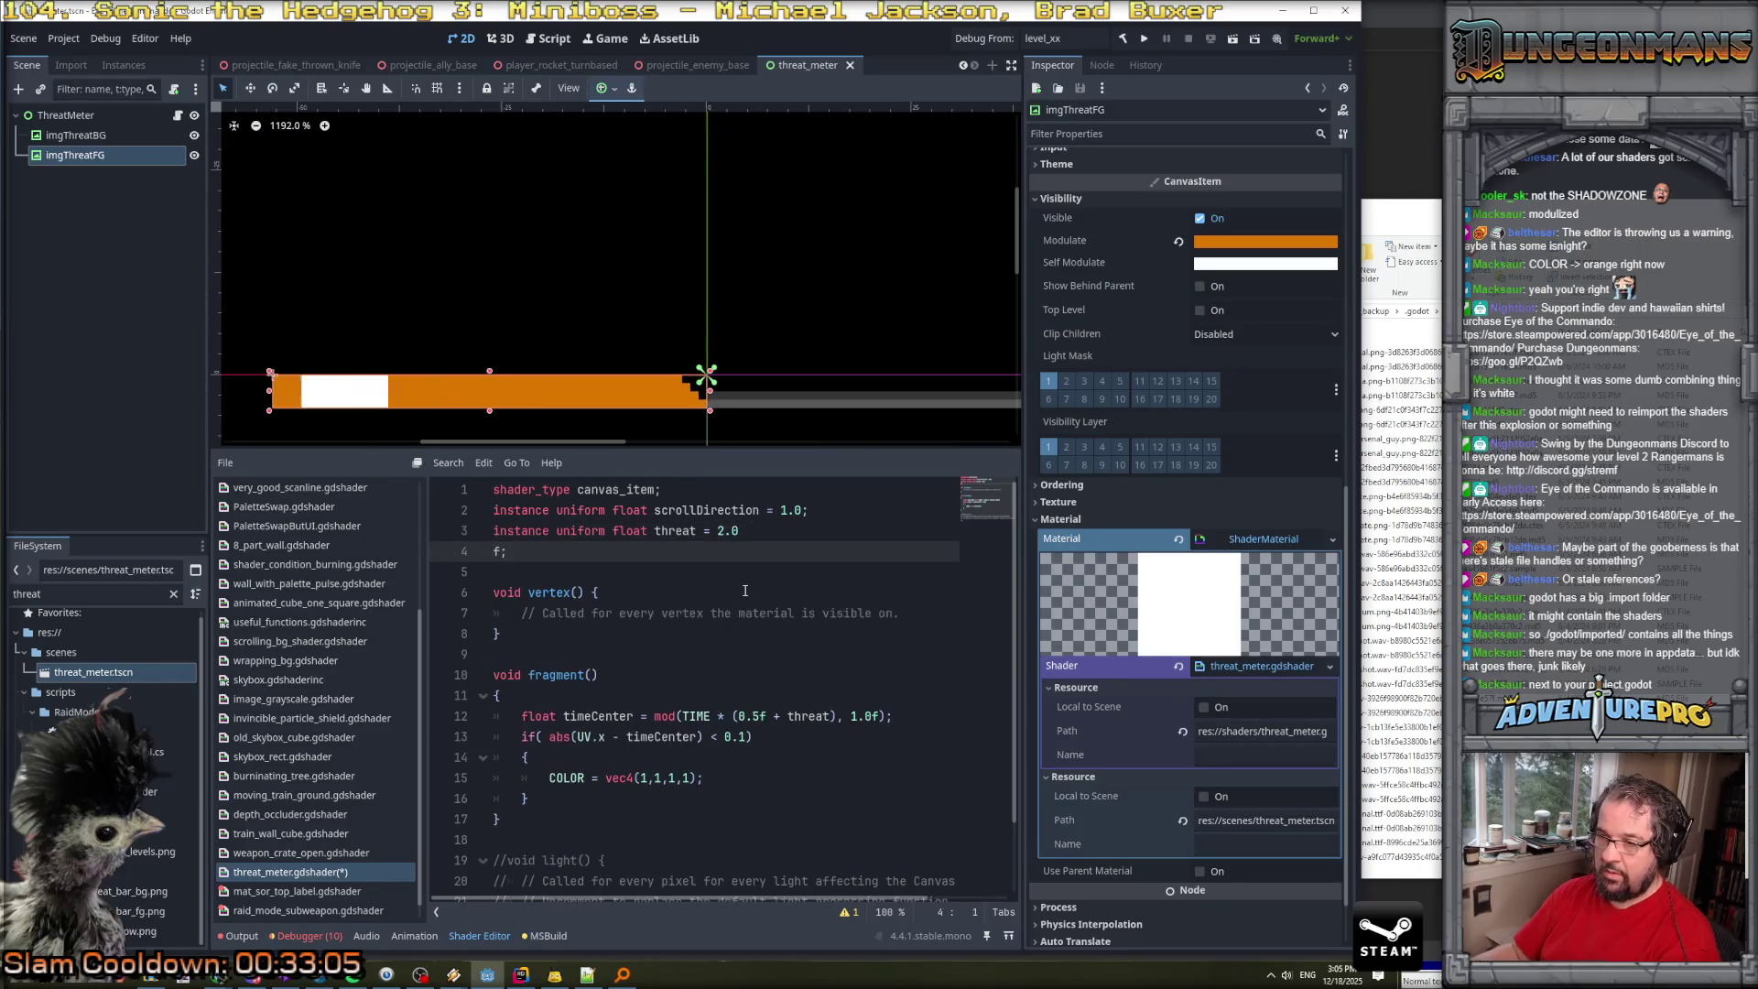
click(719, 530)
key(ctrl+s)
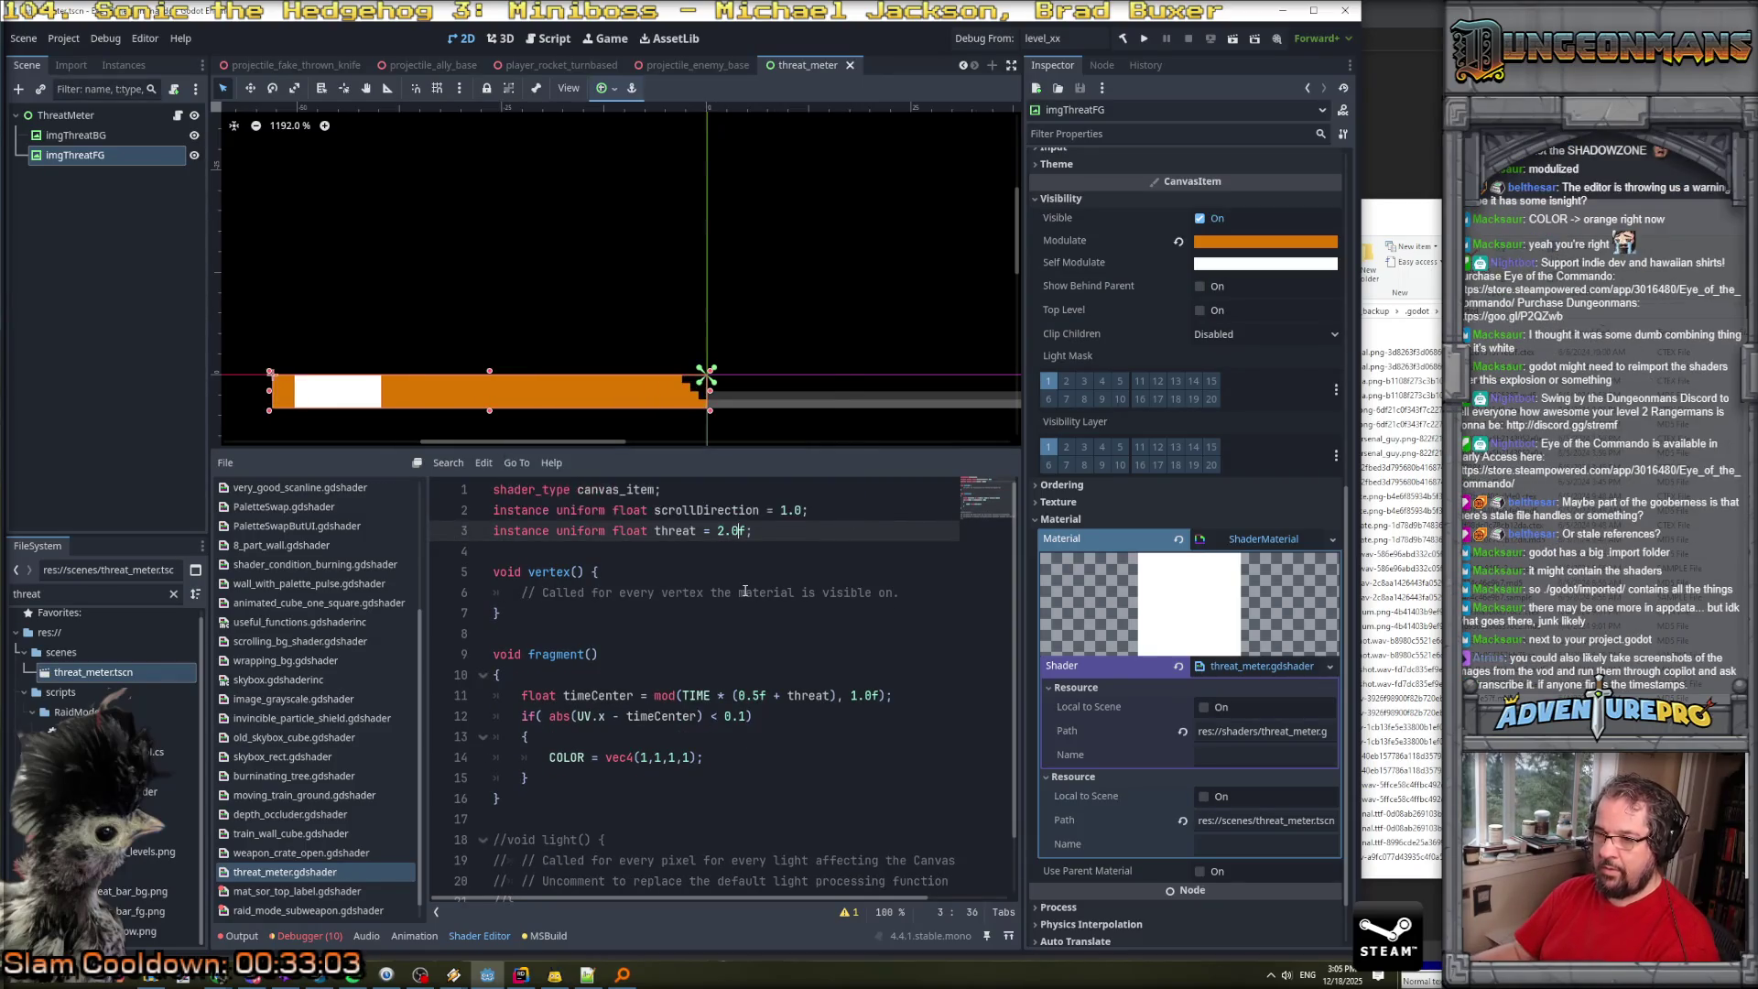
key(Delete)
key(Delete)
key(Delete)
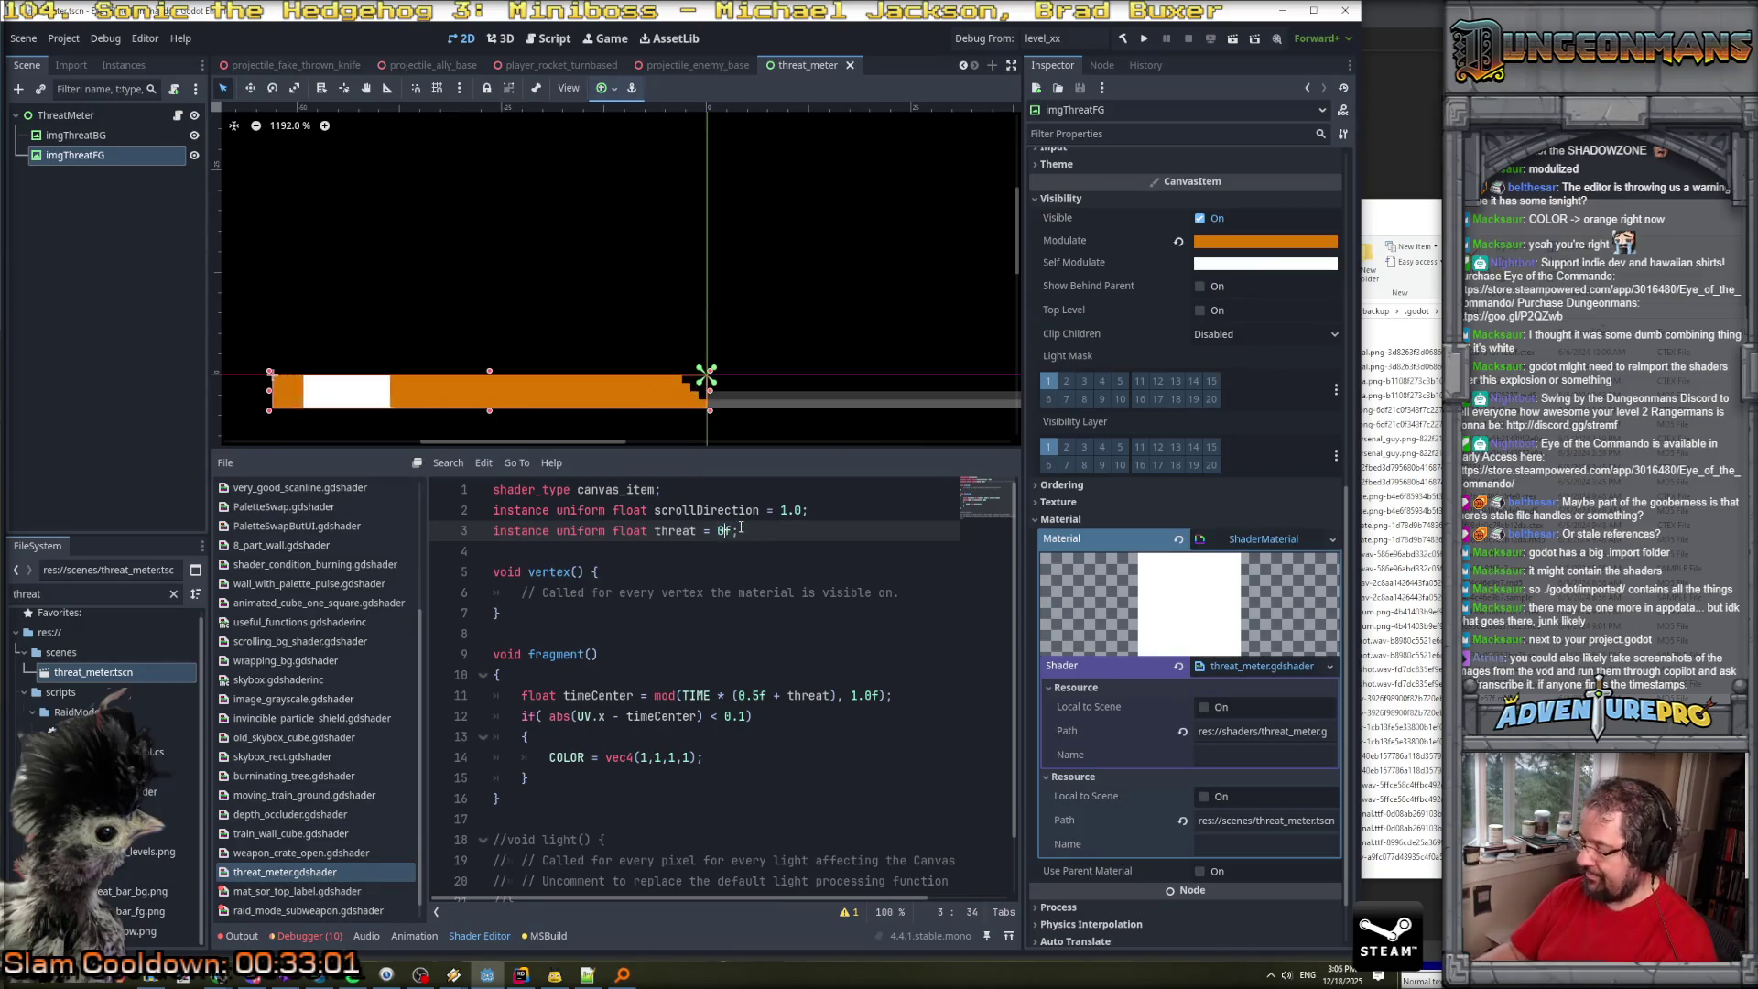
text(0.1)
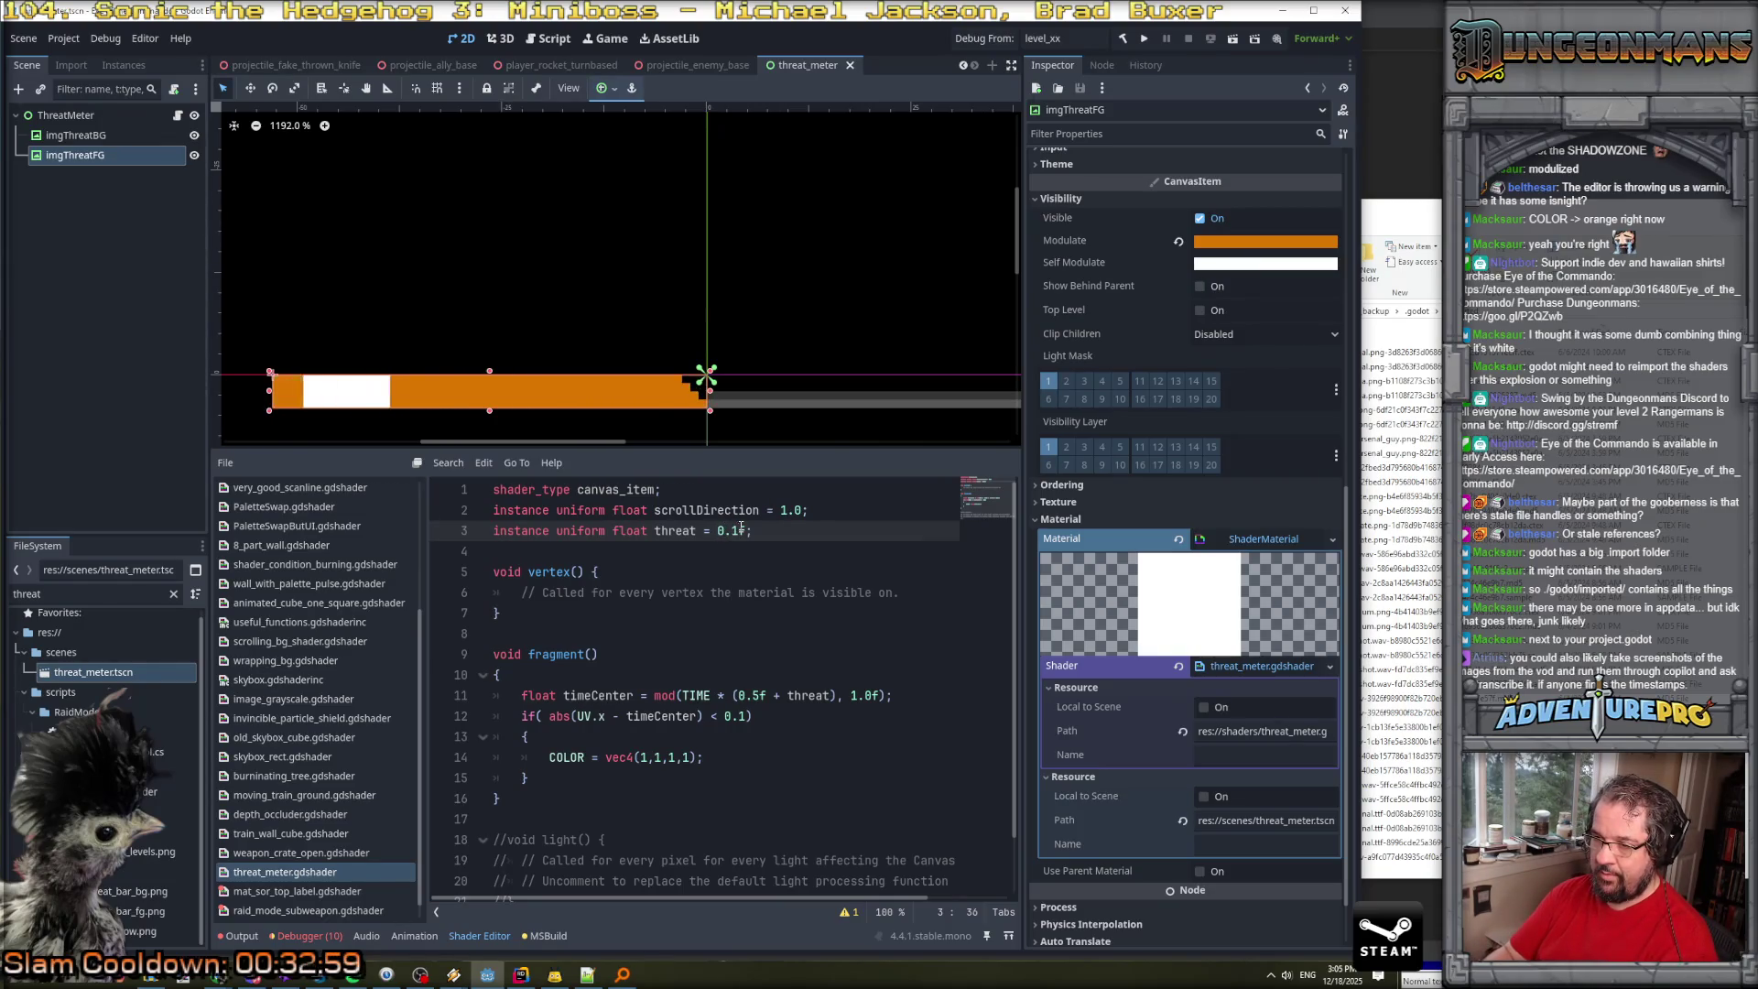
key(BackSpace)
text(0)
key(ctrl+s)
scroll(1107, 810, down, 2)
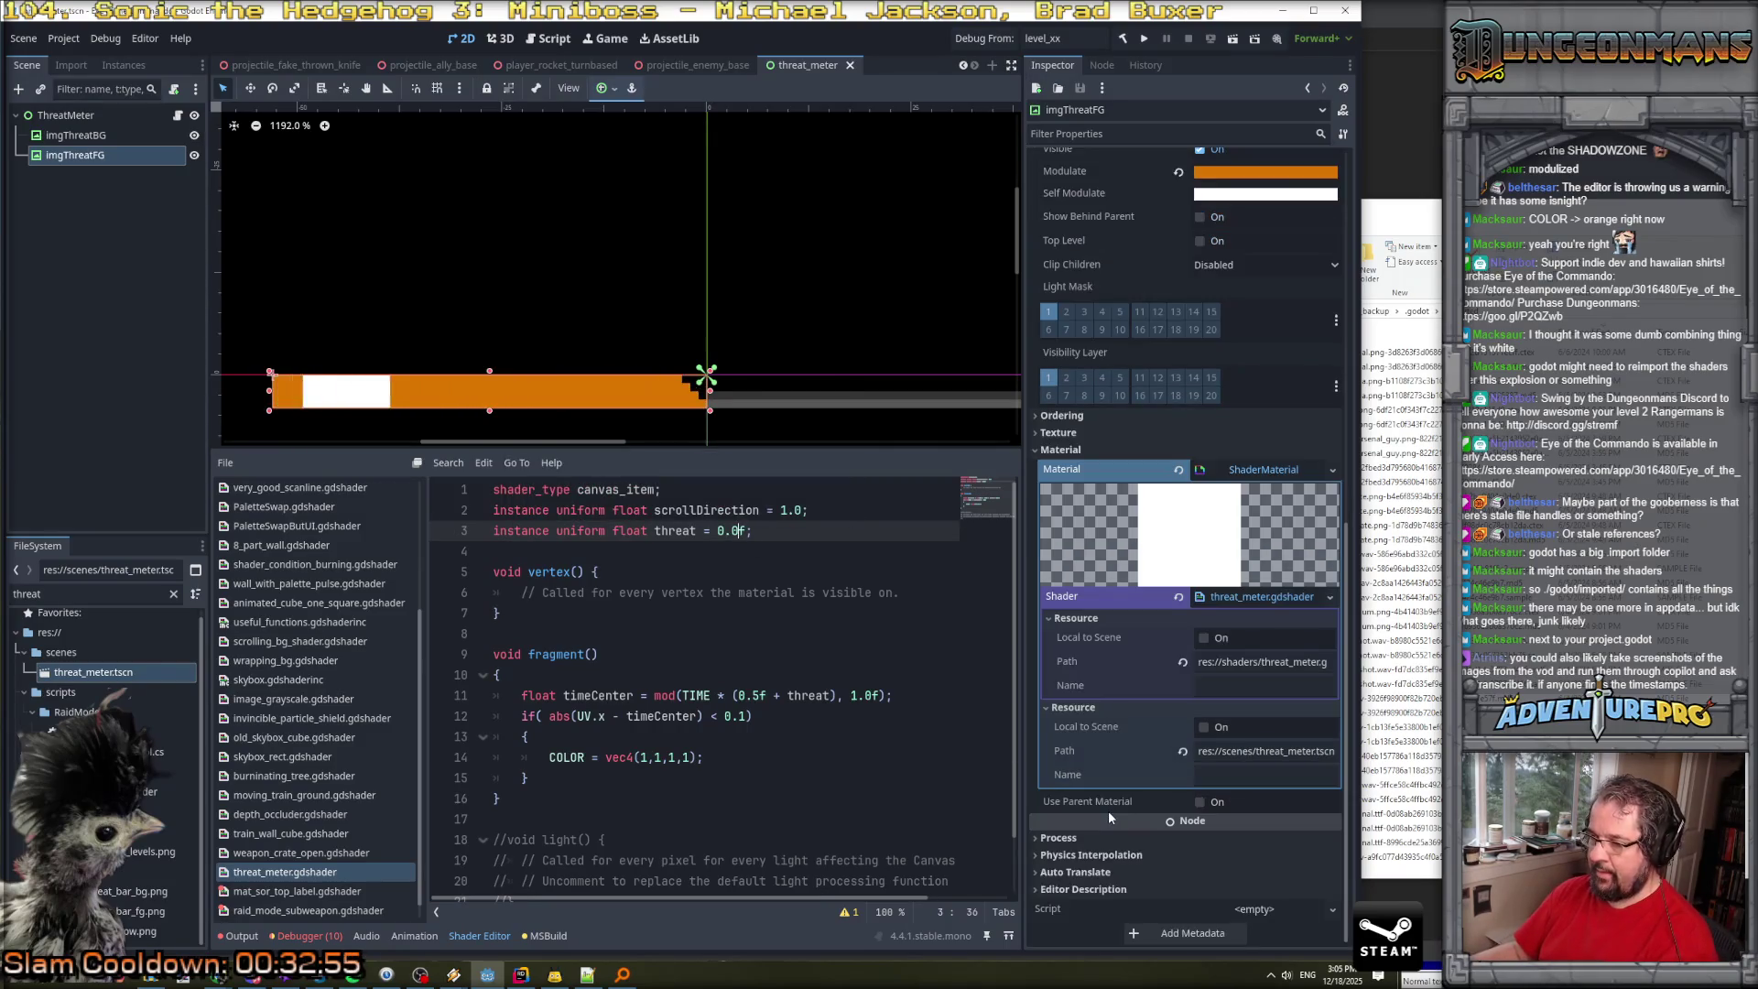
scroll(1187, 487, up, 5)
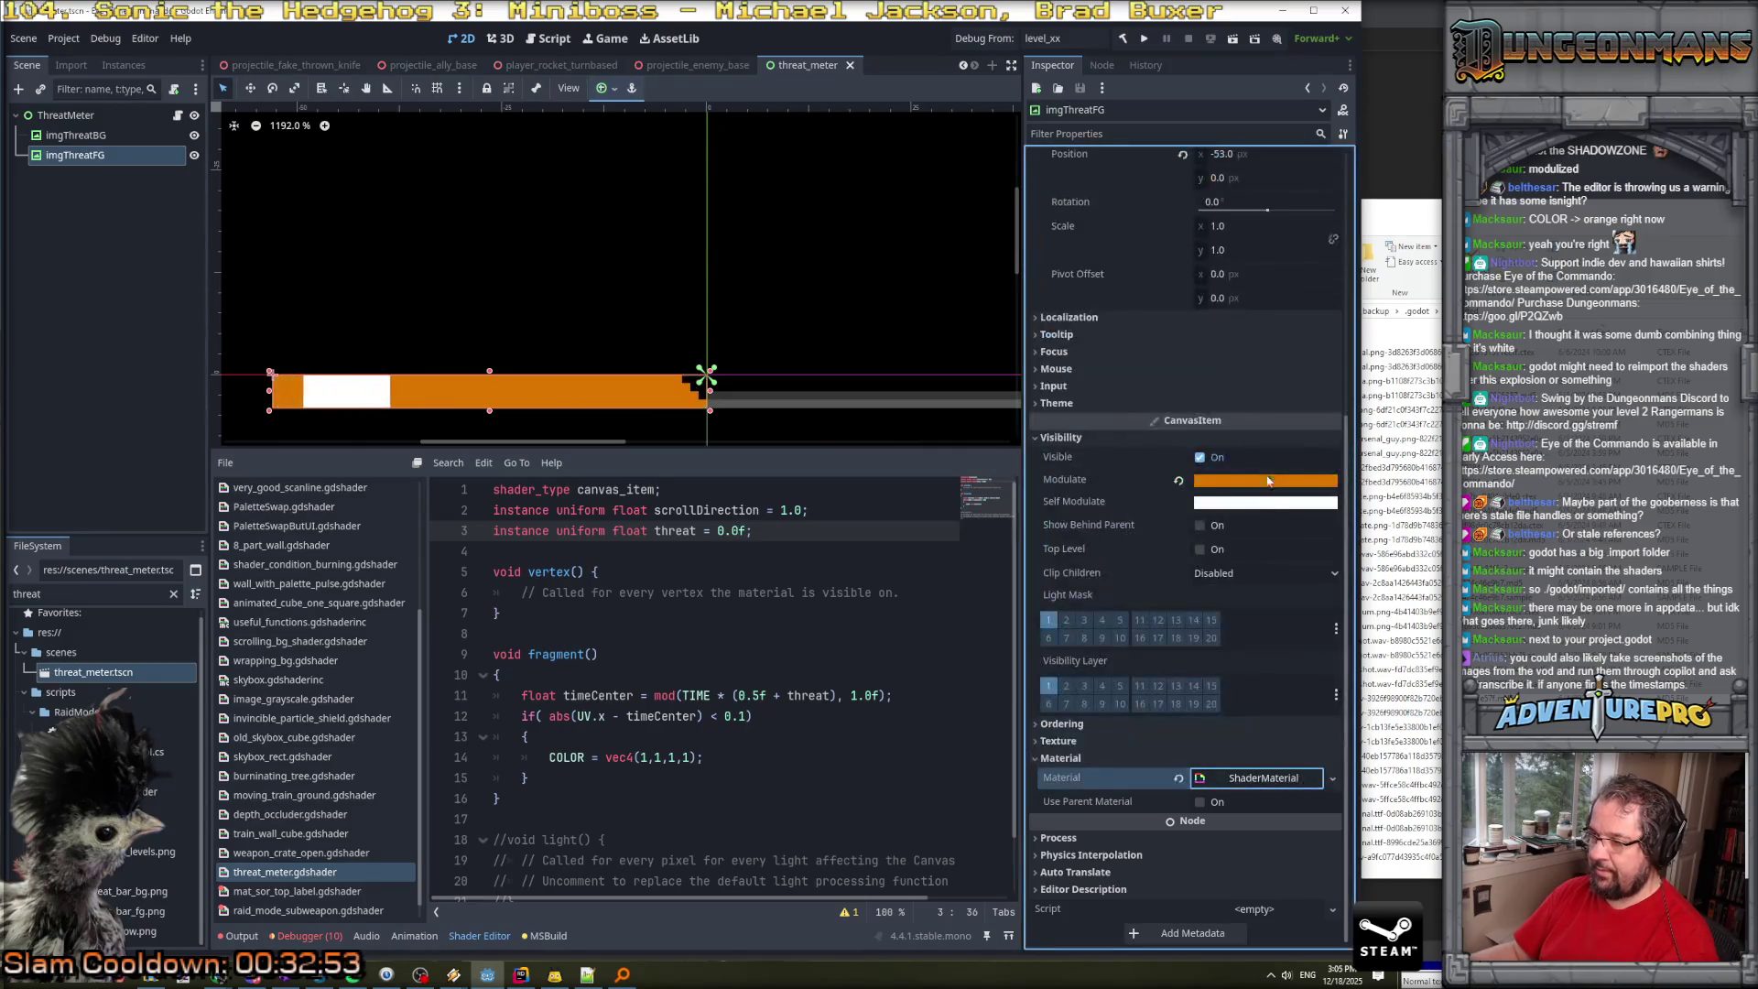
scroll(1266, 778, down, 5)
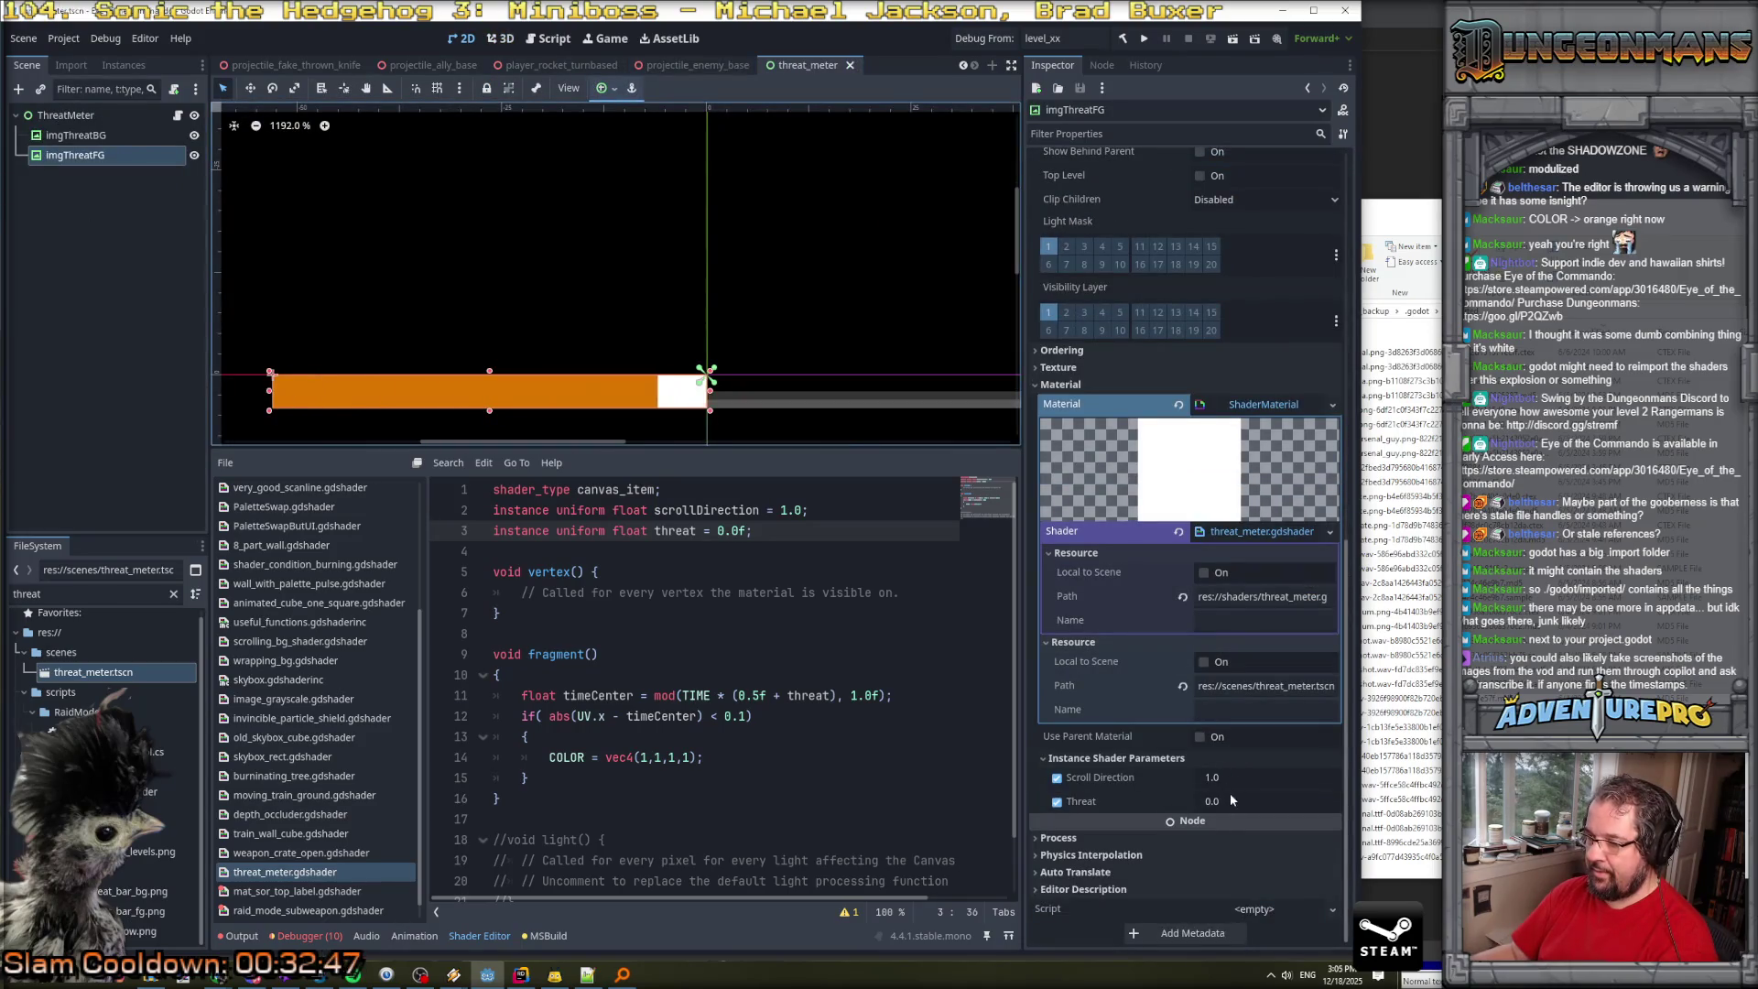
Set the imgThreatFG Threat instance shader parameter to 1.0 in the Inspector.
click(1228, 793)
text(1)
key(Return)
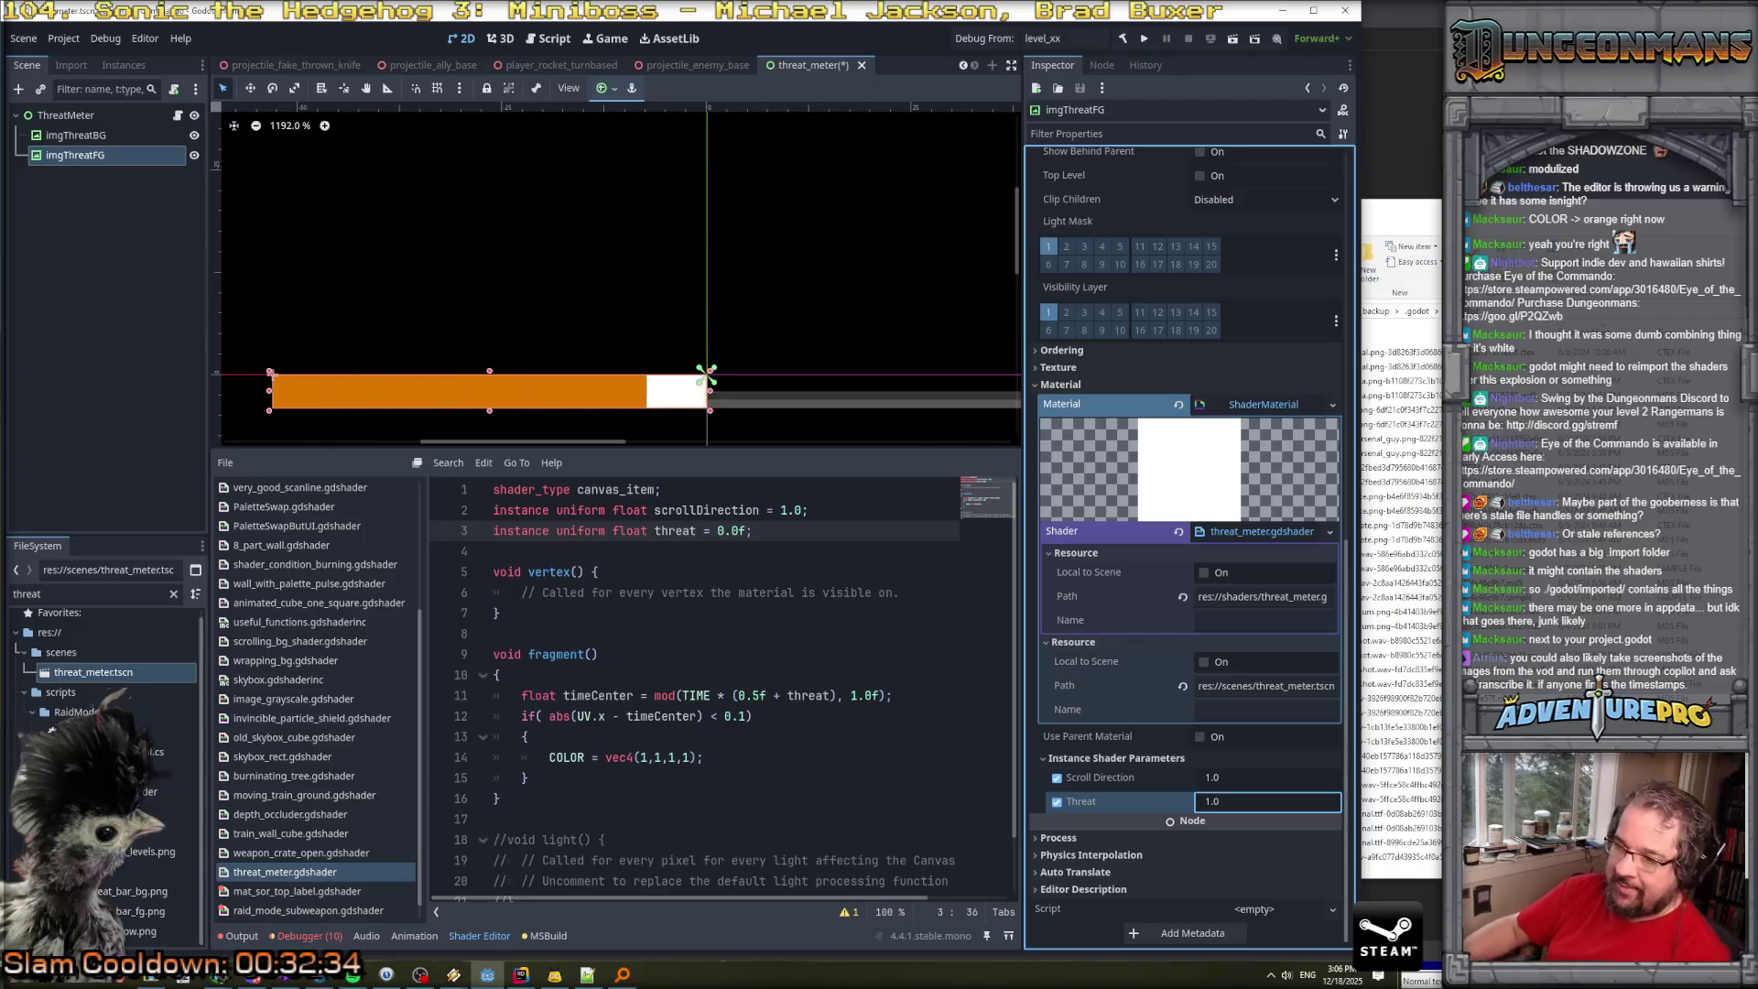
click(715, 674)
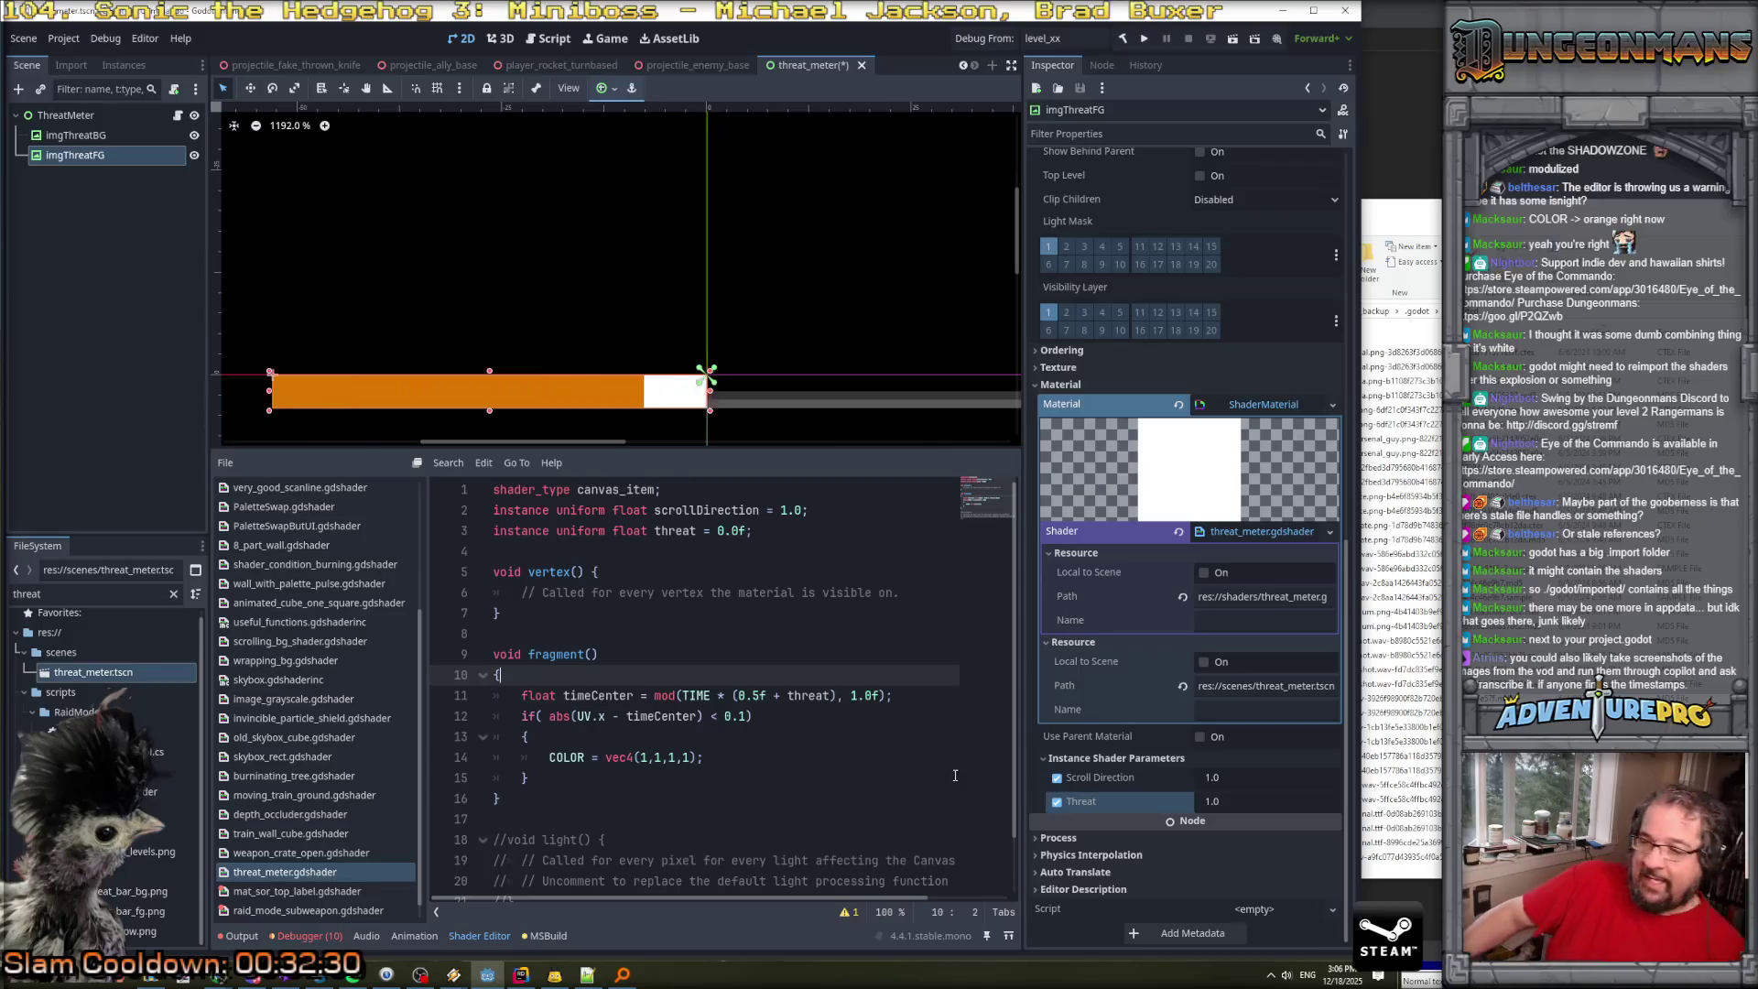
Move abs(UV.x - timeCenter) into a new float deltaFromCenter variable on line 12.
click(901, 695)
key(Return)
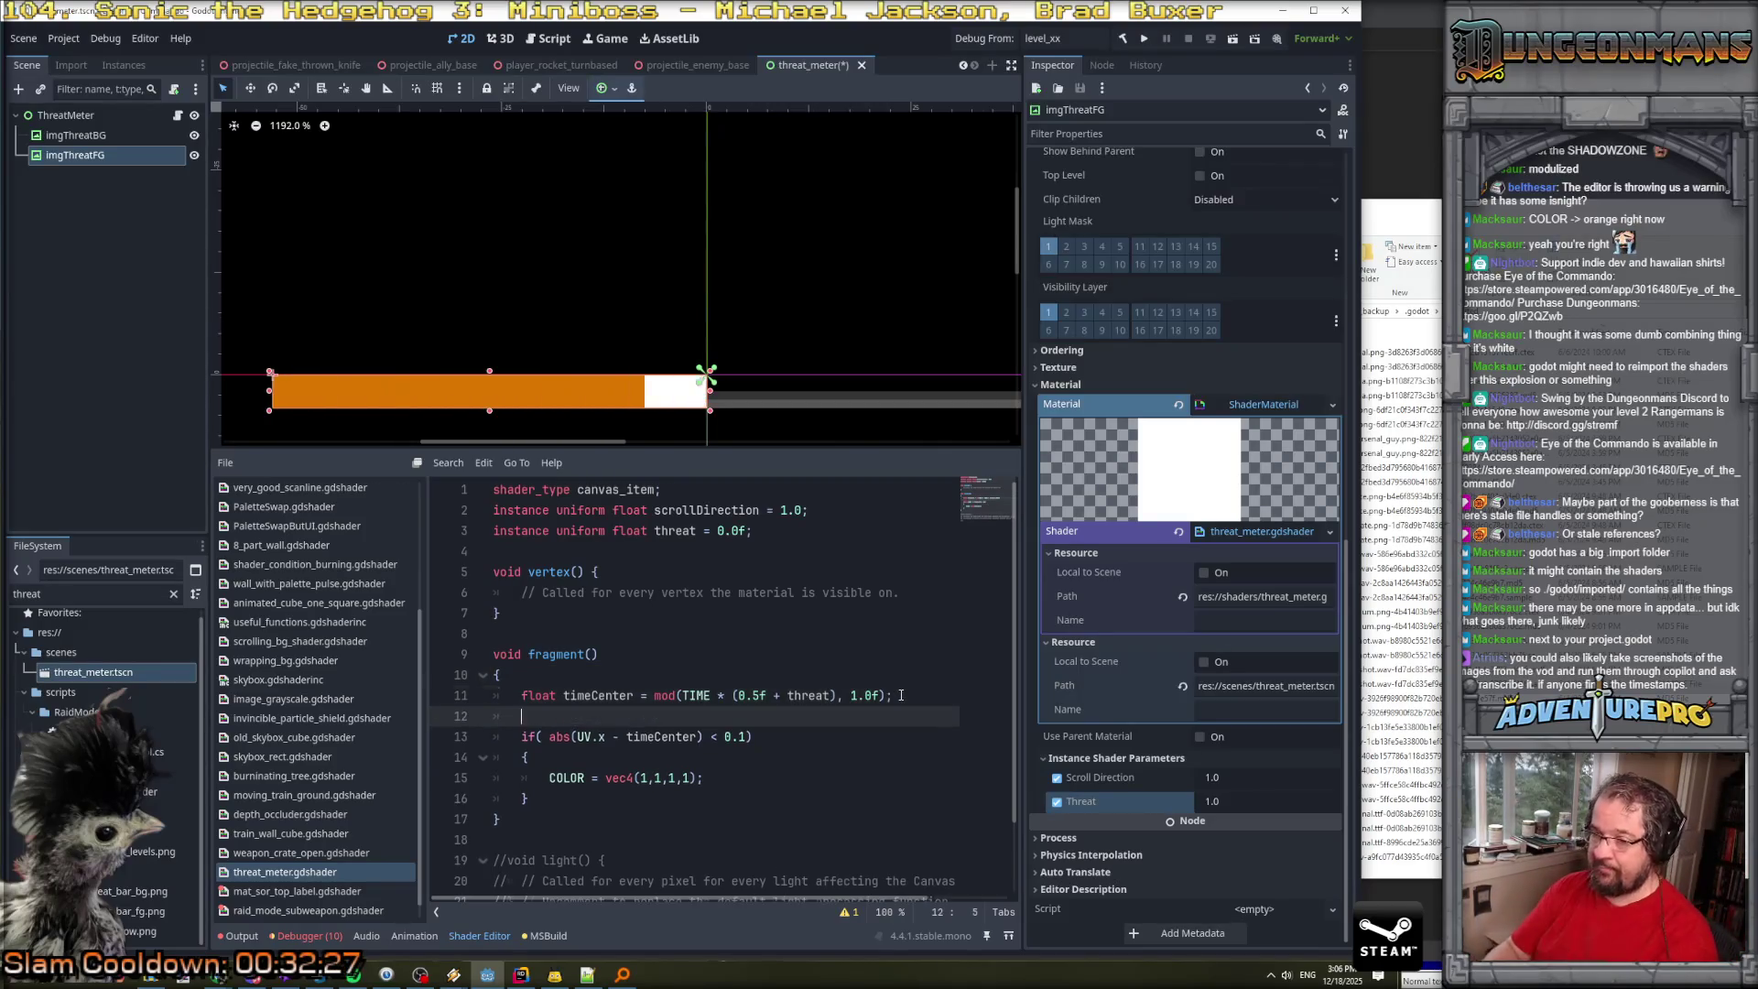
text(float dl)
key(BackSpace)
text(eltaFromCenter =)
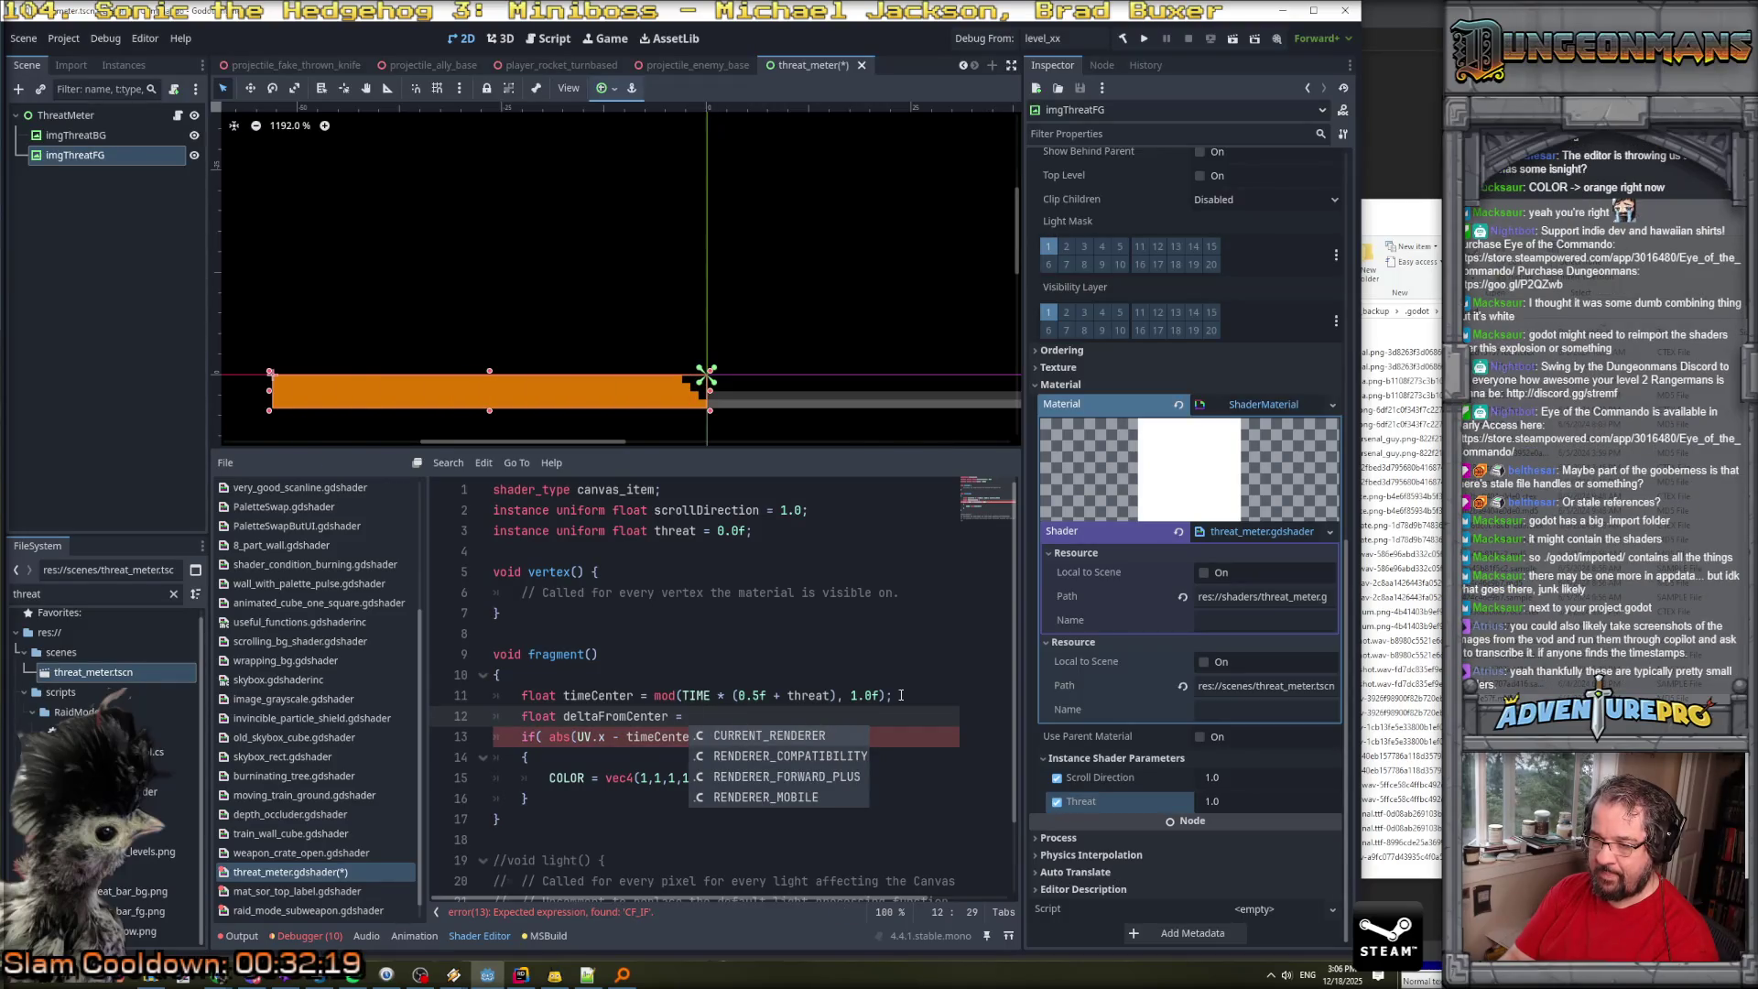
key(Escape)
mouse_move(549, 736)
mouse_down()
mouse_move(751, 737)
mouse_move(713, 737)
mouse_up()
key(ctrl+x)
click(808, 728)
key(ctrl+v)
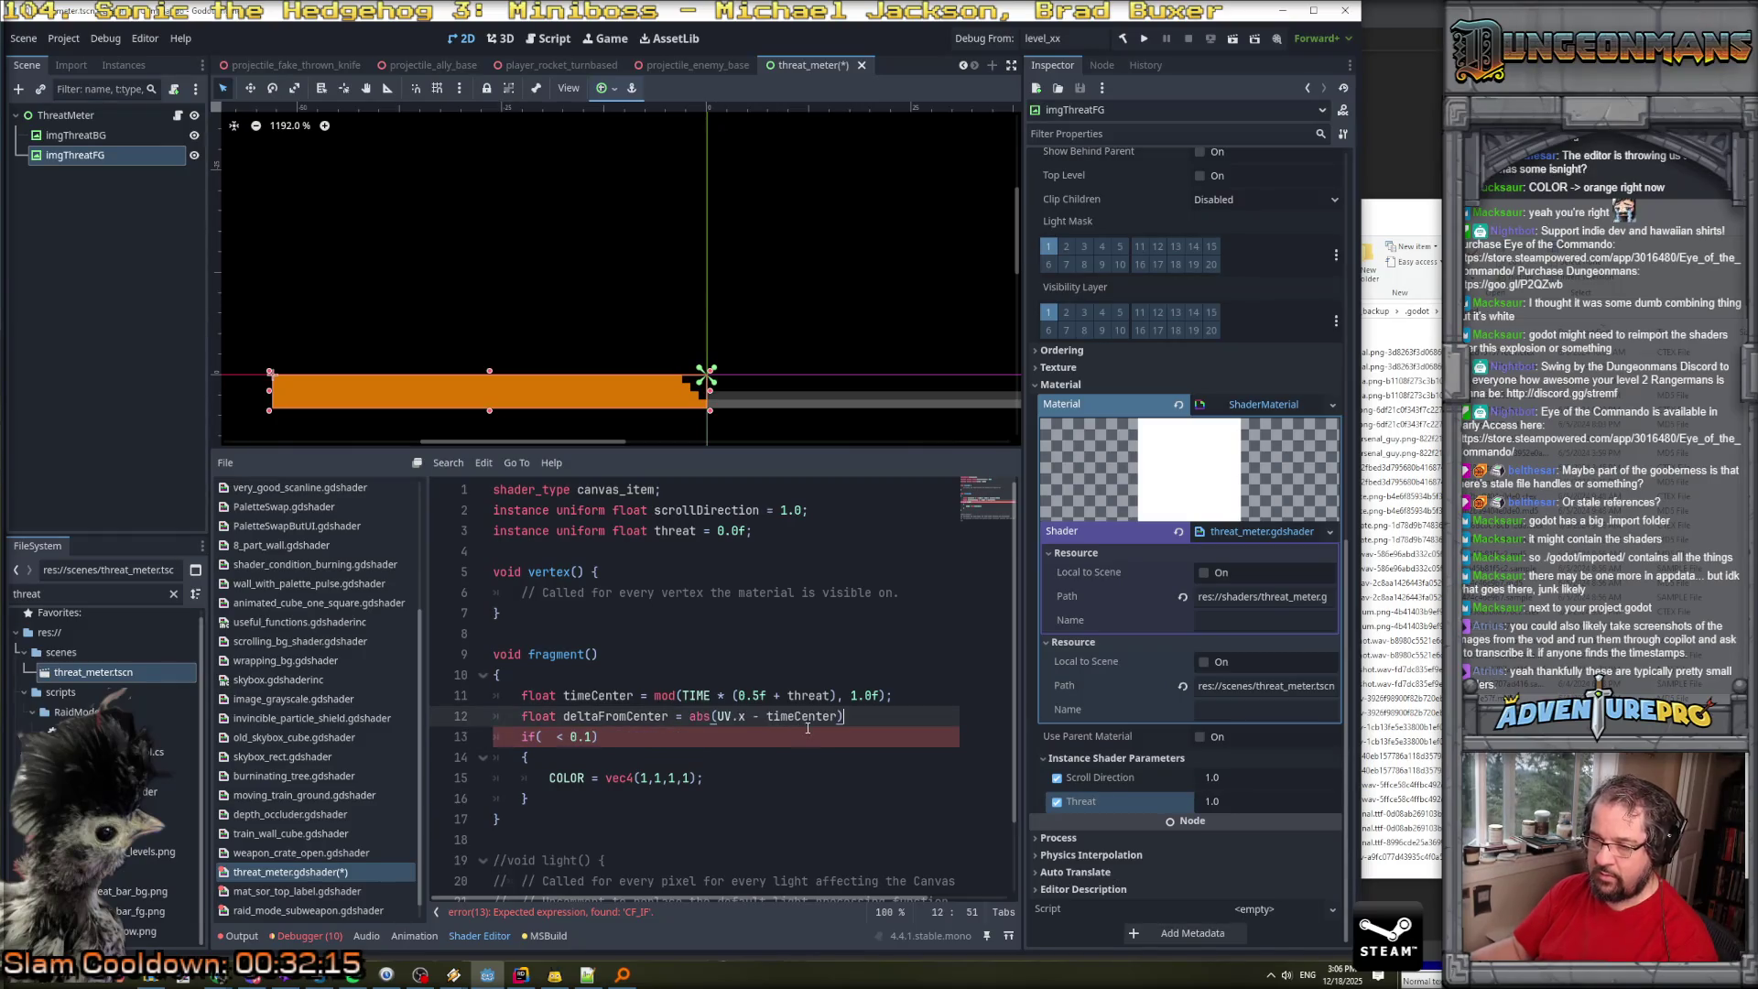
text(;)
Declare uniform float glowWidth = 0.1f below the threat uniform.
click(794, 533)
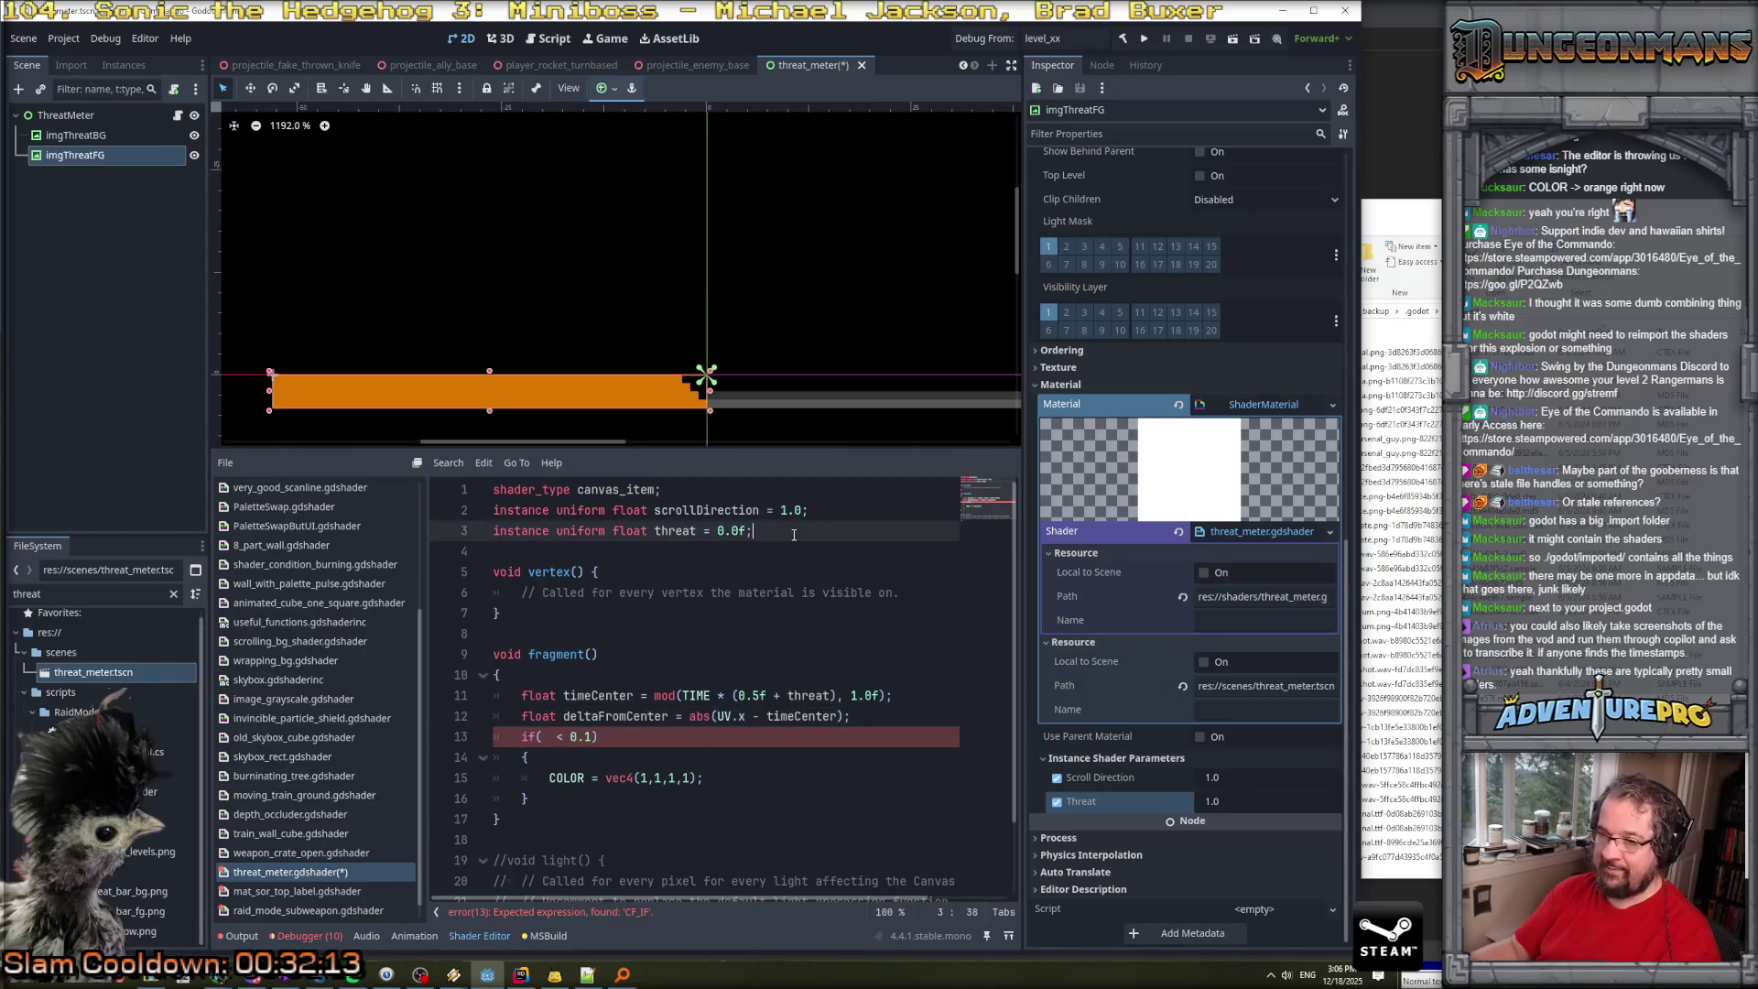
key(Return)
text(u)
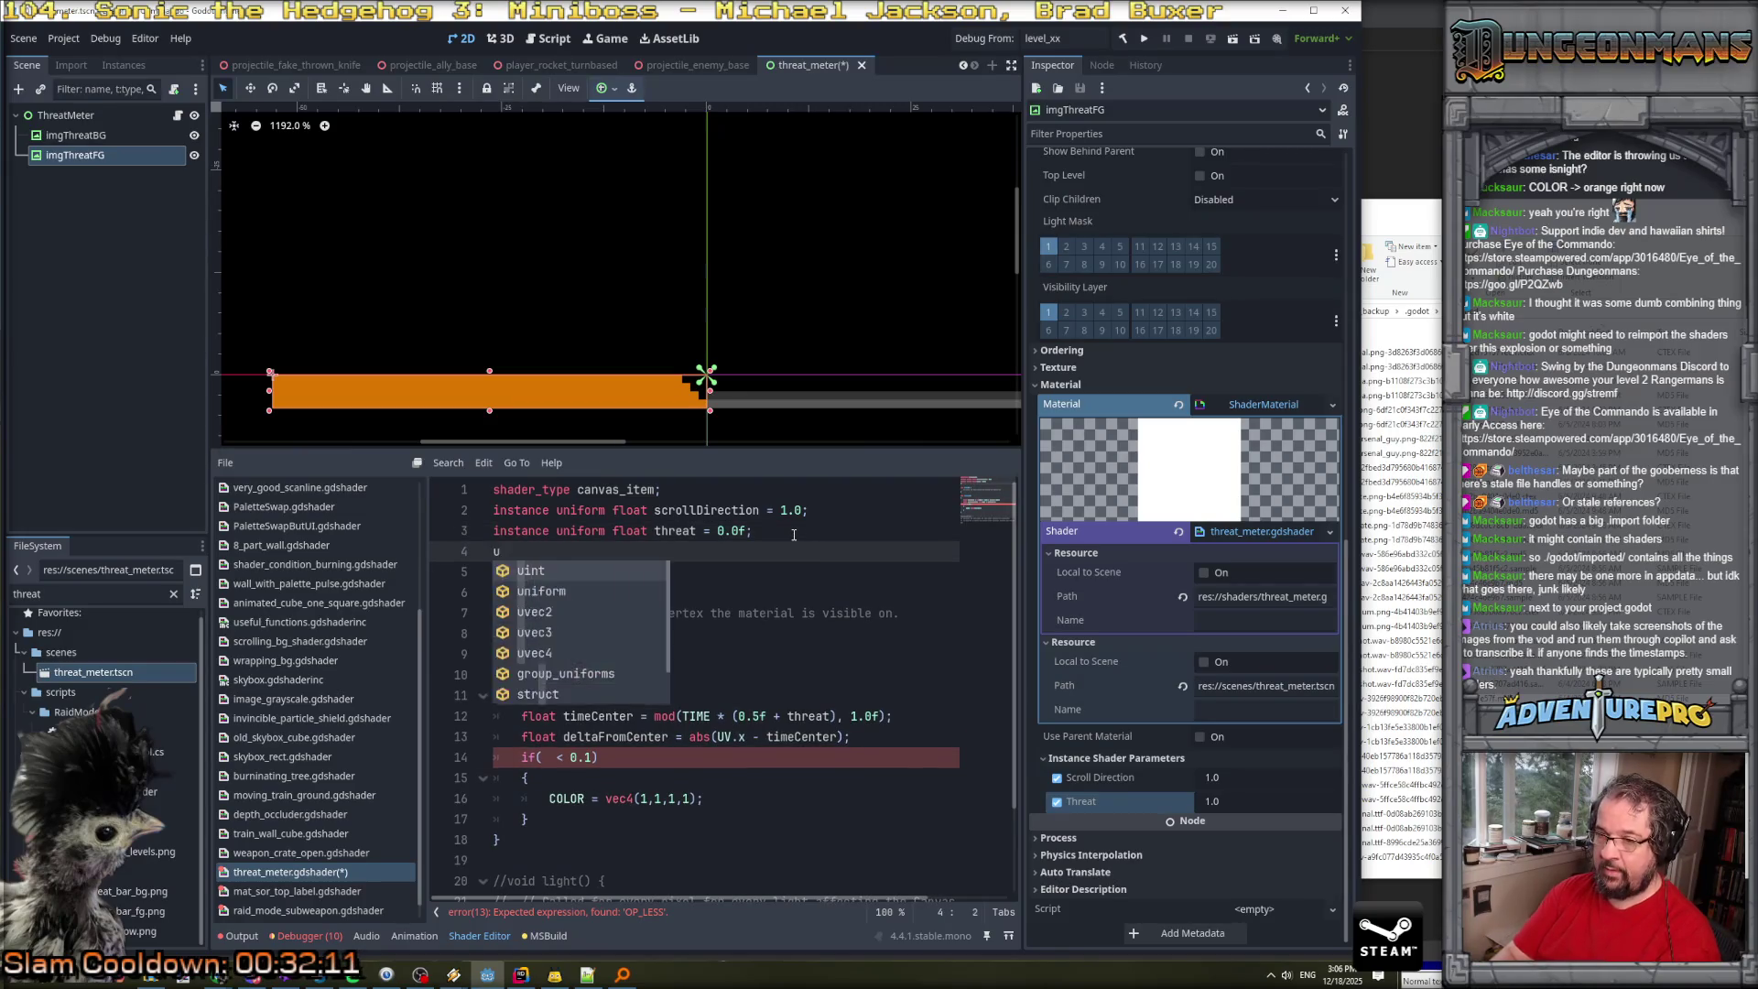
text(niform fl)
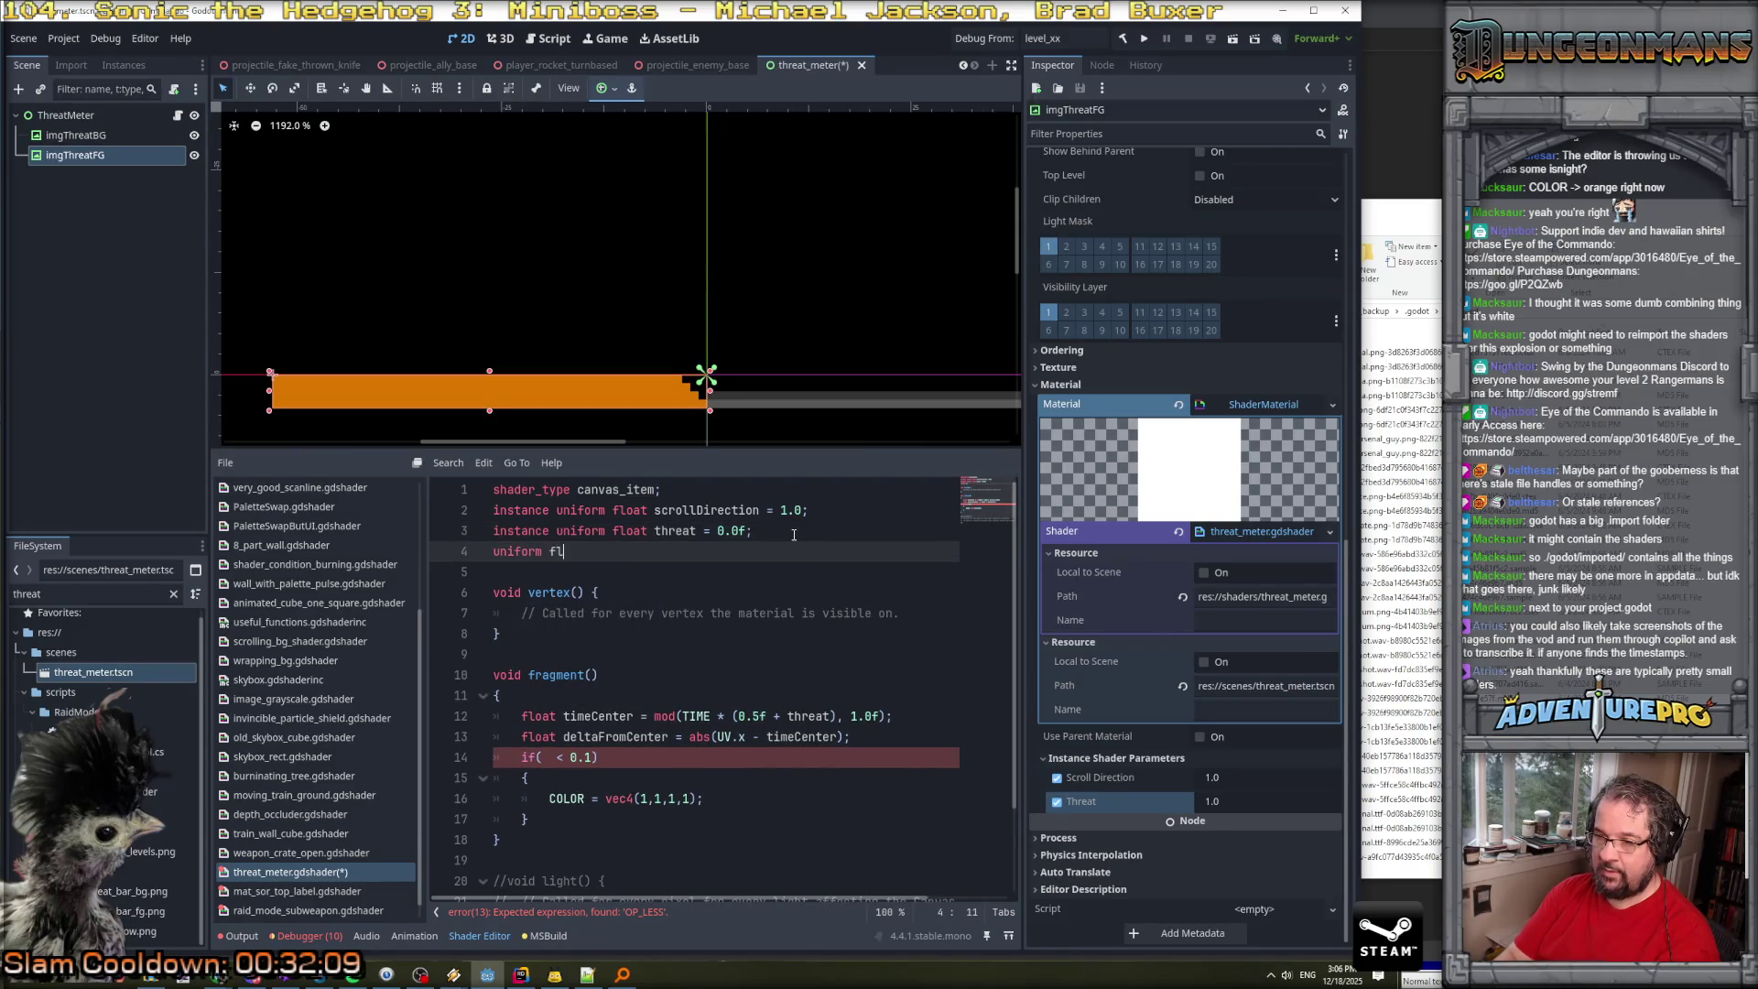
text(oat glowWidth = 0.1f;)
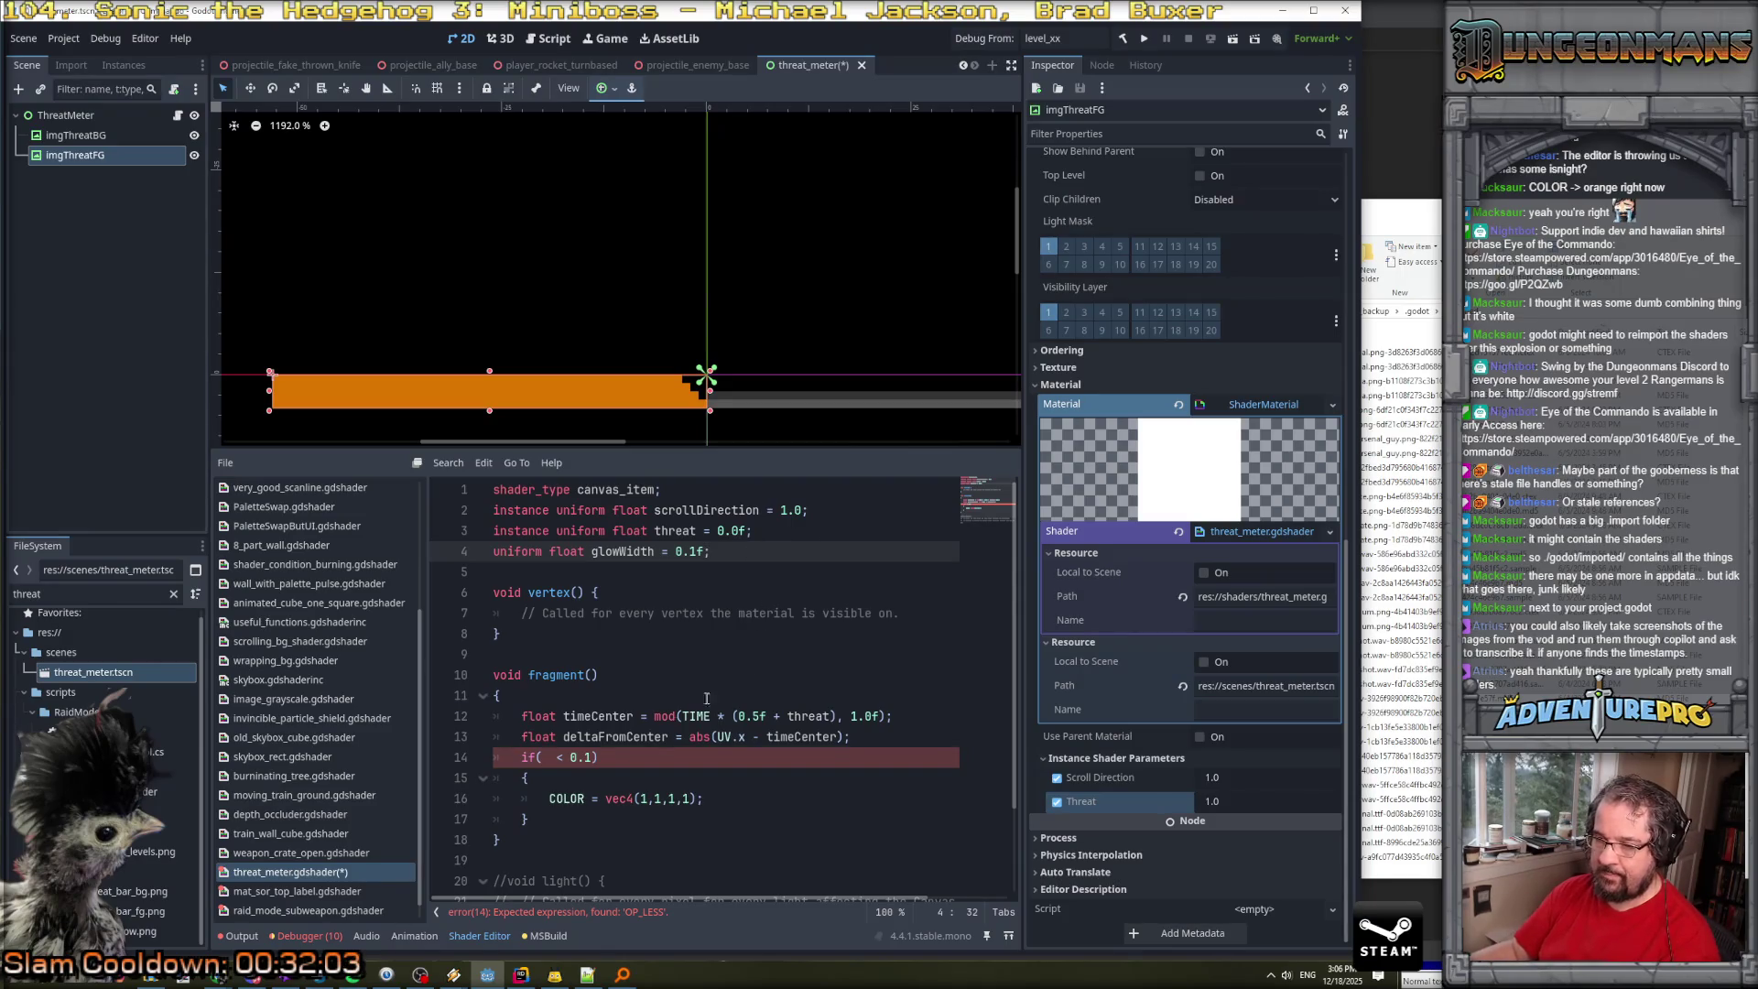
Change the if condition to deltaFromCenter < glowWidth and save the shader.
click(549, 757)
double_click(604, 736)
key(ctrl+c)
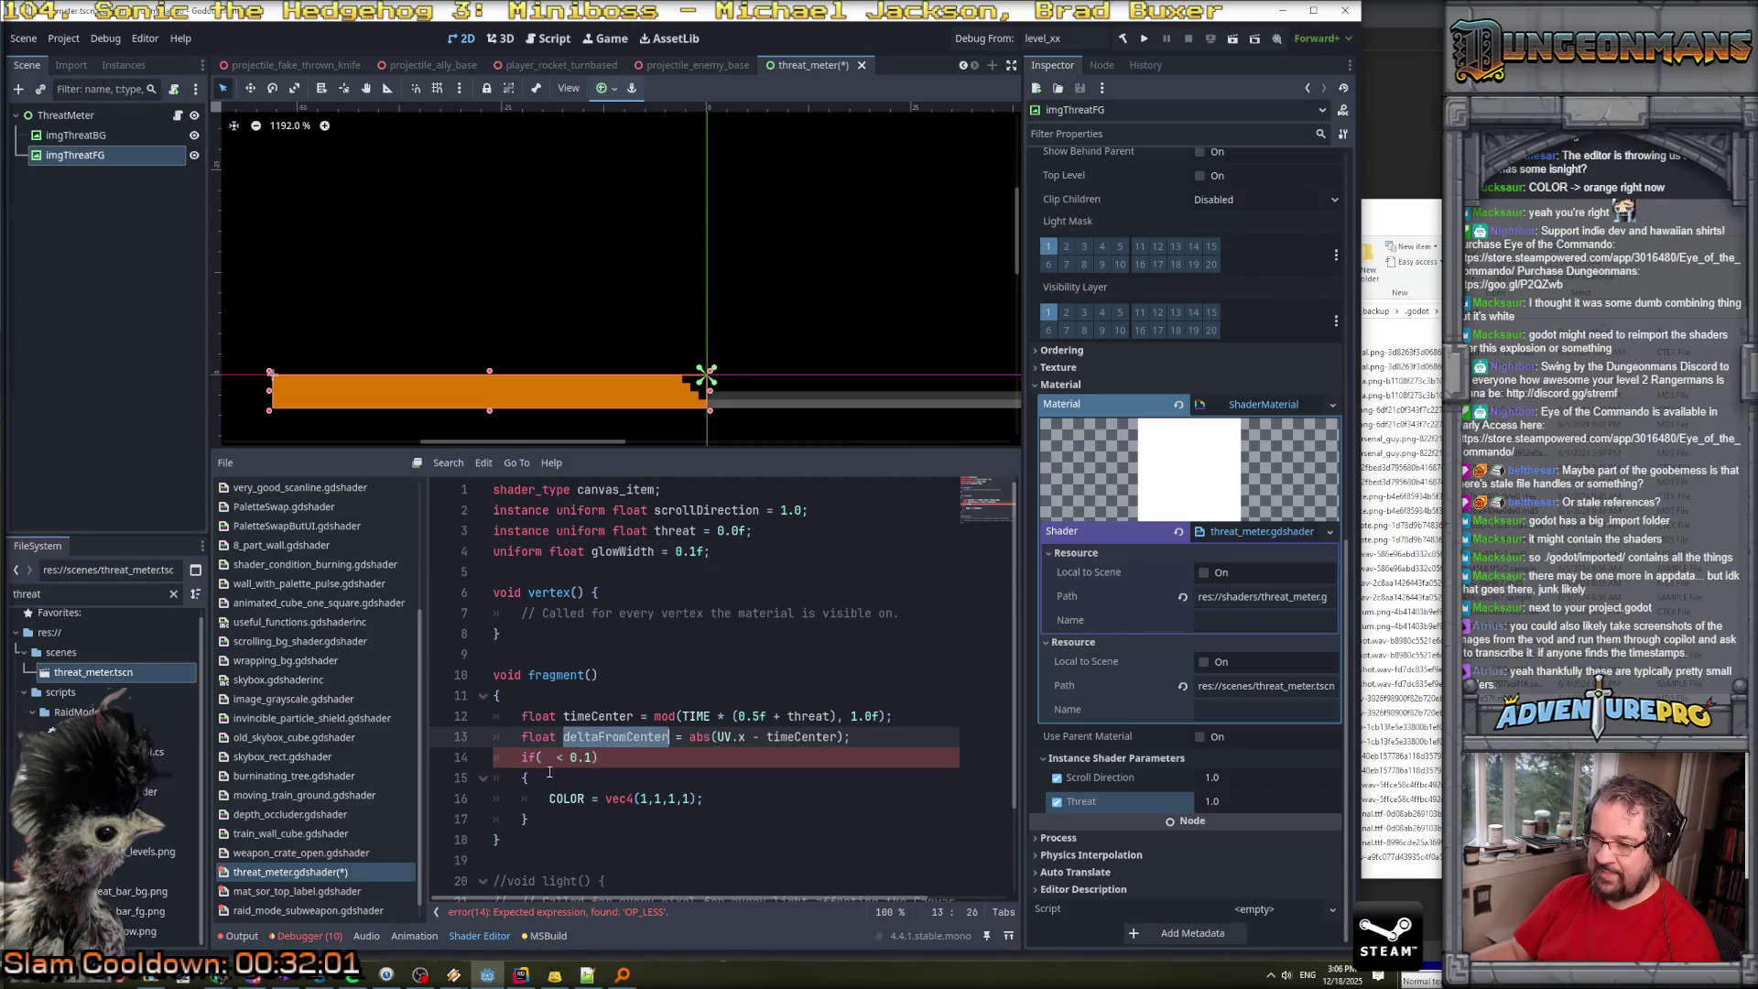
click(550, 757)
key(ctrl+v)
double_click(686, 757)
text(glowW)
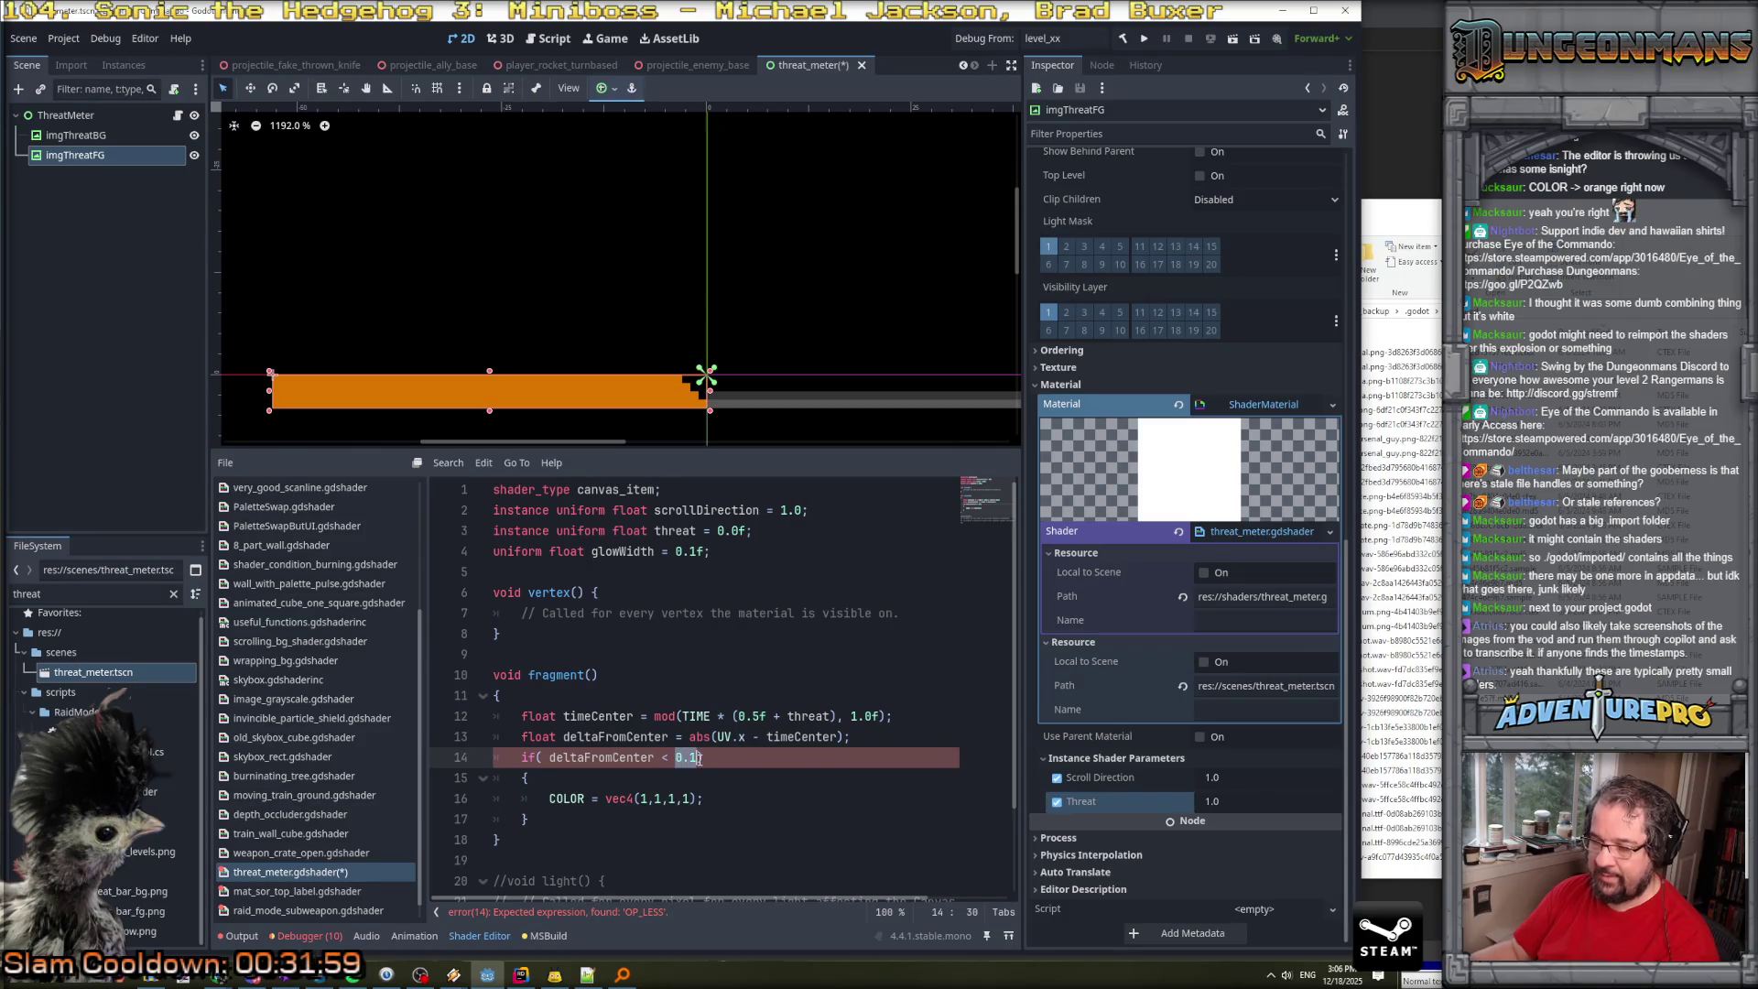
text(idth)
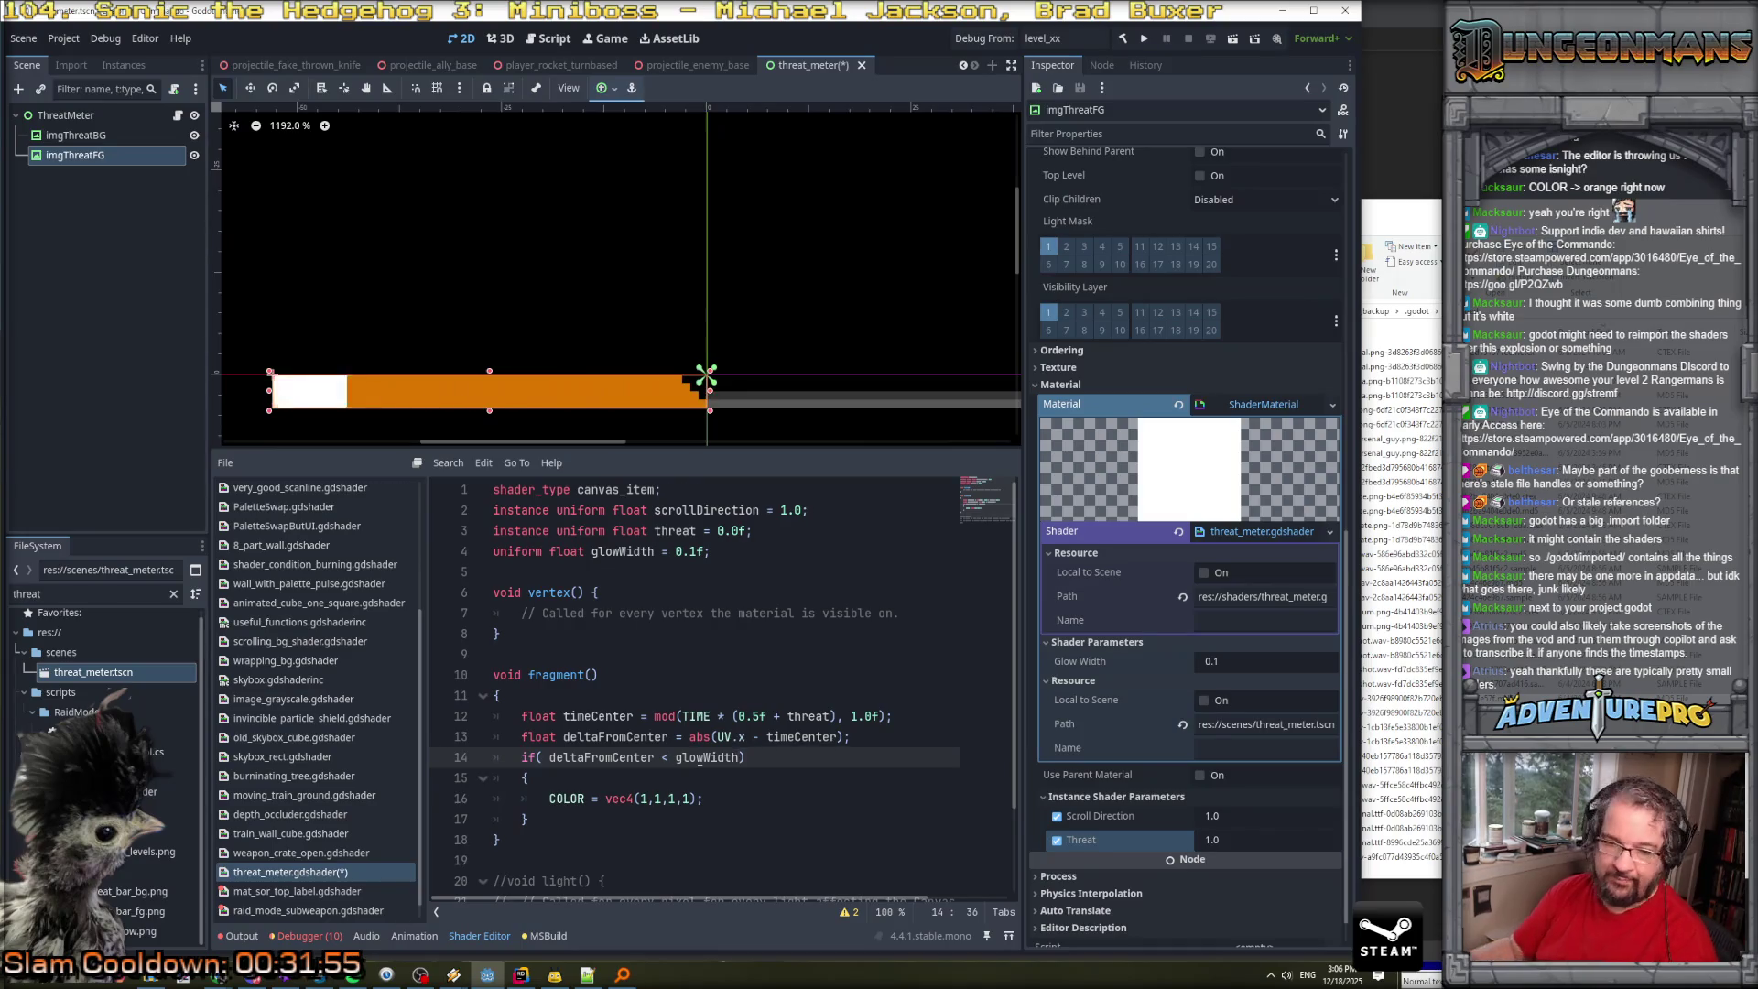
click(593, 785)
key(ctrl+s)
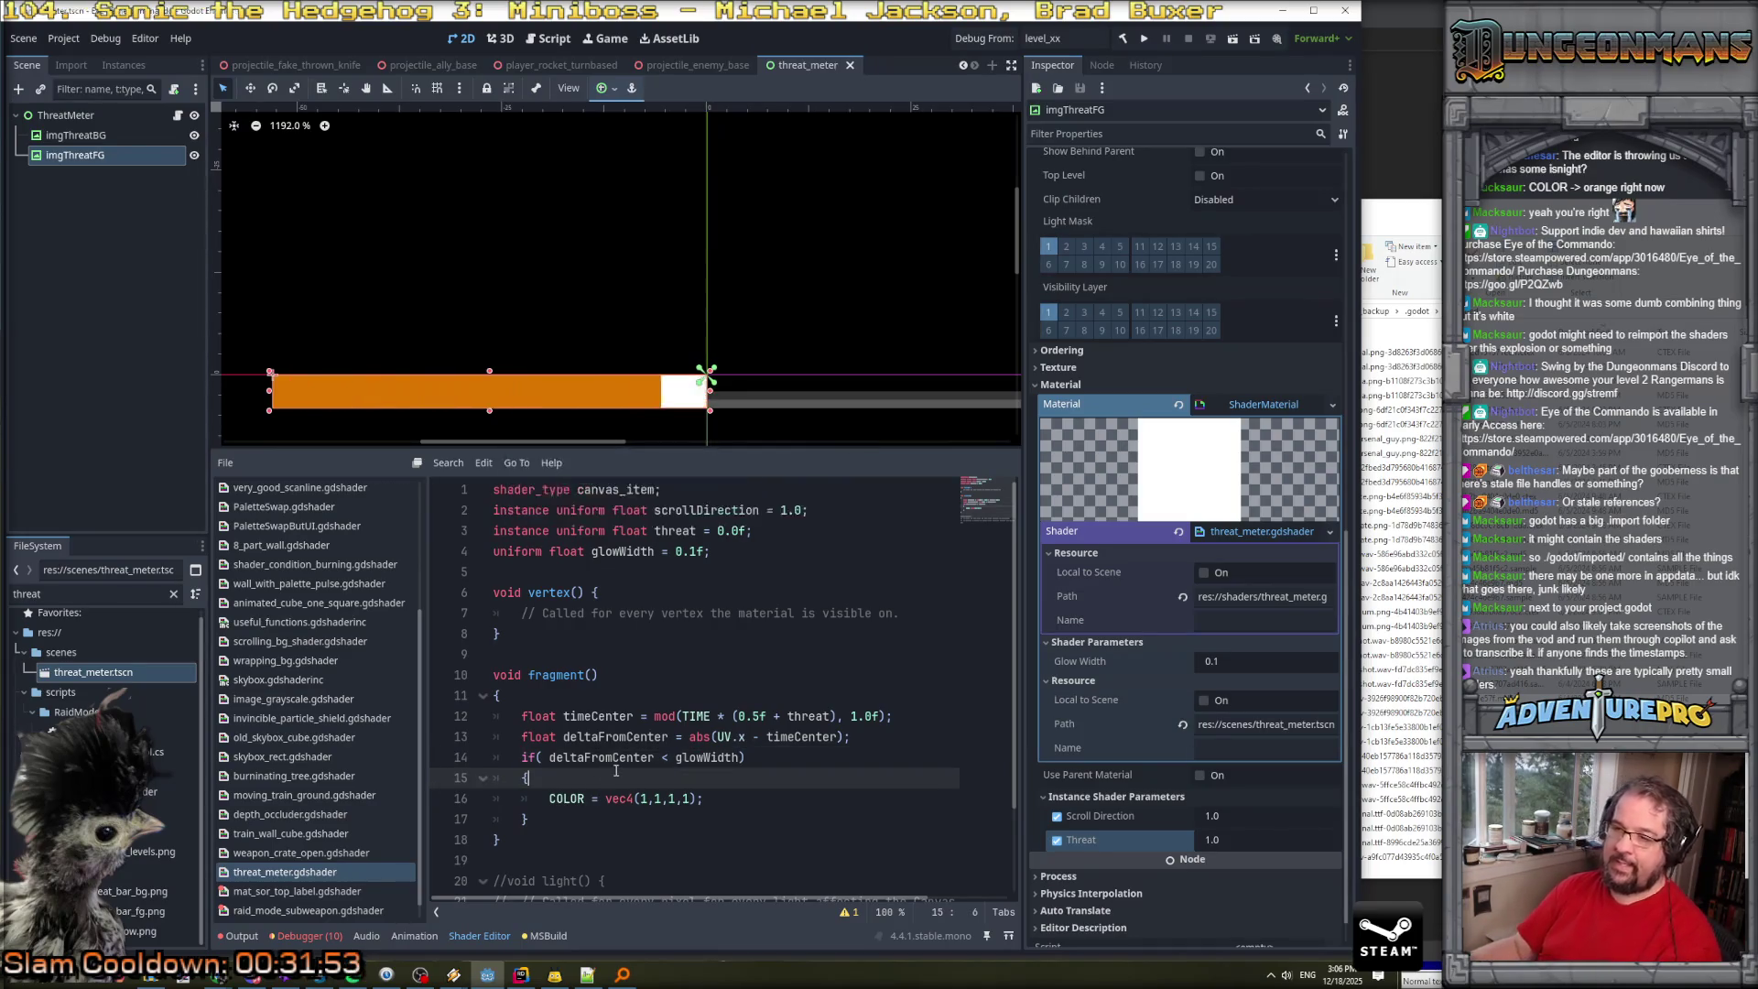
Add float d = deltaFromCenter / glowWidth; inside the if block.
scroll(604, 778, down, 1)
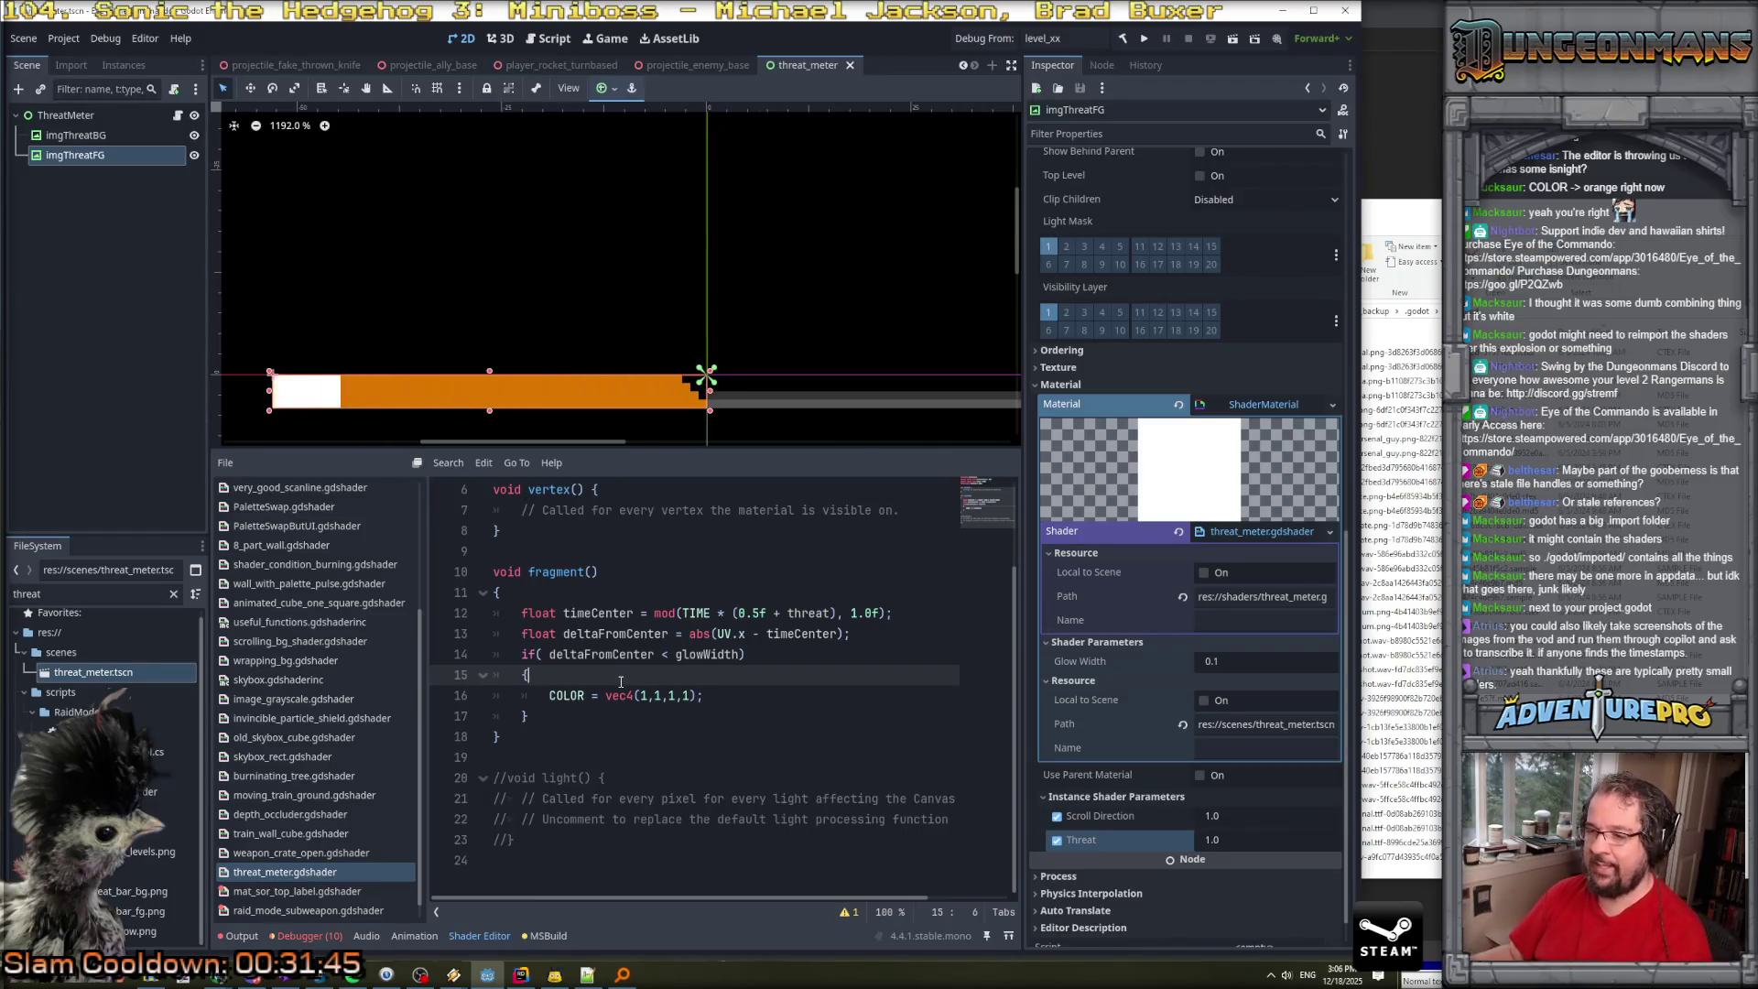
key(Return)
text(var d = deltaF)
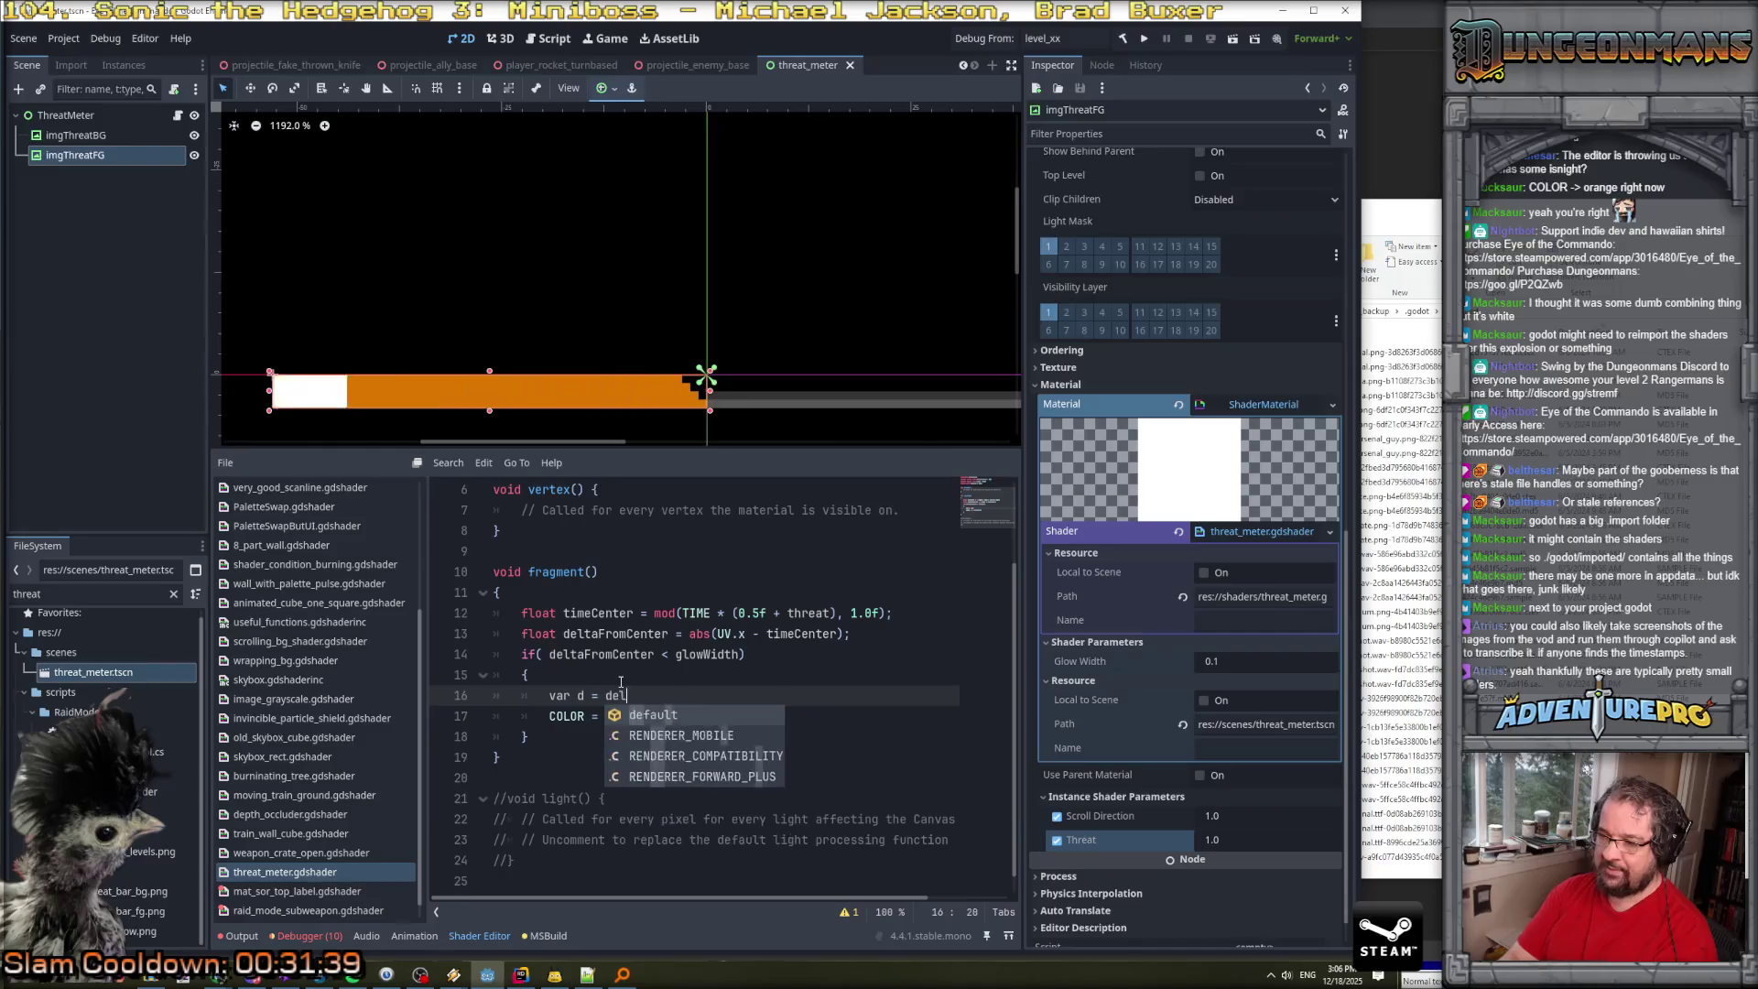
text(ro)
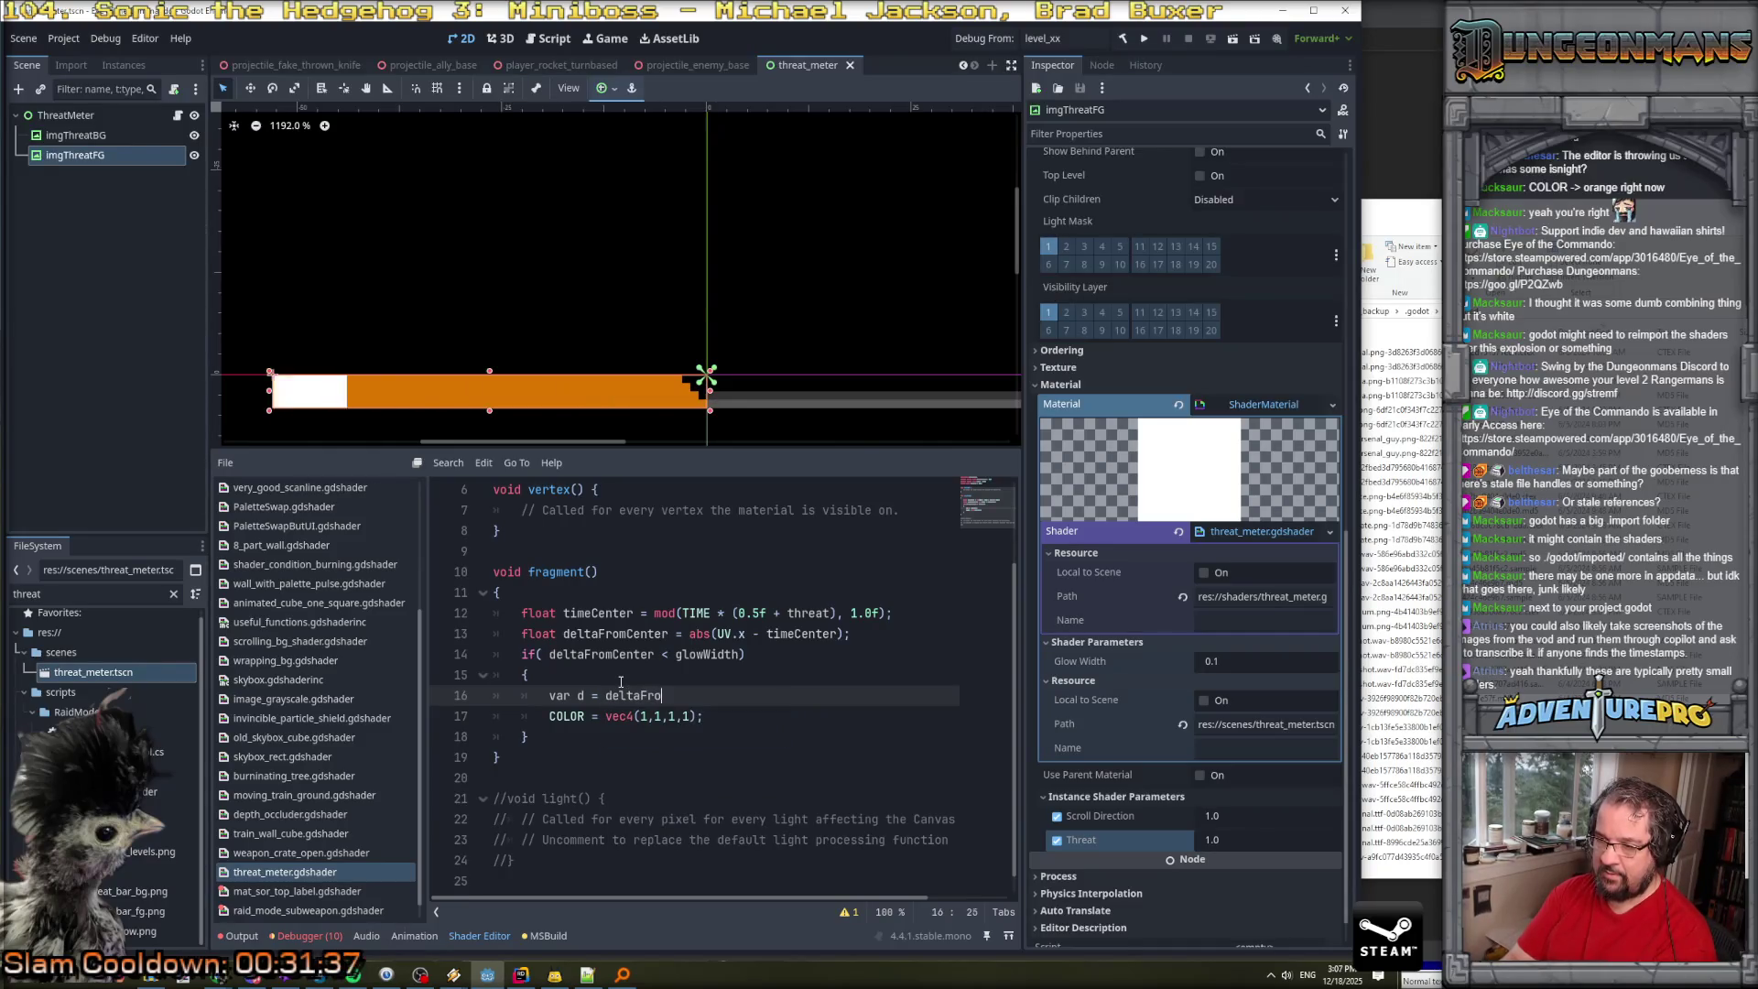
text(mCente)
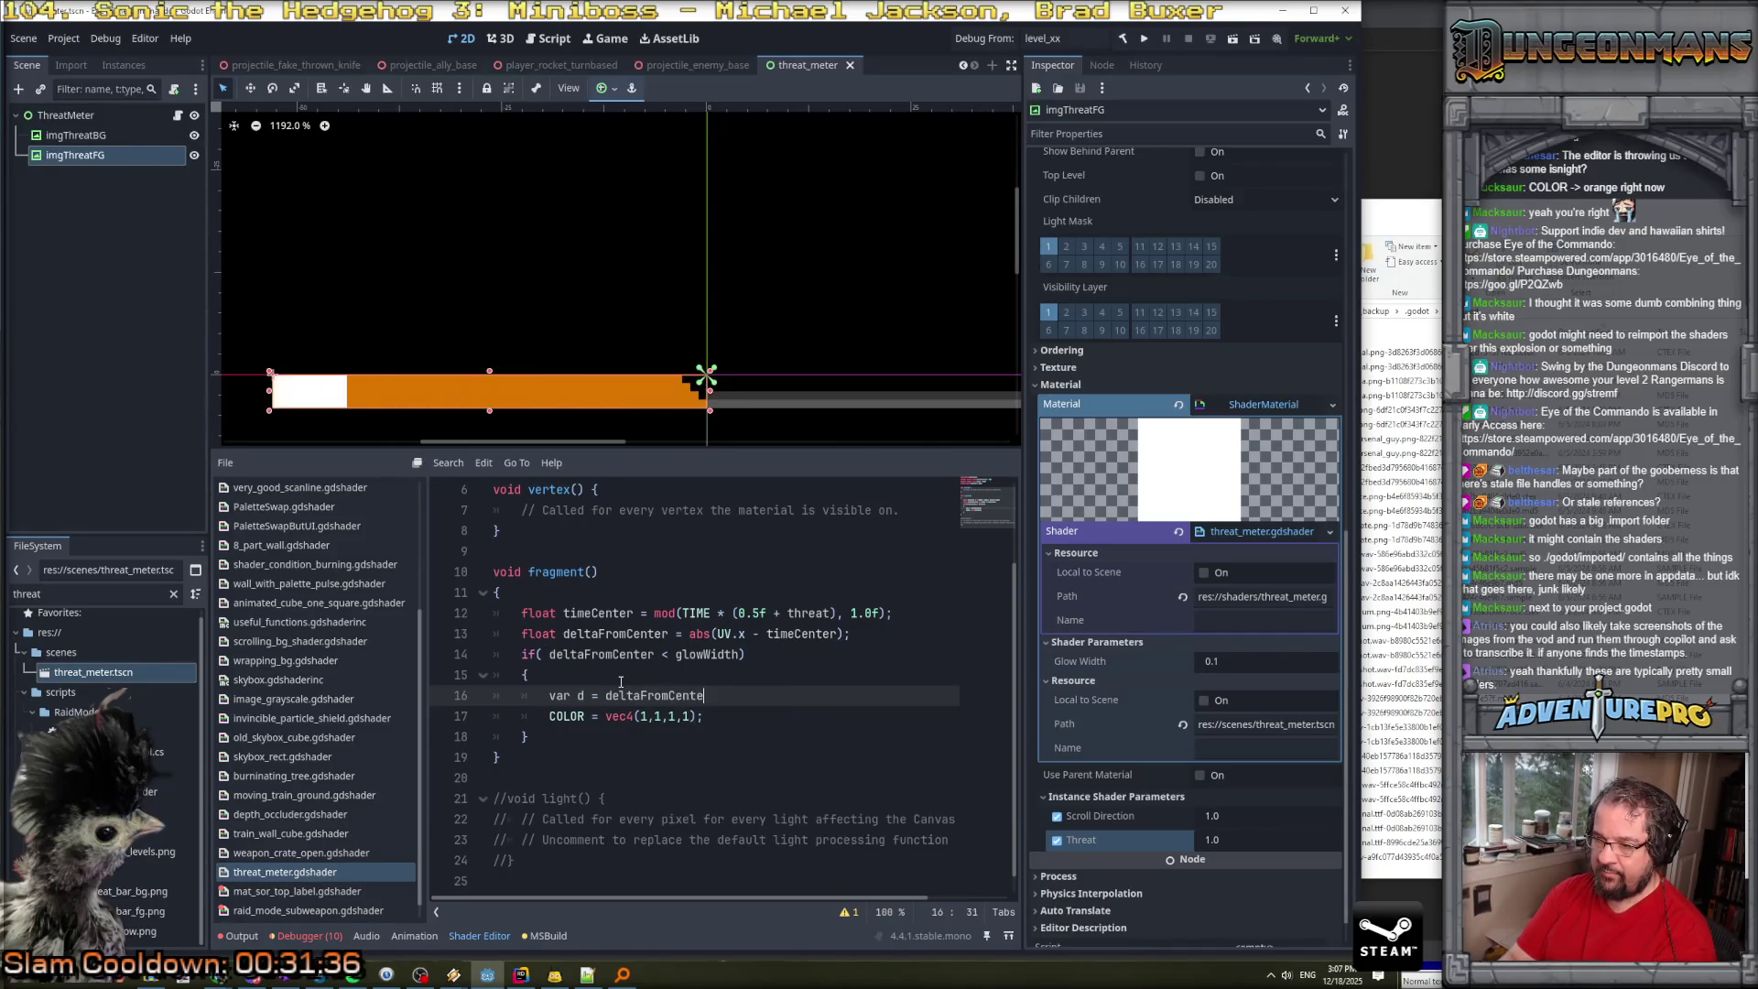
text(r / glowWidth;)
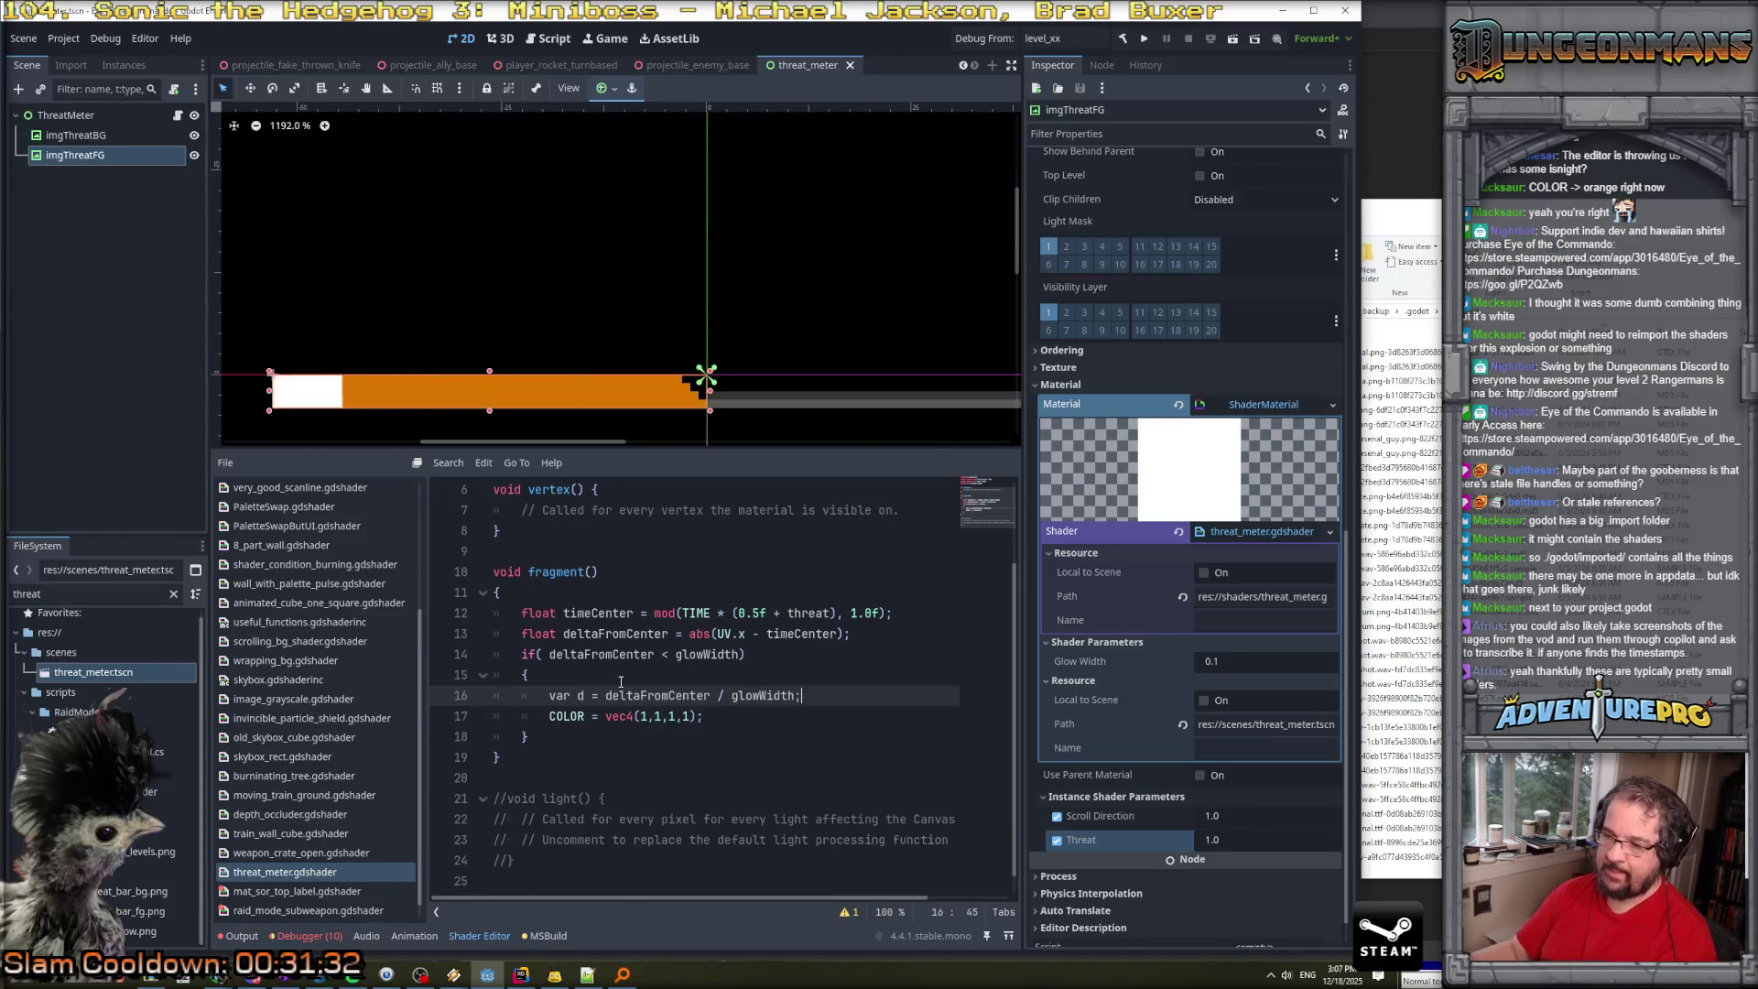
click(724, 724)
click(763, 696)
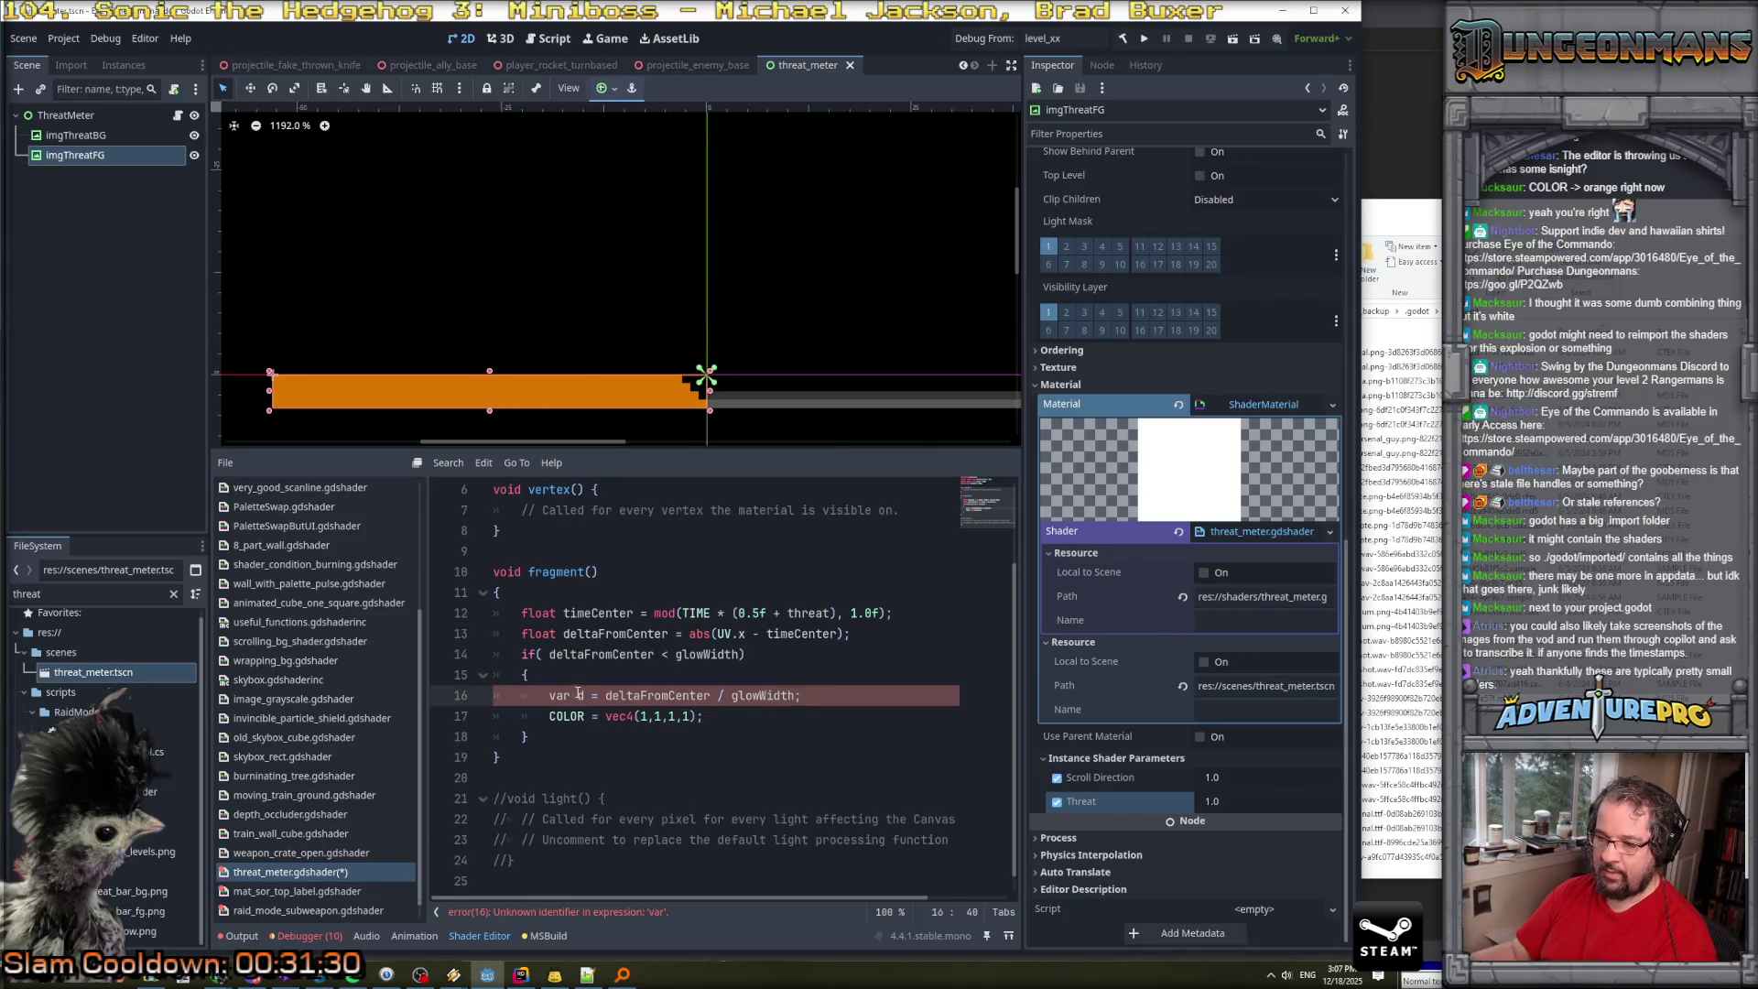
text(float)
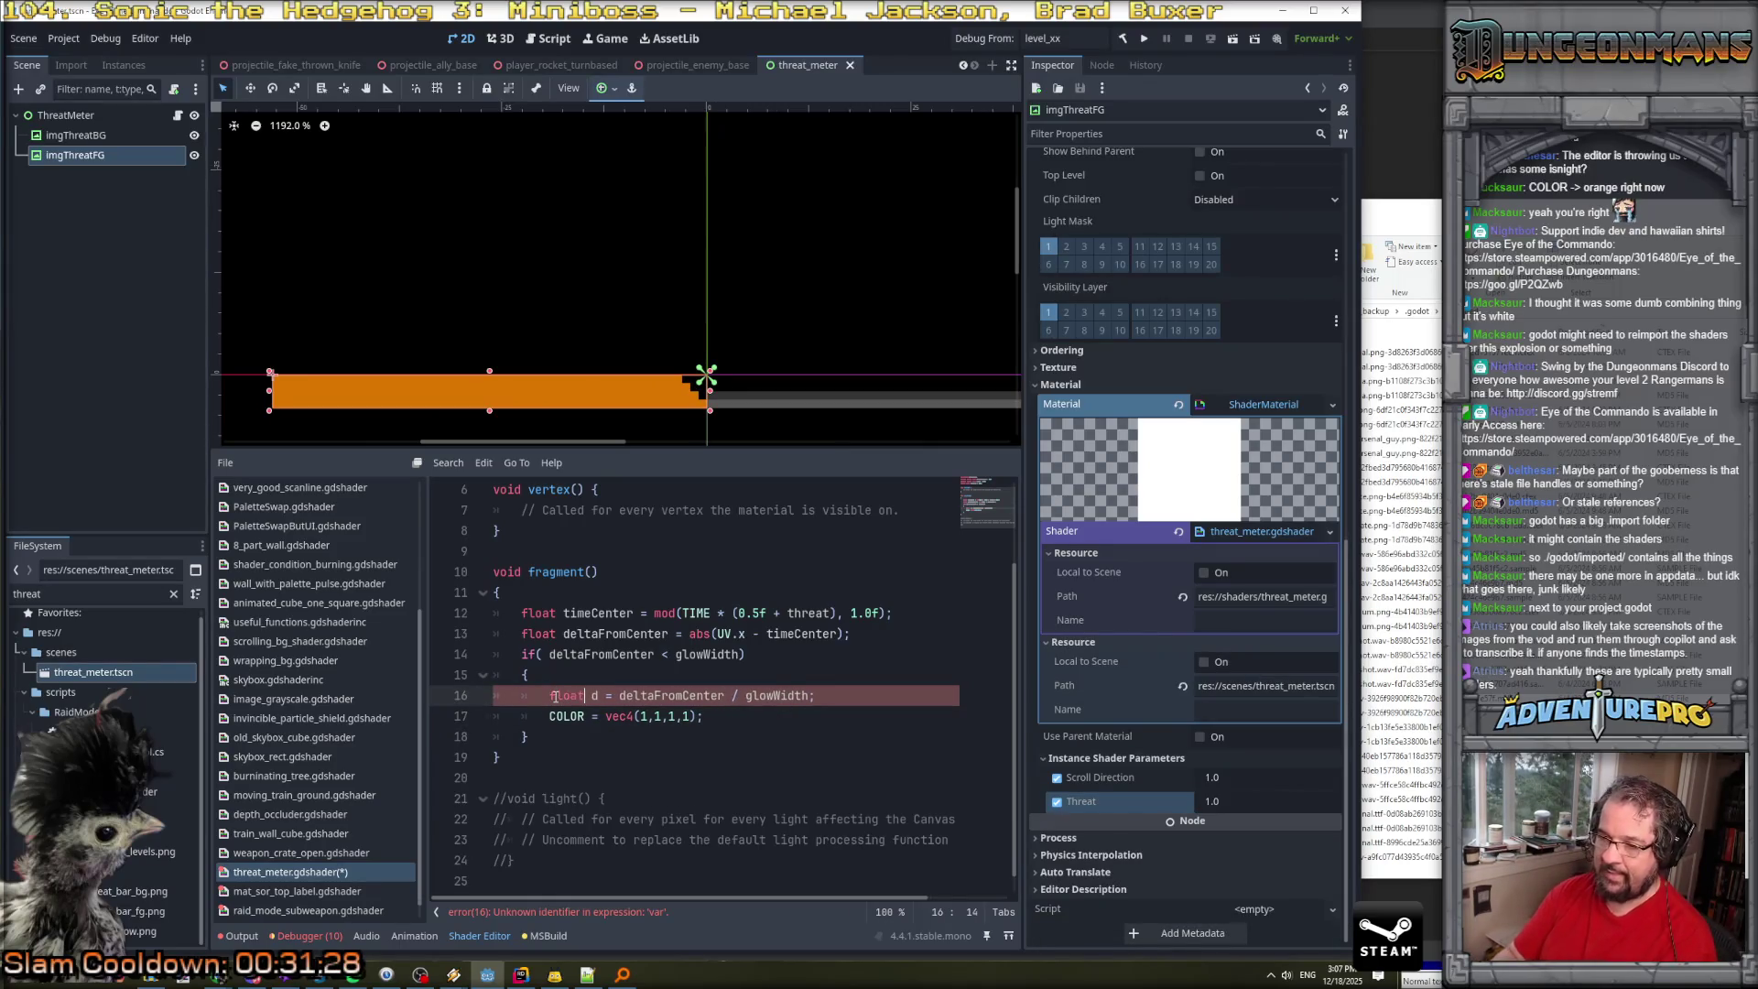
key(End)
key(Return)
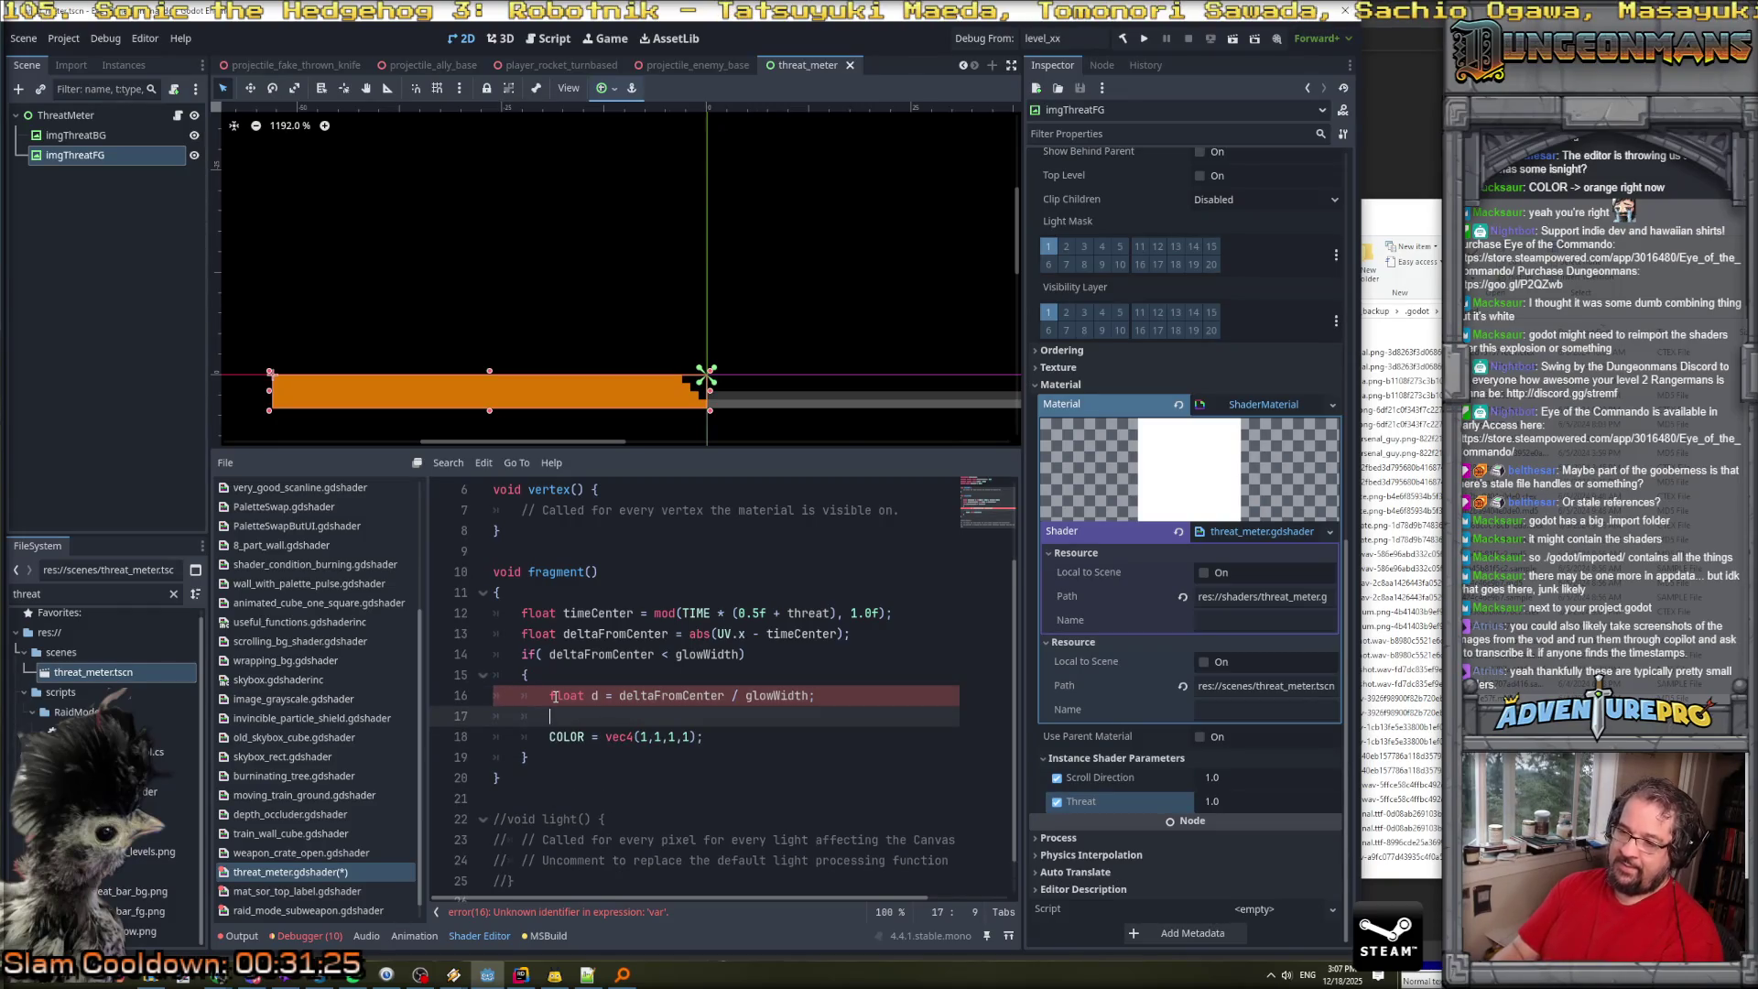
Replace the solid white COLOR line with COLOR = mix(COLOR, vec4(1,1,1,1), d);.
text(COO)
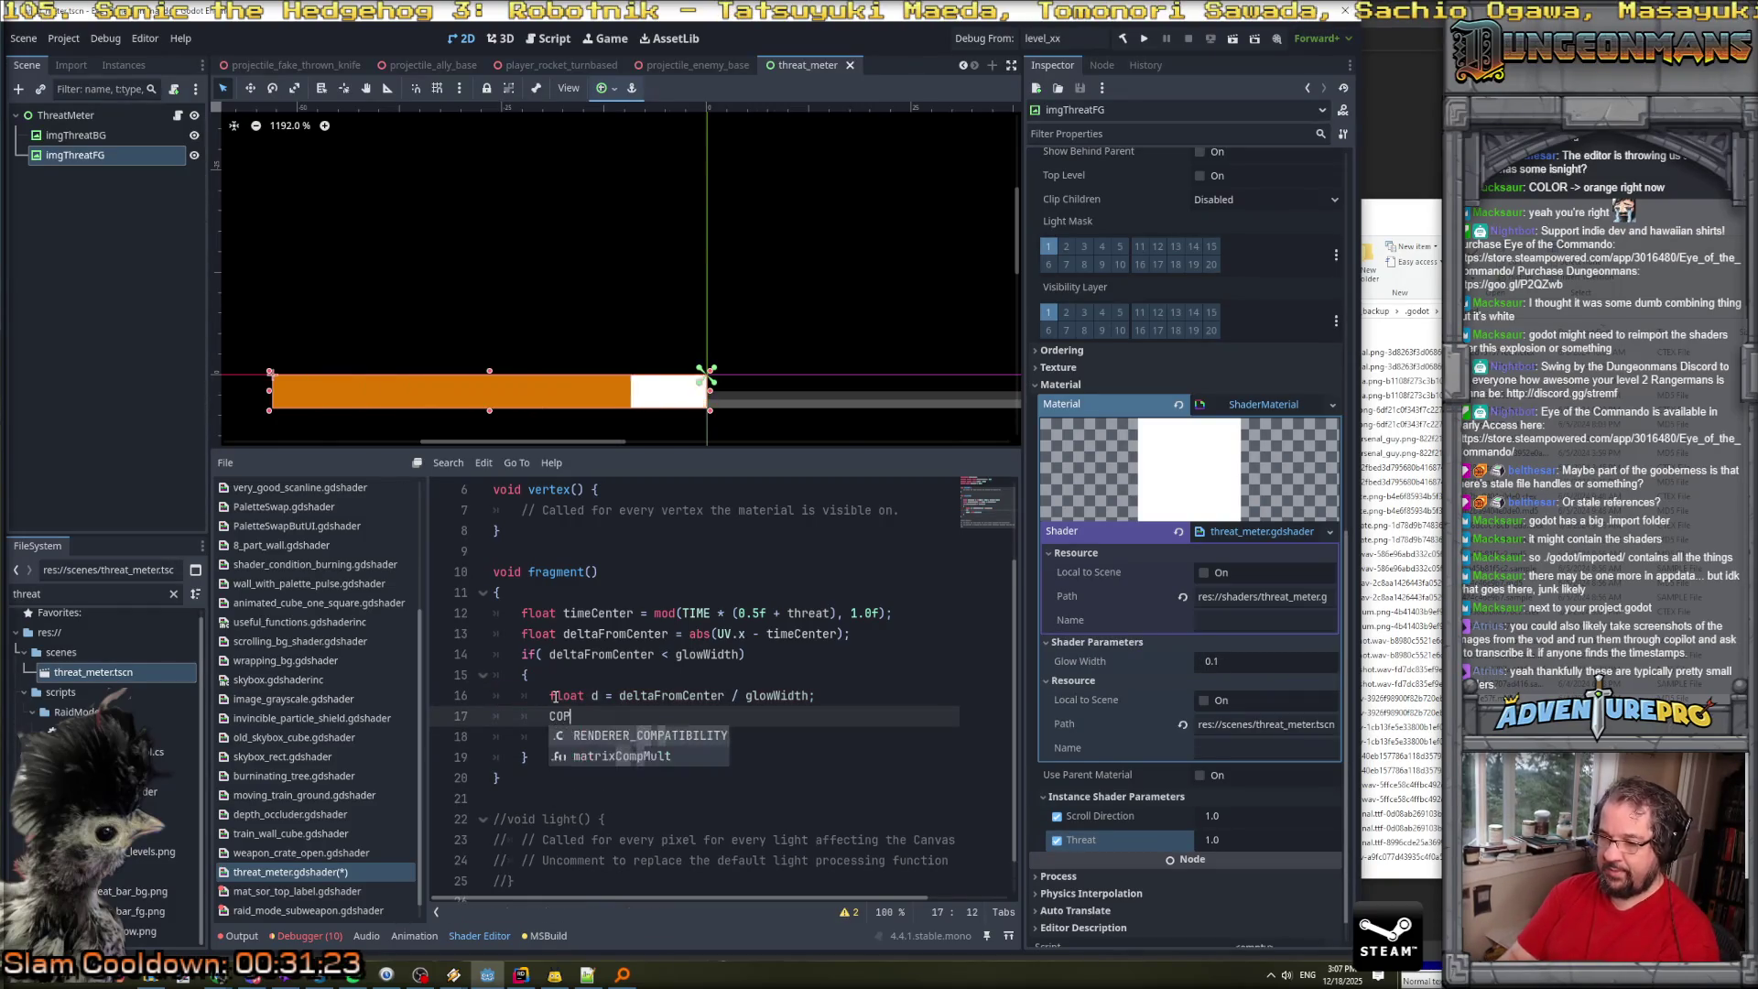
text(LOR = mio)
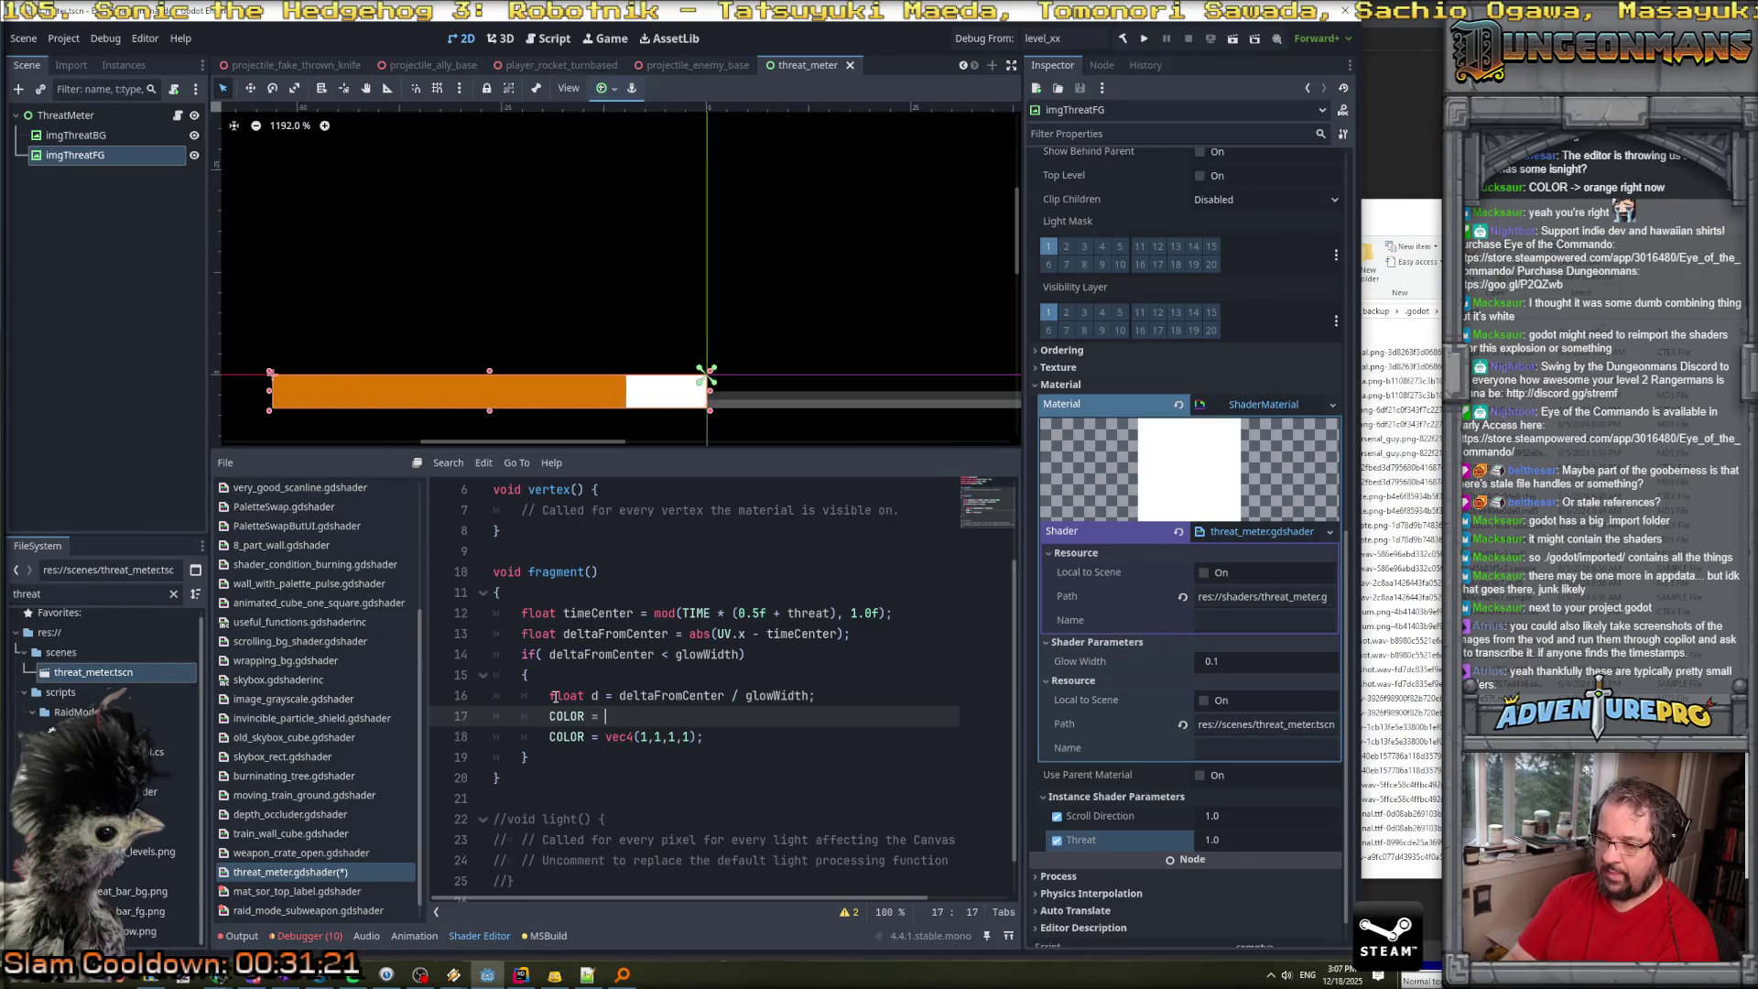
key(BackSpace)
text(x(CO)
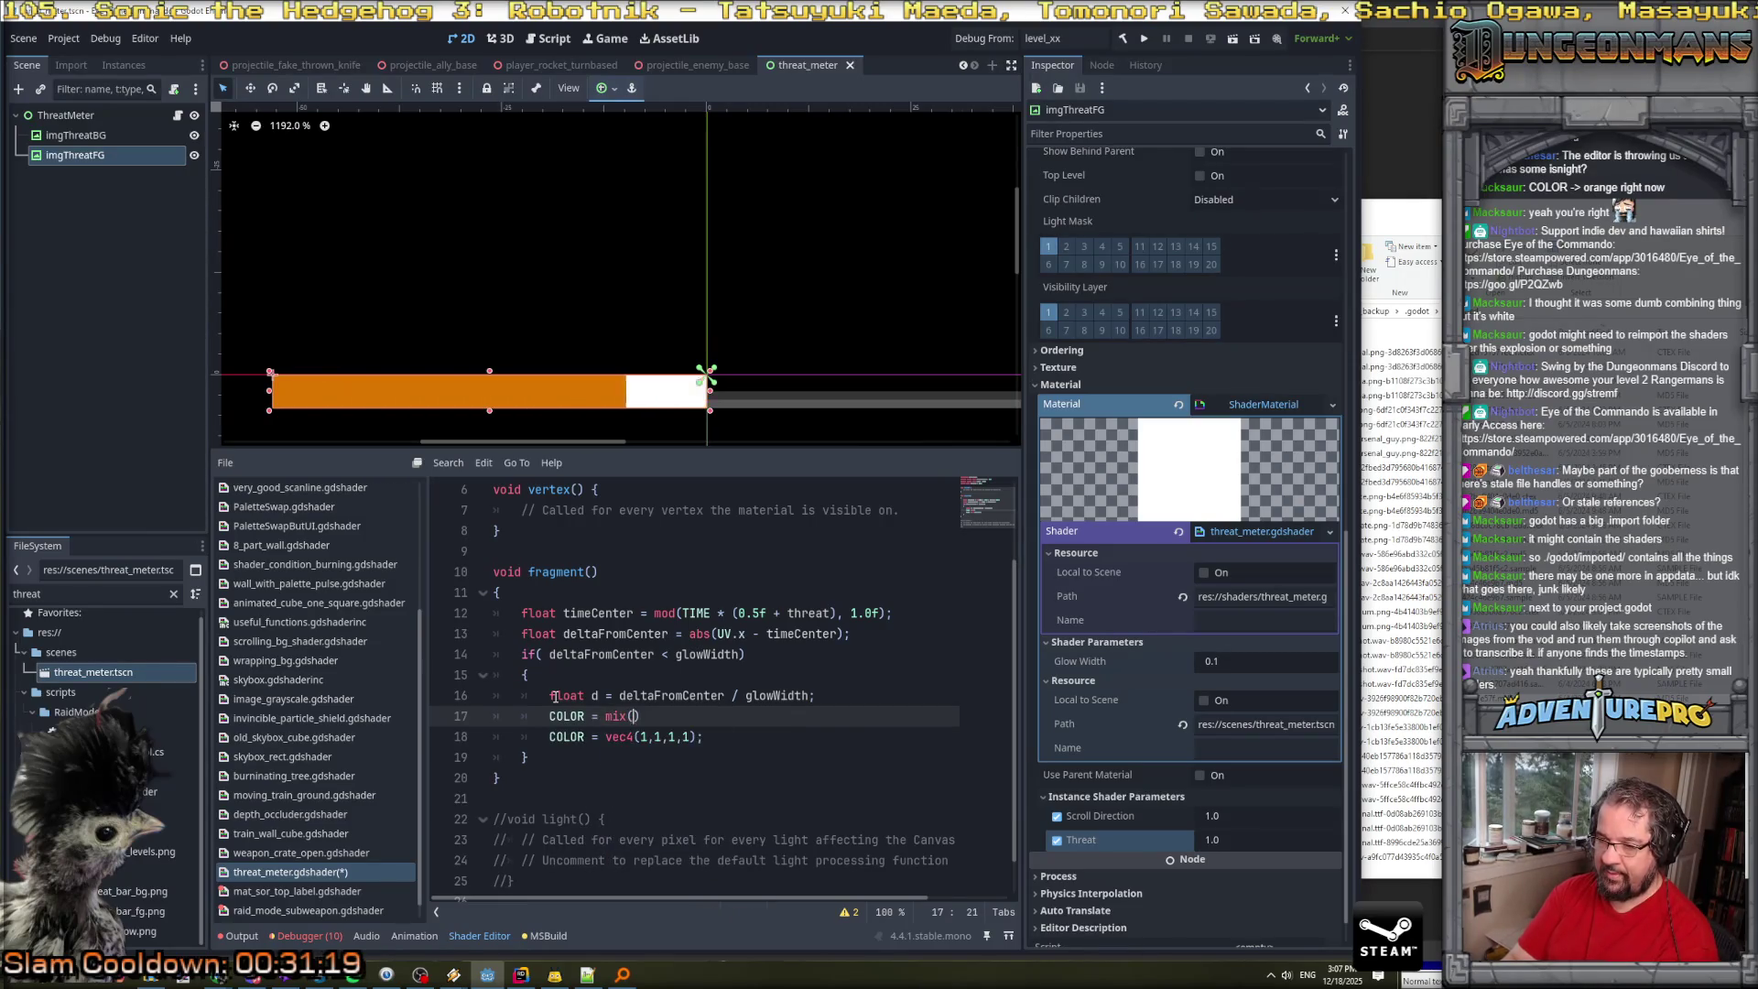
text(LOR, )
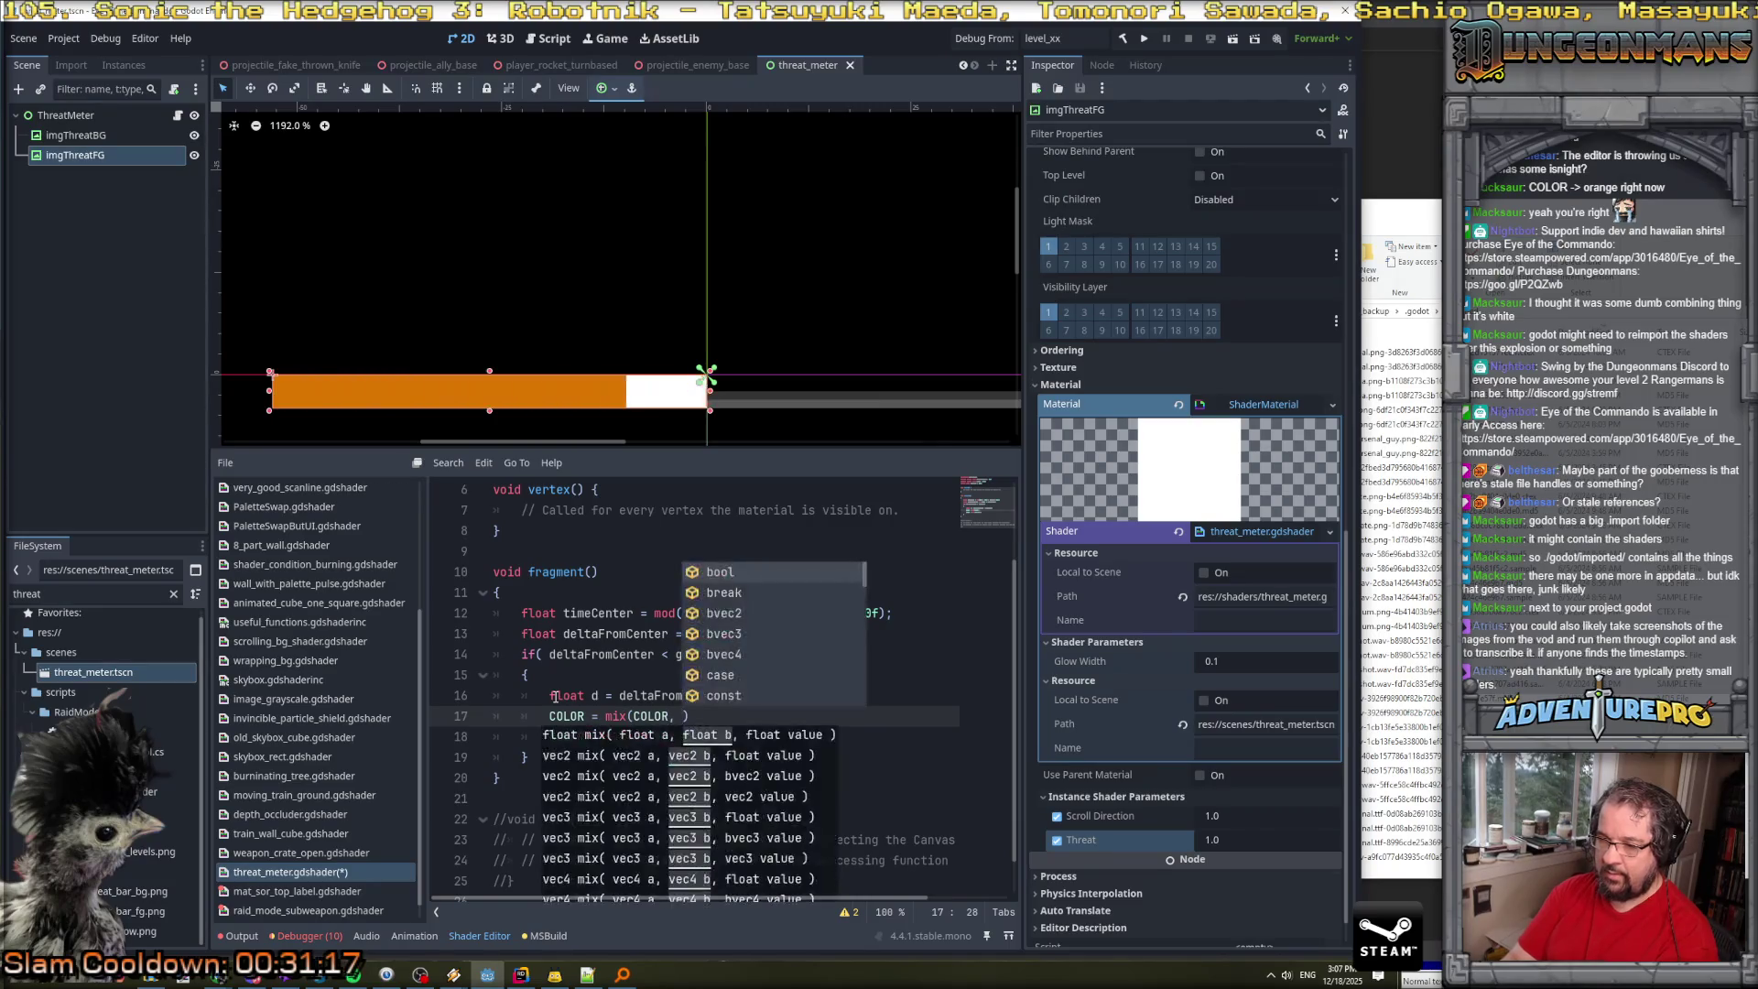
text(vec)
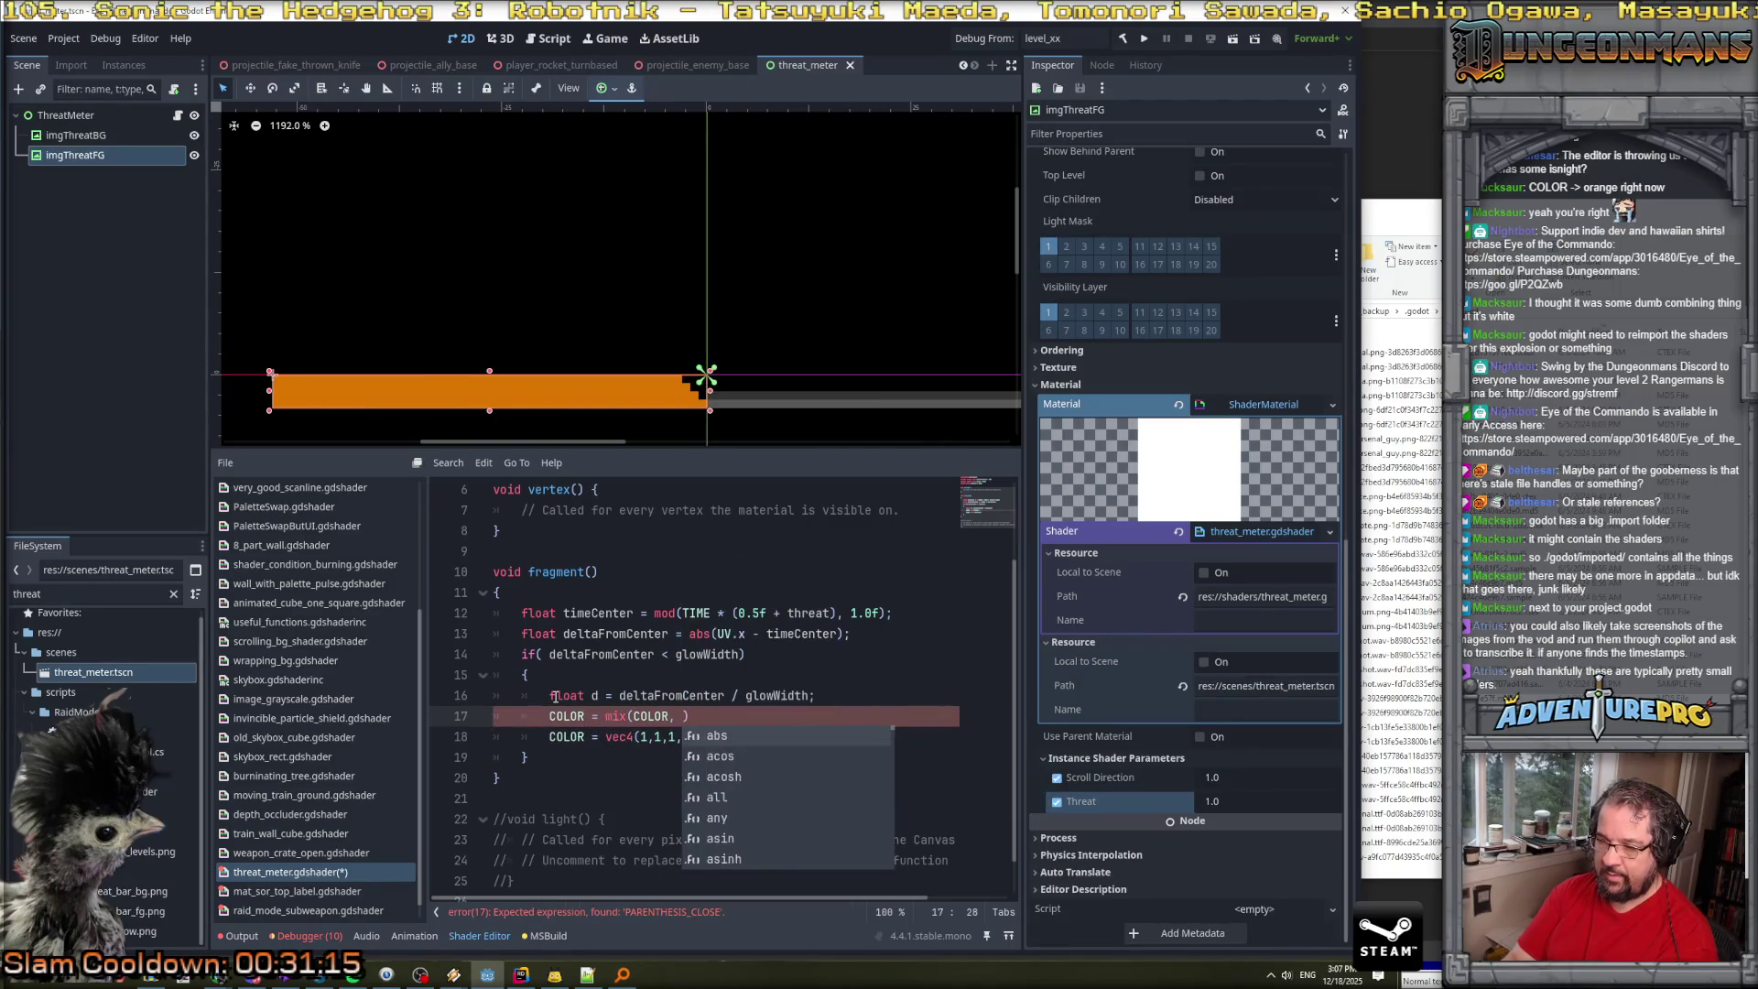
text(4(1,1,1,1)
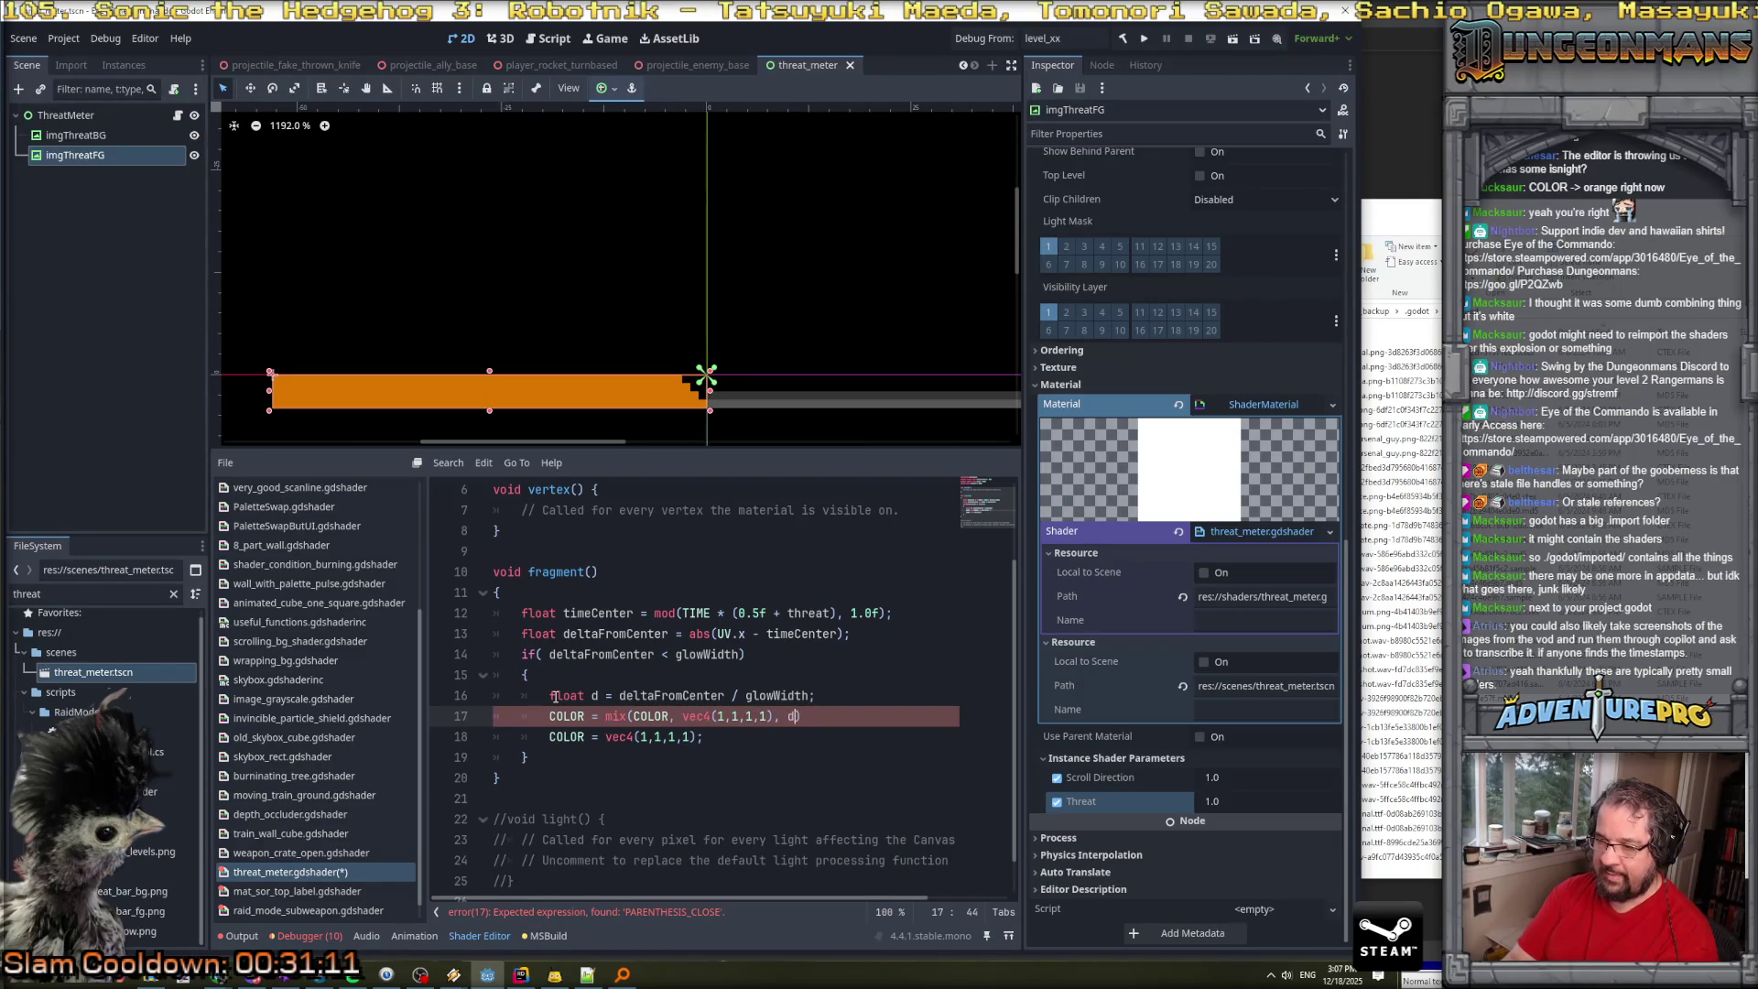
text(), d);)
key(Down)
key(shift+Home)
key(shift+Home)
key(BackSpace)
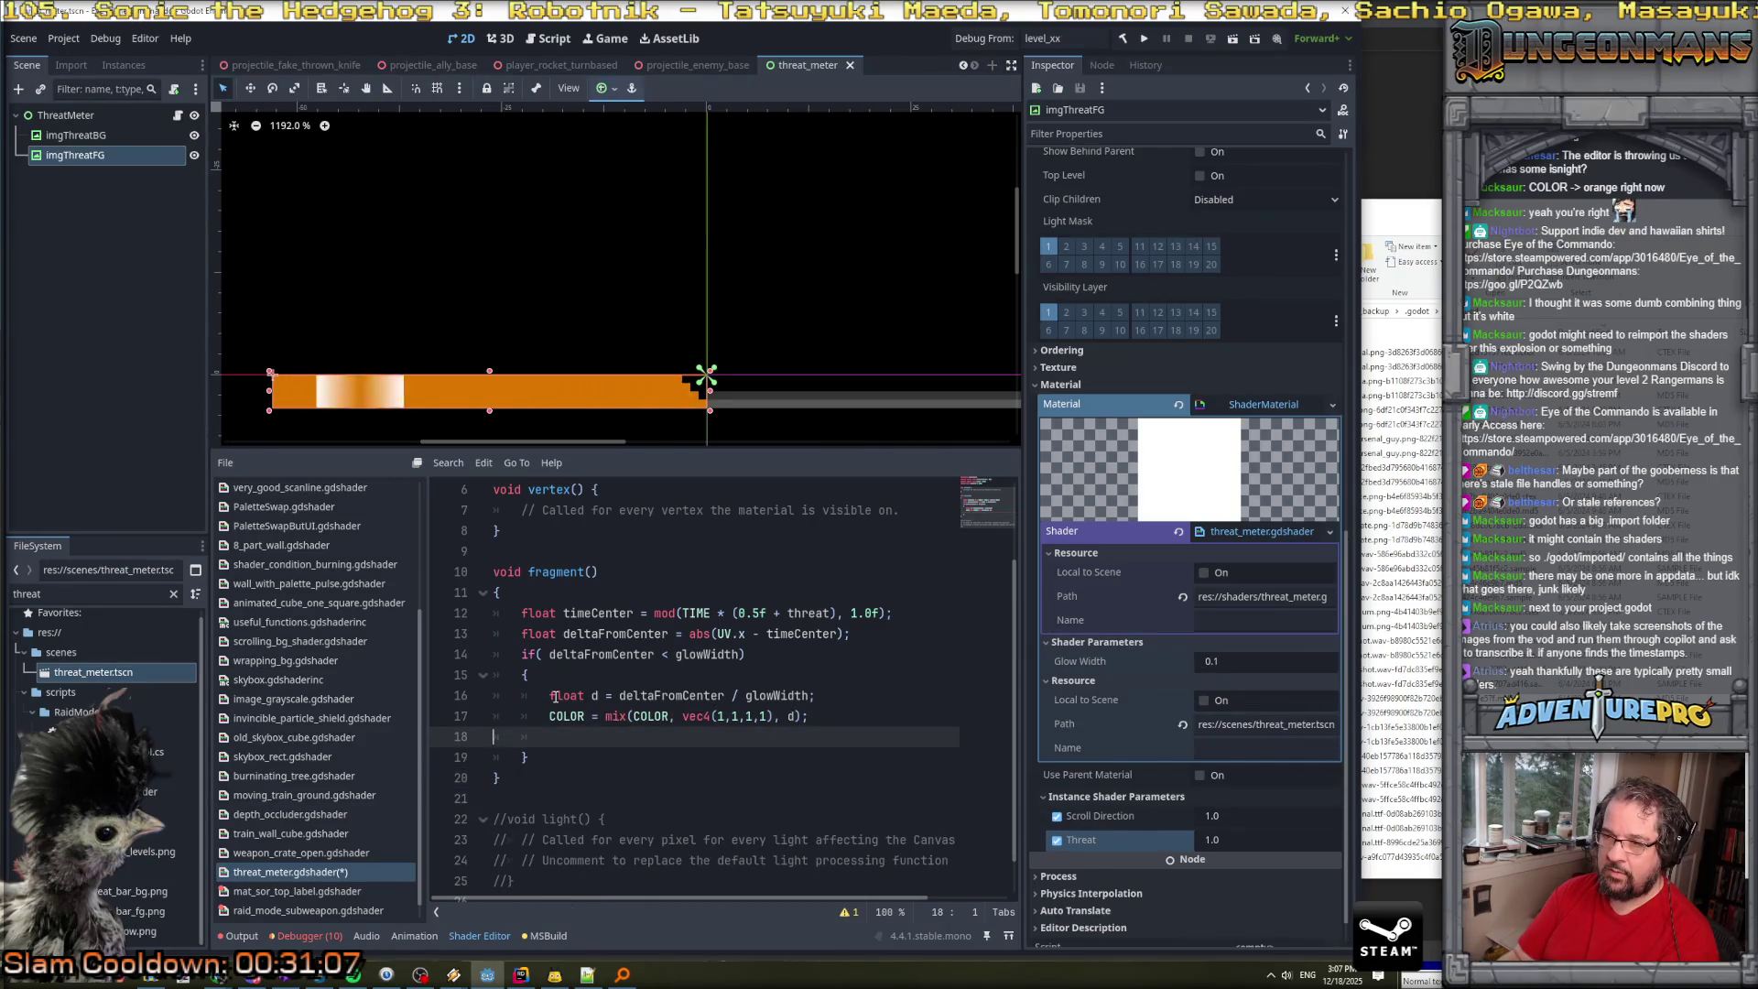
key(Delete)
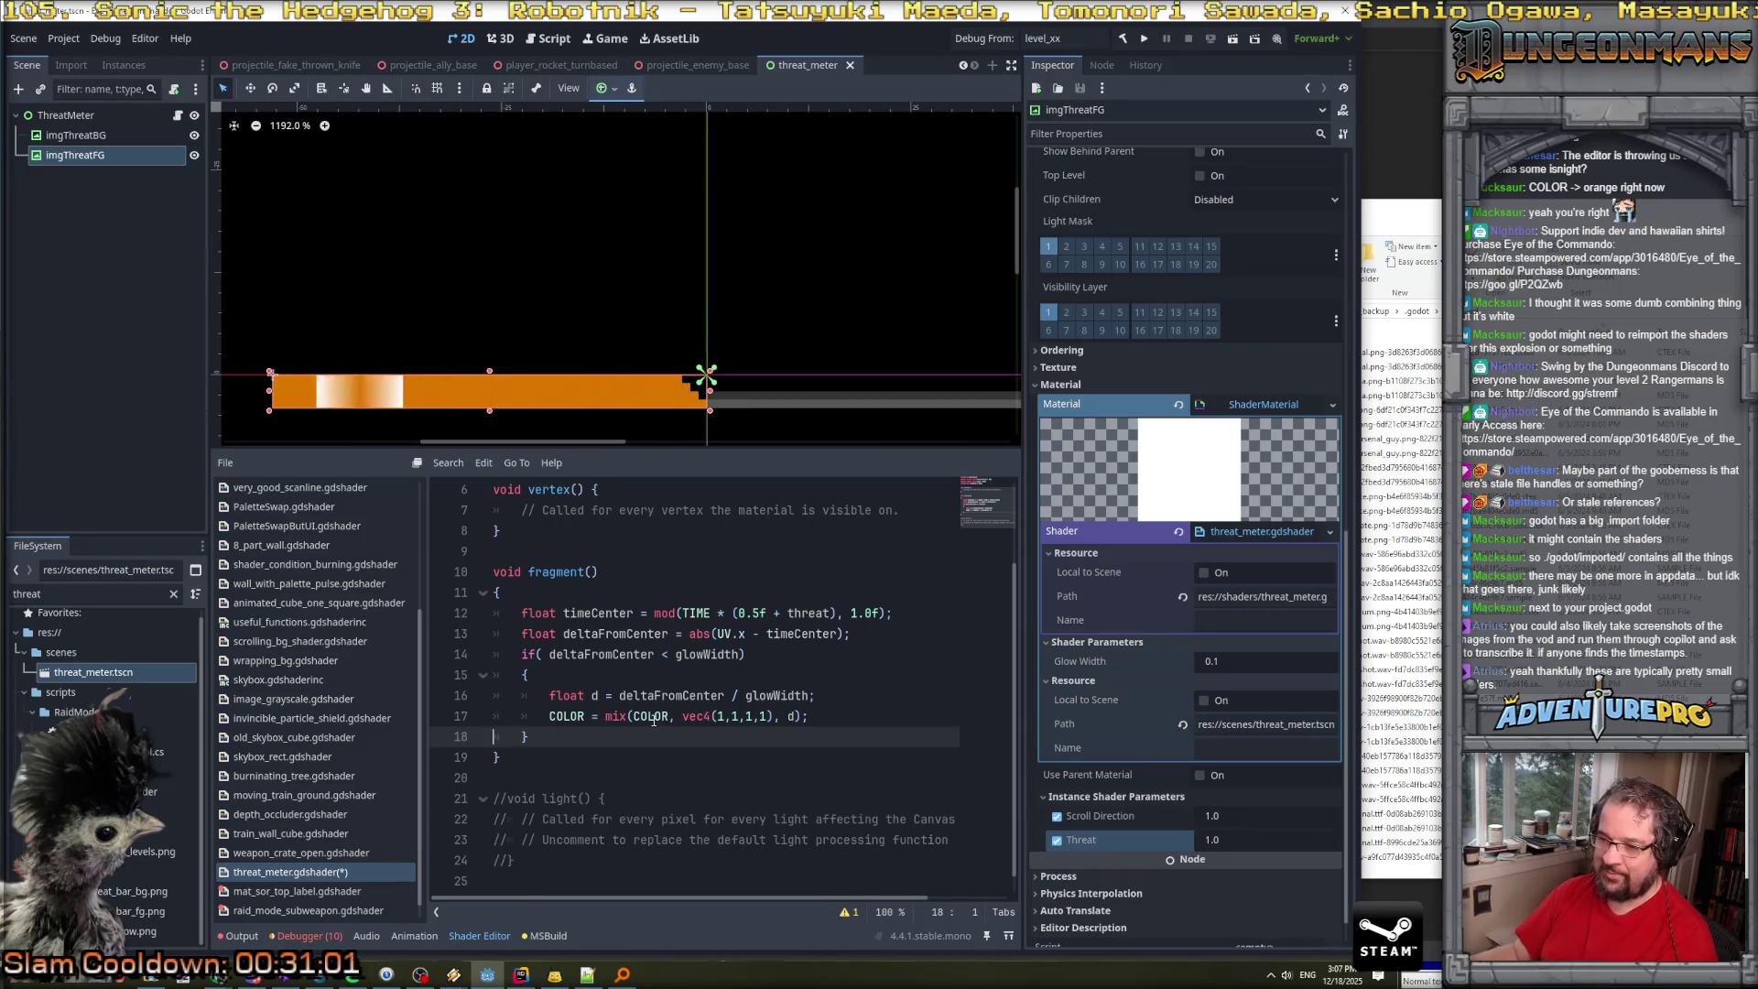
click(764, 716)
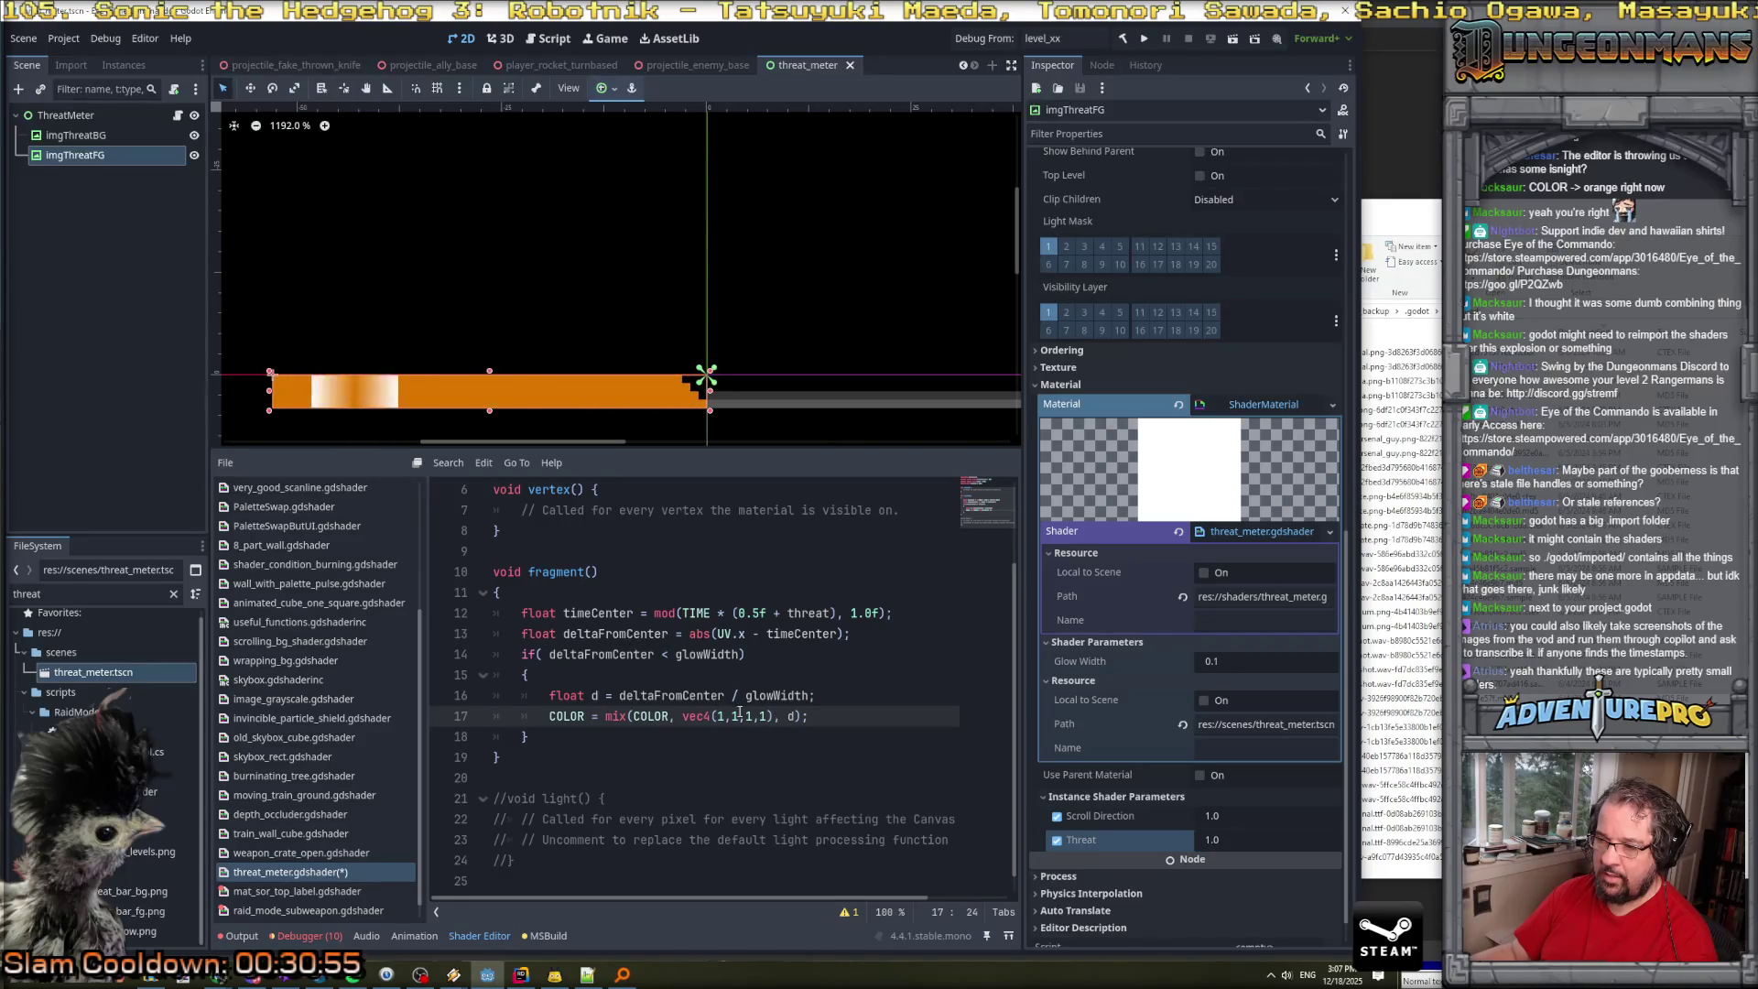
click(842, 692)
Invert the blend factor with d = 1.0 - d; and save the shader.
key(Return)
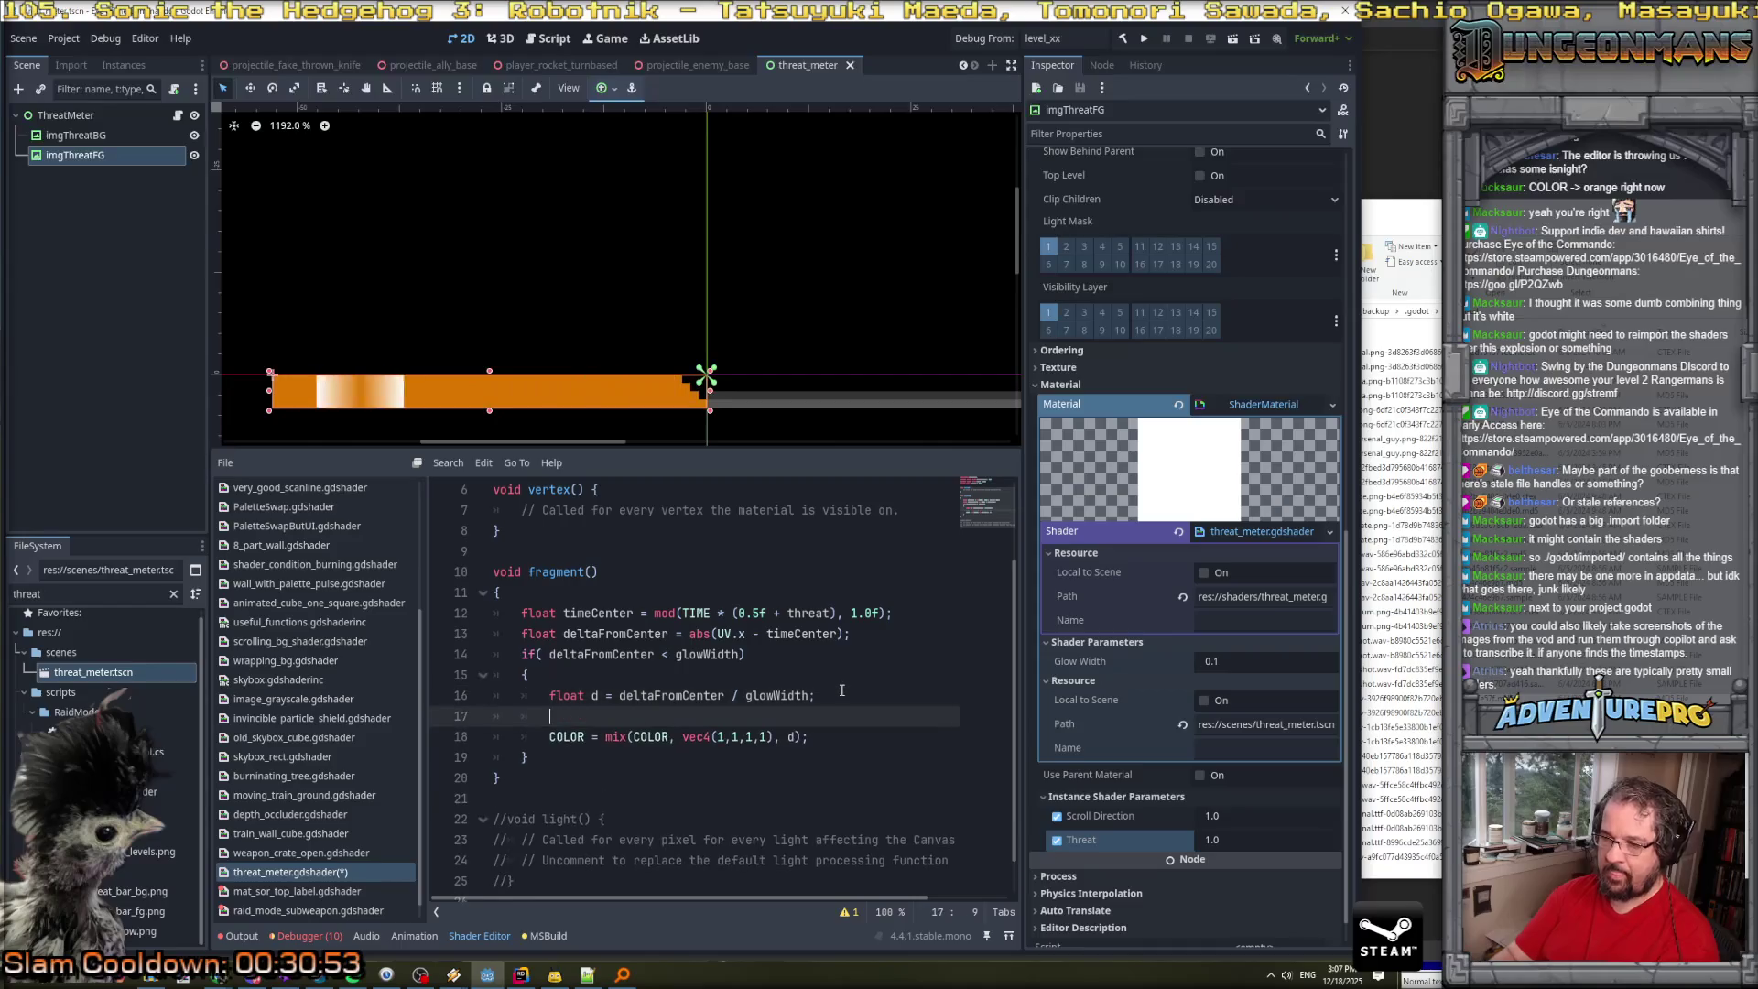
text(d = 1.0f)
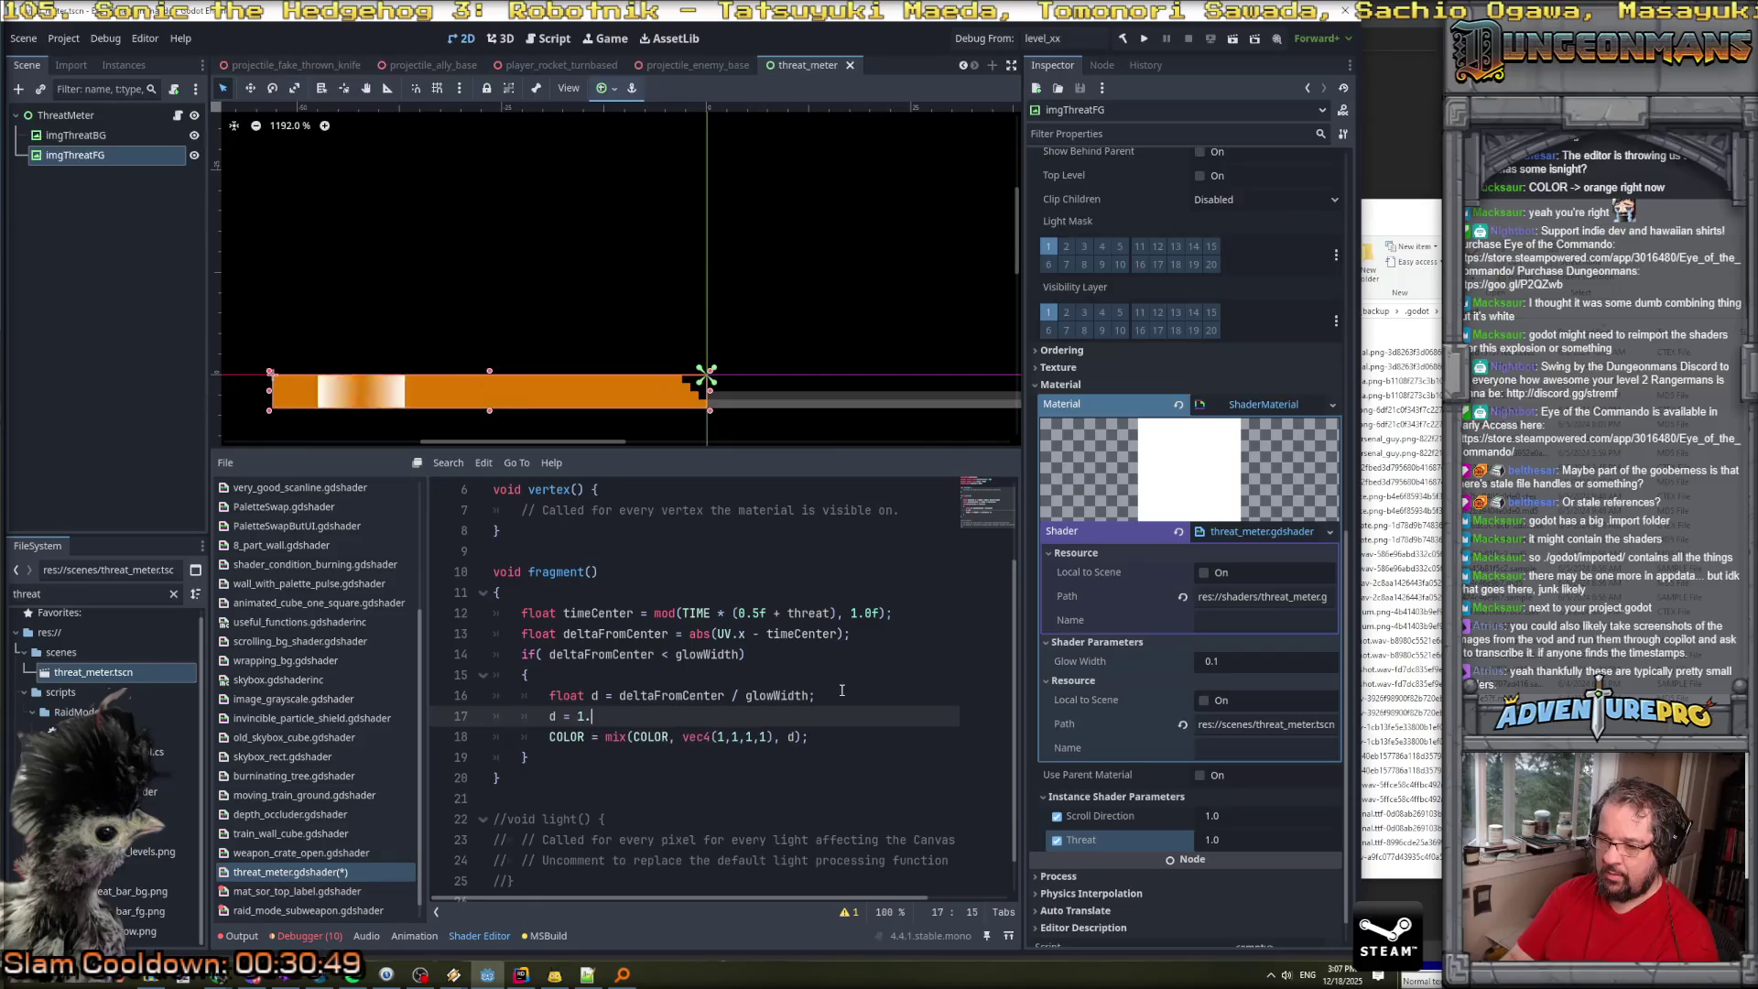
key(BackSpace)
text(-d;')
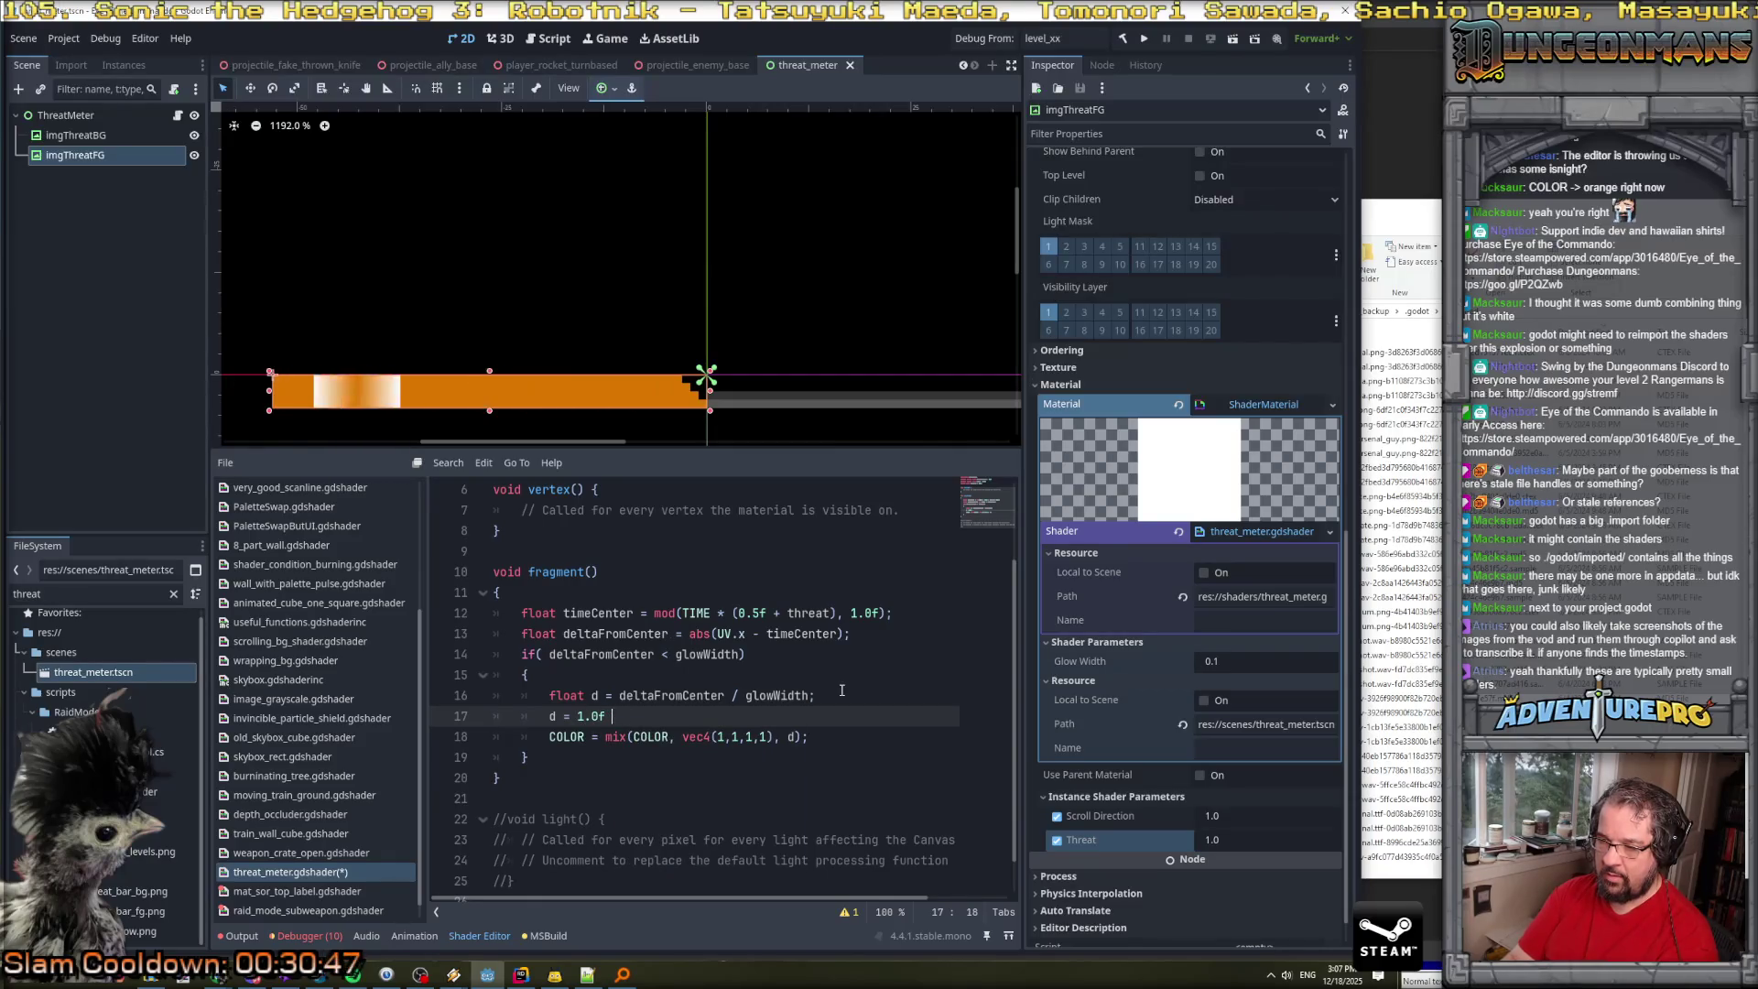
key(BackSpace)
key(ctrl+s)
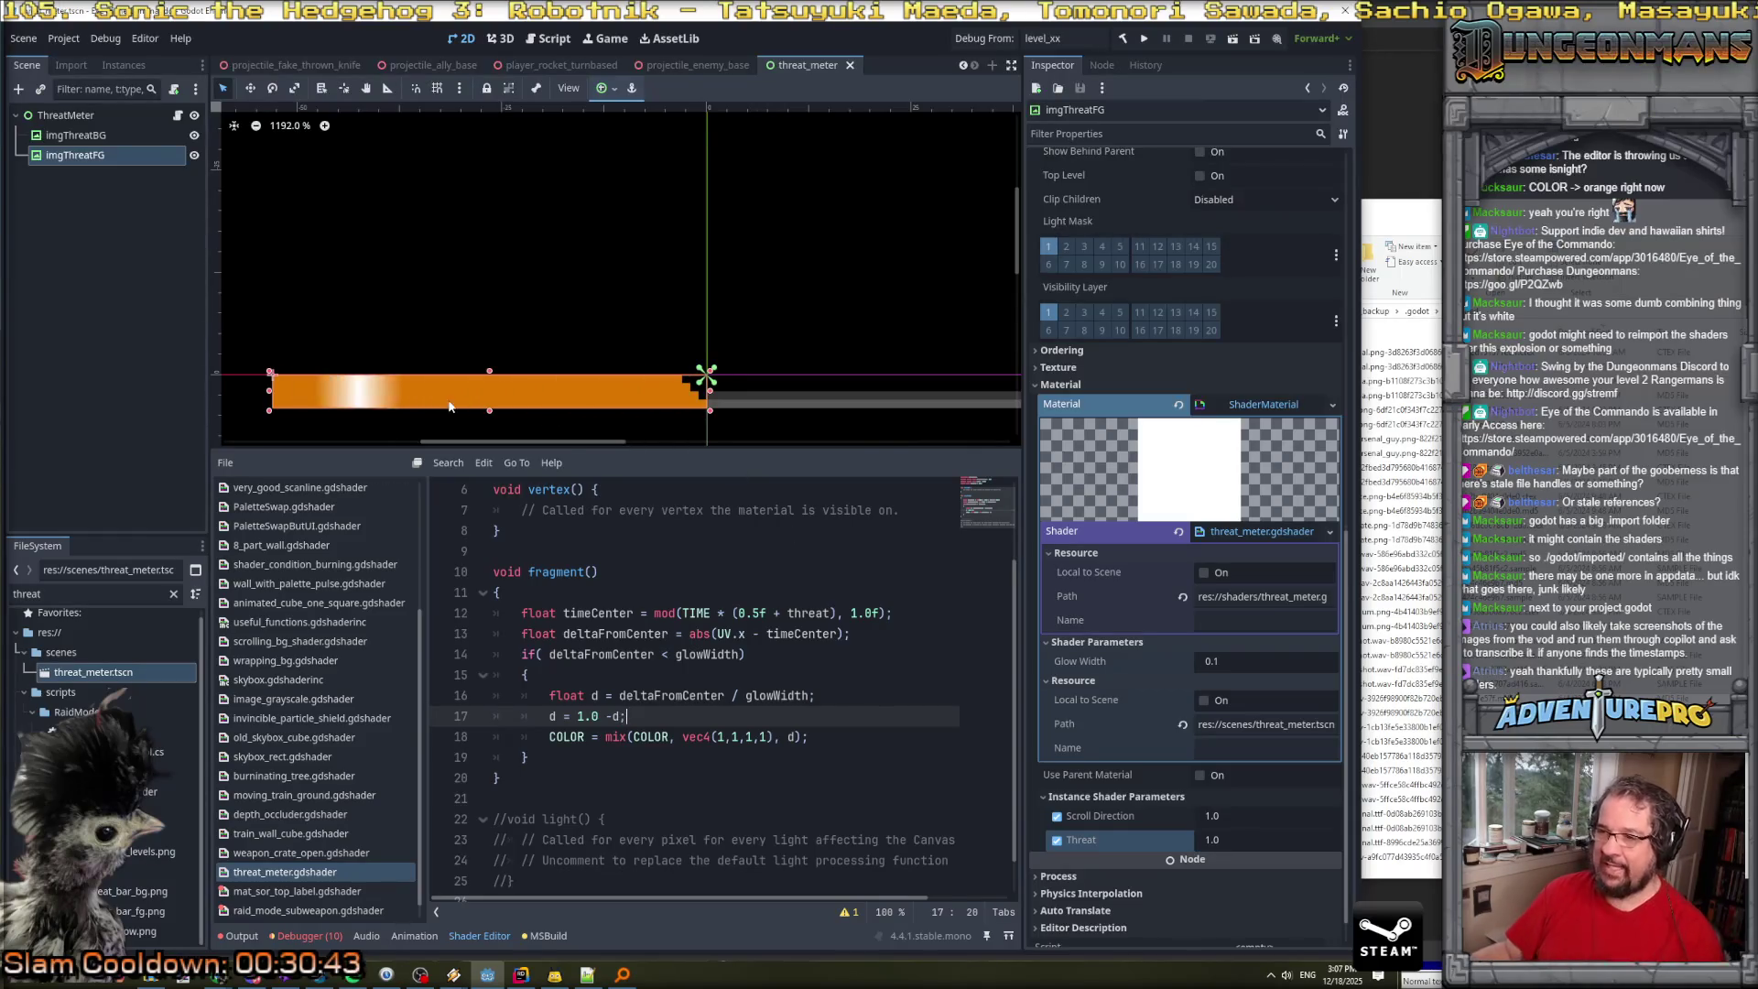
Insert a blank line right after the fragment() opening brace.
scroll(449, 399, up, 4)
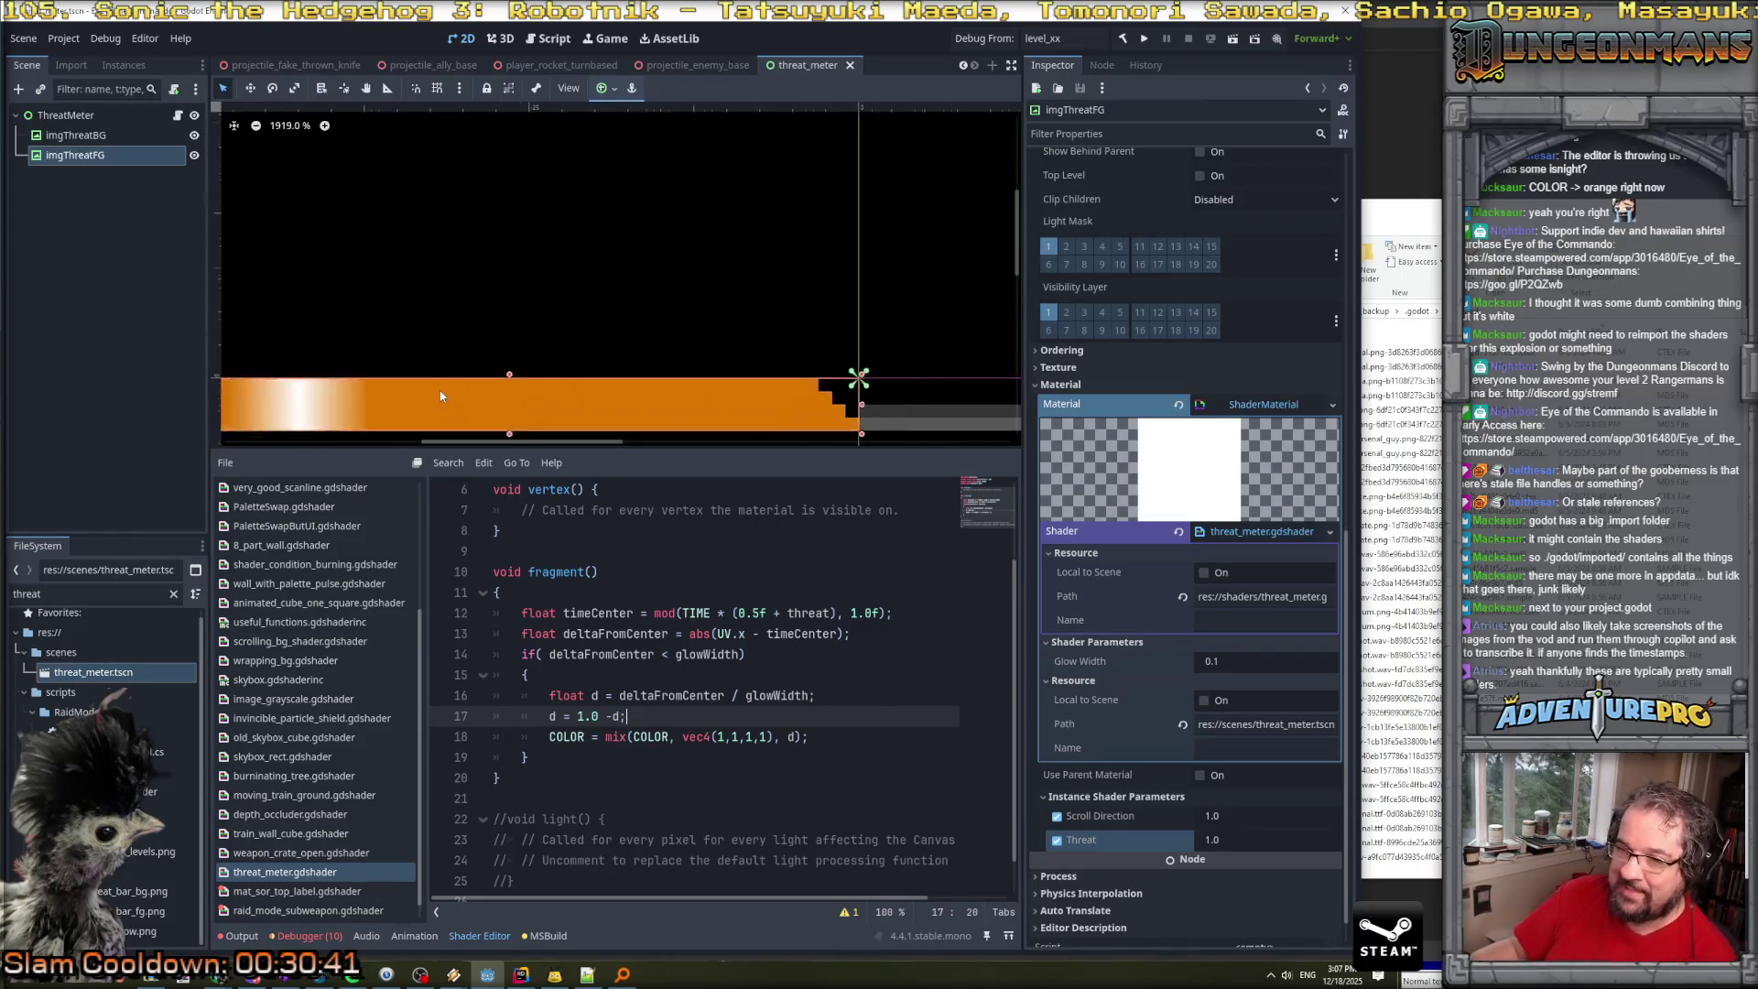
scroll(490, 400, down, 6)
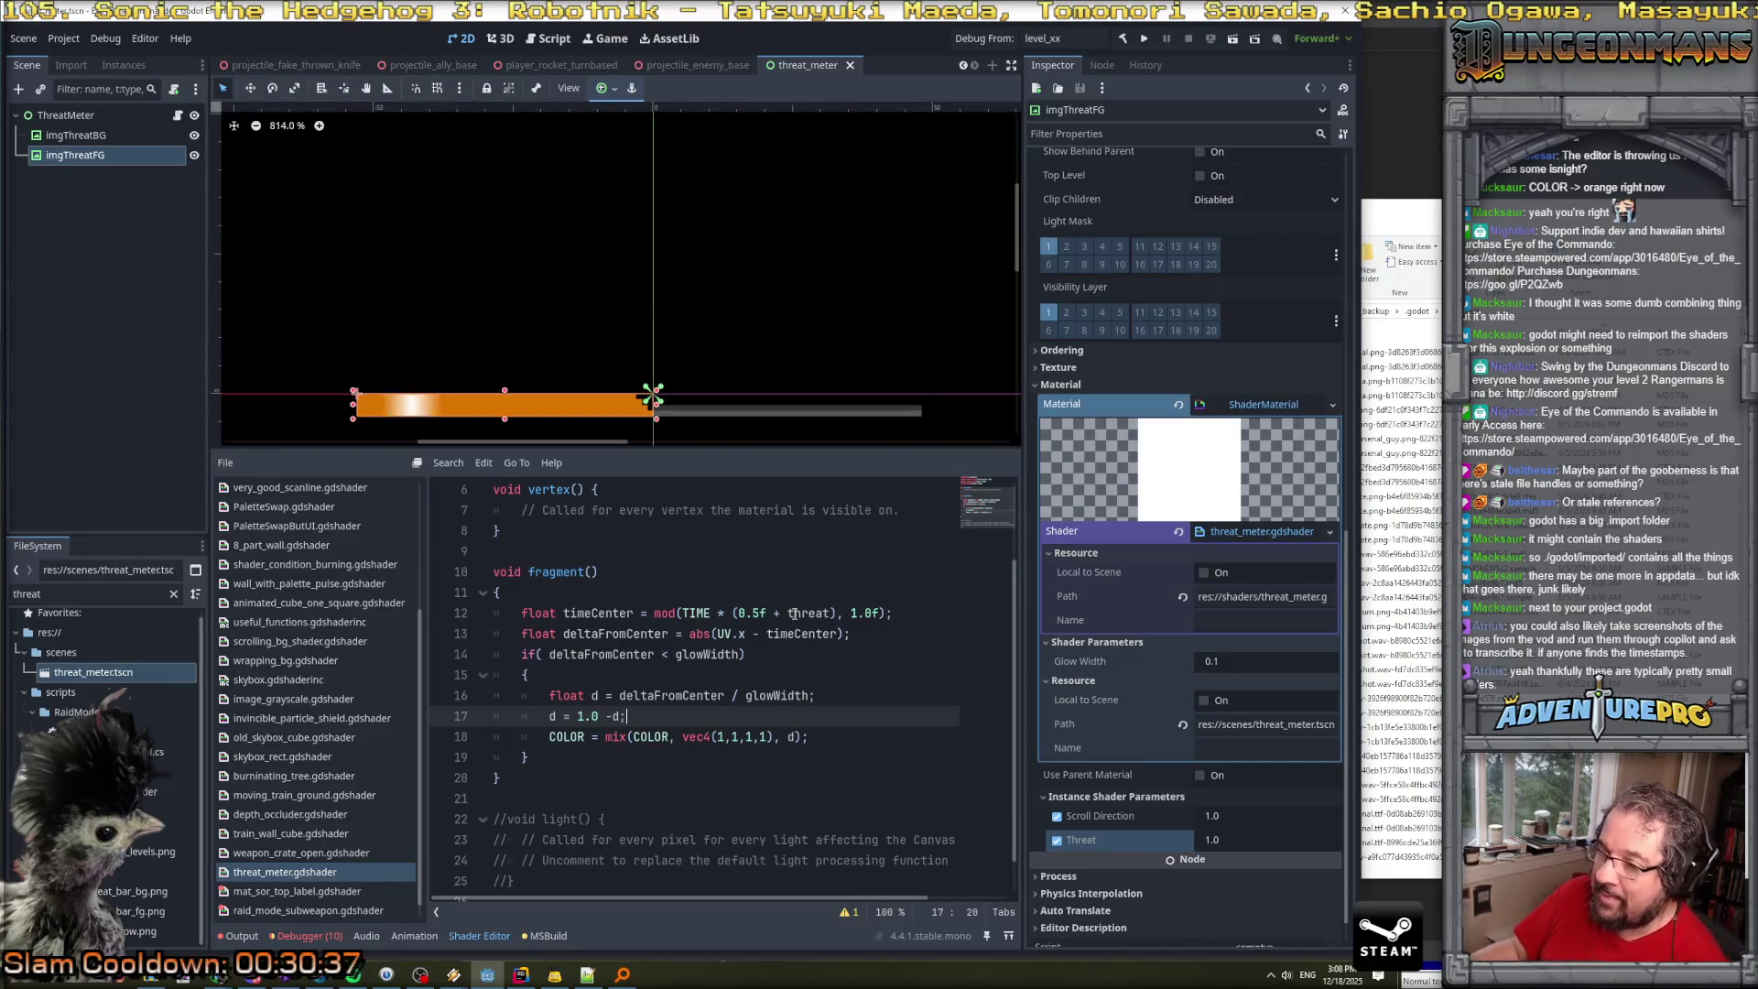
click(715, 592)
key(Return)
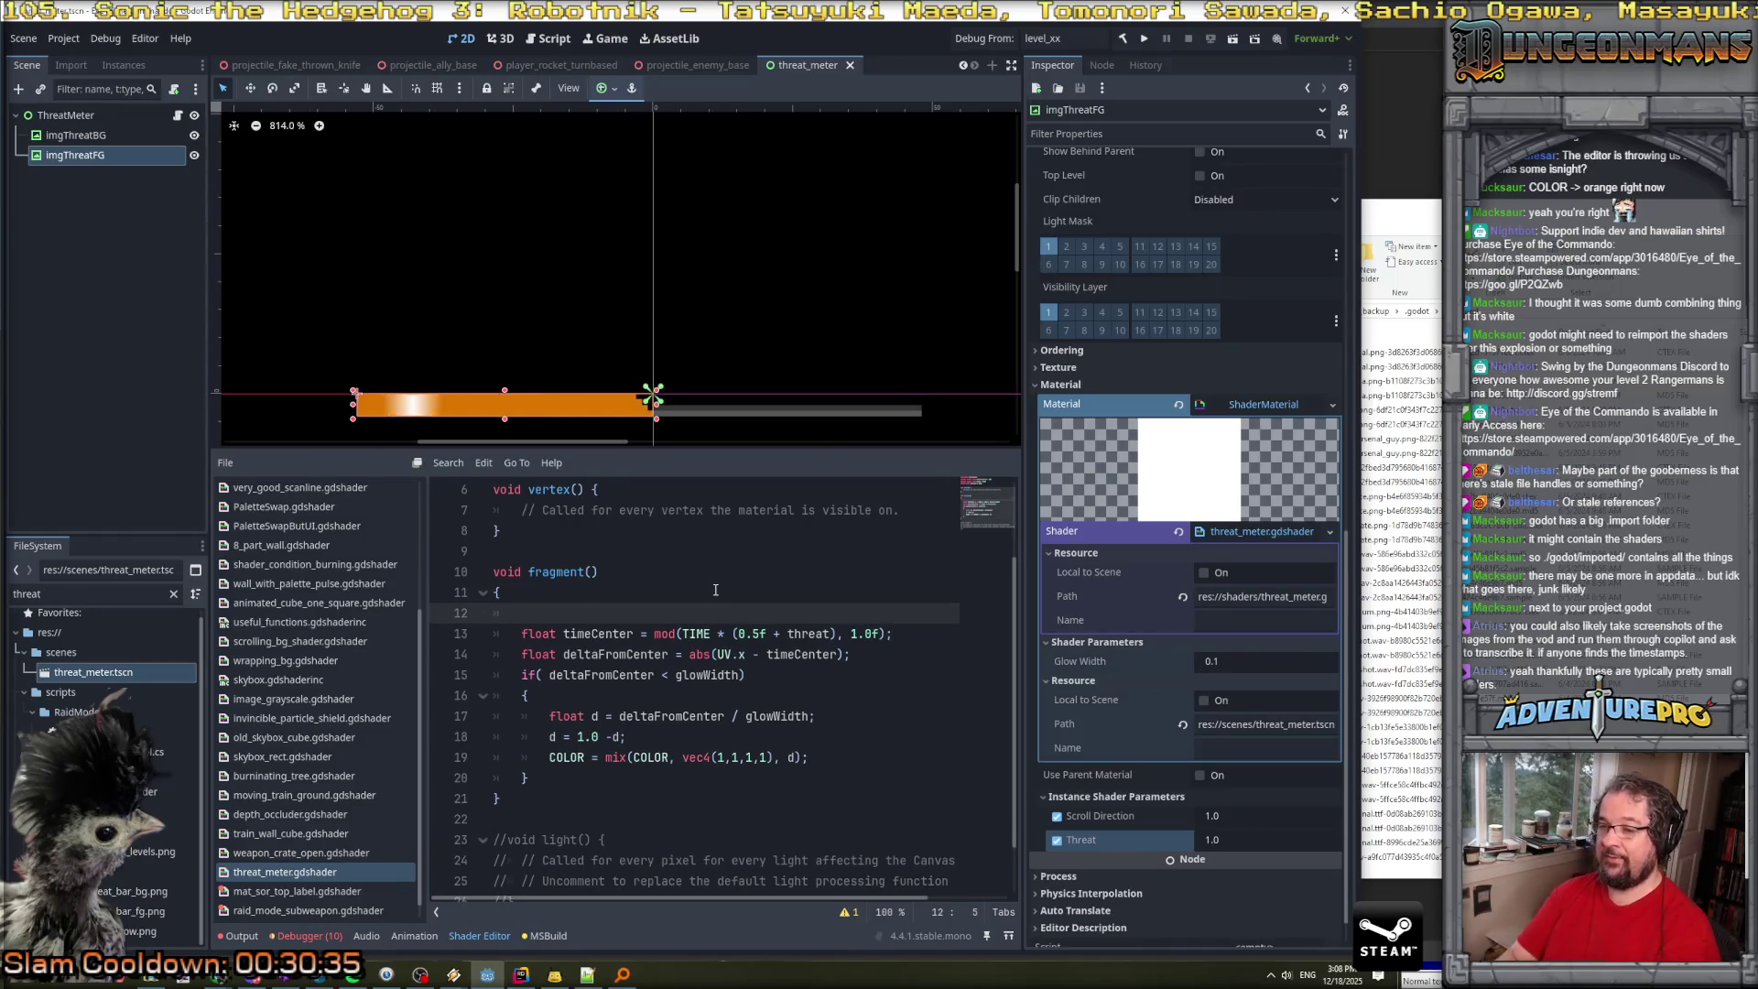
Add vec2 qUV = (floor(UV * TEXTURE_PIXEL_SIZE) / TEXTURE_PIXEL_SIZE); on line 12.
text(v)
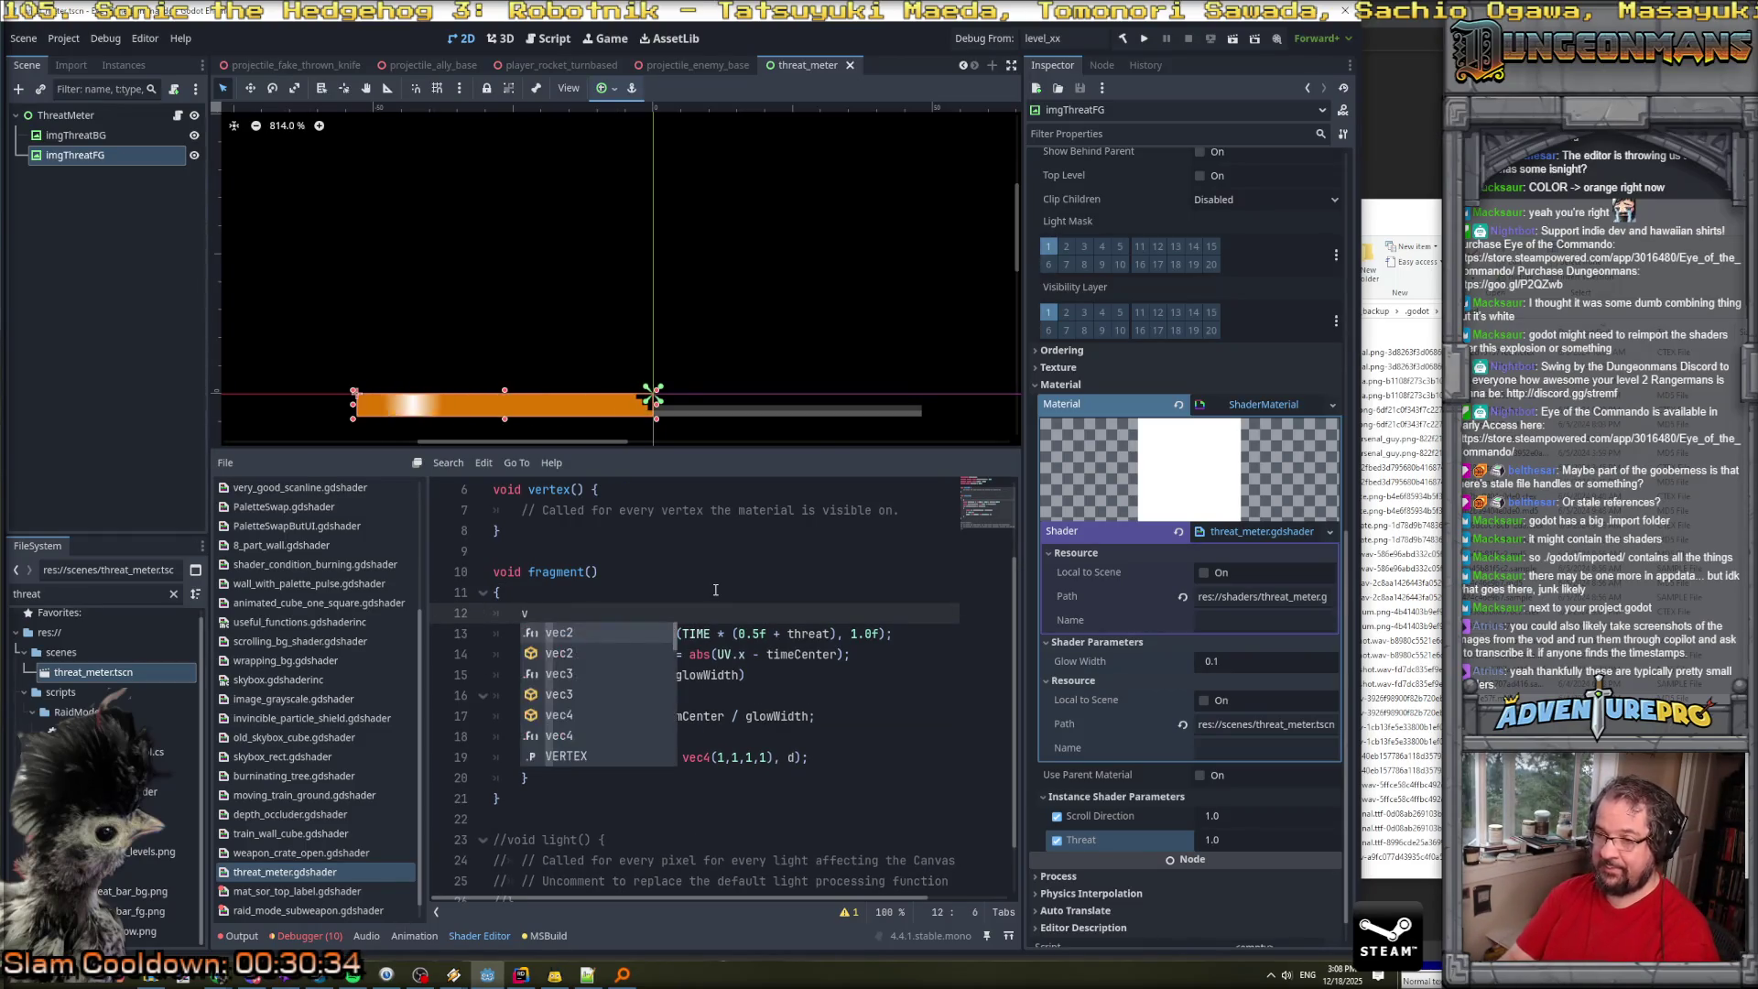
text(ec2 qU)
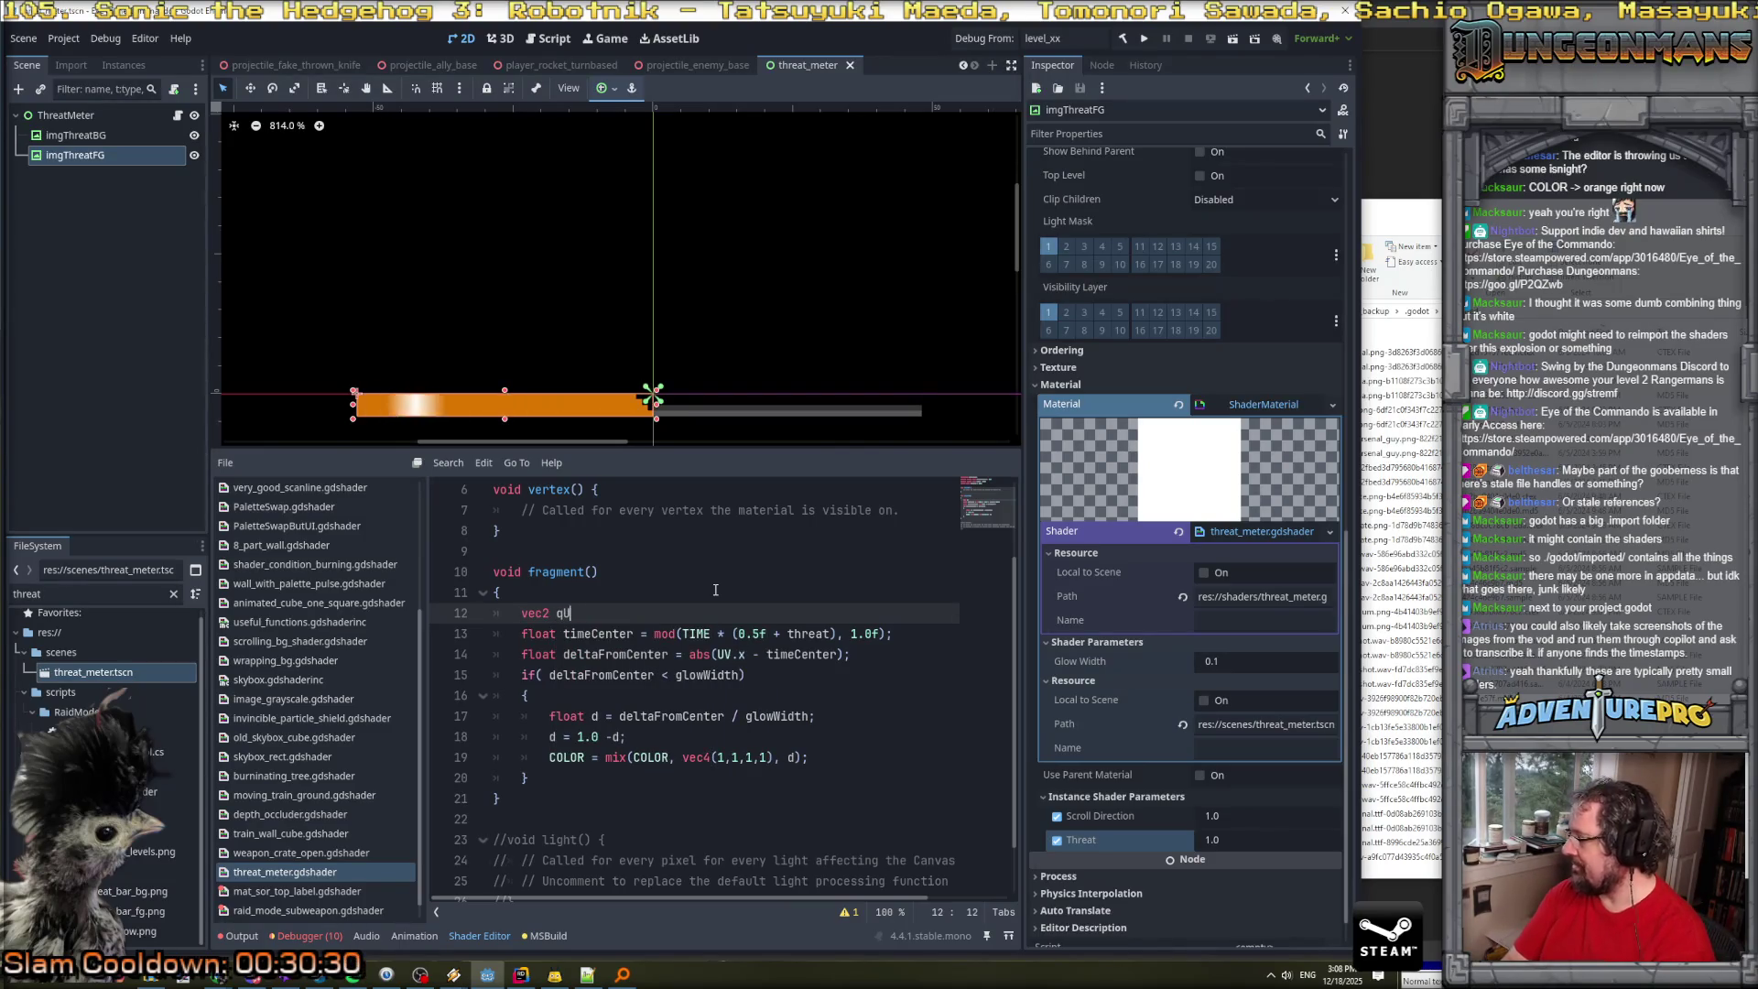
text(V = )
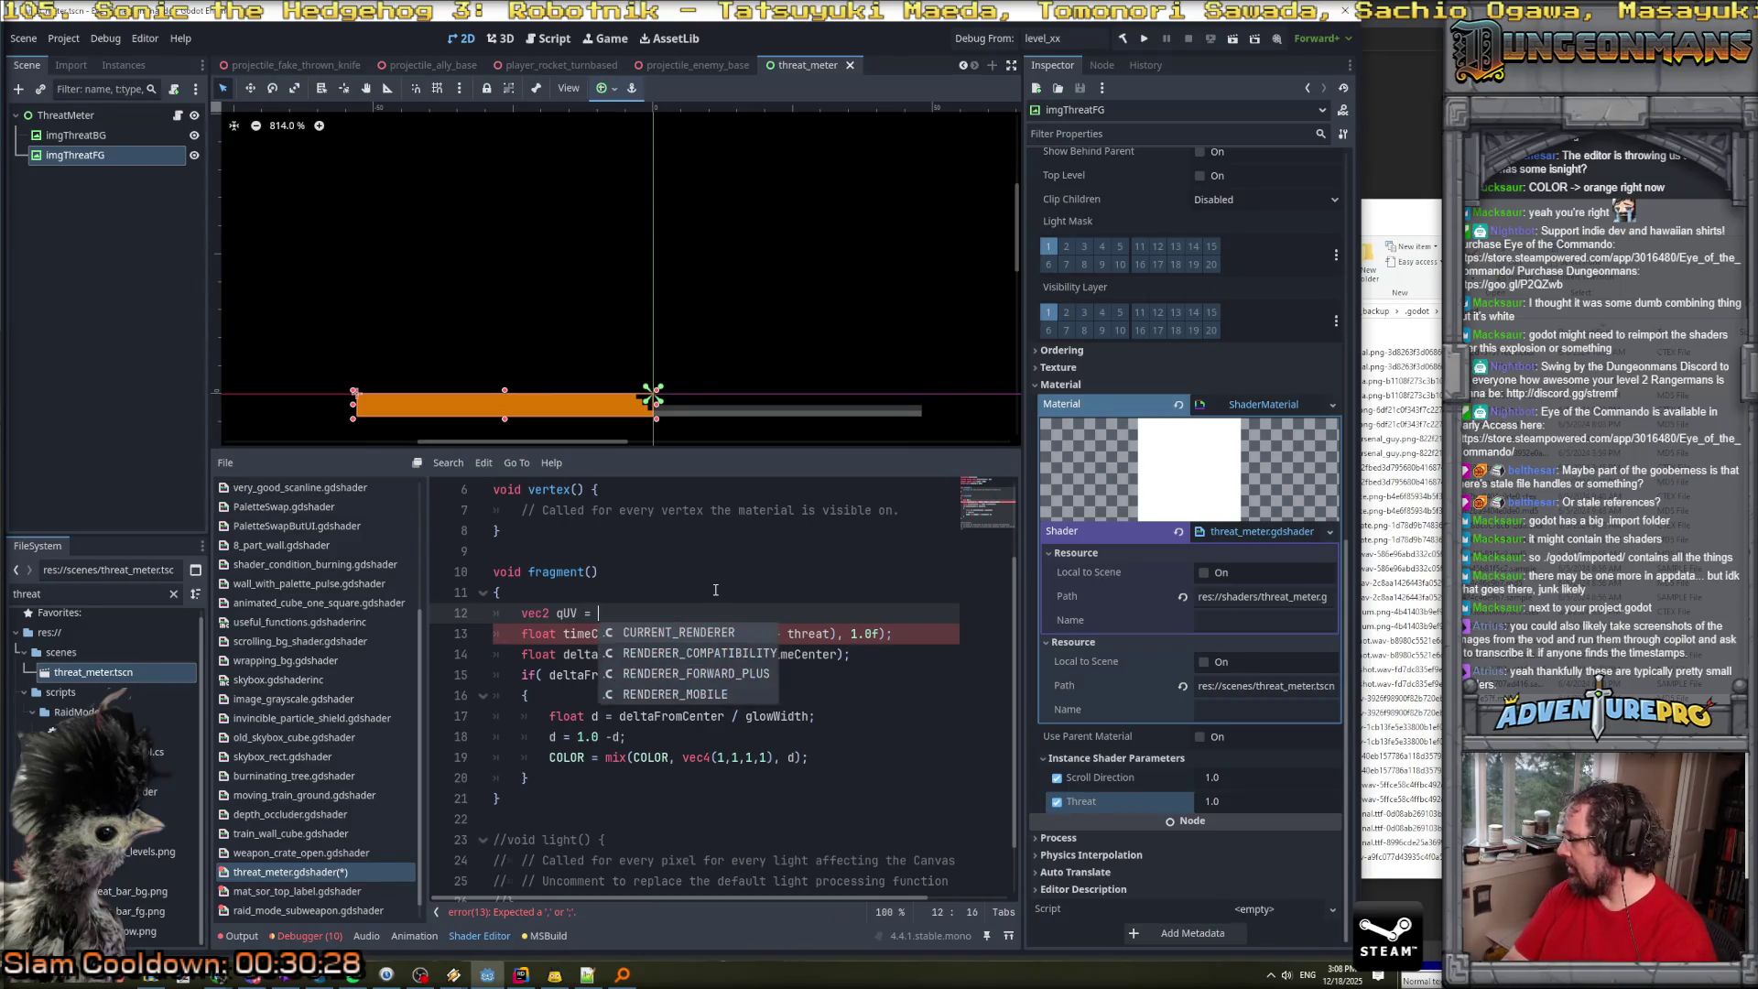
text((fl)
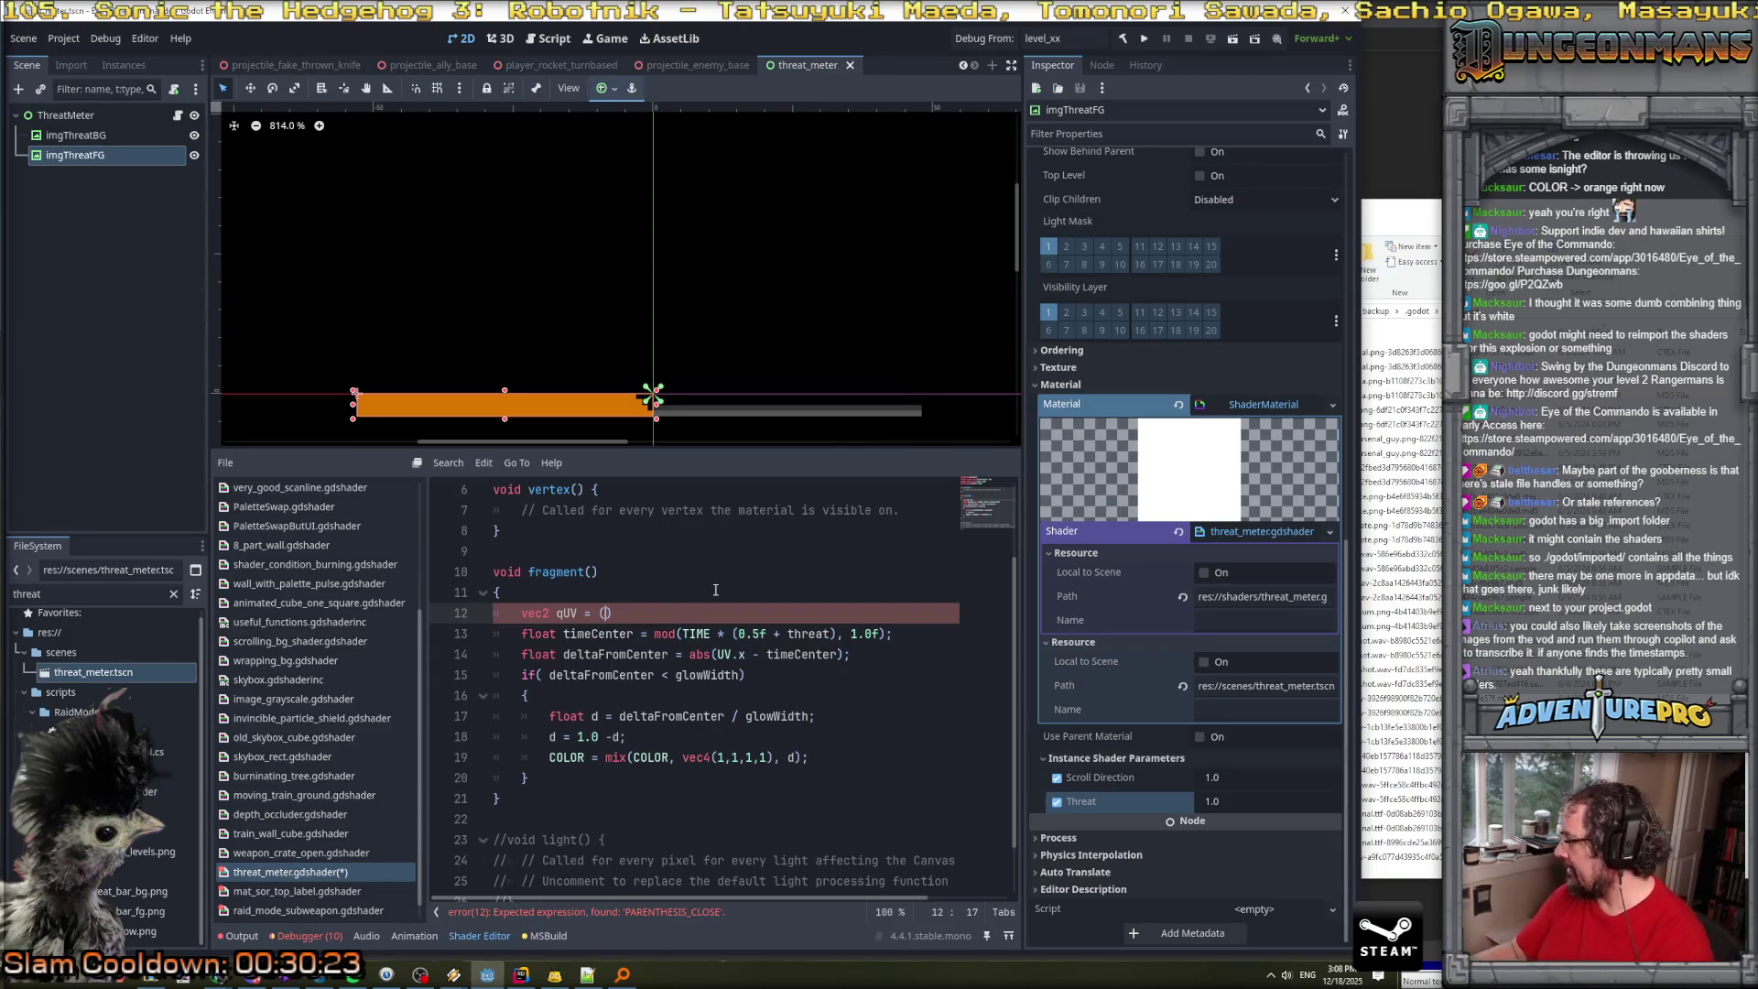
text(oor()
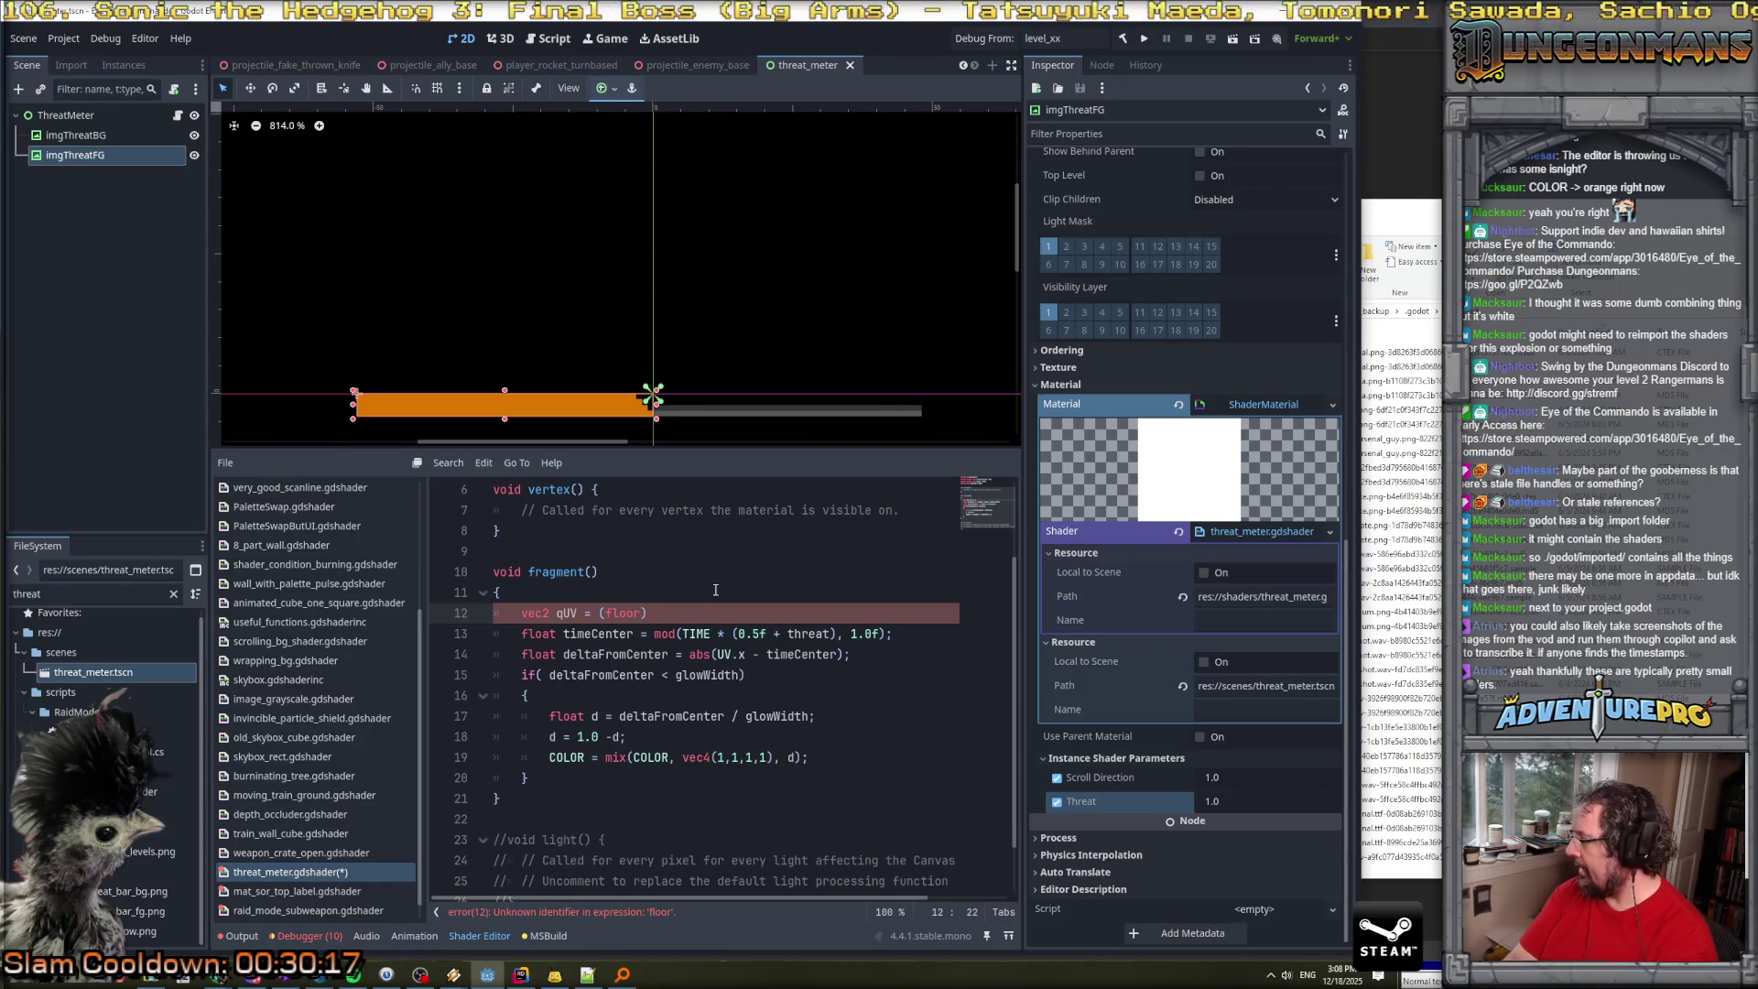
text(UV * te)
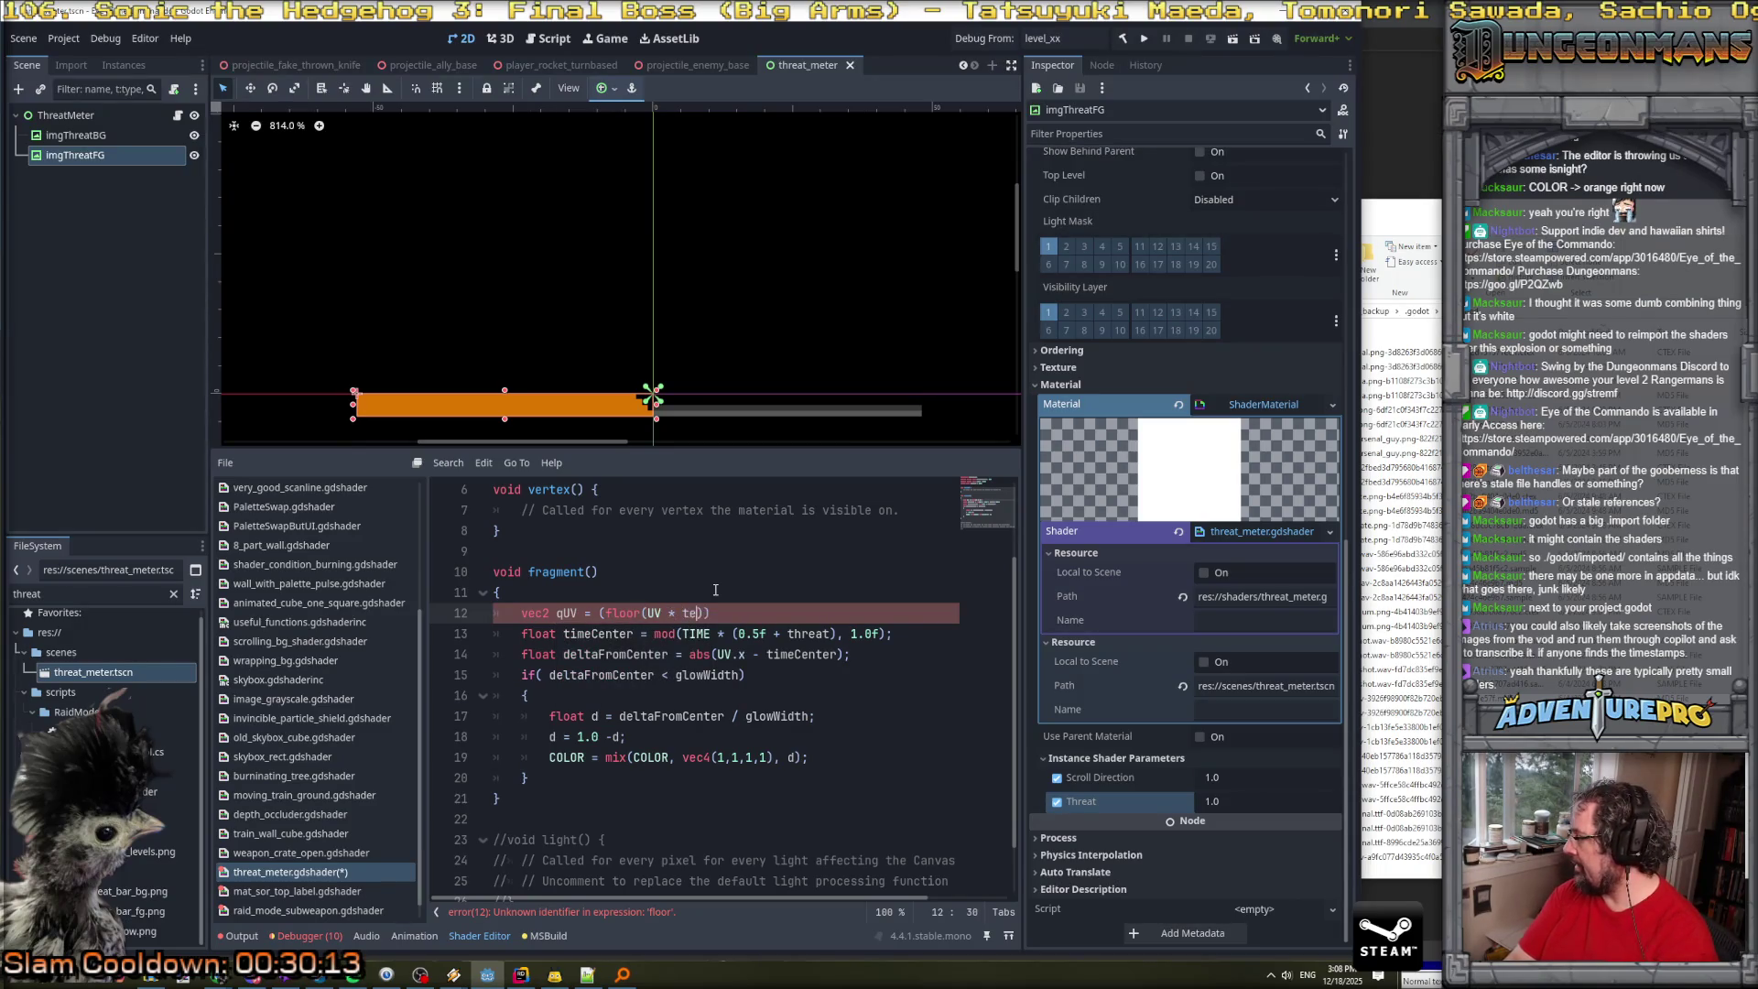
key(BackSpace)
key(BackSpace)
text(TEXT)
key(BackSpace)
key(BackSpace)
key(BackSpace)
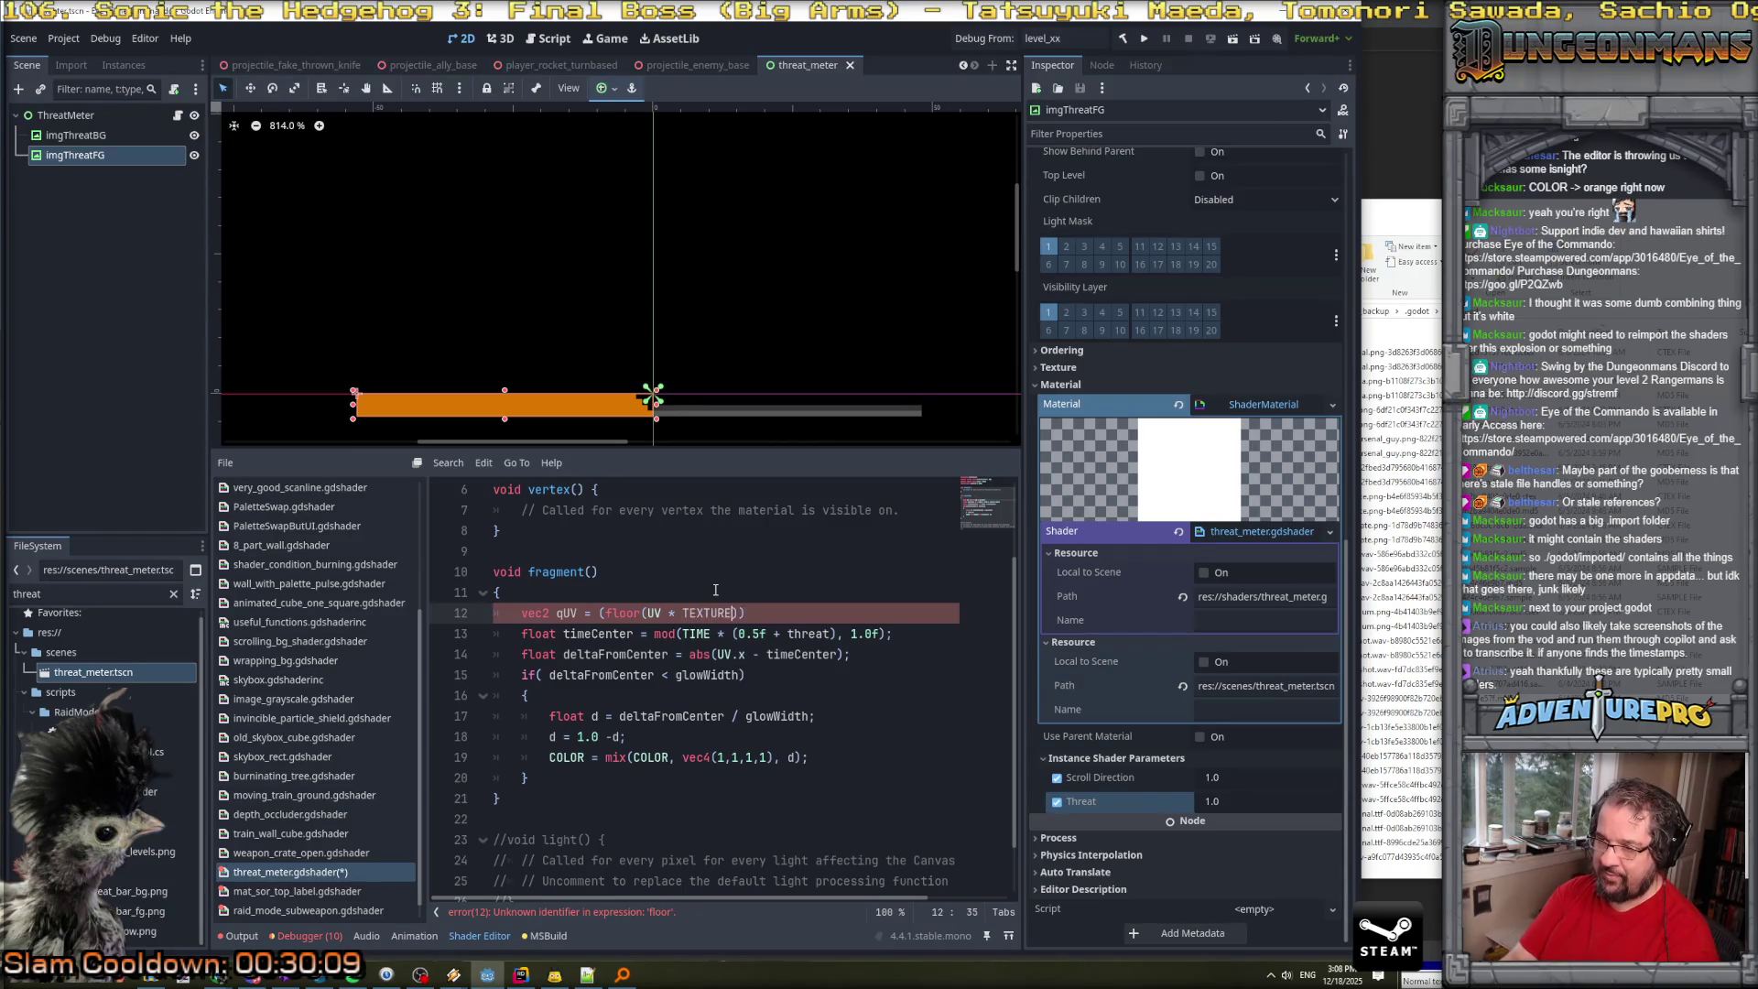
text(_)
key(Return)
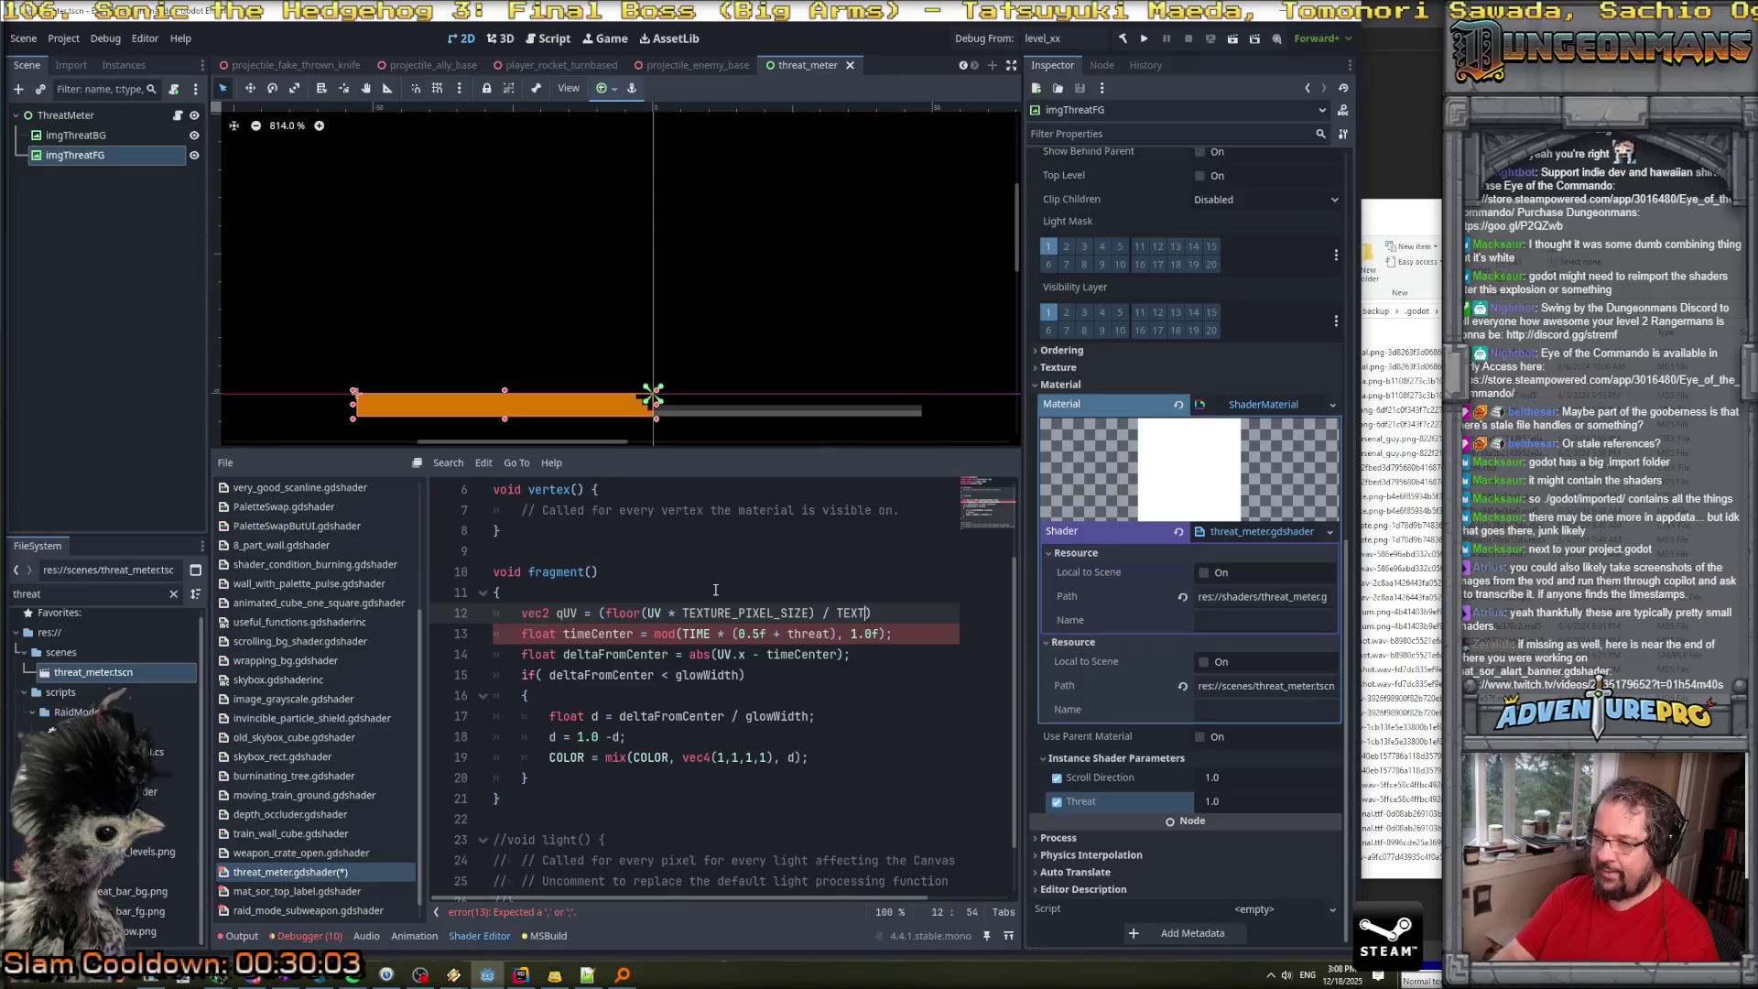
text(URE_PIXEL_SI)
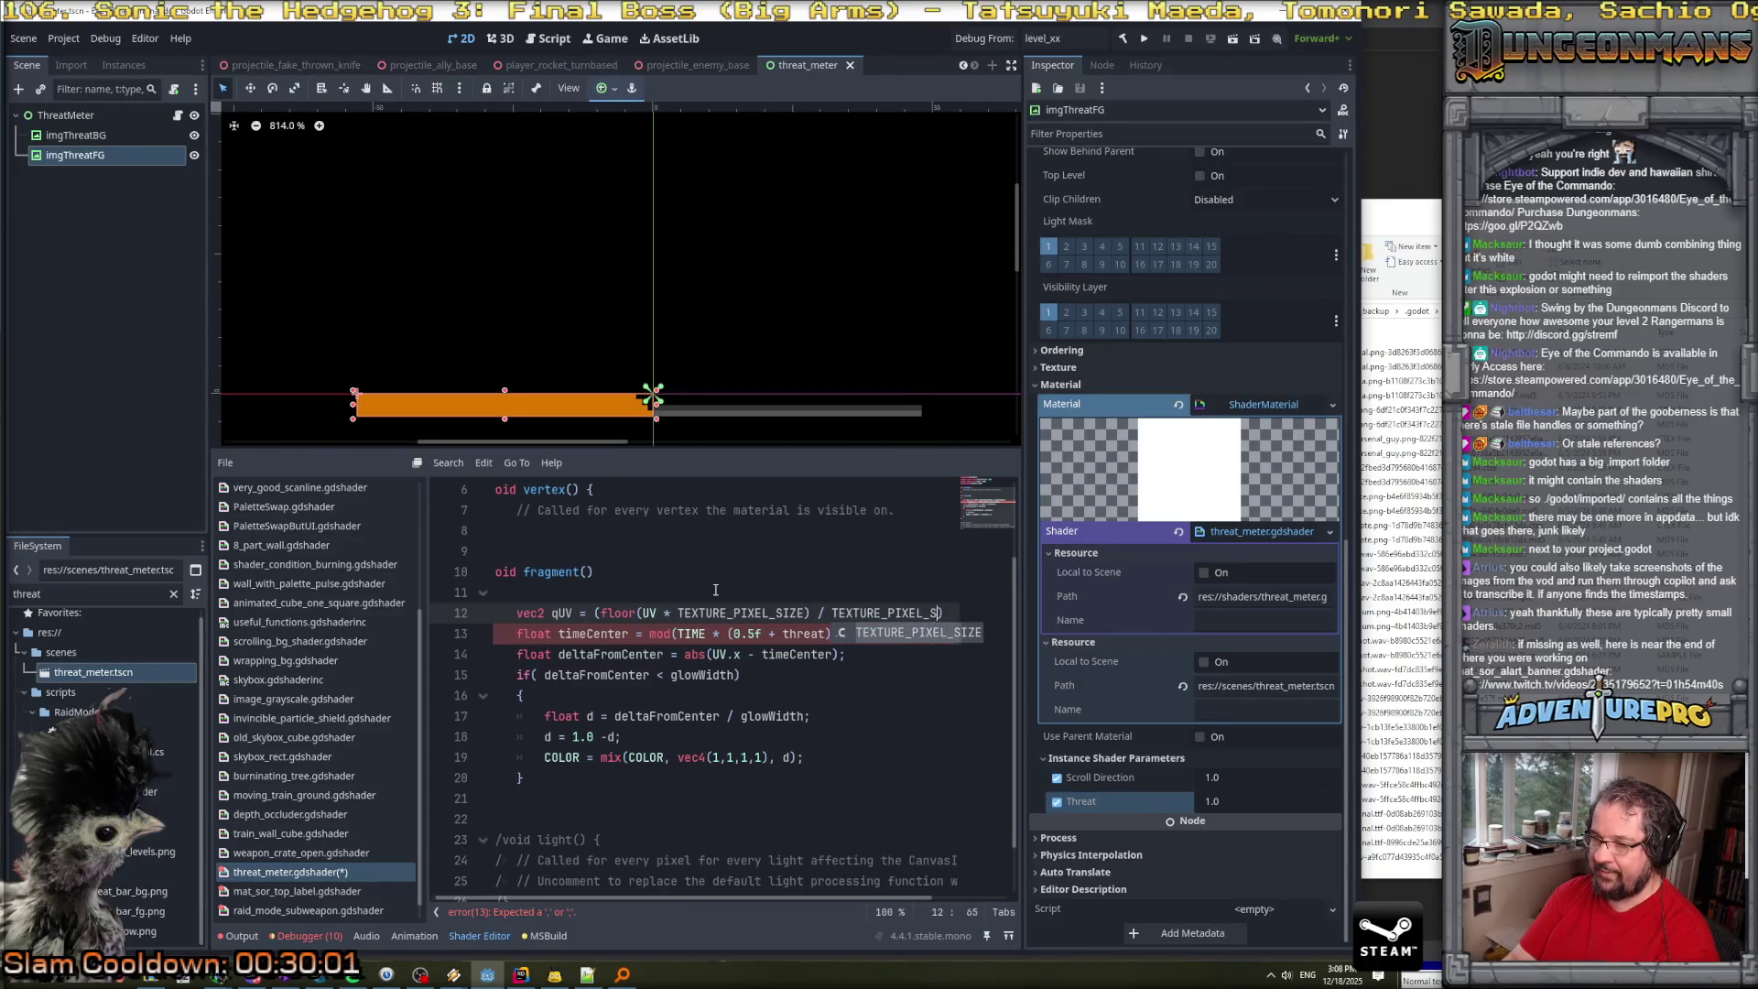
key(Return)
text();)
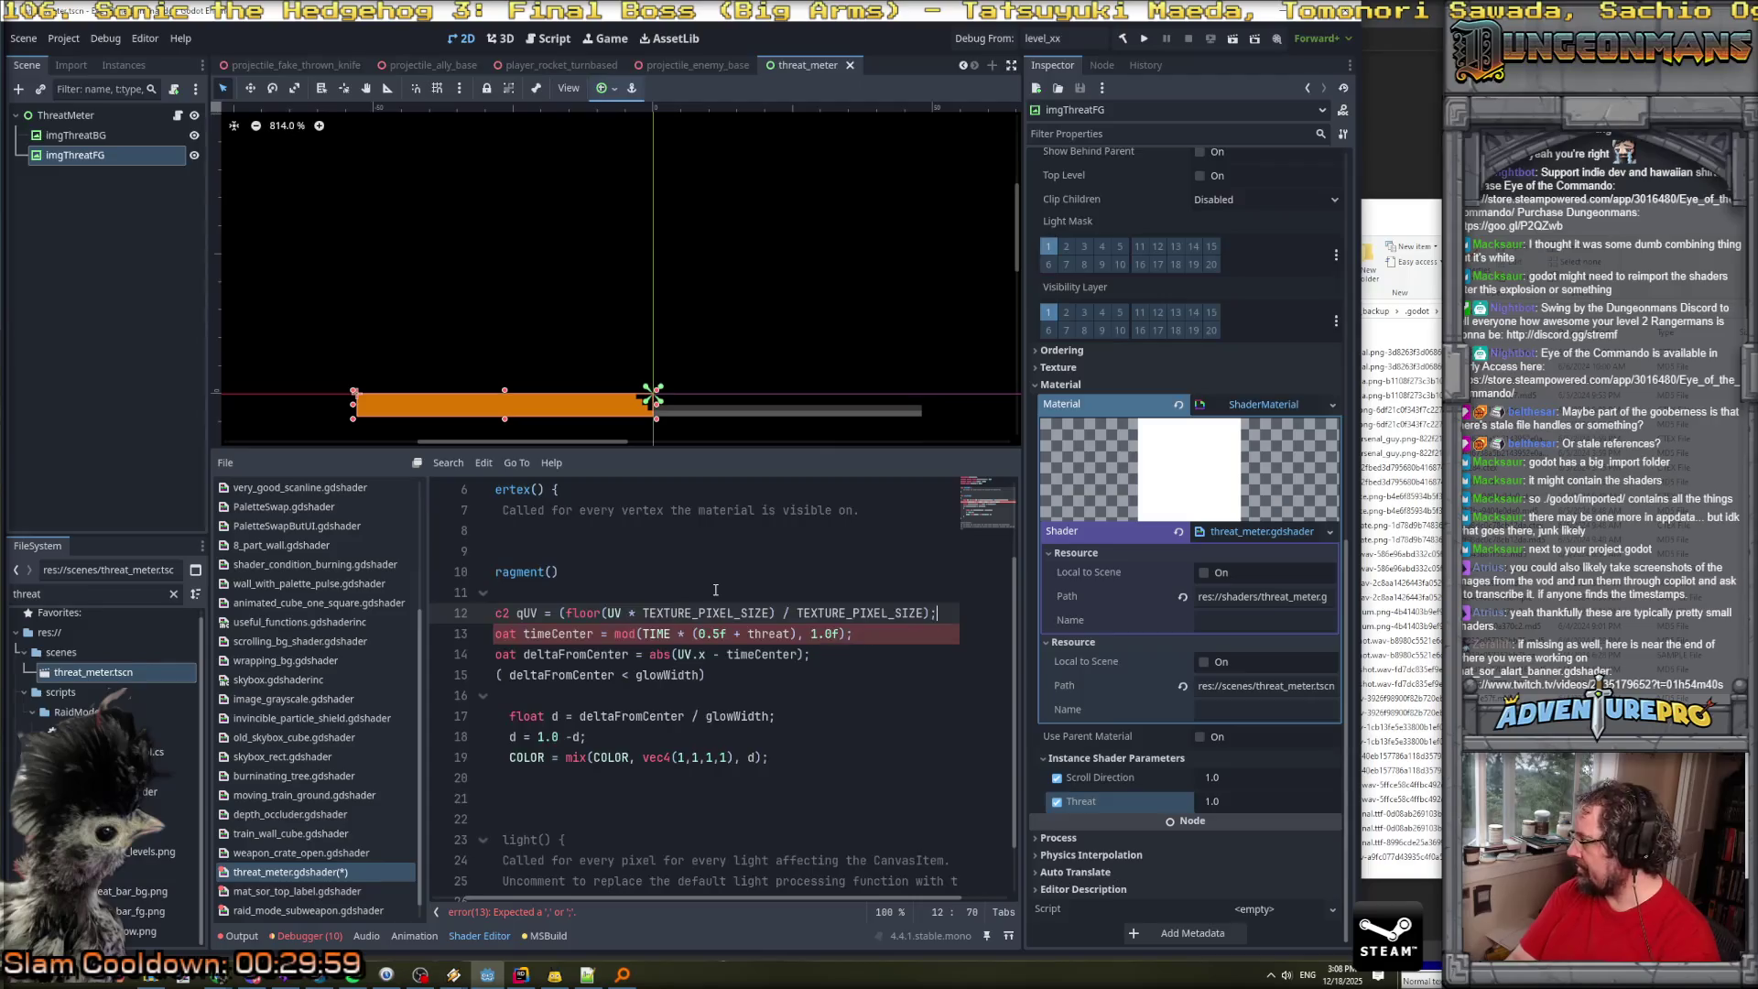
key(Return)
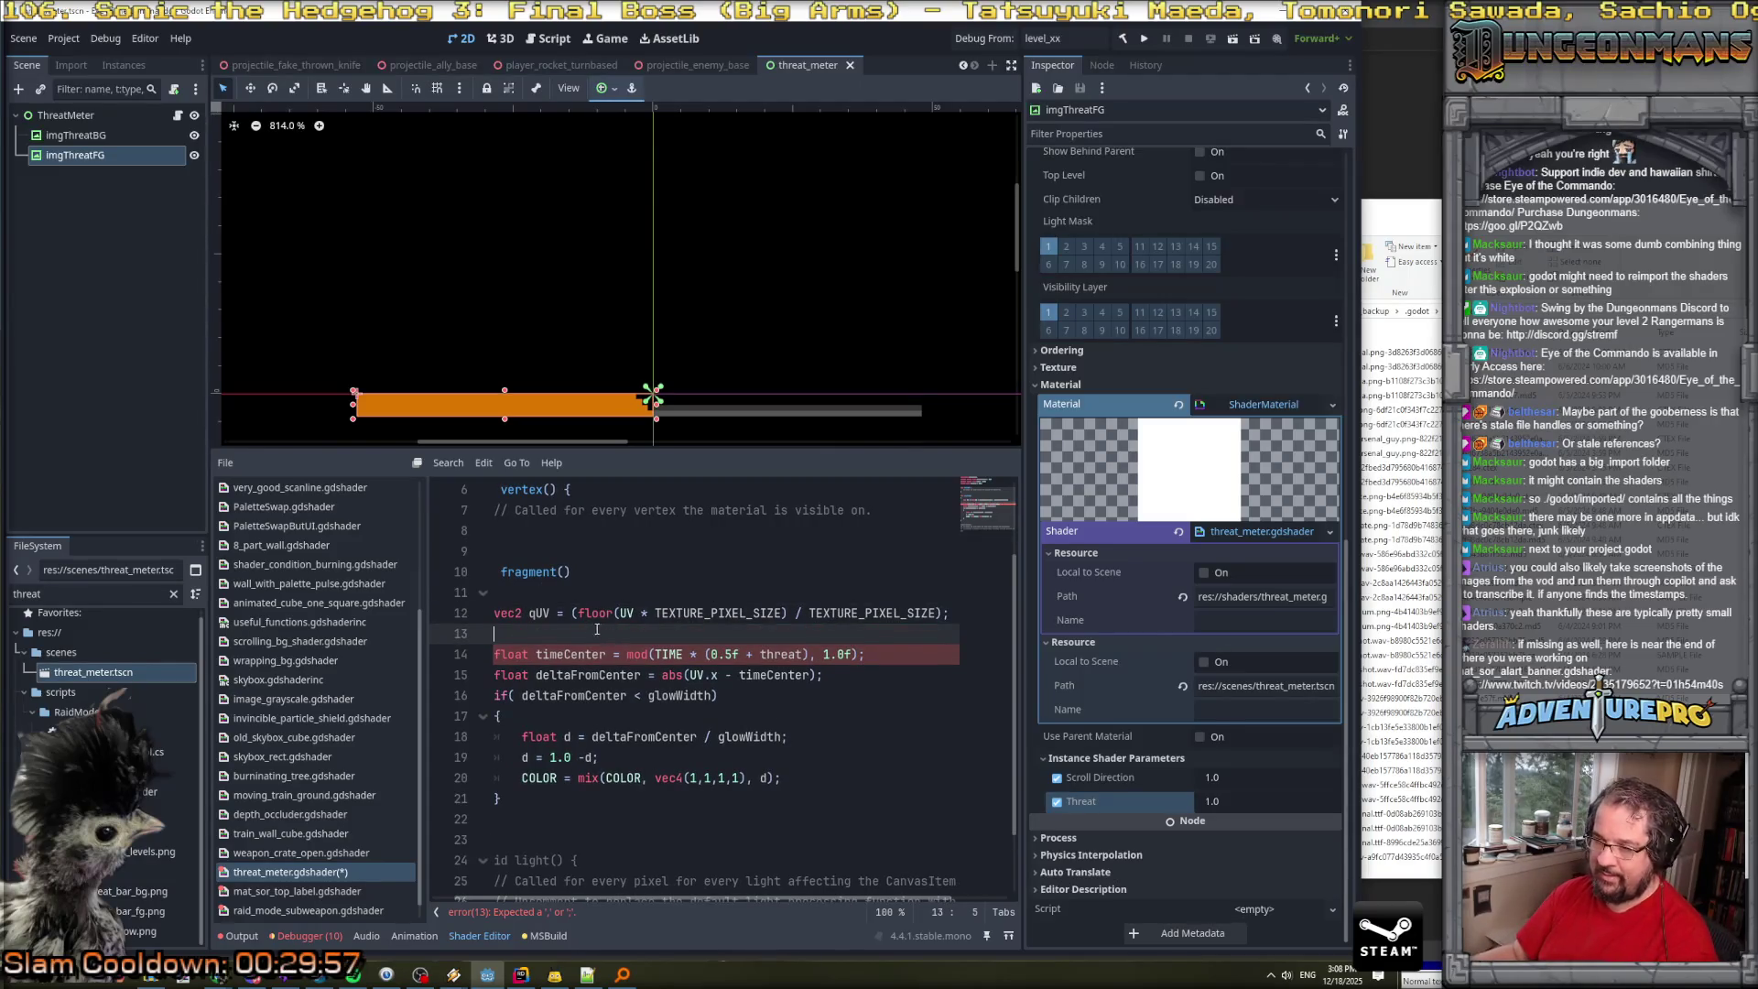
Use qUV.x instead of UV.x in the deltaFromCenter abs() calculation.
double_click(538, 612)
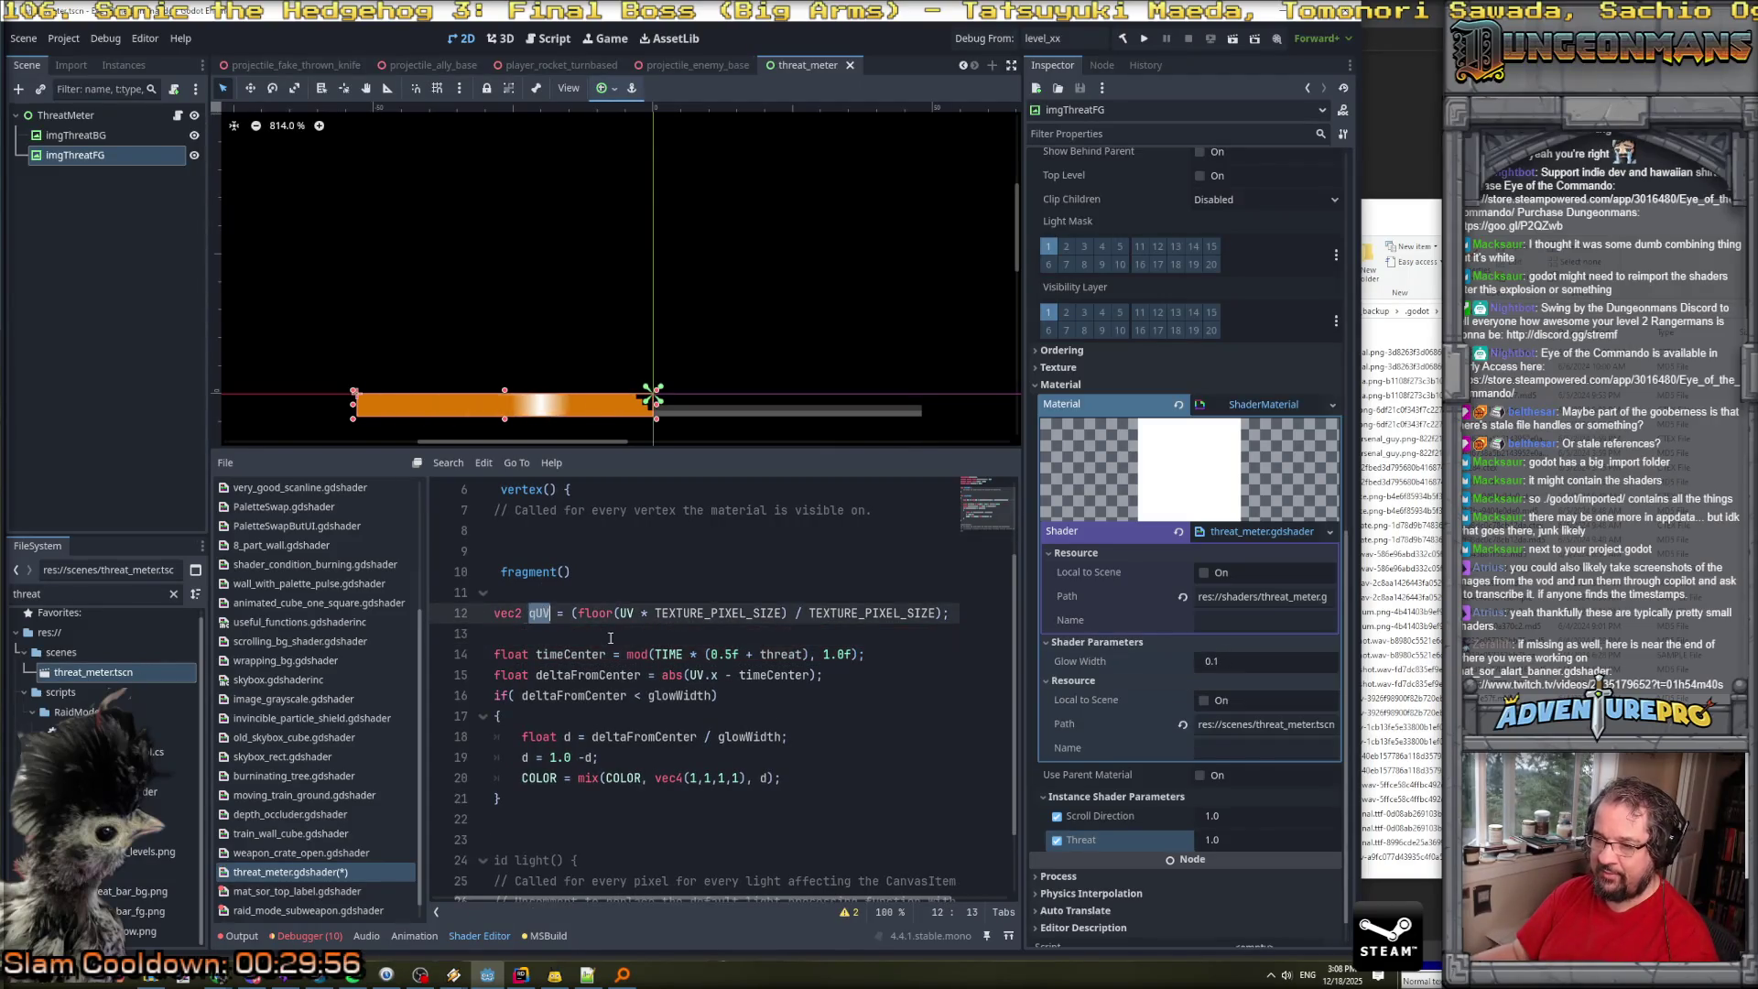
double_click(703, 675)
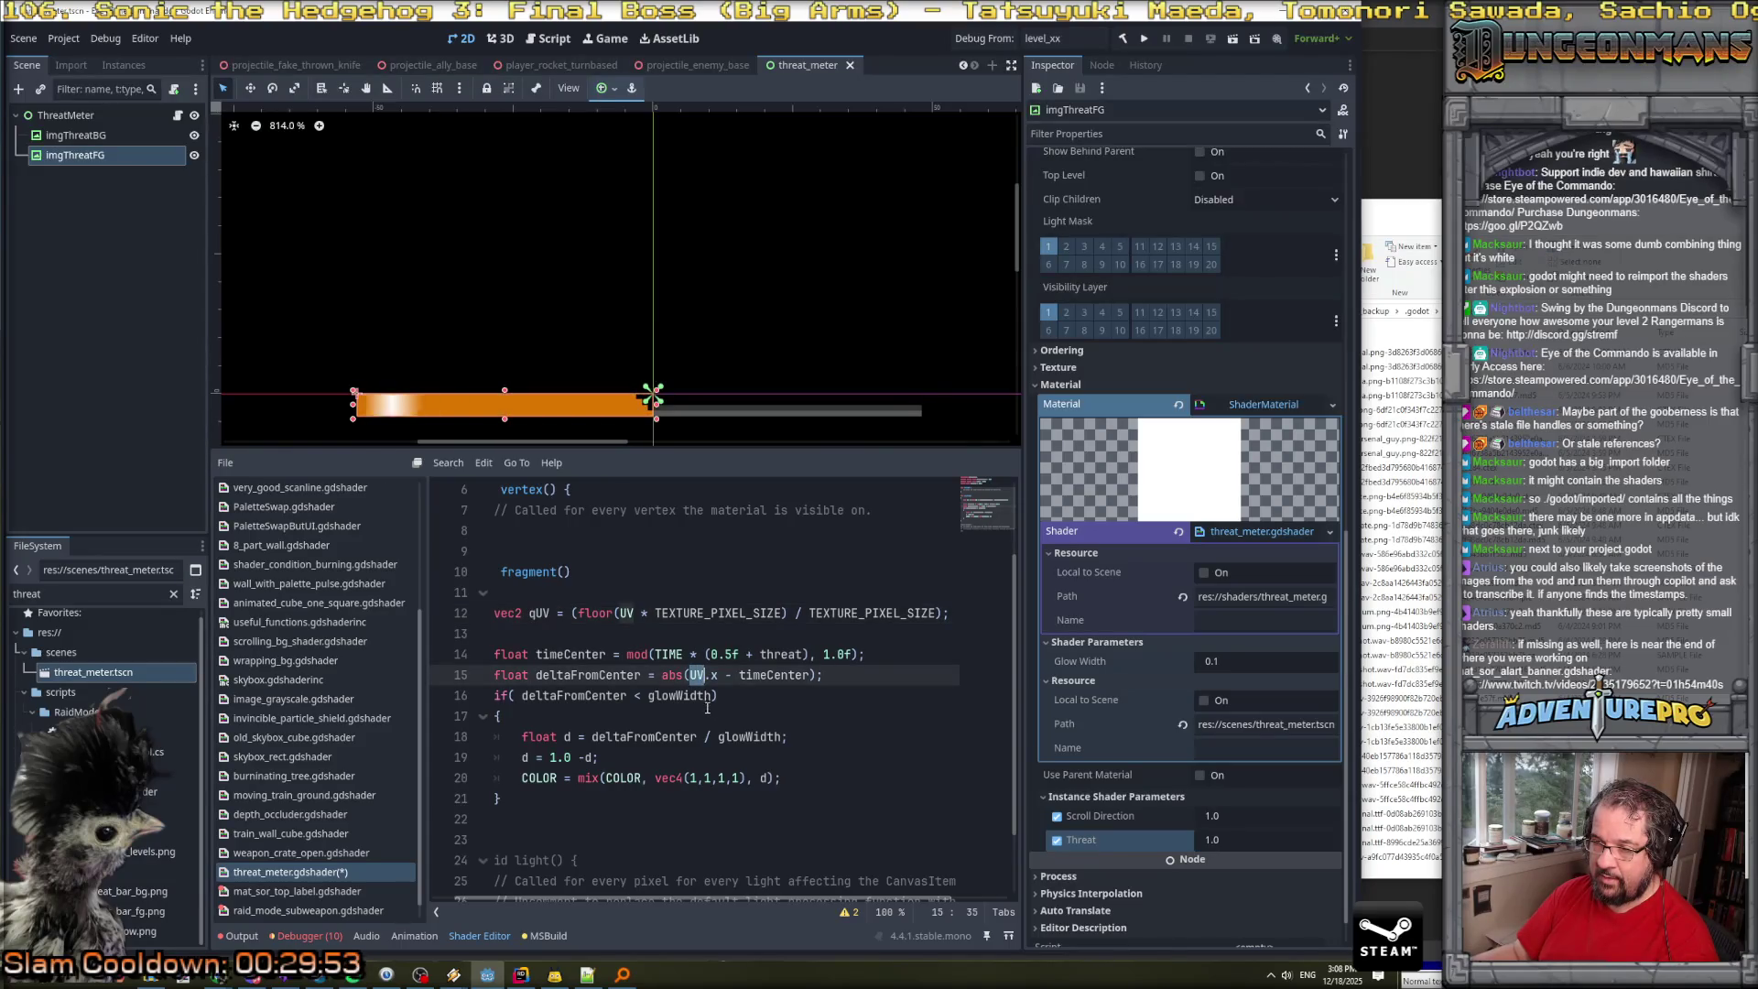
text(qUV)
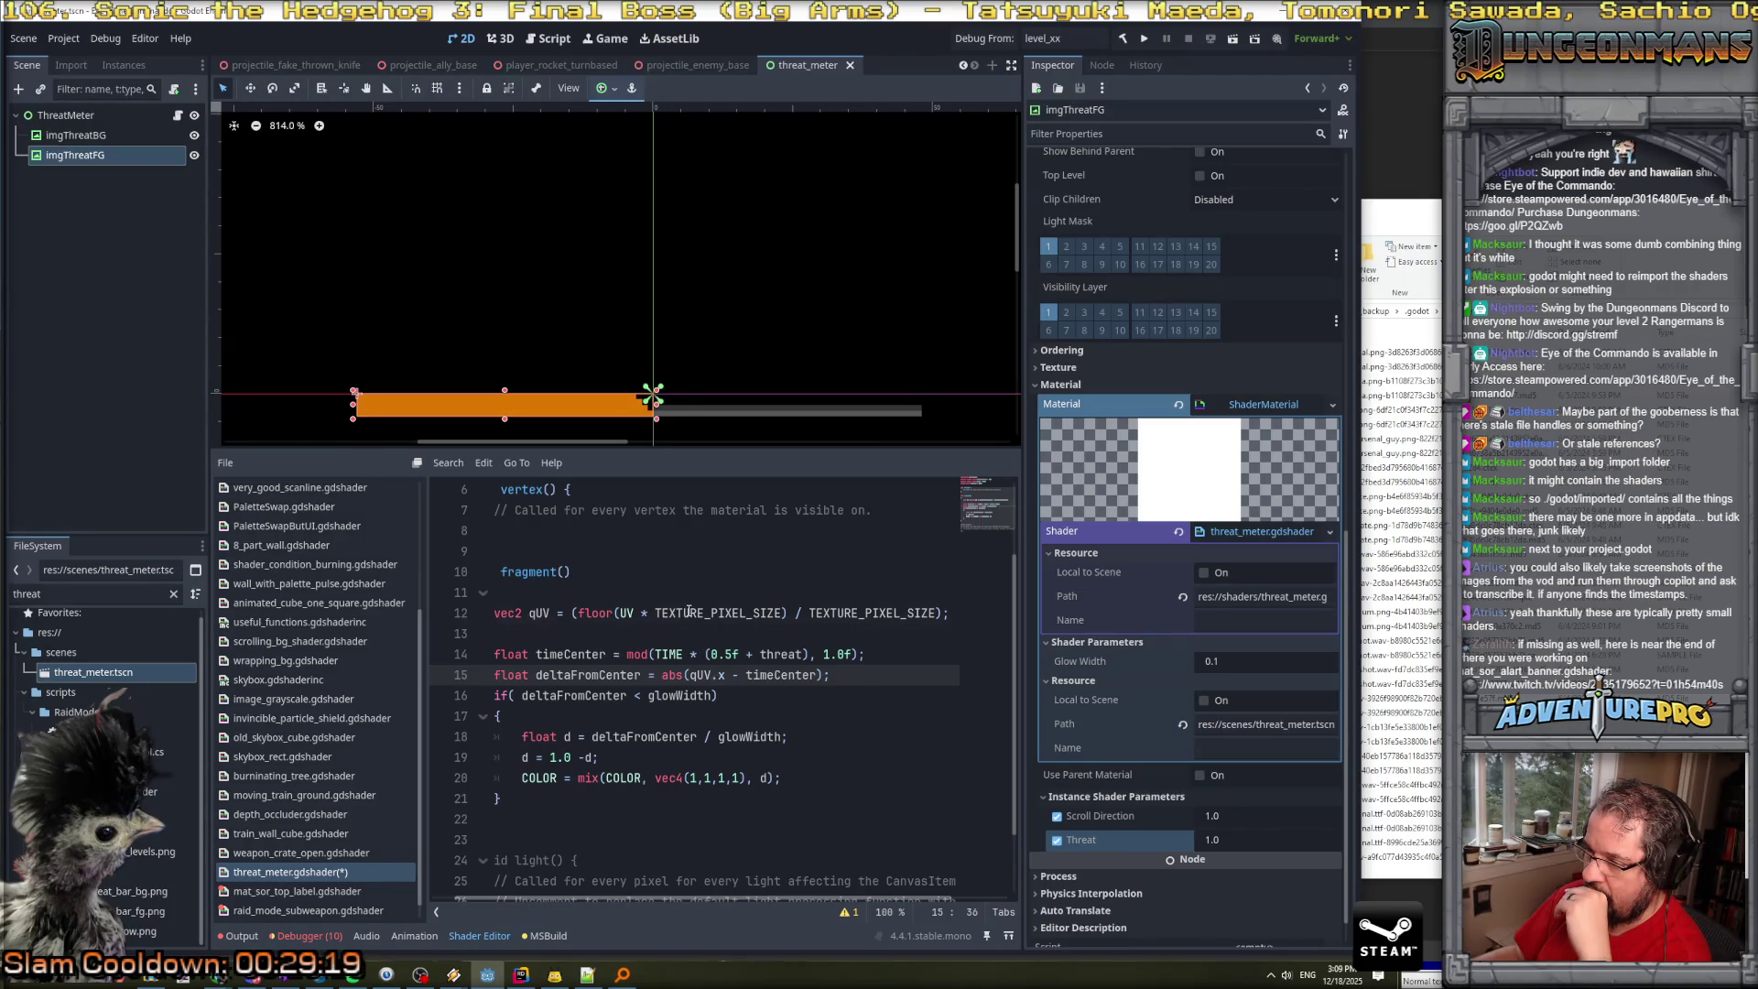
Delete TEXTURE_PIXEL_SIZE from inside floor(UV * ...) on the qUV line, leaving the multiplier empty.
click(689, 611)
drag(720, 613, 780, 616)
key(BackSpace)
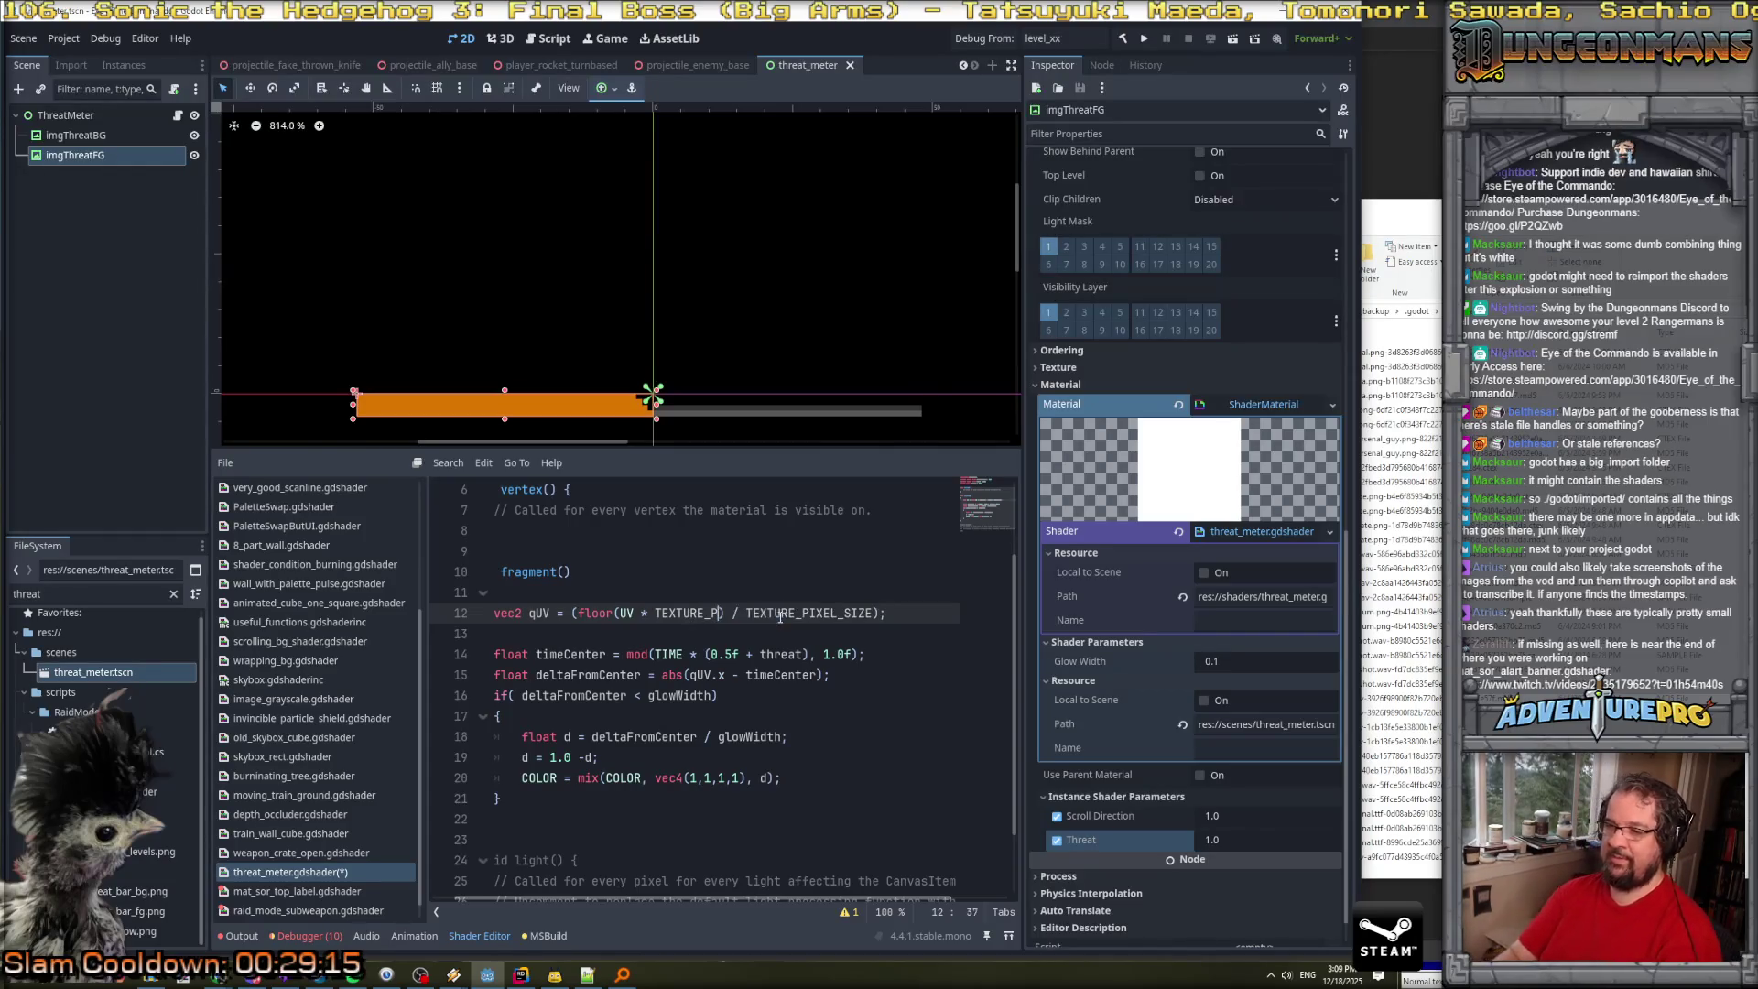
key(BackSpace)
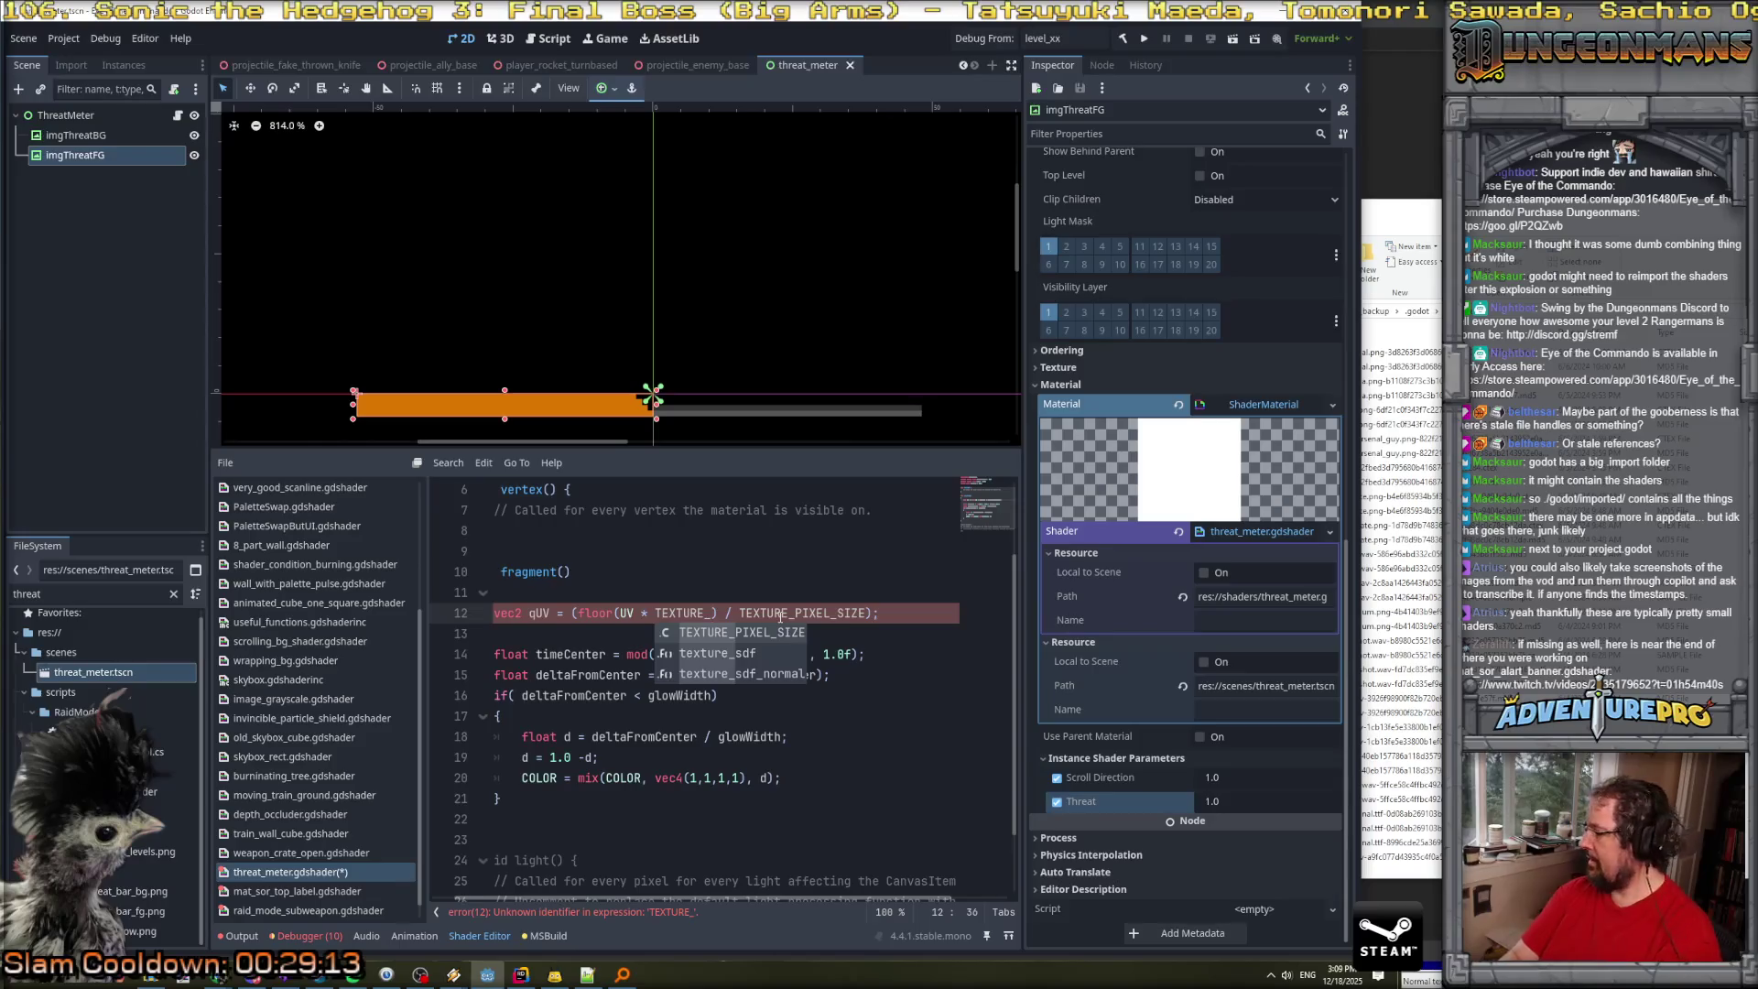
key(BackSpace)
key(BackSpace)
key(BackSpace)
key(BackSpace)
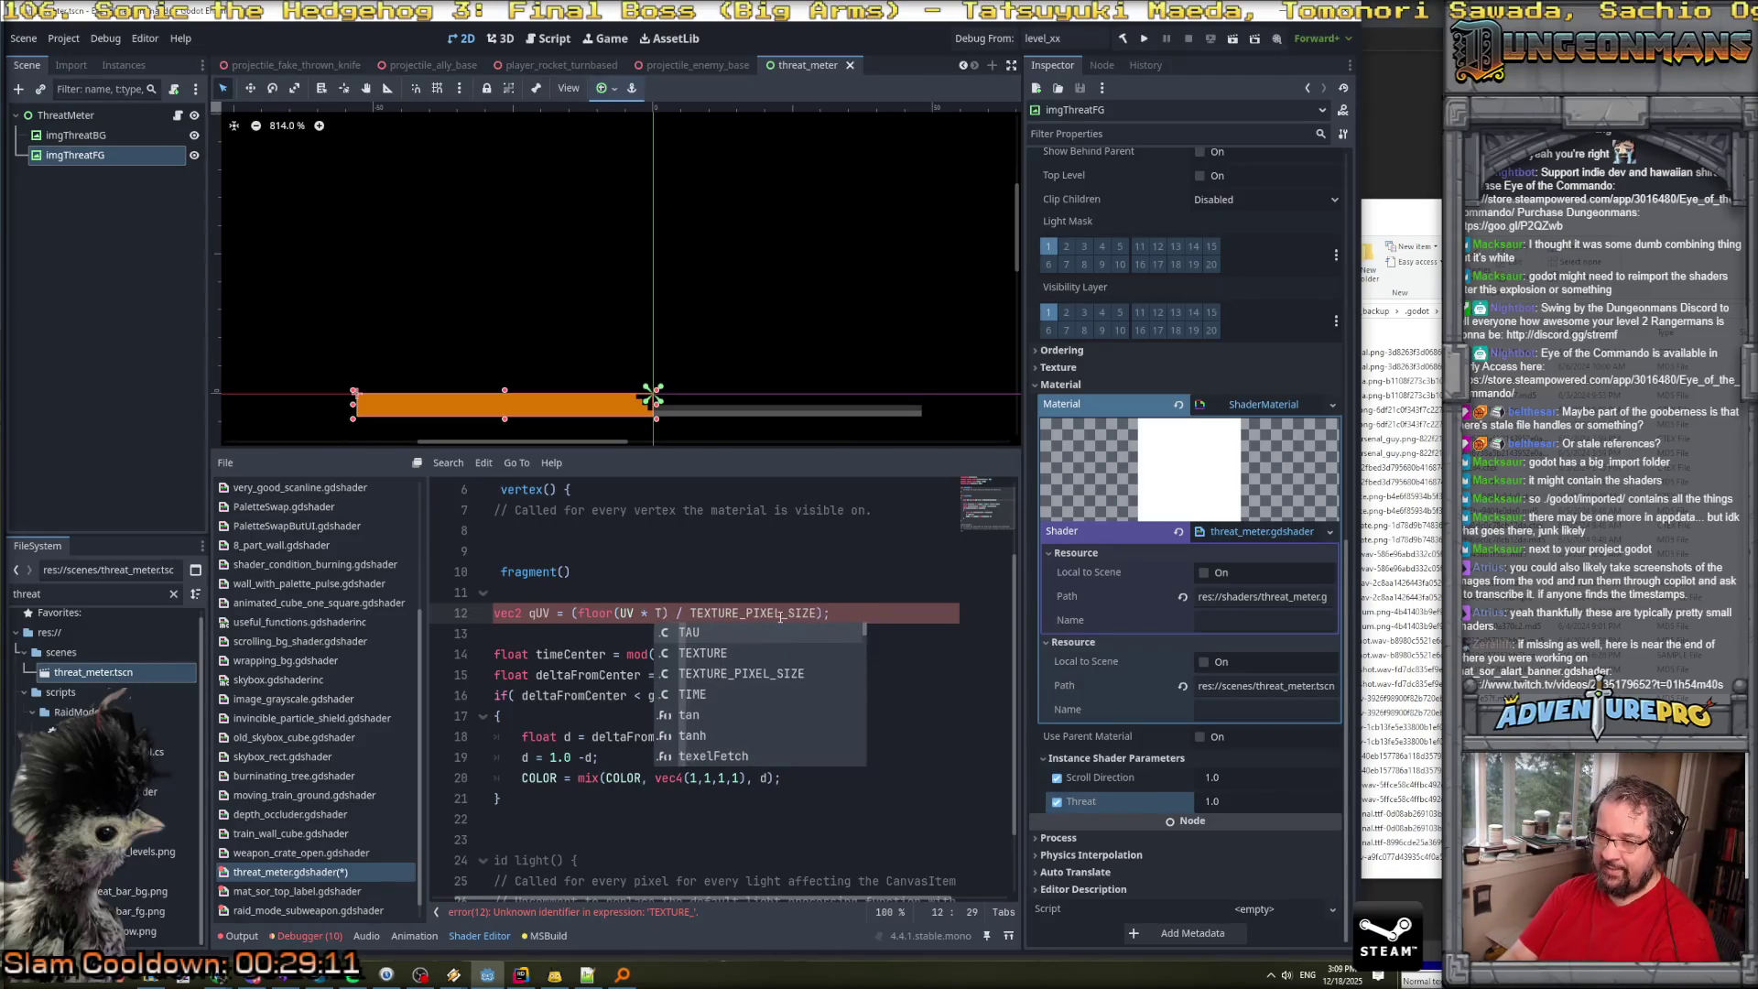
key(BackSpace)
text(WID)
key(BackSpace)
key(BackSpace)
key(BackSpace)
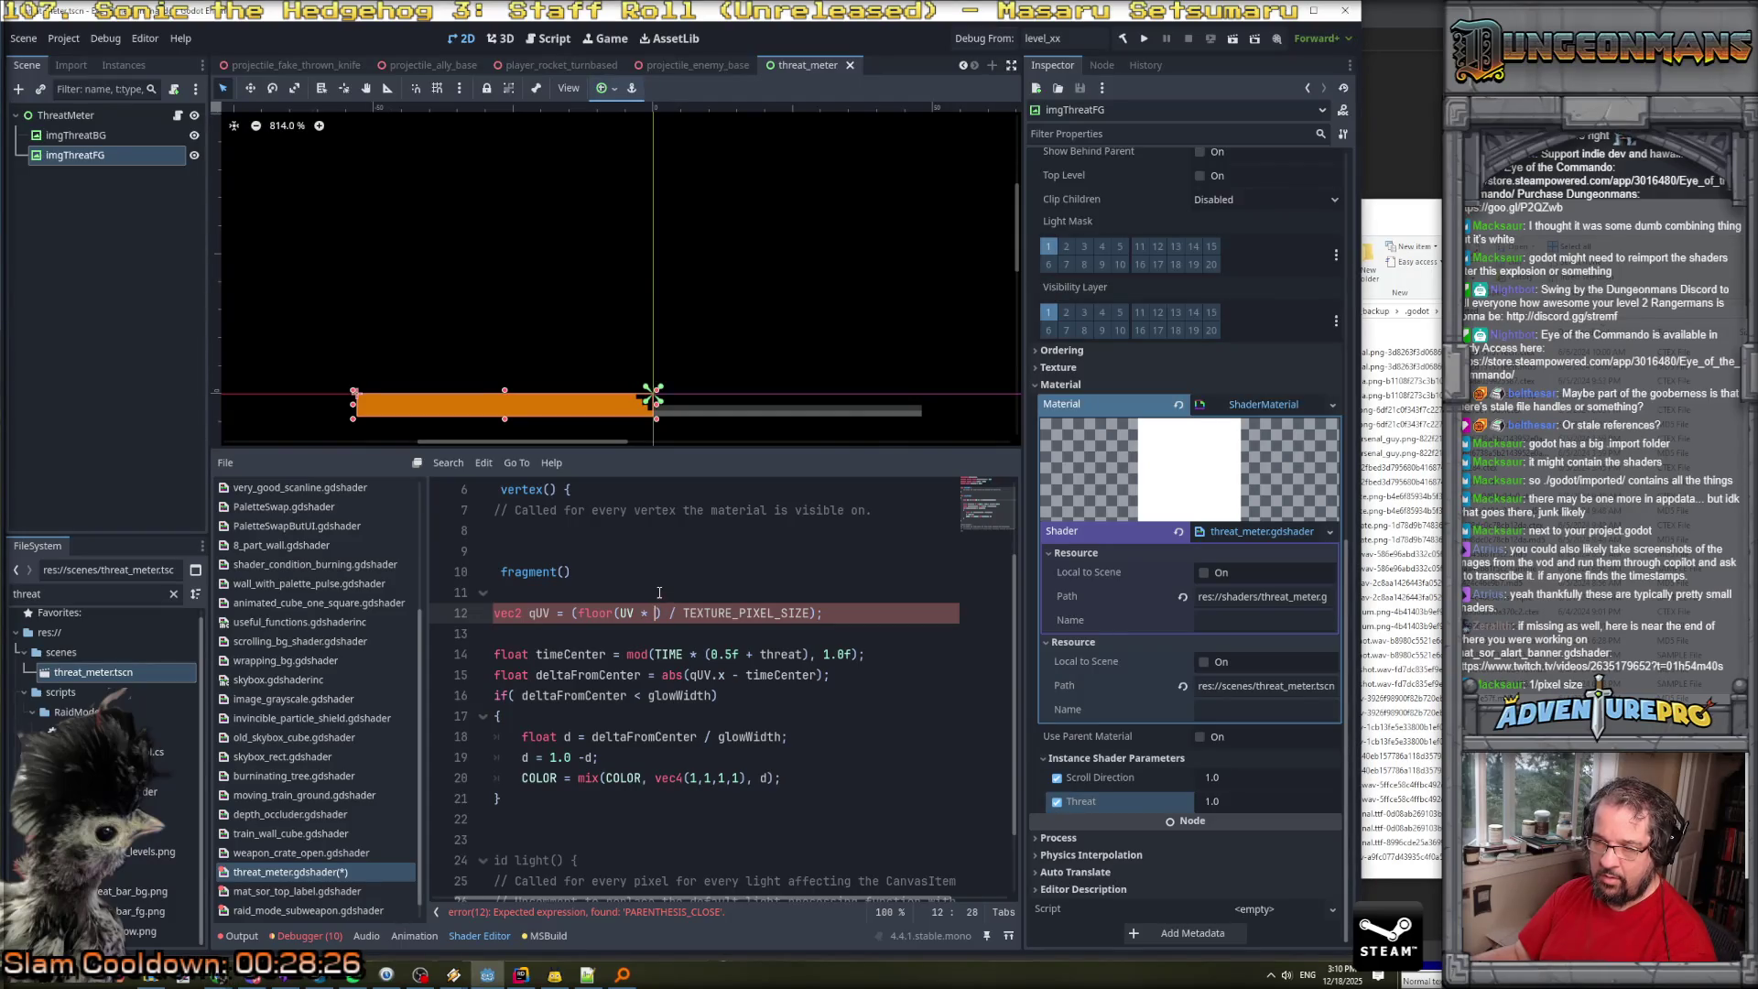
Declare px = 1.0 / TEXTURE_PIXEL_SIZE above qUV and compute qUV as floor(UV * px) / px.
click(659, 590)
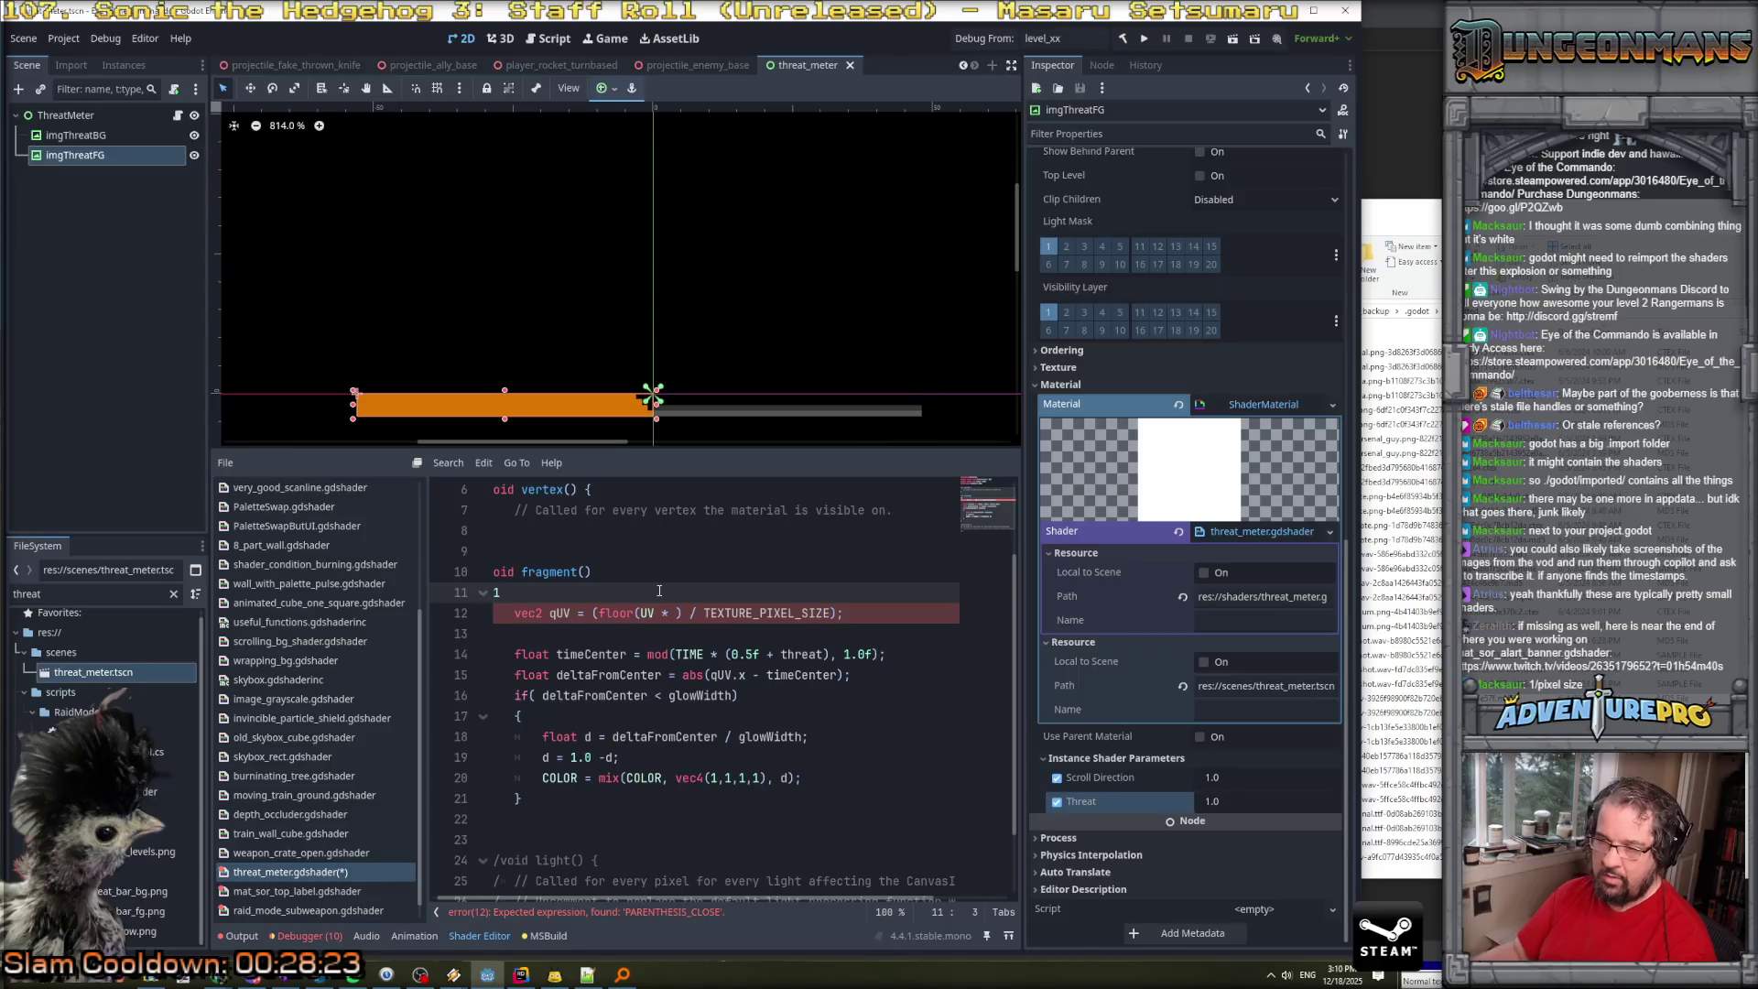
key(Return)
text(float)
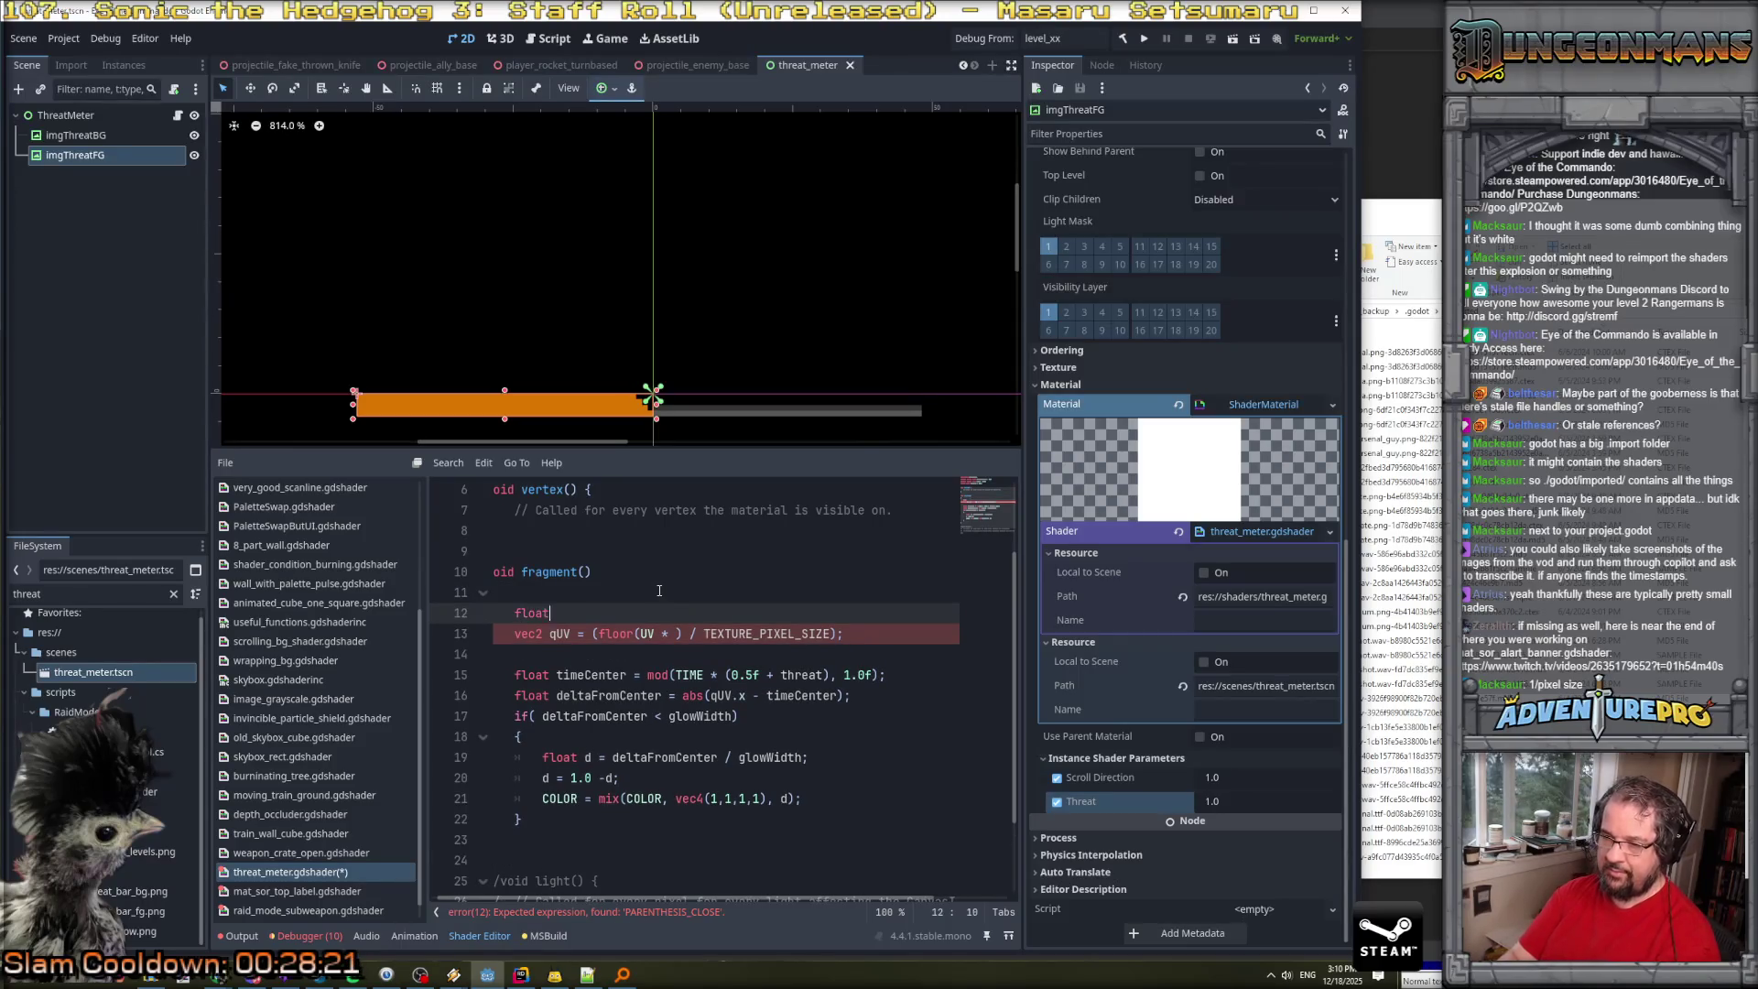
text( px = 1/TEXTURE_PIXEL_SIZE;)
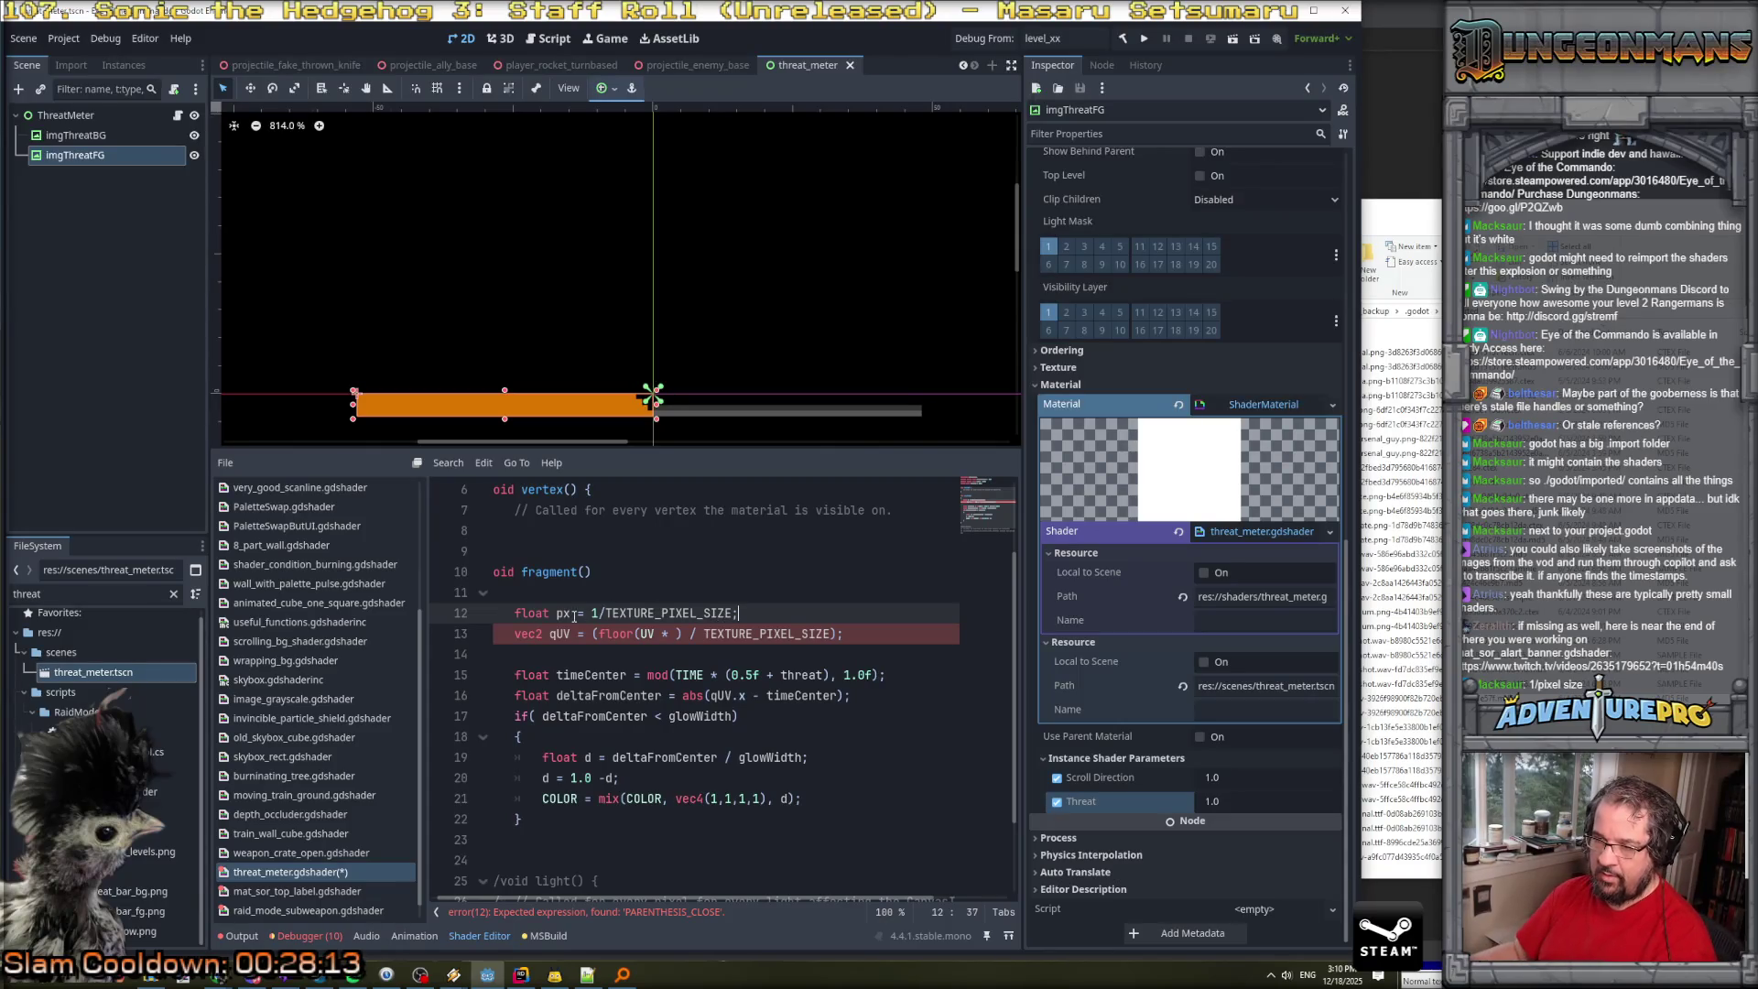
click(574, 615)
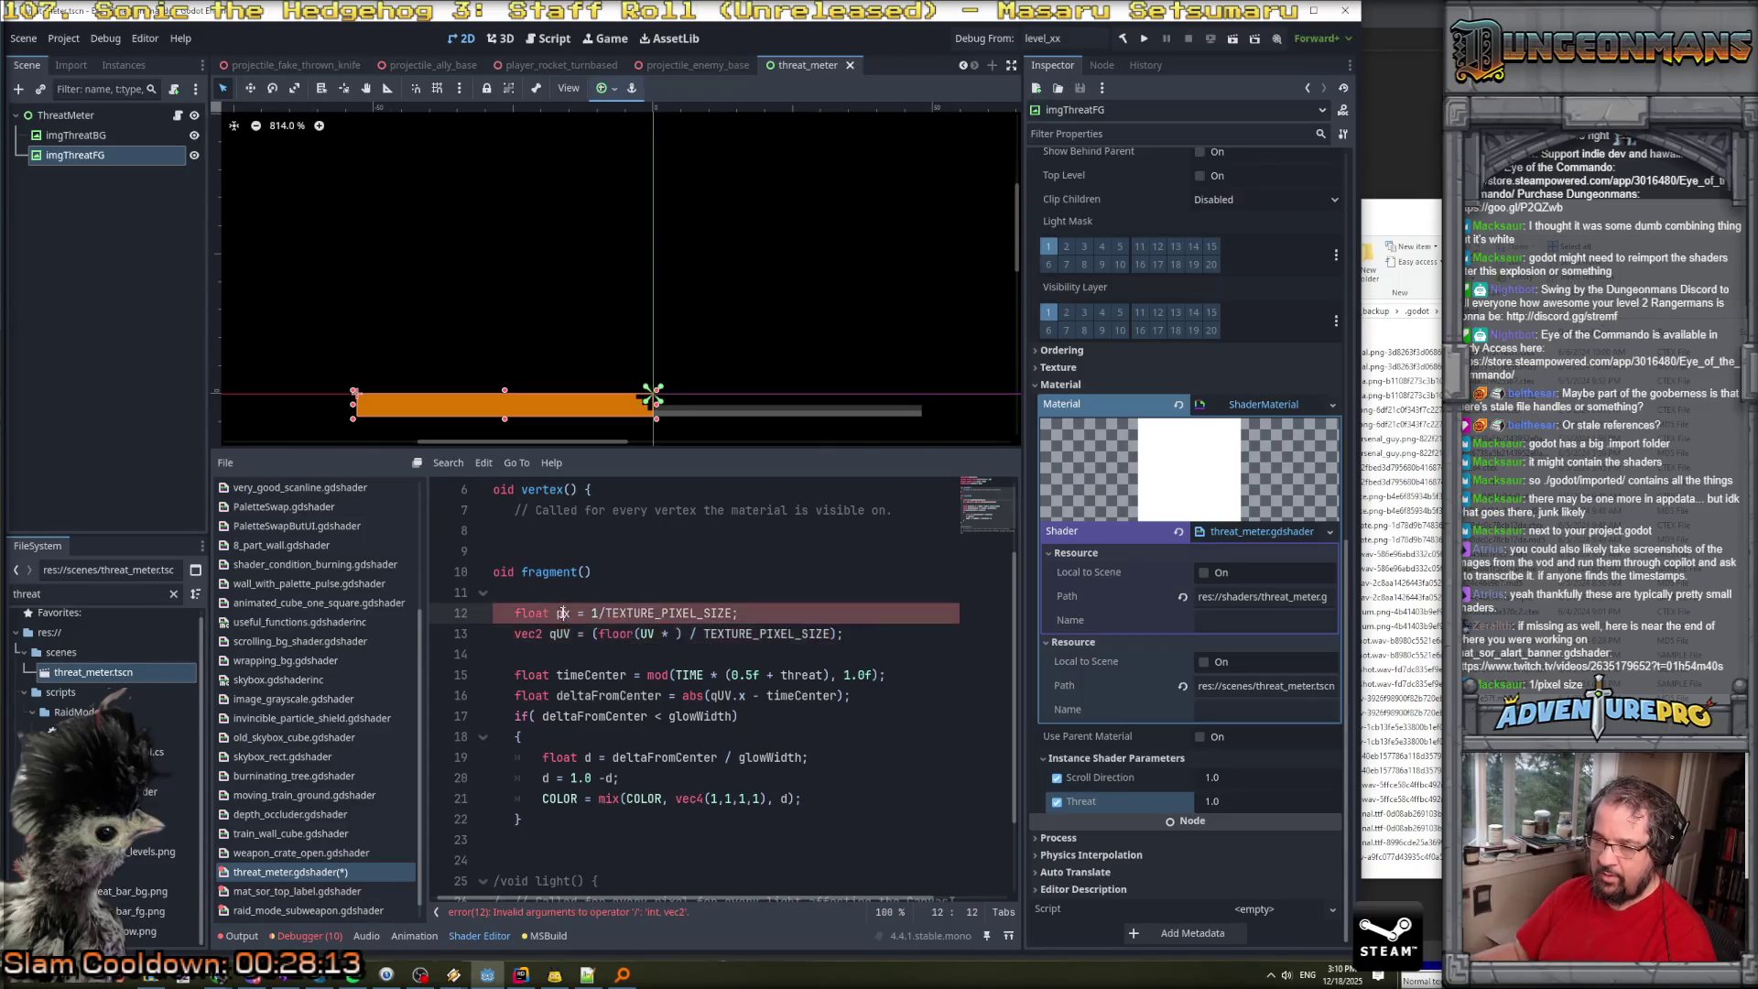
click(675, 634)
text(px)
double_click(722, 633)
text(px)
Save the shader and change px's type from float to vec2.
click(797, 611)
key(ctrl+s)
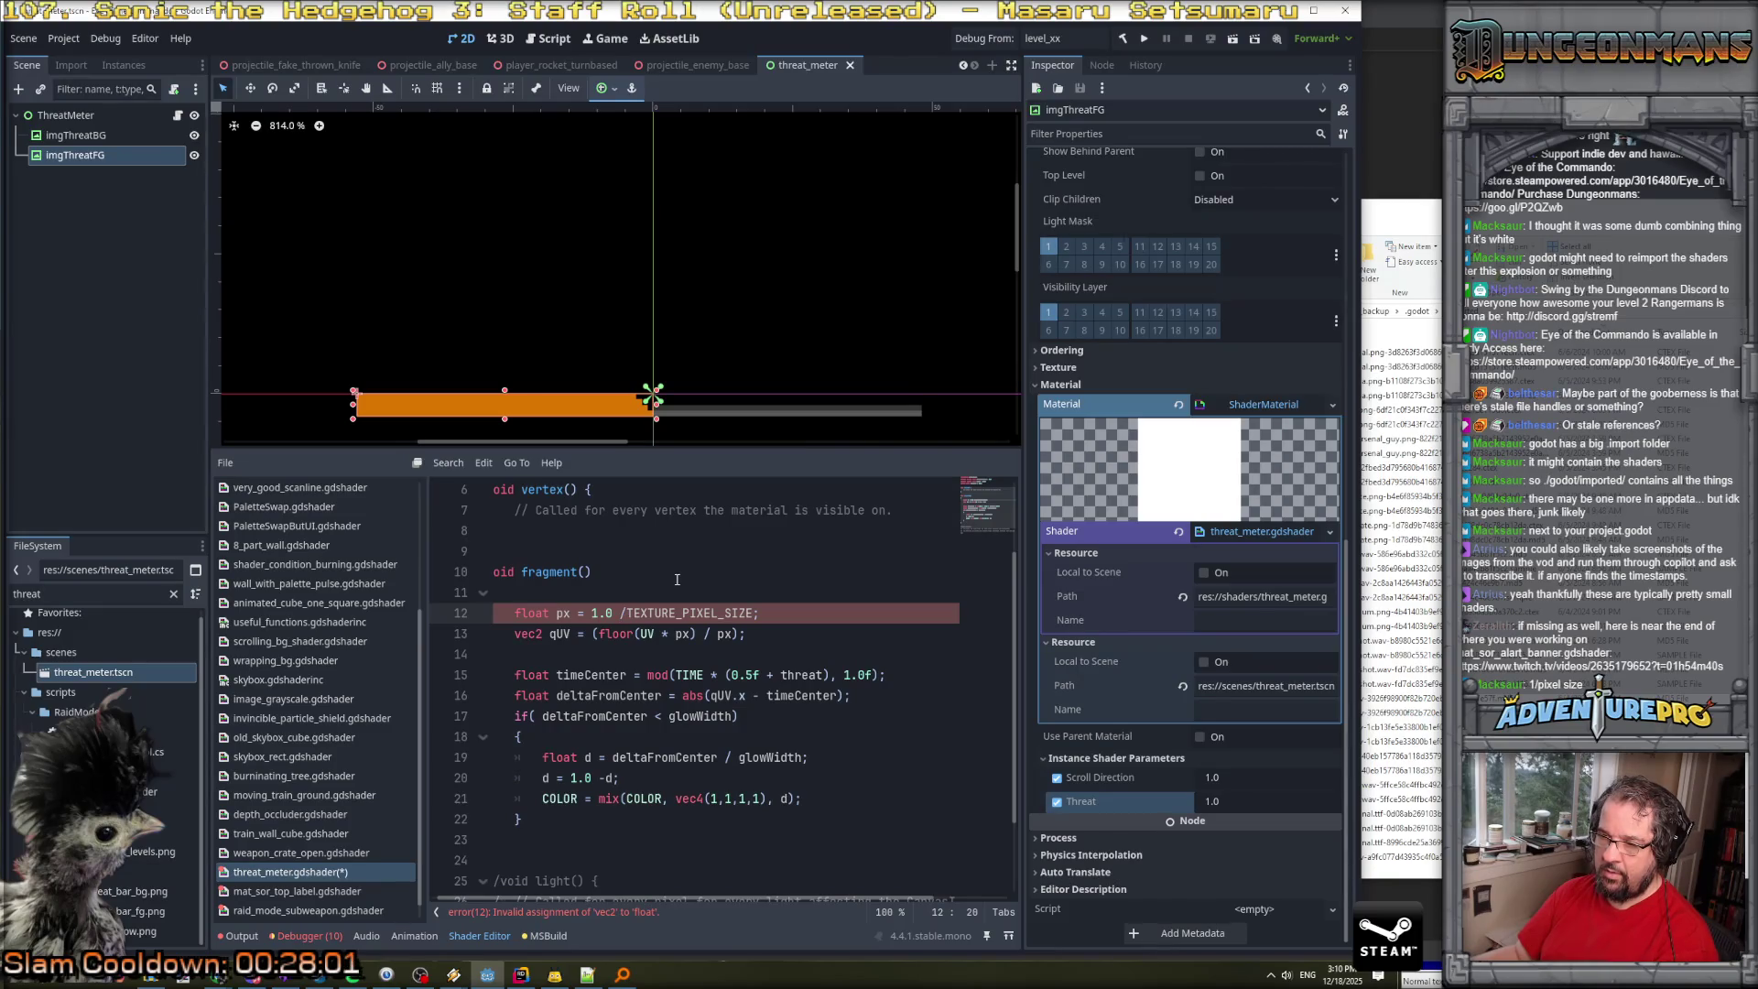
key(ctrl+s)
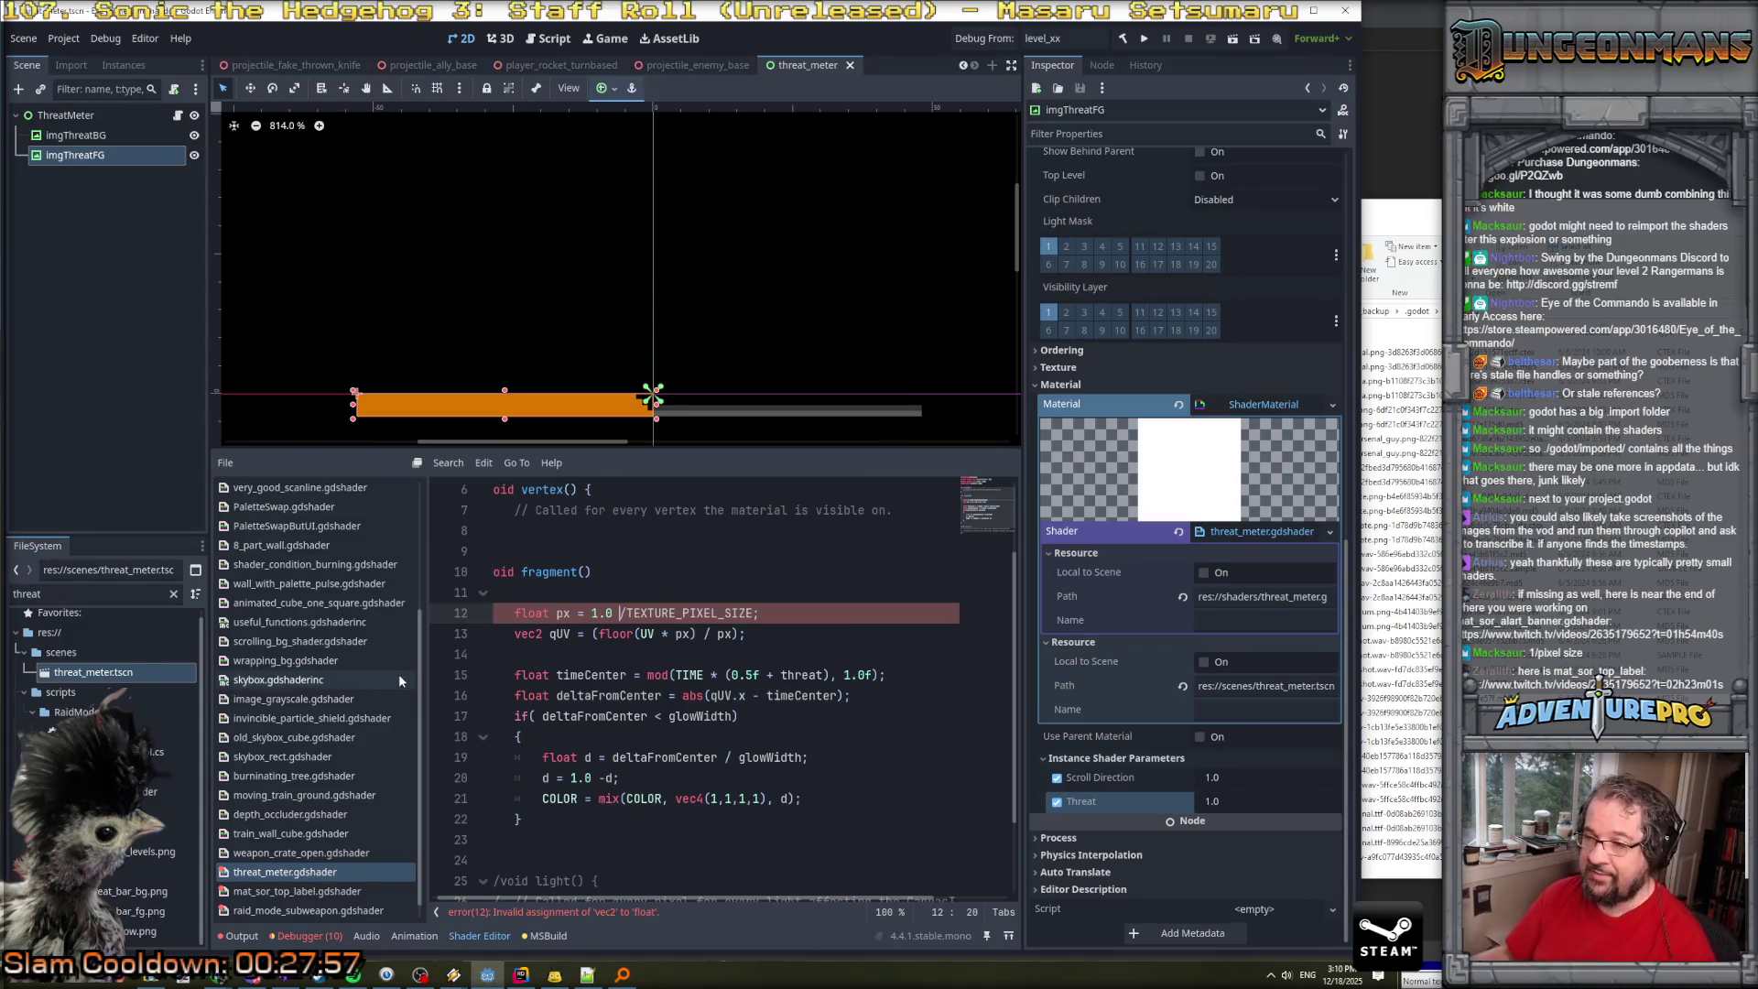
double_click(539, 613)
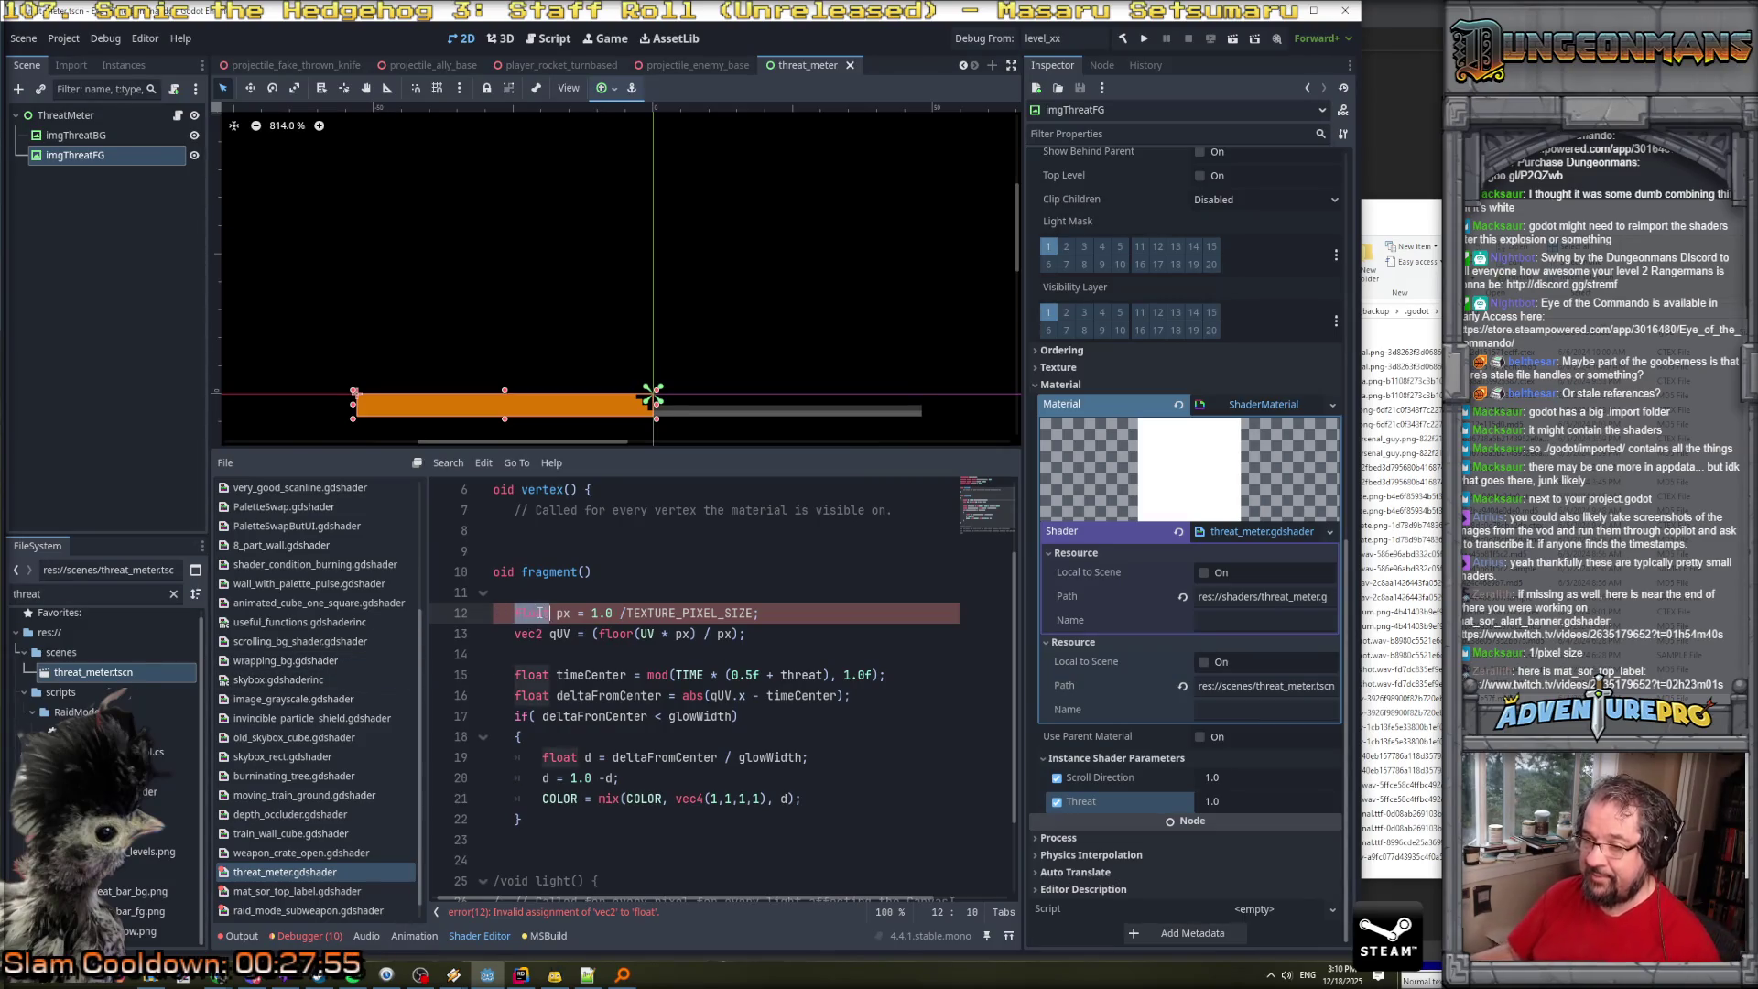
text(vec2)
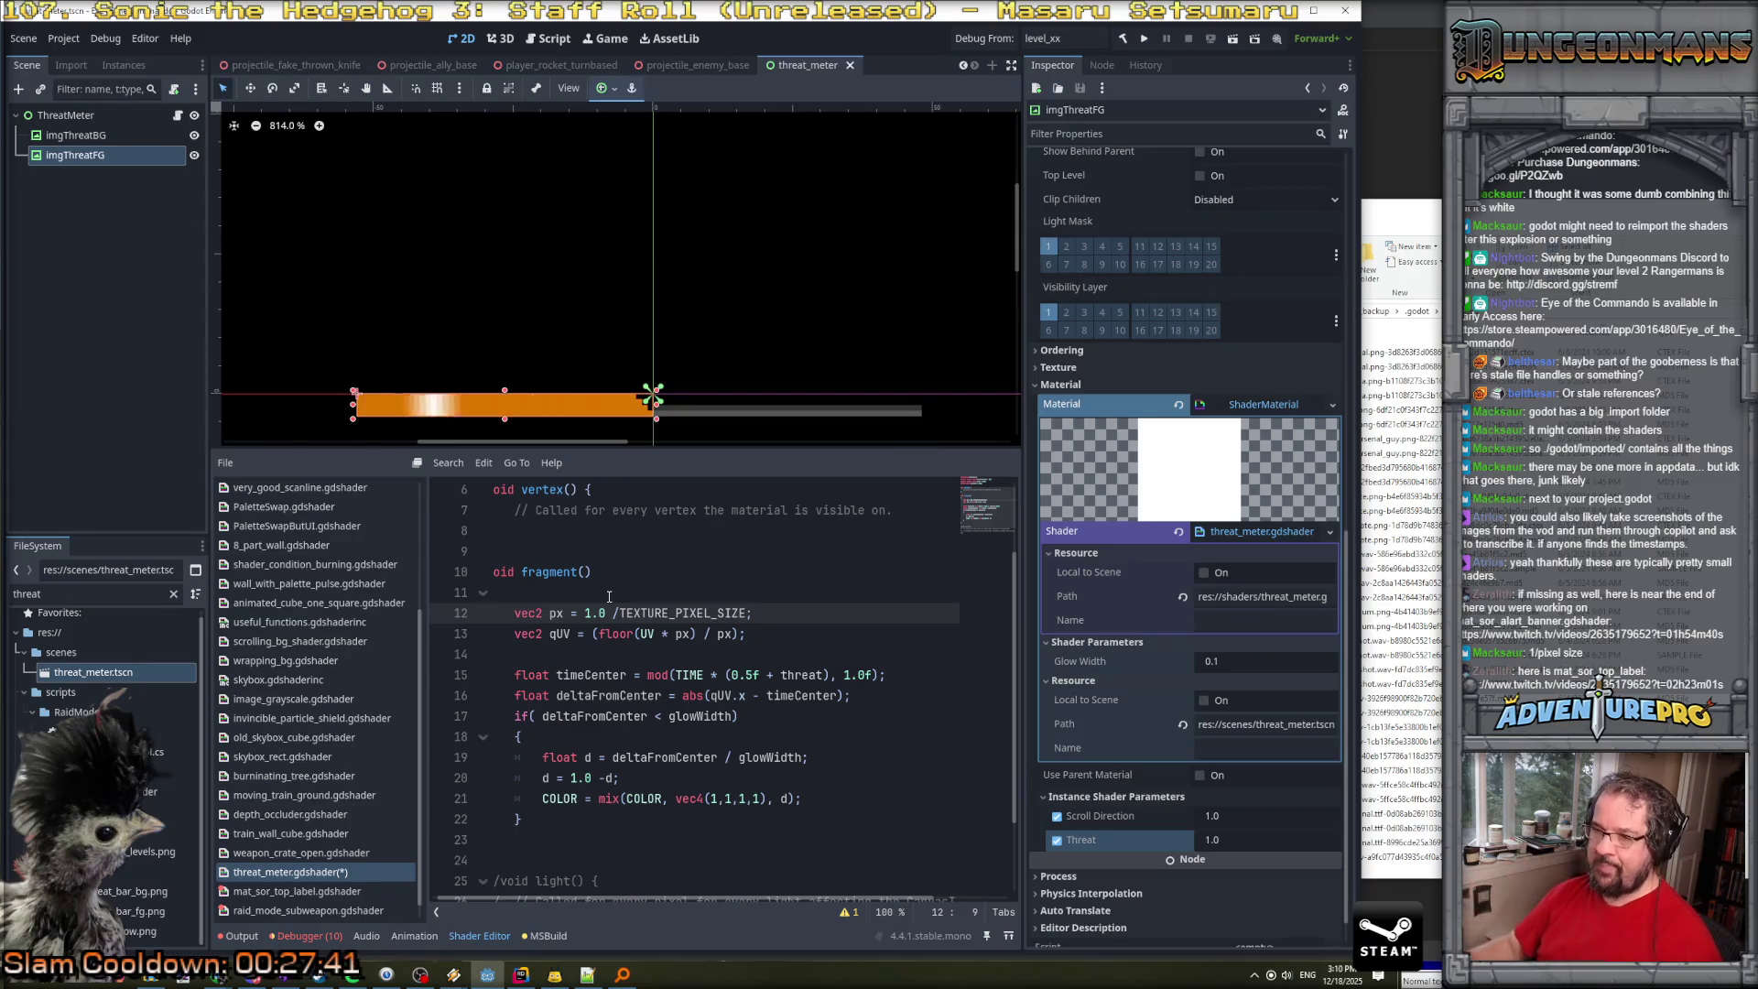
scroll(609, 596, up, 2)
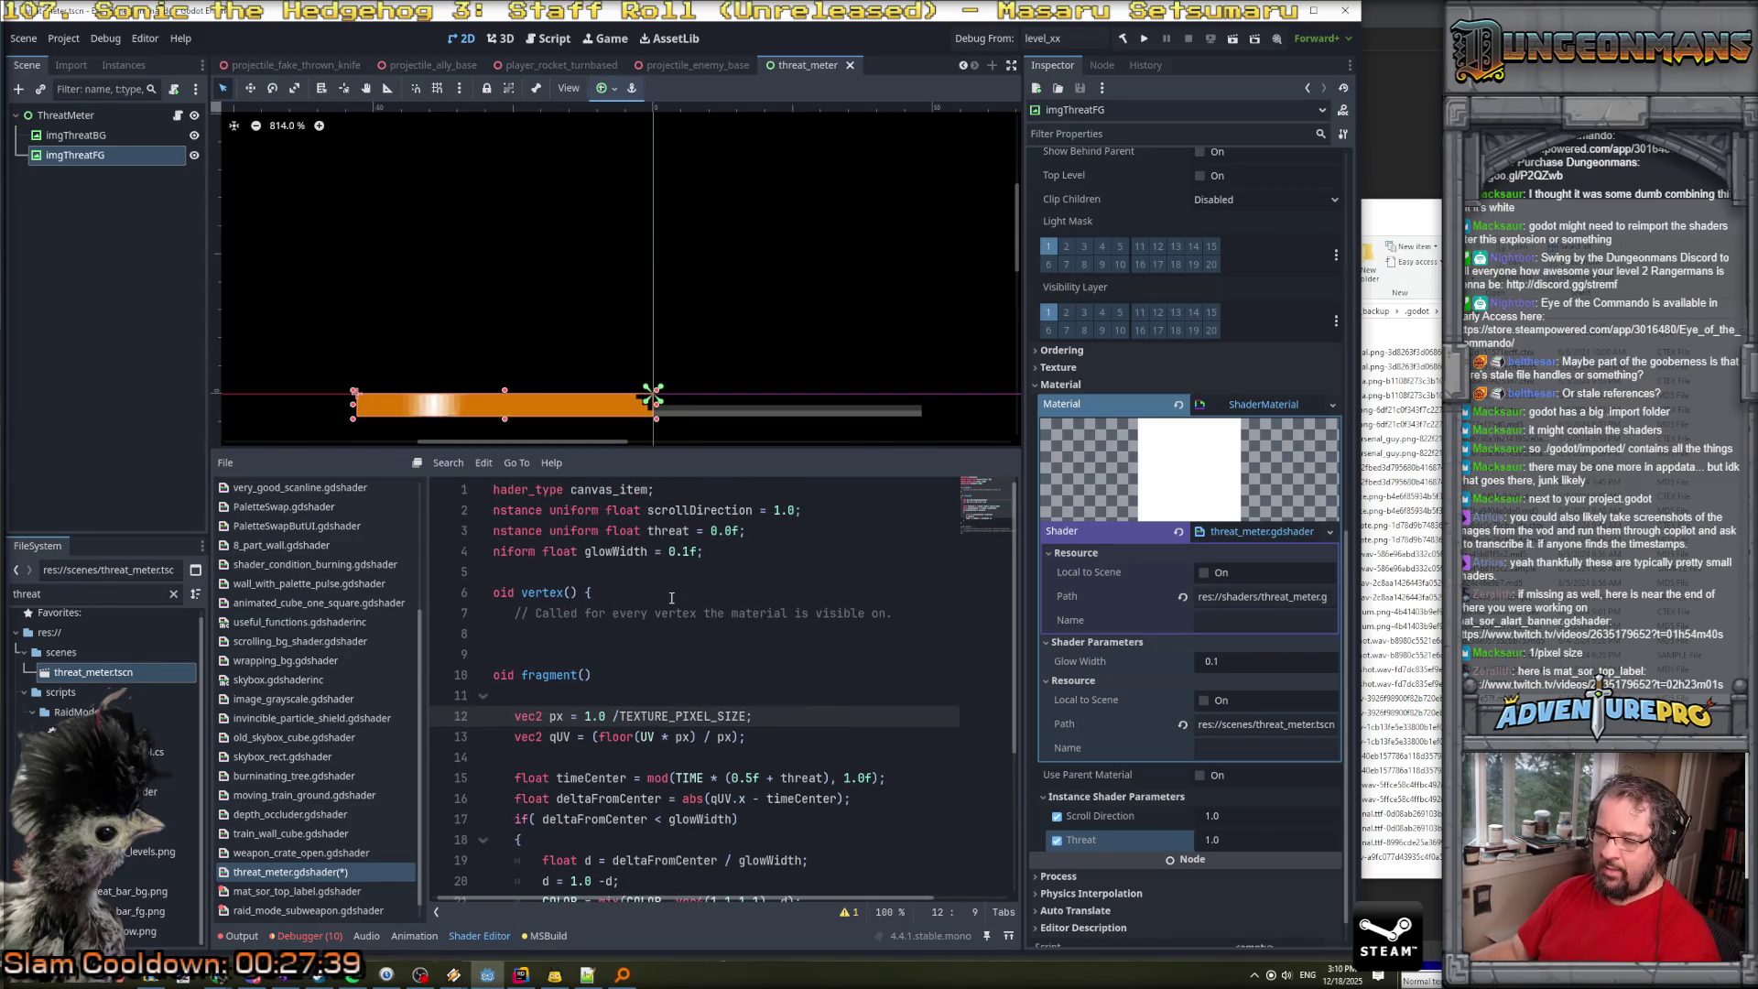
Add a 'uniform float pxWidth = 52;' line below the glowWidth uniform.
click(752, 557)
key(Return)
text(uniform float pxWi)
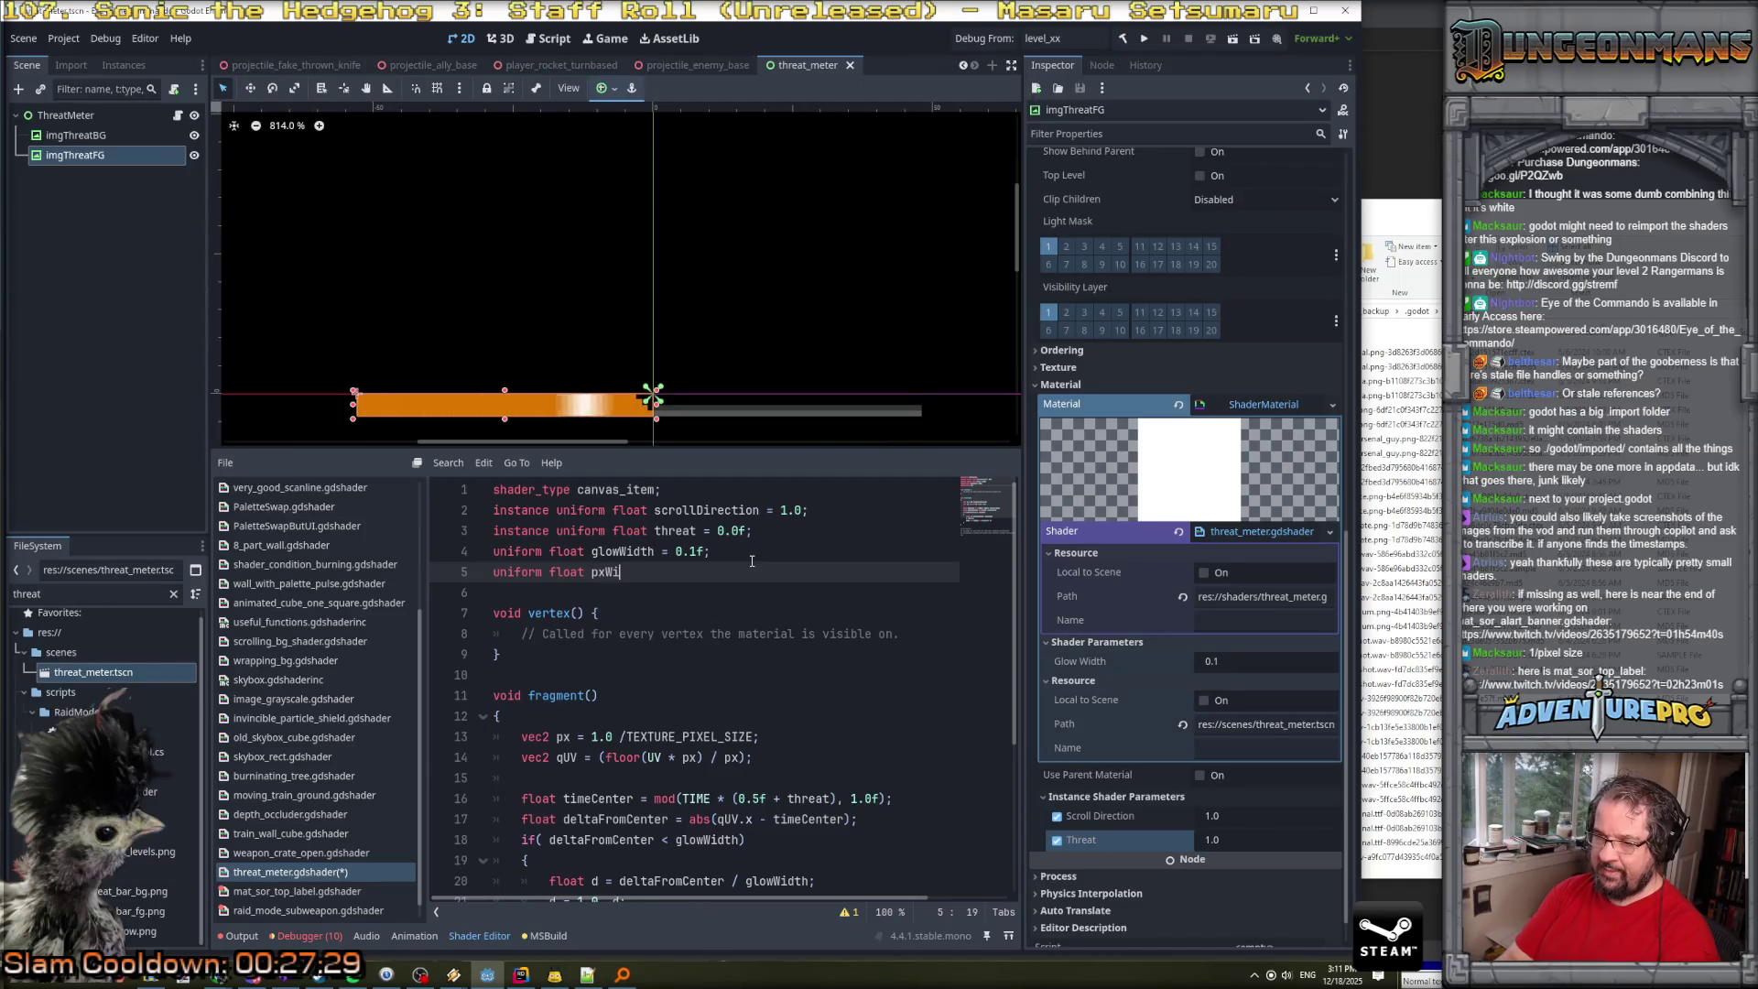
text(dth = )
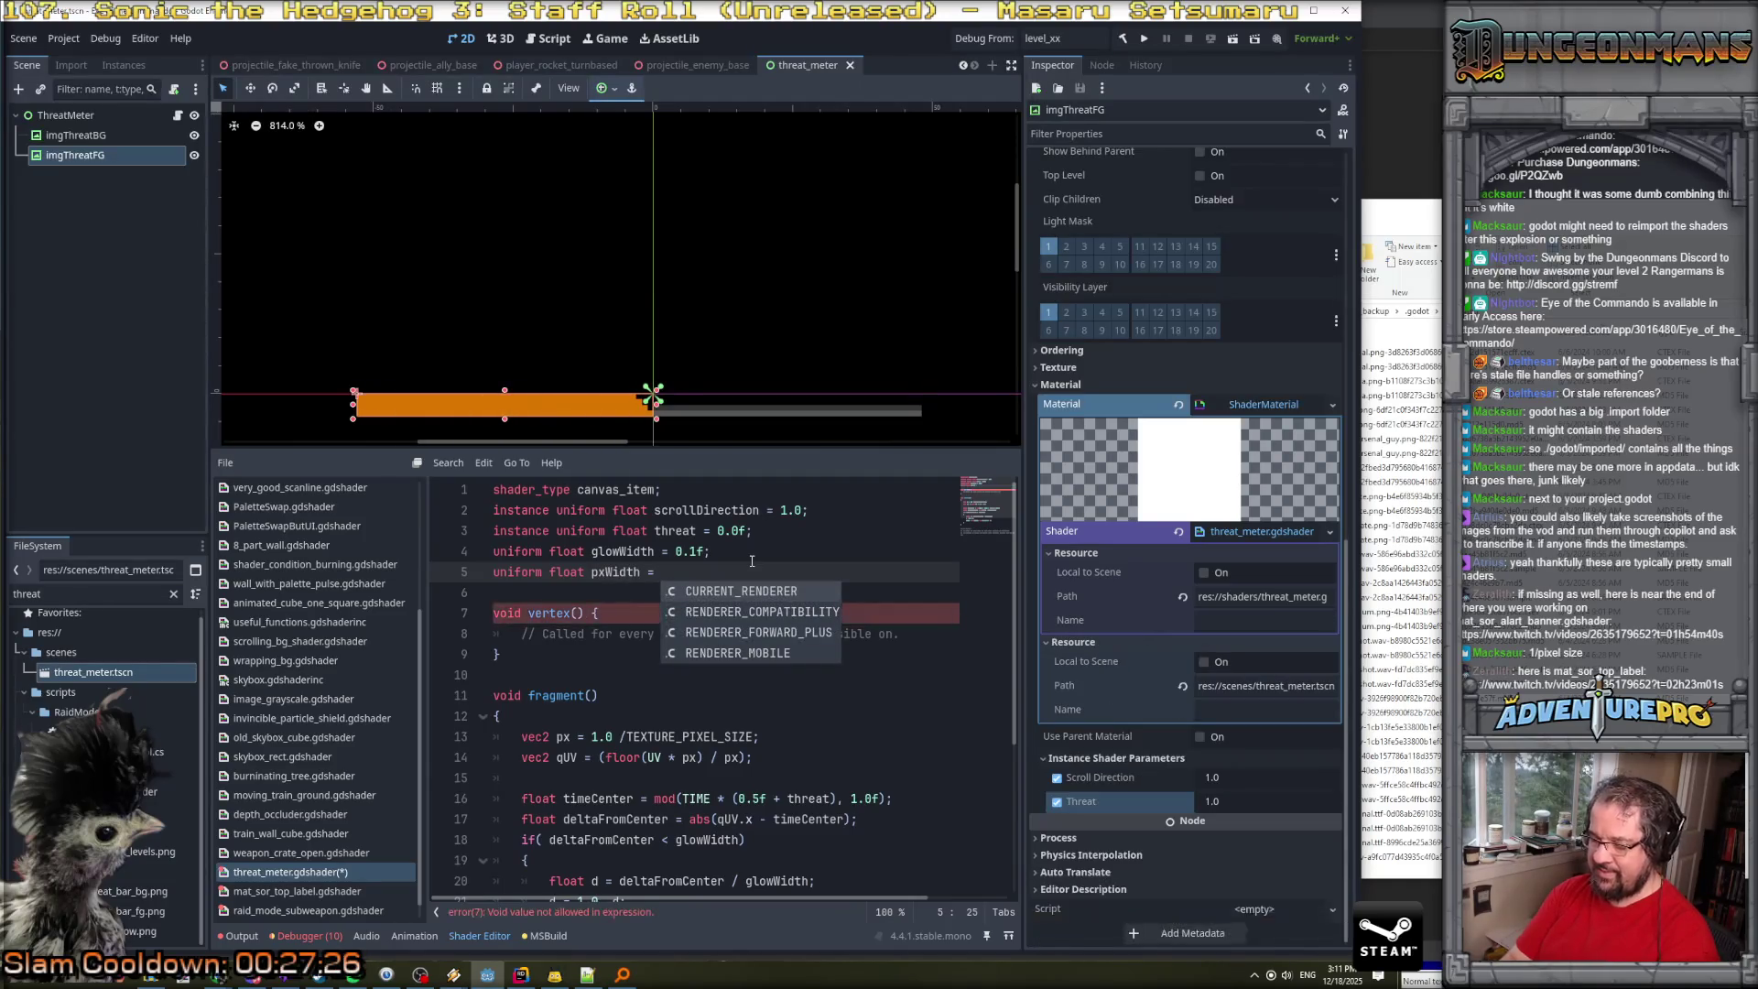
text(52;)
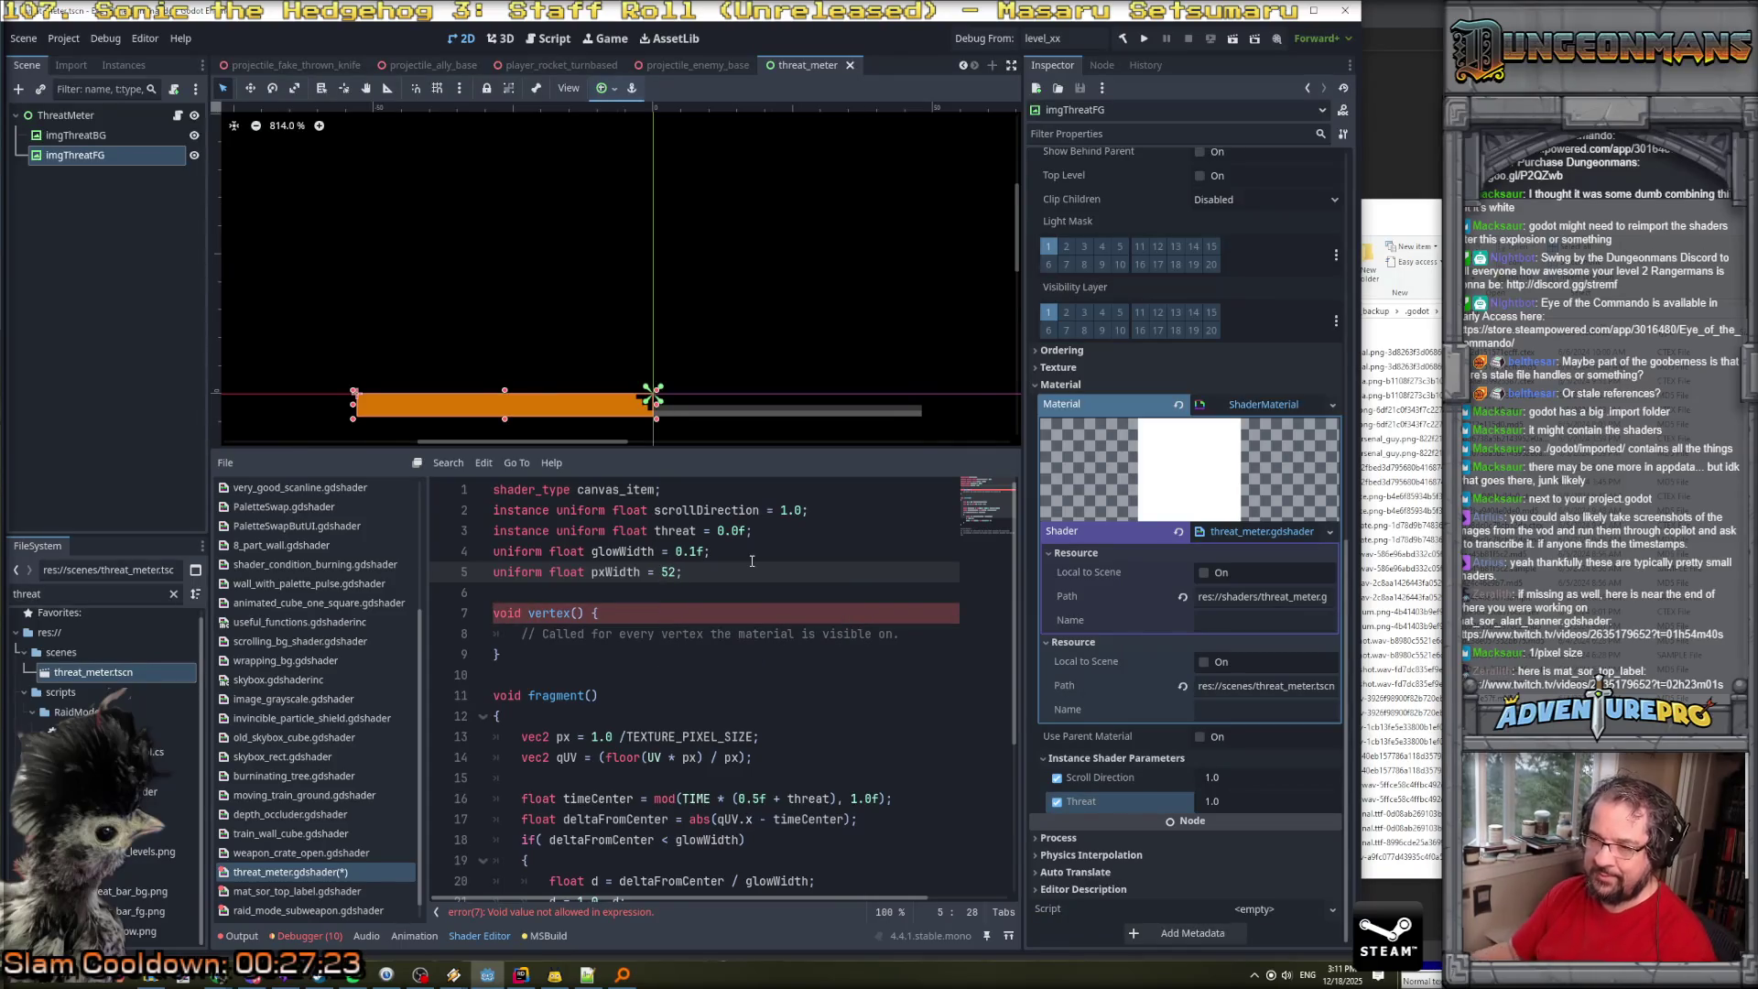
Use pxWidth instead of TEXTURE_PIXEL_SIZE in the px line and fix the 'float' type.
double_click(650, 737)
text(pxWidth)
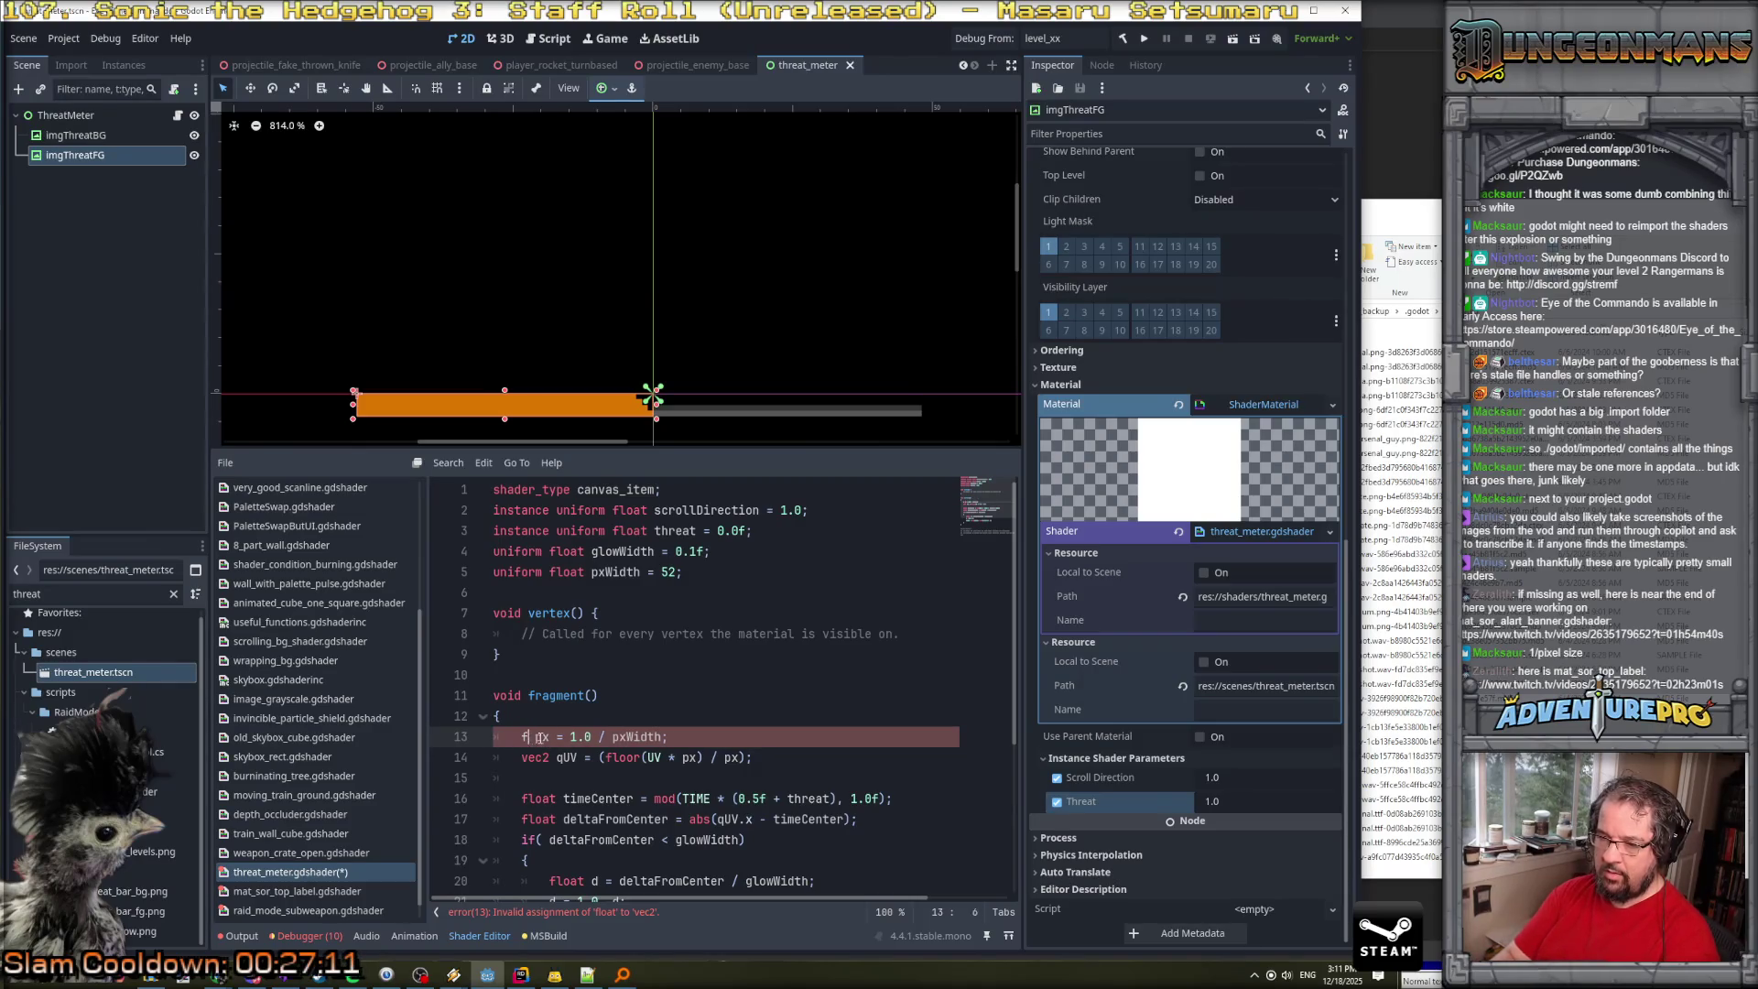
text(at)
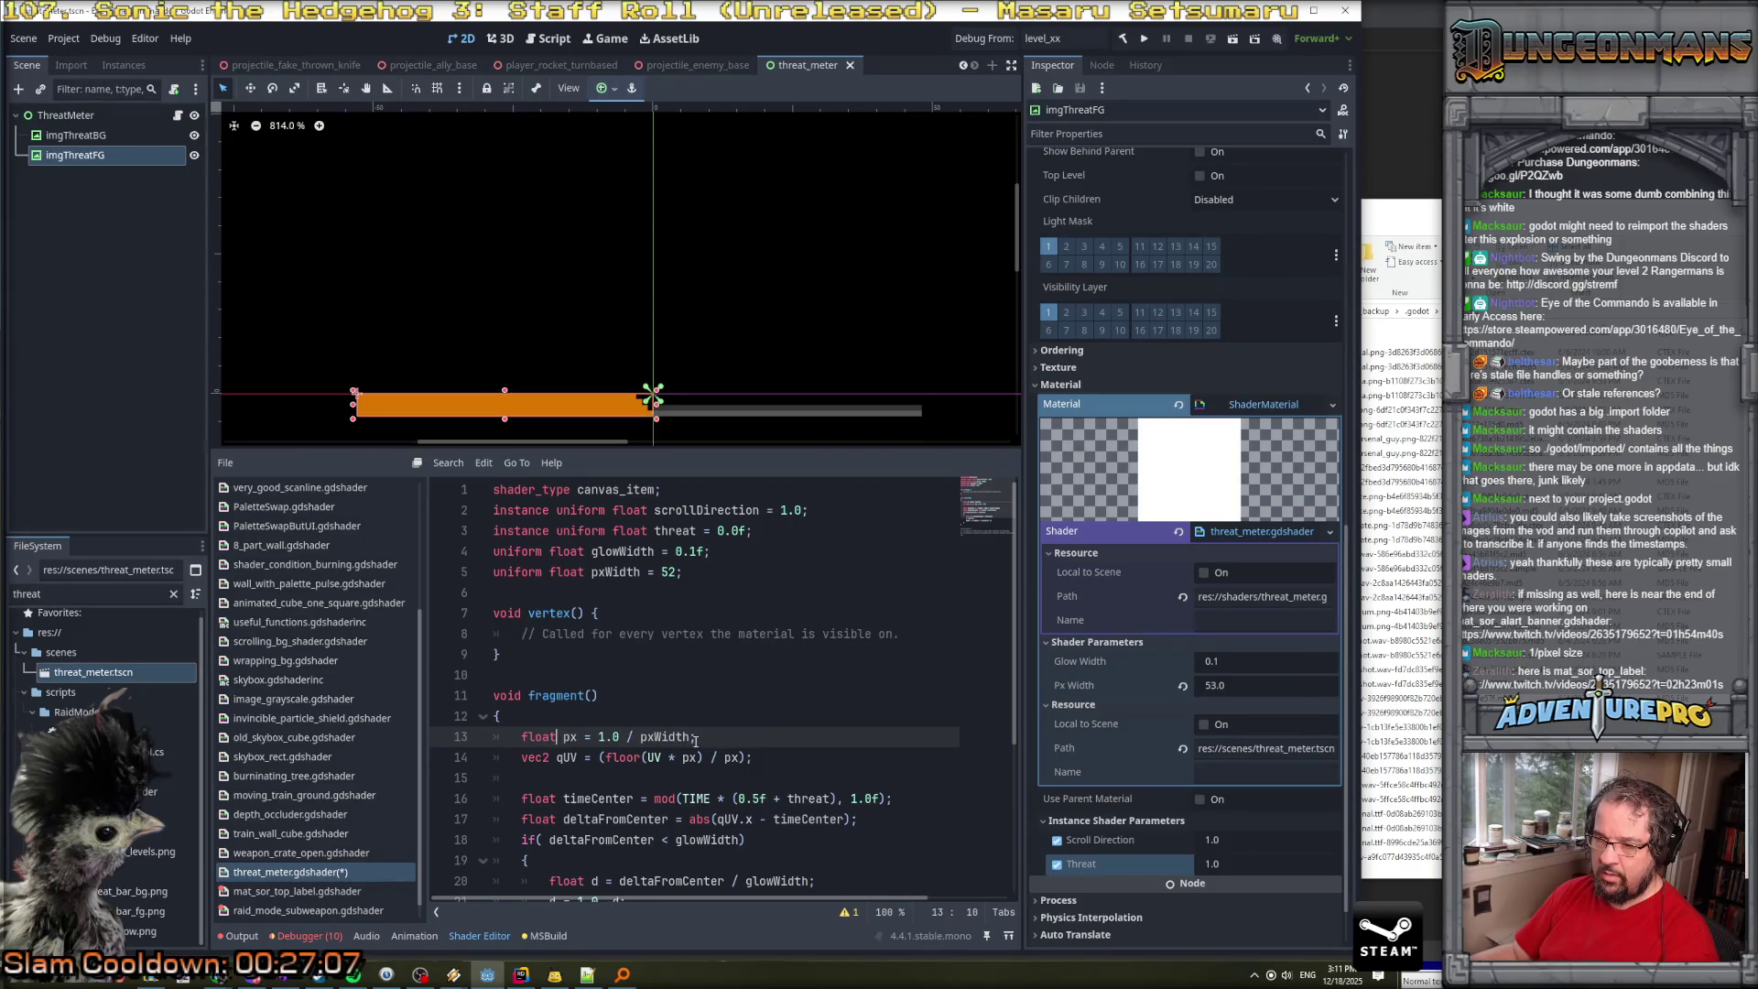
scroll(695, 741, down, 2)
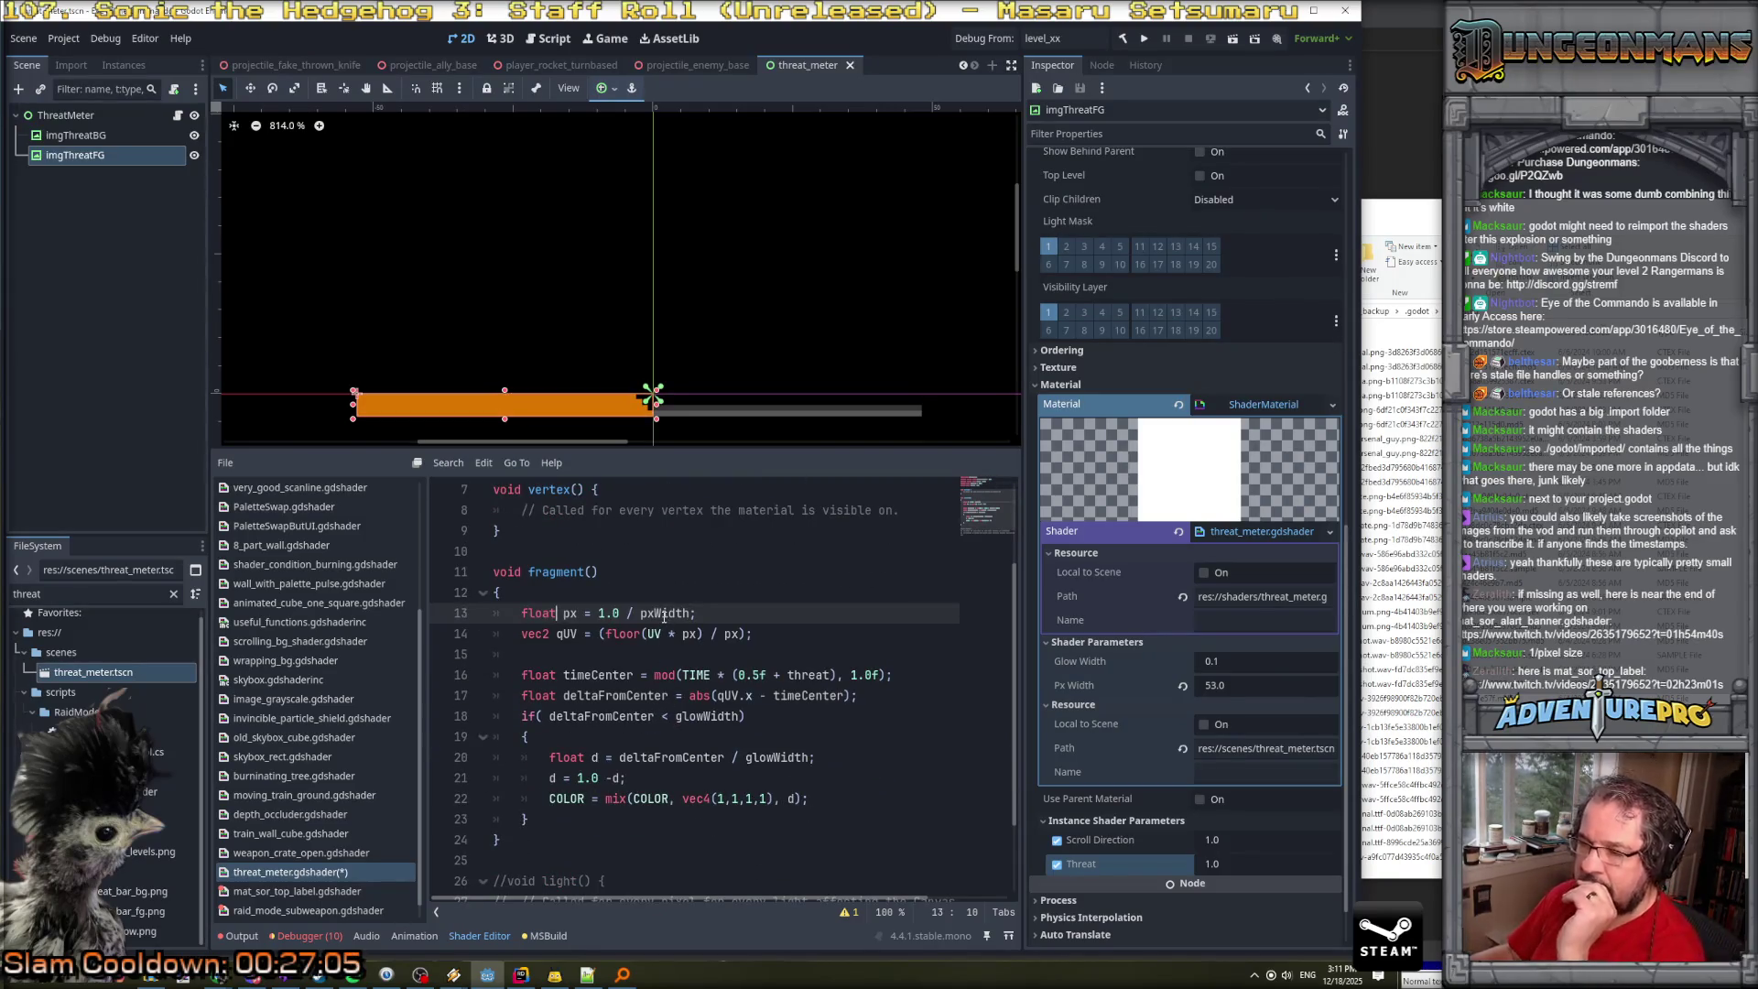
scroll(675, 630, up, 1)
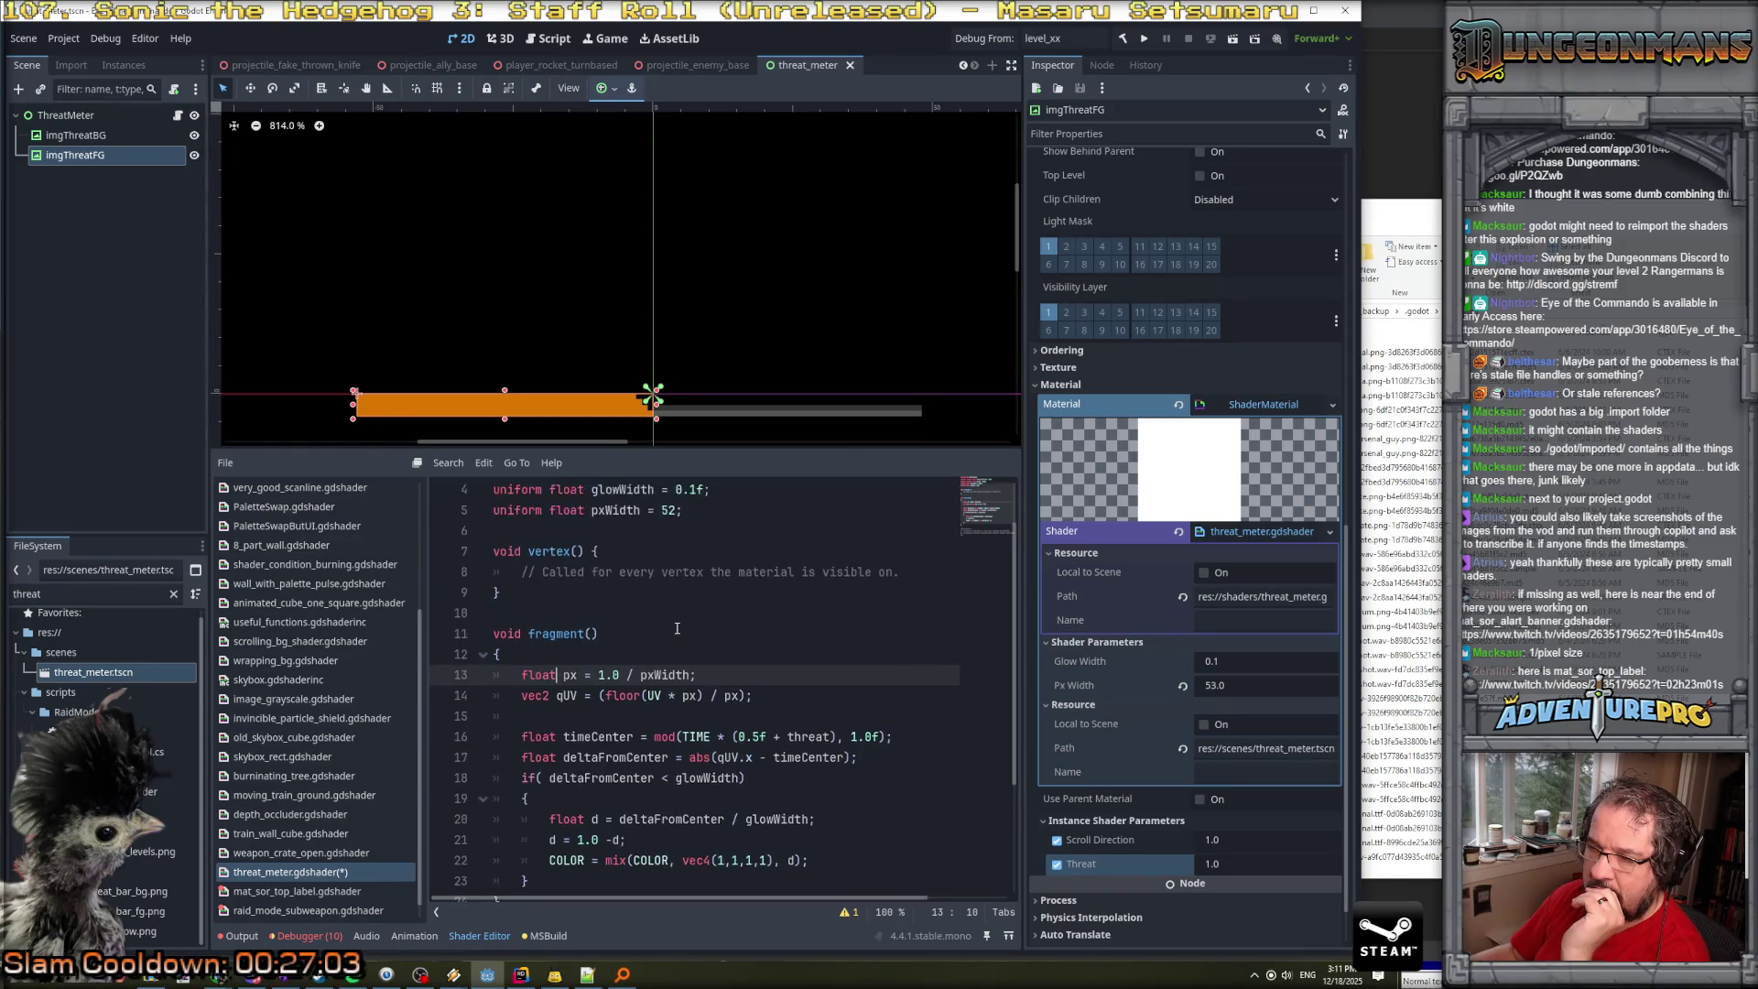
scroll(676, 628, down, 1)
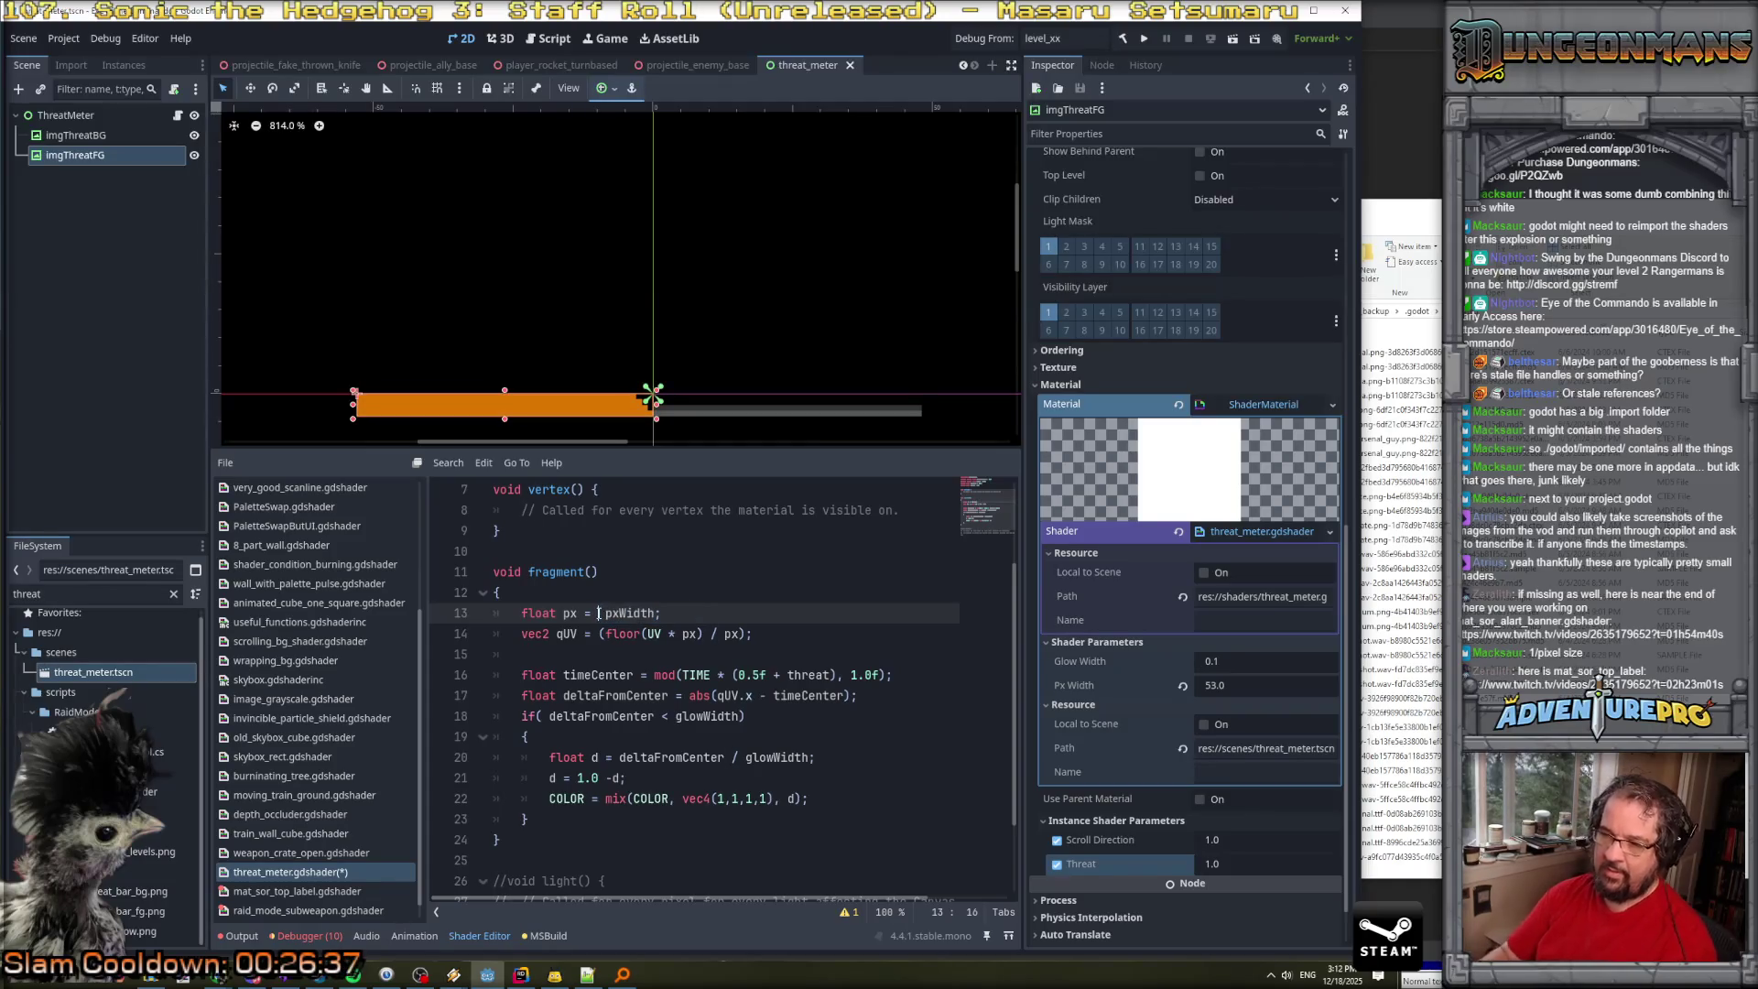
Save the shader so the white glow animates with the new pixel width.
key(ctrl+s)
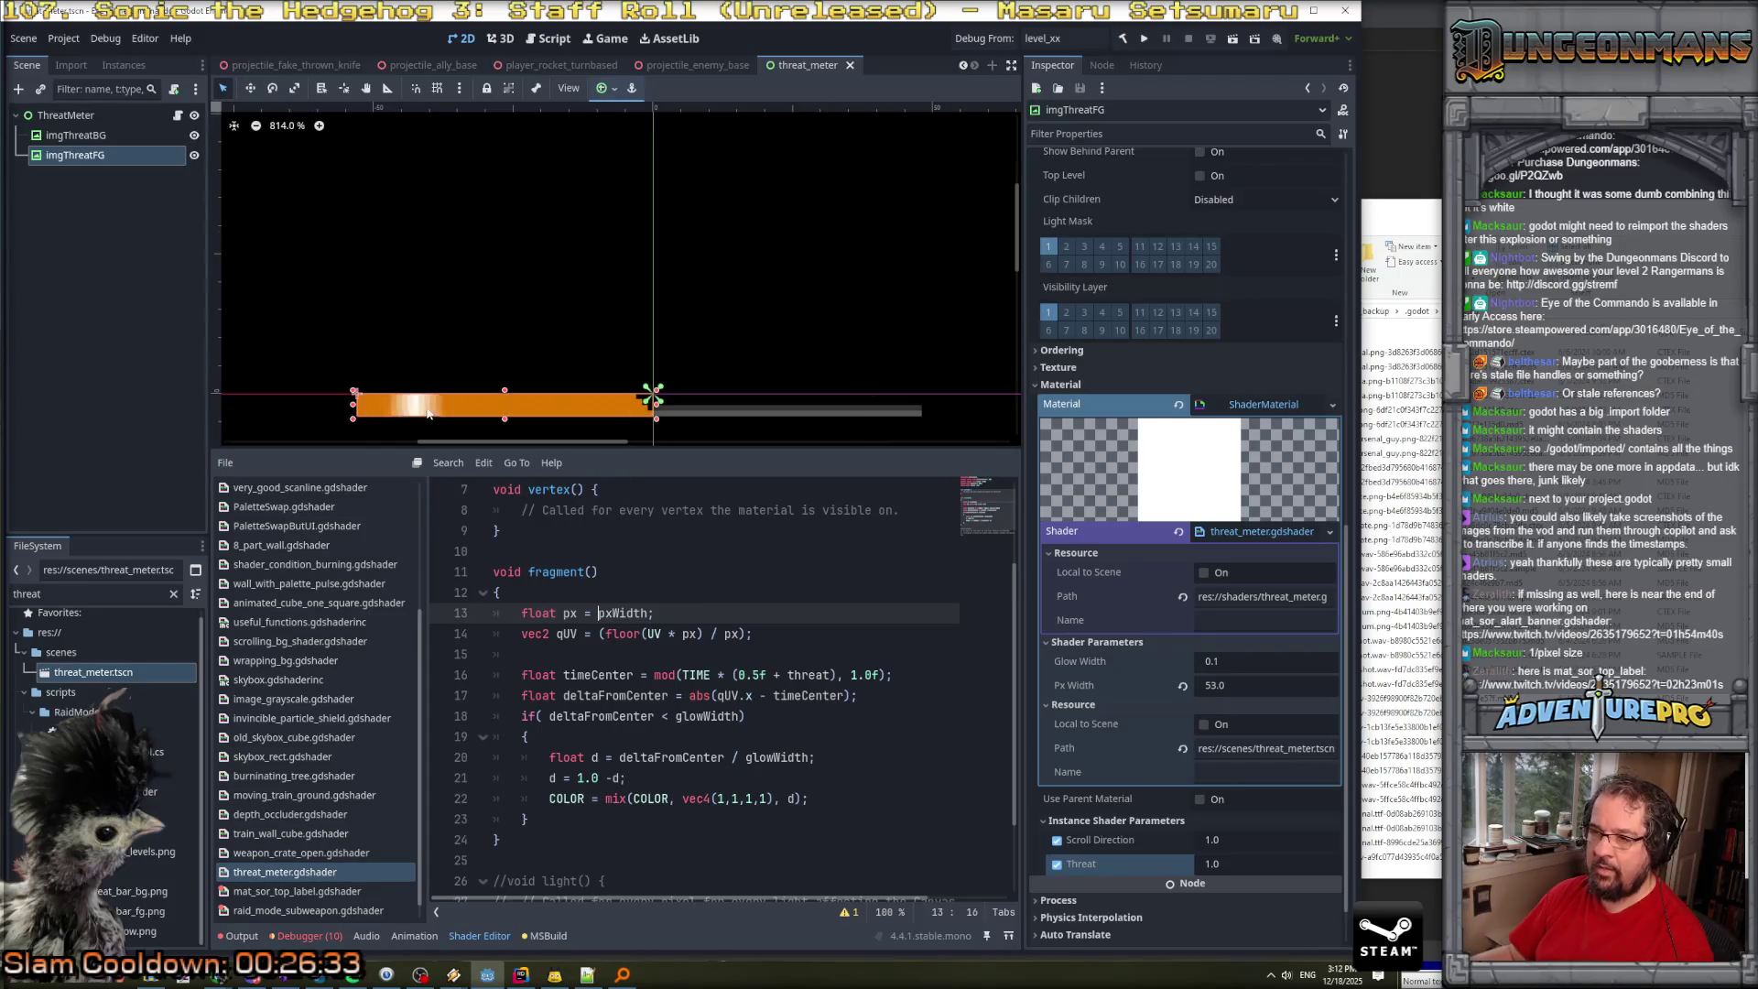
scroll(484, 420, up, 3)
scroll(485, 420, up, 2)
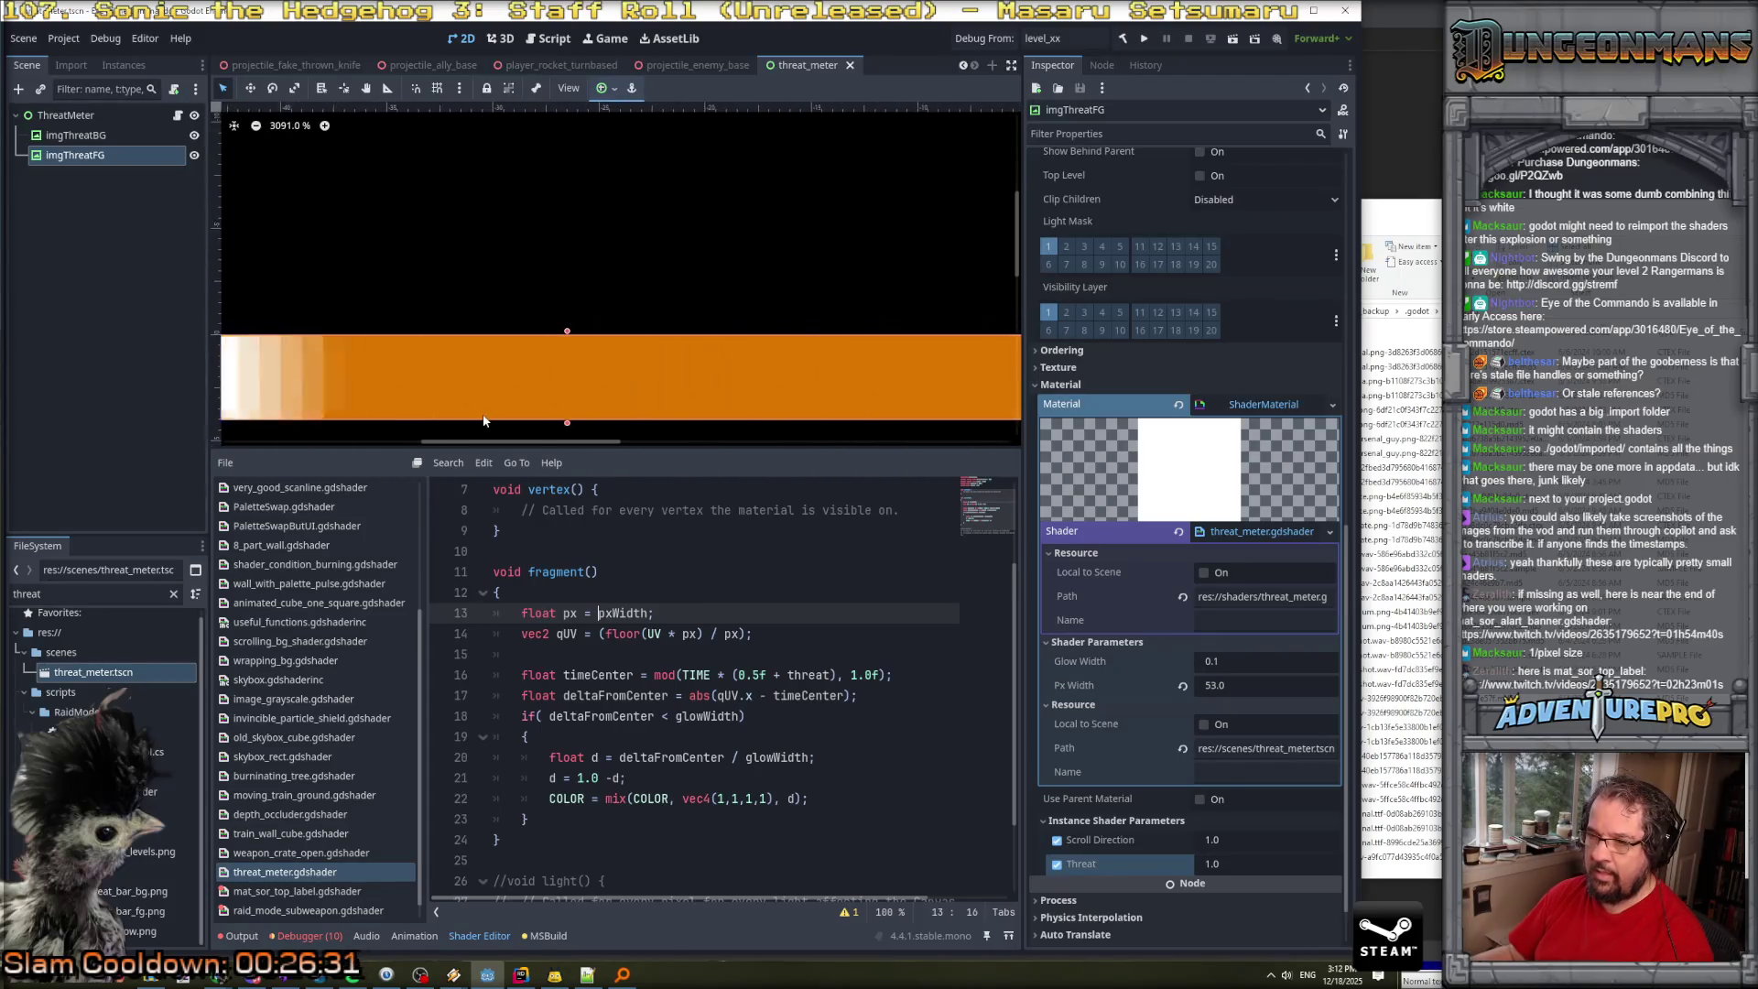
scroll(485, 421, down, 1)
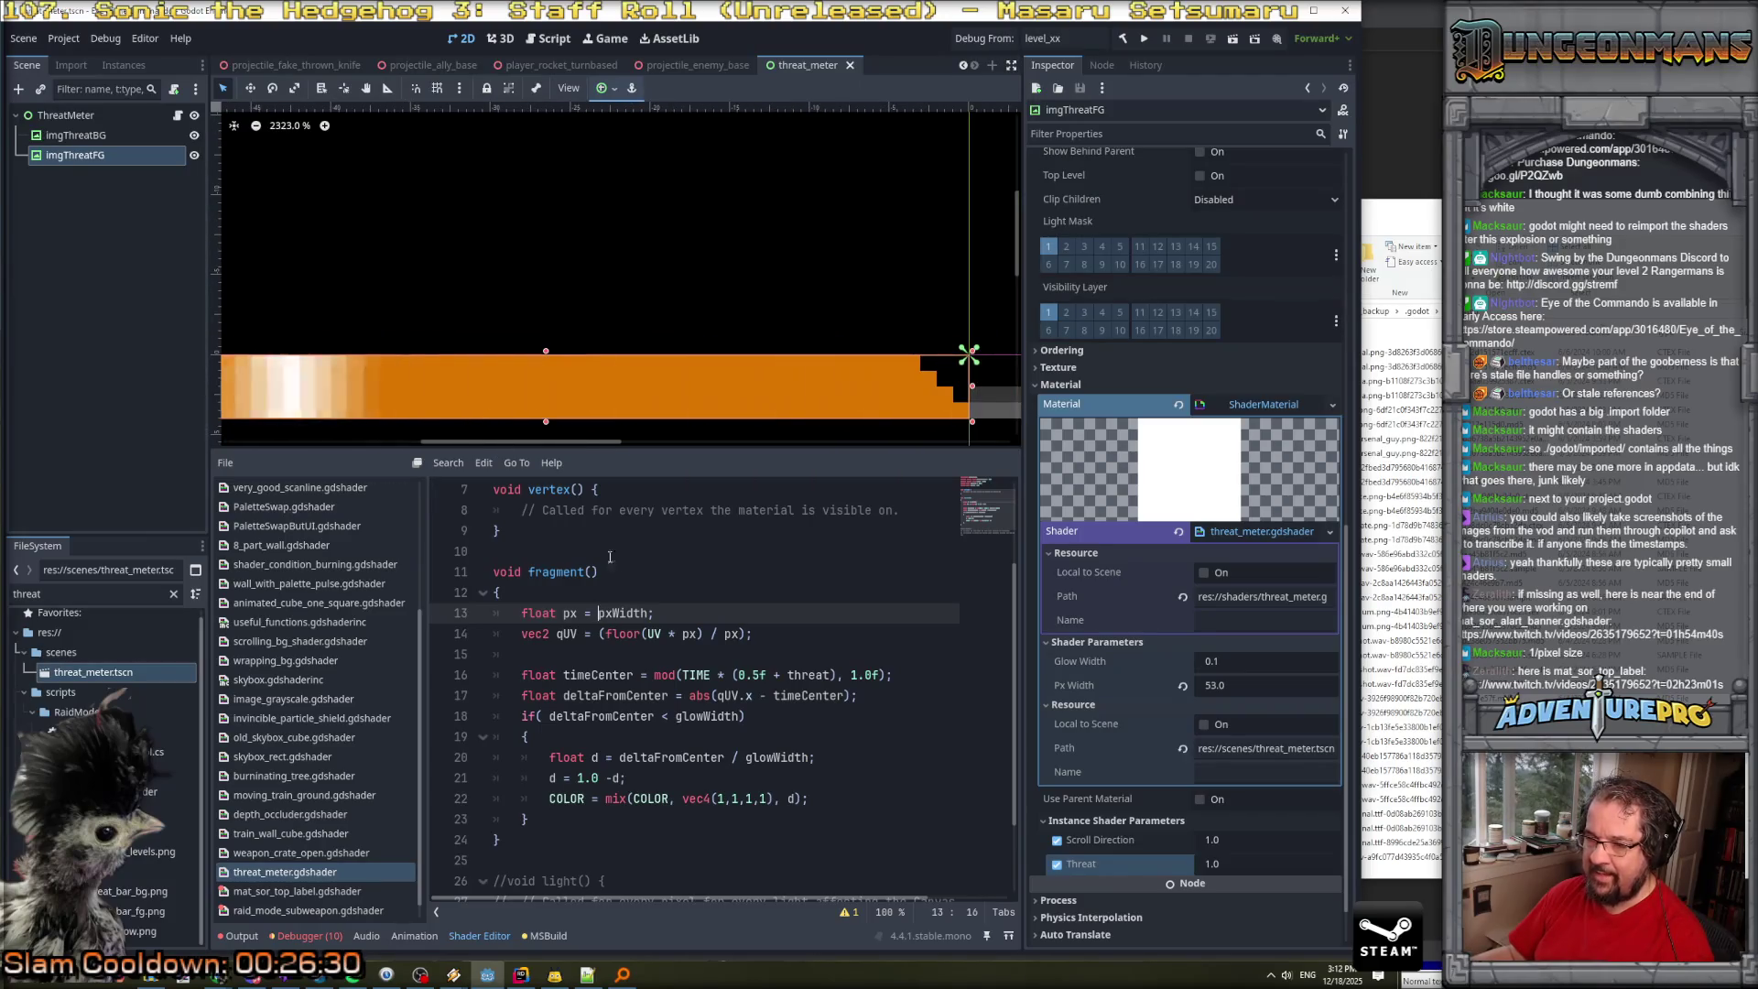
scroll(761, 593, up, 2)
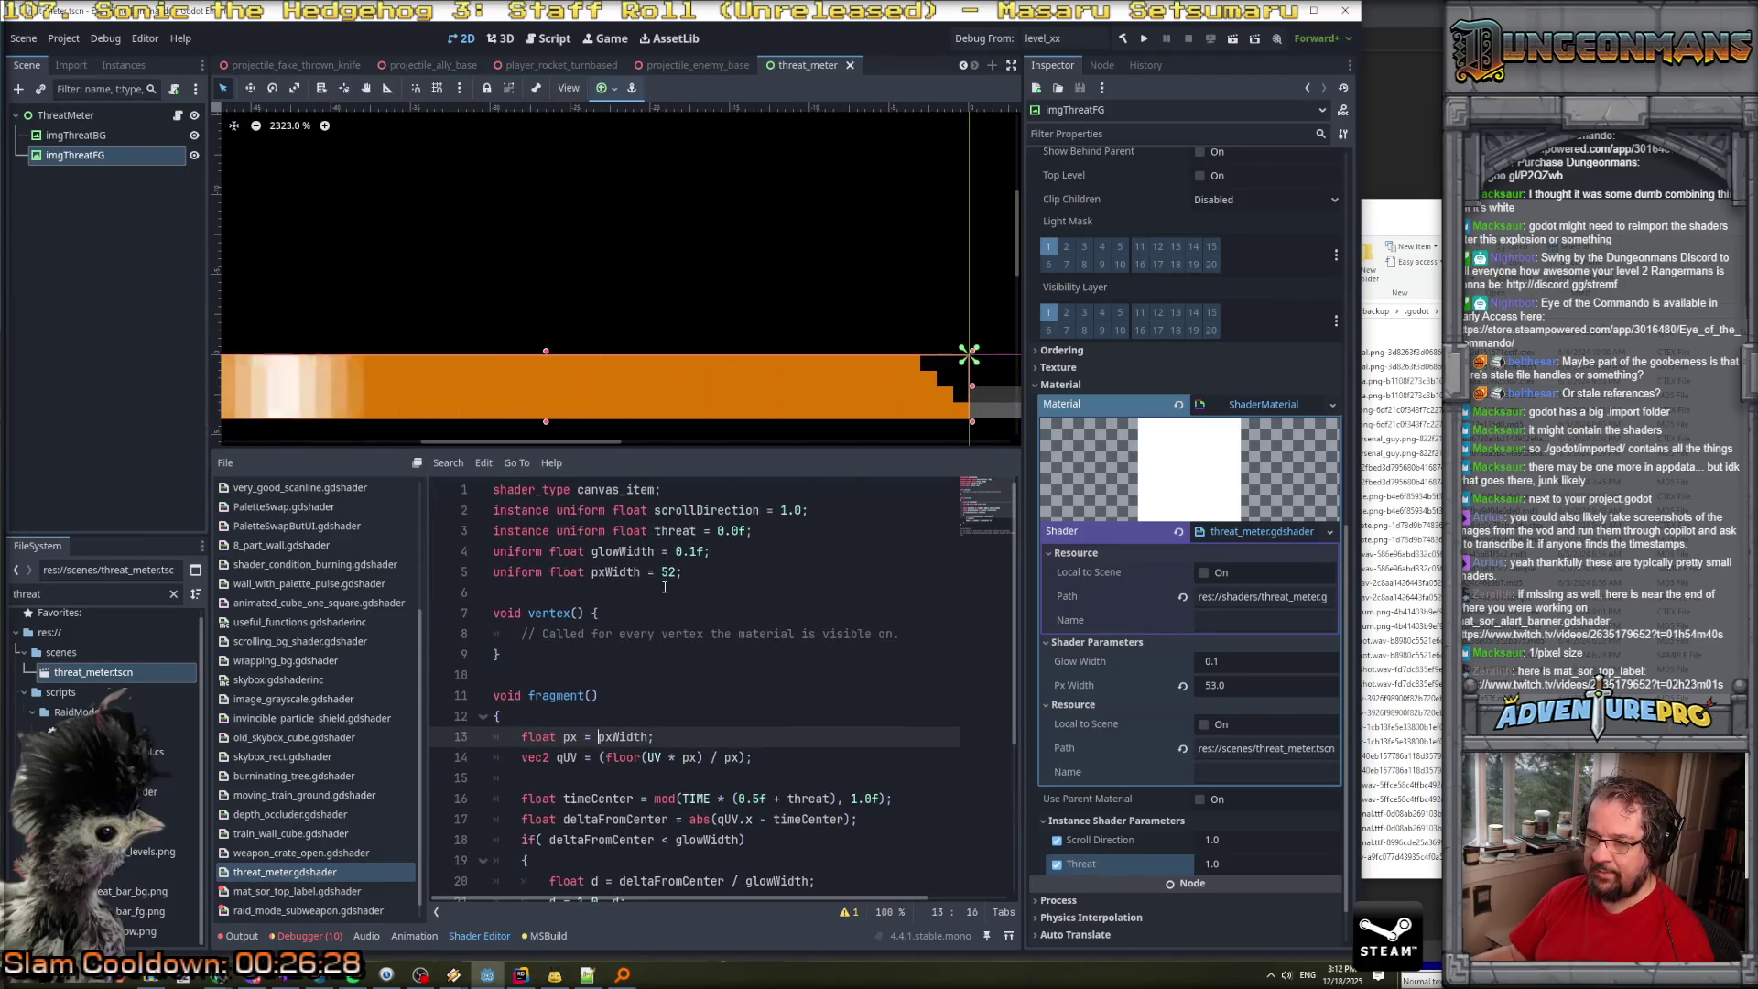
scroll(682, 579, down, 3)
double_click(693, 611)
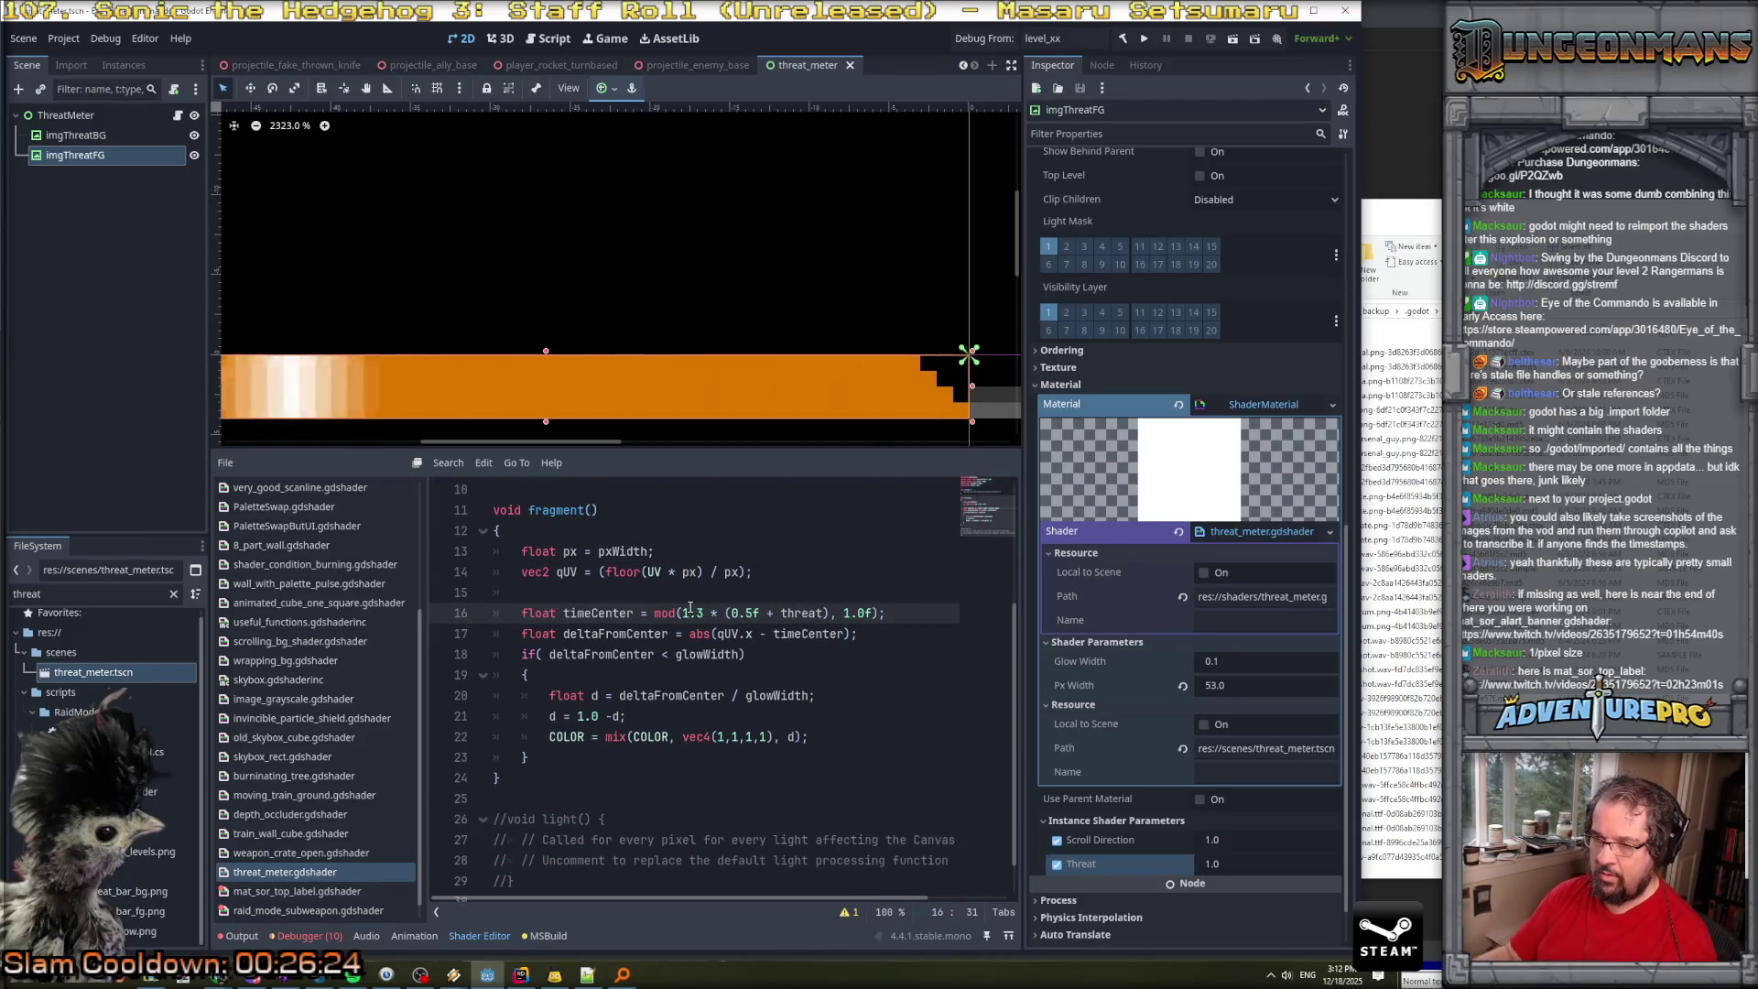
Try 1.3 in place of TIME in the glow timing, then restore TIME.
text(1.3)
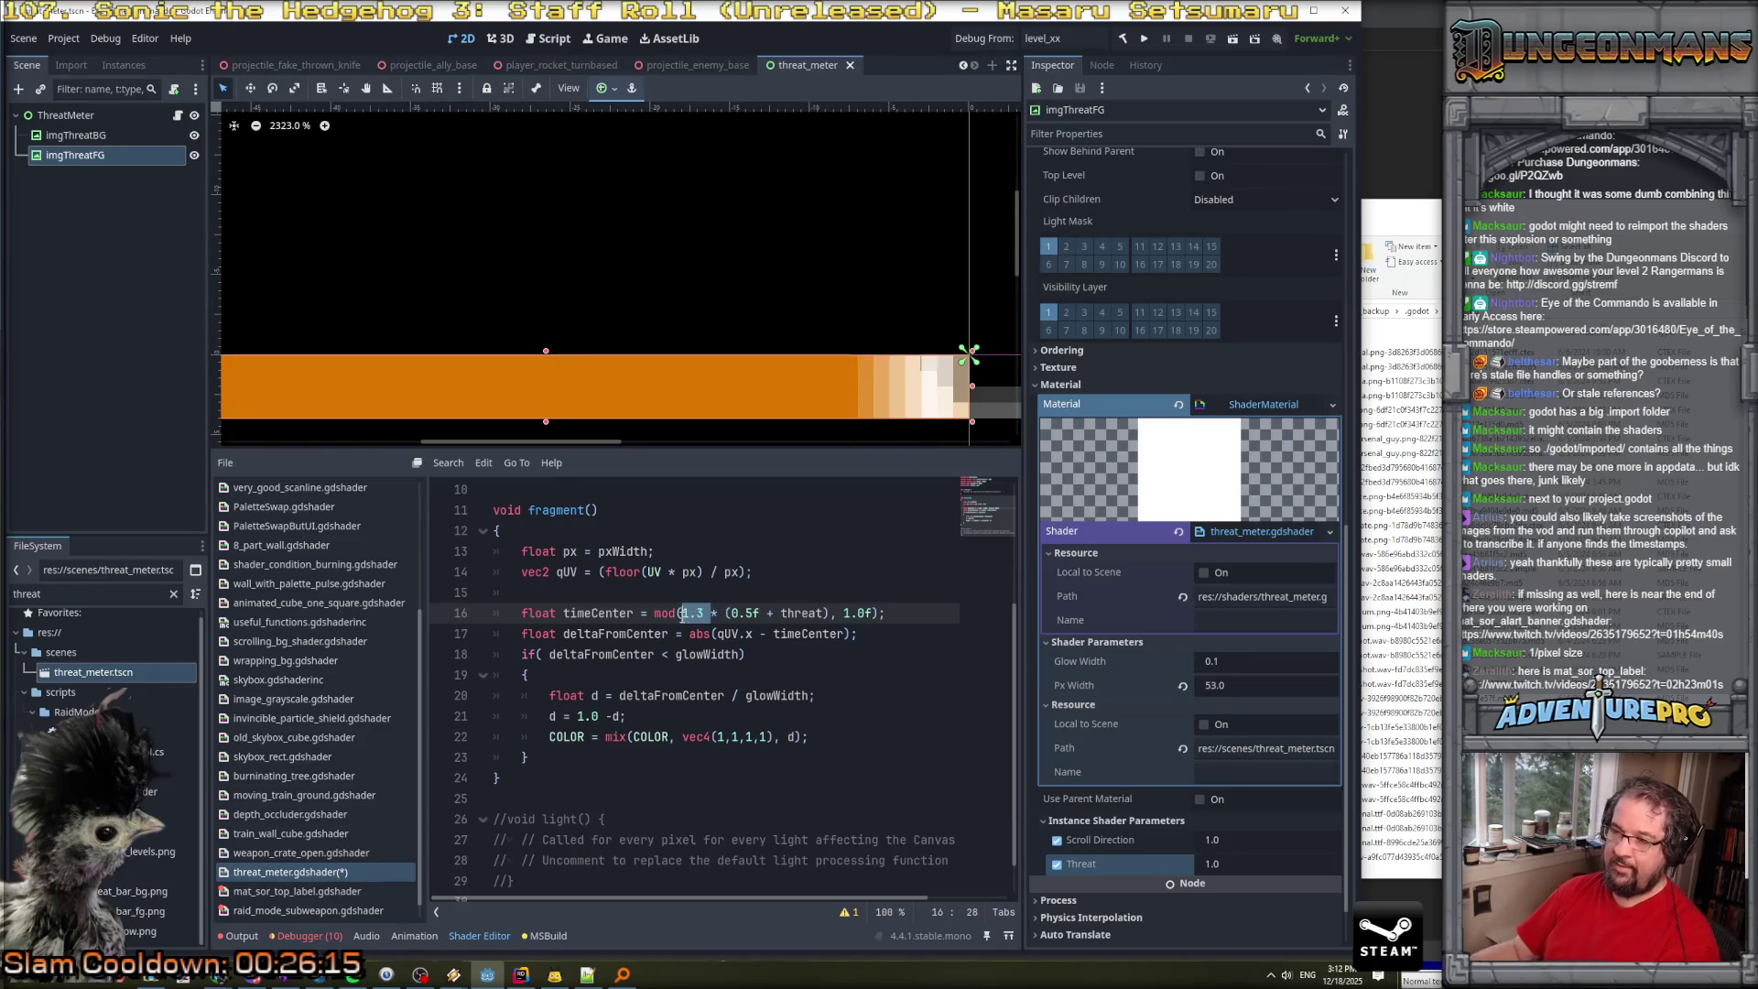
text(TIME)
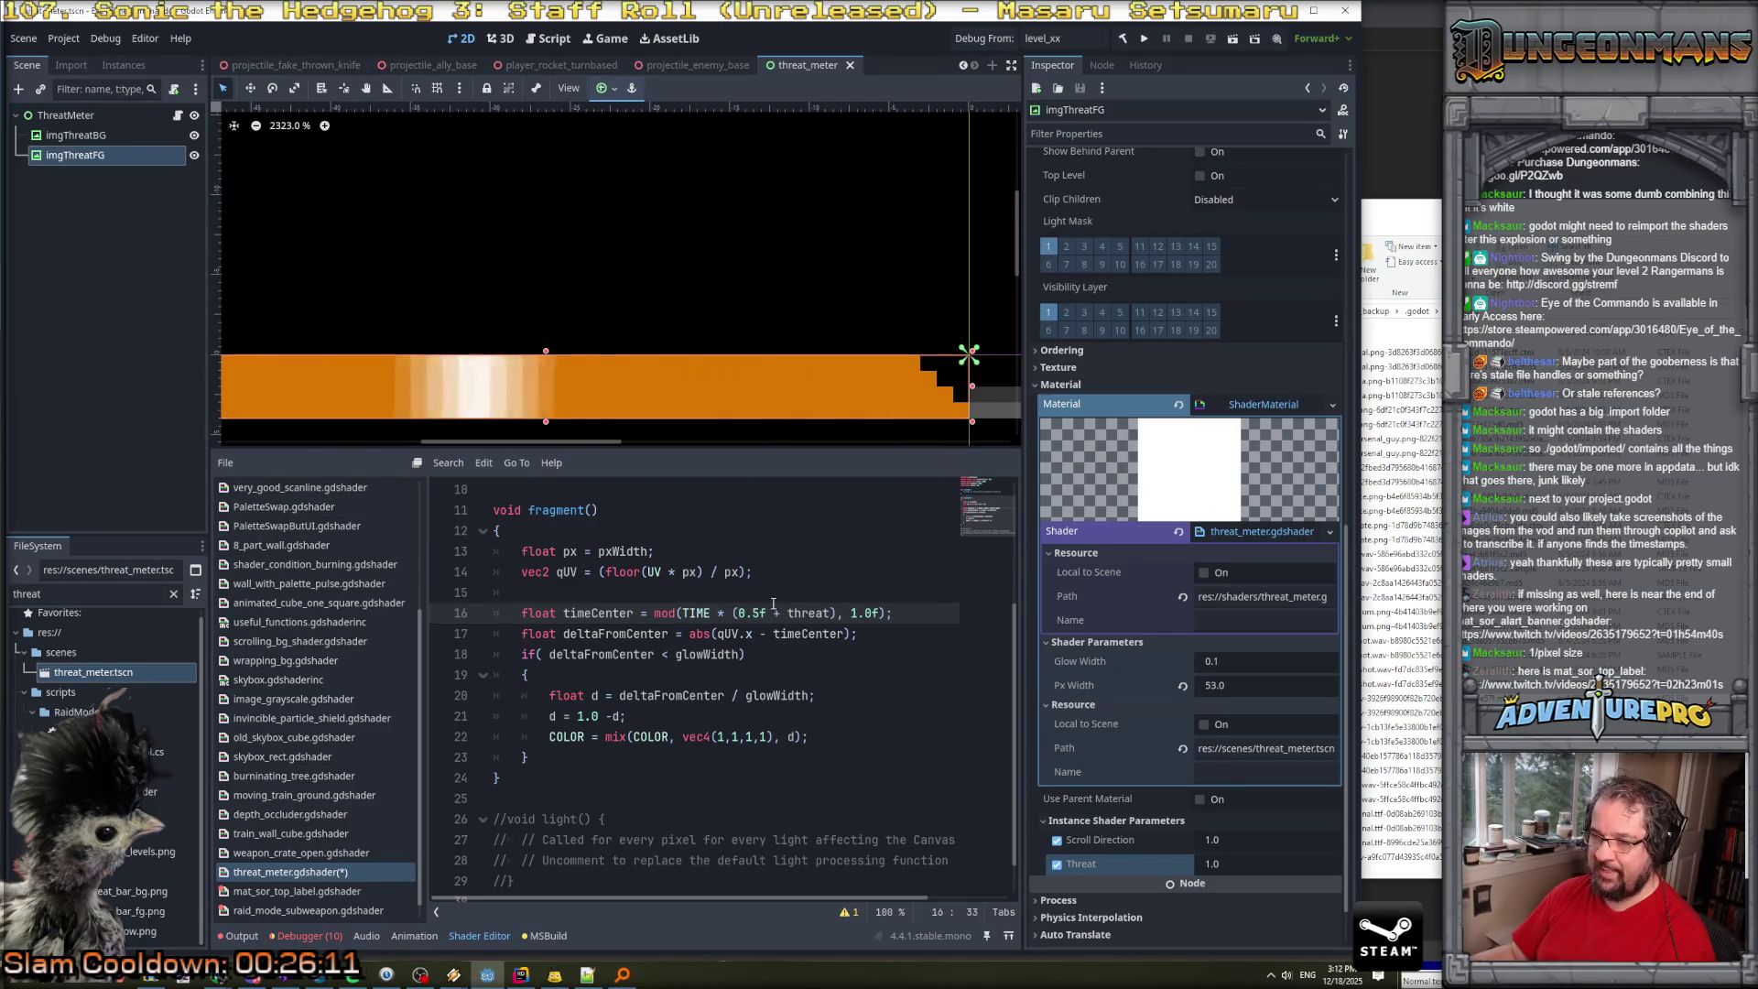
scroll(771, 584, up, 3)
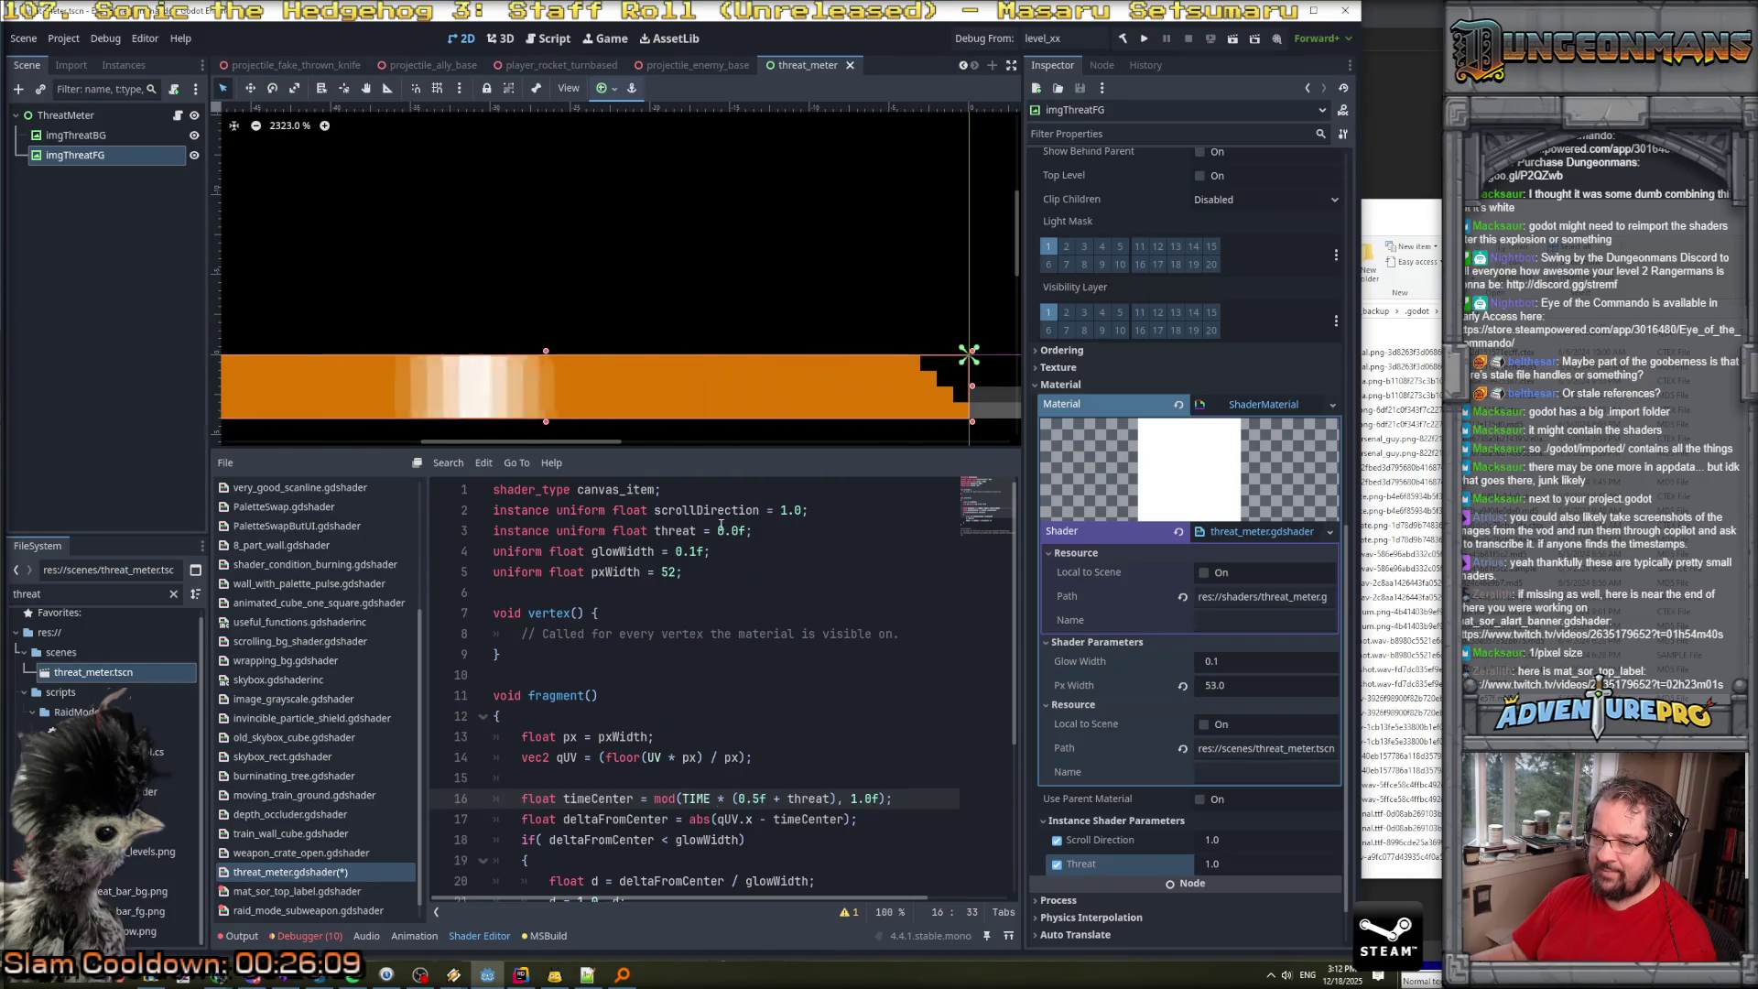
scroll(695, 553, down, 1)
scroll(723, 538, up, 1)
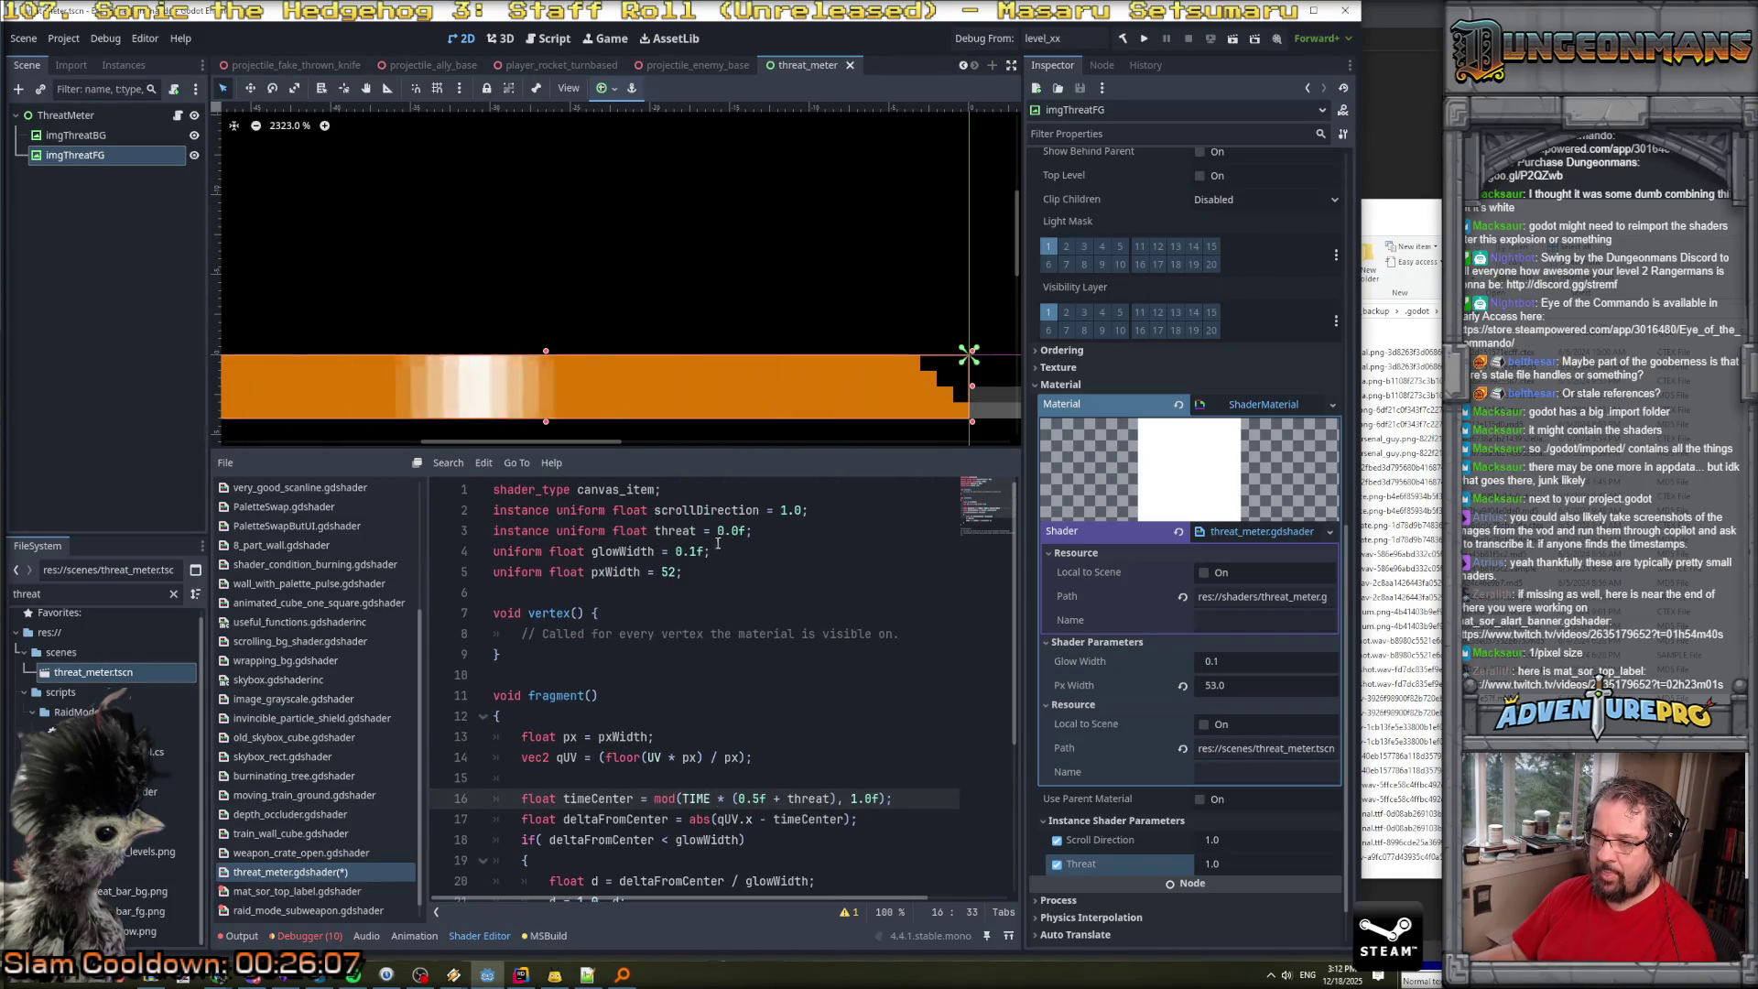
scroll(733, 586, down, 2)
Try 0.1f as the glow speed constant, then restore it to 0.5f.
click(756, 675)
key(BackSpace)
text(1)
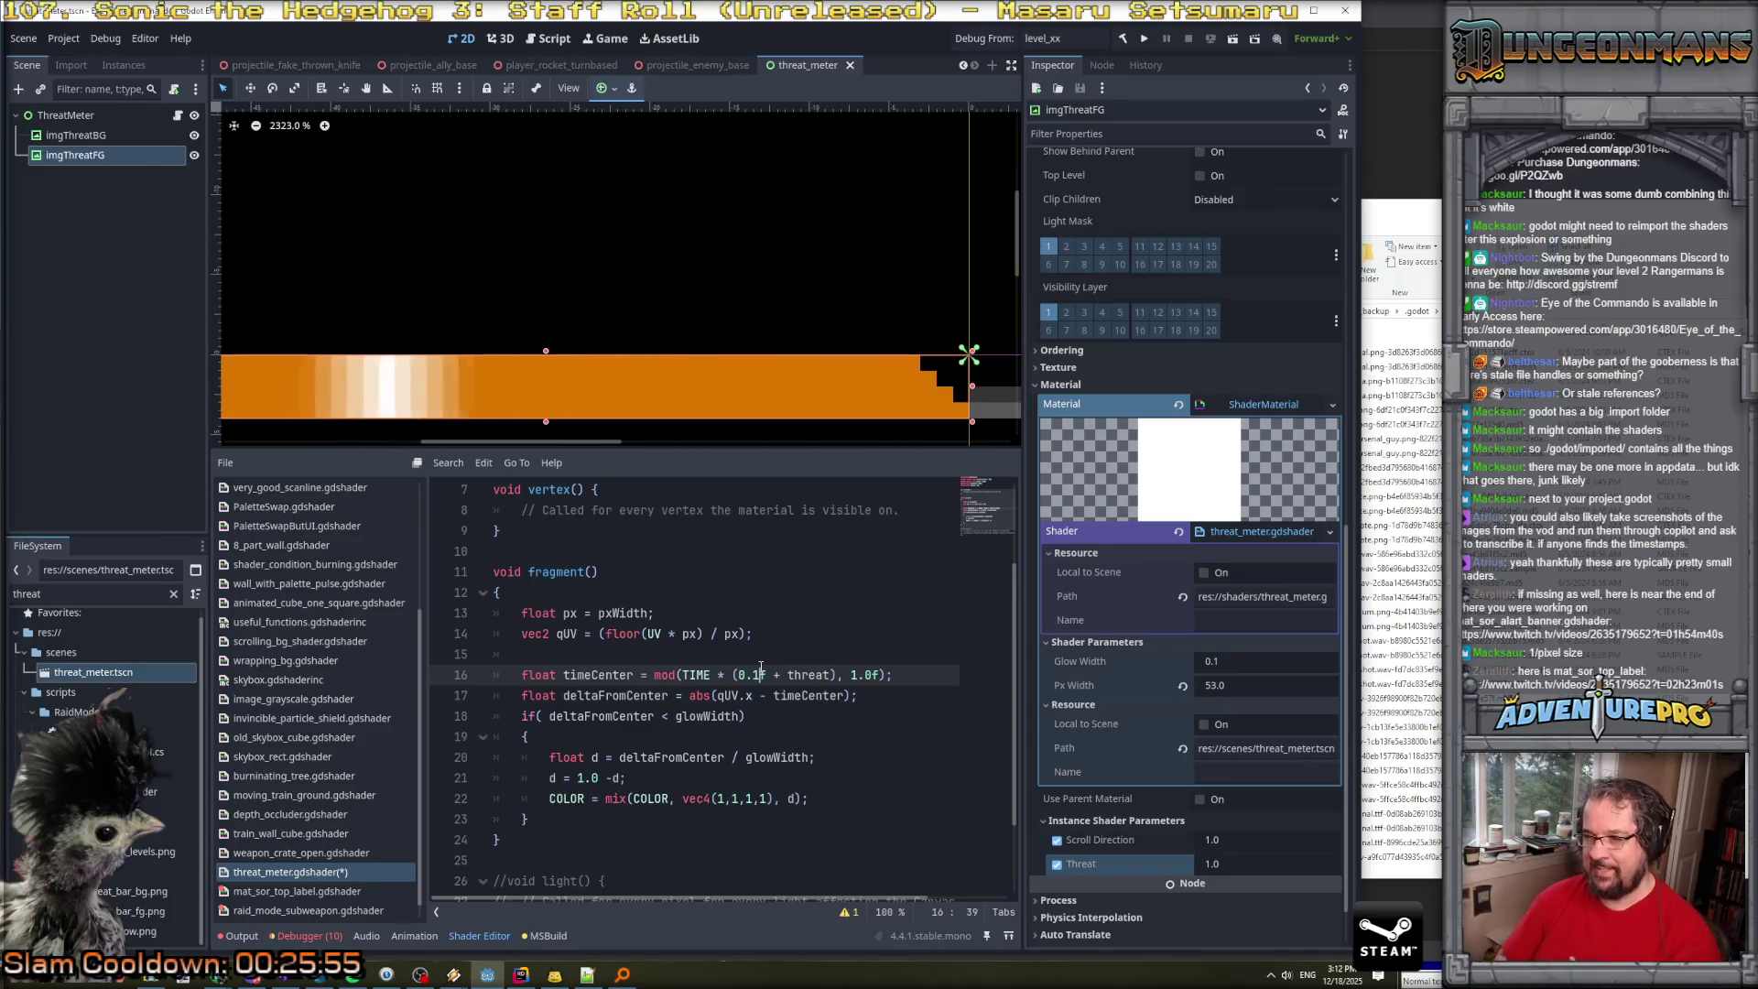
key(BackSpace)
text(5)
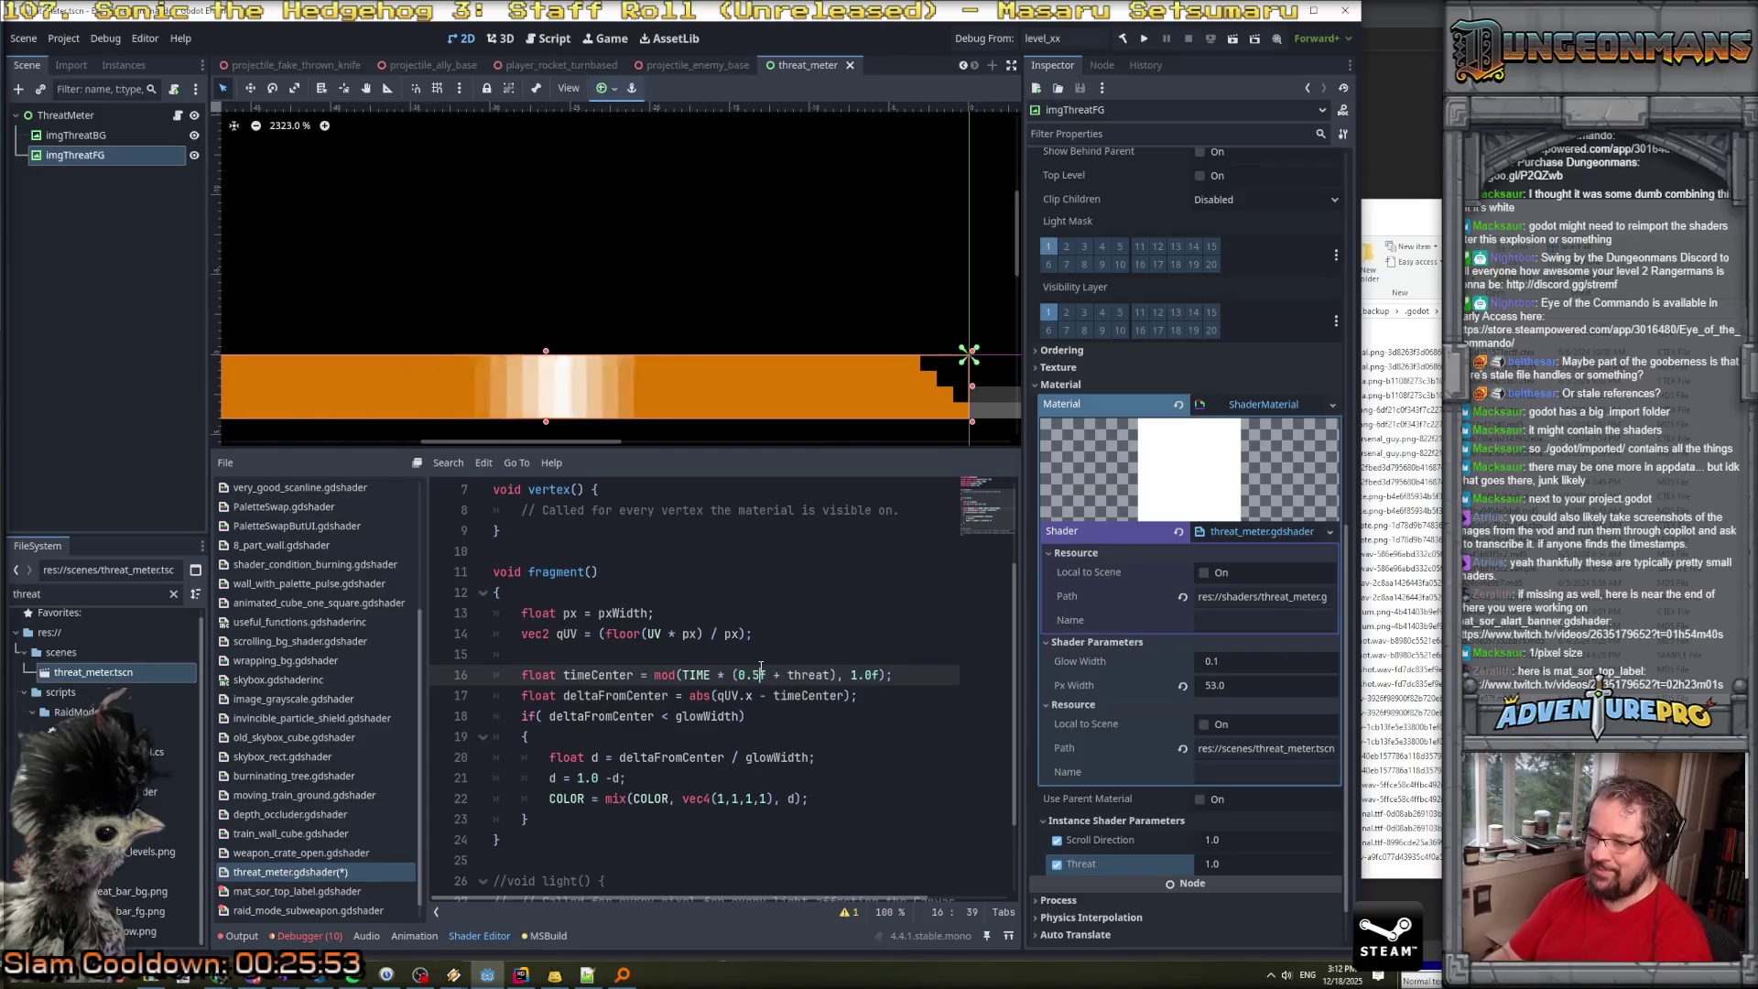
Add 'float timeVal = mod(TIME * (0.5f + threat), 1.0f);' below the px line.
click(792, 632)
click(786, 612)
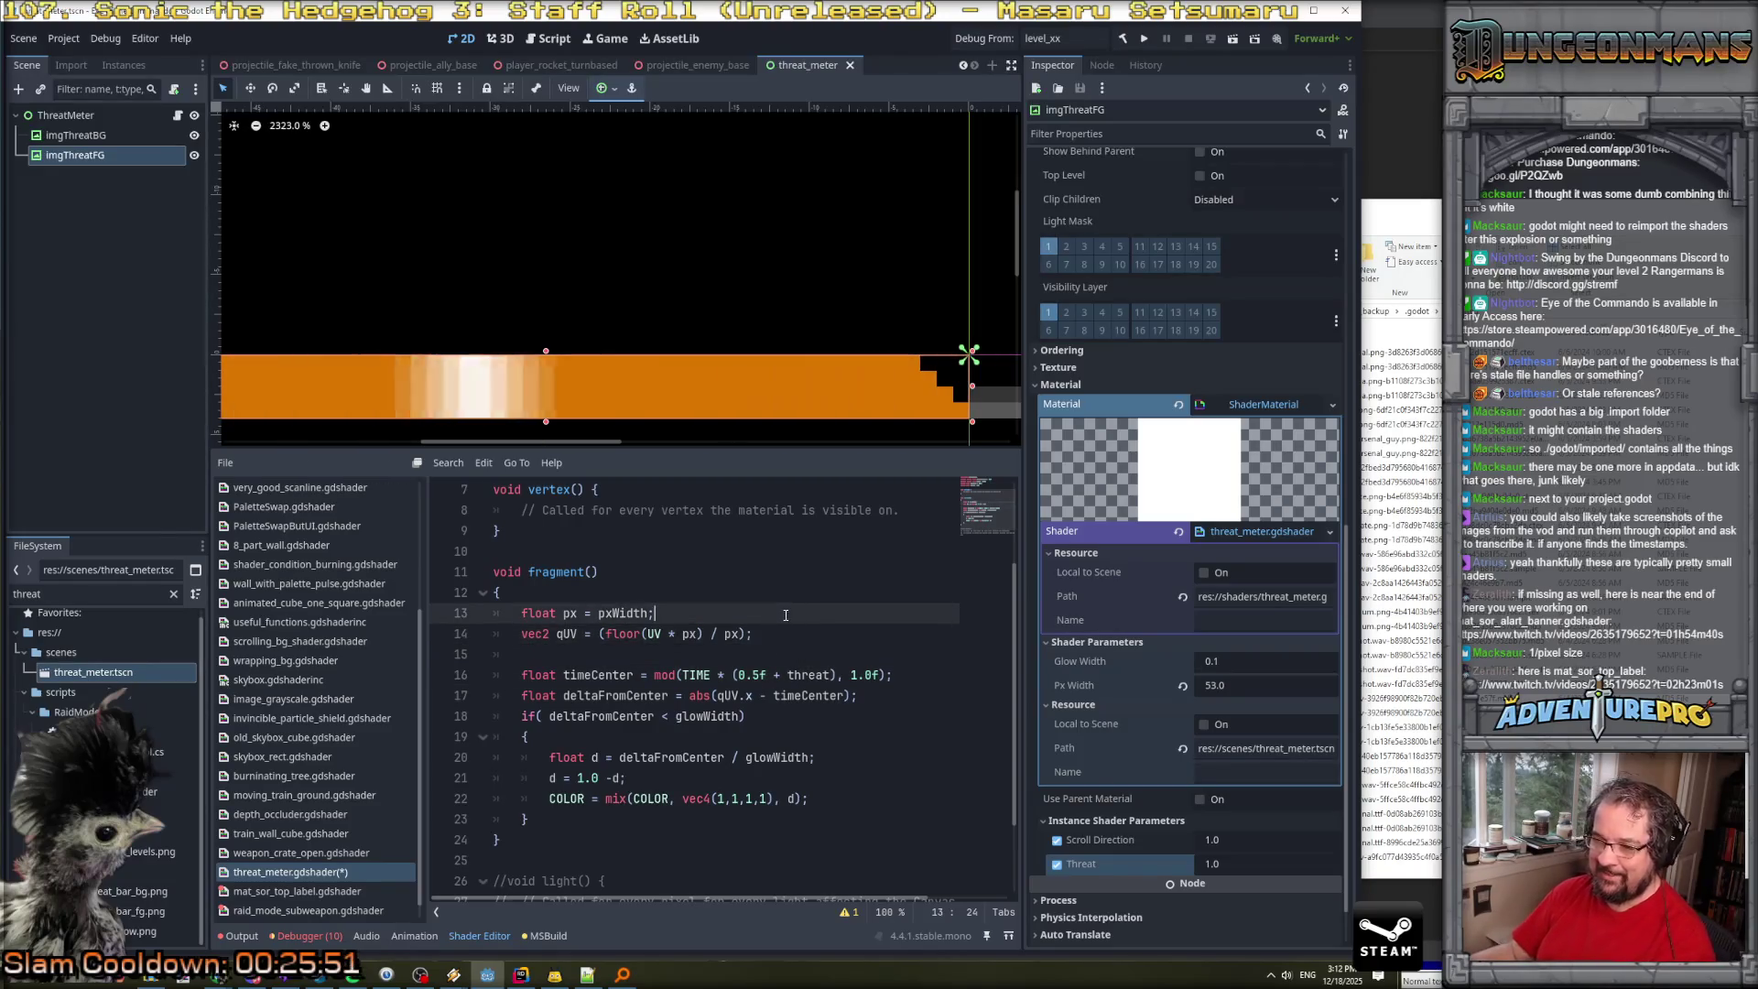
key(Return)
text(float time)
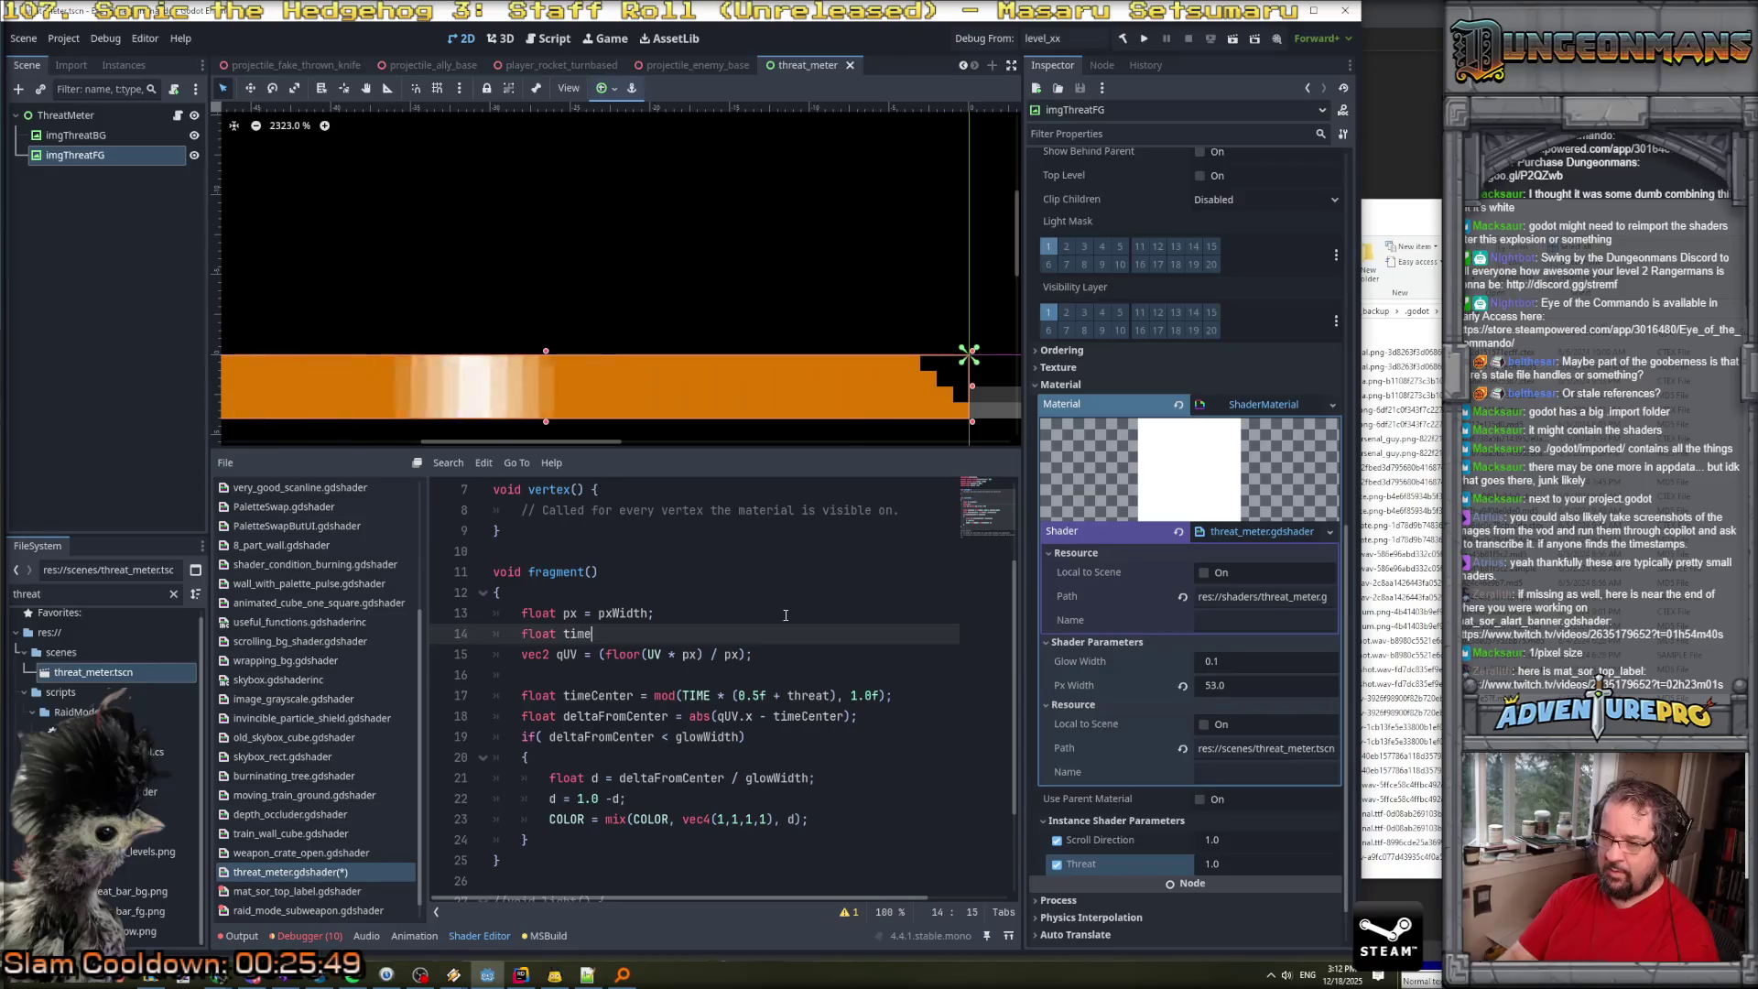
text(Val = mod)
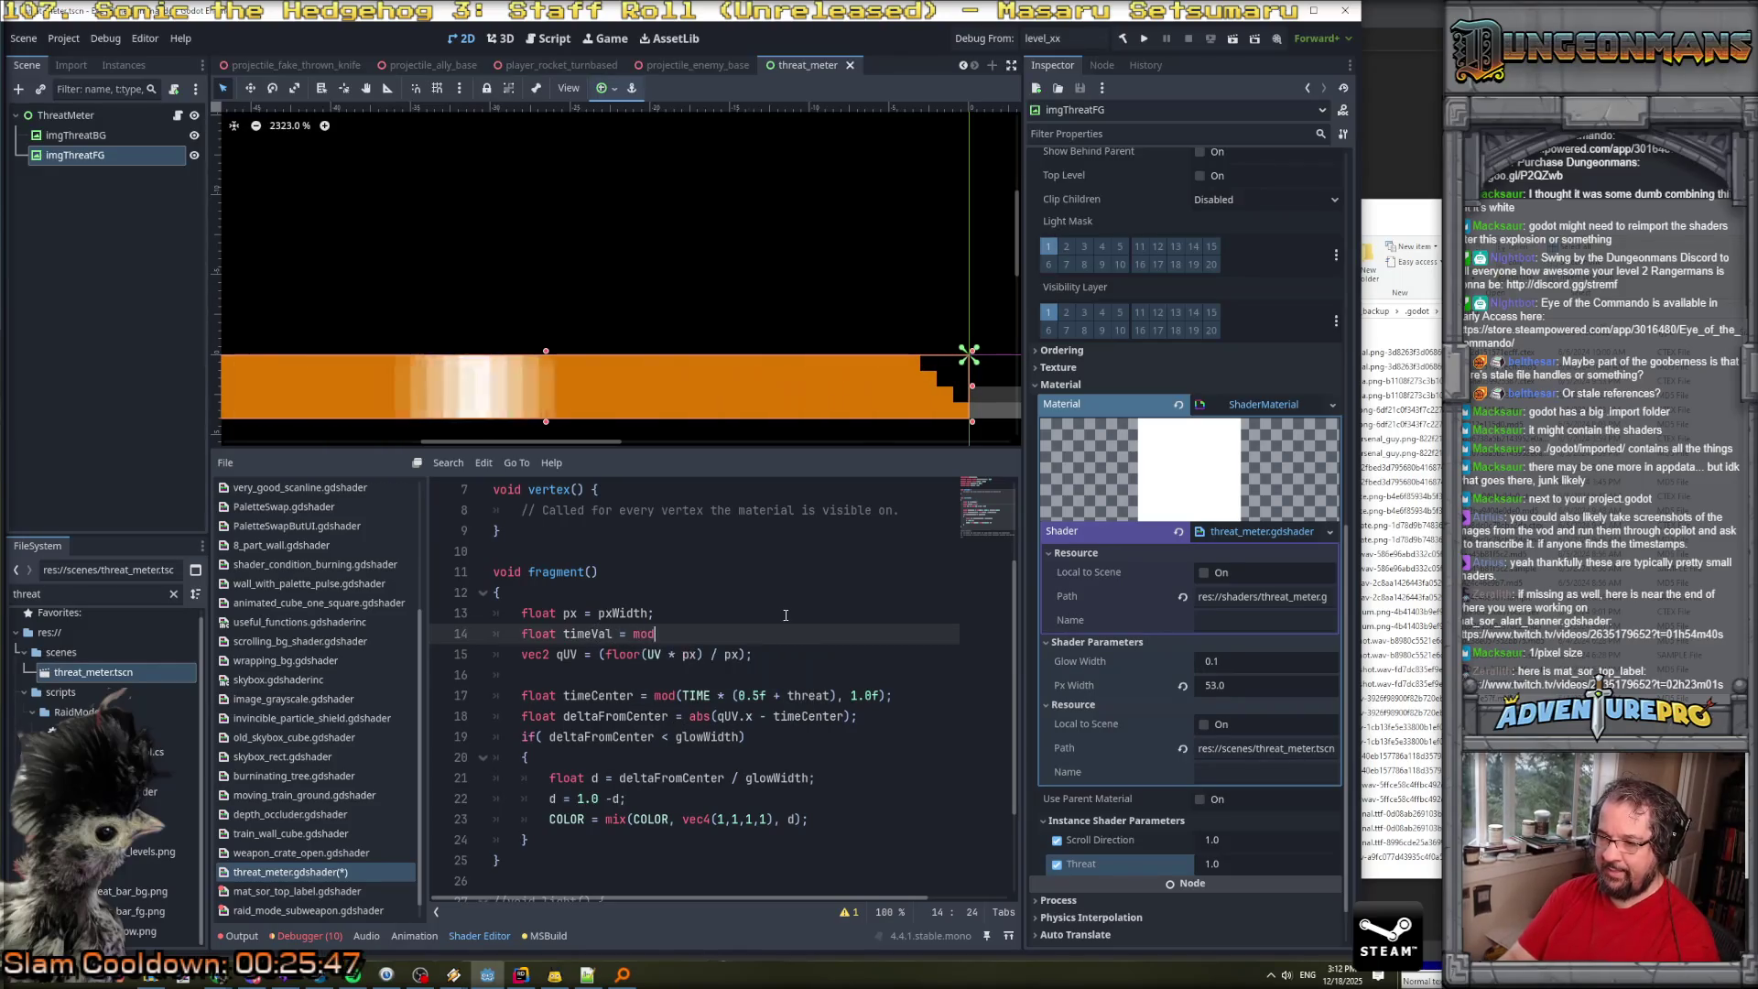
text((TIME * (0.5f )
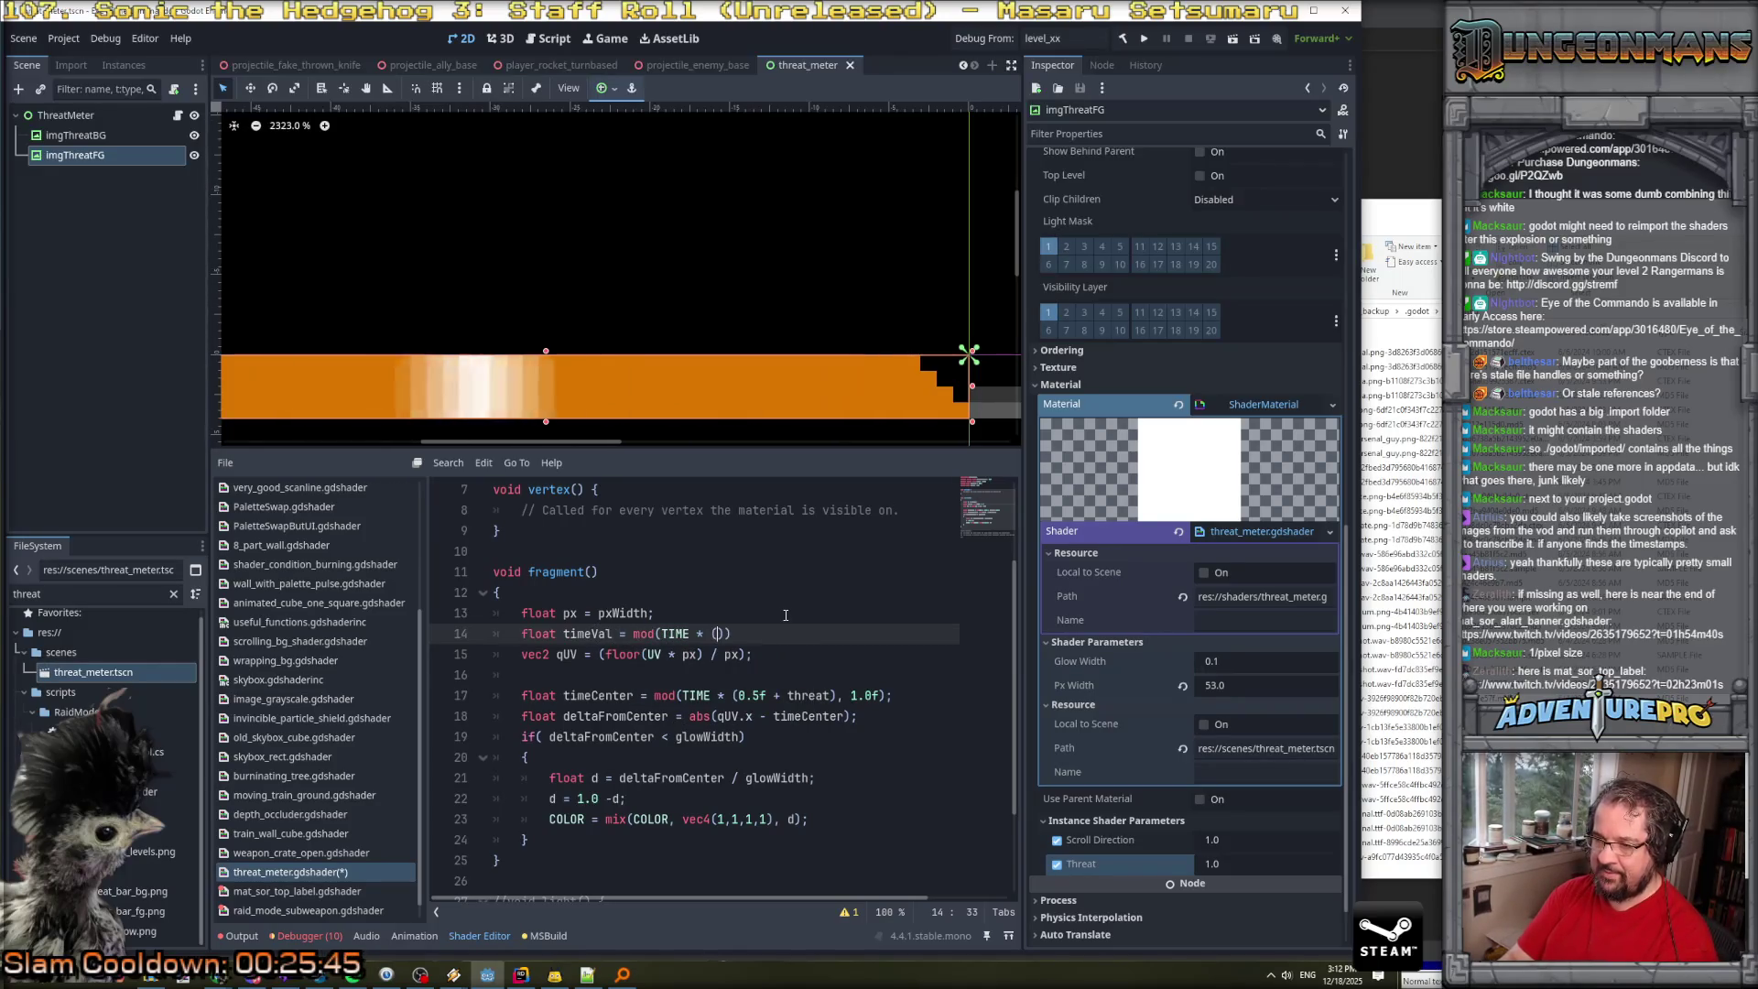
text(+ threat), 1.0f))
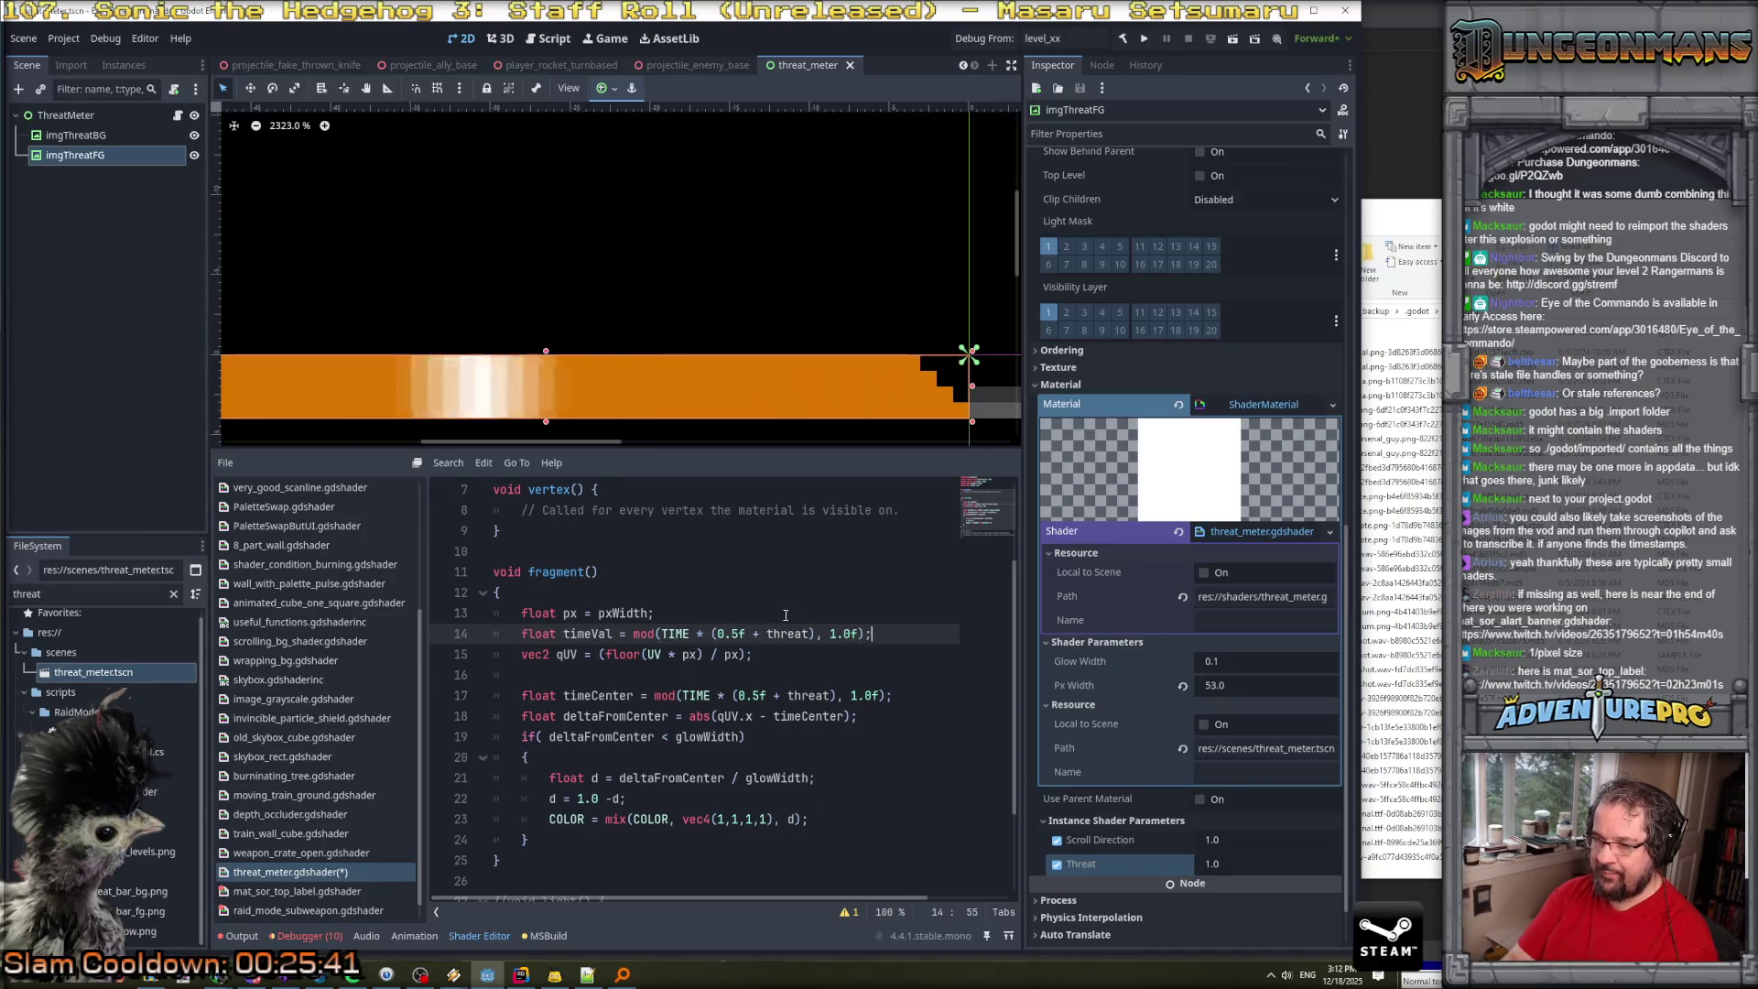
text(;)
Replace the timeCenter mod expression with timeVal.
key(Return)
double_click(588, 635)
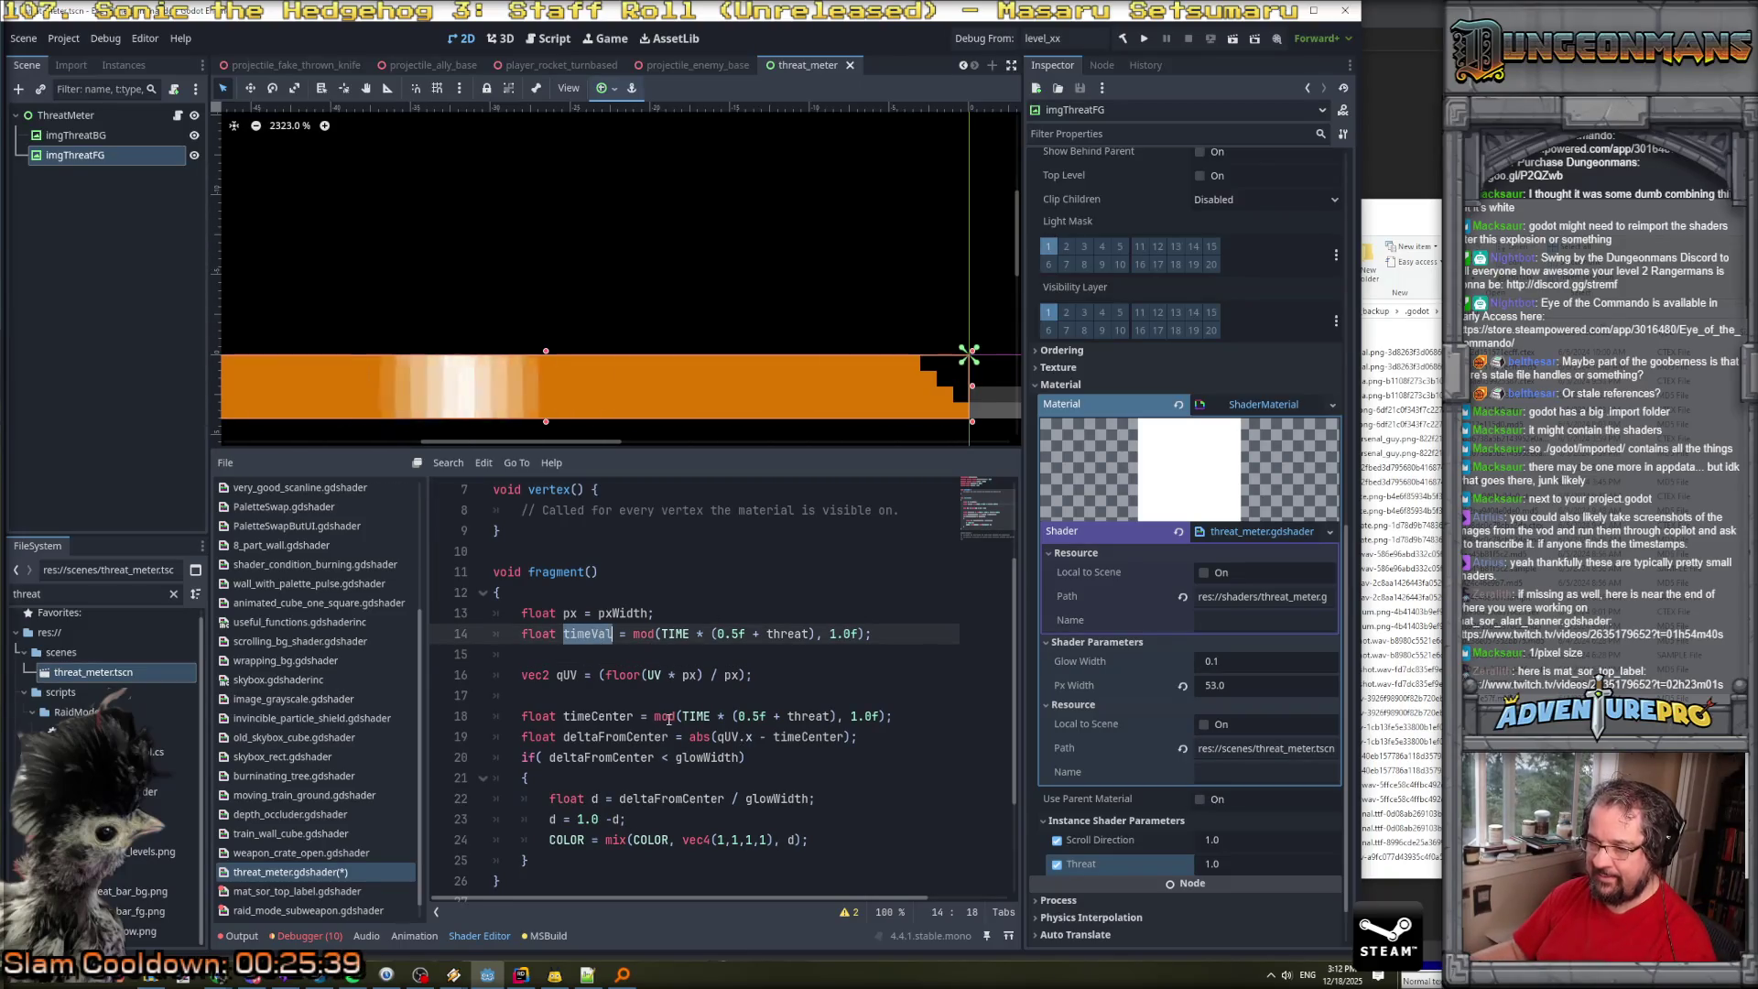
drag(653, 716, 891, 717)
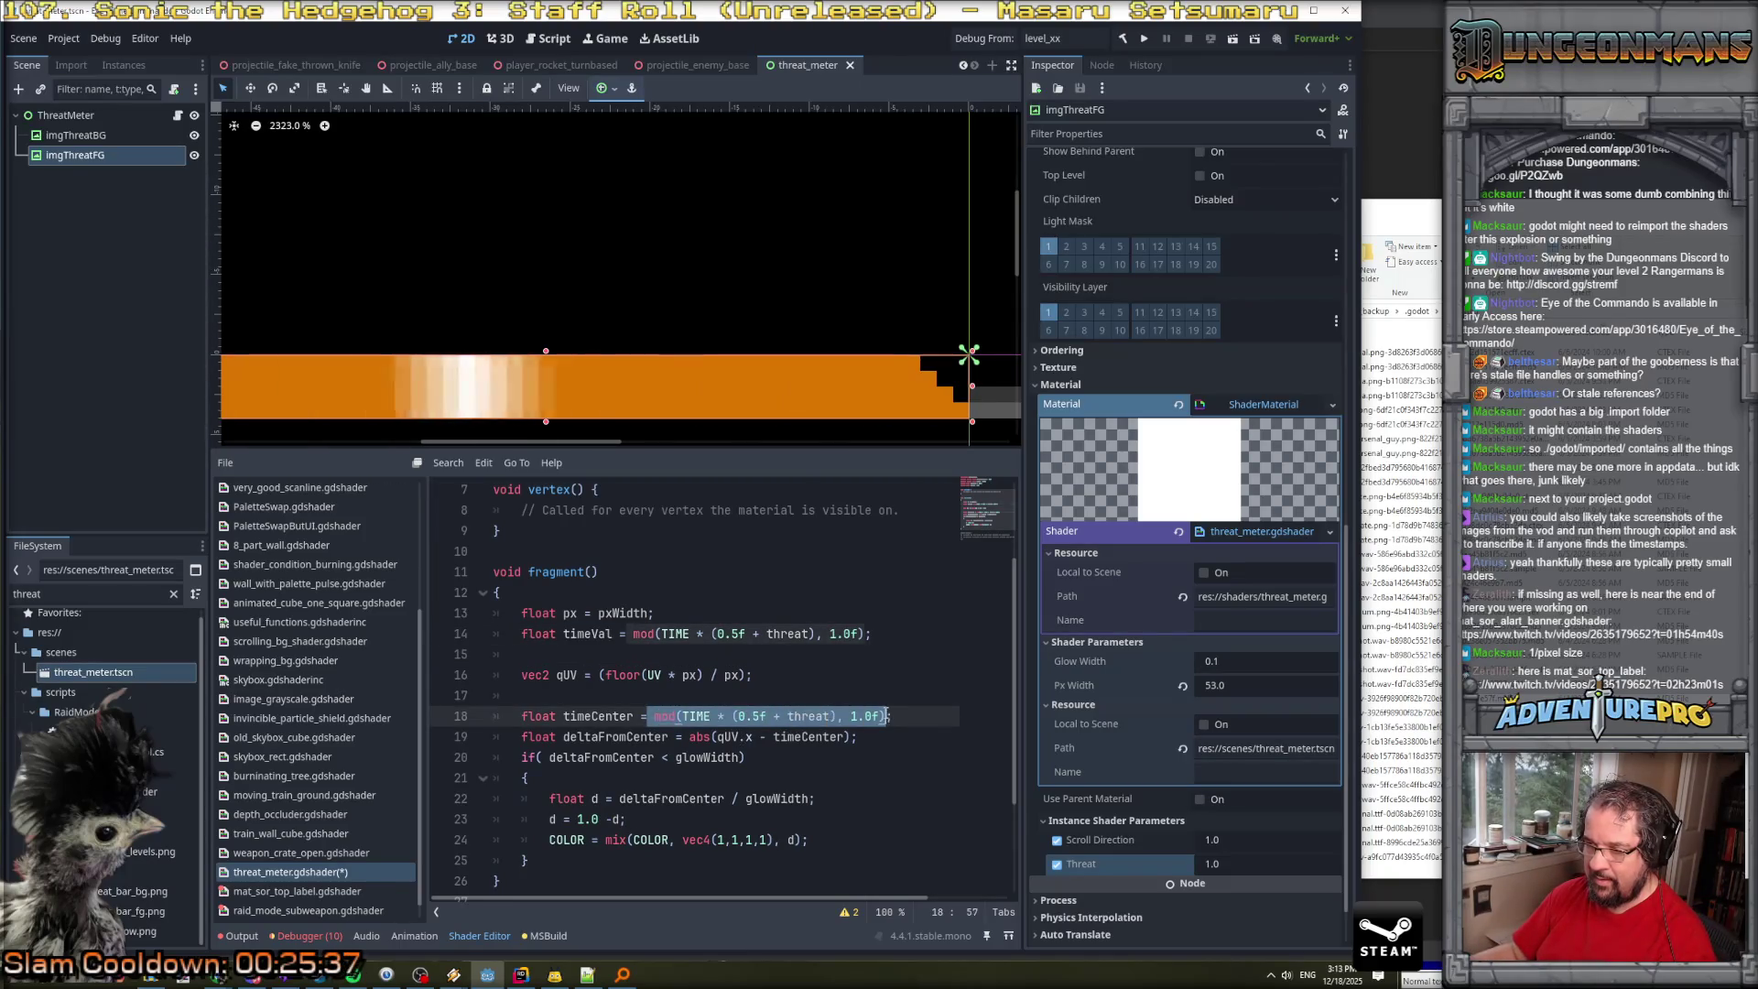
text(timeVal;)
click(653, 716)
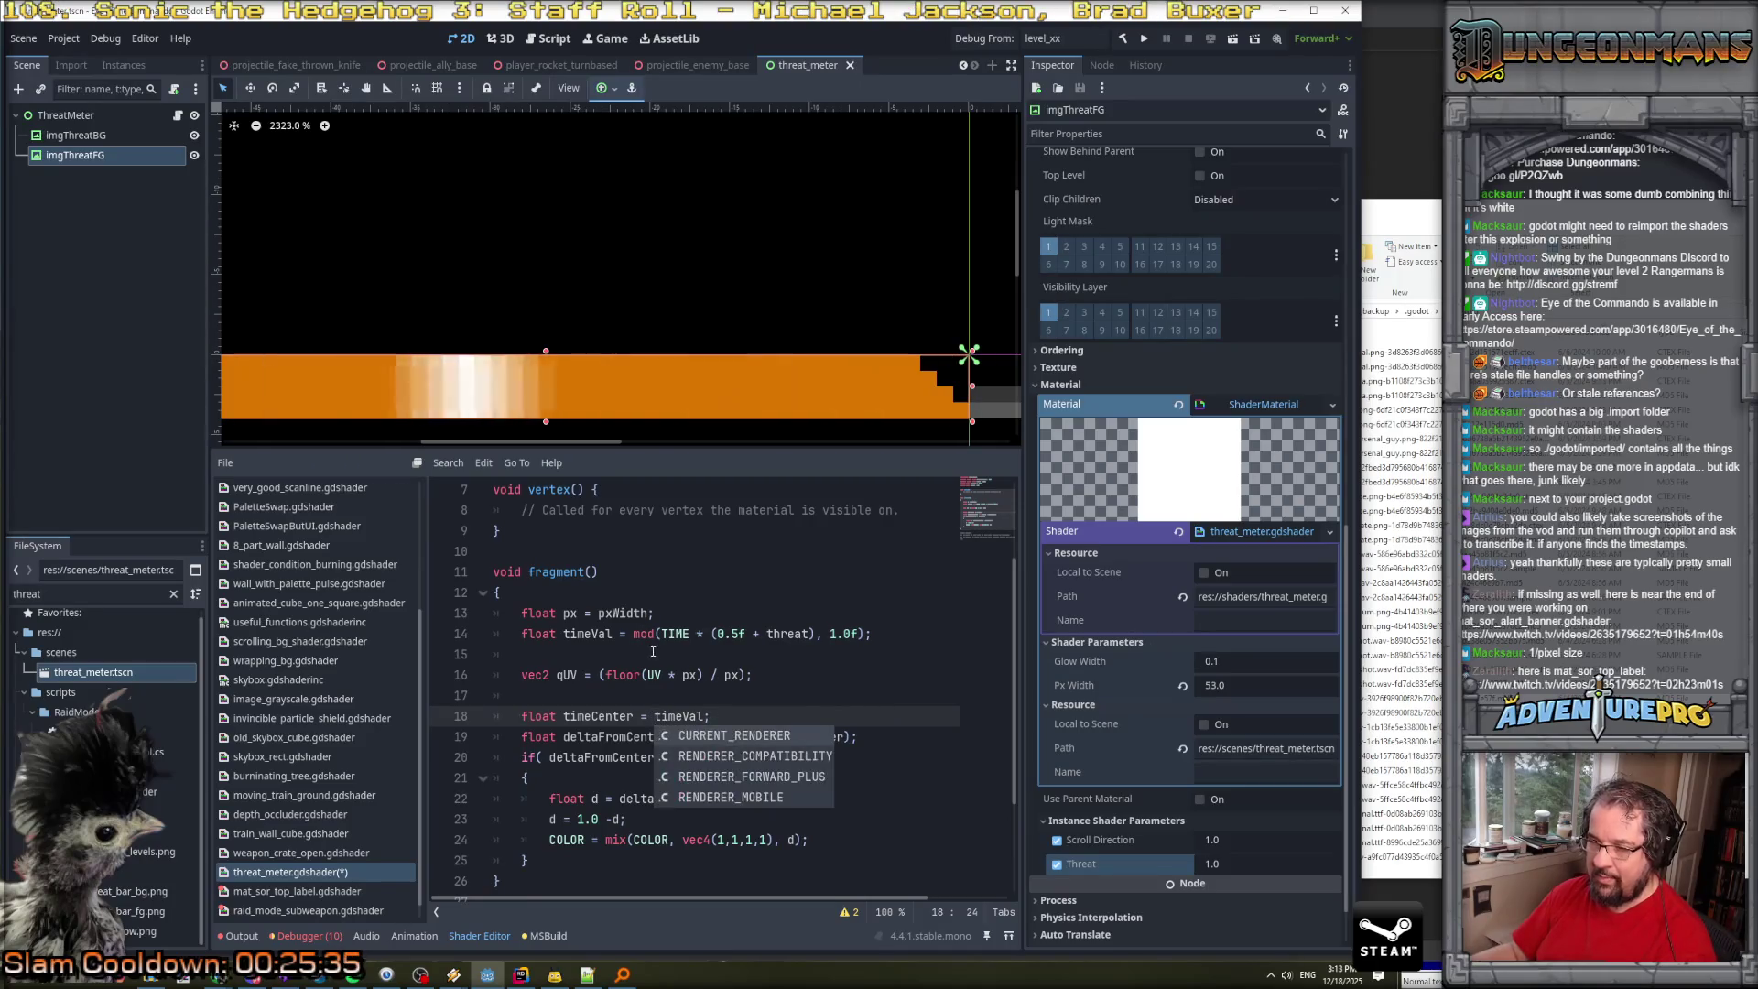
Add 'timeVal = floor(timeVal * px)/ px;' on the blank line, followed by a new line.
click(742, 653)
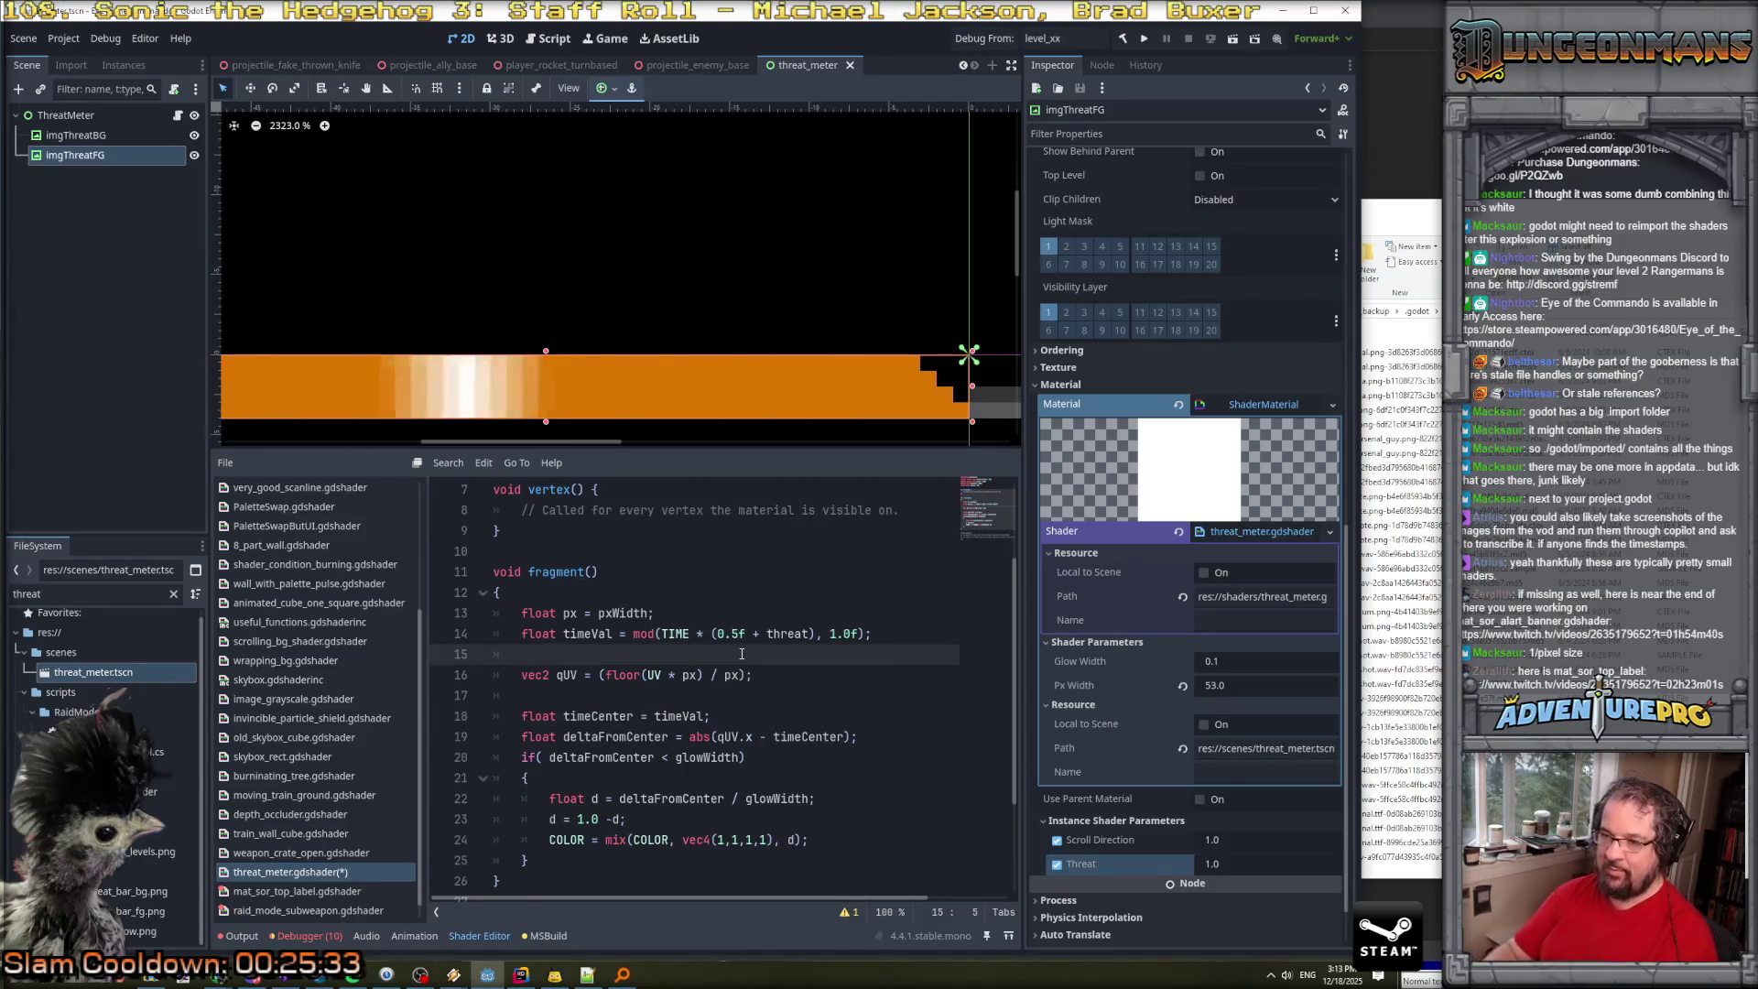
text(timeVal = (fl)
key(BackSpace)
key(BackSpace)
key(BackSpace)
key(BackSpace)
key(BackSpace)
text(floor(time)
key(BackSpace)
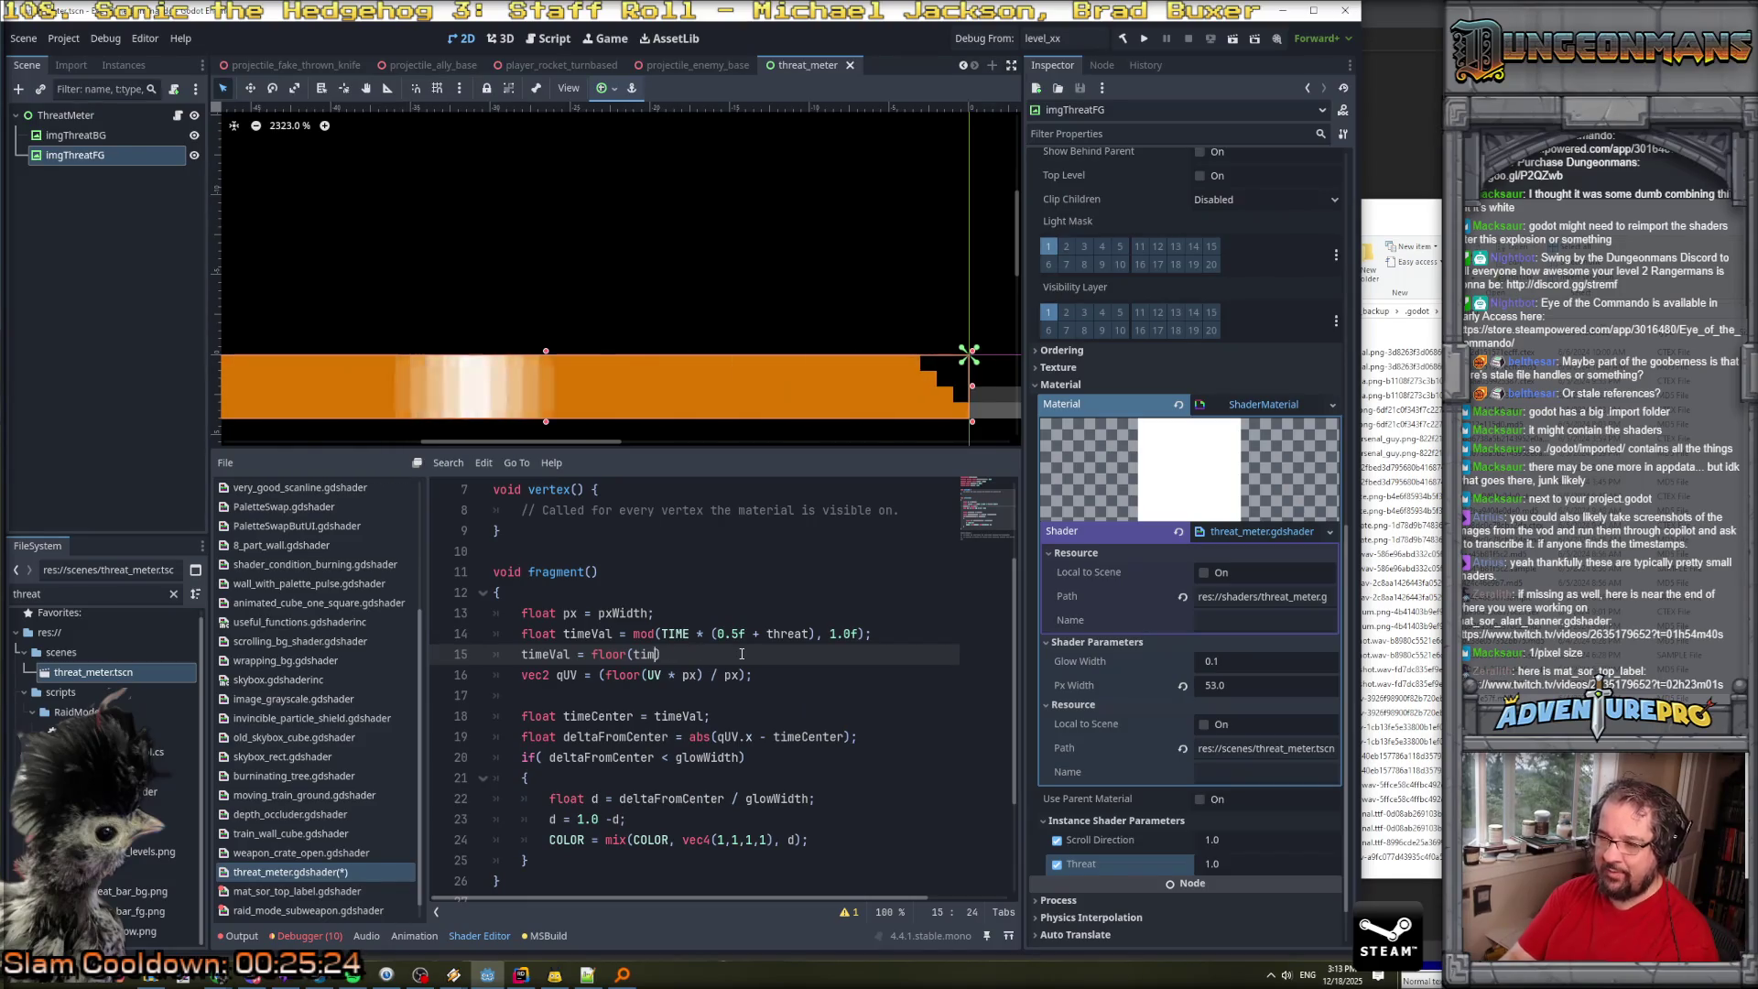
text(e)
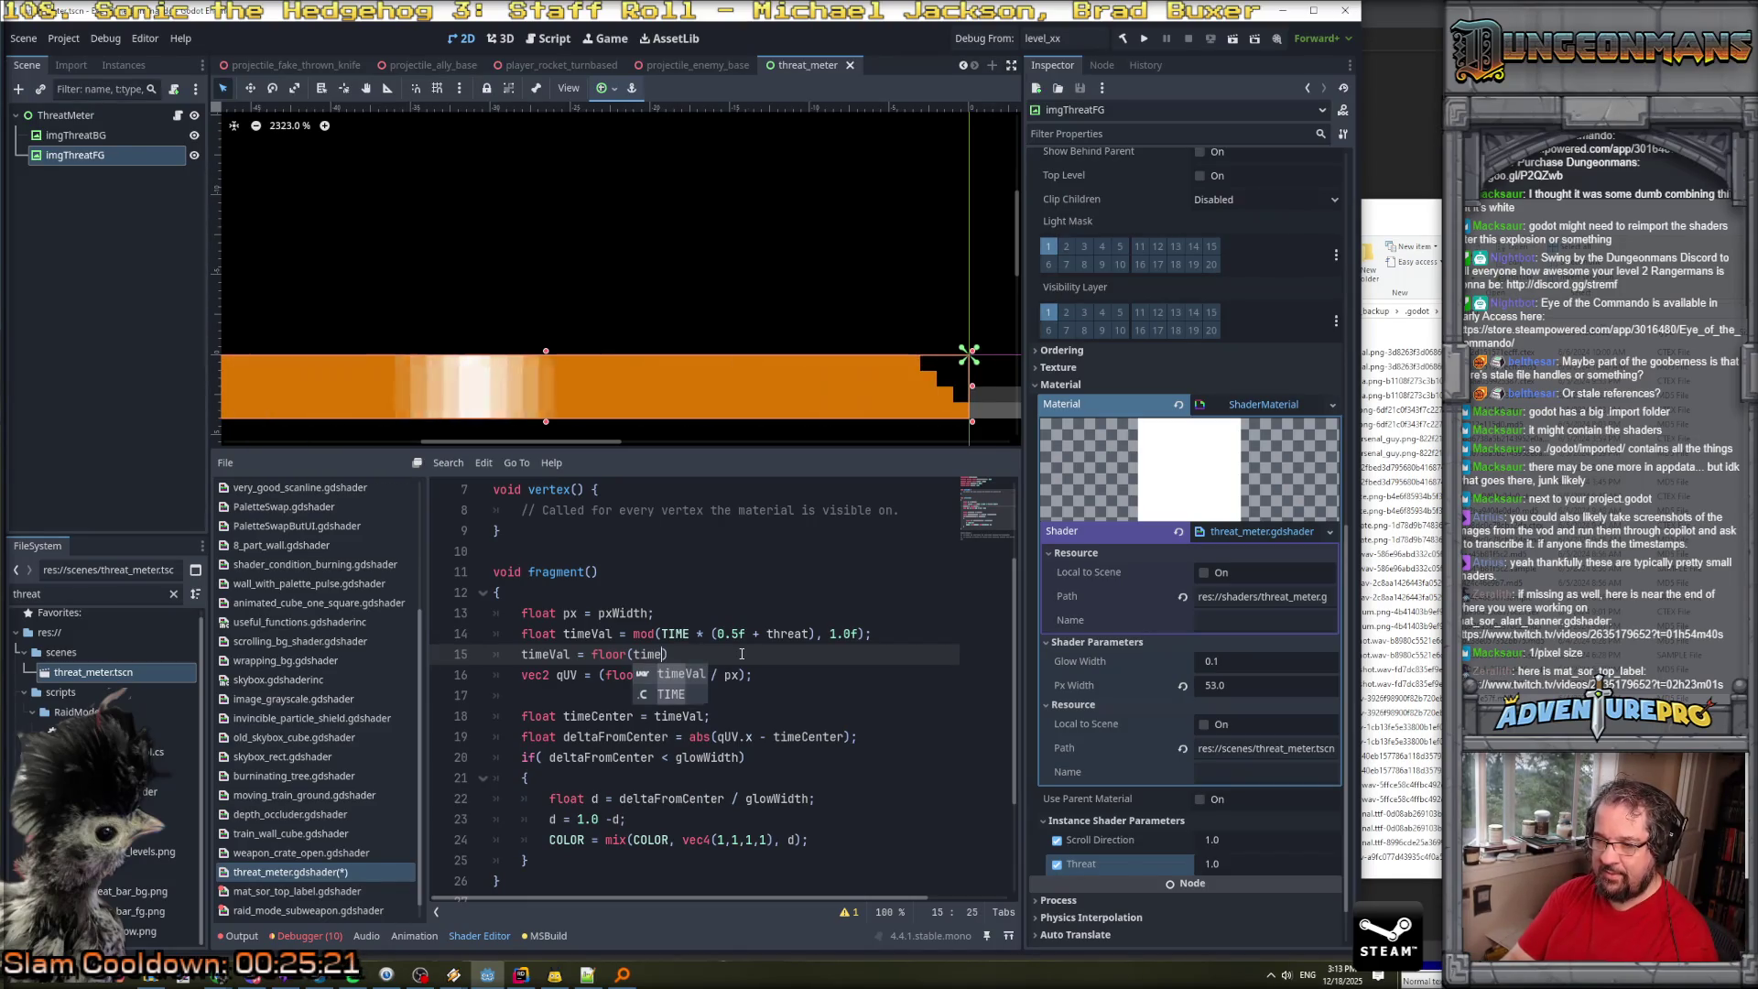
text(Val * px)/ px;)
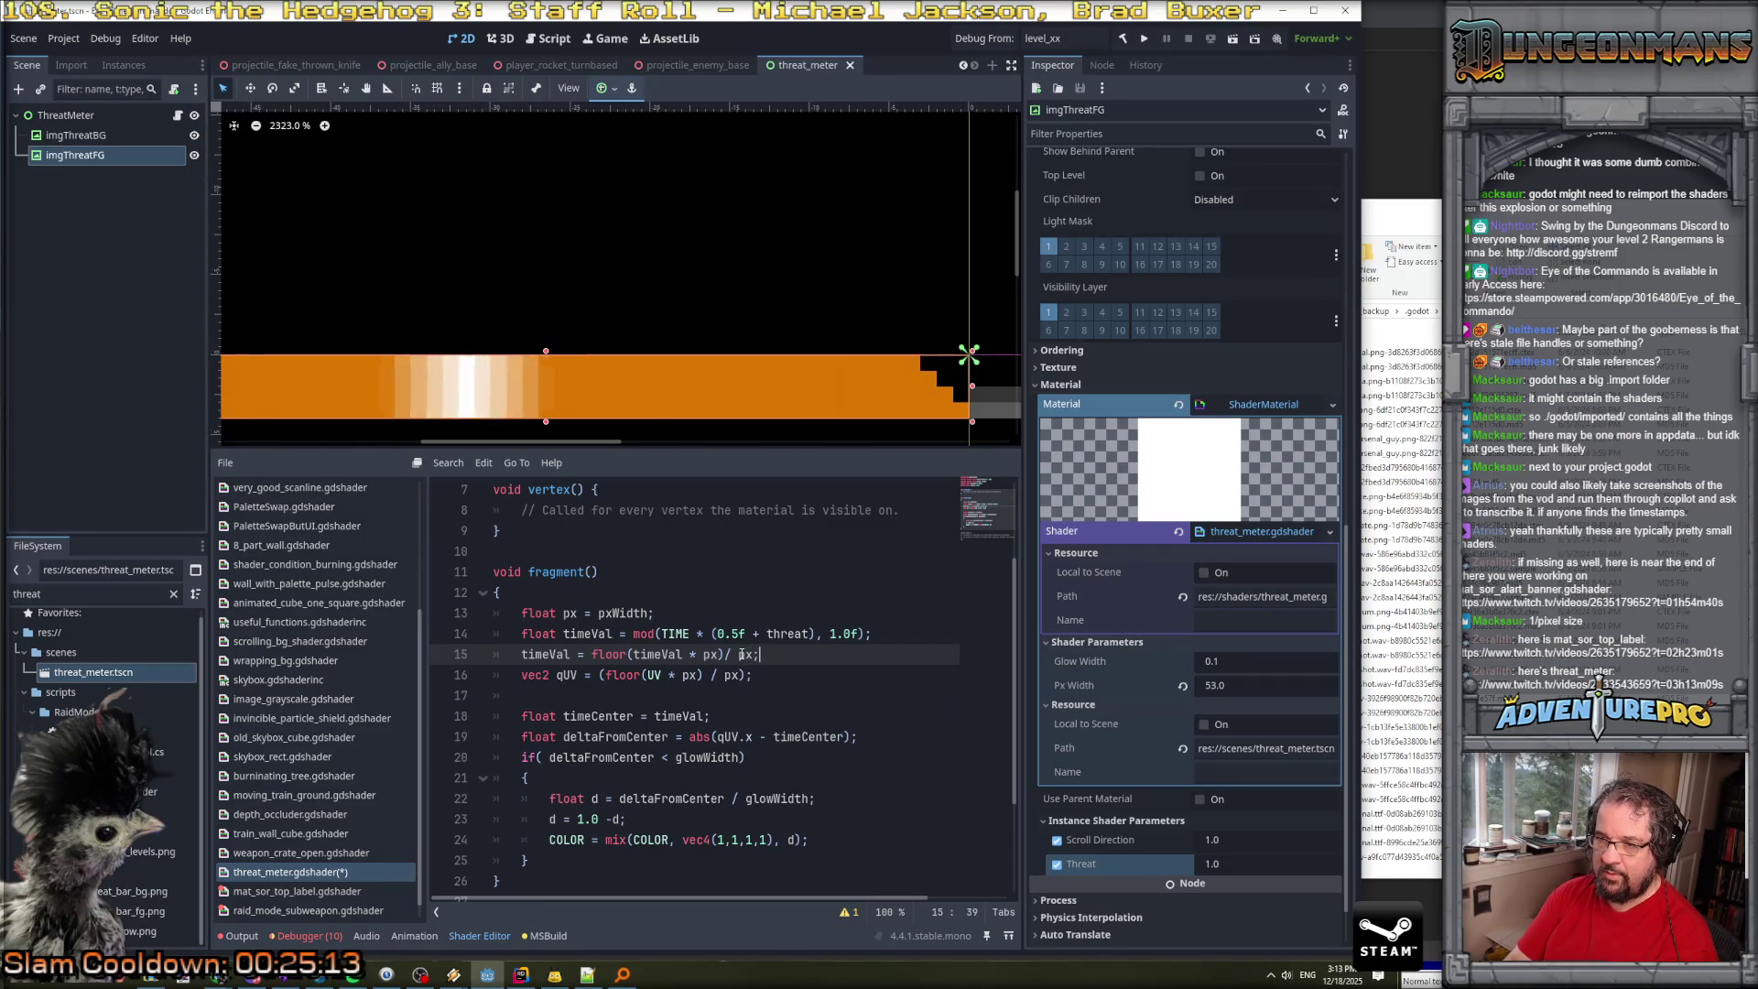
key(Return)
scroll(696, 357, down, 2)
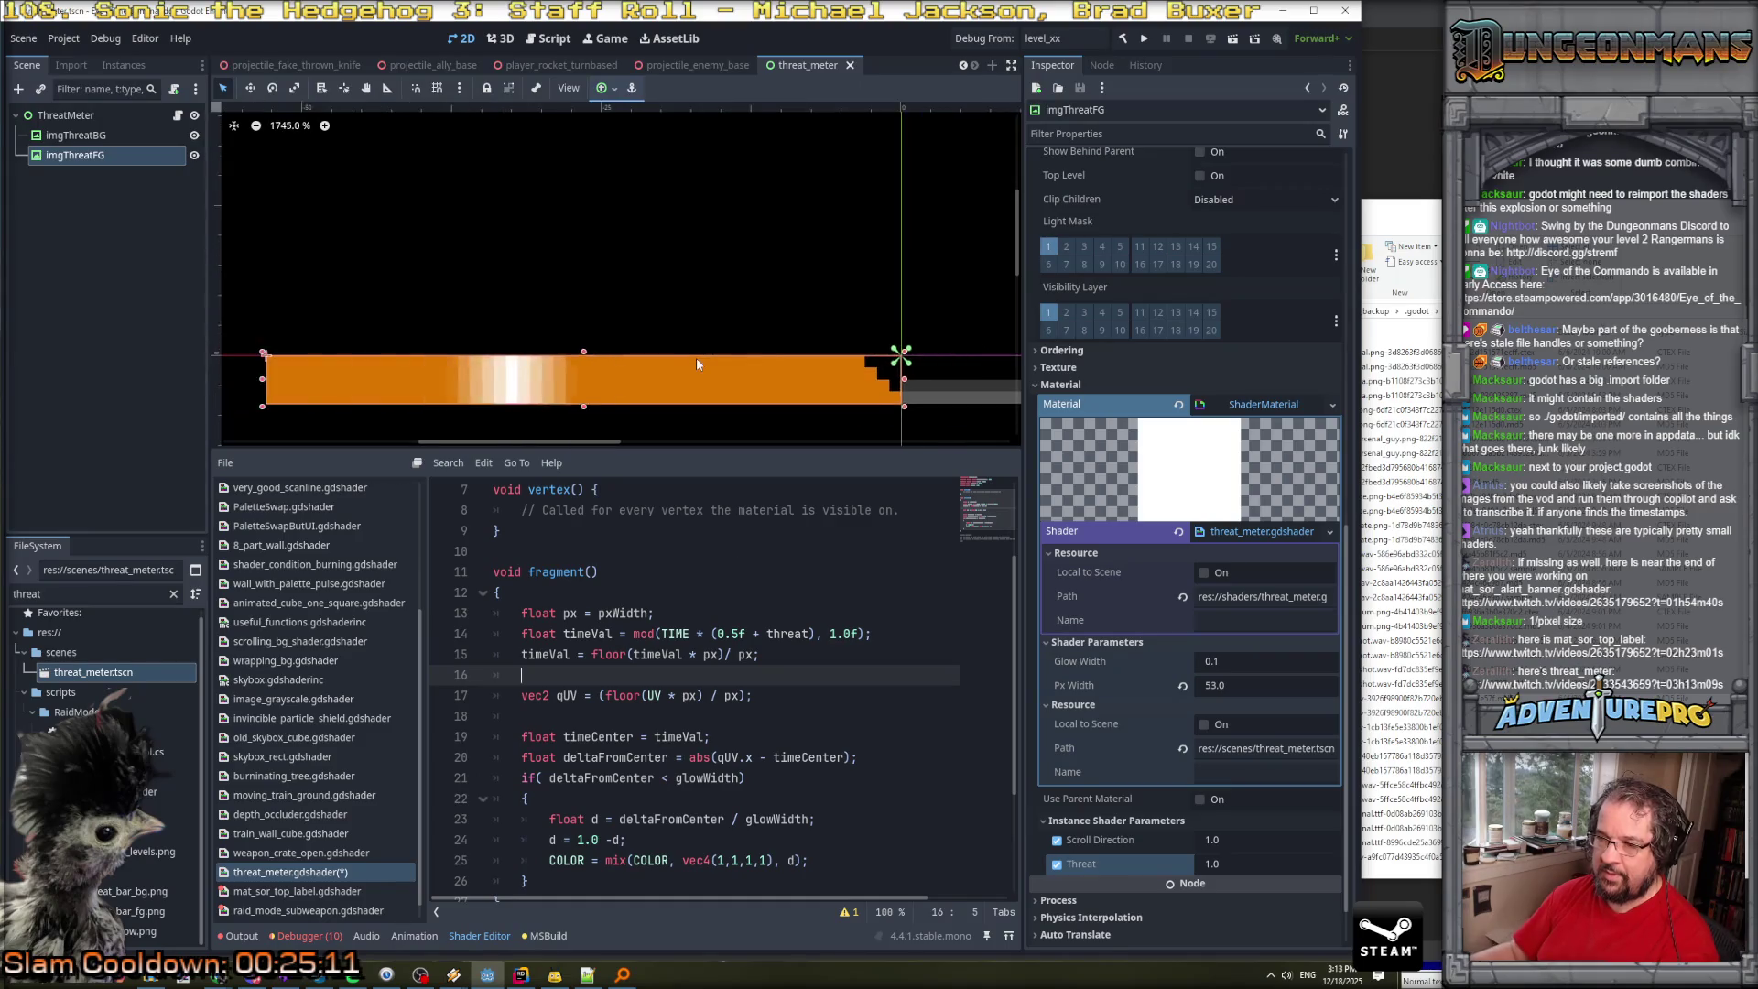
scroll(613, 386, up, 1)
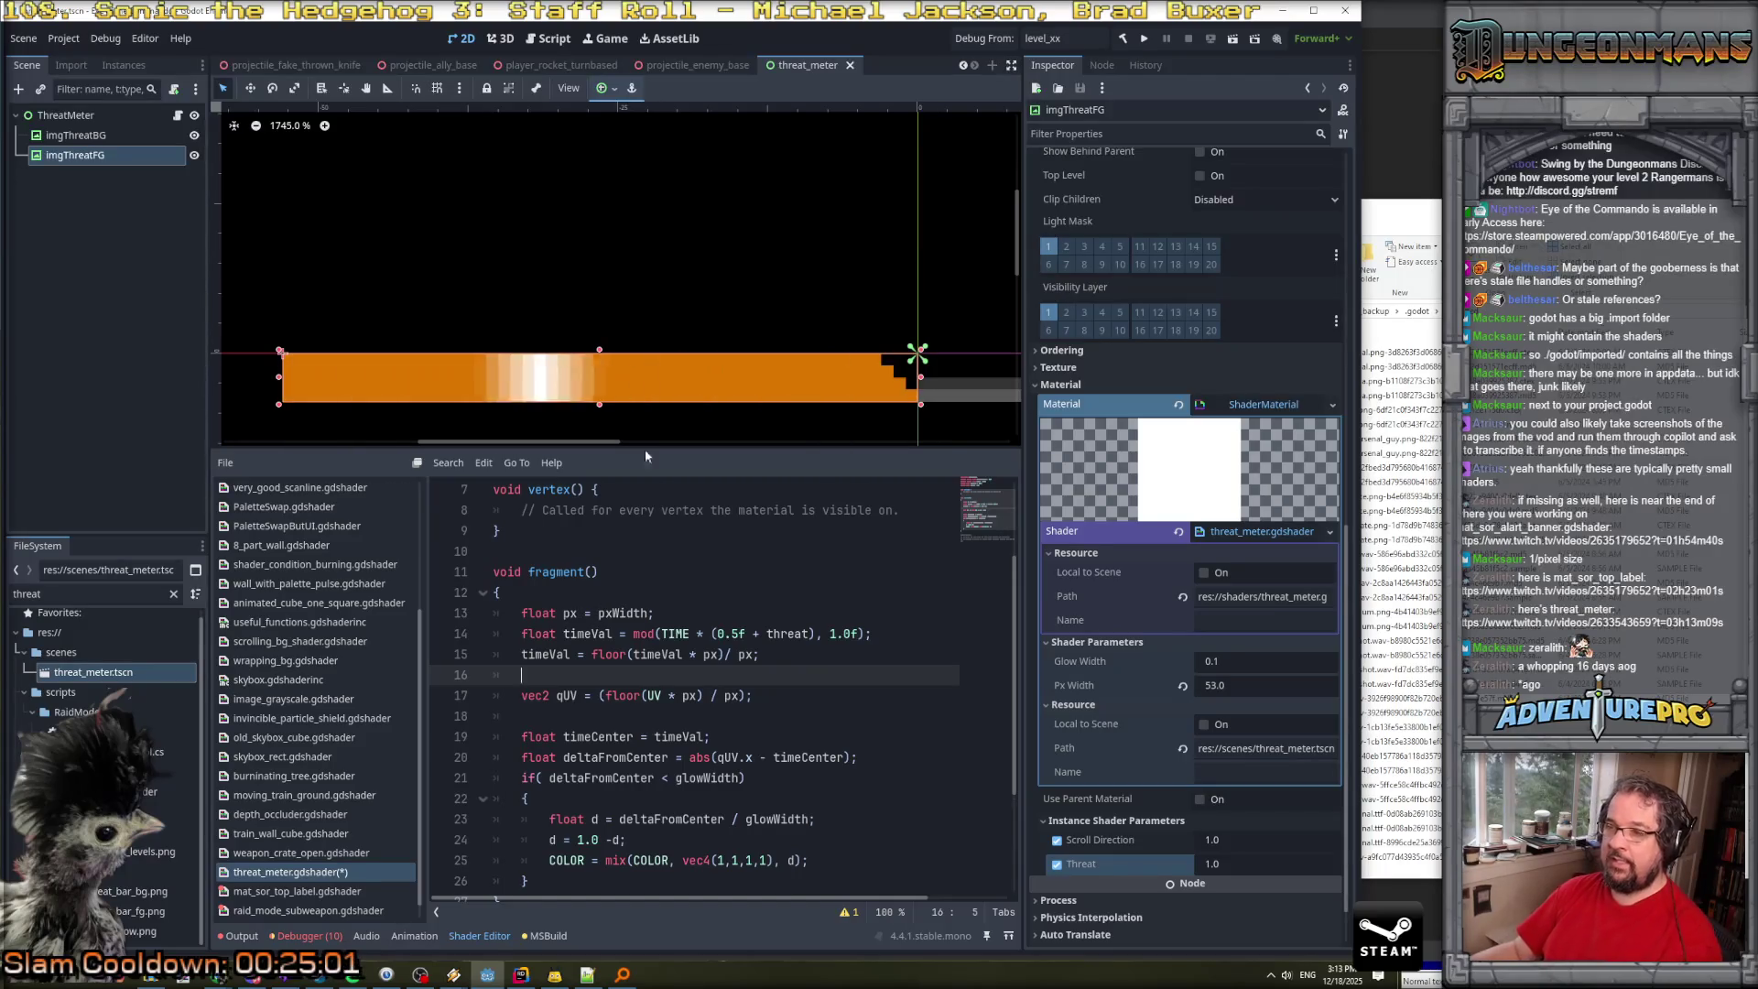
Try 0.01 as the glow sweep speed, then restore it to 0.5.
click(738, 634)
key(BackSpace)
text(01)
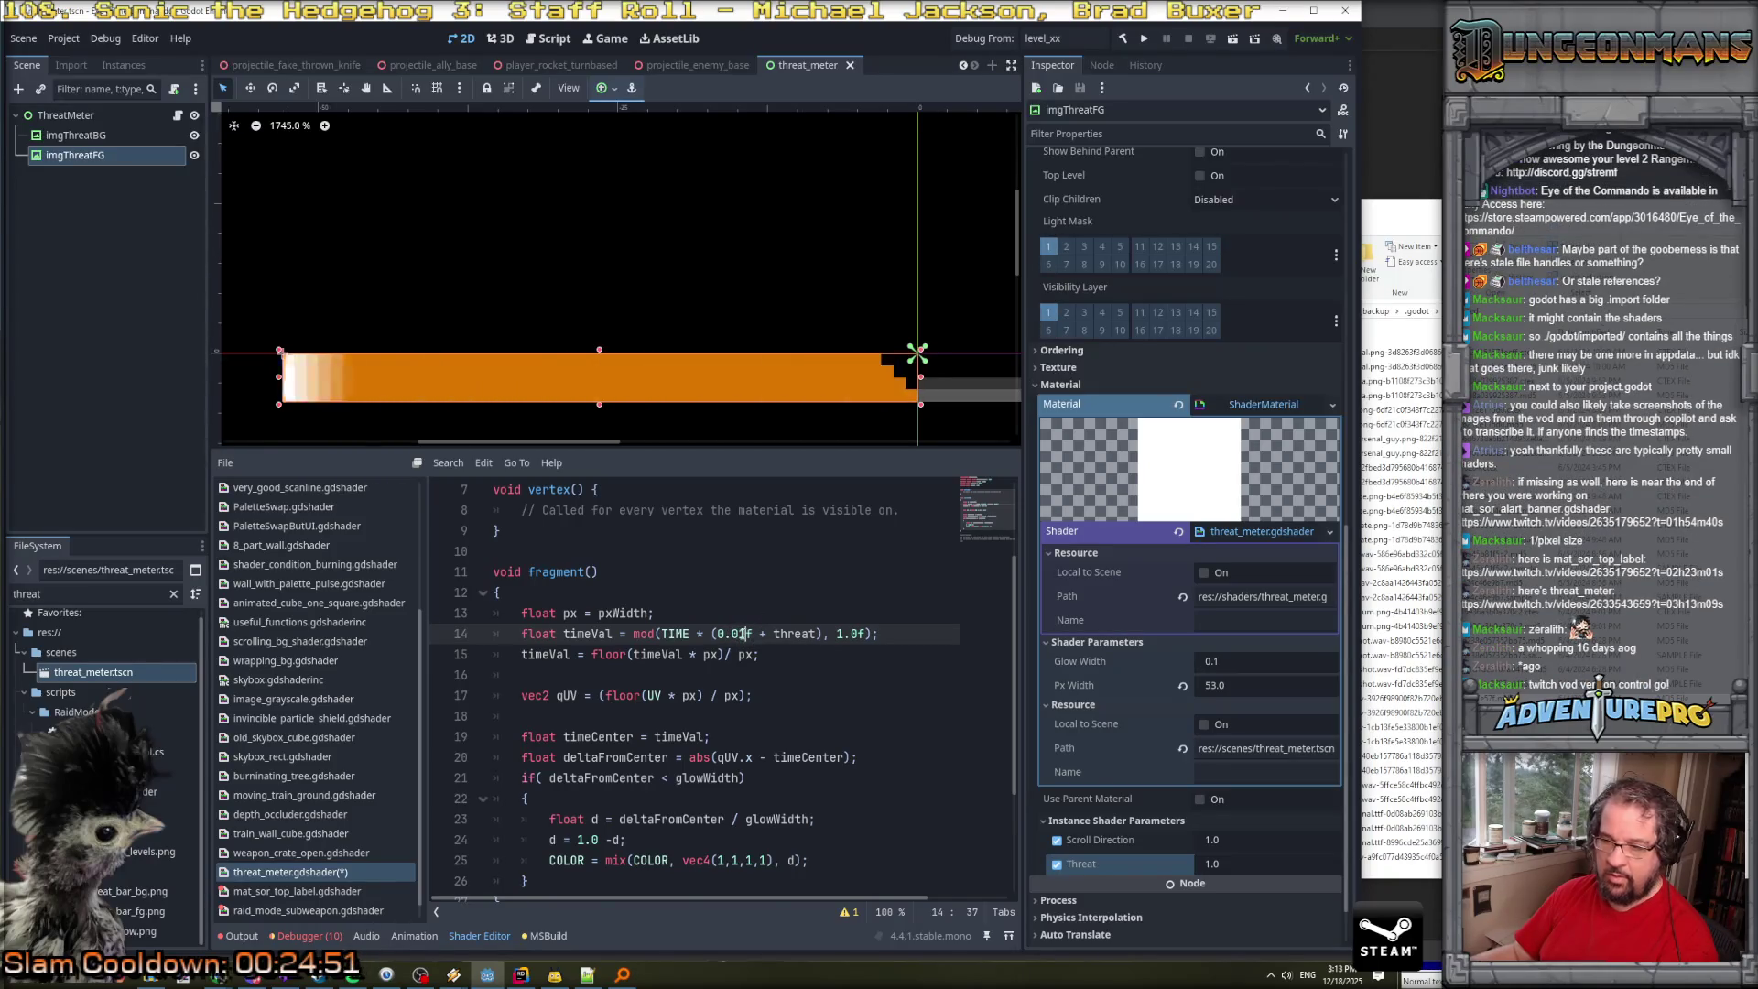
key(BackSpace)
key(BackSpace)
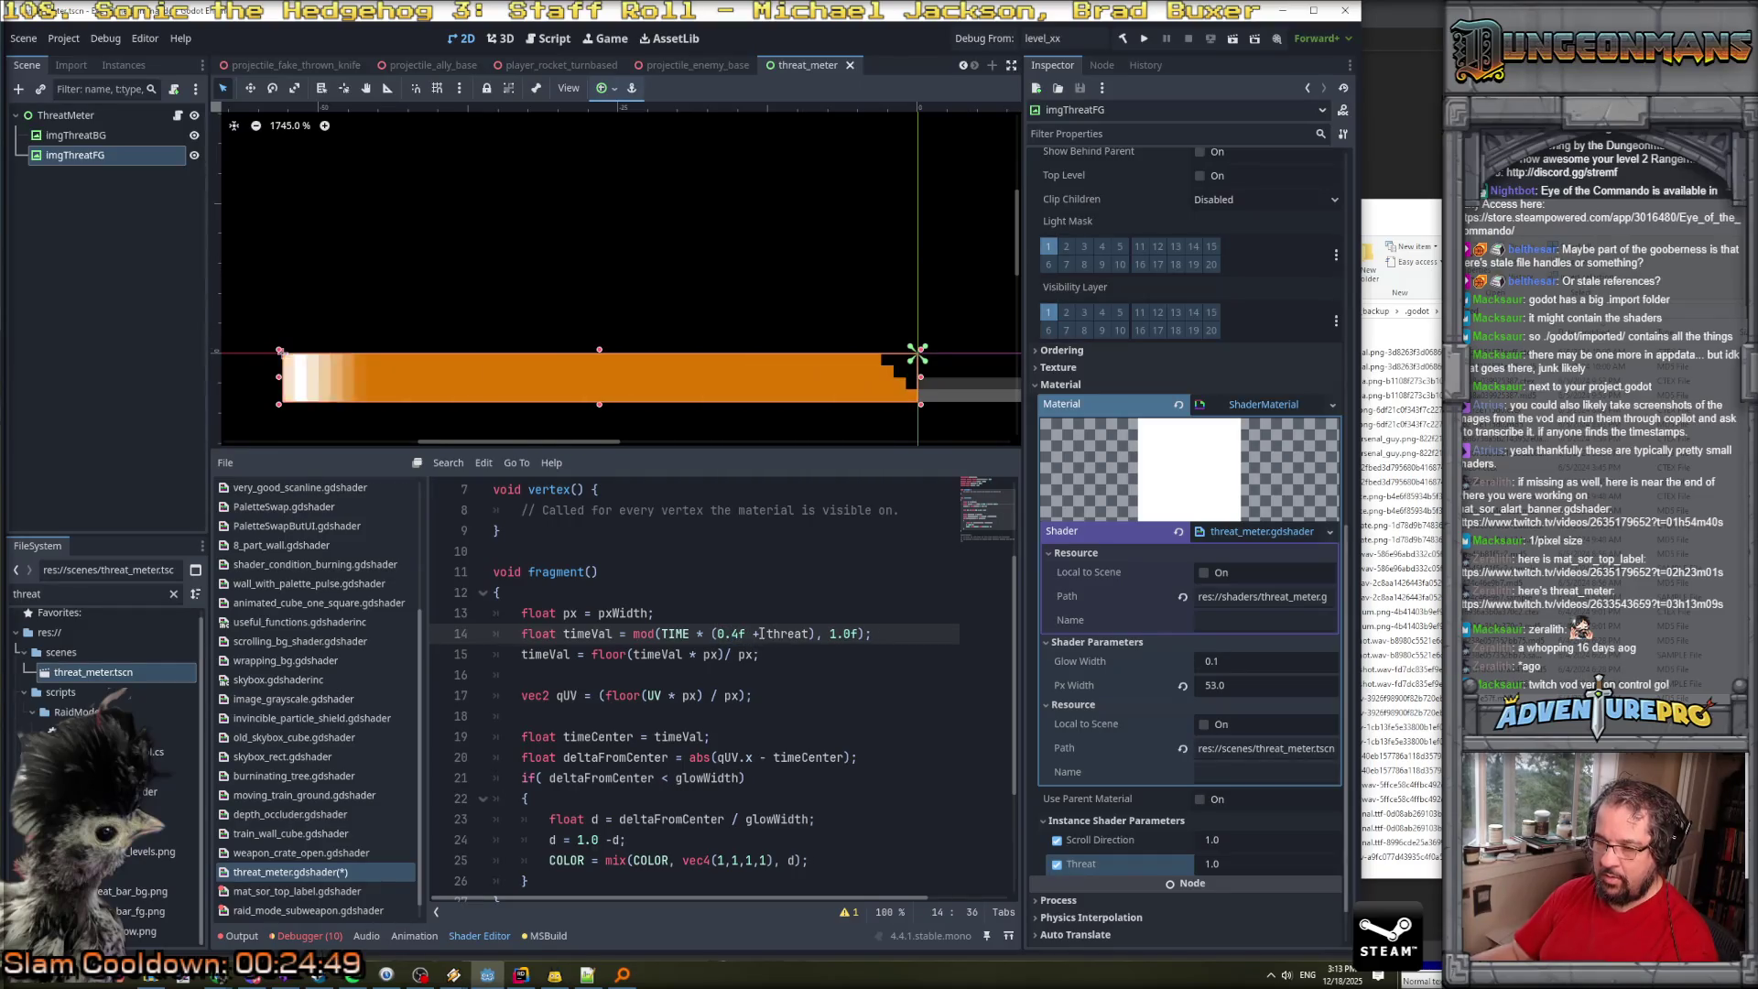
text(5)
scroll(766, 632, up, 2)
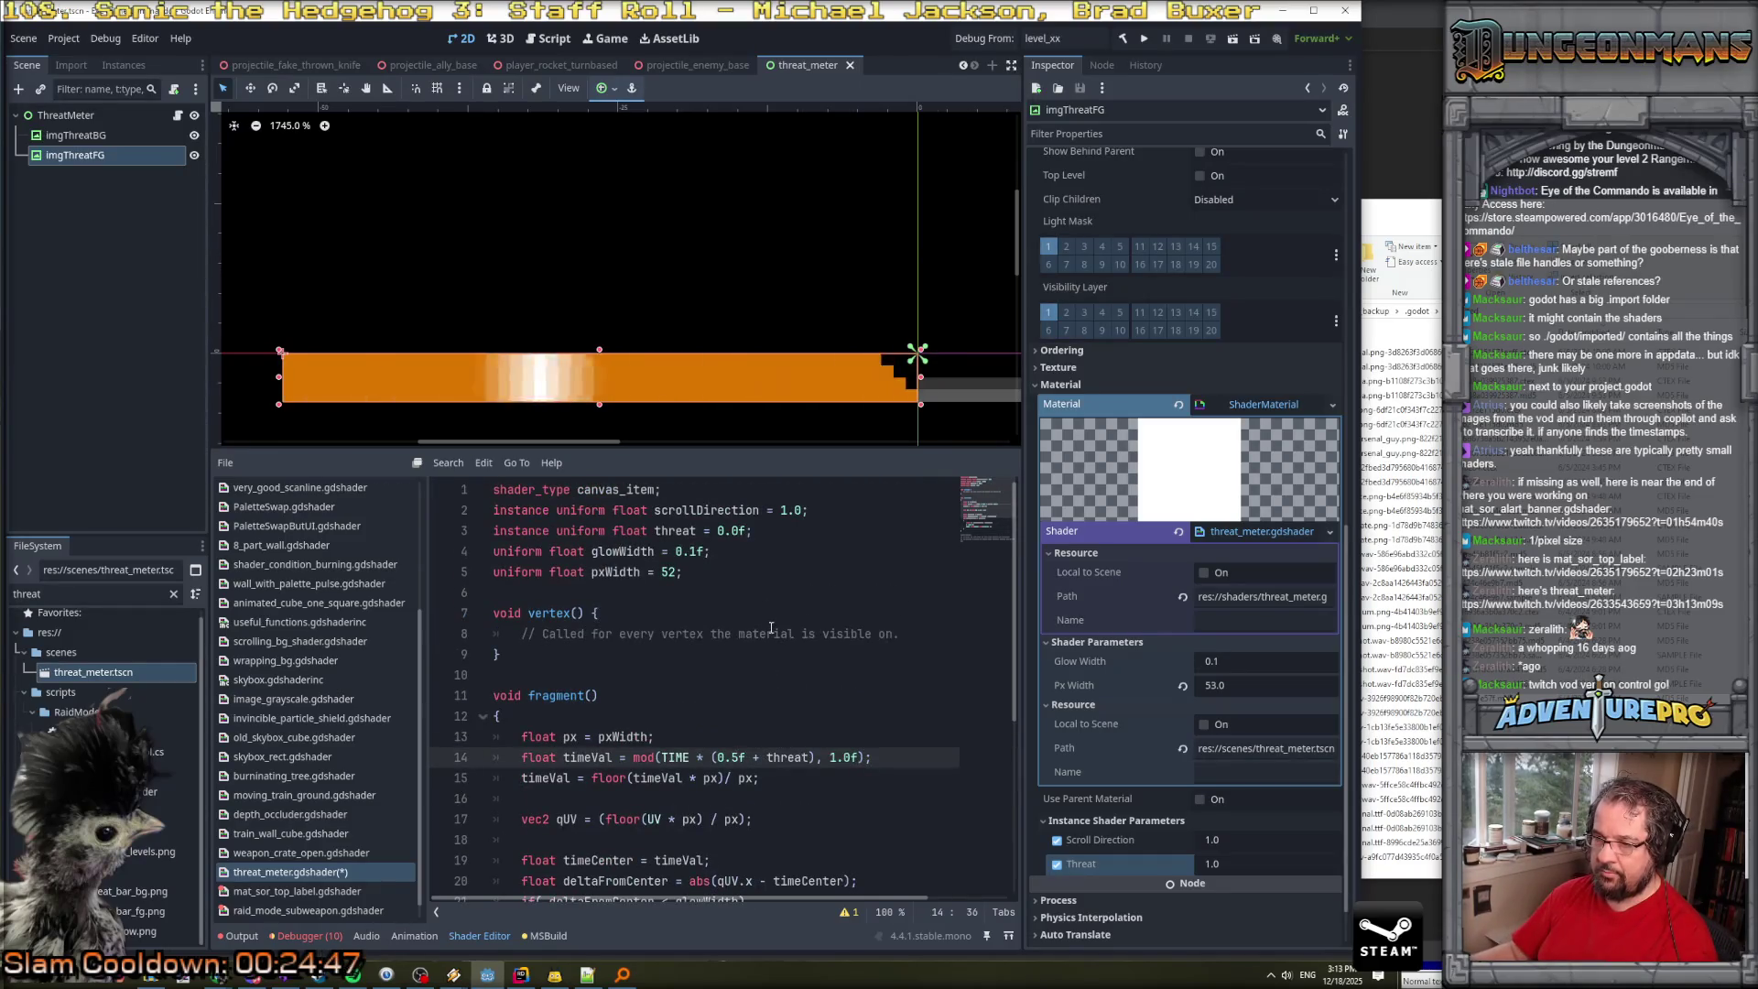
scroll(771, 627, down, 1)
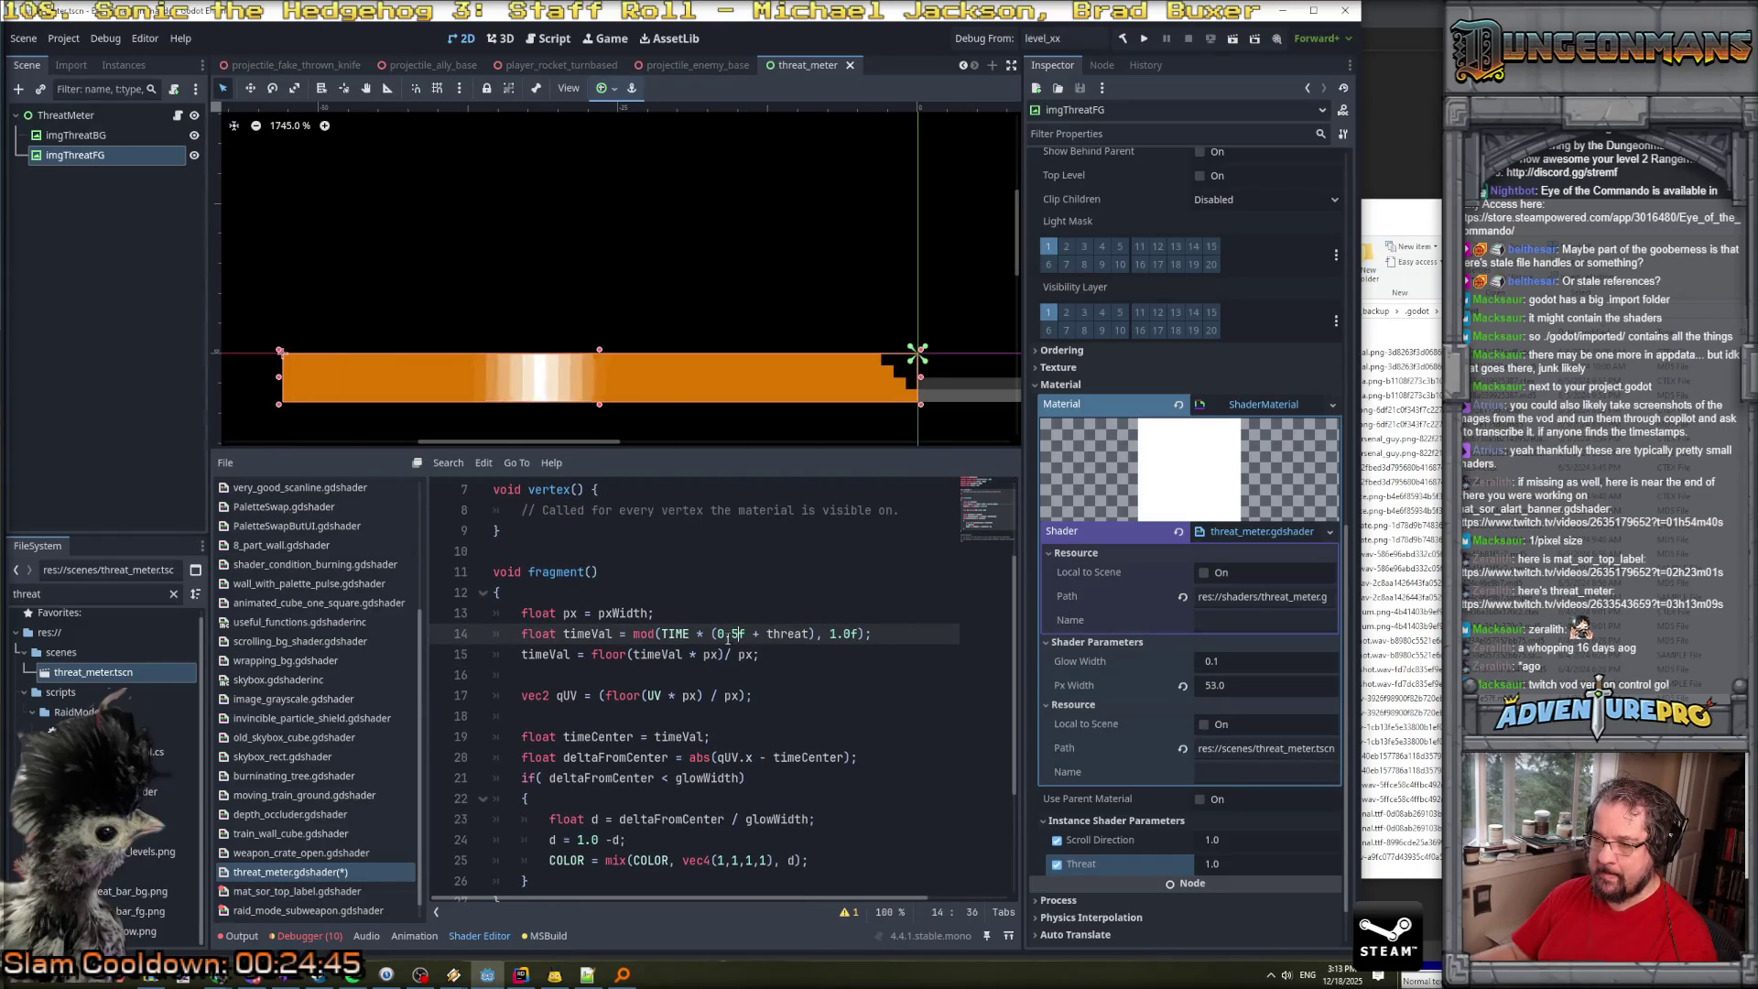
Save the threat meter shader with the (0.5f + threat) speed term.
drag(712, 634, 816, 638)
text(1)
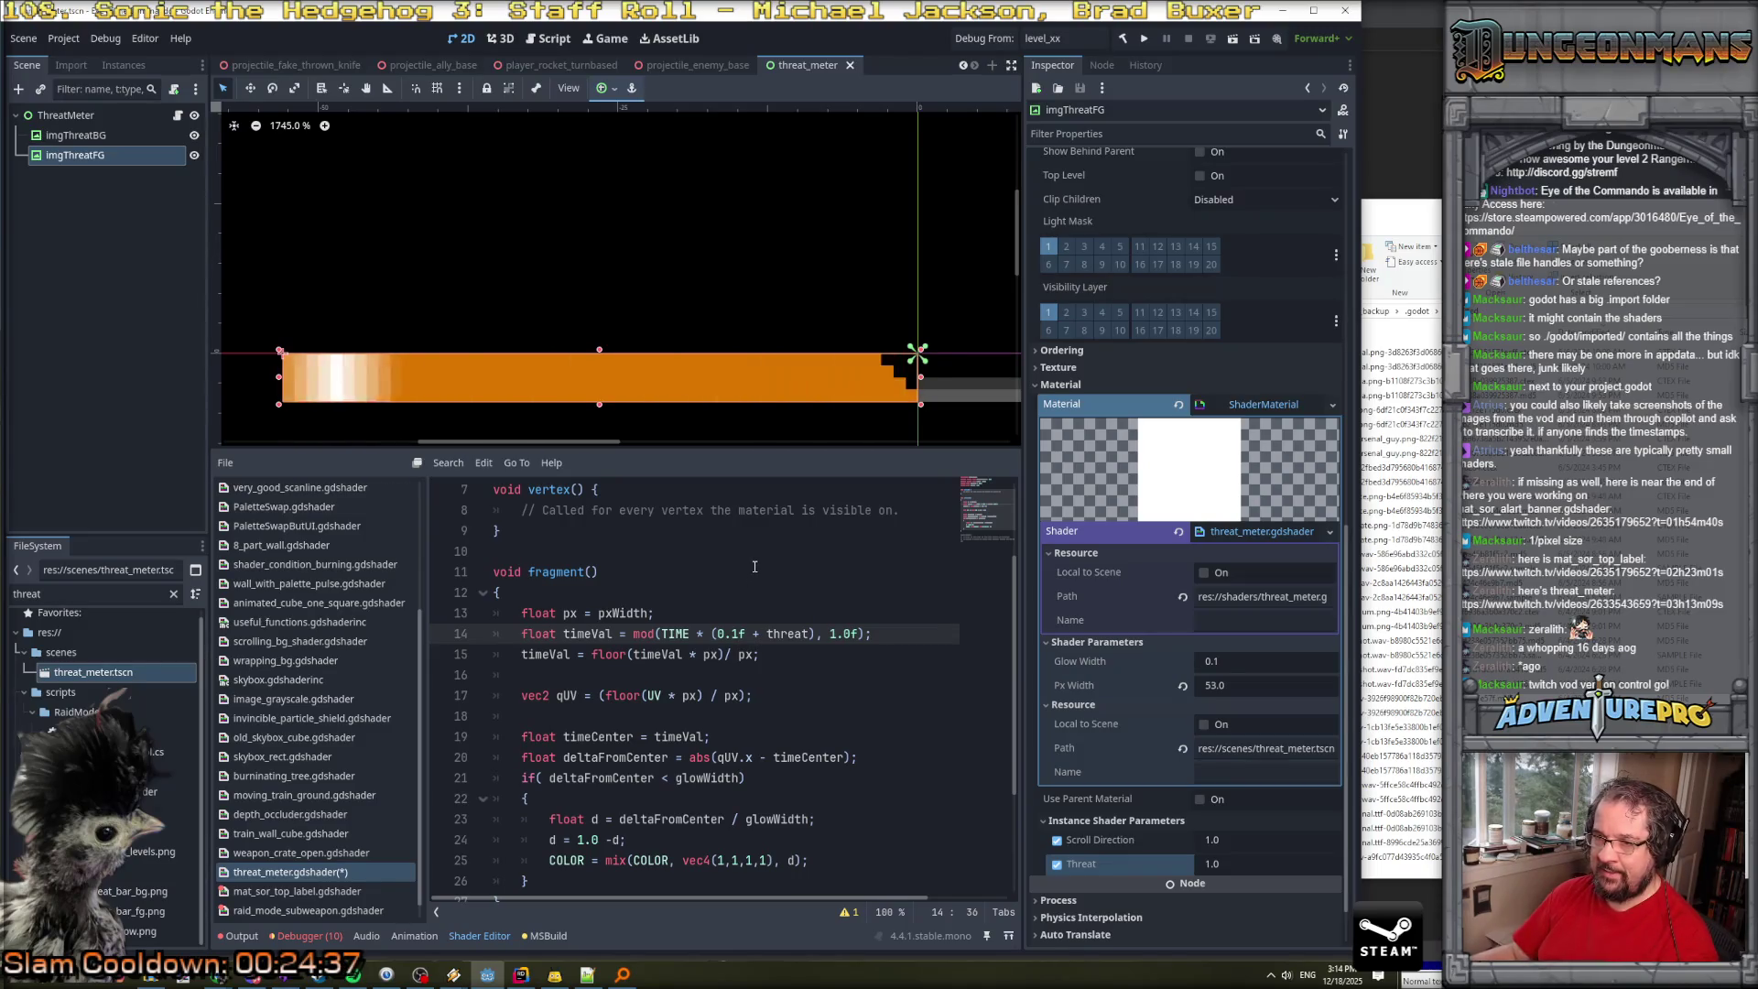
key(ctrl+s)
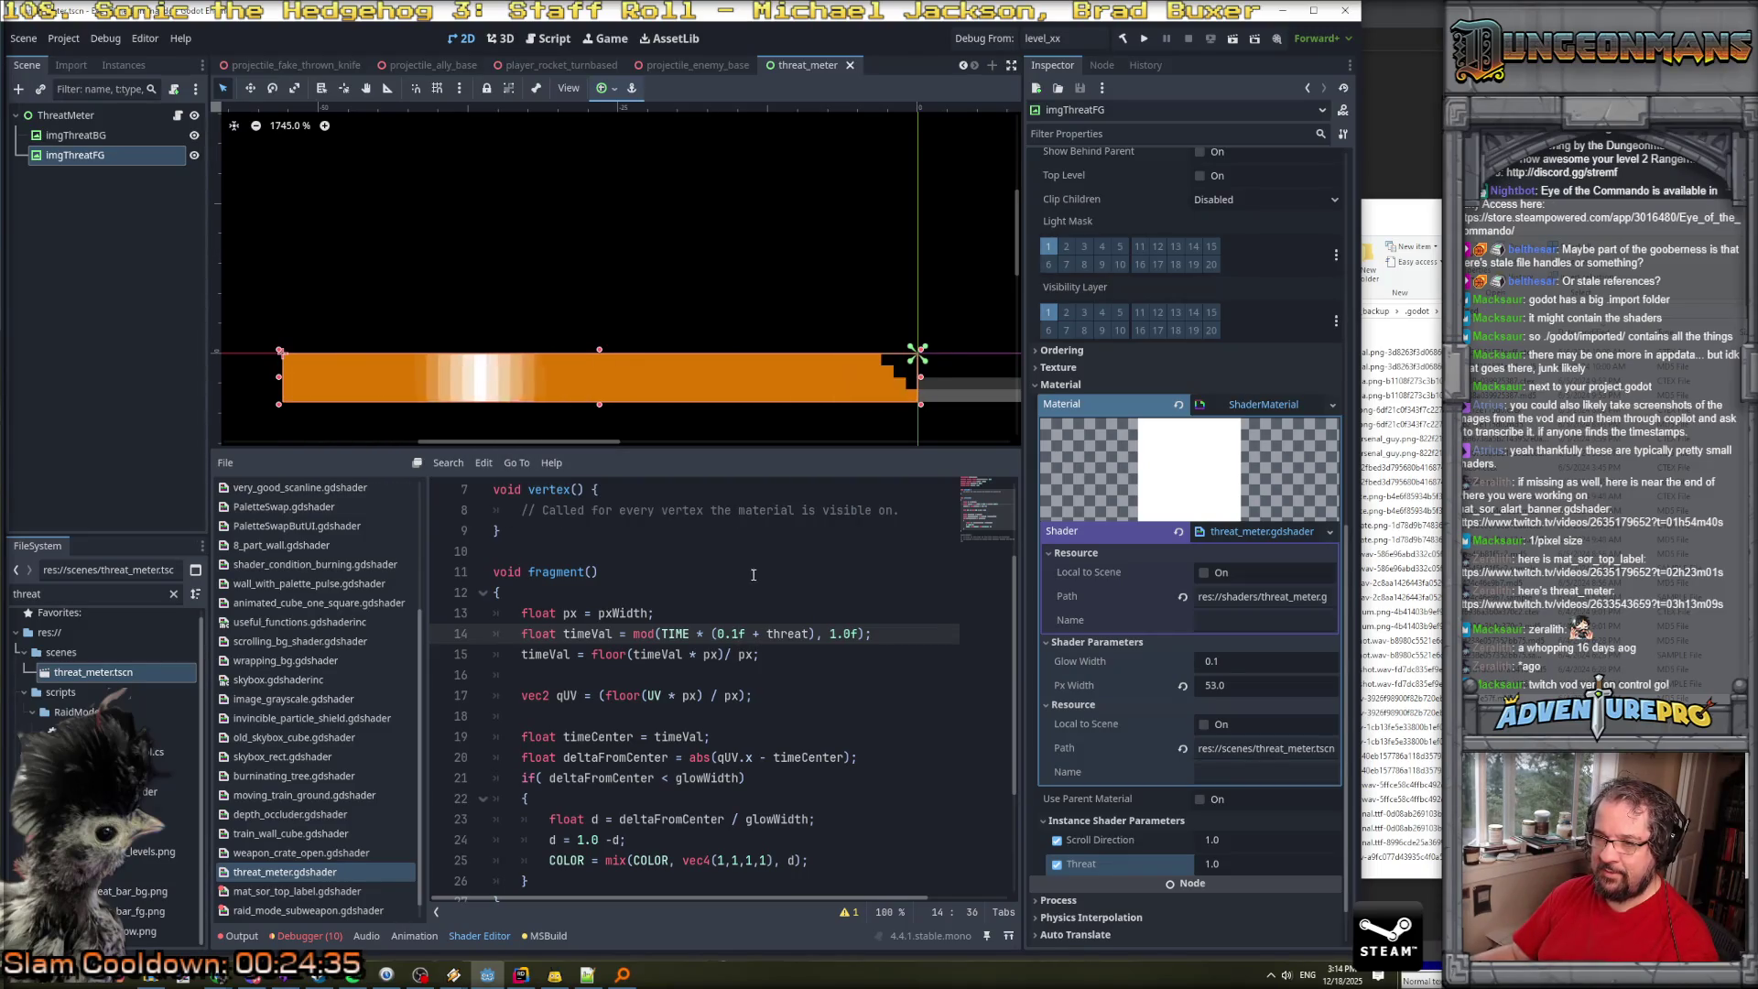
click(670, 633)
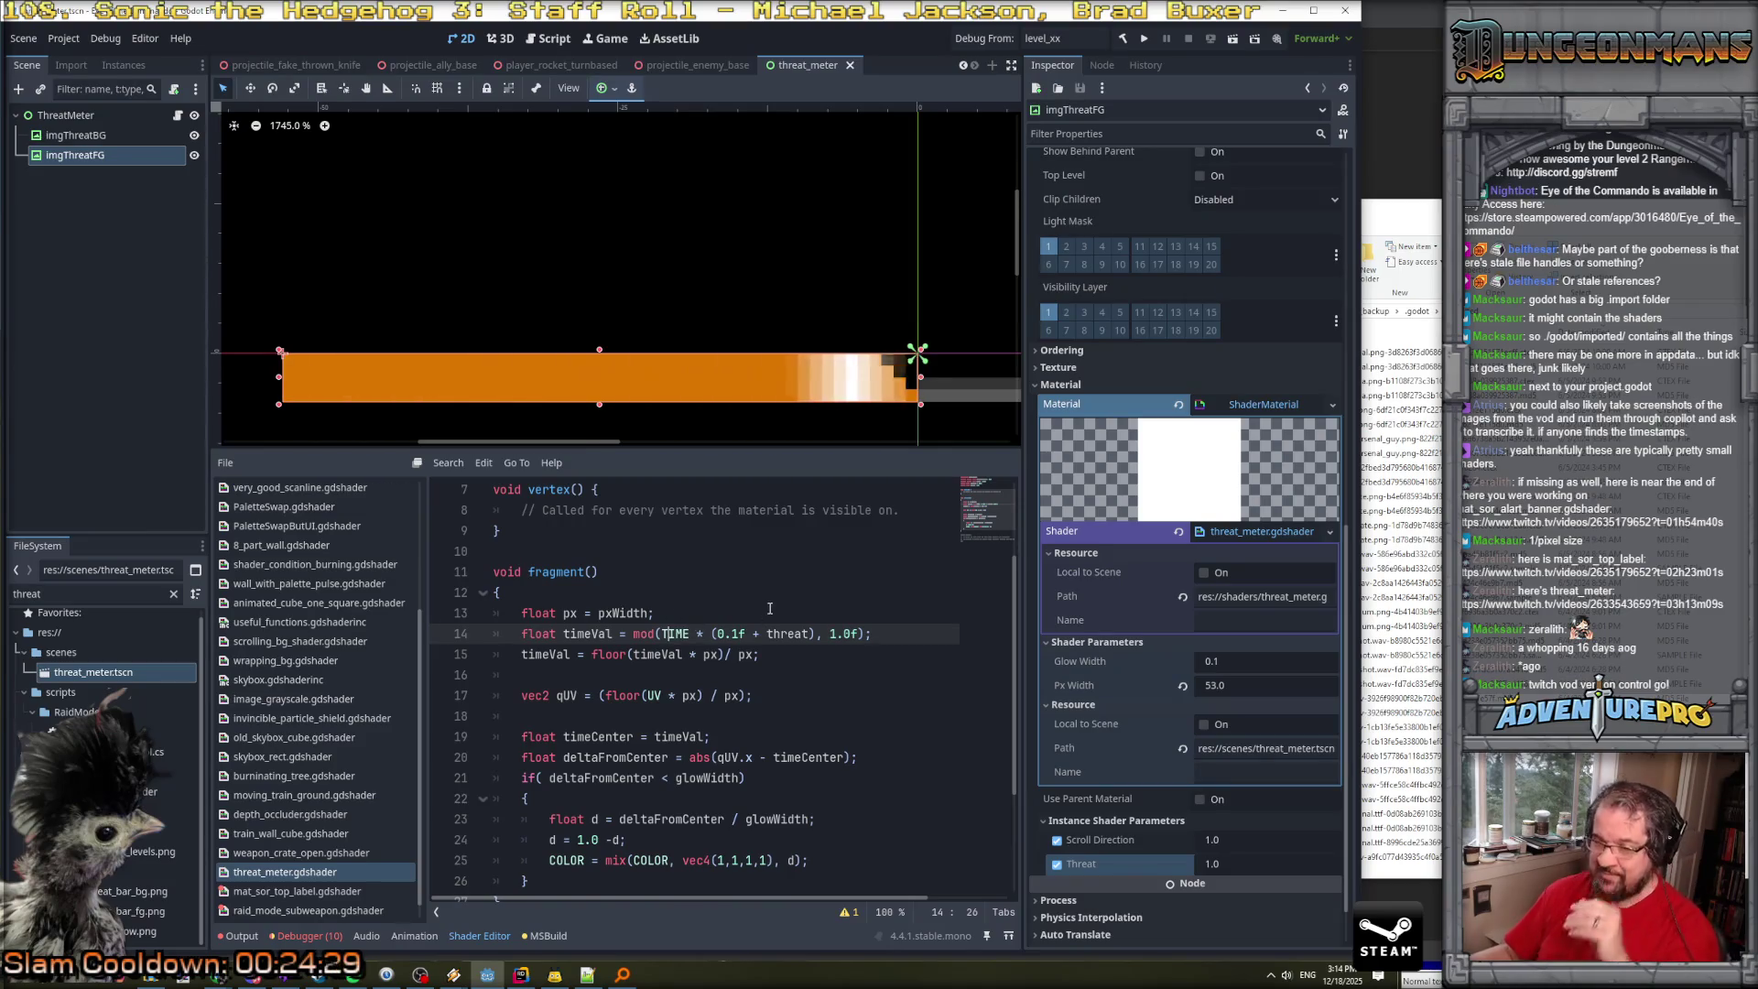
scroll(769, 608, up, 2)
scroll(738, 651, down, 4)
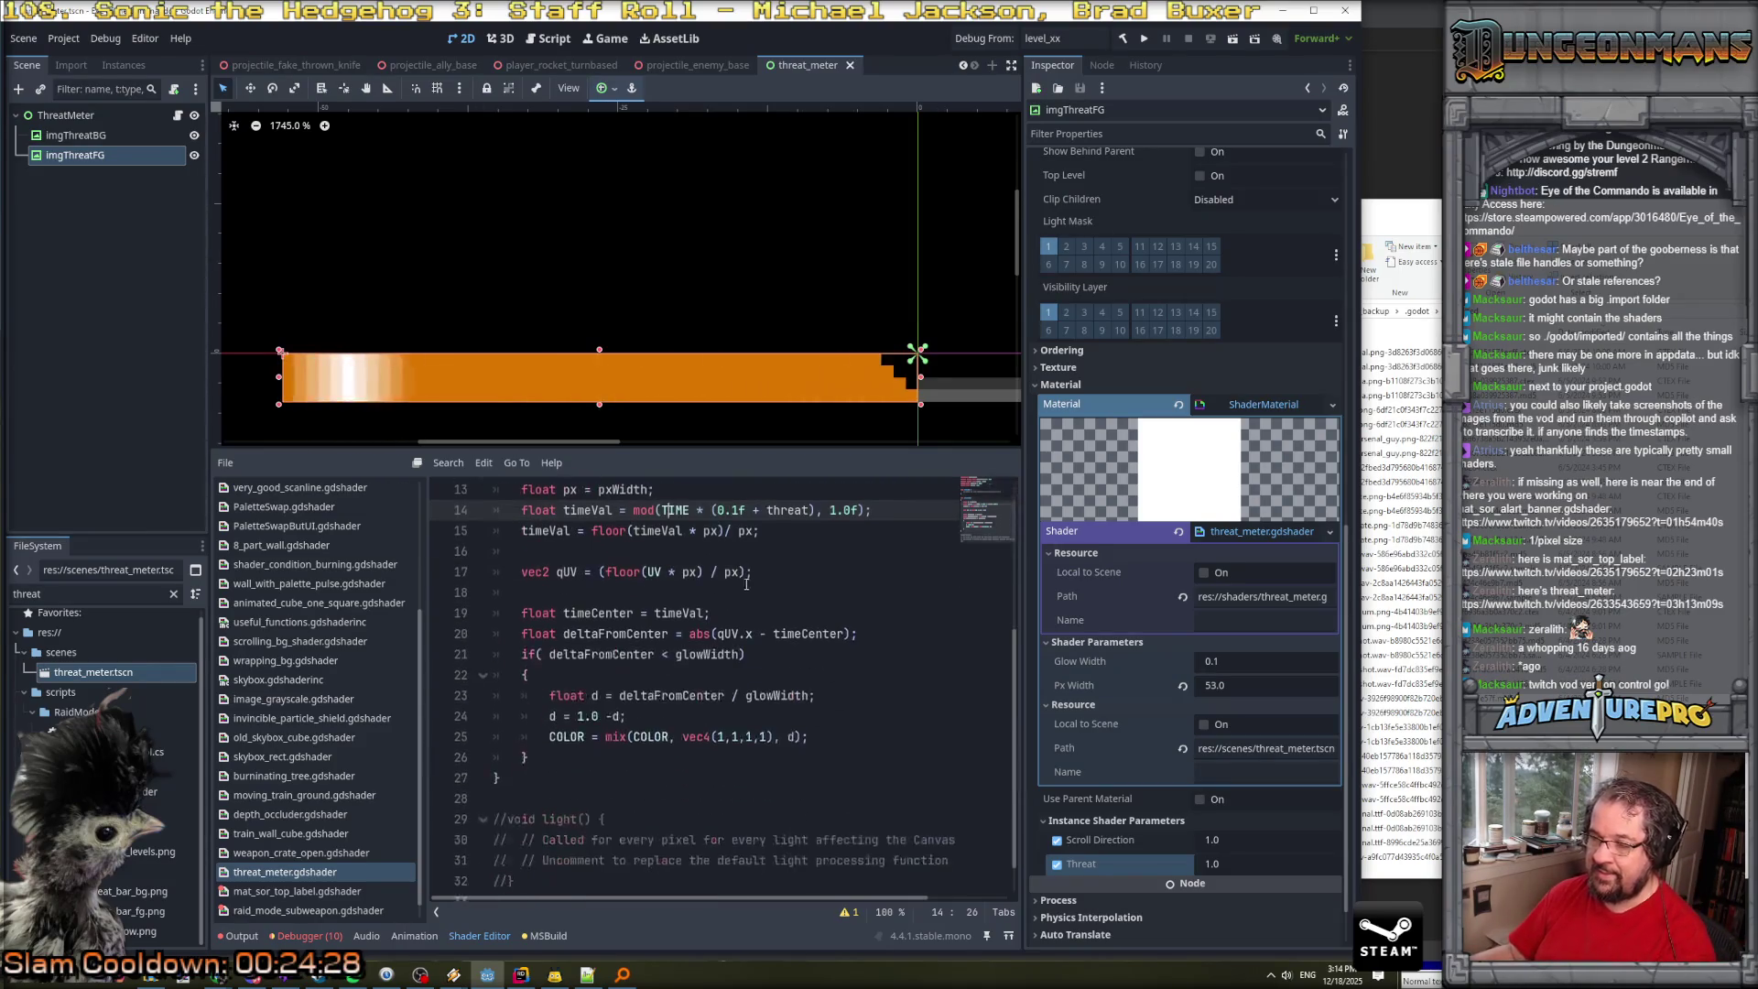
scroll(730, 611, up, 1)
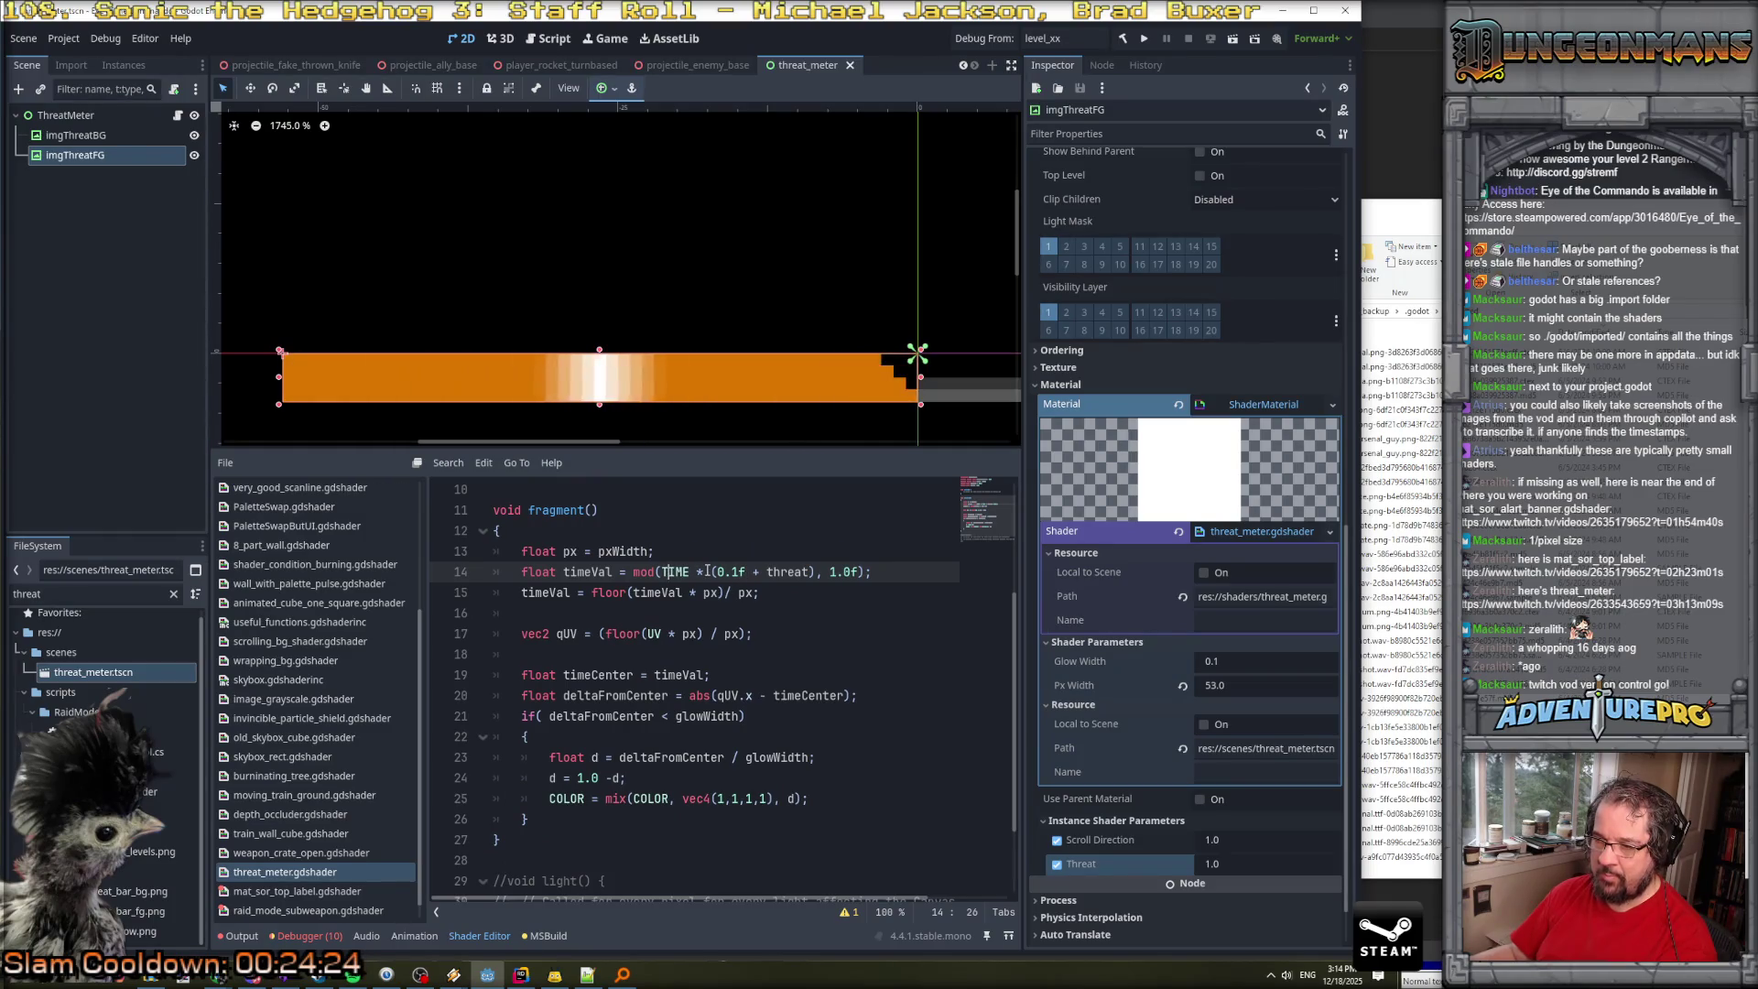
Slow the speed to 0.001f, then replace (0.001f + threat) with 0.
click(692, 571)
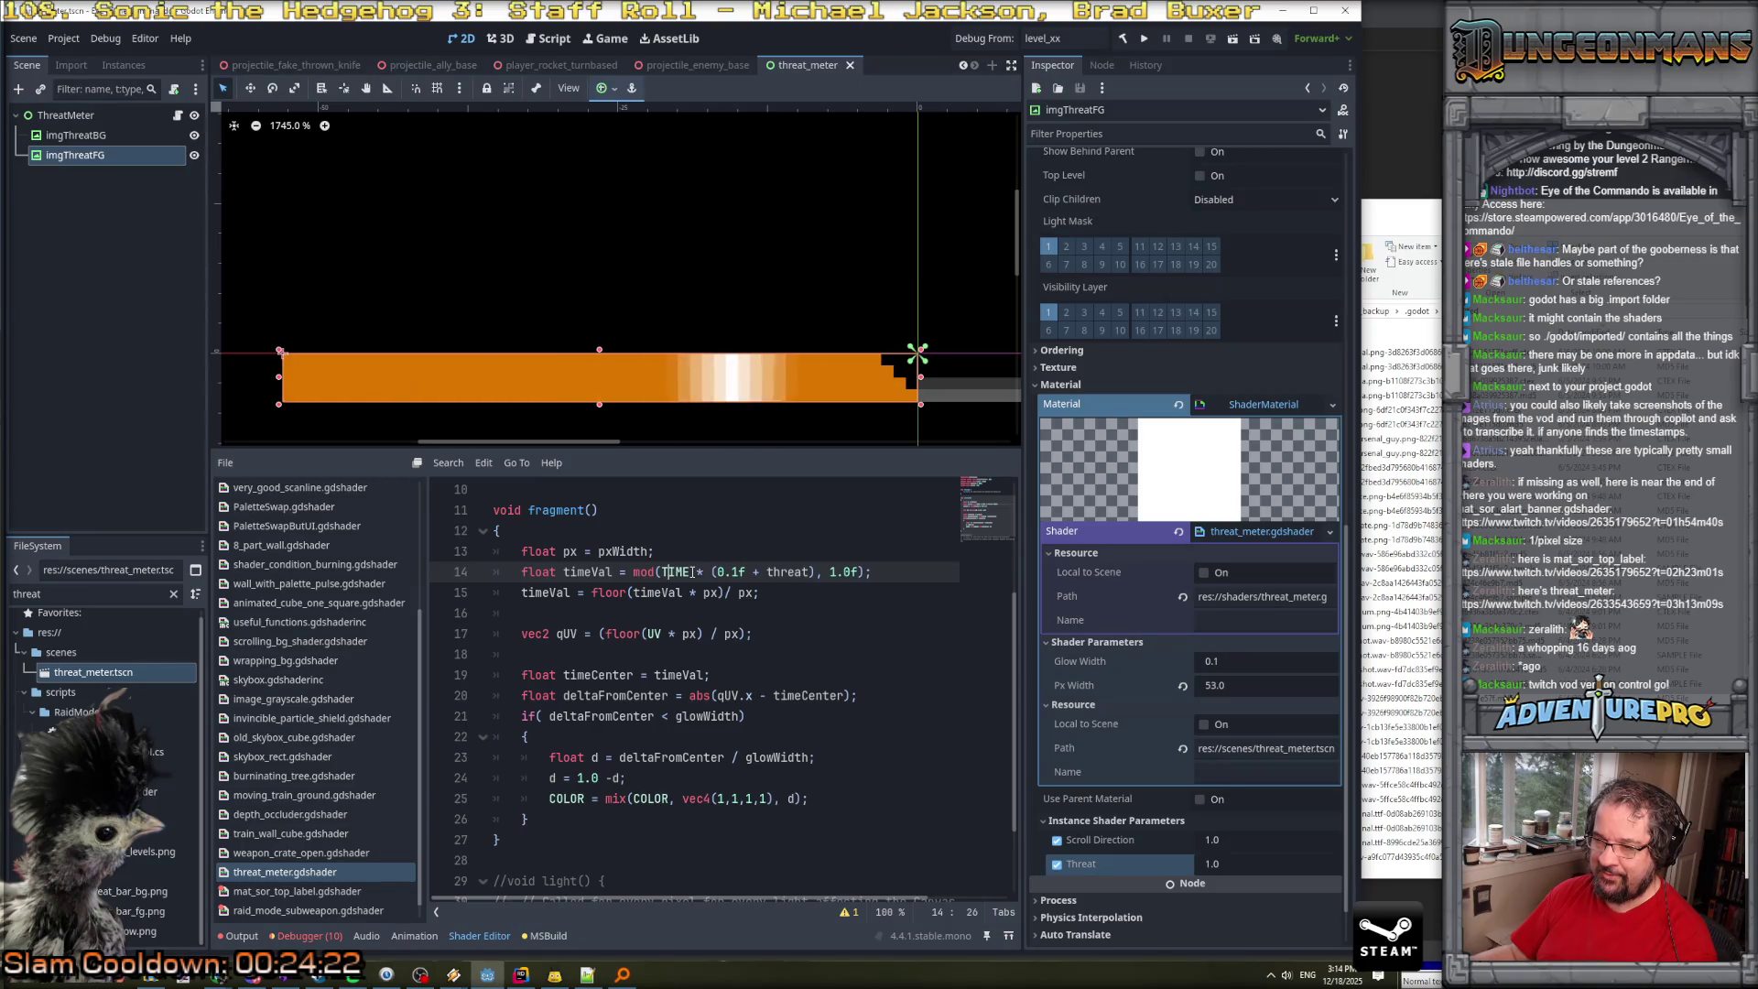
click(732, 571)
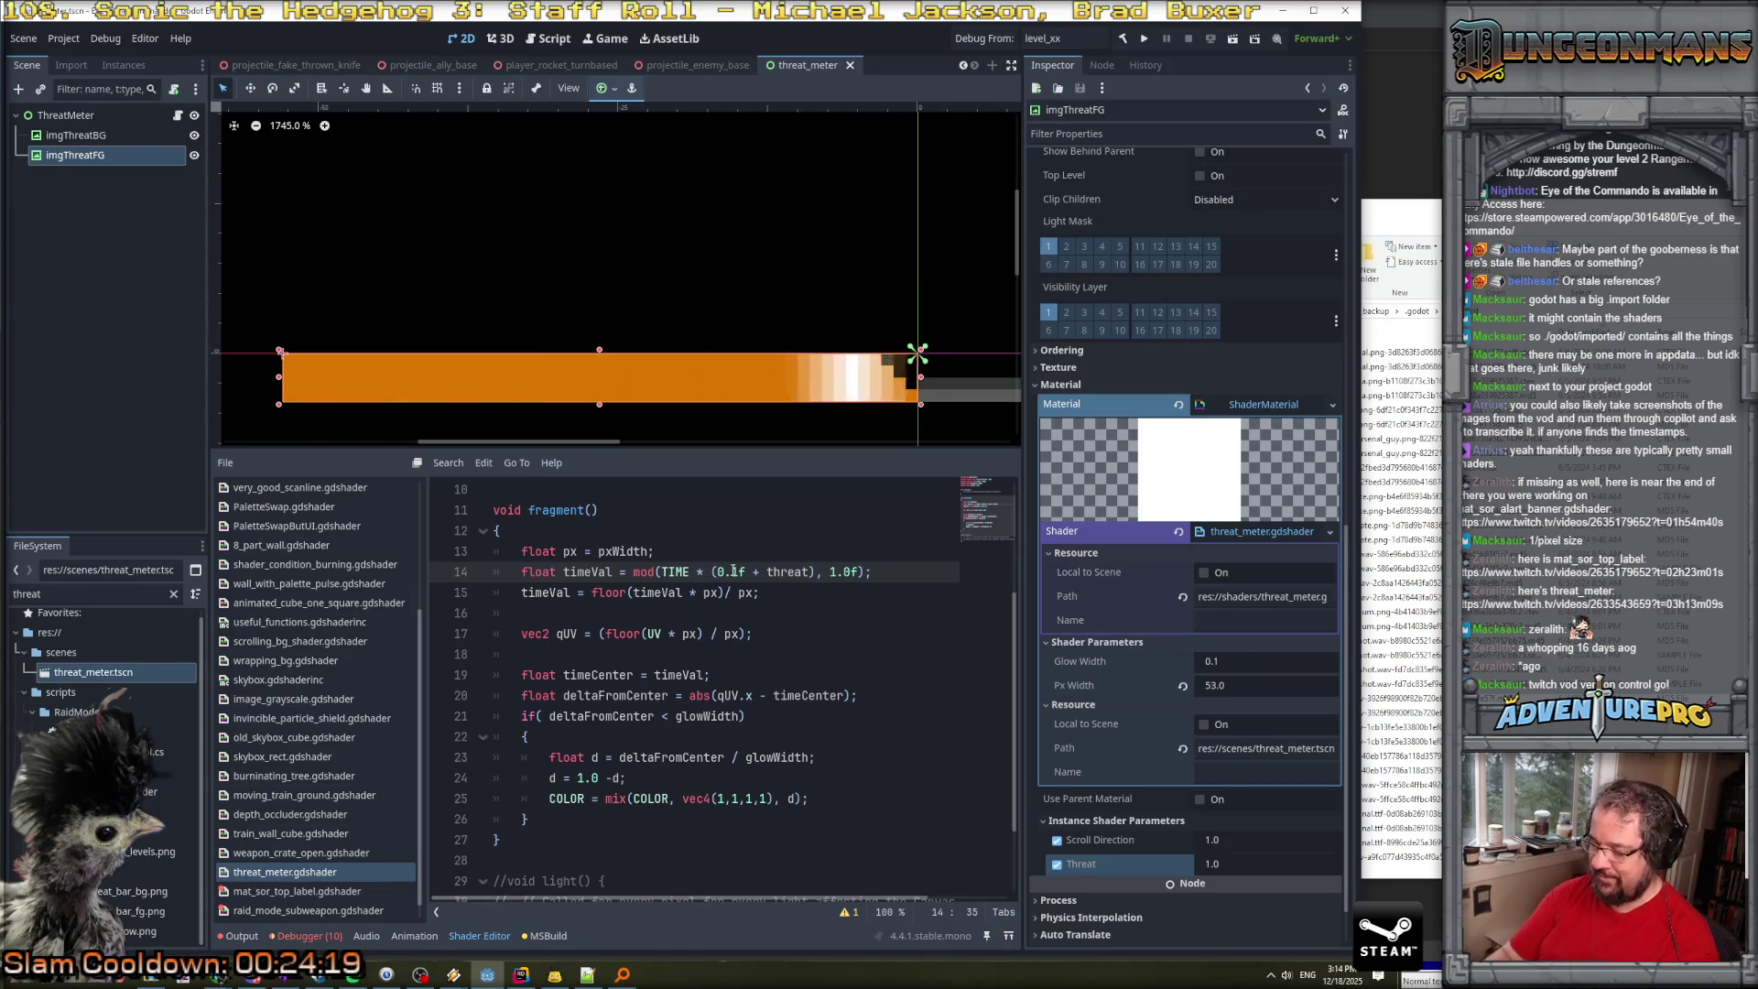
text(00)
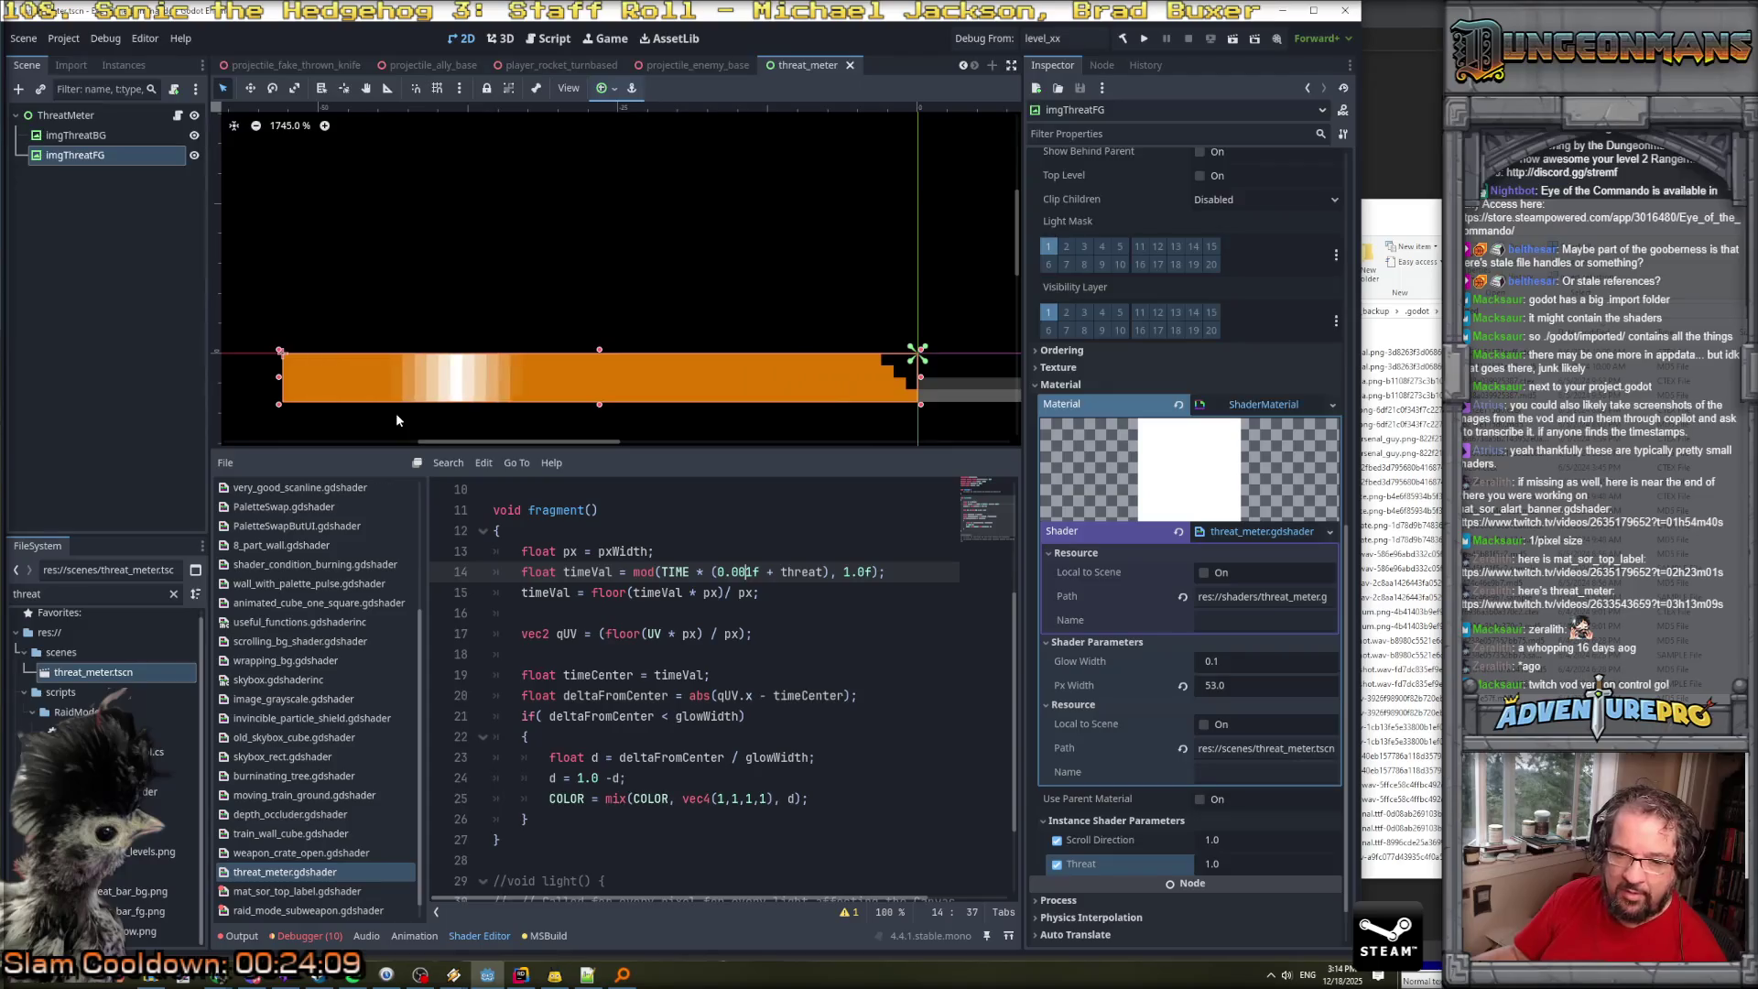
drag(712, 571, 830, 572)
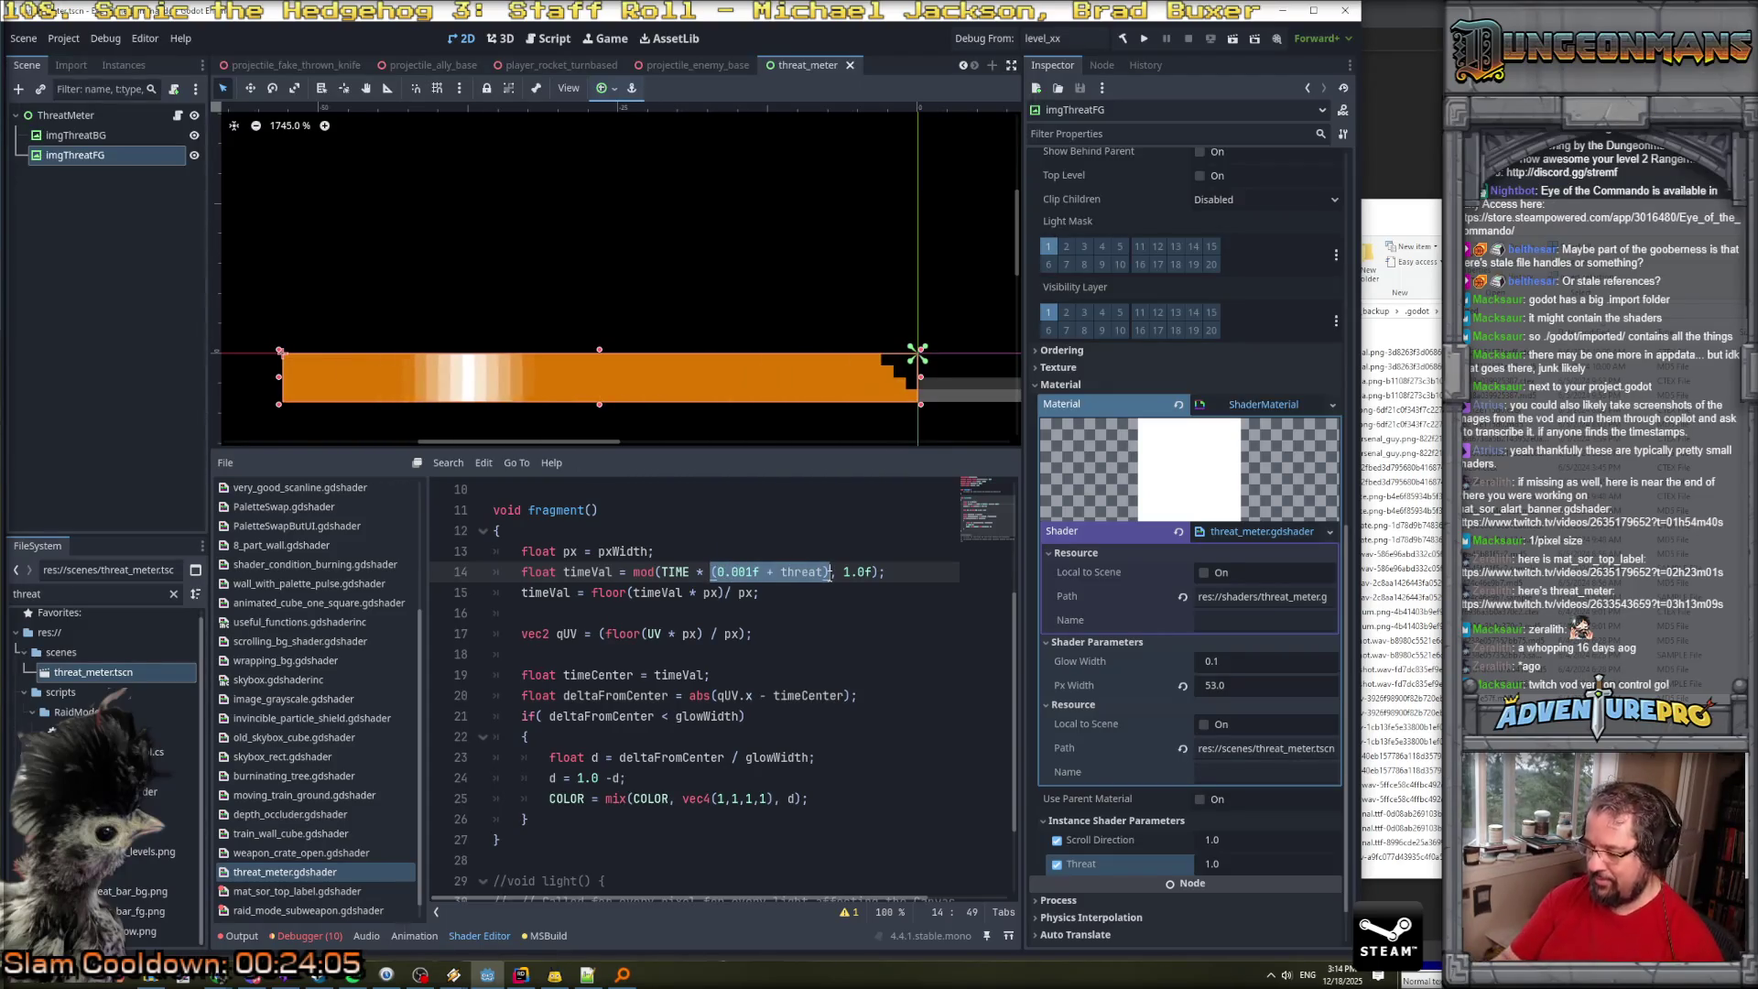
text(0)
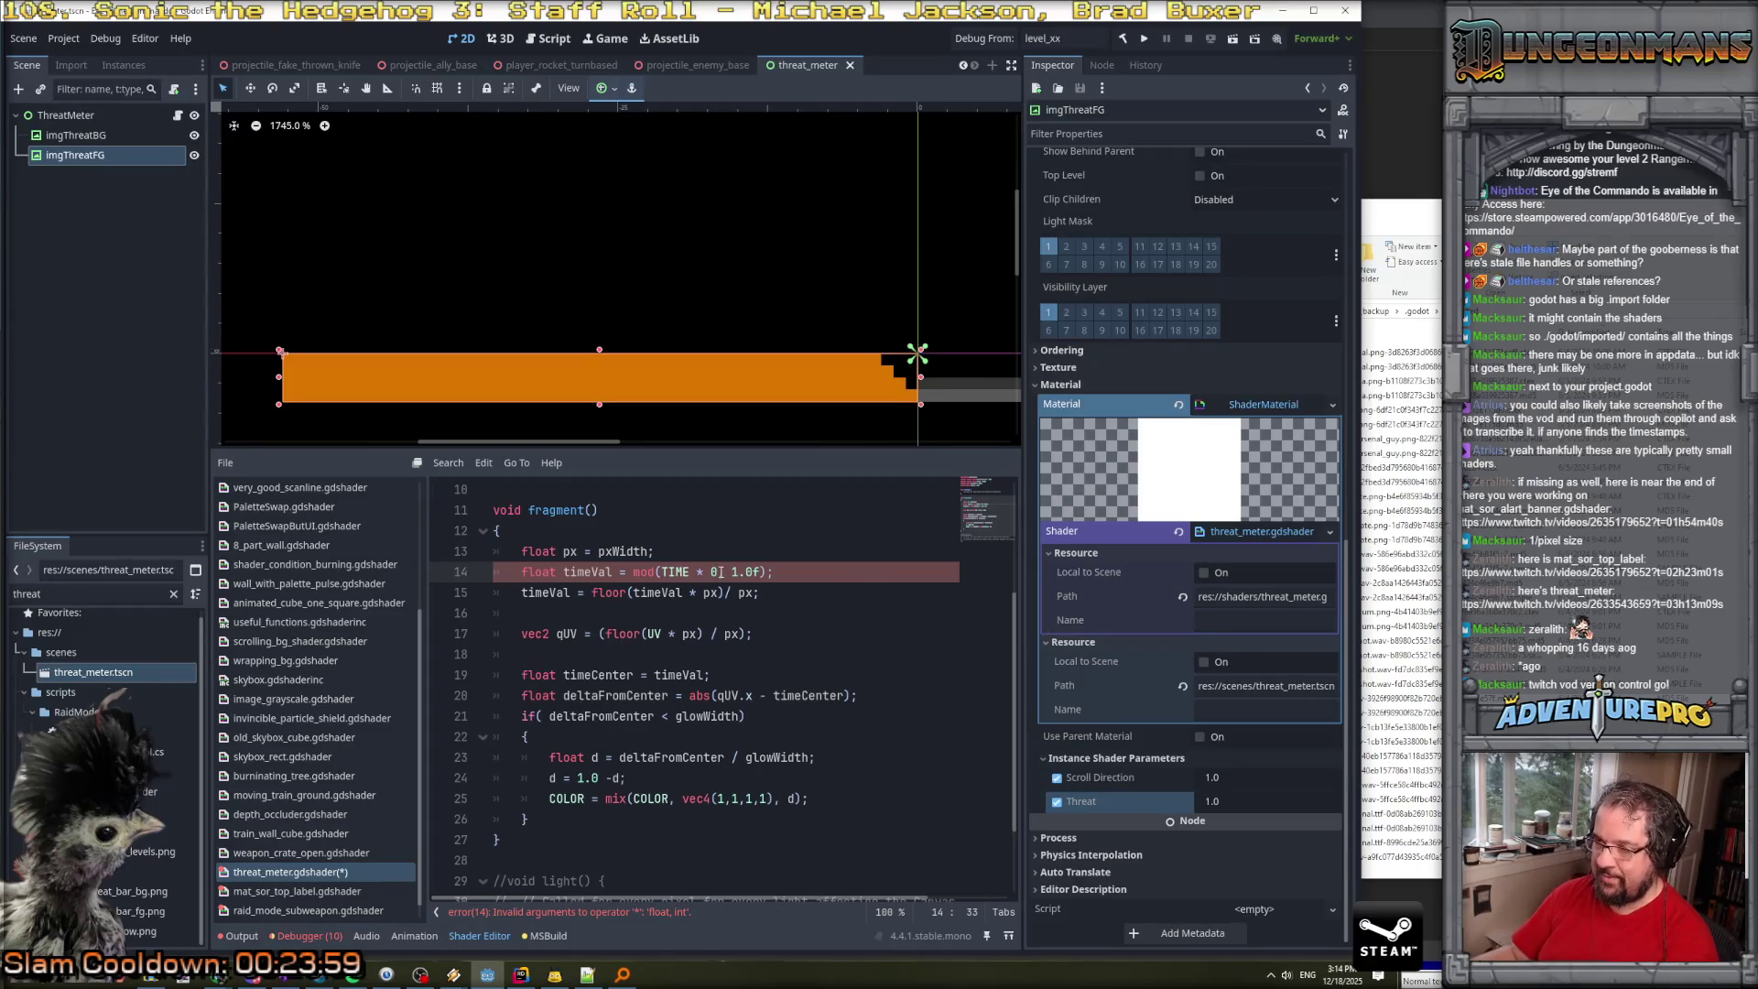
text((0.001f + threat))
Set the Threat instance parameter to 0.0 and restore the speed term to (0.5f + threat).
click(1236, 866)
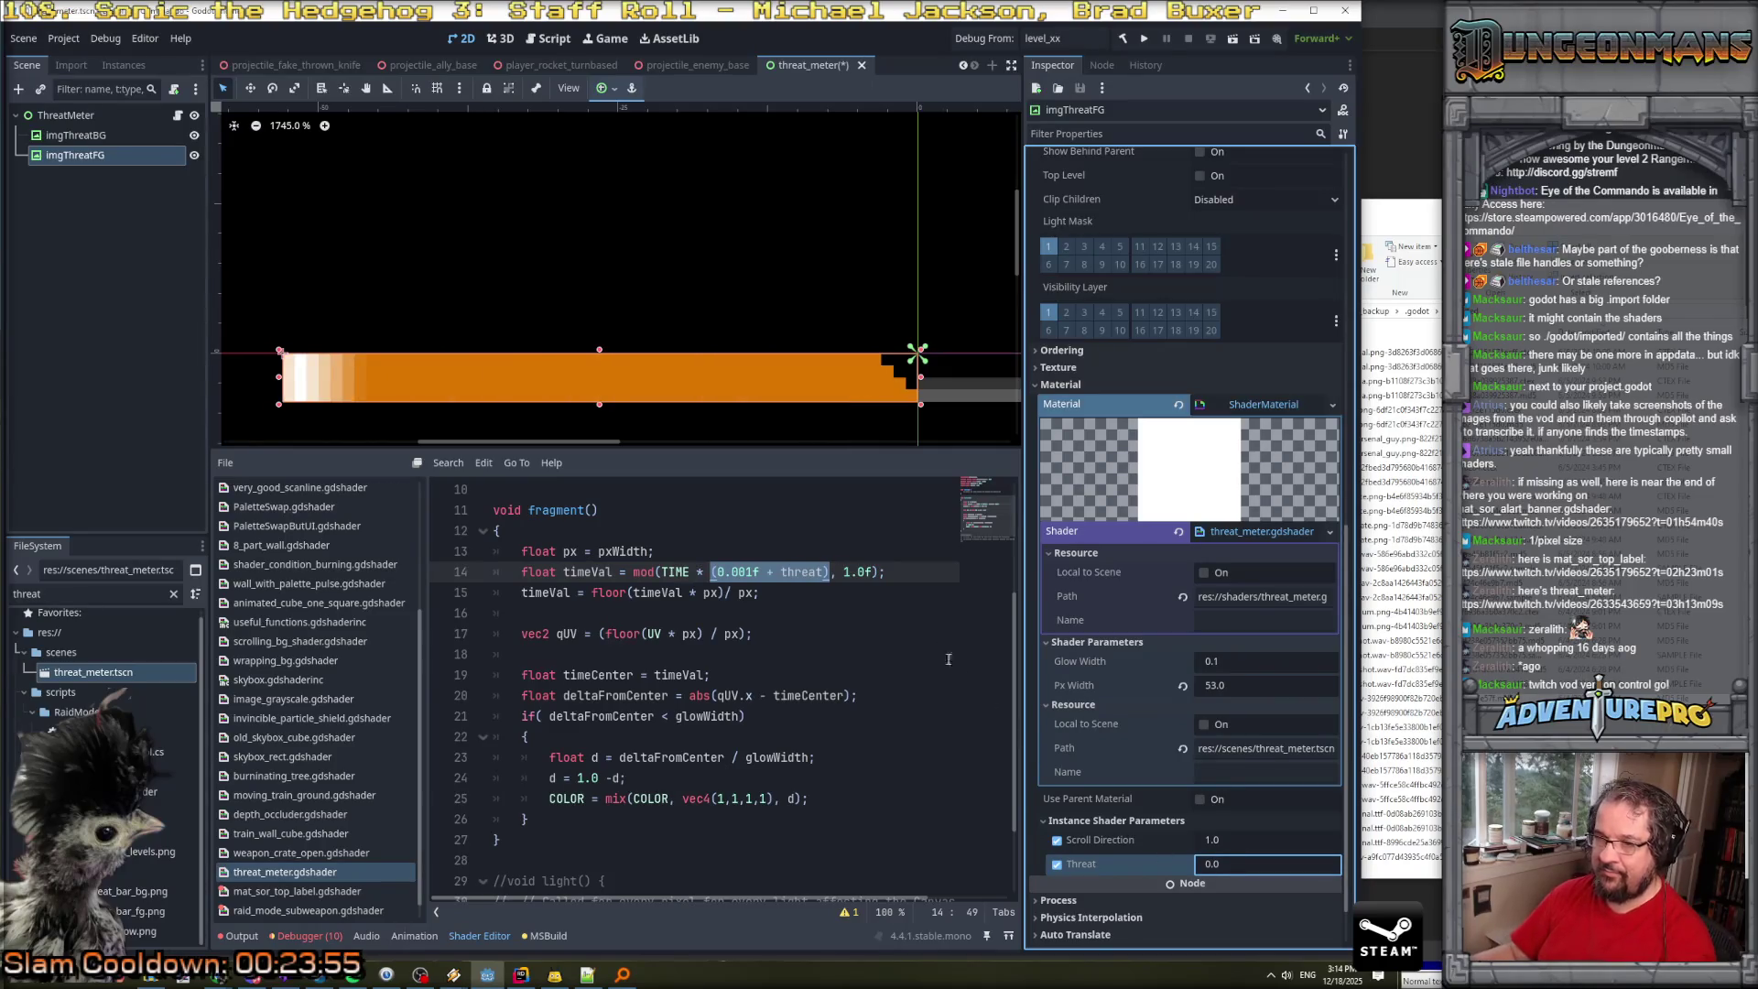
key(Return)
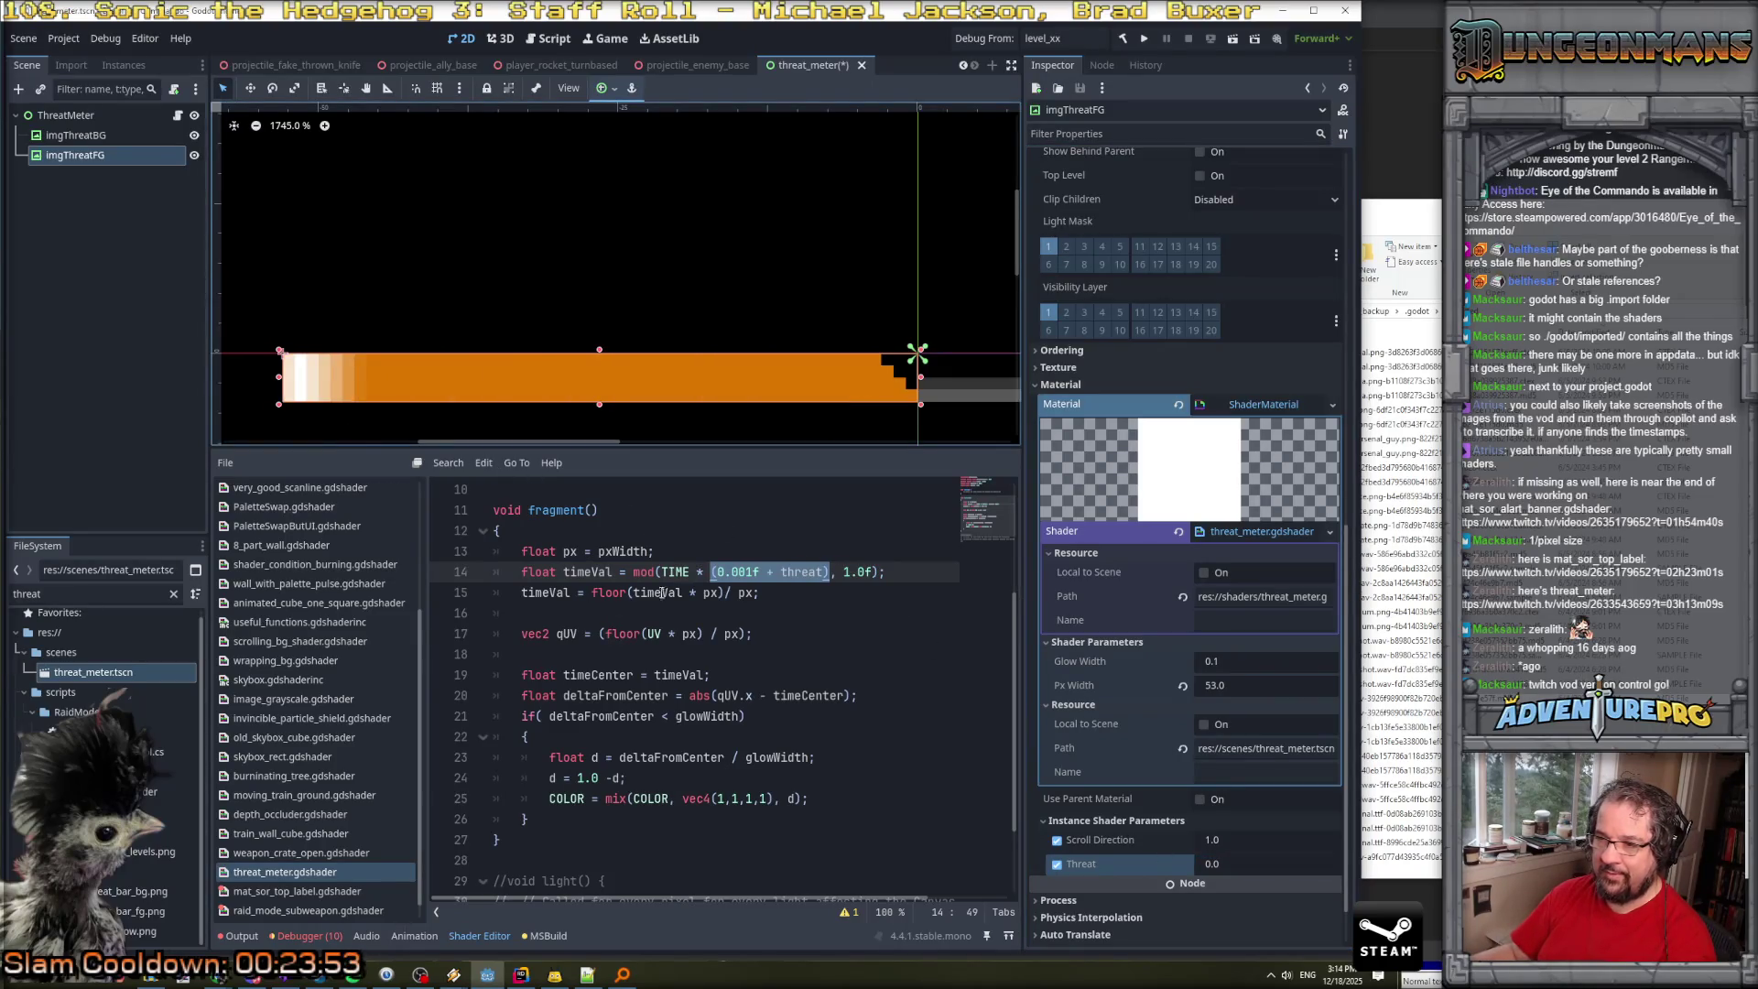
drag(733, 575, 748, 577)
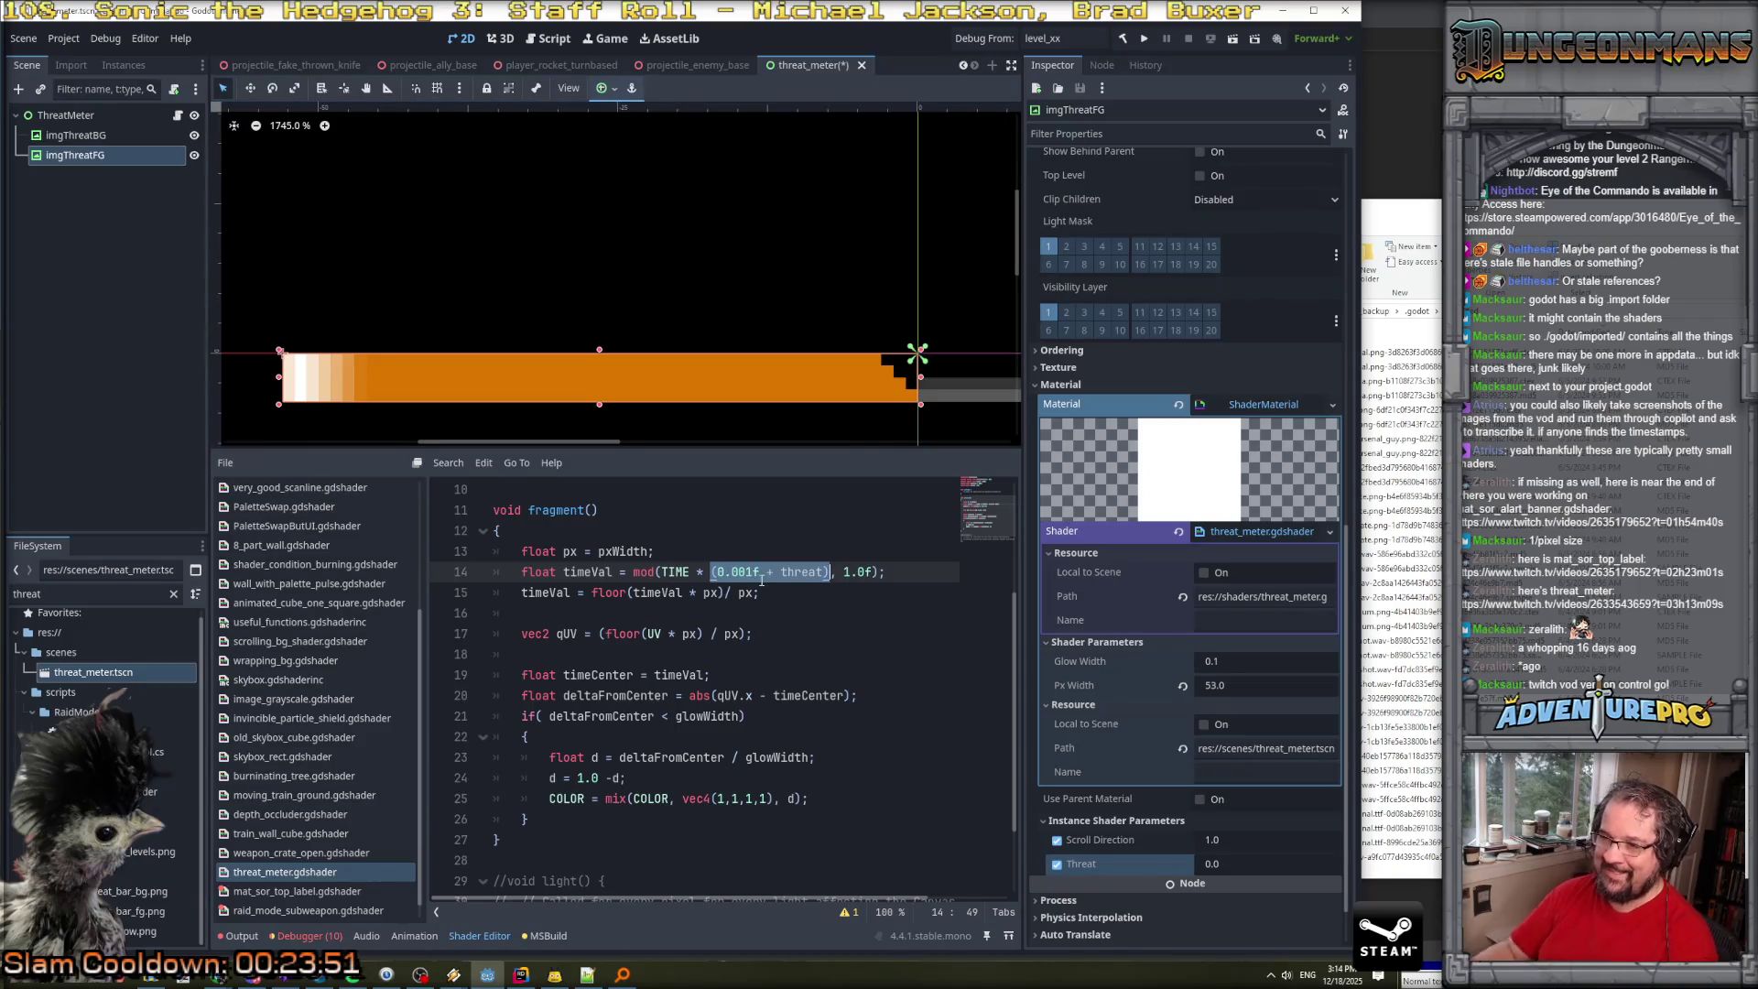
key(BackSpace)
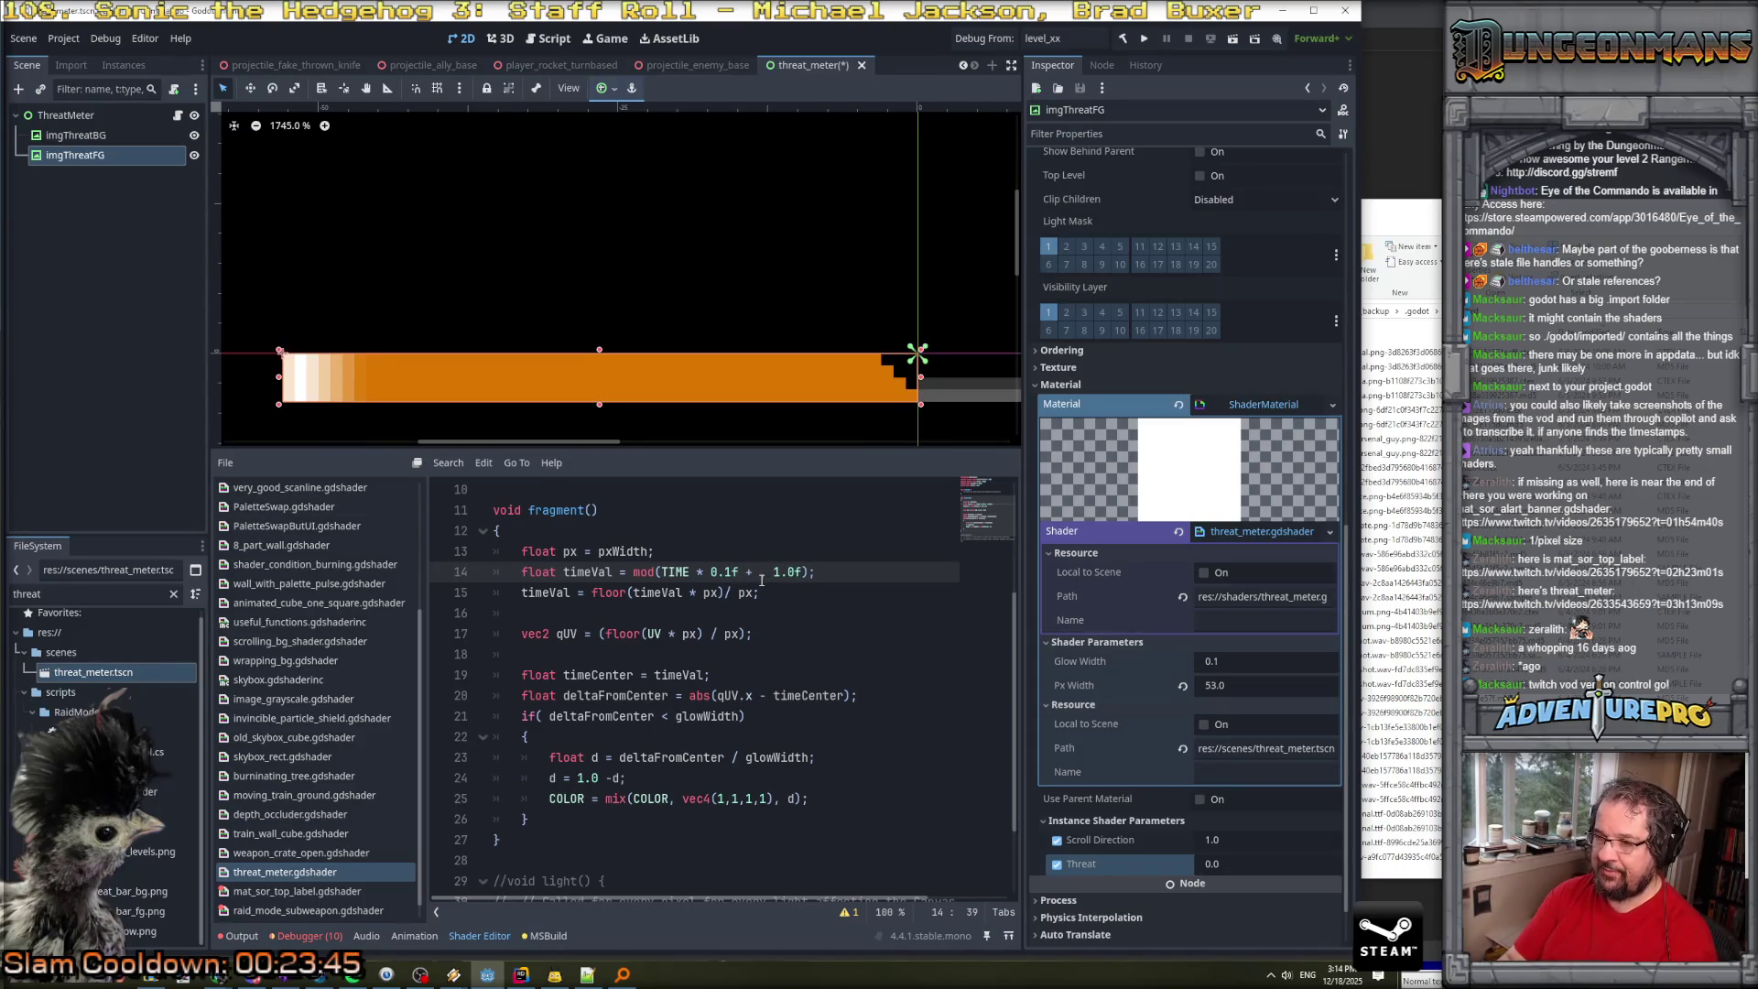
click(709, 571)
text(()
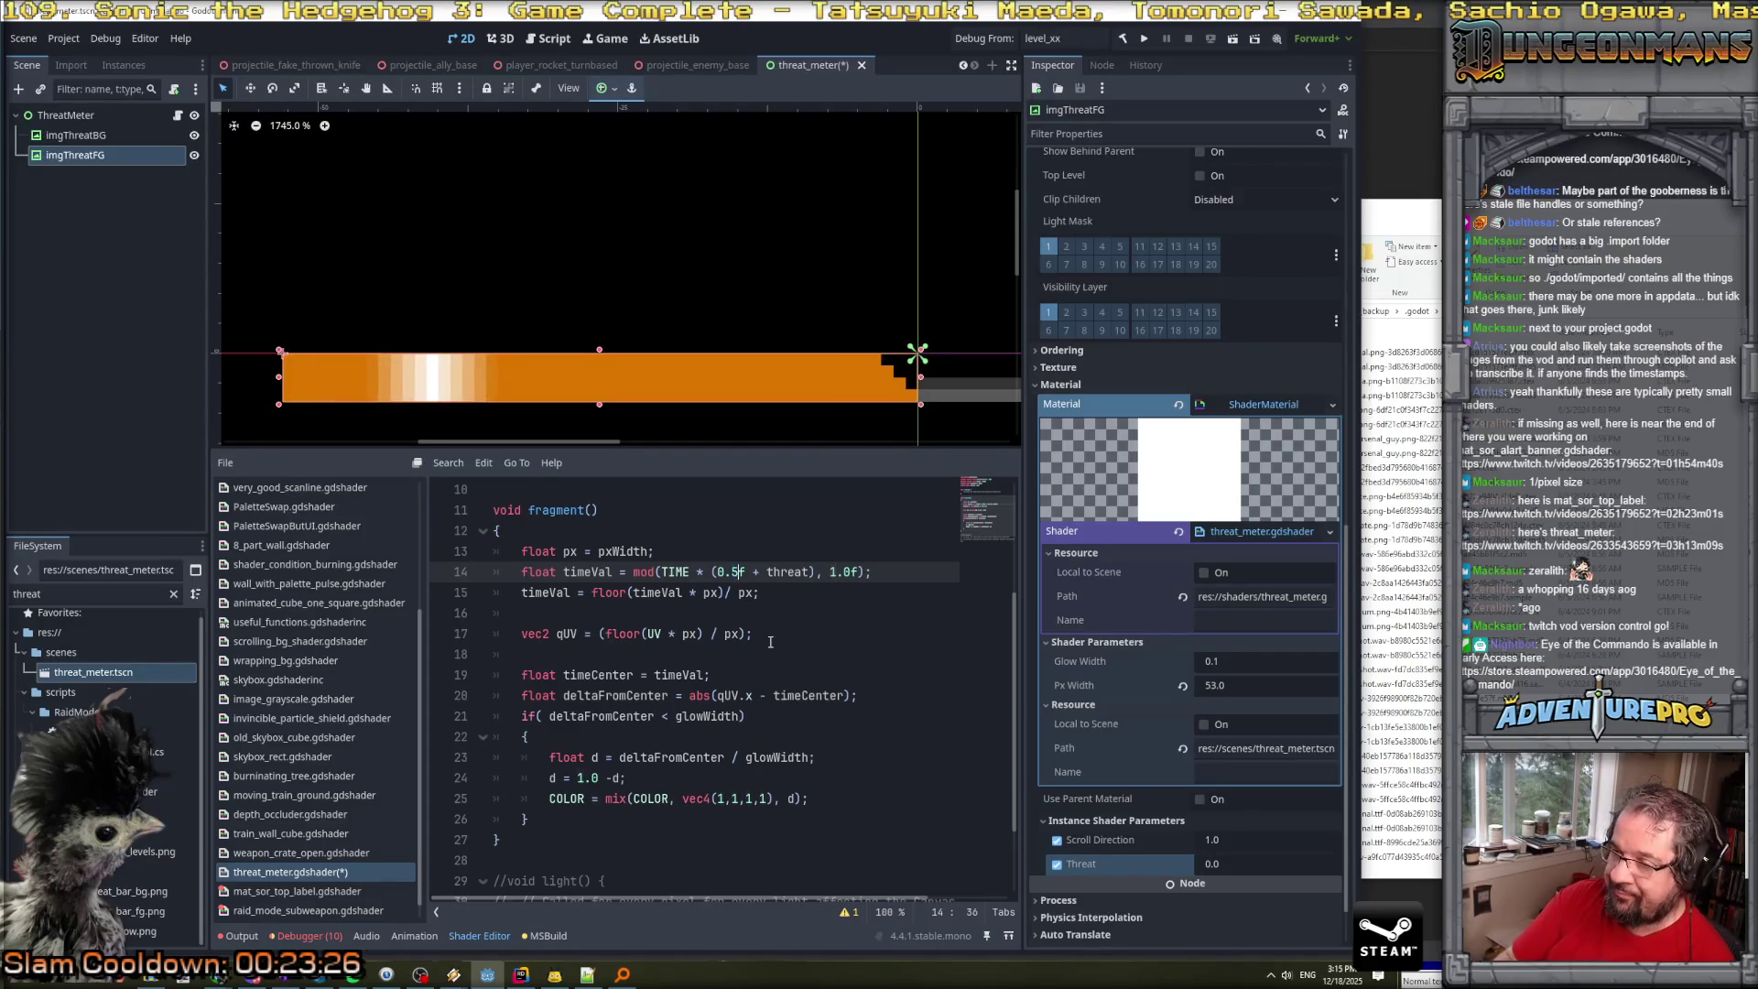
Start a 'var oldA = COLOR.a;' line above the COLOR mix line.
click(857, 805)
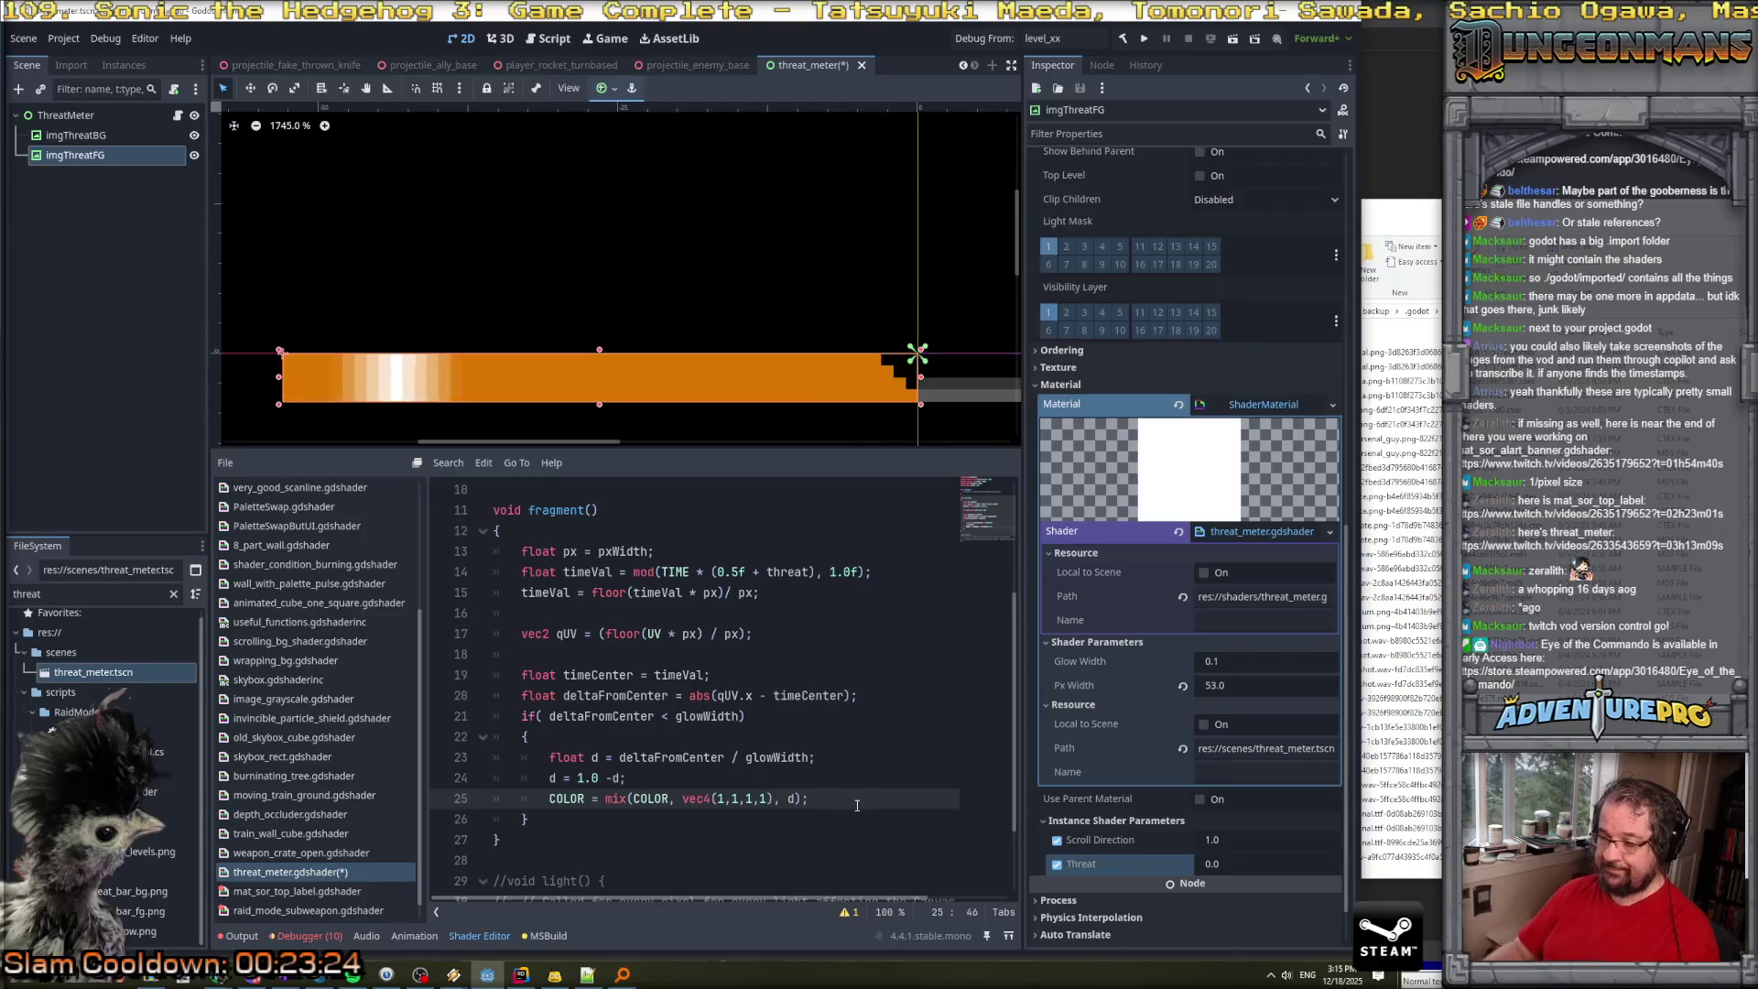
key(Return)
key(Up)
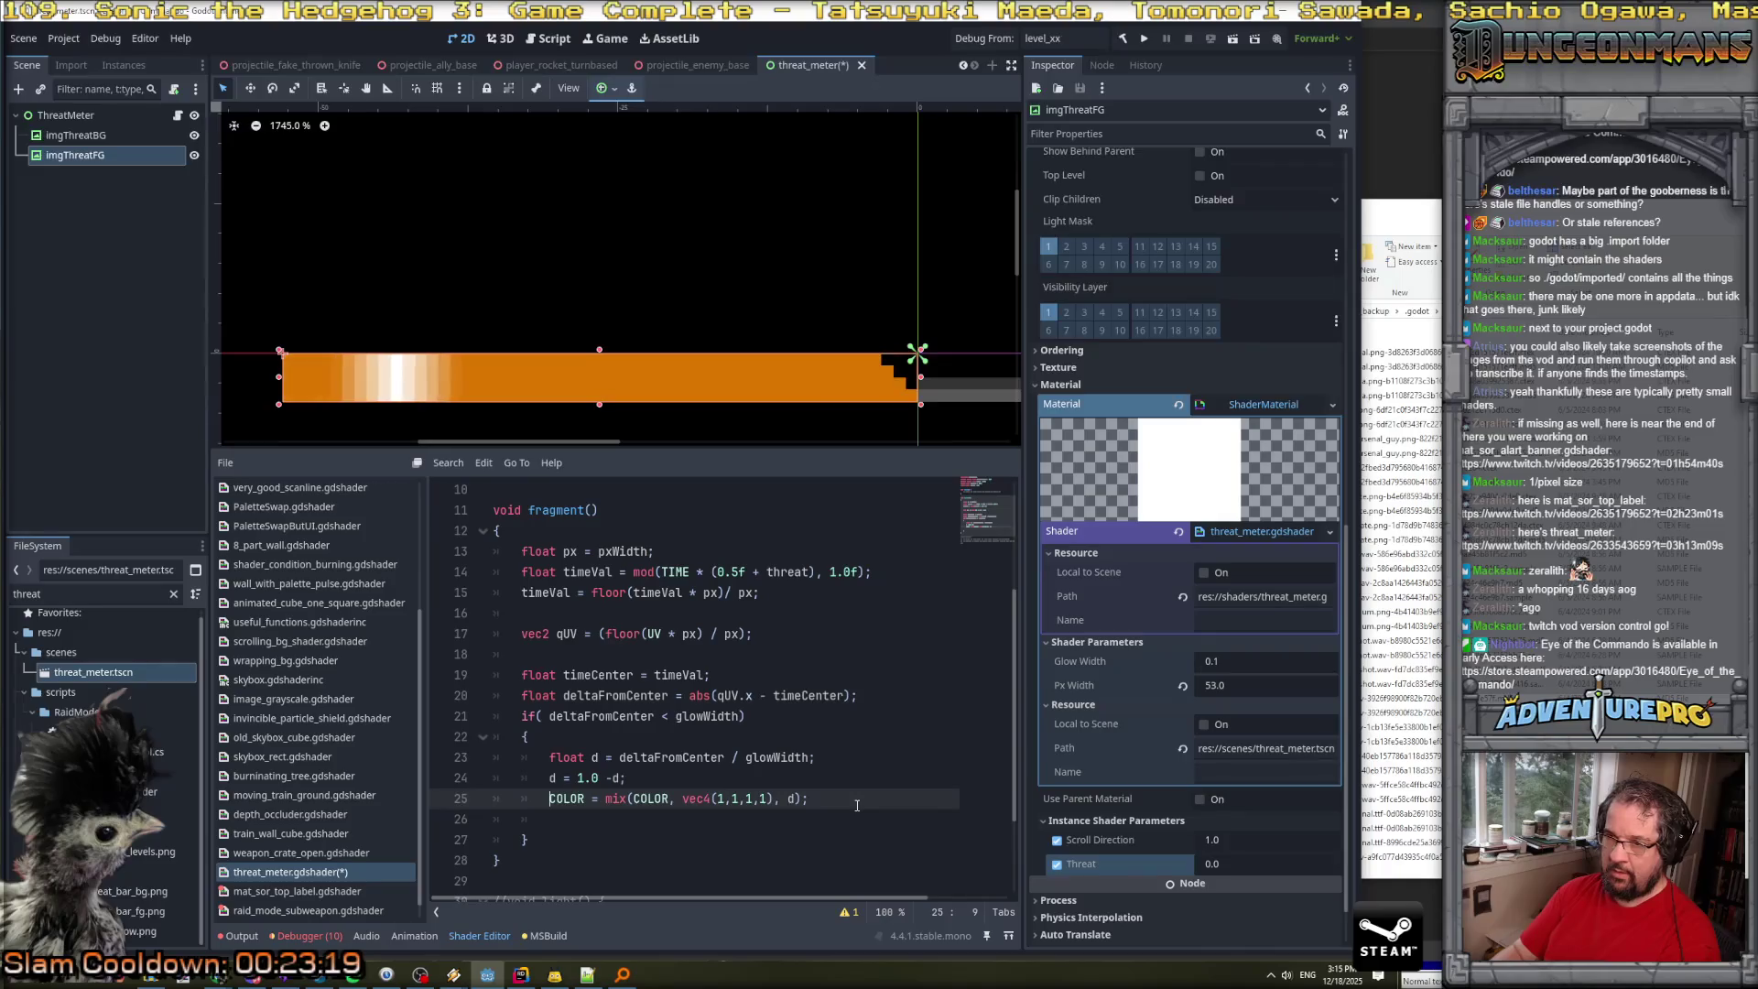
key(Return)
key(Up)
text(var old)
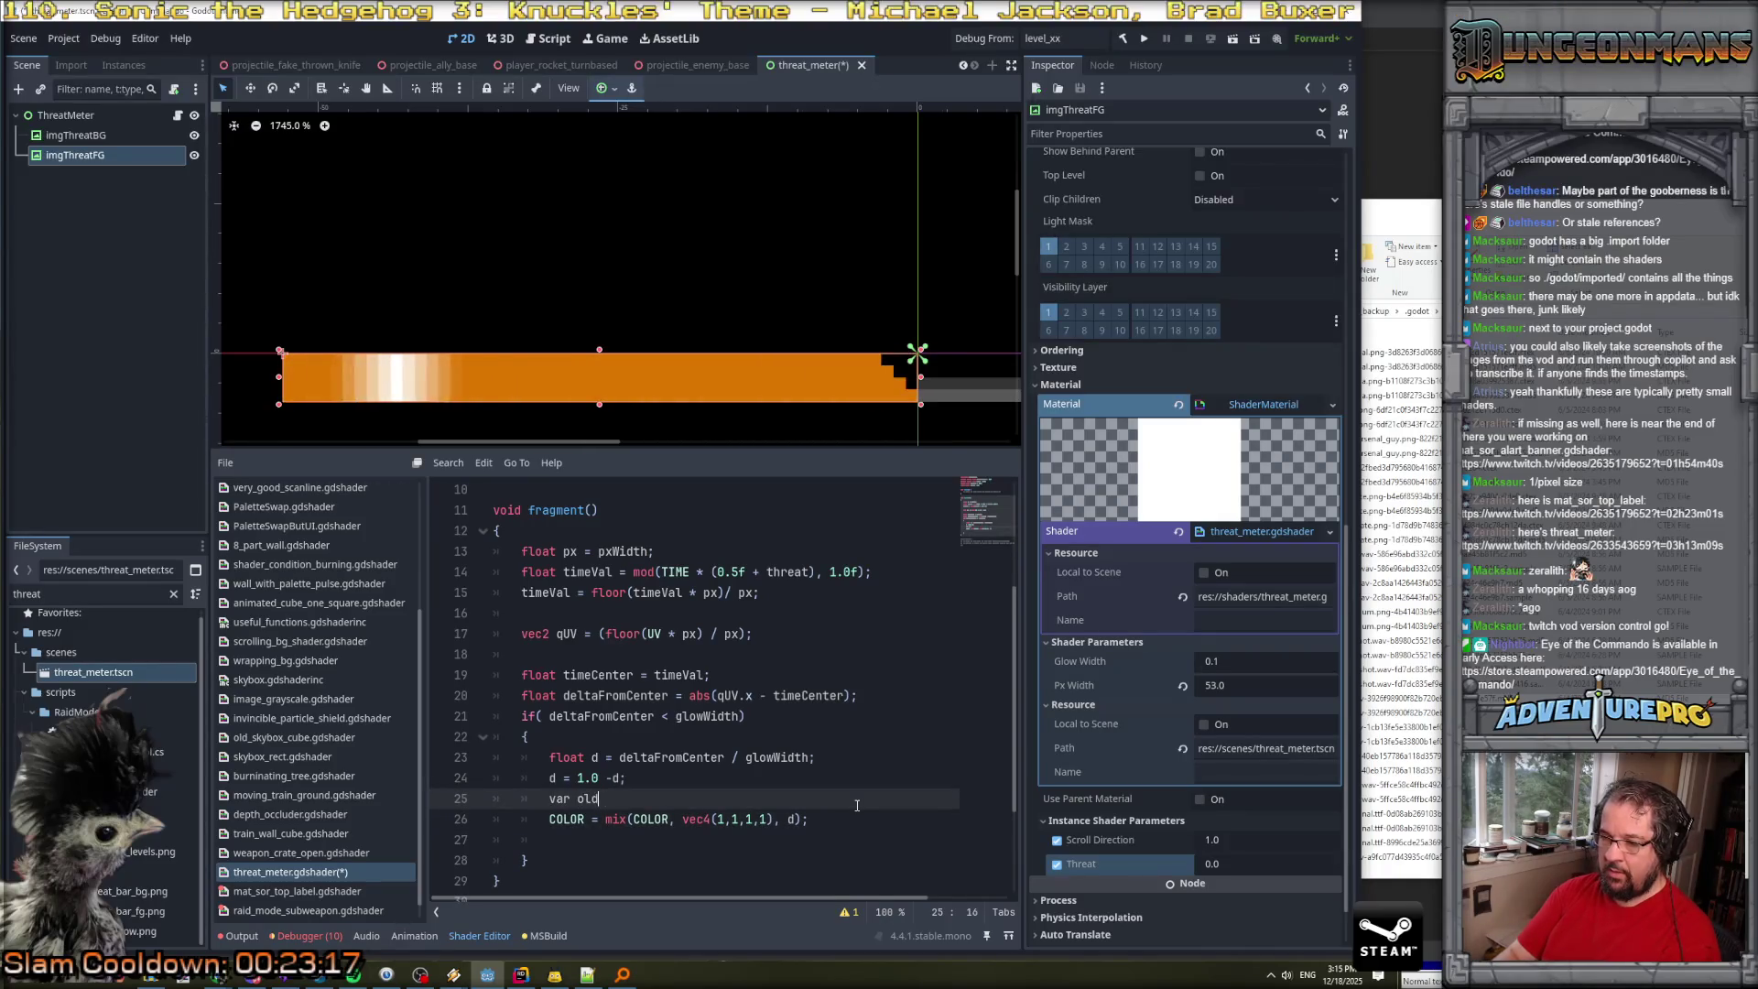
text(A = COLOR.a;)
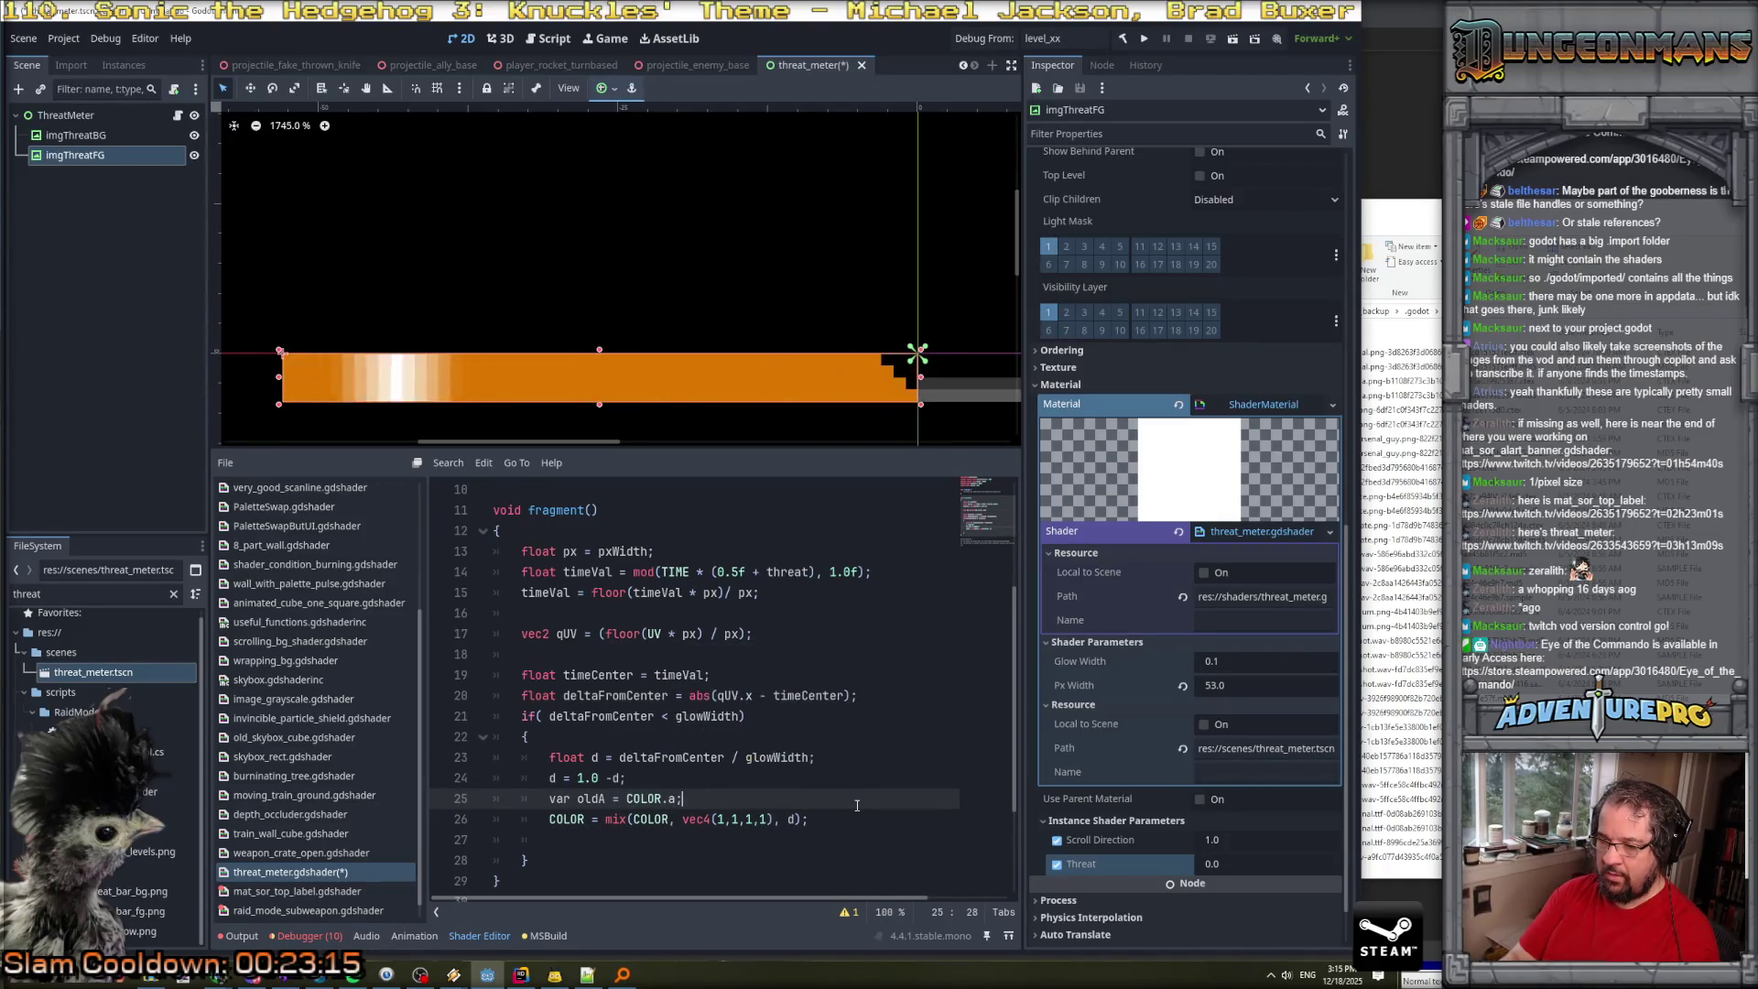
Add a 'COLOR.a = oldA;' line below the colour mix, then remove it again.
key(Down)
key(Down)
text(COLOR.)
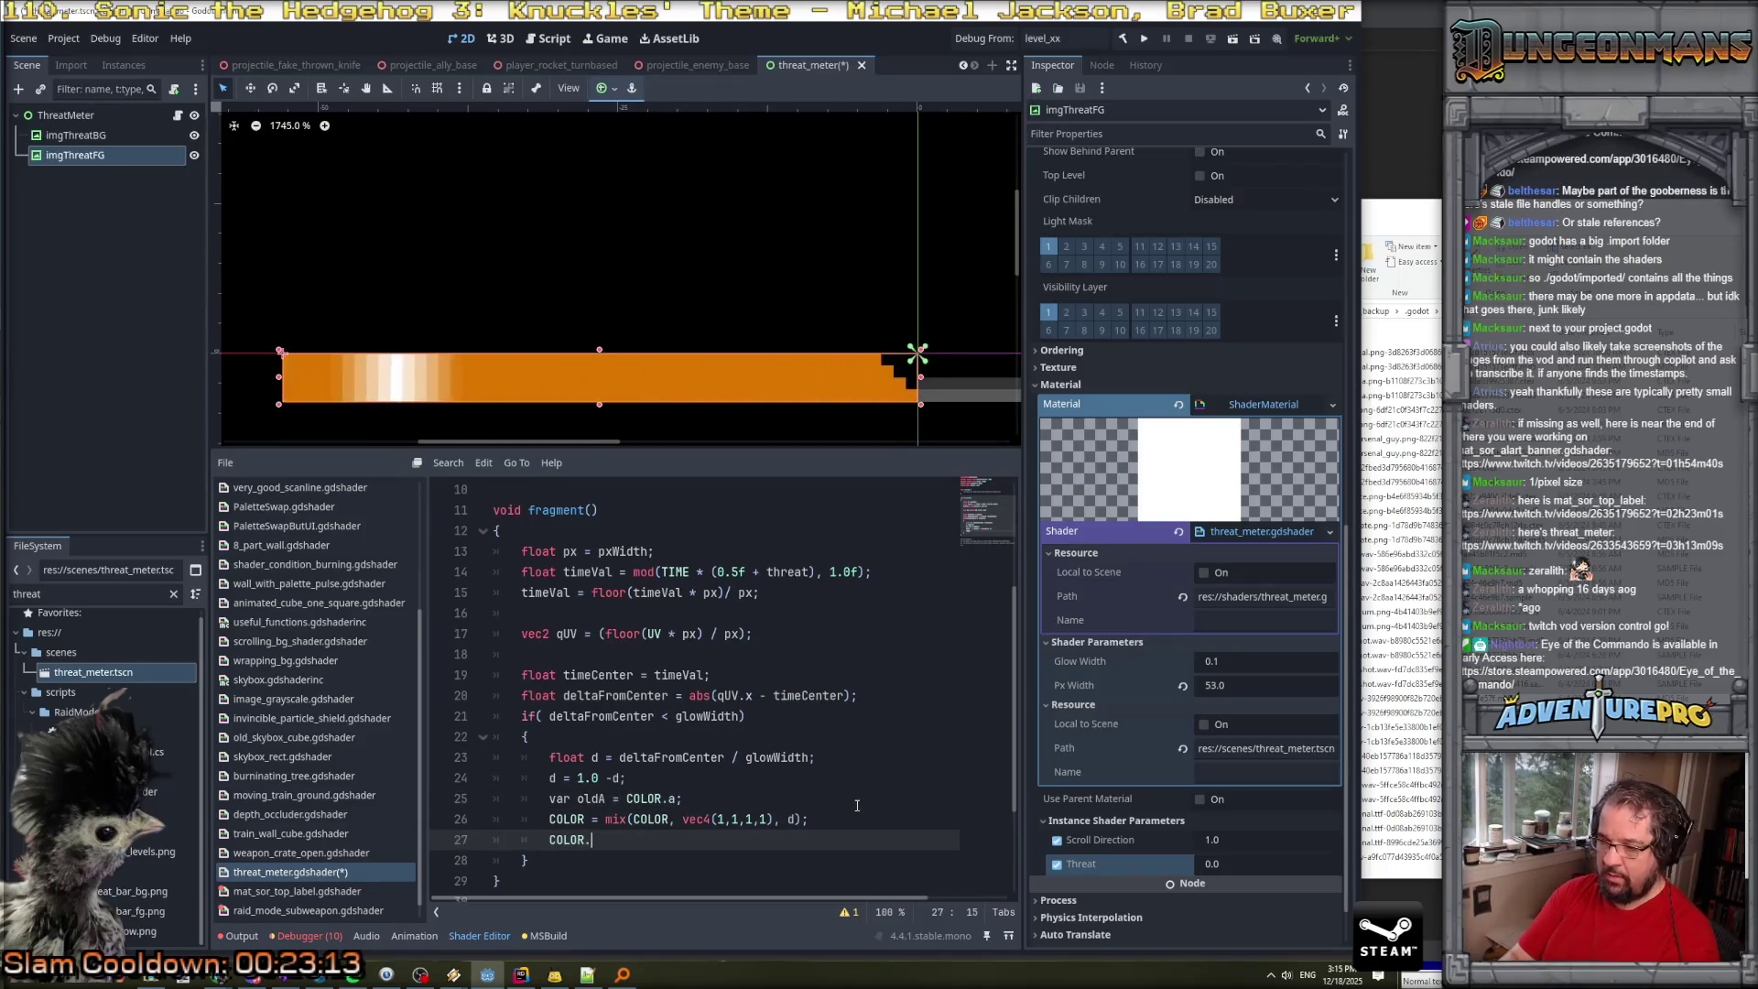
text(a = oldA;)
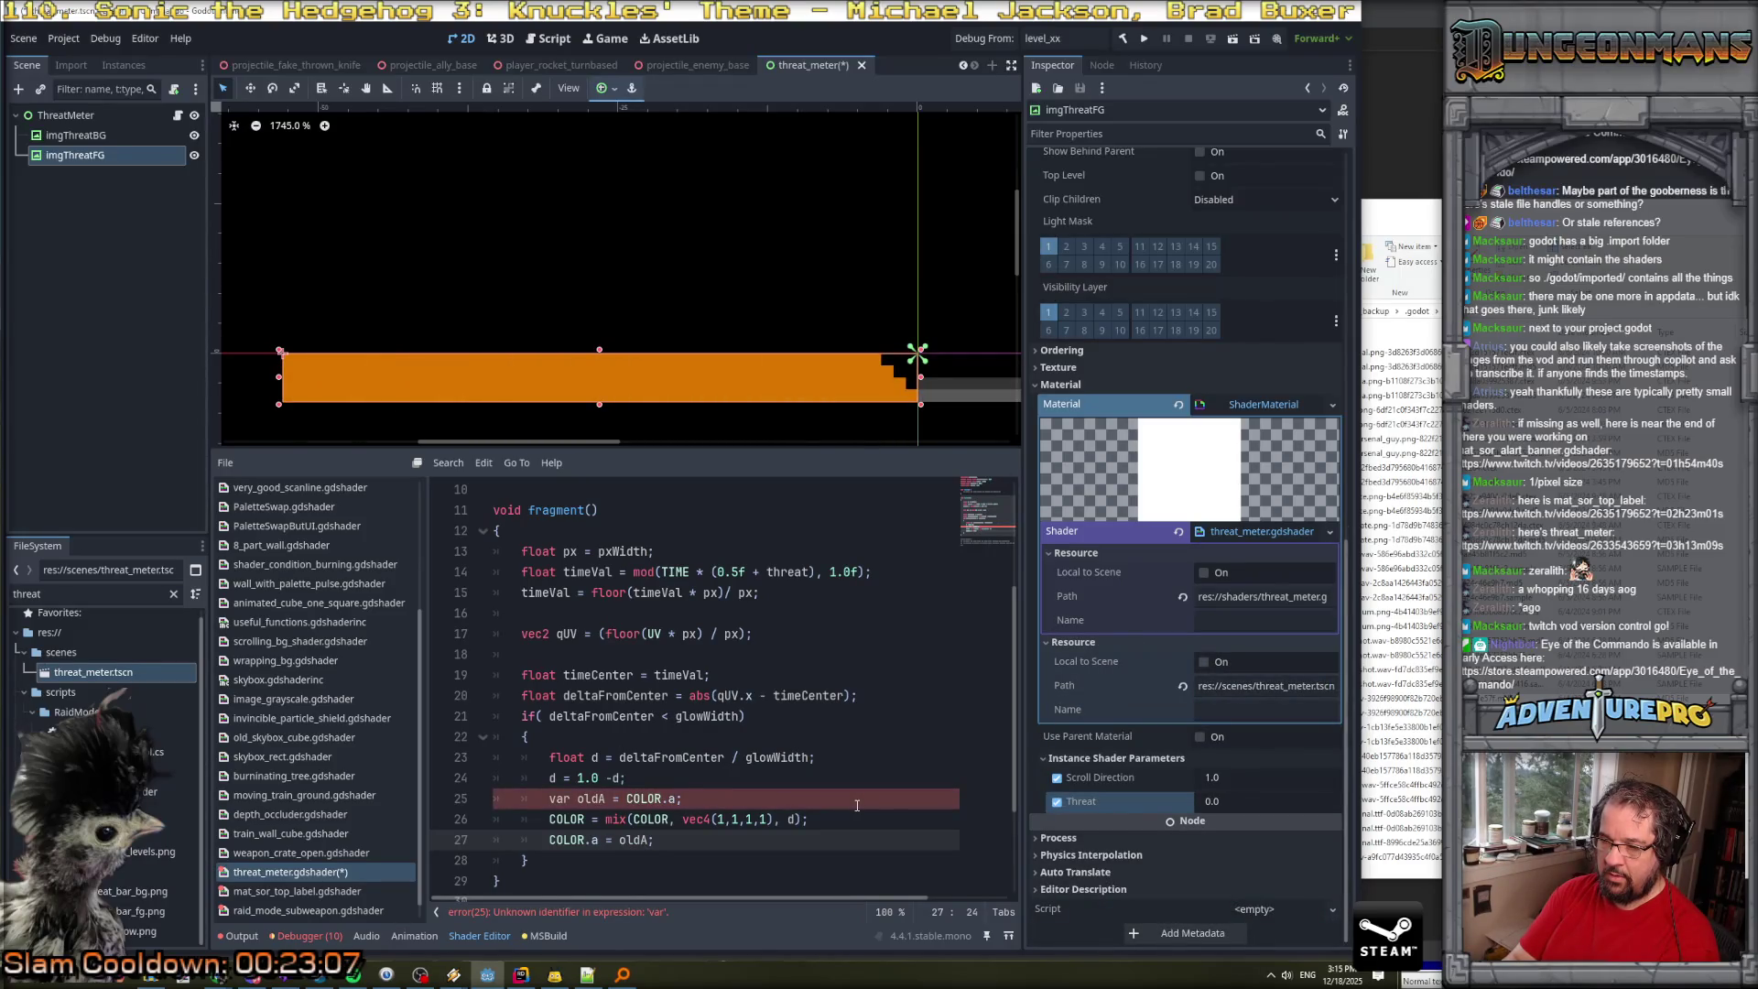
double_click(557, 799)
text(float)
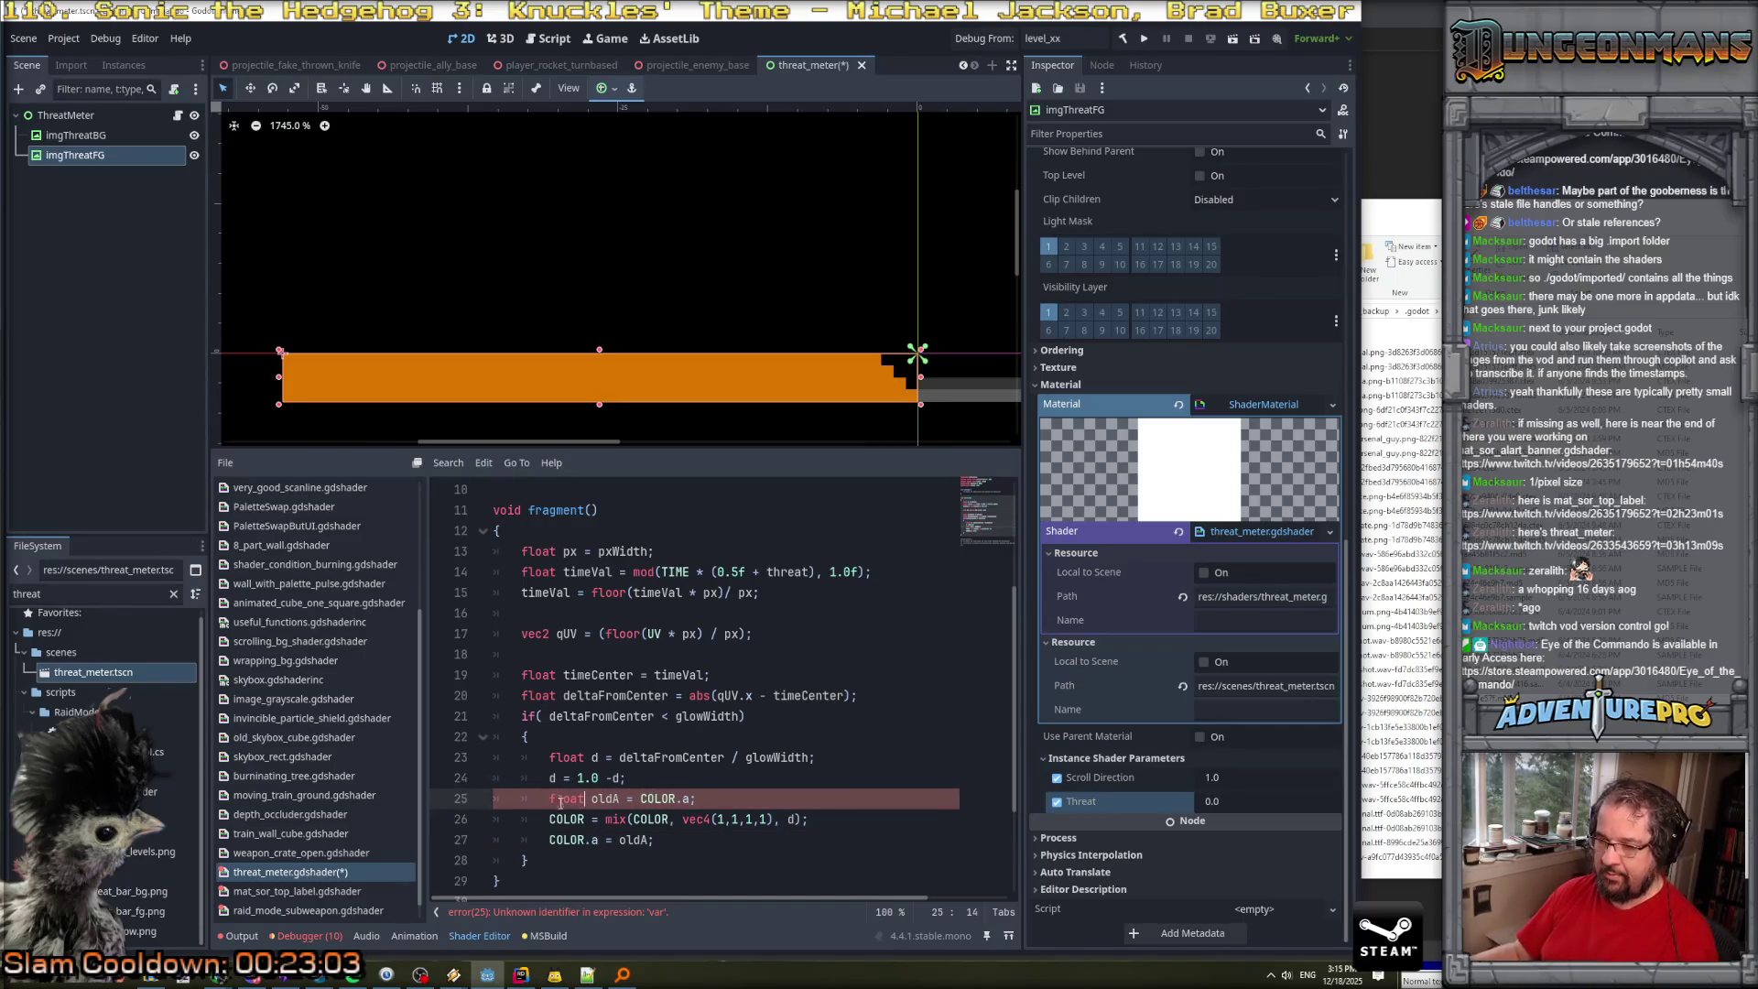
drag(654, 840, 550, 838)
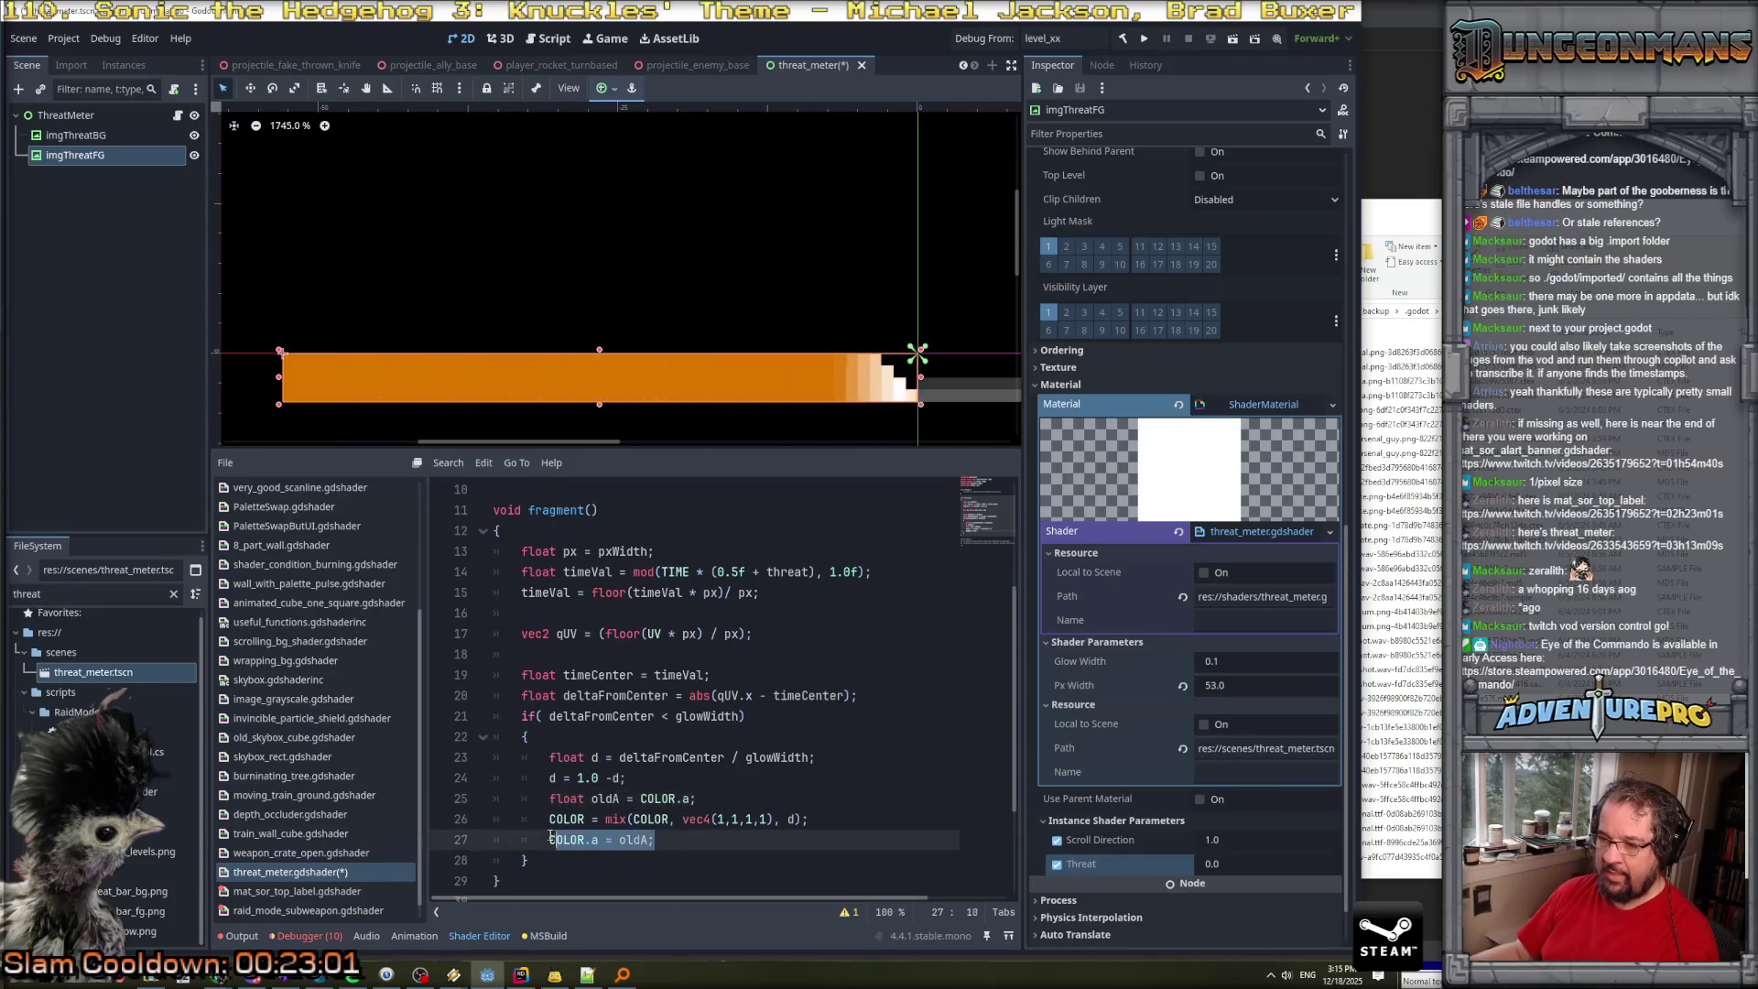
key(BackSpace)
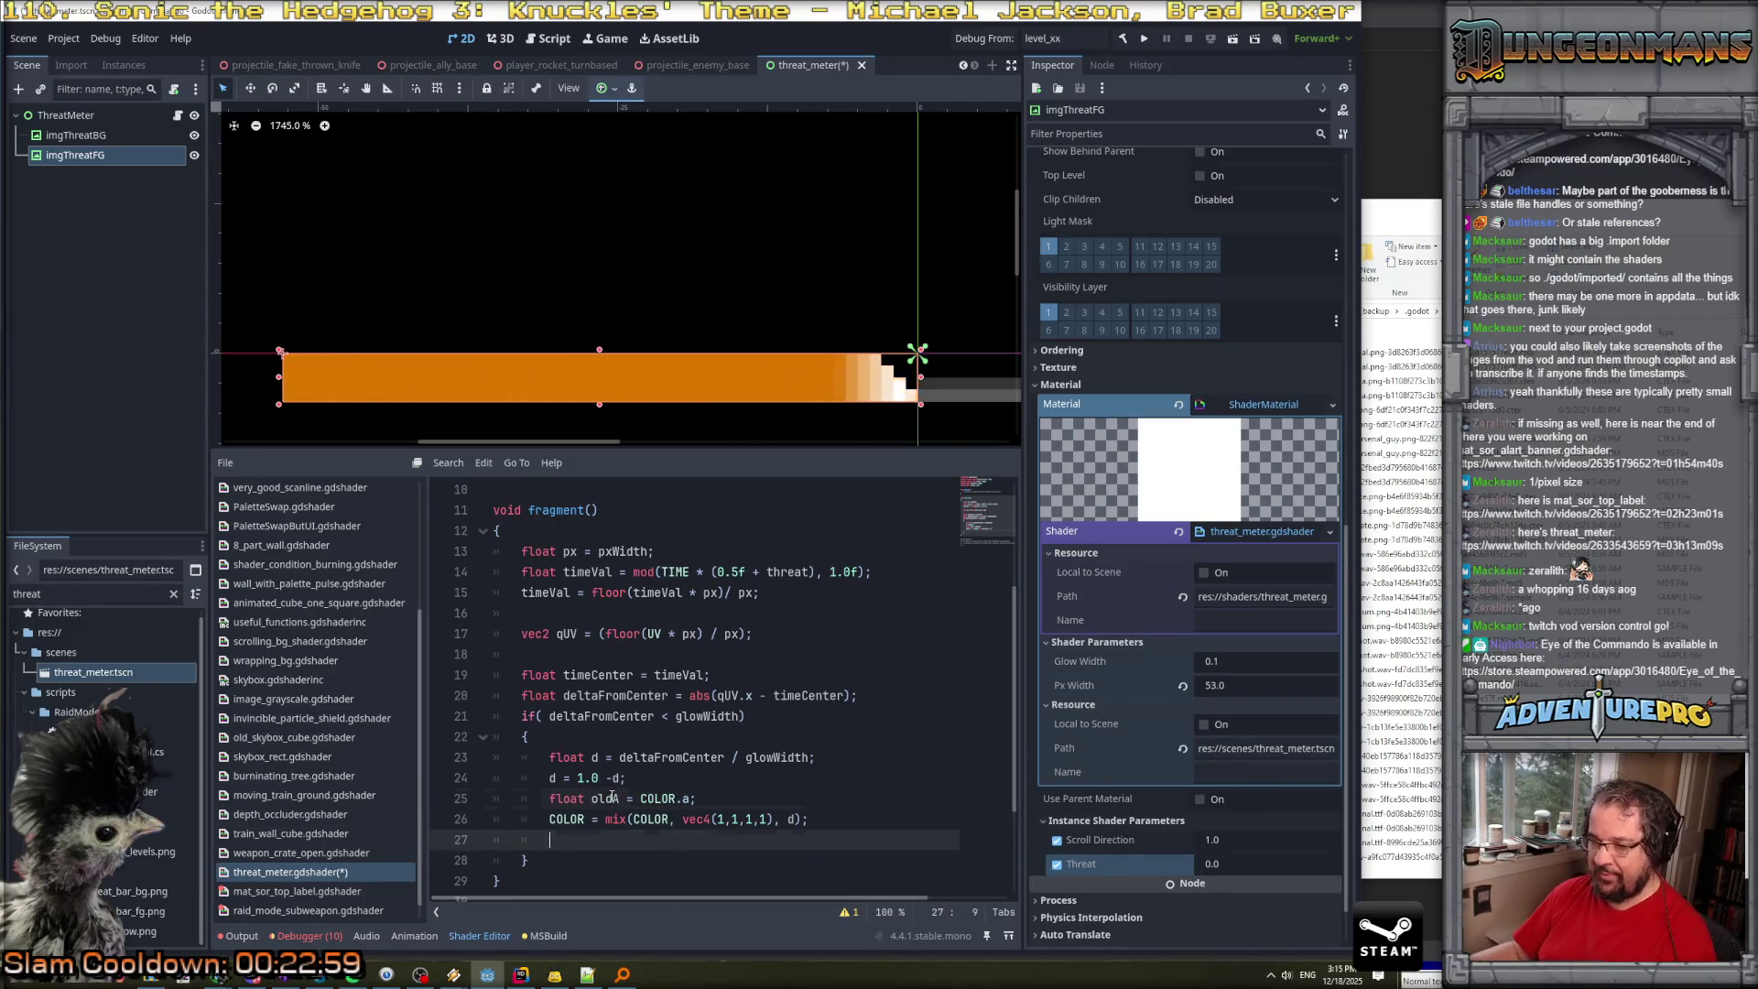
Replace the glow white's final 1 with COLOR.a so it keeps the bar's alpha.
click(639, 798)
drag(640, 799, 688, 799)
key(ctrl+c)
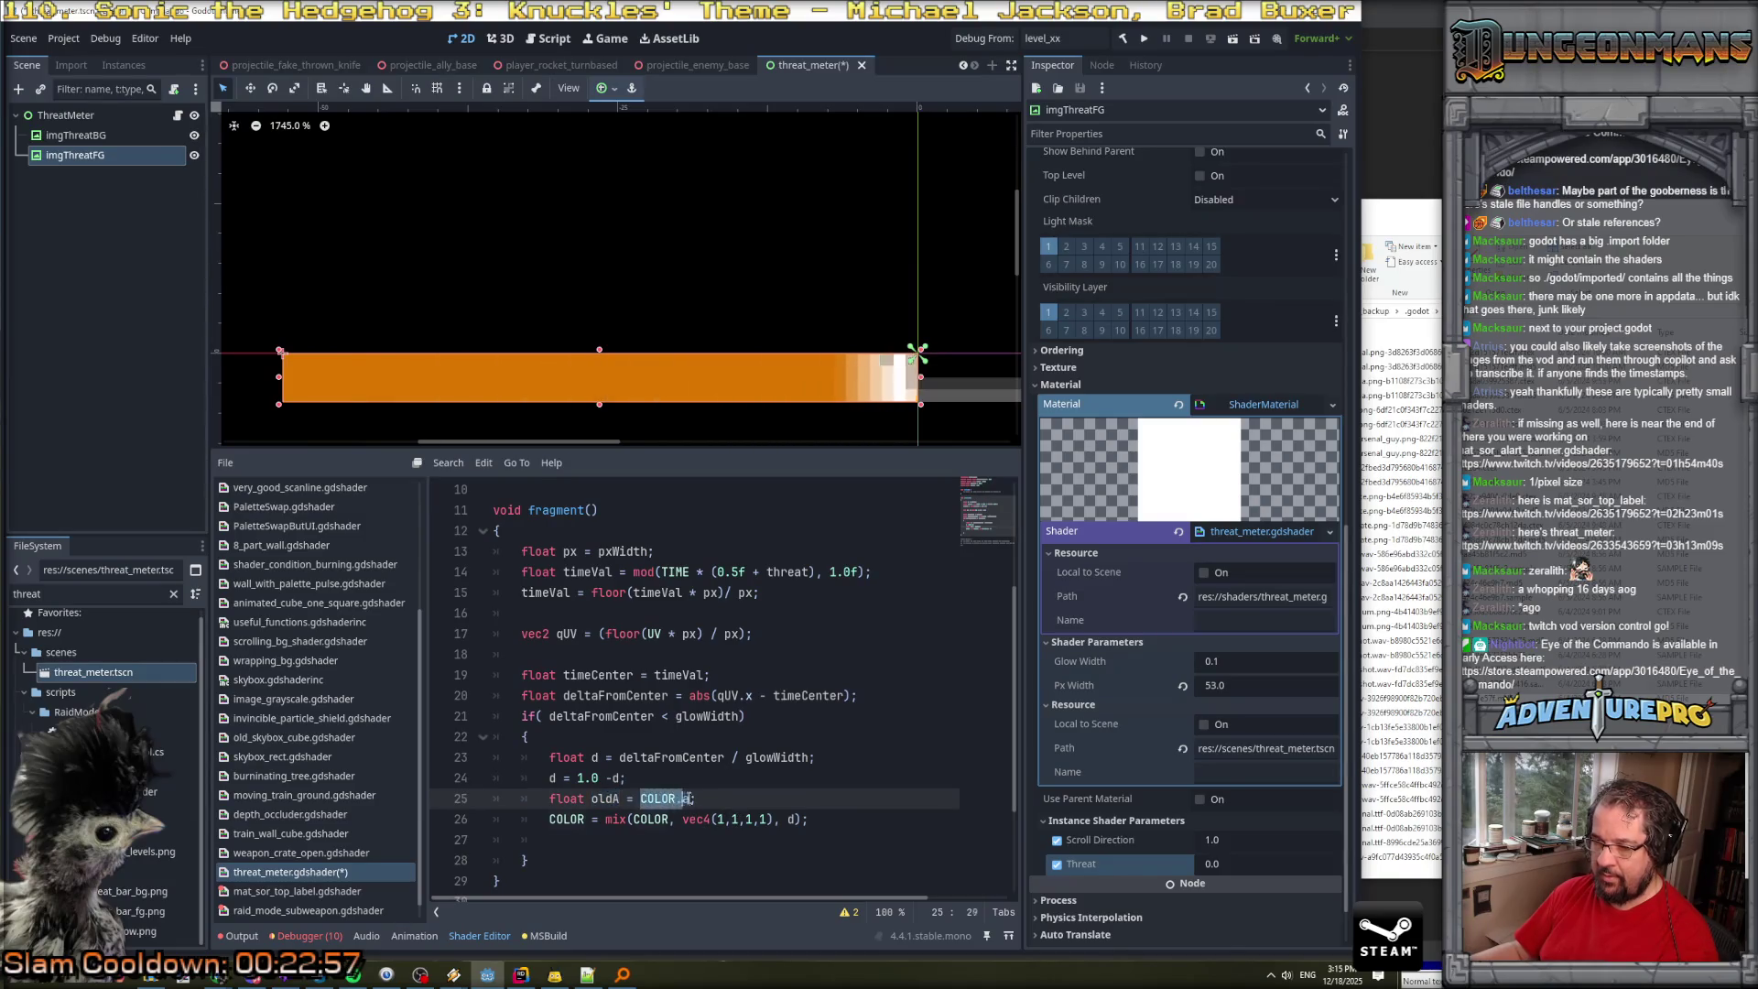
click(765, 819)
key(BackSpace)
key(ctrl+v)
Delete the unused oldA line and its empty line, then save the shader.
click(747, 799)
key(shift+Up)
key(BackSpace)
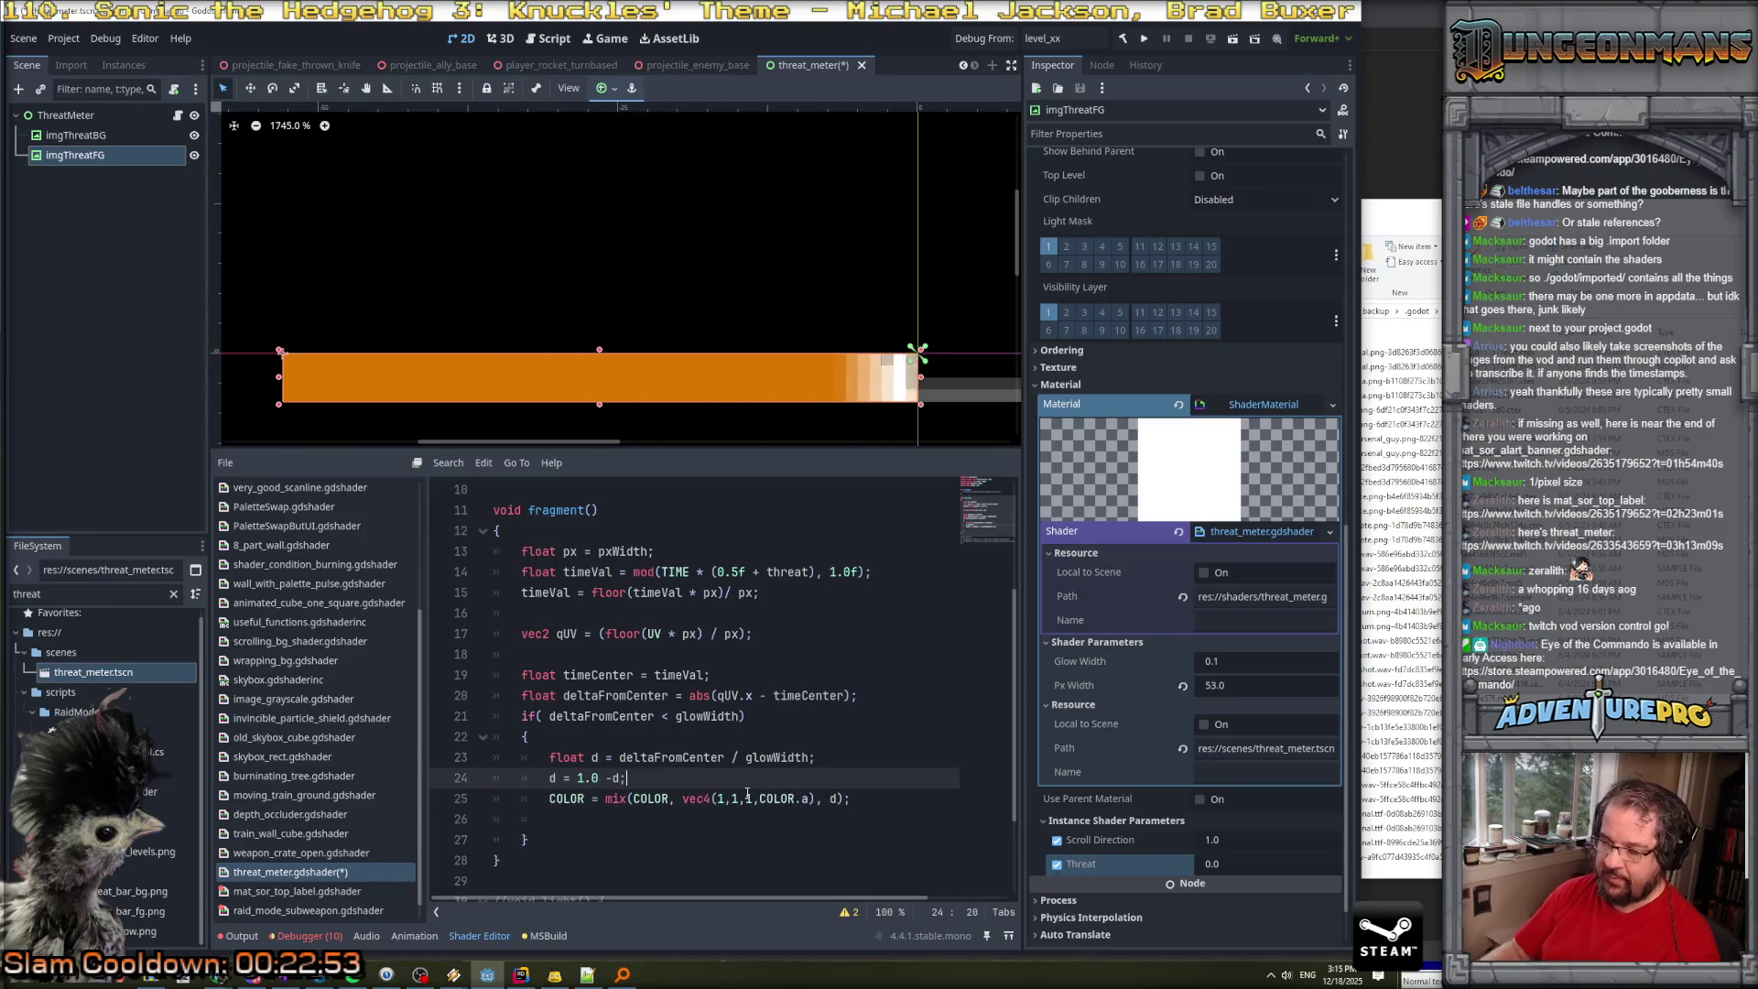
key(Down)
key(Down)
key(Delete)
key(ctrl+s)
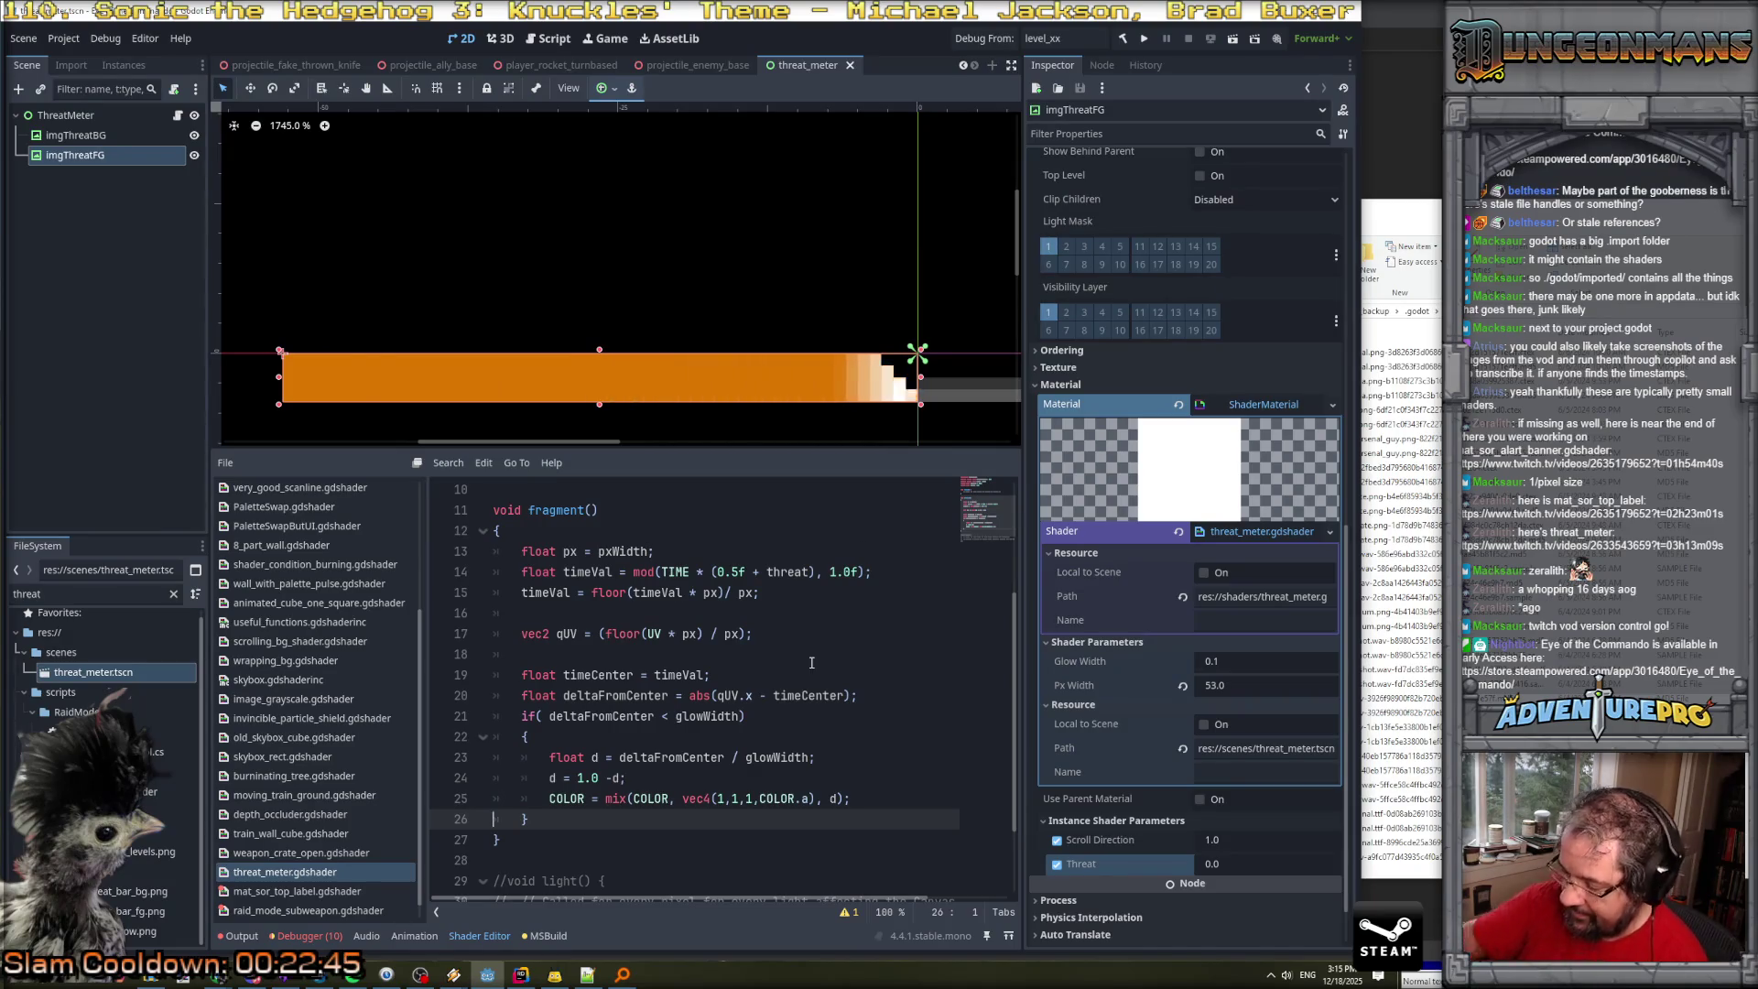
click(801, 656)
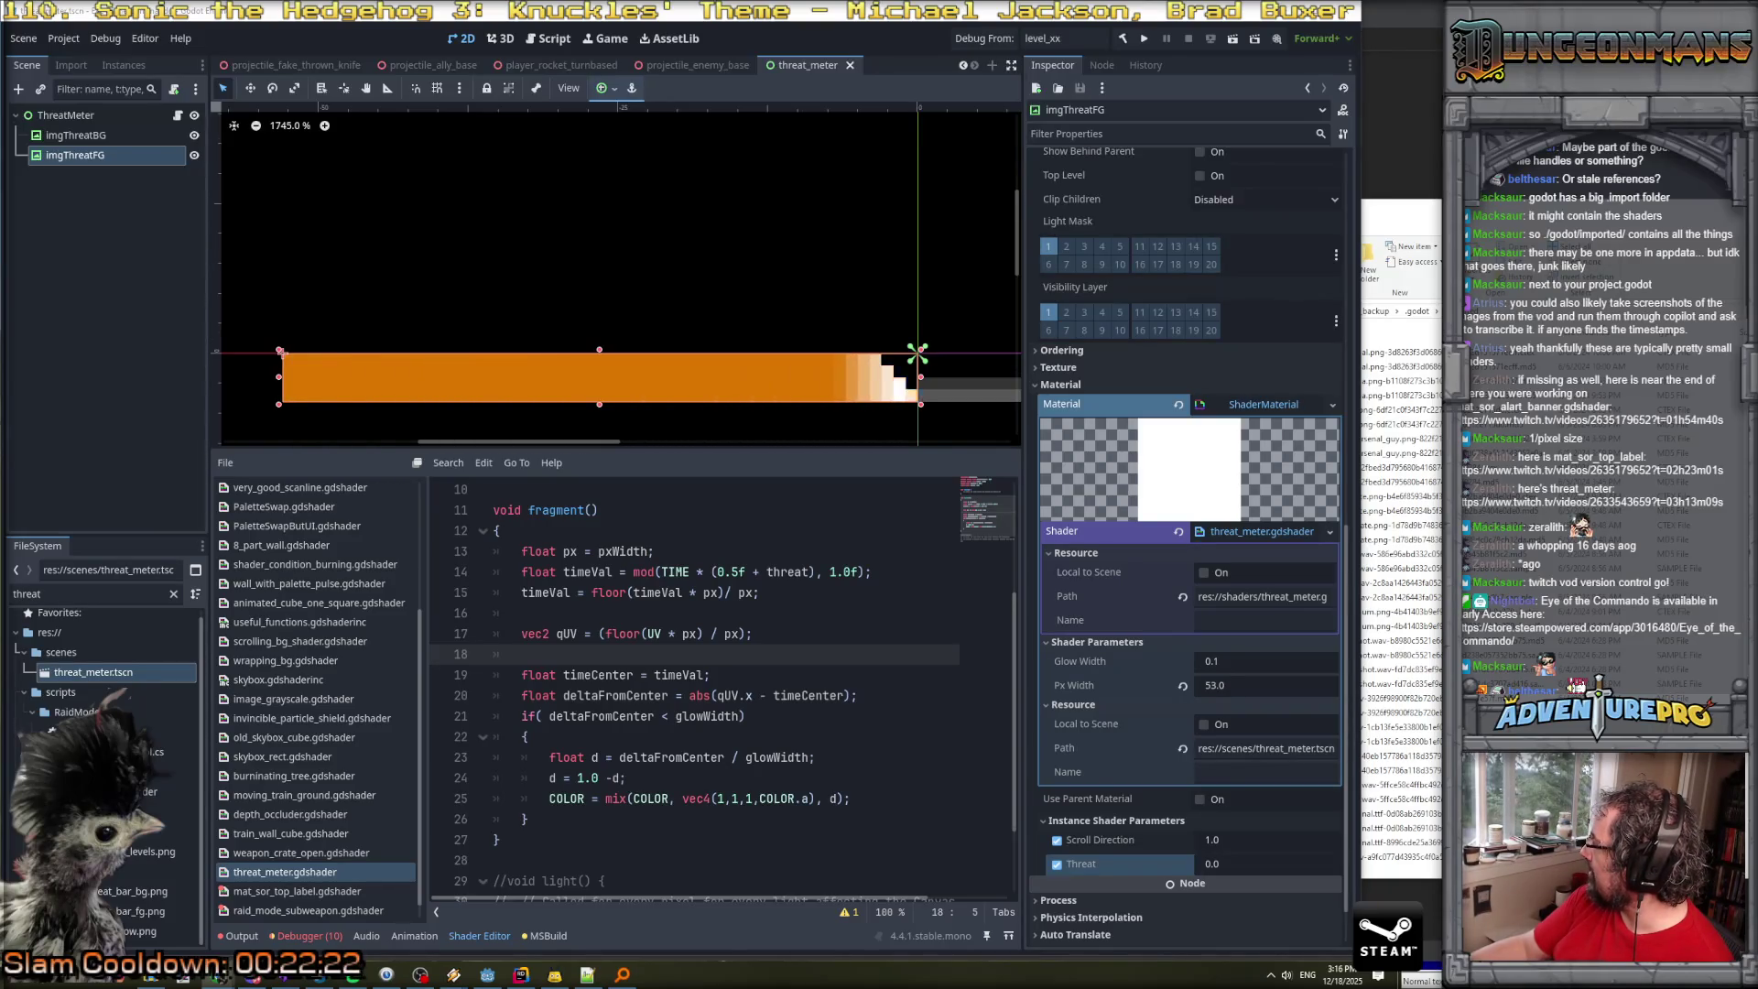
key(alt+Tab)
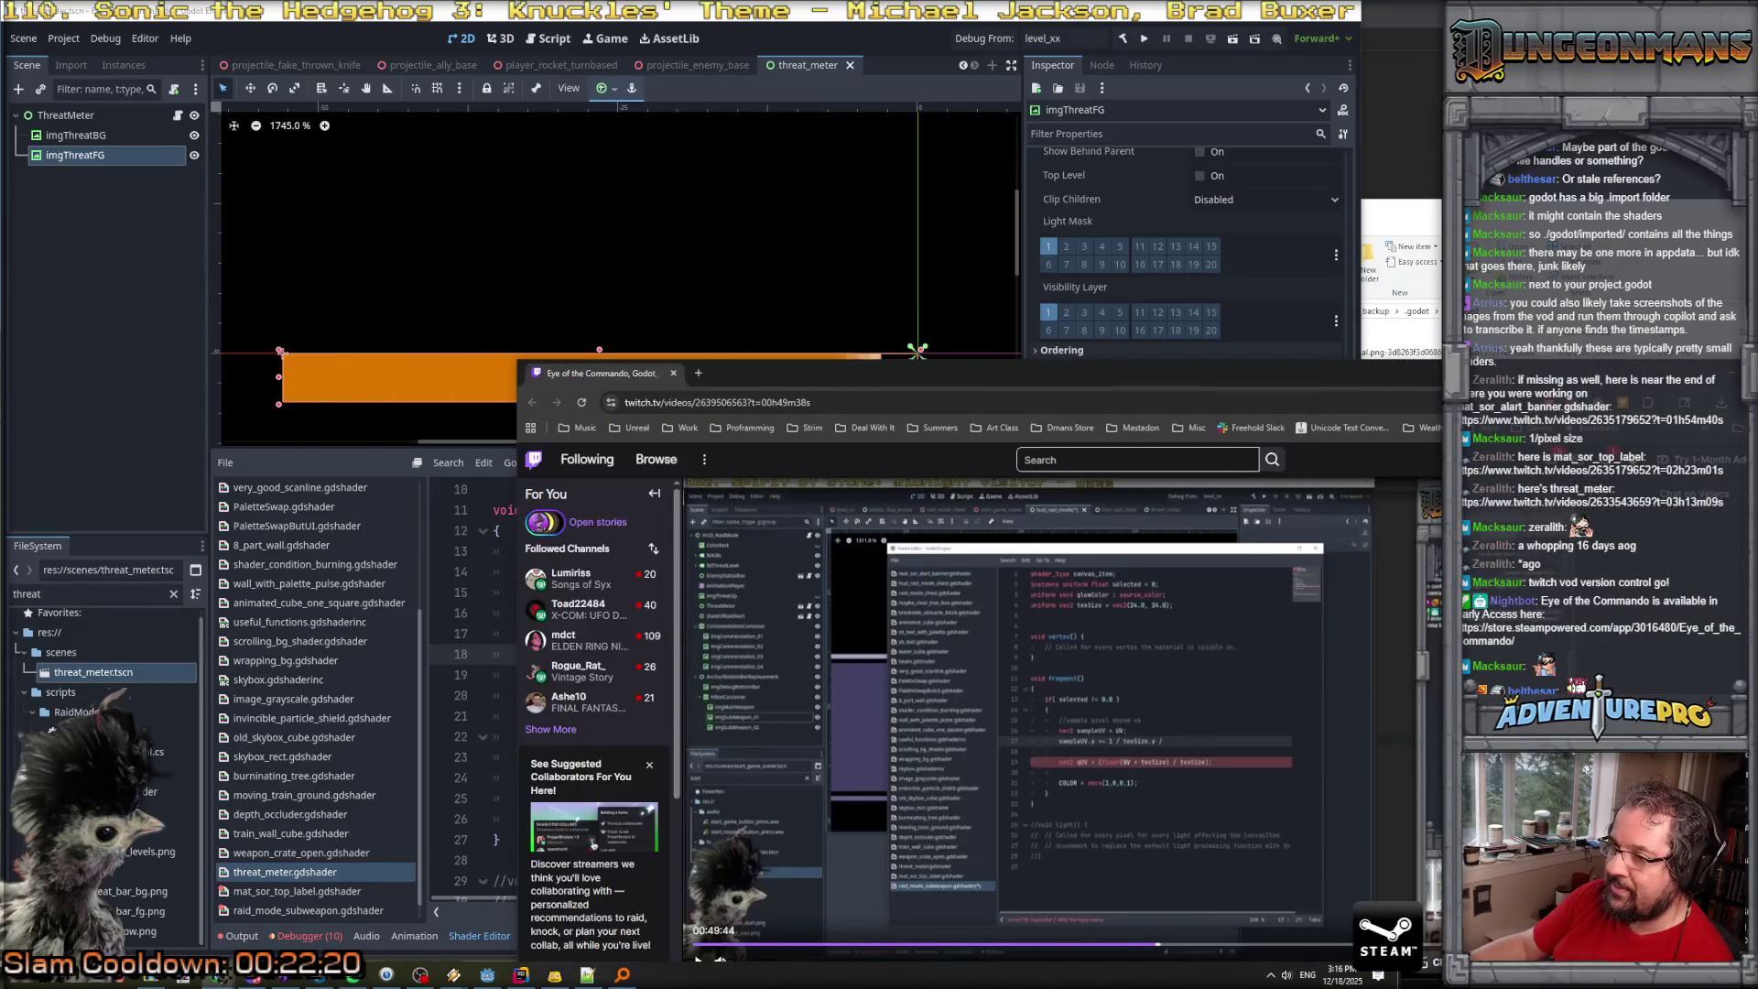
double_click(1420, 382)
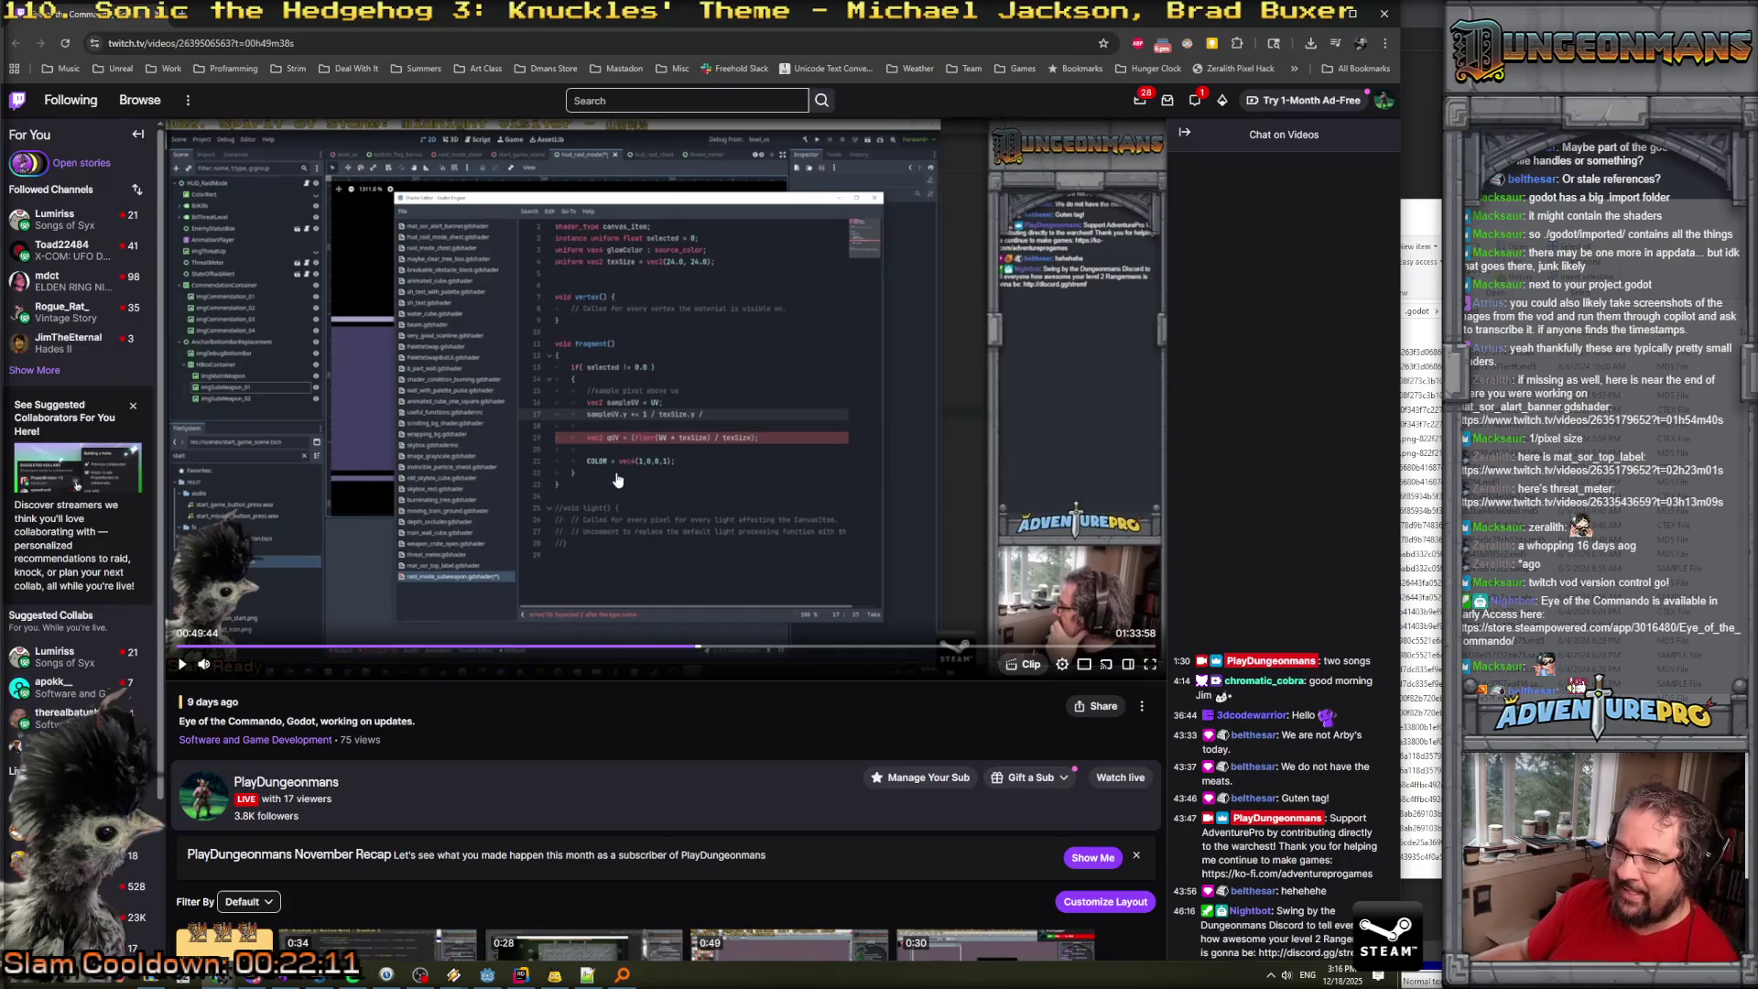
key(alt+Tab)
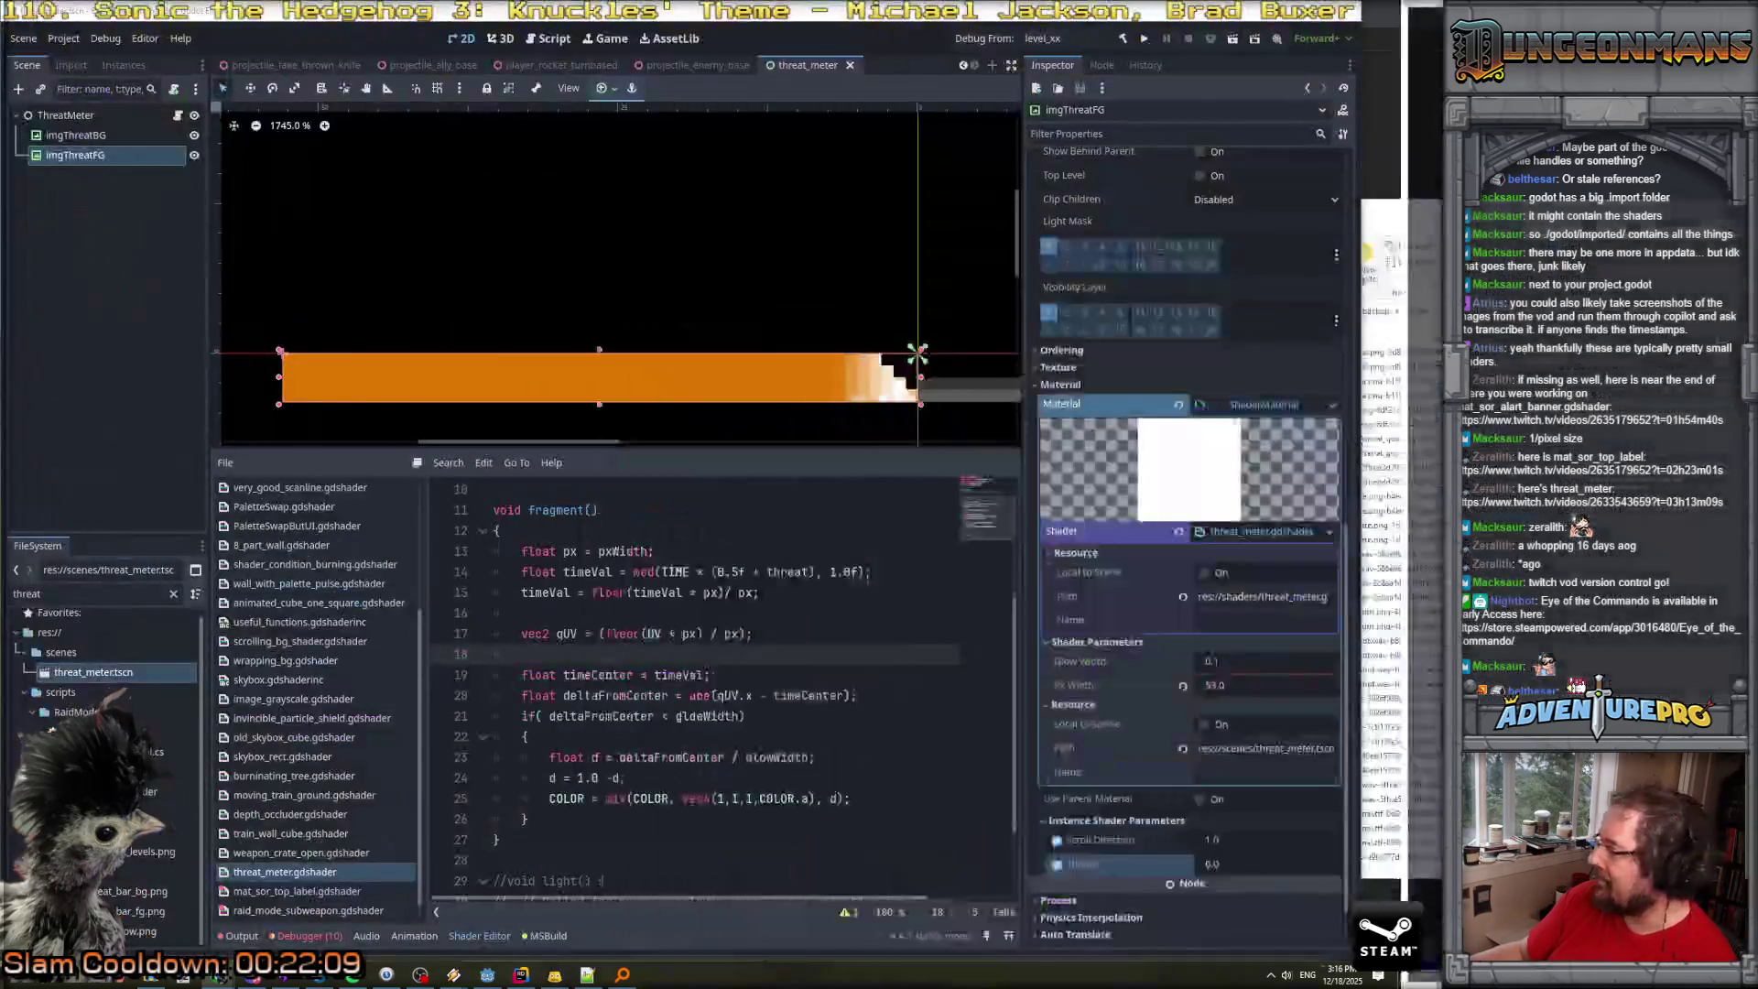
Open raid_mode_subweapon.gdshader and declare 'shader_type canvas_item;'.
scroll(288, 888, down, 1)
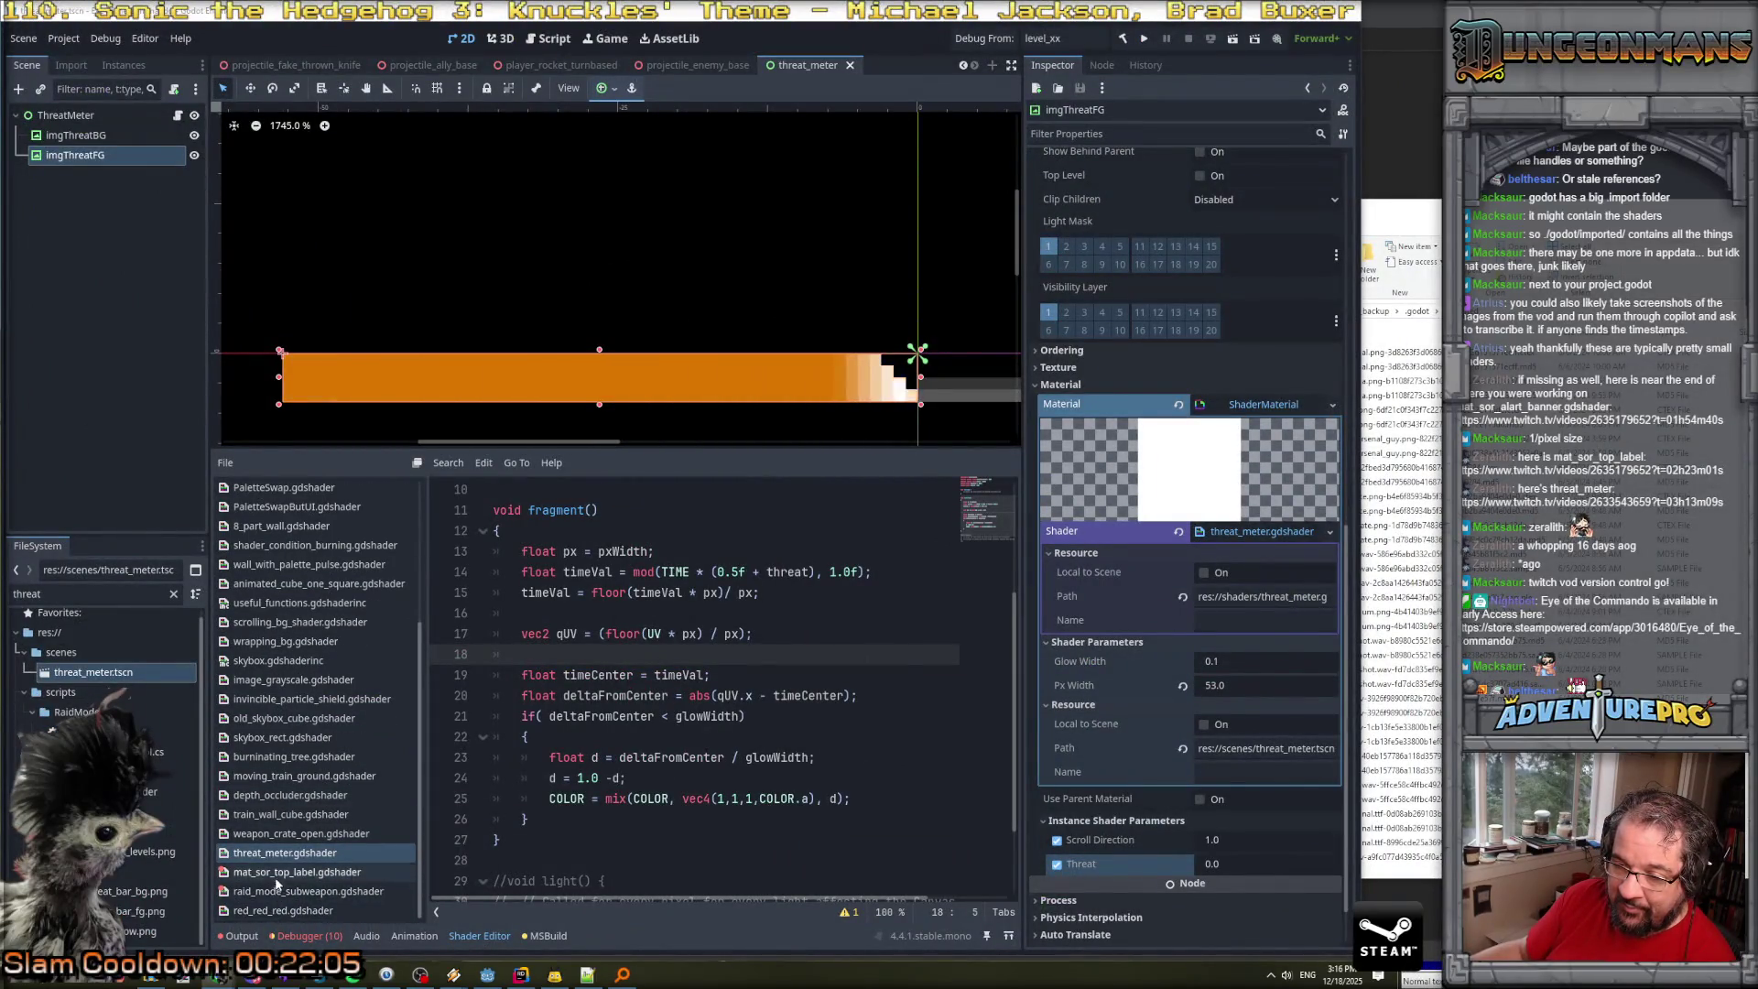
click(282, 891)
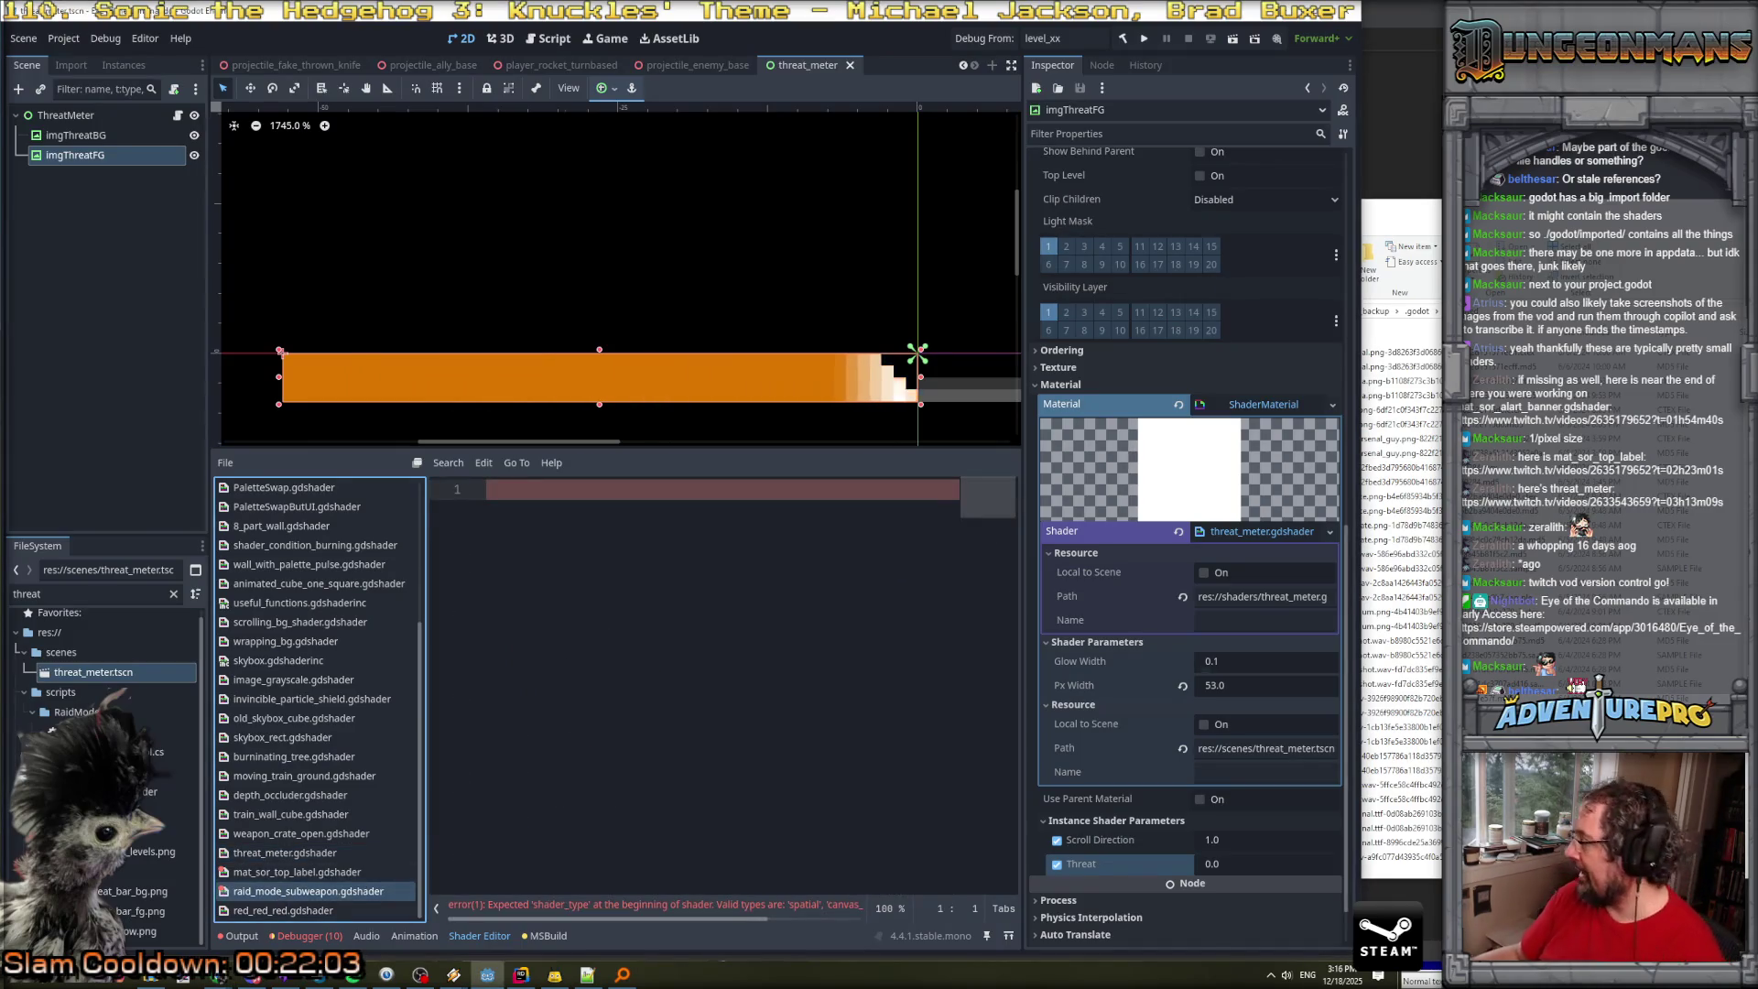
click(690, 509)
text(shader_type )
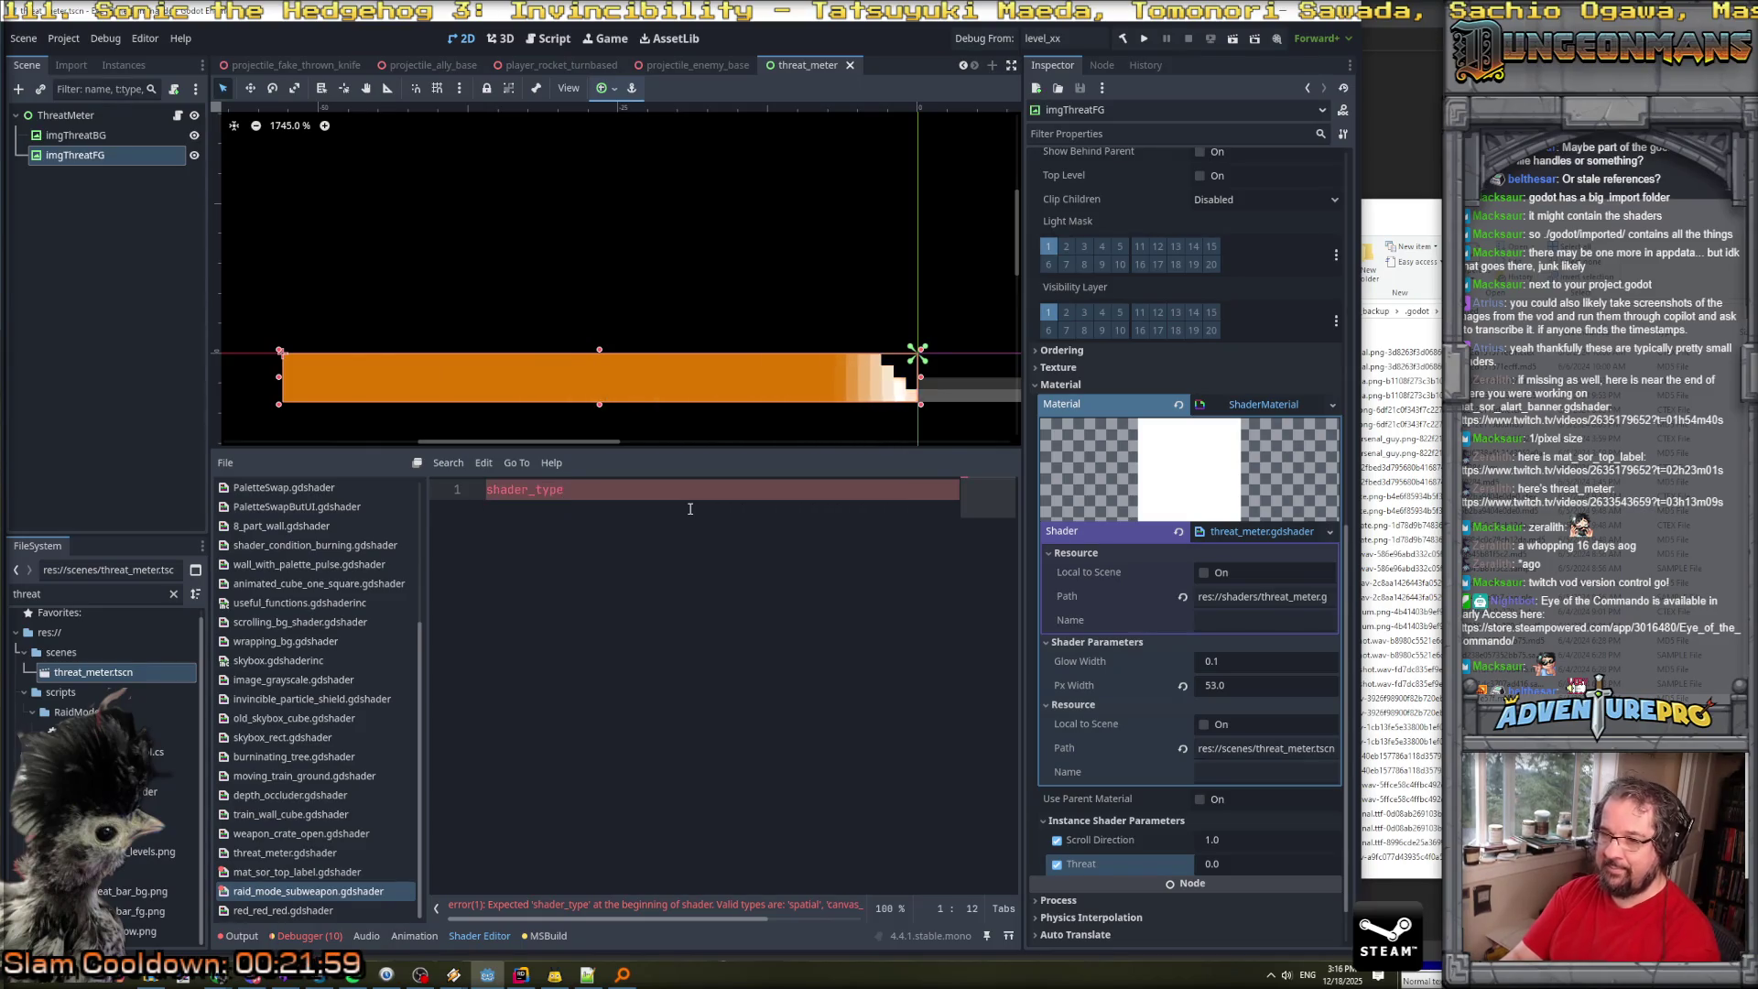
text(canvas_item;)
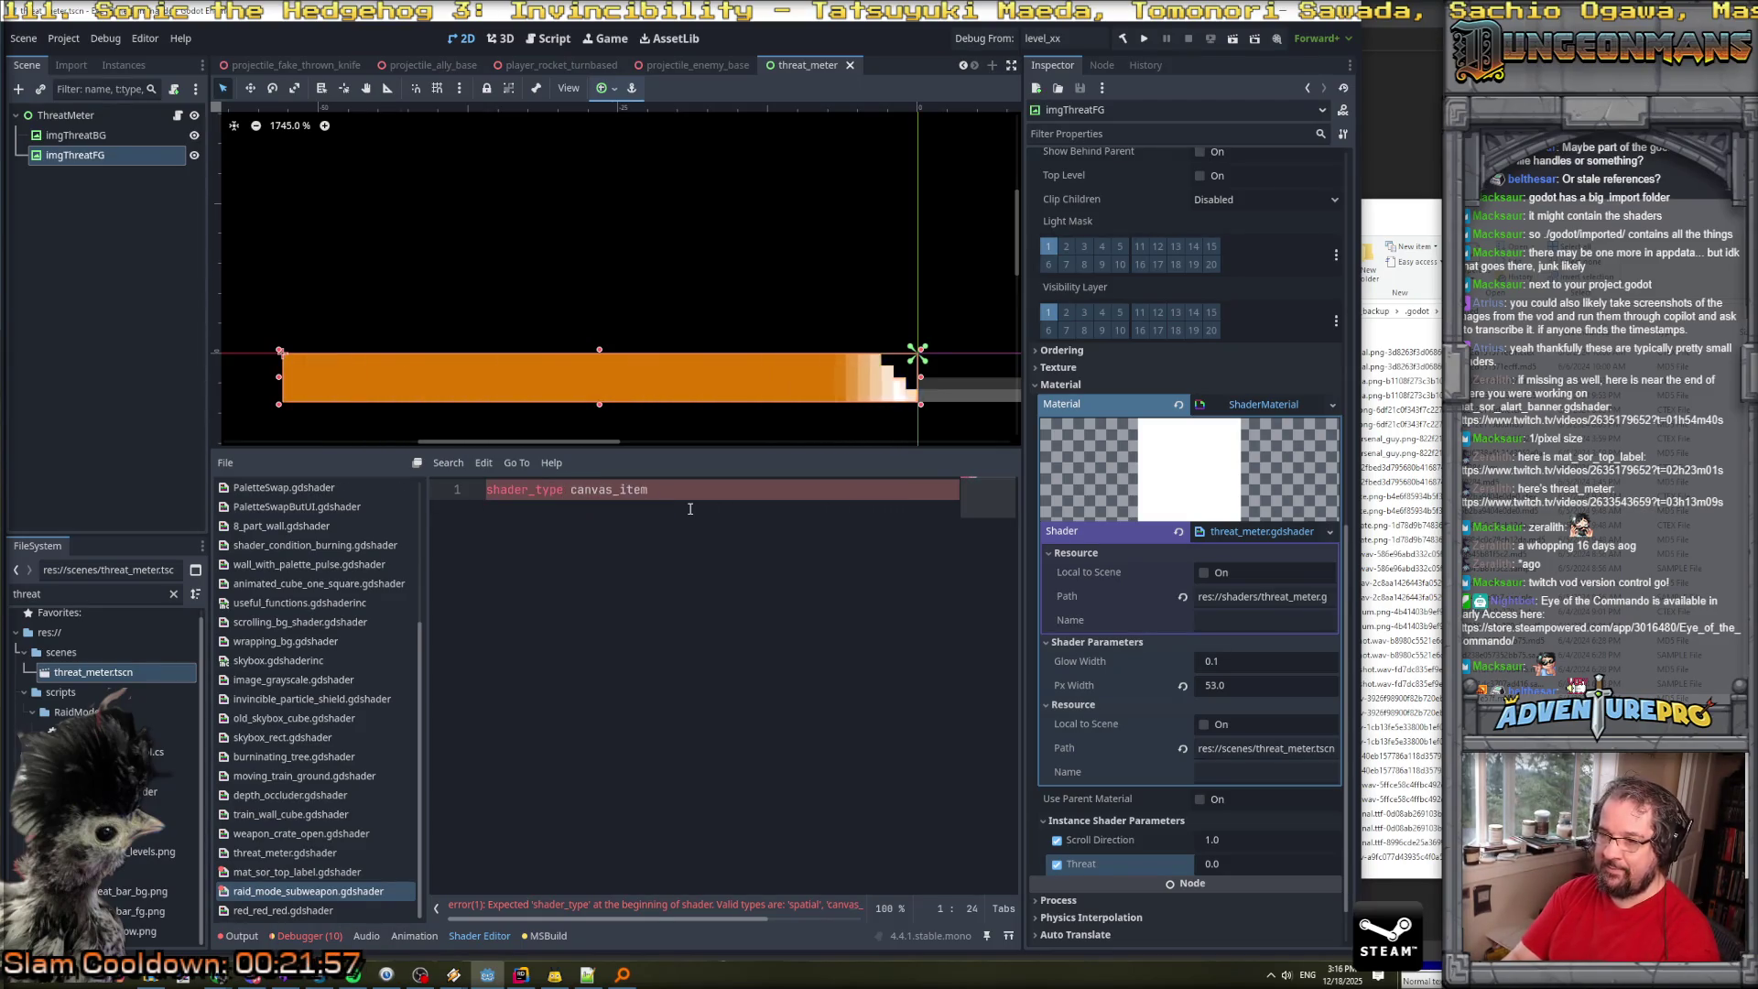
key(Return)
Add 'instance uniform float selected = 0.0f;' and 'uniform vec4 glowColor : source_color;'.
text(stance un)
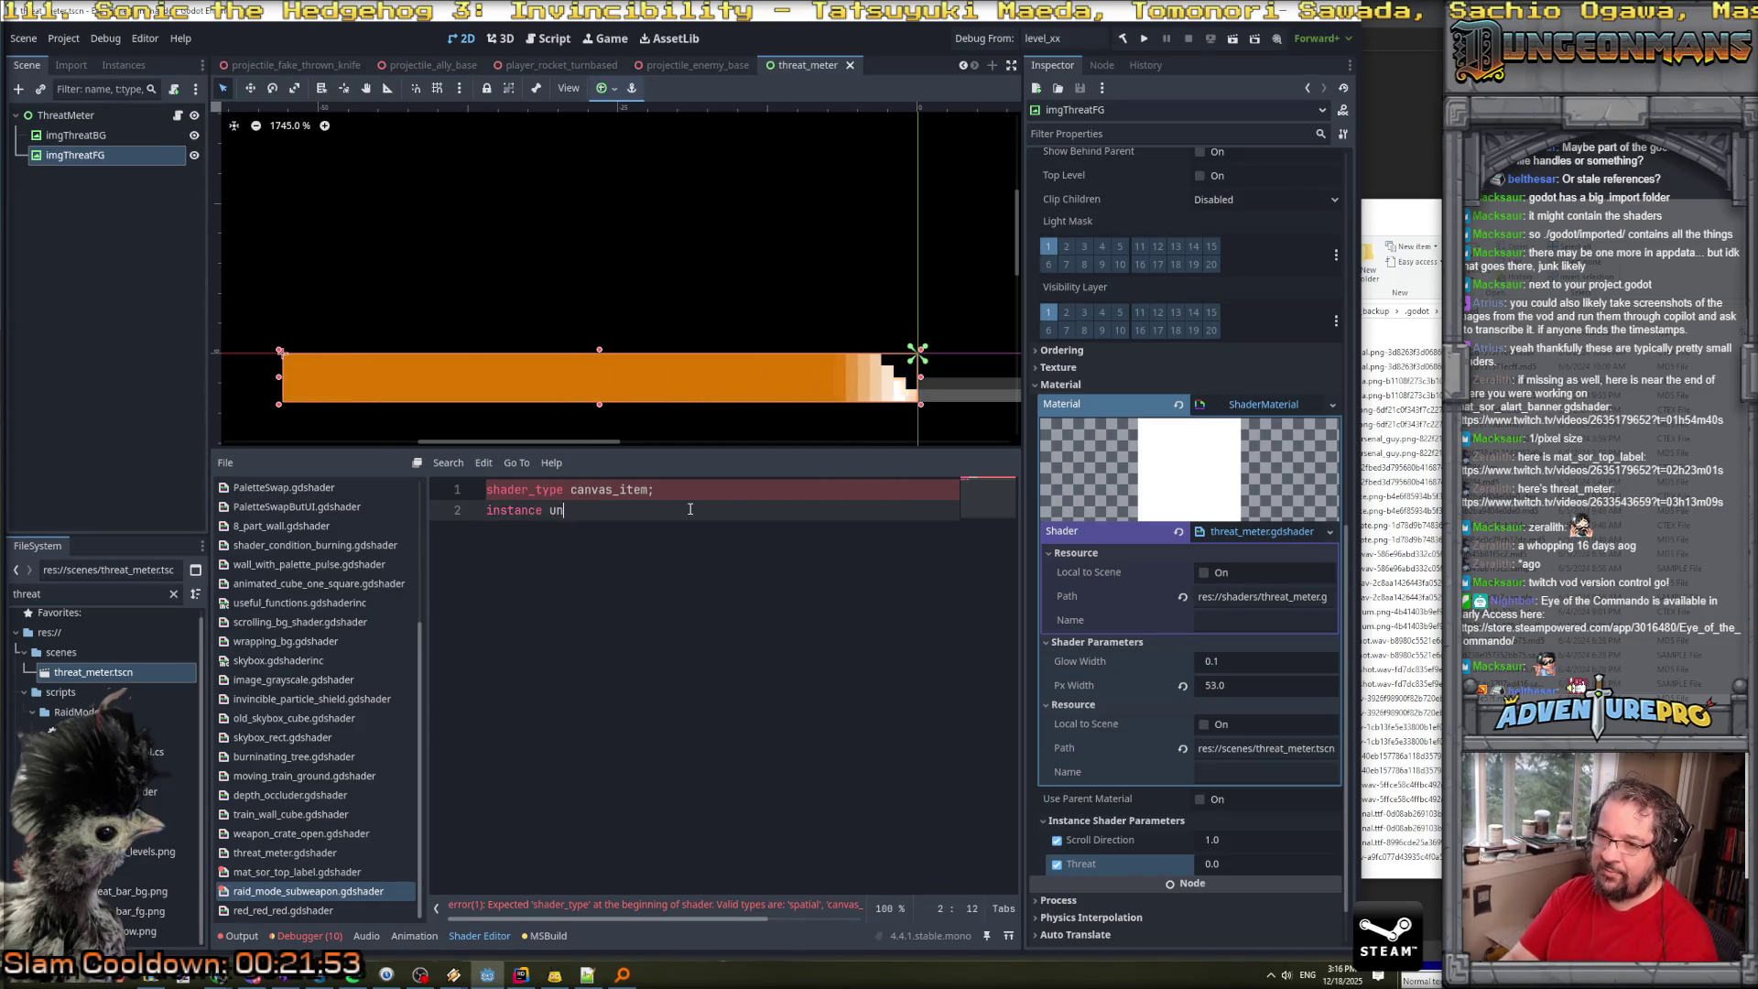
text(ifrm flo)
key(Return)
text(float)
key(BackSpace)
key(BackSpace)
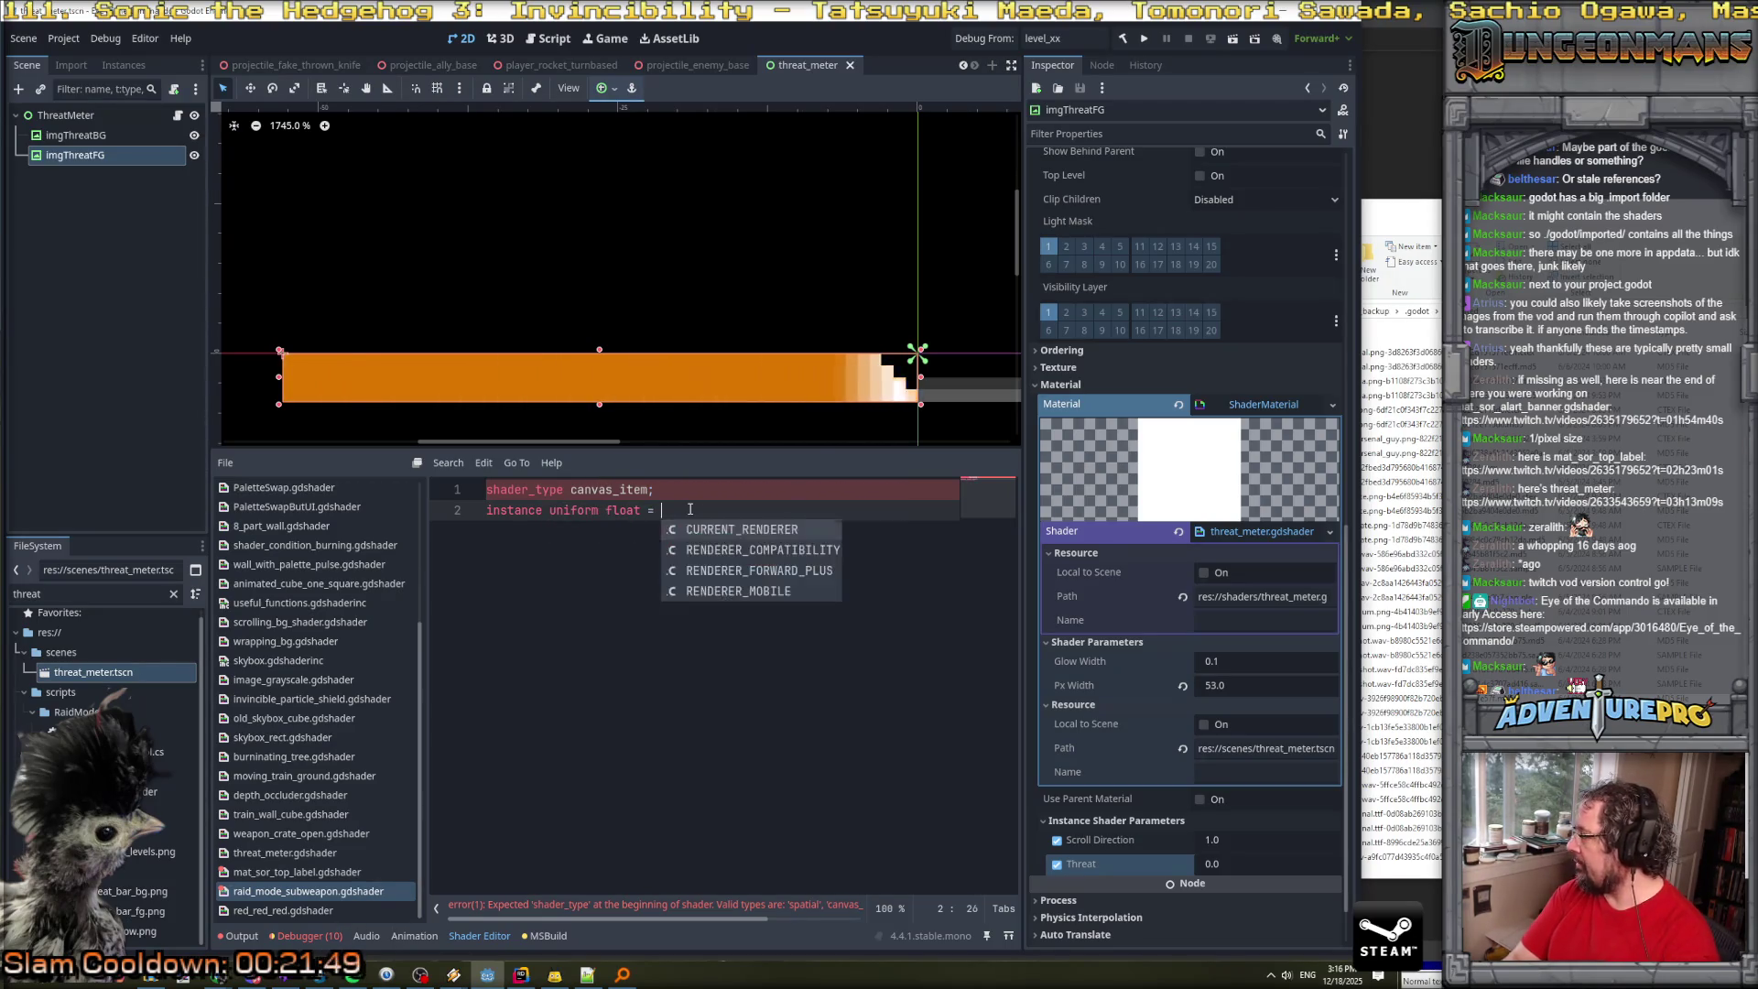
text(t)
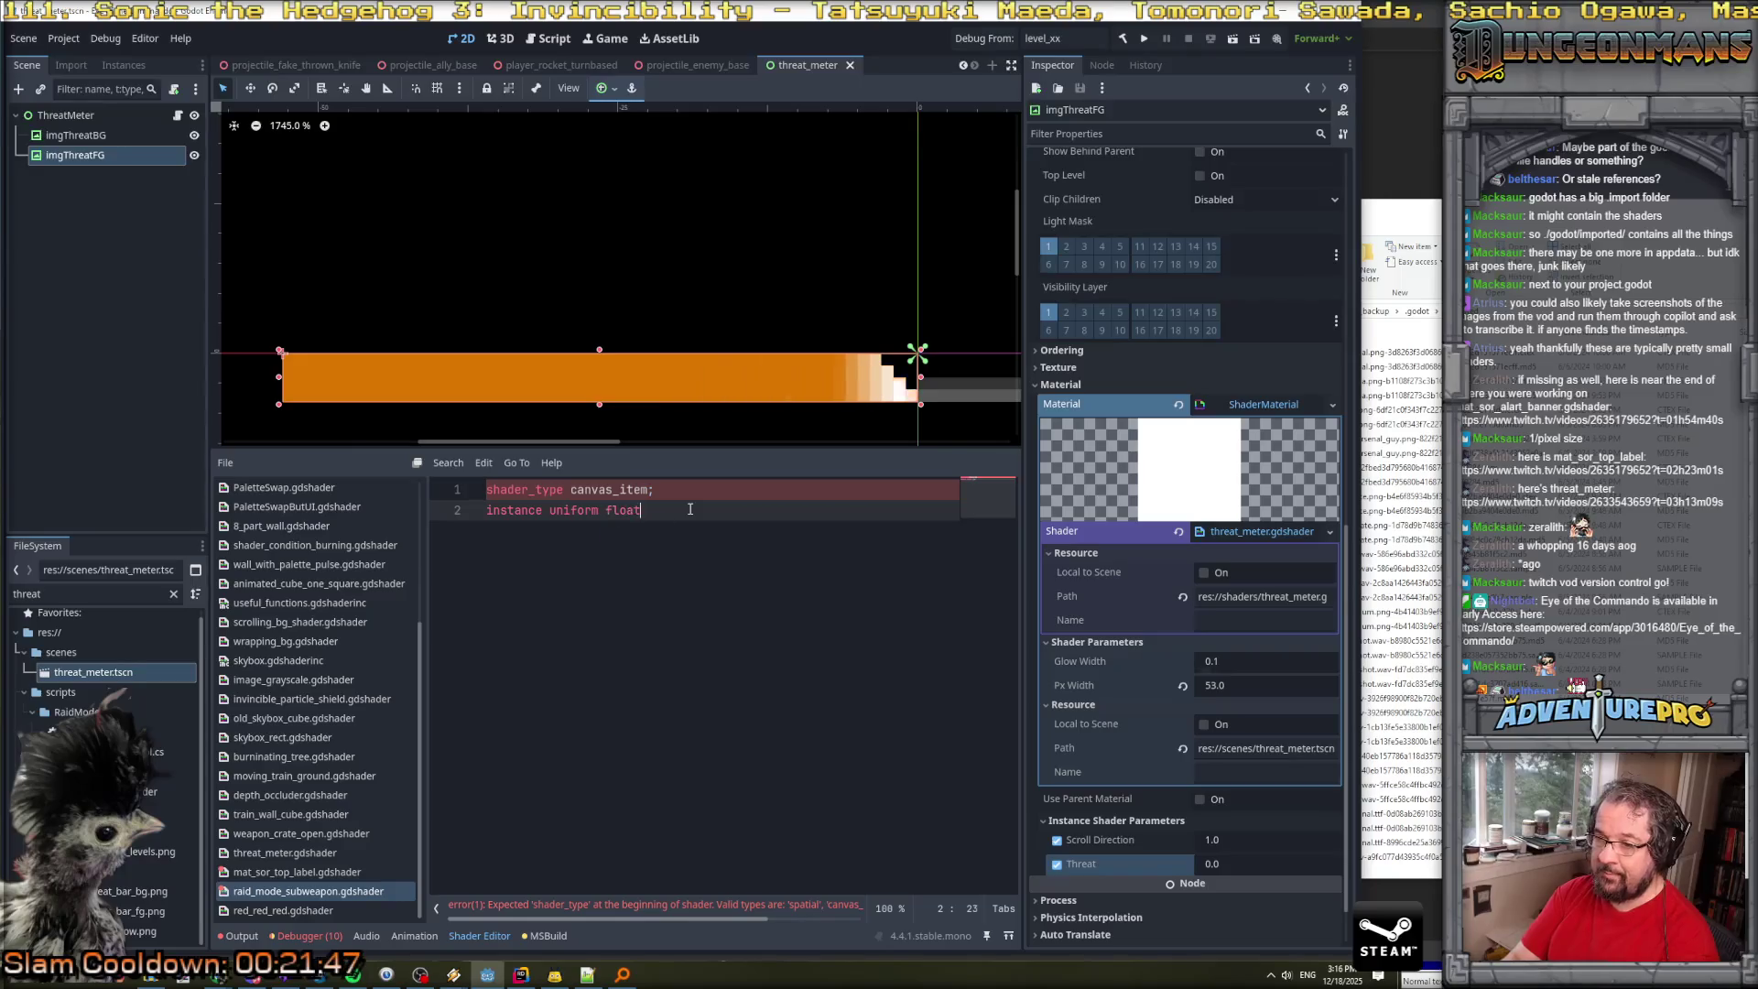
text( selected = 0.0f;)
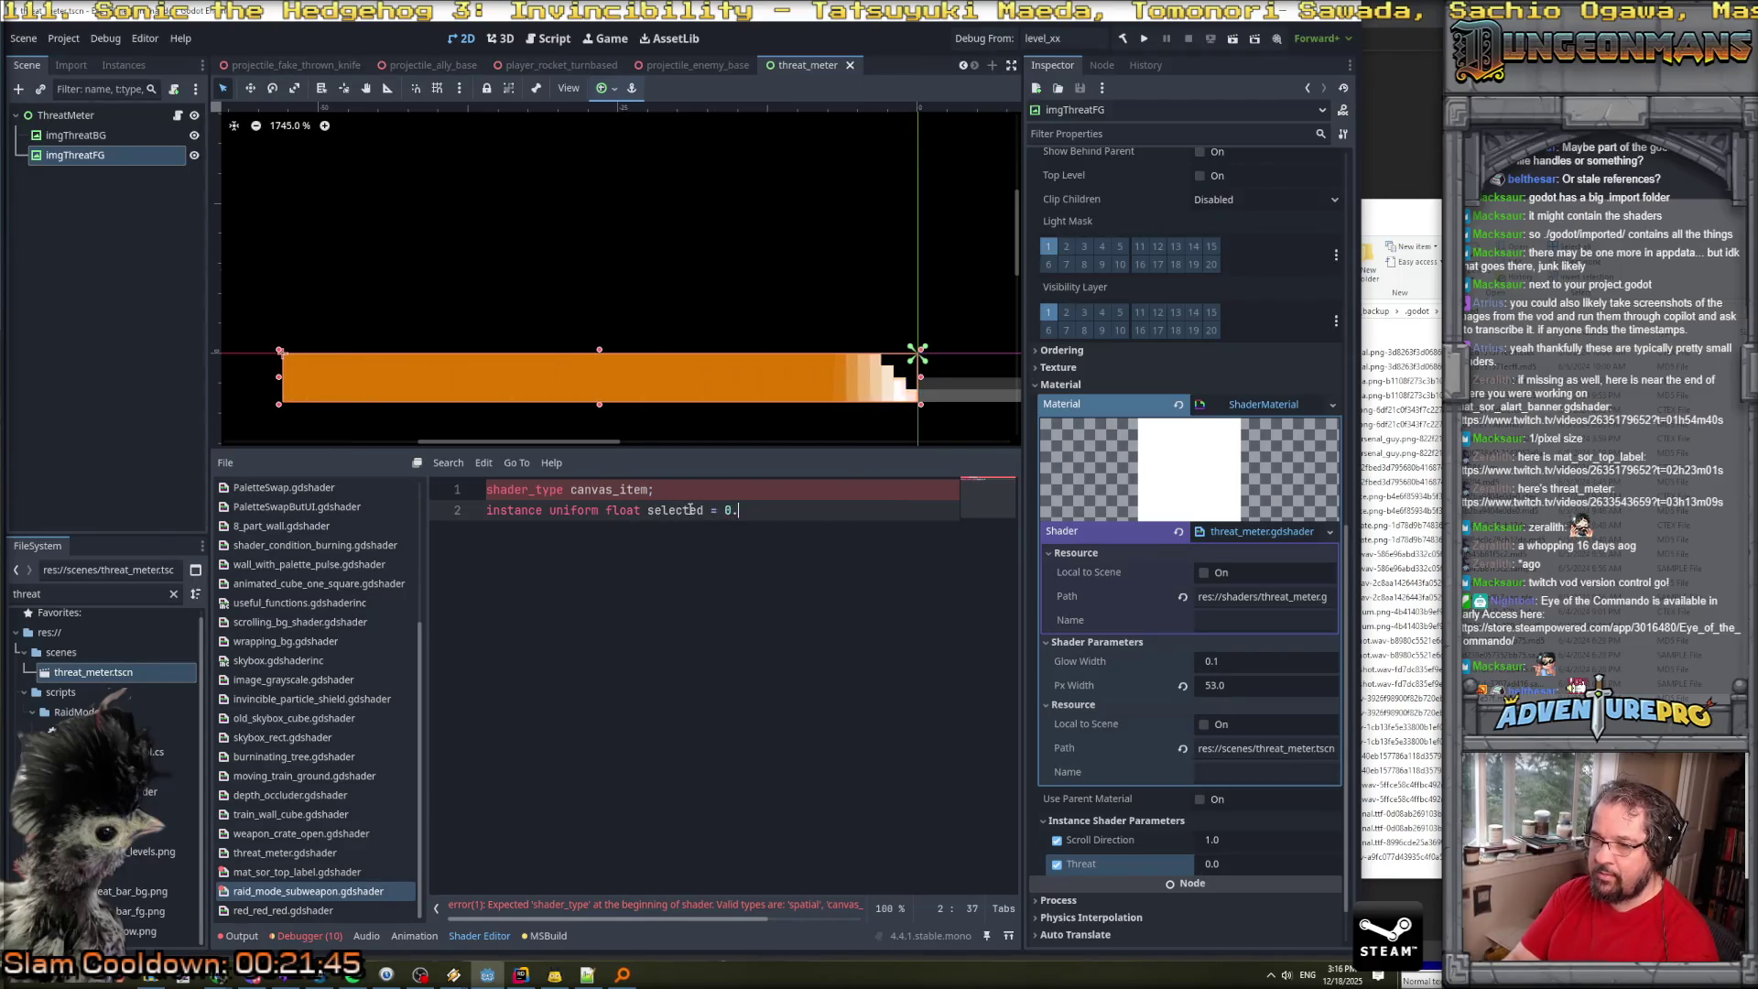
key(Return)
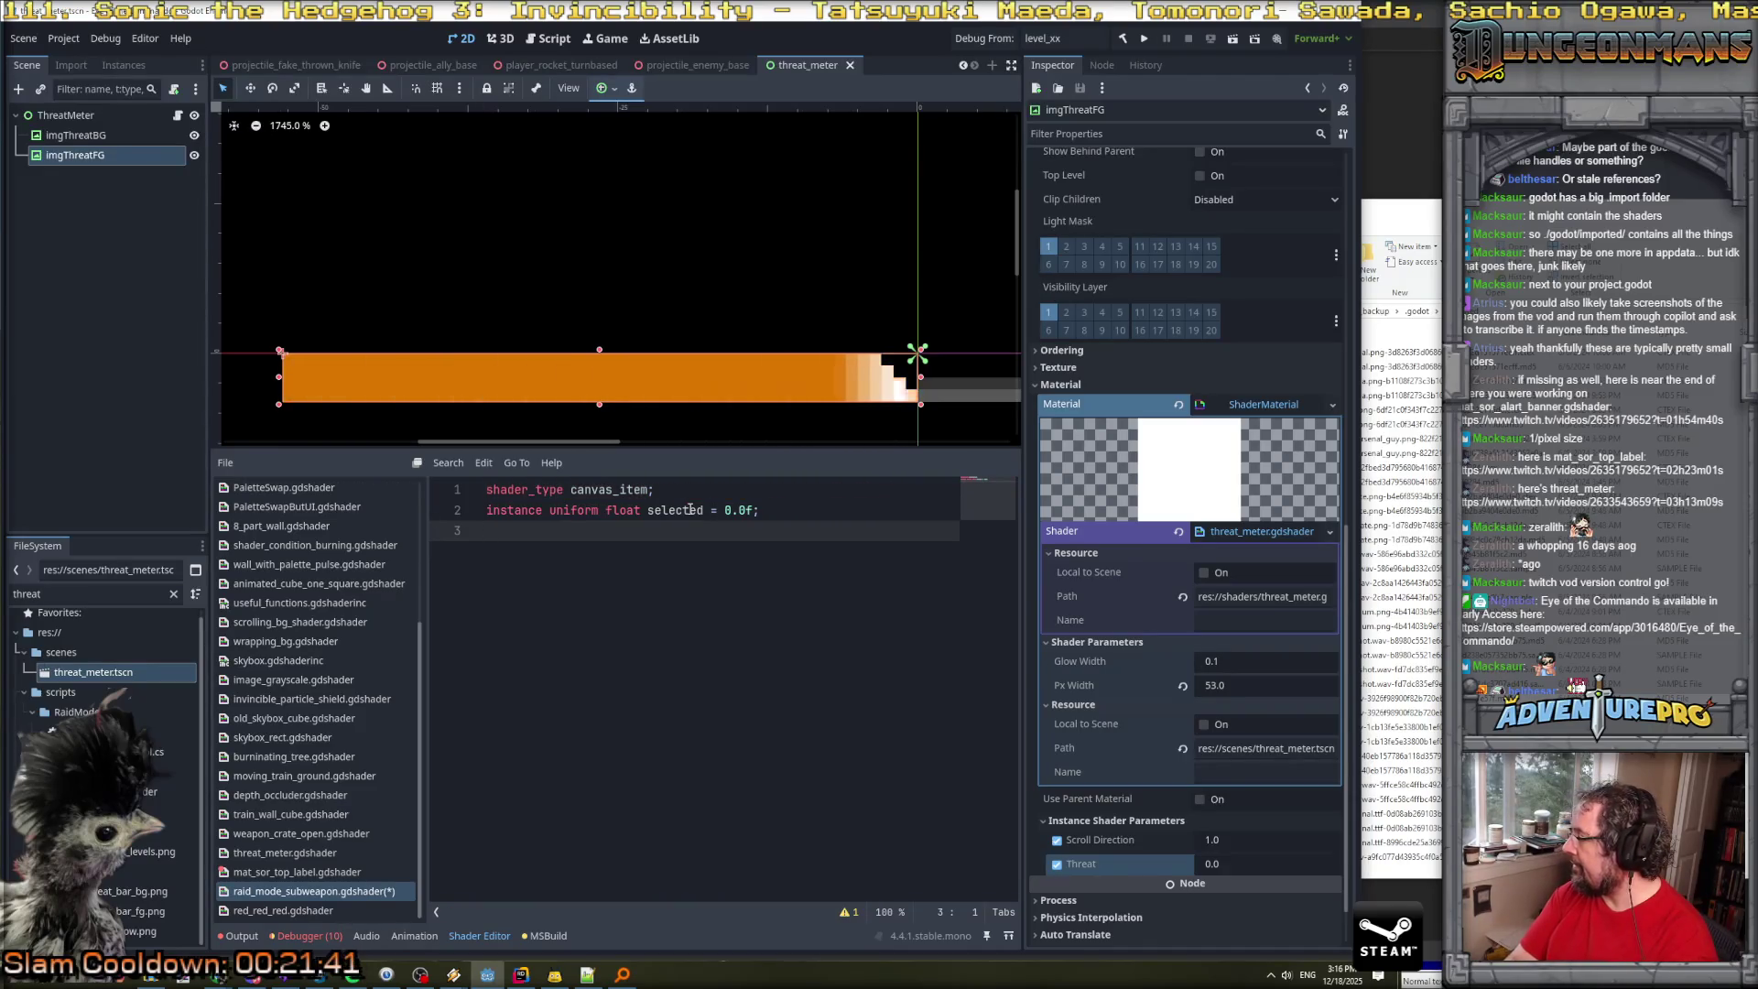
text(uniform vec4 glowColor )
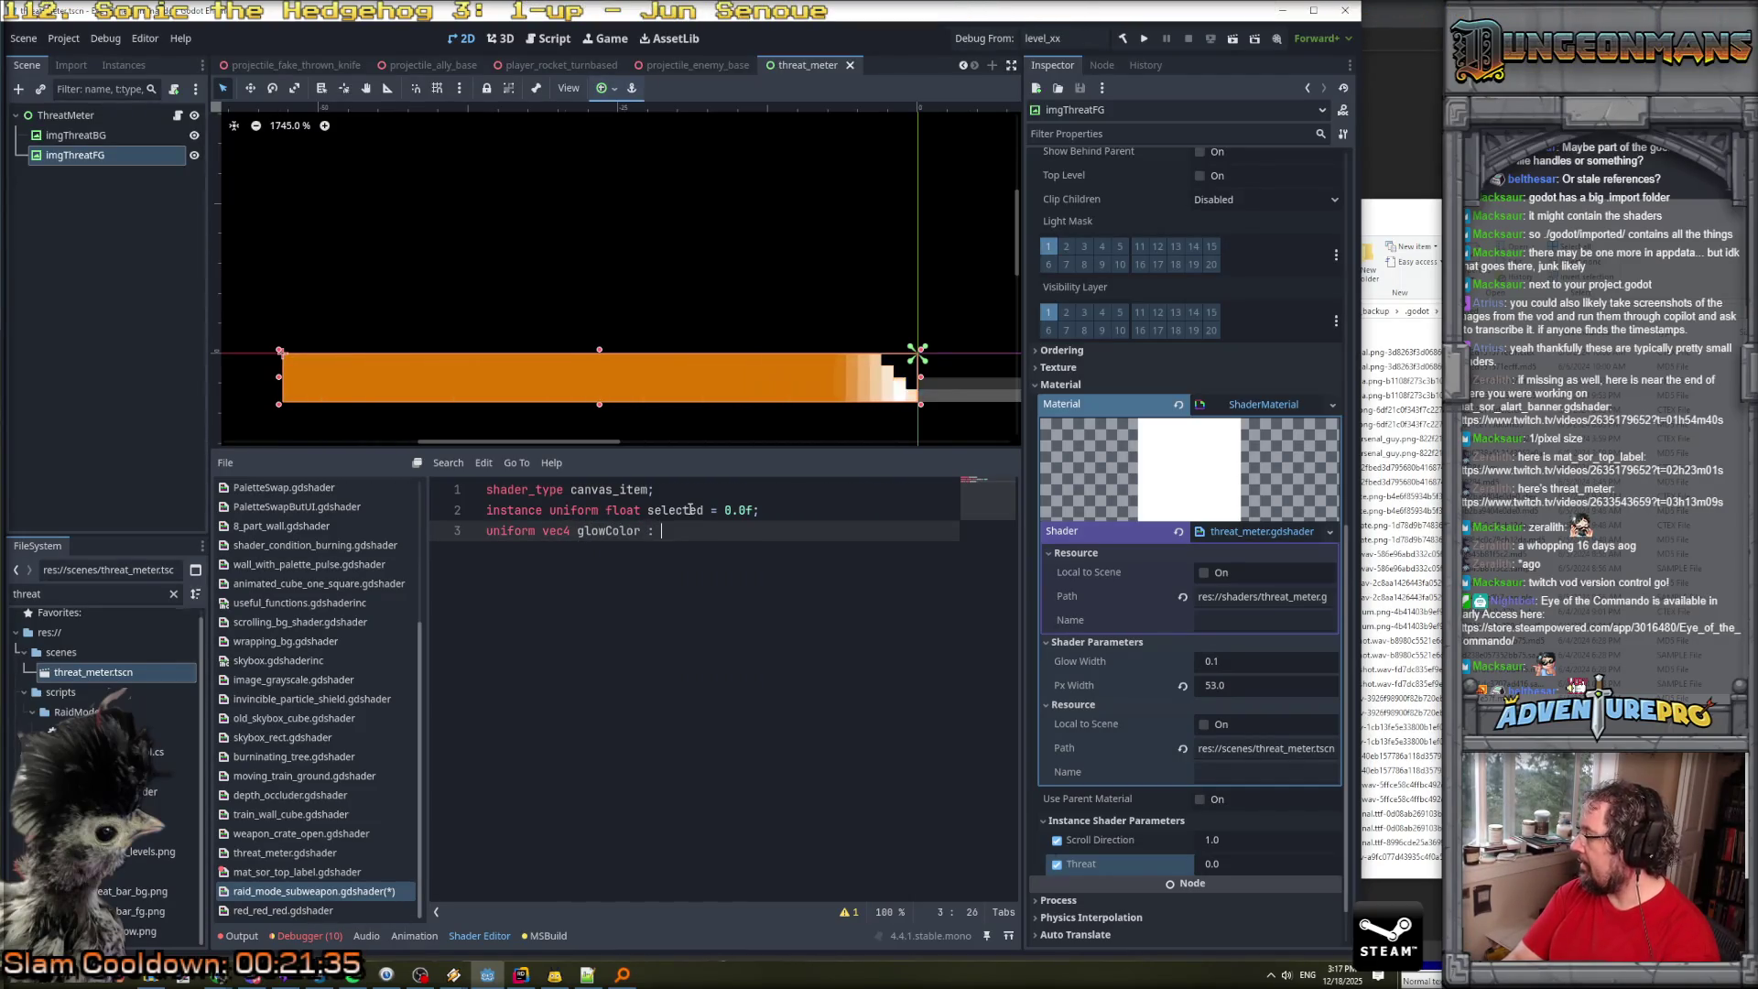
text(: source_col)
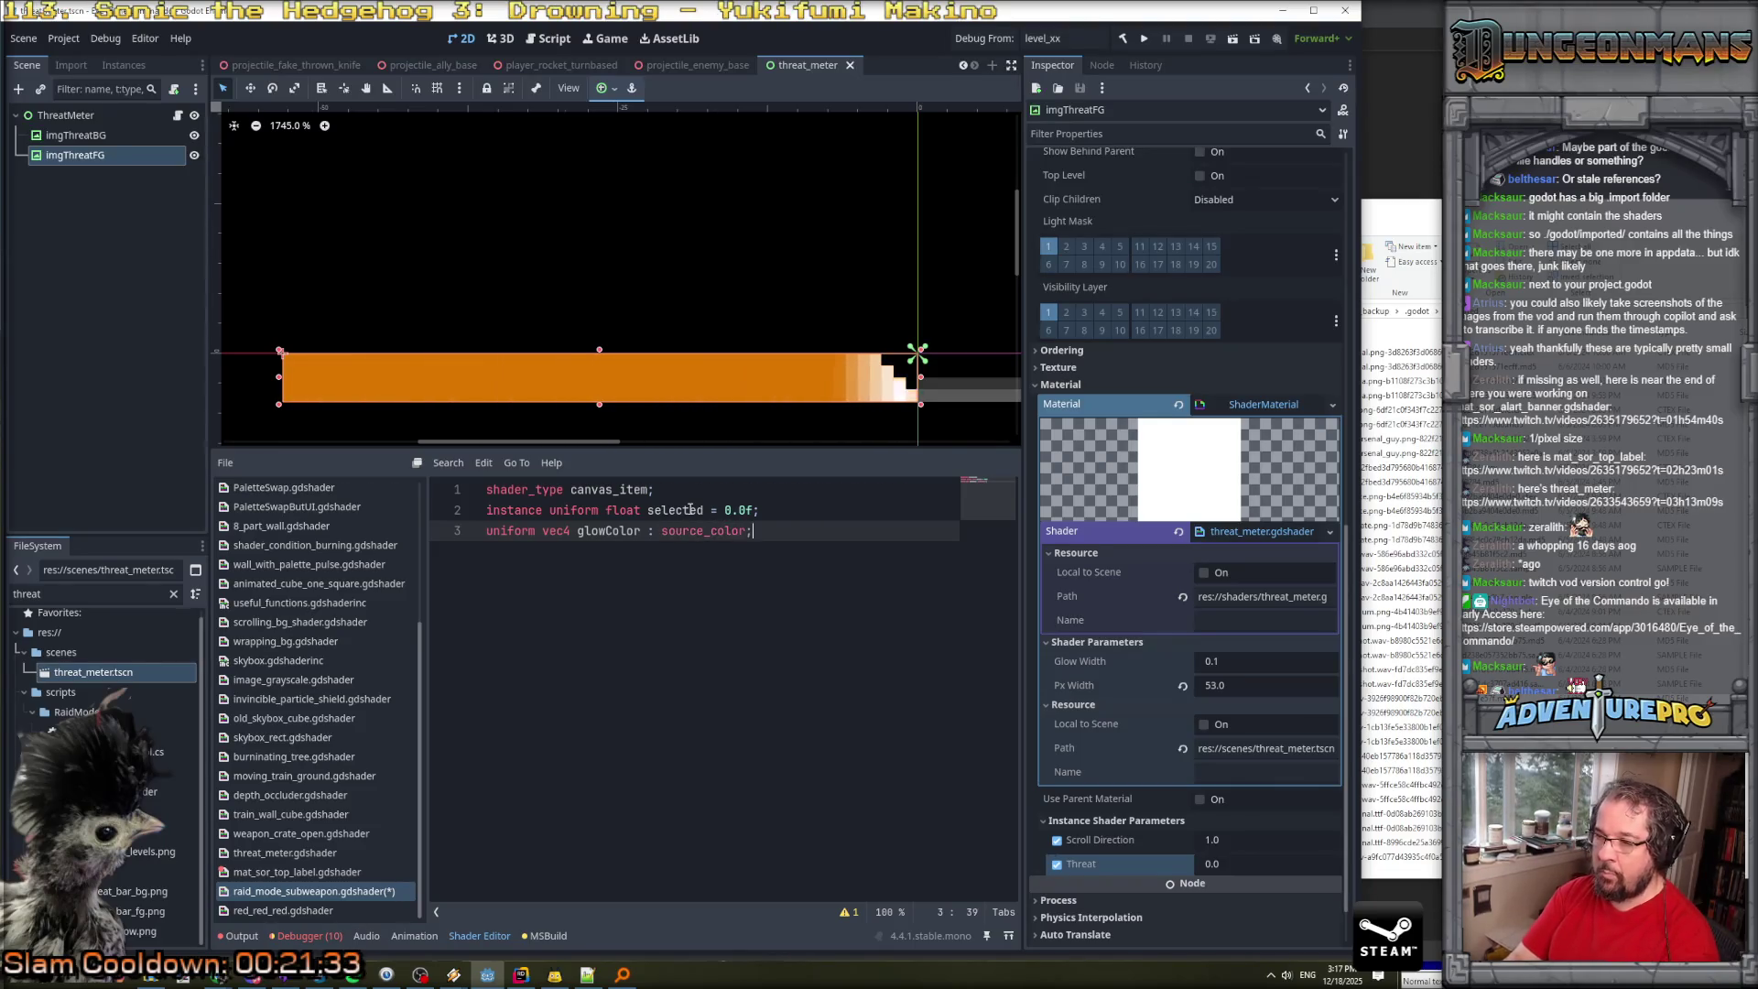
text(or;)
key(Return)
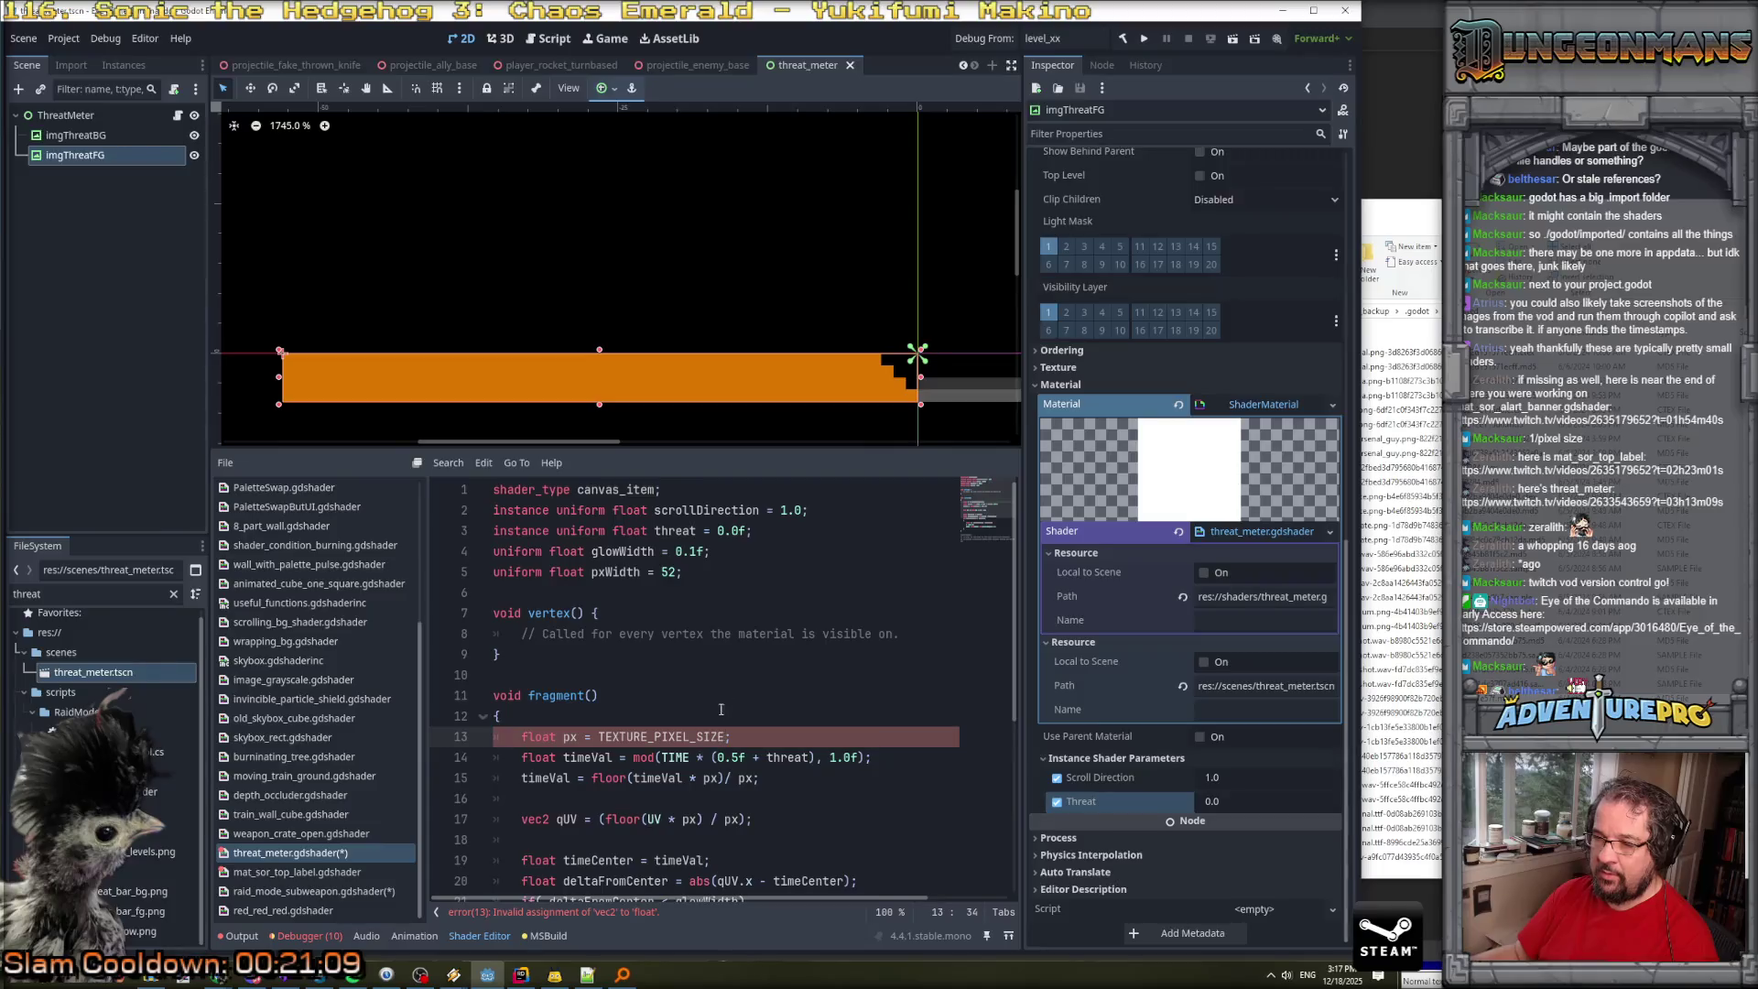
Append .x to TEXTURE_PIXEL_SIZE on line 13 to fix the vec2-to-float error.
text(.x)
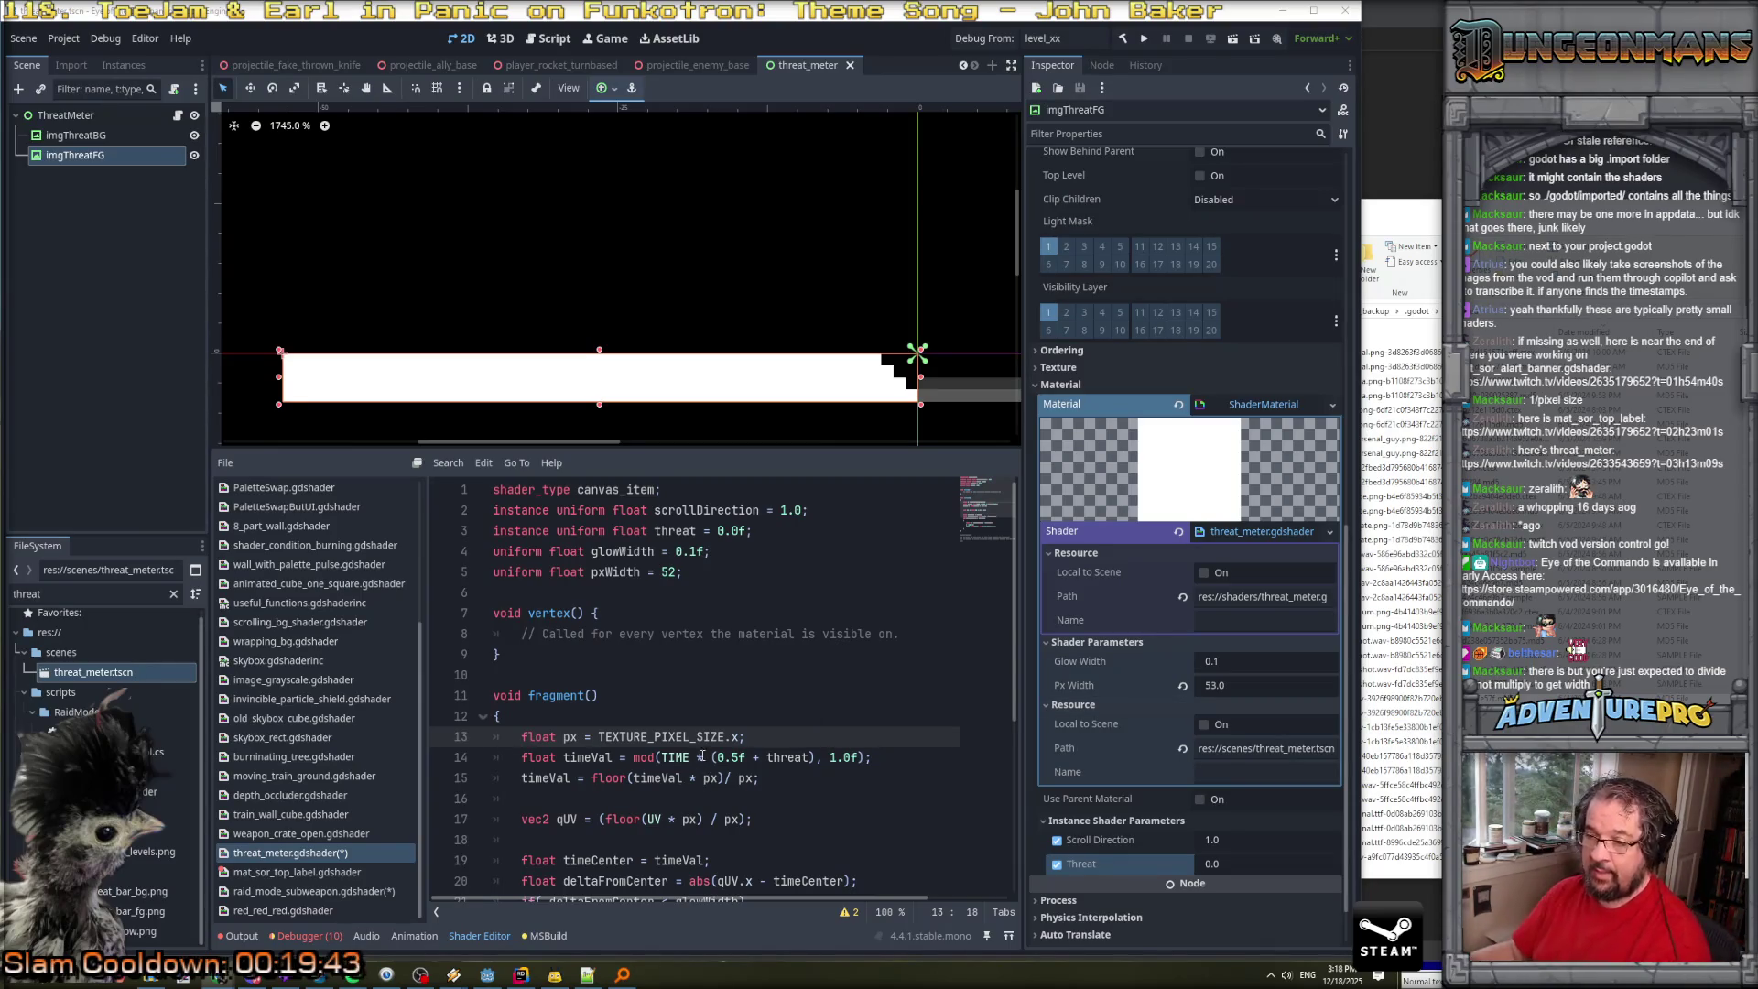
Remove the extra division from the timeVal stepping line 15.
scroll(729, 698, down, 2)
click(718, 654)
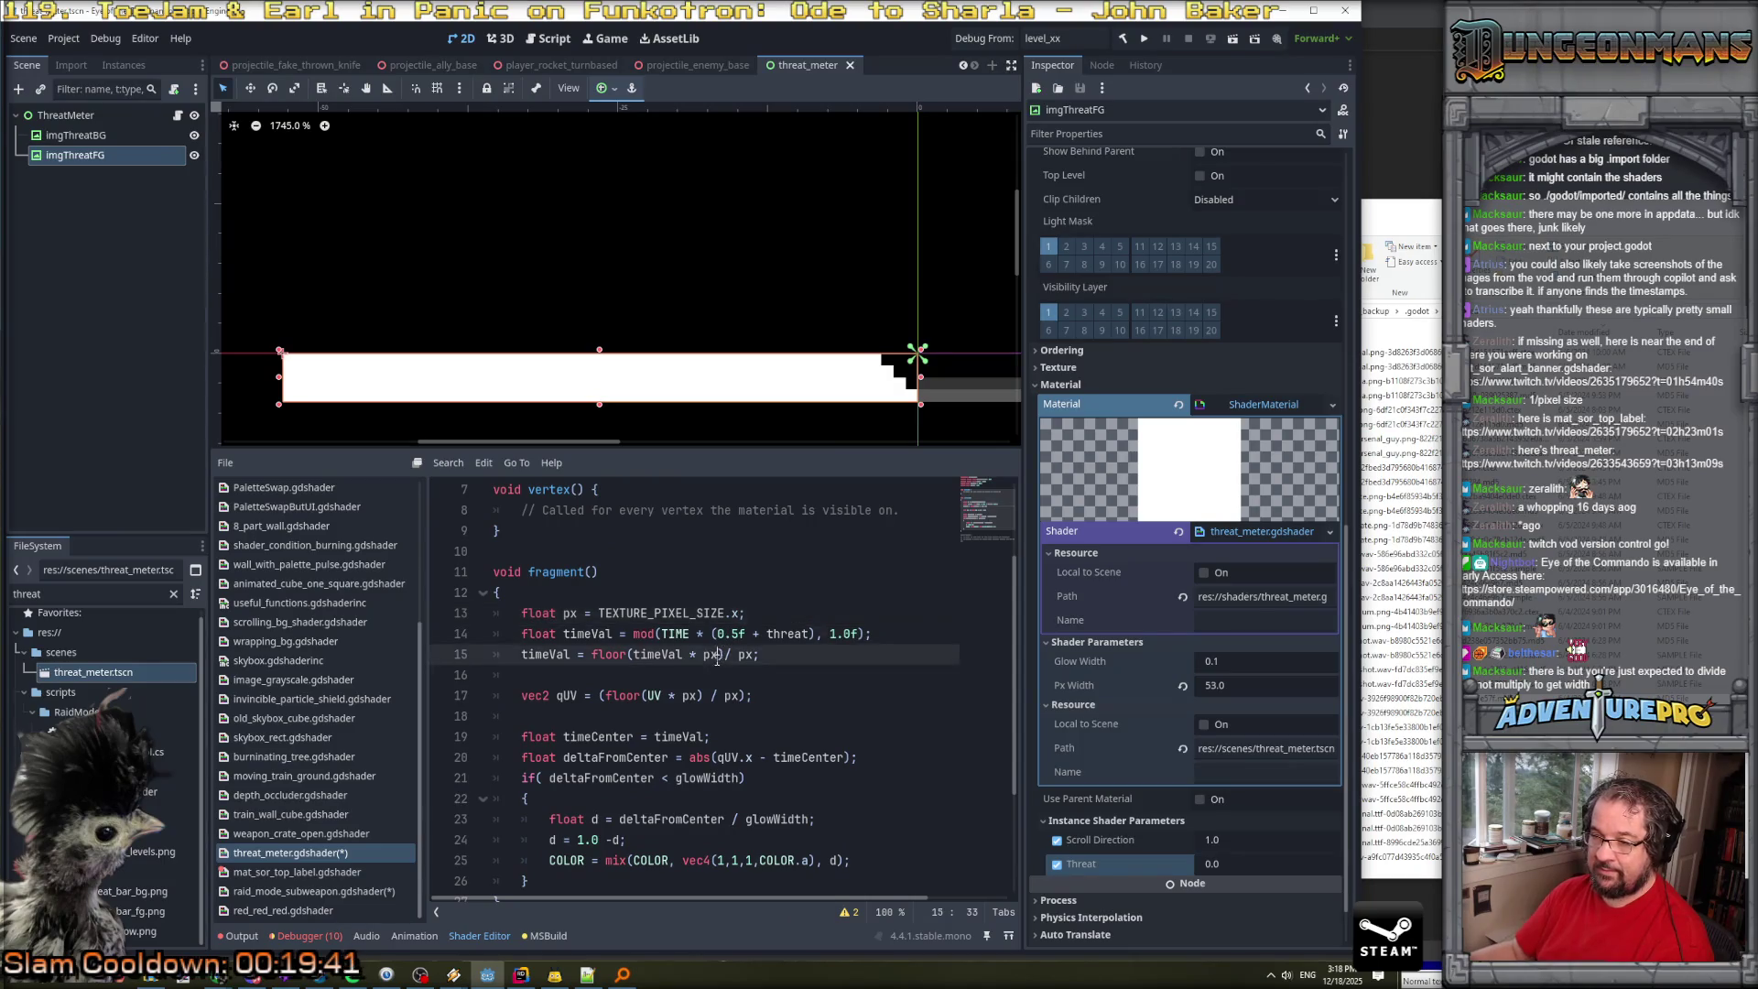
double_click(671, 653)
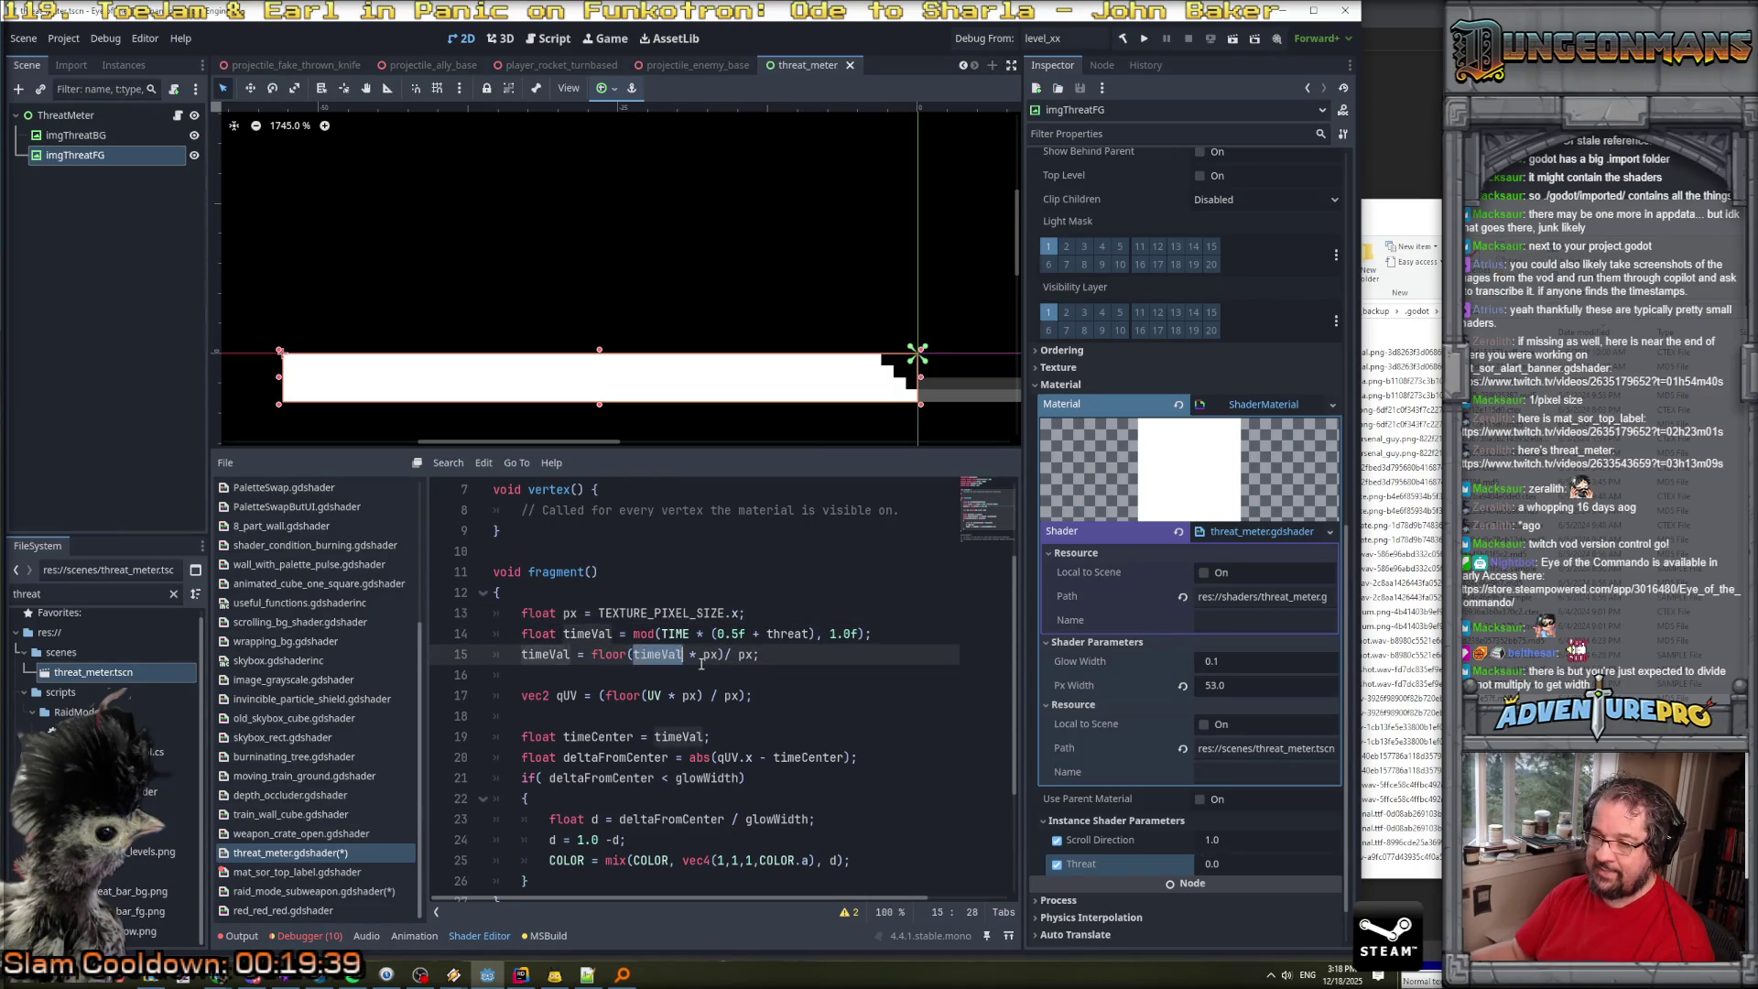
click(693, 656)
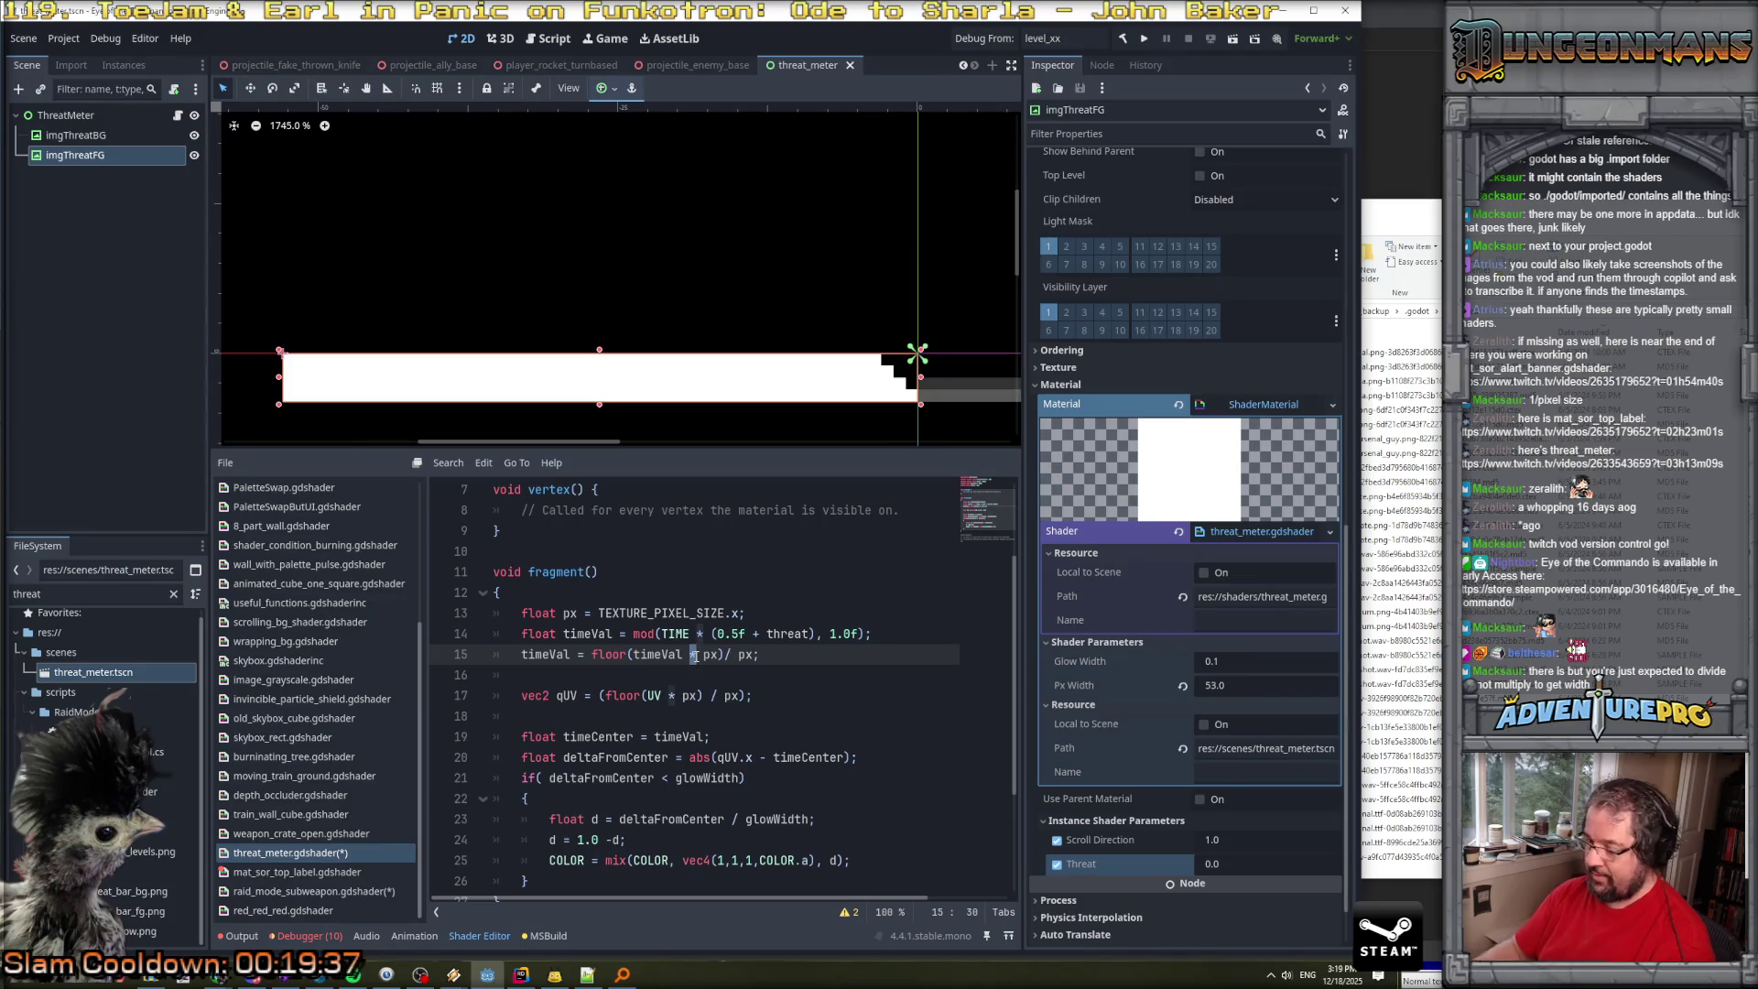
text(/)
key(Delete)
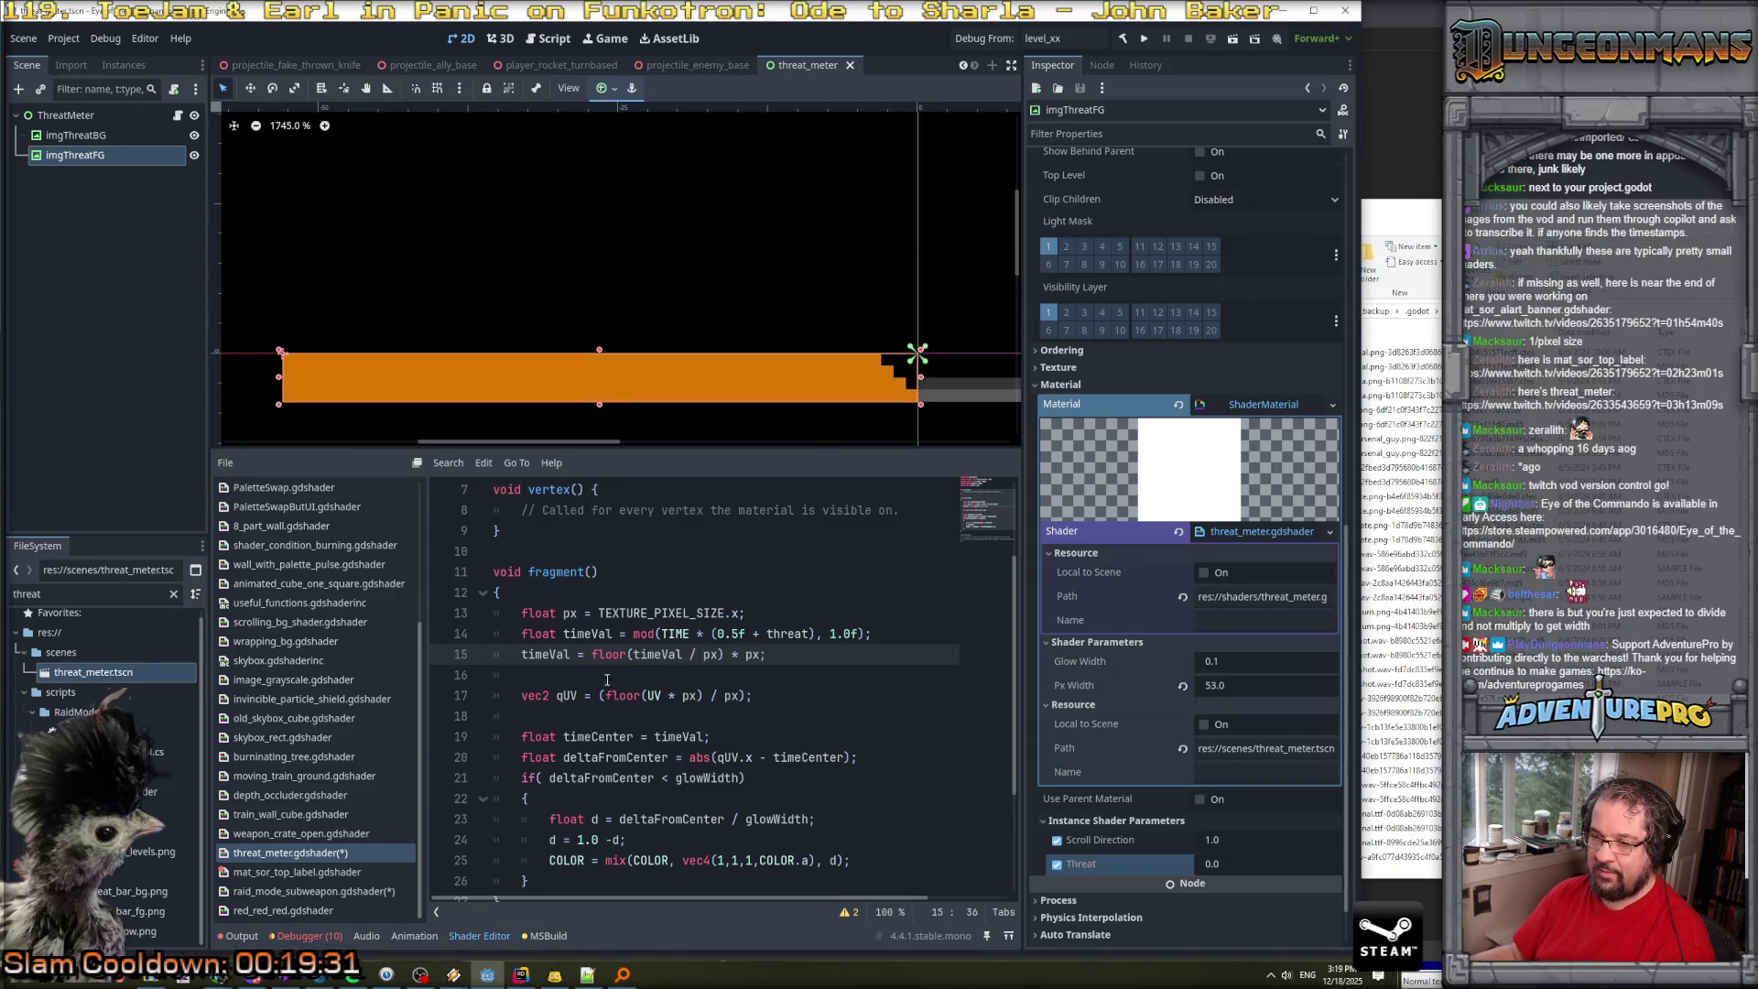
drag(593, 654, 769, 657)
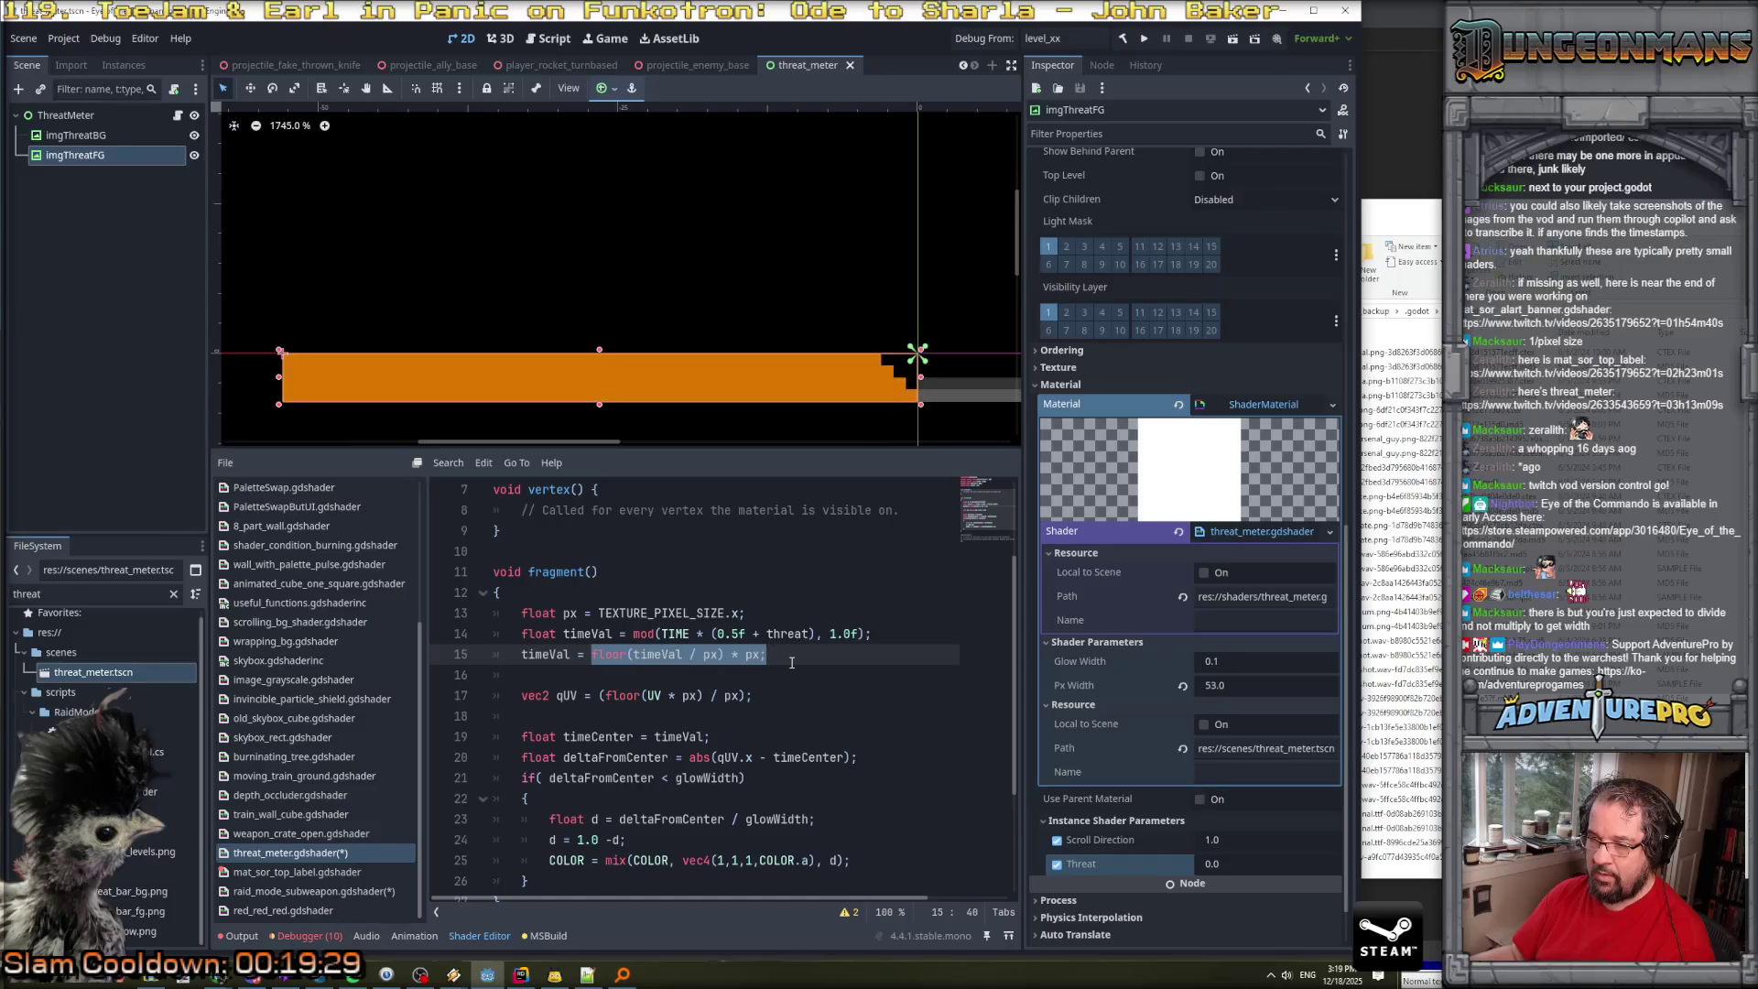
Fix the qUV expression on line 17 to divide UV by px so the error clears.
click(679, 696)
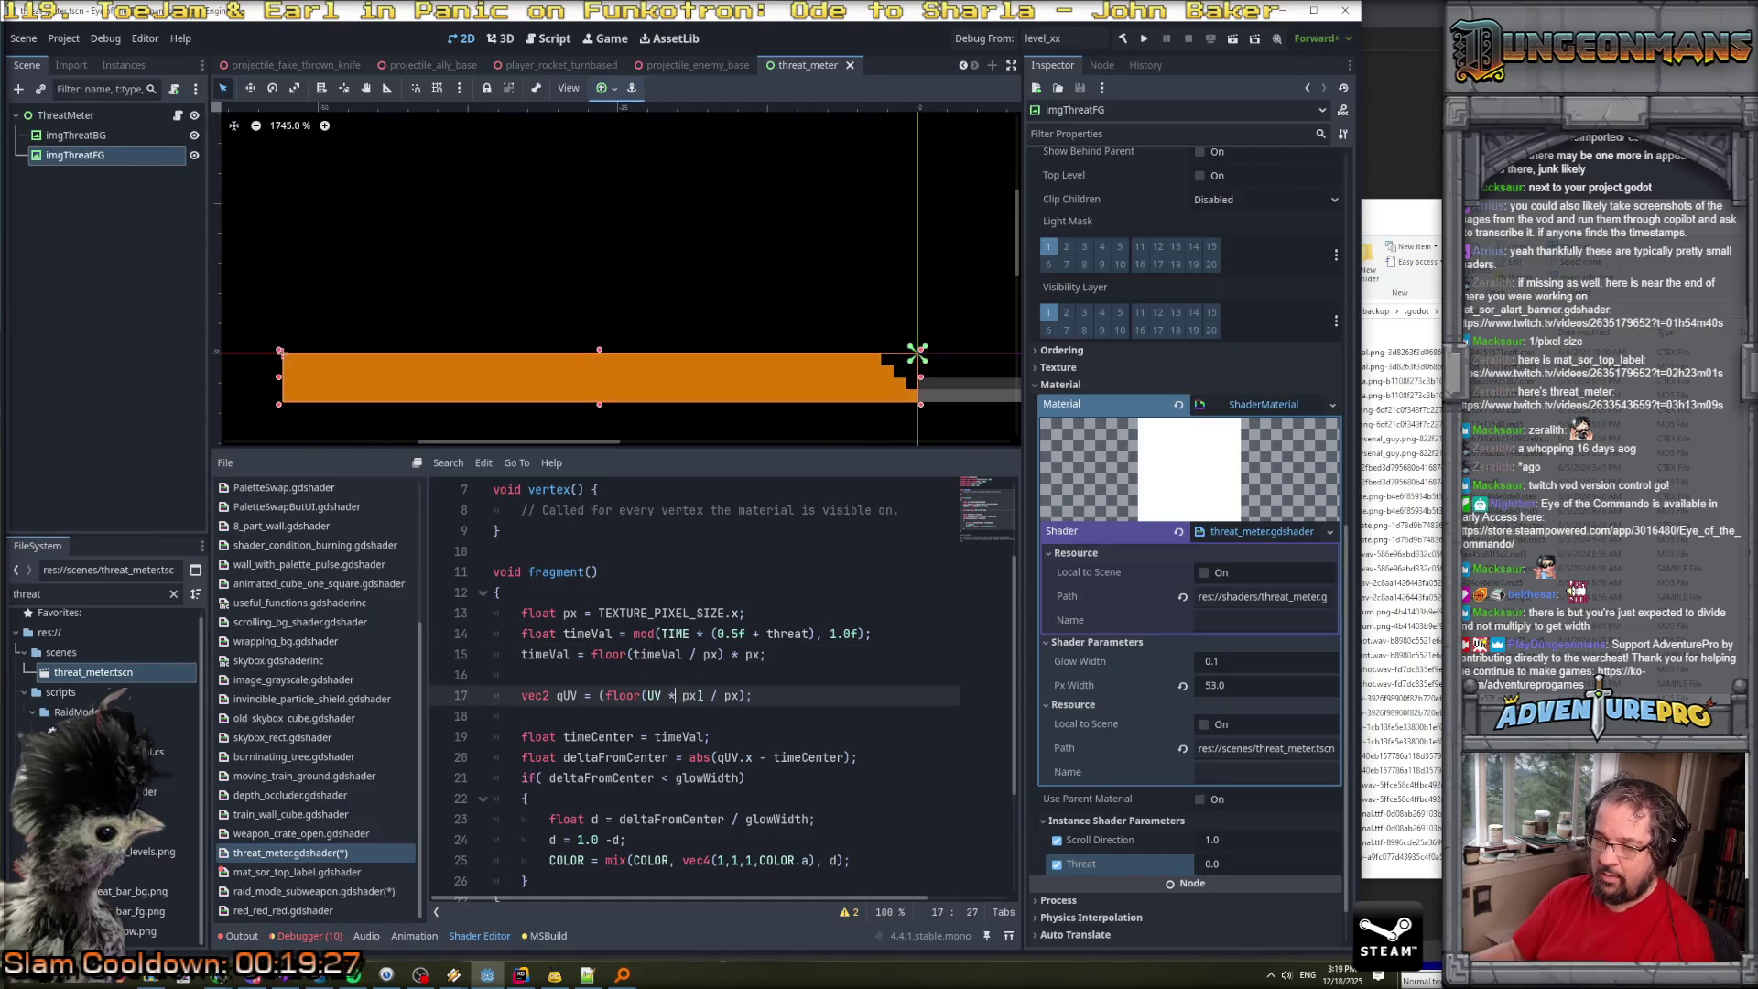
key(BackSpace)
text(/)
click(700, 696)
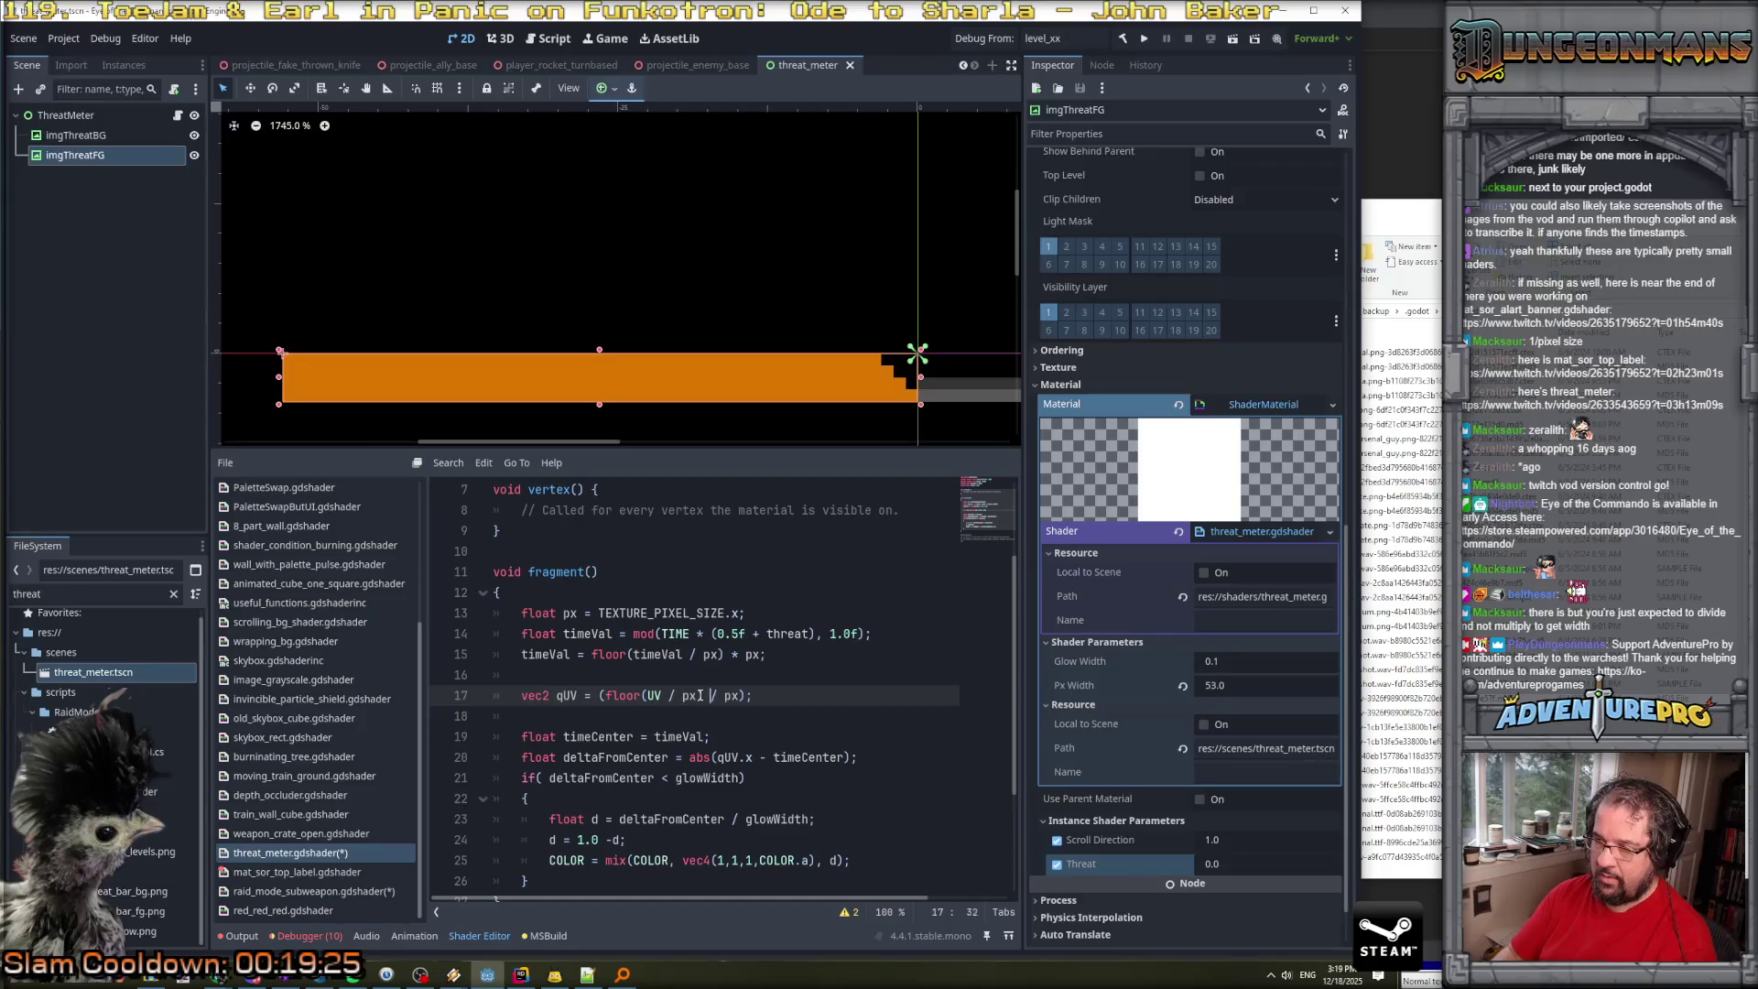
text(+)
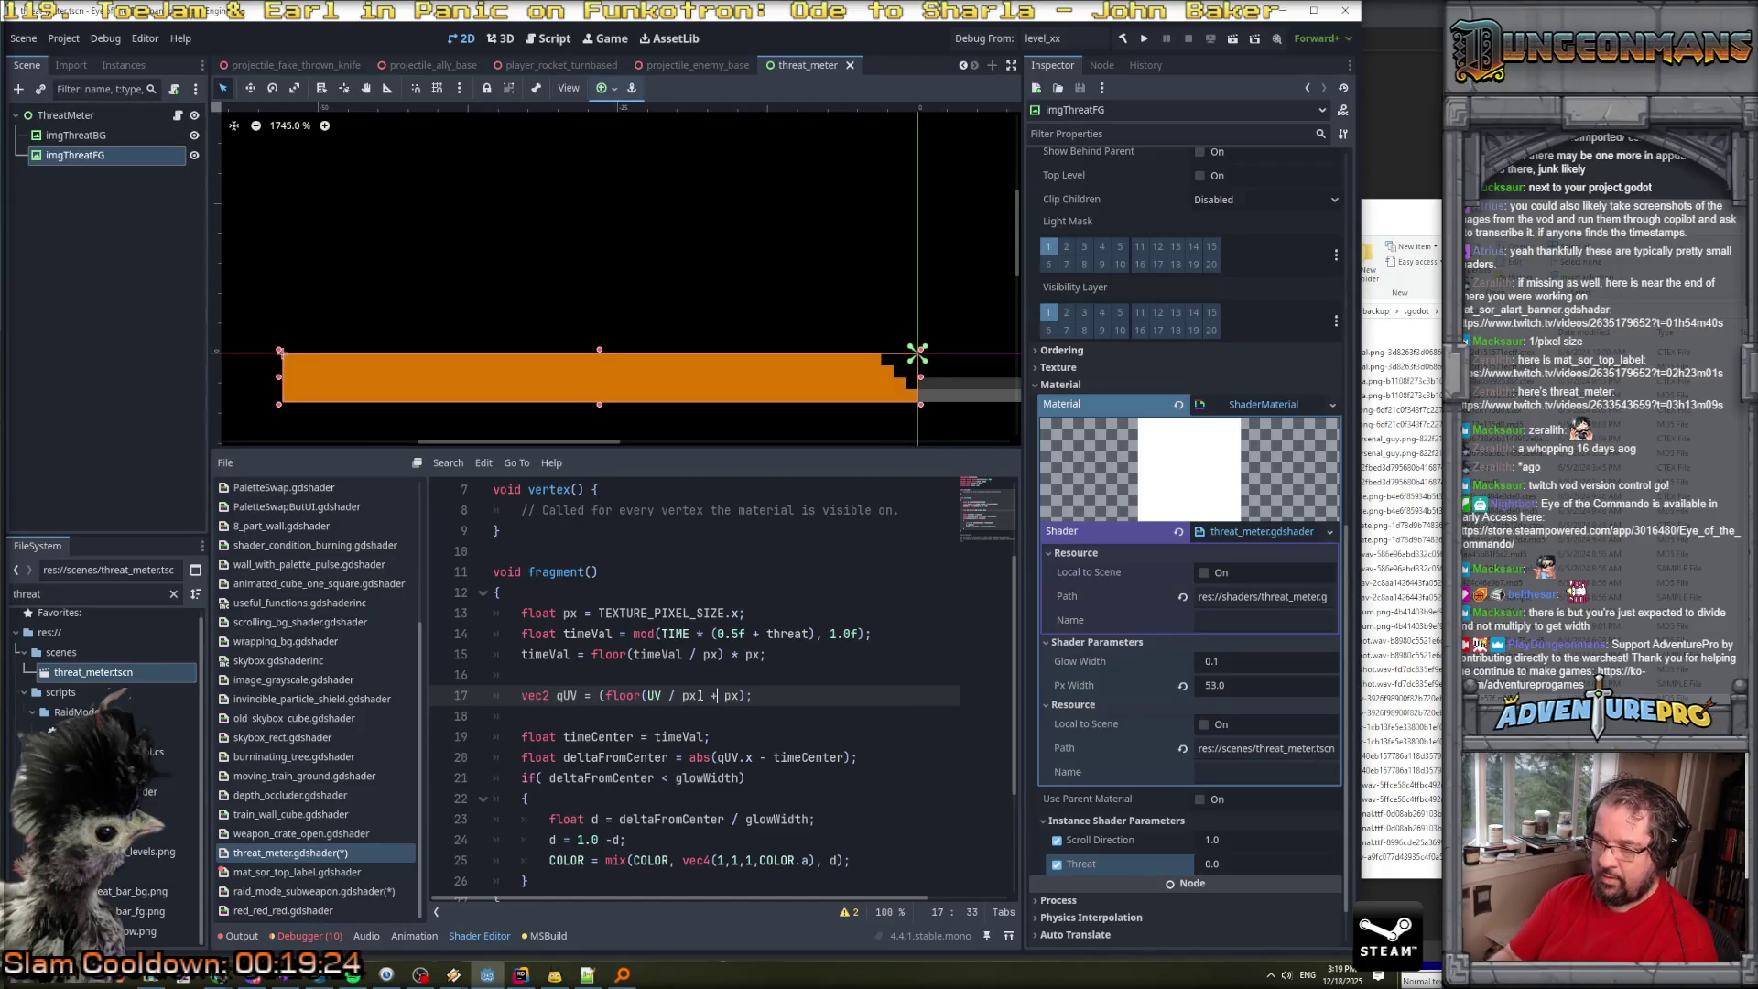
text(*)
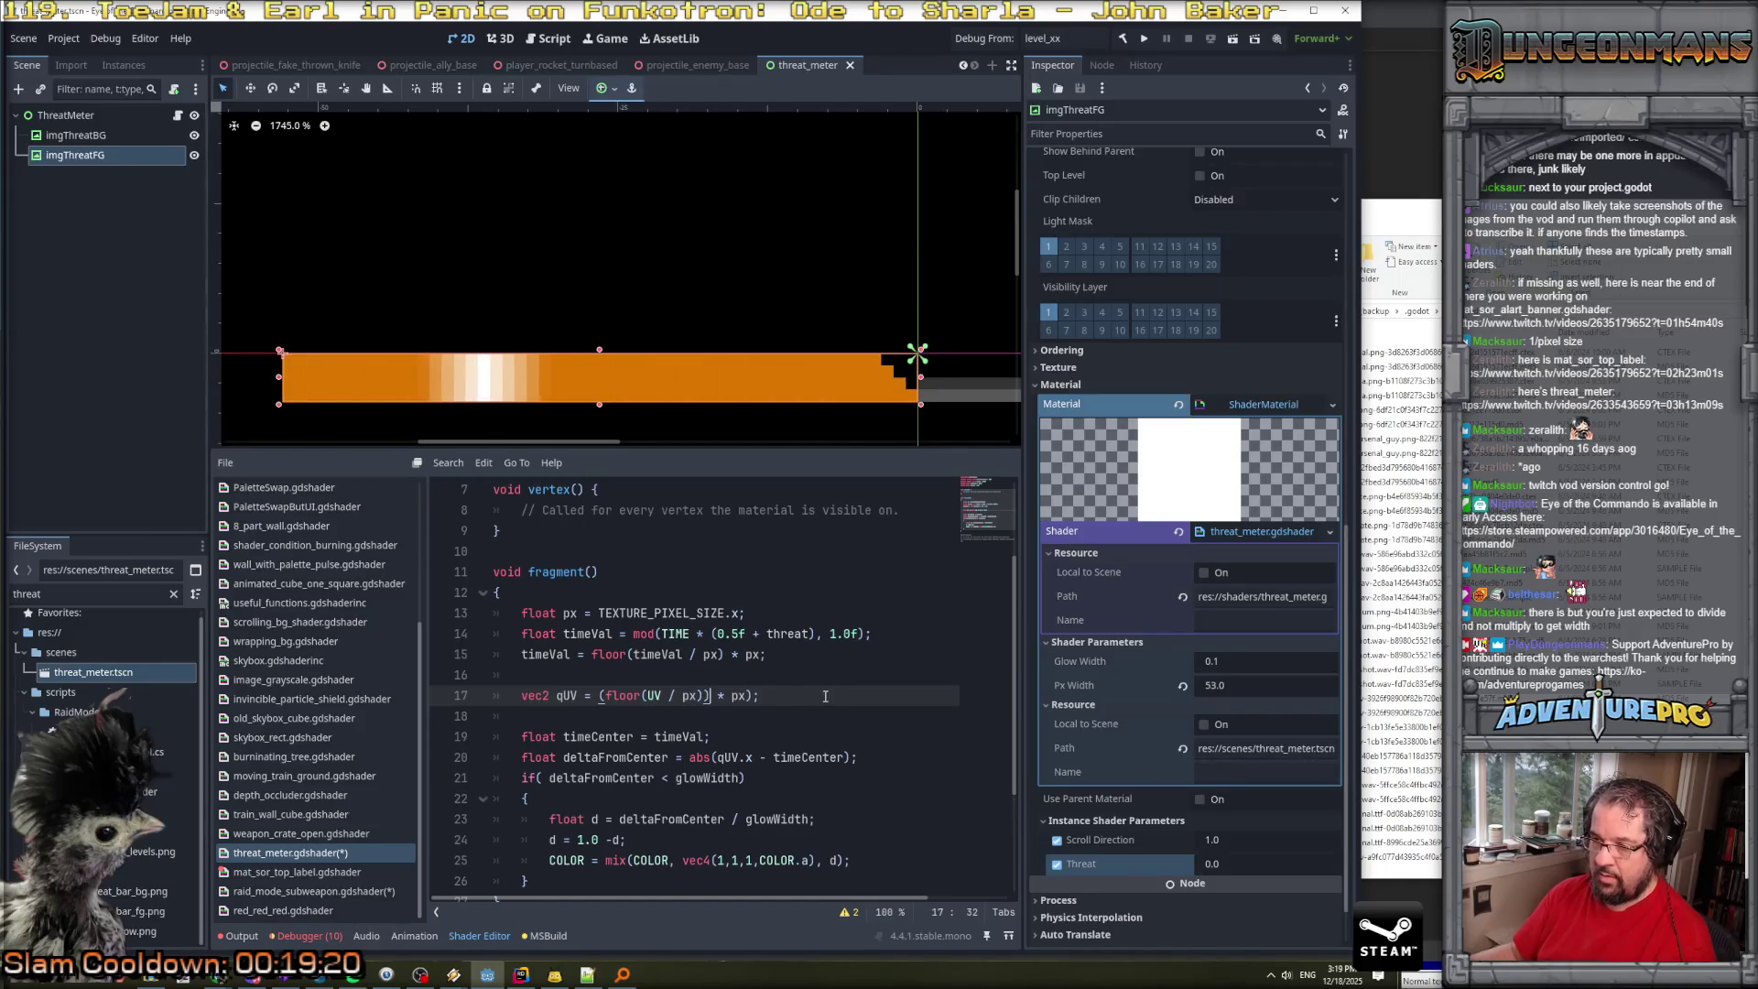
text())
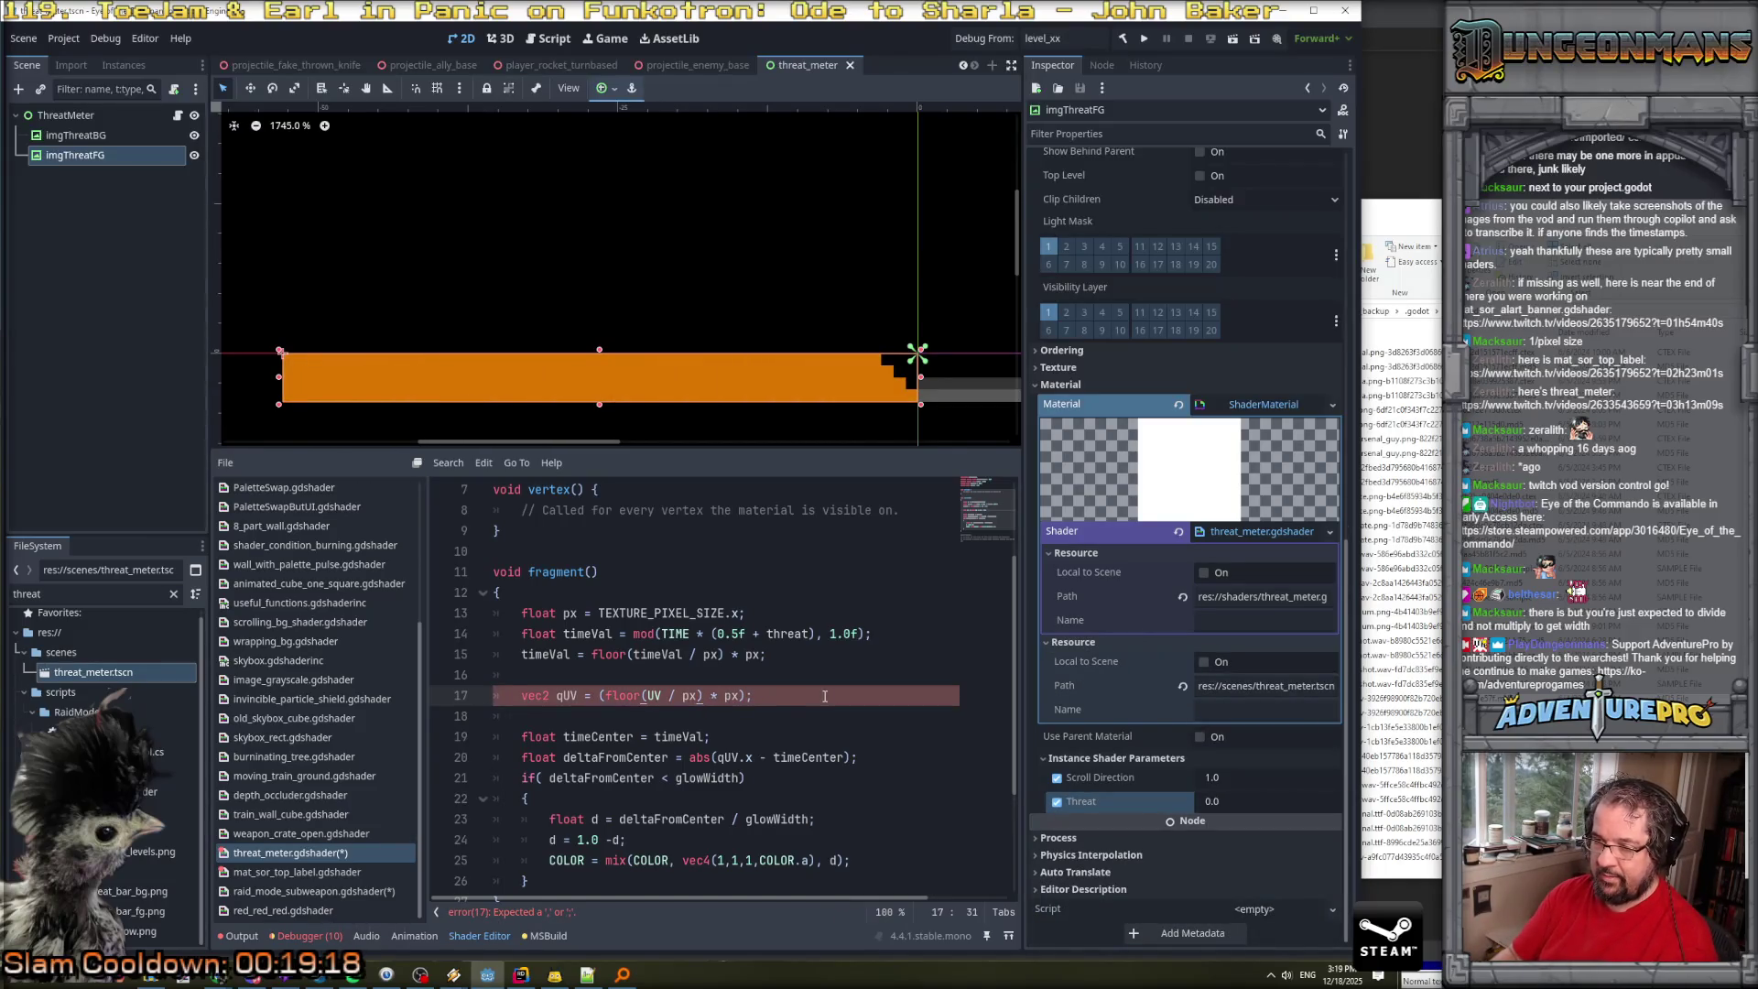
key(Right)
key(Right)
key(Right)
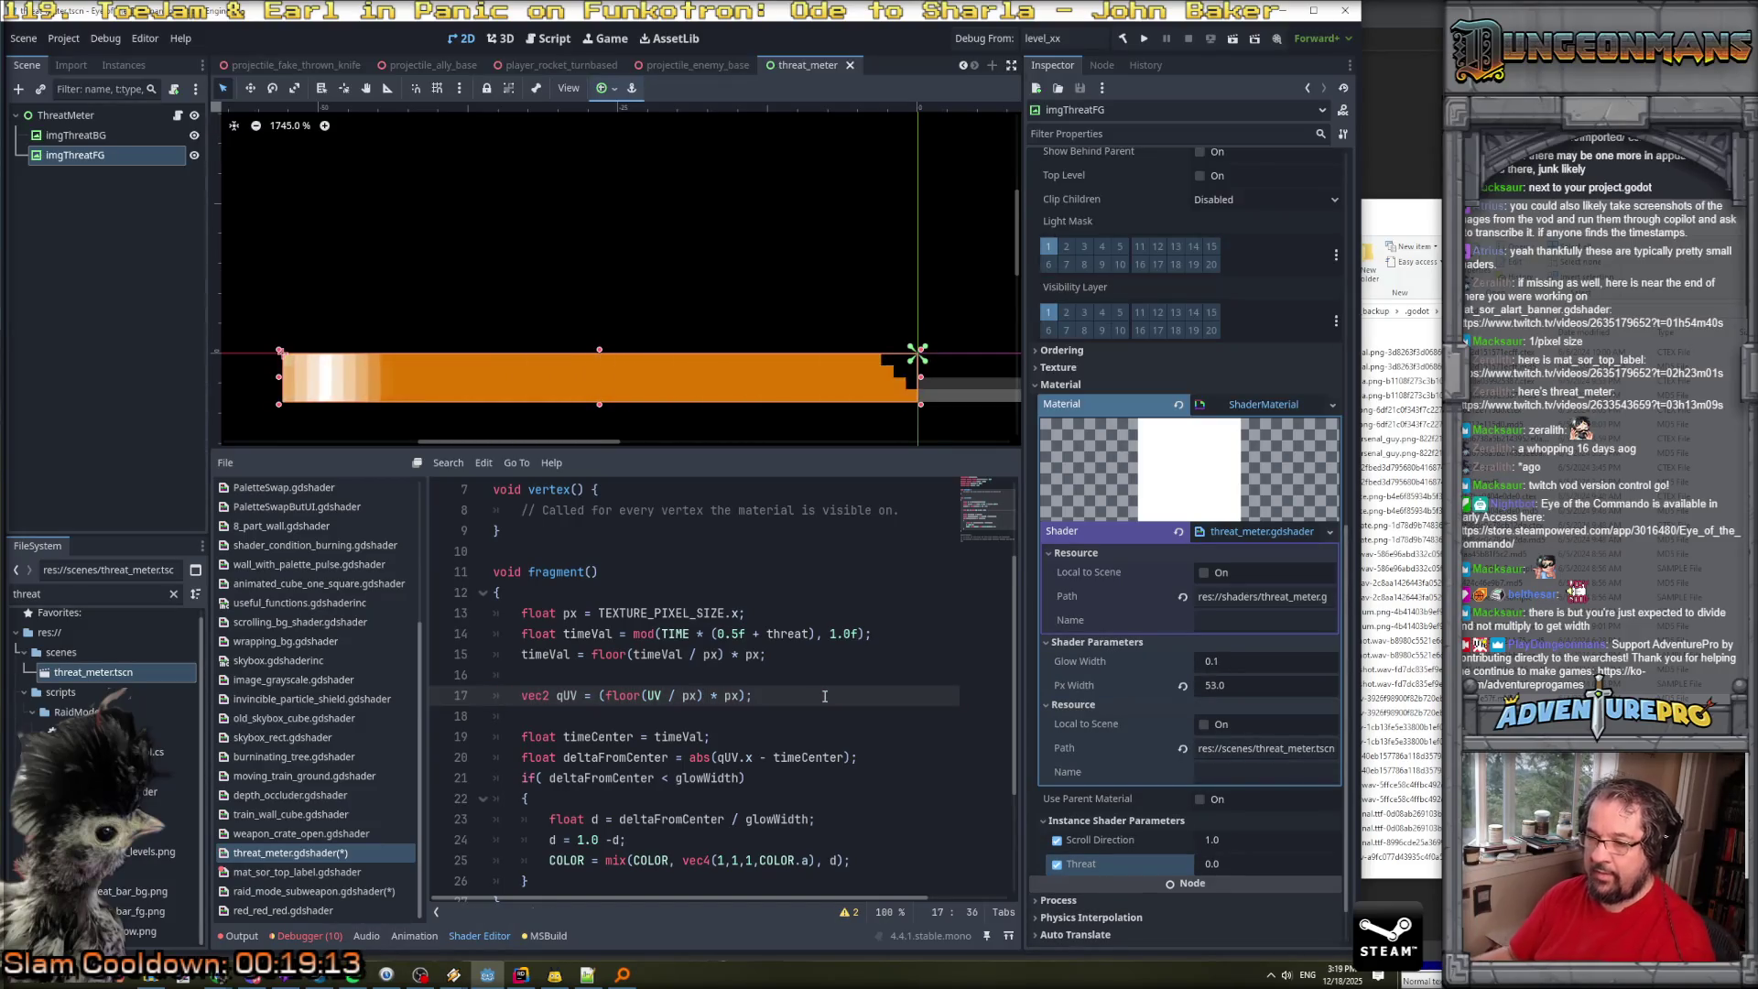
Delete the unused 'uniform float pxWidth = 52;' line.
scroll(824, 695, up, 2)
click(488, 590)
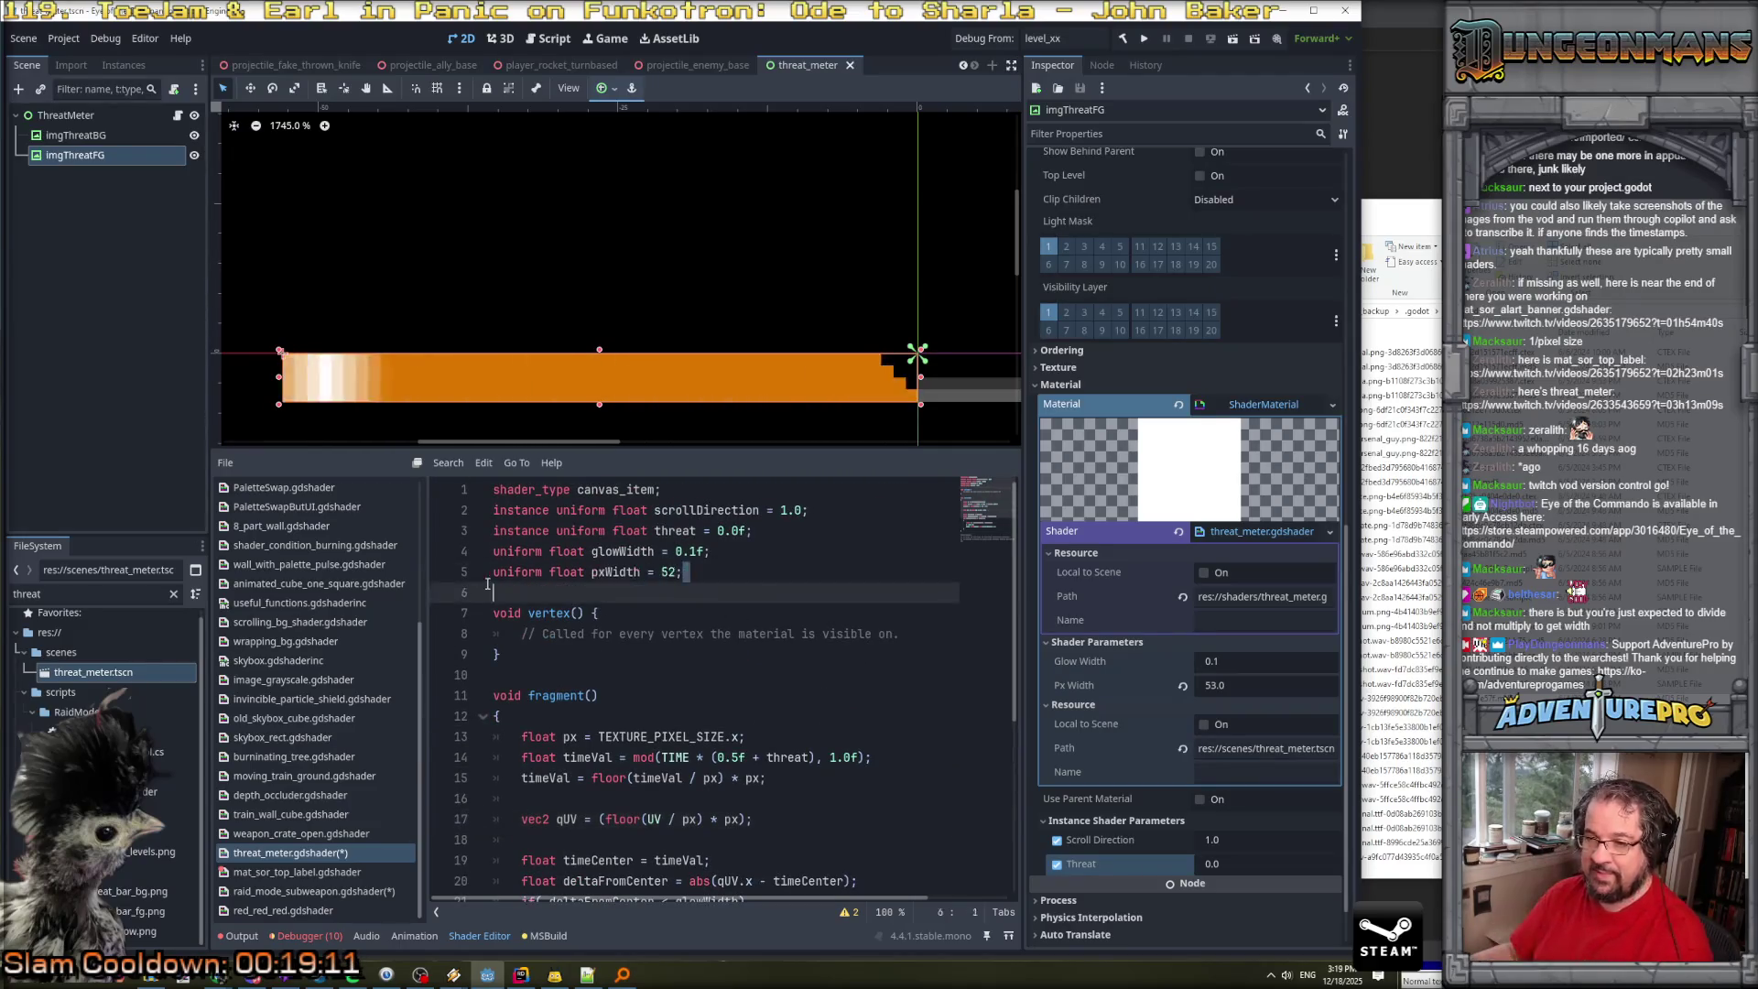
key(shift+Up)
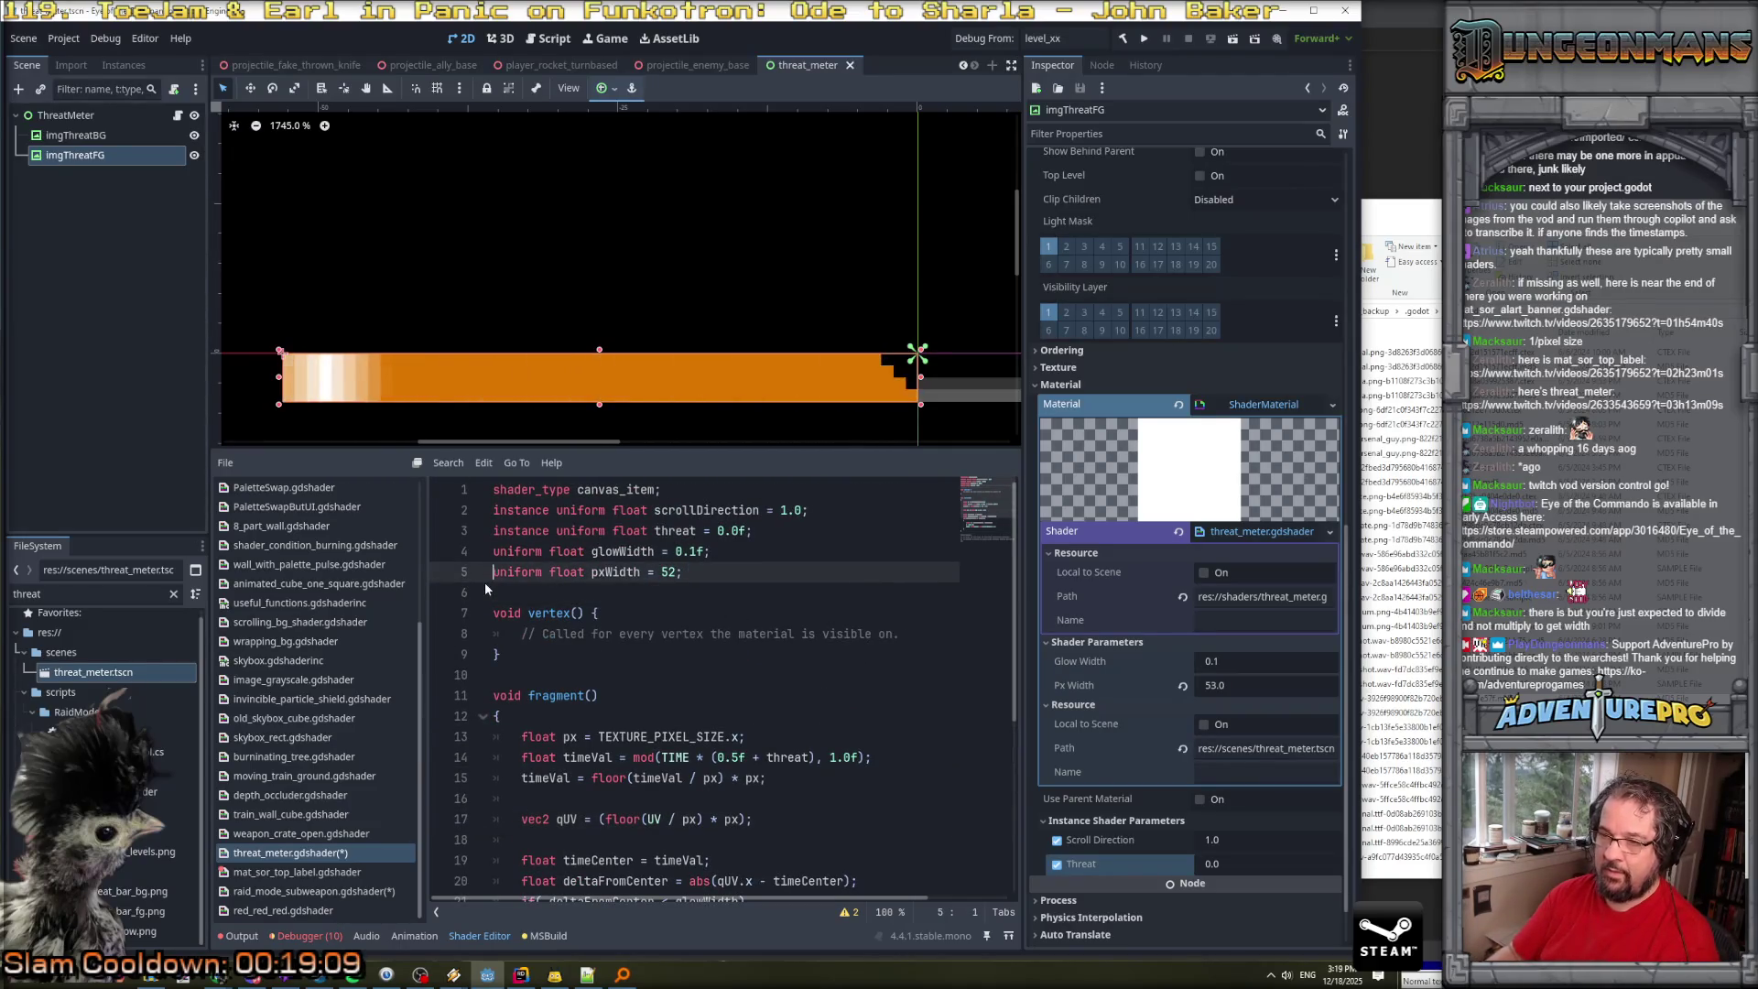
key(Delete)
scroll(485, 586, down, 2)
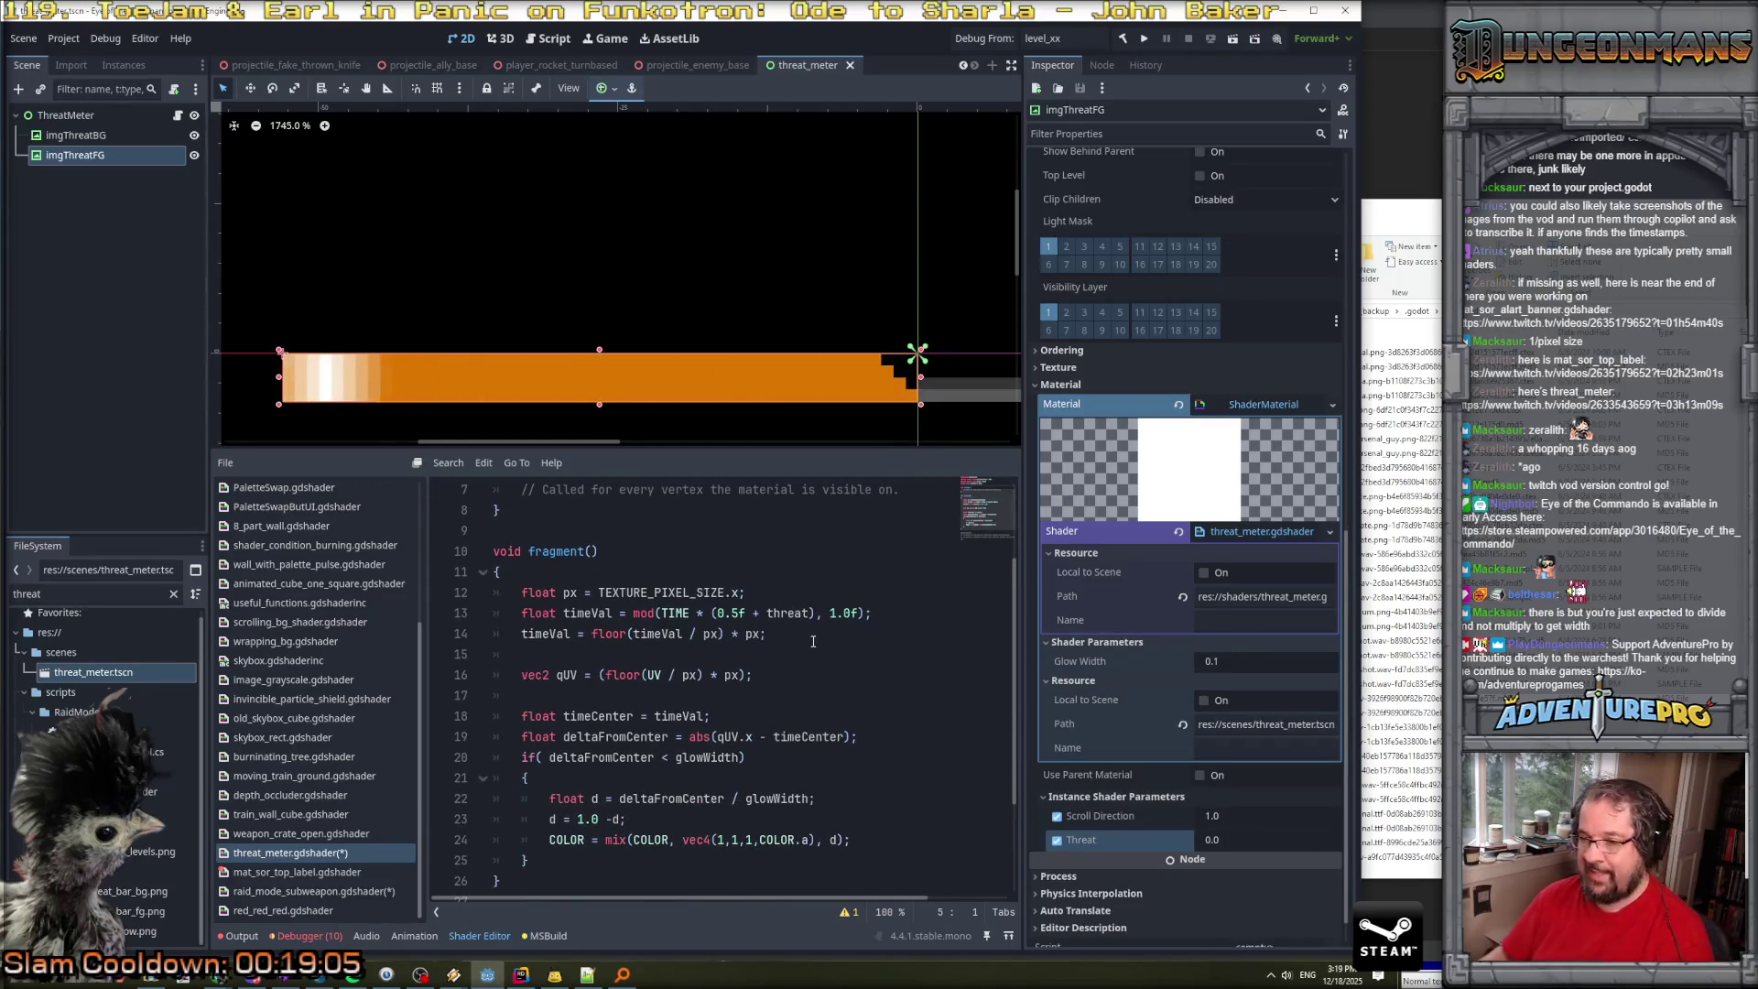
key(Down)
key(Up)
key(Up)
key(Up)
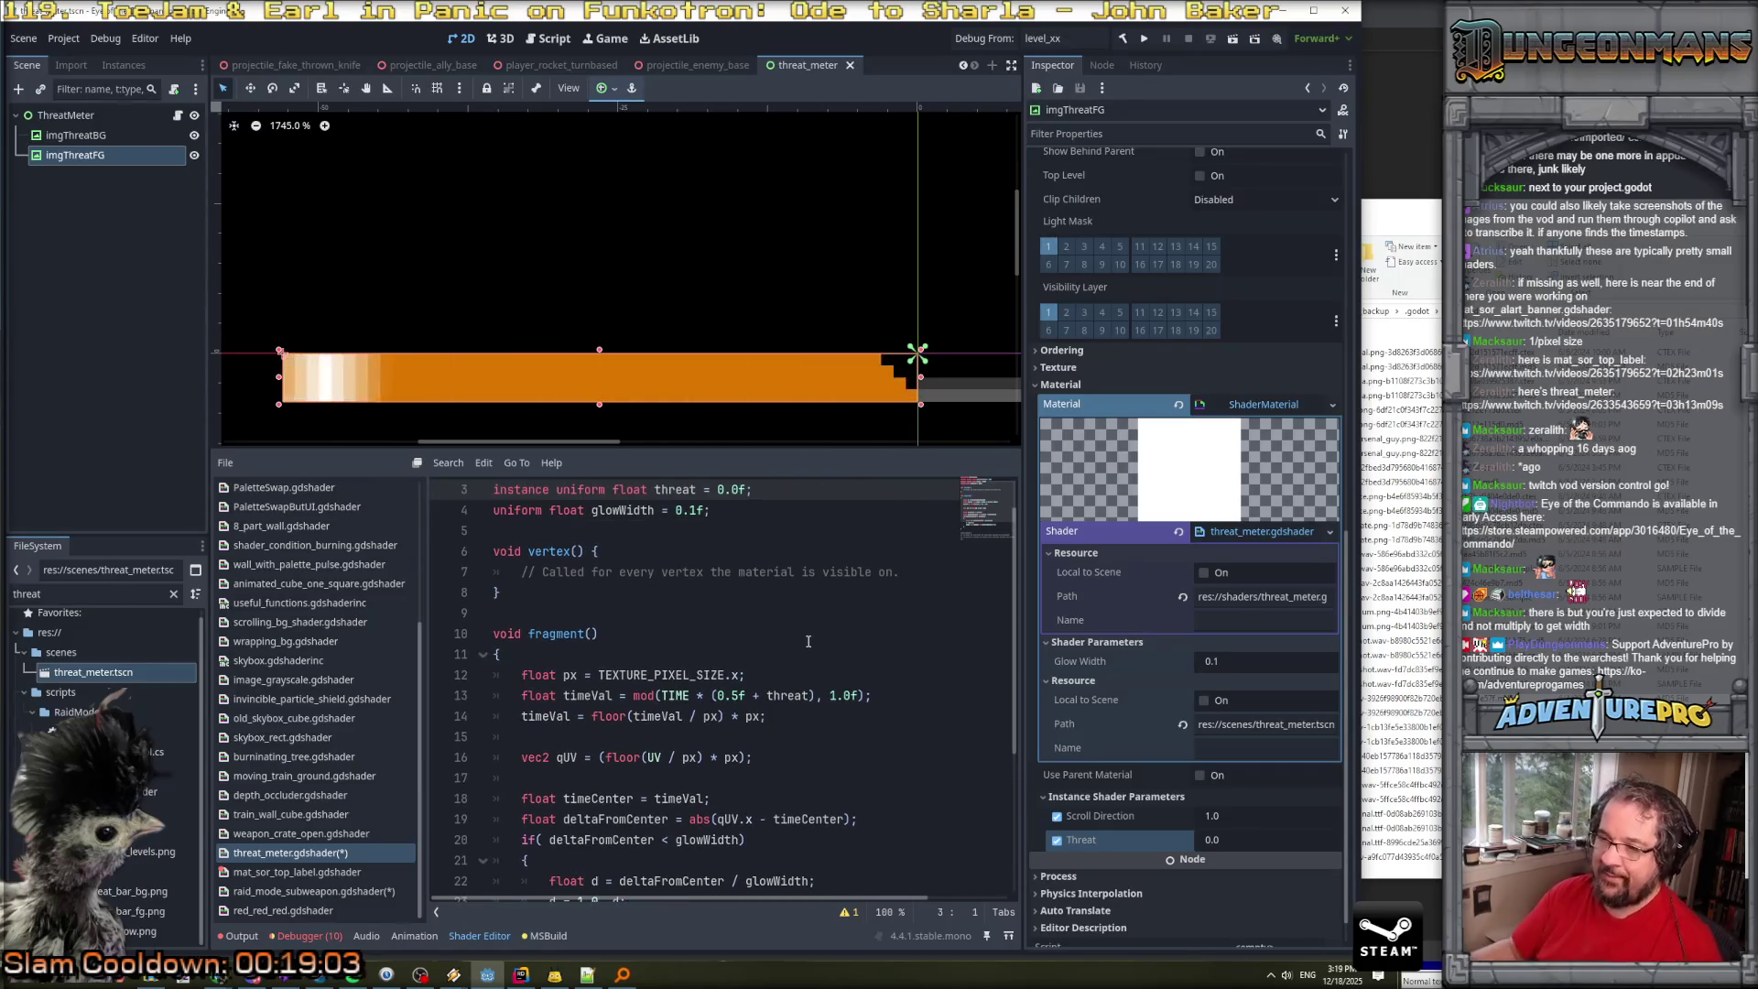
scroll(702, 595, down, 2)
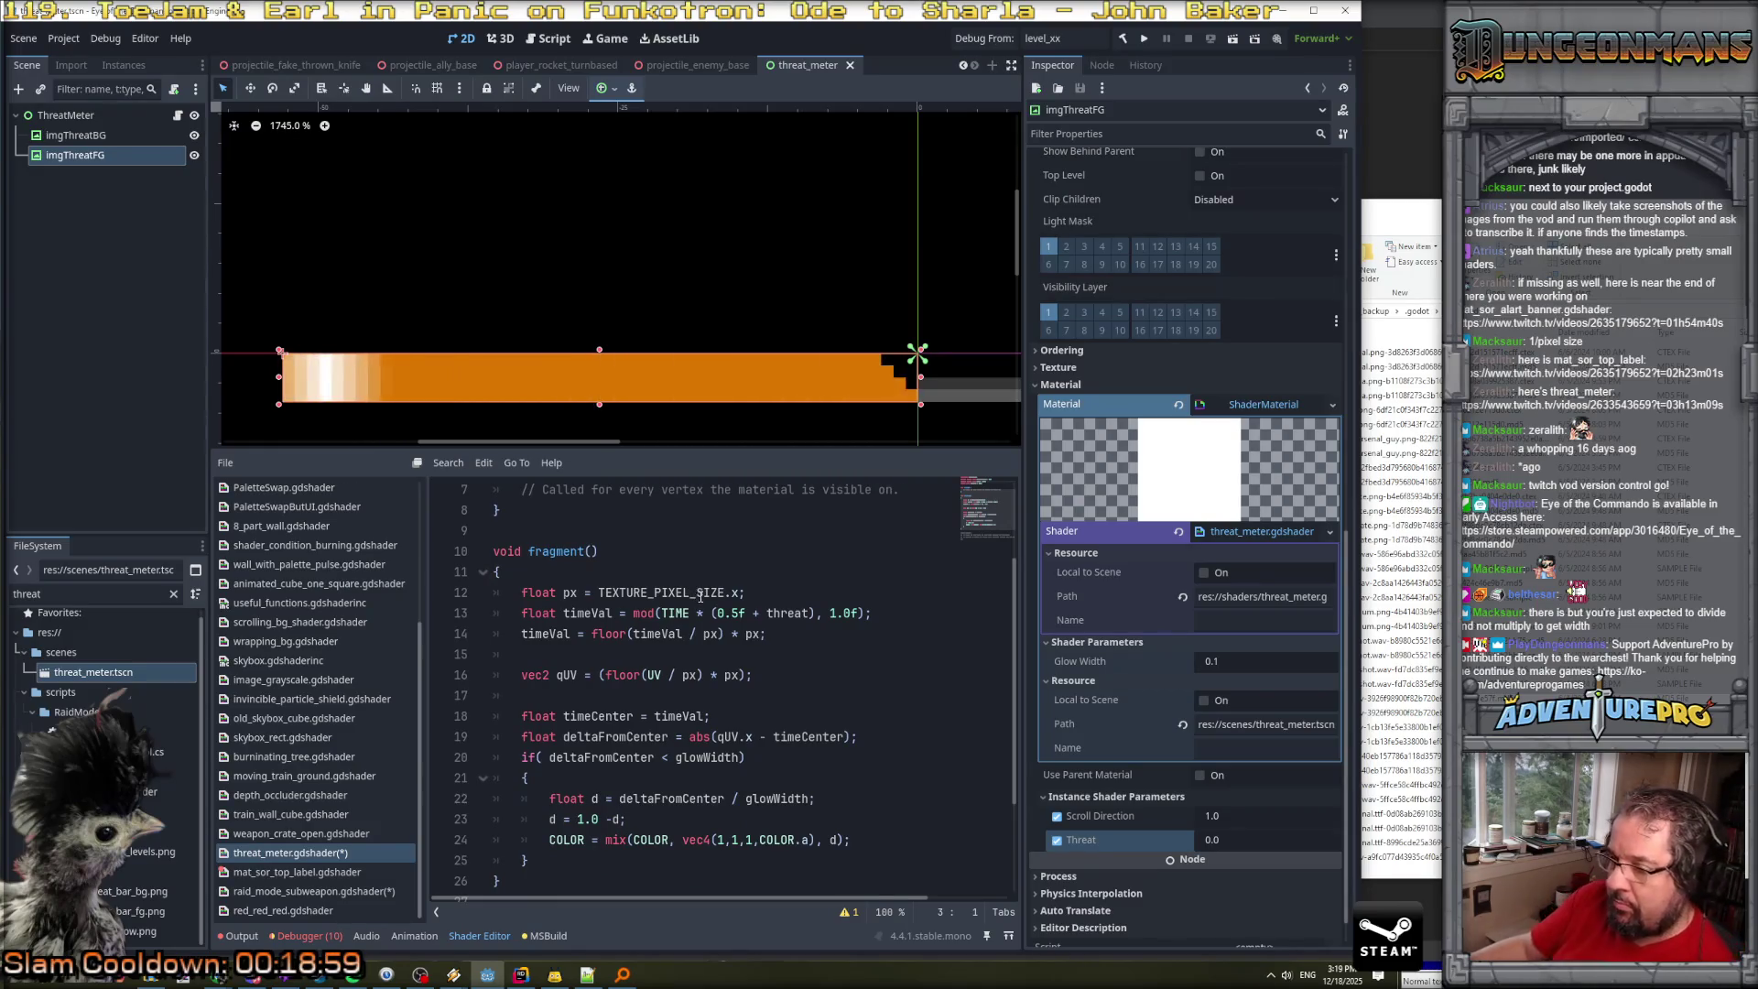
scroll(713, 591, up, 1)
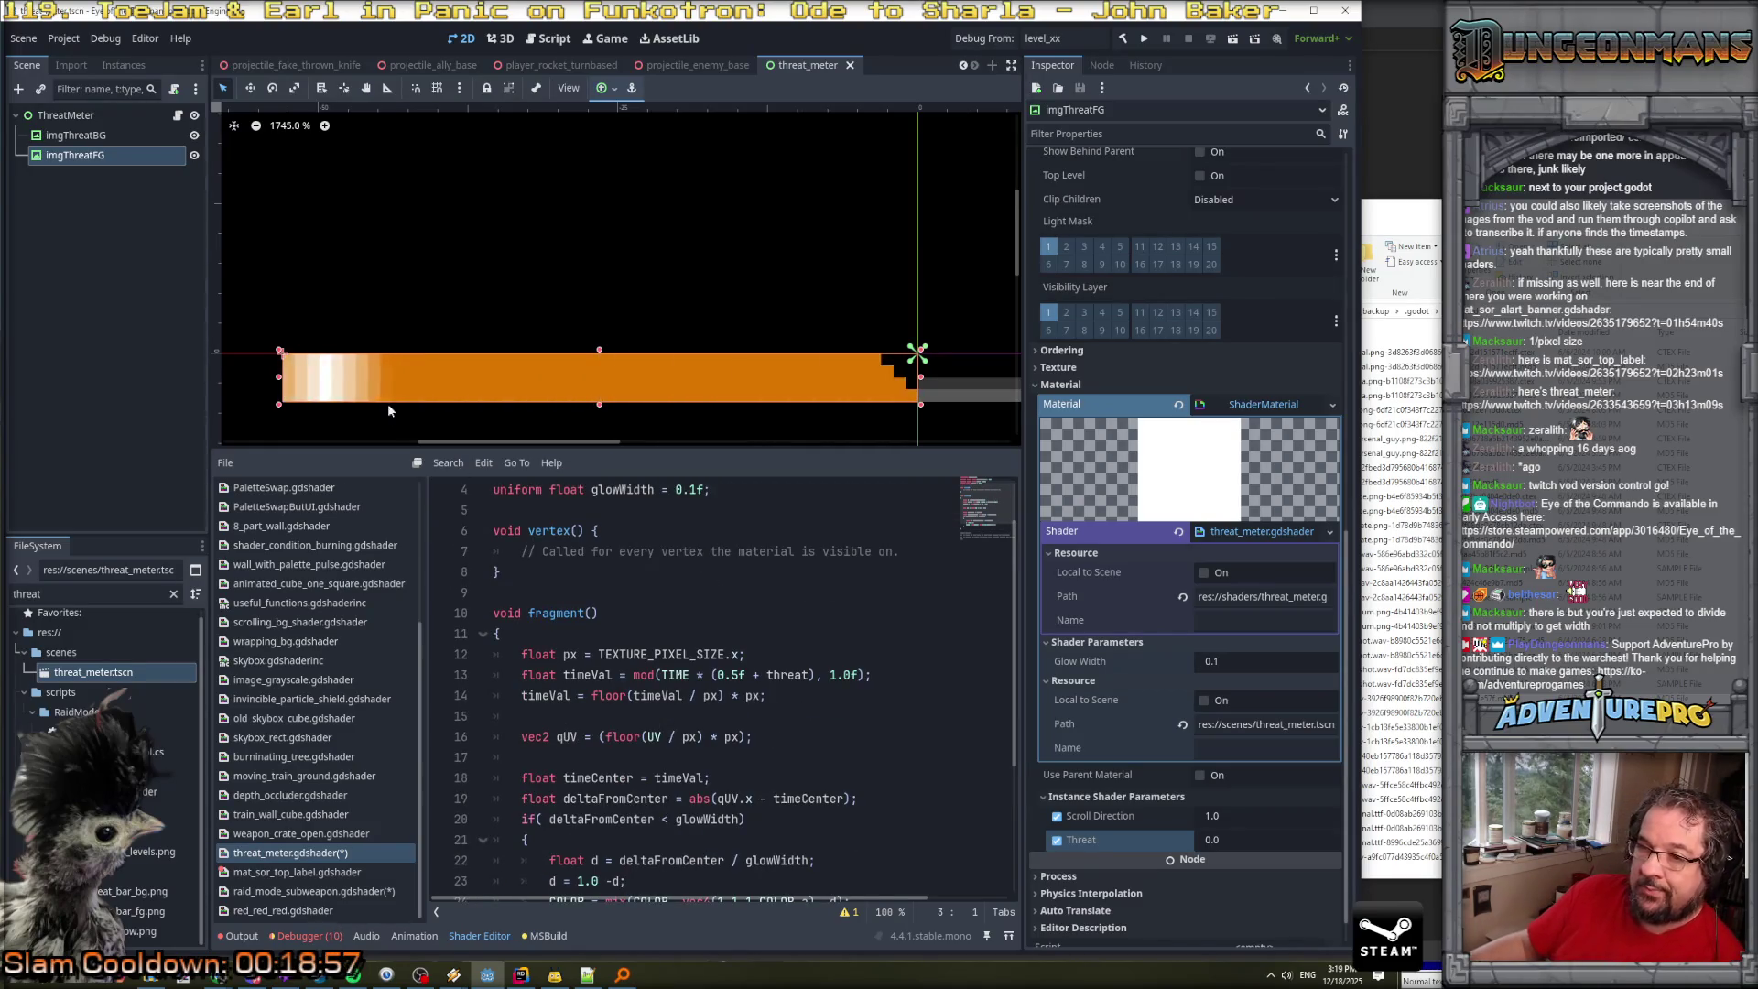
Open raid_mode_subweapon.gdshader and add an empty void fragment() function after the uniforms.
click(297, 893)
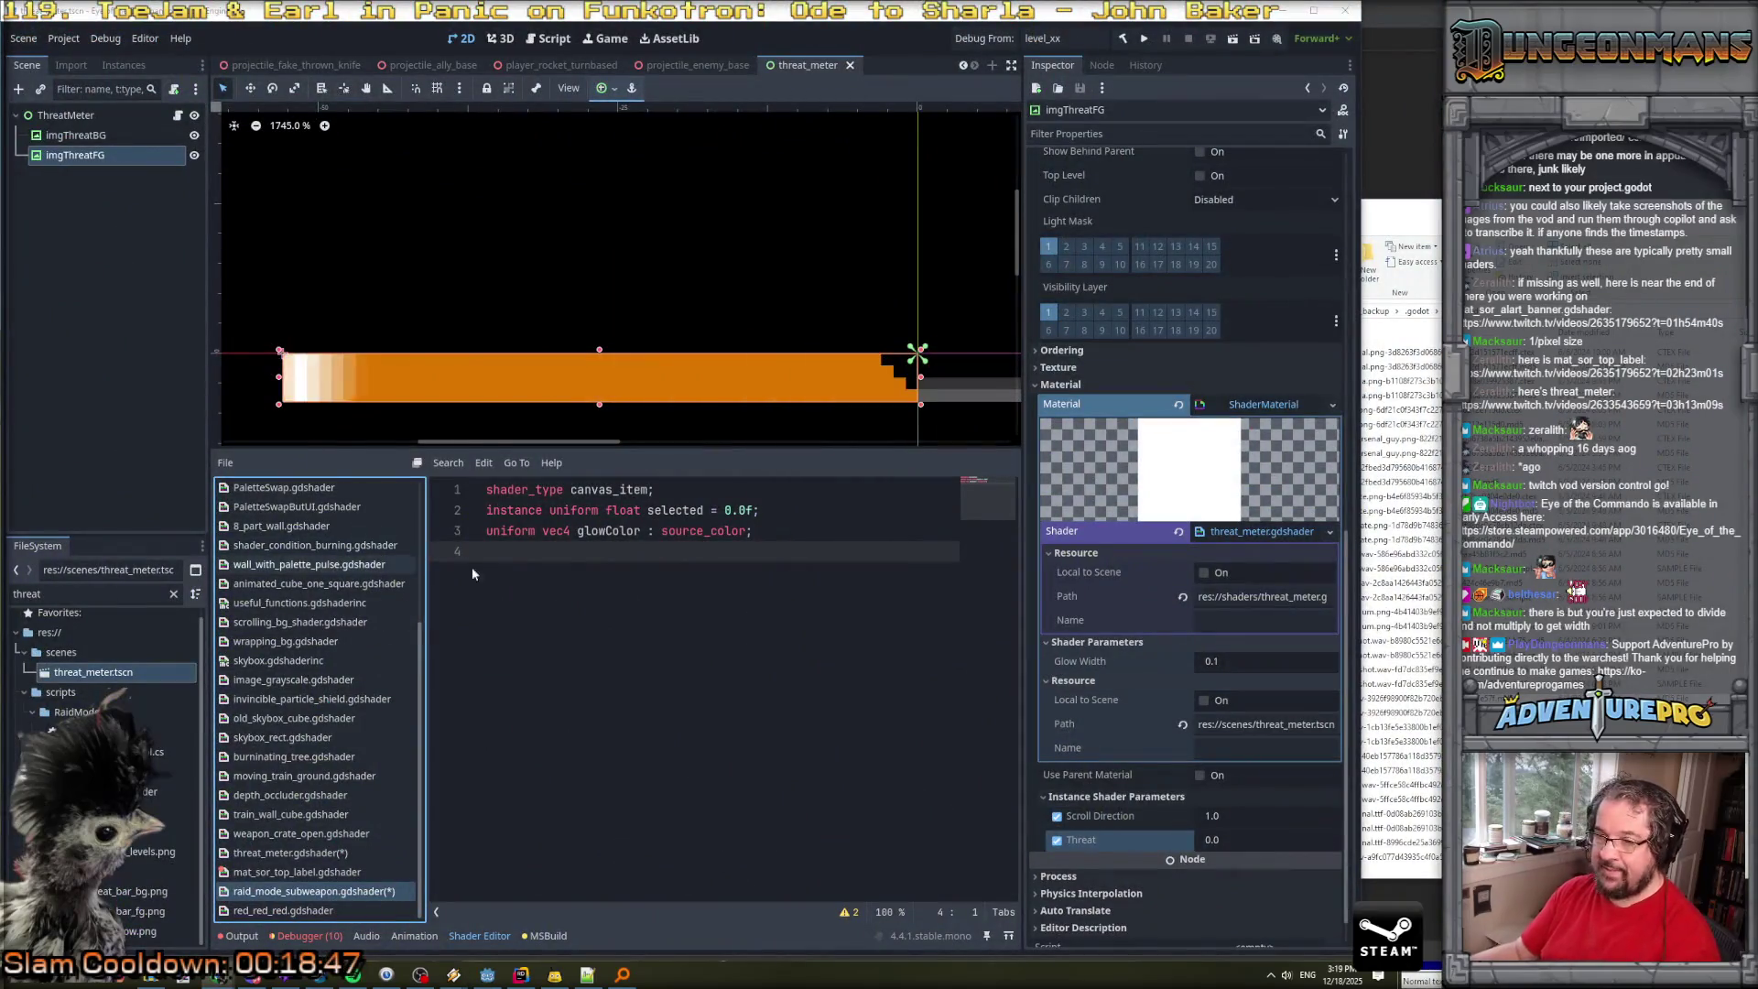
key(Return)
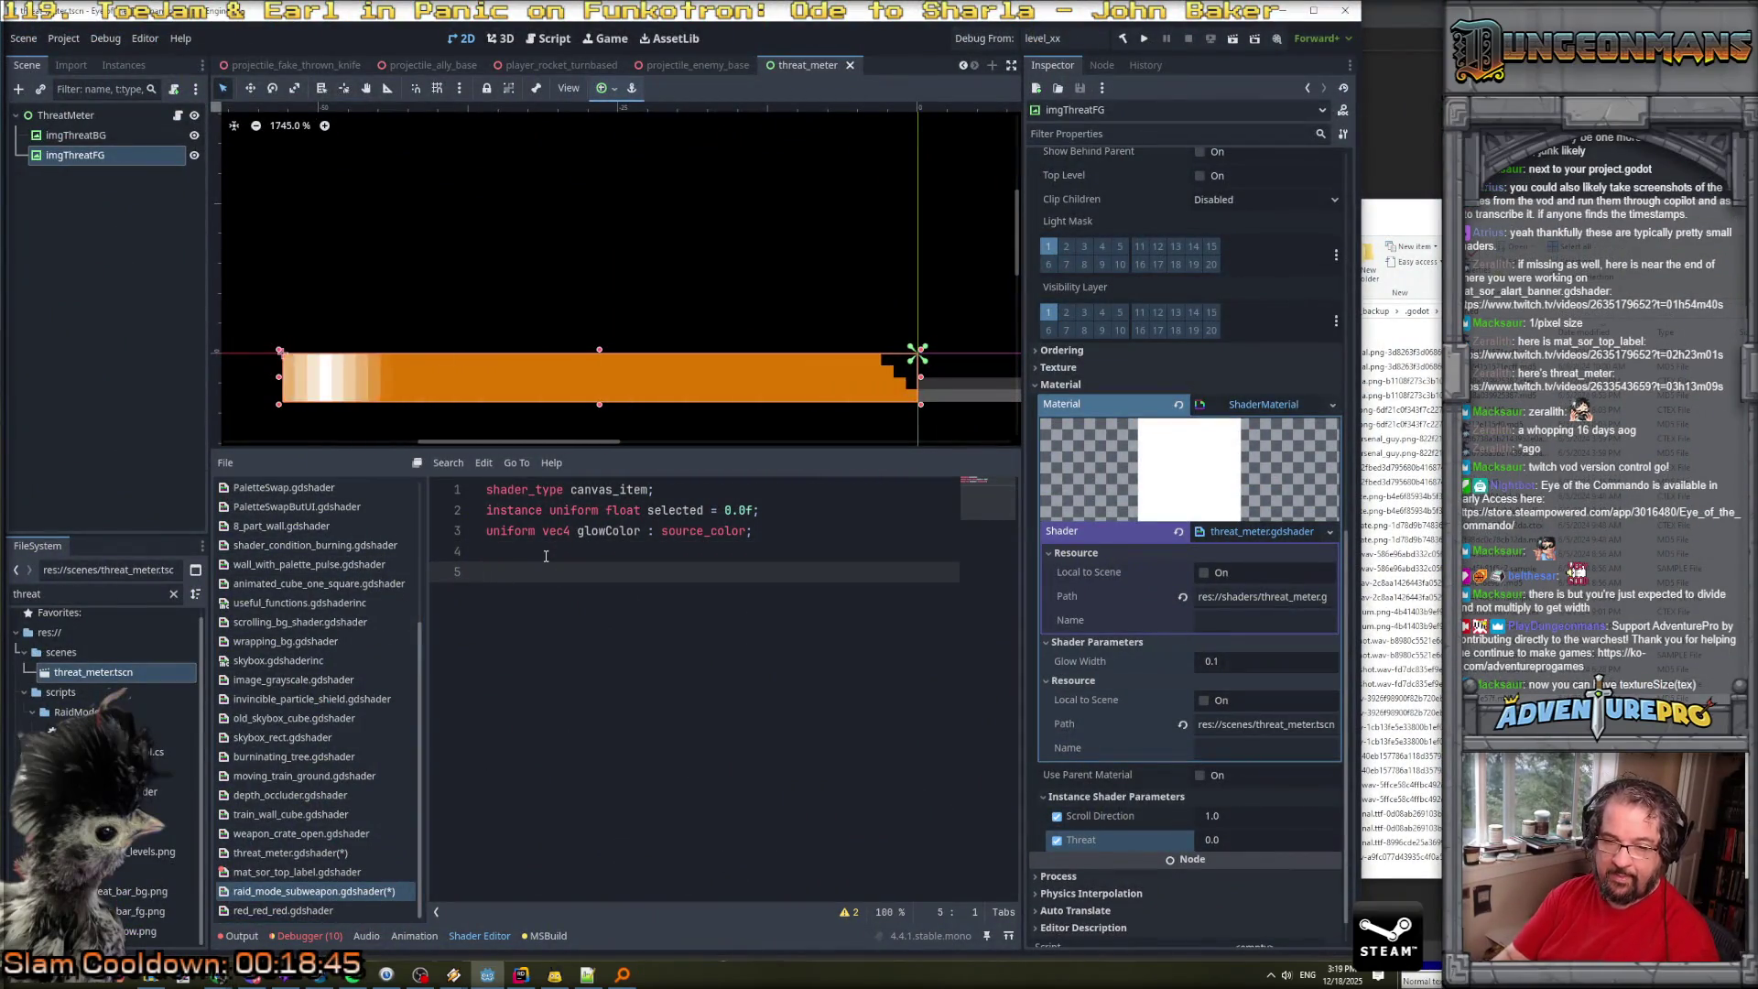
text(void )
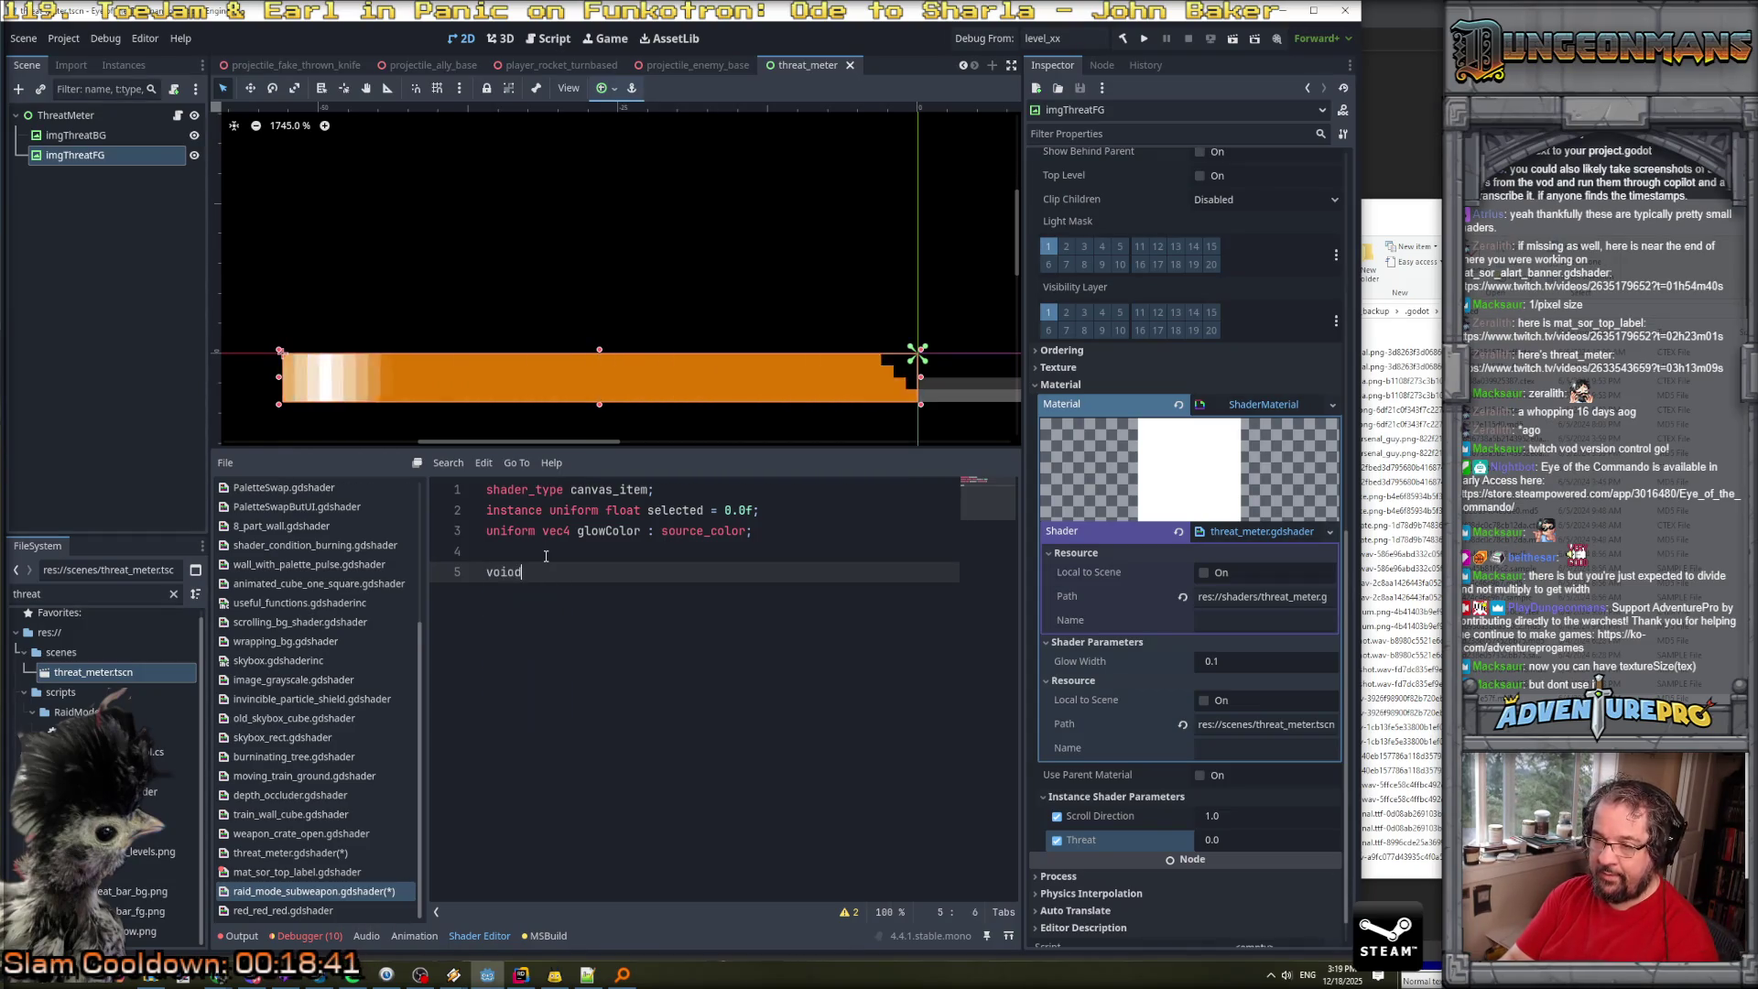
text(fragmen)
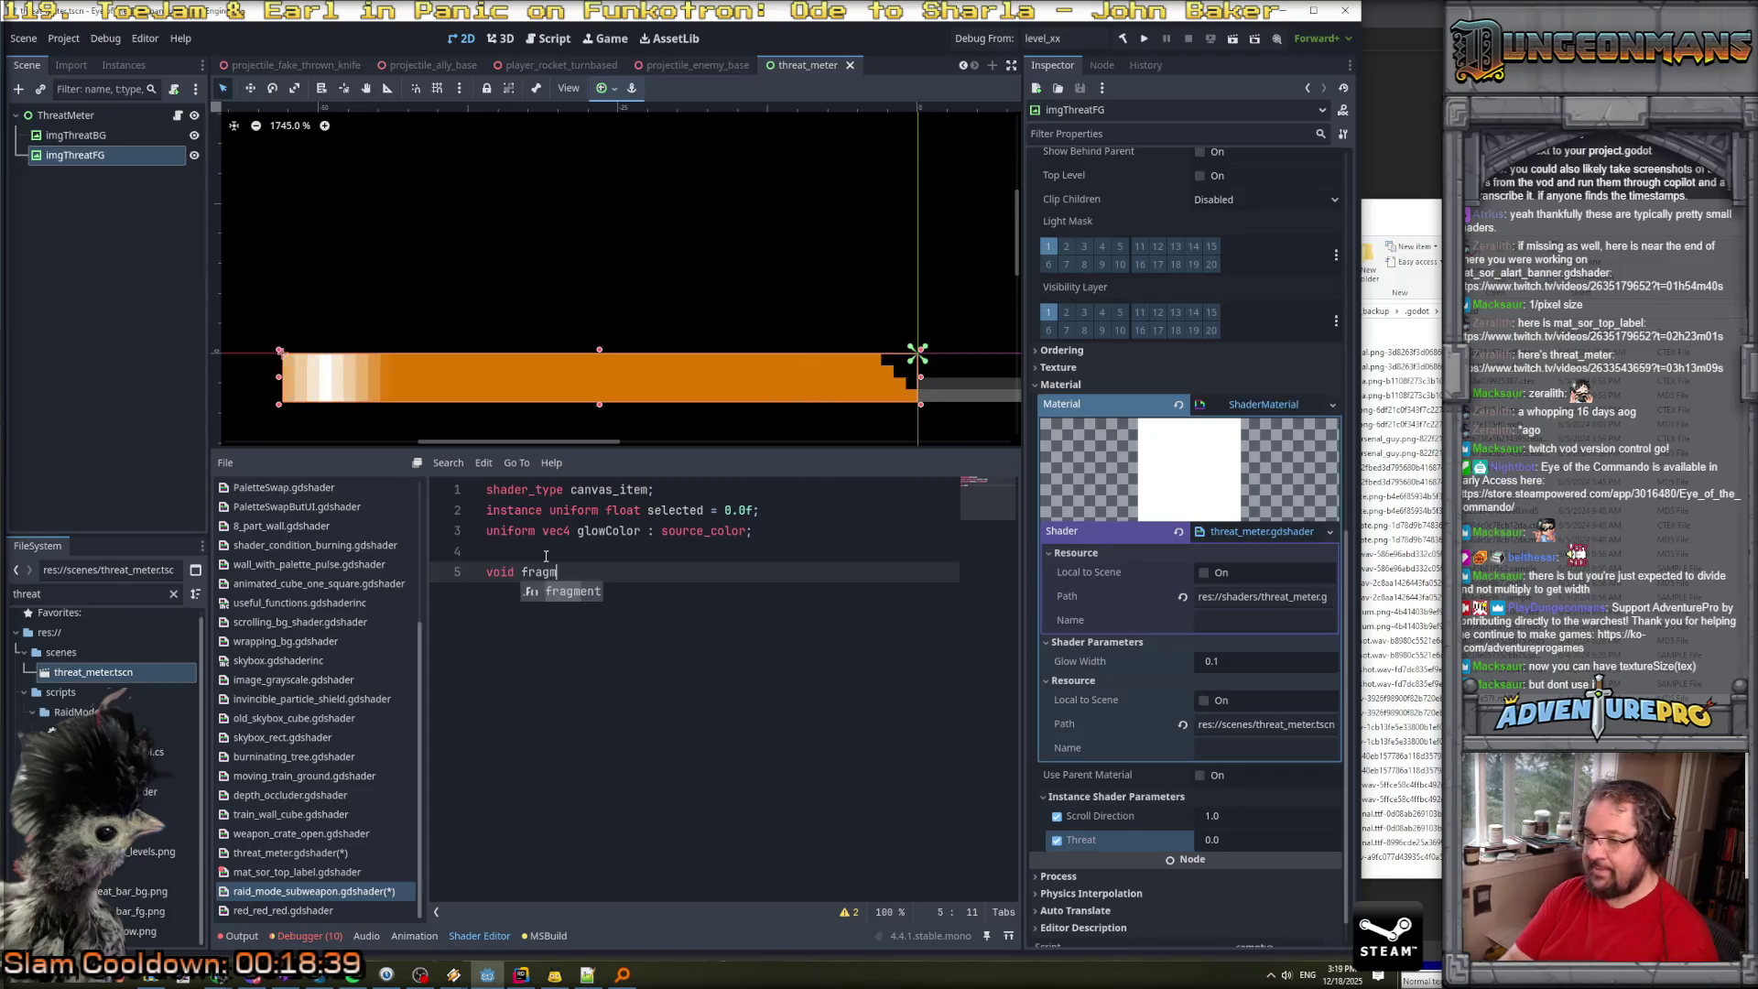
key(Return)
key(Return)
text({)
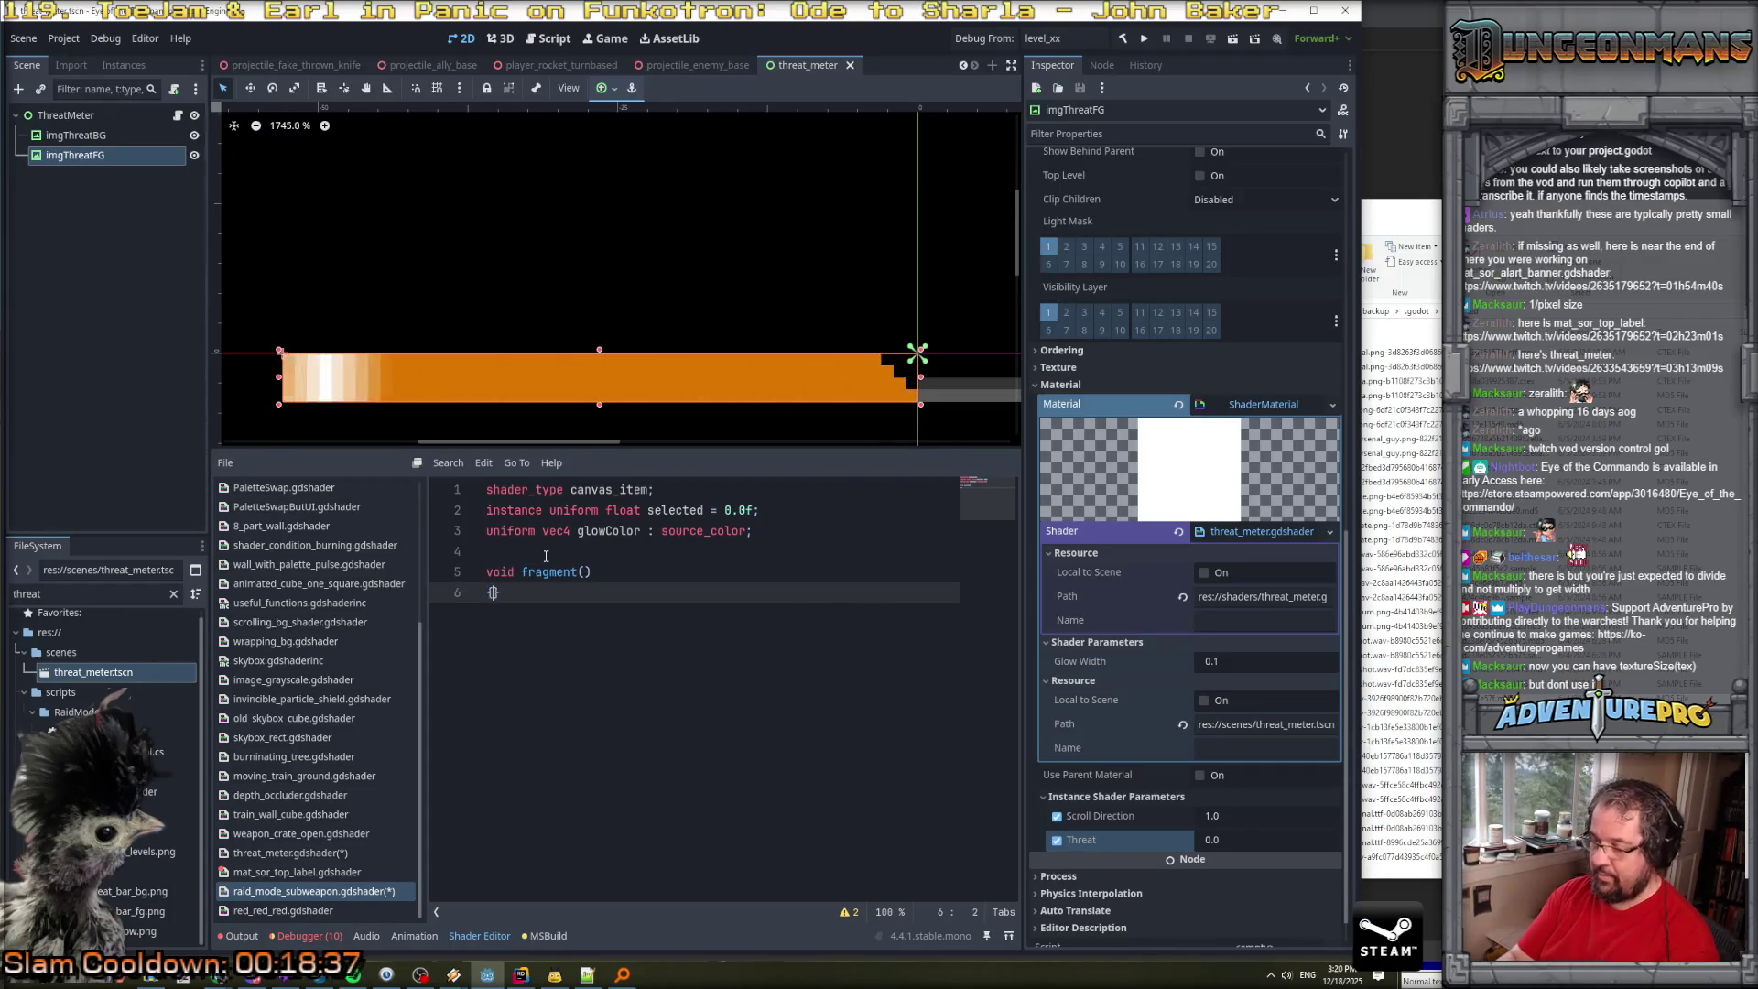
key(Return)
key(Return)
key(Return)
key(Up)
key(Up)
key(Up)
key(Down)
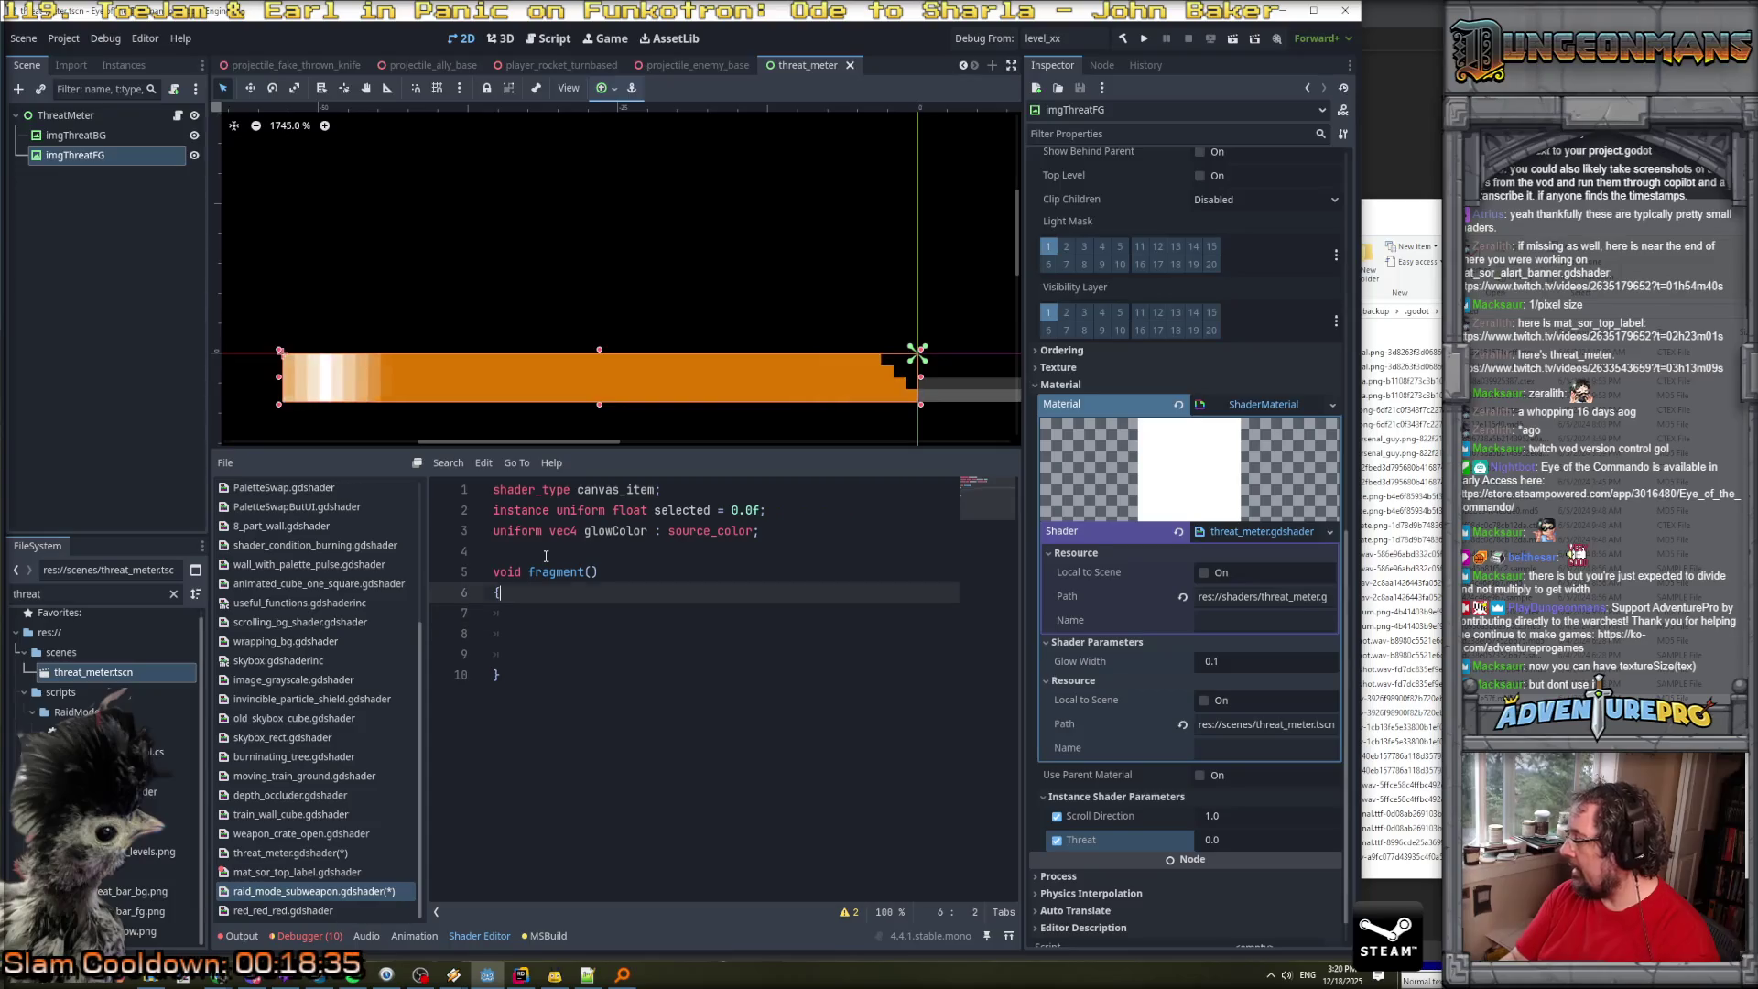
Add an if (selected > 0.0f) block inside the fragment function.
text(i)
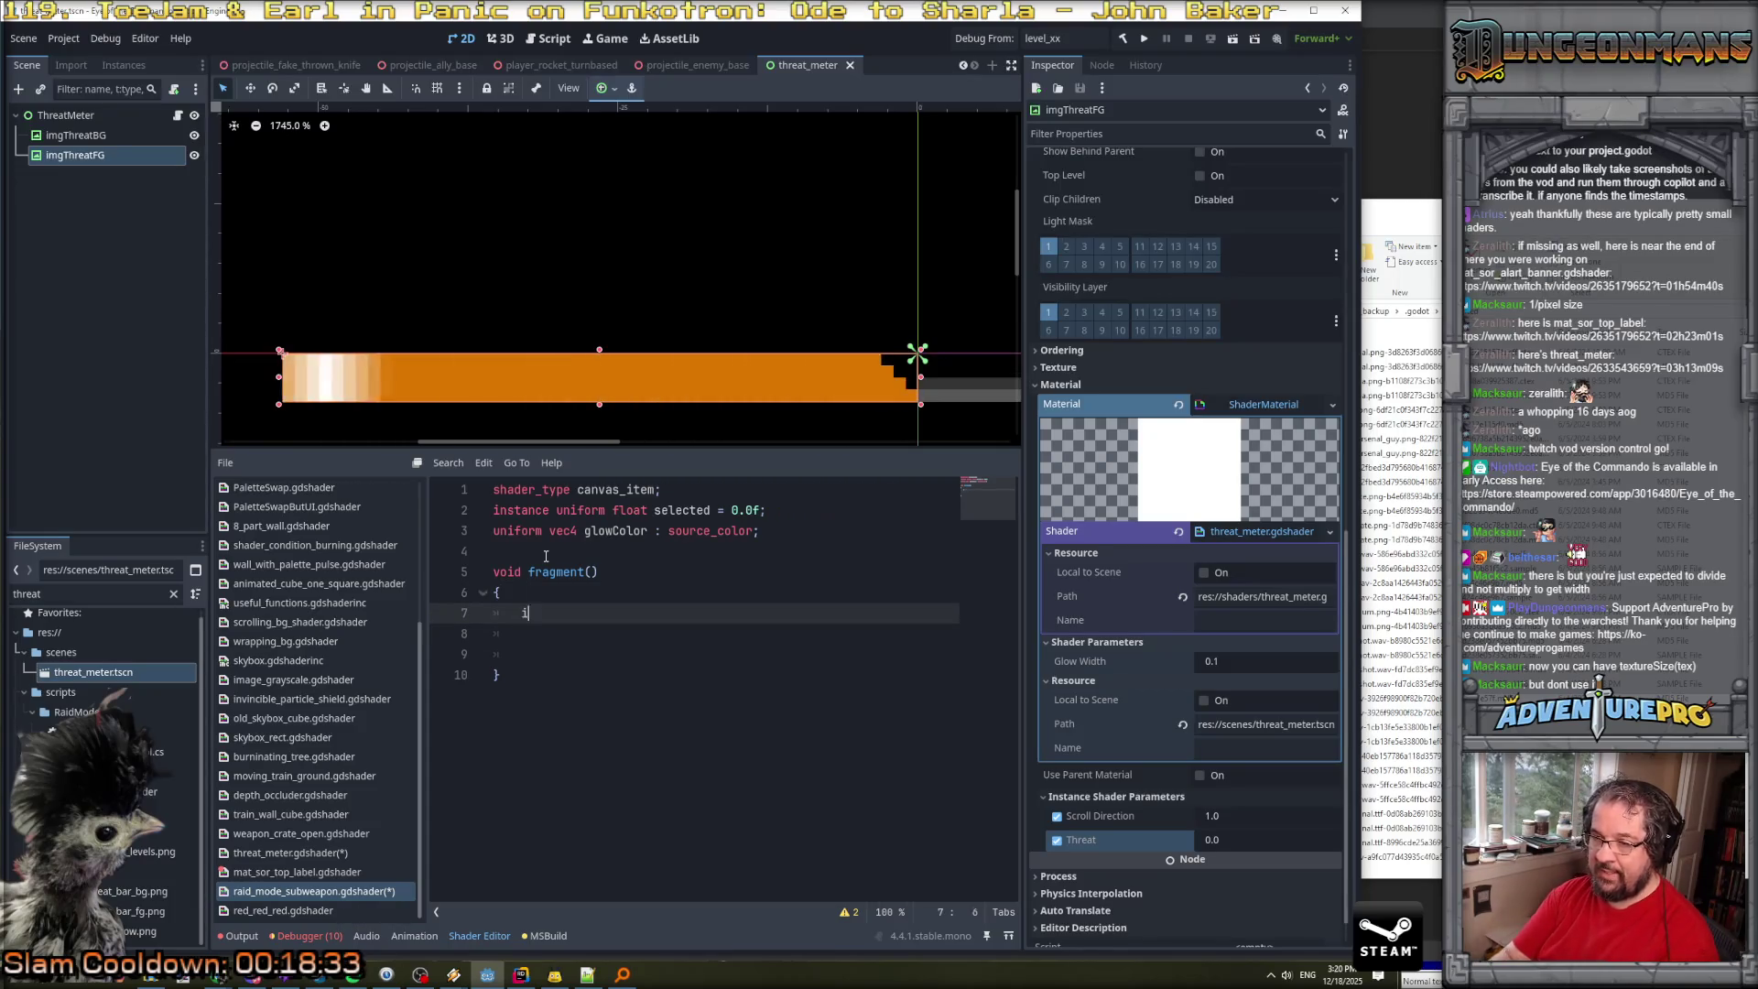
text(f( selected = 0.0)
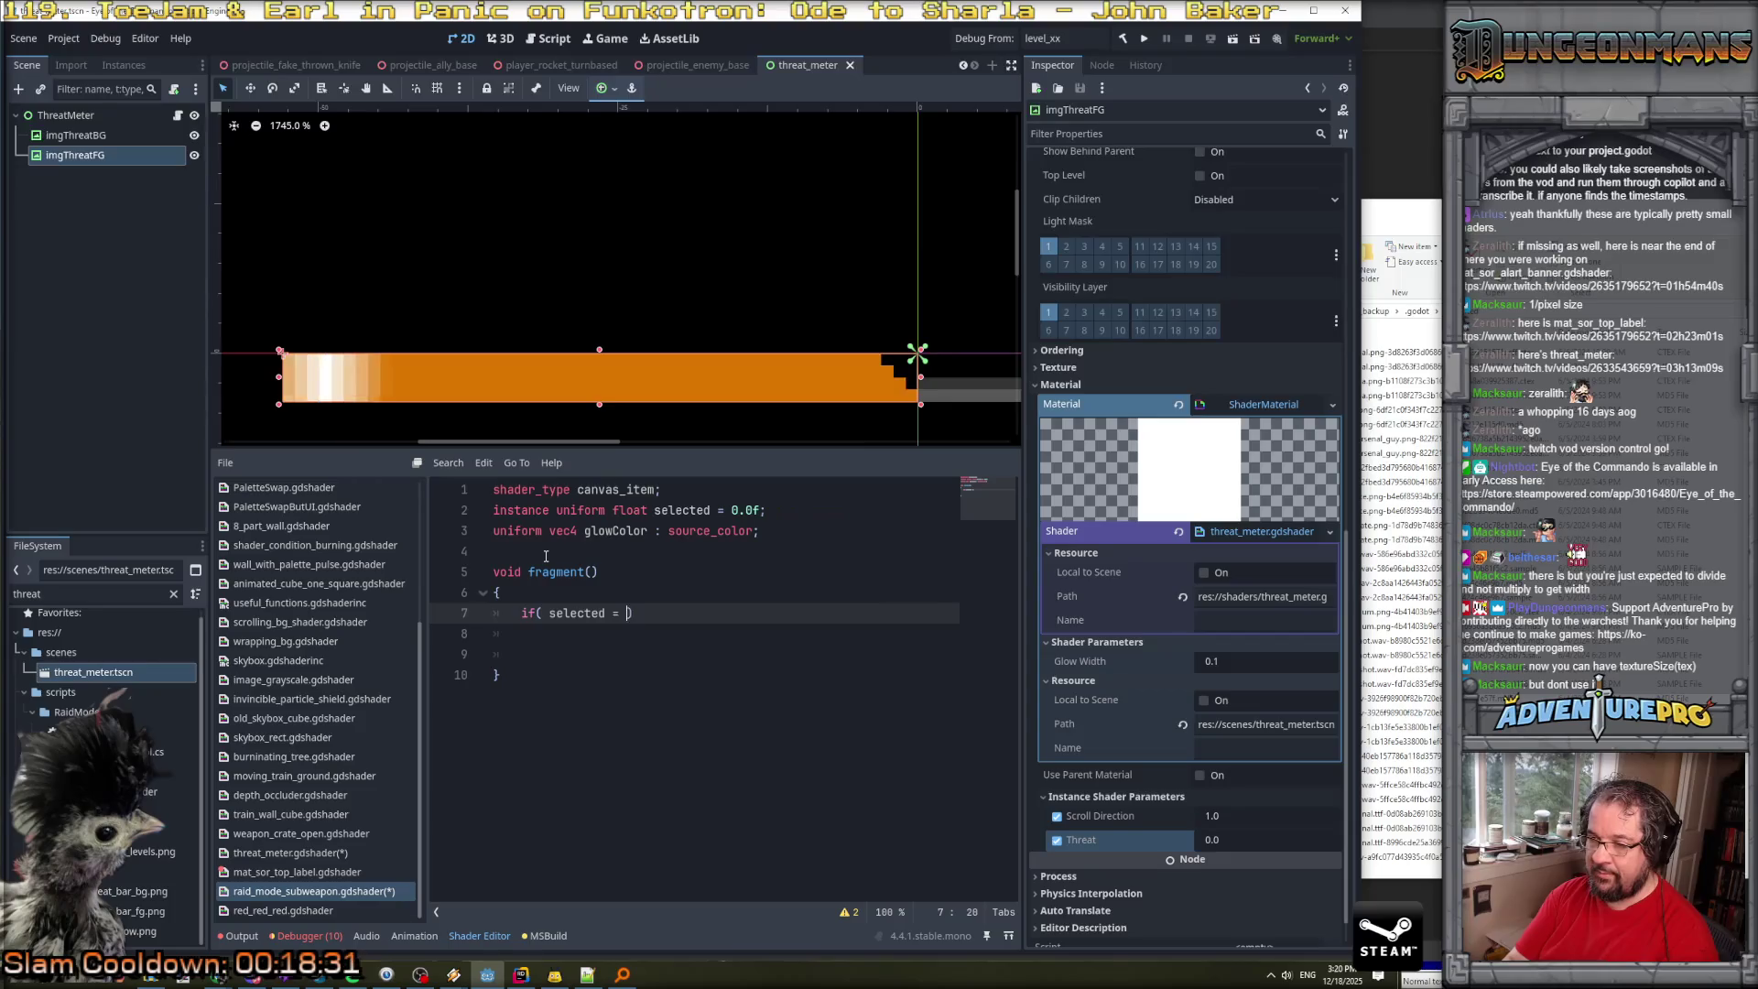
key(BackSpace)
key(BackSpace)
key(BackSpace)
text(> 0)
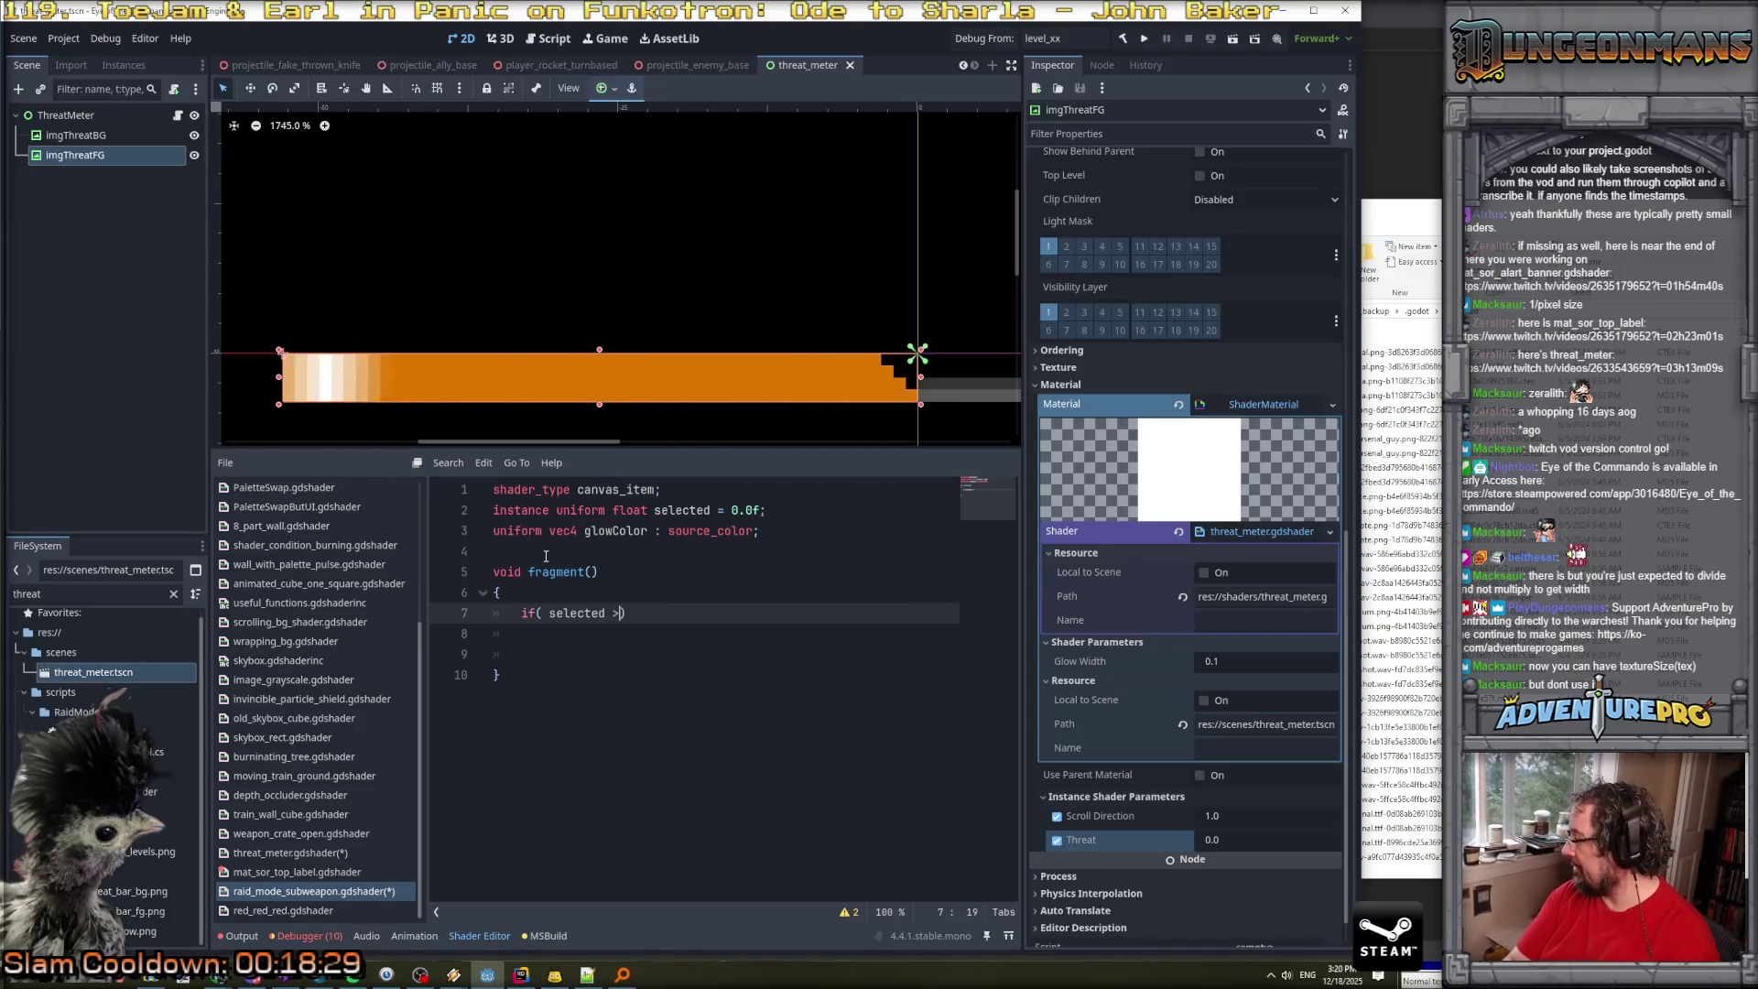
text(.0f ))
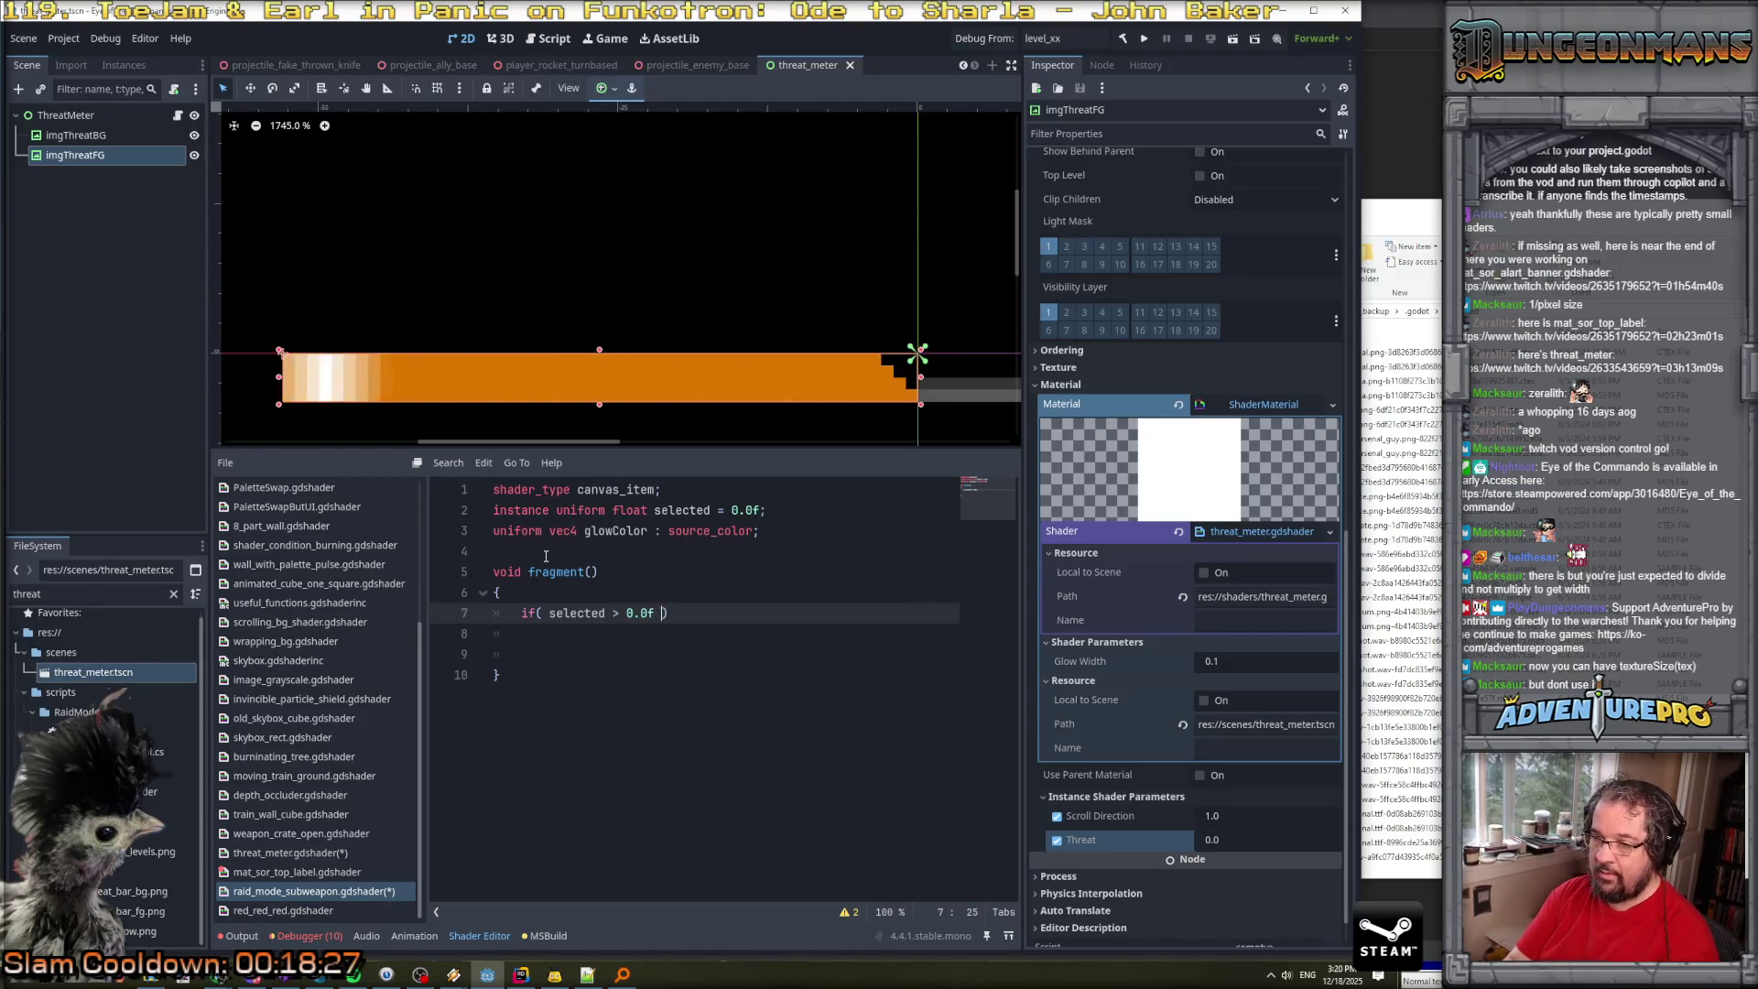
key(Return)
text({)
key(Return)
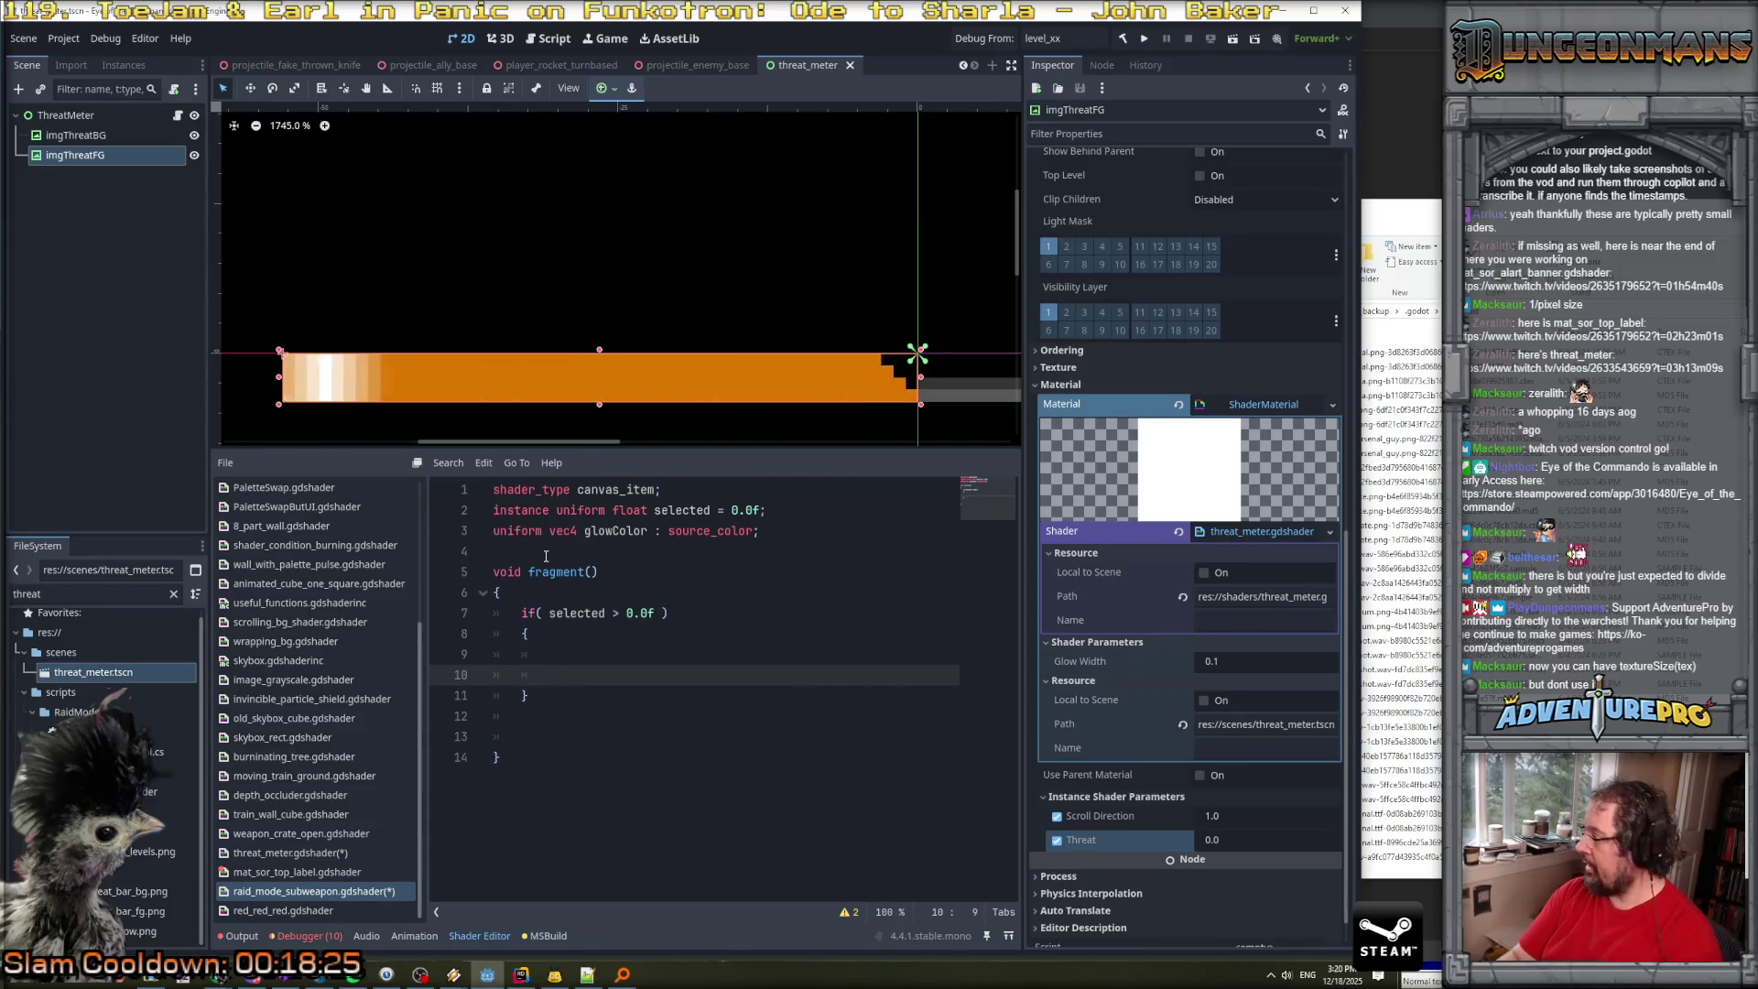
key(Return)
key(Up)
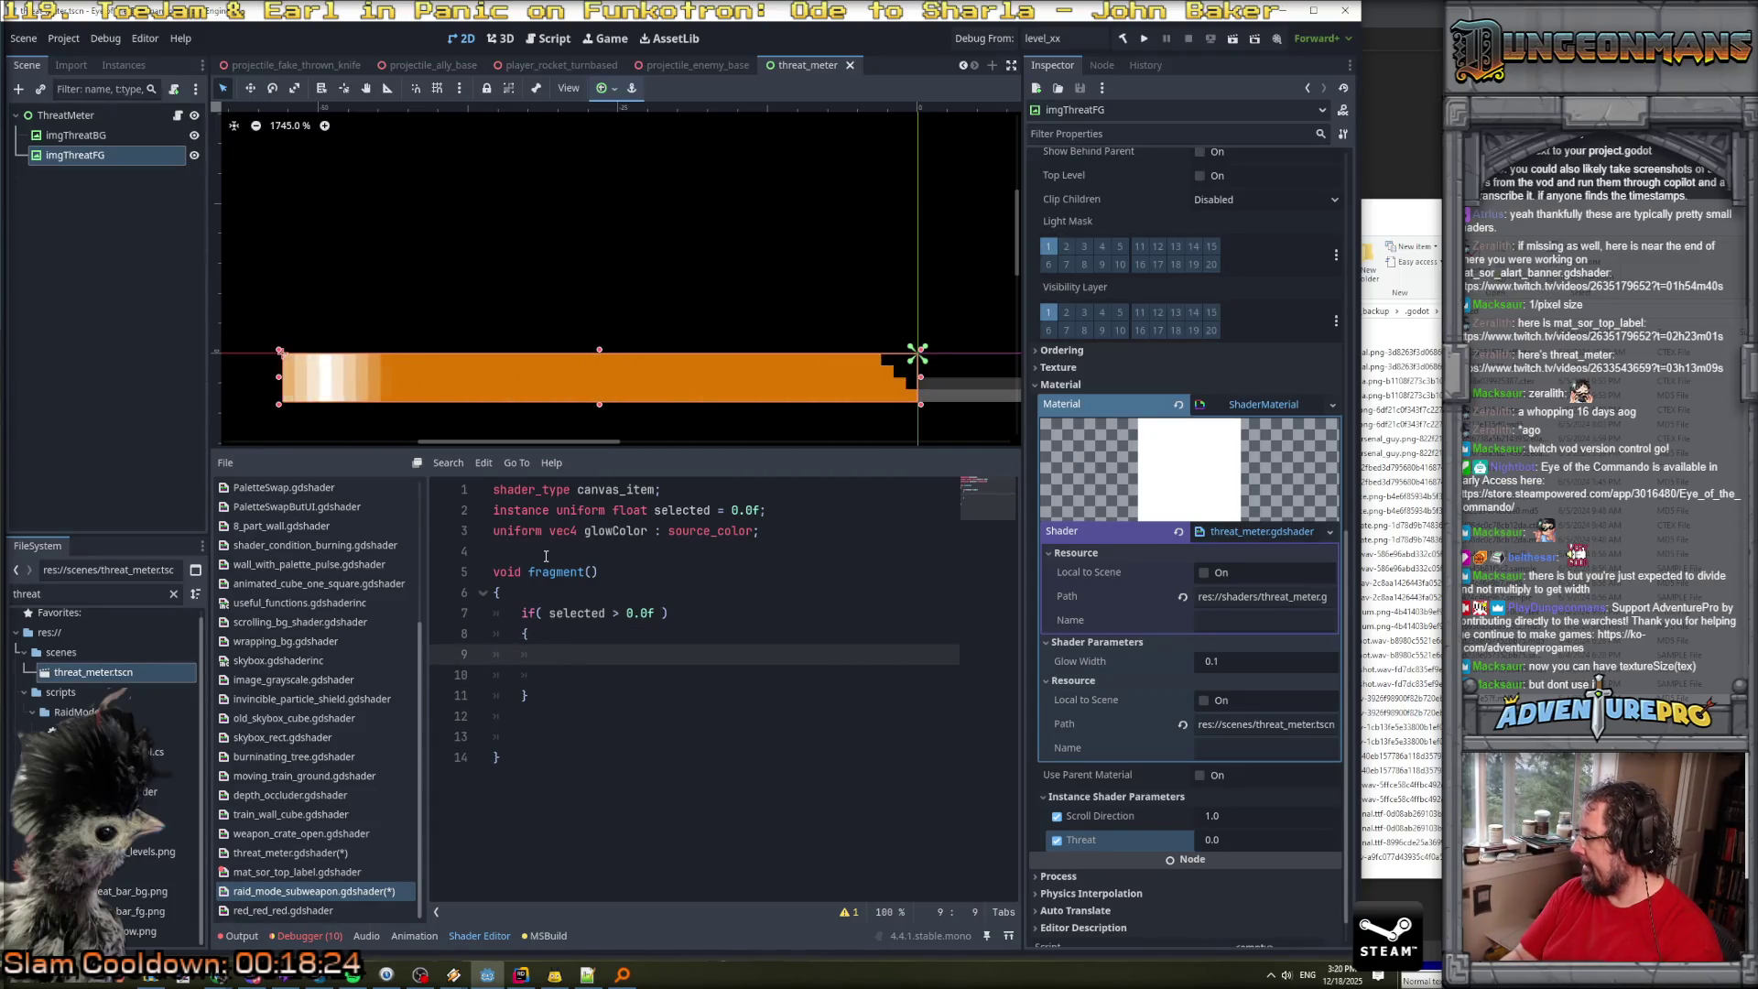
Declare vec2 sUV = UV; and add sUV += 1.0f / TEXTURE_PIXEL_SIZE.y;.
text(vec)
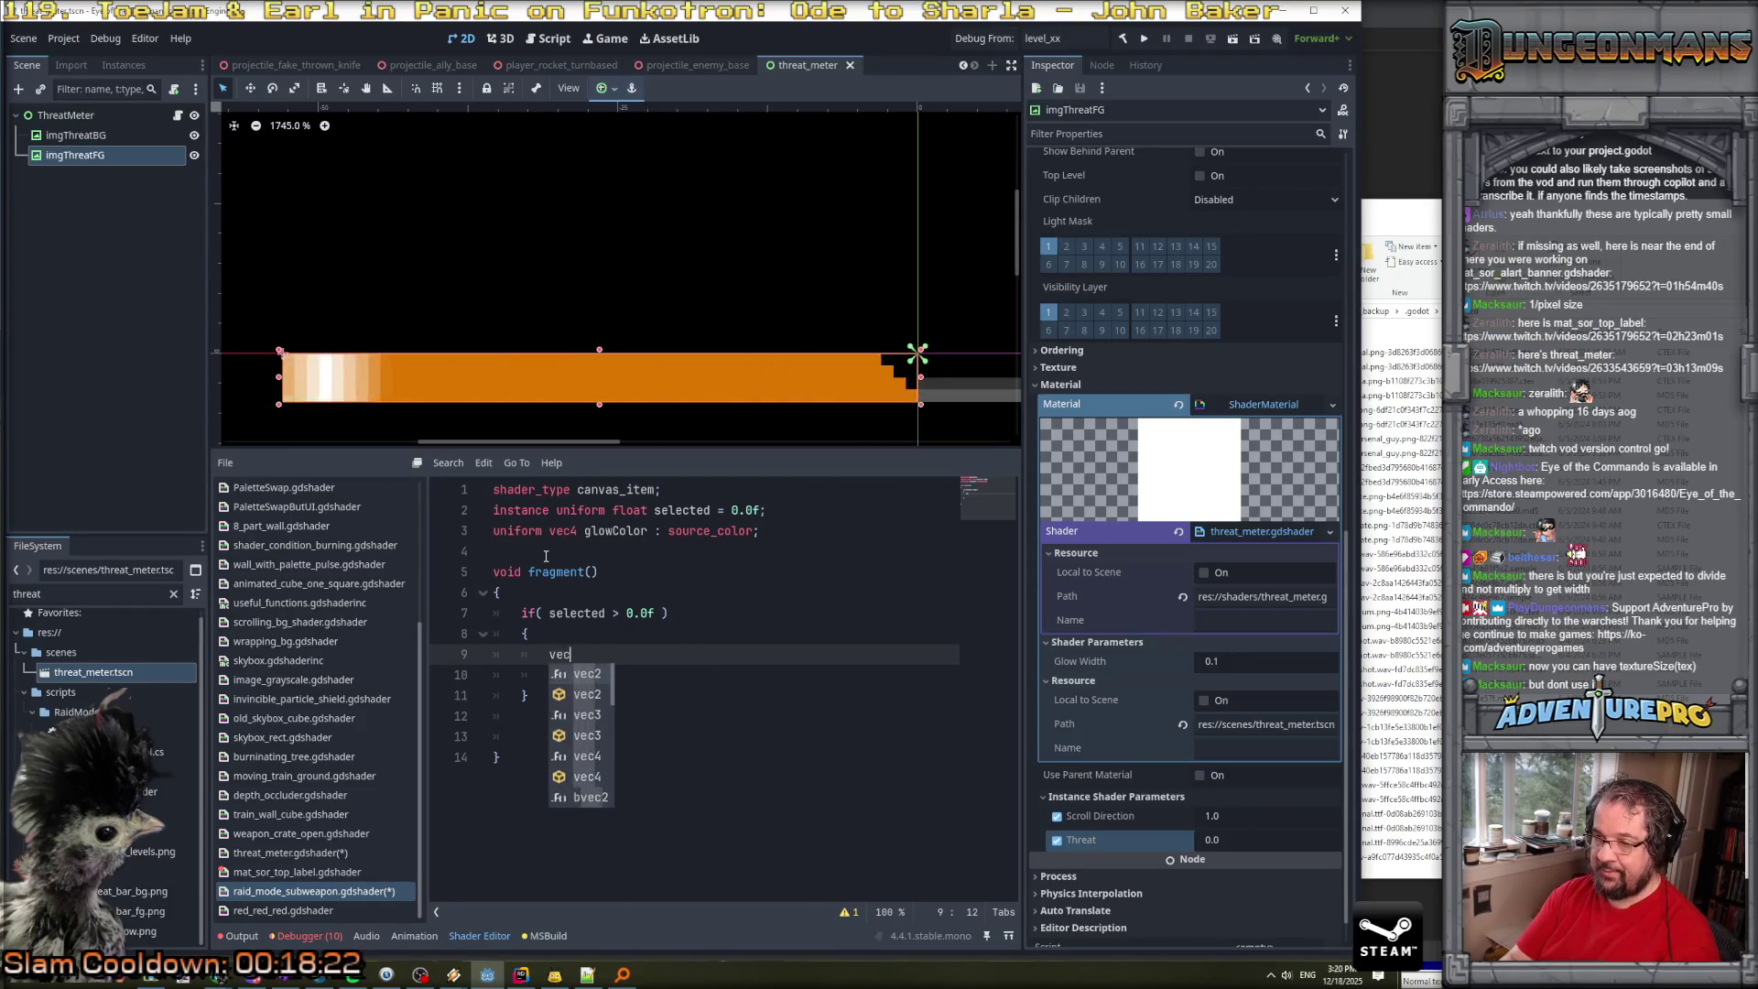
text(2 s)
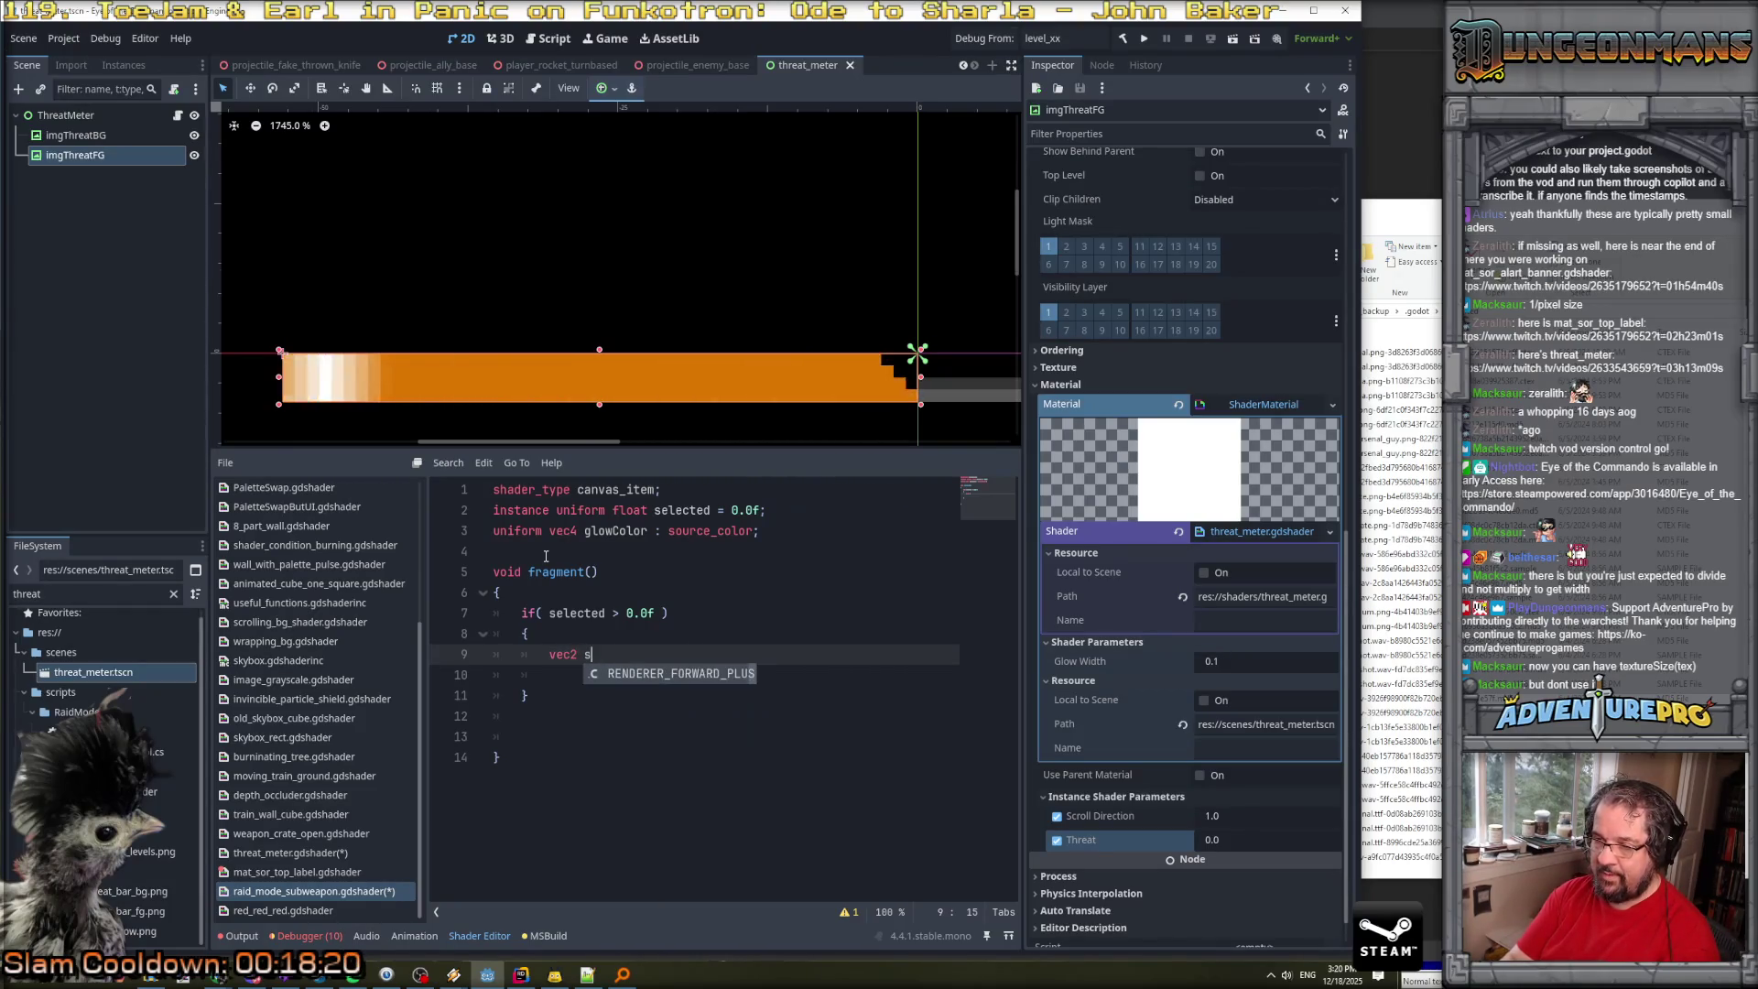
text(UV = UV;)
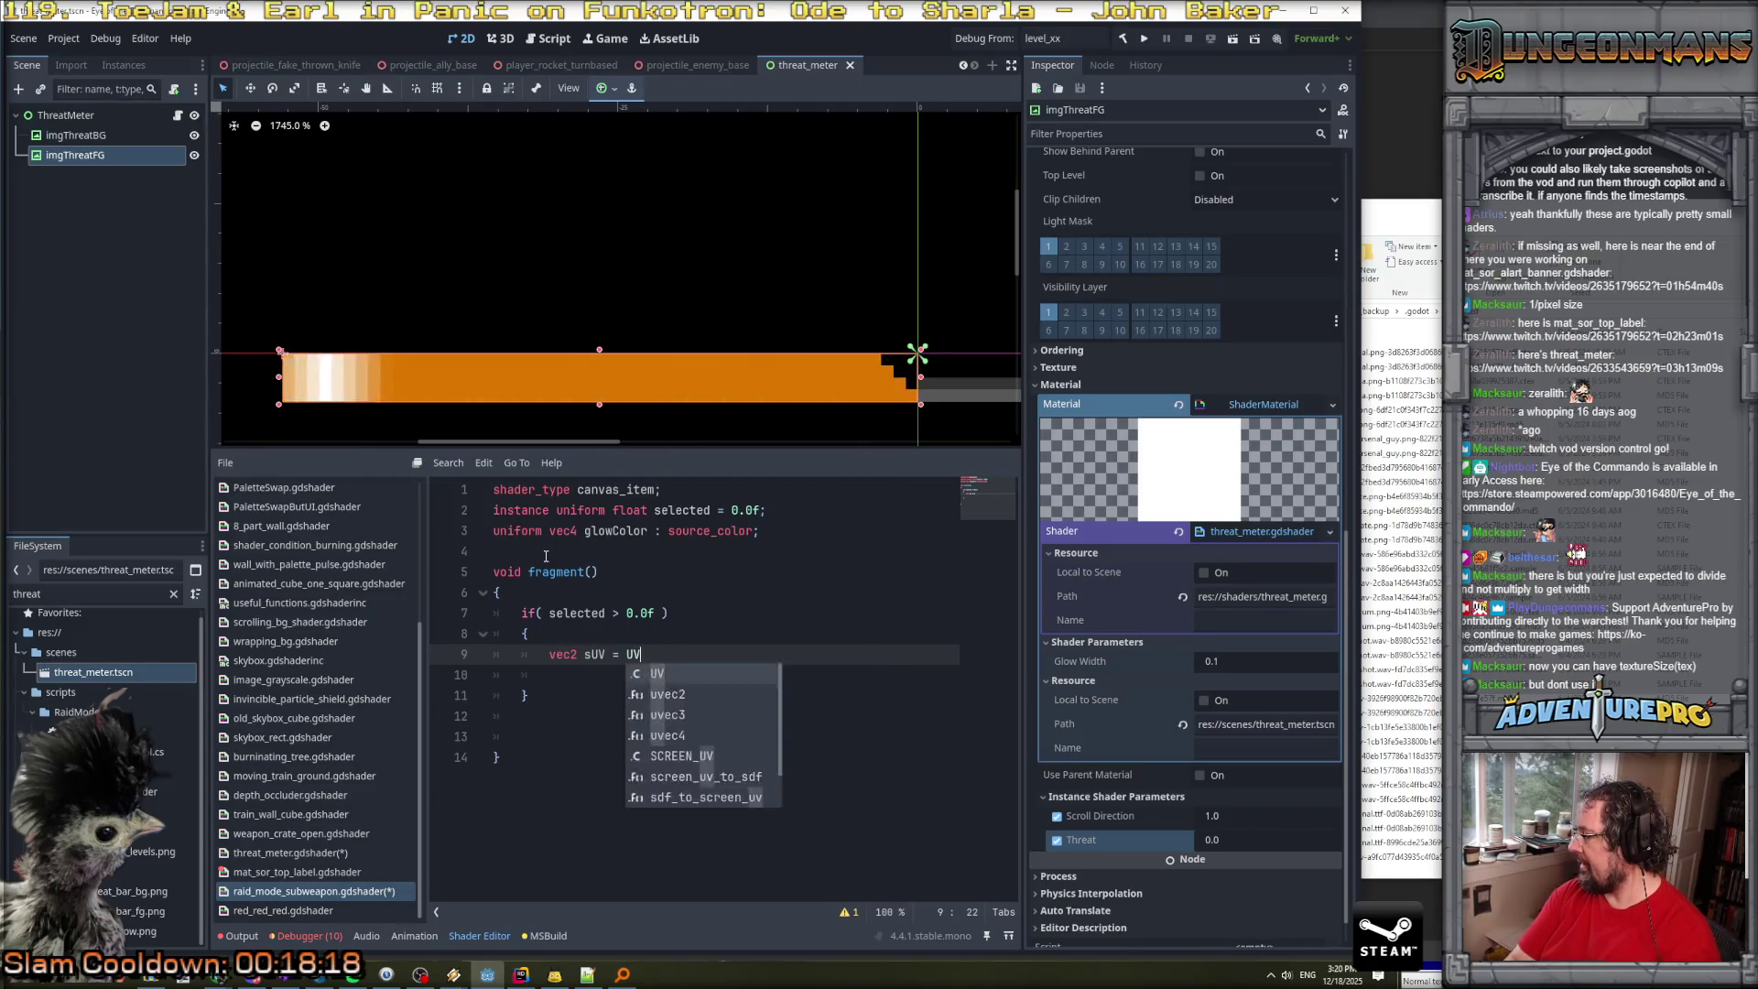
key(Return)
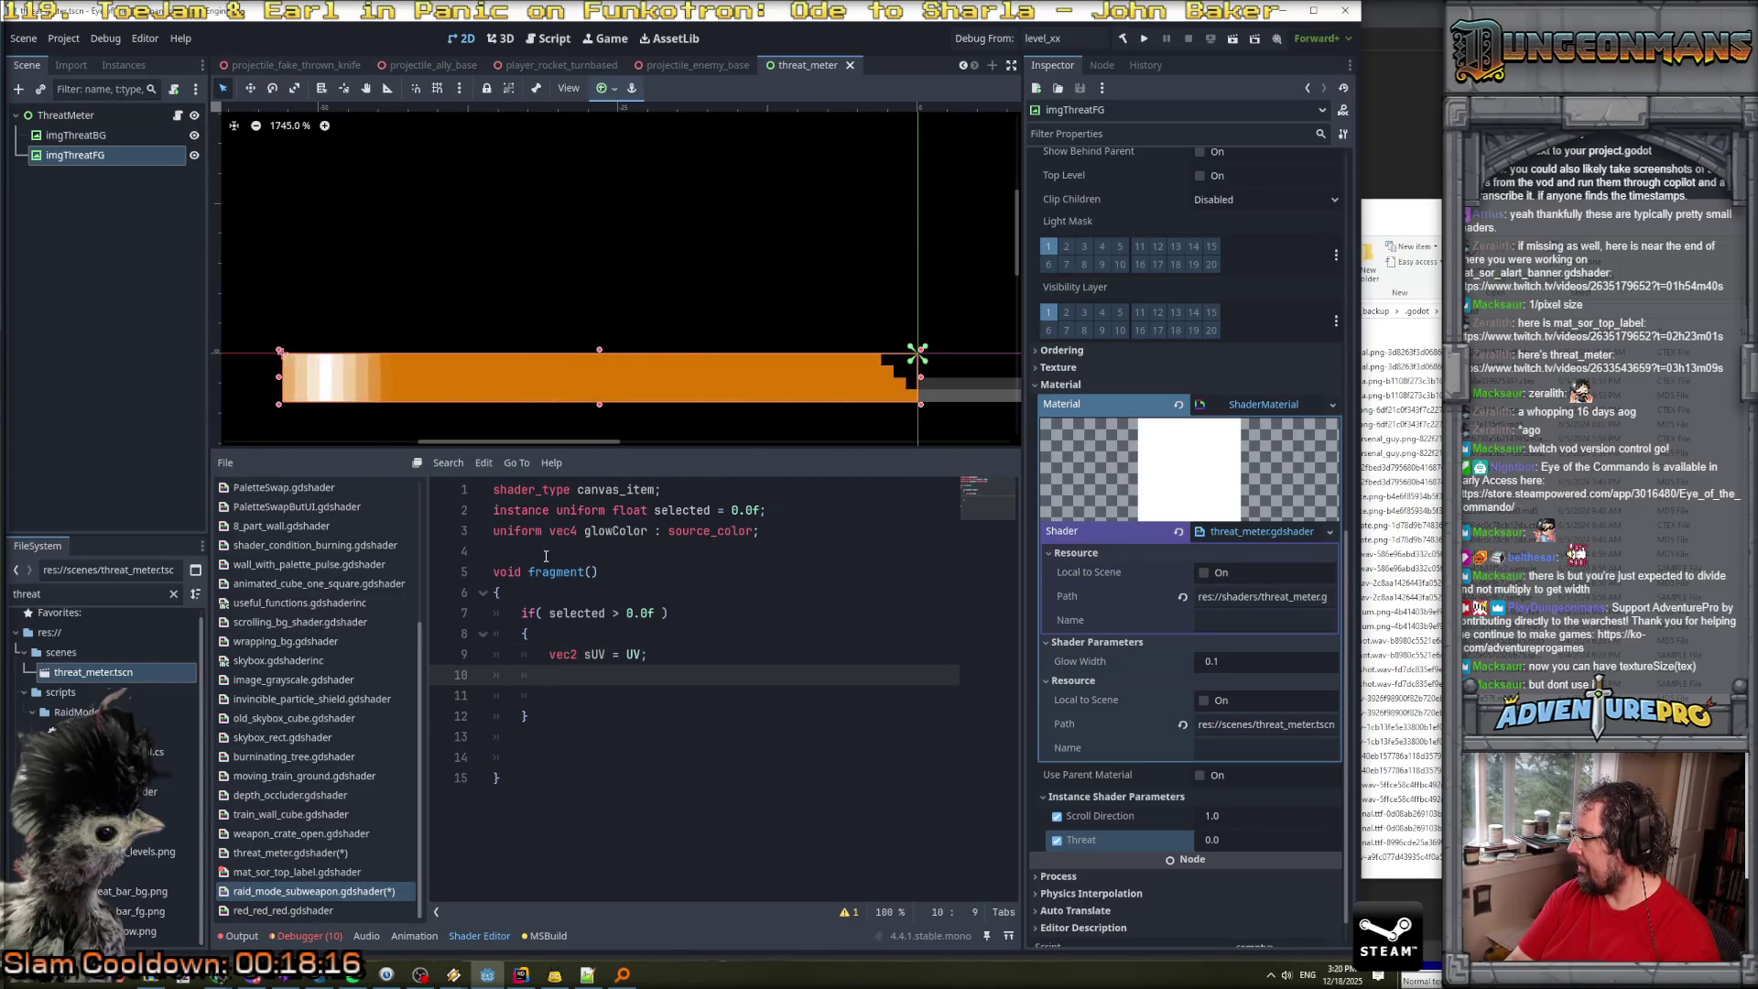
text(s)
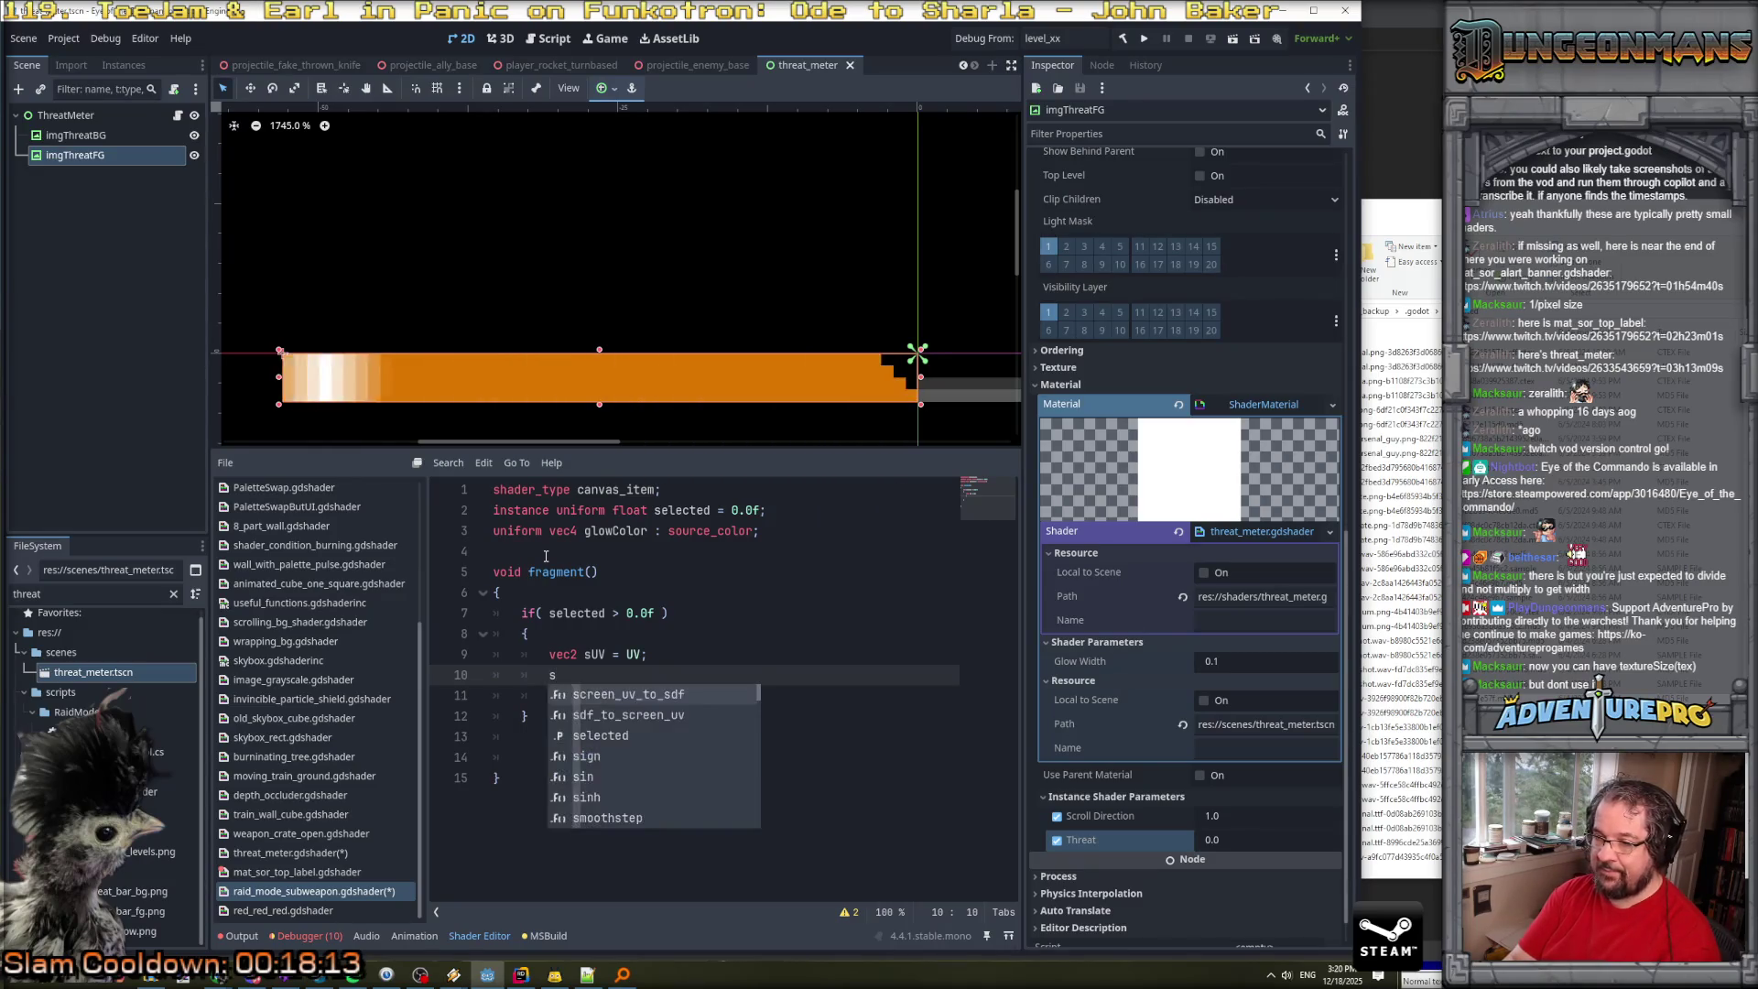
text(UV += )
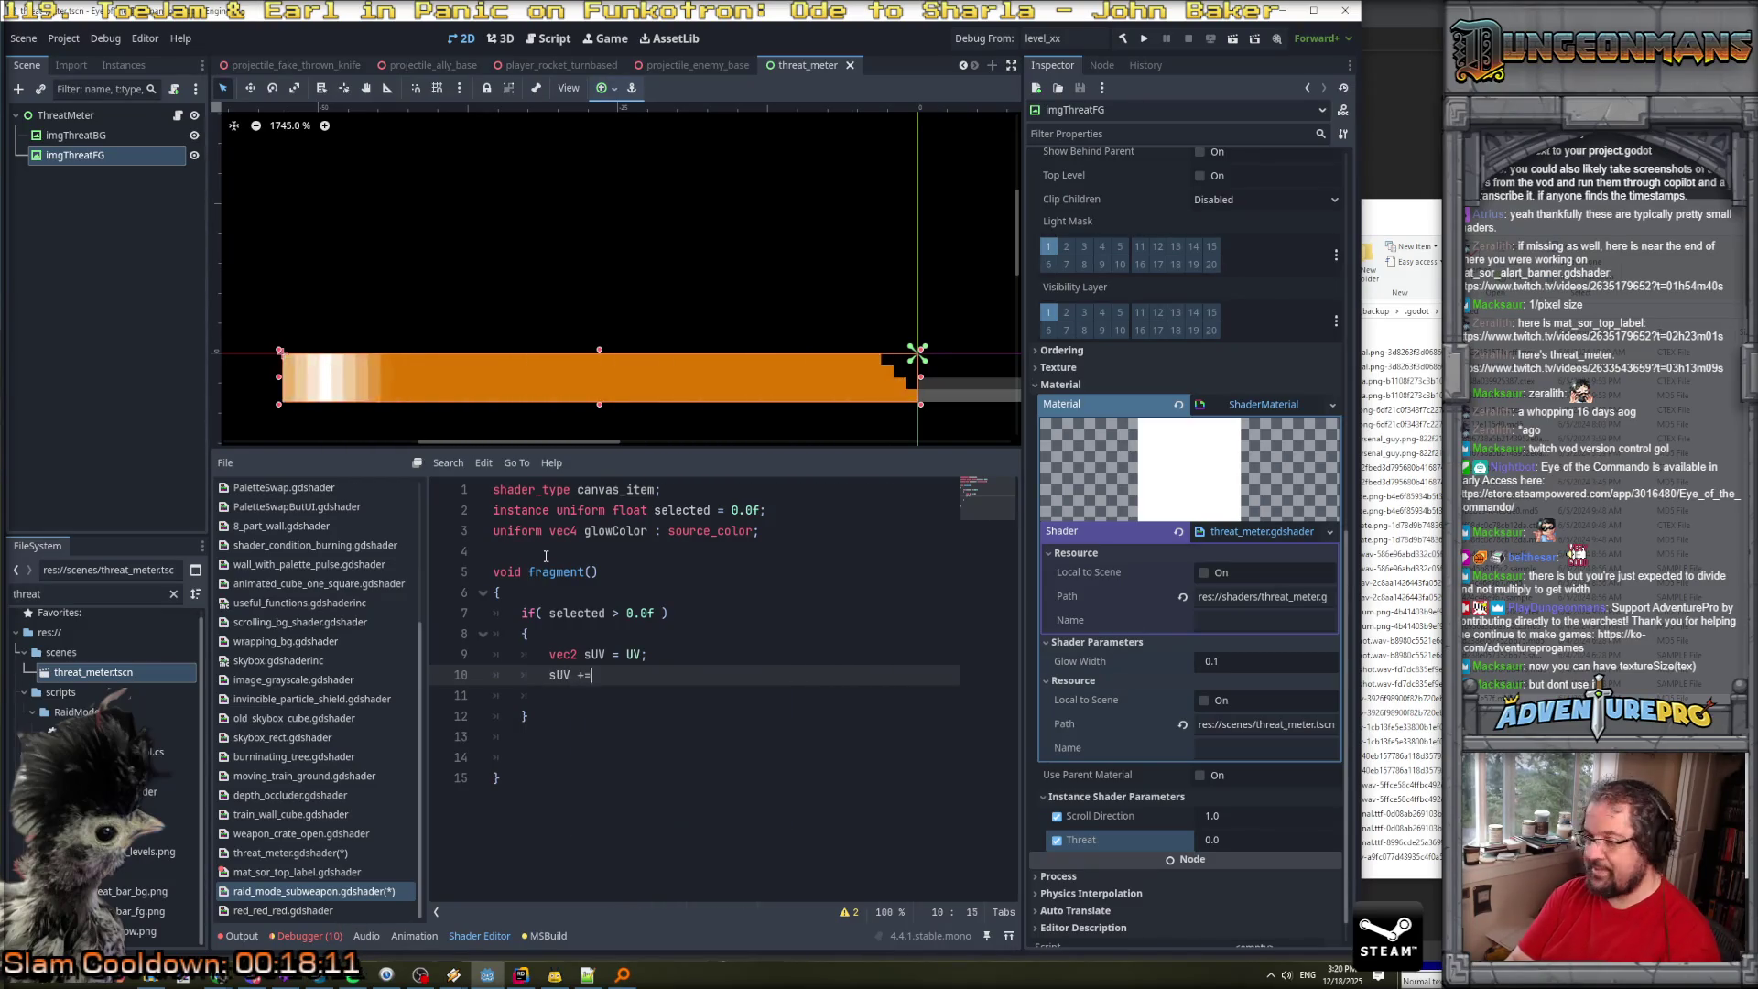
text(1)
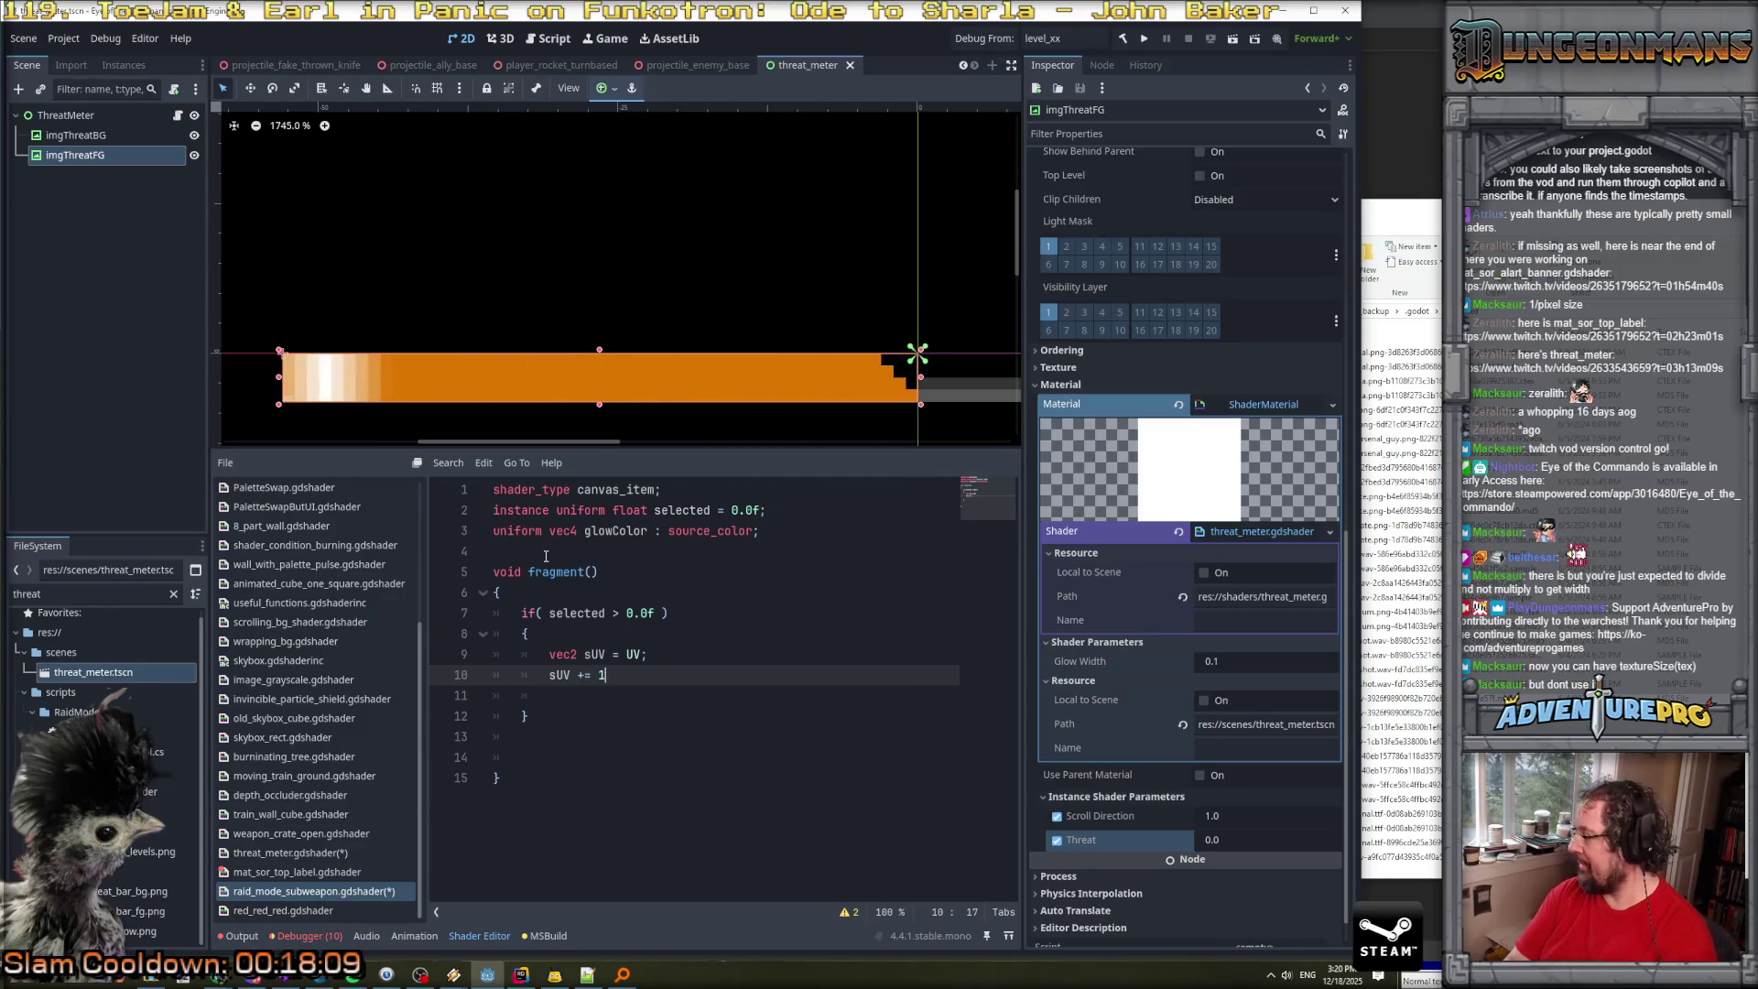
text( / )
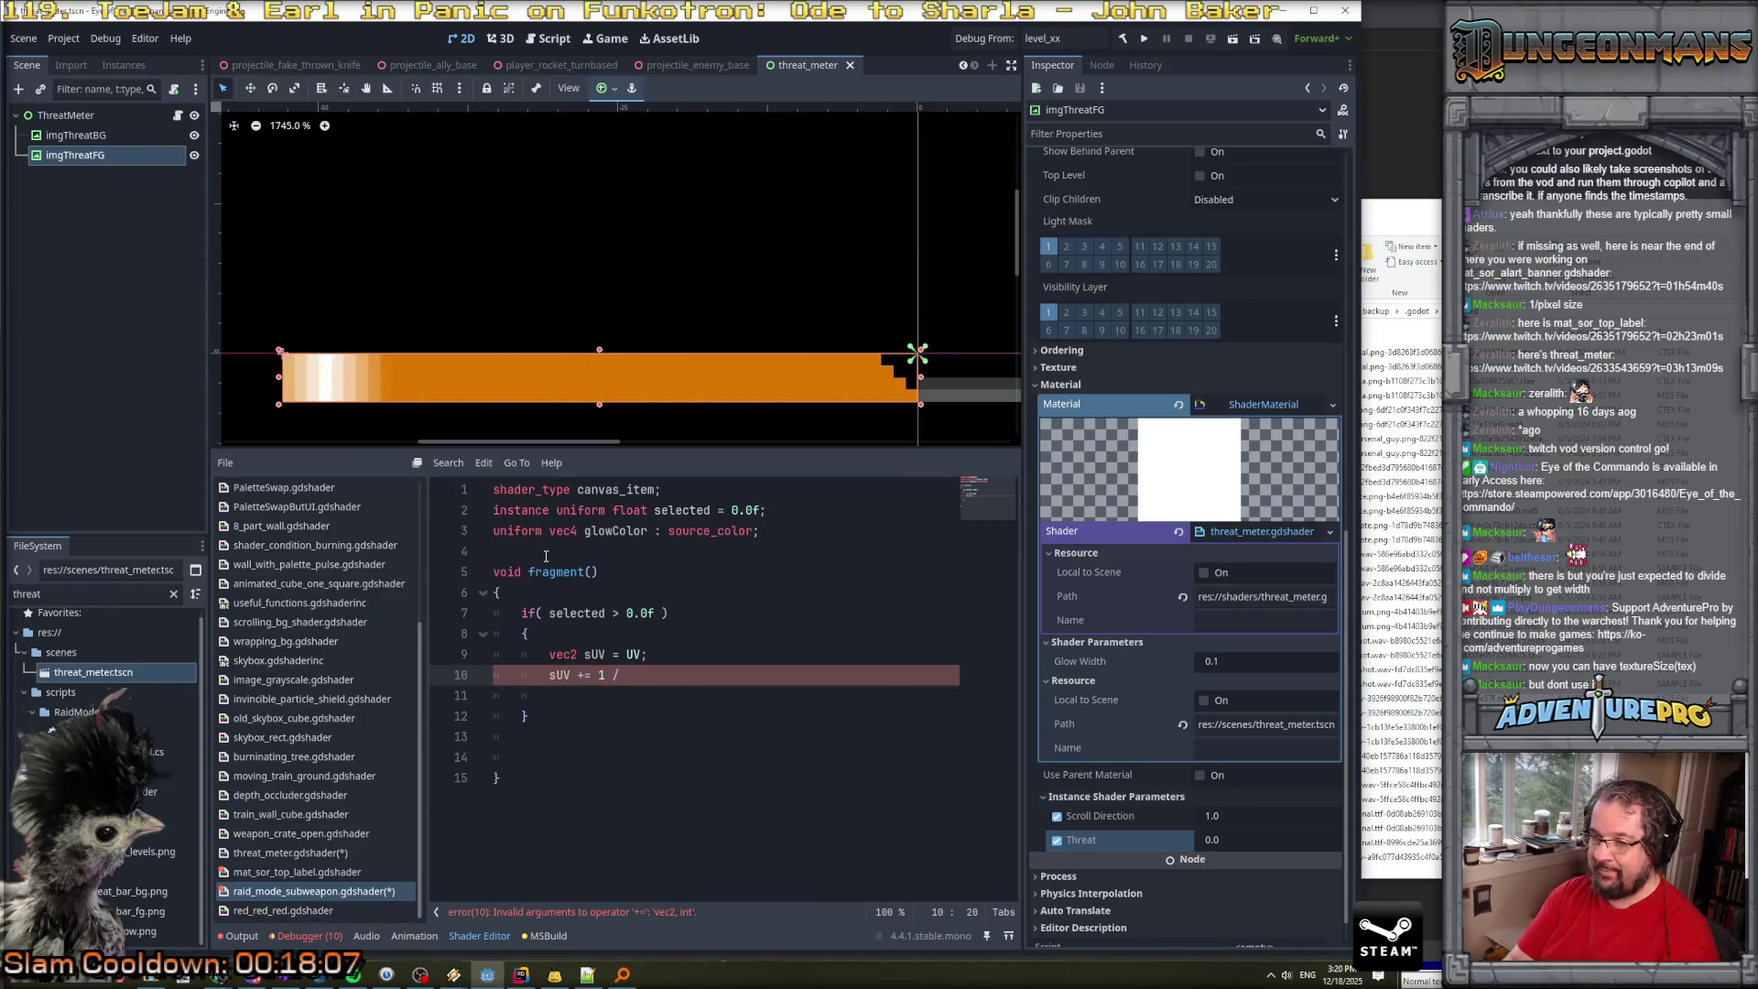
text(tex)
key(BackSpace)
key(BackSpace)
key(BackSpace)
text(TEXTURE_PIXEL_SIZE.y;)
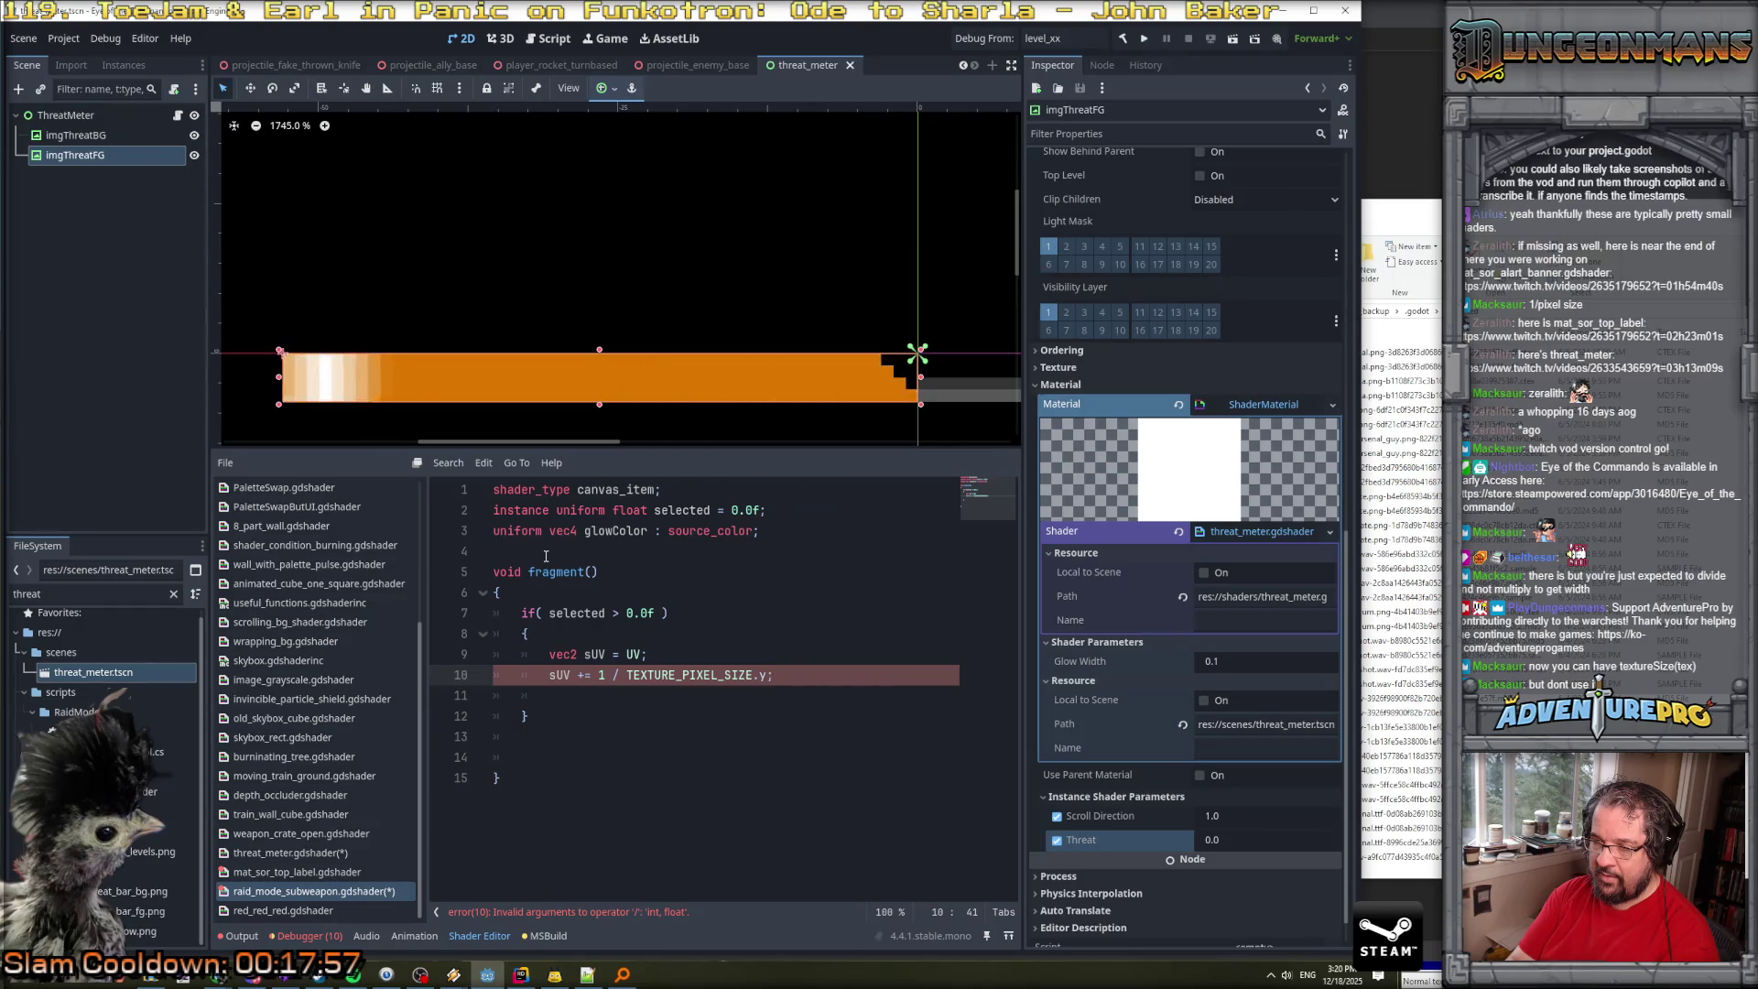
click(605, 675)
text(.0f)
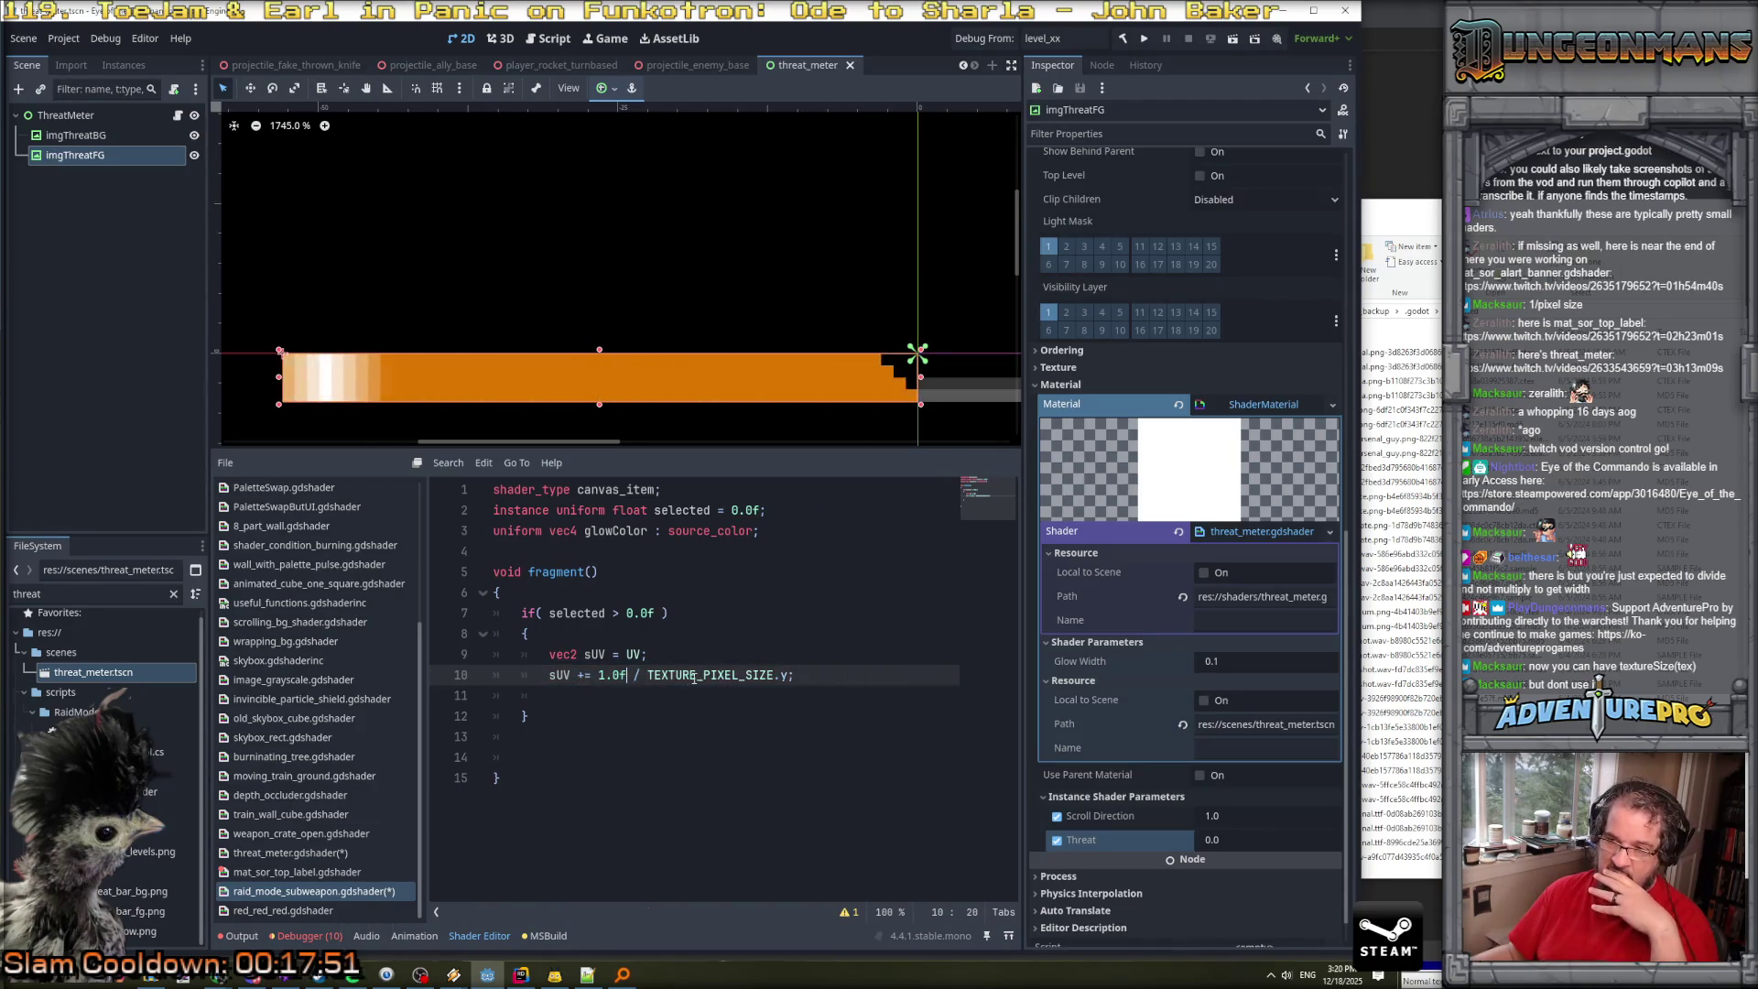
Delete the '1.0f /' divisor on line 10 so sUV adds TEXTURE_PIXEL_SIZE.y directly.
click(581, 675)
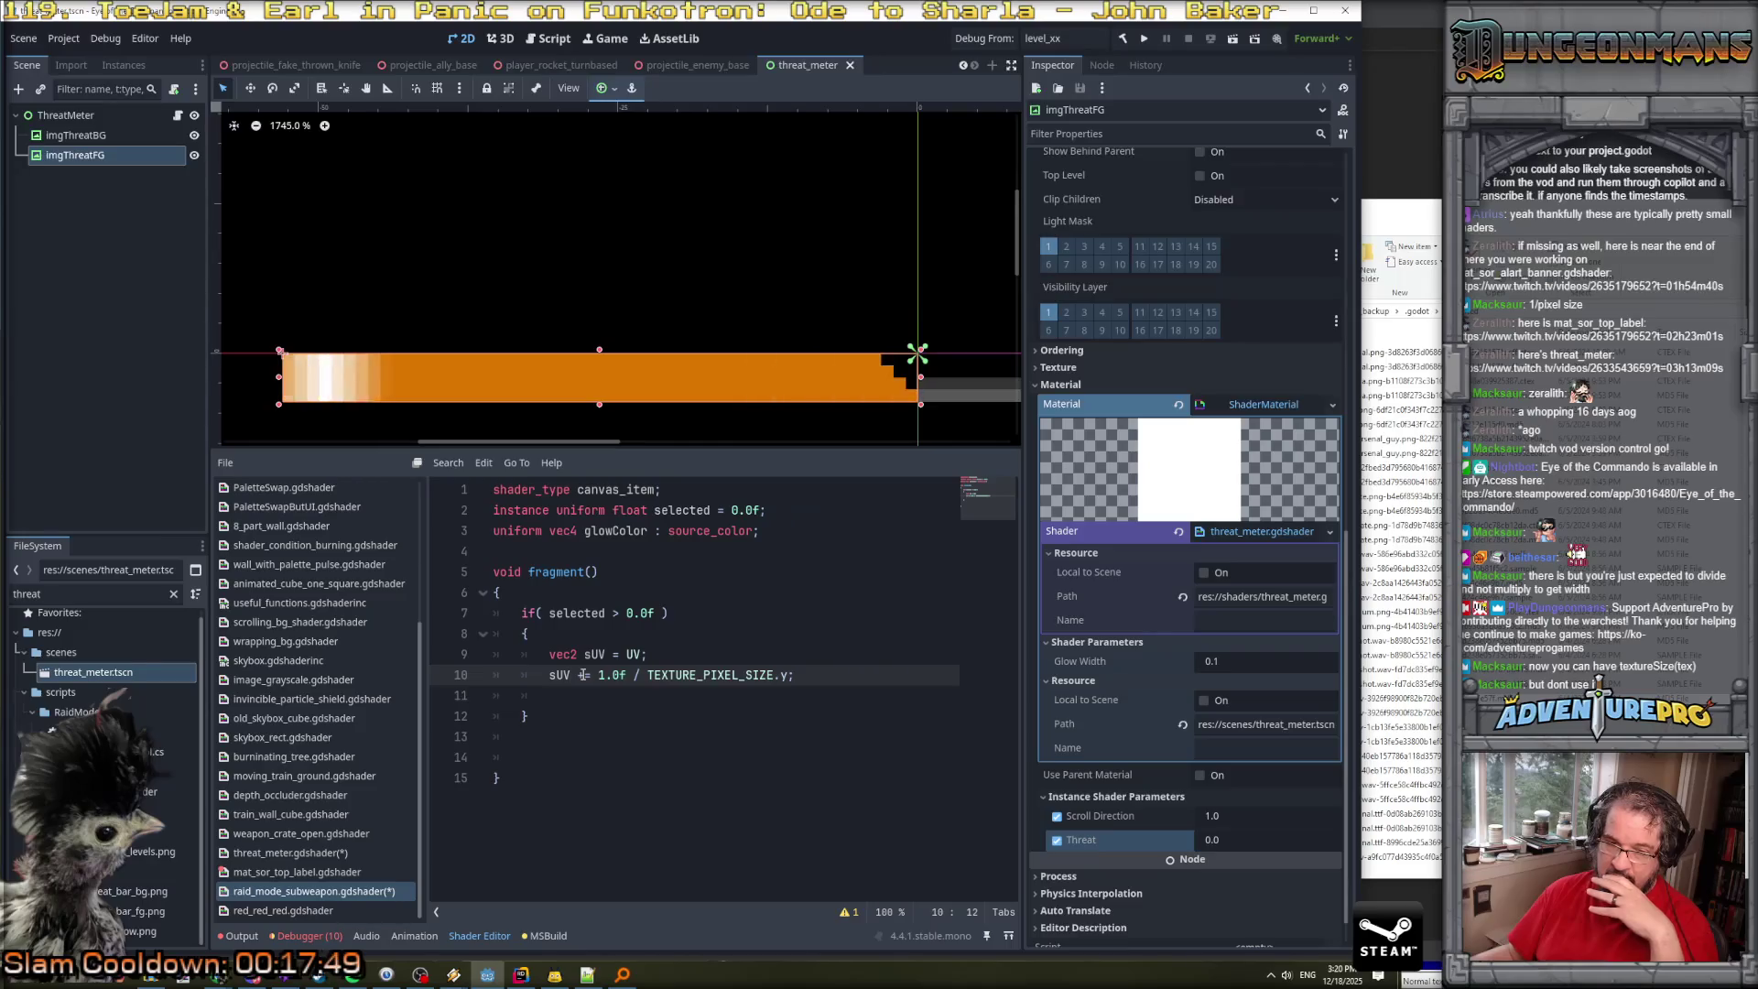
drag(599, 675, 648, 674)
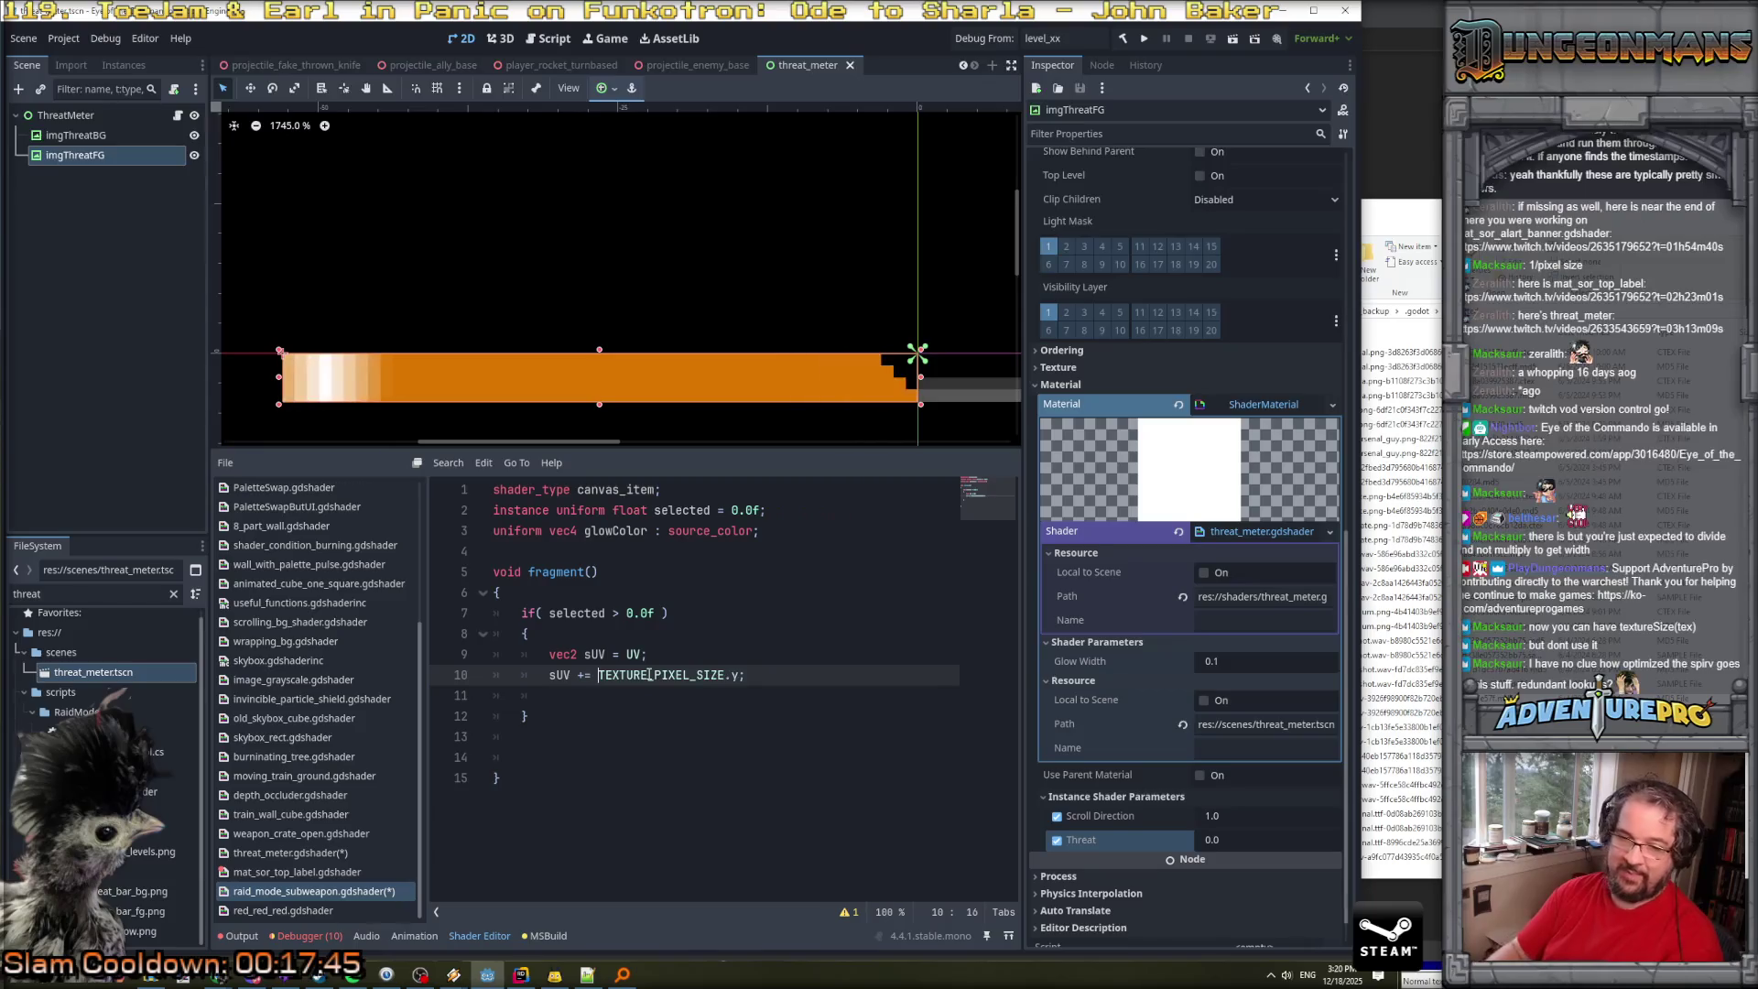
key(BackSpace)
key(Down)
Save the edited shaders with Ctrl+S.
key(ctrl+s)
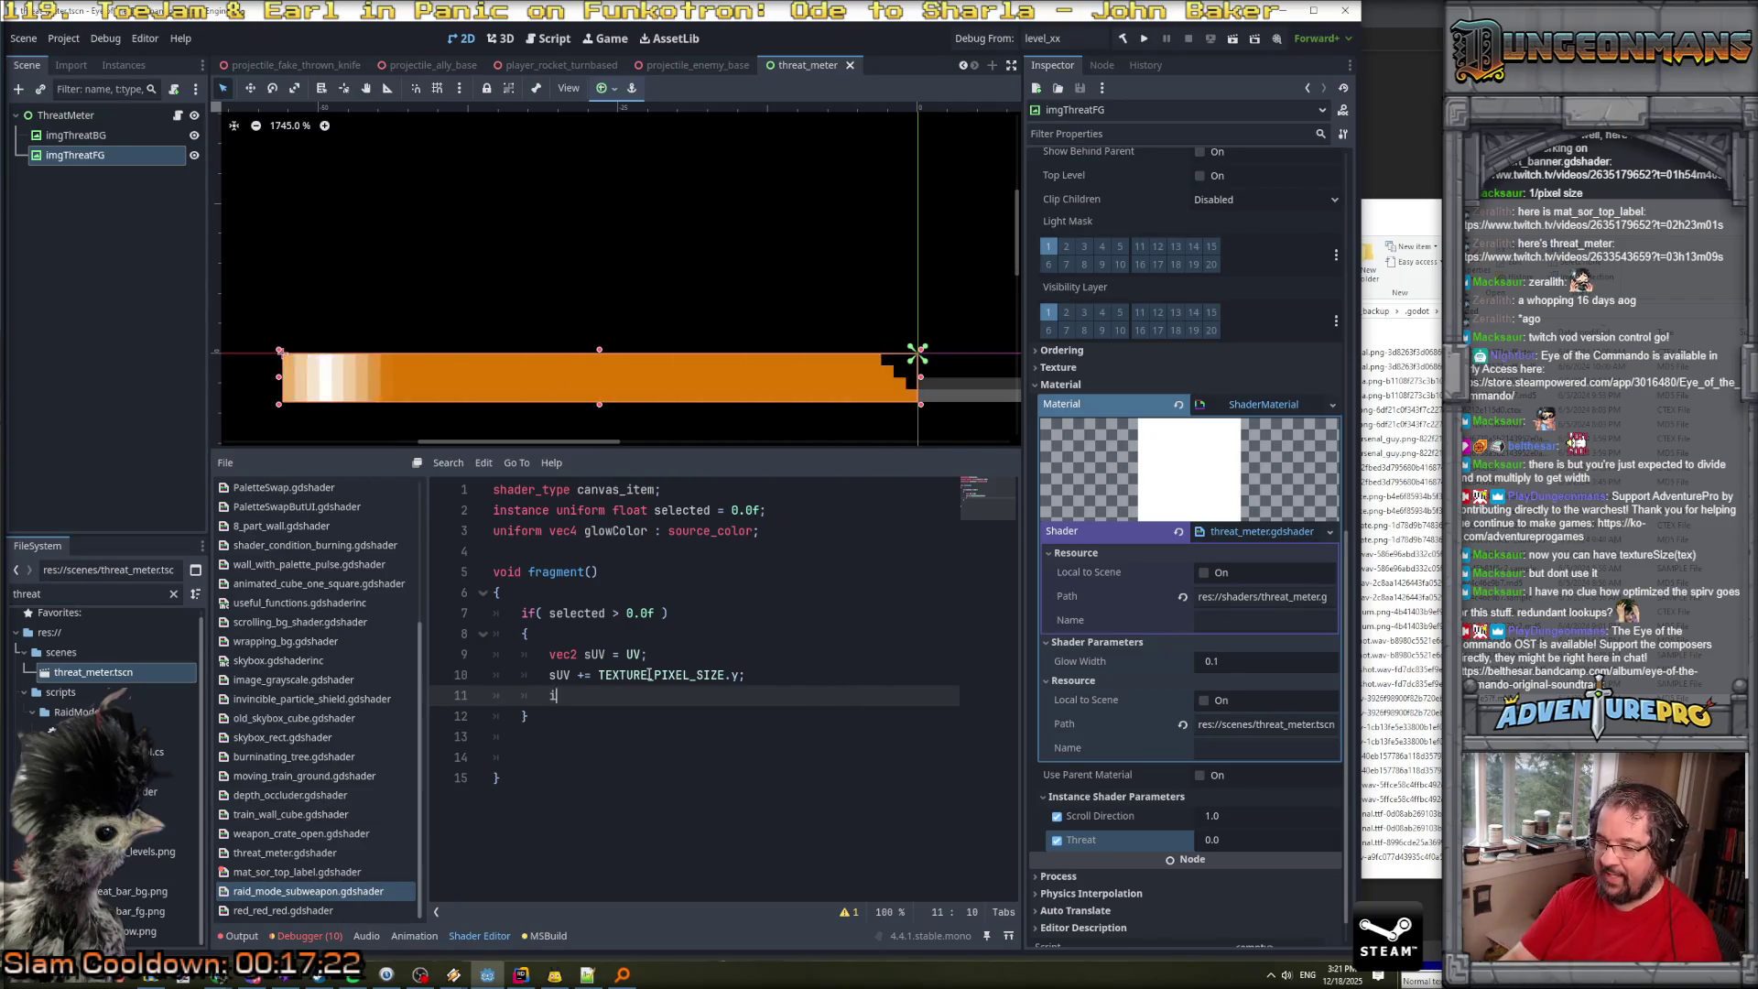
text(u)
key(BackSpace)
key(Return)
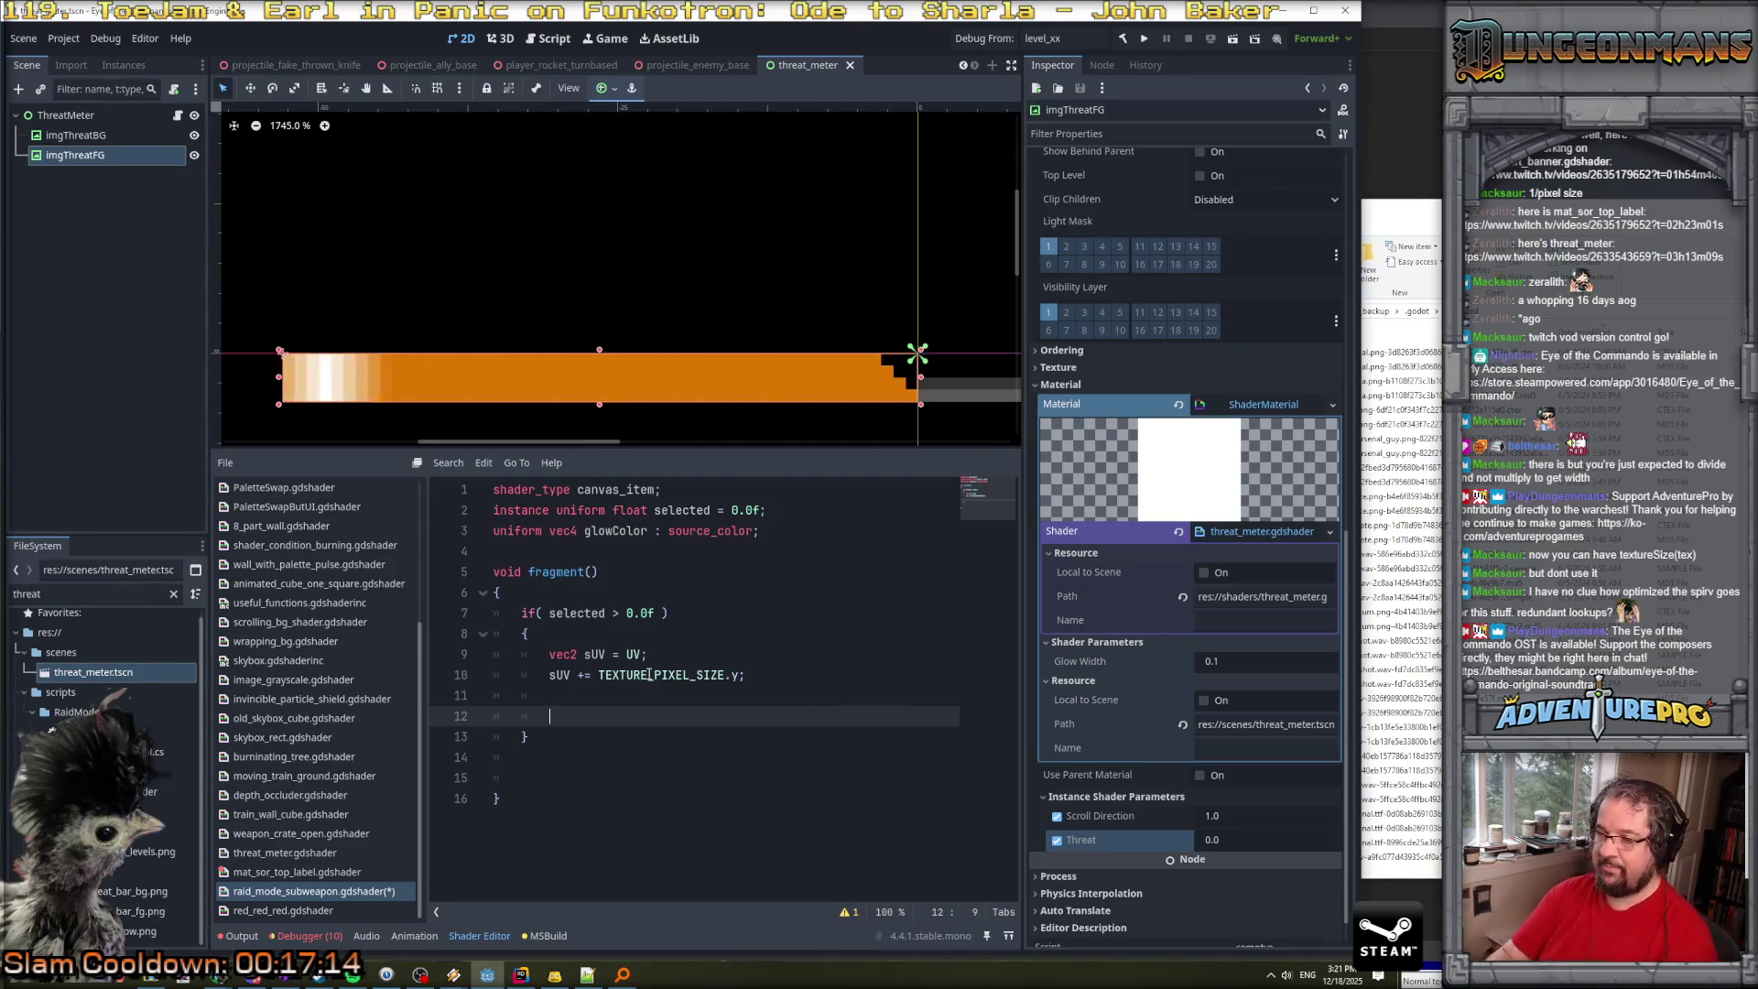
key(Up)
key(Up)
key(Up)
Insert the line vec4 pxColor = sample(TEXTURE, UV); below the if block's opening brace.
key(Return)
key(Return)
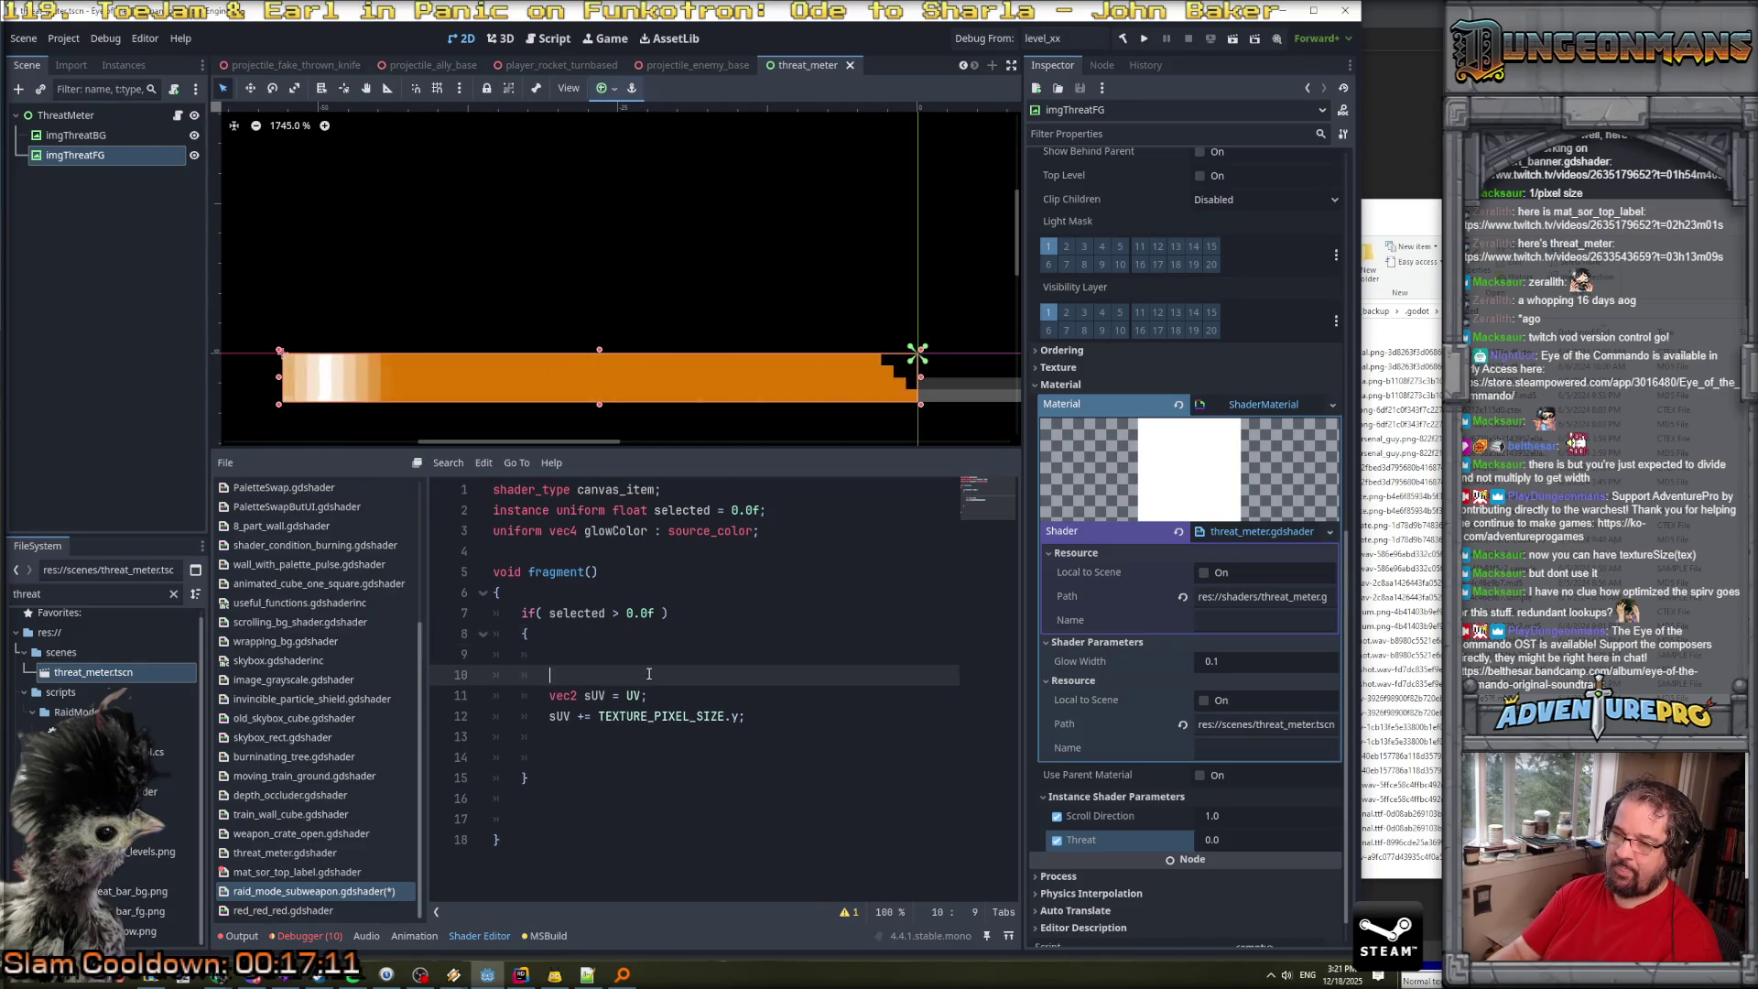
key(Up)
text(vec4 )
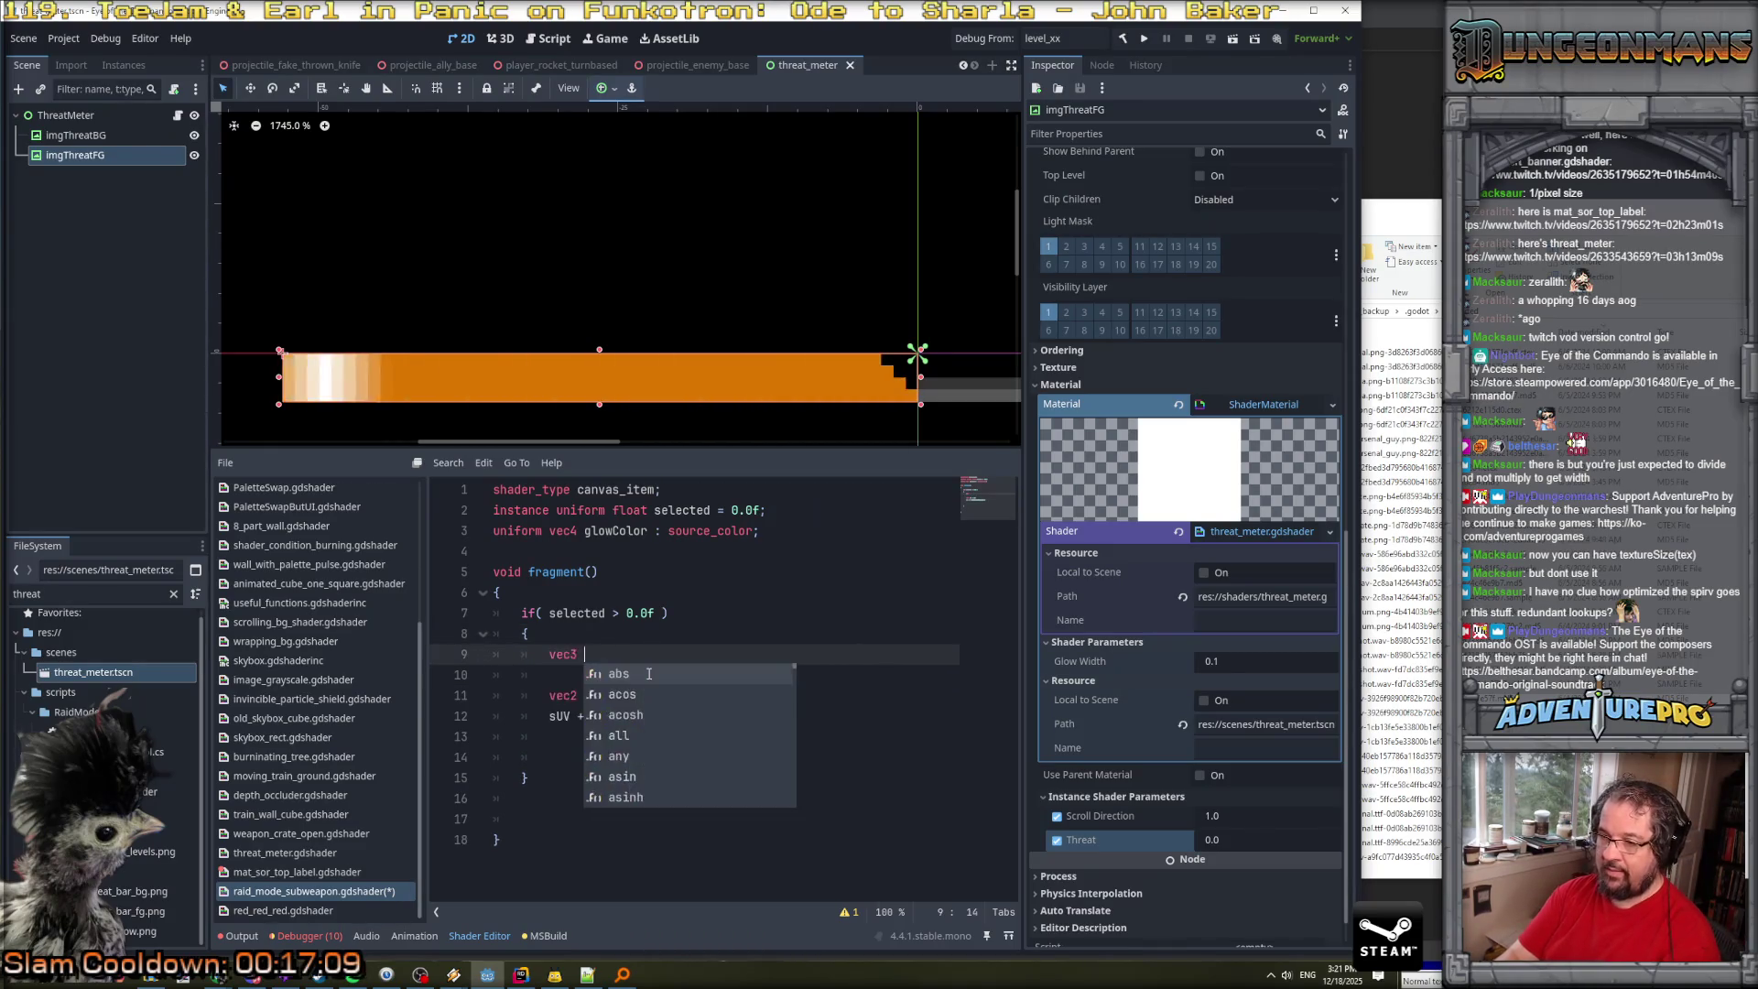
text(px)
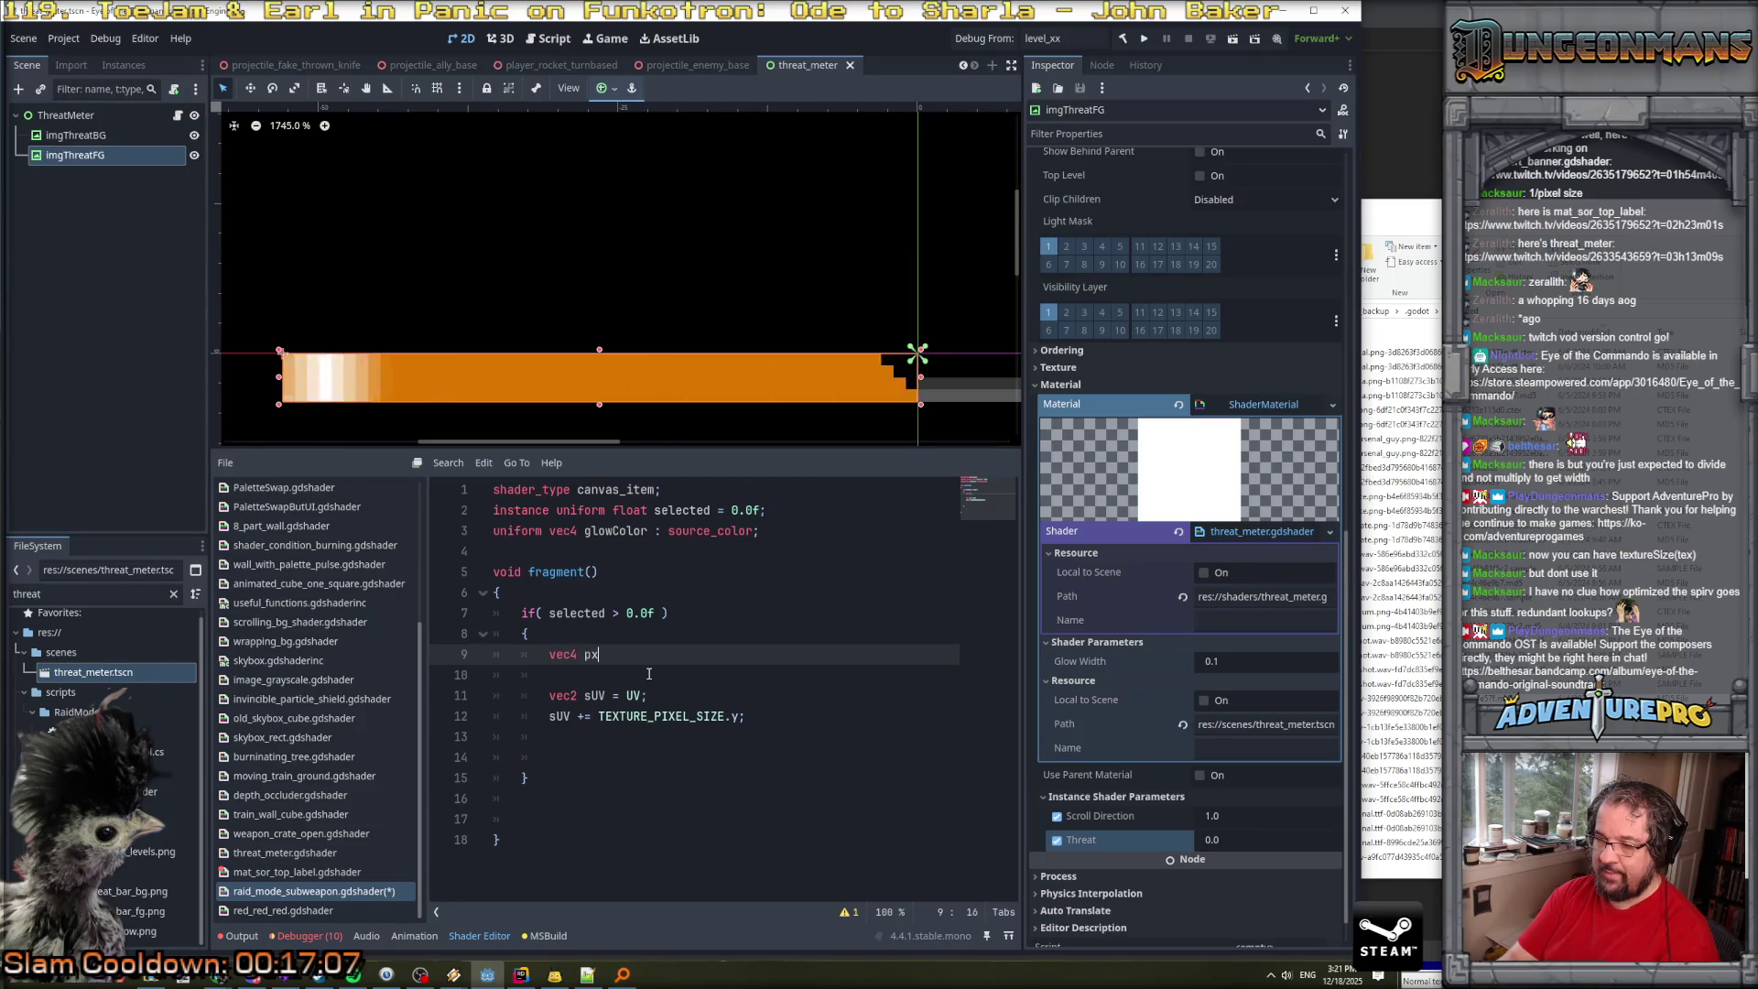
text(Color = )
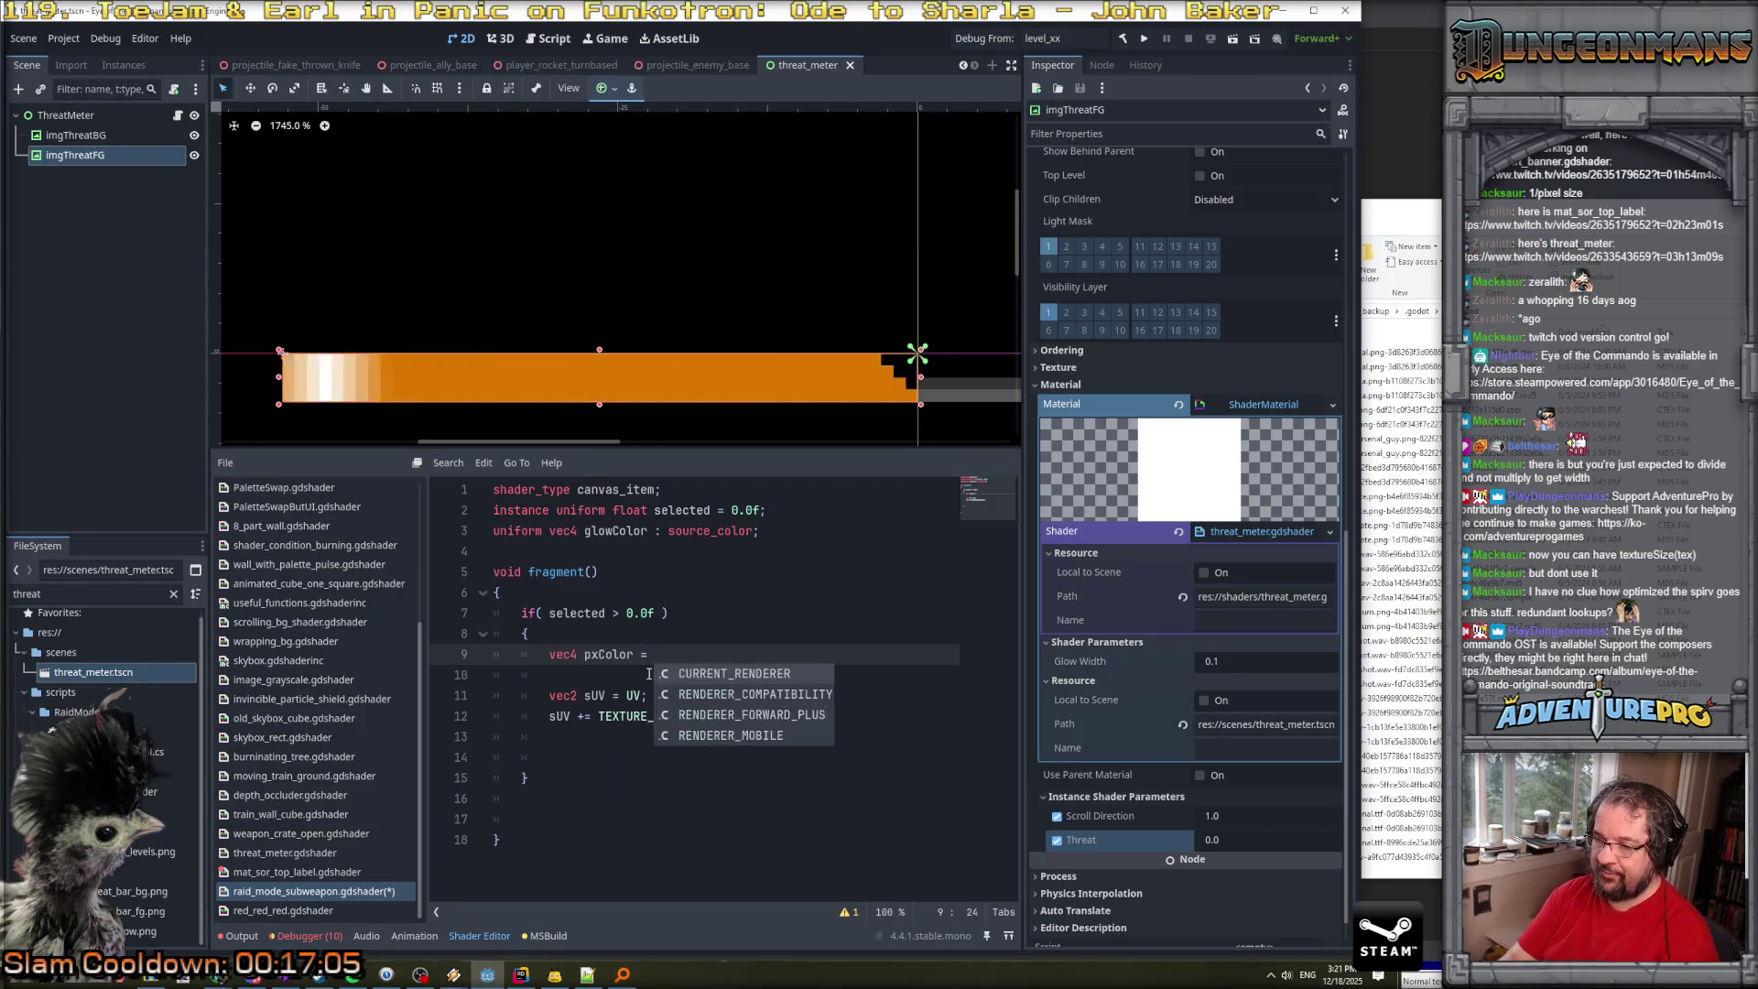
text(sample)
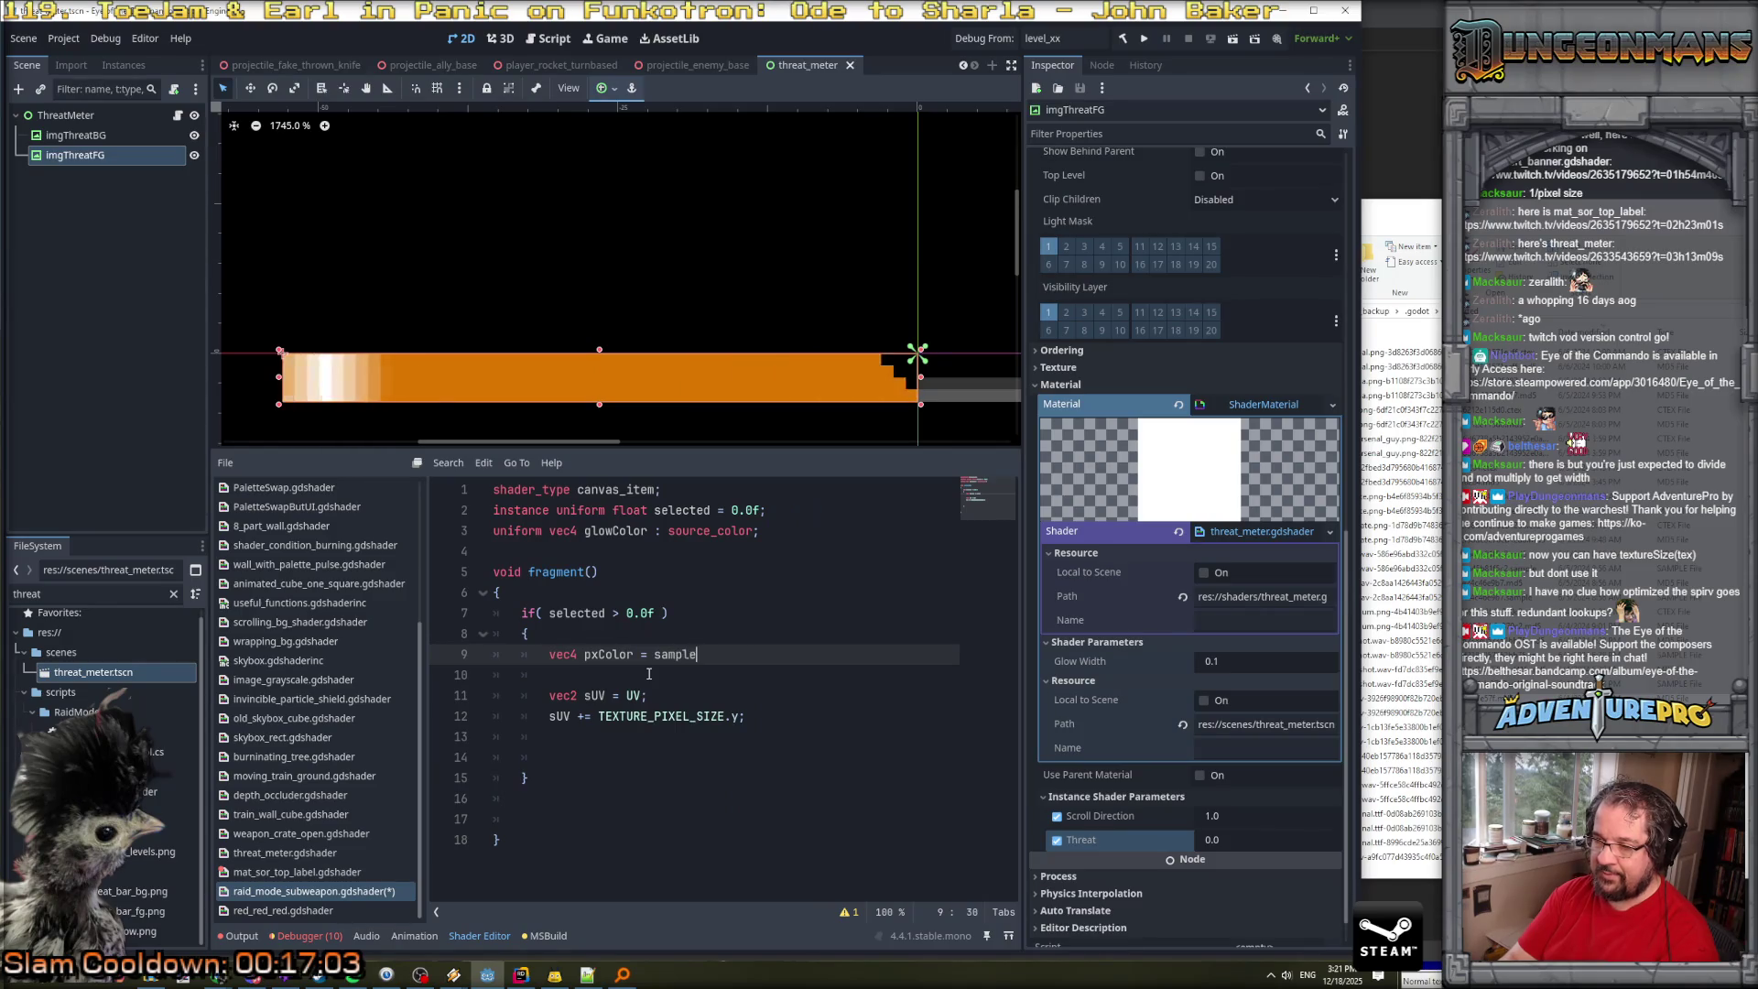
text((TEXTURE, uyv)
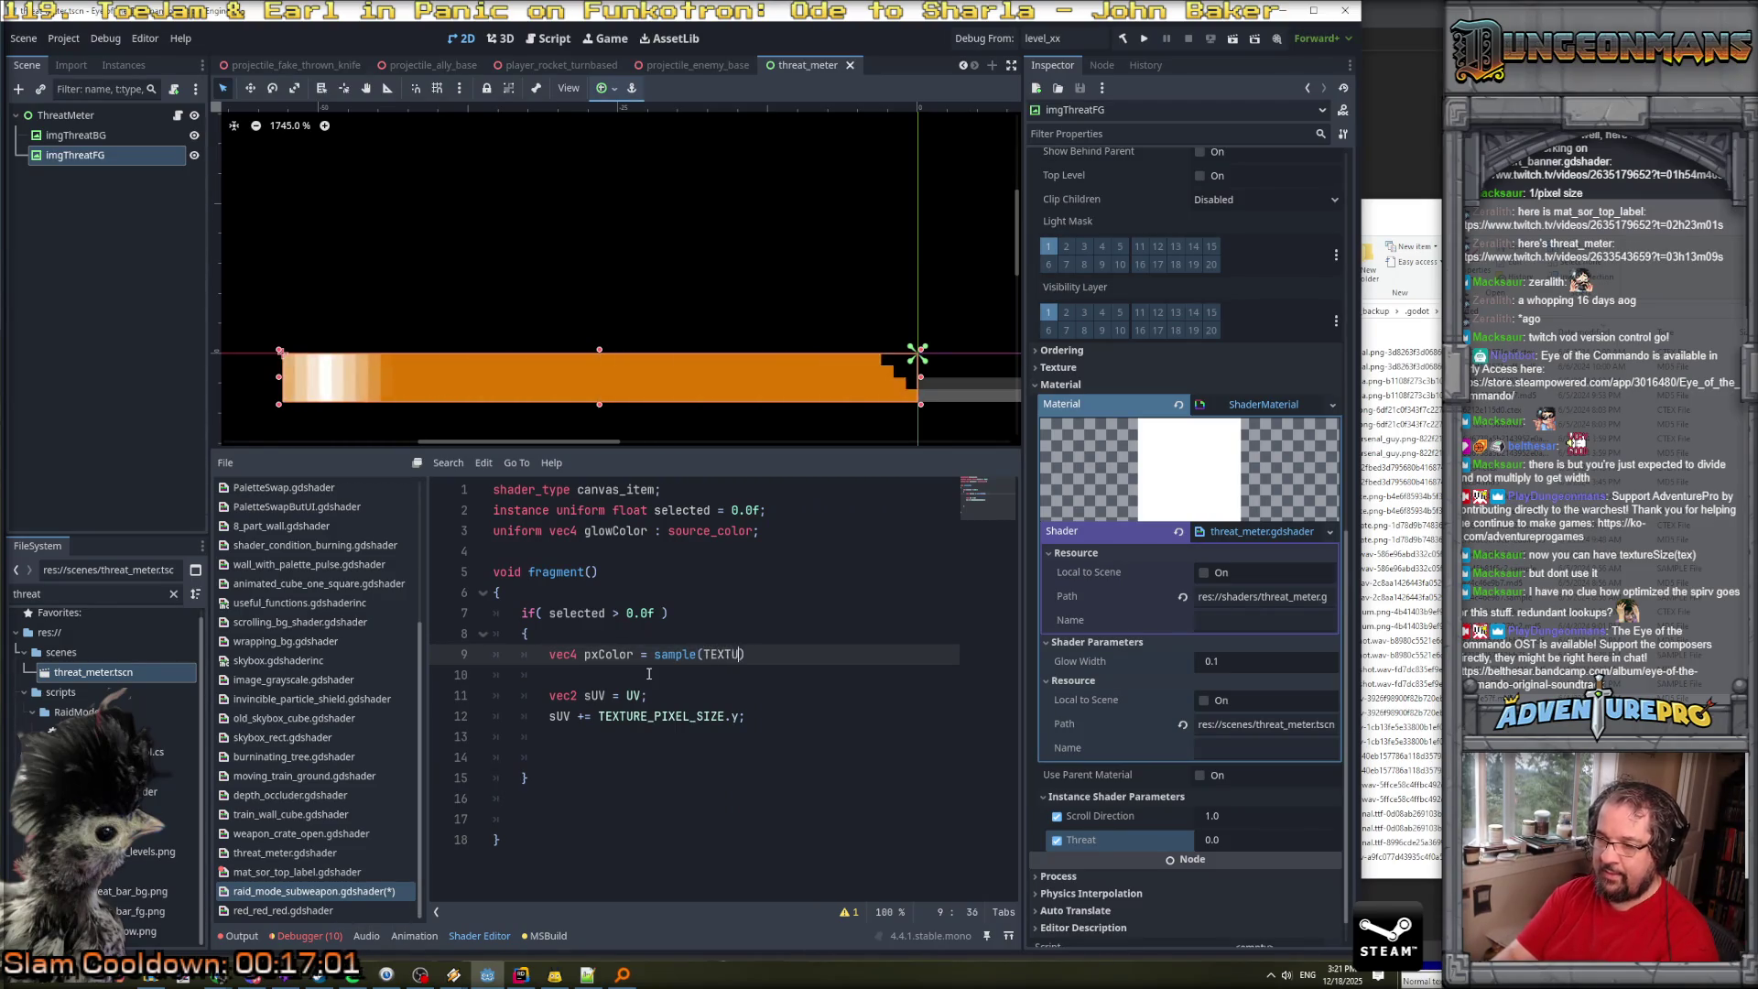
key(BackSpace)
key(BackSpace)
text(v);)
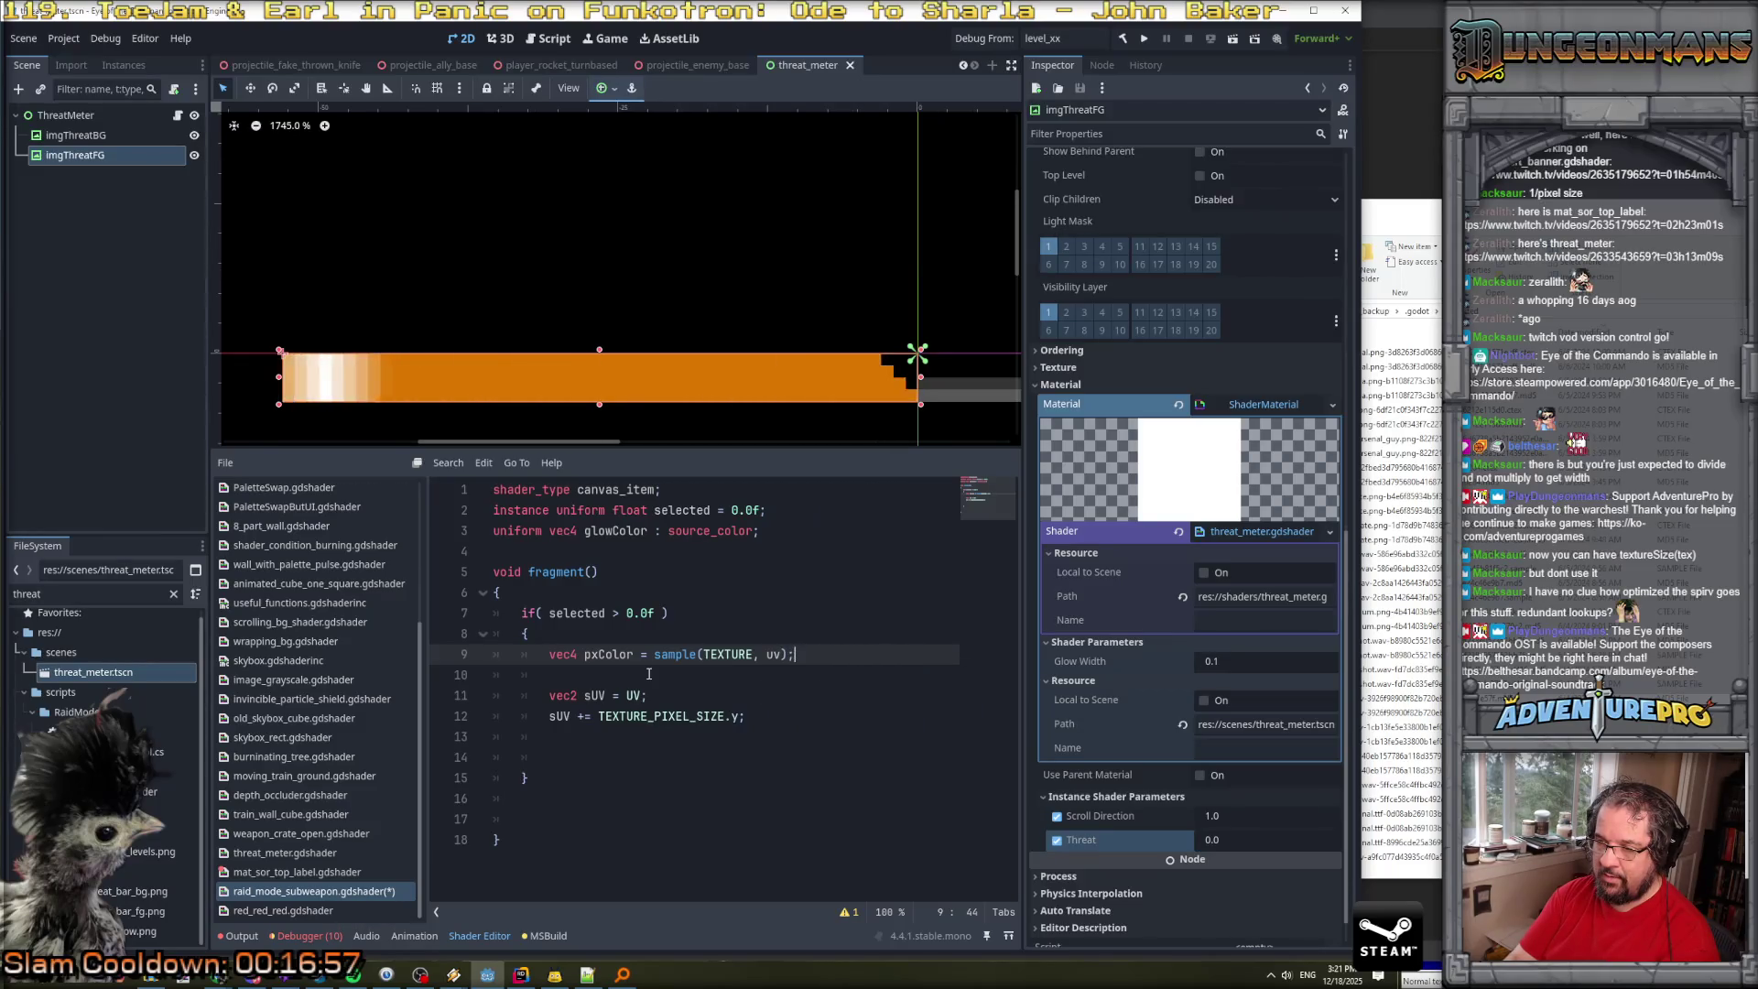
key(Left)
key(Left)
key(BackSpace)
key(BackSpace)
text(UV)
key(End)
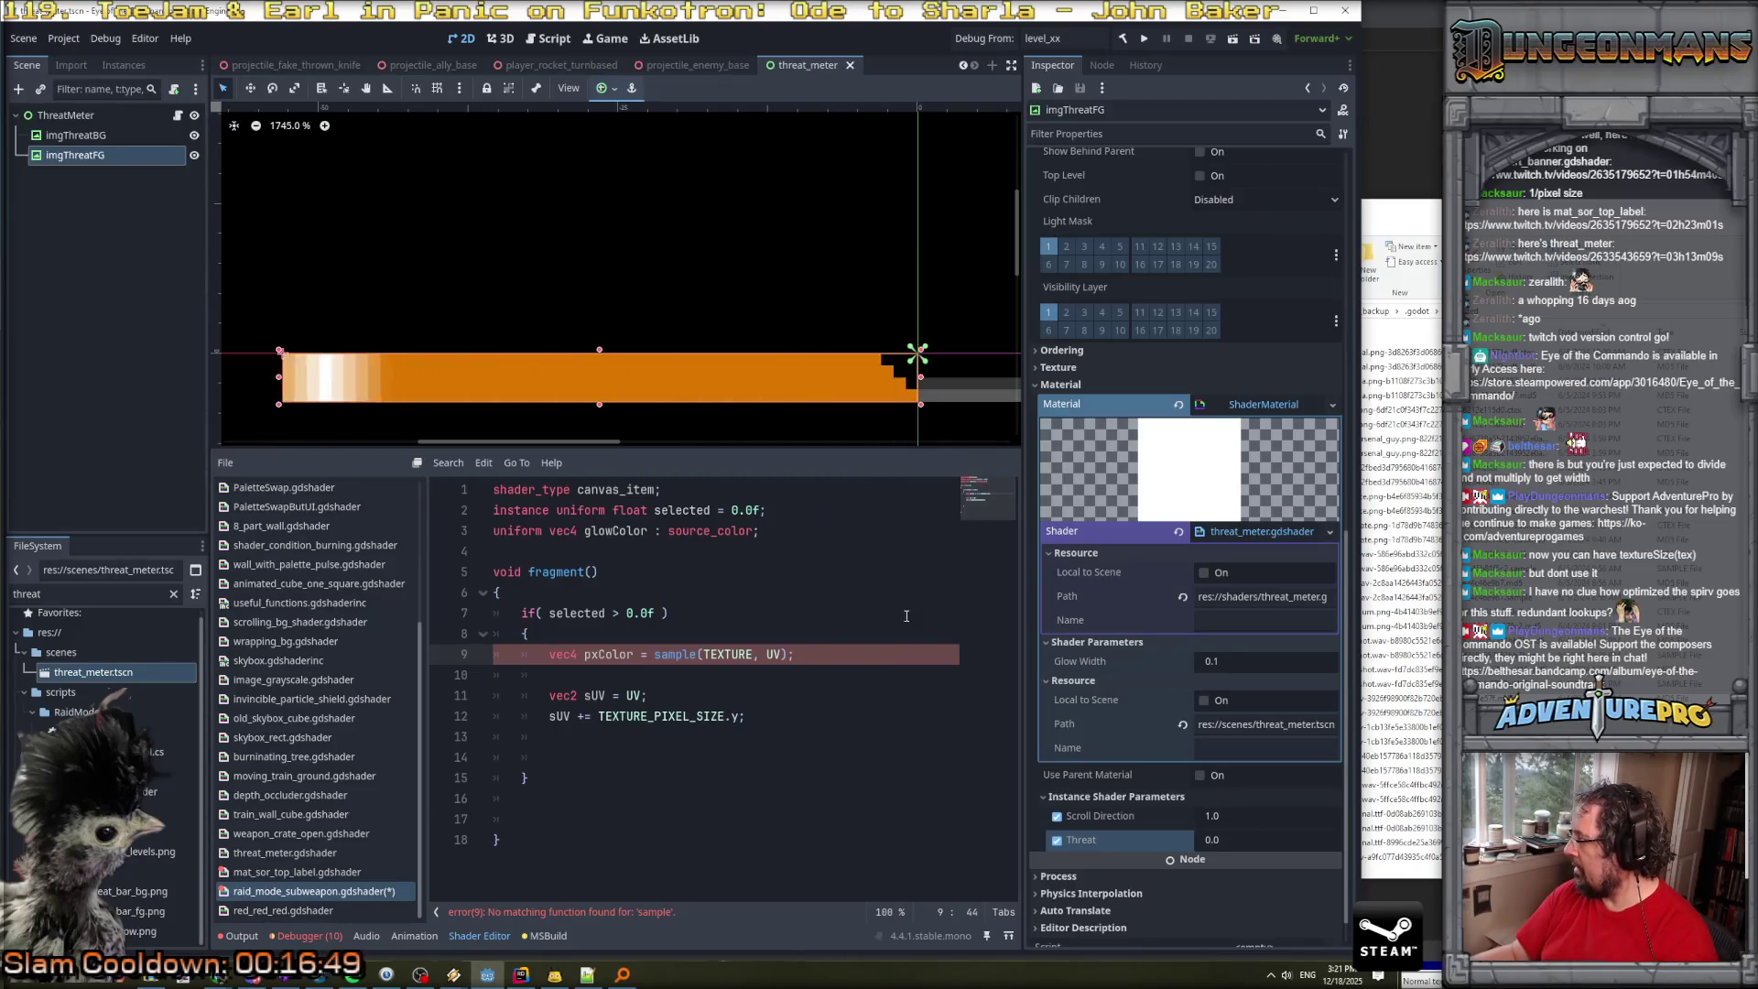
Browse other shaders like invincible_particle_shield, threat_meter and train_wall_cube for texture-sampling examples.
click(307, 718)
click(308, 699)
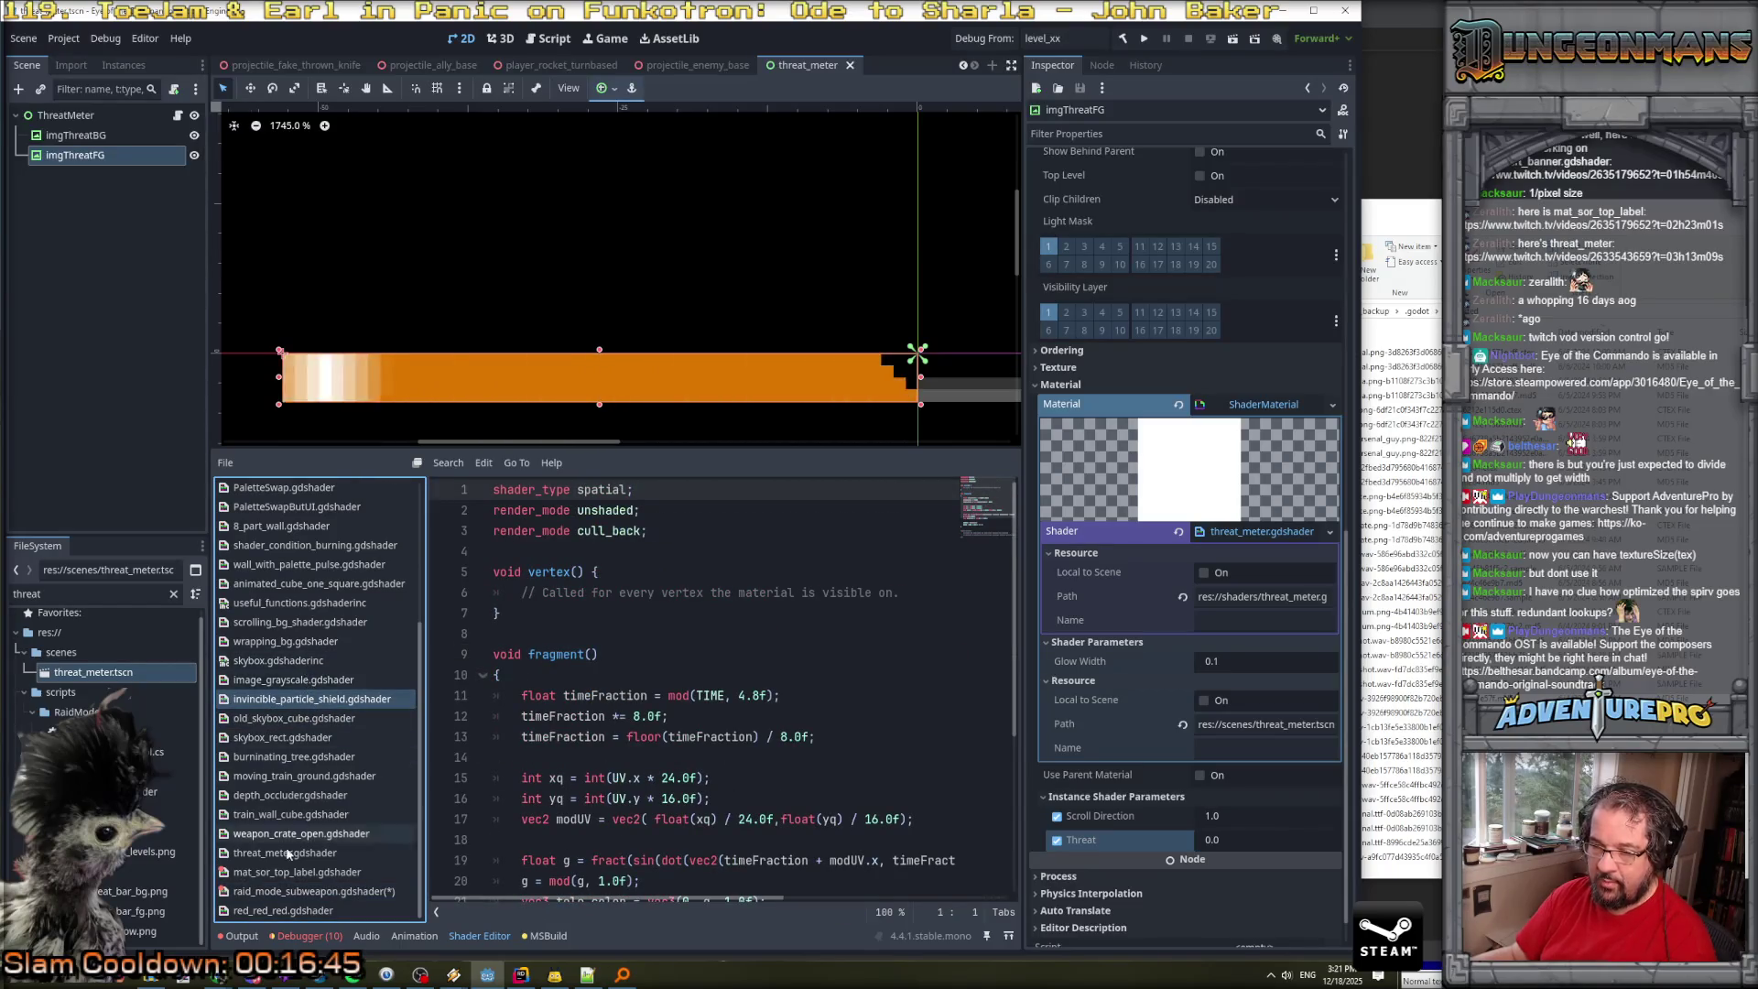
click(284, 910)
click(299, 854)
click(300, 833)
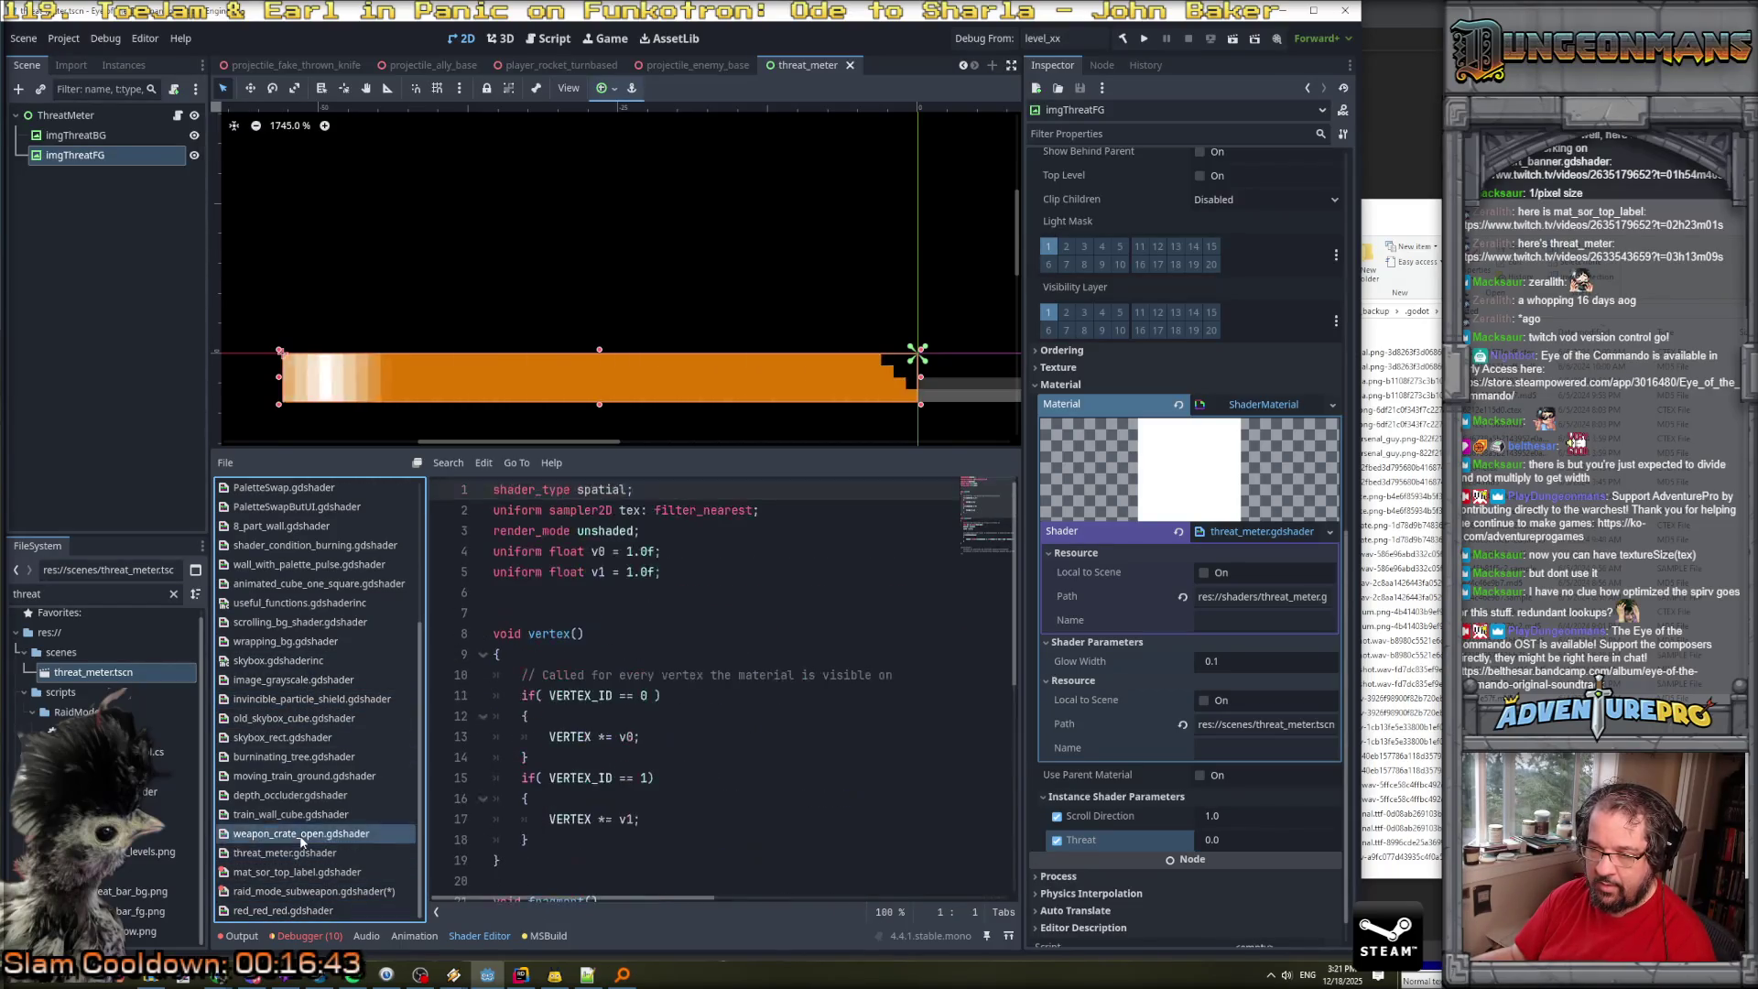
click(290, 814)
scroll(577, 742, down, 5)
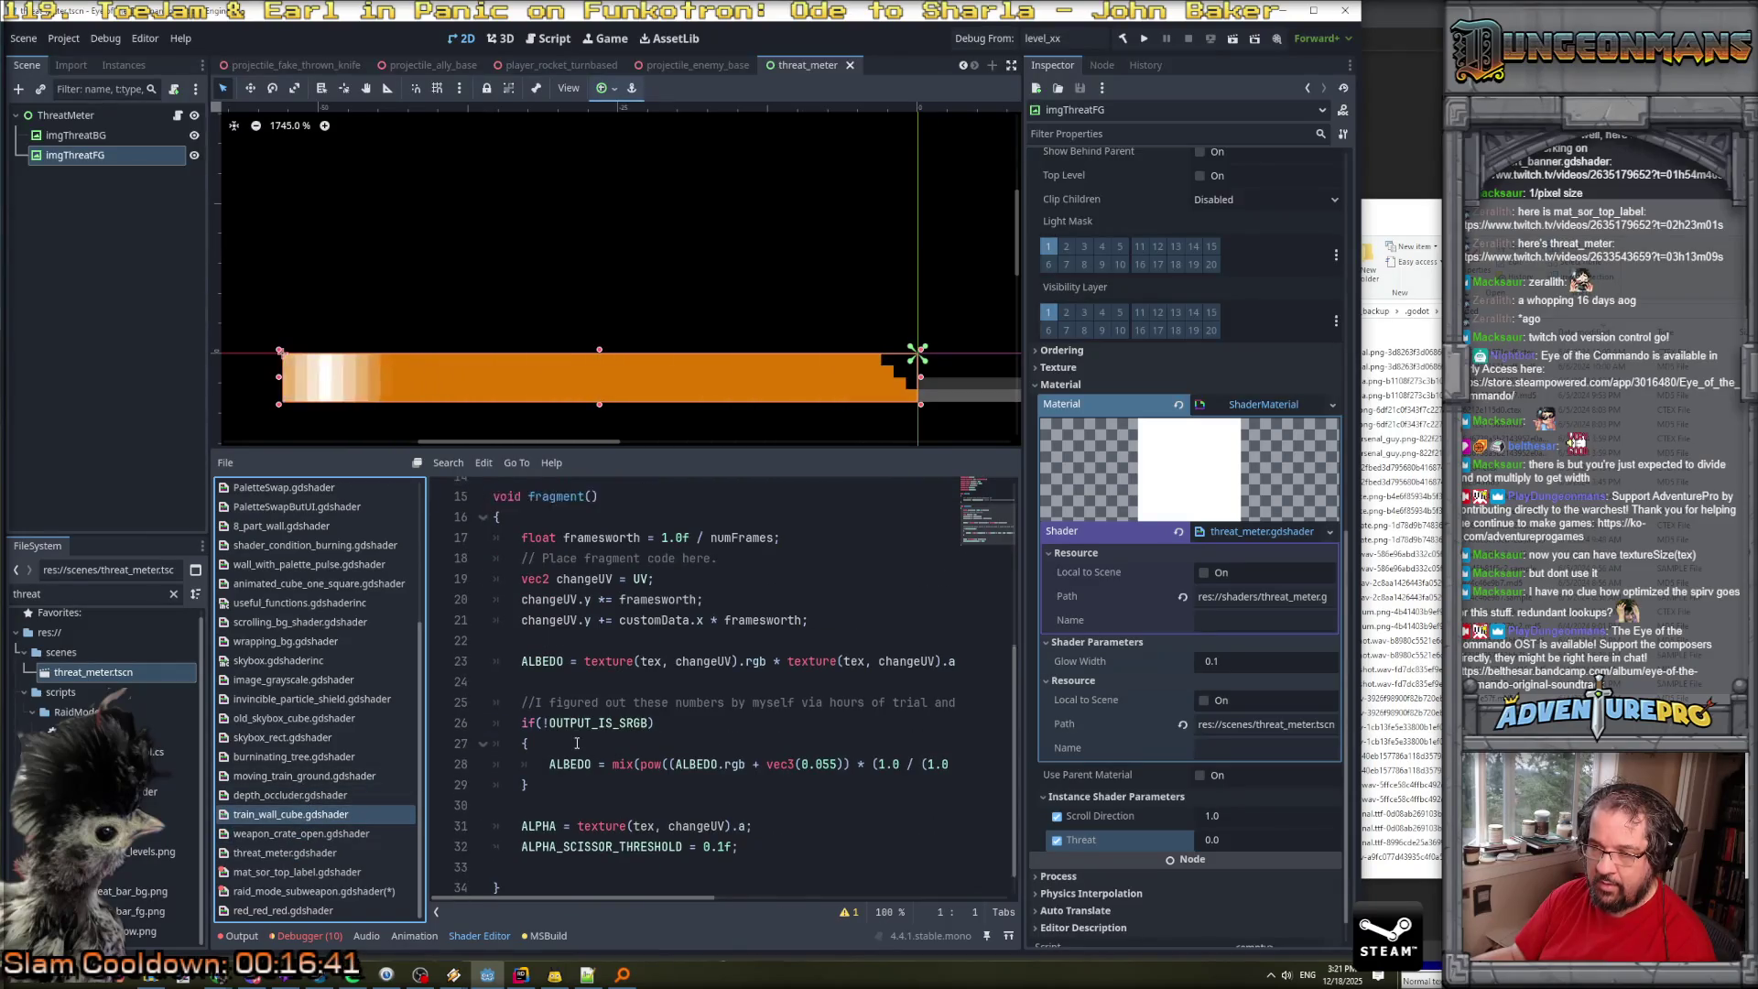
scroll(577, 742, up, 1)
click(312, 792)
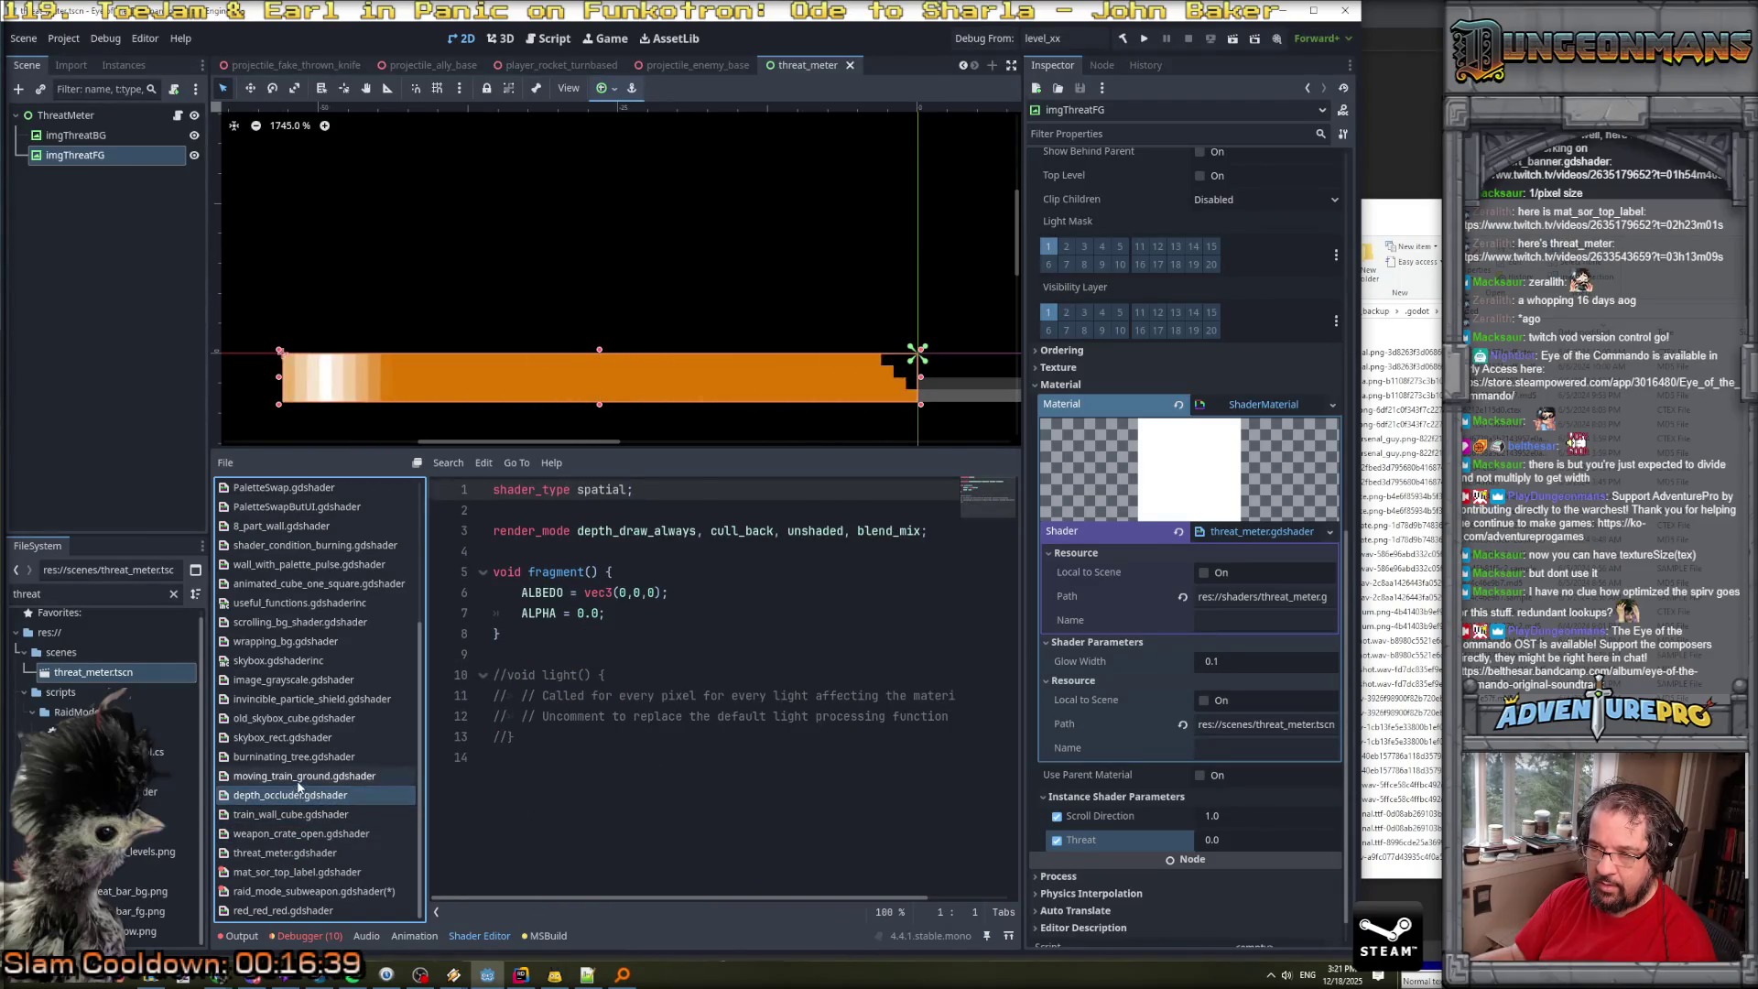
click(304, 775)
scroll(641, 740, down, 4)
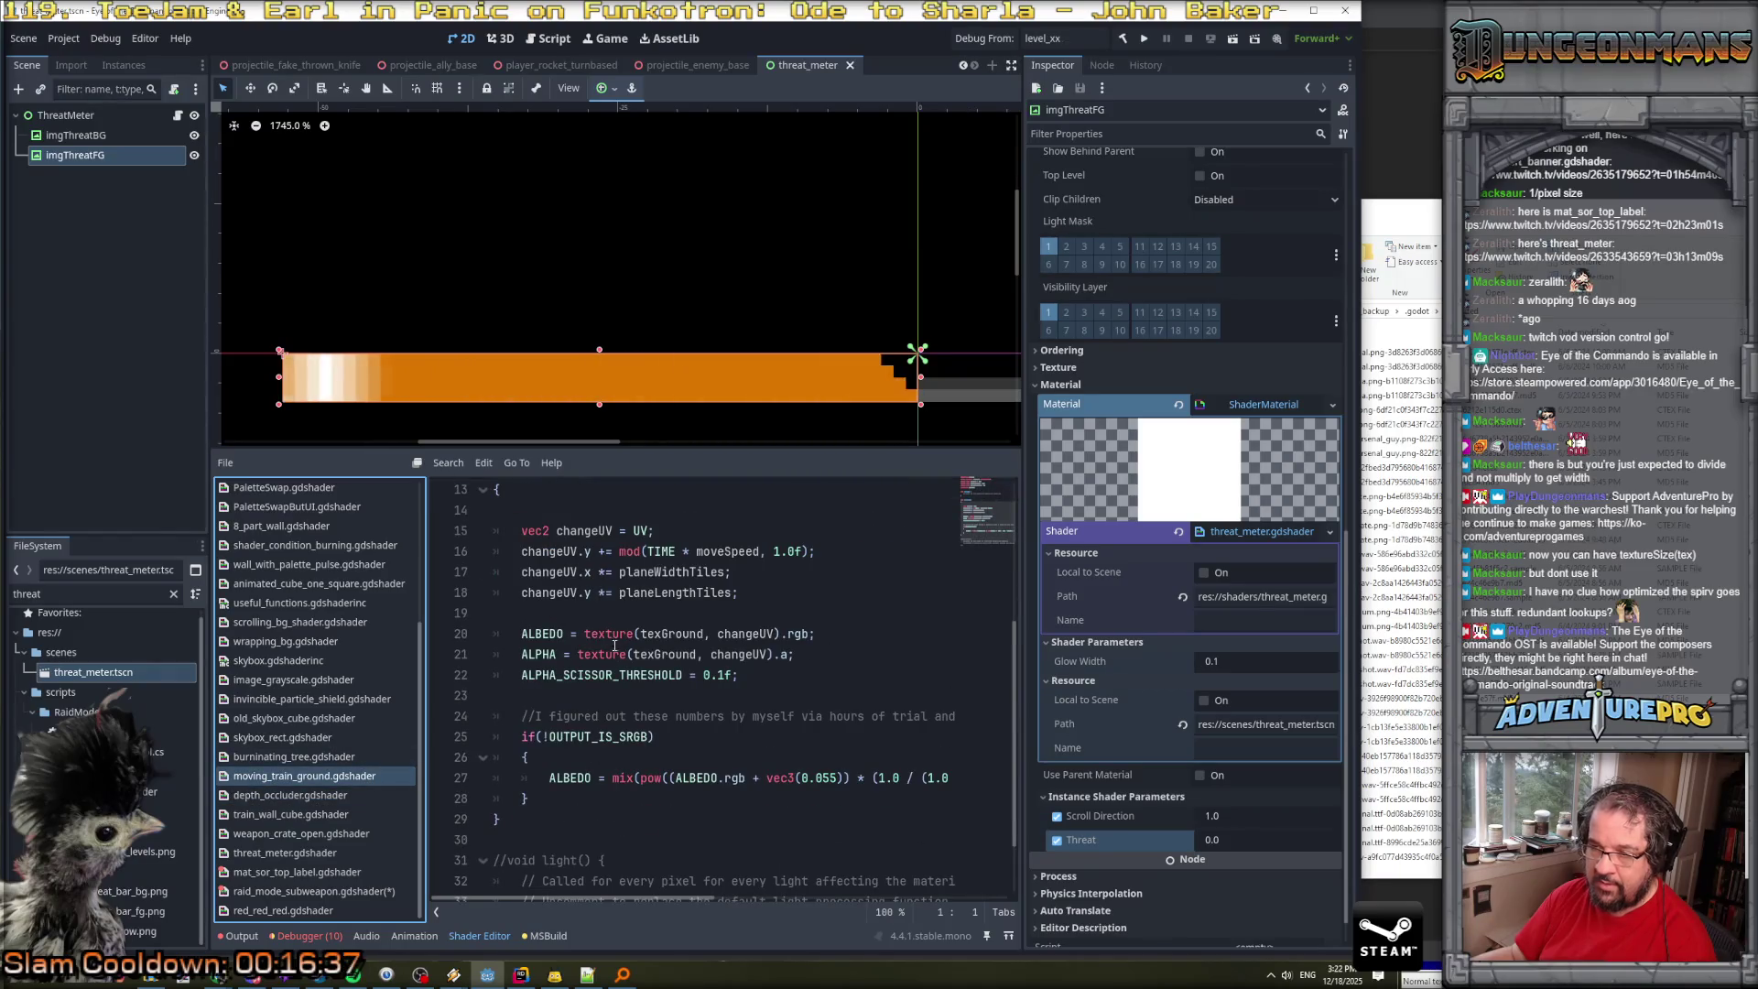
click(322, 875)
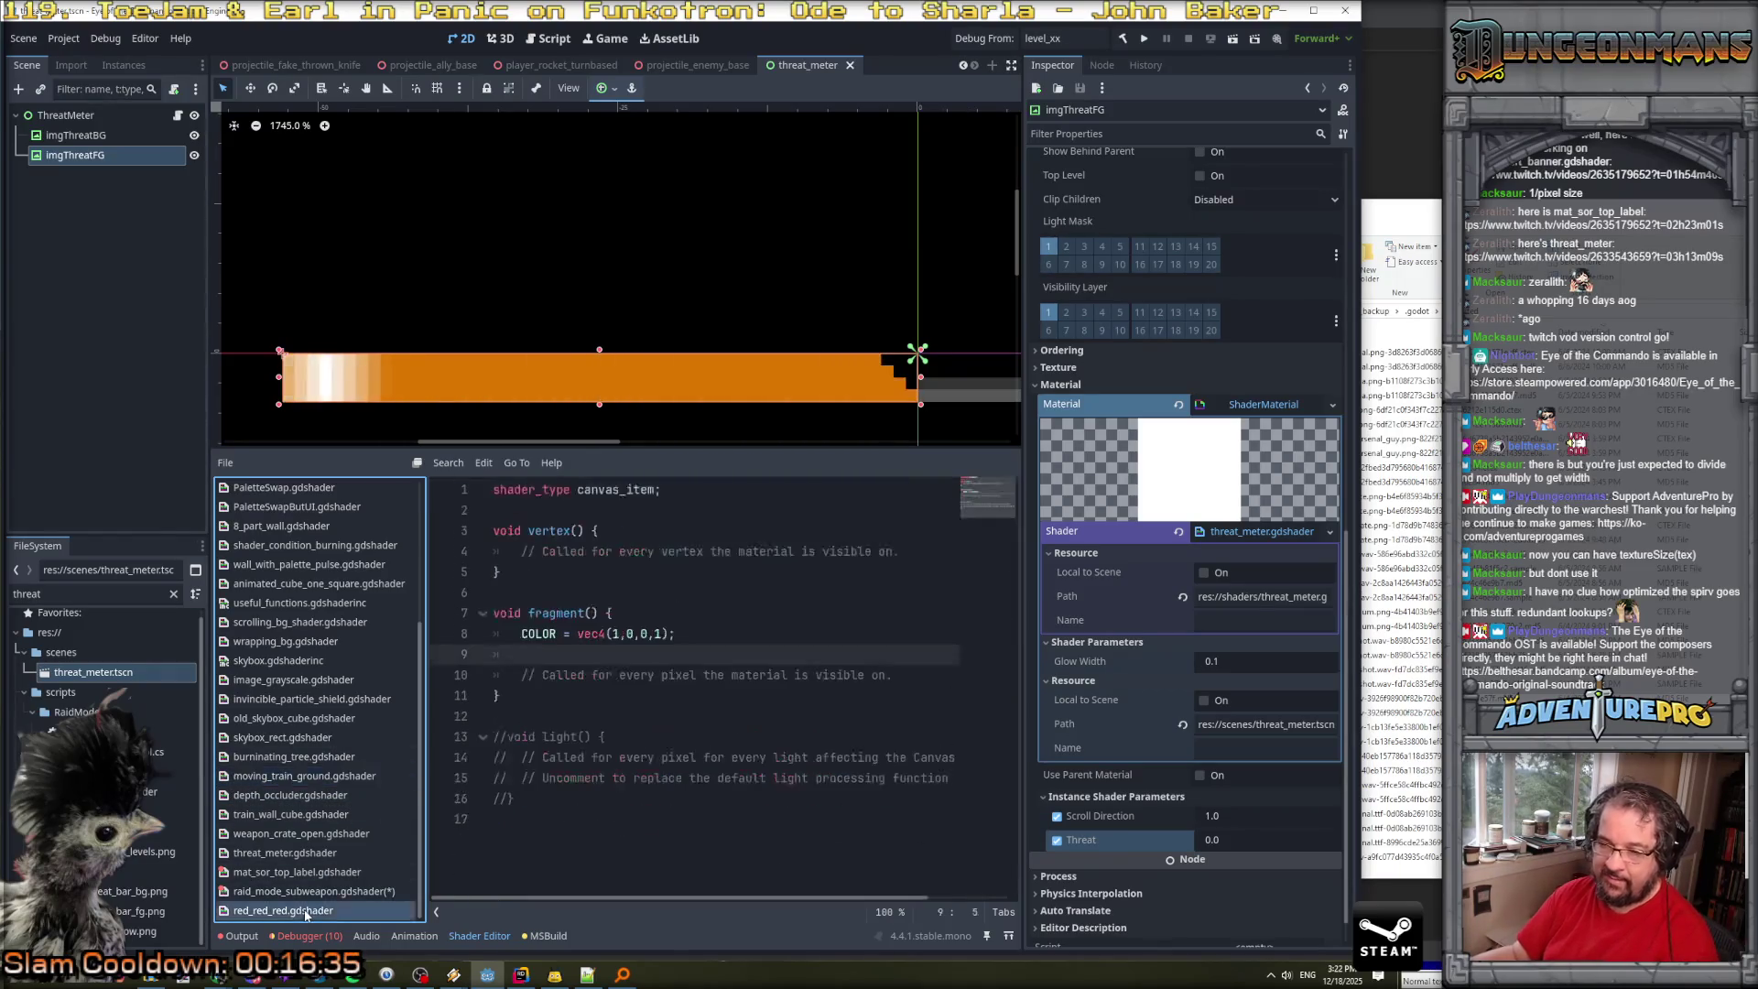
key(Up)
Back in raid_mode_subweapon, change sample( to texture( in the pxColor line.
click(307, 891)
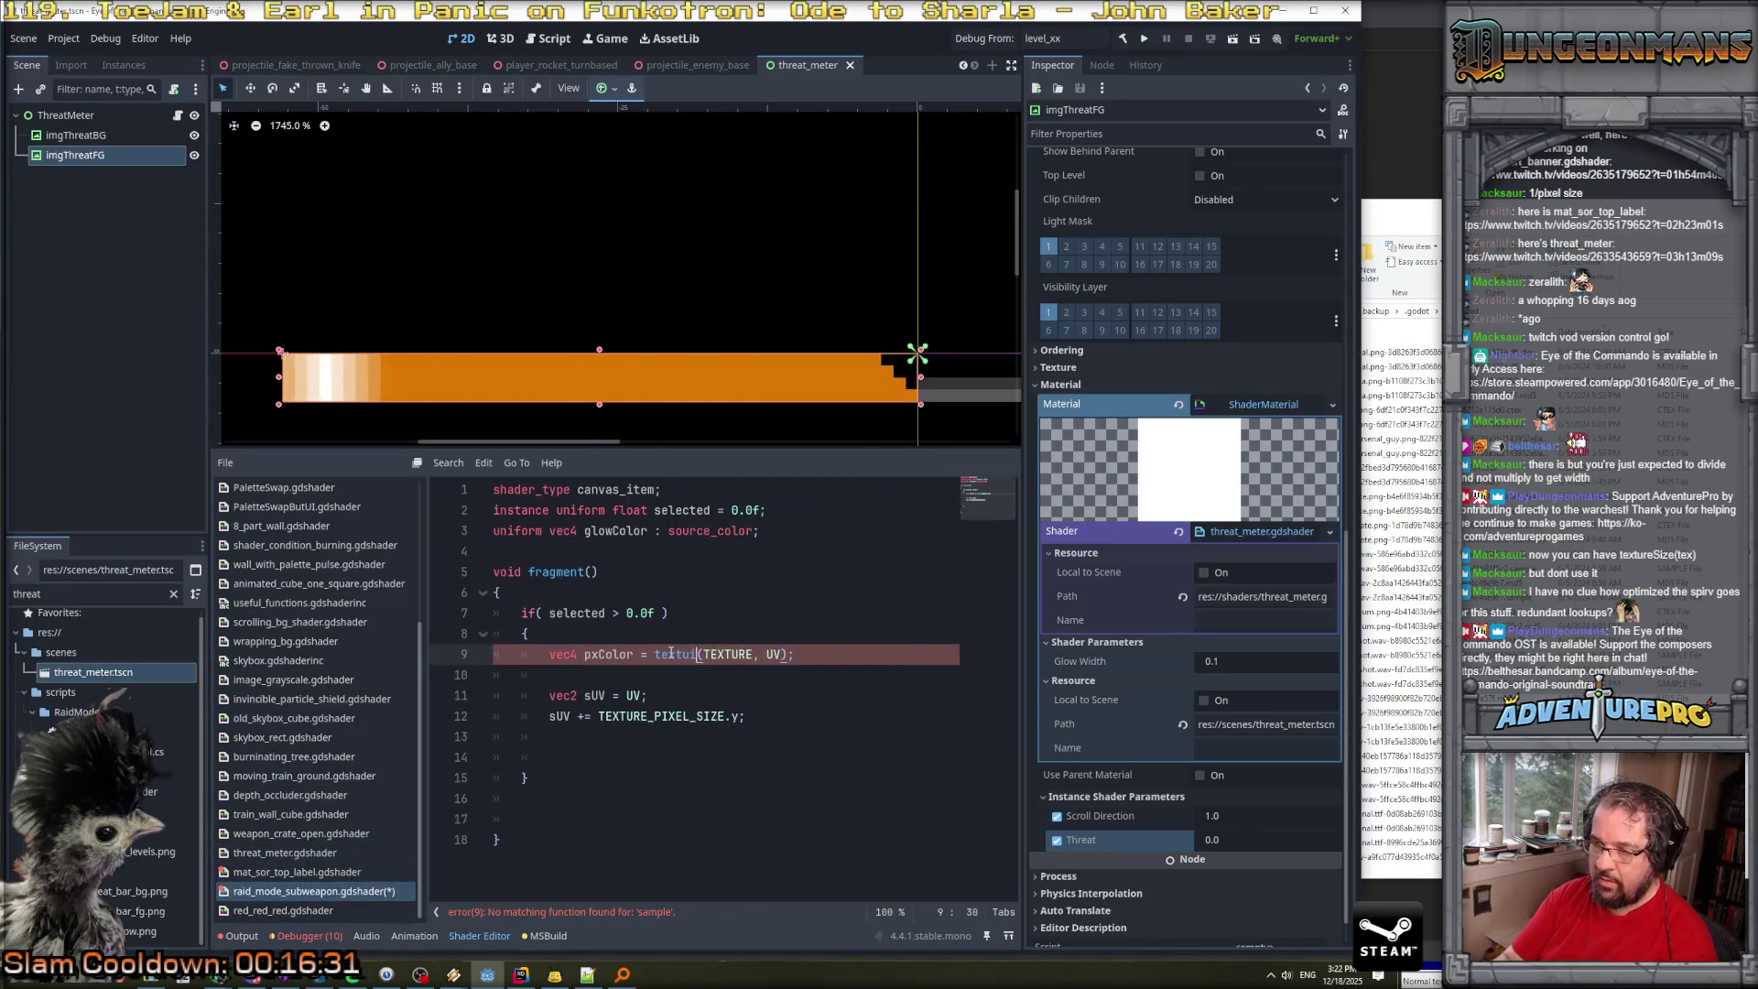
key(BackSpace)
text(re)
click(732, 633)
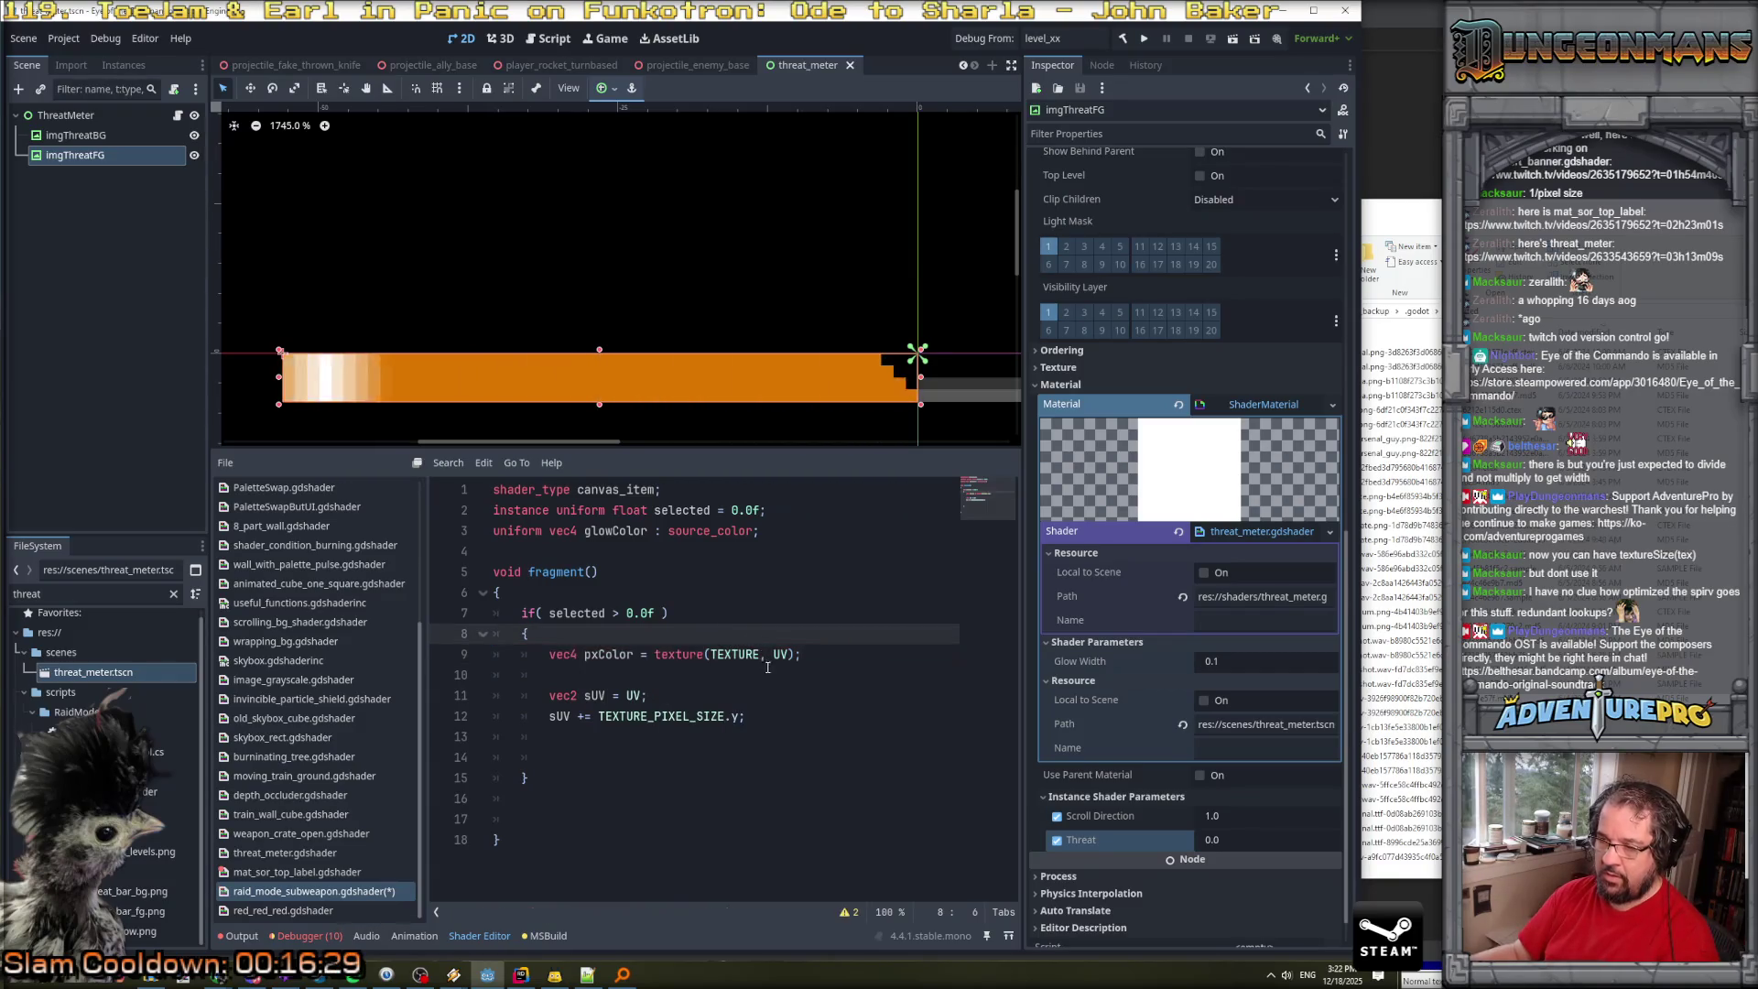
click(713, 678)
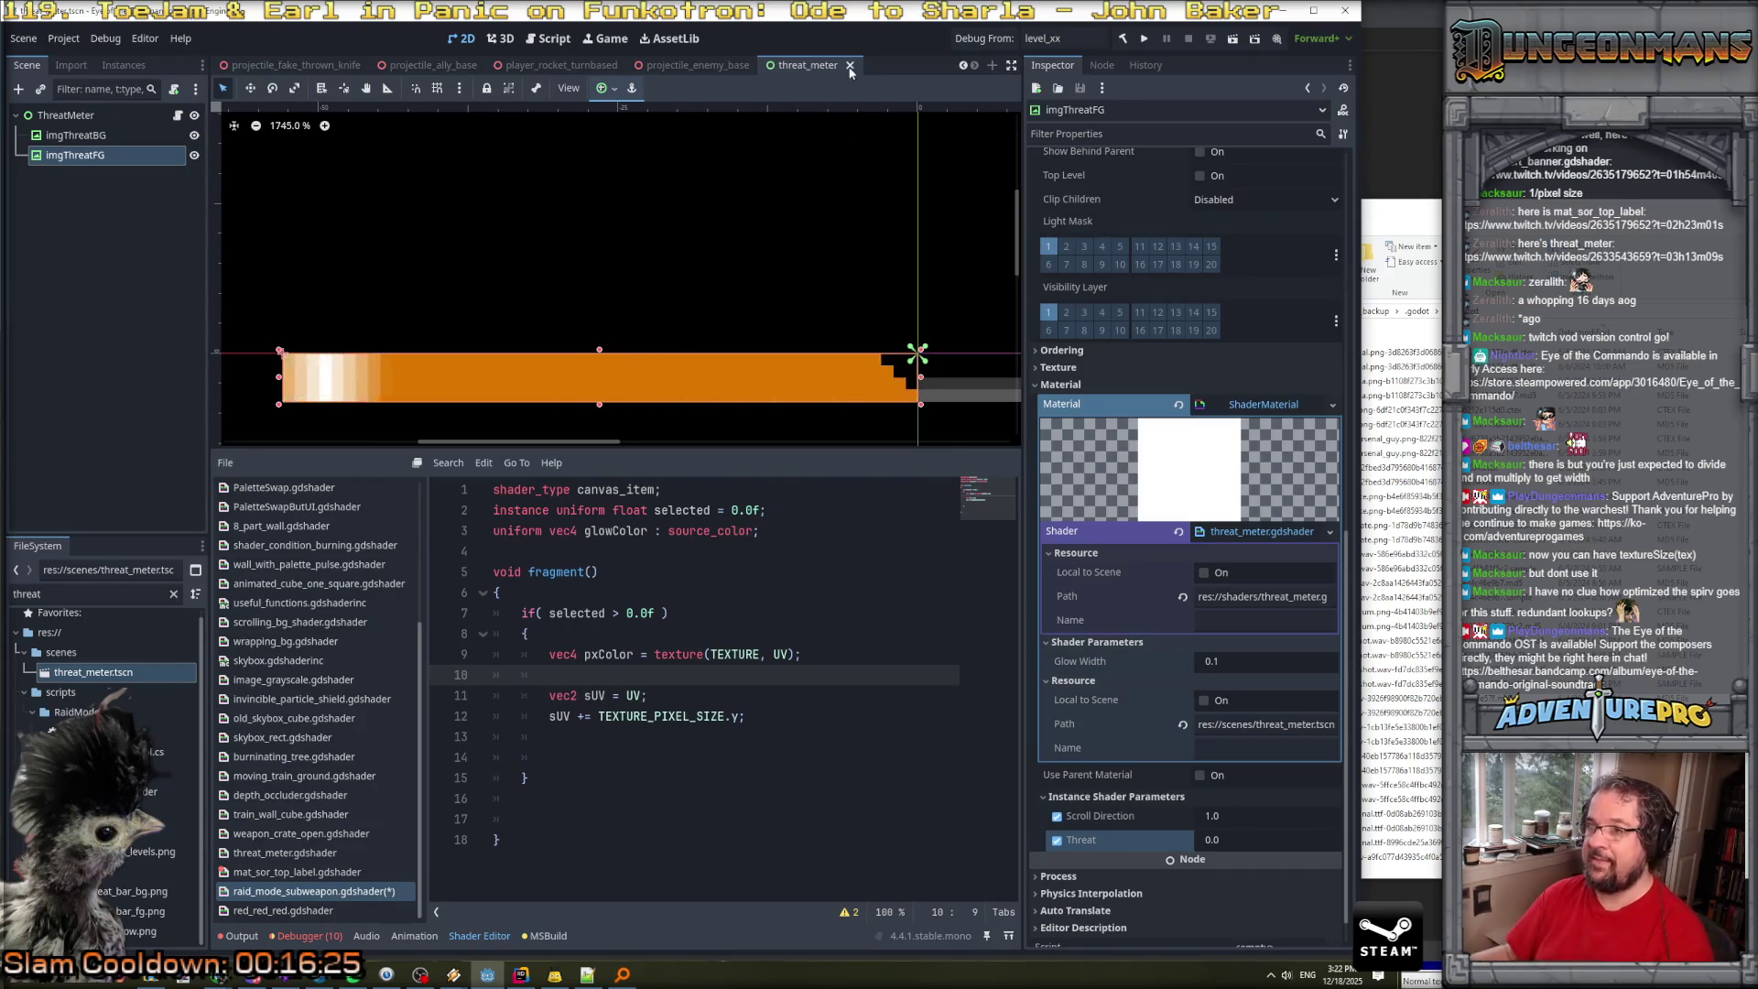
Close the threat_meter scene tab and filter the FileSystem for 'subweapon'.
click(849, 65)
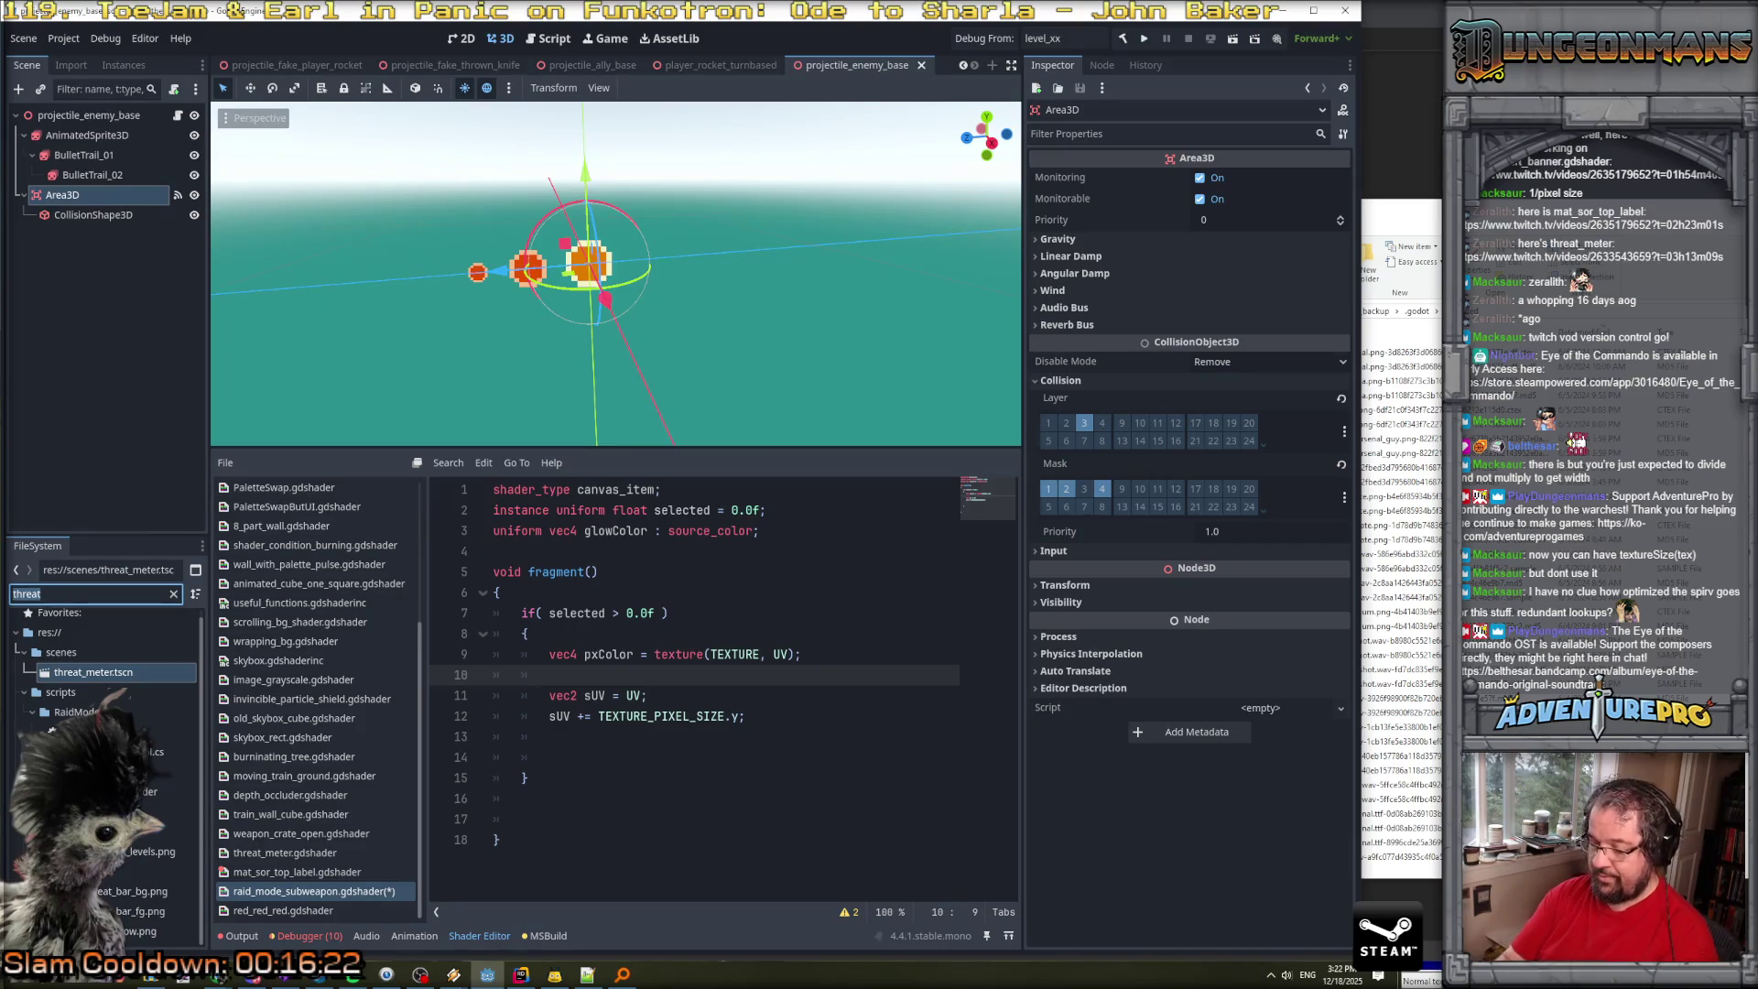
text(subweapon)
scroll(105, 760, down, 5)
scroll(105, 732, down, 3)
scroll(105, 732, up, 2)
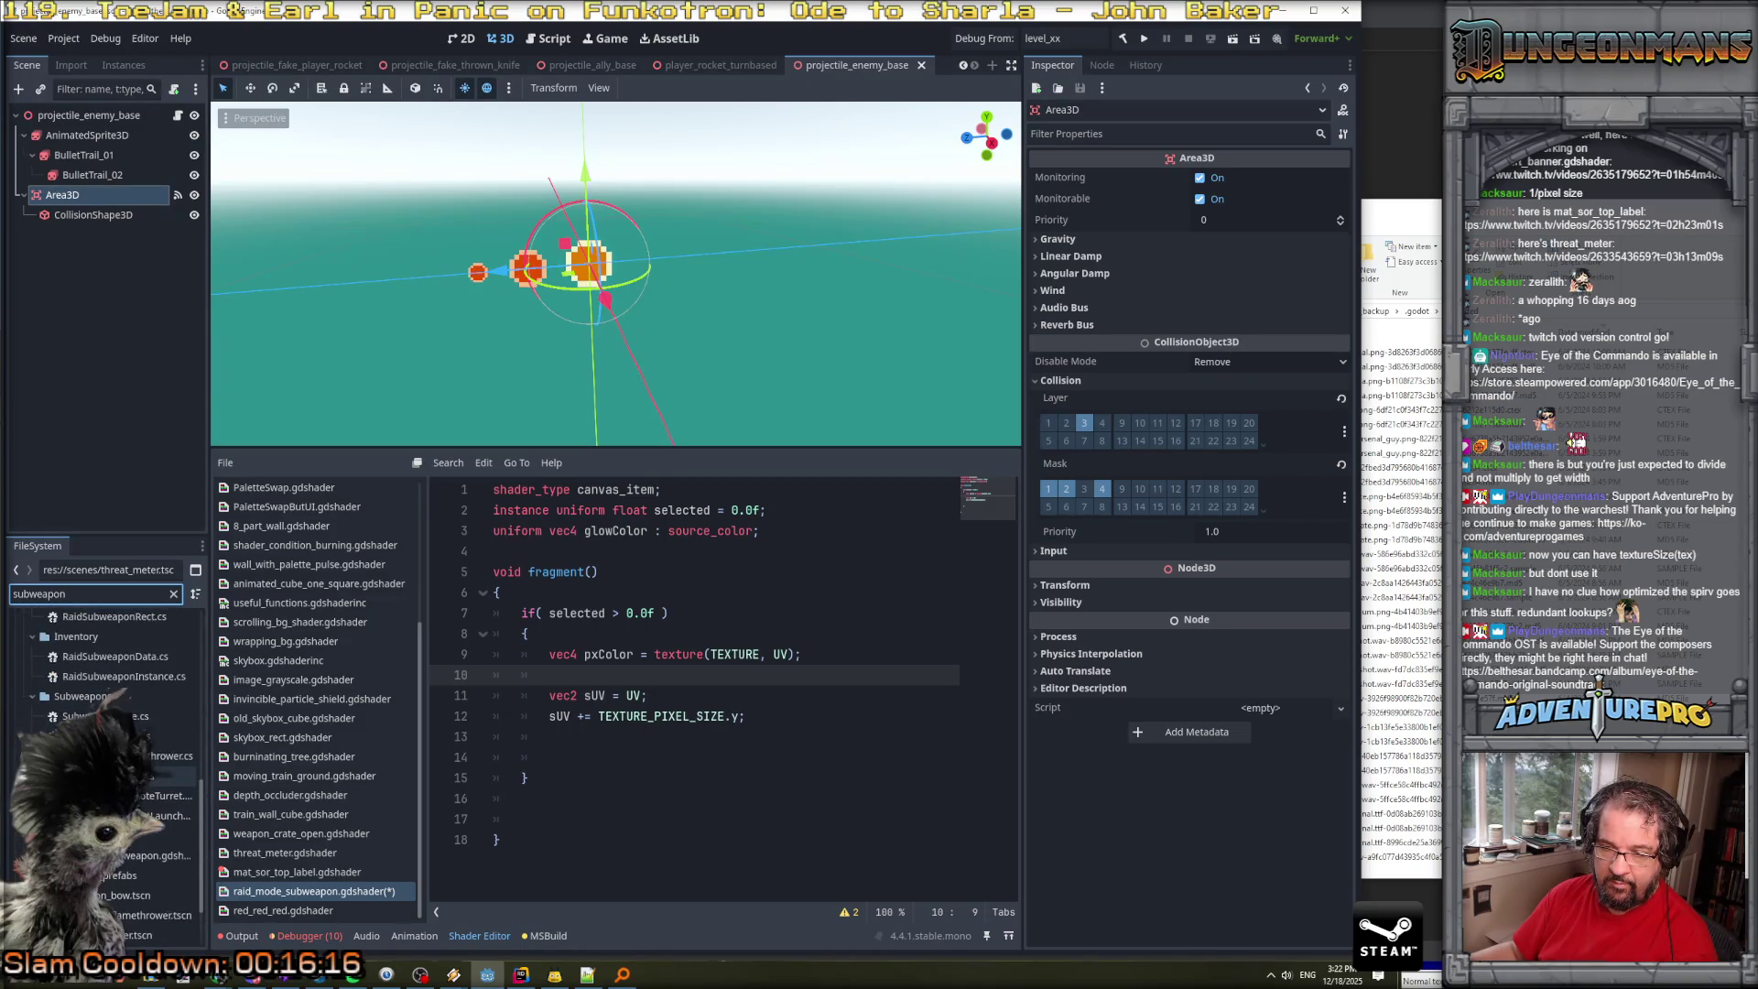
scroll(101, 696, up, 3)
Filter the FileSystem for HUD_raid and open hud_raid_mode.tscn.
text(weapon)
text(_co)
key(BackSpace)
key(BackSpace)
key(BackSpace)
text(cont)
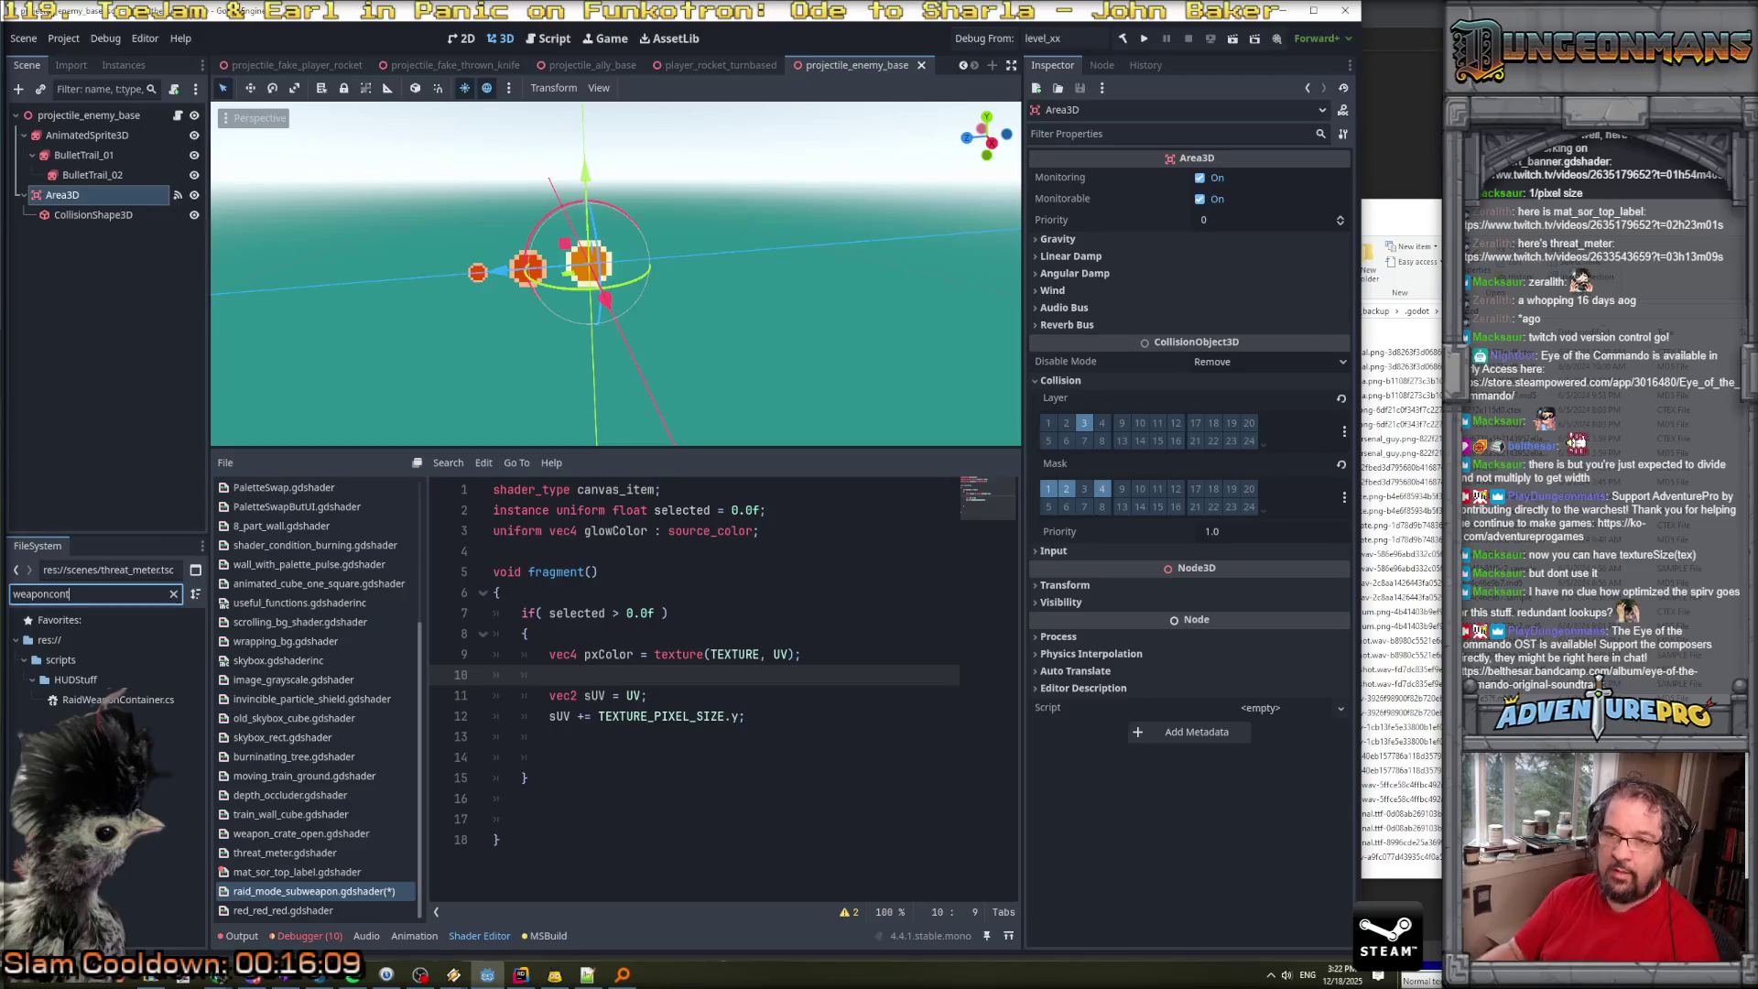
key(BackSpace)
key(BackSpace)
key(BackSpace)
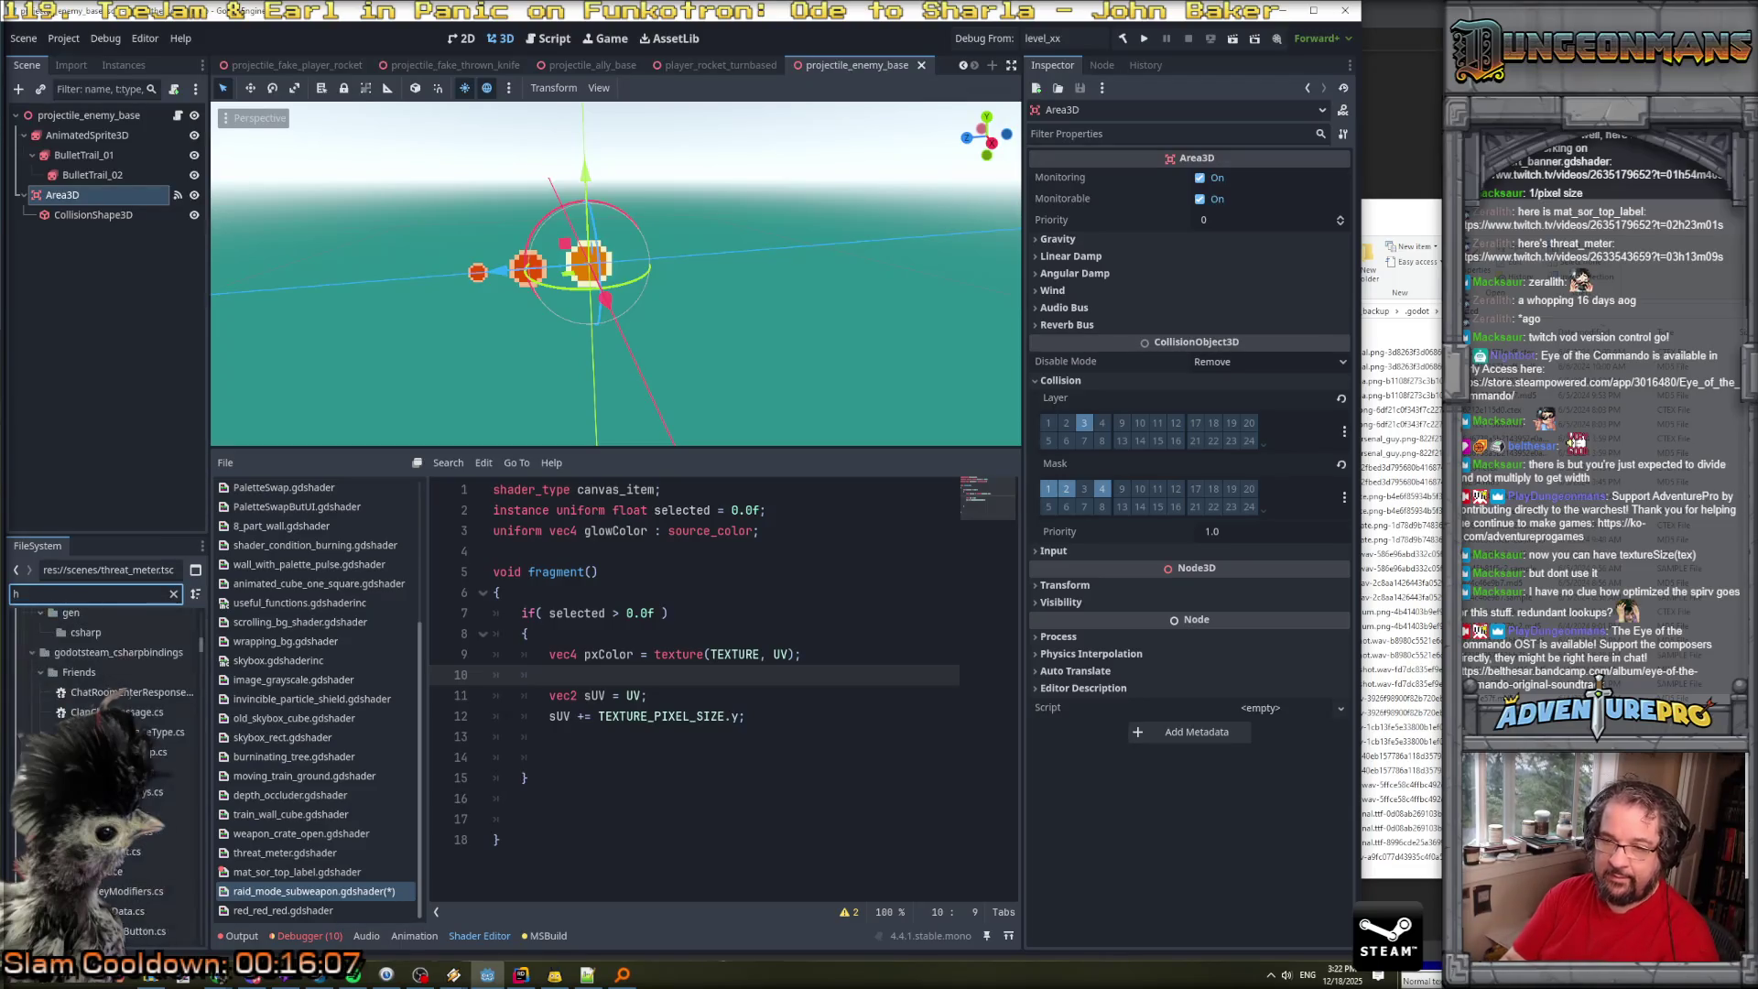
text(HUD_raid)
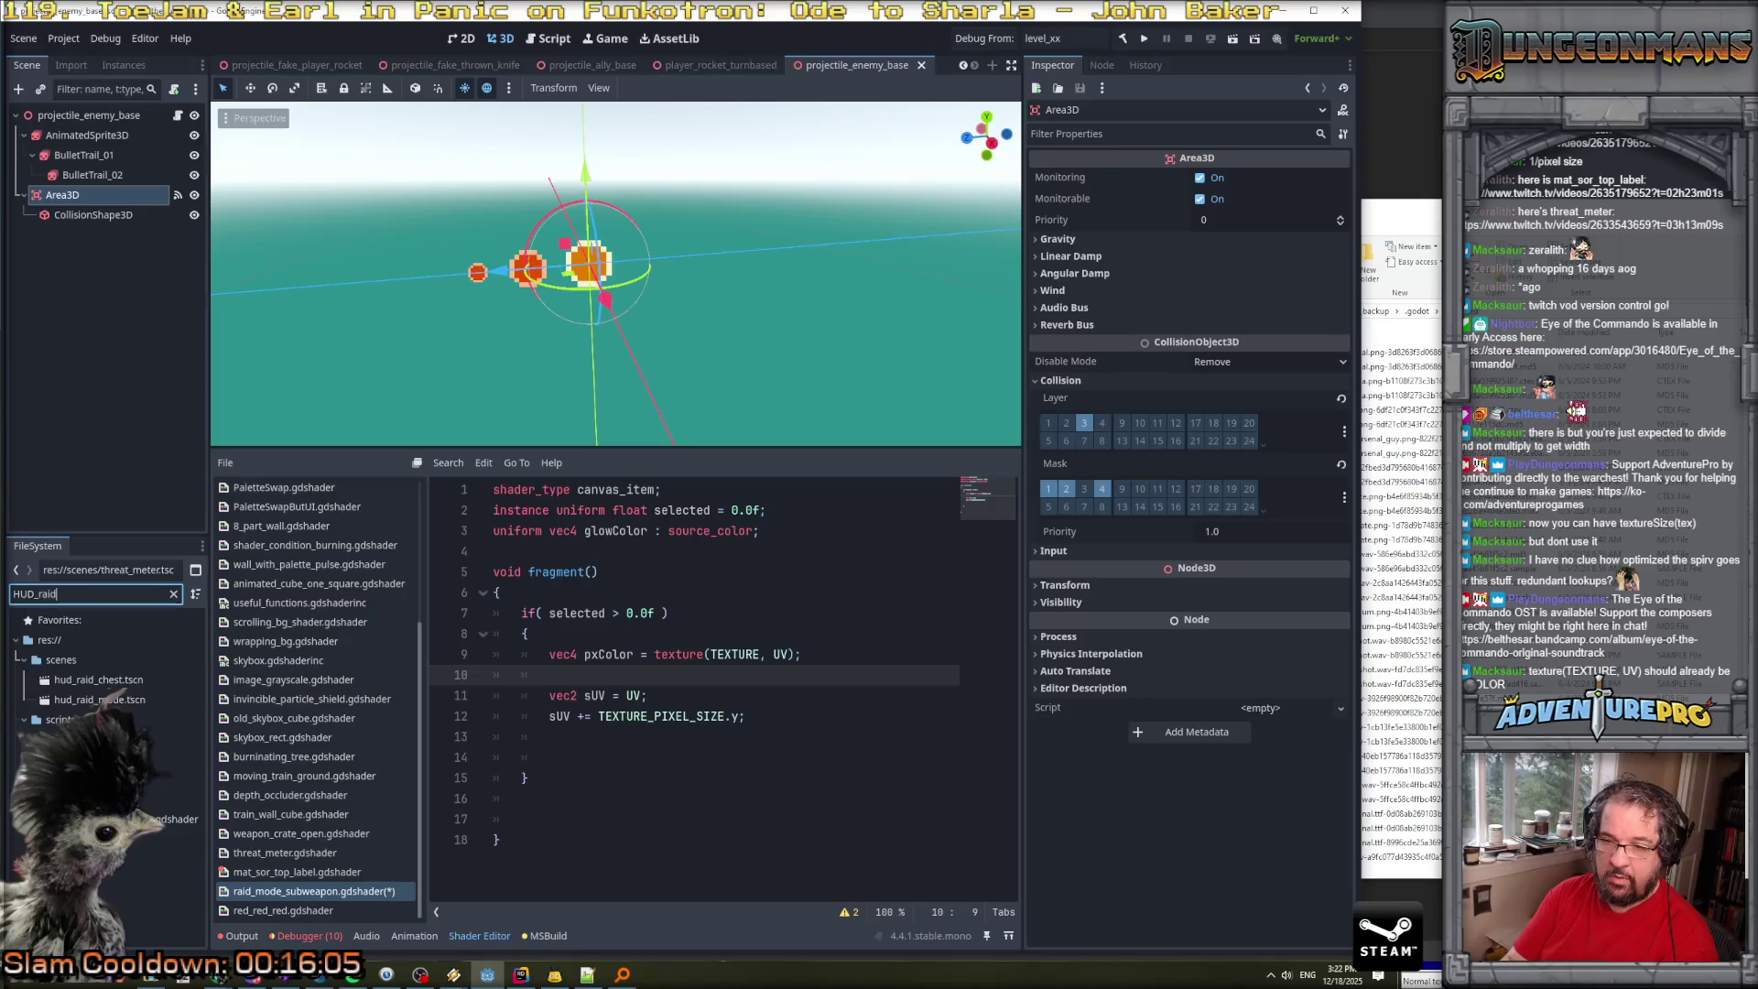
double_click(95, 699)
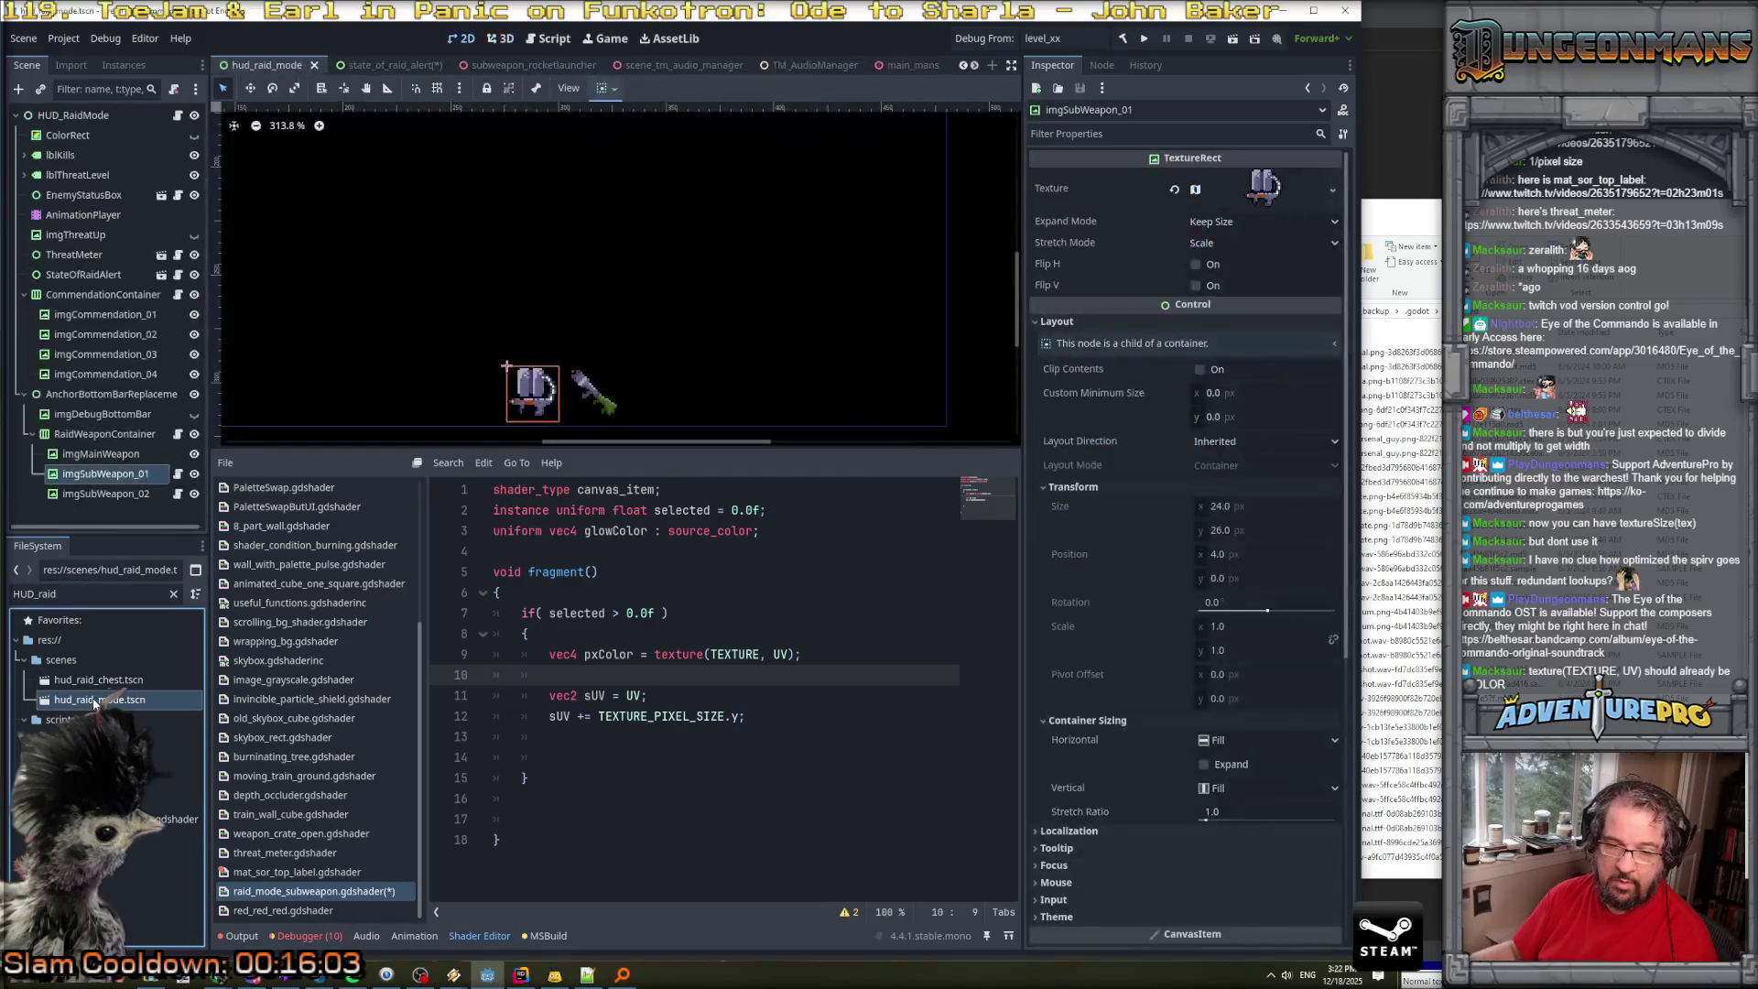
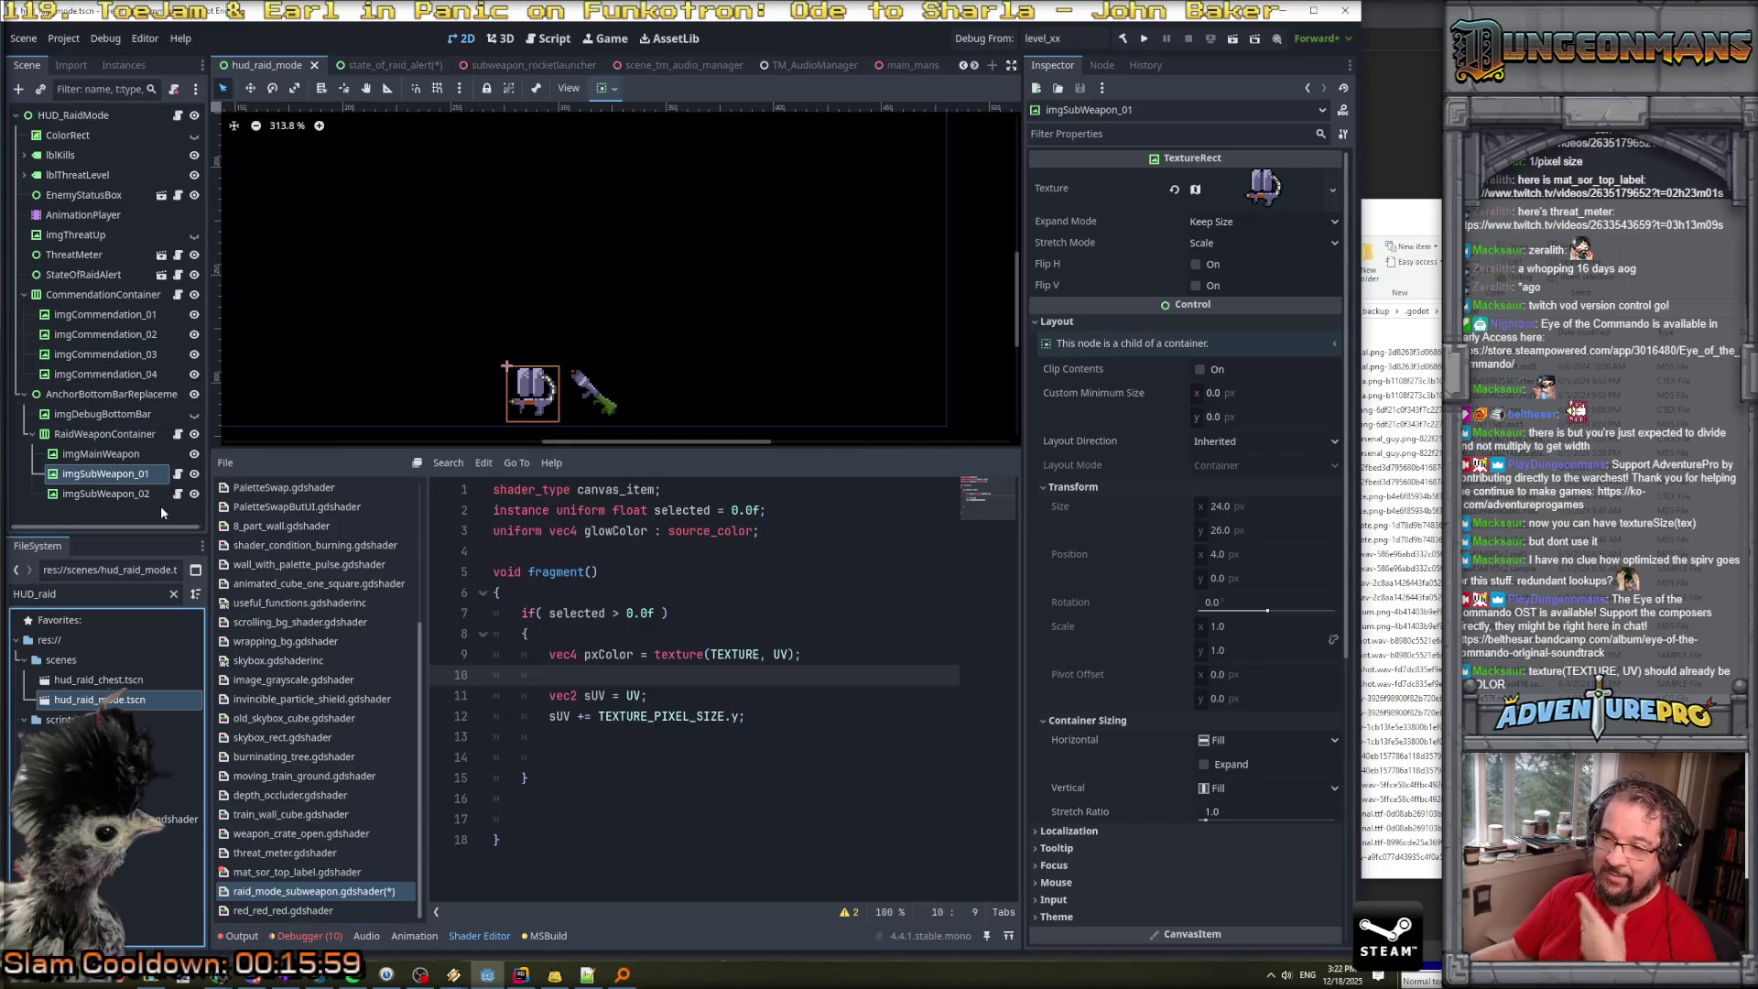
Inspect RaidWeaponContainer, imgSubWeapon_01 and imgSubWeapon_02 and the shader material on each.
click(105, 434)
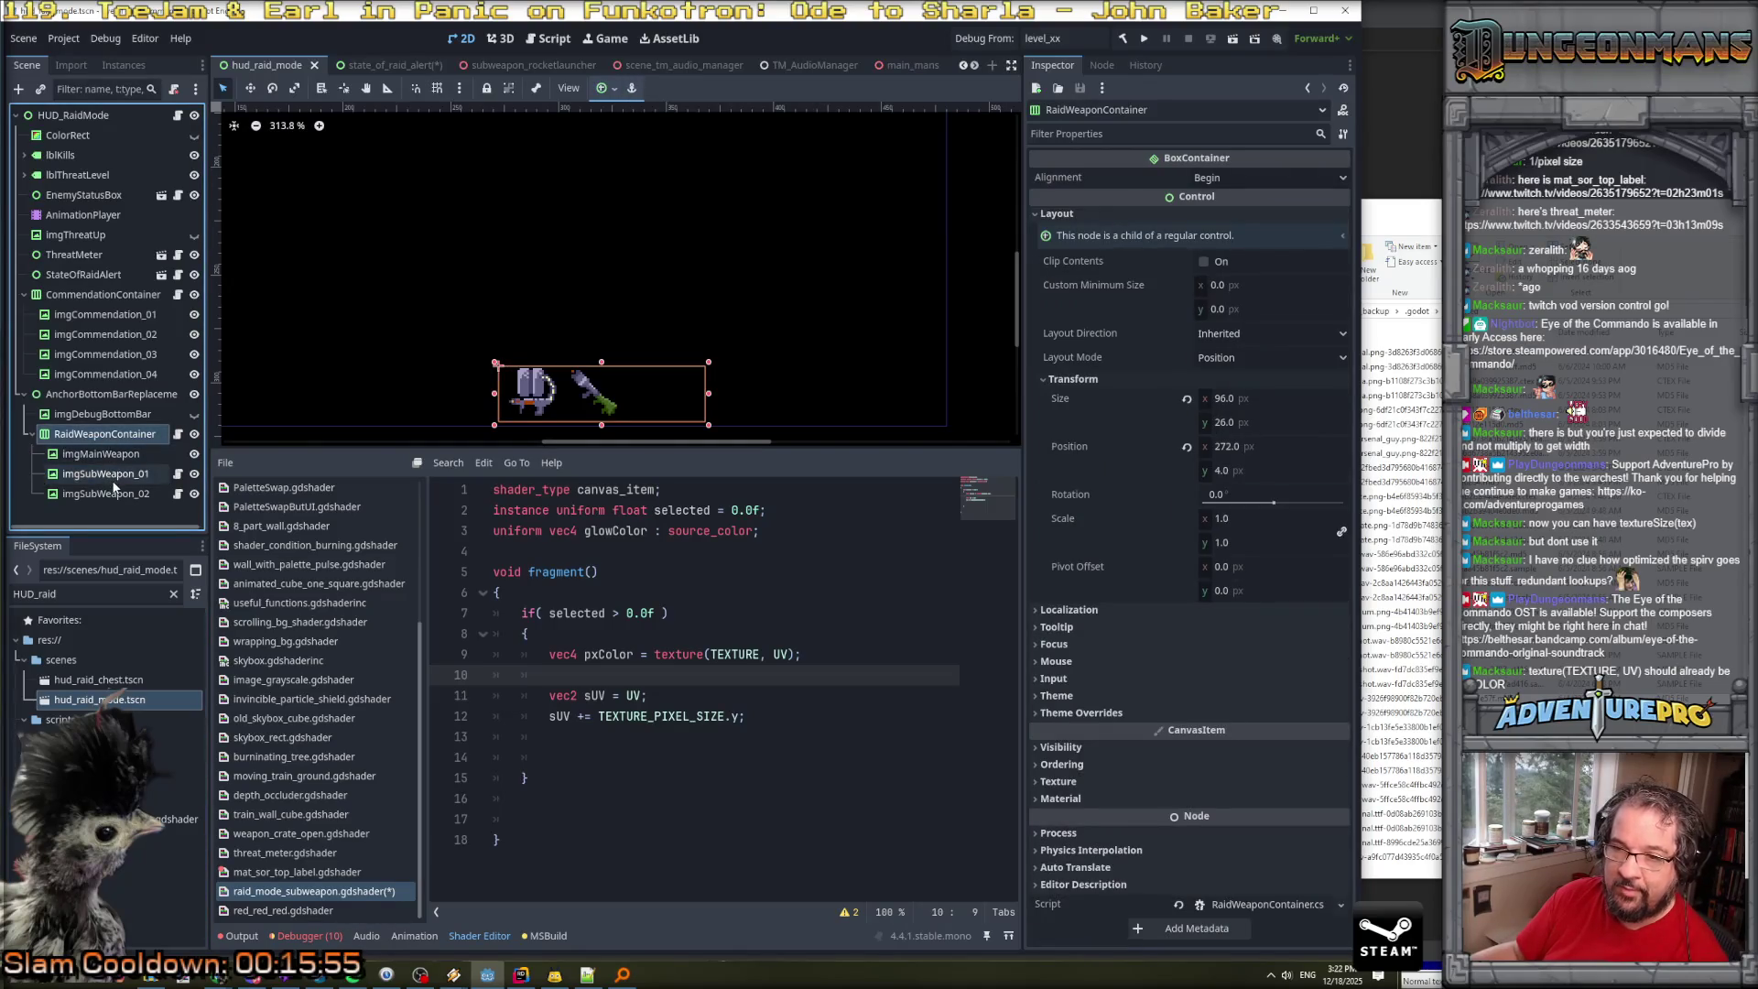
click(109, 474)
scroll(1118, 454, down, 5)
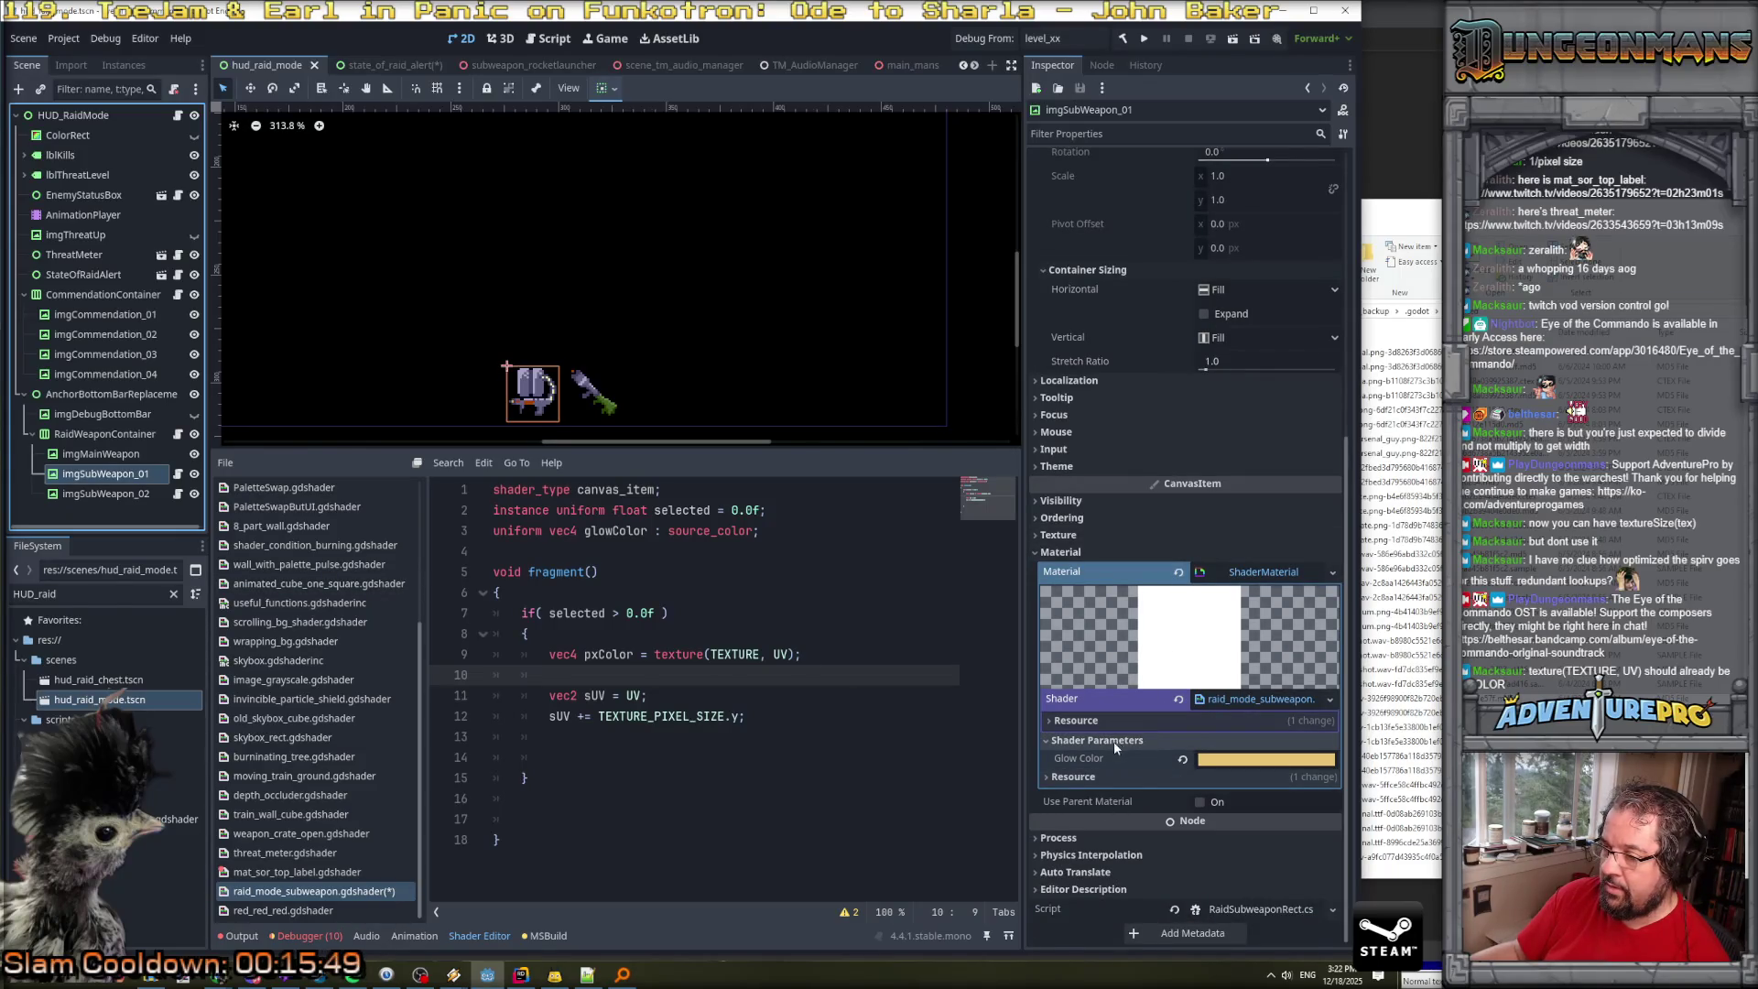
scroll(1113, 740, up, 1)
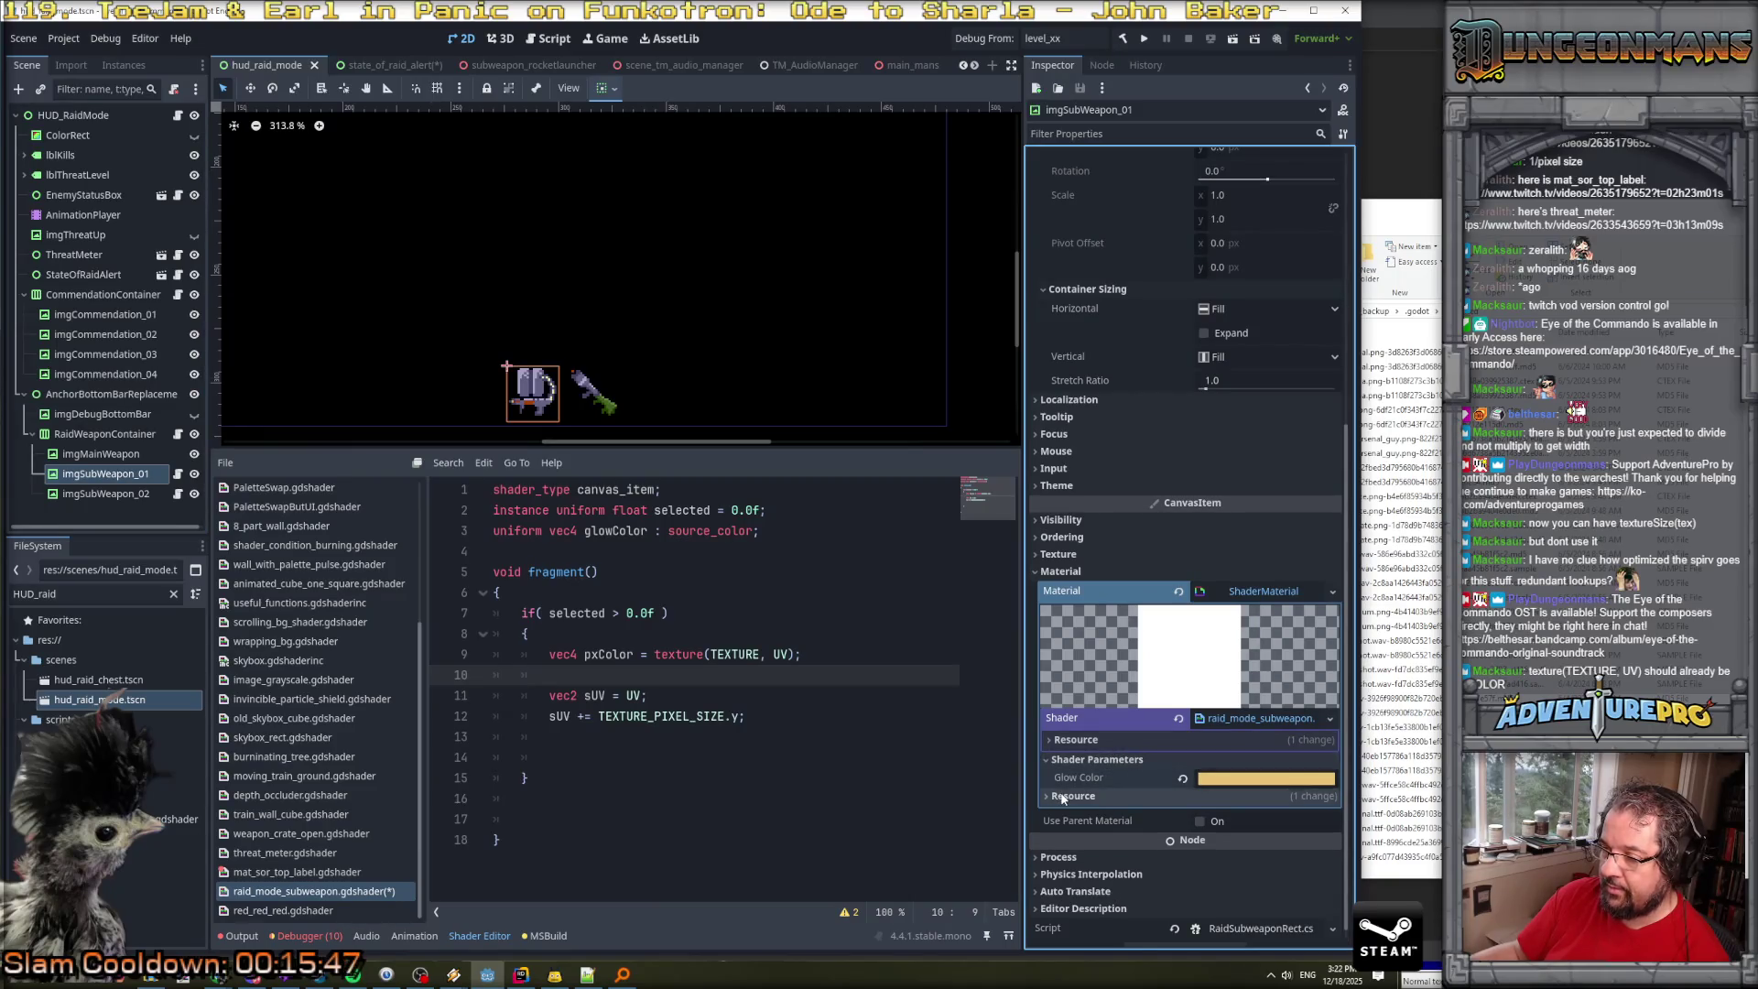
click(643, 547)
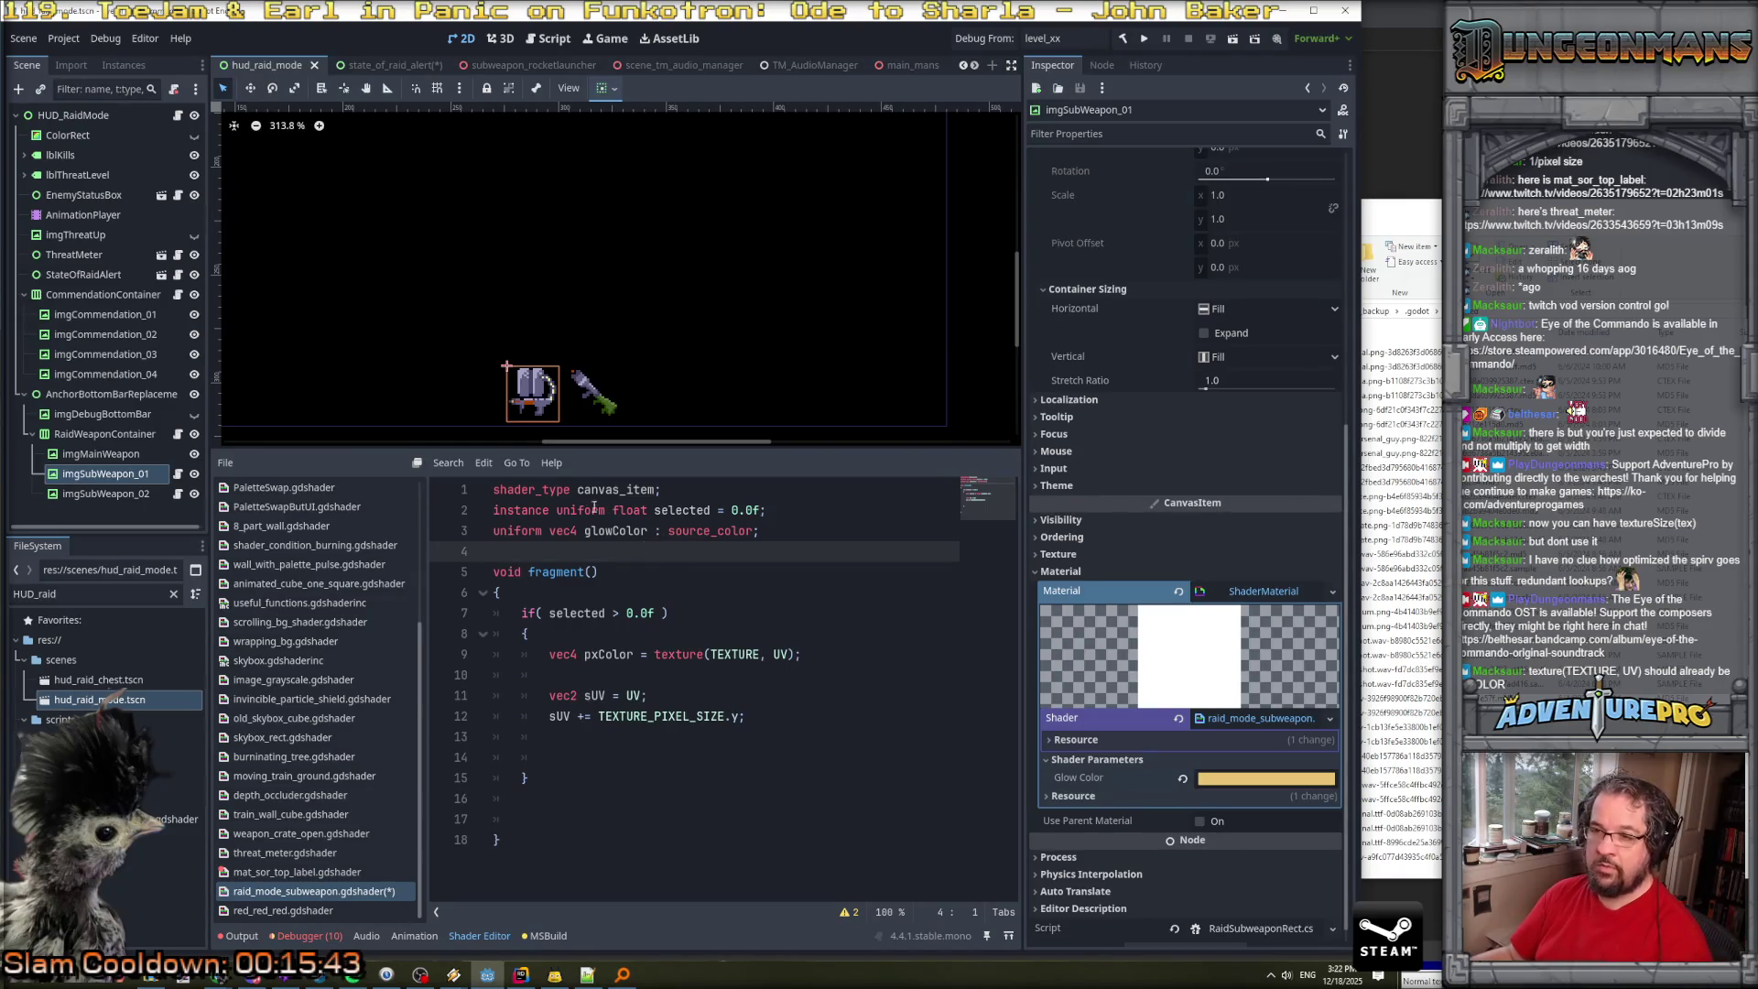
double_click(105, 494)
scroll(1100, 630, down, 5)
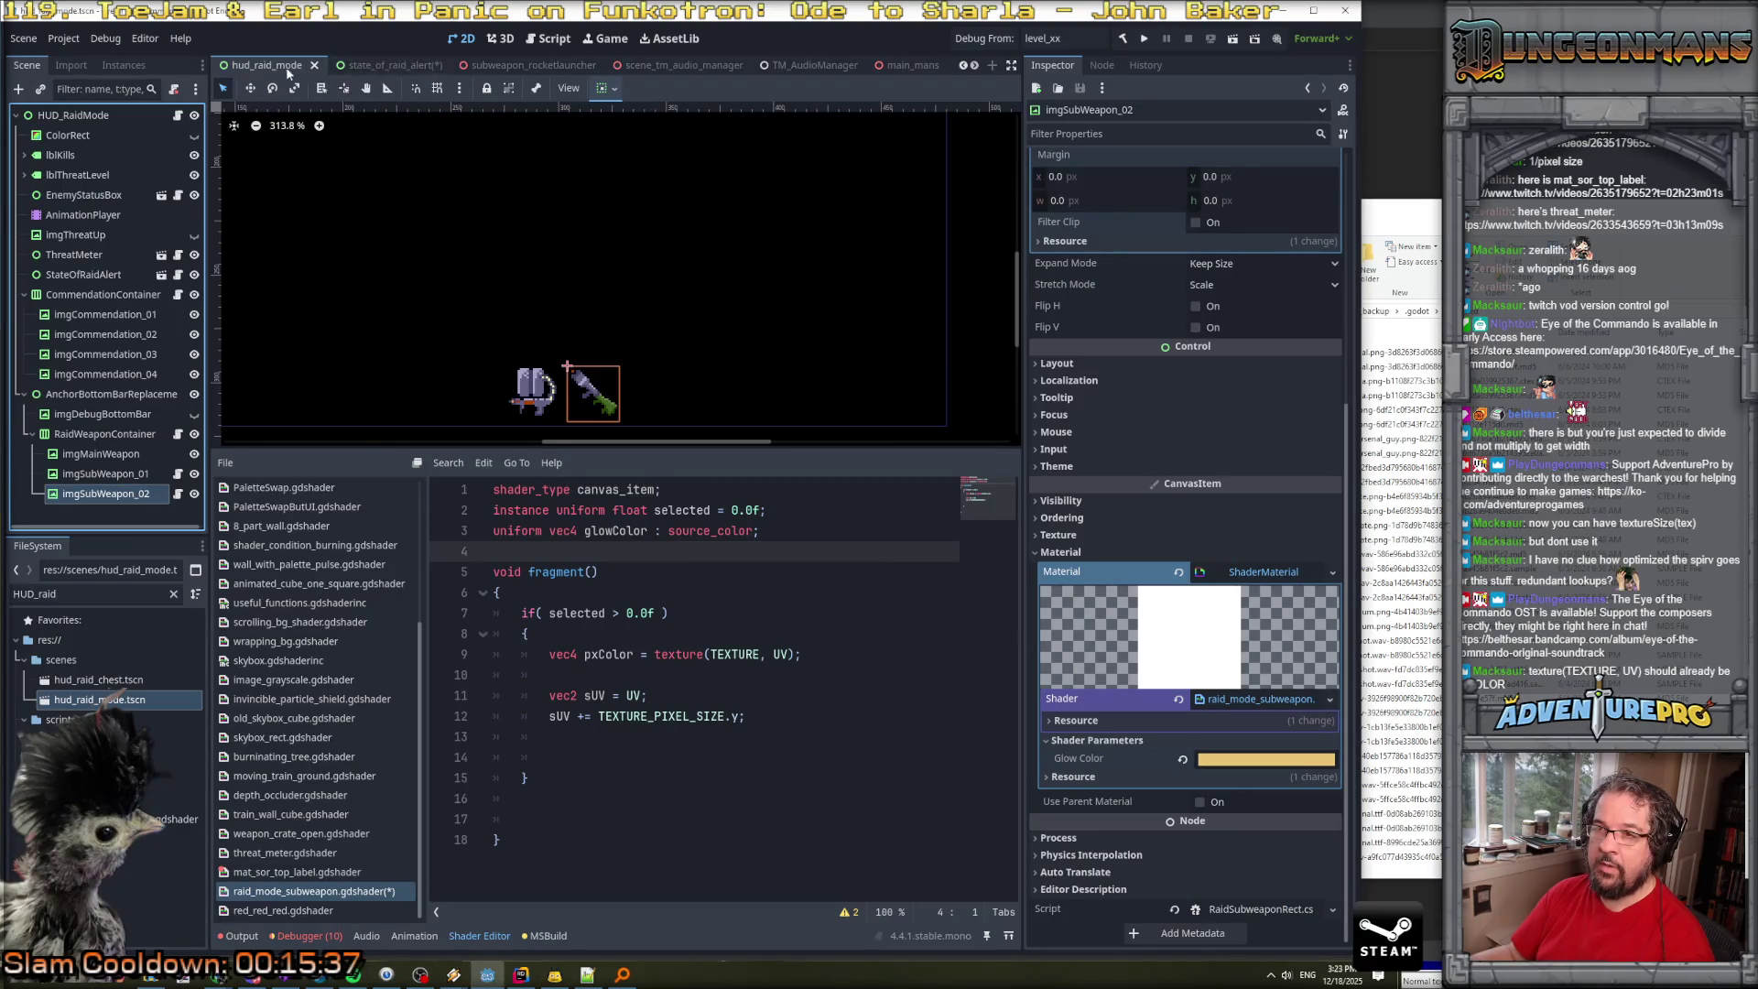
Glance at the state_of_raid_alert scene, then return to hud_raid_mode and review the shader's uniform and if block.
click(365, 67)
click(267, 66)
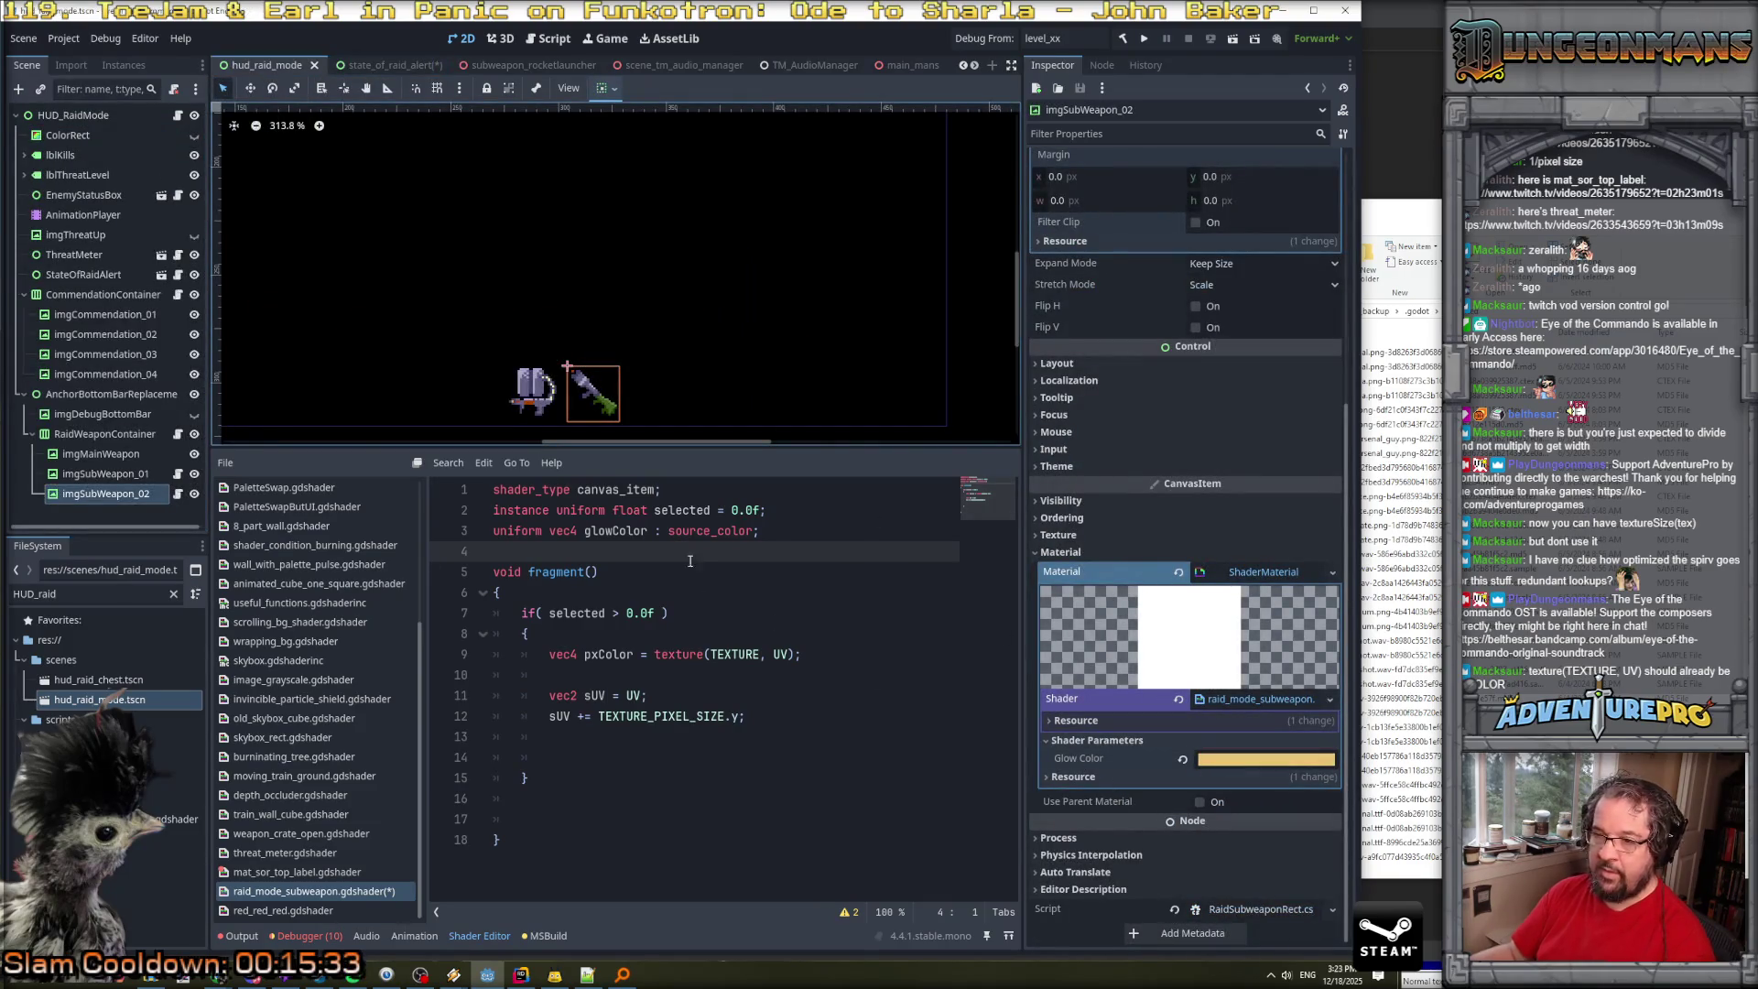
click(591, 511)
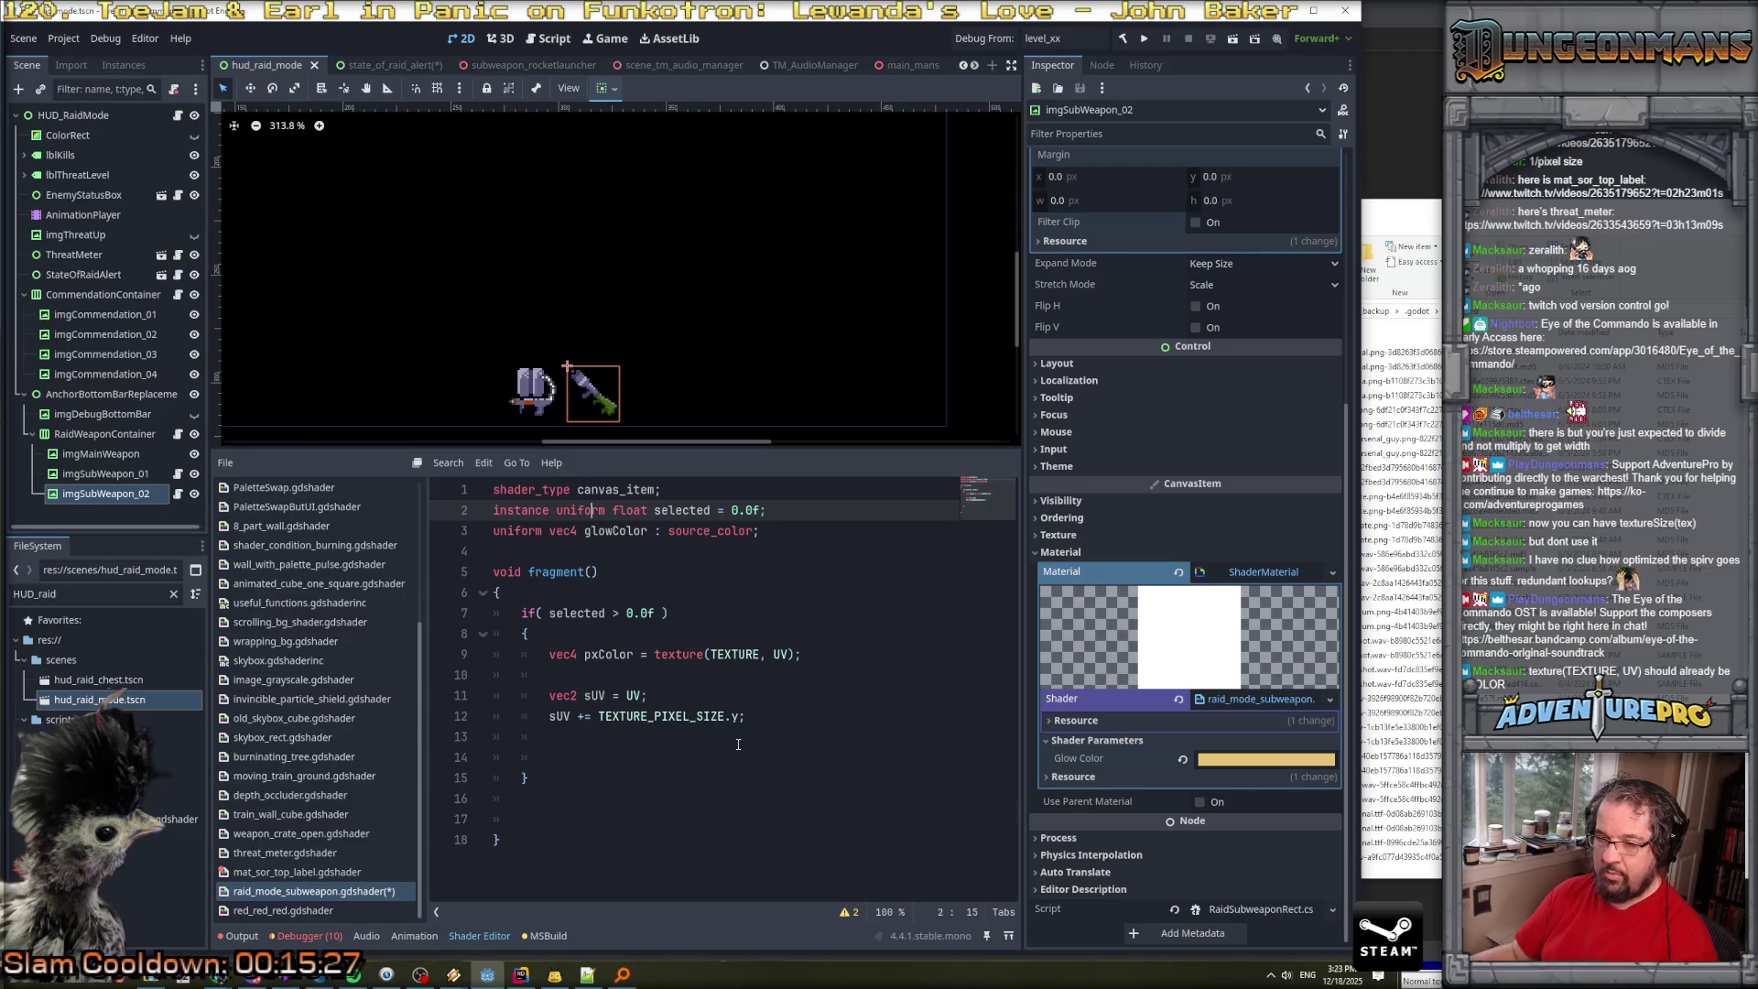
click(698, 635)
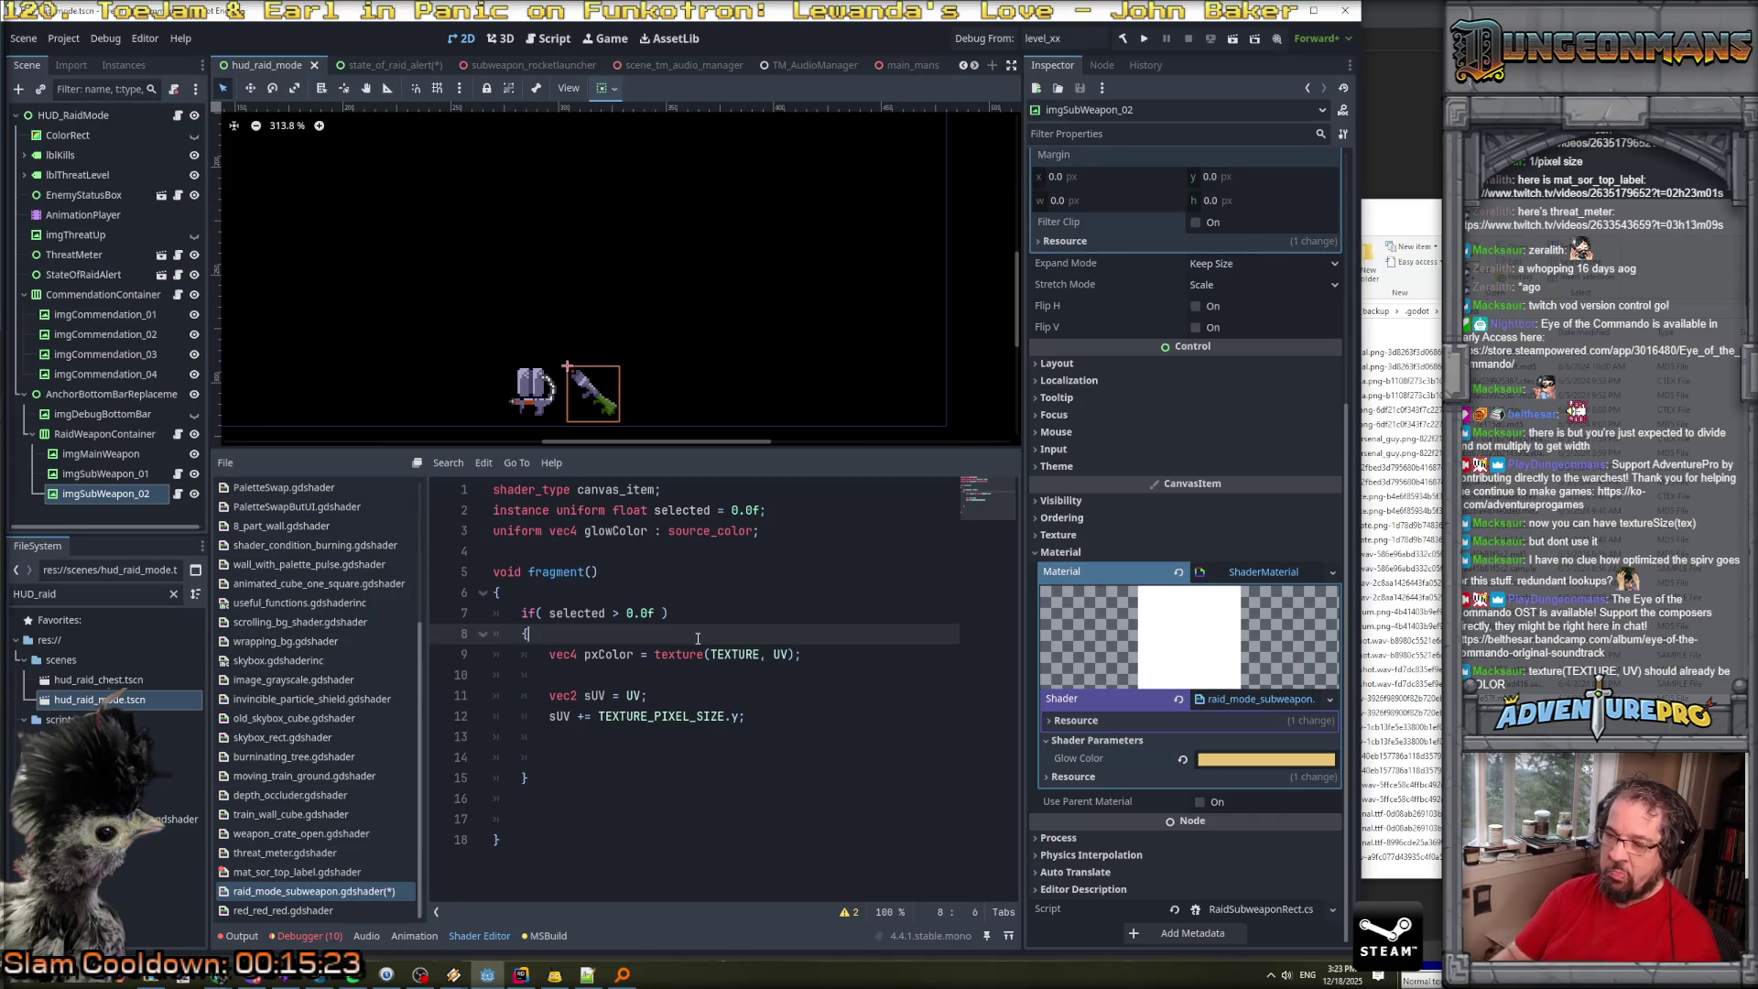
Delete the pxColor line and add COLOR.a > 0.0f to the if condition.
key(Down)
key(Home)
key(shift+Down)
key(shift+Down)
key(Delete)
key(Up)
key(Up)
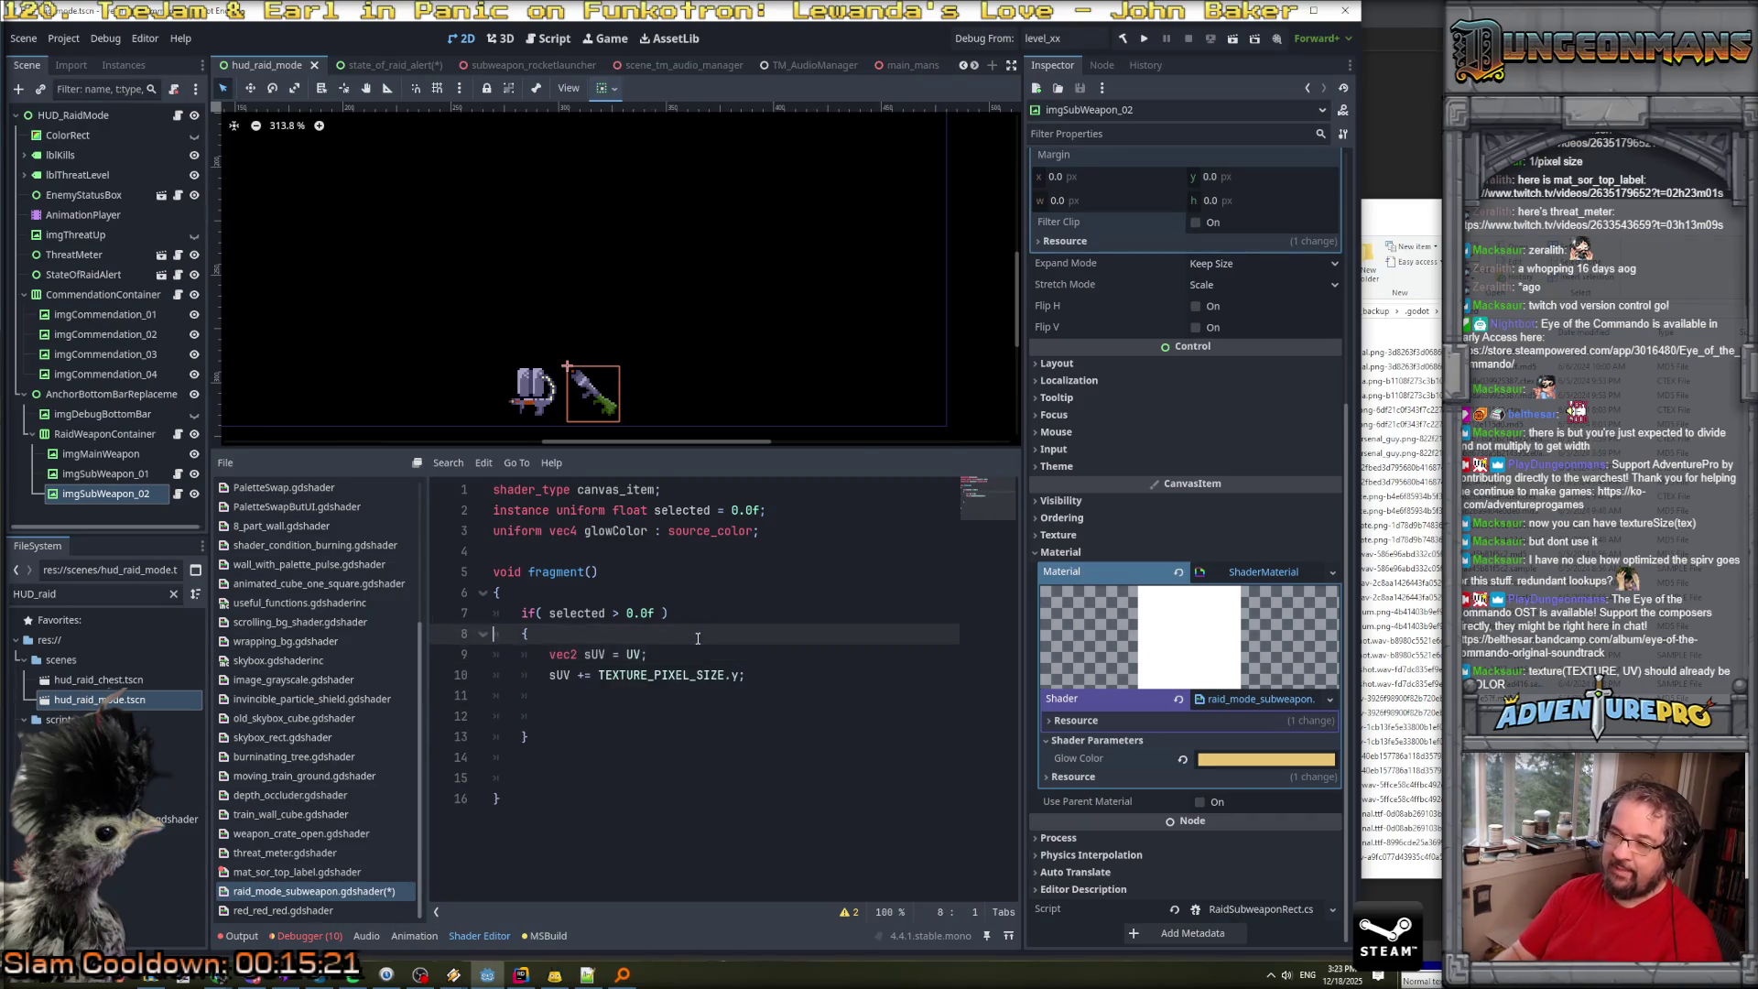
key(End)
key(Left)
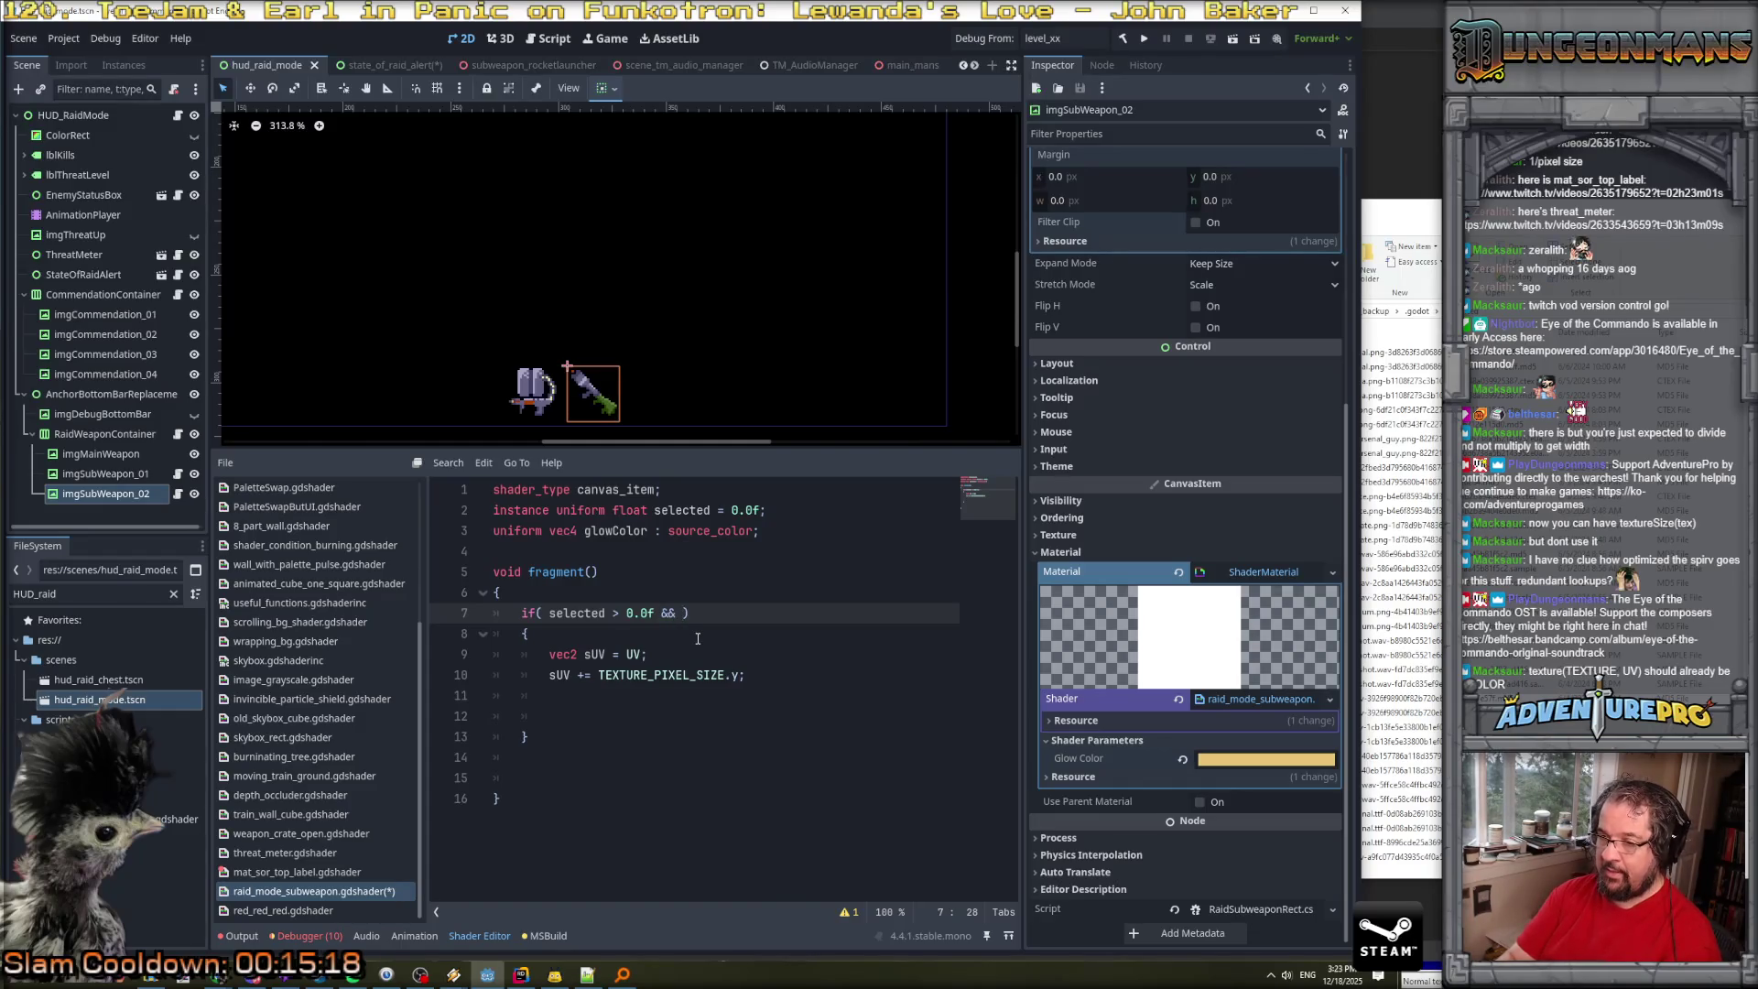
text(COLOR.a )
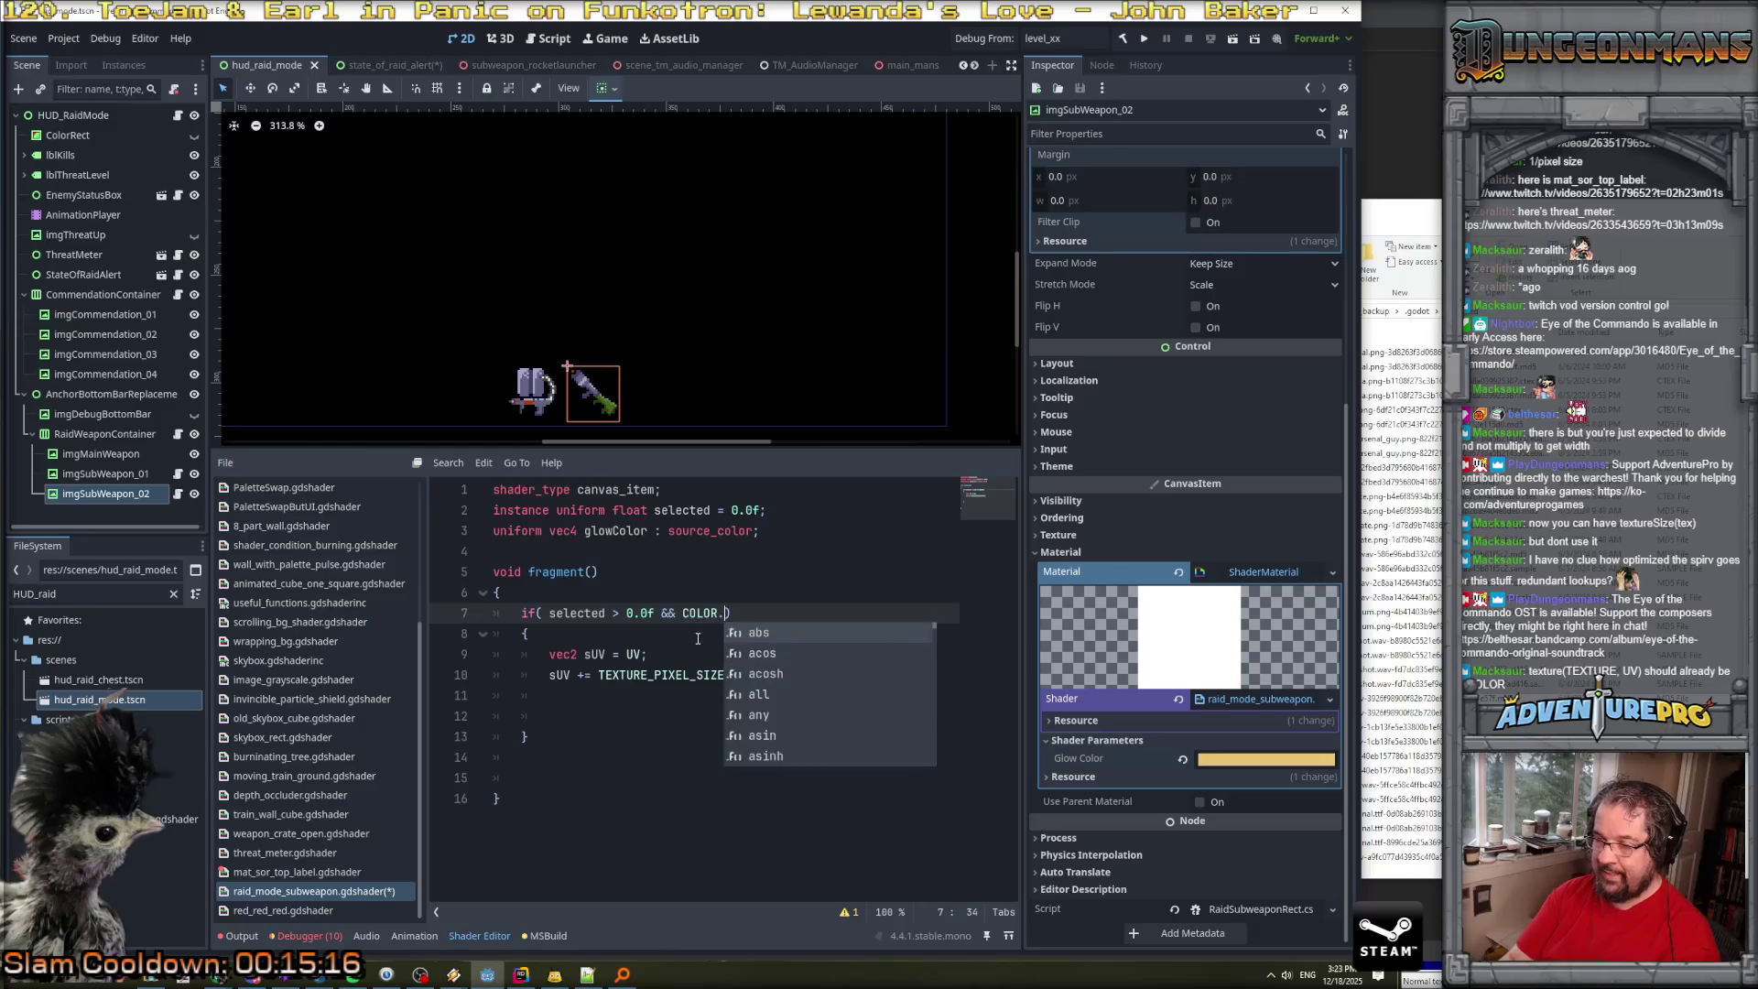
text(> 0.0f)
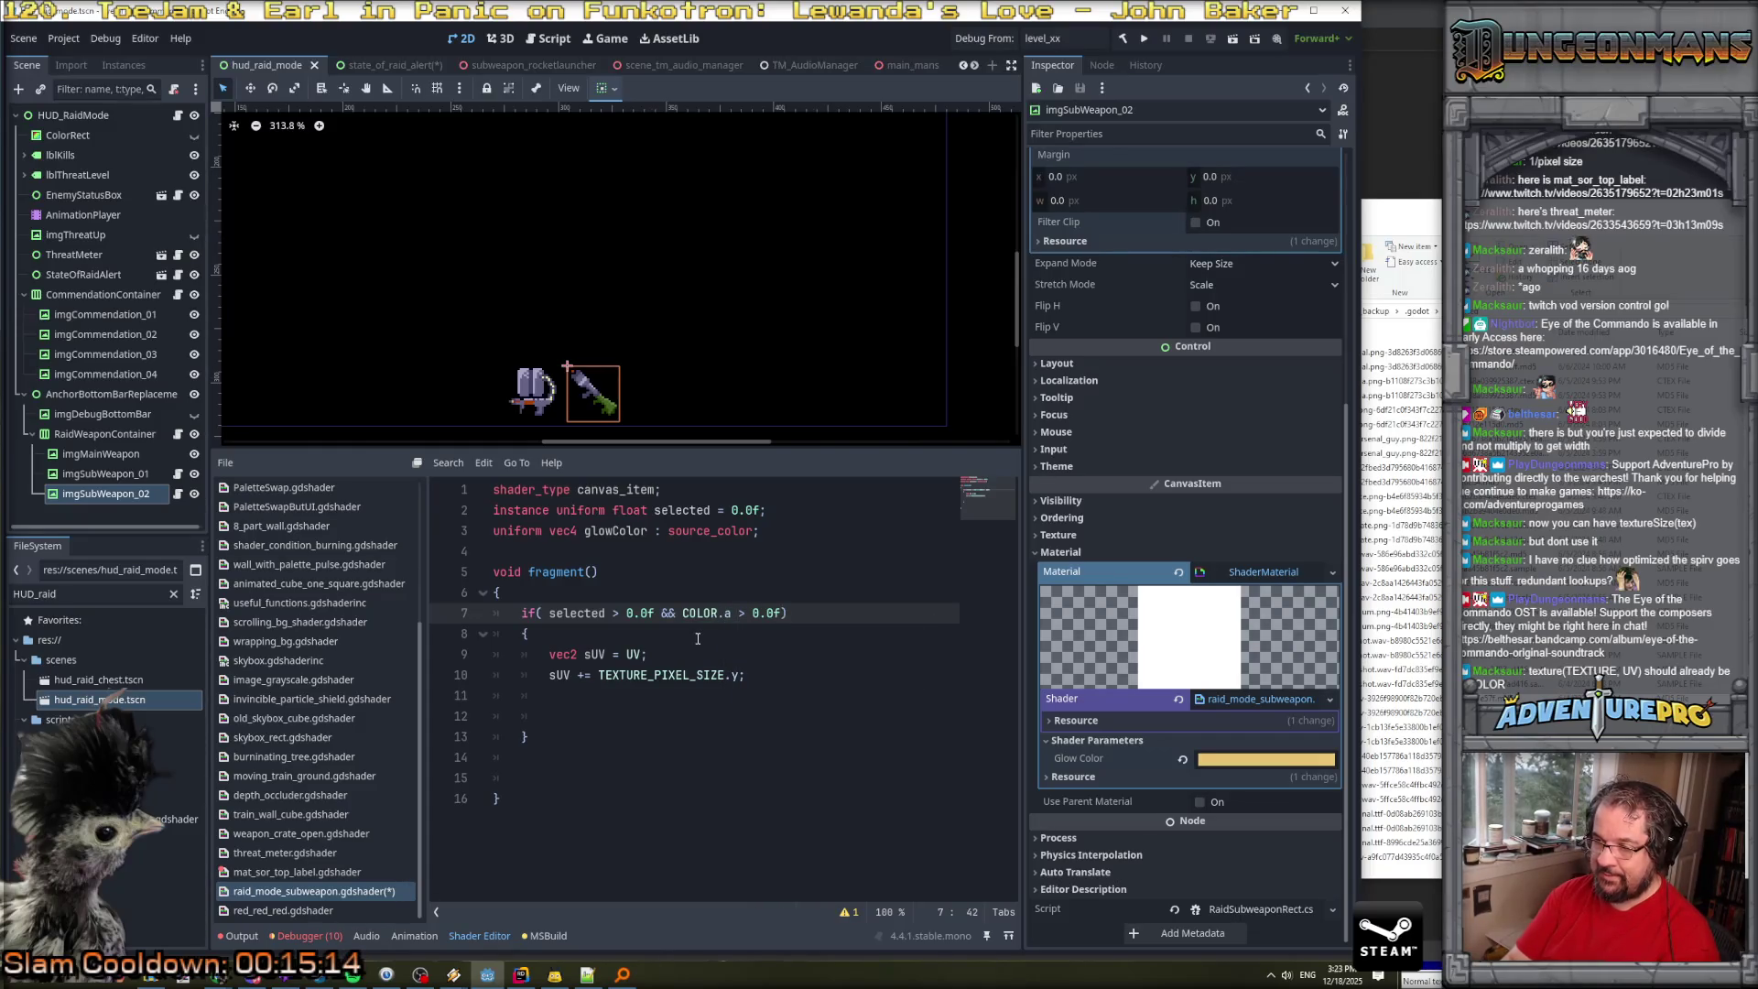
Add vec4 pxBelow = texture(TEXTURE, sUV) after the sUV offset line.
key(Down)
key(Down)
key(Down)
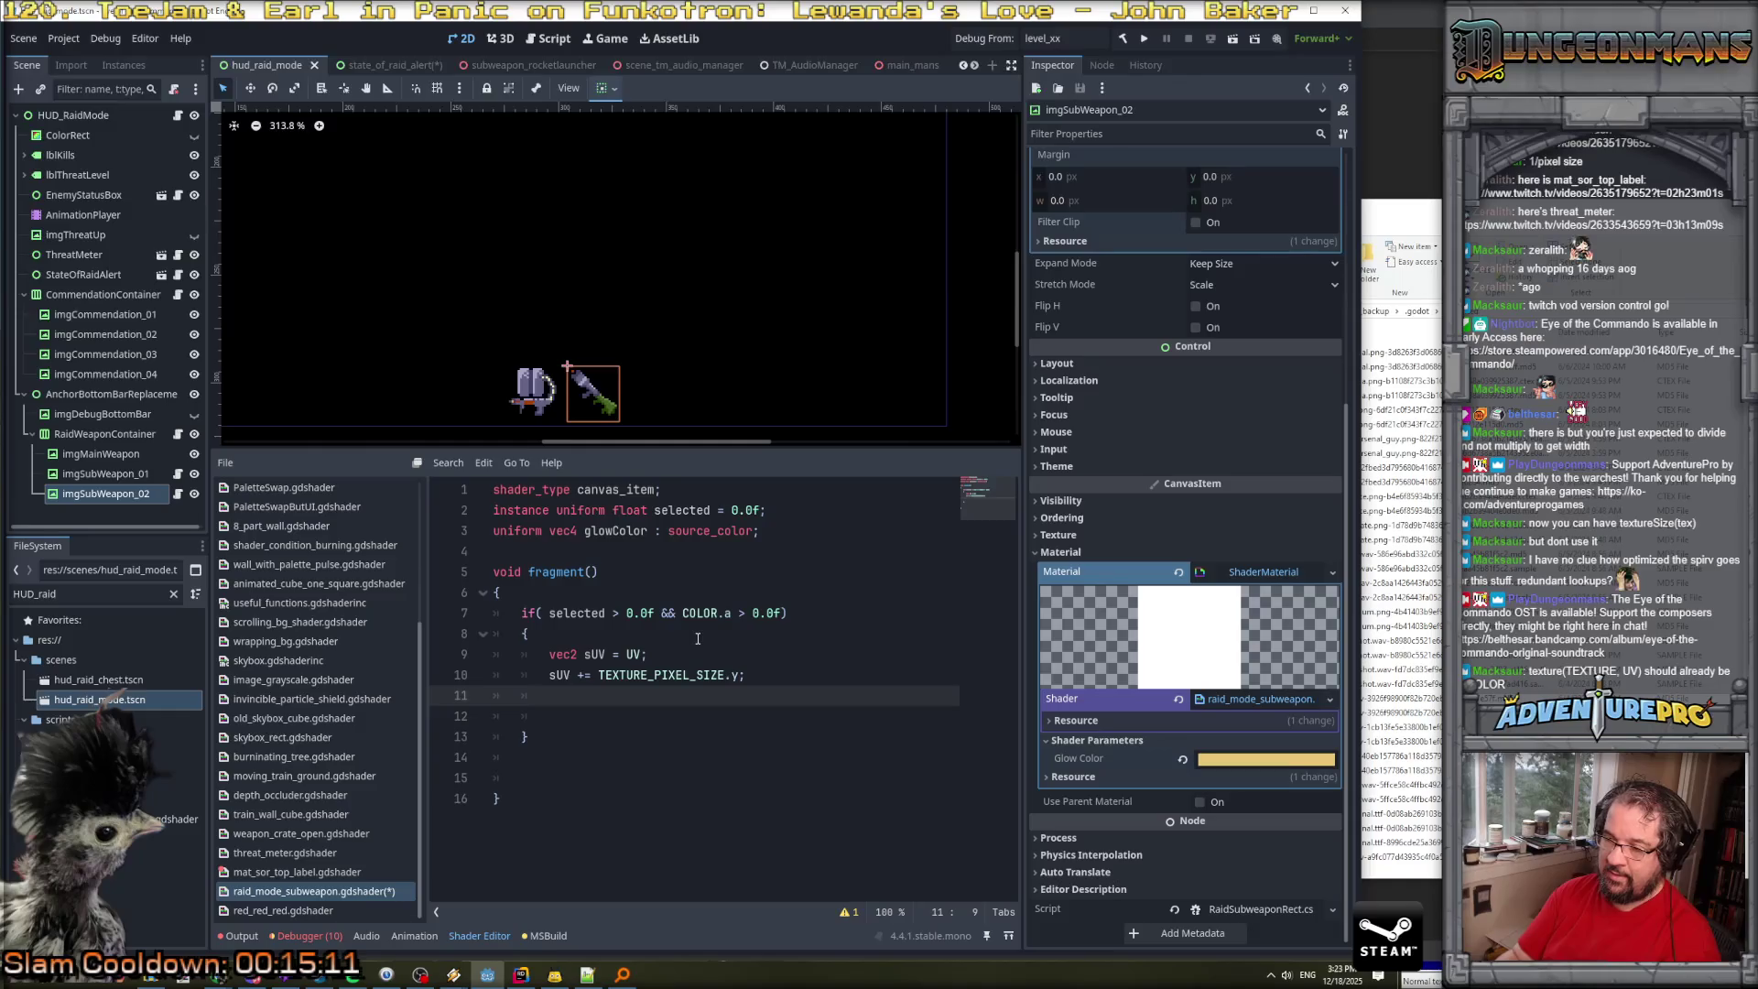
key(Return)
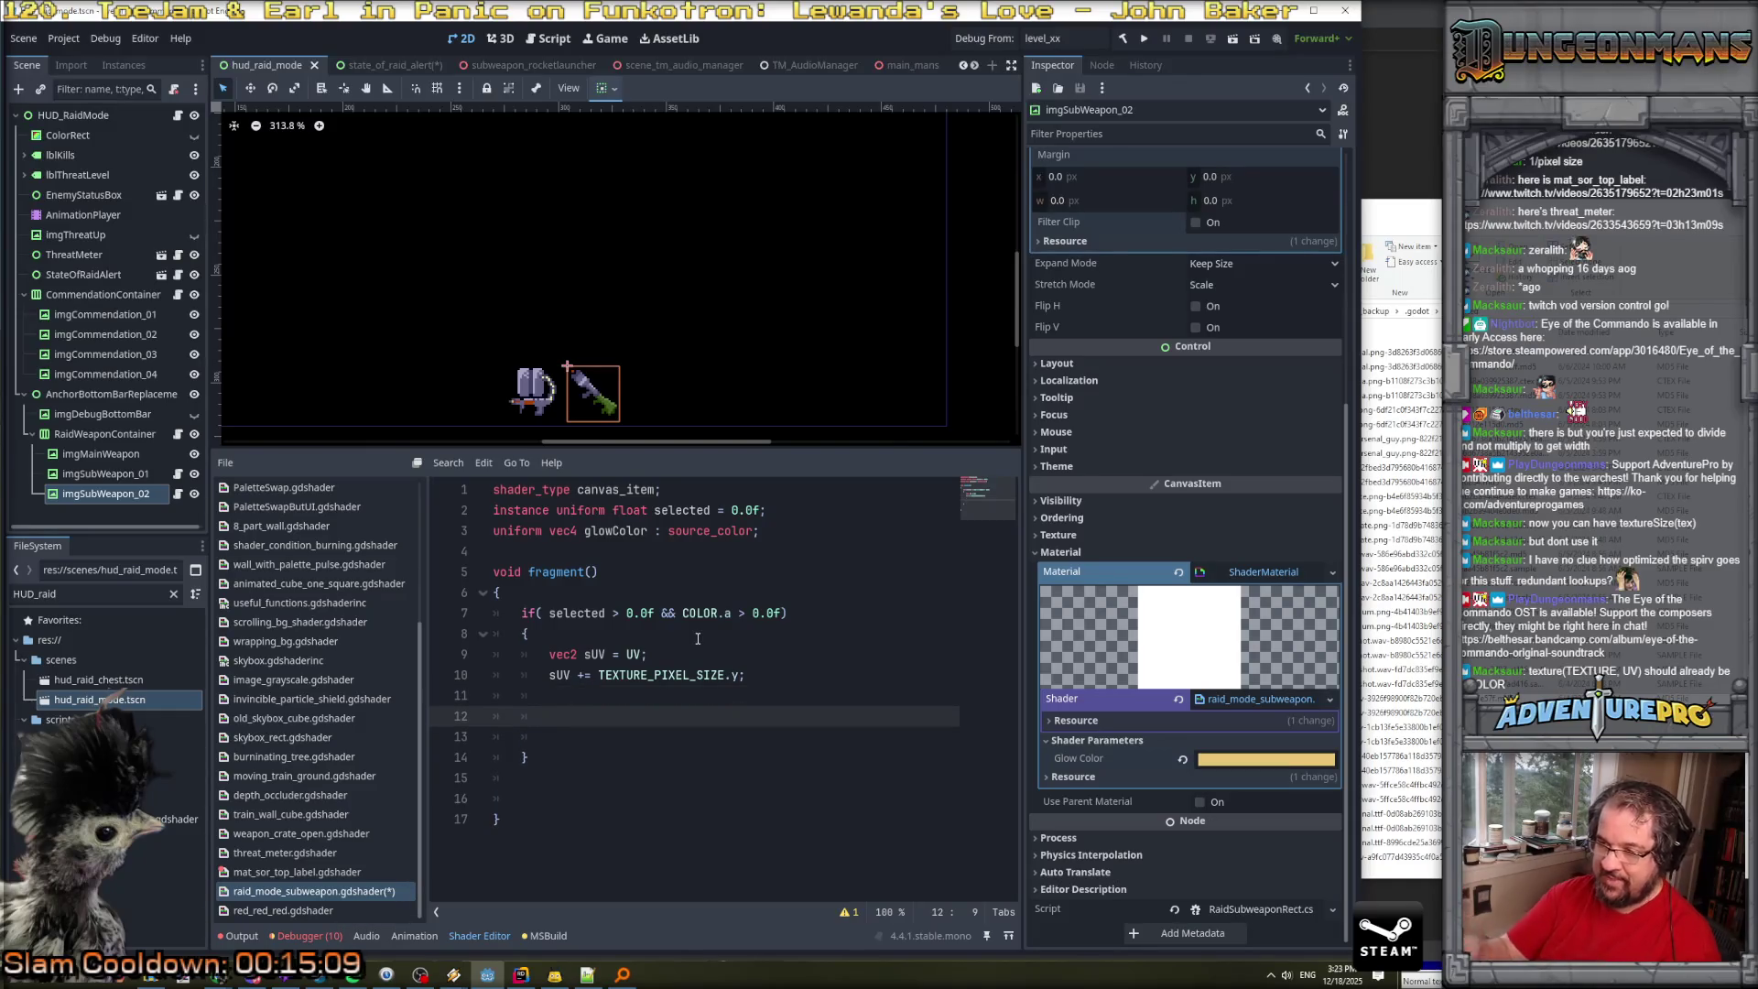
text(vec4 b)
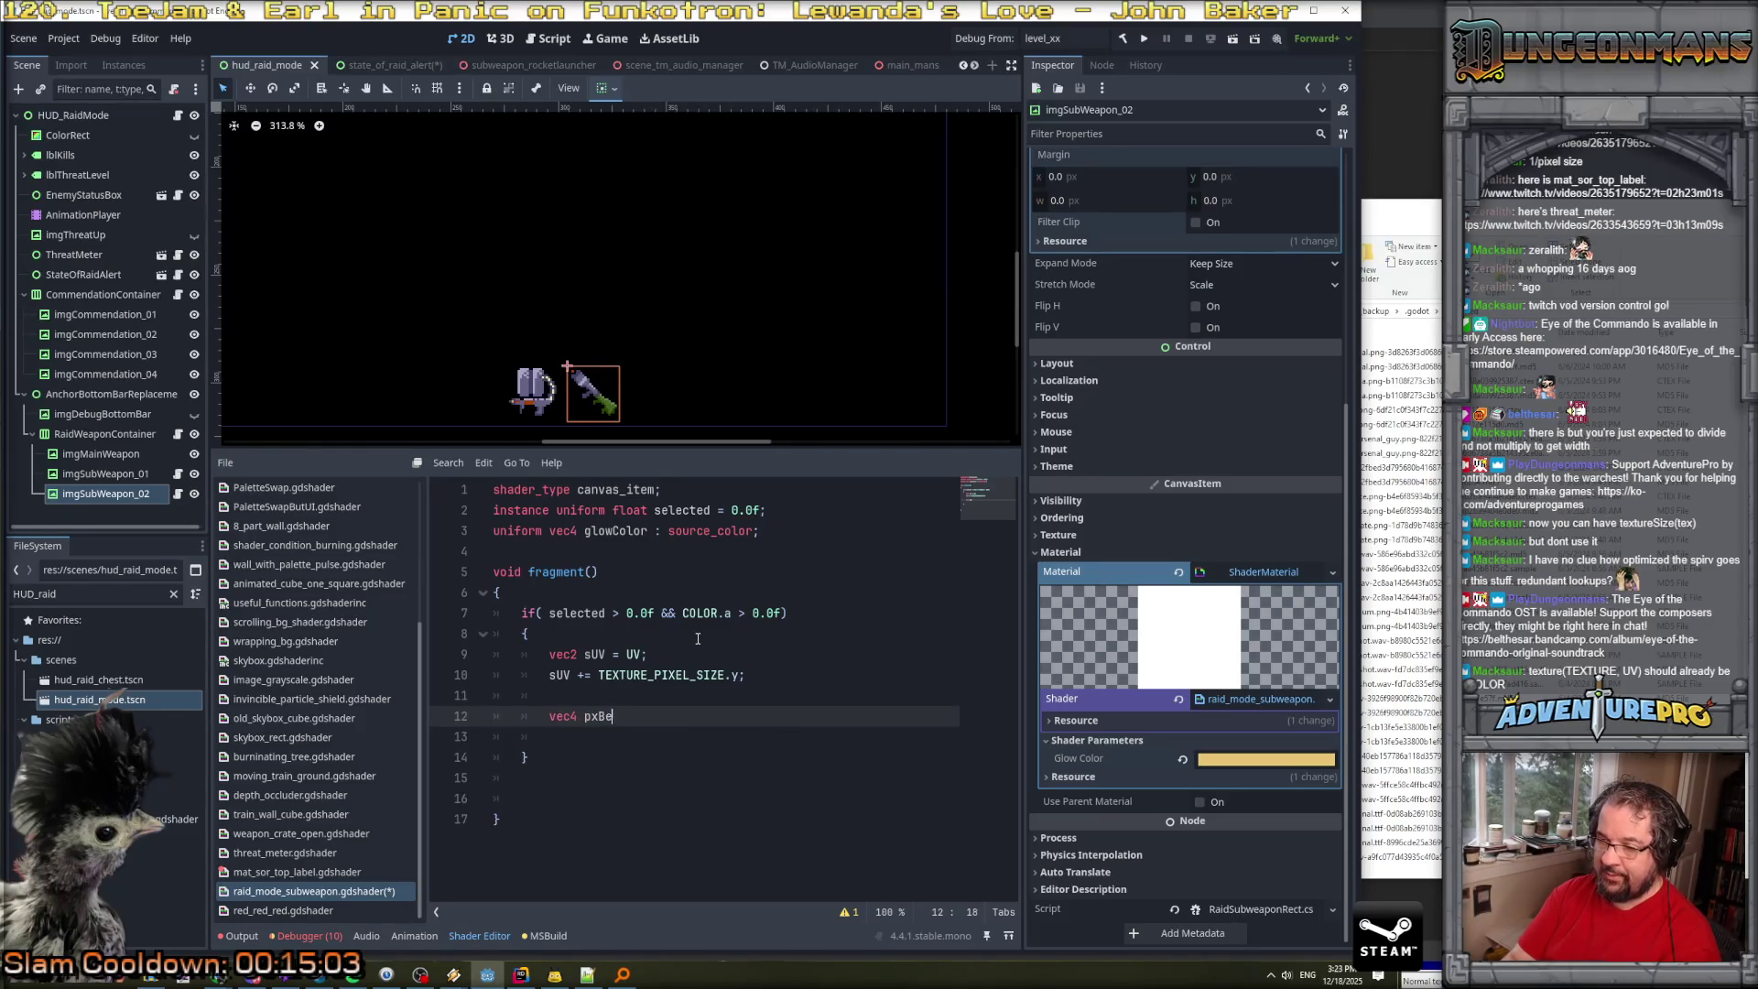
text(= tex)
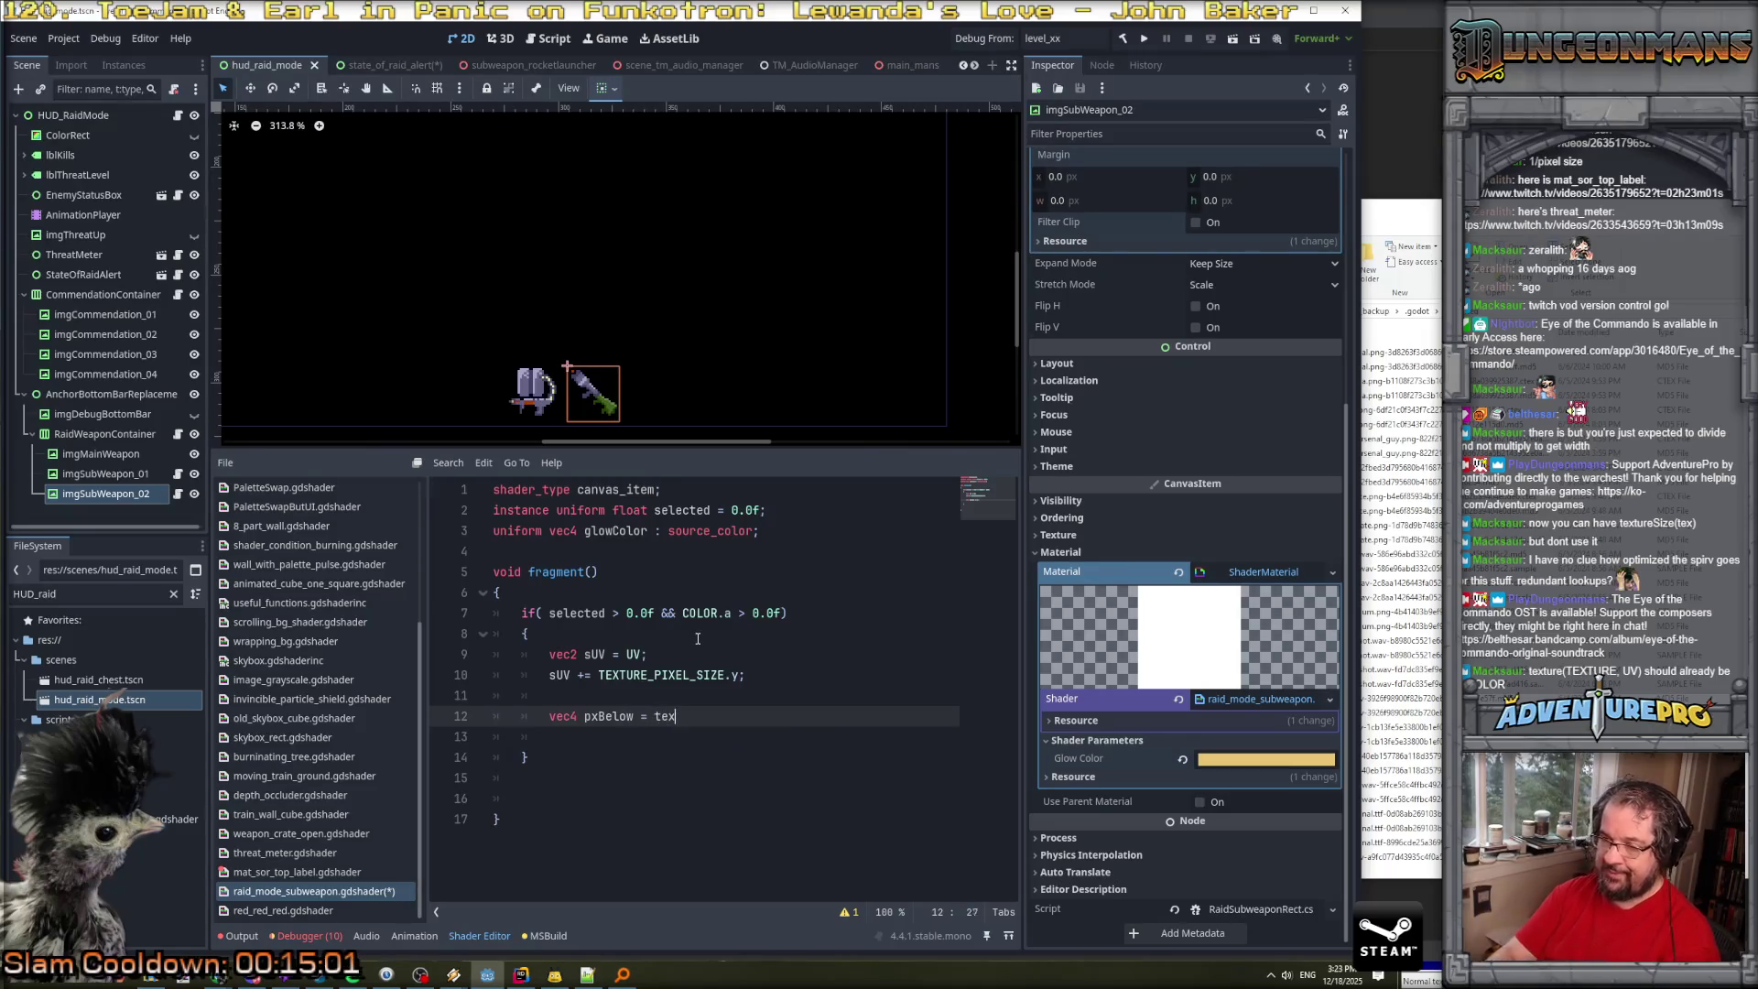
text(ture(T)
text(RE, sU)
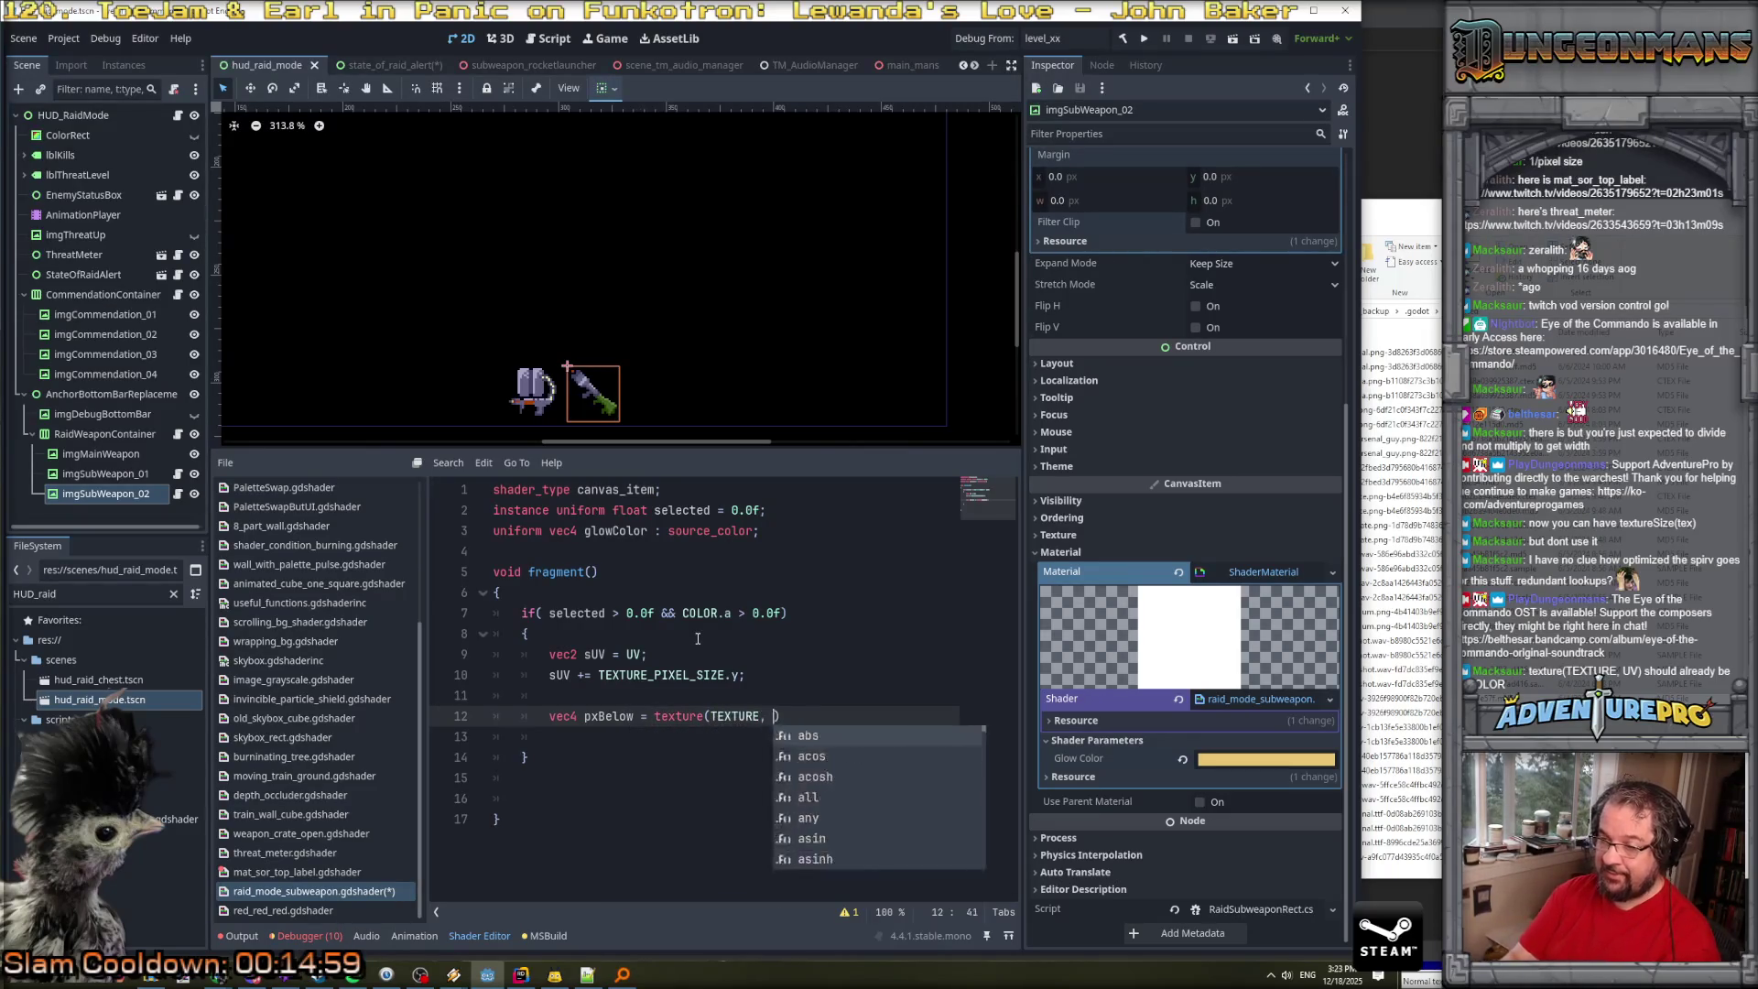
text(V))
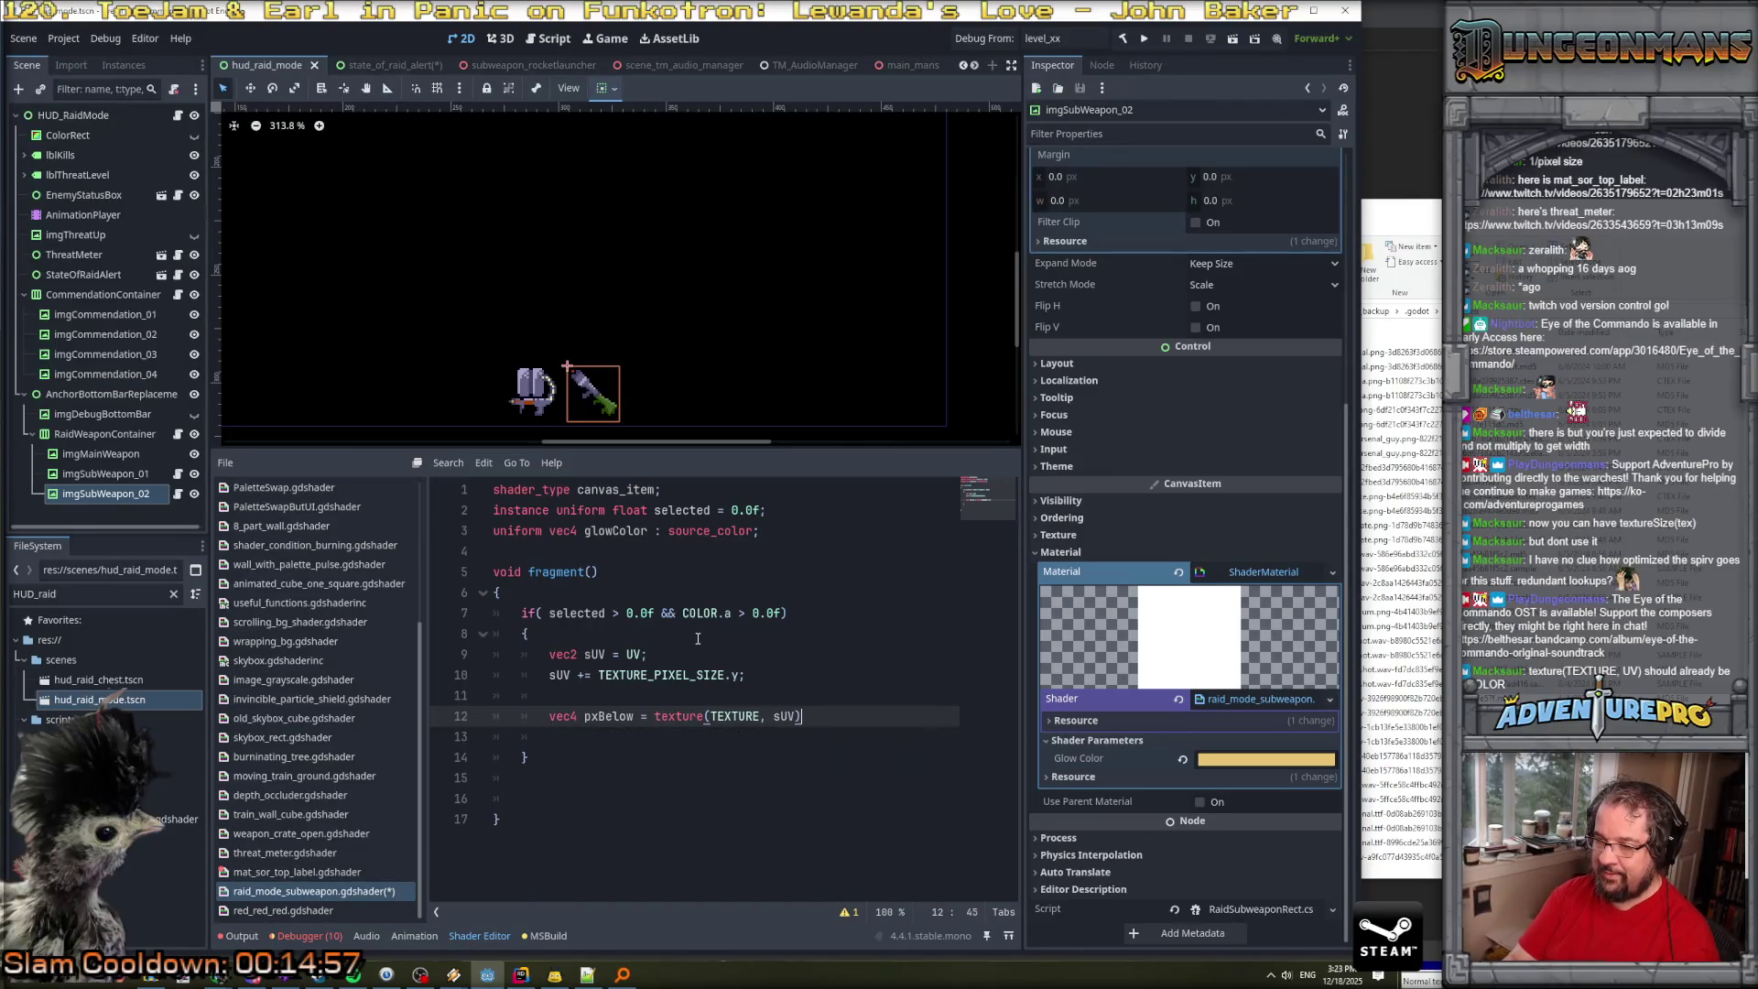
Add a nested suV.a == 0.0f check that sets COLOR = glowColor.
key(Return)
text(suV.a )
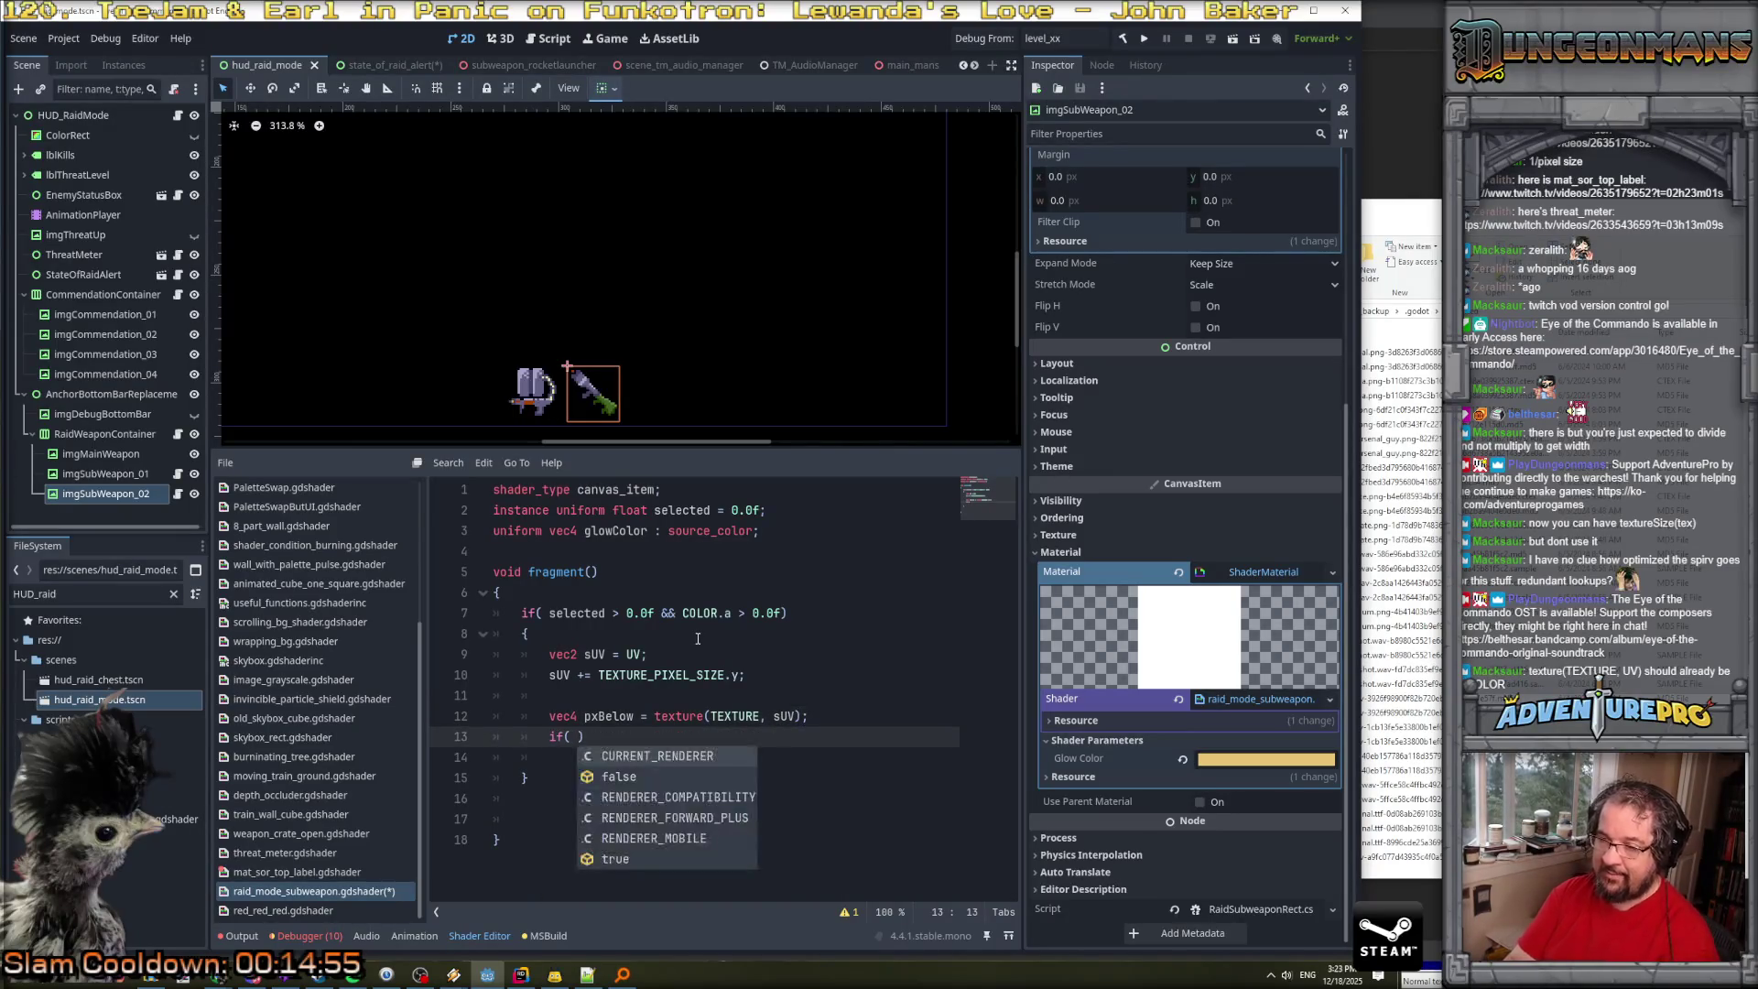
text())
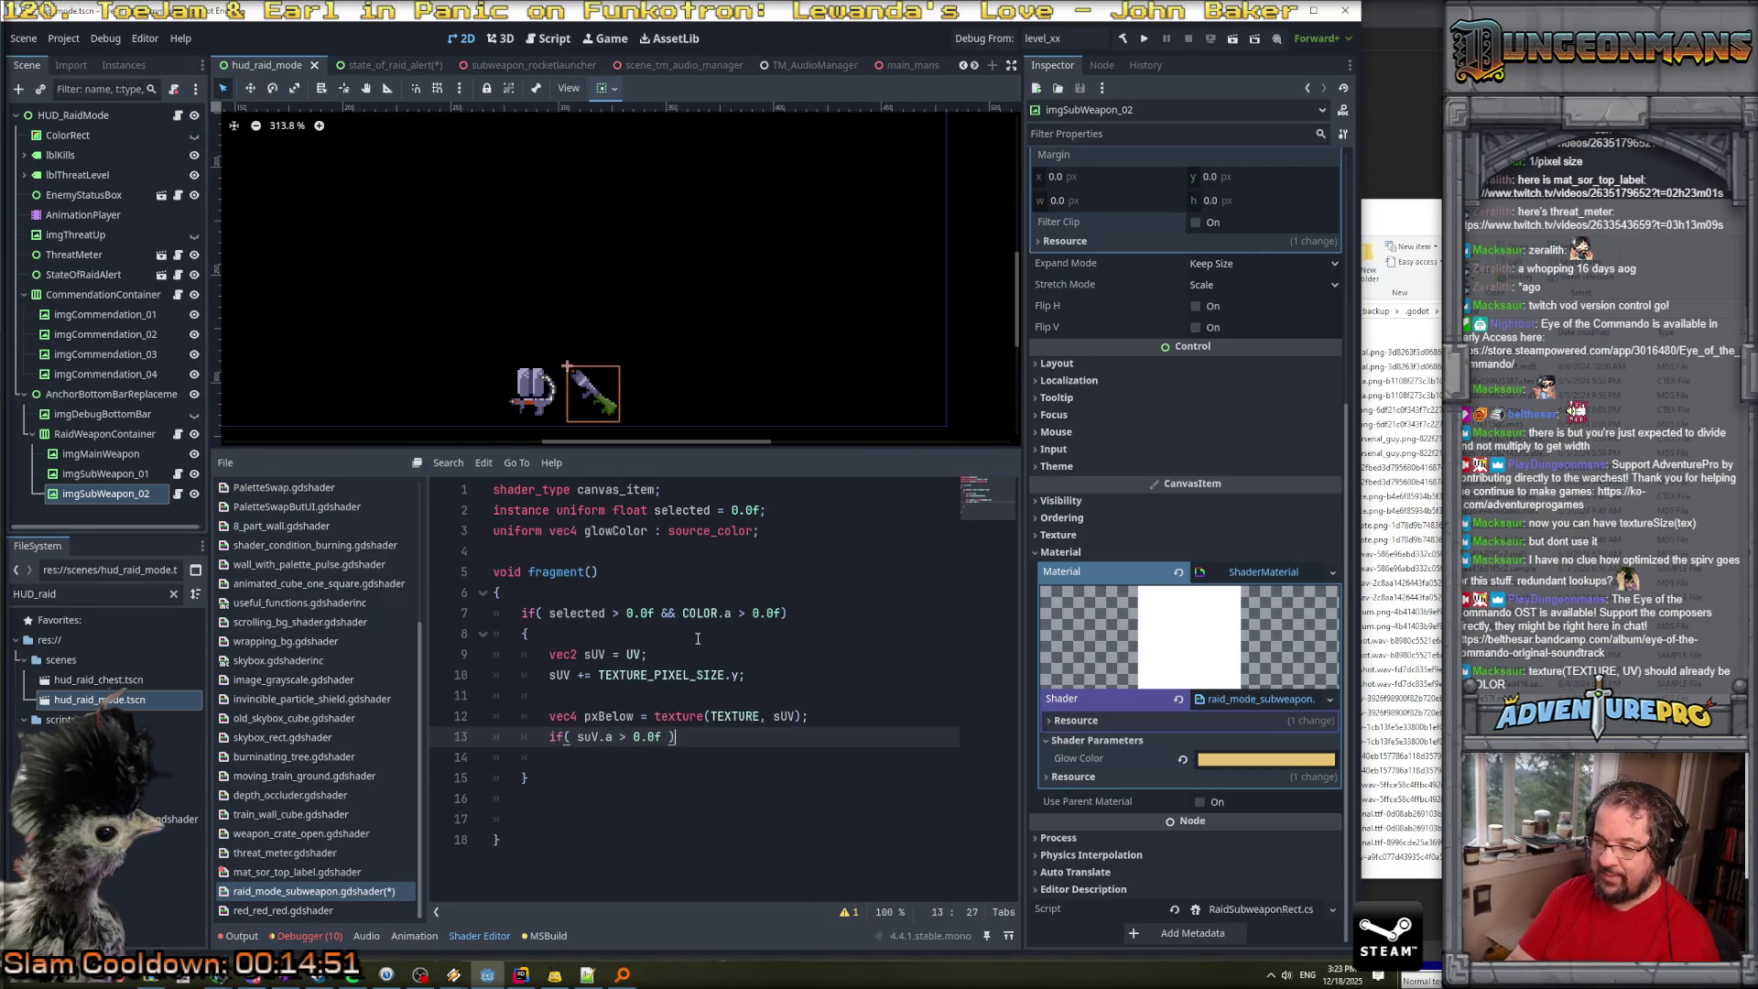
key(Return)
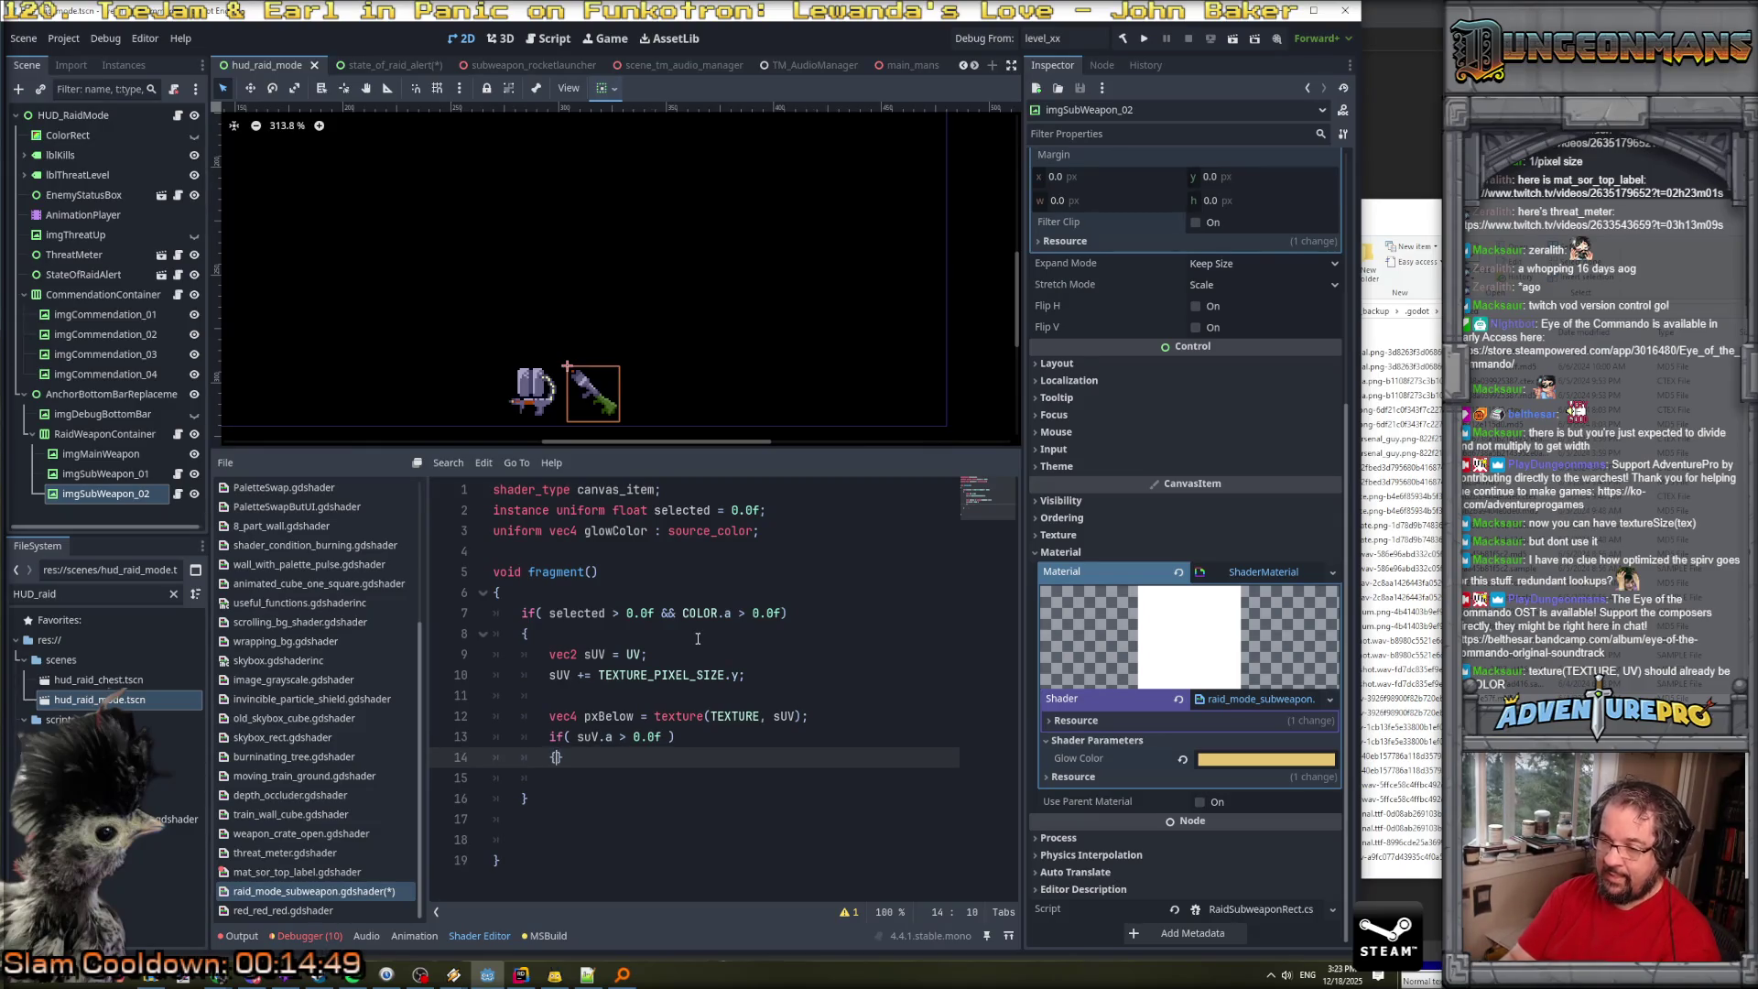
key(Return)
text(COLOR = )
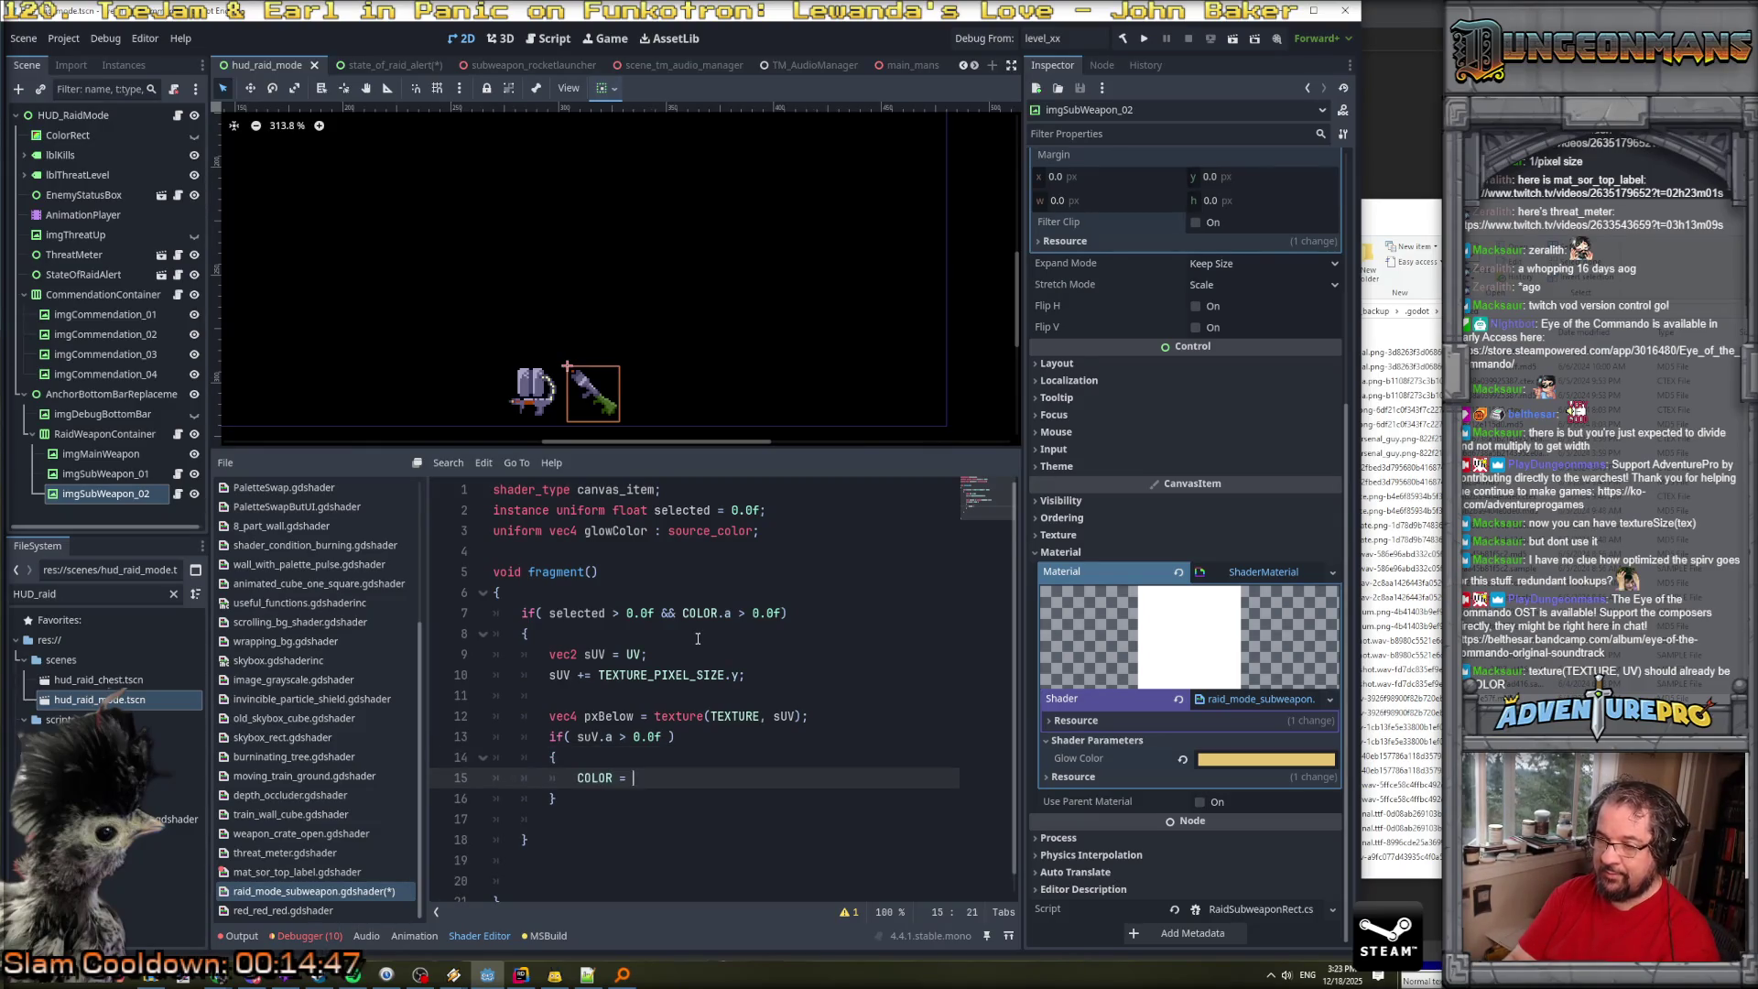
text(glowColor;)
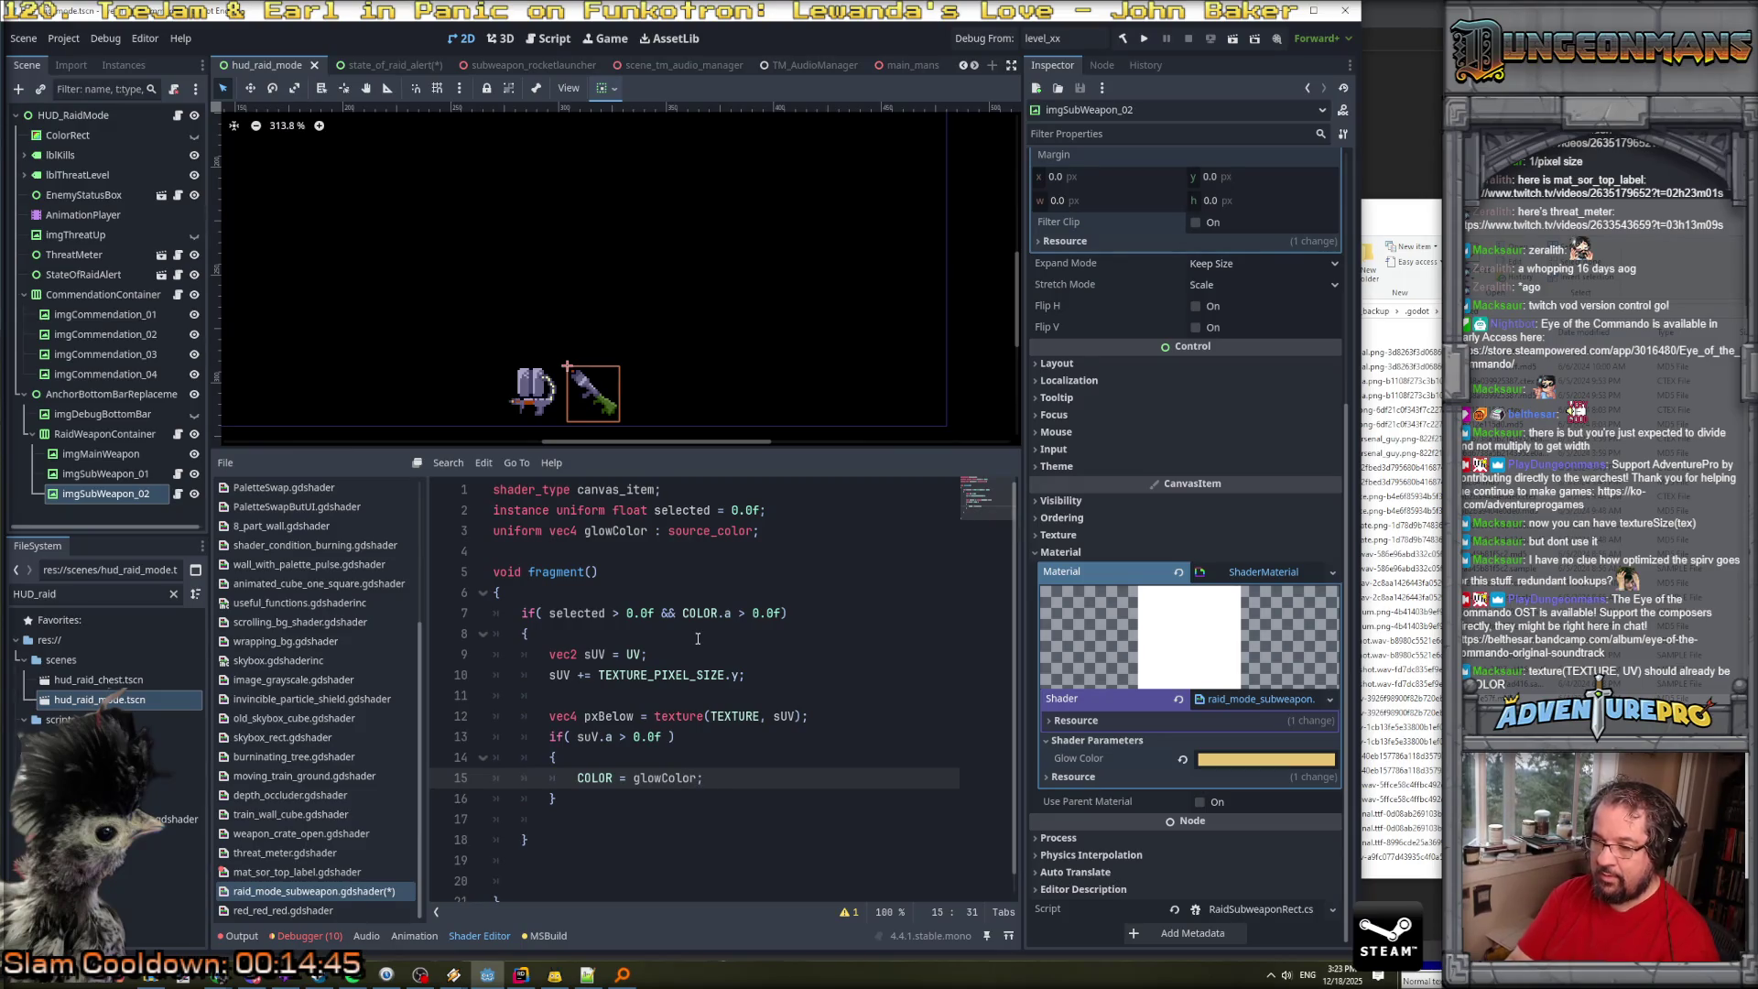
key(Up)
key(Up)
key(Left)
key(BackSpace)
key(BackSpace)
text(==)
key(Escape)
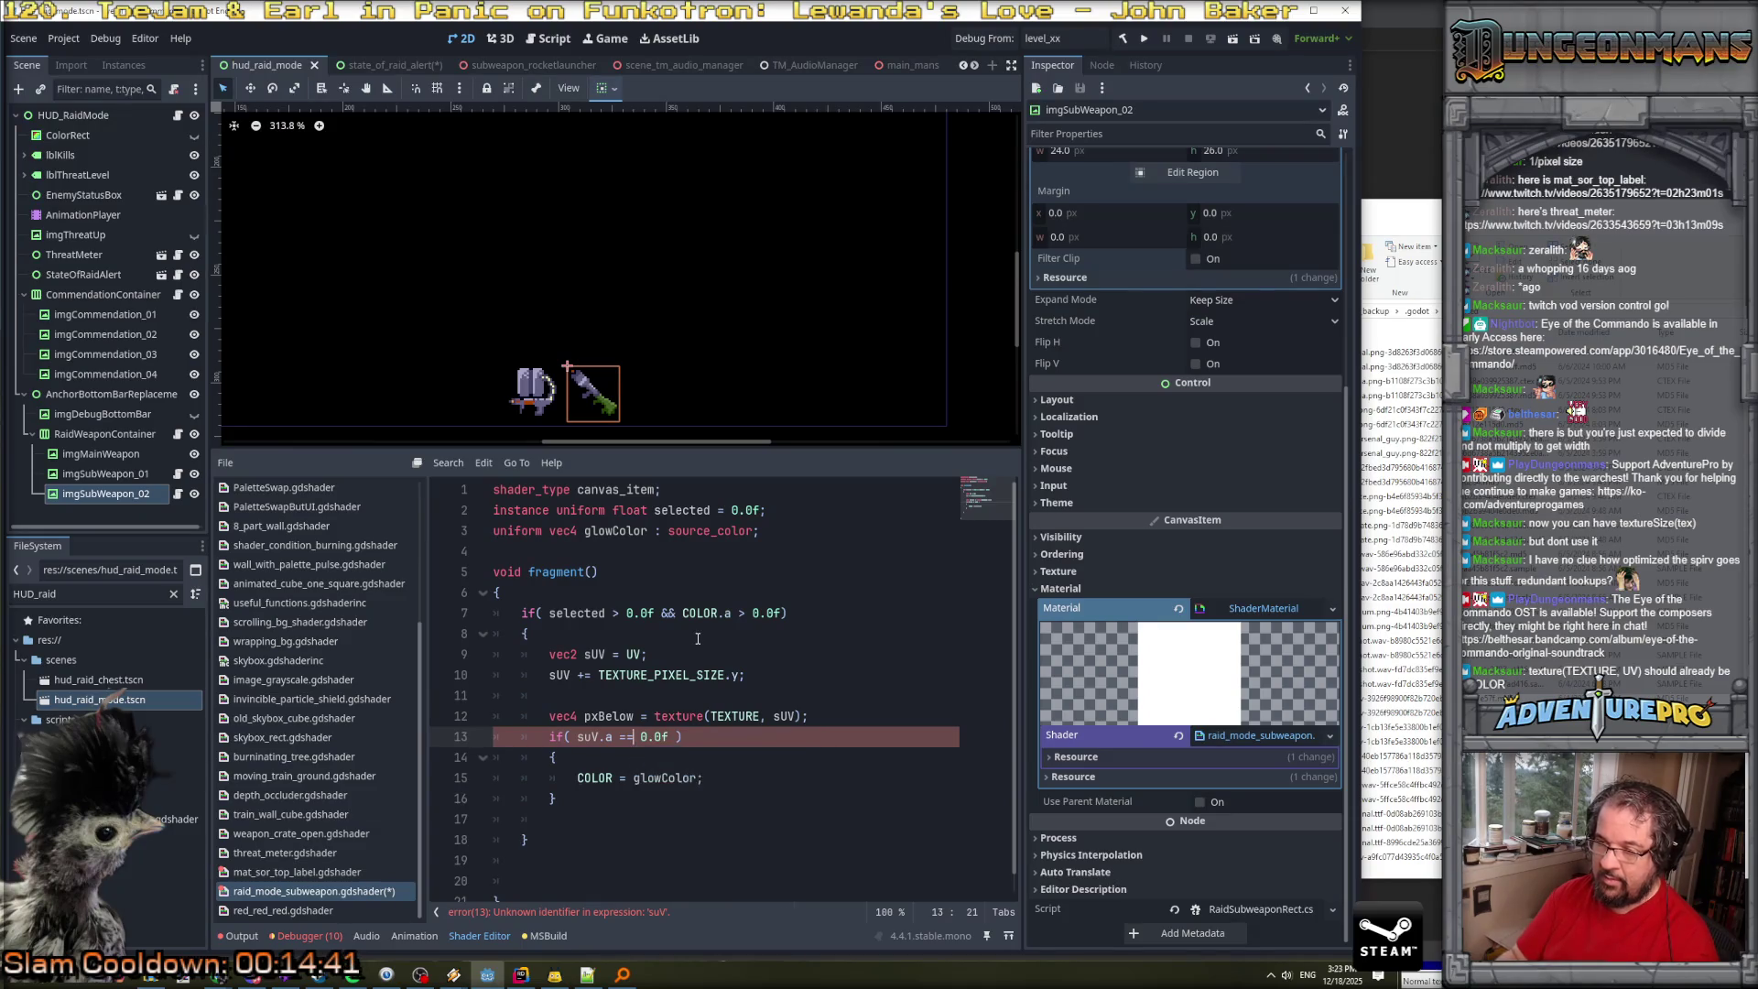
Check the sUV spelling on line 10 and save the scene and shader.
click(566, 674)
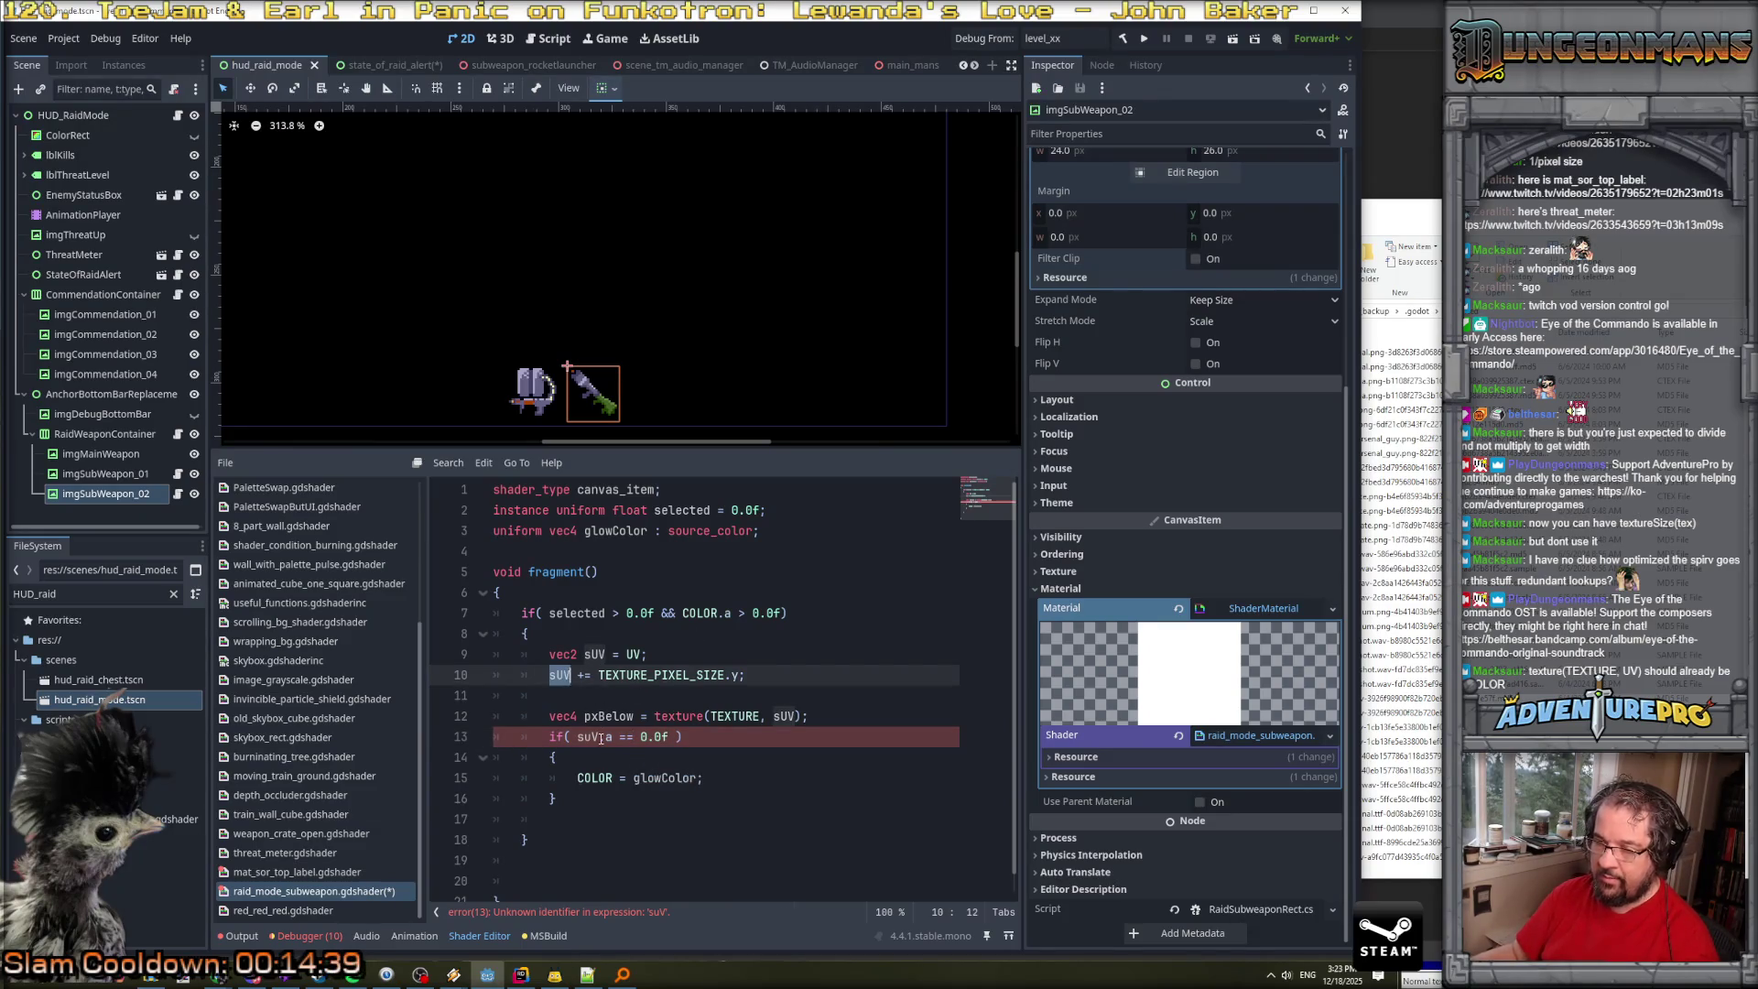
key(Down)
key(Down)
key(Down)
key(ctrl+s)
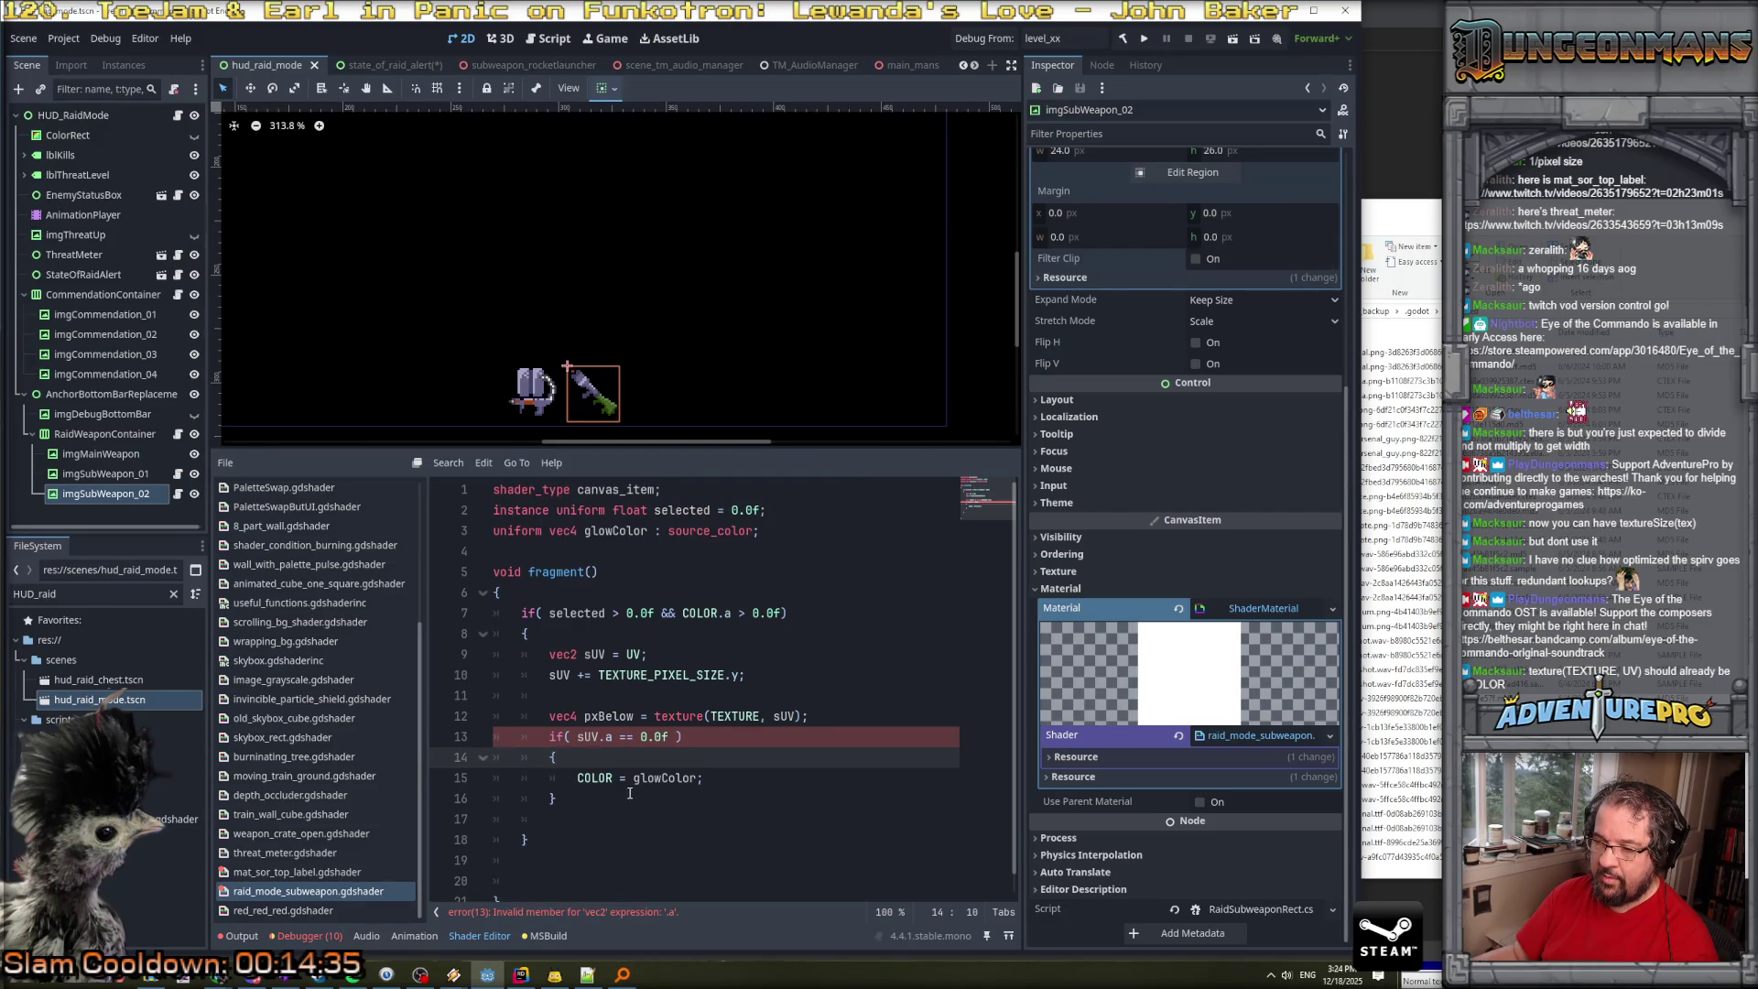
Replace the misspelled suV in the alpha check with pxBelow.
double_click(594, 714)
key(ctrl+c)
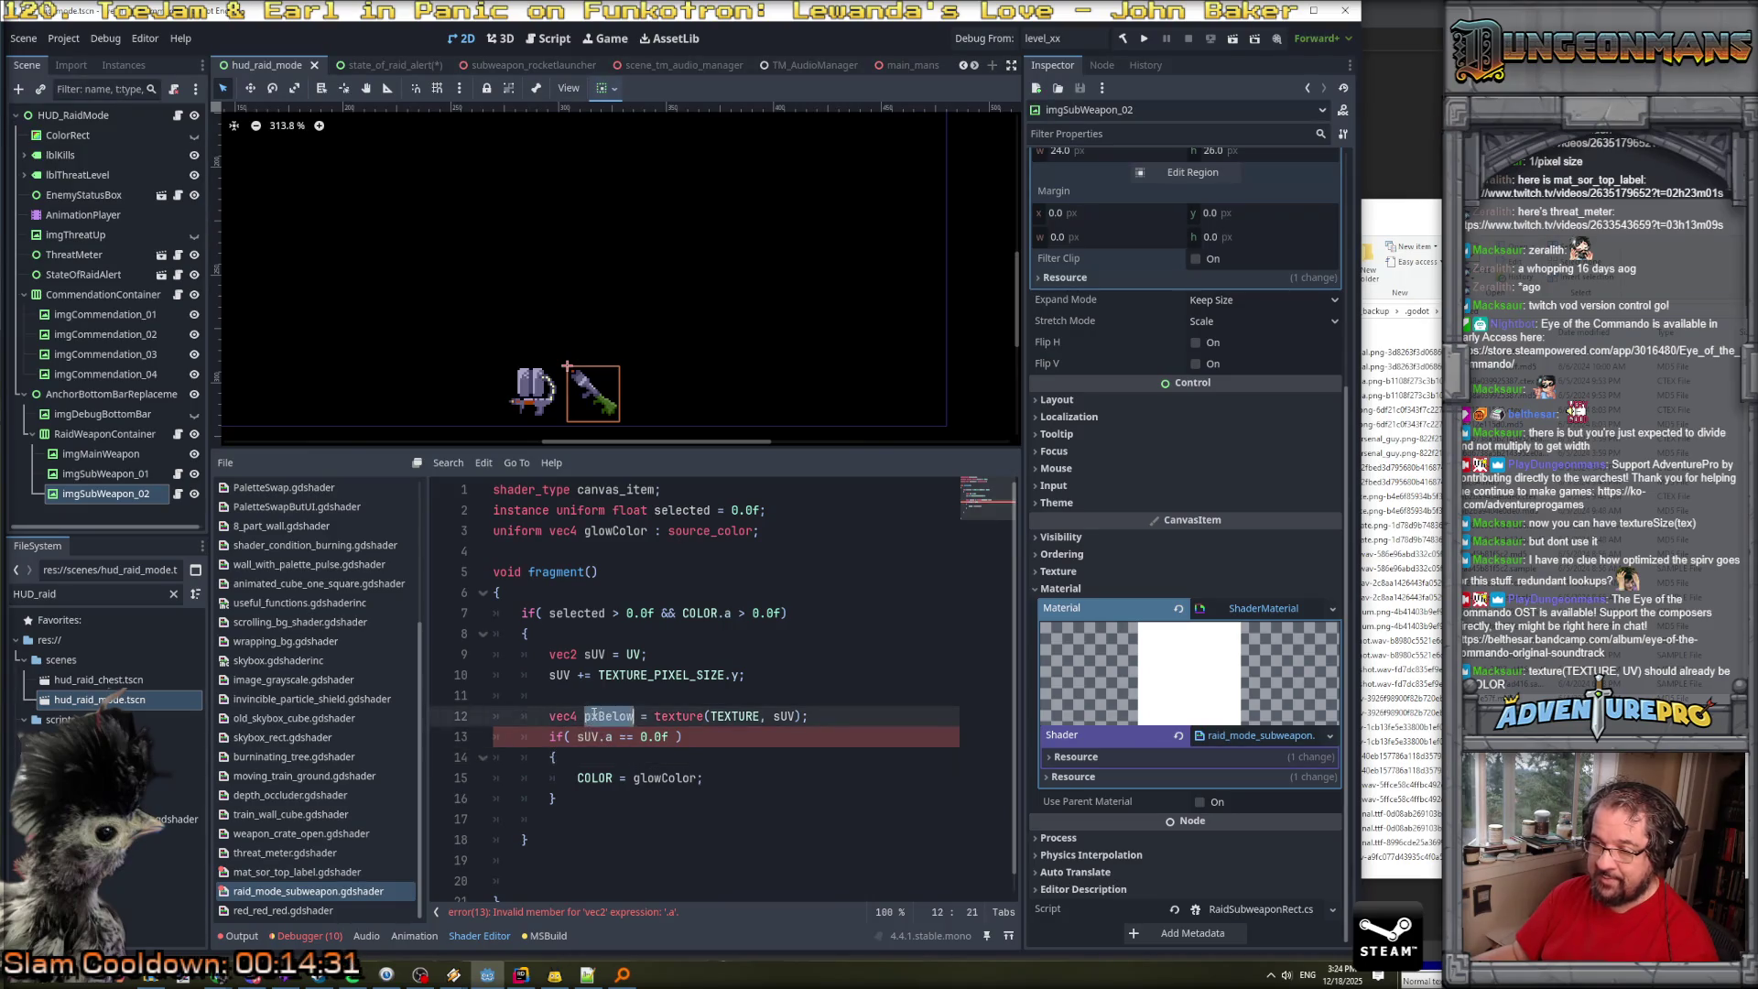
click(579, 737)
key(ctrl+v)
key(Delete)
key(Delete)
key(Delete)
key(Left)
key(Right)
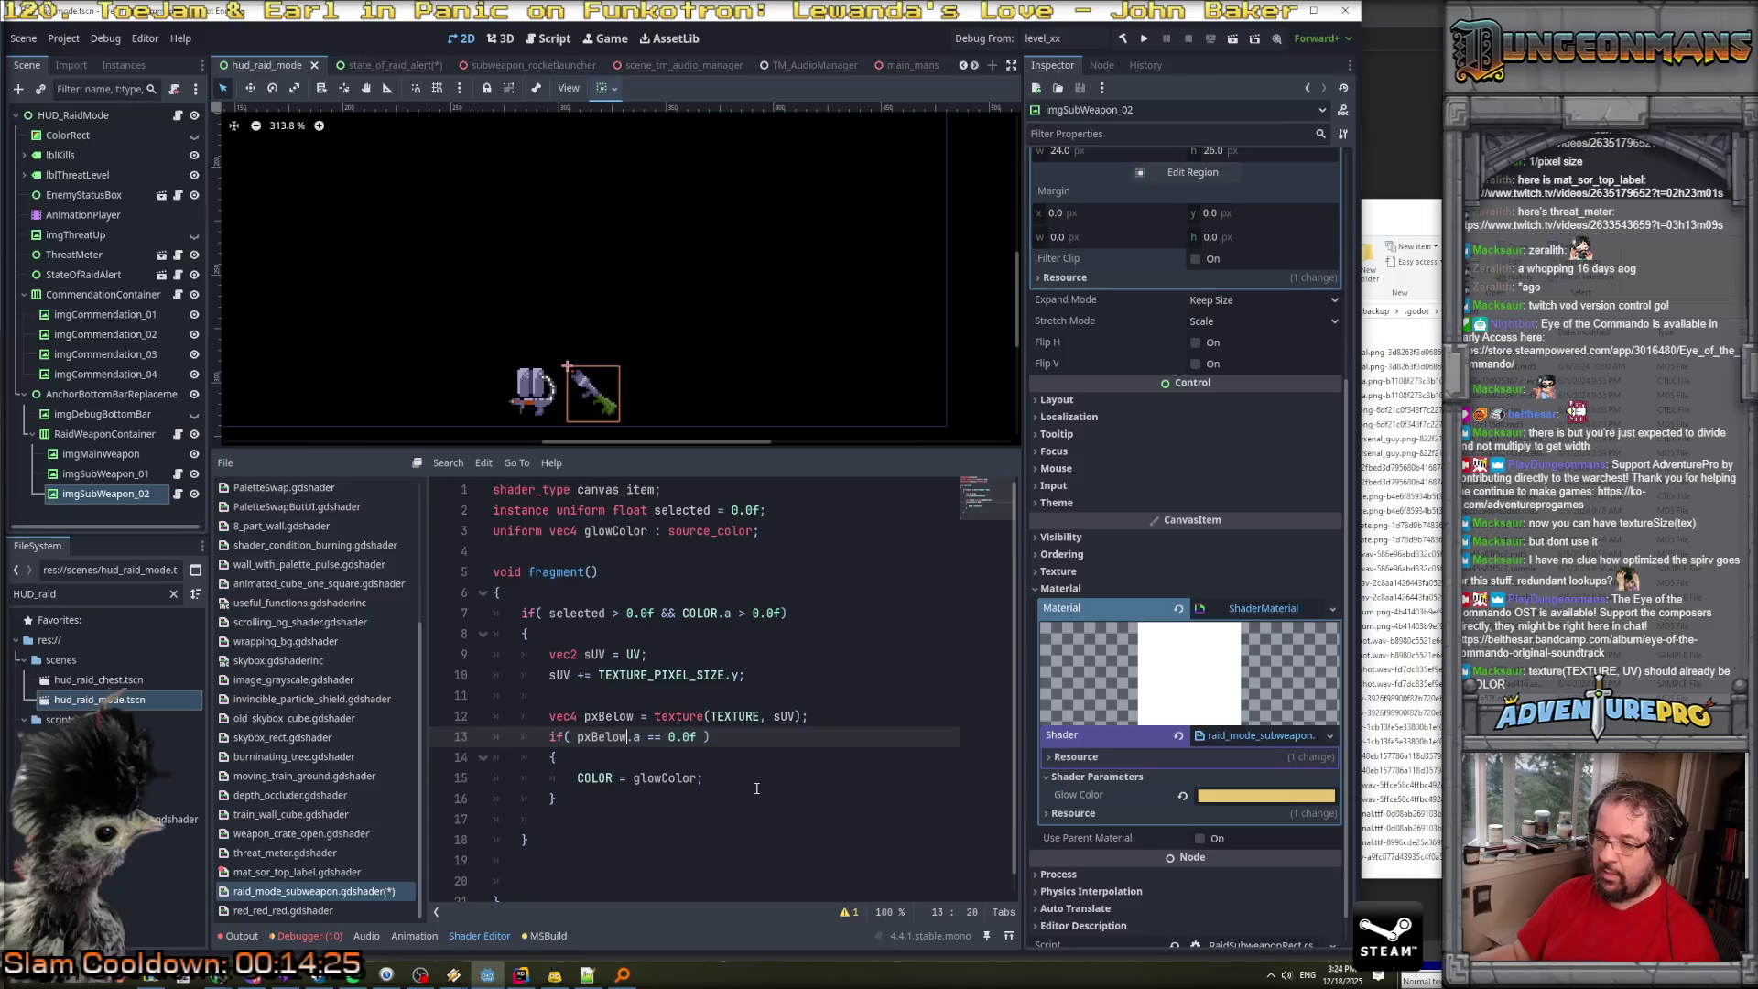
Remove the stray empty line 17 and save the shader.
click(736, 833)
key(Up)
key(Up)
key(Down)
key(ctrl+shift+k)
key(ctrl+s)
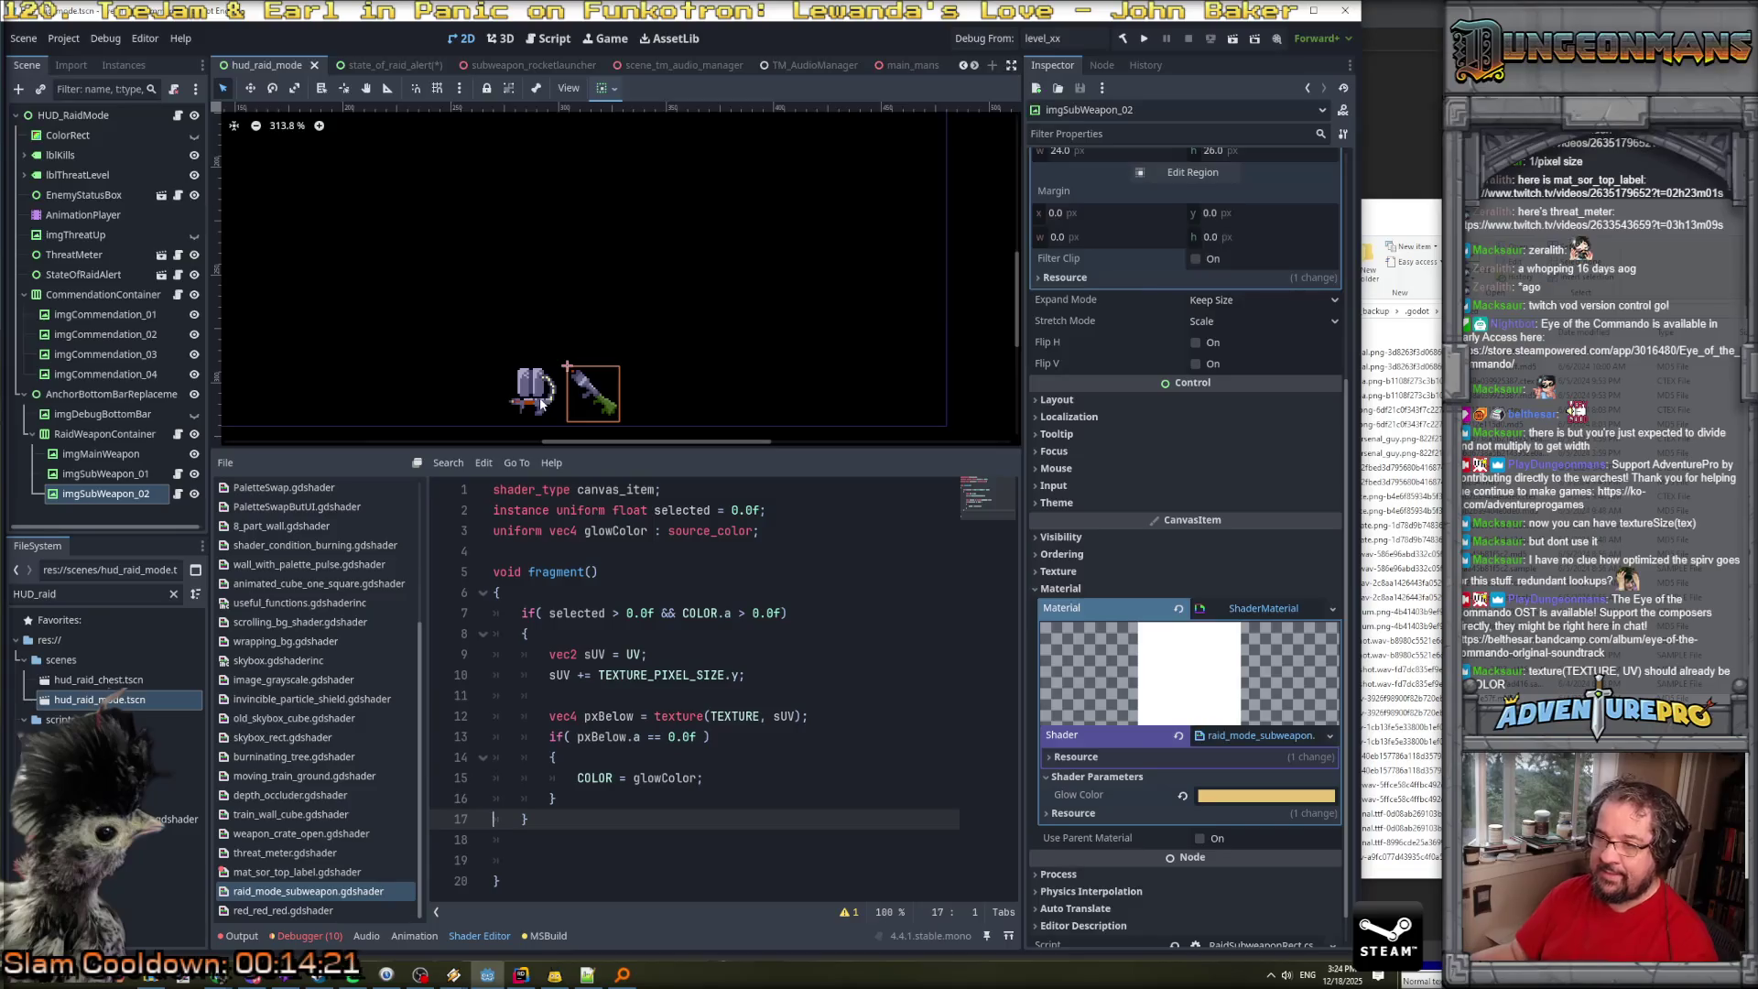
scroll(1062, 765, down, 2)
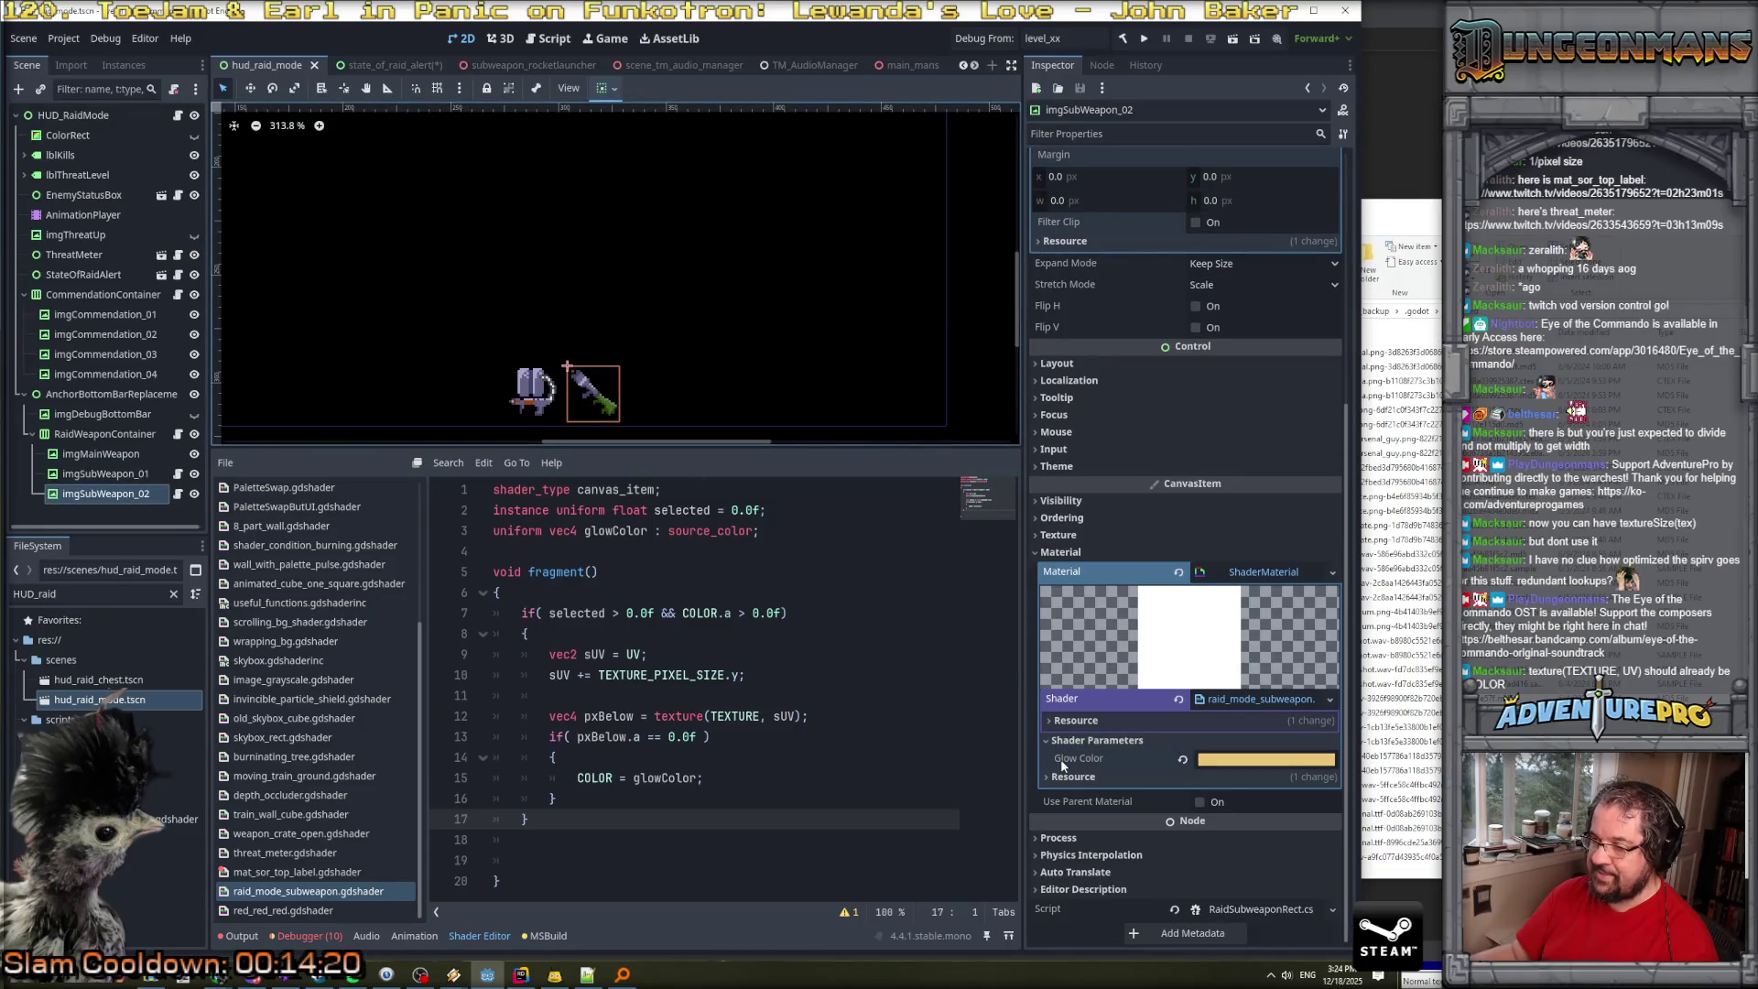
Shorten the selected uniform's default from 0.0f to 0.
click(287, 872)
click(289, 890)
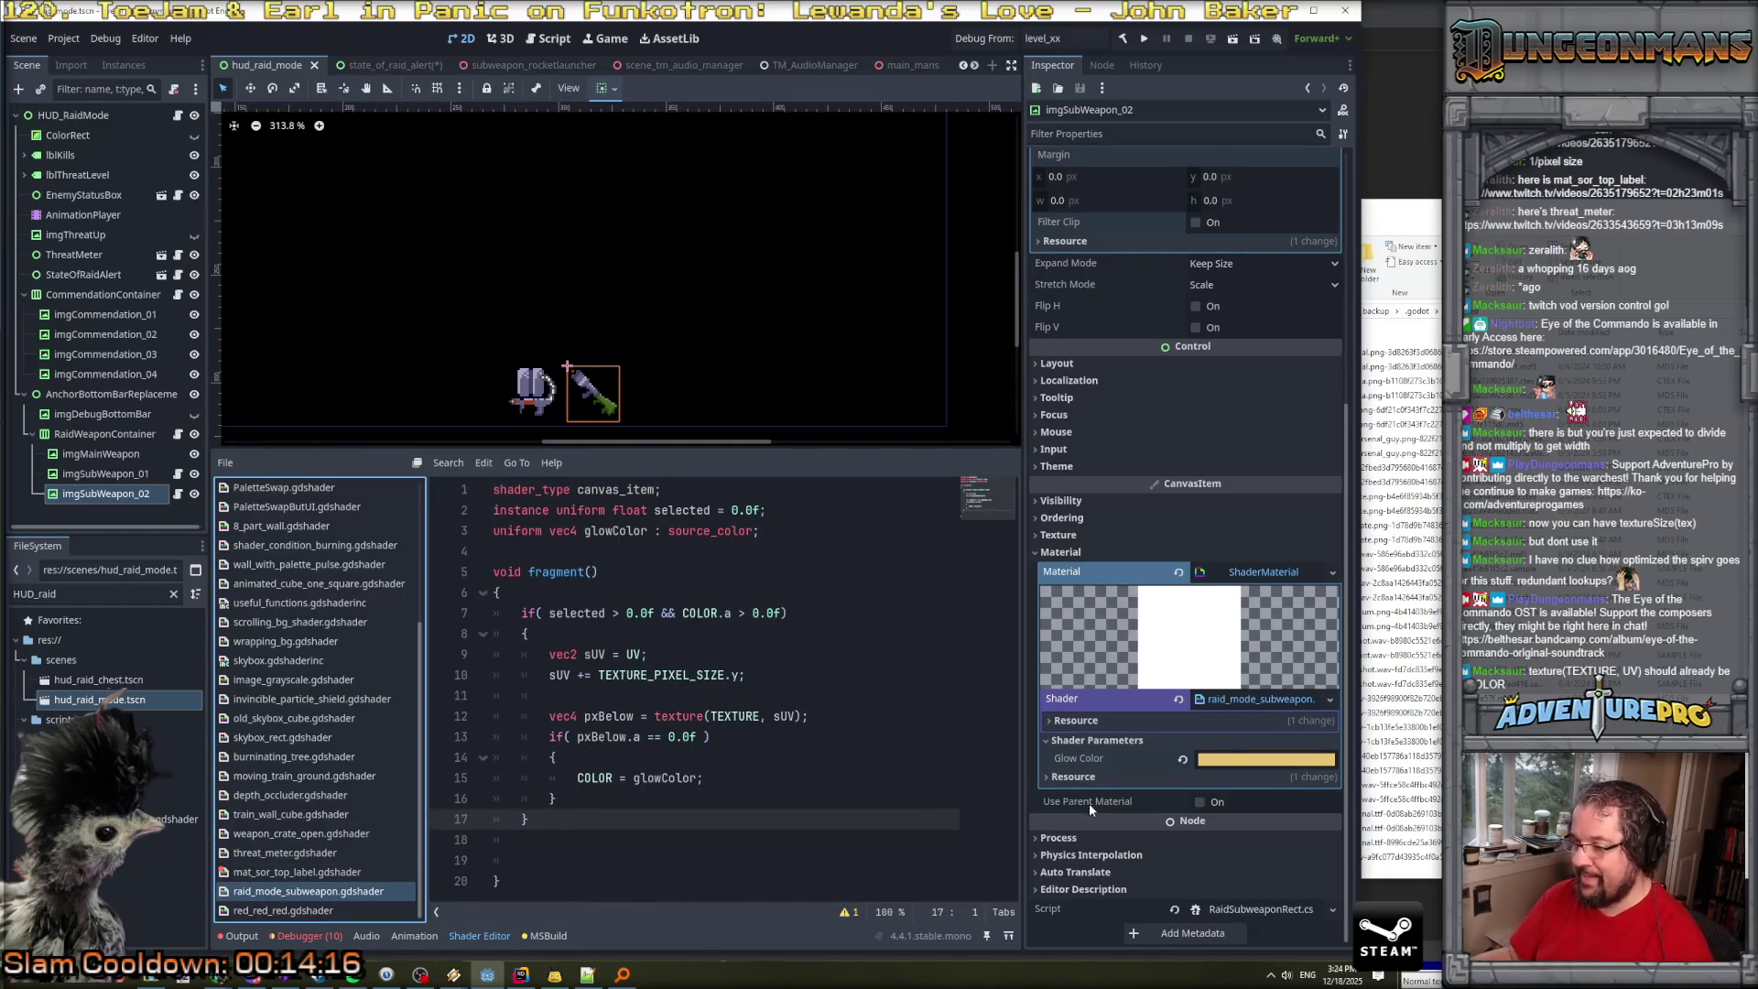
click(1077, 778)
click(1076, 778)
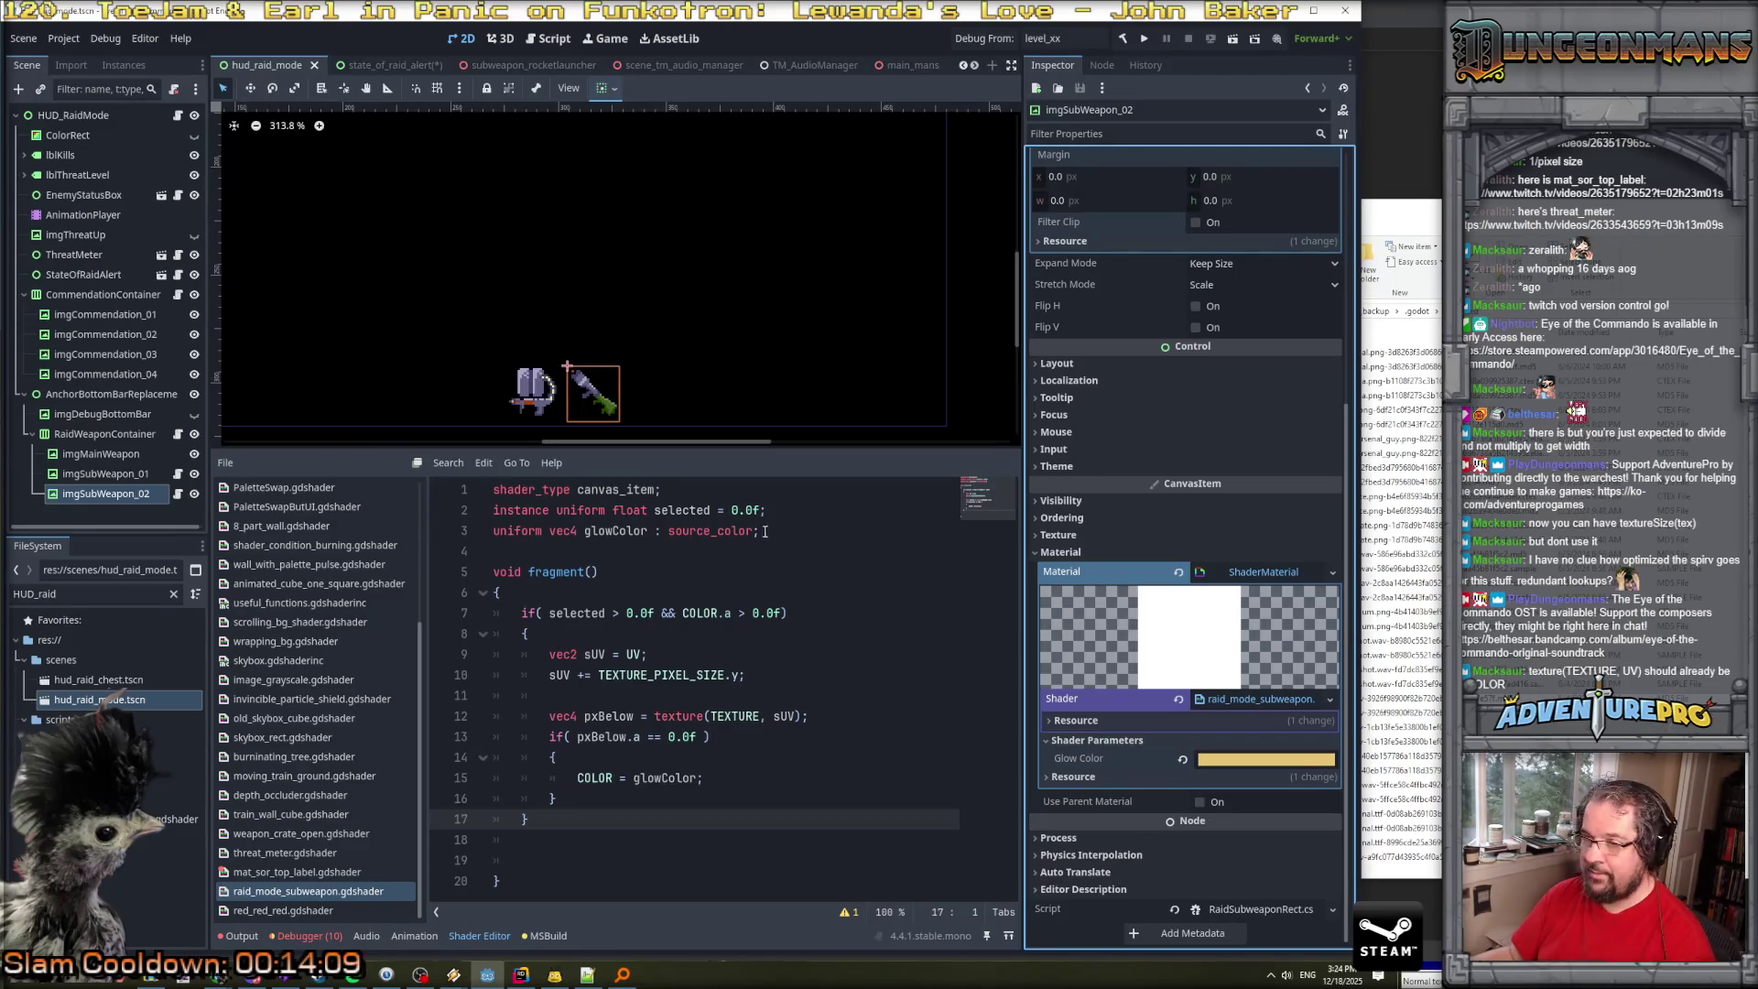
click(760, 510)
key(BackSpace)
key(BackSpace)
key(BackSpace)
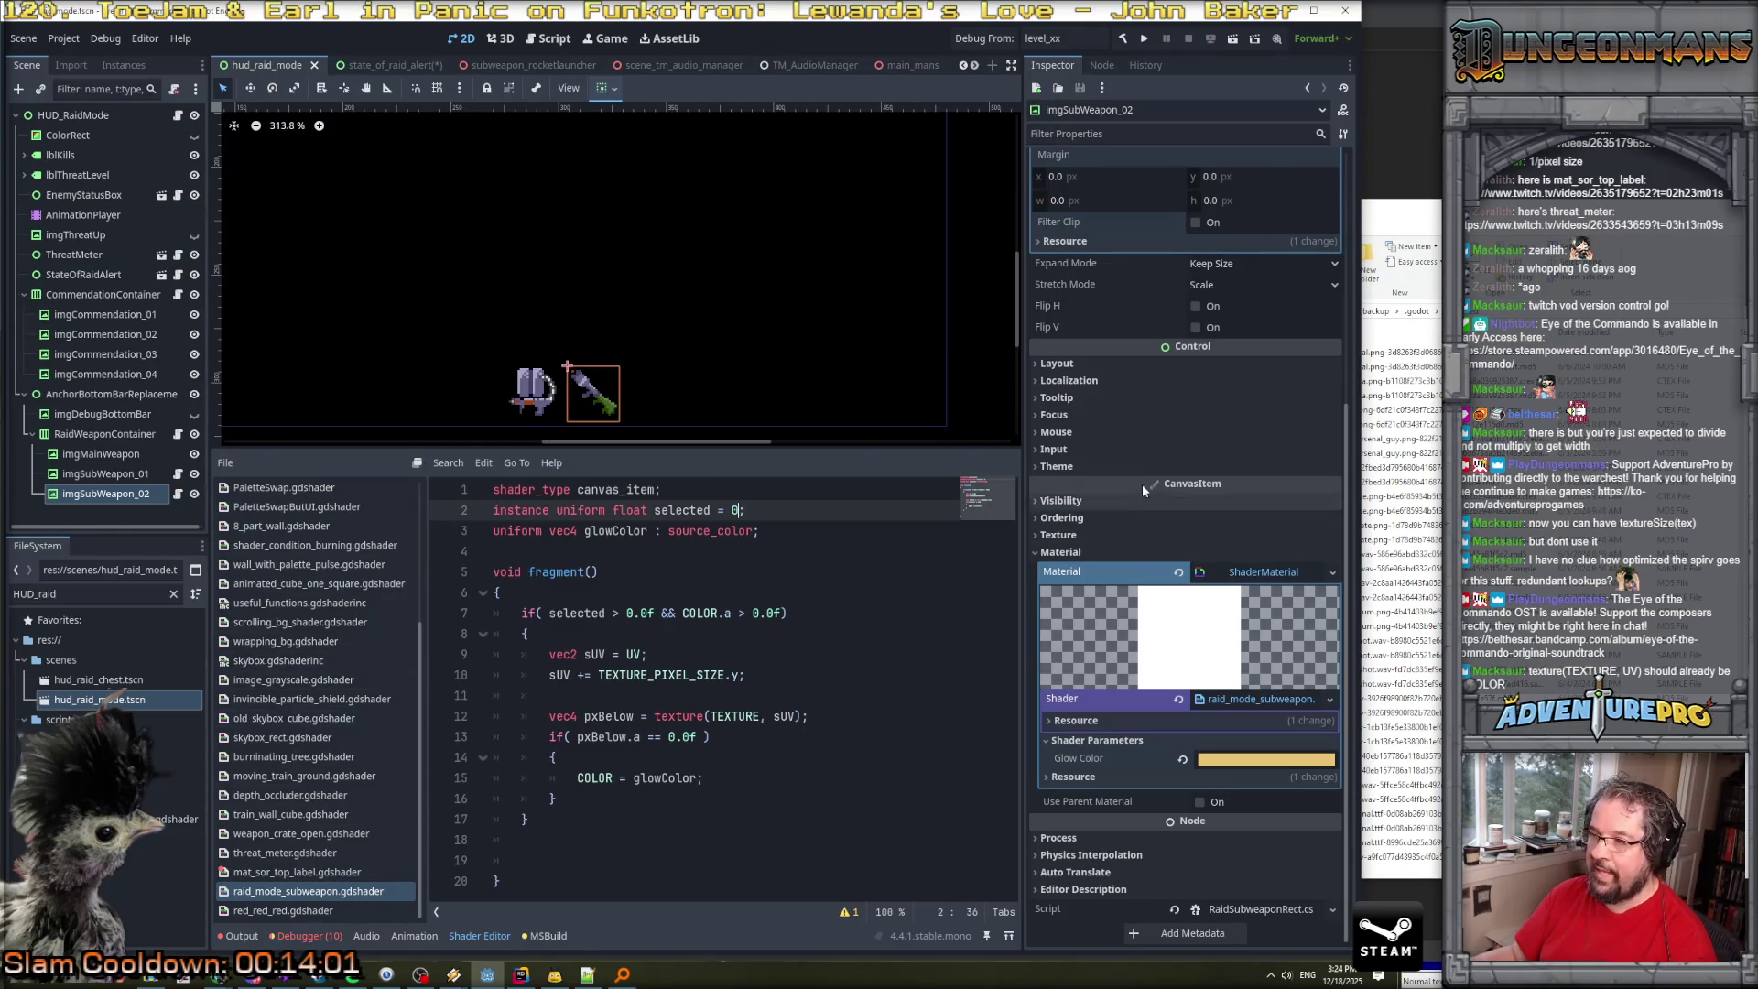
Filter the Inspector for 'oms' and 'insta', clear it, and reselect imgSubWeapon_01.
click(1141, 134)
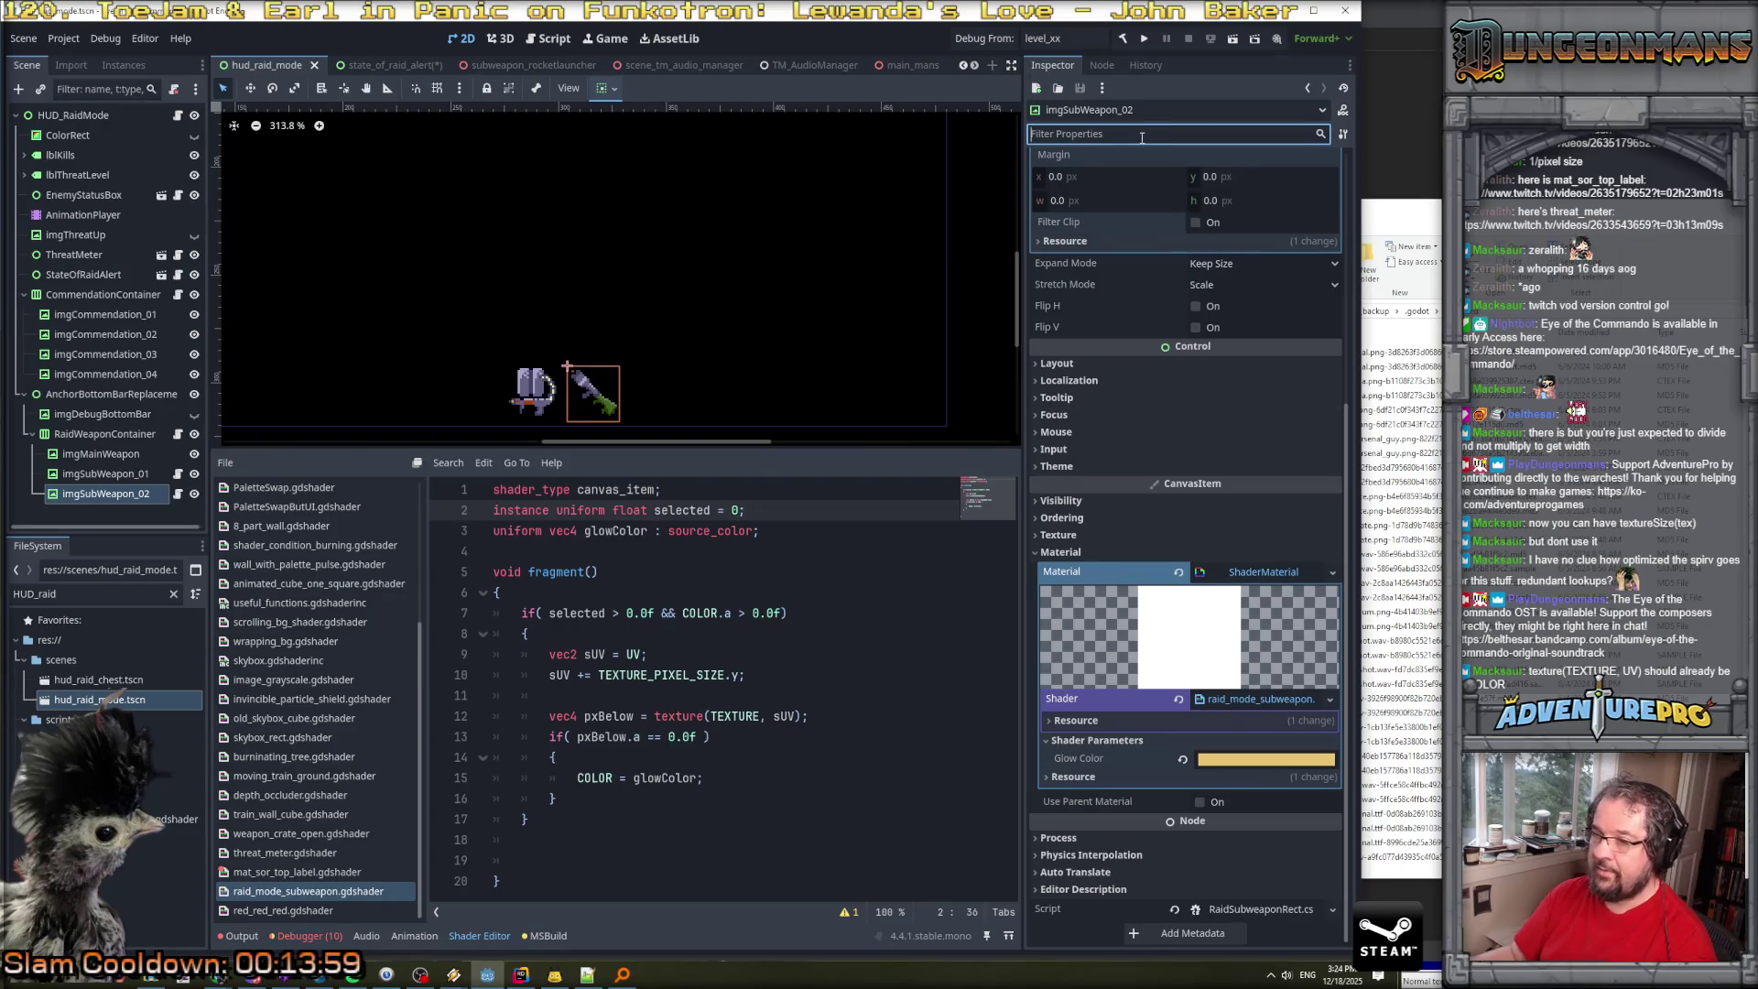
text(instanc)
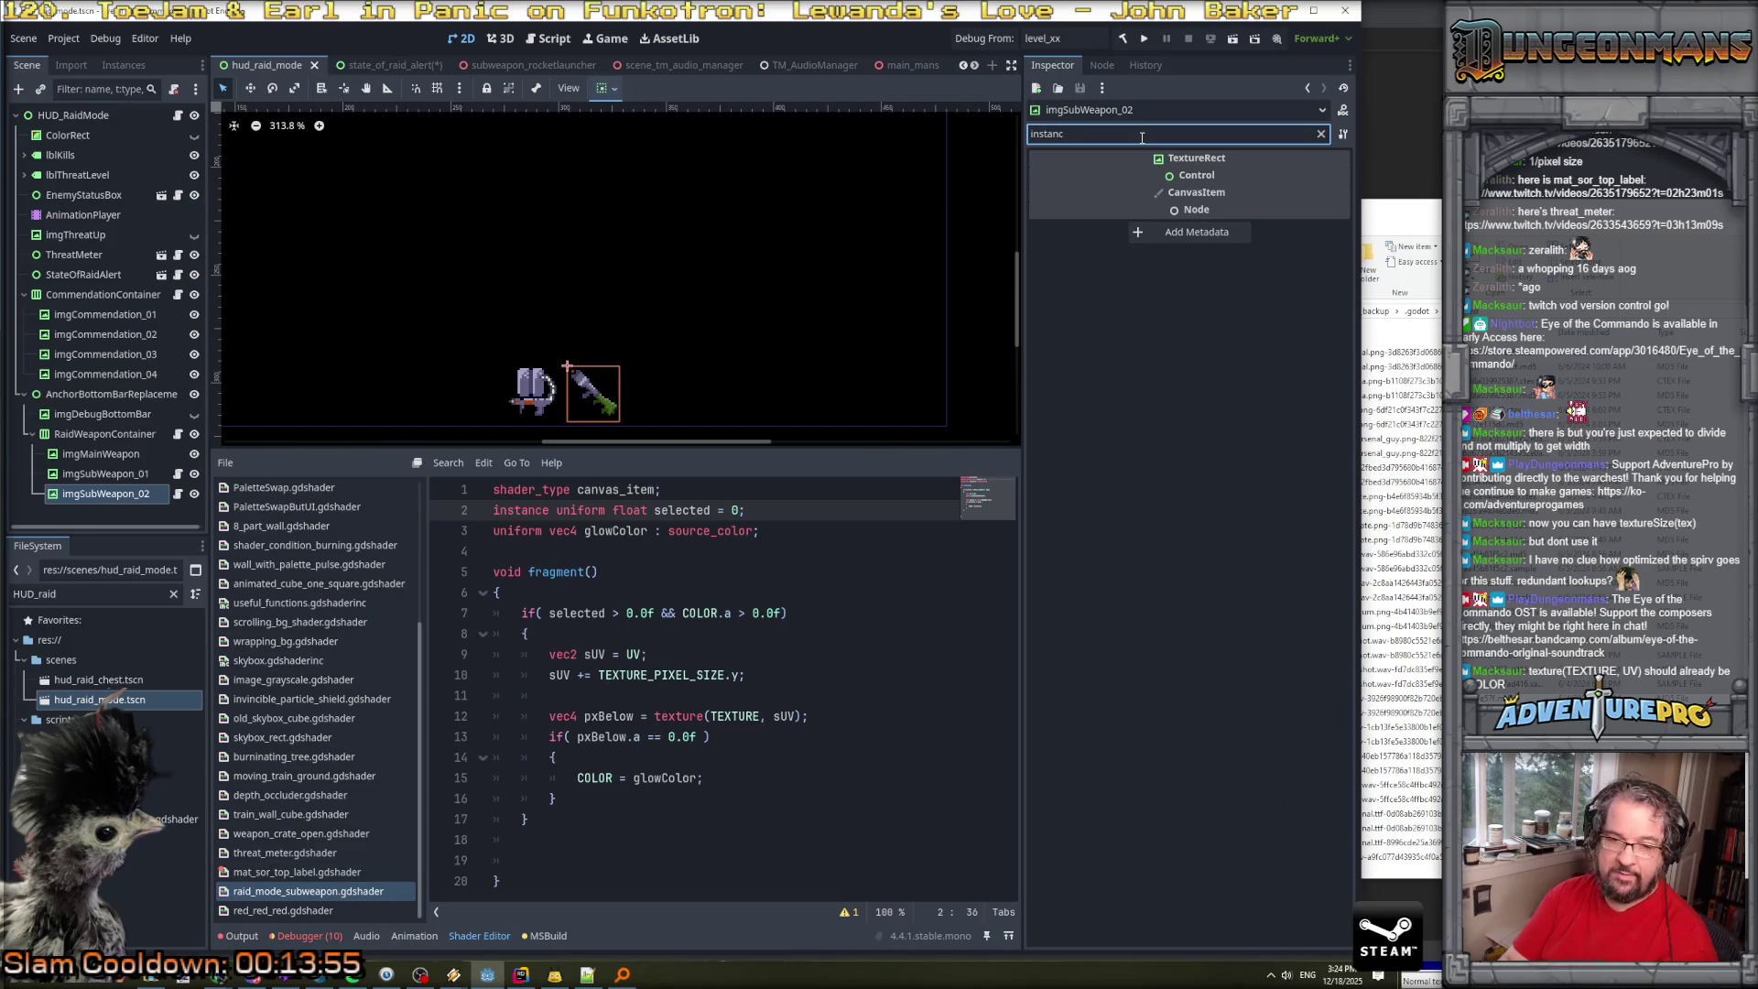
key(BackSpace)
key(BackSpace)
key(BackSpace)
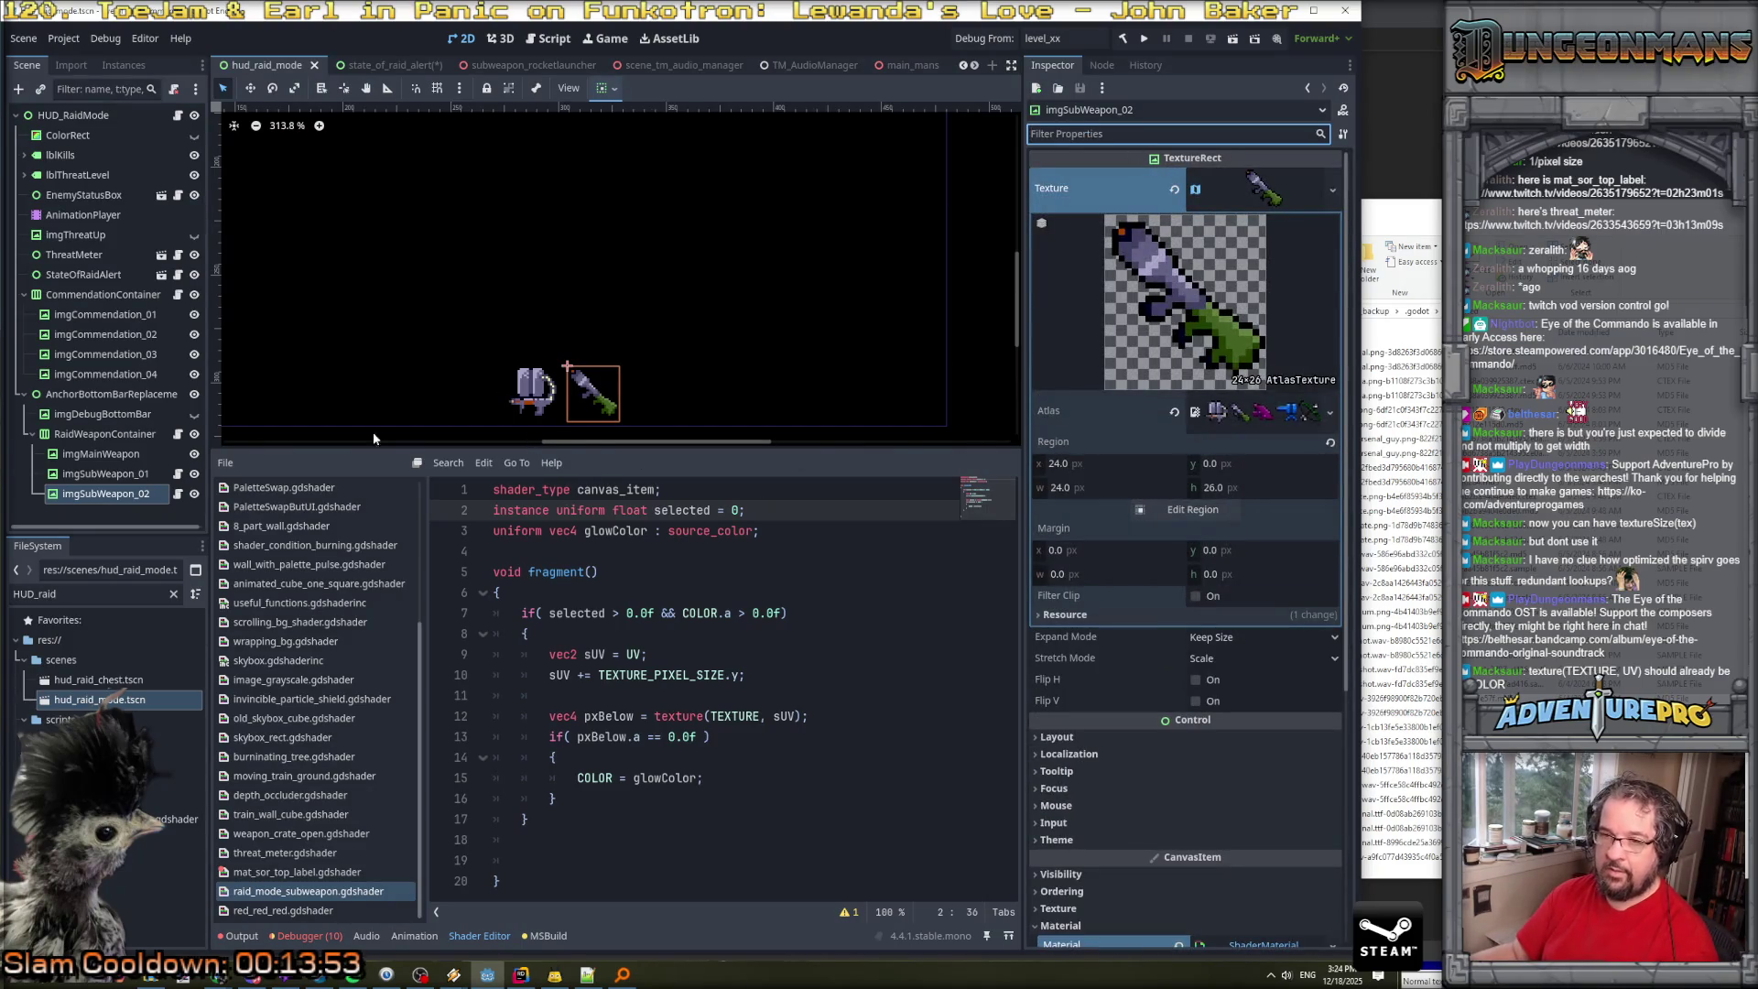
click(128, 474)
click(129, 453)
click(128, 436)
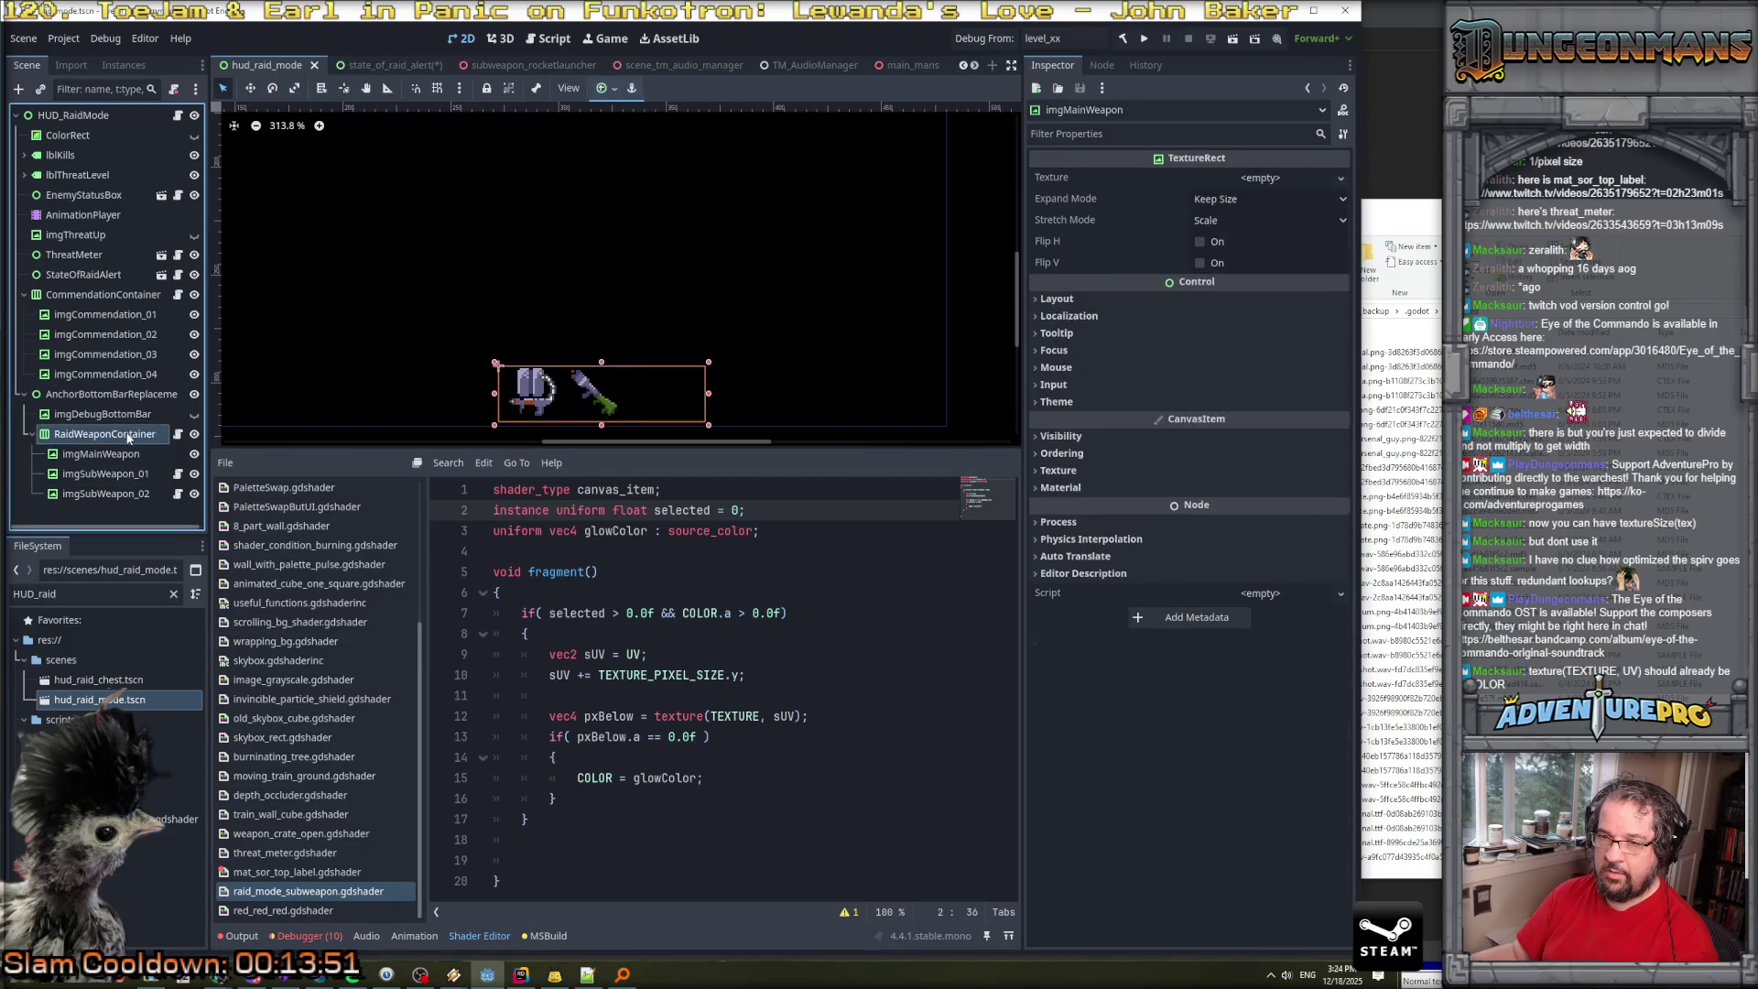
click(133, 474)
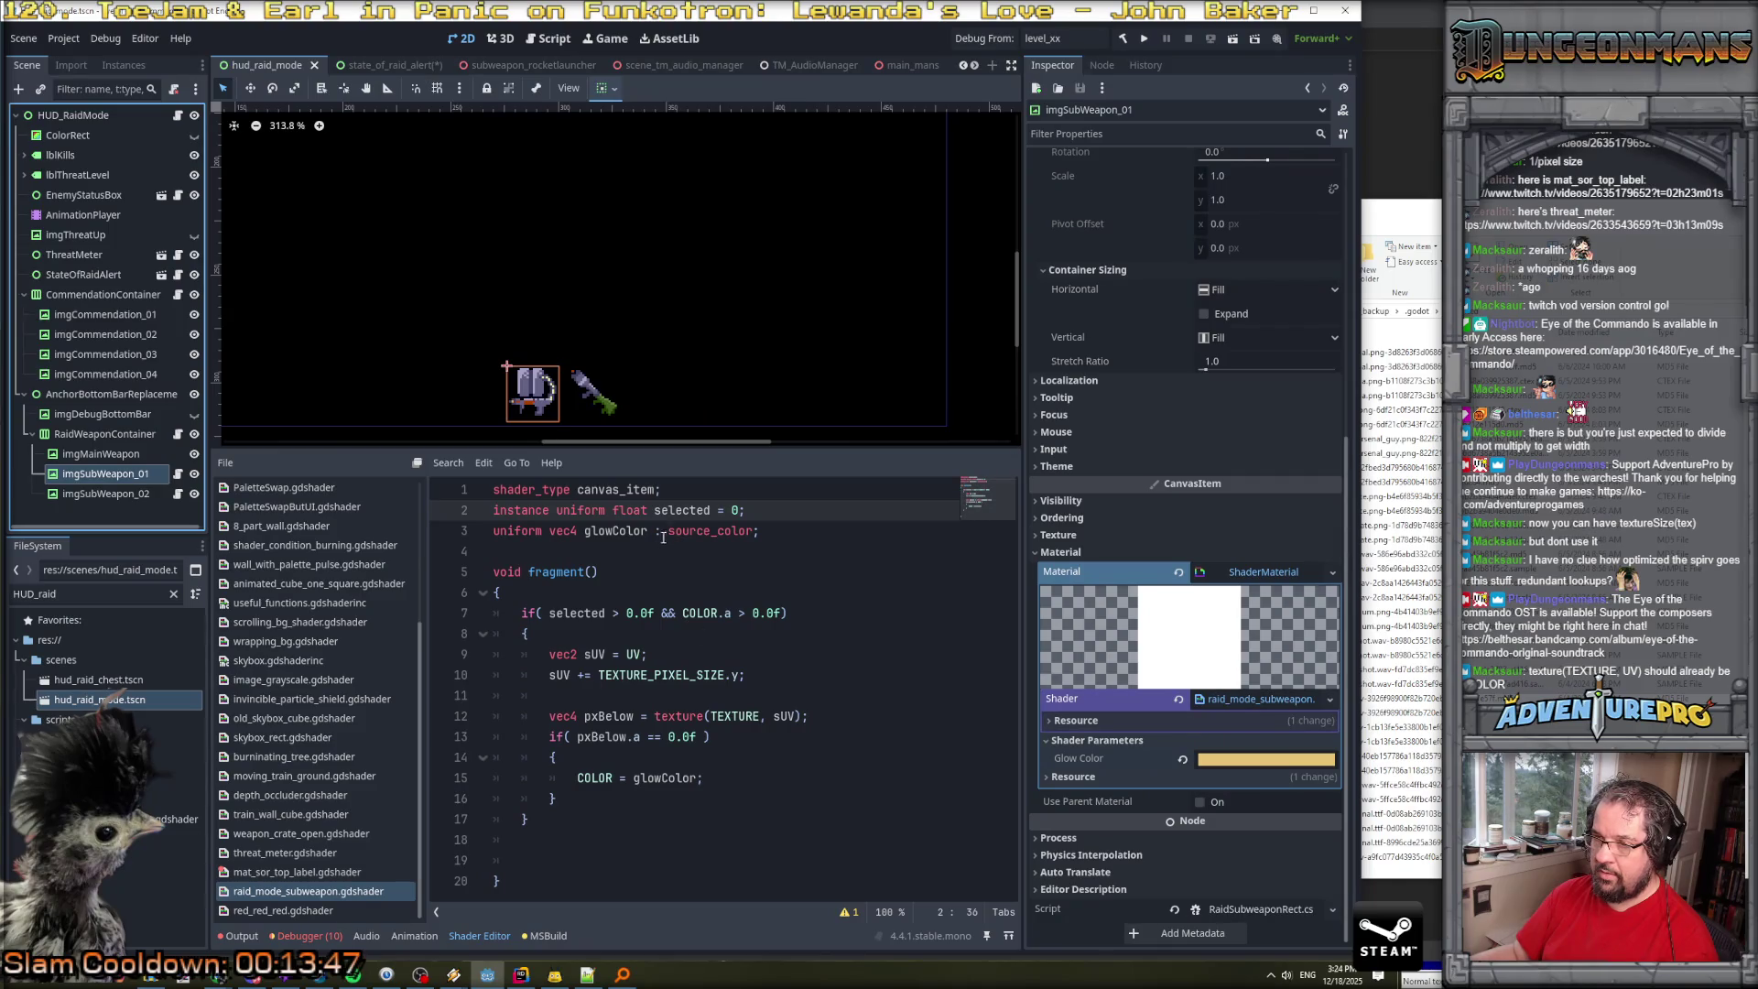
Add a blank line after shader_type and remove 'instance' from the selected uniform.
click(701, 494)
key(Return)
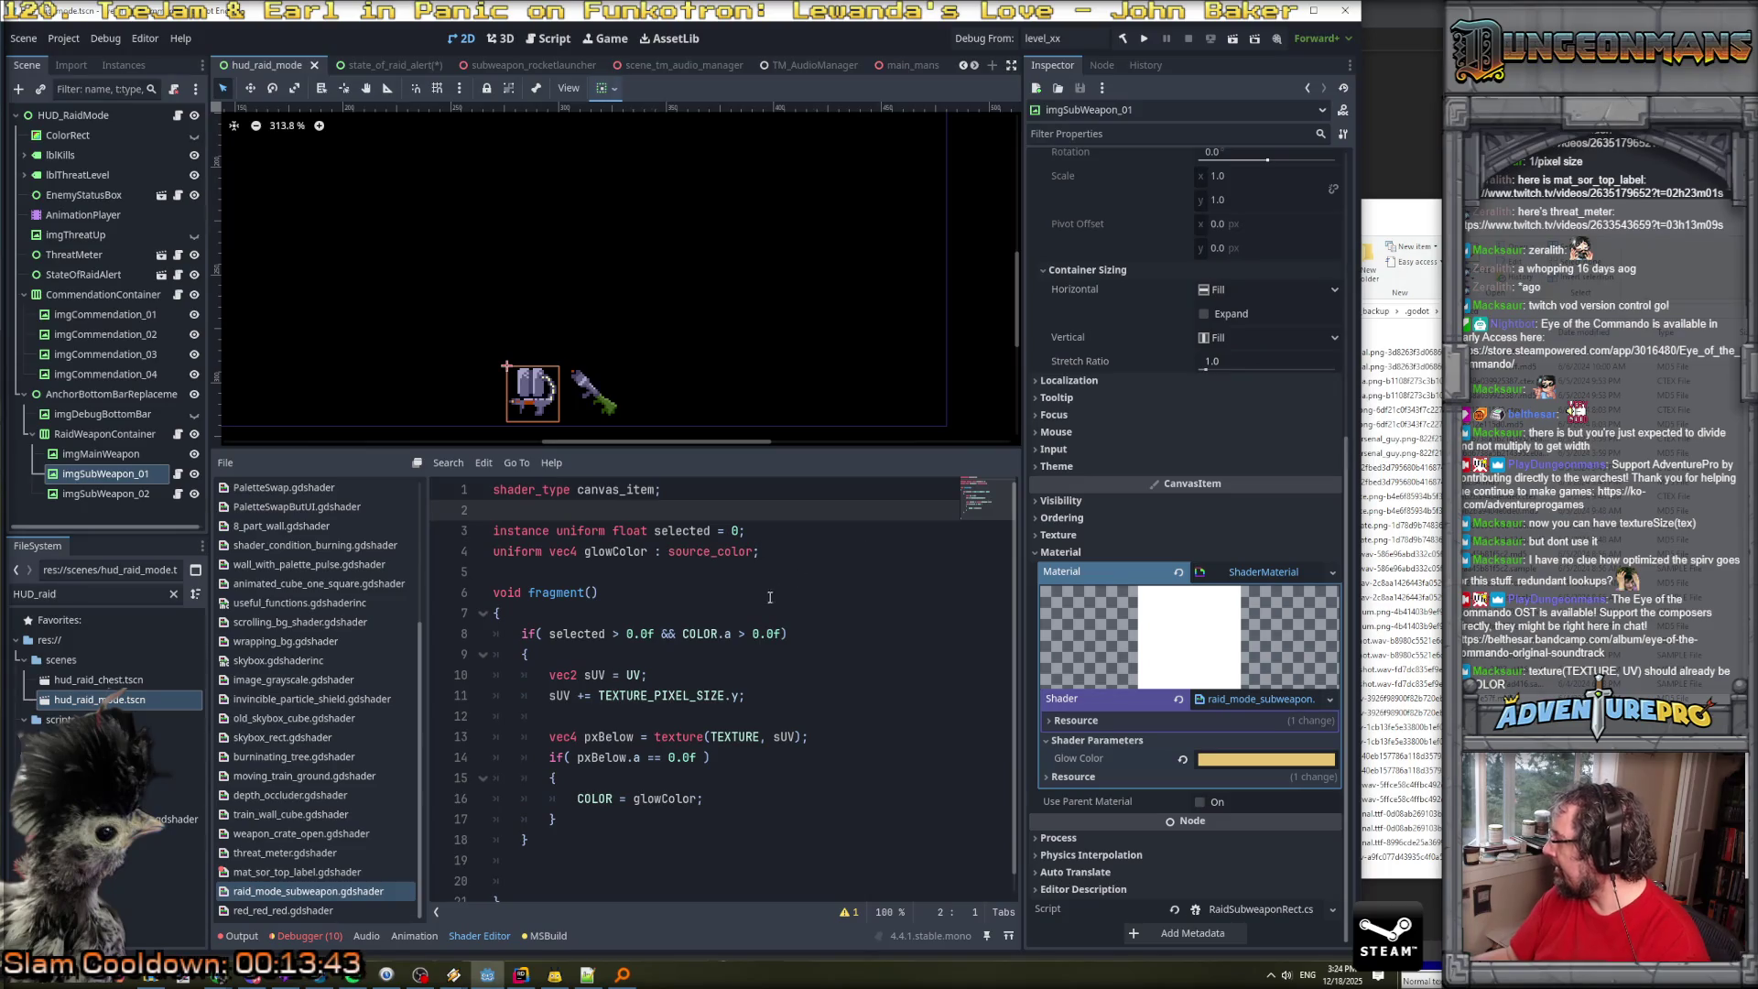
click(592, 531)
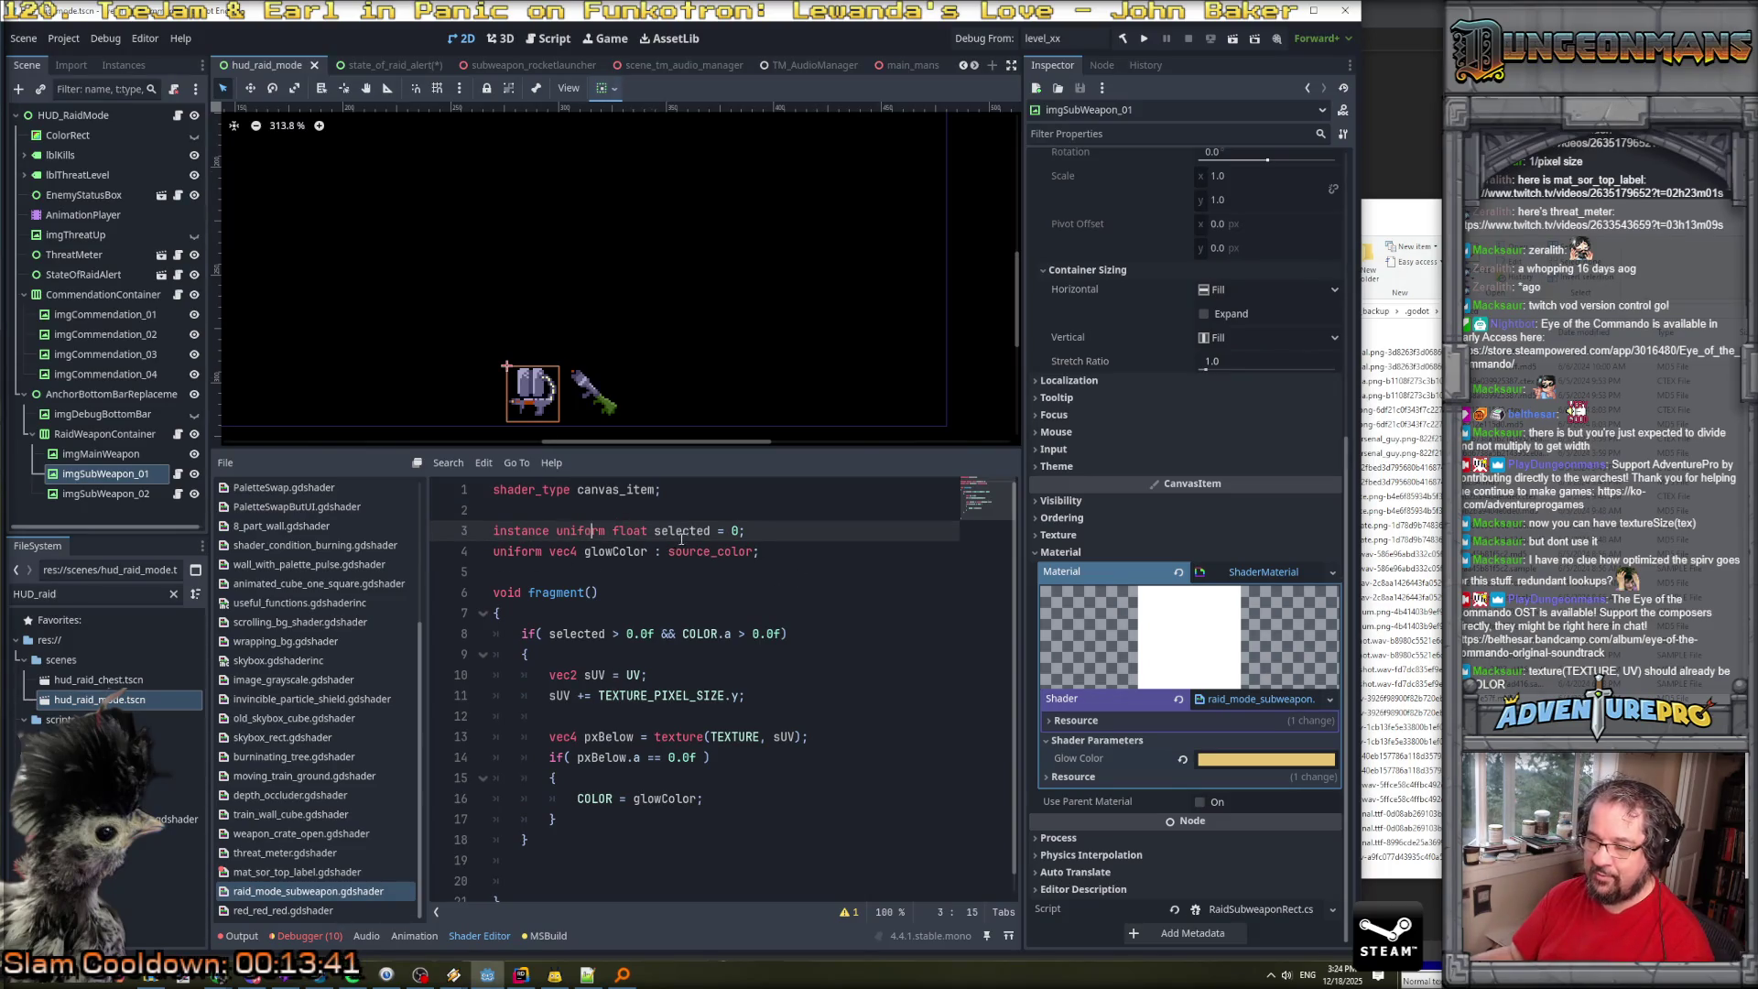
click(1118, 779)
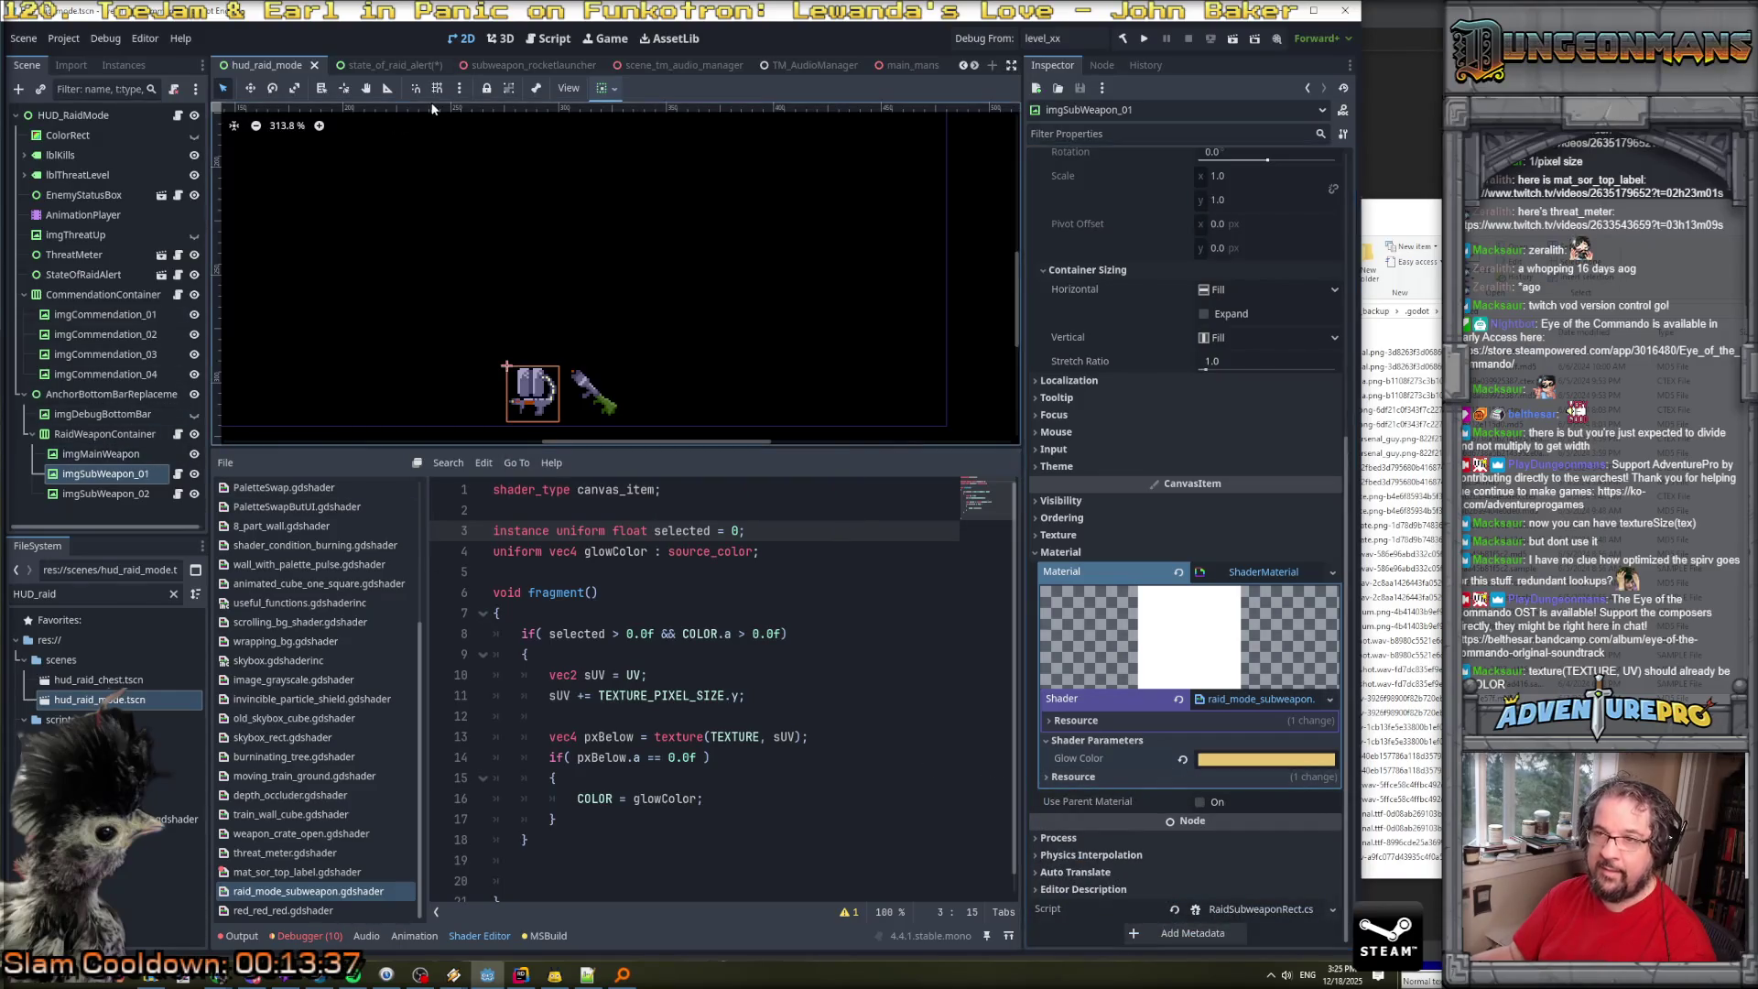
scroll(415, 74, down, 2)
scroll(454, 69, up, 2)
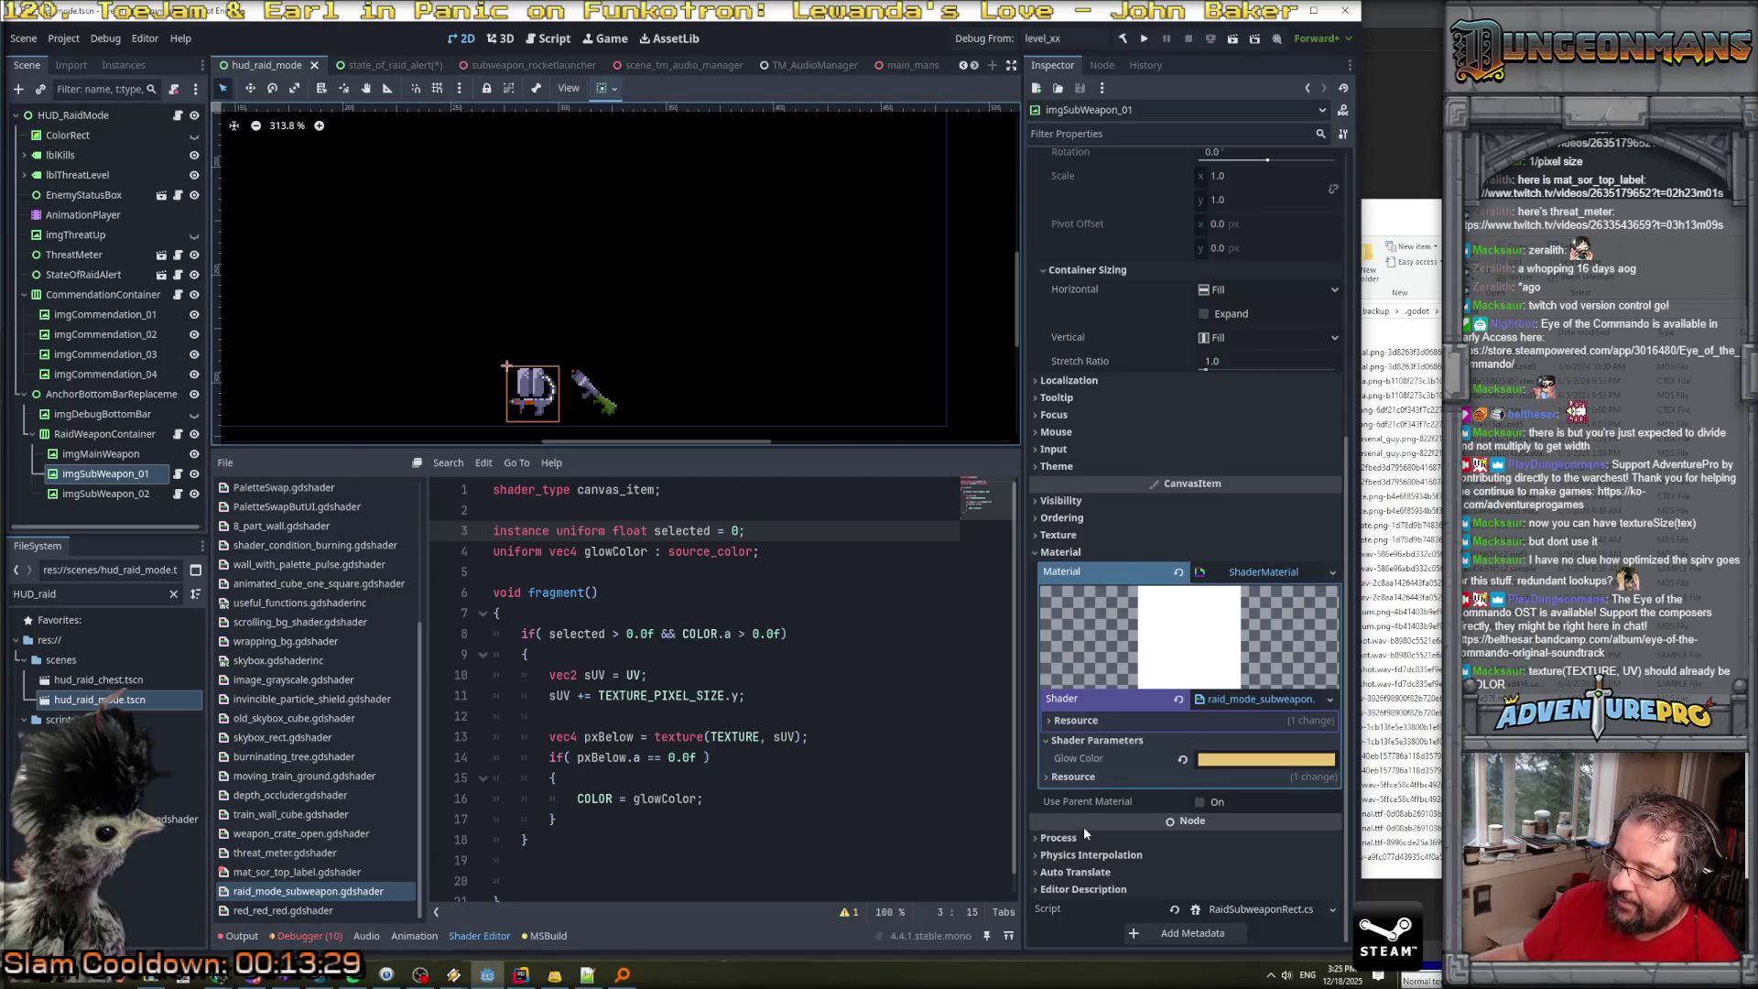
click(1084, 776)
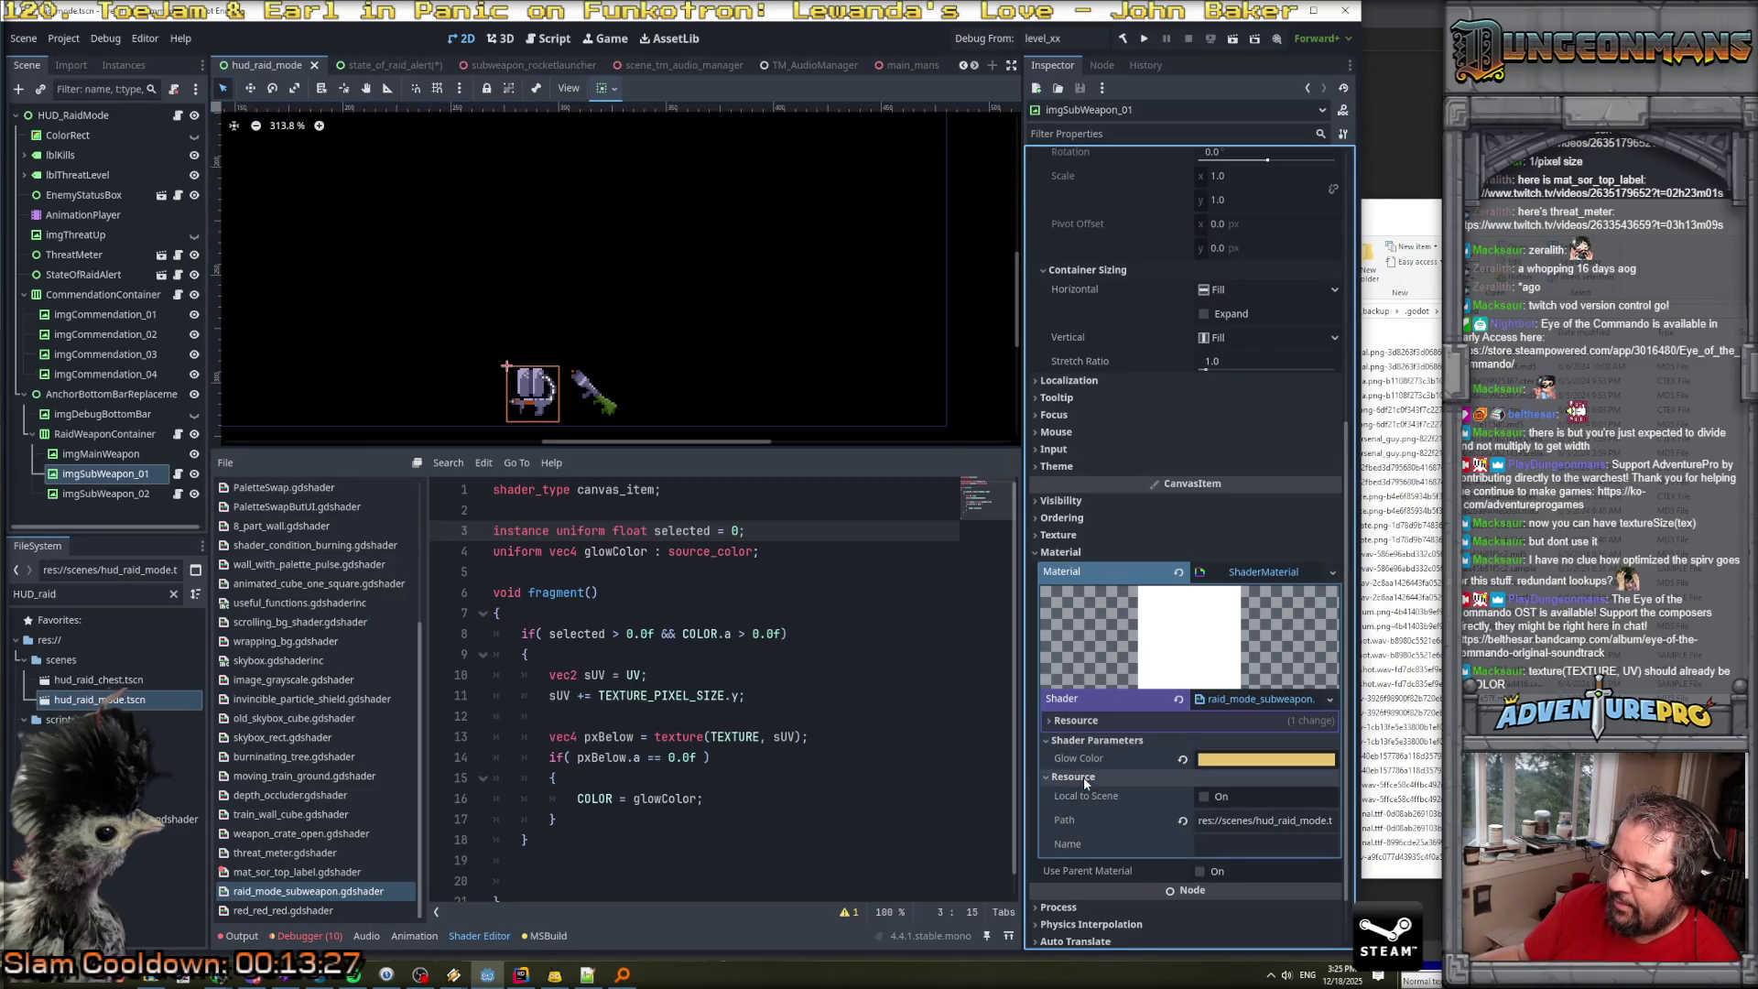
click(1084, 777)
click(532, 534)
key(shift+Home)
key(BackSpace)
key(Delete)
key(Delete)
key(Delete)
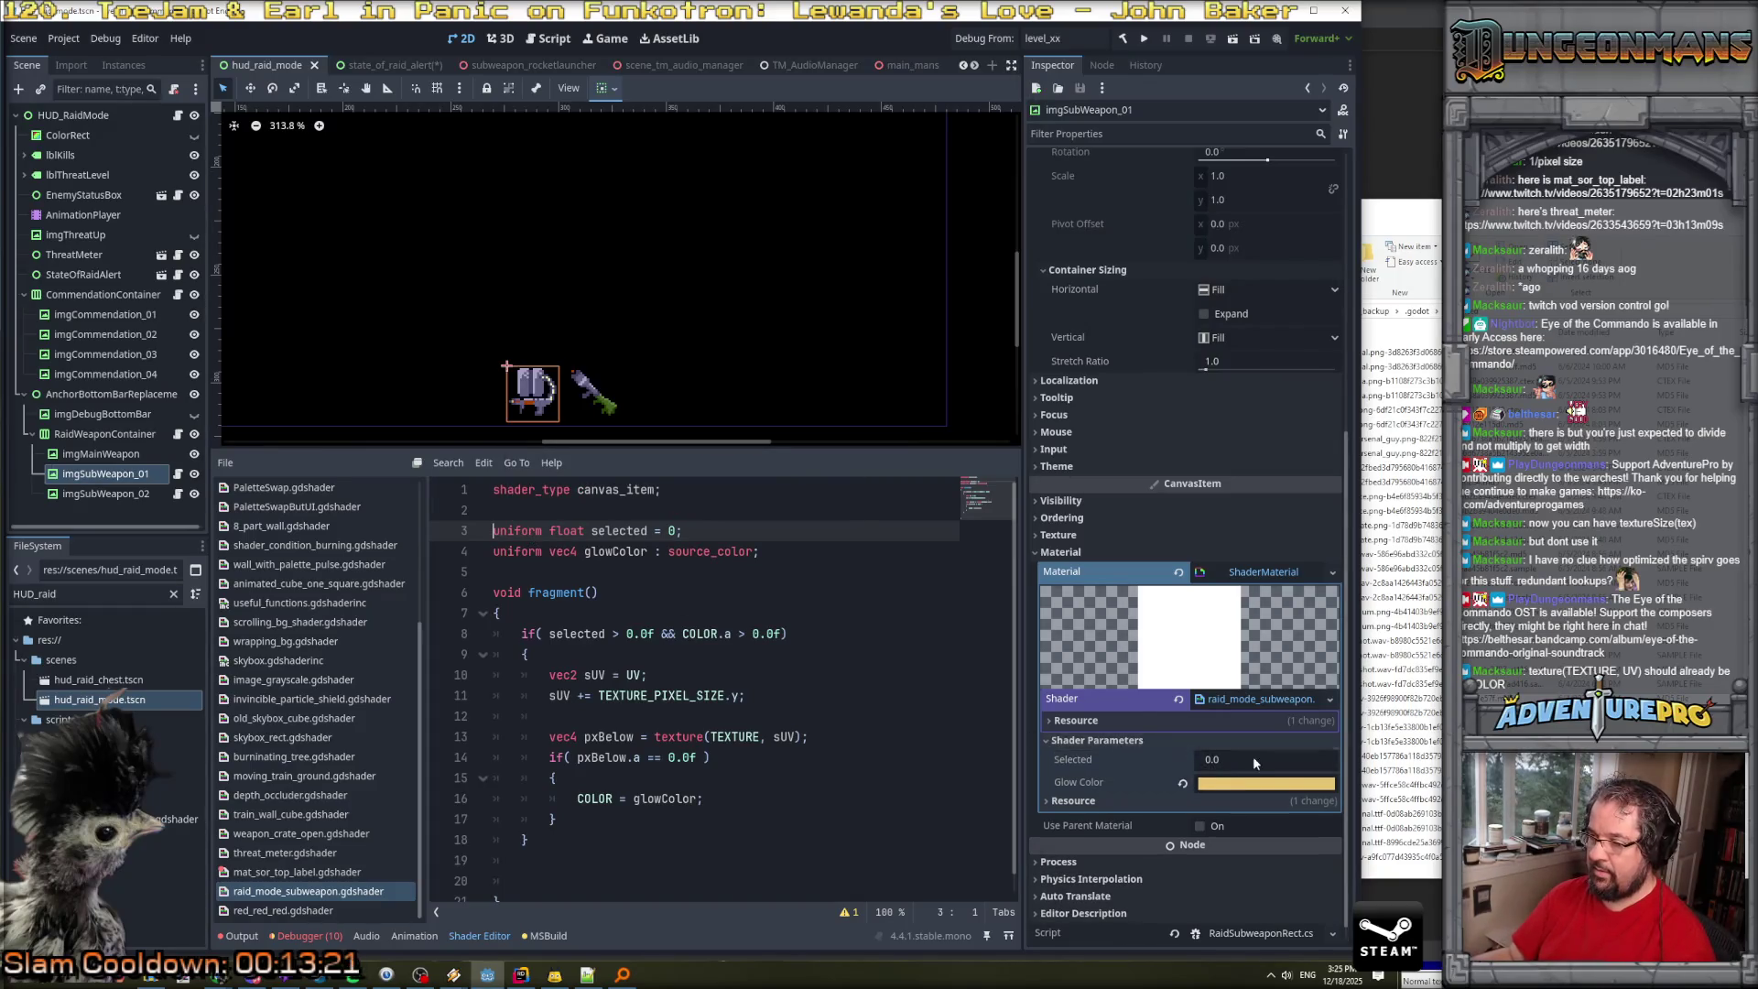
Set the material's Selected parameter to 1.0.
click(1252, 758)
text(1)
key(Return)
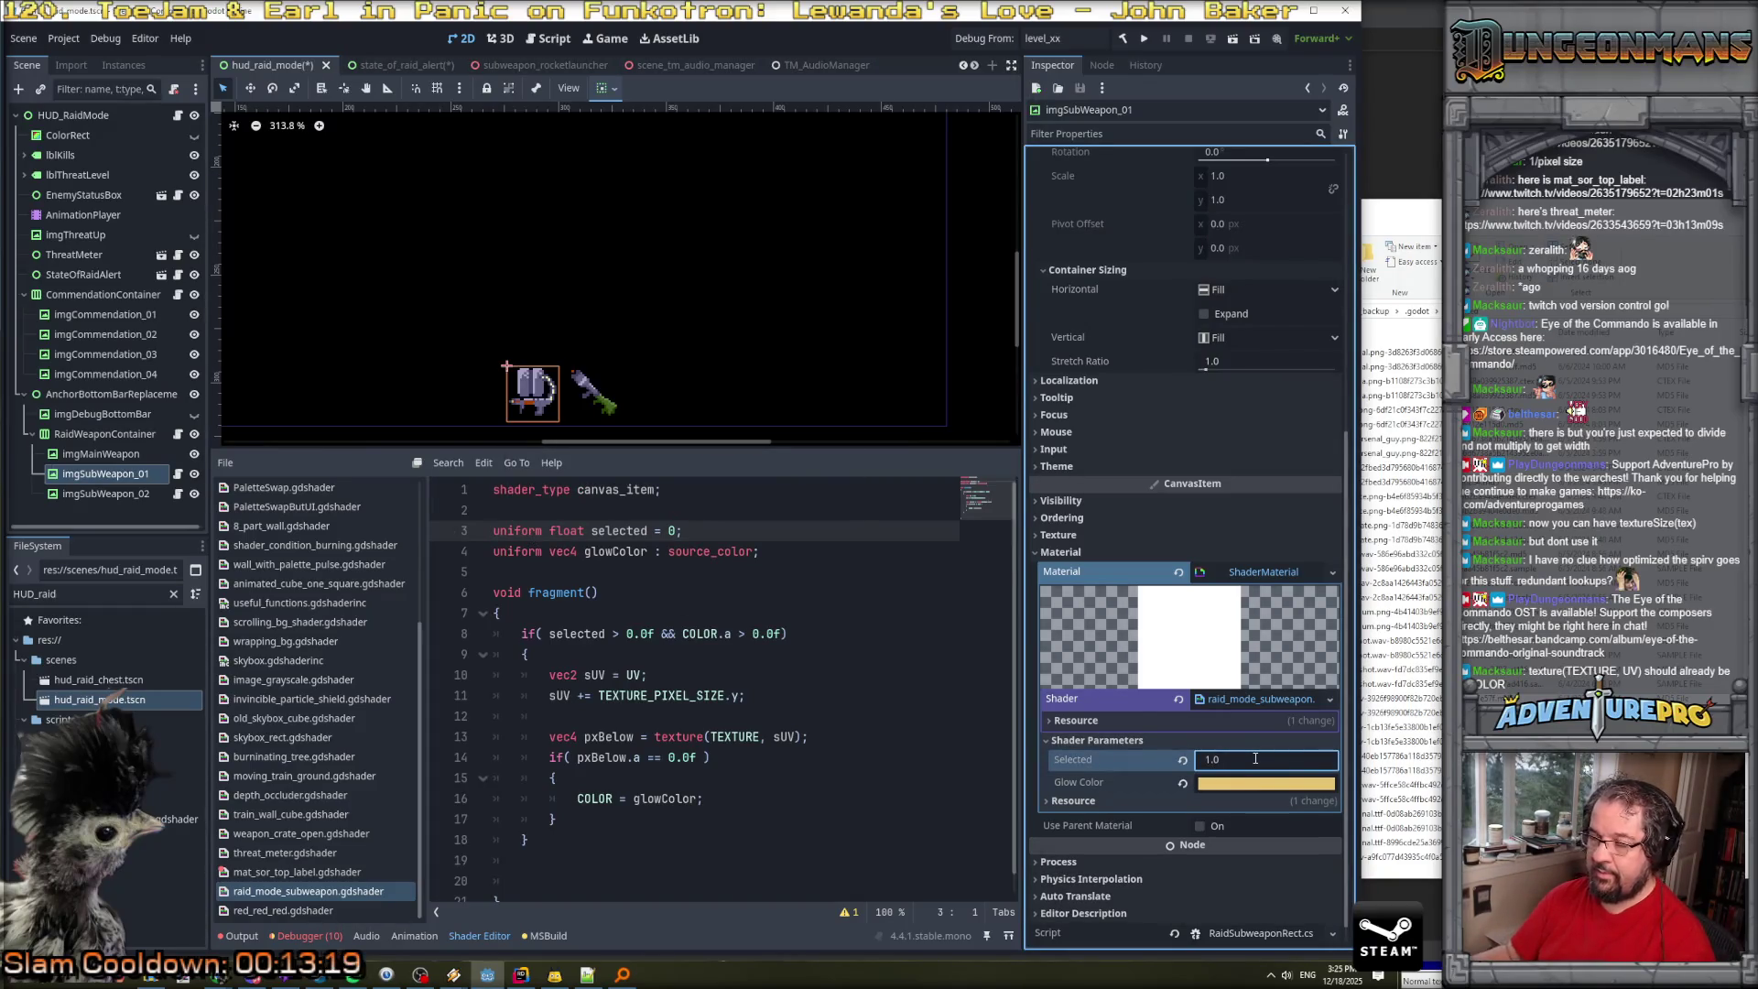
scroll(536, 407, up, 5)
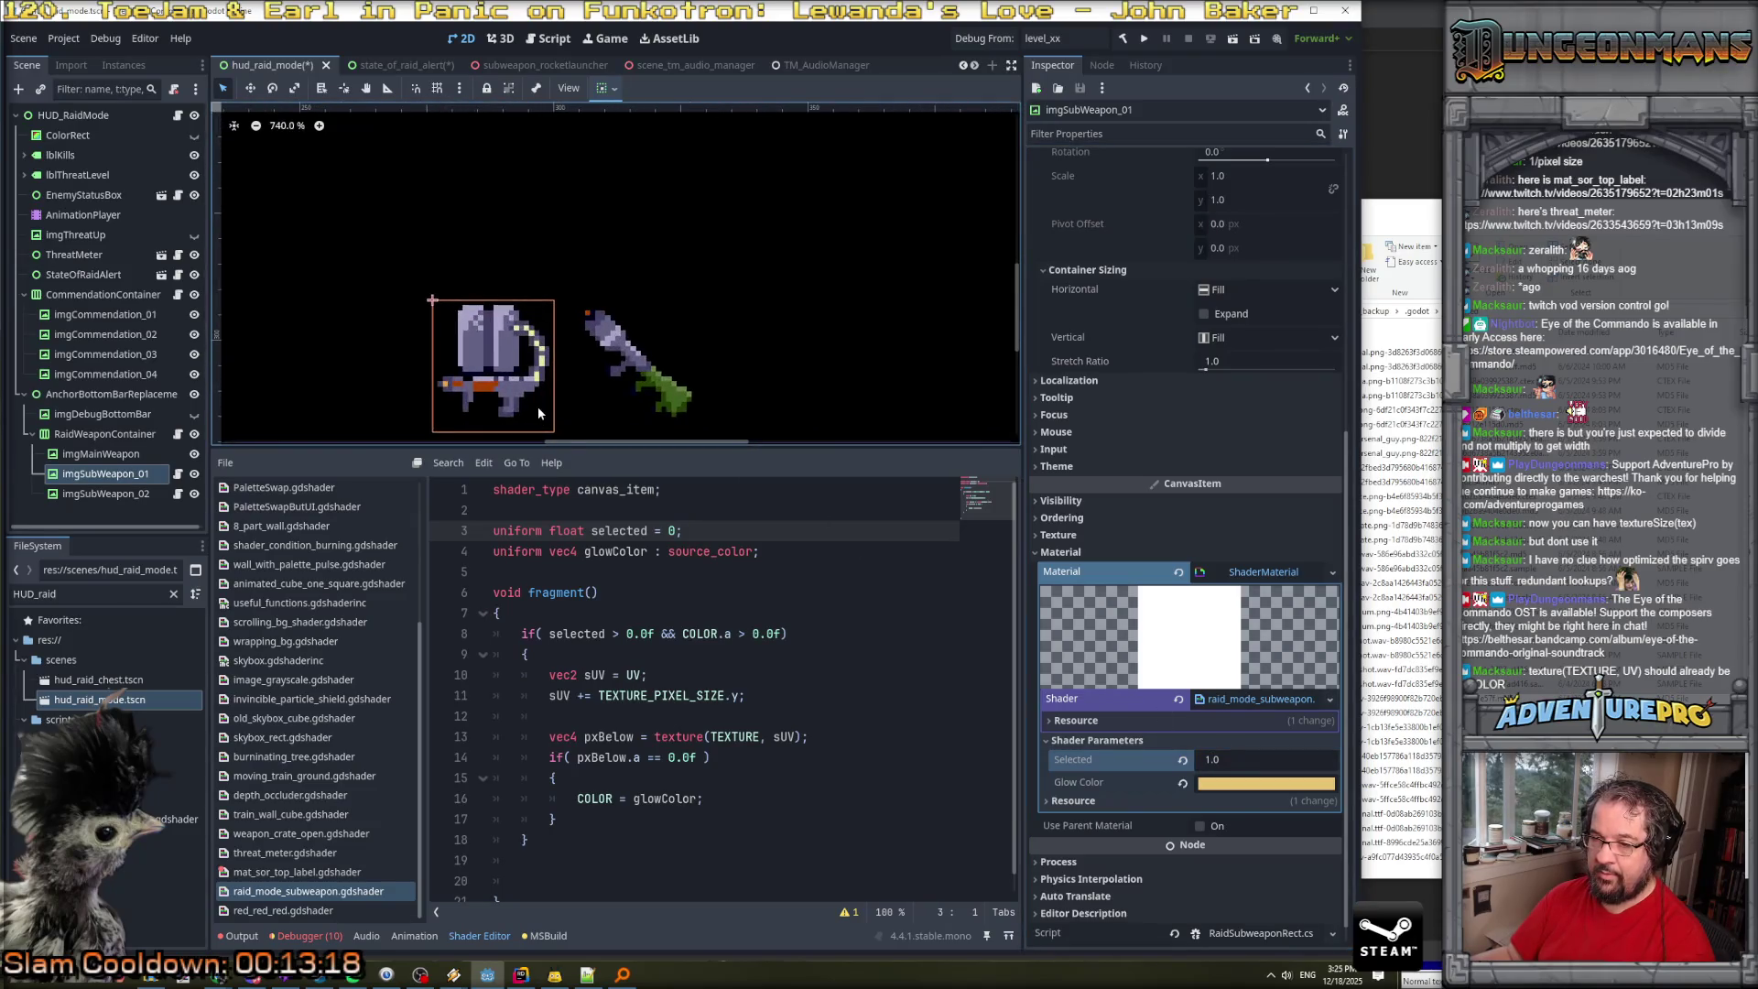
Change the offset on line 11 to apply only to sUV.y and save.
click(683, 634)
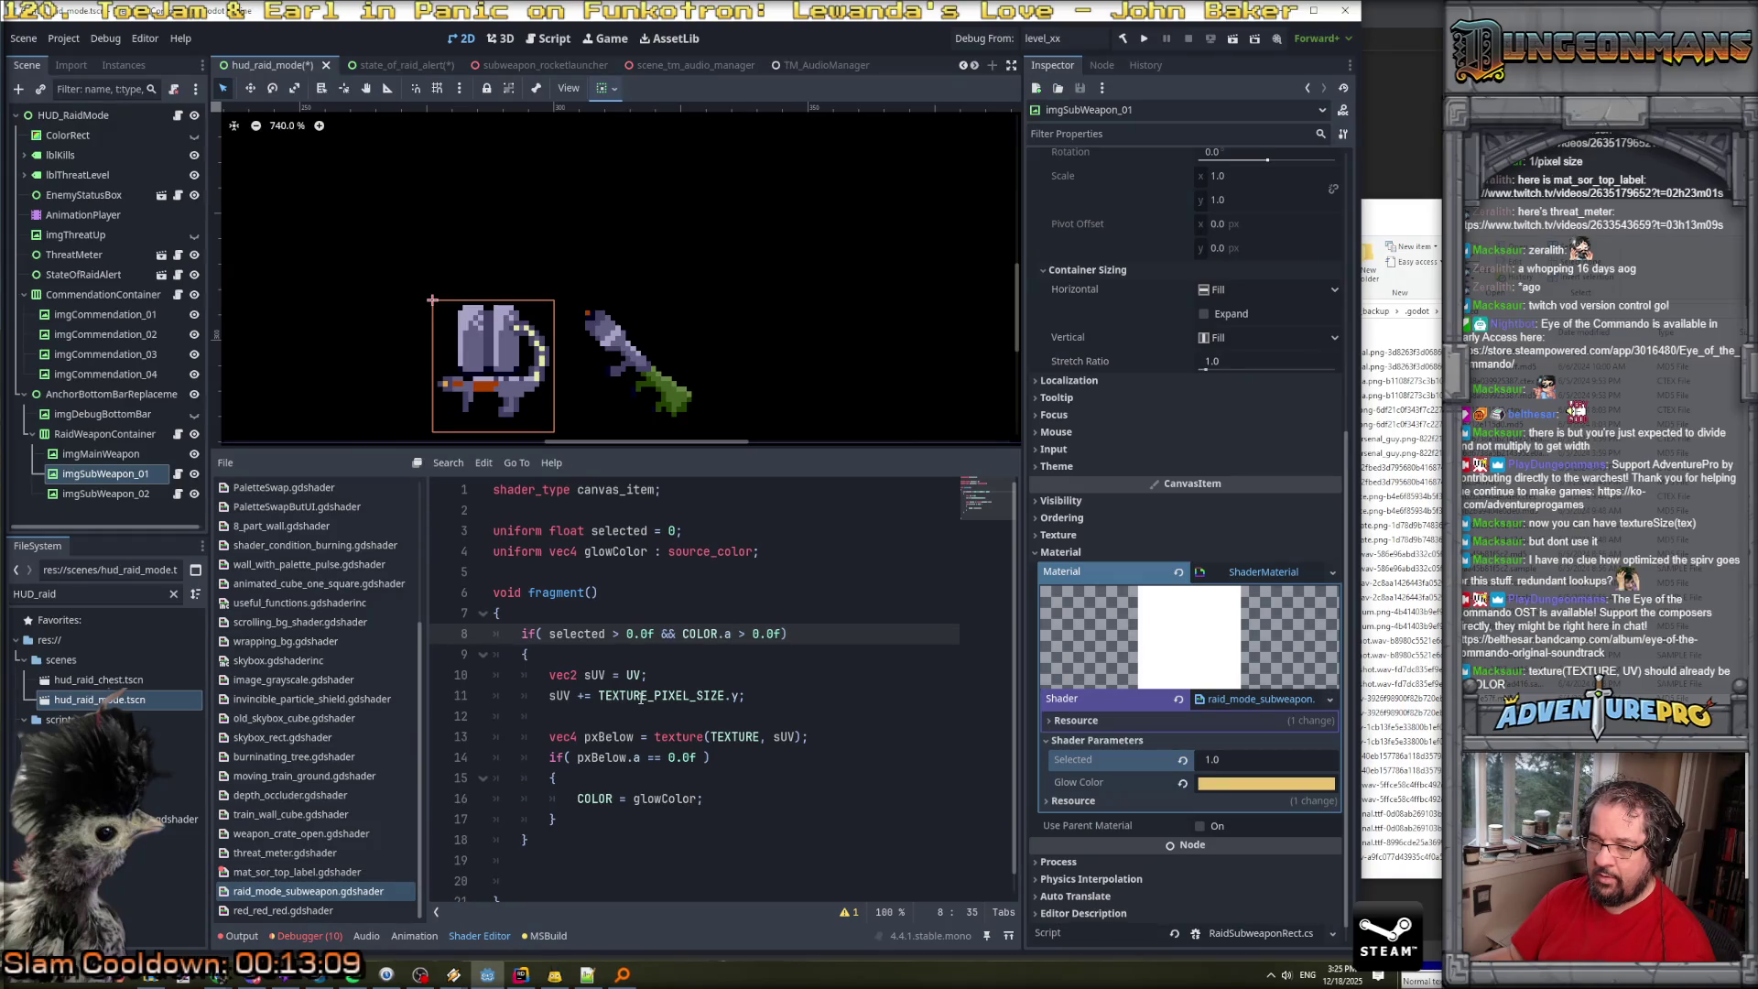
click(571, 695)
text(.)
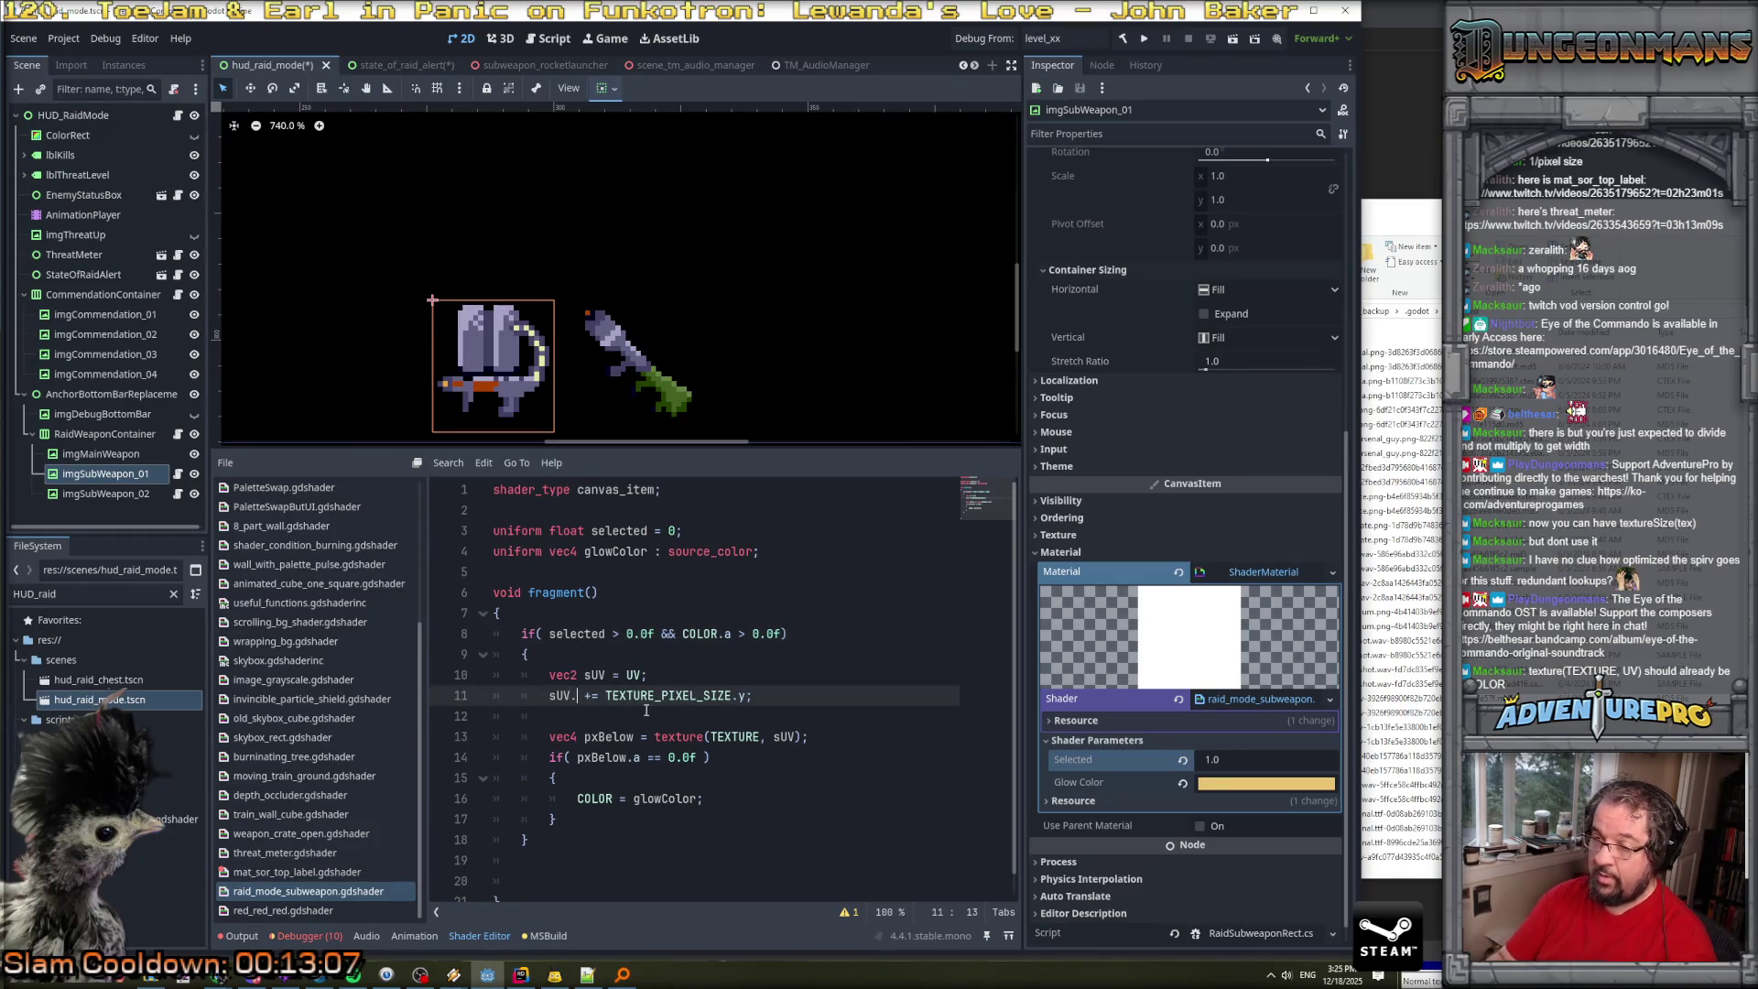
text(y)
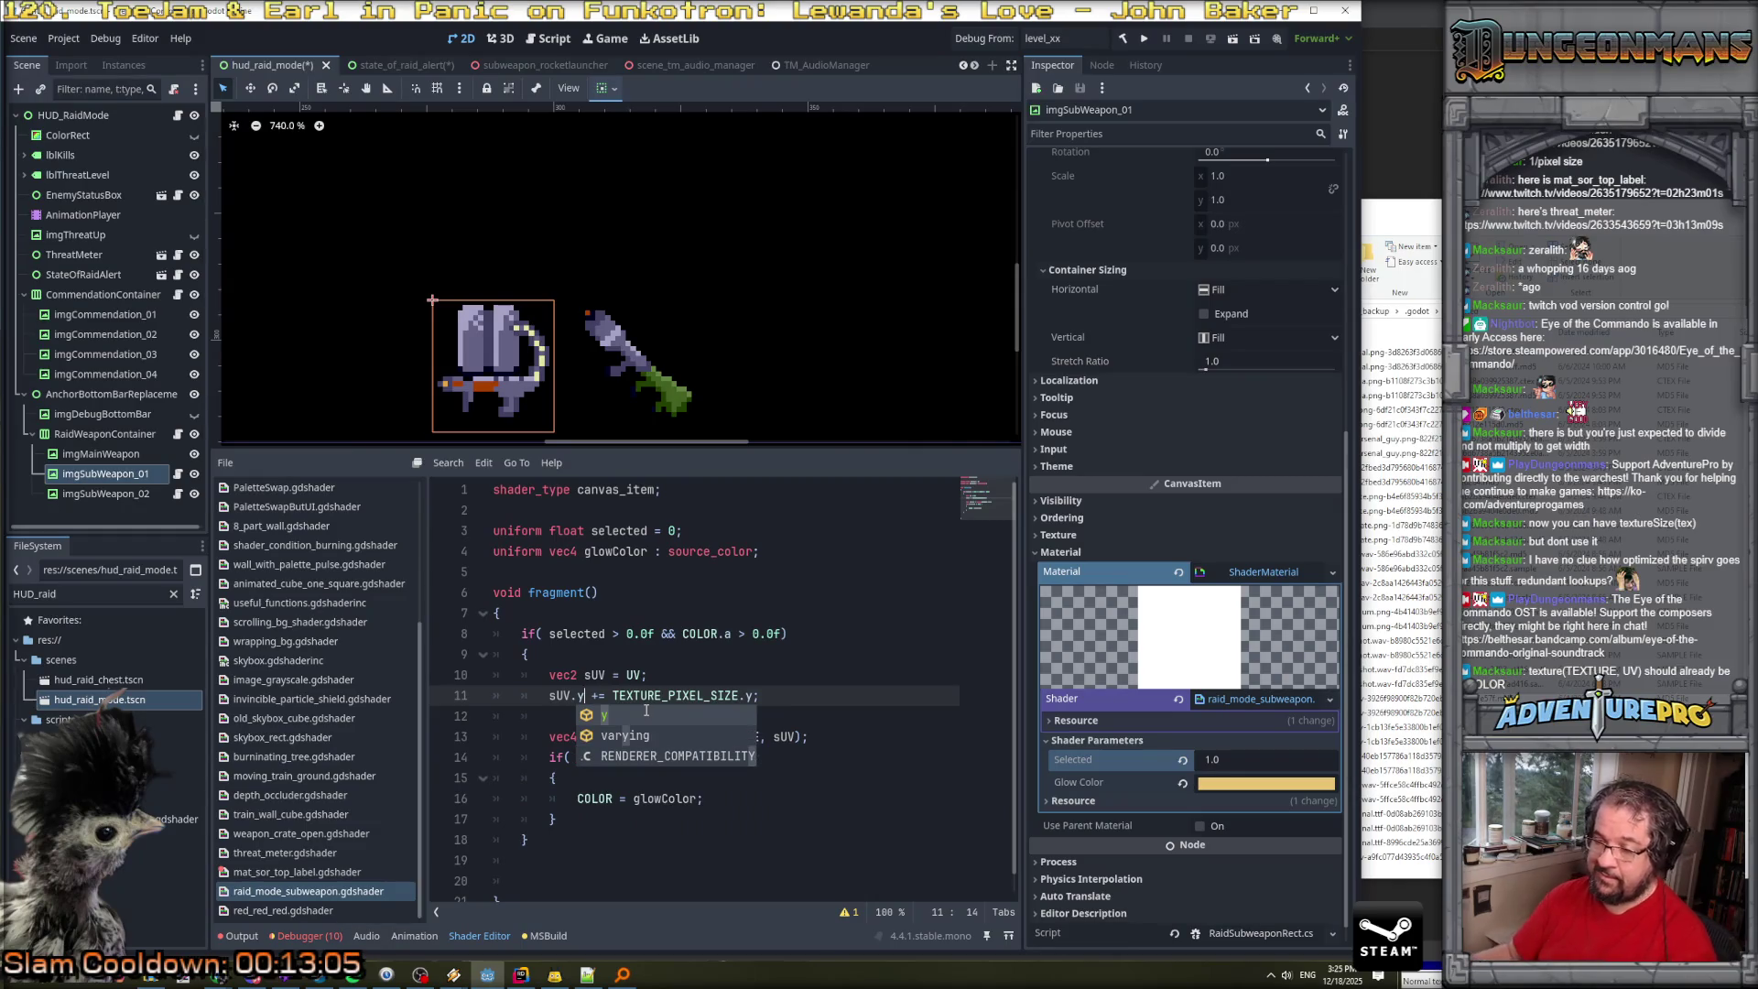
key(Escape)
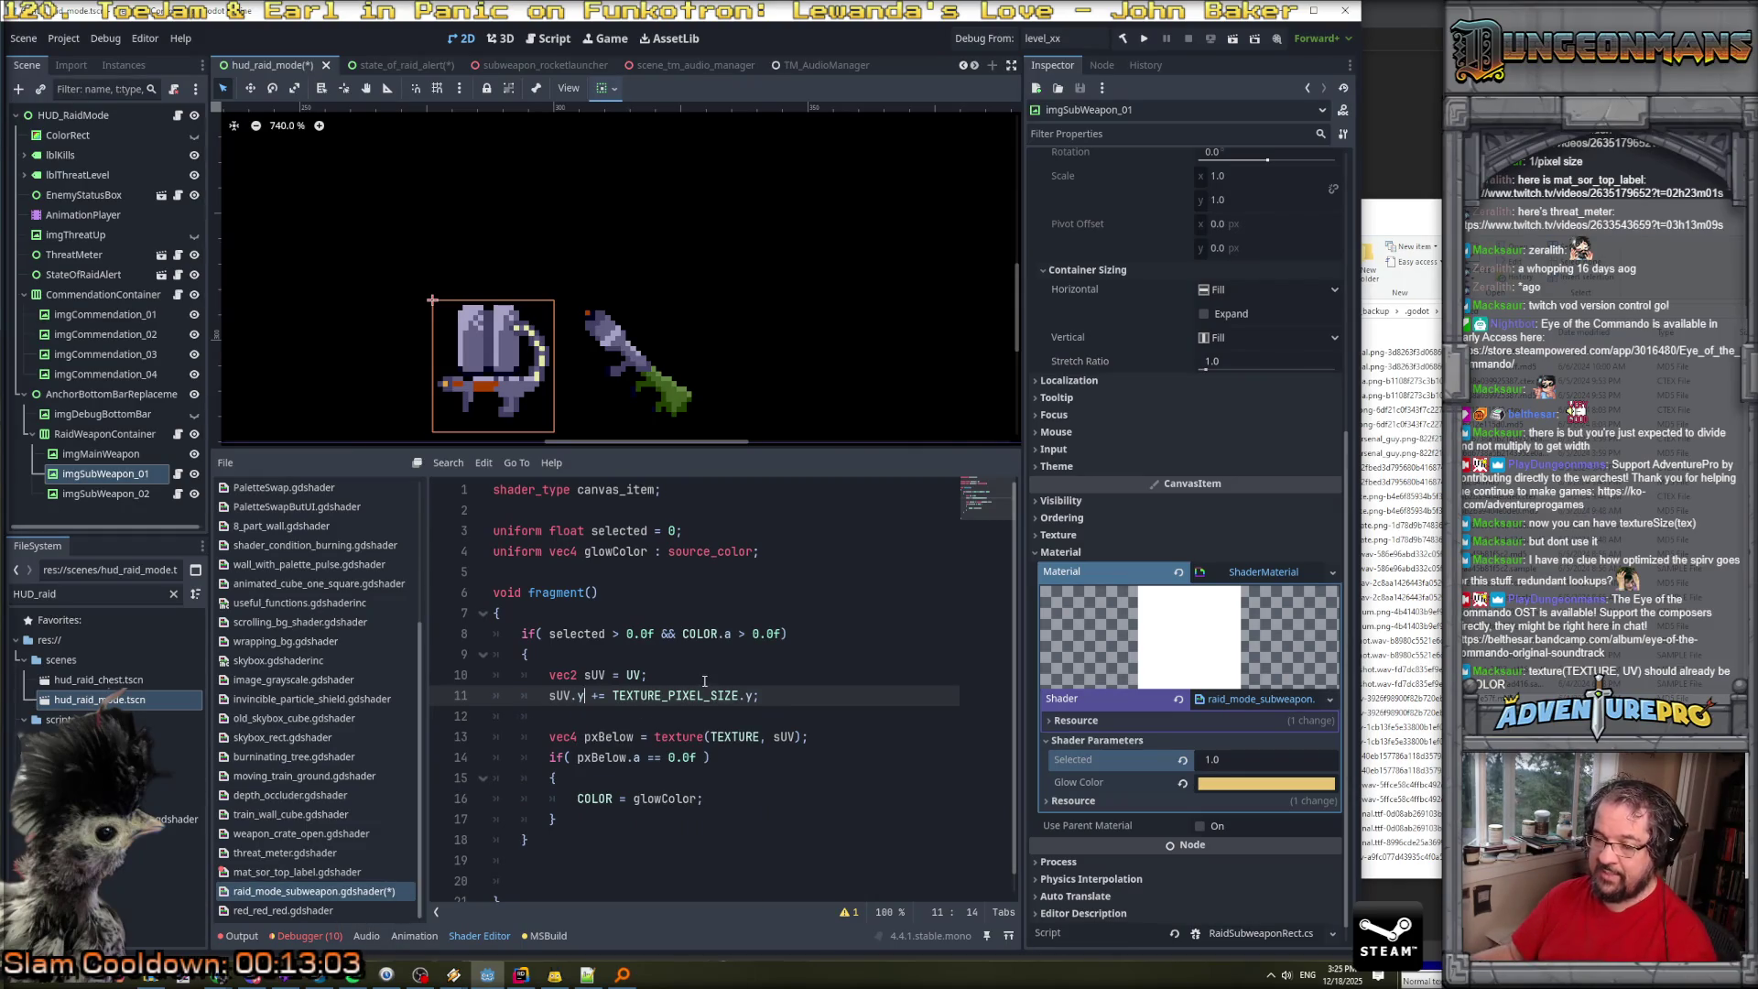
key(ctrl+s)
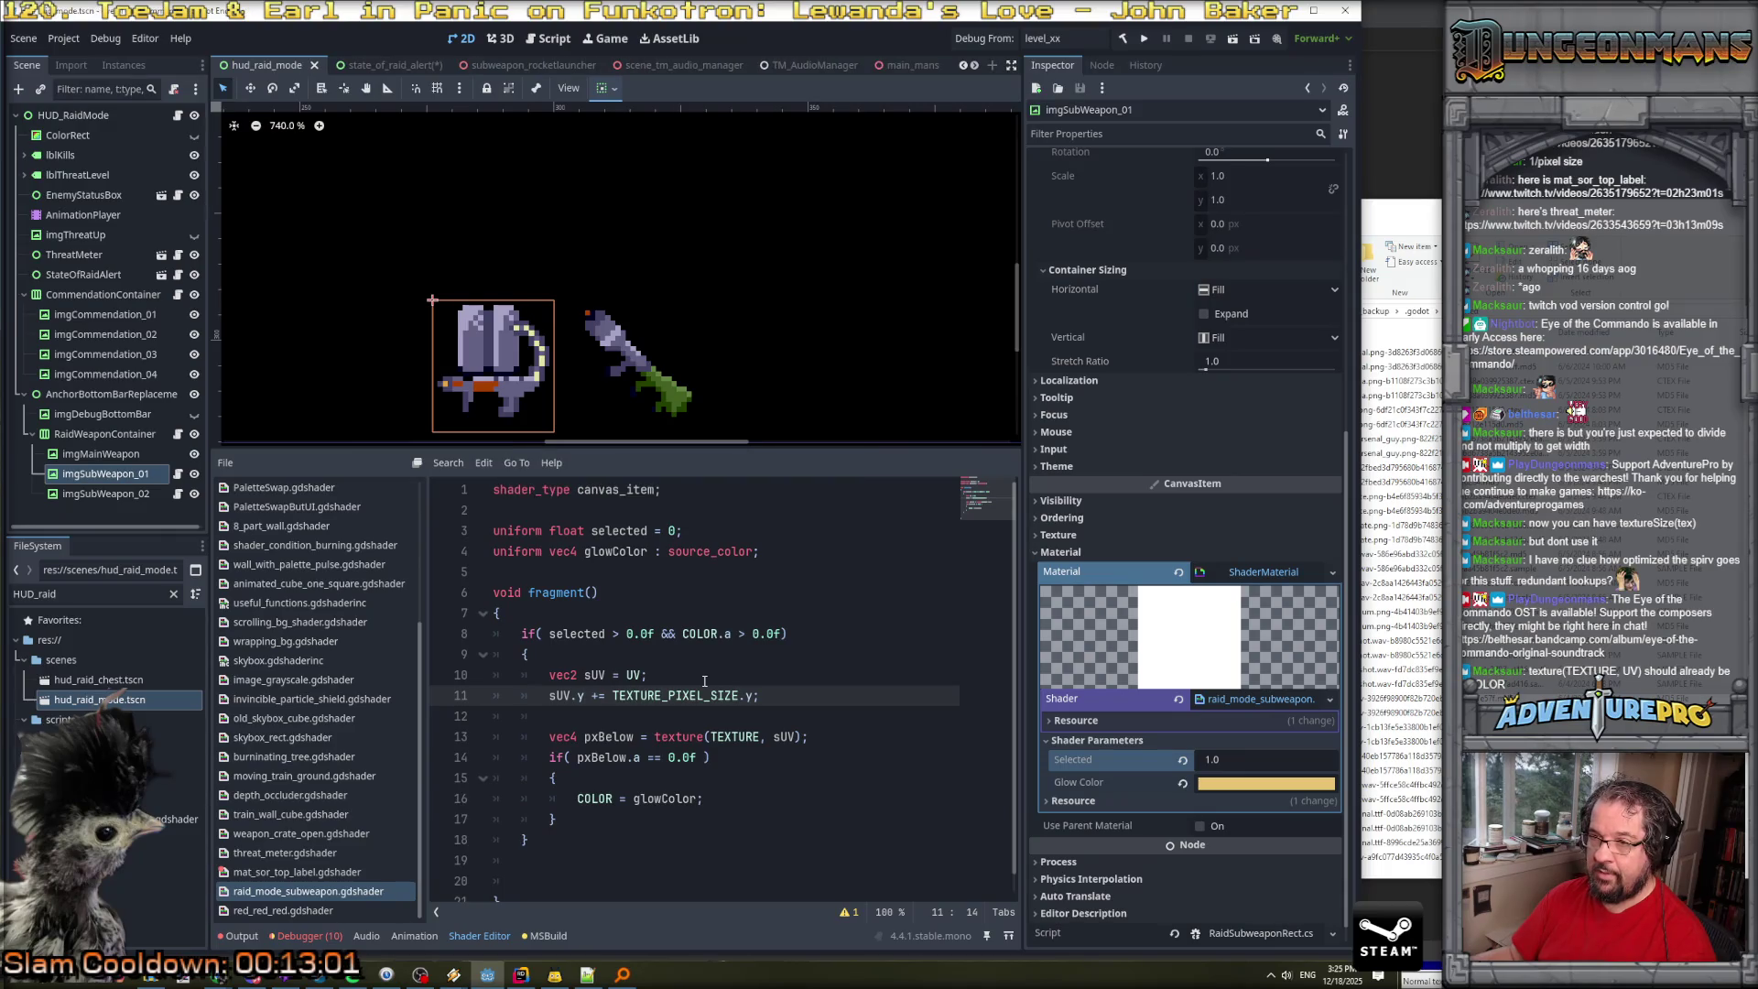
scroll(460, 381, up, 5)
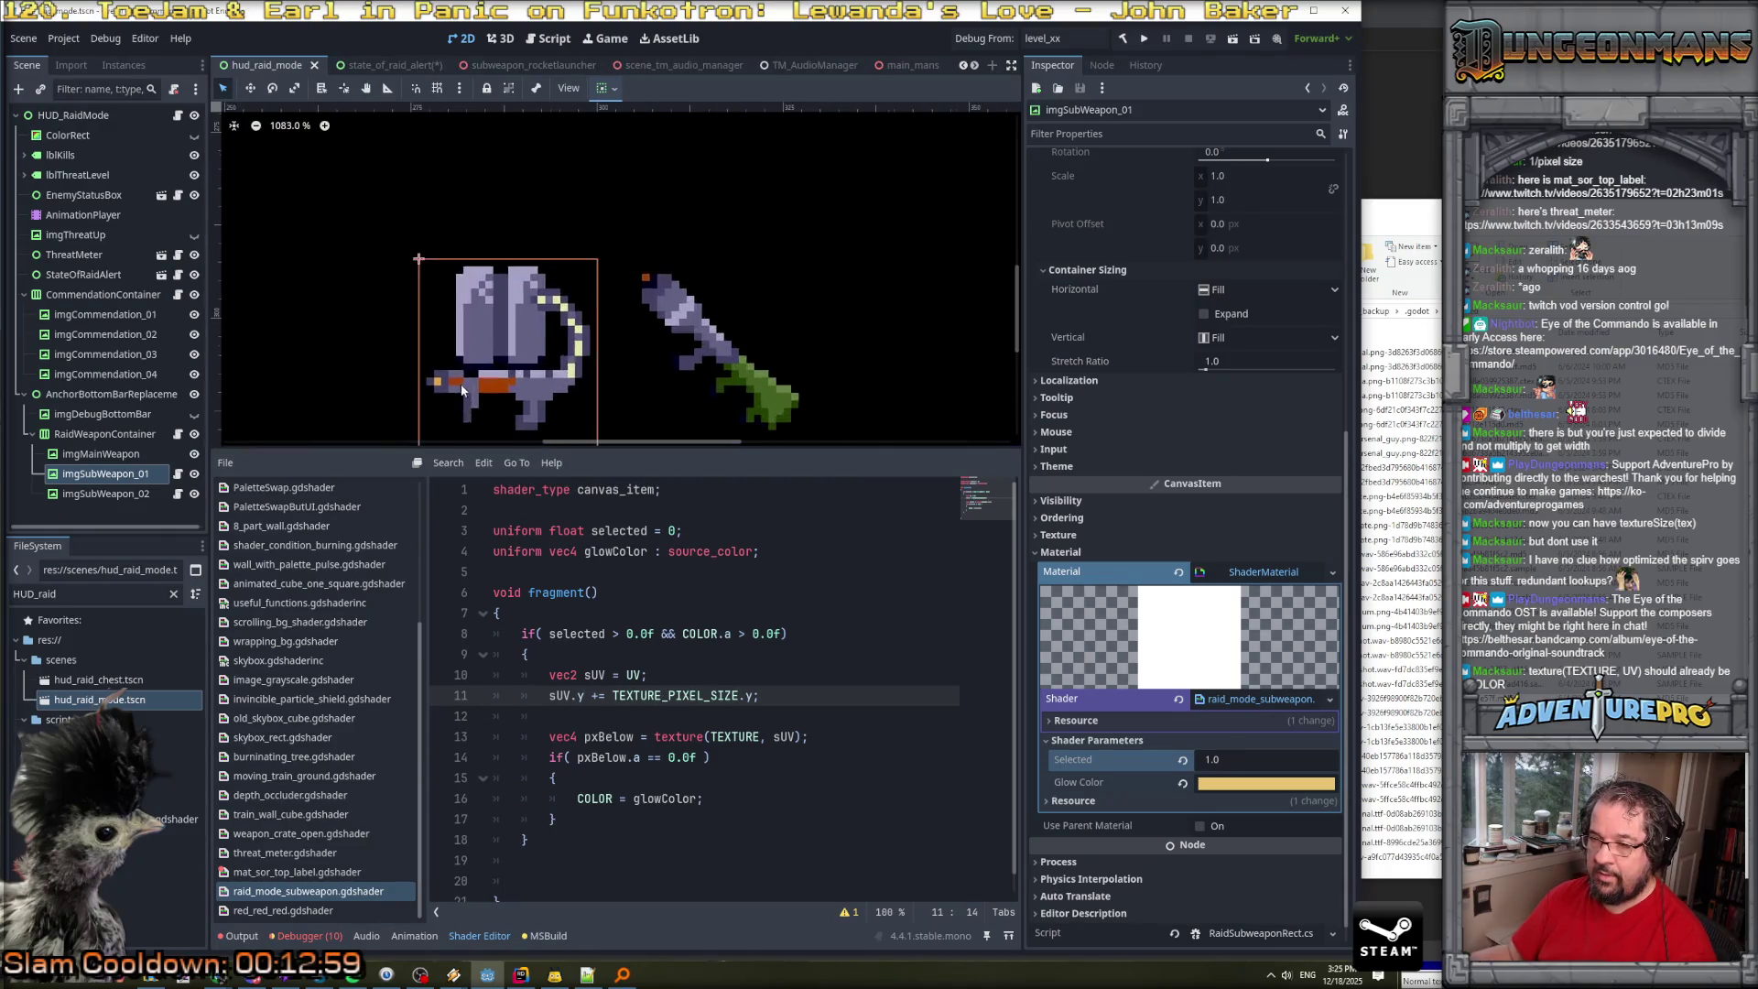
scroll(459, 379, down, 6)
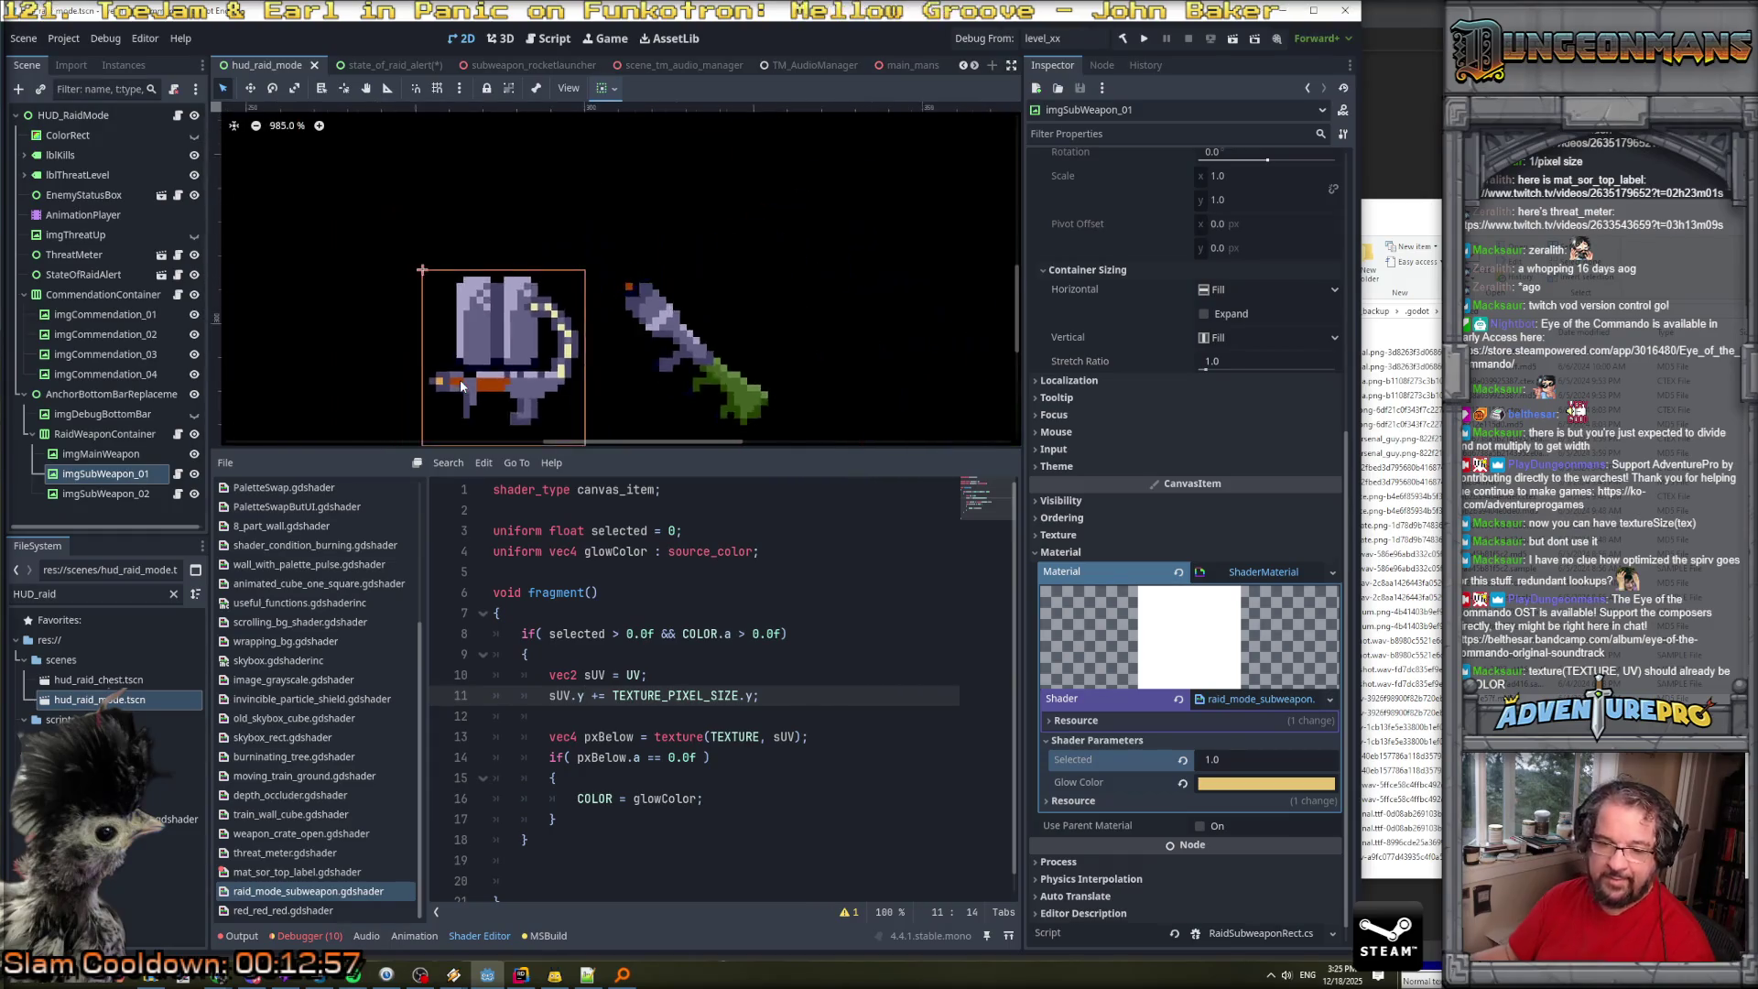
scroll(690, 705, down, 1)
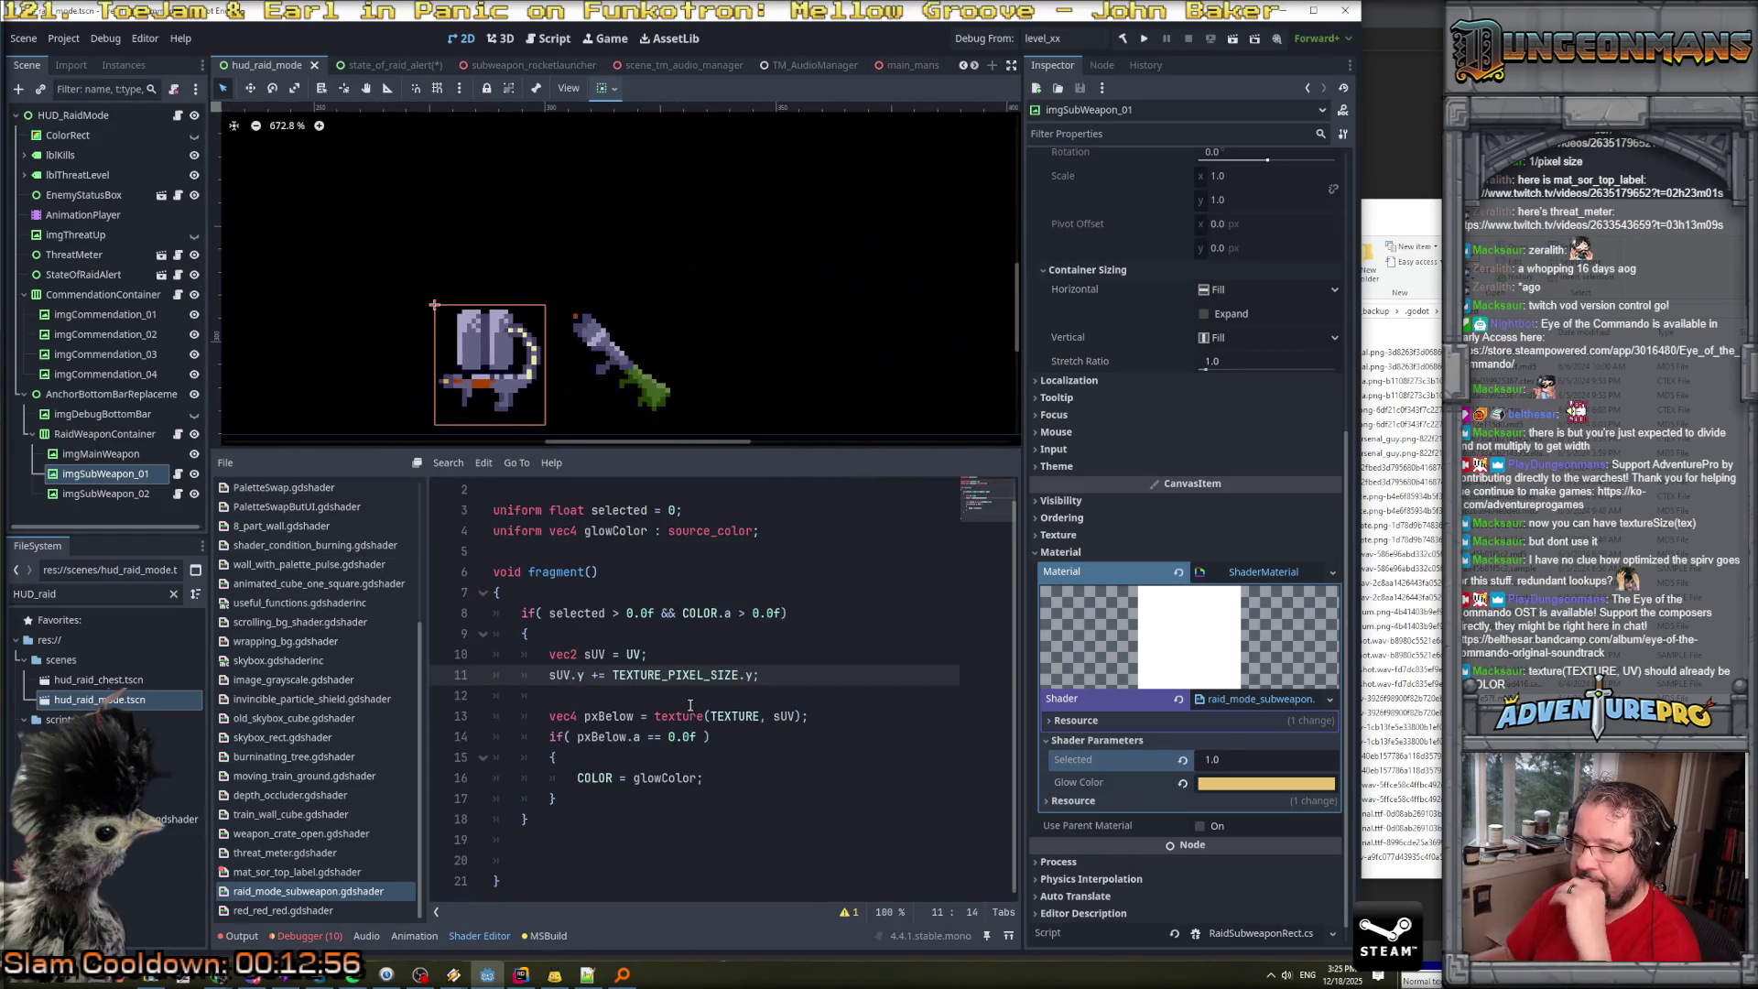
Add 'COLOR = pxBelow;' on a new line after line 13.
double_click(617, 716)
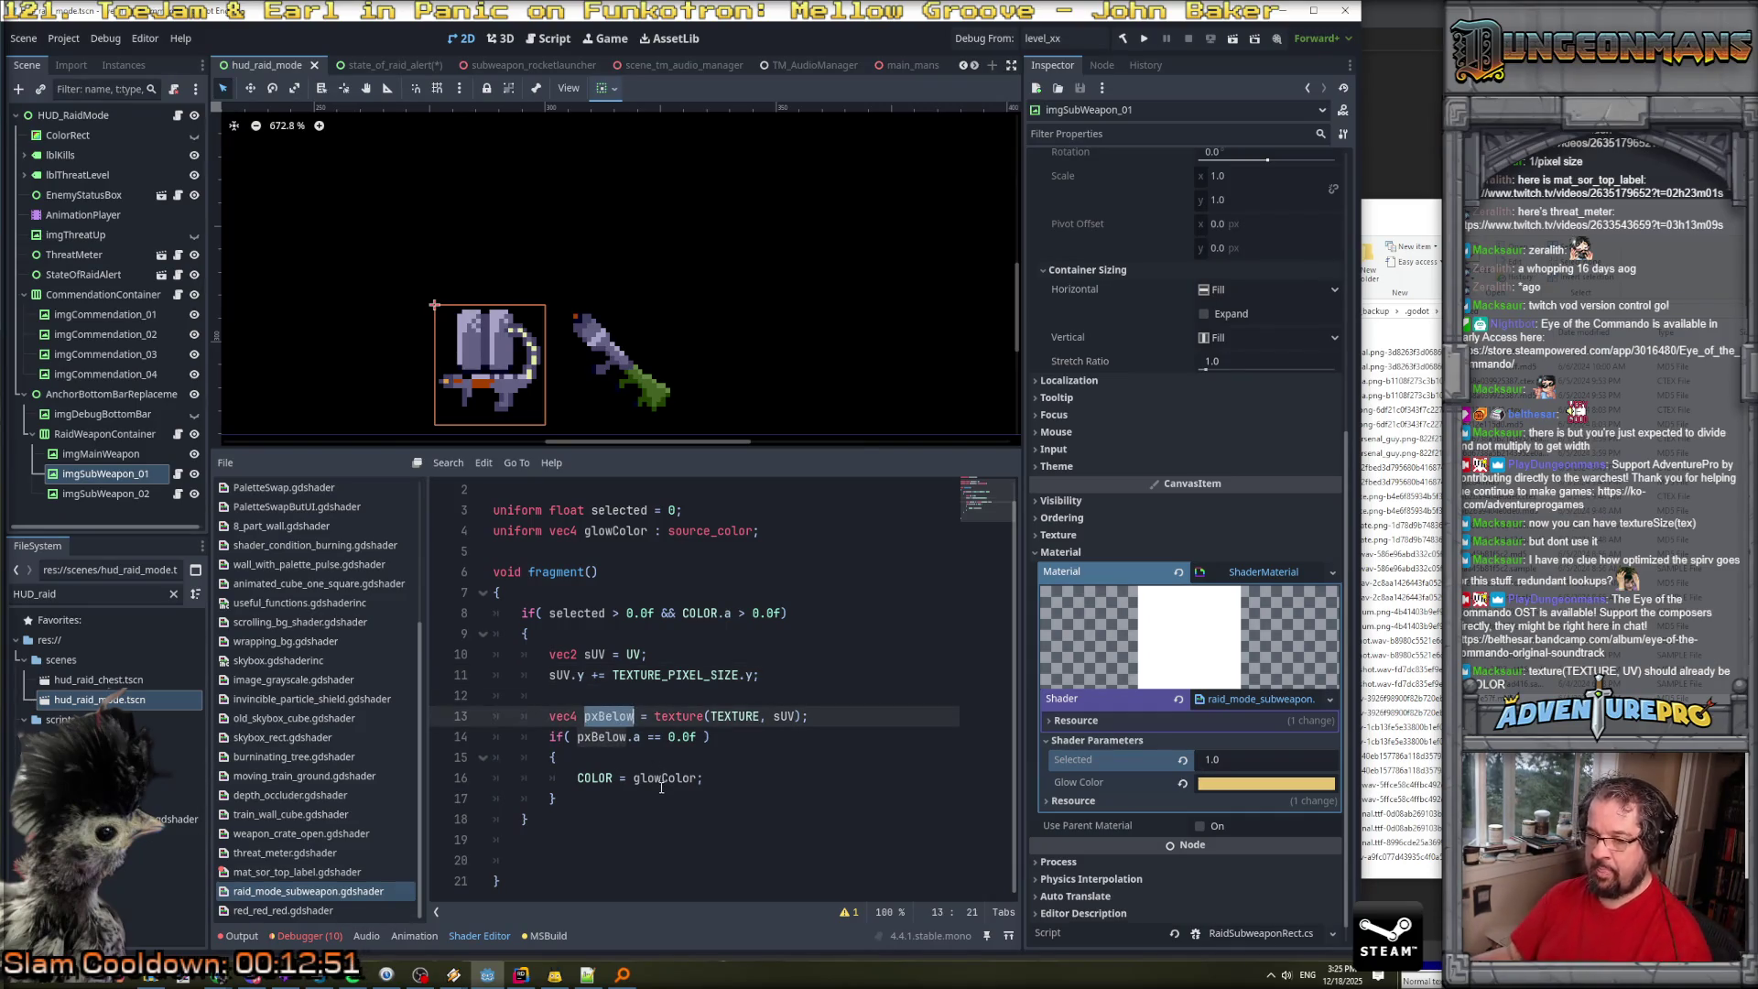
click(834, 716)
key(Return)
text(COLOR = )
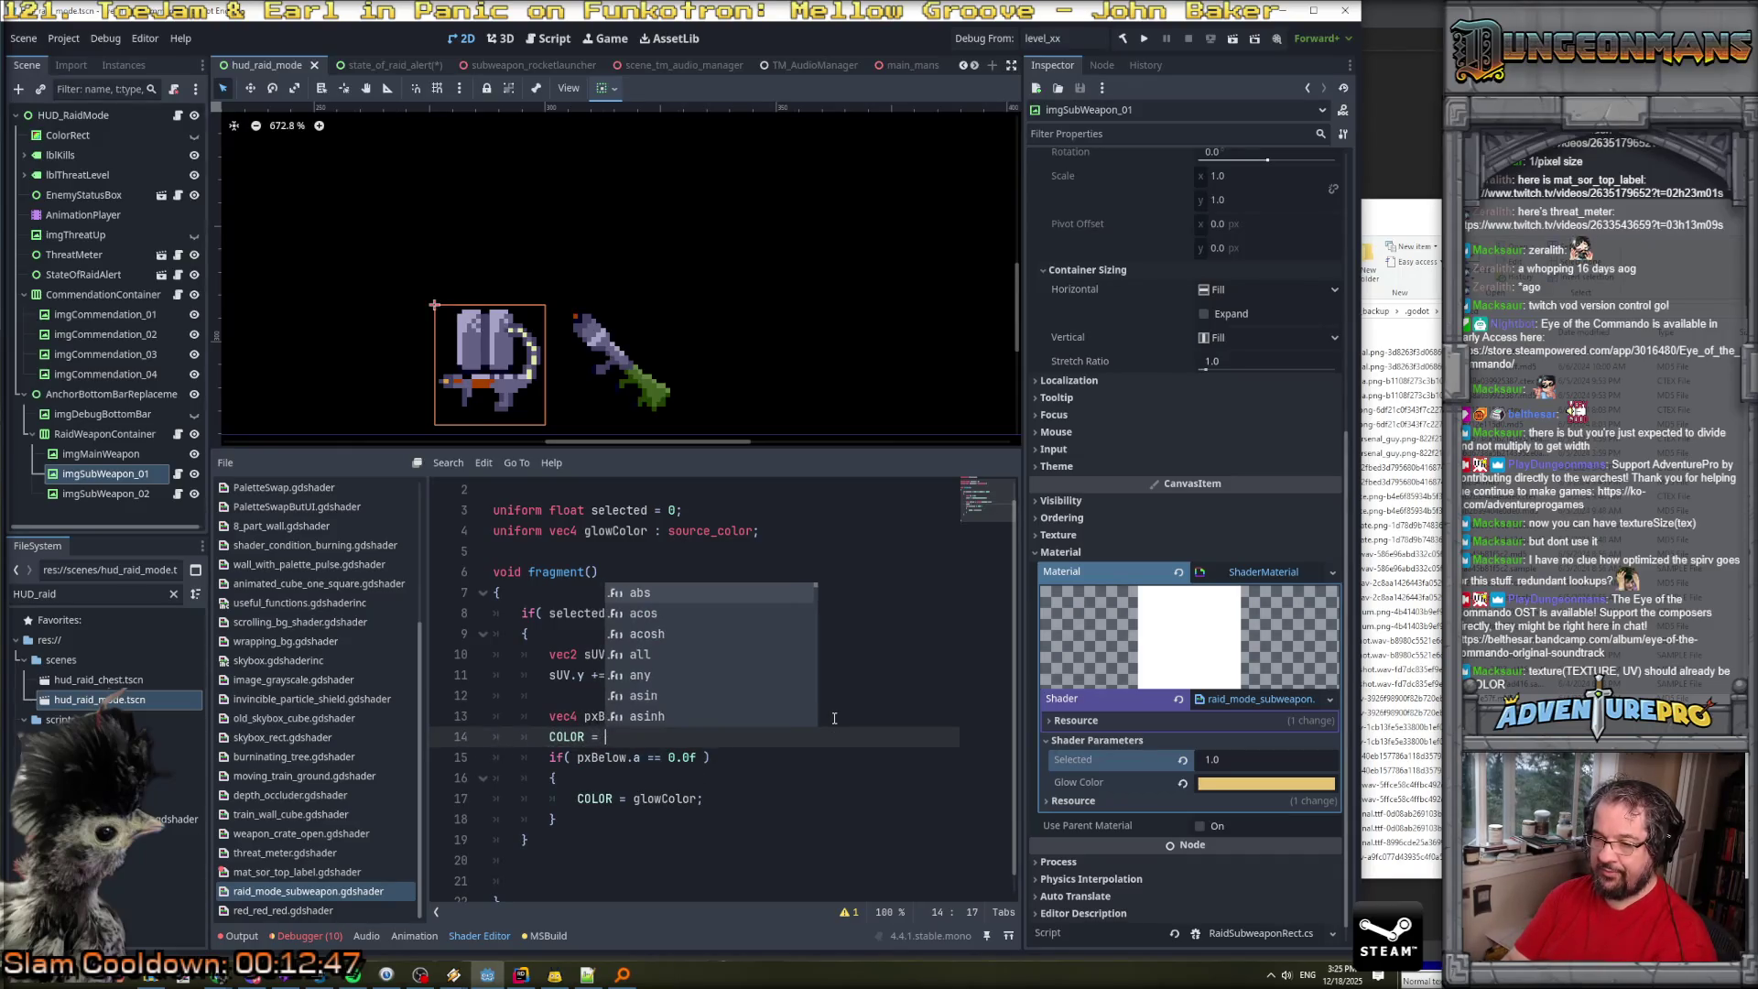
text(pxBelow;)
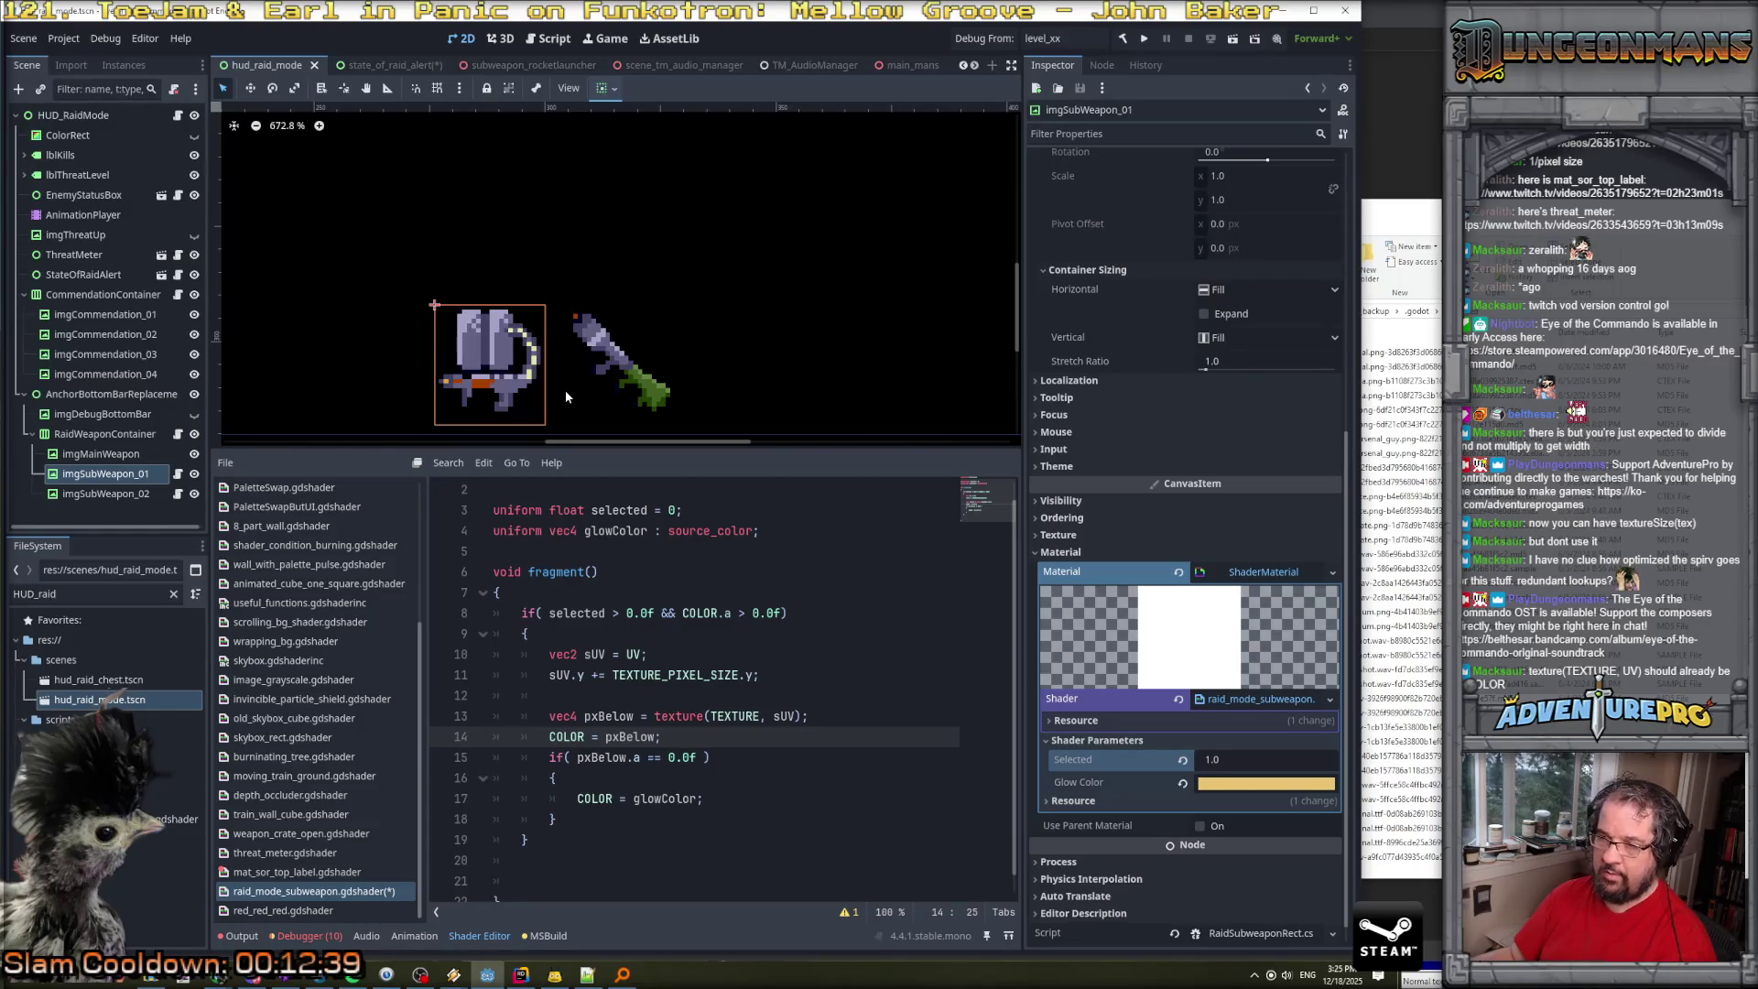
Comment out the COLOR.a check on line 8 with ') //' and save the shader.
scroll(628, 586, down, 1)
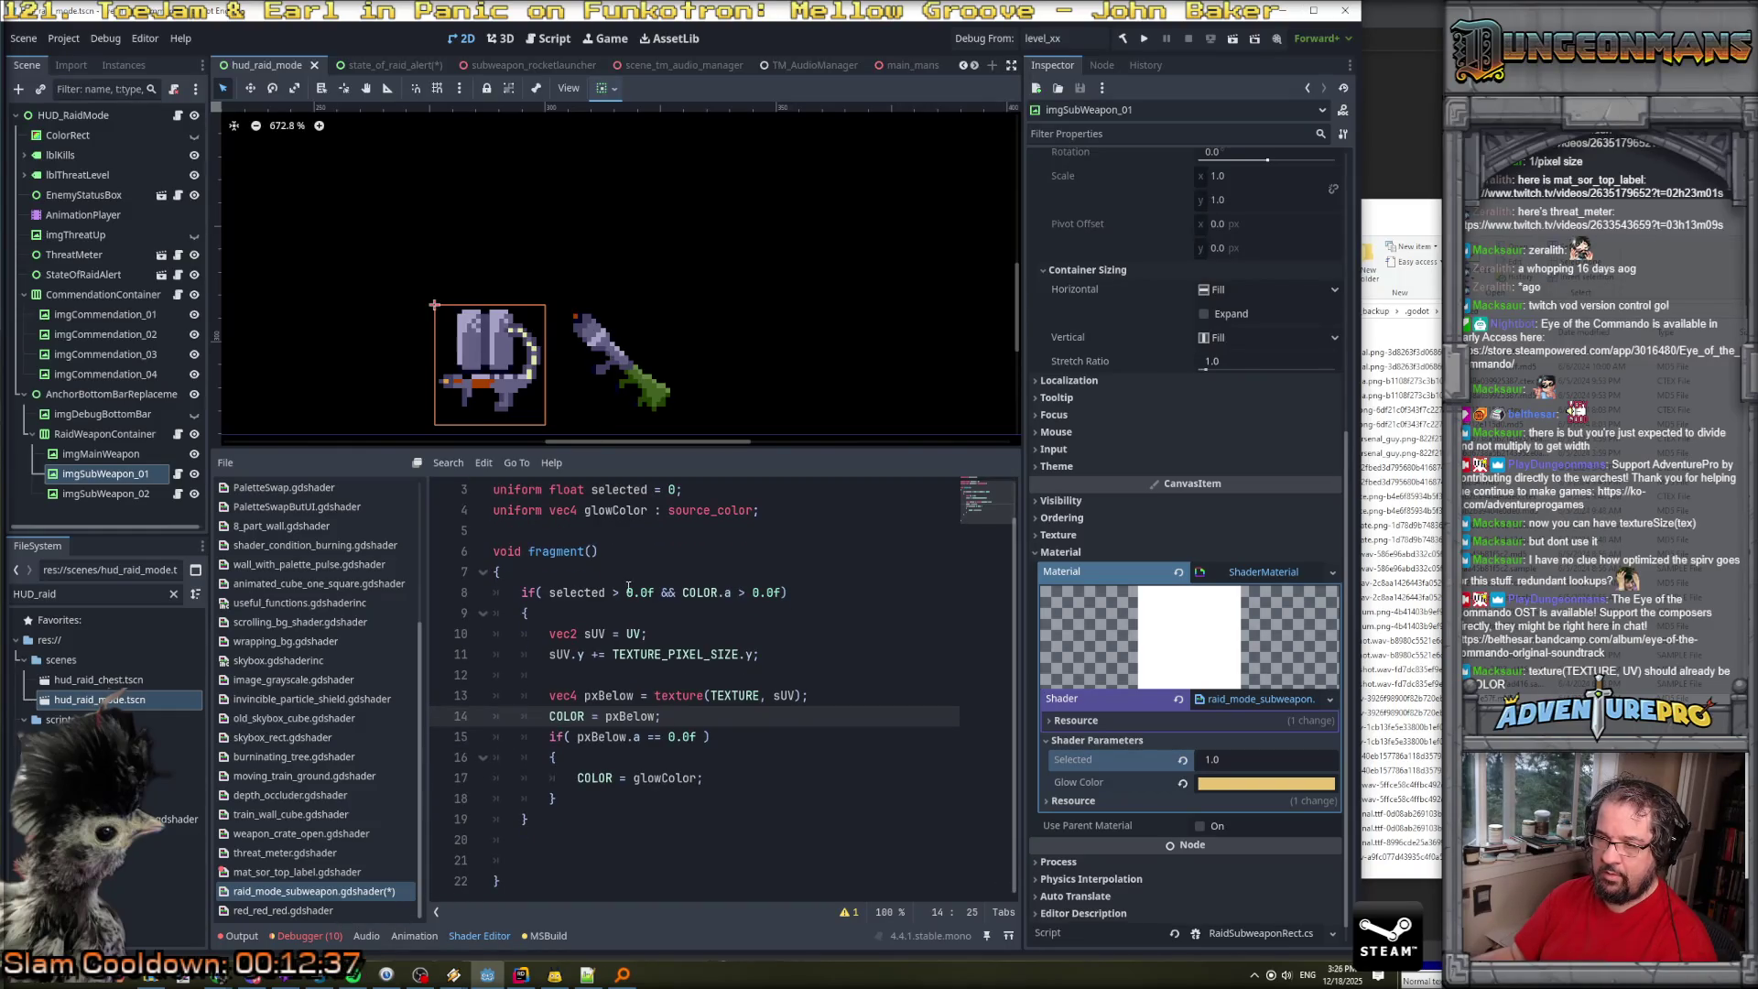
click(656, 592)
text() //)
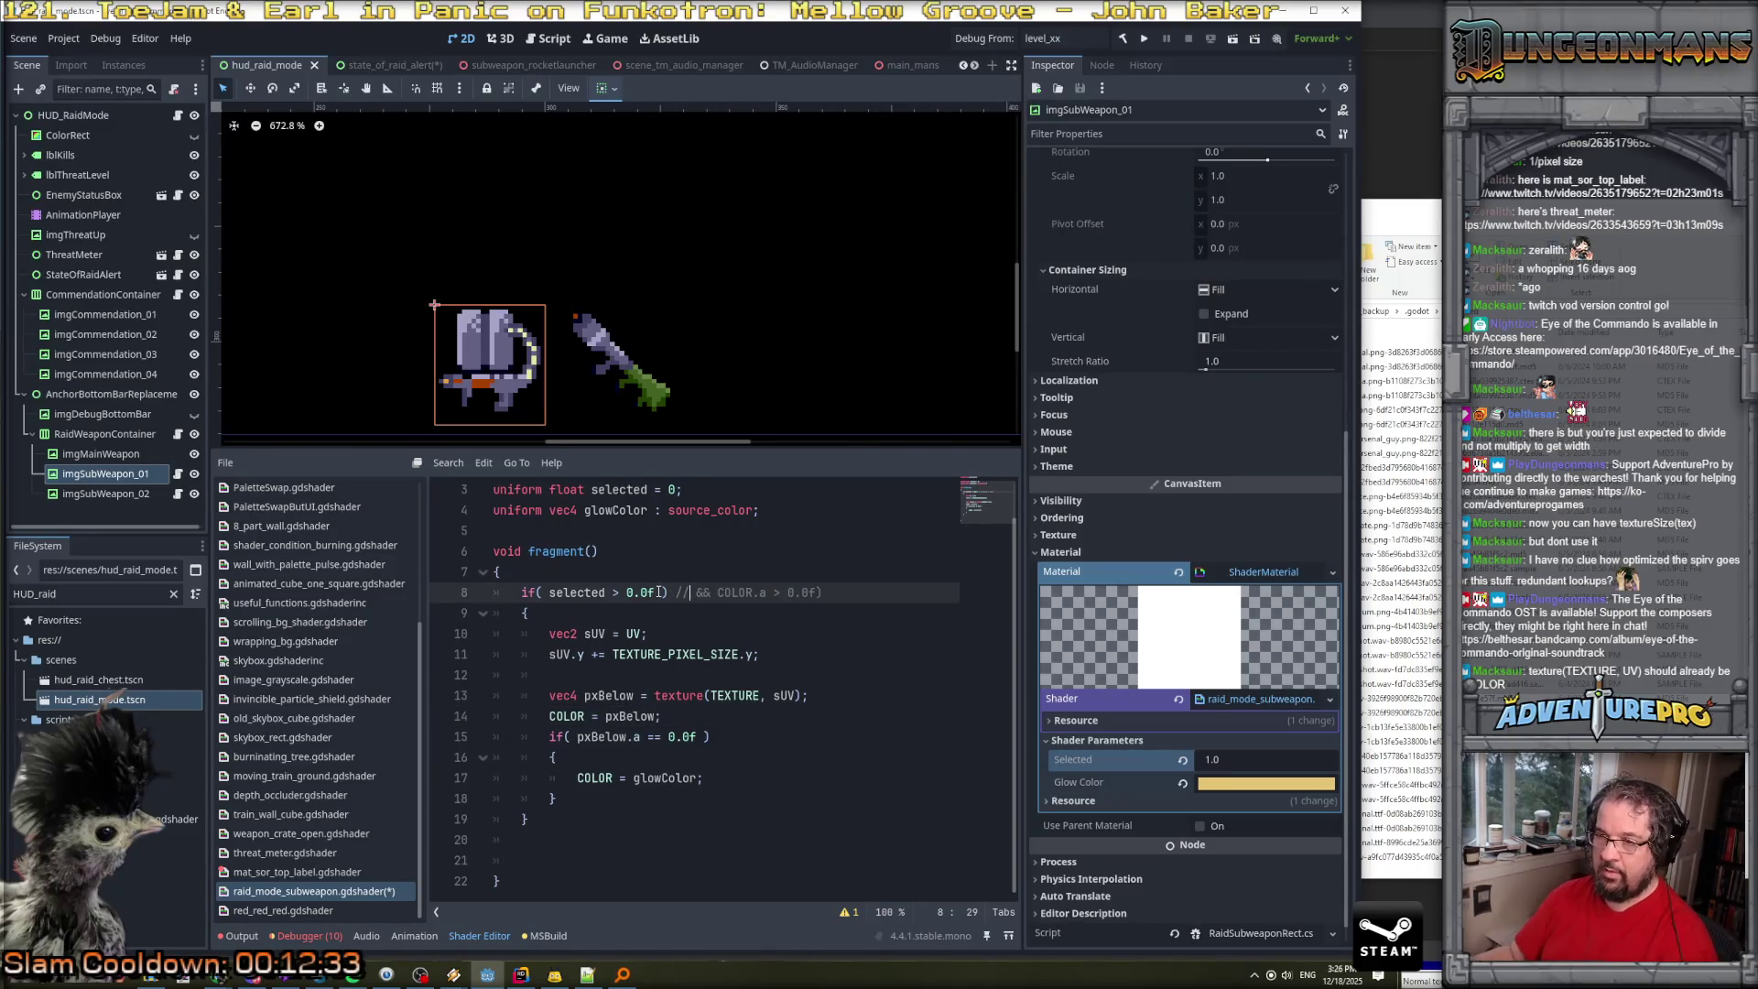
key(ctrl+s)
click(262, 910)
key(Up)
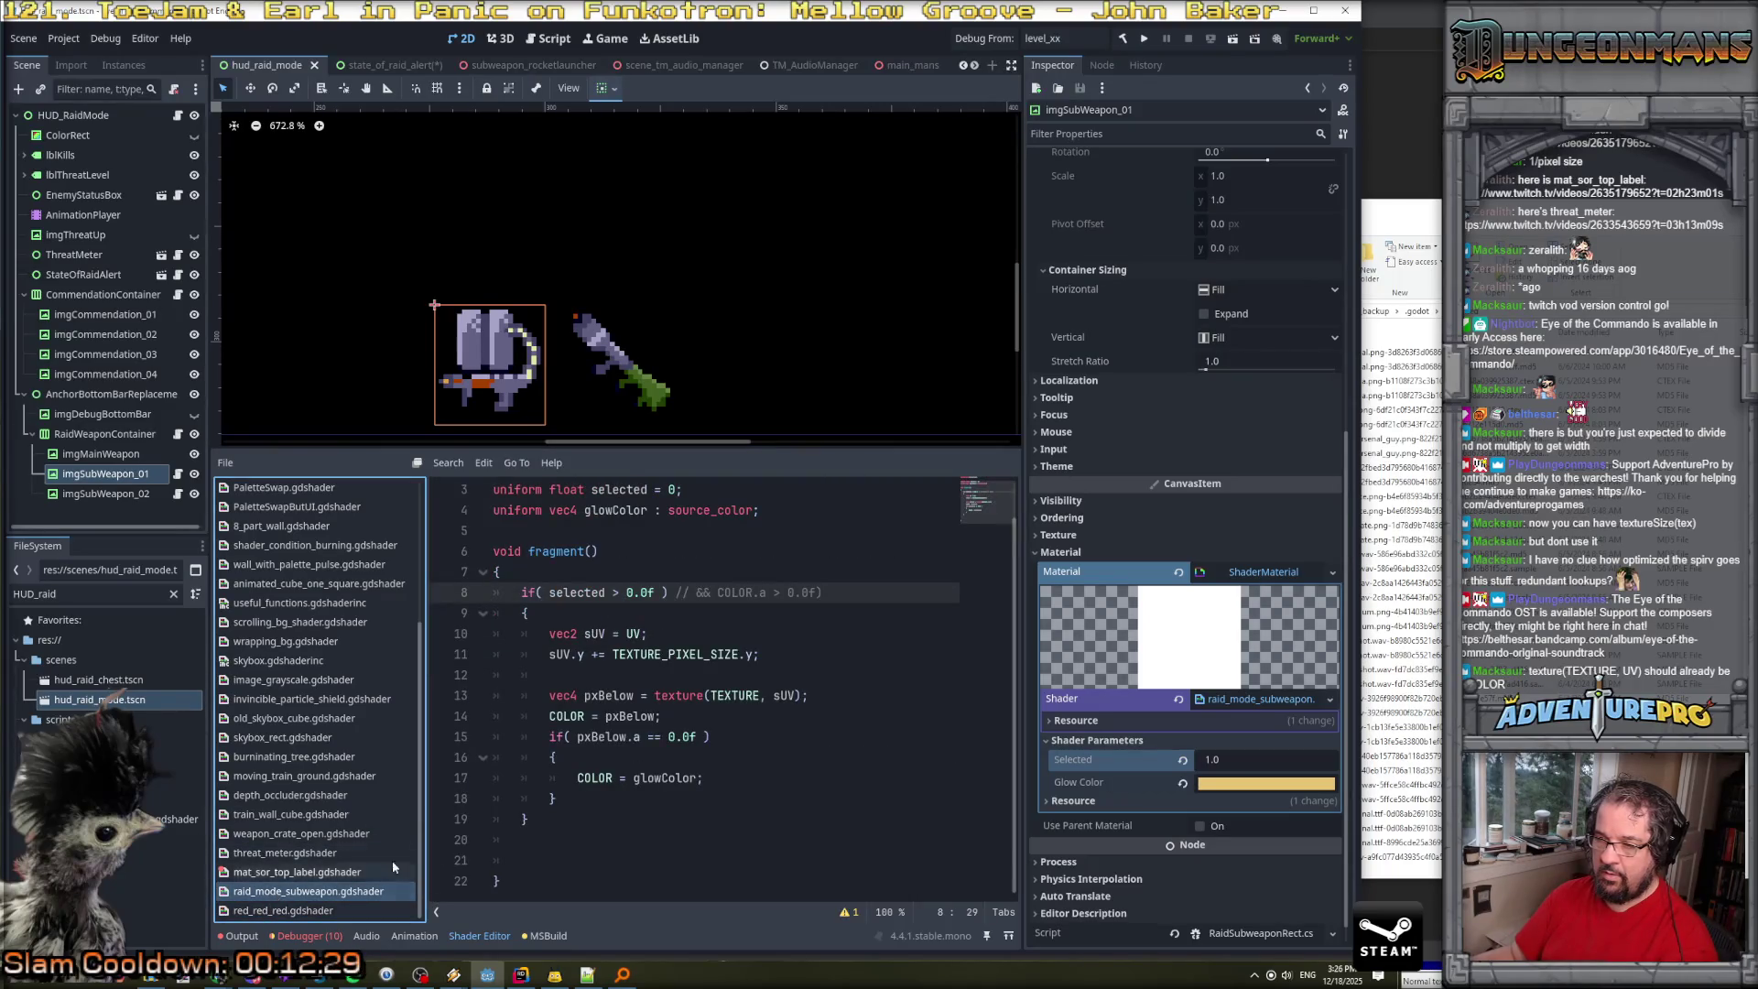
click(1246, 701)
Clear the material's shader and quick-load raid_mode_subweapon.gdshader back onto it.
click(1246, 701)
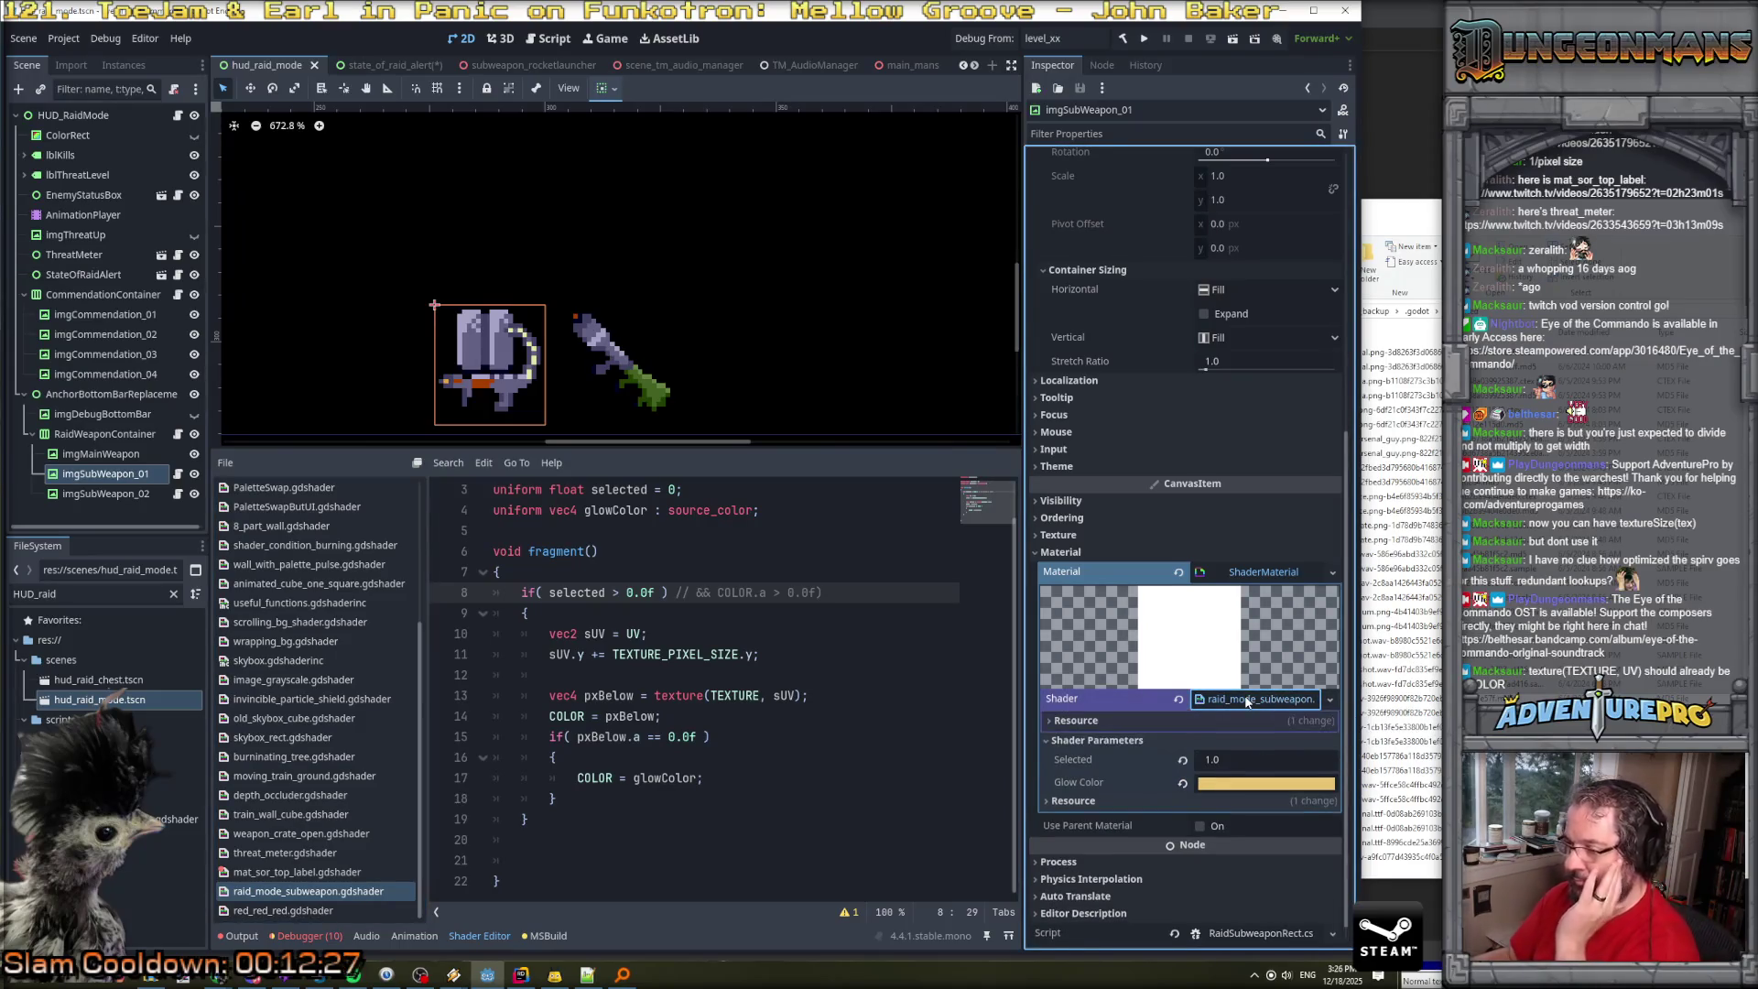
click(1329, 700)
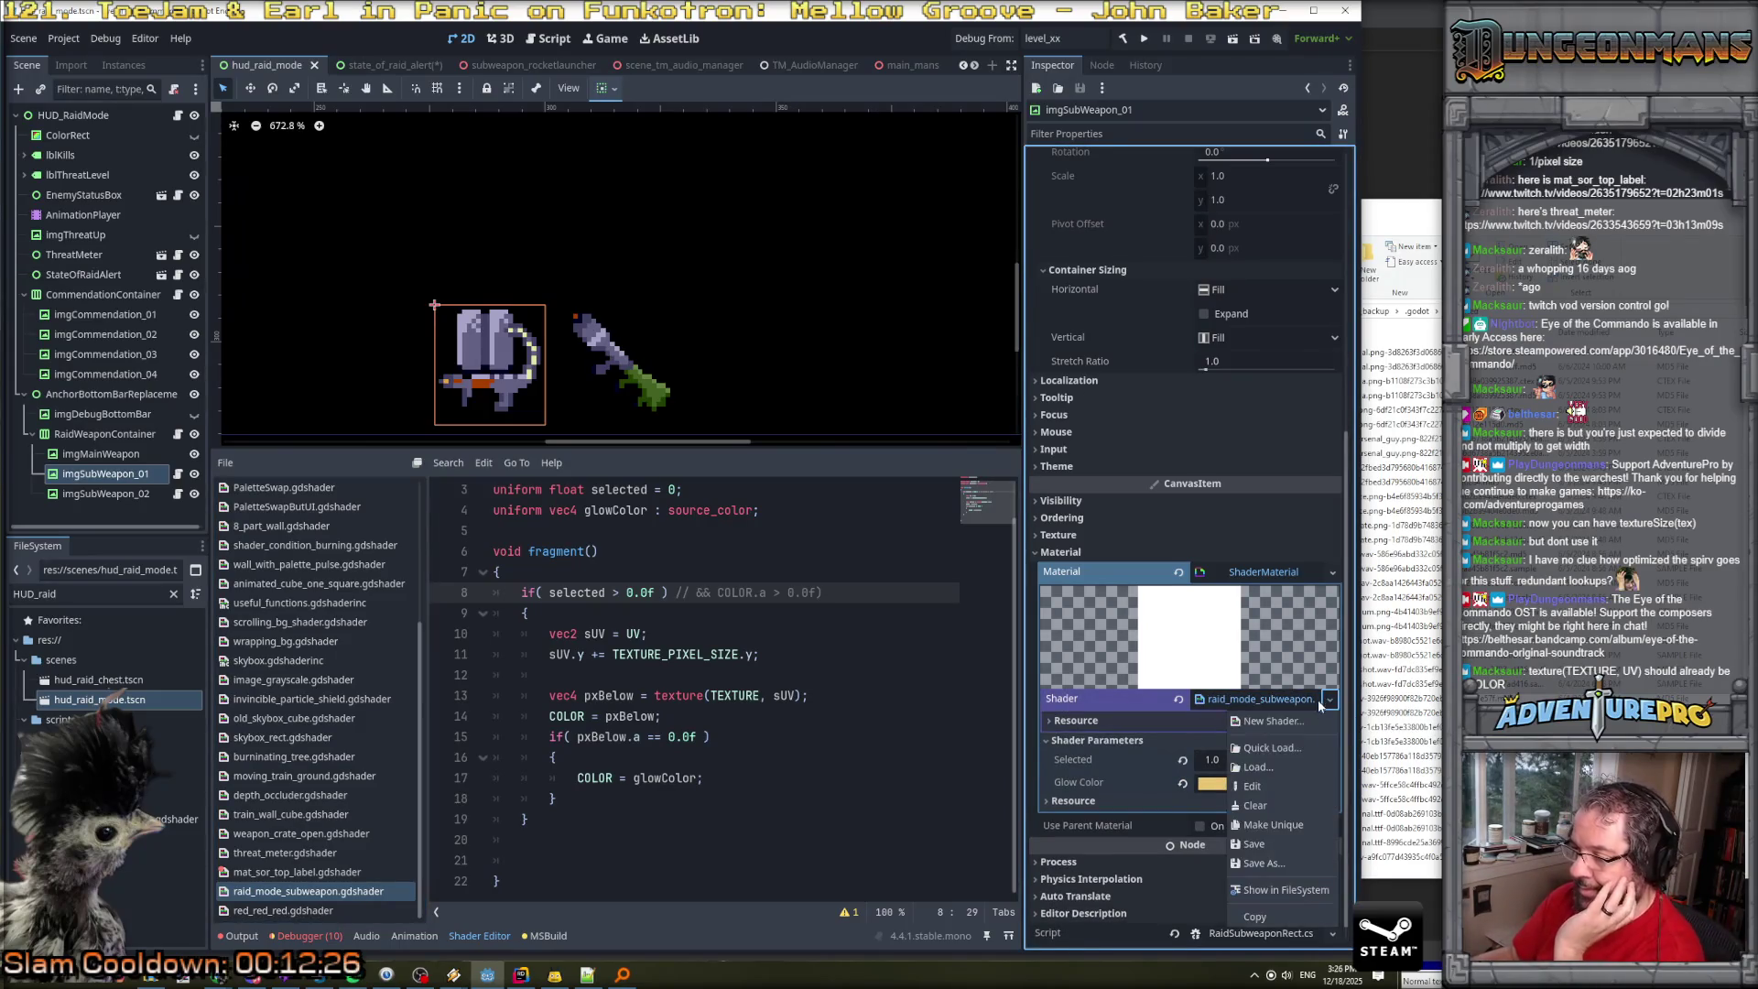
click(1278, 806)
click(1330, 758)
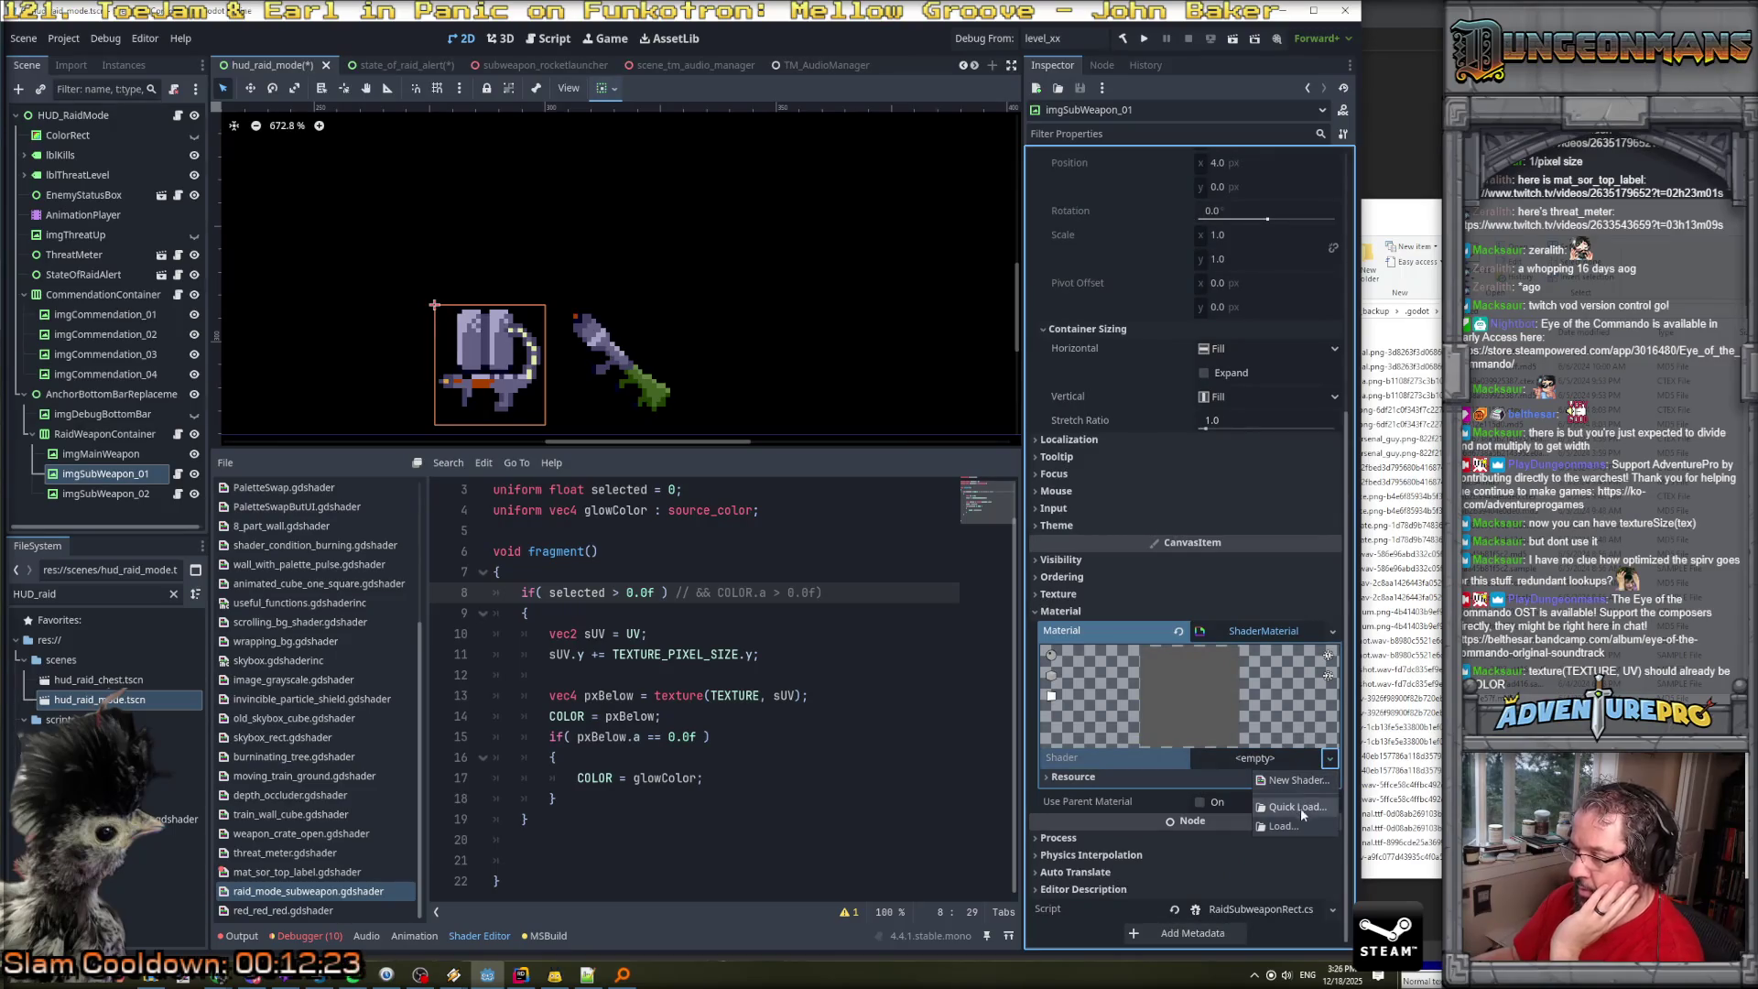
click(1301, 806)
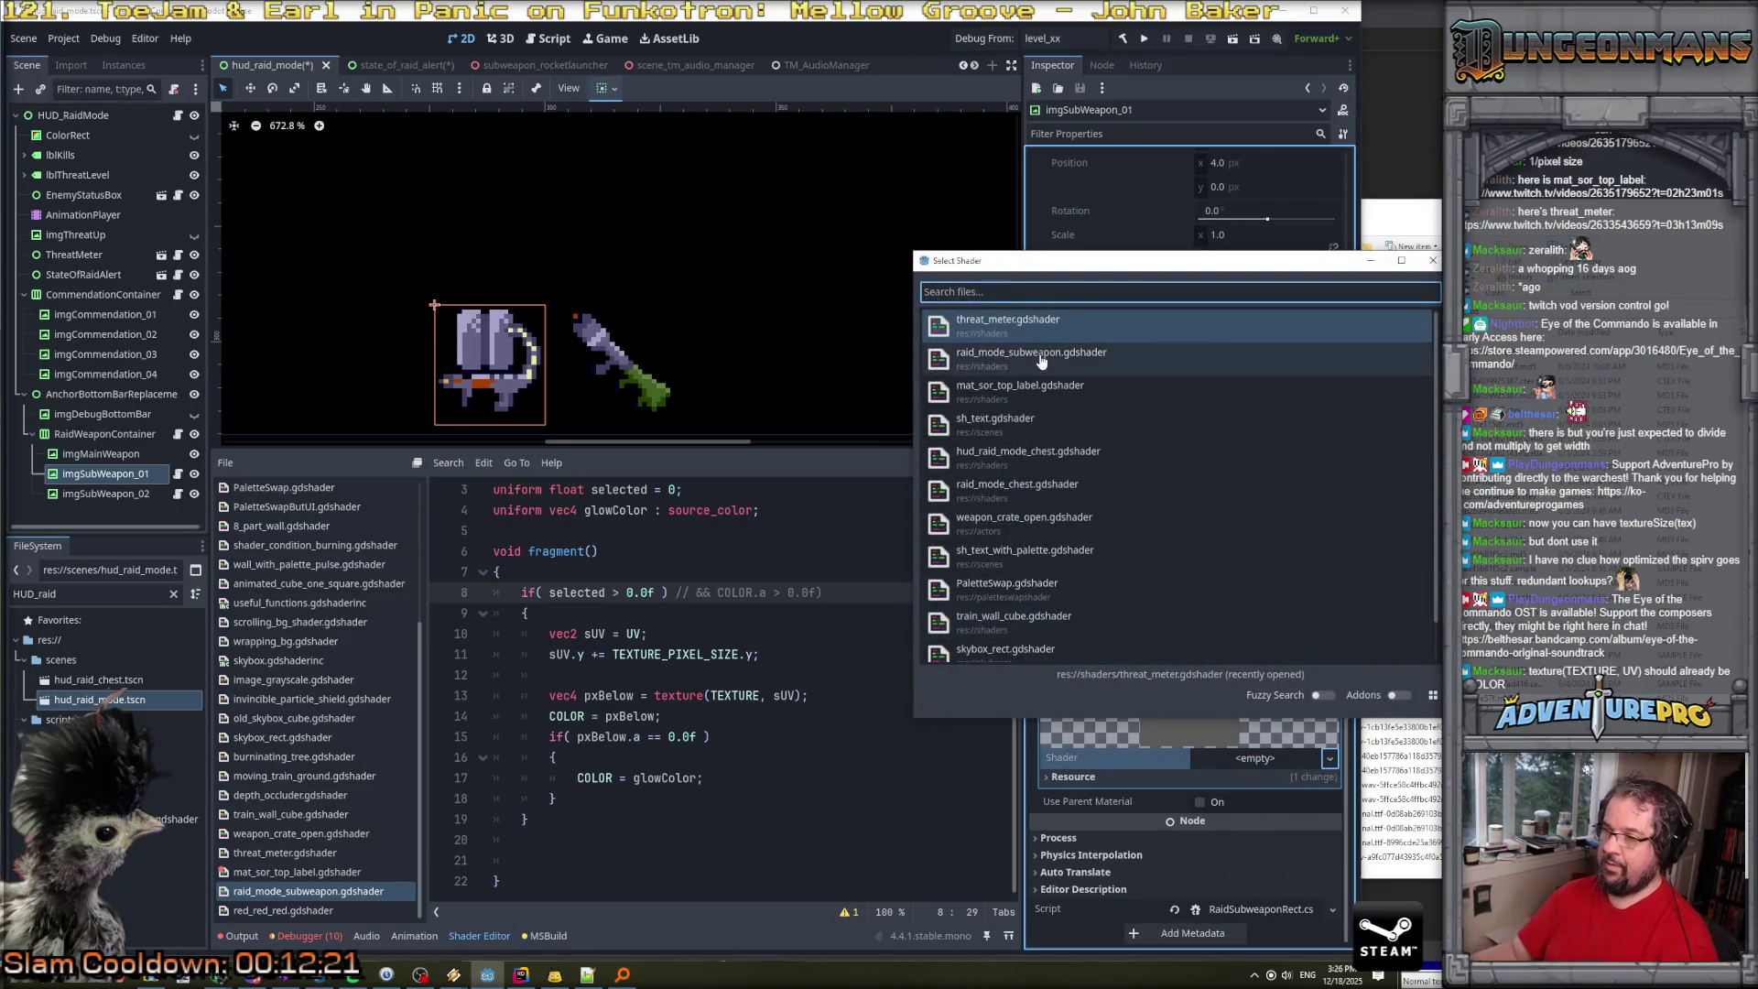
double_click(1041, 353)
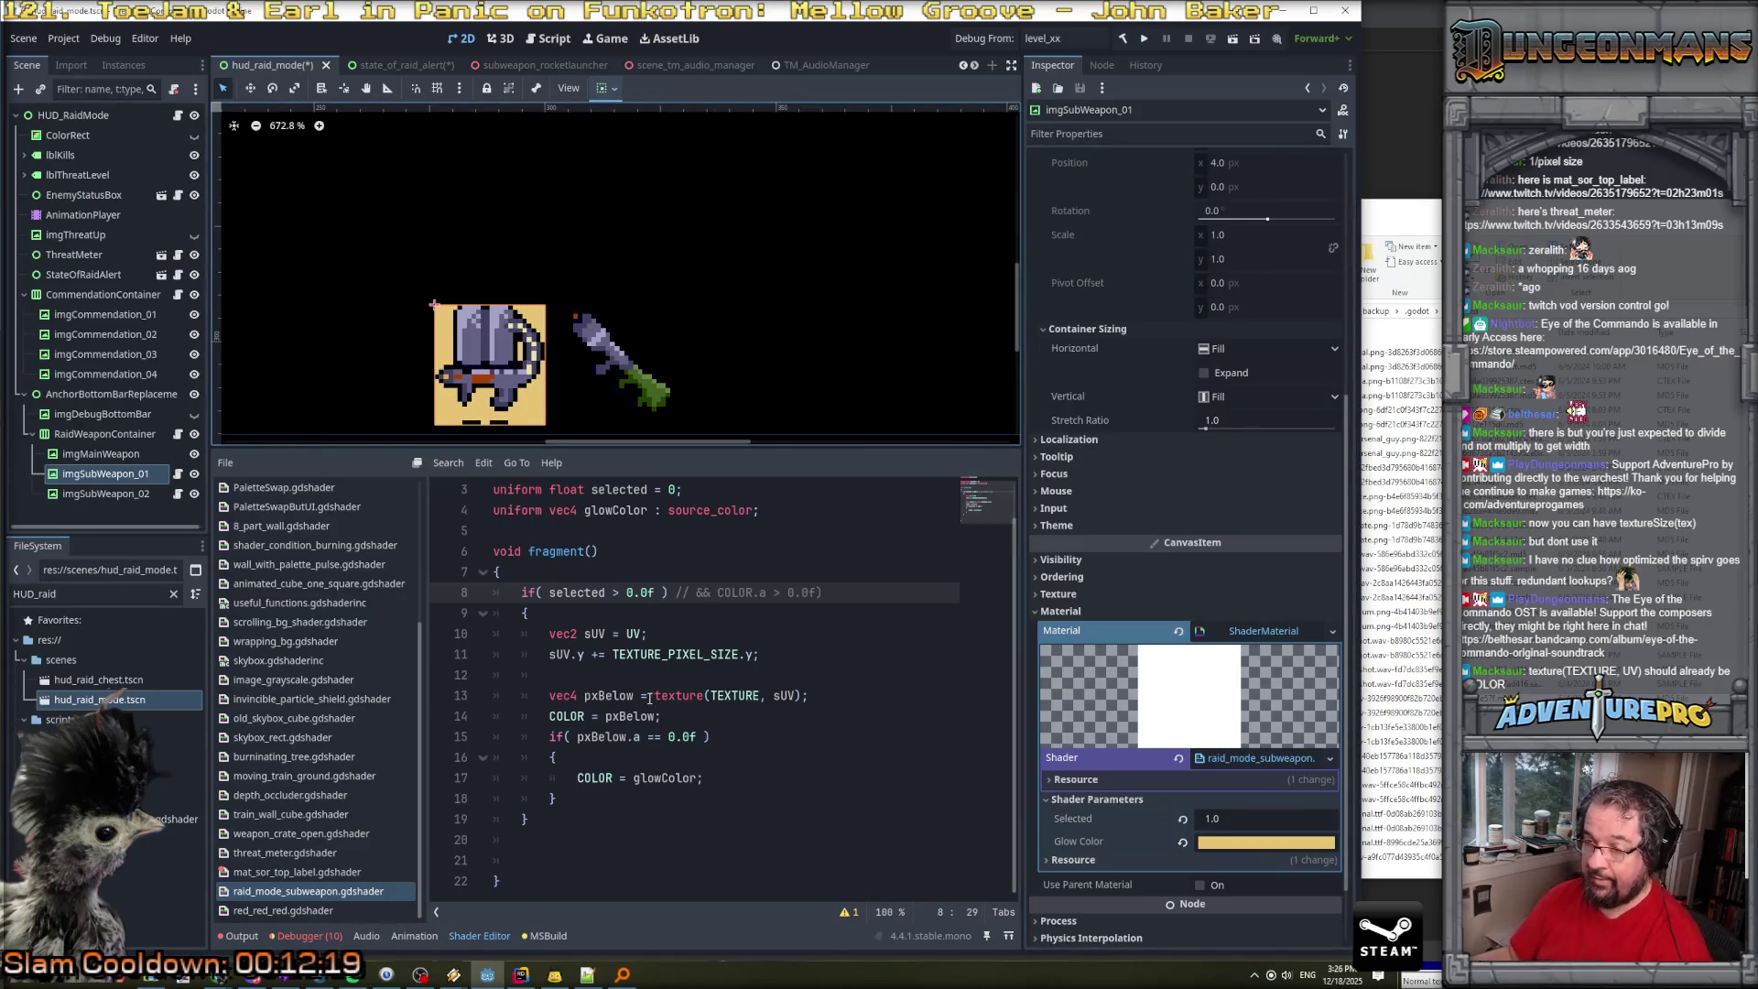
Delete ') //' on line 8 to restore the COLOR.a check, then save.
key(shift+Left)
key(shift+Left)
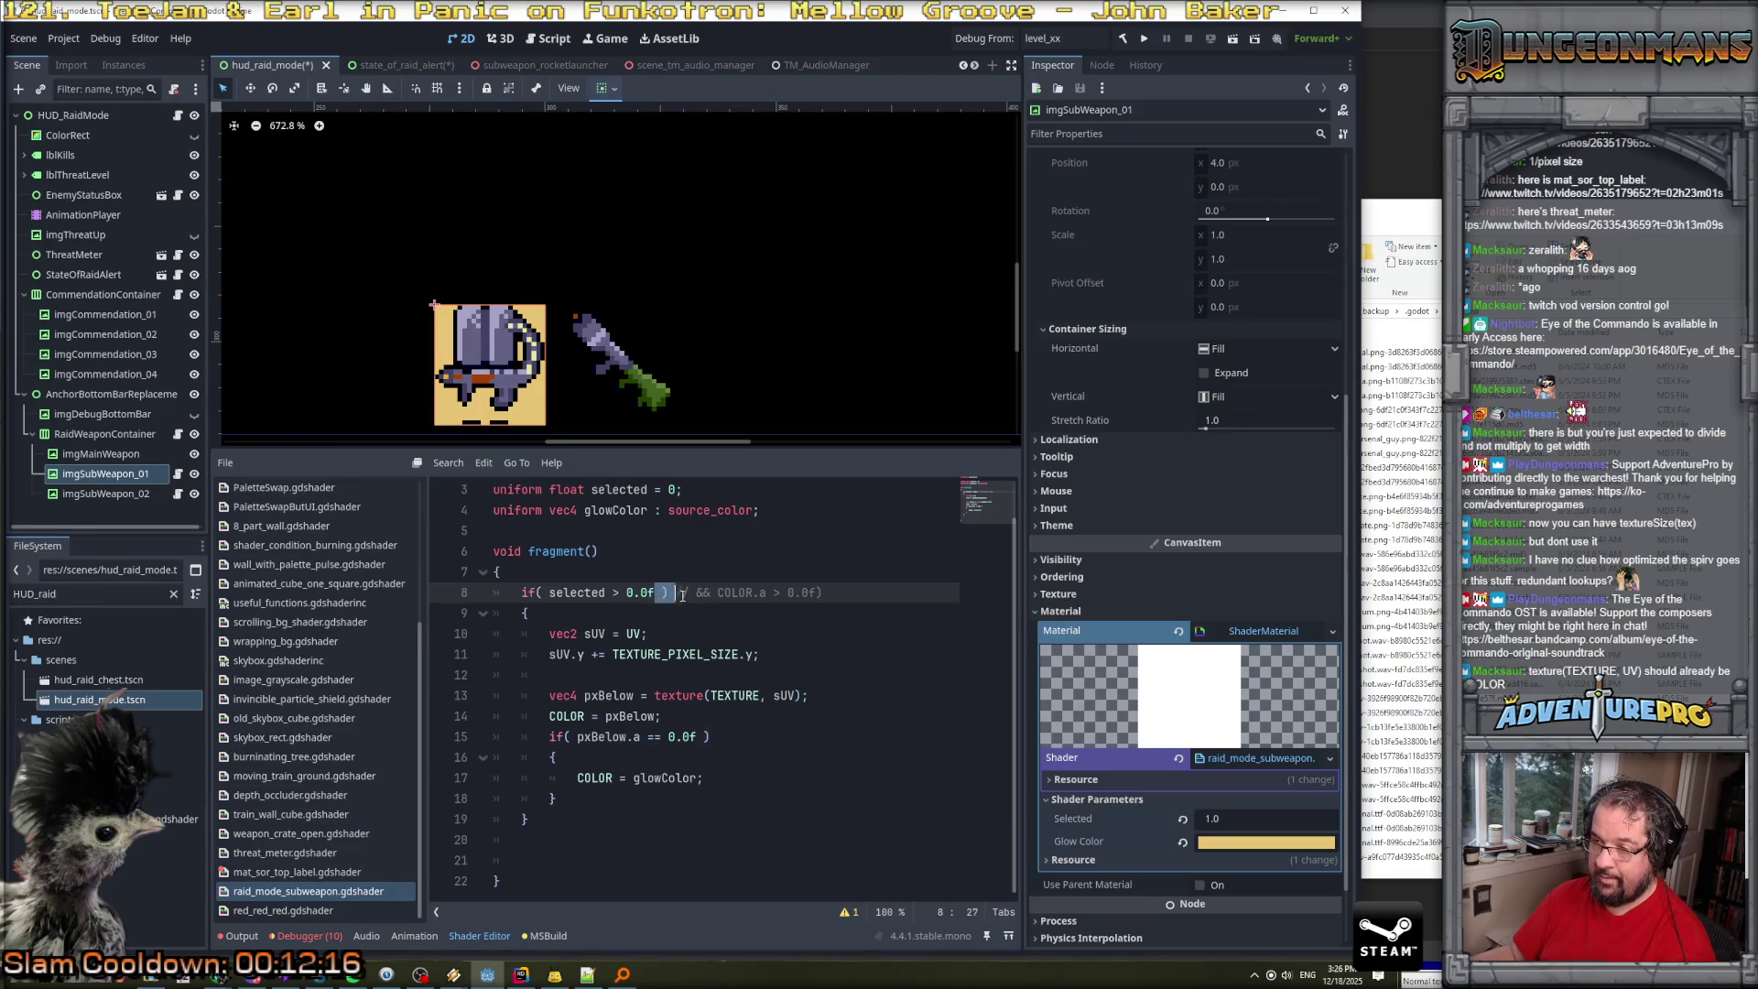
key(BackSpace)
key(Delete)
key(Delete)
key(Delete)
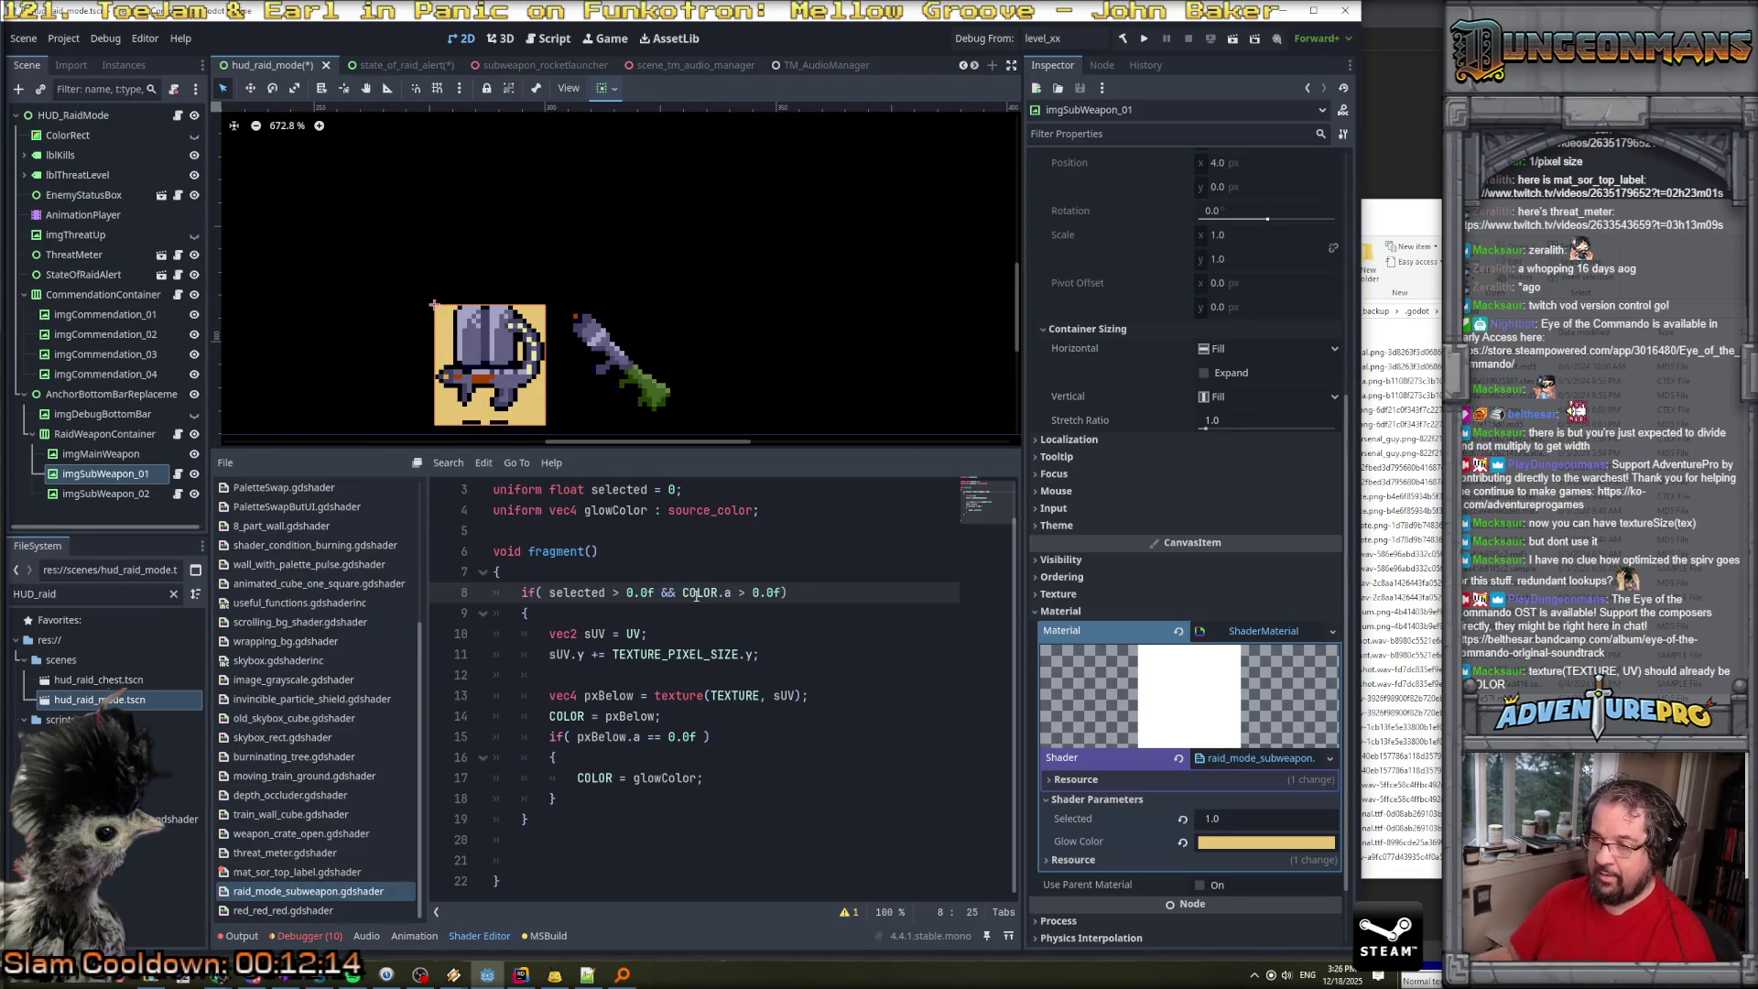
key(ctrl+s)
scroll(516, 536, up, 1)
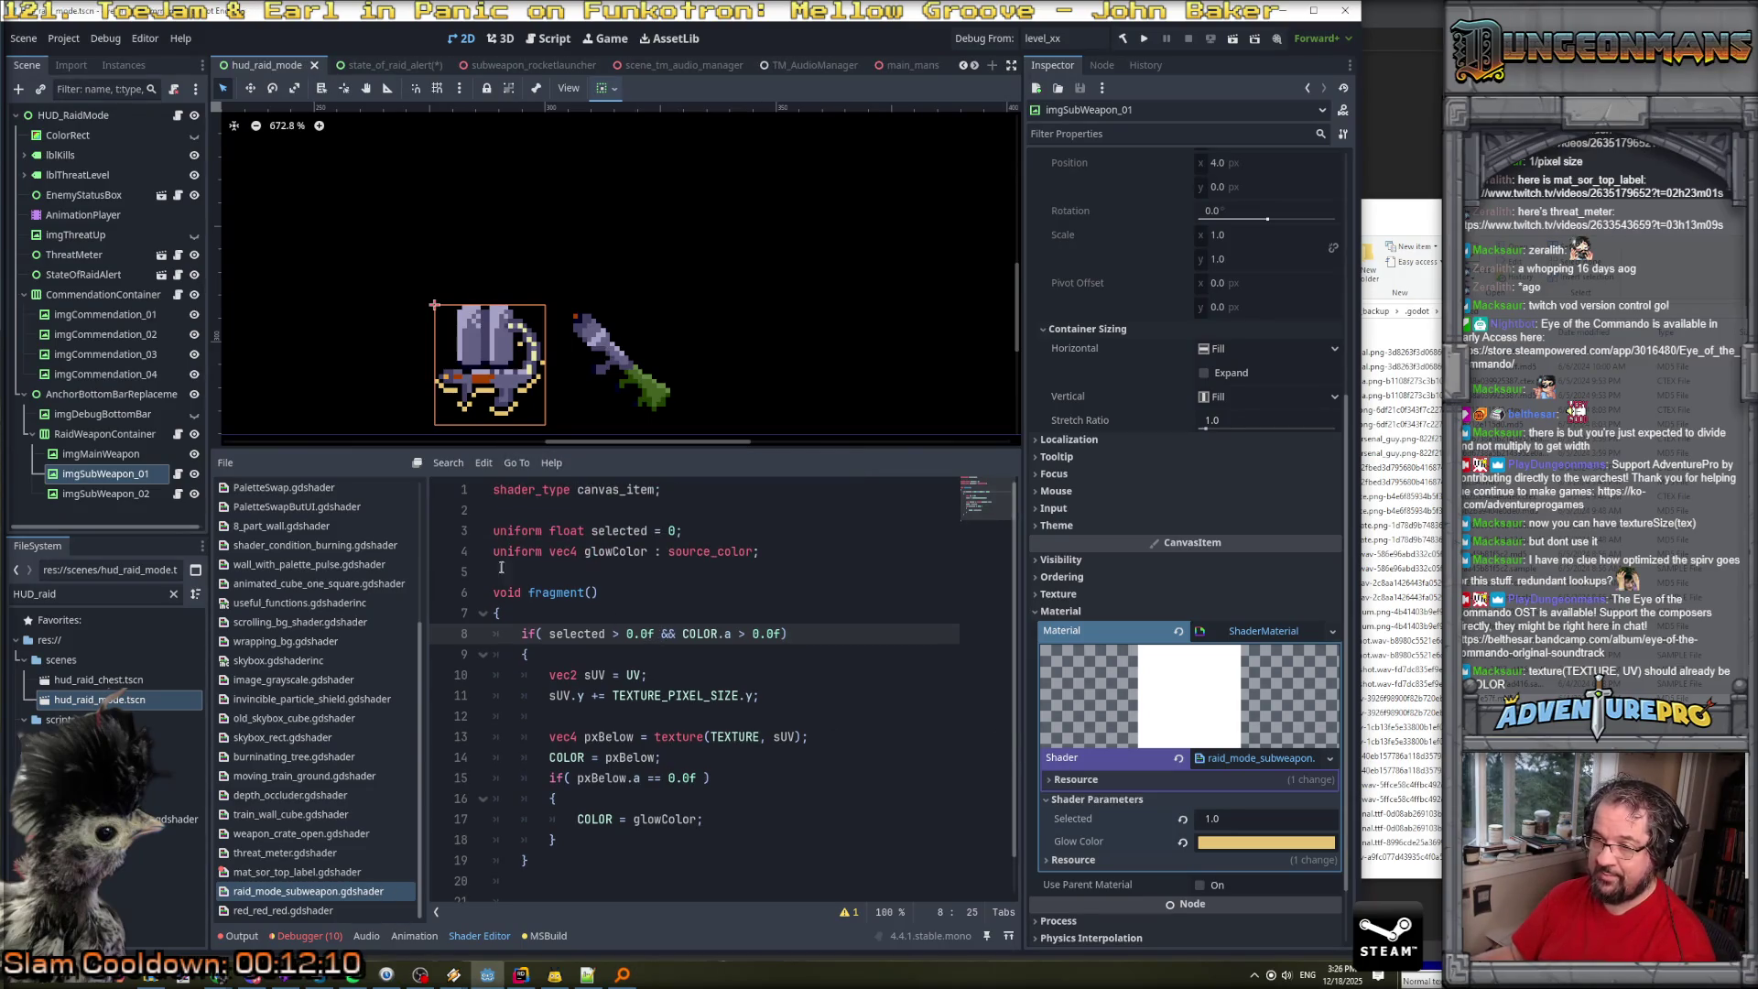
Add 'instance' before 'uniform float selected'.
click(494, 552)
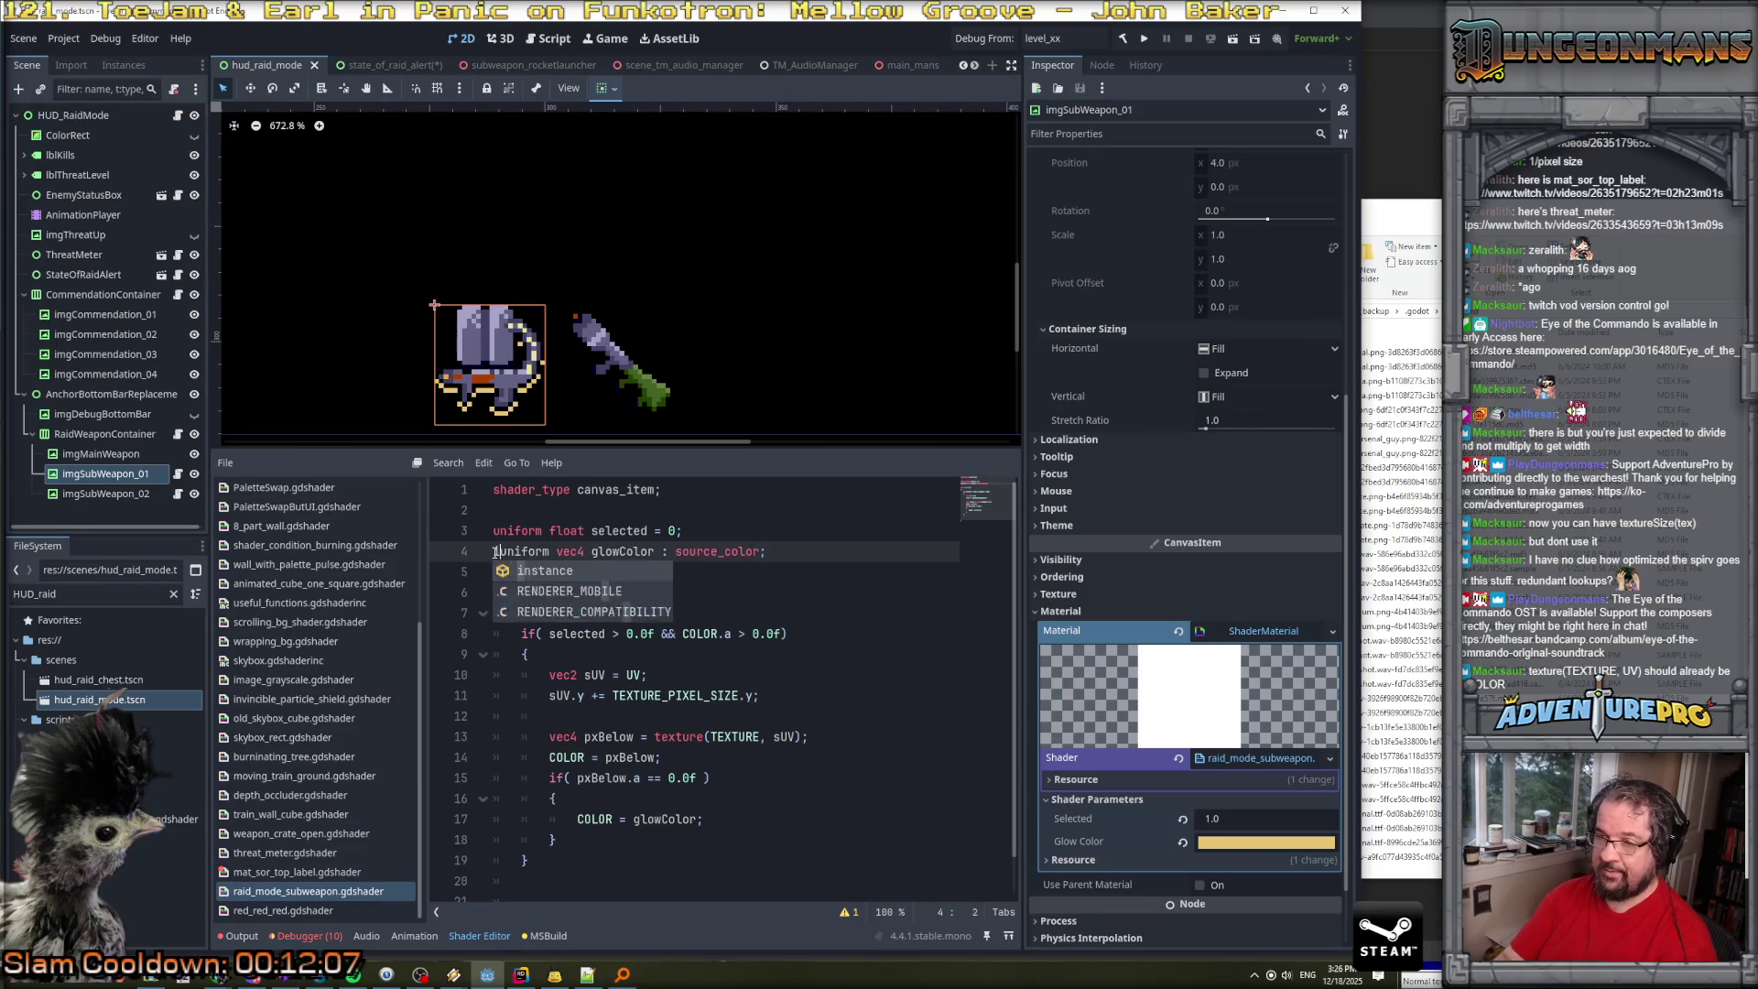
key(Up)
text(instance)
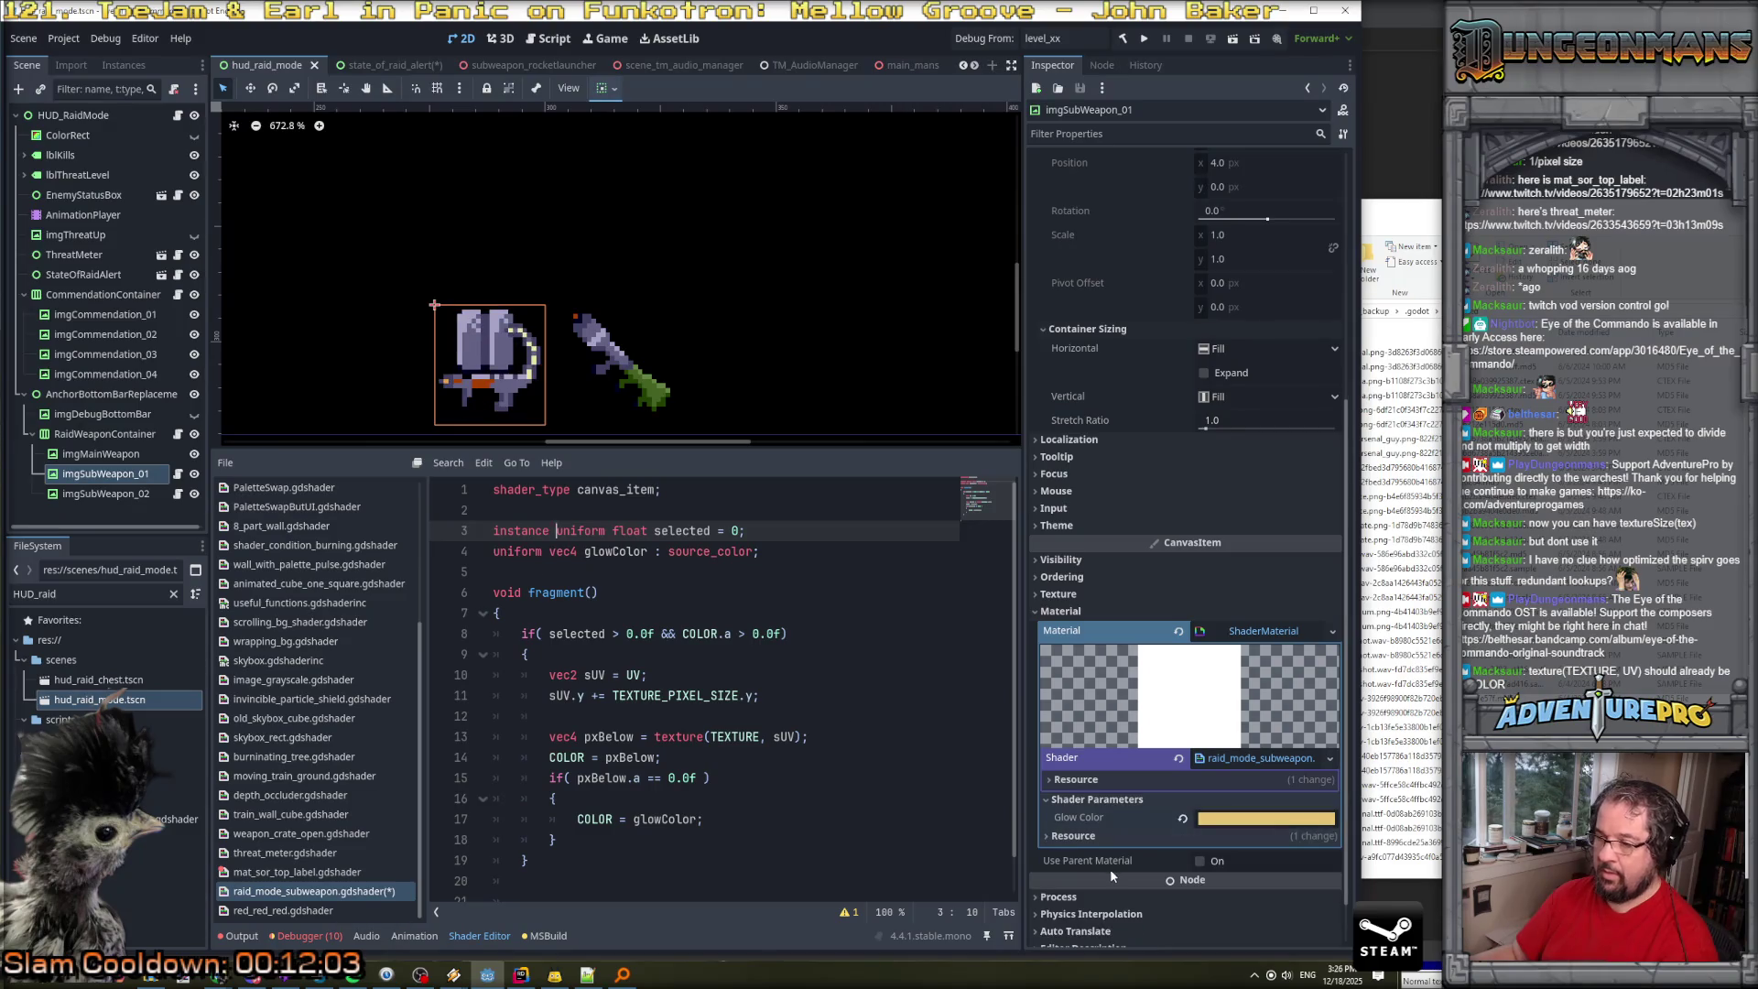
click(625, 580)
click(609, 551)
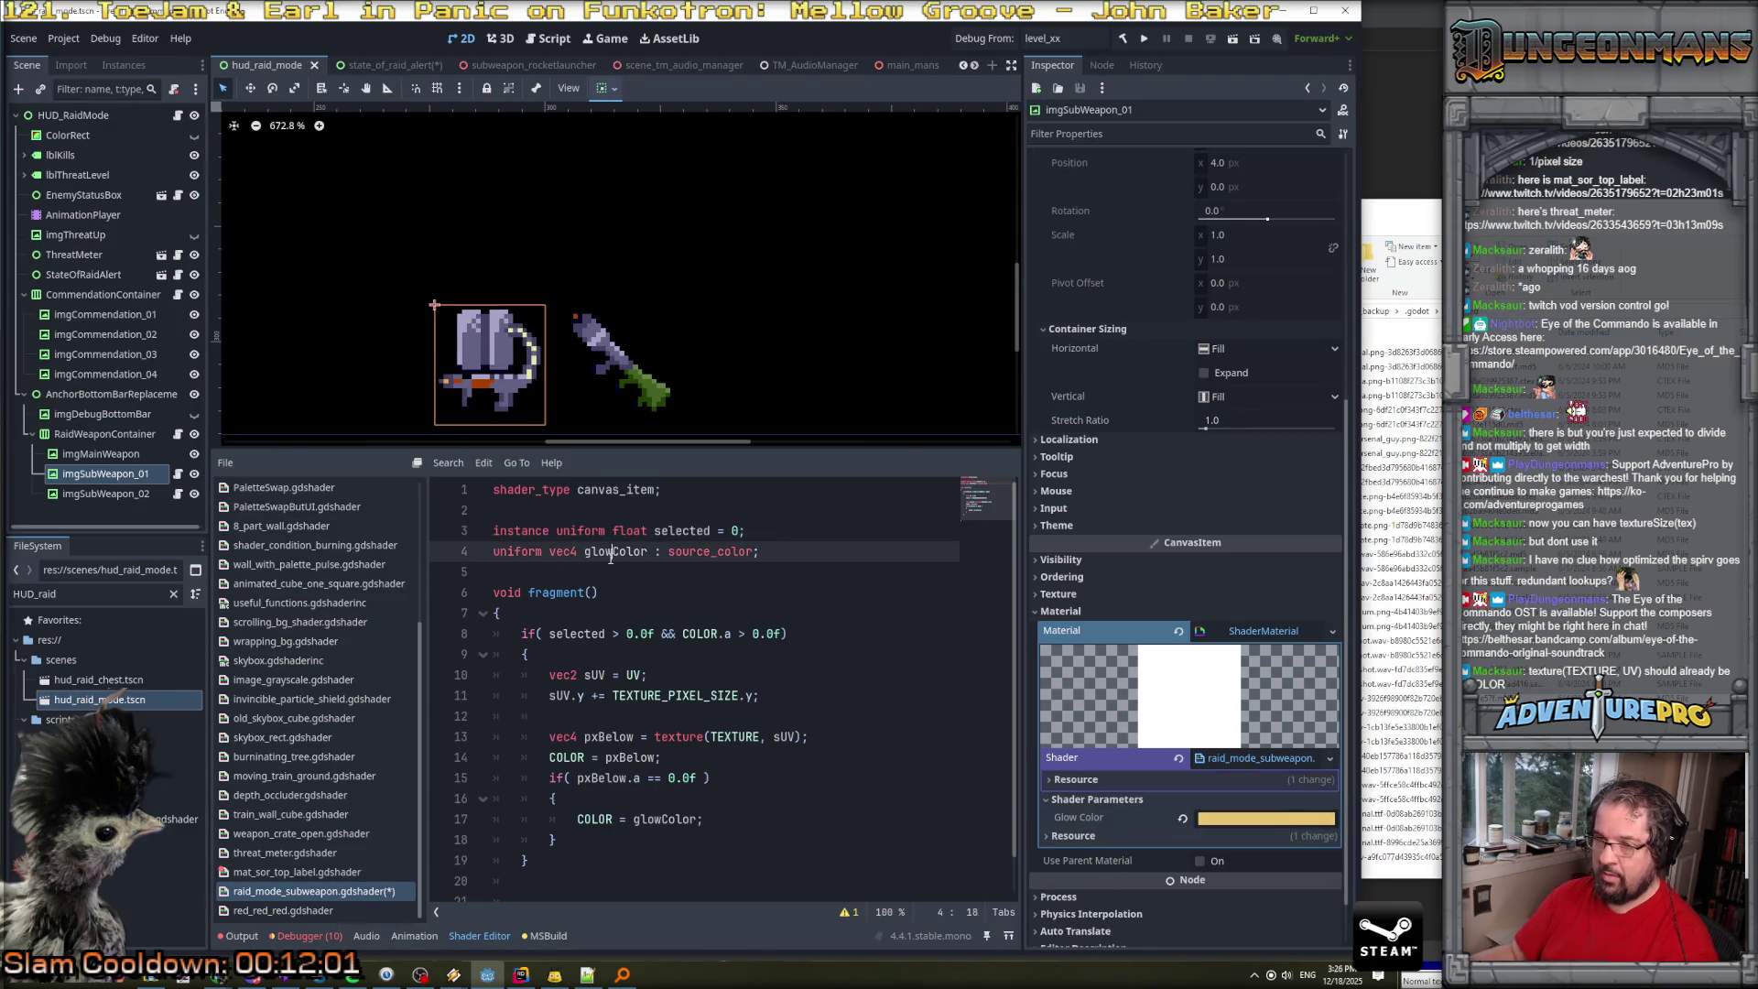
Reselect imgSubWeapon_01 and test the Selected instance parameter at 1, then 0.
click(106, 494)
click(106, 474)
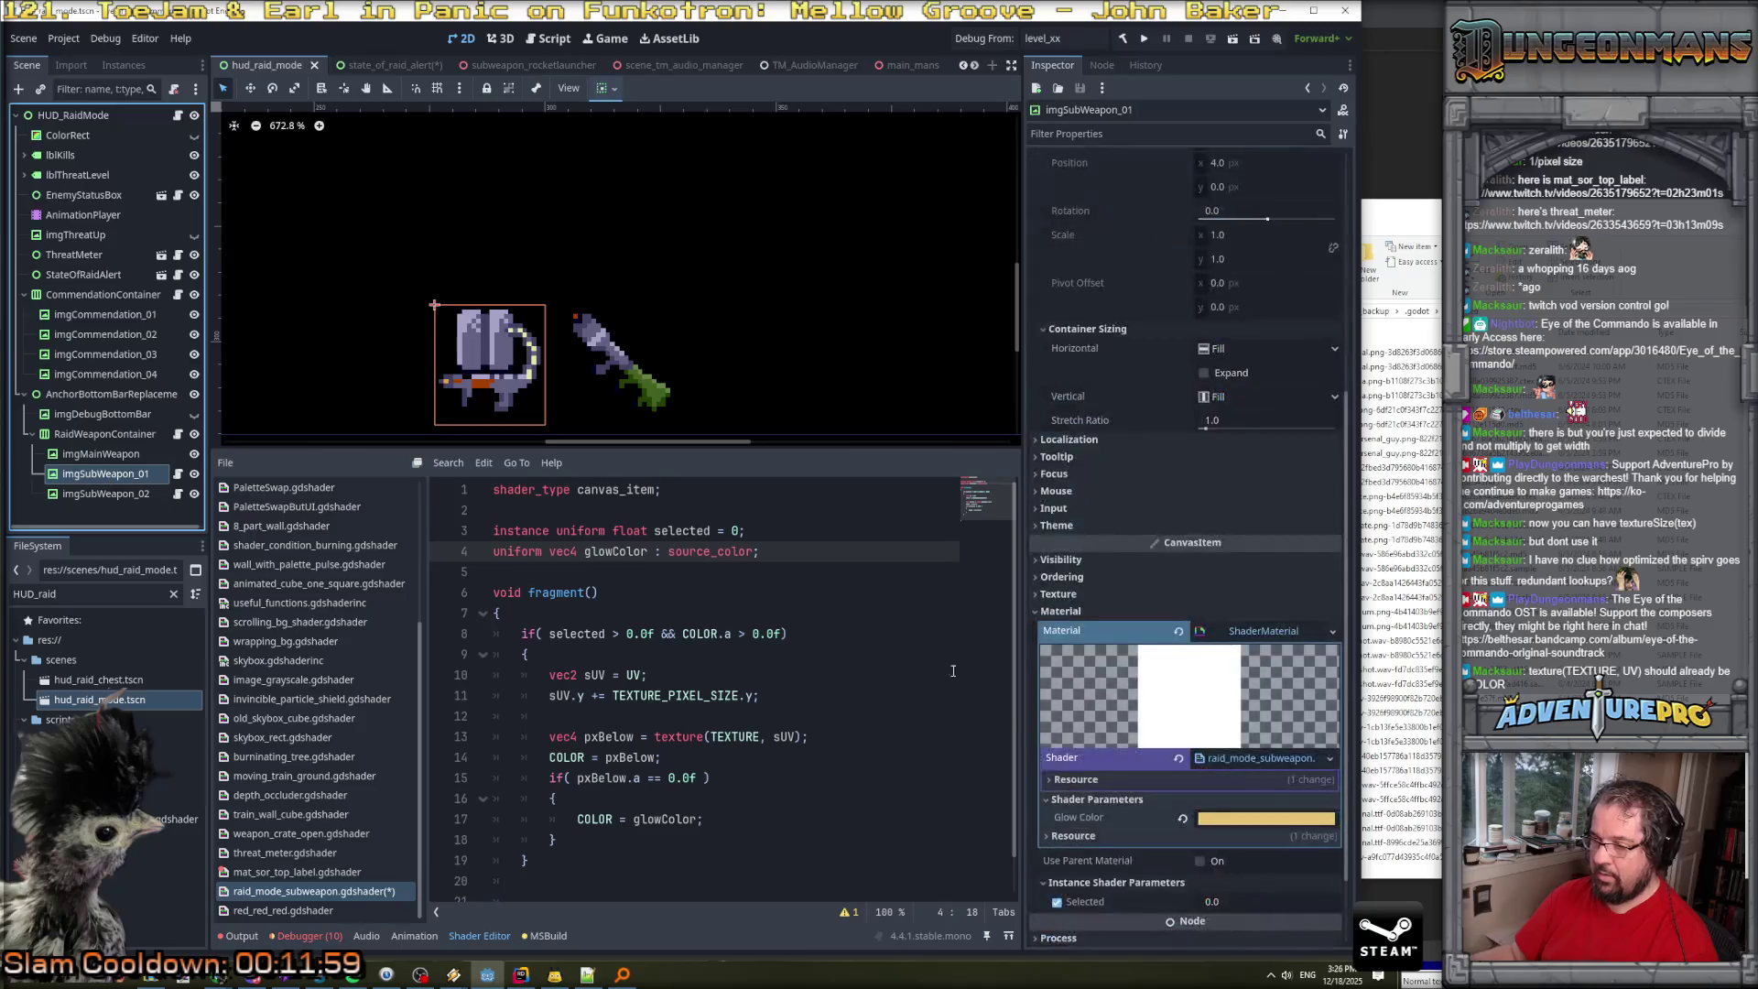
scroll(1102, 761, down, 3)
click(1250, 801)
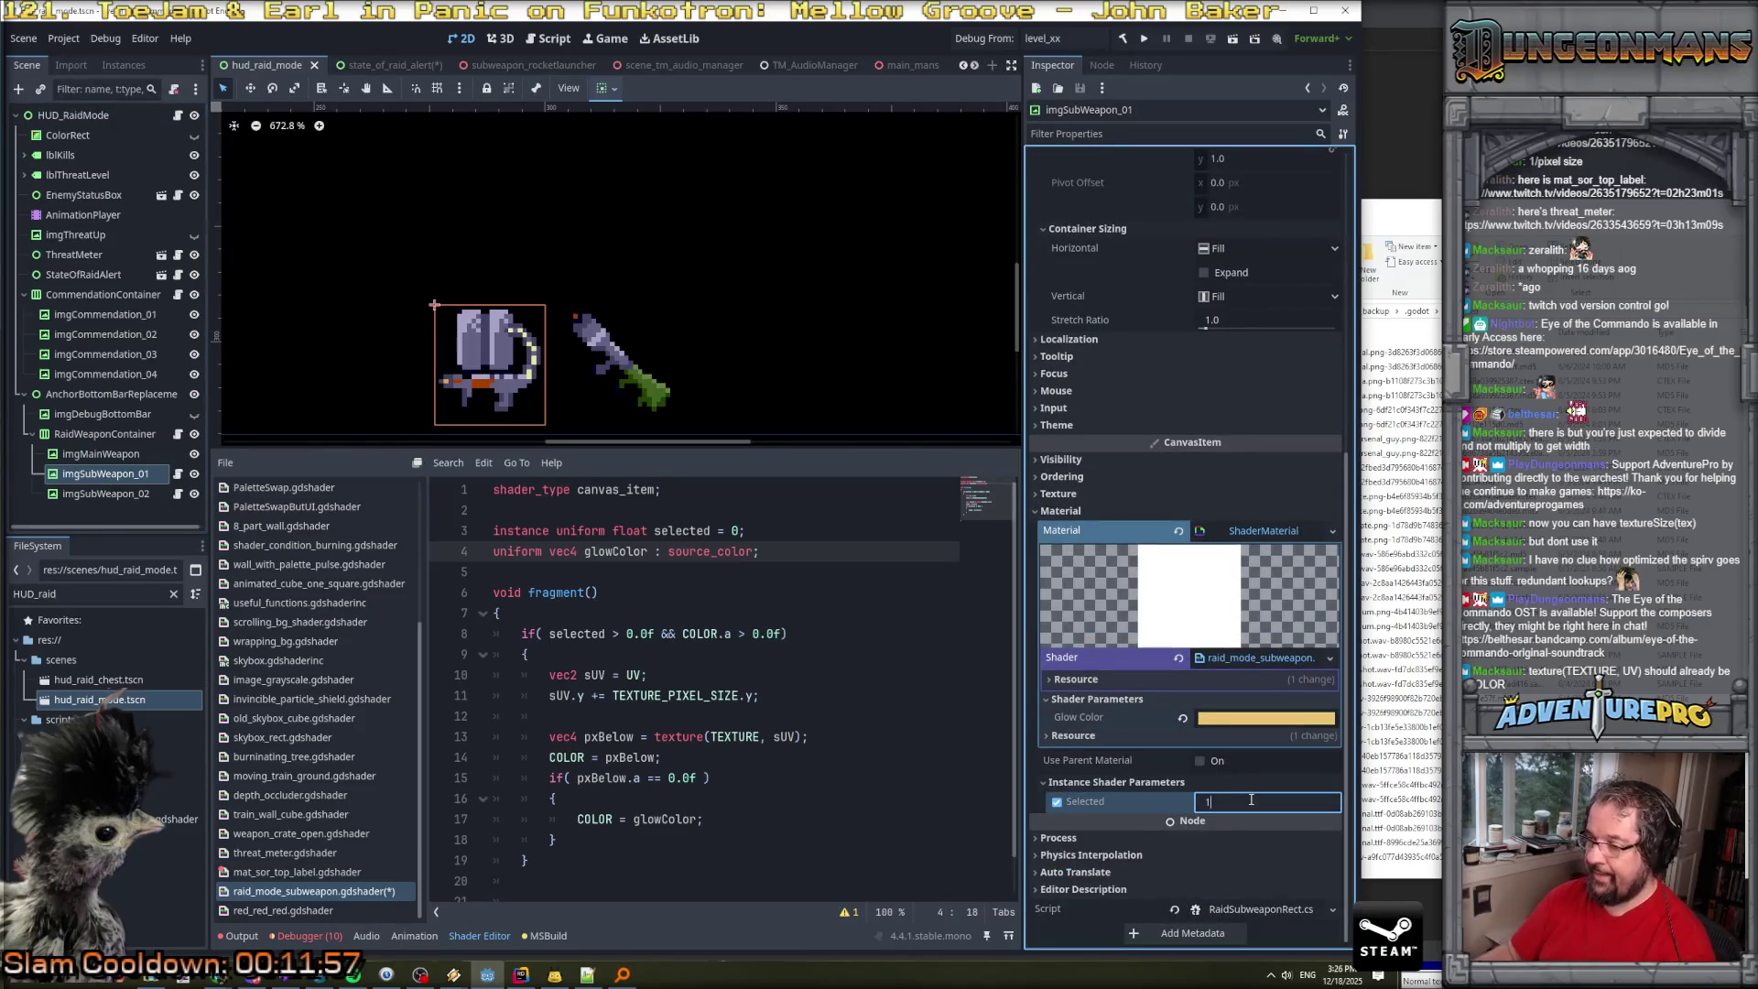
key(Return)
click(1250, 799)
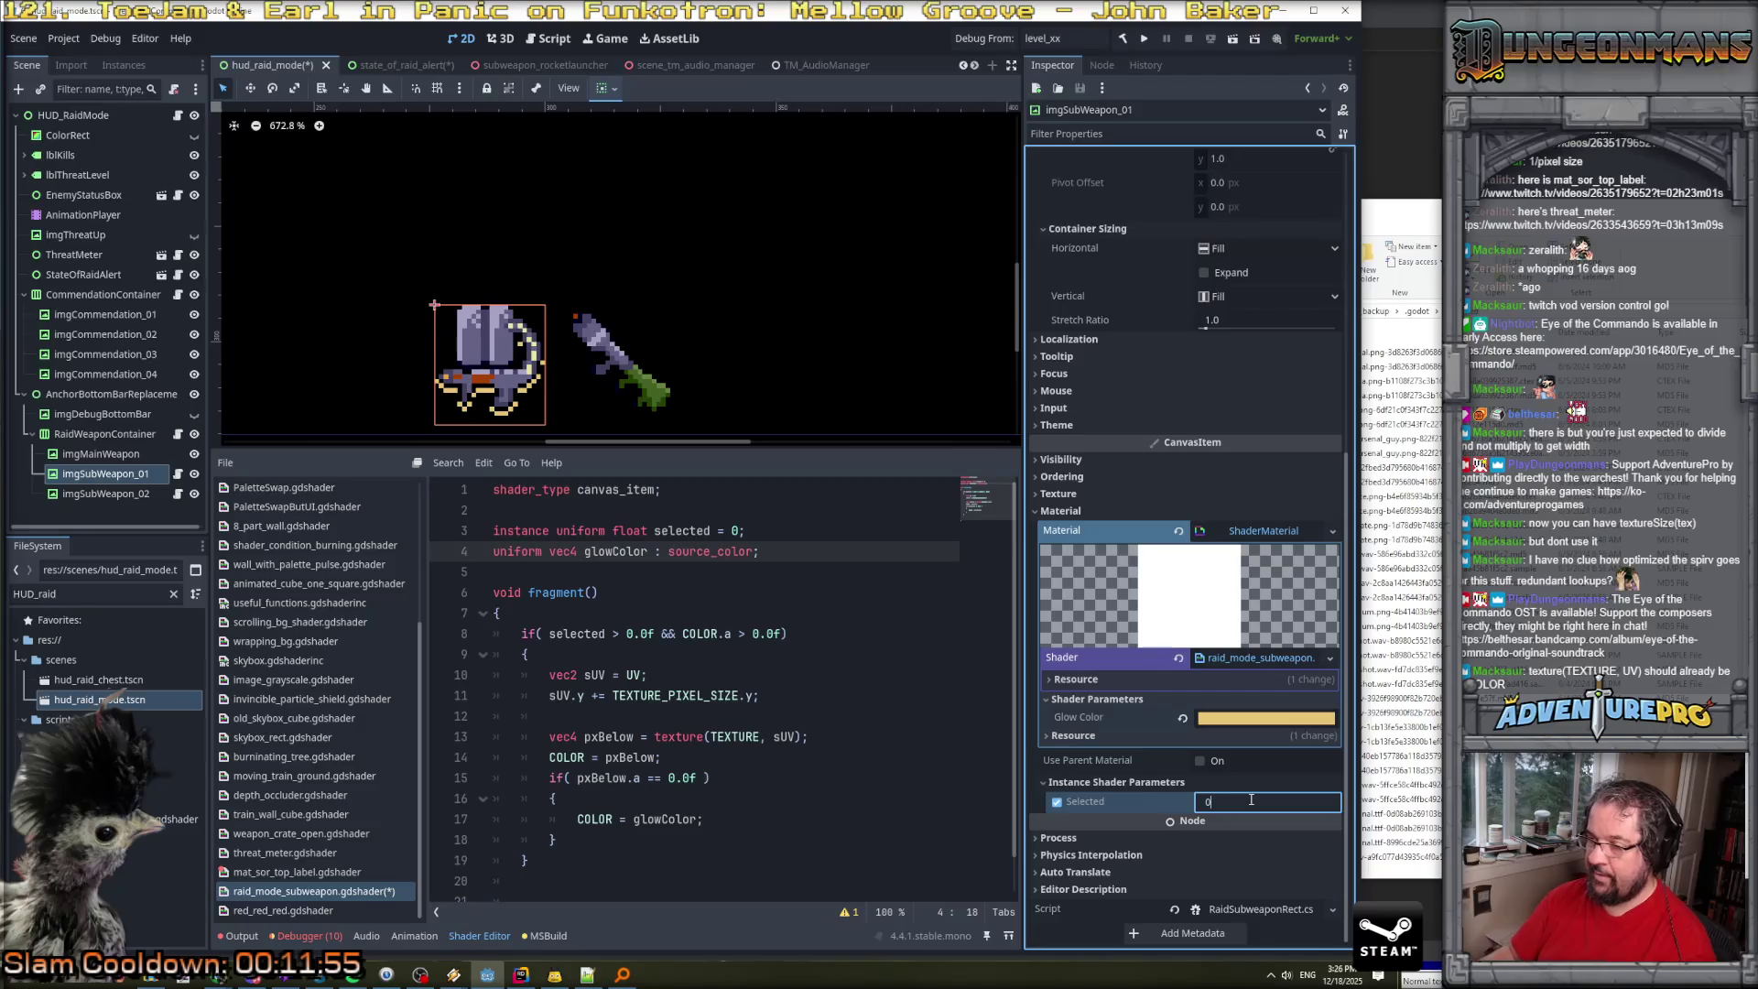
key(Return)
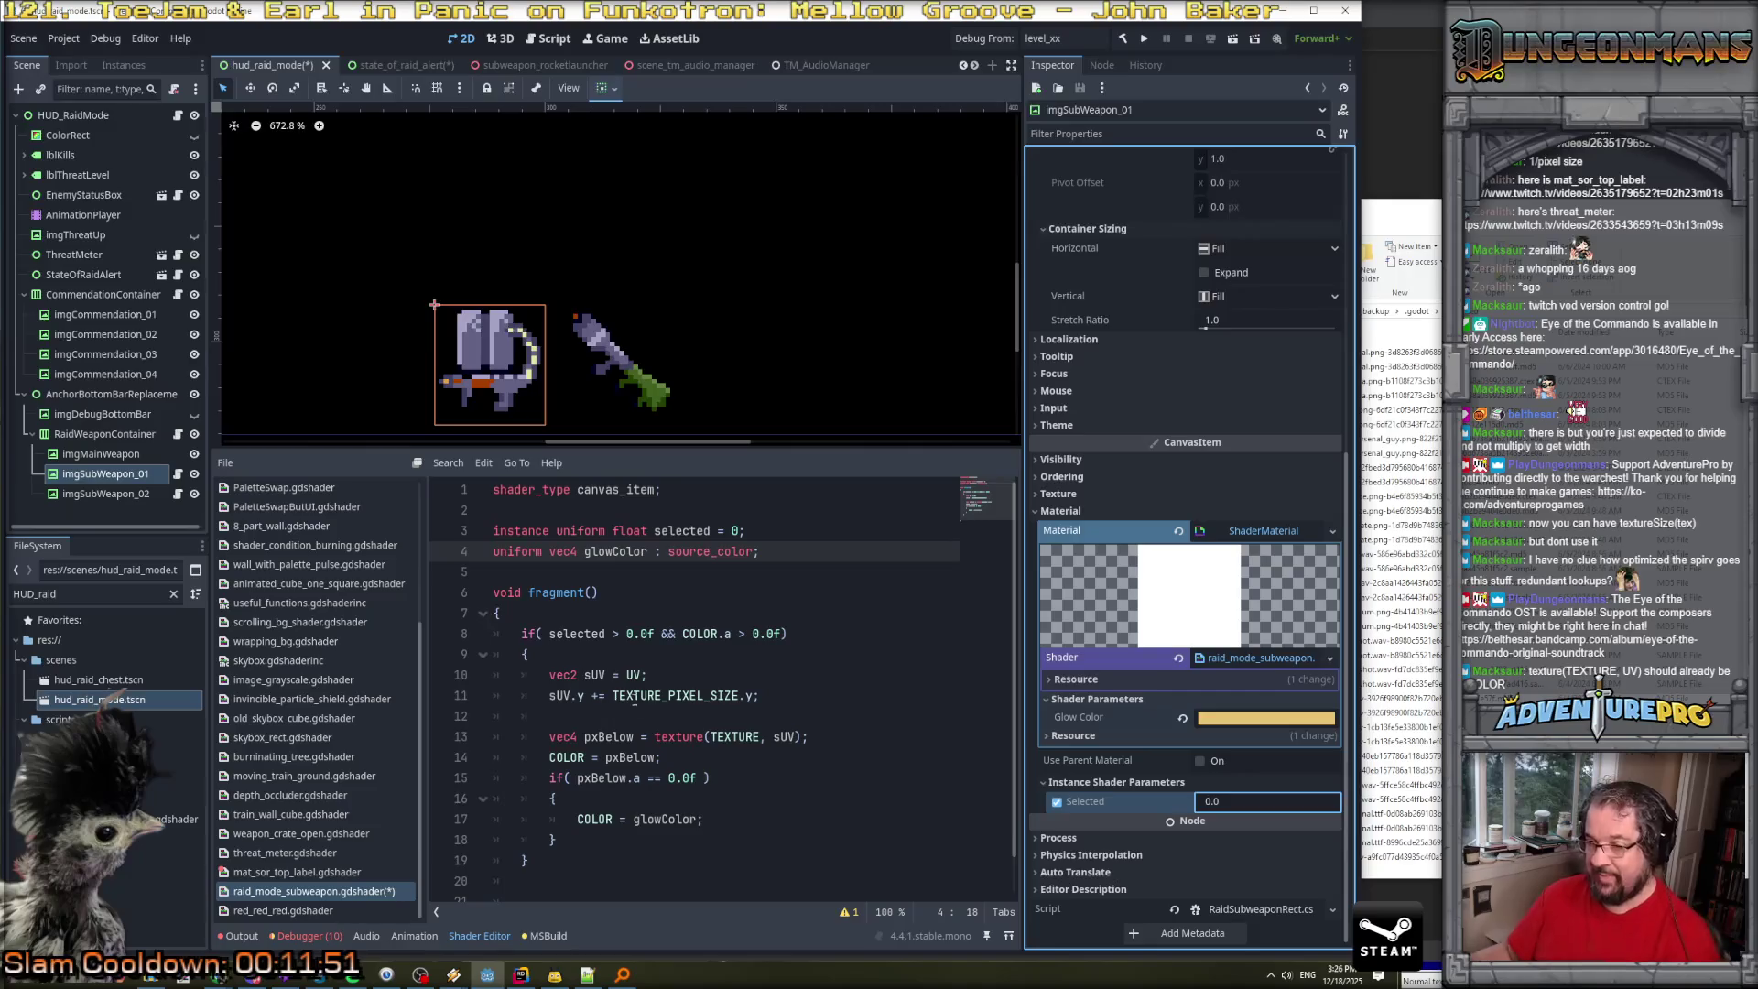
Cut the COLOR = pxBelow line, save, reset Selected to 0, and open mat_sor_top_label.gdshader.
drag(662, 757, 551, 757)
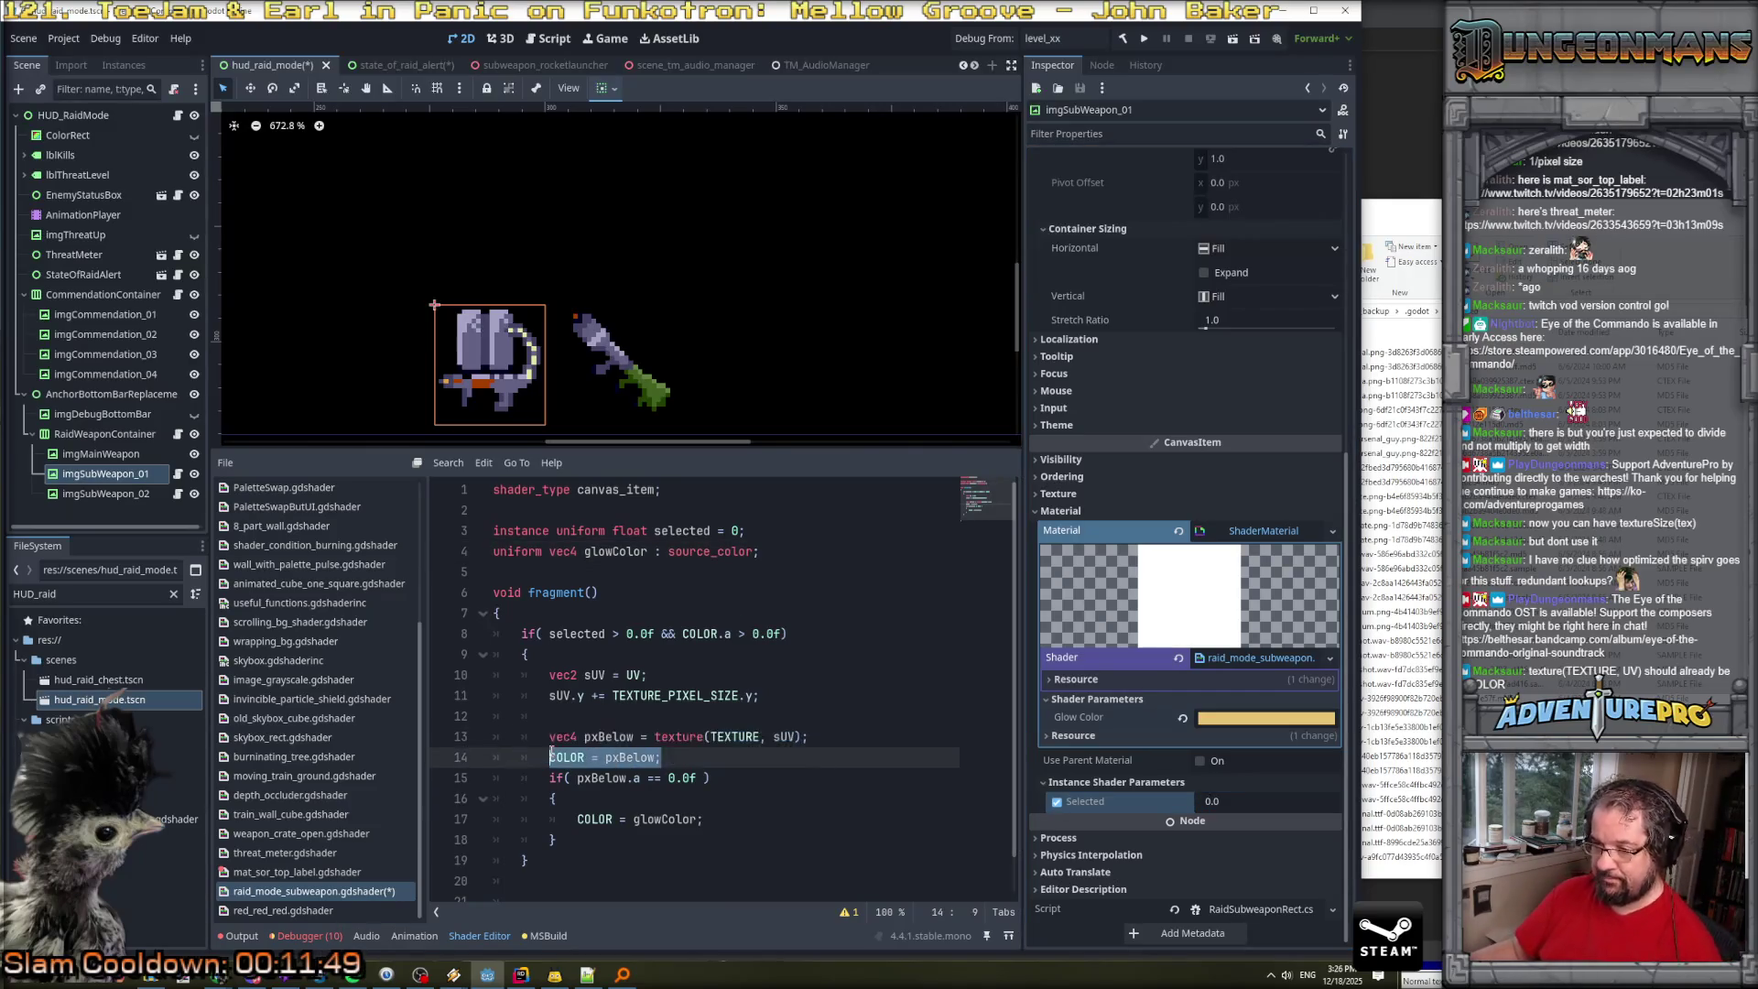
key(ctrl+x)
key(ctrl+x)
key(ctrl+s)
drag(1245, 800, 1247, 799)
click(1245, 799)
text(0)
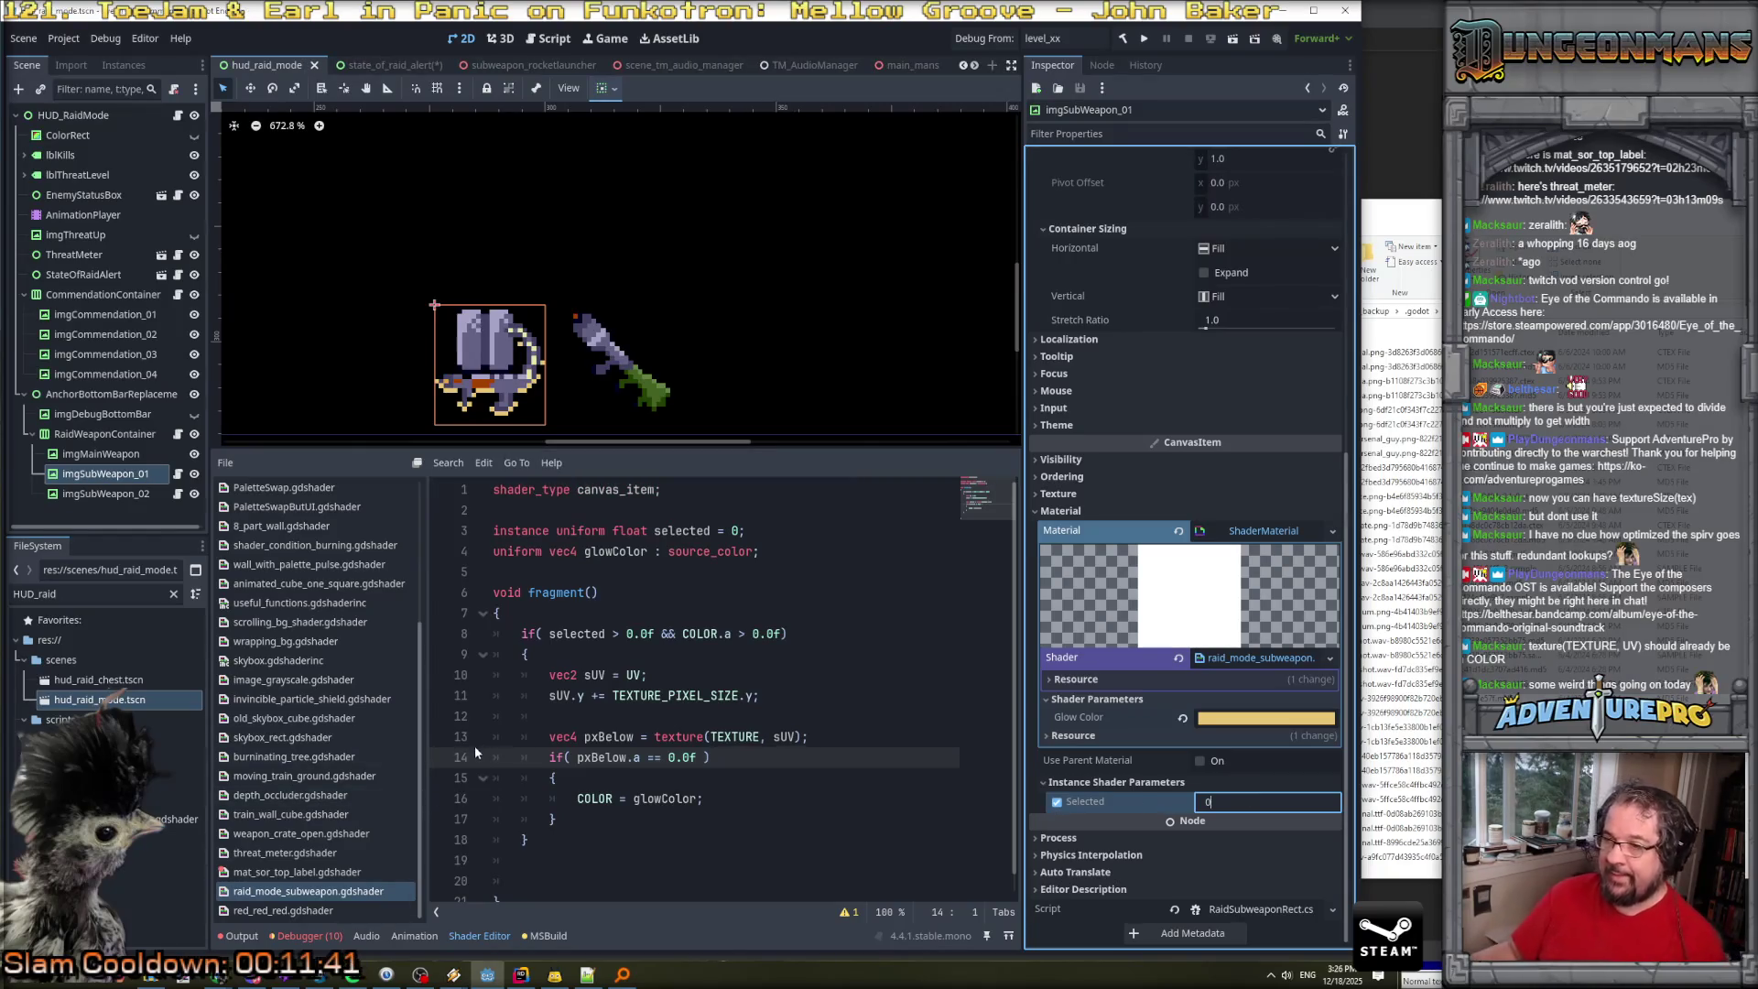
click(290, 877)
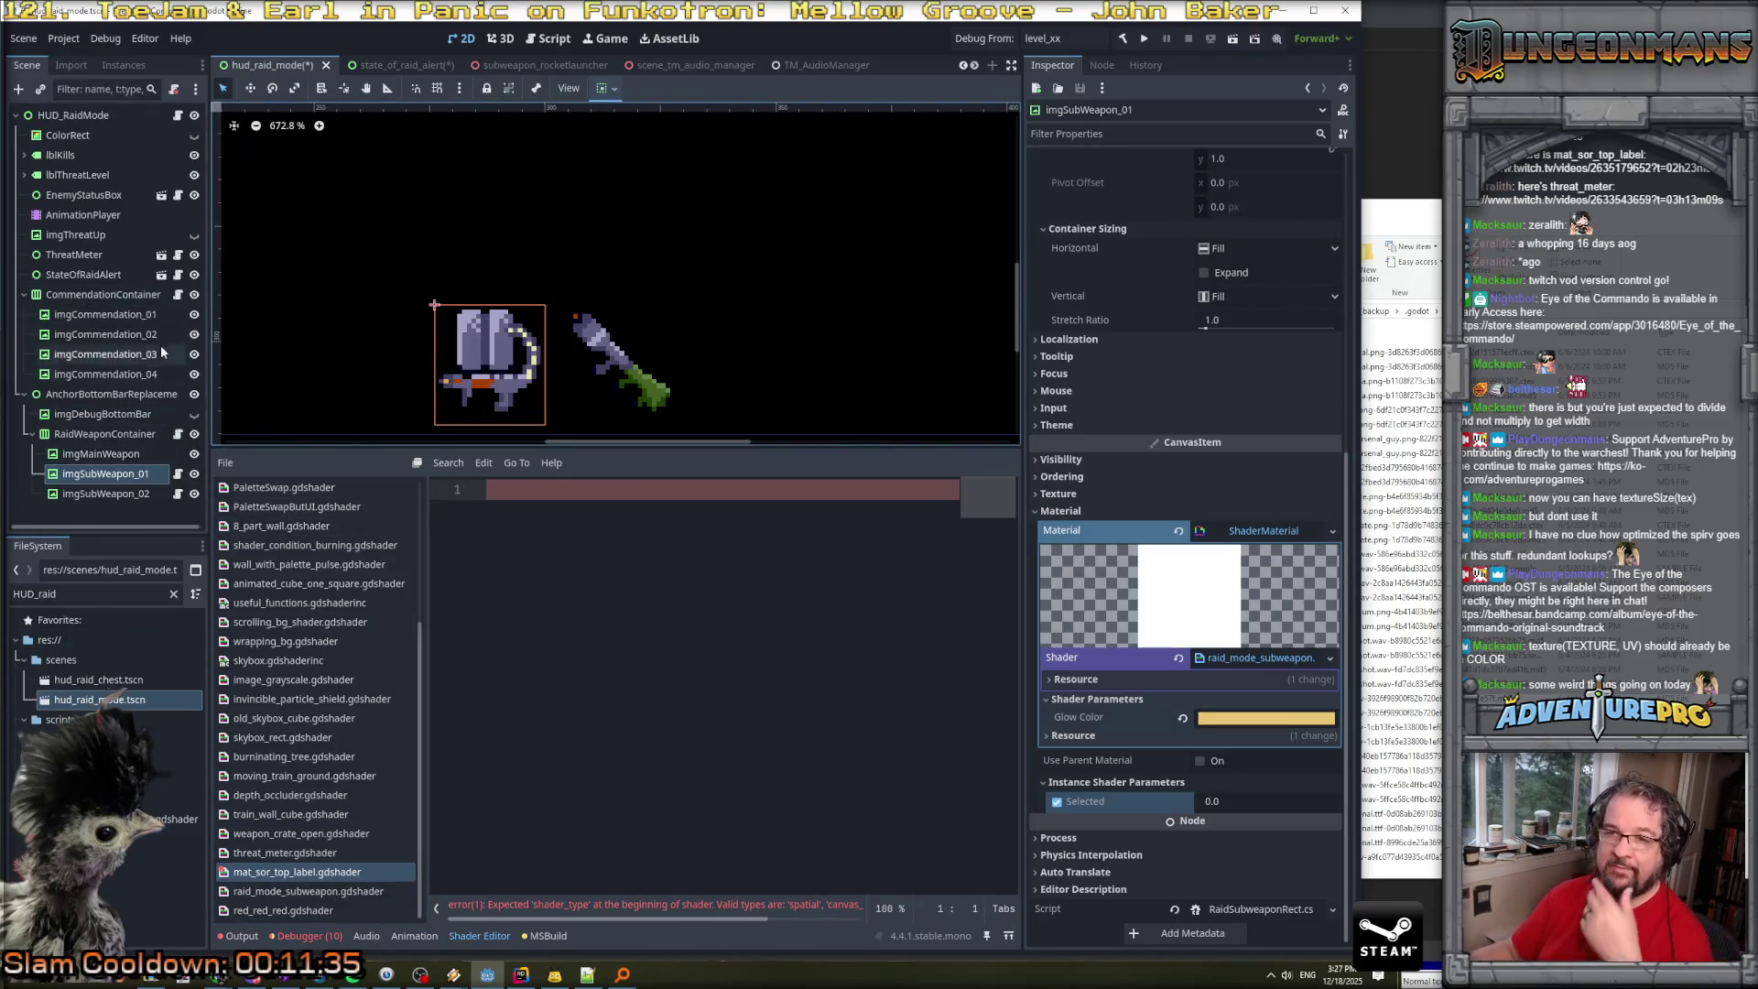
Quick-load mat_sor_top_label.gdshader onto lblTopMessage's material, then start a find-in-files search in Rider.
click(161, 274)
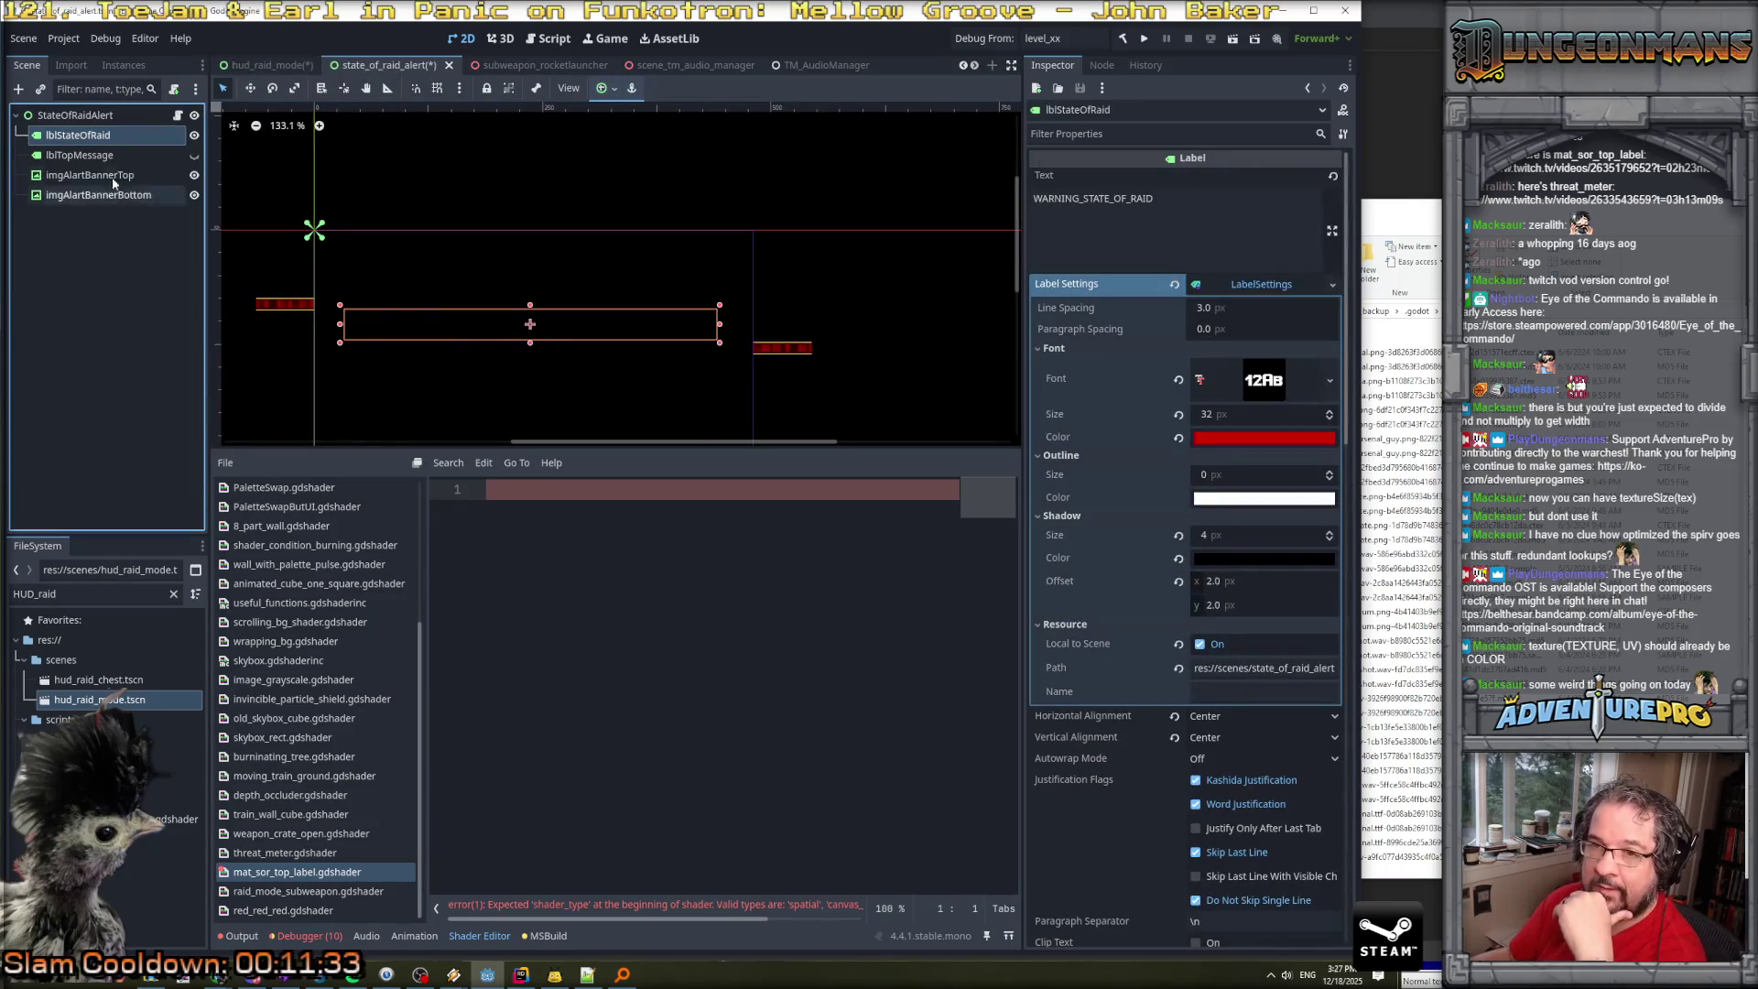
click(102, 156)
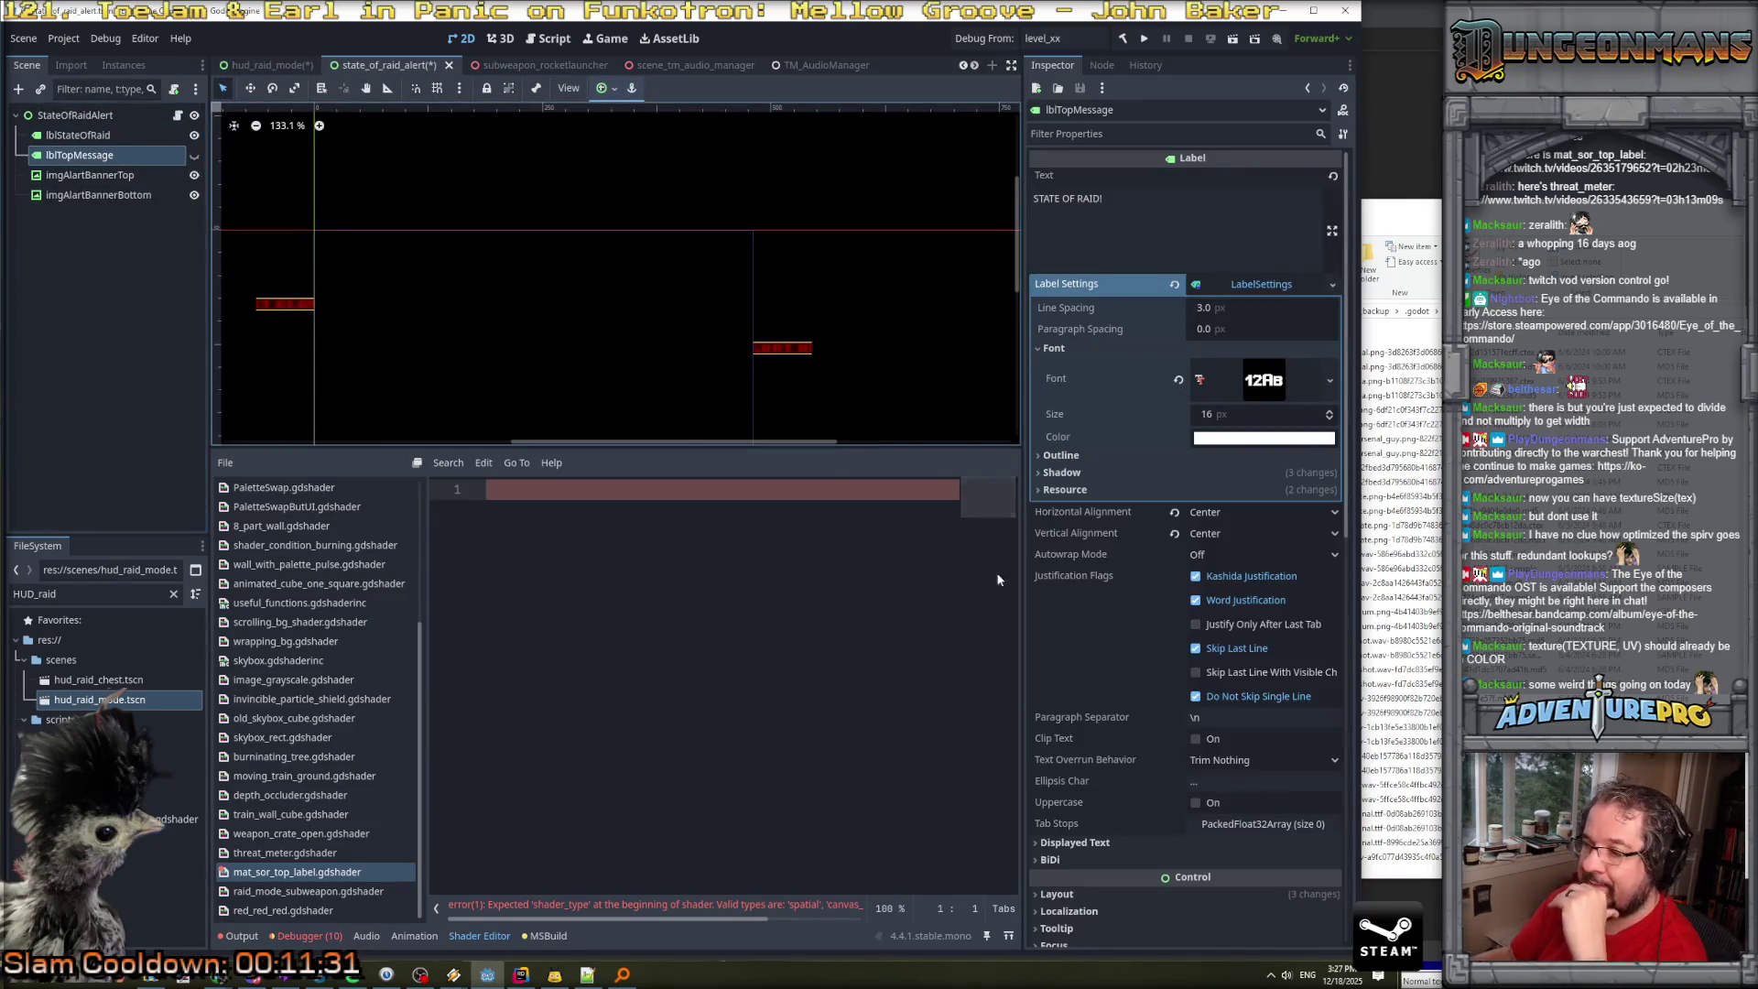
scroll(1141, 693, down, 5)
scroll(1141, 693, down, 5)
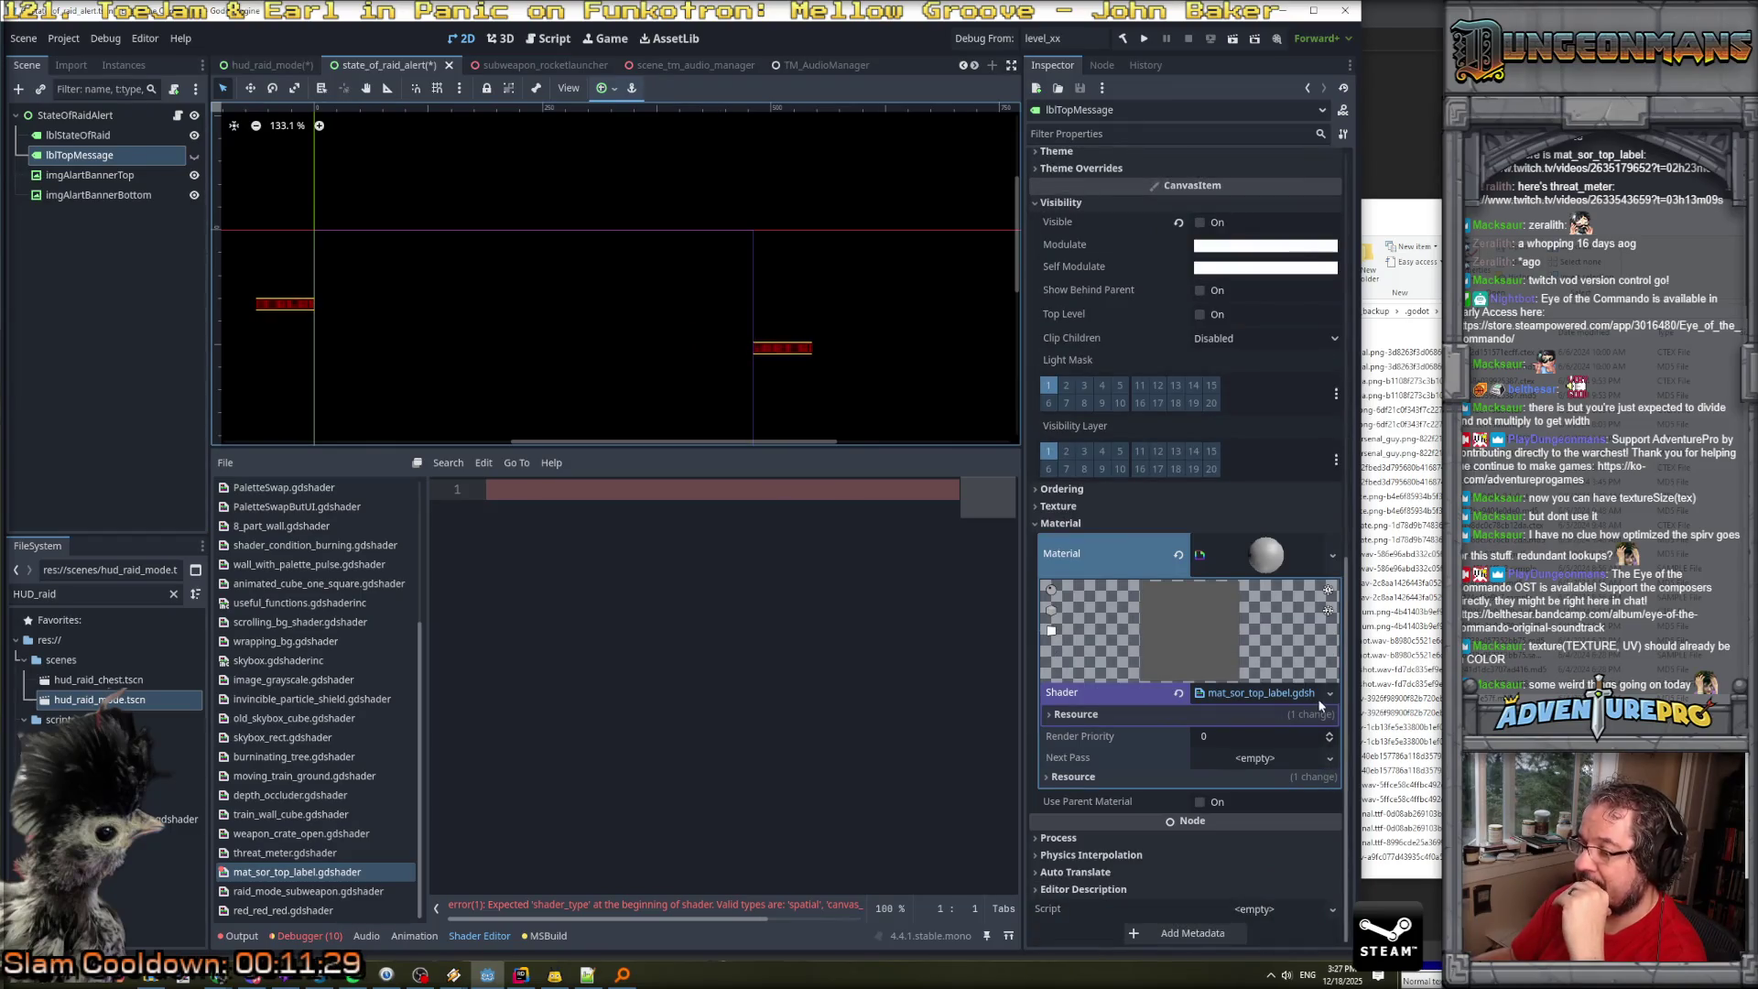
click(1329, 694)
click(1280, 741)
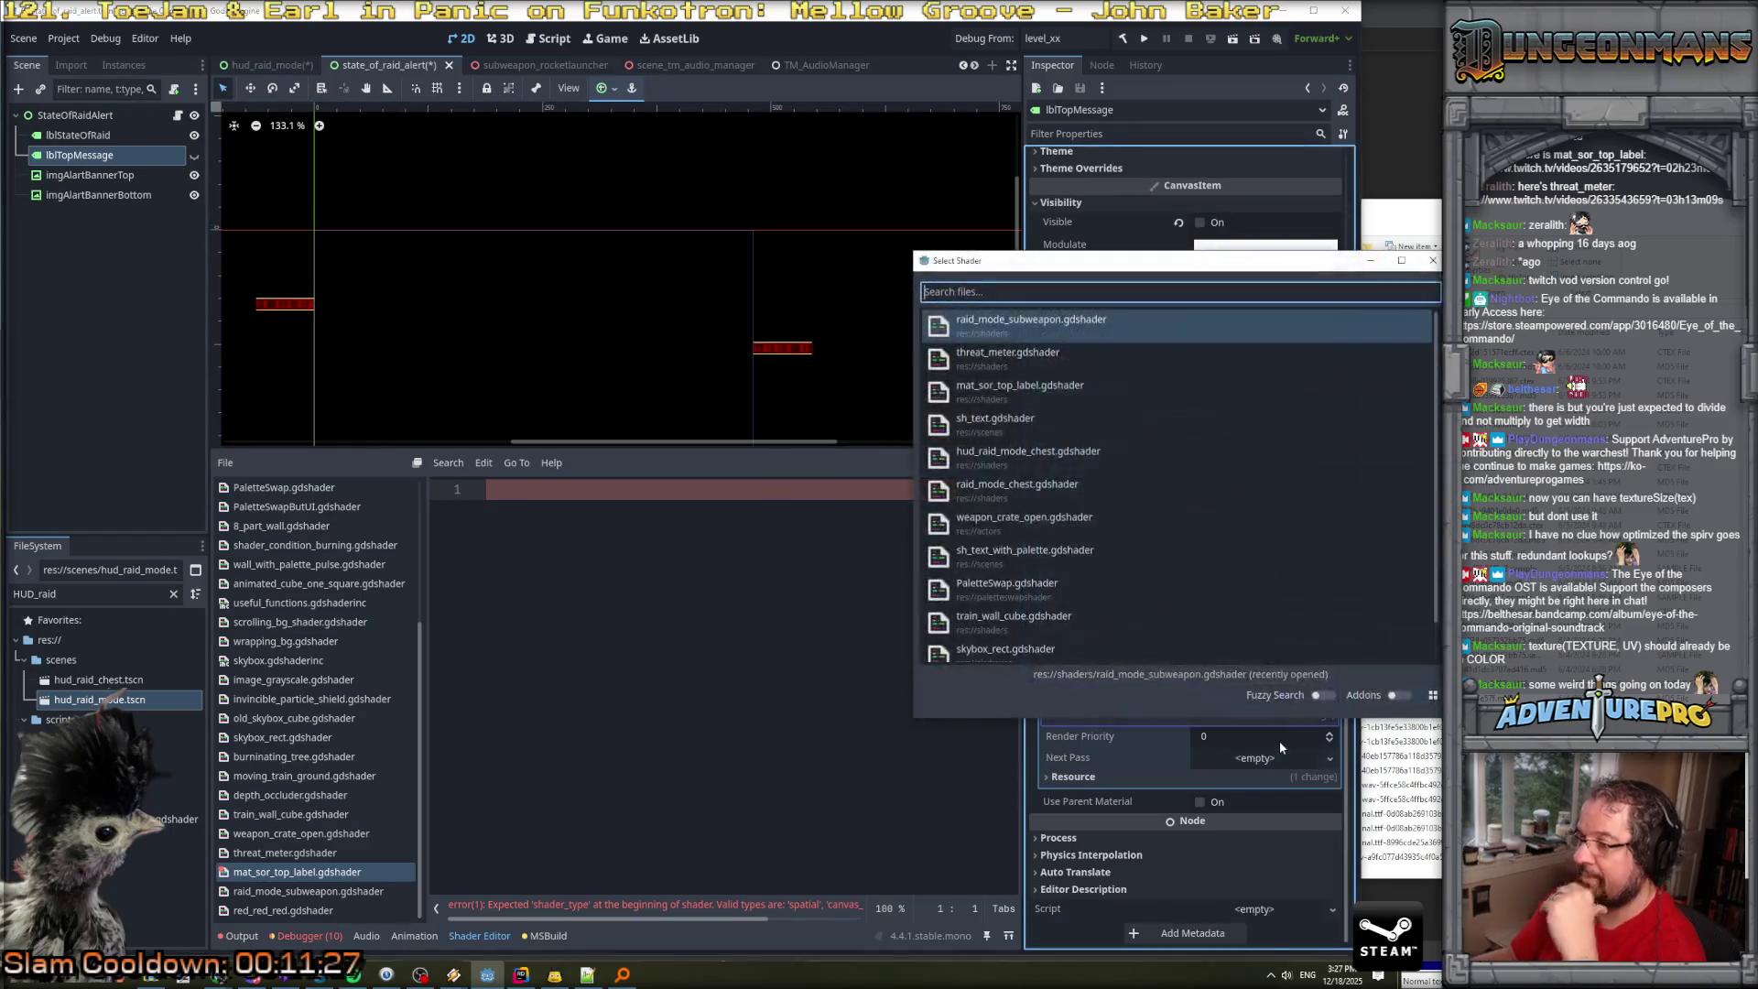
text(mat_)
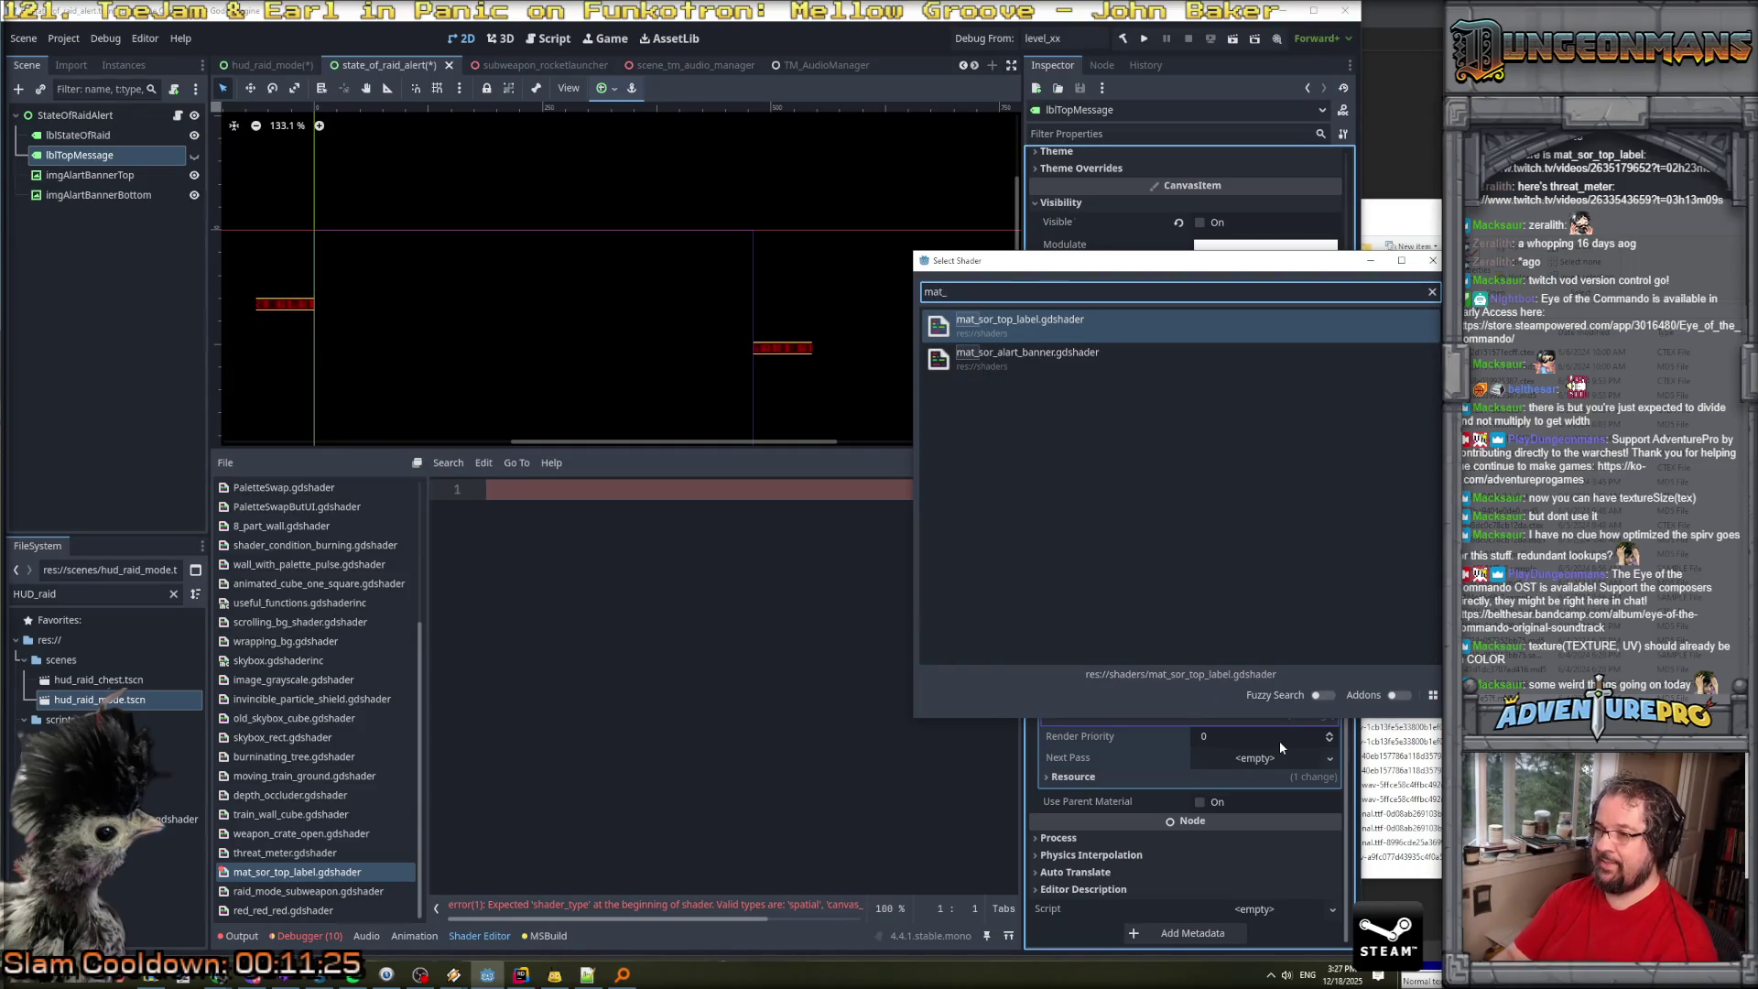
double_click(1052, 318)
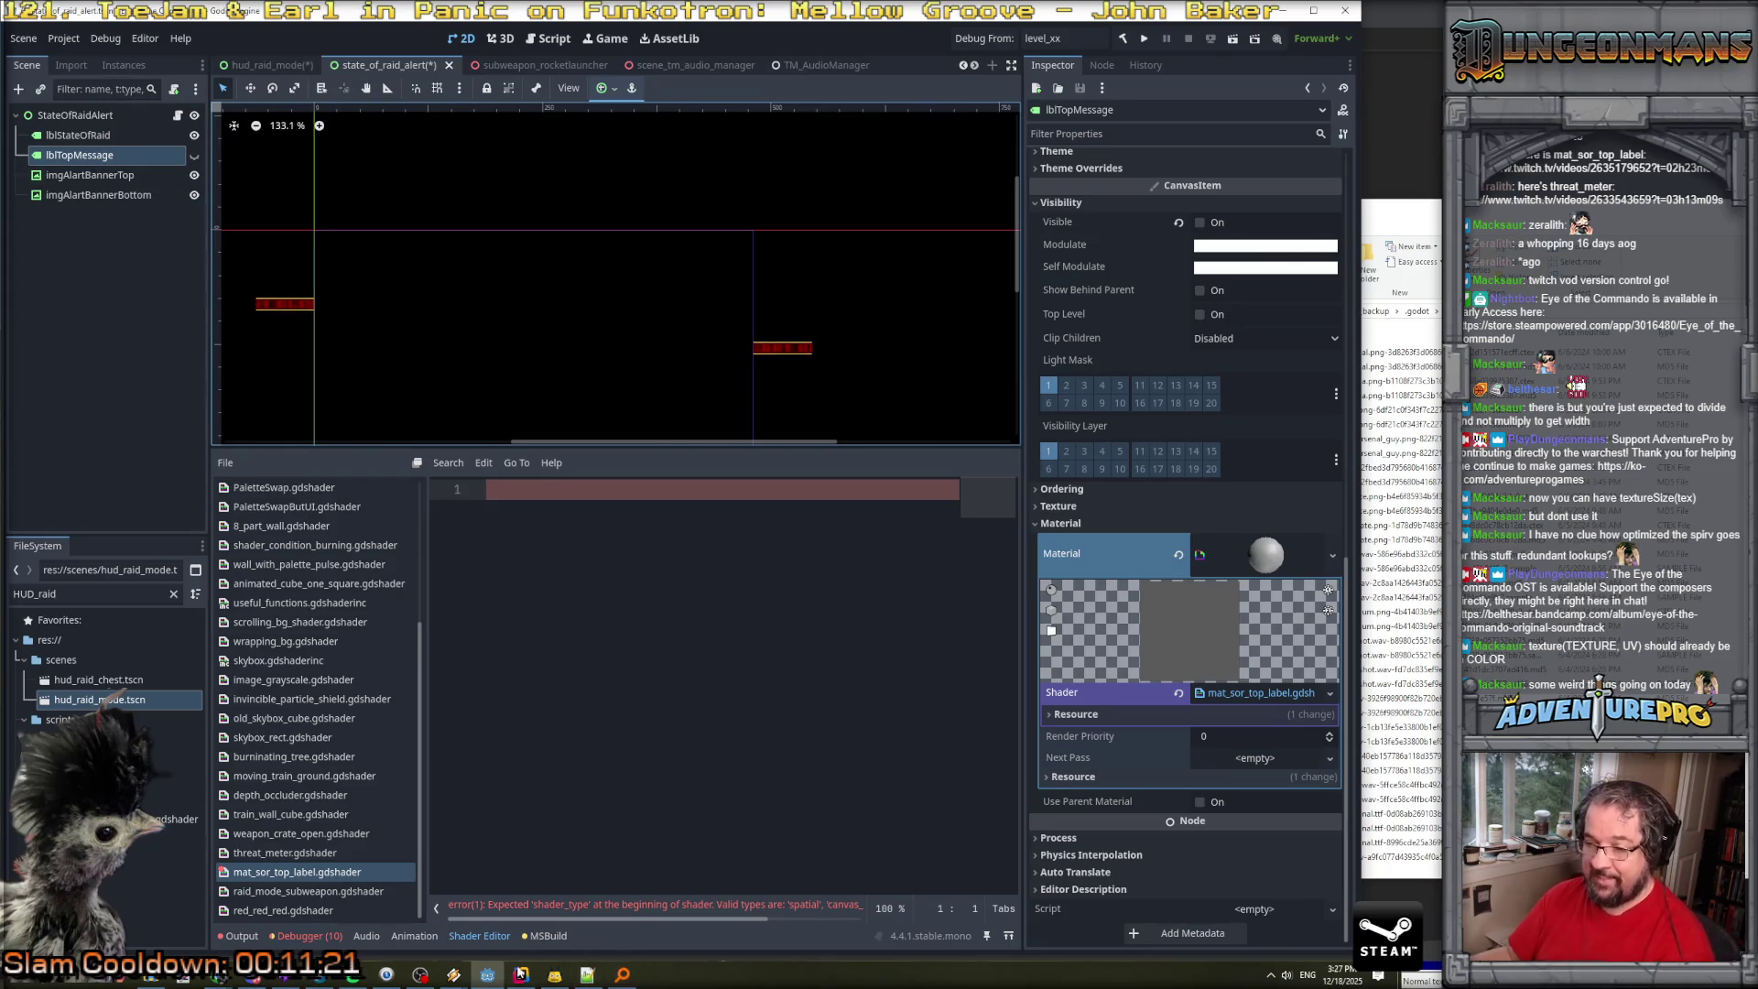
key(alt+Tab)
key(ctrl+shift+f)
Search the whole solution for 'lblTop' (and 'topmes'), find no references, and return to Godot.
text(lblTop)
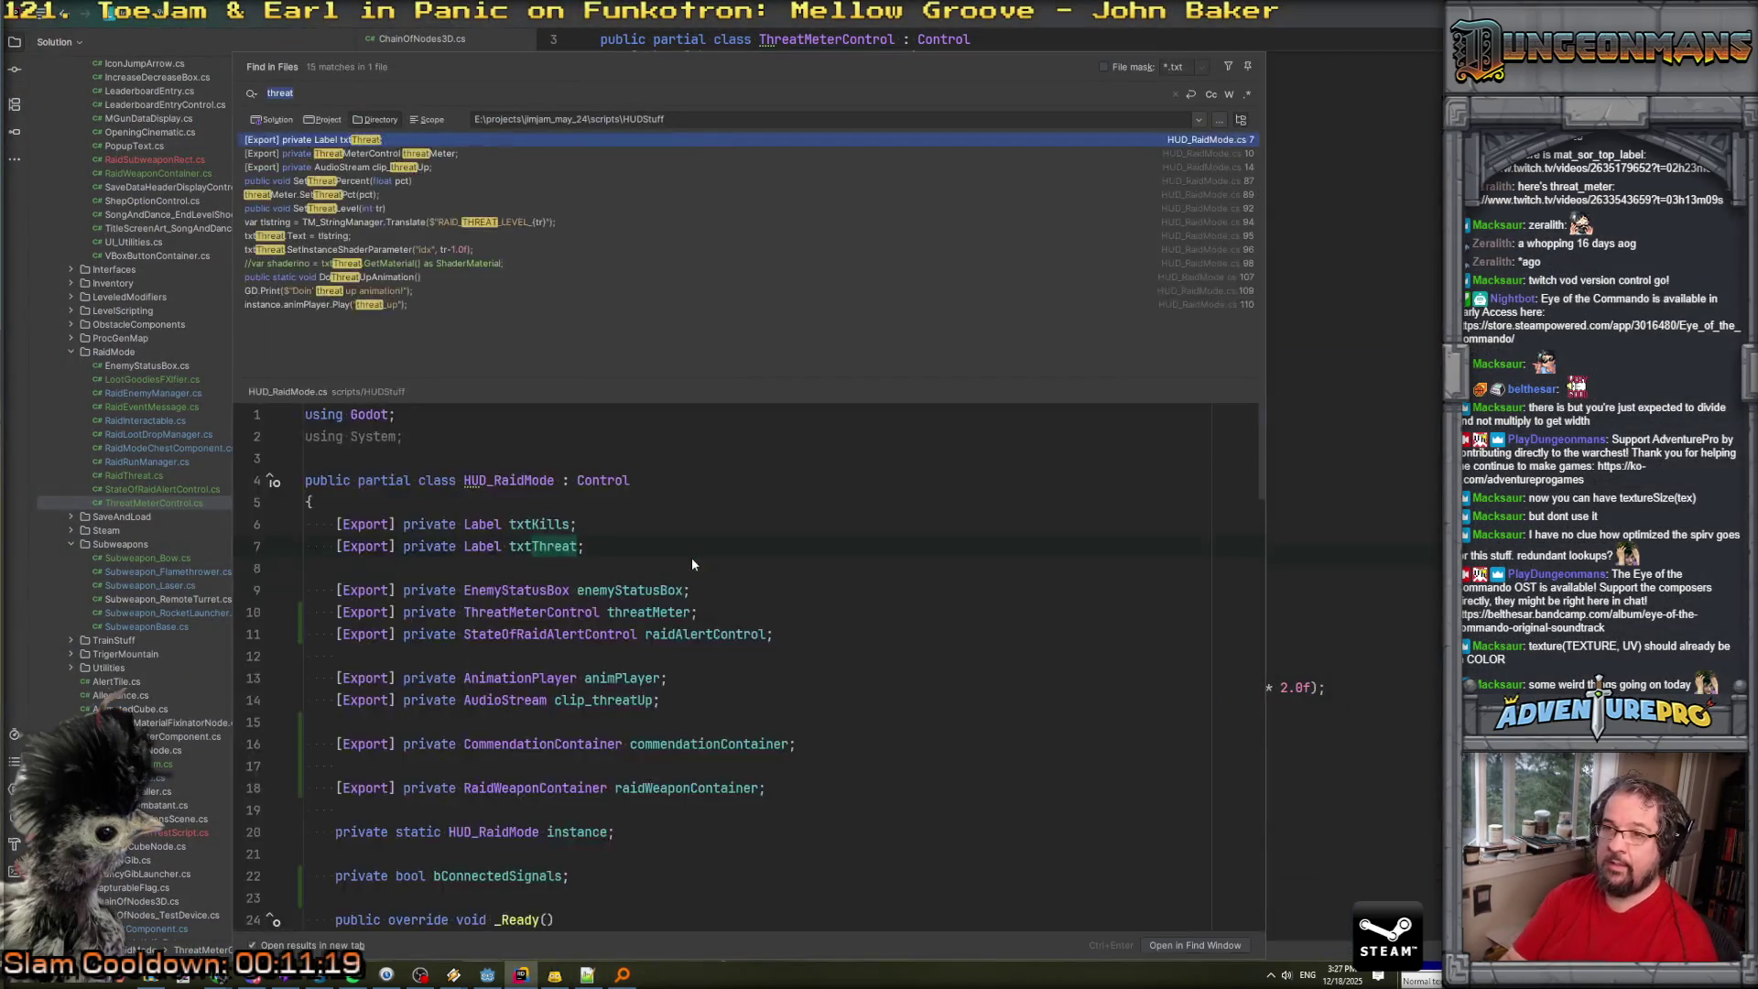
key(BackSpace)
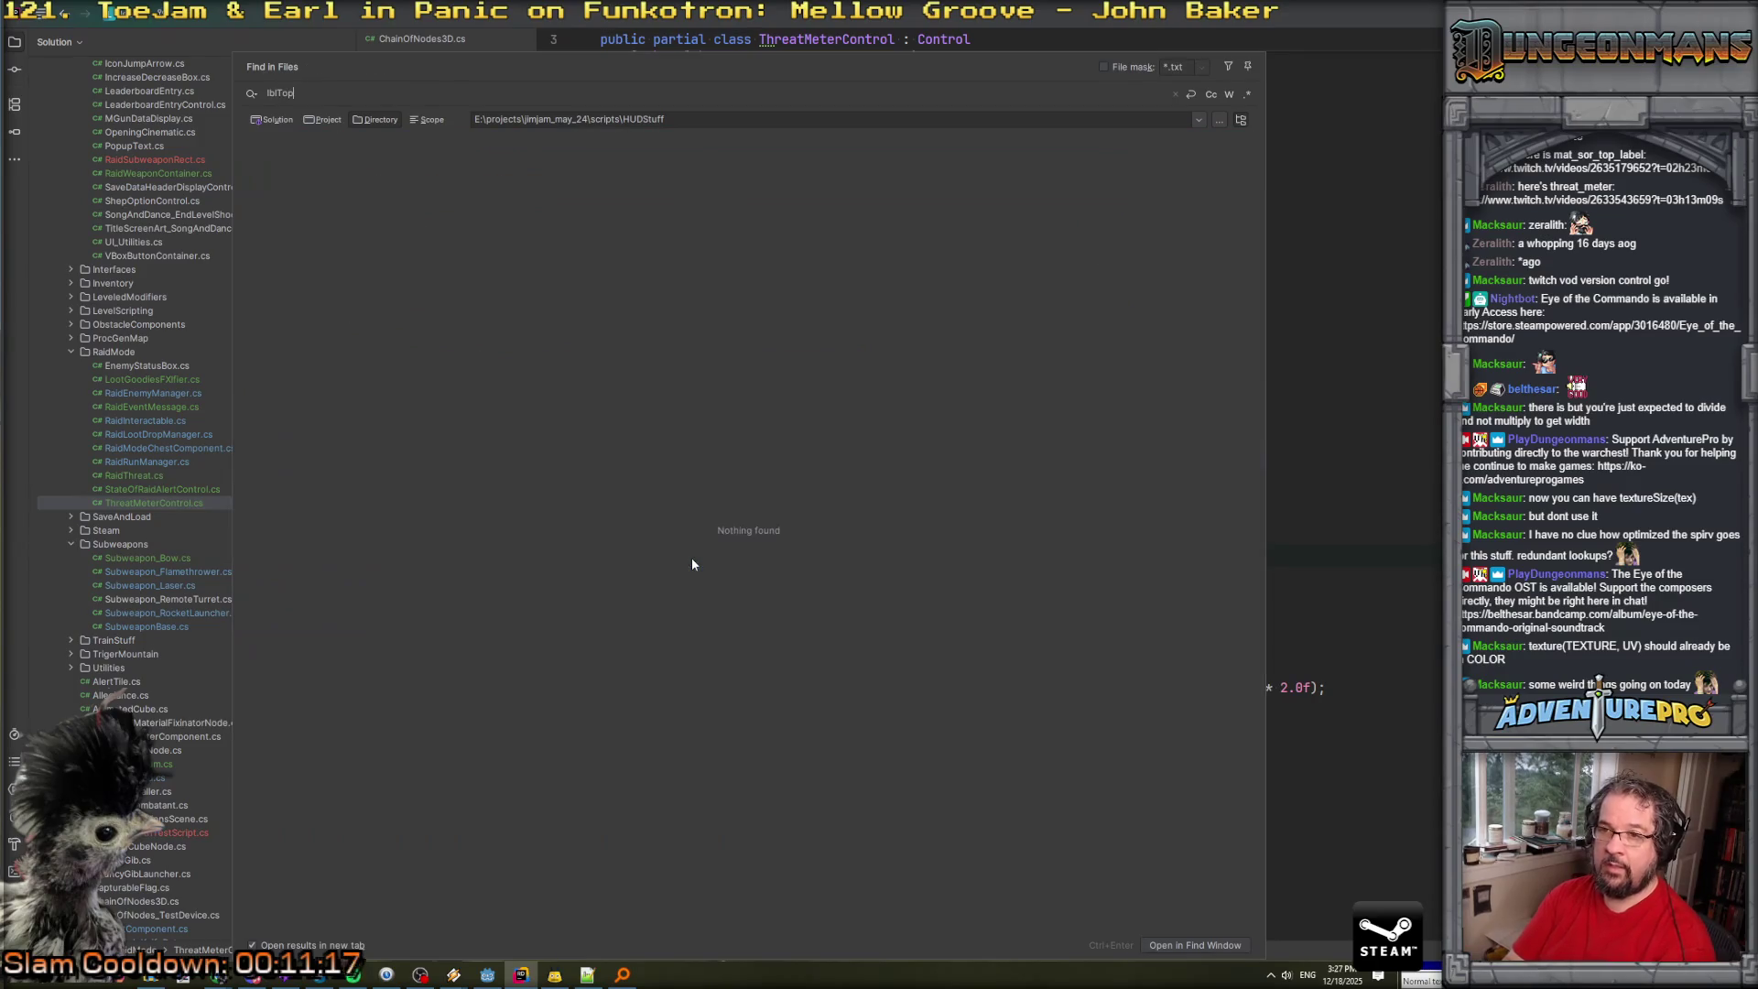
key(BackSpace)
key(BackSpace)
key(BackSpace)
text(top)
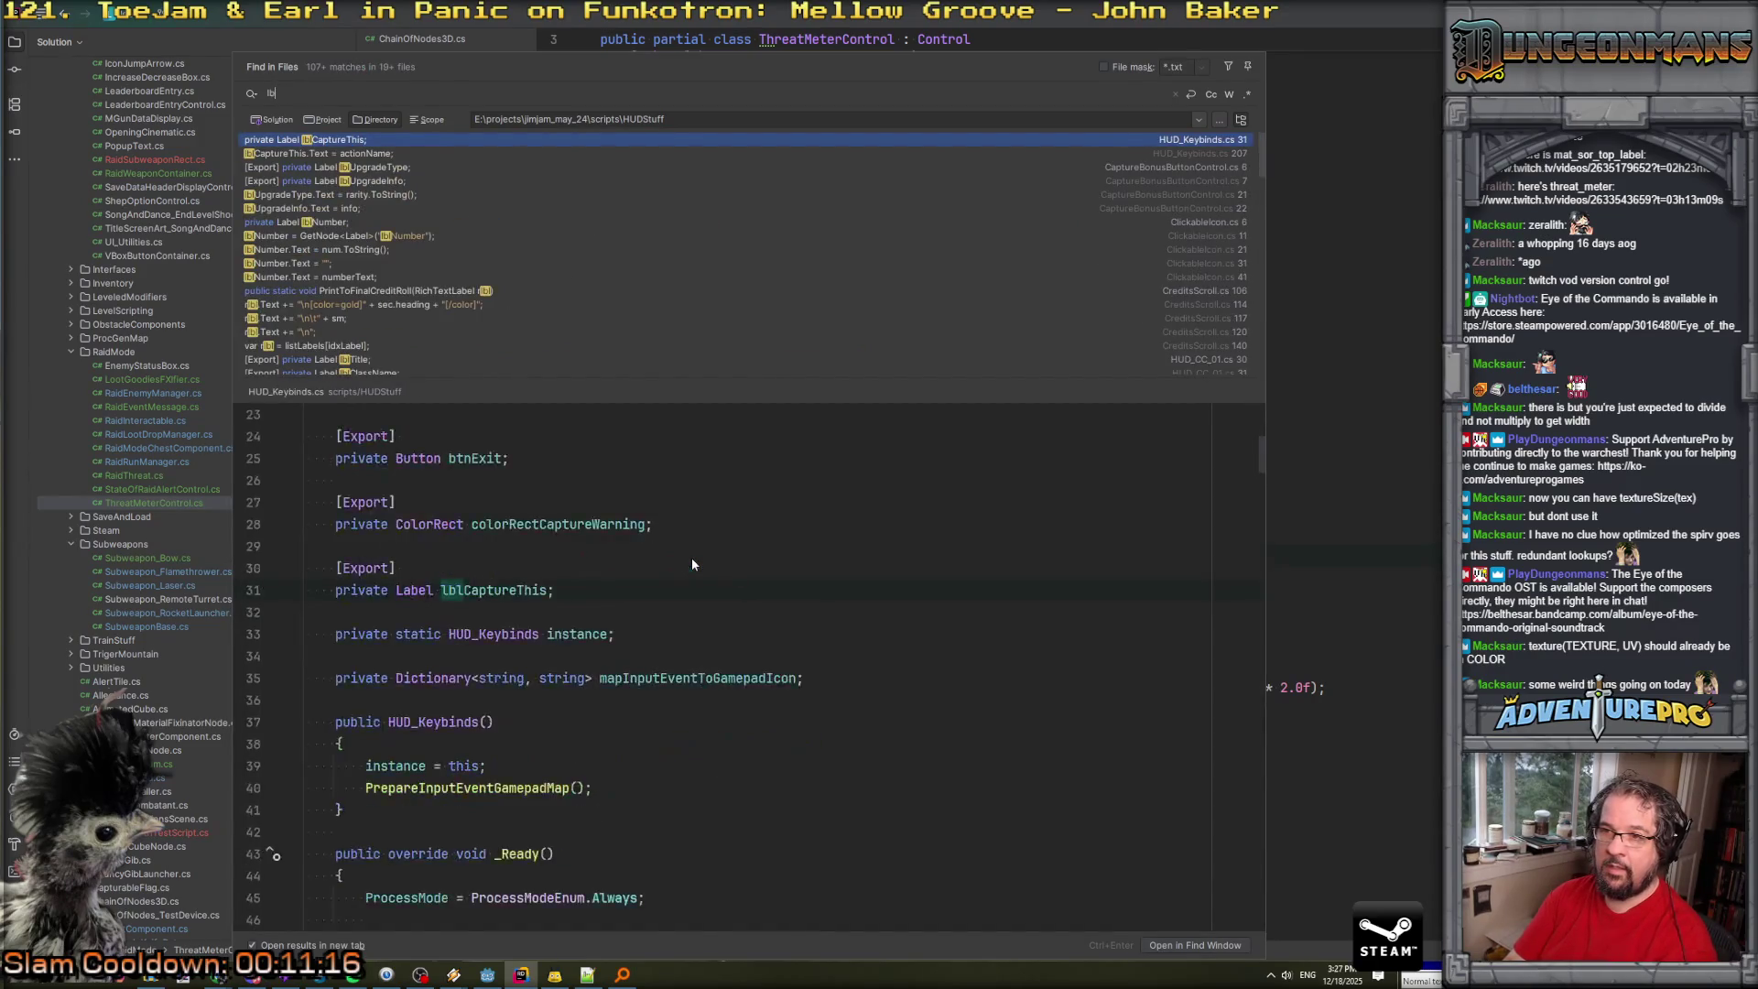
text(mes)
key(BackSpace)
key(BackSpace)
key(BackSpace)
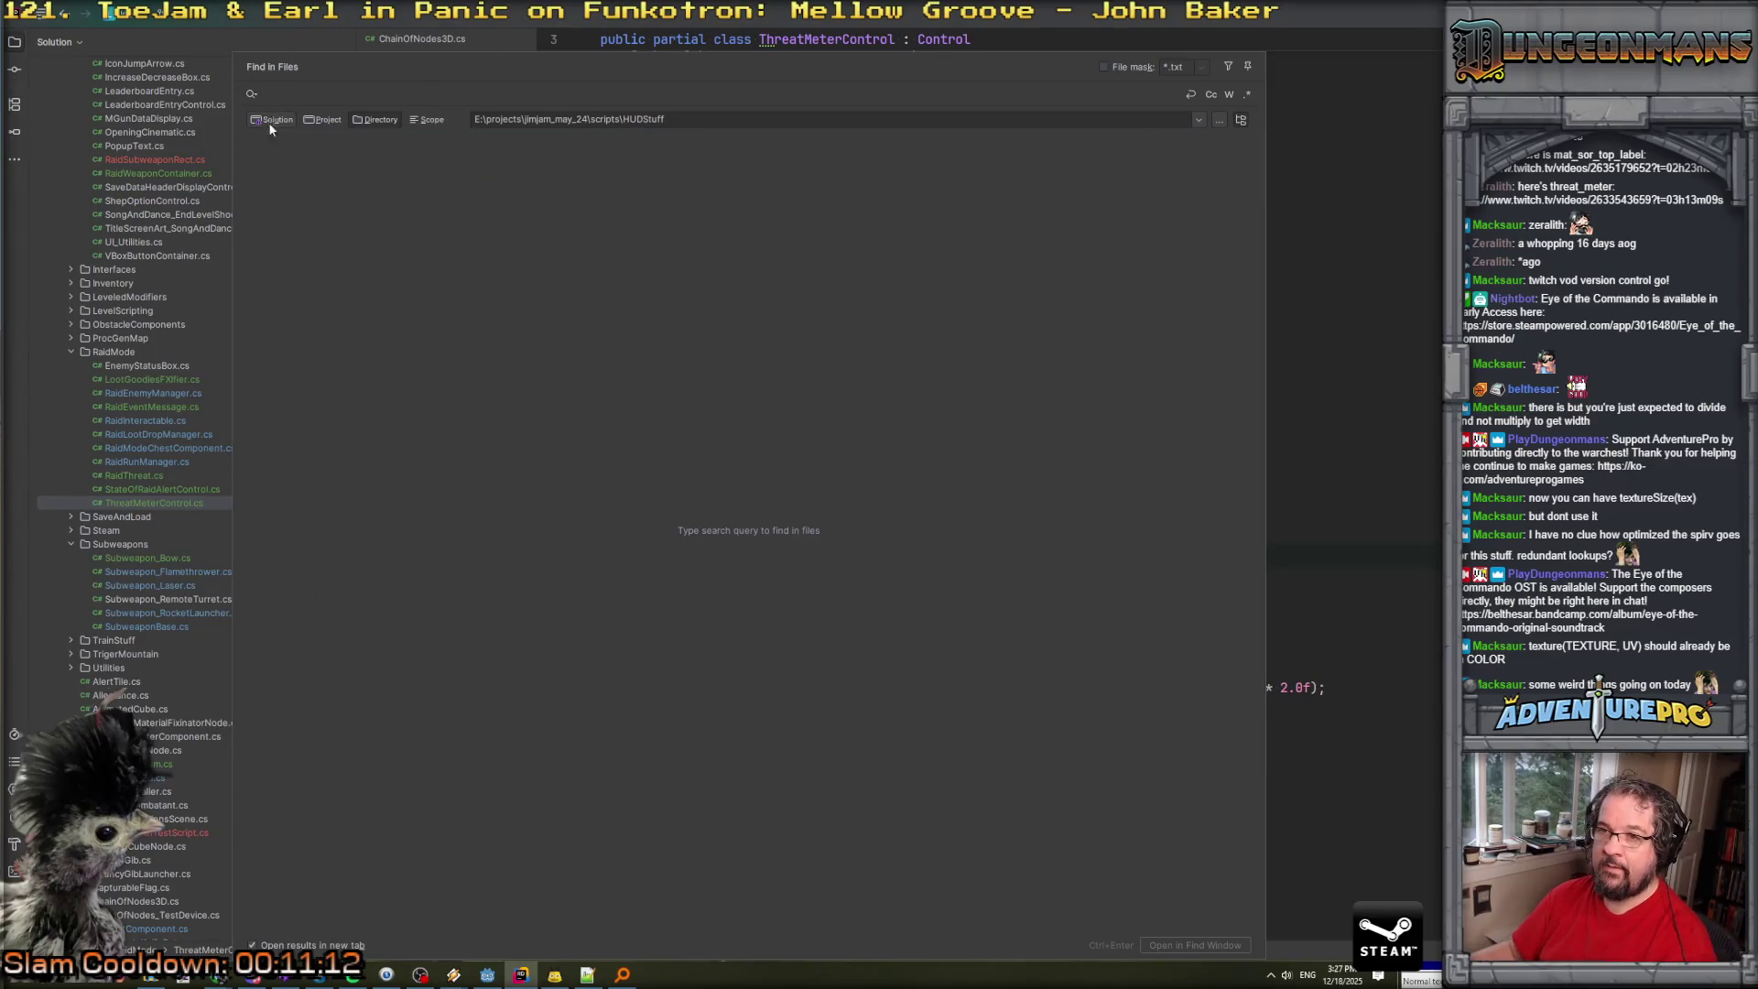
click(272, 119)
text(lb)
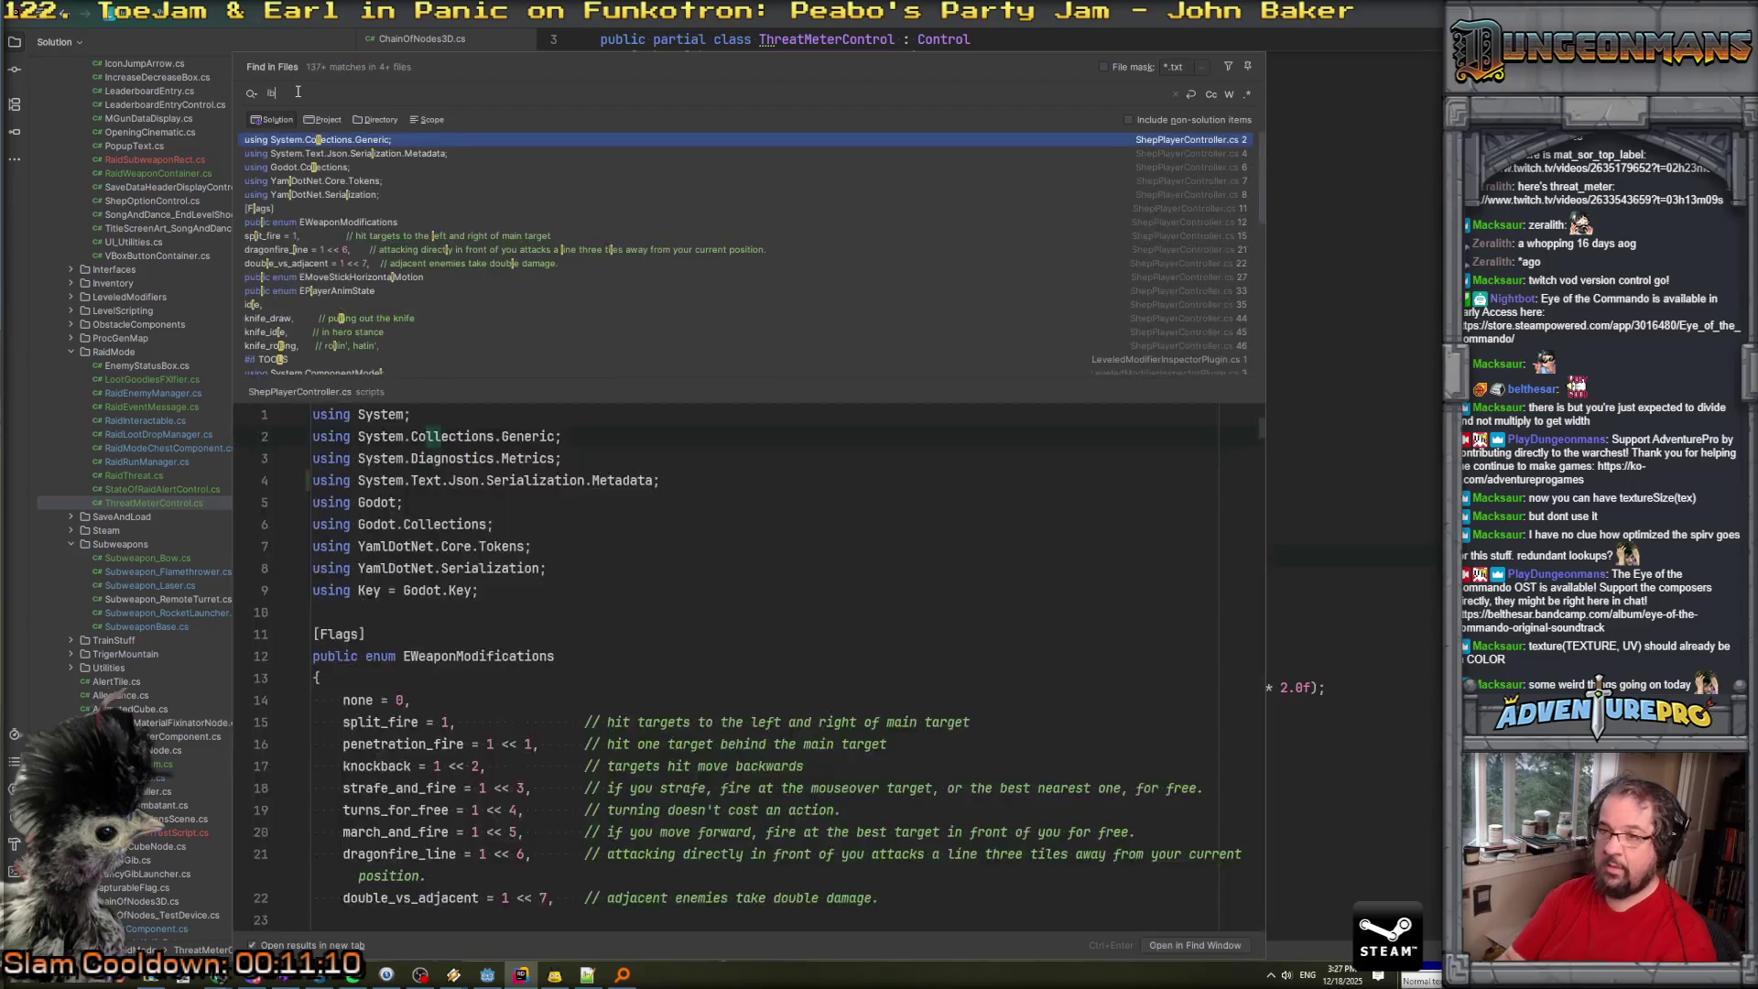
text(lTop)
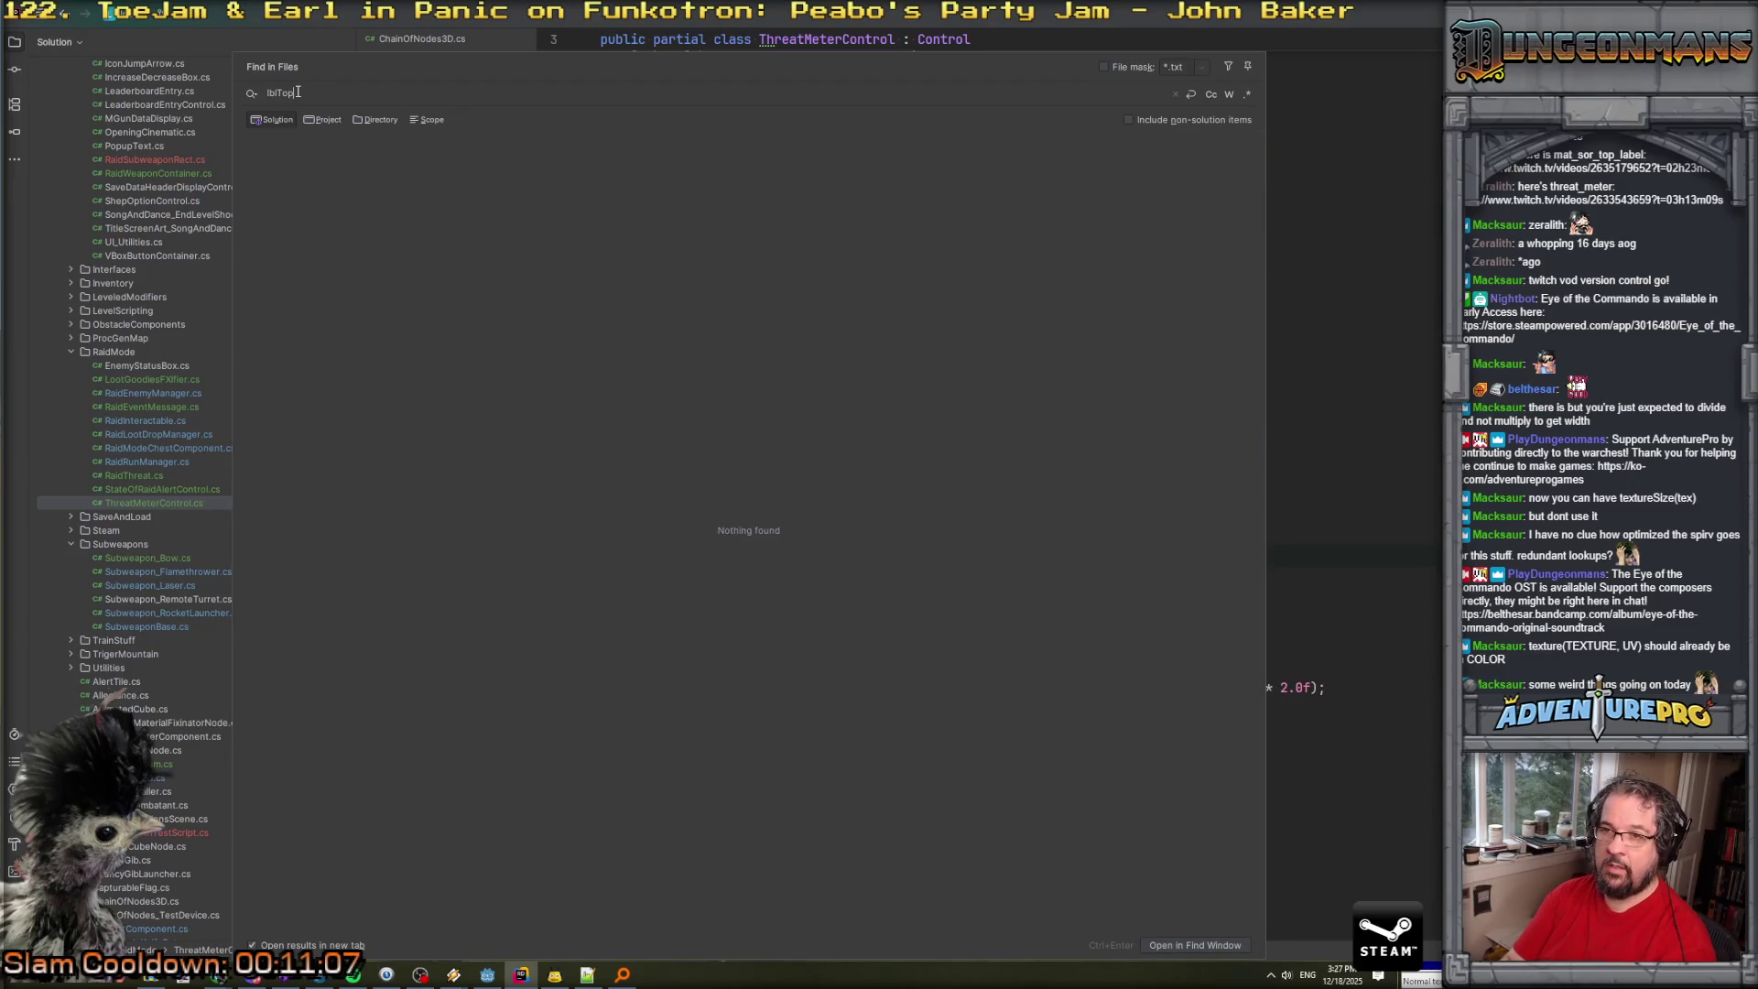
key(alt+Tab)
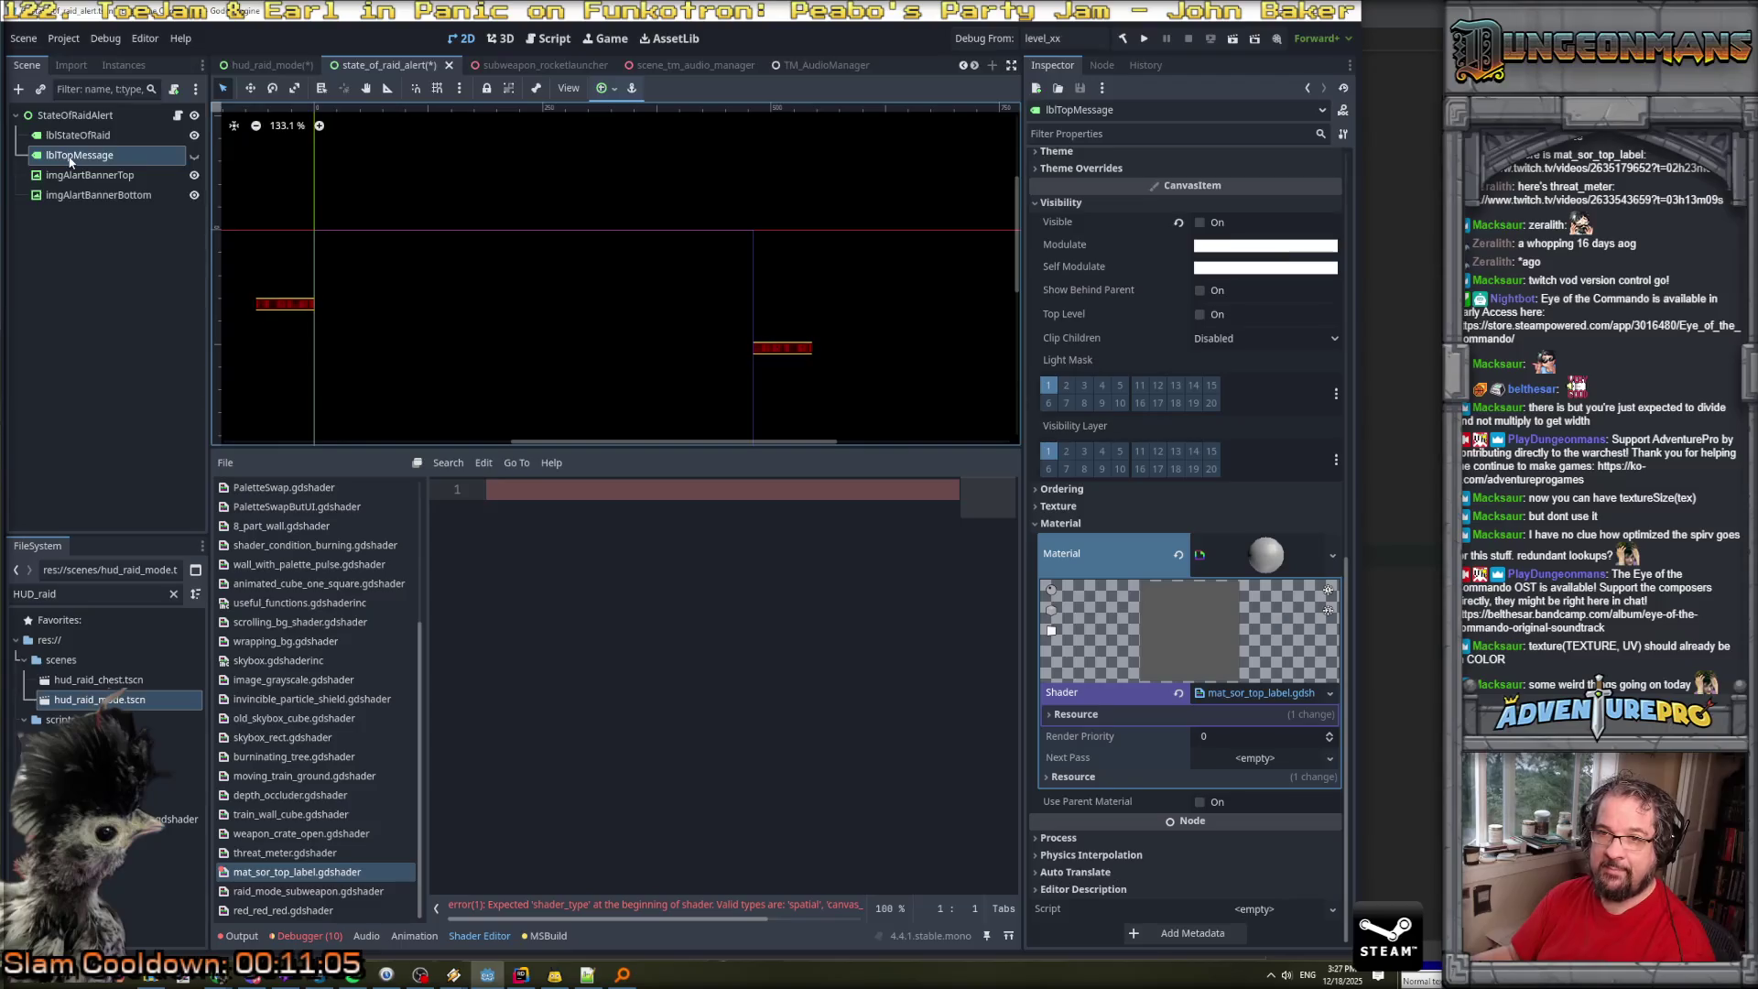
click(179, 120)
Inspect the lblStateOfRaidBigAlert field, then check the lblStateOfRaid and lblTopMessage nodes in Godot.
click(178, 117)
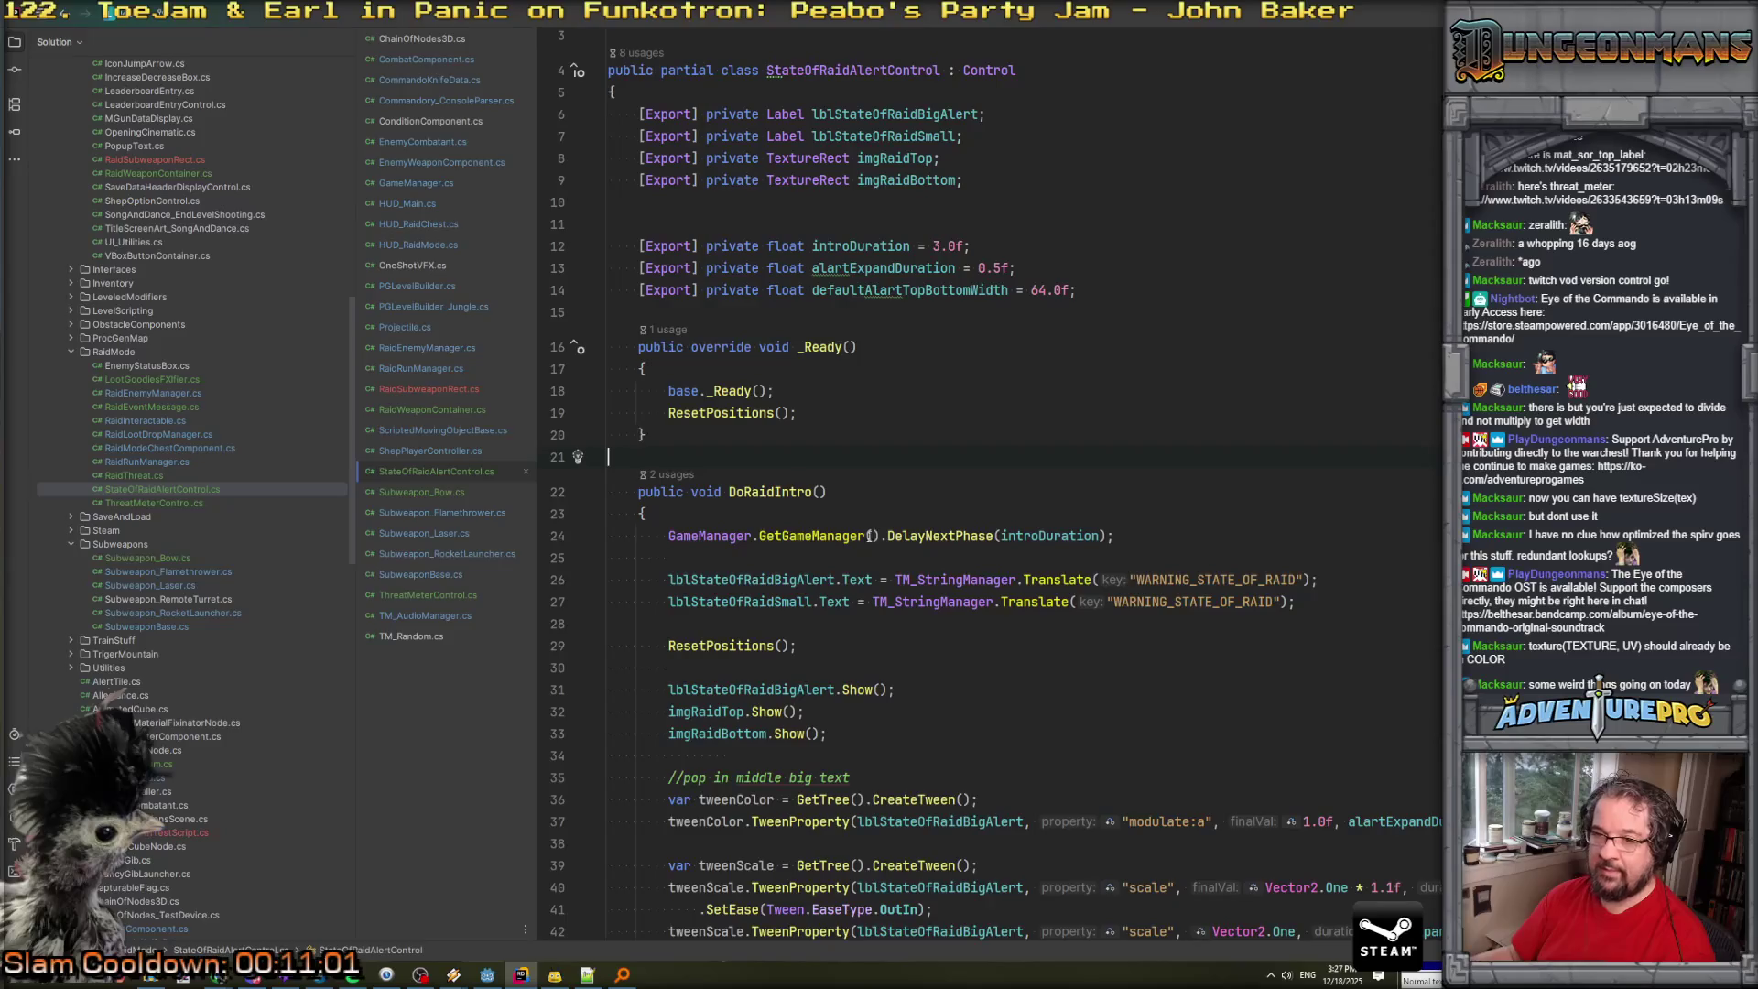
scroll(870, 540, down, 3)
scroll(878, 586, up, 4)
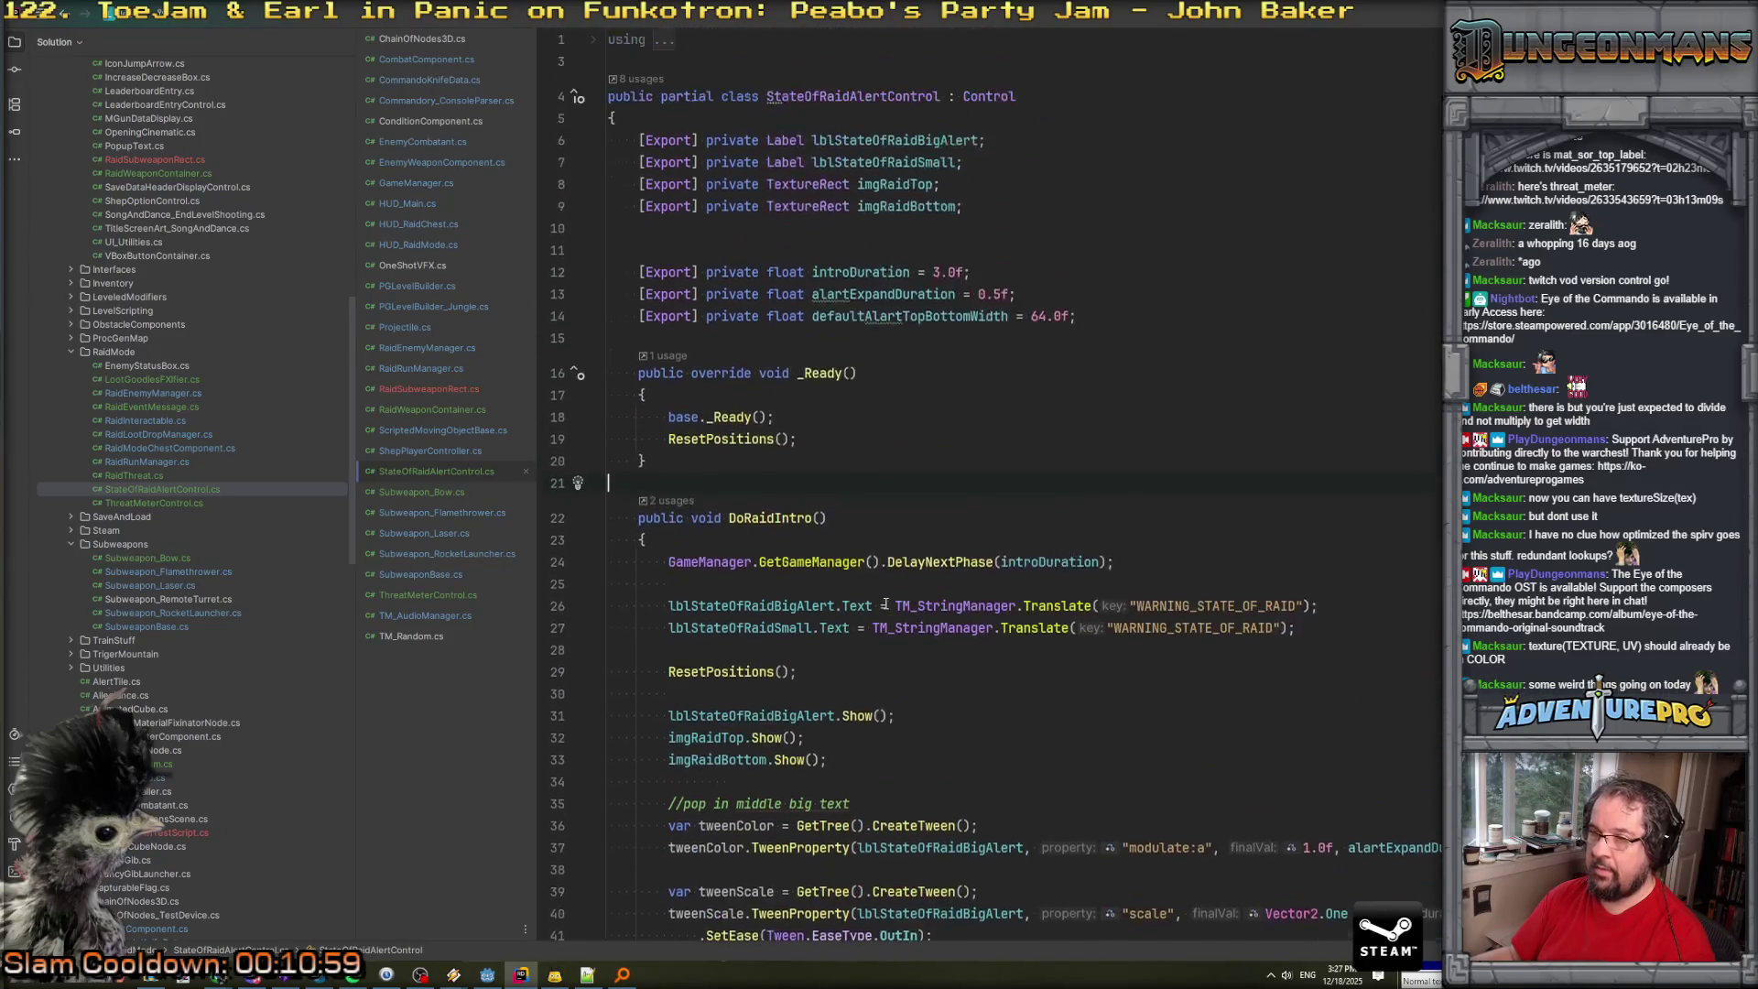
click(858, 140)
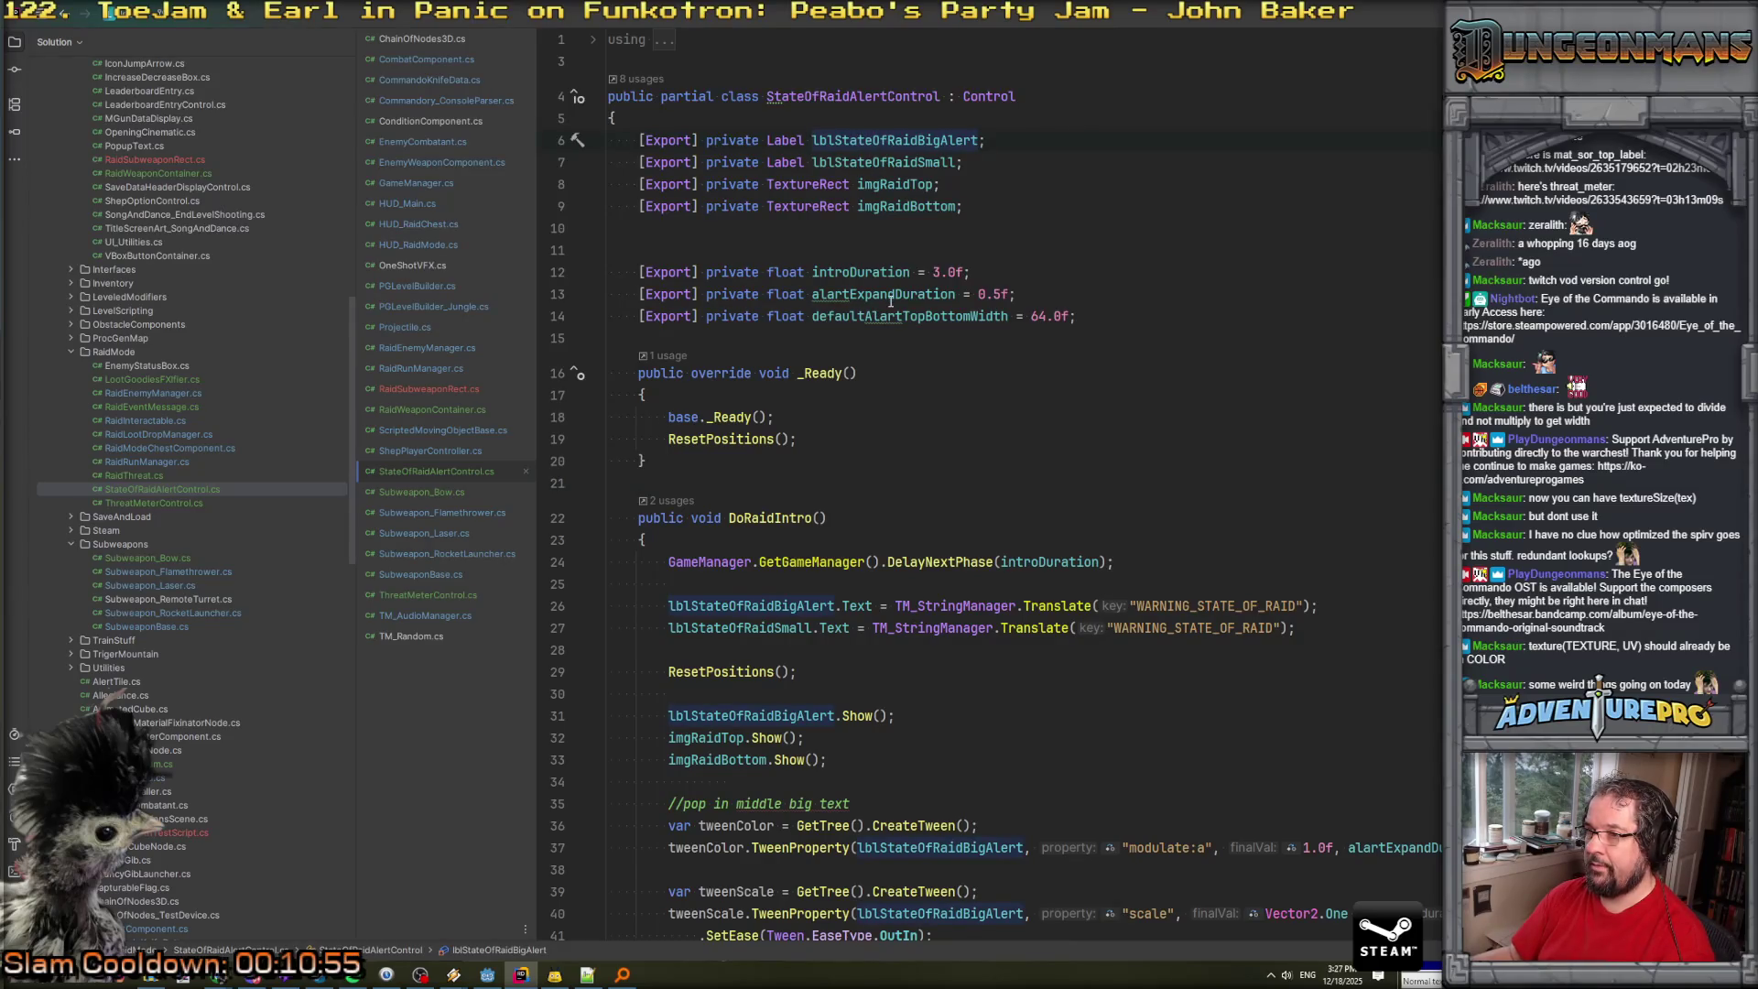
key(alt+Tab)
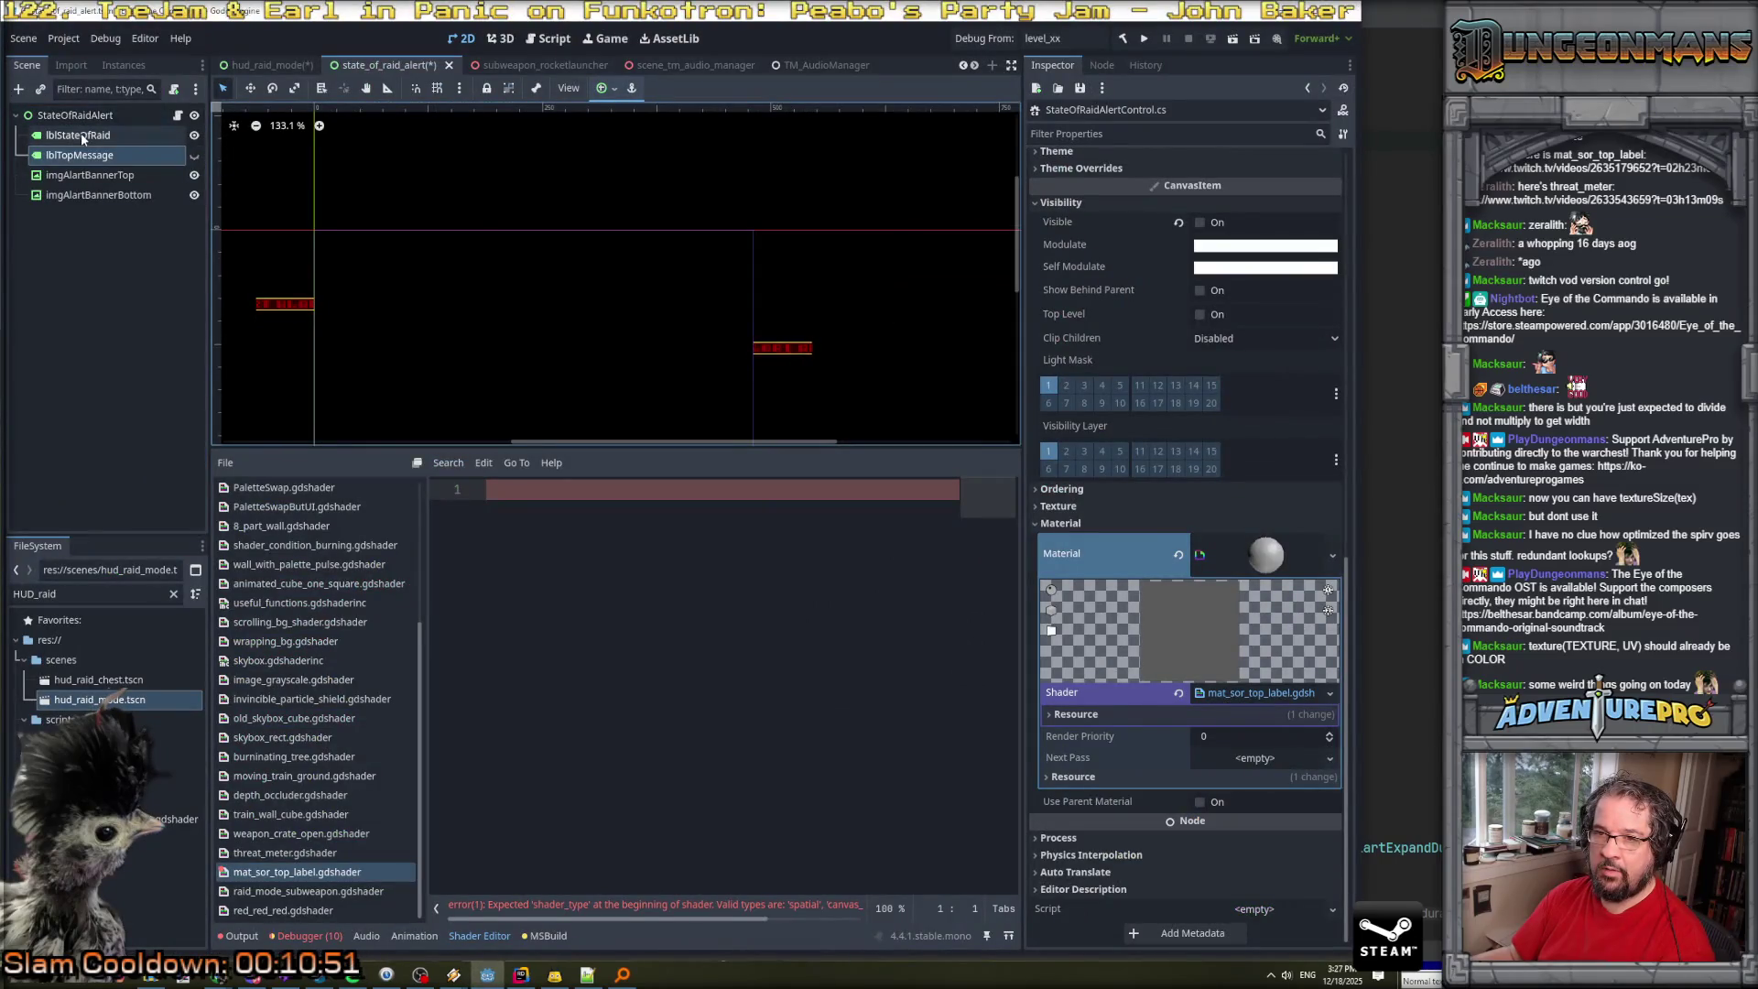
click(80, 135)
click(88, 156)
key(alt+Tab)
Read through StateOfRaidAlertControl.cs, search it for 'instance', then bring Godot back.
scroll(918, 302, down, 10)
scroll(919, 302, up, 2)
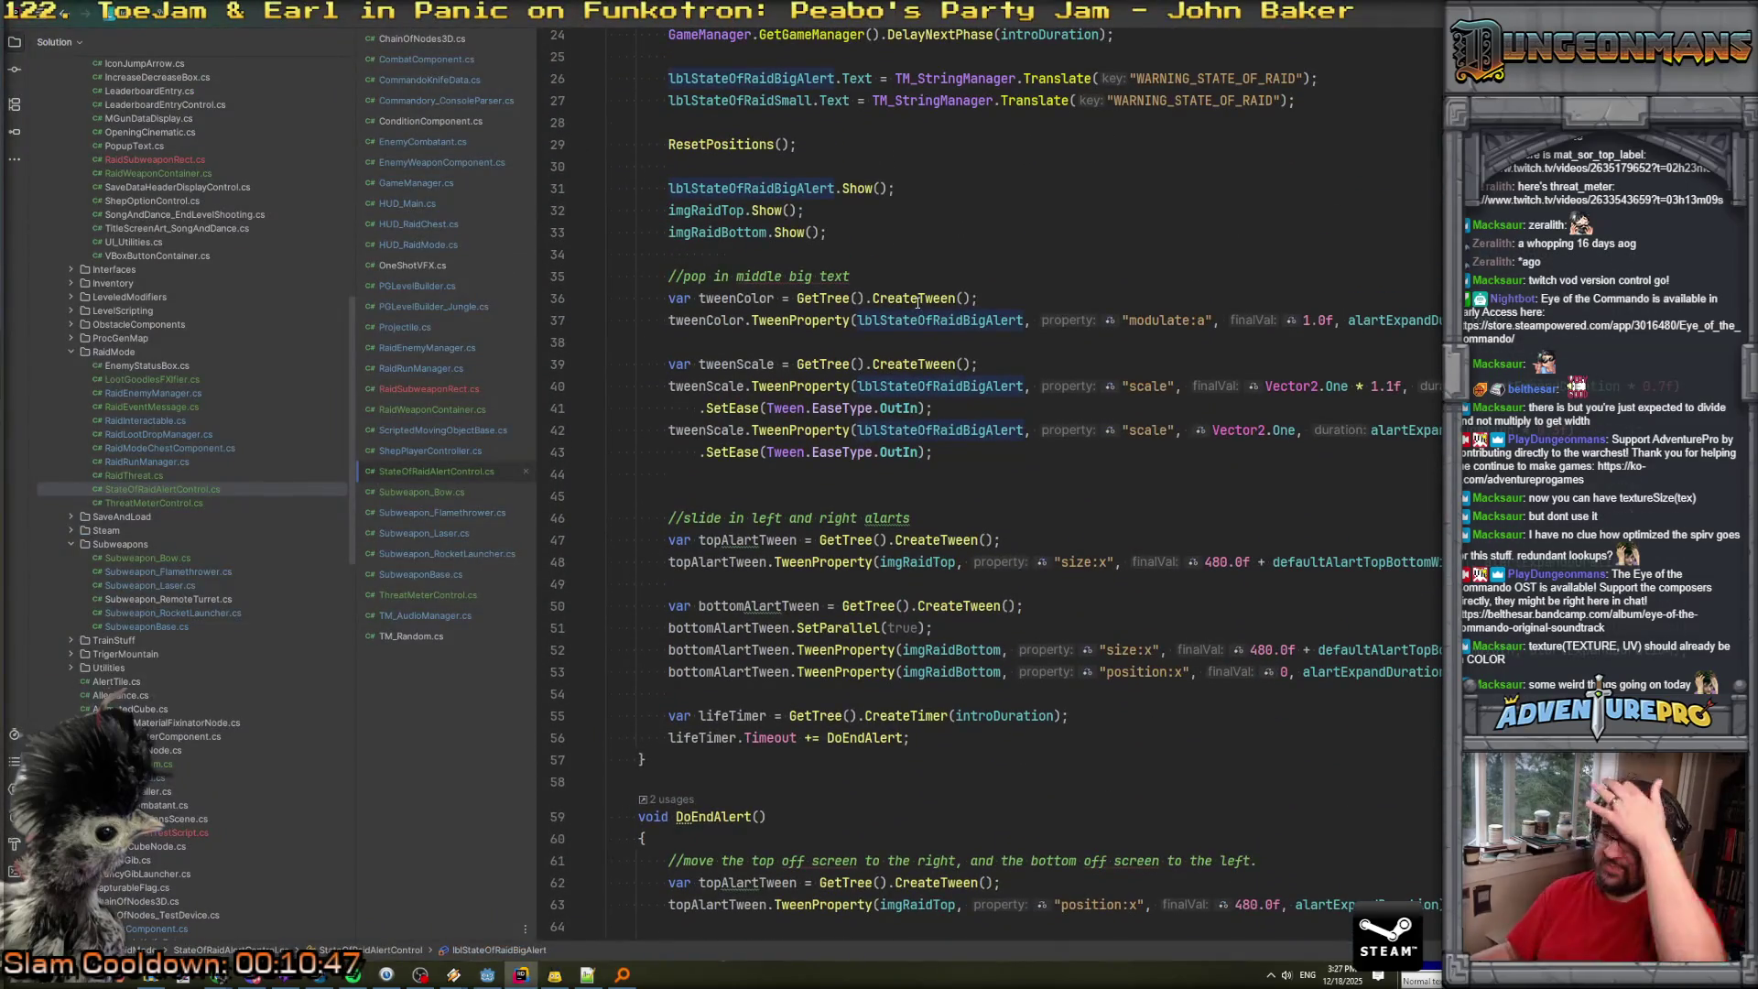
scroll(918, 302, down, 3)
scroll(917, 302, down, 11)
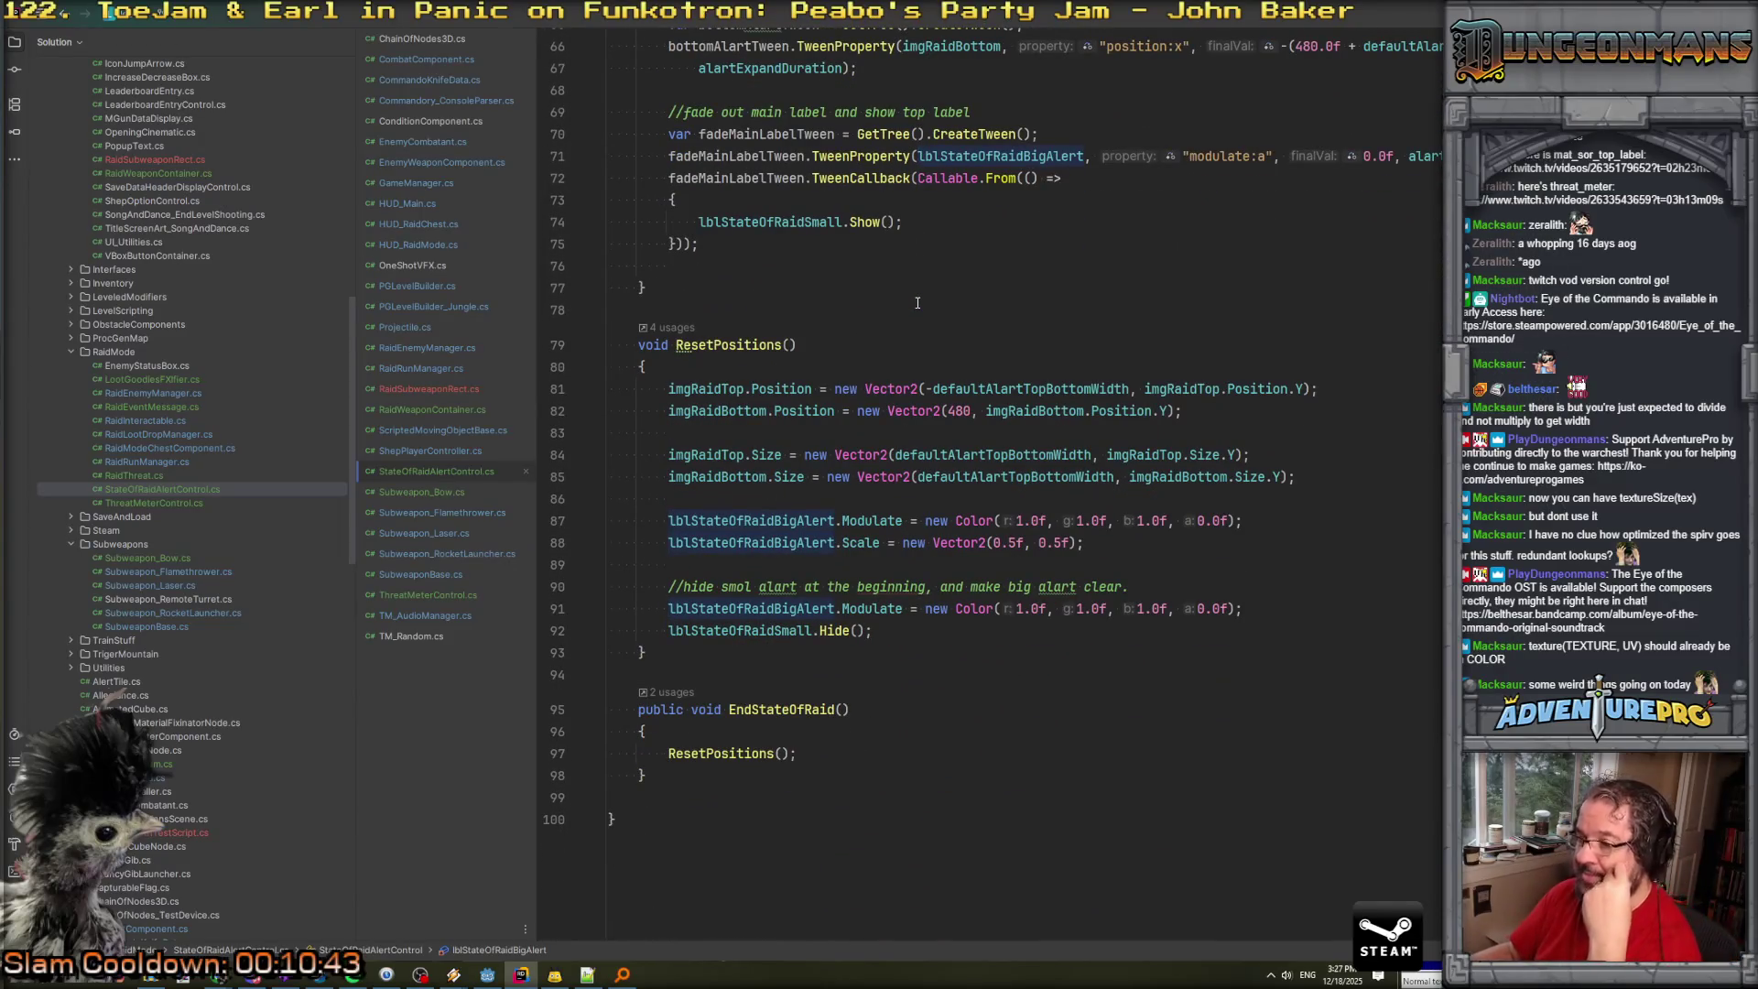
scroll(910, 358, up, 5)
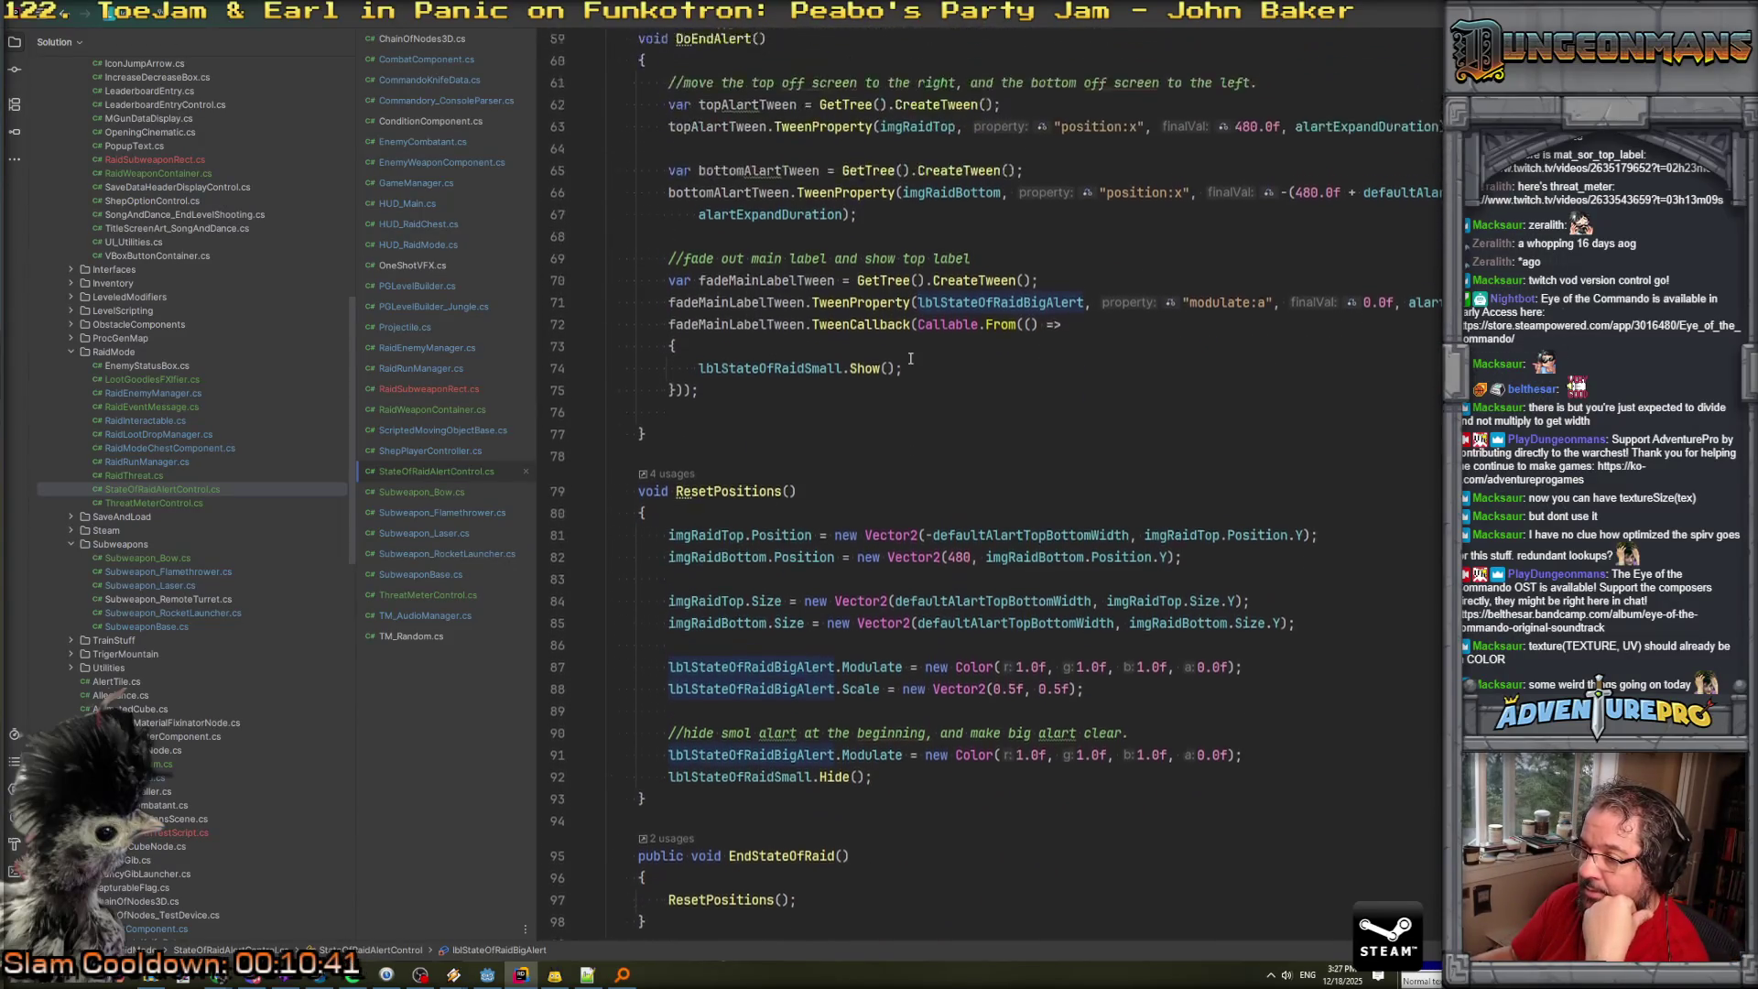
scroll(910, 358, up, 9)
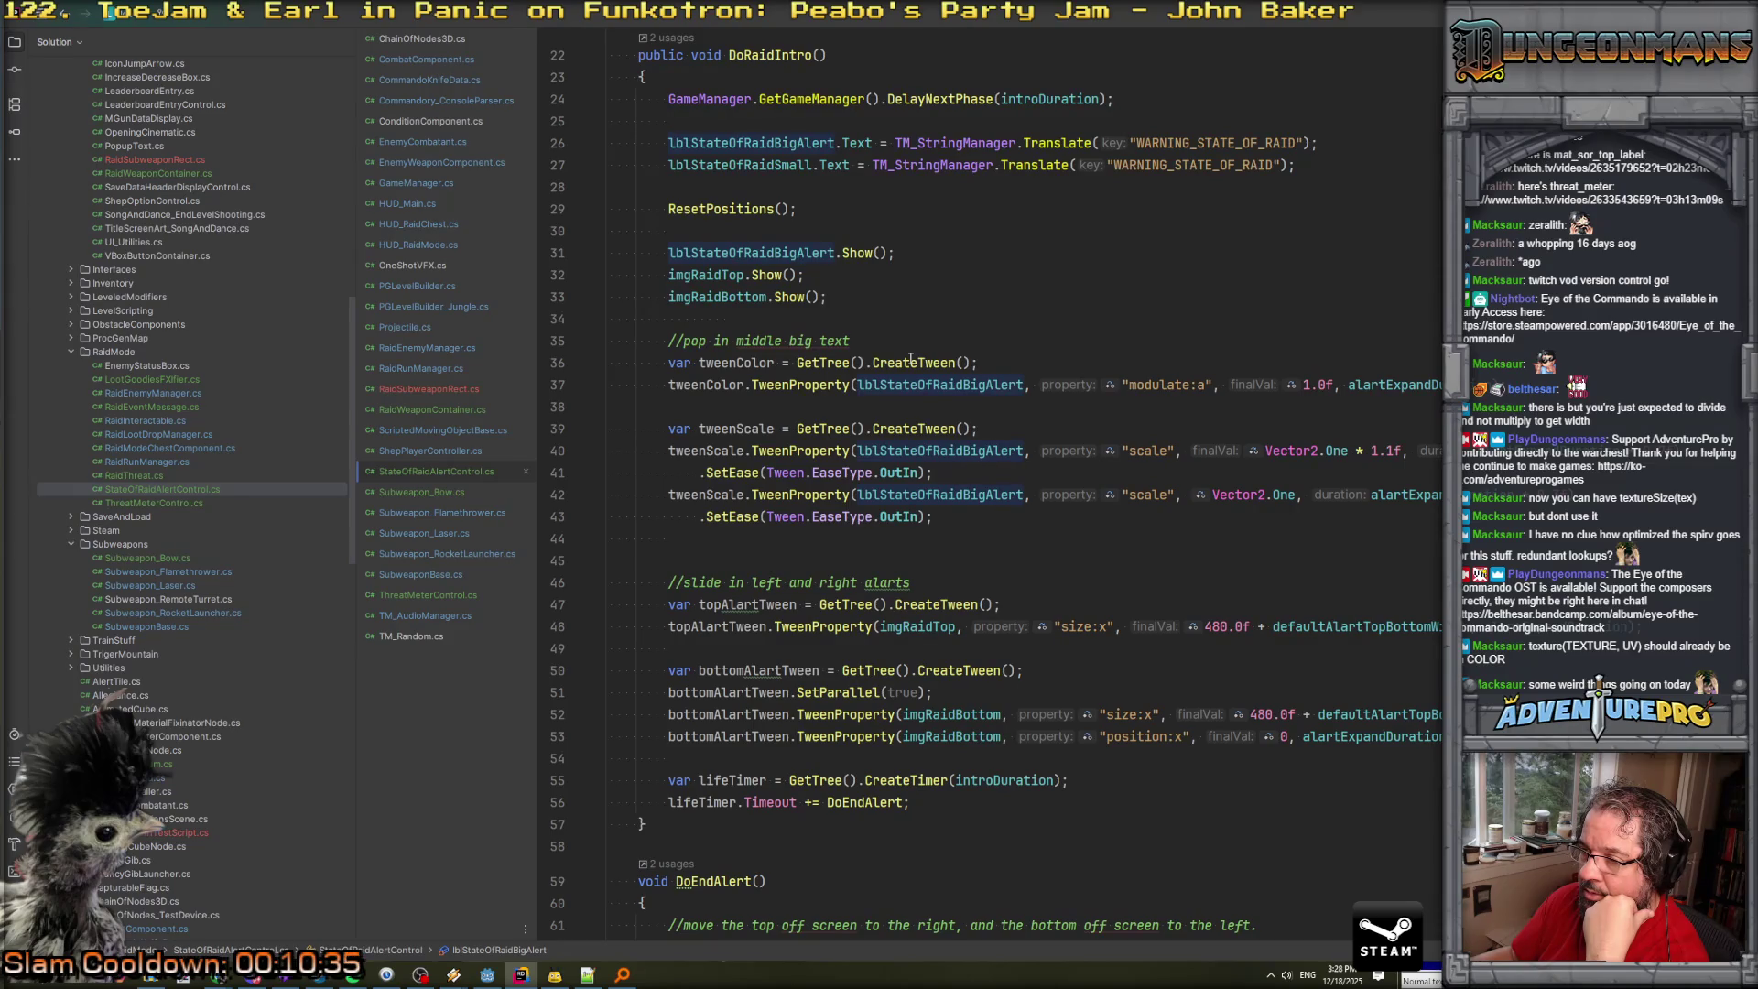
scroll(910, 358, up, 4)
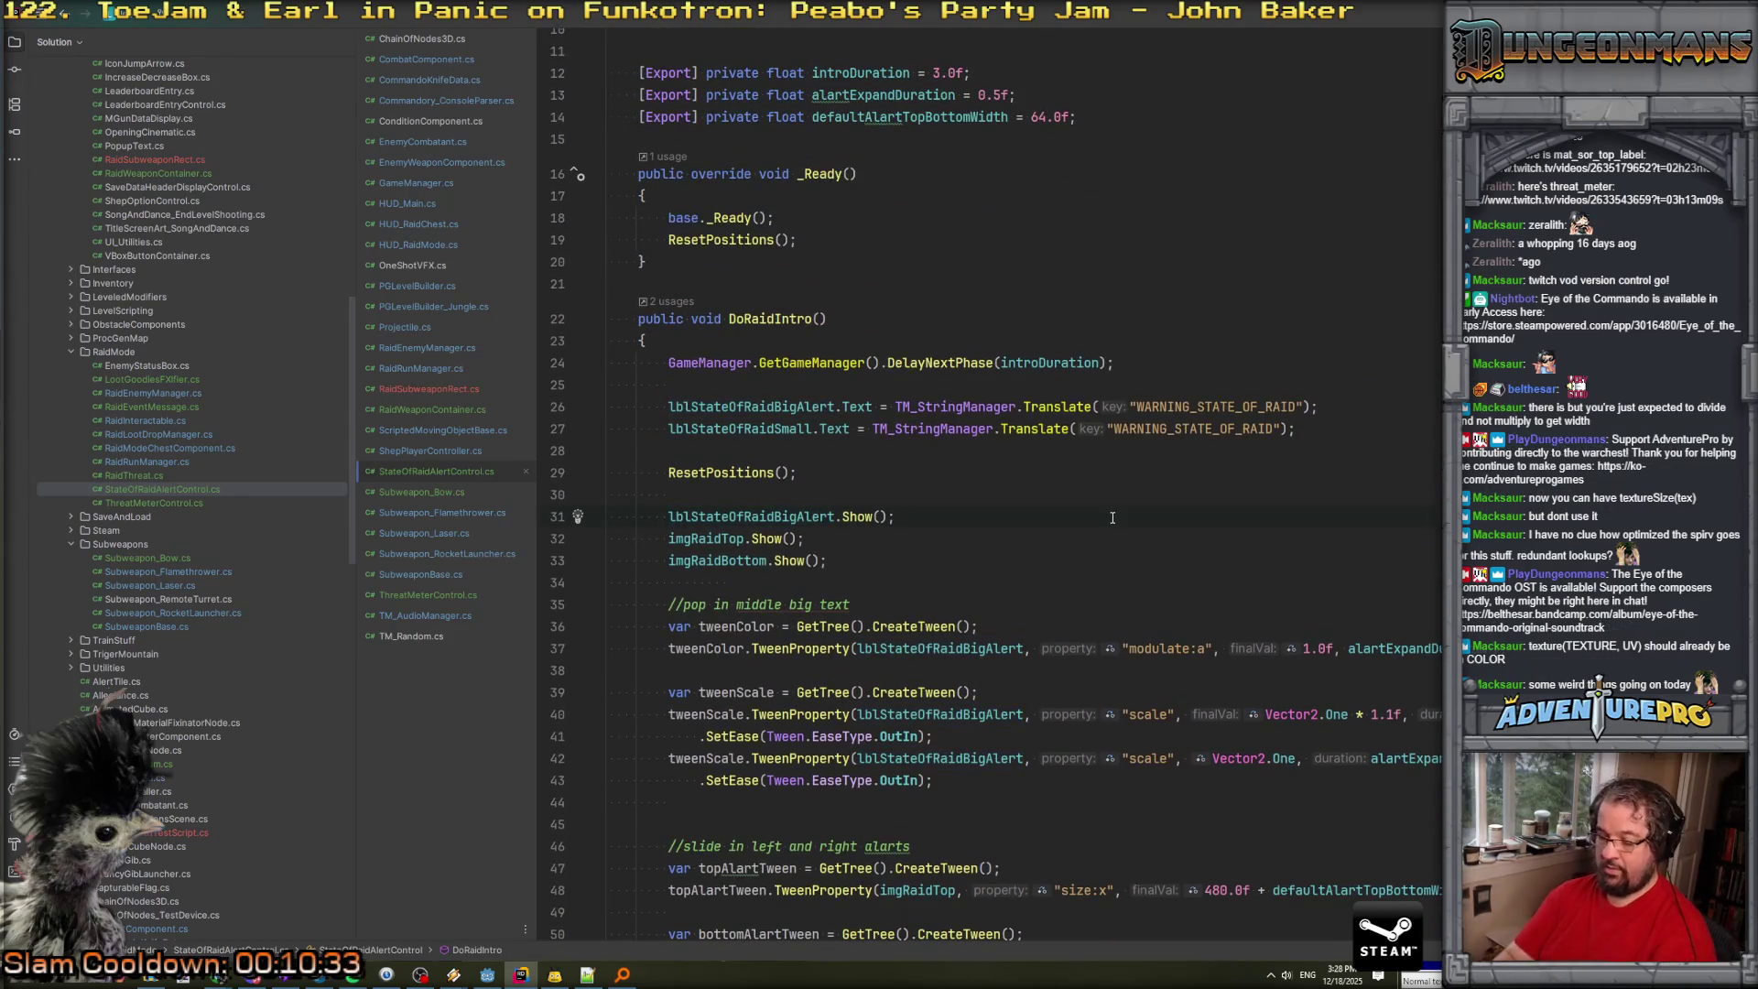
key(ctrl+f)
text(instance)
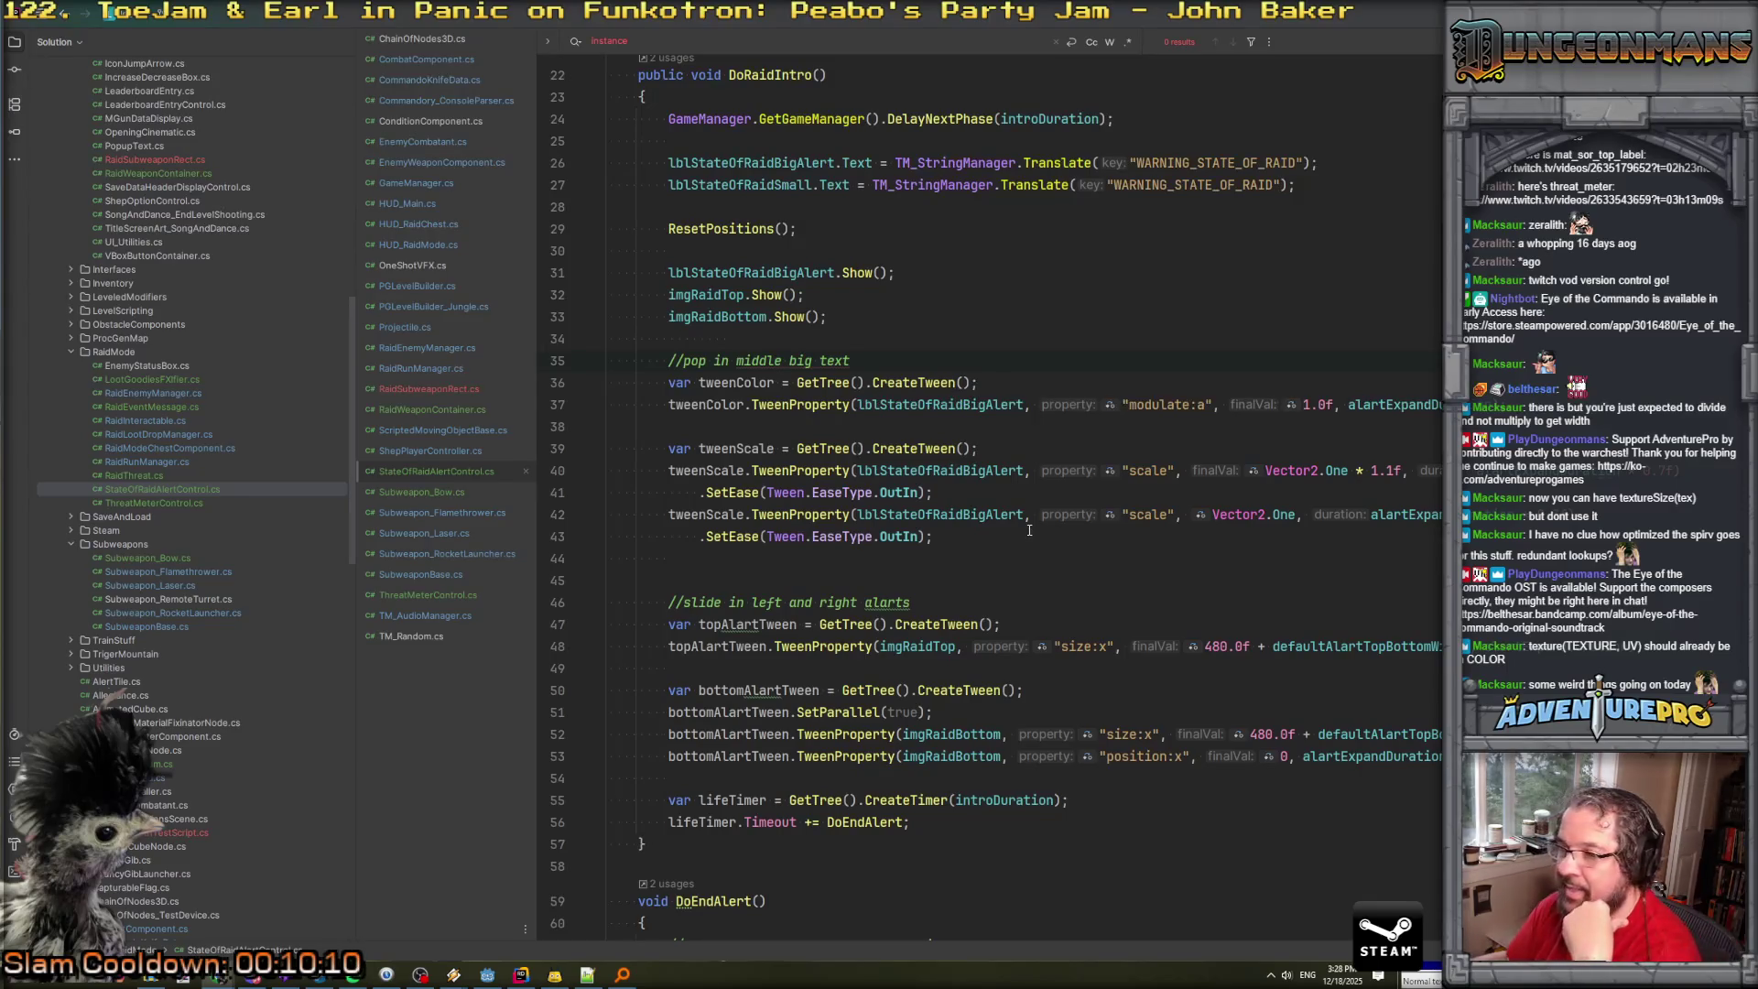
scroll(1023, 529, down, 1)
scroll(1023, 529, down, 15)
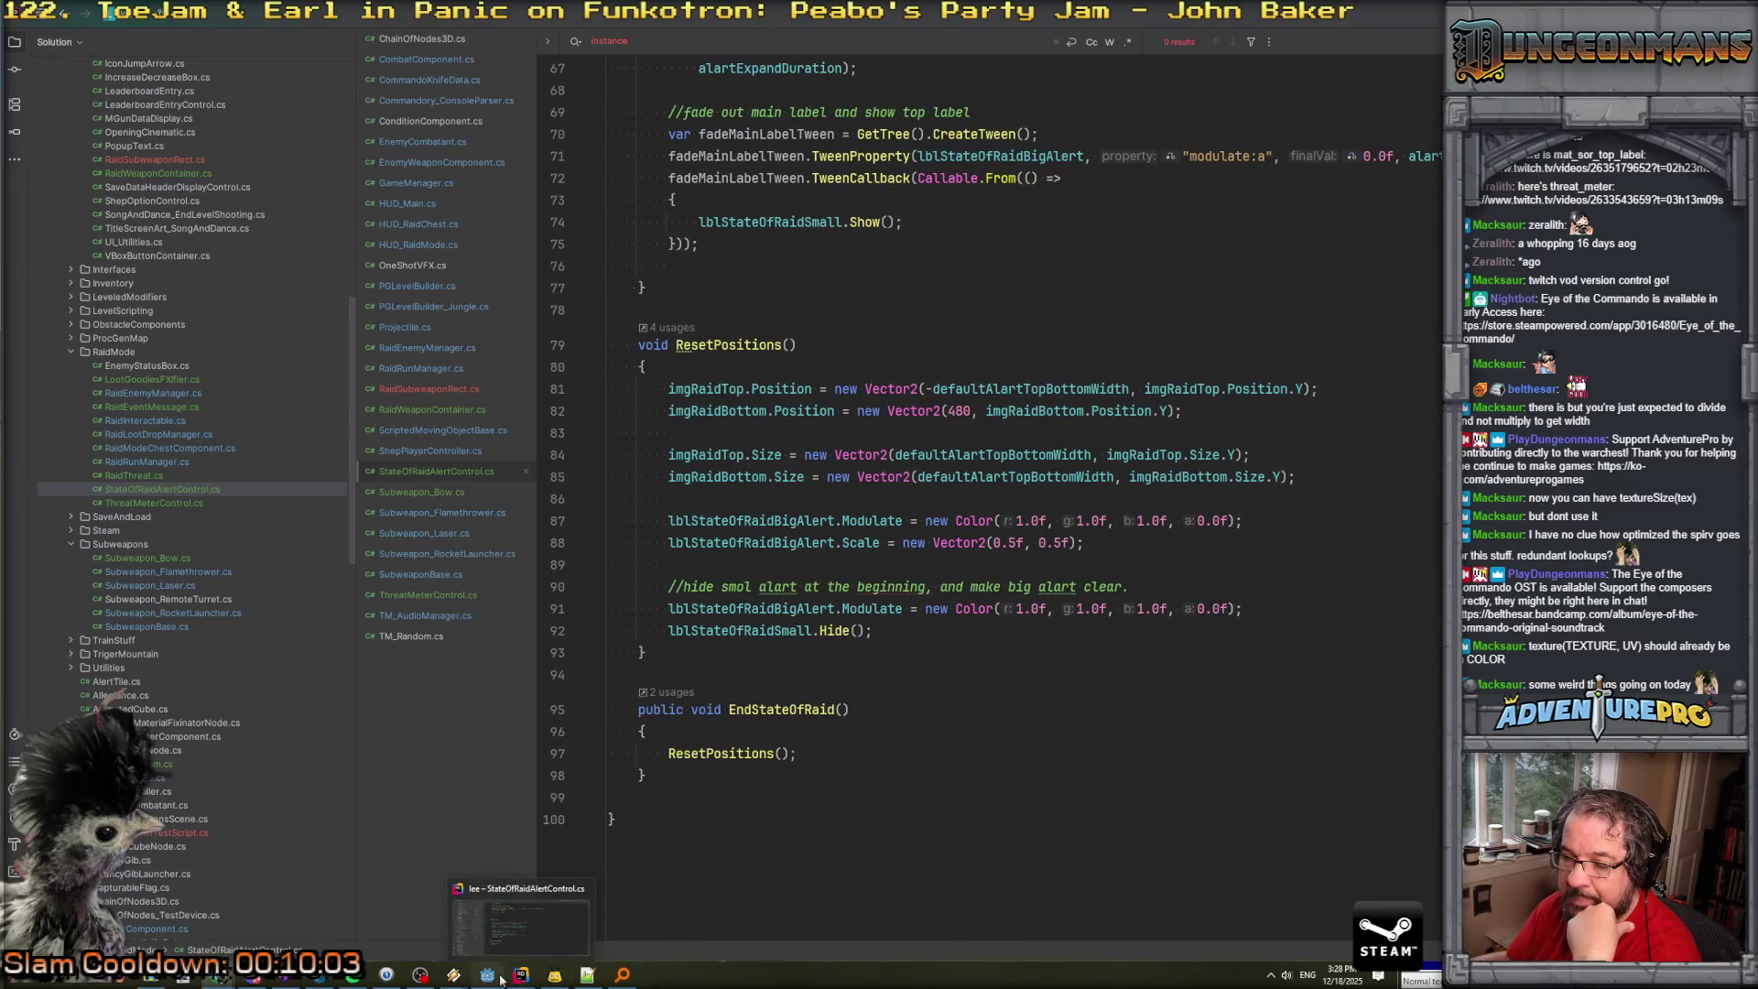
click(487, 976)
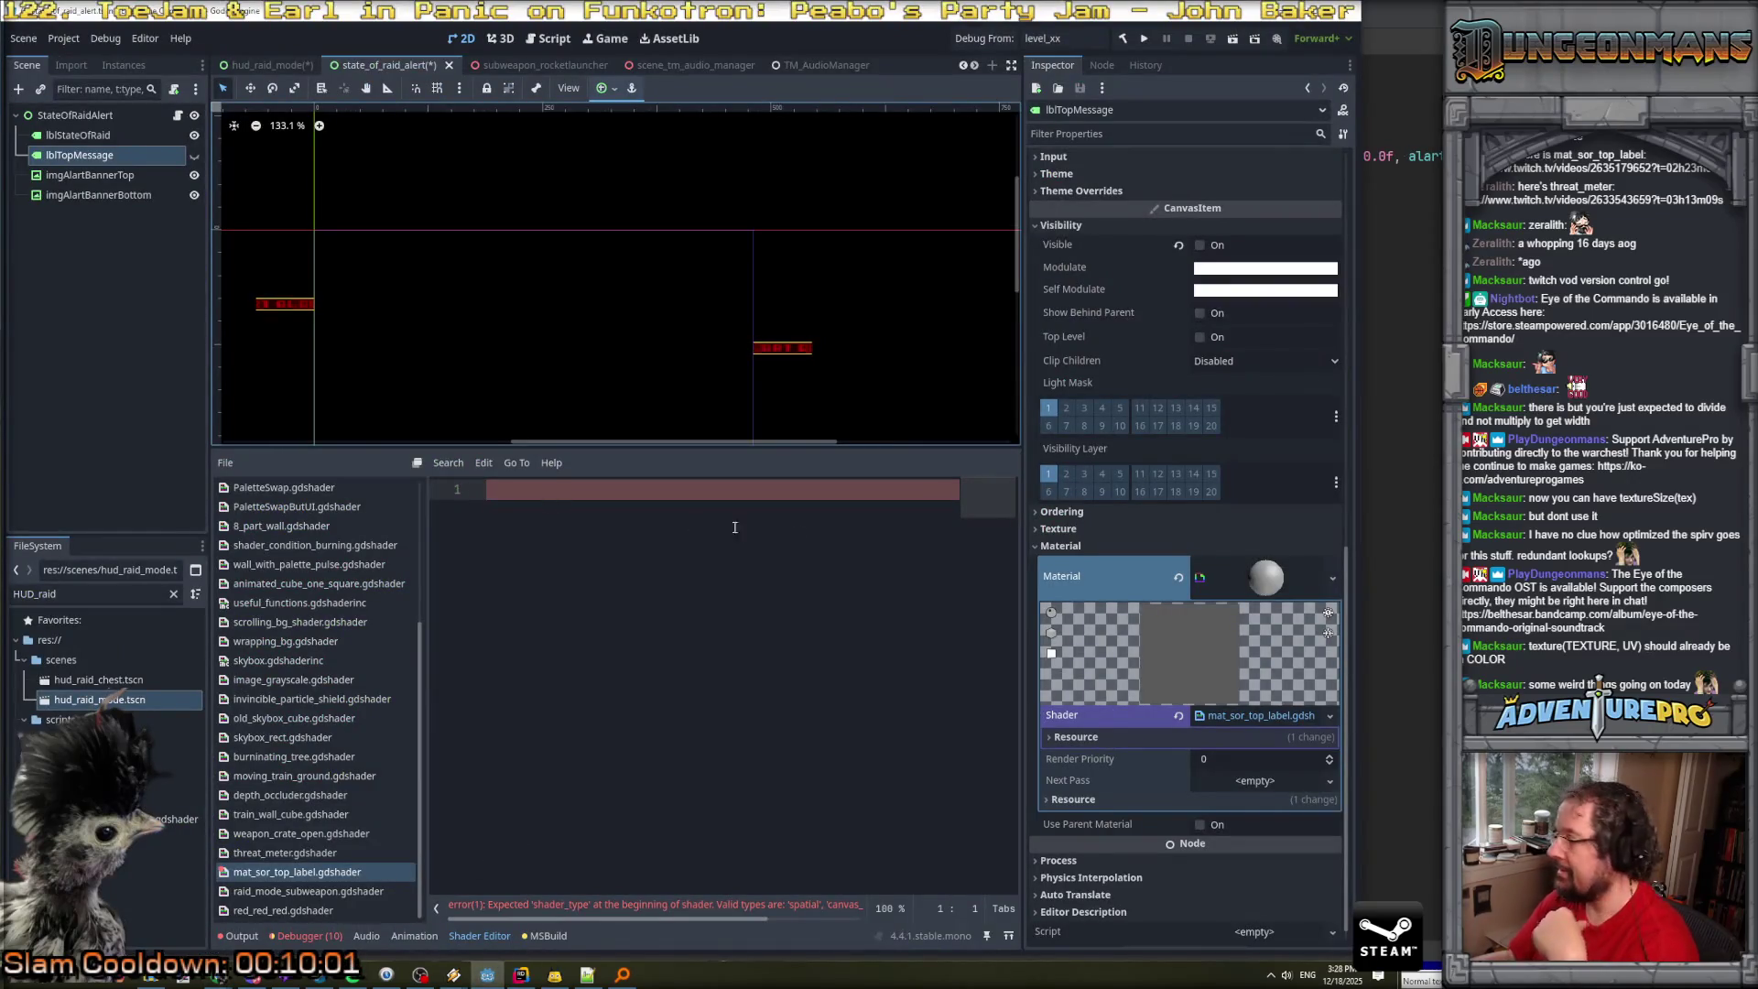
Declare the empty label shader as shader_type canvas_item.
click(654, 489)
text(shader_type CAN)
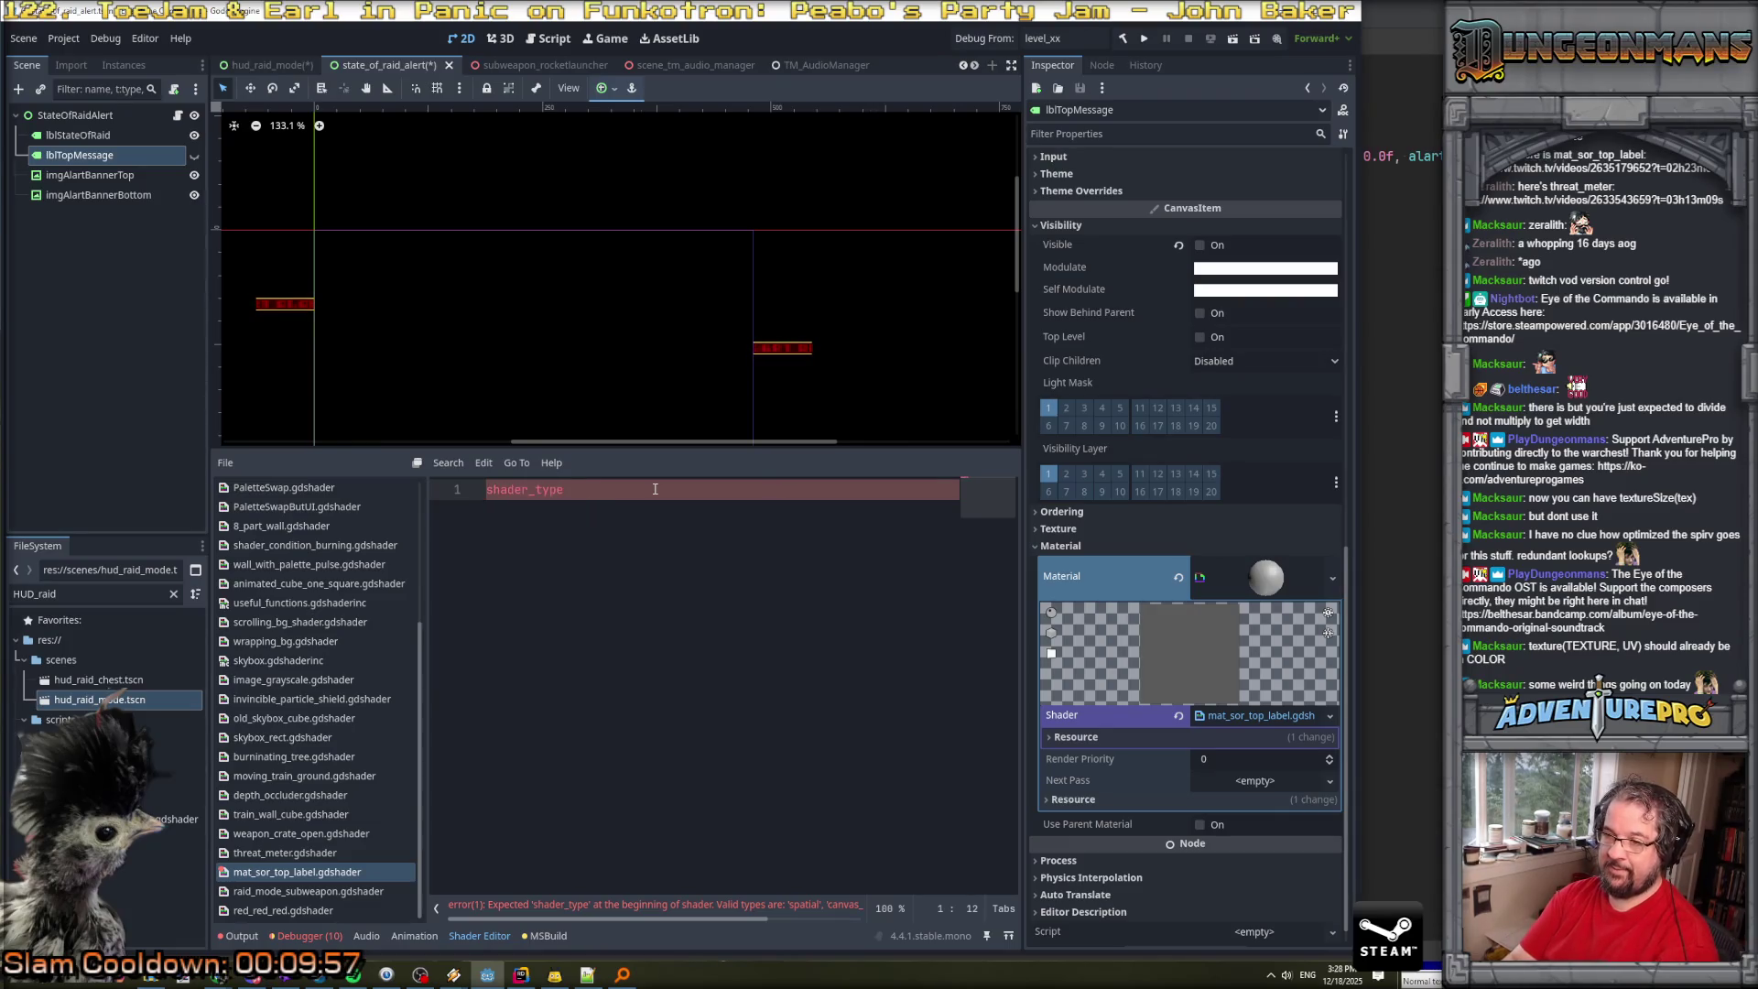
key(BackSpace)
key(BackSpace)
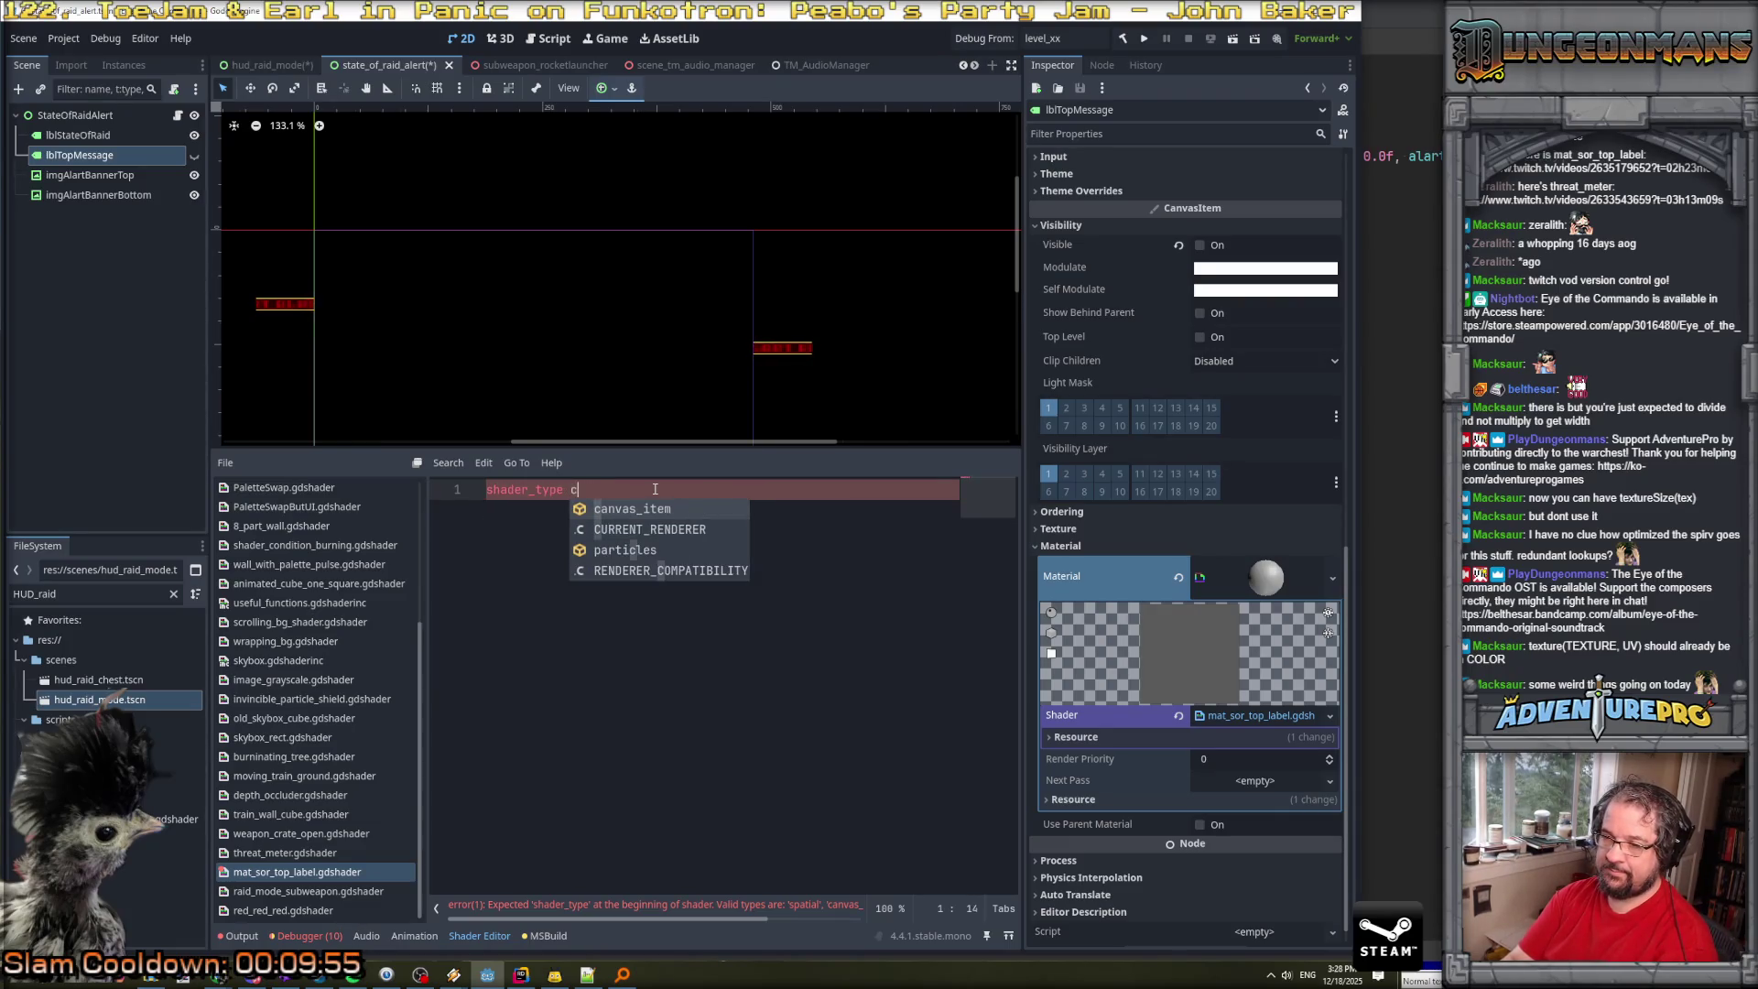
key(Return)
key(Return)
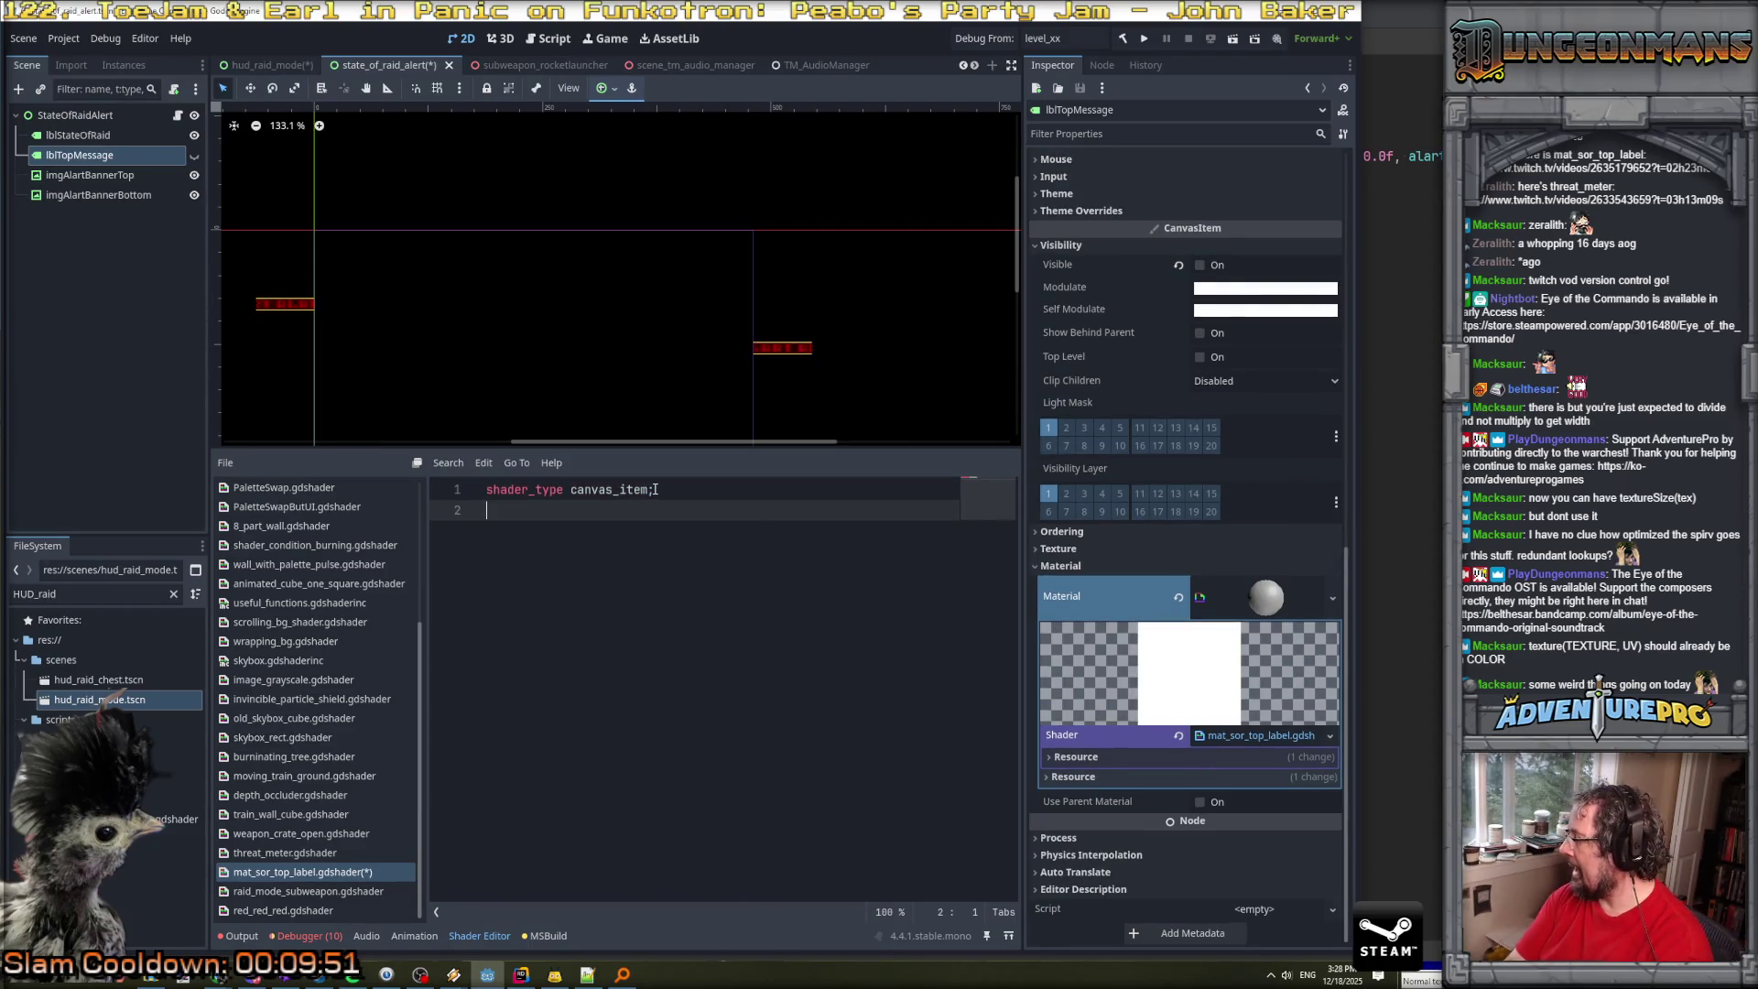
key(Return)
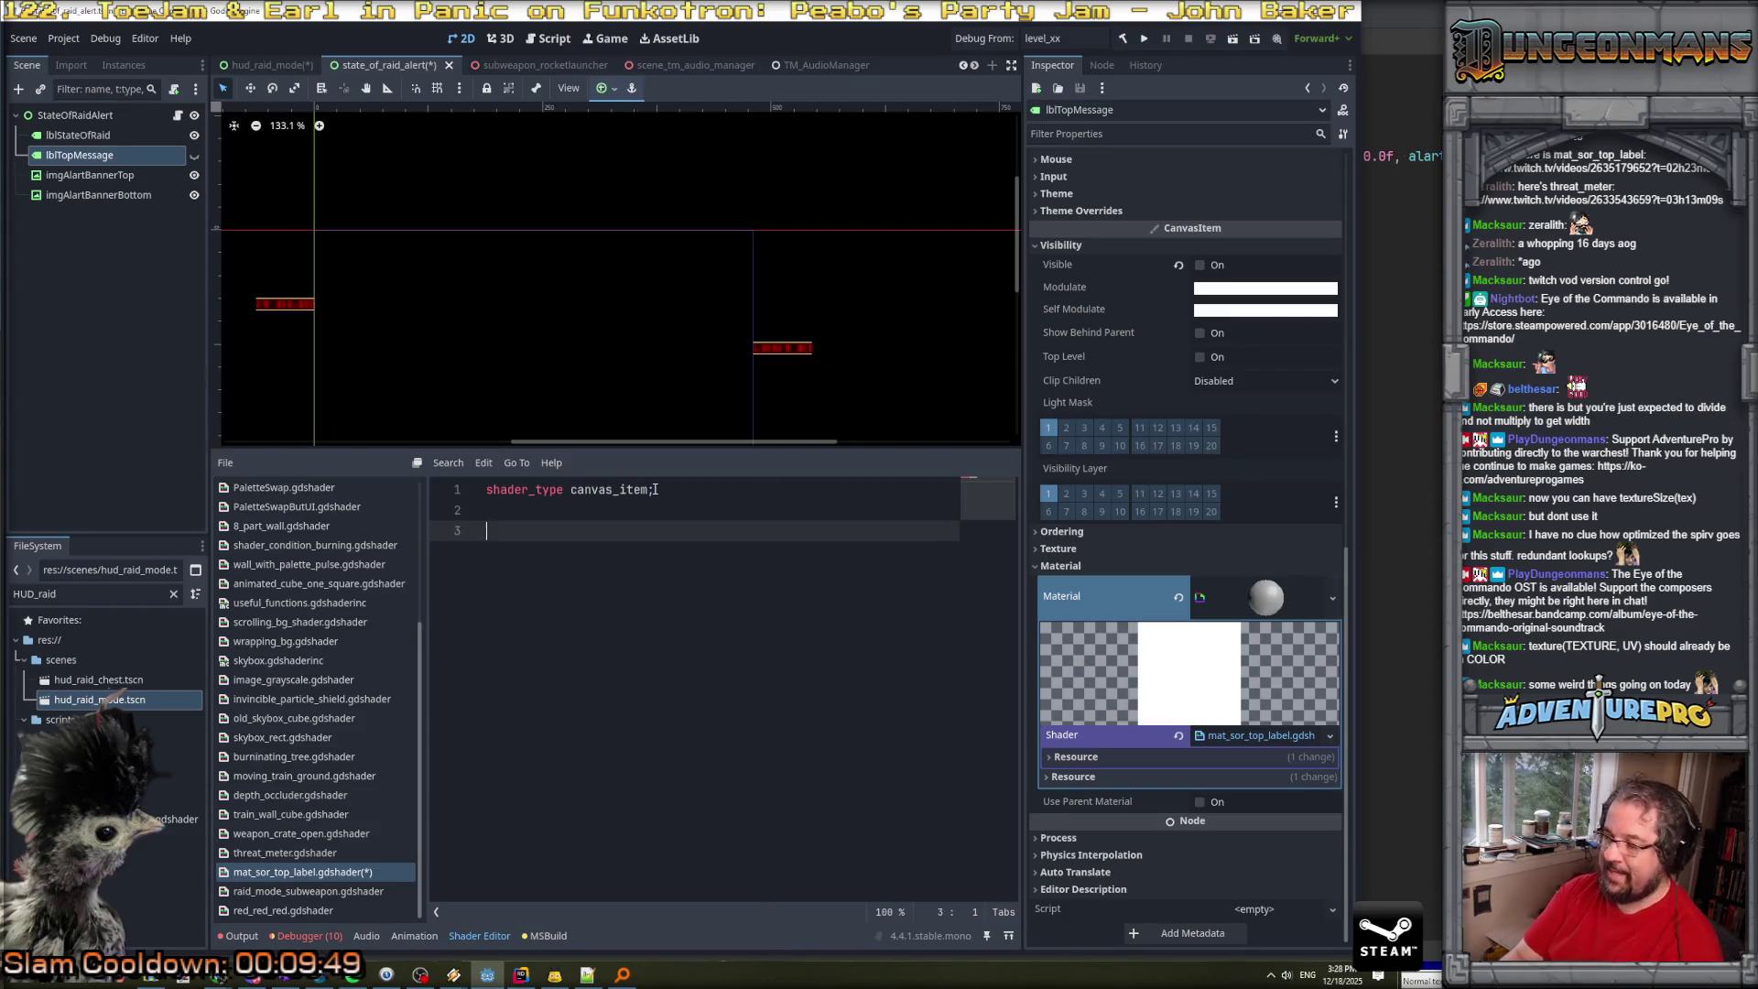
Add uniforms 'vec4 colorRed : source_color' and 'vec4 otherColor : source_color'.
text(unif)
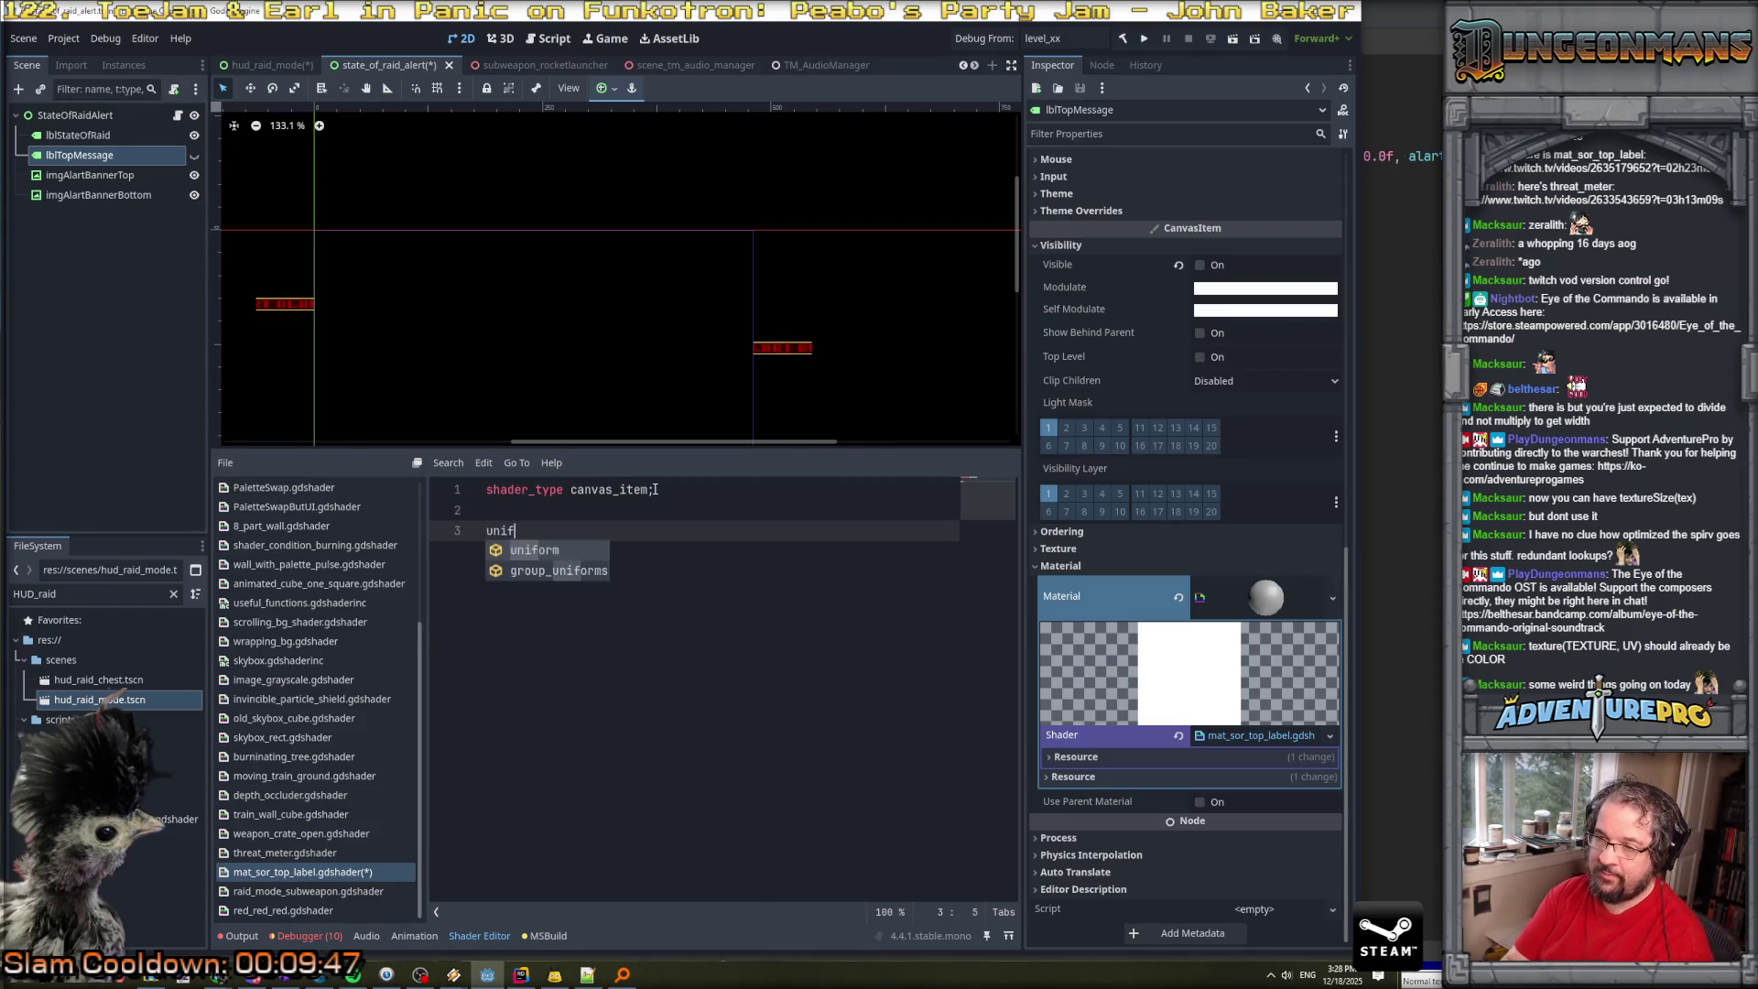
text(orm vec4)
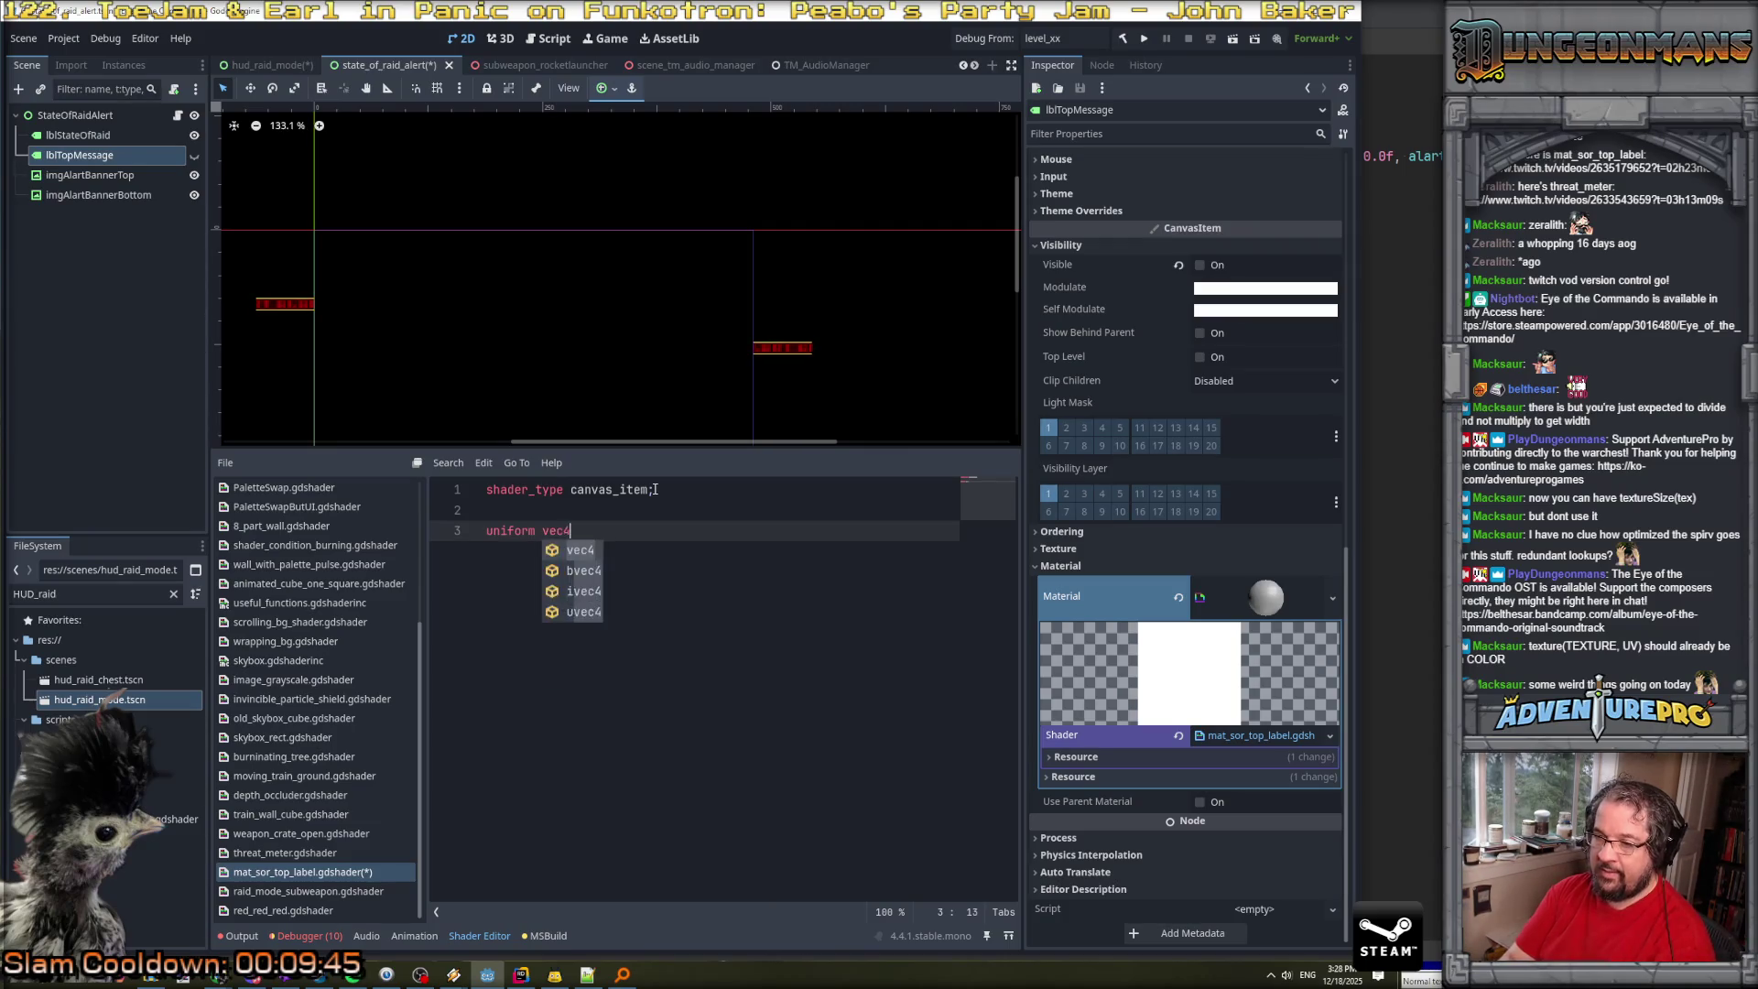
text( colorRed;)
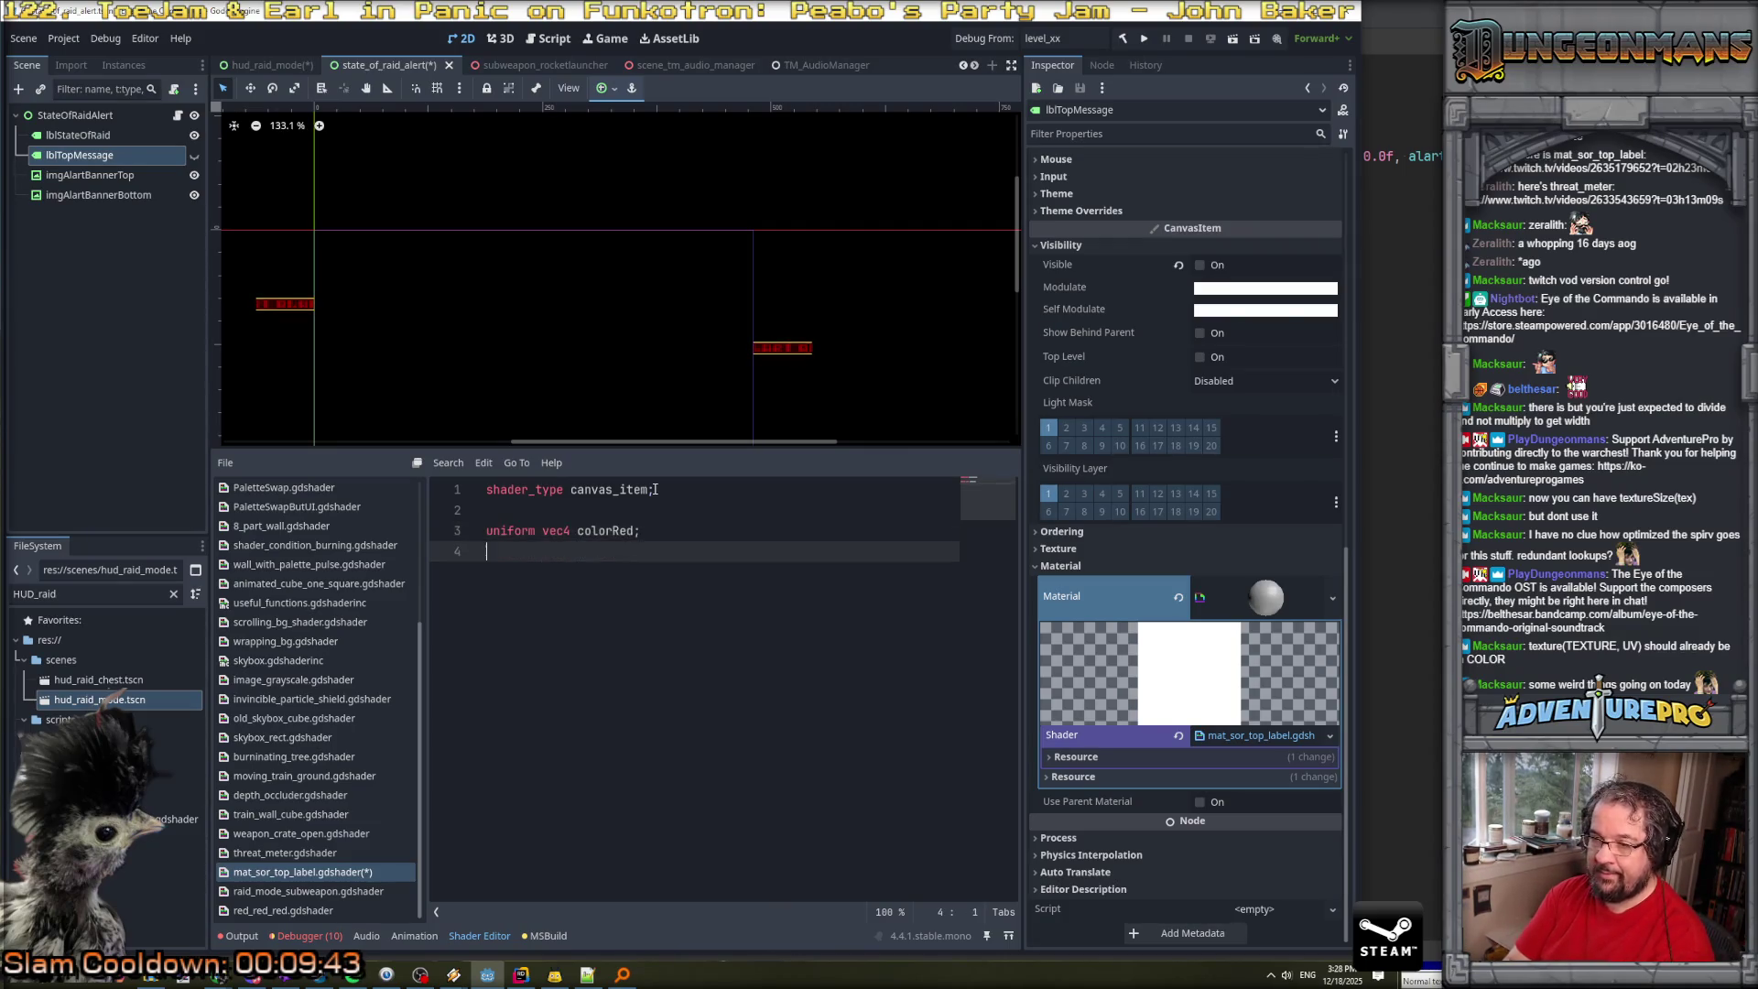
key(BackSpace)
key(Escape)
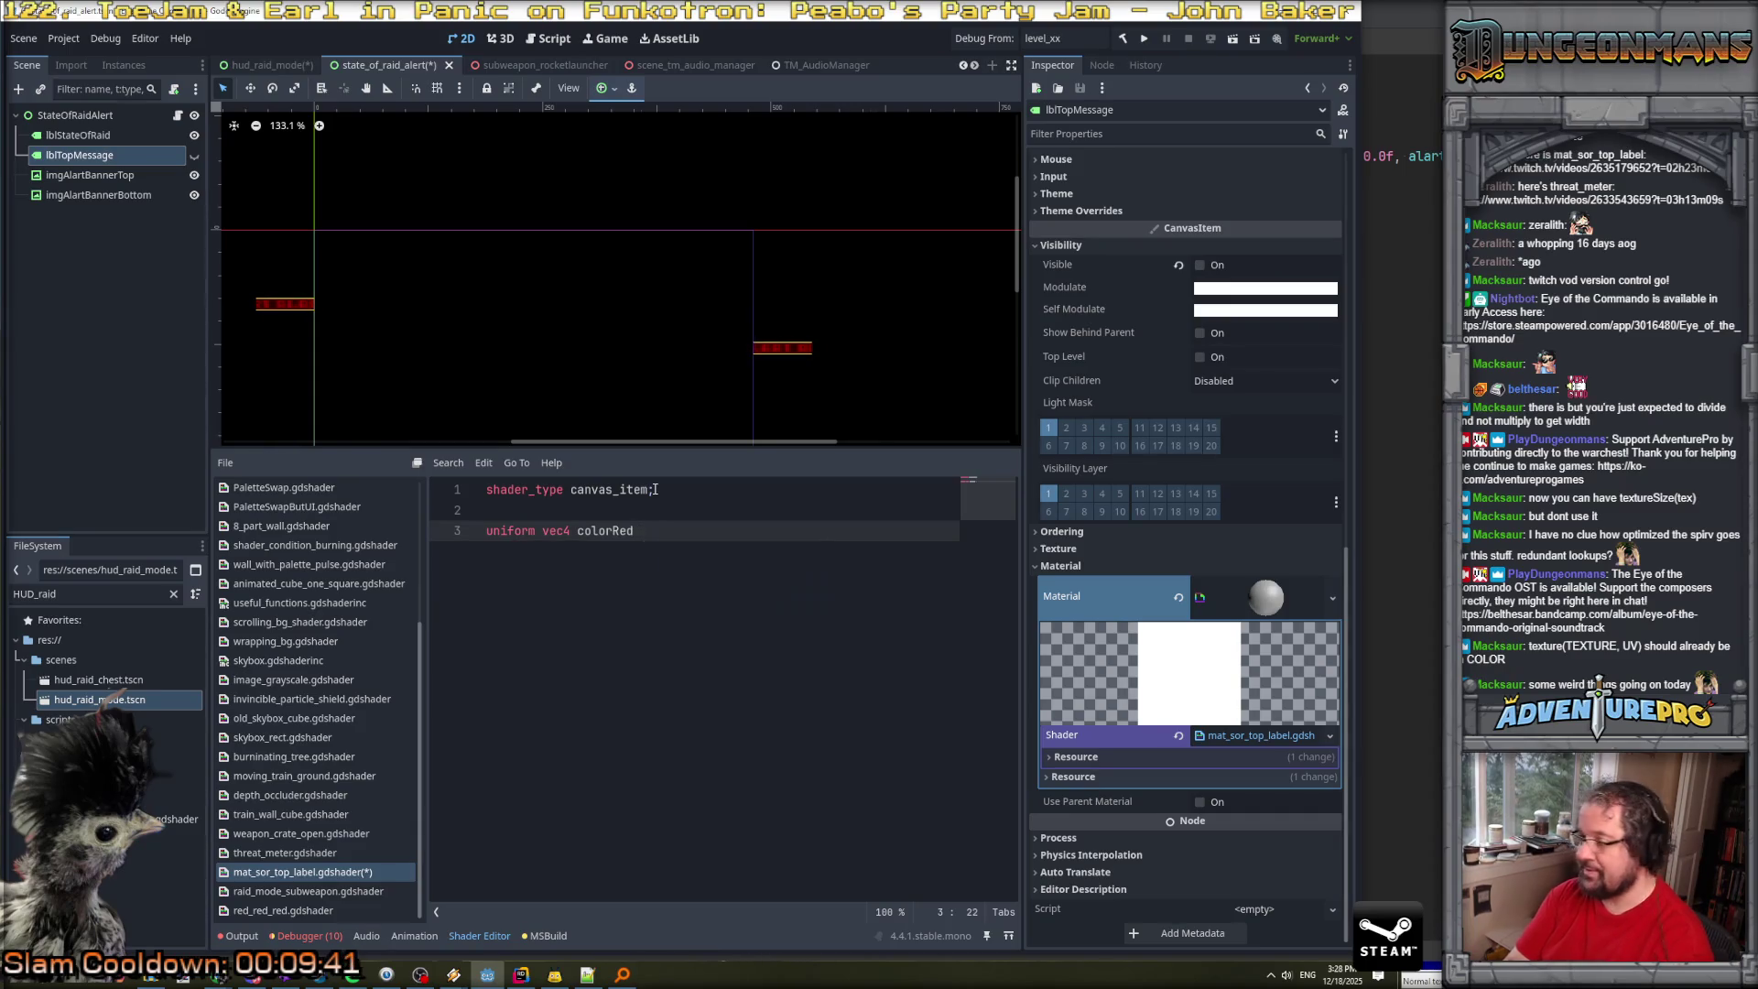
text(L: s)
text(: s)
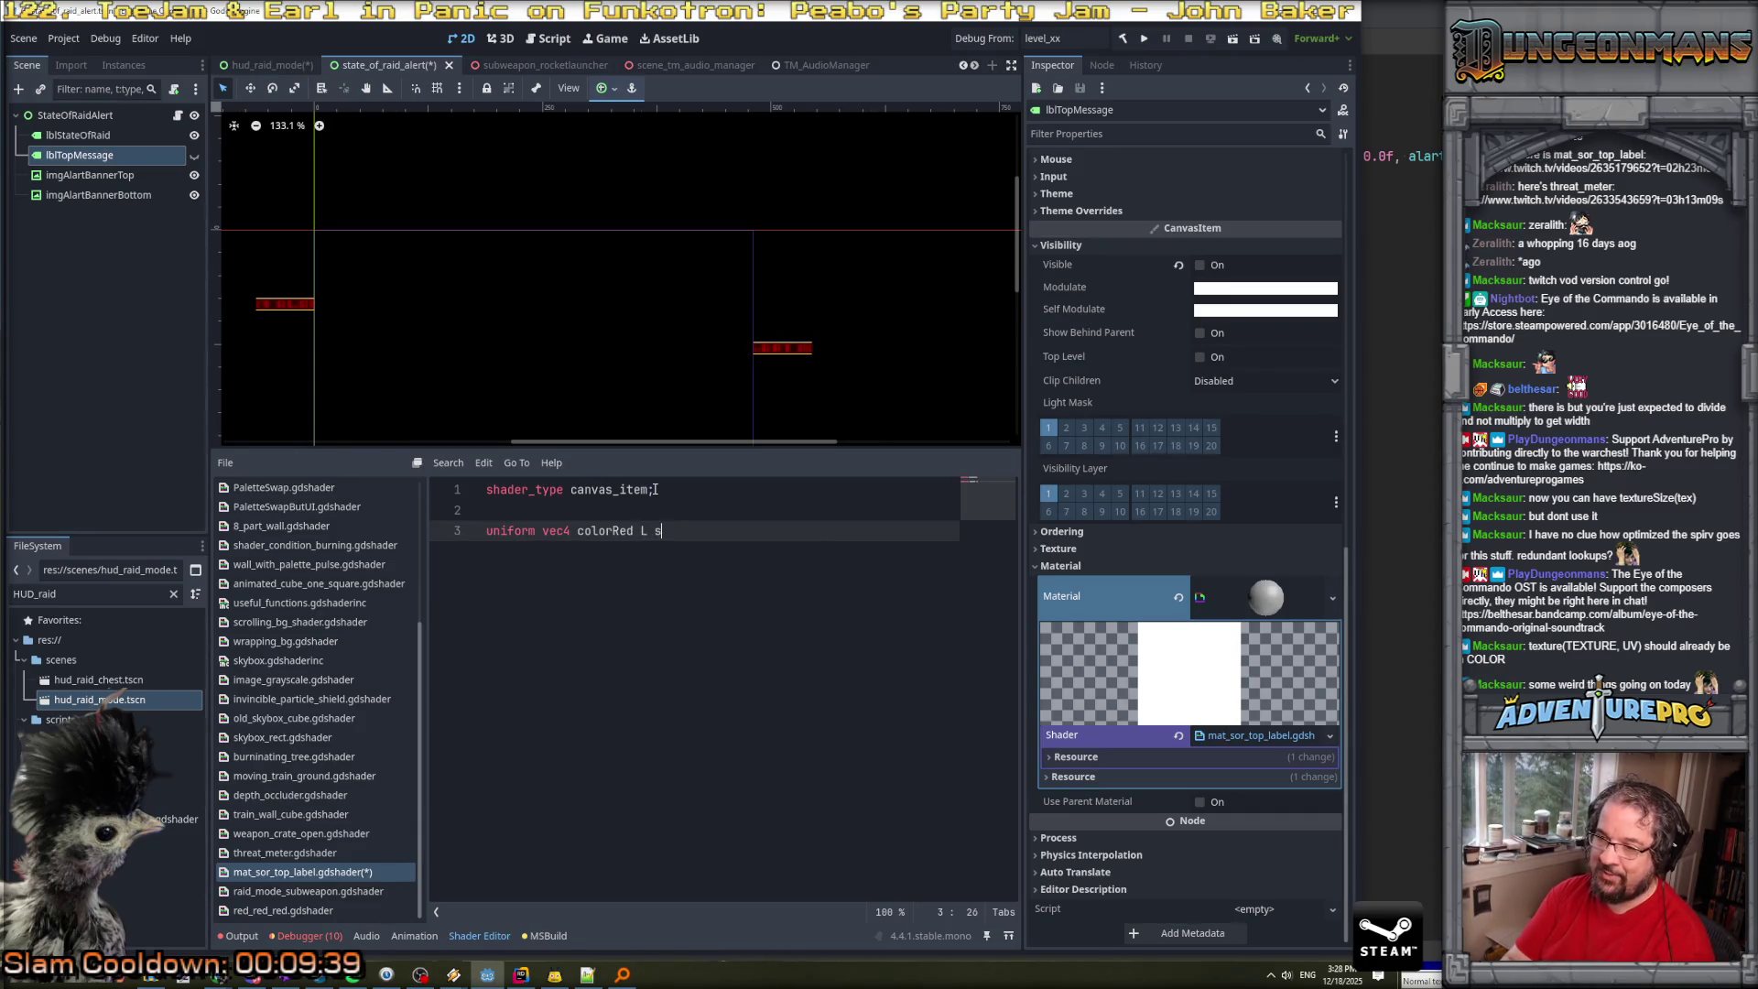
text(ource_cl)
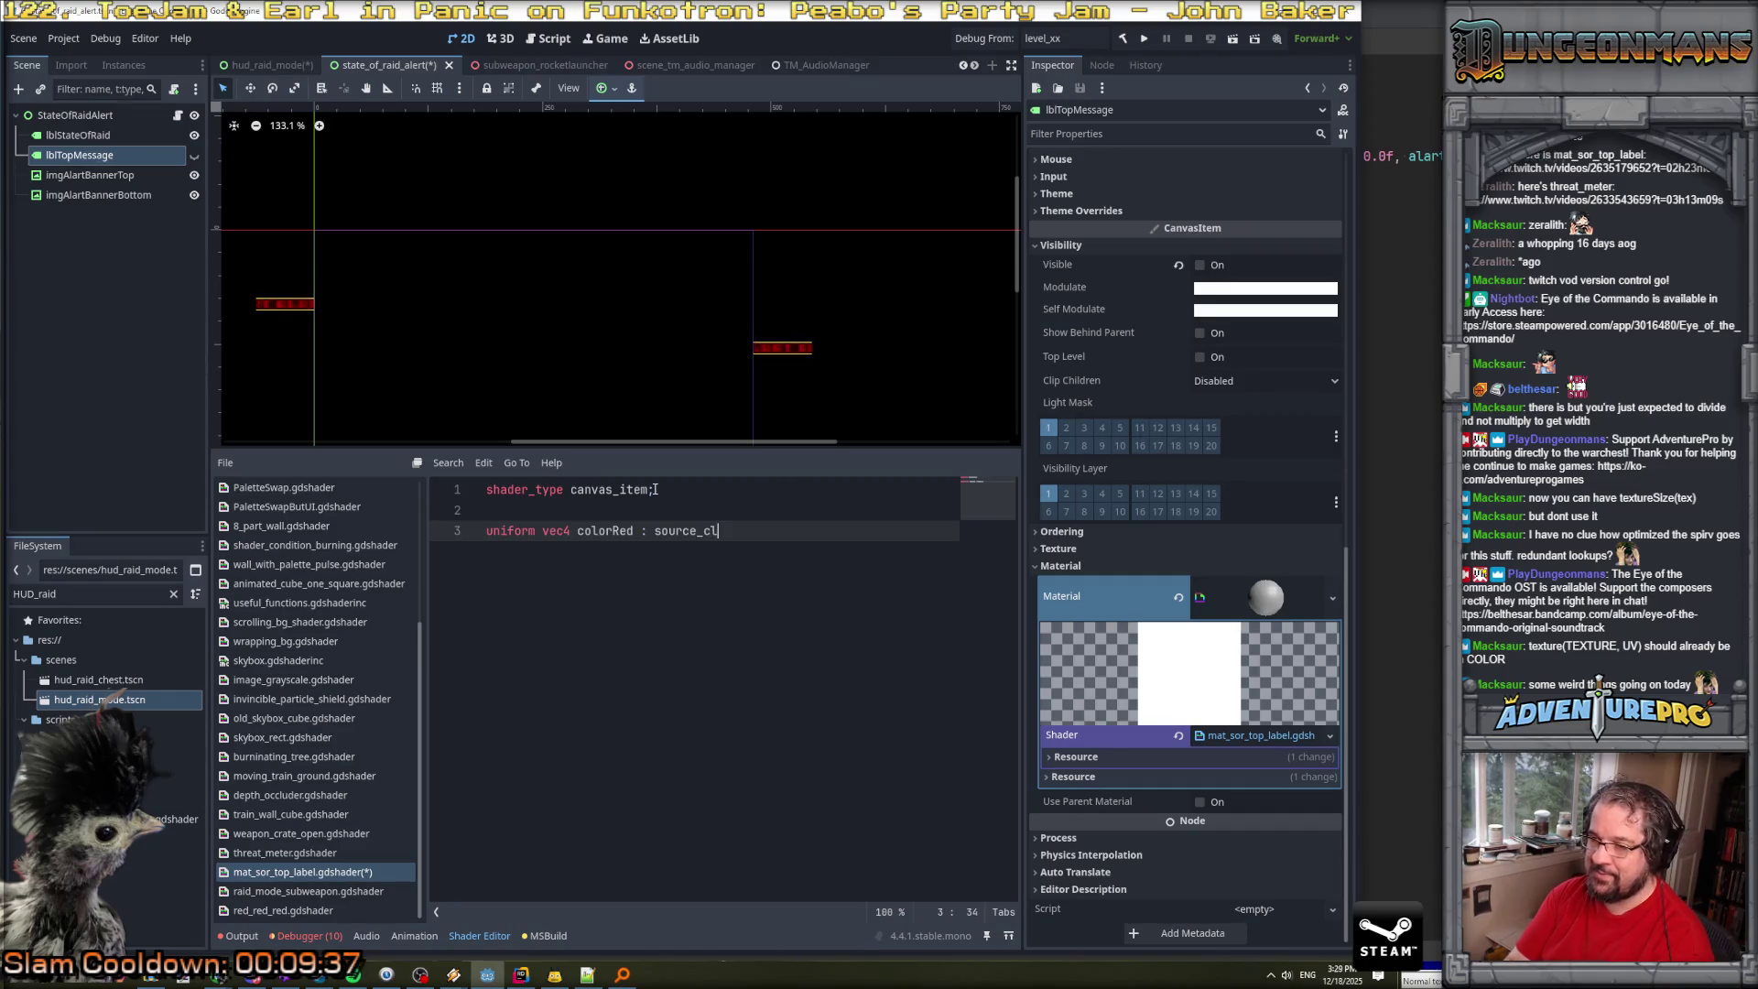
key(Return)
text(;)
key(Return)
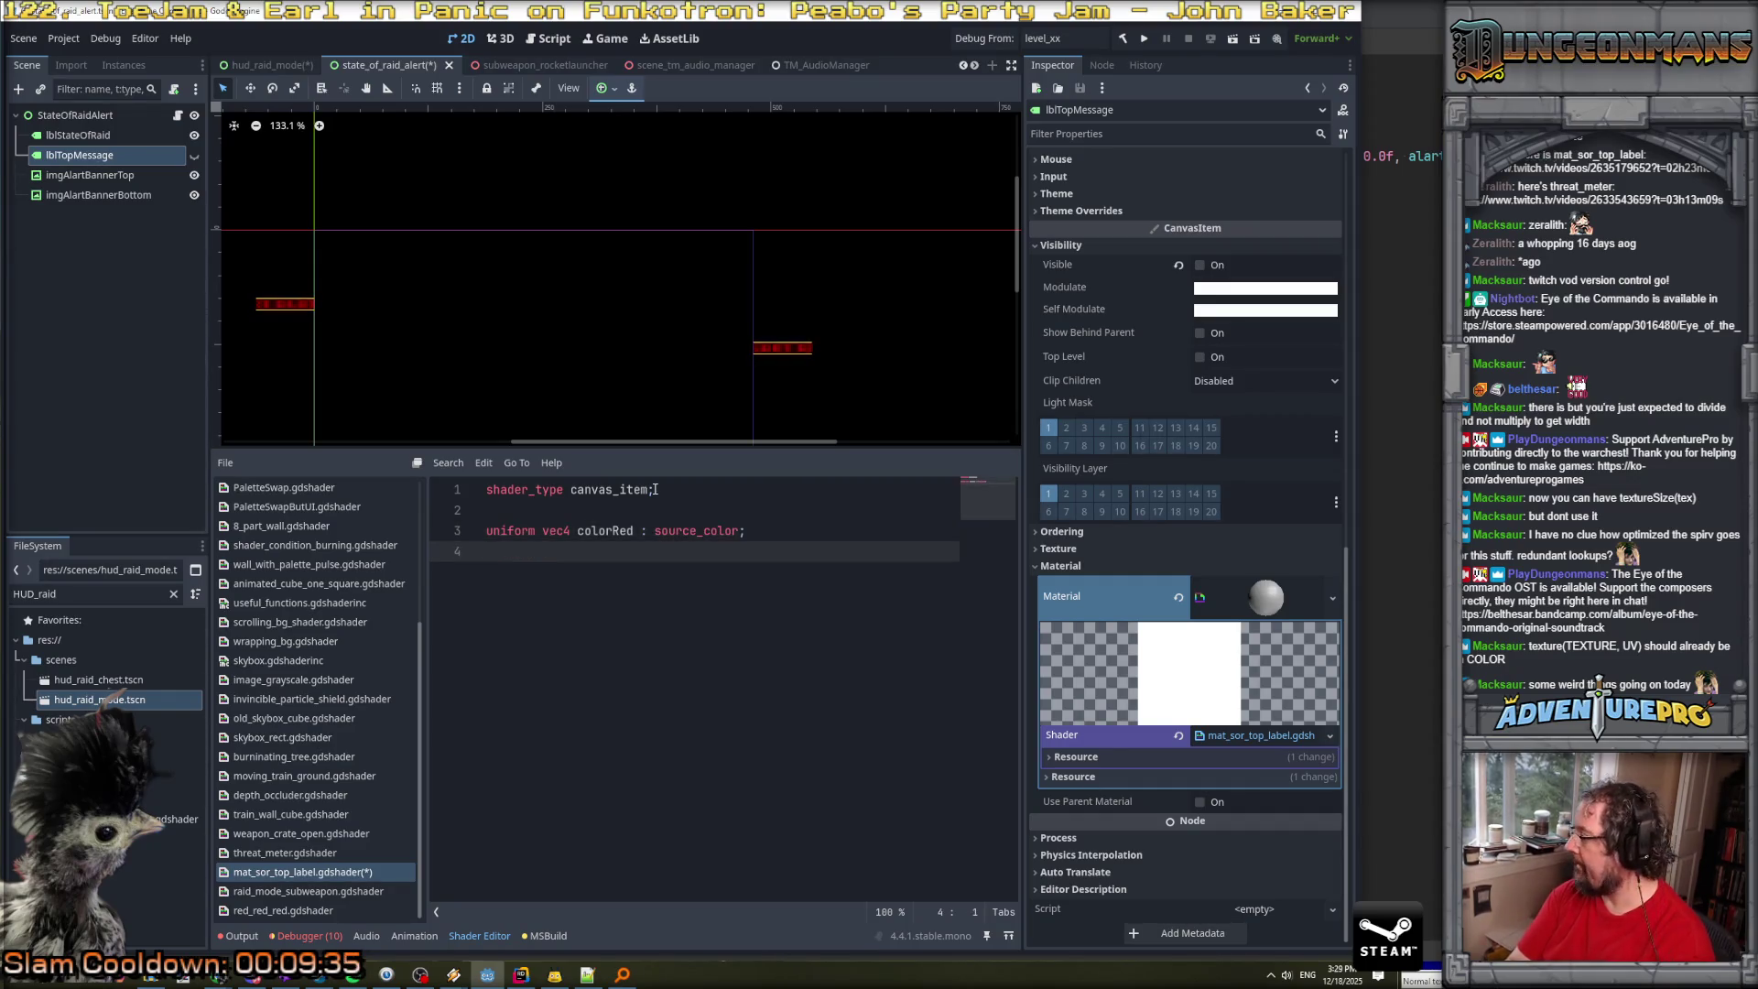
text(un)
key(BackSpace)
text(niform )
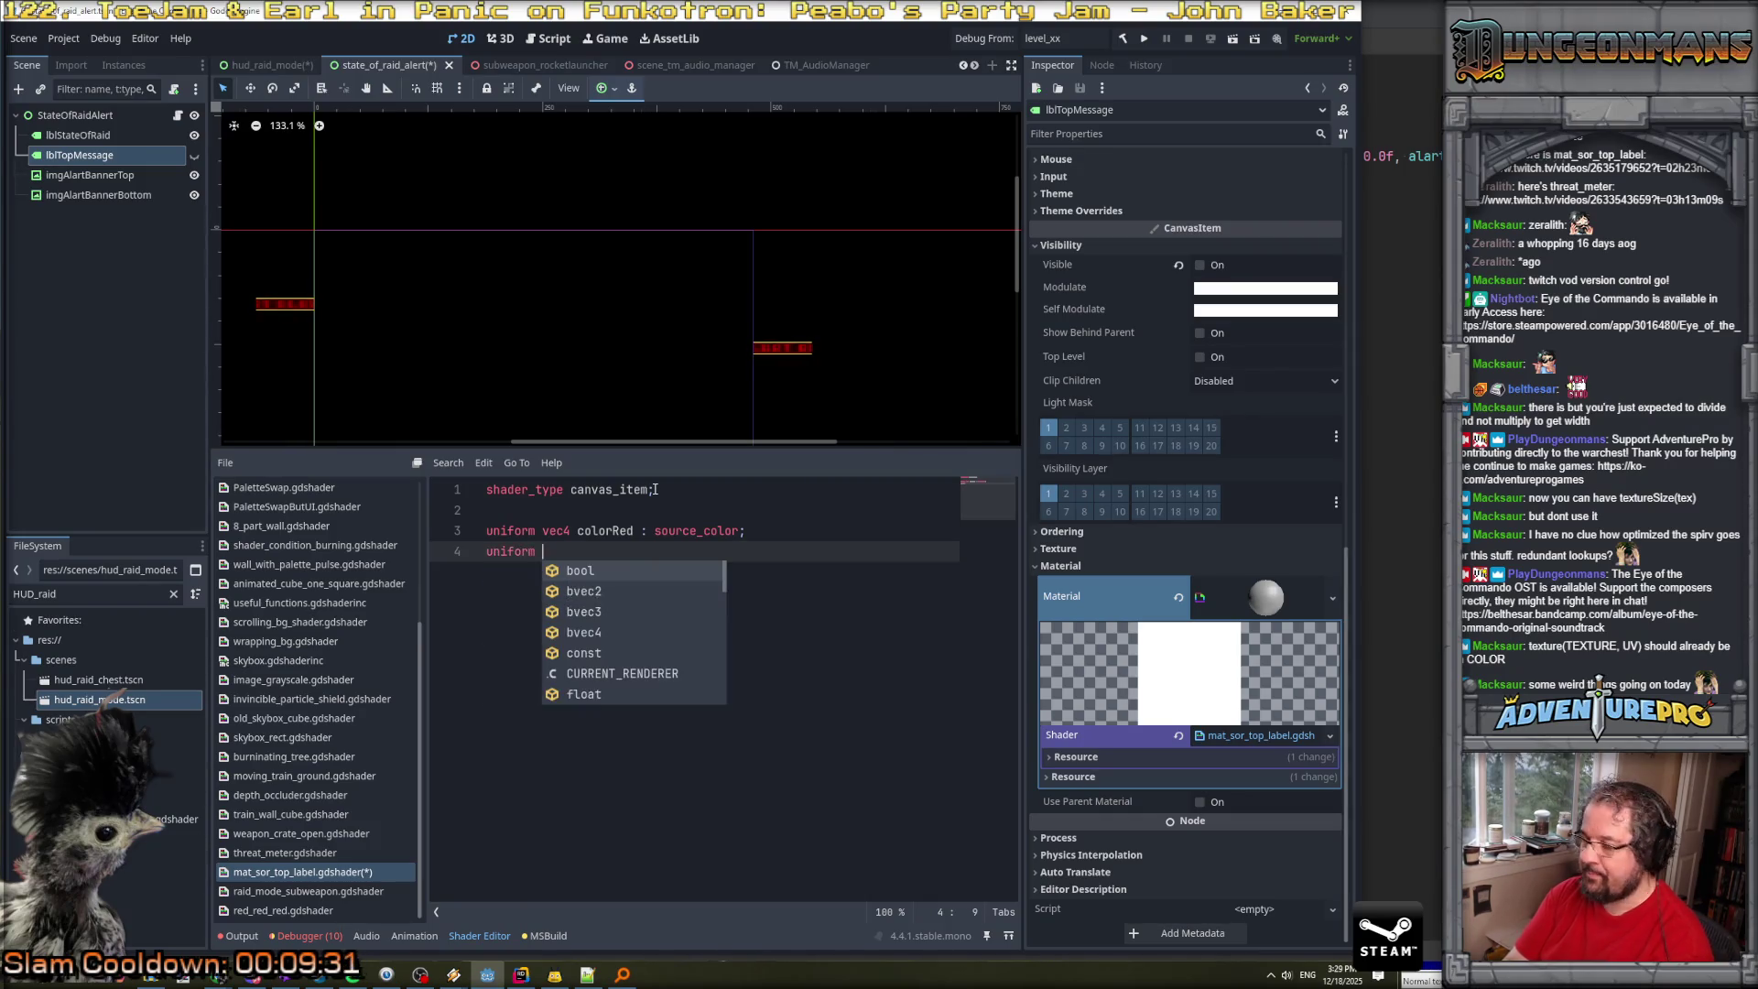
text(v3c)
key(BackSpace)
key(BackSpace)
text(ec)
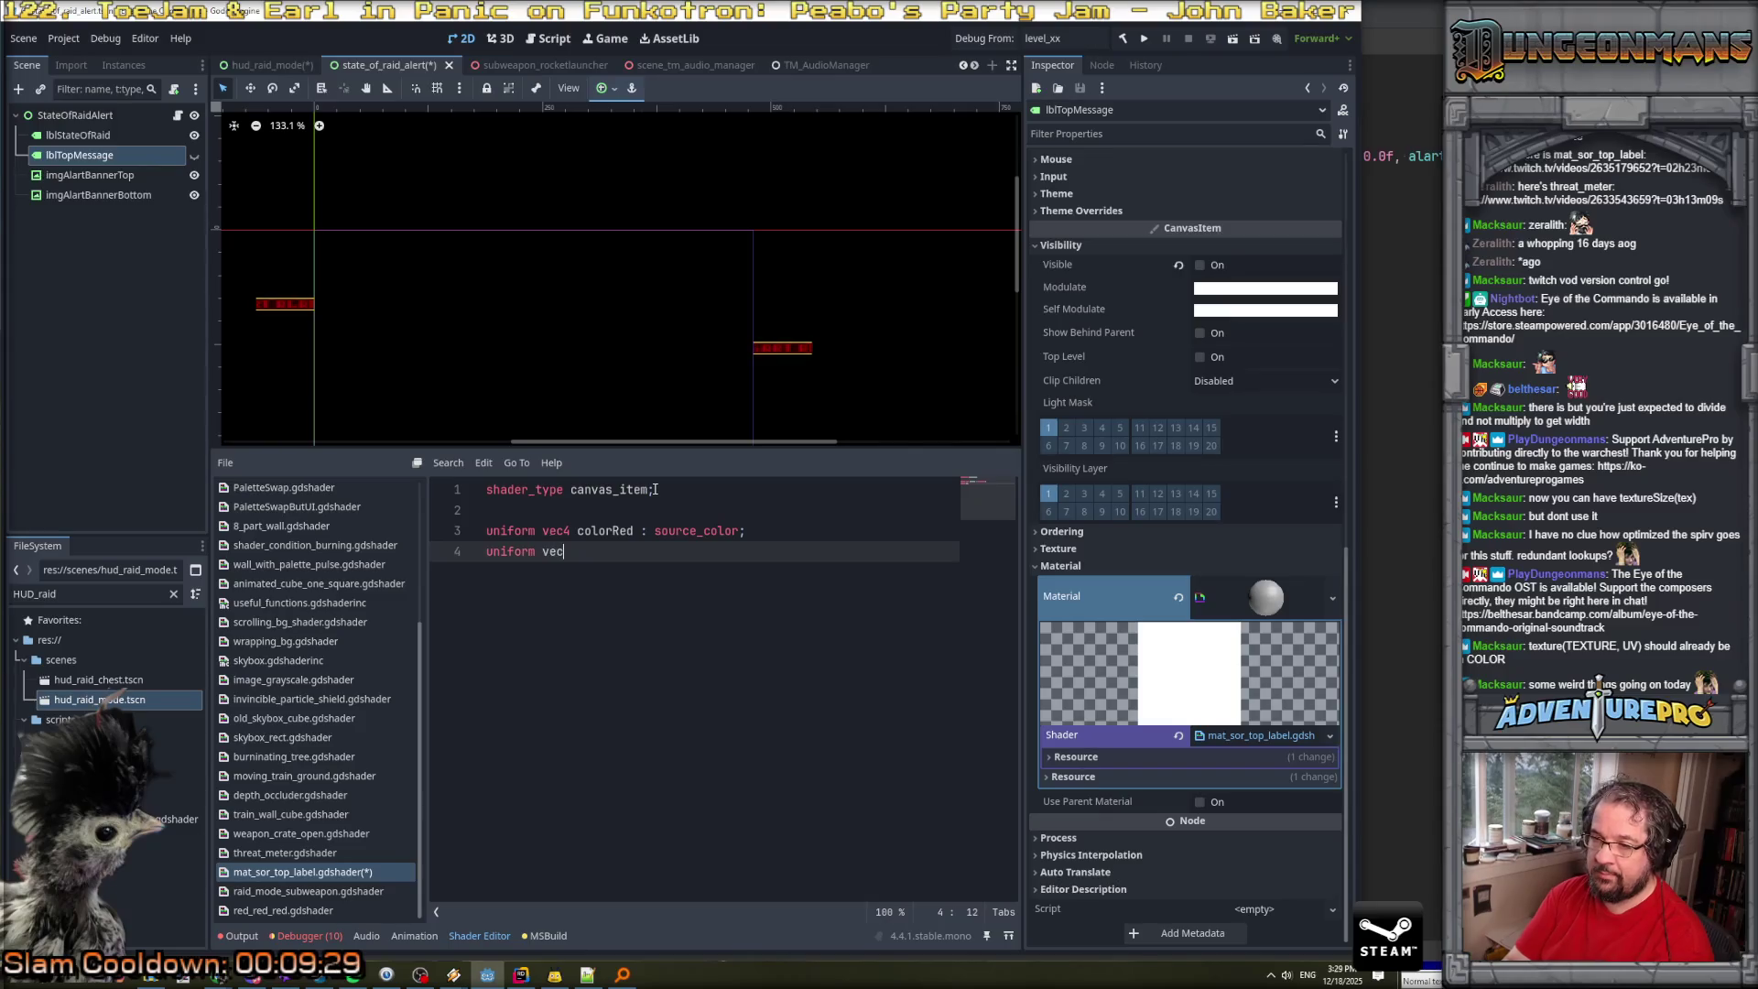
text(4 otherCol)
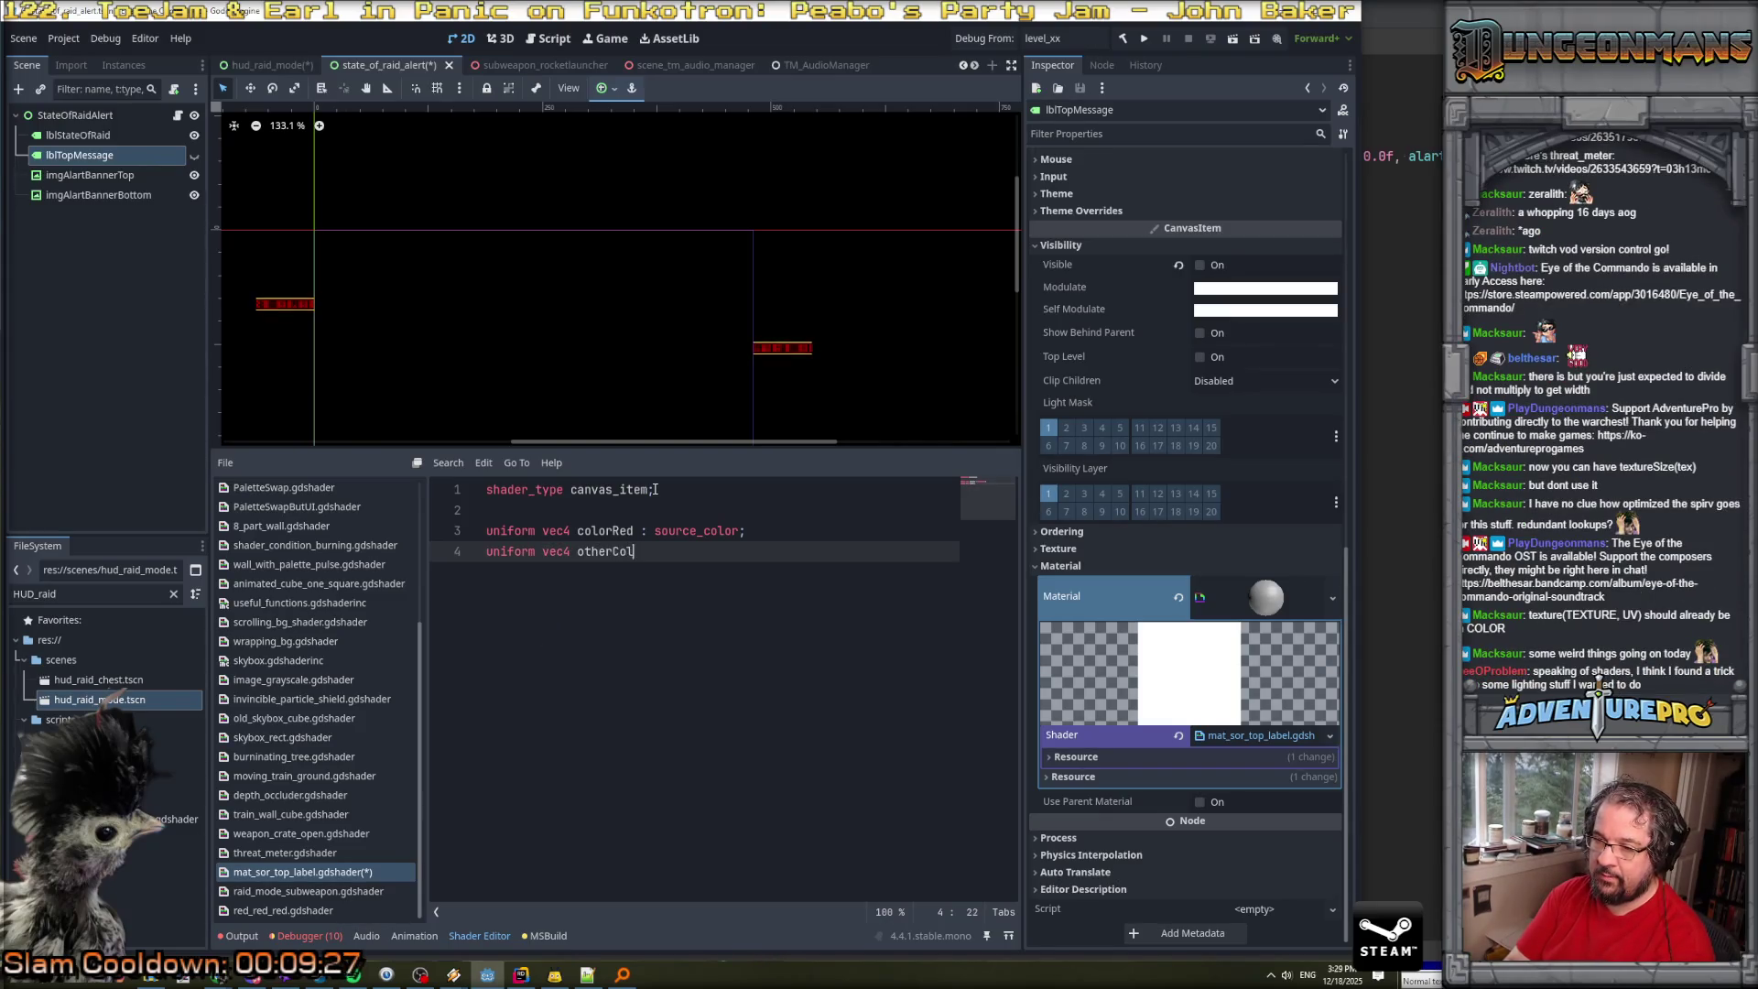
text(or : source_co)
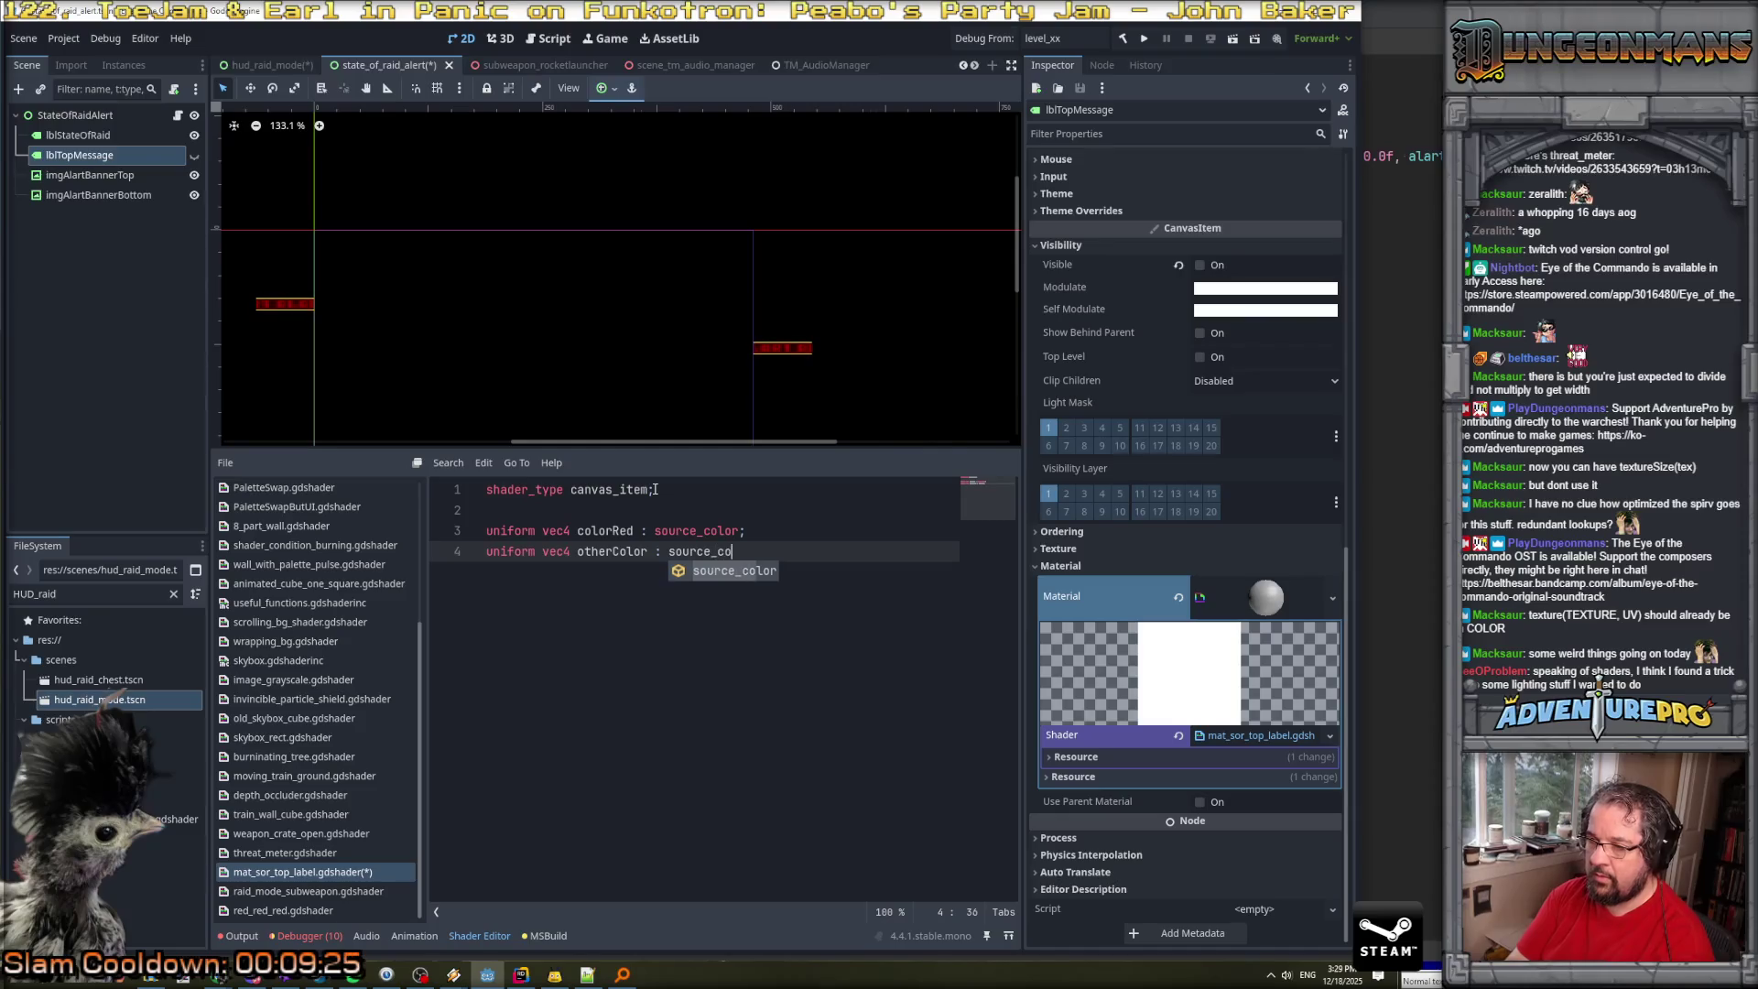
text(lor;)
key(Return)
key(Return)
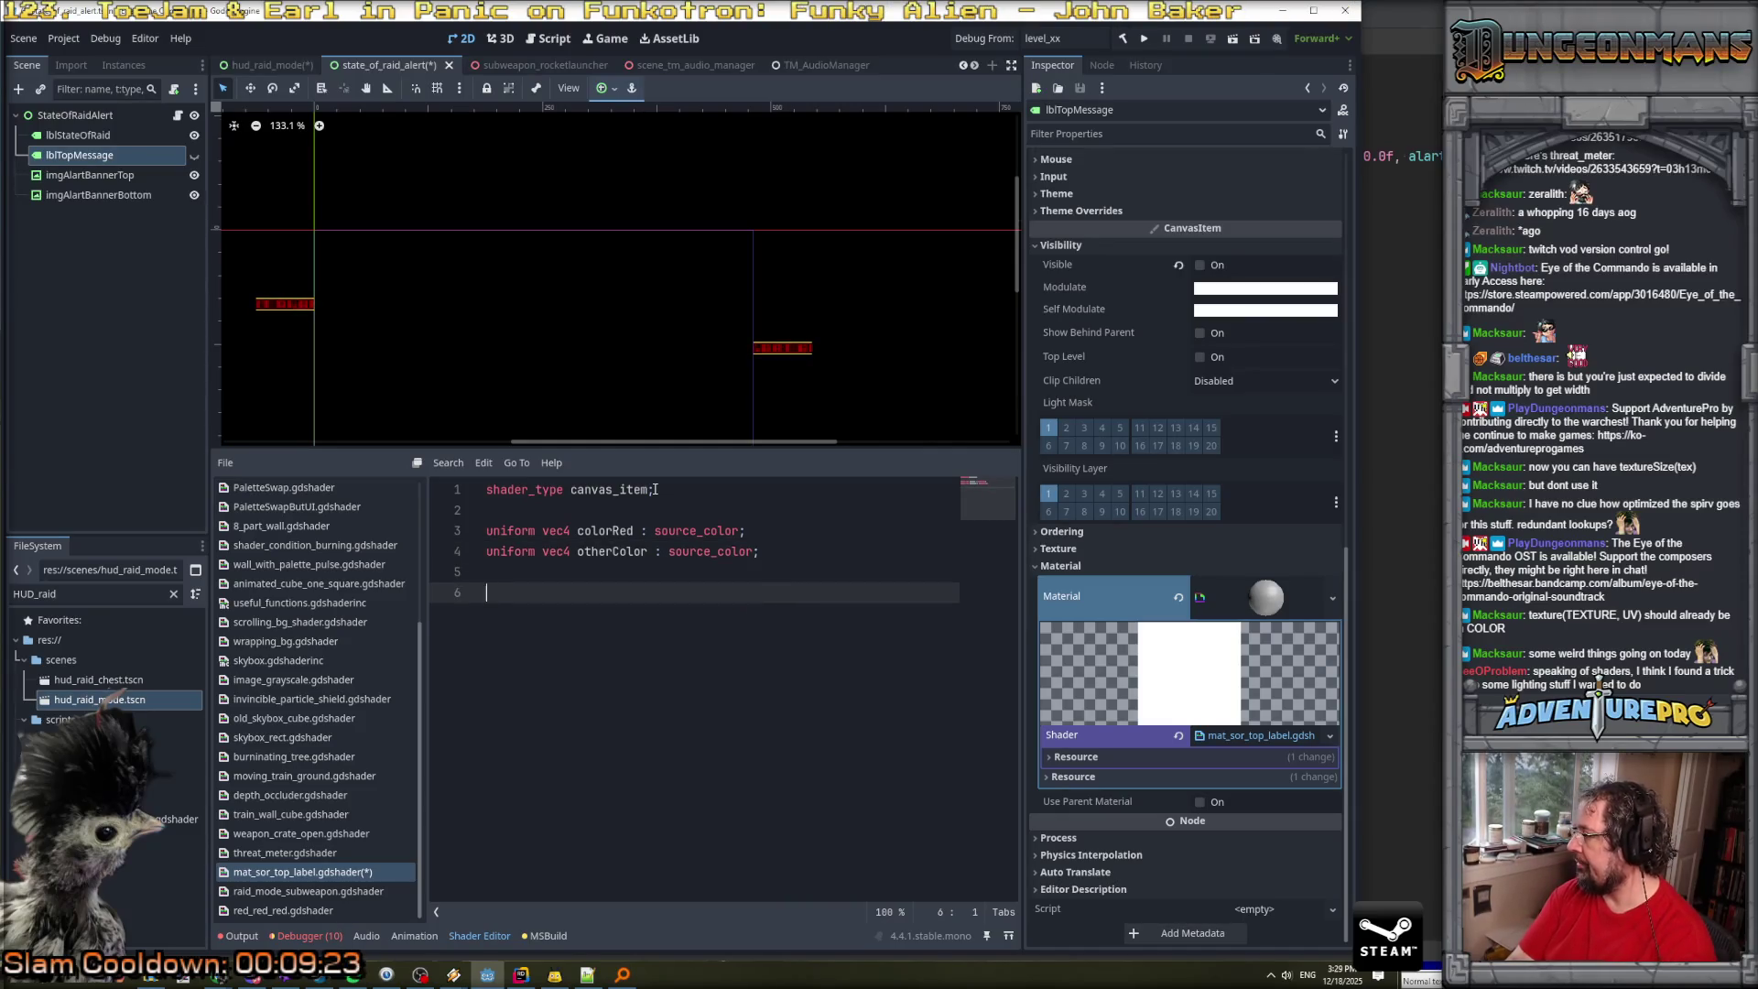
Add a fragment() function computing 'float delta = mod(TIME * 0.5f, 1.0f);'.
text(void fragment)
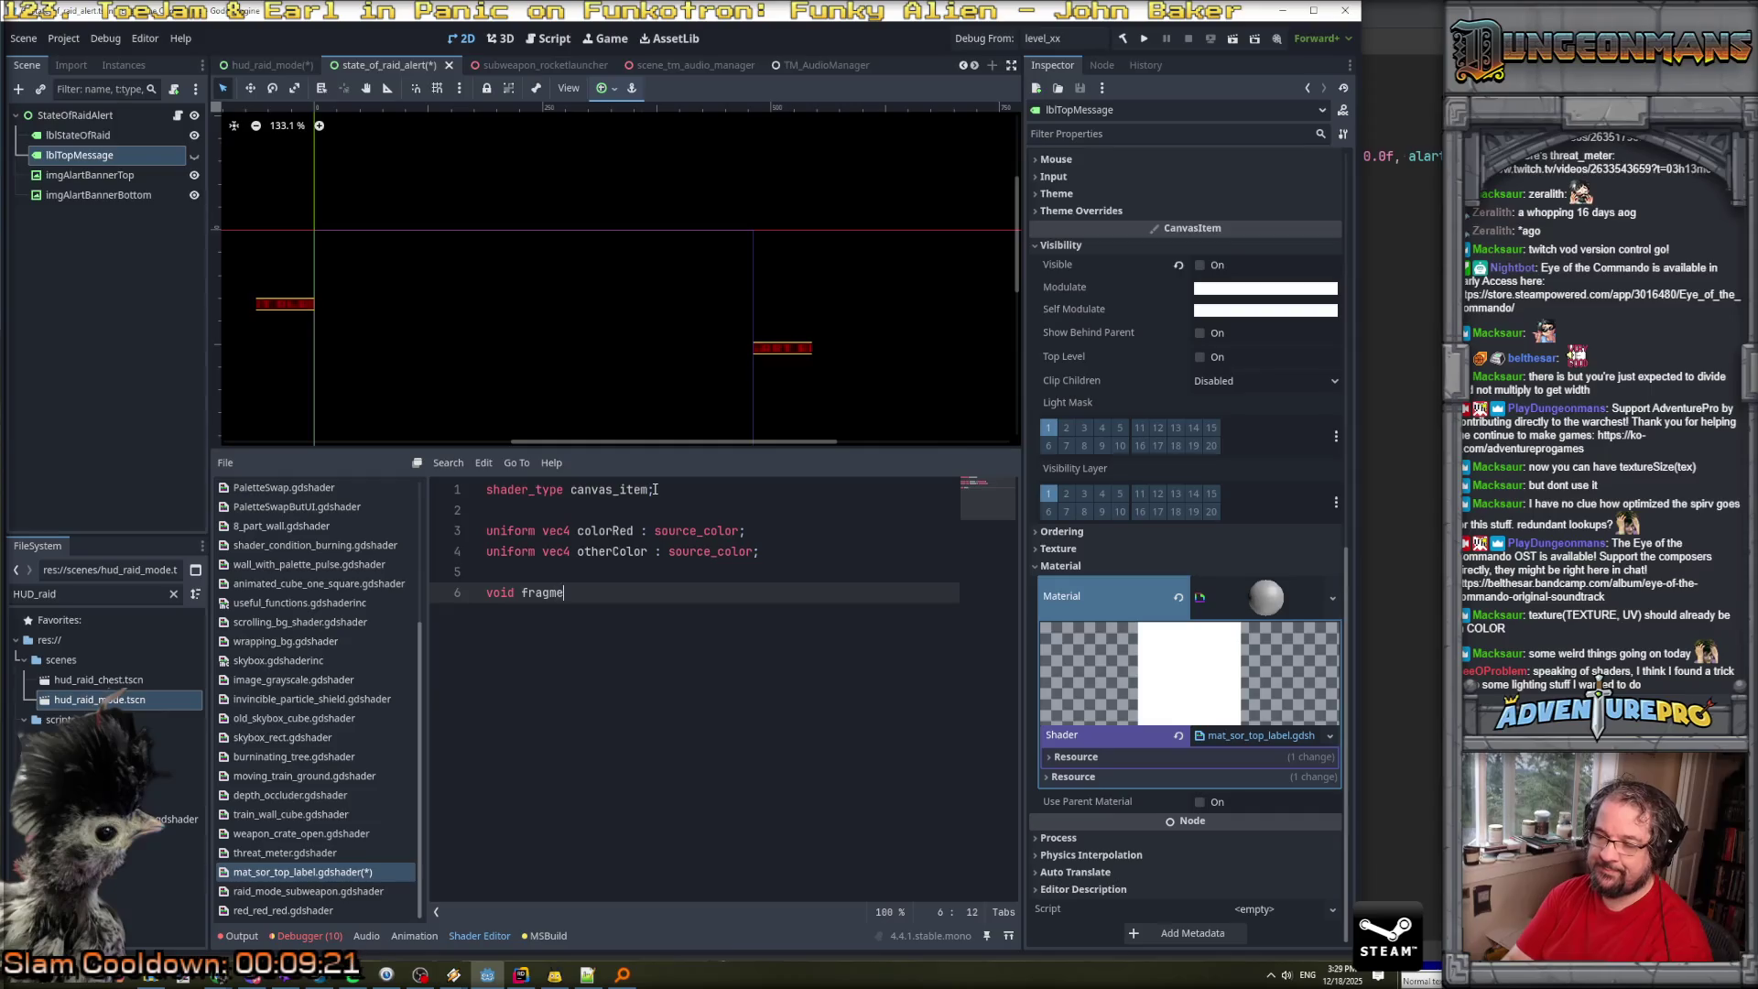
text(())
key(Return)
key(Return)
key(Return)
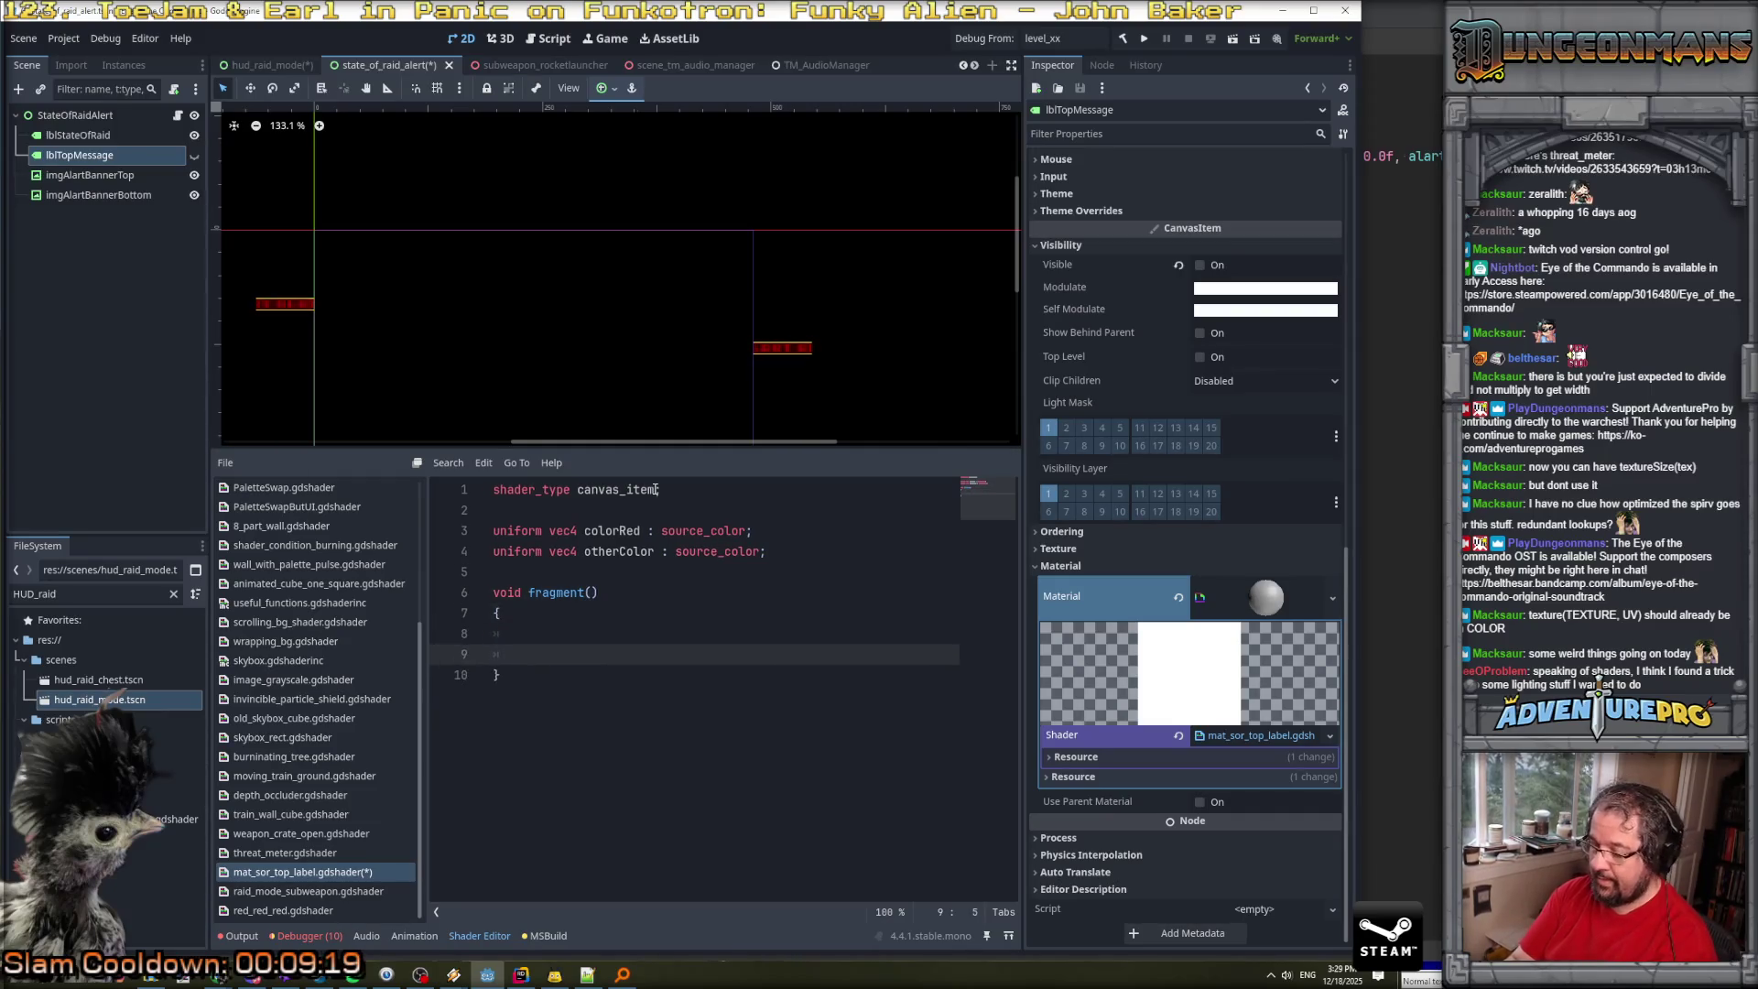
key(Up)
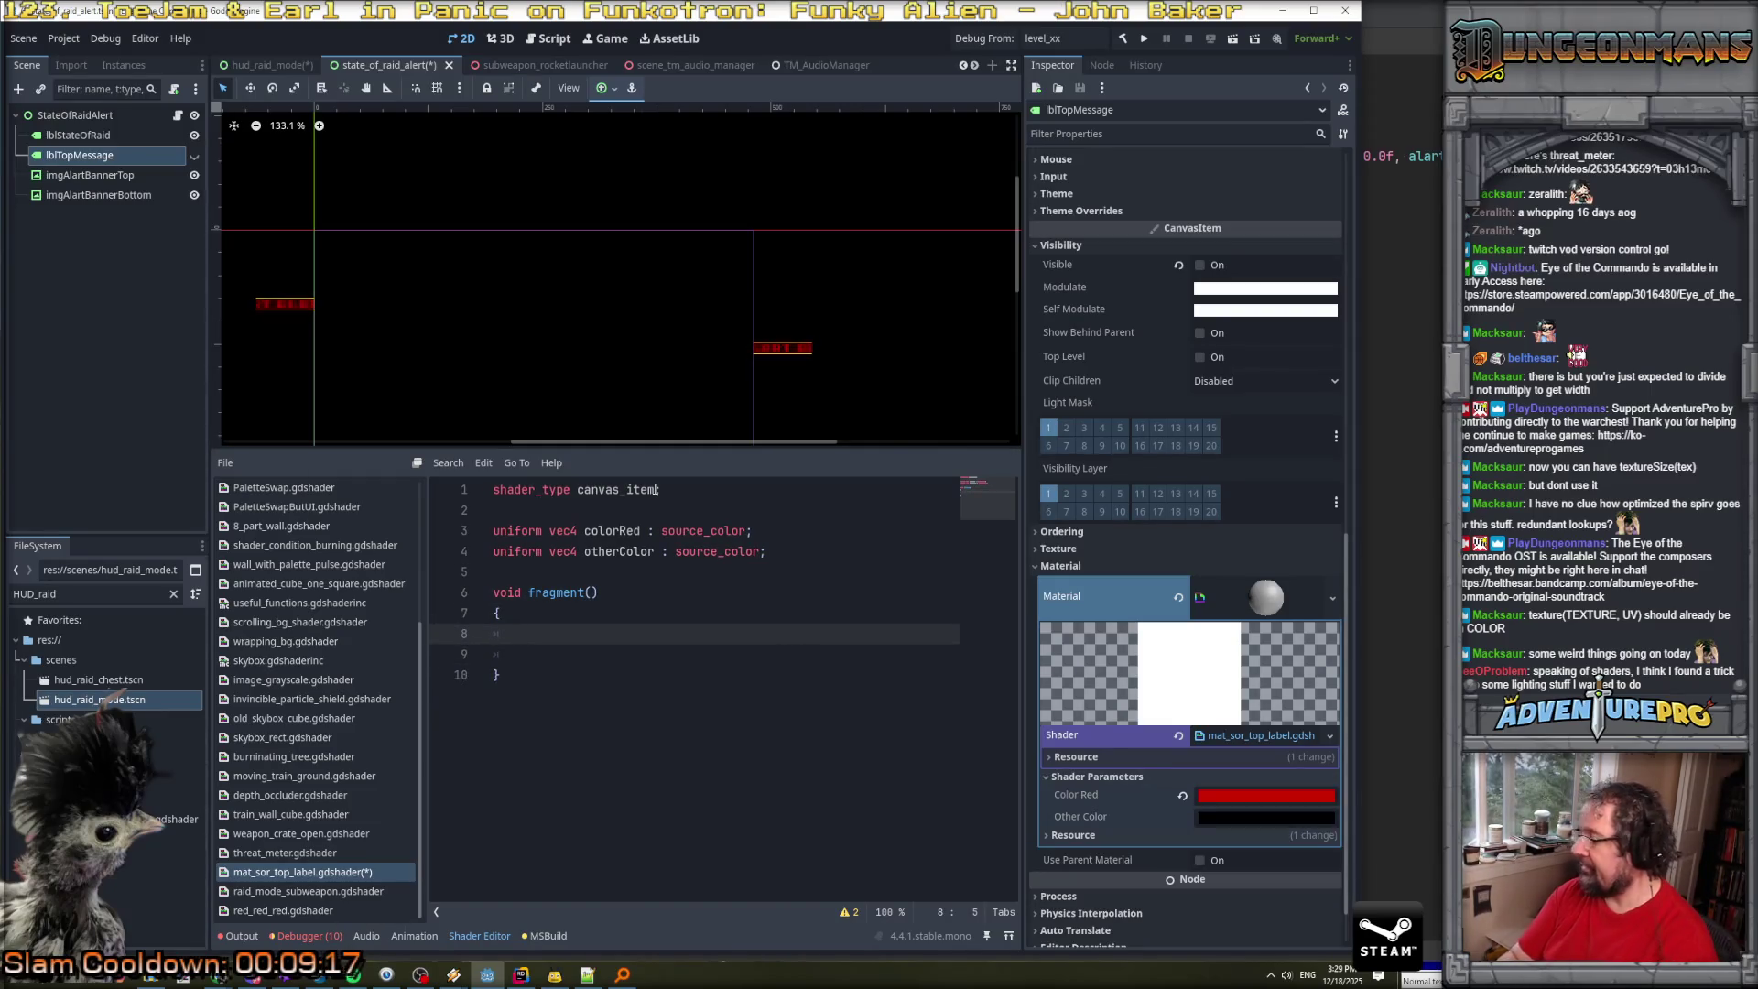
text(float )
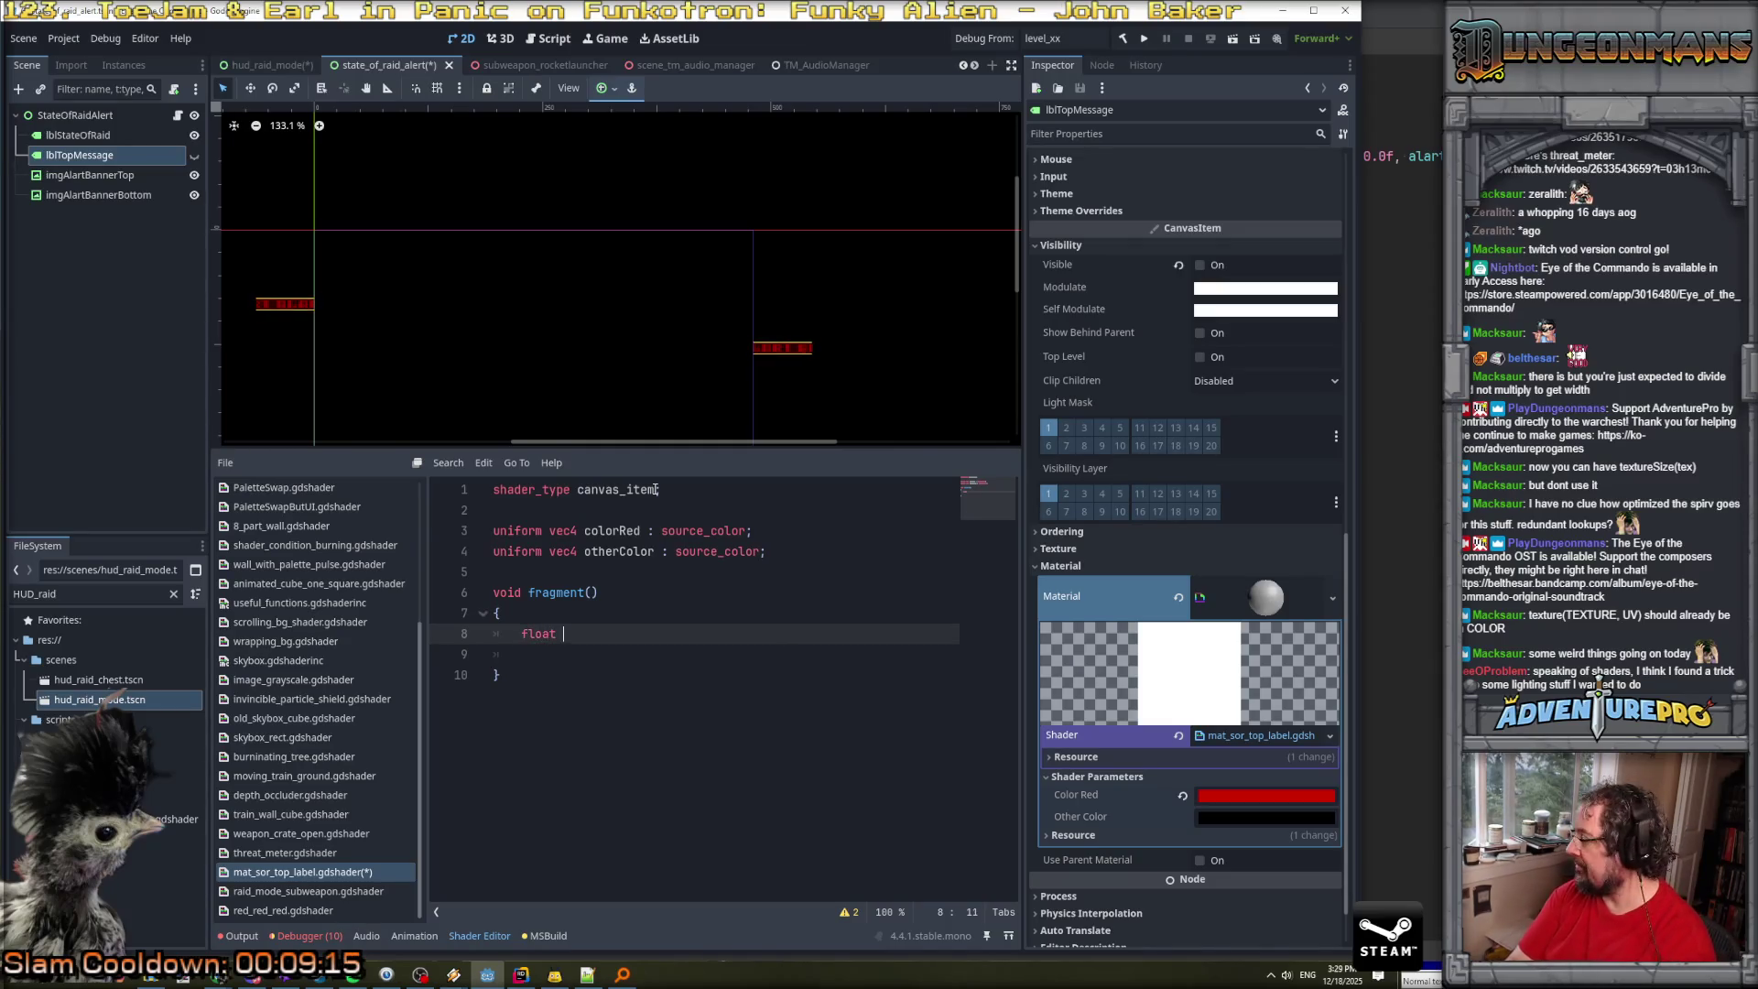
text(delta = mo)
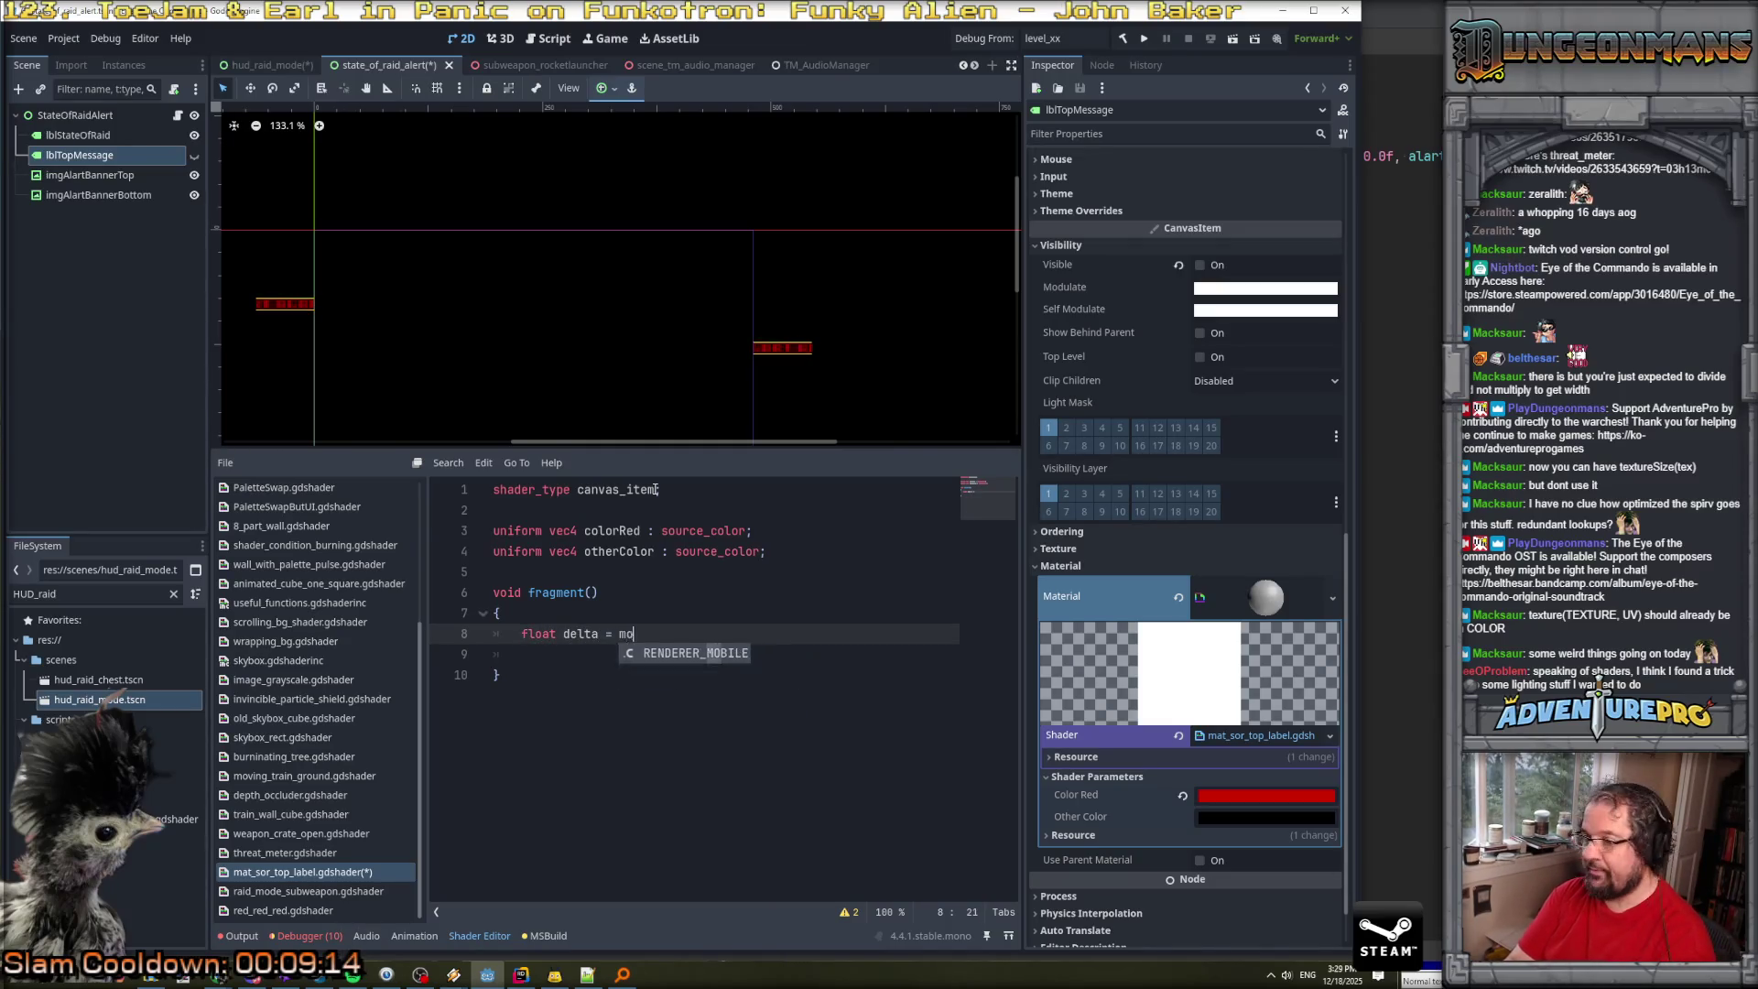
text(d(TIME * )
text(0.5f)
text(l;)
key(BackSpace)
text(;)
text(, 1.0f);)
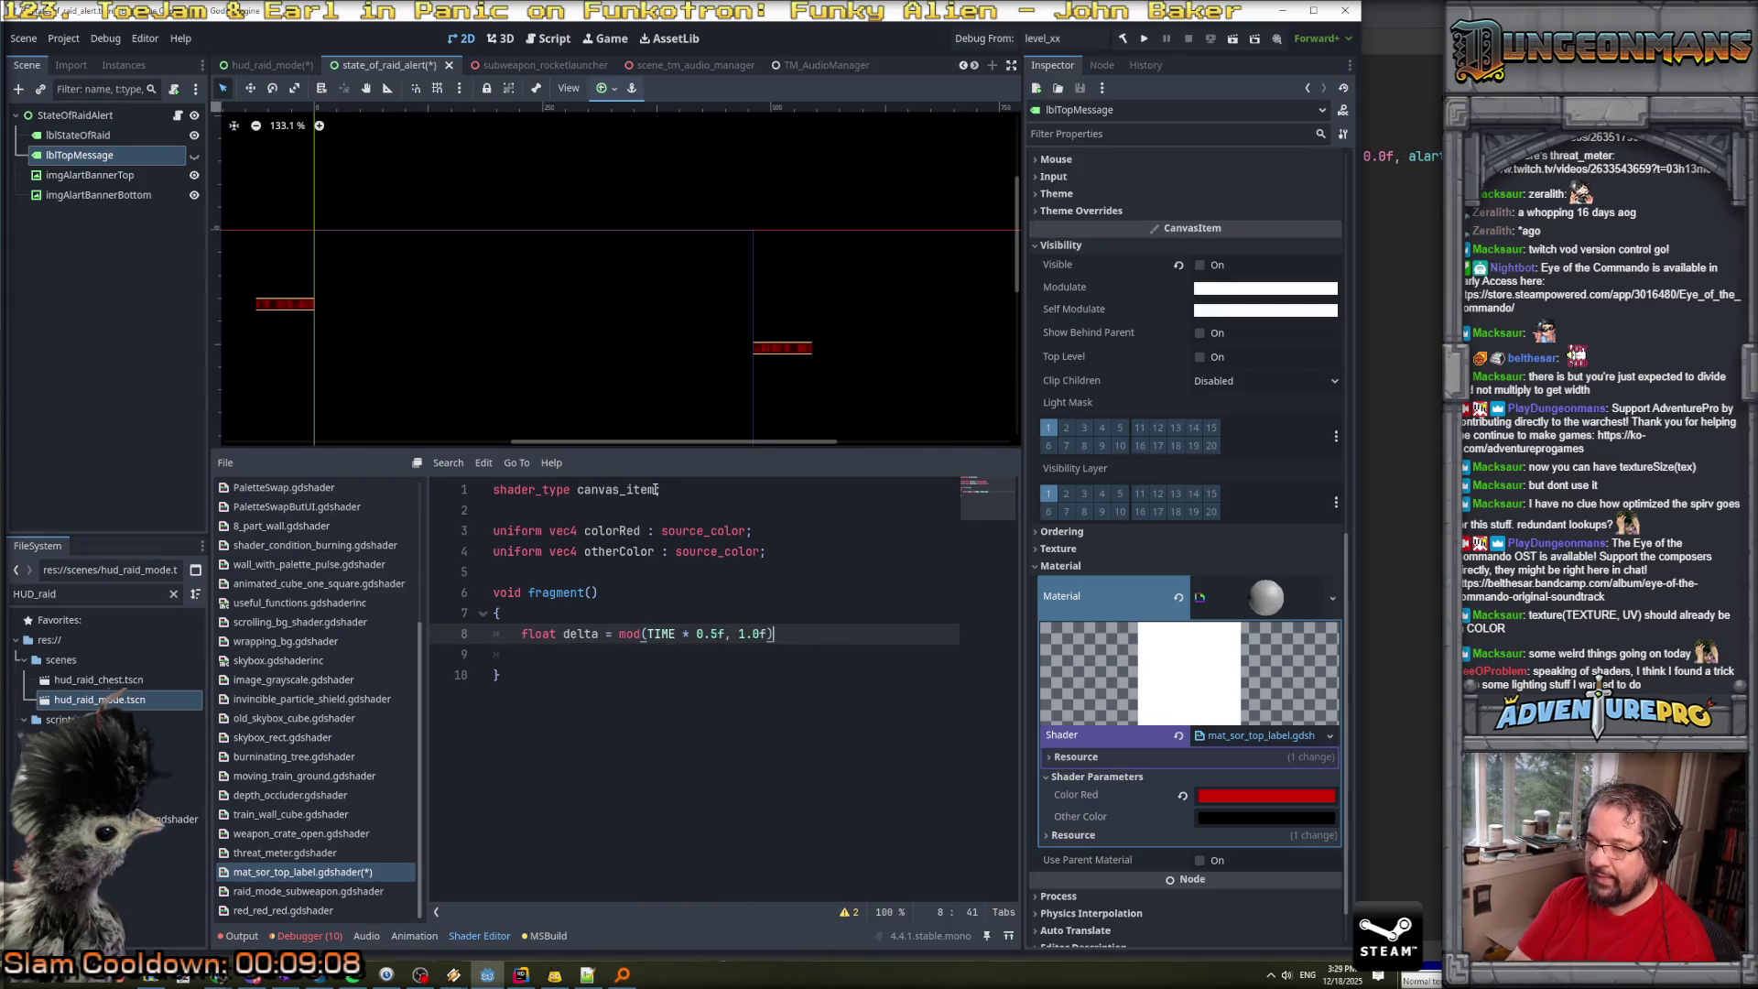
key(Return)
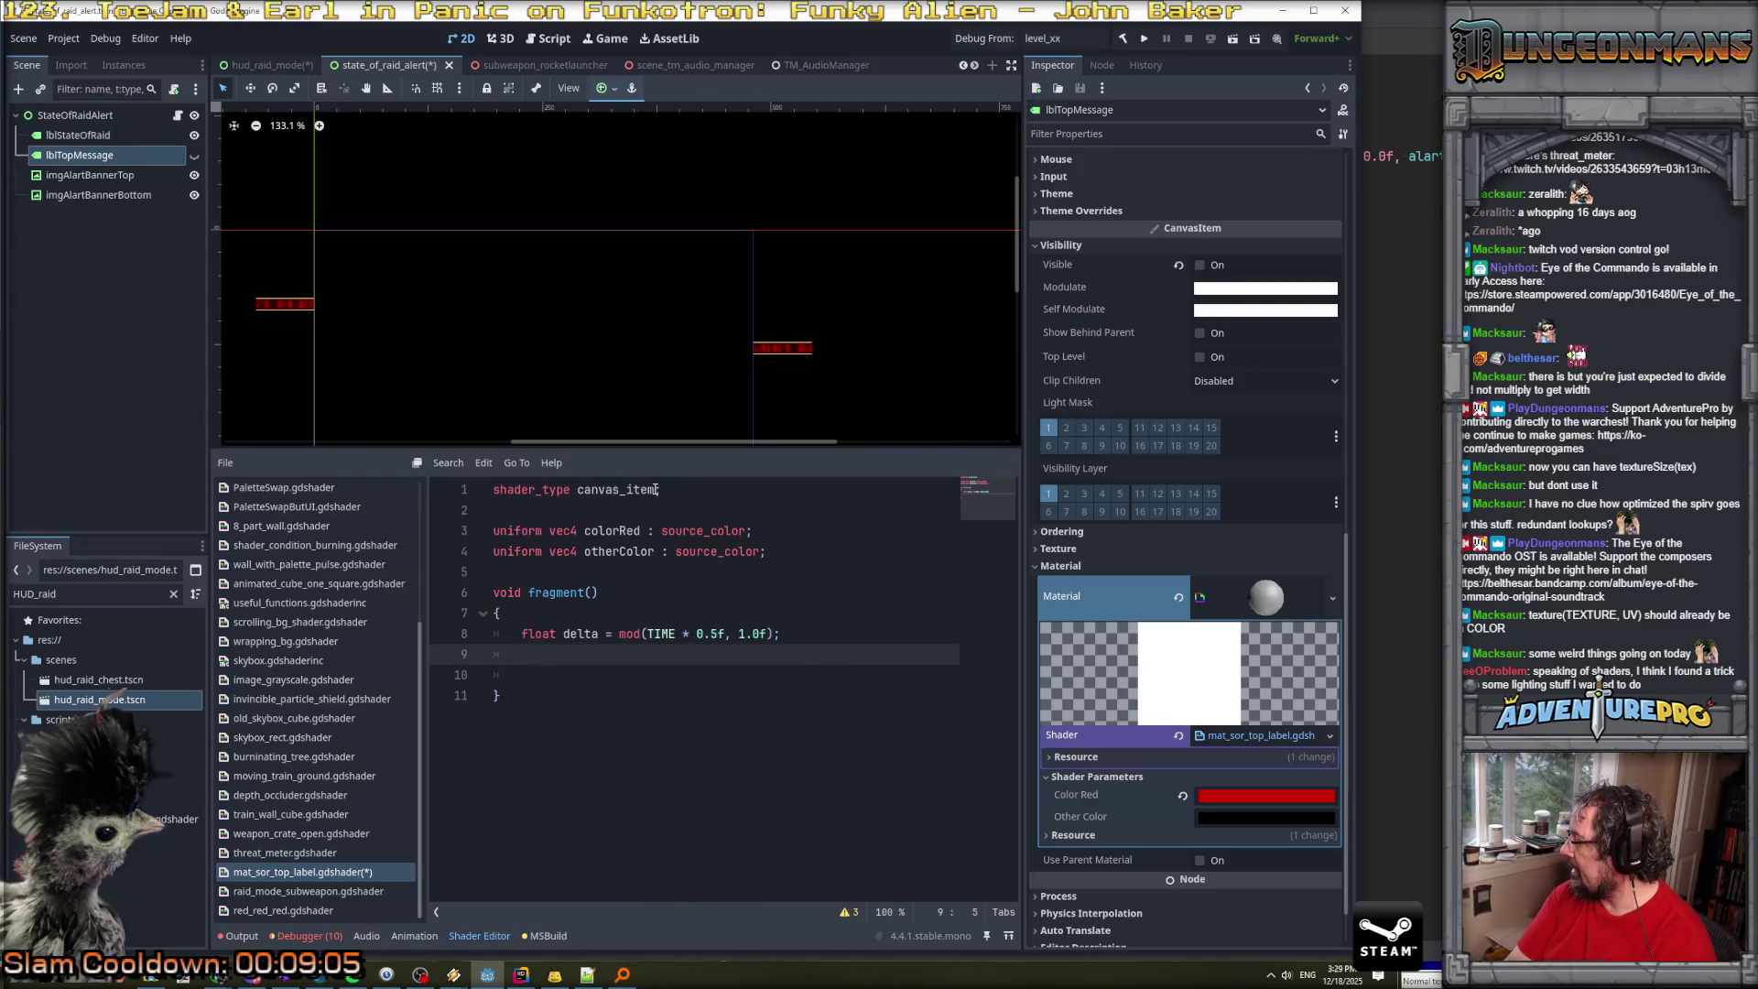
Add the line 'delta = sin(delta * TAU) + 1.0f) * 0.5f;' below it.
text(delta = min(*)
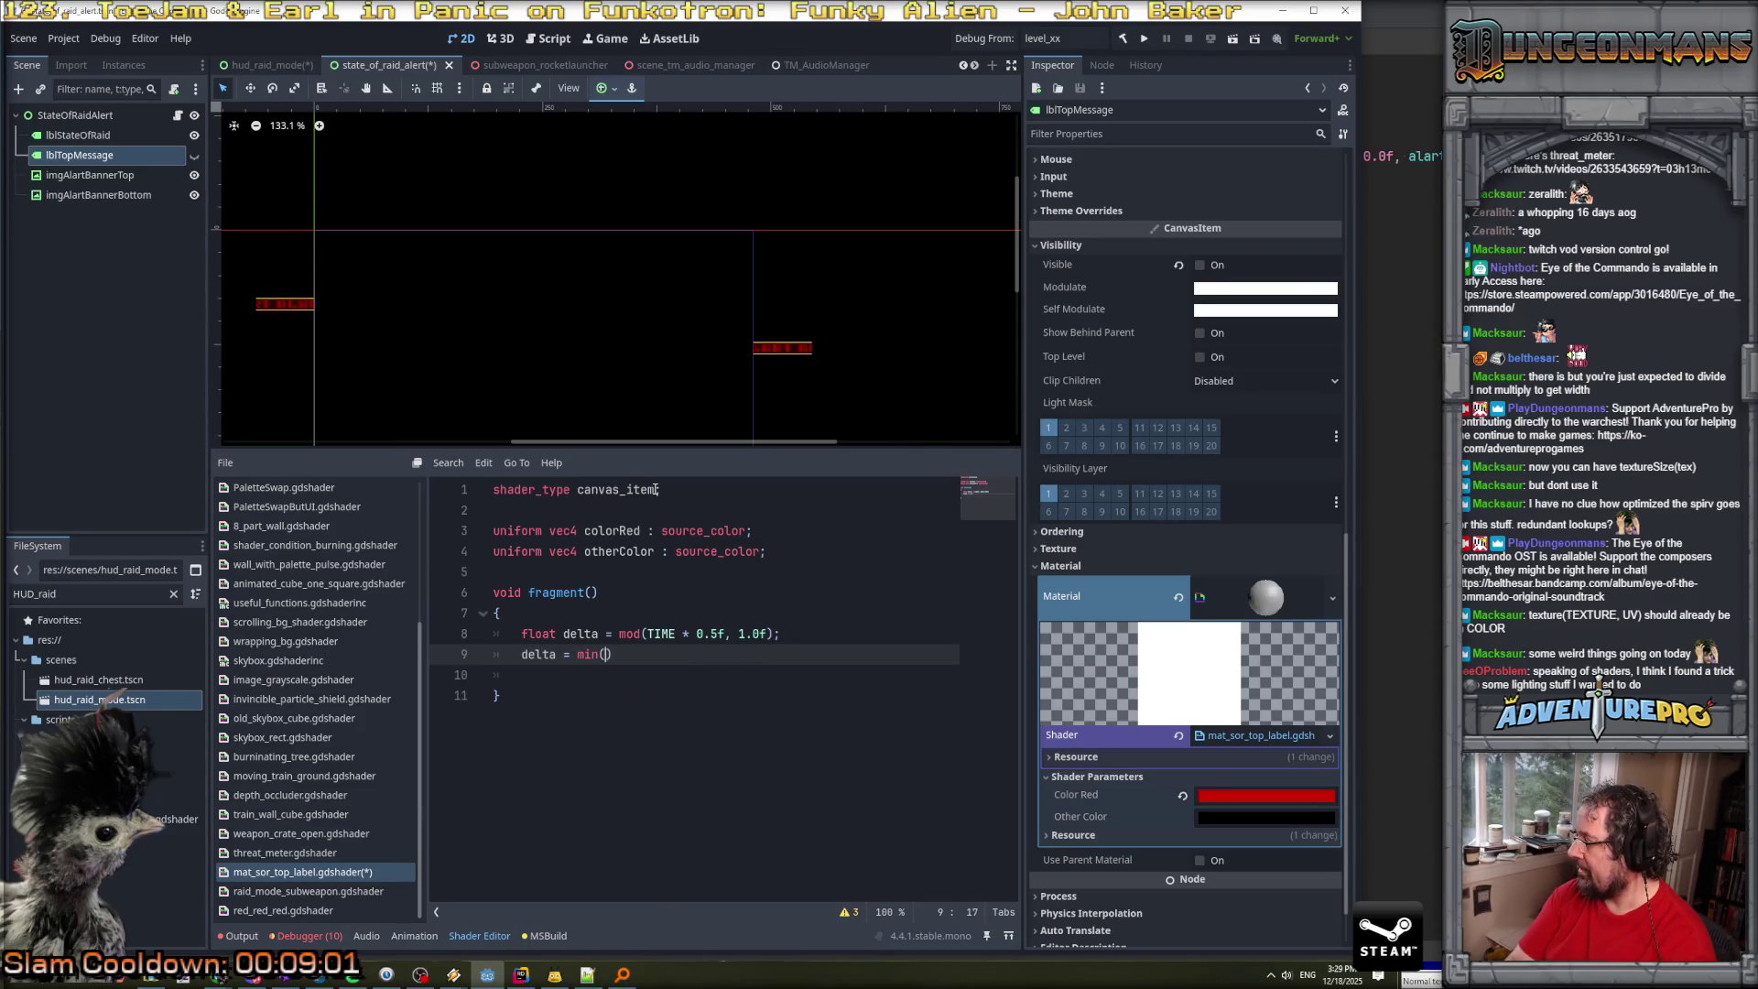
key(BackSpace)
key(BackSpace)
key(BackSpace)
text(sin(d)
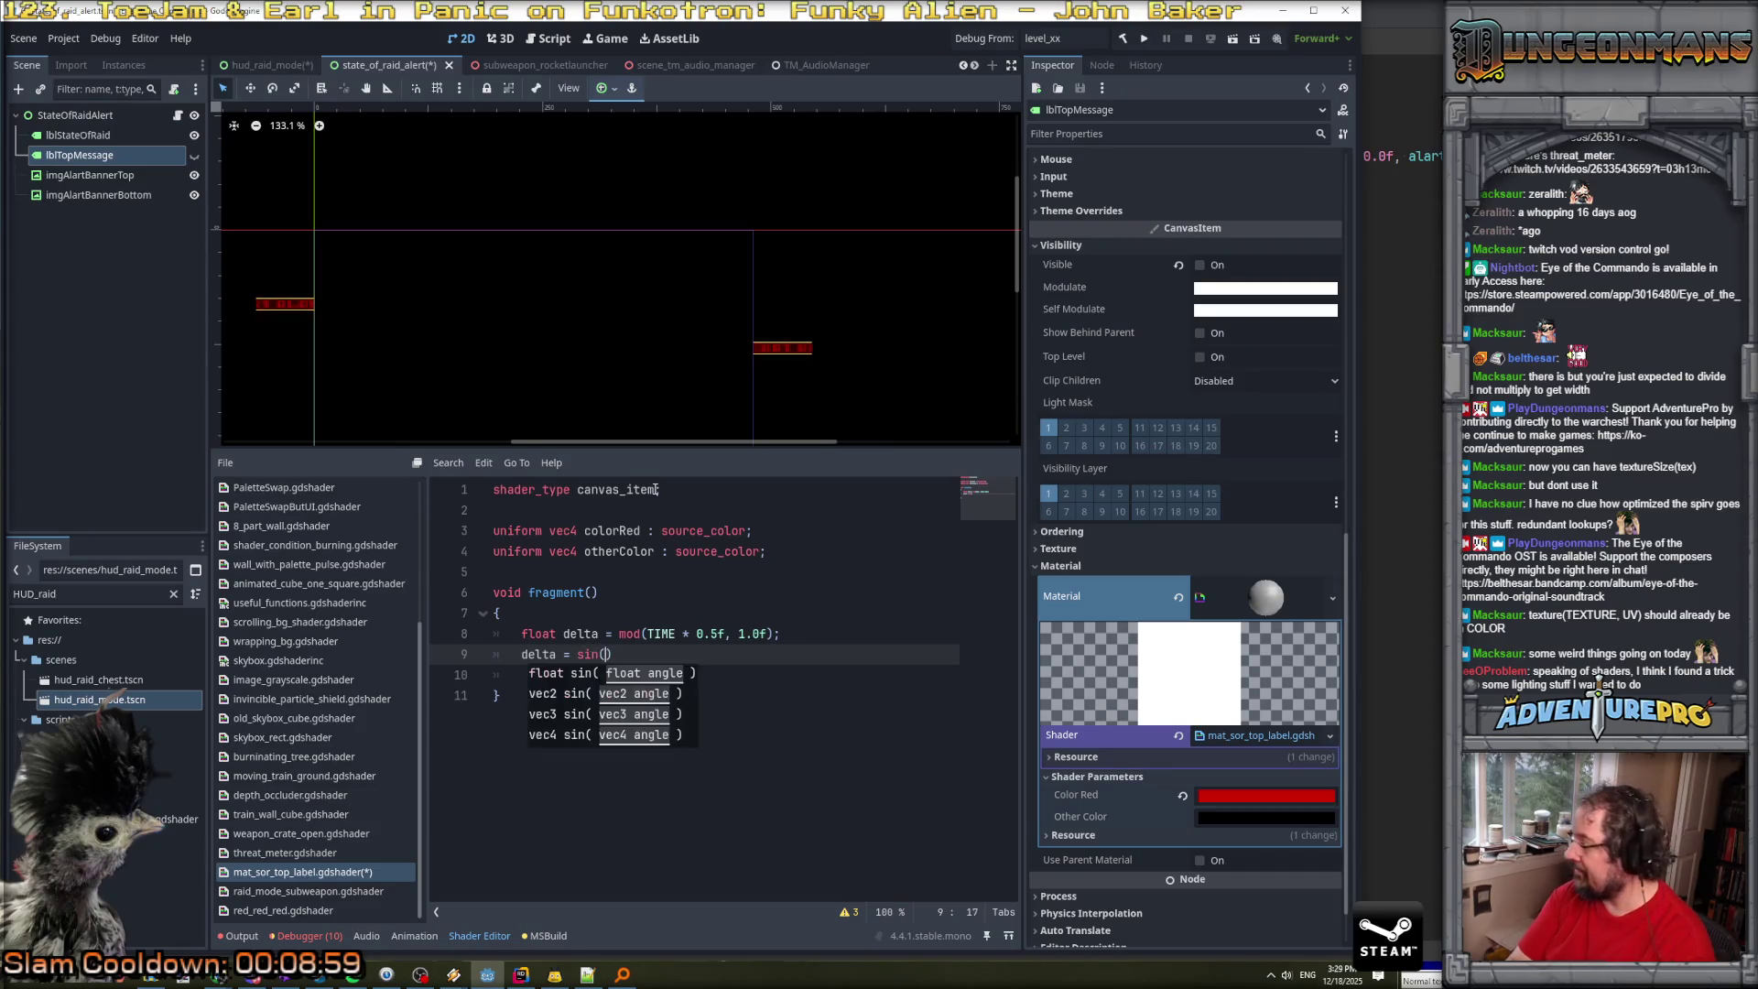
text(elta)
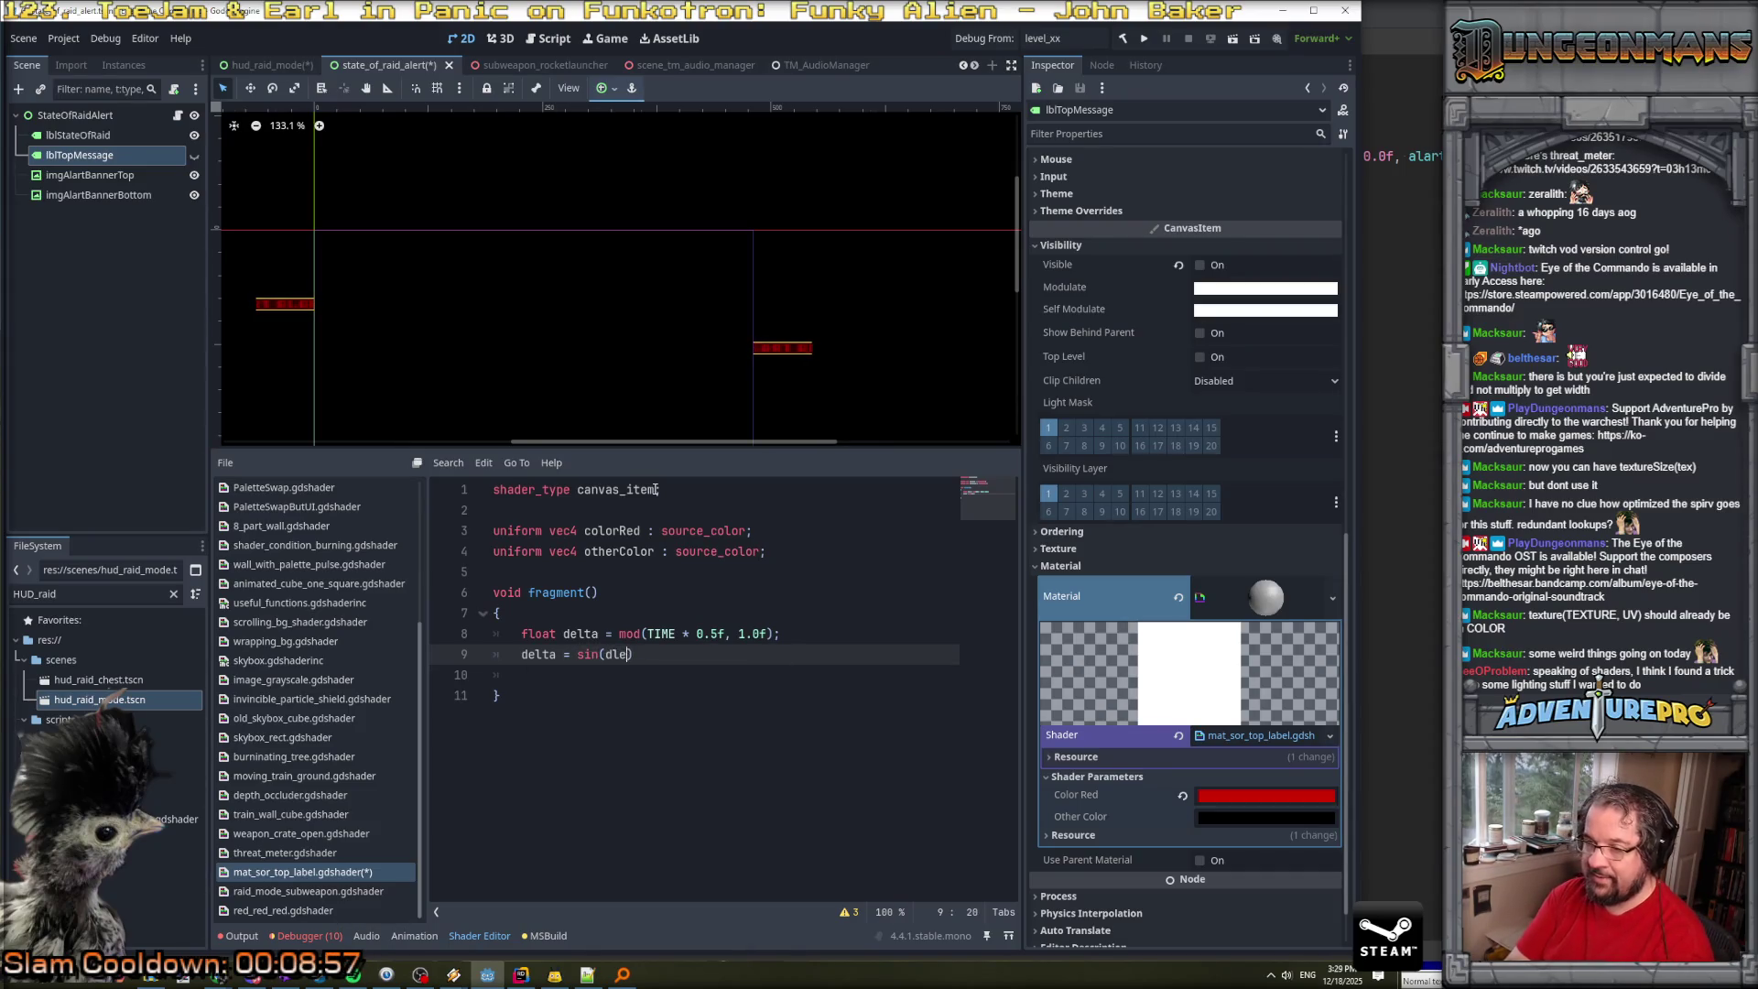
text( * TAU))
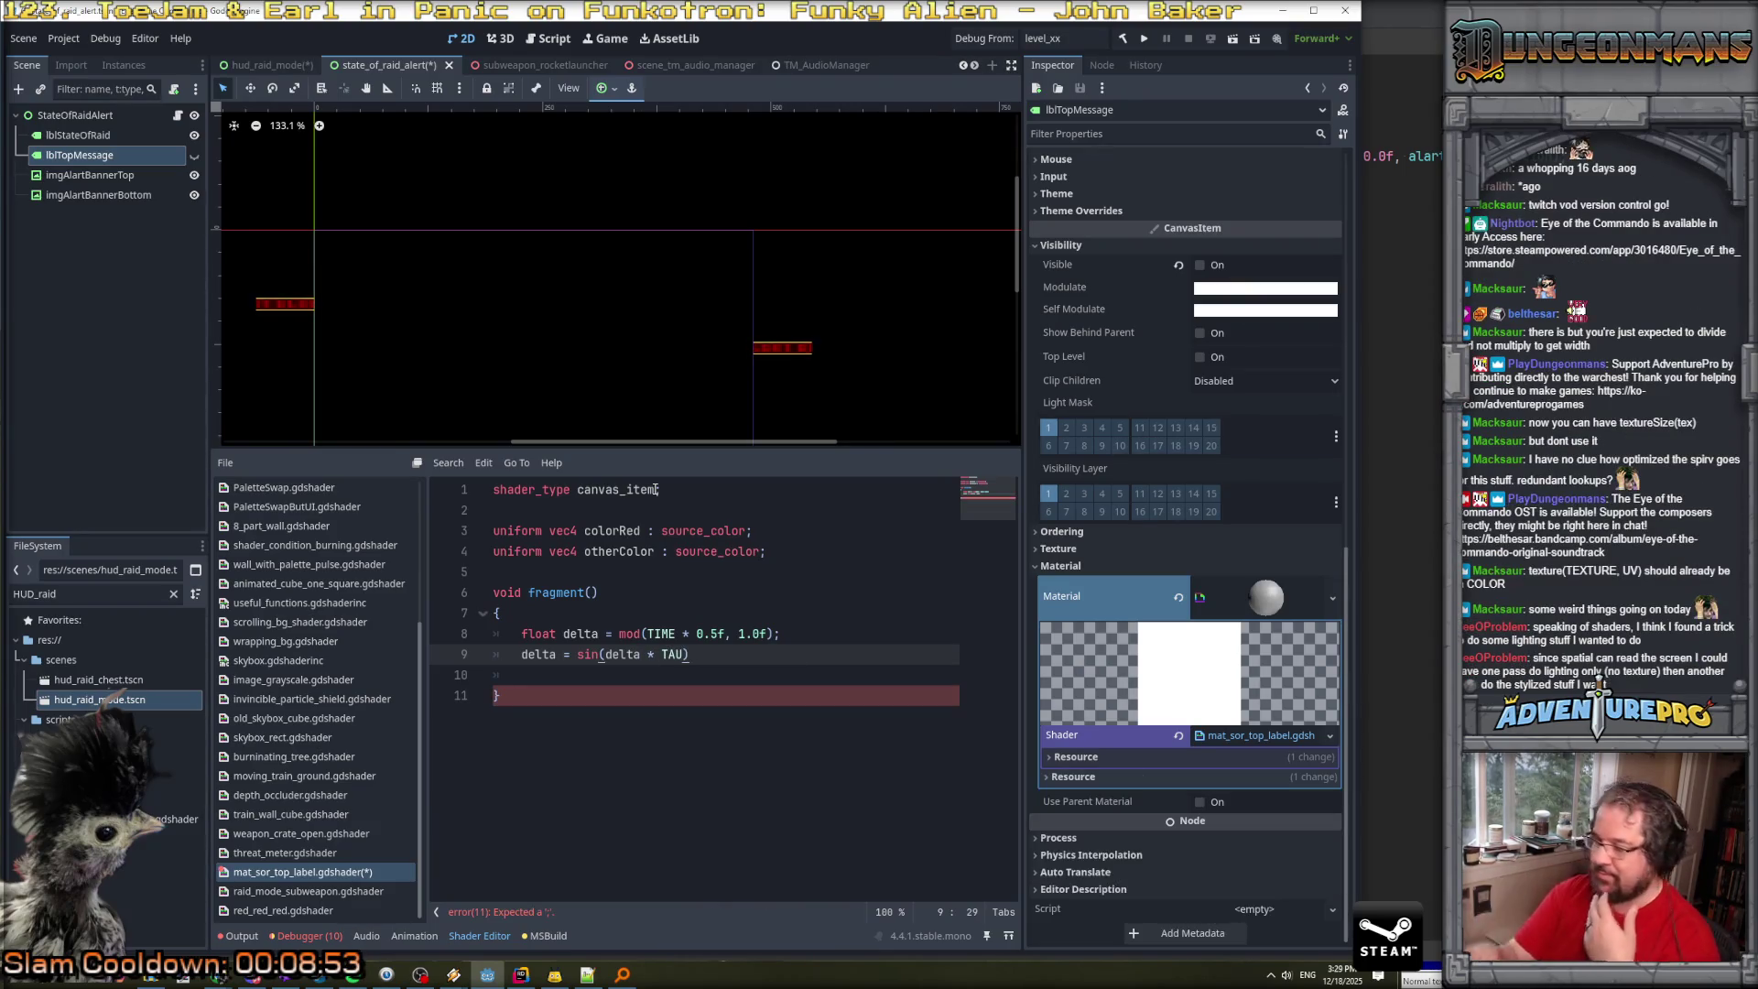
text( + 1.90f)
key(BackSpace)
text(0f)
text() )
text(-)
key(BackSpace)
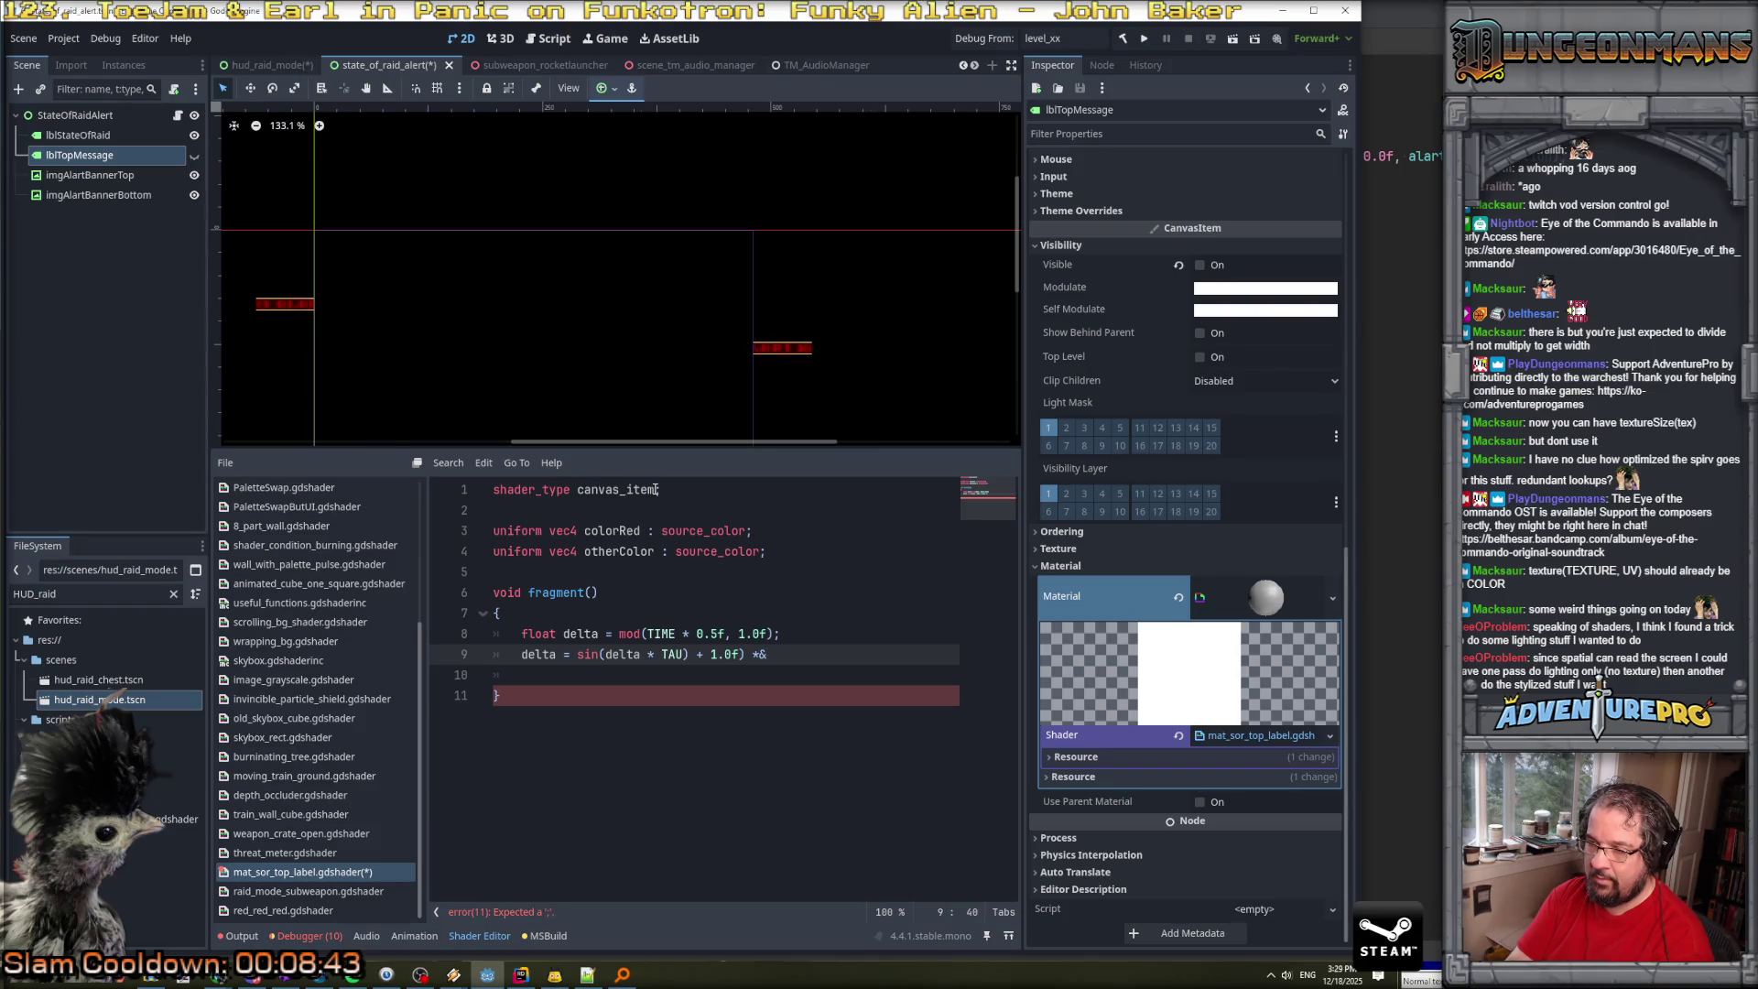
key(BackSpace)
key(BackSpace)
text(0.5f;)
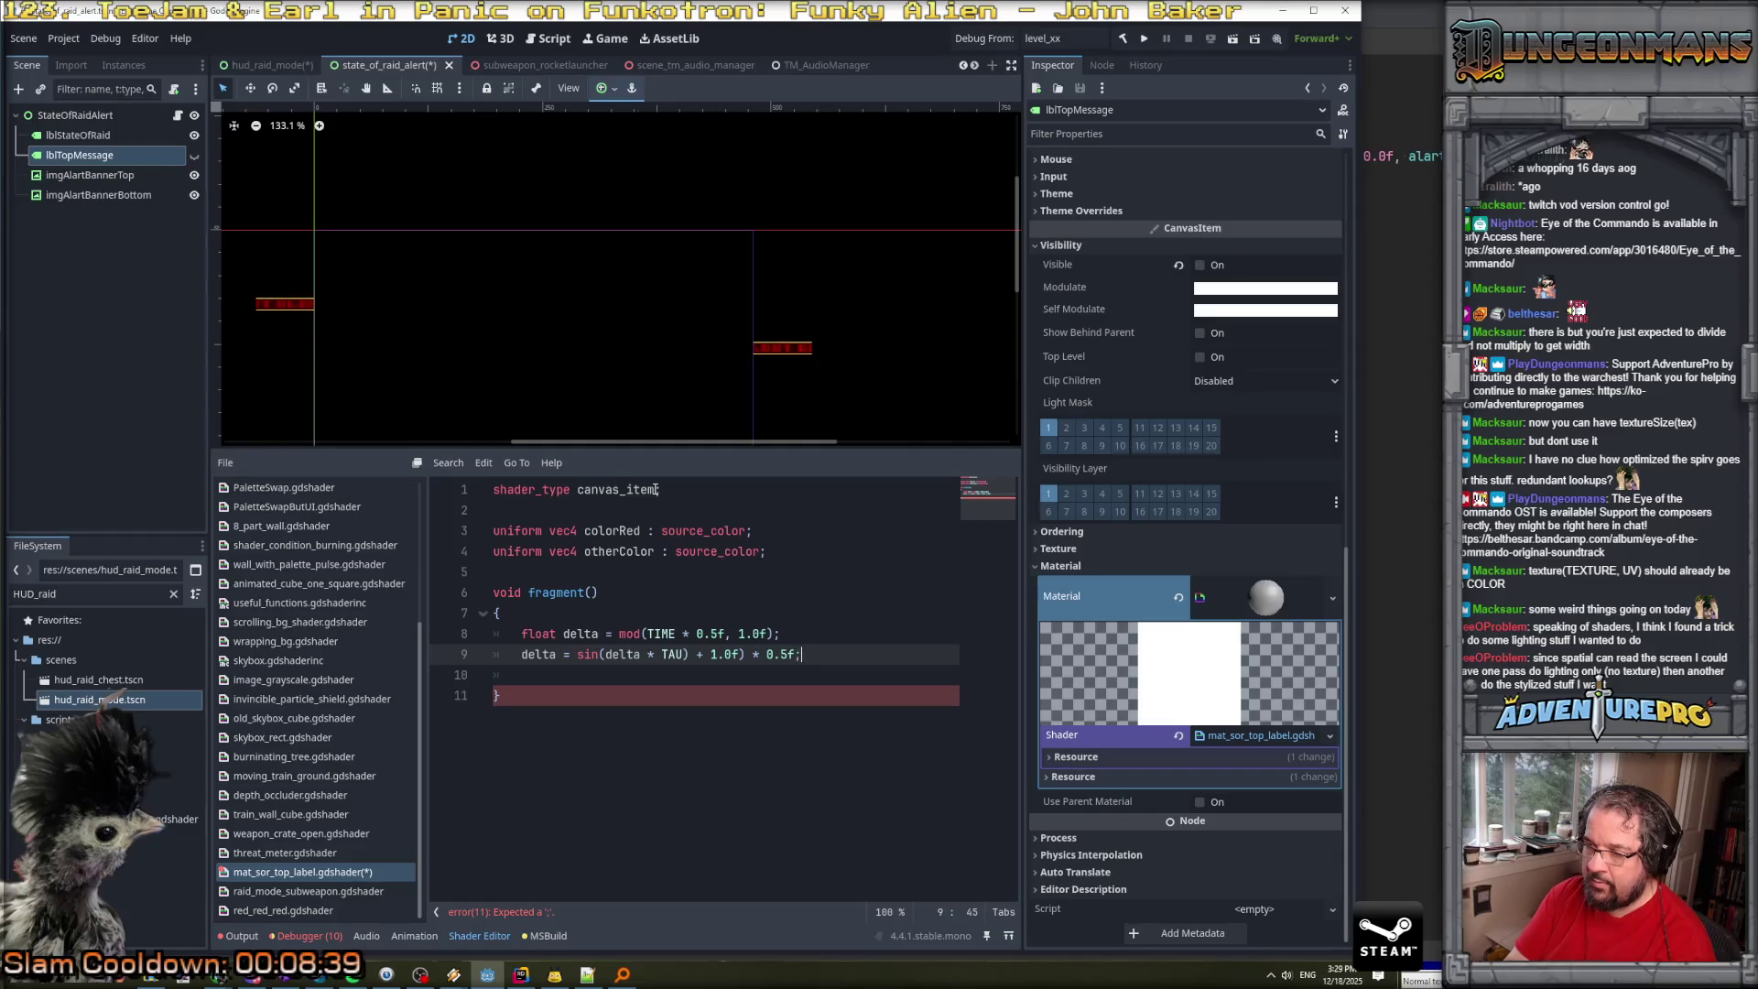
key(BackSpace)
text(f;)
key(Return)
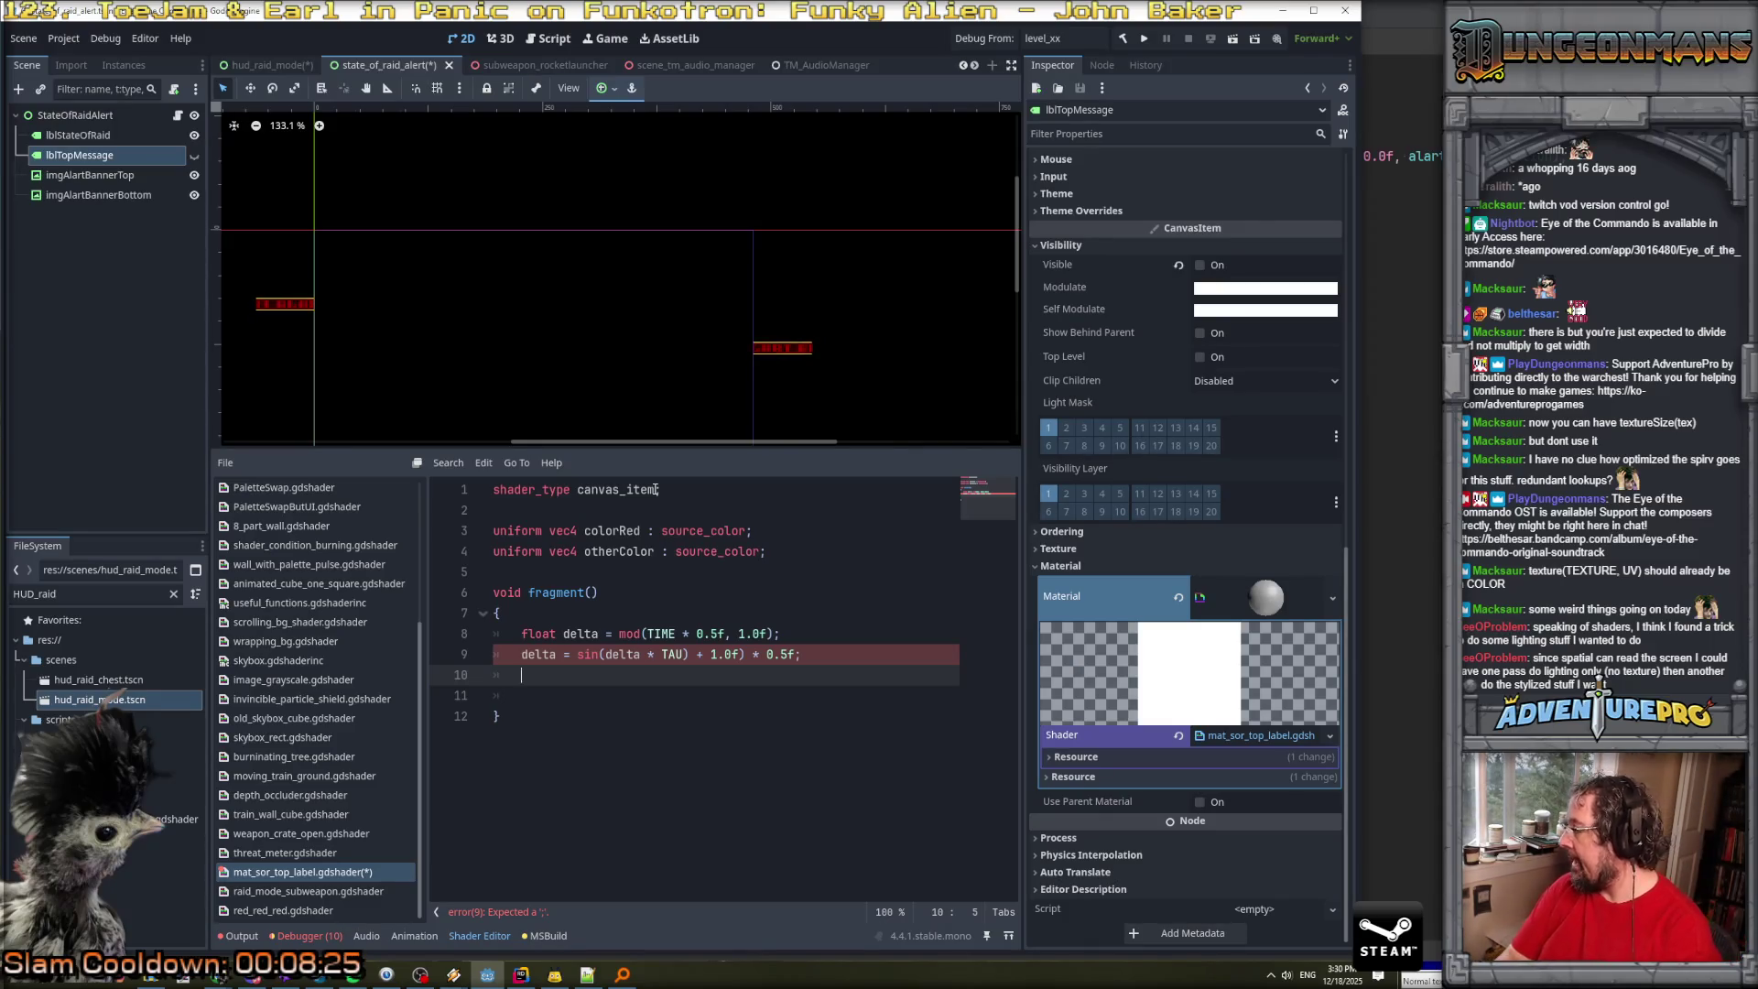
Add an if block below the delta lines comparing COLOR.rgb against a vec3 of 0.9 values.
key(Return)
text(if( )
text(COLOR.)
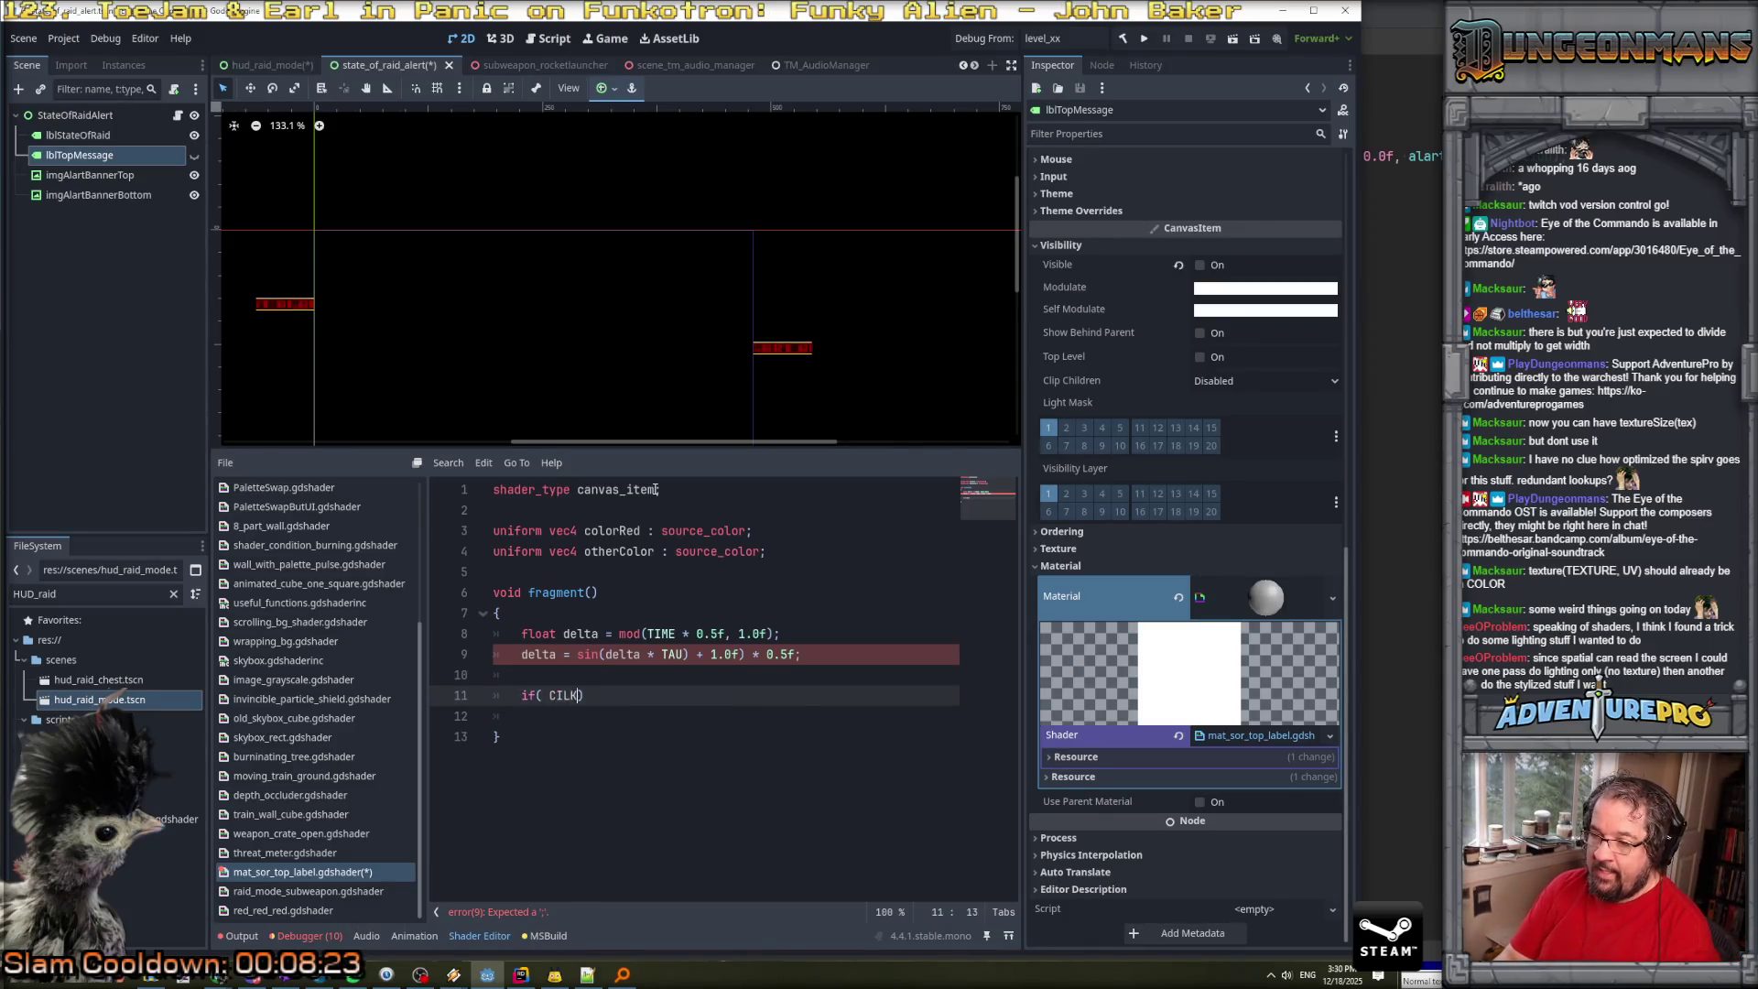
text(rgb)
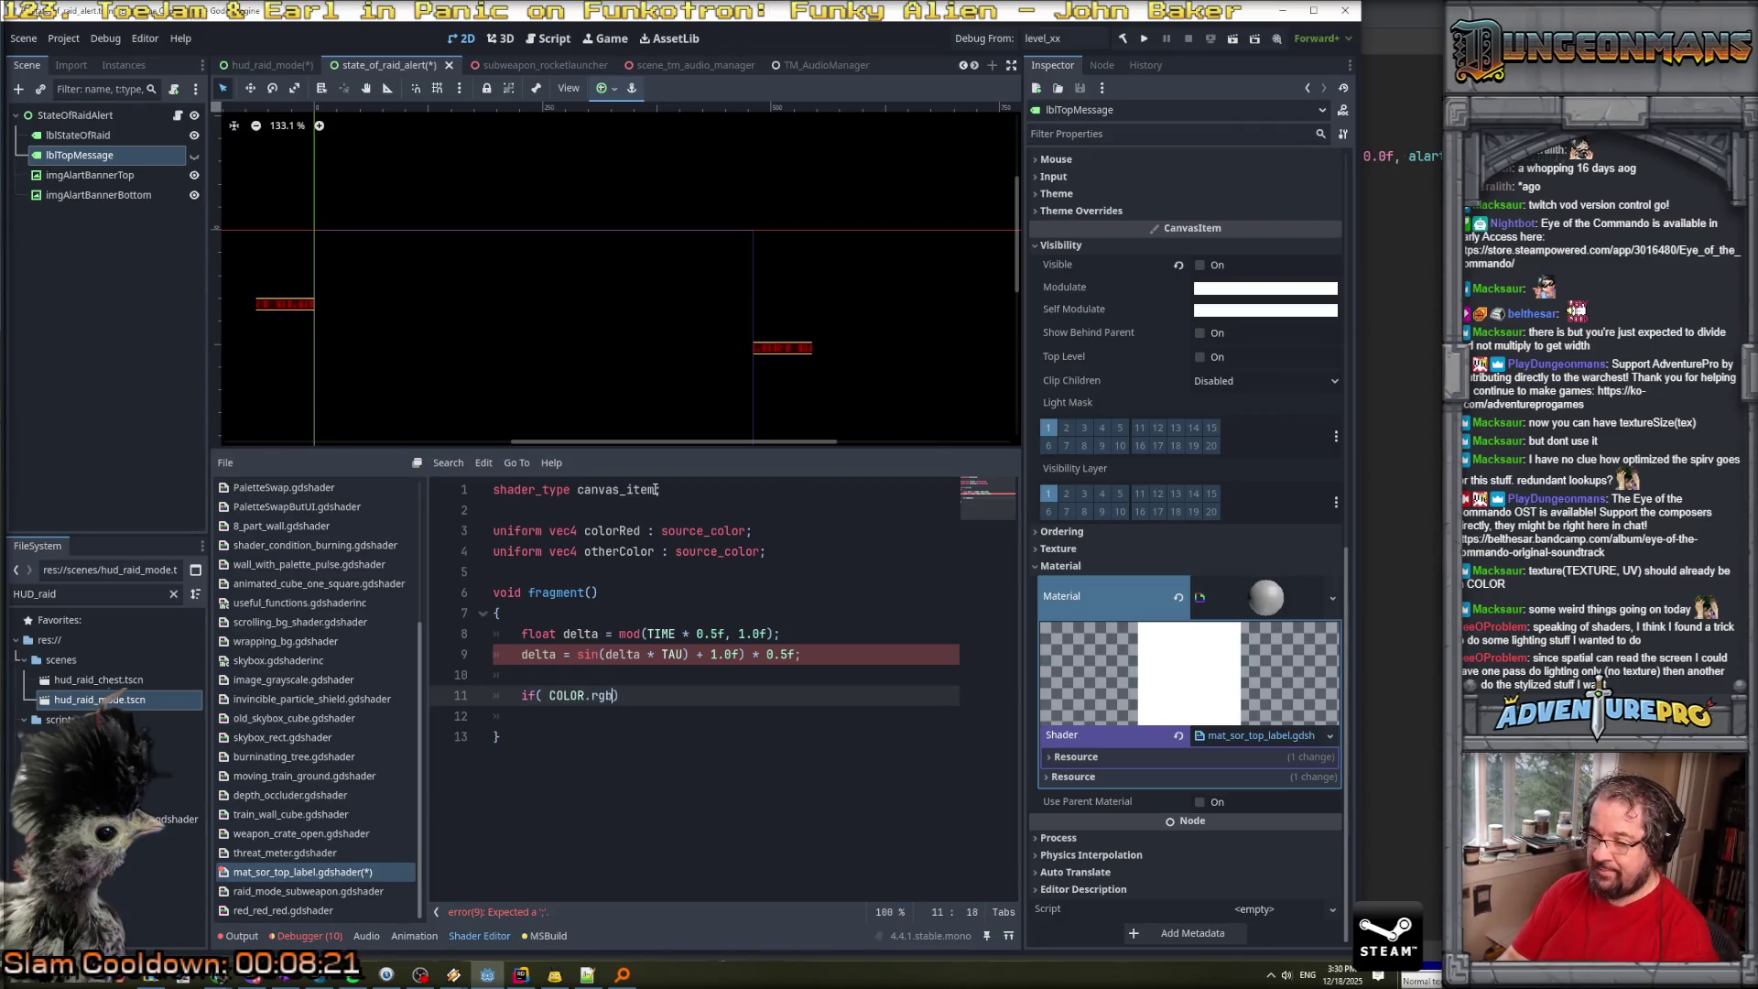
text( >= vec)
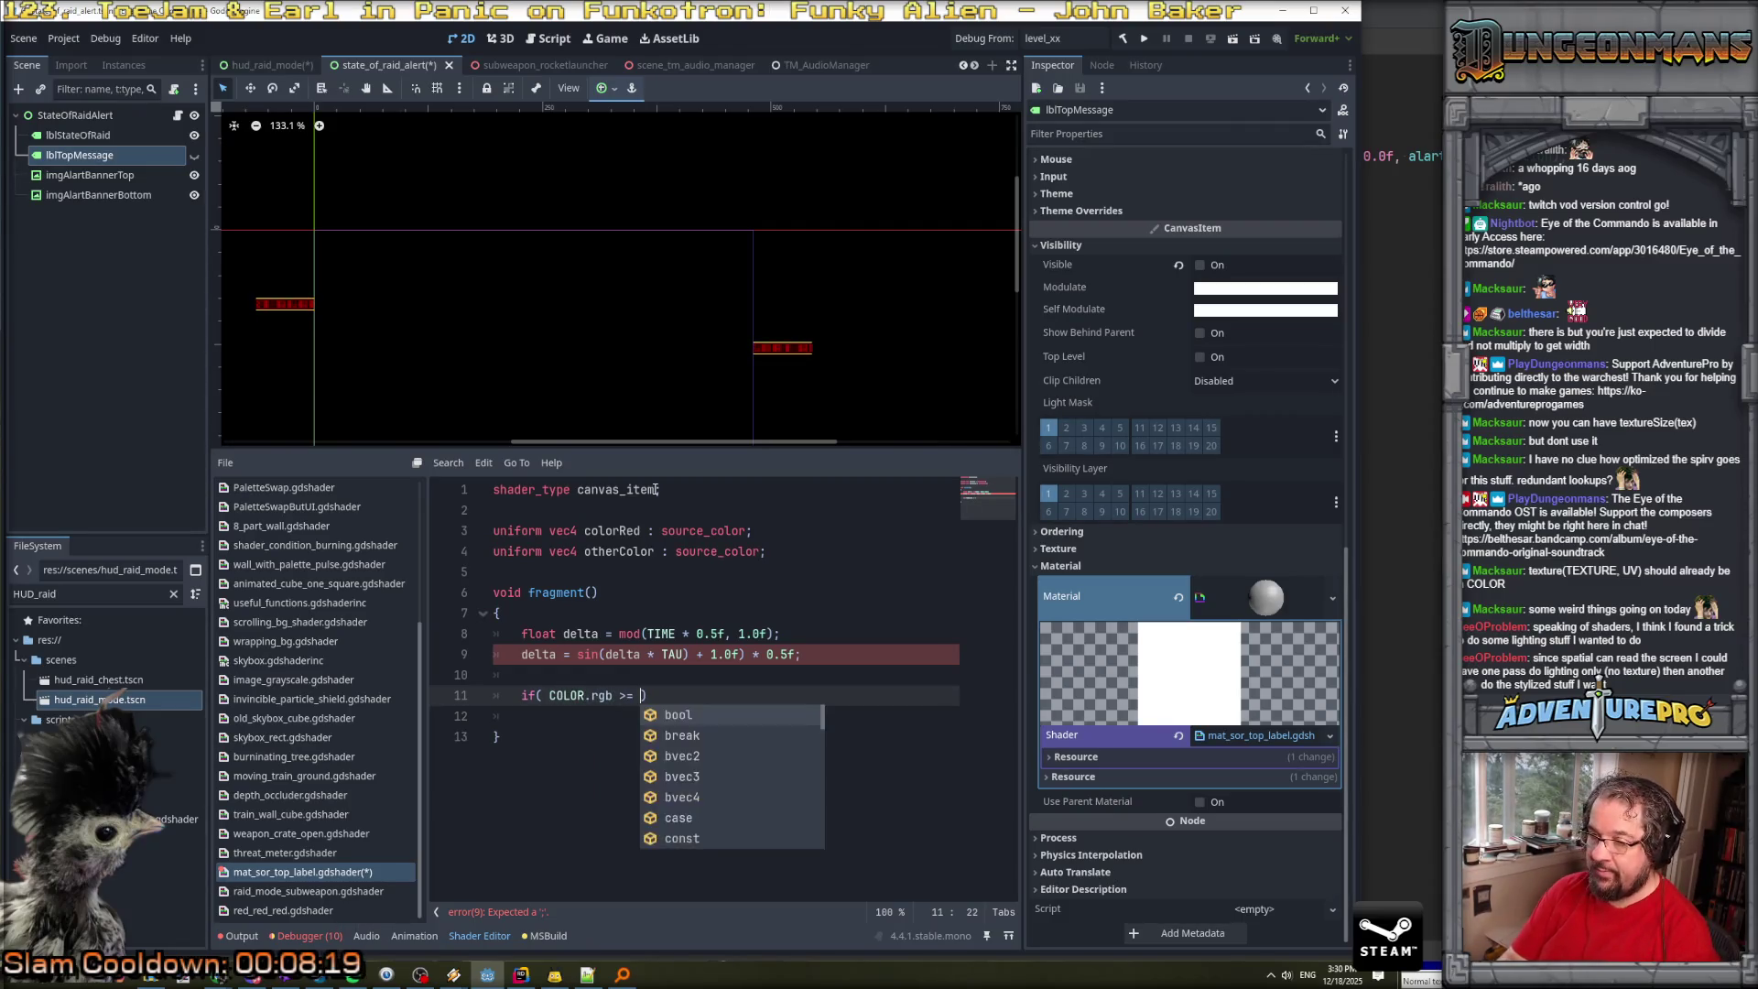
key(Down)
key(Return)
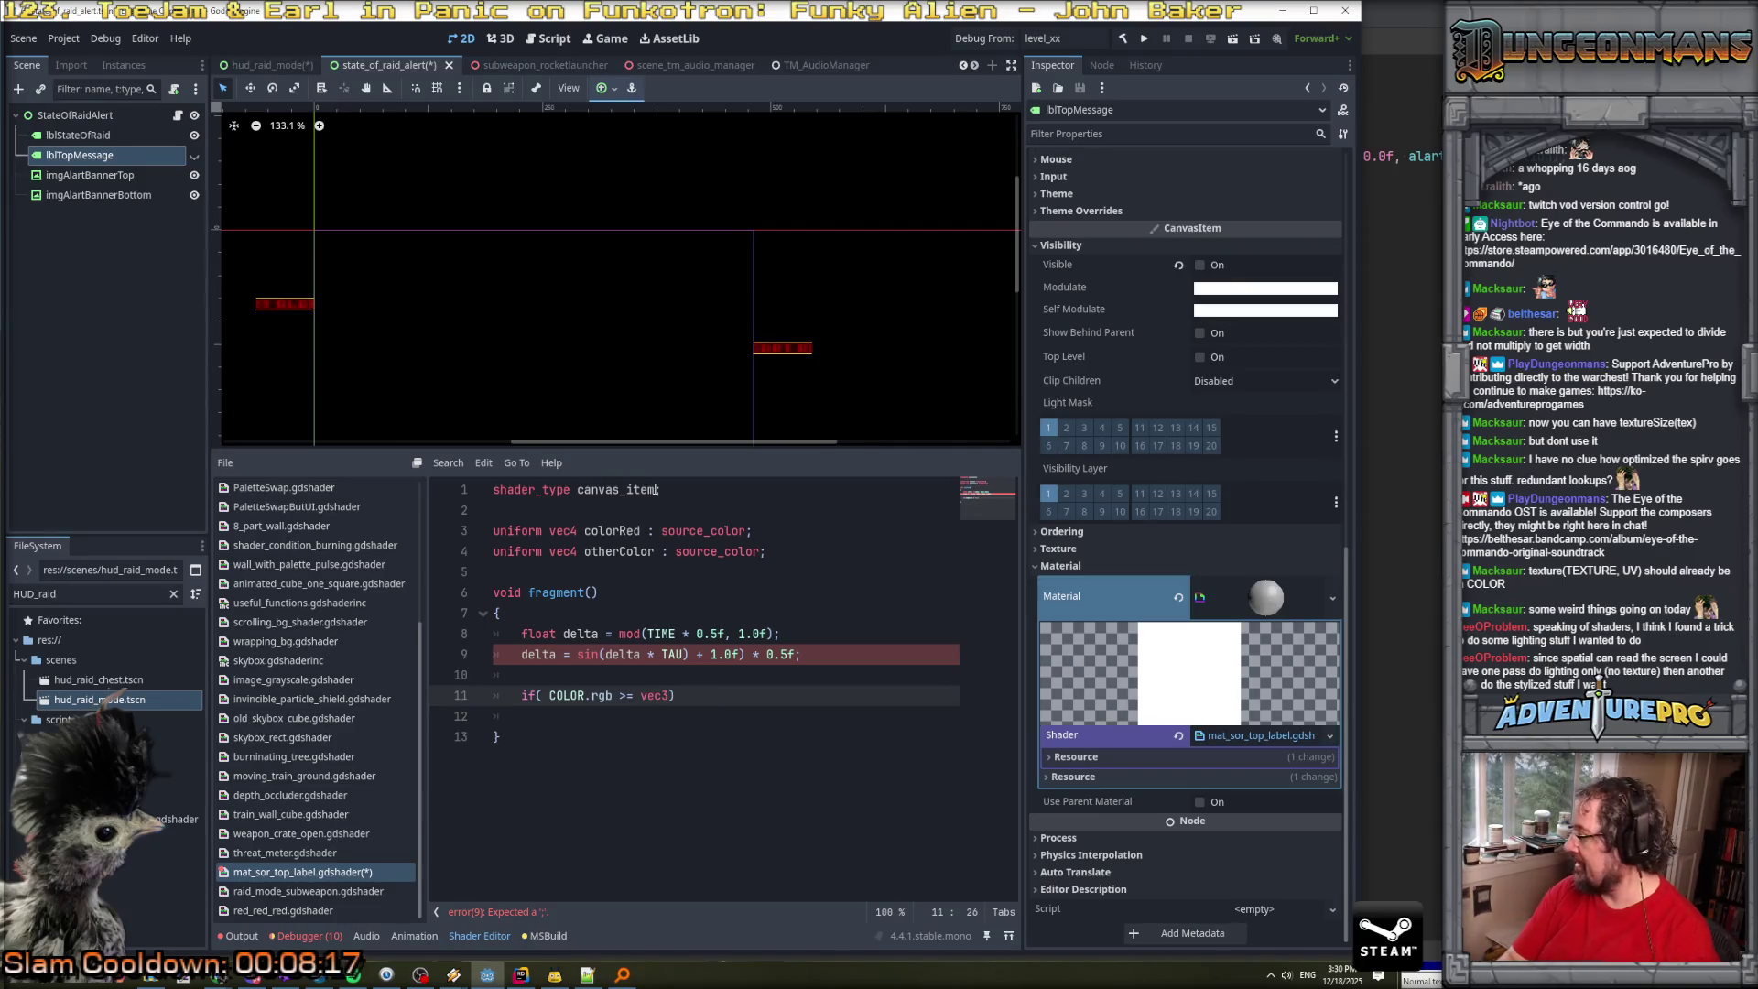
text(0.)
key(BackSpace)
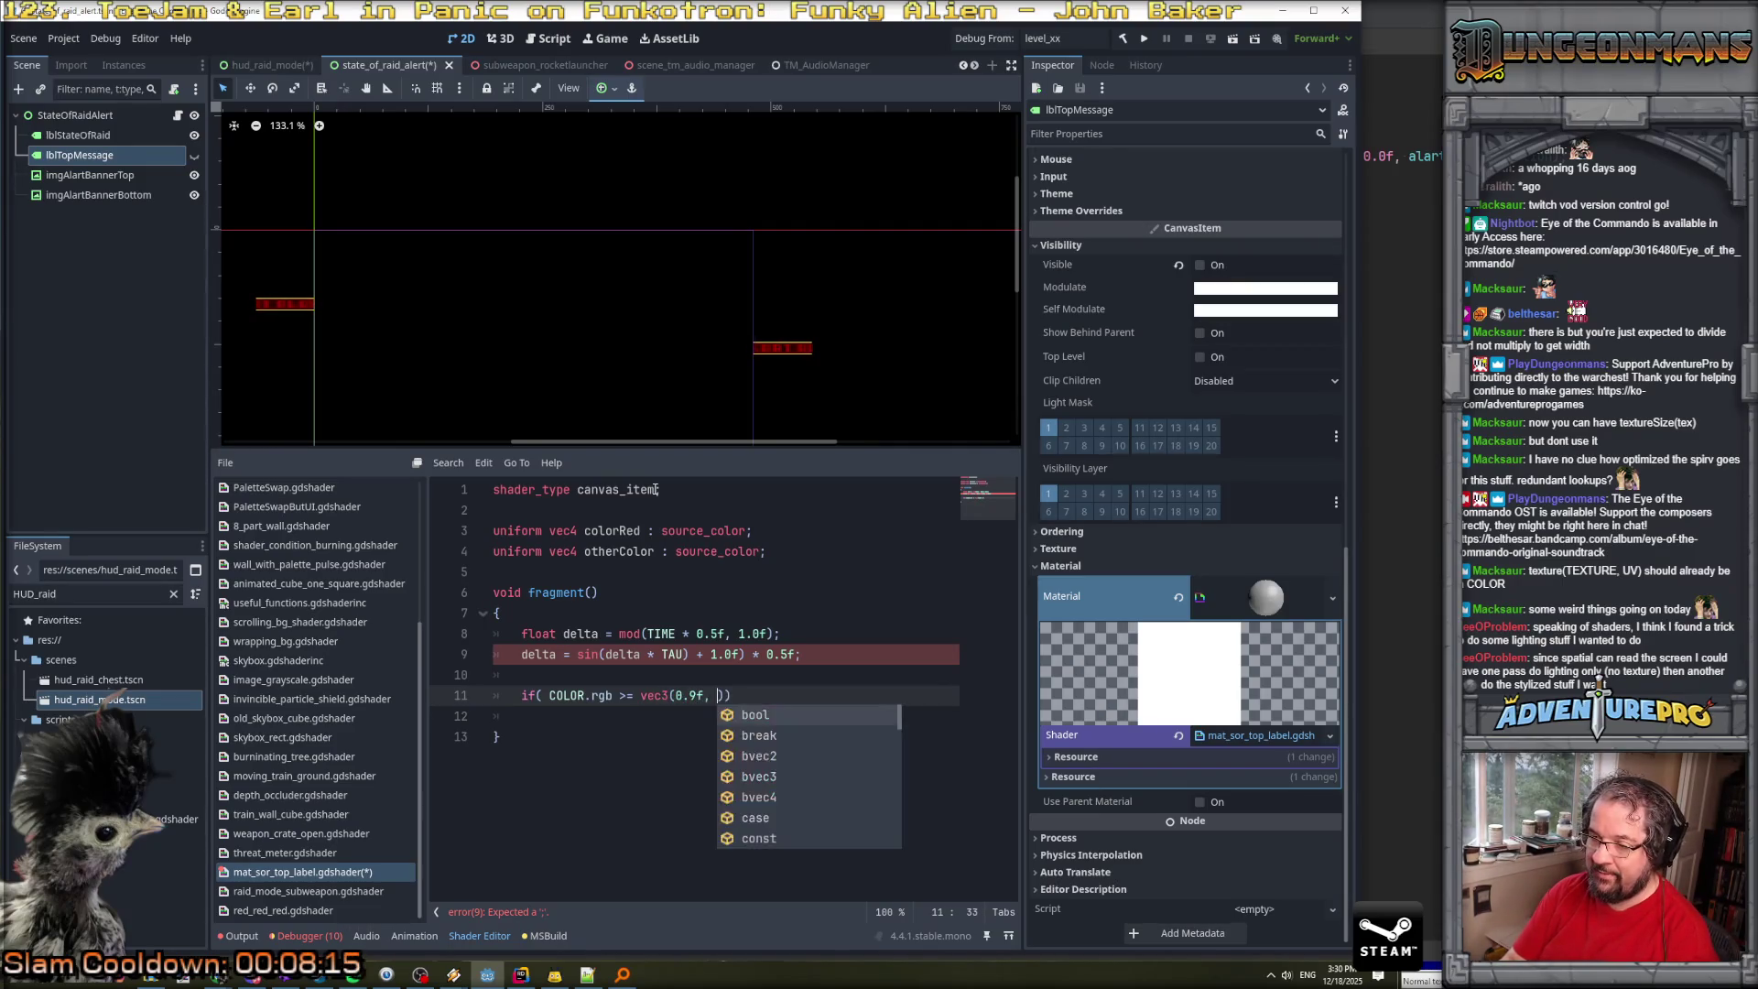
text(, 09)
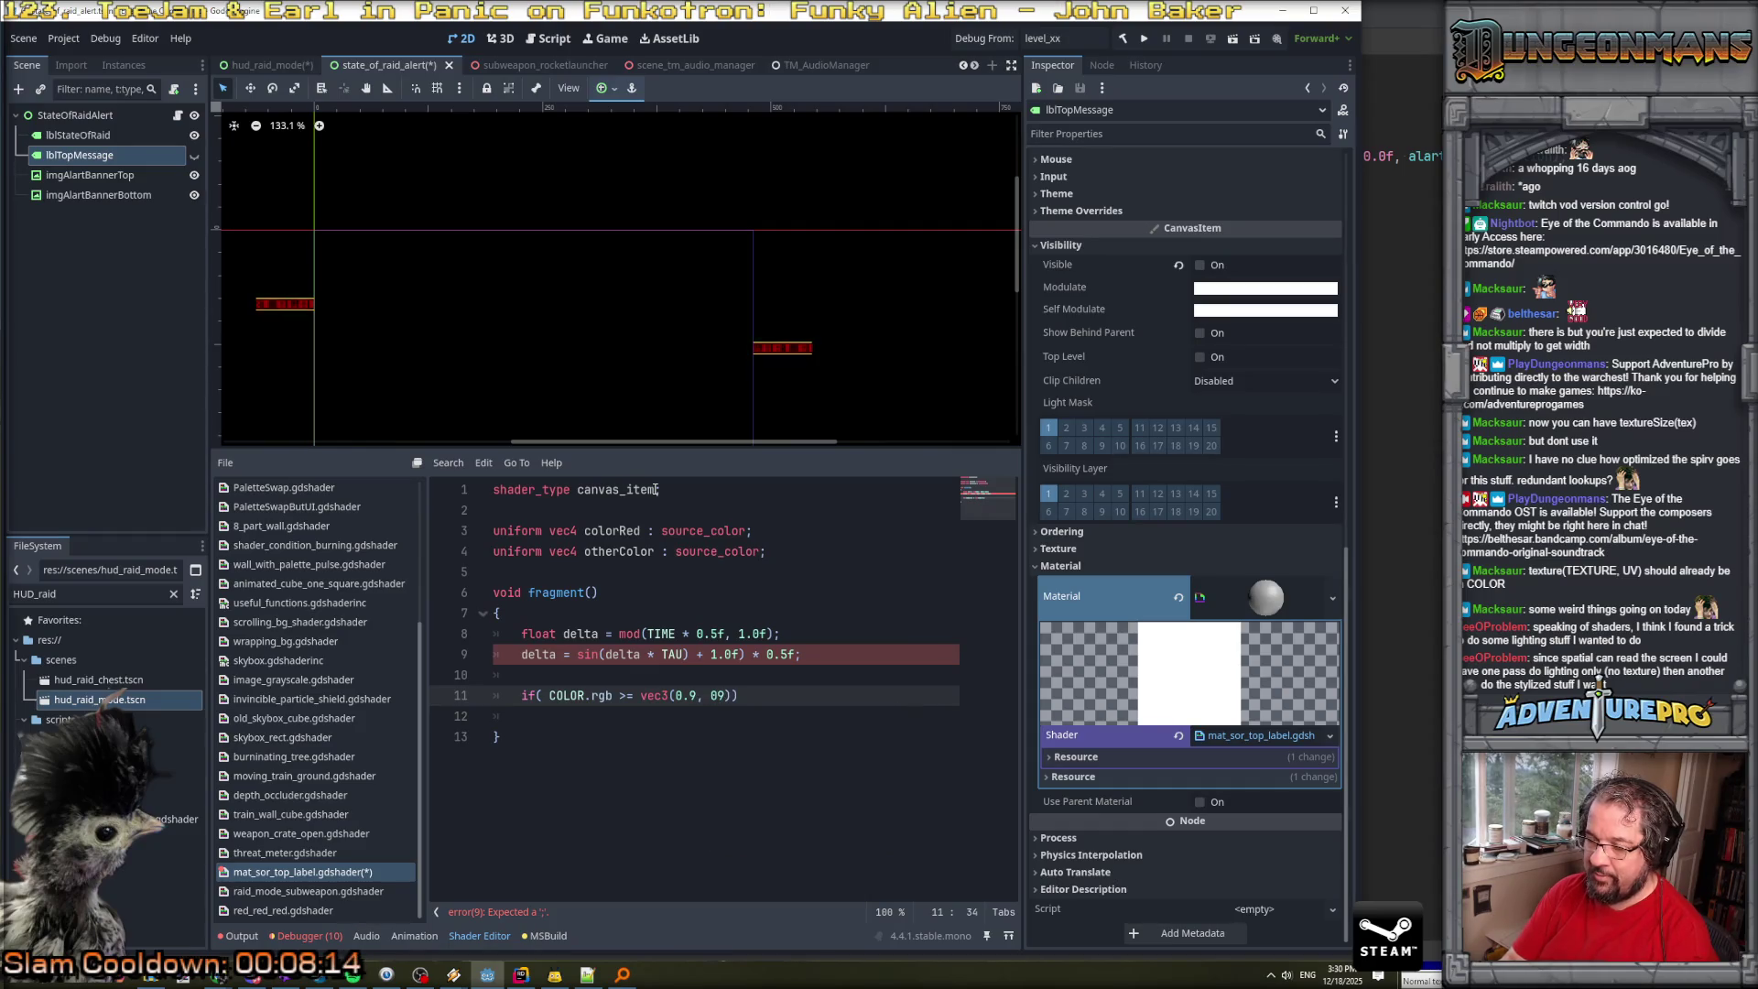
text(8)
text(m,)
text(0.9)
text(f)
key(BackSpace)
text()))
key(Return)
key(Return)
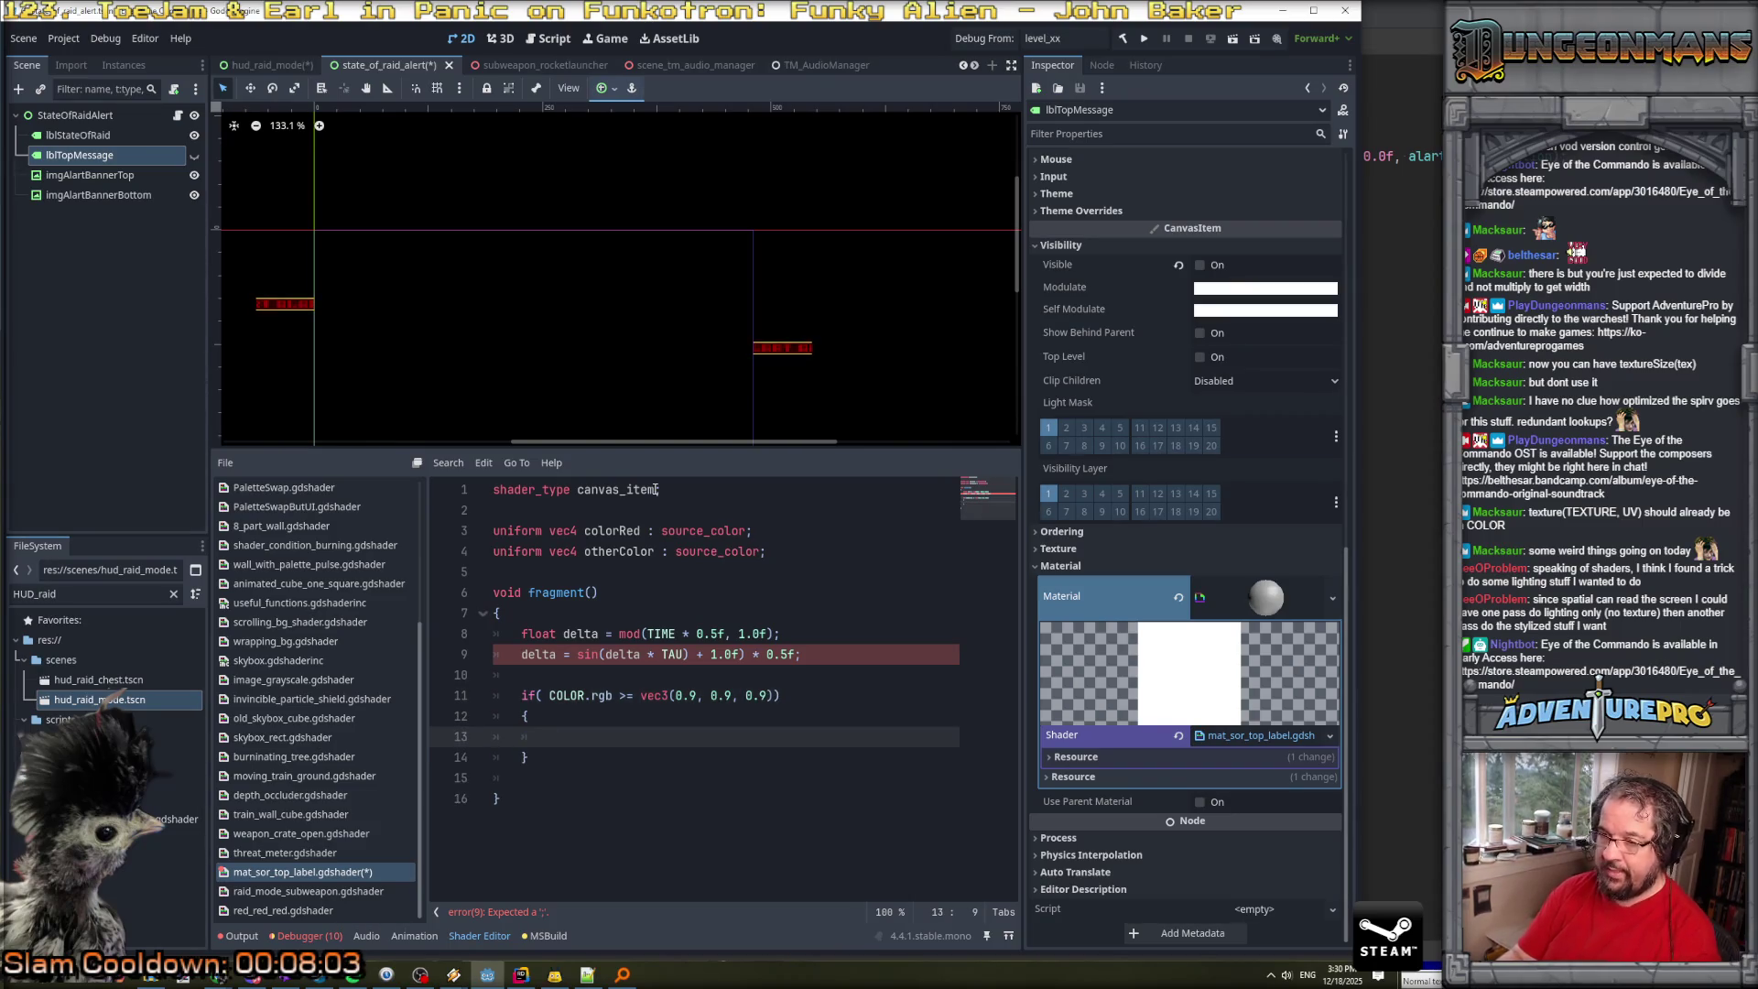
Insert the missing '(' before sin on line 9 and save the shader.
click(688, 655)
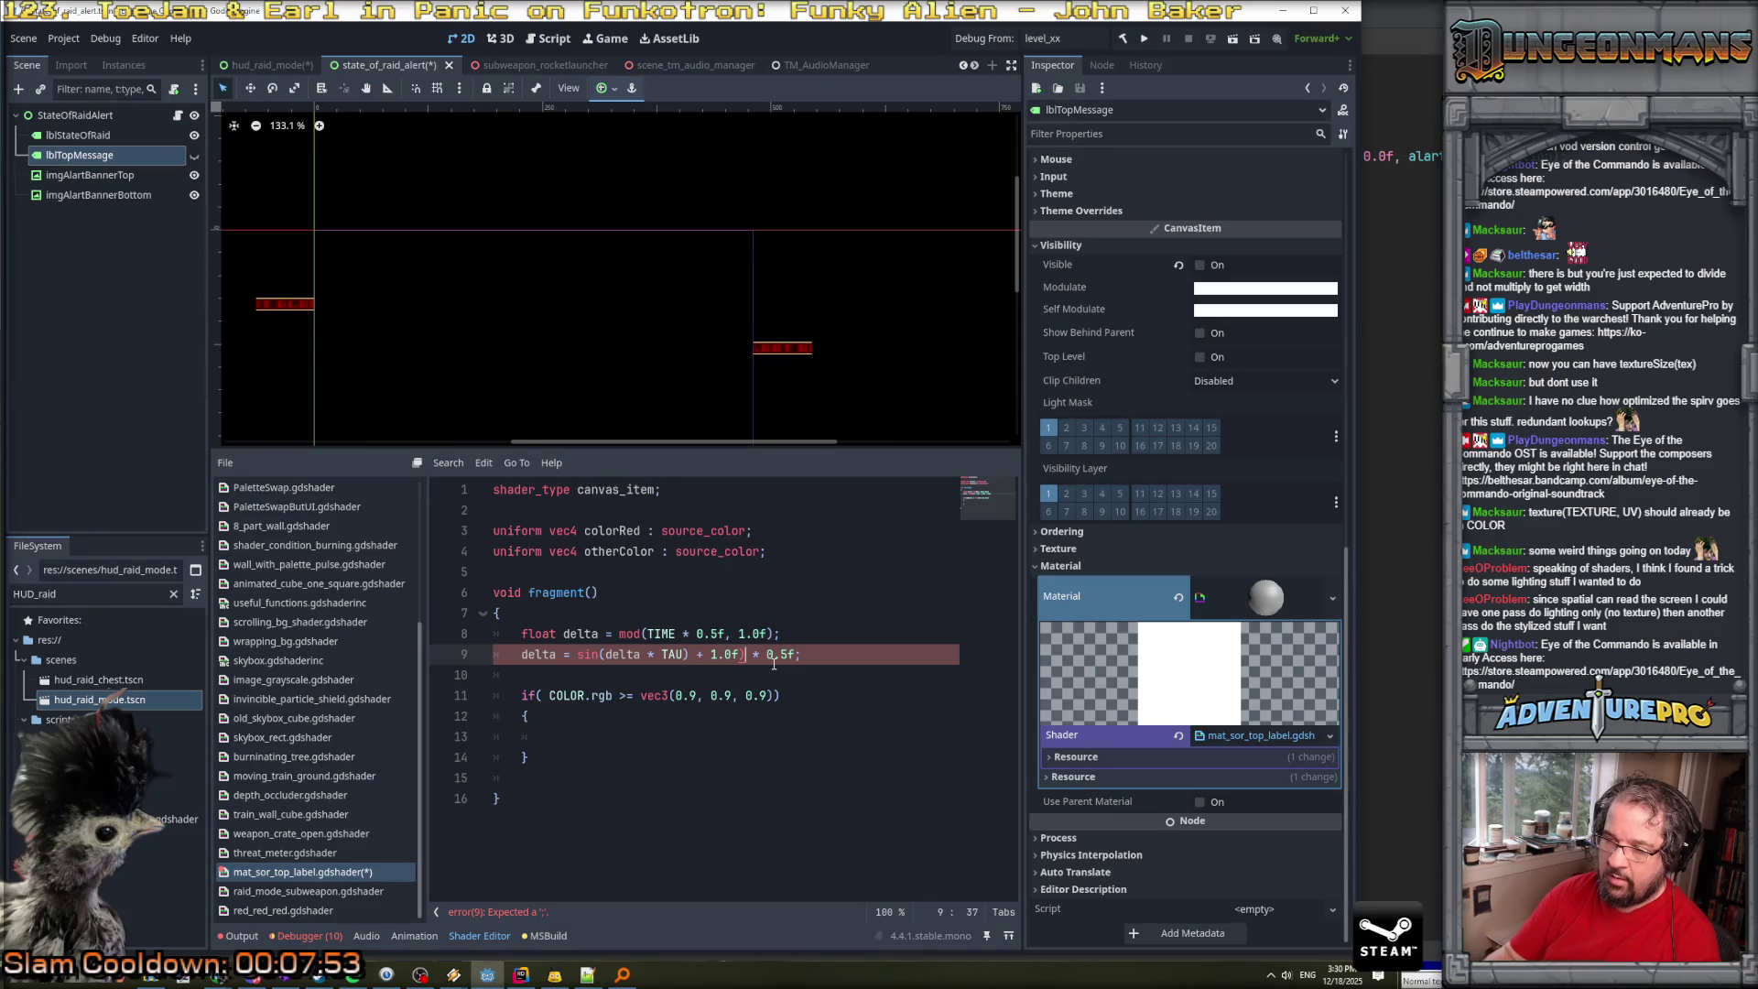
text(()
key(ctrl+s)
key(alt+Tab)
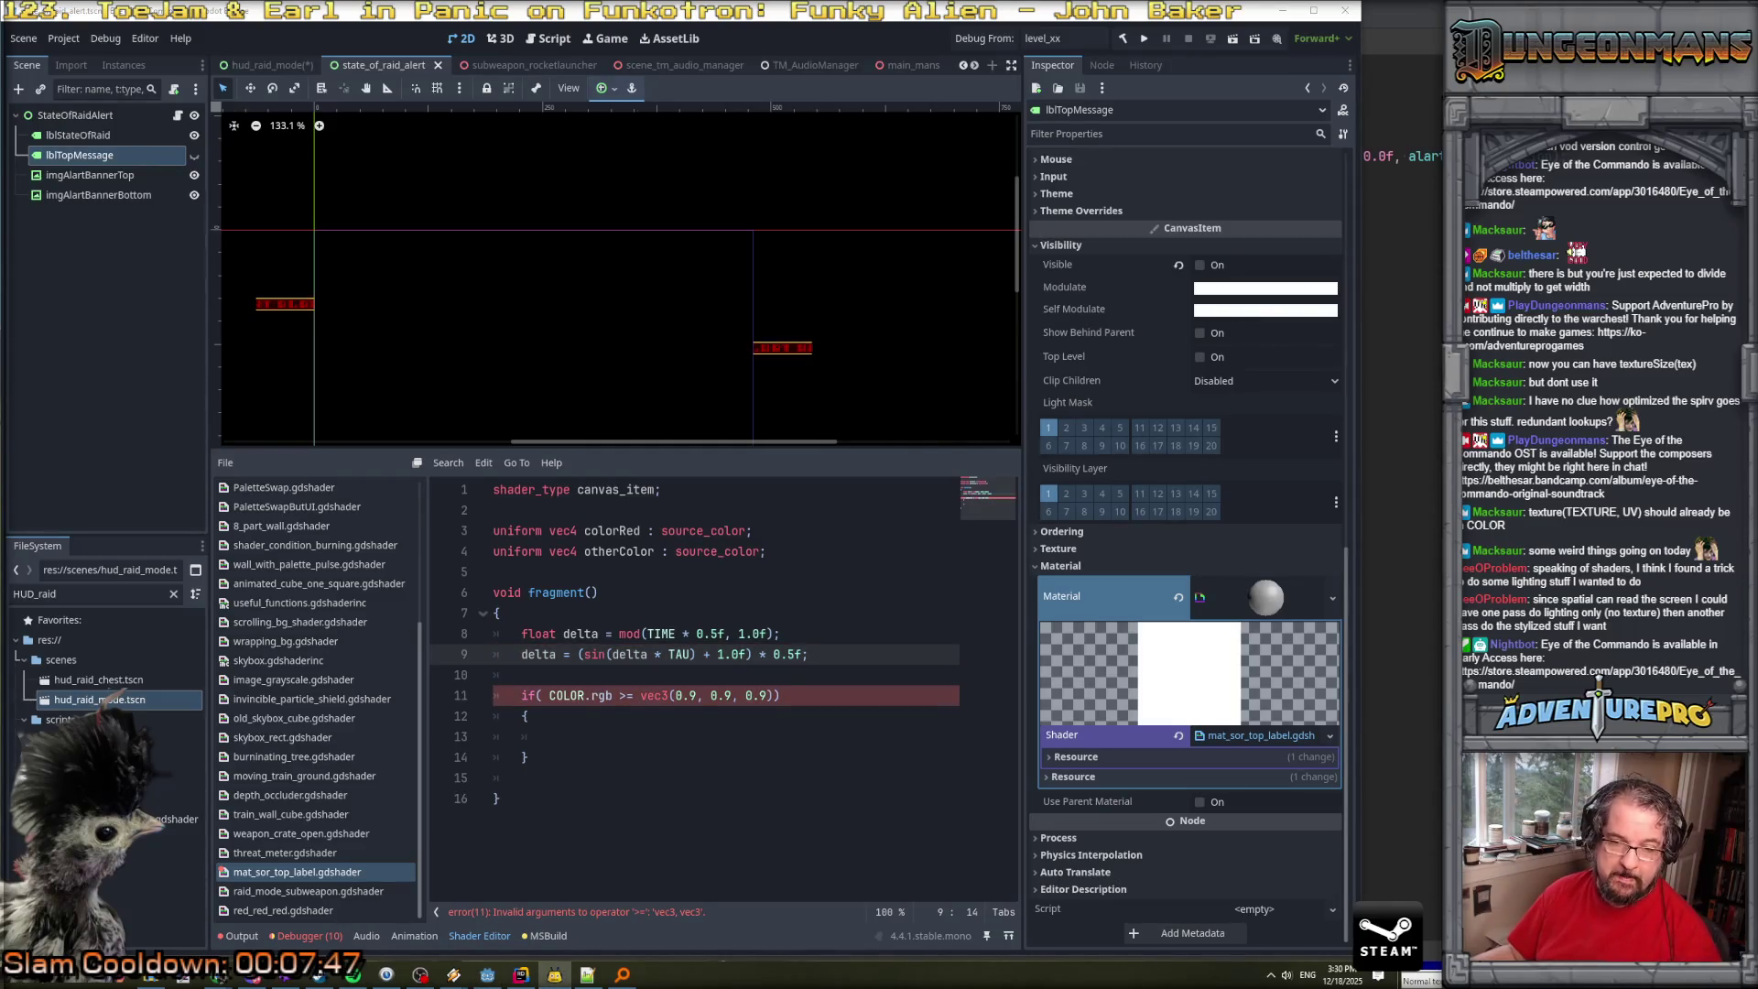
Change the condition to COLOR.r >= 0.9 and make lblTopMessage visible.
click(605, 733)
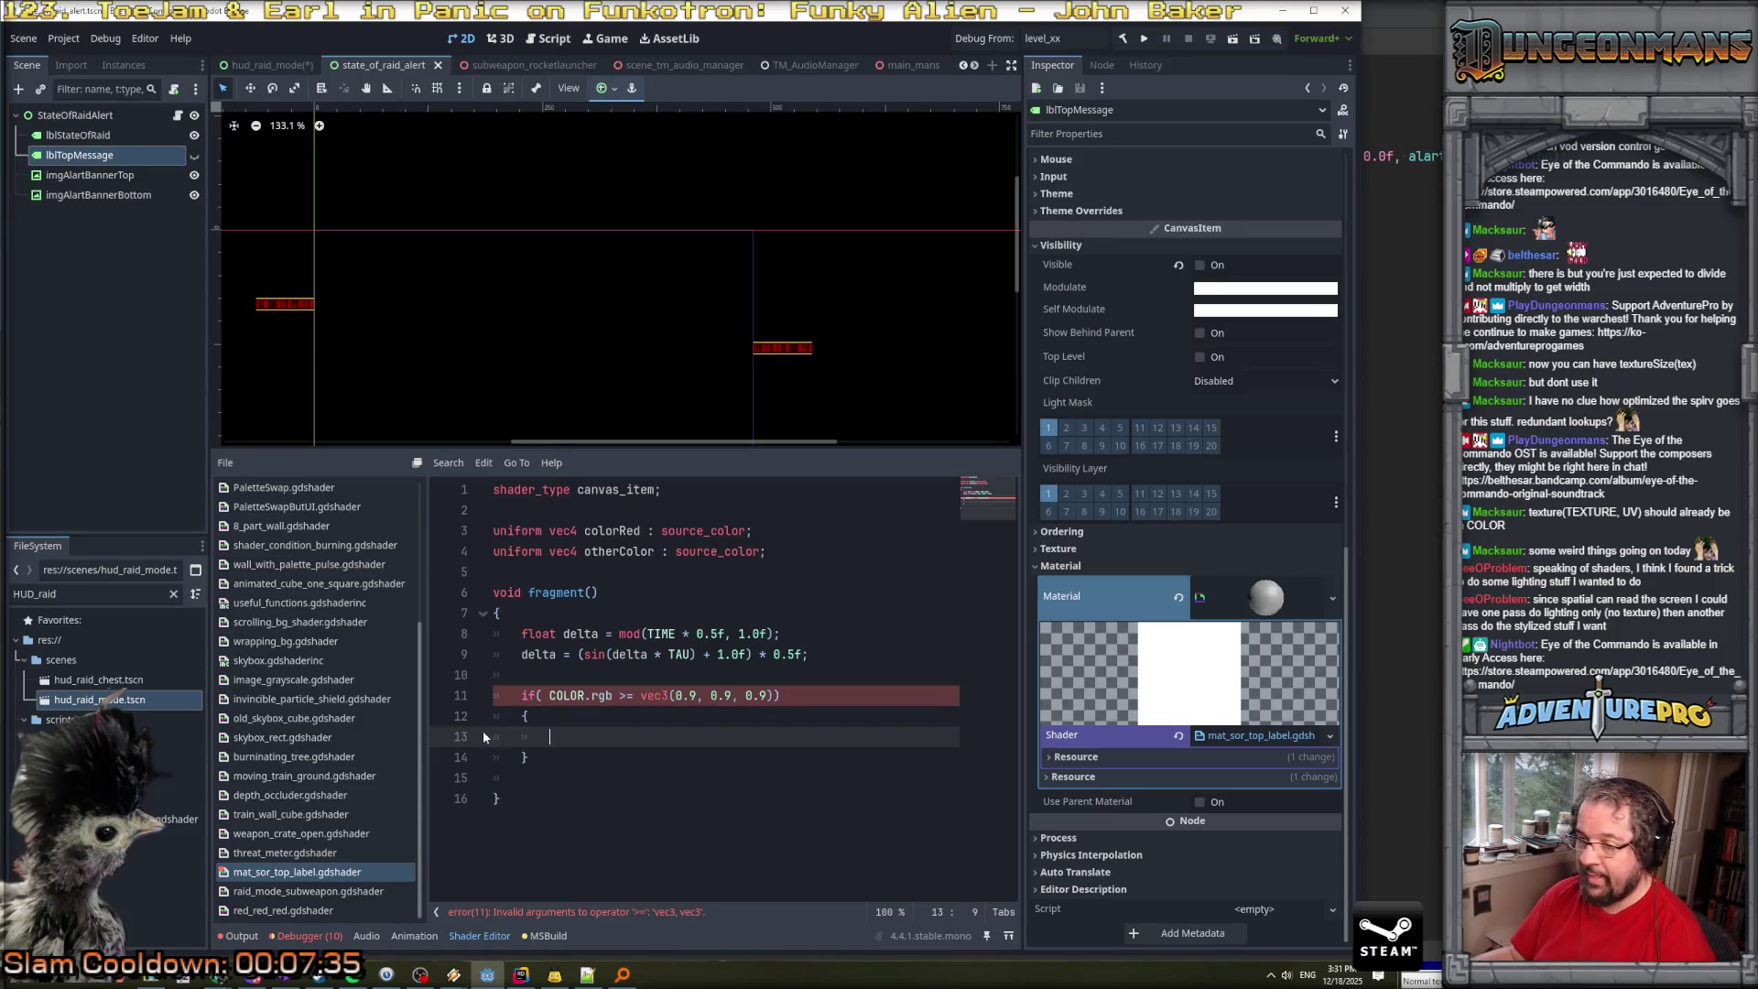
drag(598, 696, 813, 696)
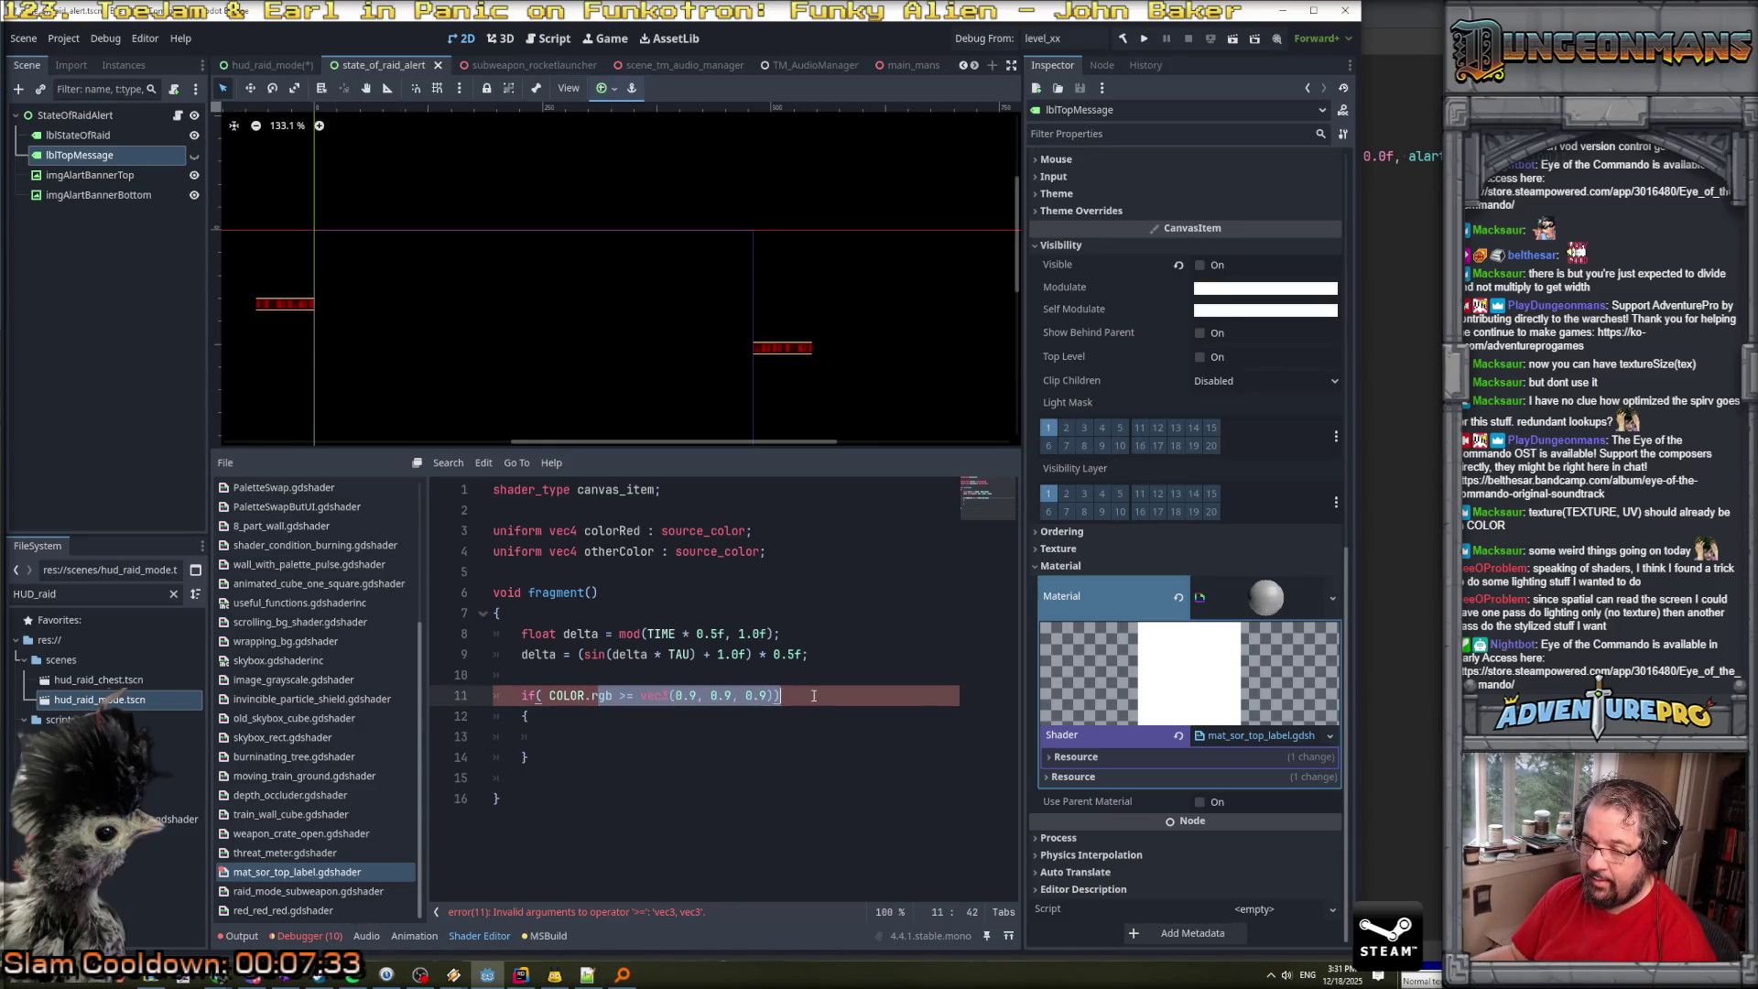
text(r >= 0.f)
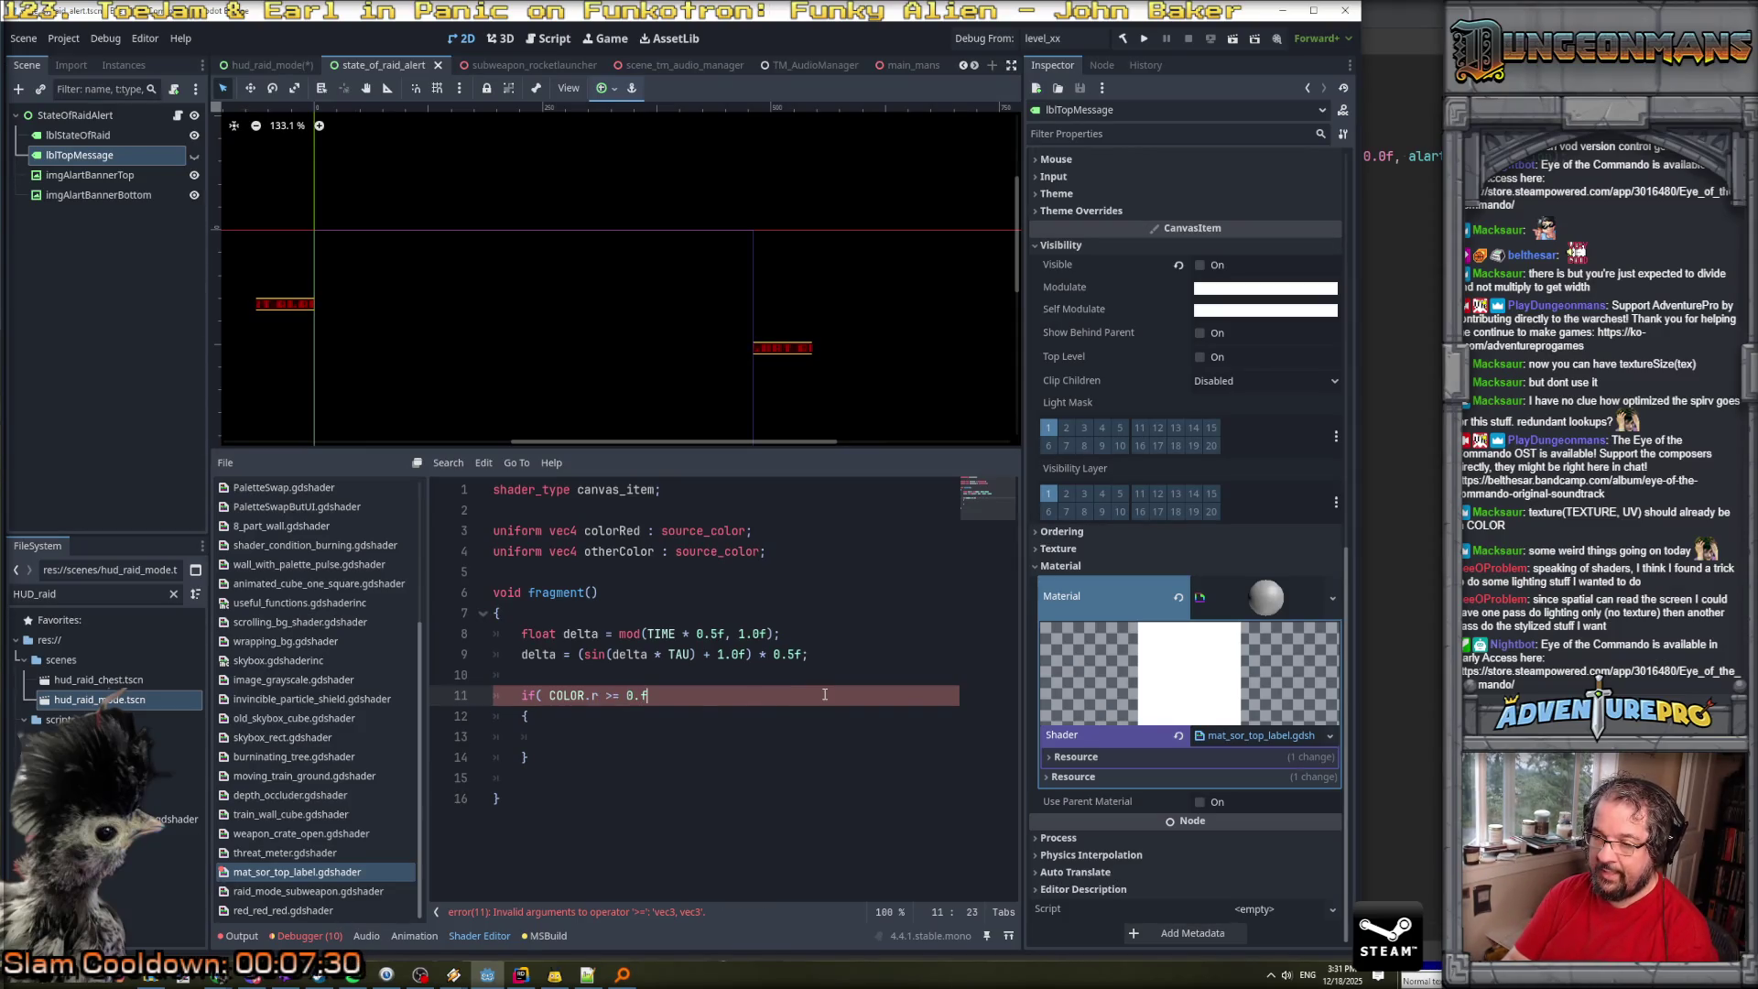
key(BackSpace)
text(9f)
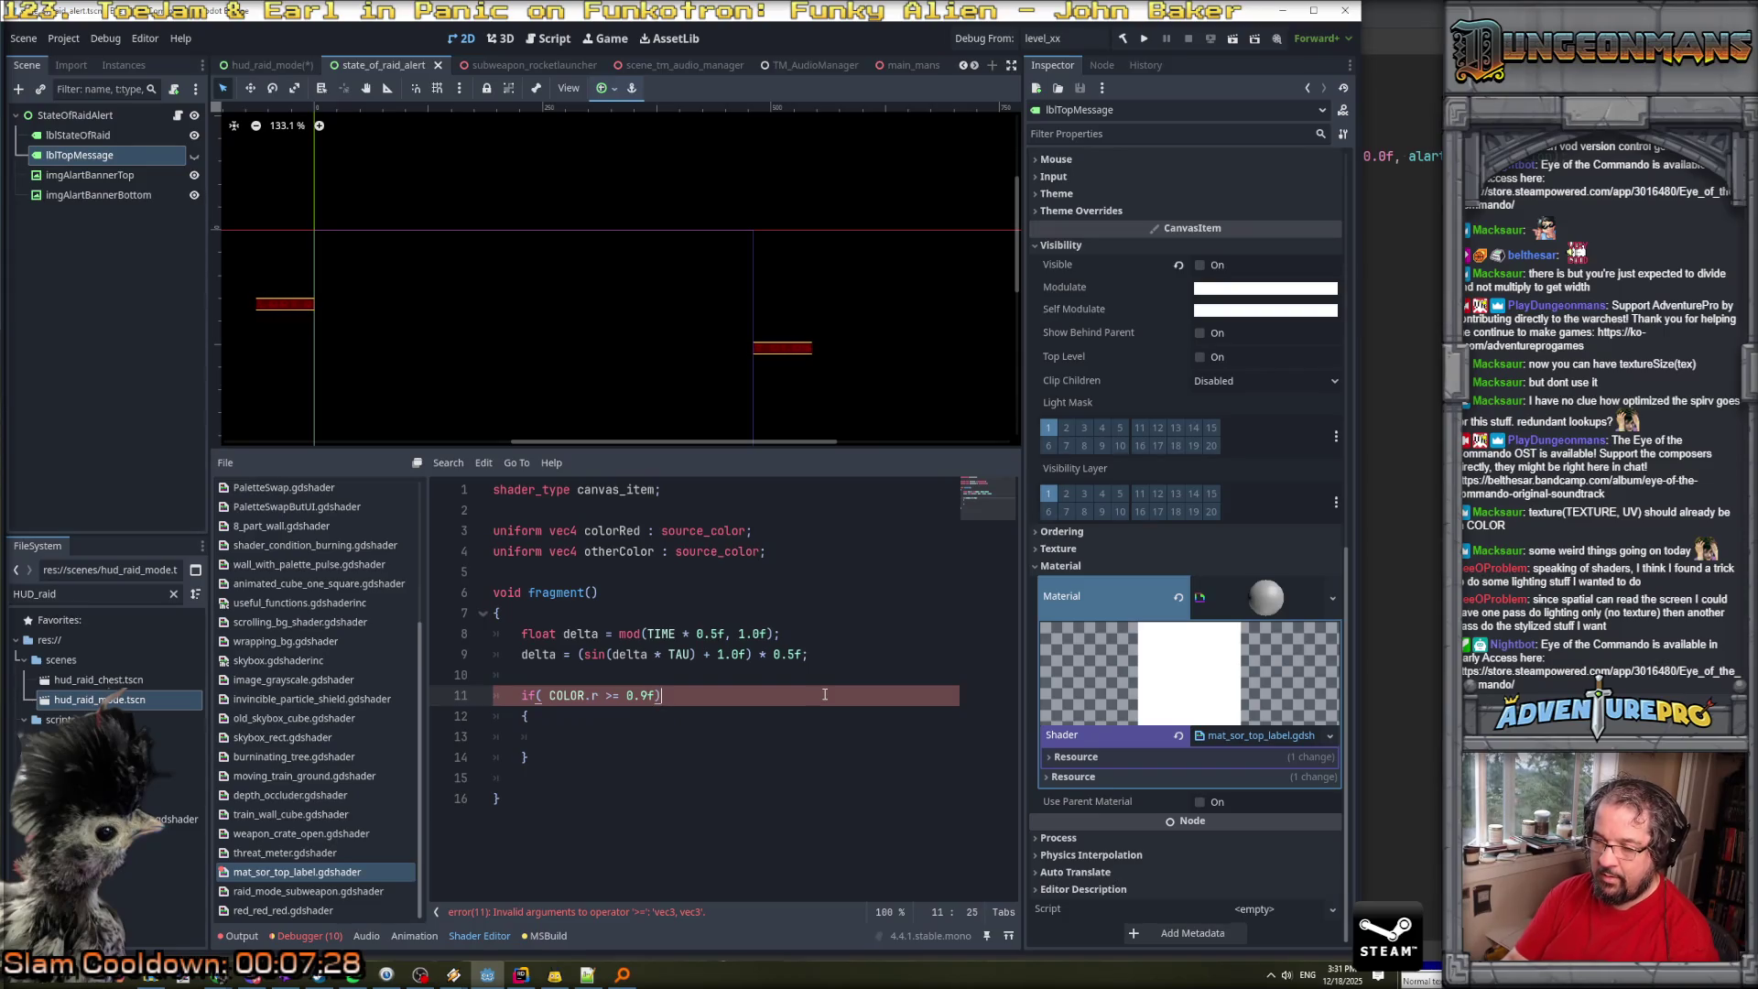
key(BackSpace)
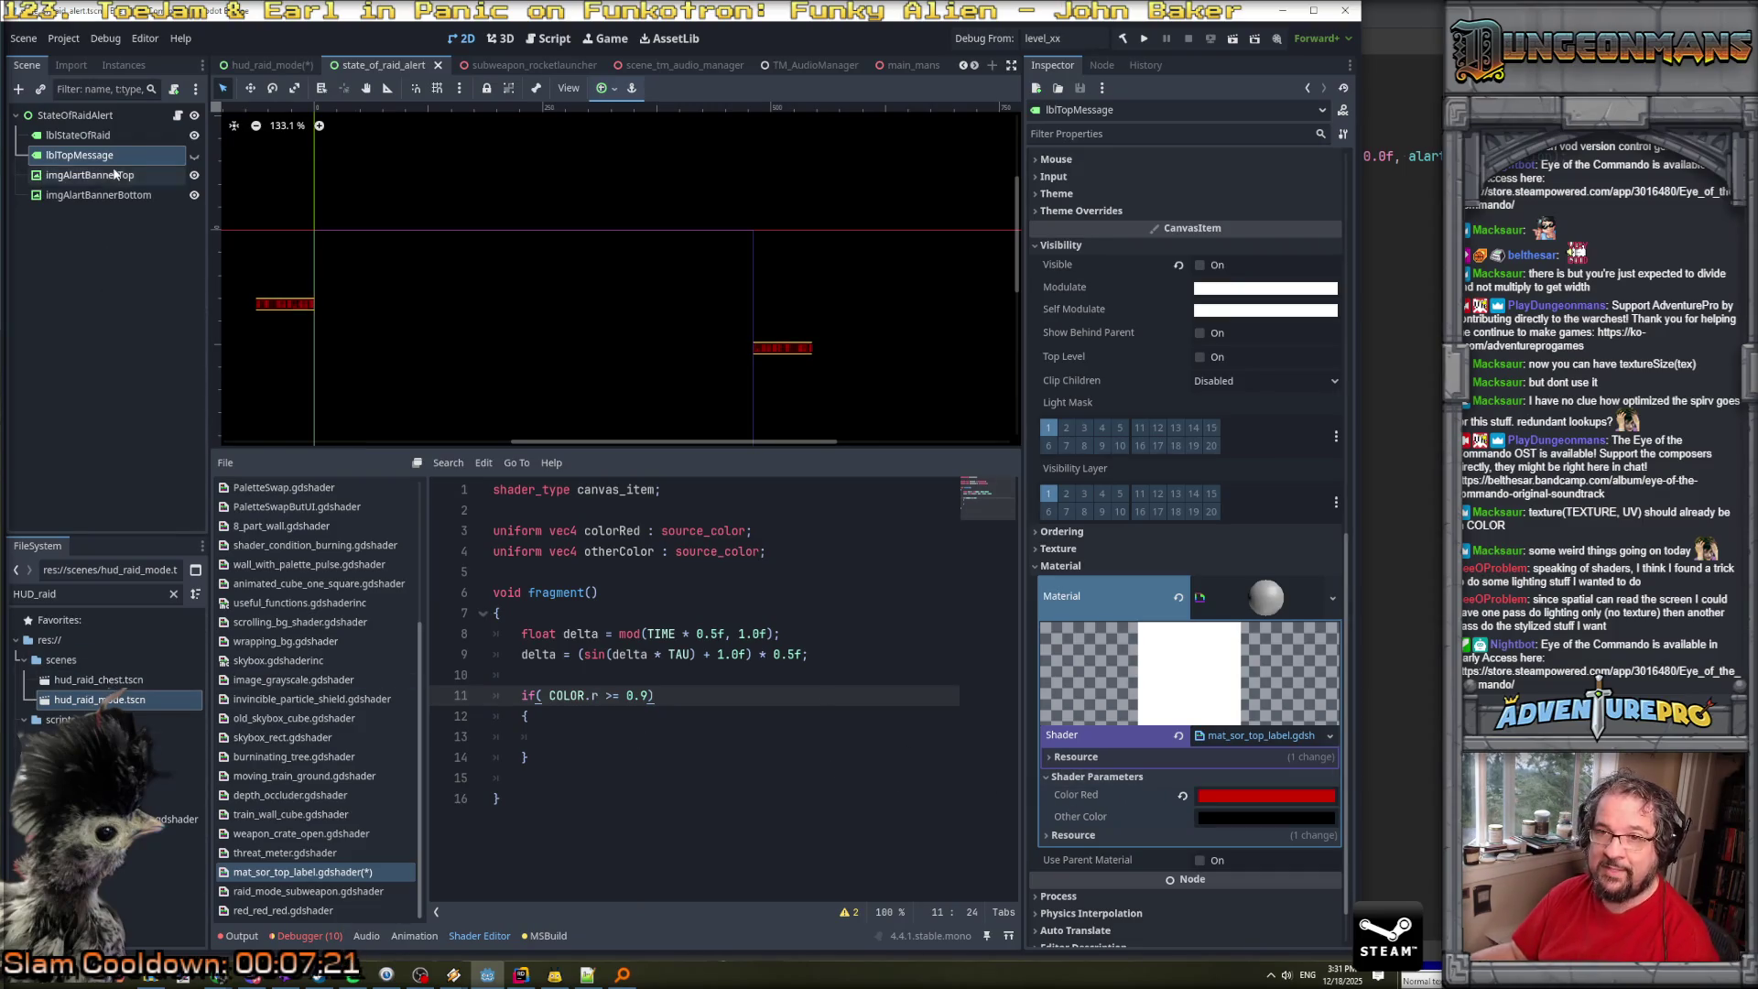
click(194, 155)
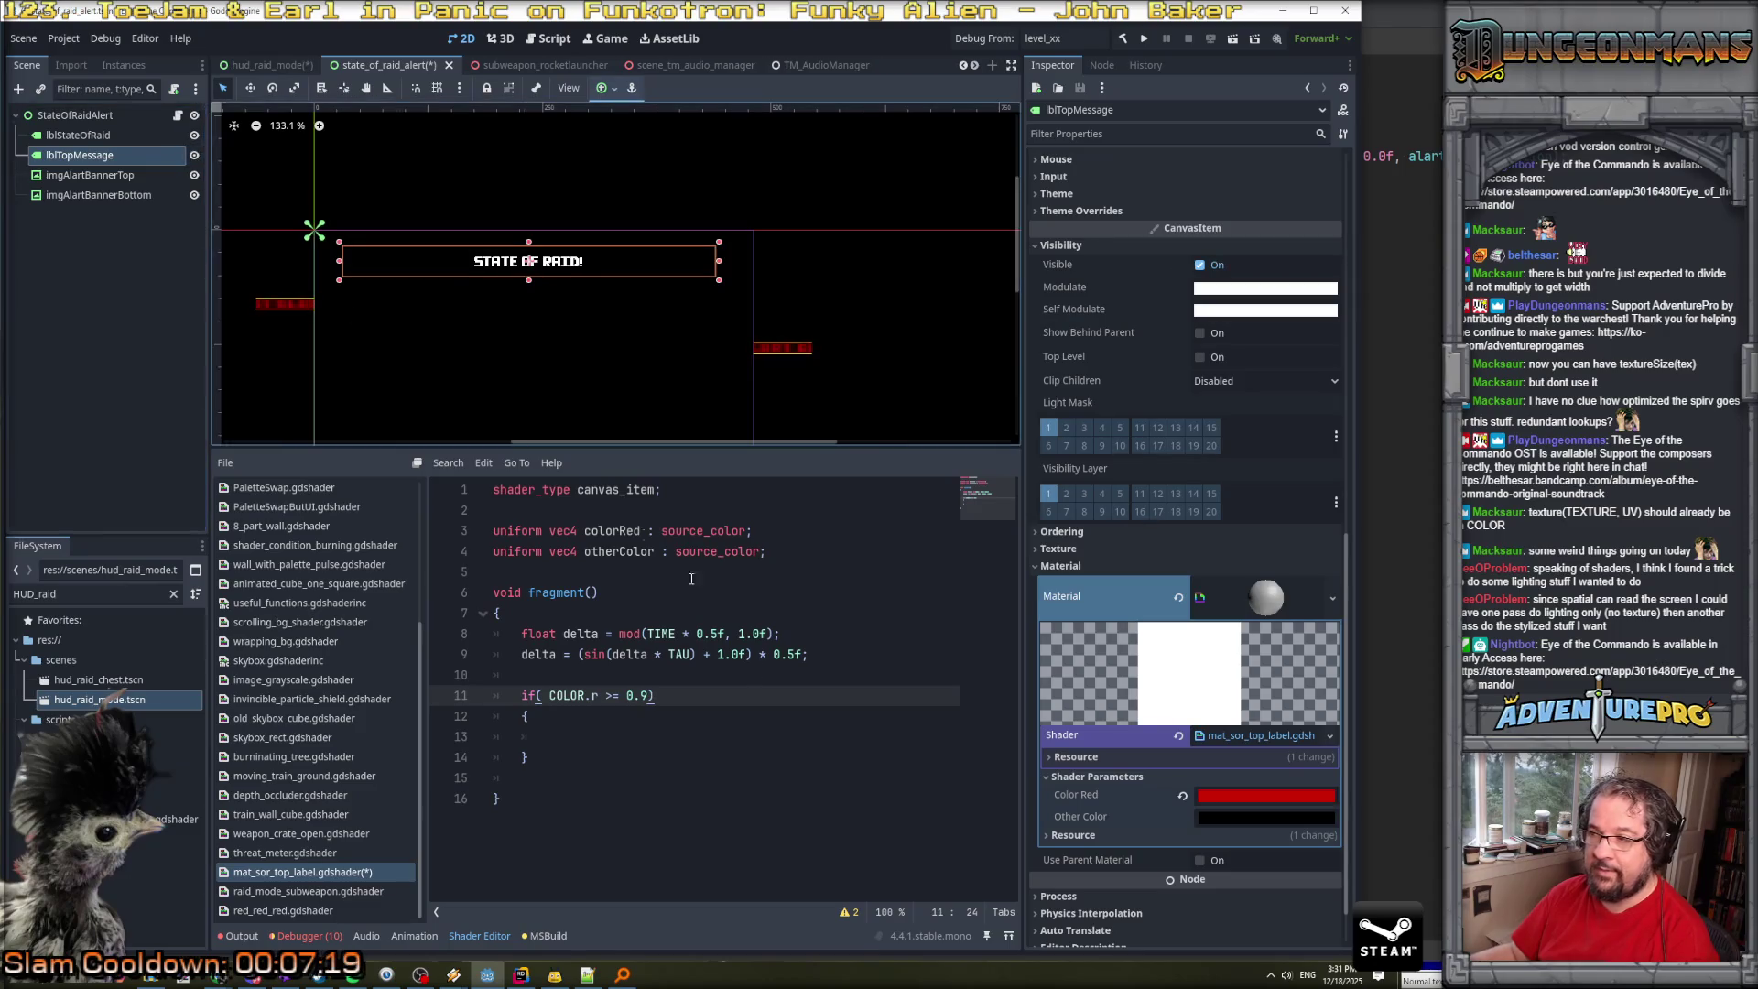
Write 'COLOR = mix(colorRed, colorOther, delta)' inside the if block and save.
click(572, 738)
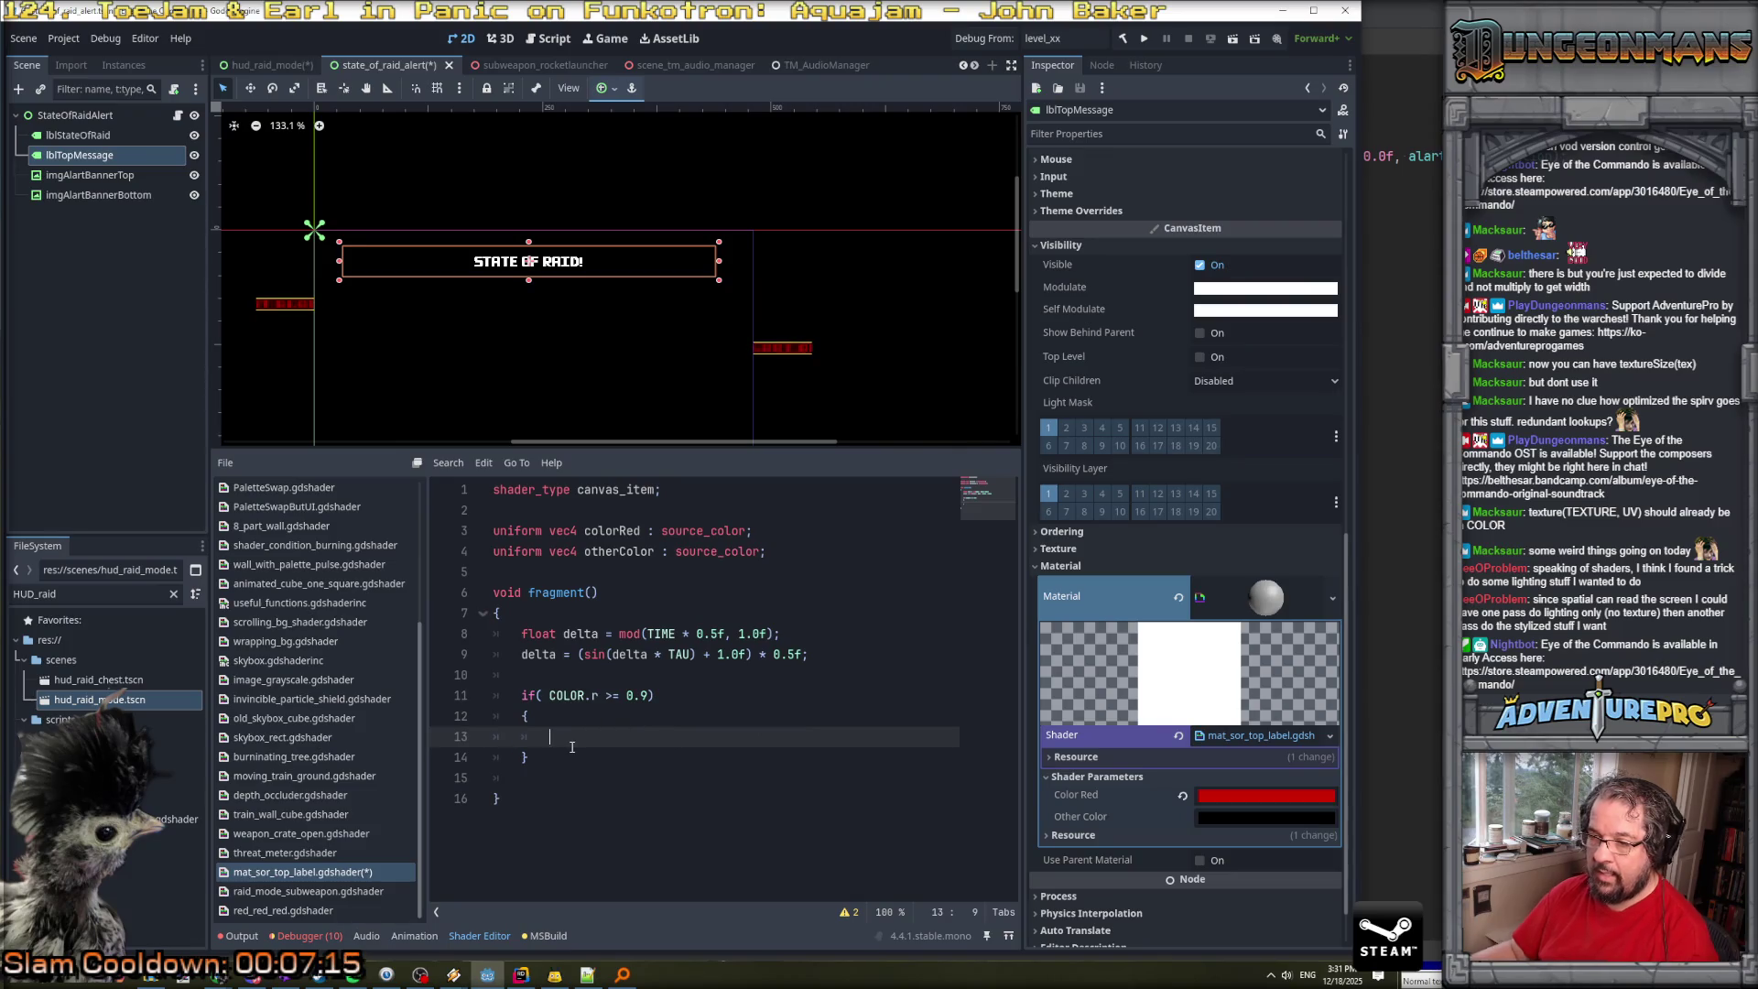
text(C)
text(OLOR = )
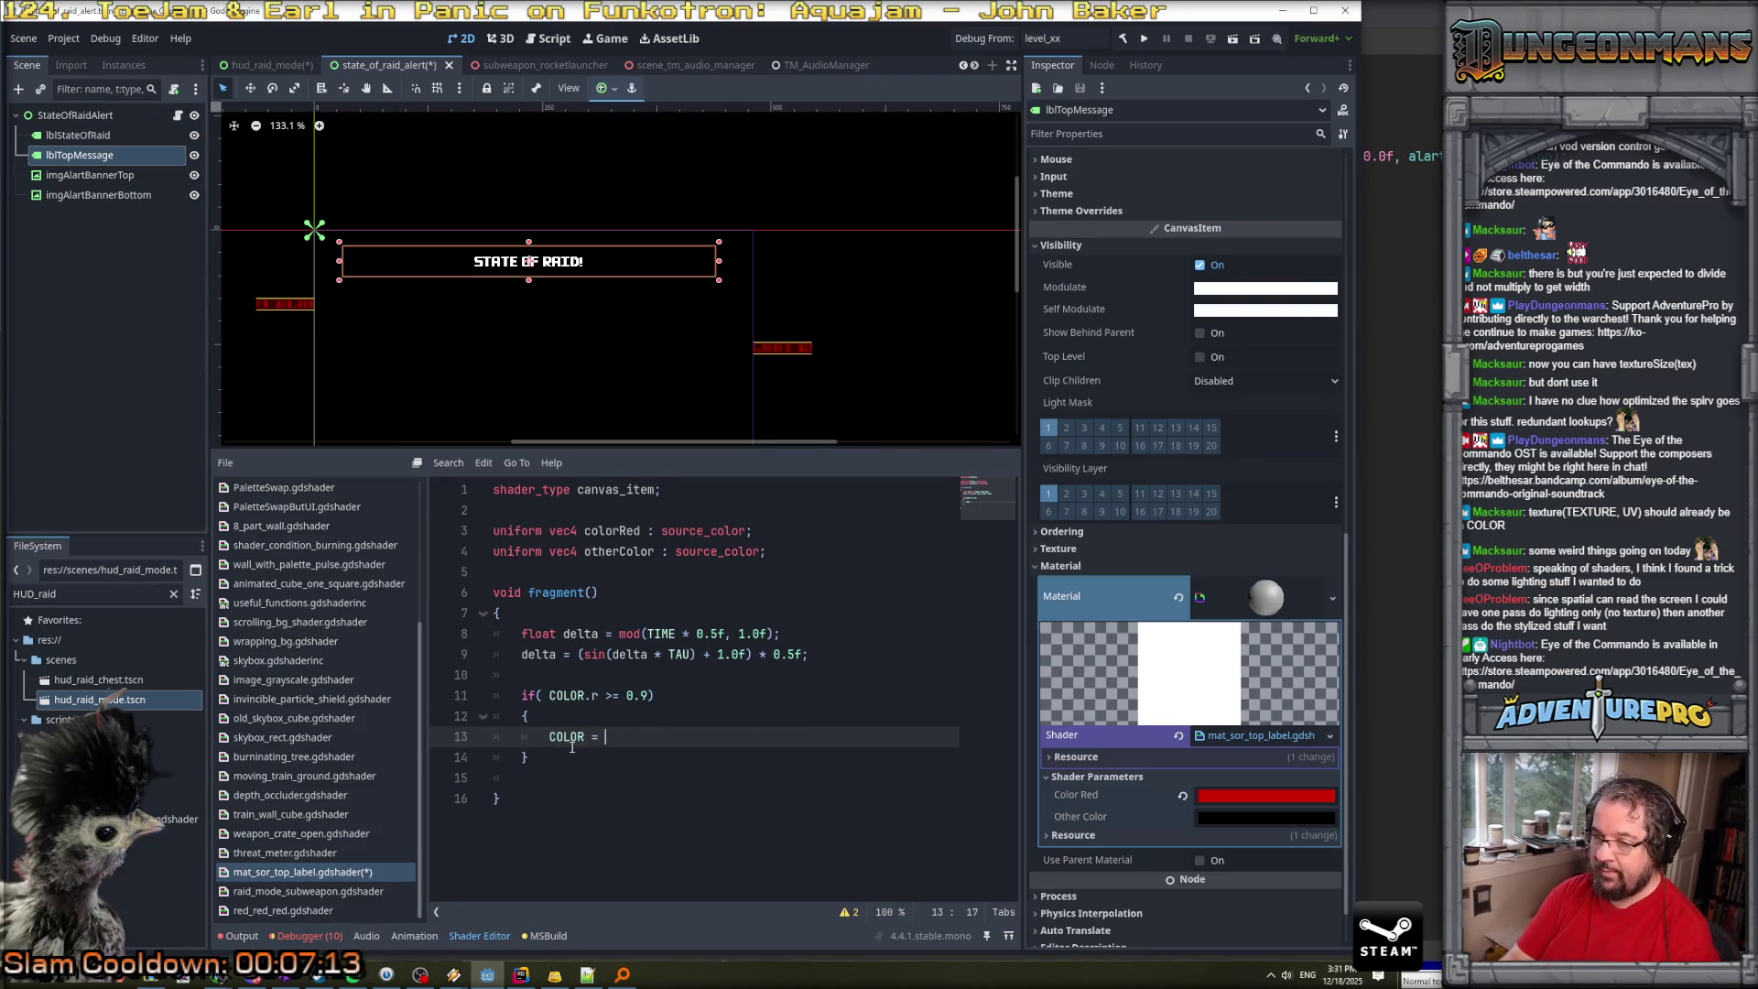
text()()
key(BackSpace)
key(BackSpace)
key(BackSpace)
text(colorRed, )
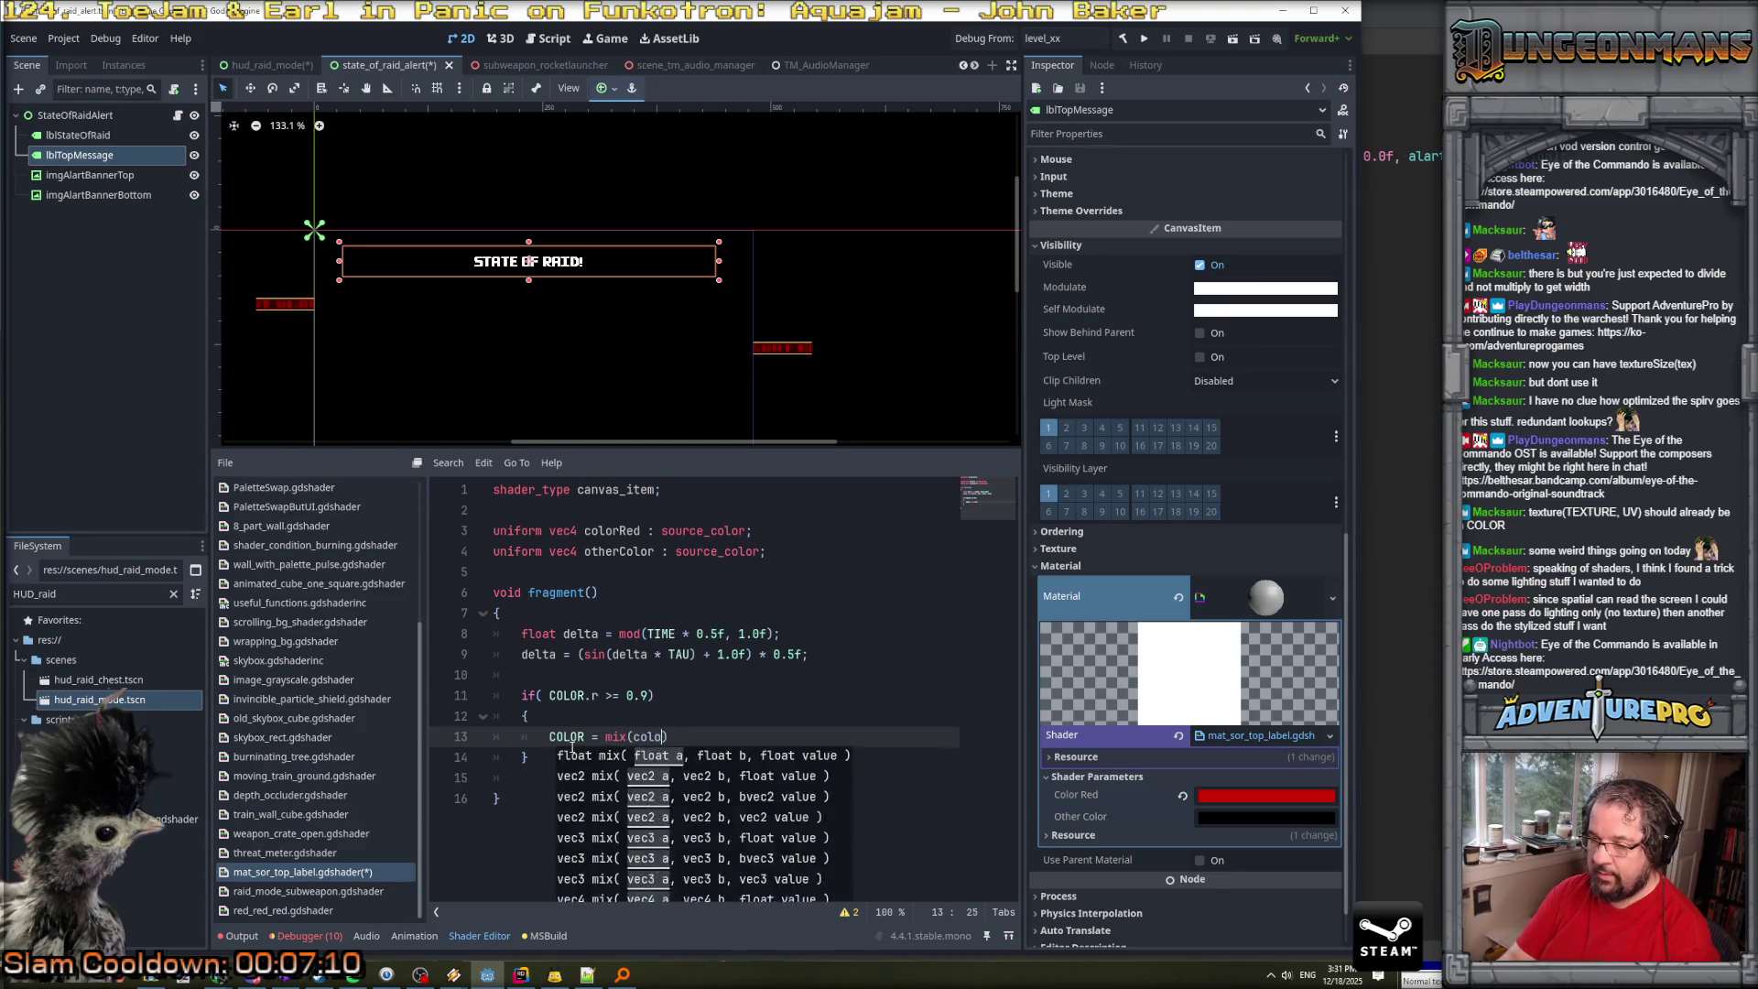
text(colorOtgher, delta)
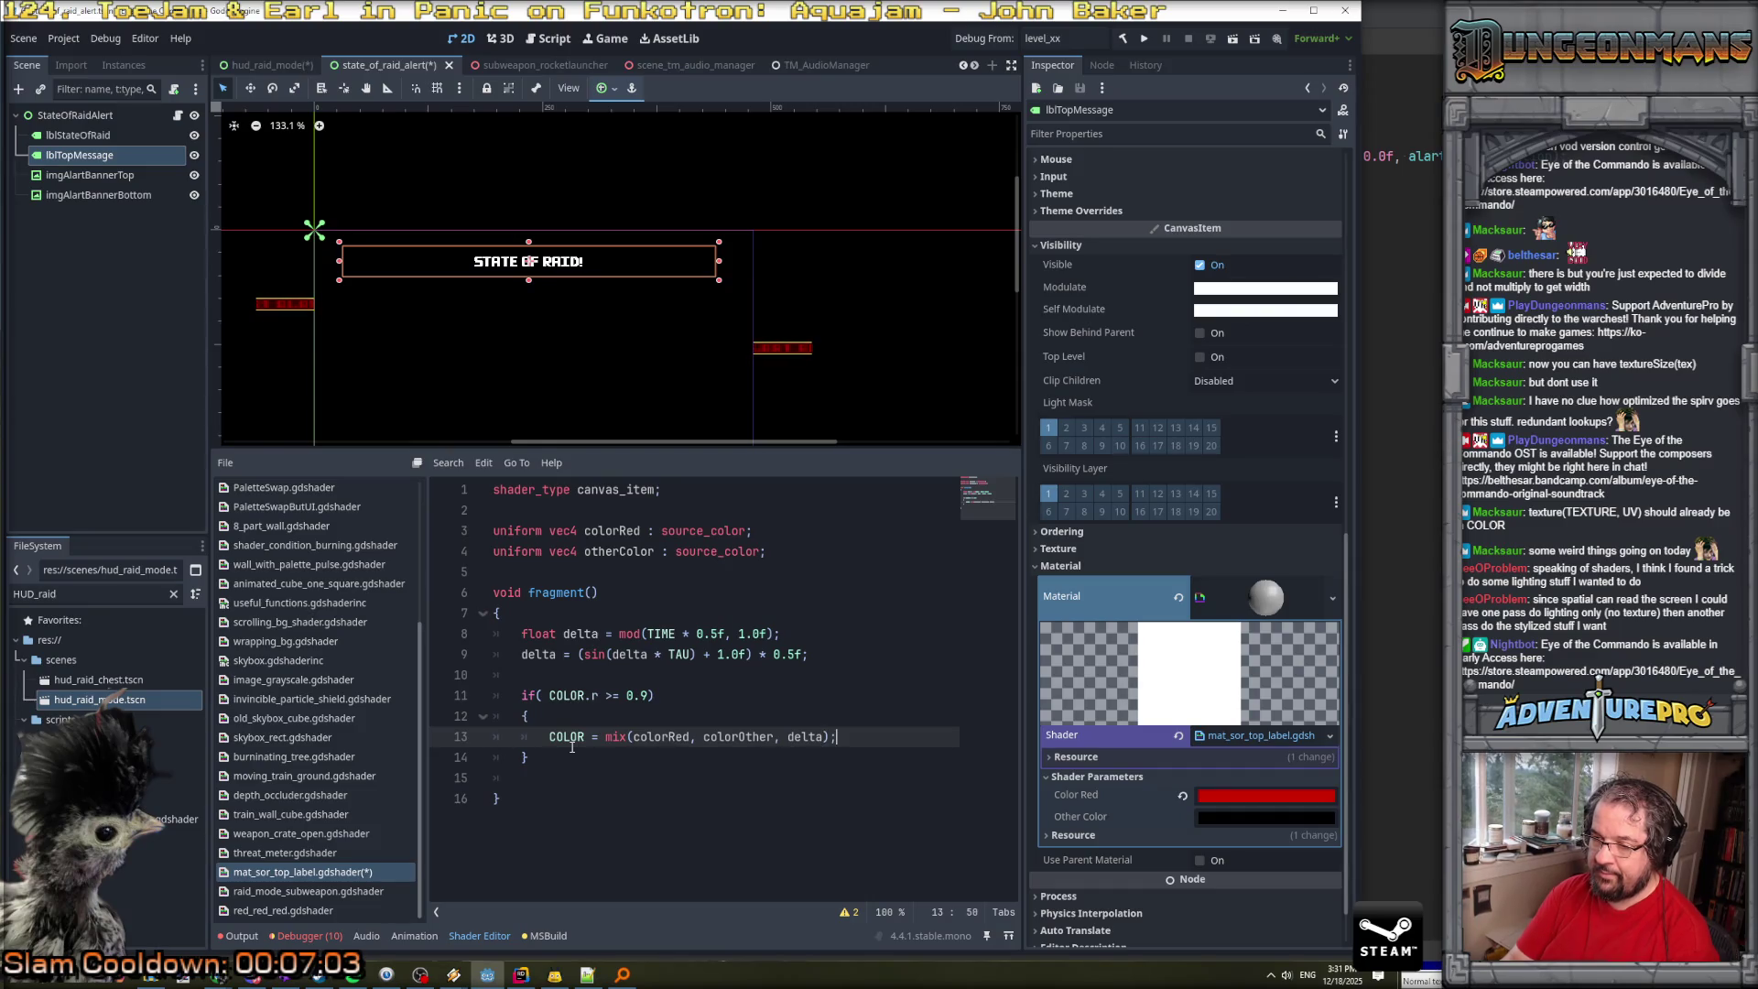
key(ctrl+s)
key(Down)
key(Down)
key(Down)
key(BackSpace)
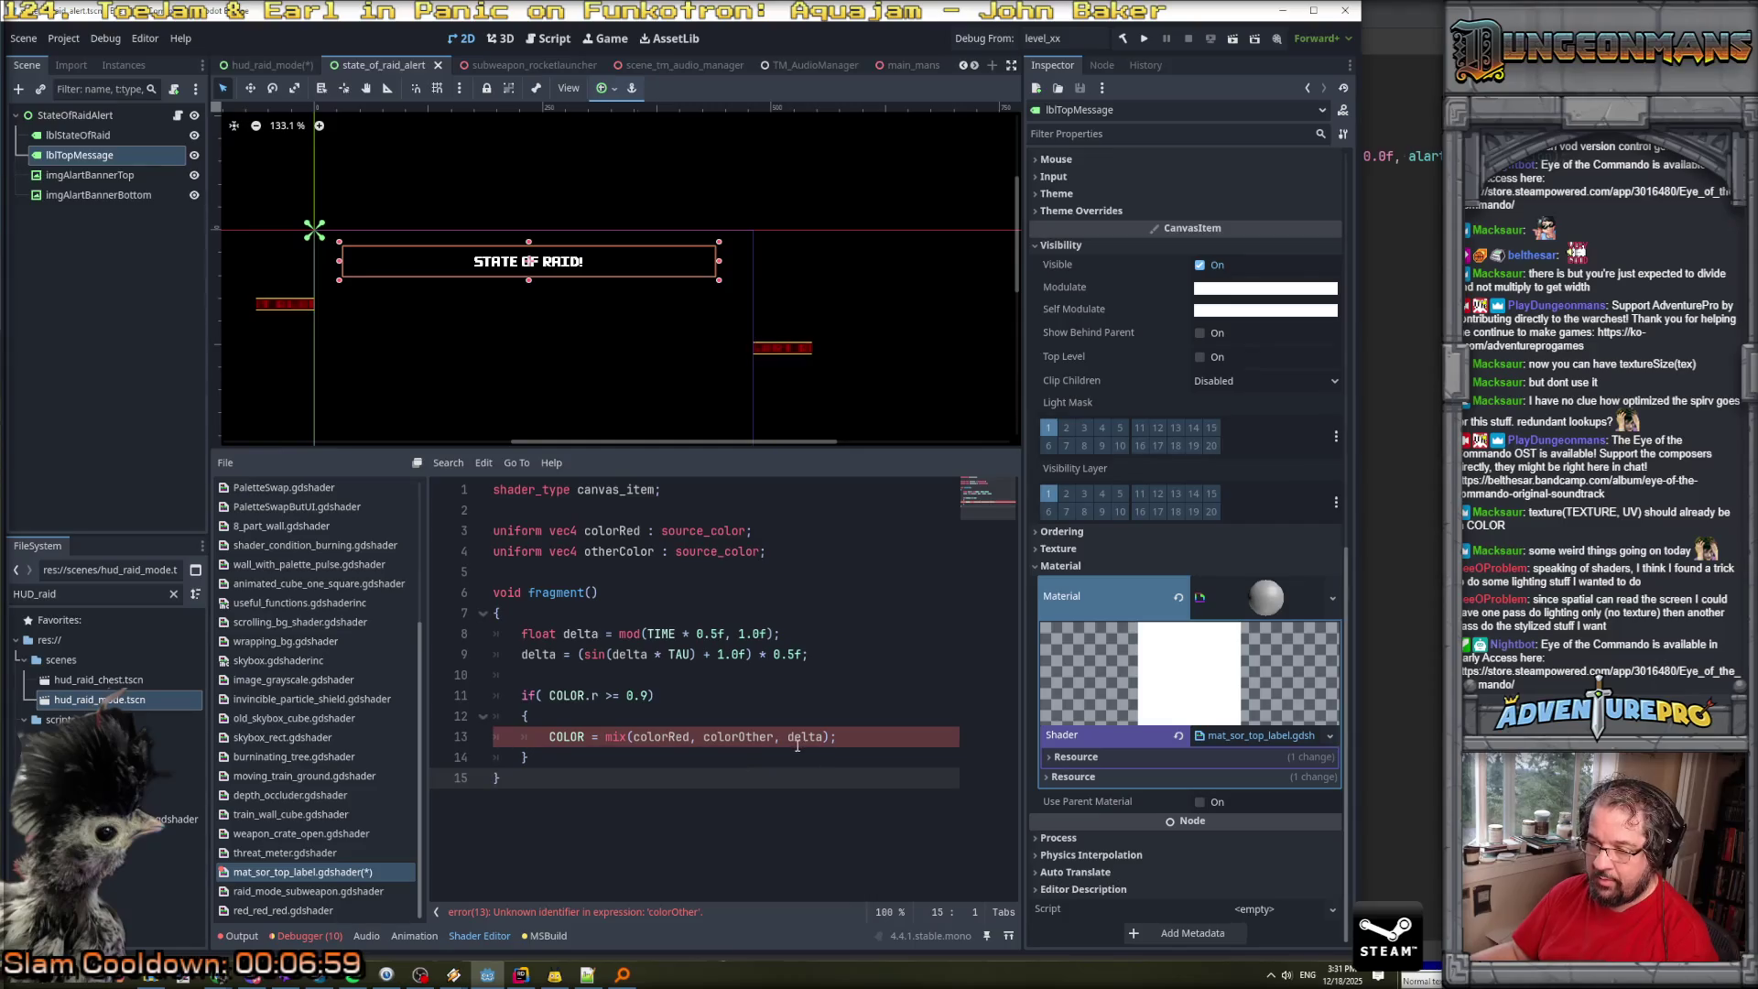
Rename the otherColor uniform on line 4 and its line 13 reference to colorOther.
click(792, 740)
double_click(594, 551)
key(ctrl+c)
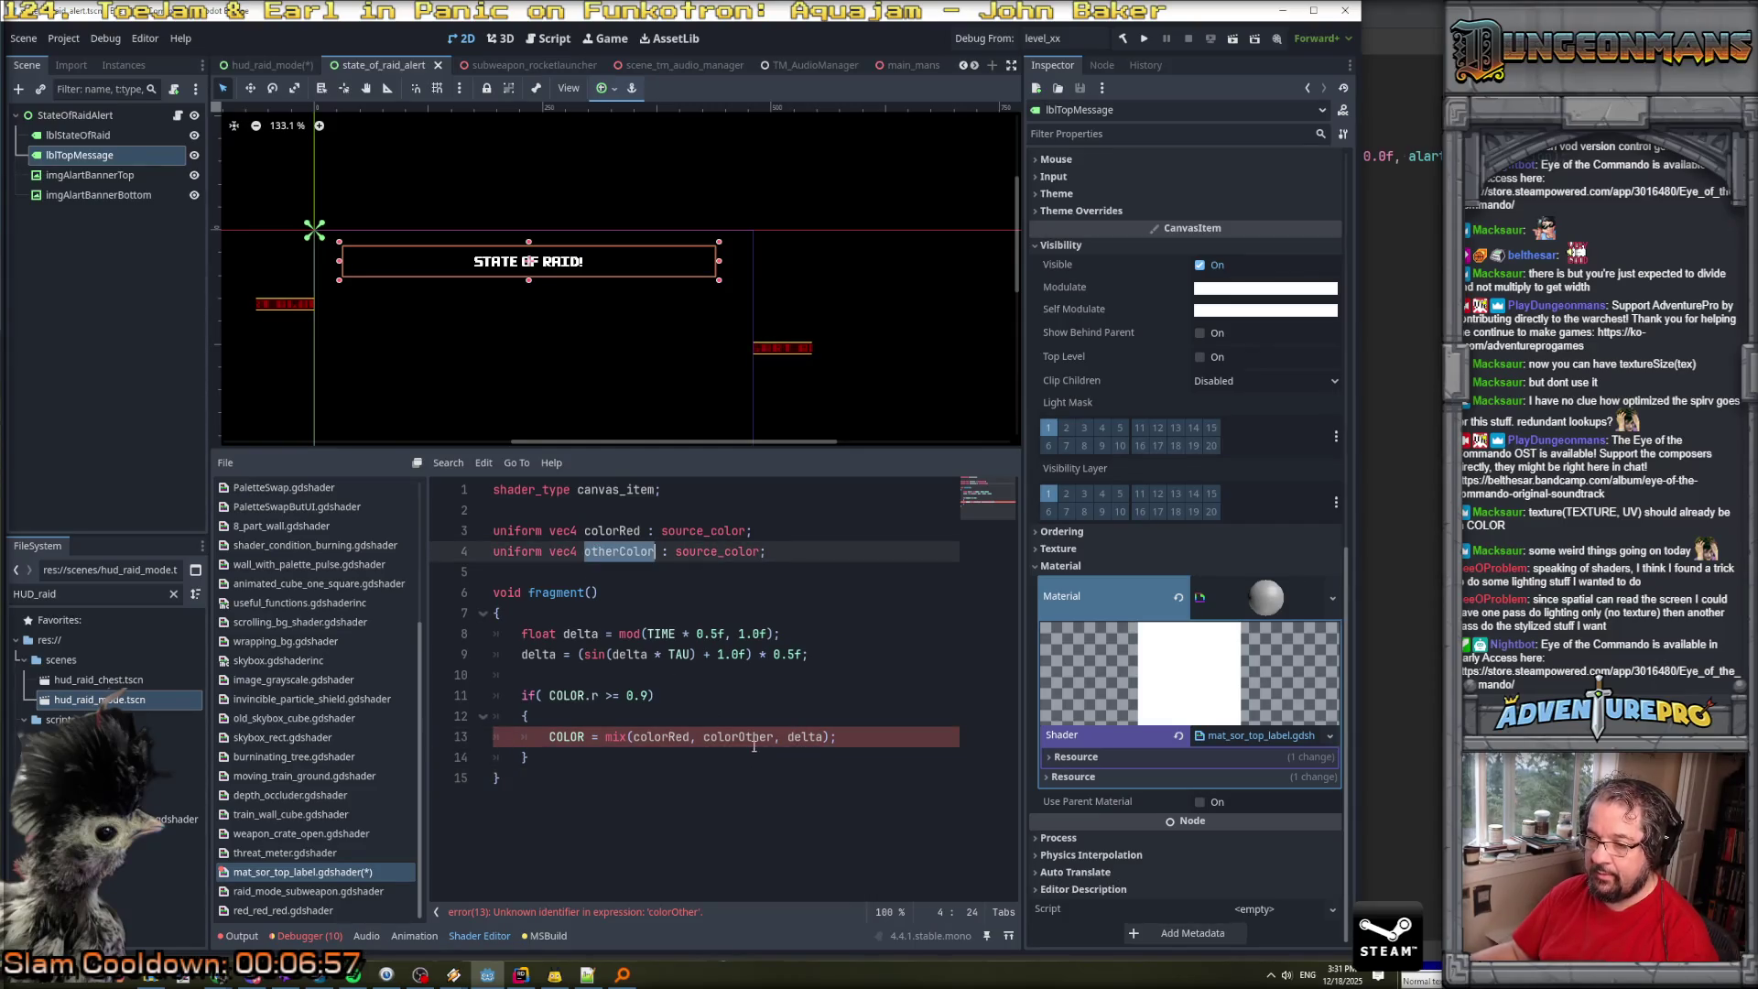
double_click(754, 744)
key(ctrl+v)
double_click(613, 547)
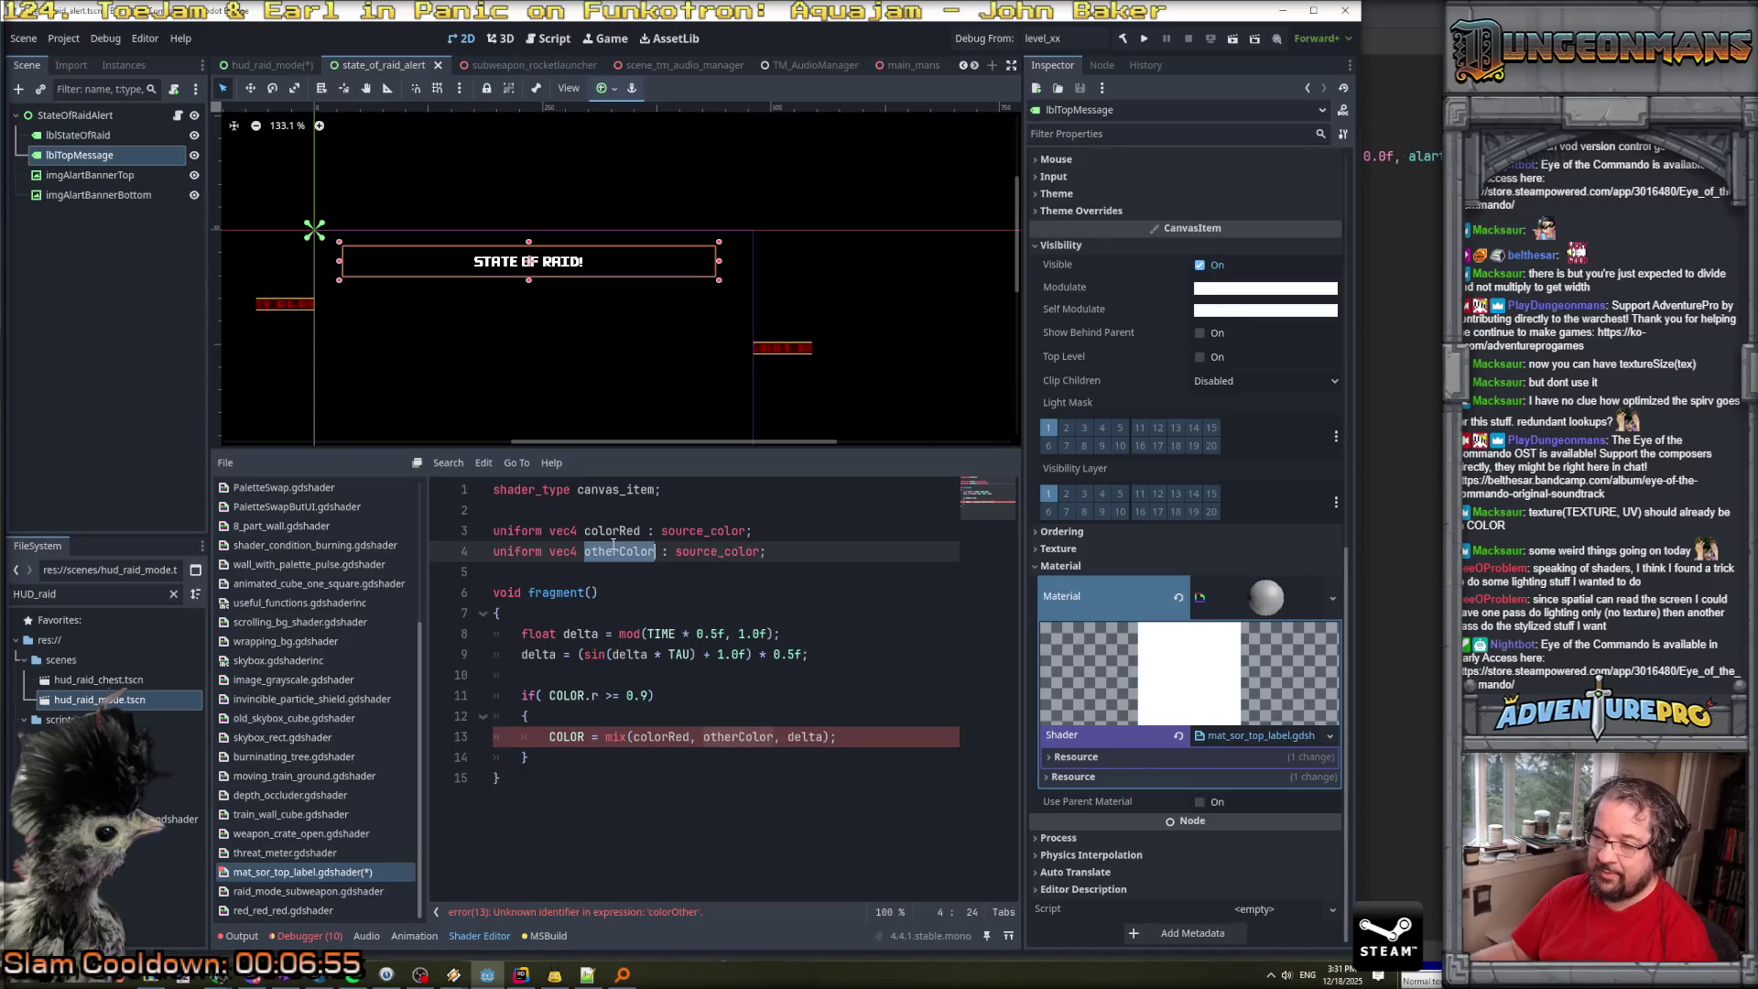
text(colorOt)
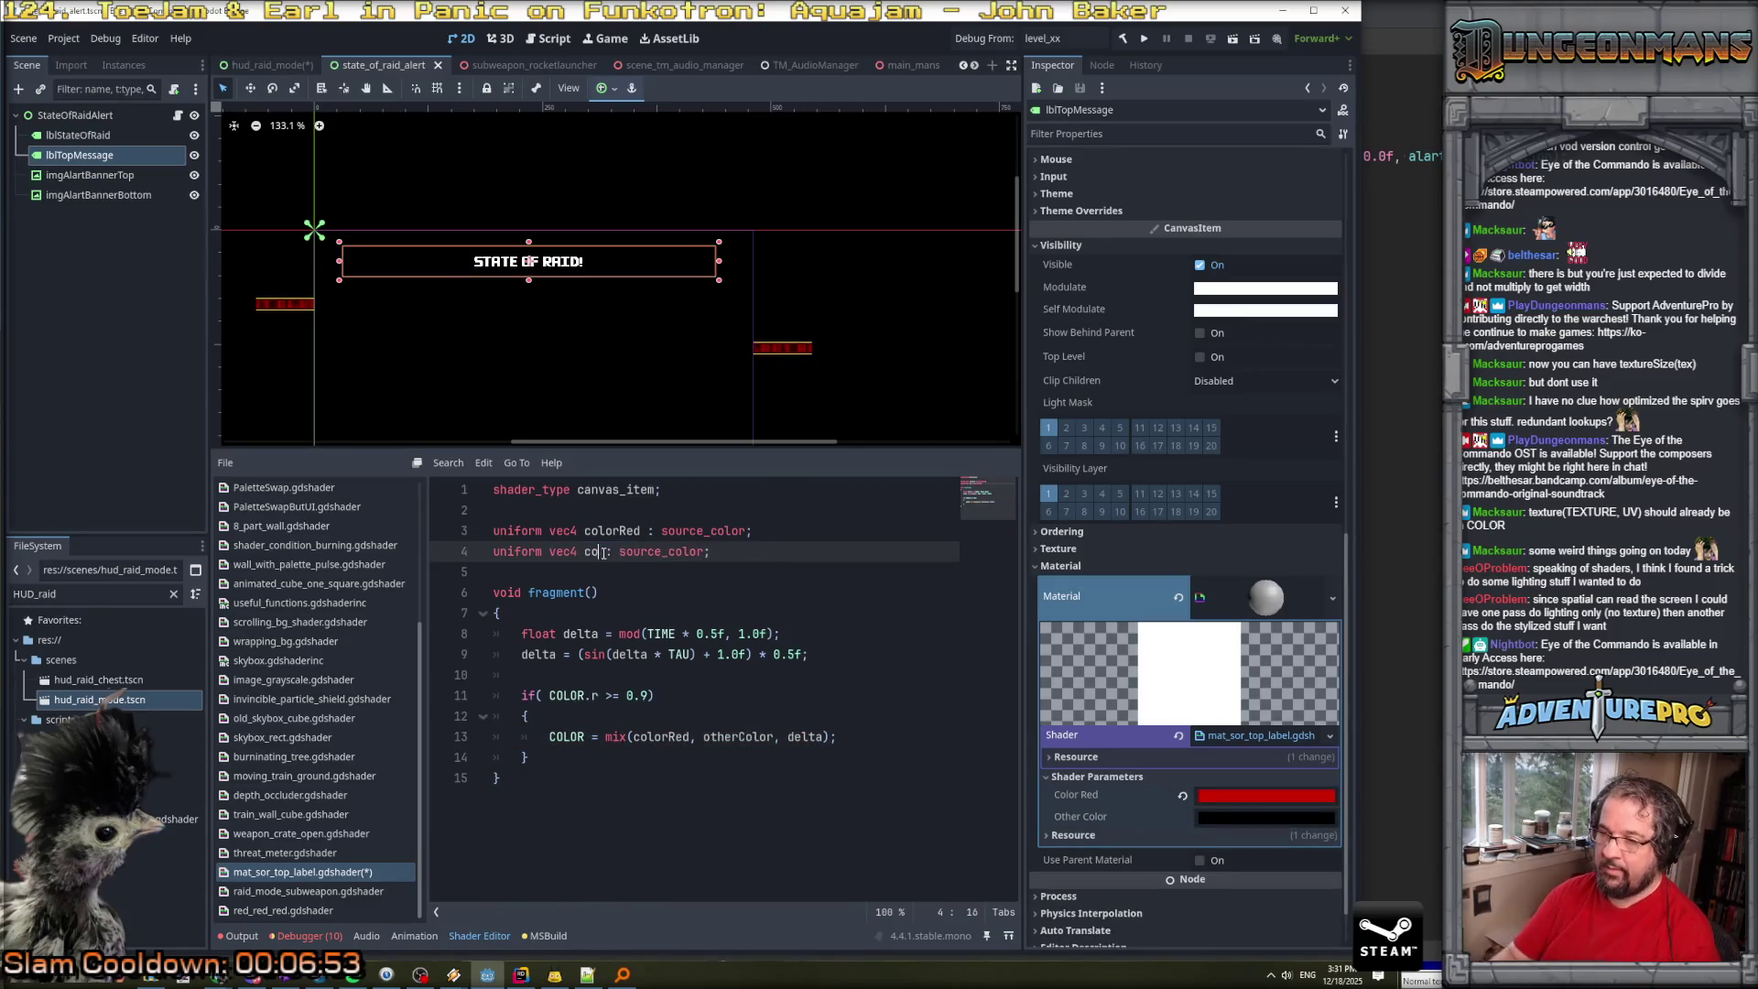
text(her)
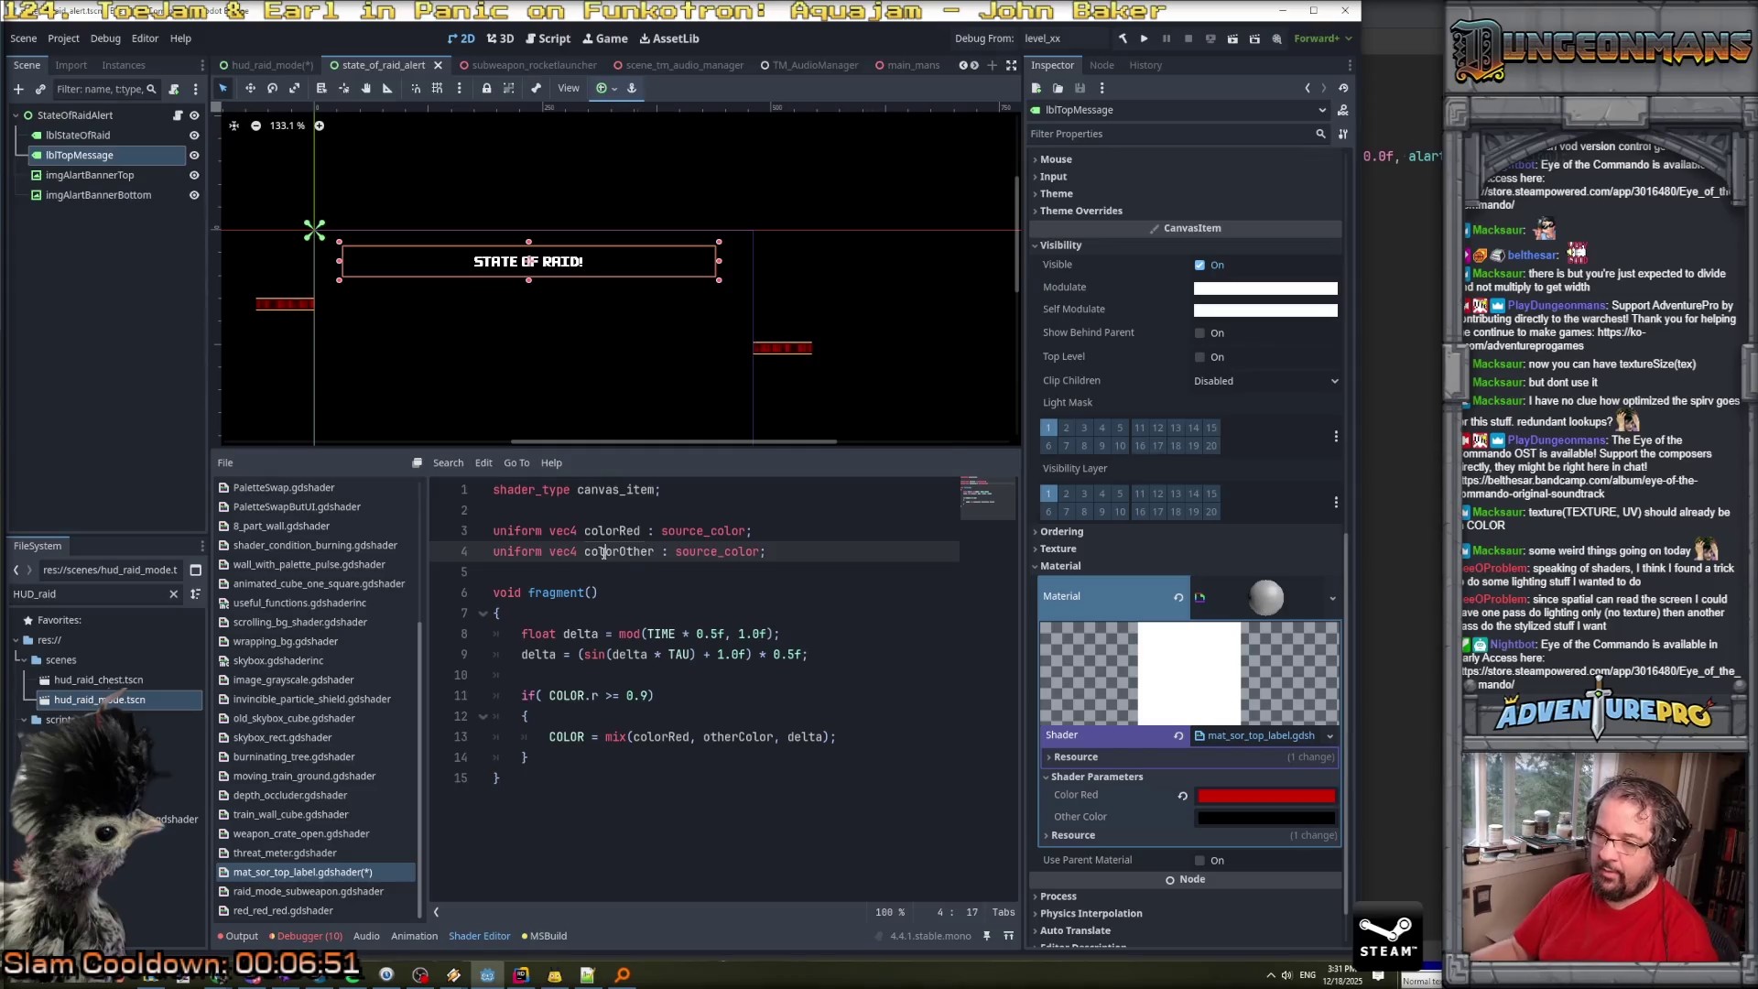
double_click(730, 738)
text(colorOther)
click(502, 777)
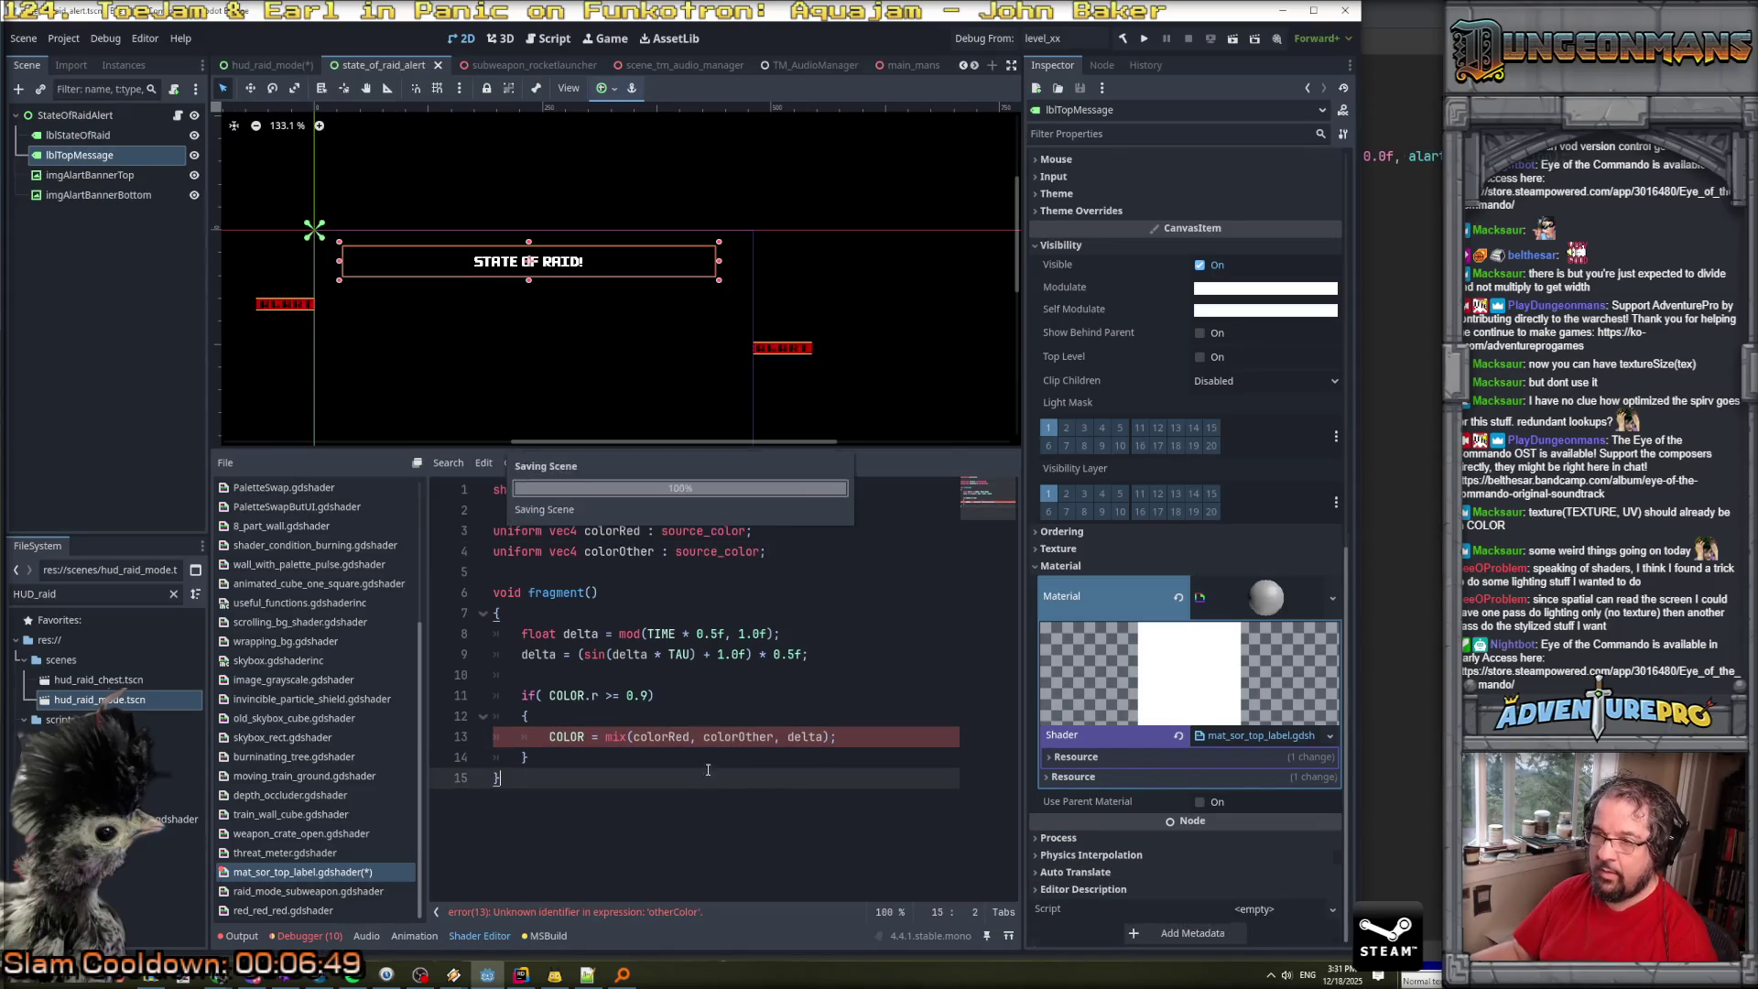
Comment out the if condition and its braces with Ctrl+K, then save the shader.
scroll(505, 352, up, 1)
scroll(526, 272, up, 3)
scroll(634, 402, down, 1)
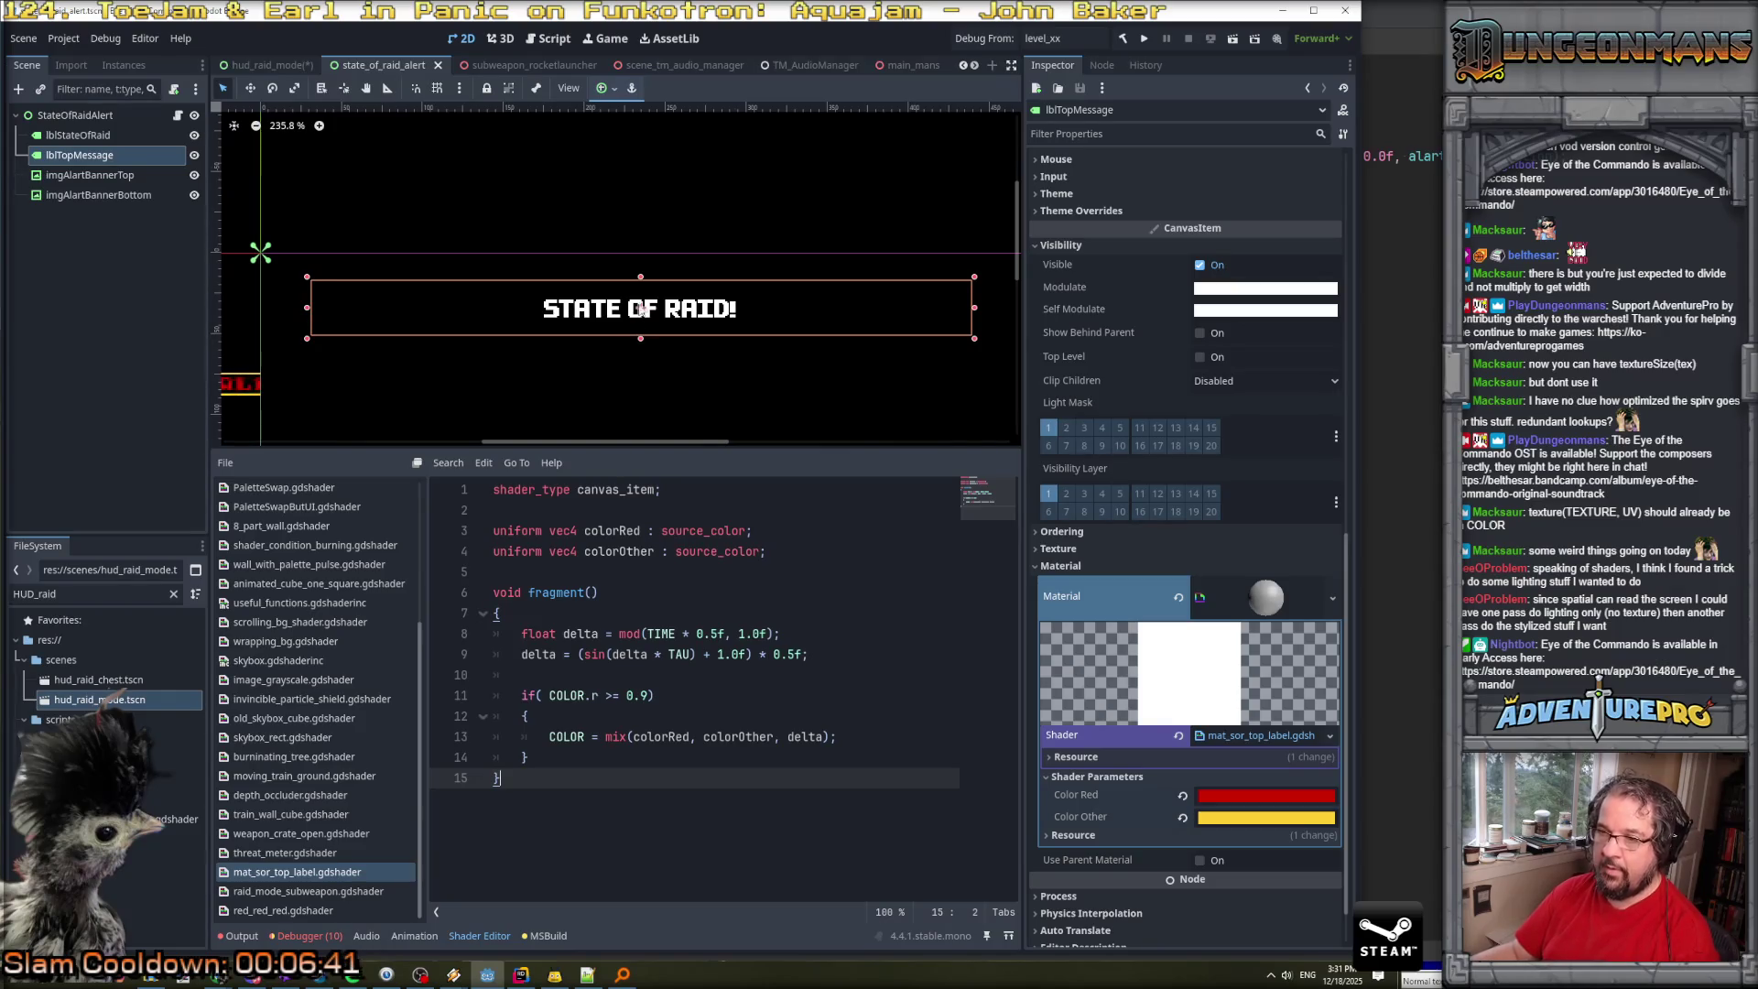
scroll(1246, 763, down, 2)
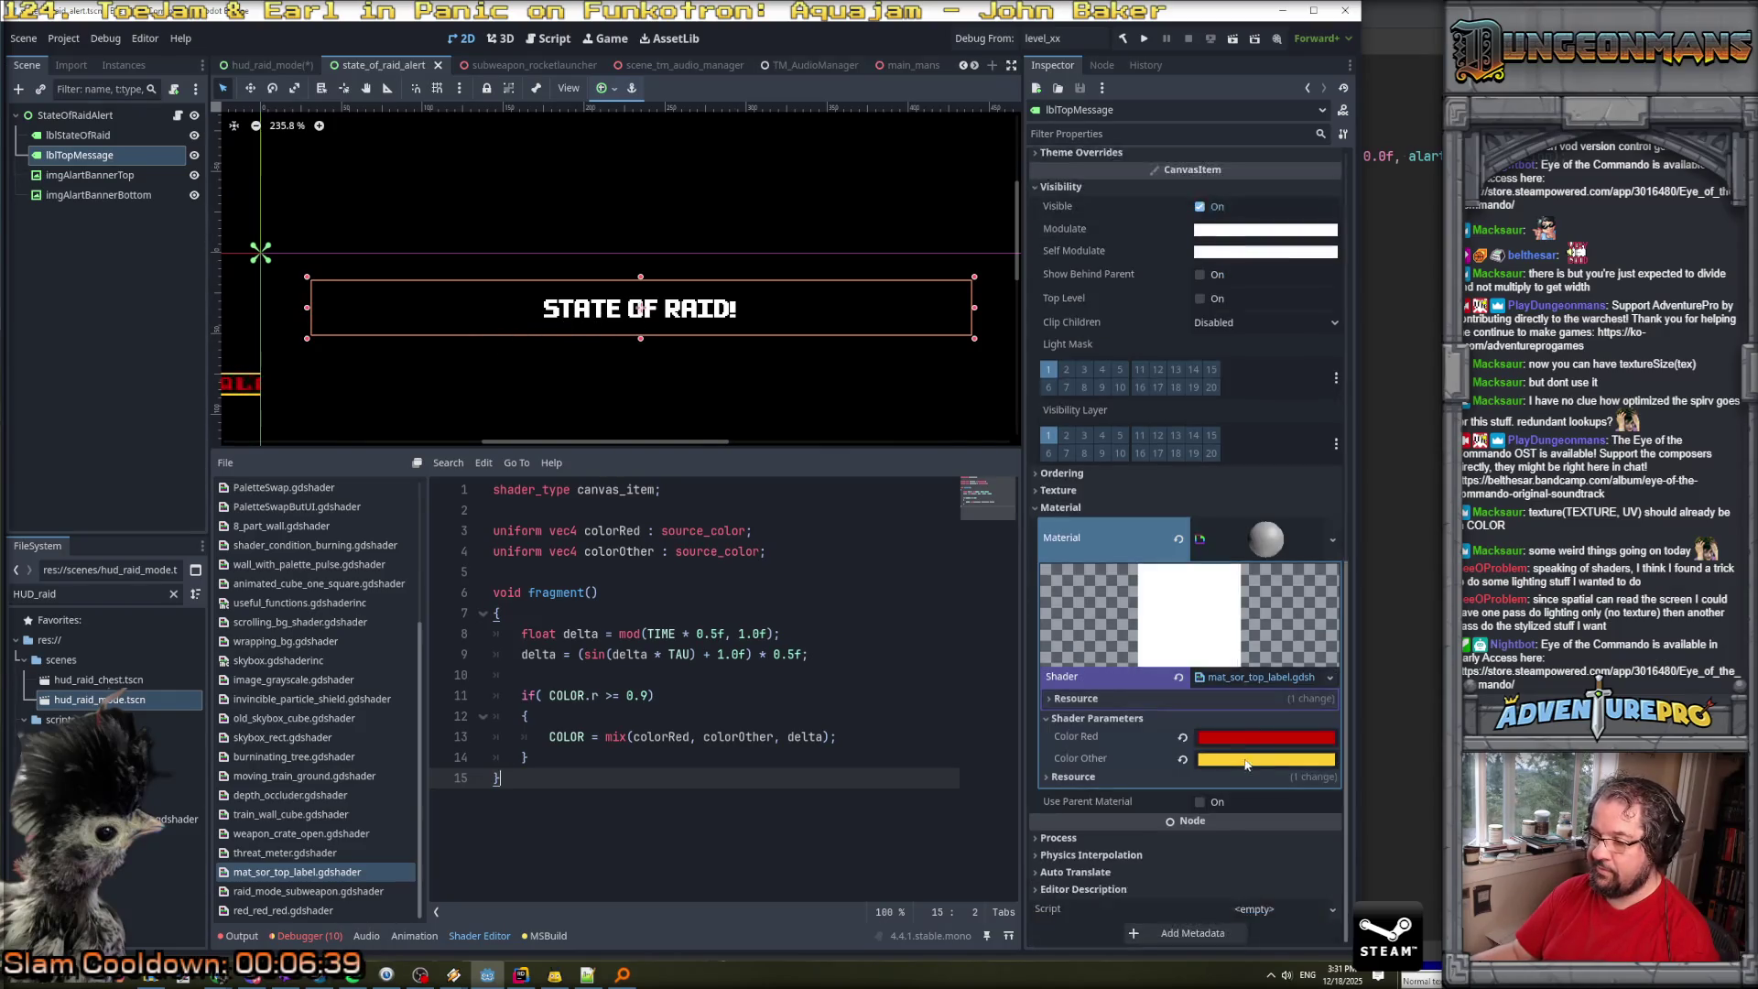
mouse_move(1225, 758)
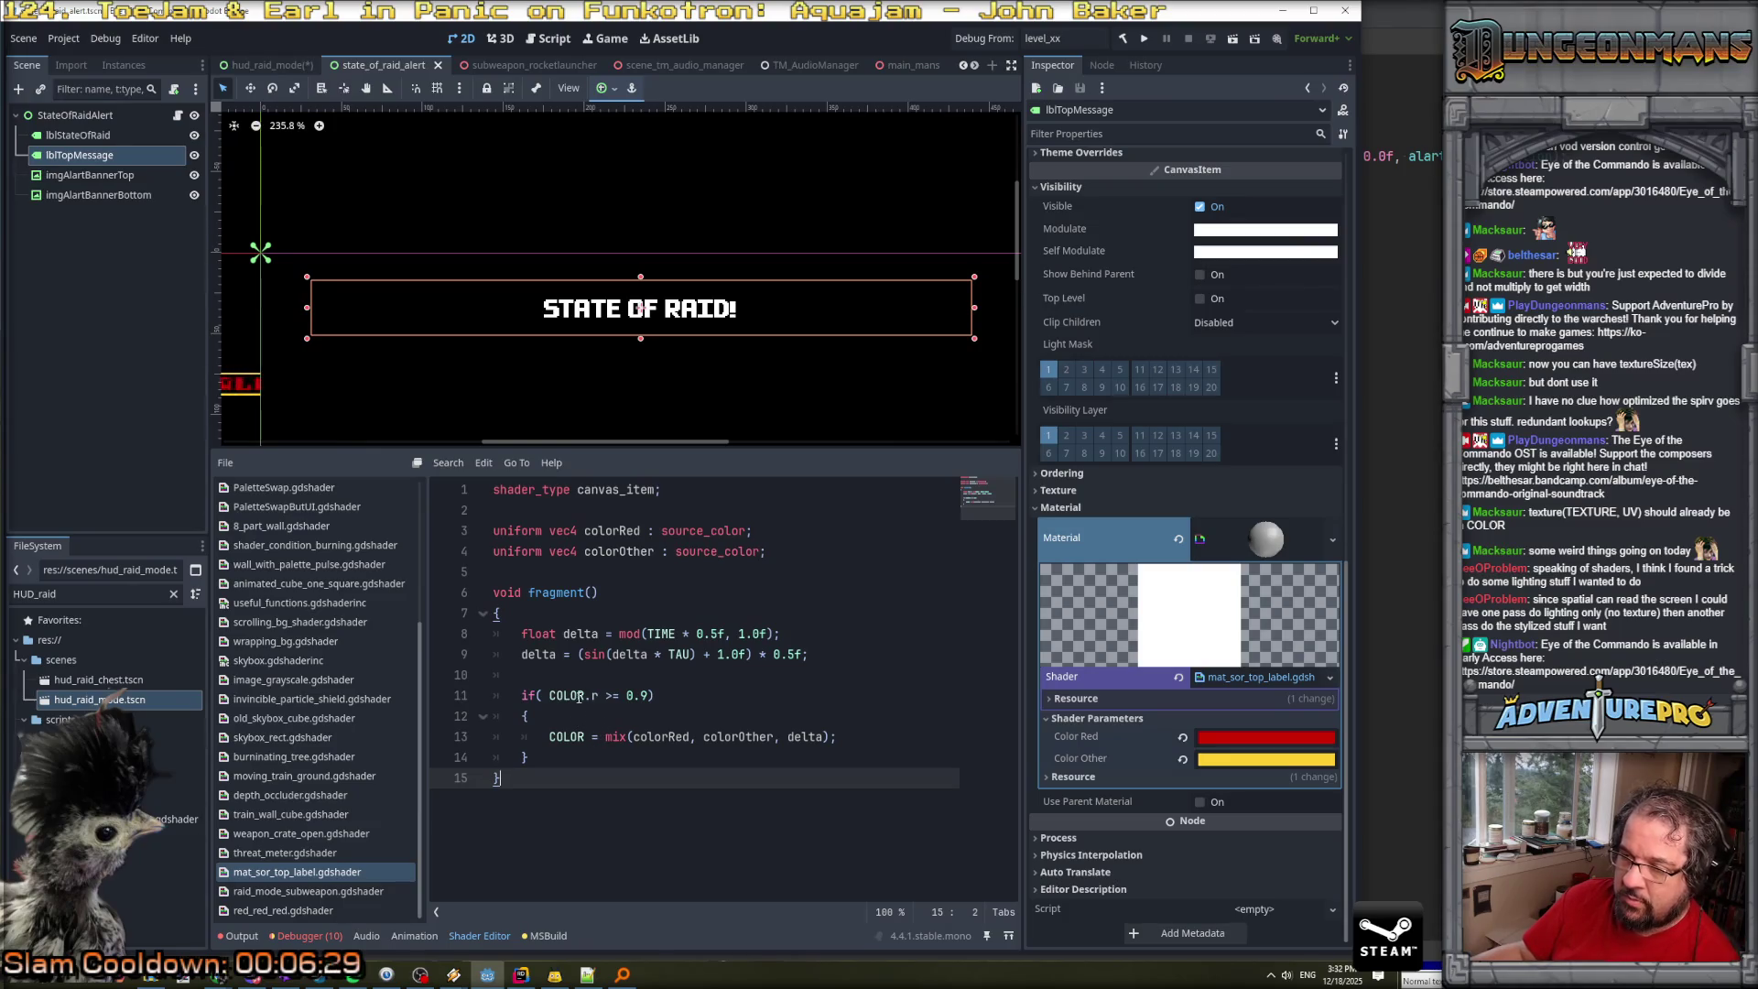
click(520, 696)
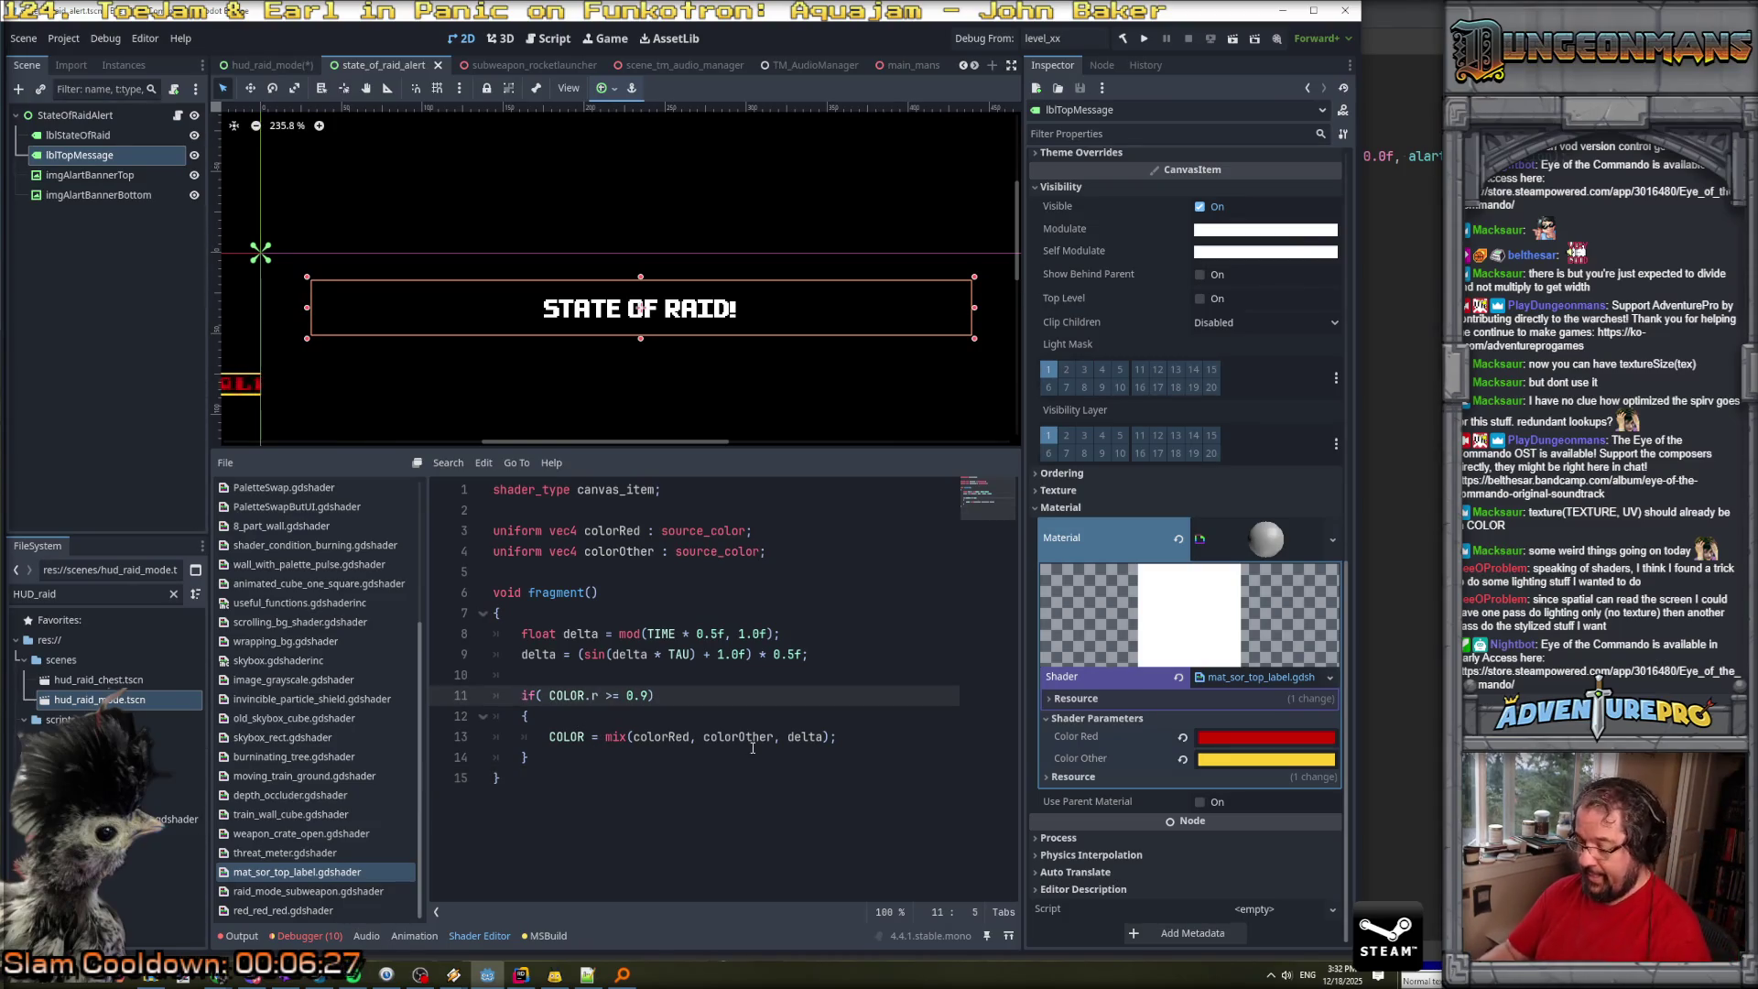
key(ctrl+k)
key(Down)
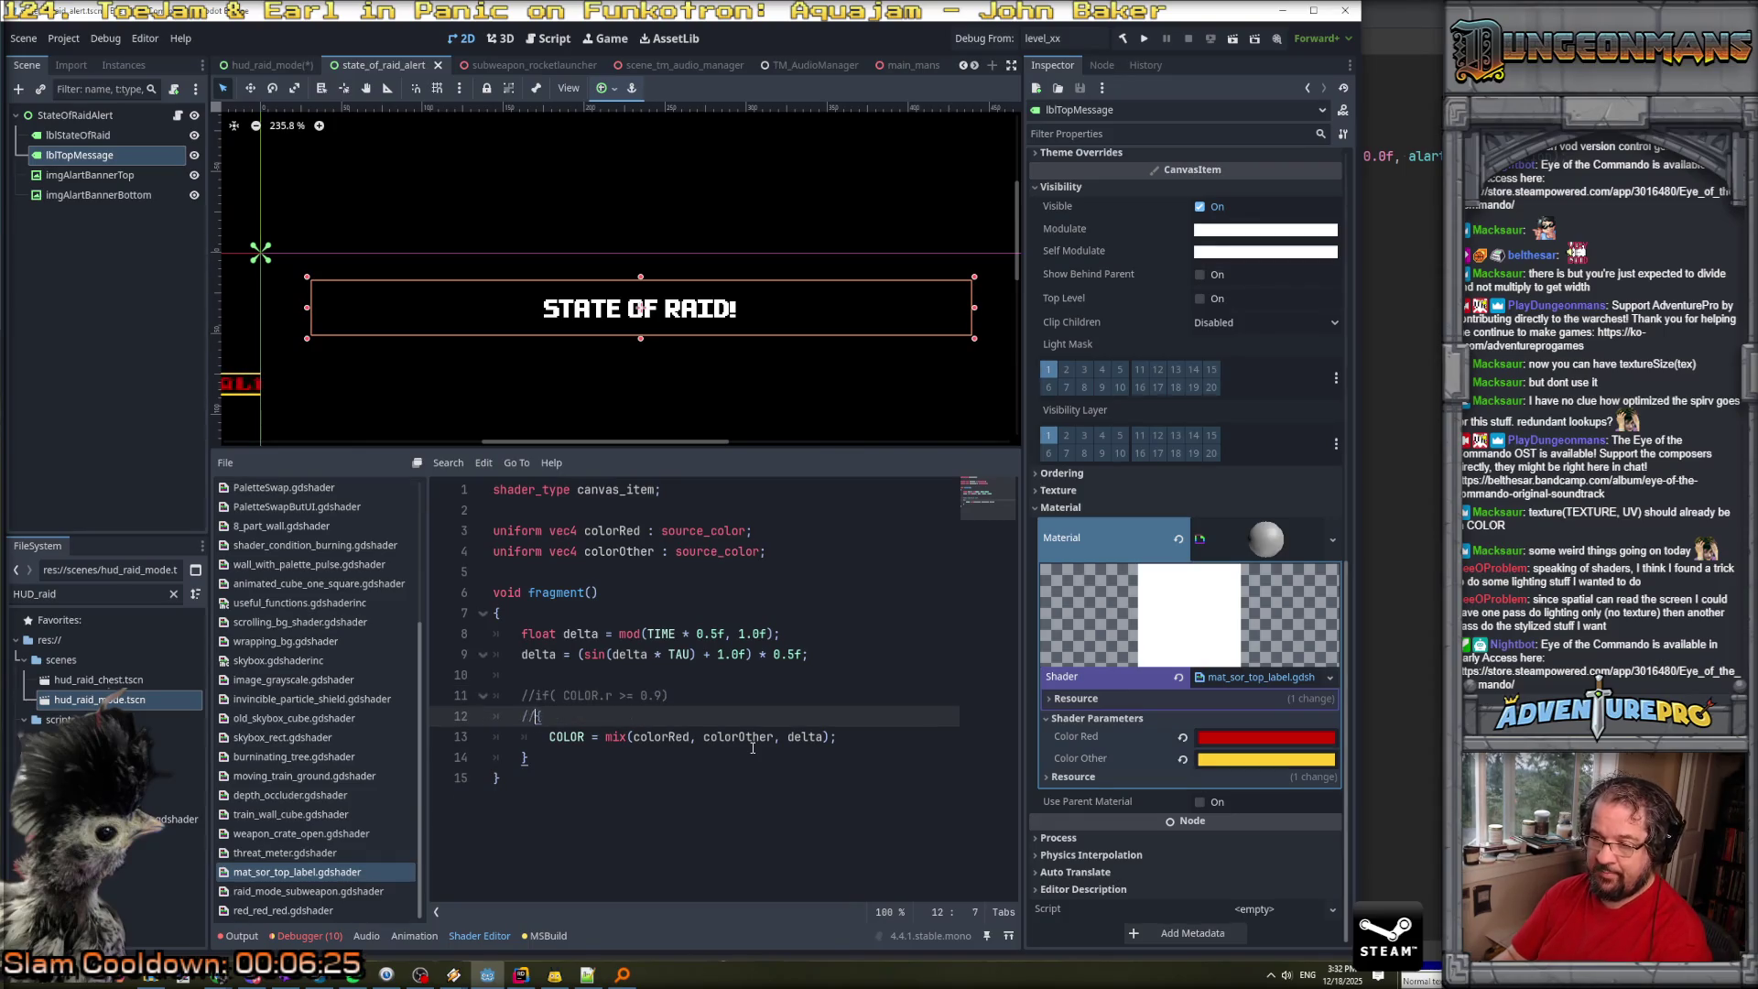
key(Down)
key(Down)
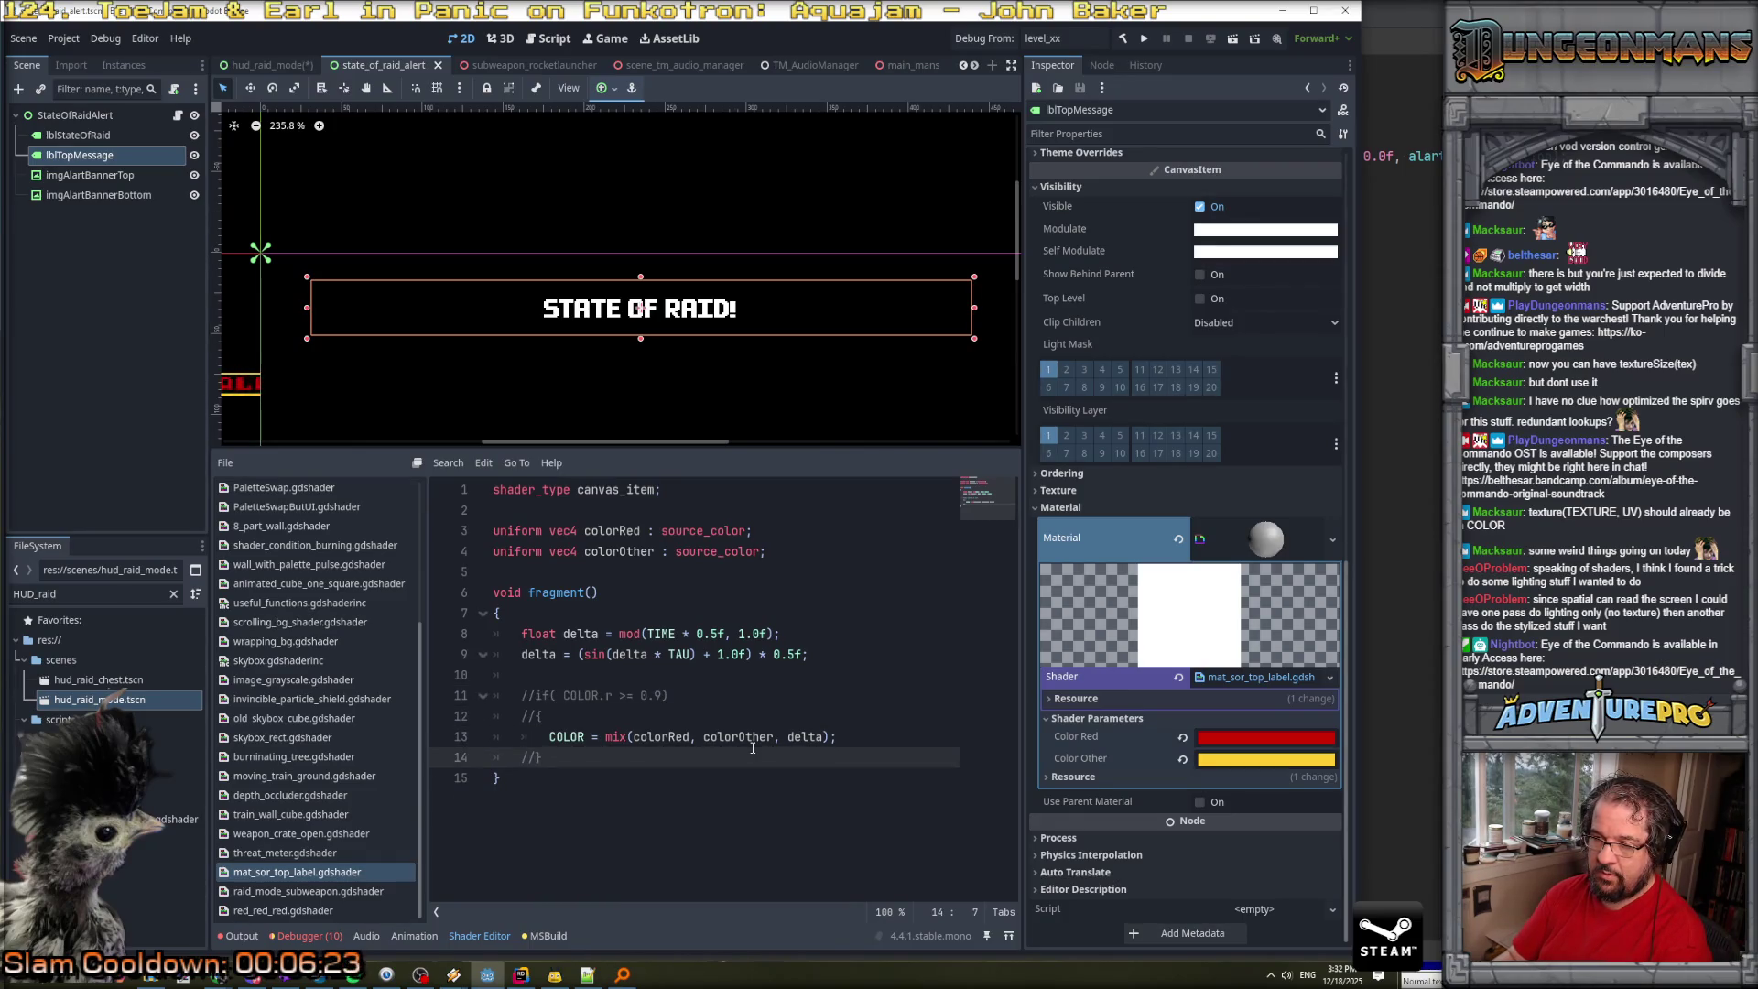
key(ctrl+s)
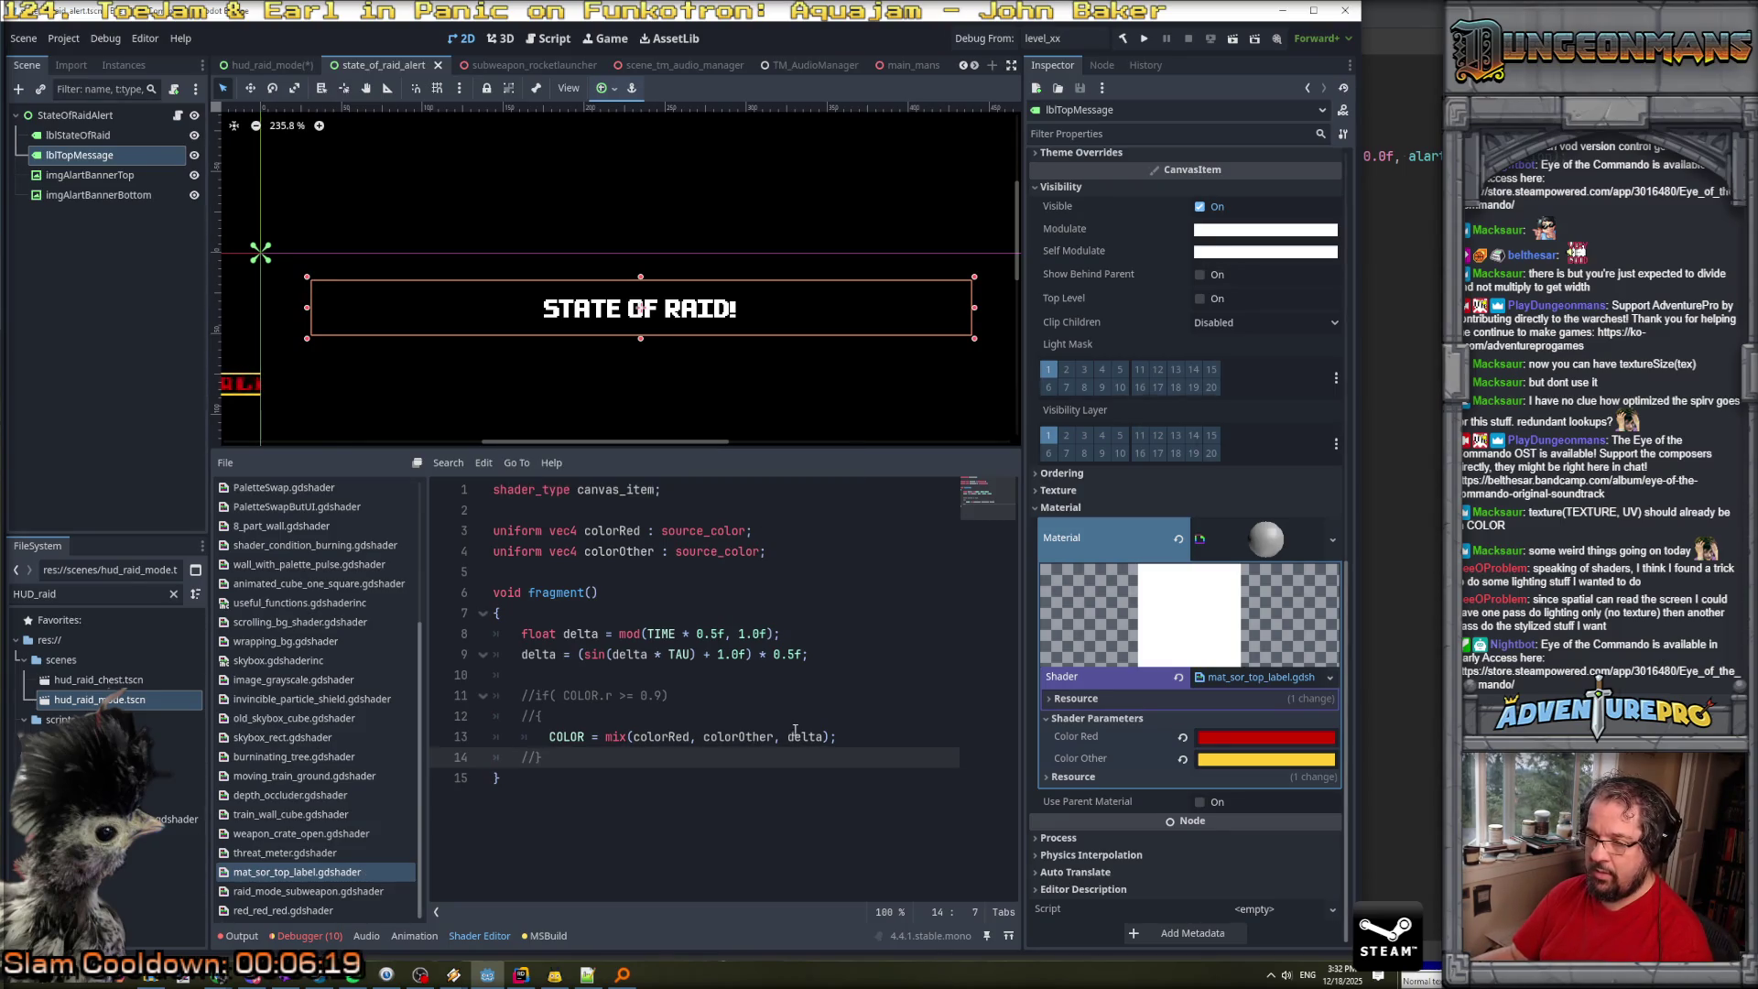
Reassign mat_sor_top_label.gdshader to lblTopMessage's material through Quick Load.
click(67, 172)
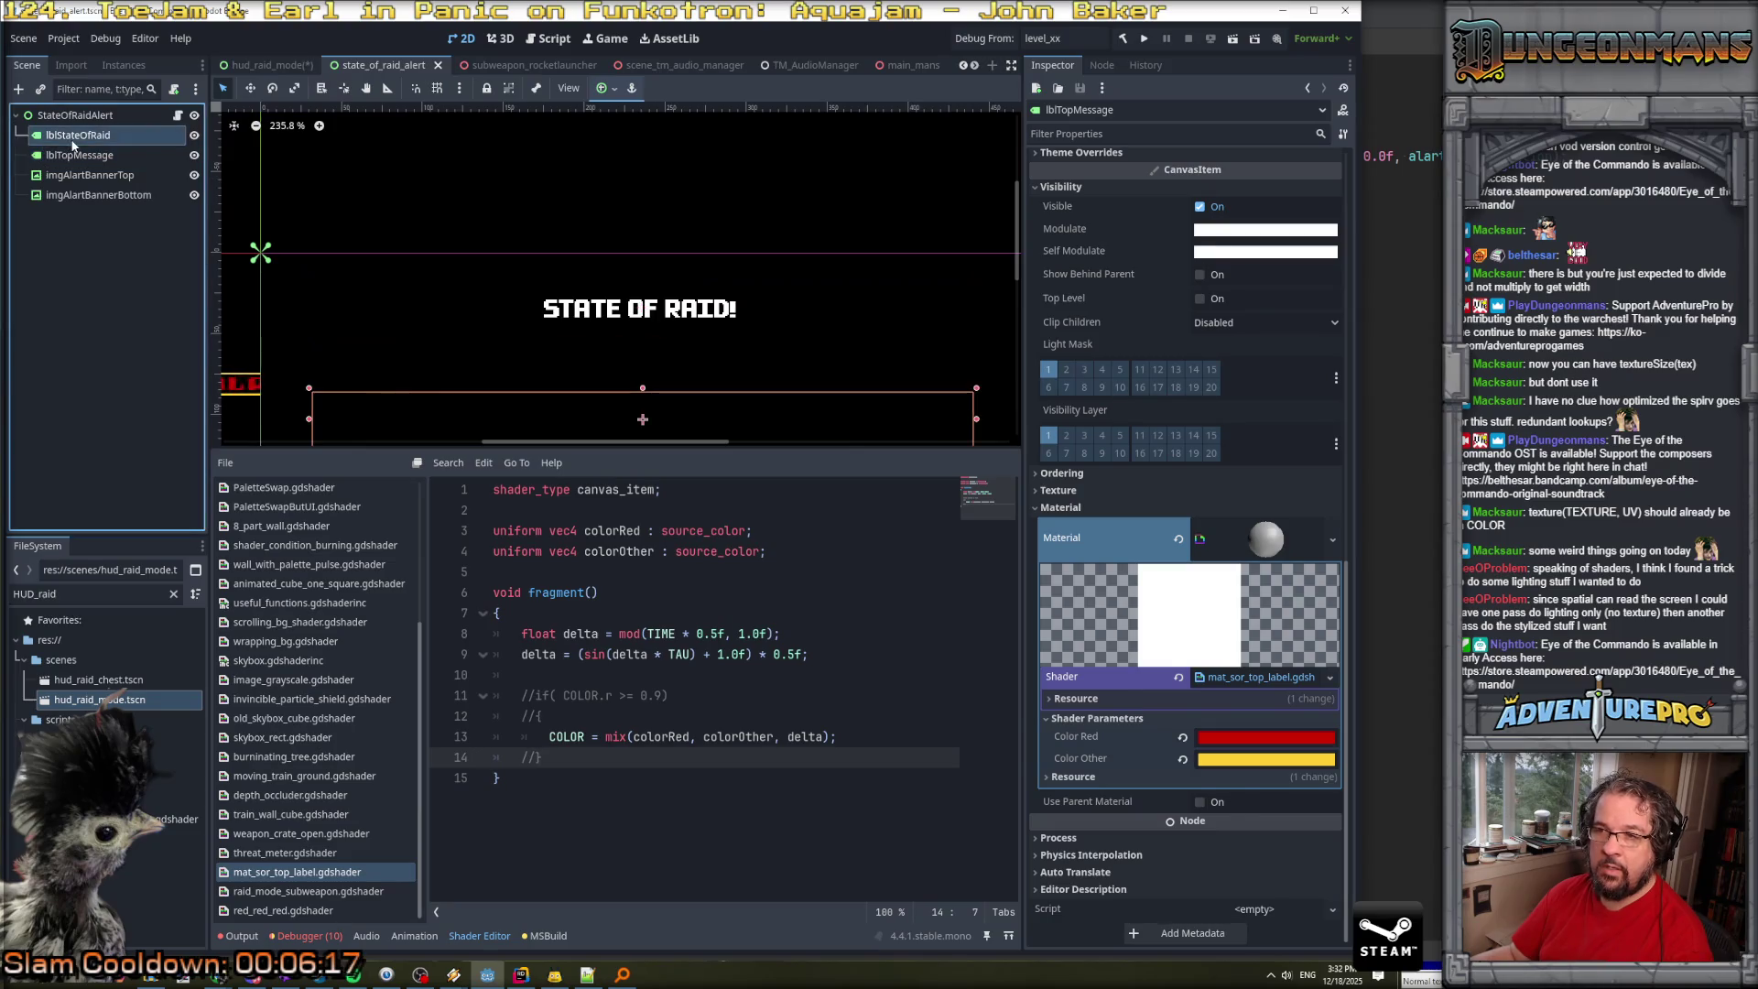
click(80, 158)
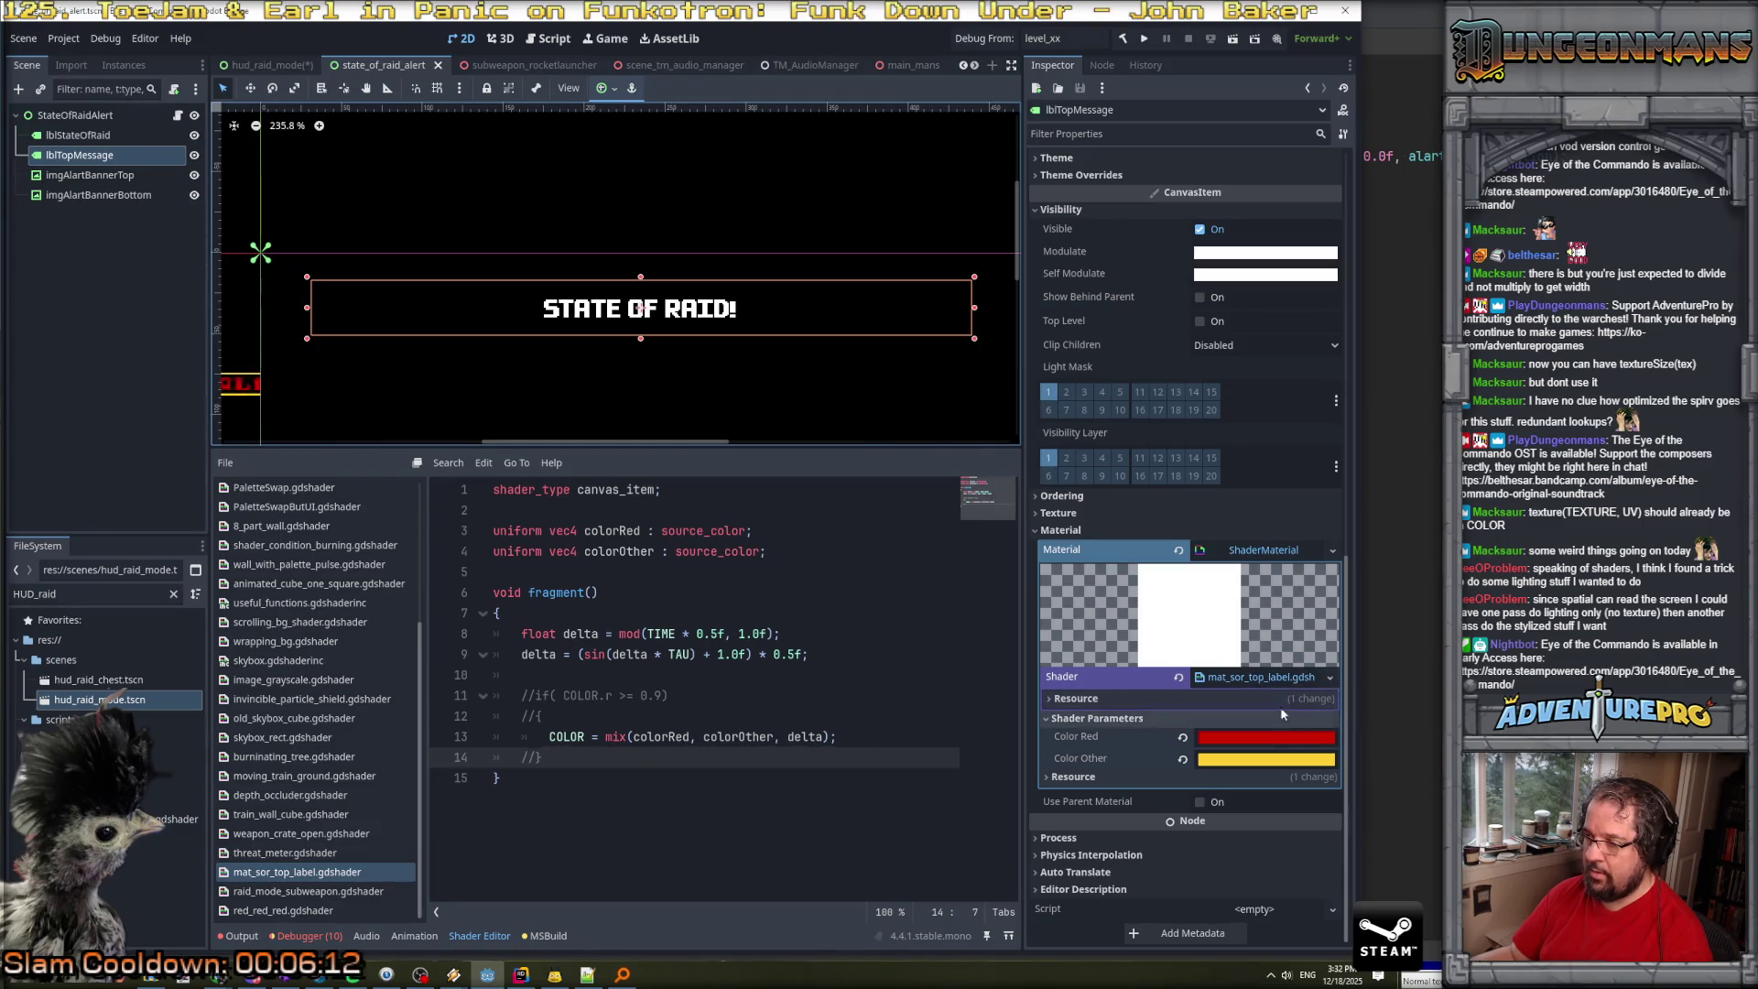
click(1295, 677)
click(1329, 701)
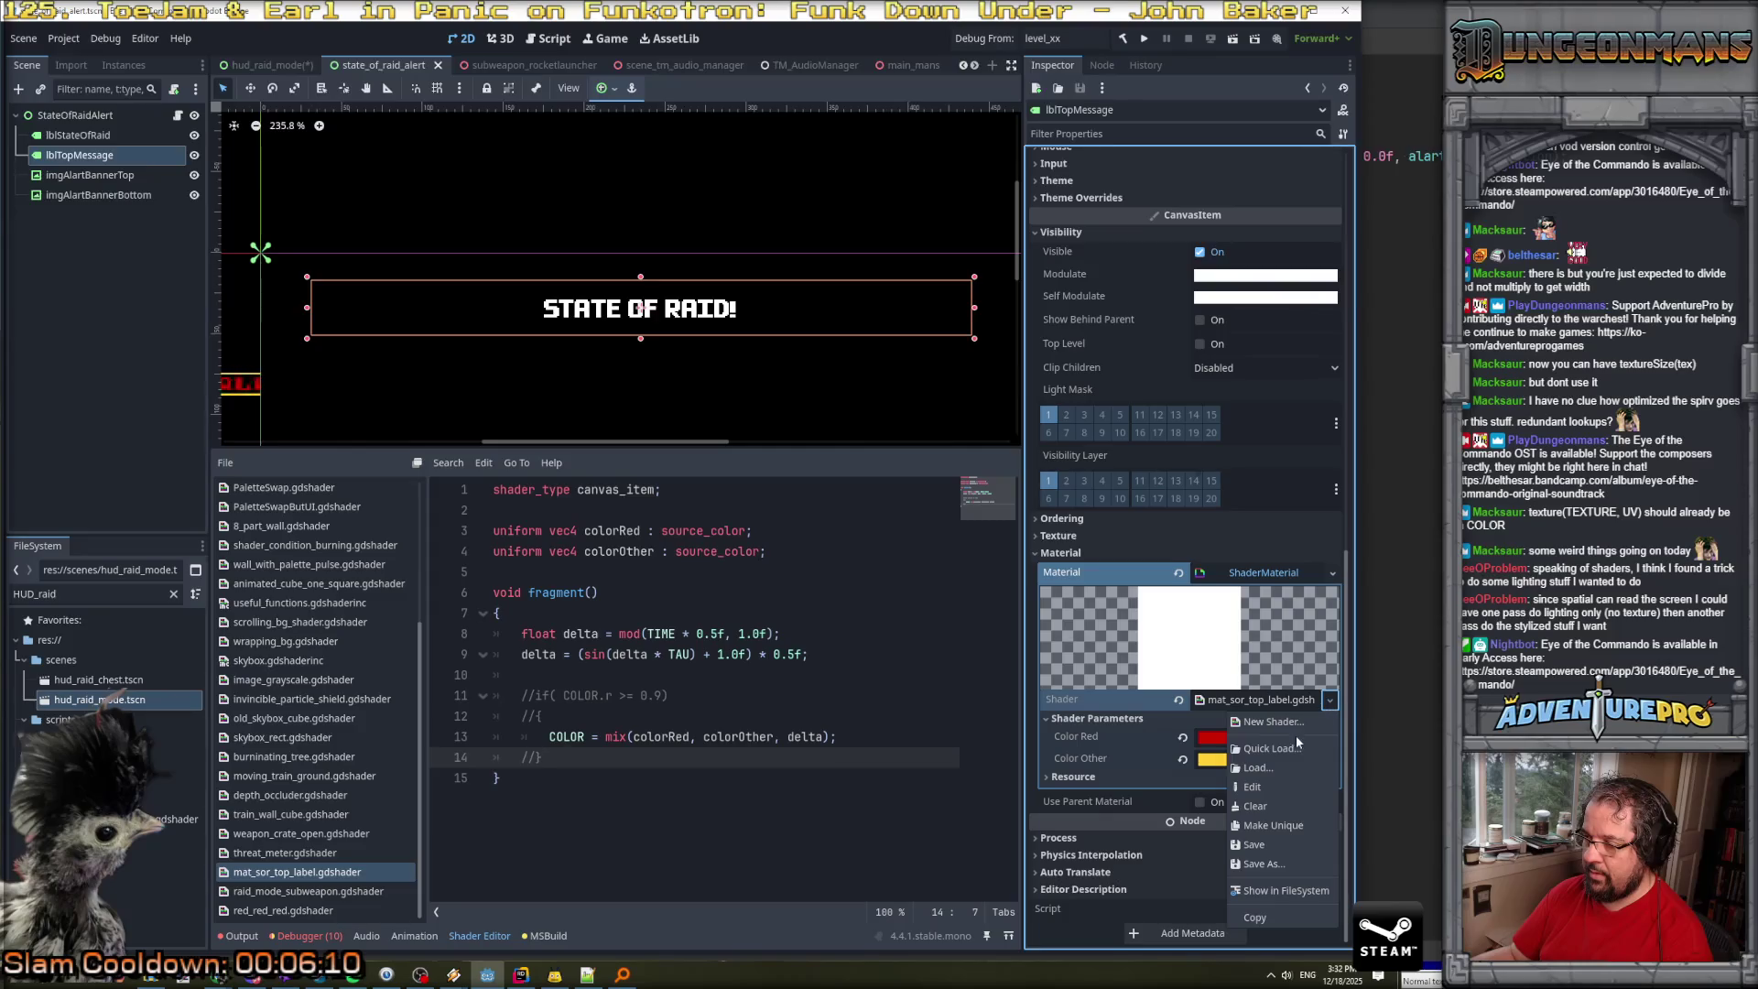
click(1270, 747)
double_click(1133, 455)
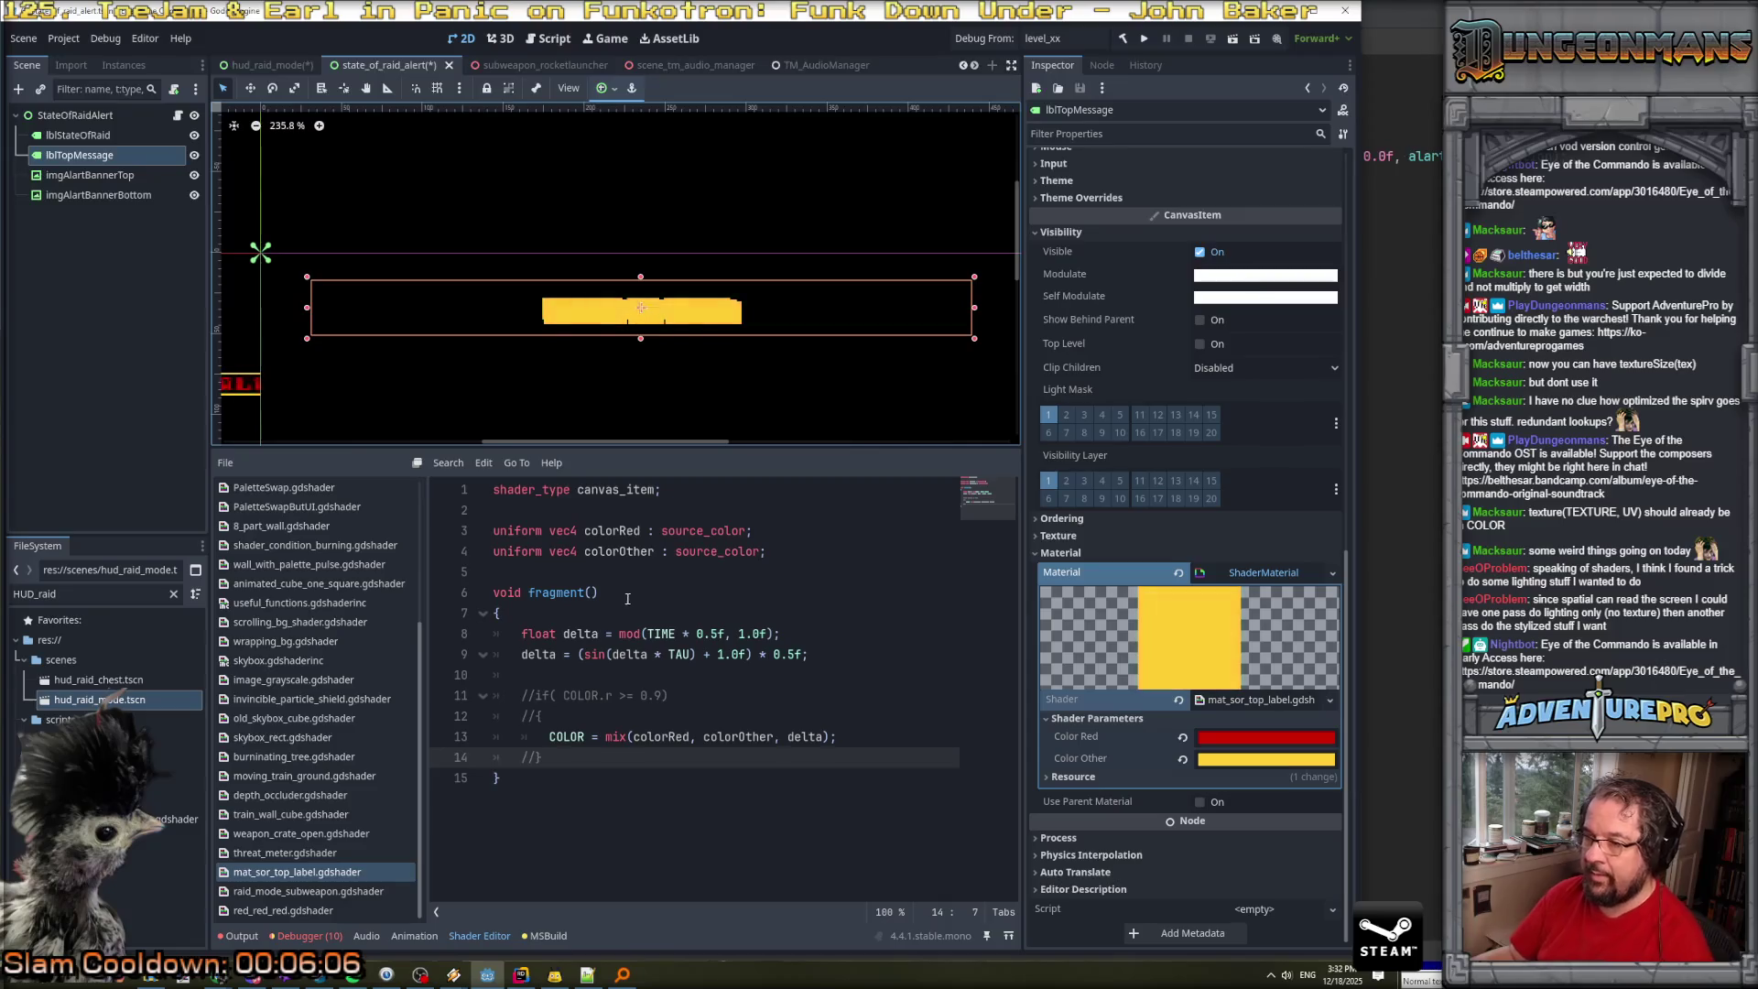
click(533, 695)
Uncomment the if condition and both of its braces.
key(BackSpace)
key(BackSpace)
key(Down)
key(Delete)
key(Delete)
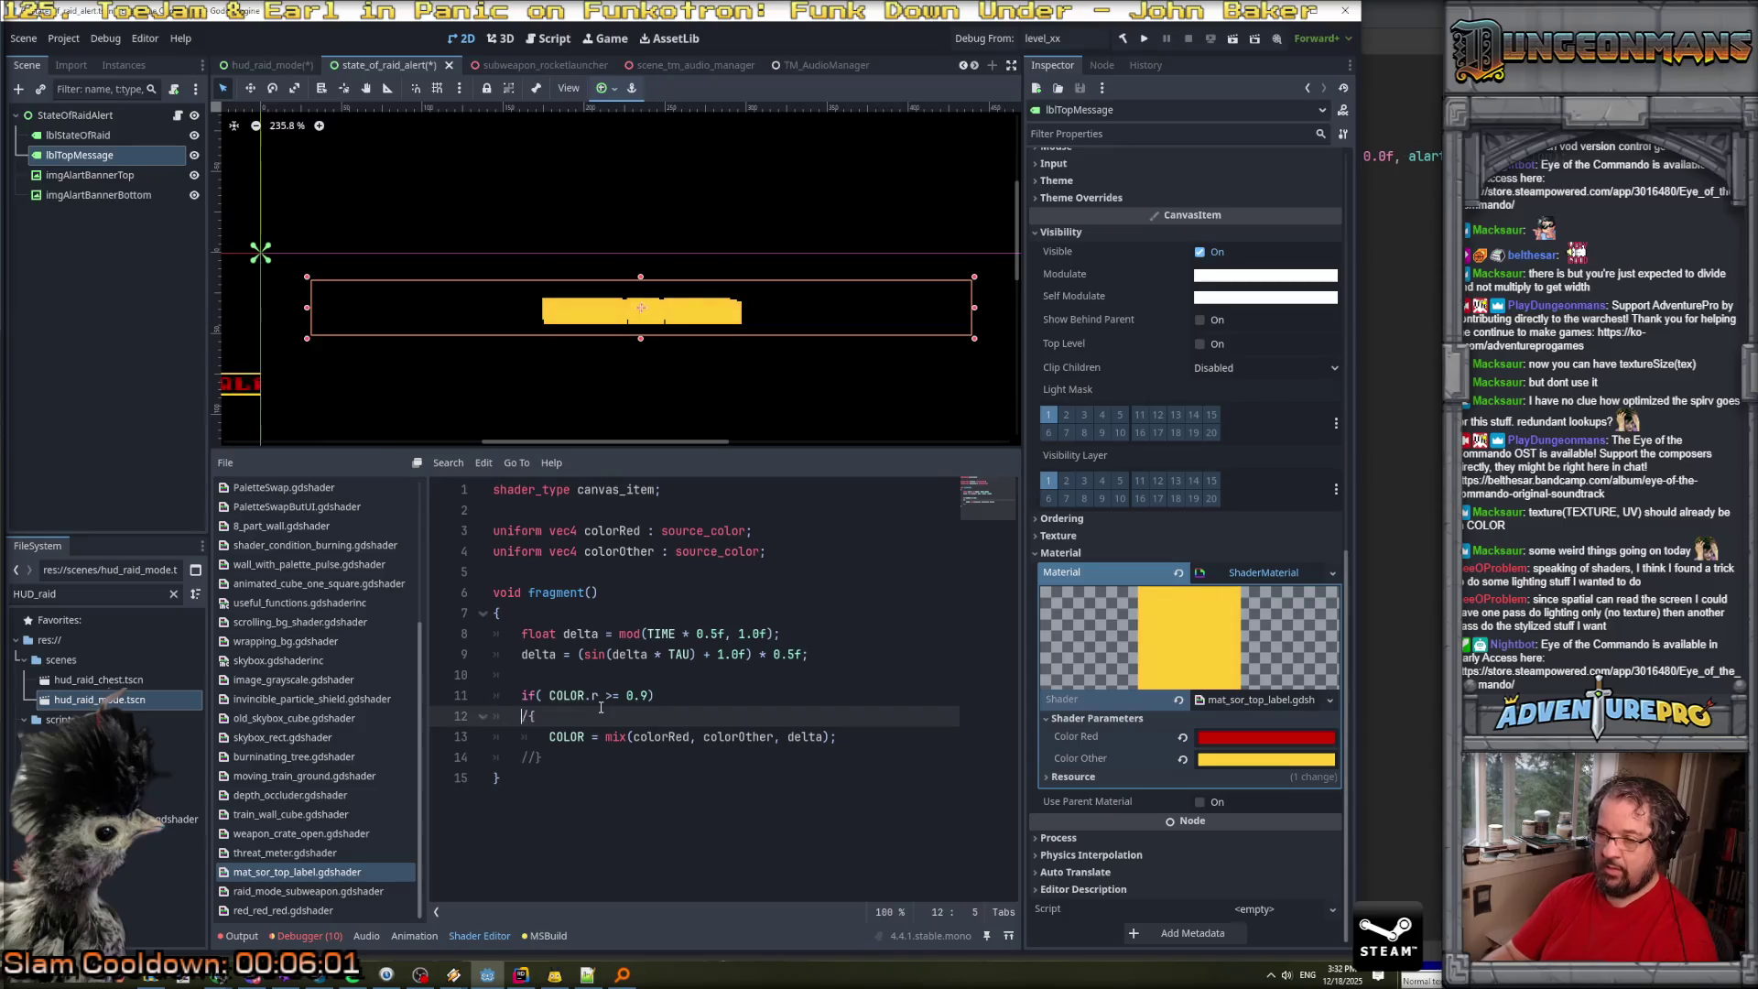
key(Down)
key(Down)
key(Delete)
key(Delete)
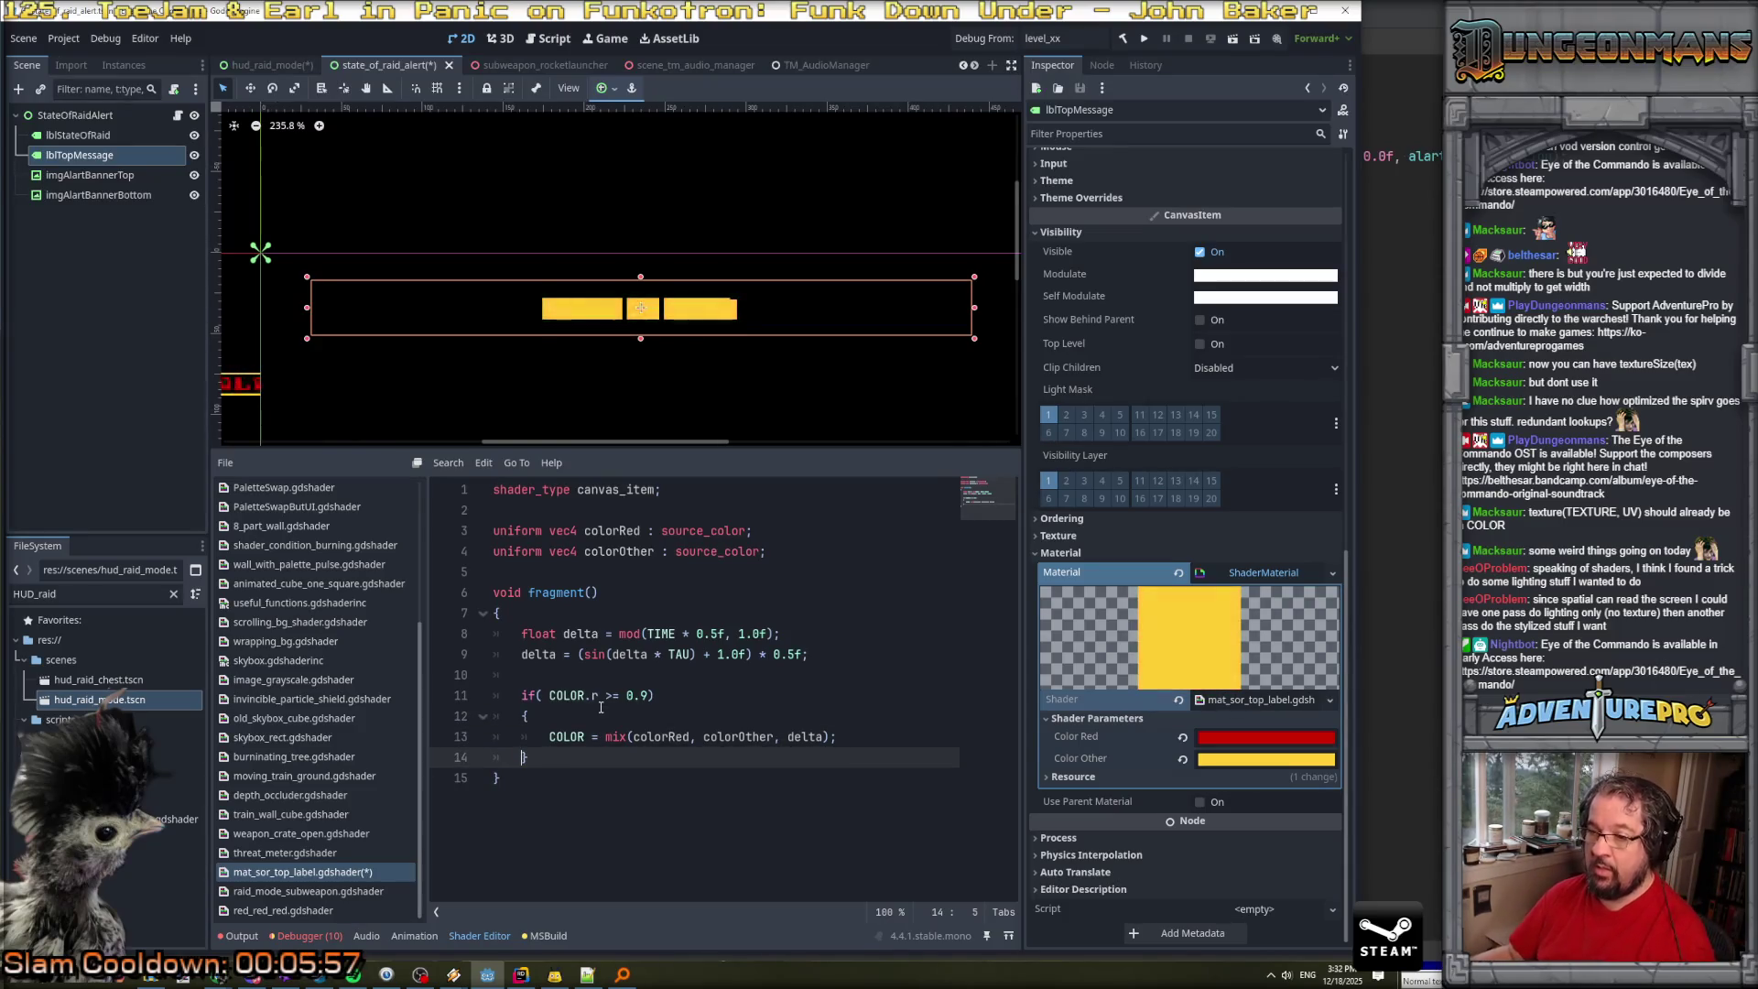
Change the condition to COLOR.r > 0.9 && COLOR.a == 1.0 and save.
click(630, 697)
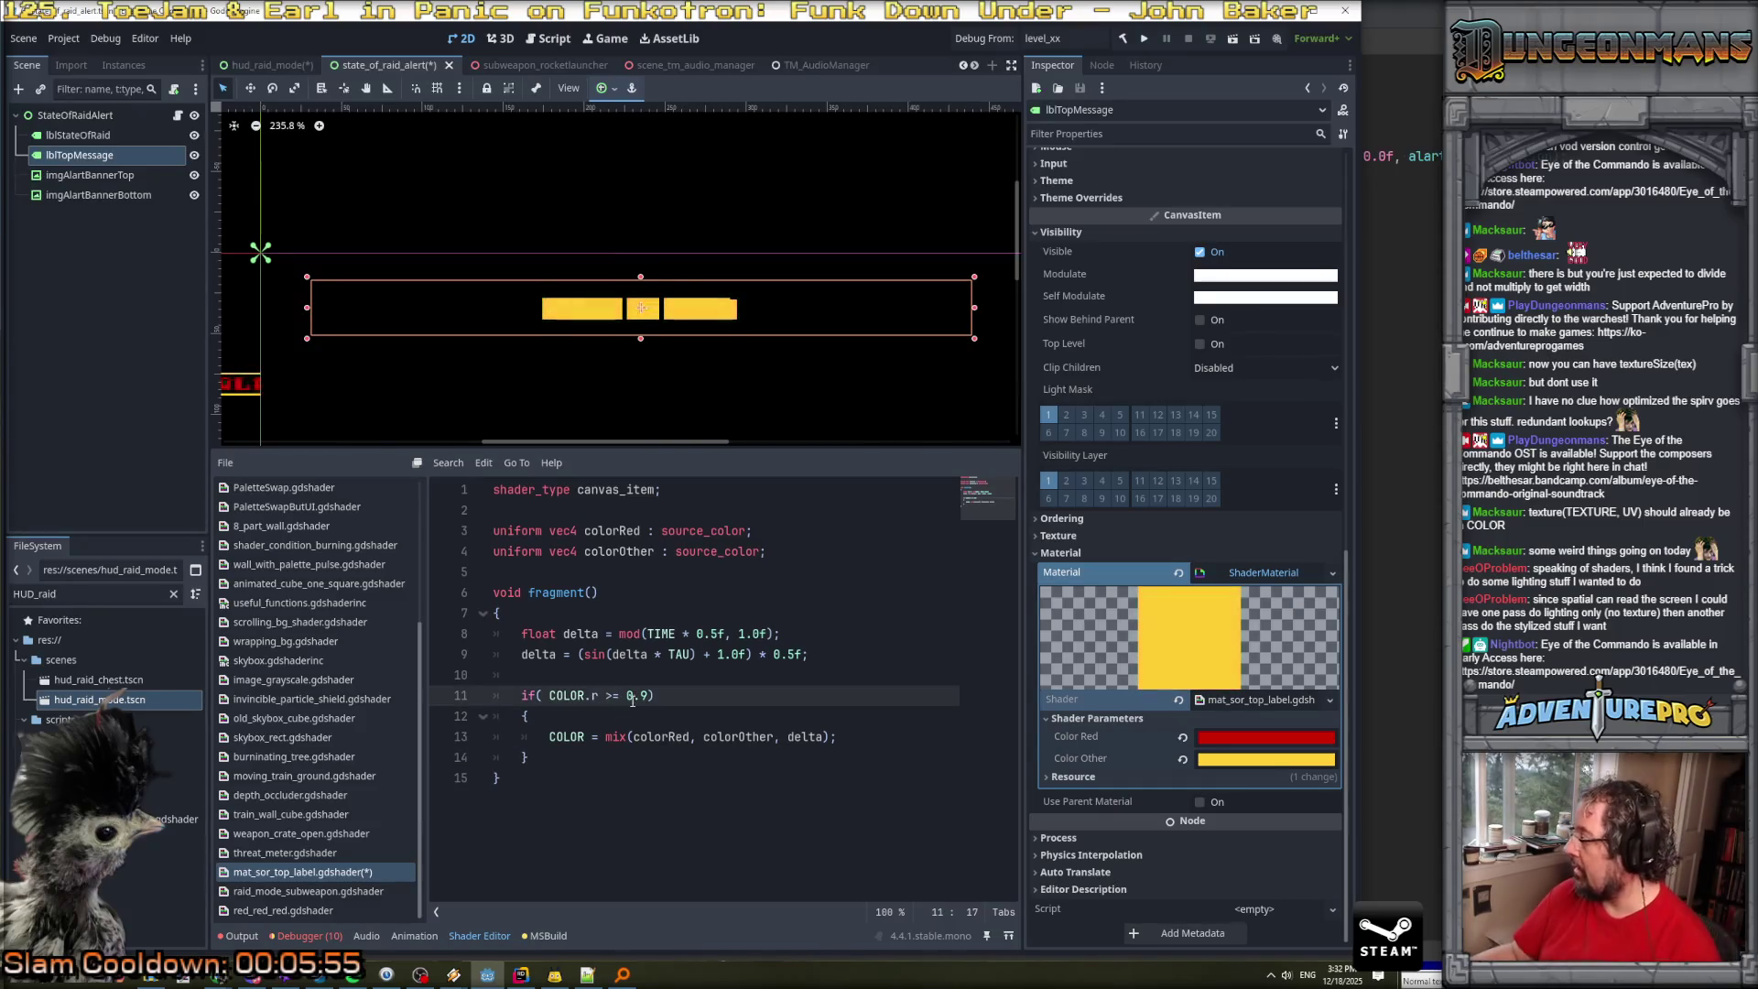
scroll(595, 322, up, 2)
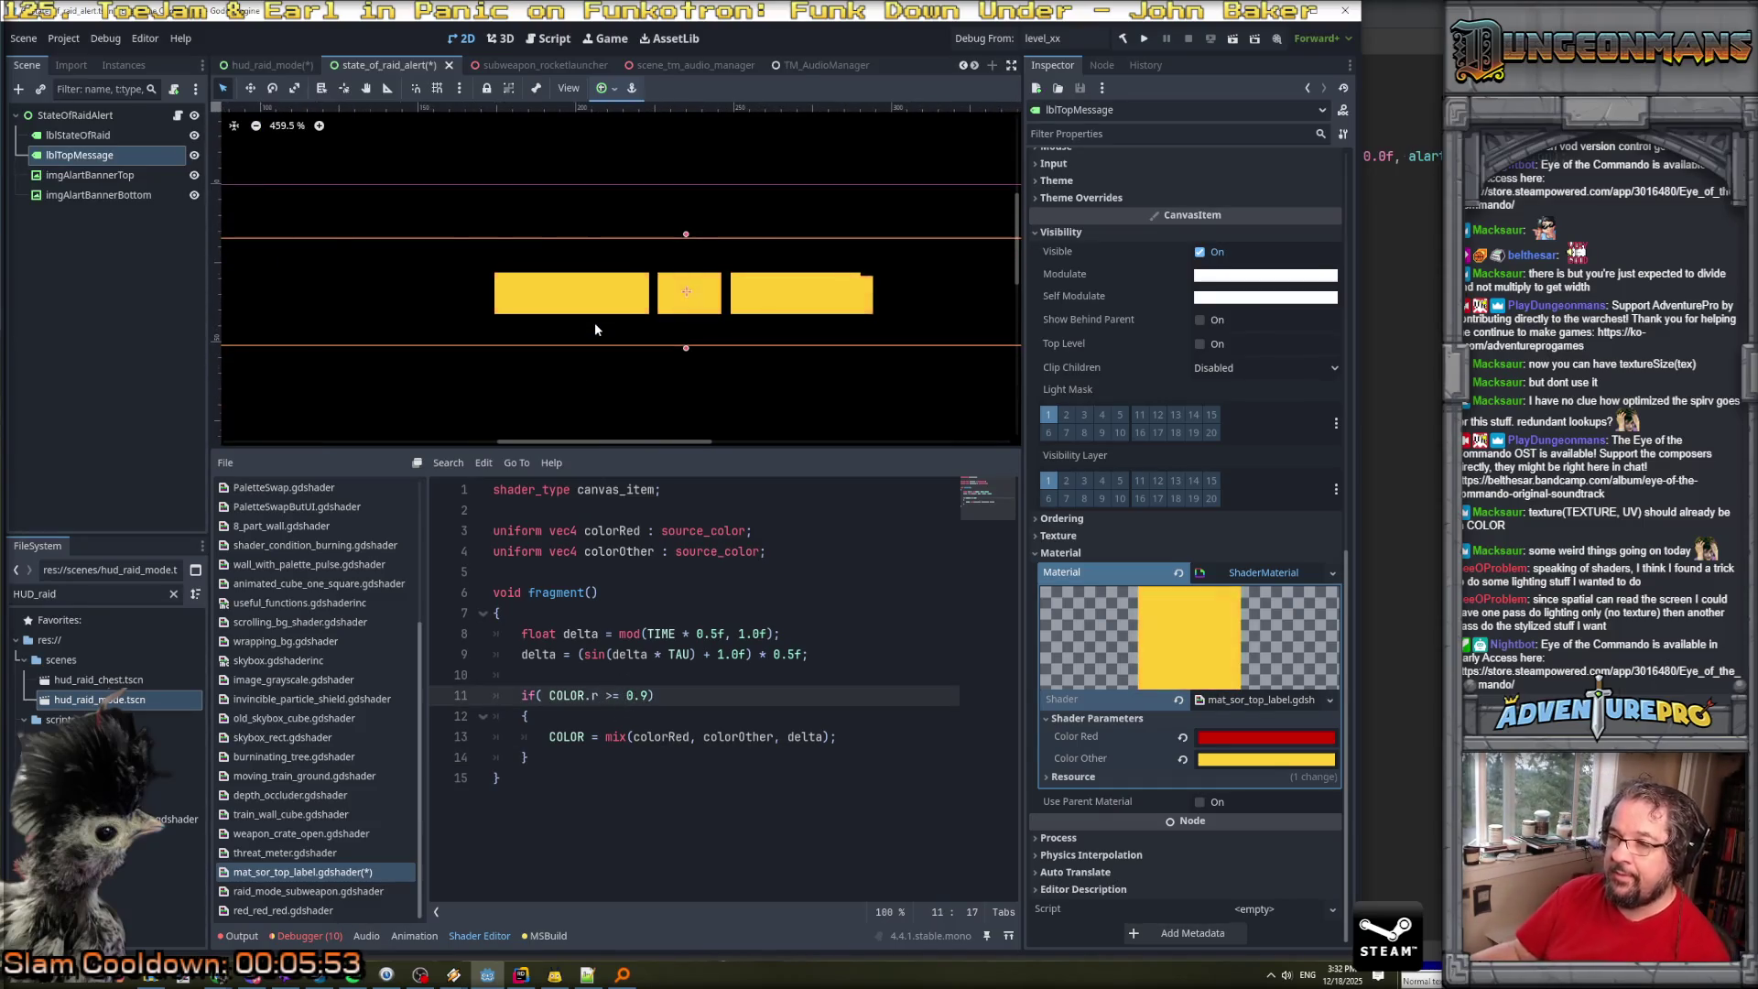
scroll(595, 322, up, 1)
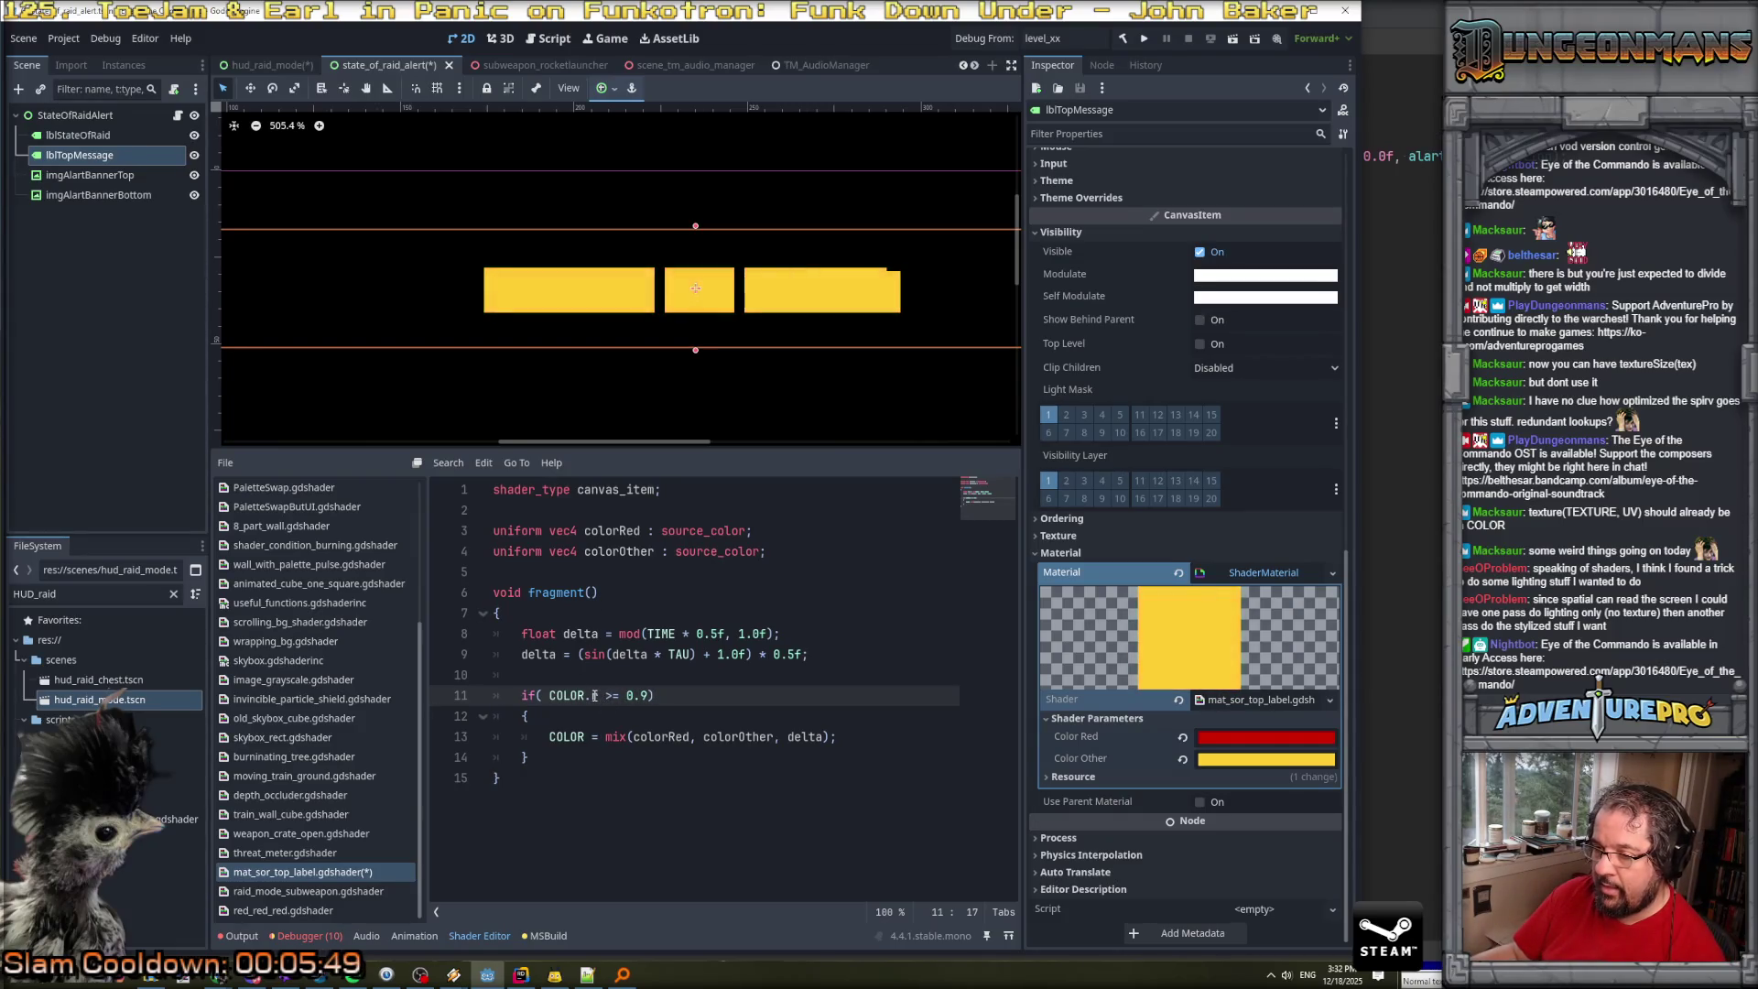
drag(592, 696, 647, 696)
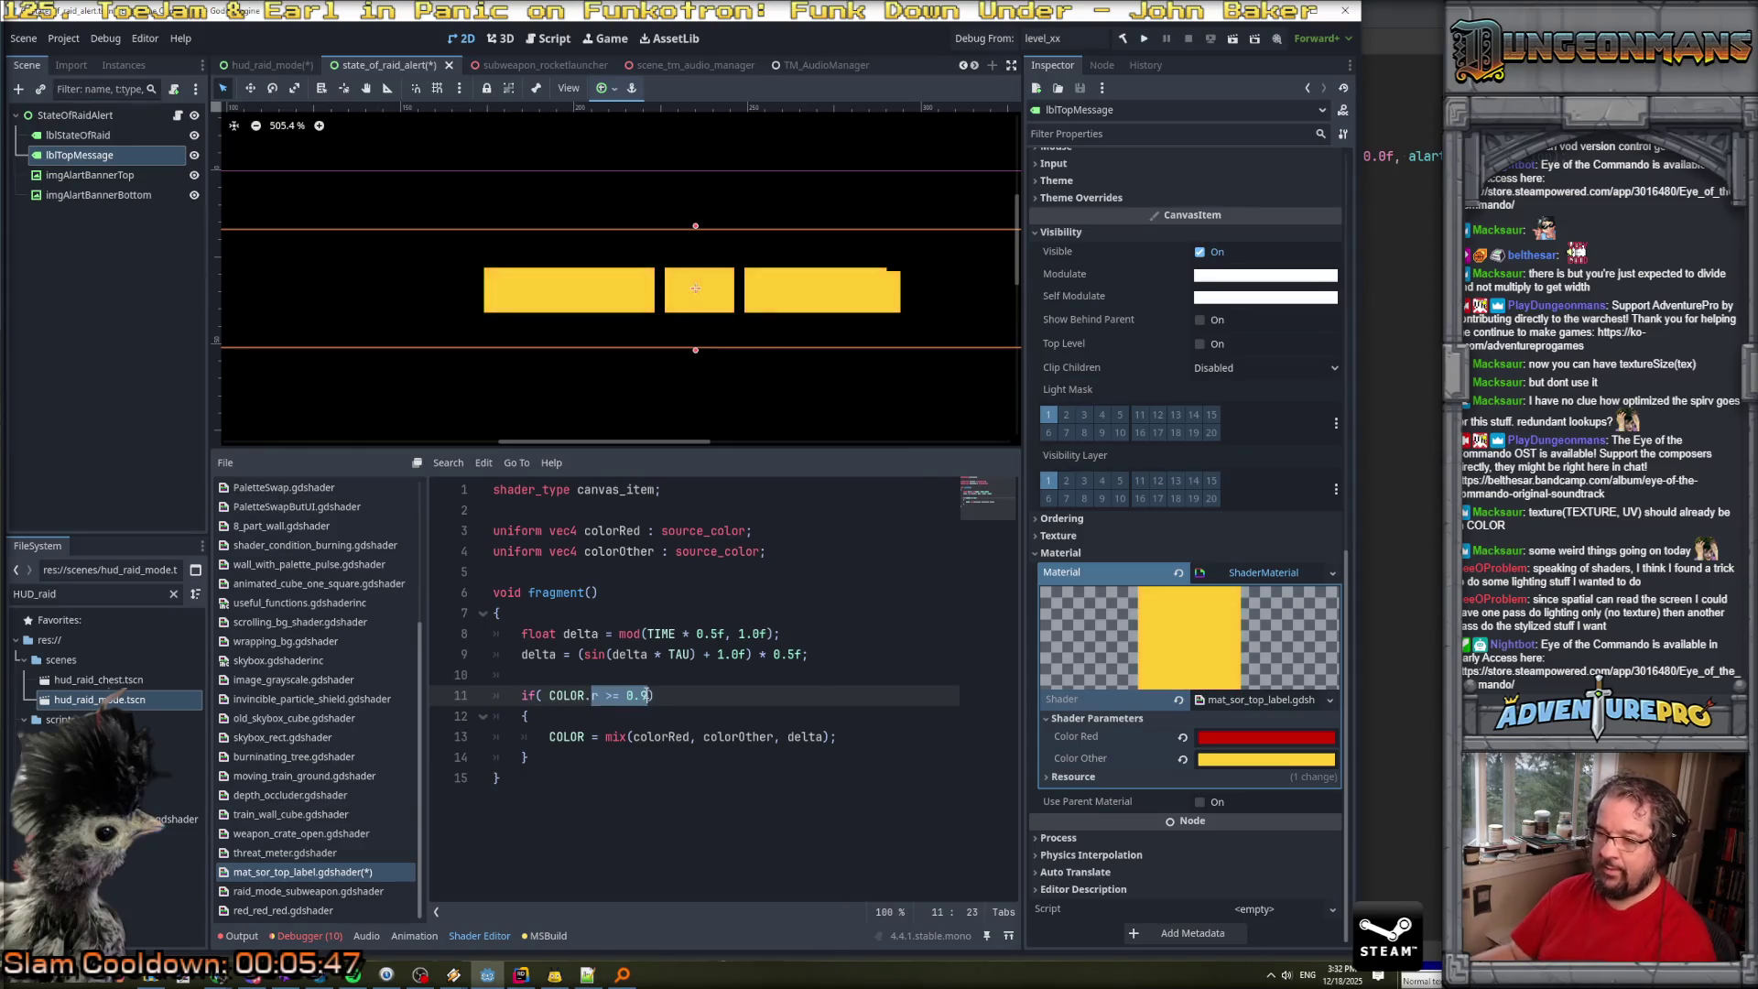
text(a > 0.)
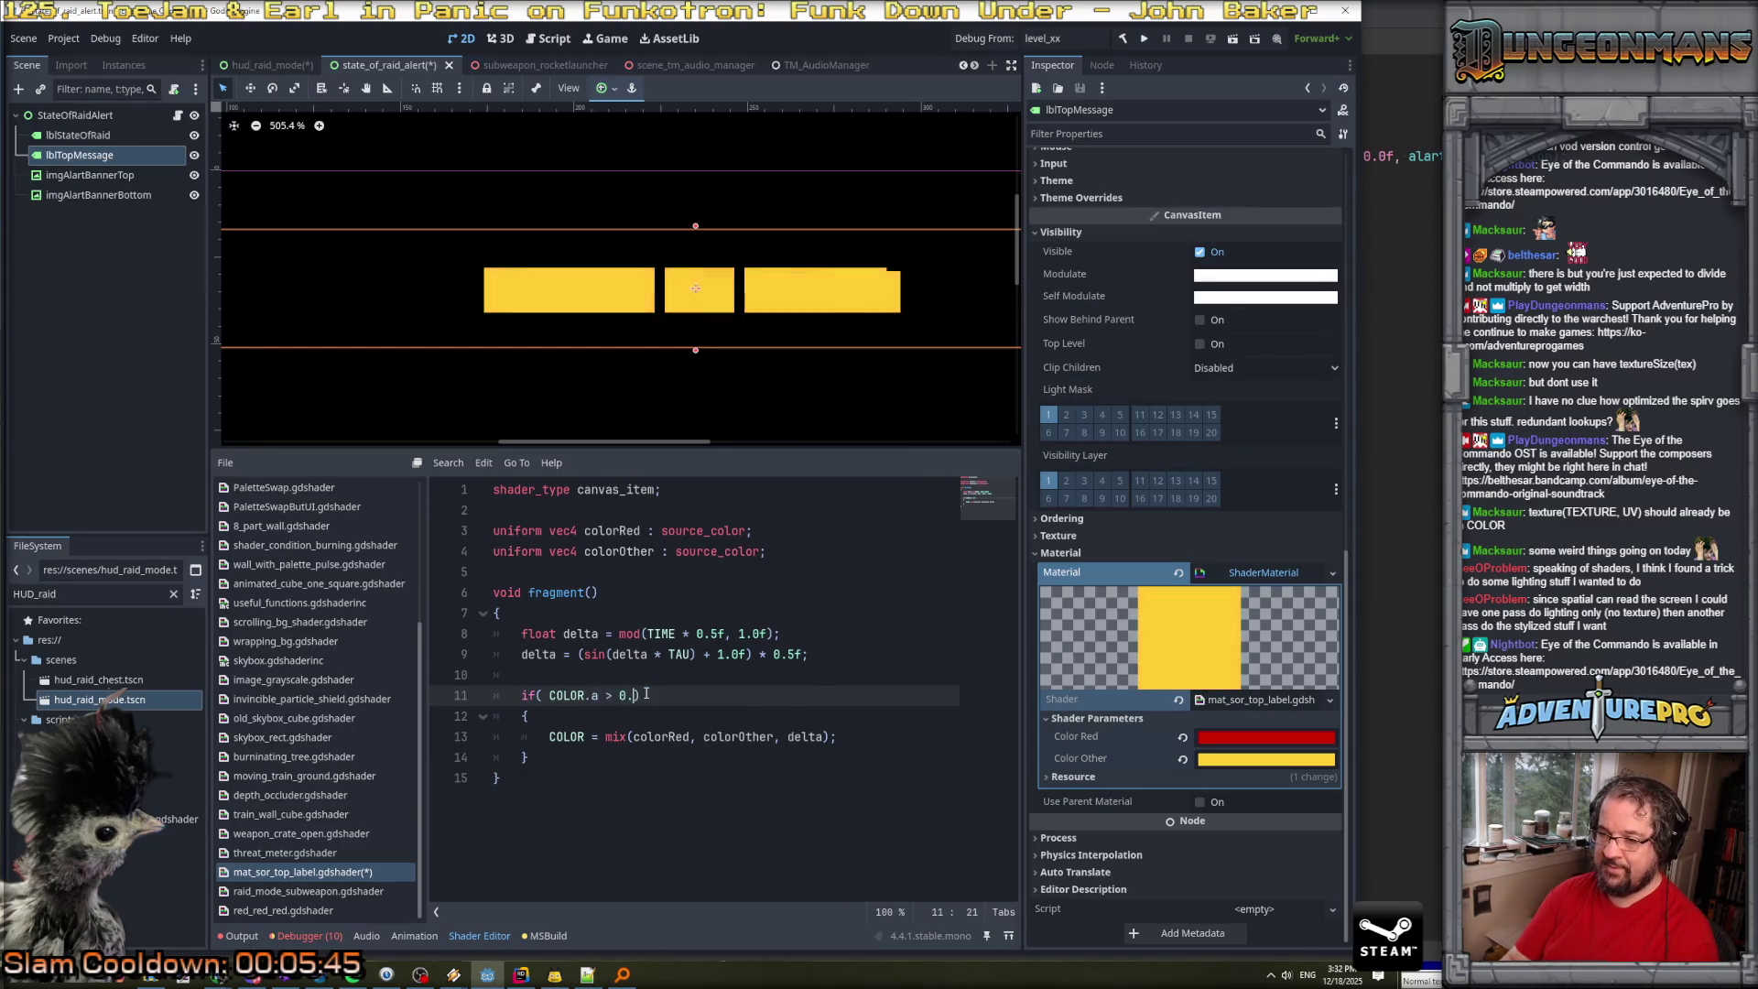
text(0)
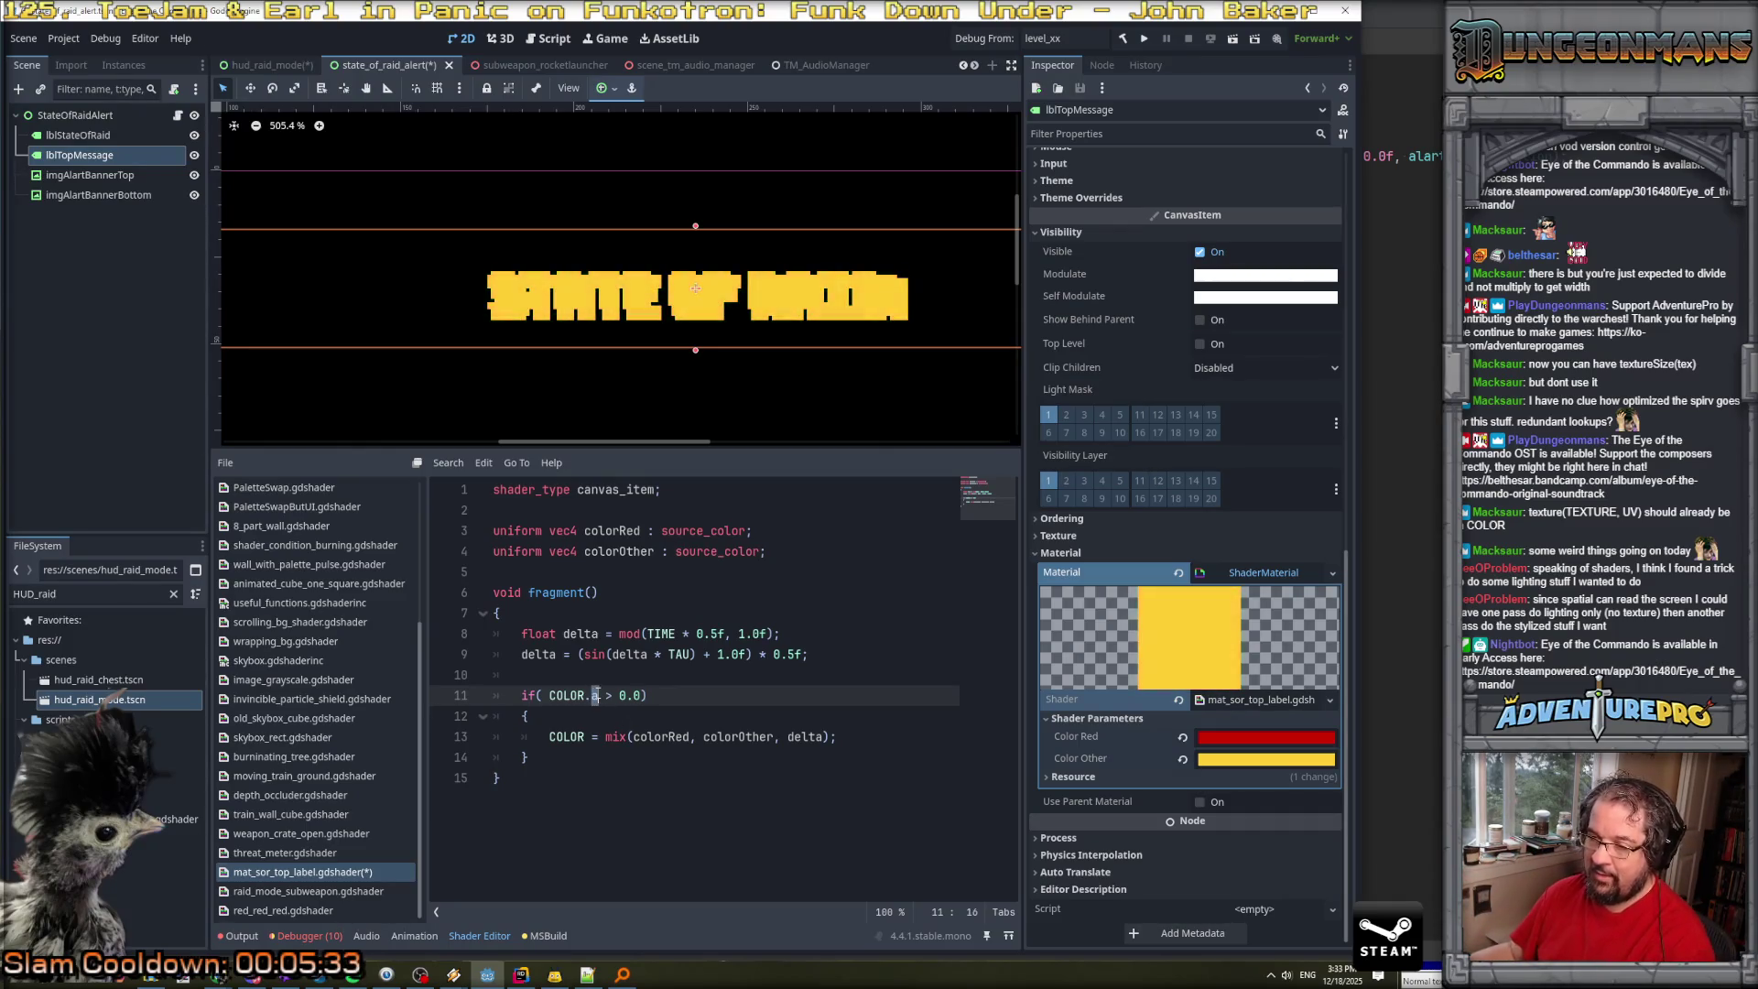
click(642, 695)
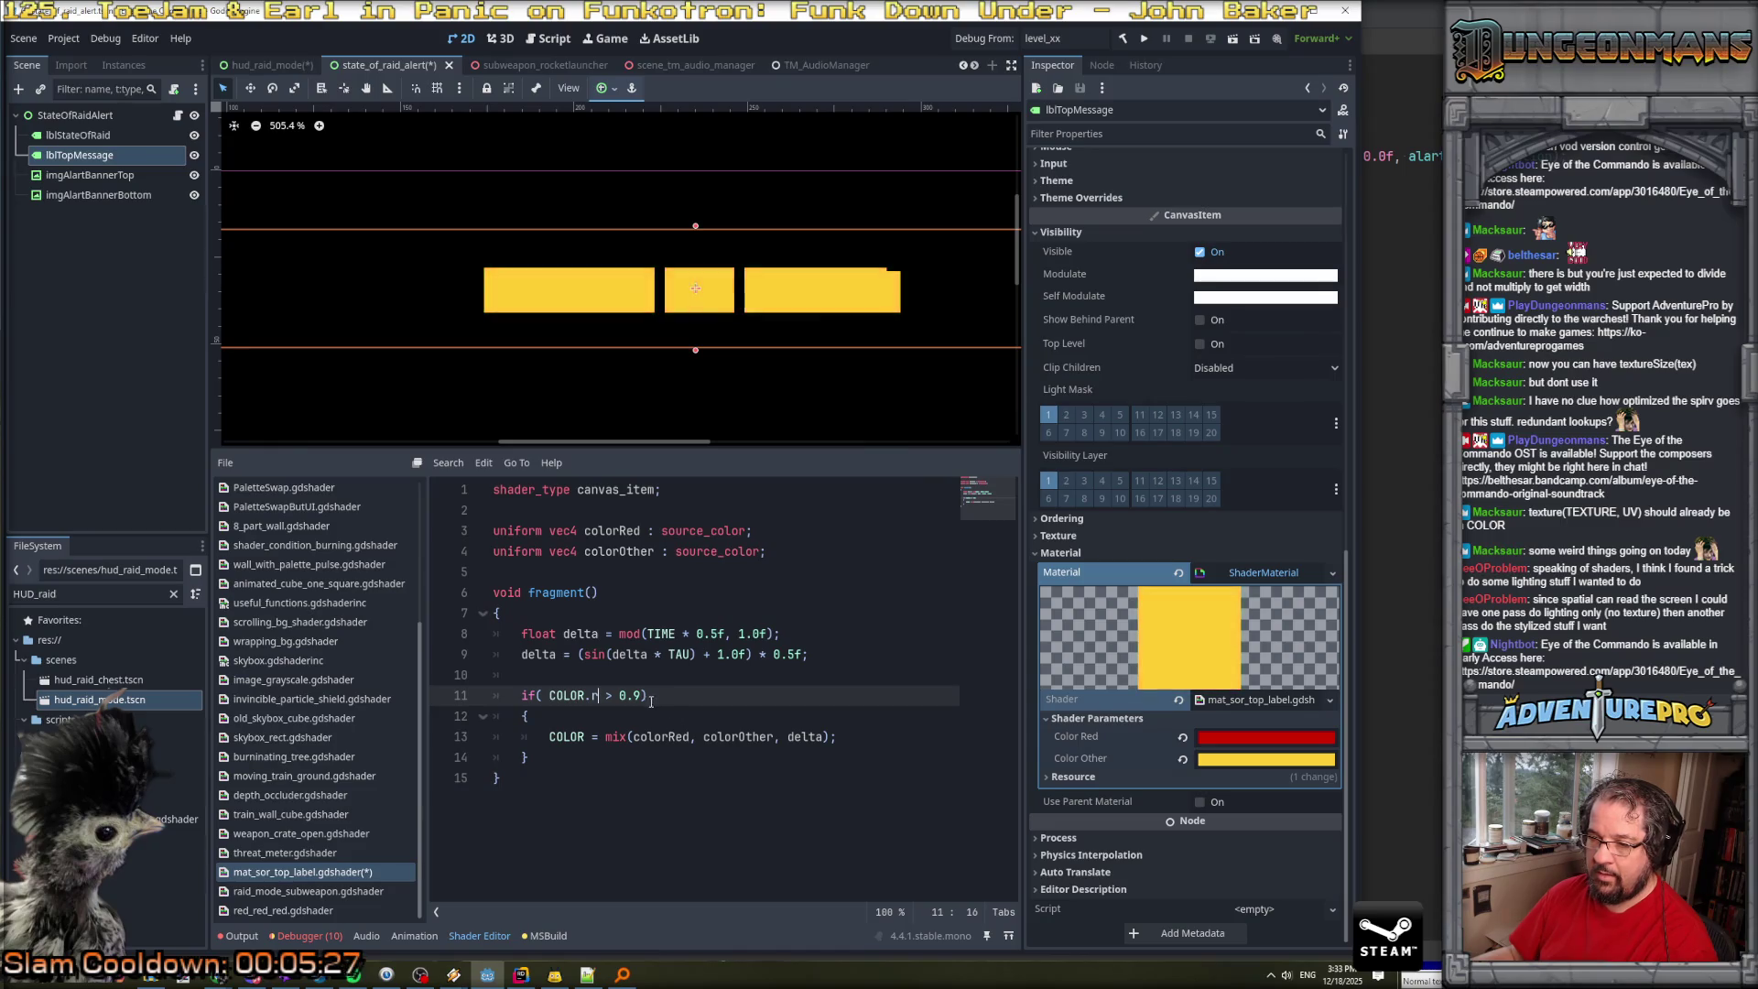
text(&& )
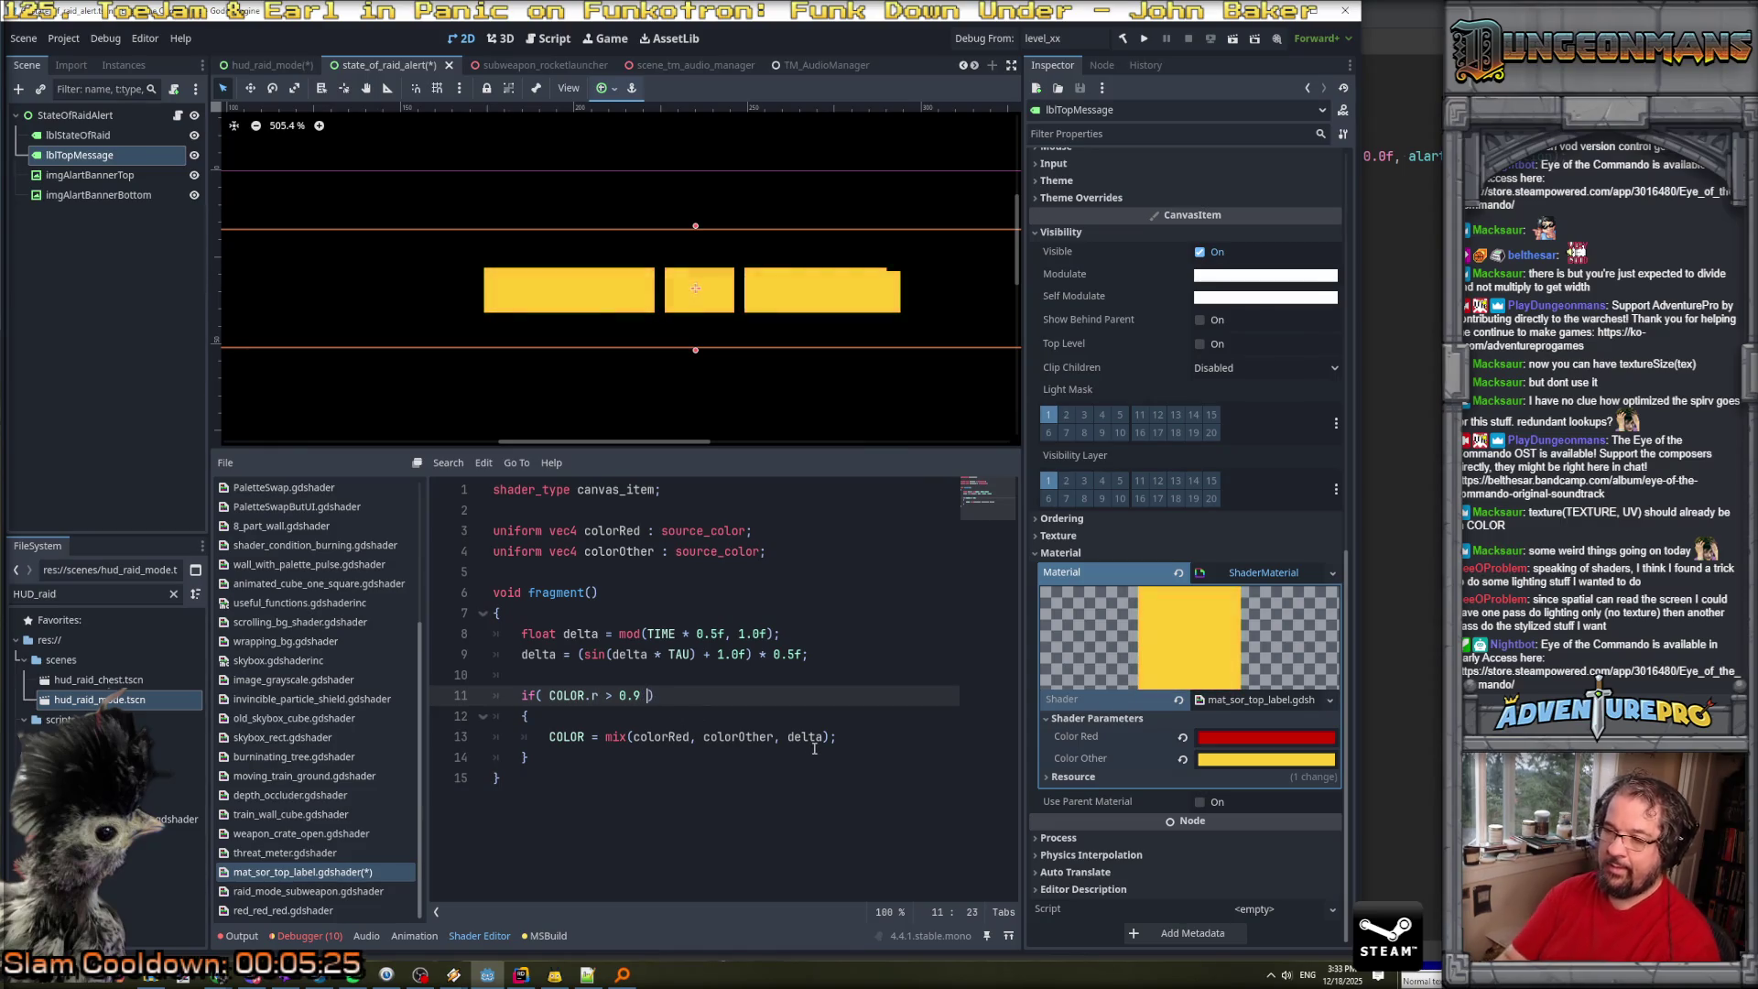
text(COLOR.a =)
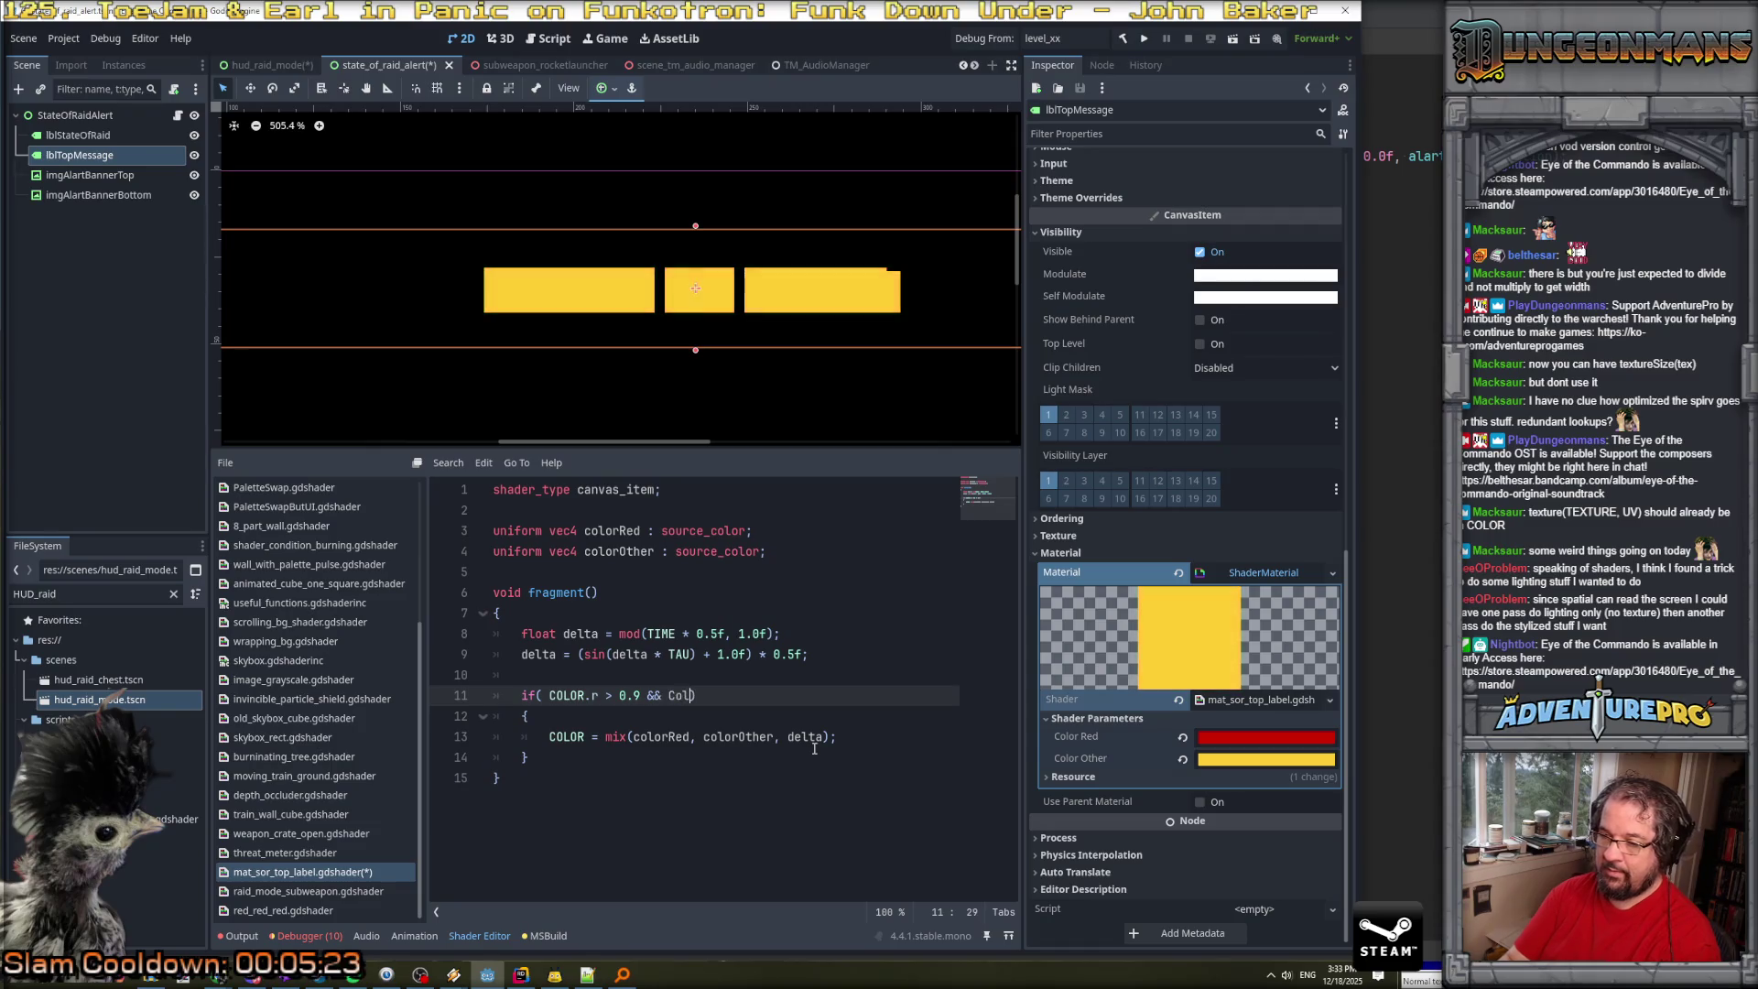
text(= 1)
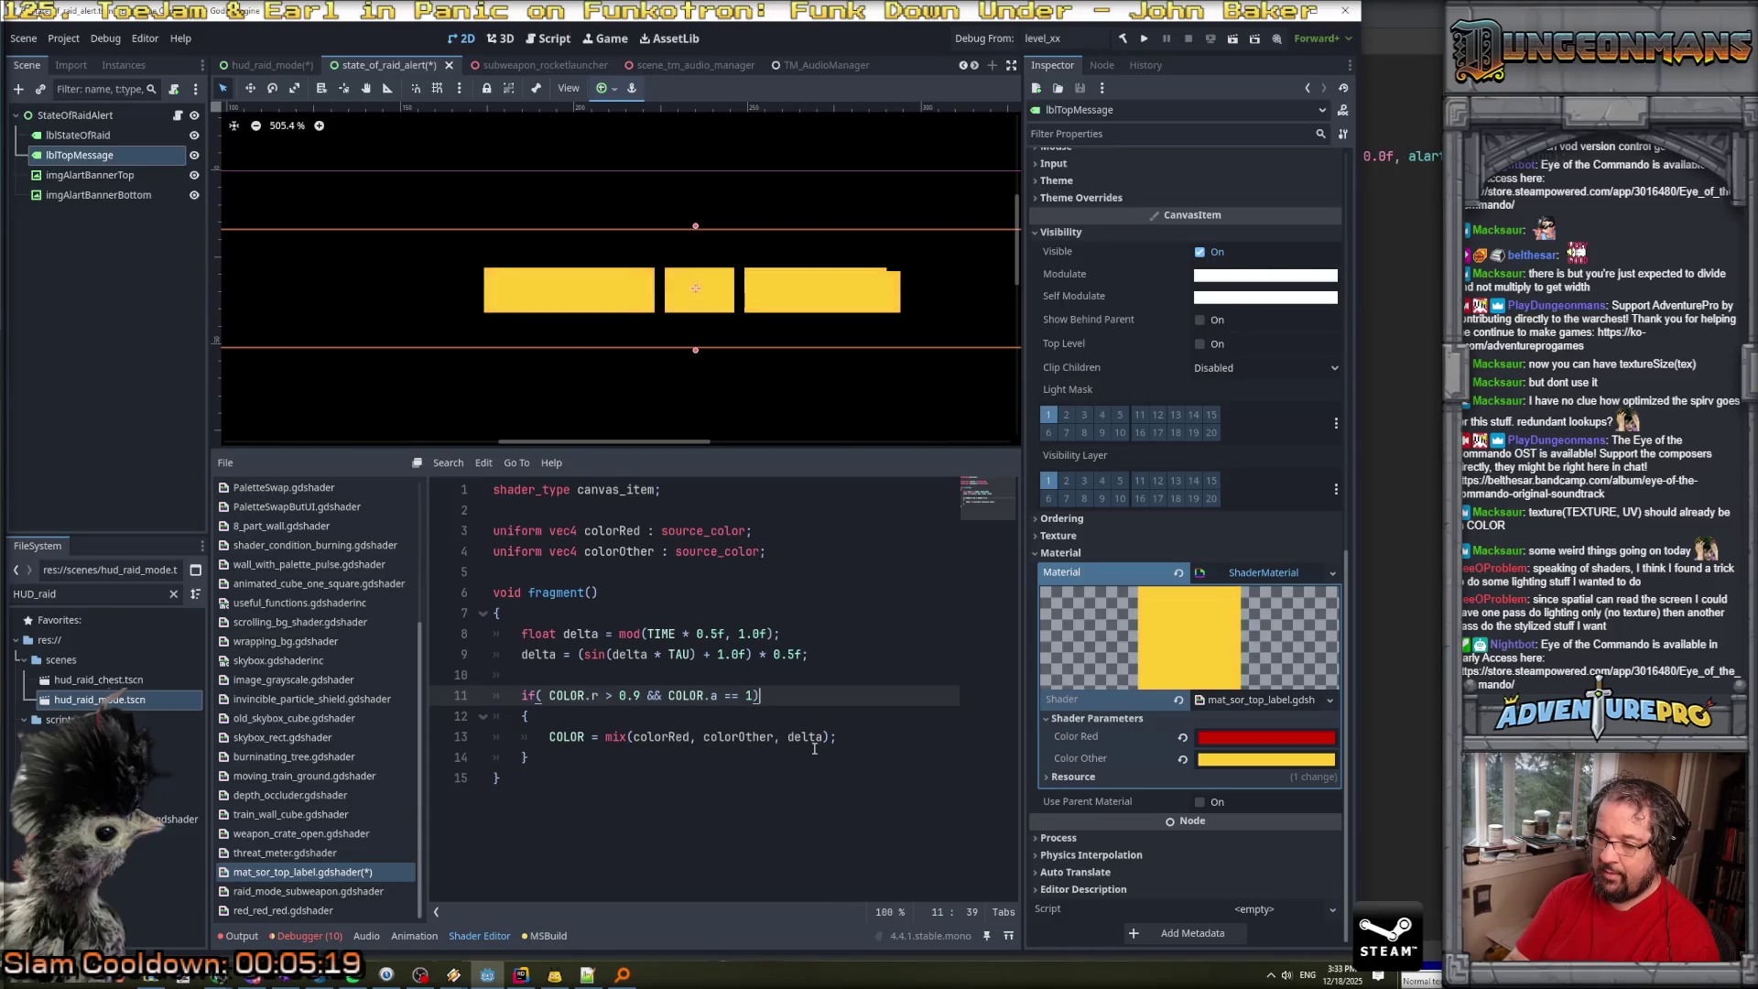
text())
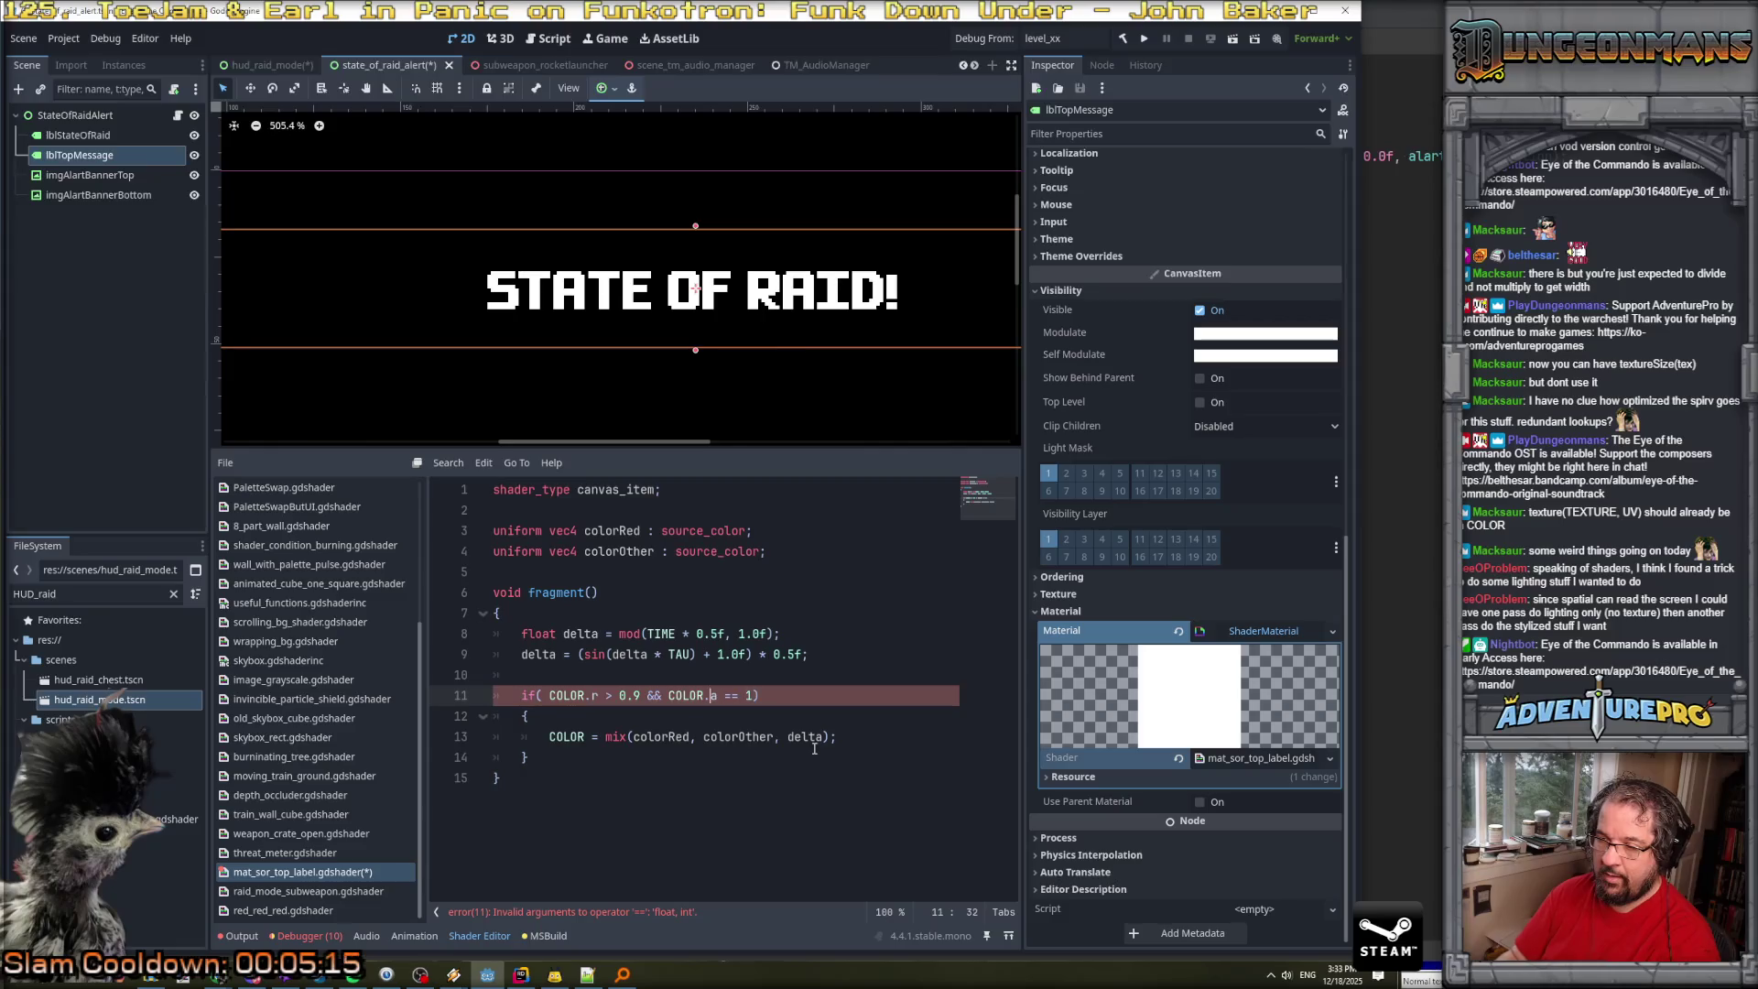
key(Right)
key(Right)
key(Right)
text(0)
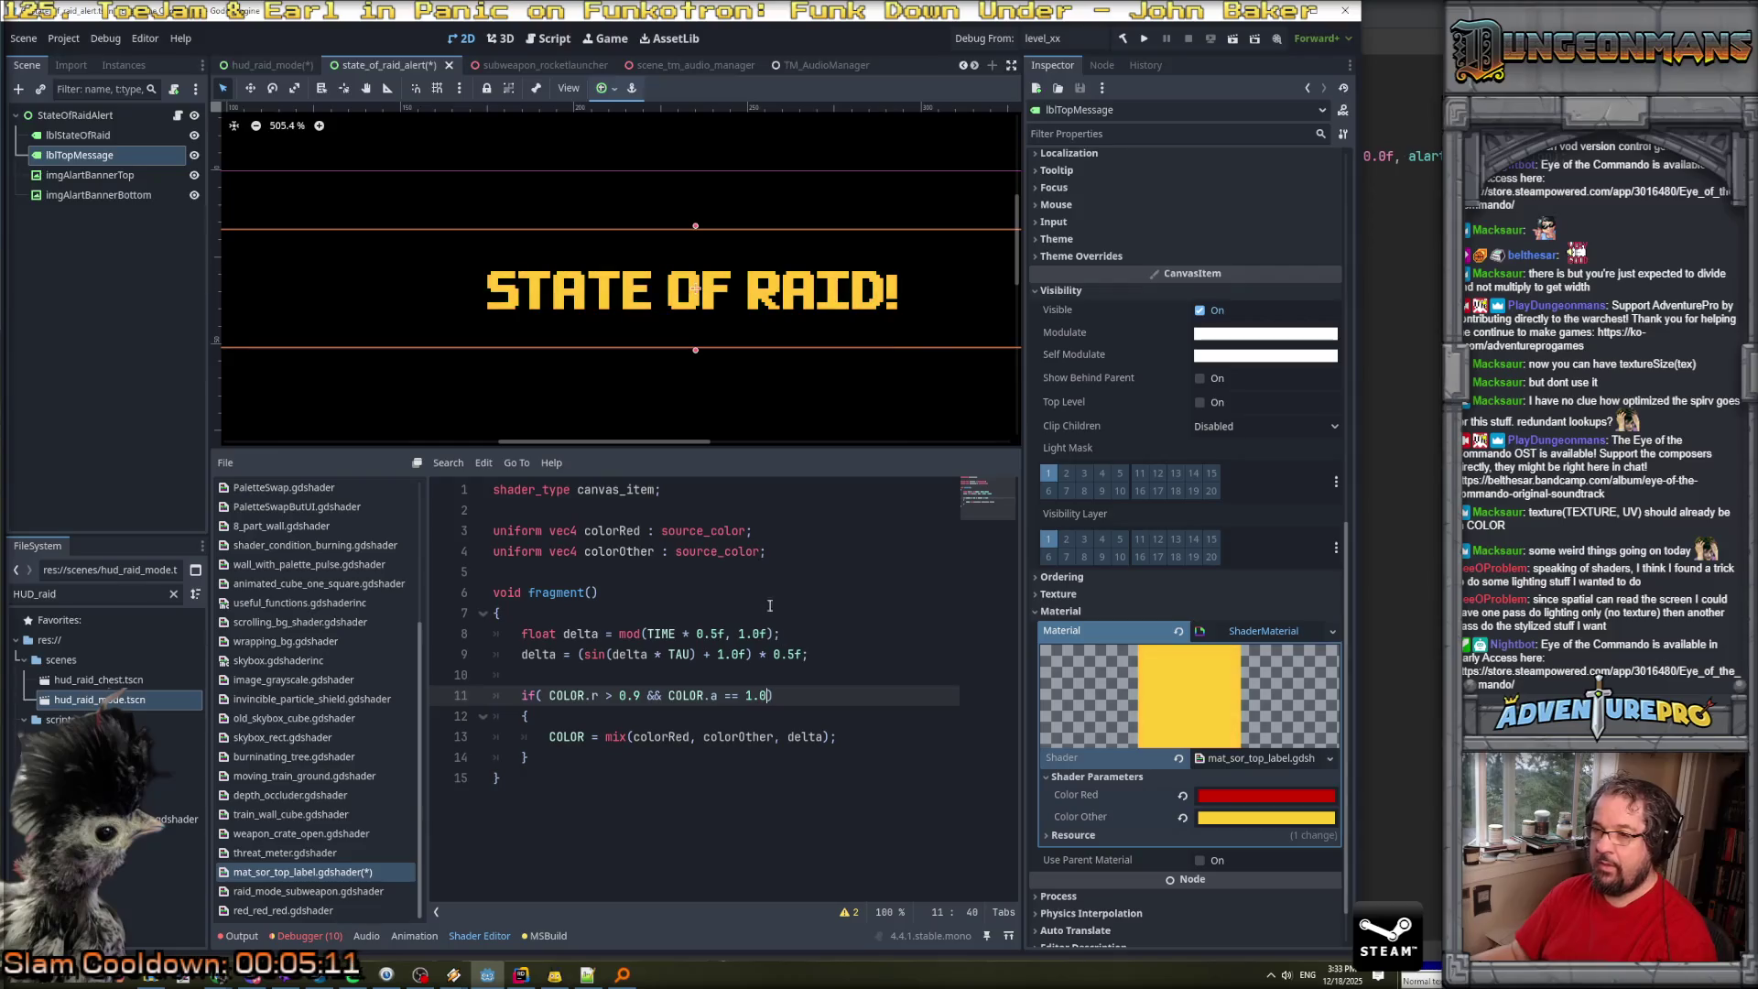
scroll(647, 337, up, 3)
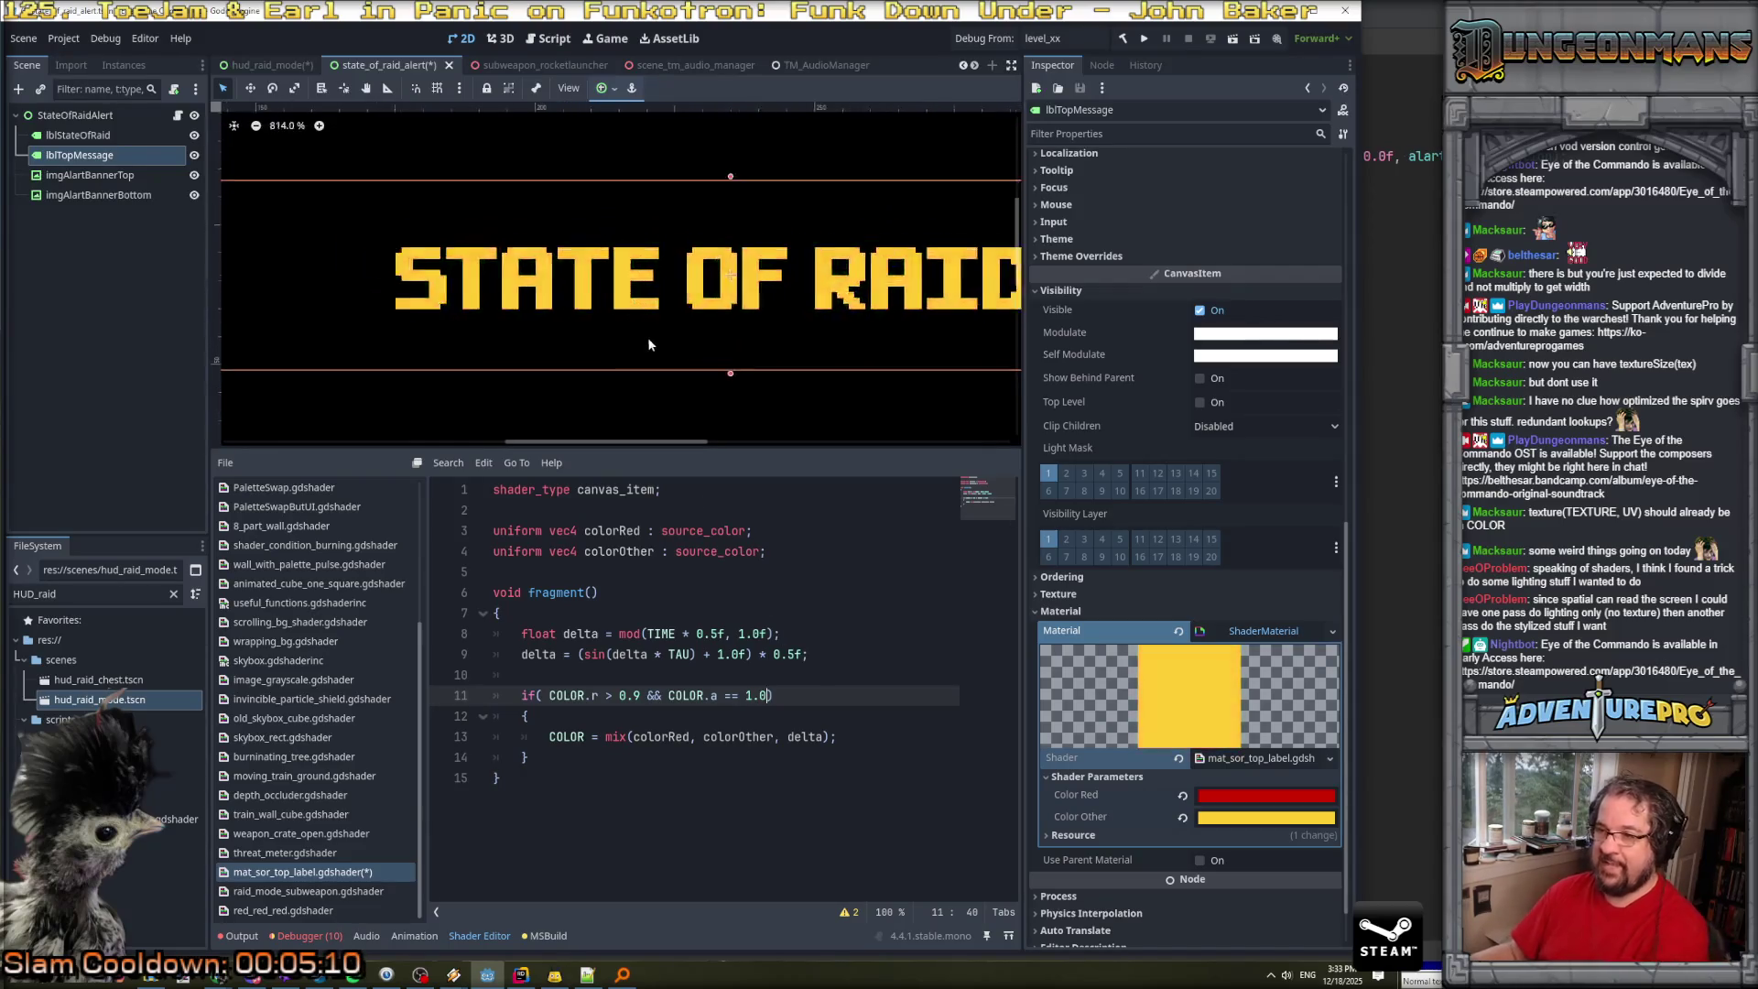
scroll(646, 337, down, 4)
key(Up)
key(Up)
key(ctrl+s)
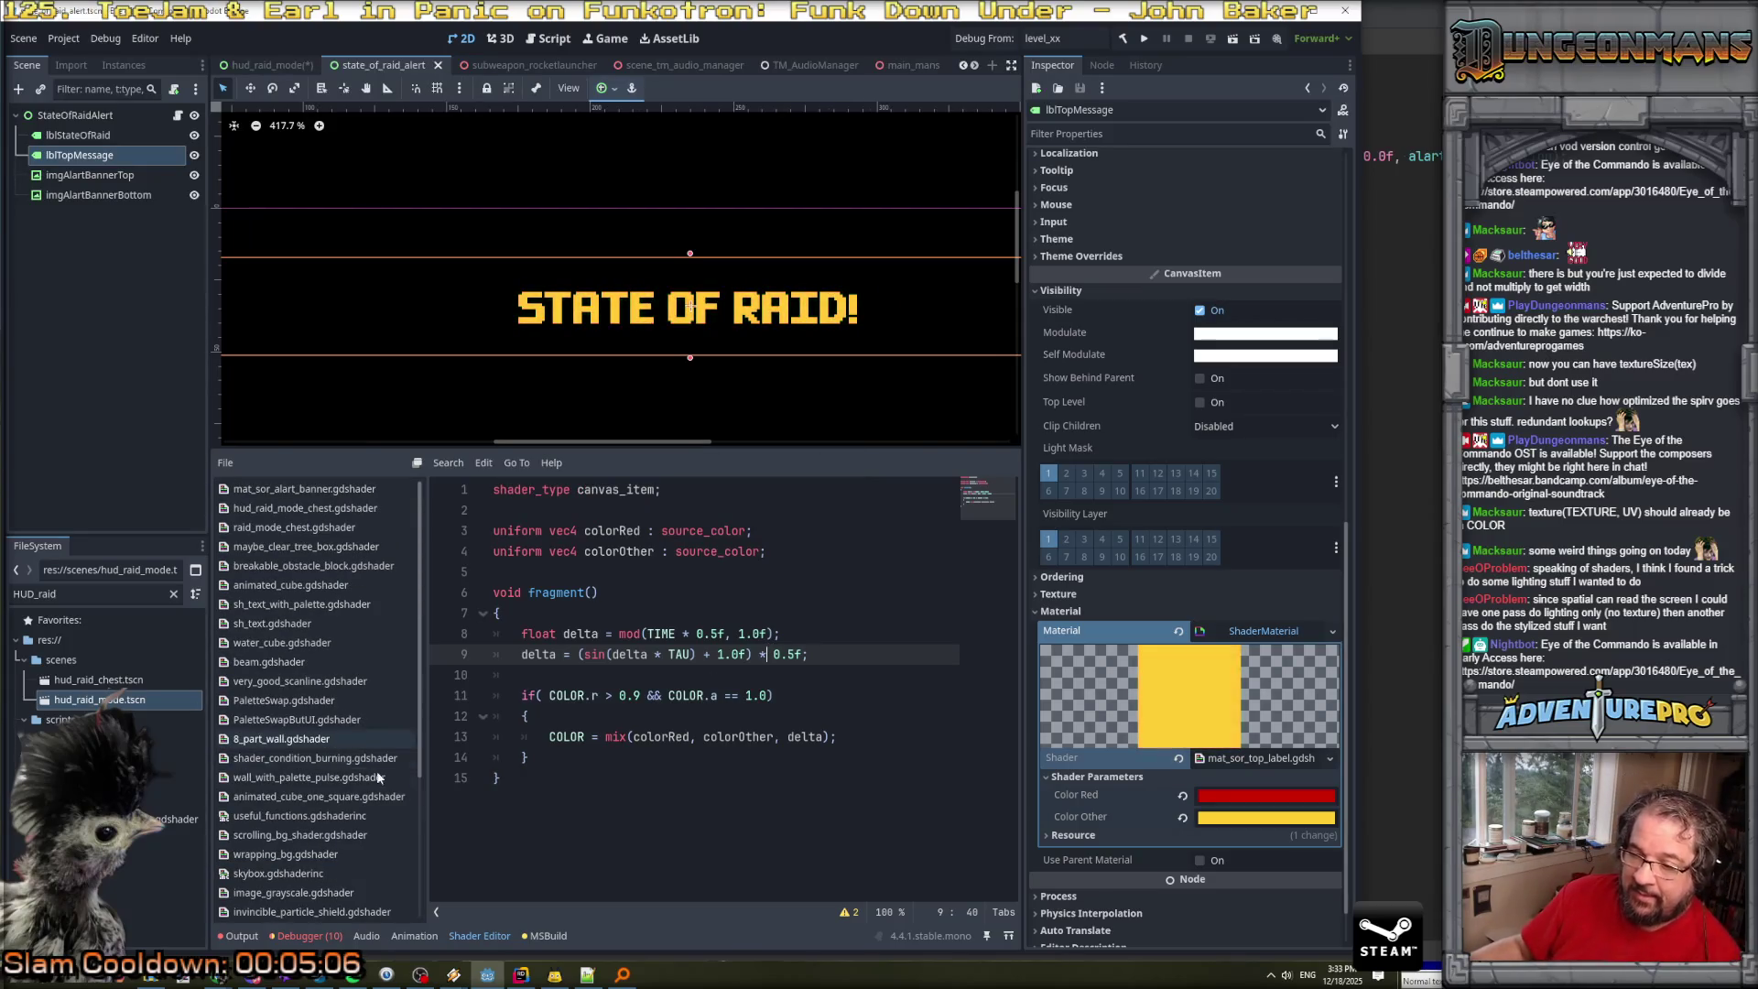
click(521, 976)
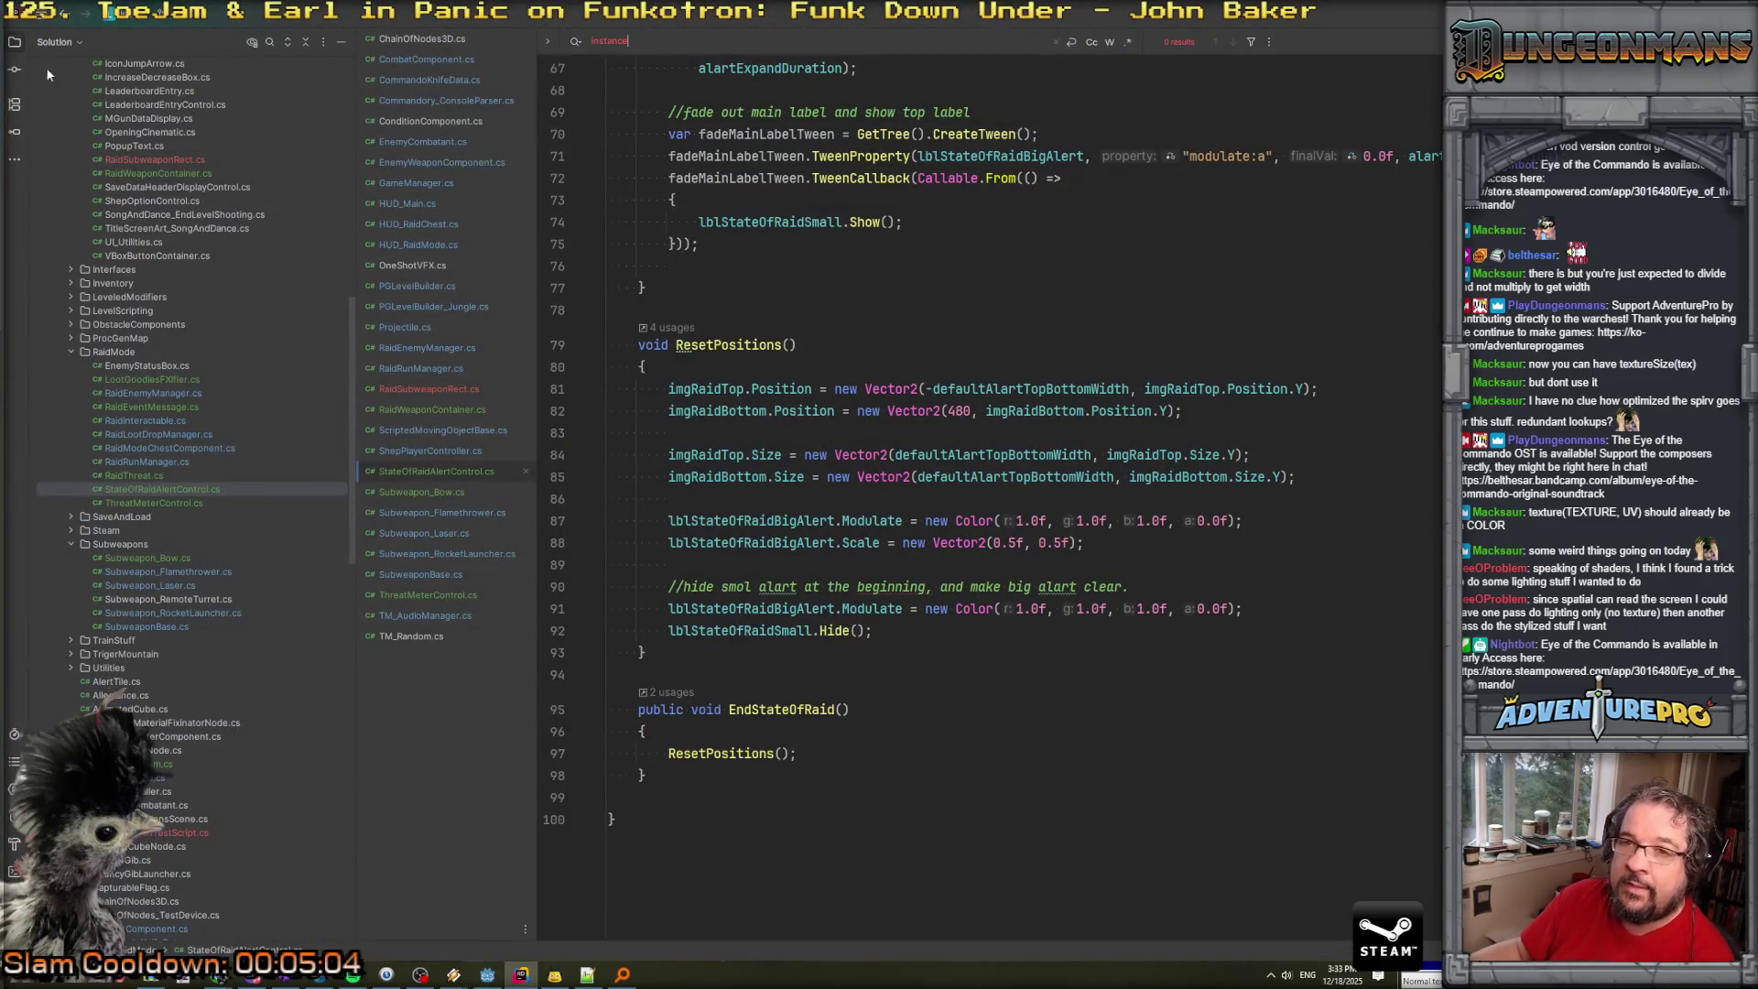
Browse Rider's changed files, including the label shader, collapse the tree and return to Godot.
click(14, 69)
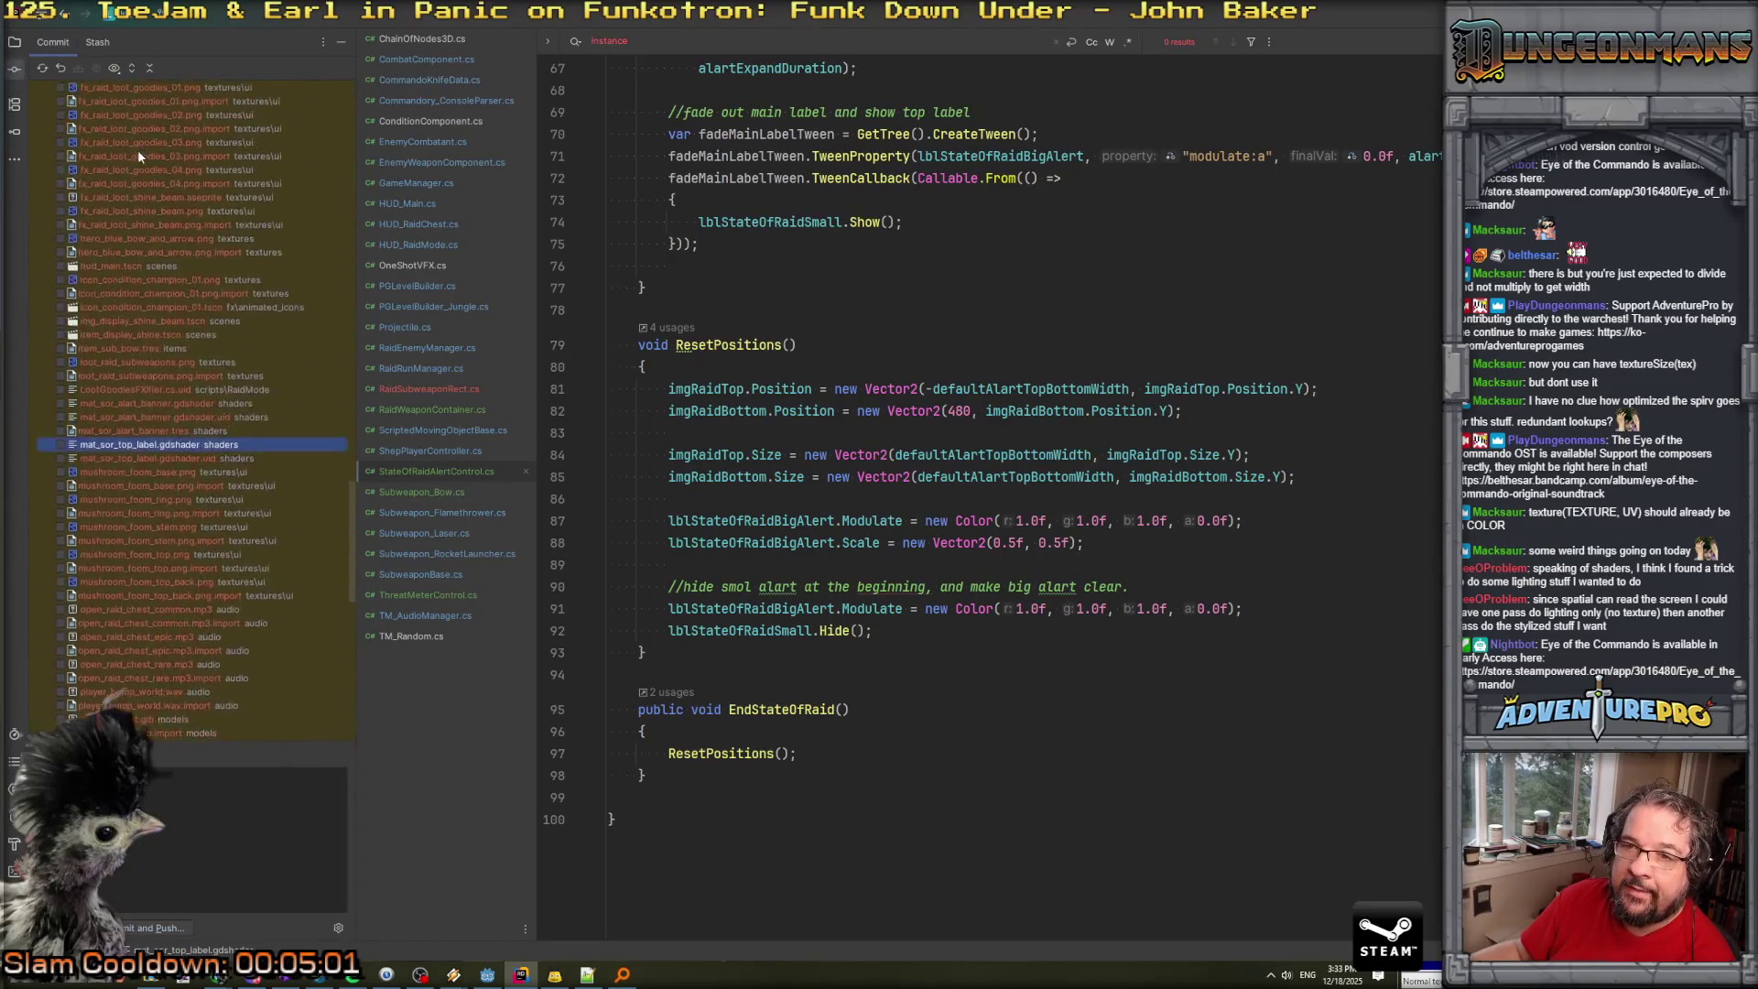
scroll(139, 154, up, 10)
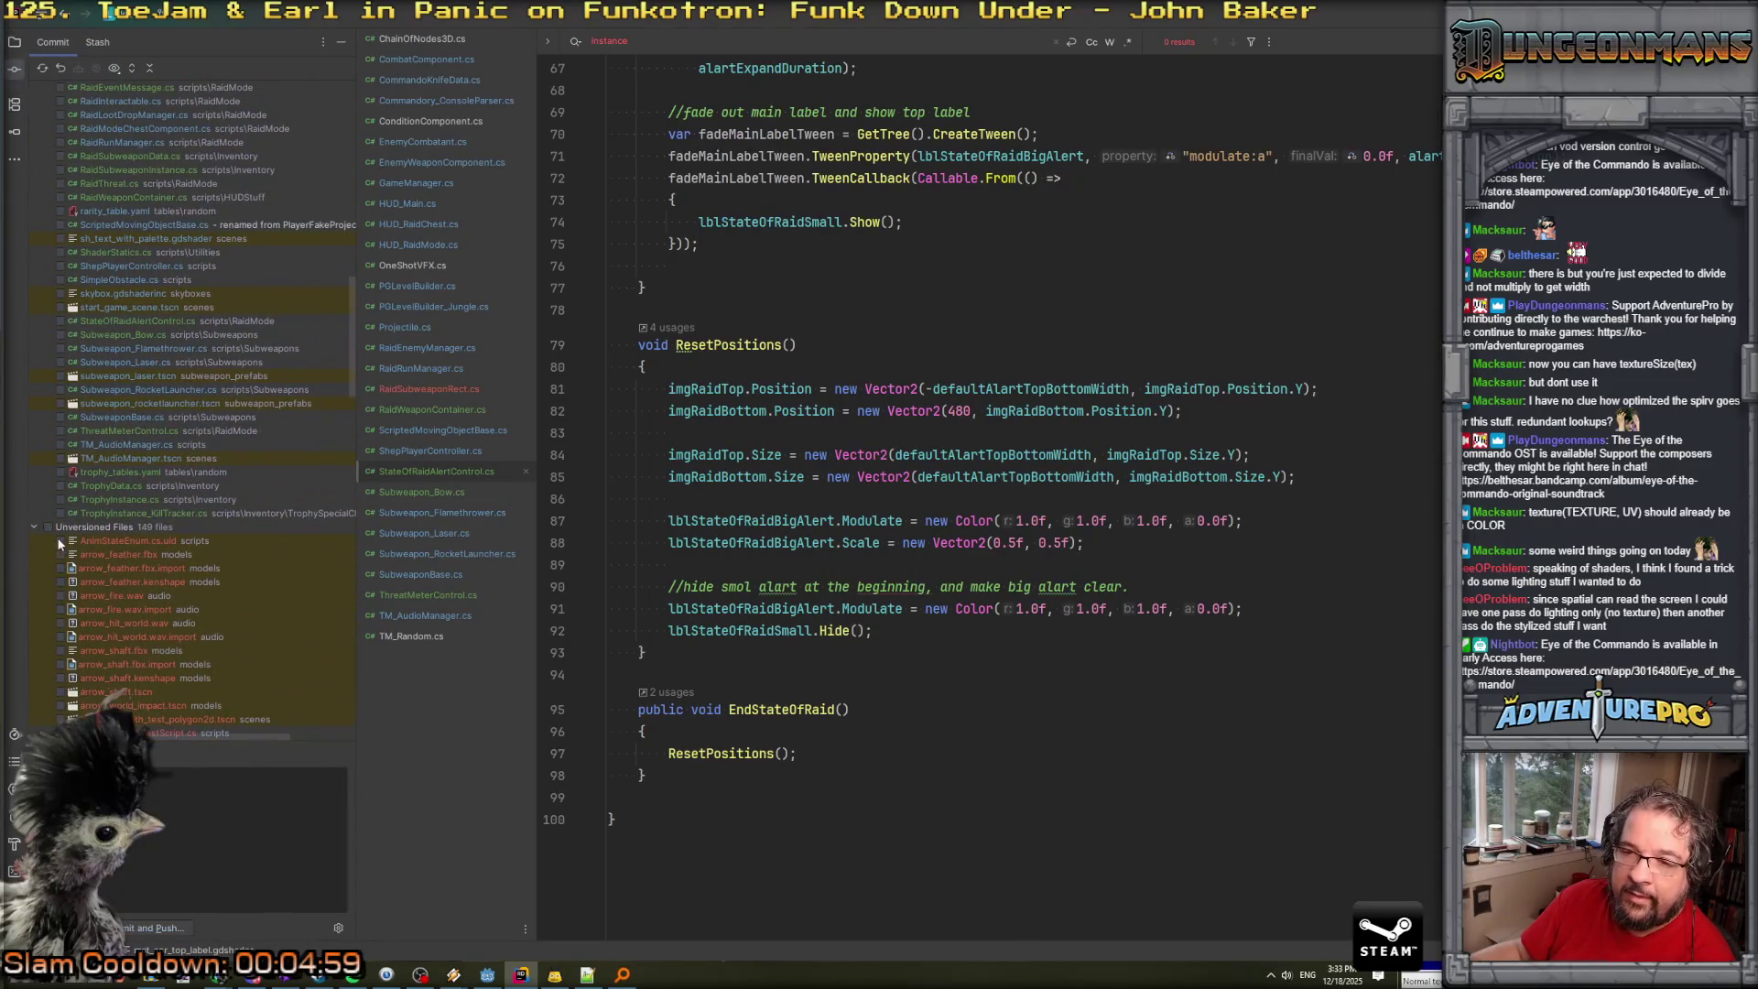
click(47, 524)
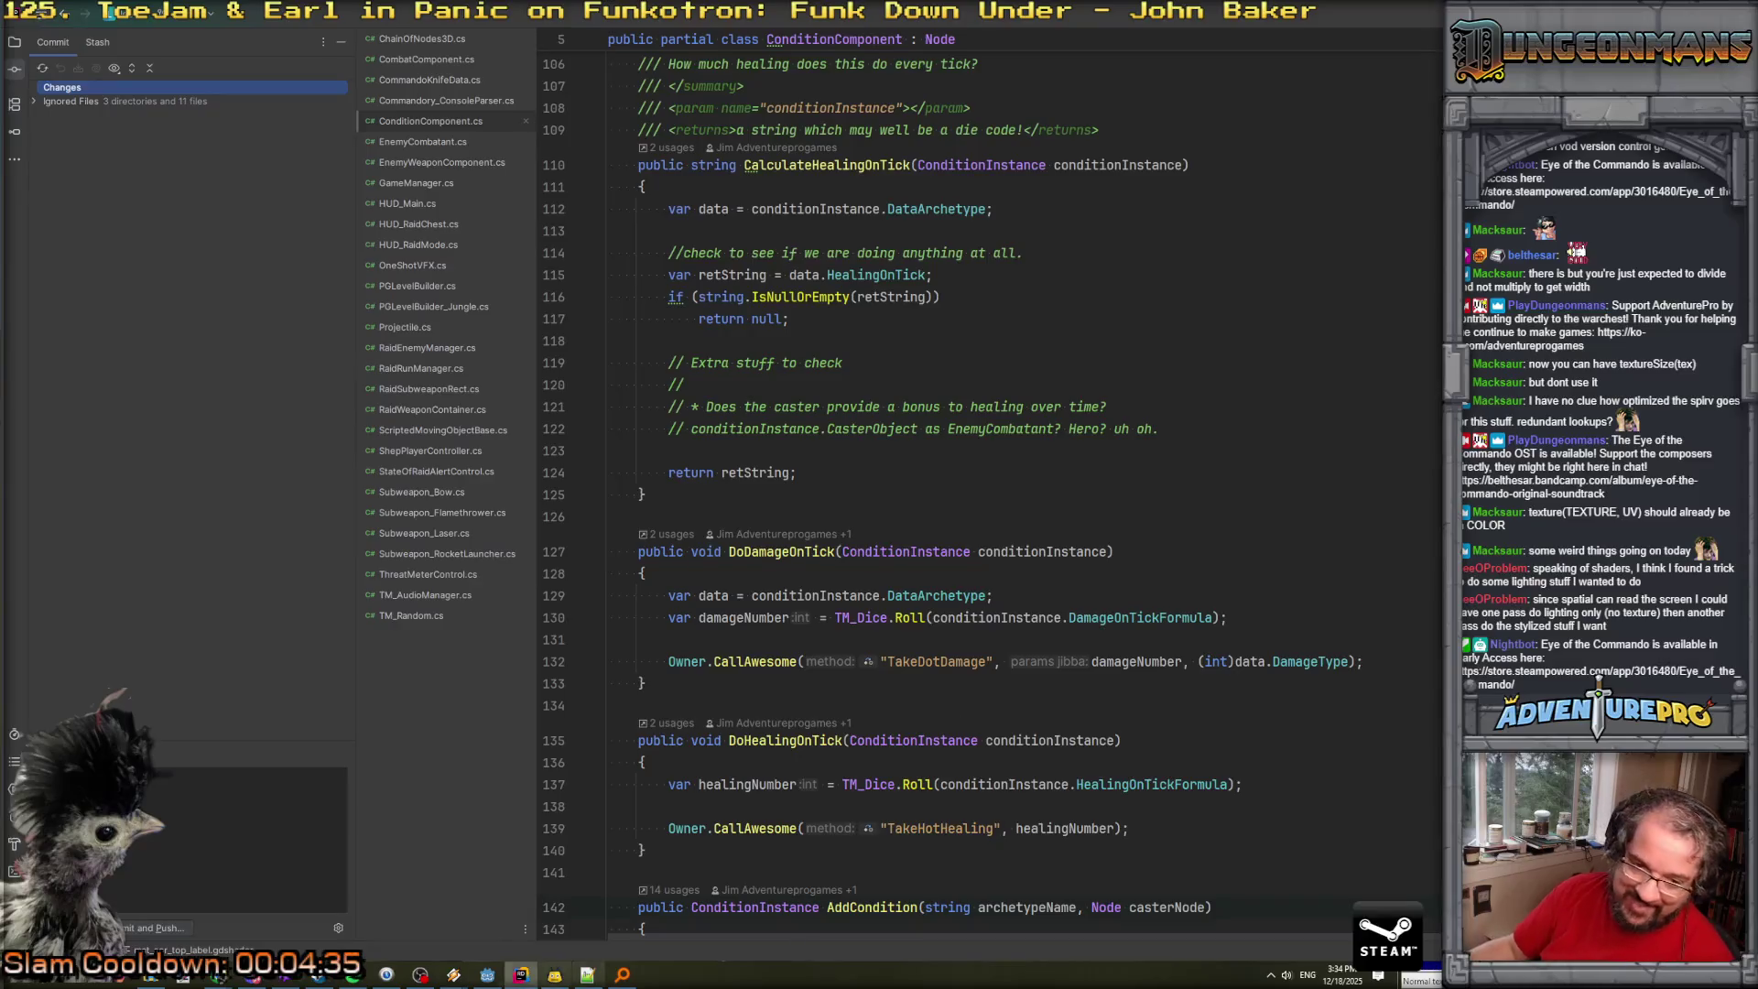
click(487, 974)
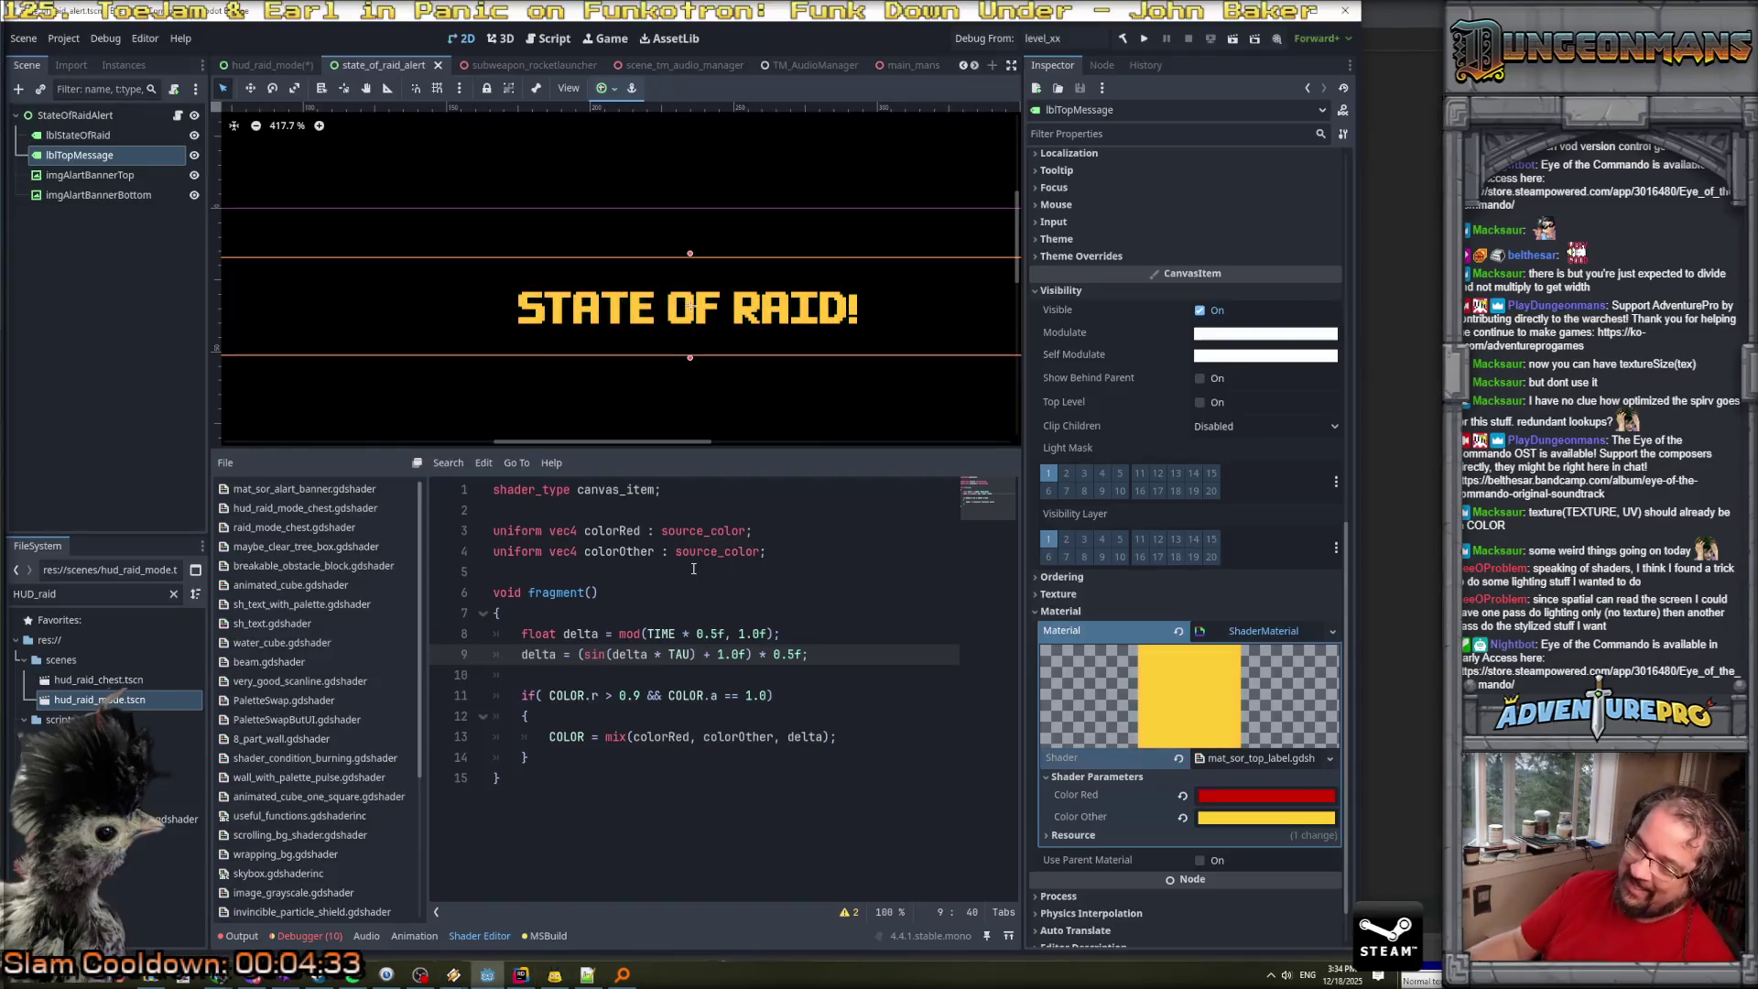
Zoom around the 2D viewport, deselect lblTopMessage to watch its shader, and save the scene.
scroll(734, 360, down, 14)
scroll(734, 384, up, 8)
scroll(350, 310, right, 4)
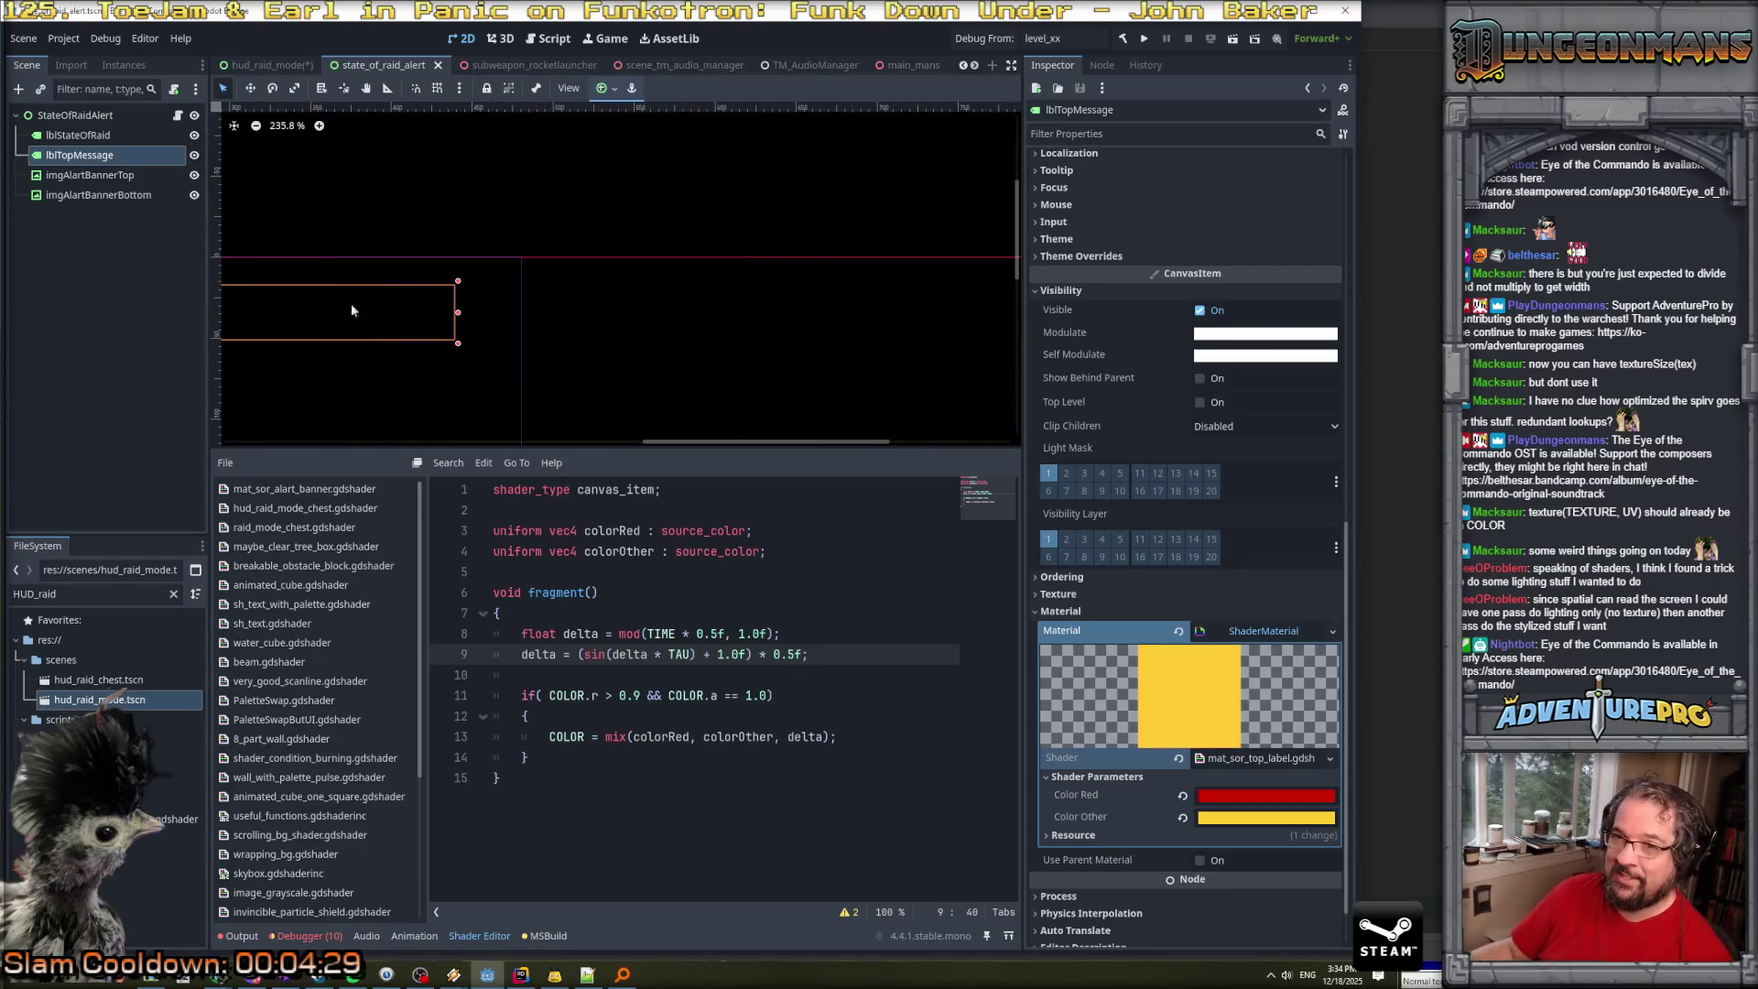
click(596, 333)
scroll(481, 326, down, 3)
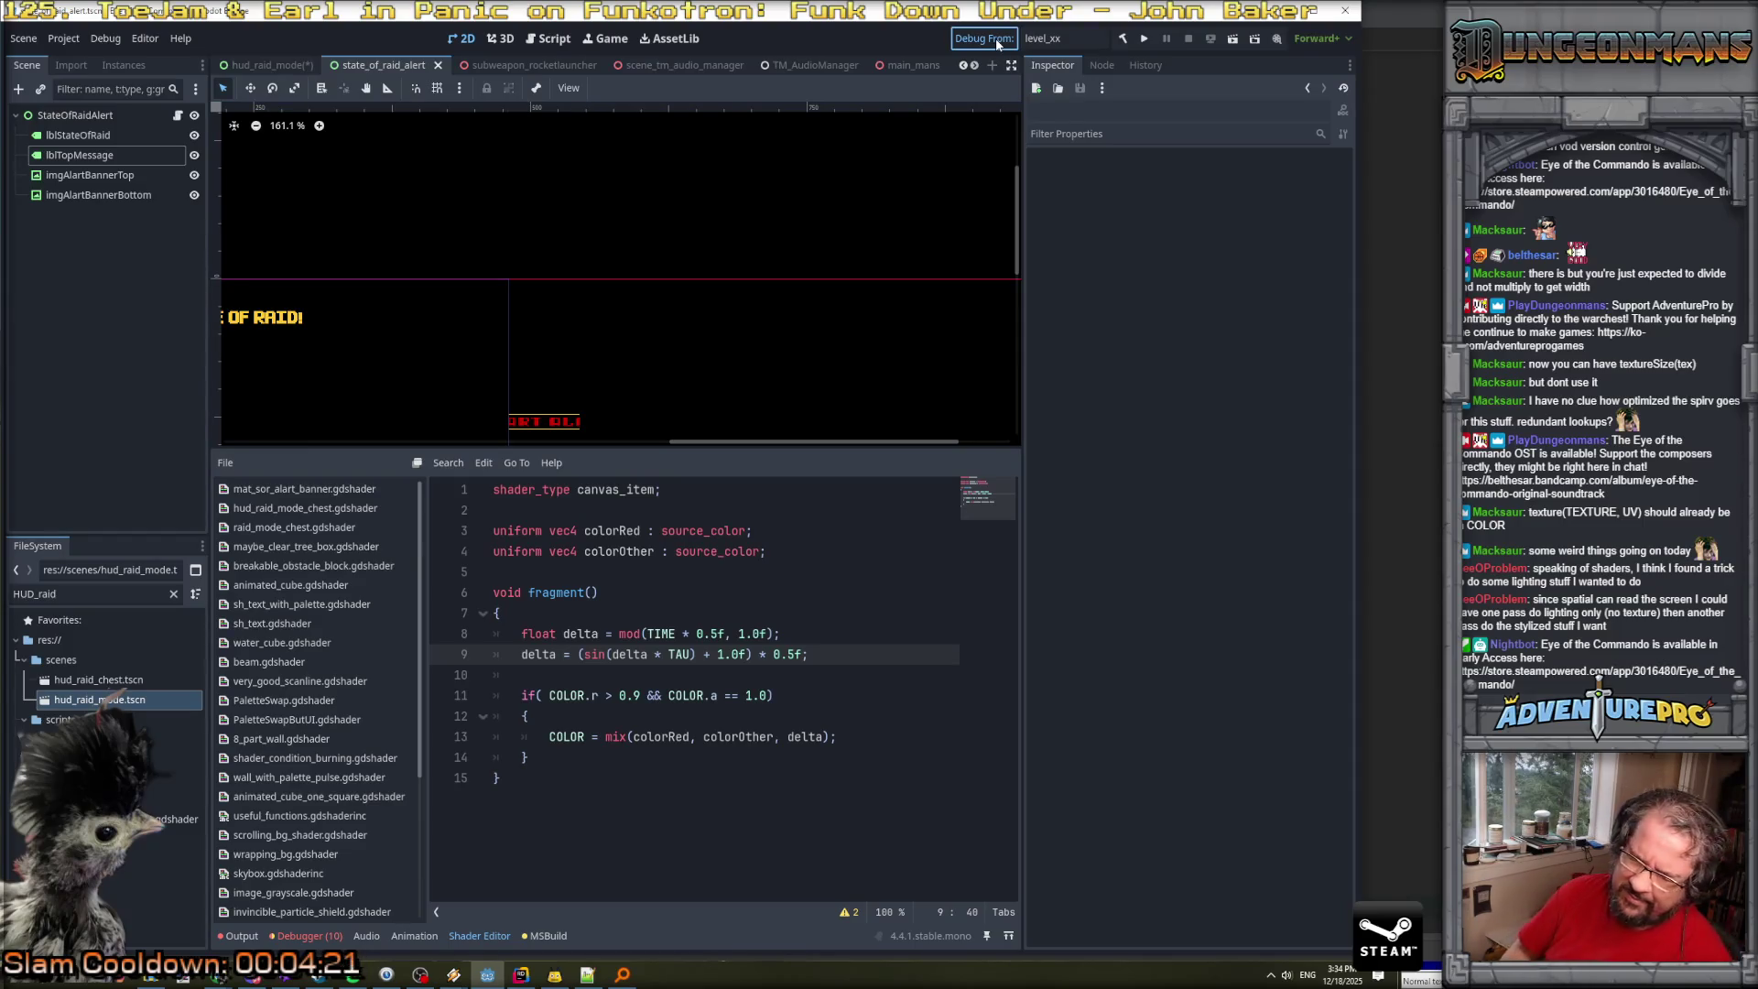
key(ctrl+s)
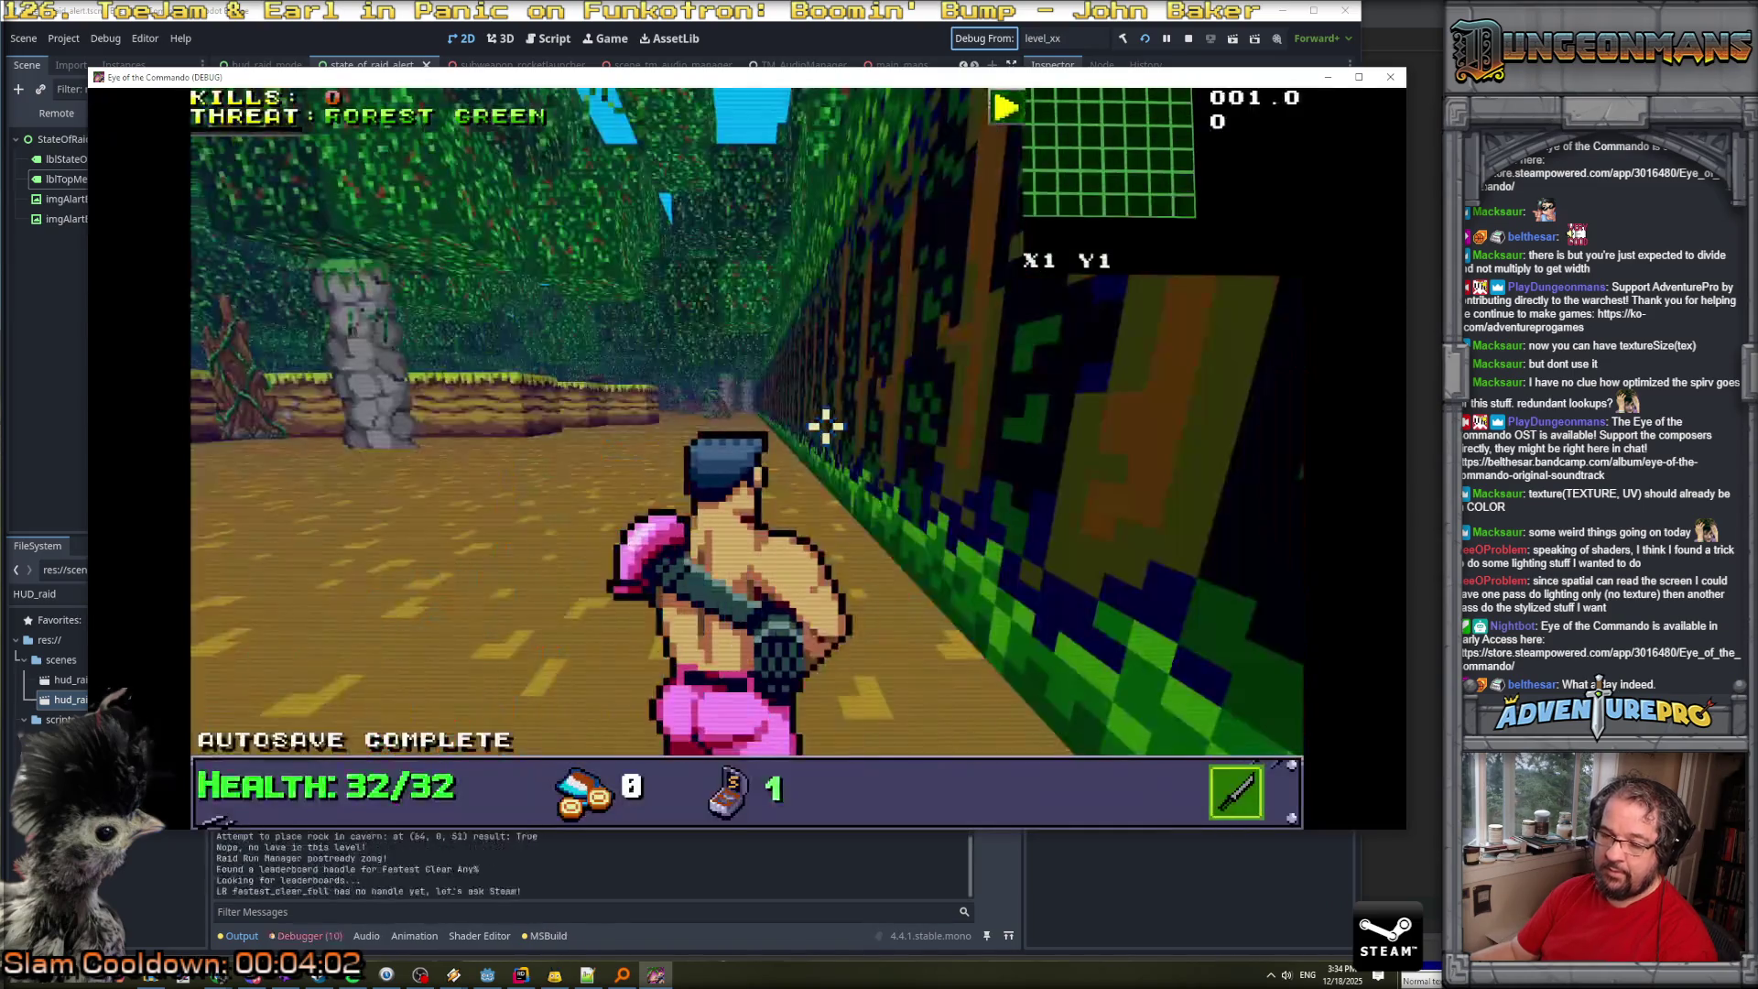
Walk down the corridor and punch the Nitro Mook until it dies.
key(w)
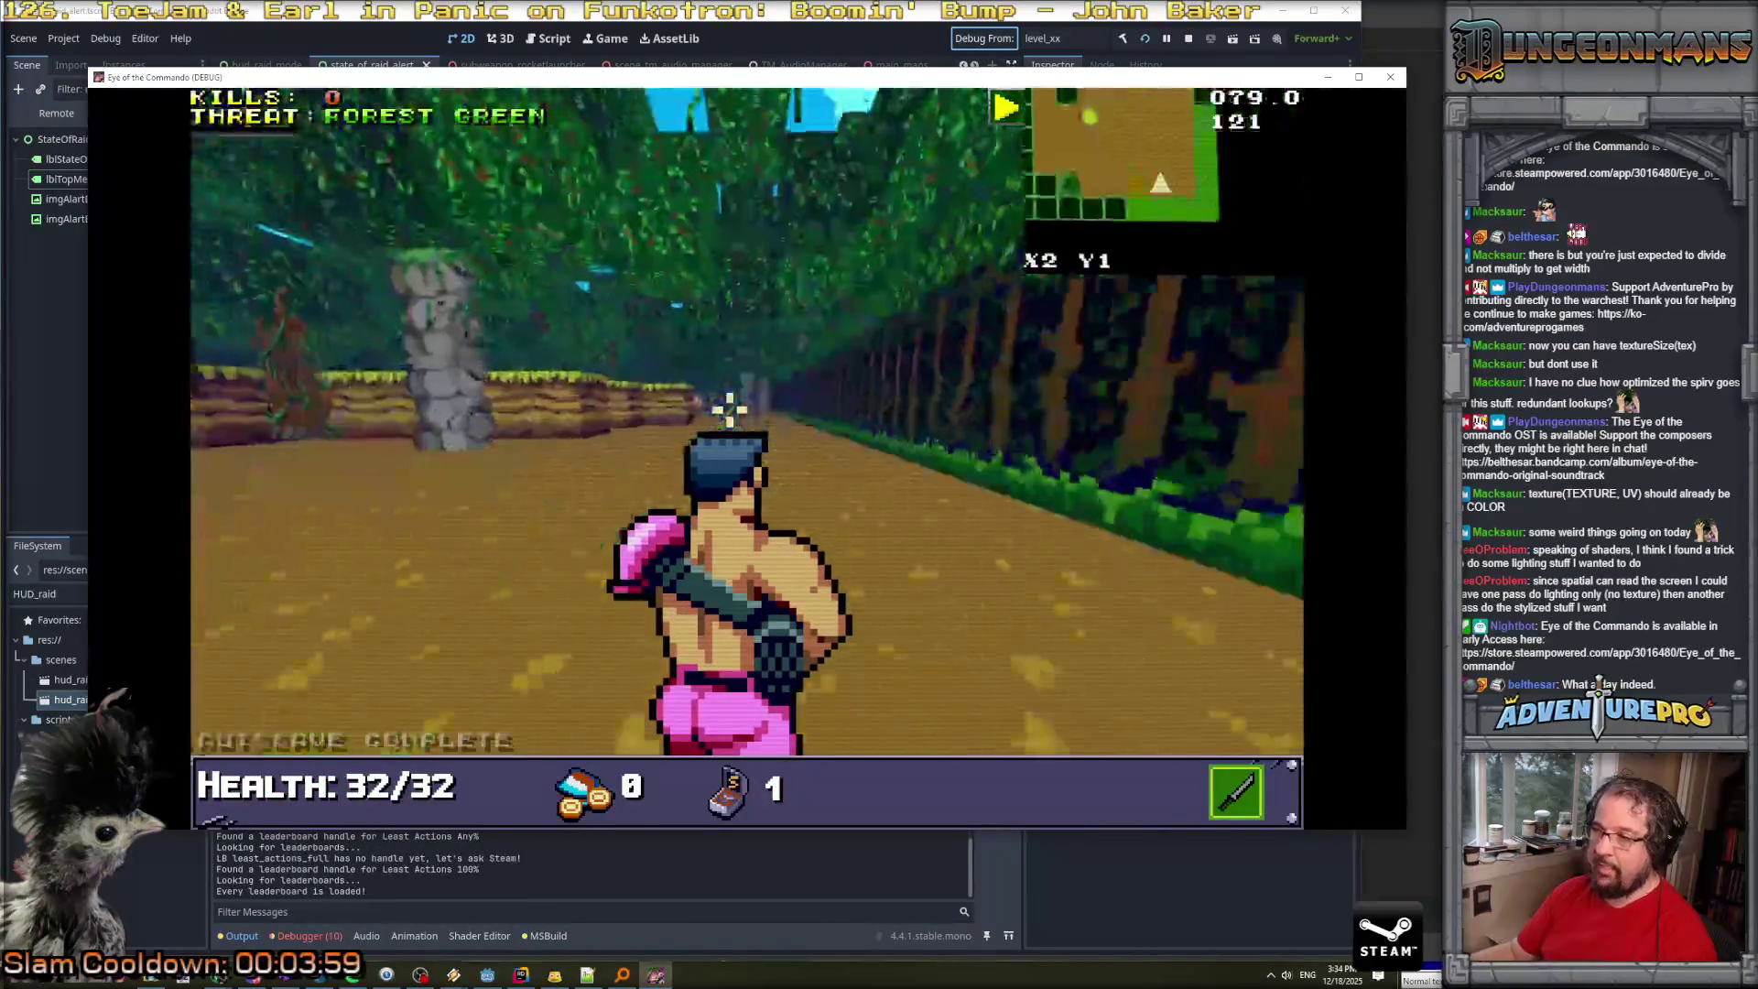
key(w)
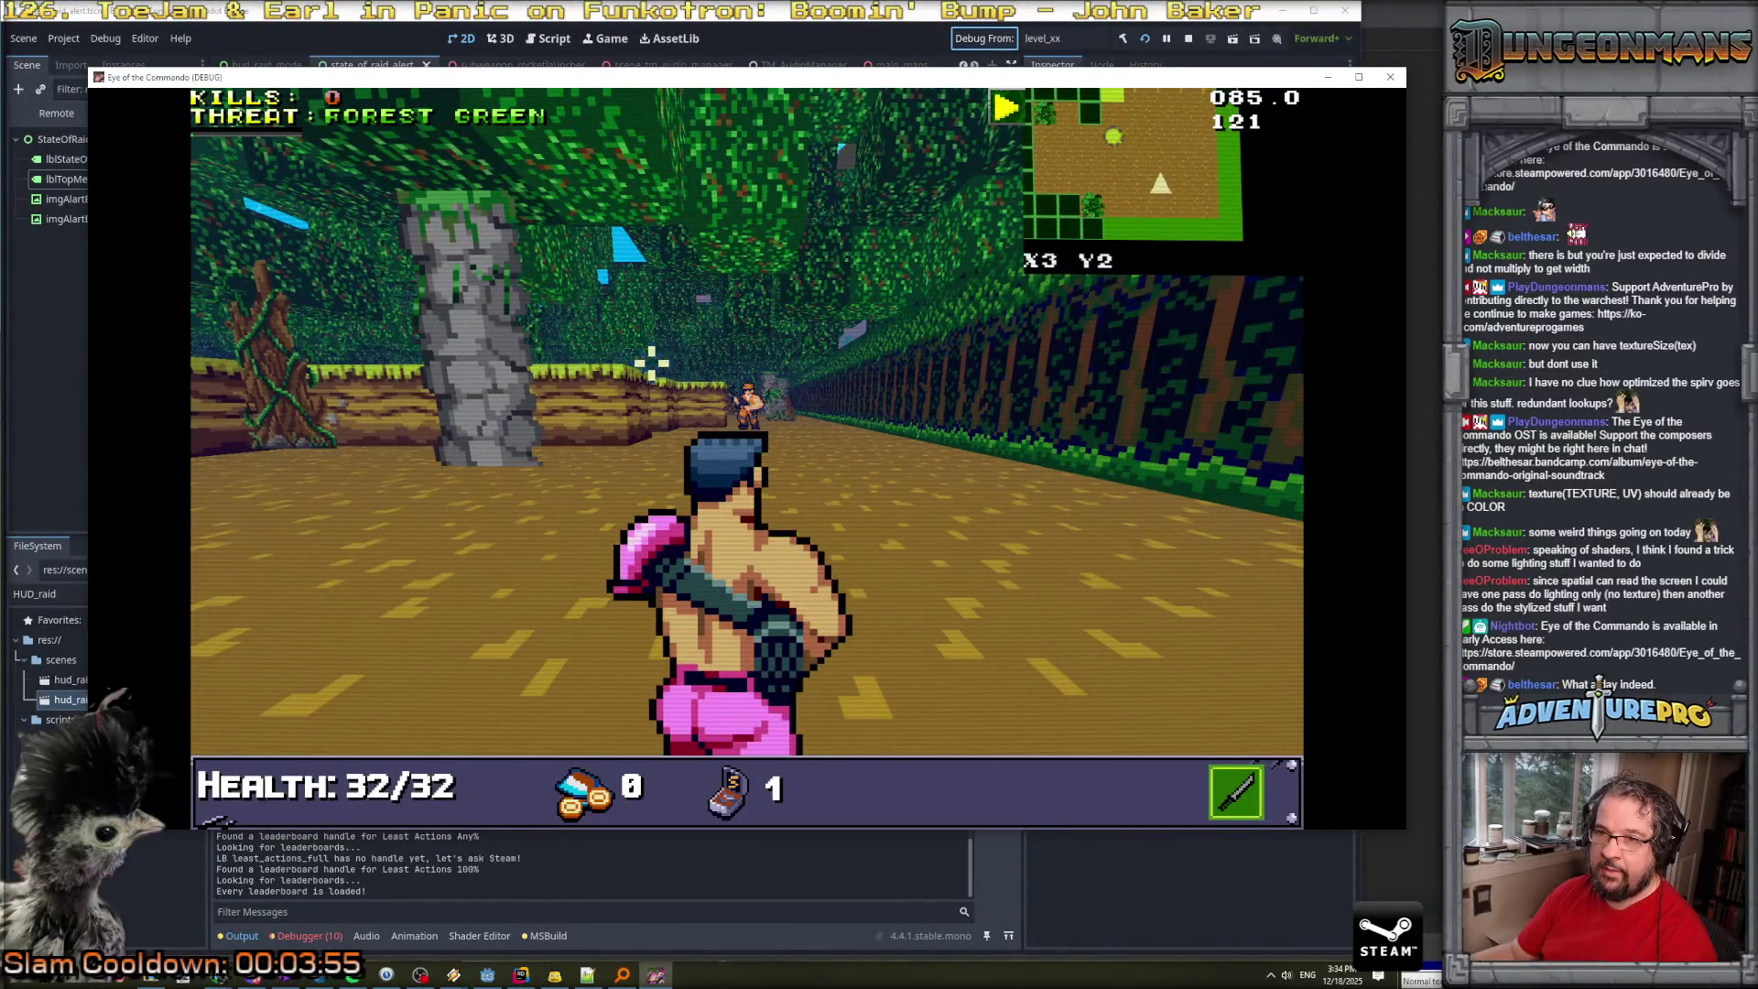
click(723, 412)
click(741, 397)
click(746, 426)
Advance along the jungle path past the stone pillar.
key(w)
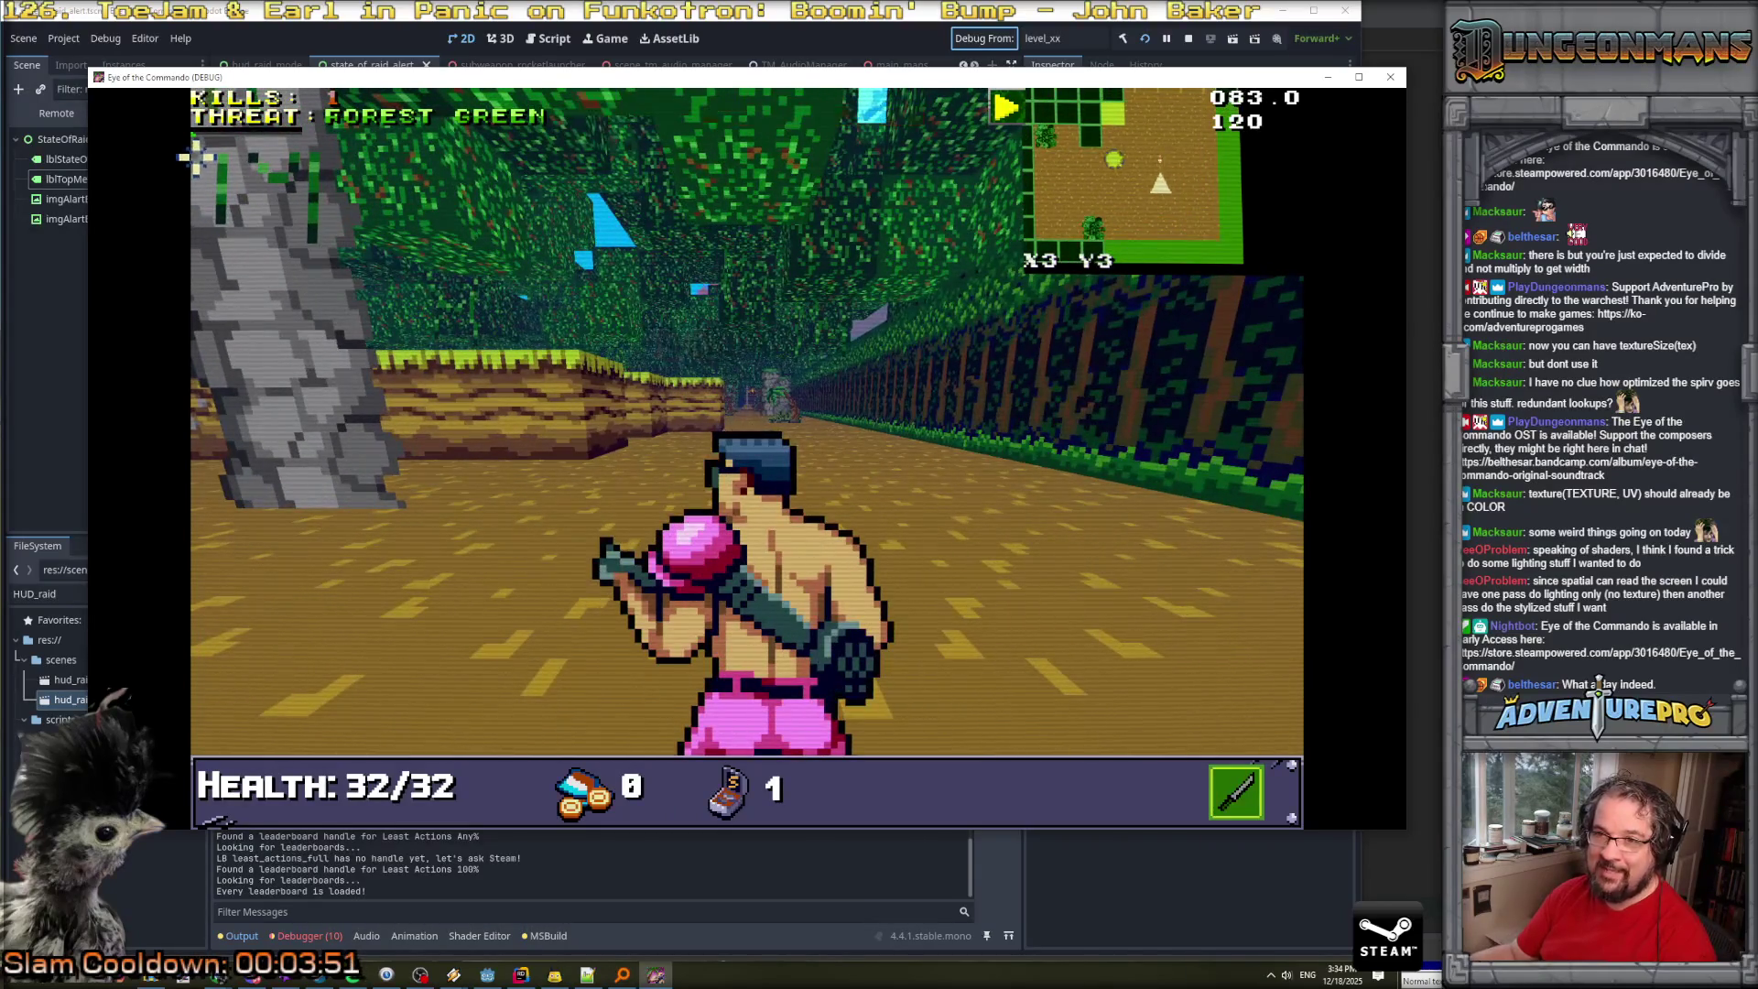
key(a)
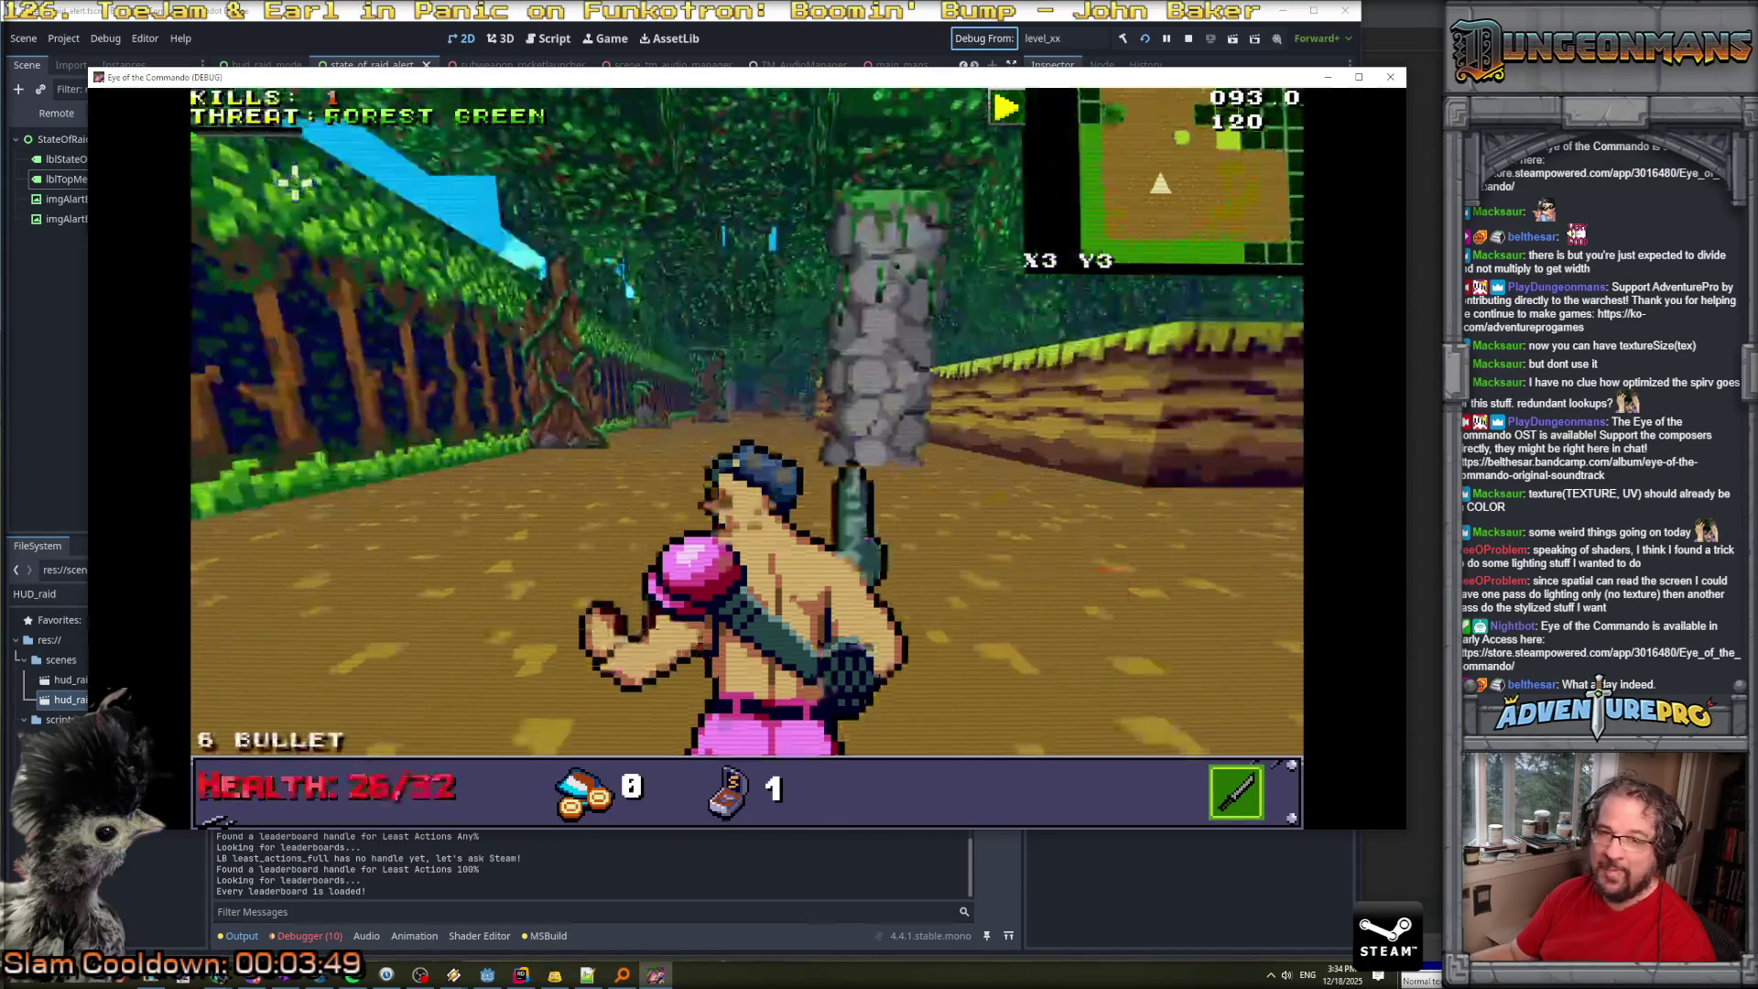
key(w)
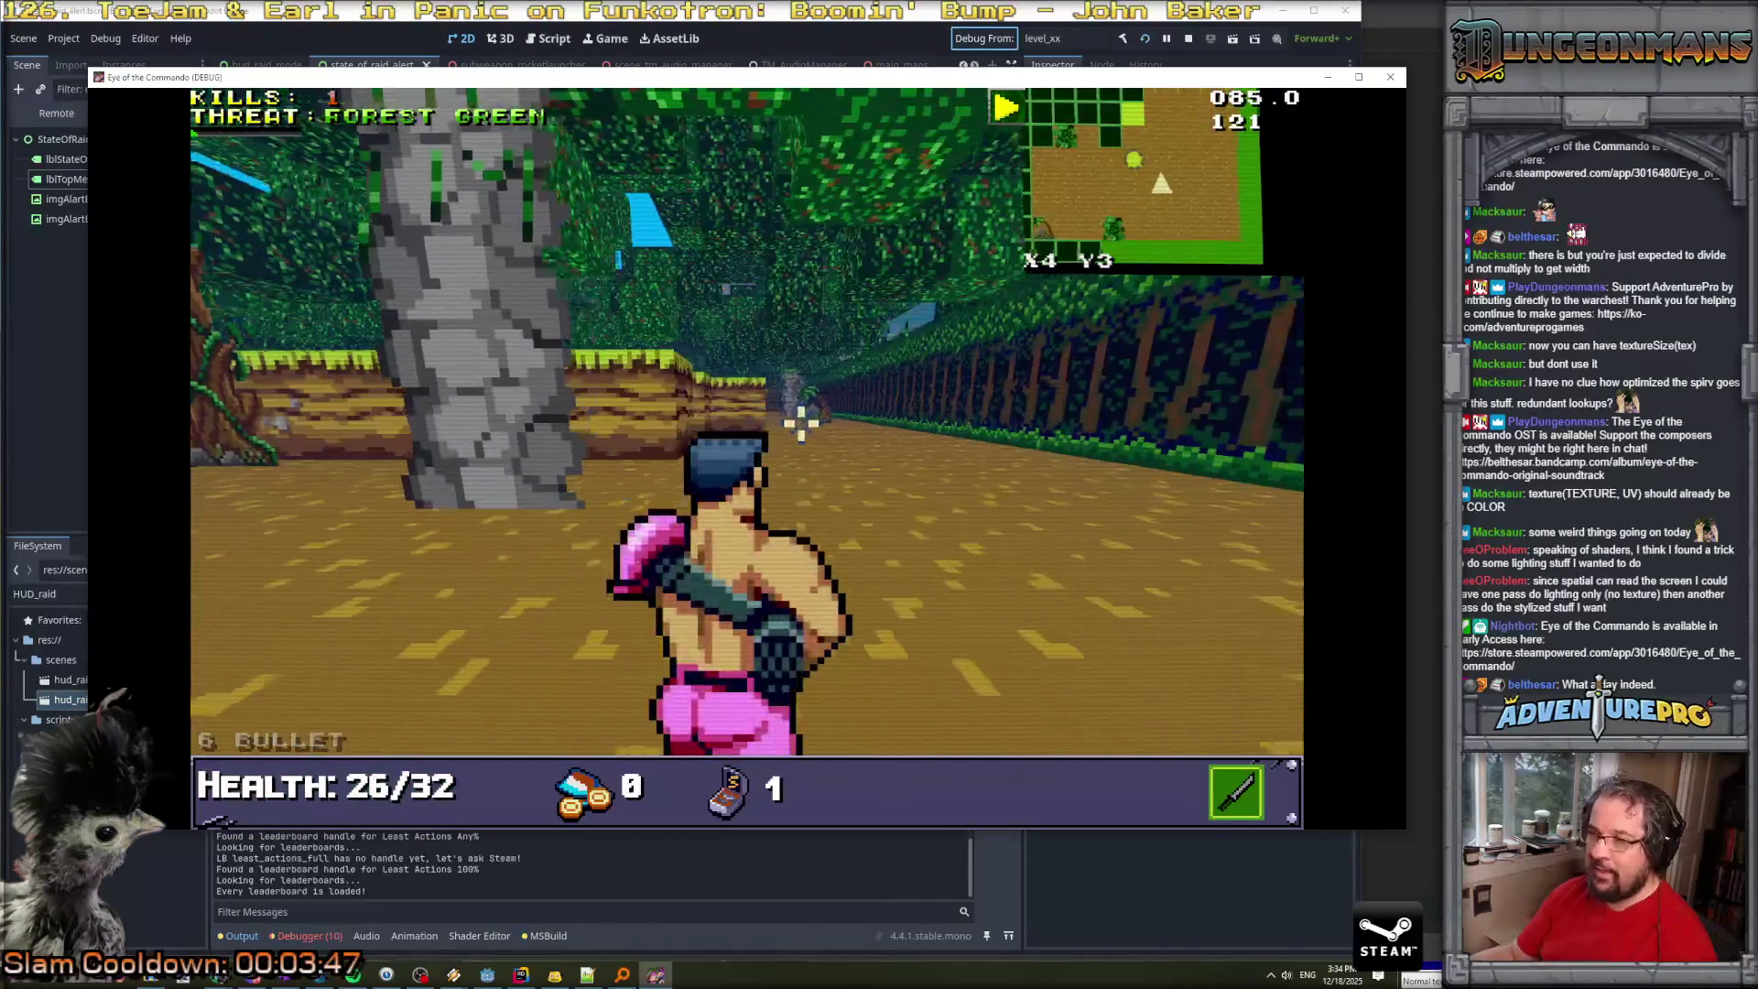
key(w)
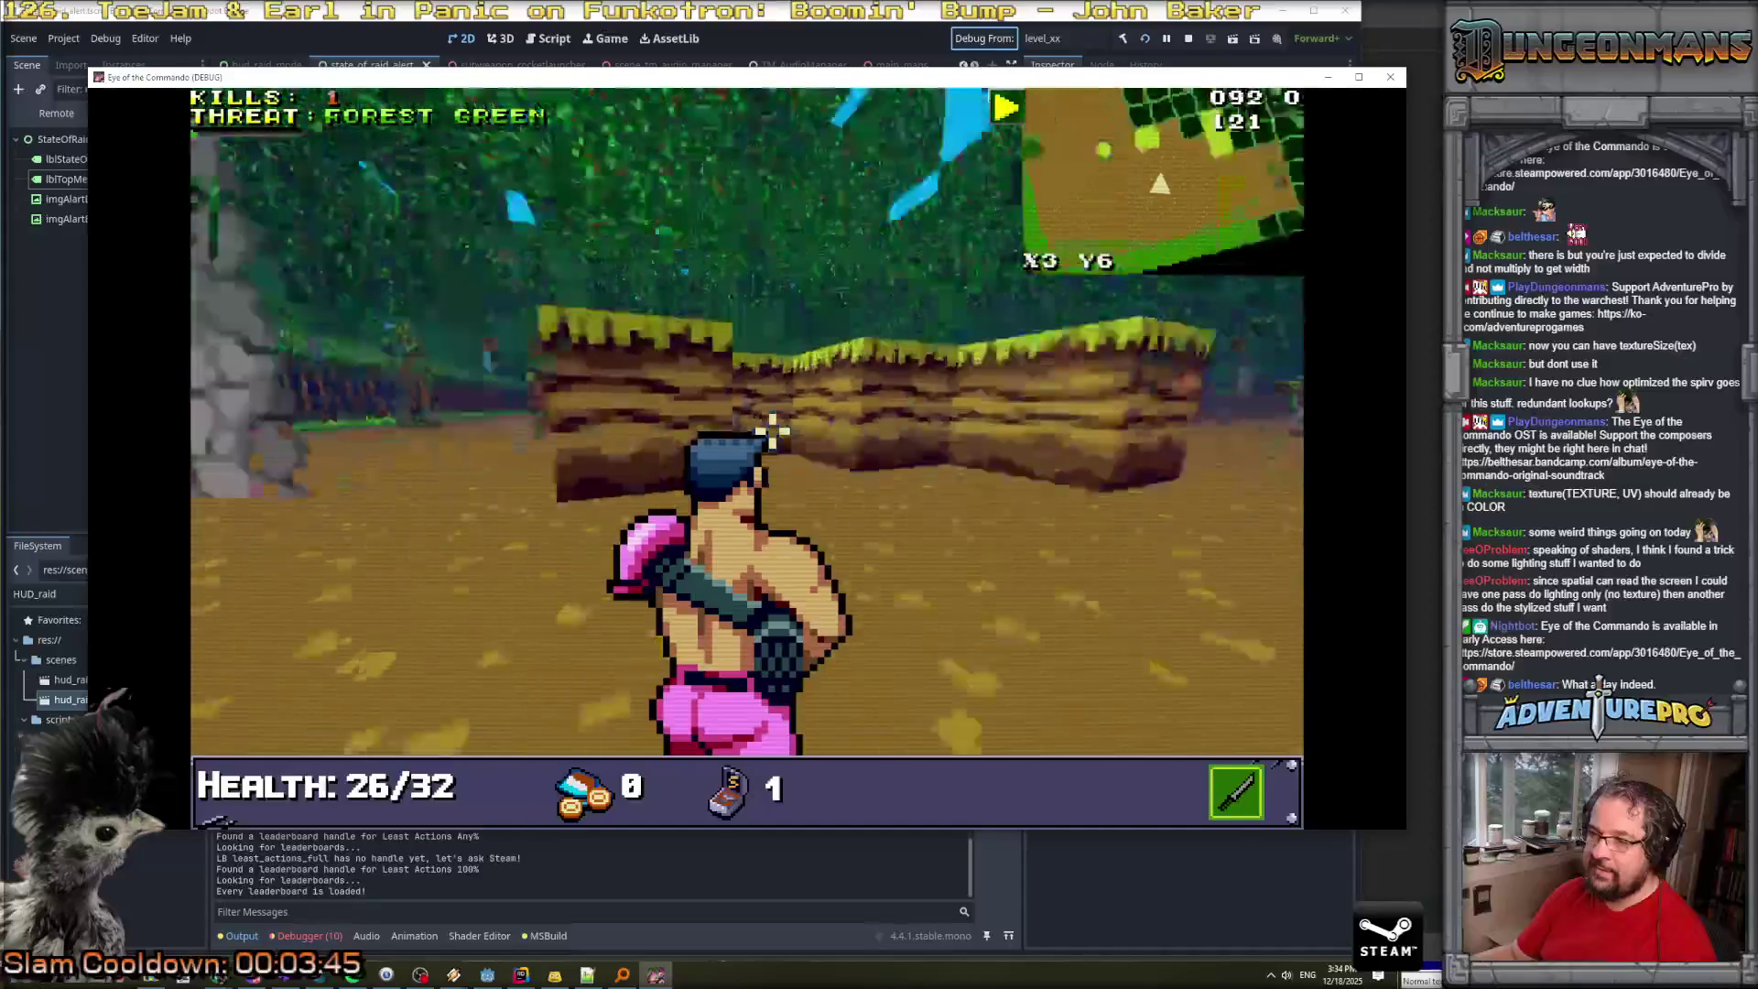
key(w)
key(d)
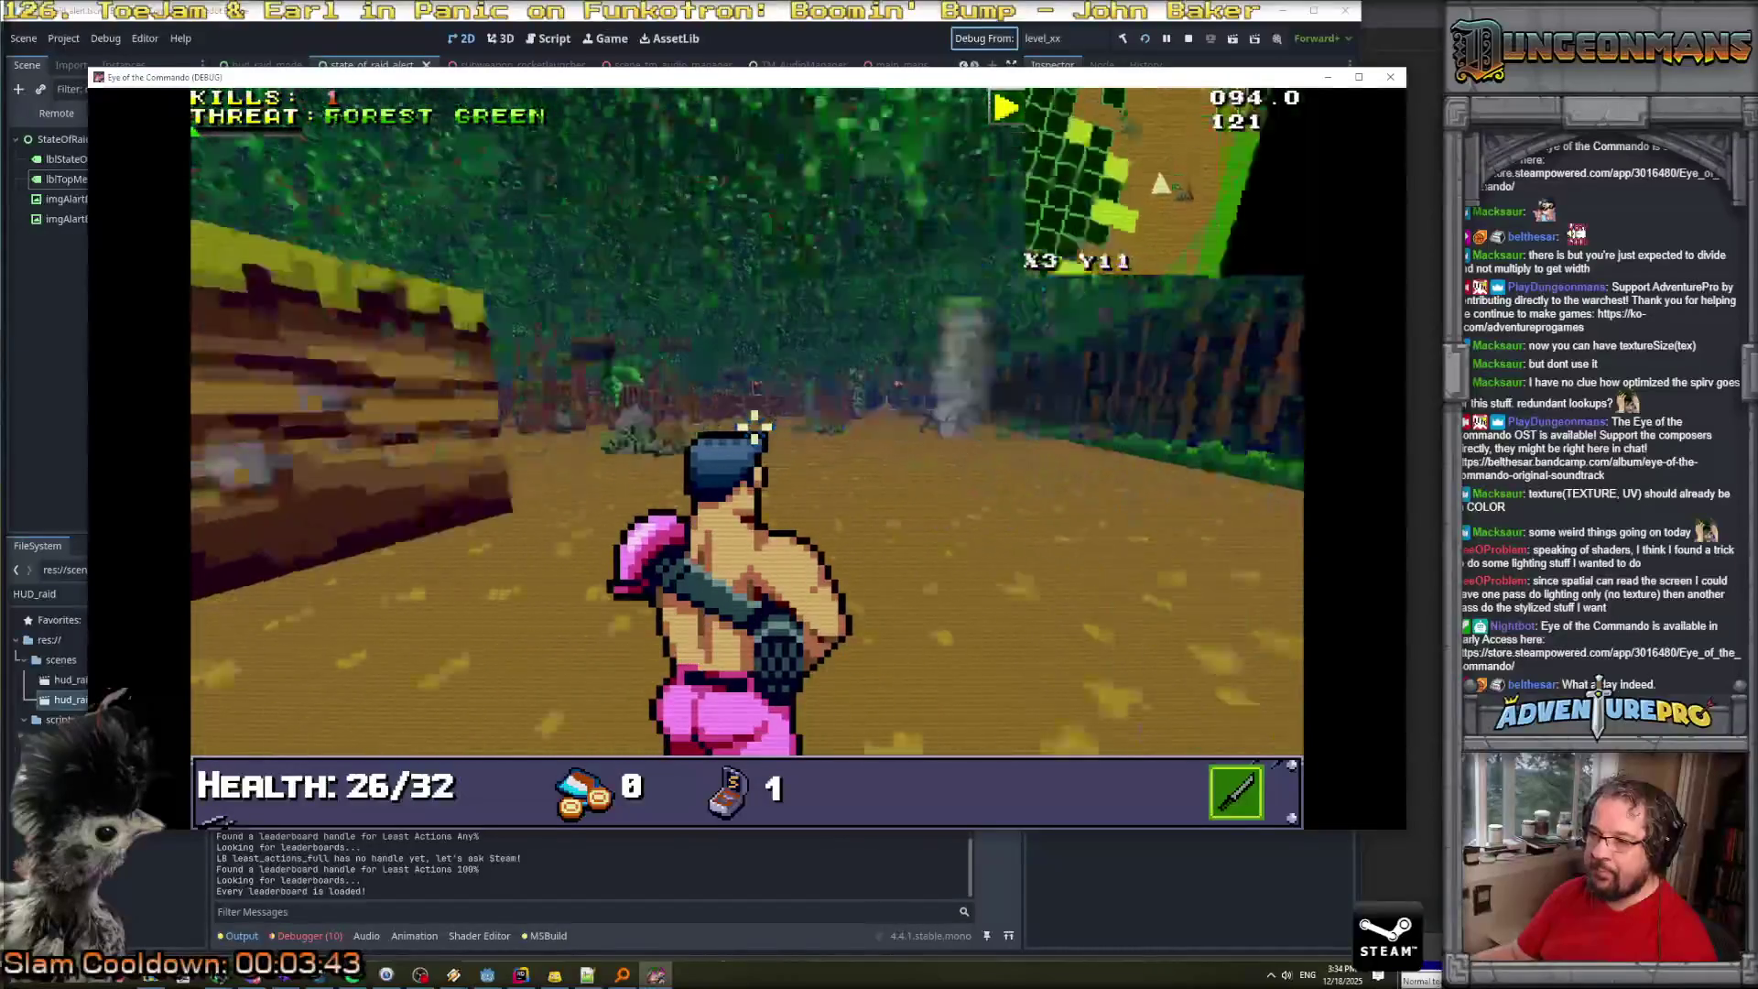
key(a)
Add the rocket and bow subweapons via RSW ROCKET and RSW BOW in the debug console.
key(grave)
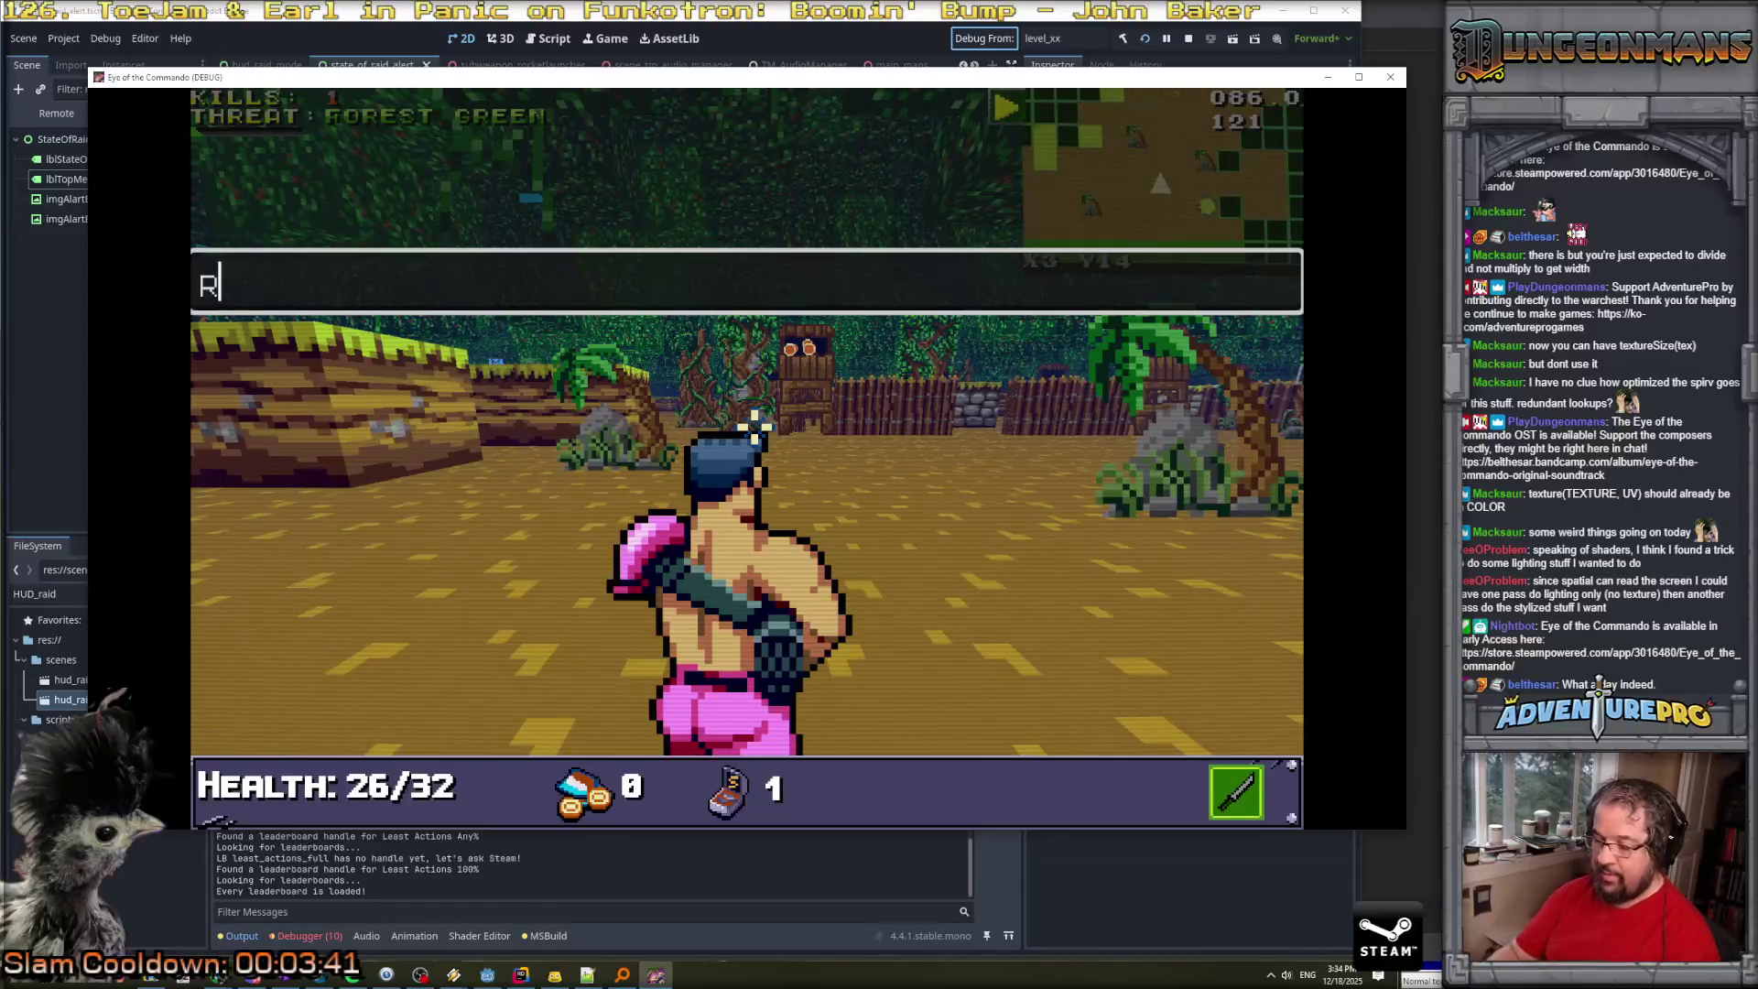
text(SW R)
key(Return)
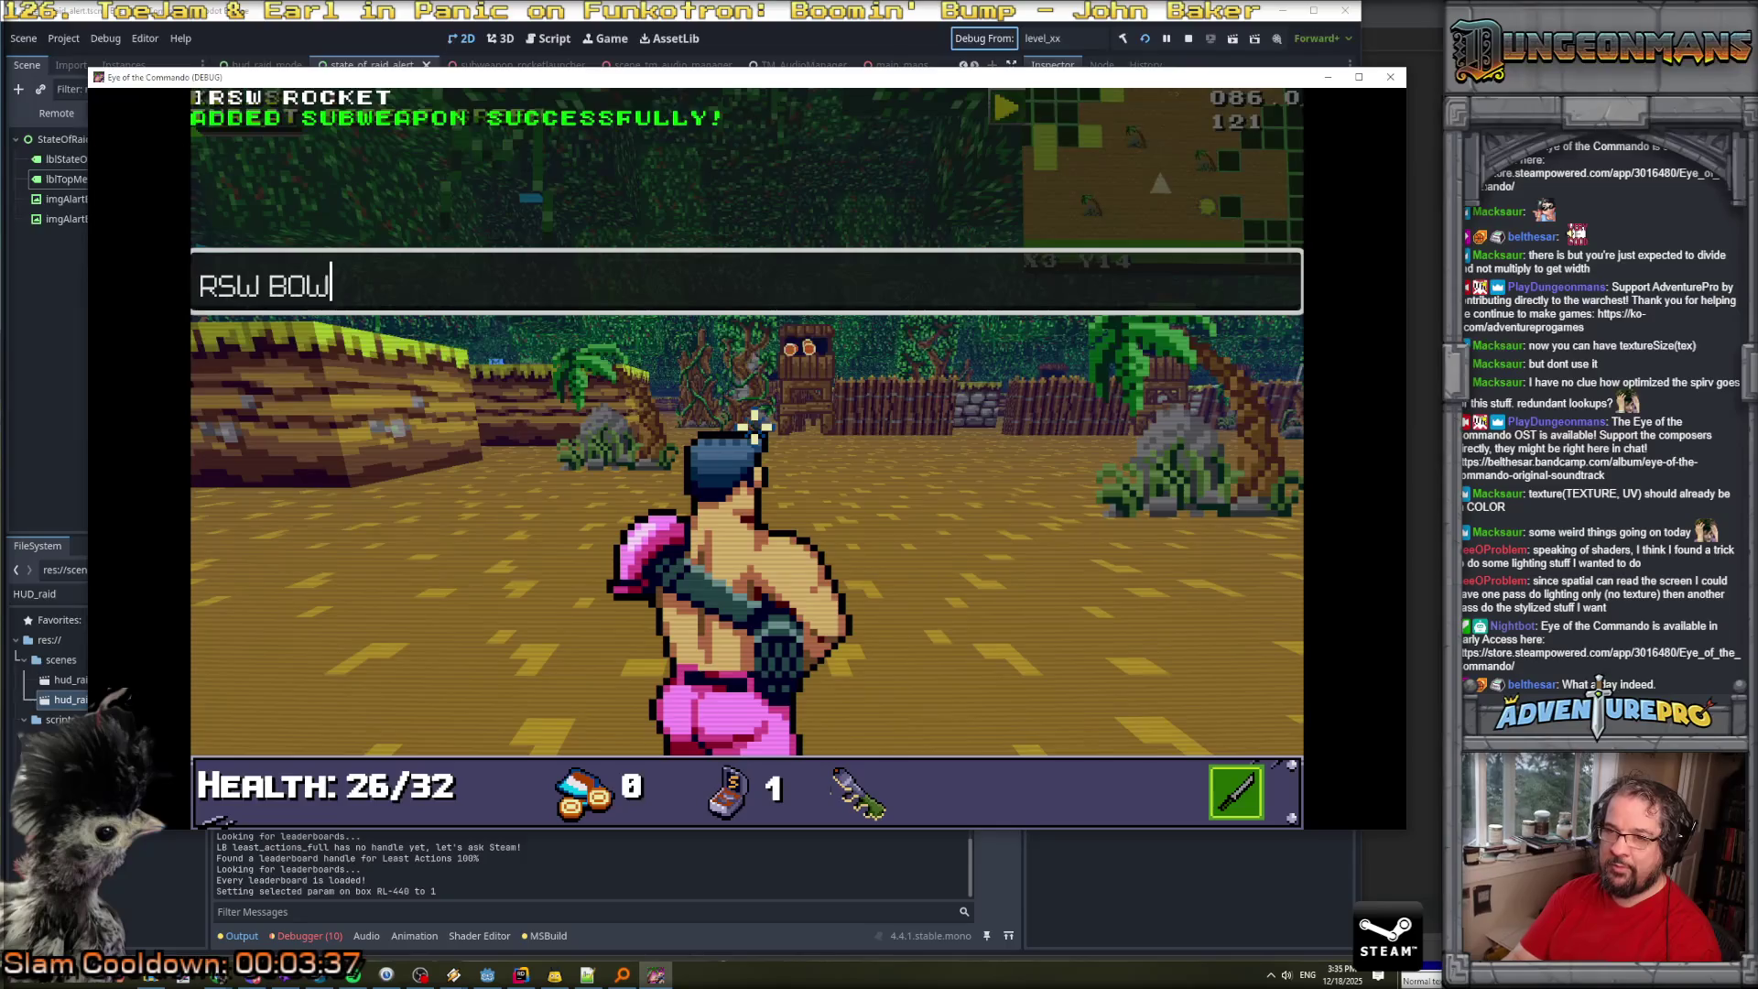
key(Return)
key(grave)
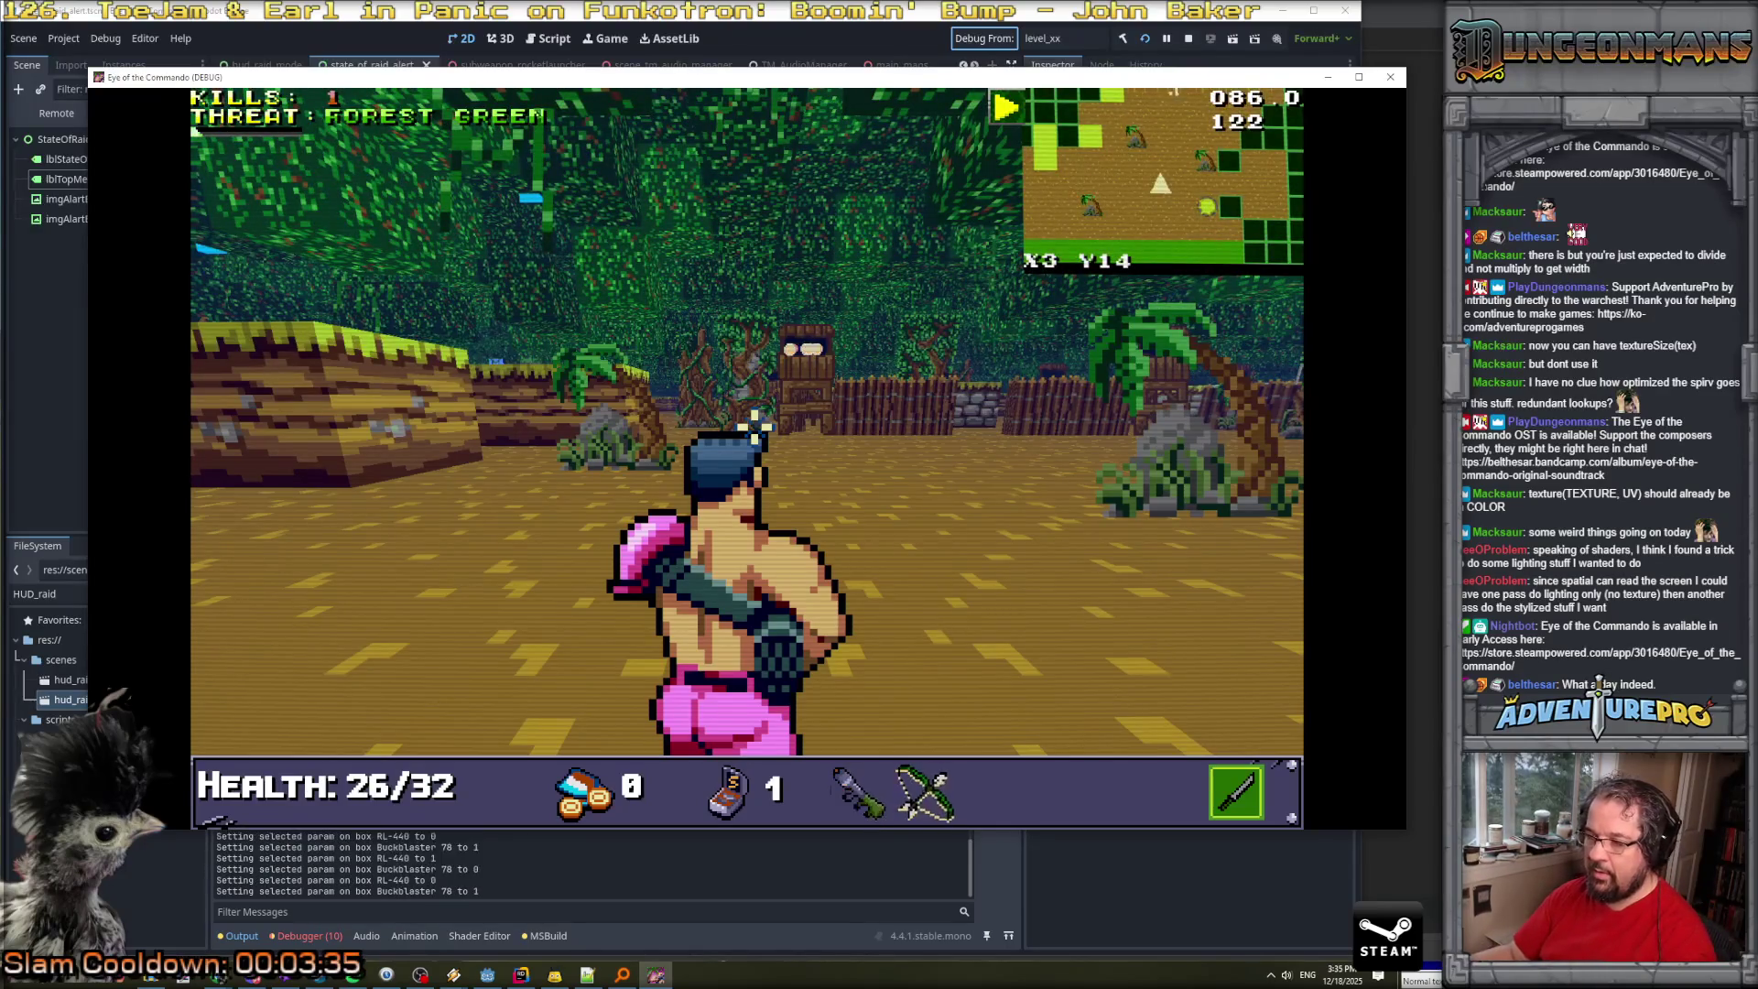
Kill another Nitro Mook, then try the subweapon and dismiss the no-ammo warning.
key(Right)
key(Up)
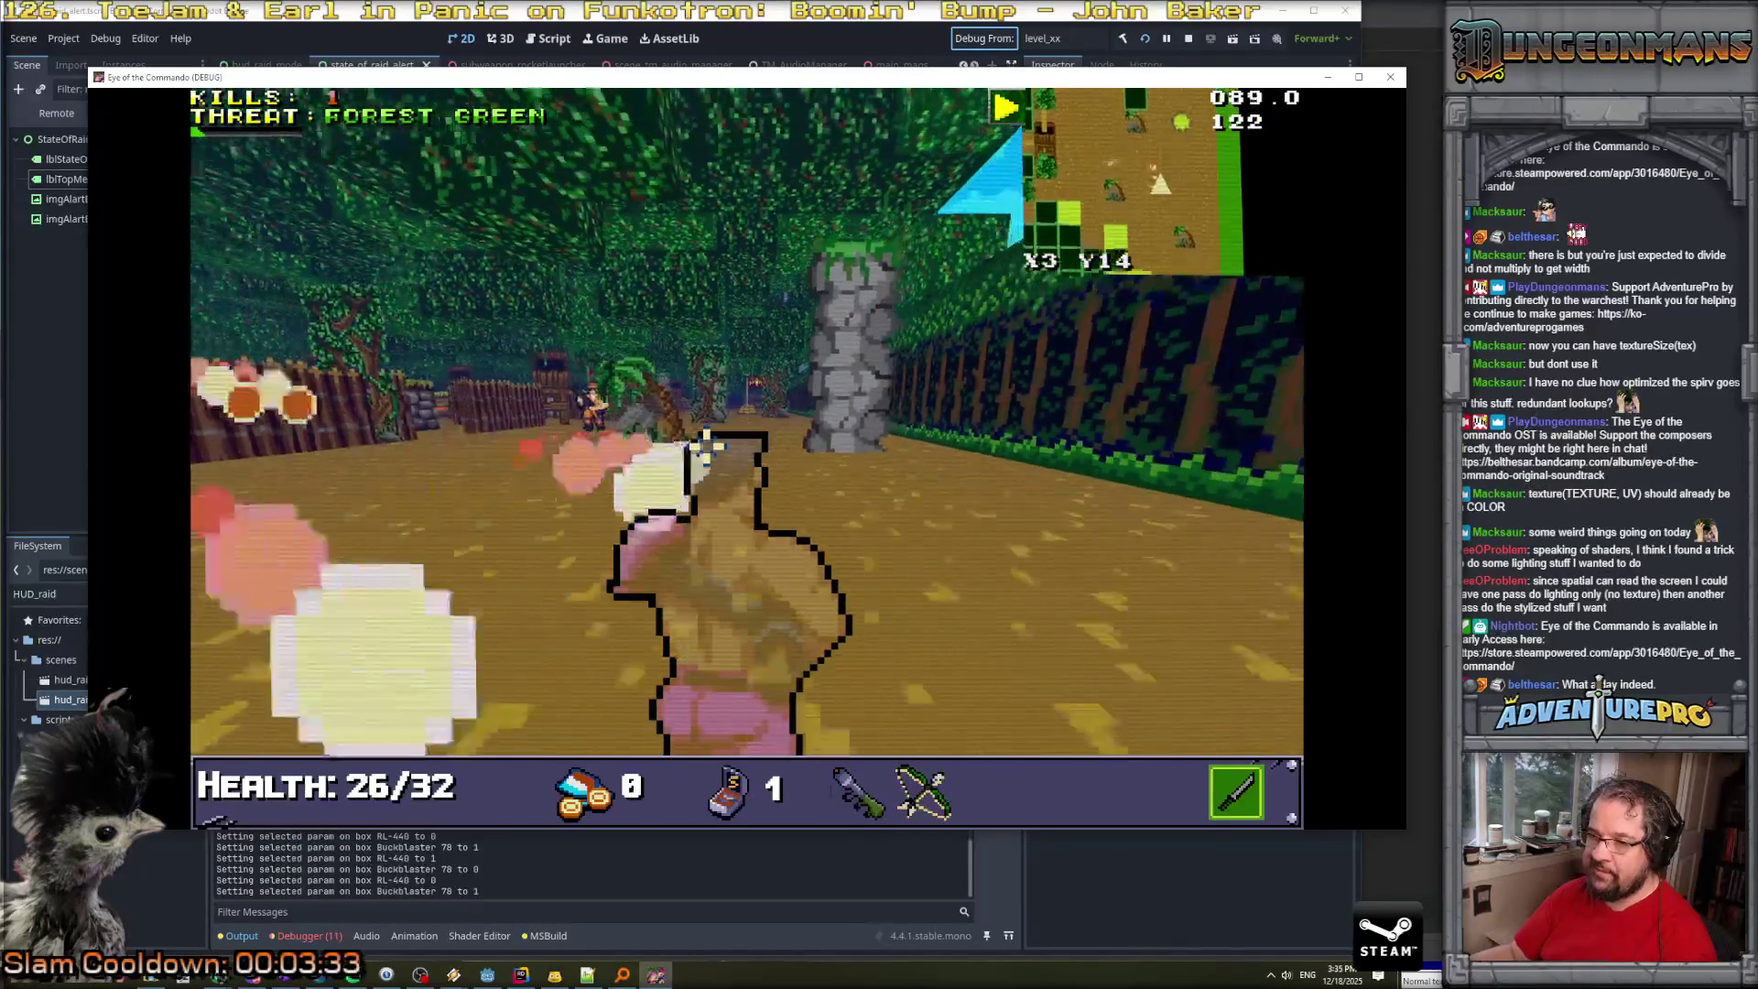
click(623, 471)
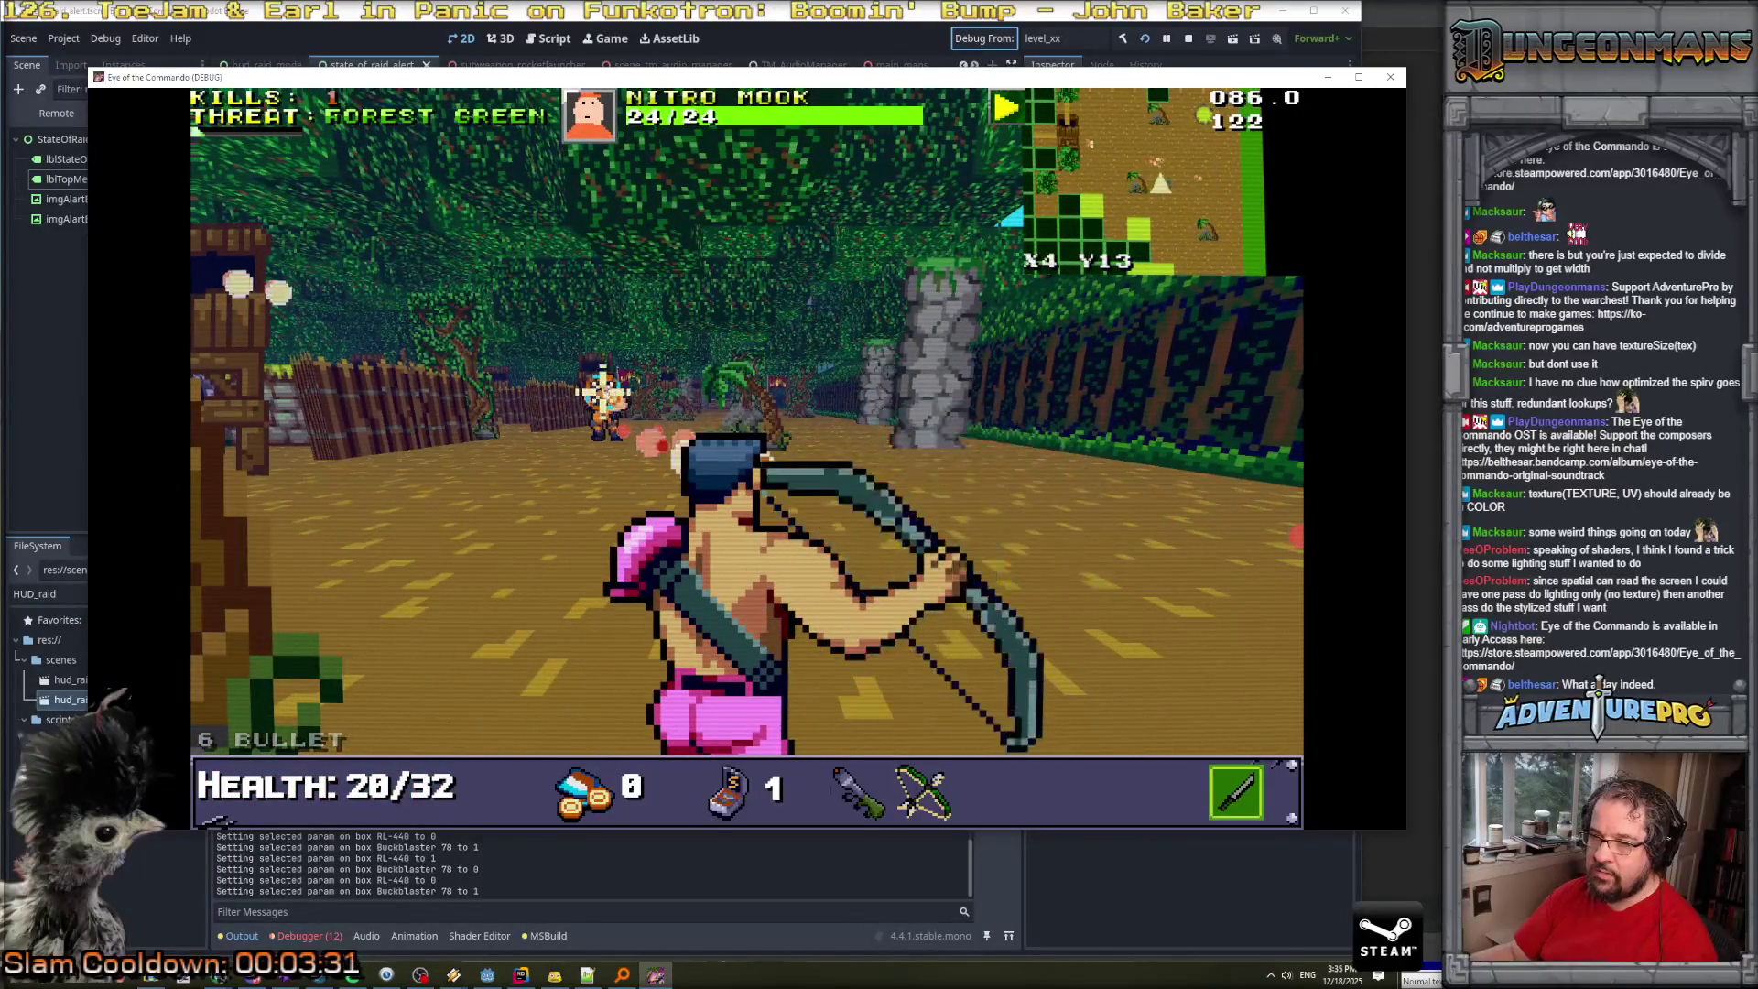
key(Down)
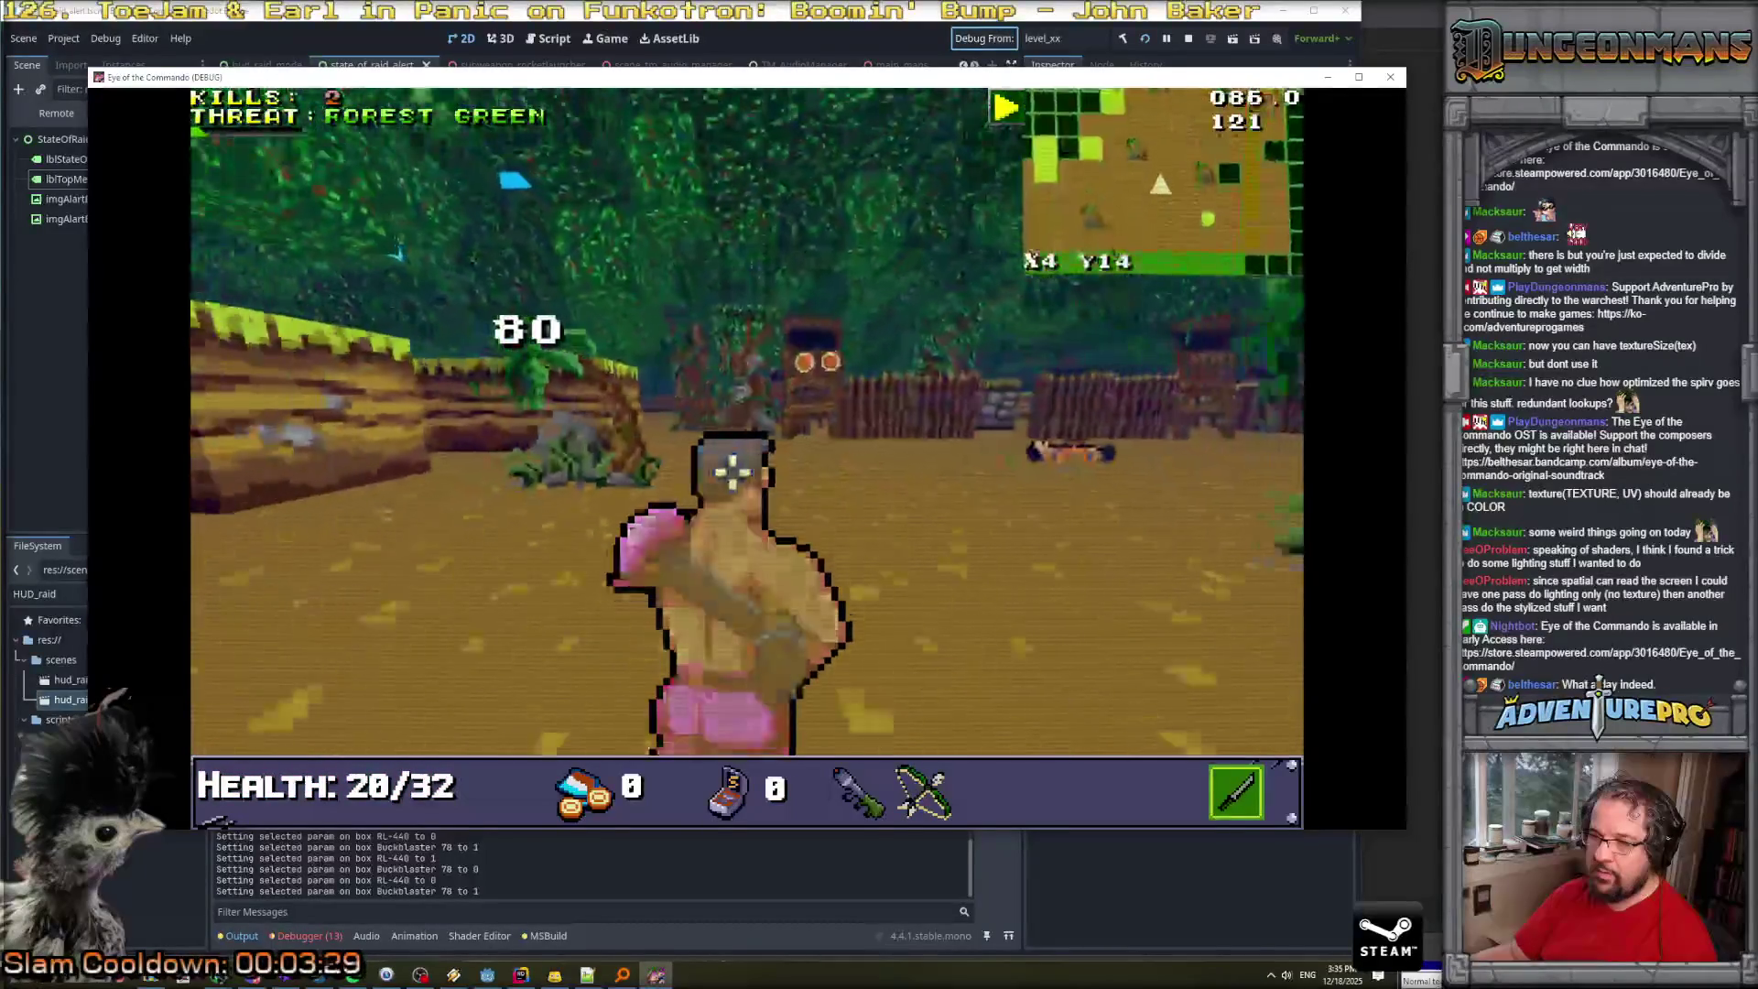
key(Down)
right_click(742, 384)
click(537, 369)
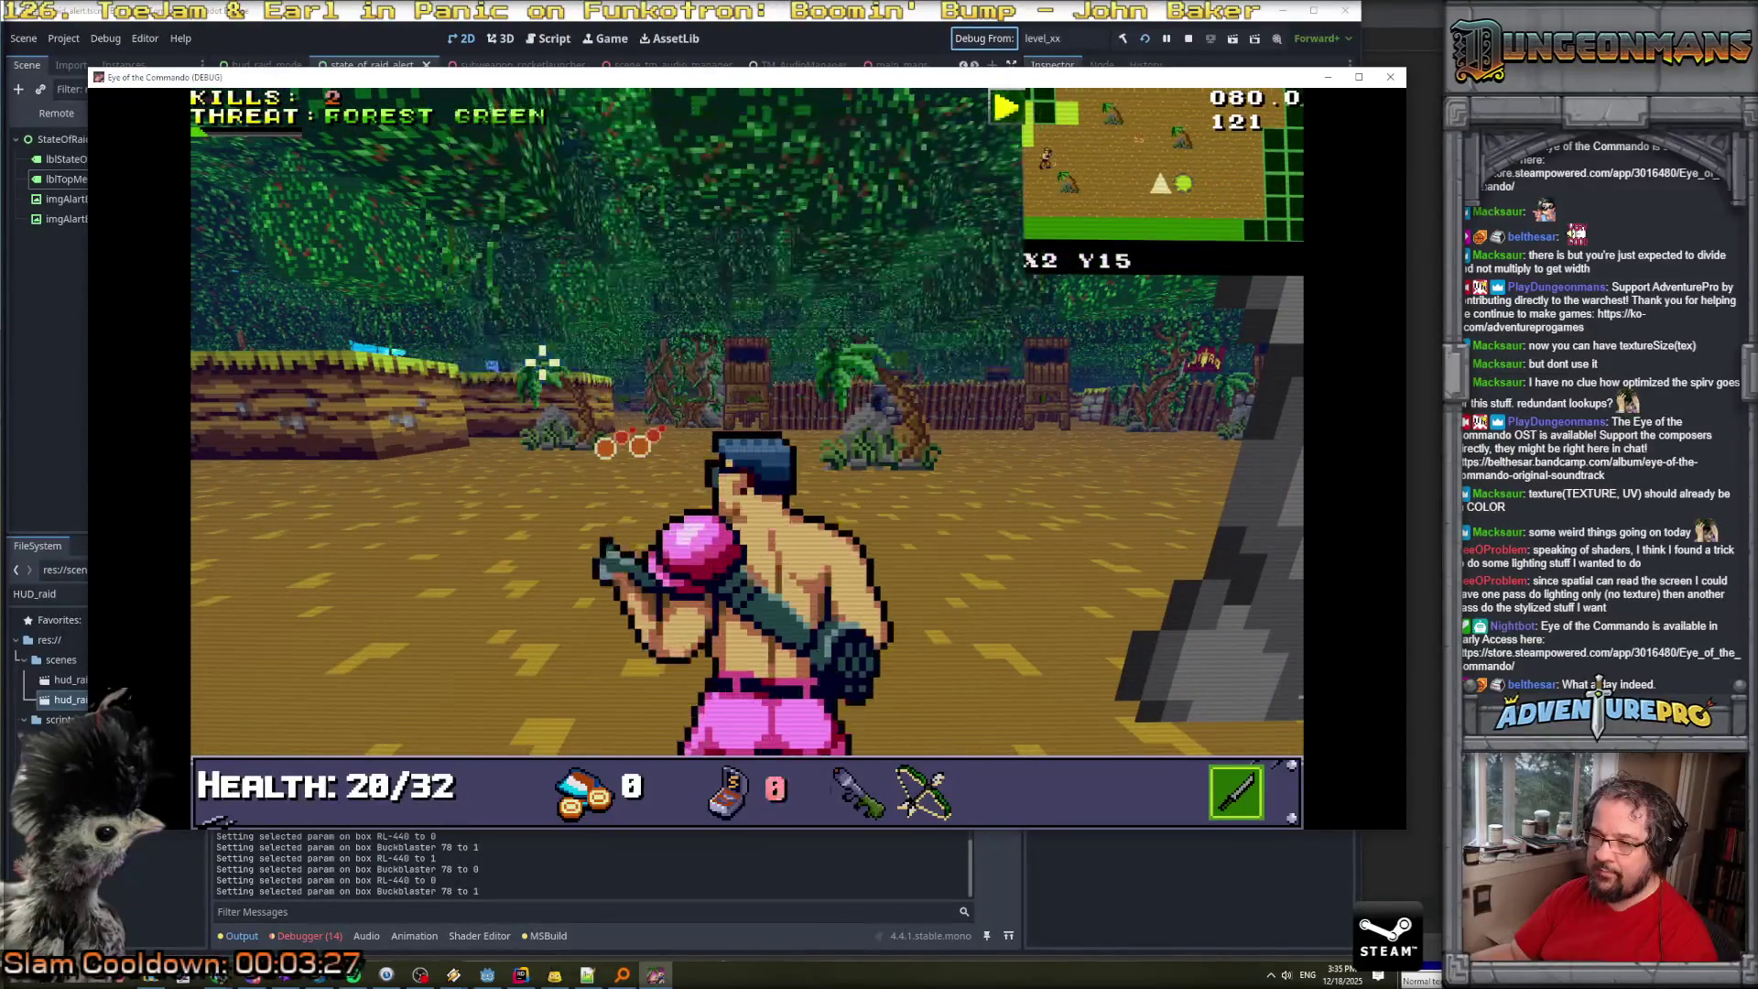
Grant 99 special ammo with GI99 in the debug console and resume play.
key(grave)
text(GIVE A)
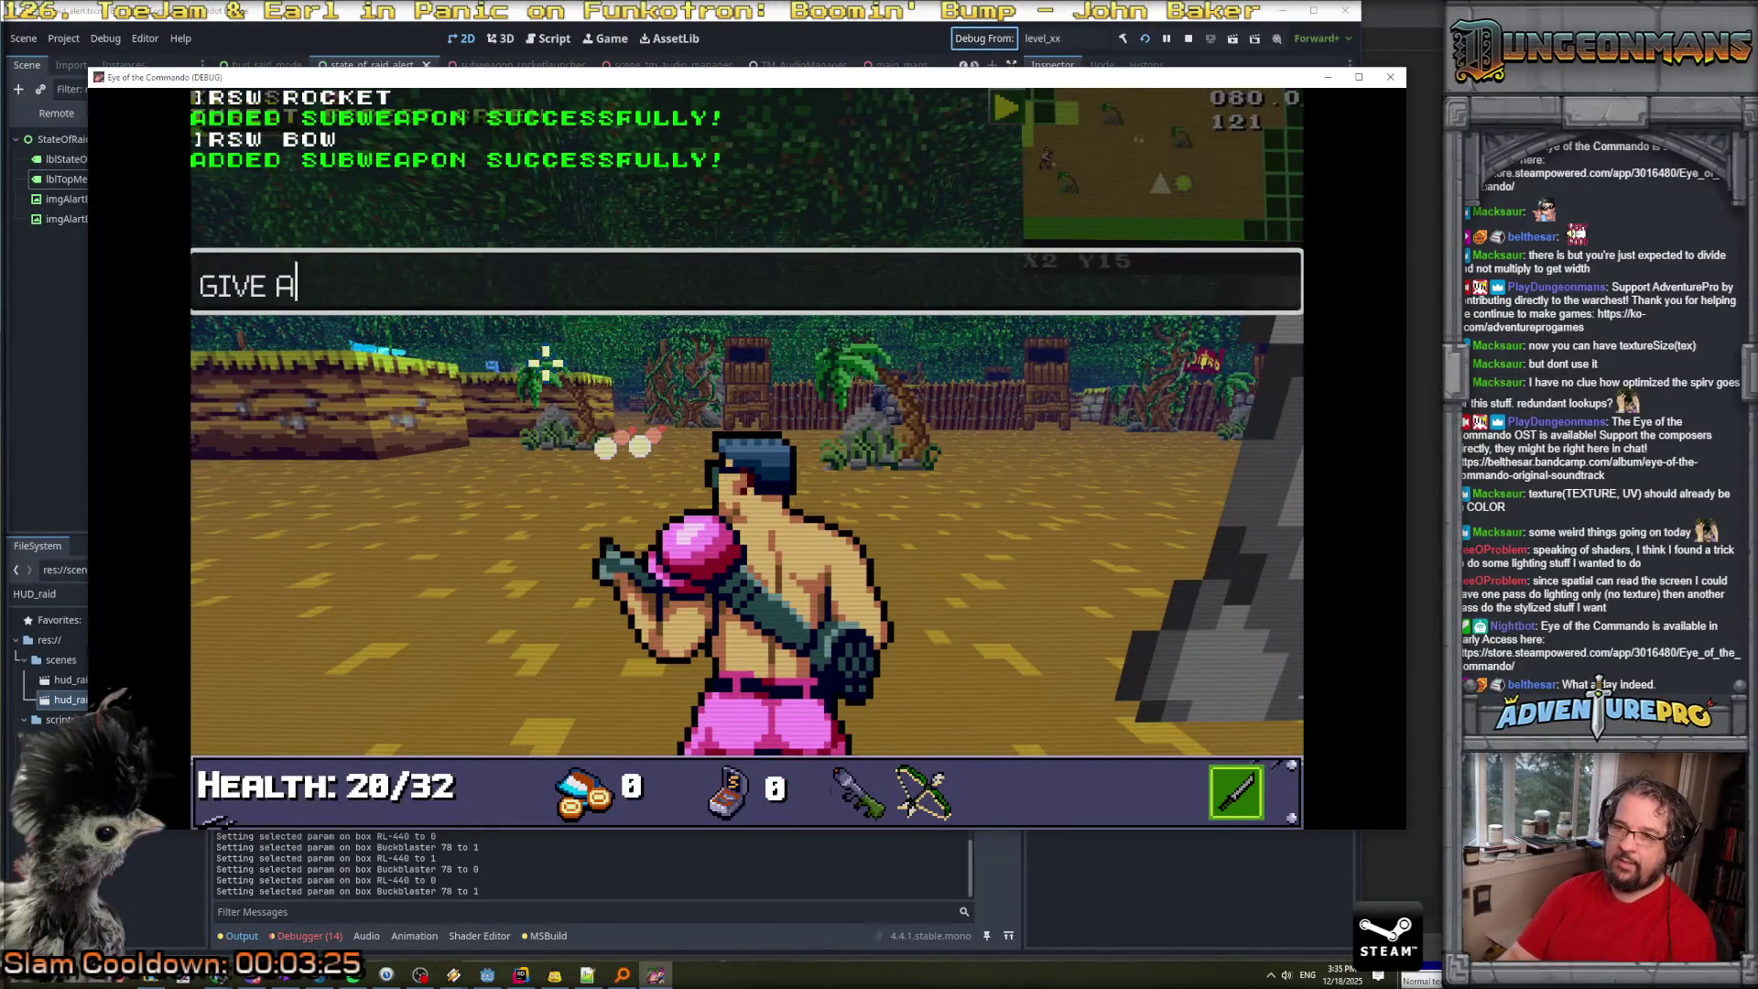
text(99)
key(Return)
key(grave)
key(Left)
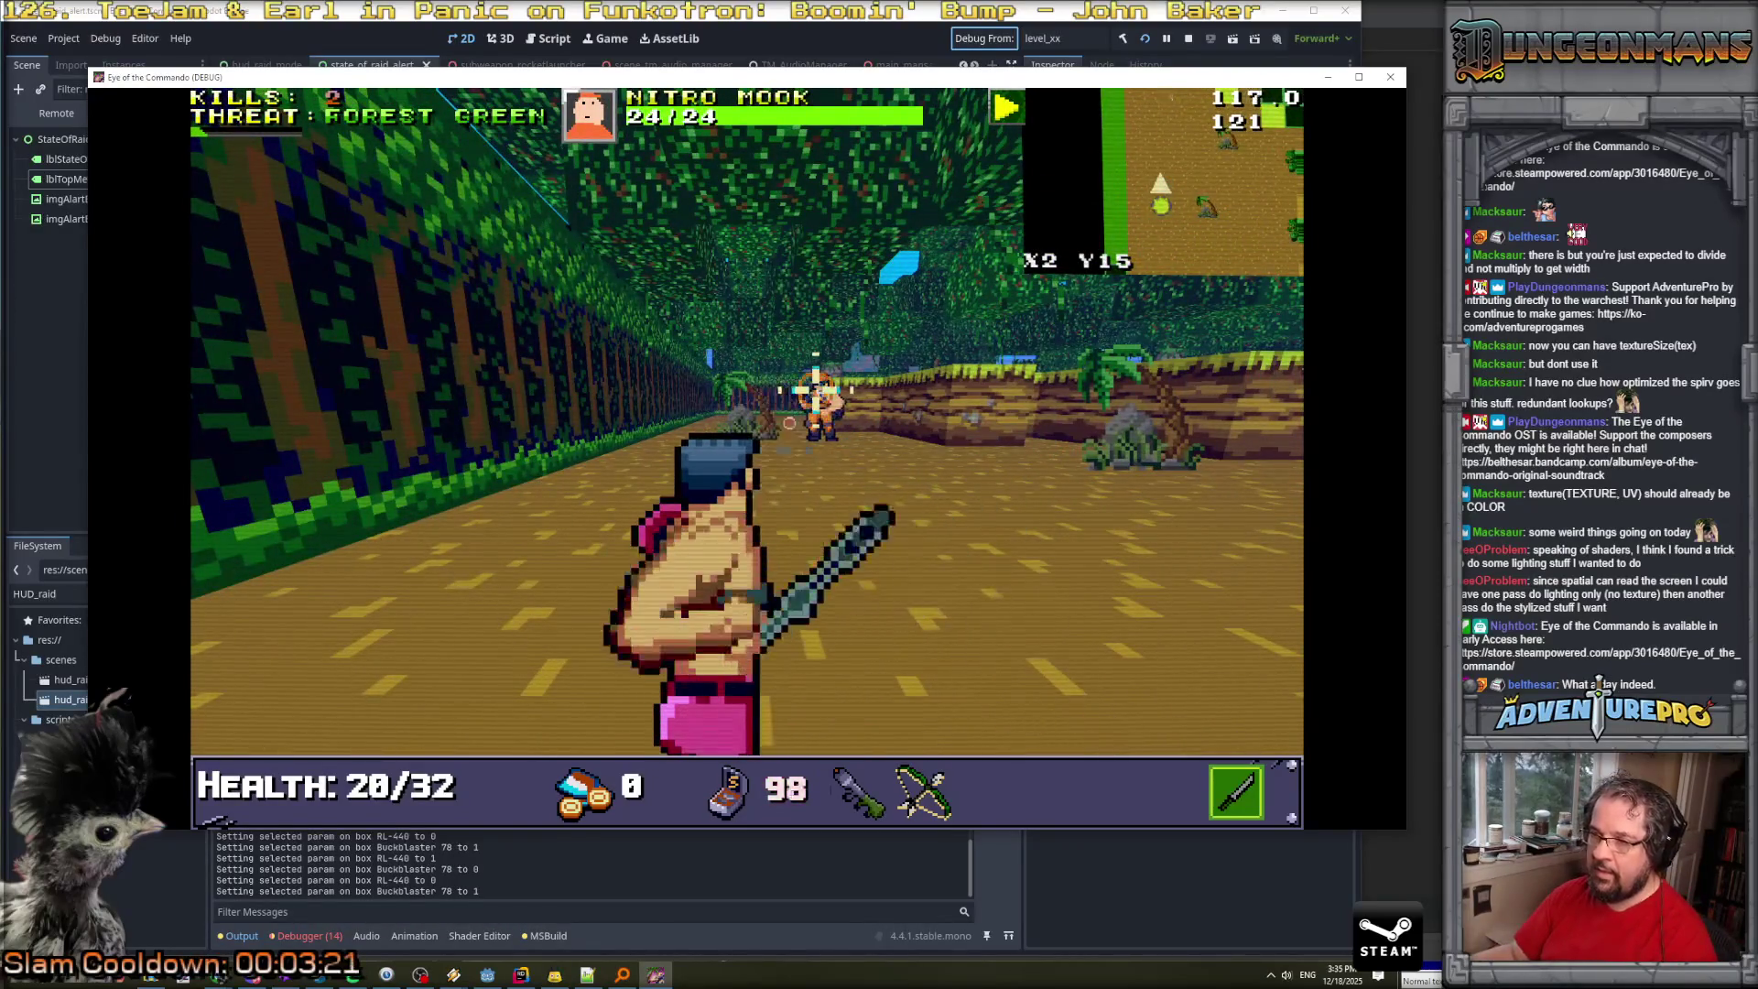
Advance down the forest path and shoot a Nitro Mook with the crossbow.
key(Up)
key(Up)
key(Right)
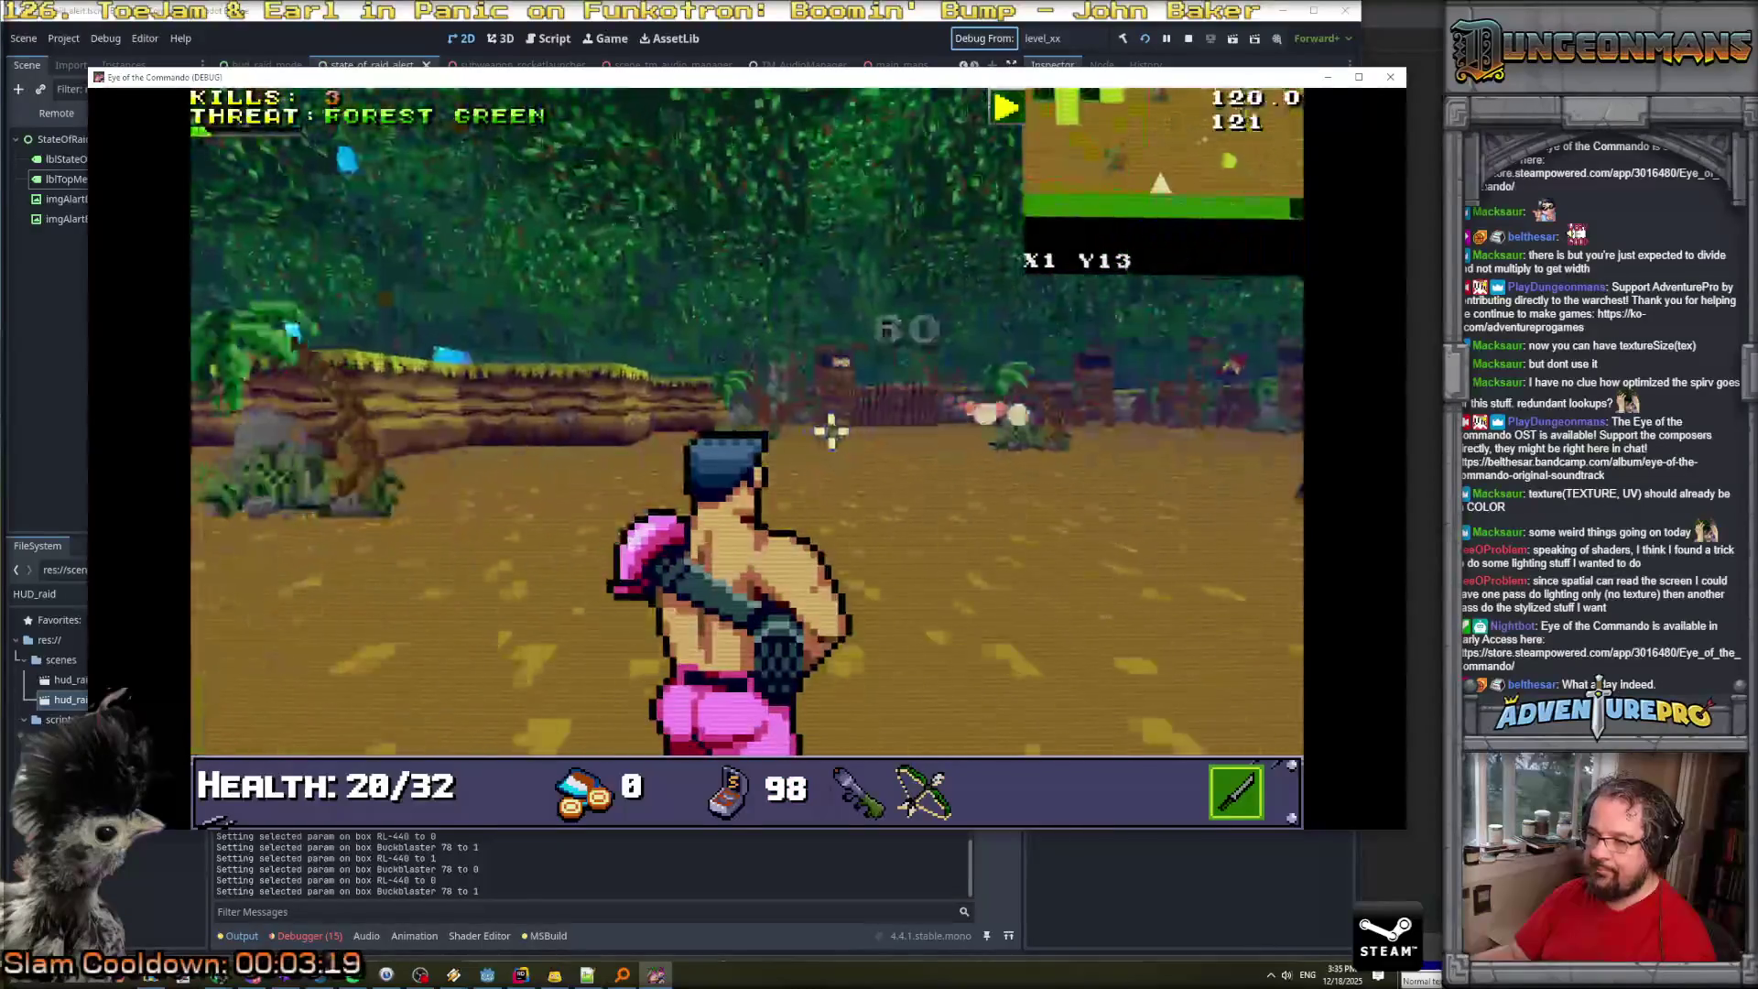
key(Up)
key(Left)
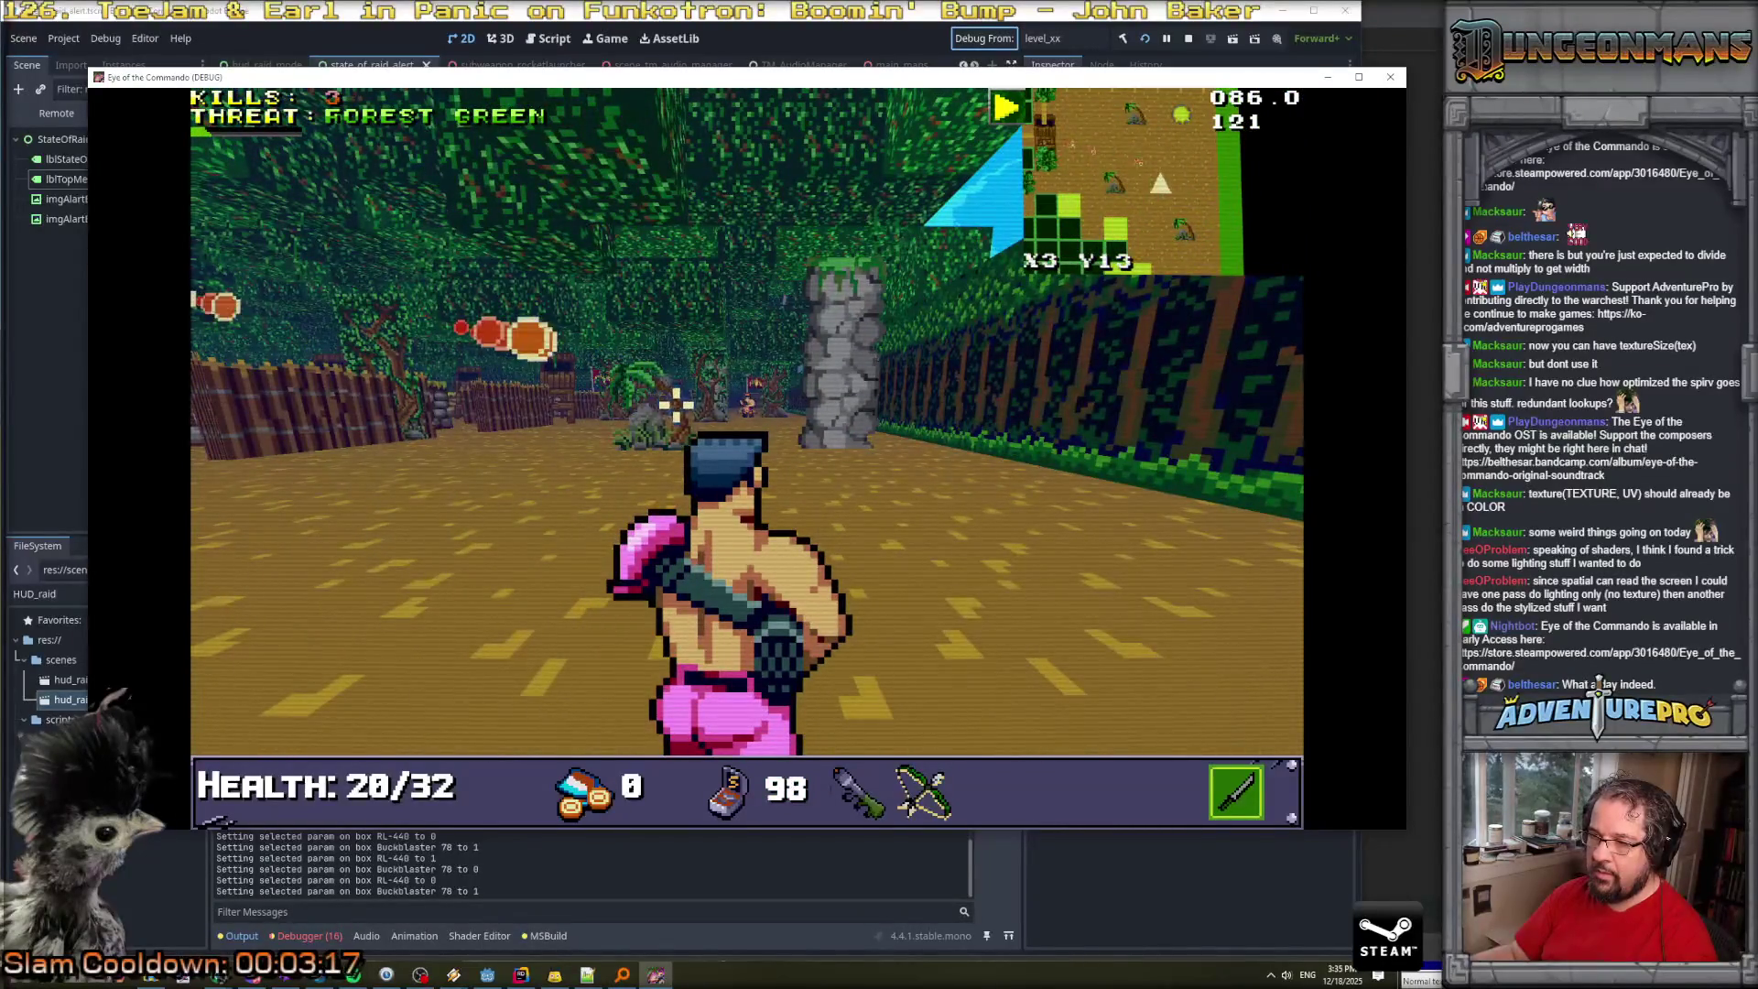
key(Up)
key(Up)
key(Up)
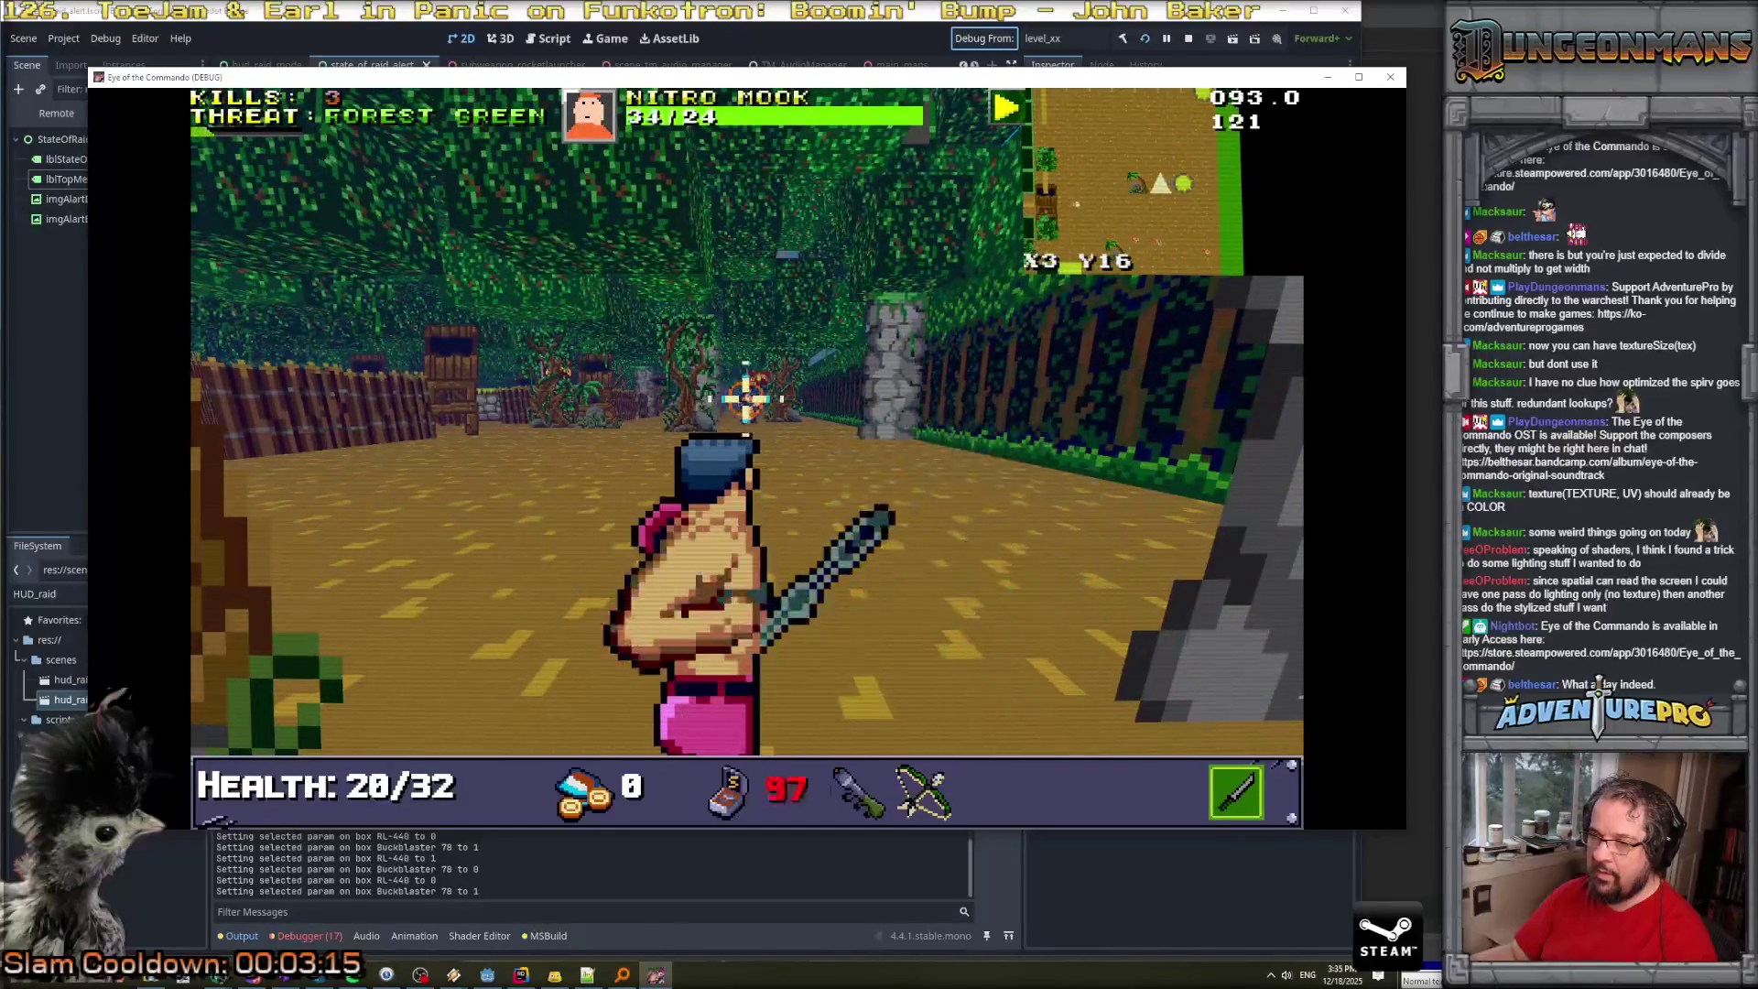
key(Up)
key(Up)
key(Up)
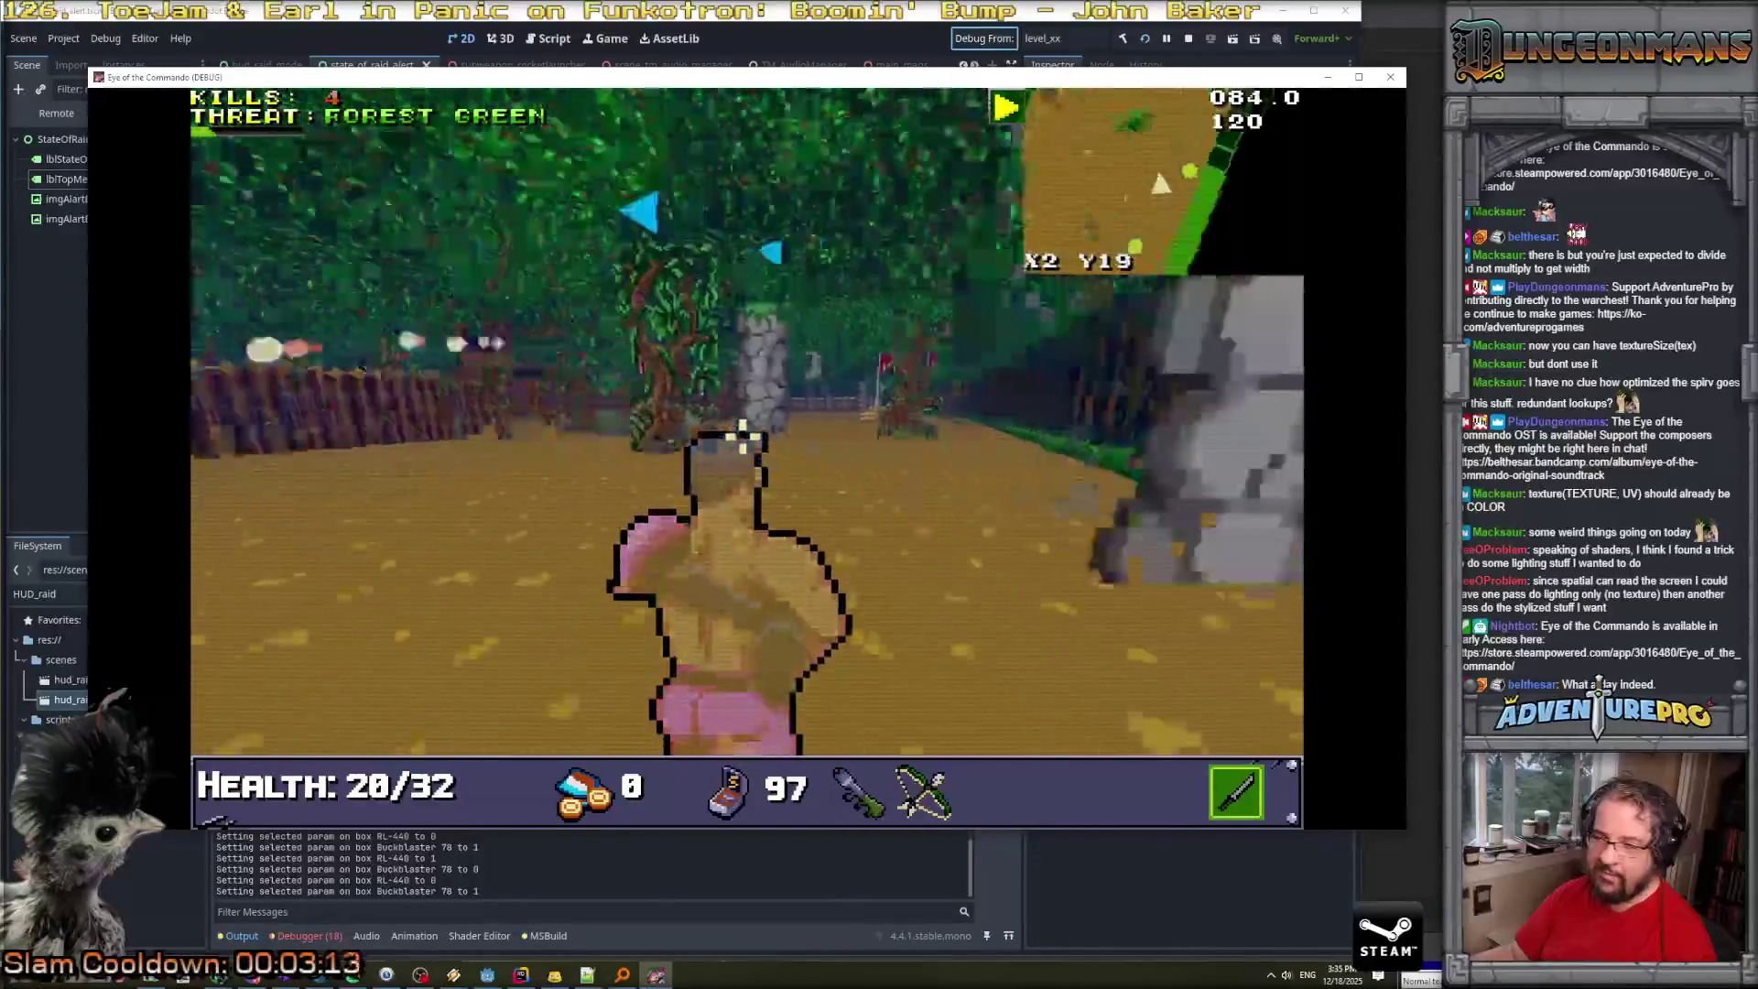
key(Left)
key(Up)
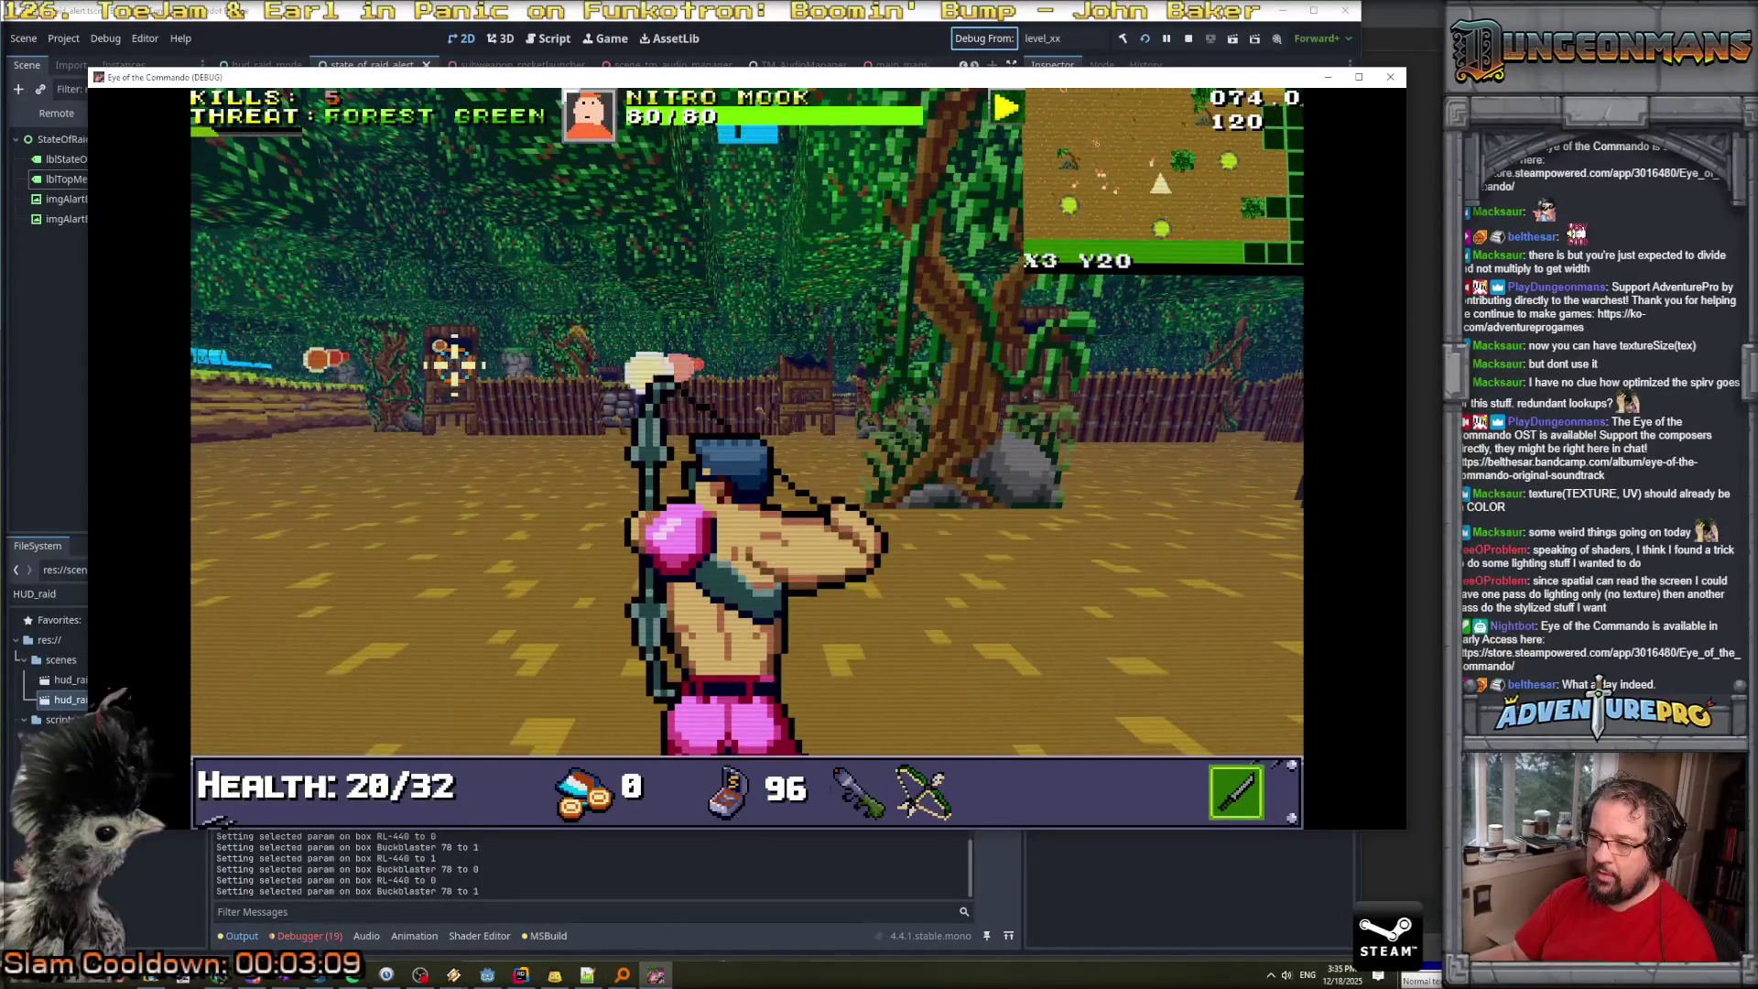
click(454, 365)
Shoot the next Nitro Mook with the crossbow and collect the Freedom Medal.
key(Right)
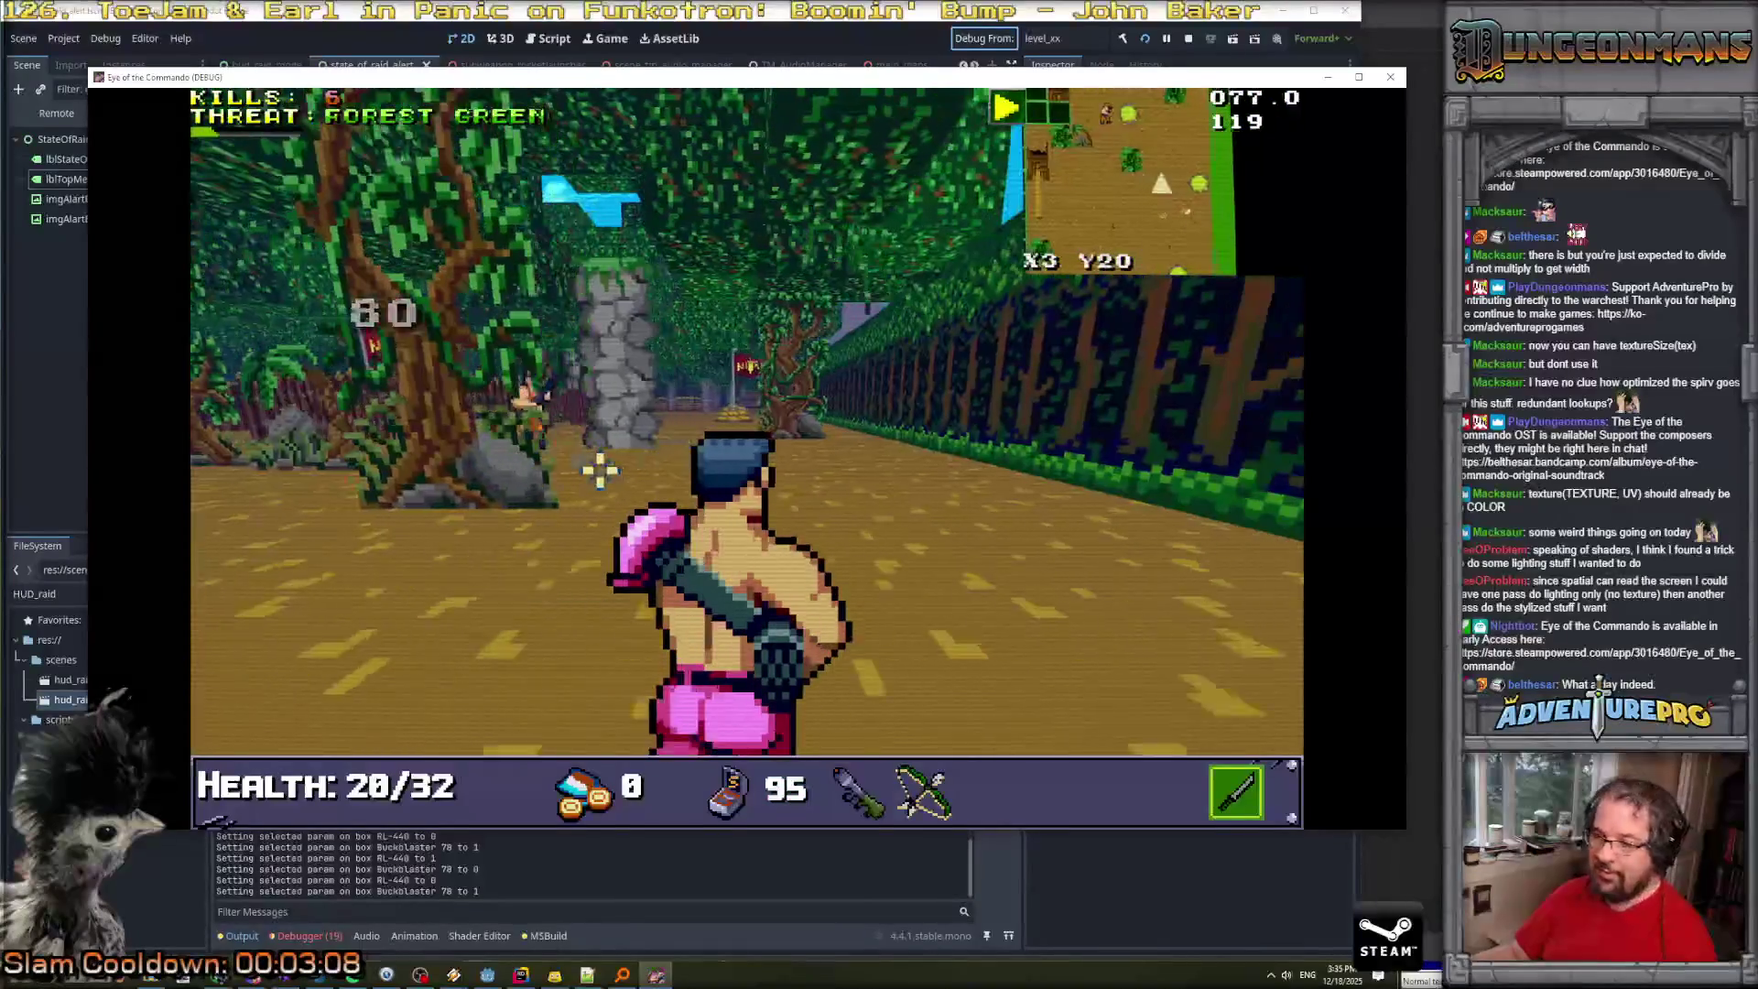
key(Up)
click(283, 366)
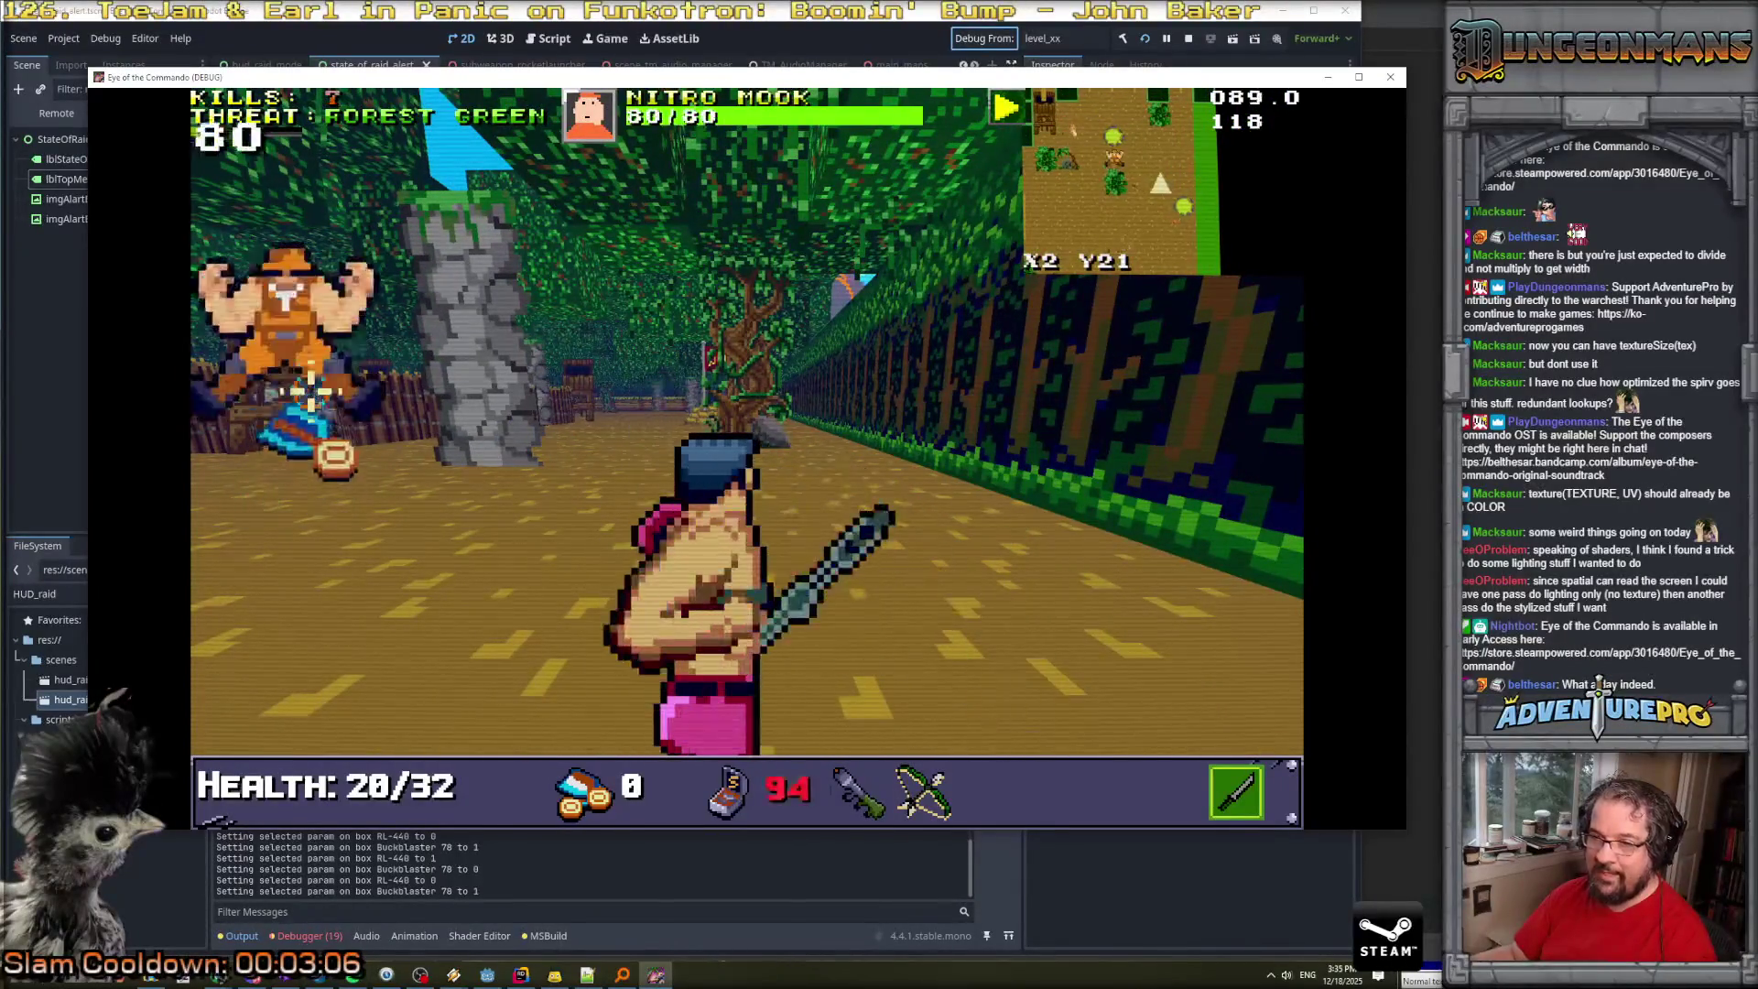
click(283, 357)
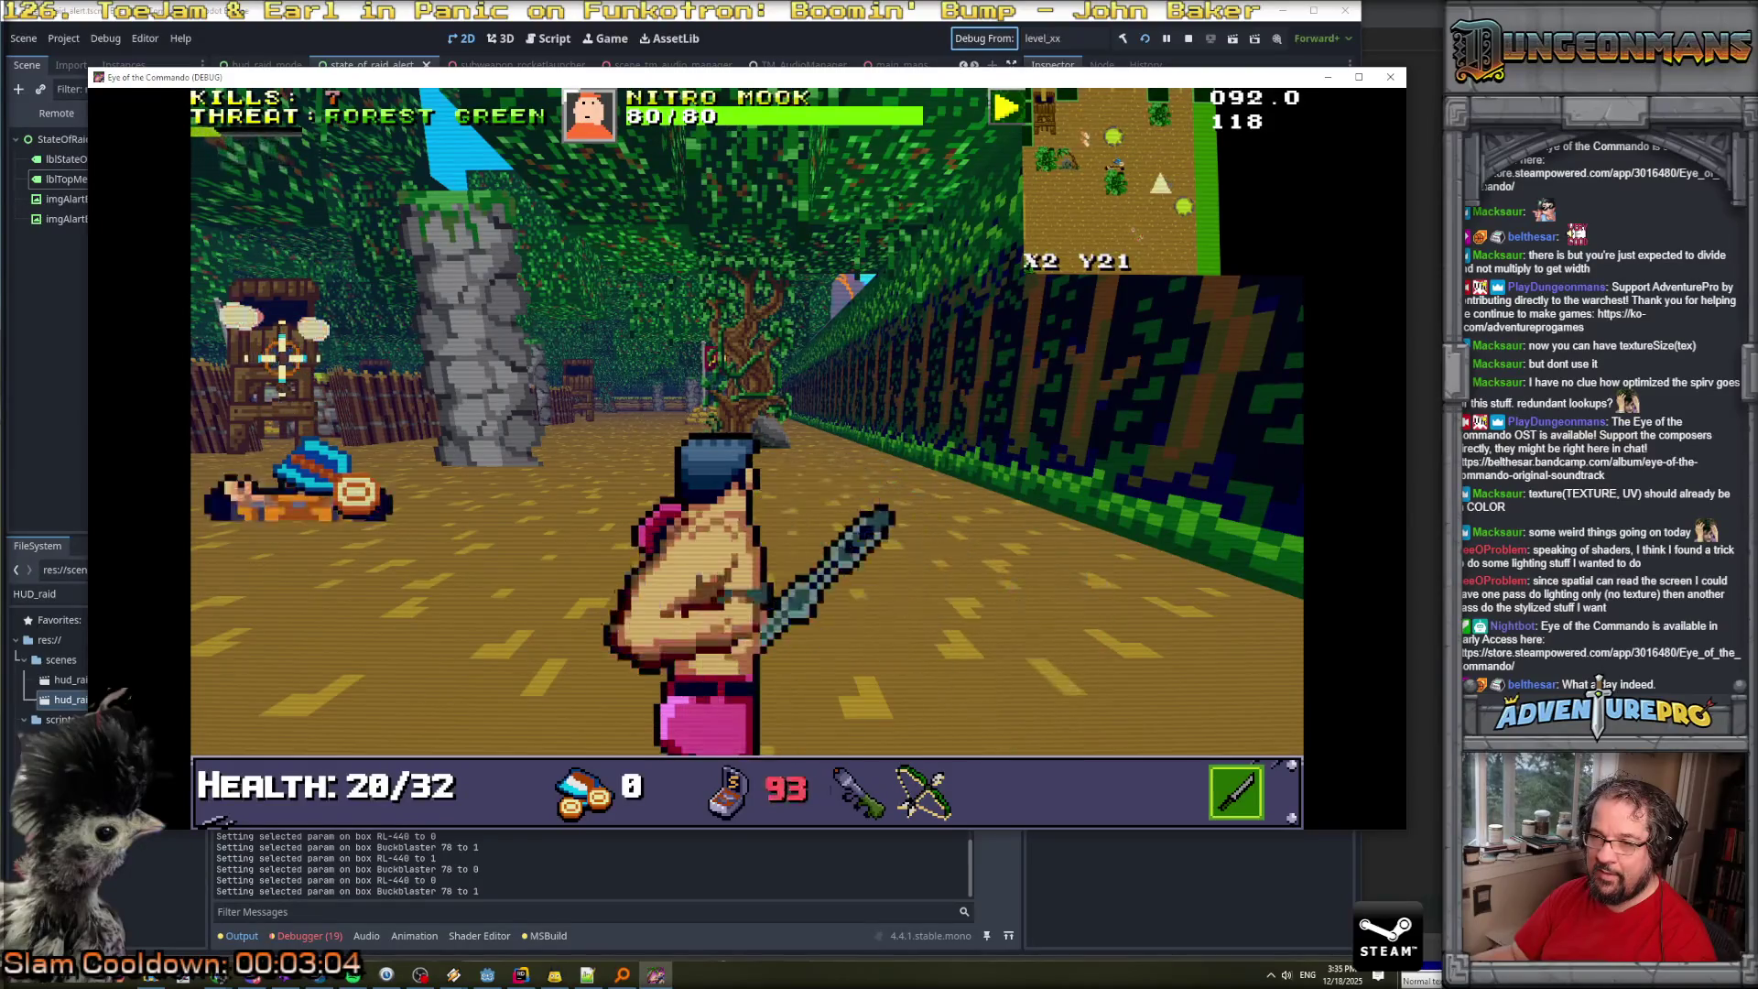
key(Up)
key(Up)
key(Up)
key(Up)
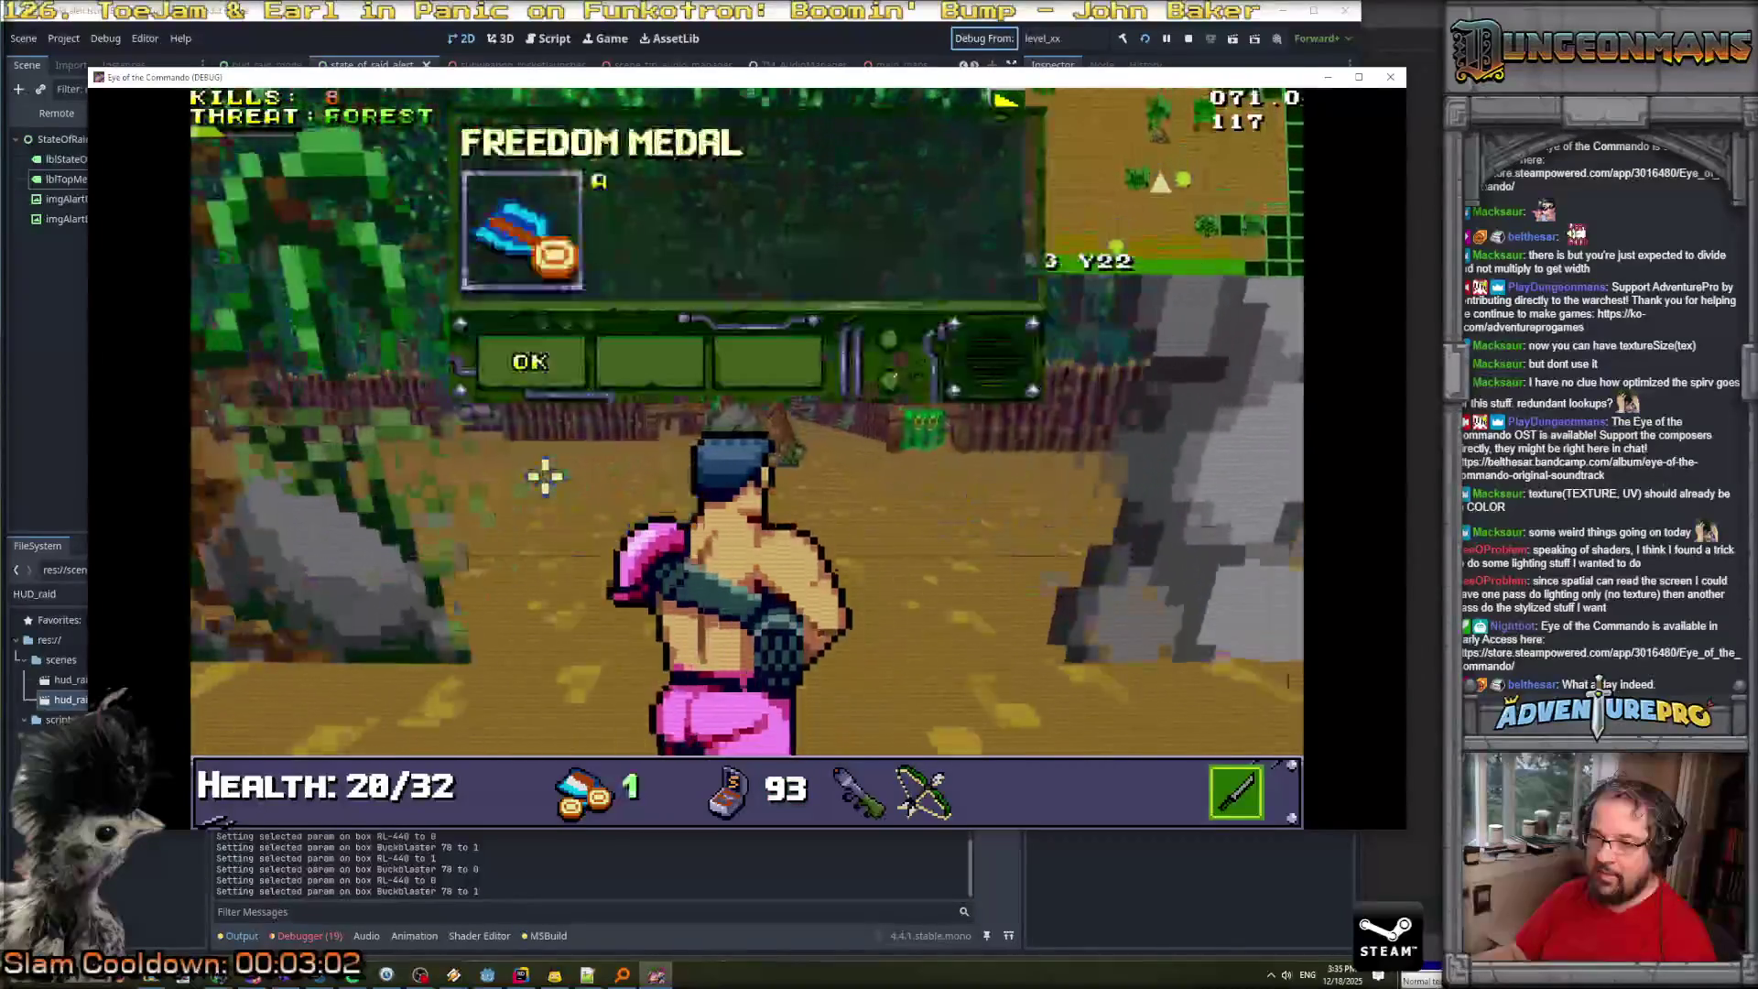
key(Right)
key(Up)
key(Up)
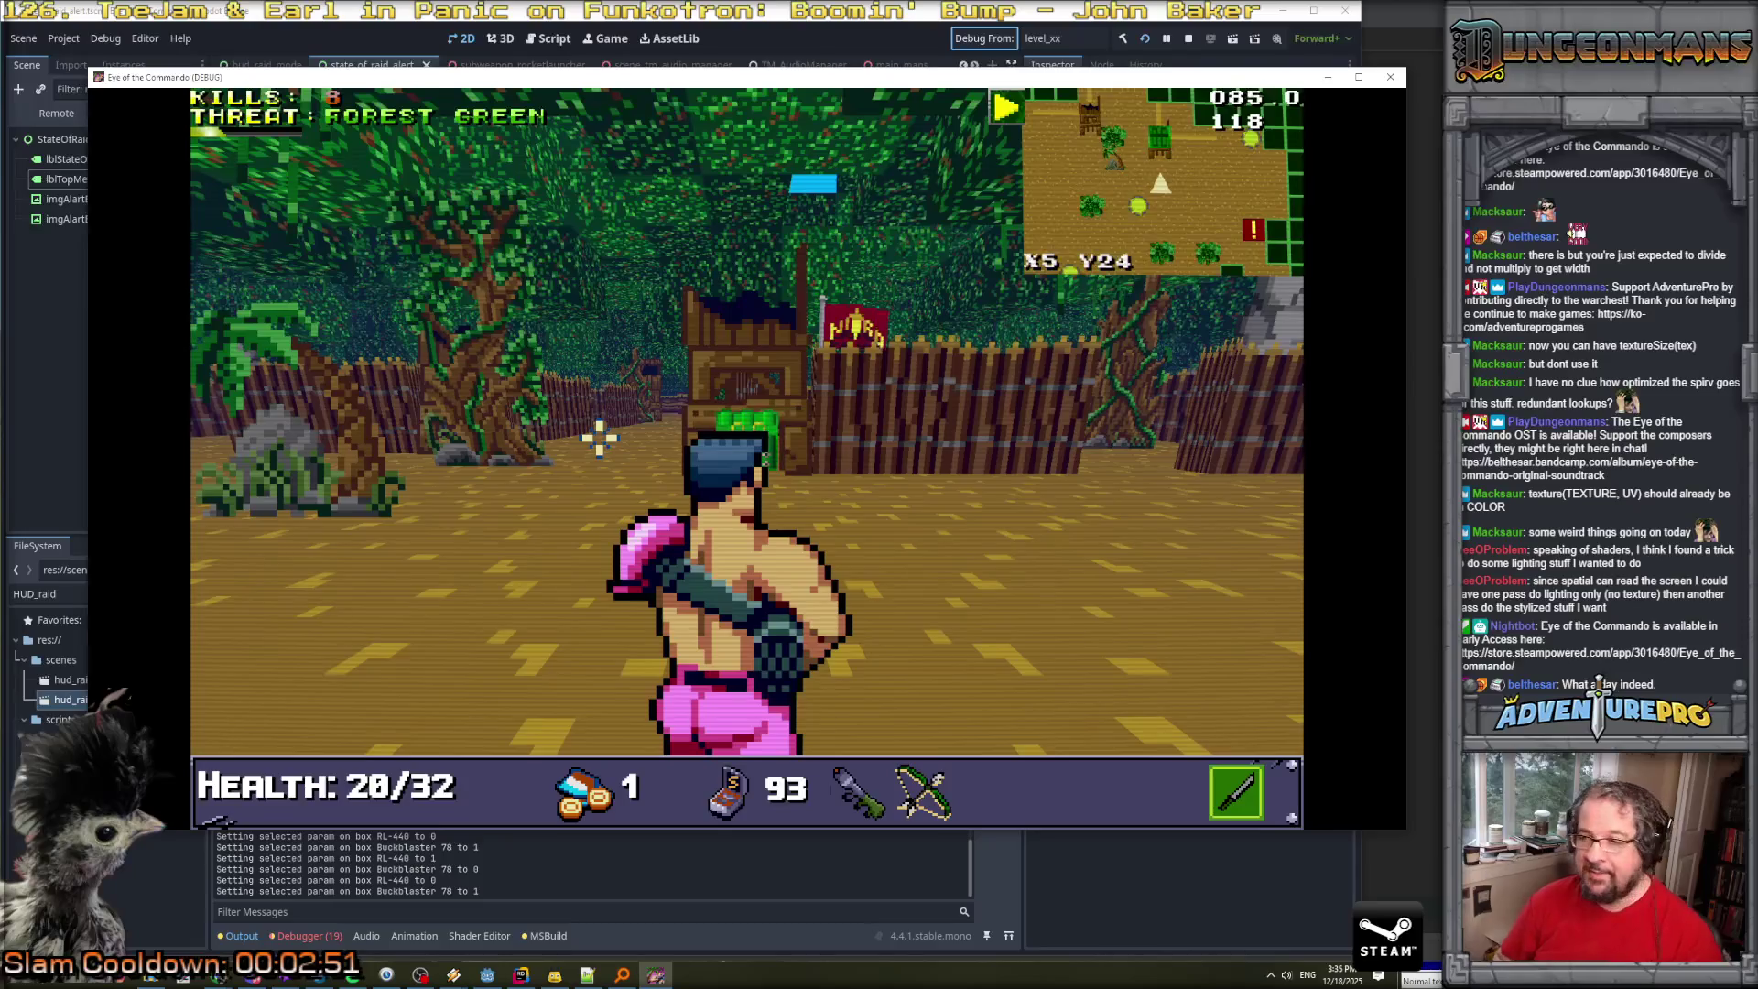
Walk to another Nitro Mook, attack it twice with Ctrl, and move on.
key(Left)
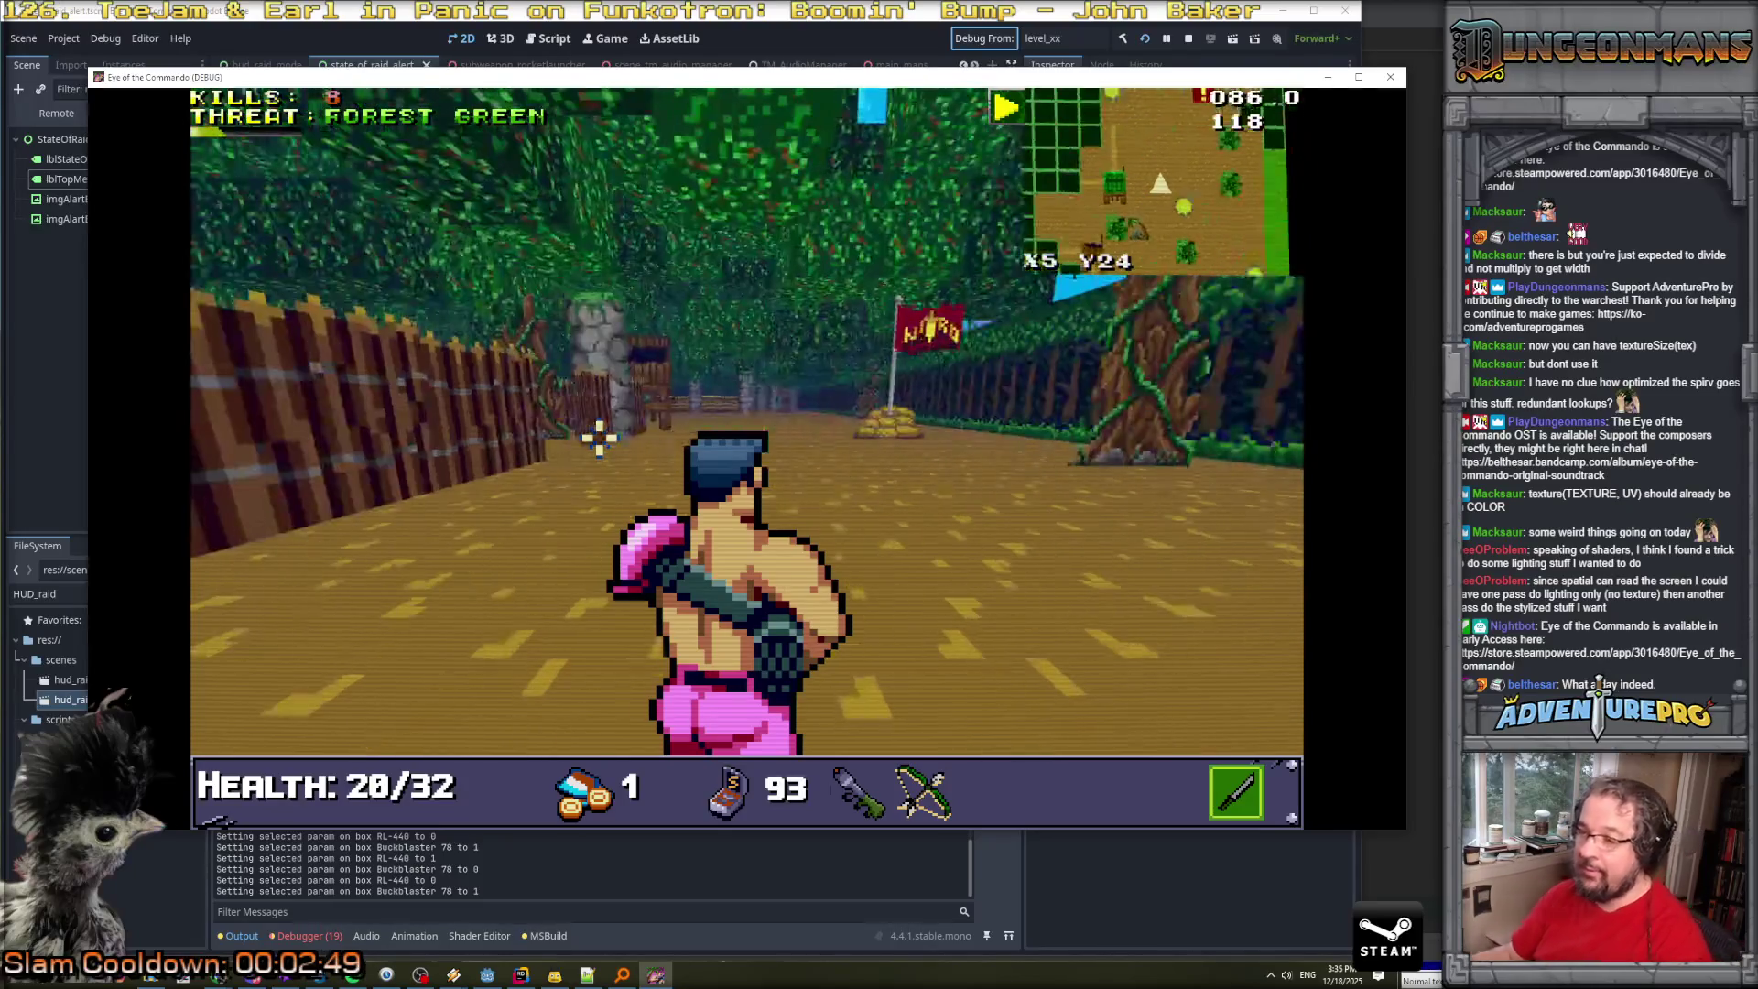
key(Up)
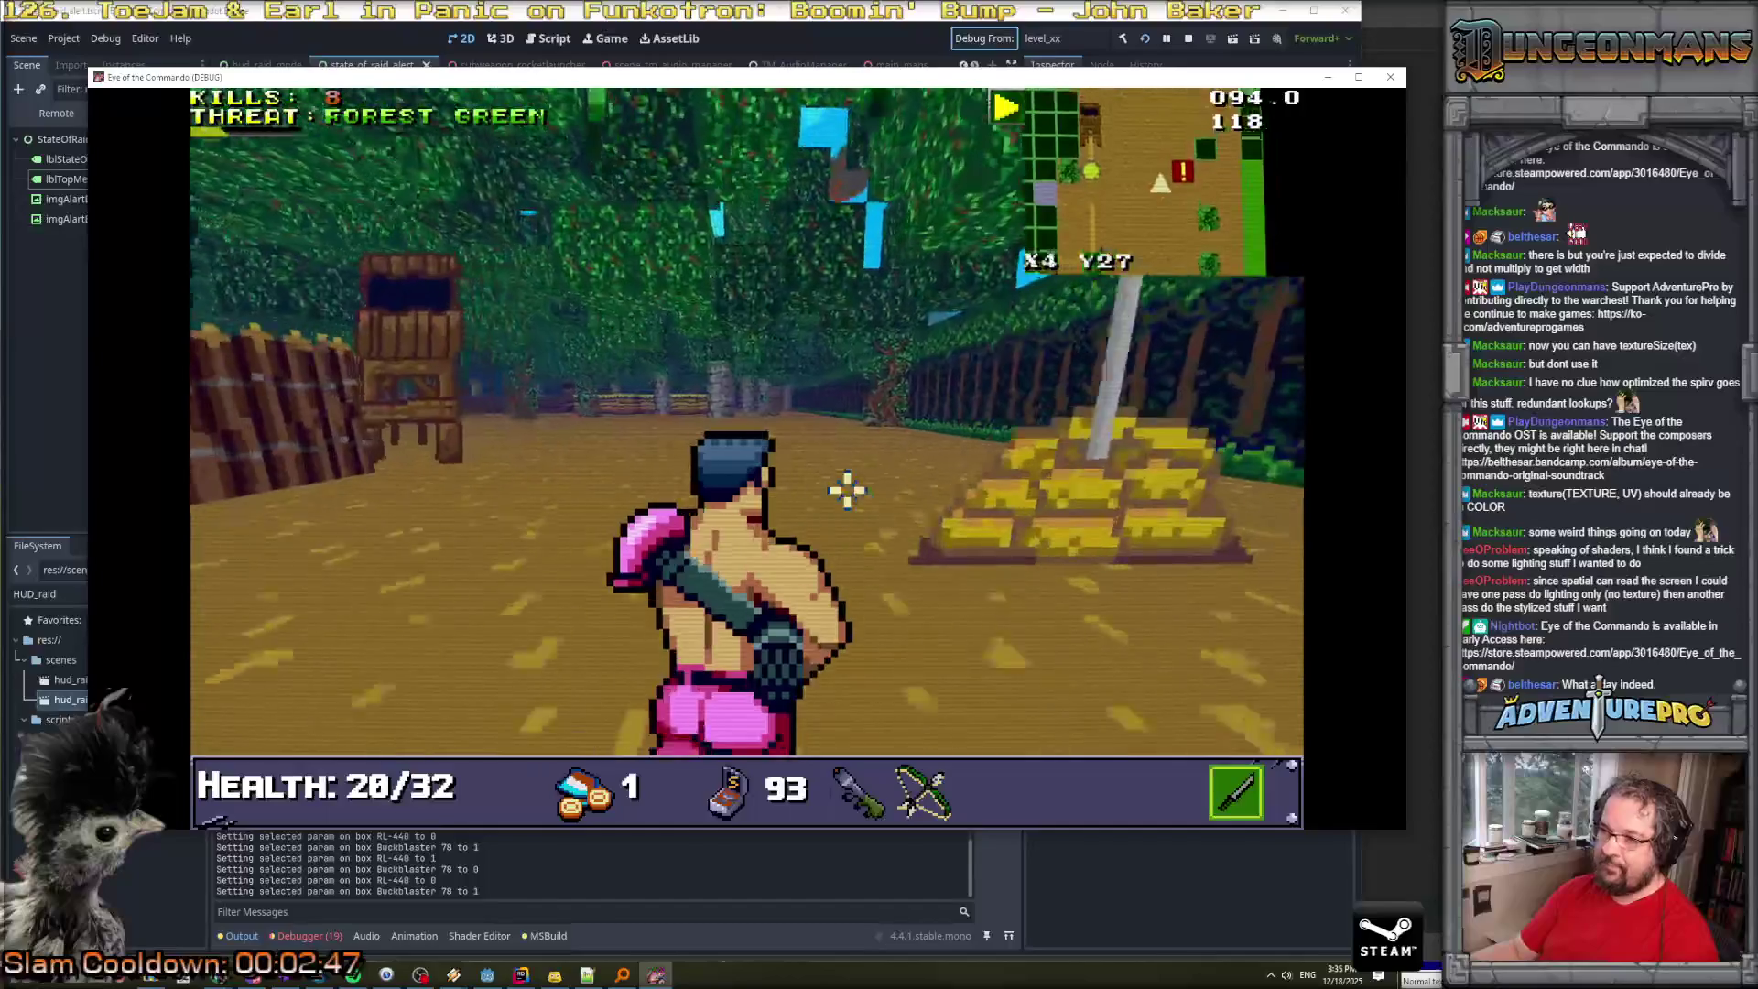
key(Left)
key(Up)
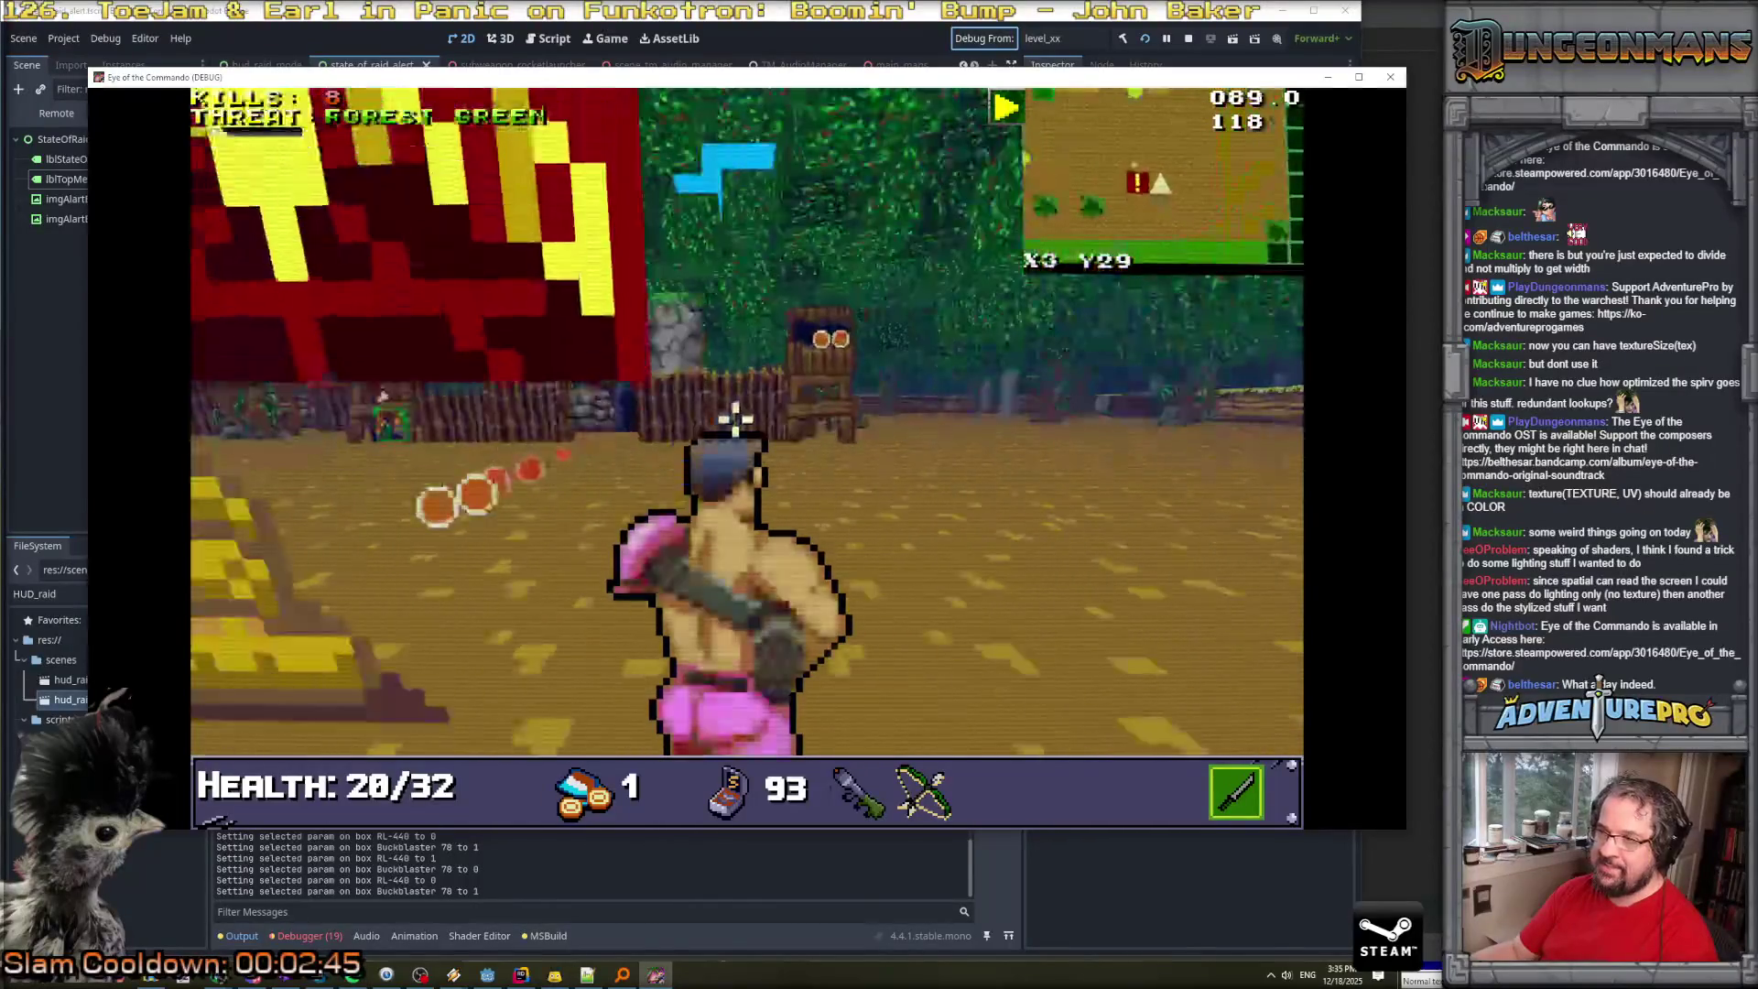
key(ctrl)
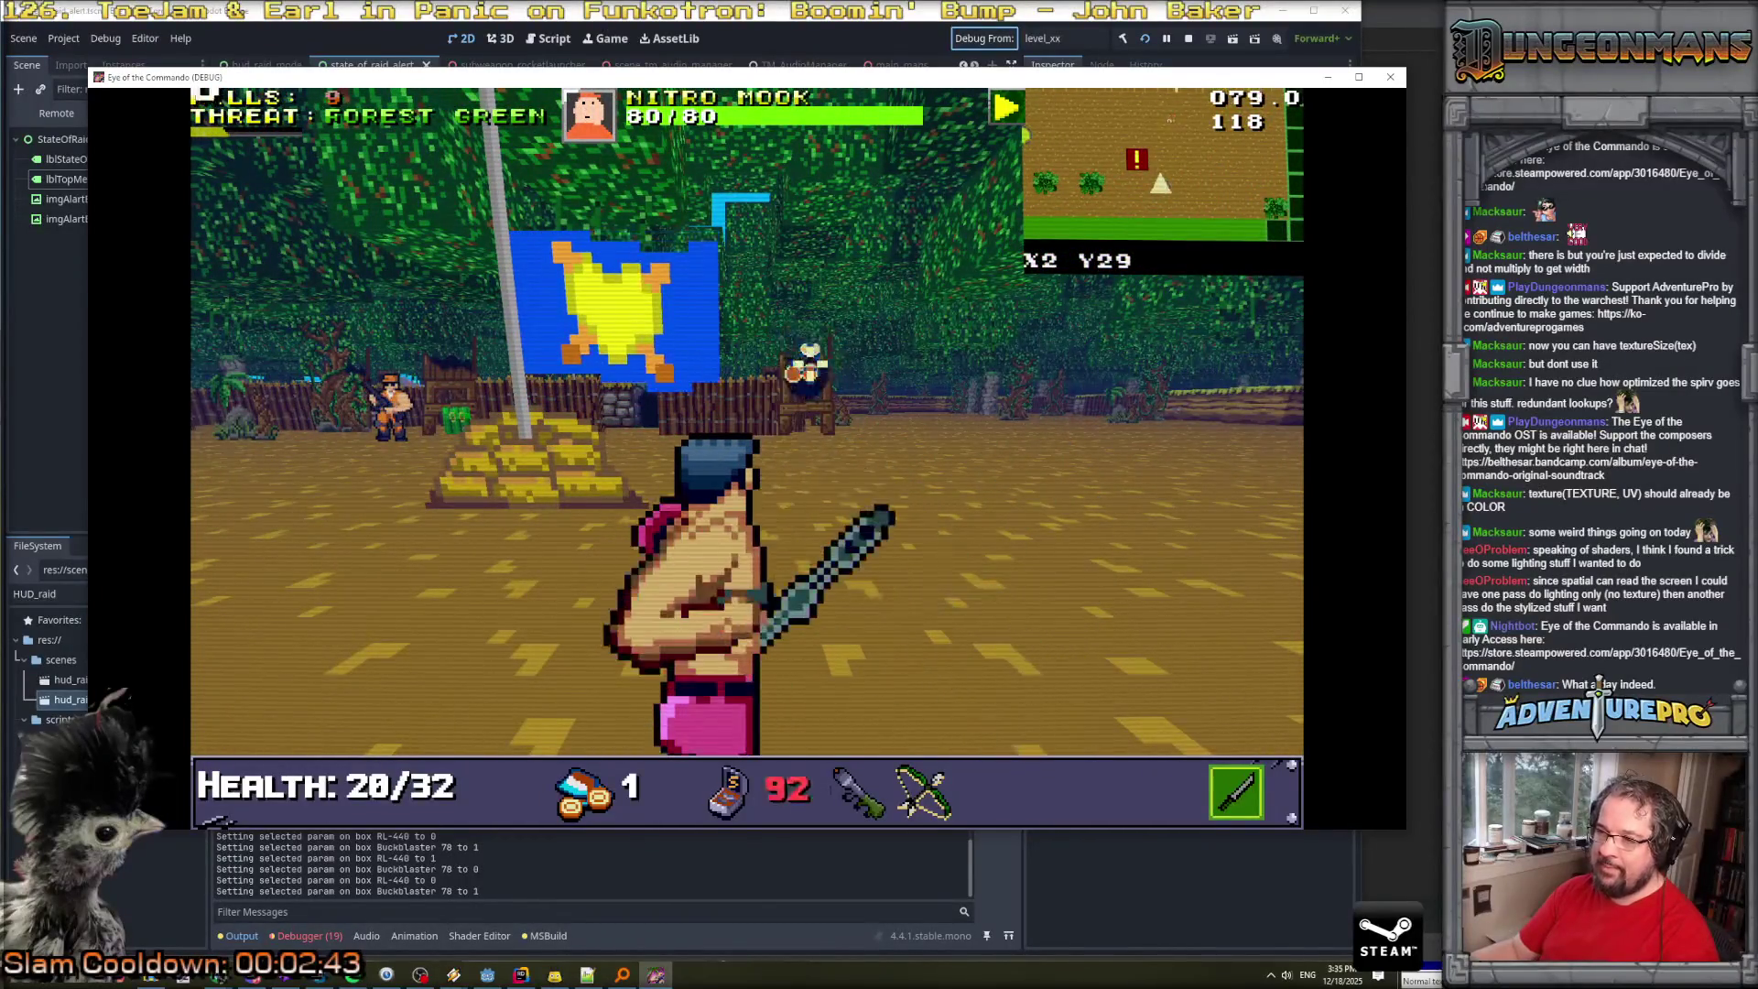
key(Right)
key(Up)
key(ctrl)
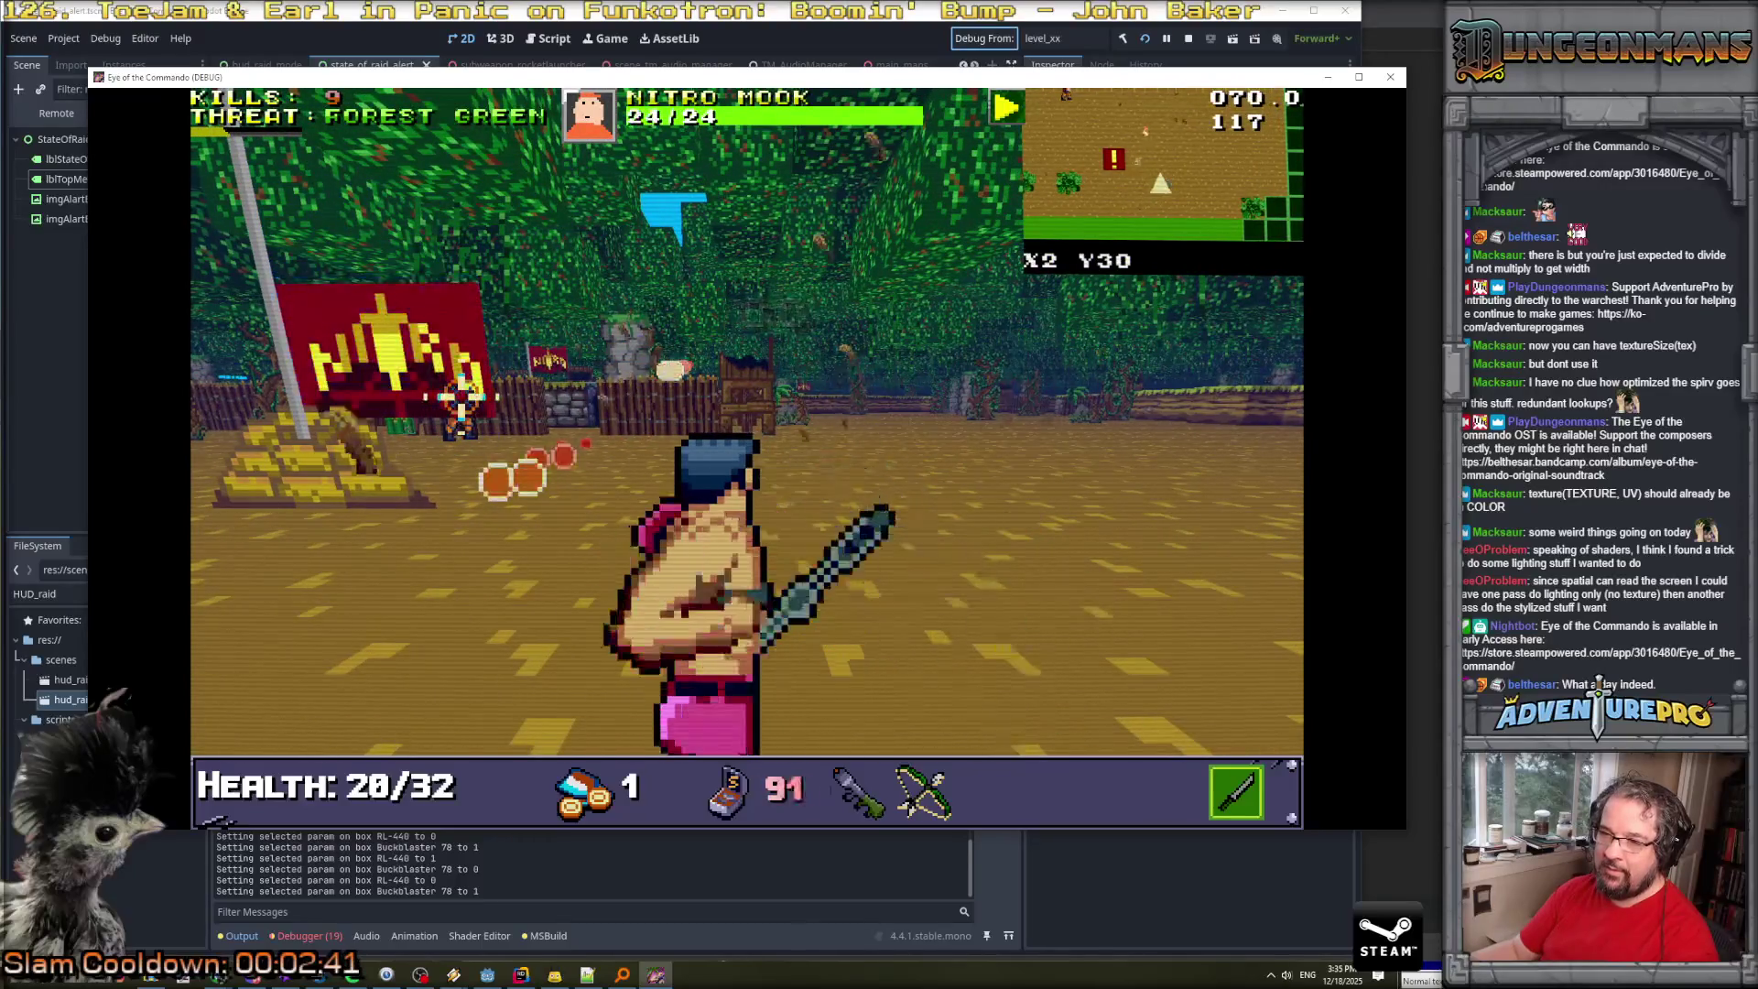
key(Up)
key(Right)
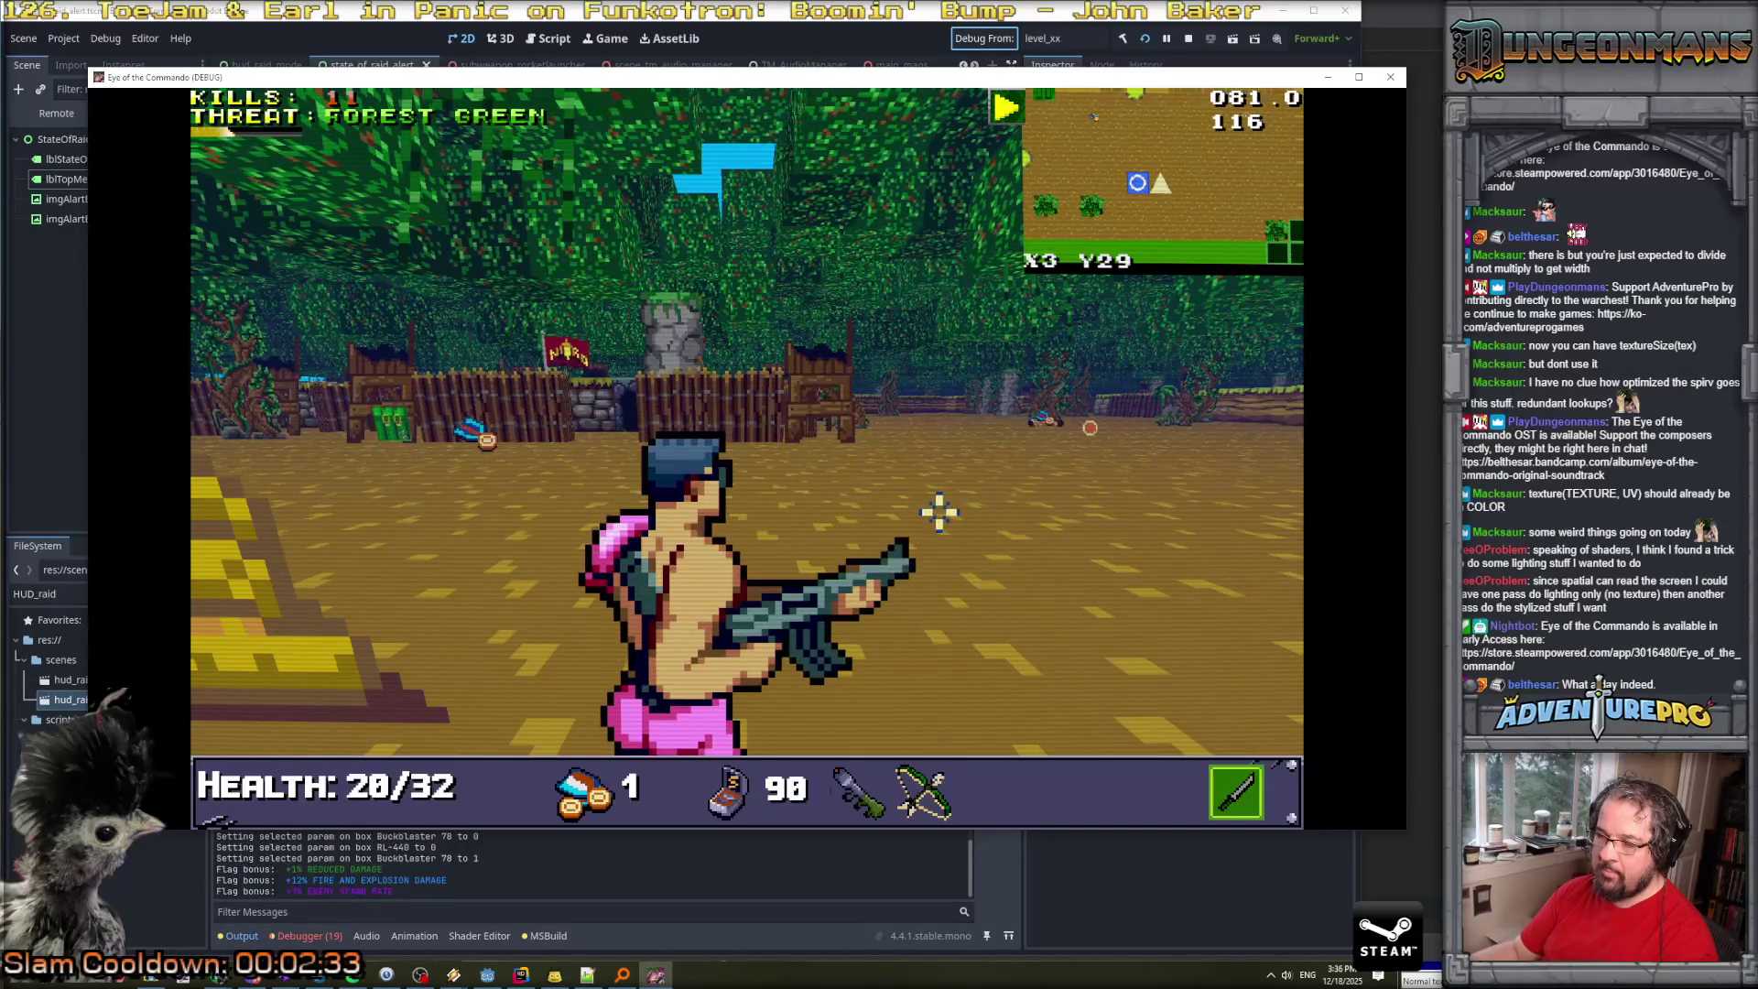
Walk forward and collect the second medal.
key(Up)
key(Right)
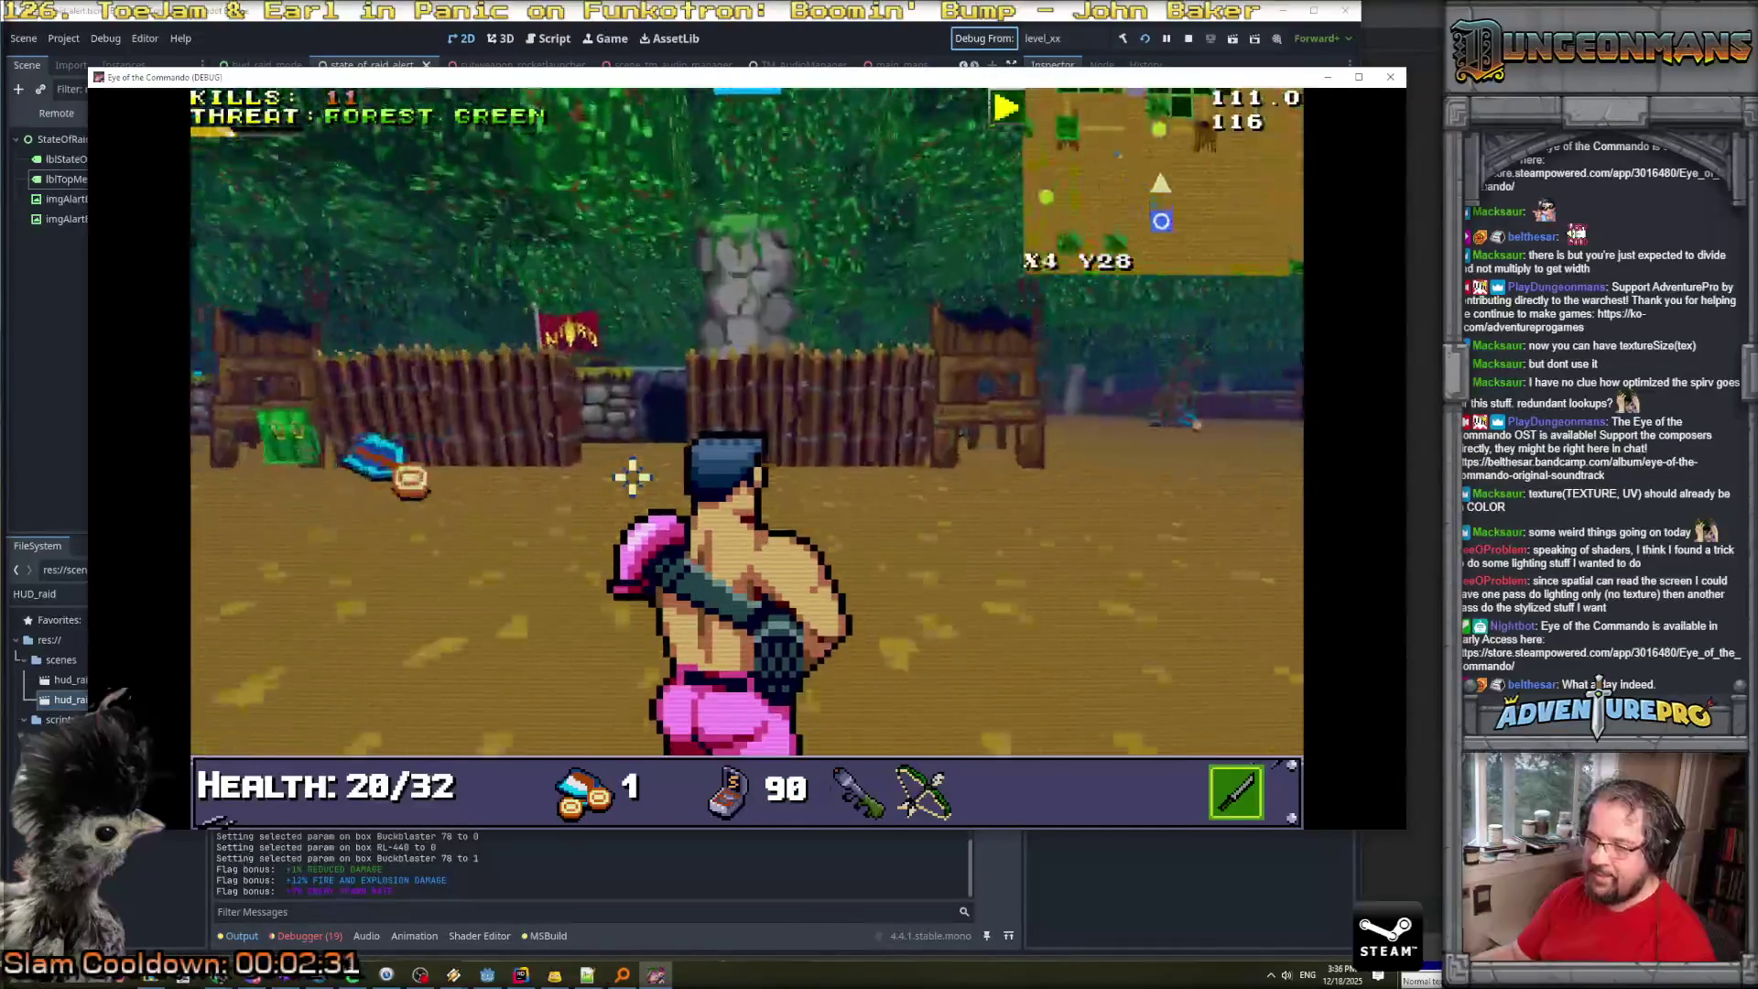
key(Up)
key(Left)
key(Right)
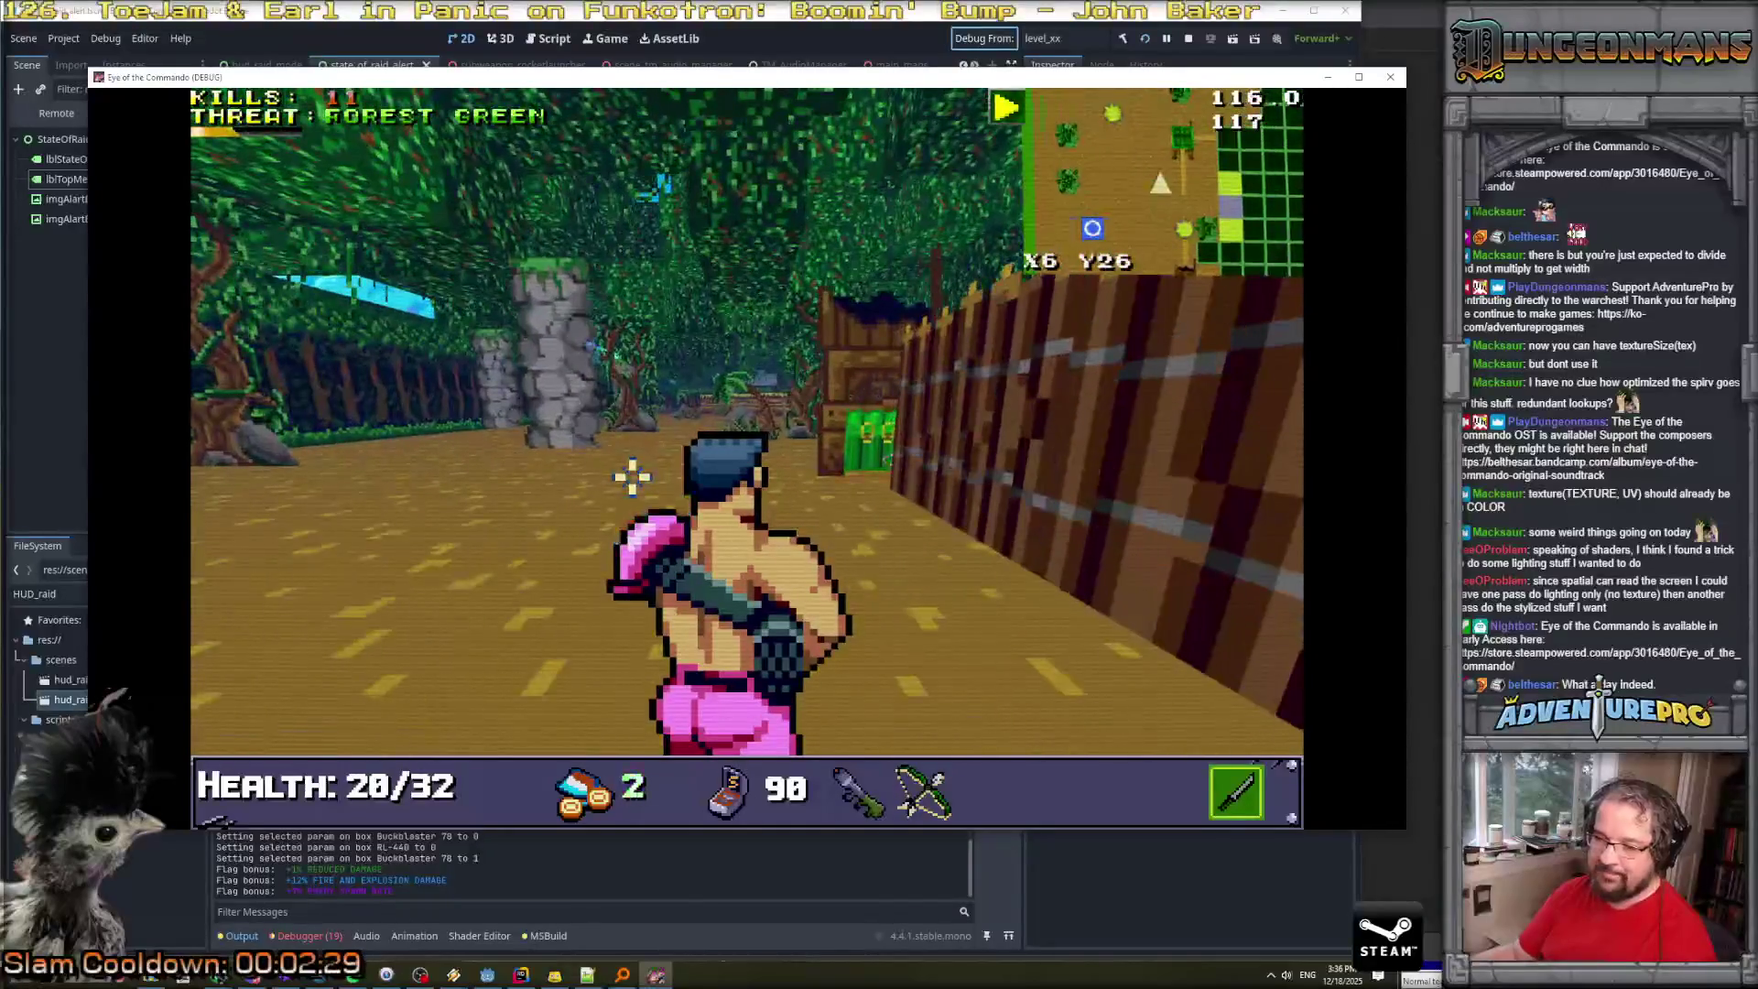
key(Up)
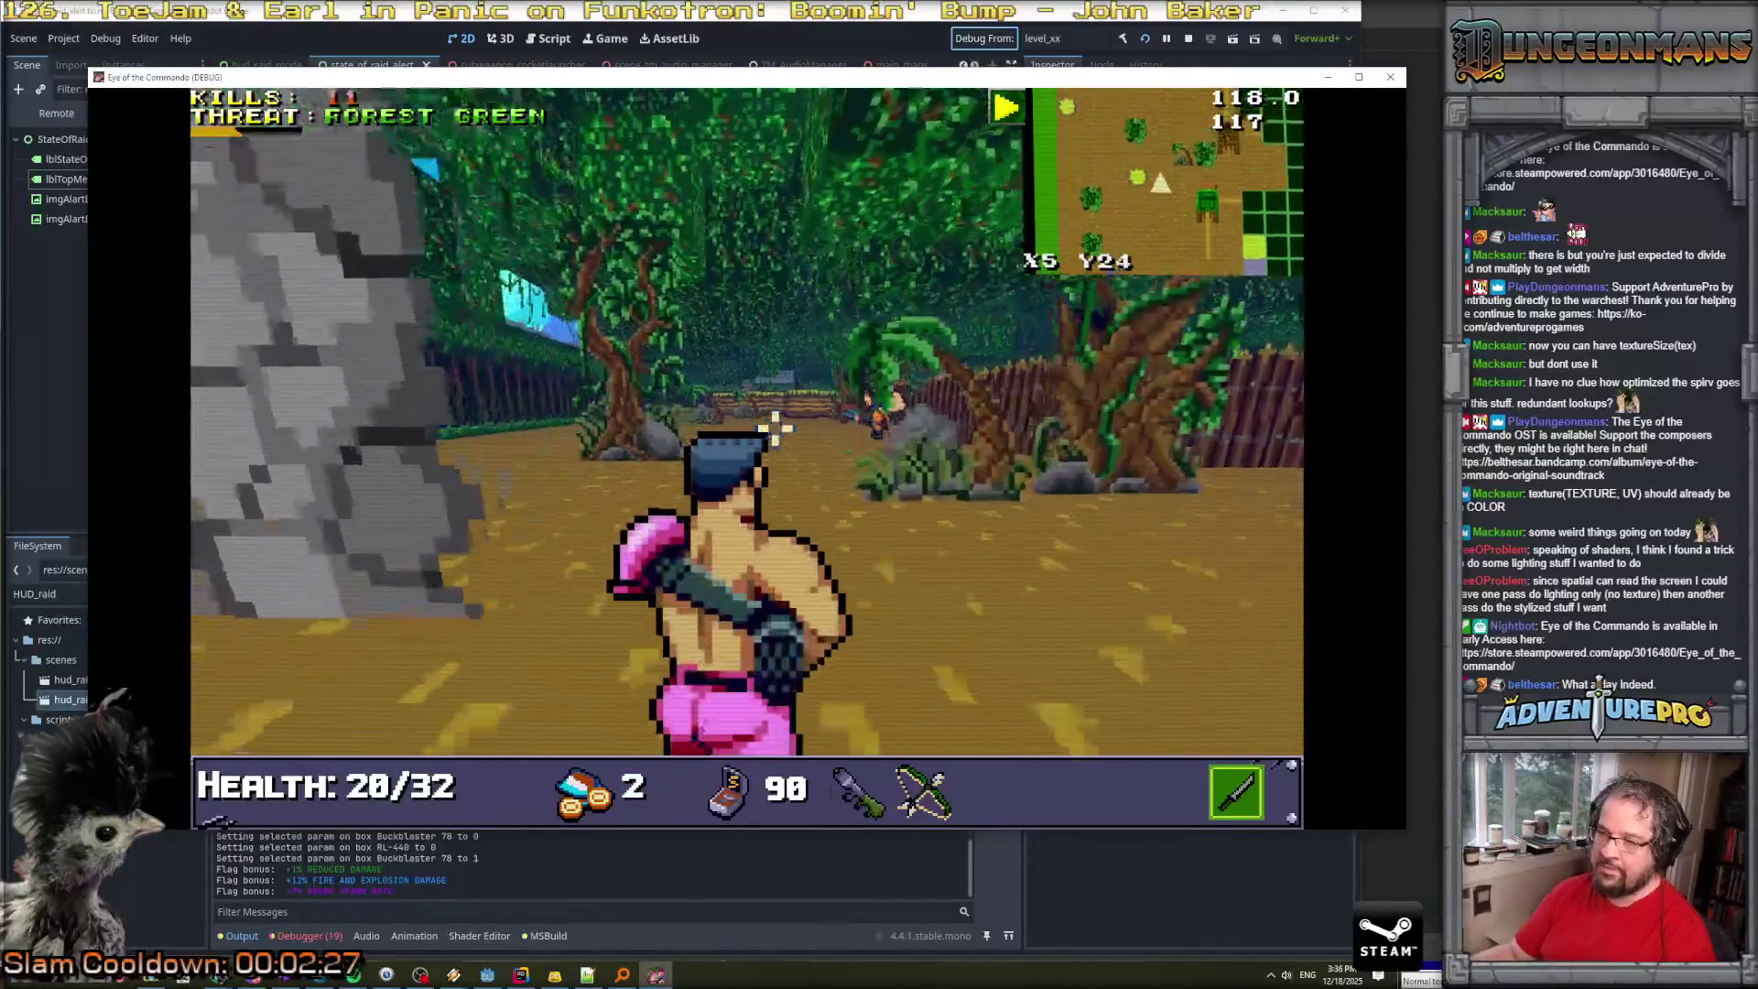
Shoot the enemies ahead with the gun and crossbow.
key(Up)
click(940, 396)
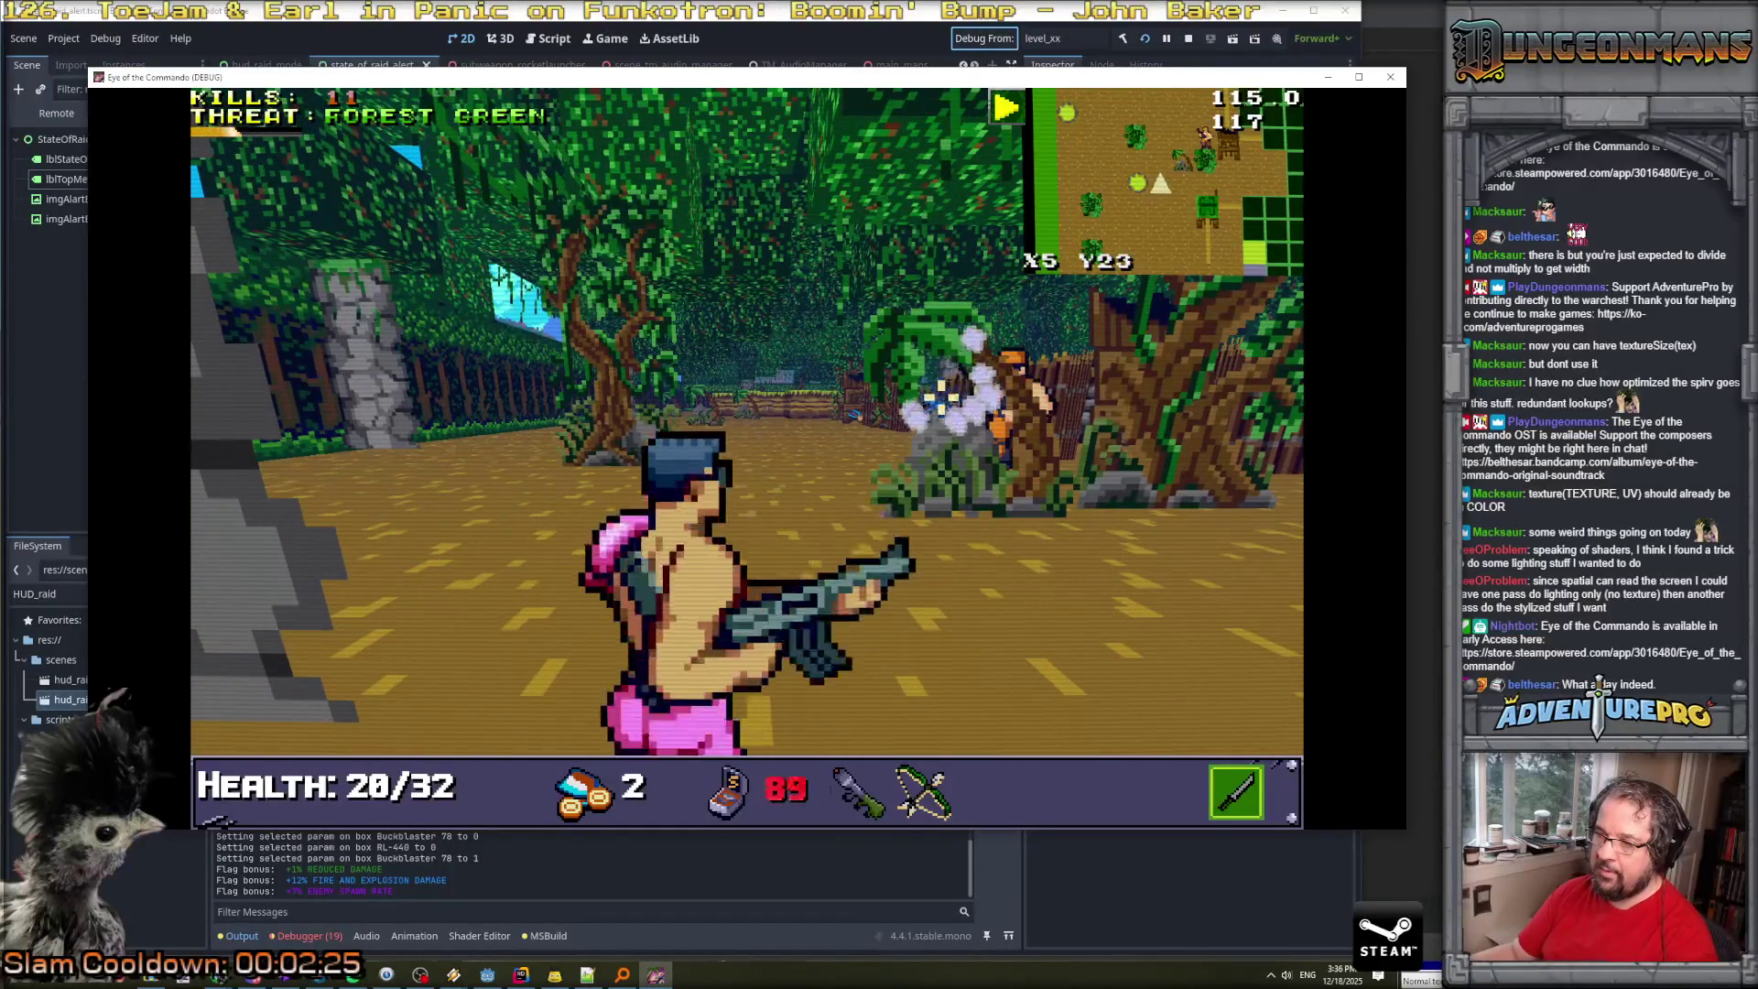
key(Left)
key(Up)
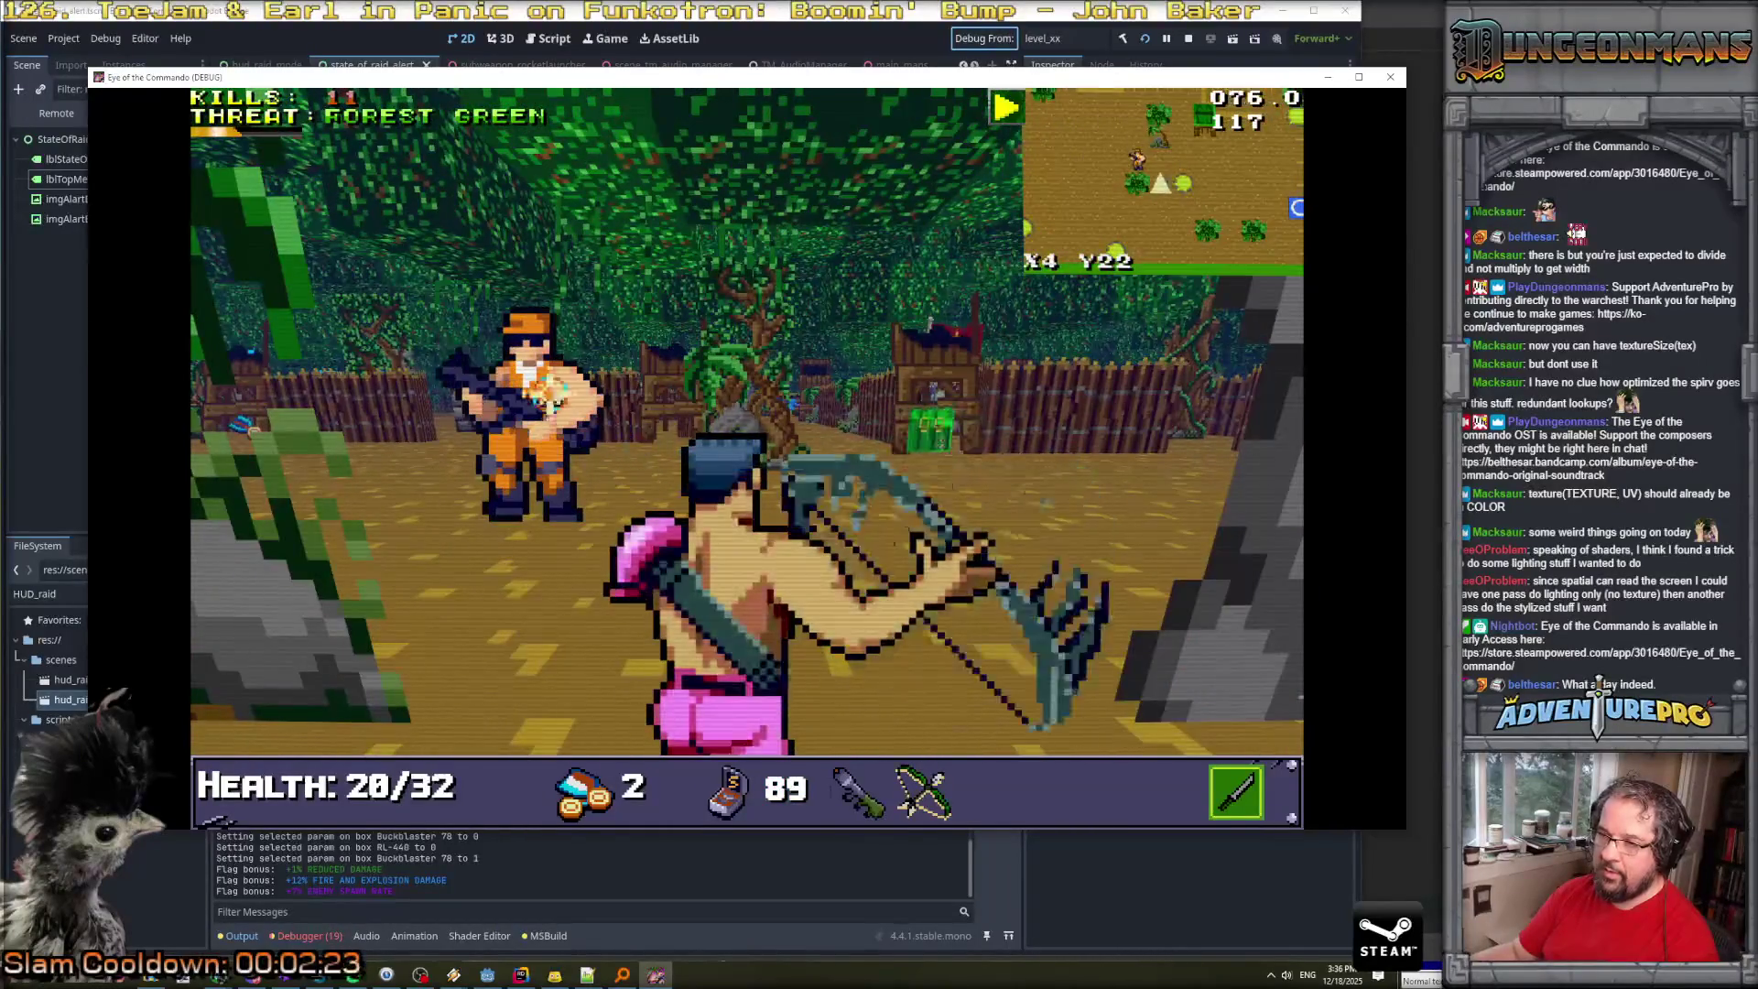
click(537, 360)
key(Up)
click(953, 463)
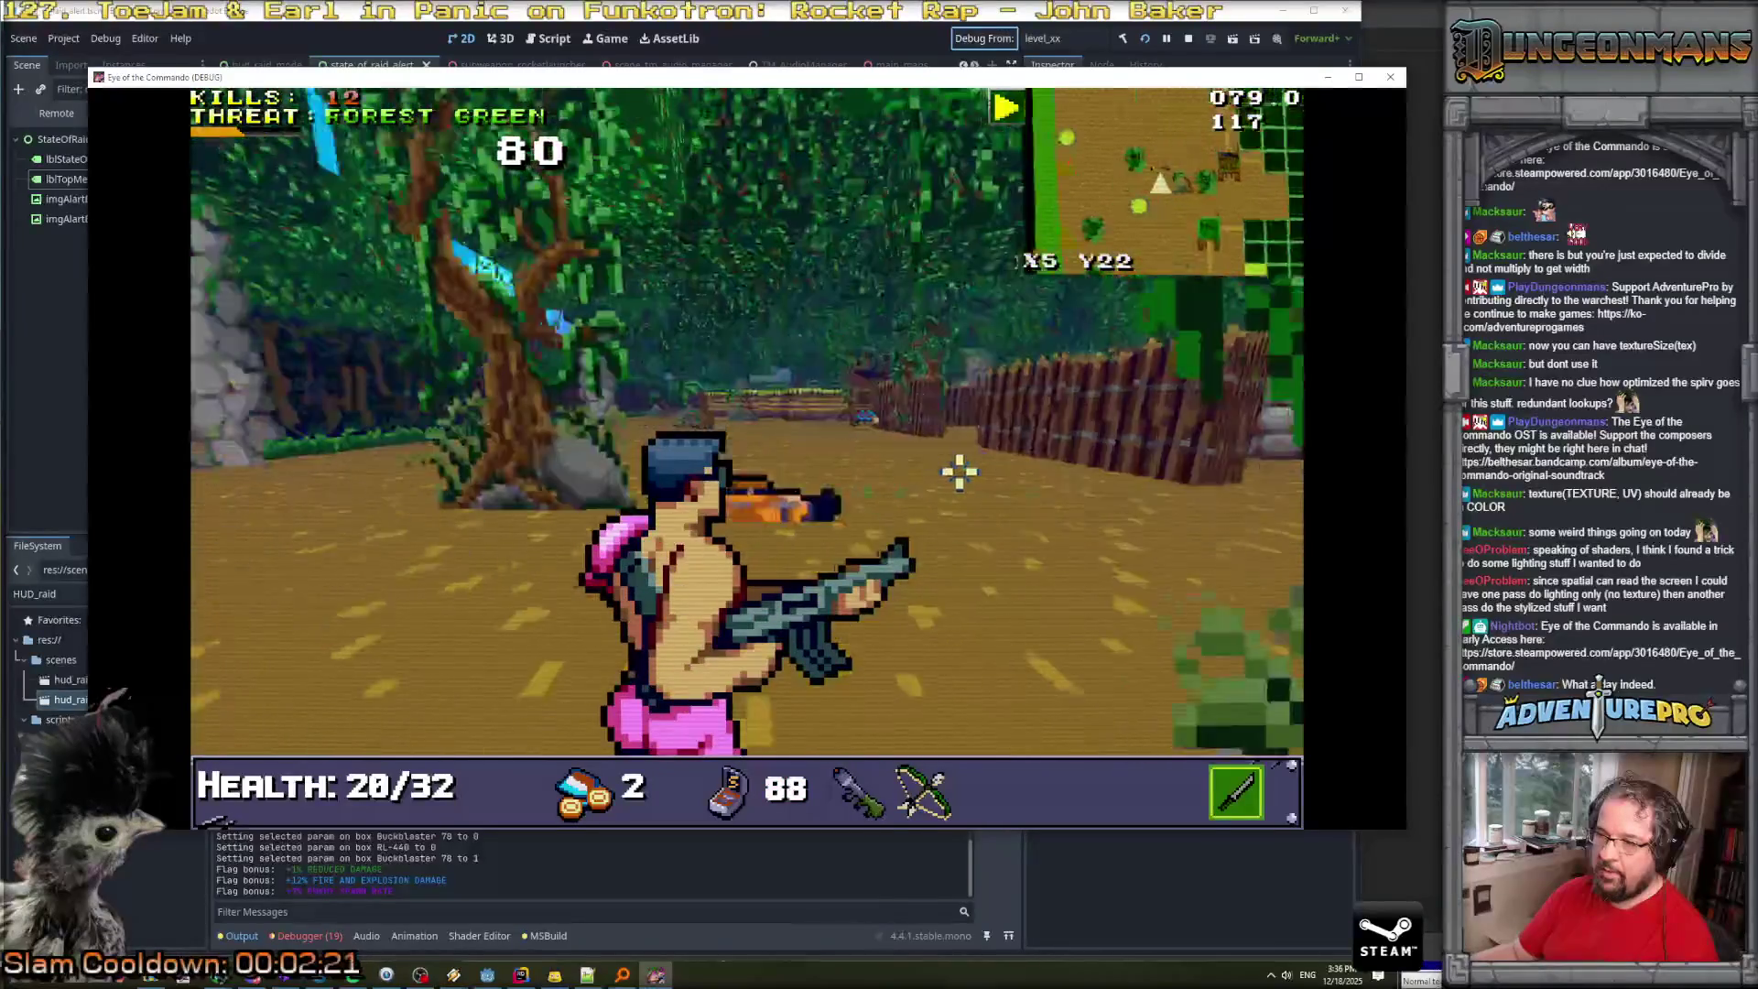
Walk toward the fence gate and turn to face the forest path.
key(Up)
key(Right)
key(Left)
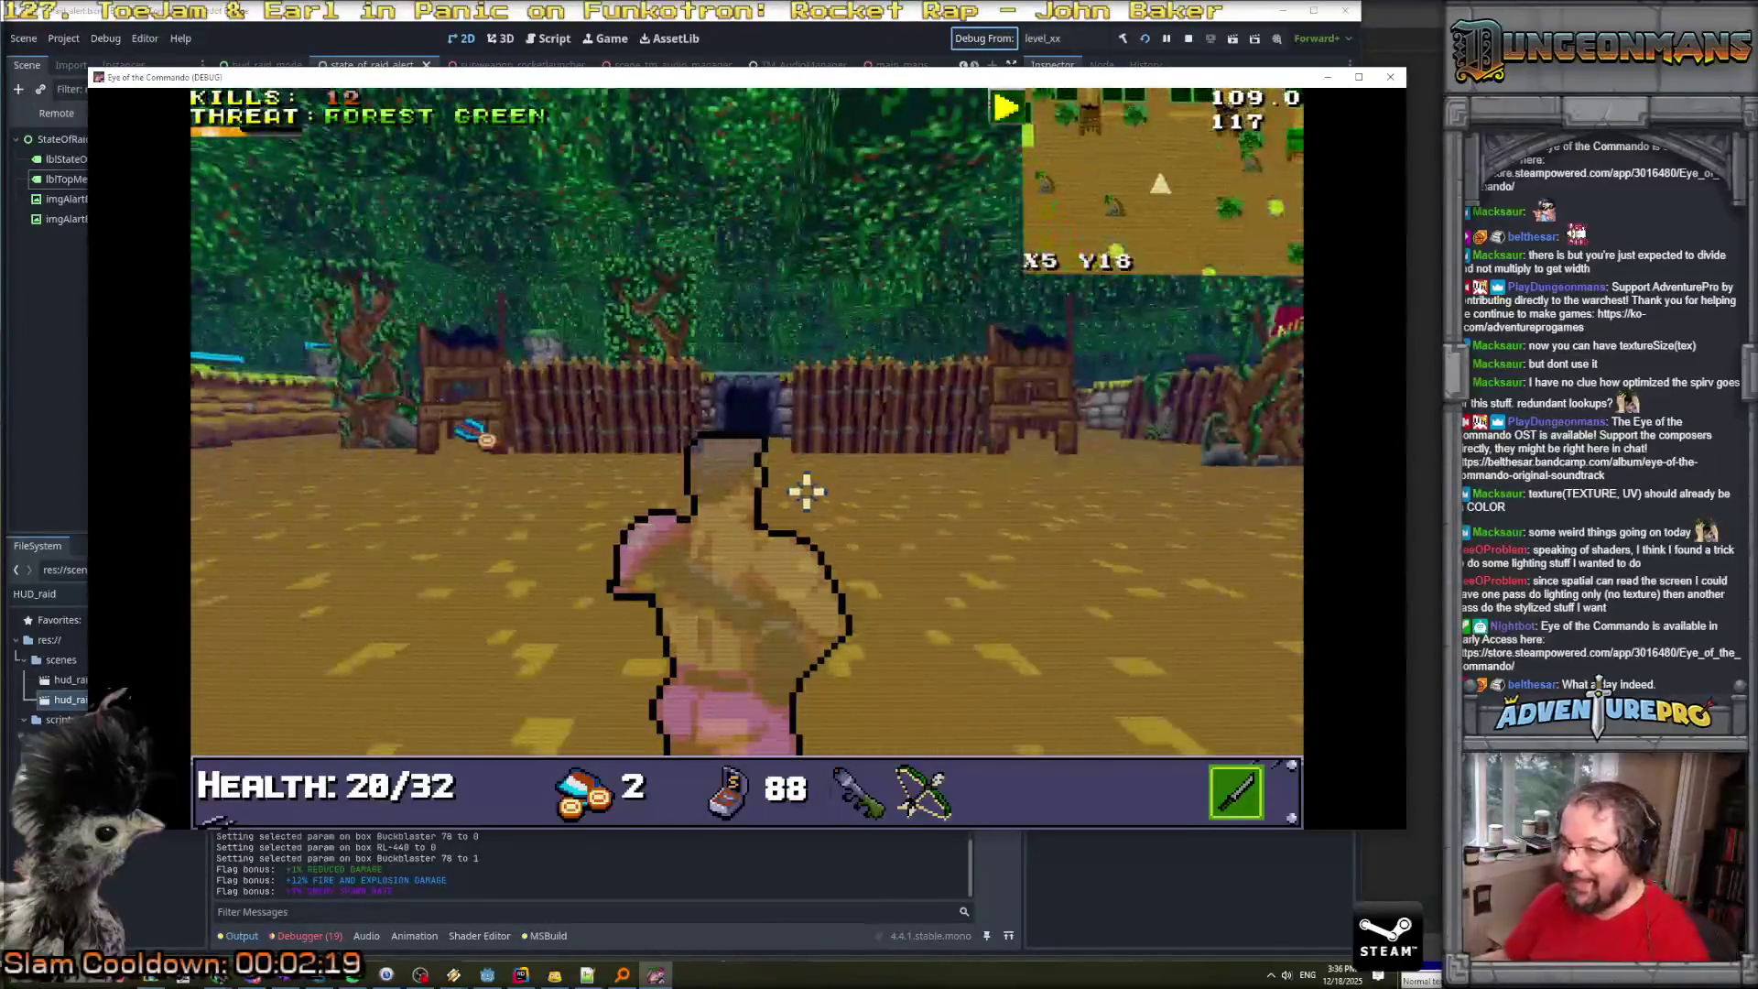
key(Left)
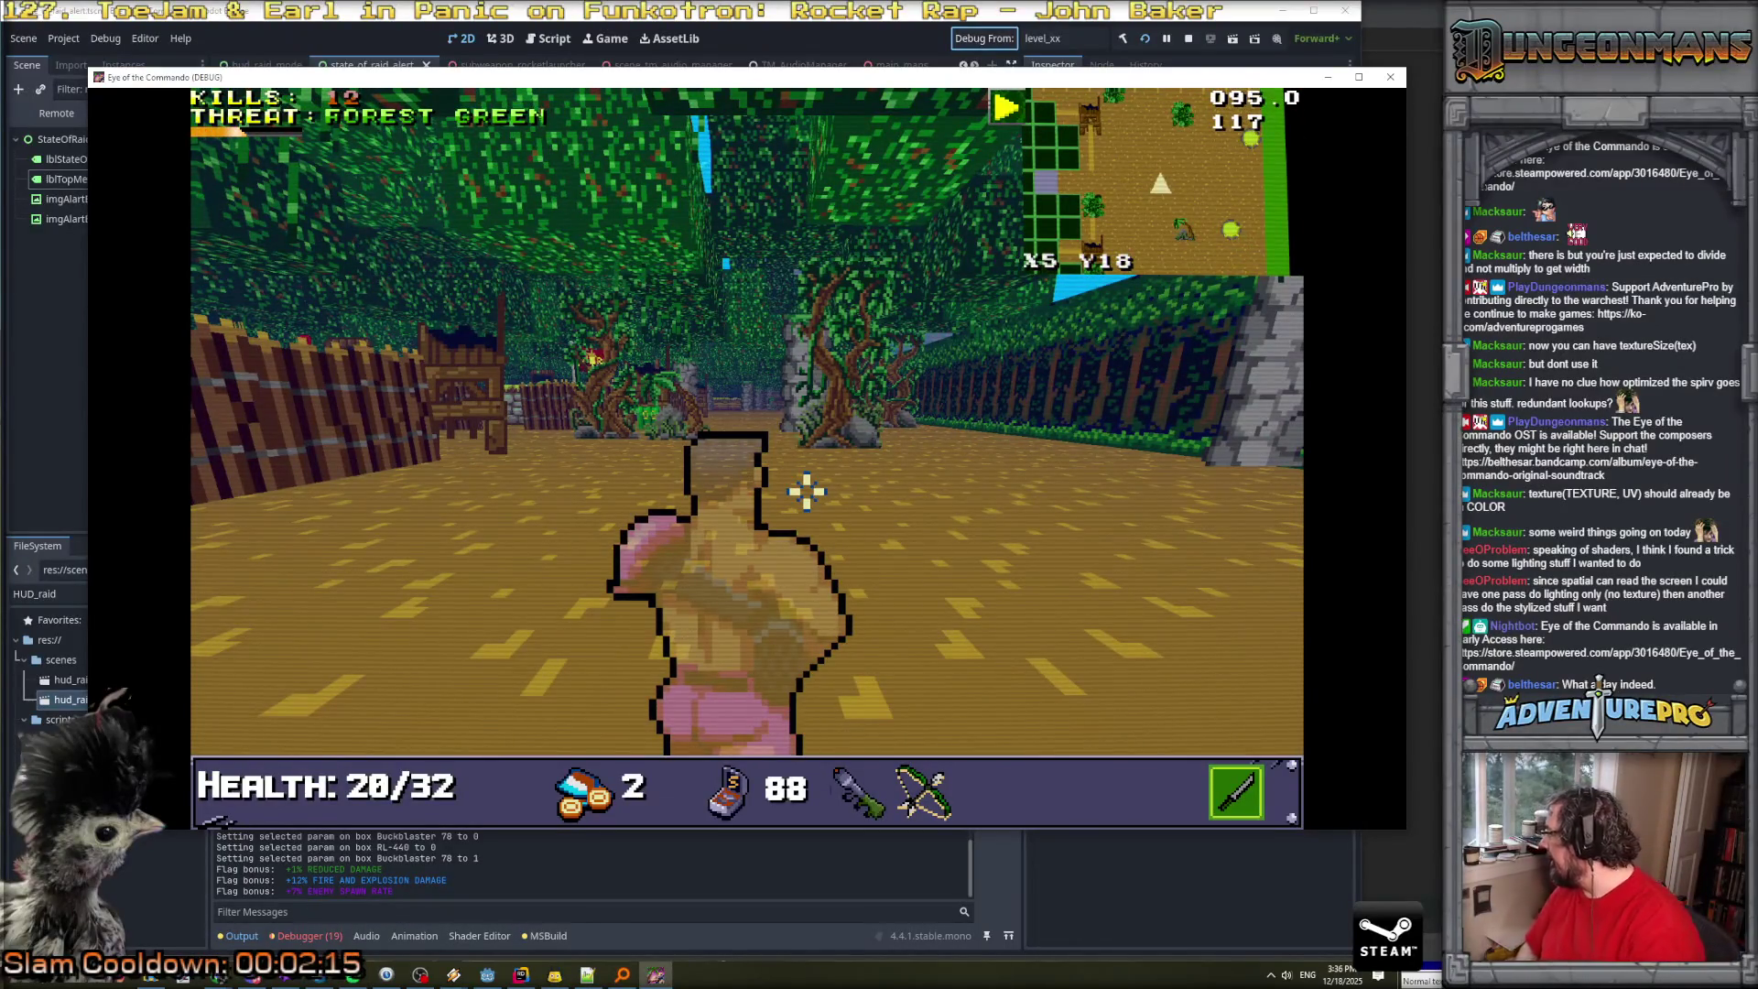
key(Left)
key(Right)
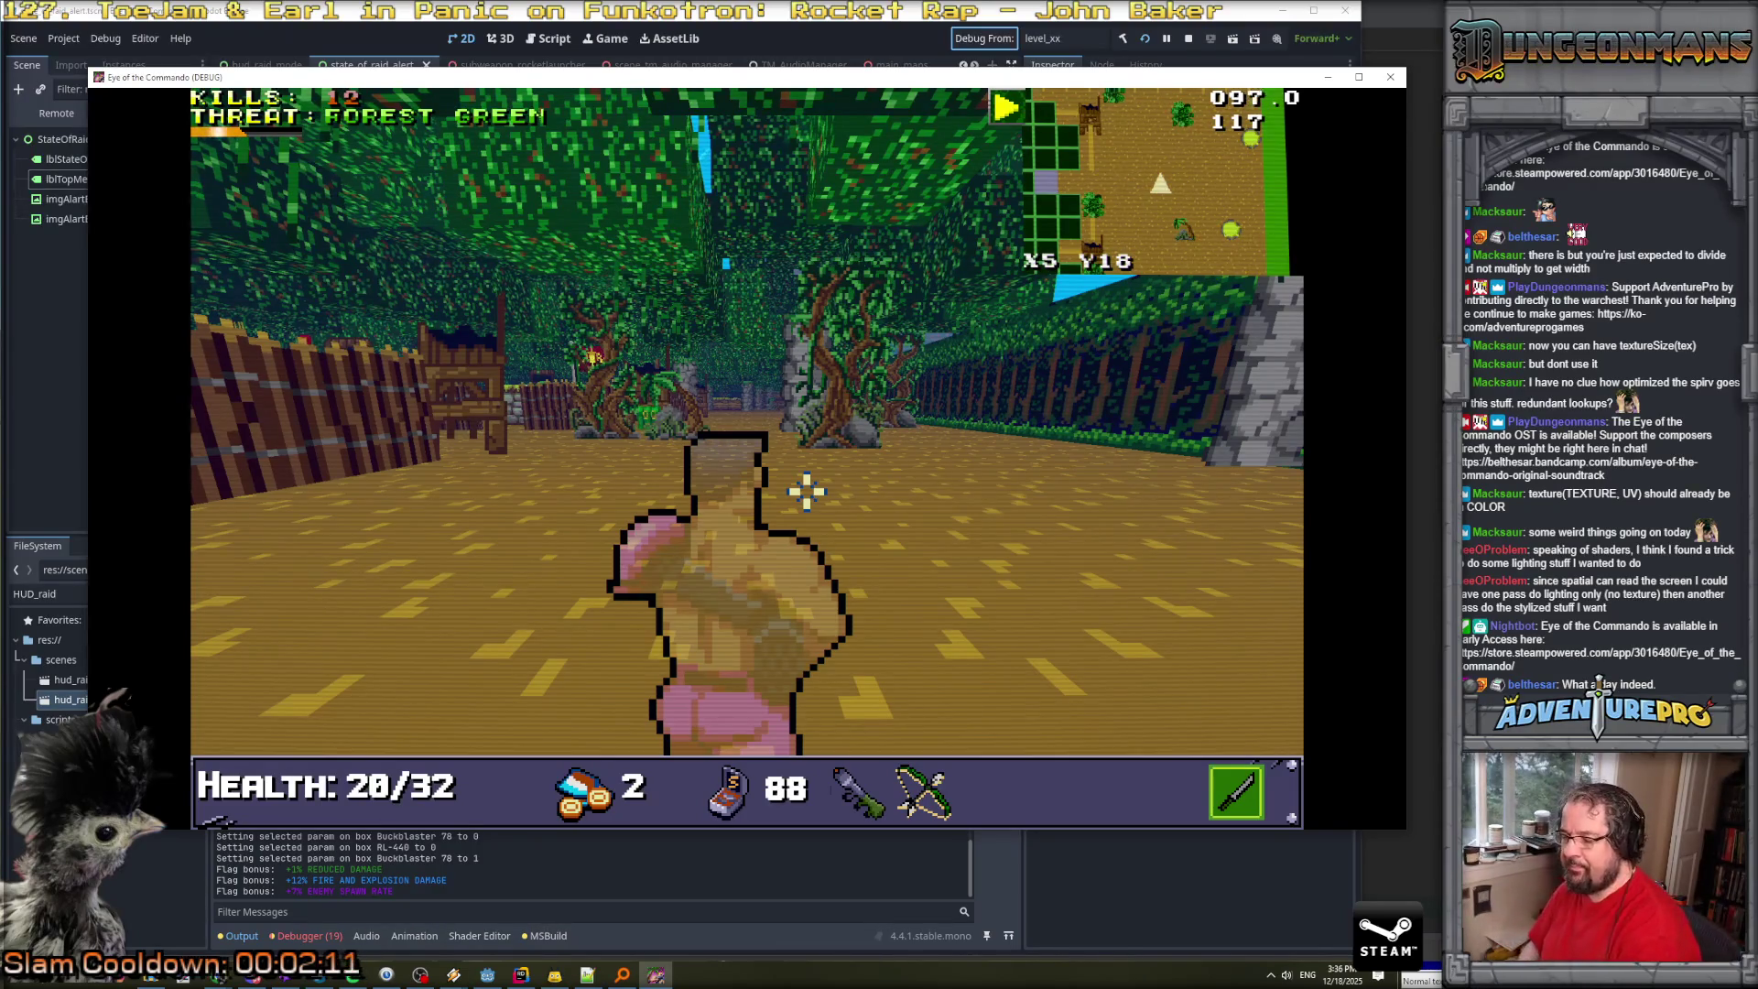
key(Left)
key(Left)
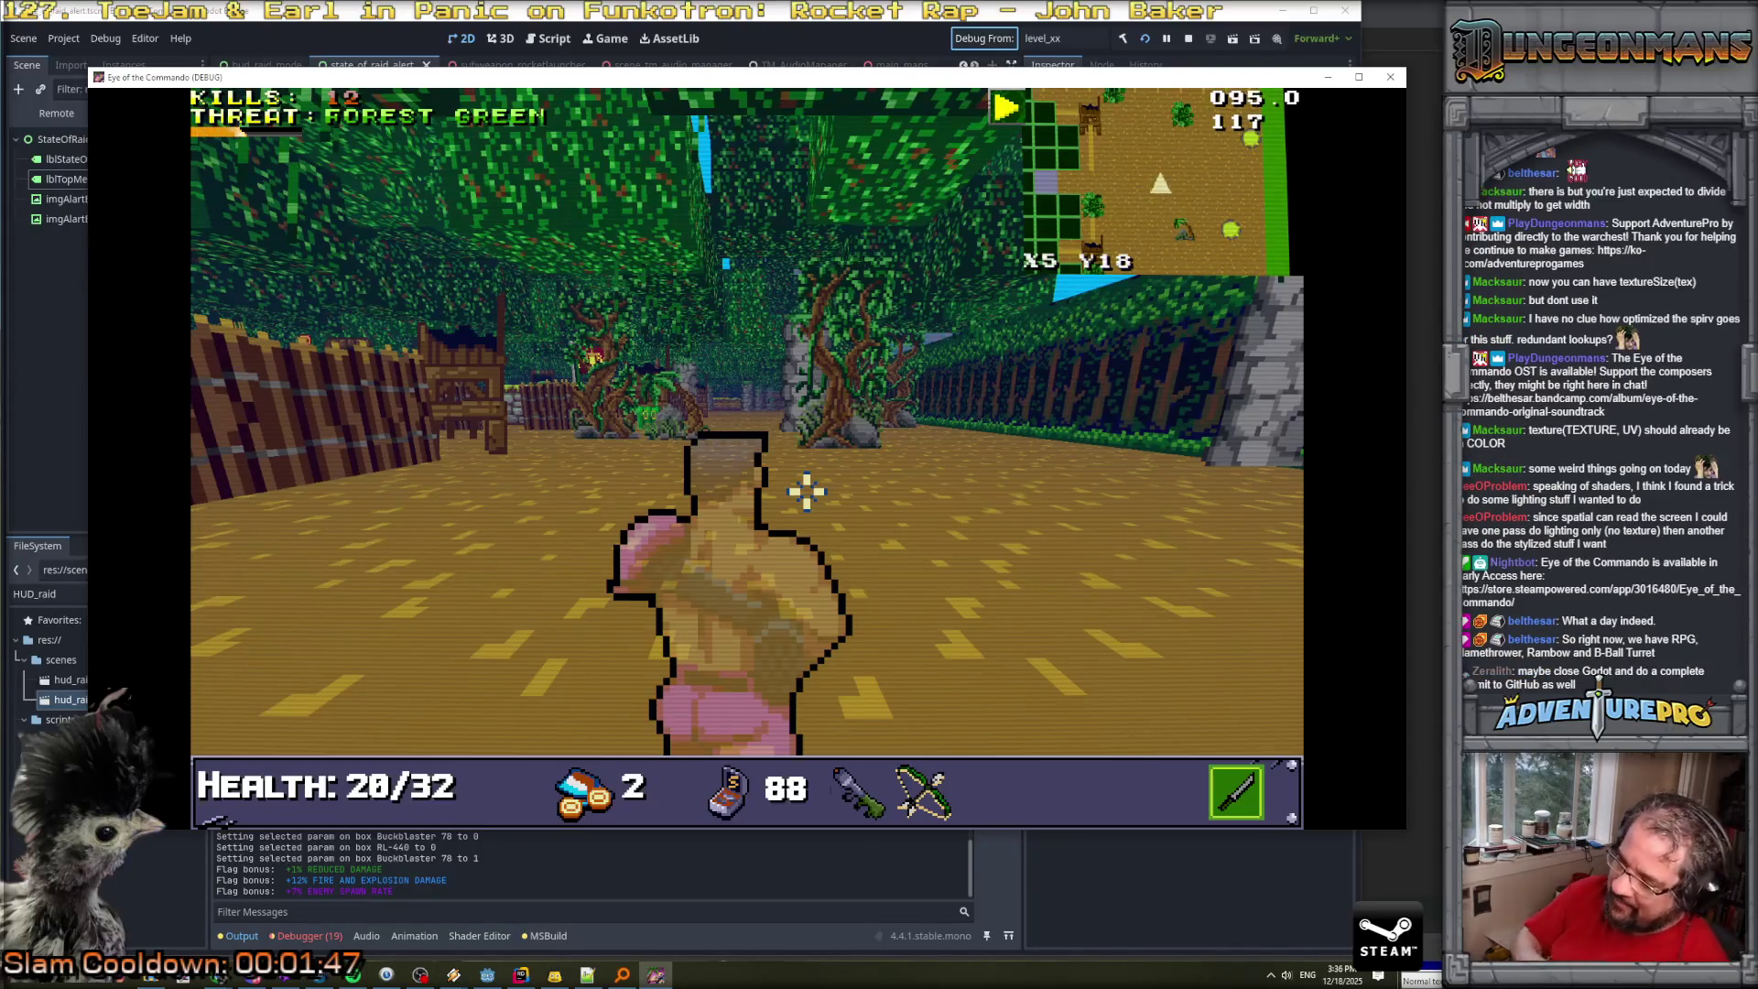
key(Left)
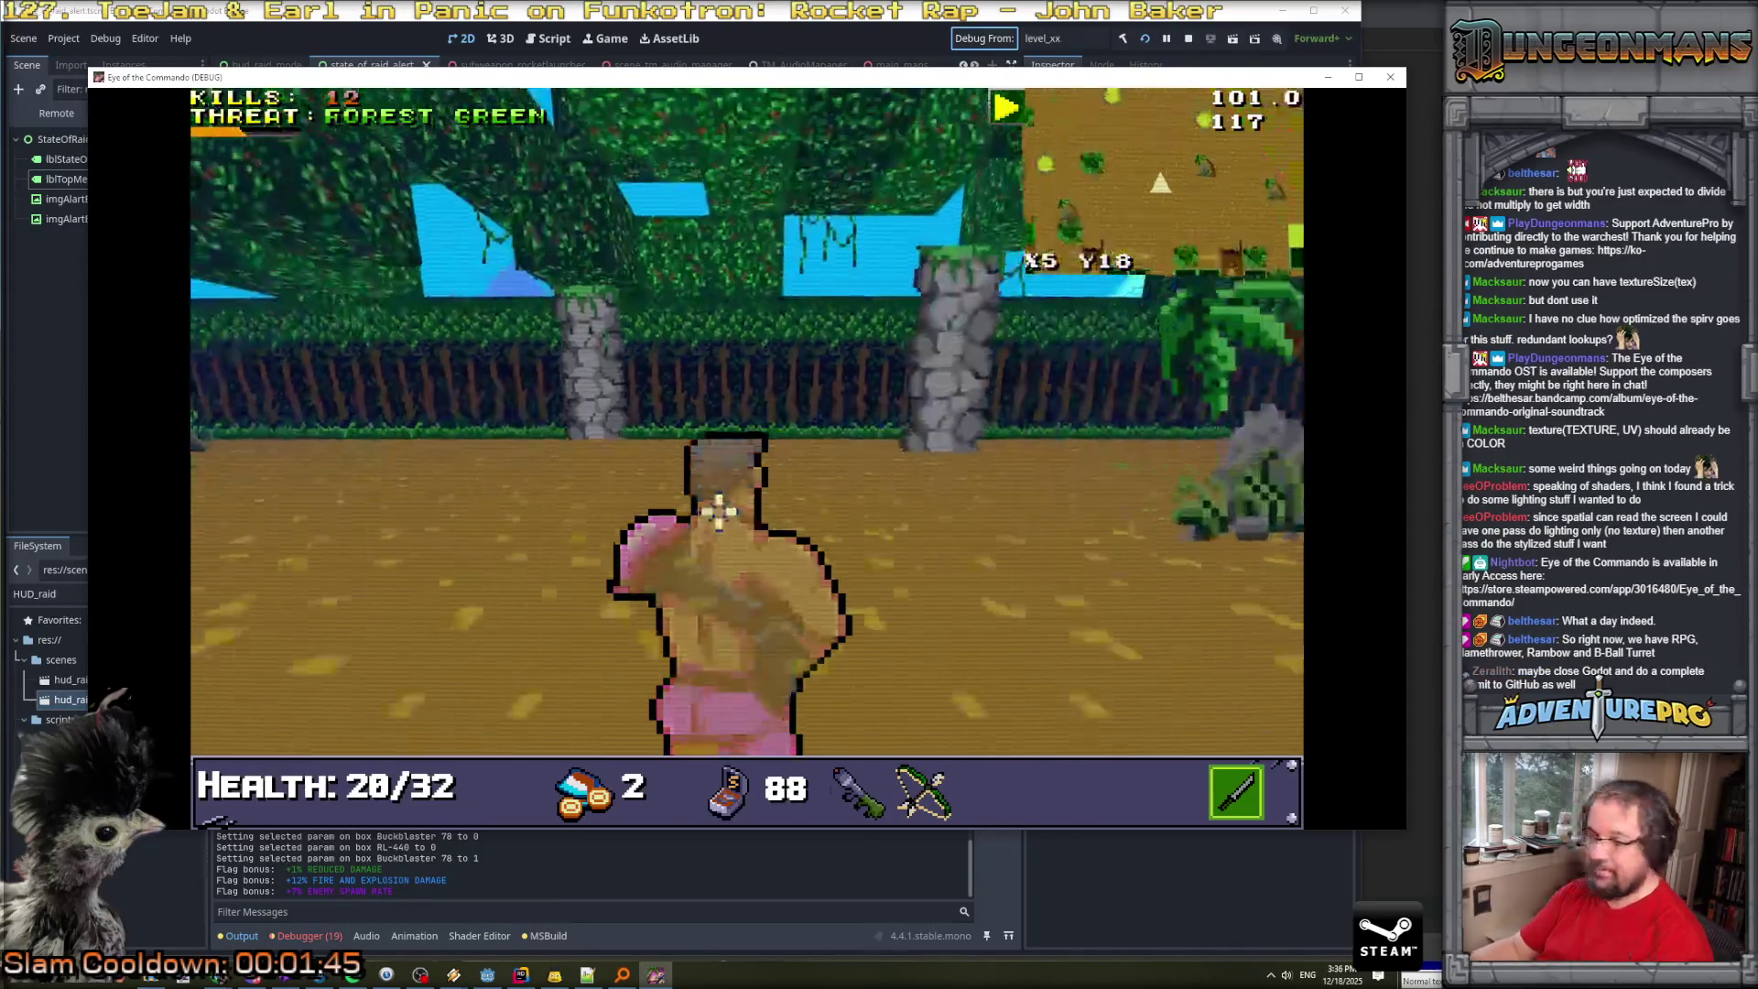
Punch a Nitro Mook with Space, finish it with the bow, then raise the bow again.
key(Left)
key(space)
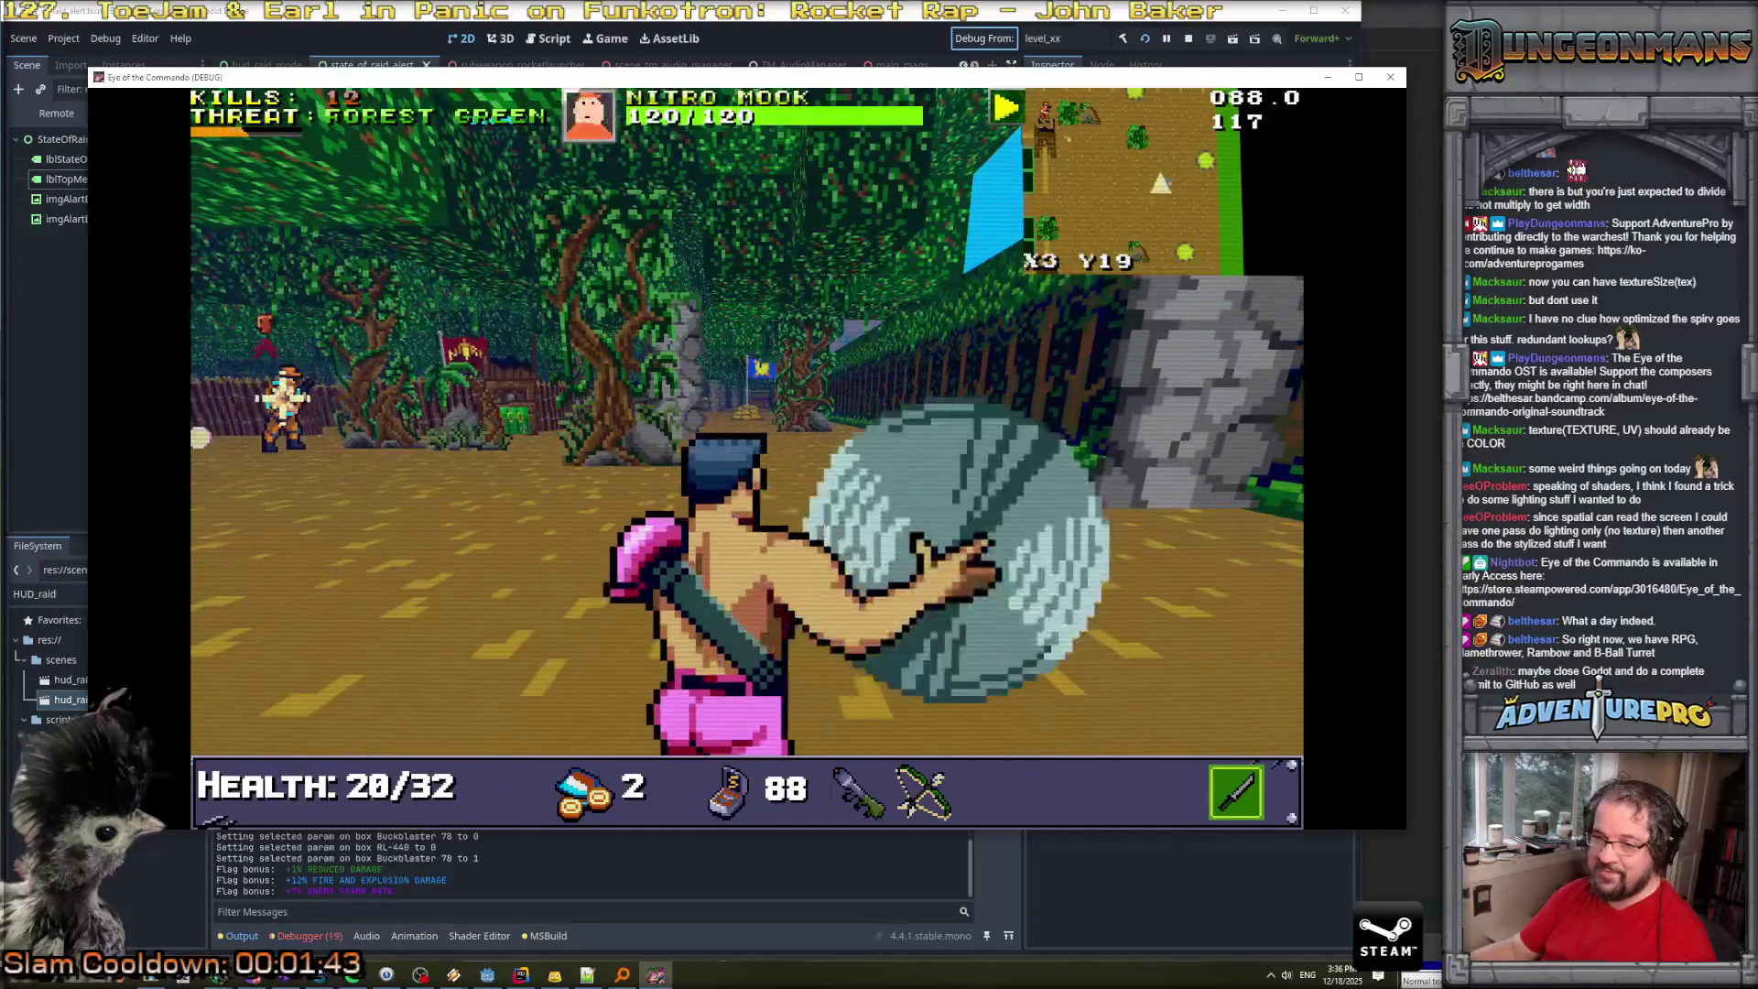
key(space)
key(Left)
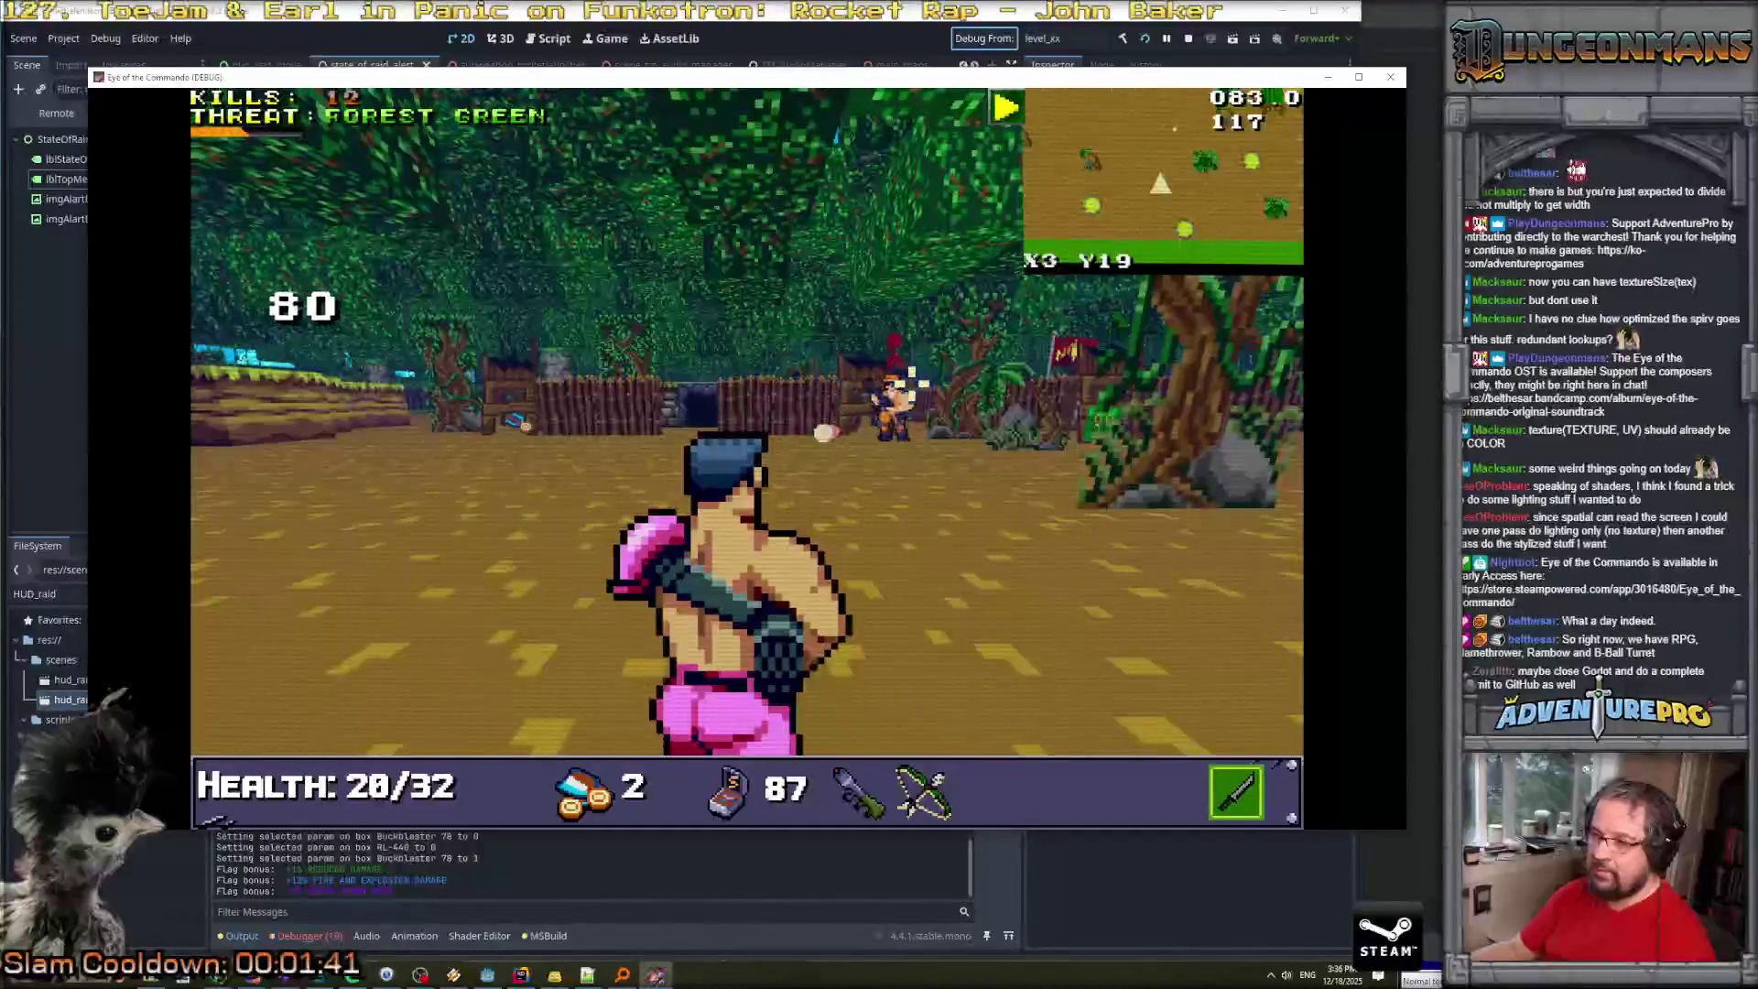
key(space)
key(space)
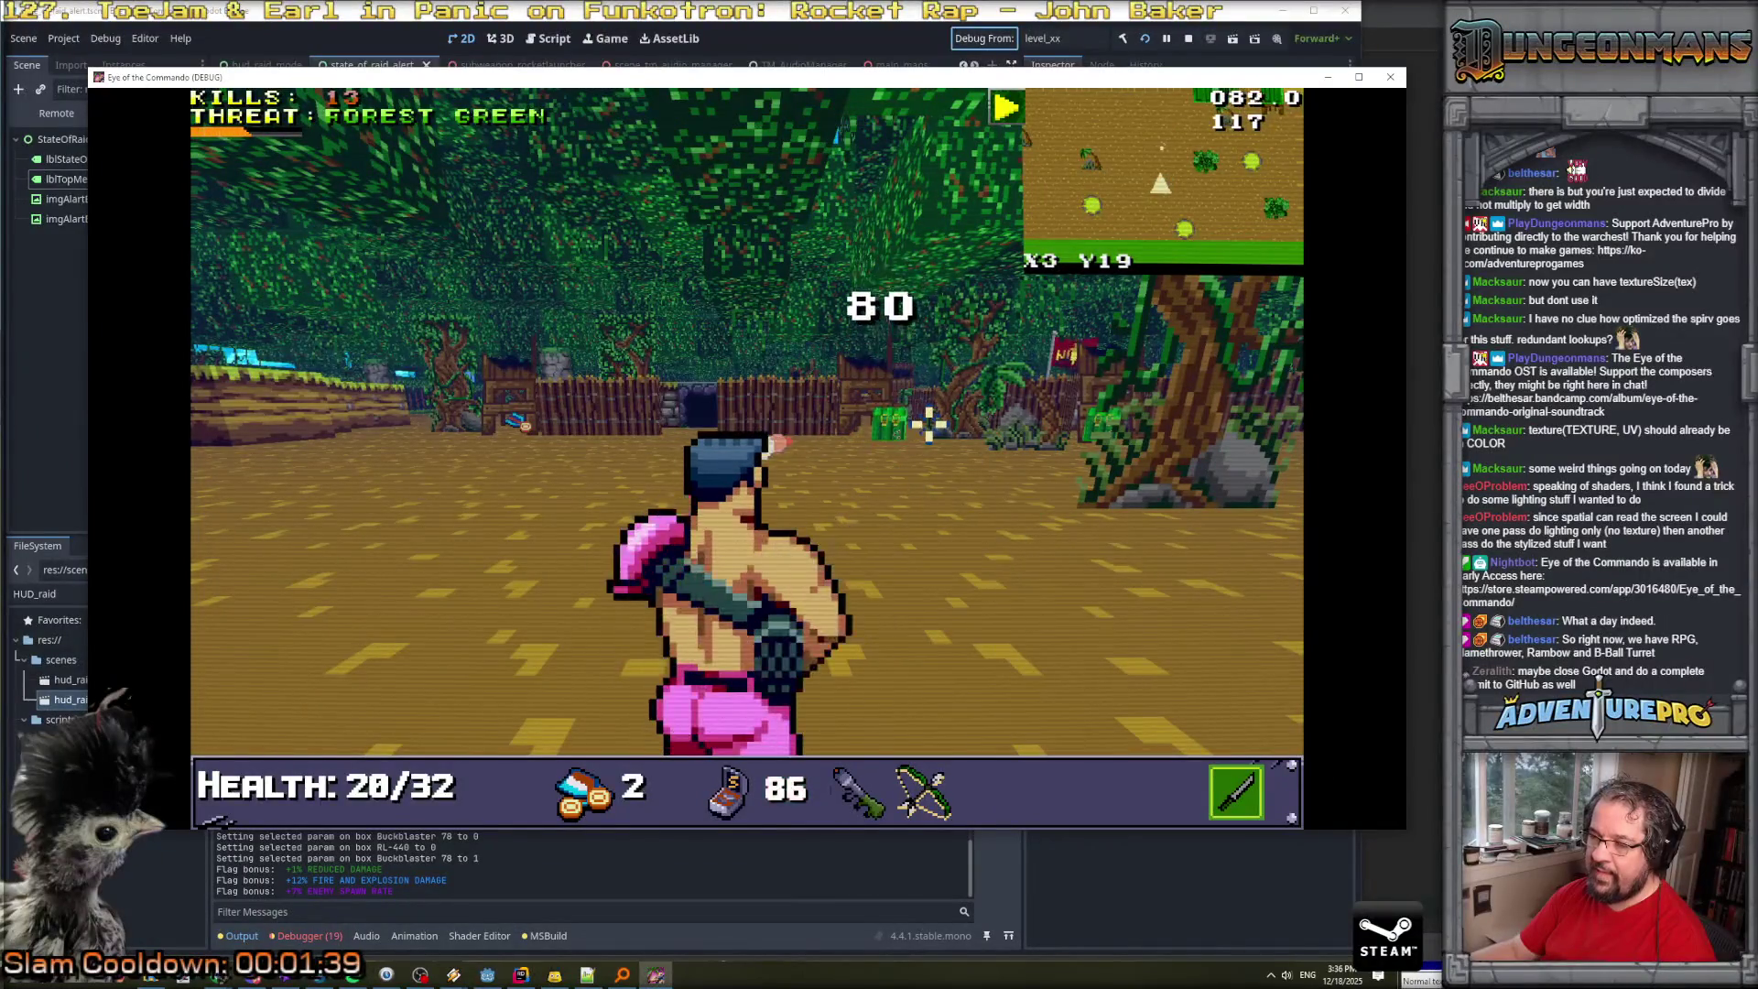
key(Up)
key(Up)
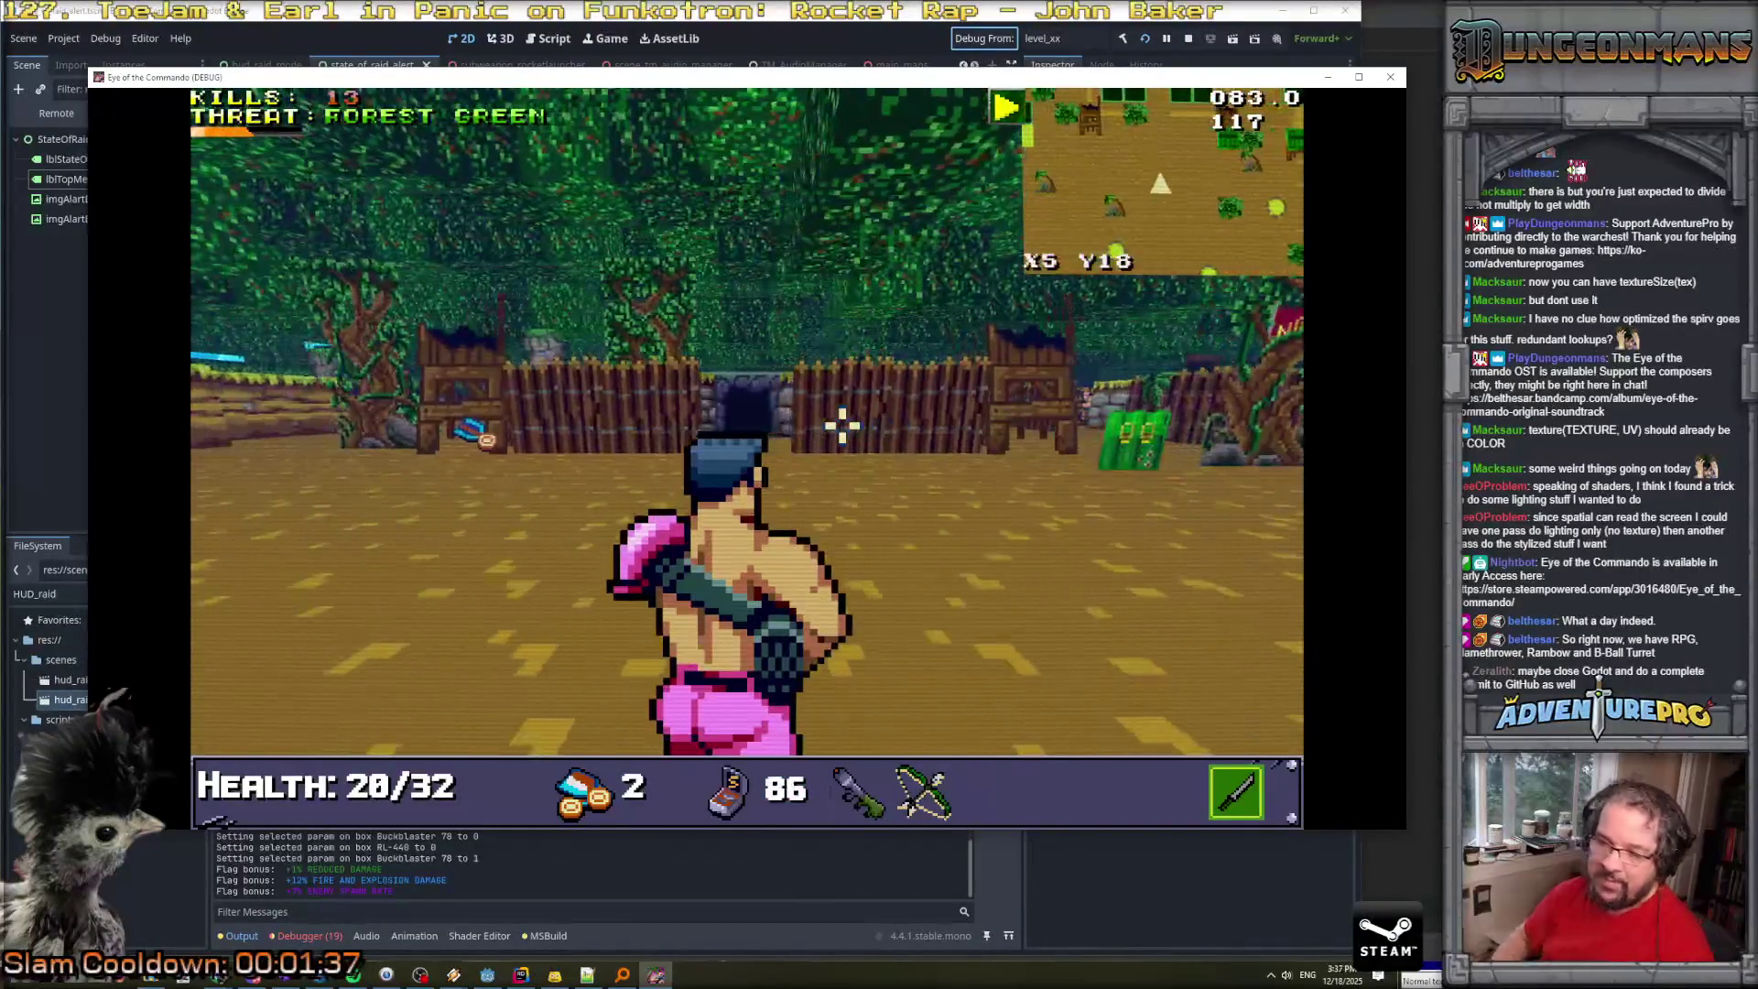
key(Right)
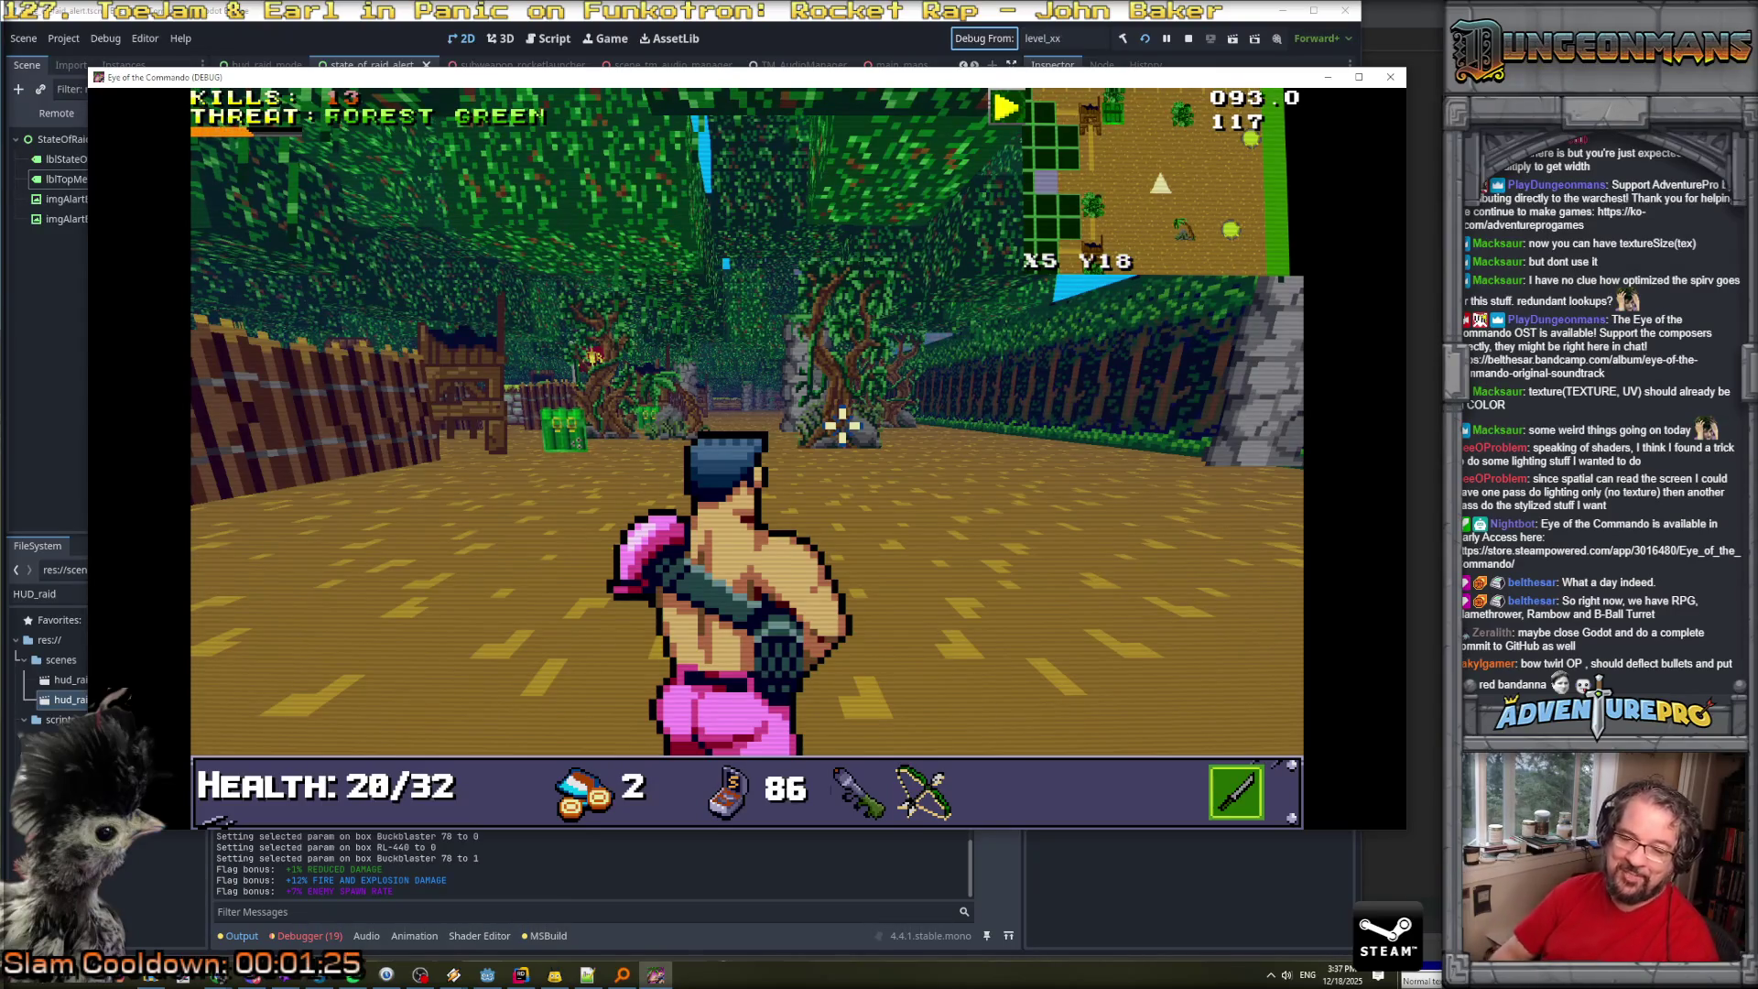
click(772, 385)
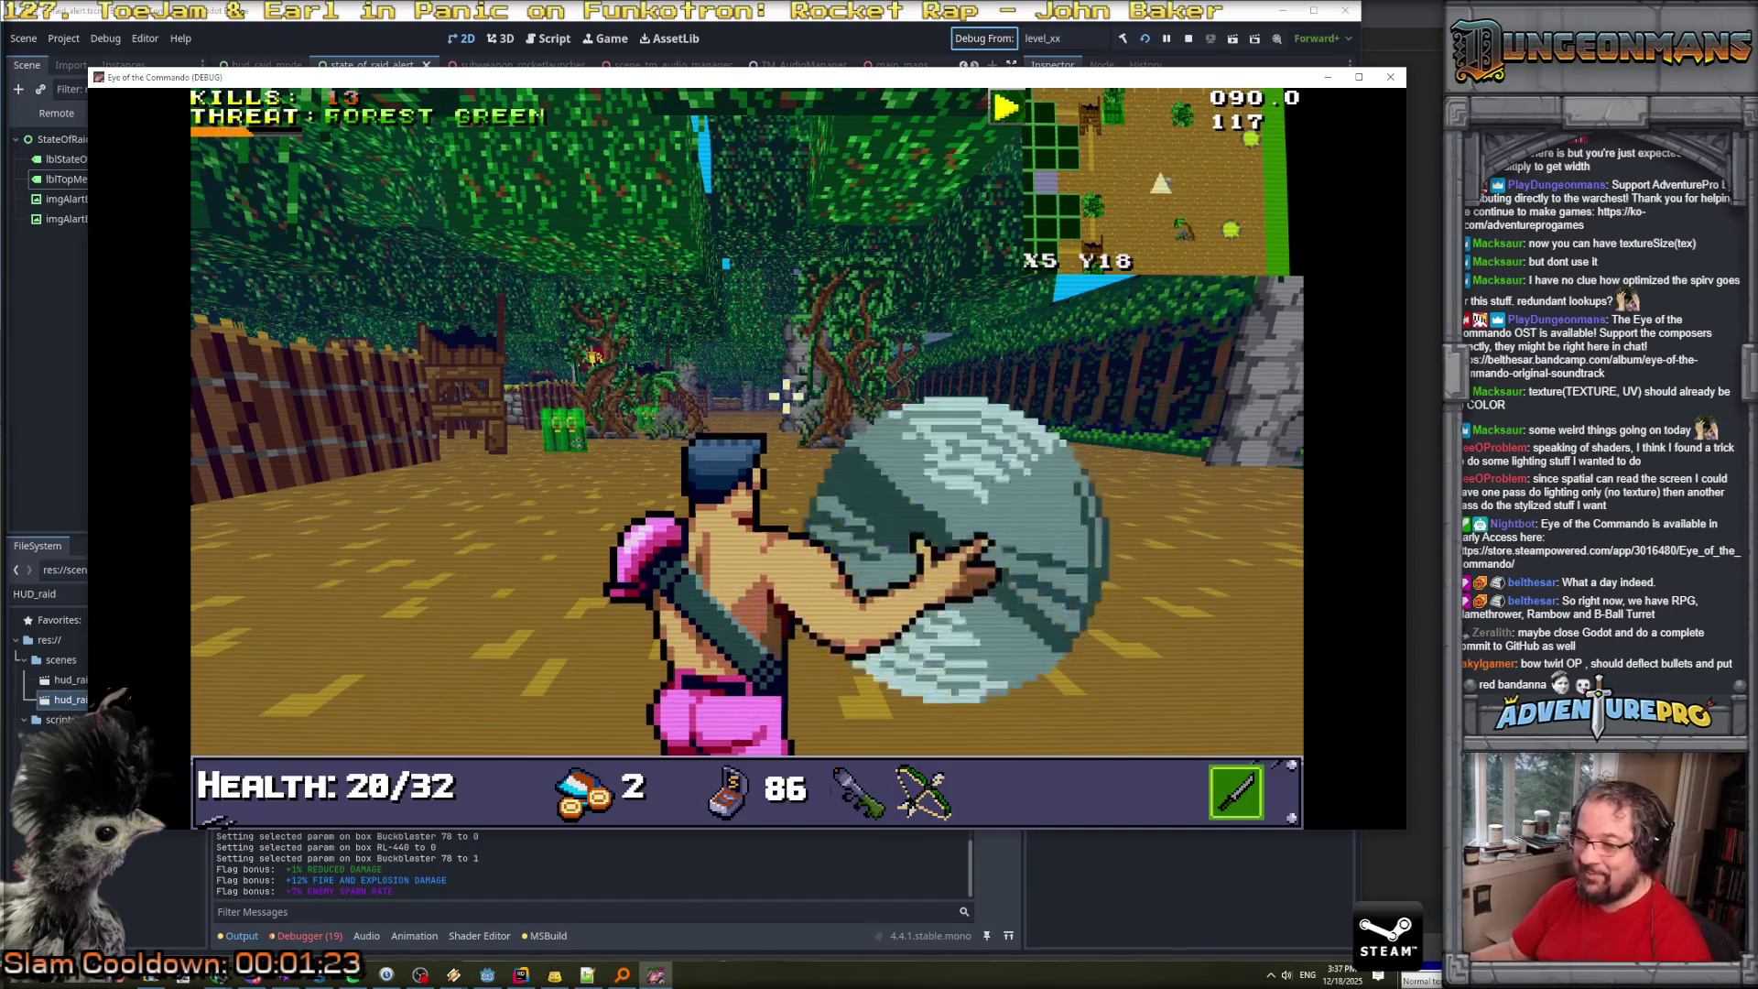
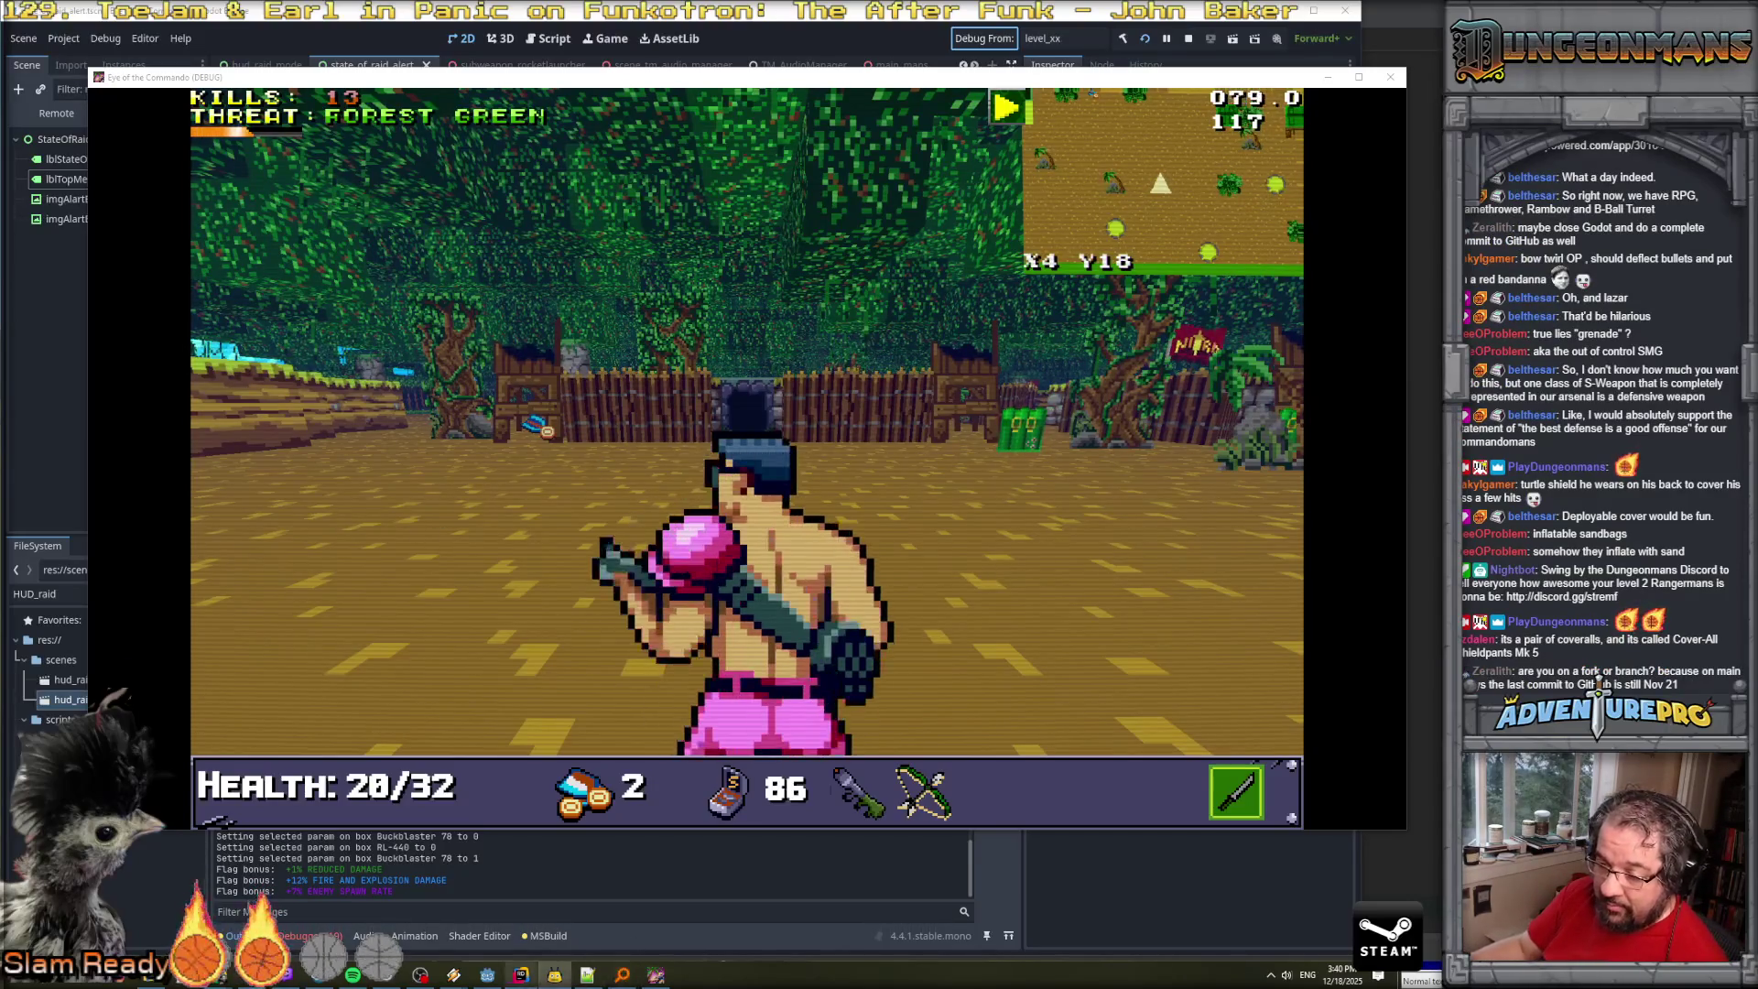
In Rider, show the Commit view with the Changes and Ignored Files lists expanded.
click(520, 975)
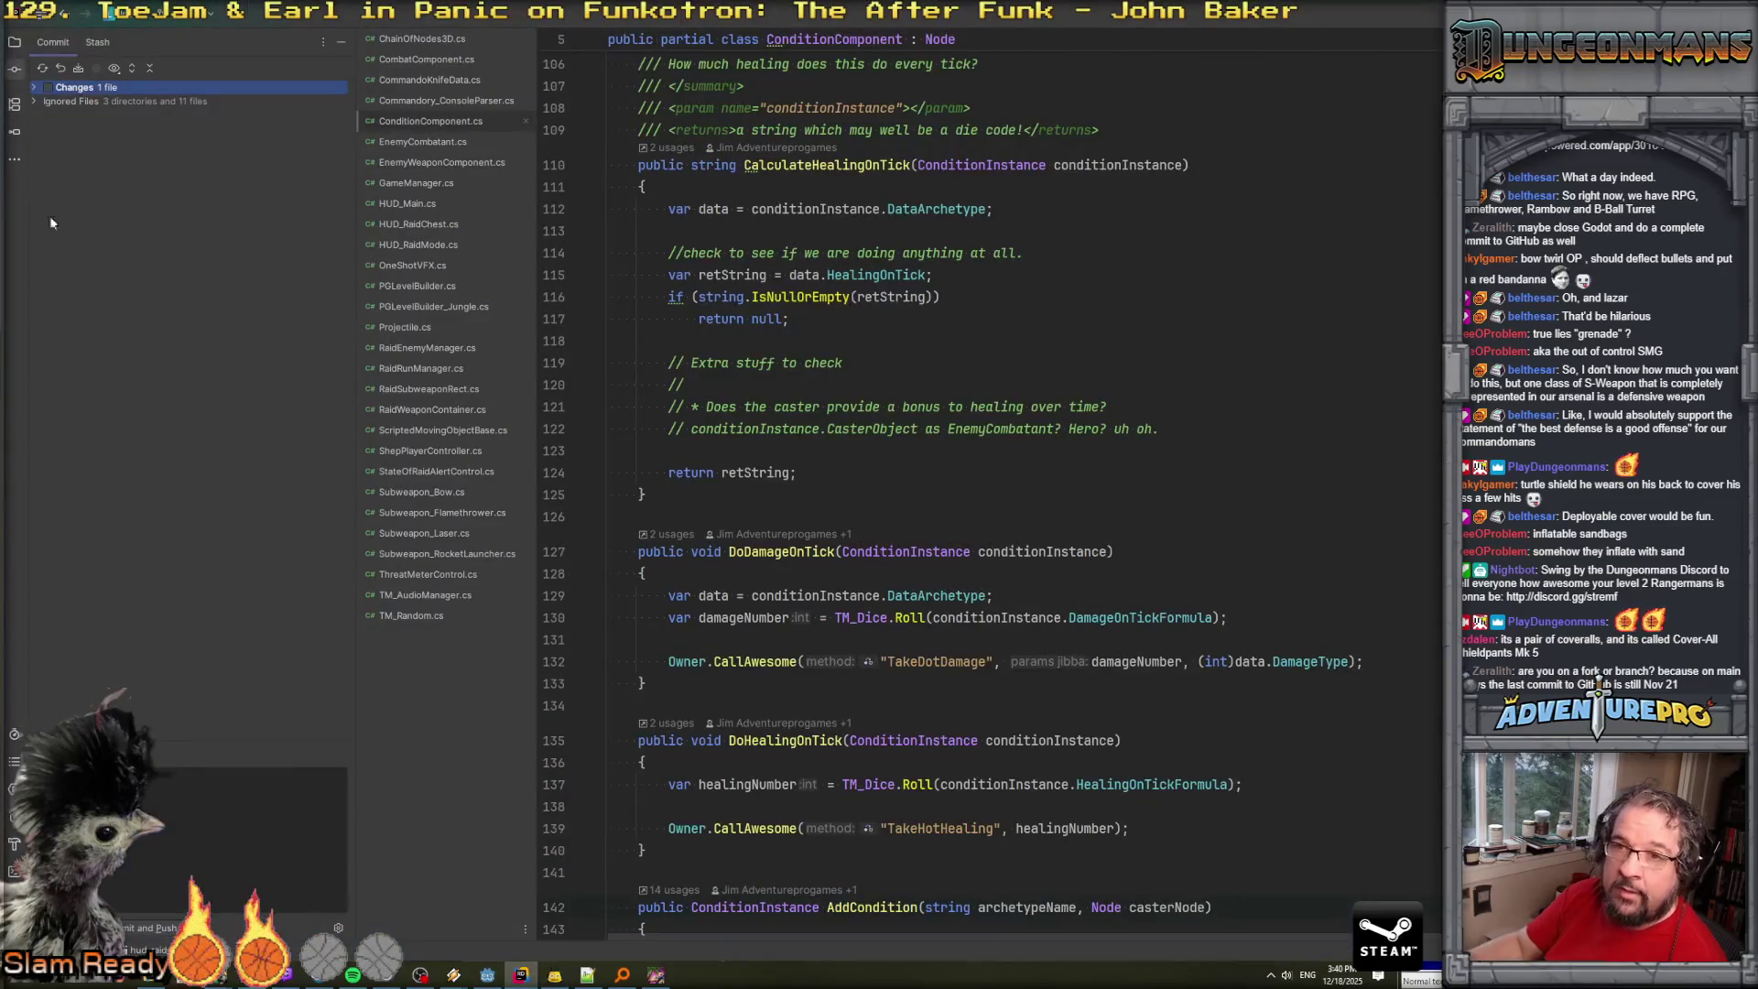
click(34, 102)
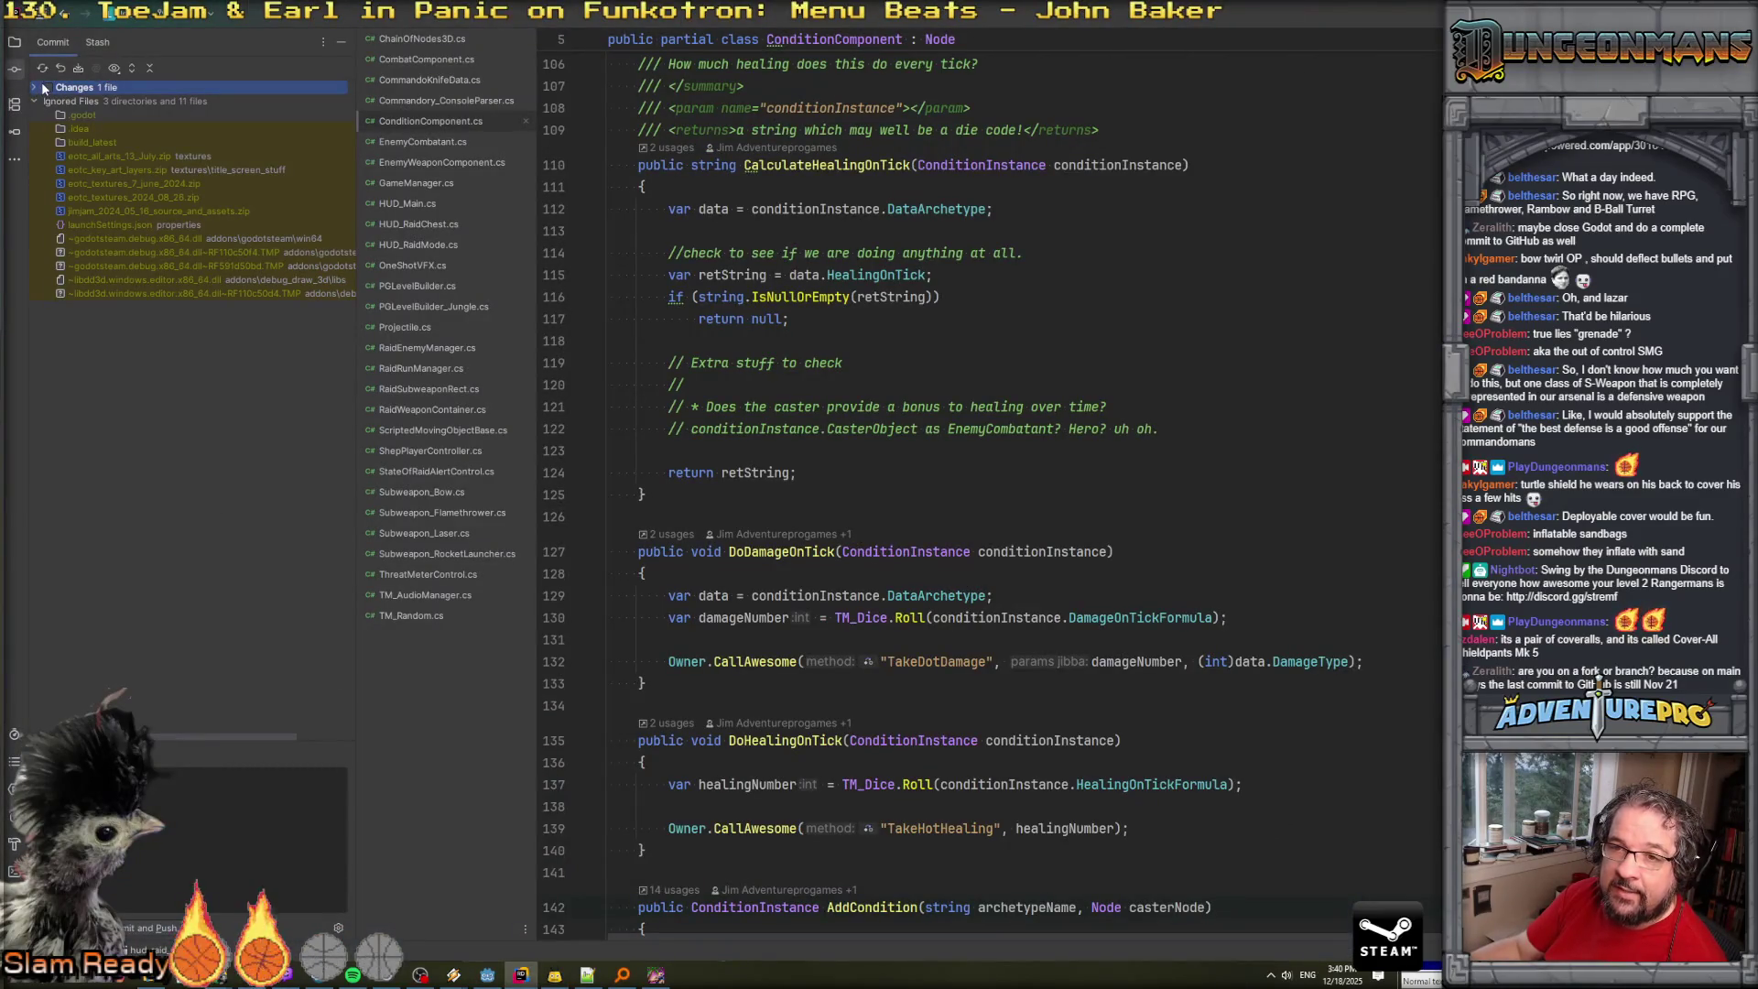
click(36, 88)
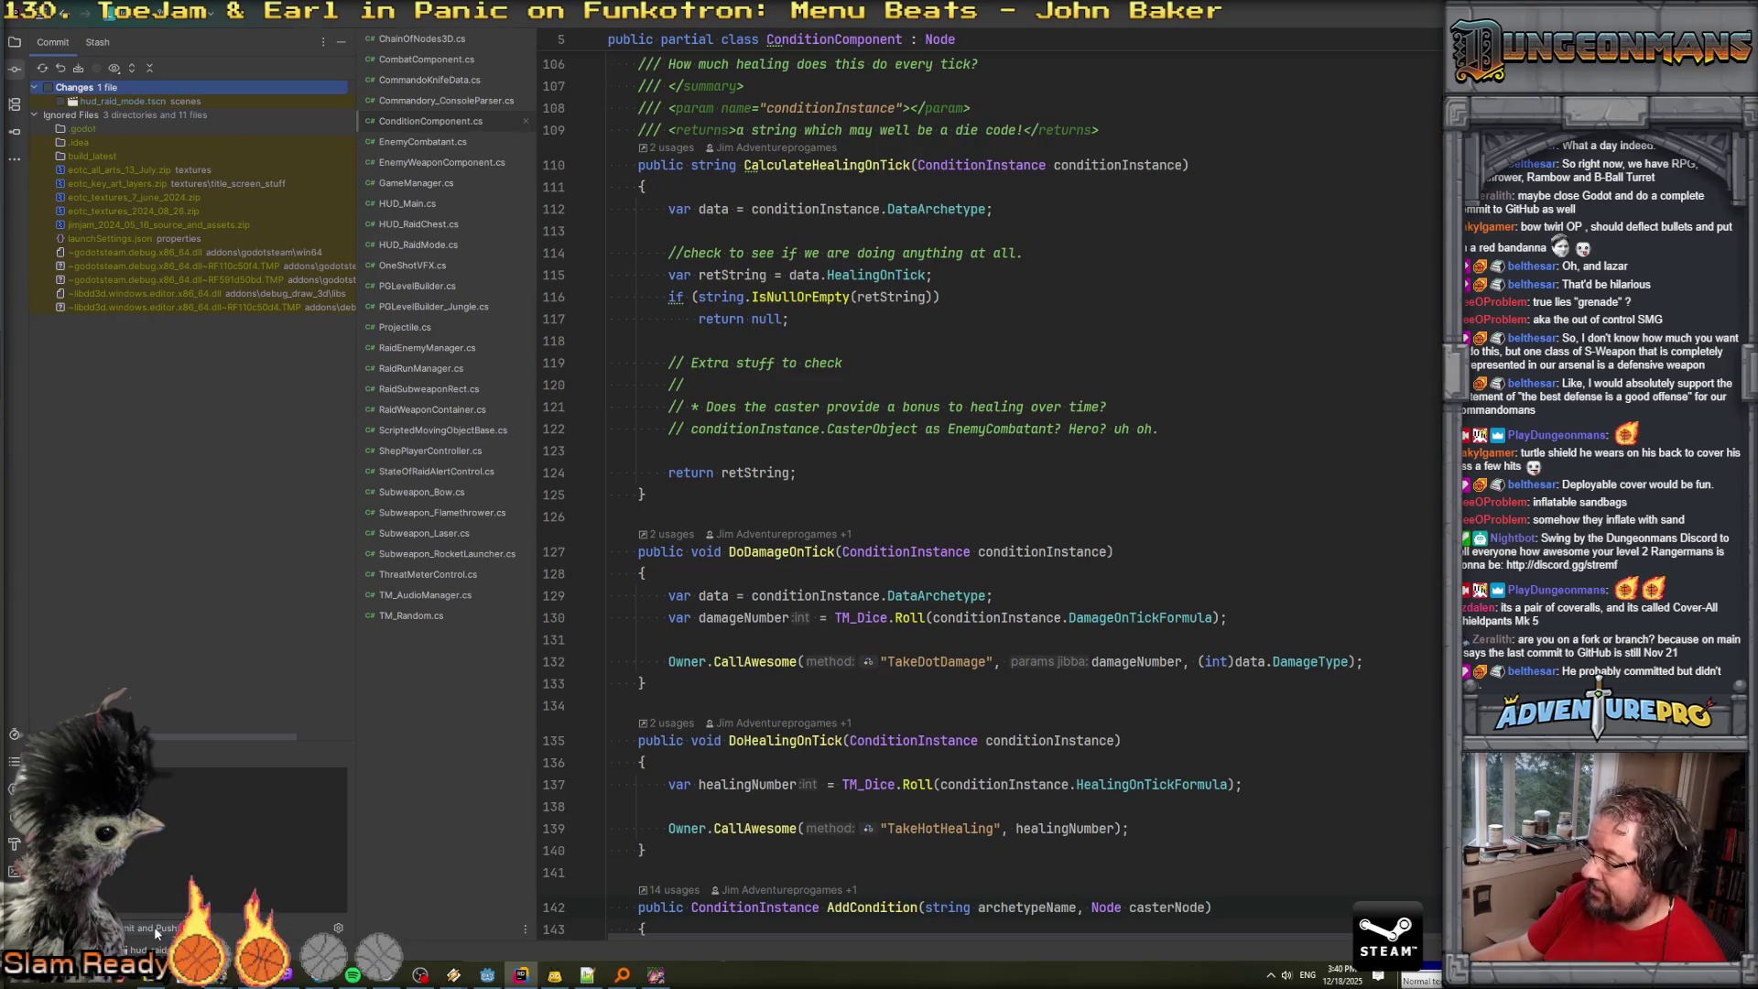
click(1041, 853)
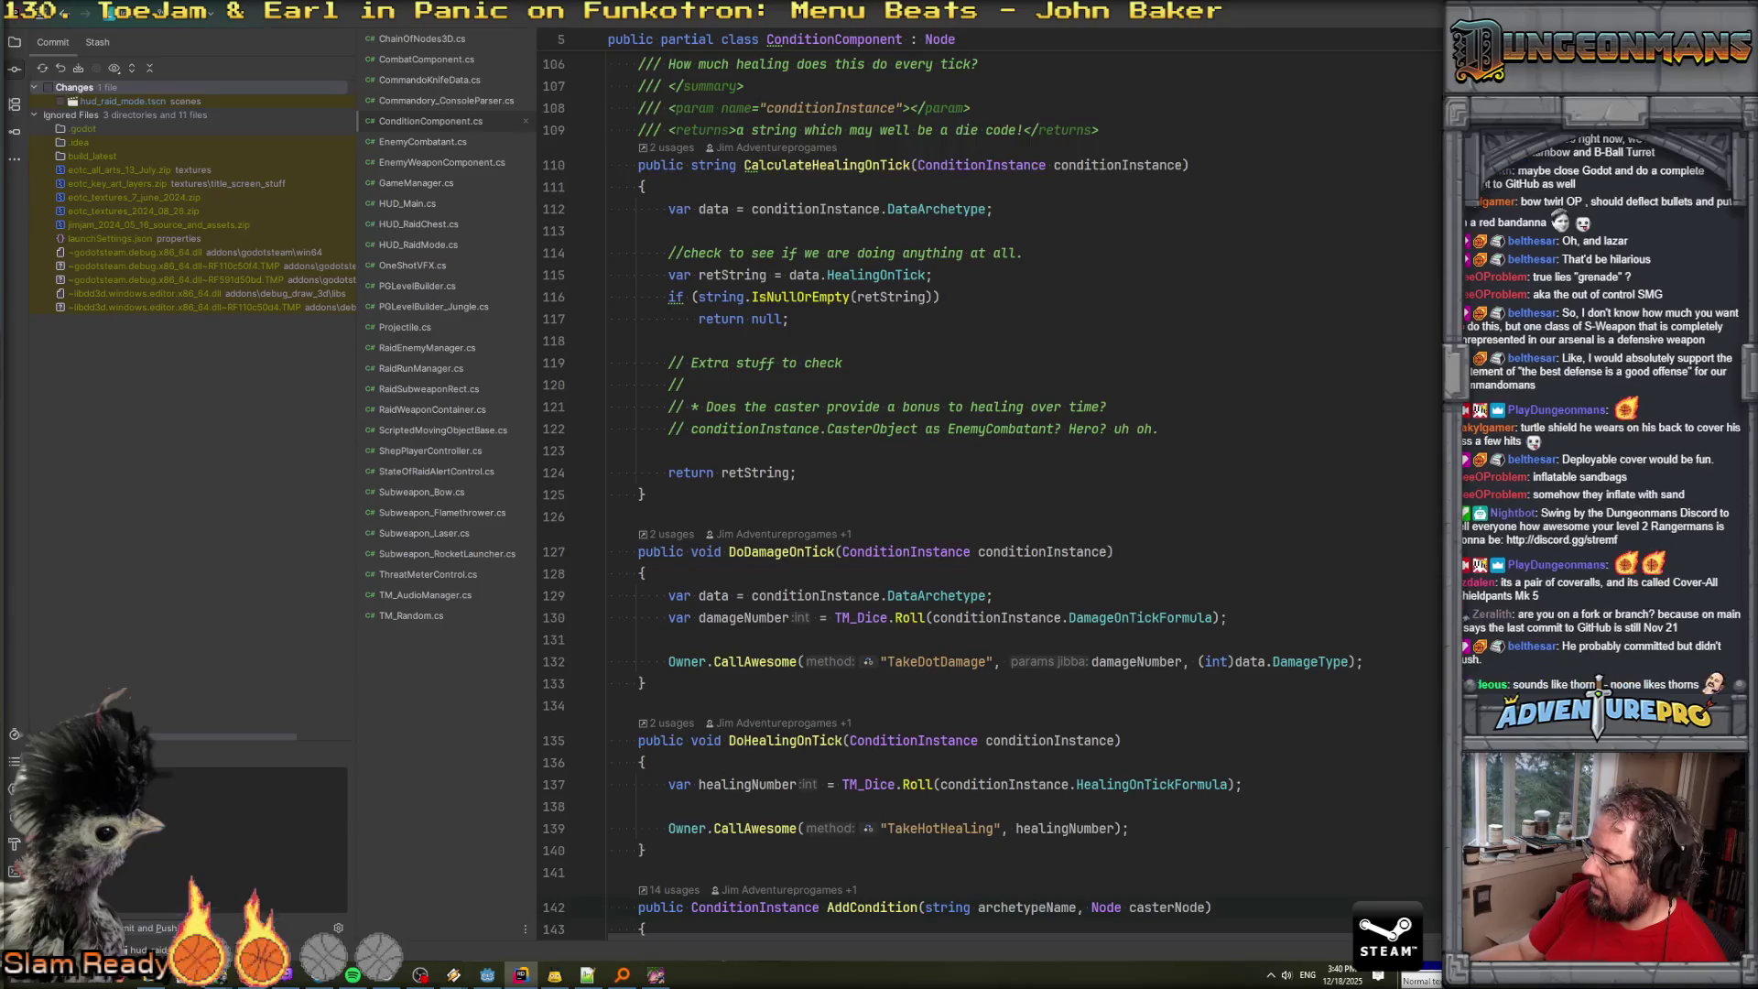
click(348, 741)
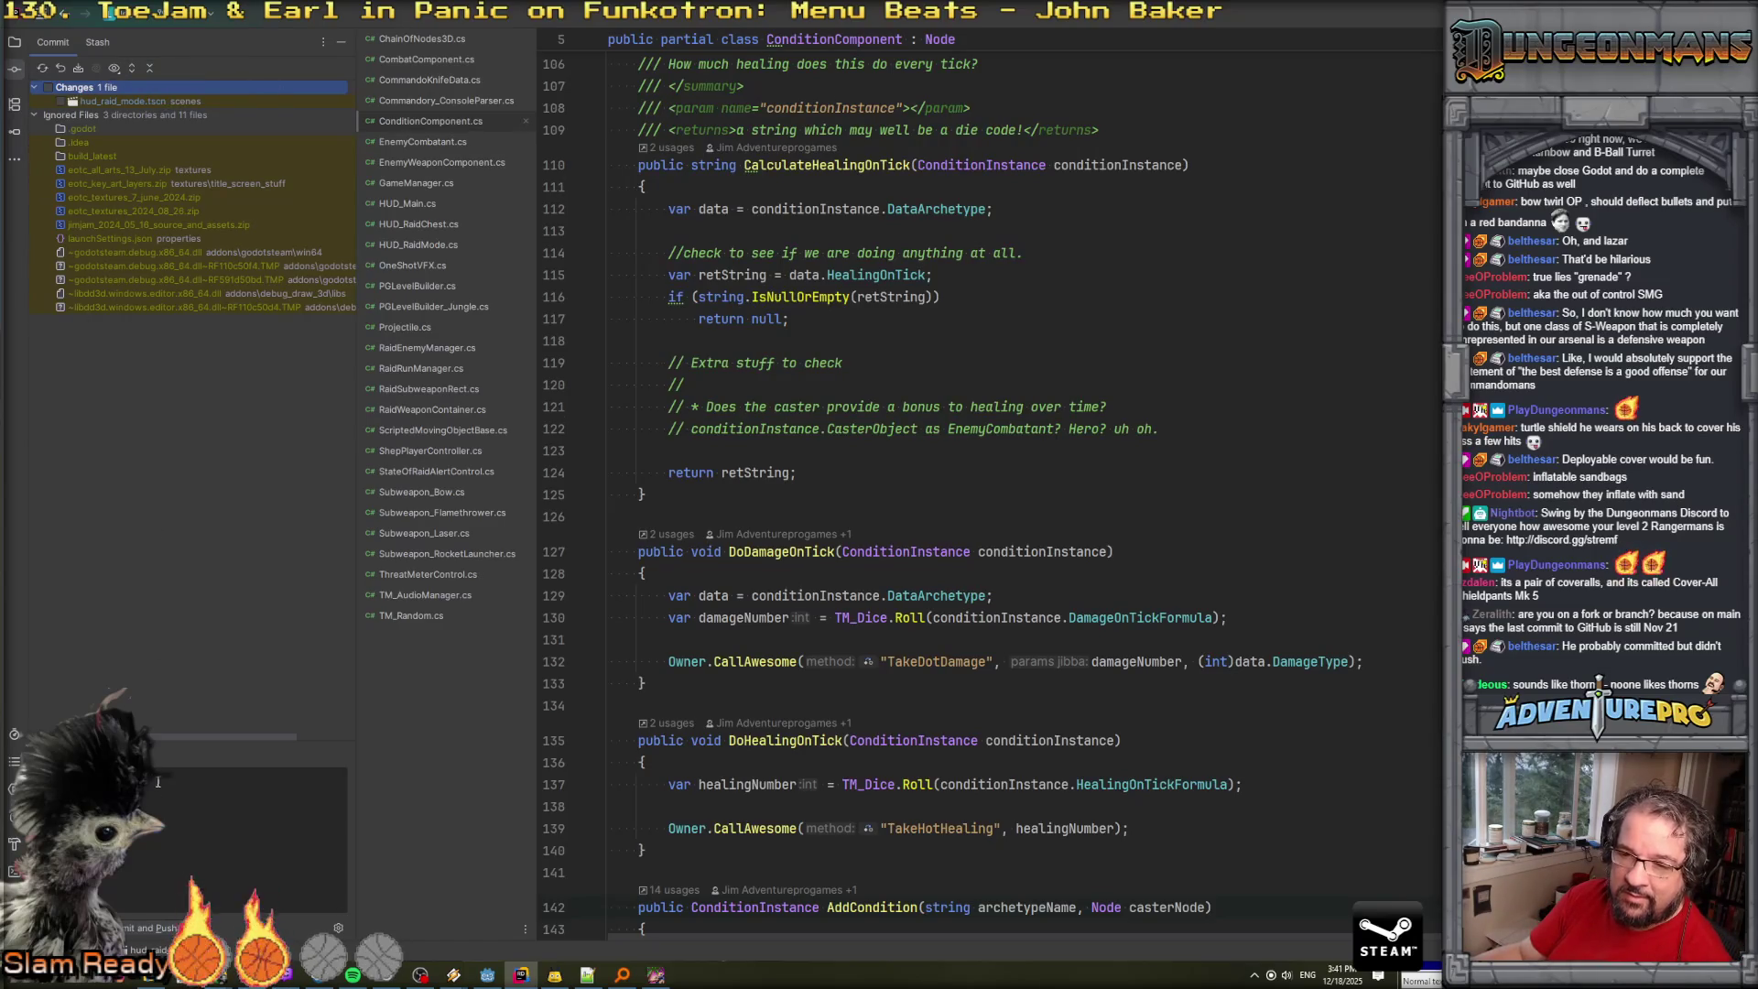
drag(187, 739, 193, 652)
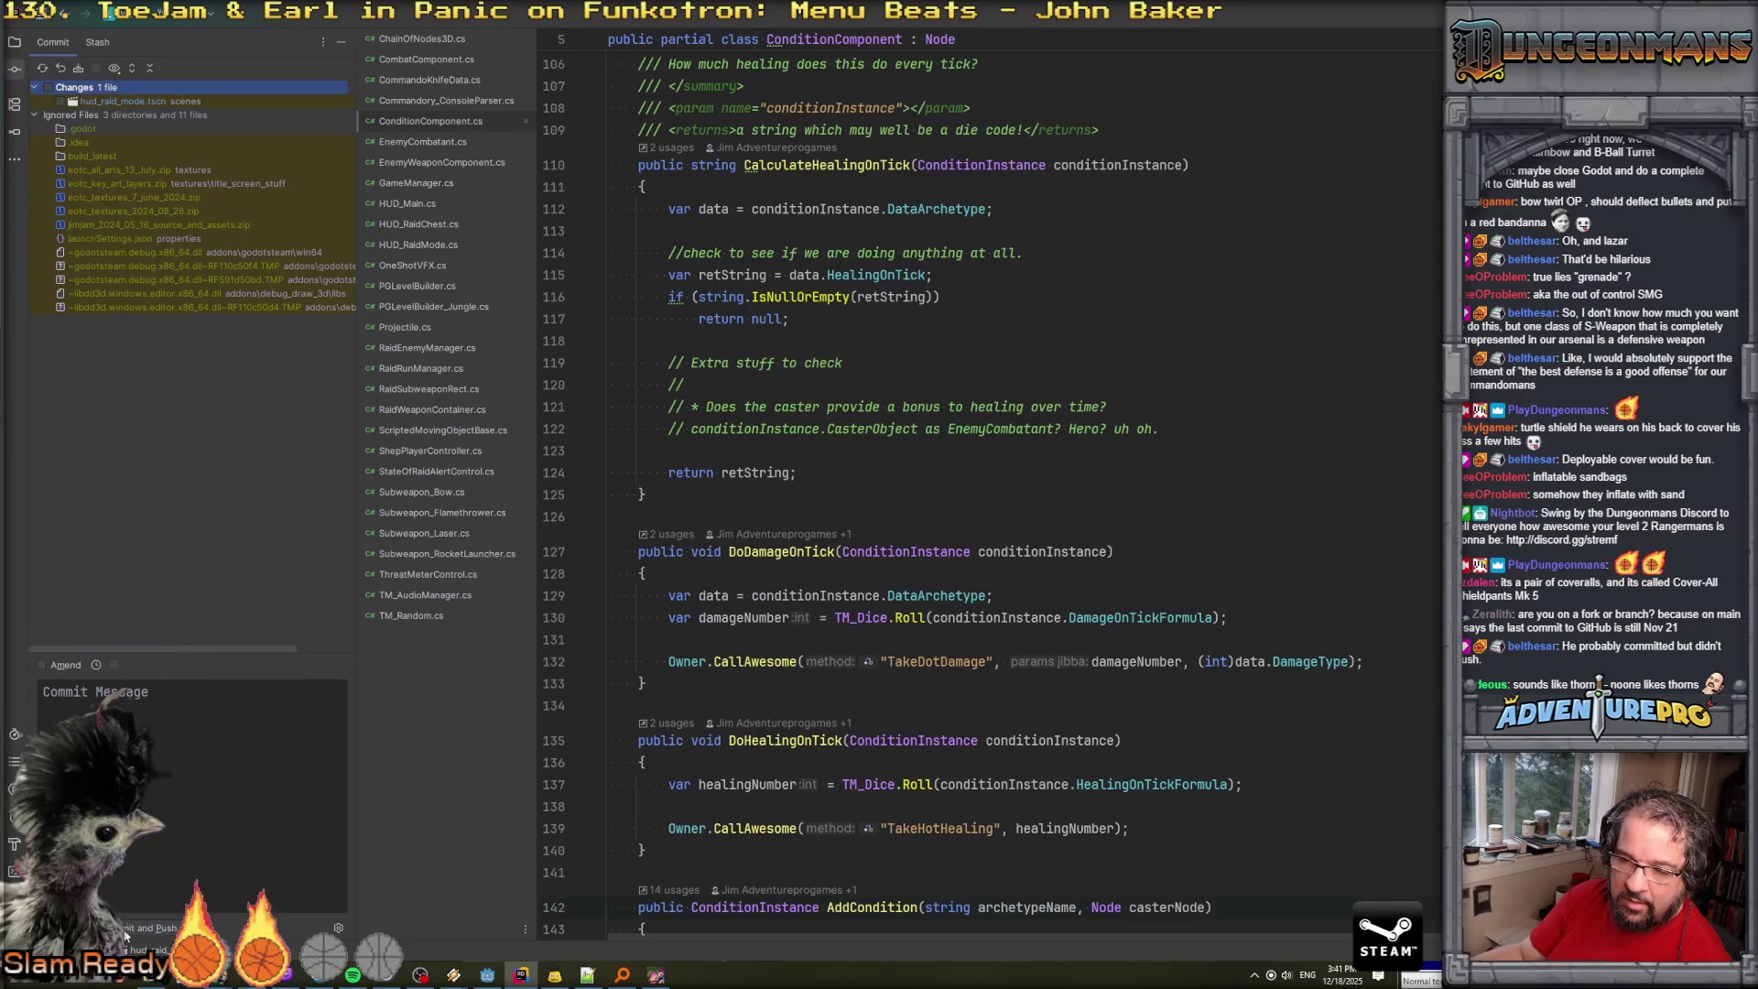
Open and close the commit options popup, then leave Rider as Chrome launches.
click(340, 927)
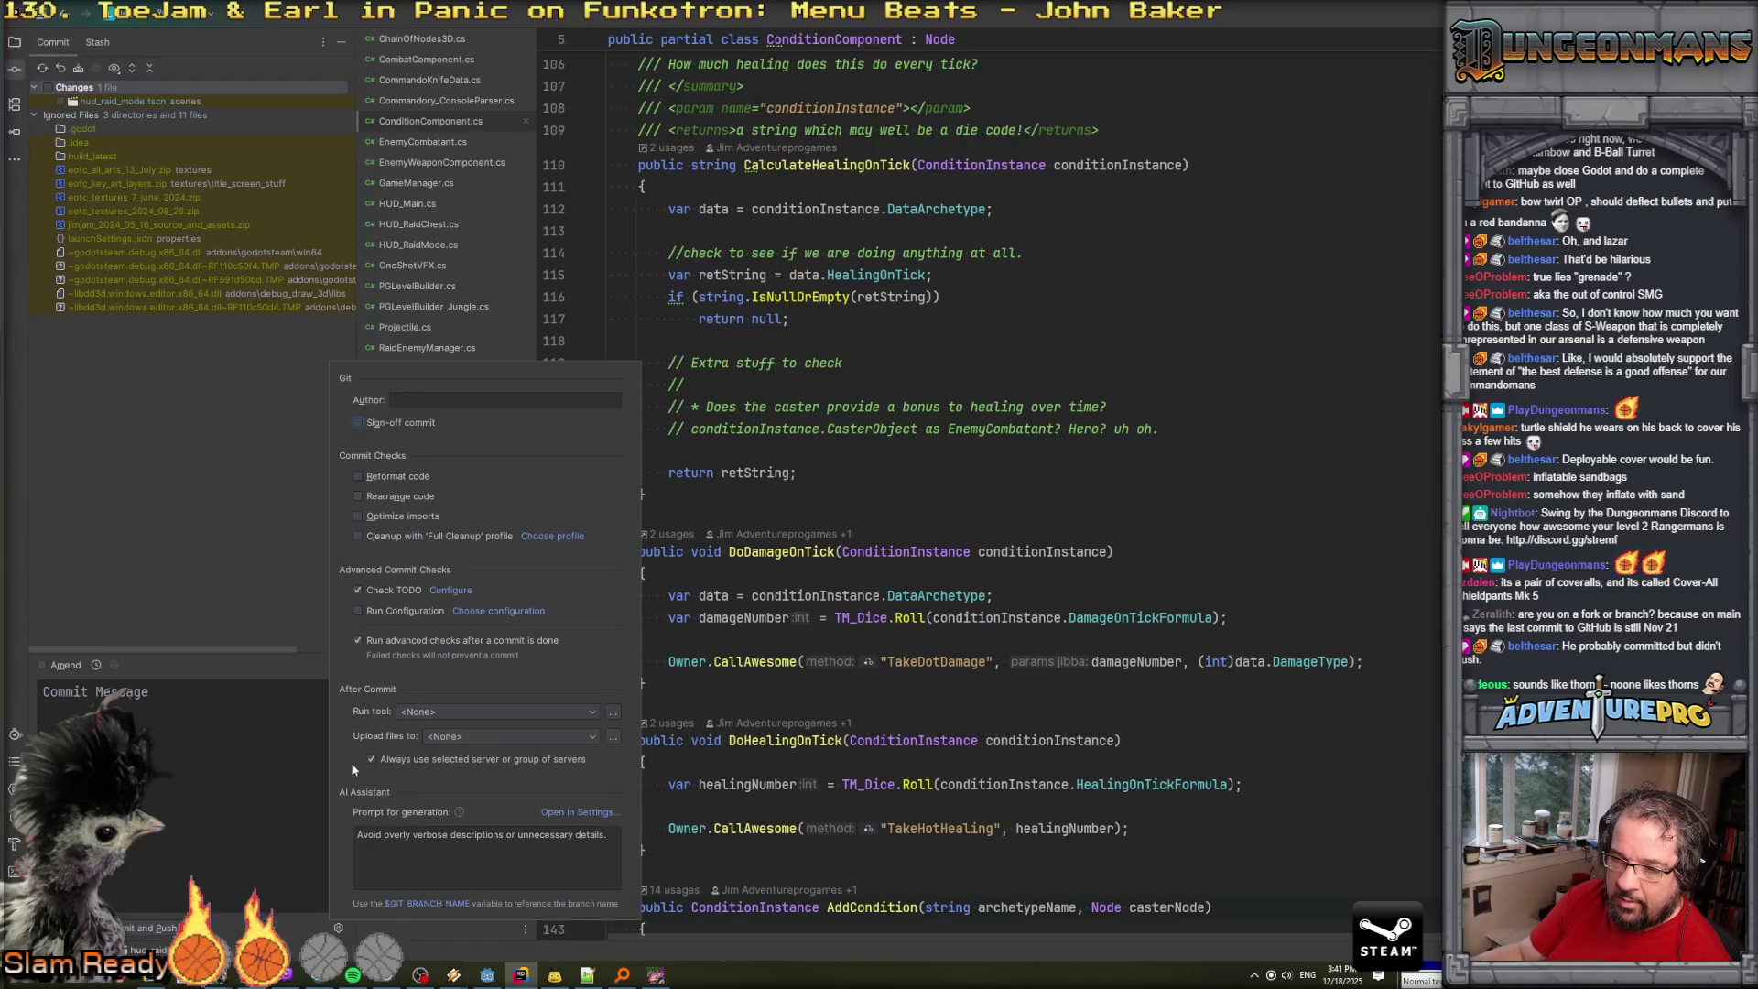
click(237, 843)
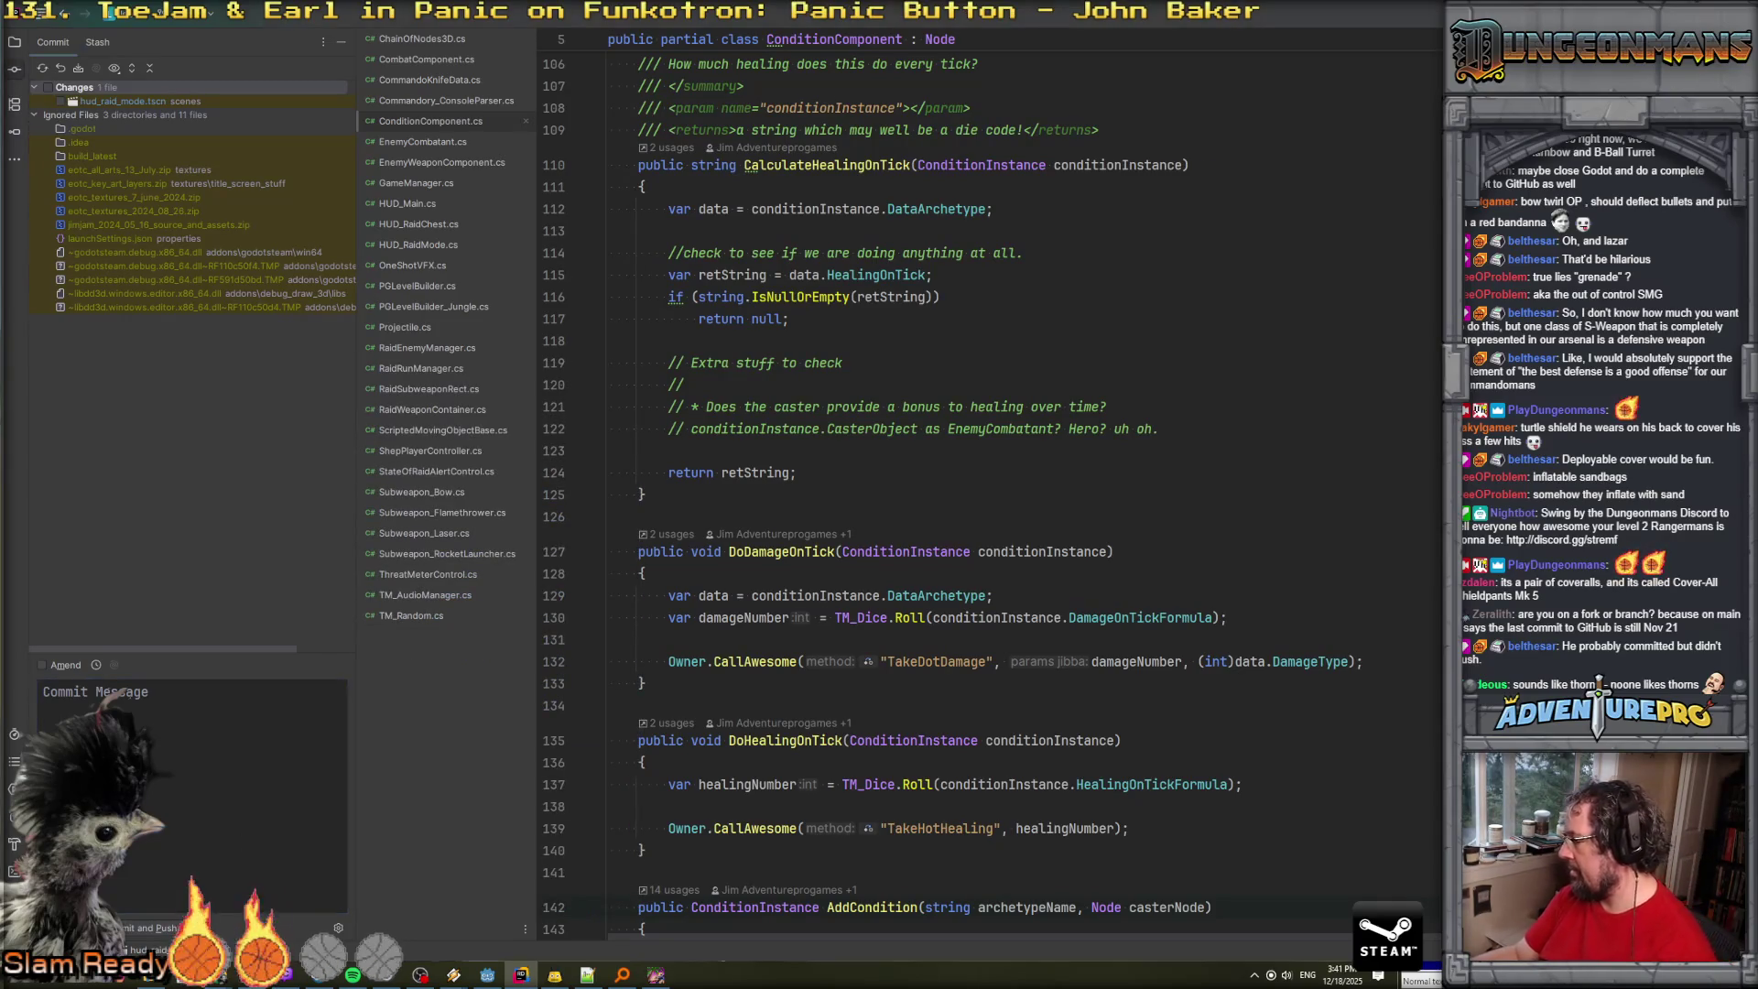
key(super+d)
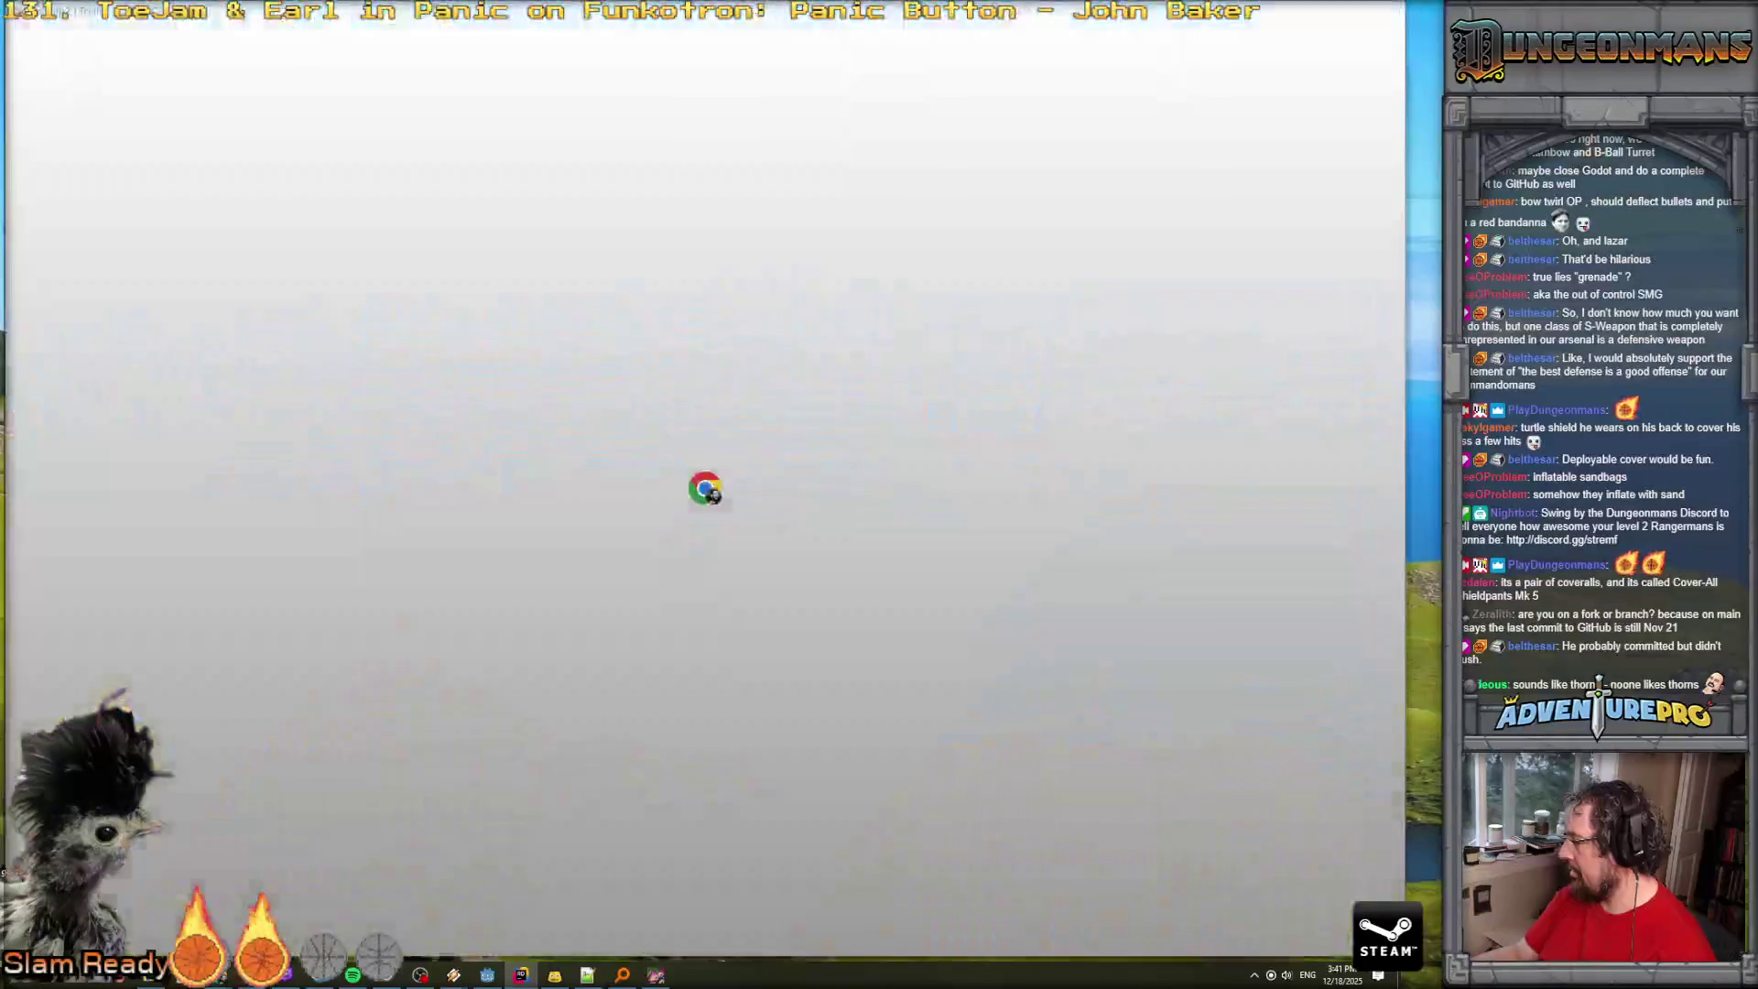
Dismiss Chrome, return to Rider and hide the commit view.
key(super+d)
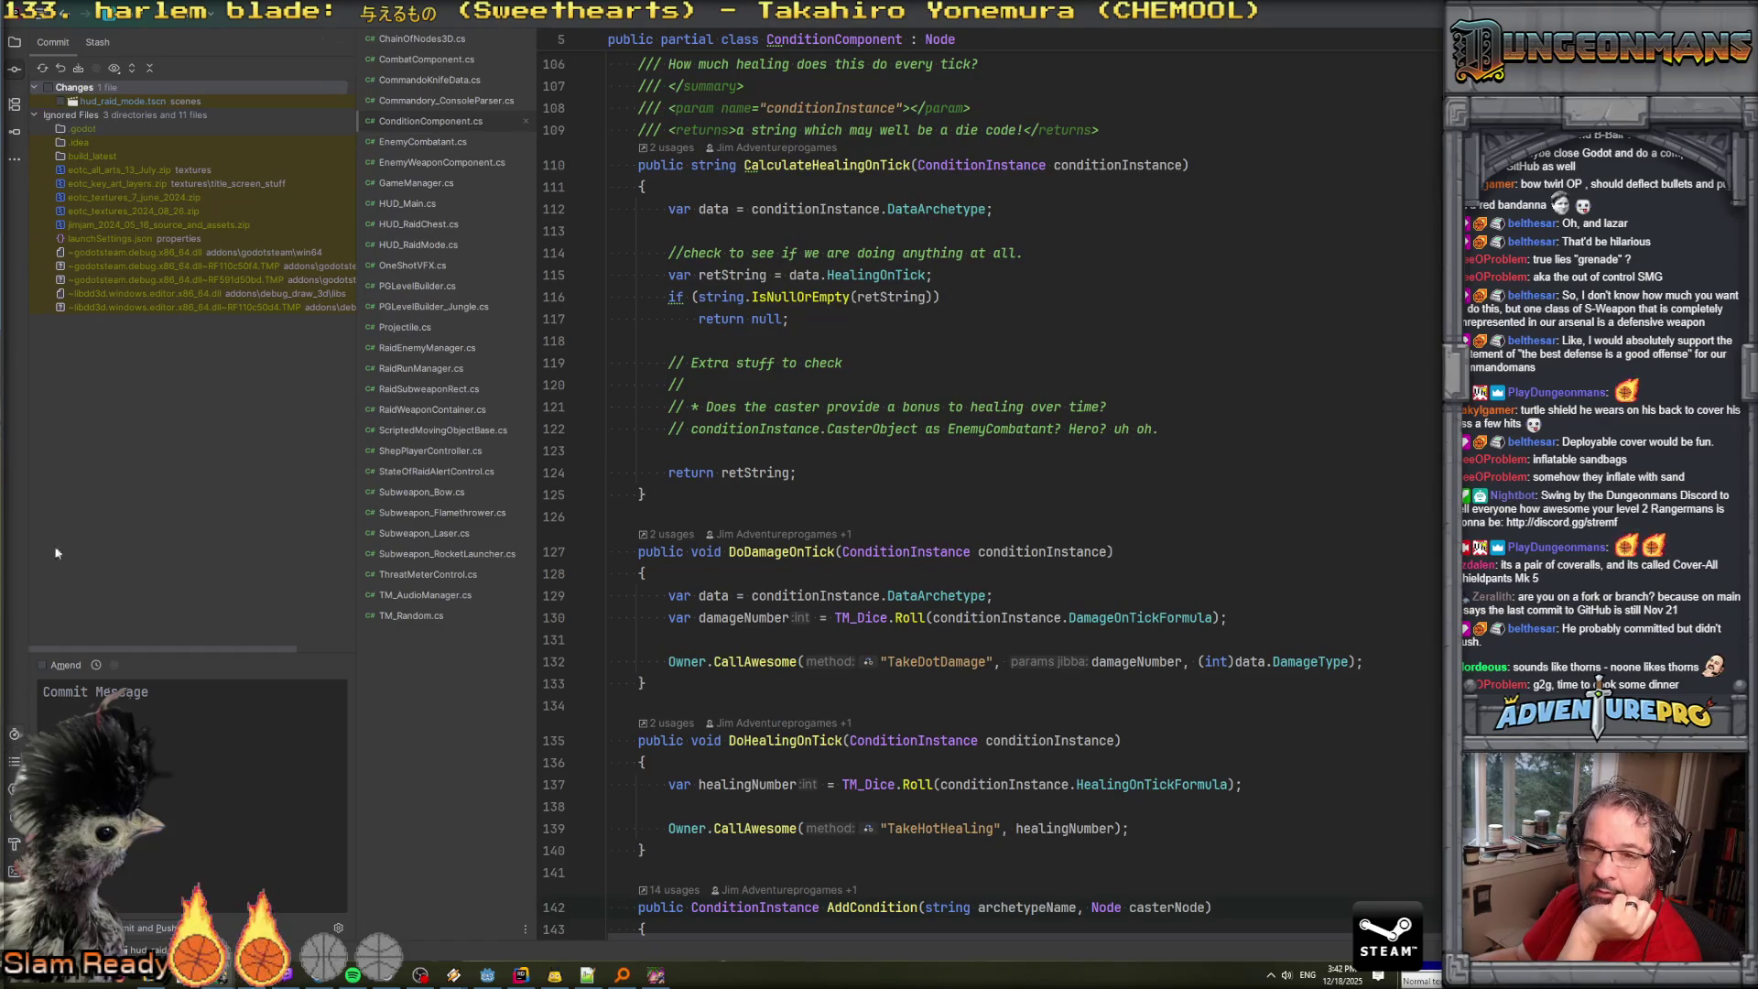
click(13, 70)
click(12, 71)
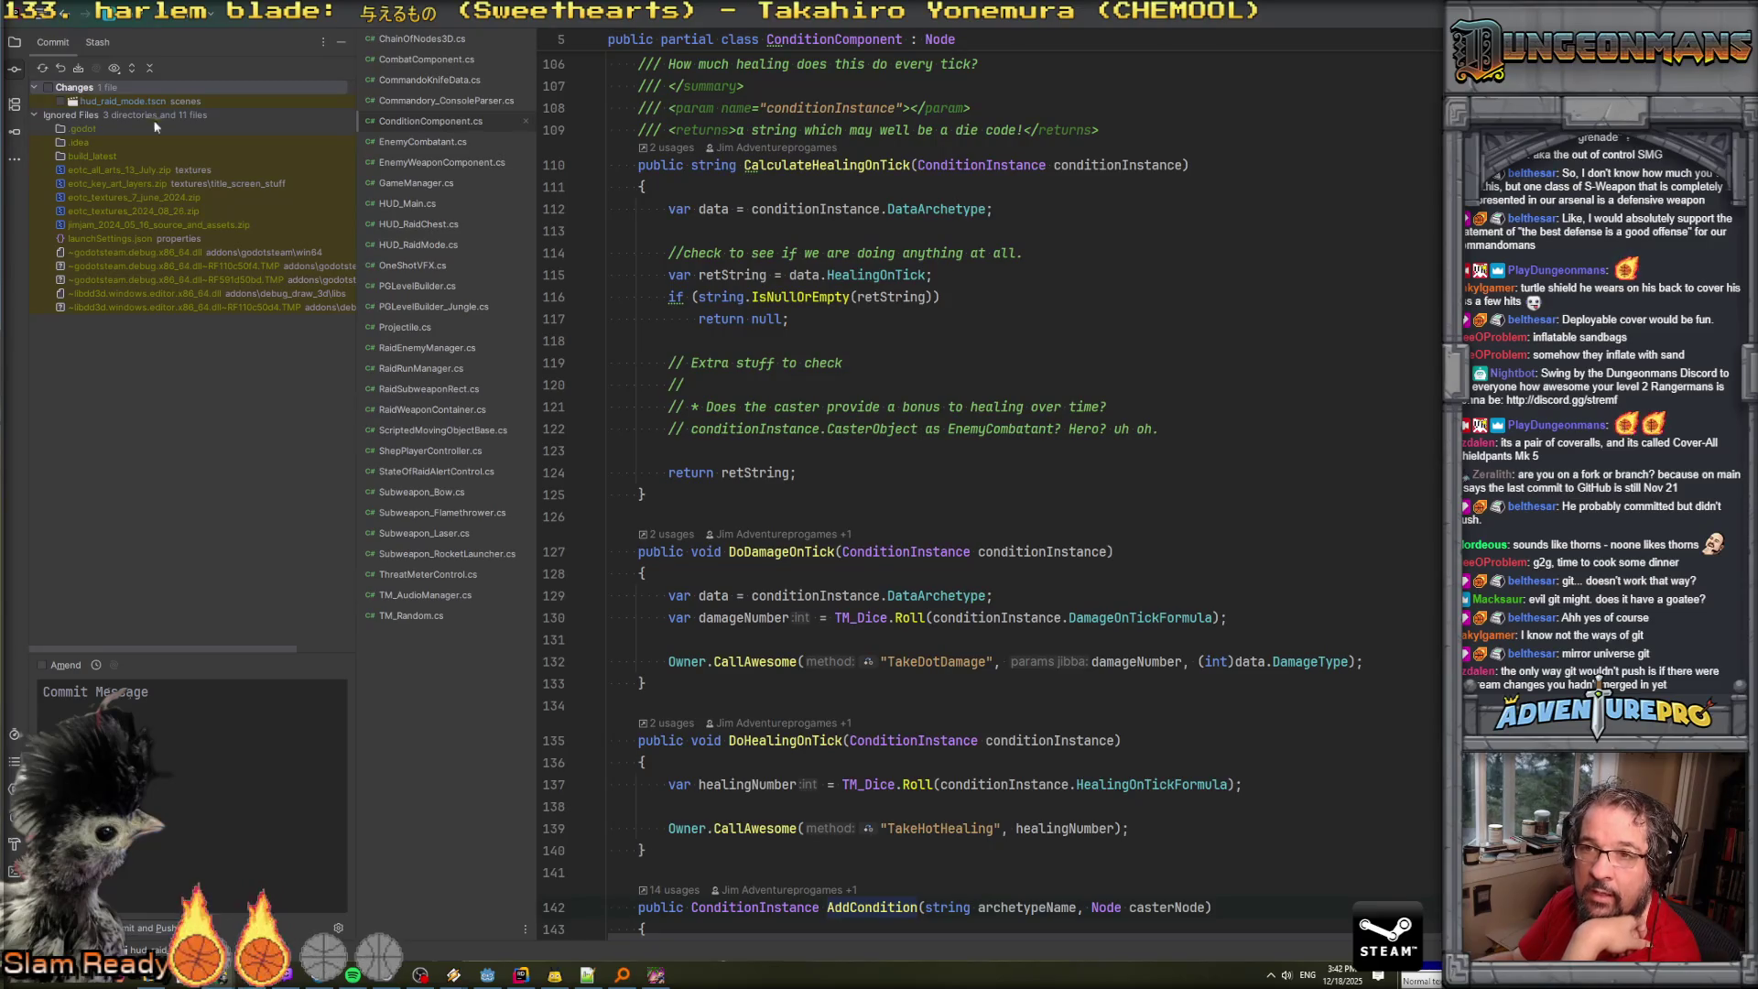
click(192, 17)
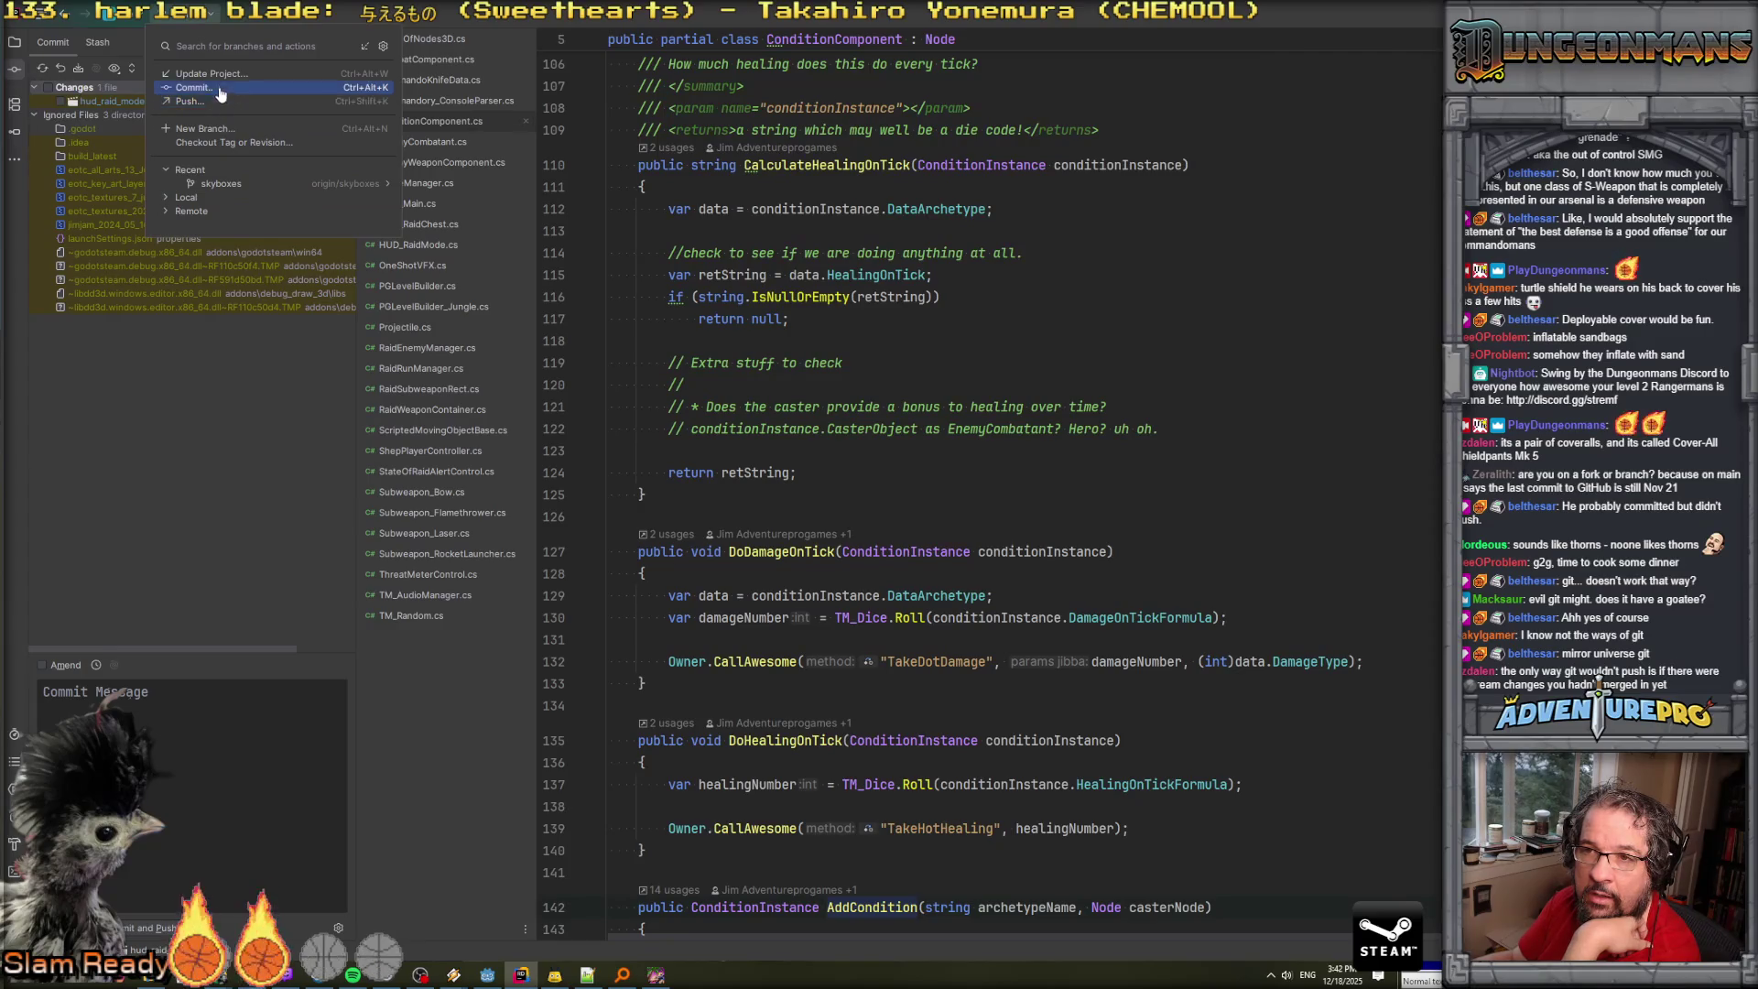
Push the waiting commits on main to origin main from the branch popup.
click(186, 196)
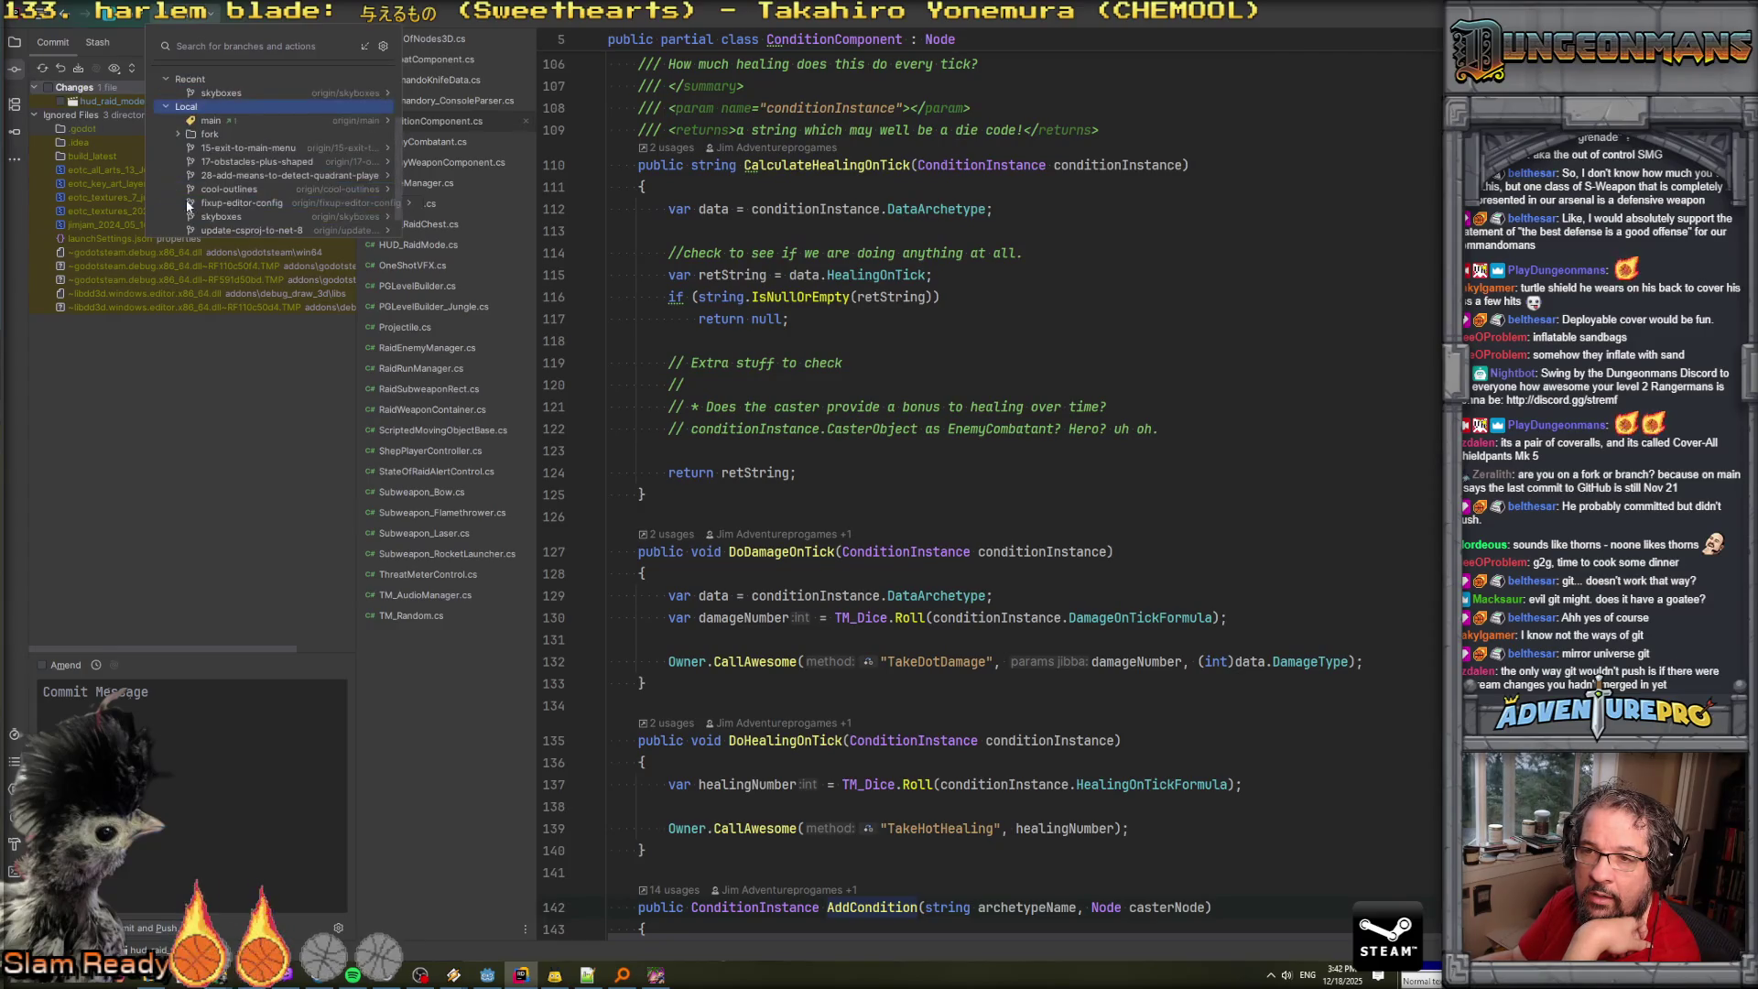
click(188, 106)
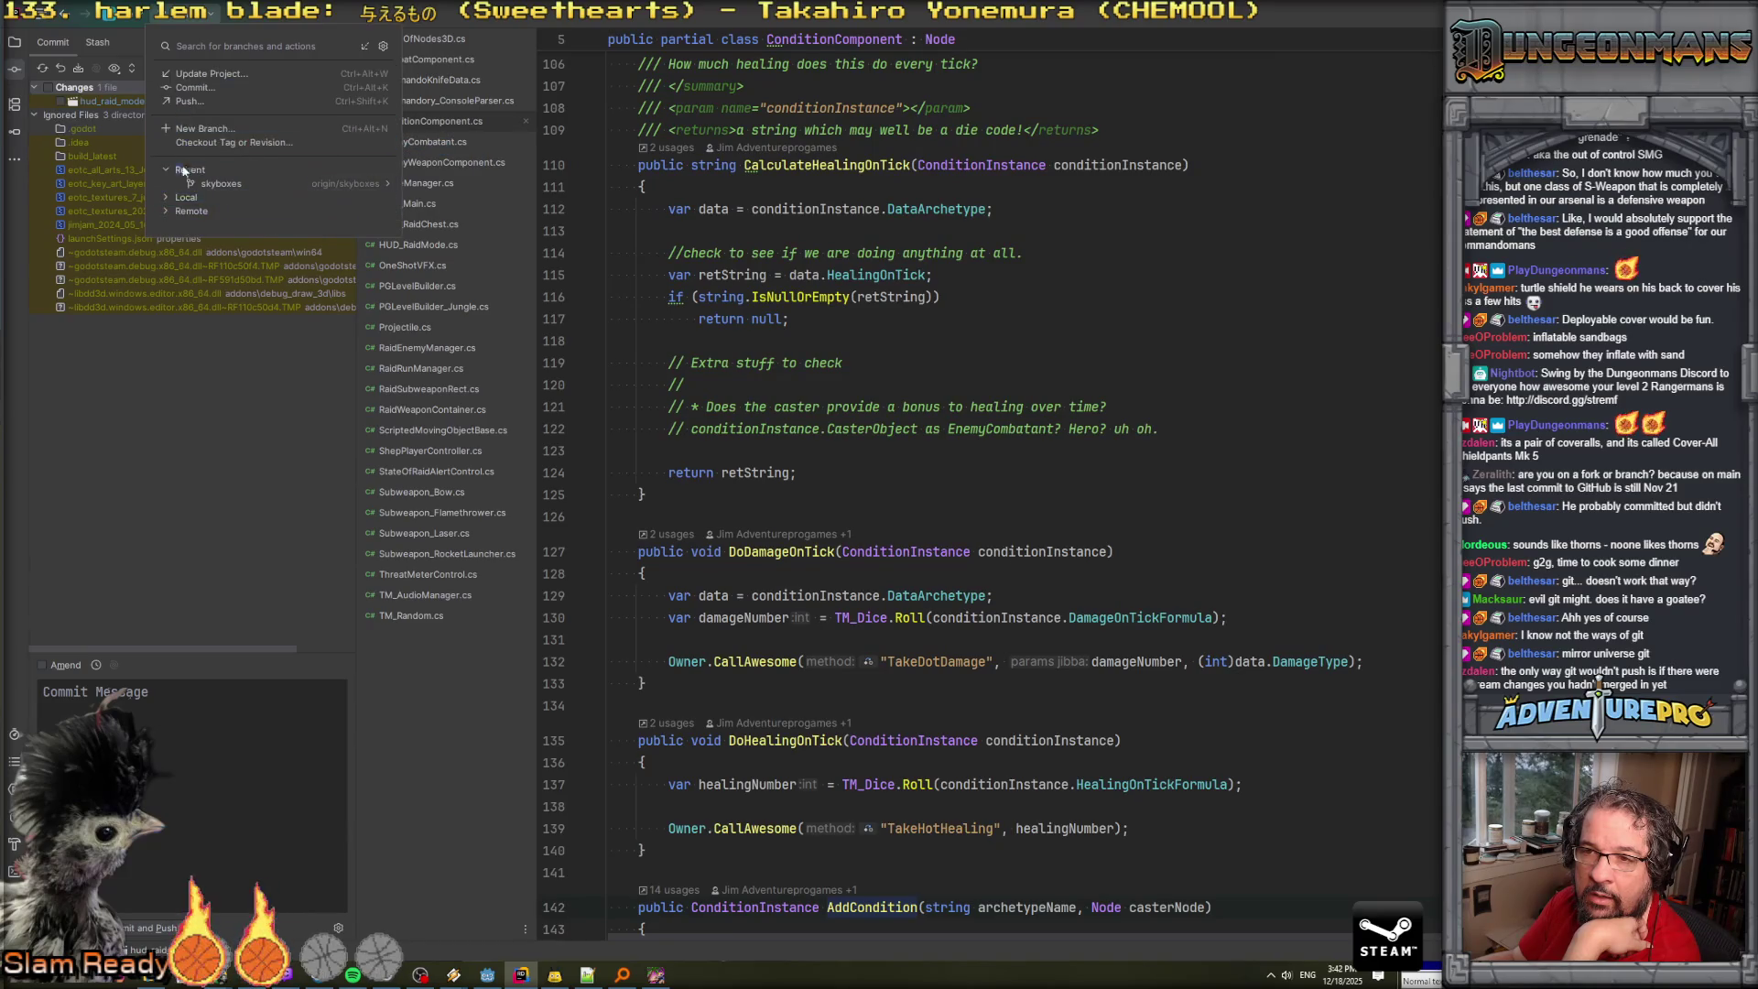
click(190, 100)
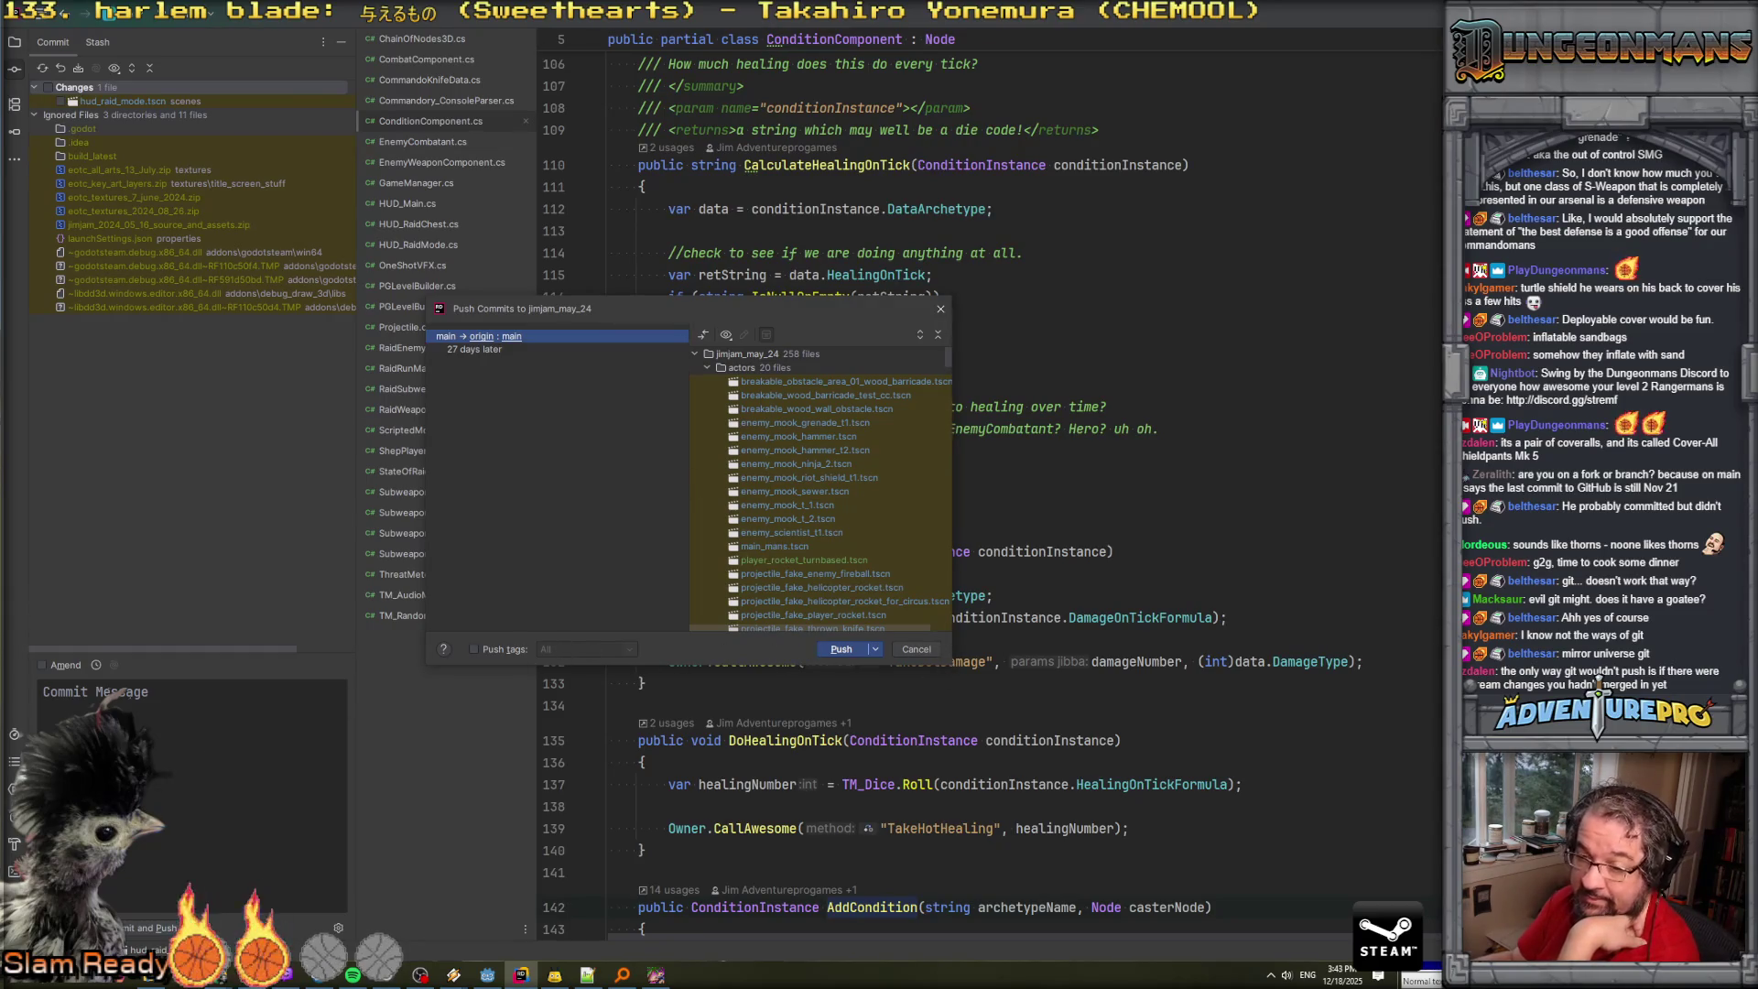
scroll(826, 606, down, 10)
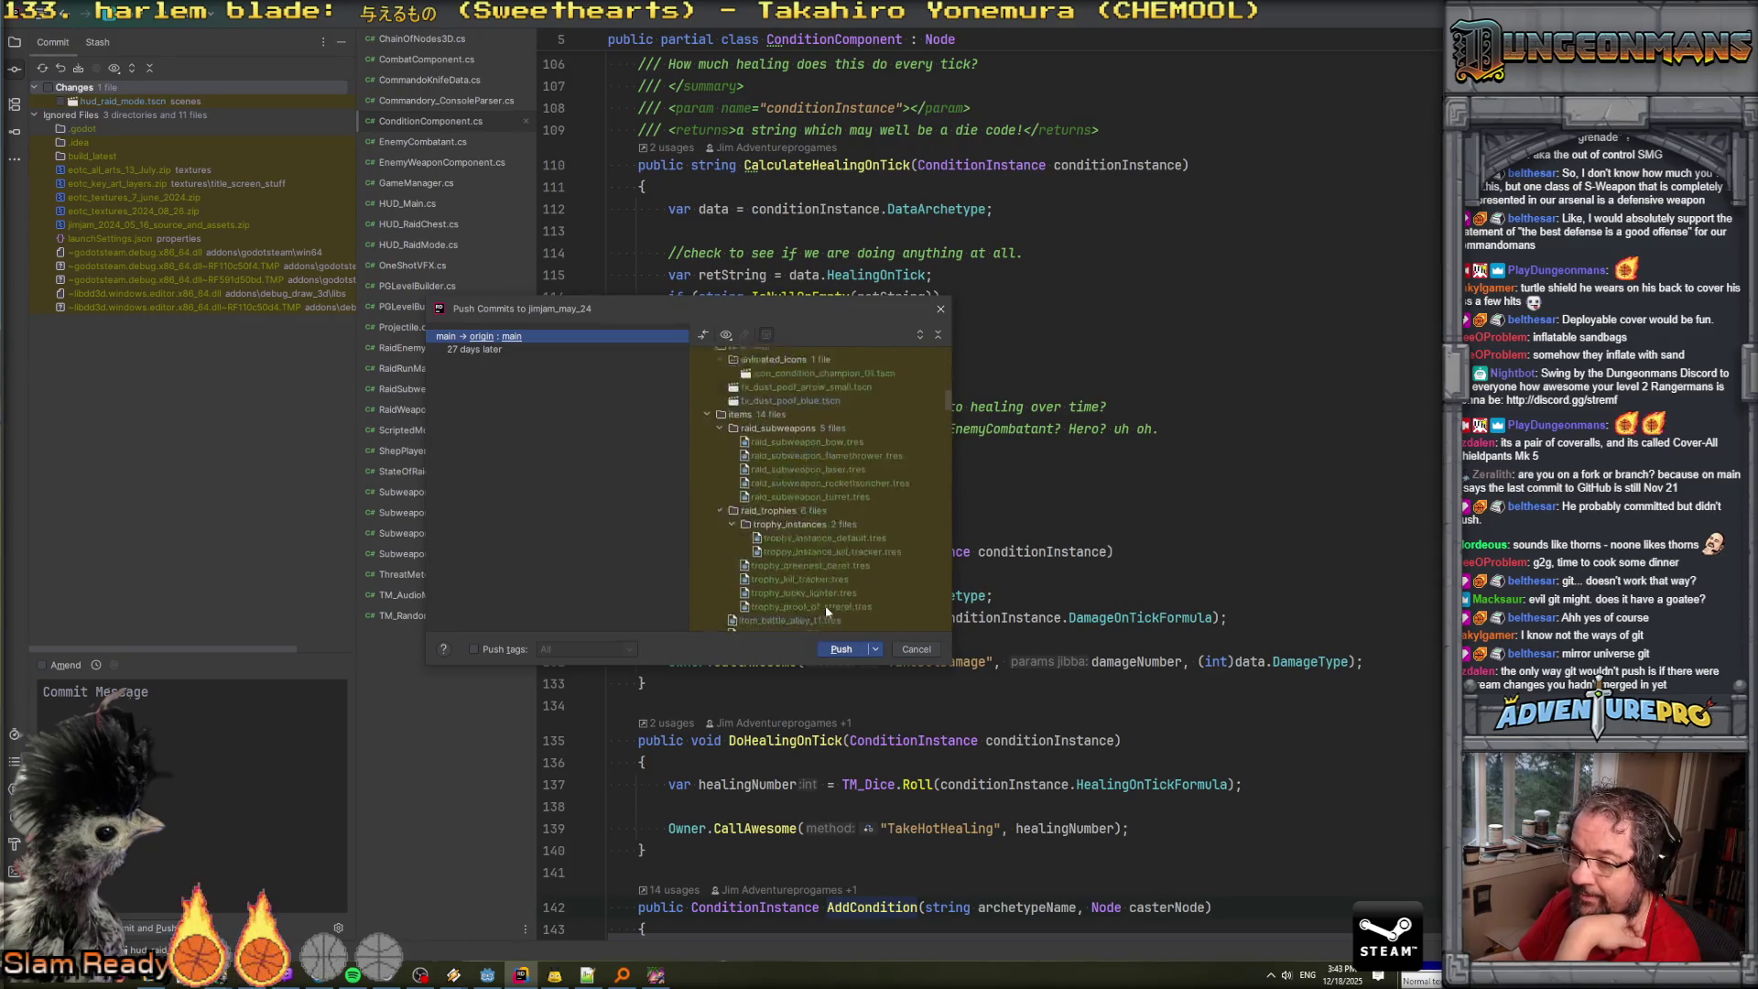
click(841, 646)
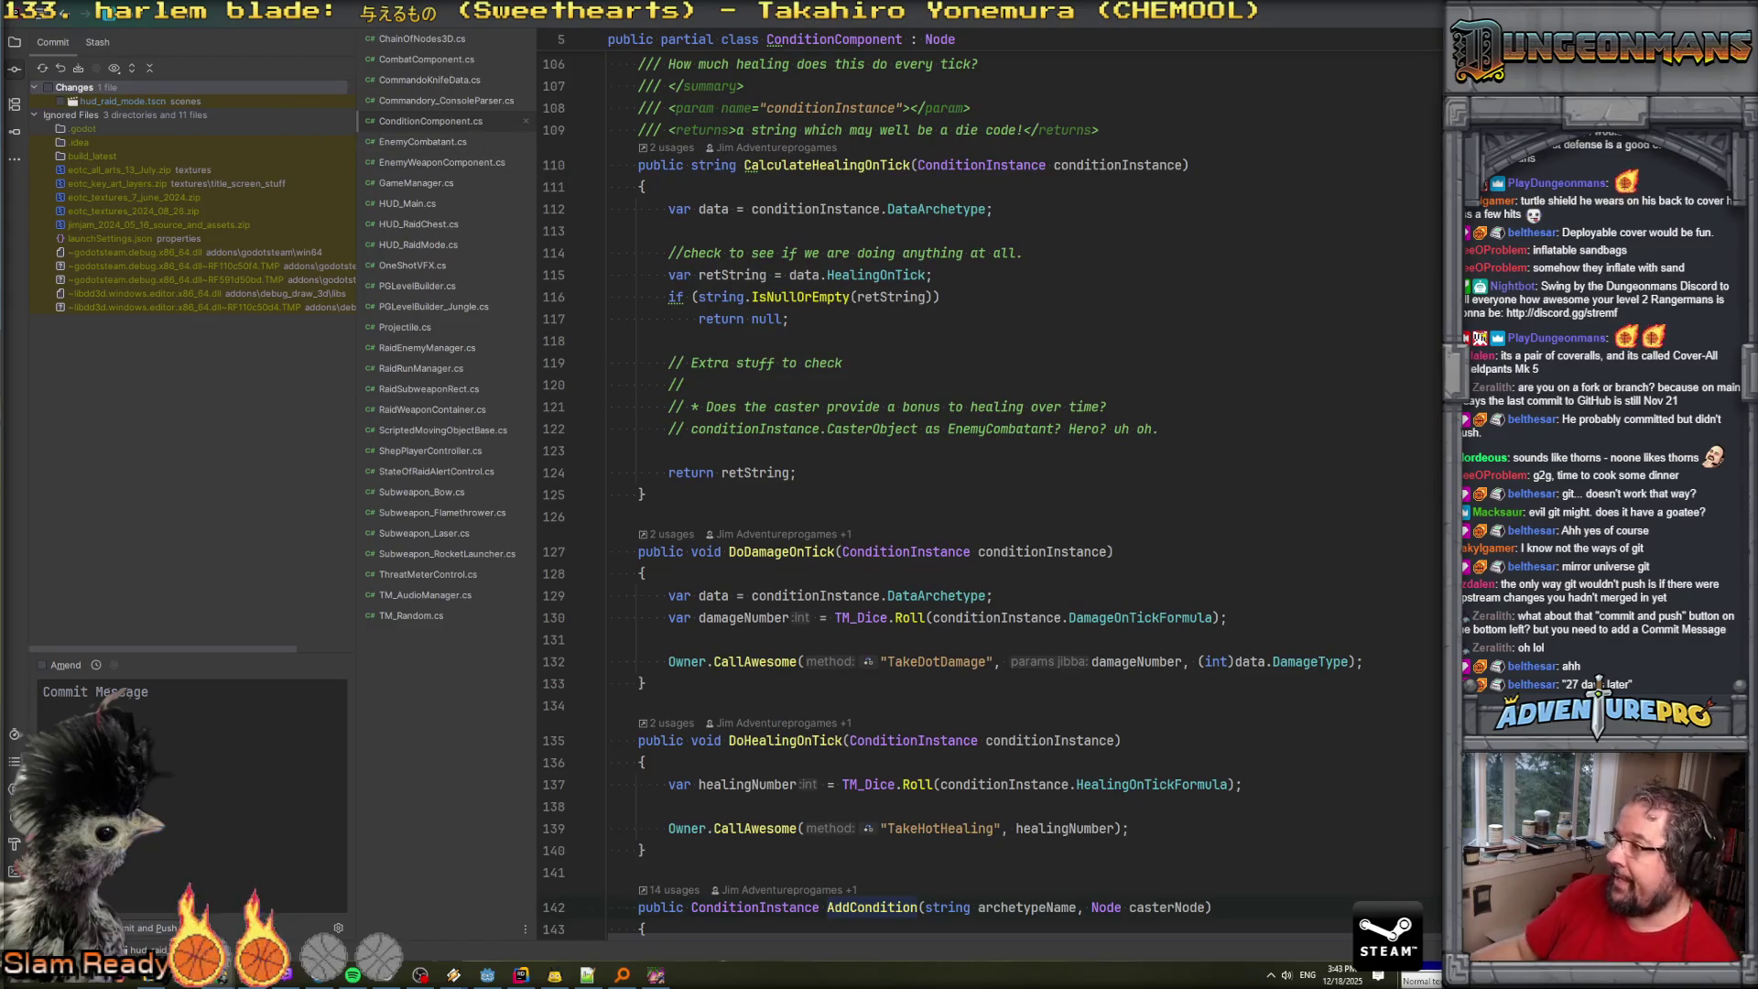
Alt-Tab from Rider to Godot where Eye of the Commando is running.
key(alt+Tab)
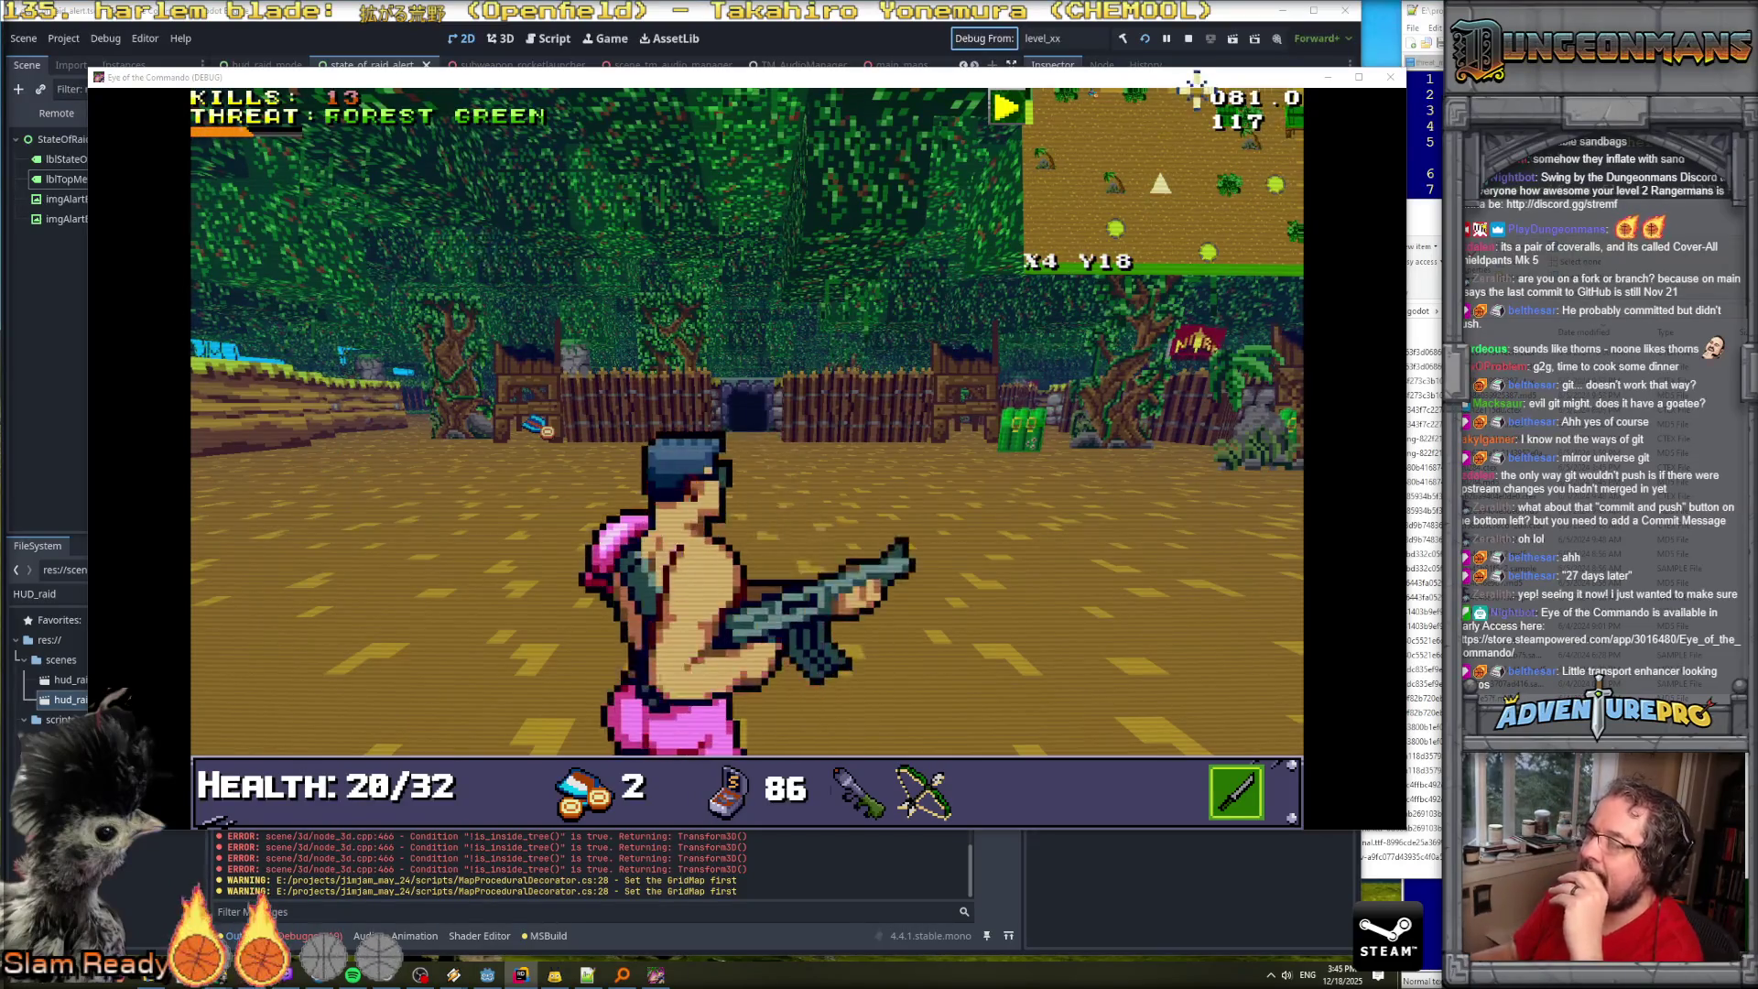
Stop the running game and create a new scene with a Node3D root.
click(1189, 39)
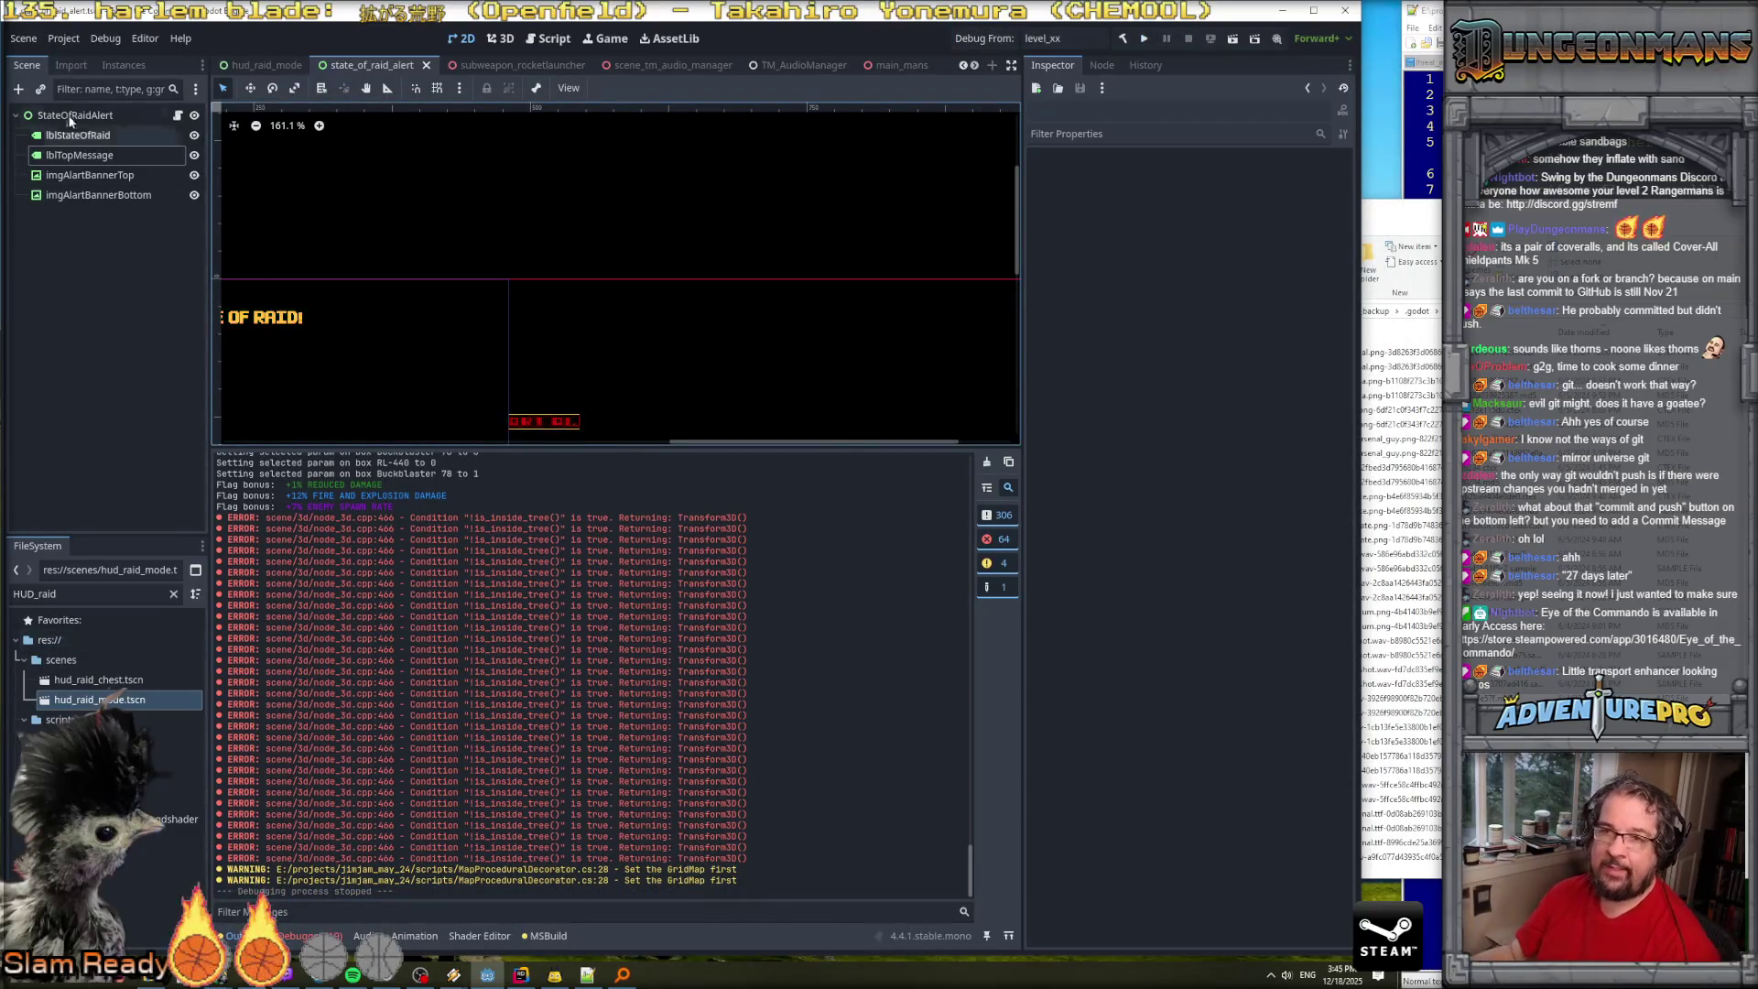
click(24, 38)
click(50, 61)
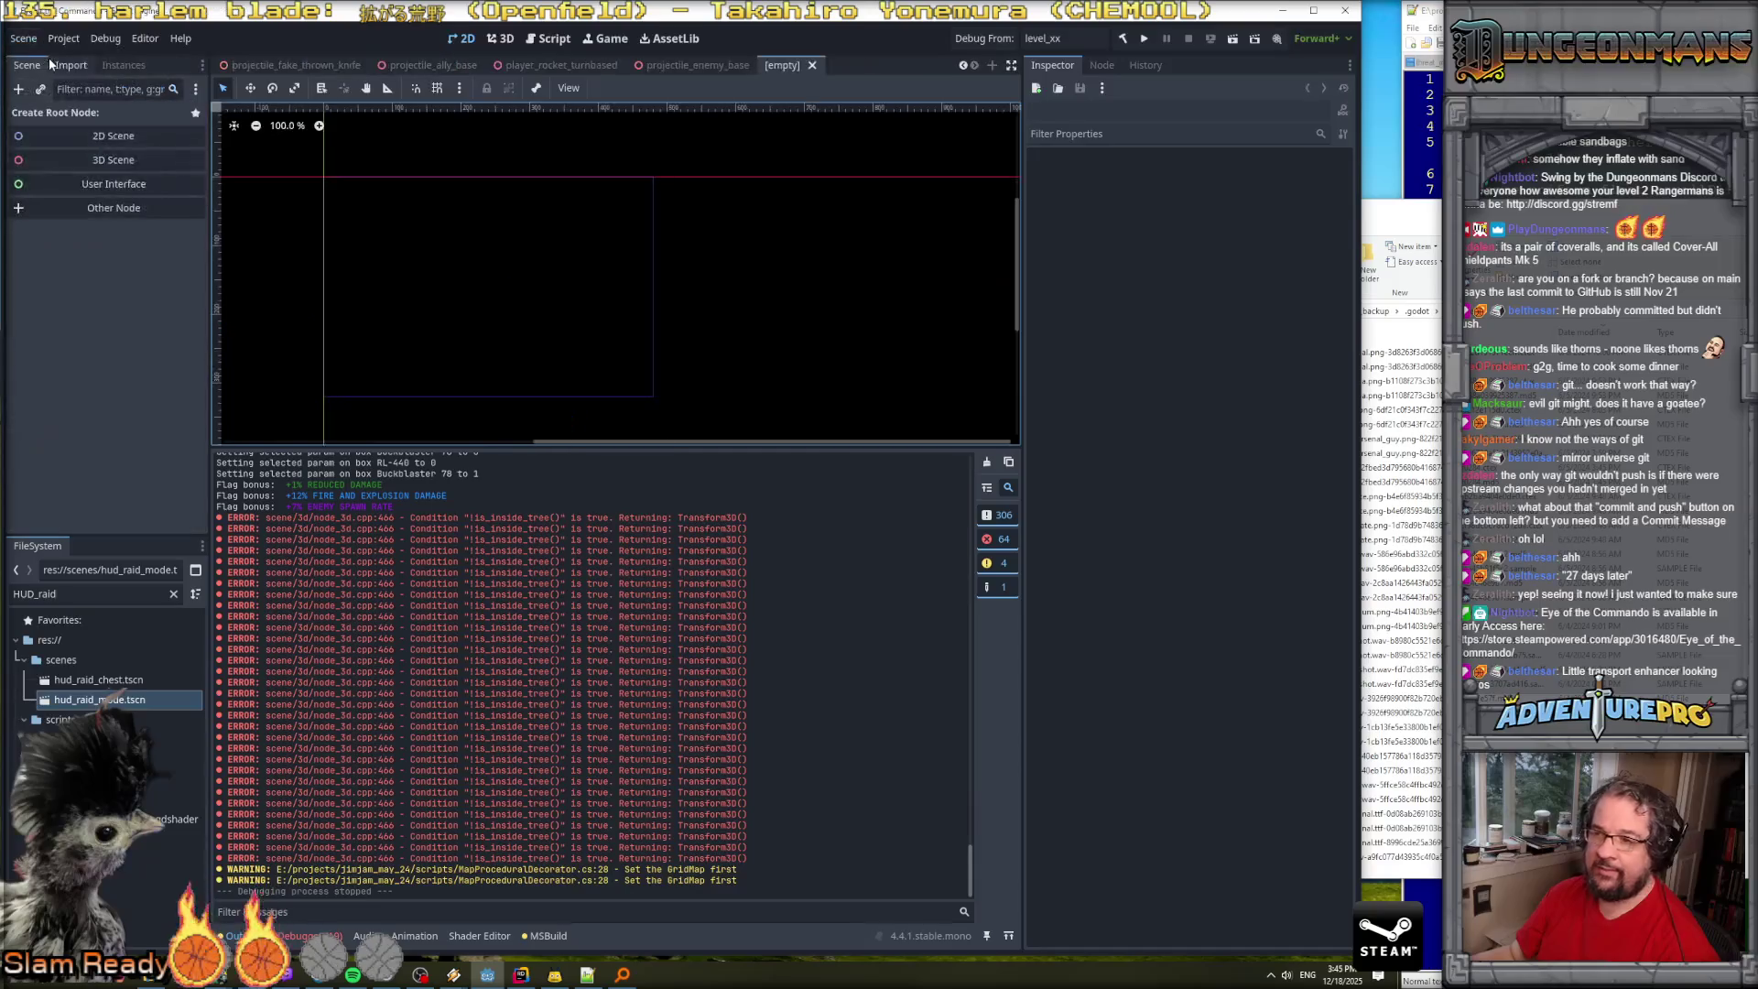
click(85, 159)
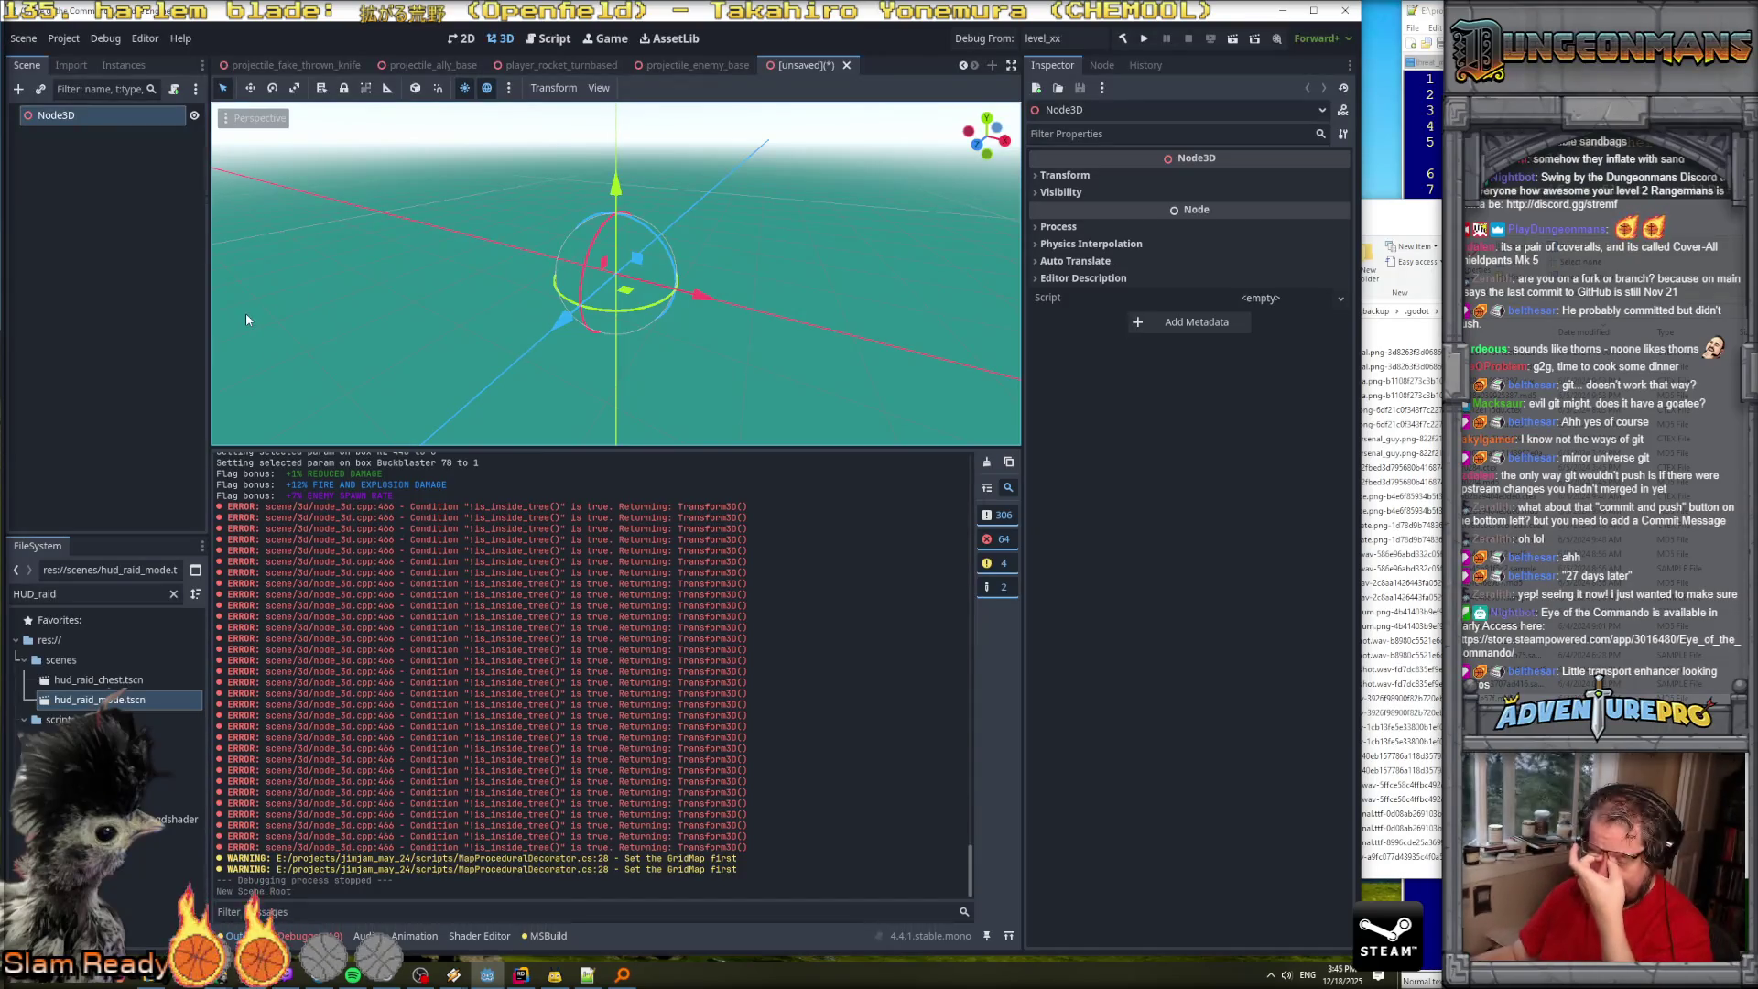
right_click(81, 118)
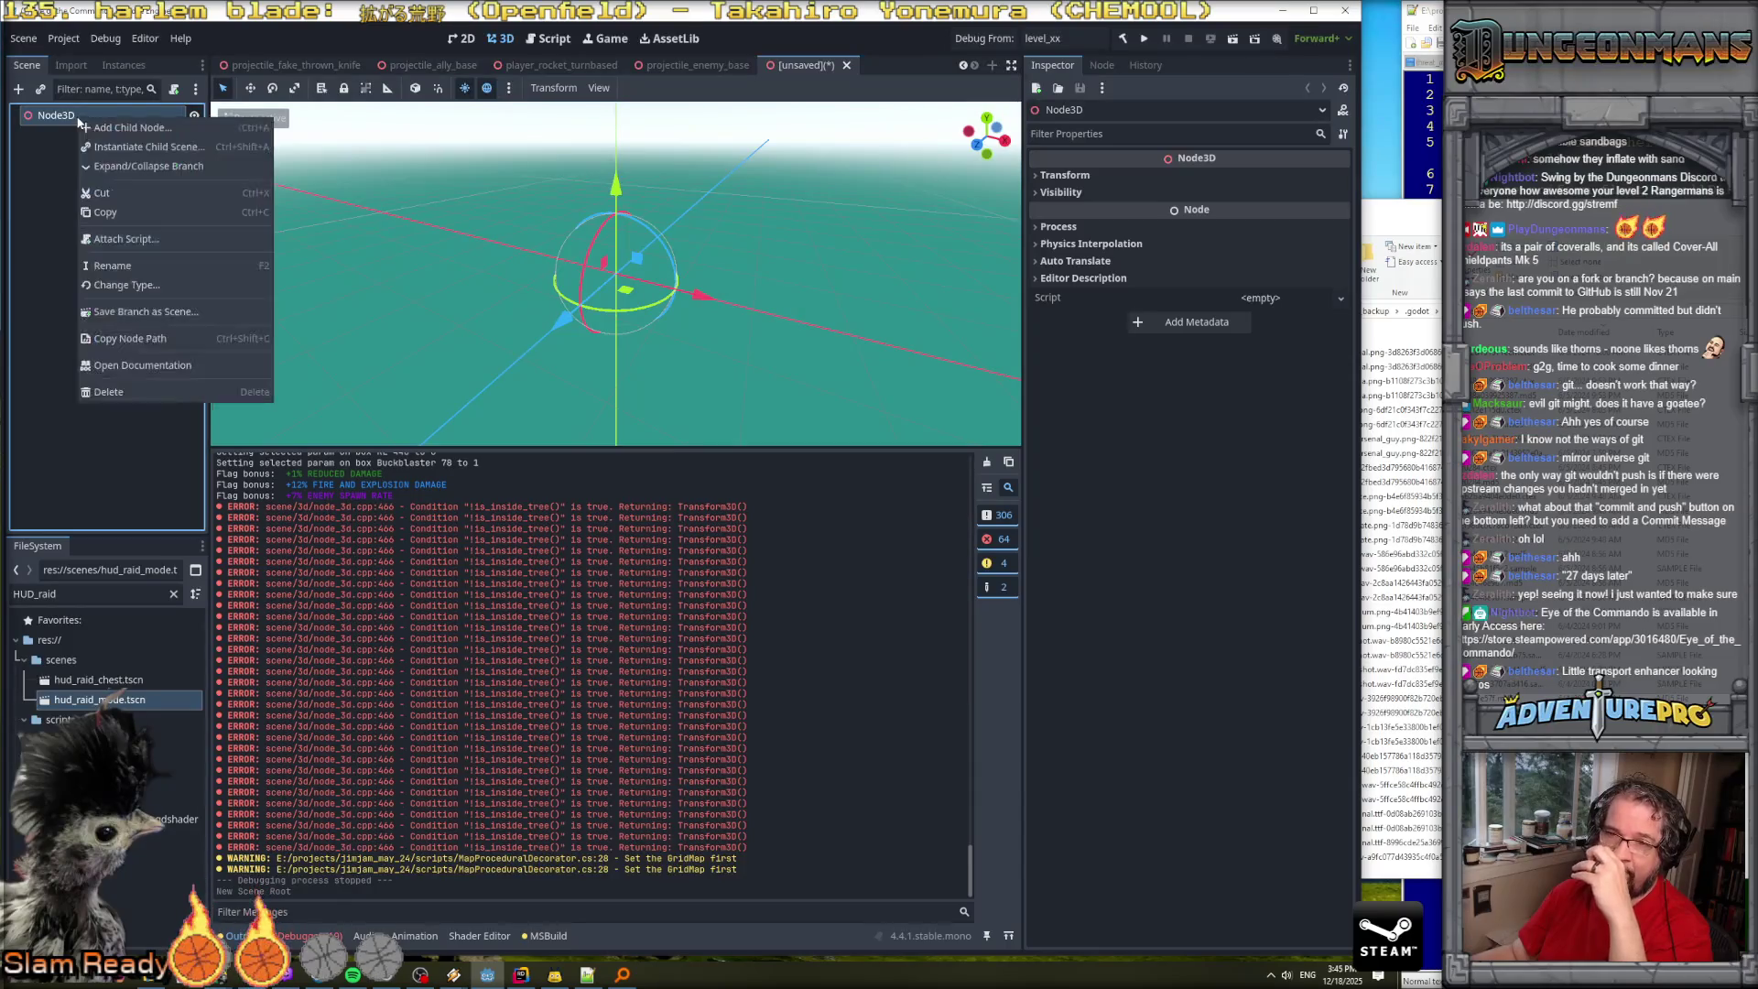
Add a MeshInstance3D child under the Node3D root.
click(128, 128)
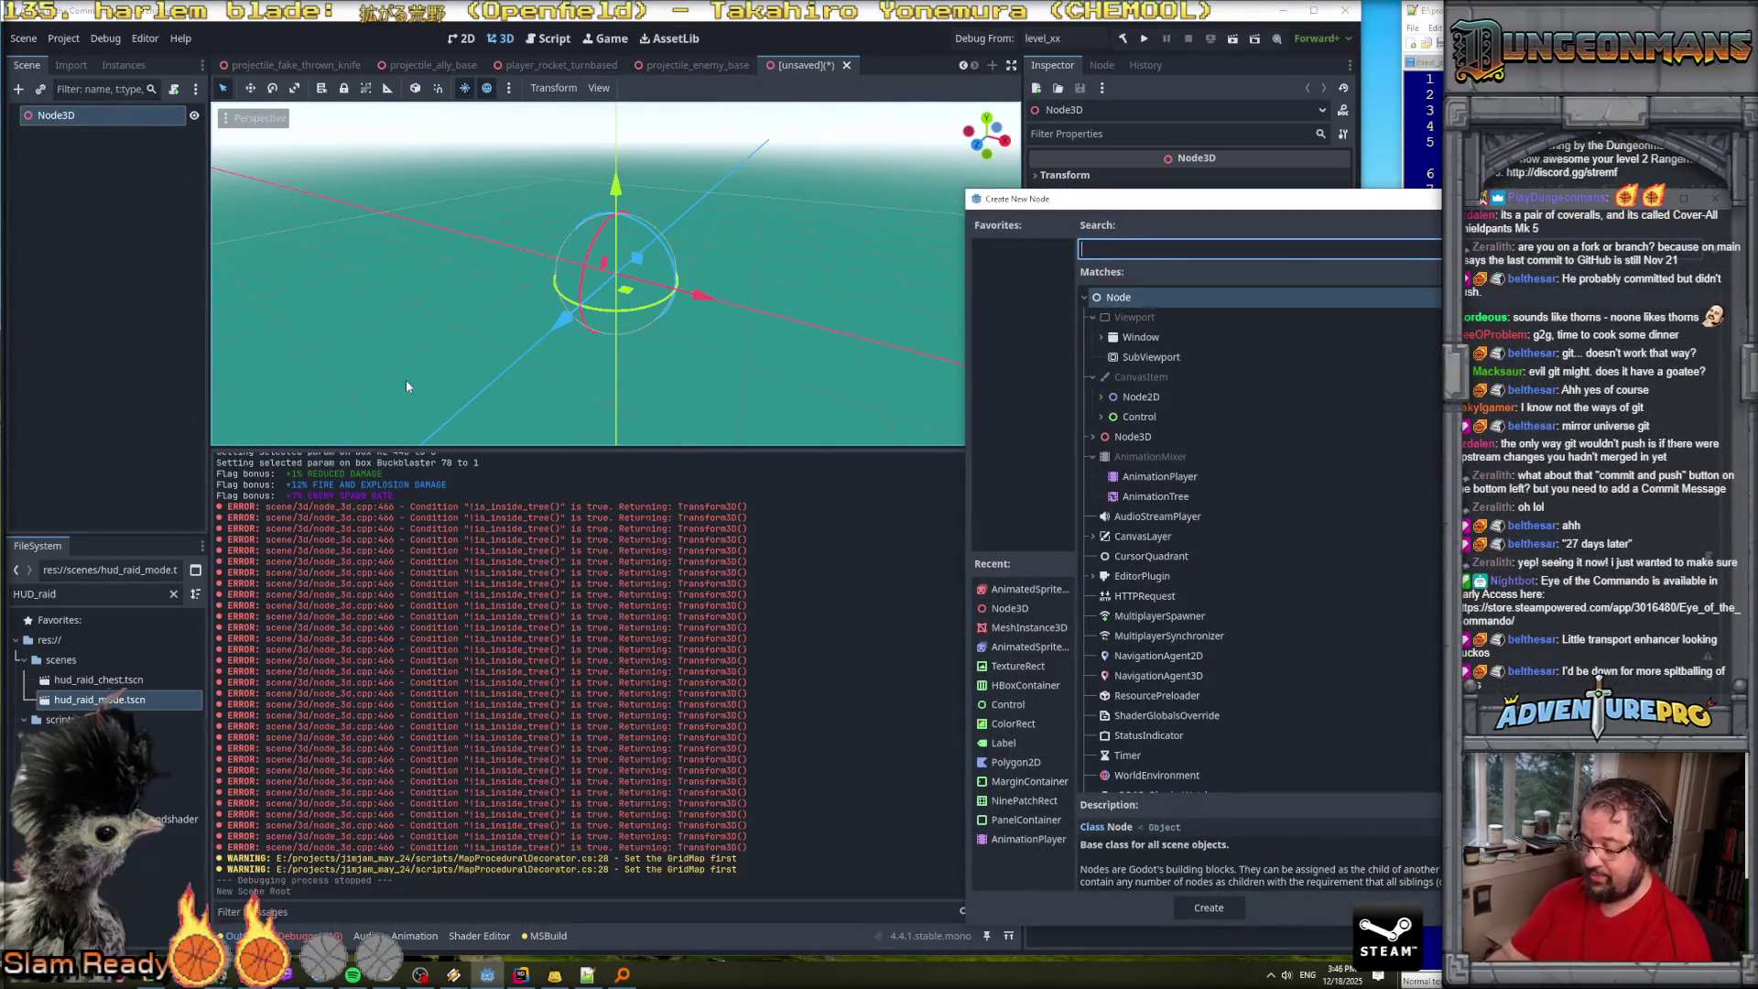
text(mesh)
key(Up)
key(Up)
key(Down)
key(Down)
key(Down)
key(Down)
key(Up)
key(Up)
key(Up)
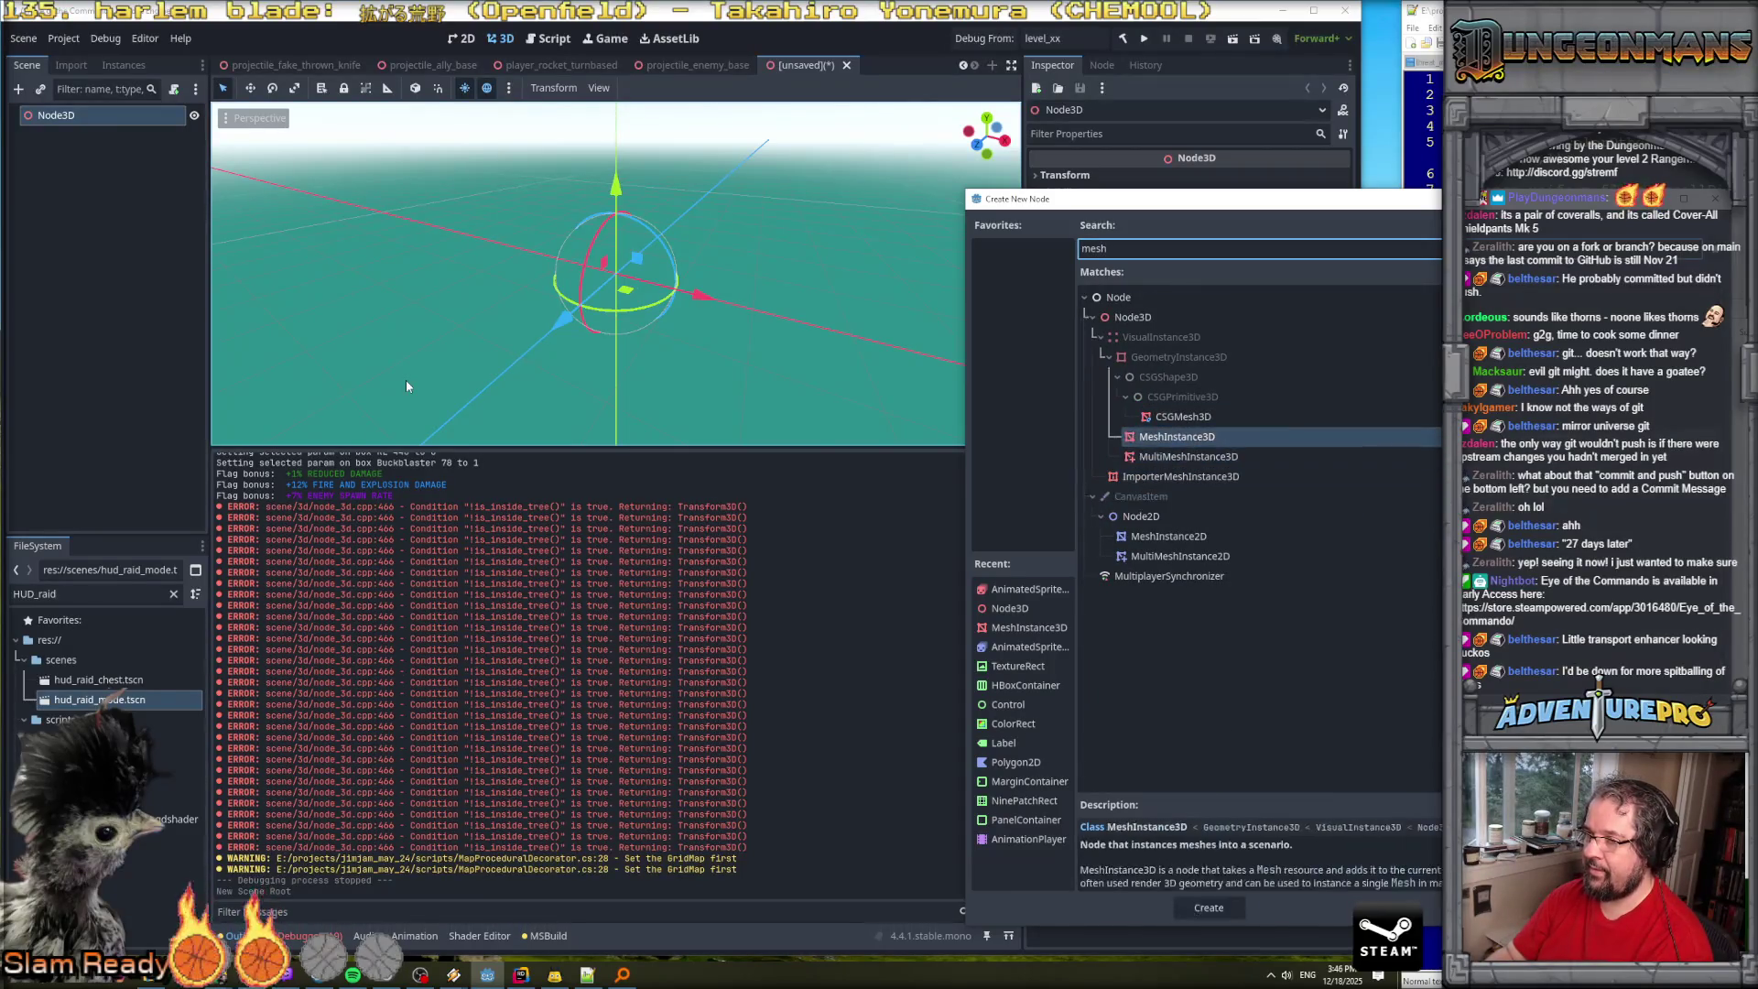
key(Return)
key(Return)
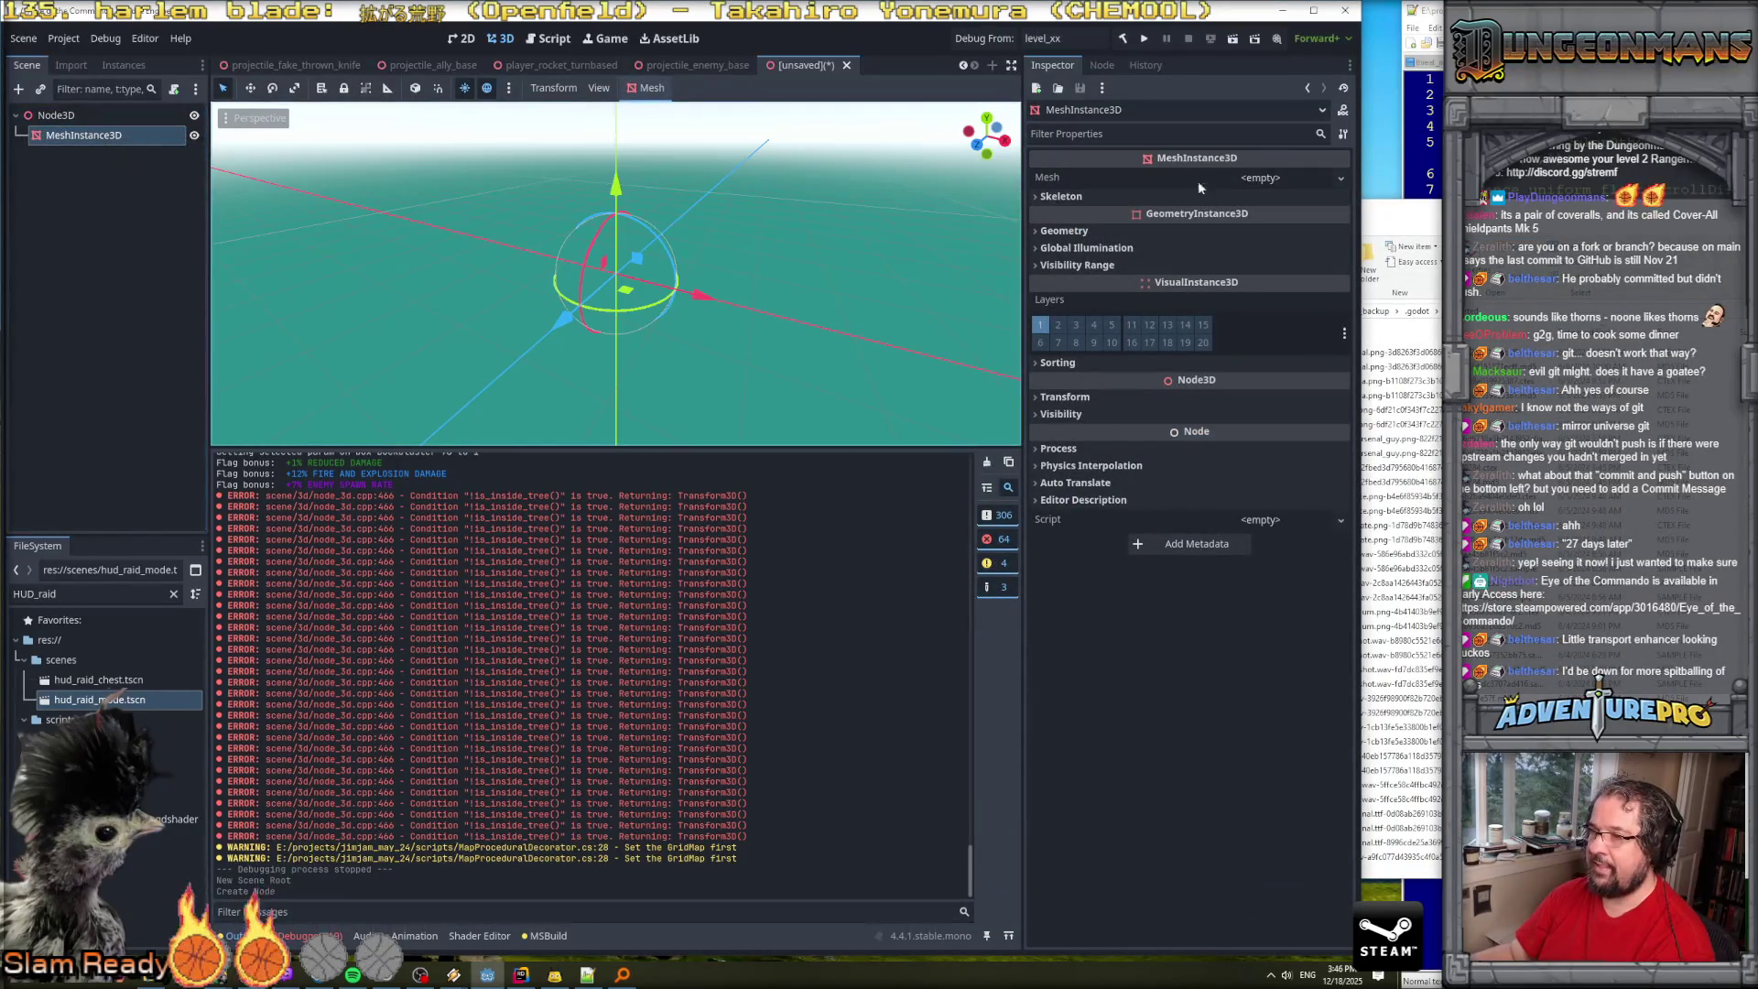
click(1247, 179)
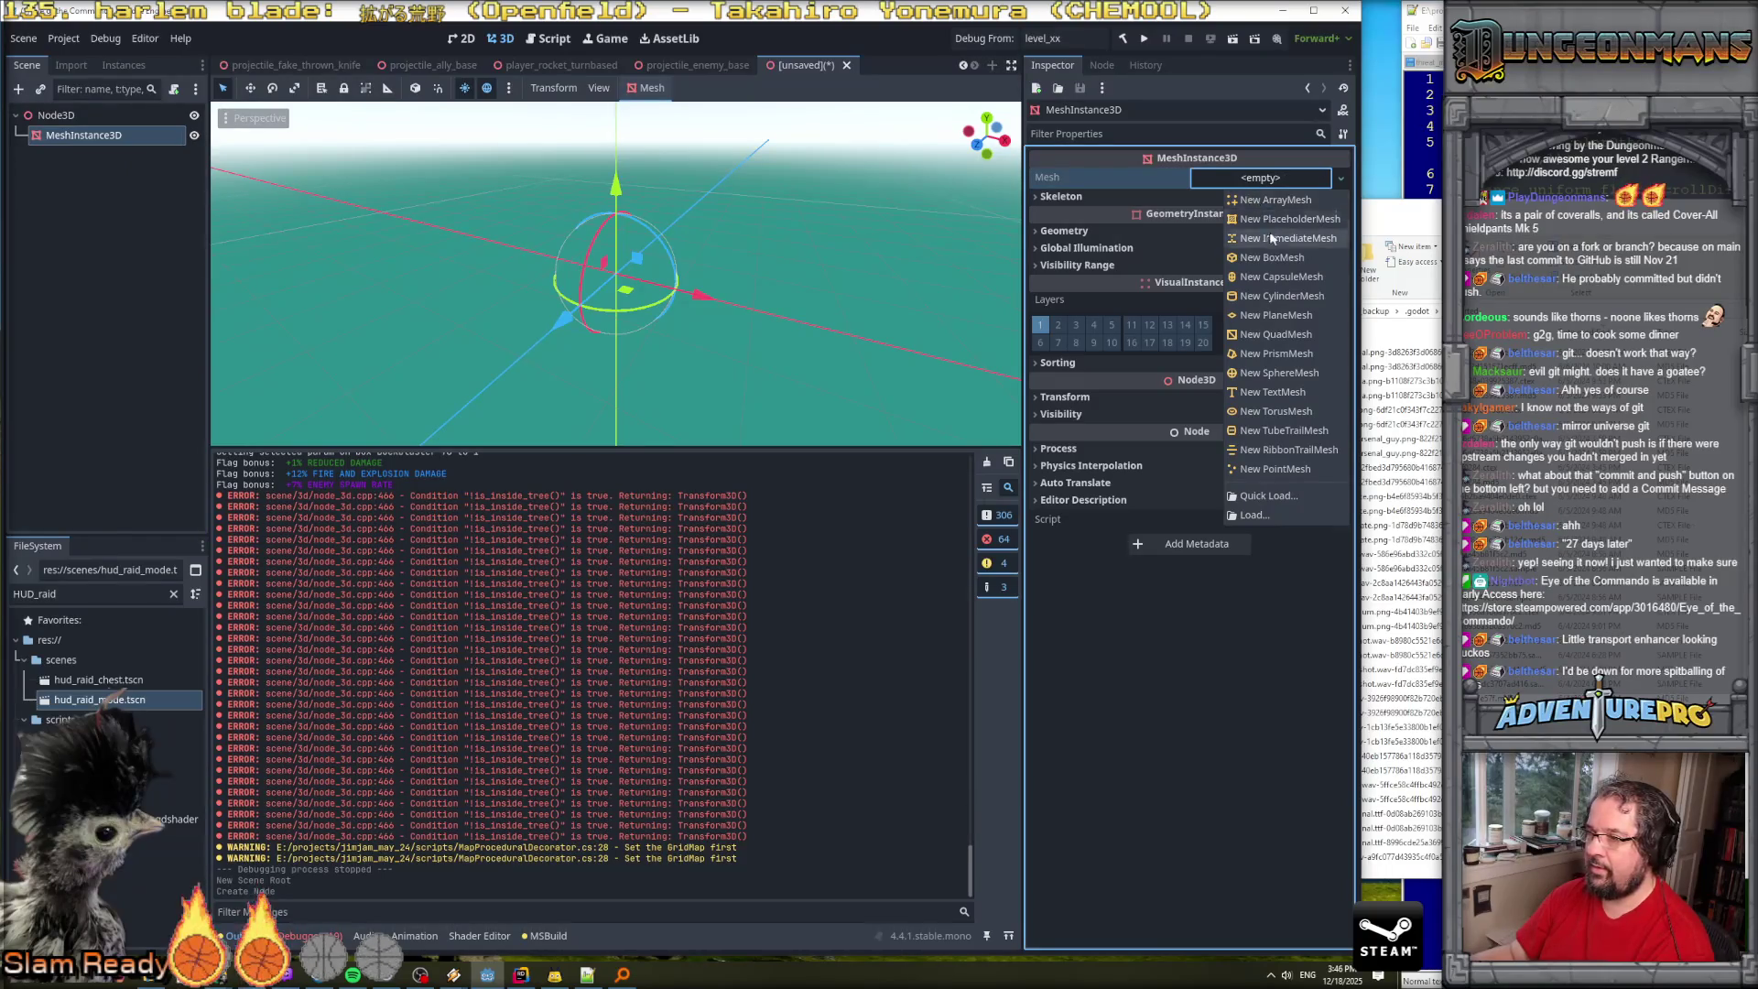
key(Escape)
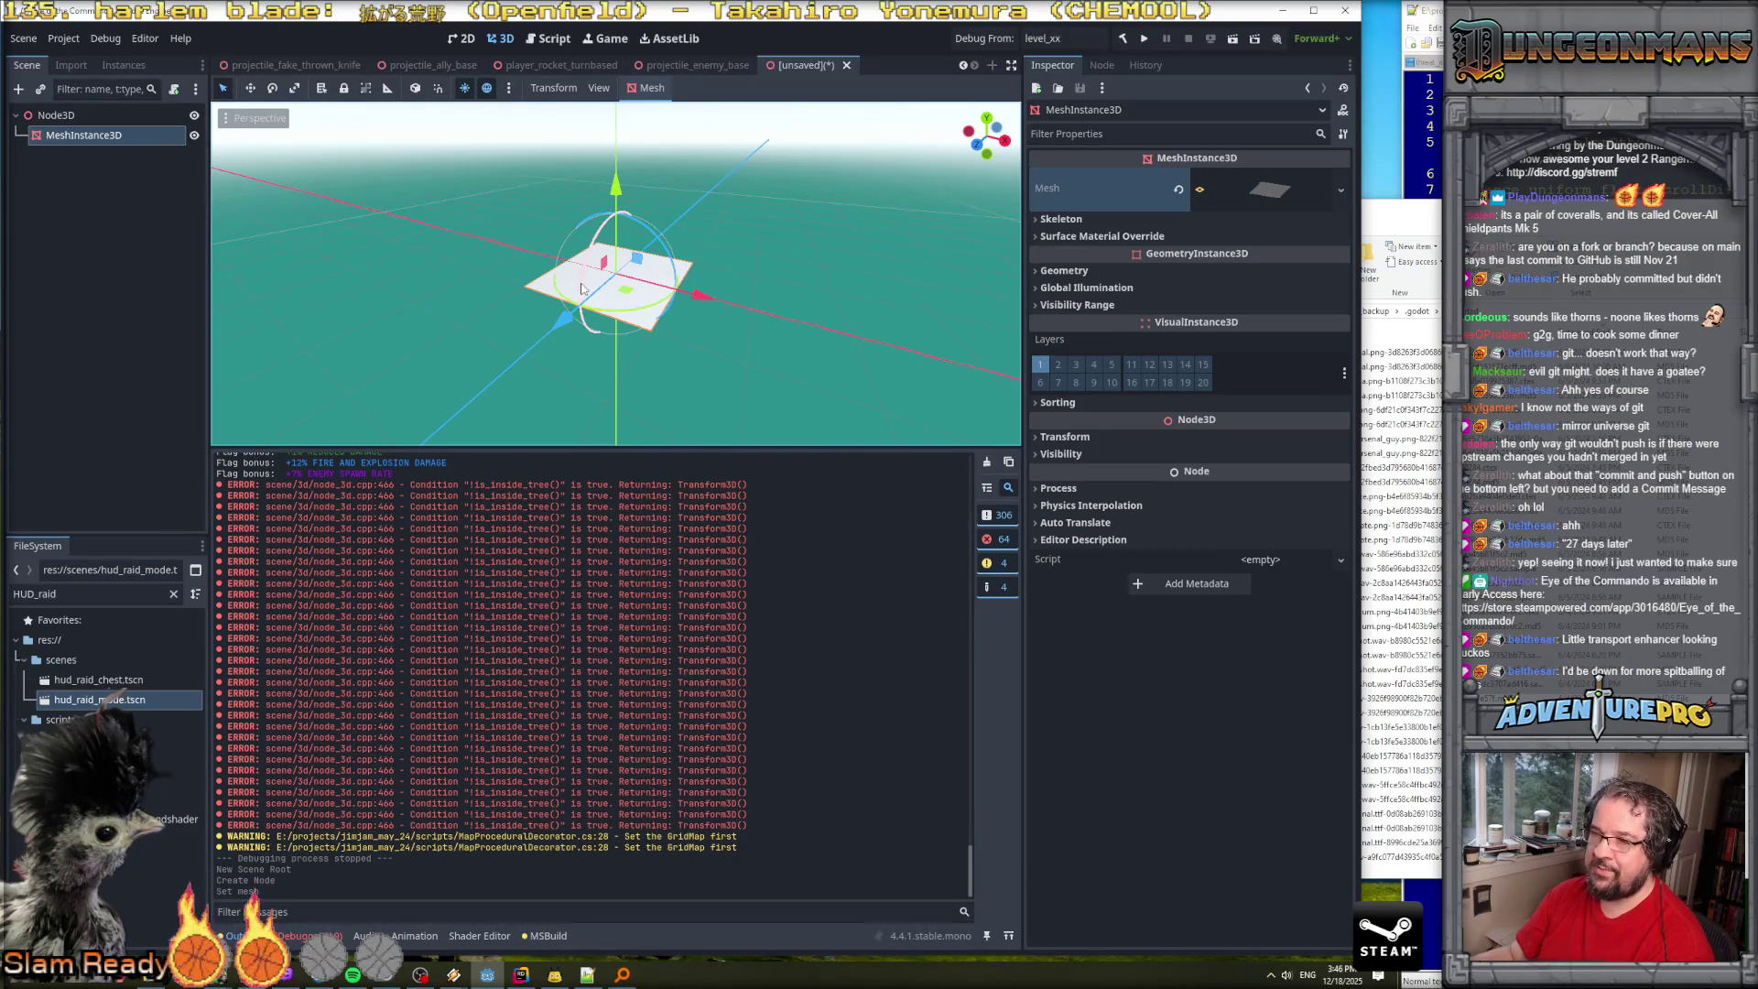
Change the plane's X rotation from -93.7 to exactly 90 degrees.
drag(581, 288, 610, 255)
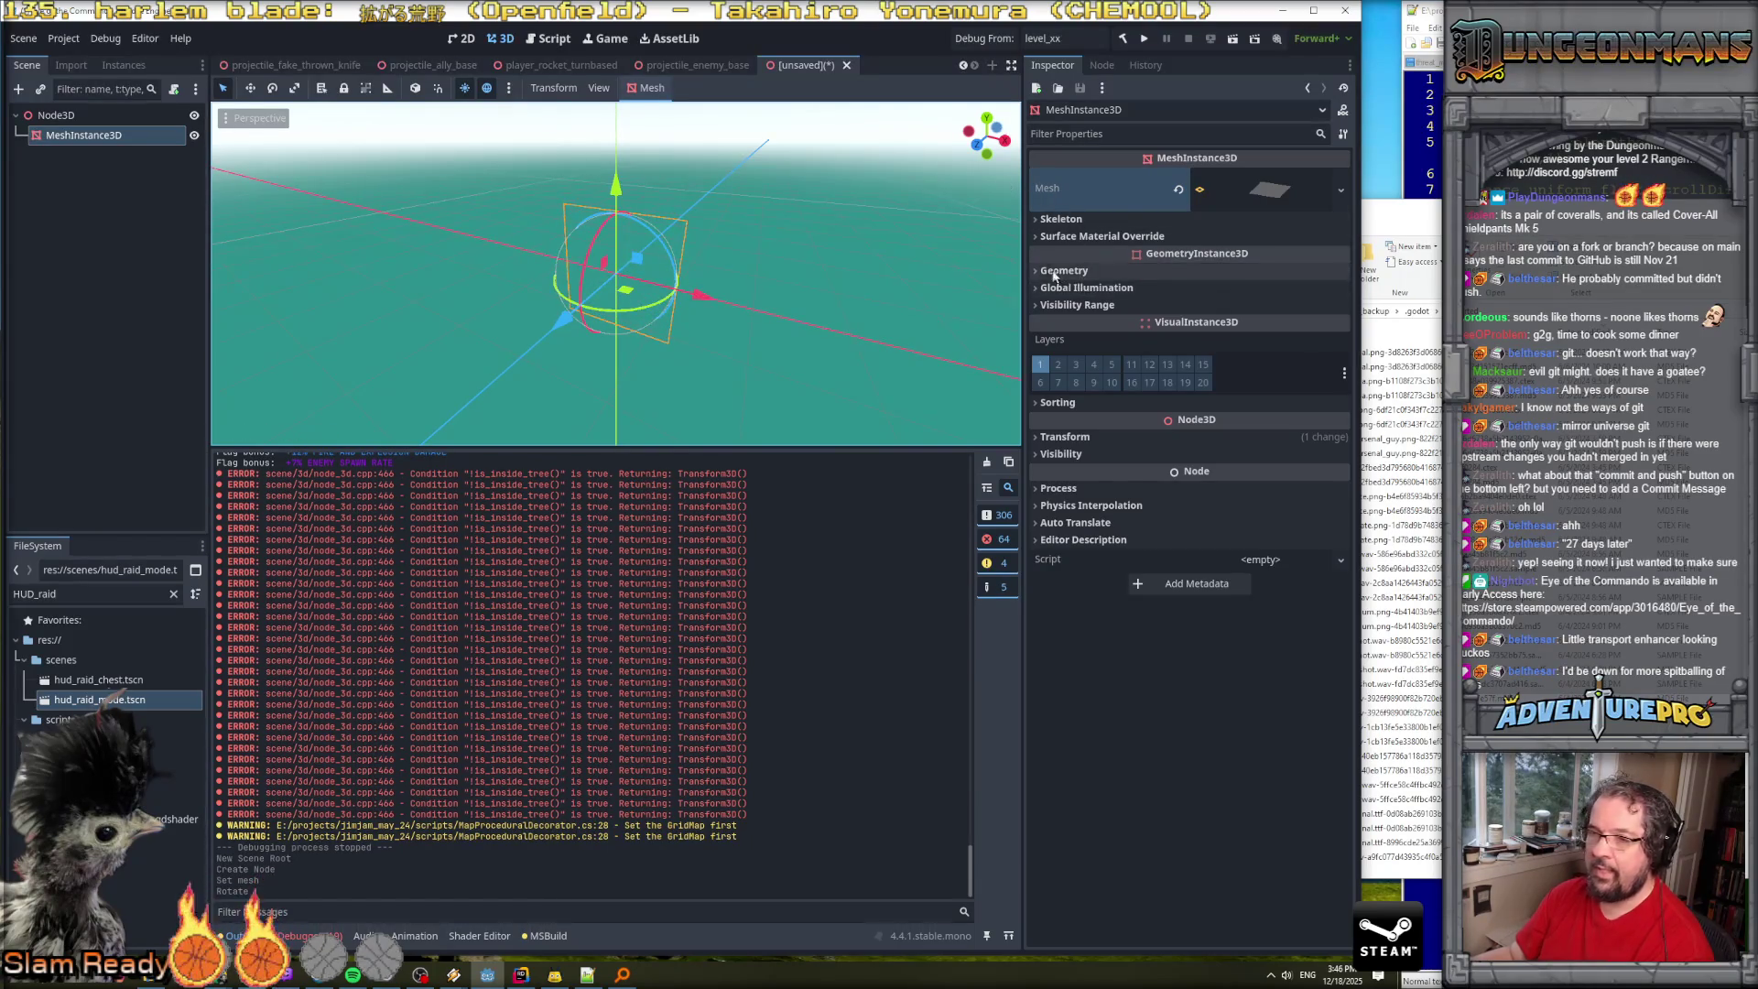
click(1065, 437)
click(1095, 521)
text(90)
key(Return)
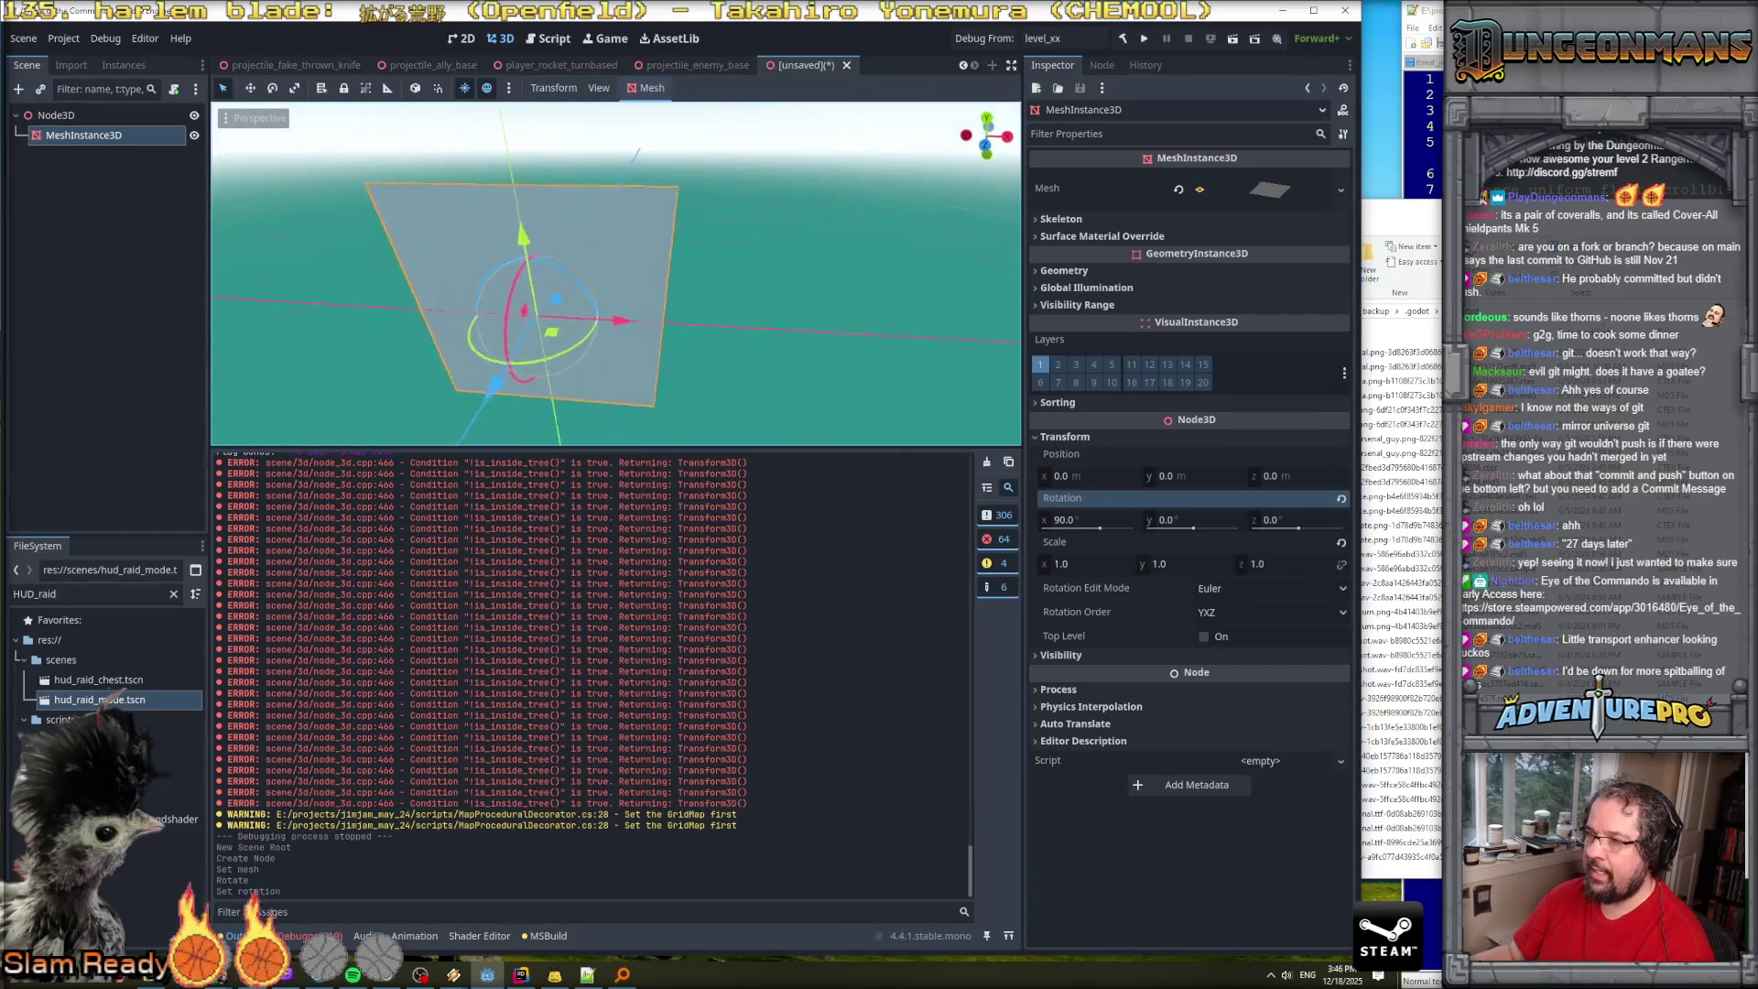
click(1140, 136)
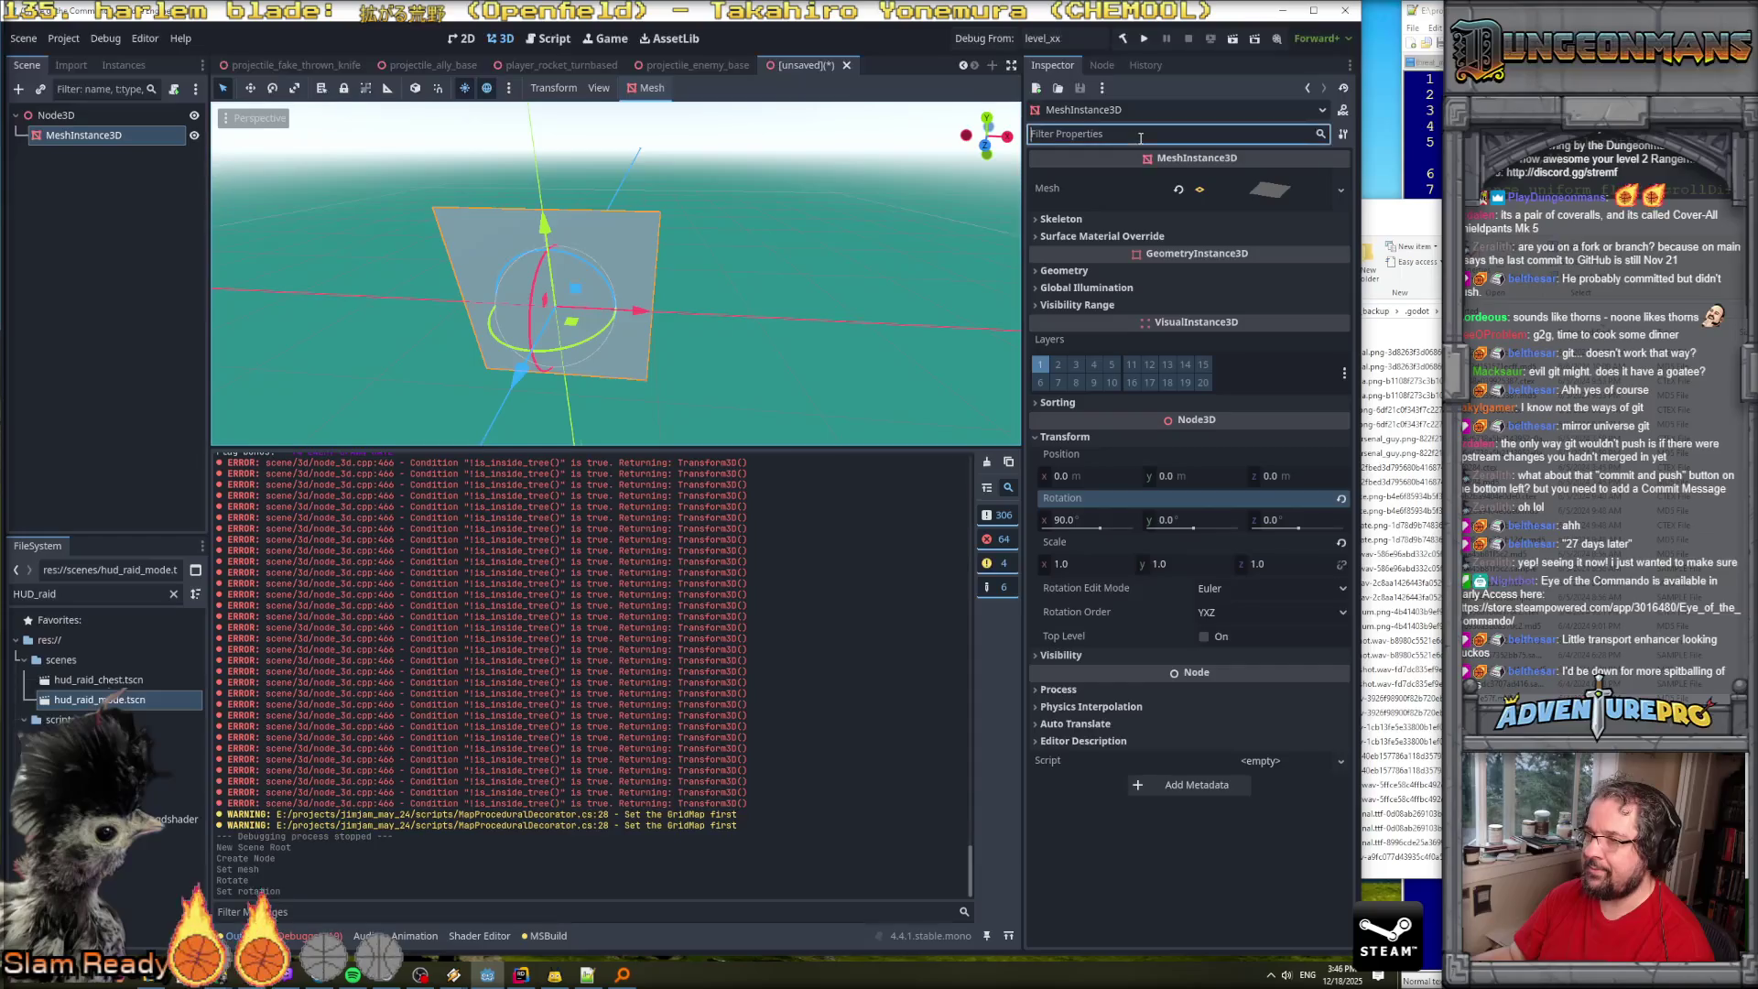
Set the mesh's Geometry Cast Shadow option to Off.
text(cul)
click(1044, 192)
click(1043, 192)
click(1043, 194)
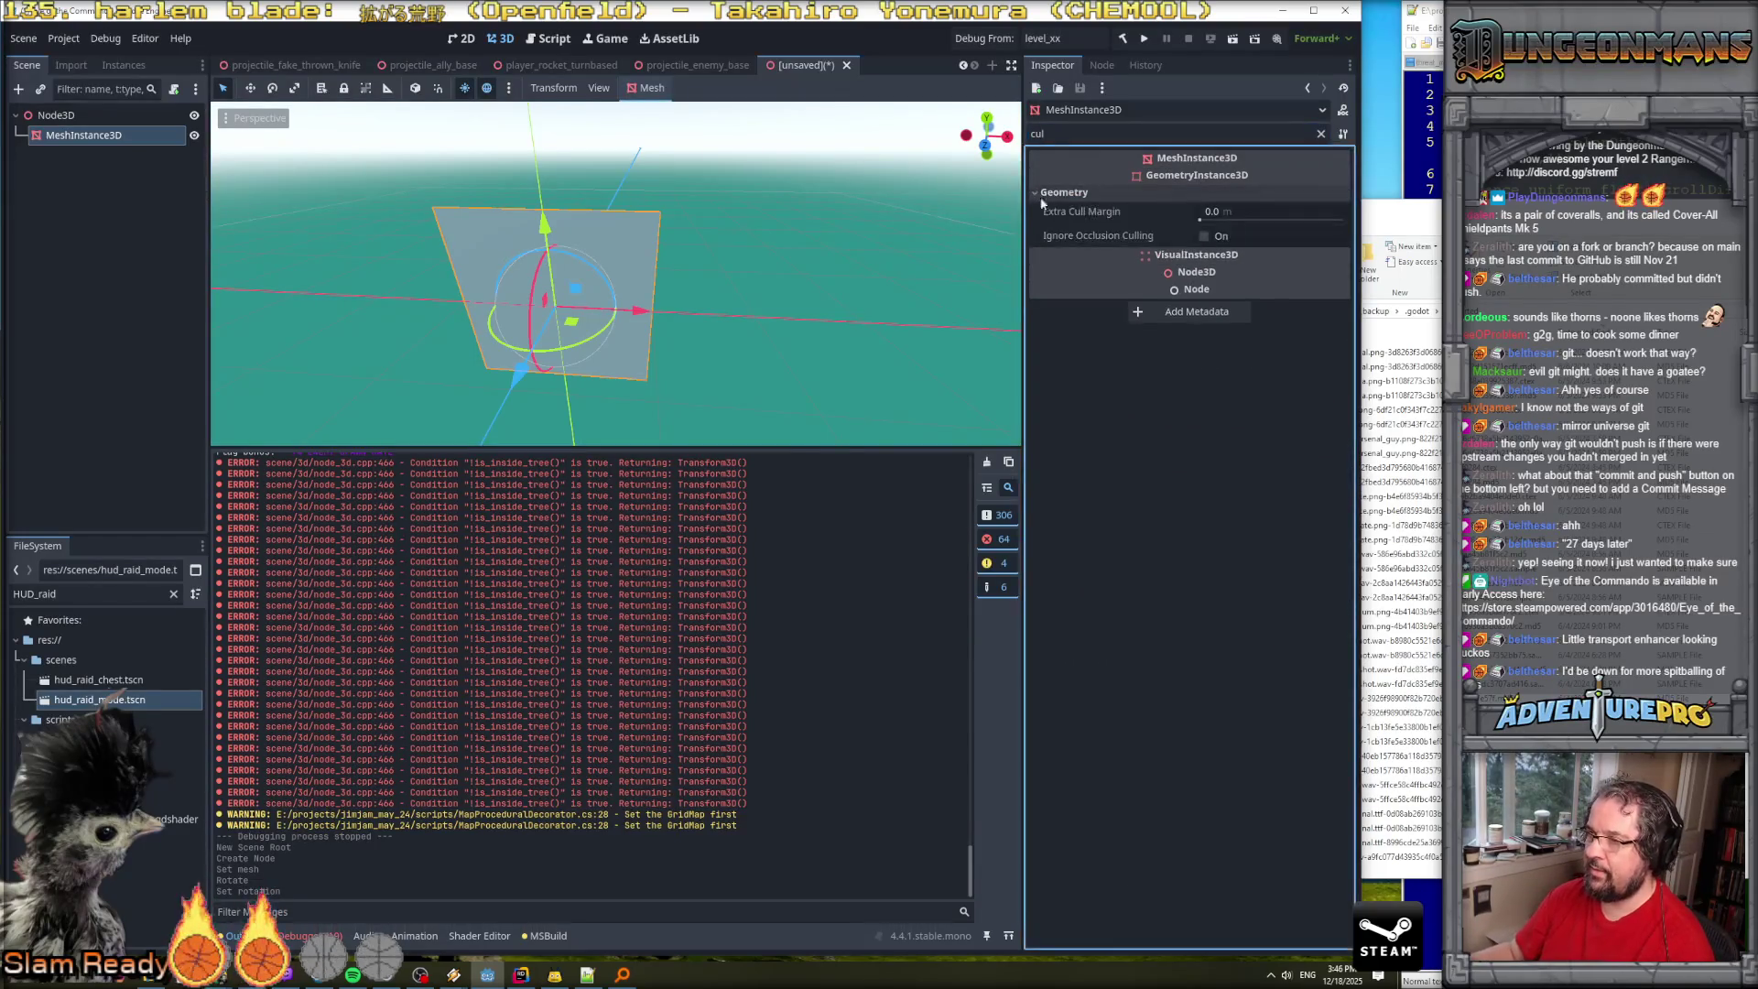
click(1073, 134)
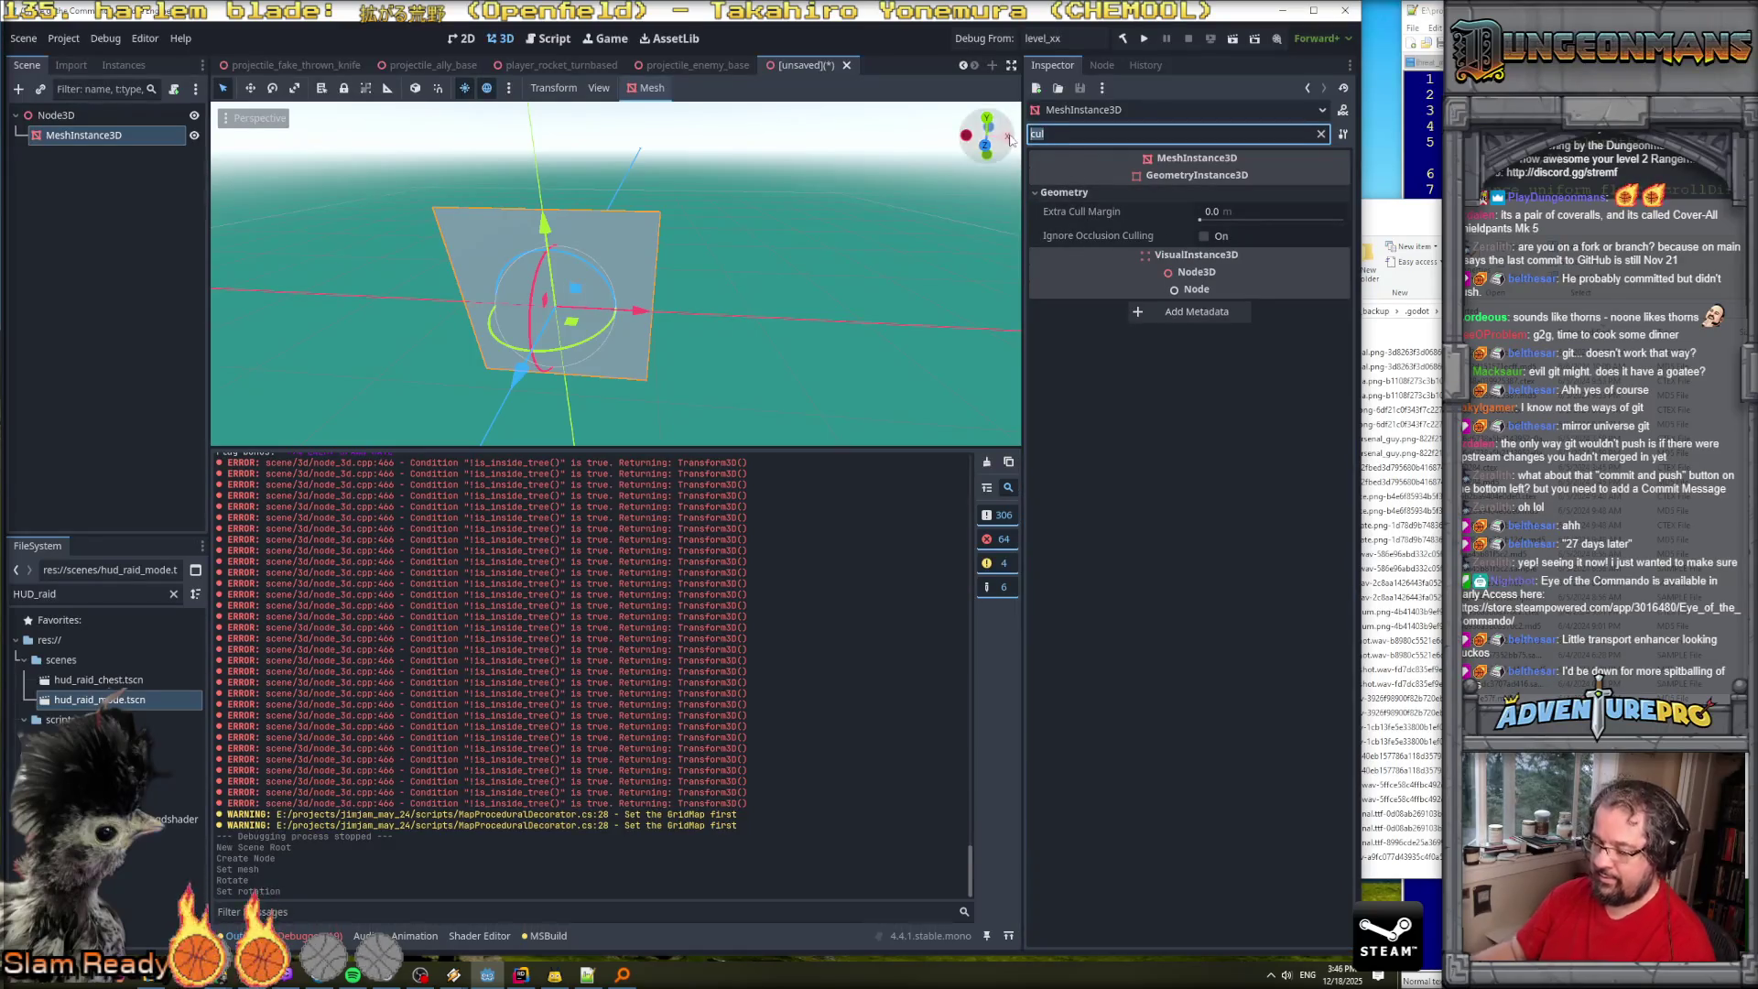
text(bac)
key(BackSpace)
key(BackSpace)
key(BackSpace)
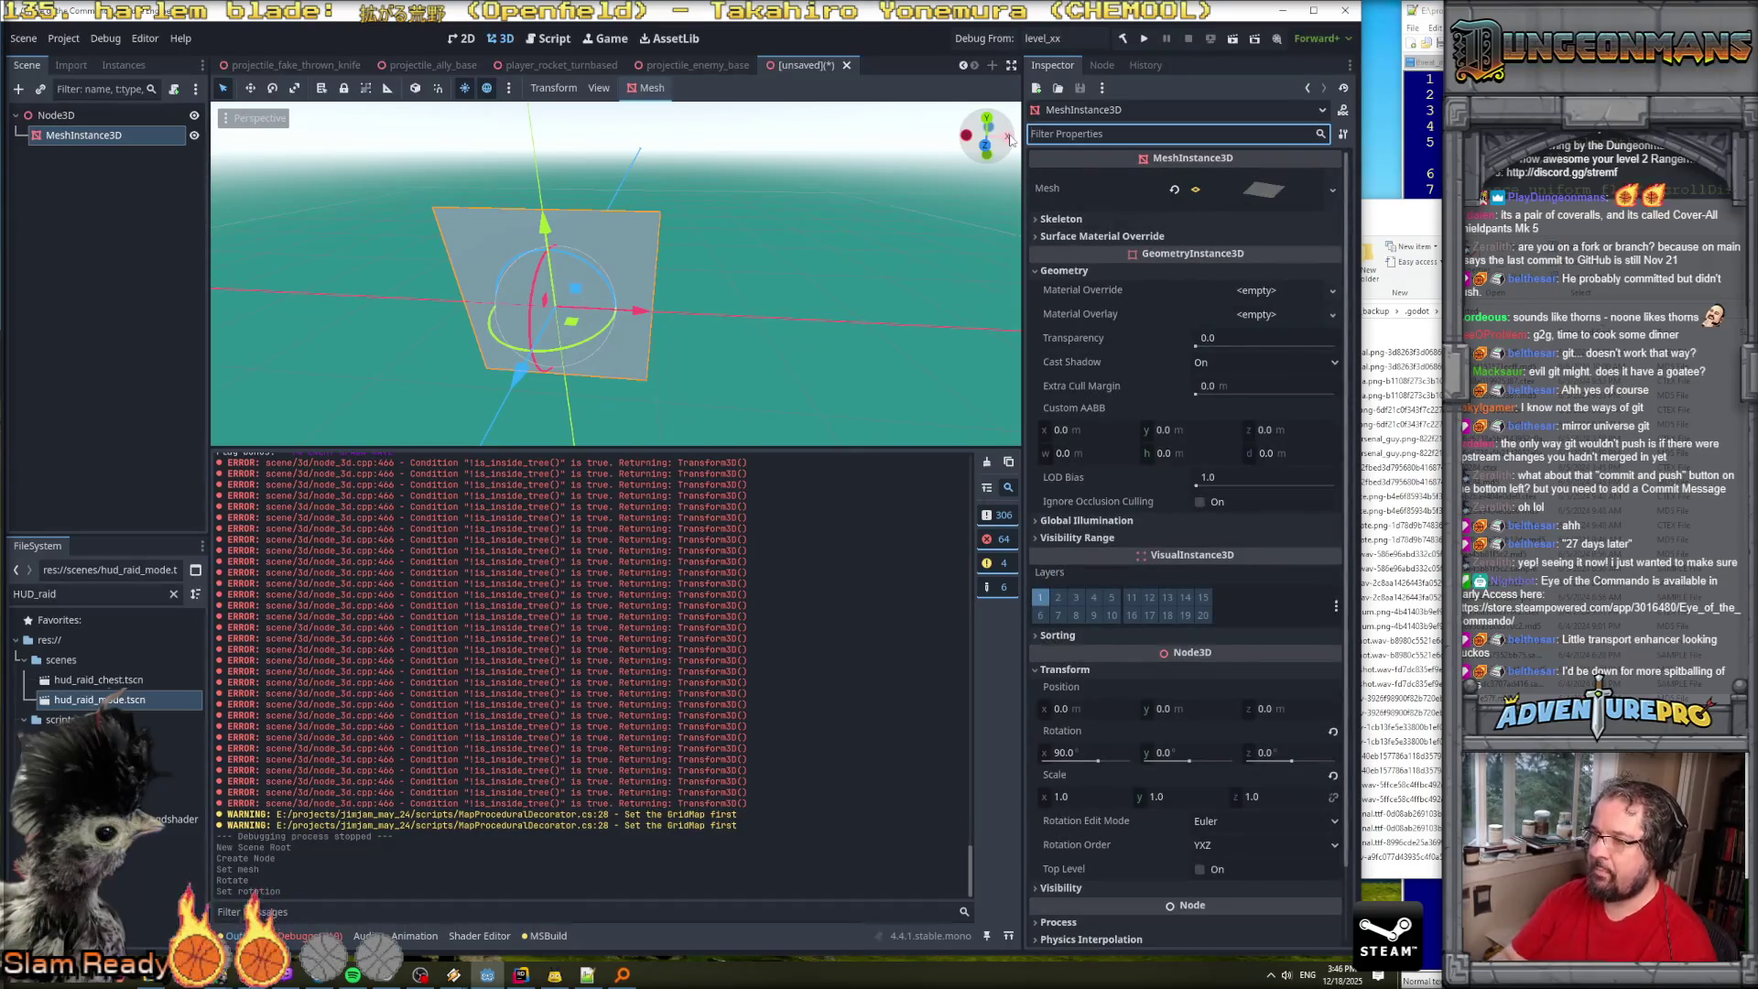
click(1249, 361)
click(1228, 382)
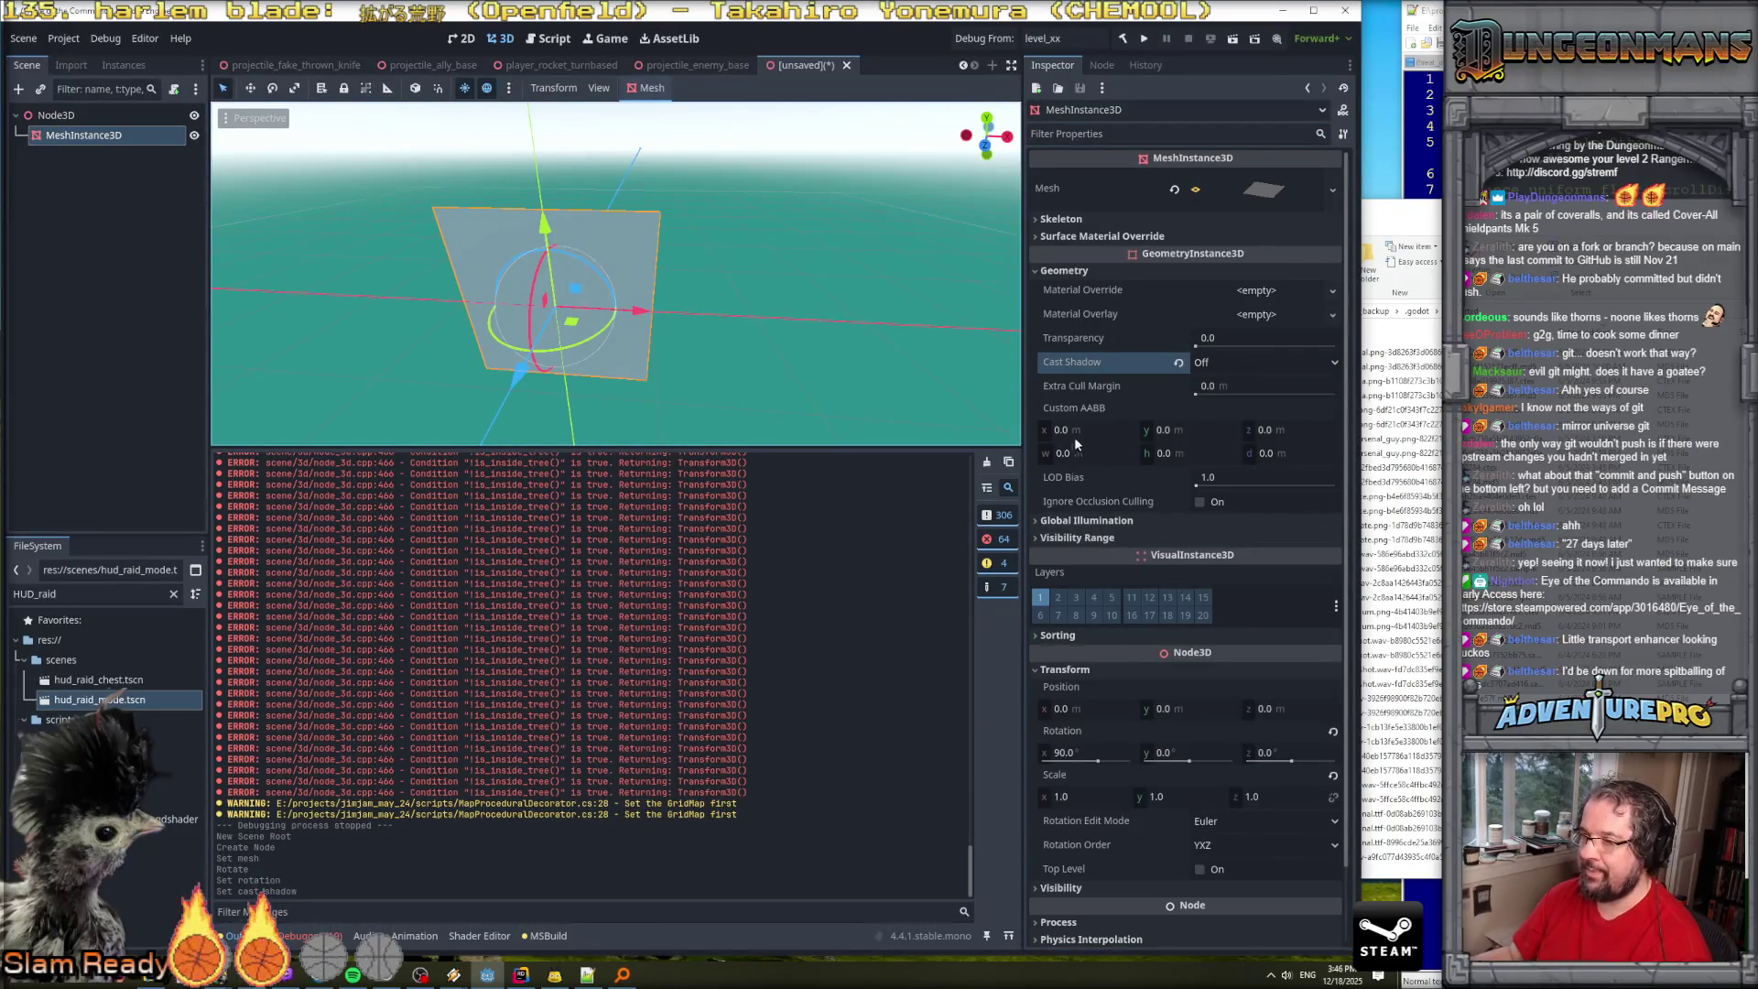
click(1216, 709)
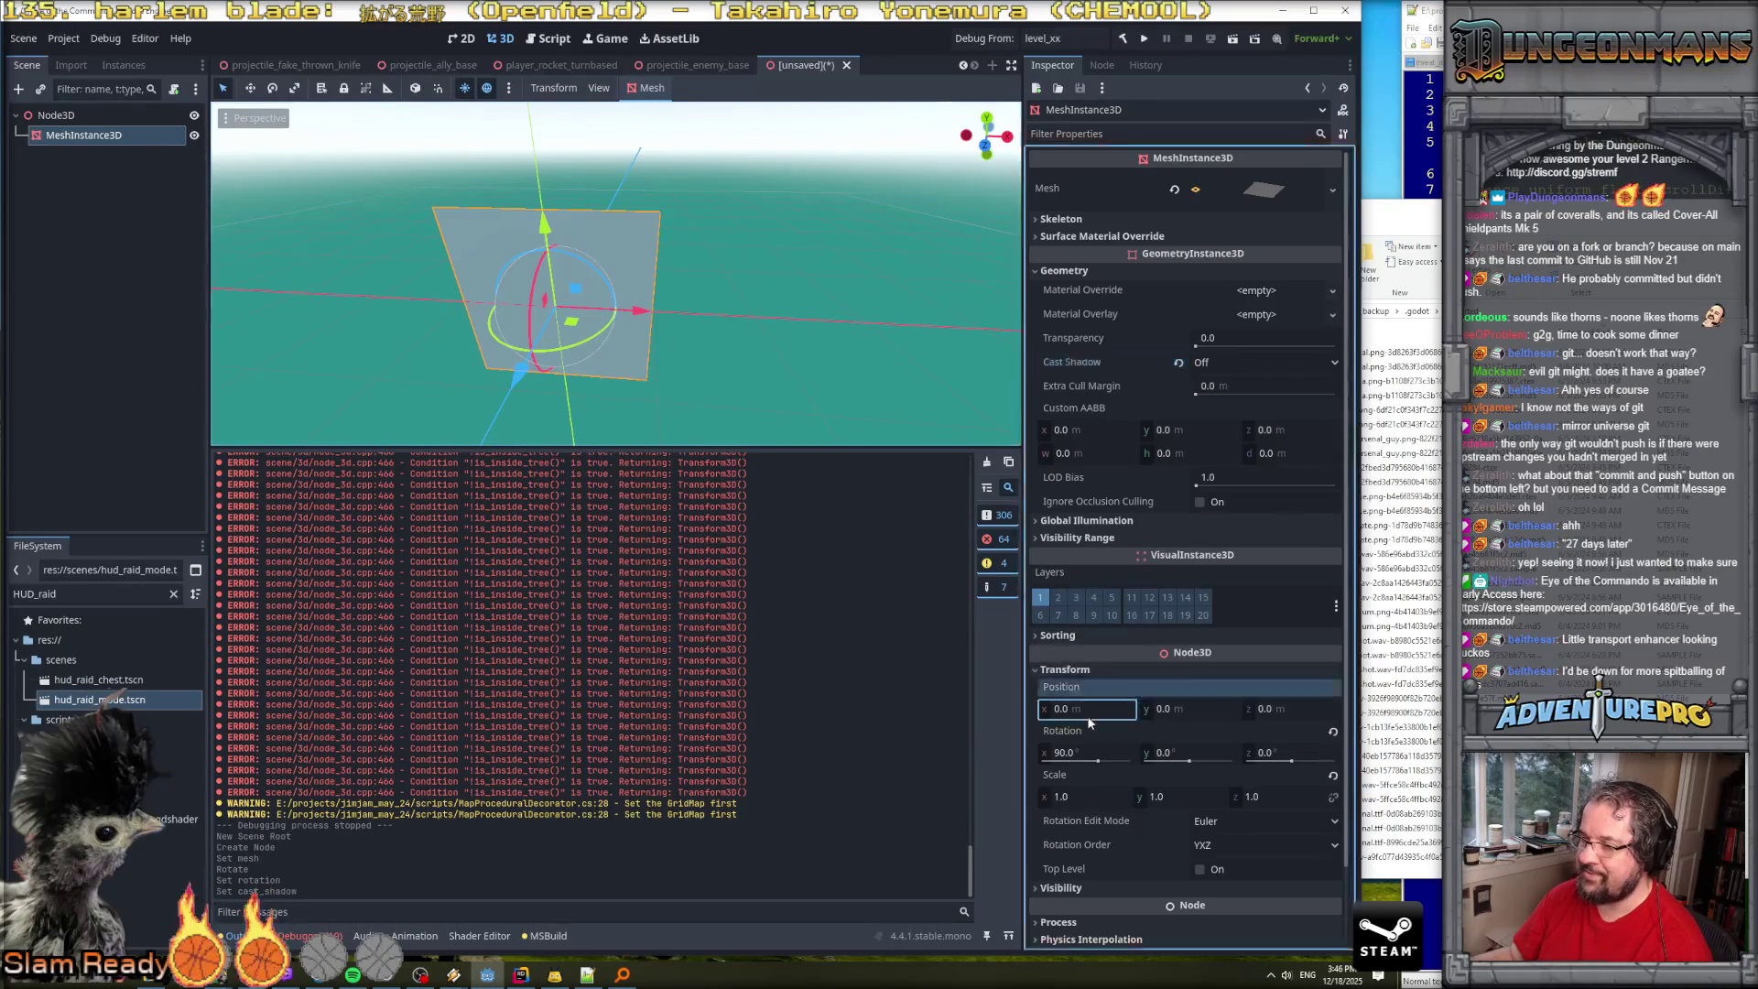
Try Y positions of 0.5 then 1.0 and view the mesh from the front.
text(0.5)
key(Return)
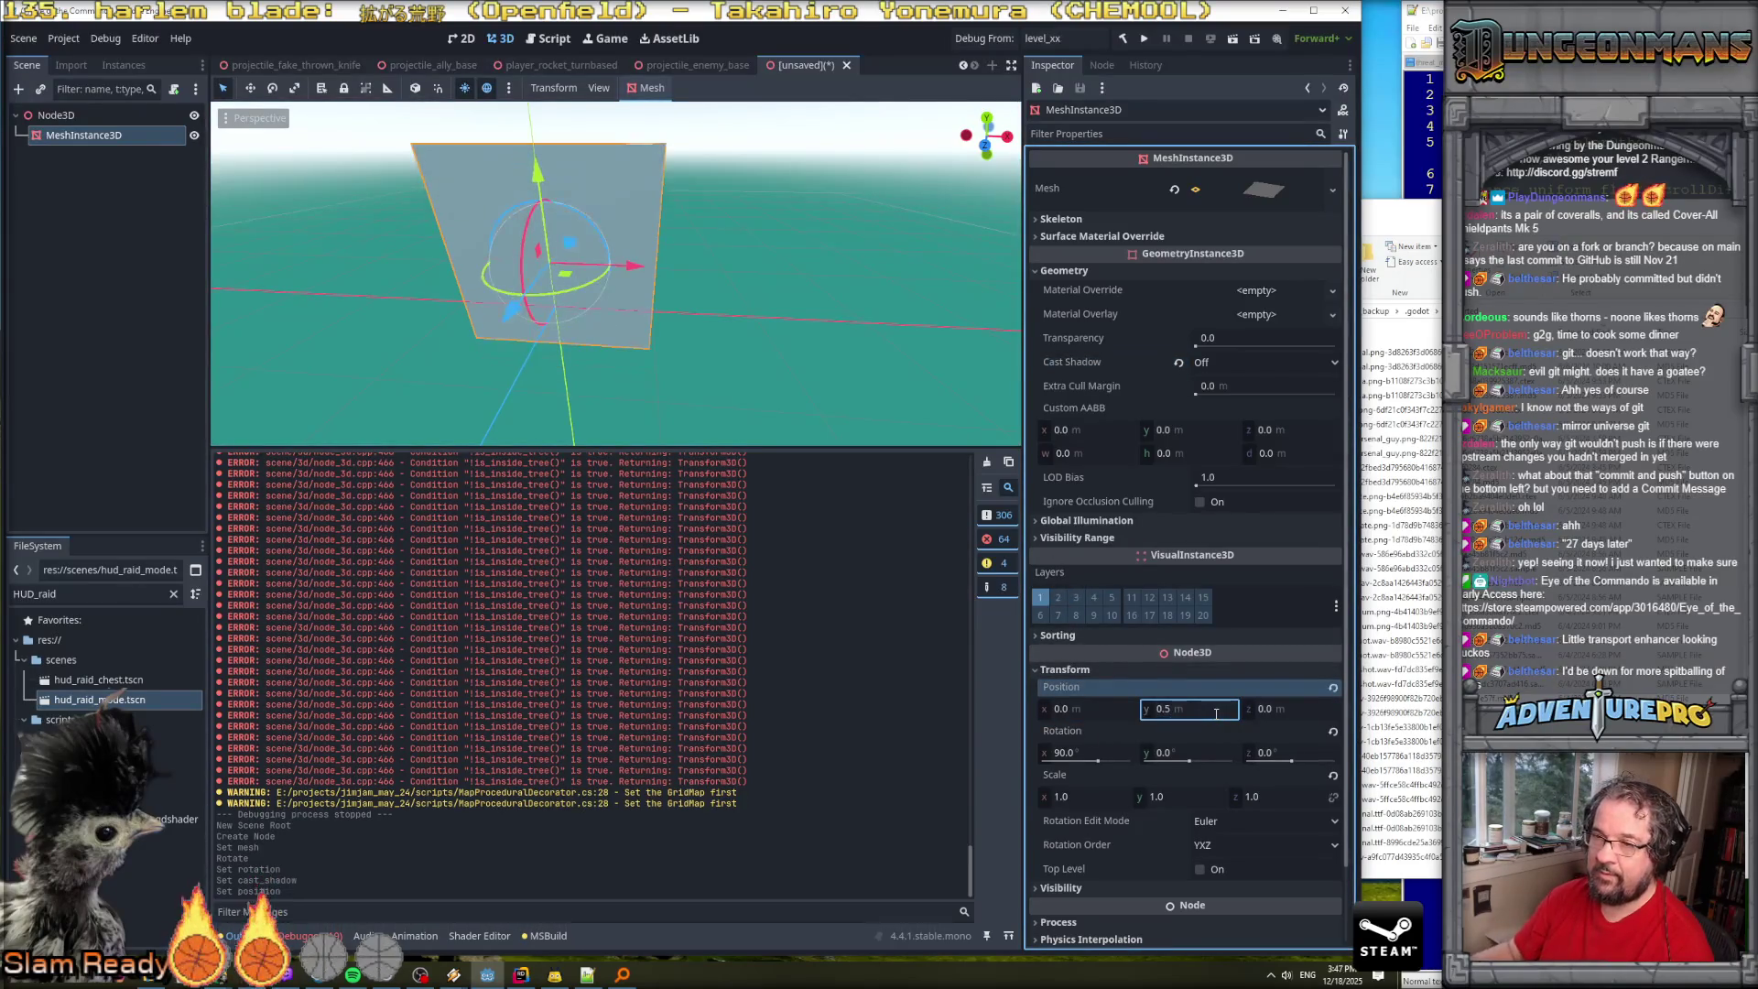
click(1180, 710)
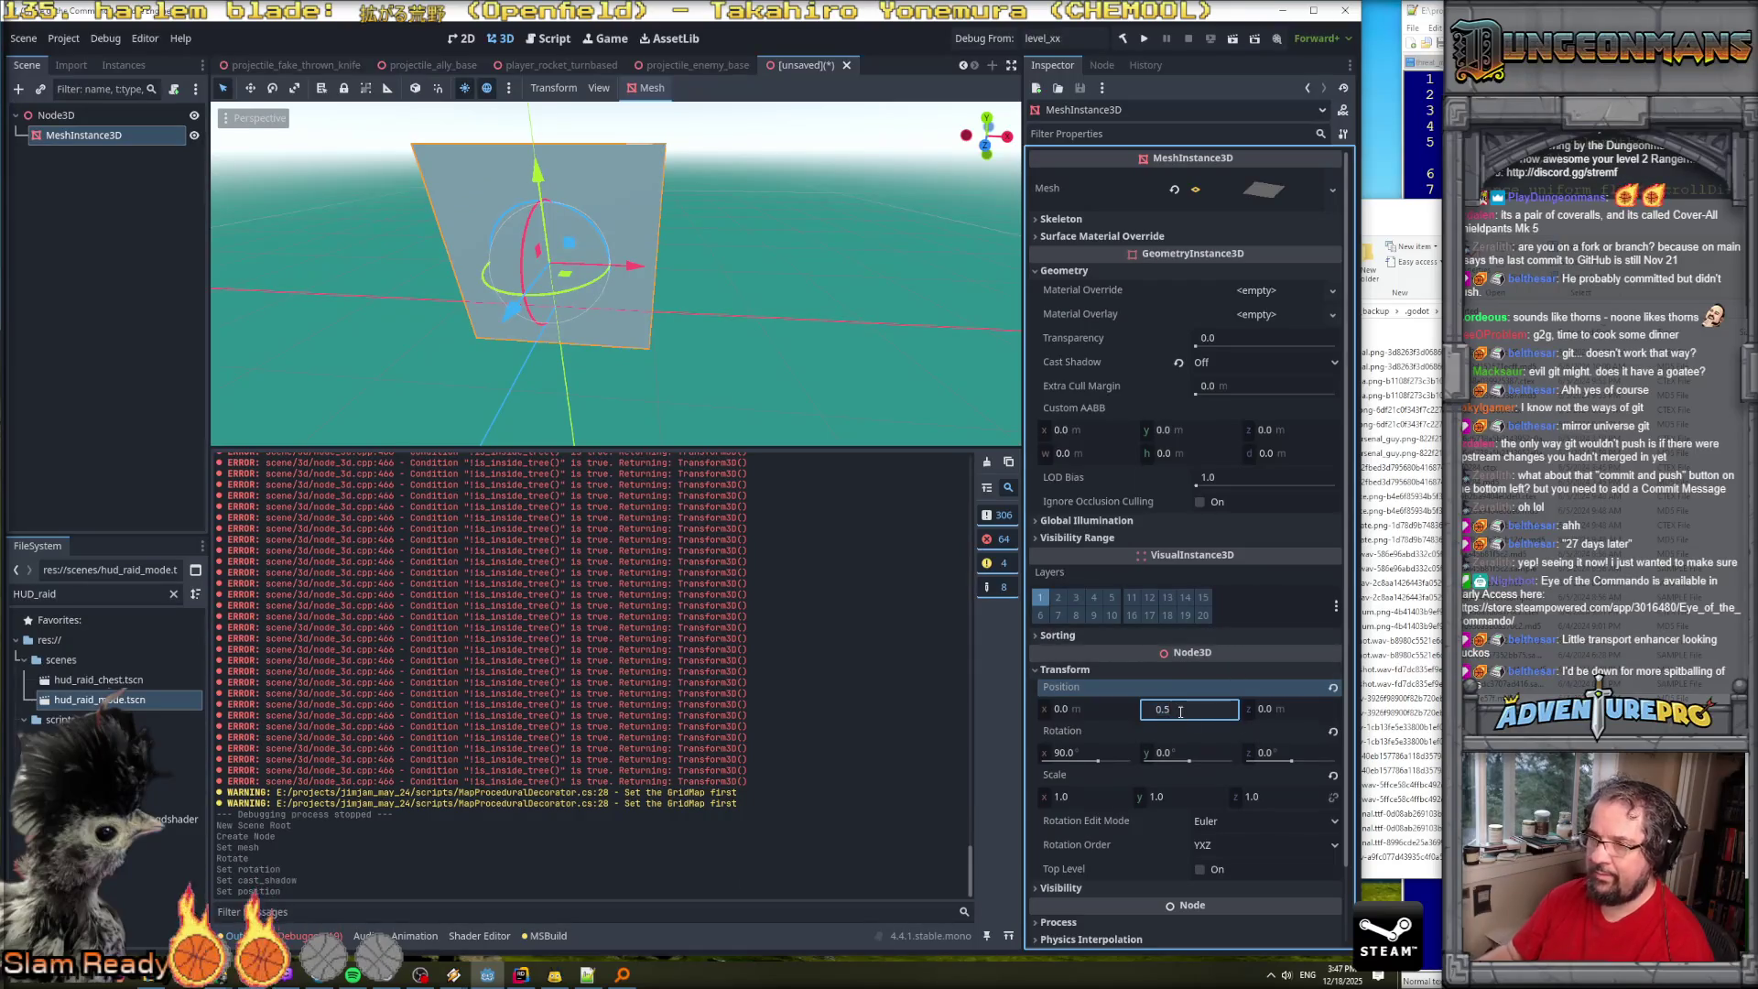
key(BackSpace)
key(BackSpace)
text(1)
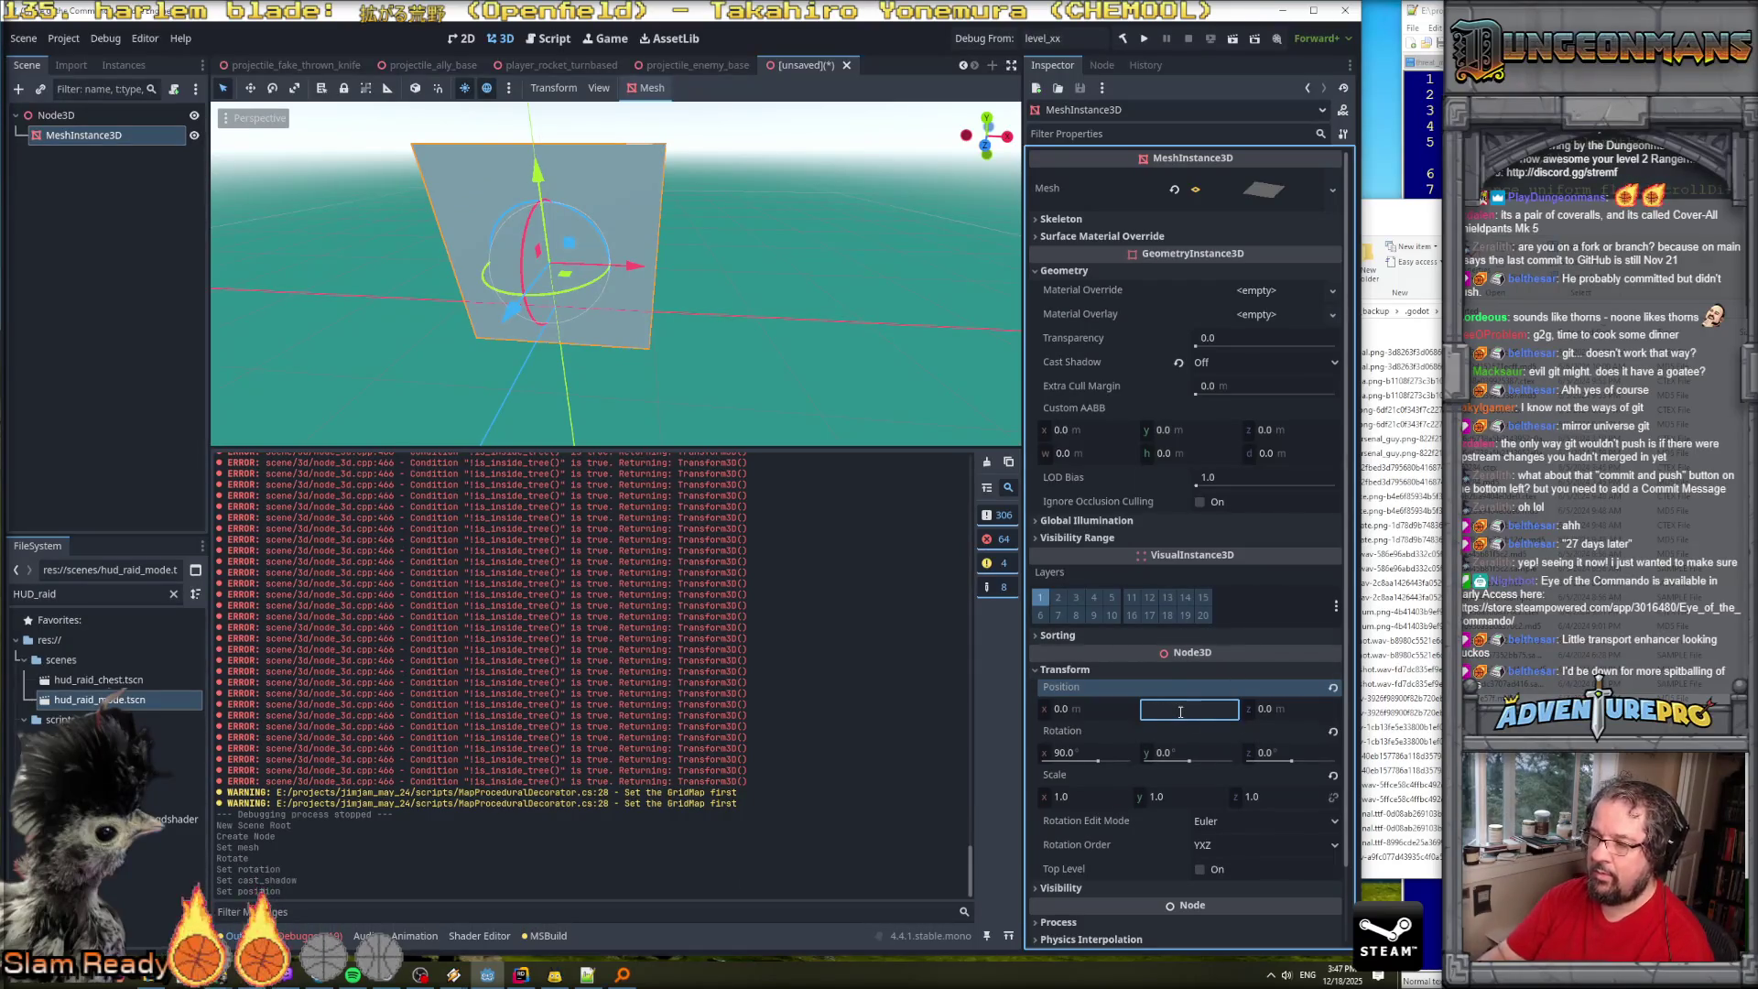
key(Return)
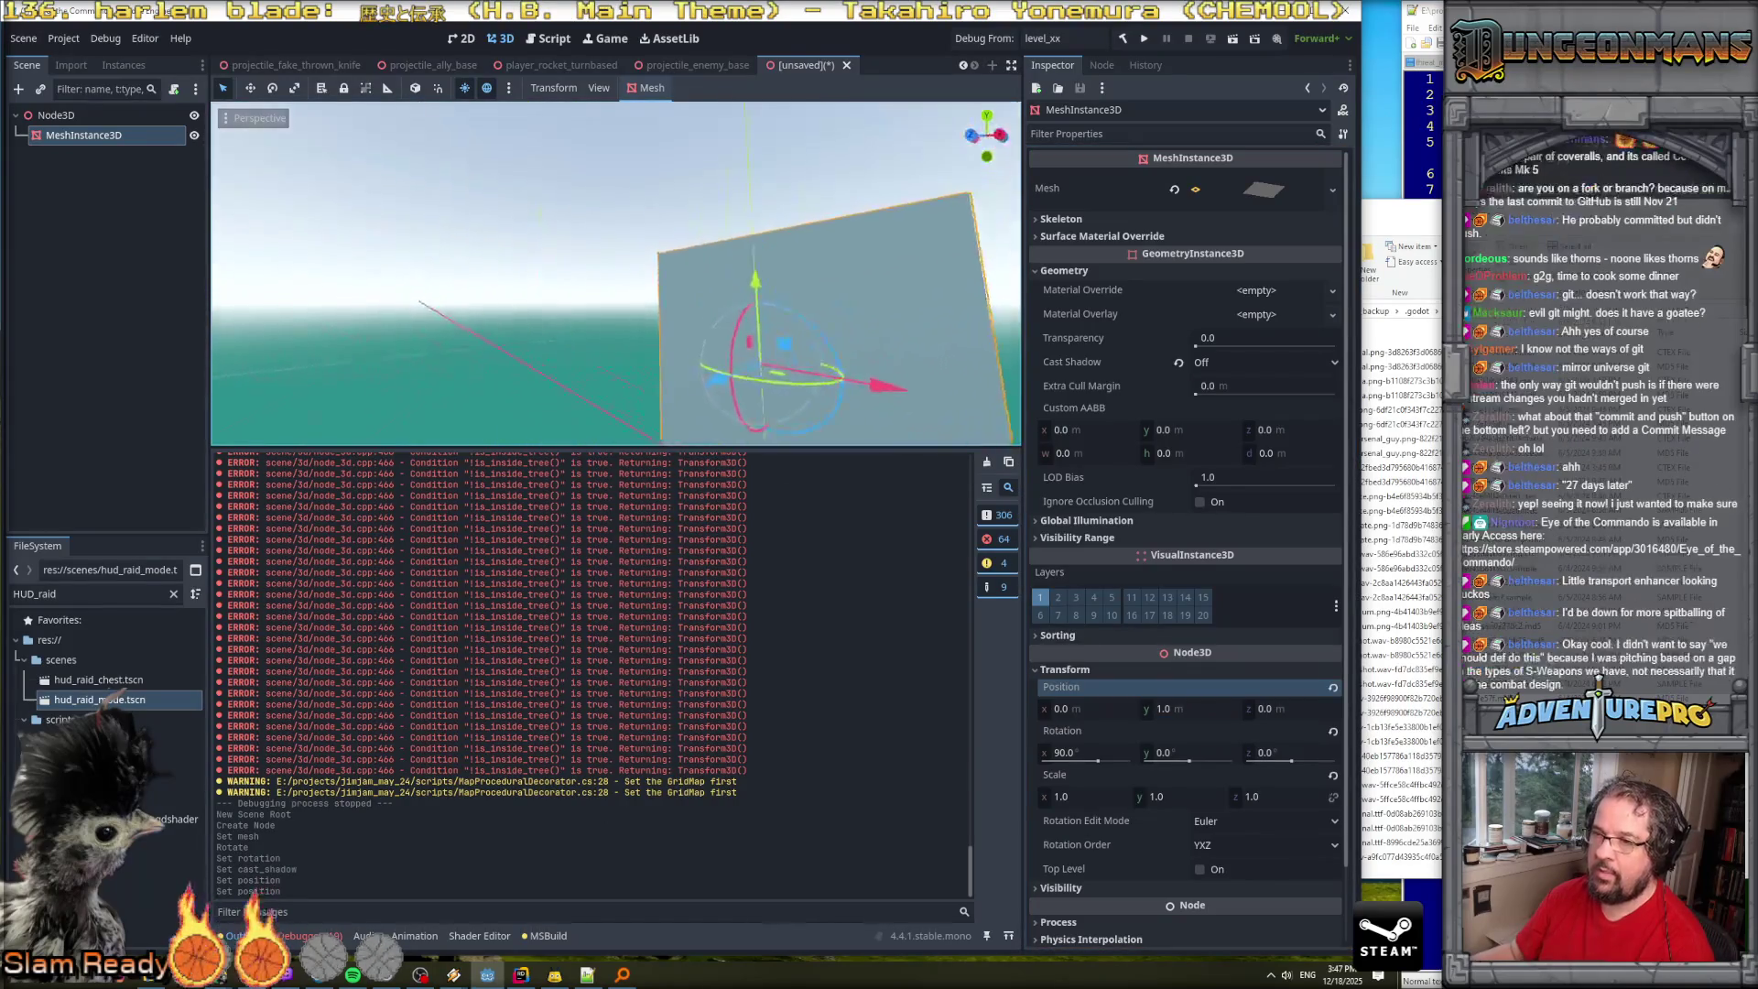
key(KP_1)
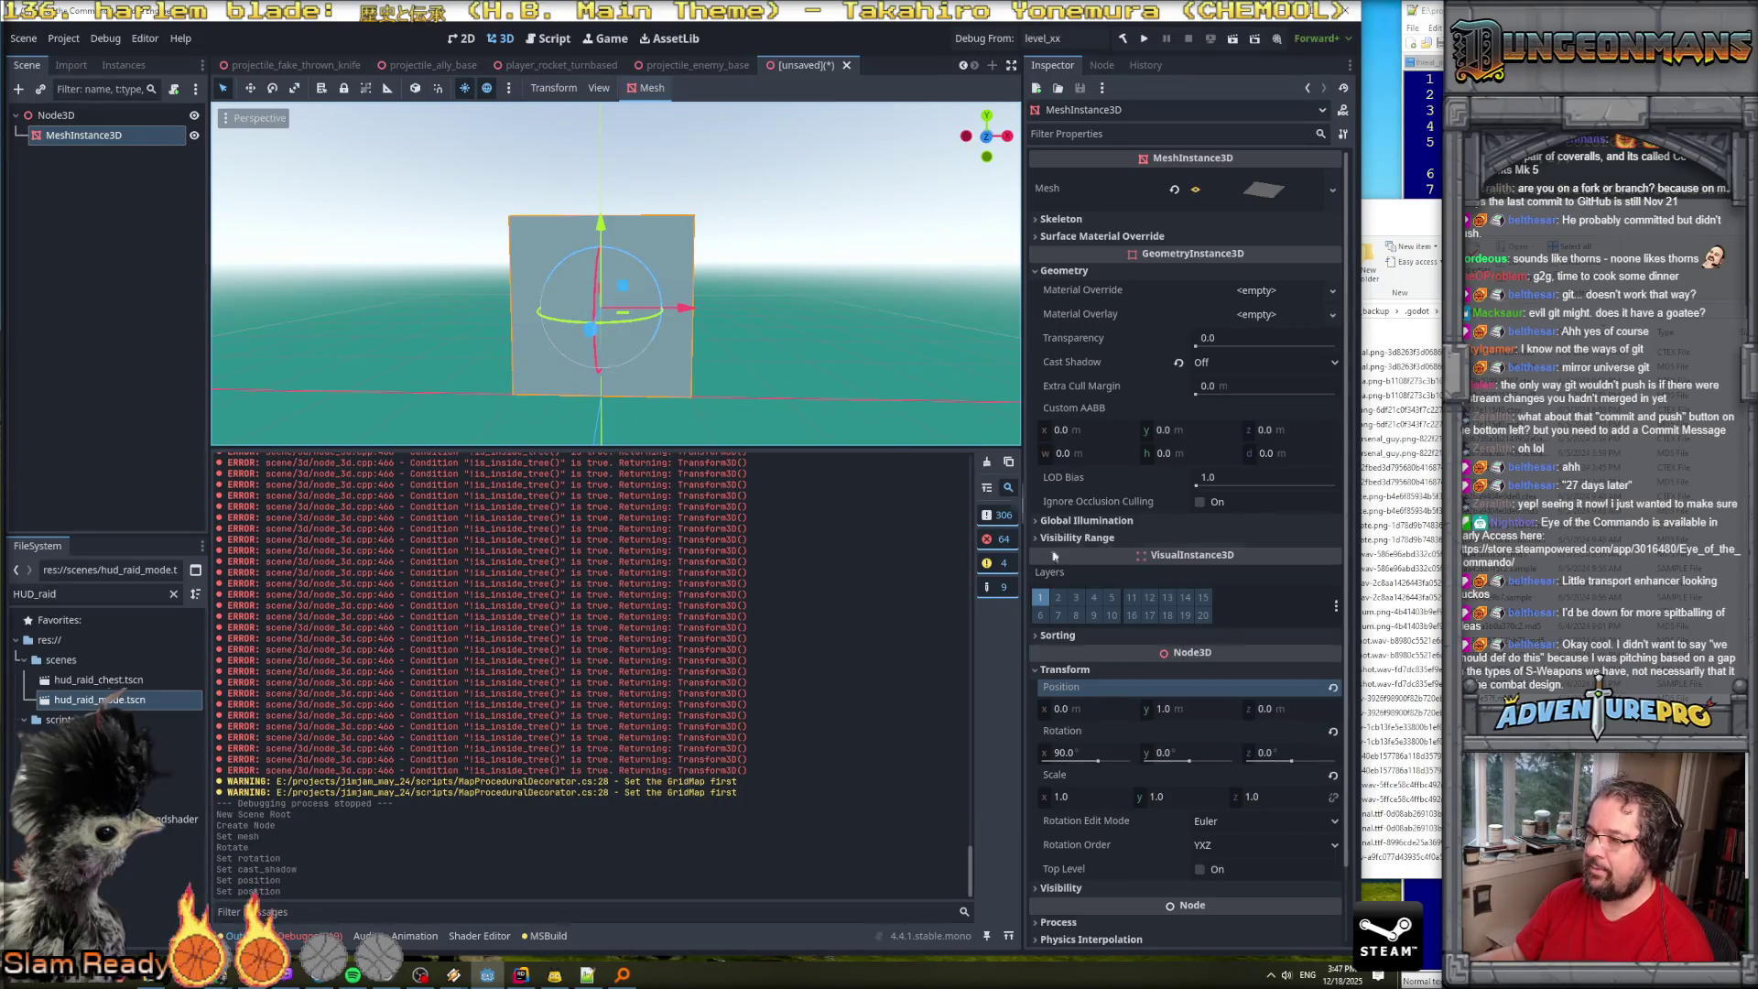
Scale the mesh to 0.5 on X, Y and Z.
click(1096, 795)
text(0.5)
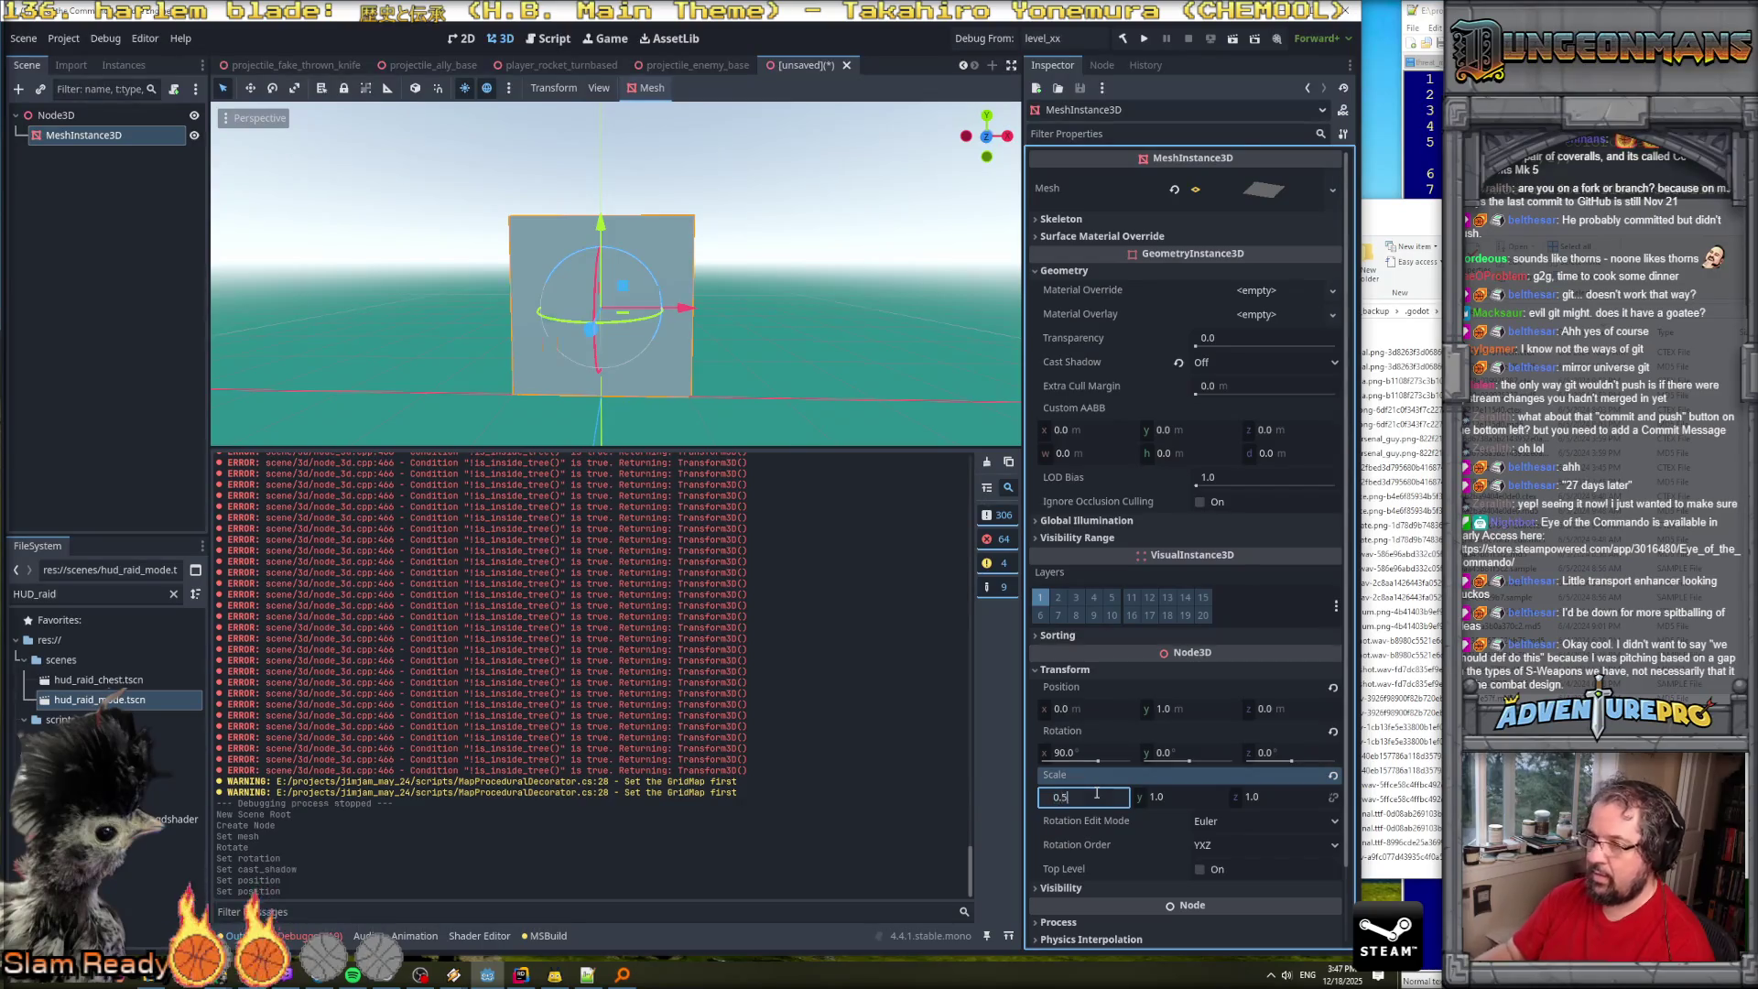
key(Return)
click(1179, 795)
text(0.54)
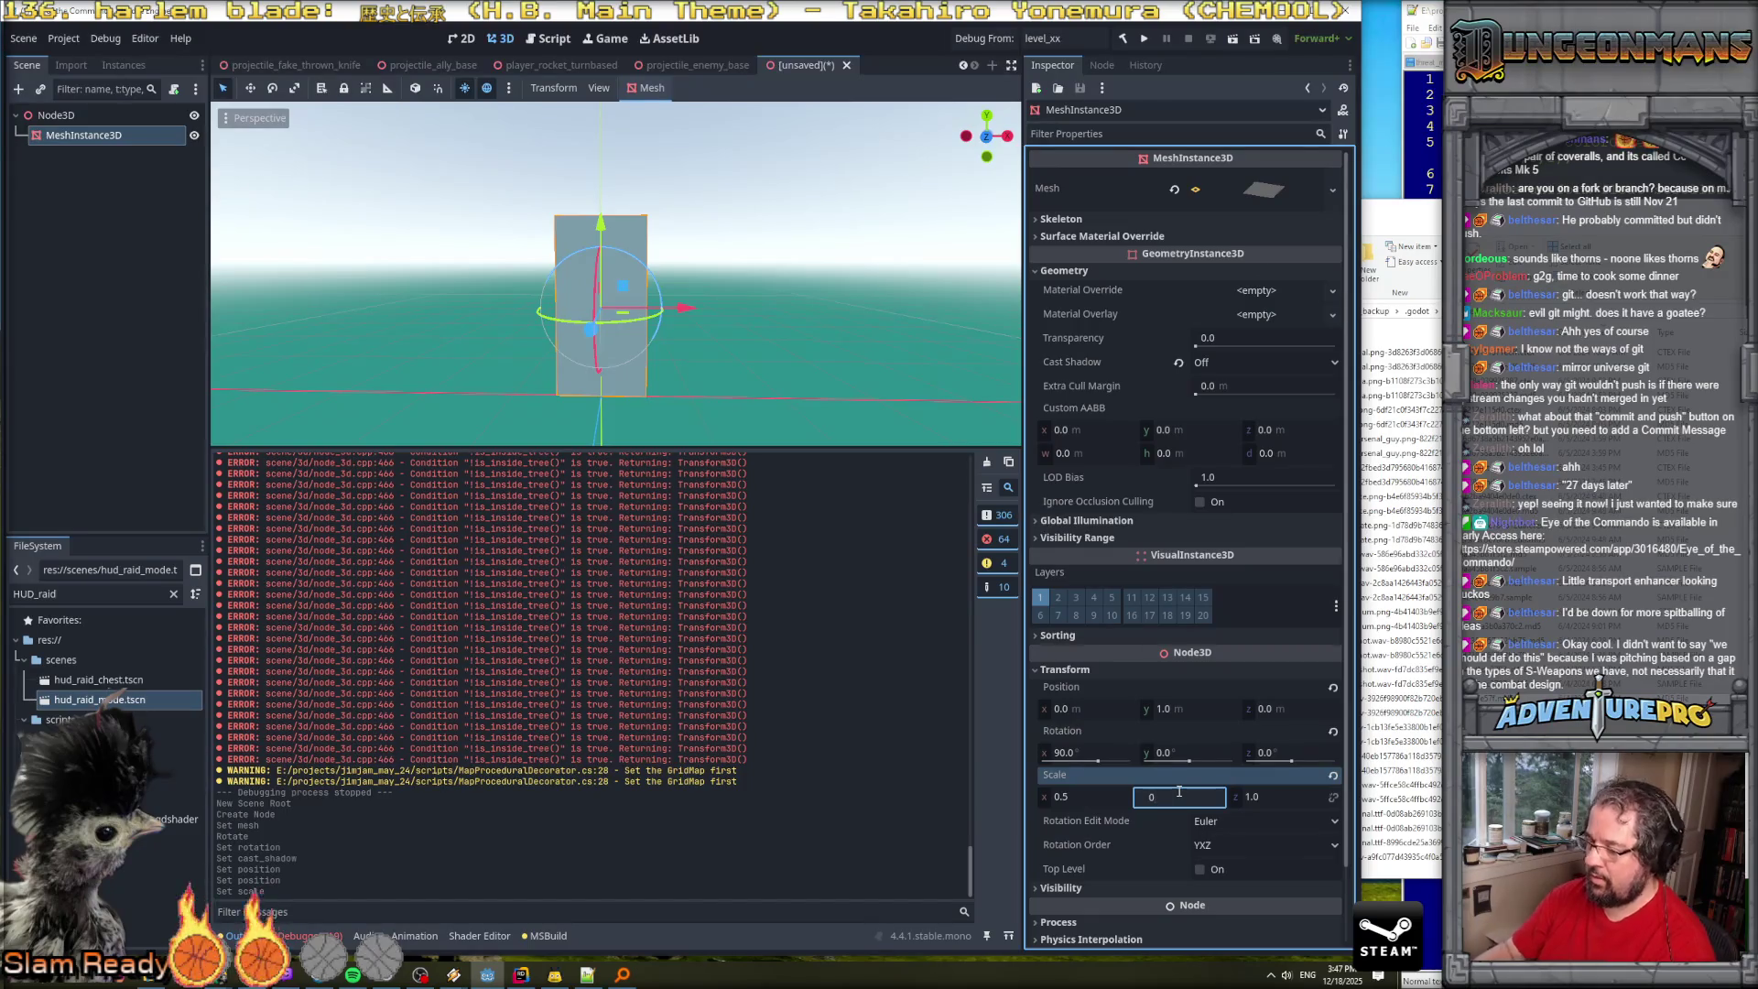
text(.5)
key(Return)
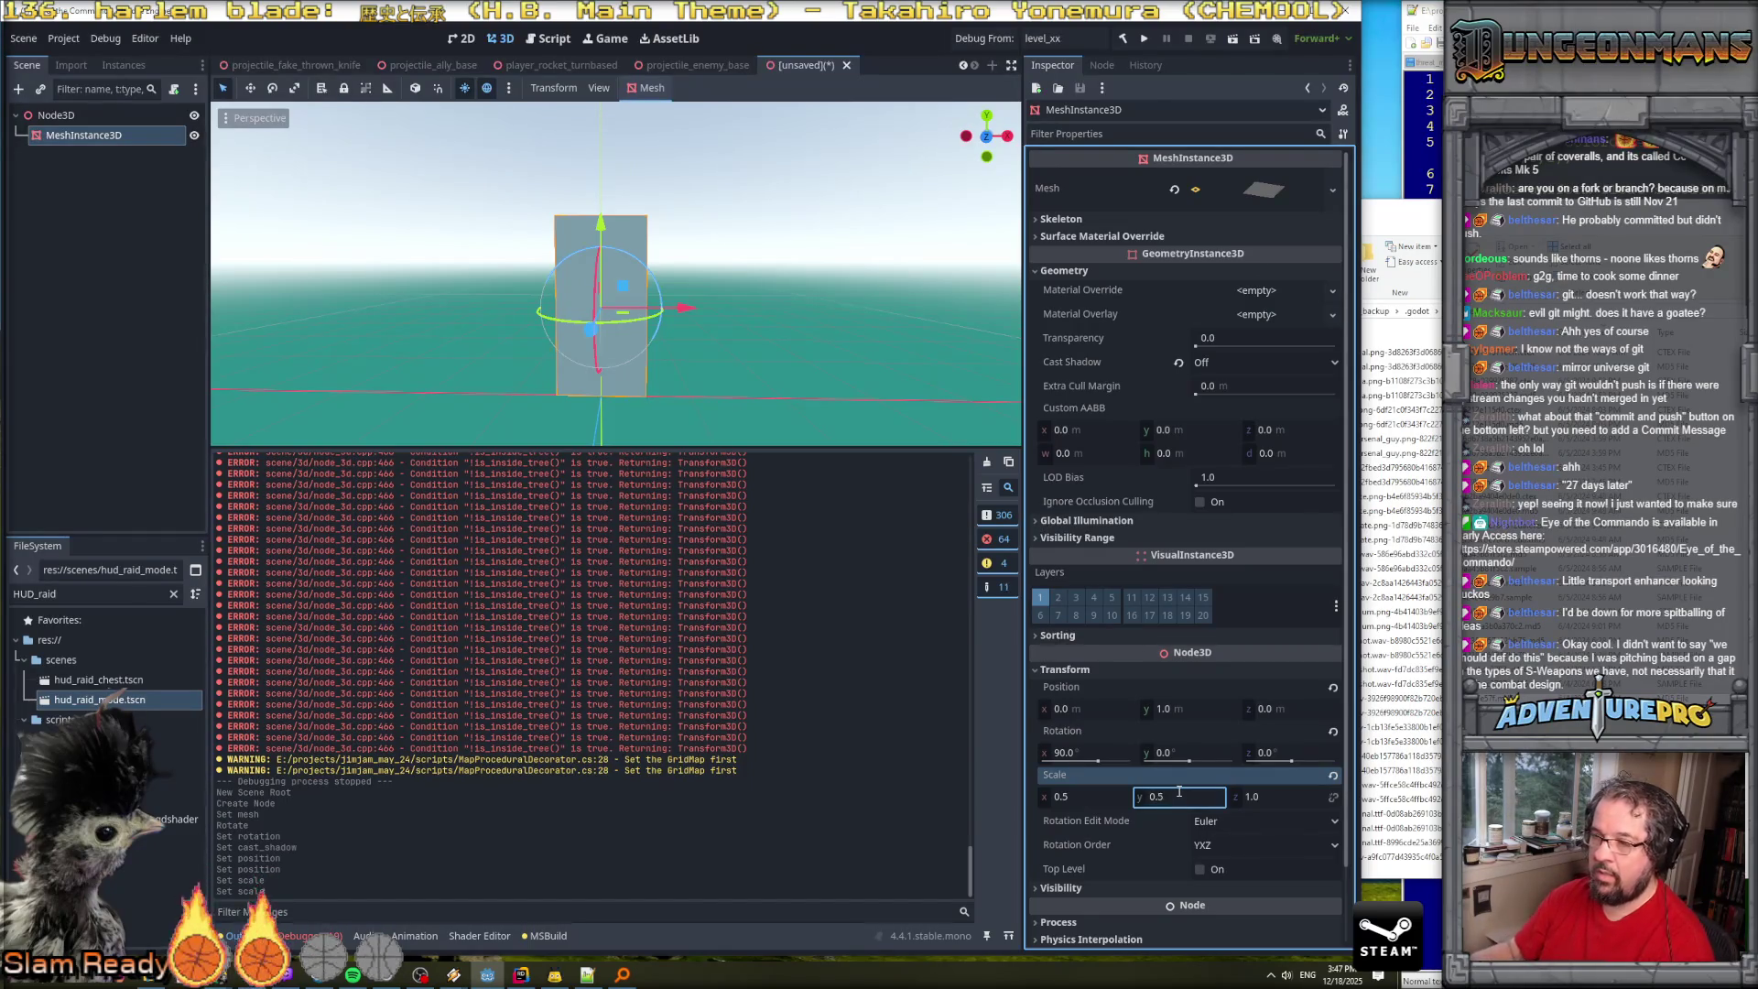
click(1282, 795)
text(0.54)
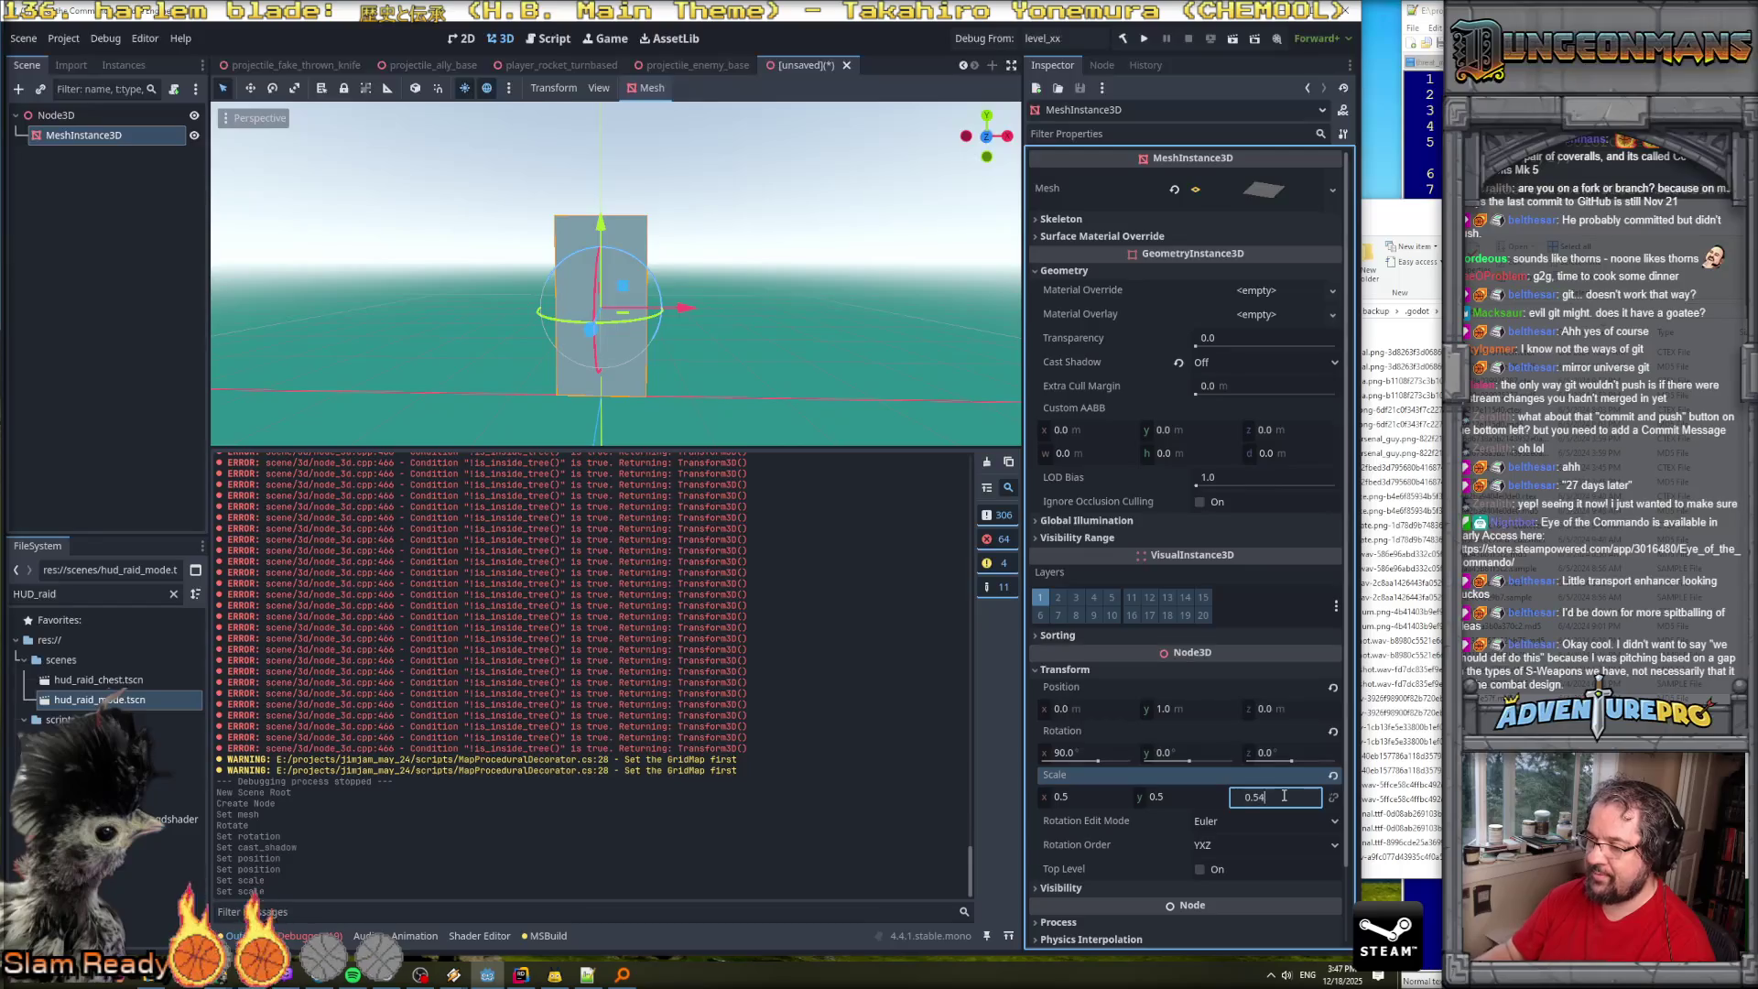
key(Return)
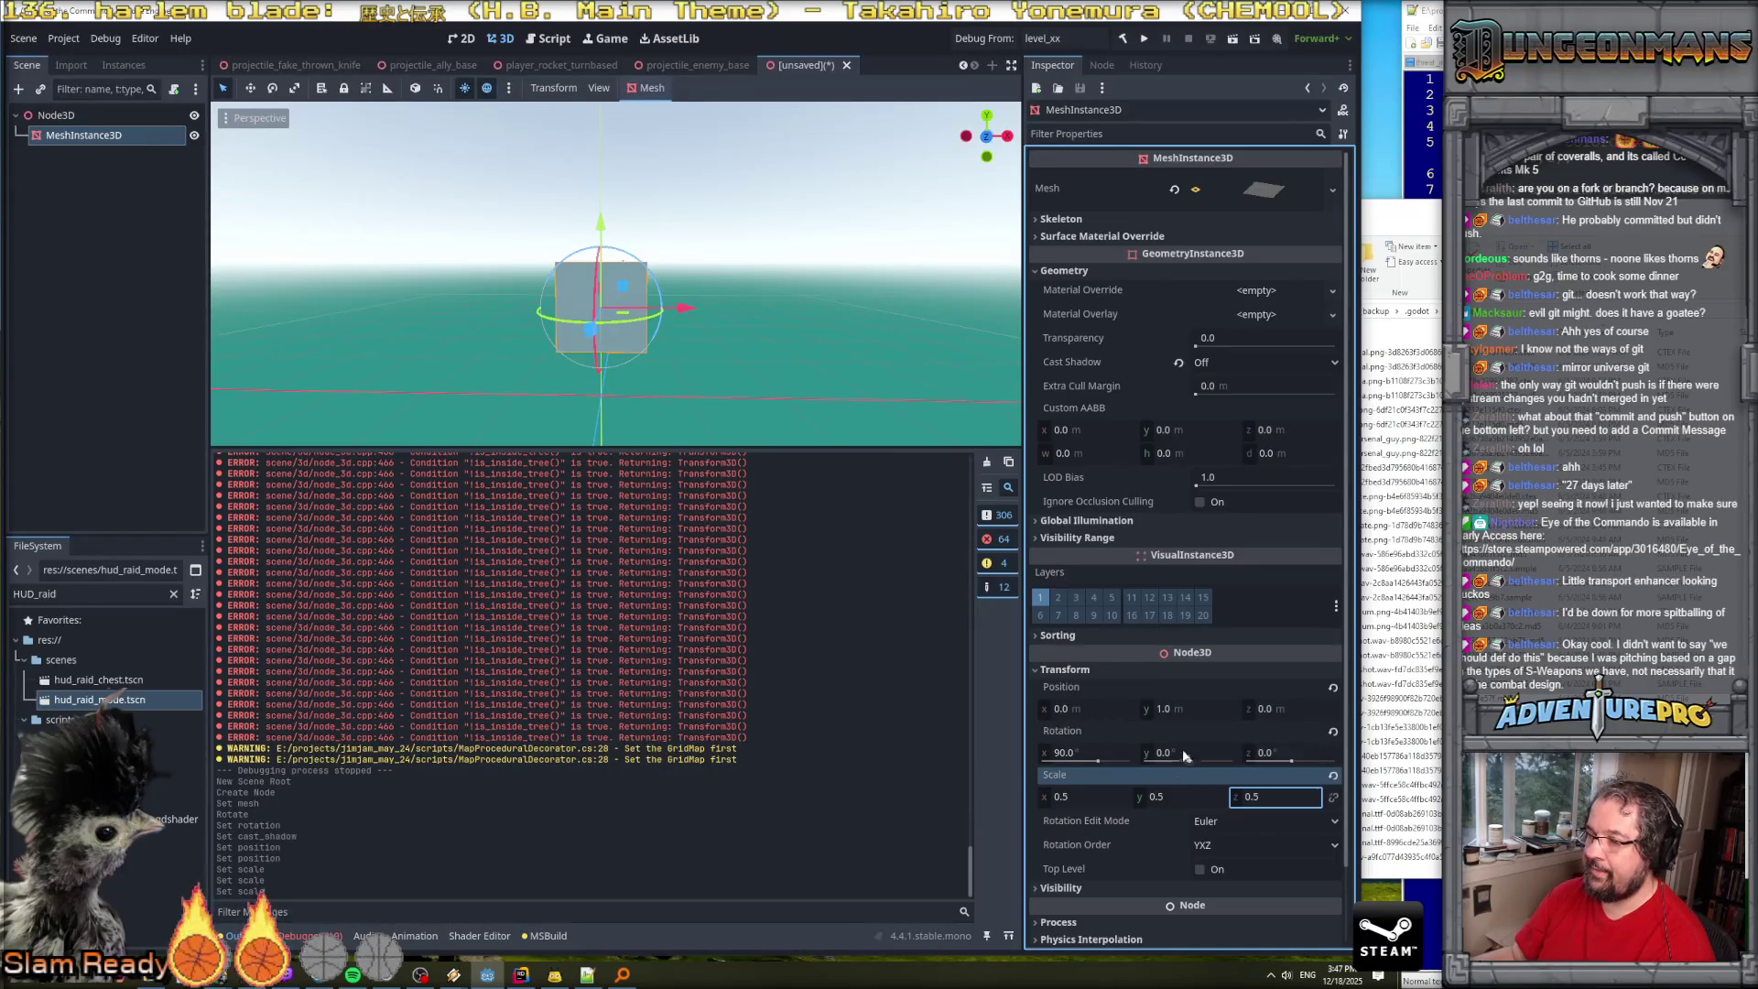
Set the mesh's Y position back to 0.5.
click(1185, 707)
text(0)
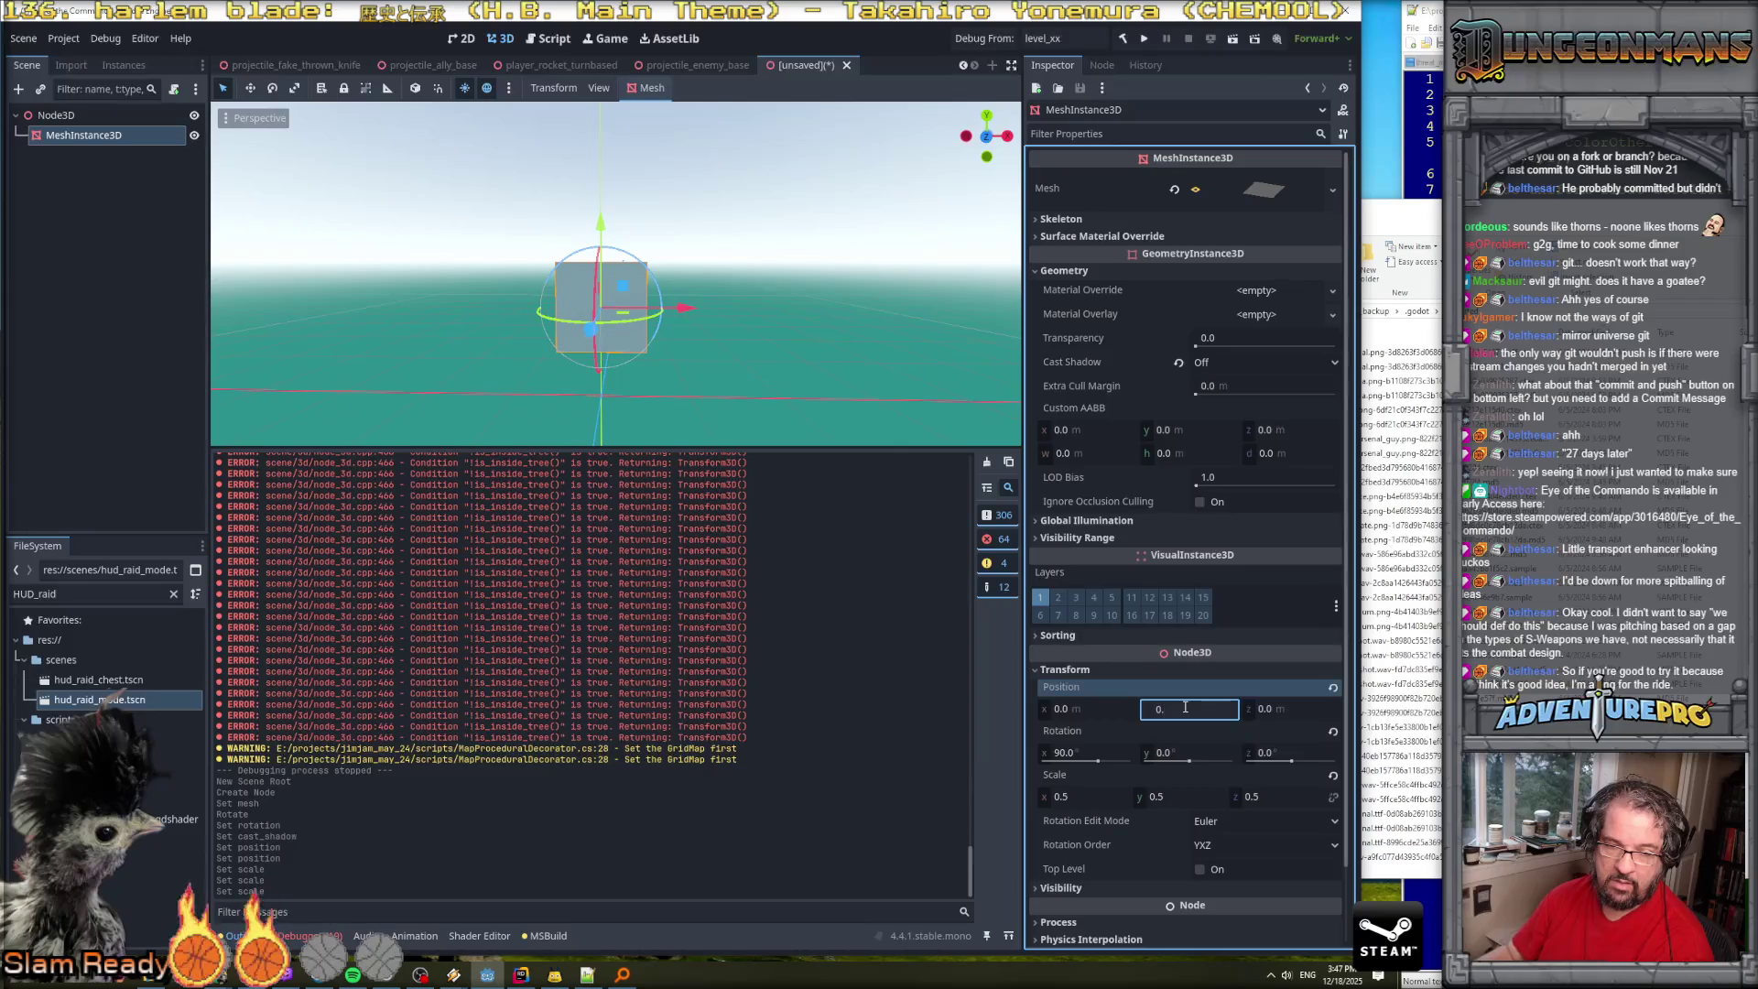
text(5)
key(Return)
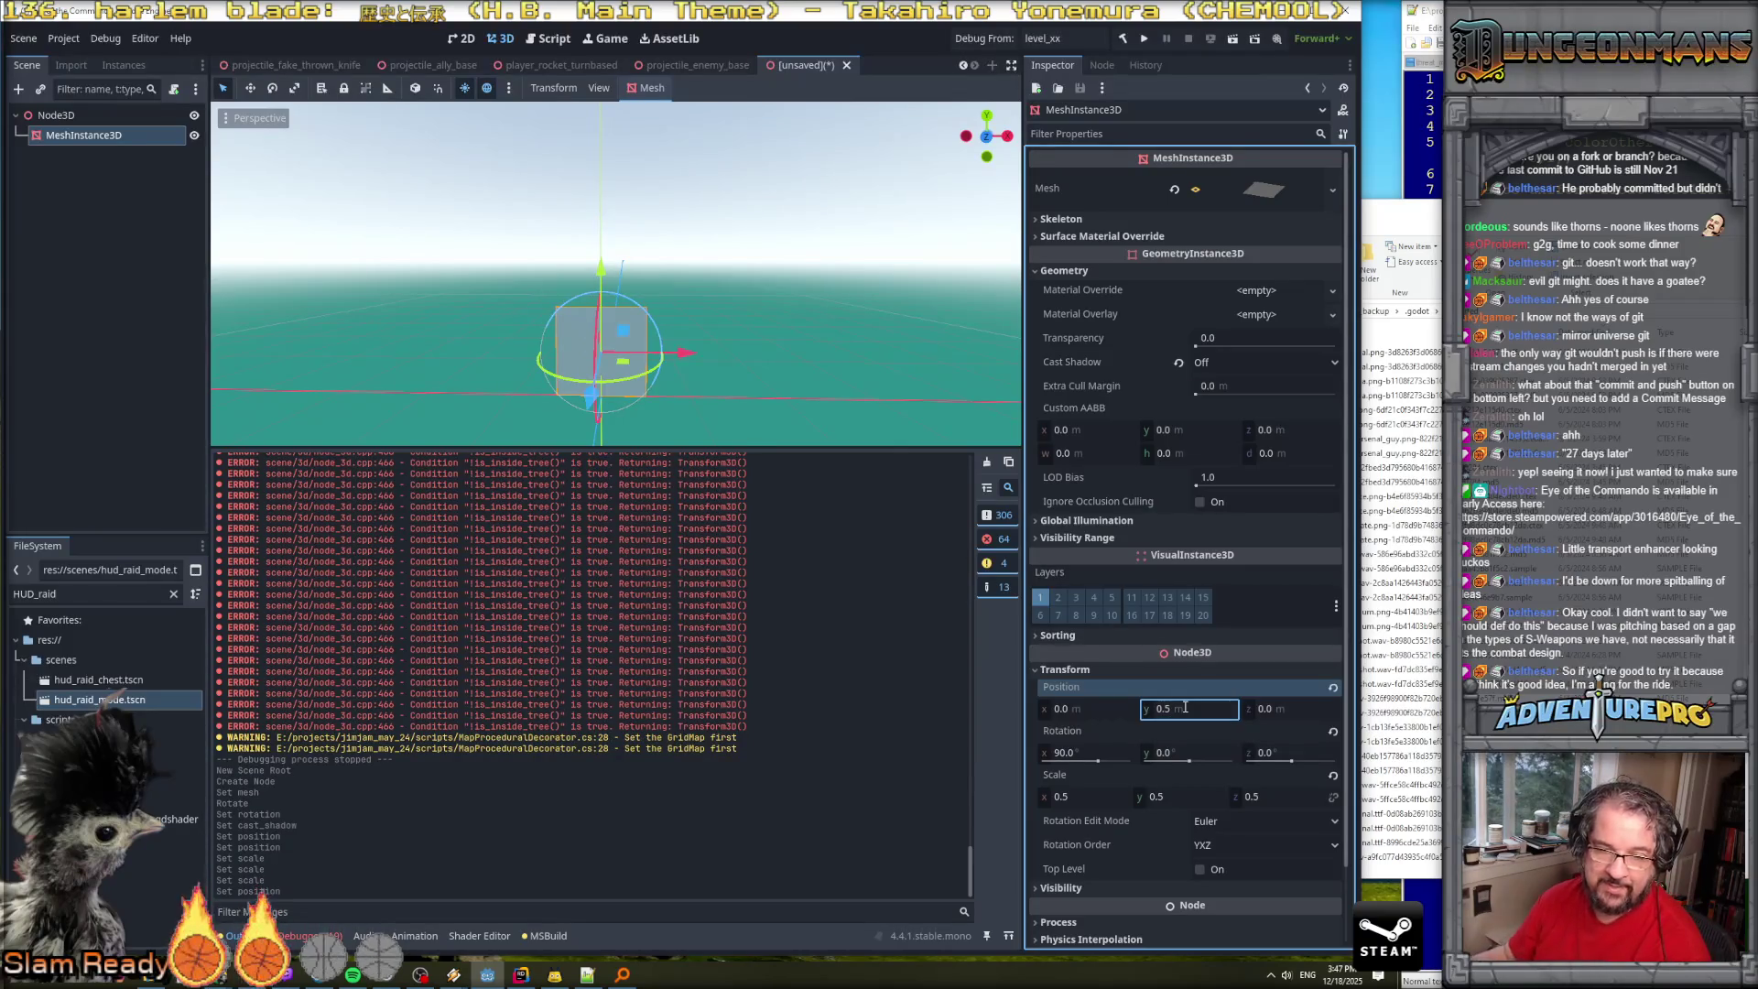
mouse_move(630, 374)
mouse_down()
mouse_move(384, 375)
mouse_move(275, 330)
mouse_move(822, 401)
mouse_up()
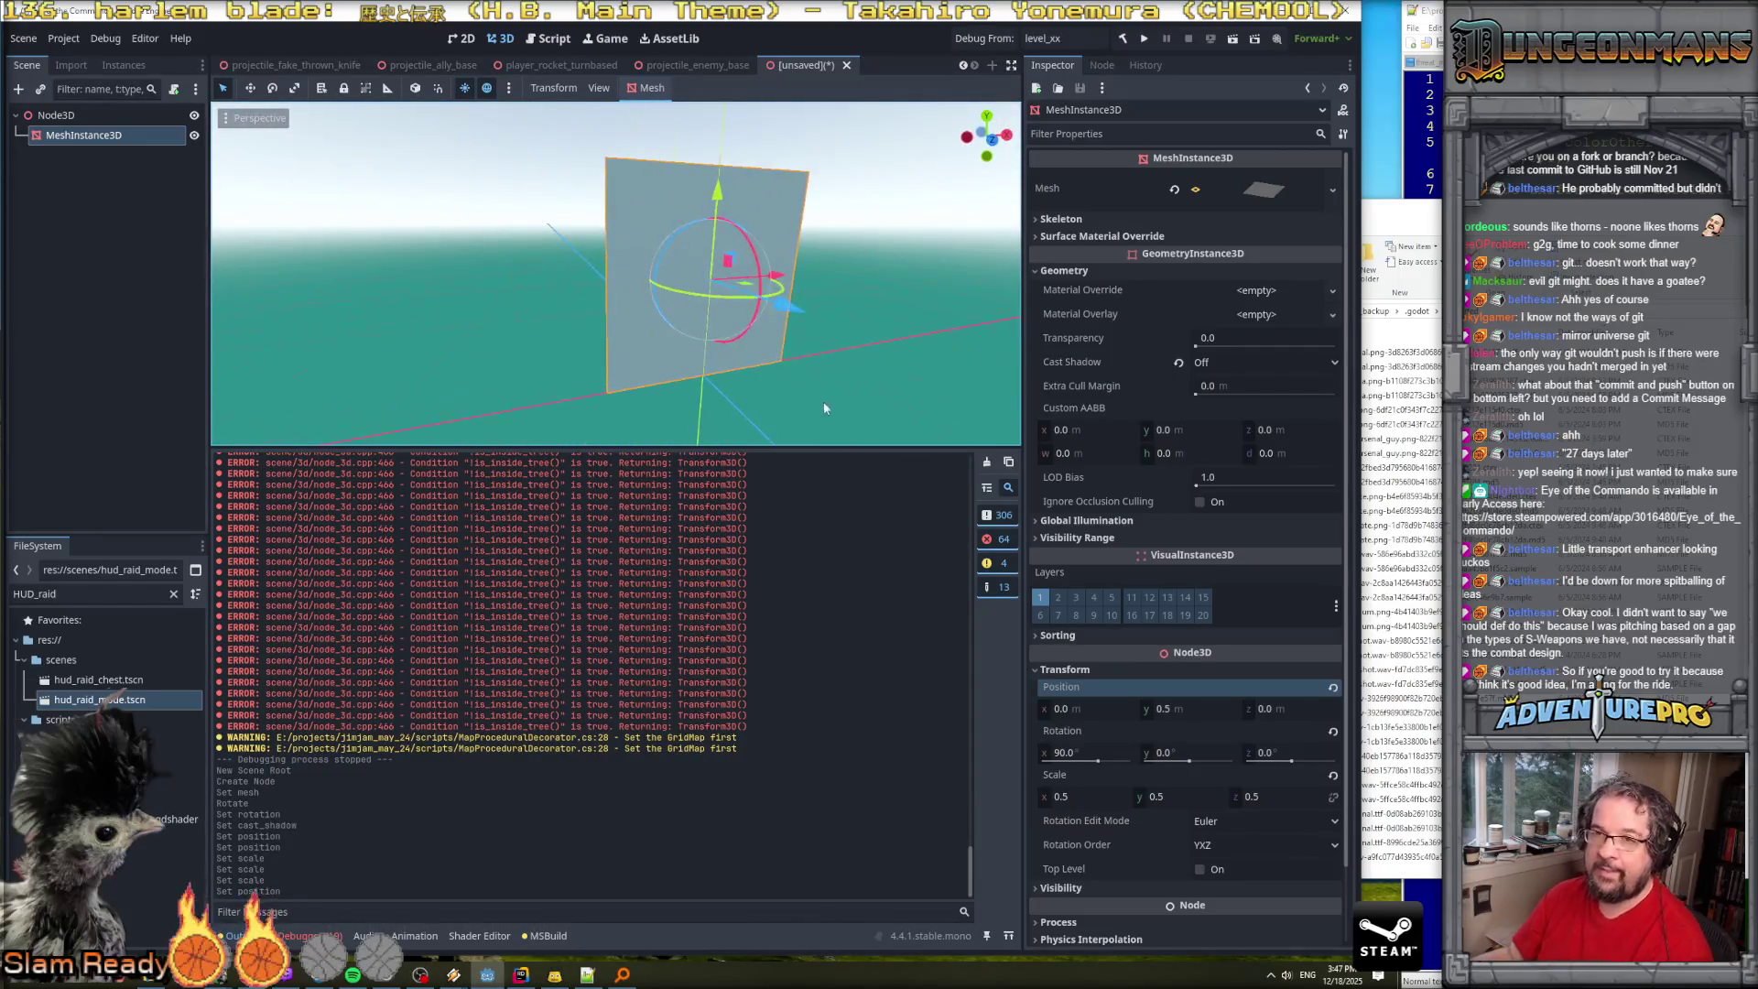
scroll(1114, 540, down, 2)
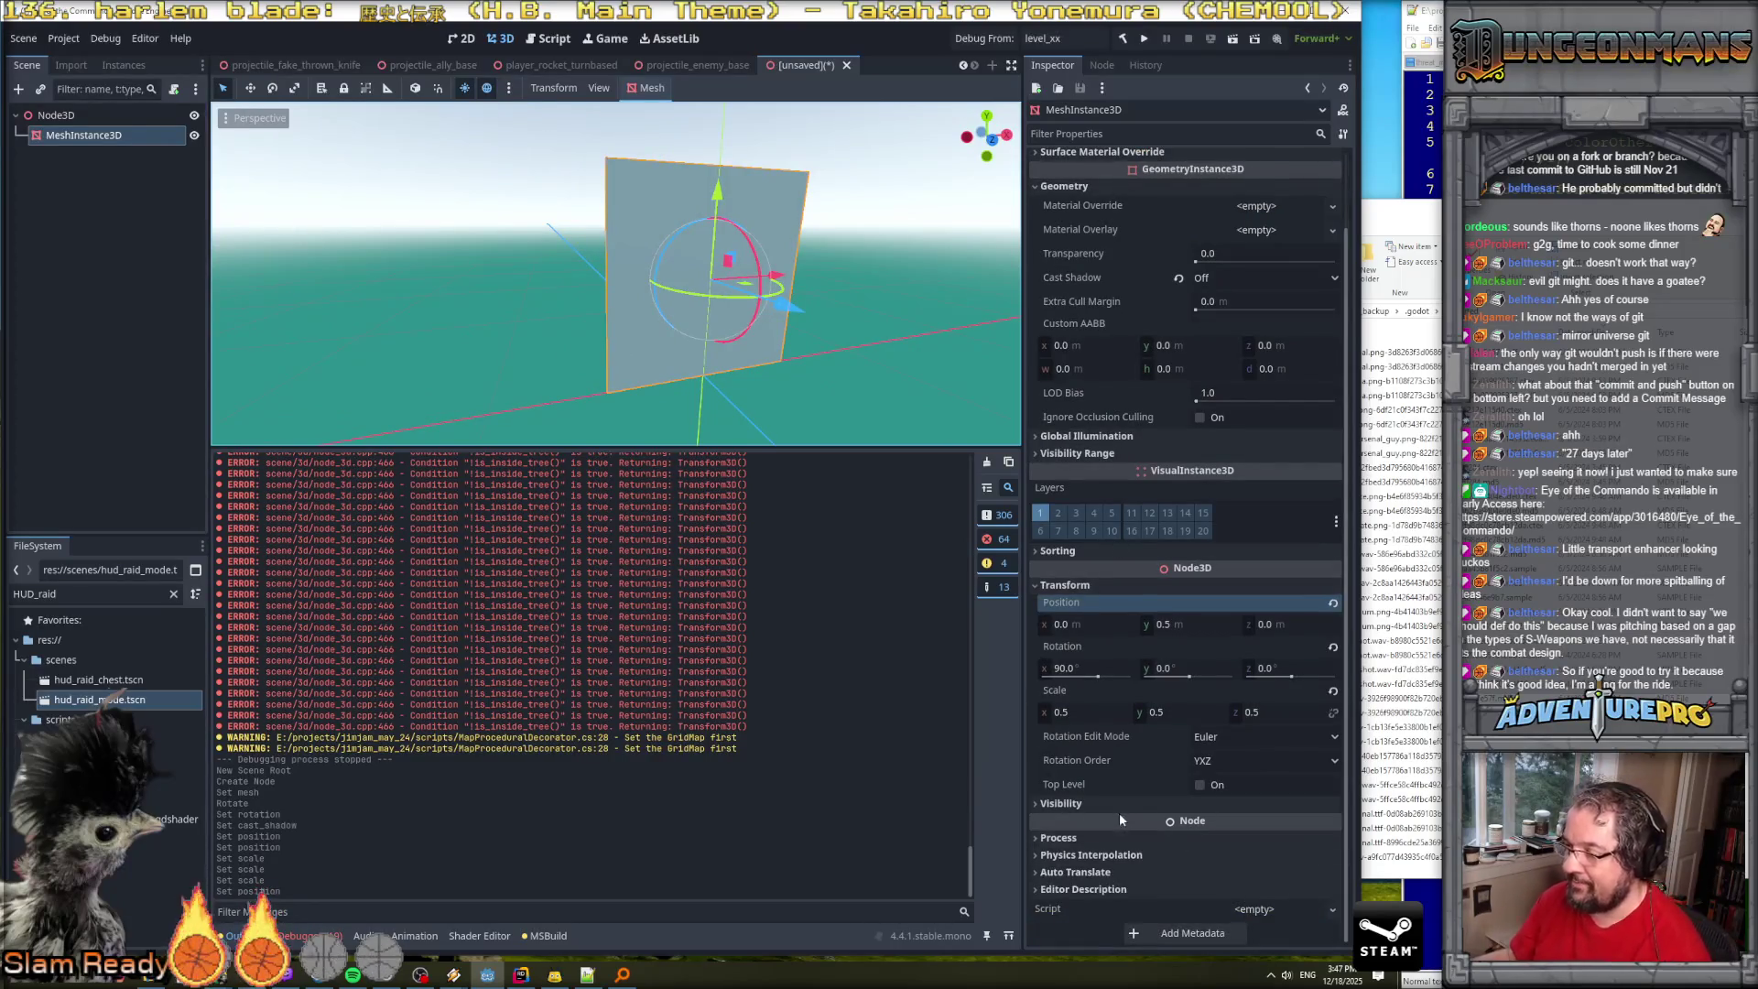
Set the mesh's Material Override to a new ShaderMaterial.
scroll(1137, 639, up, 2)
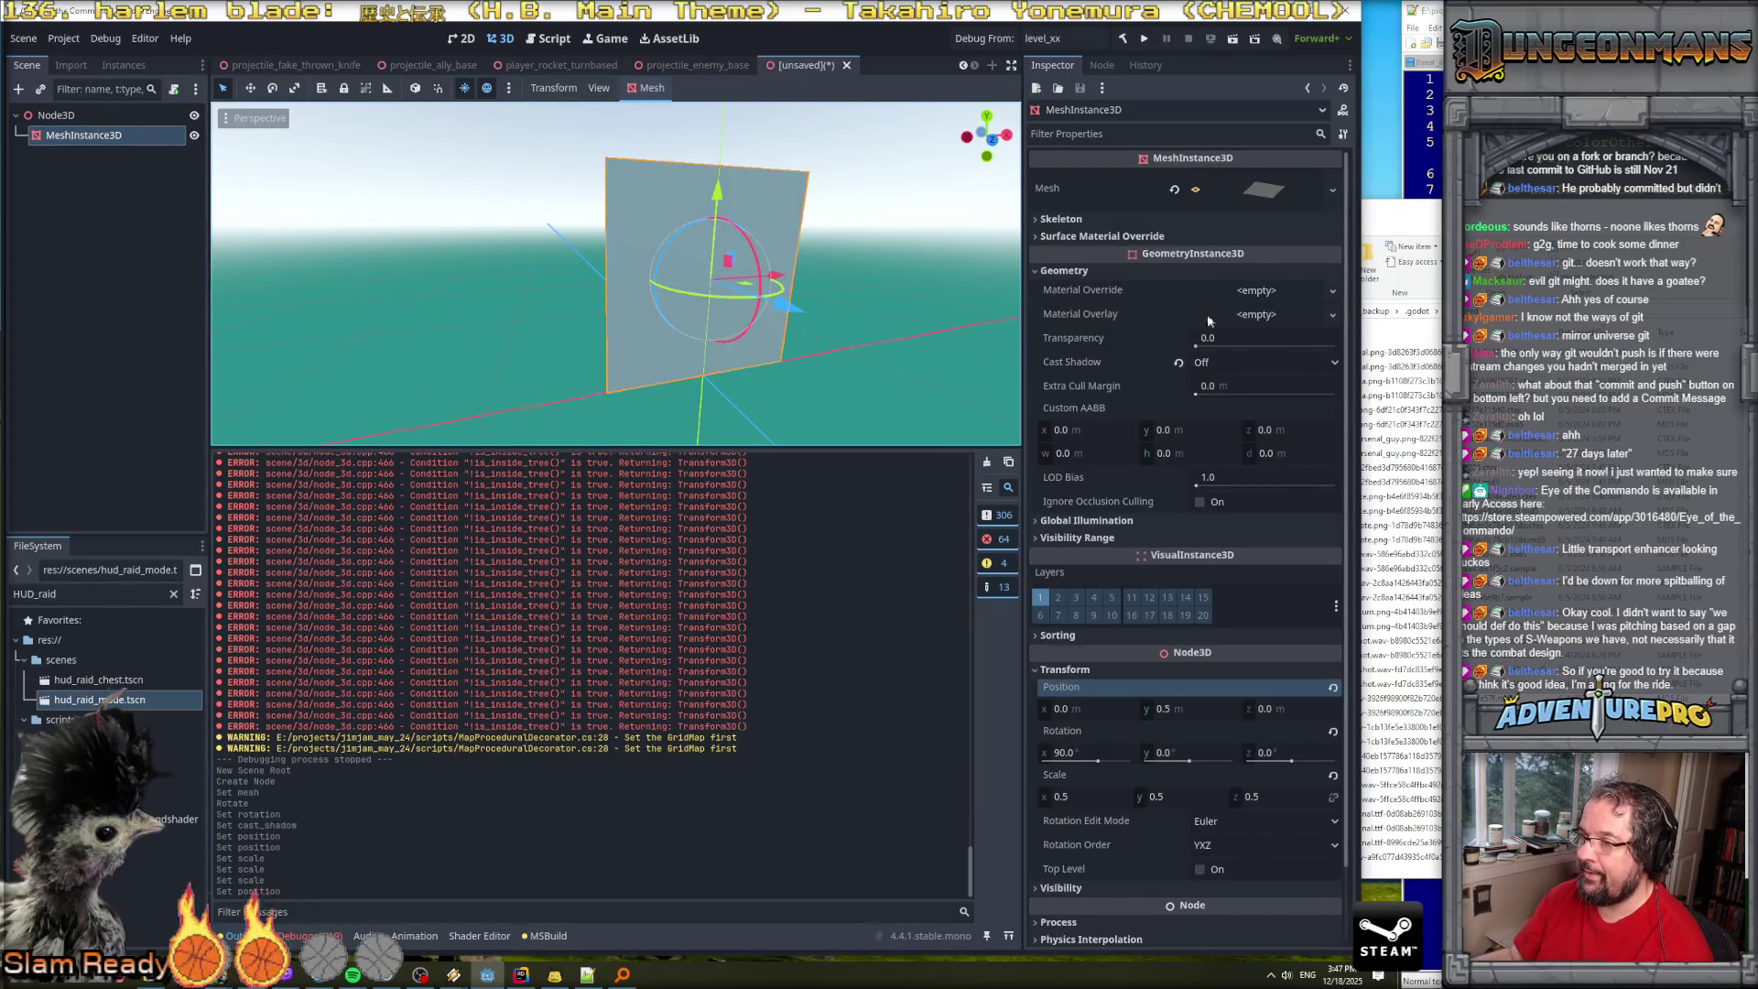
click(1274, 292)
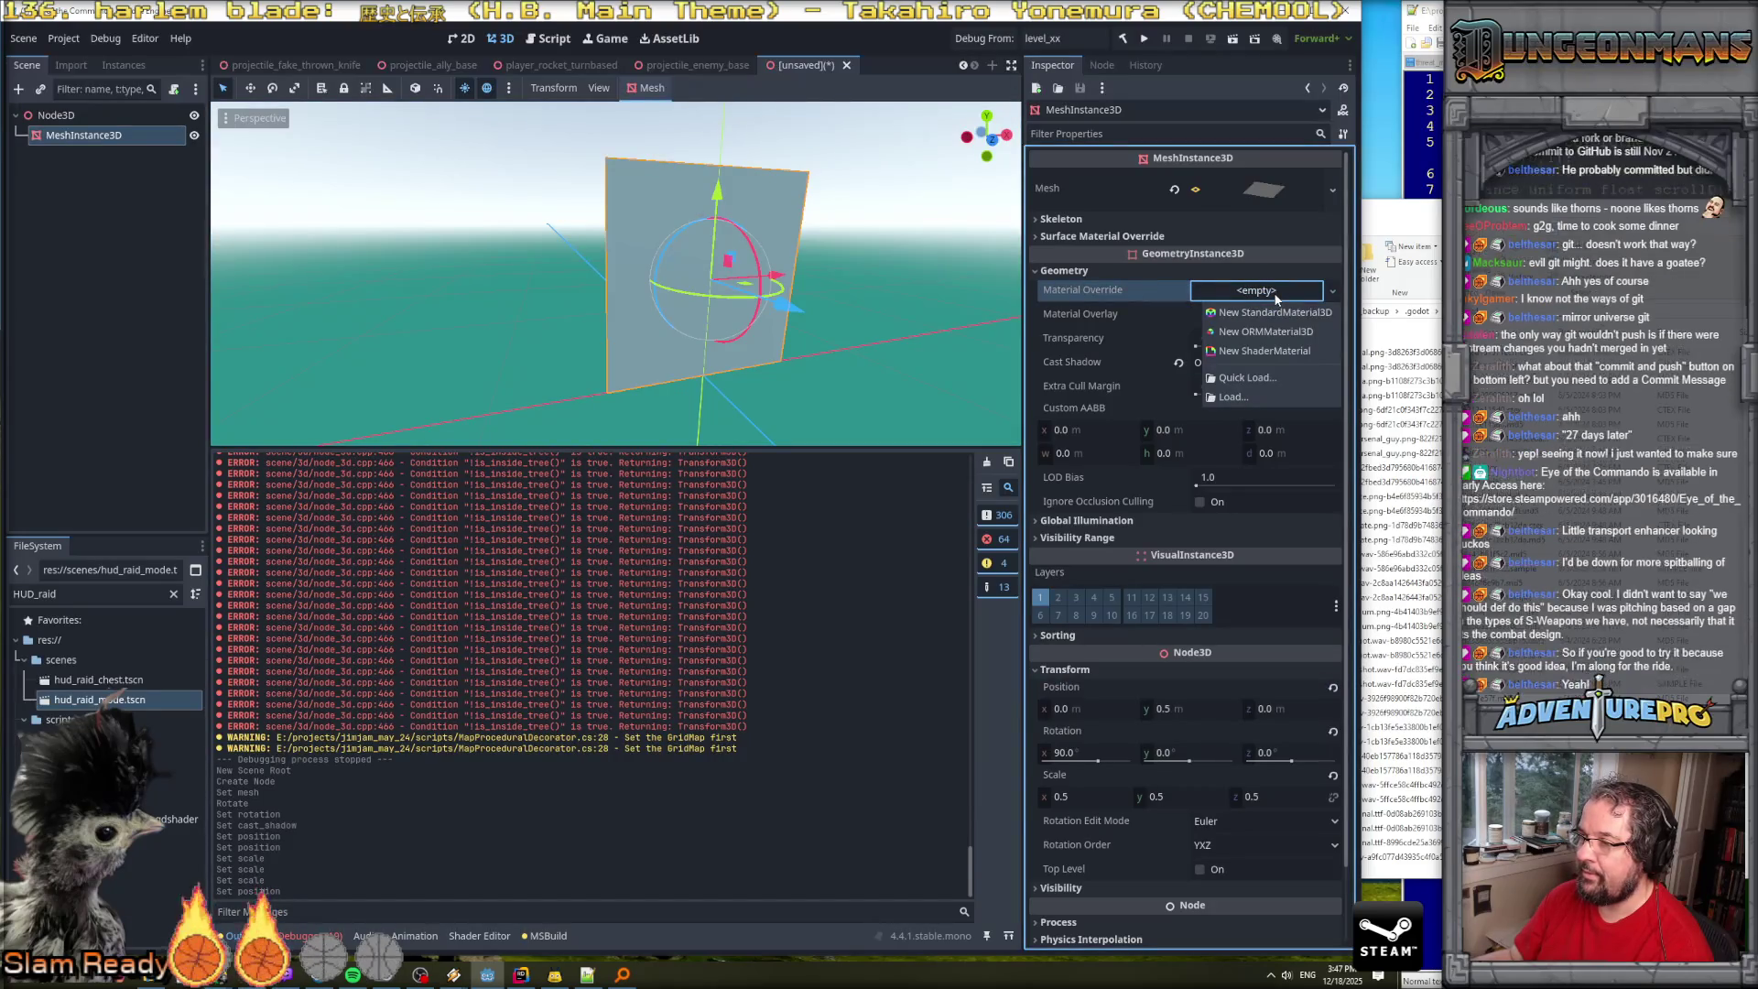
click(1287, 349)
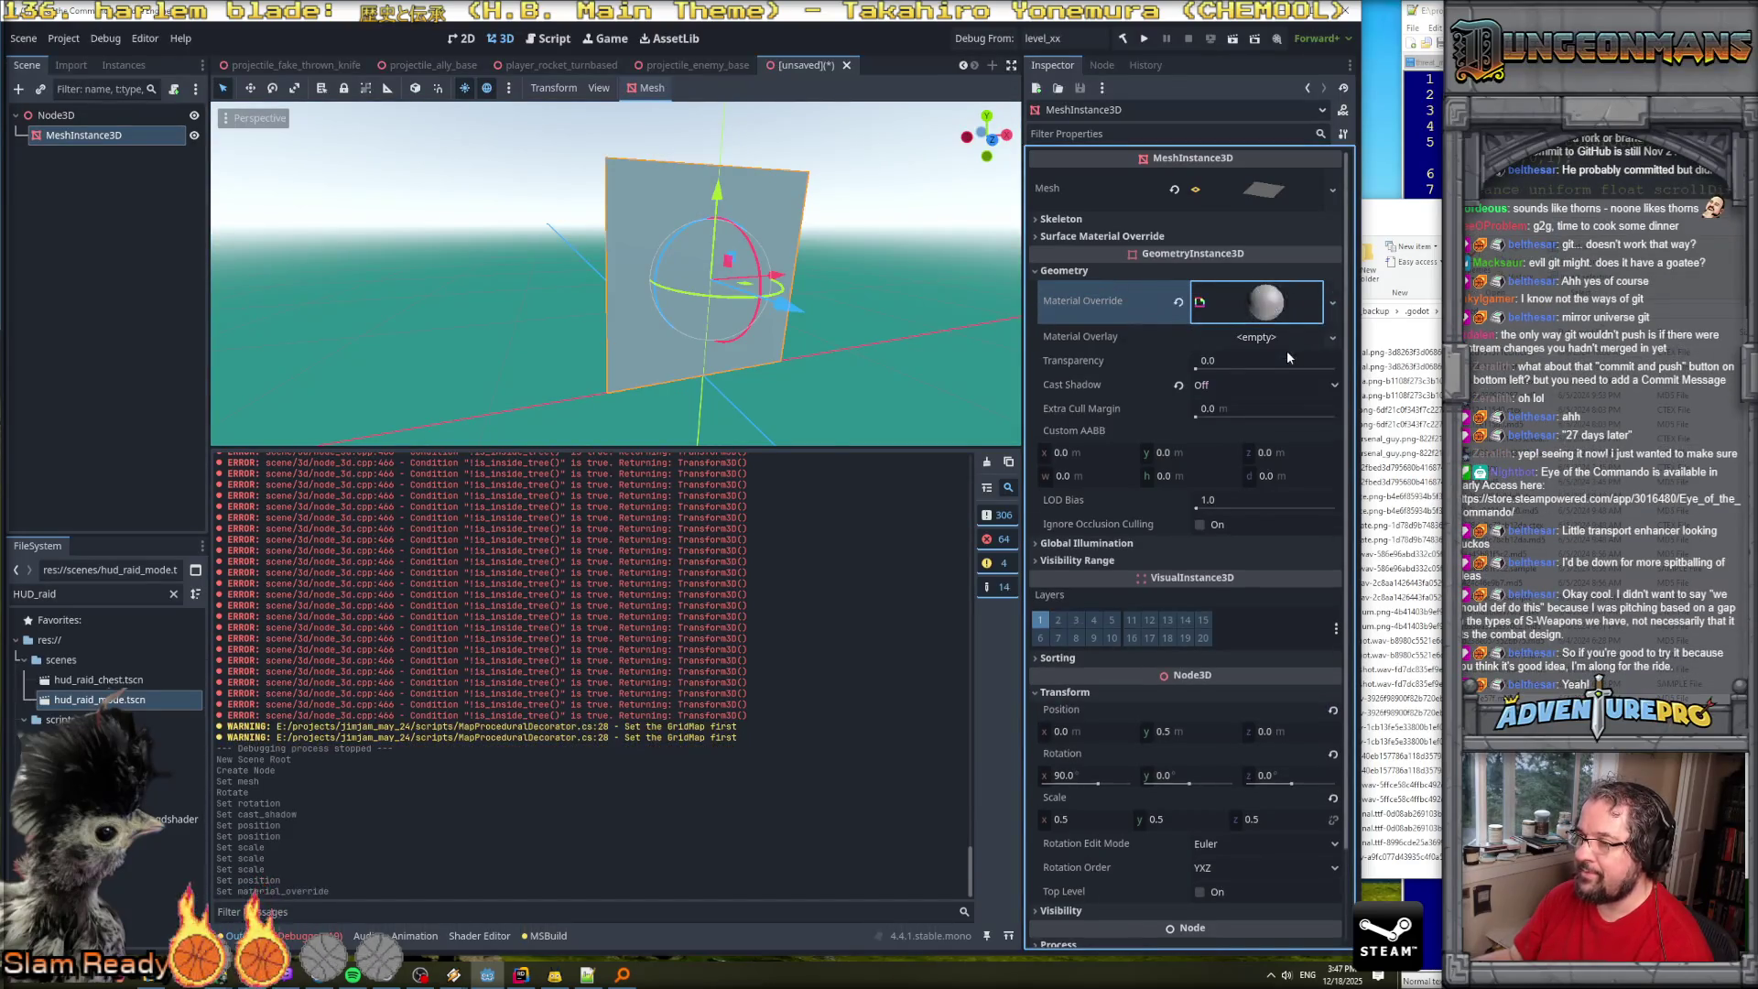
click(1267, 305)
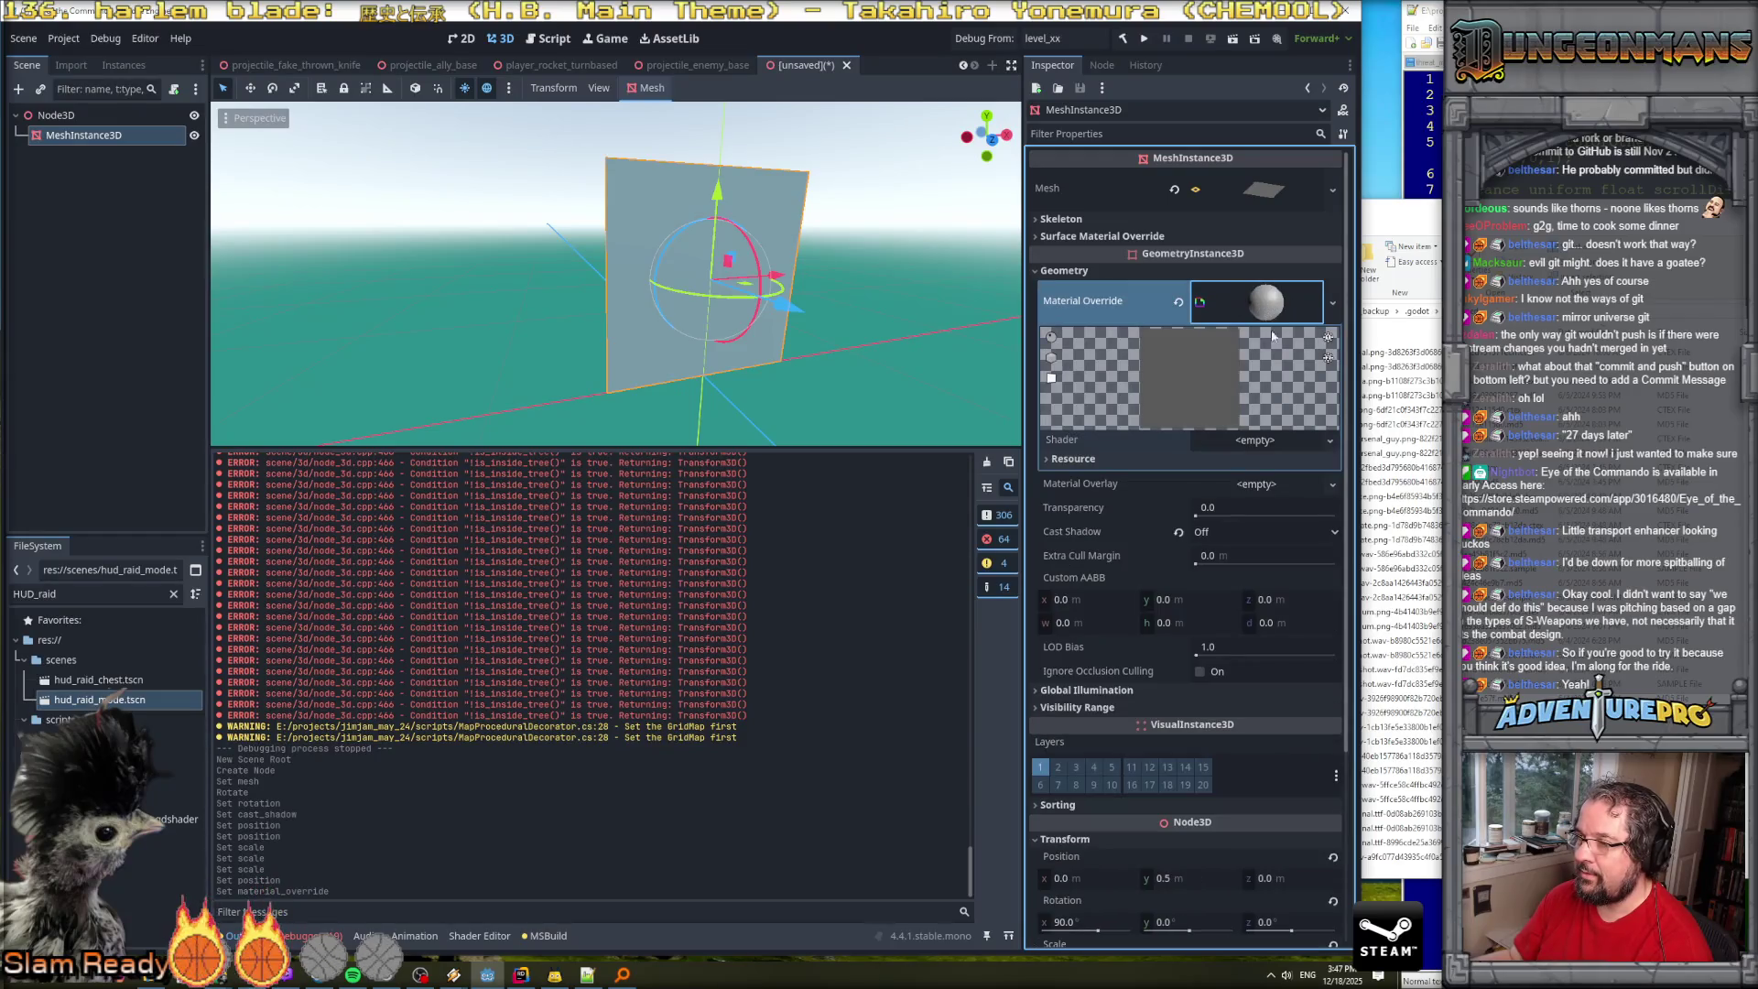
Create shader player_portable_energy_shield in res://shaders and assign it to the material.
click(1285, 442)
click(1295, 460)
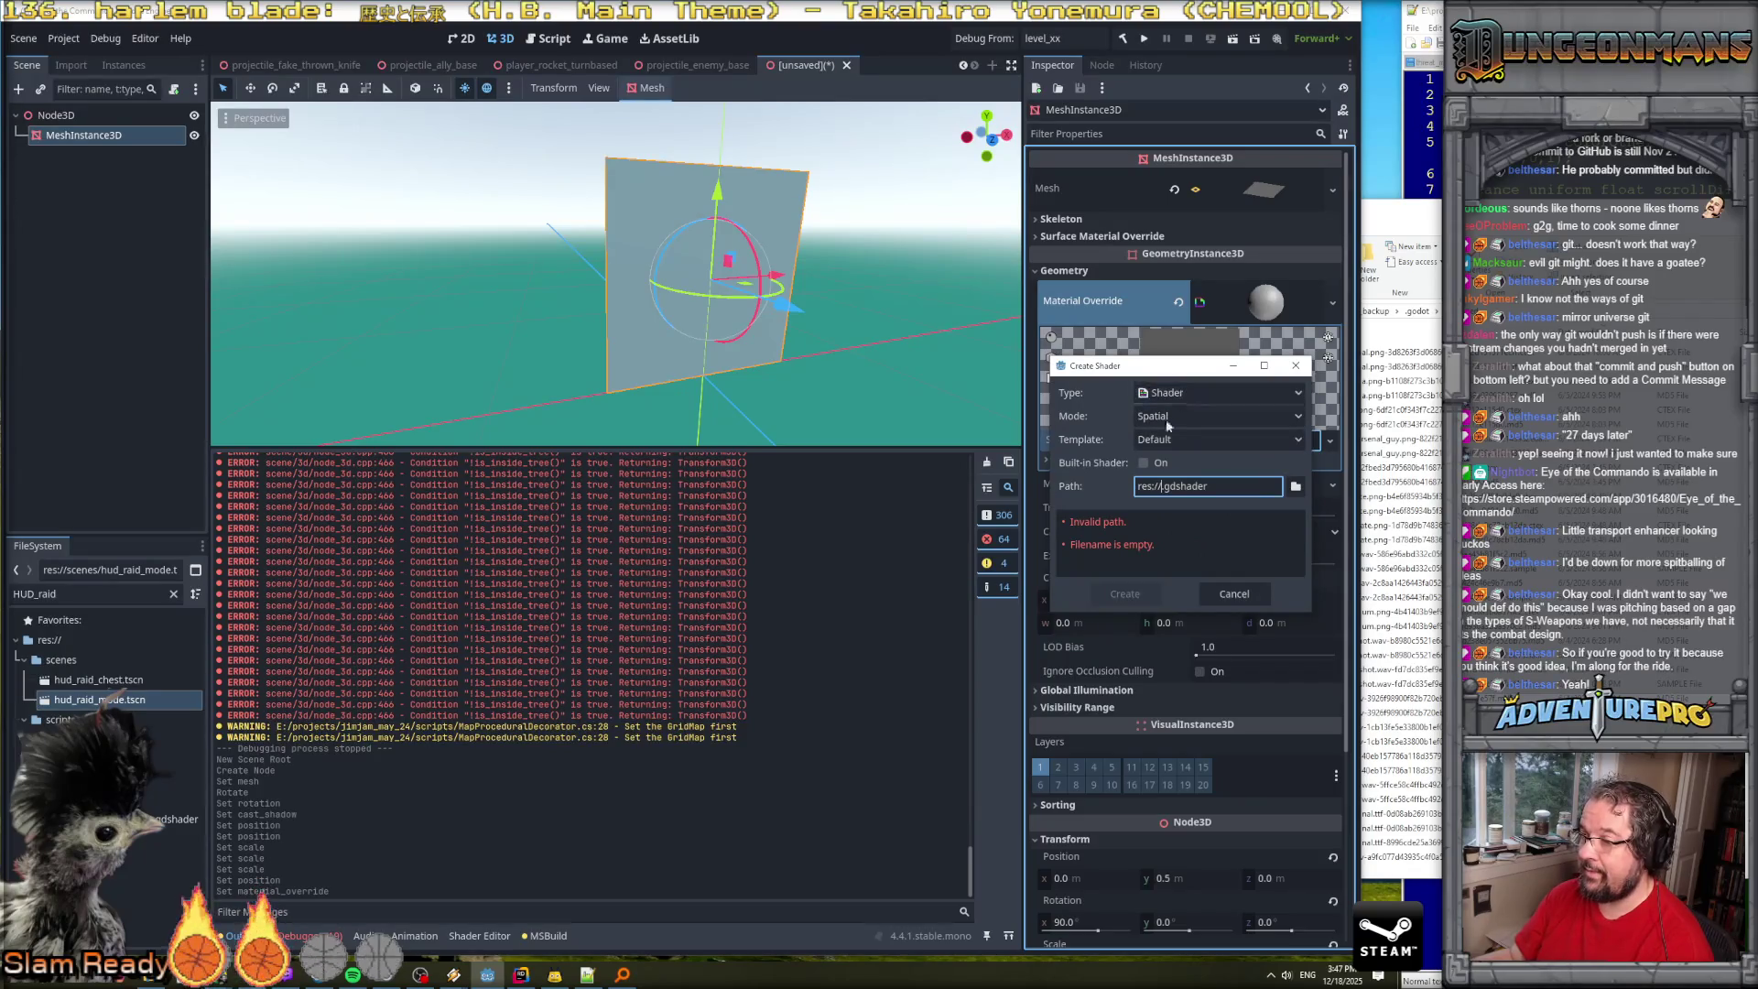
click(1294, 486)
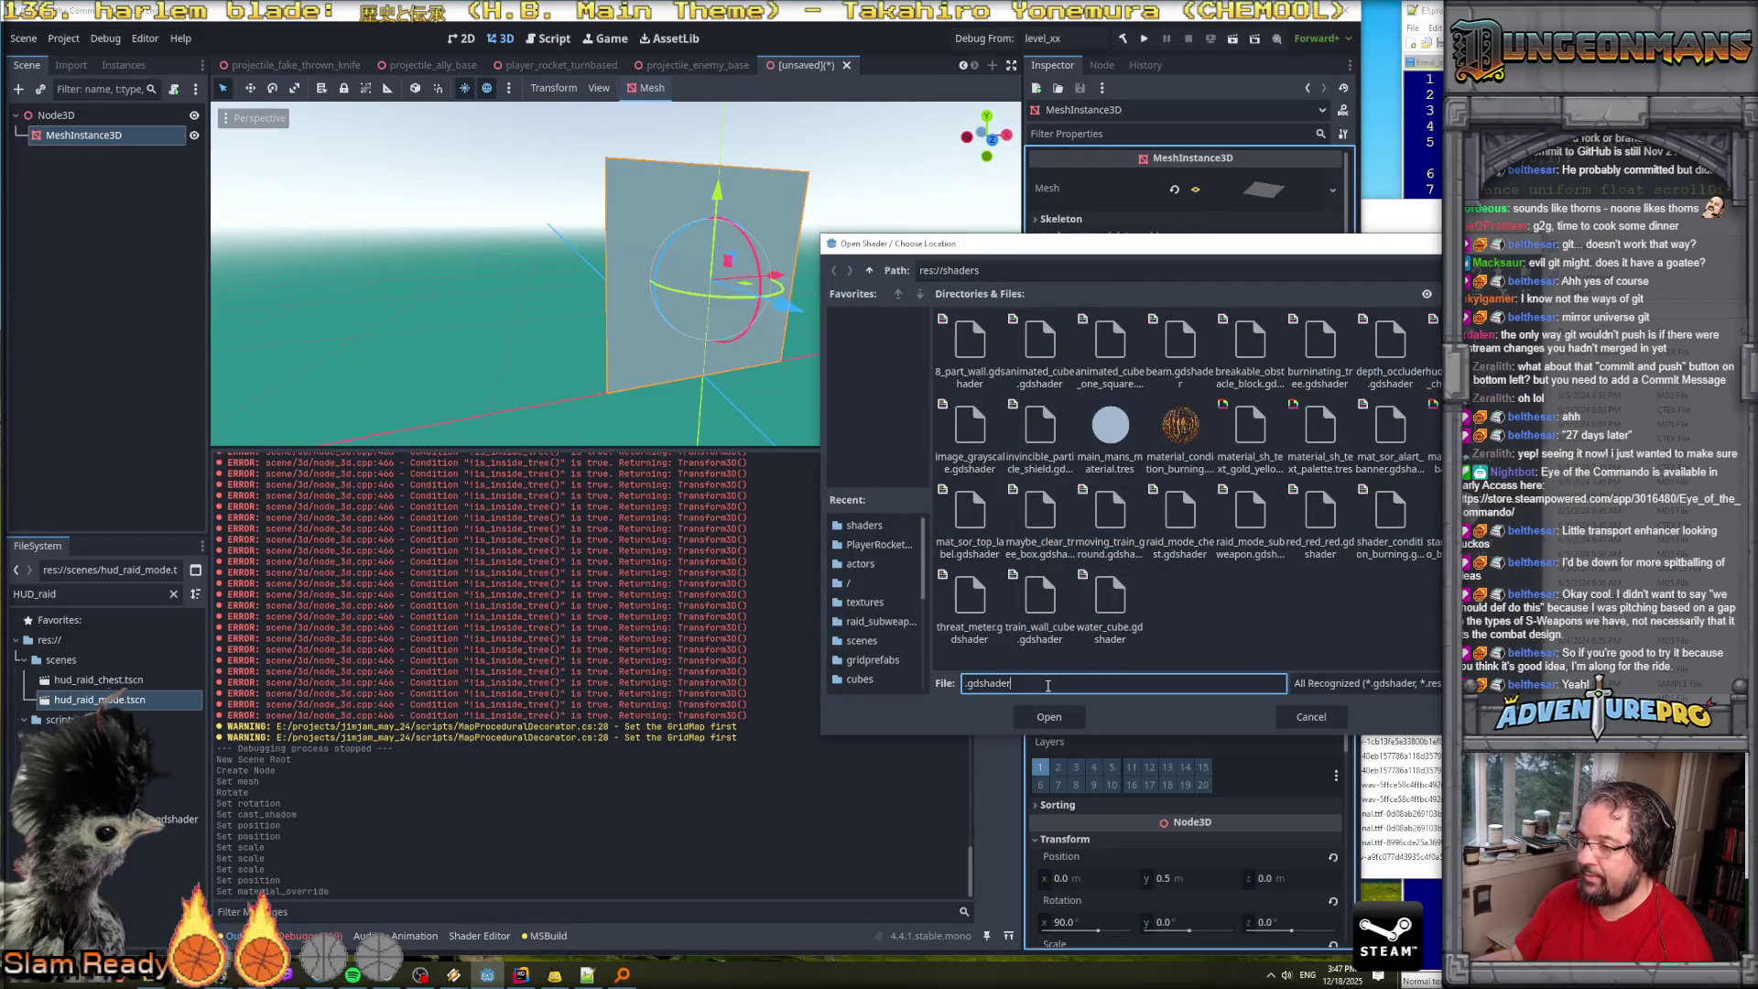
text(player_)
text(portable_)
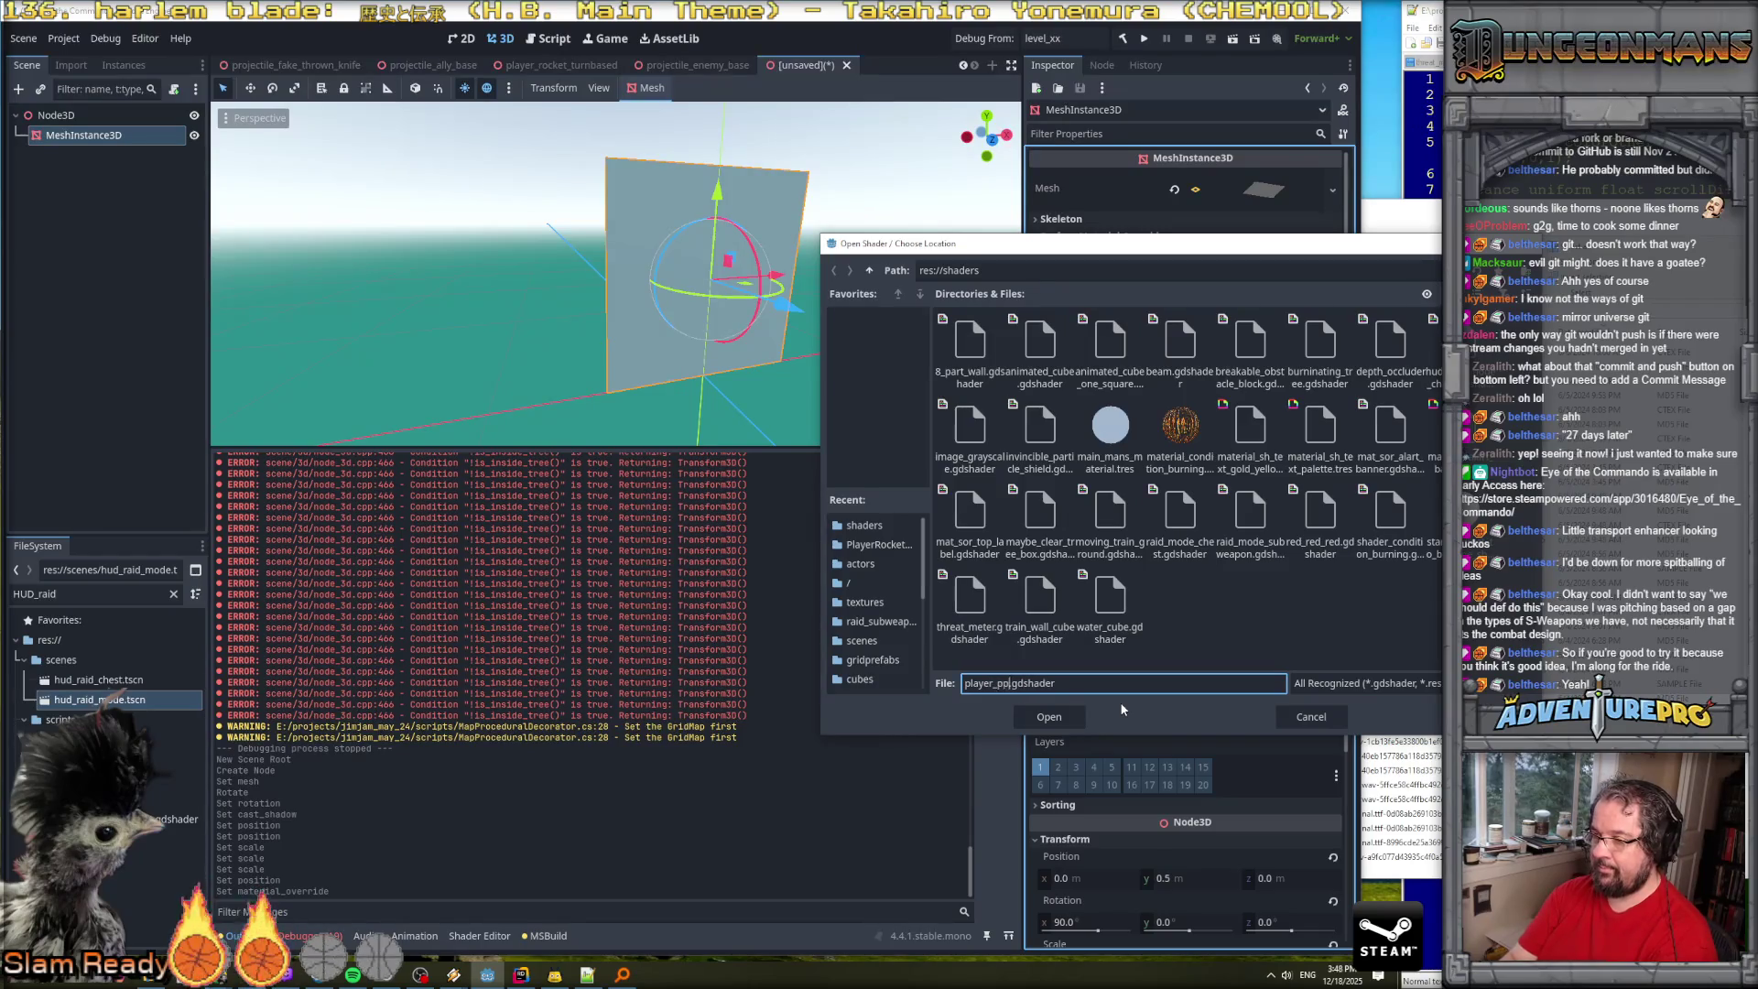
text(energy_shiel)
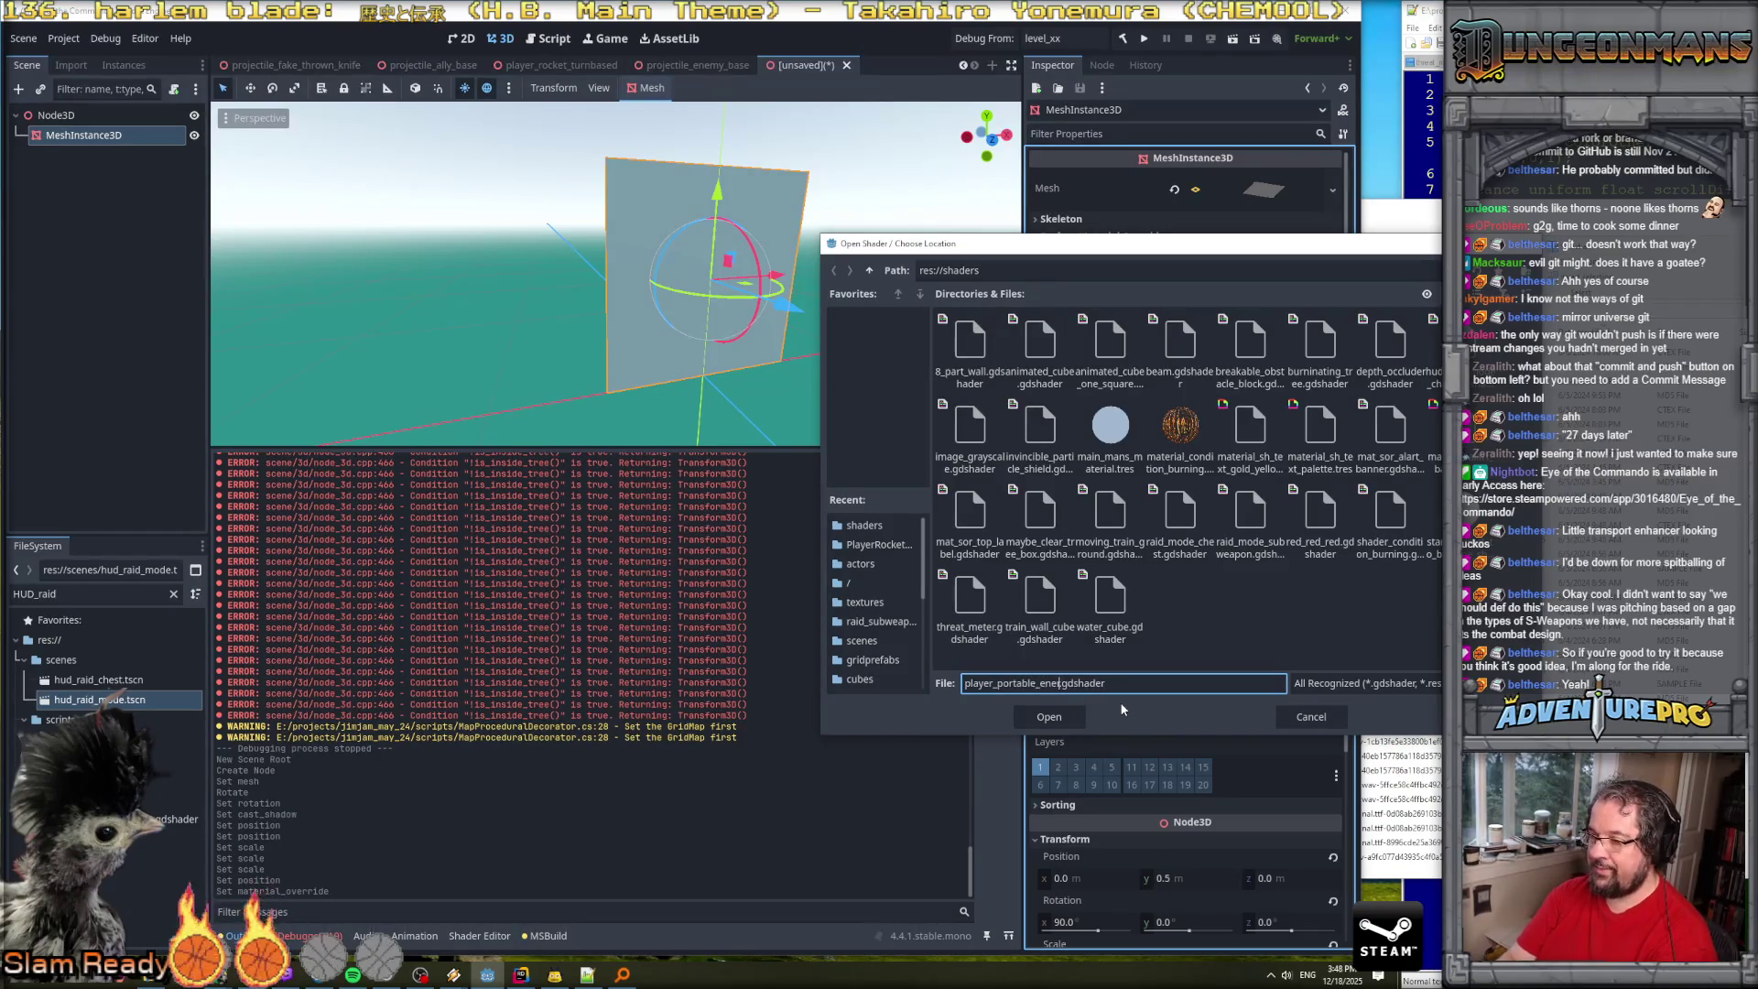
text(d)
key(Return)
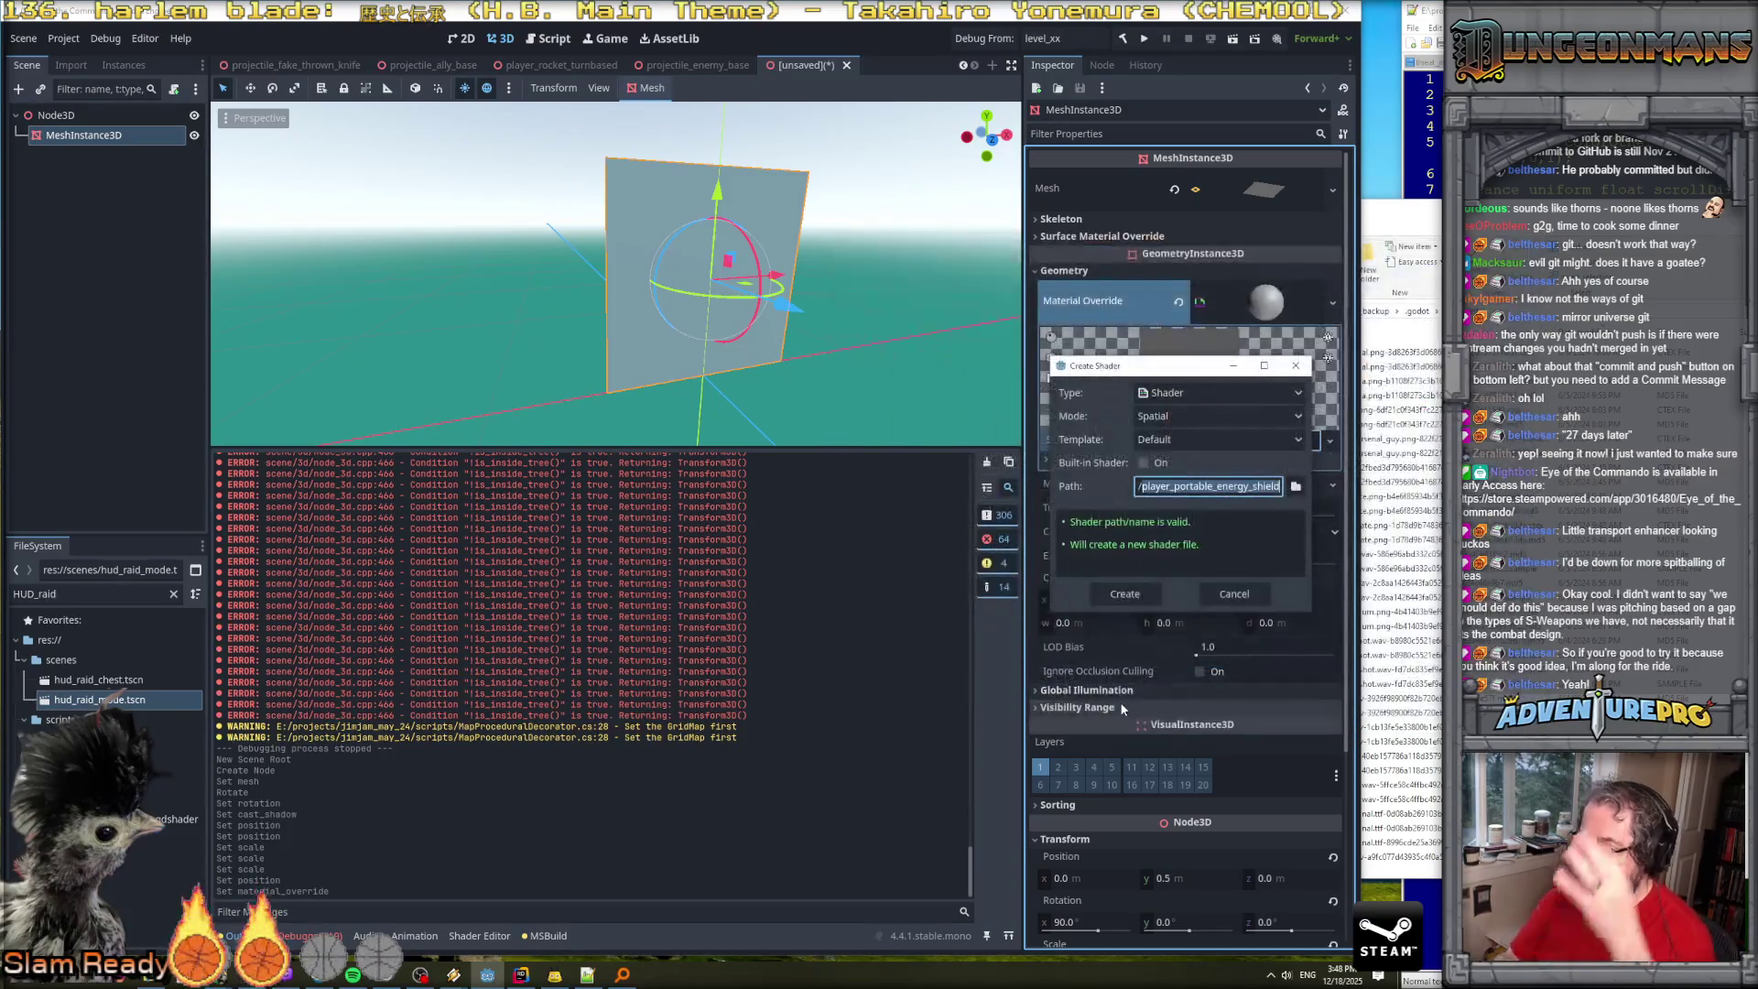
click(1134, 586)
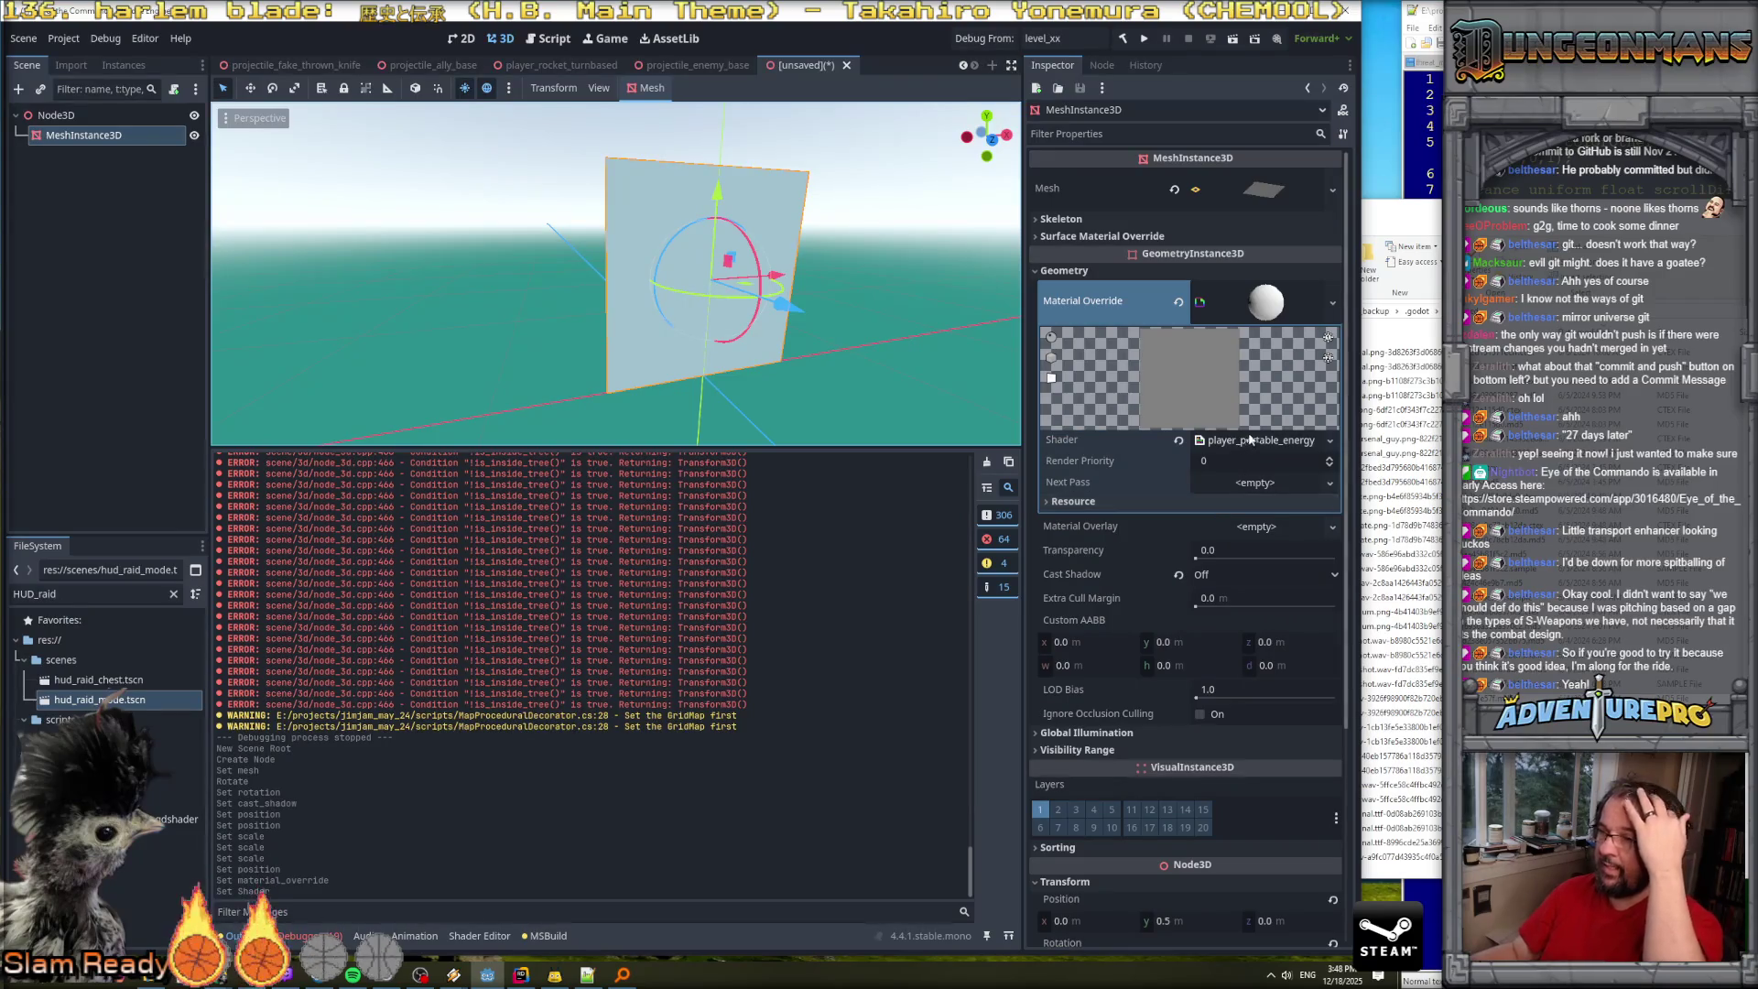
drag(987, 136, 888, 145)
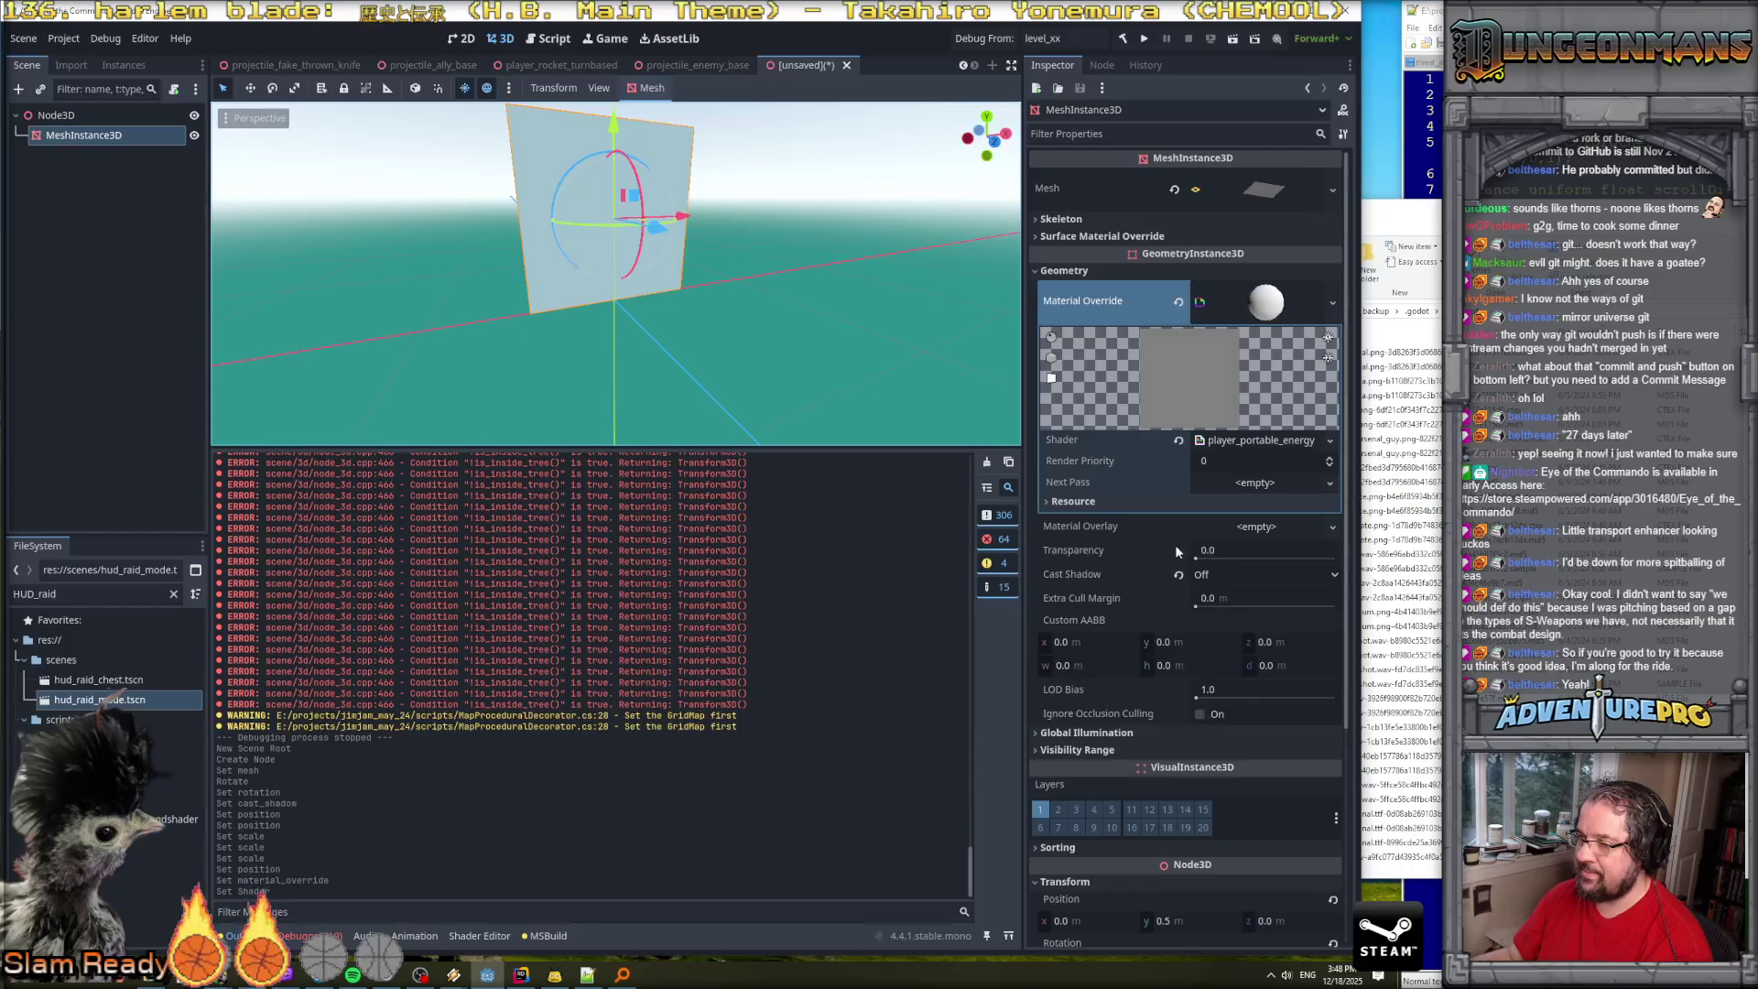
Set the shield mesh's Global Illumination mode to Disabled.
click(1091, 734)
scroll(1093, 738, down, 3)
click(1228, 555)
click(1243, 577)
click(1079, 597)
click(1080, 599)
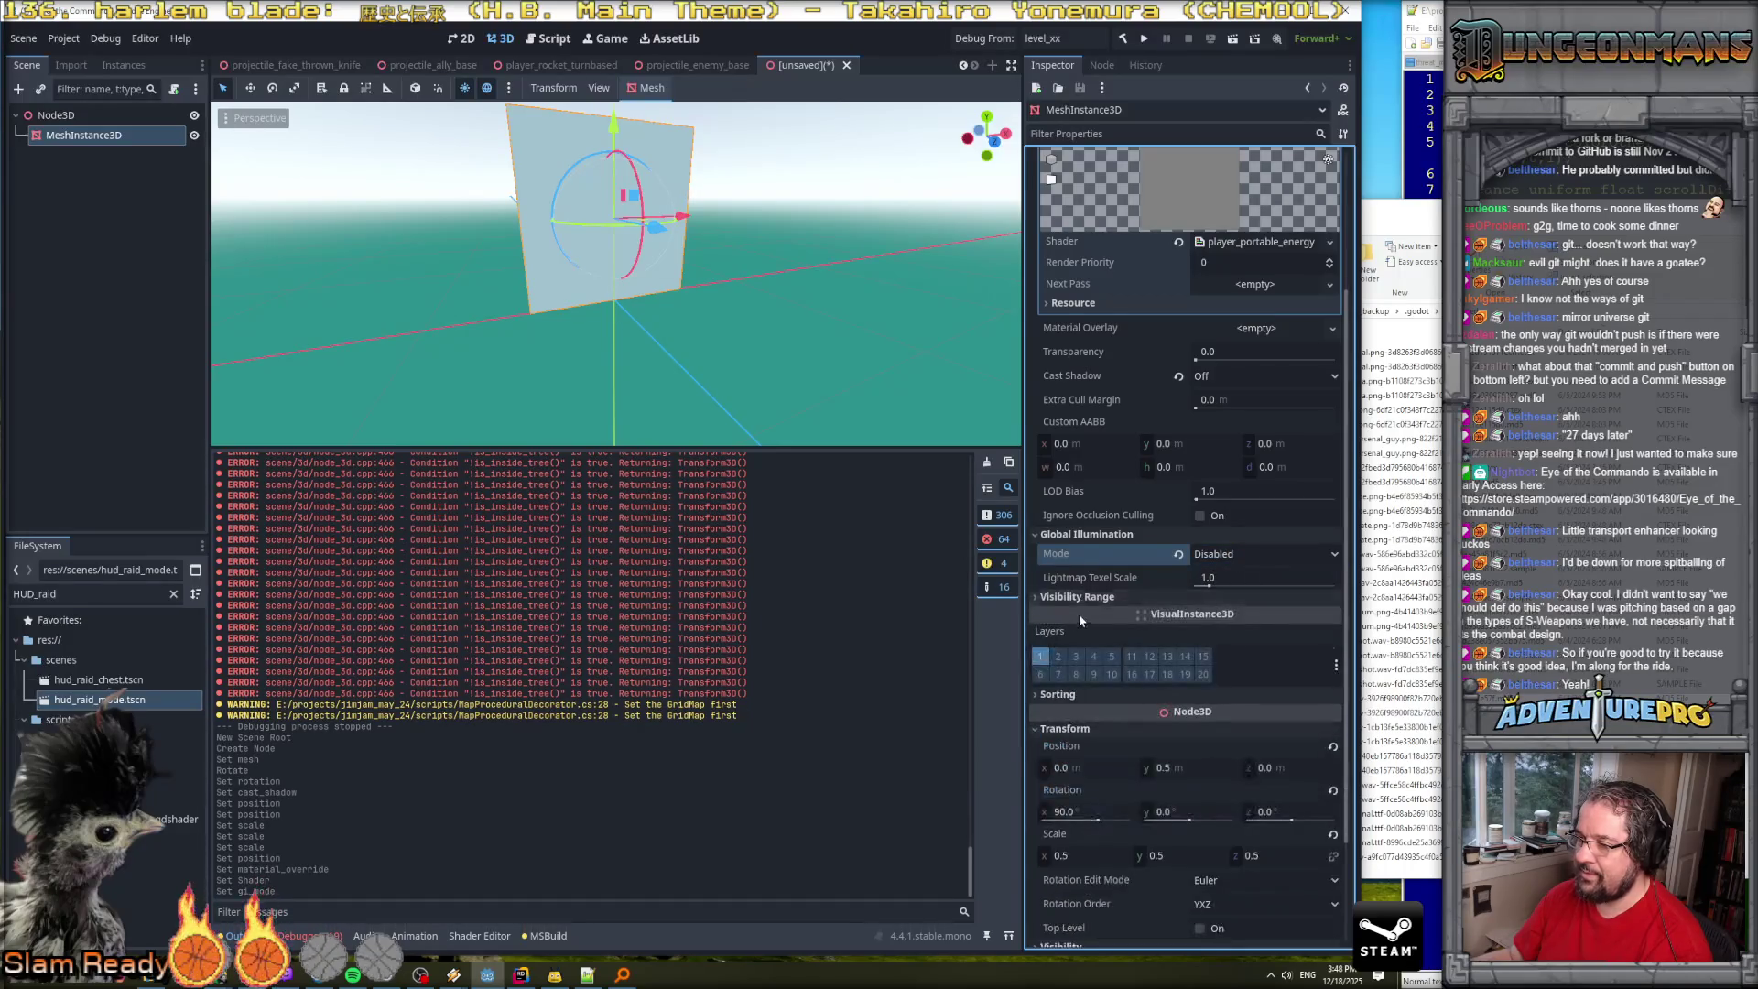
scroll(1080, 615, down, 3)
scroll(1081, 623, up, 3)
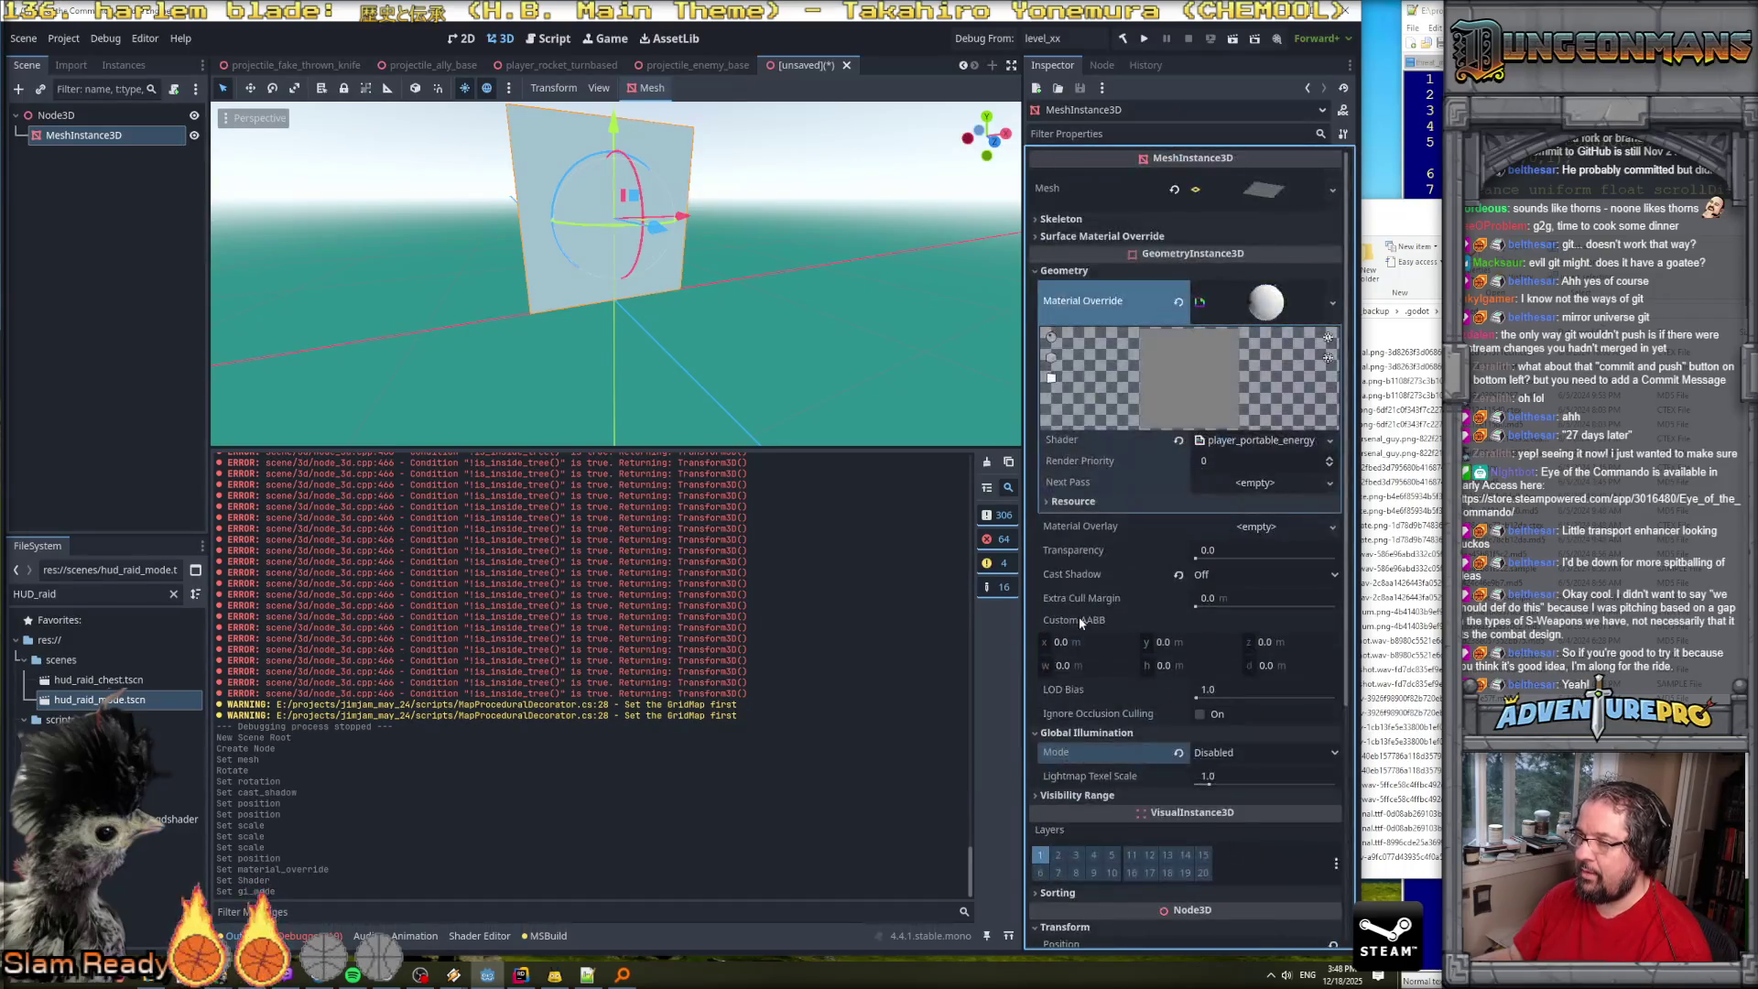
Expand Surface Material Override and Skeleton, then inspect the 2.0 × 2.0 plane mesh properties.
click(1087, 236)
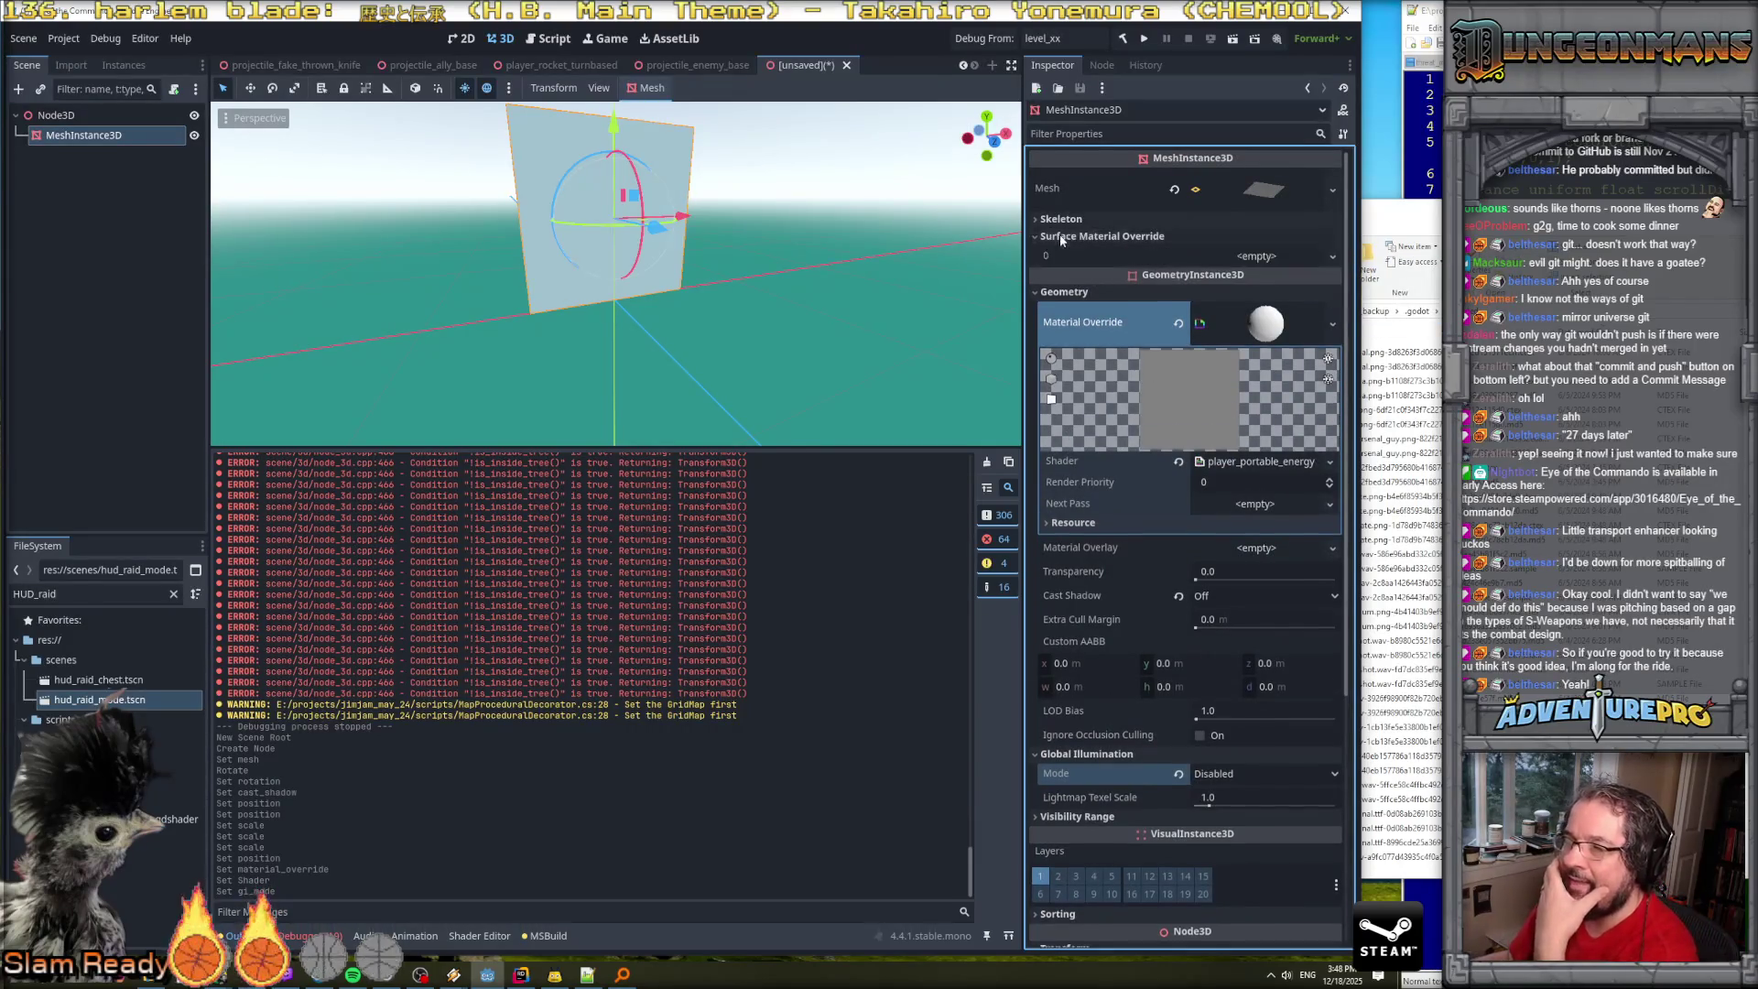
click(1049, 219)
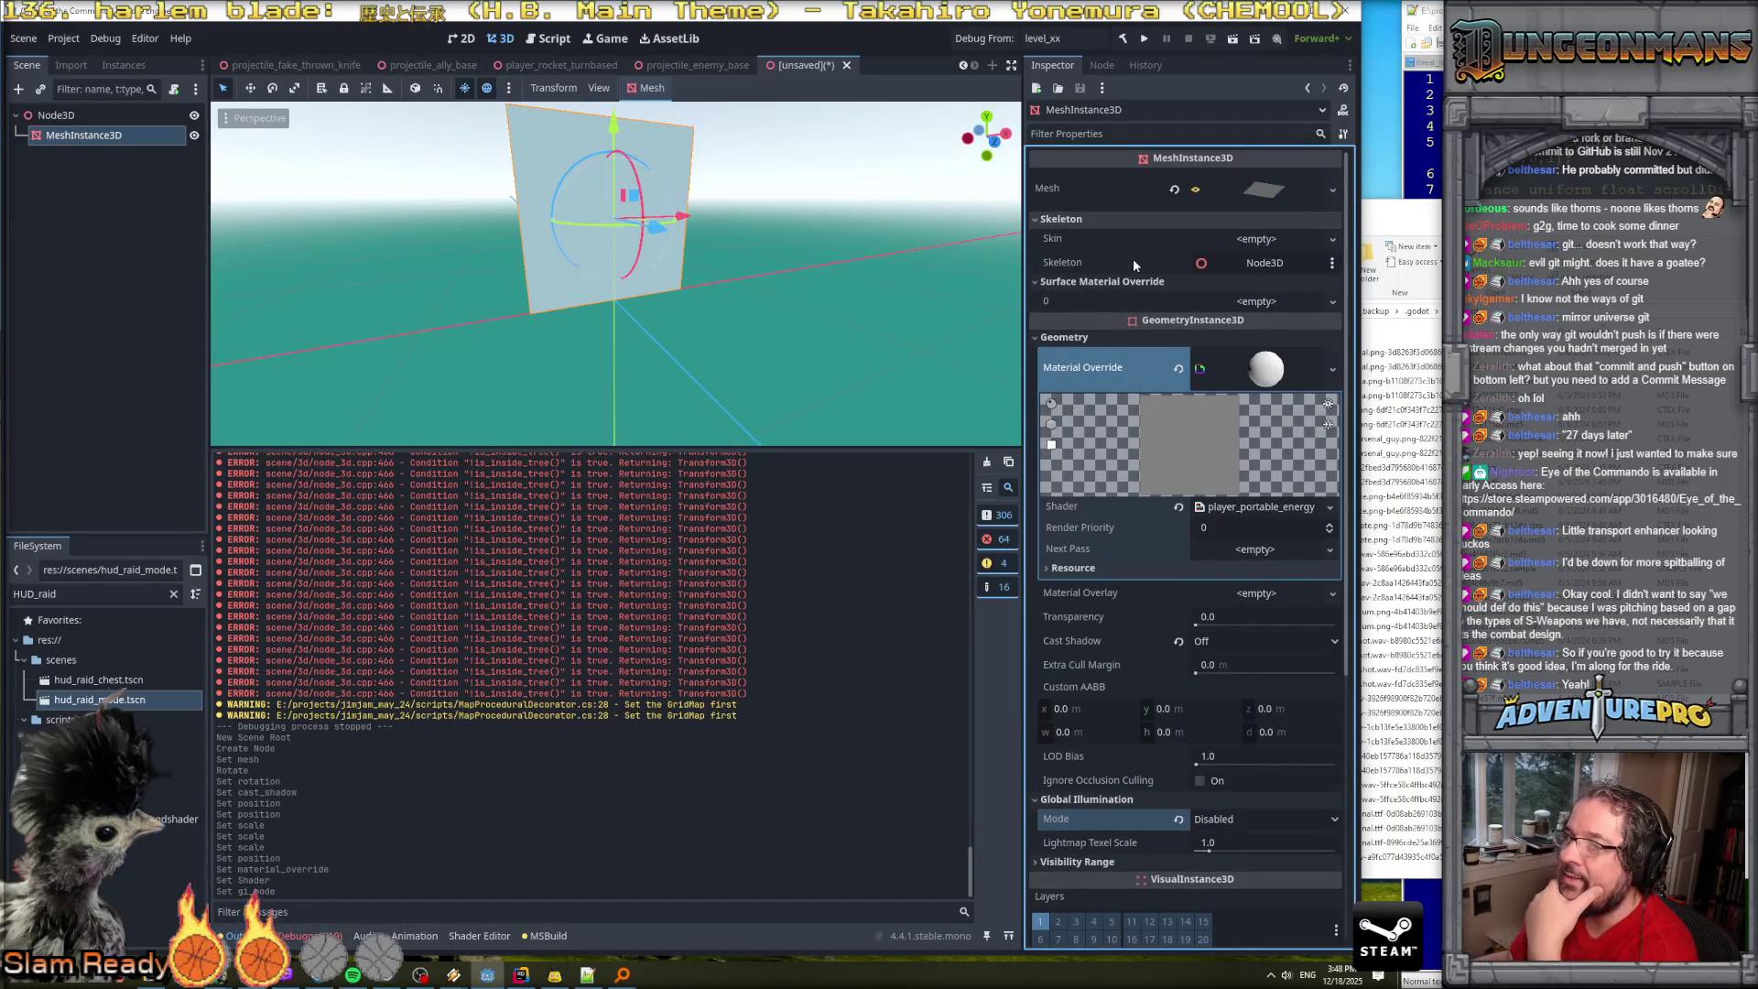
click(1265, 195)
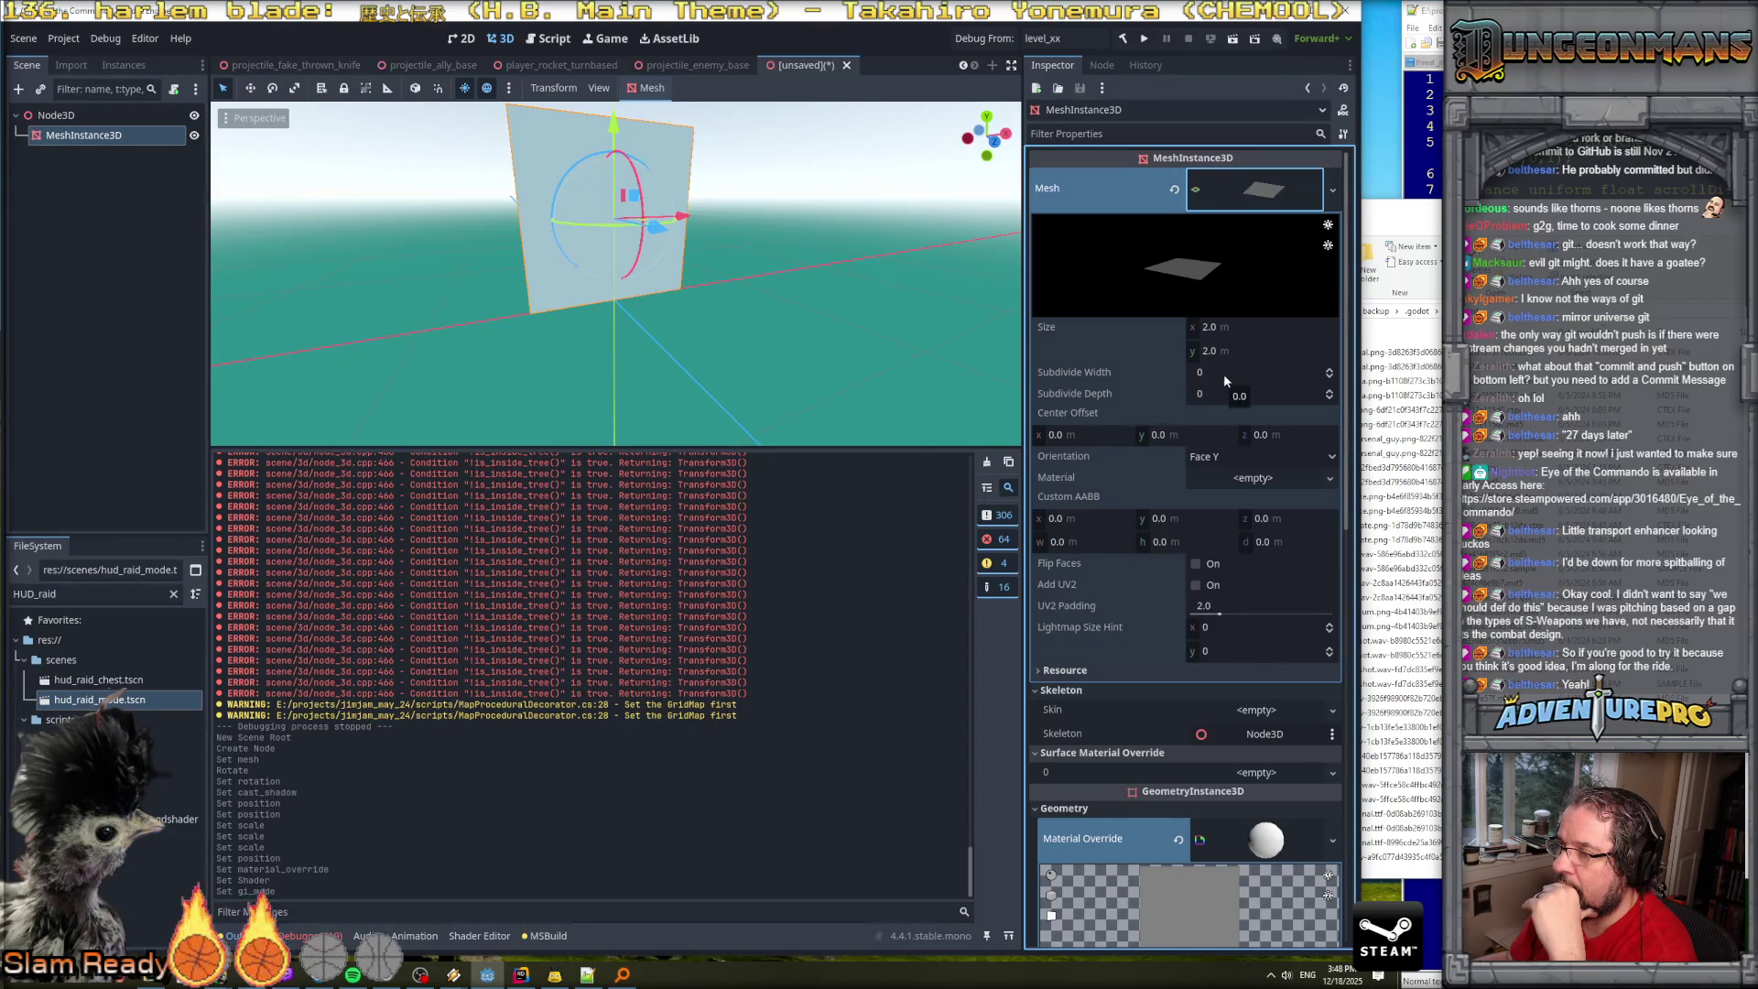
click(1258, 188)
Replace the plane with a new BoxMesh on the shield node.
click(1333, 193)
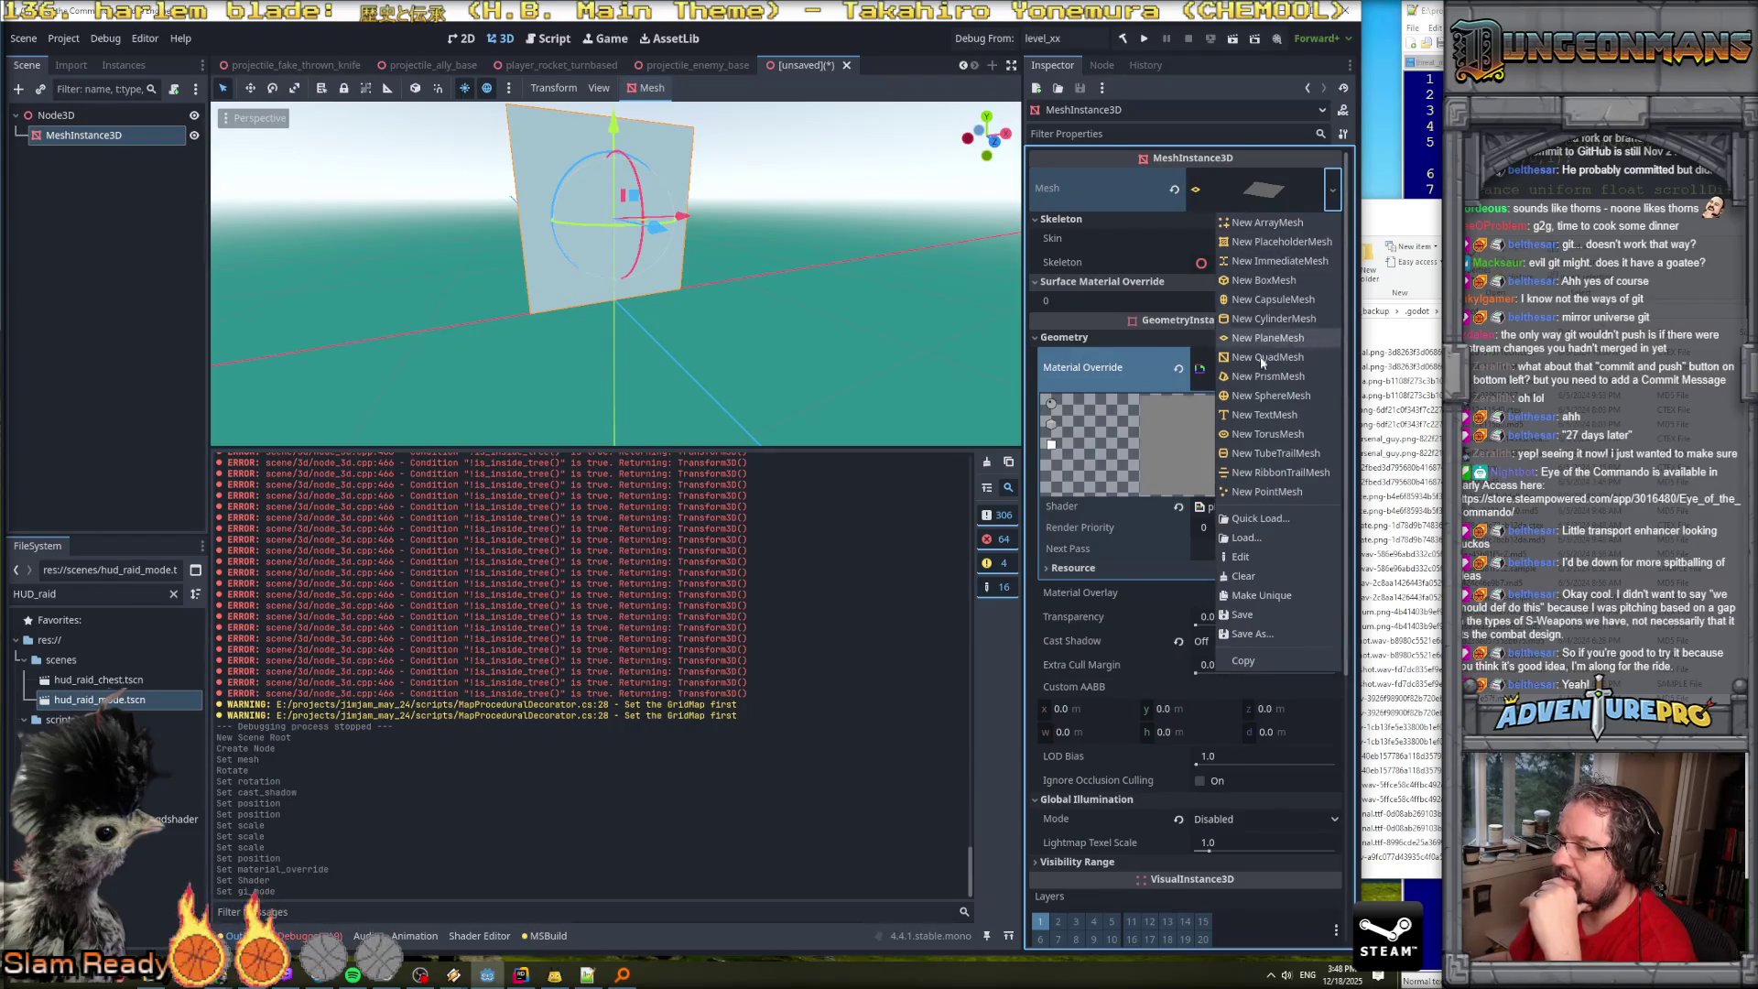
click(1267, 282)
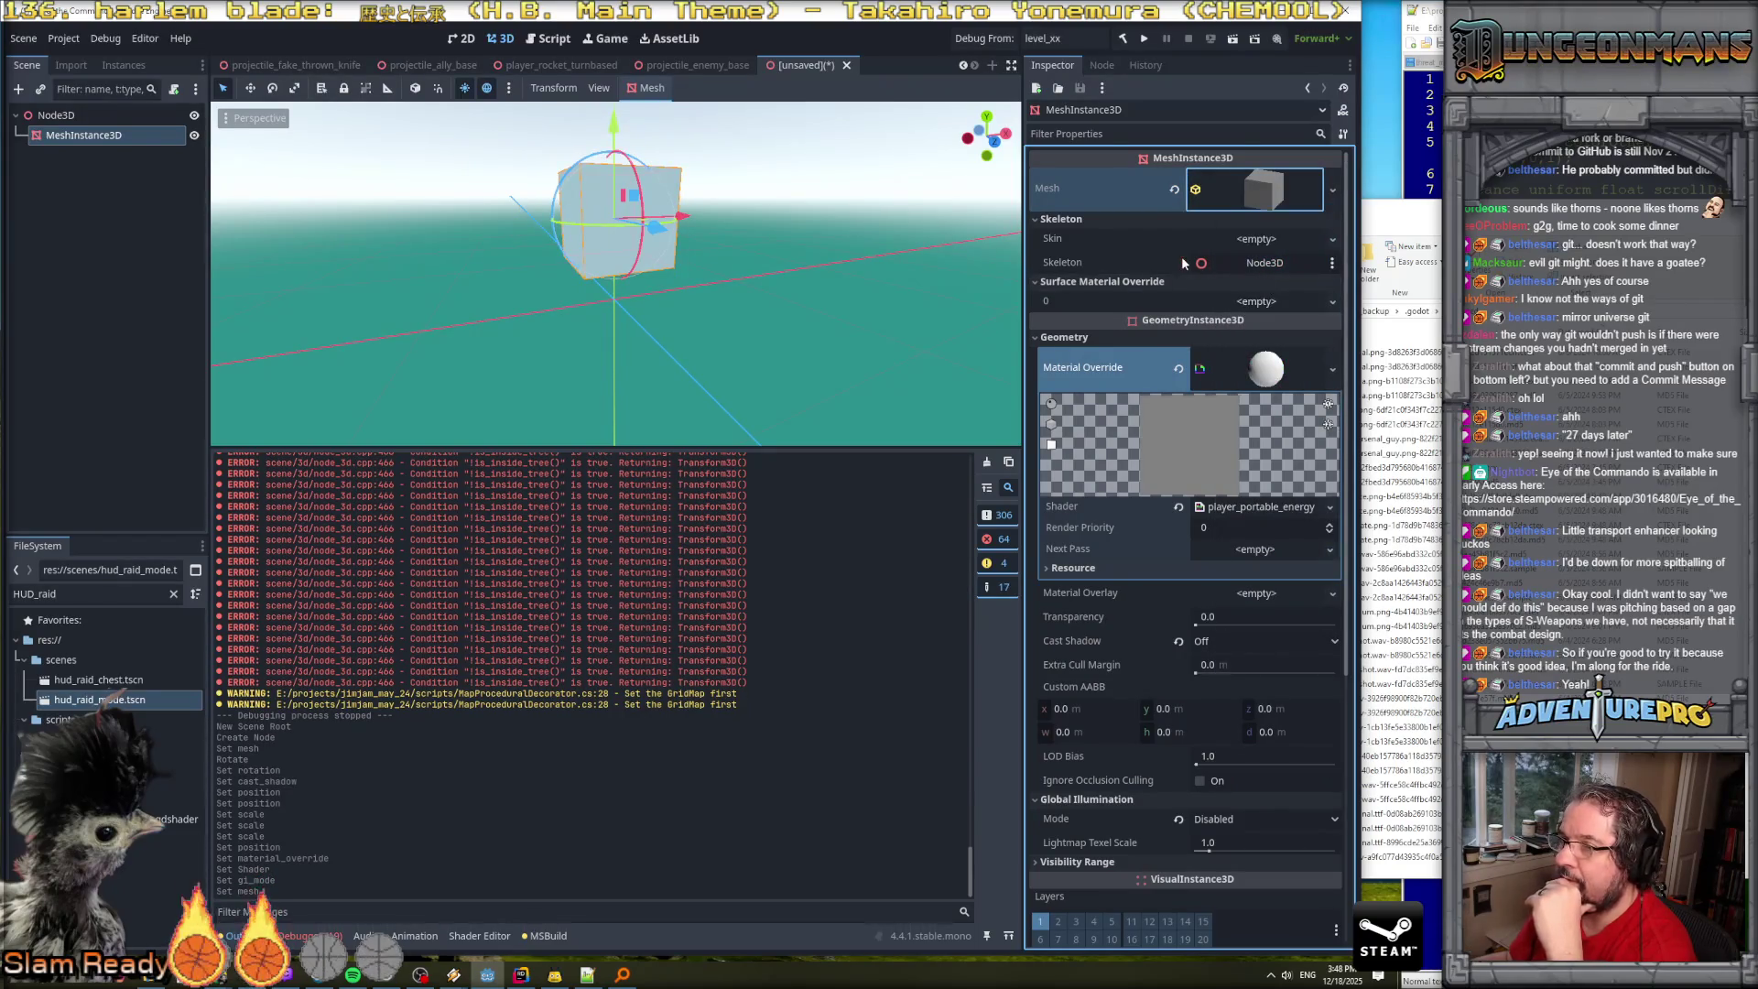
click(1236, 194)
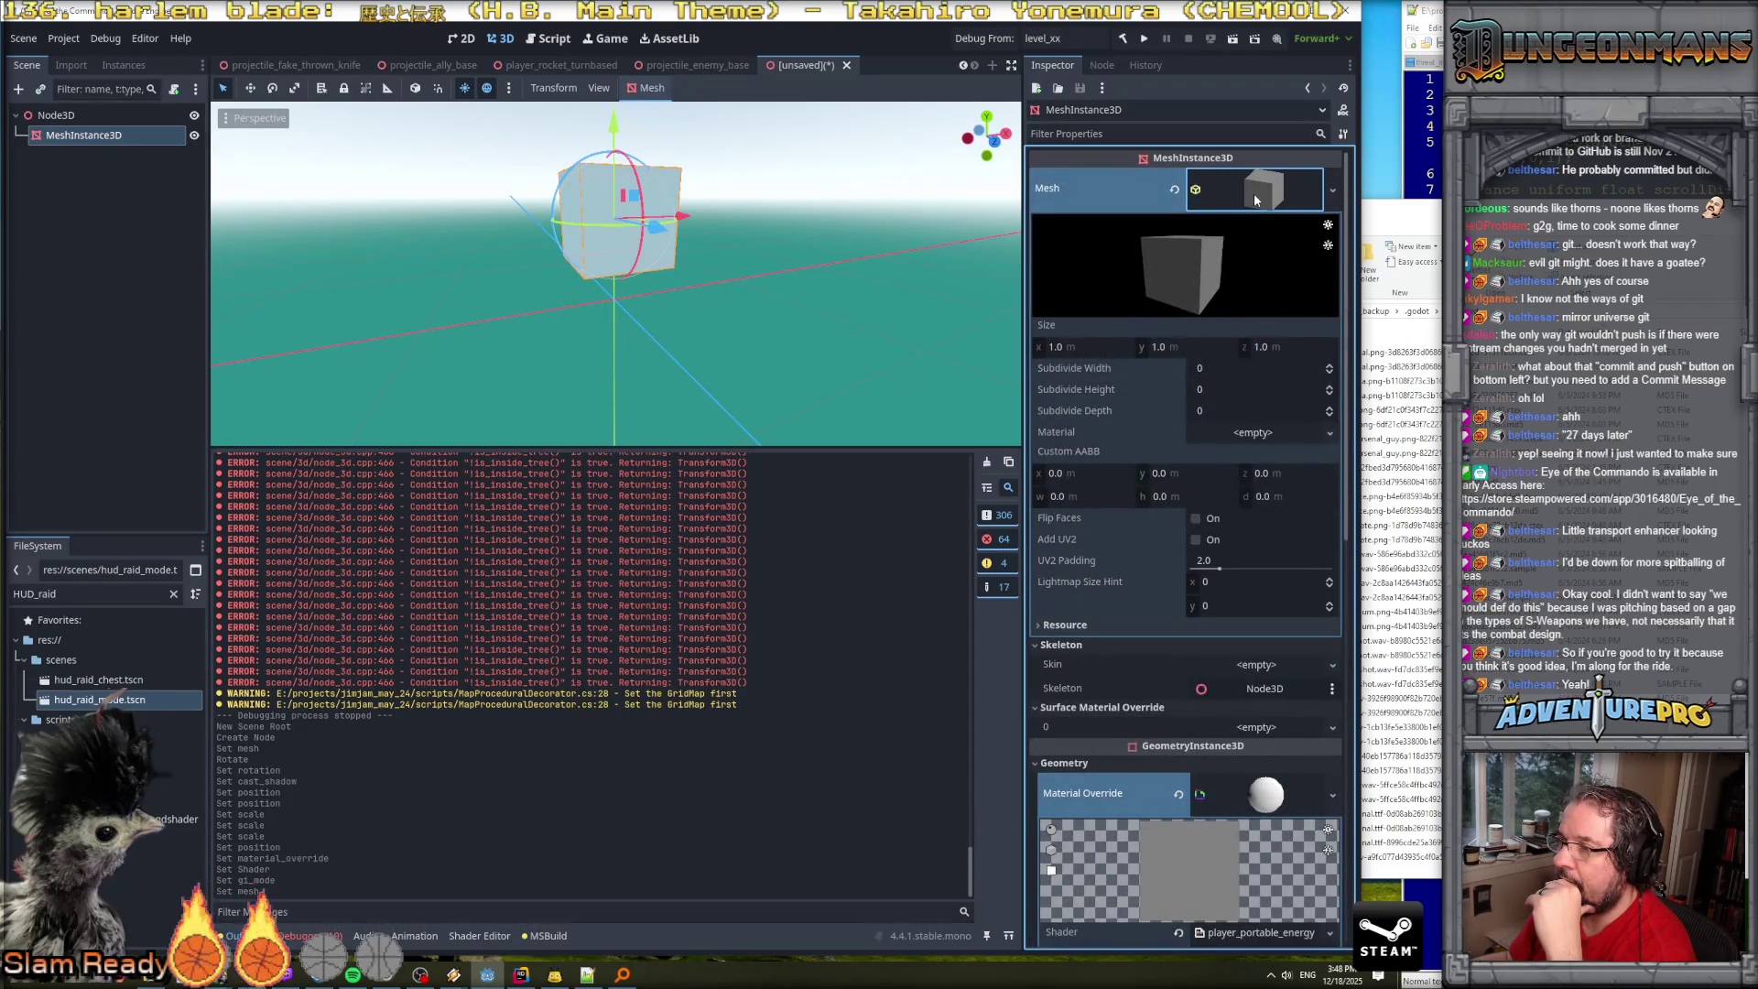
click(1251, 202)
click(1248, 200)
click(1248, 200)
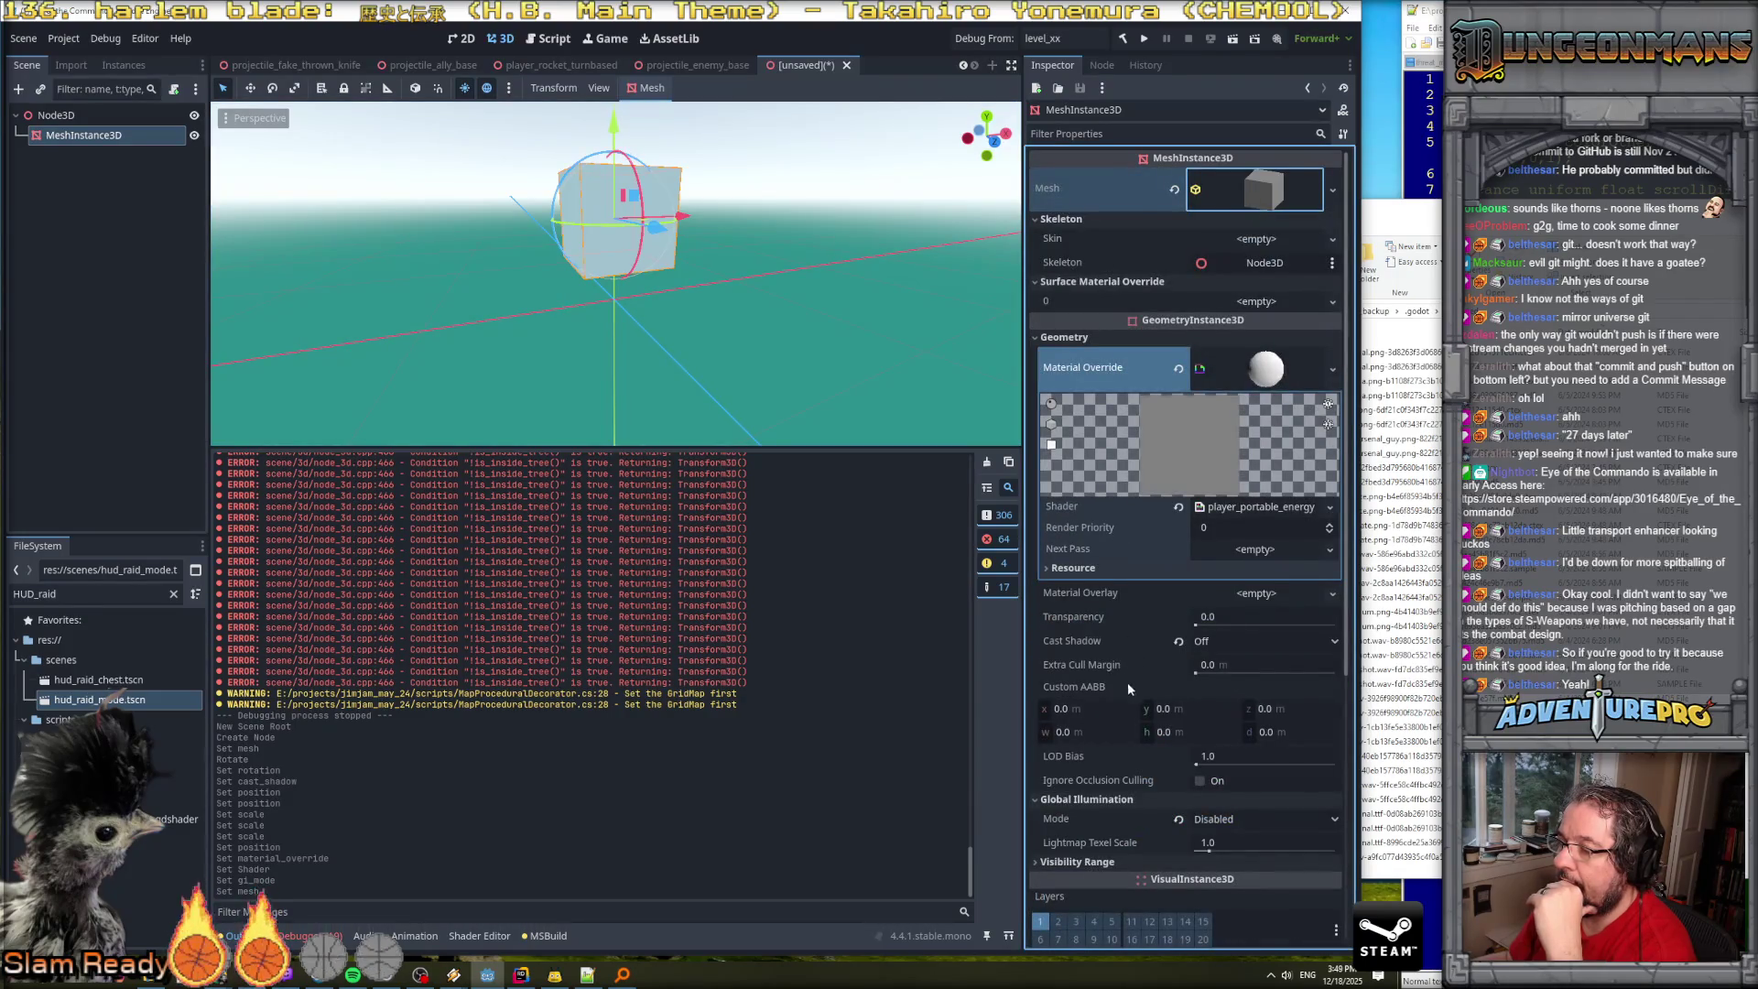
scroll(1134, 706, down, 3)
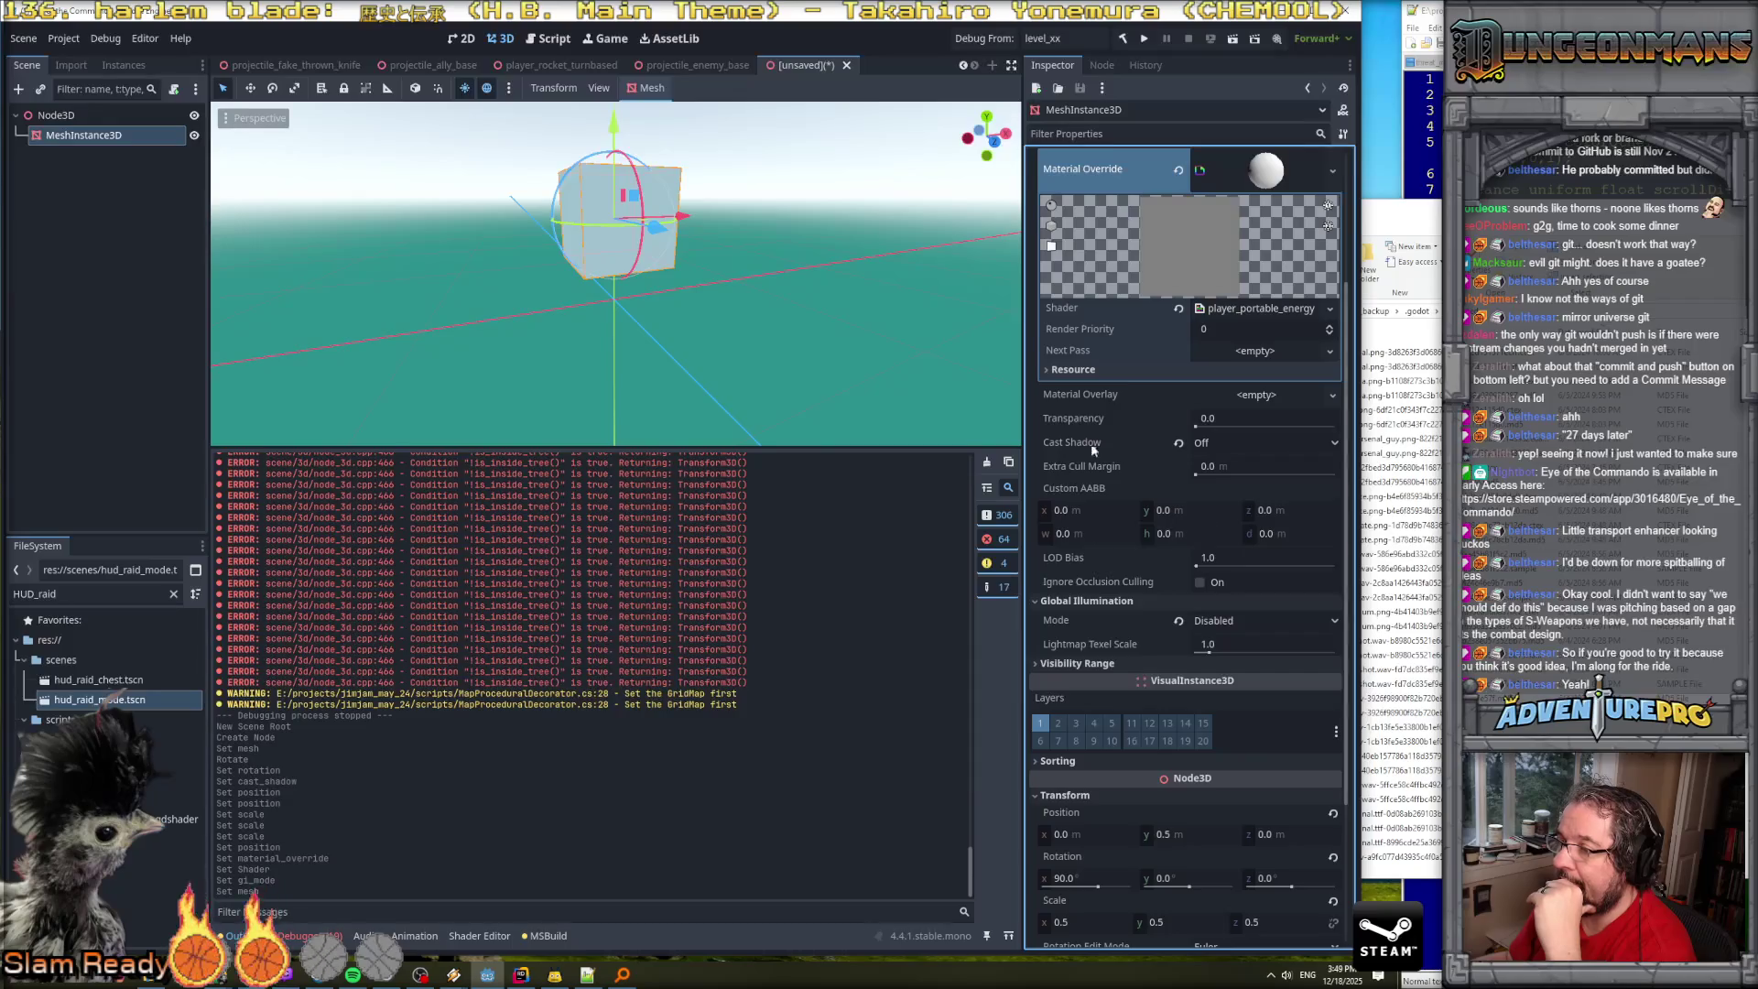
scroll(1091, 449, up, 3)
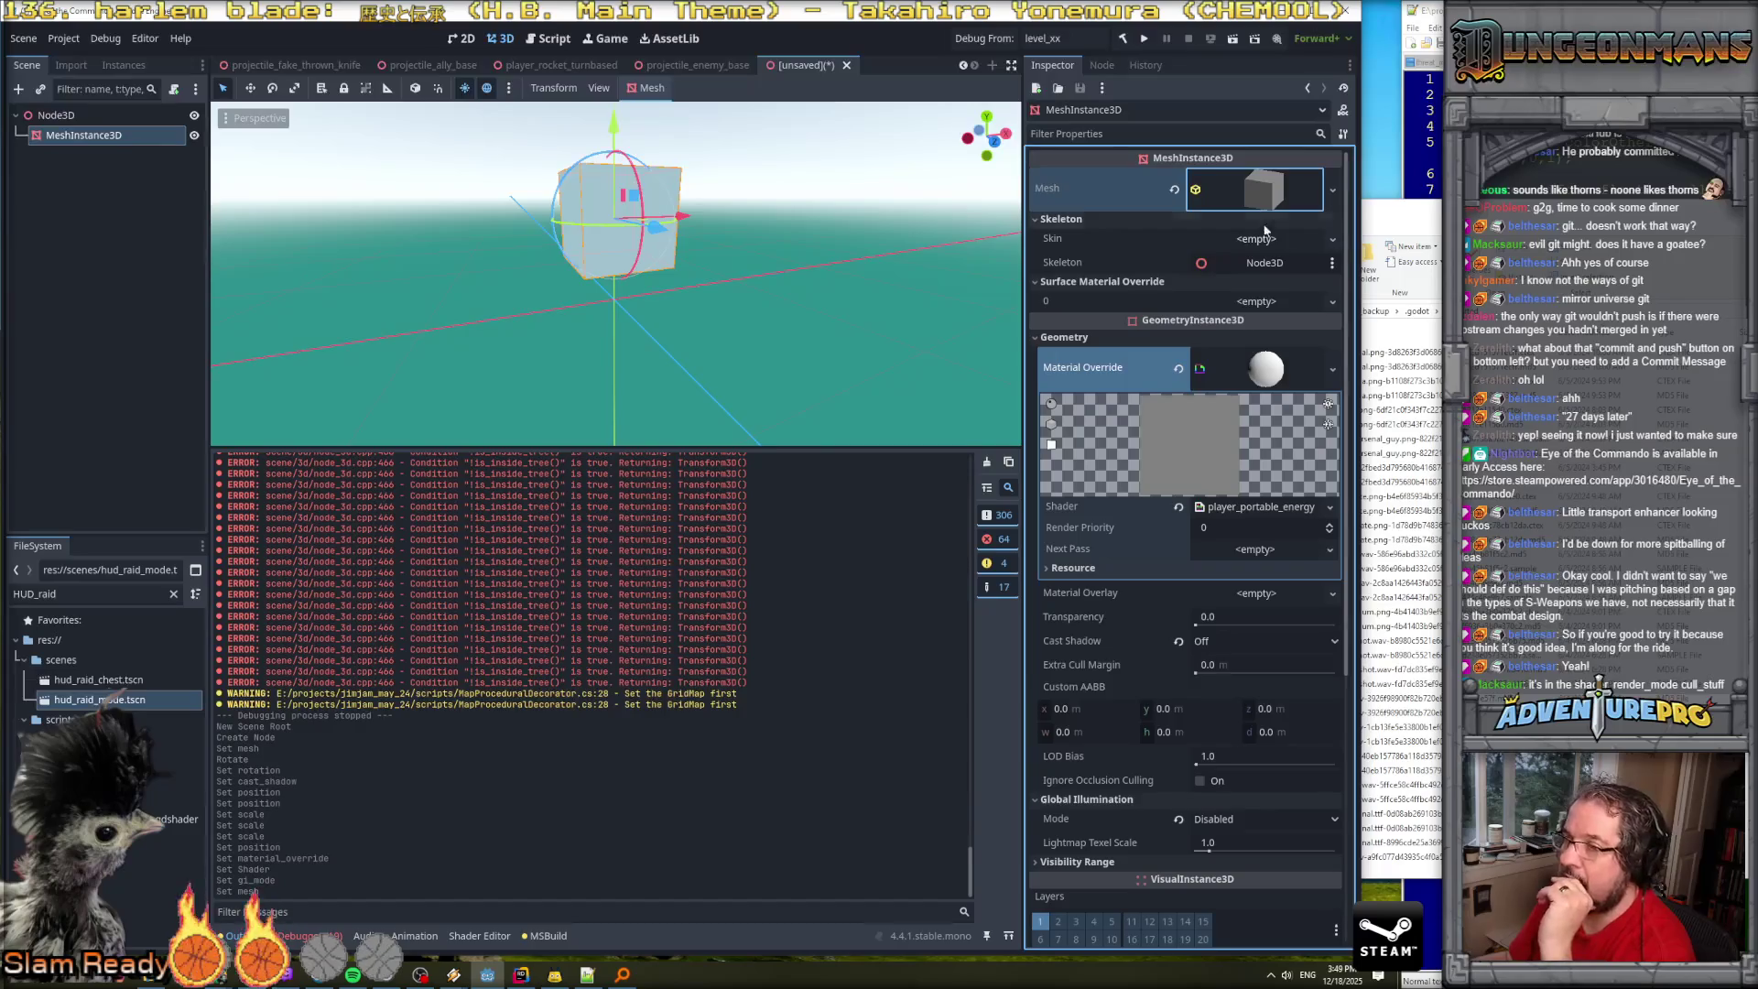
Size the box mesh to x 1.0, y 0.1, z 1.0.
click(1259, 194)
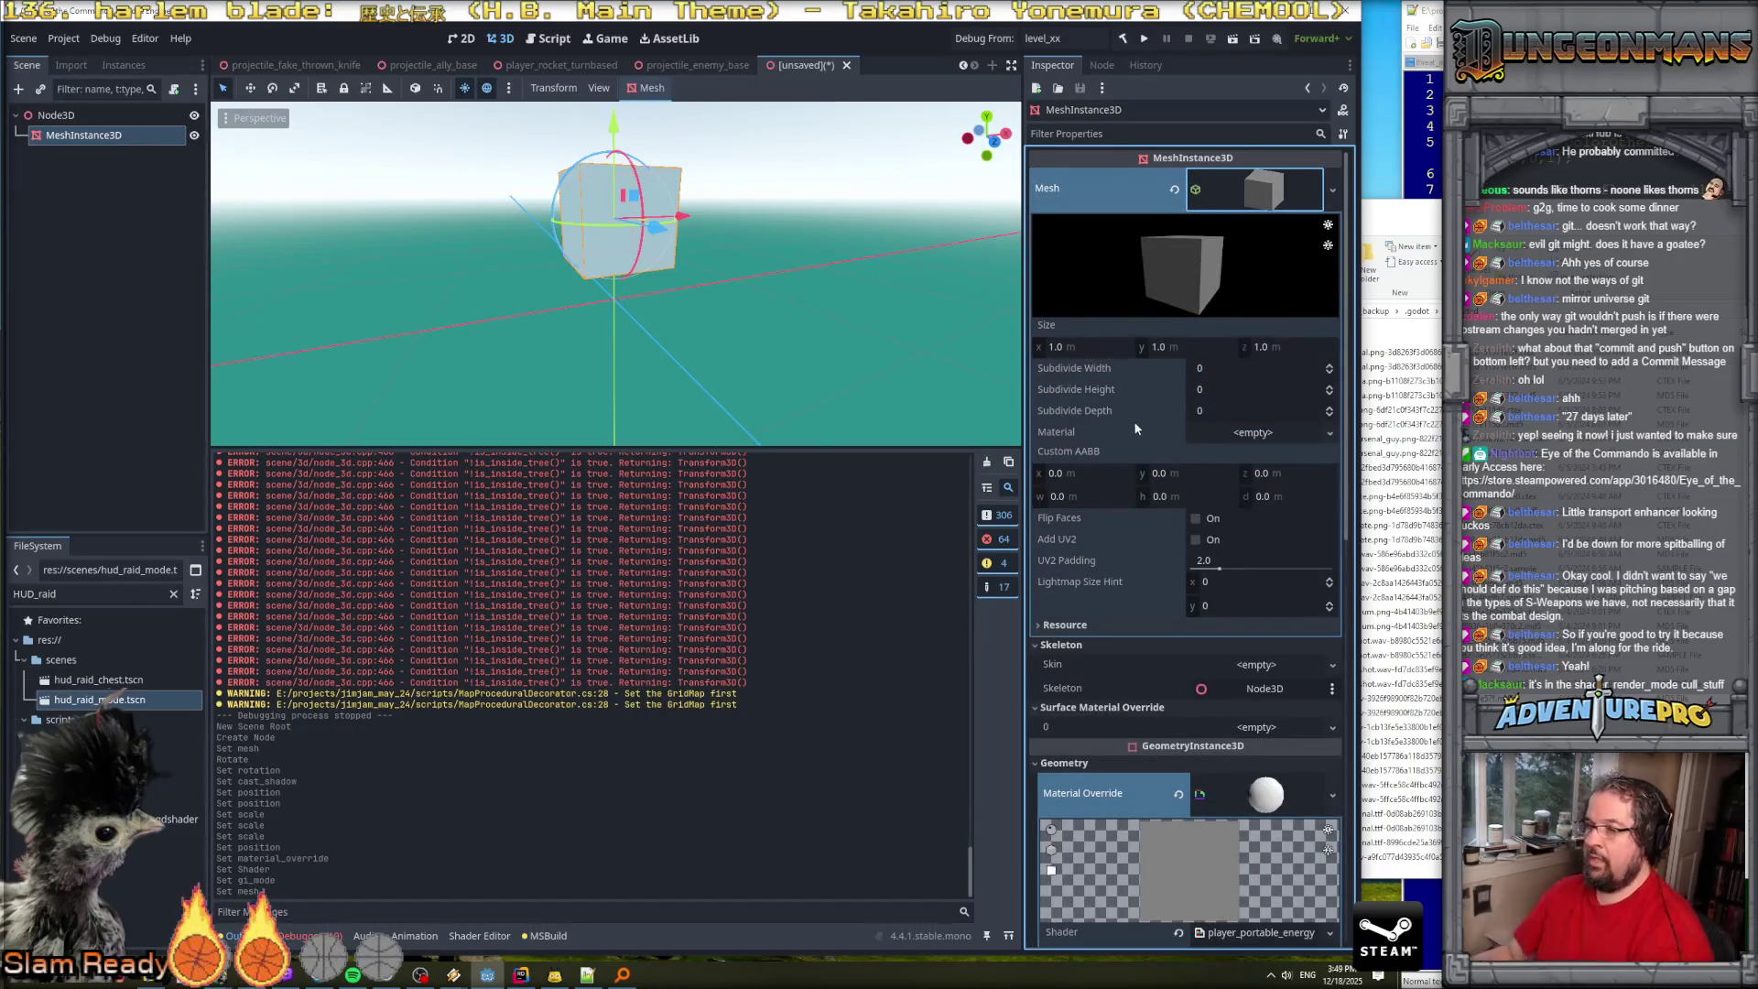
click(1184, 347)
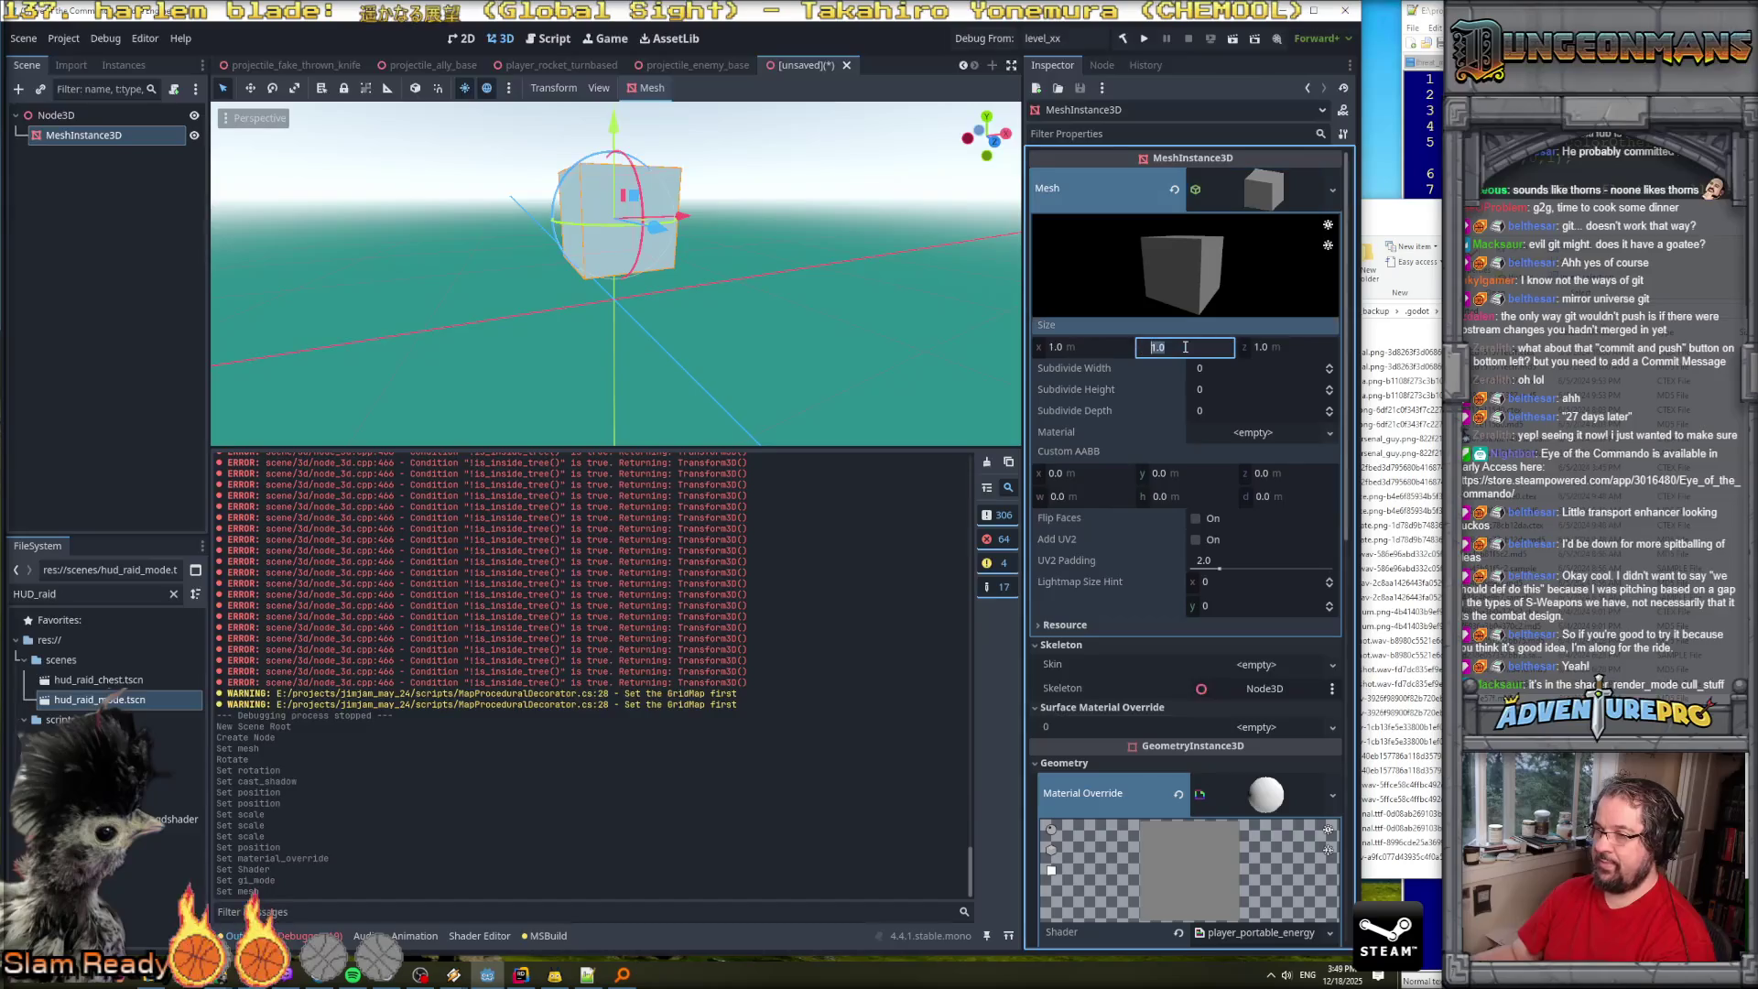
click(1297, 348)
text(0.01)
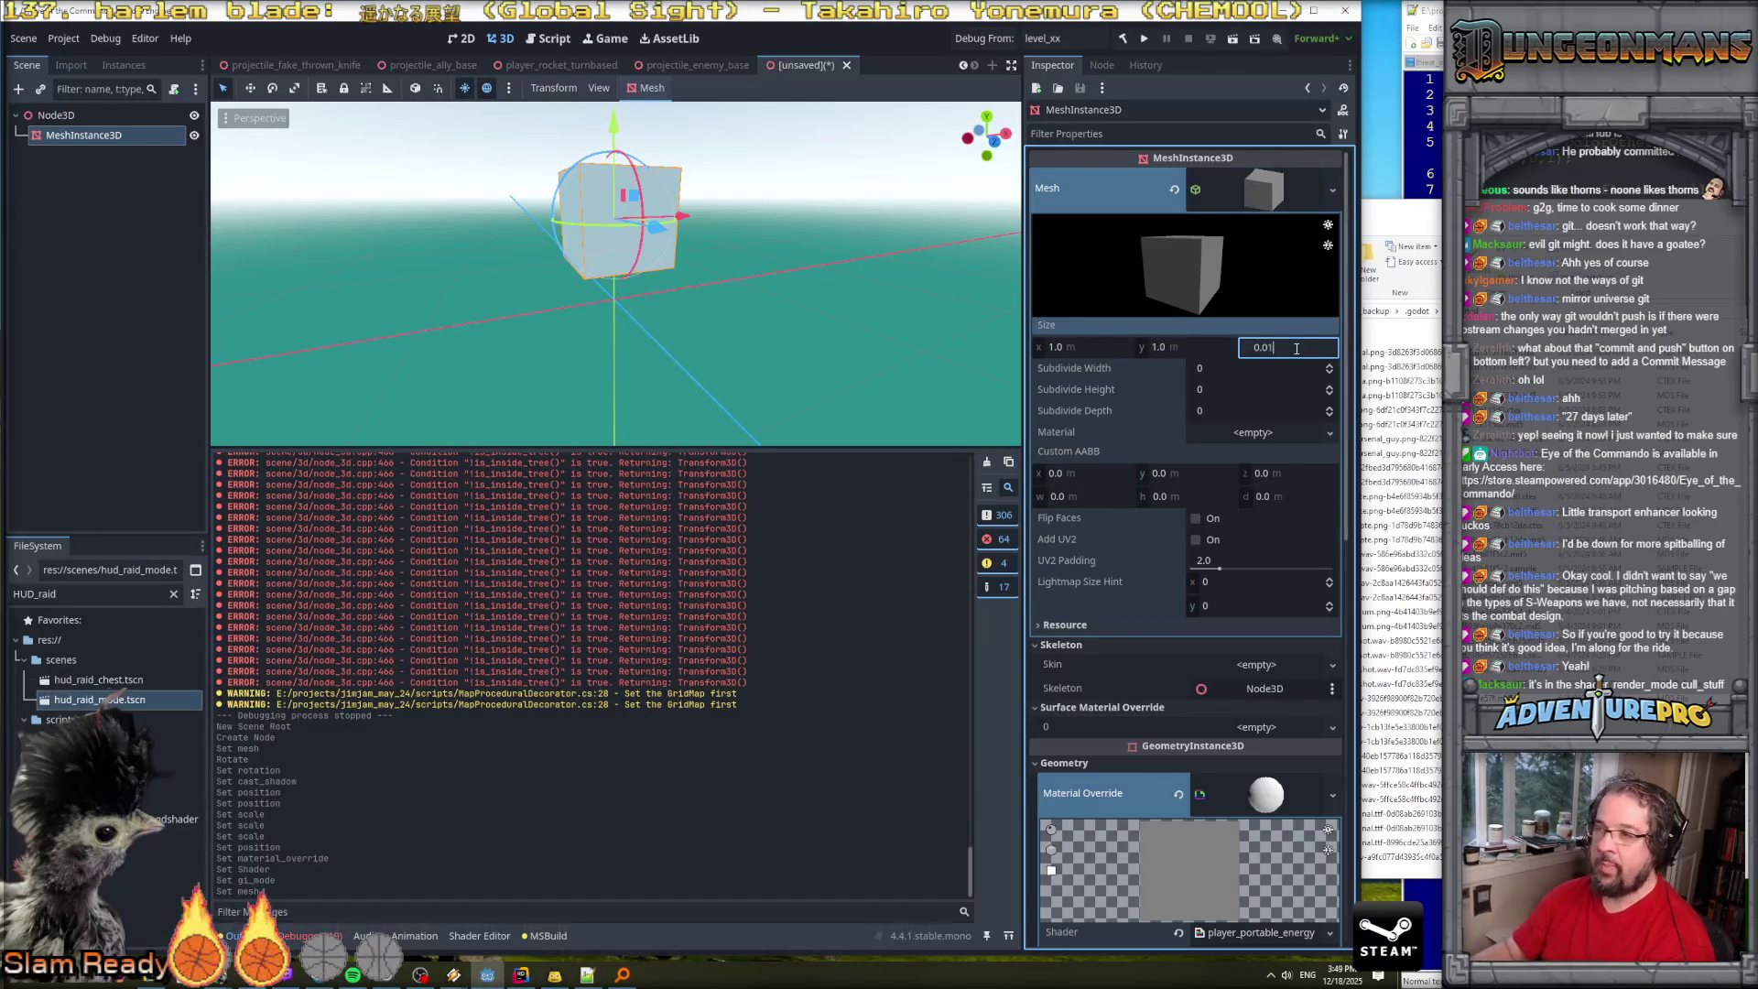
key(Return)
click(1296, 349)
text(1)
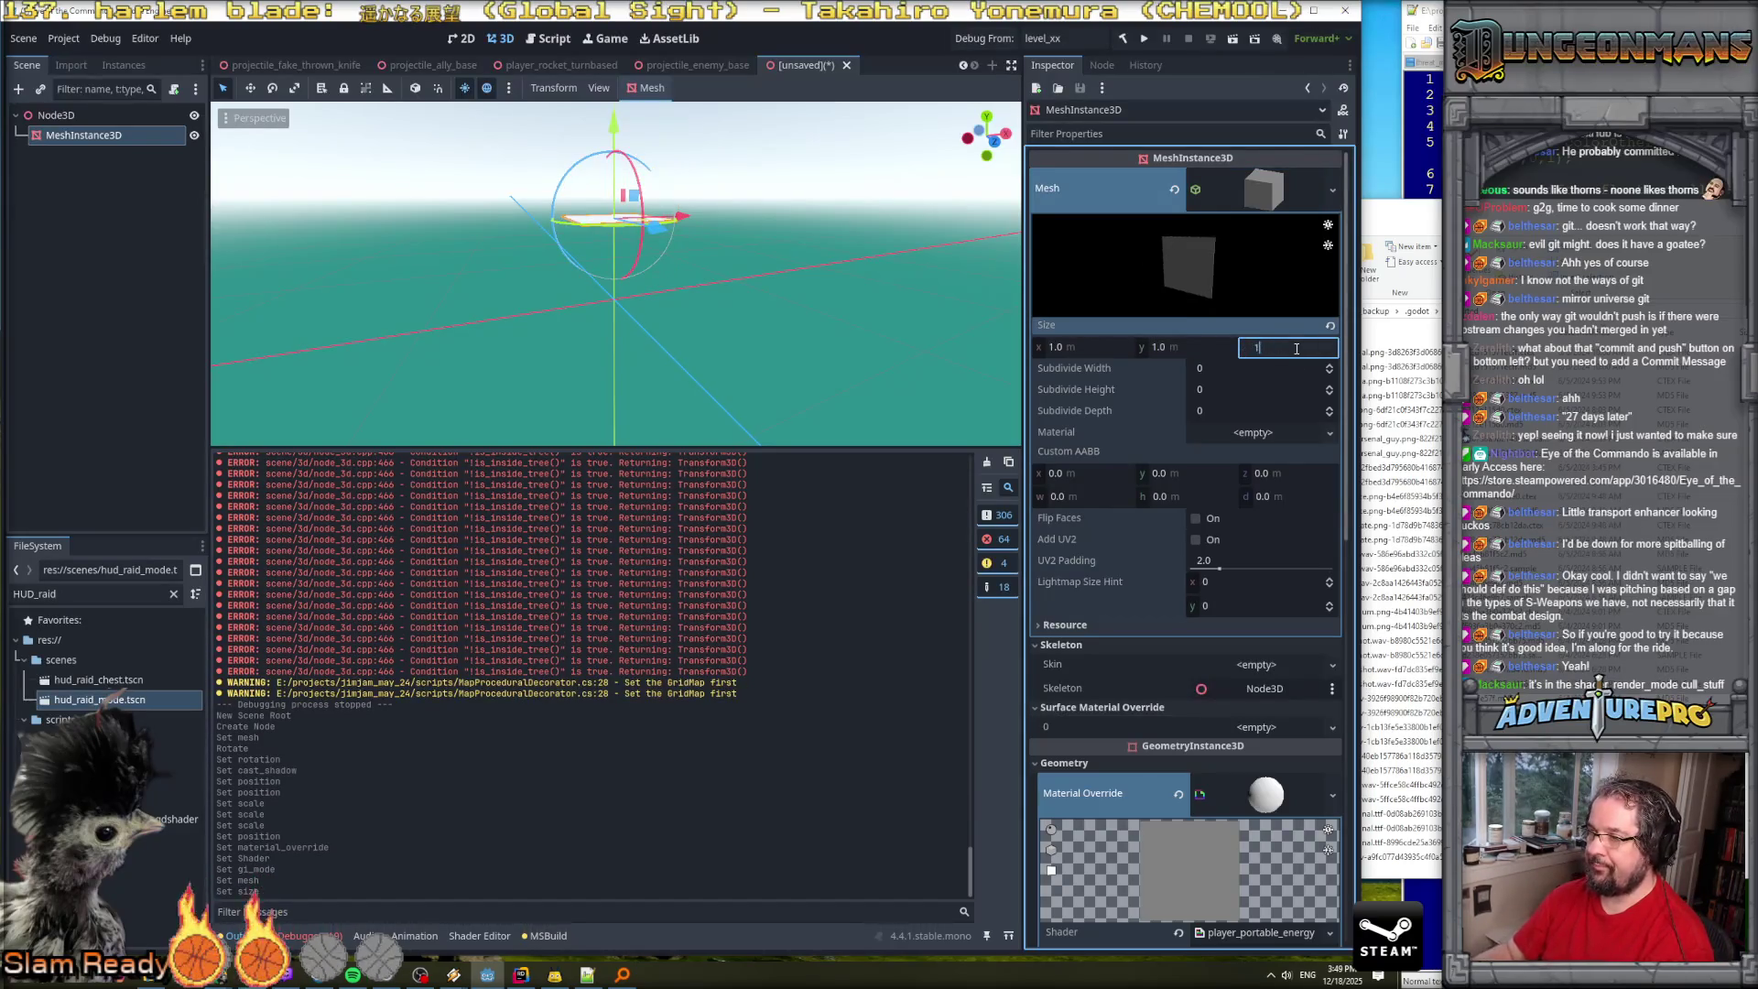
key(Return)
click(1200, 346)
text(0.1)
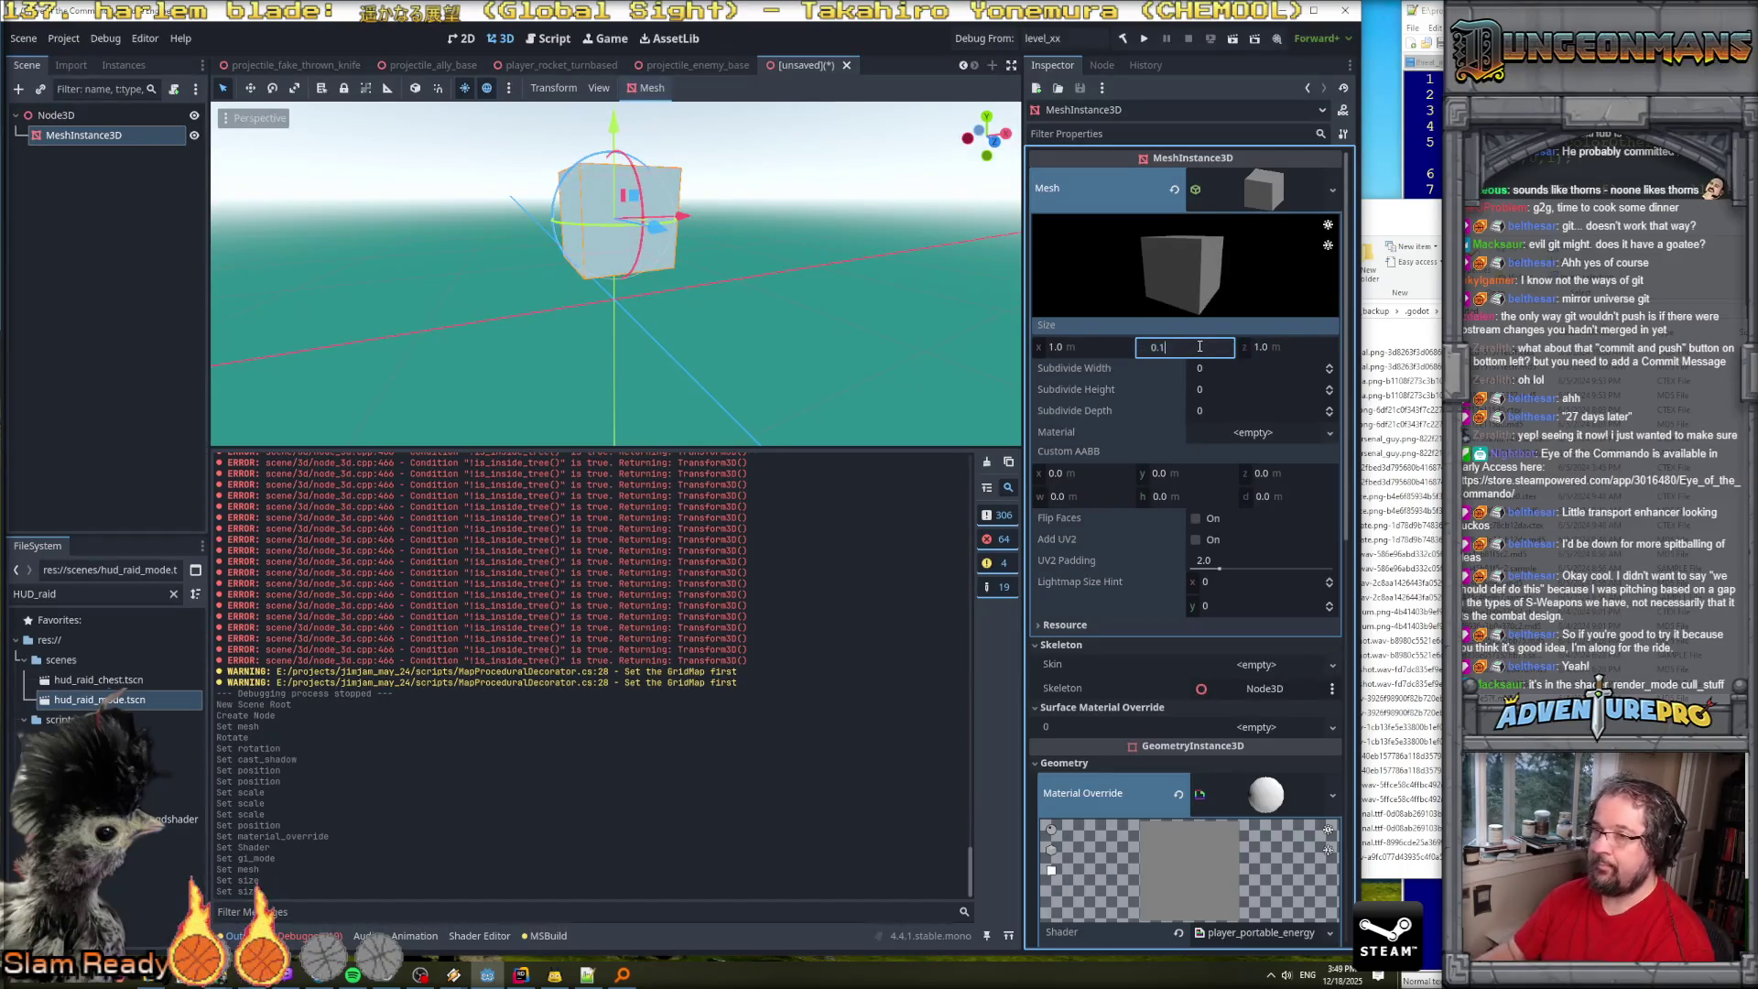
key(Return)
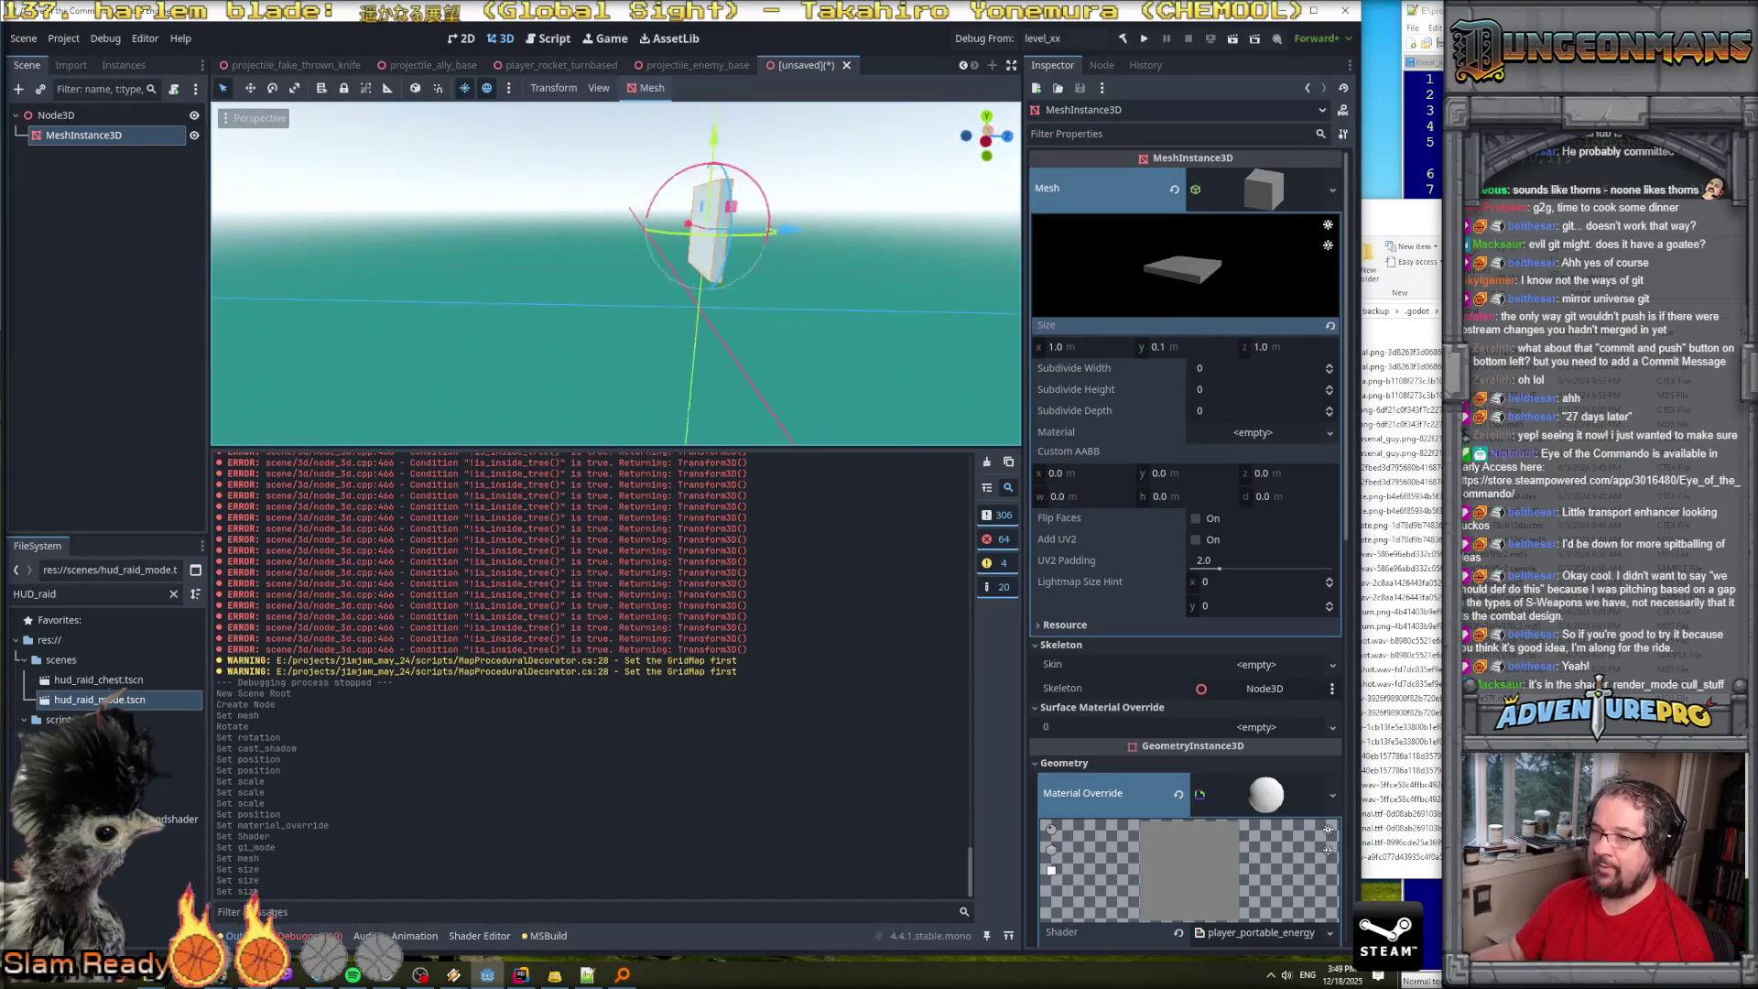
scroll(1150, 710, down, 6)
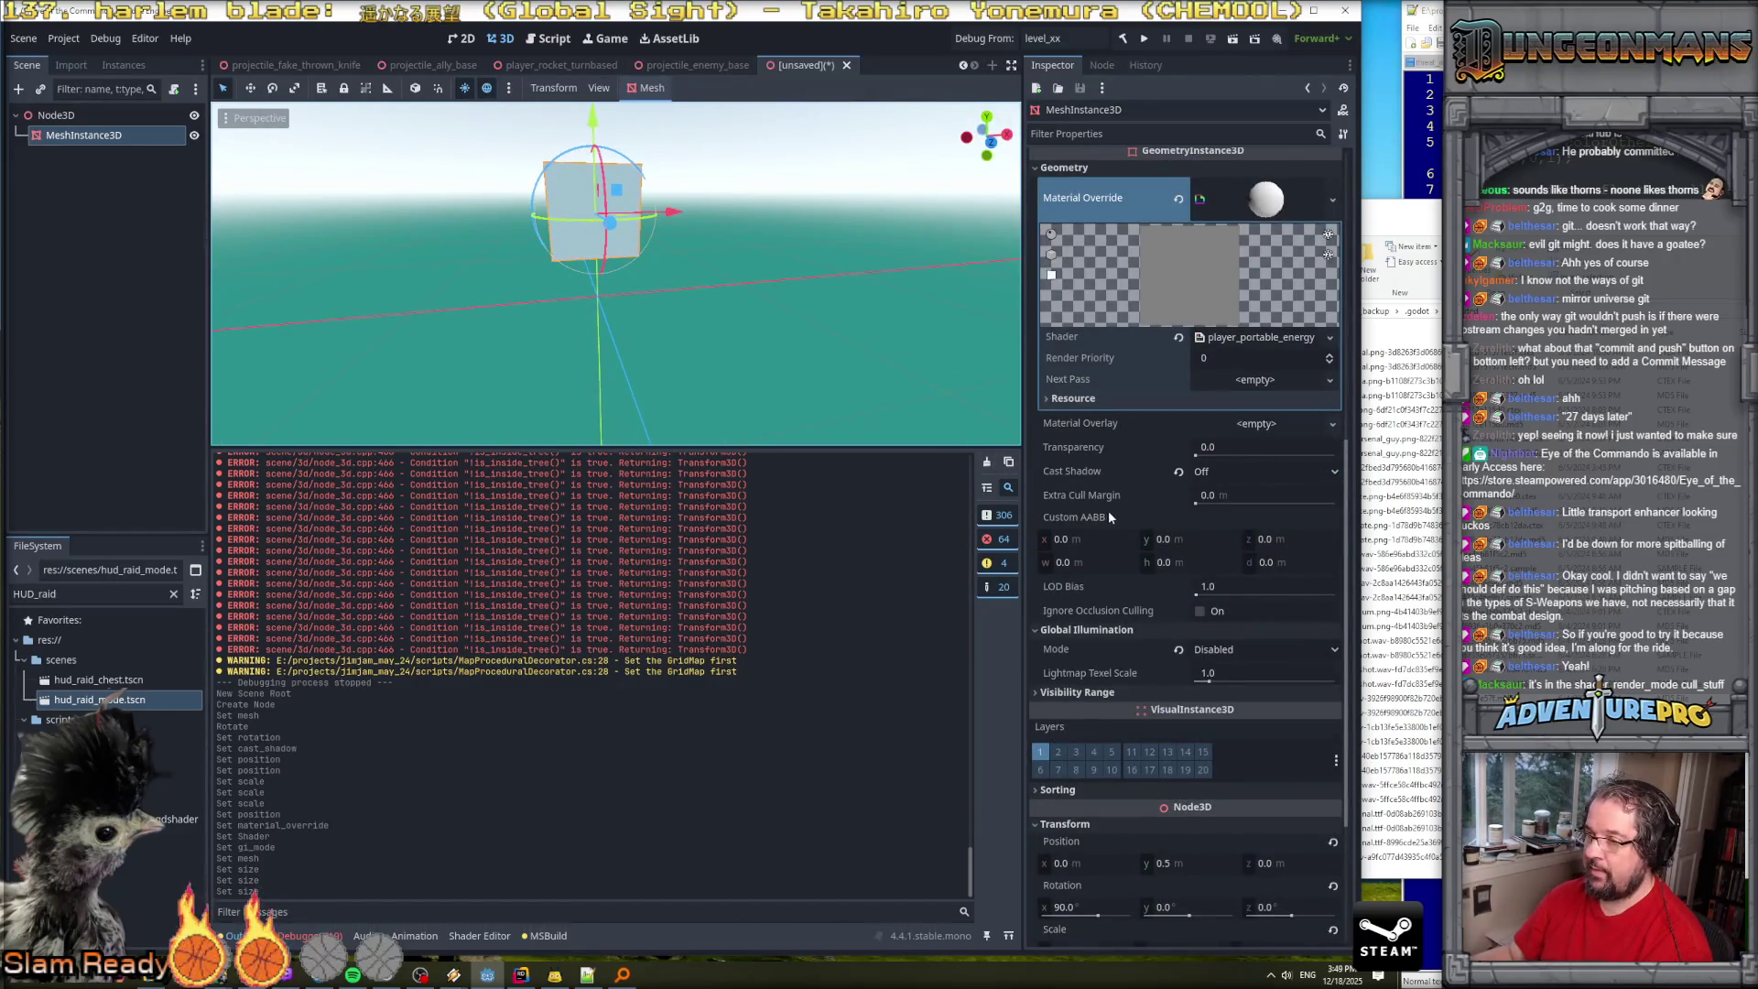
Set the mesh's Transform Position y to 0.25, dismissing the Save Scene As dialog.
scroll(1111, 573, down, 3)
click(1195, 626)
text(0.25)
key(Return)
key(ctrl+s)
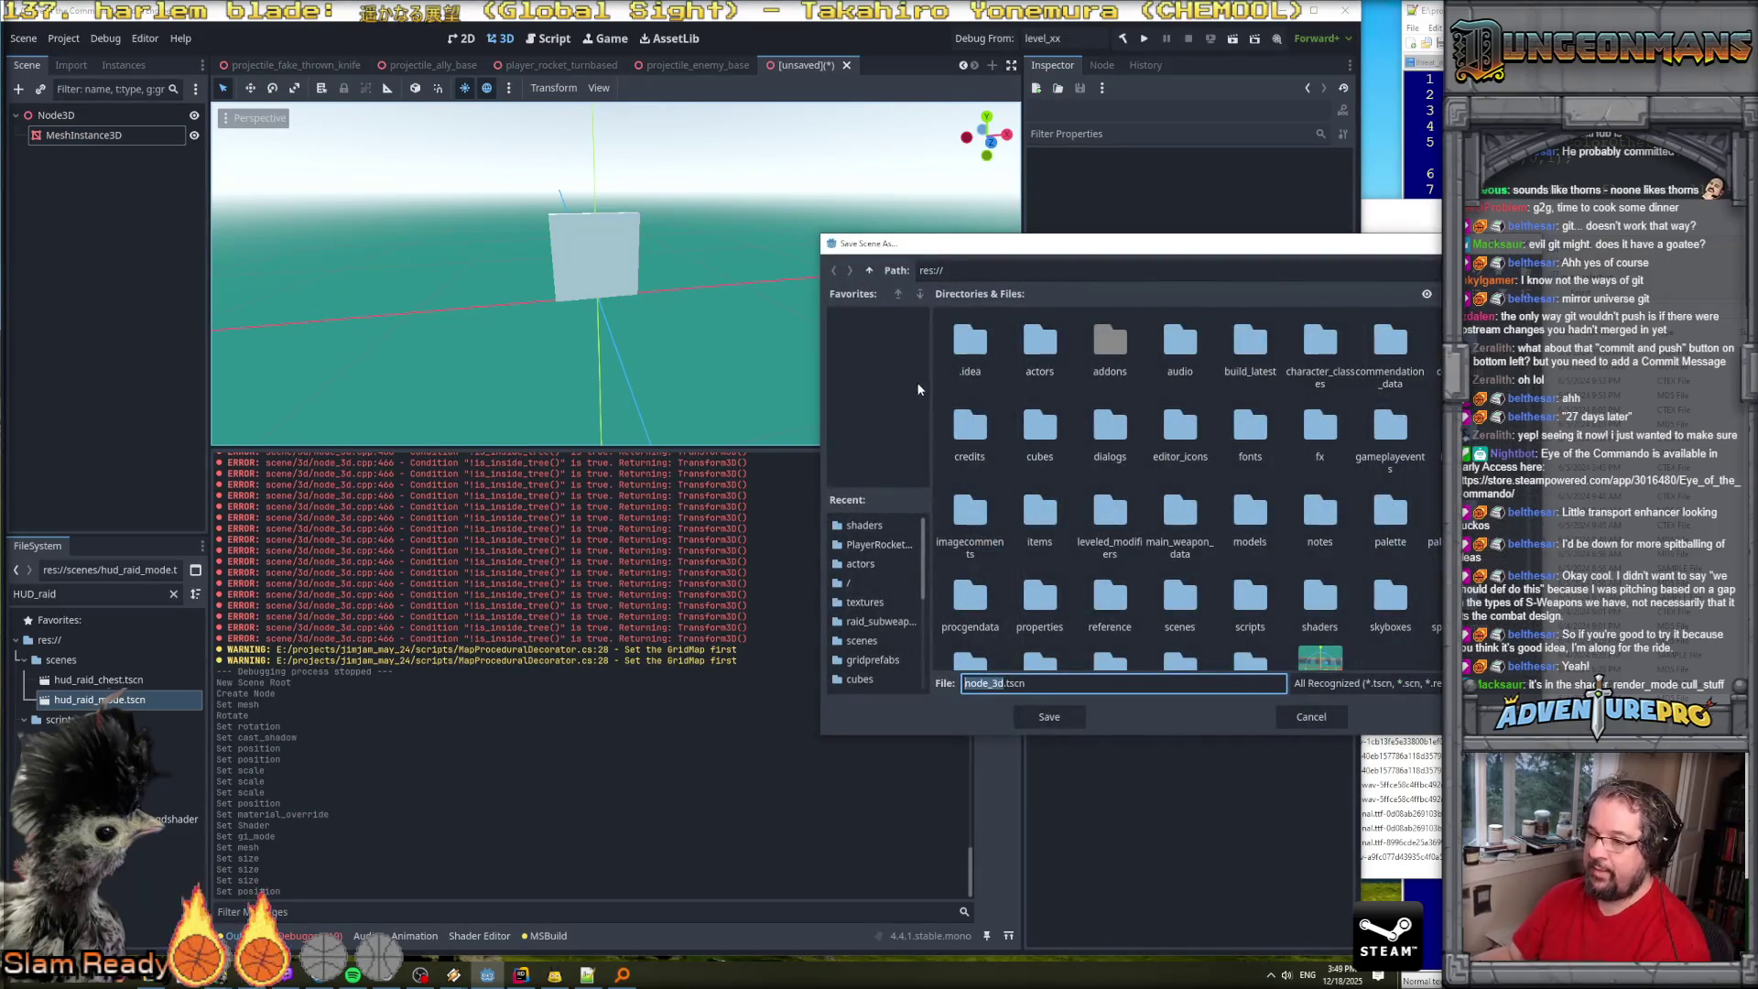
key(Escape)
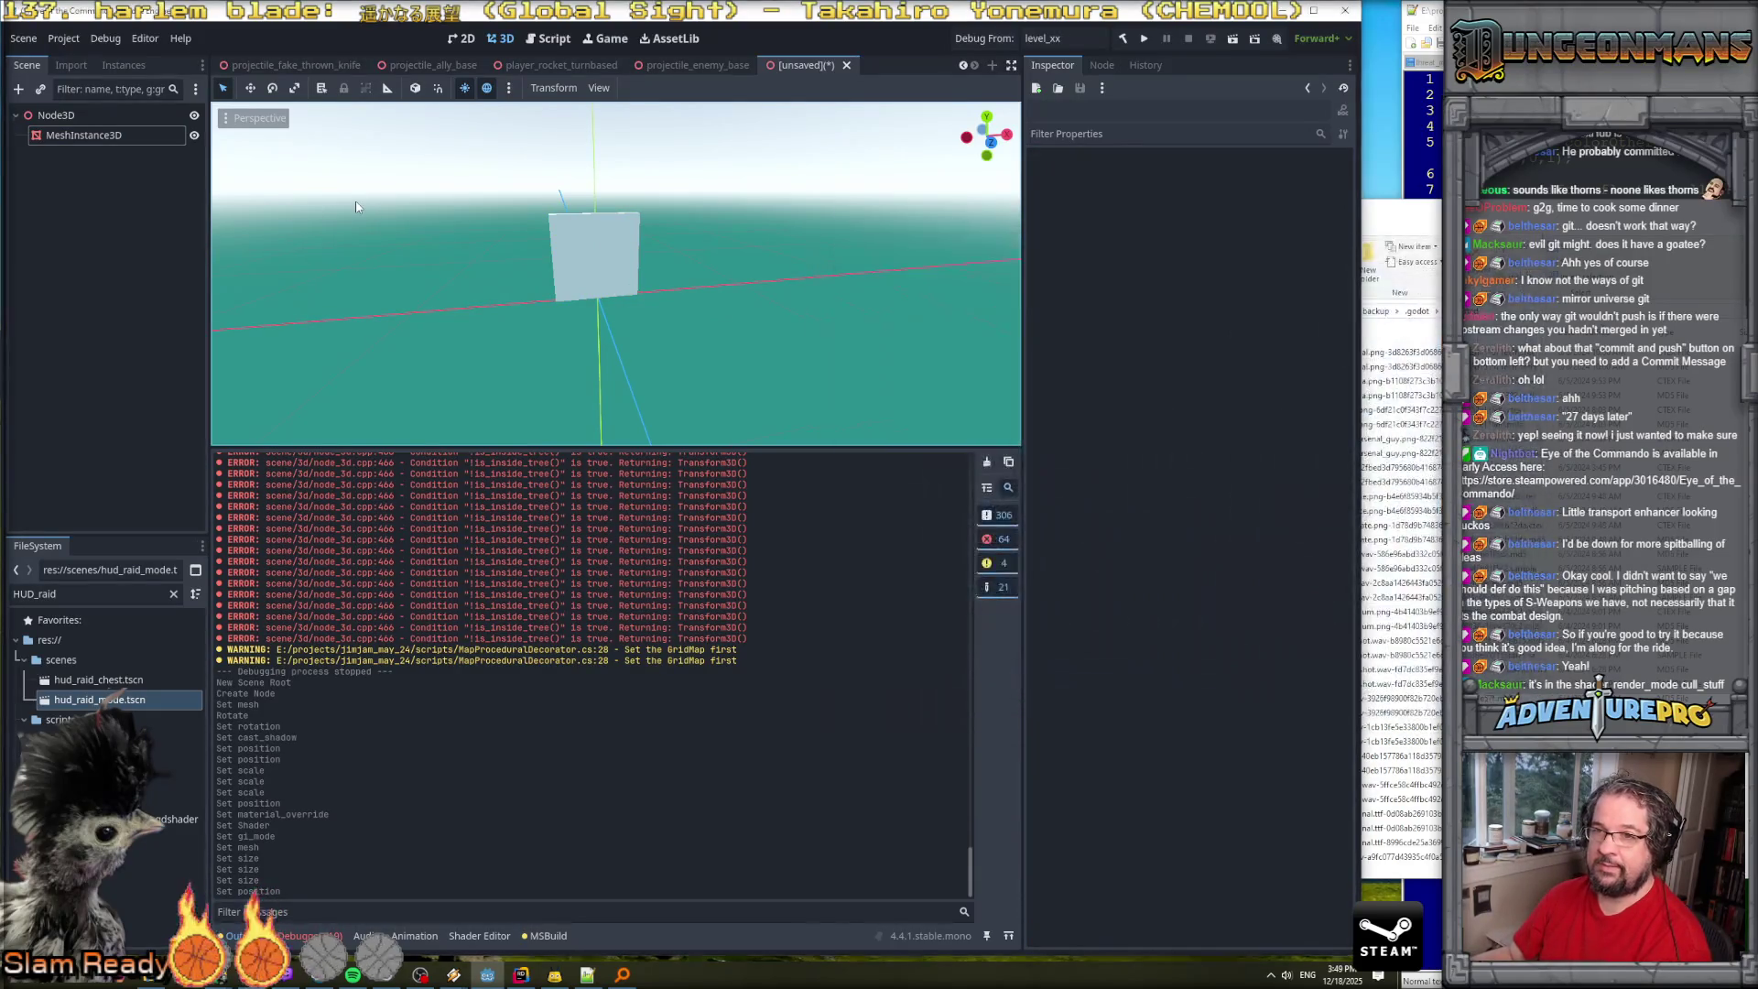
Rename the root Node3D to PlayerPortableShield.
click(79, 114)
click(80, 114)
text(PlayerPortableShield)
key(Return)
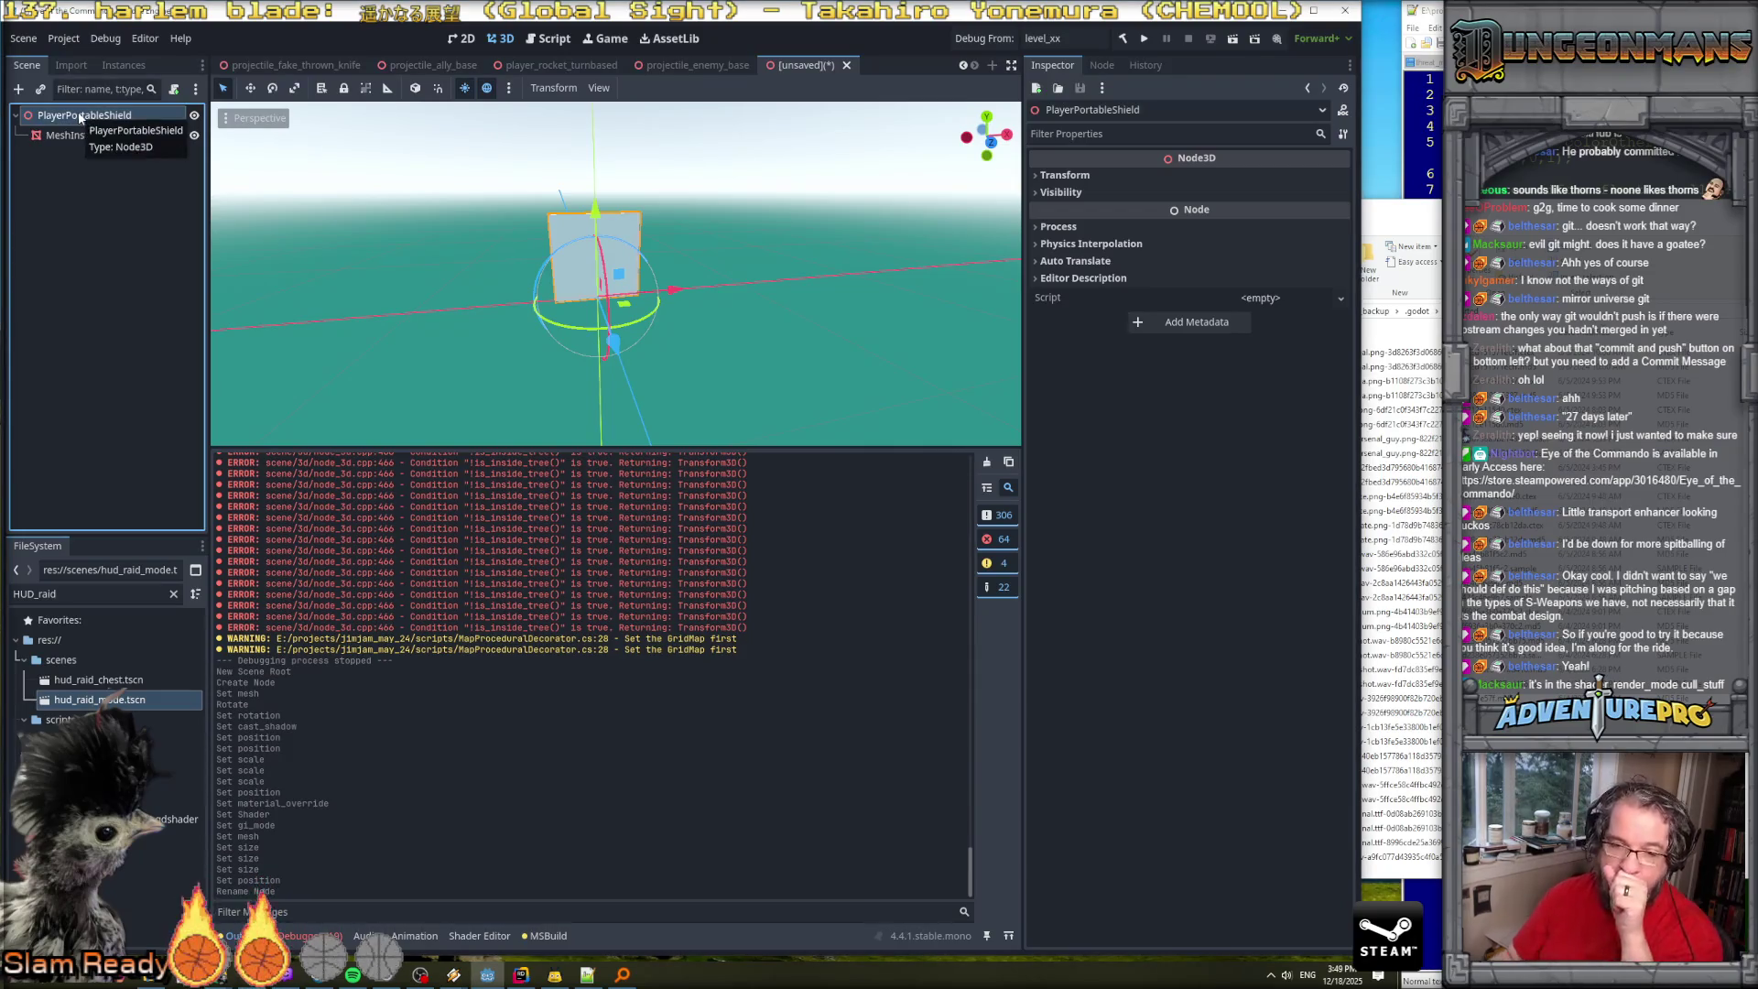
click(89, 137)
click(89, 120)
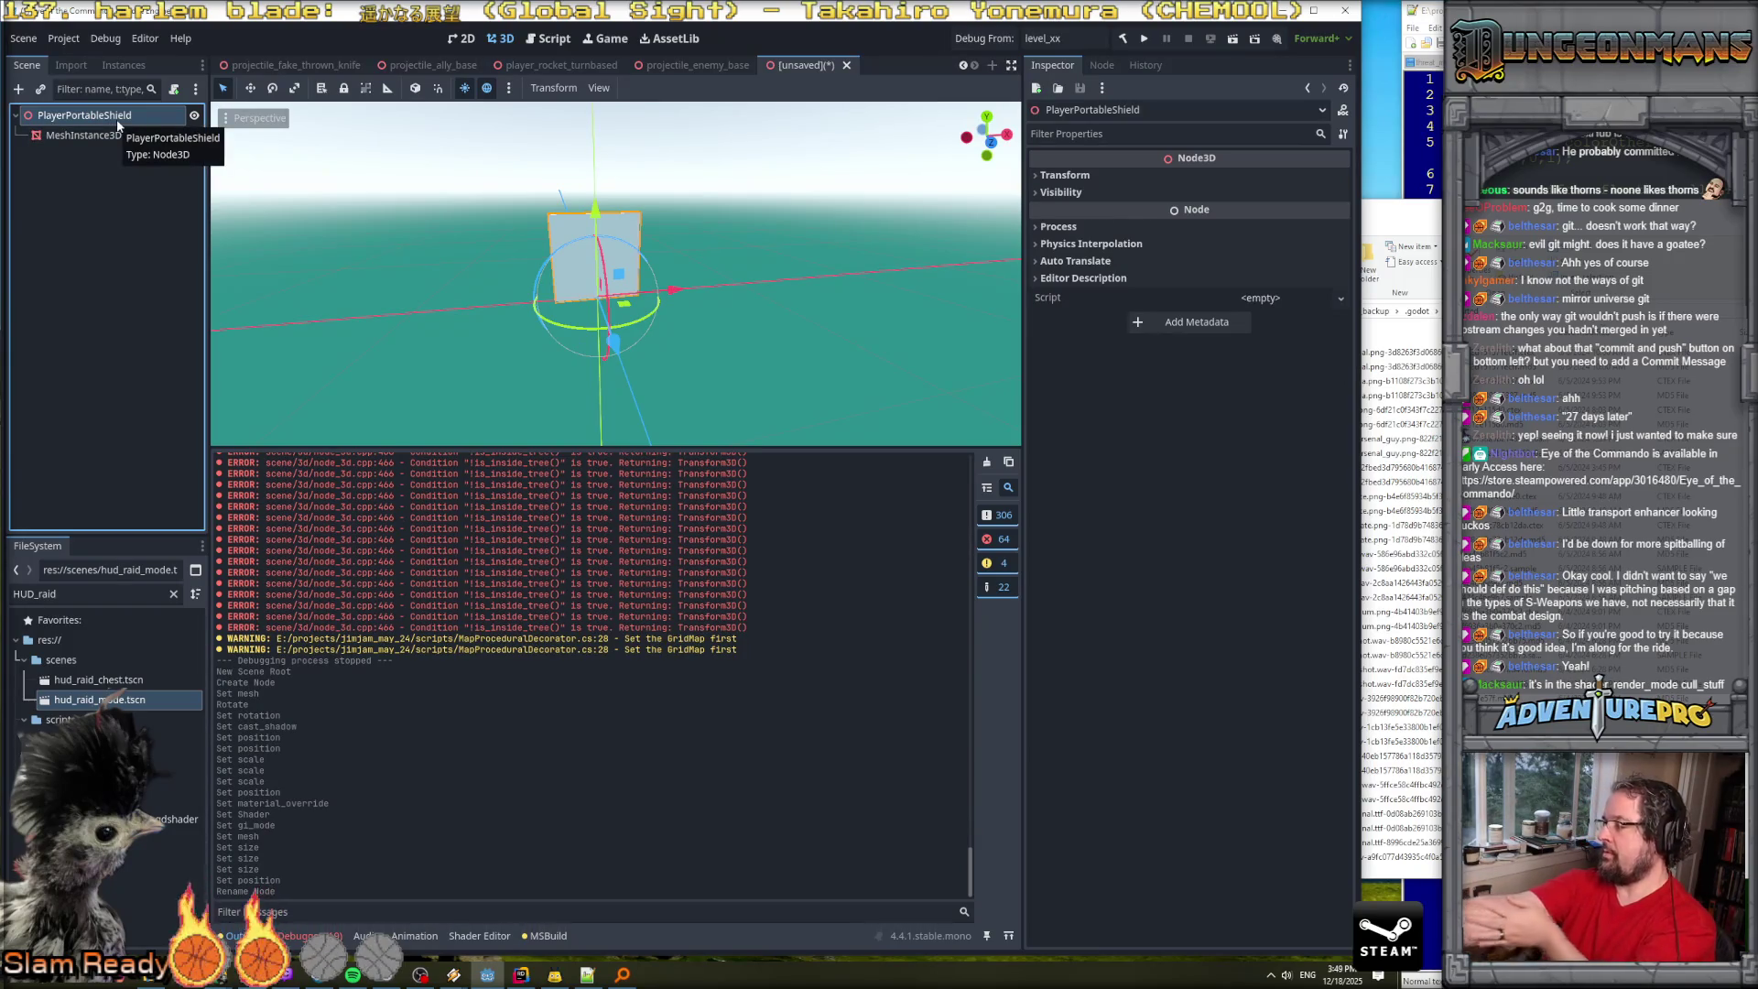
right_click(102, 133)
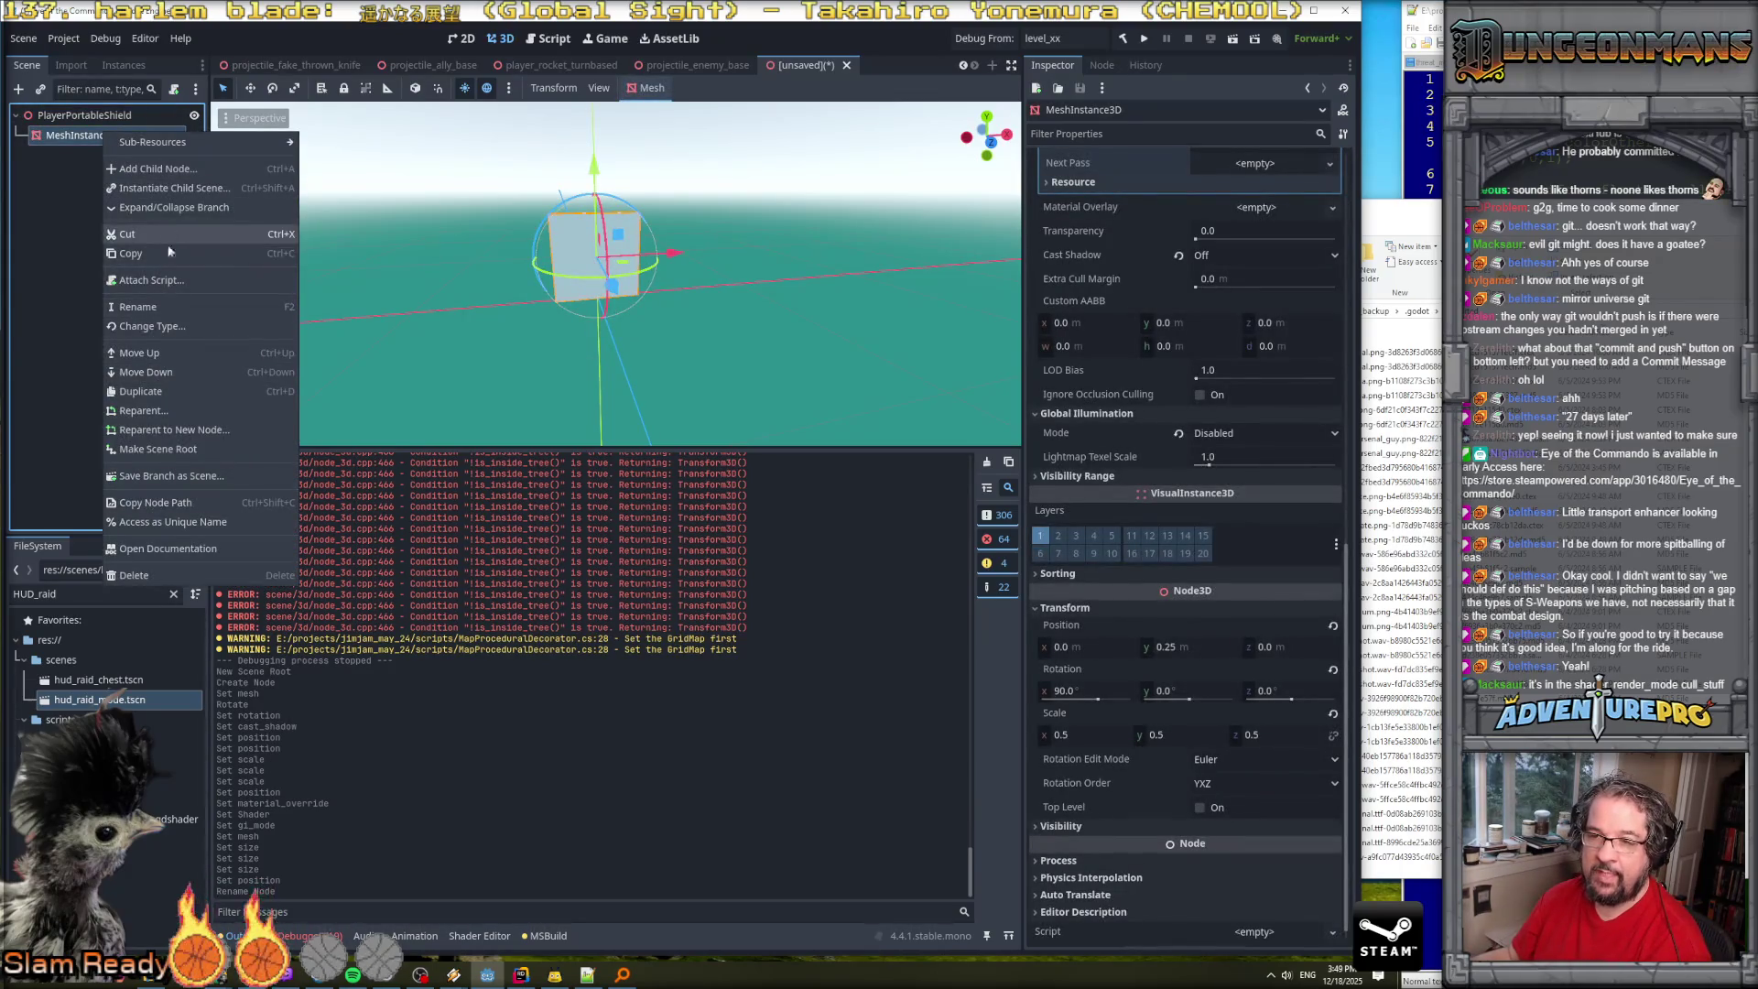
Add an Area3D child node under the MeshInstance3D.
click(152, 167)
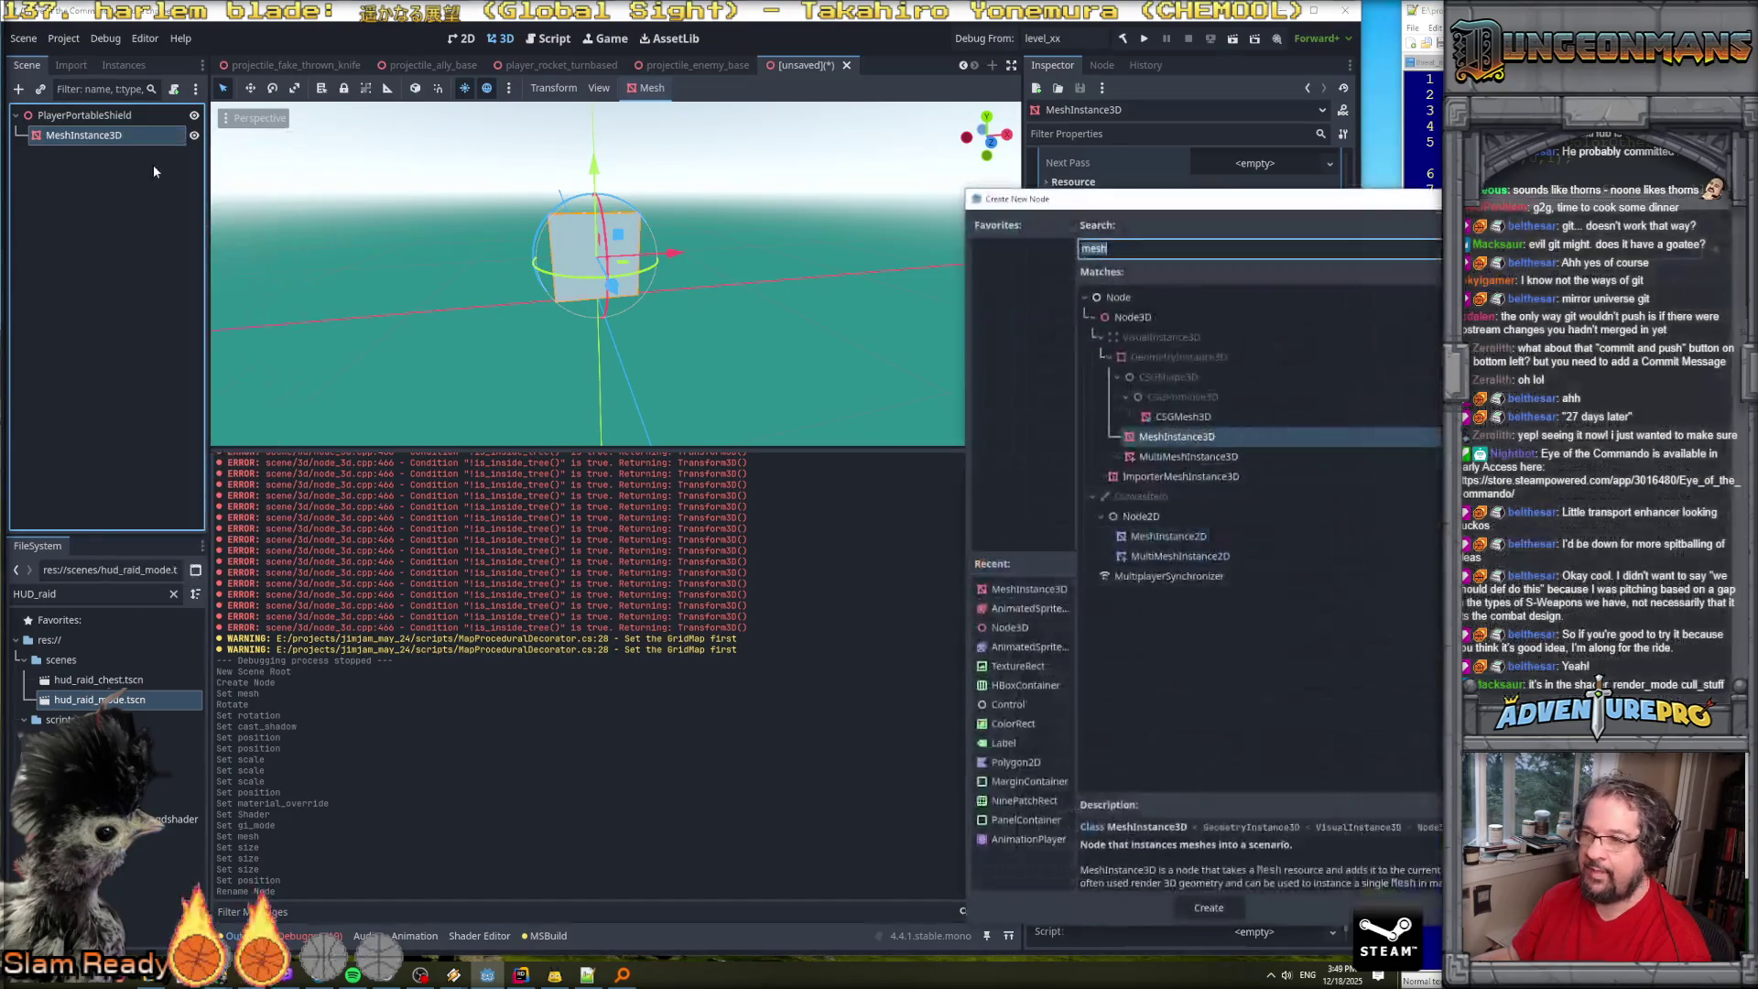
text(area3d)
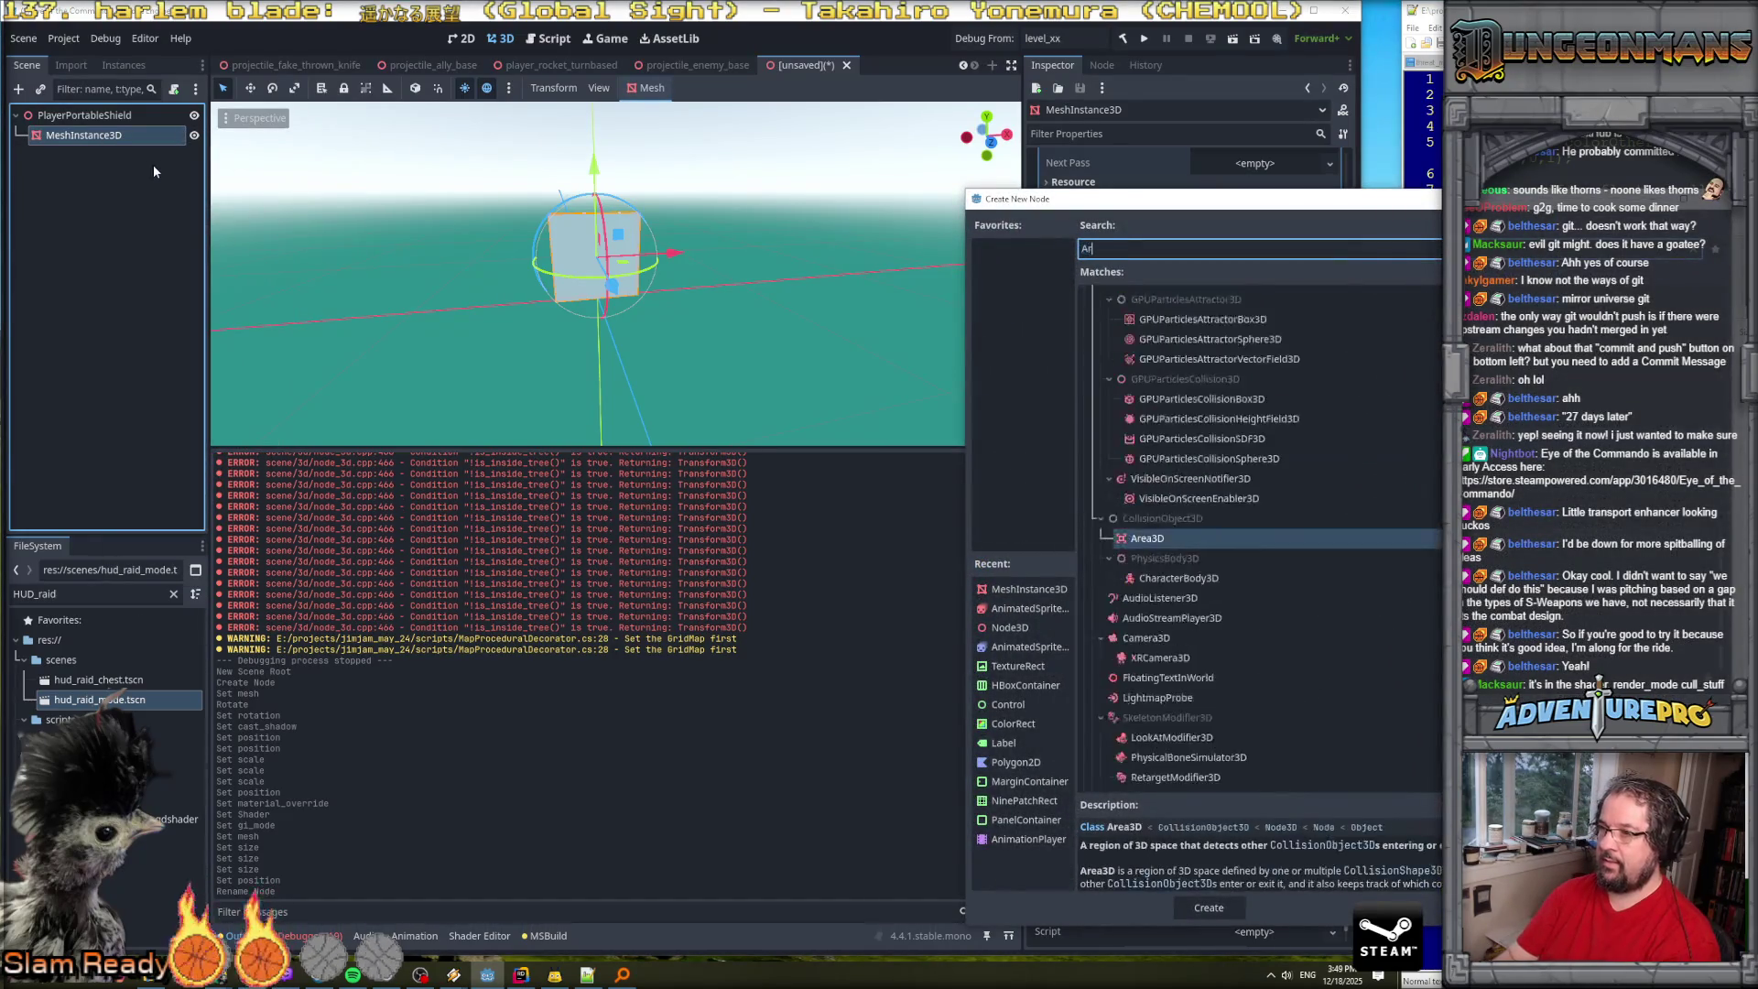
key(Return)
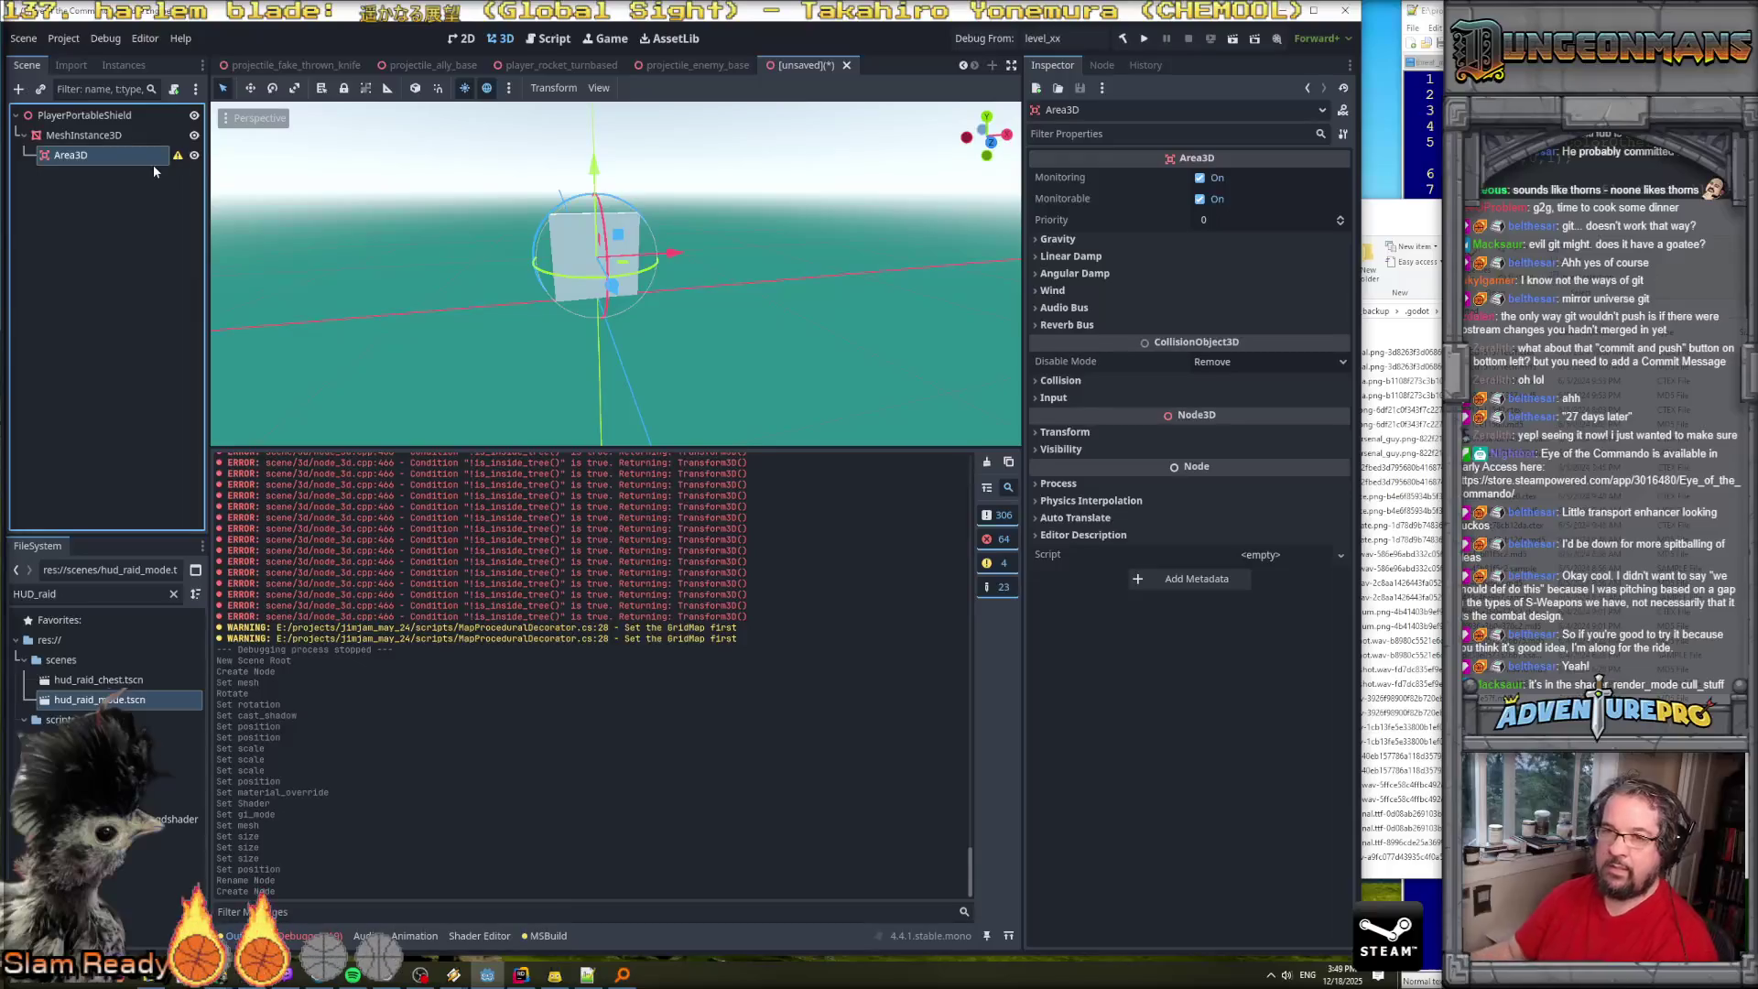
Begin adding a child to the Area3D, searching for 'Collision' nodes.
mouse_move(179, 159)
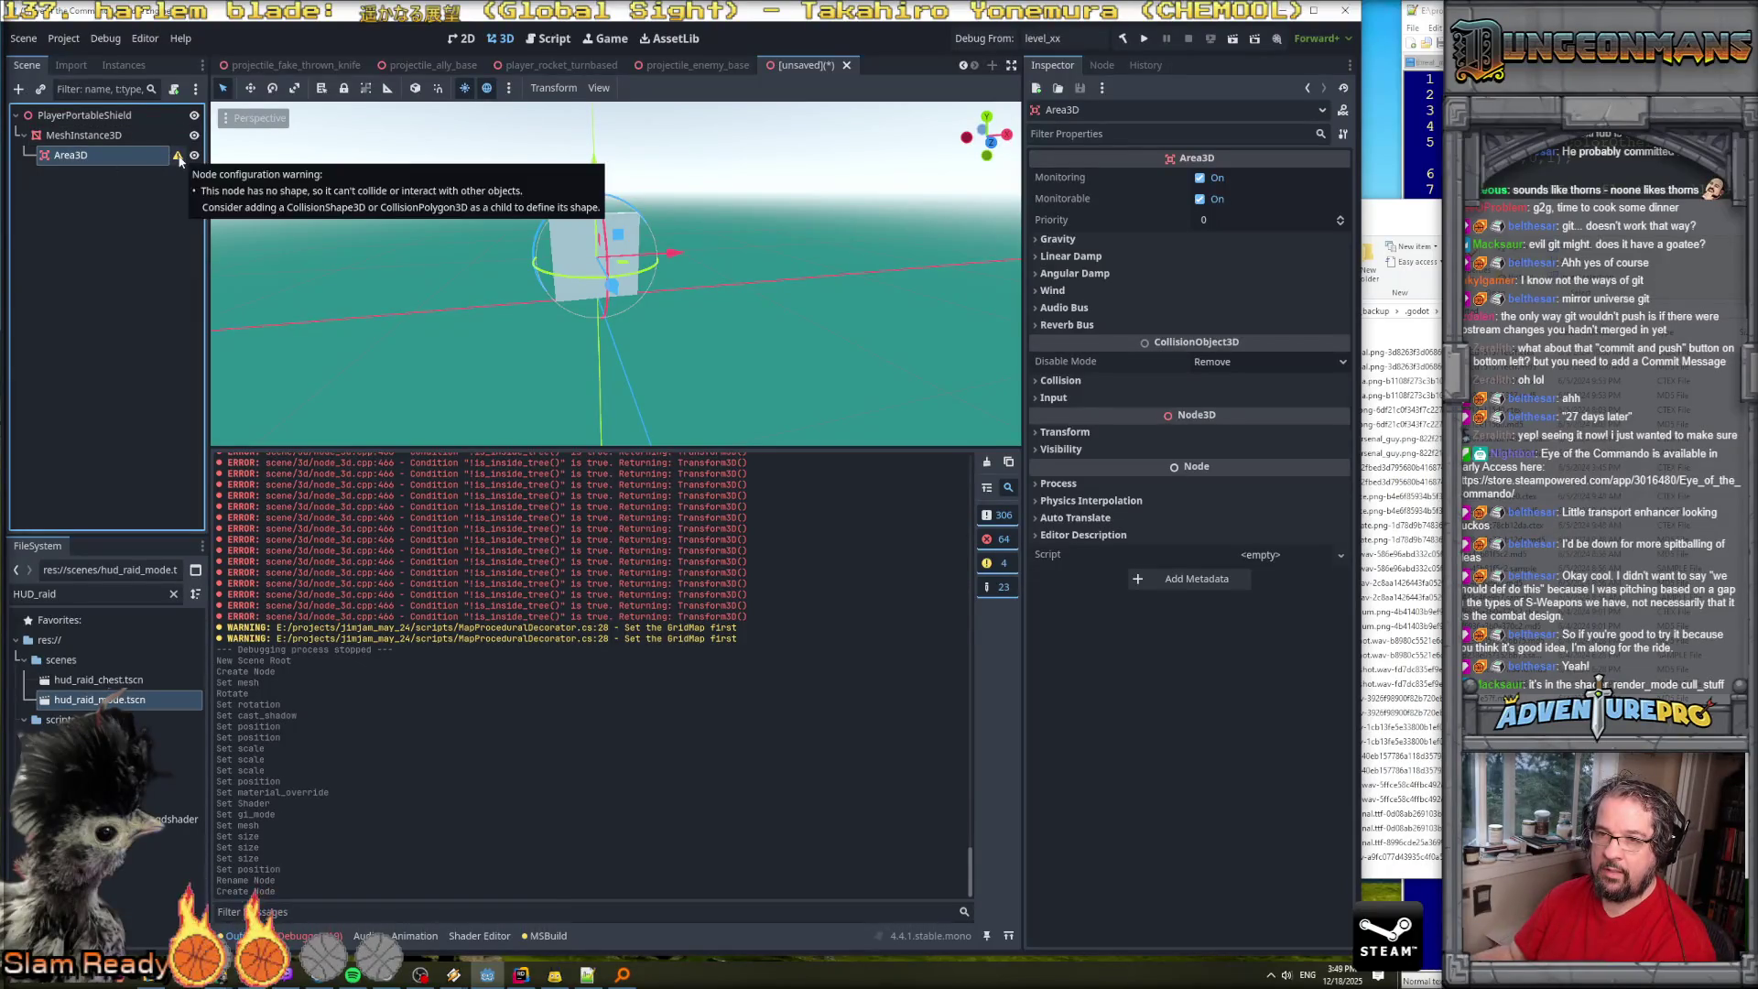
click(66, 161)
right_click(66, 163)
click(130, 168)
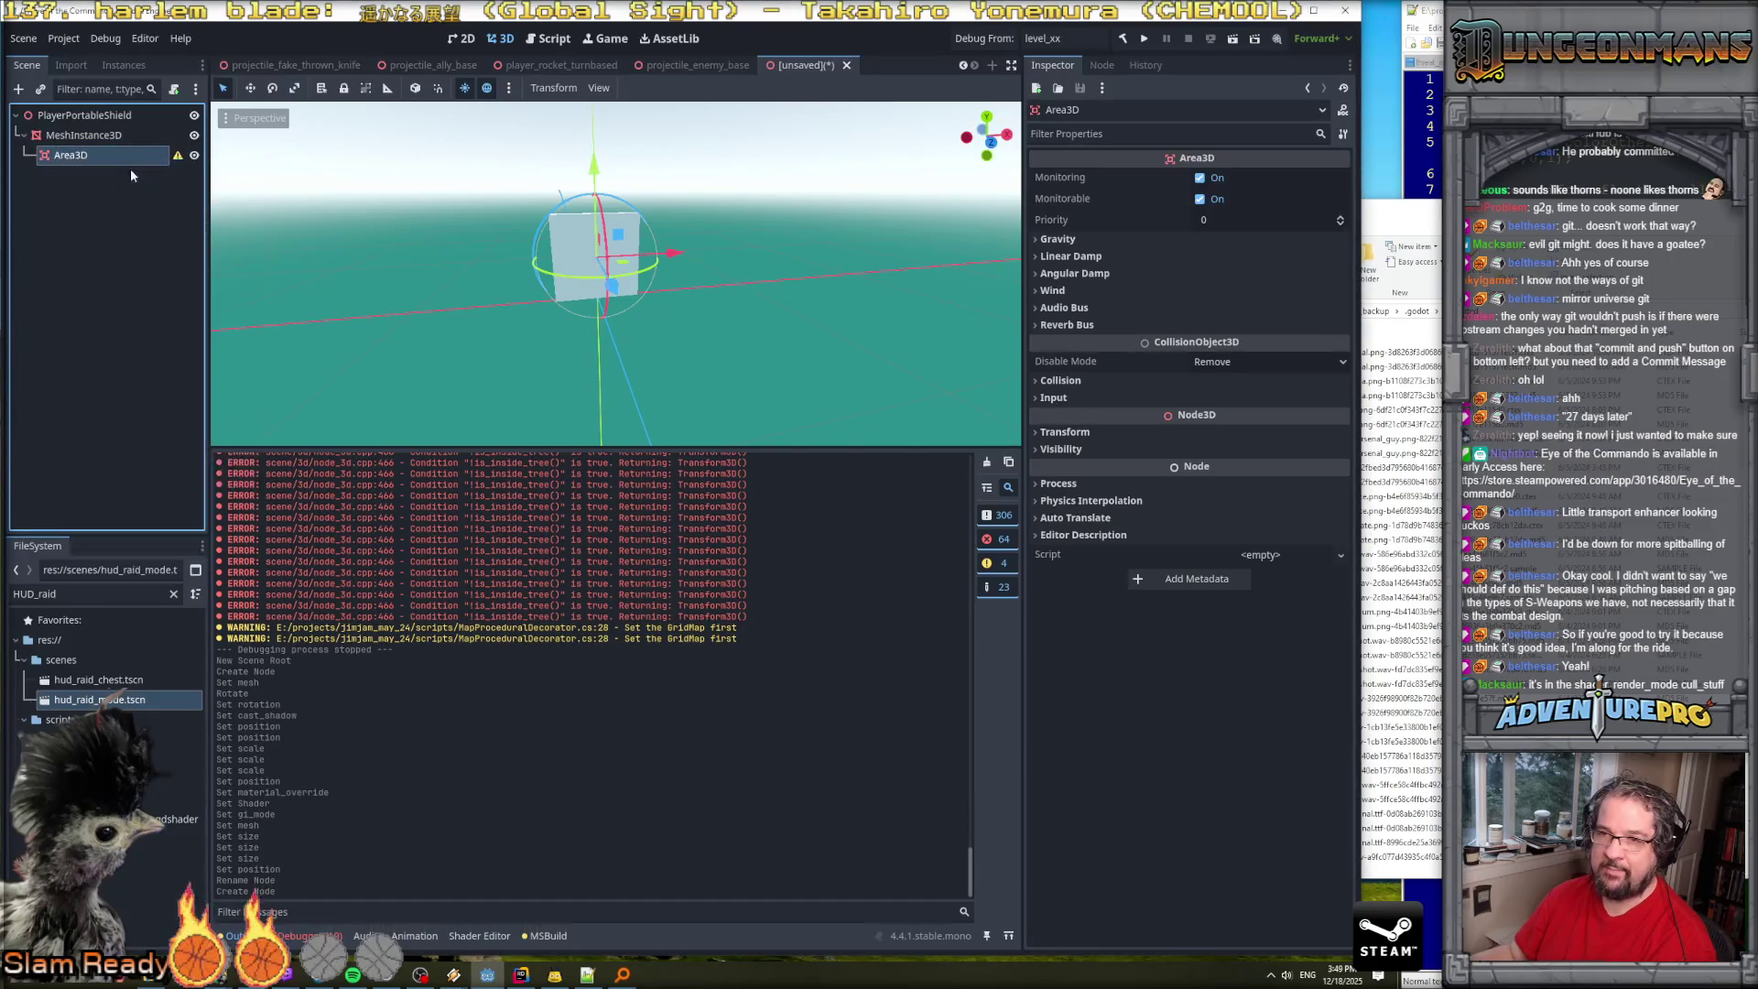
text(Collision)
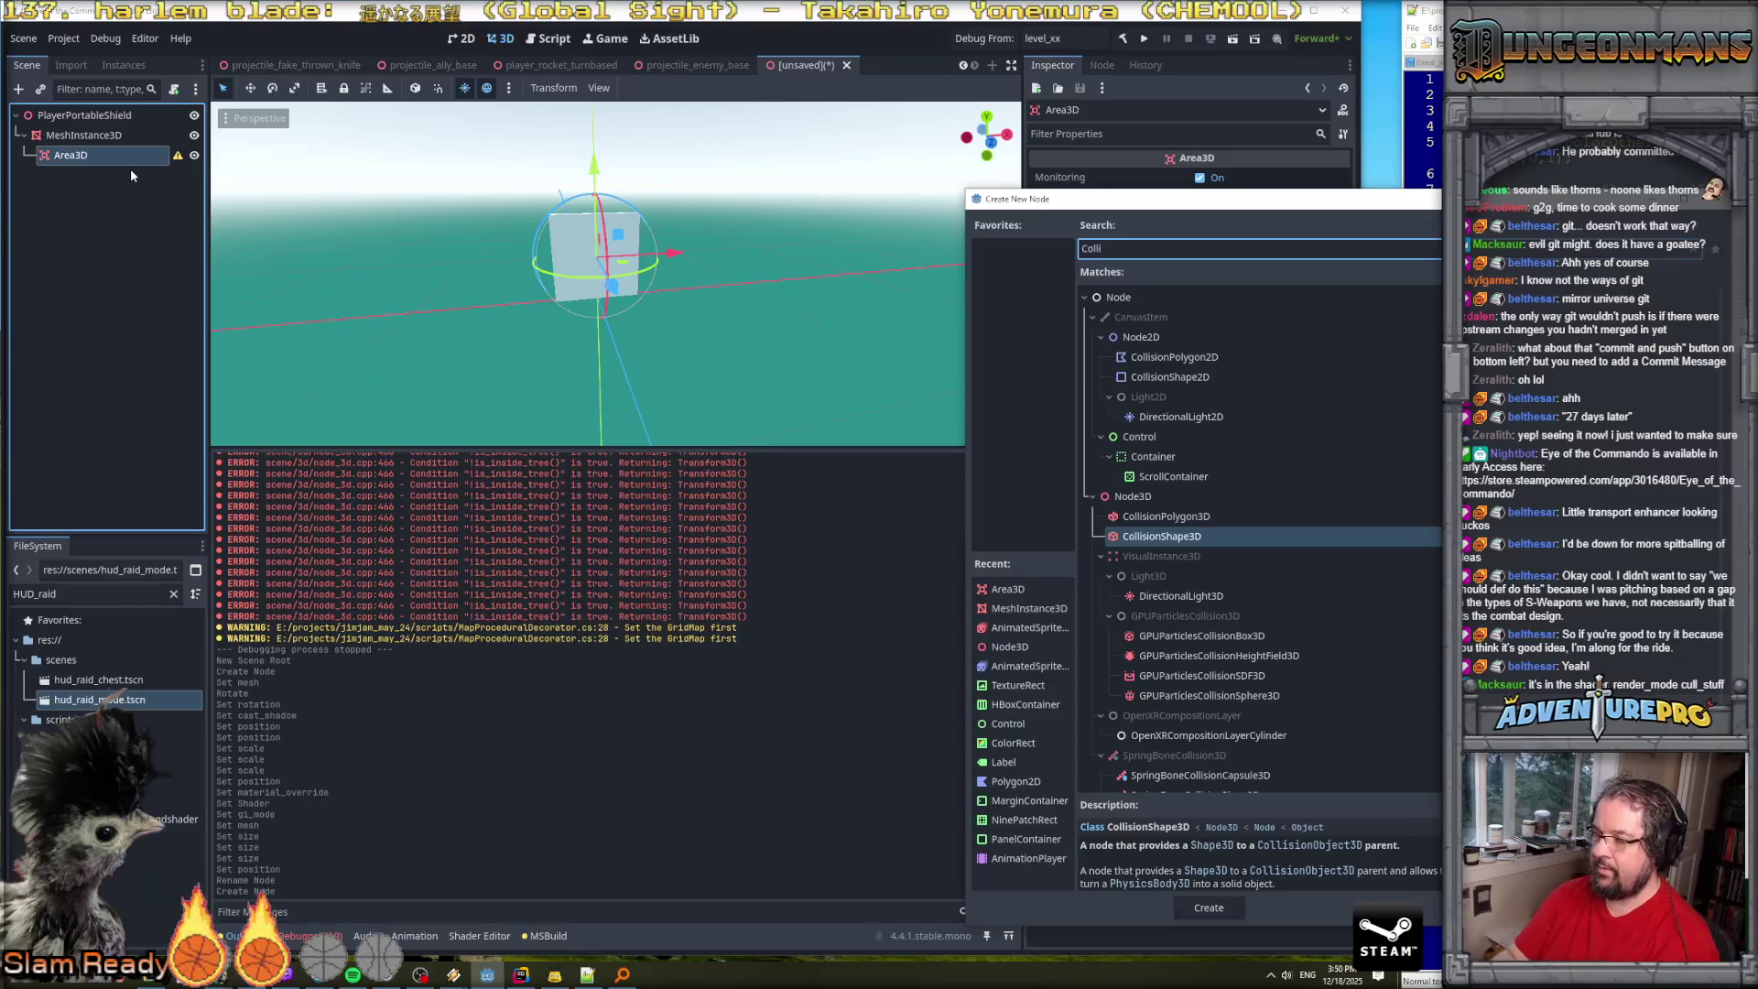